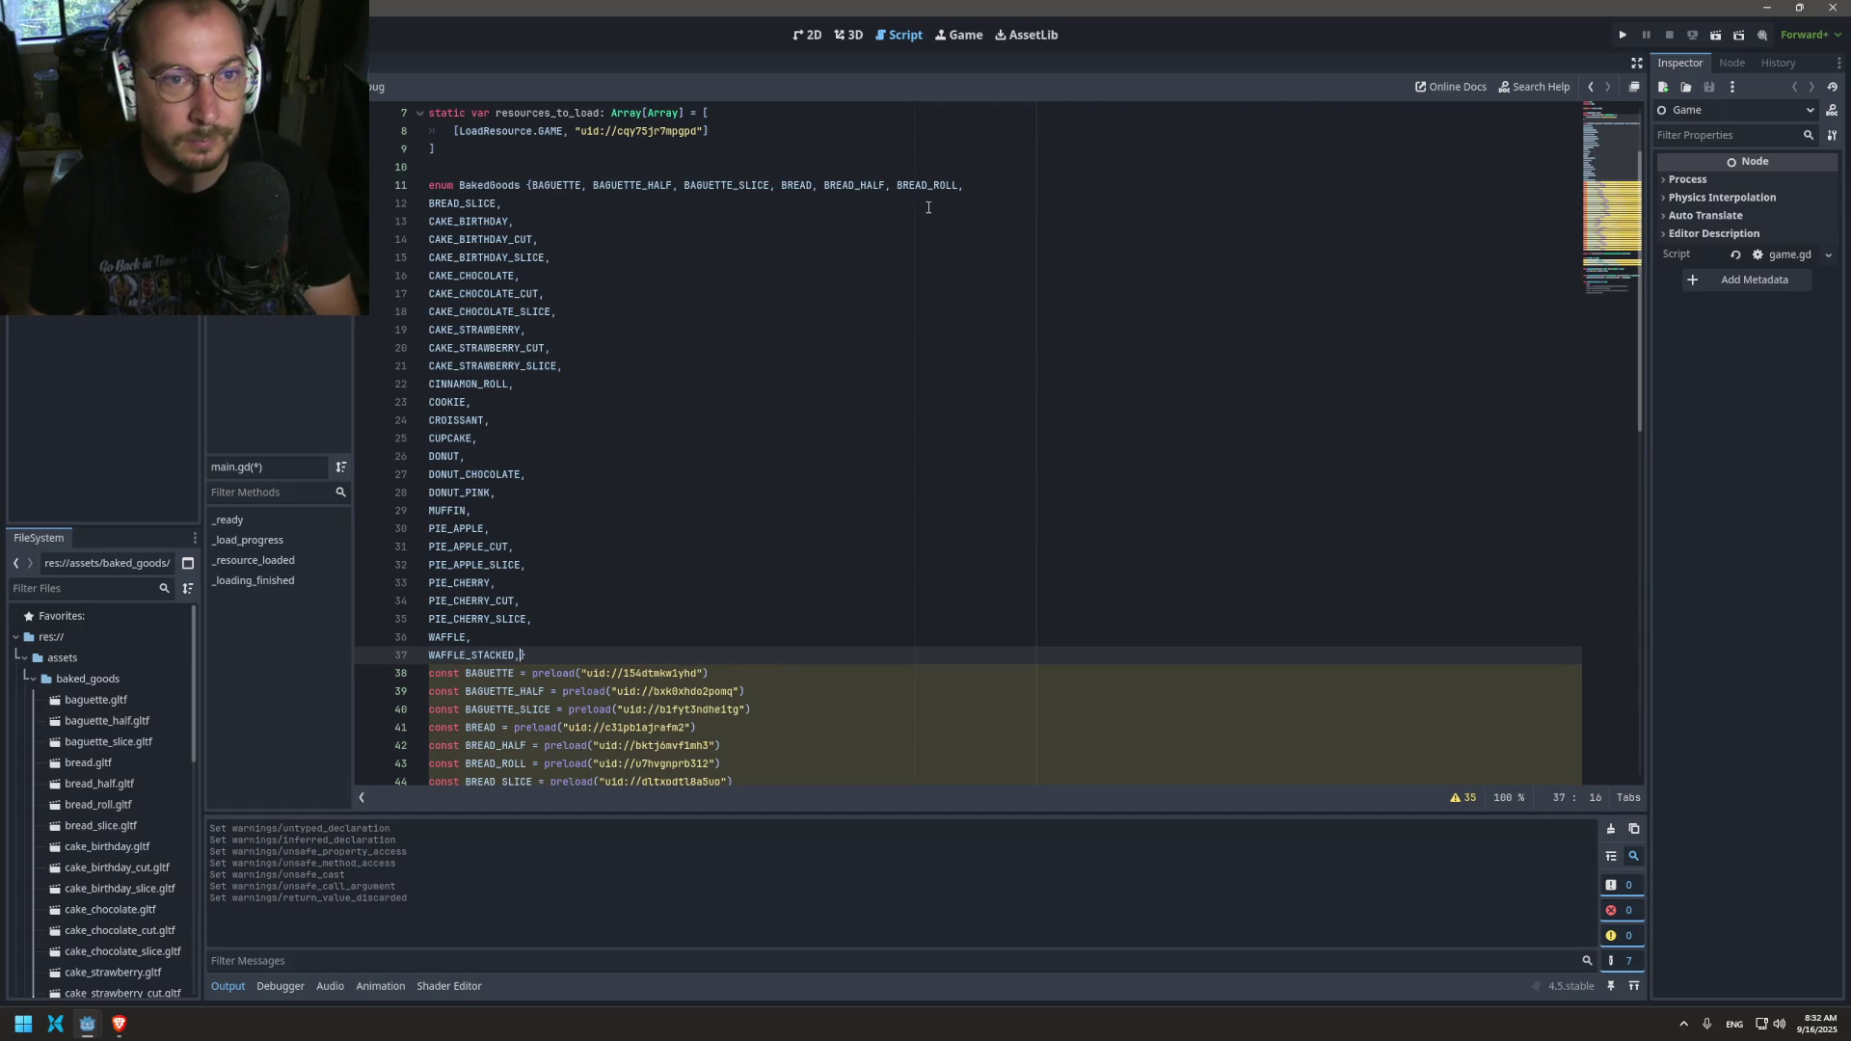
Step: Join CAKE_BIRTHDAY onto the BREAD_SLICE line of the BakedGoods enum
scroll(685, 546, "down", 12)
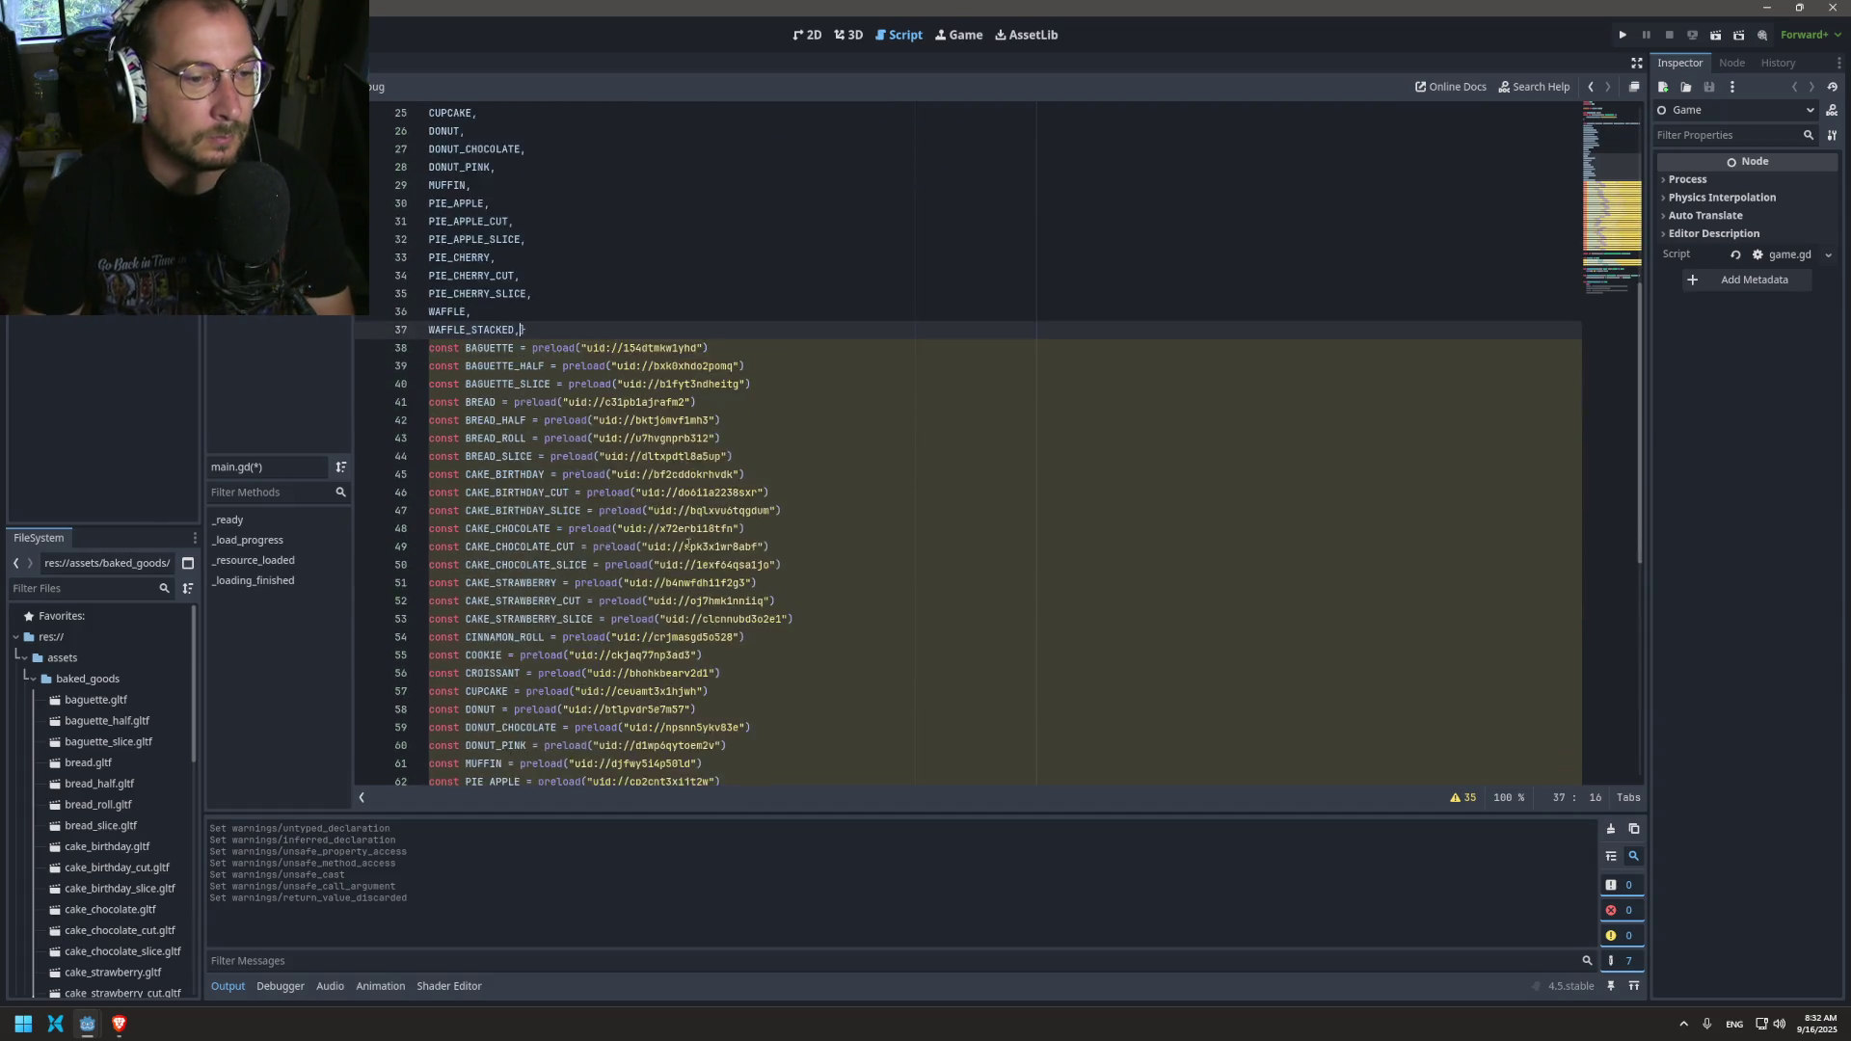
scroll(685, 546, "up", 13)
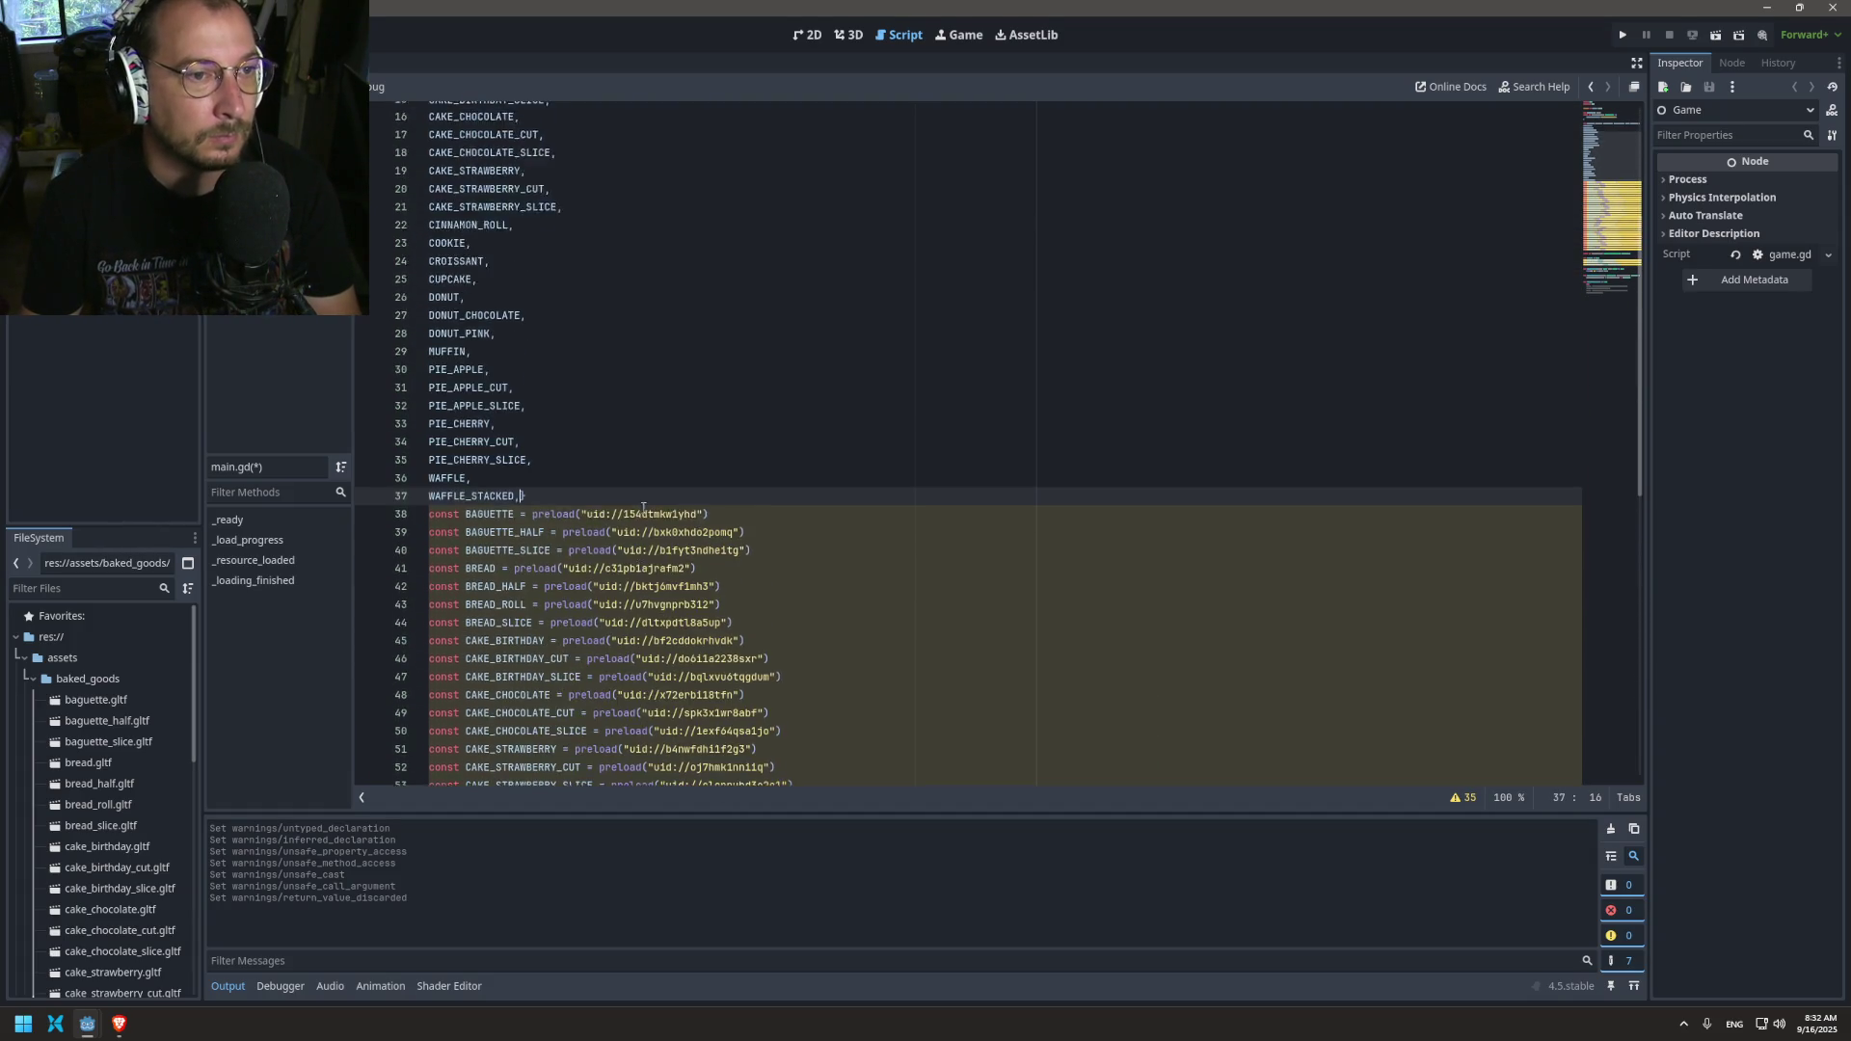
left_click(1005, 241)
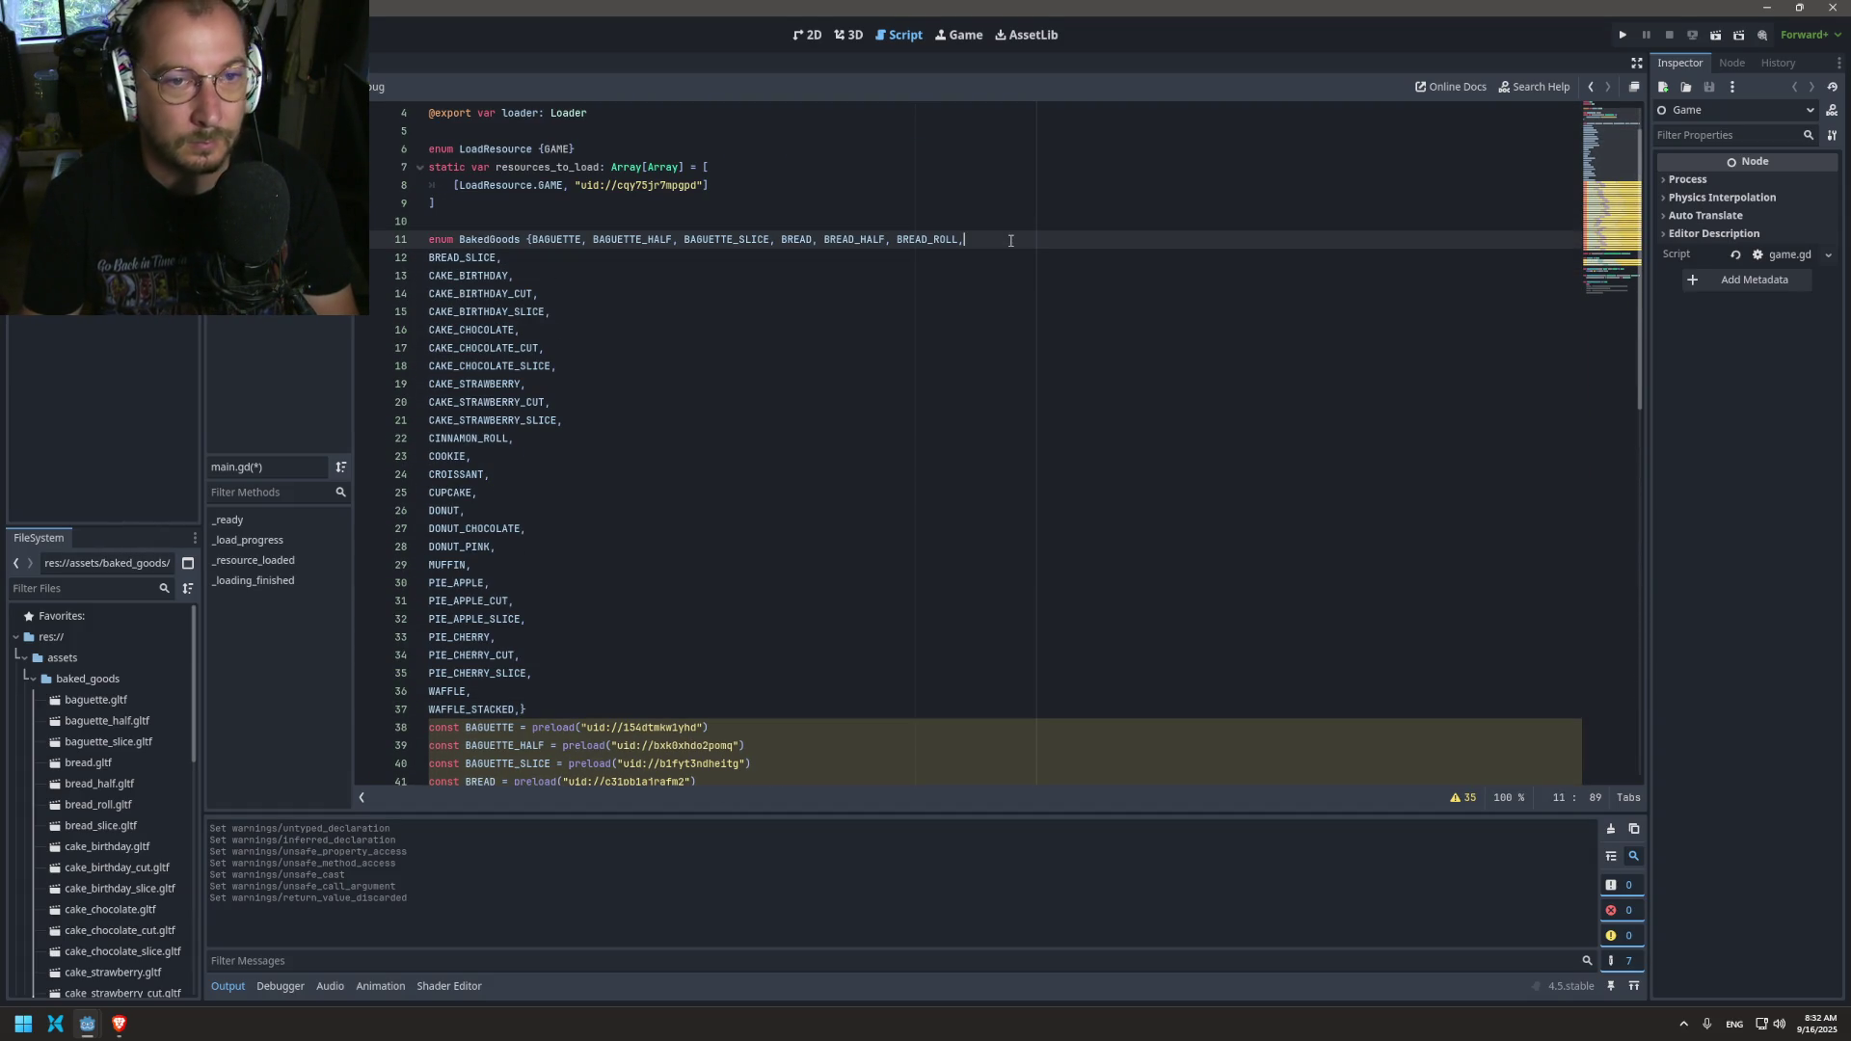
left_click(802, 257)
key("Delete")
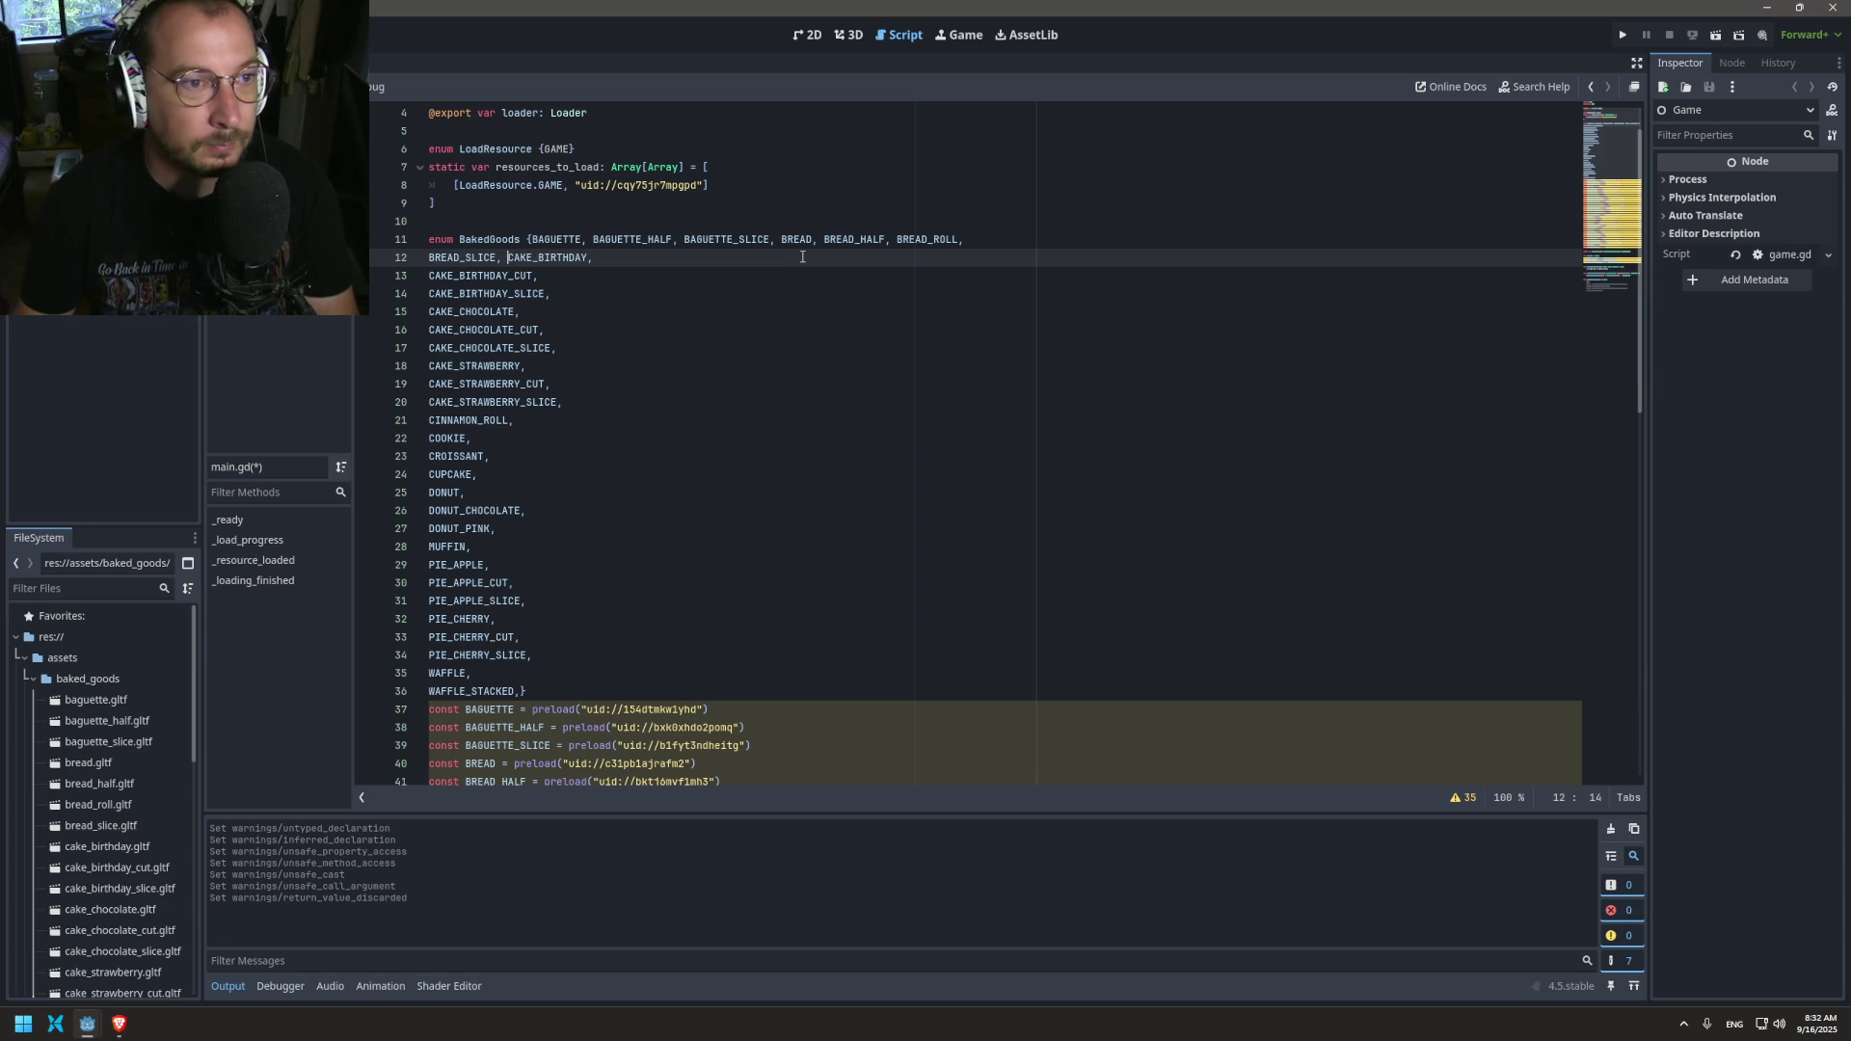
key("Down")
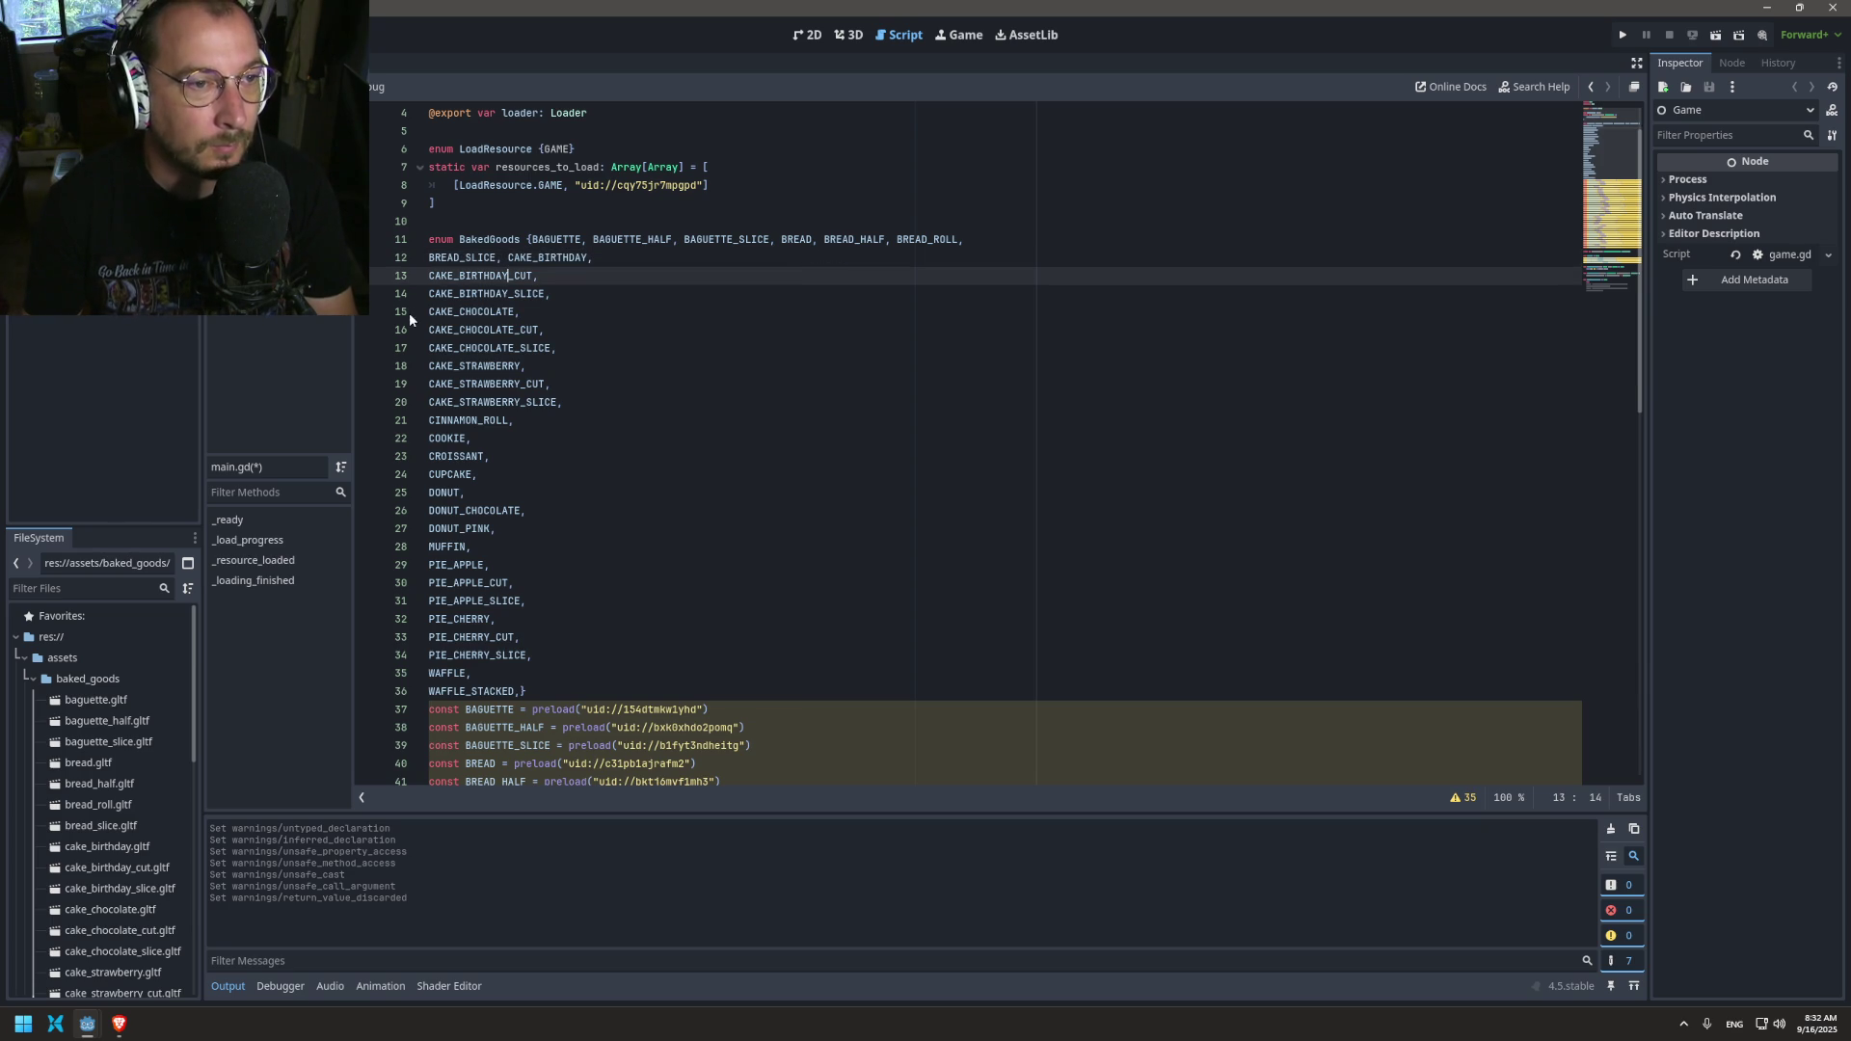
Step: Pair the cake, cinnamon, croissant, donut, muffin and pie apple entries two per line
left_click(468, 295)
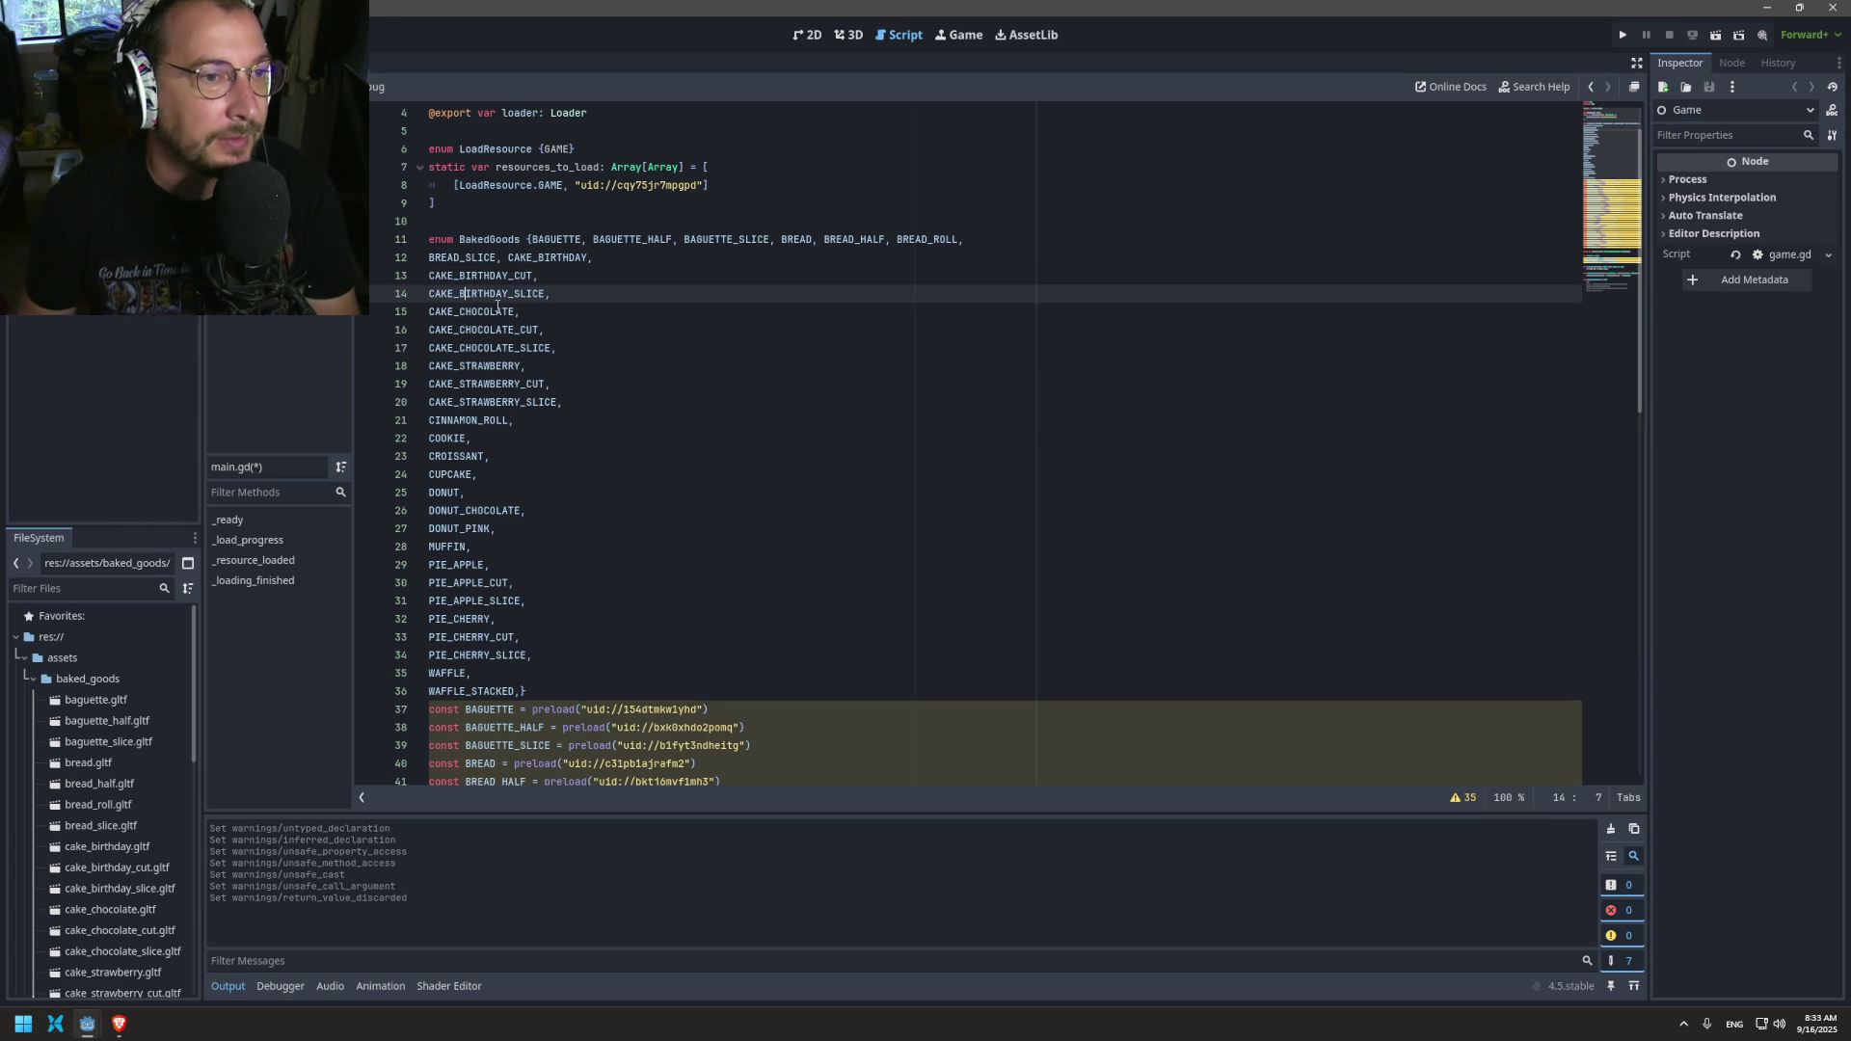
key("Home")
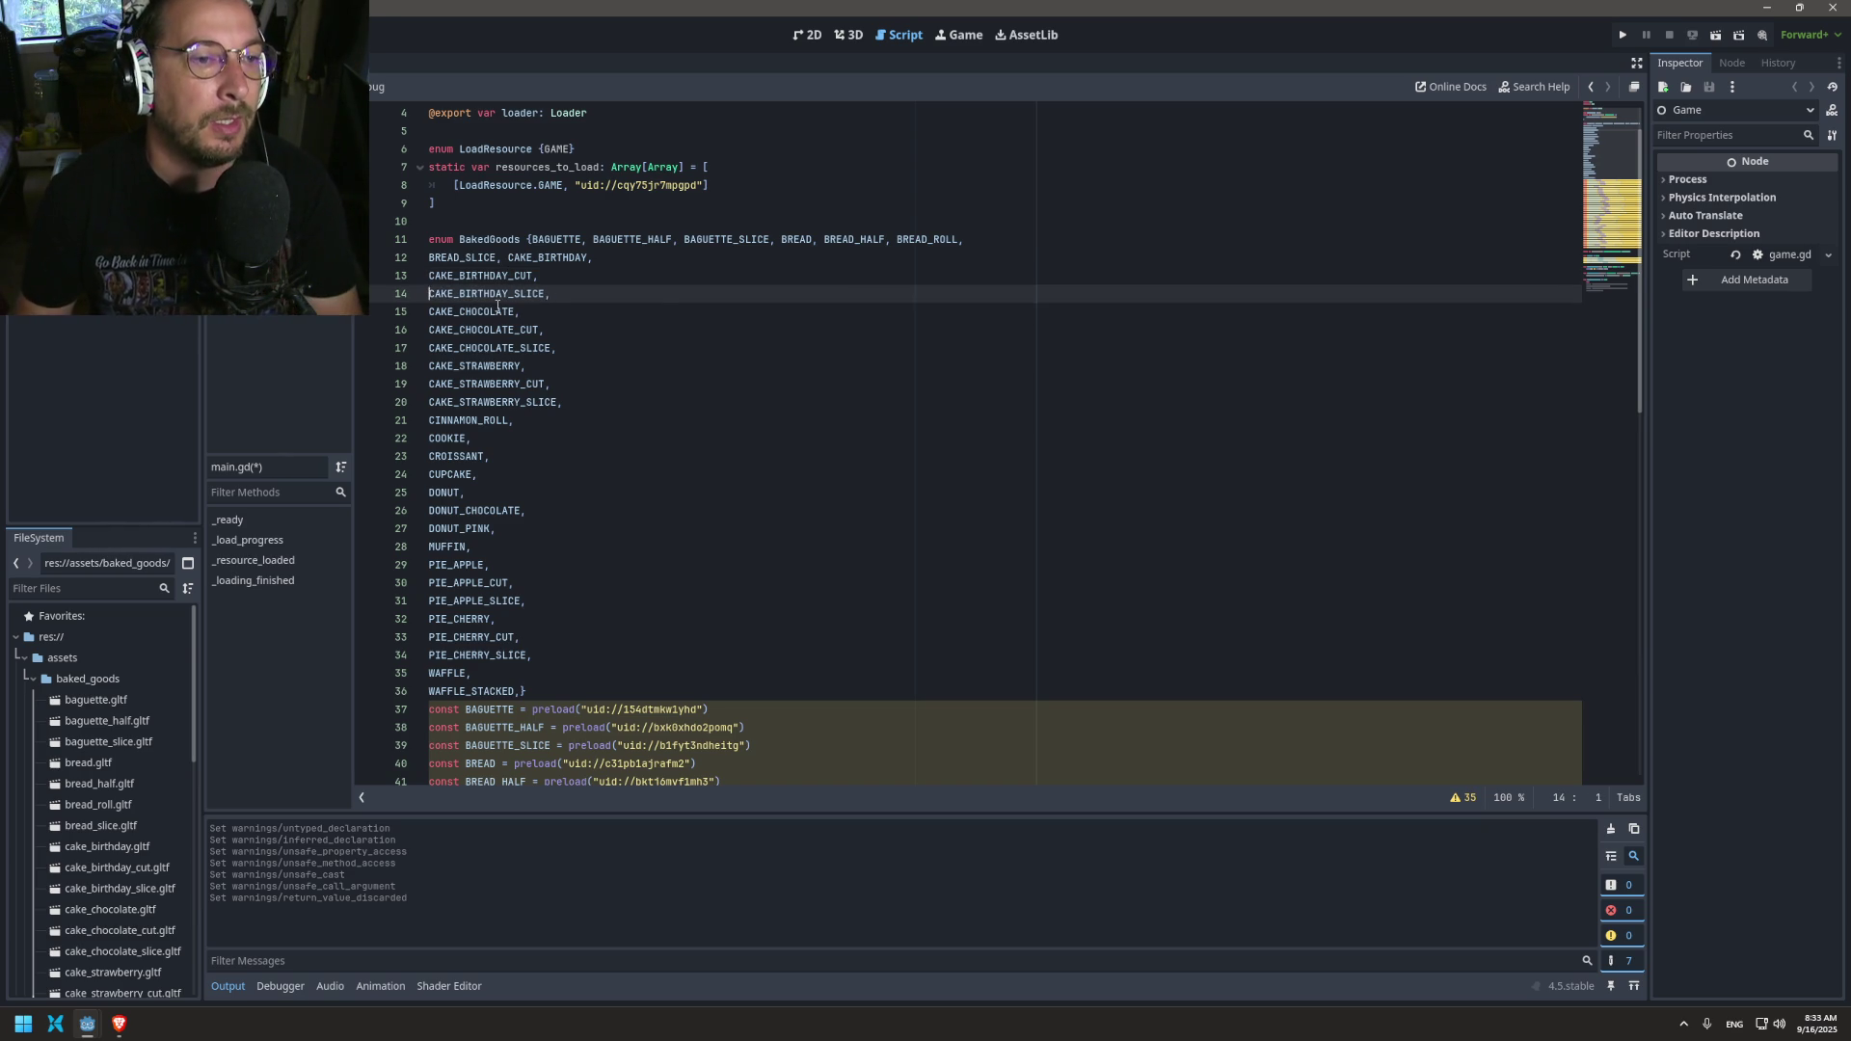
key("BackSpace")
key("Down")
key("Delete")
key("Down")
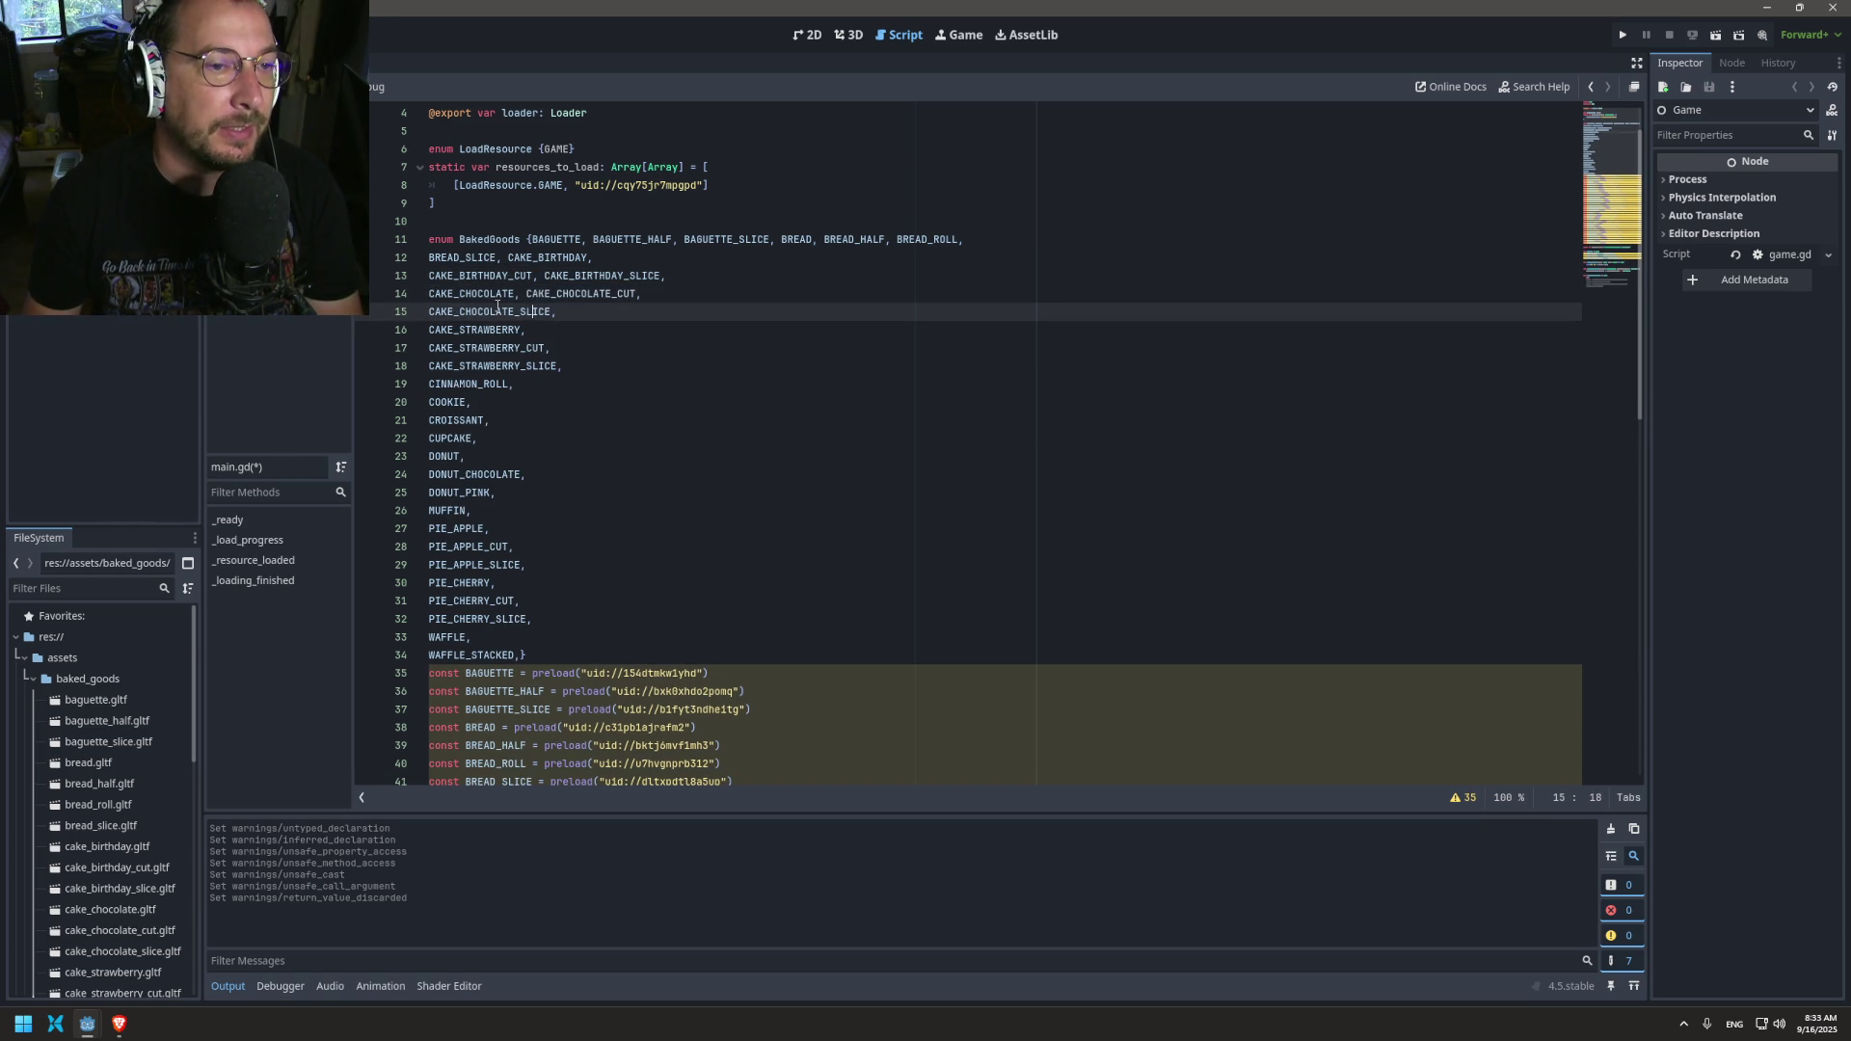
key("Delete")
key("Down")
key("Delete")
key("Down")
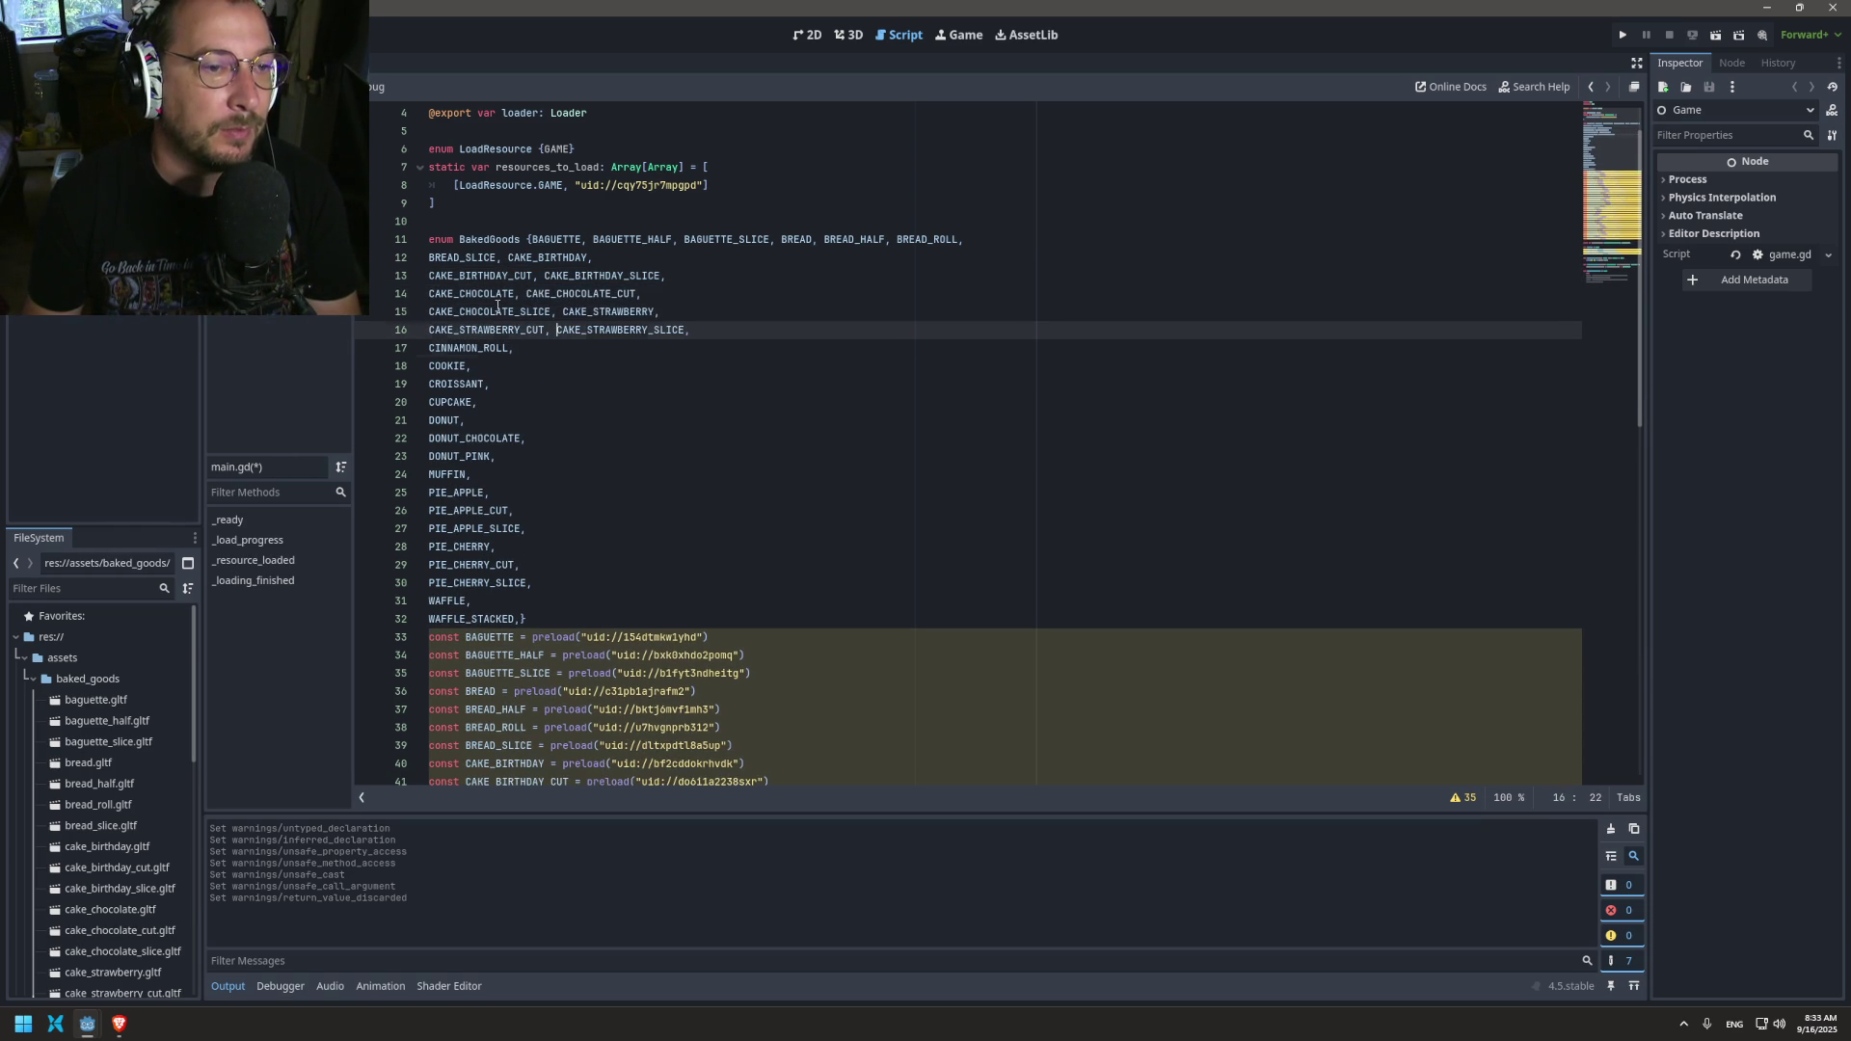
key("Delete")
key("Down")
key("Delete")
key("Down")
key("Delete")
key("Down")
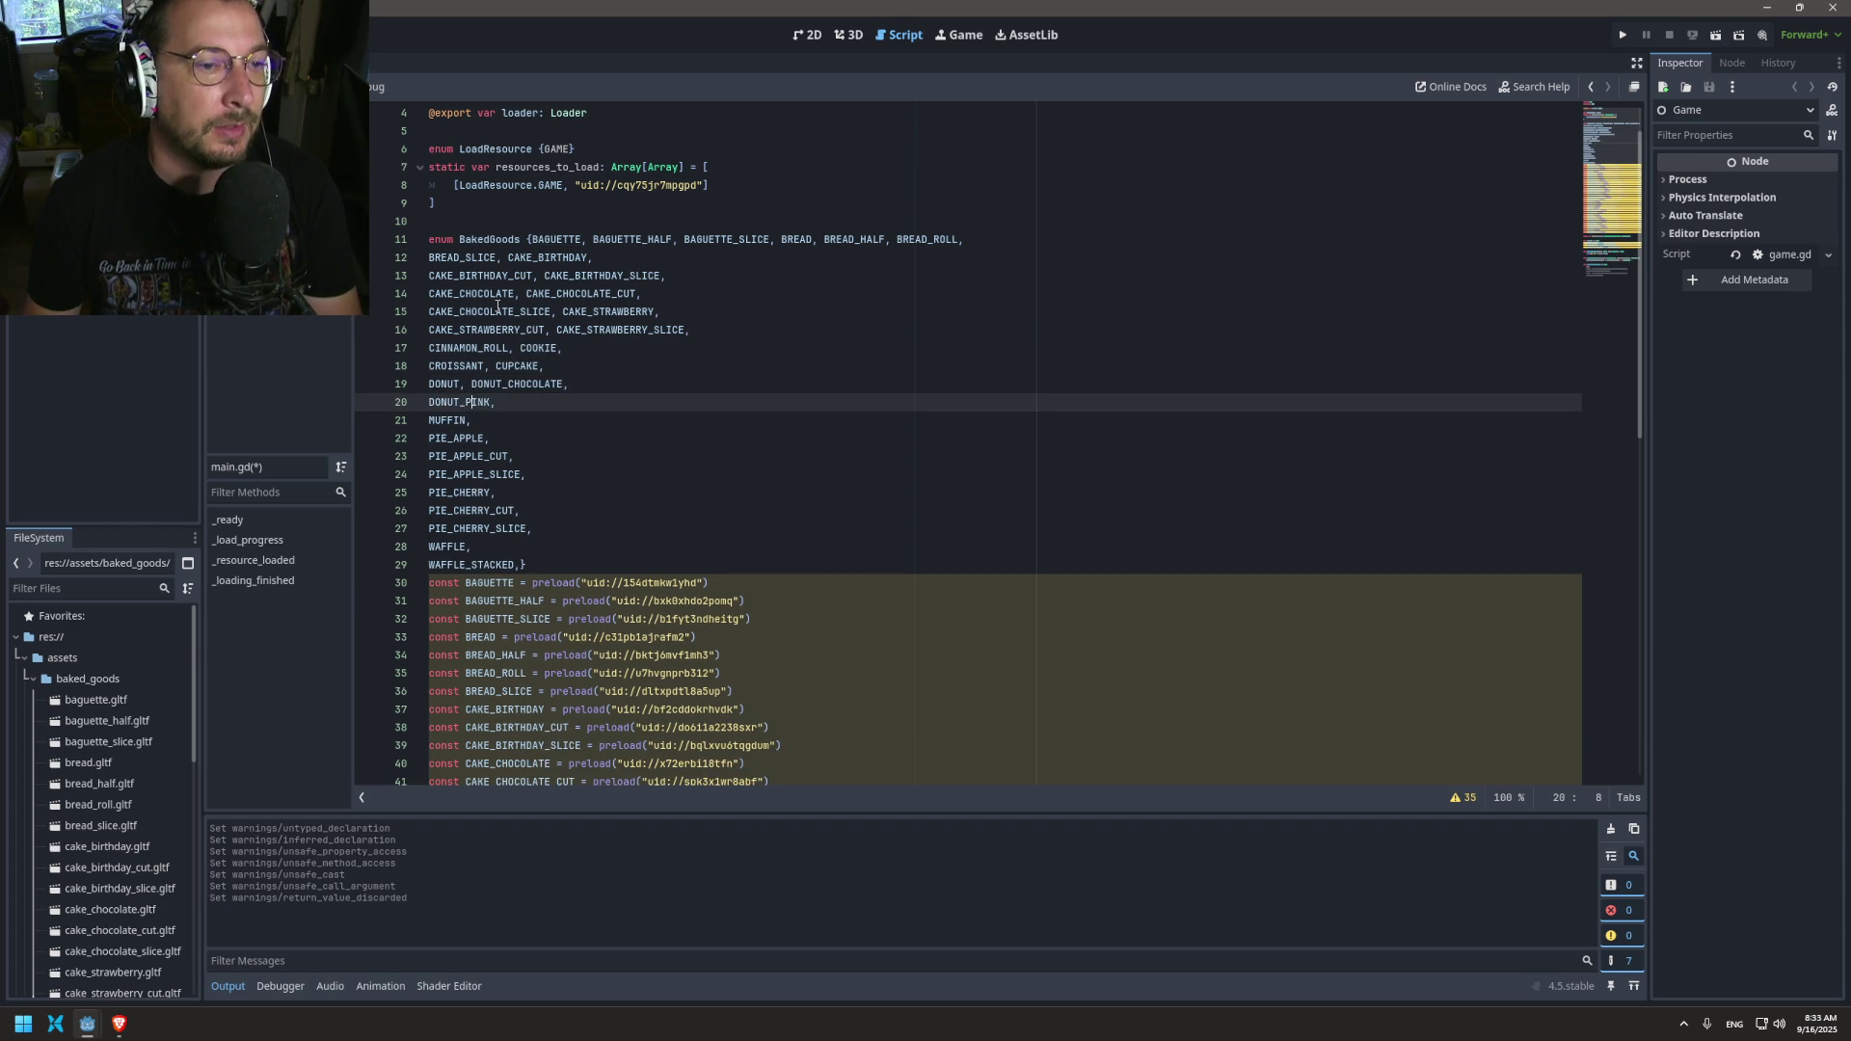
key("Delete")
key("Down")
key("Delete")
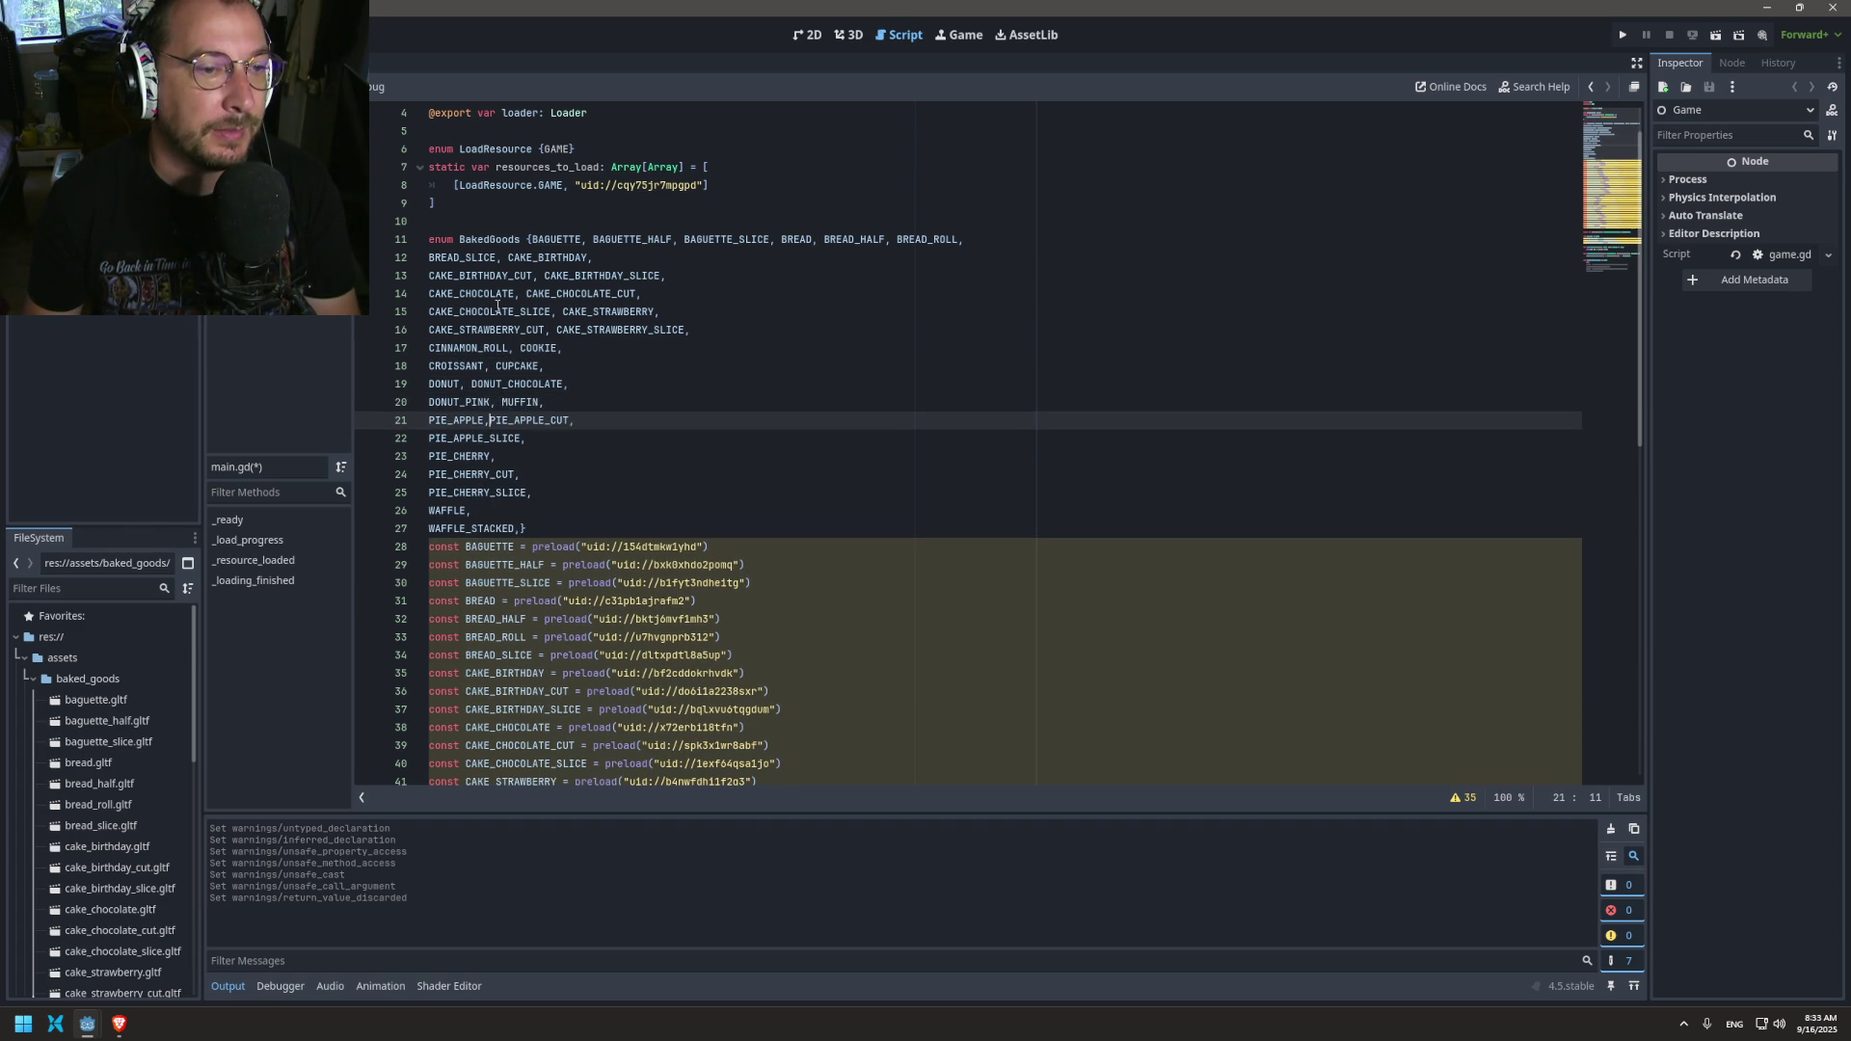
key("Down")
key("Down")
key("Down")
key("Down")
key("Down")
key("Down")
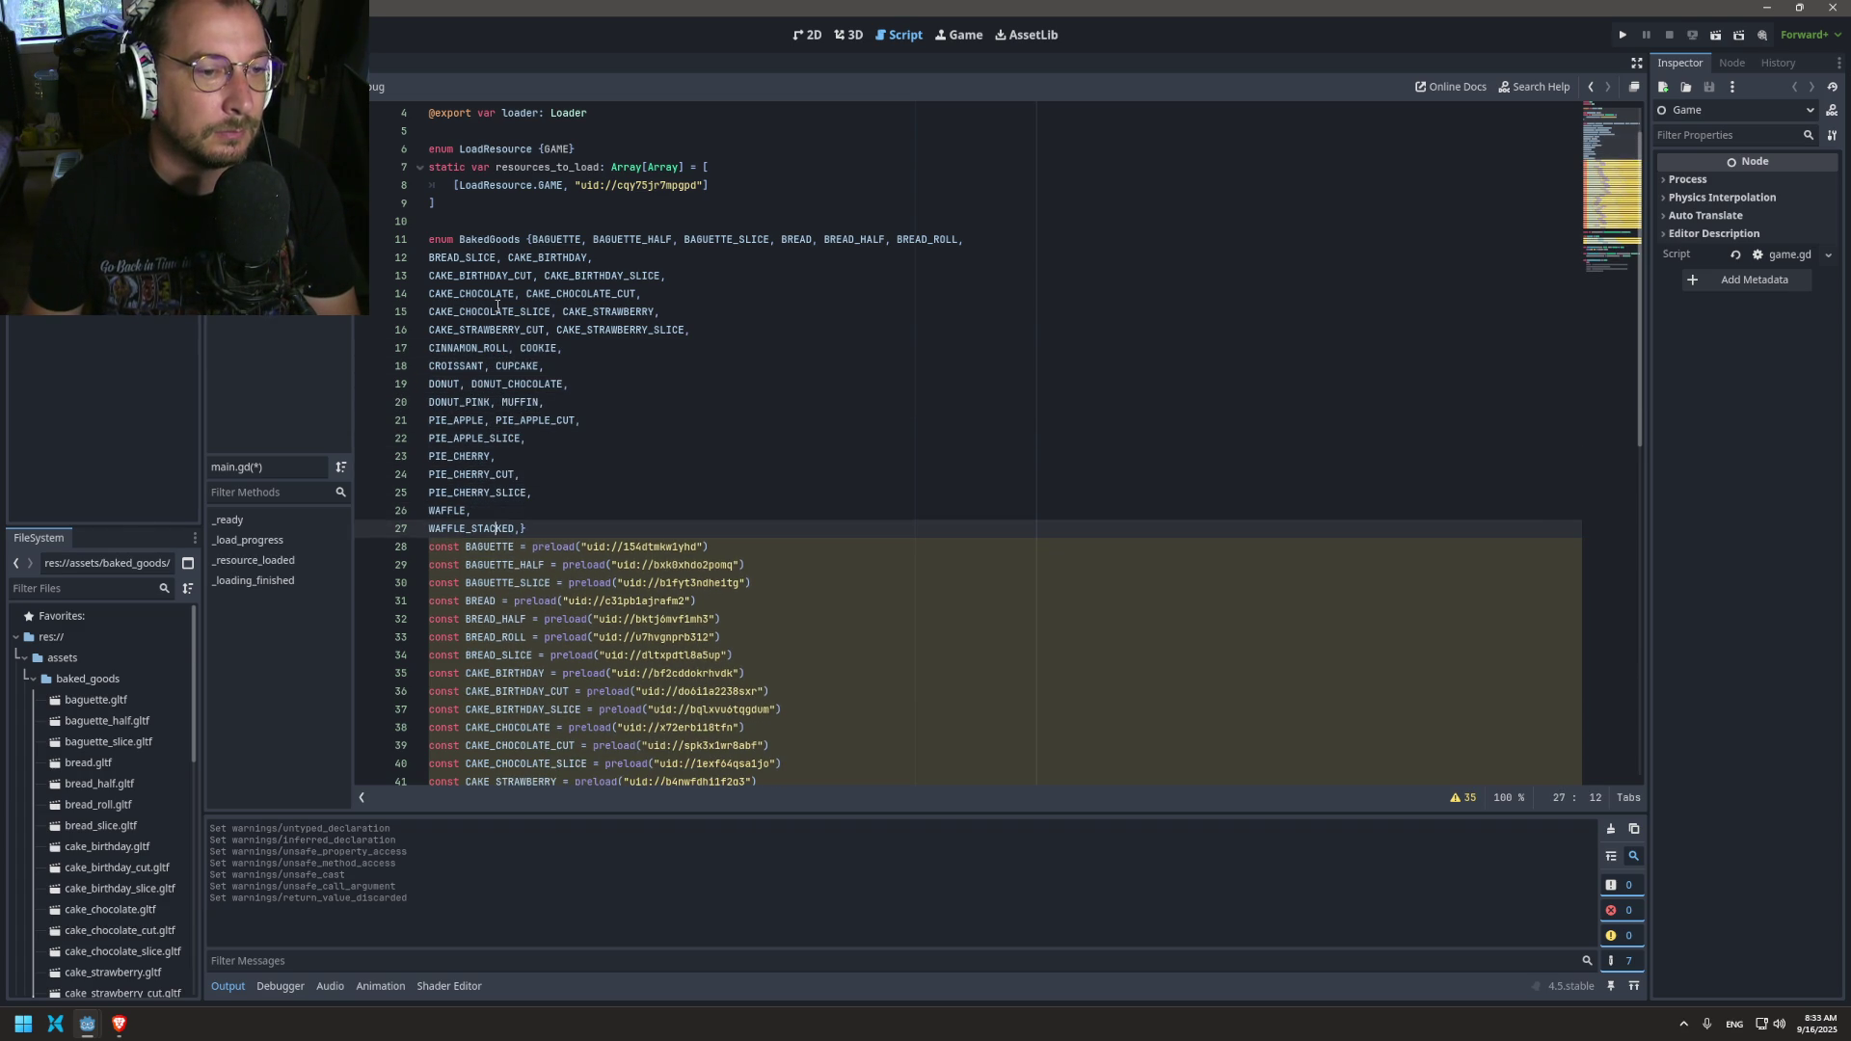
Step: Merge the waffle and pie cherry entries upward onto the PIE_APPLE_SLICE line
key("Up")
key("Delete")
key("Up")
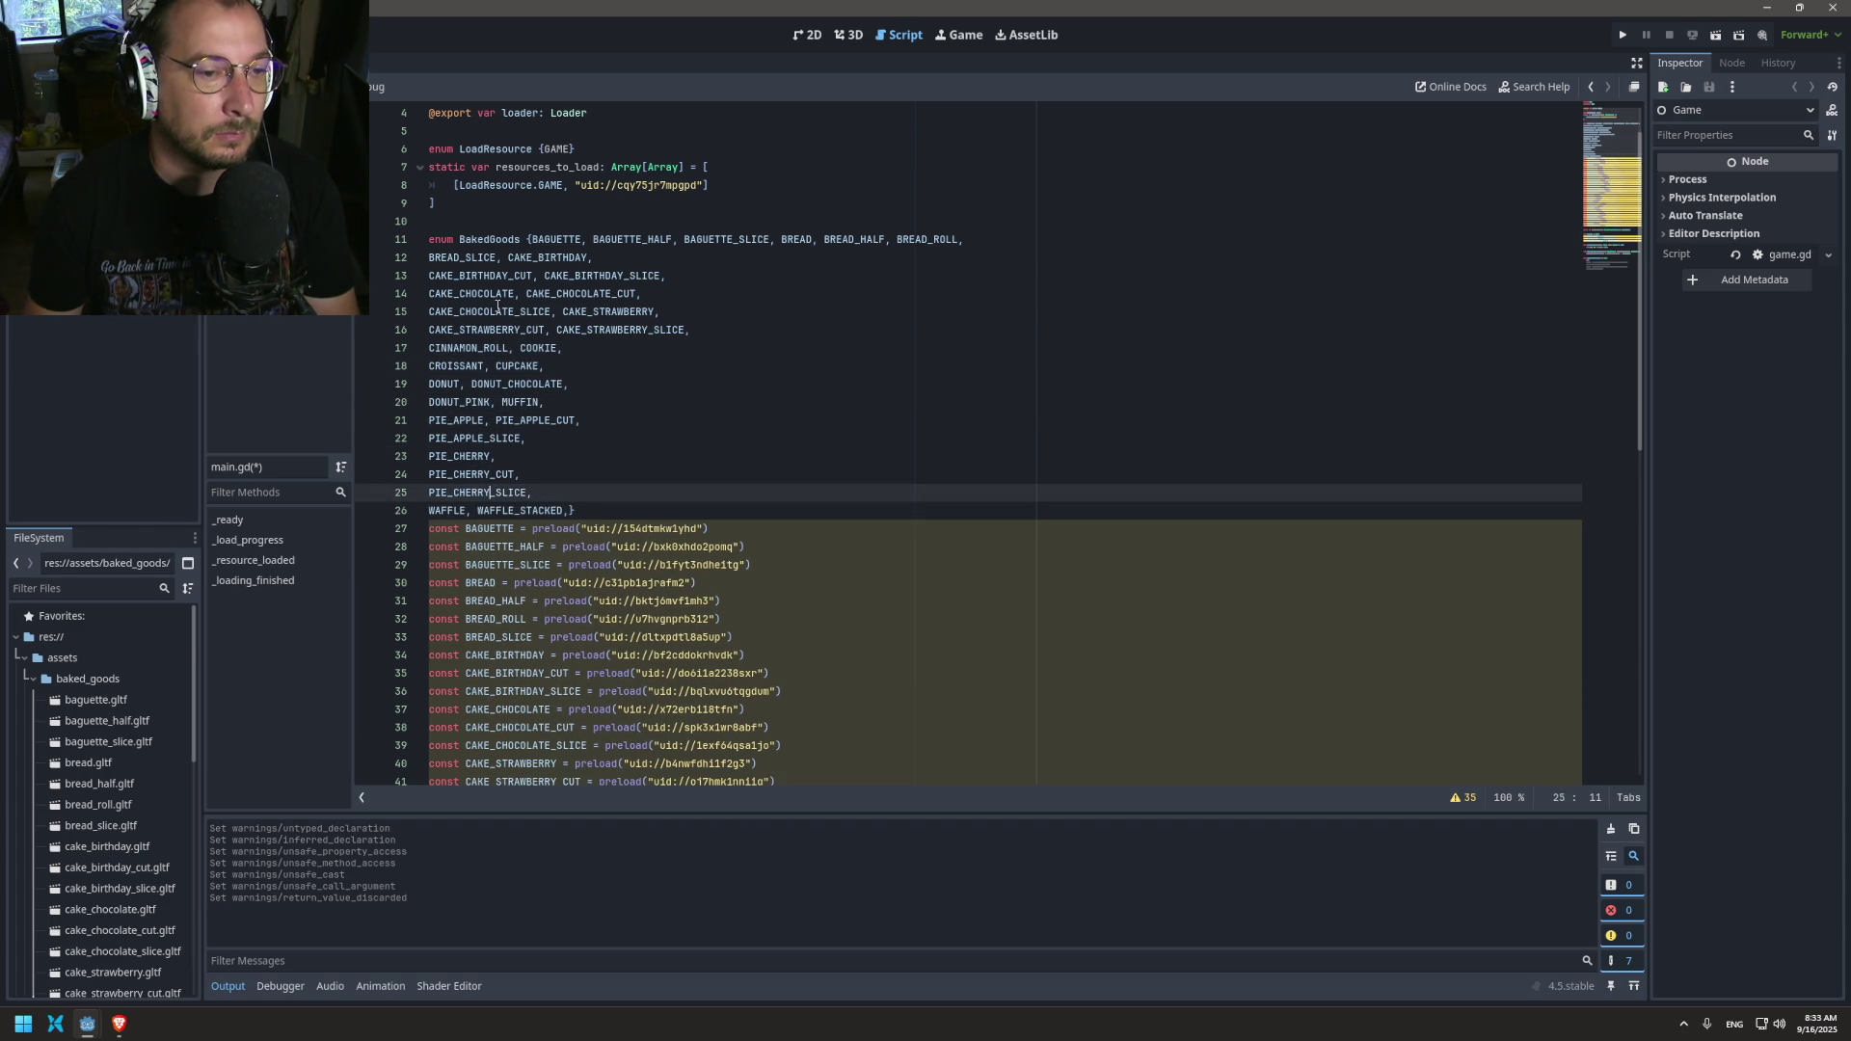
key("End")
key("Delete")
key("Up")
key("Delete")
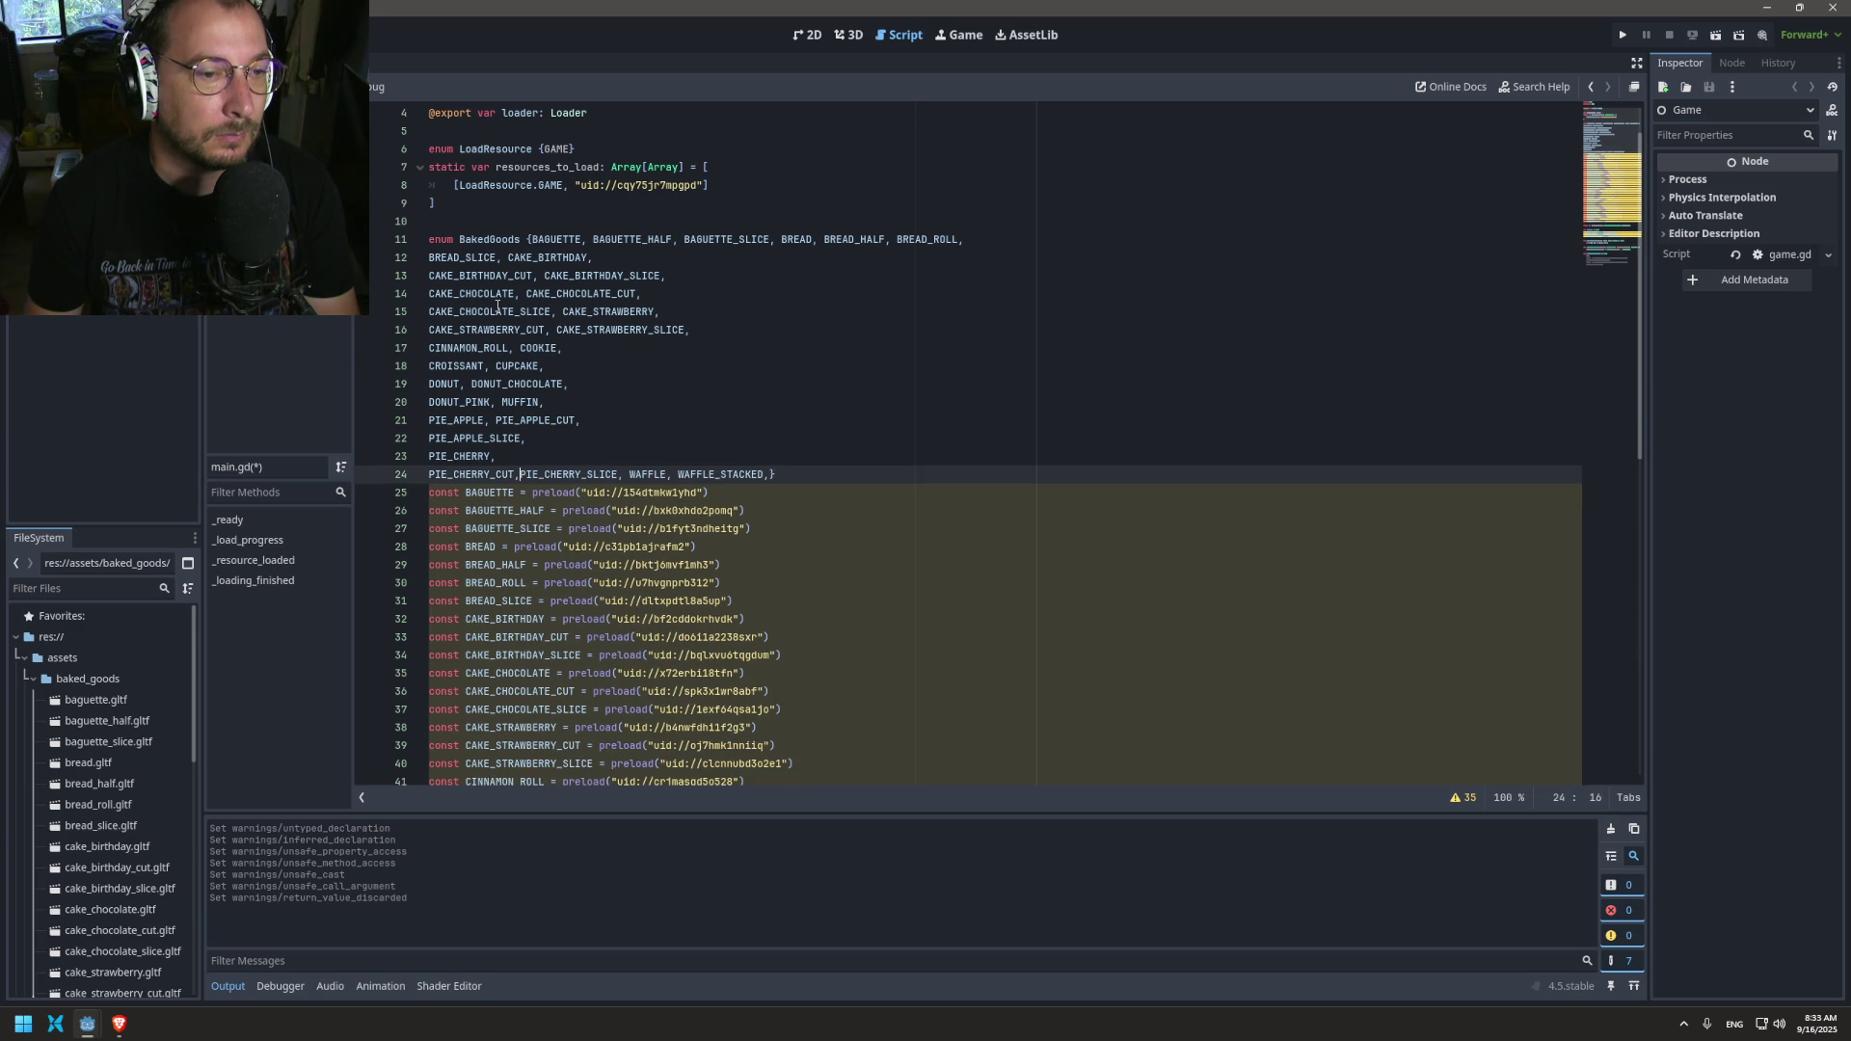
key("Up")
key("Delete")
key("Up")
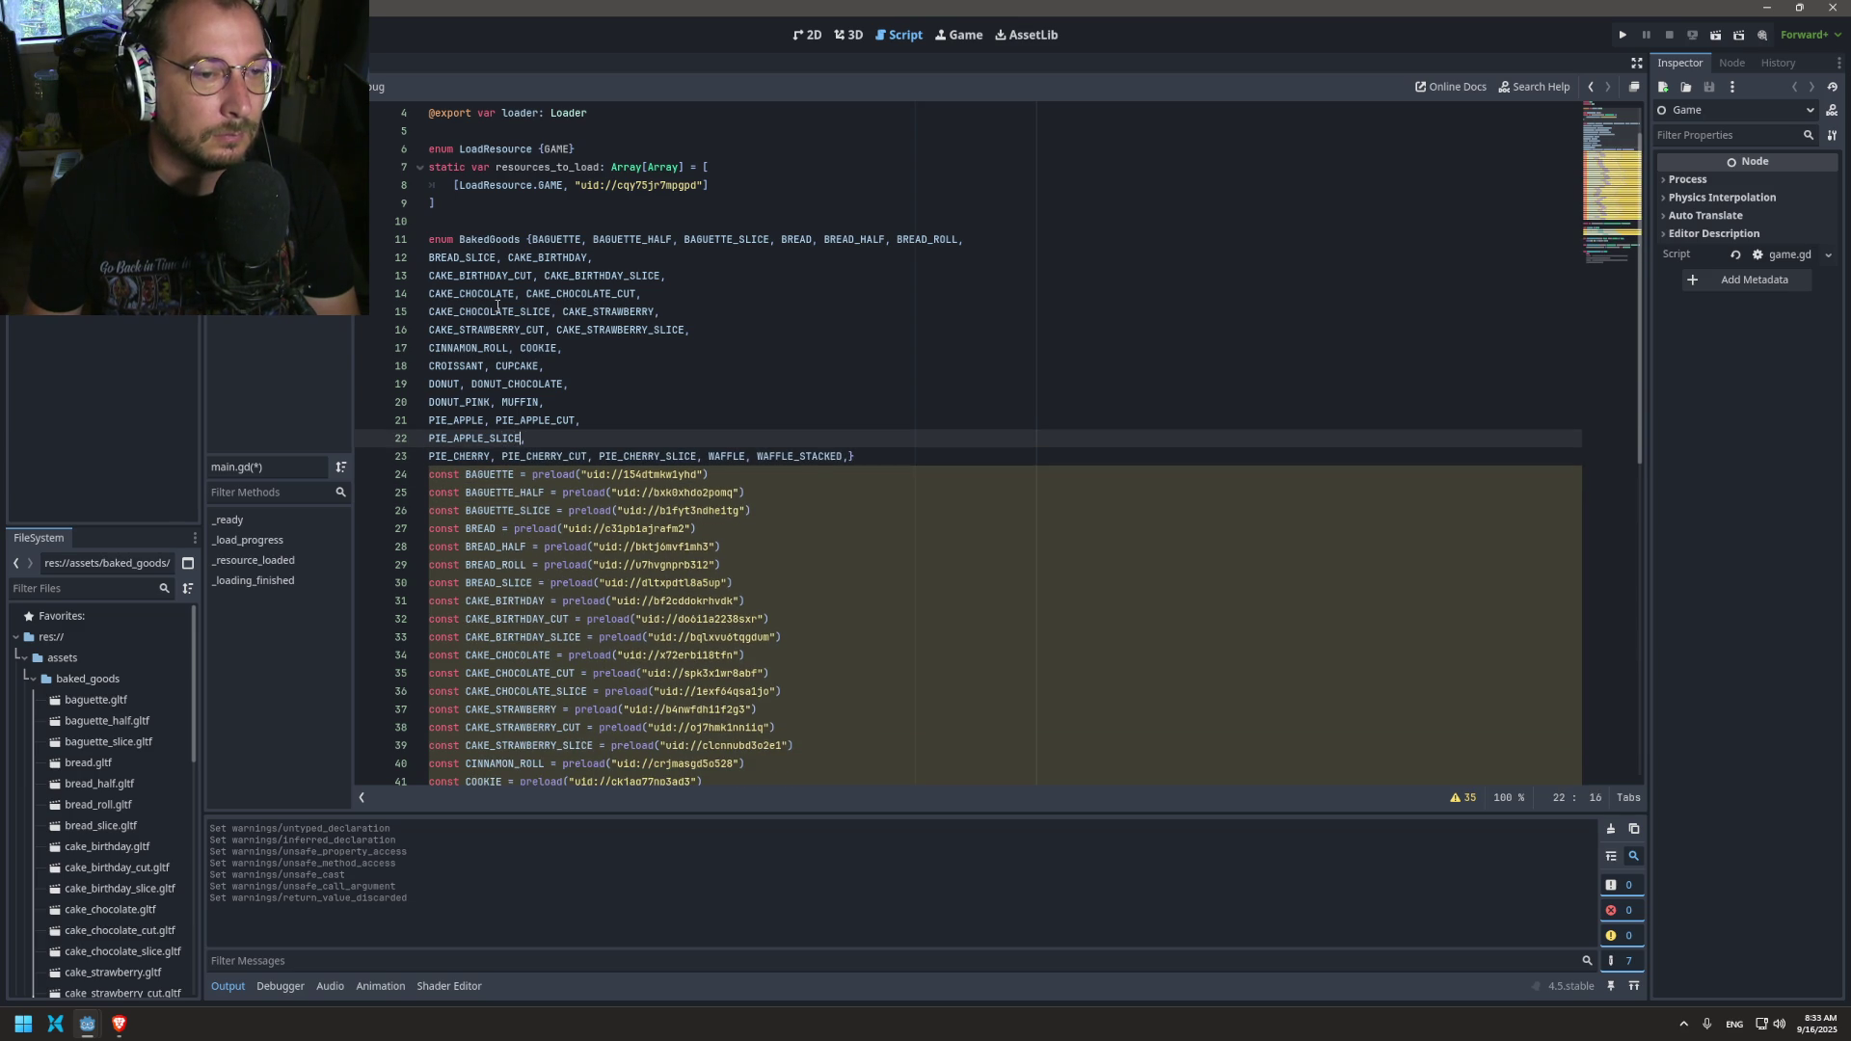
key("Delete")
Step: Chain the pie apple, donut and croissant lines onto the CINNAMON_ROLL, COOKIE line
left_click(643, 407)
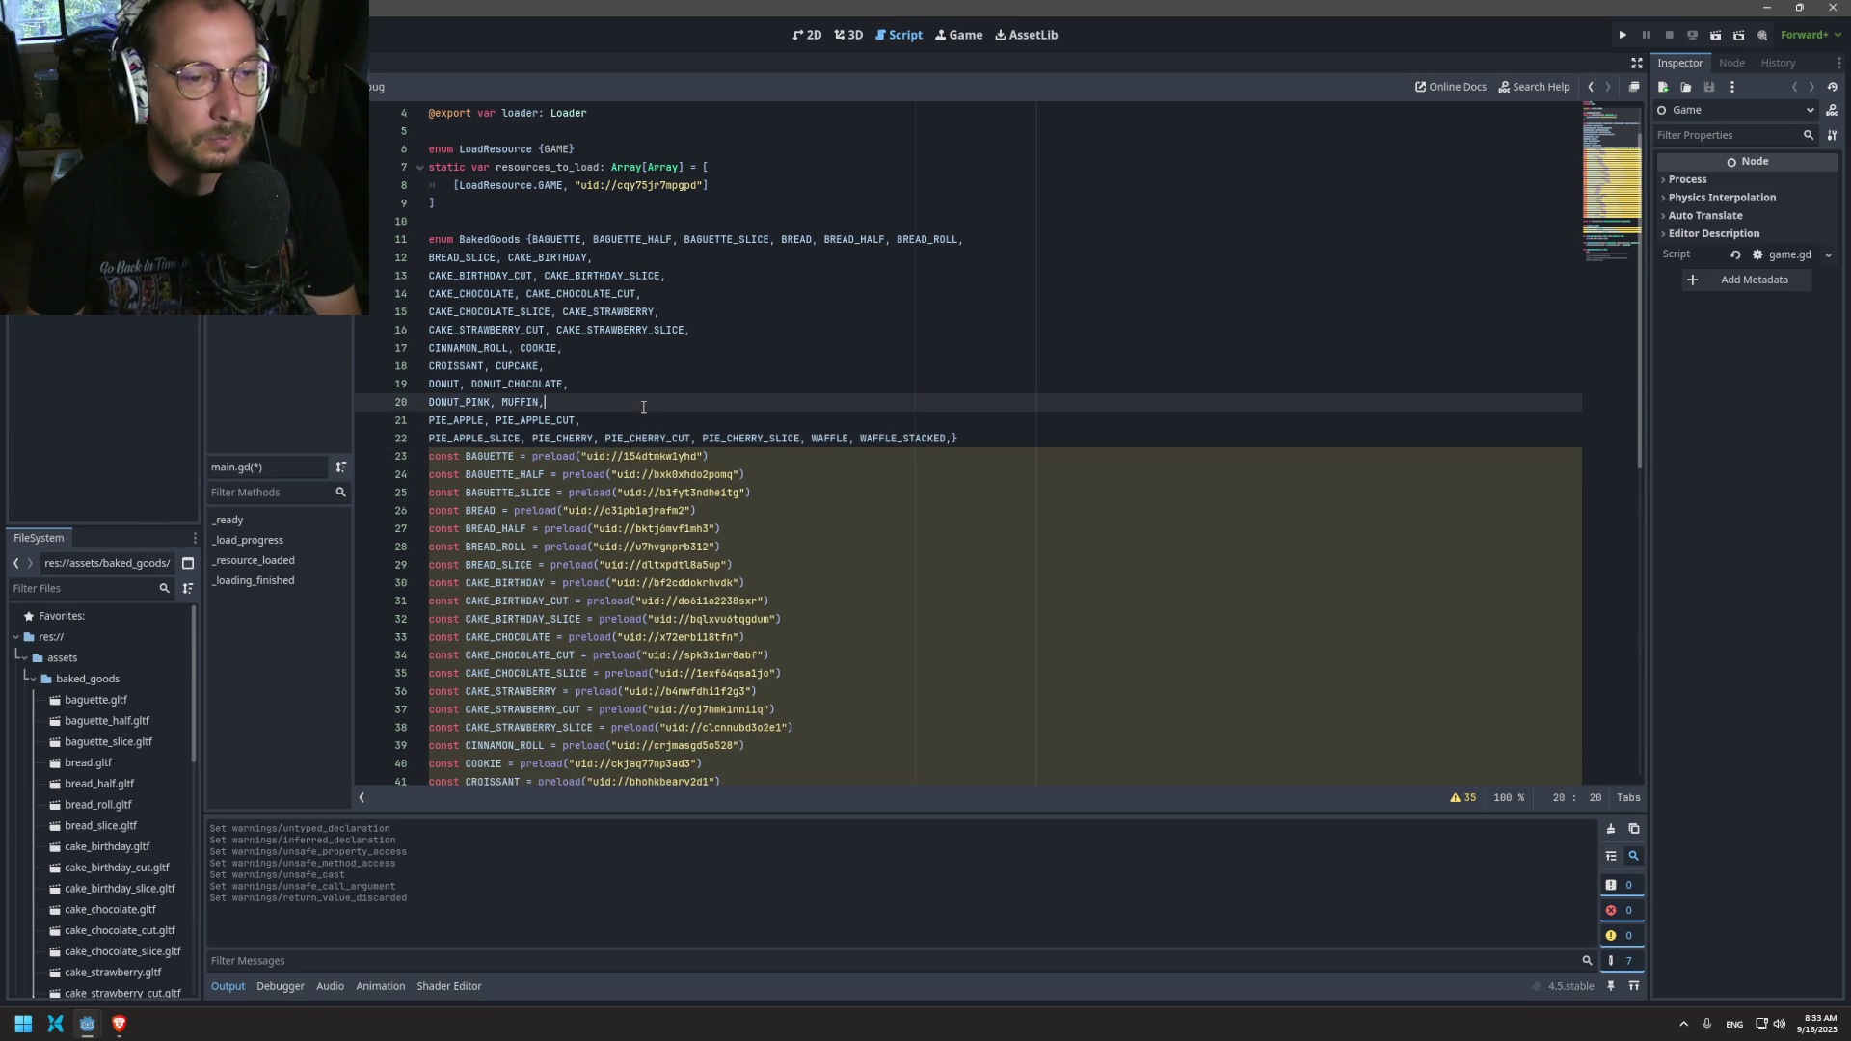
key("Delete")
key("Up")
key("Up")
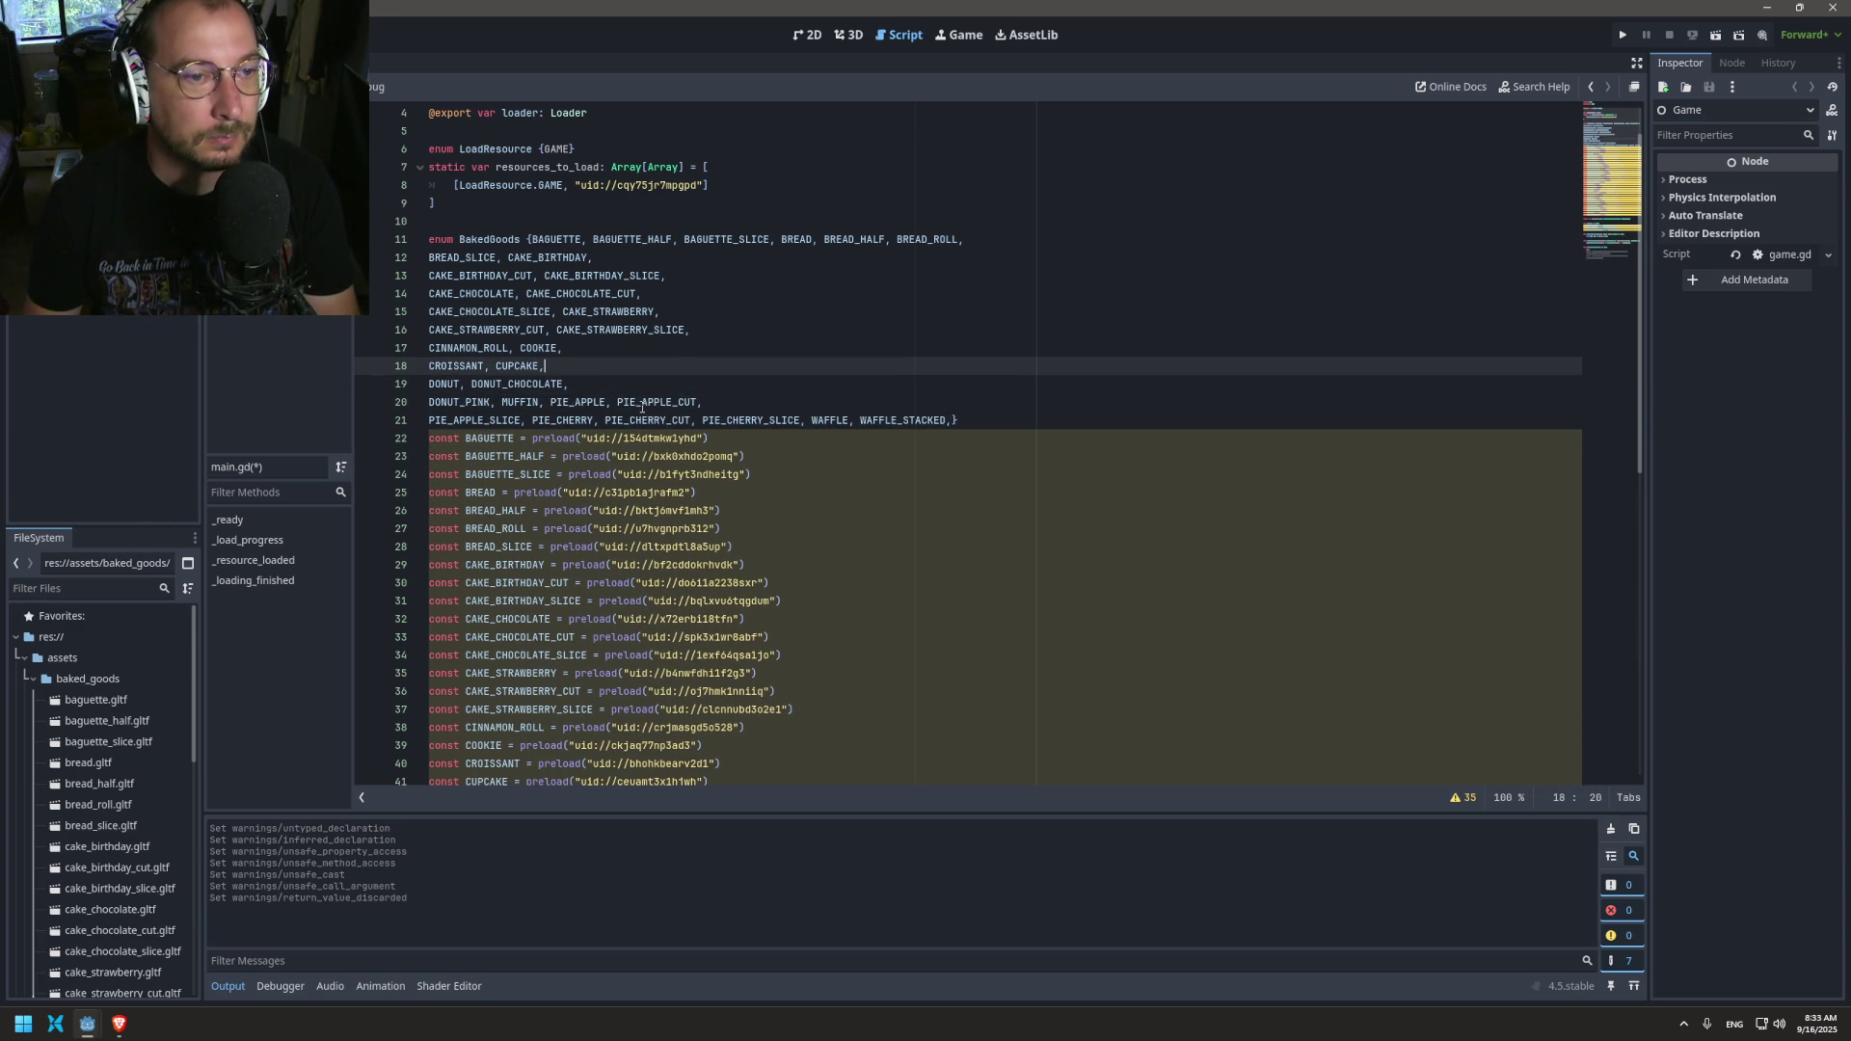
key("Delete")
key("Up")
key("End")
key("Delete")
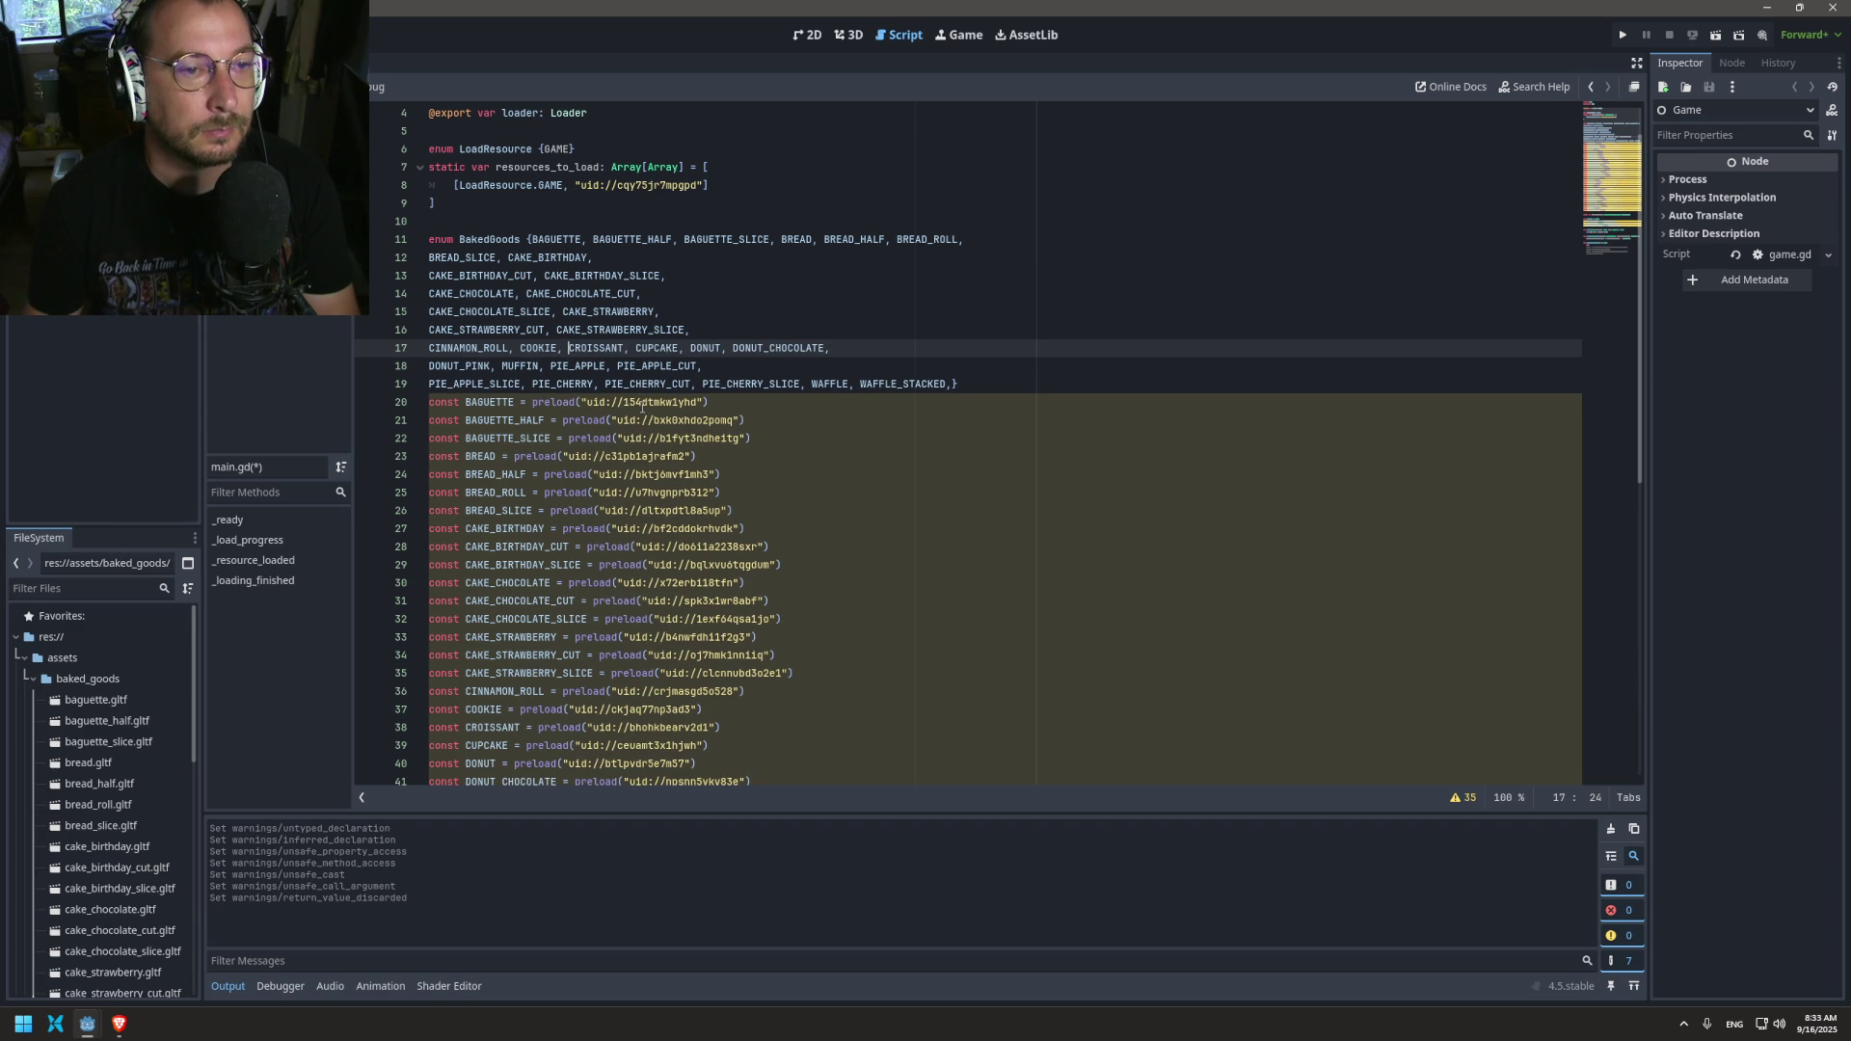
Step: Merge the chocolate and birthday cake lines onto the BREAD_SLICE line
left_click(691, 289)
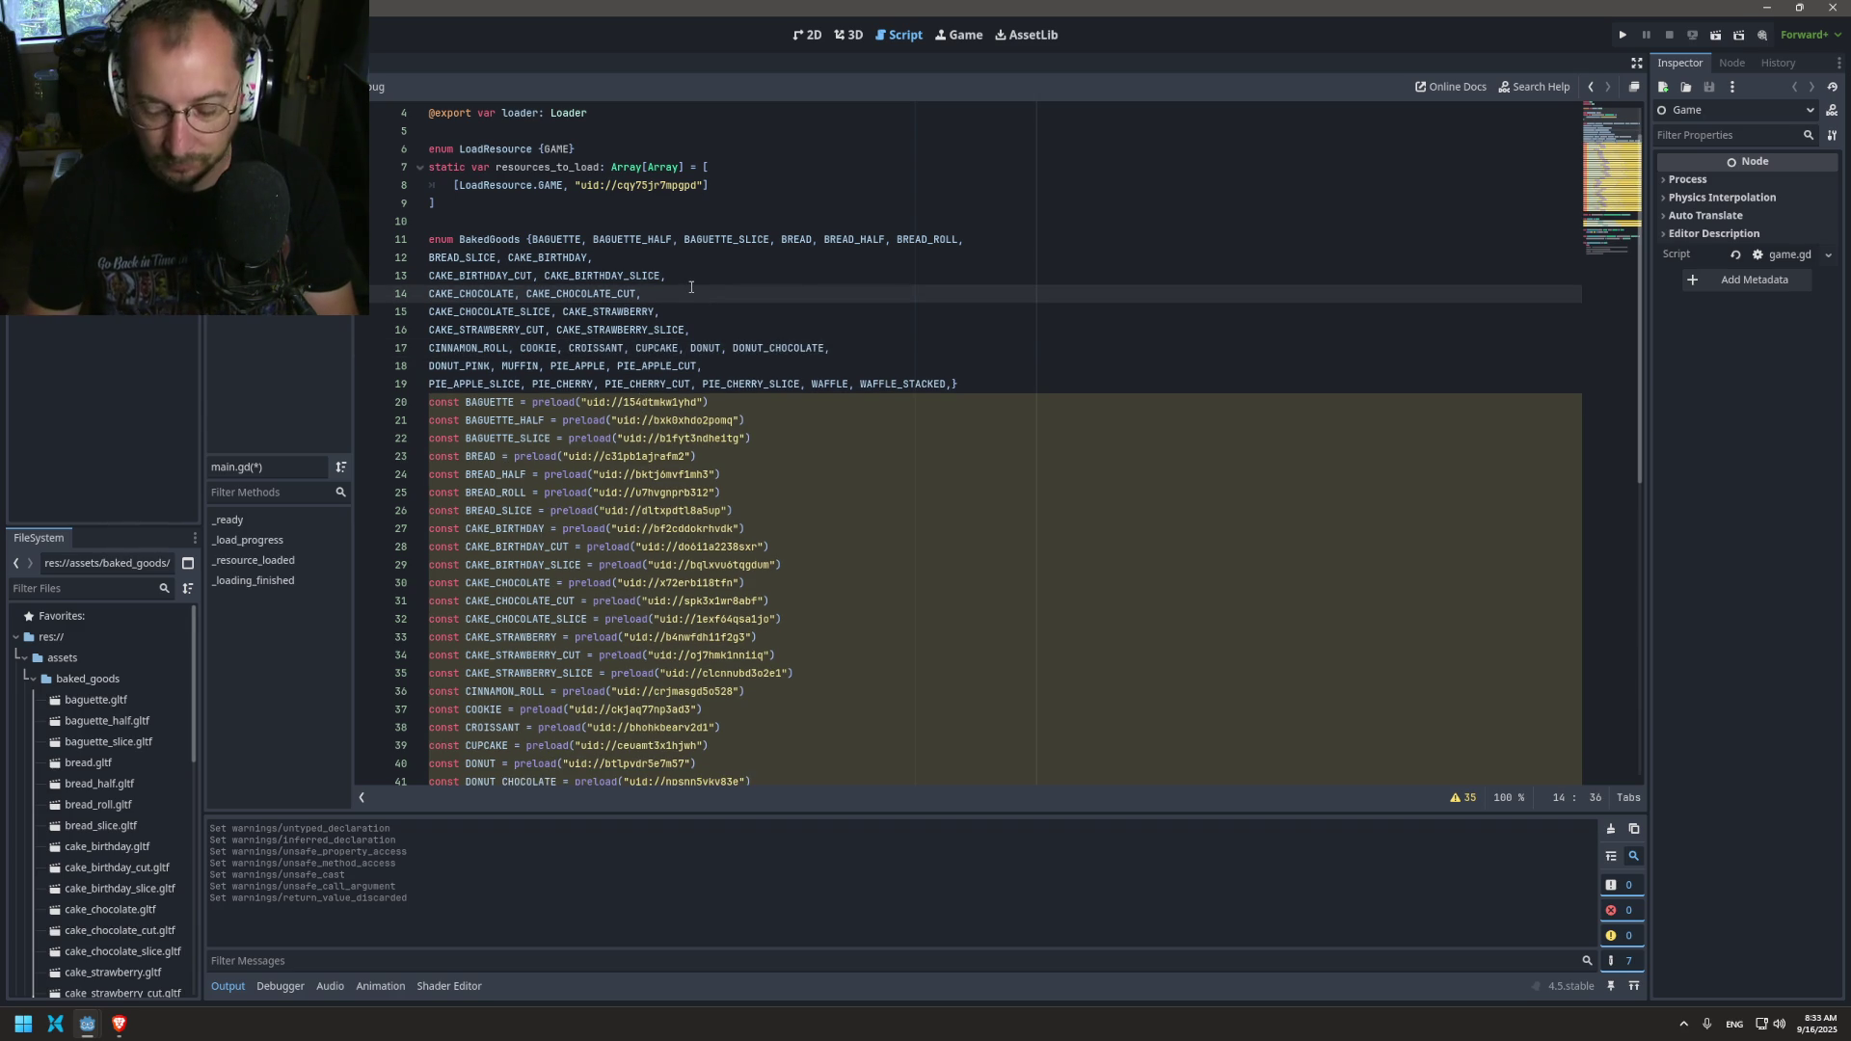
key("Delete")
key("Up")
key("Delete")
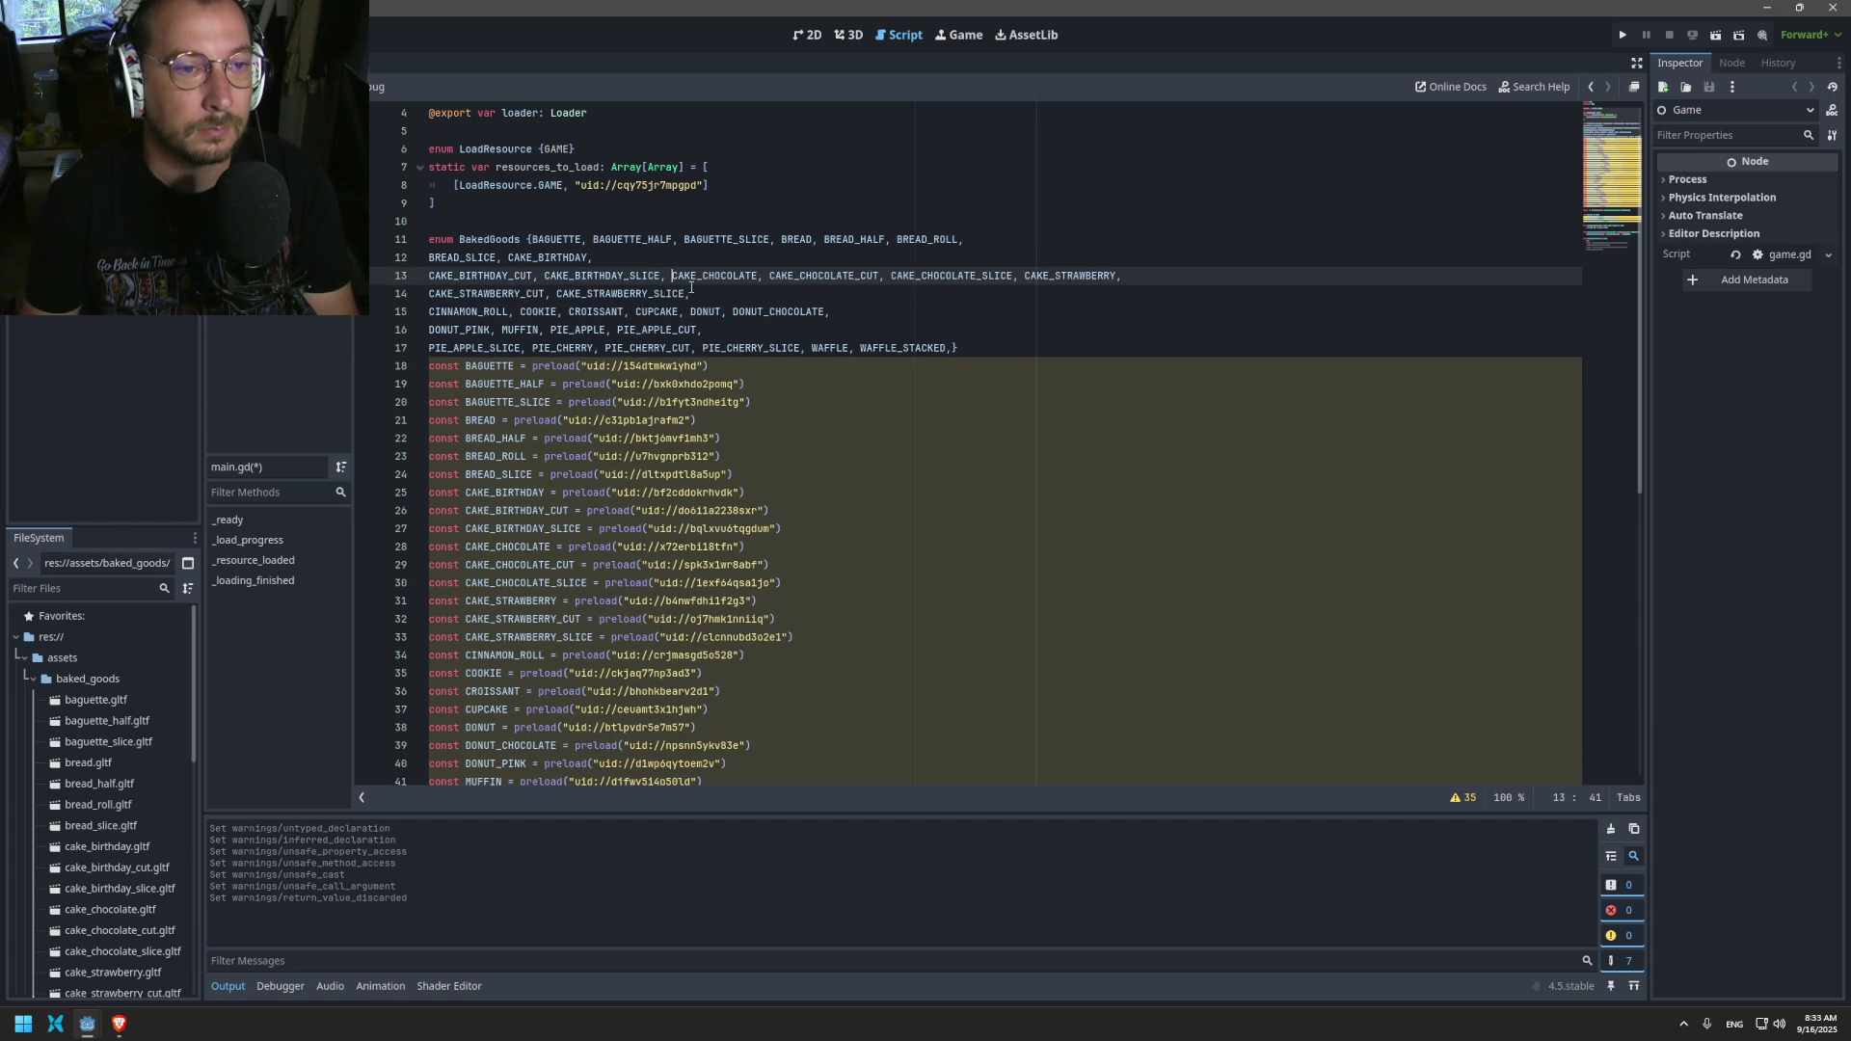
key("Up")
key("Delete")
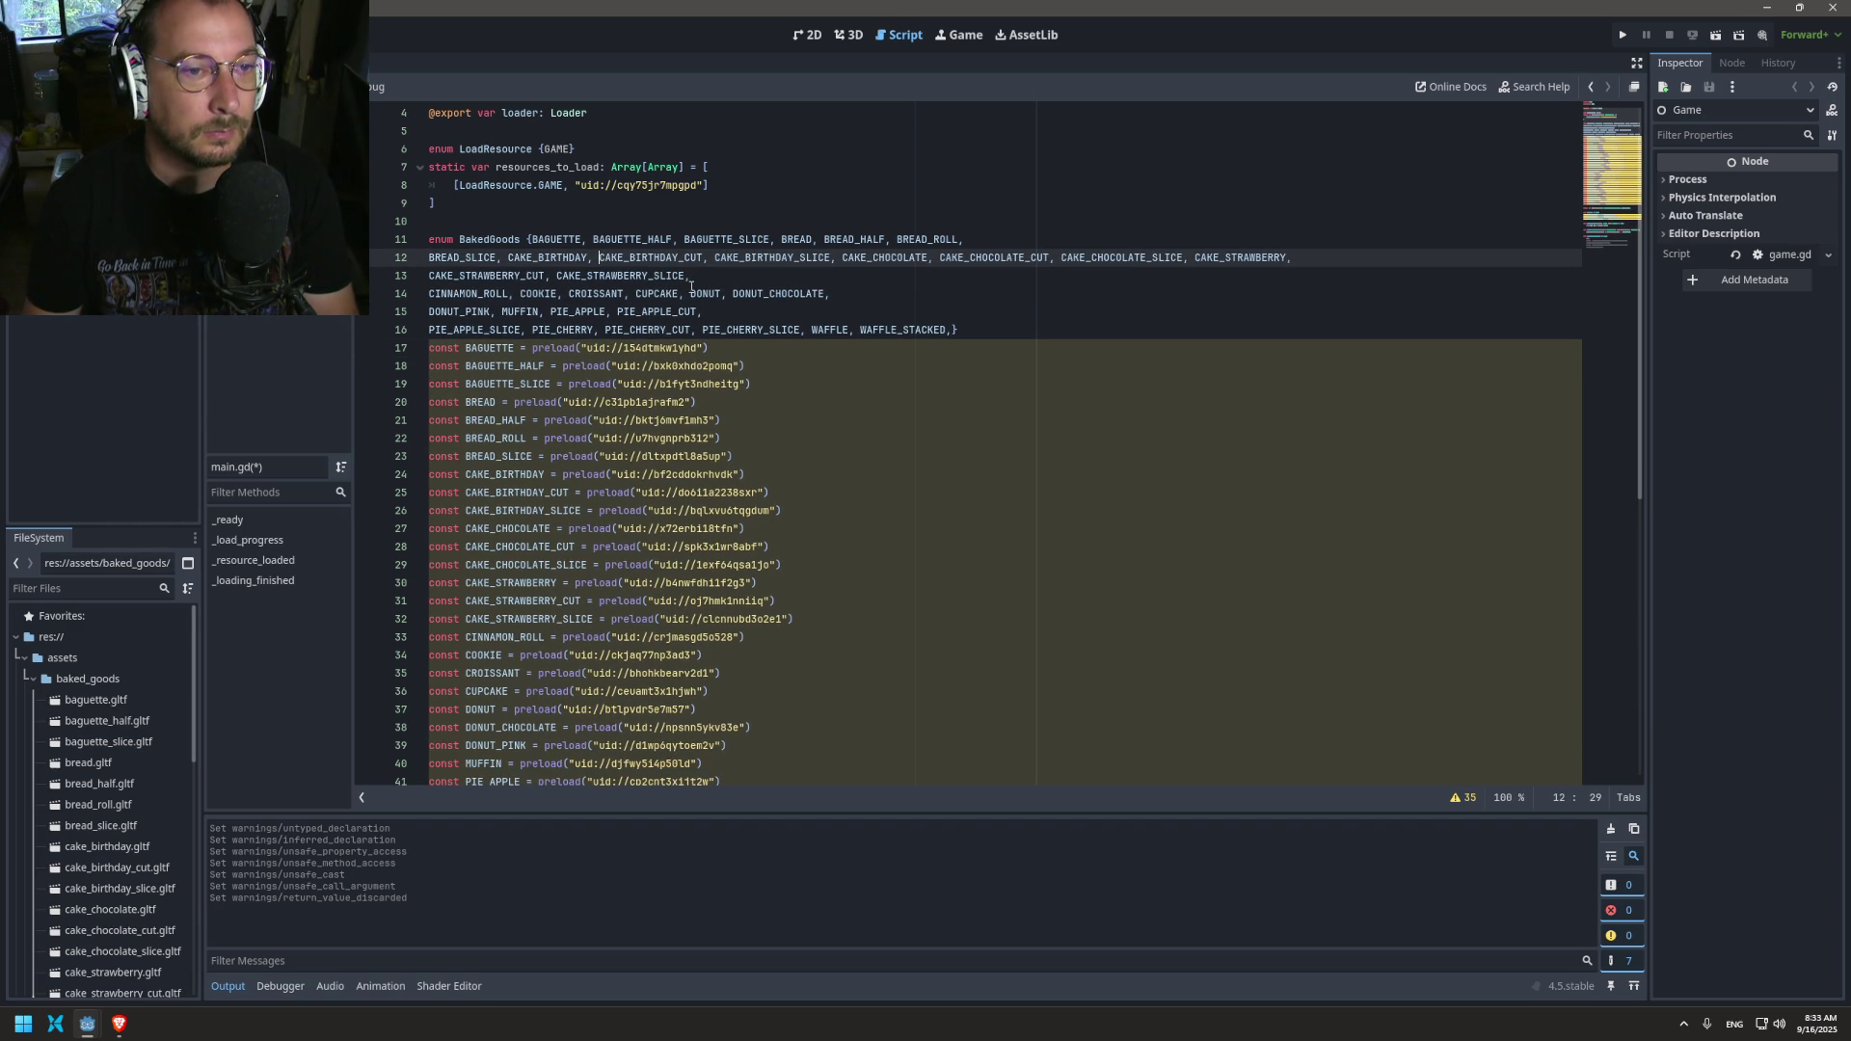
Step: Join the pie apple, strawberry and bread slice lines onto the enum's first line
left_click(745, 313)
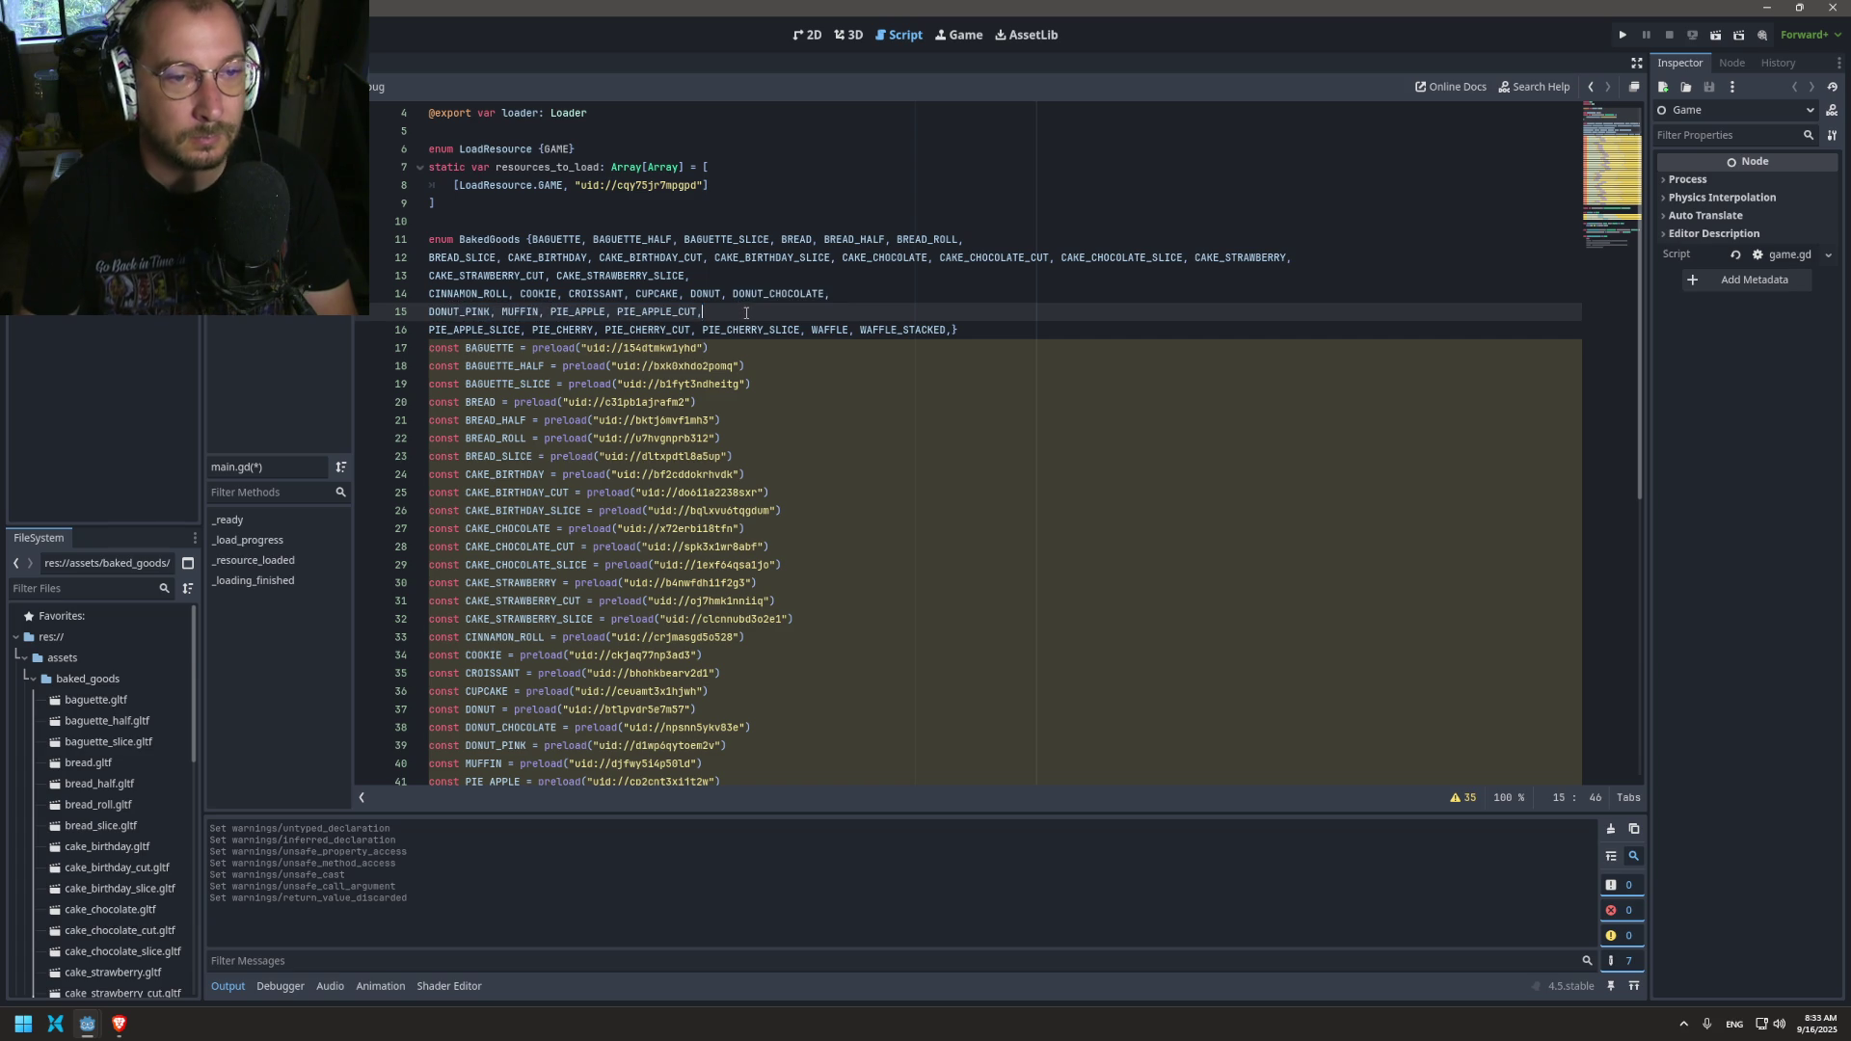
key("Delete")
key("Up")
key("Up")
key("Delete")
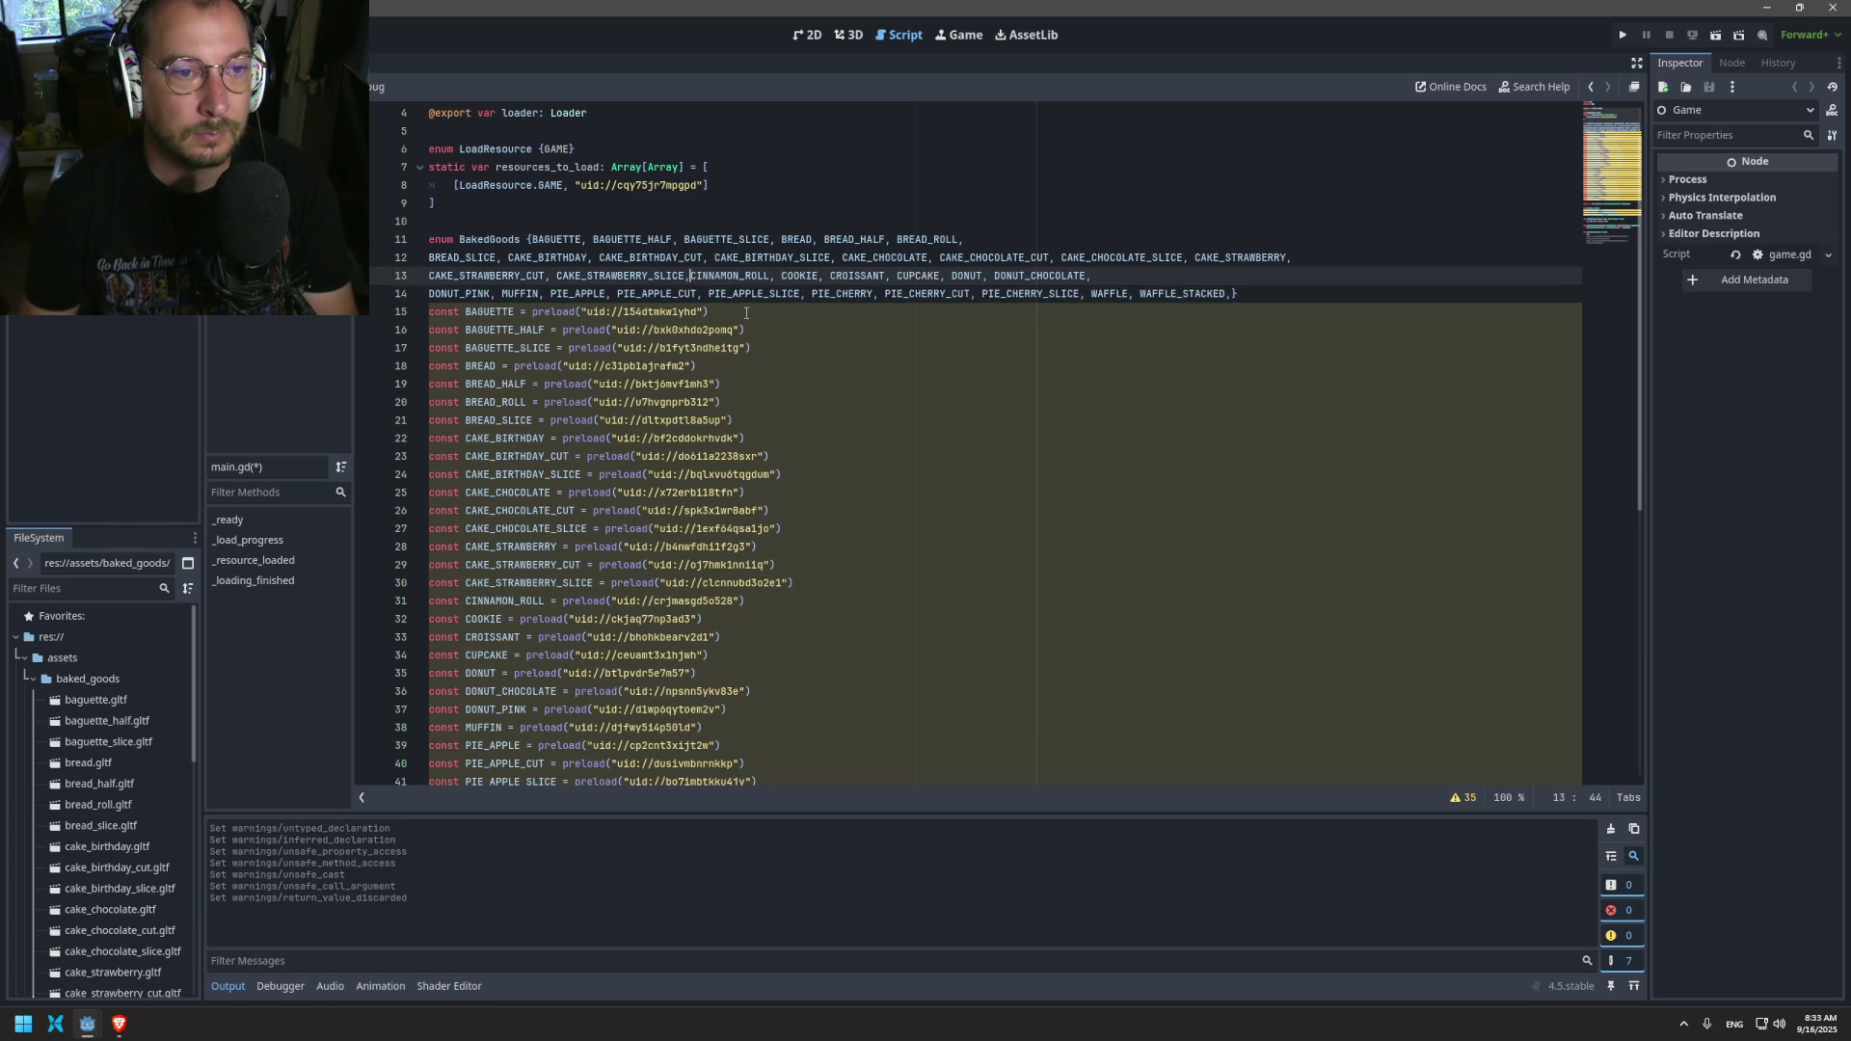
left_click(1119, 241)
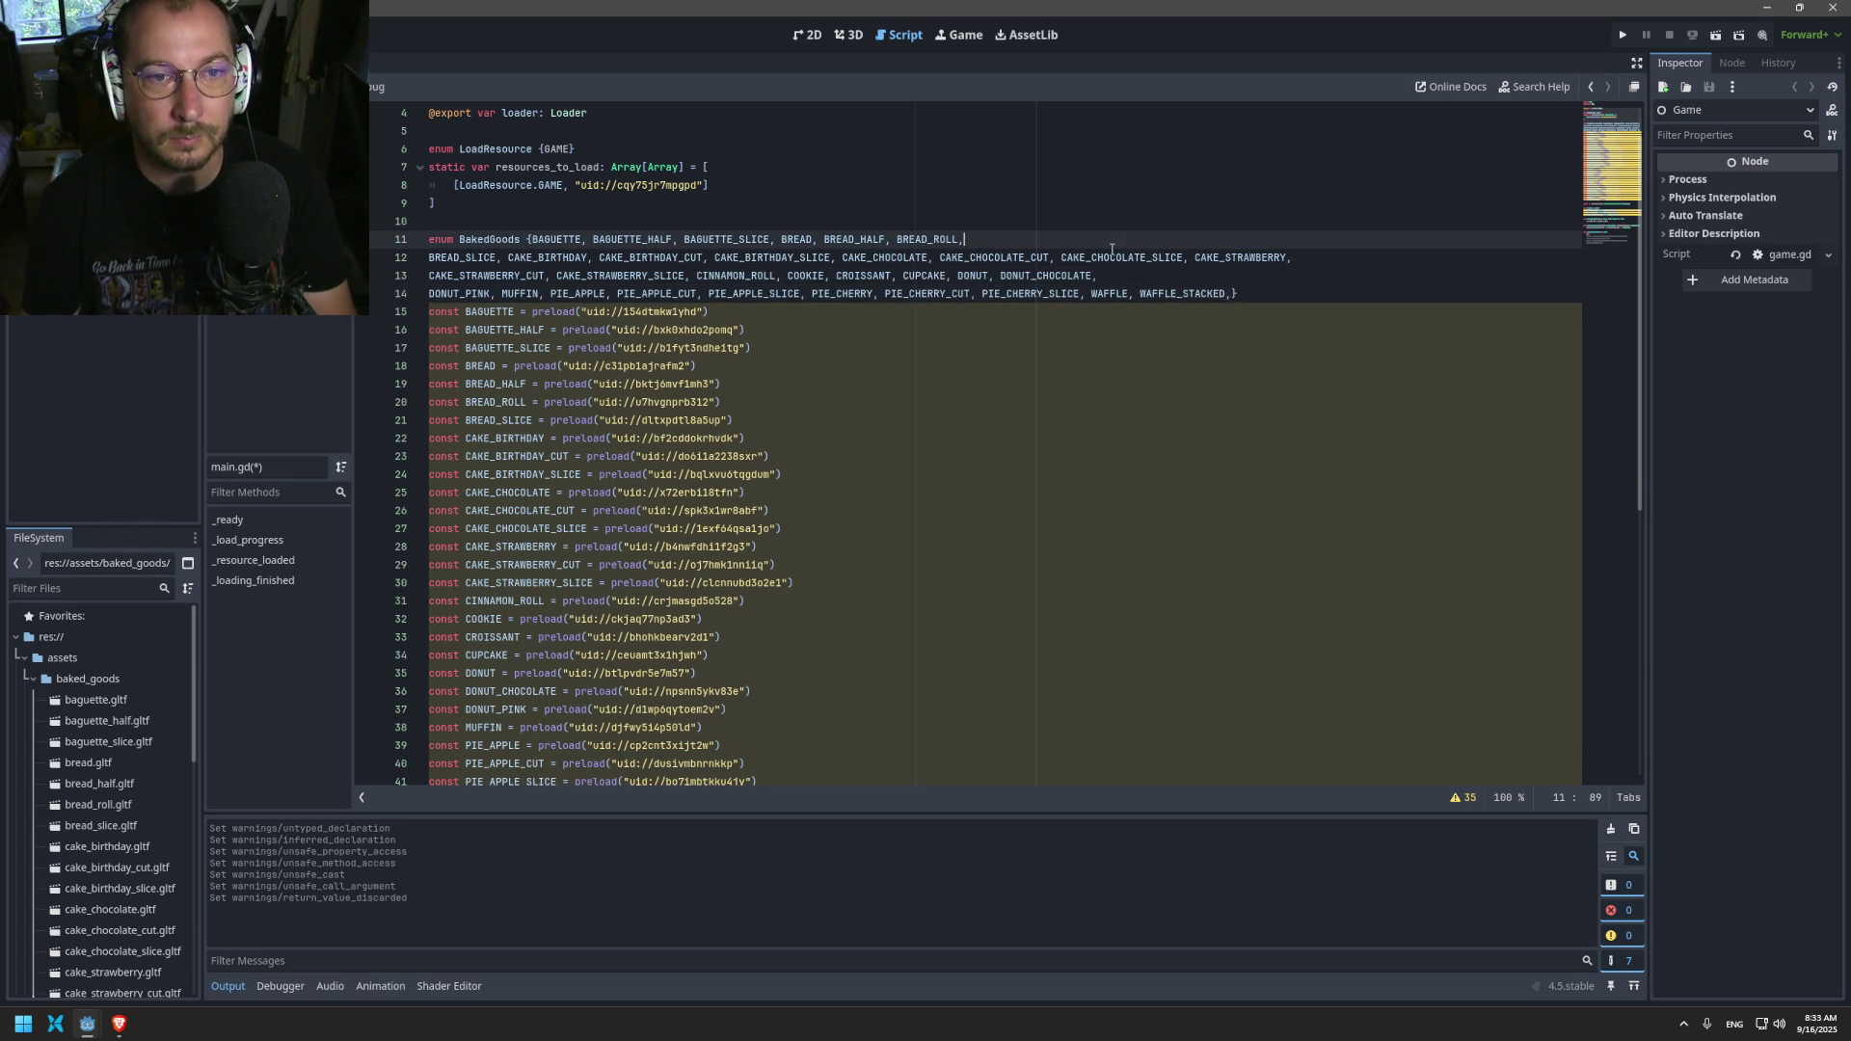
key("Delete")
Step: Join one more line, then undo the recent joins so enum entries return to shorter lines
left_click(1113, 253)
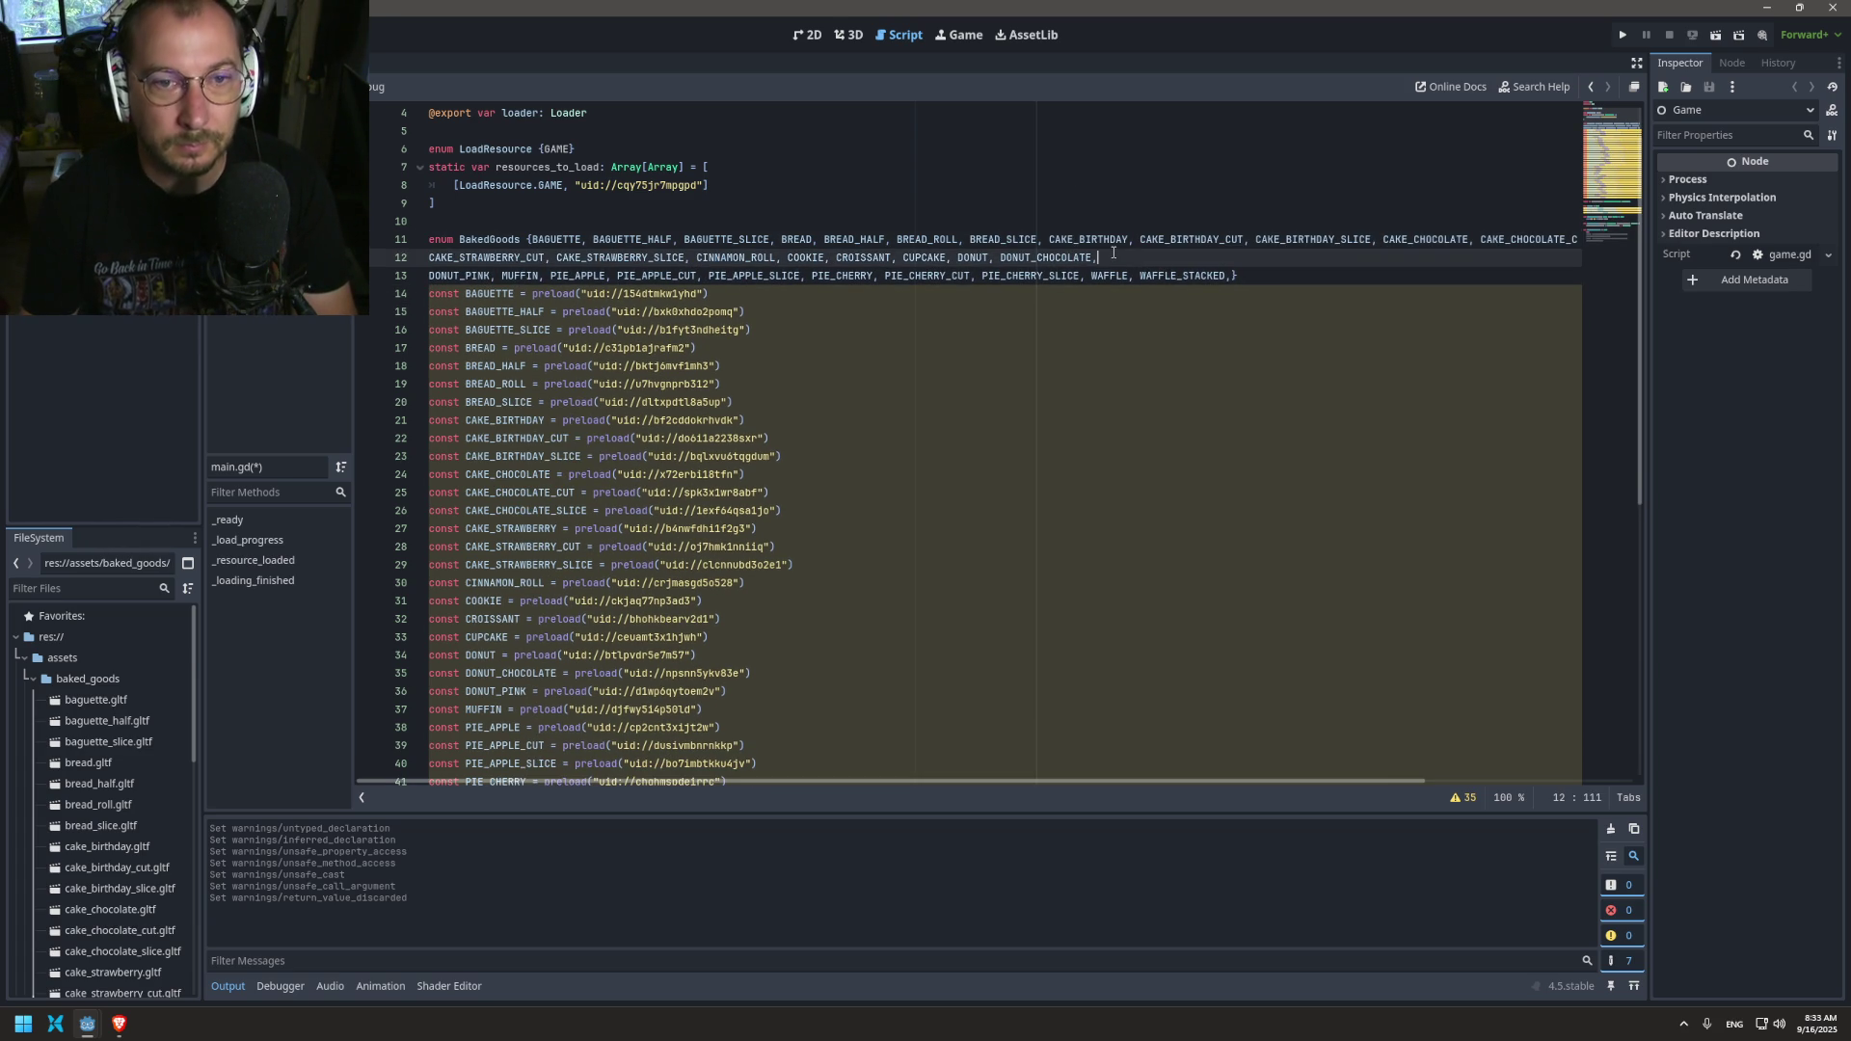
key("Delete")
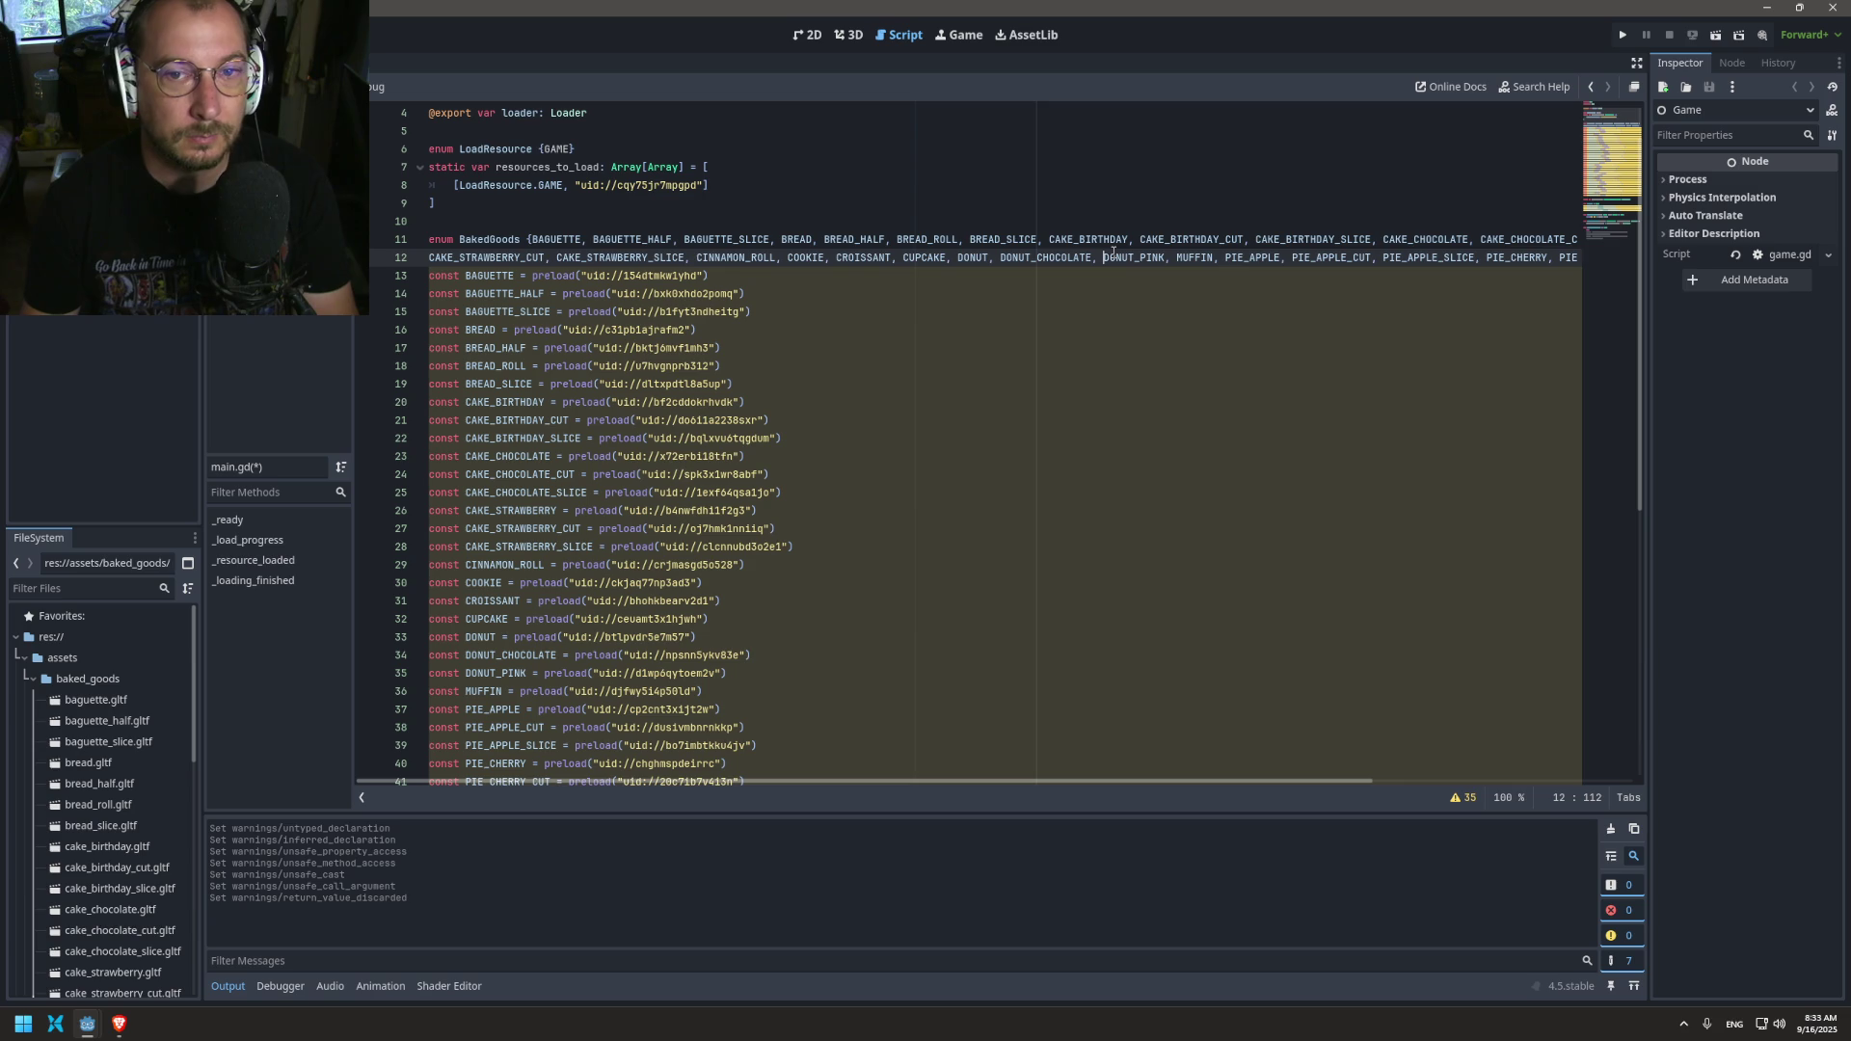
key("ctrl+z")
key("ctrl+z")
key("ctrl+z")
key("ctrl+z")
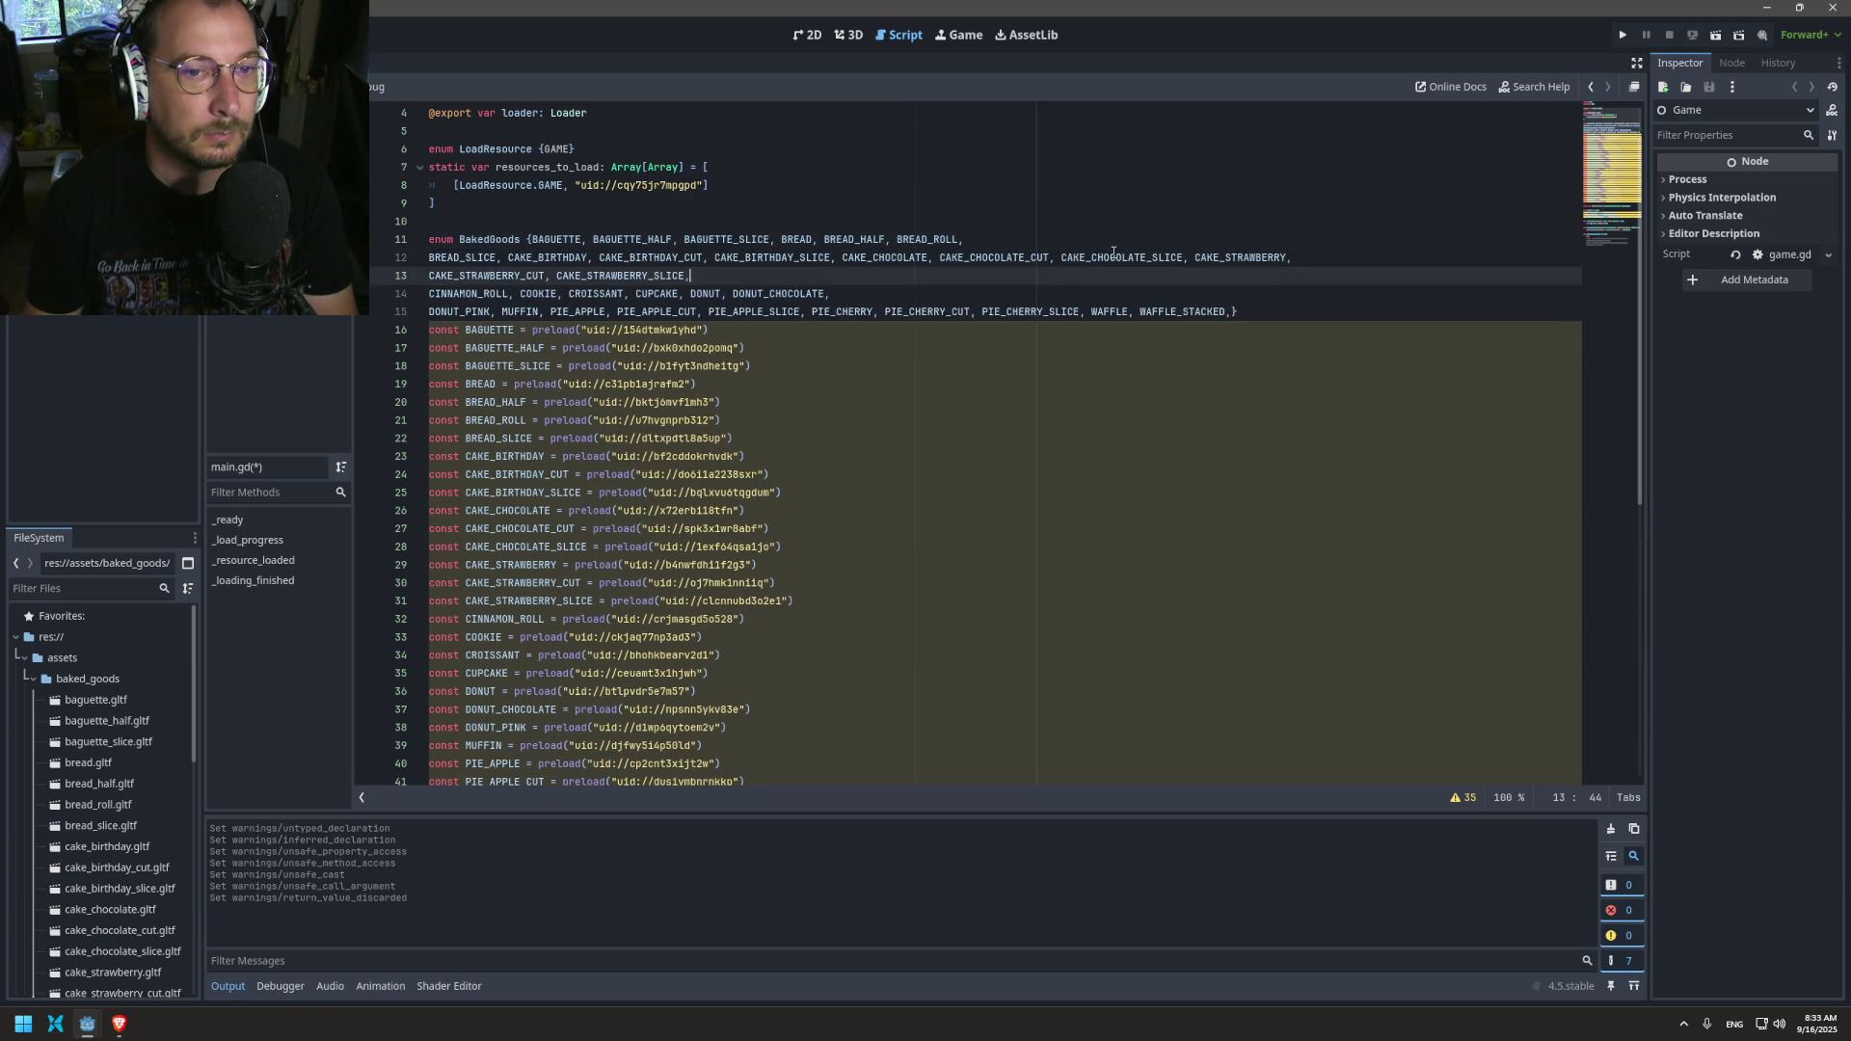
key("ctrl+z")
key("ctrl+z")
key("ctrl+z")
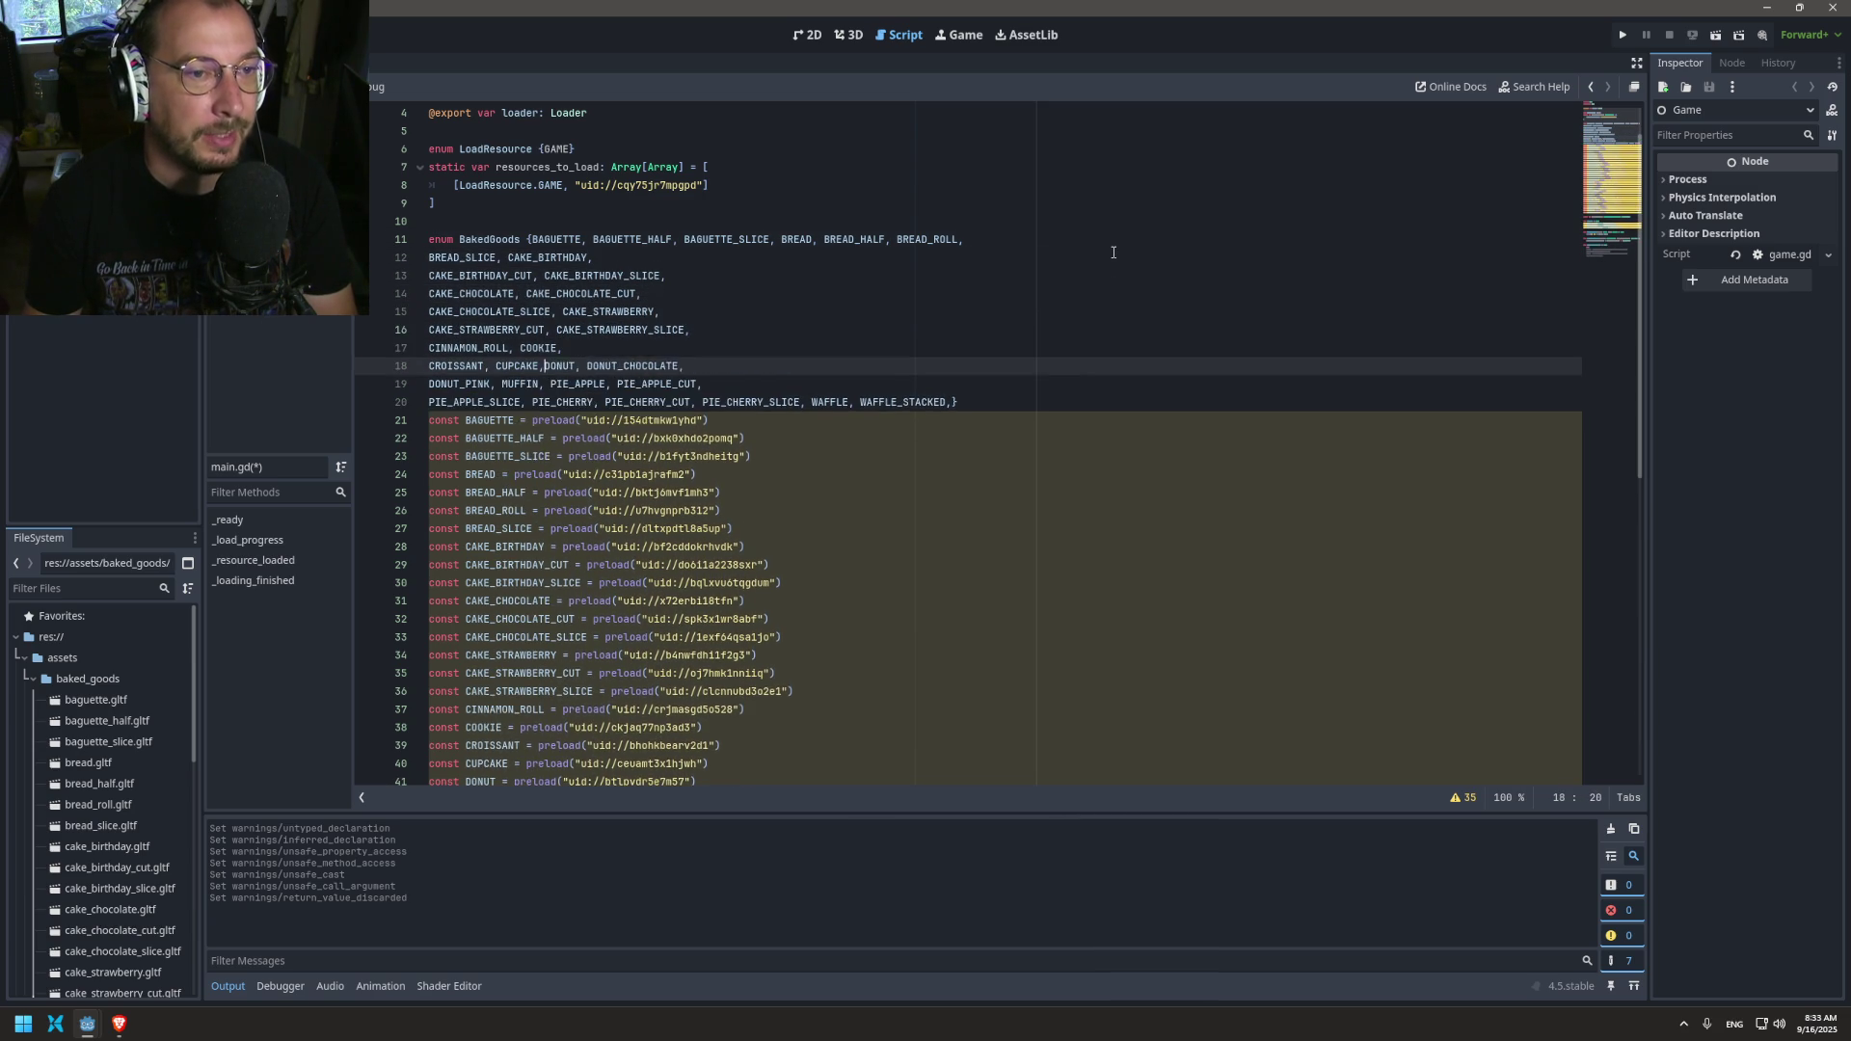
key("ctrl+z")
key("ctrl+z")
key("ctrl+z")
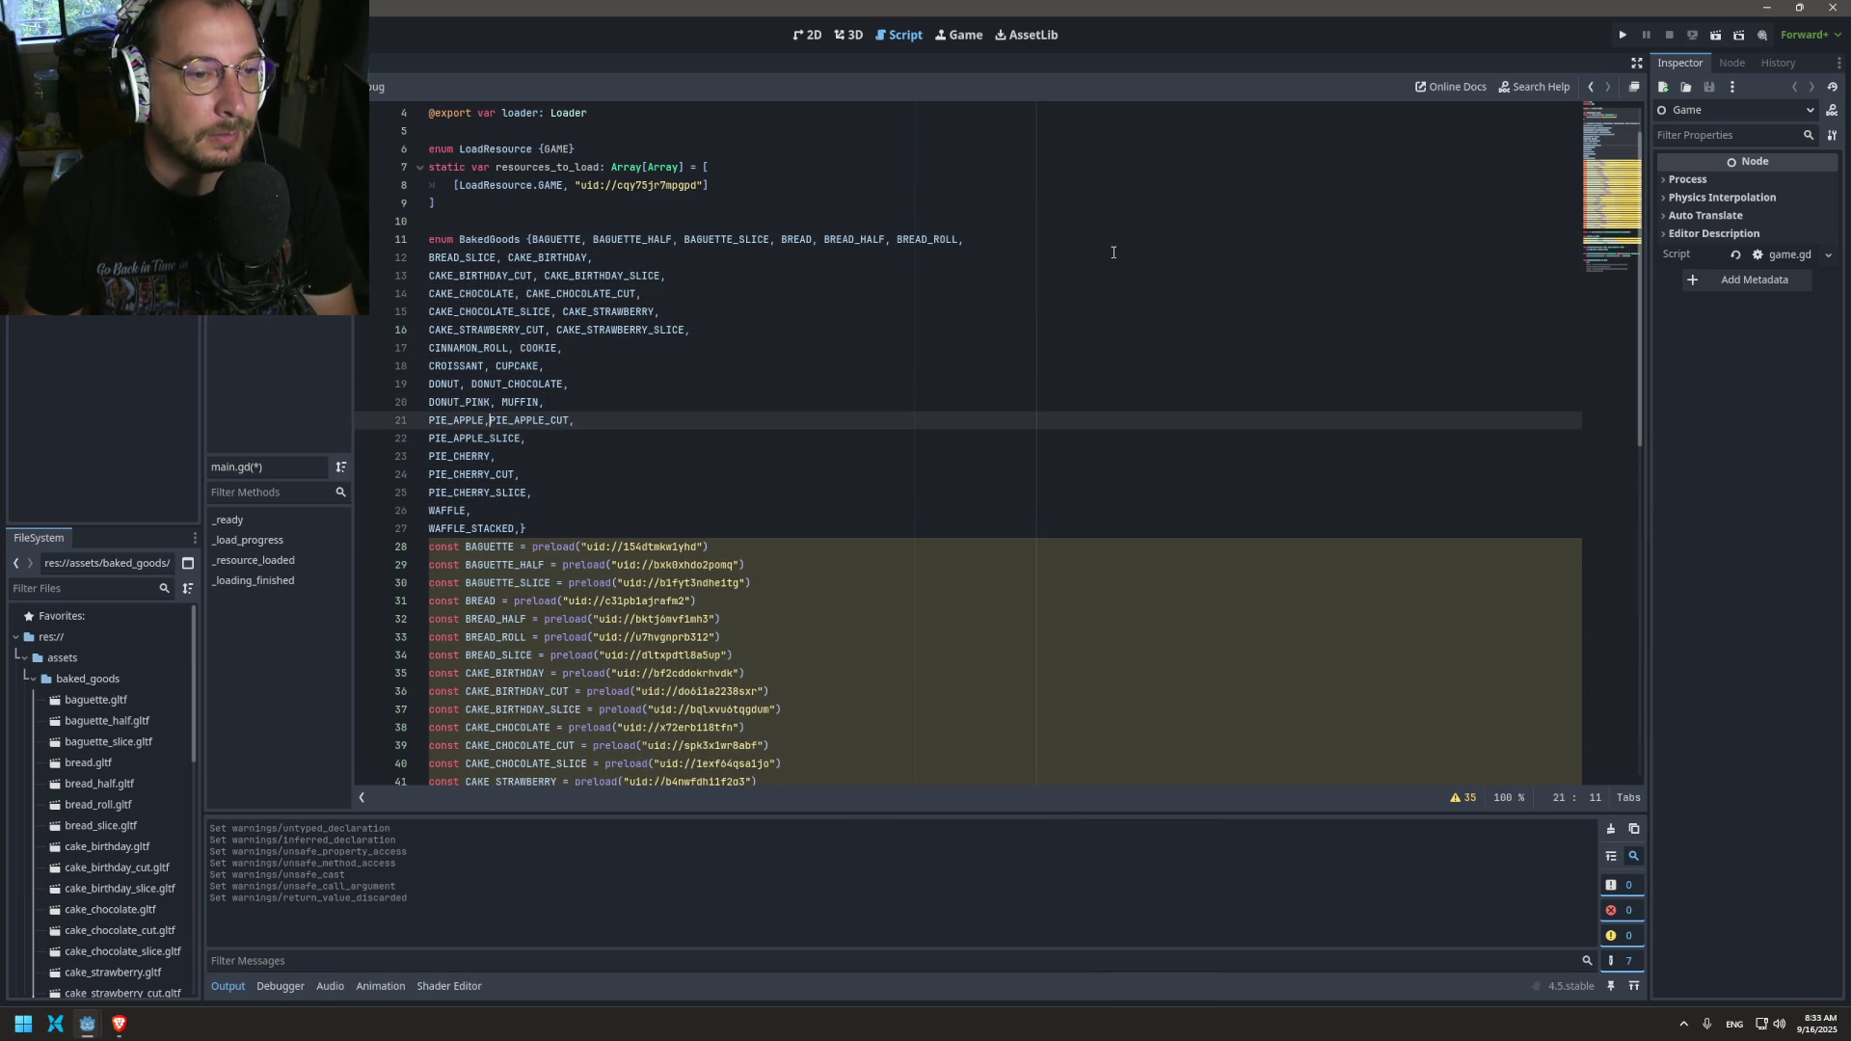
key("ctrl+z")
key("ctrl+z")
key("ctrl+z")
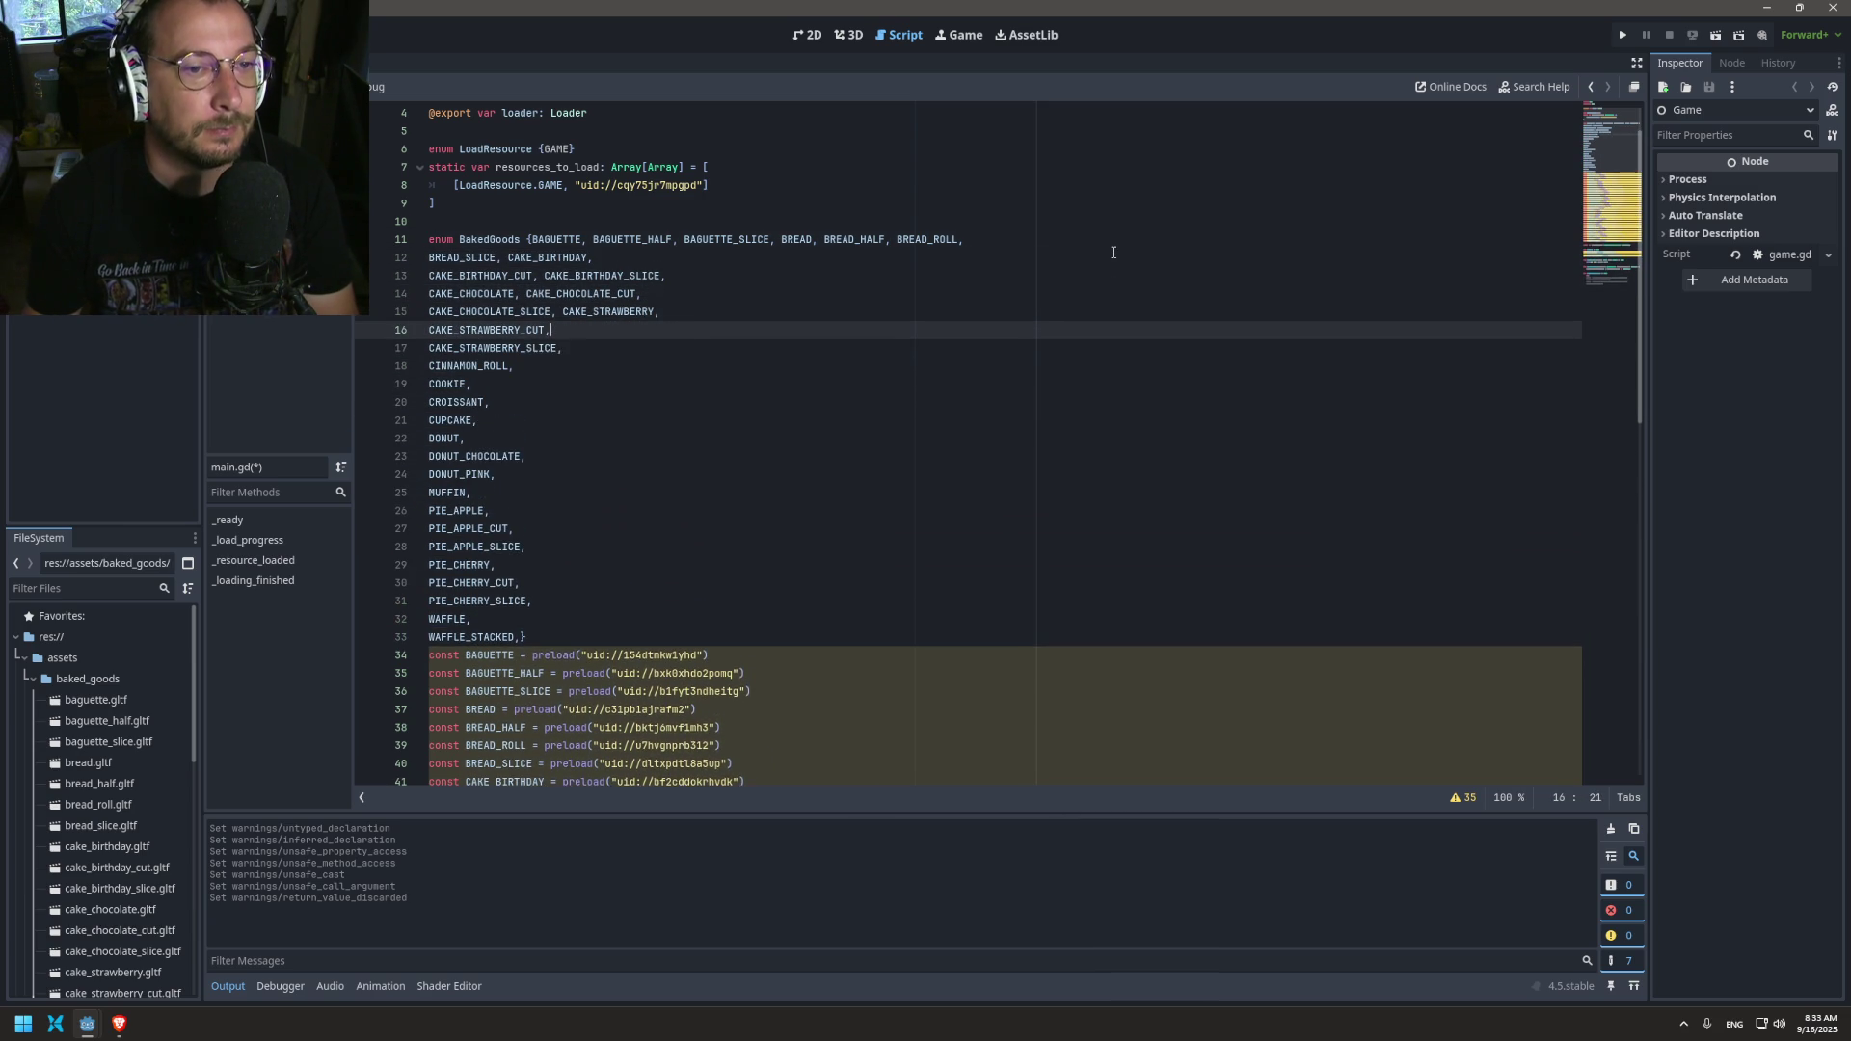
key("ctrl+z")
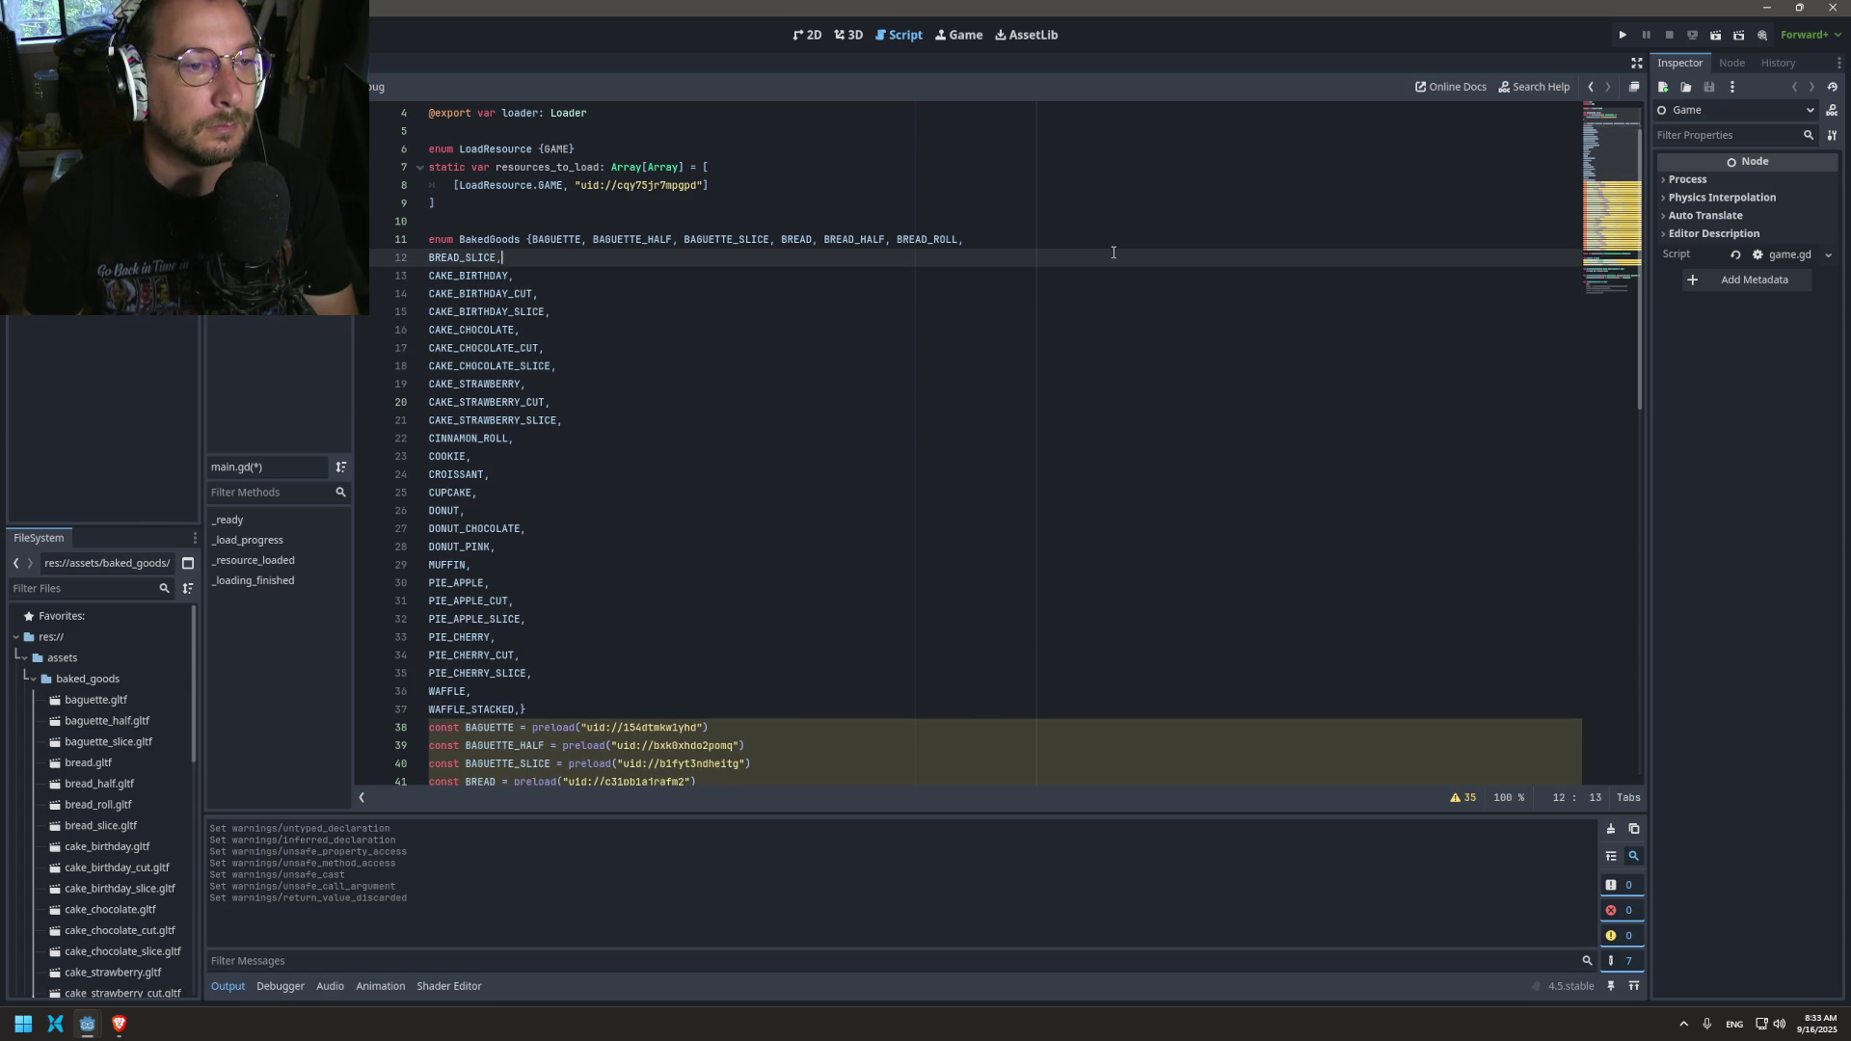
key("ctrl+z")
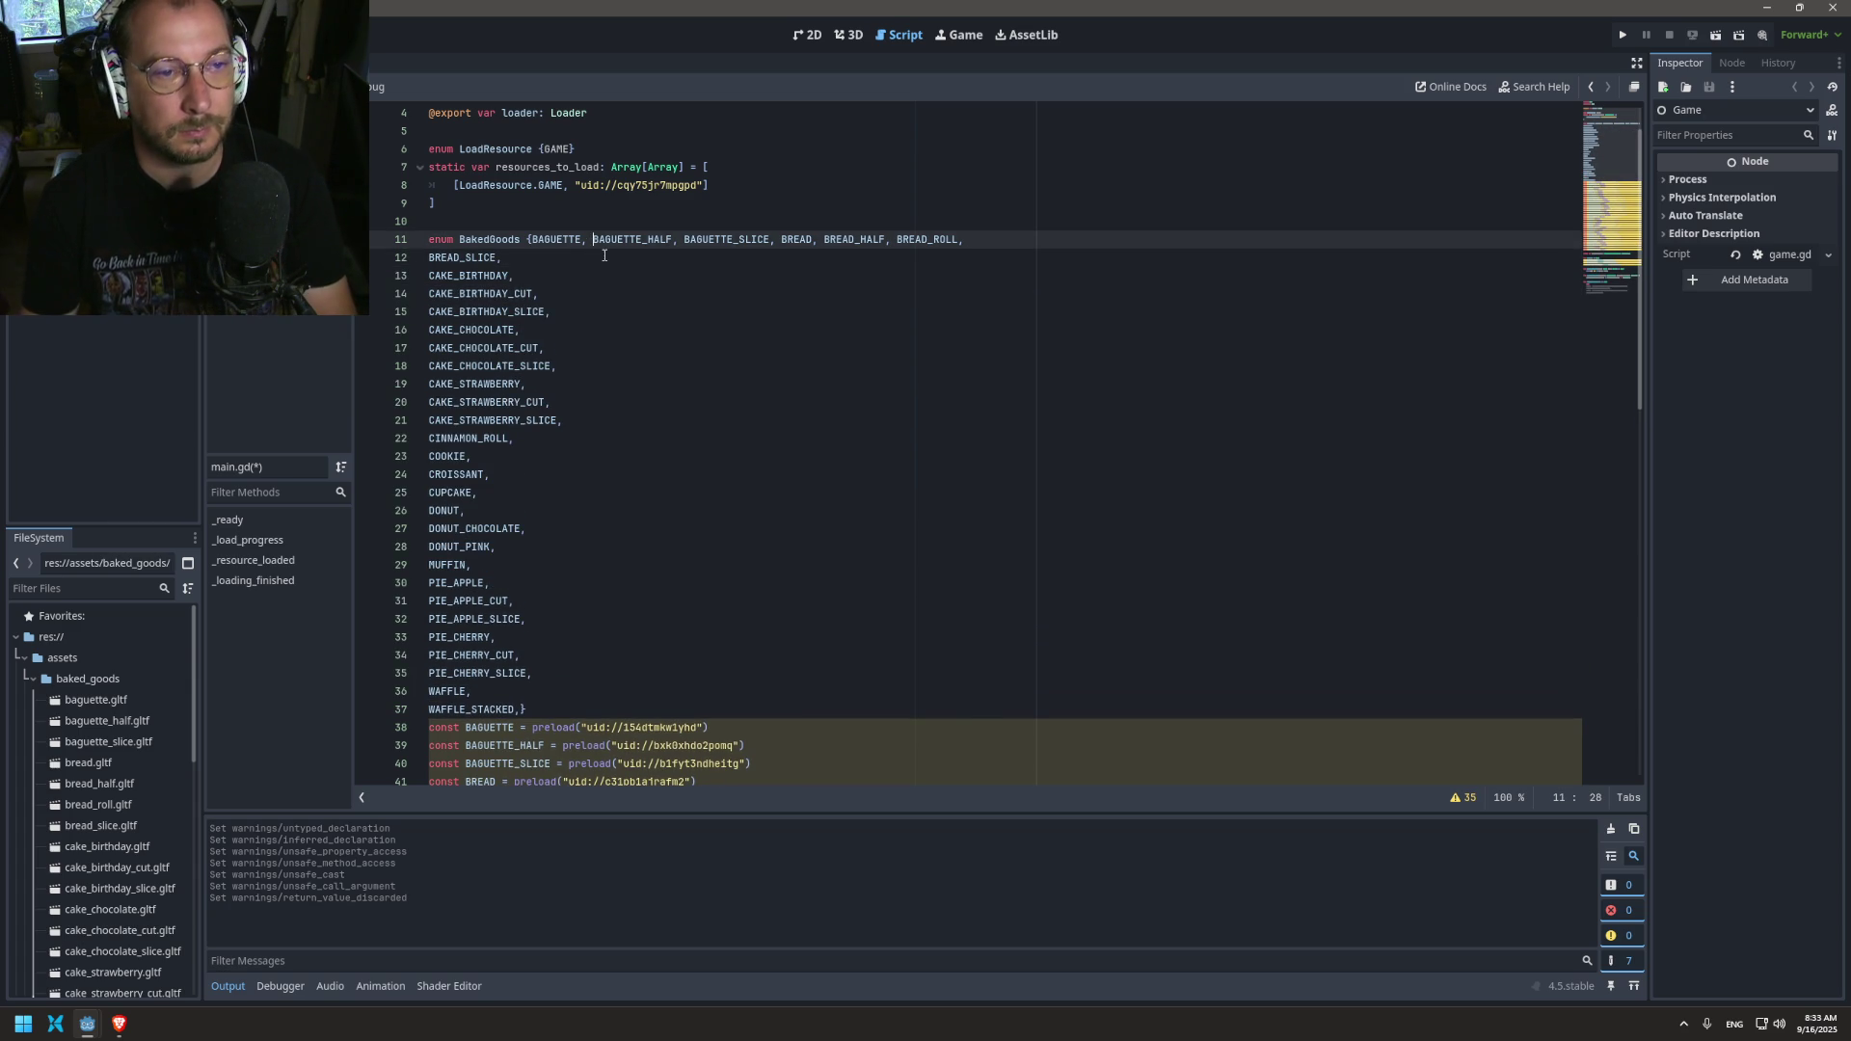
key("ctrl+z")
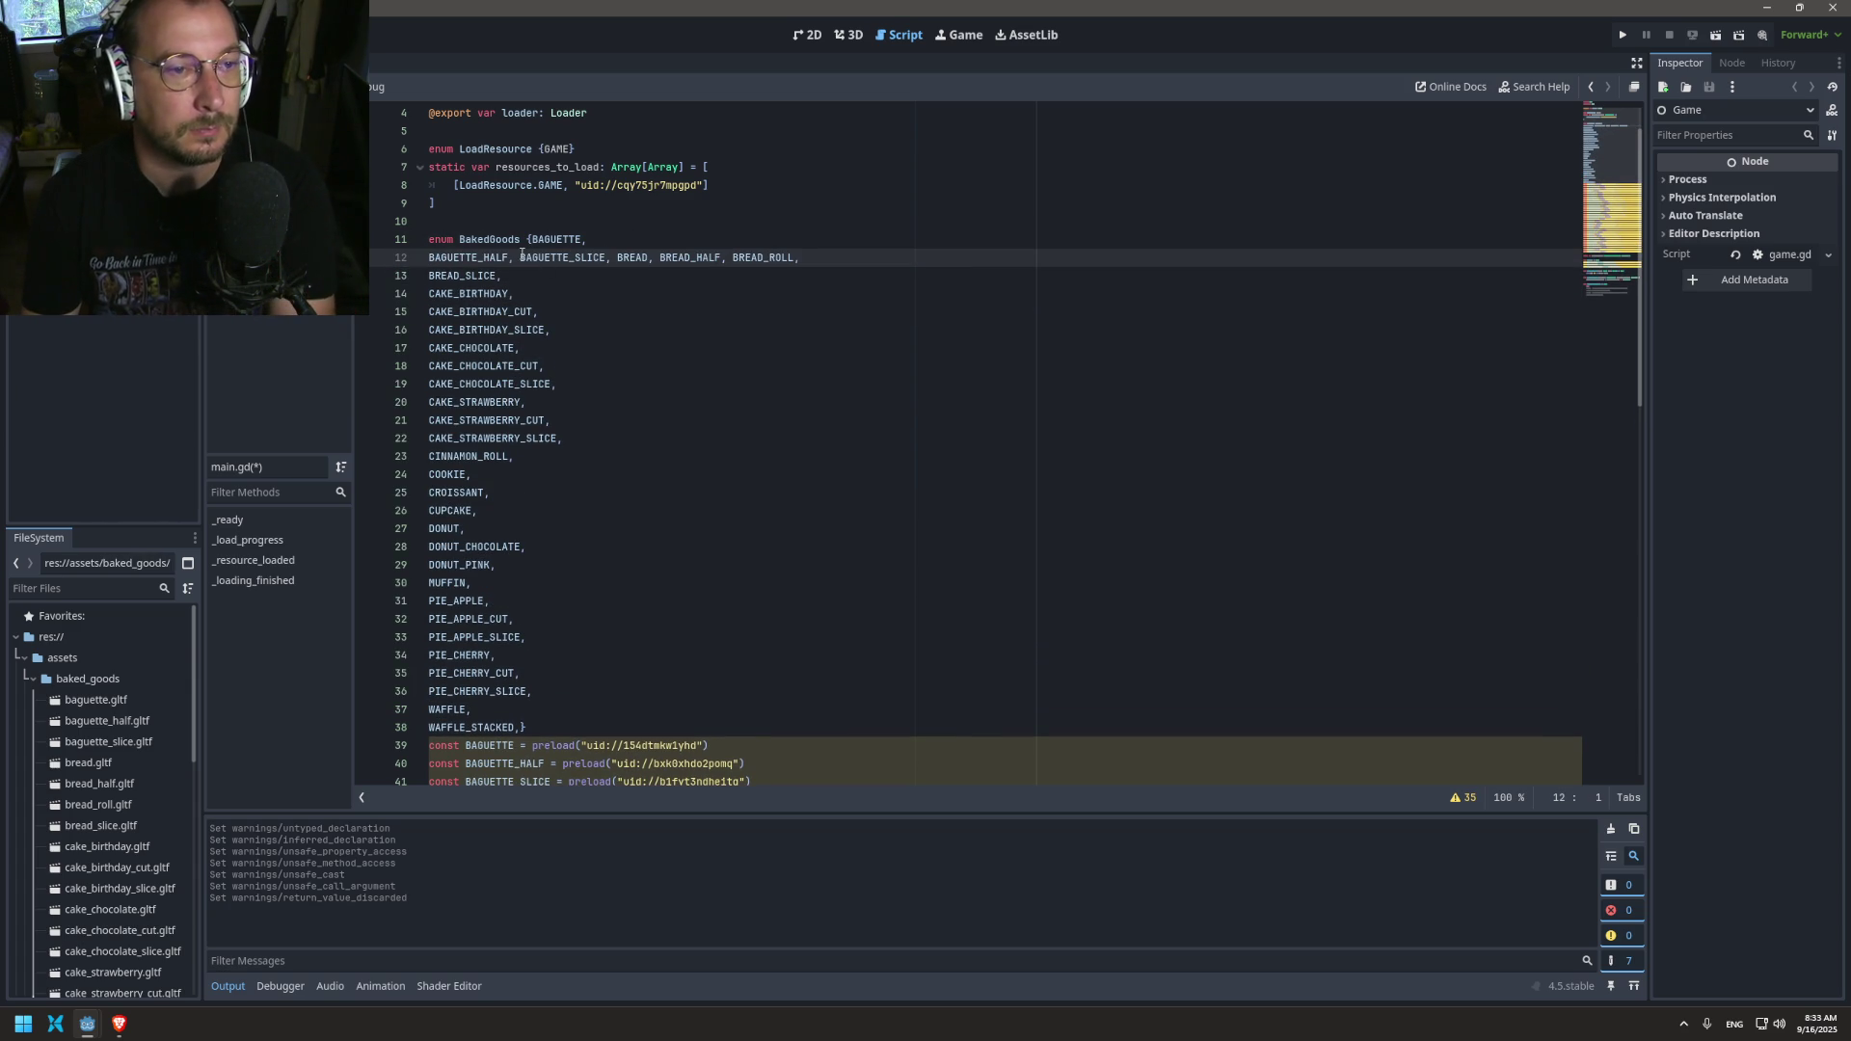
Step: Split BREAD, BREAD_HALF, BREAD_ROLL and BAGUETTE onto their own enum lines
key("ctrl+z")
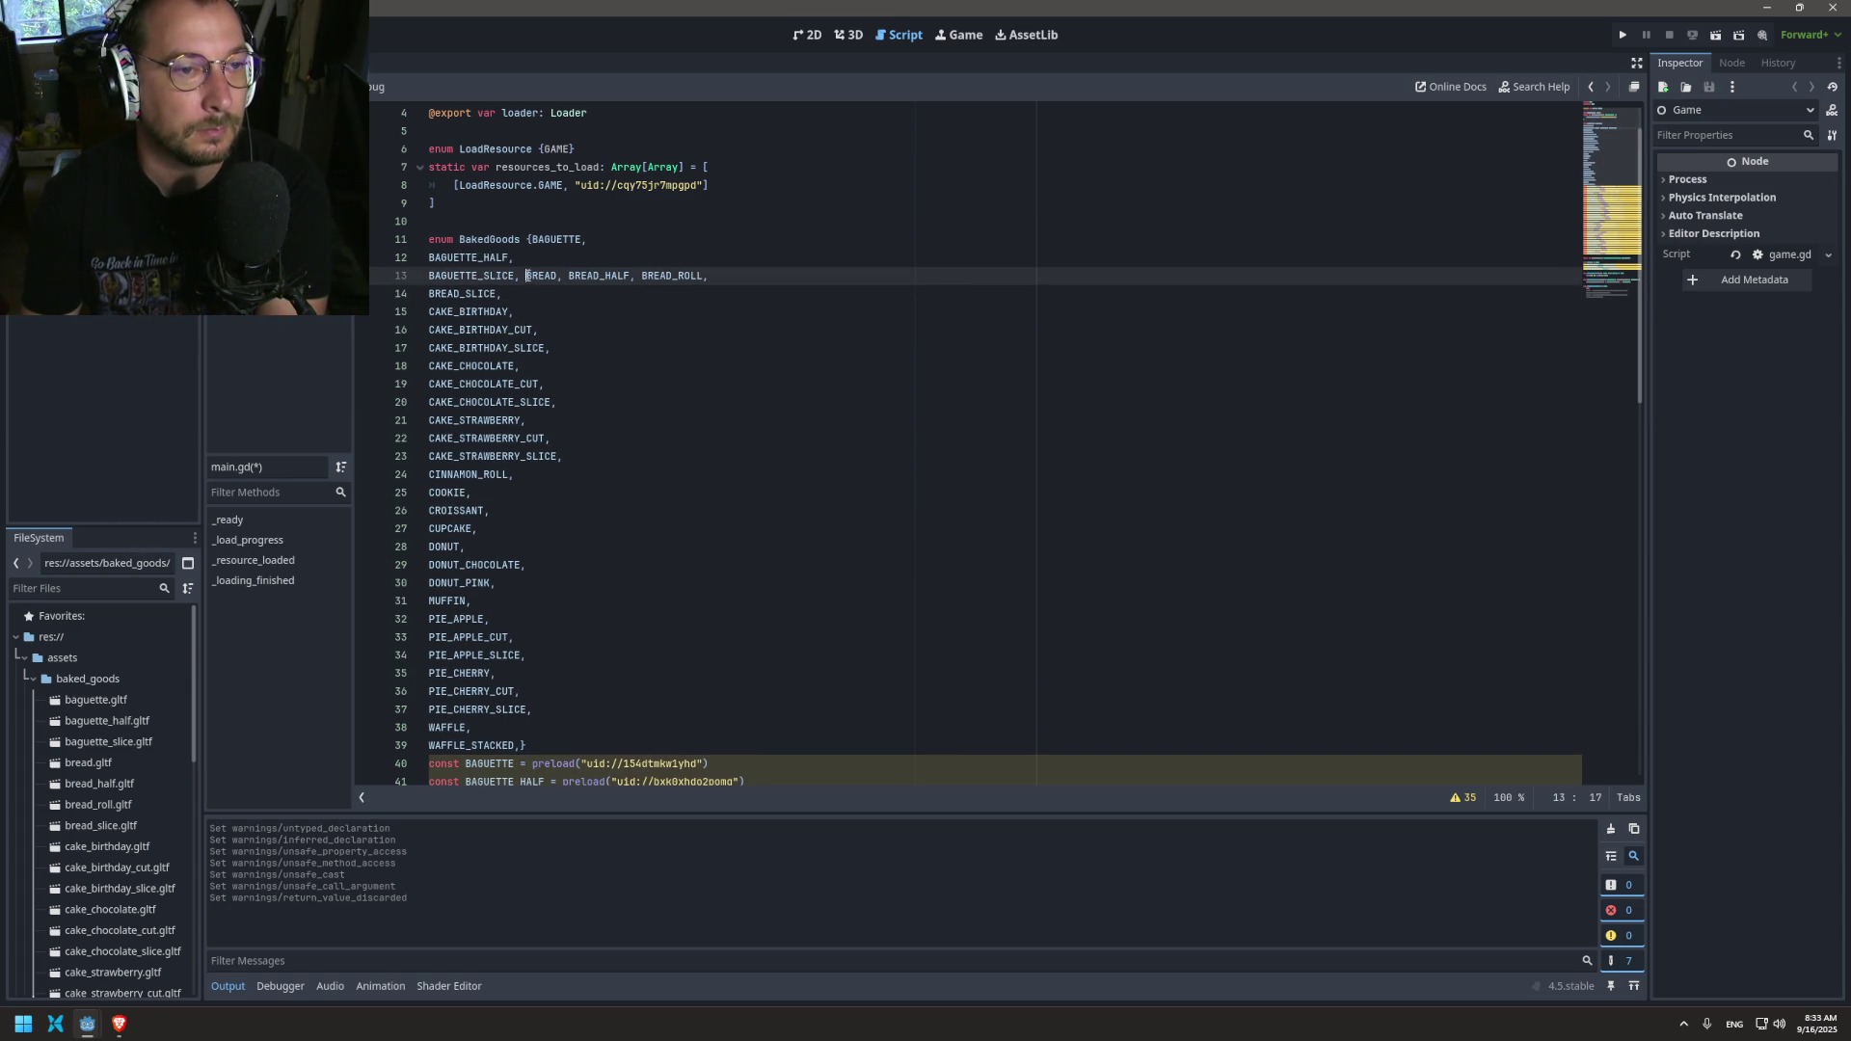
key("ctrl+z")
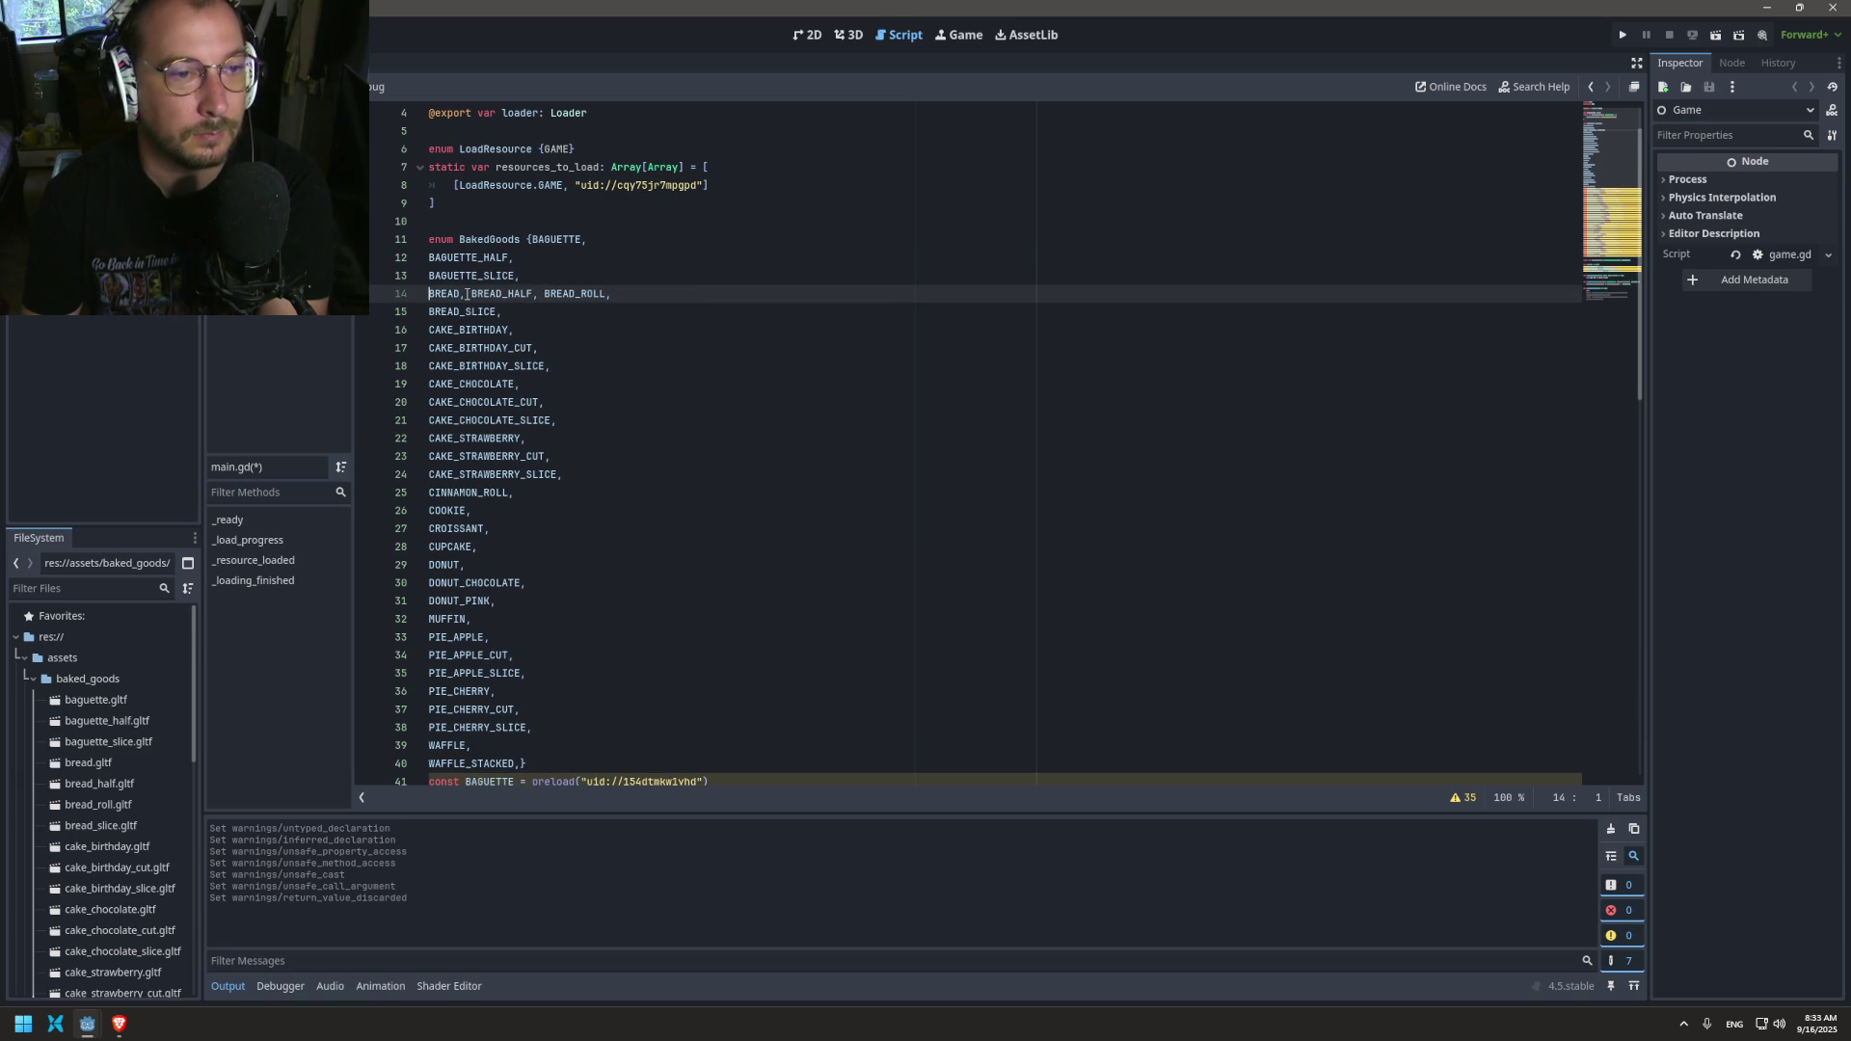
key("Delete")
key("Return")
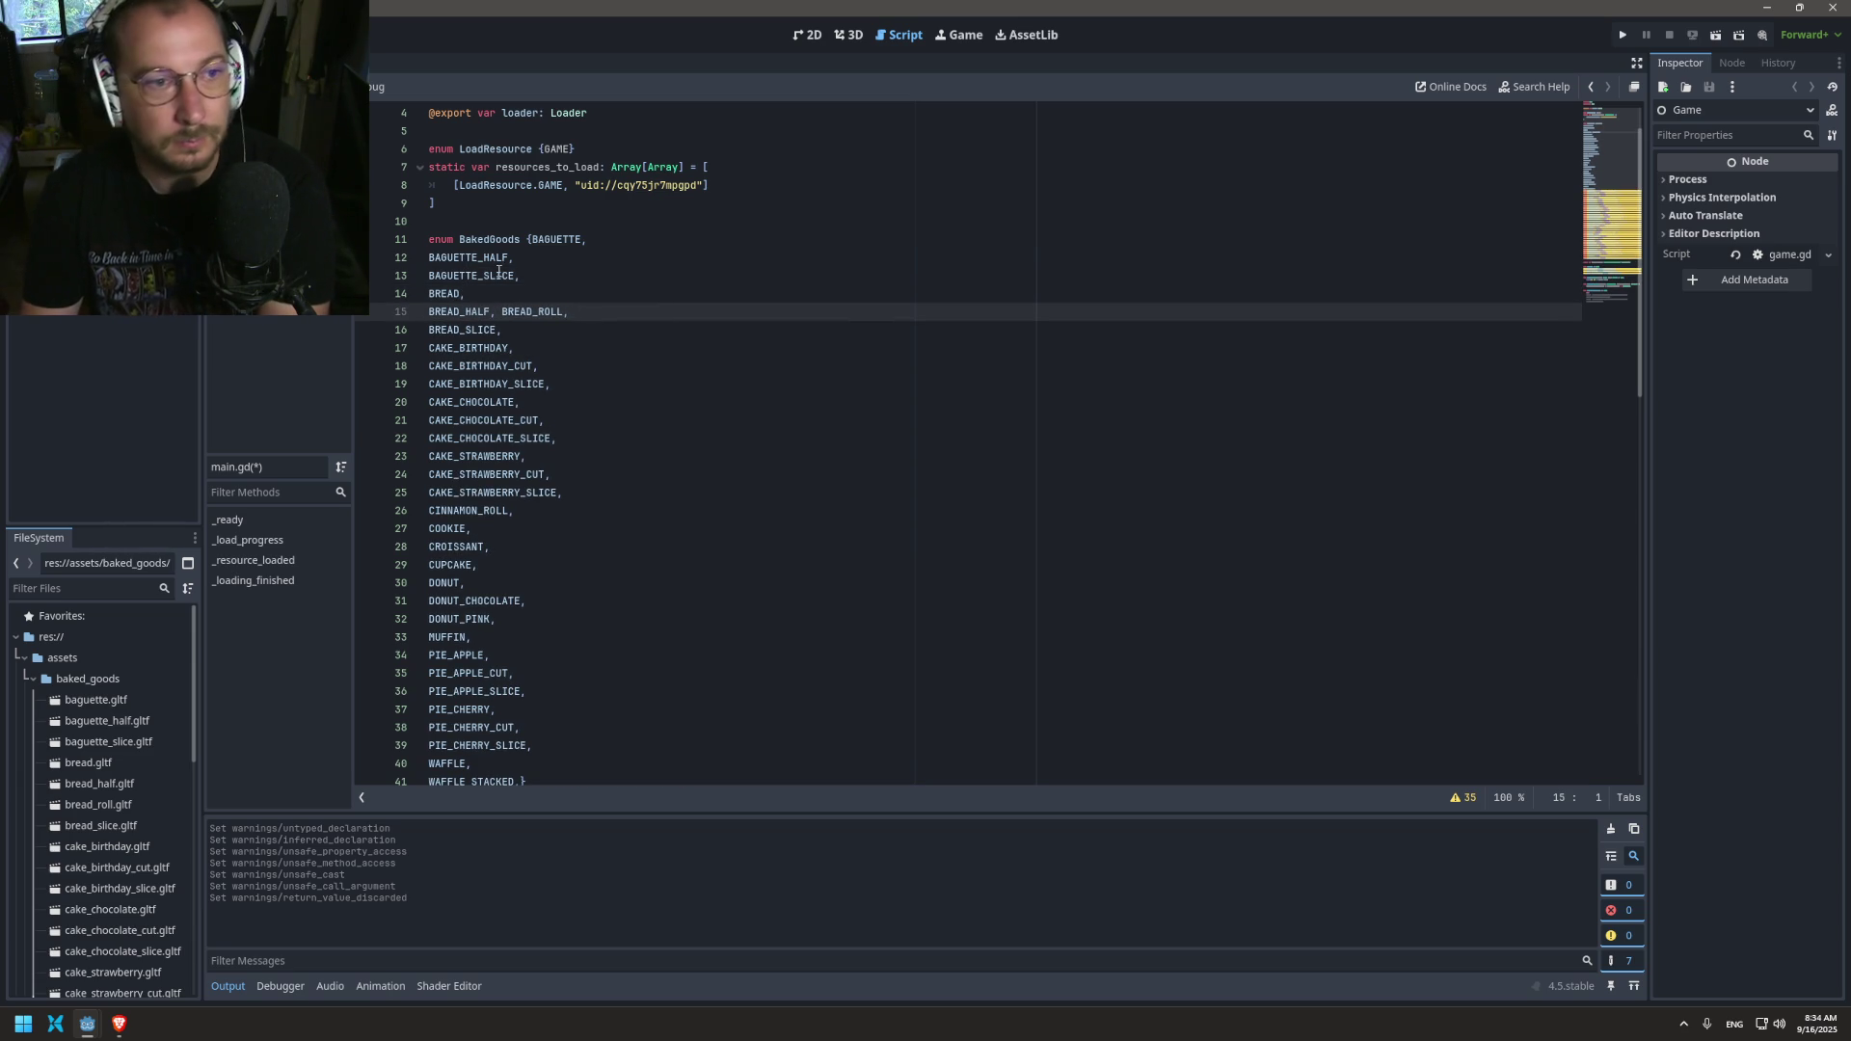
left_click(504, 311)
key("BackSpace")
key("Return")
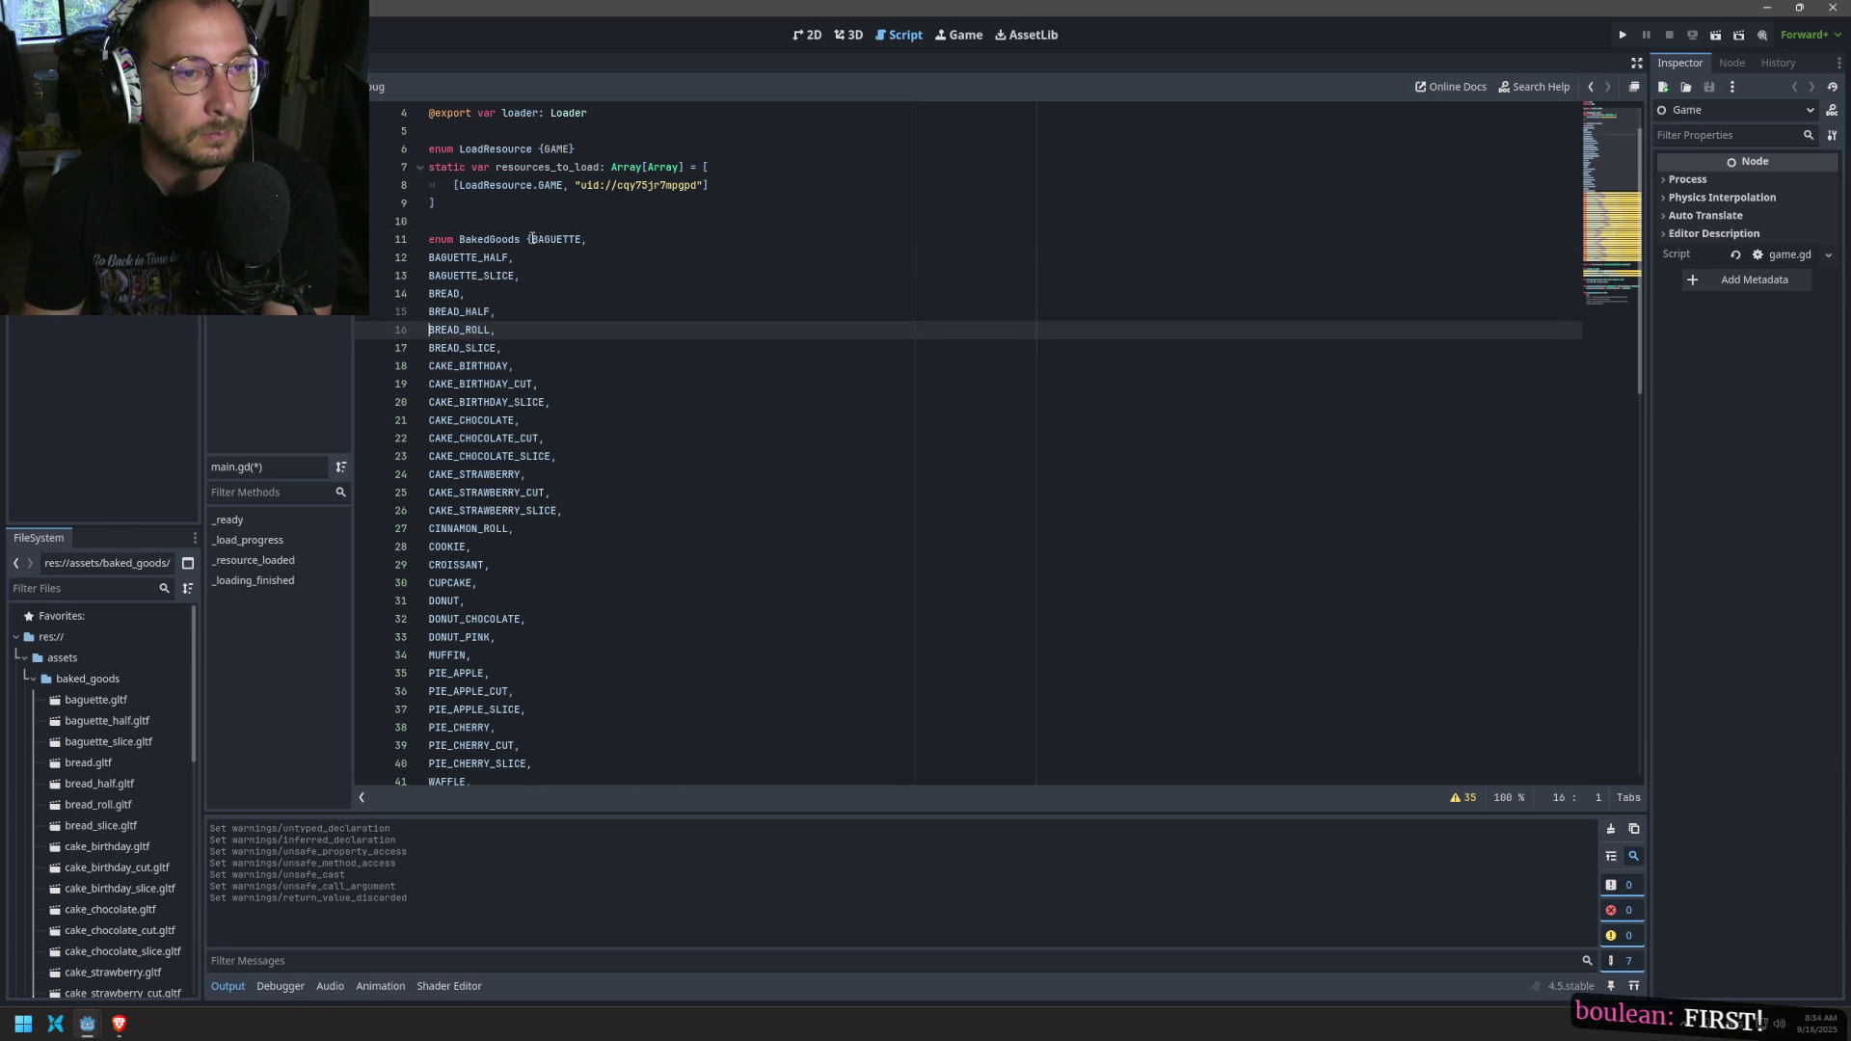
left_click(532, 238)
key("Return")
Step: Put the closing brace on its own line, indent the entries, and collapse baked_goods
scroll(556, 545, "down", 3)
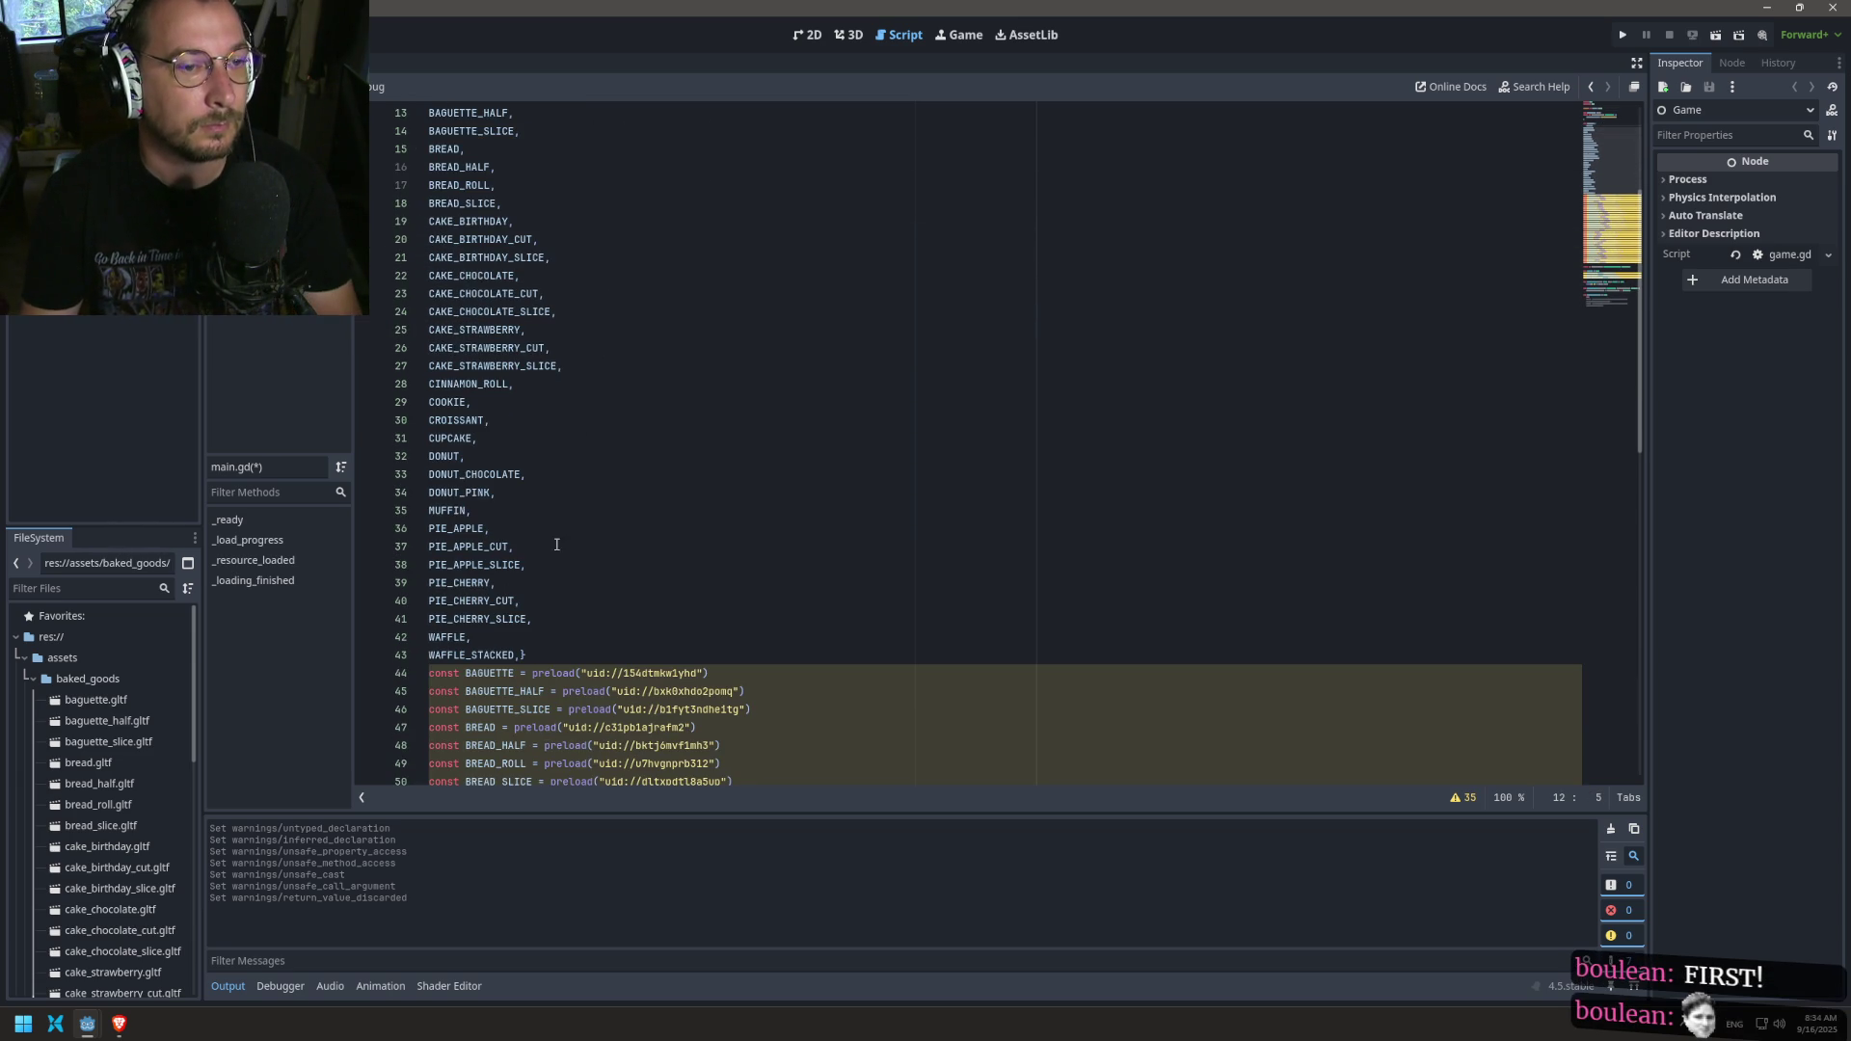
left_click(521, 655)
key("Return")
mouse_move(525, 659)
left_mouse_down()
mouse_move(386, 559)
mouse_move(376, 106)
mouse_move(367, 361)
mouse_move(366, 332)
left_mouse_up()
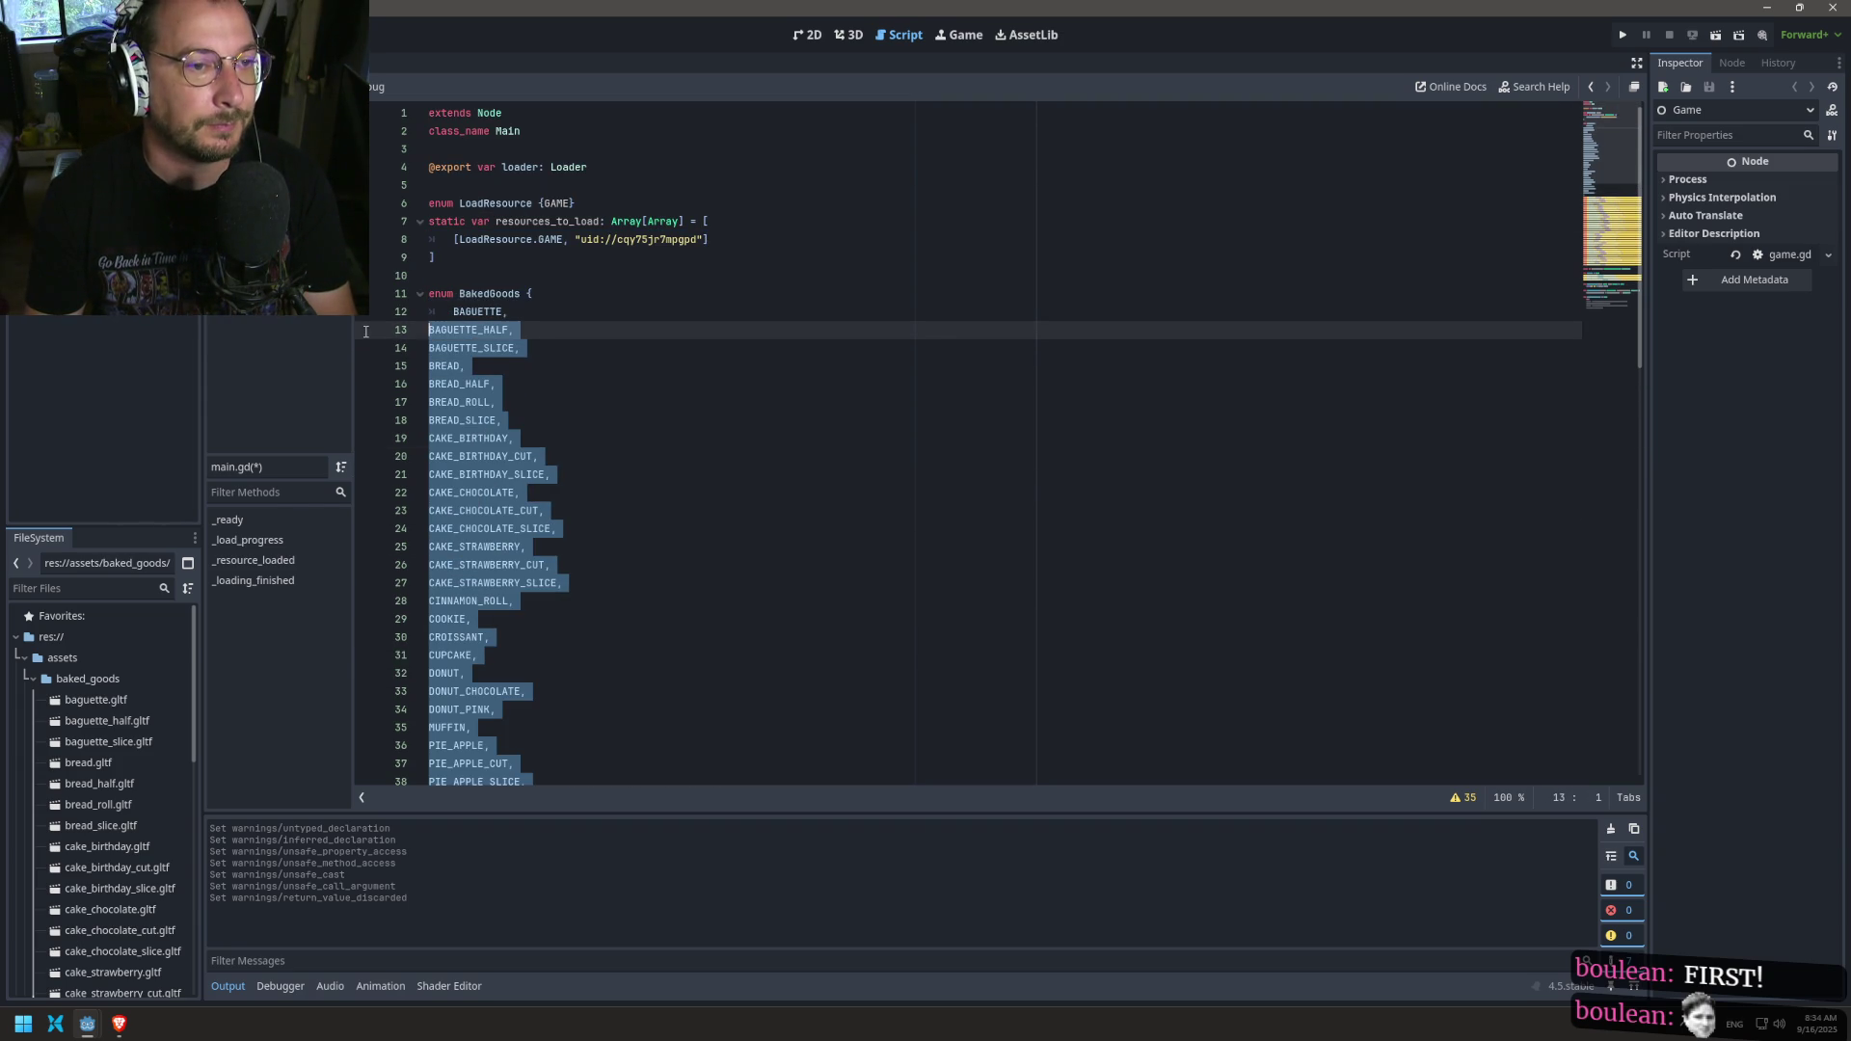
key("Tab")
left_click(698, 342)
scroll(600, 459, "down", 4)
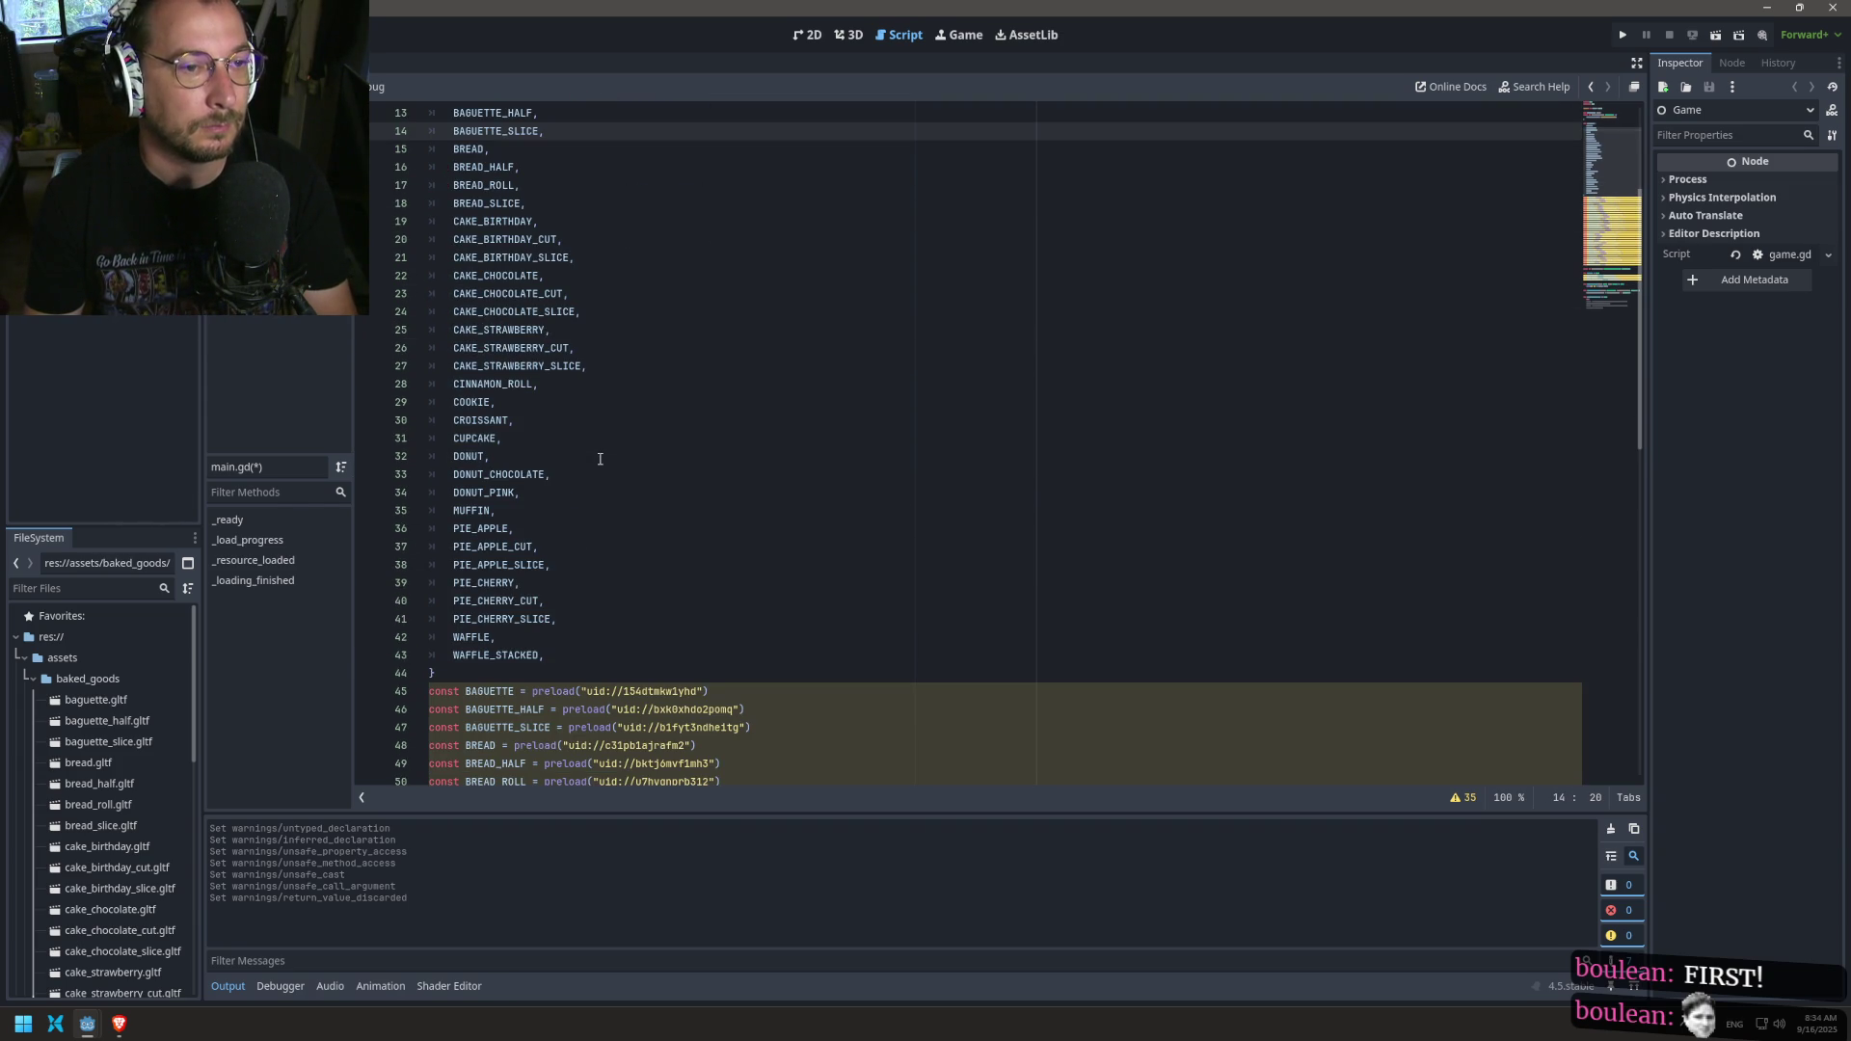
mouse_move(493, 668)
left_mouse_down()
mouse_move(453, 111)
mouse_move(356, 318)
mouse_move(369, 296)
left_mouse_up()
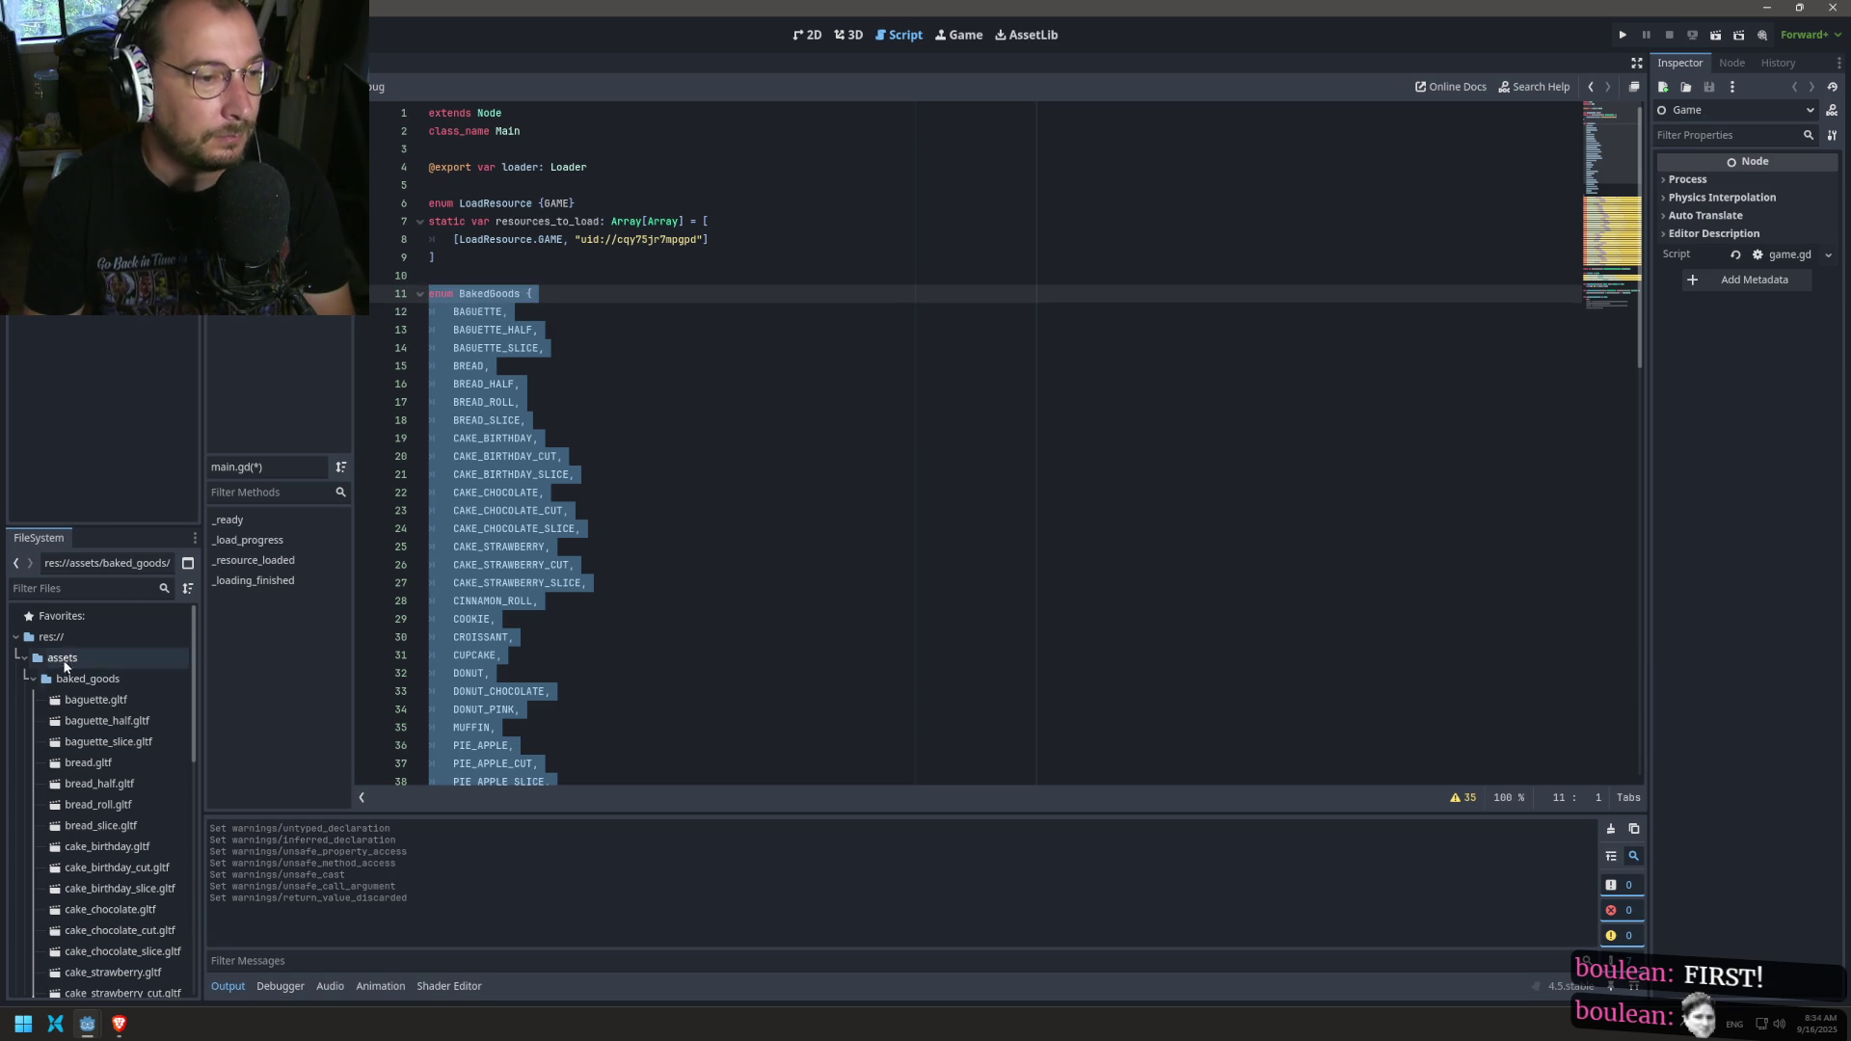
left_click(31, 681)
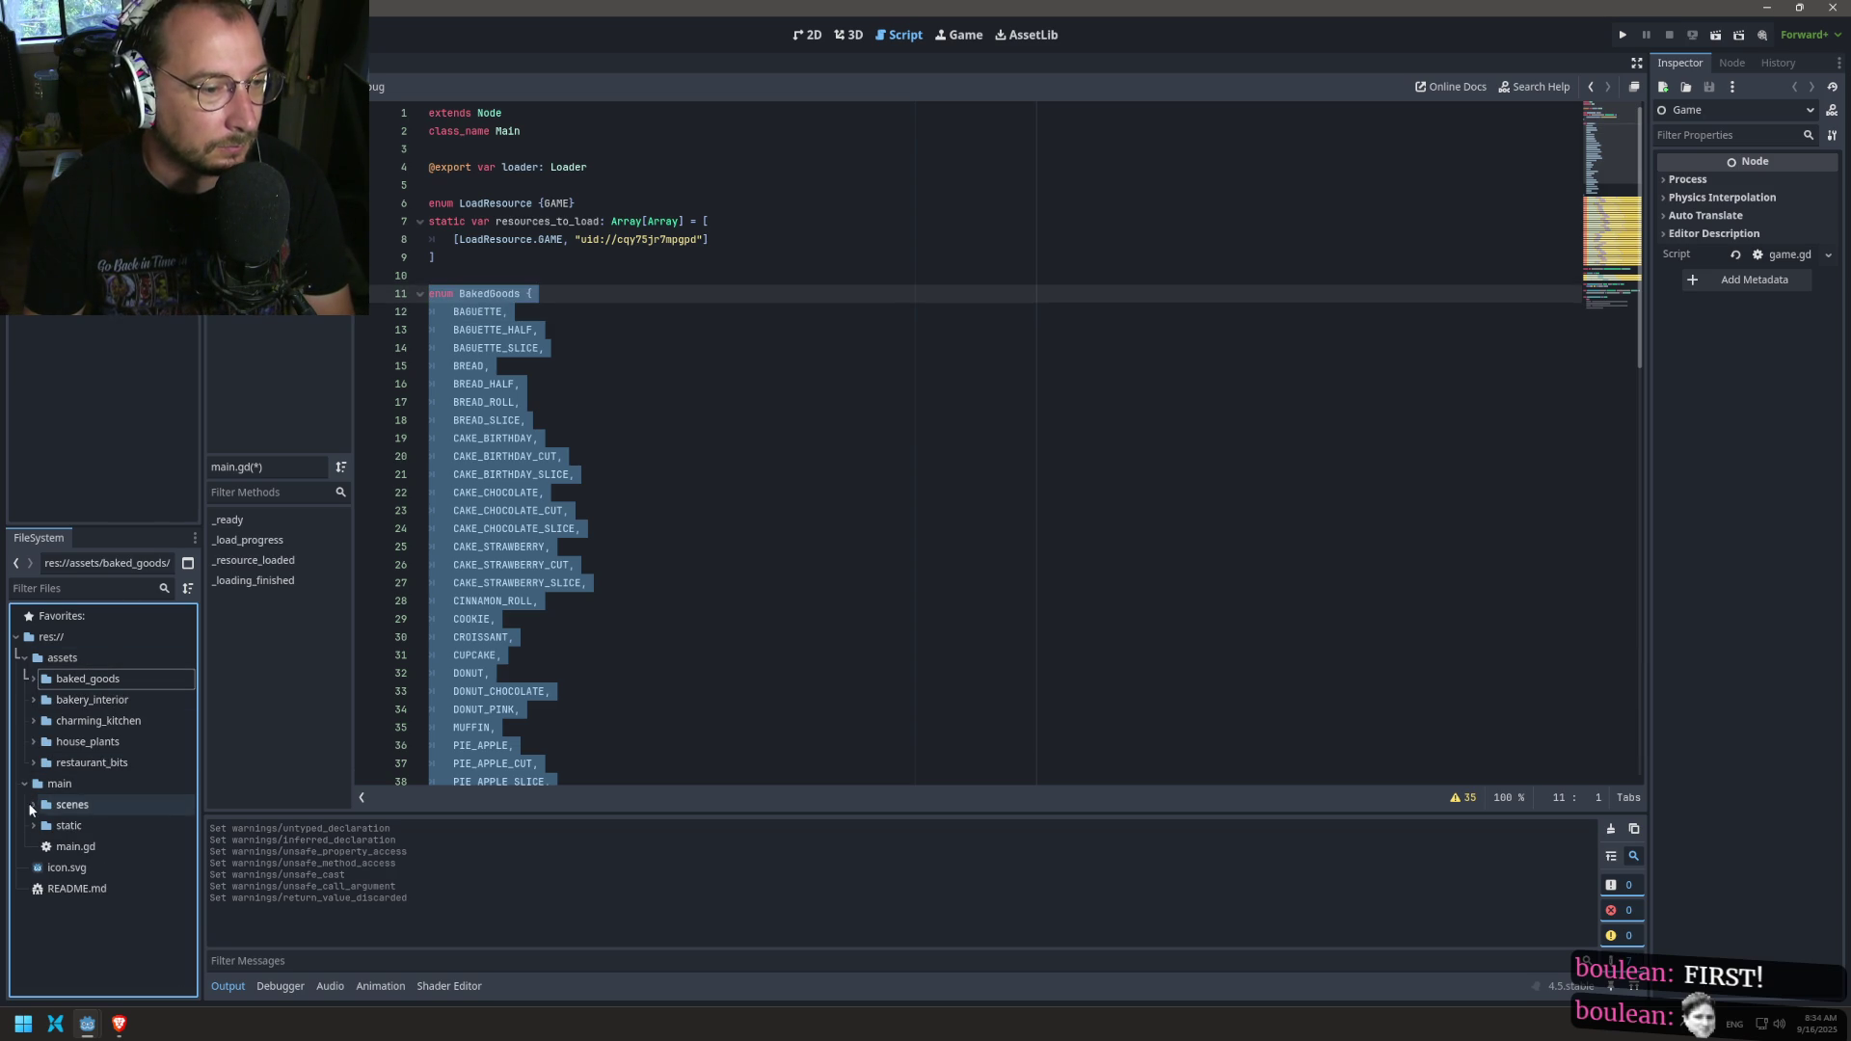
Step: Create a new script config.gd in the static folder and open it for editing
right_click(30, 789)
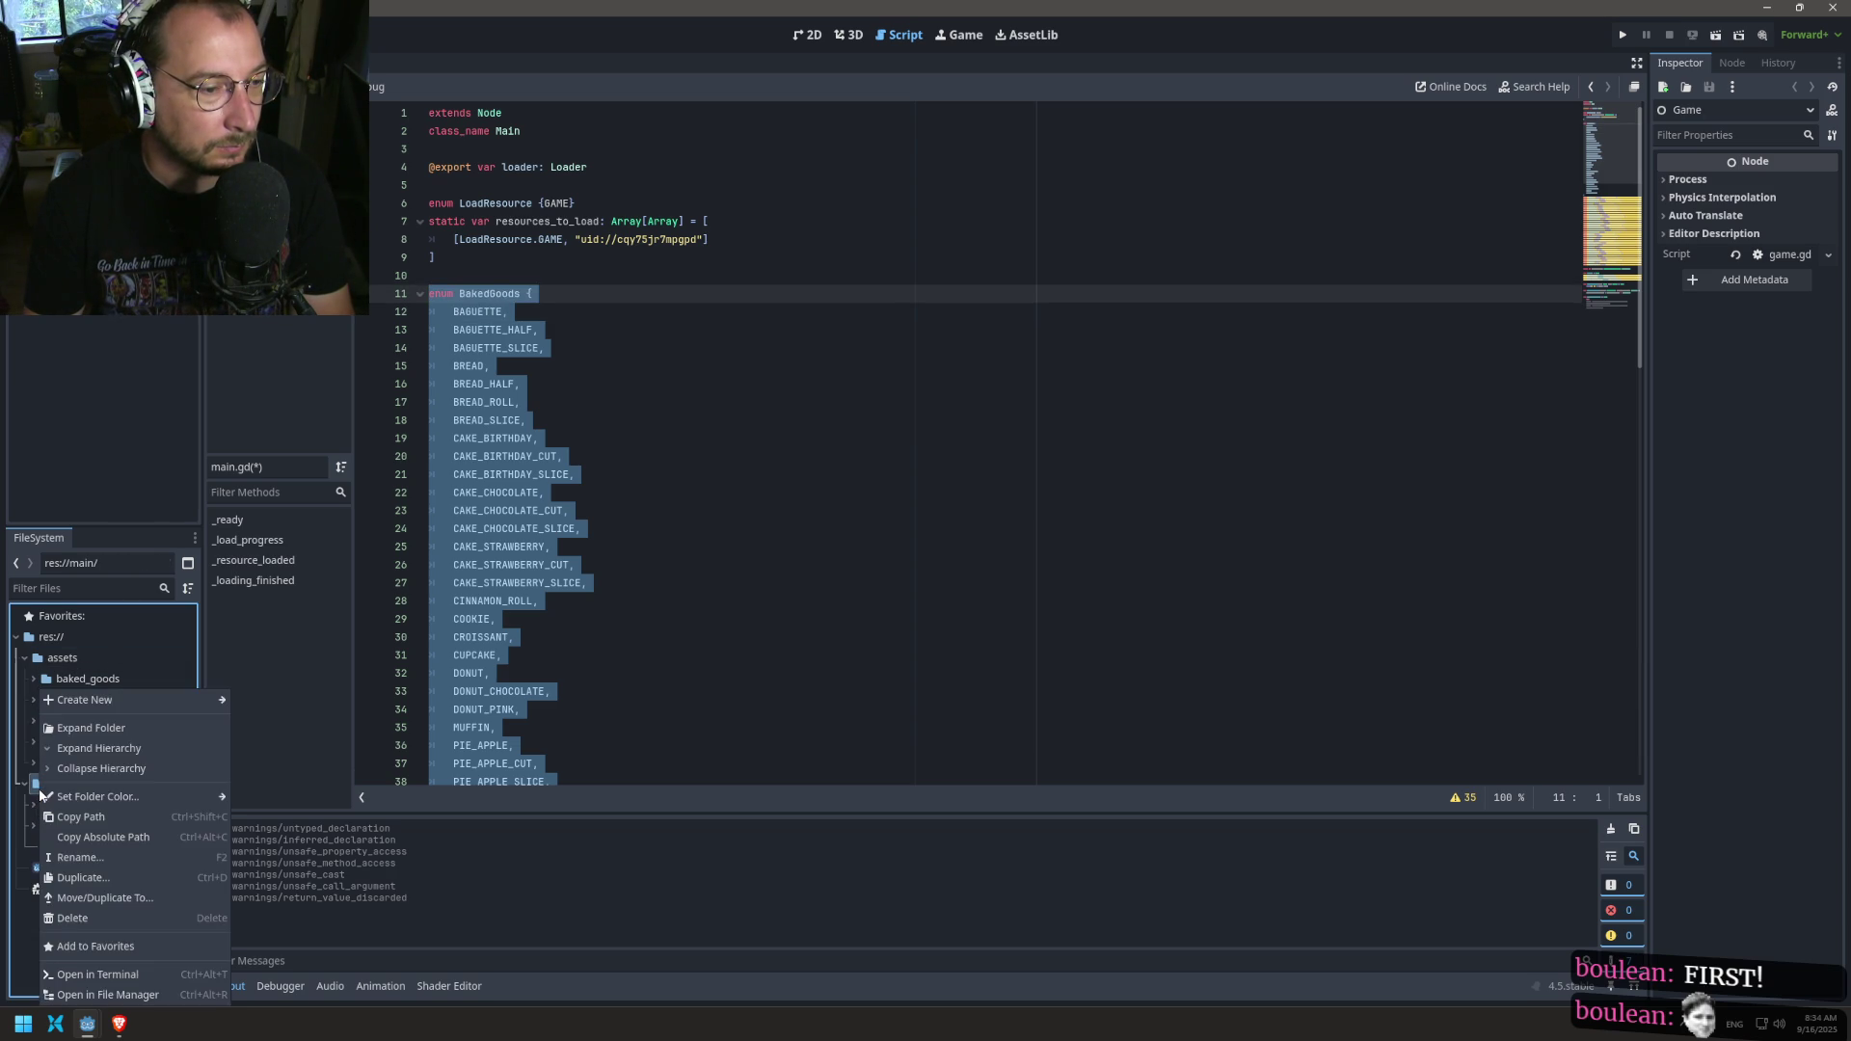
key("Escape")
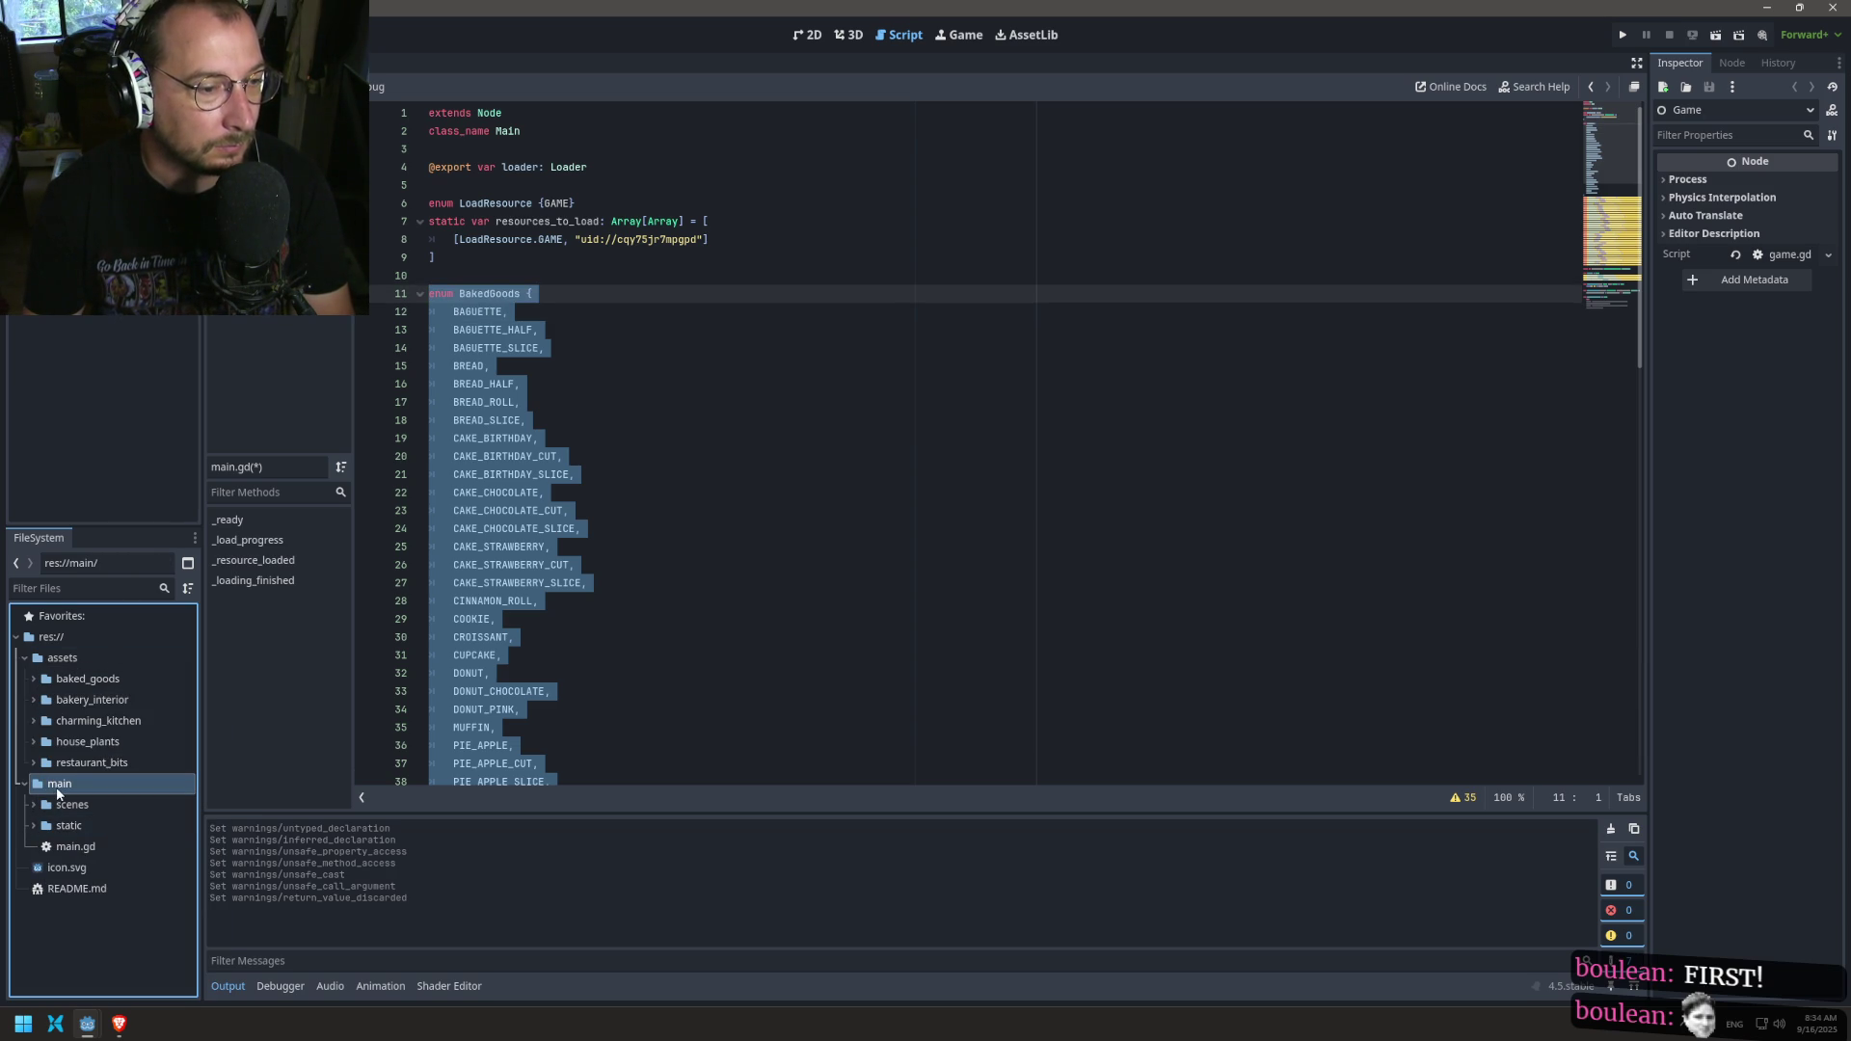
left_click(50, 825)
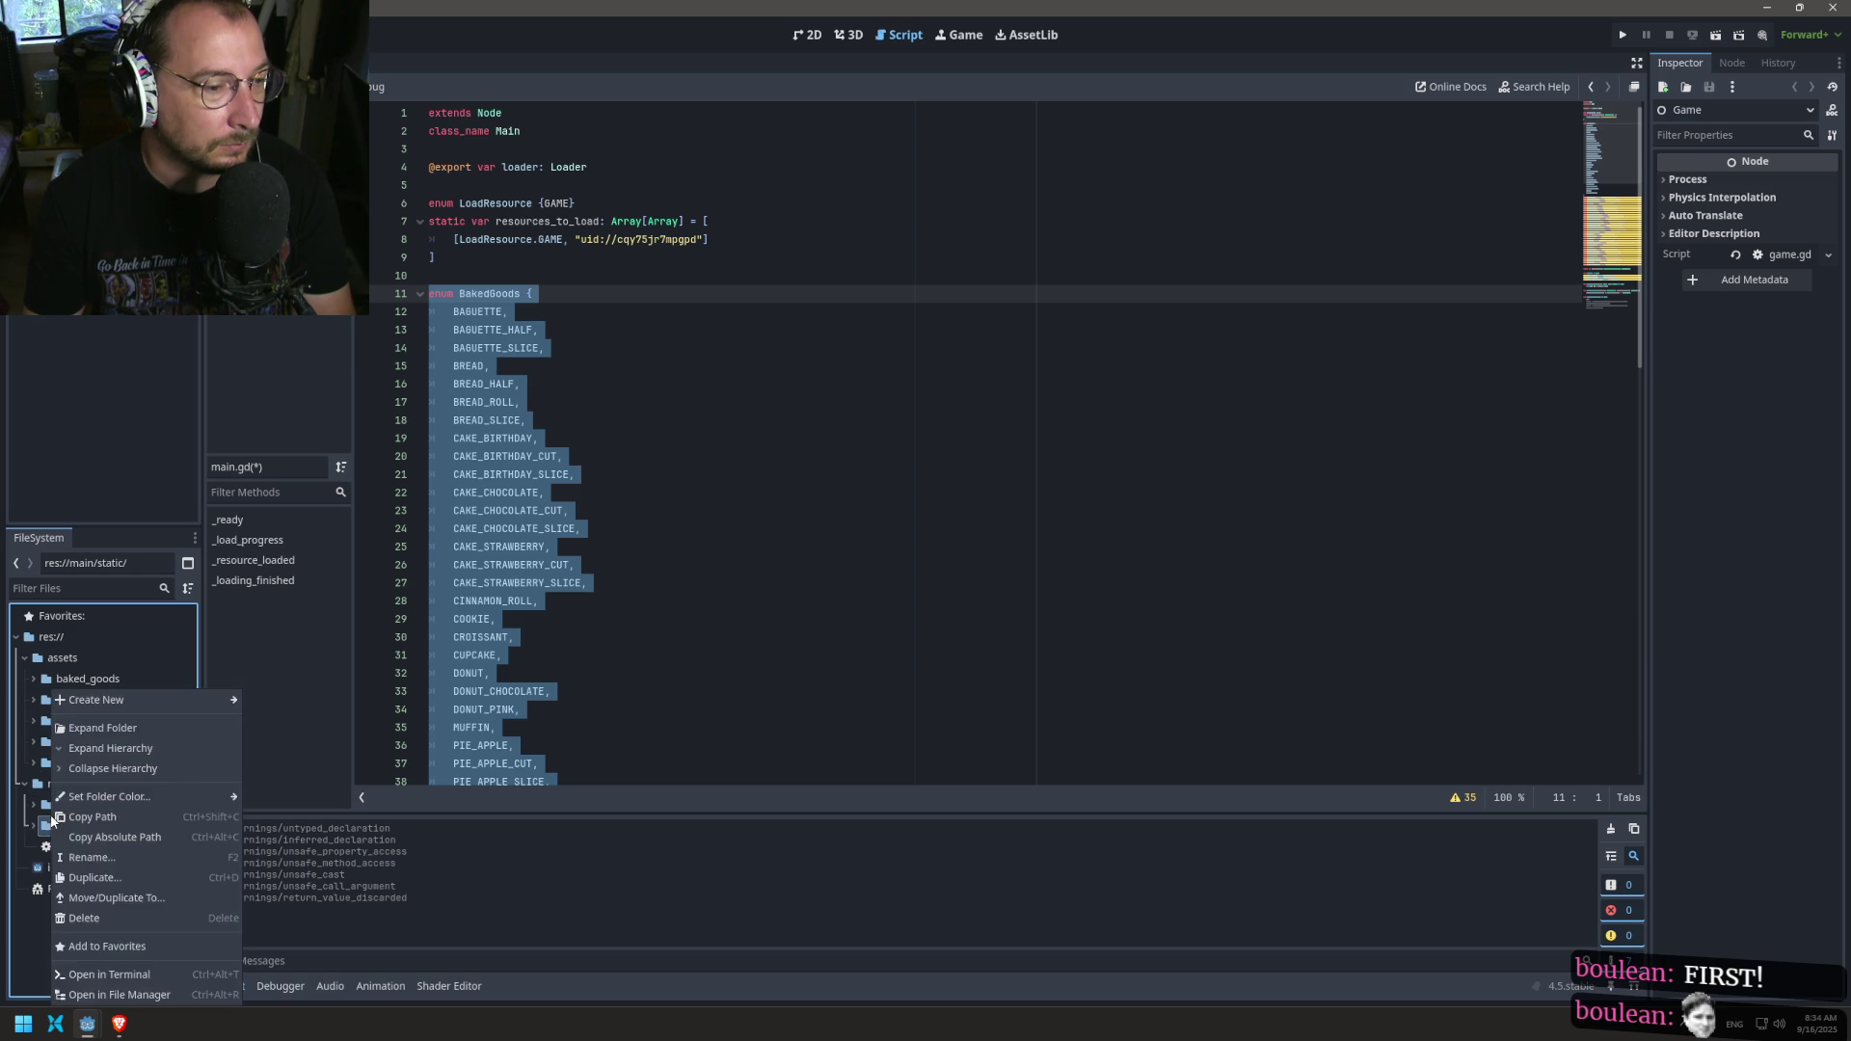
right_click(46, 826)
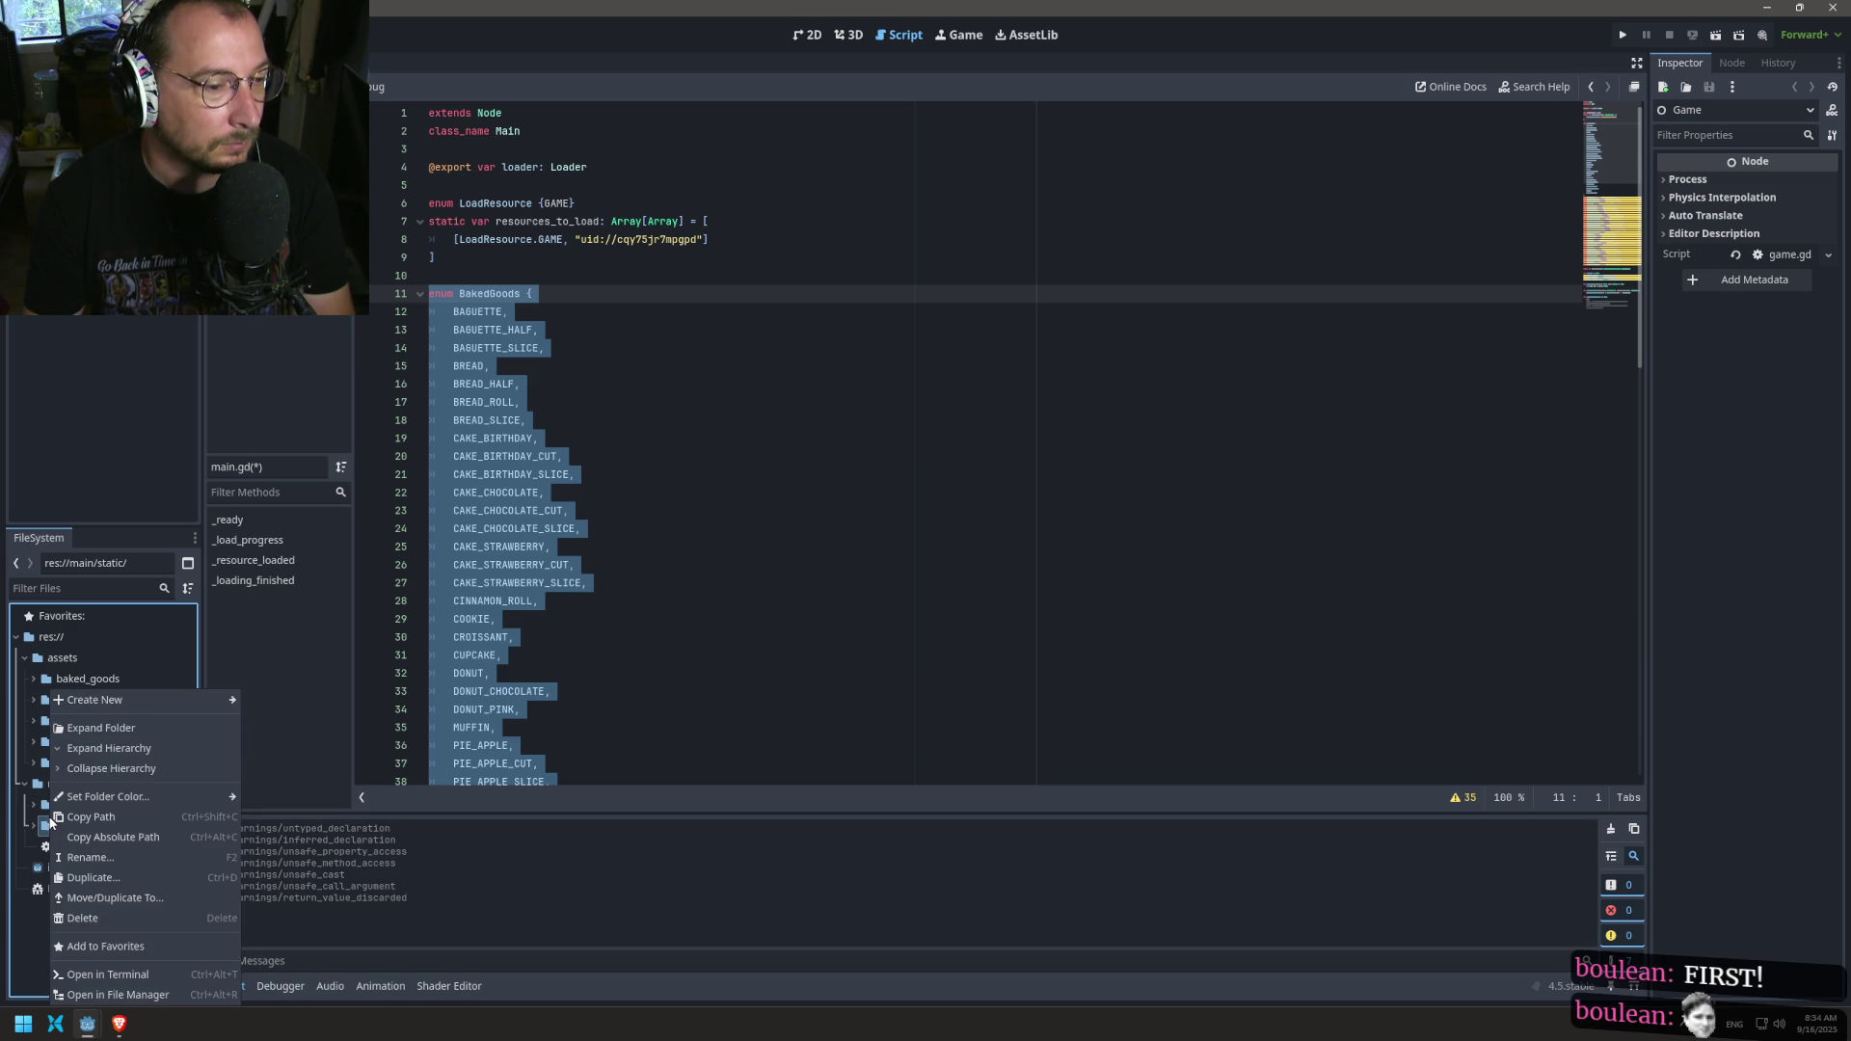
mouse_move(144, 699)
left_click(266, 742)
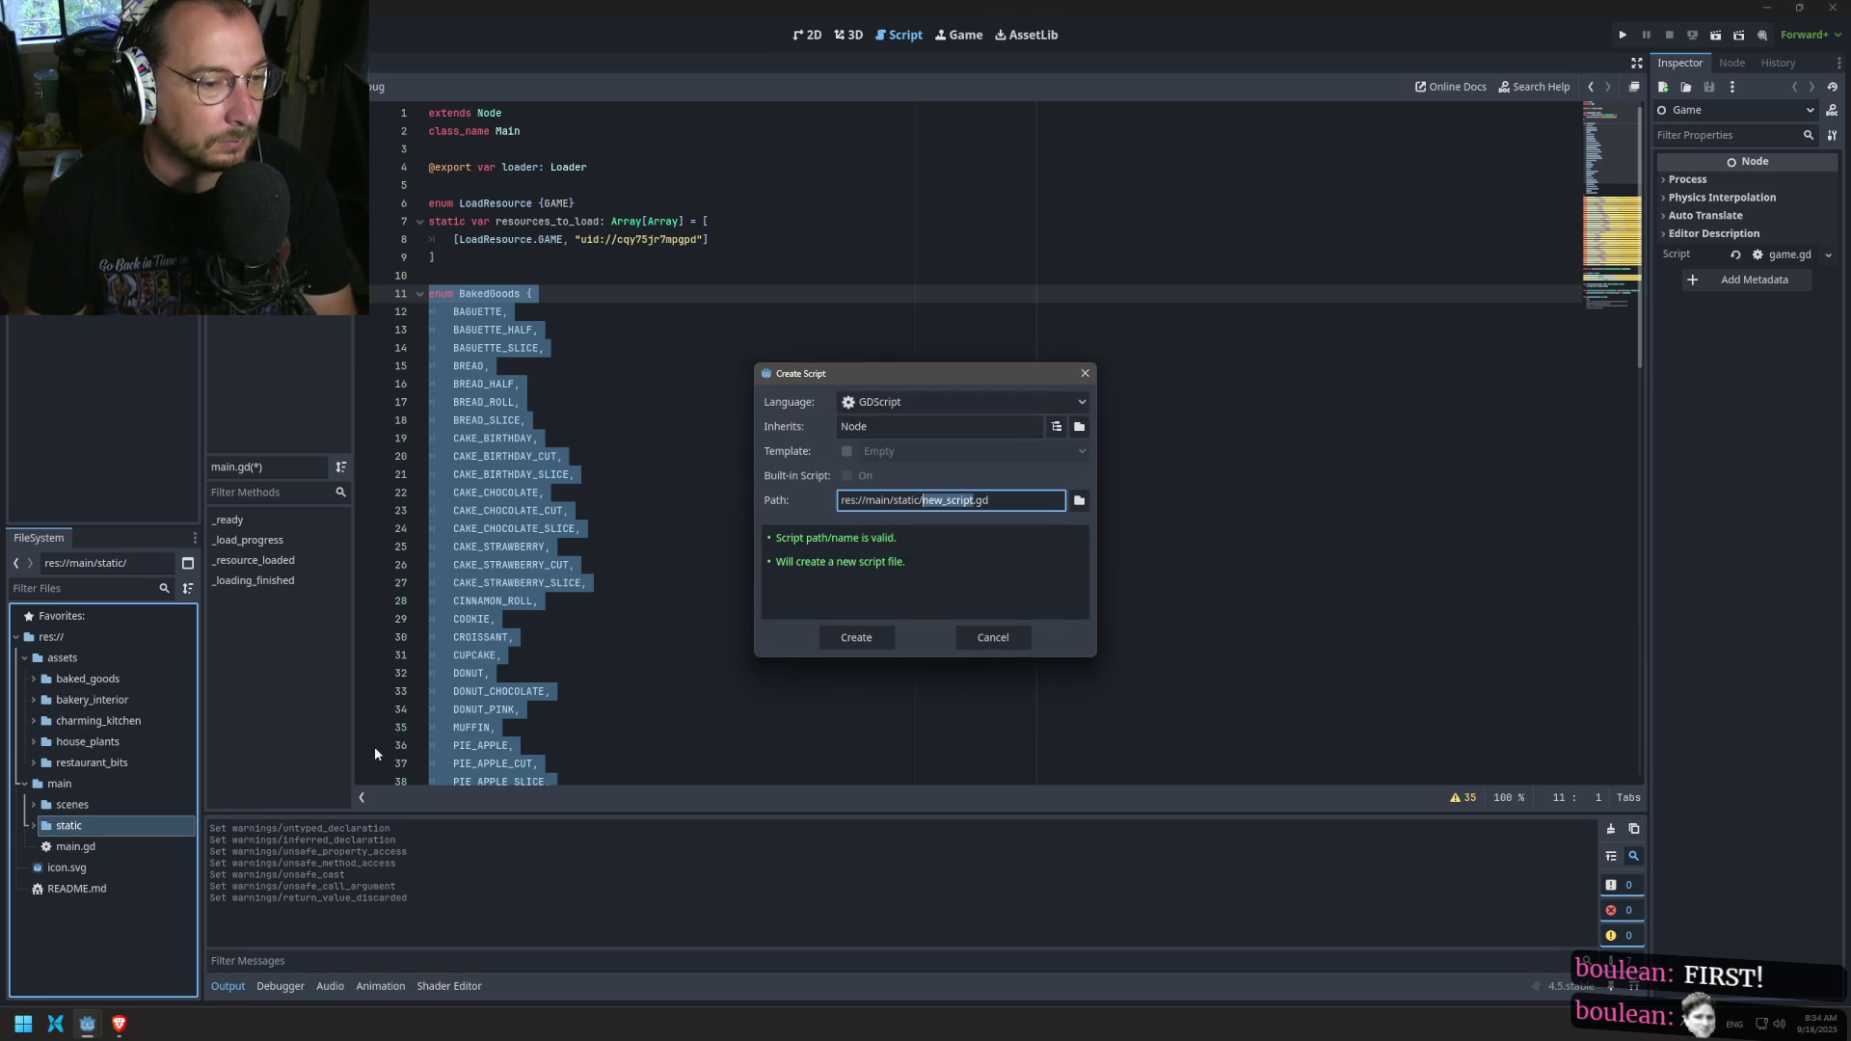
type("config")
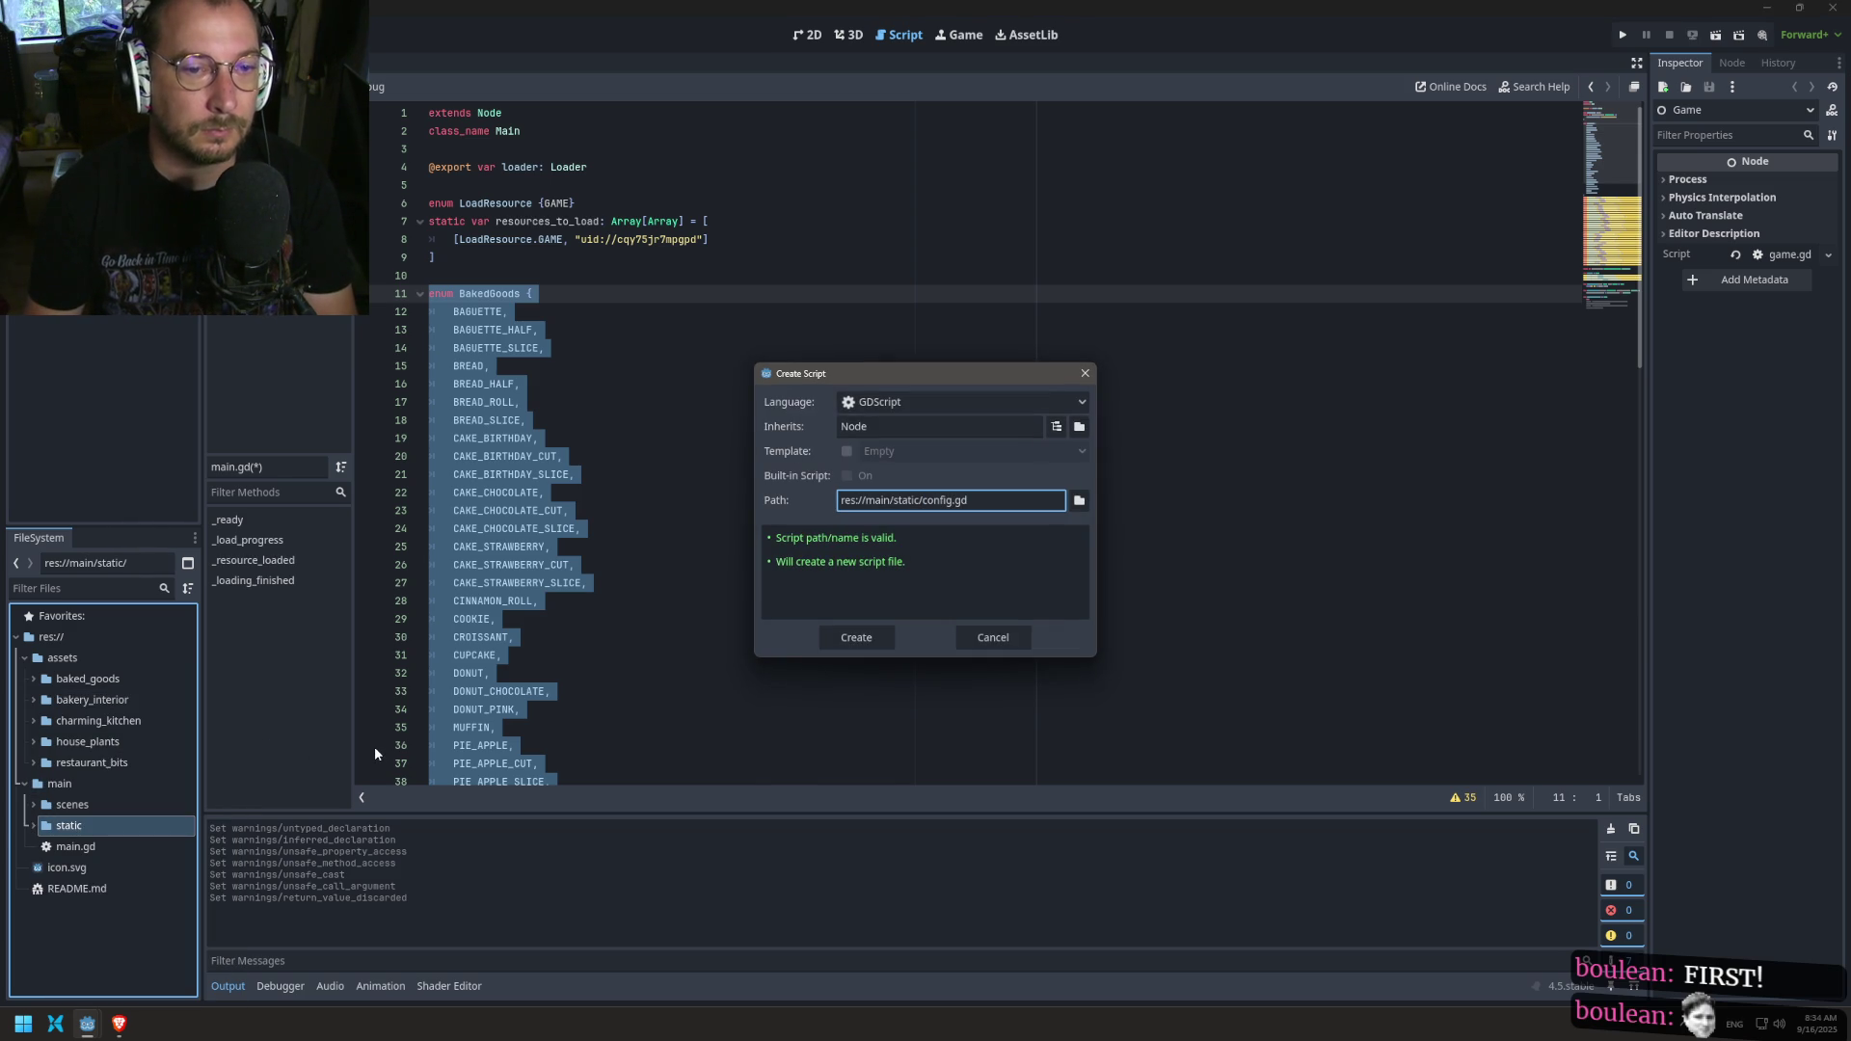
key("Return")
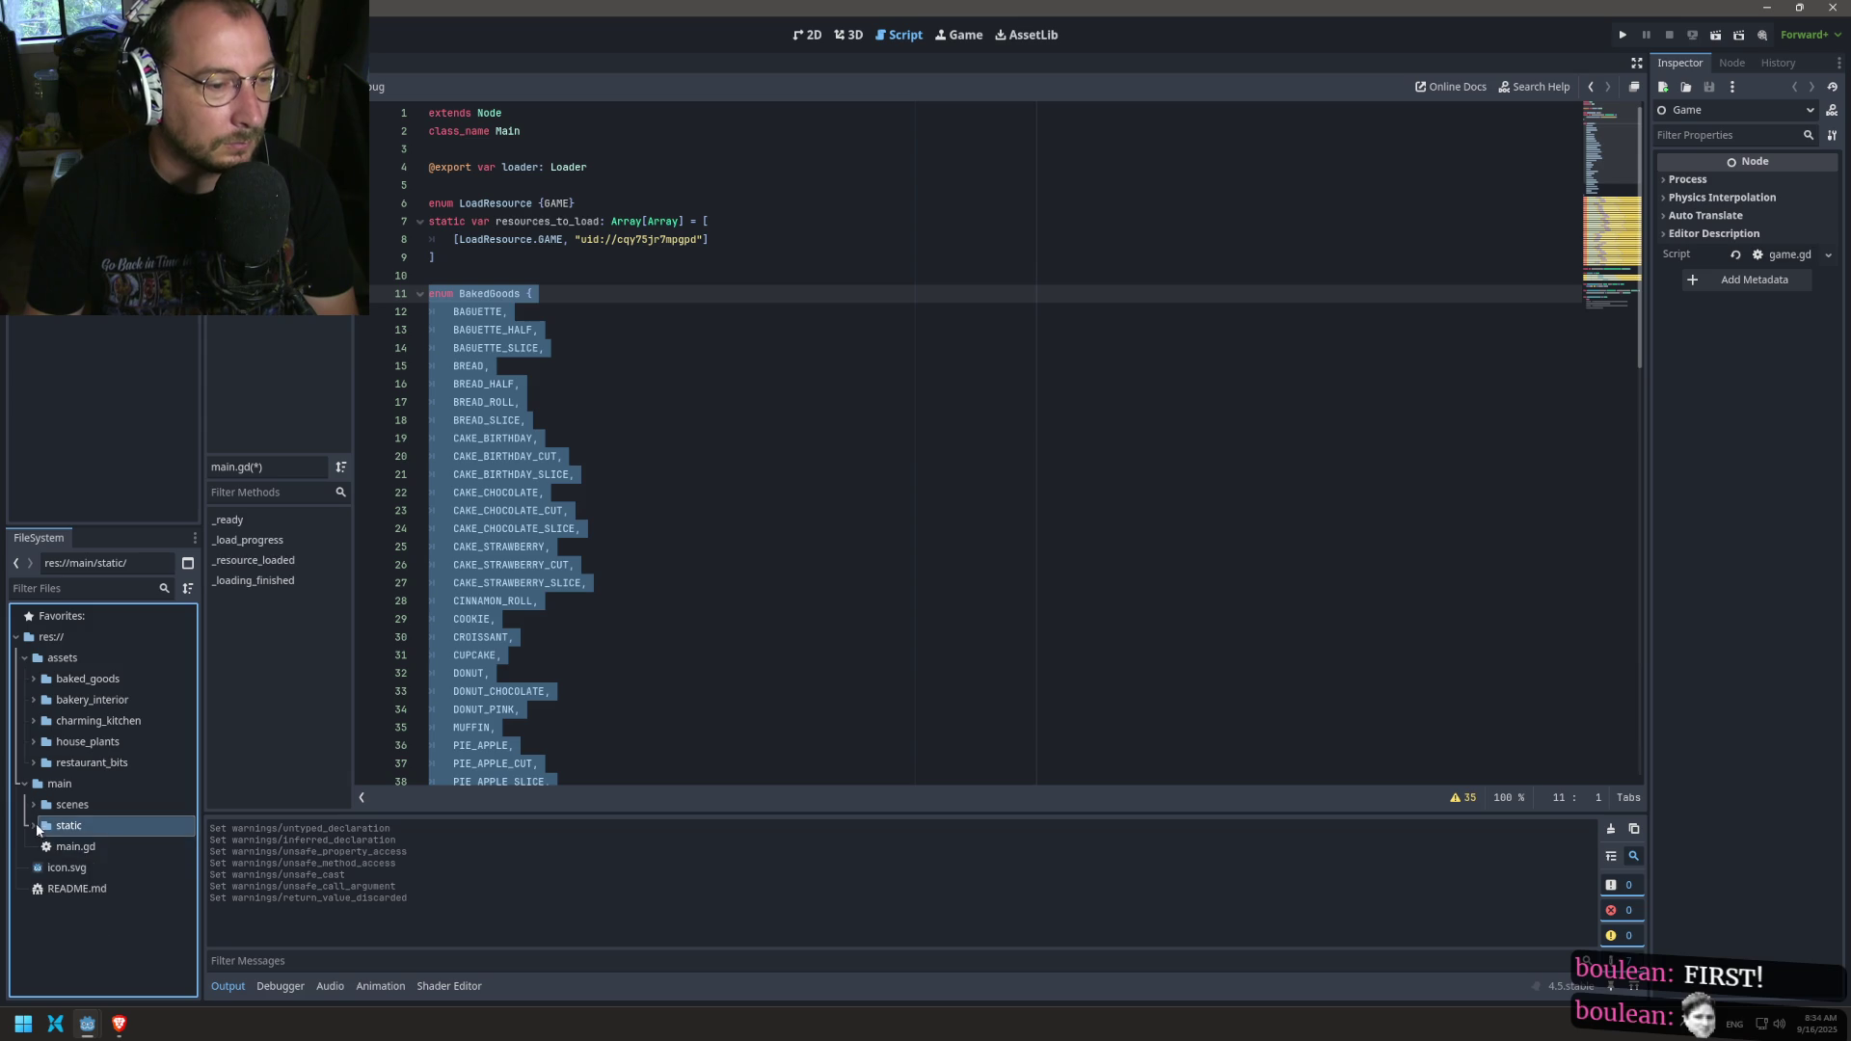
left_click(64, 852)
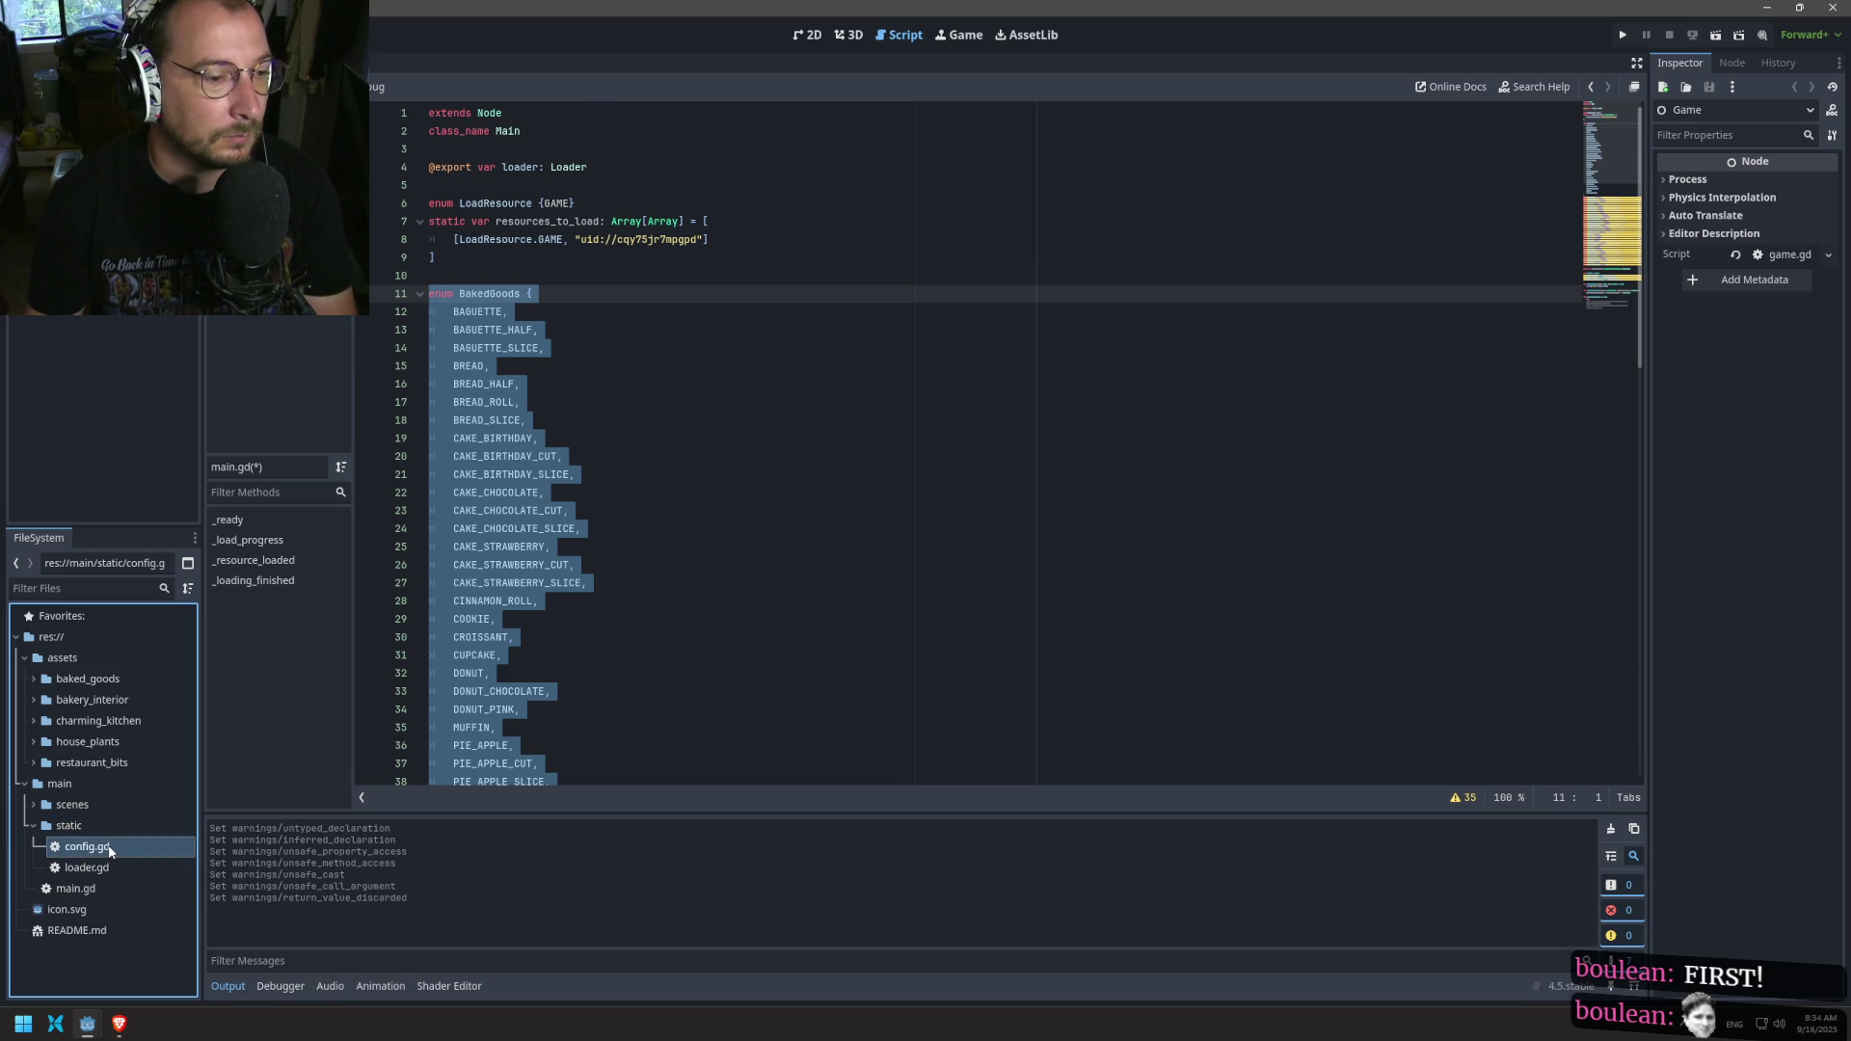
double_click(109, 850)
Step: Declare class_name Config under extends Node in config.gd, then return to main.gd
left_click(559, 114)
type("\\")
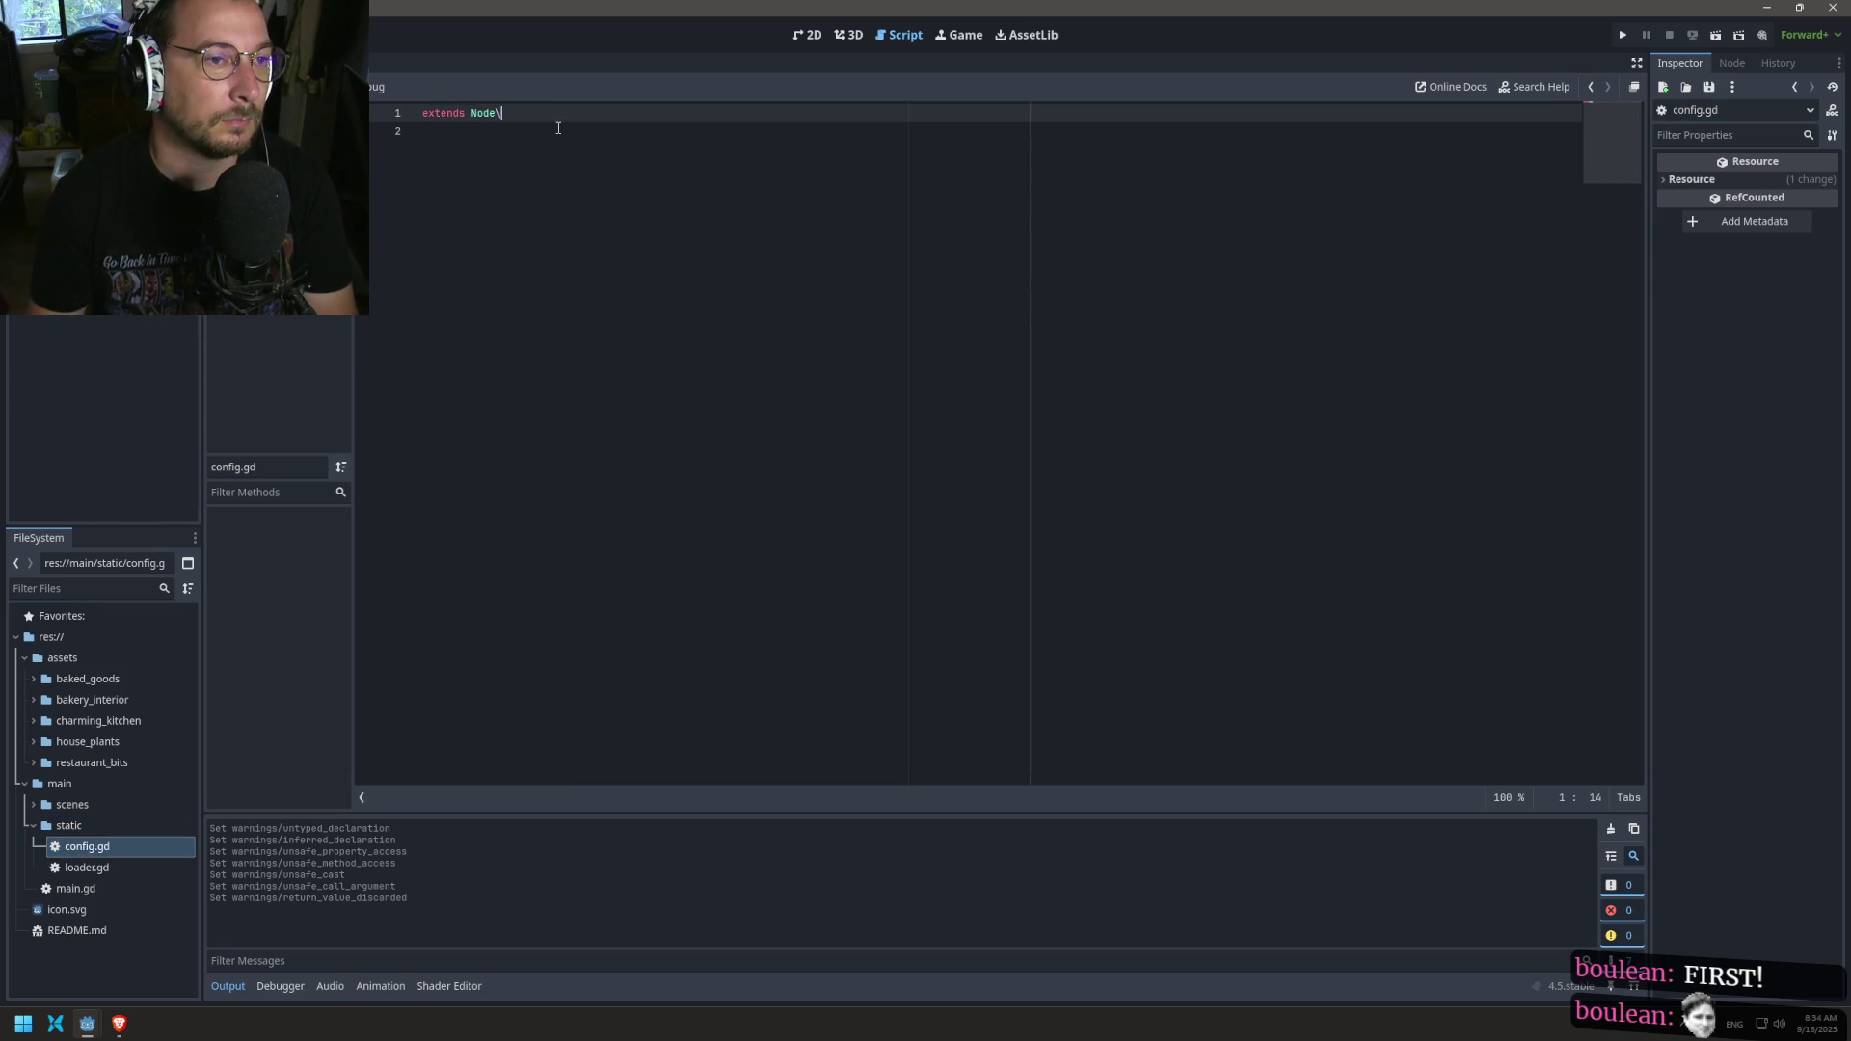
key("Return")
type("clas")
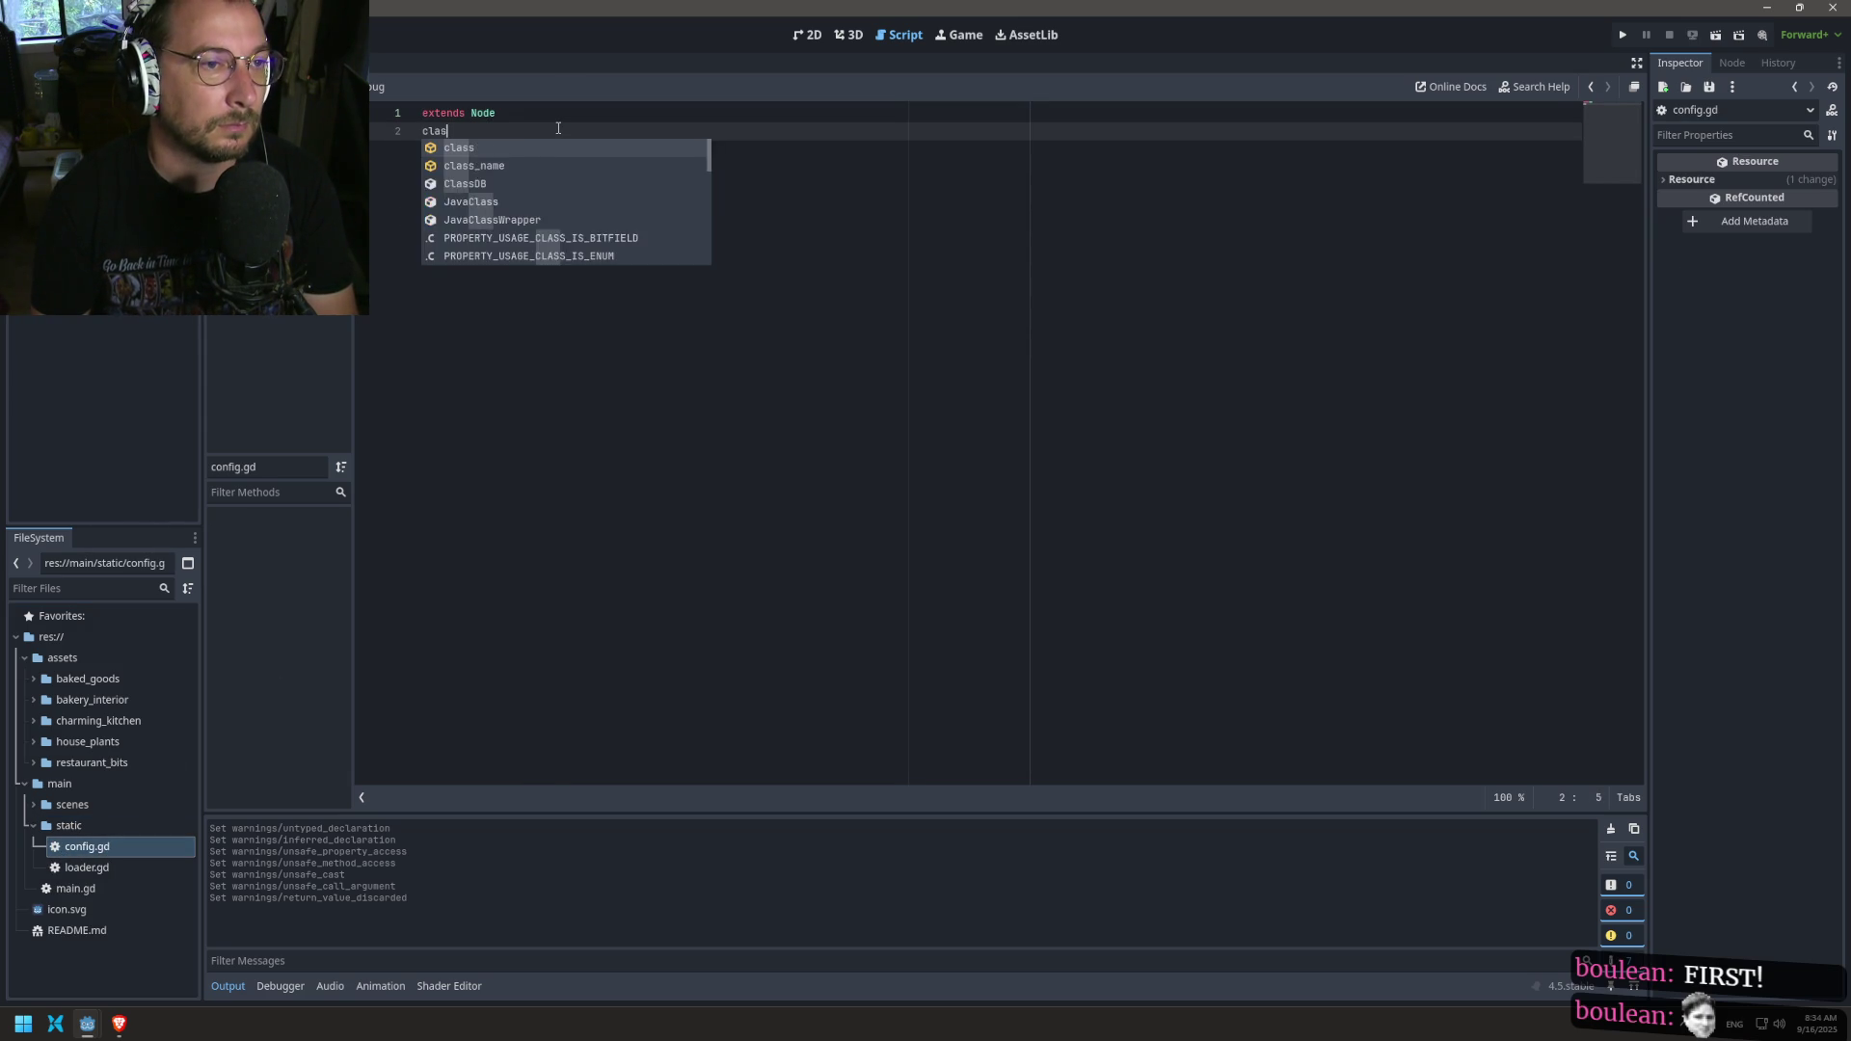
key("BackSpace")
type("ass_")
key("Return")
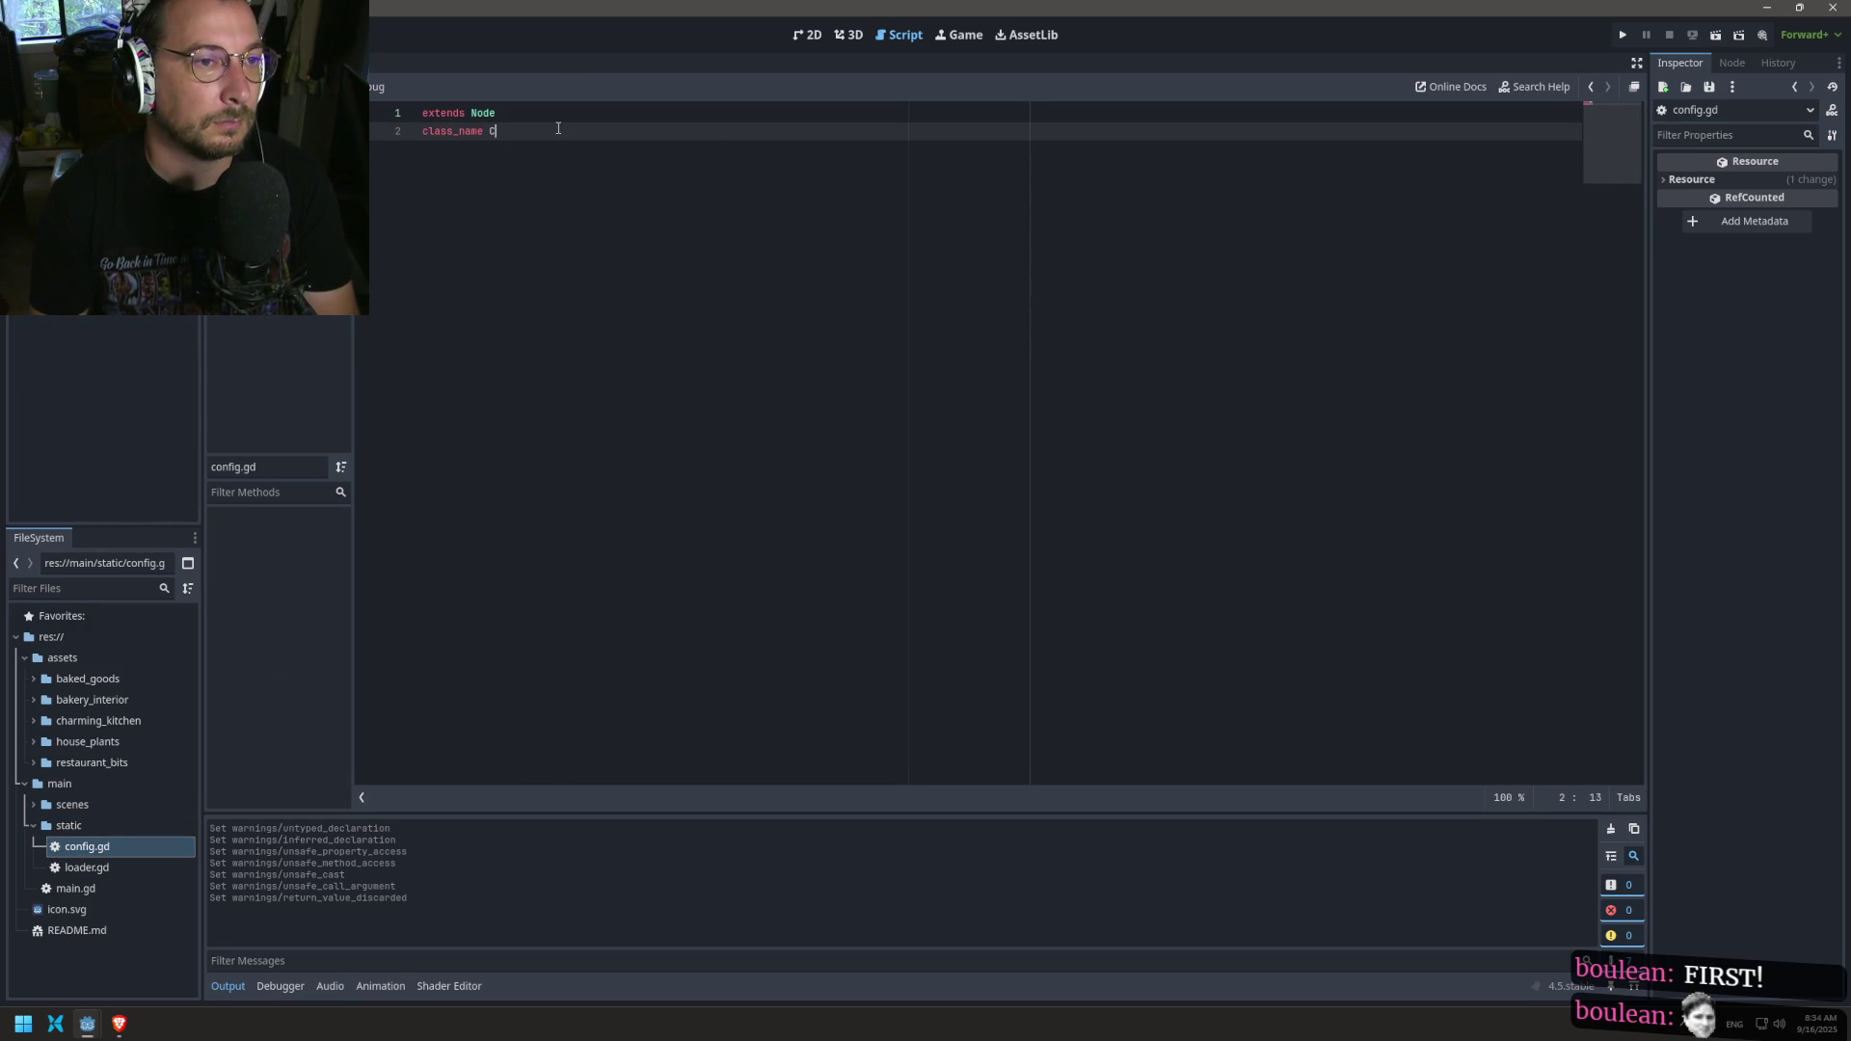
key("Return")
key("Return")
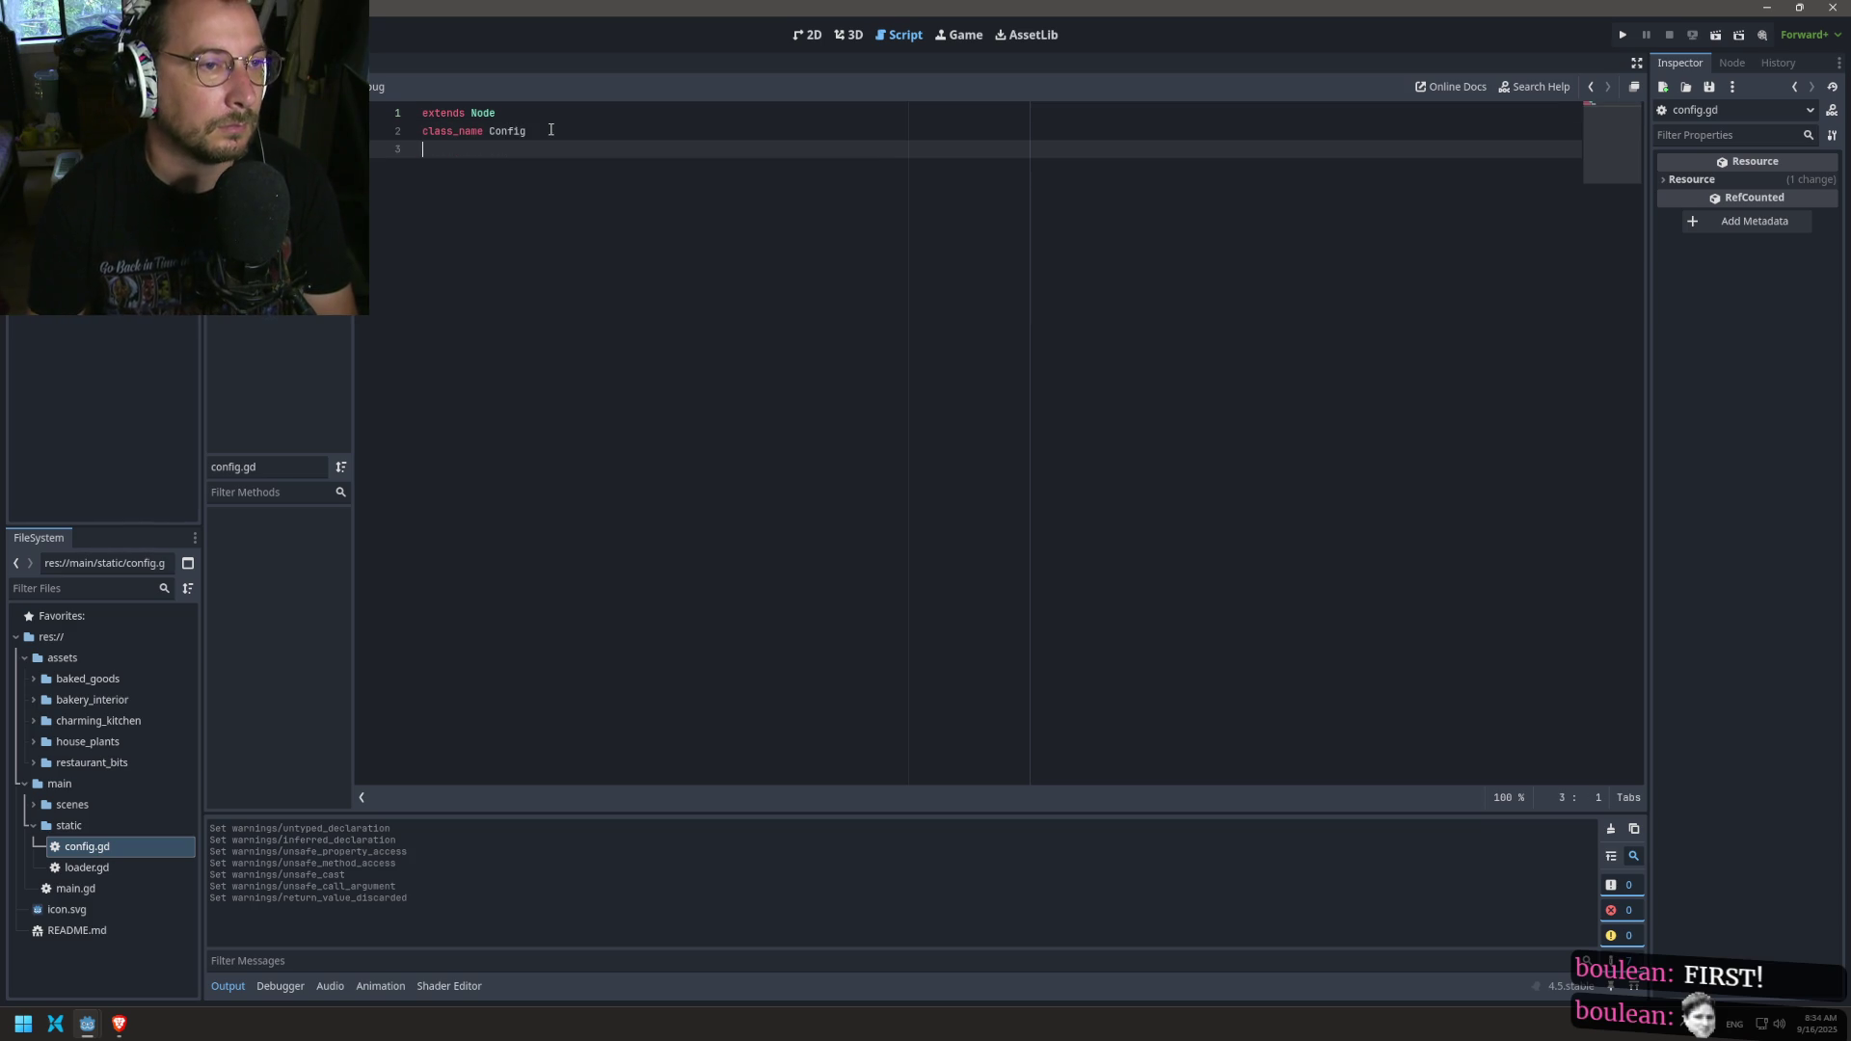
key("alt+Left")
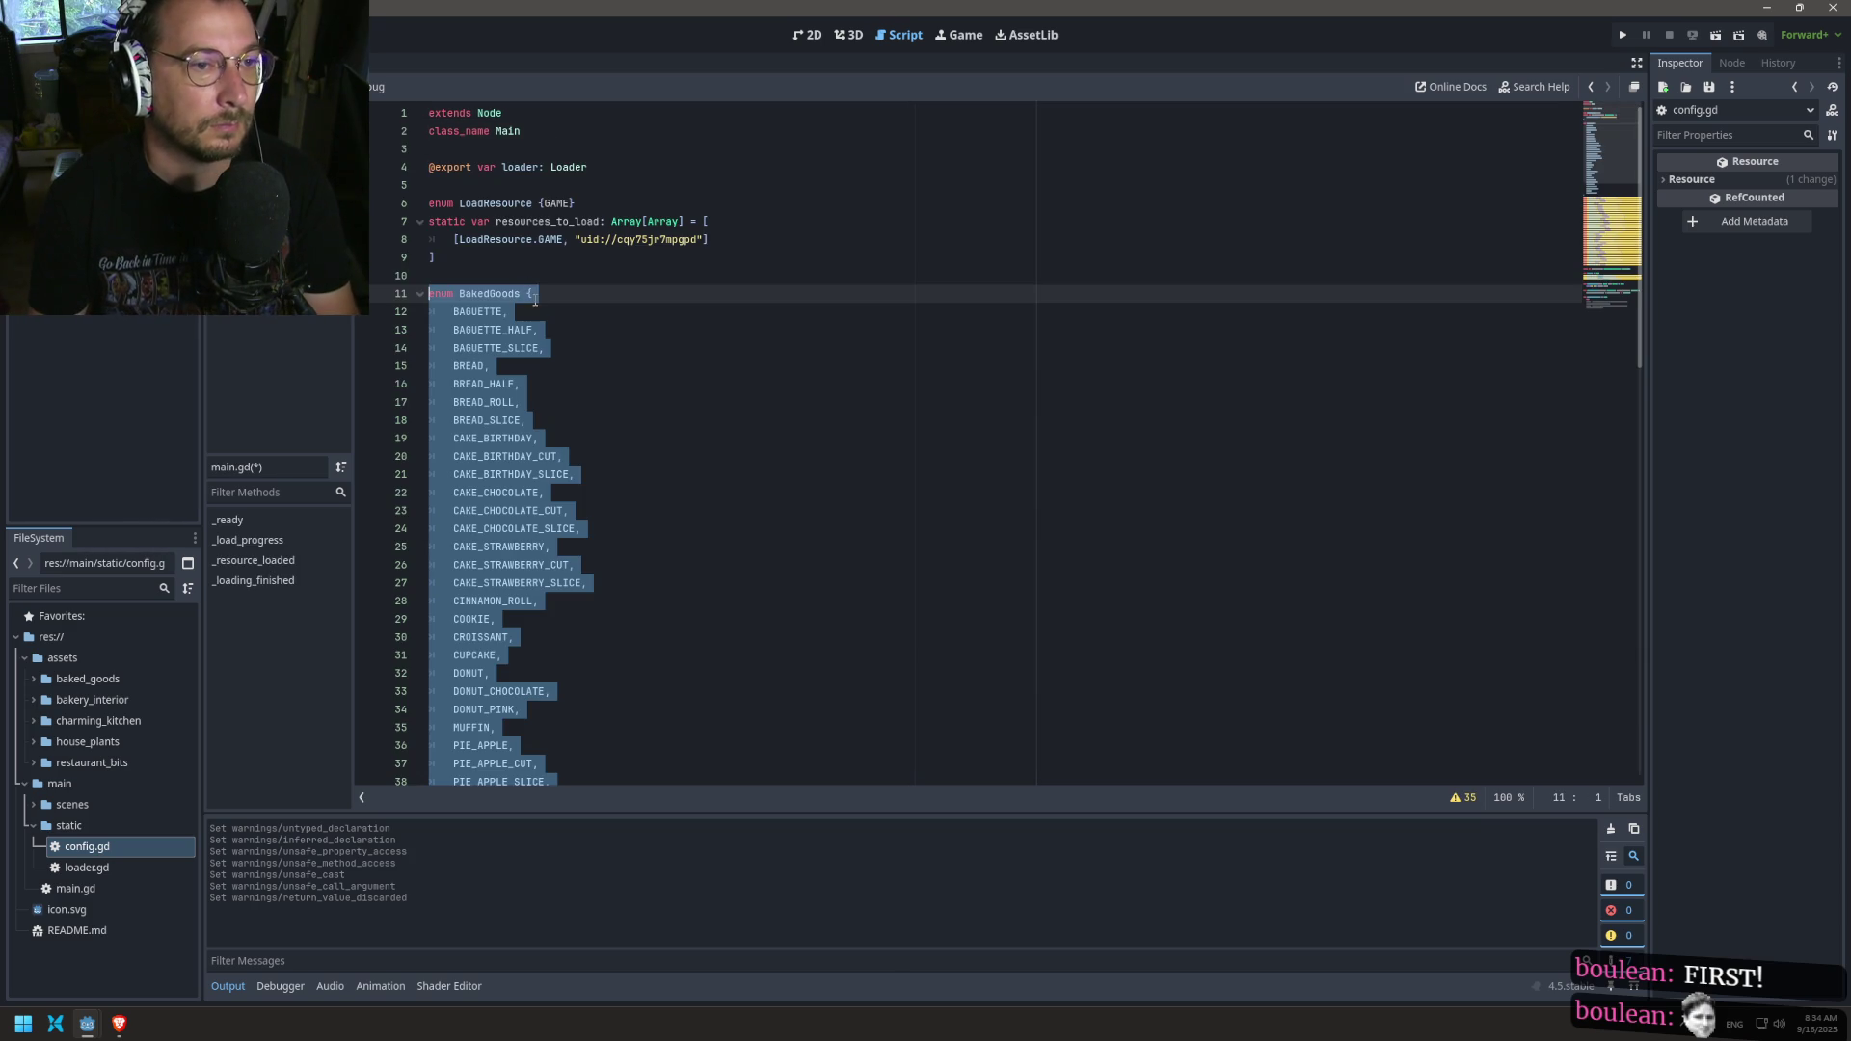
Step: Move the BakedGoods enum from main.gd into config.gd and save config.gd
scroll(551, 352, "down", 10)
mouse_move(530, 354)
left_mouse_down()
mouse_move(491, 349)
mouse_move(478, 103)
mouse_move(429, 239)
left_mouse_up()
key("ctrl+v")
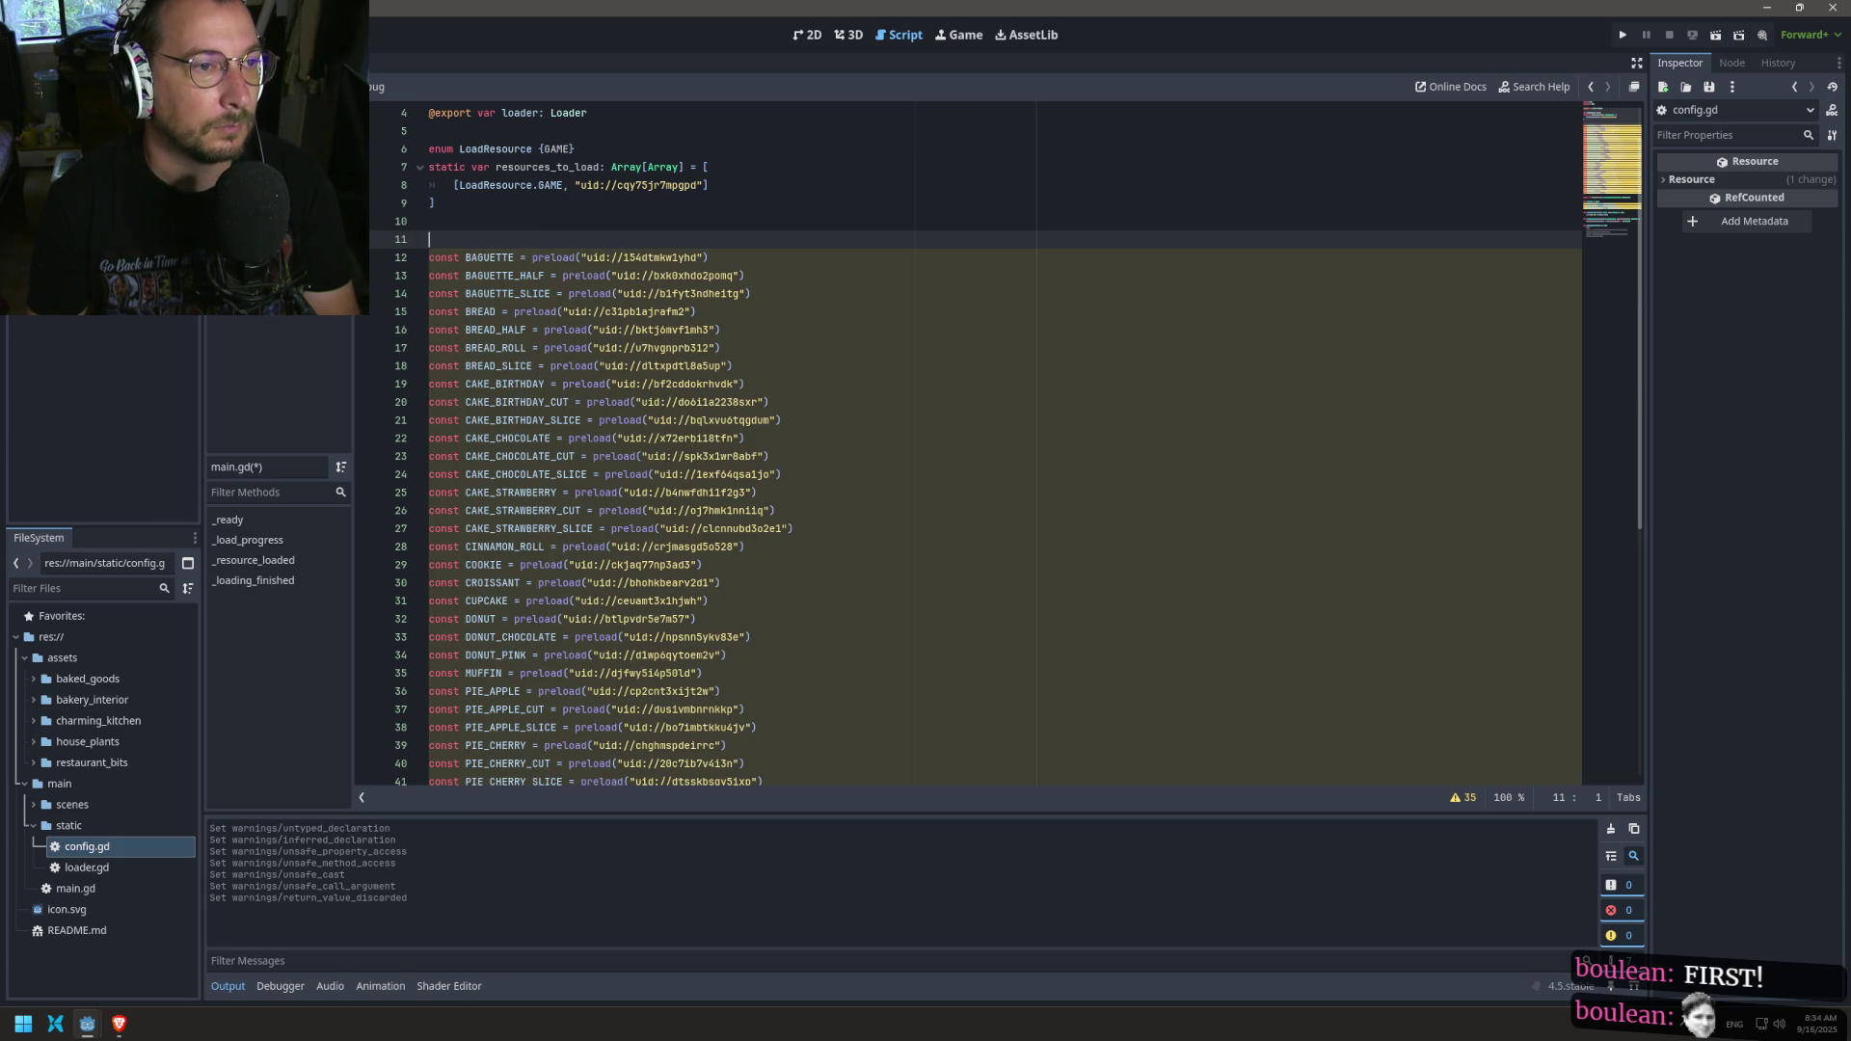
key("alt+Right")
type("enum BakedGoods { \tBAGUETTE, \tBAGUETTE_HALF, \tBAGUETTE_SLICE, \tBREAD, \tBREAD_HALF, \tBREAD_ROLL, \tBREAD_SLICE, \tCAKE_BIRTHDAY, \tCAKE_BIRTHDAY_CUT, \tCAKE_BIRTHDAY_SLICE, \tCAKE_CHOCOLATE, \tCAKE_CHOCOLATE_CUT, \tCAKE_CHOCOLATE_SLICE, \tCAKE_STRAWBERRY, \tCAKE_STRAWBERRY_CUT, \tCAKE_STRAWBERRY_SLICE, \tCINNAMON_ROLL, \tCOOKIE, \tCROISSANT, \tCUPCAKE, \tDONUT, \tDONUT_CHOCOLATE, \tDONUT_PINK, \tMUFFIN, \tPIE_APPLE, \tPIE_APPLE_CUT, \tPIE_APPLE_SLICE, \tPIE_CHERRY, \tPIE_CHERRY_CUT, \tPIE_CHERRY_SLICE, \tWAFFLE, \tWAFFLE_STACKED, }")
key("ctrl+s")
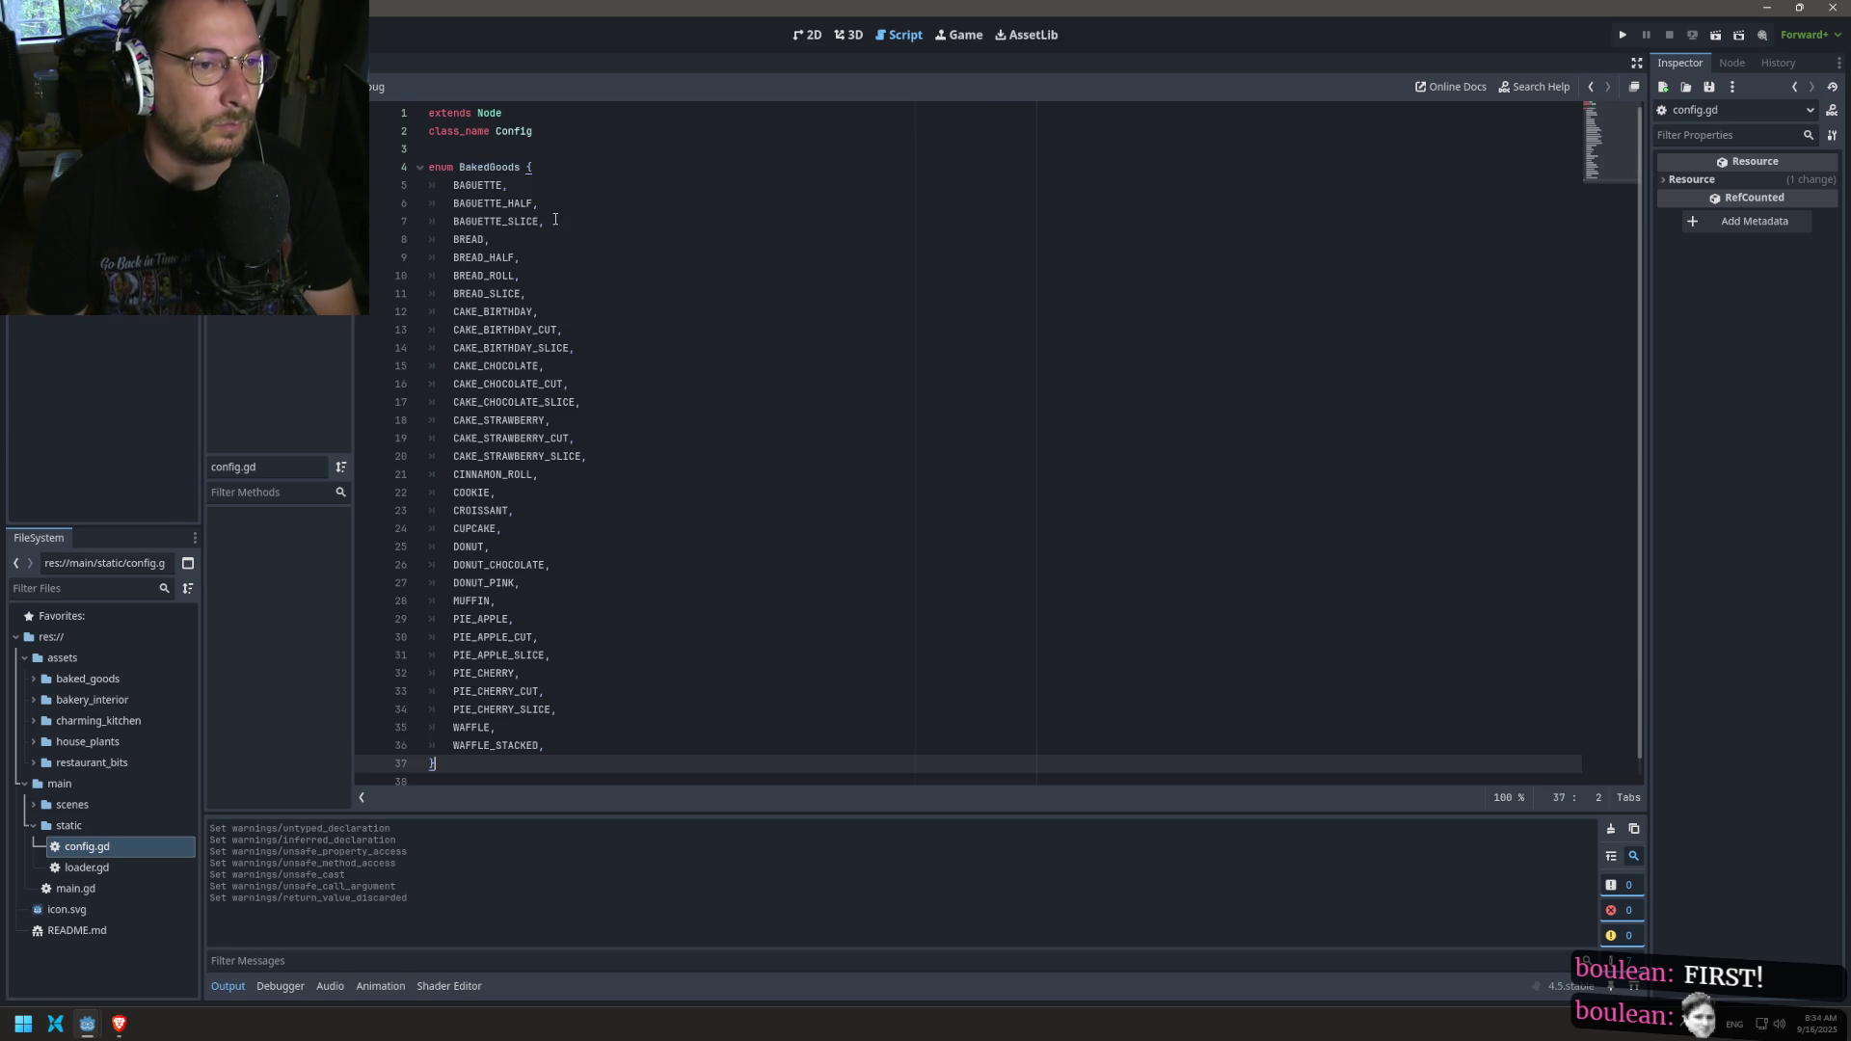
key("alt+Left")
Step: Select and remove the const preload lines from main.gd
scroll(771, 386, "down", 8)
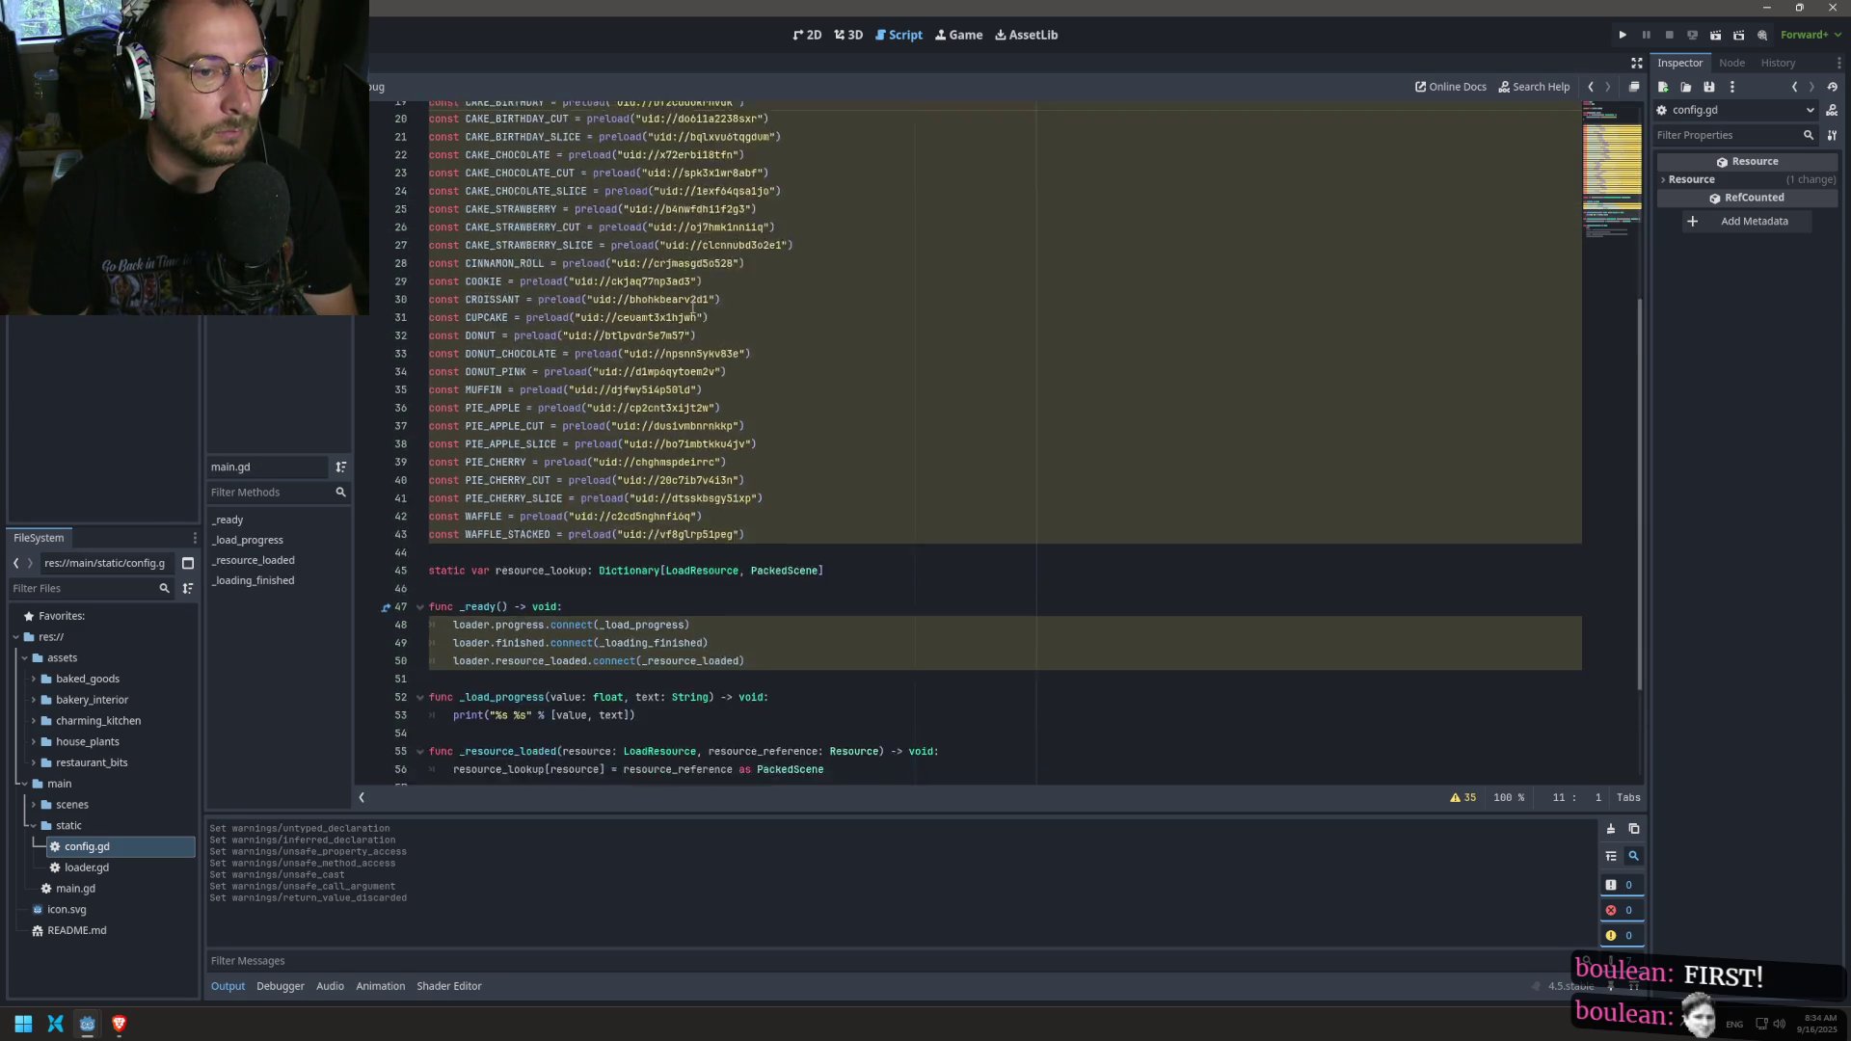
left_click_drag(771, 386, 665, 276)
mouse_move(584, 135)
left_mouse_down()
mouse_move(433, 241)
mouse_move(368, 319)
left_mouse_up()
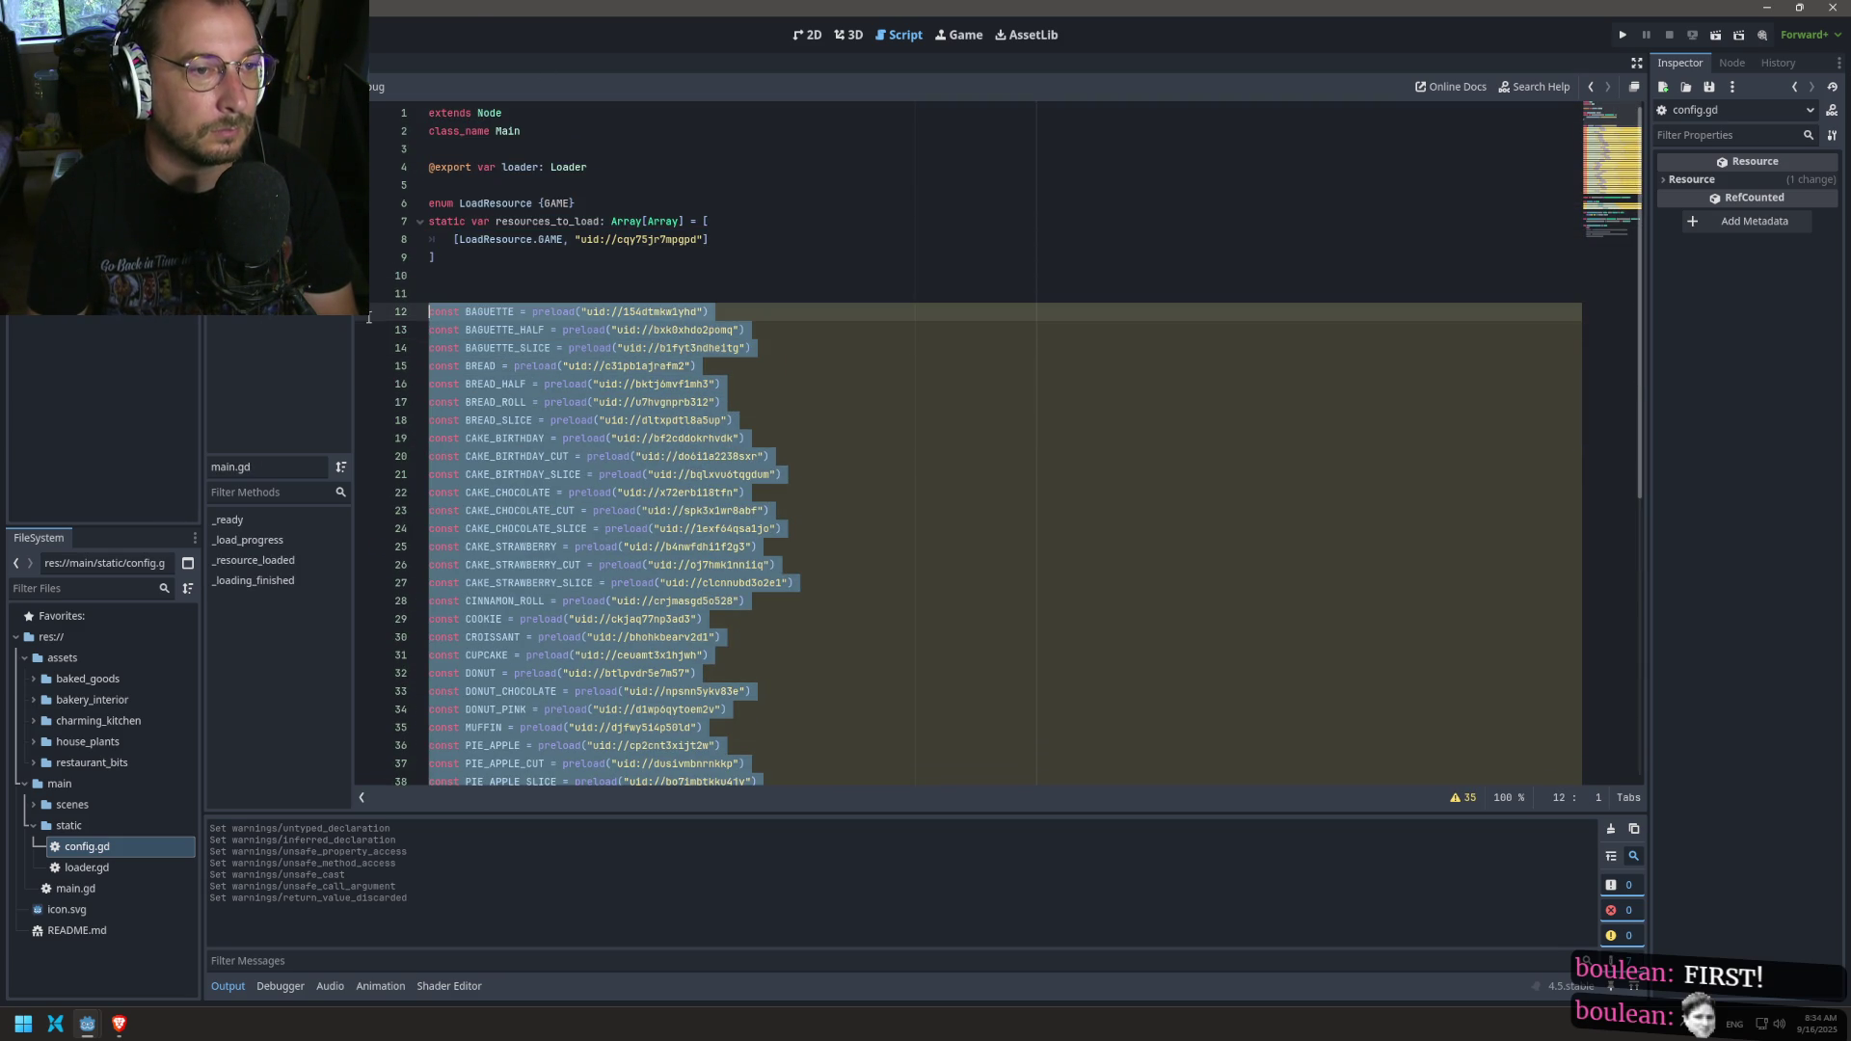
key("BackSpace")
key("BackSpace")
key("BackSpace")
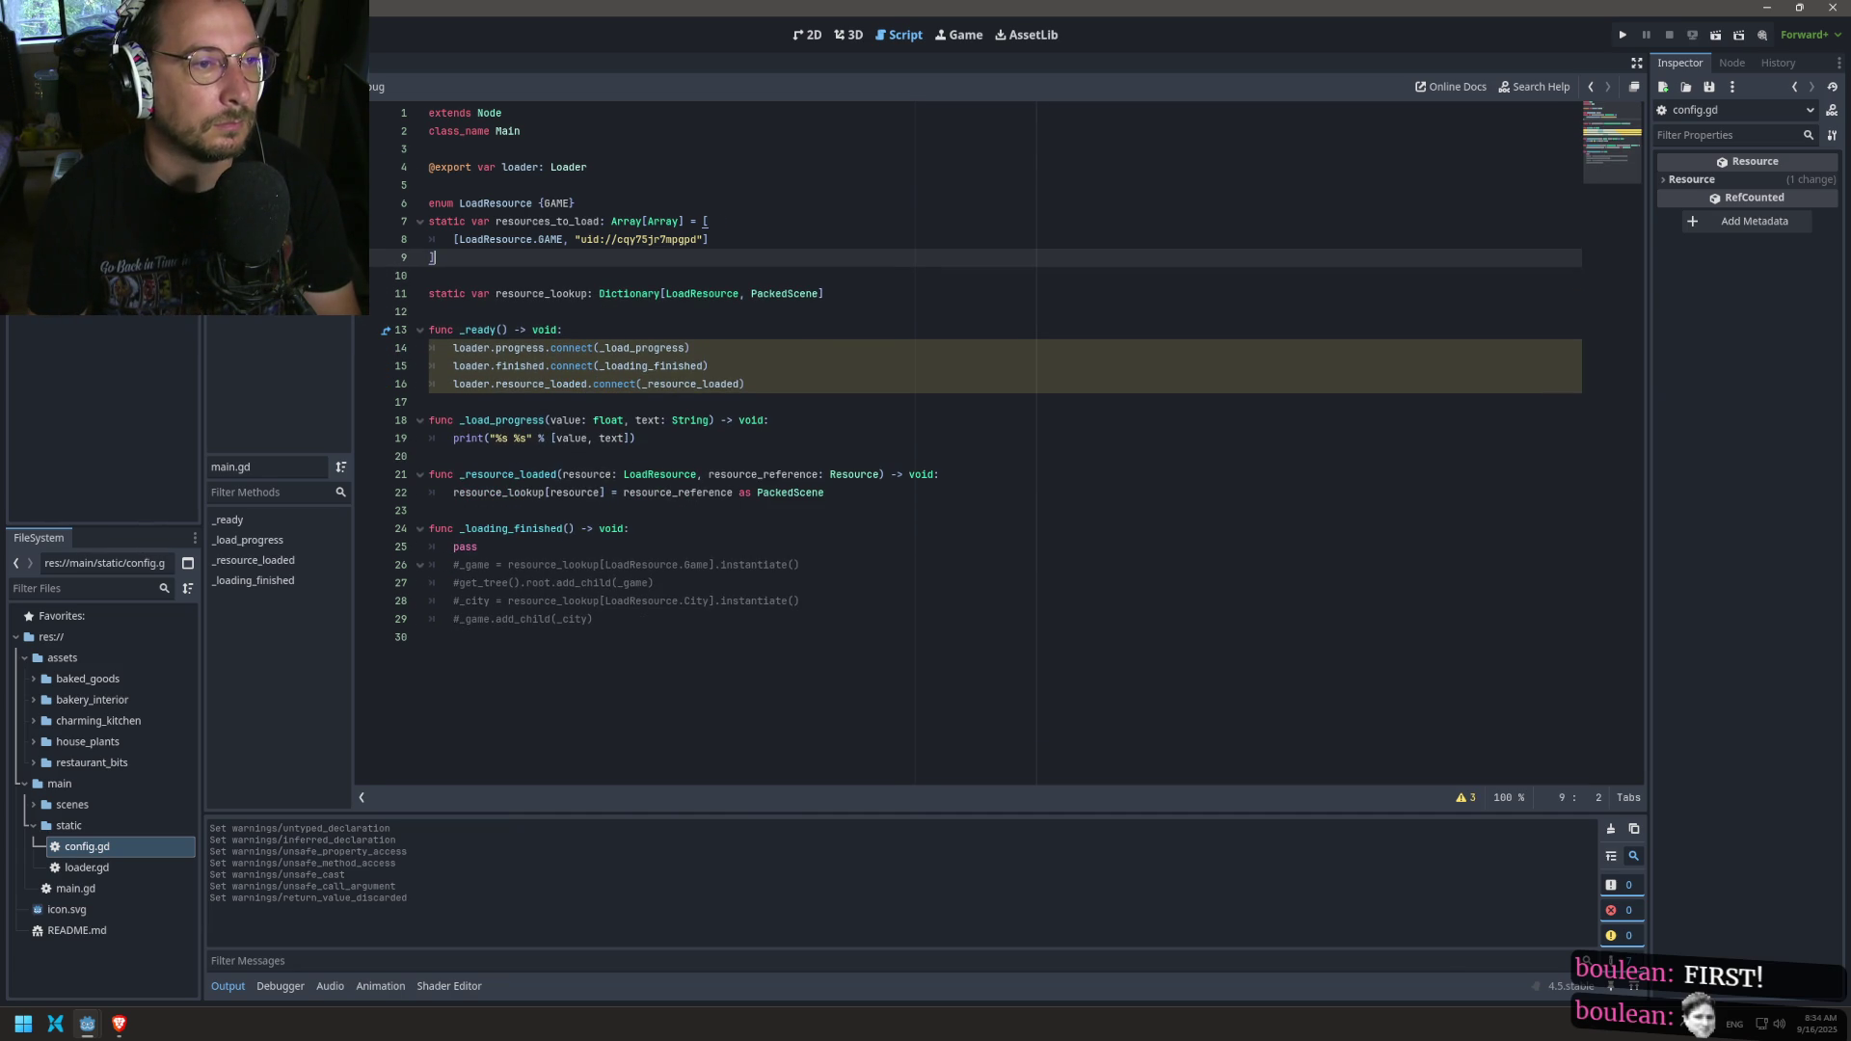
Step: Paste the const preload lines into config.gd below the BakedGoods enum
key("alt+Left")
key("alt+Left")
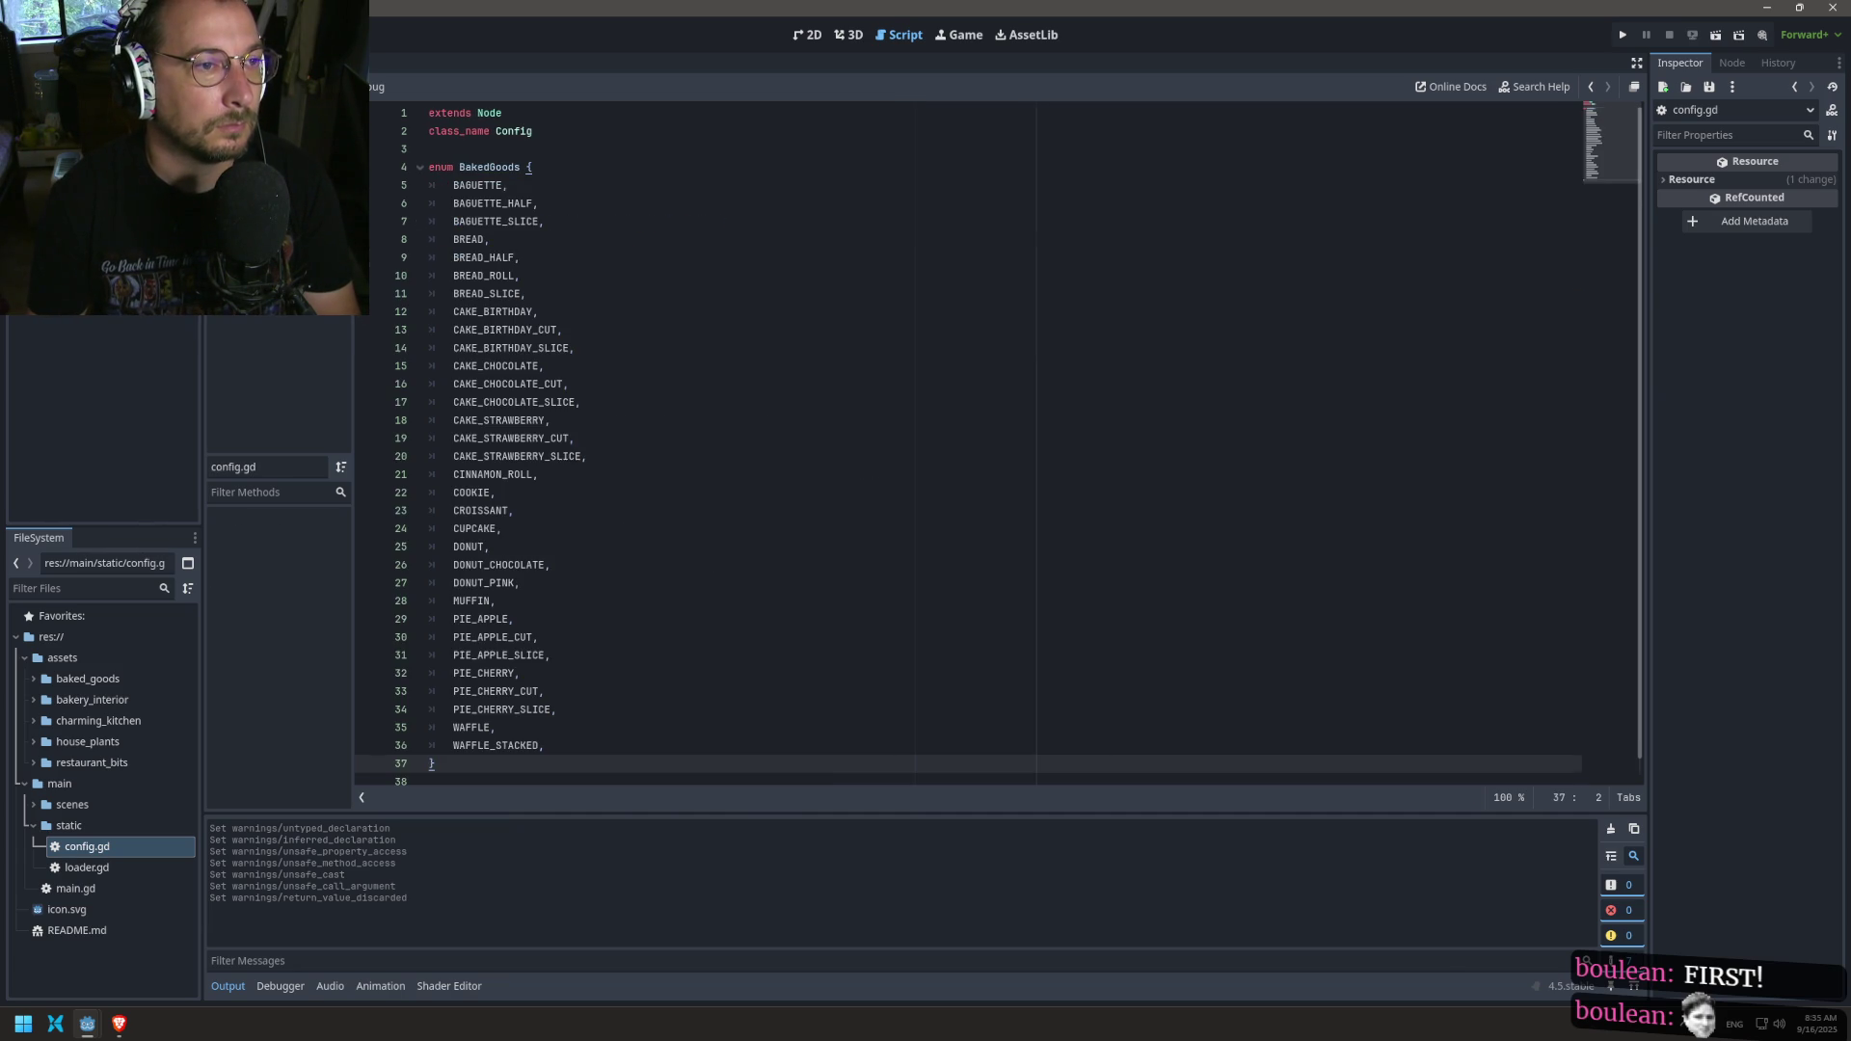
left_click(487, 764)
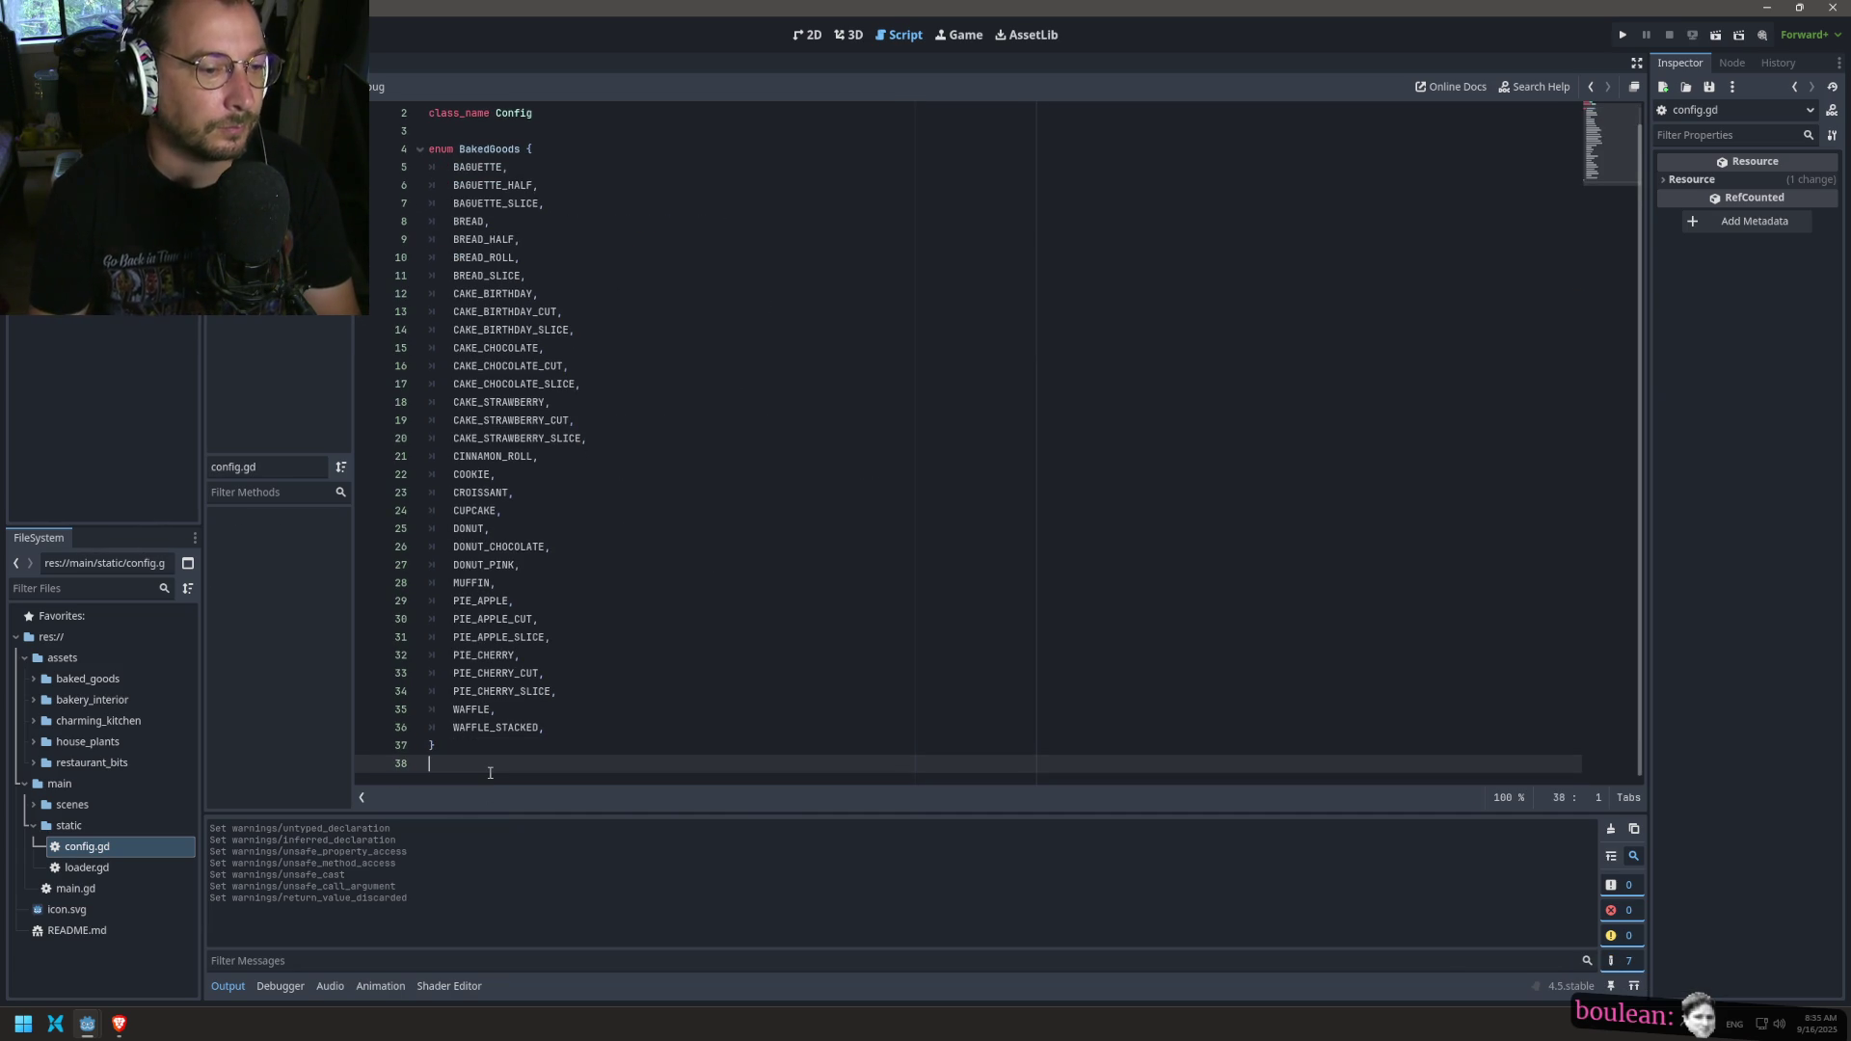
type("\\")
key("Return")
key("BackSpace")
key("BackSpace")
key("Return")
key("ctrl+v")
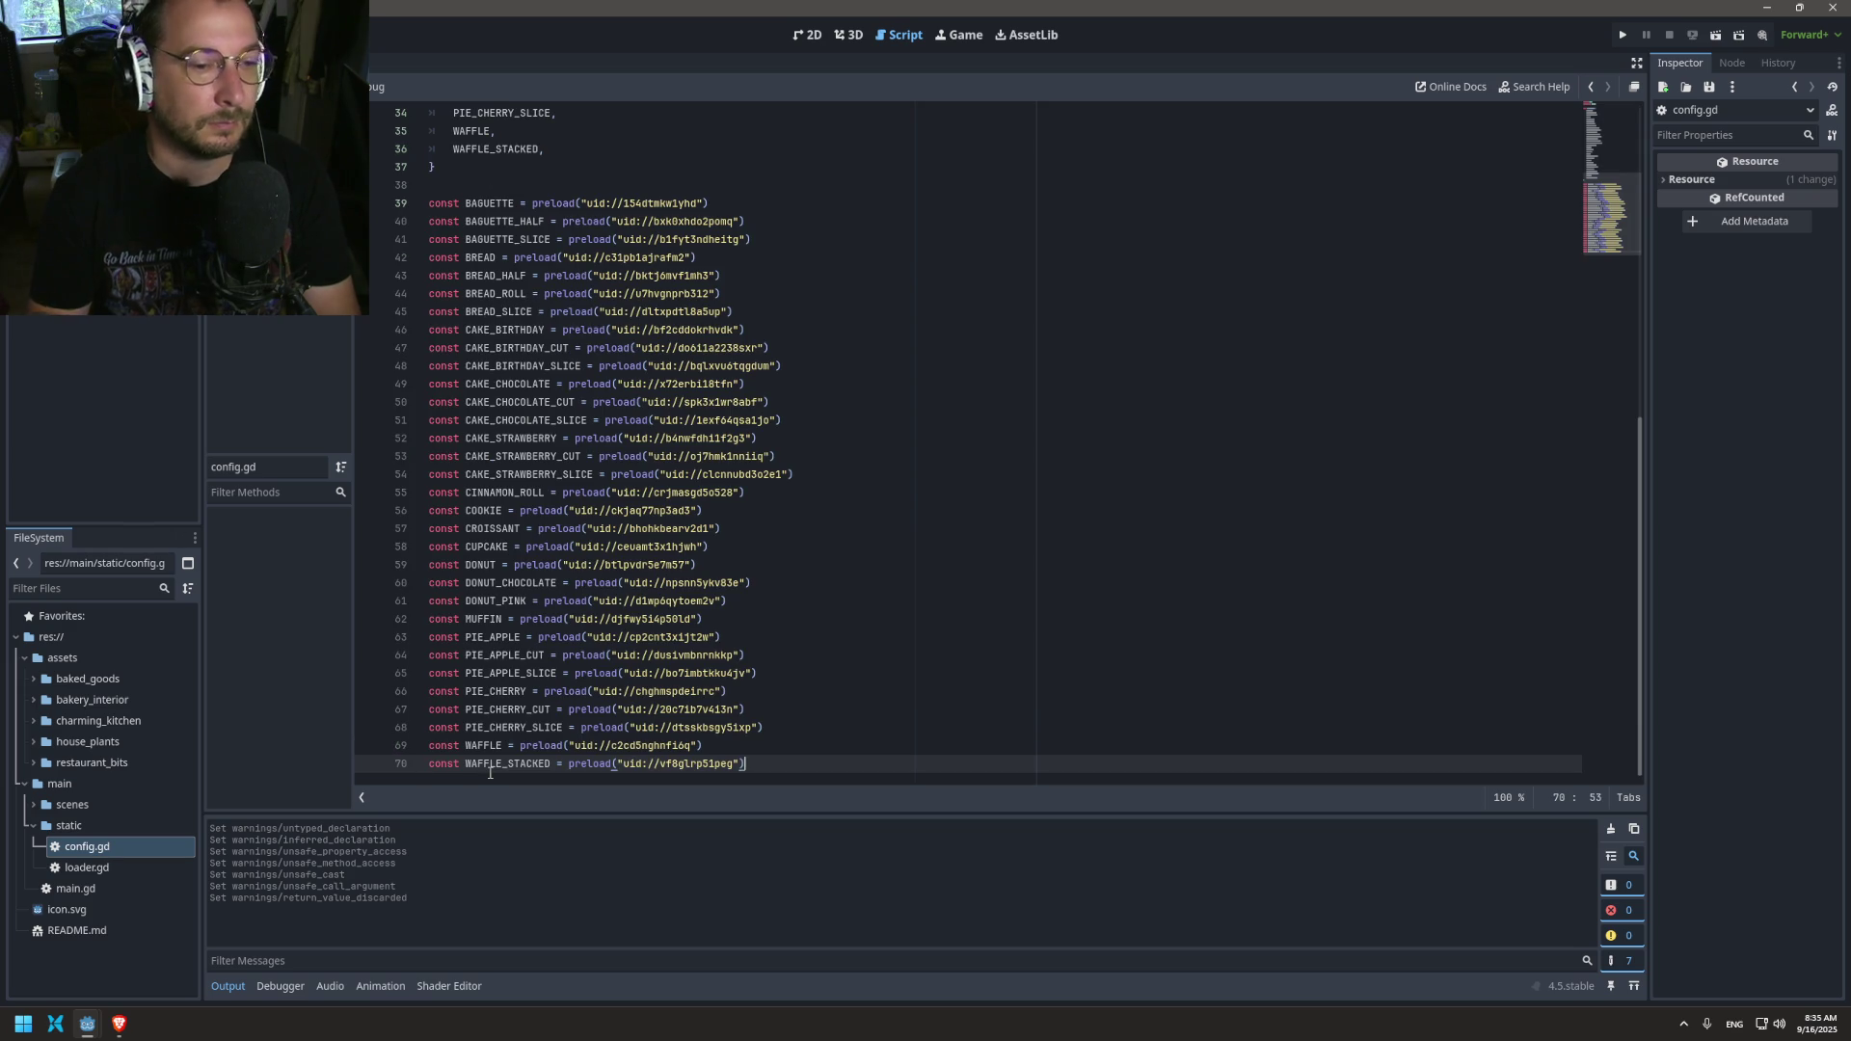
scroll(612, 648, "up", 10)
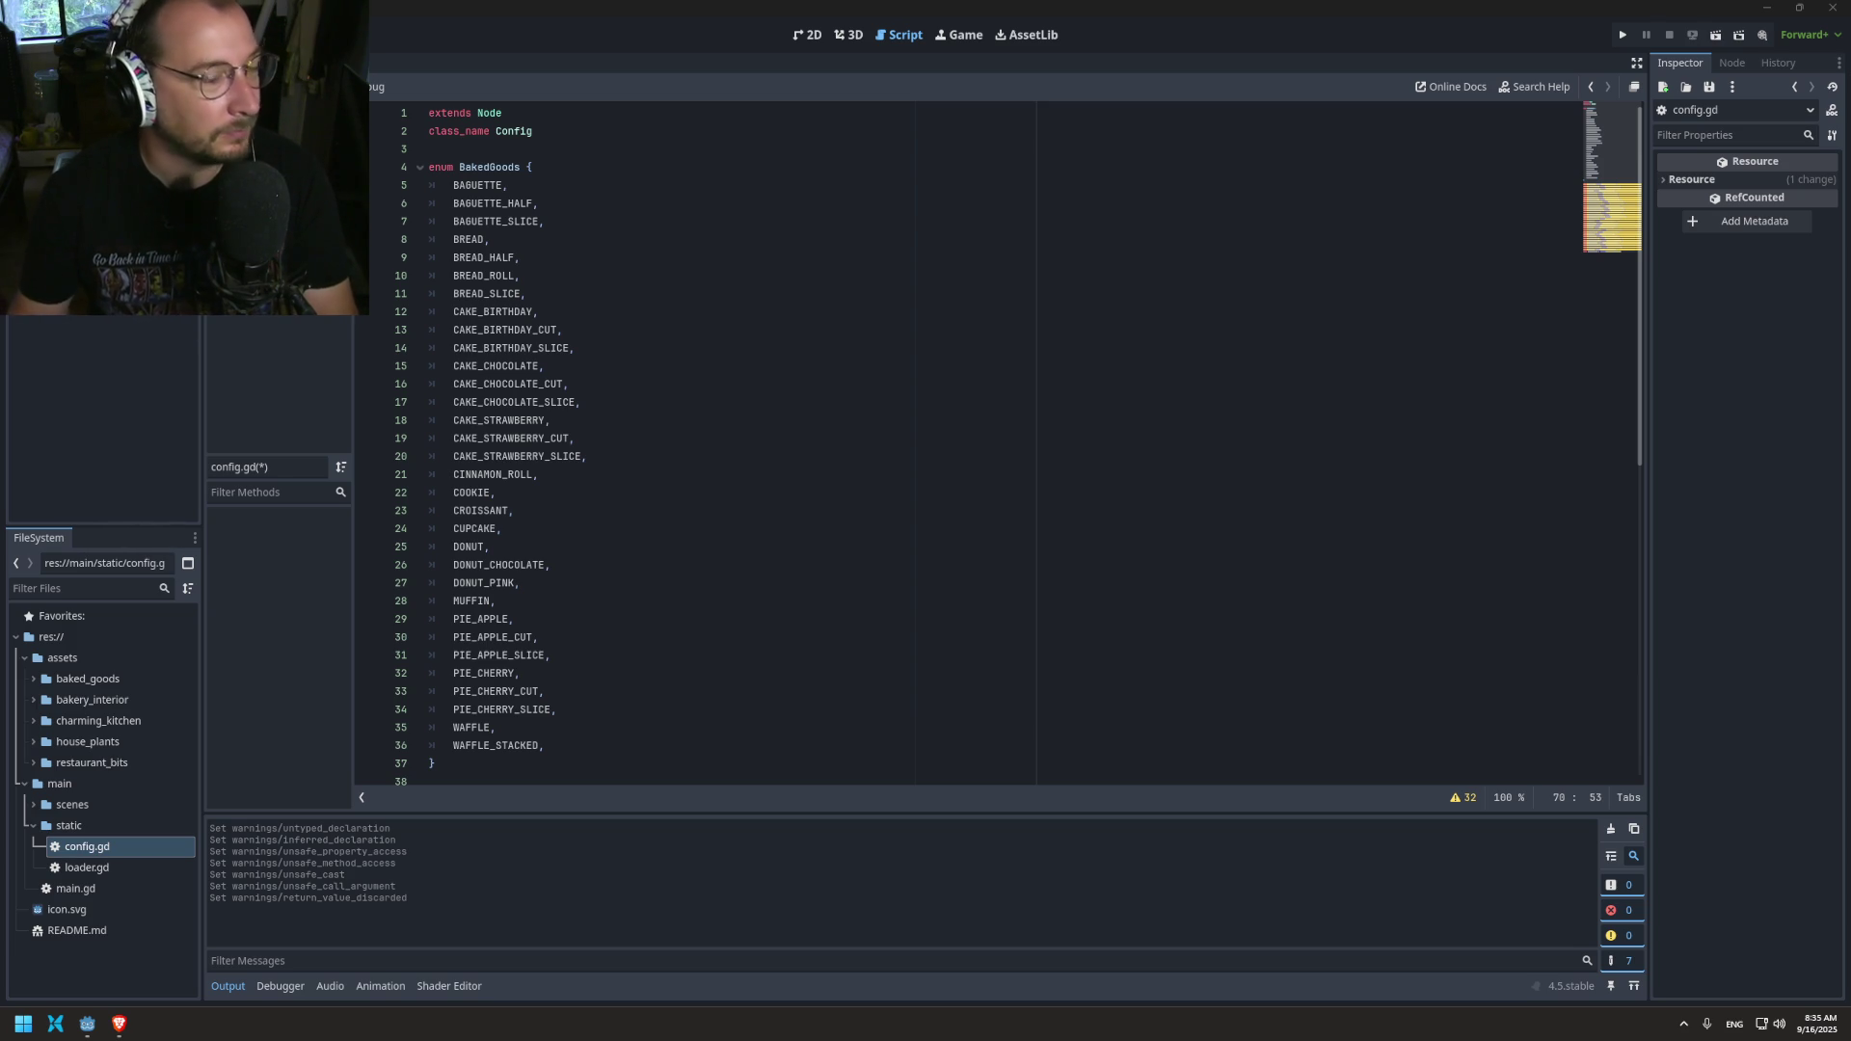
scroll(867, 434, "down", 10)
left_click(604, 348)
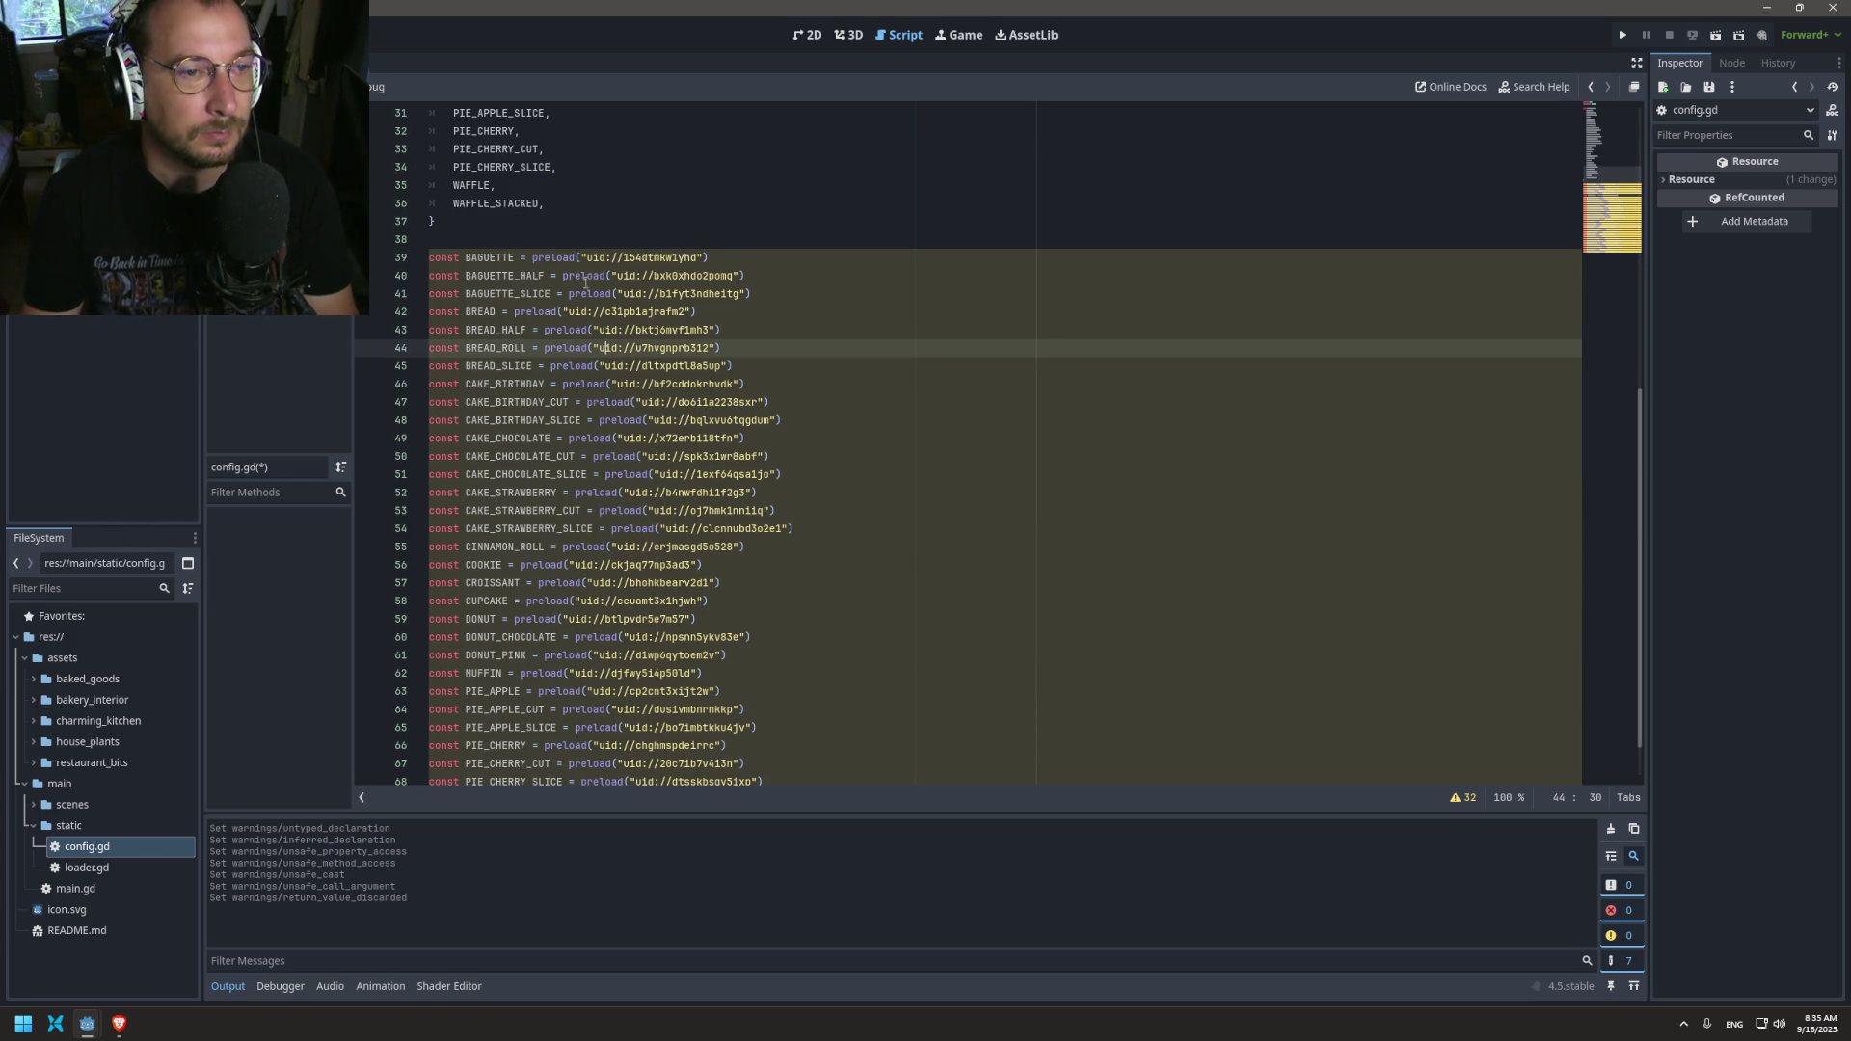
mouse_move(584, 277)
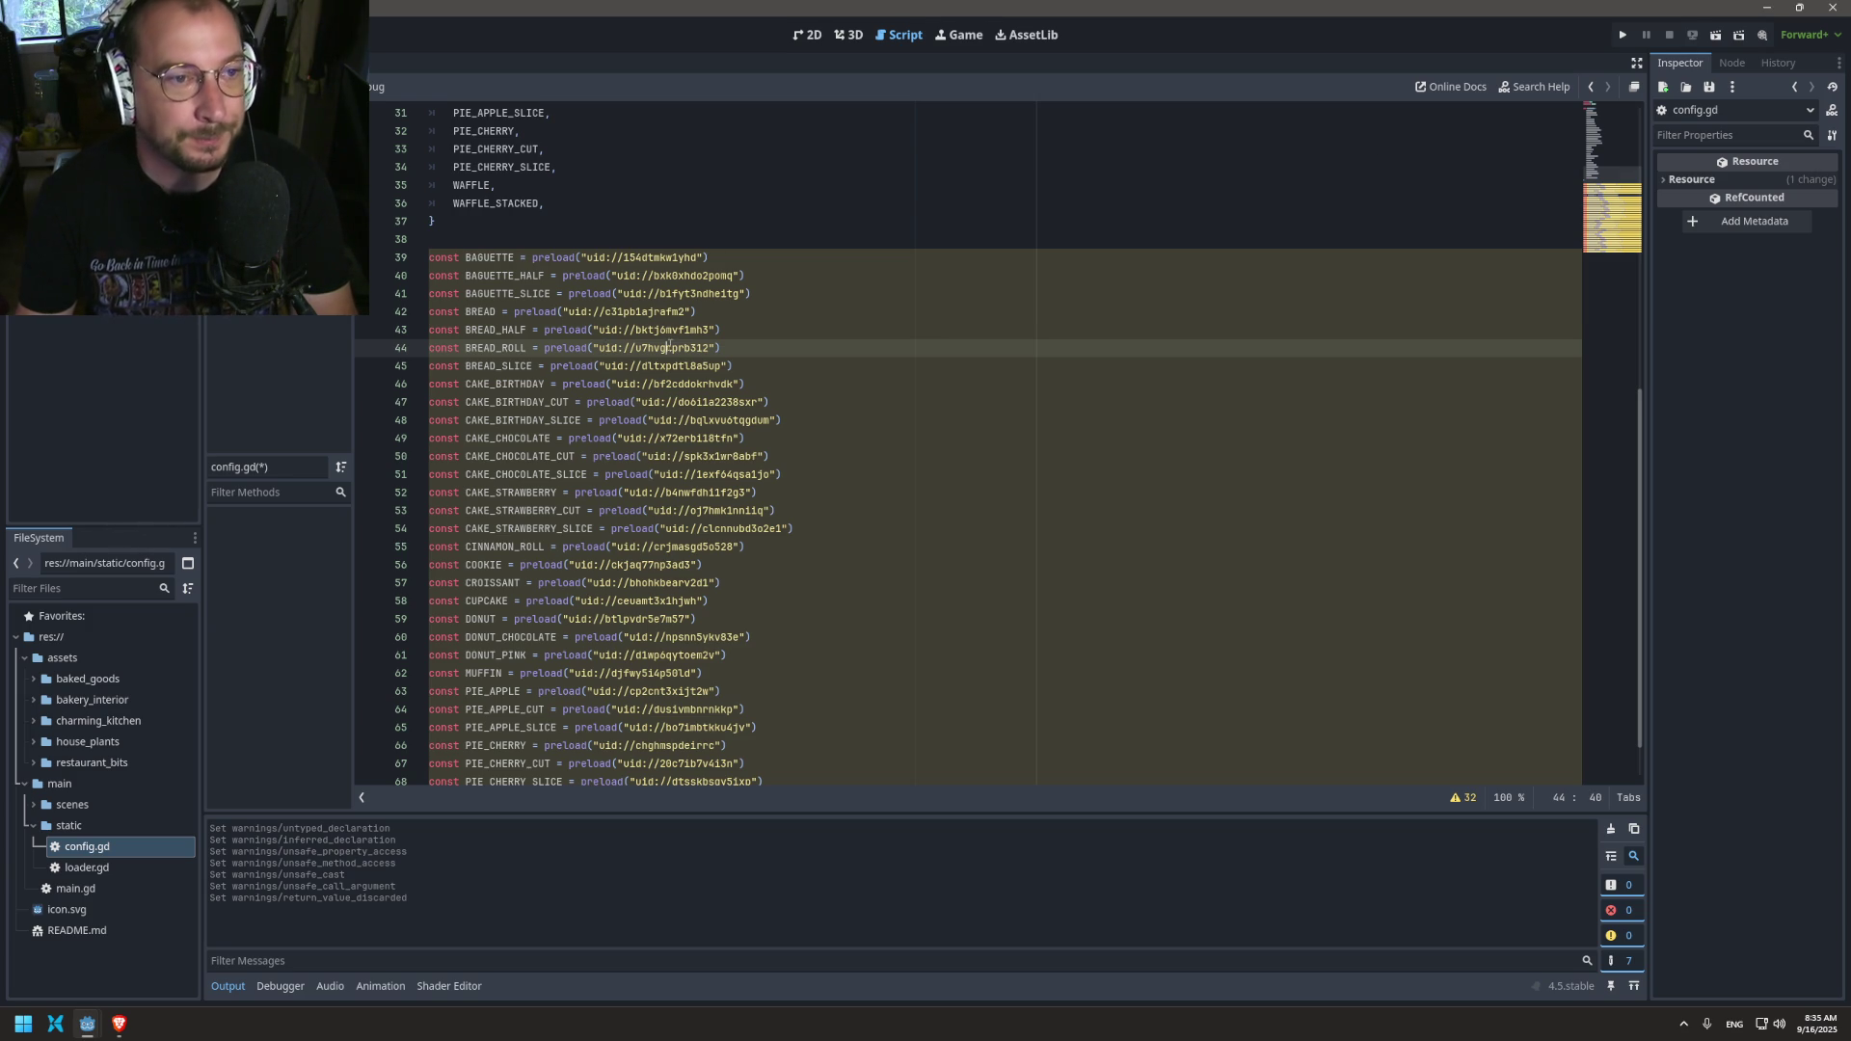
scroll(551, 491, "up", 10)
scroll(552, 491, "down", 3)
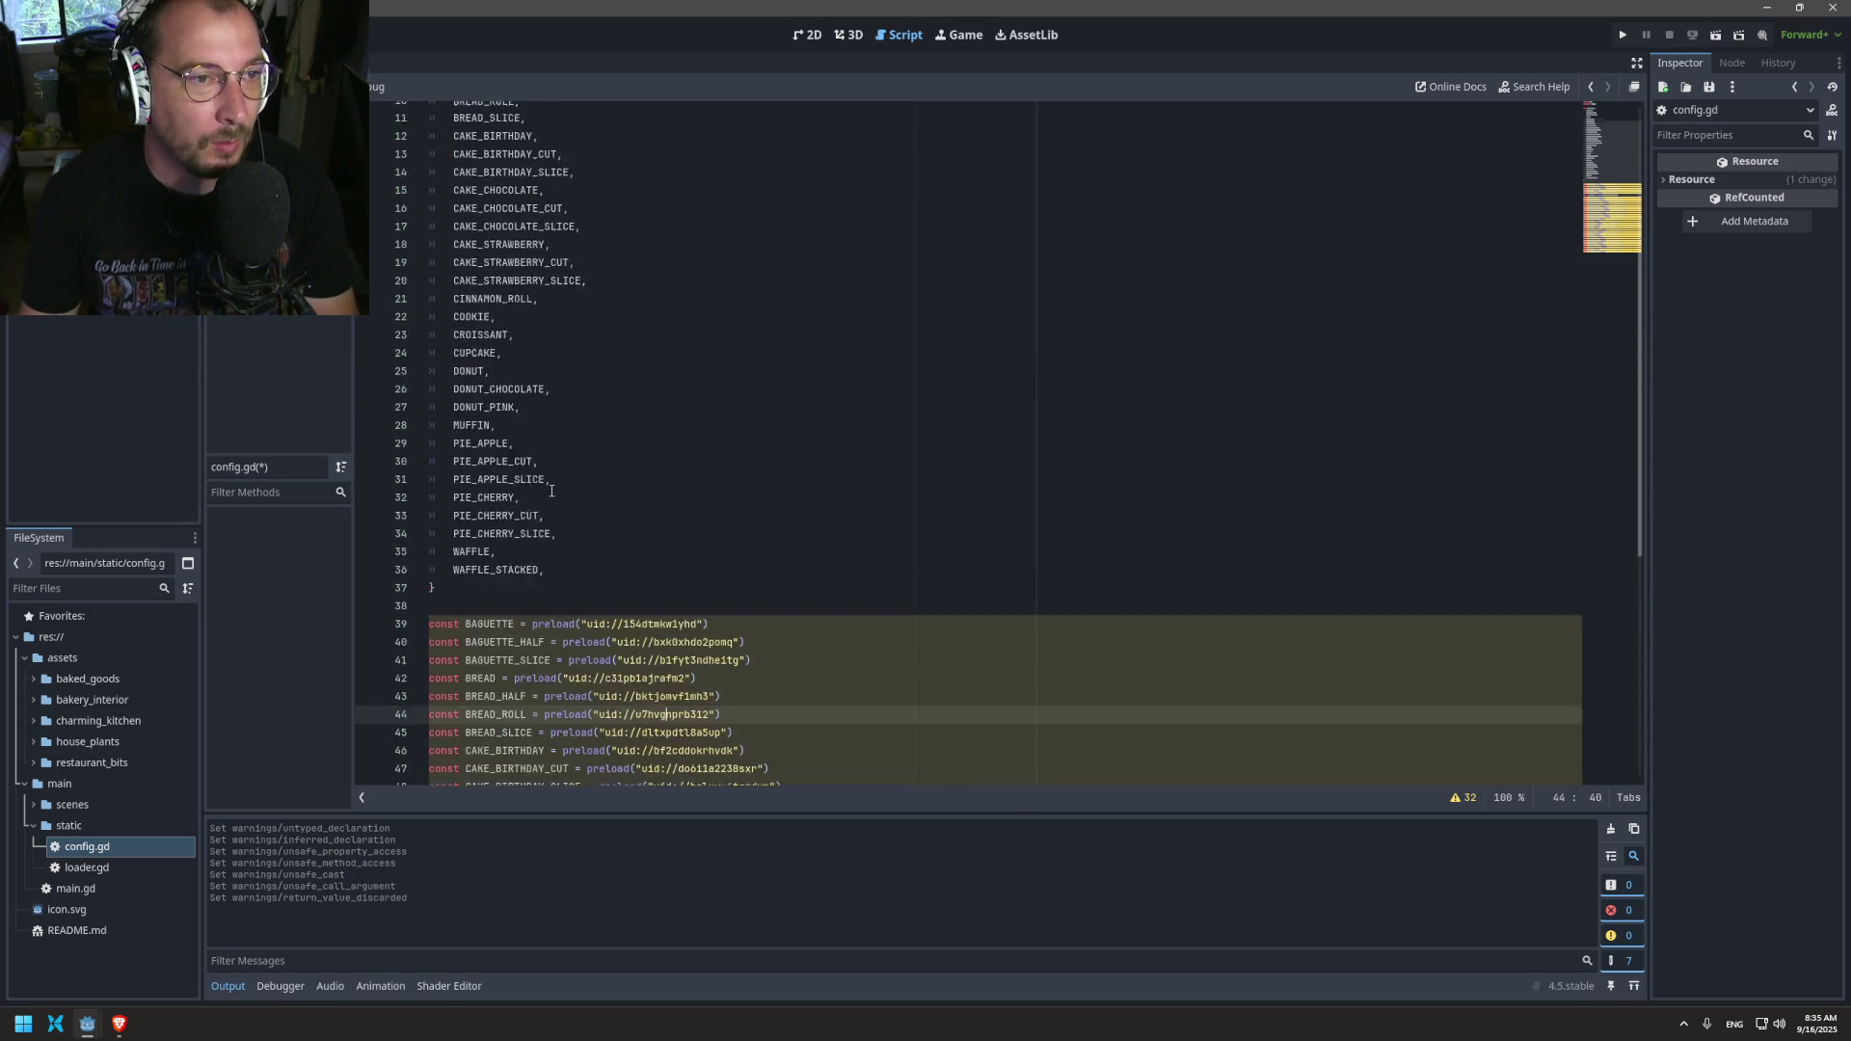
scroll(552, 491, "down", 3)
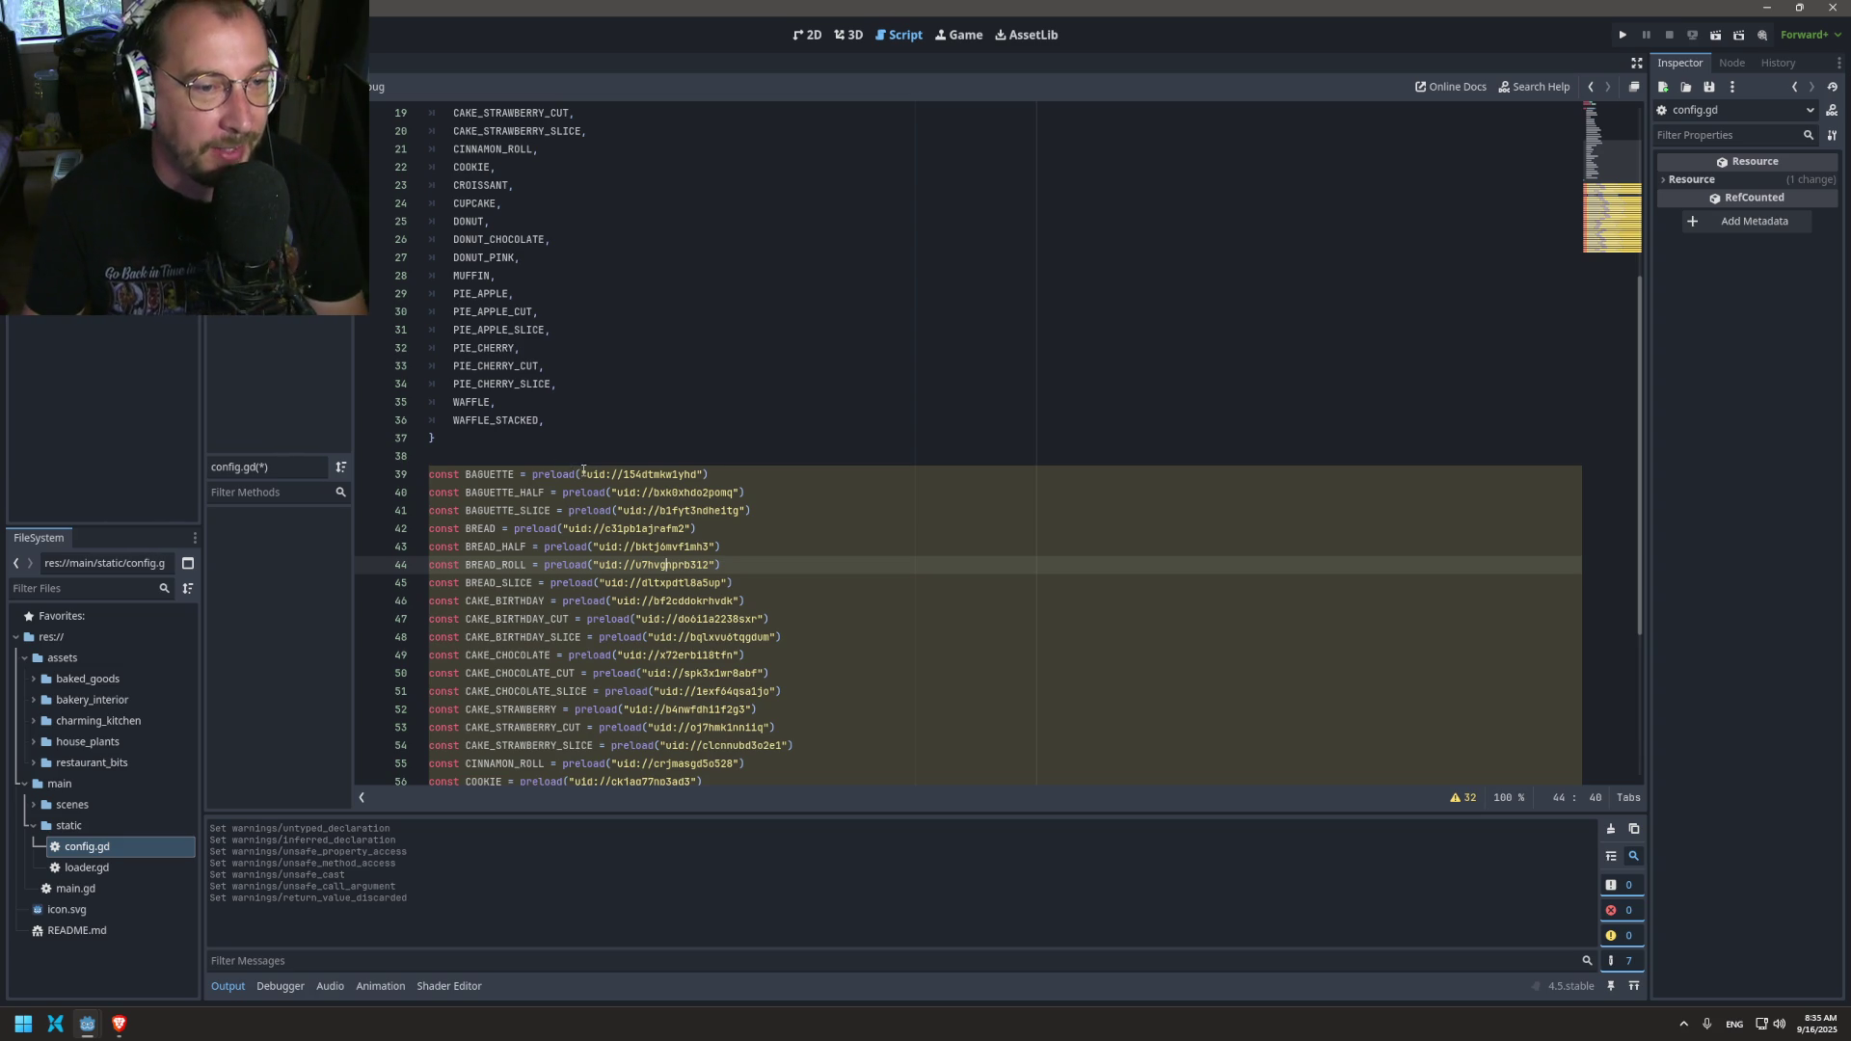
left_click(582, 474)
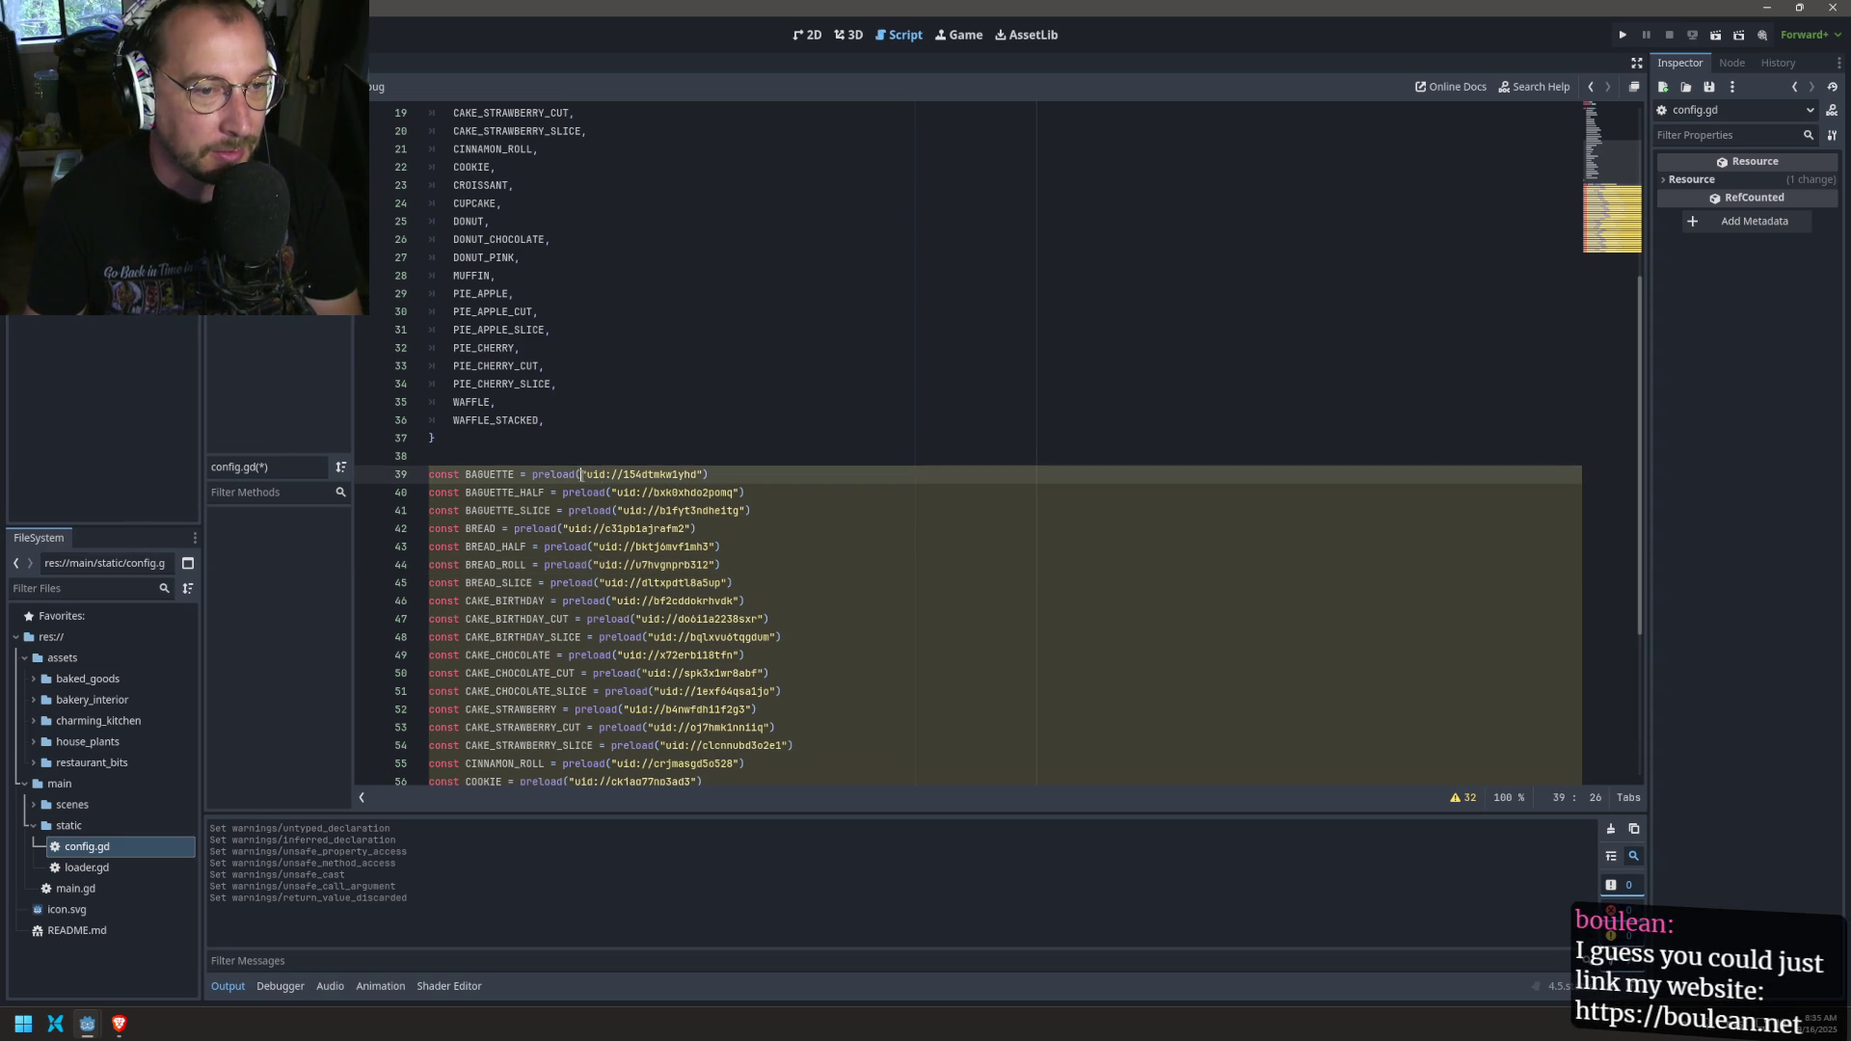
left_click(735, 474)
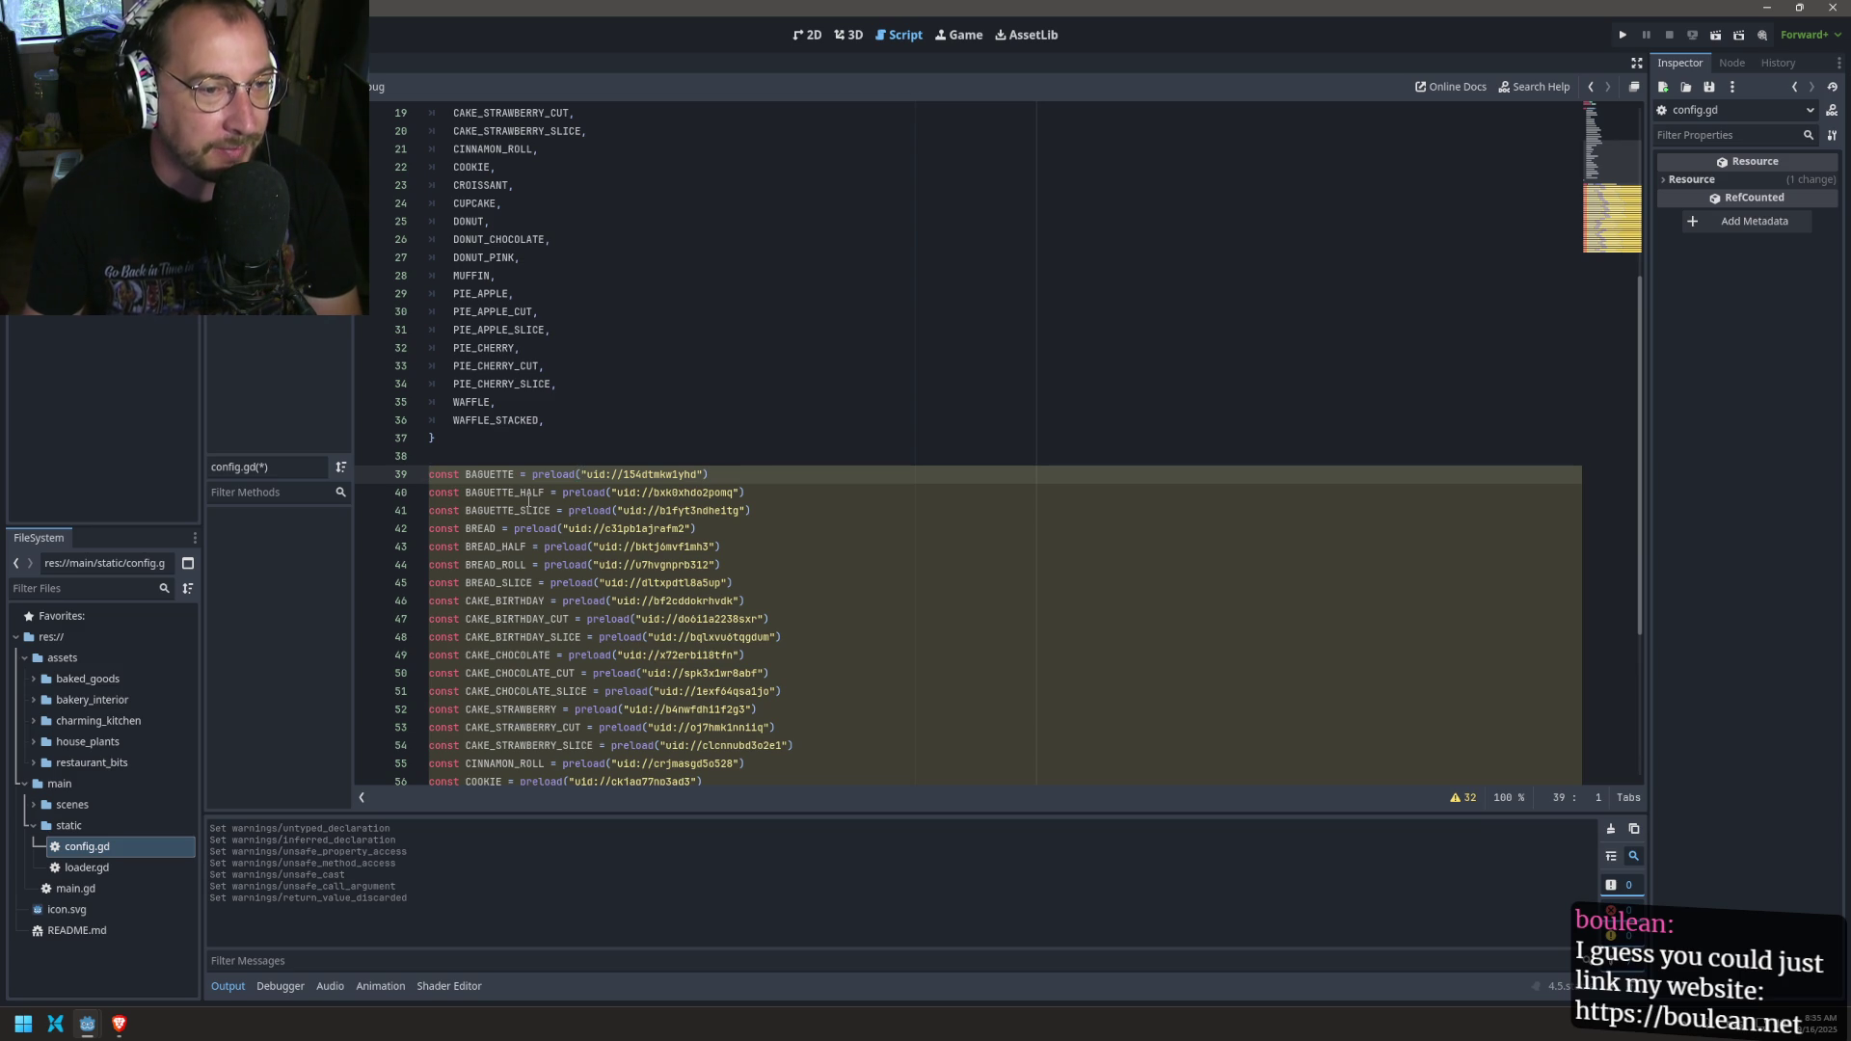
scroll(529, 501, "down", 2)
scroll(529, 501, "down", 5)
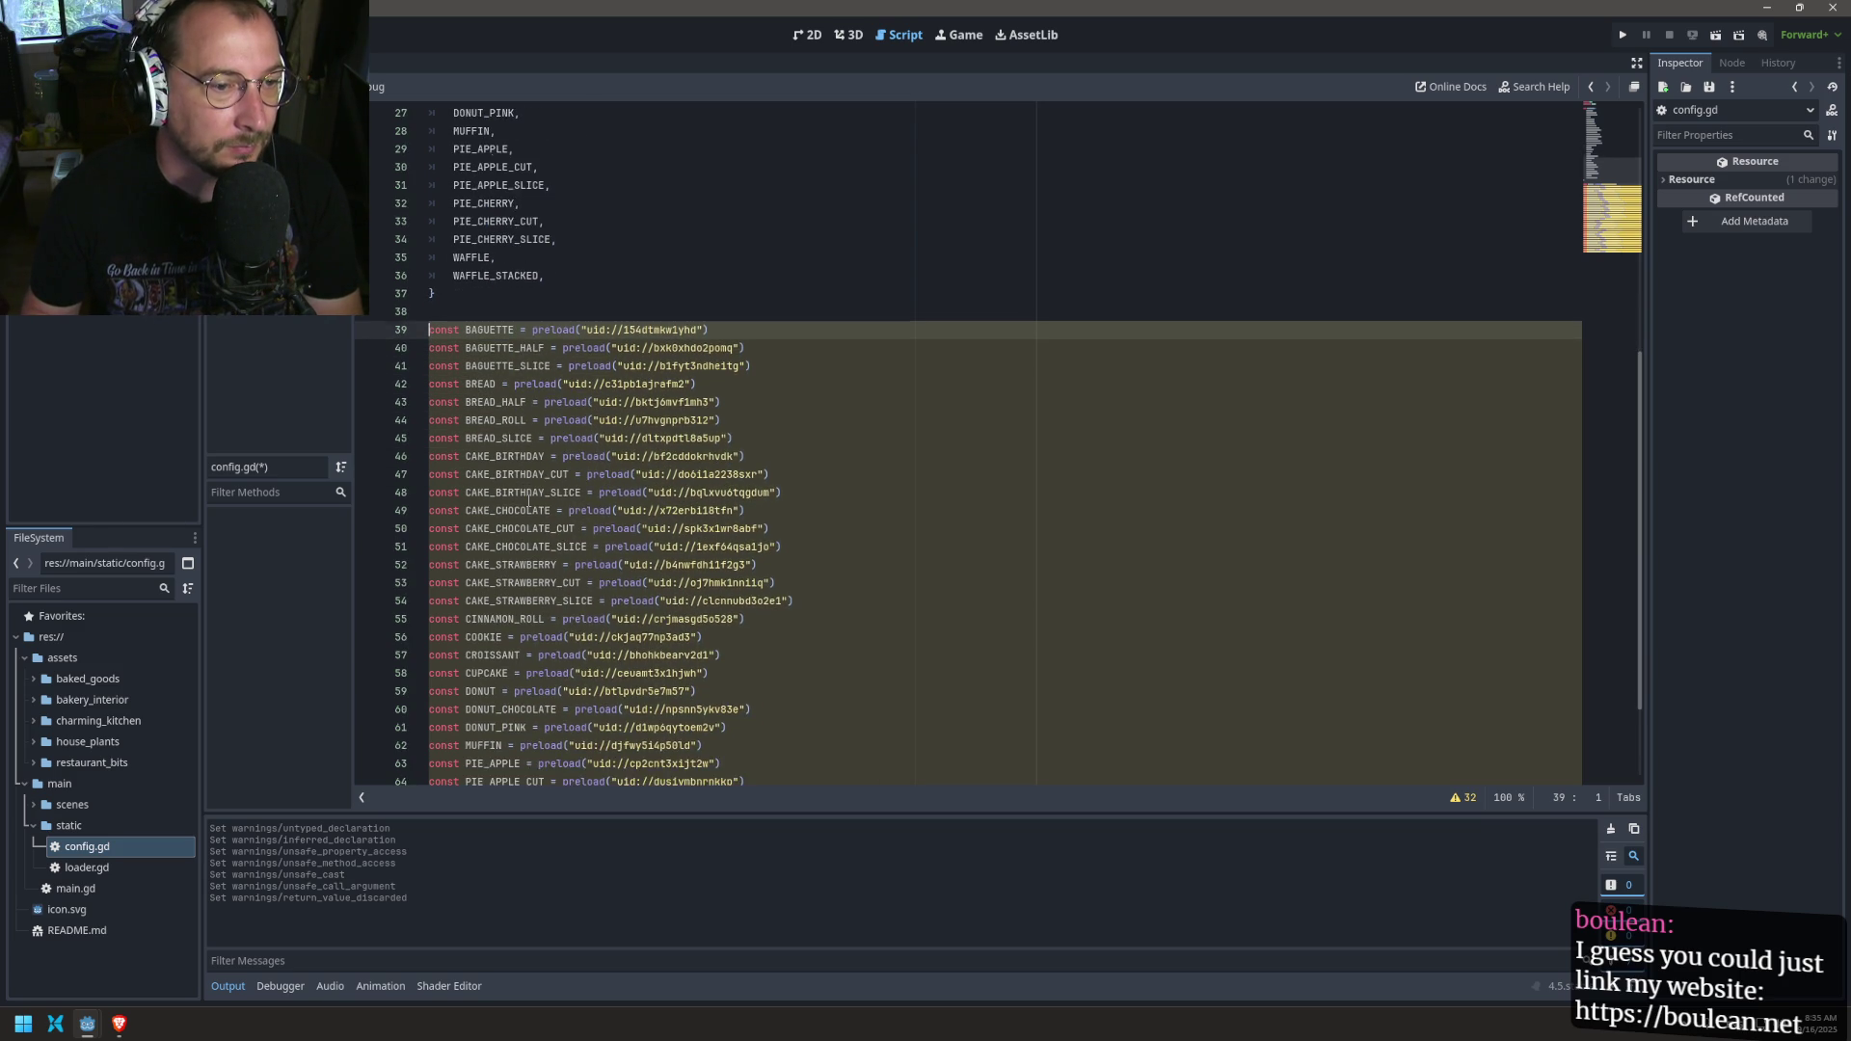
Step: Cut the BAGUETTE through BREAD_HALF preload lines and paste the uid strings in their place
key("Down")
key("shift+alt+Up")
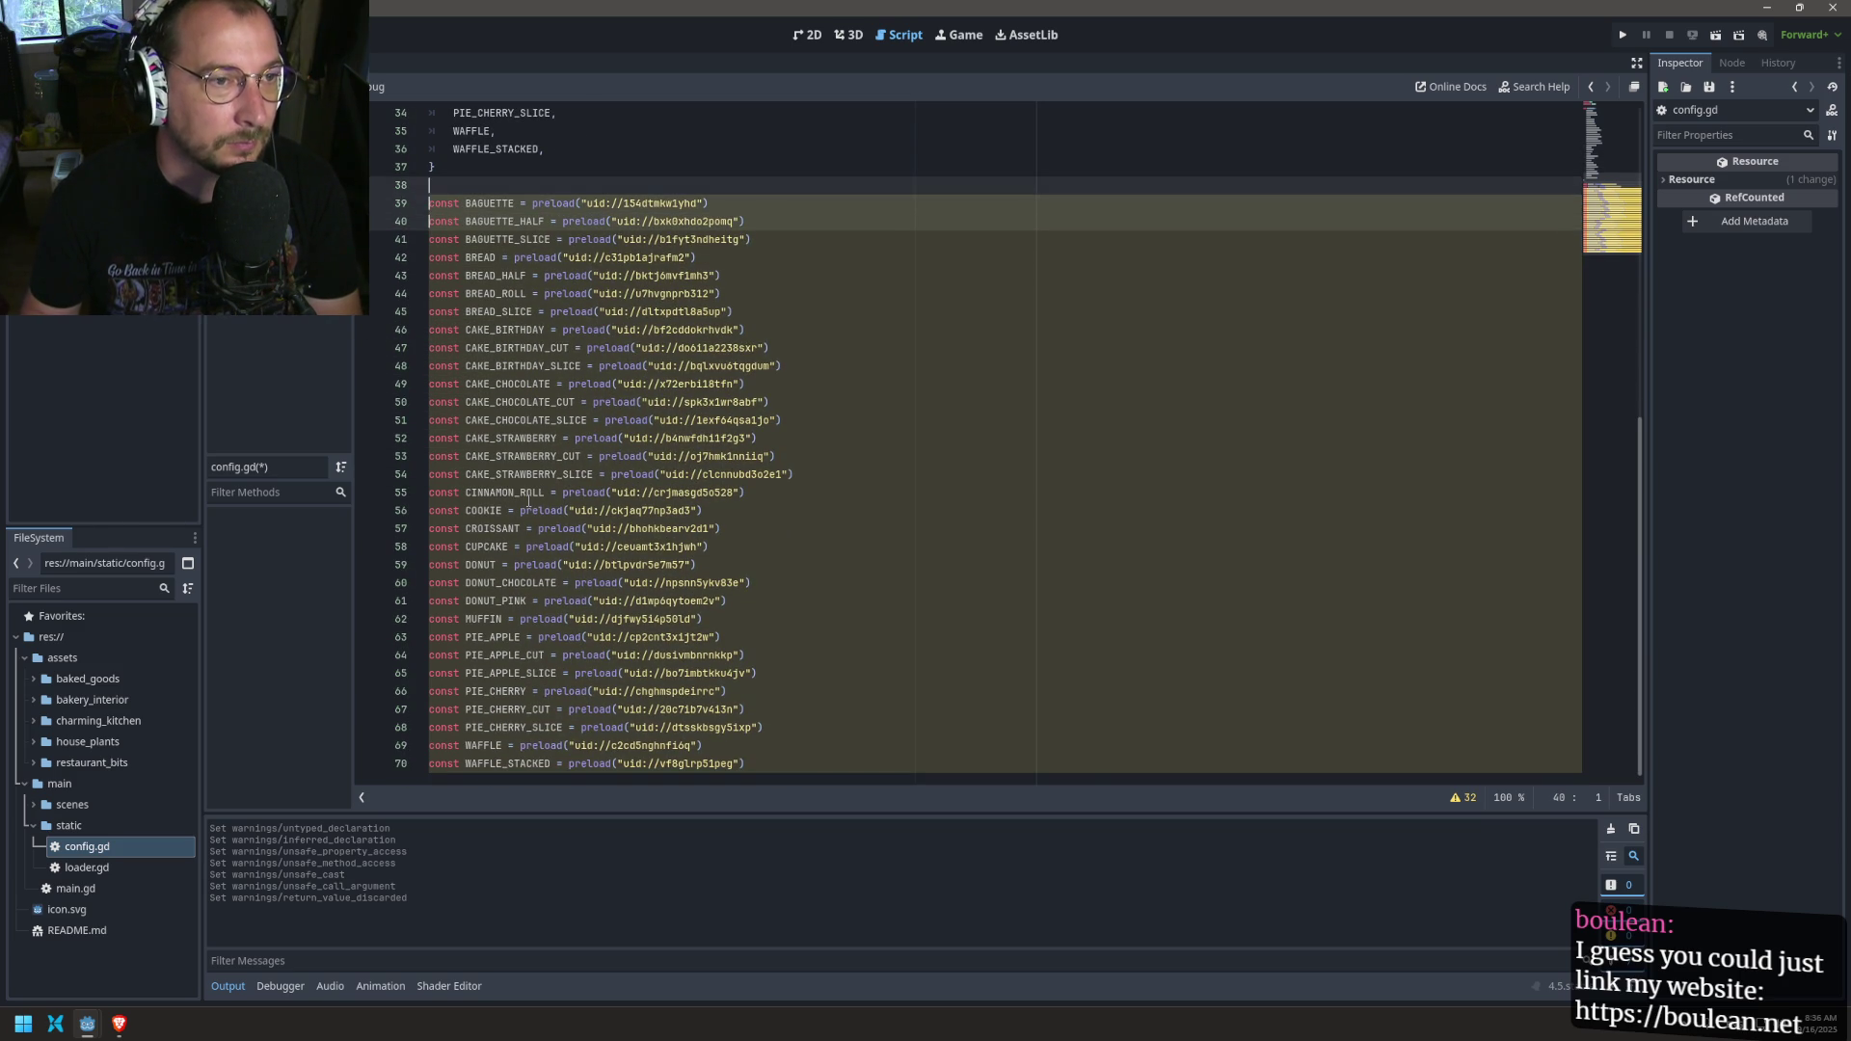
key("shift+alt+Down")
key("shift+alt+Down")
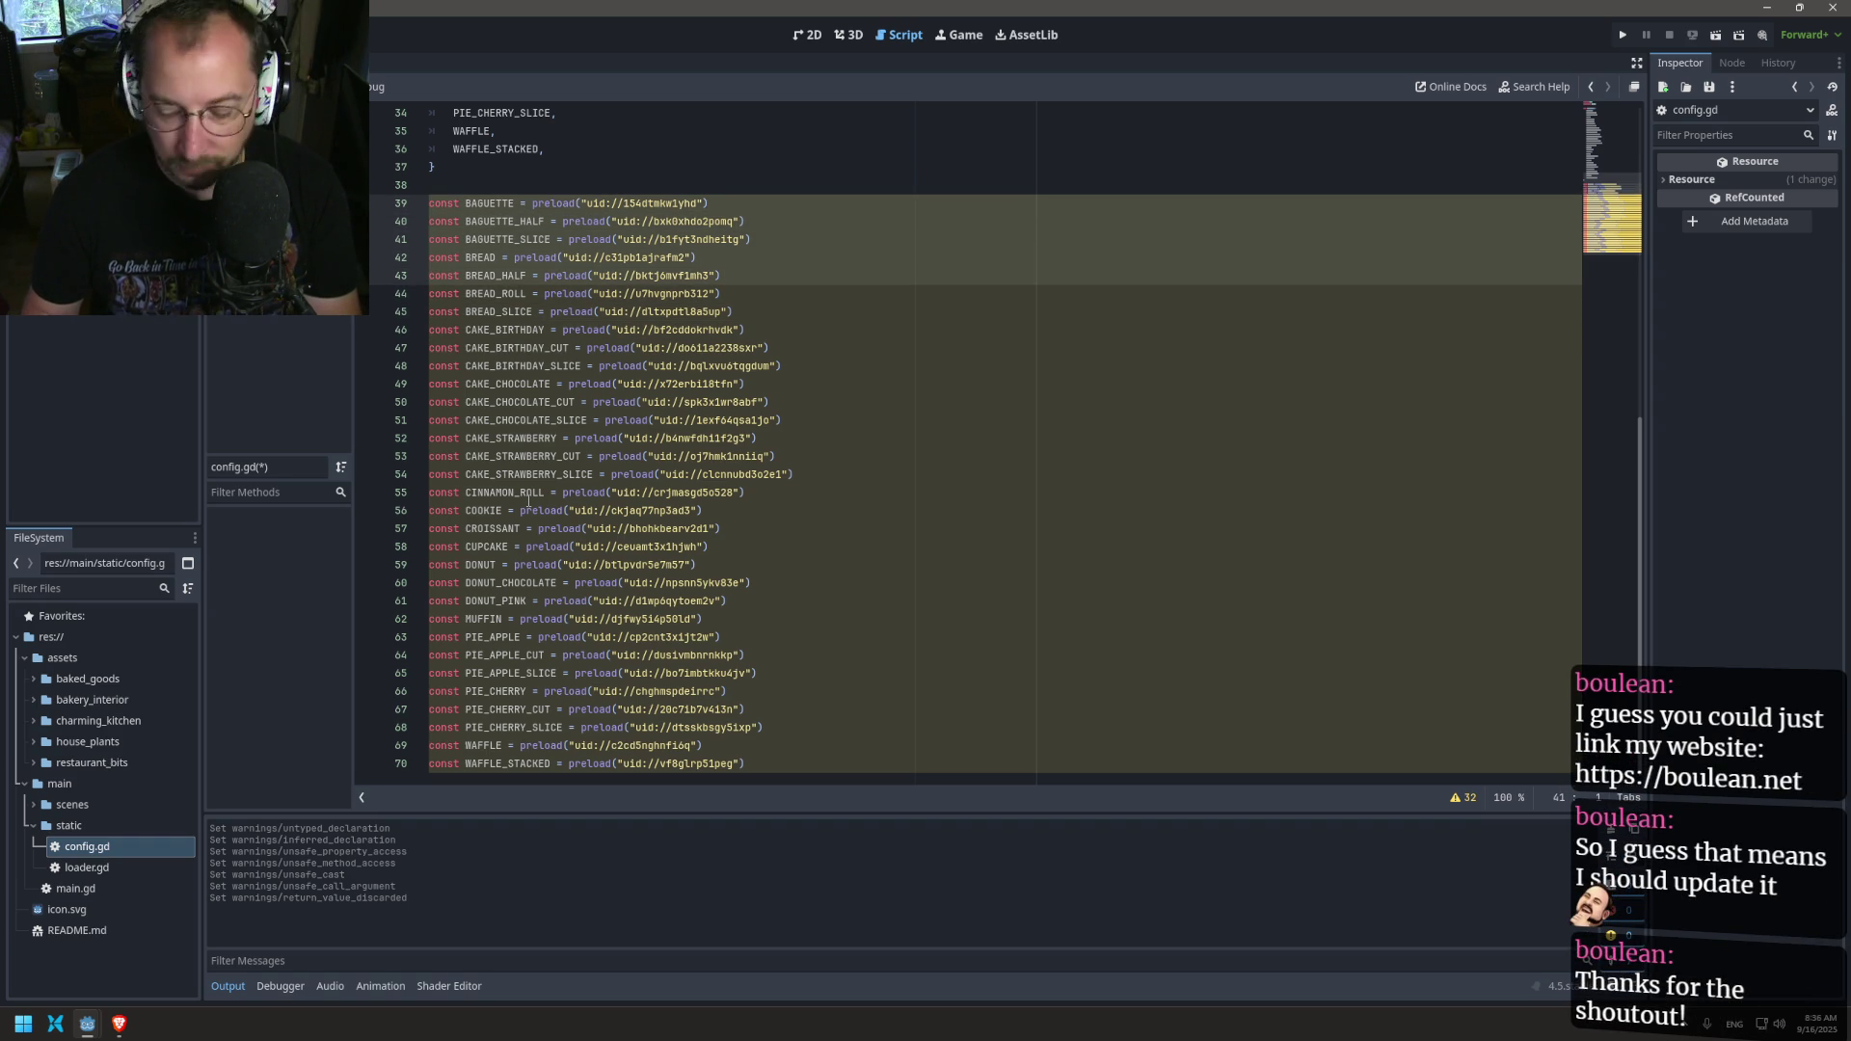
key("ctrl+shift+k")
key("ctrl+v")
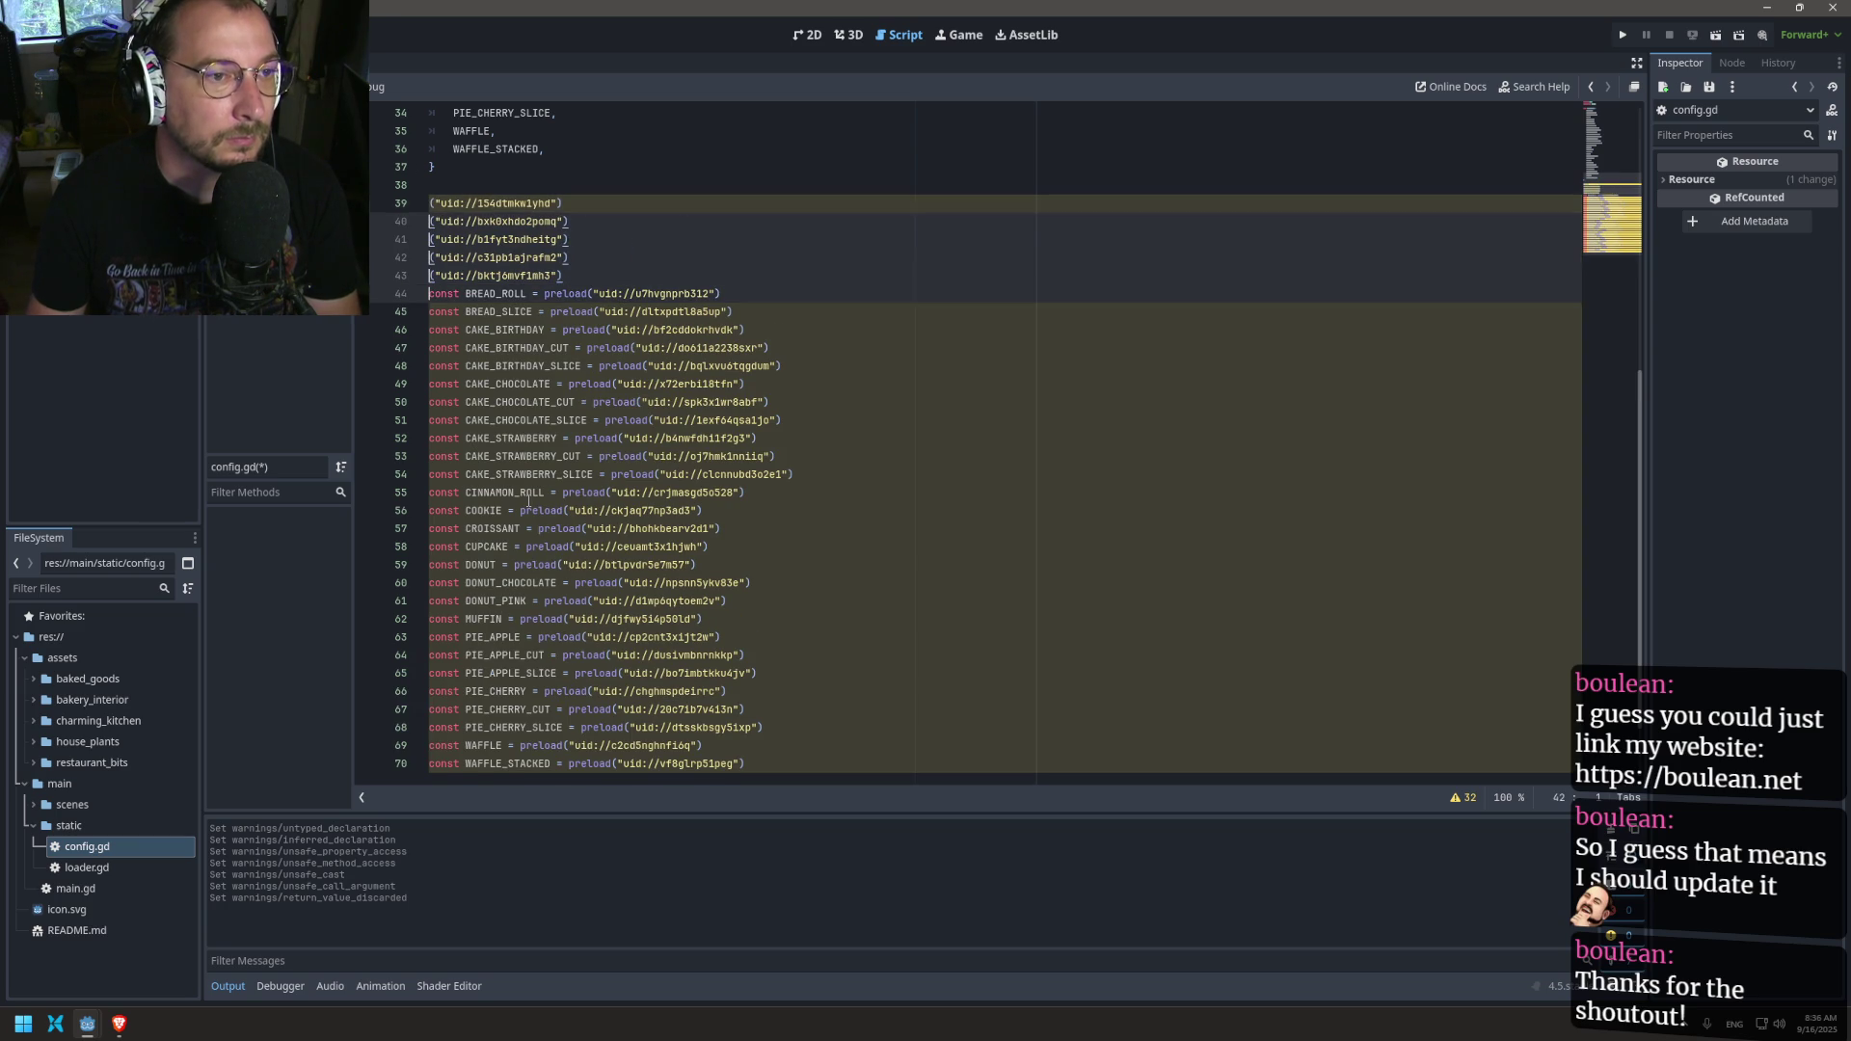
Step: Try deleting the const keyword on several preload lines, then undo those deletions
key("Down")
key("Down")
key("Down")
key("Up")
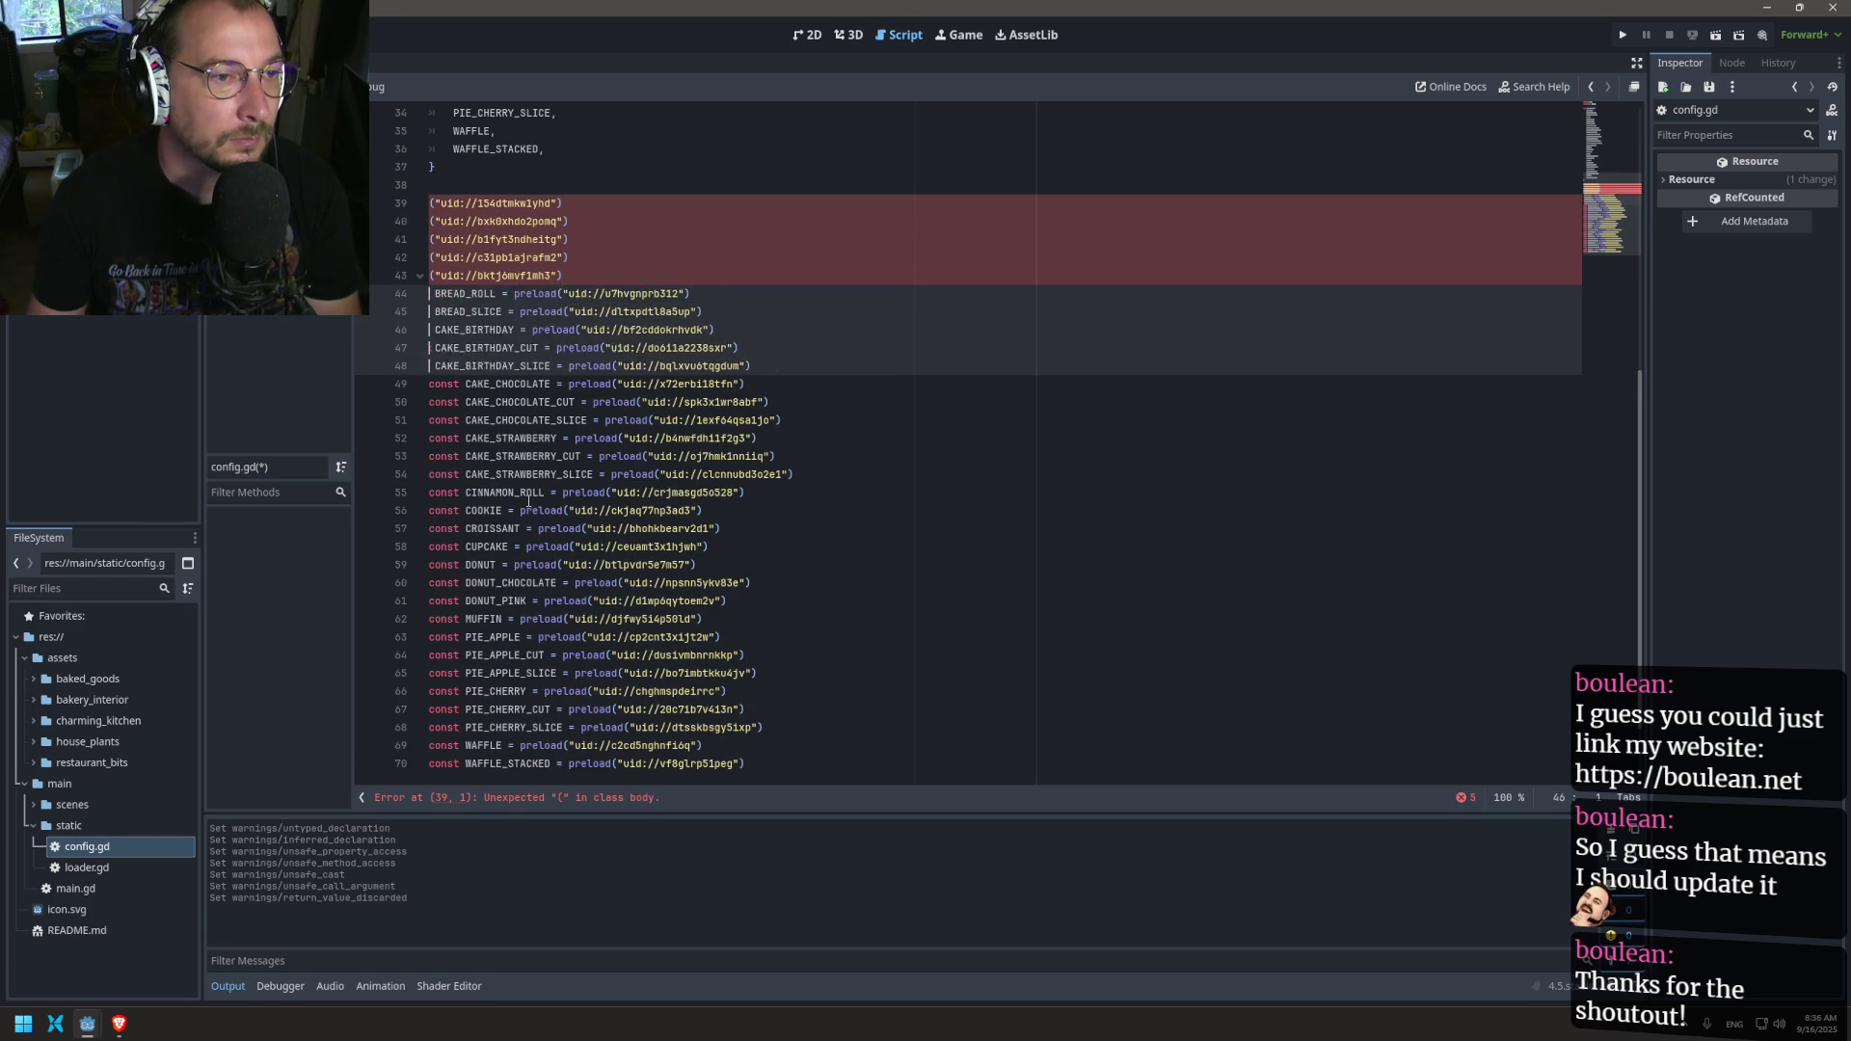
key("ctrl+shift+Right")
key("Delete")
key("ctrl+Delete")
key("ctrl+Delete")
key("ctrl+Delete")
key("Down")
key("Down")
key("Down")
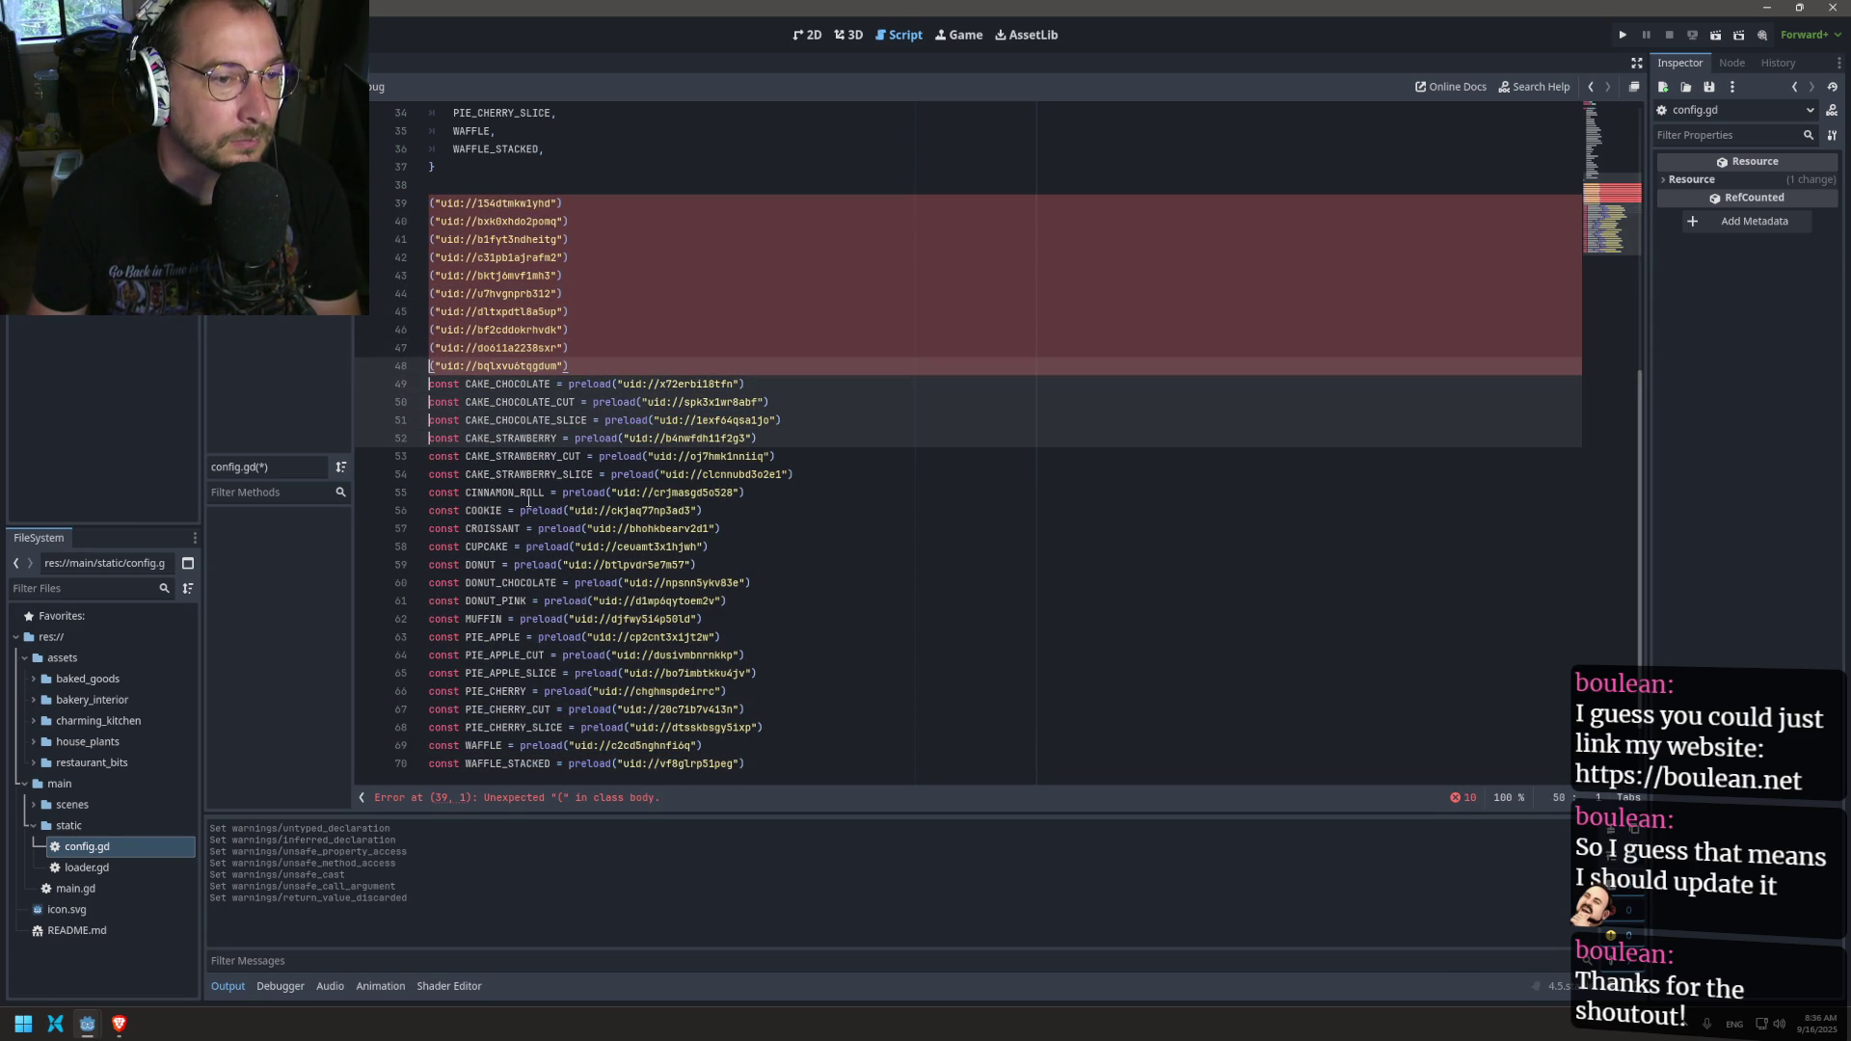
key("ctrl+Delete")
key("ctrl+z")
key("ctrl+z")
key("ctrl+z")
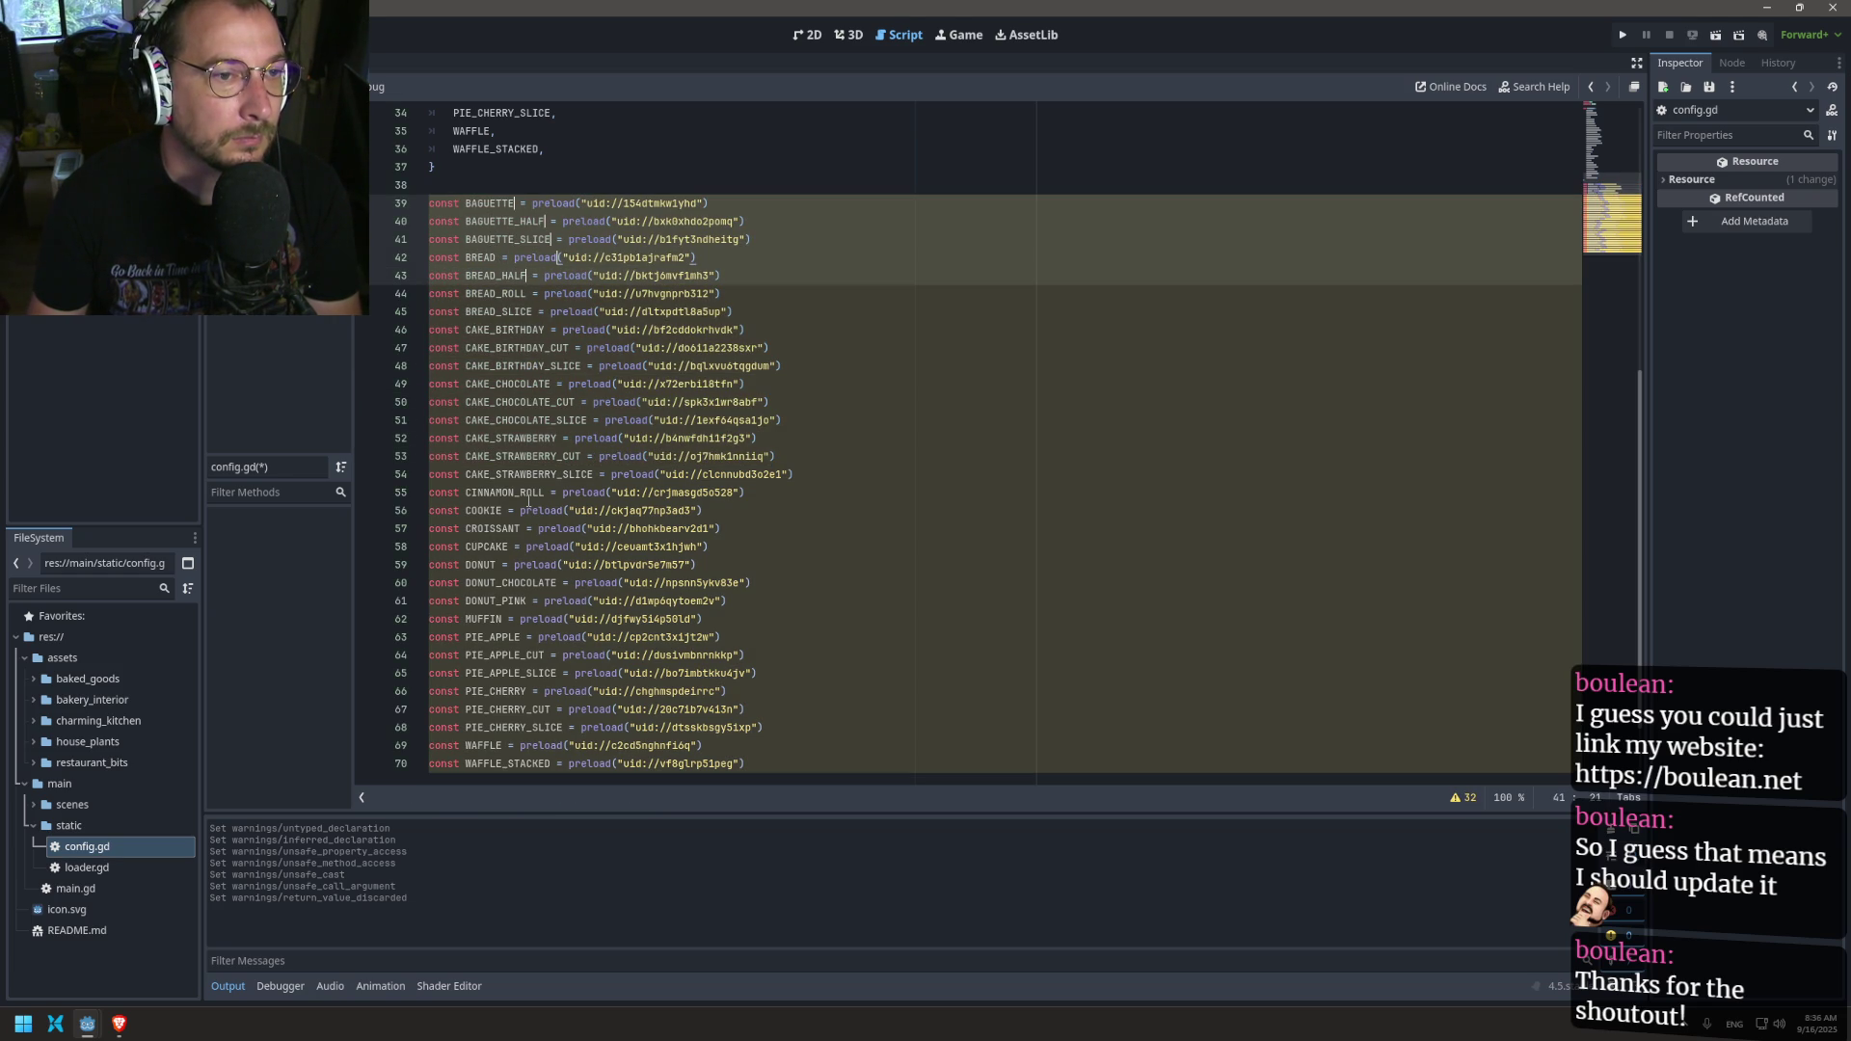
key("Escape")
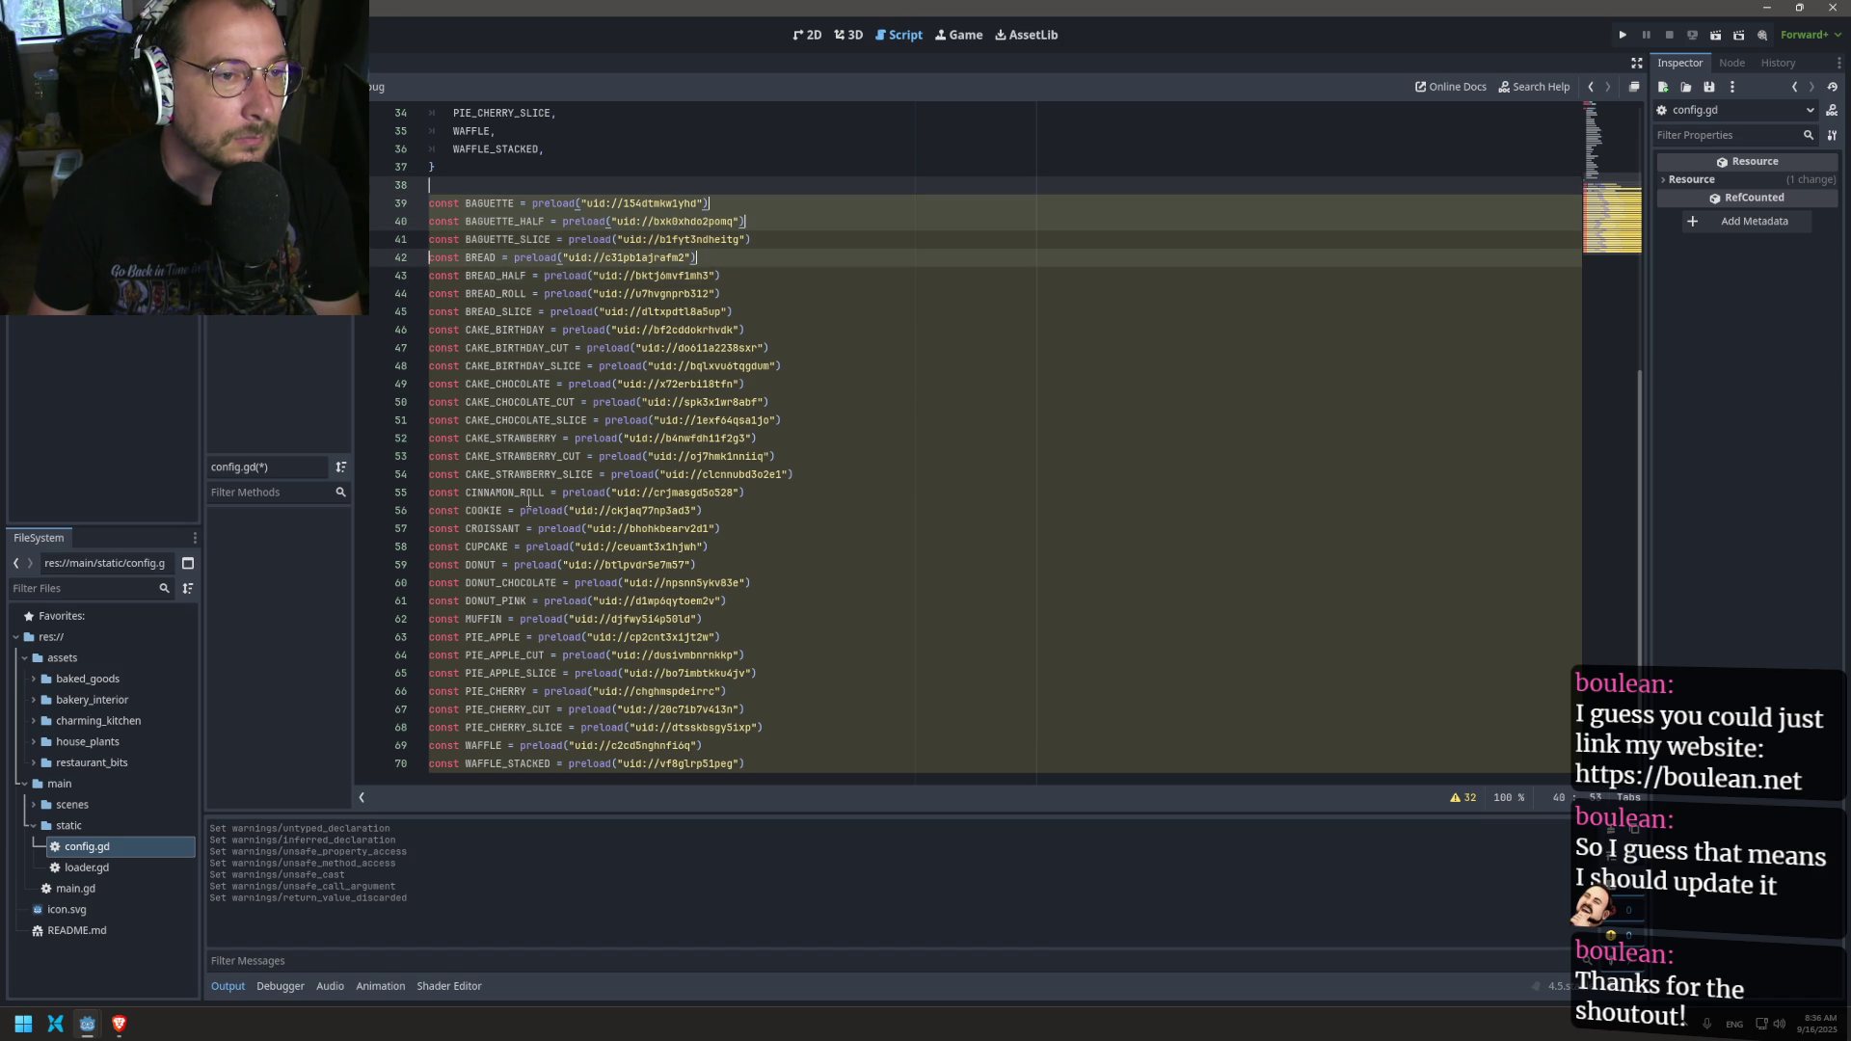
Step: Place carets at the start of every preload line from 39 through 68
key("End")
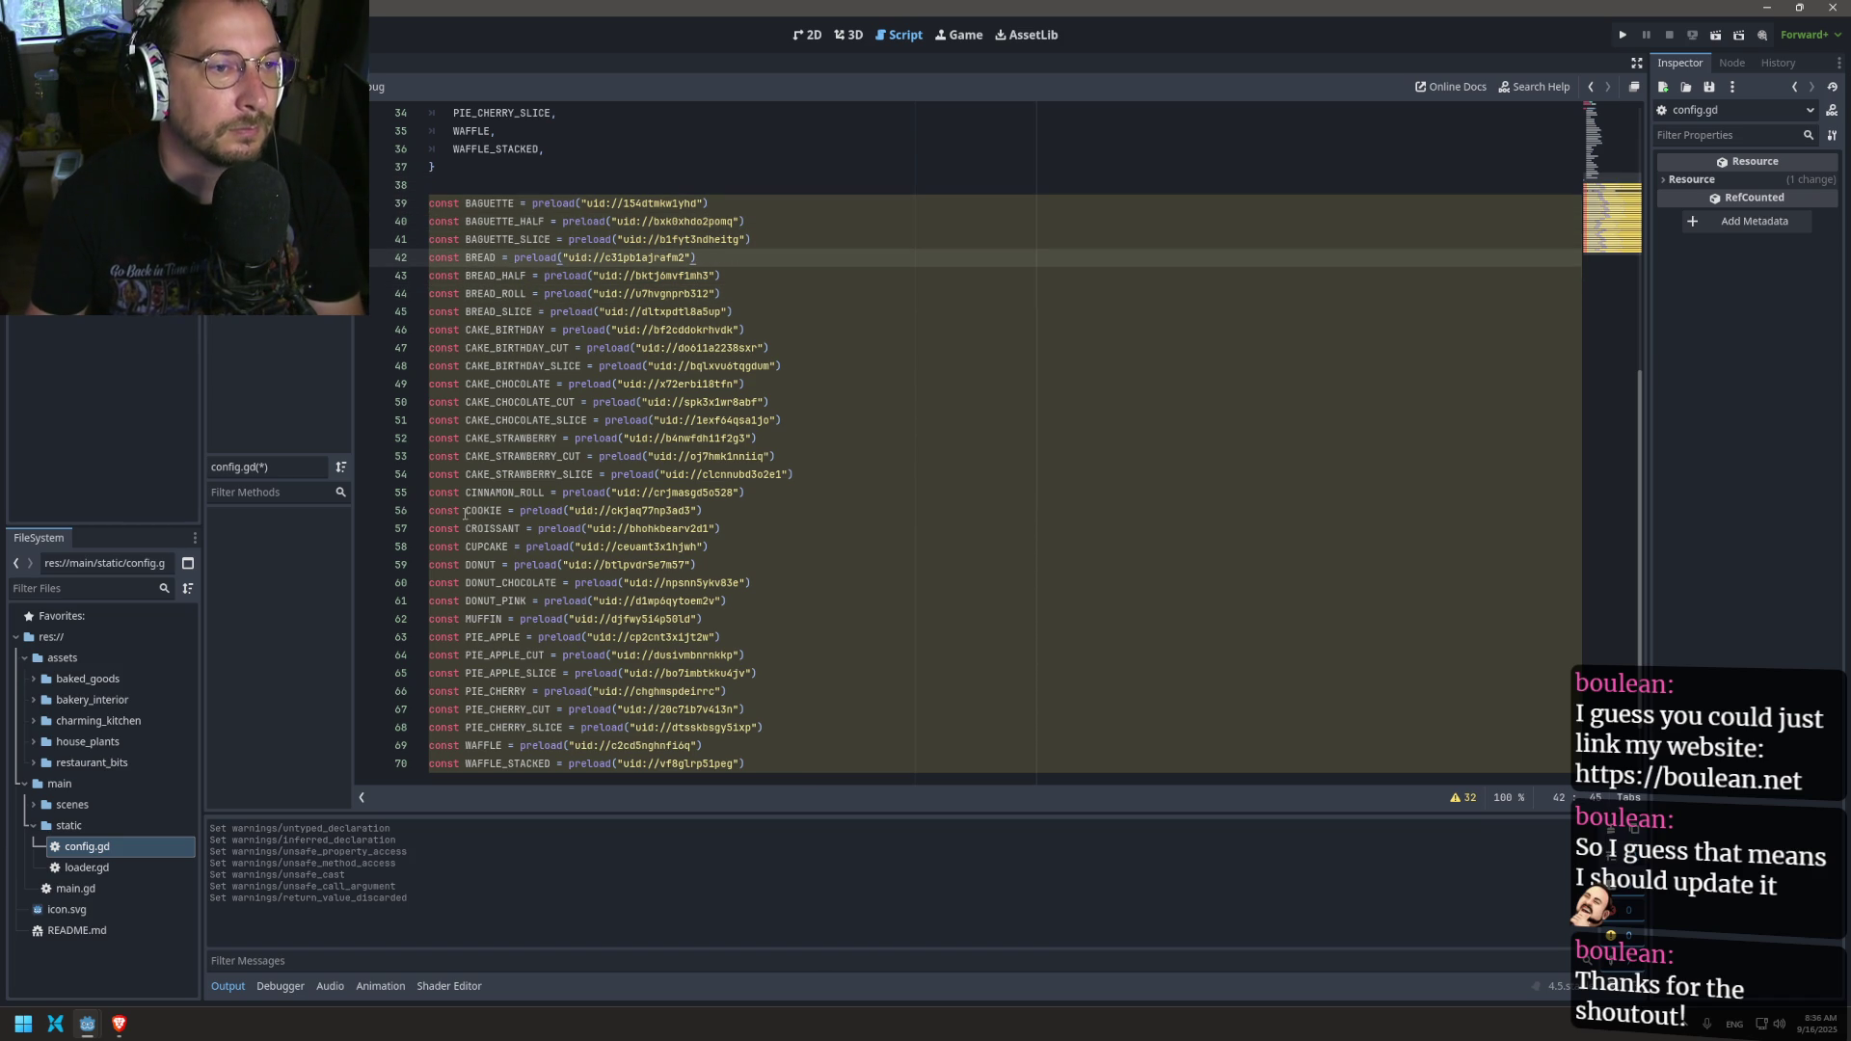
left_click(442, 185)
key("Down")
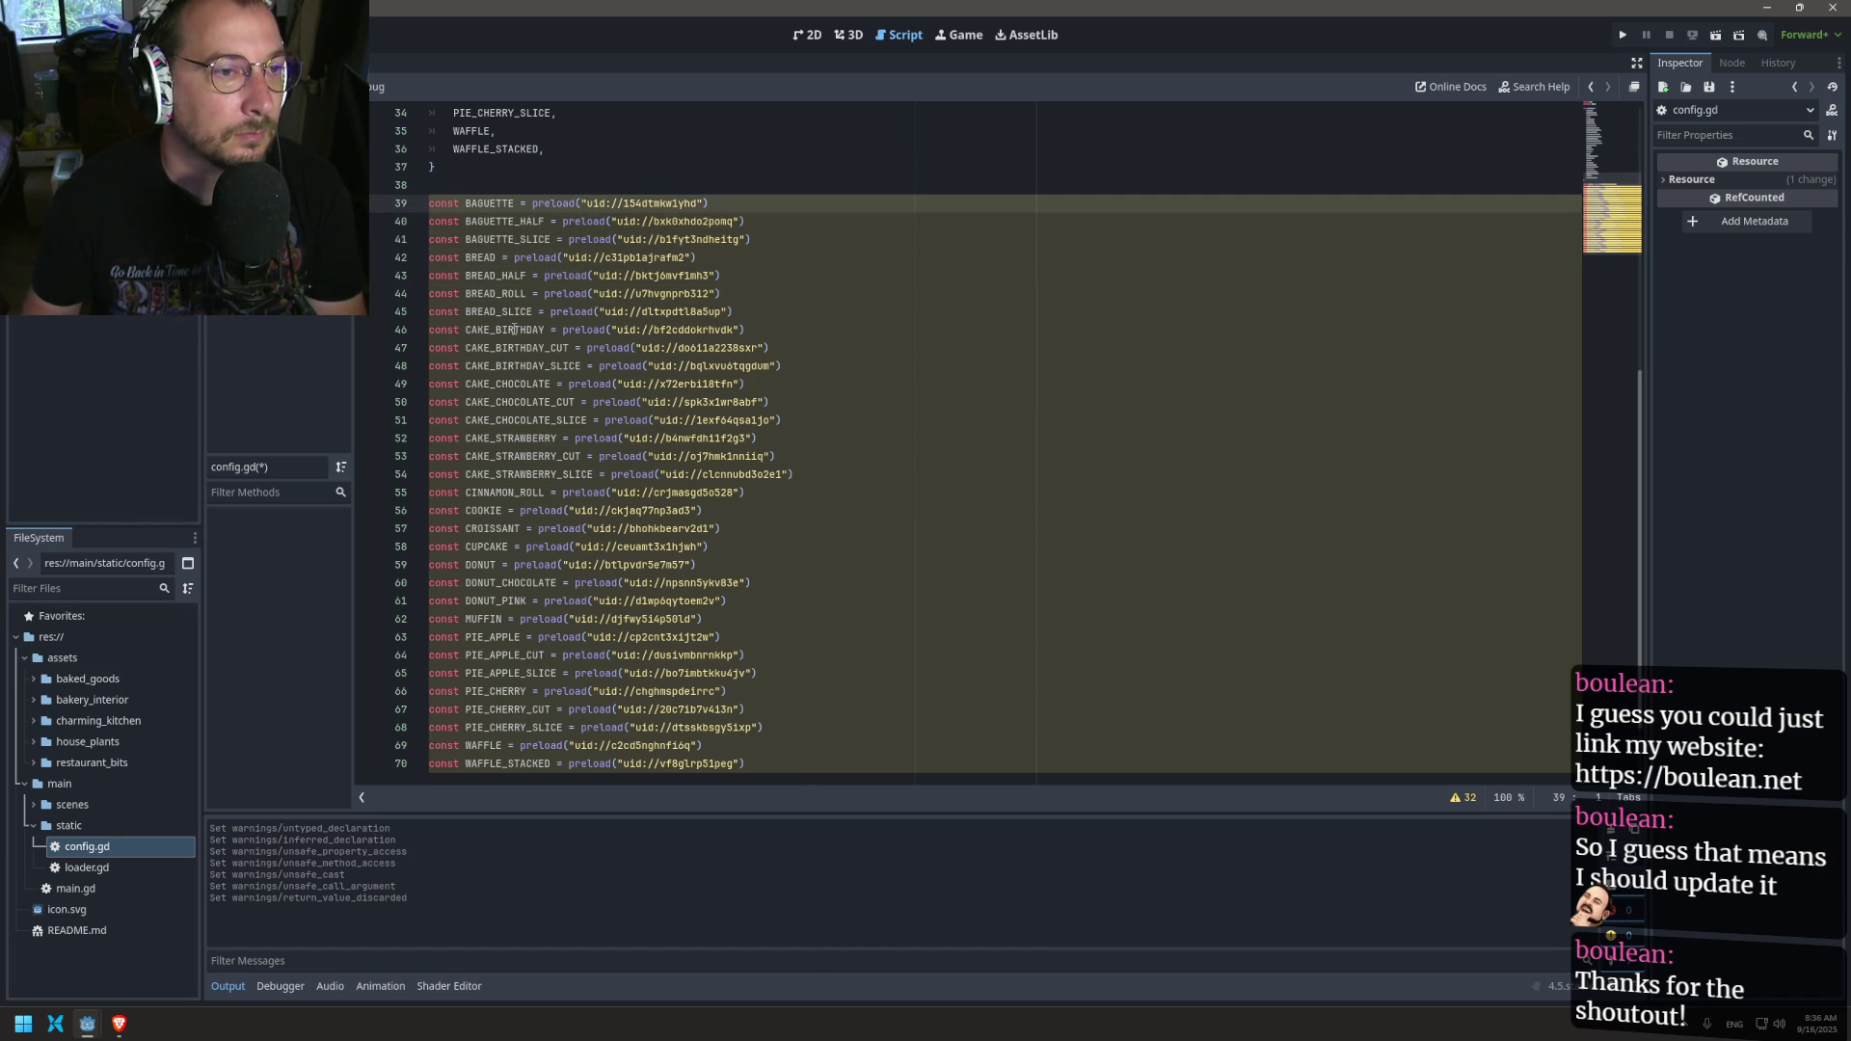
key("shift+alt+Down")
key("shift+alt+Down")
key("shift+alt+Down")
key("shift+alt+Down")
key("shift+alt+Down")
key("shift+alt+Down")
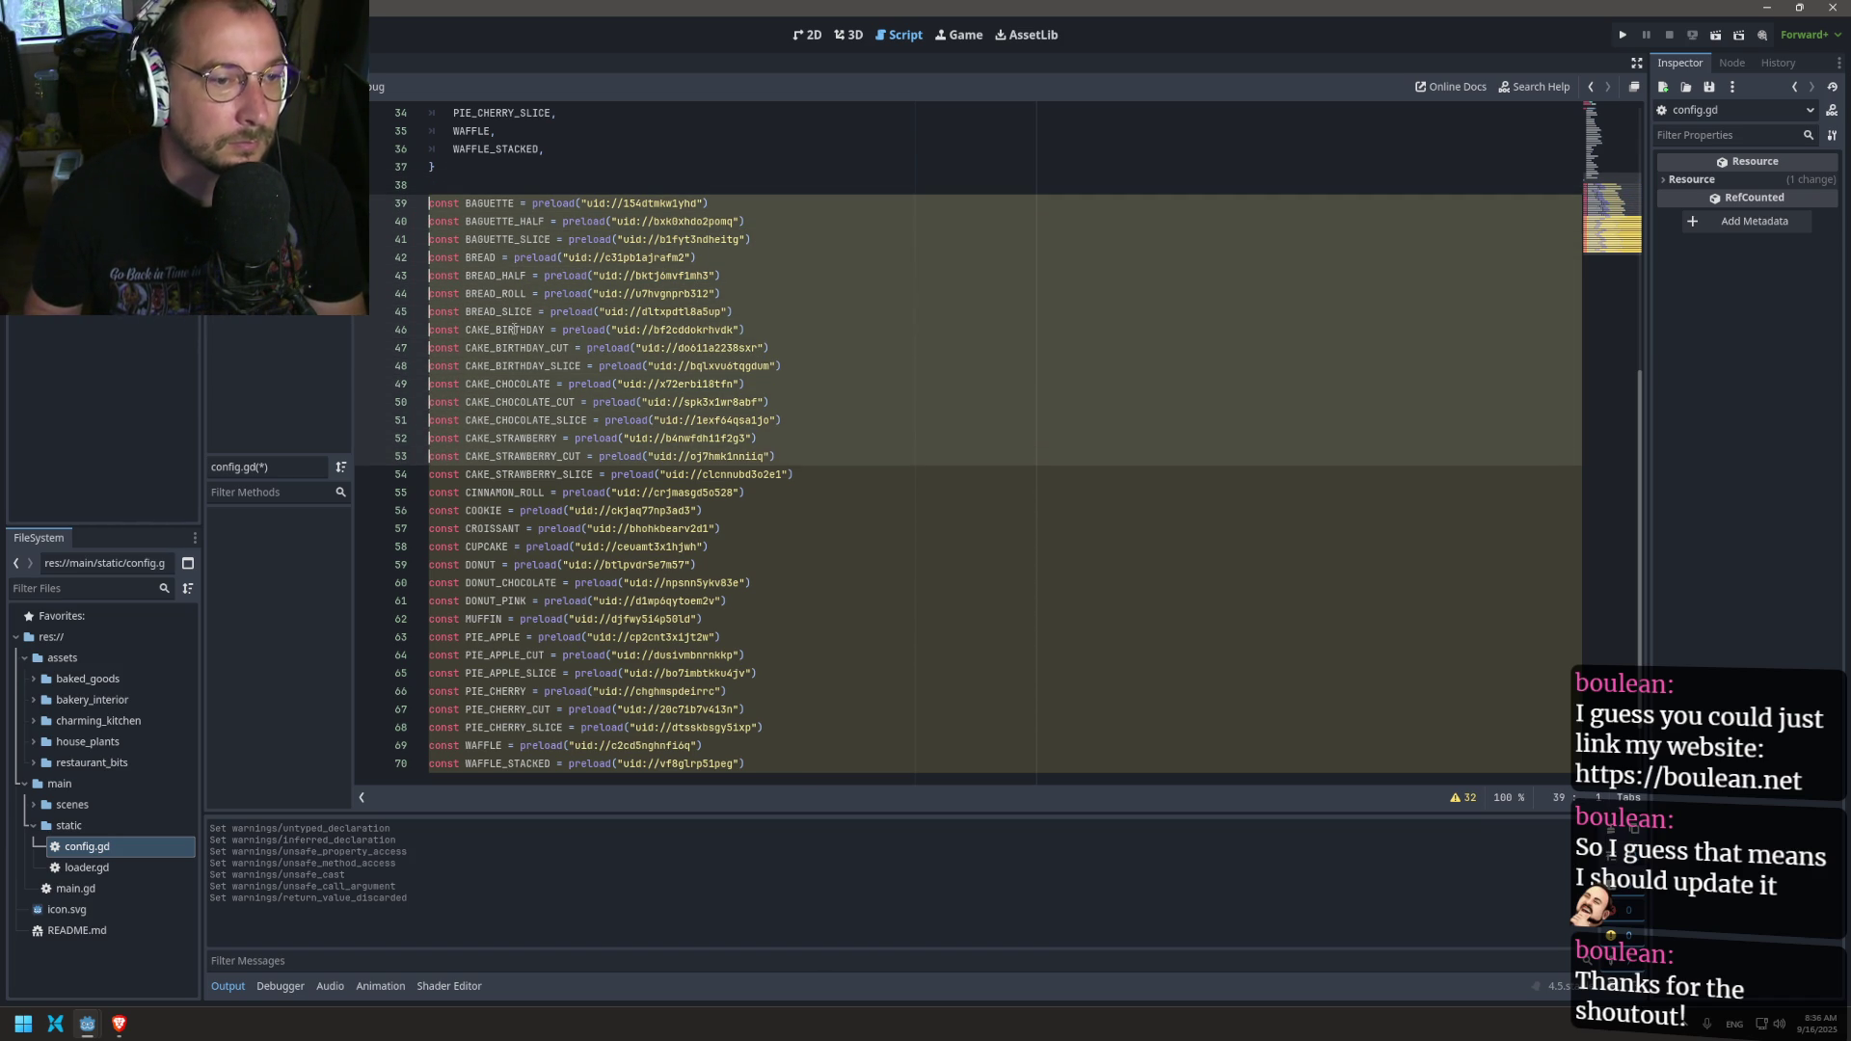
key("shift+alt+Down")
key("shift+alt+Down")
key("shift+alt+Down")
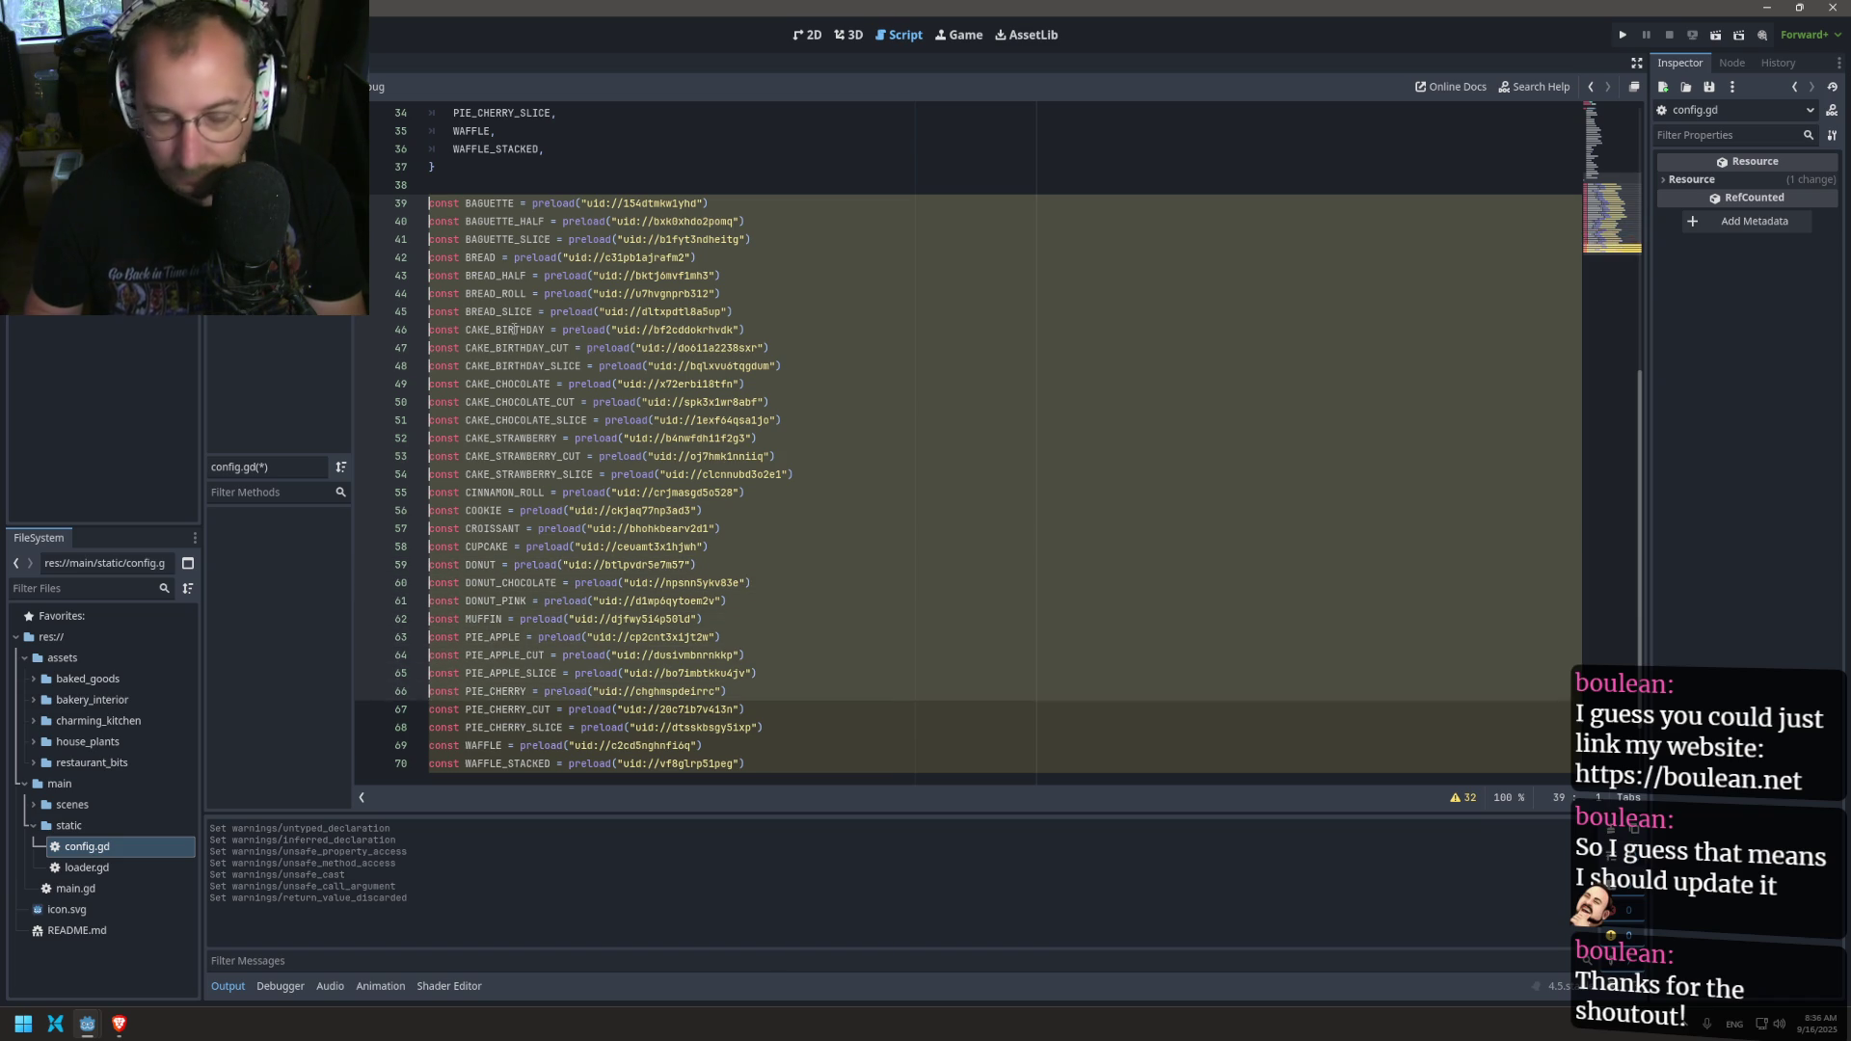
key("shift+alt+Down")
key("shift+alt+Down")
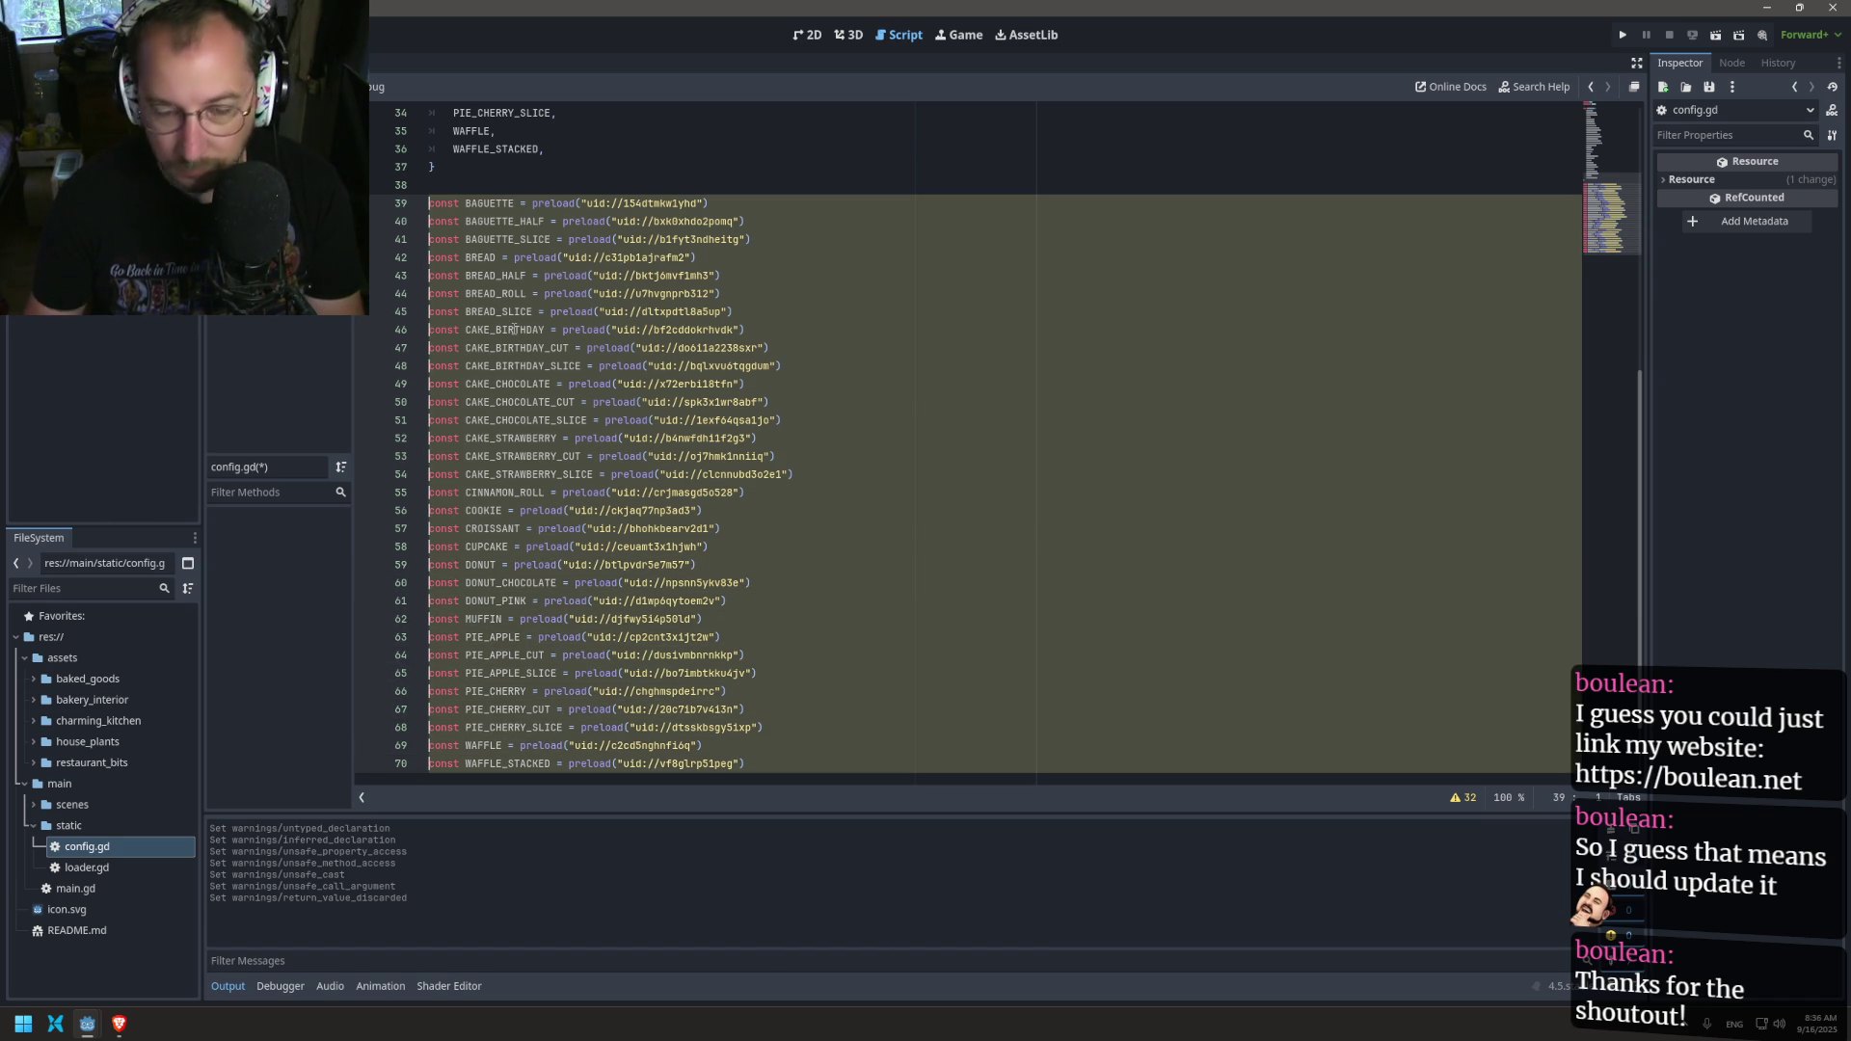
key("ctrl+z")
Step: Strip const from every preload line so each reads NAME = preload("uid://…")
key("ctrl+Delete")
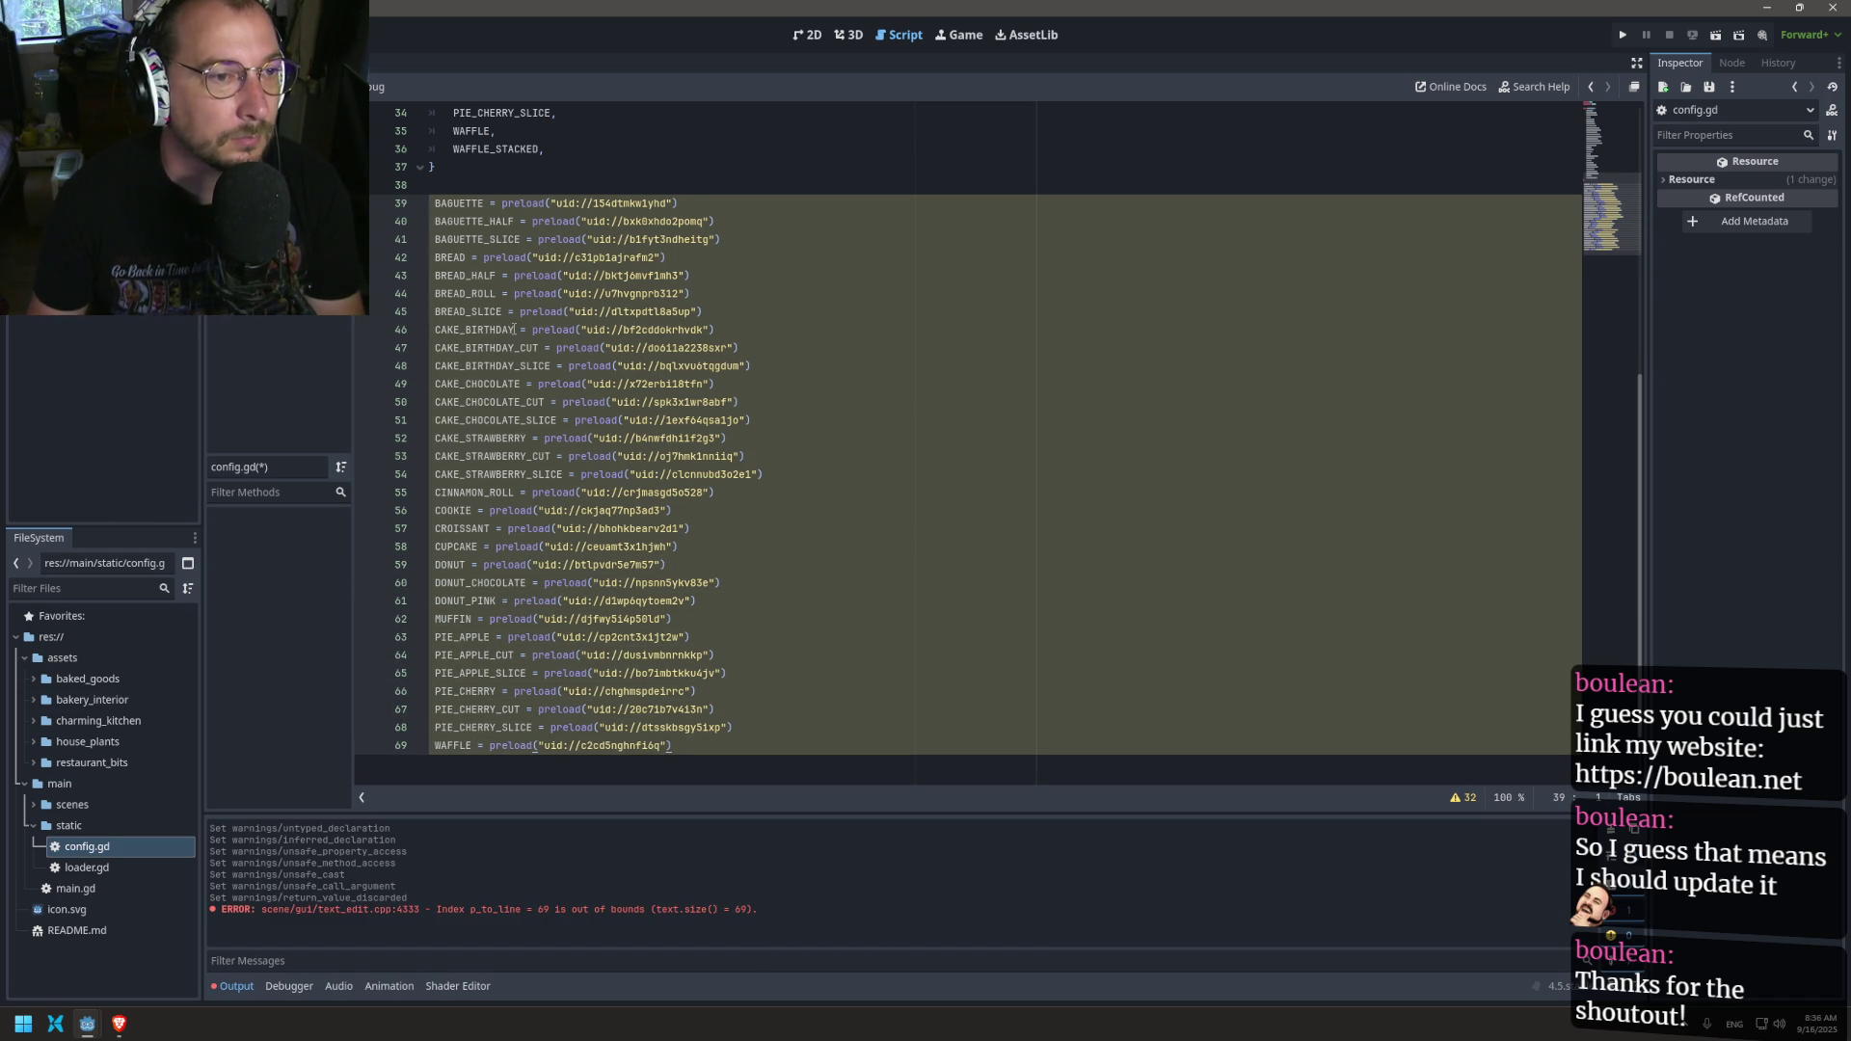
key("ctrl+Delete")
type("const BAGUETTE const BAGUETTE_HALF const BAGUETTE_SLICE const BREAD const BREAD_HALF const BREAD_ROLL const BREAD_SLICE const CAKE_BIRTHDAY const CAKE_BIRTHDAY_CUT const CAKE_BIRTHDAY_SLICE const CAKE_CHOCOLATE const CAKE_CHOCOLATE_CUT const CAKE_CHOCOLATE_SLICE const CAKE_STRAWBERRY const CAKE_STRAWBERRY_CUT const CAKE_STRAWBERRY_SLICE const CINNAMON_ROLL const COOKIE const CROISSANT const CUPCAKE const DONUT const DONUT_CHOCOLATE const DONUT_PINK const MUFFIN const PIE_APPLE const PIE_APPLE_CUT const PIE_APPLE_SLICE const PIE_CHERRY const PIE_CHERRY_CUT const PIE_CHERRY_SLICE const WAFFLE")
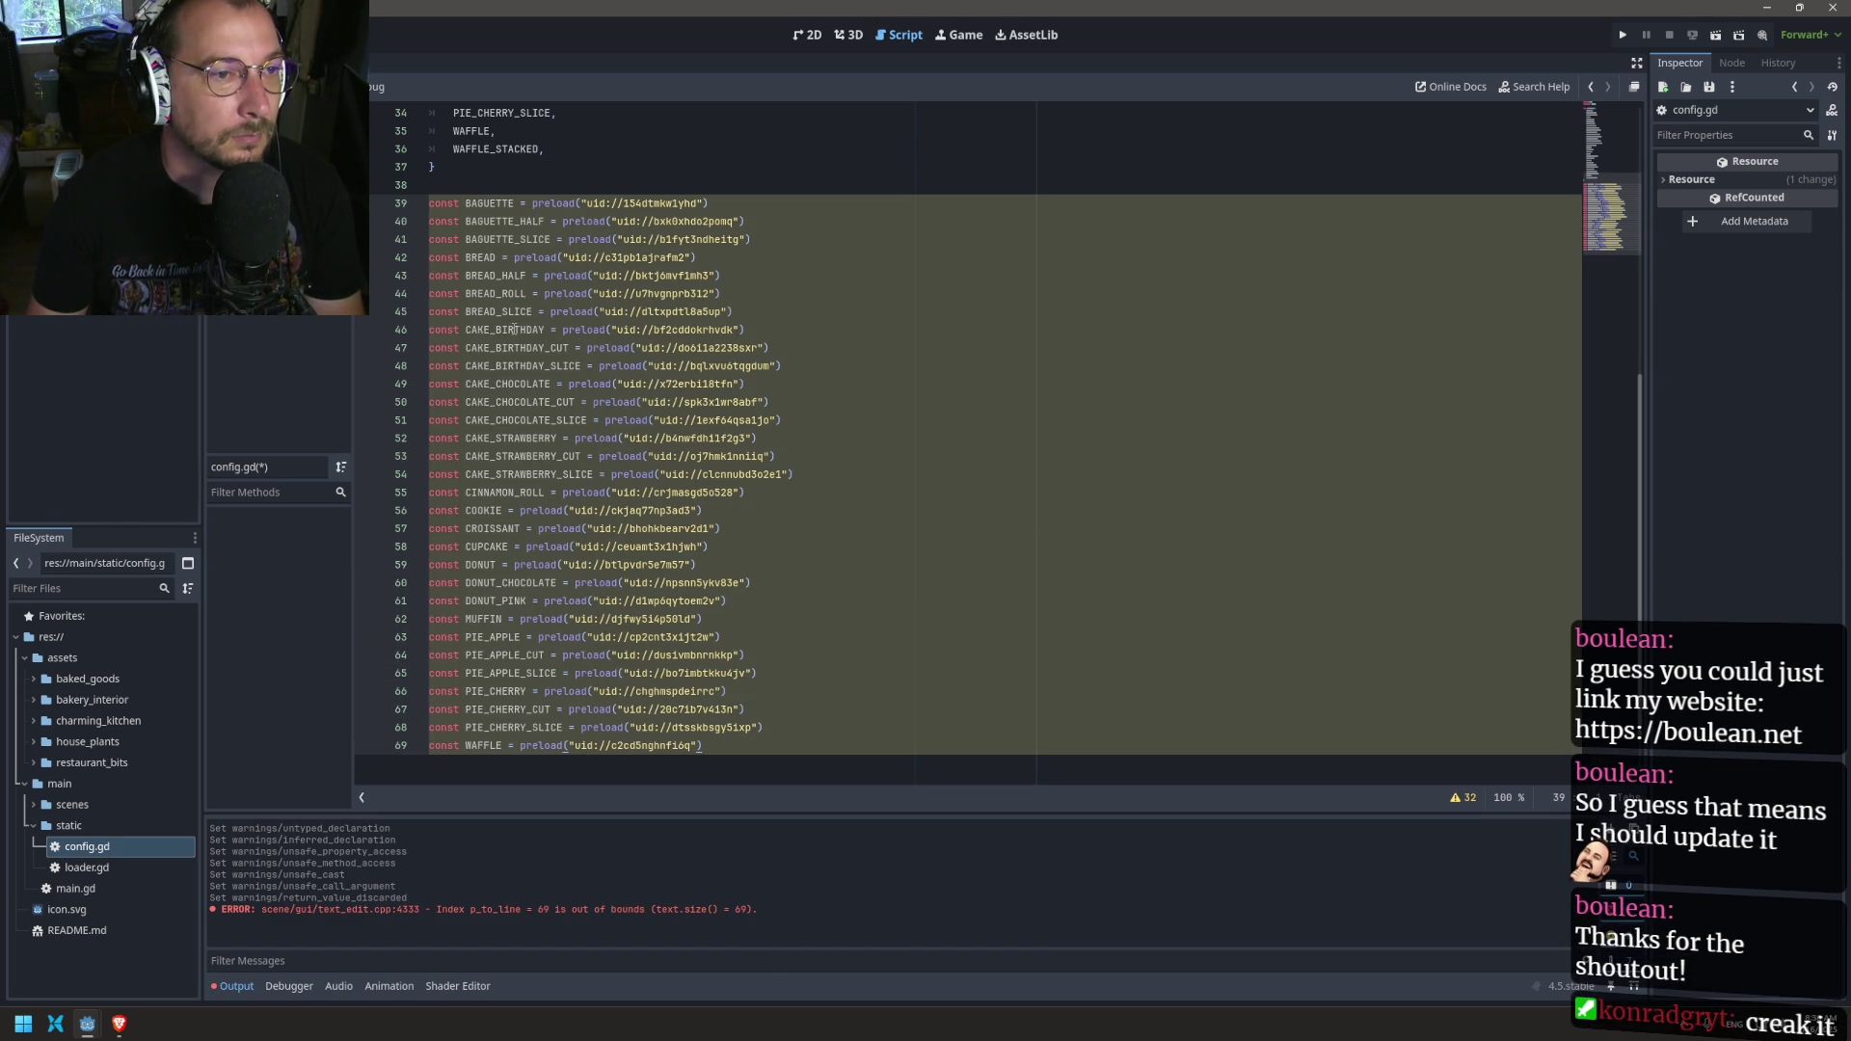
key("Home")
key("BackSpace")
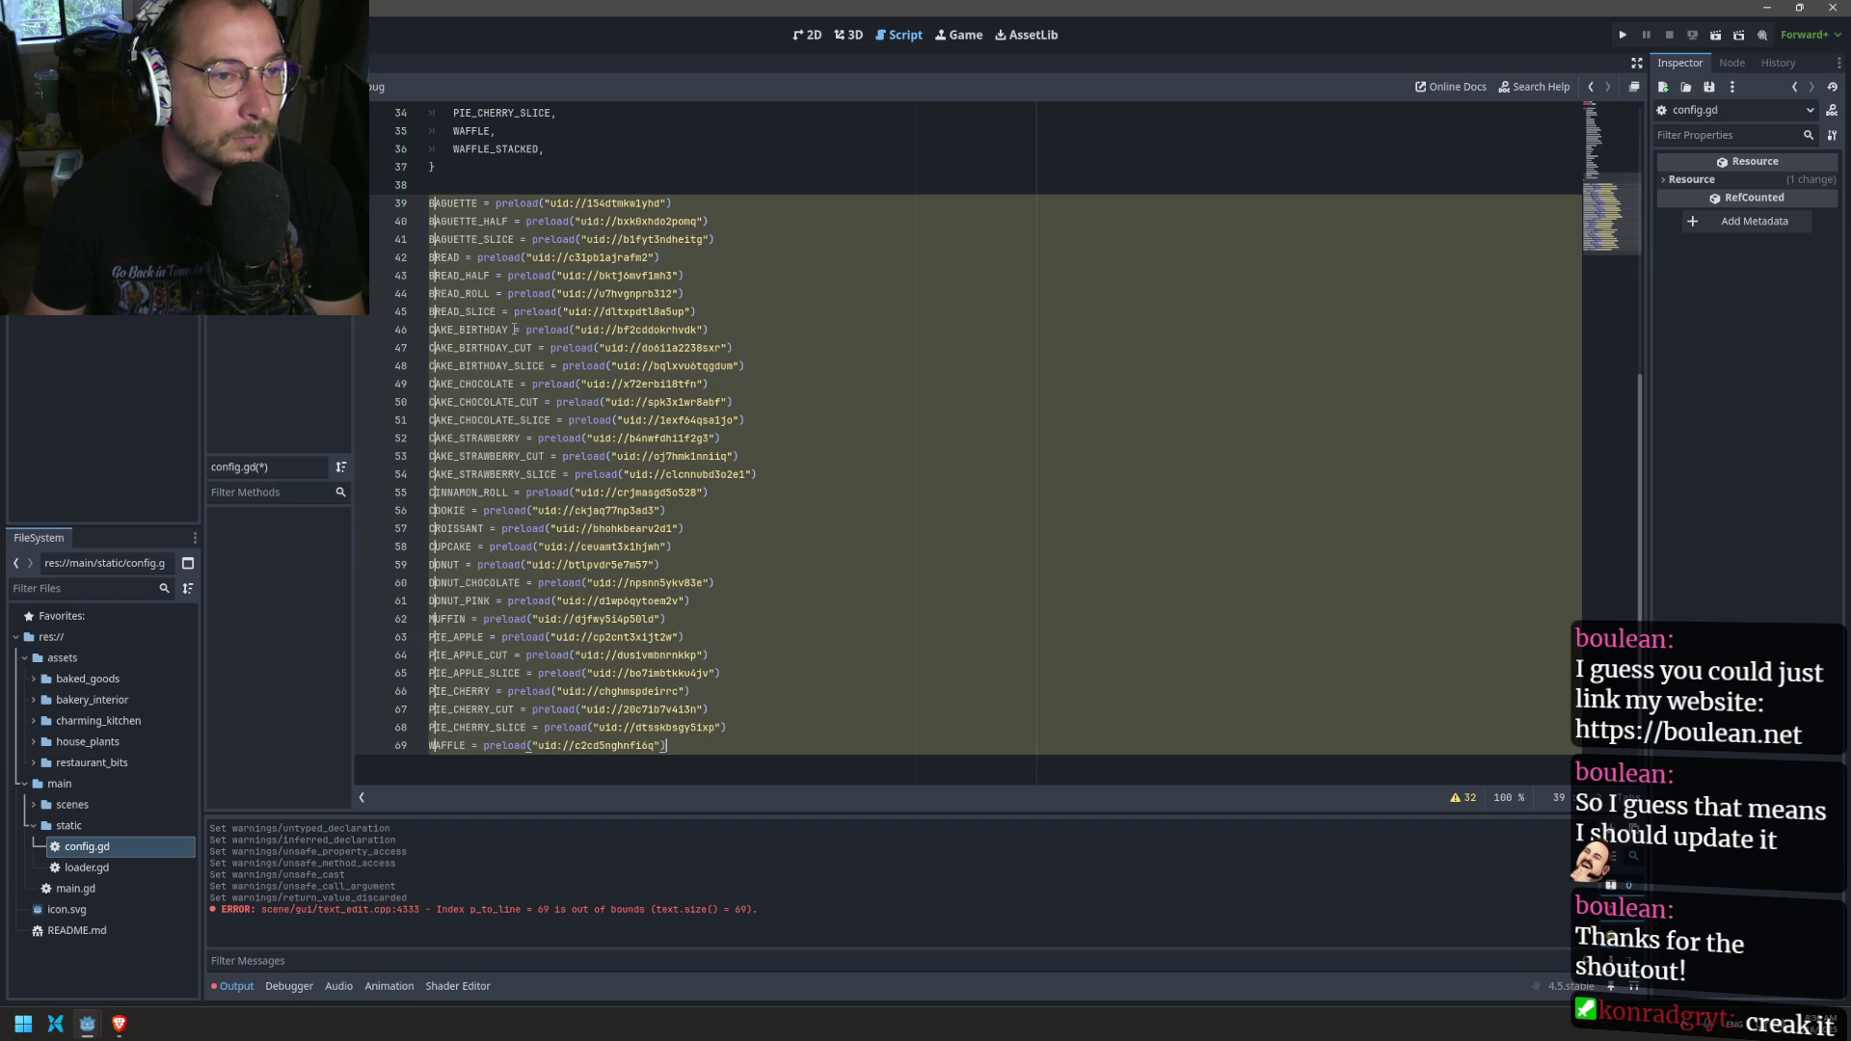
key("ctrl+Right")
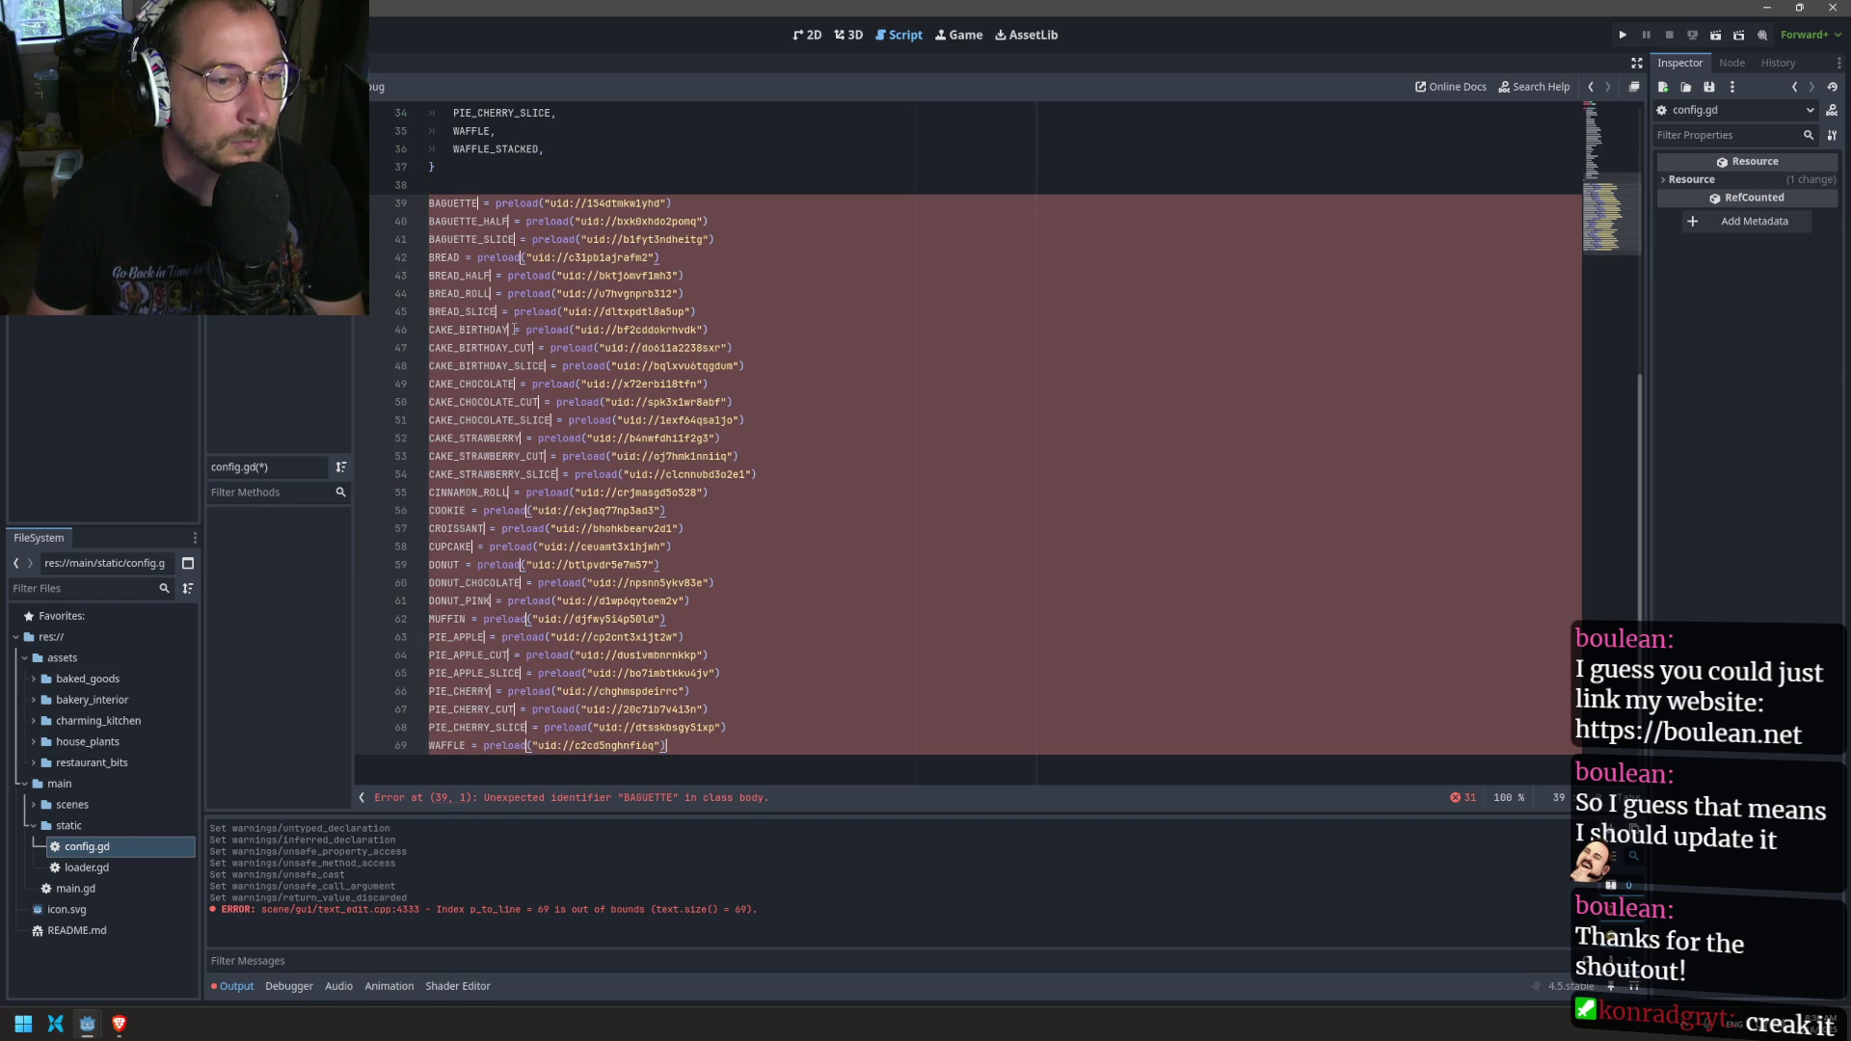
key("Up")
key("Up")
key("Up")
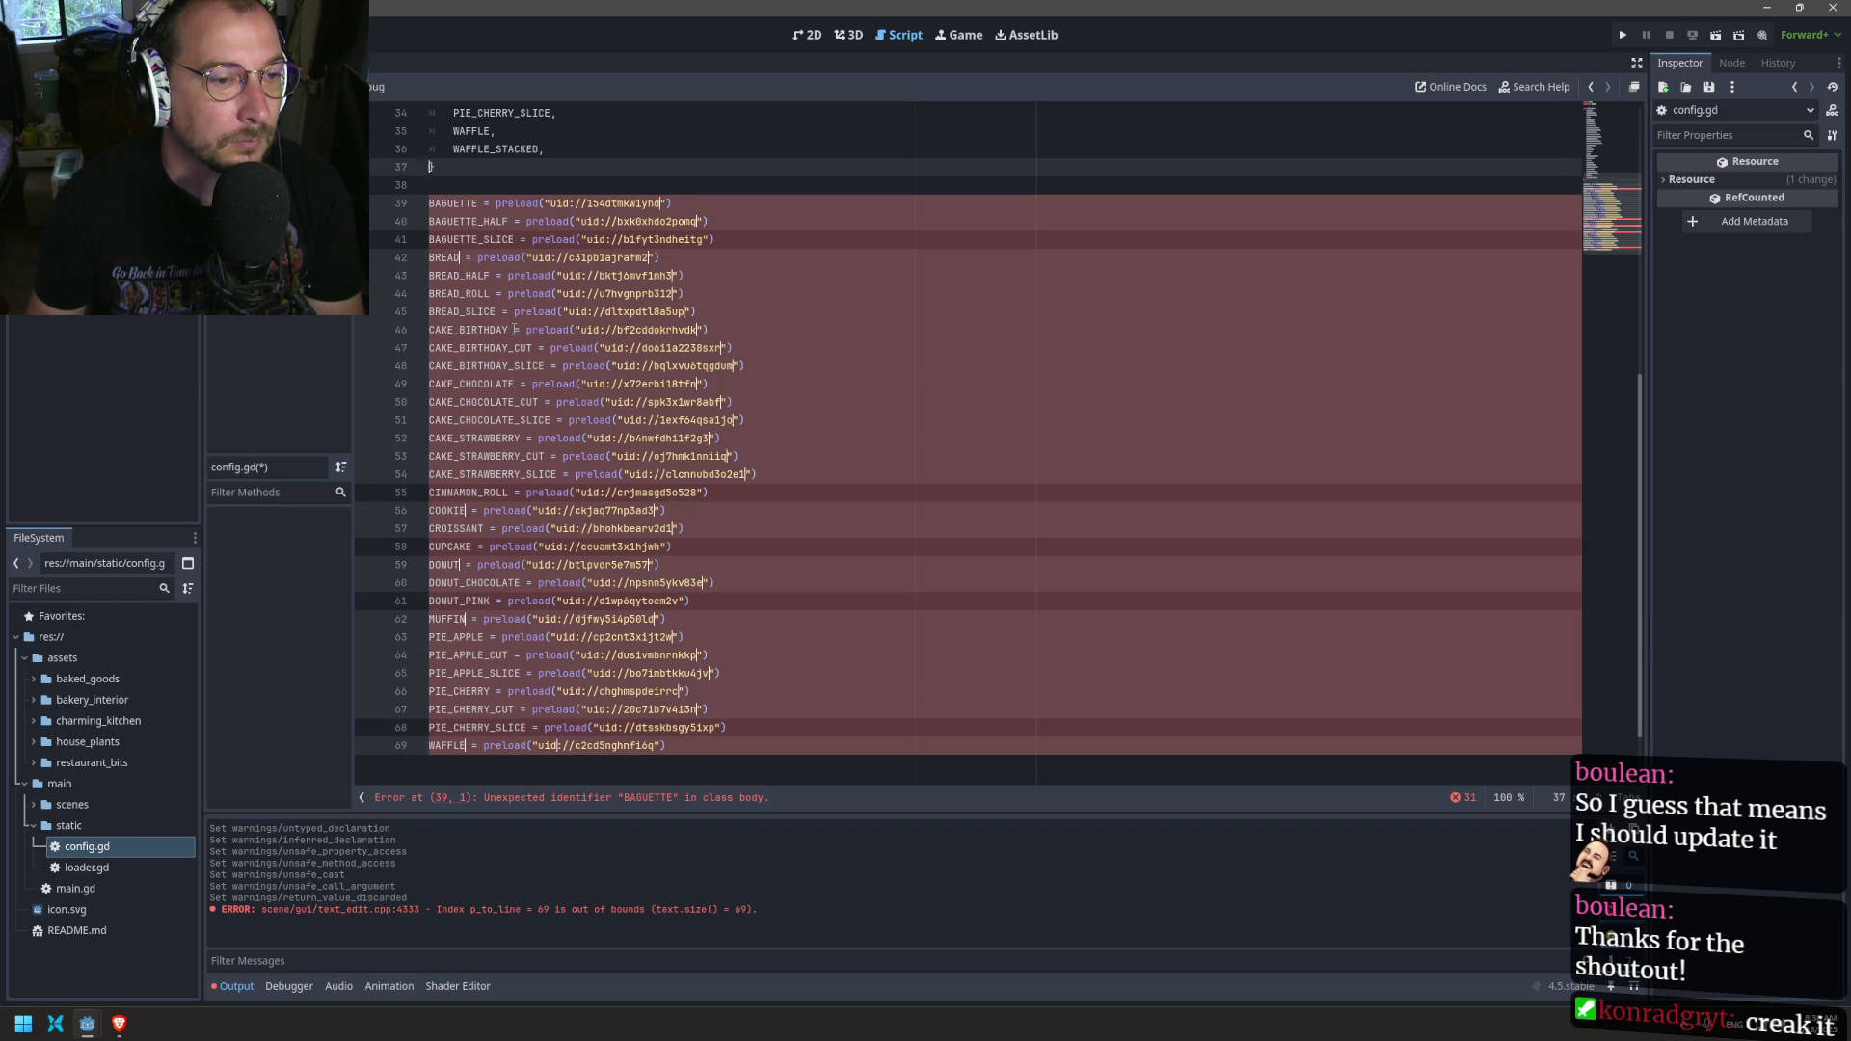
key("Down")
key("Escape")
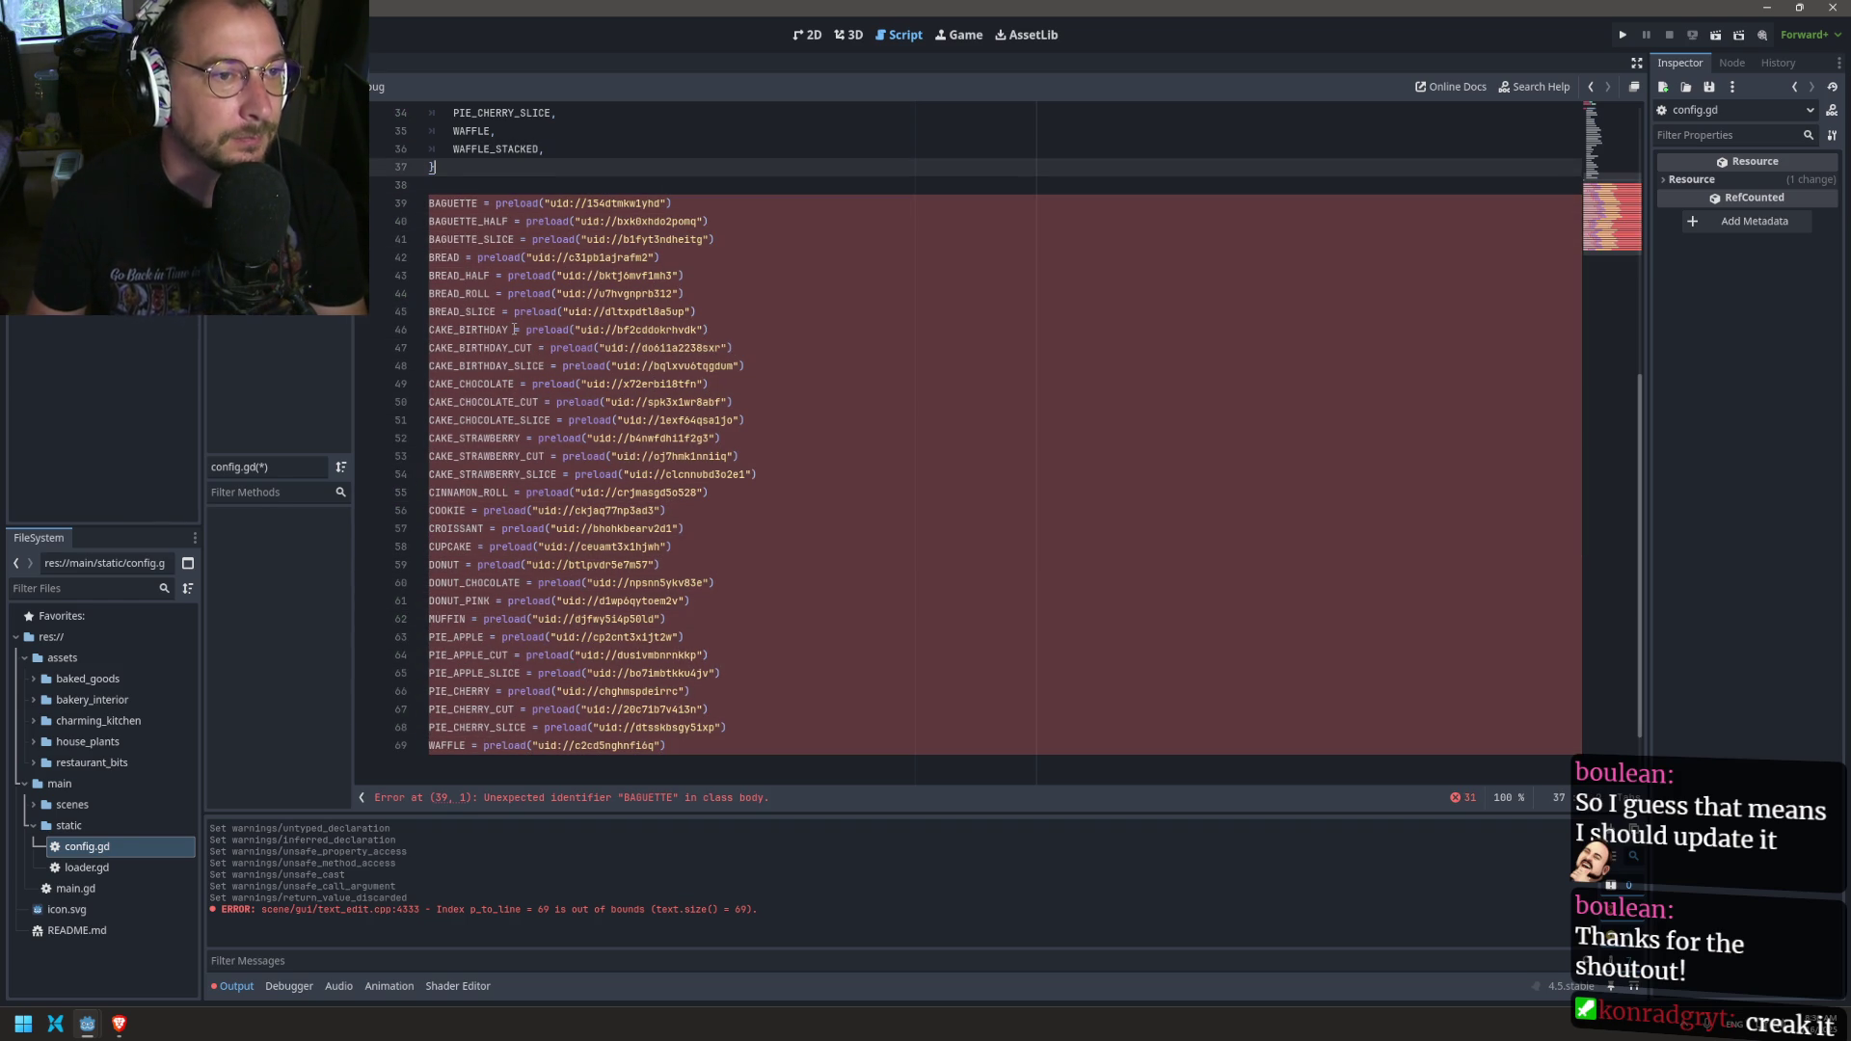
Step: Put a caret right after each constant name on all preload lines
left_click(431, 203)
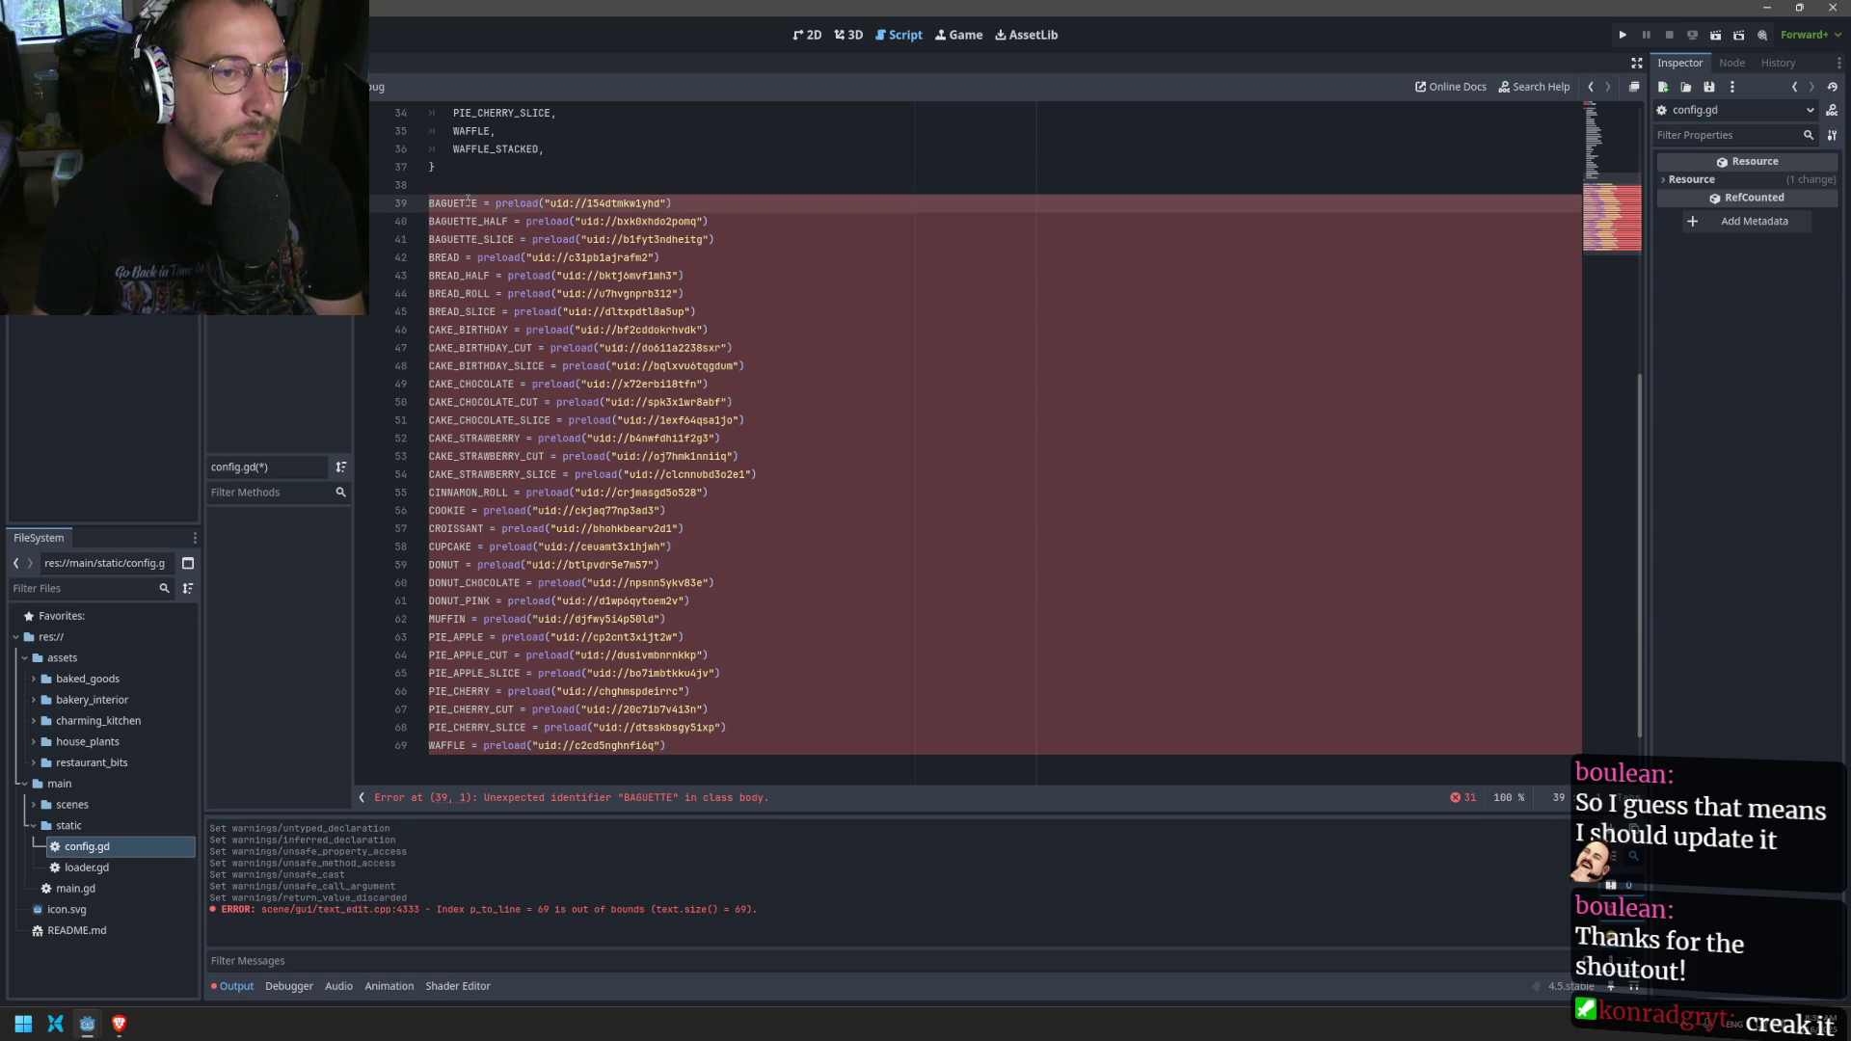
scroll(467, 200, "up", 2)
key("shift+alt+Down")
key("shift+alt+Down")
key("shift+alt+Down")
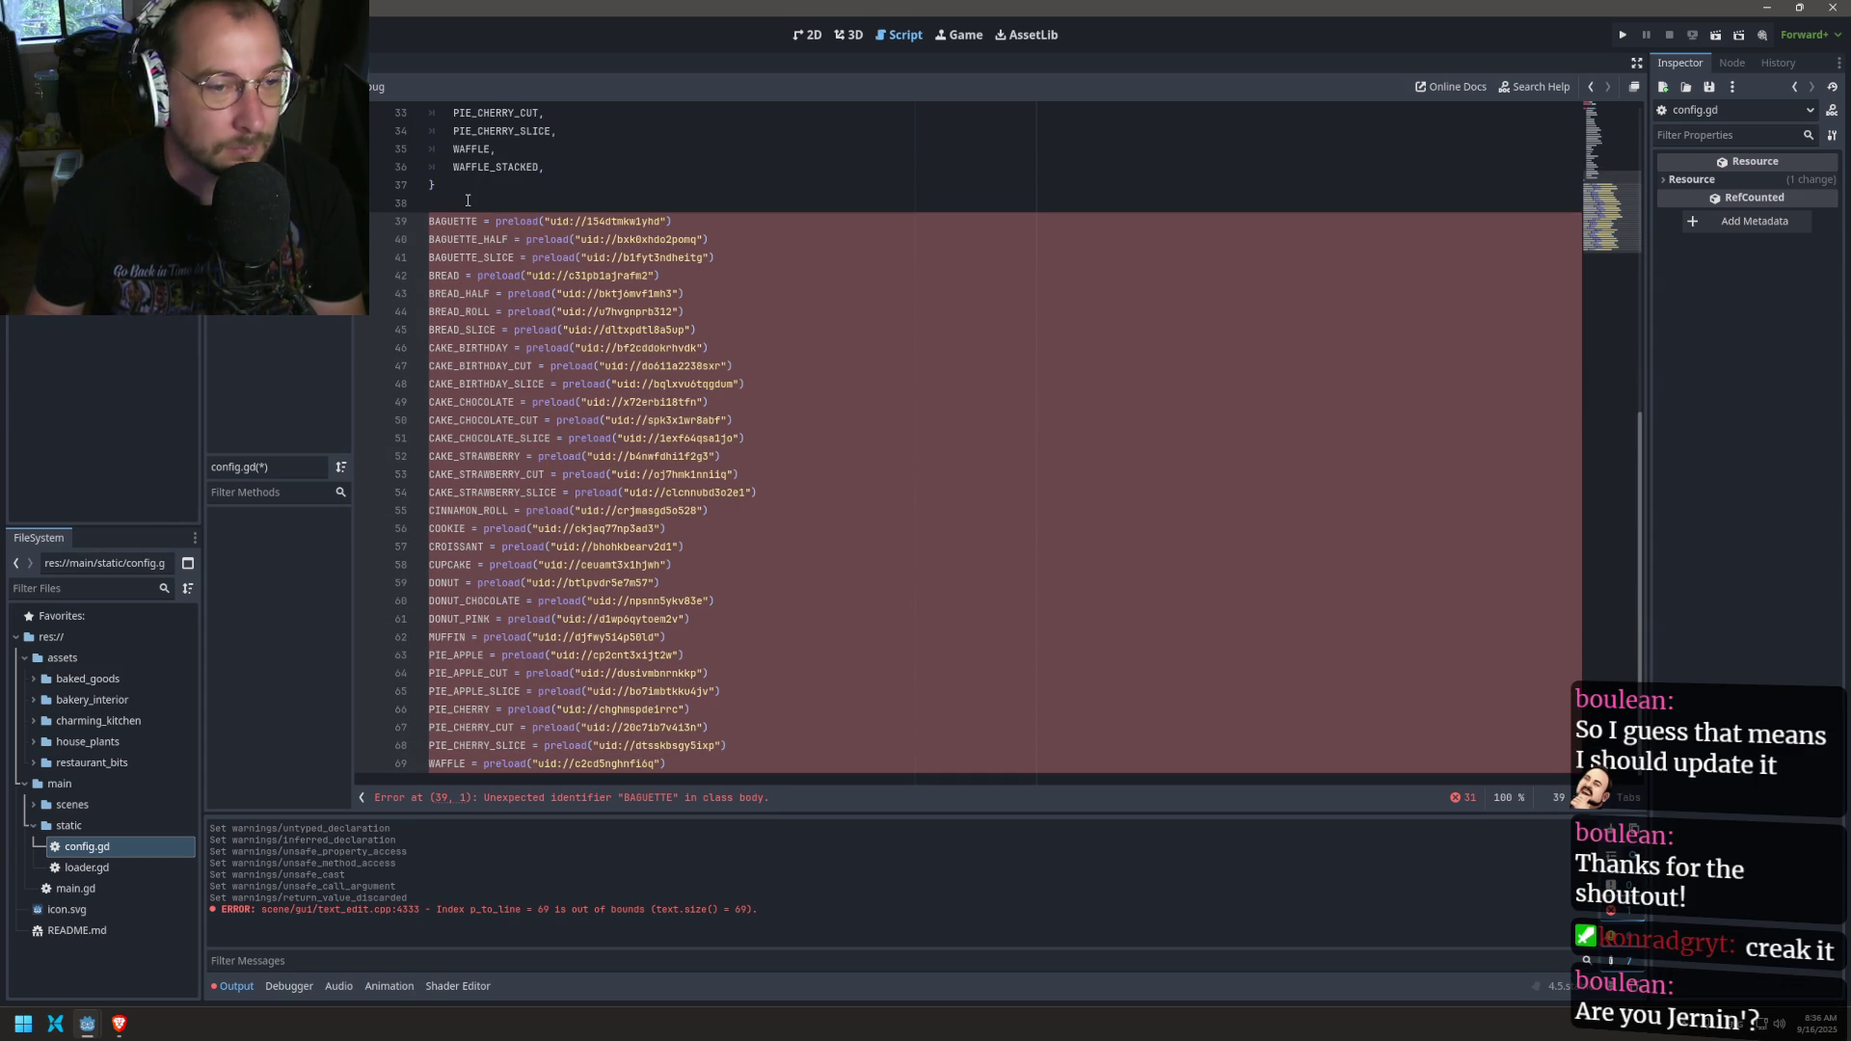
key("ctrl+Right")
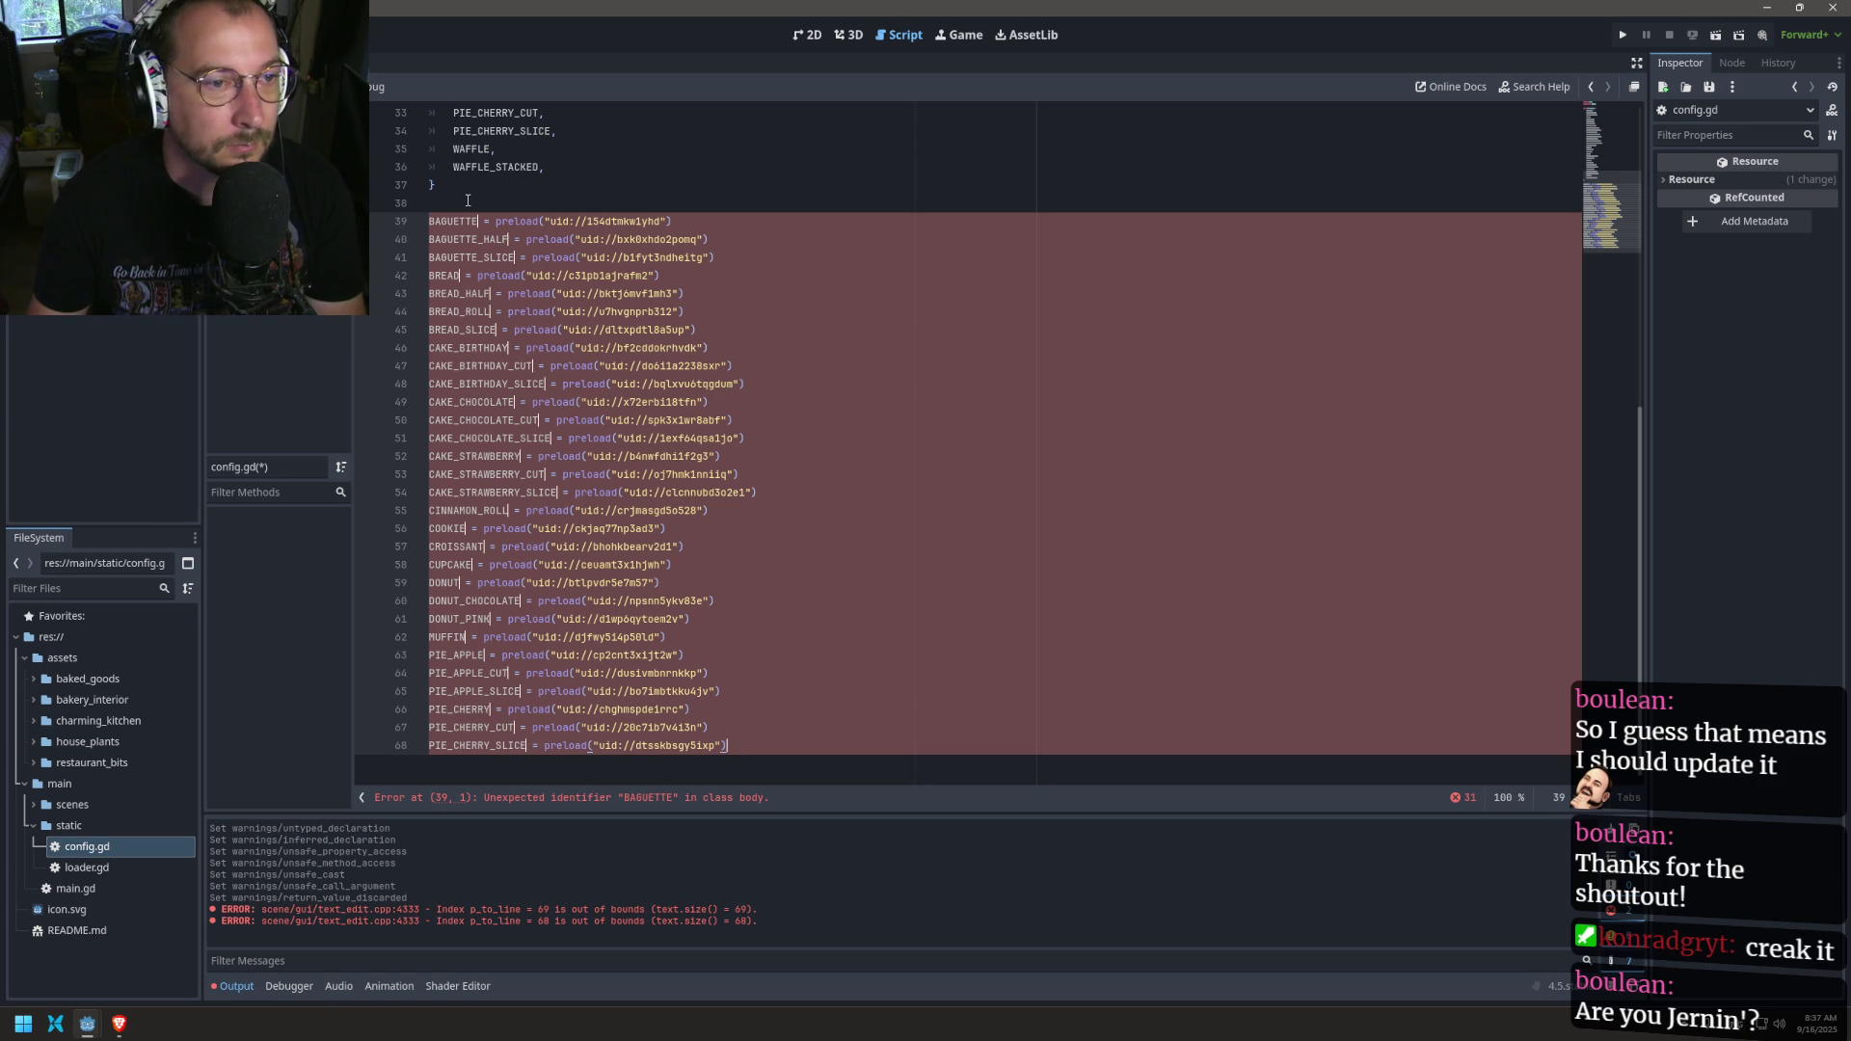
Step: Replace ' = preload(' with ', "' and the closing ')' with ']' on every line
key("ctrl+Delete")
key("ctrl+Delete")
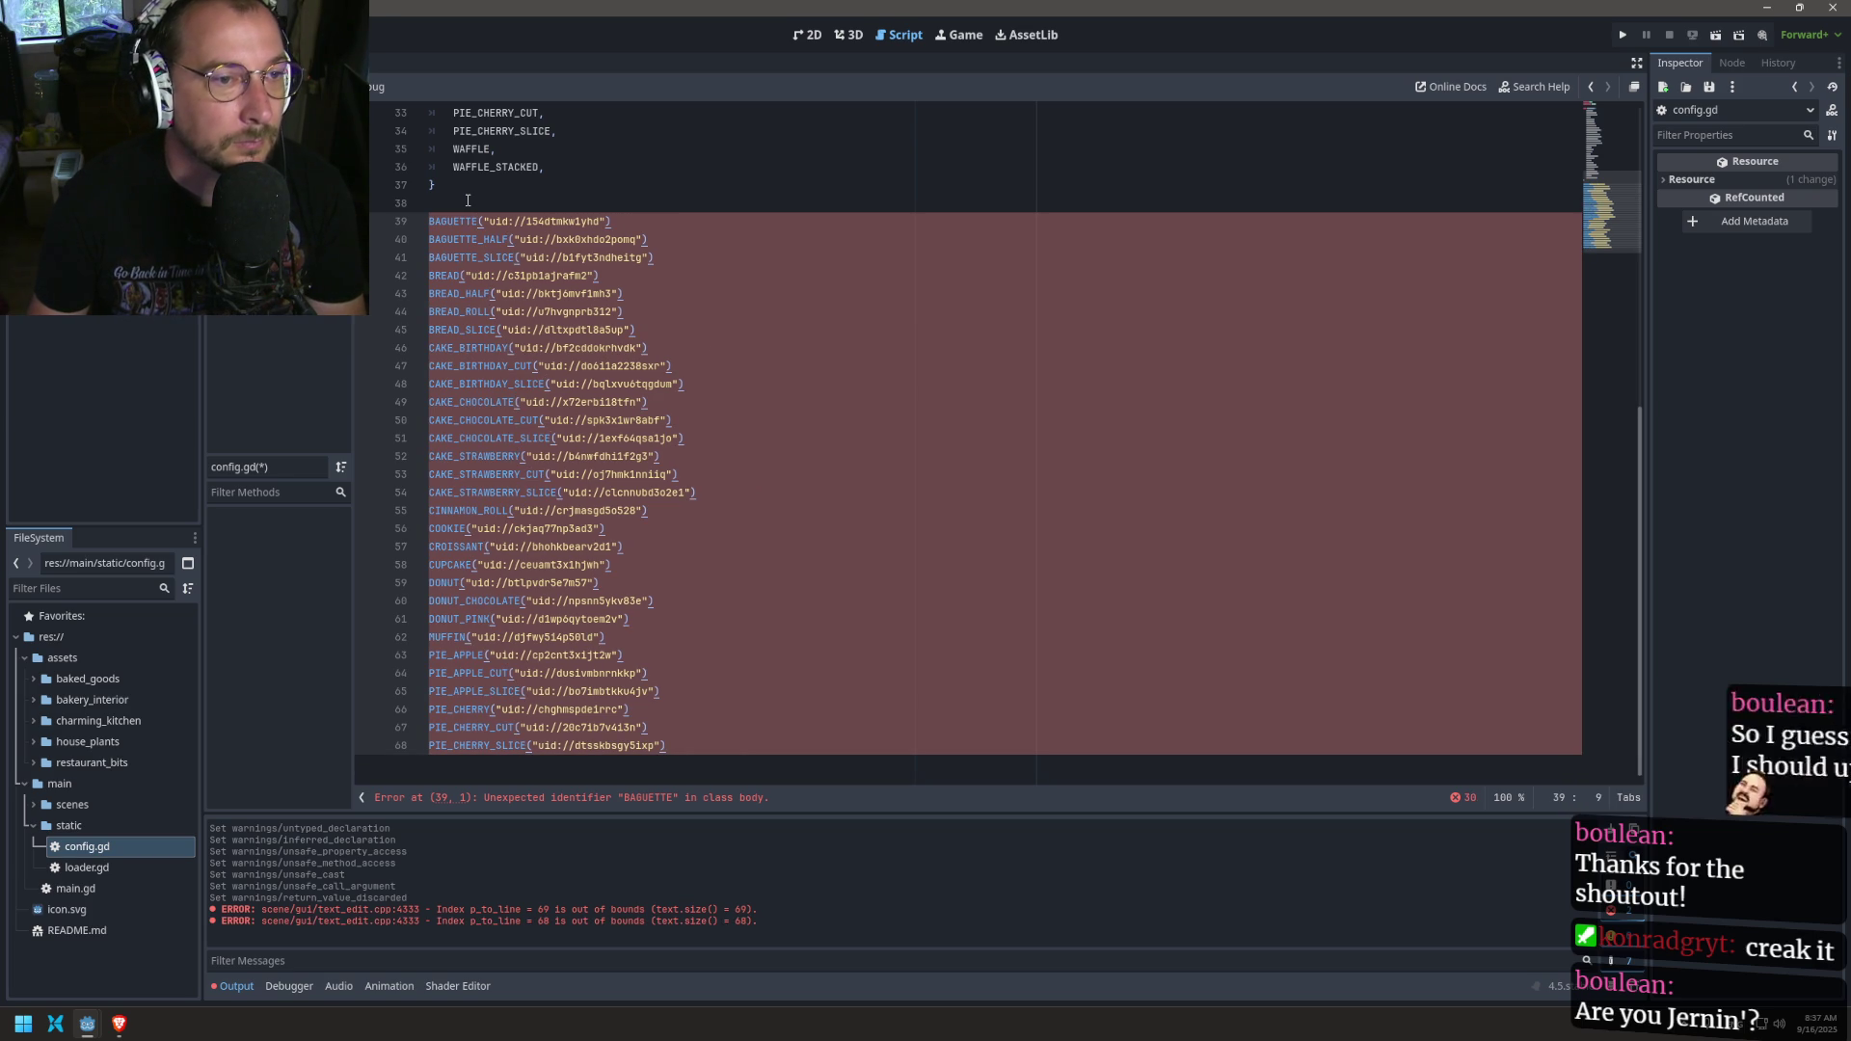
key("Delete")
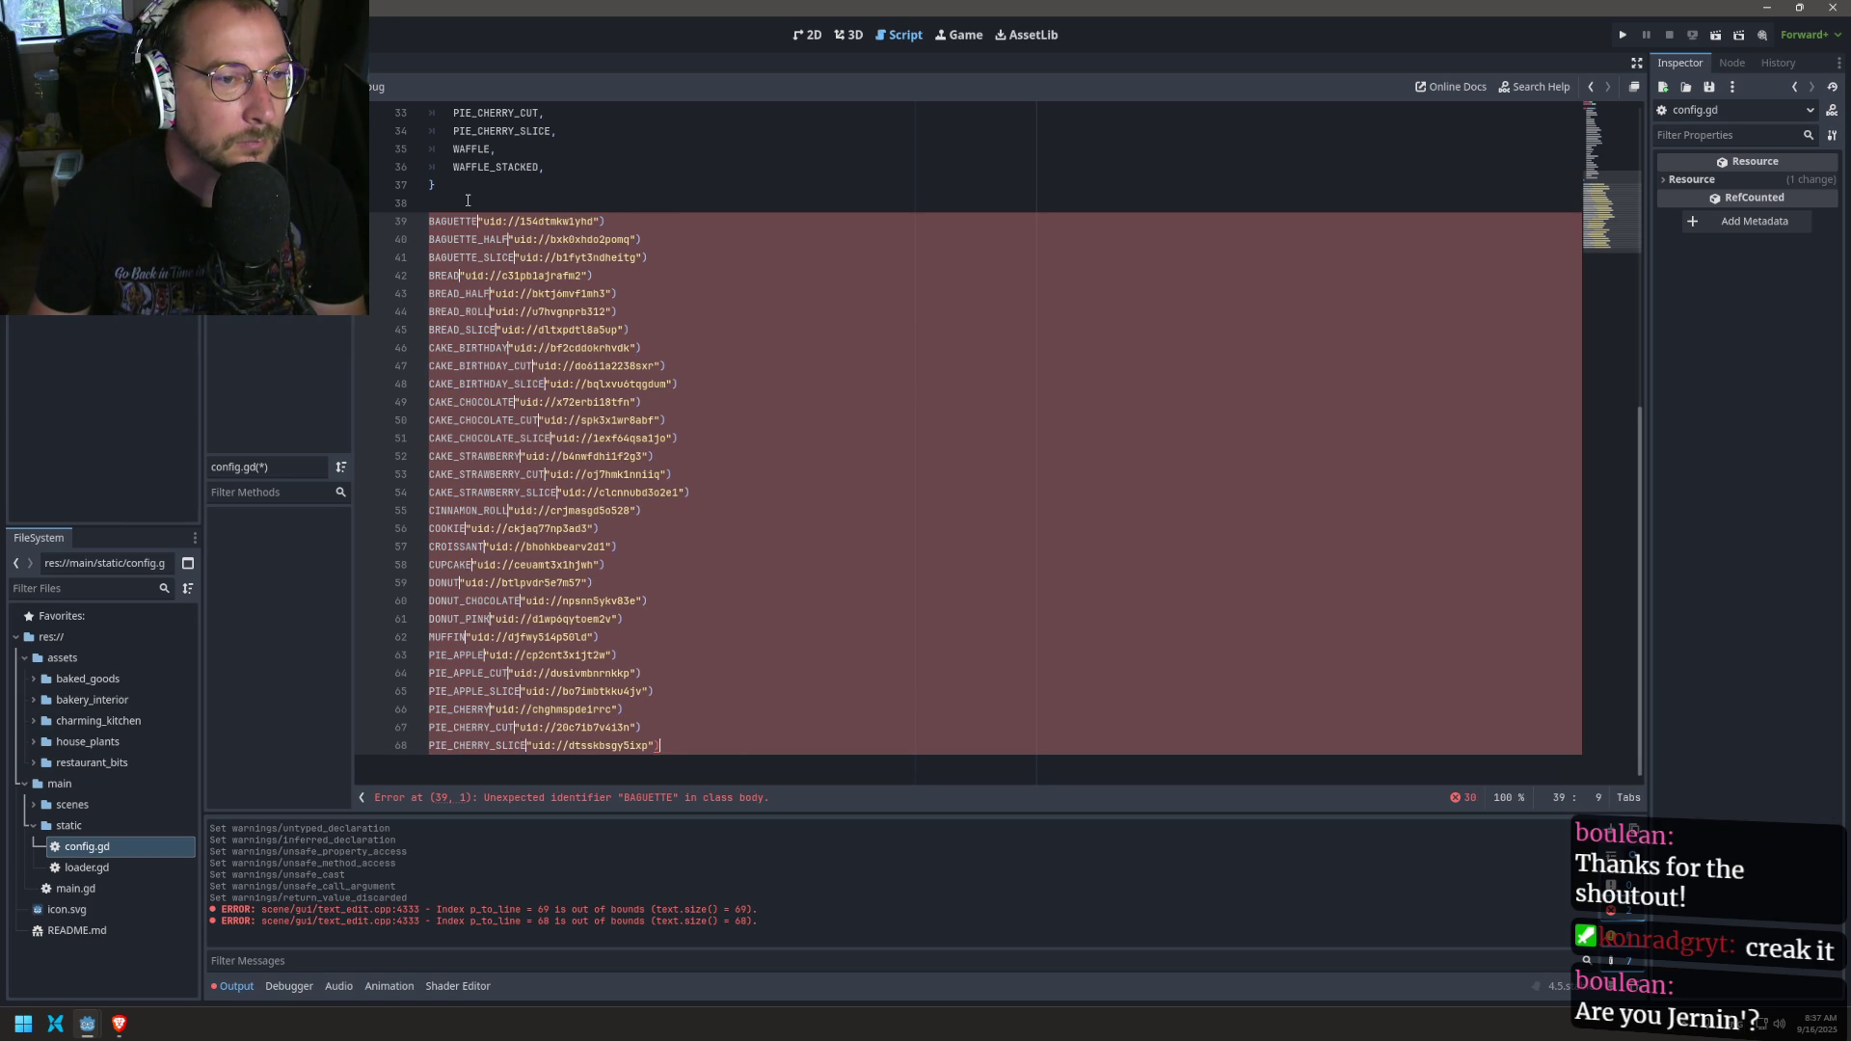
type(", \"")
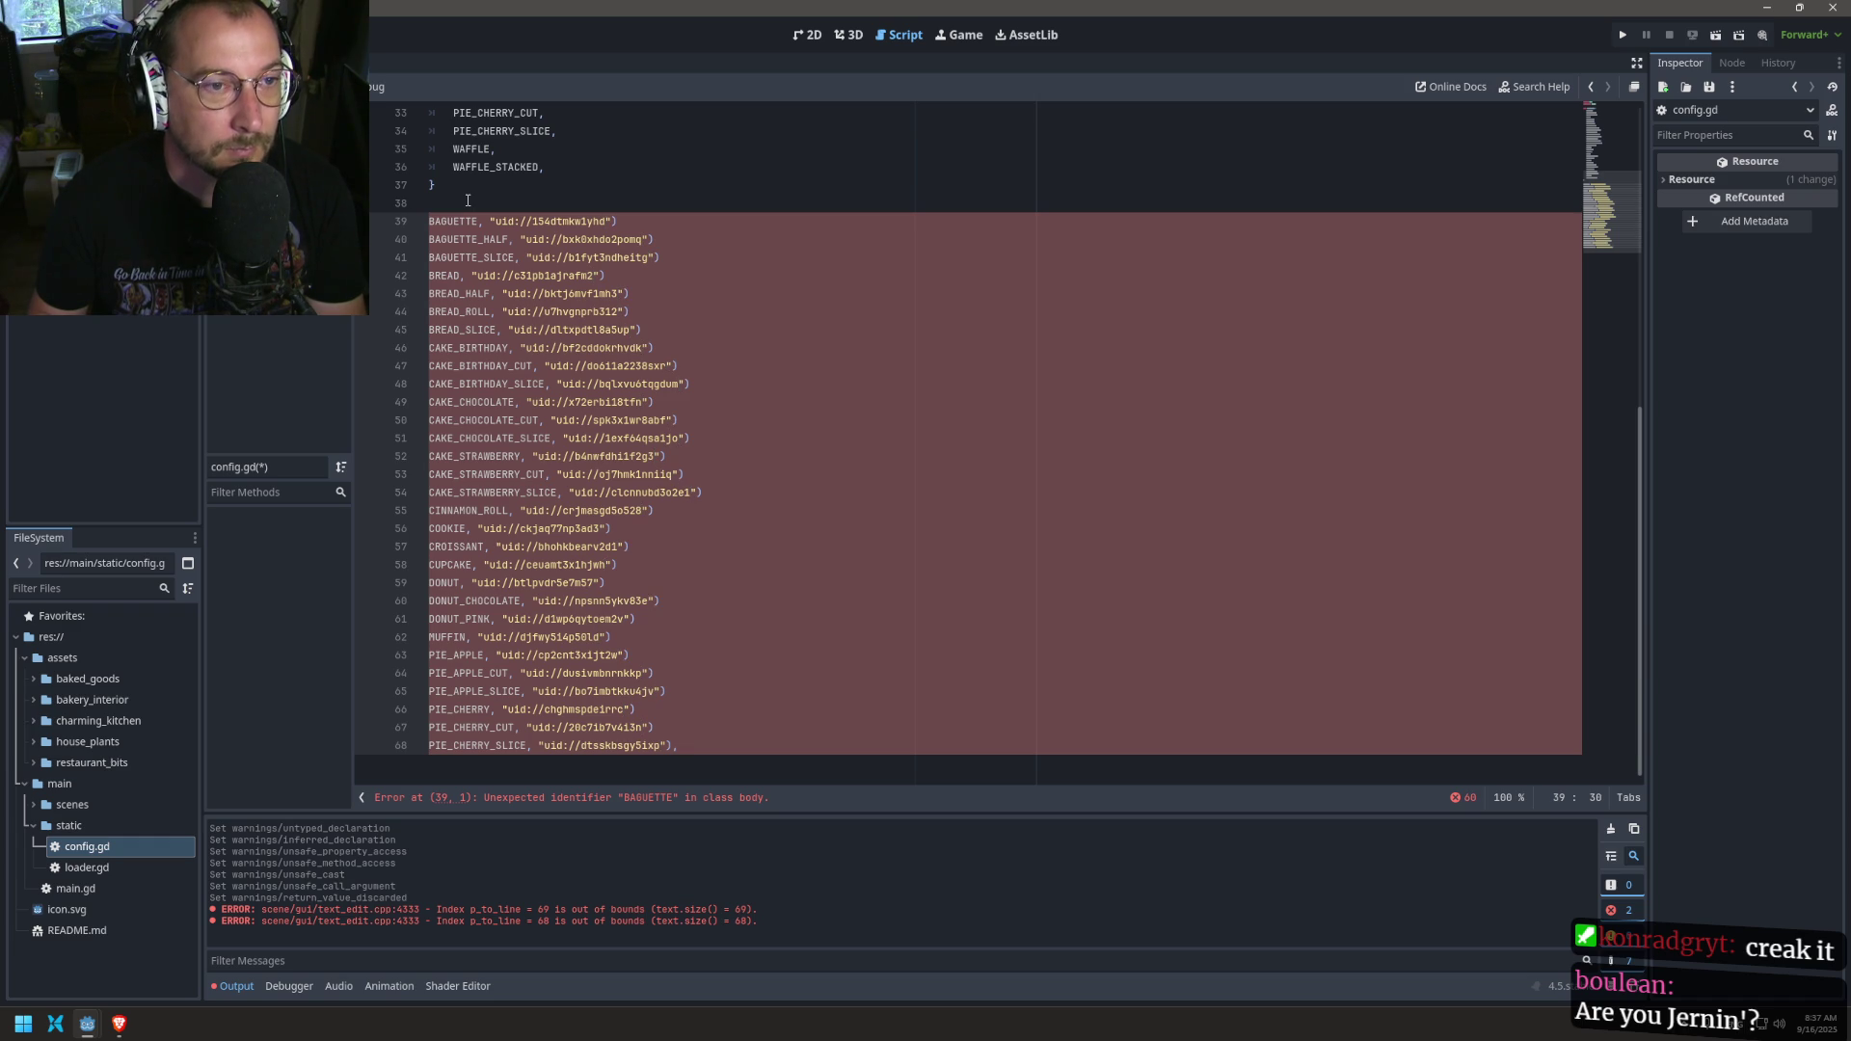
key("Right")
key("Right")
key("Right")
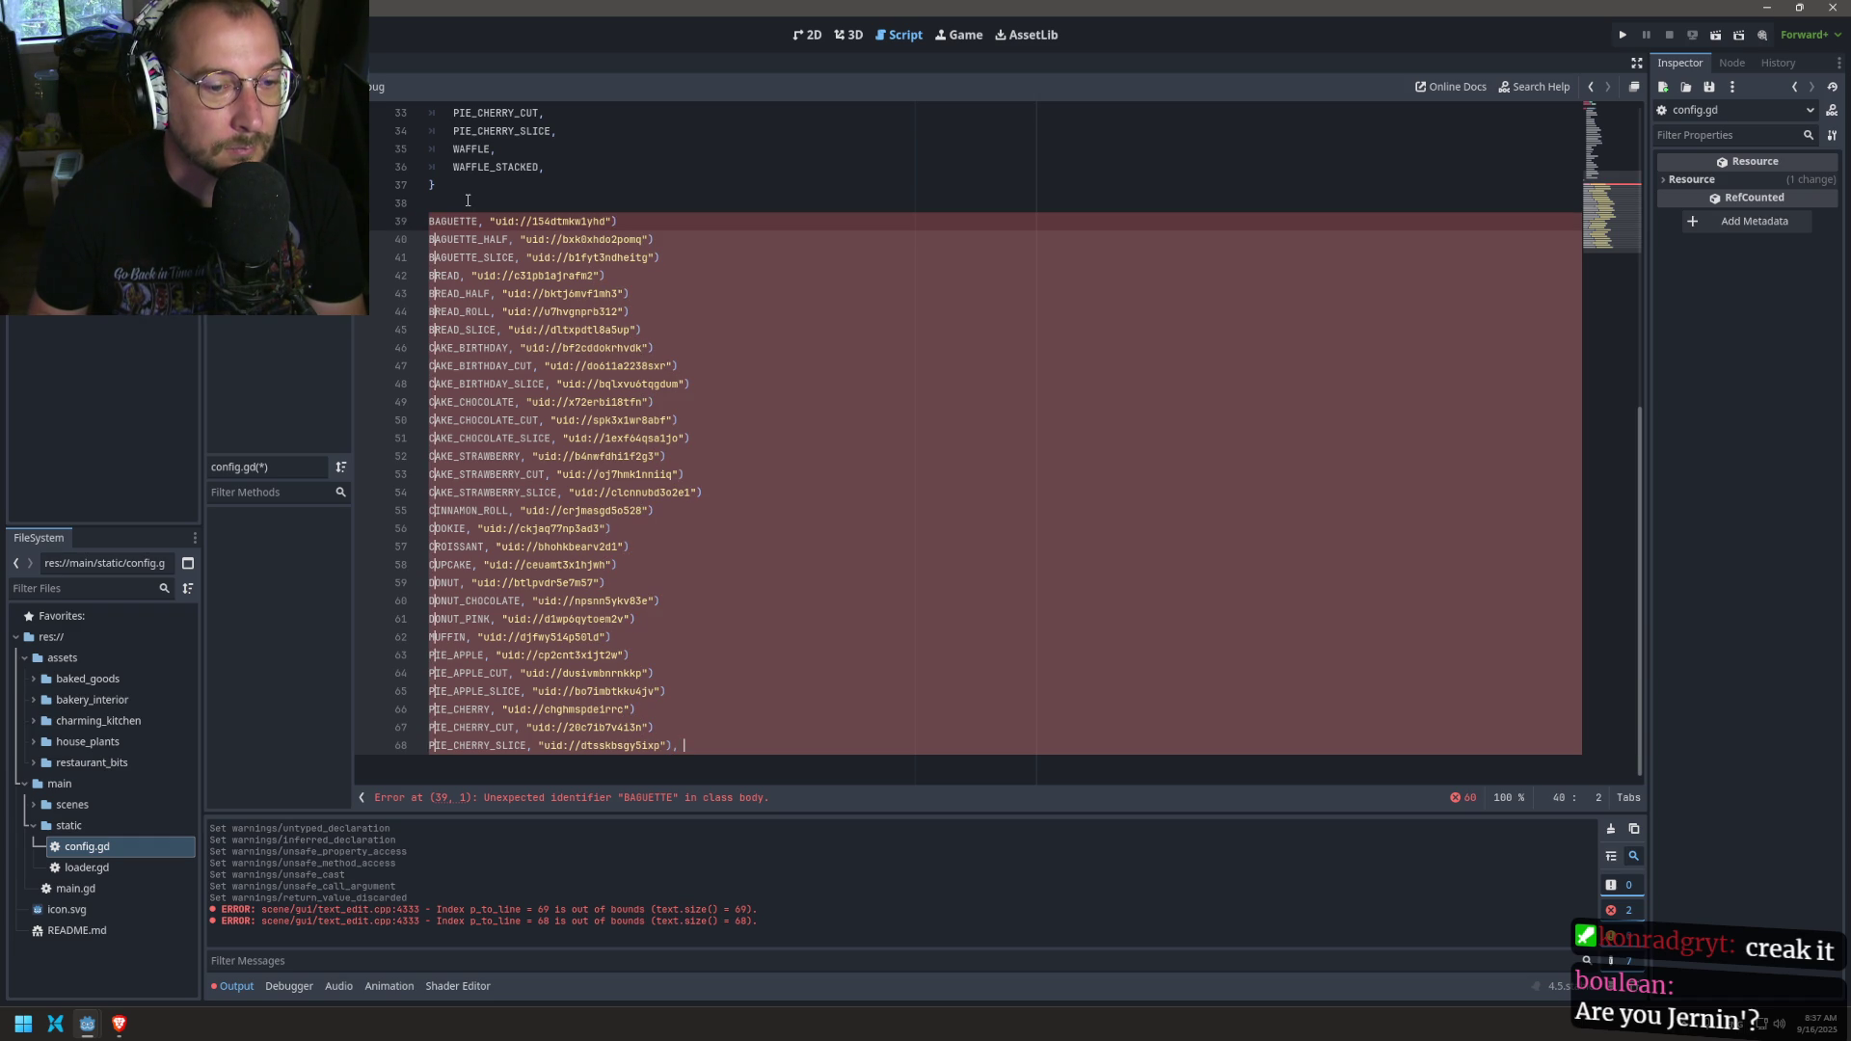
key("Left")
key("Left")
key("BackSpace")
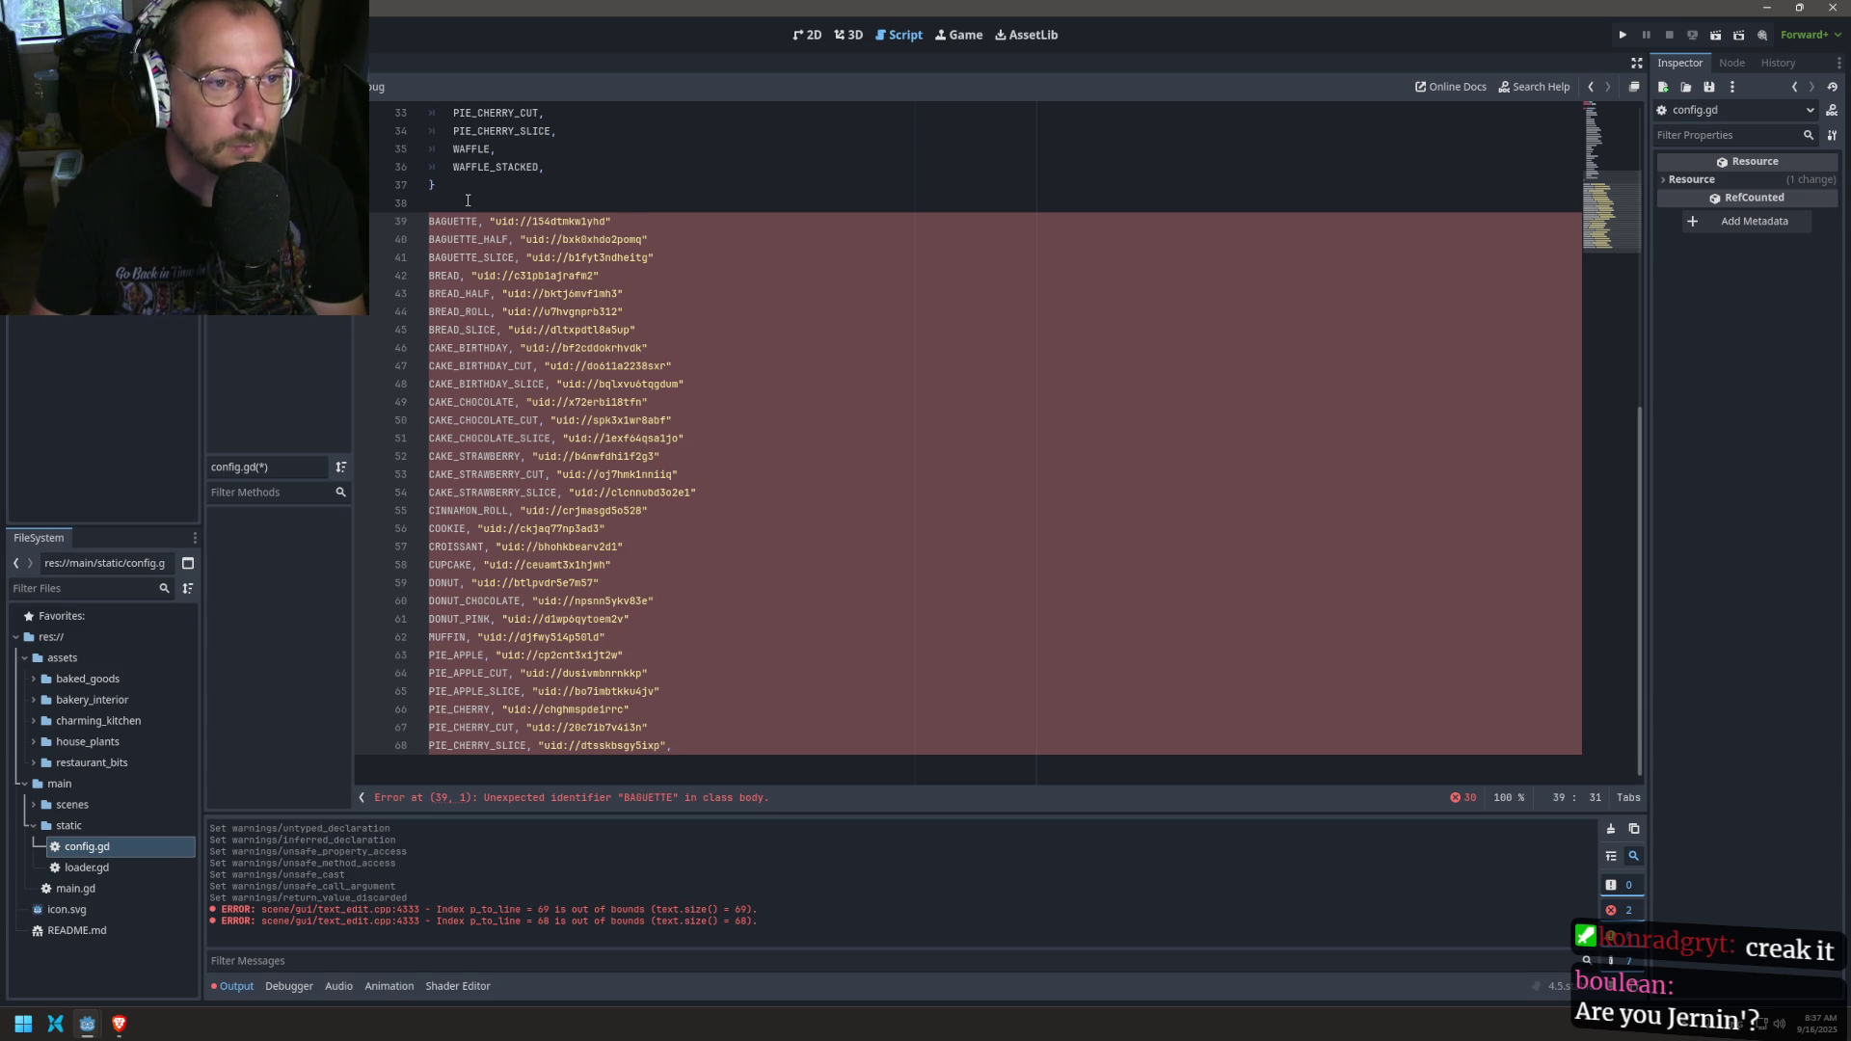
type("]")
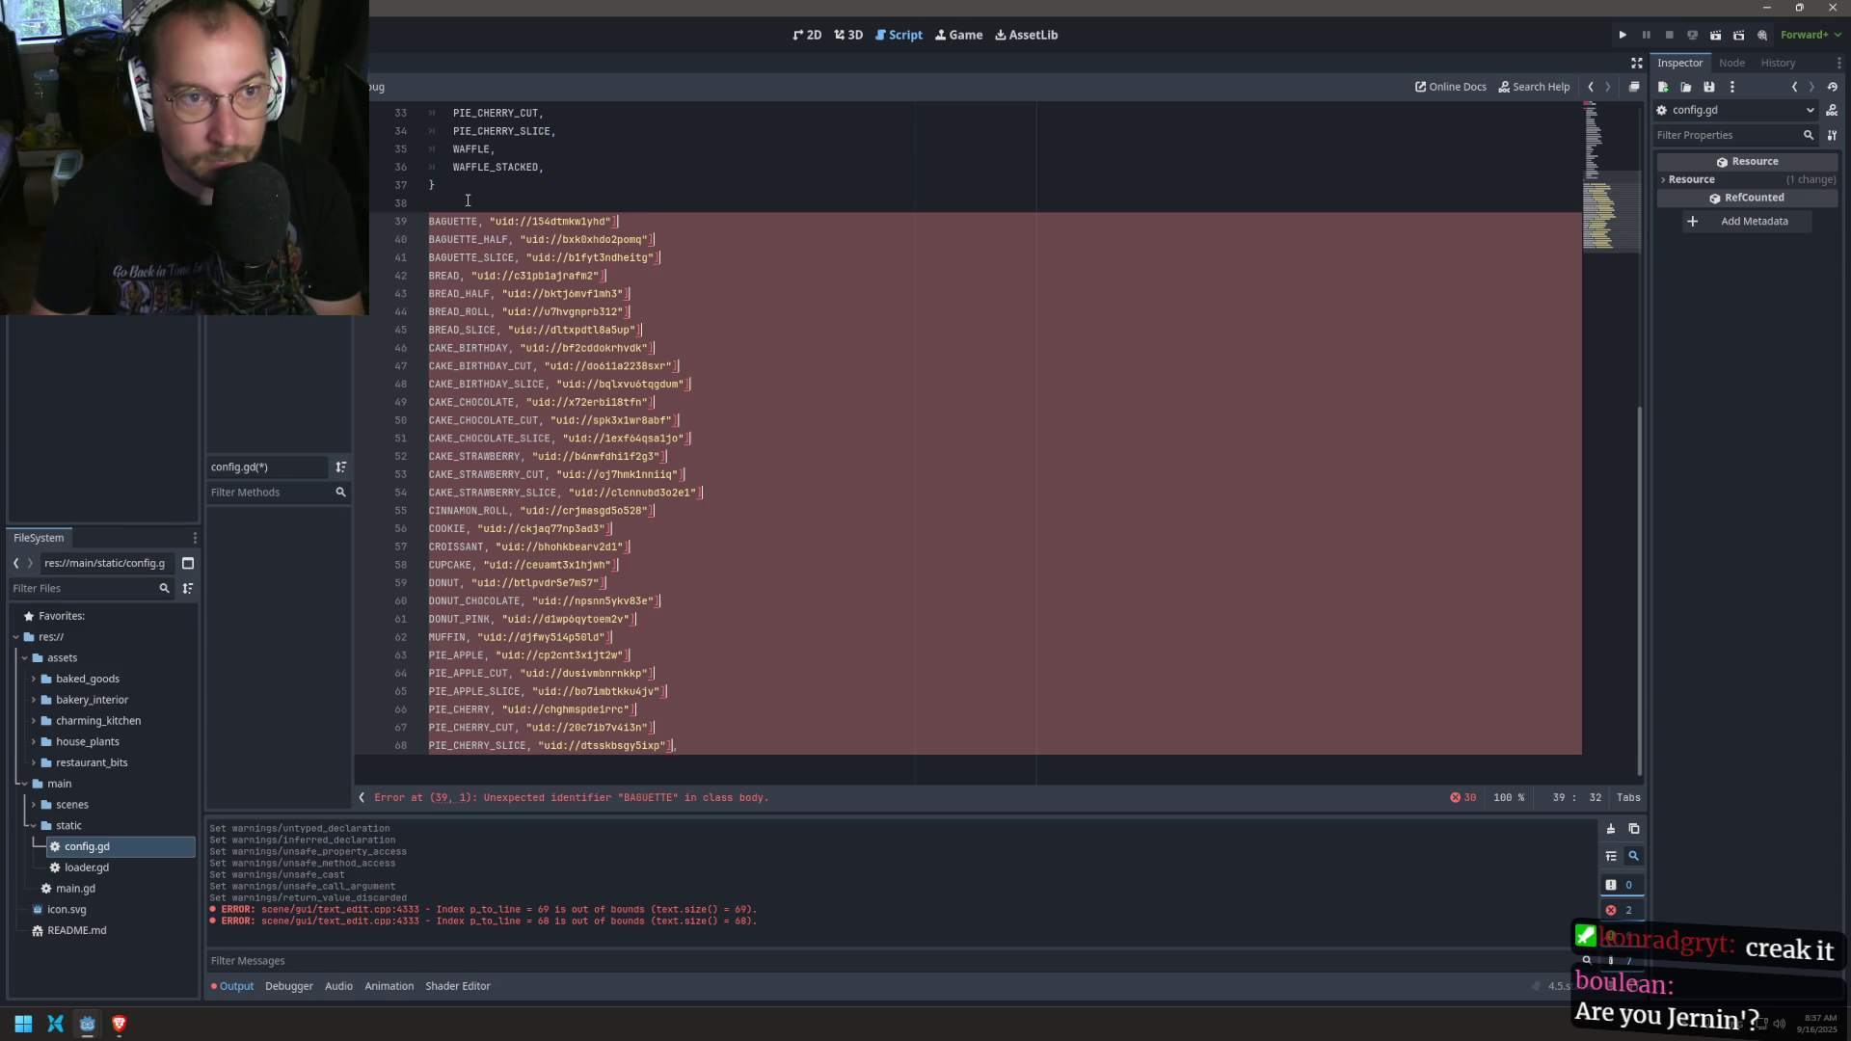
key("Left")
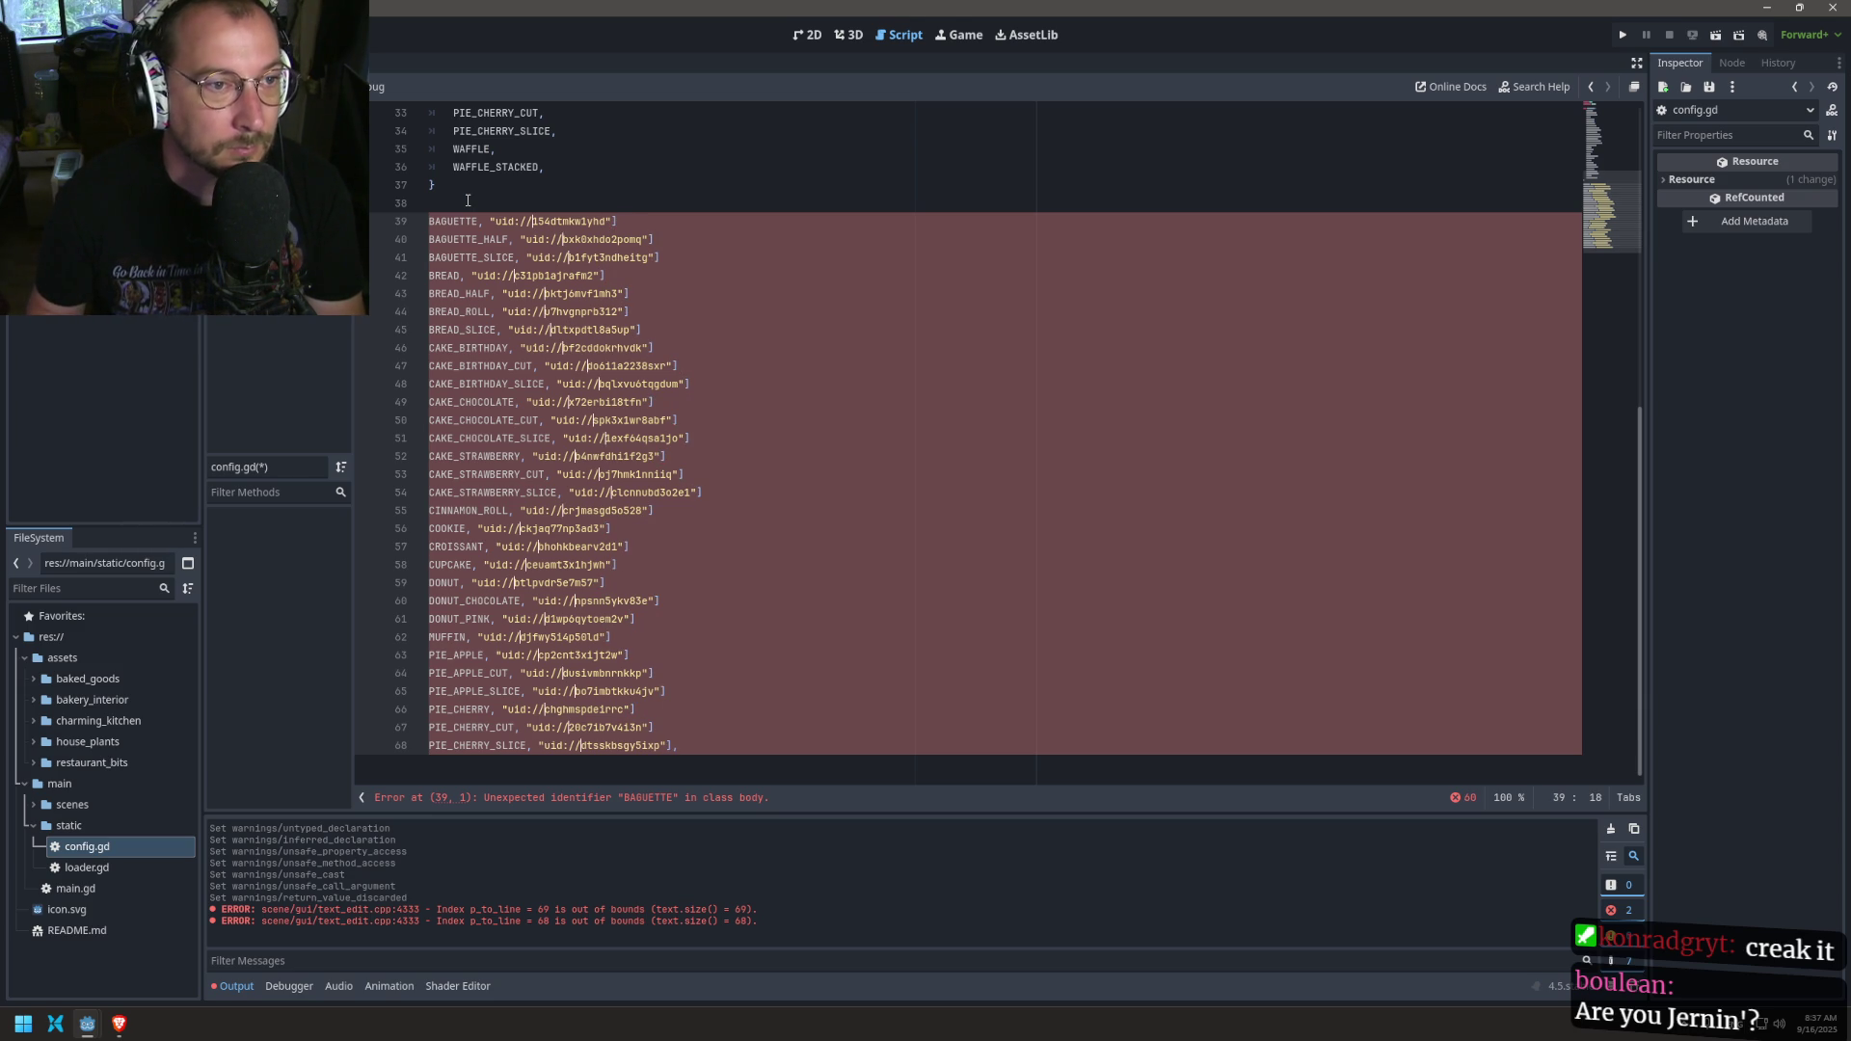
Step: Add an opening [ at the start of each entry on lines 39–68
key("Home")
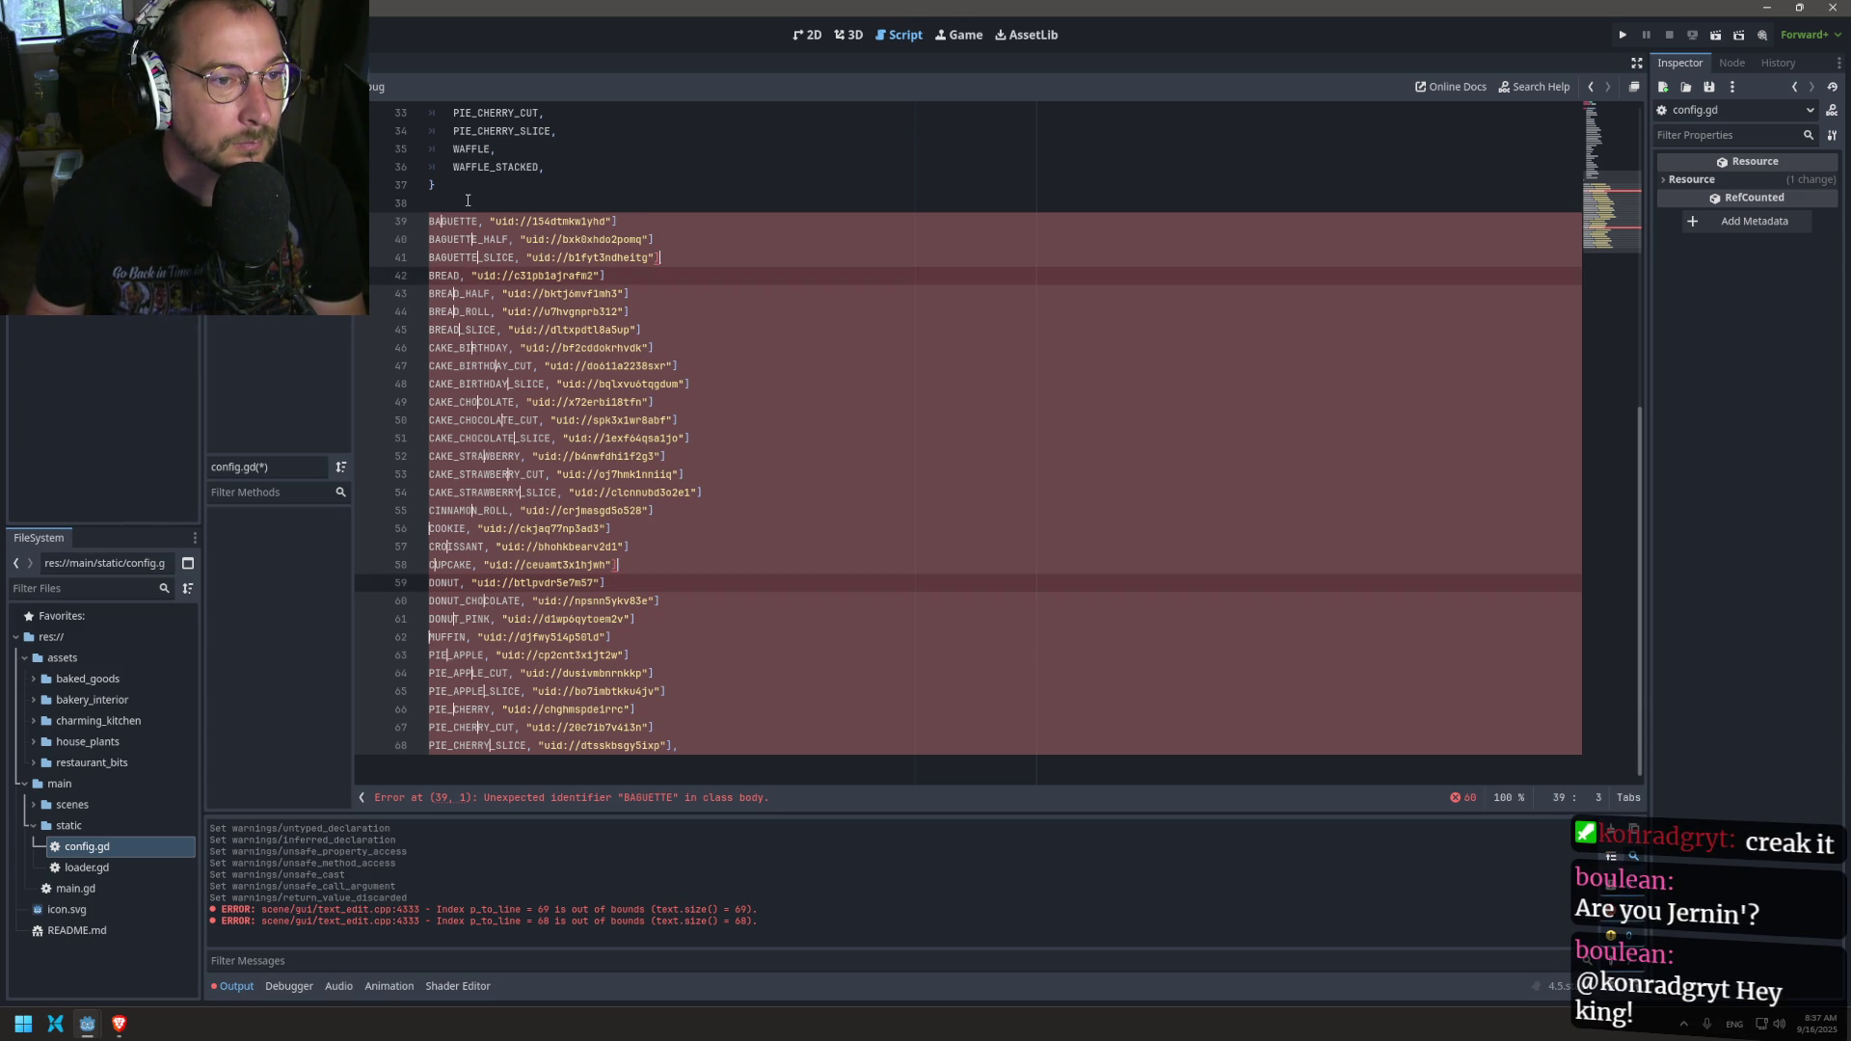
key("Escape")
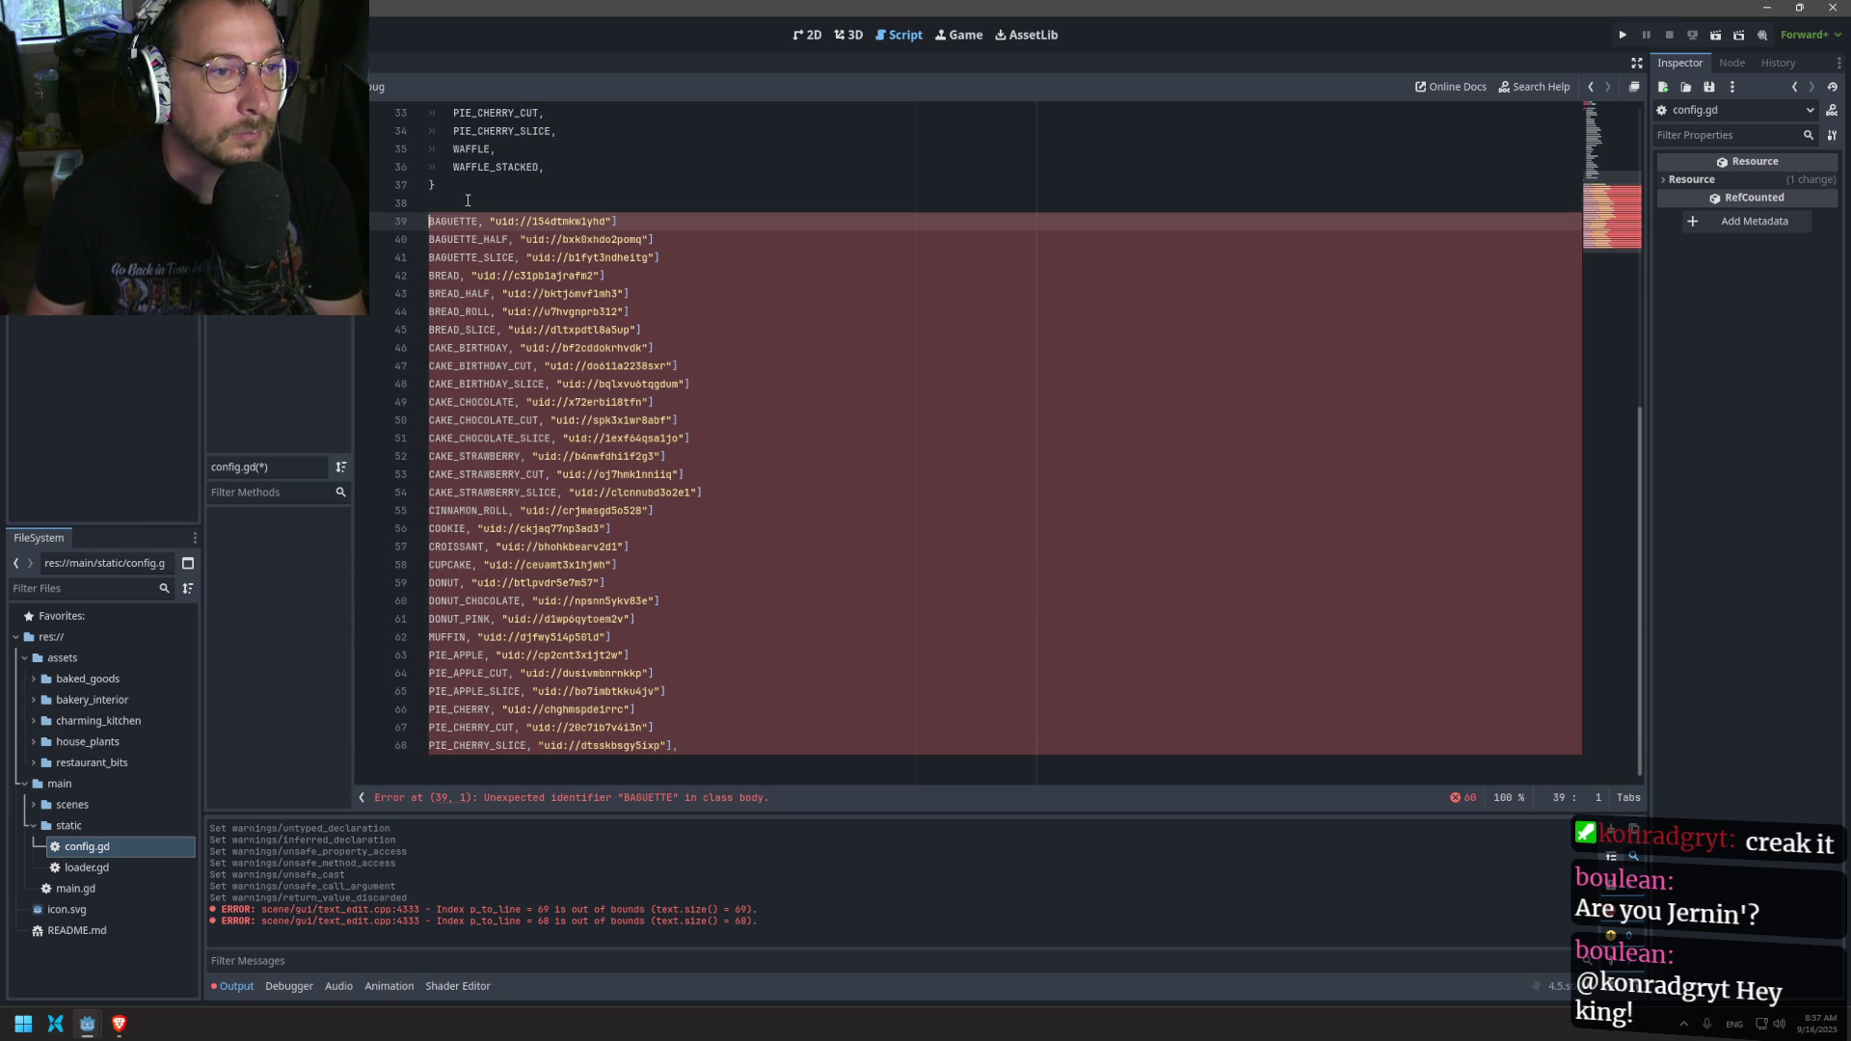
scroll(467, 199, "up", 1)
key("Right")
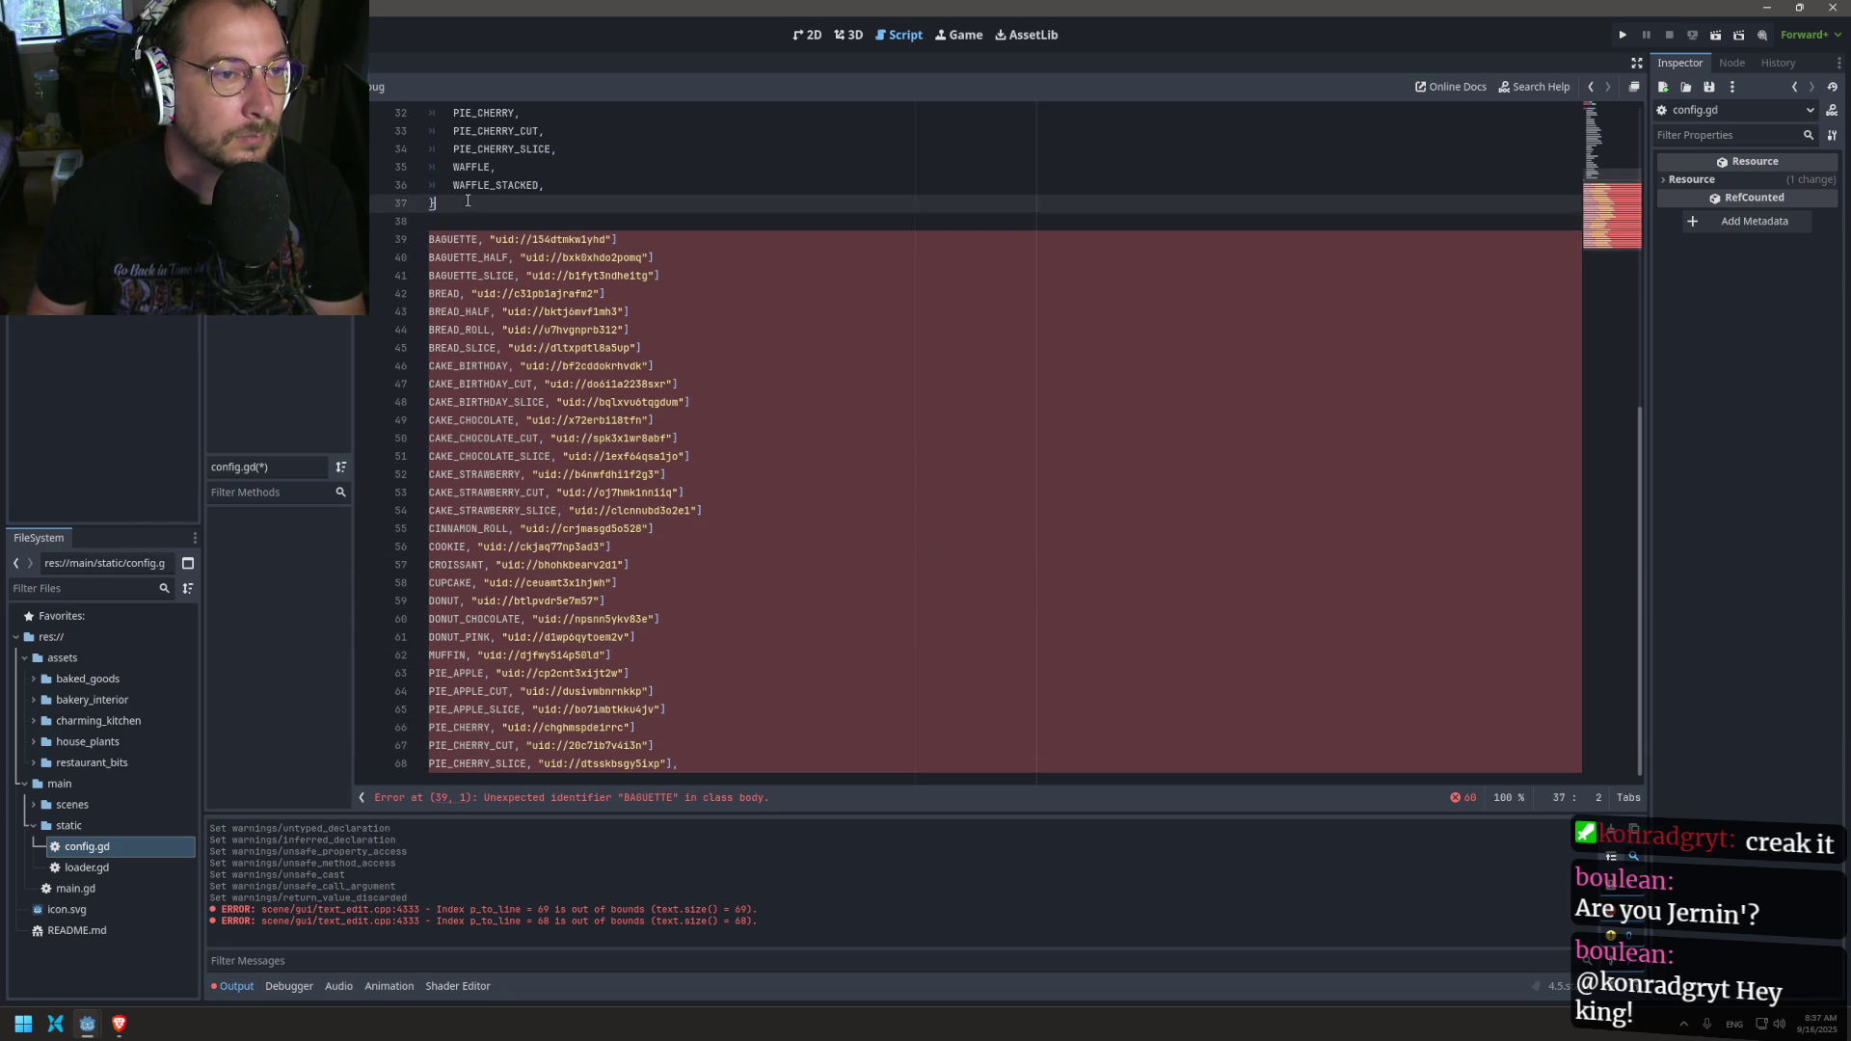
key("shift+alt+Down")
key("shift+alt+Down")
key("shift+alt+Down")
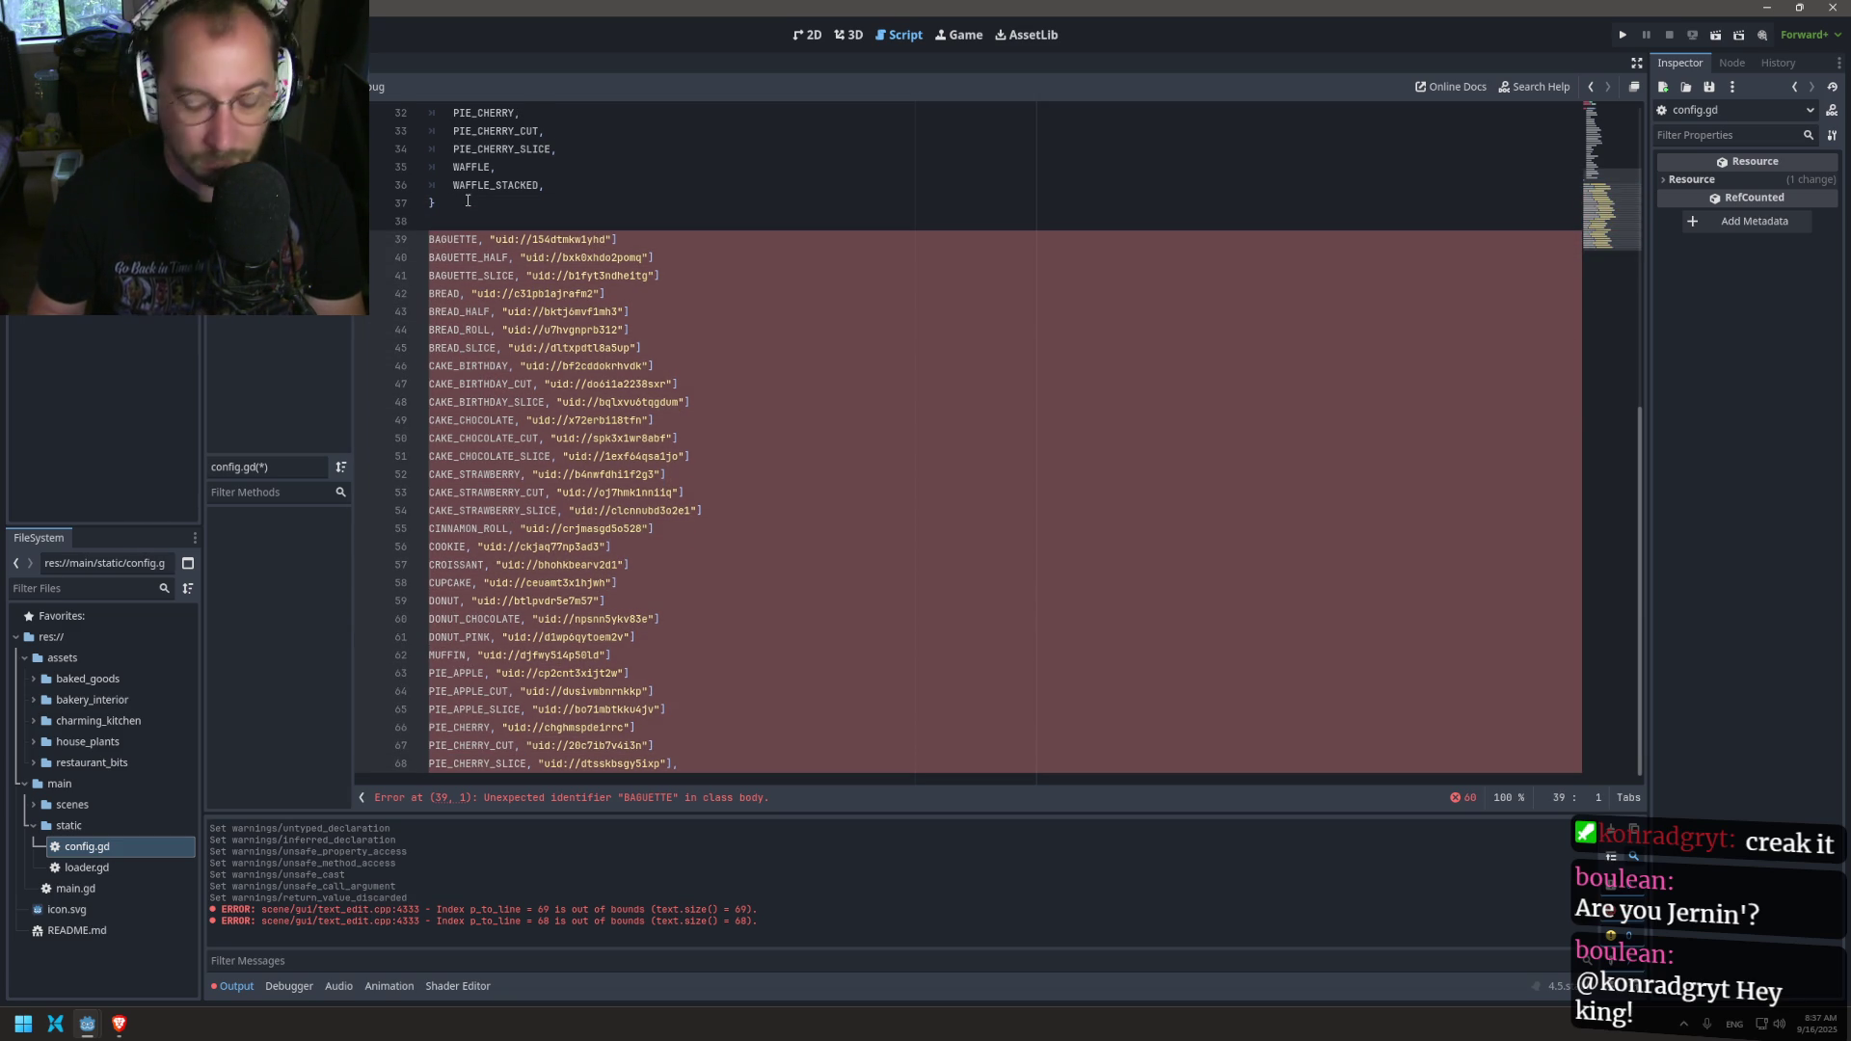
type("[")
key("Escape")
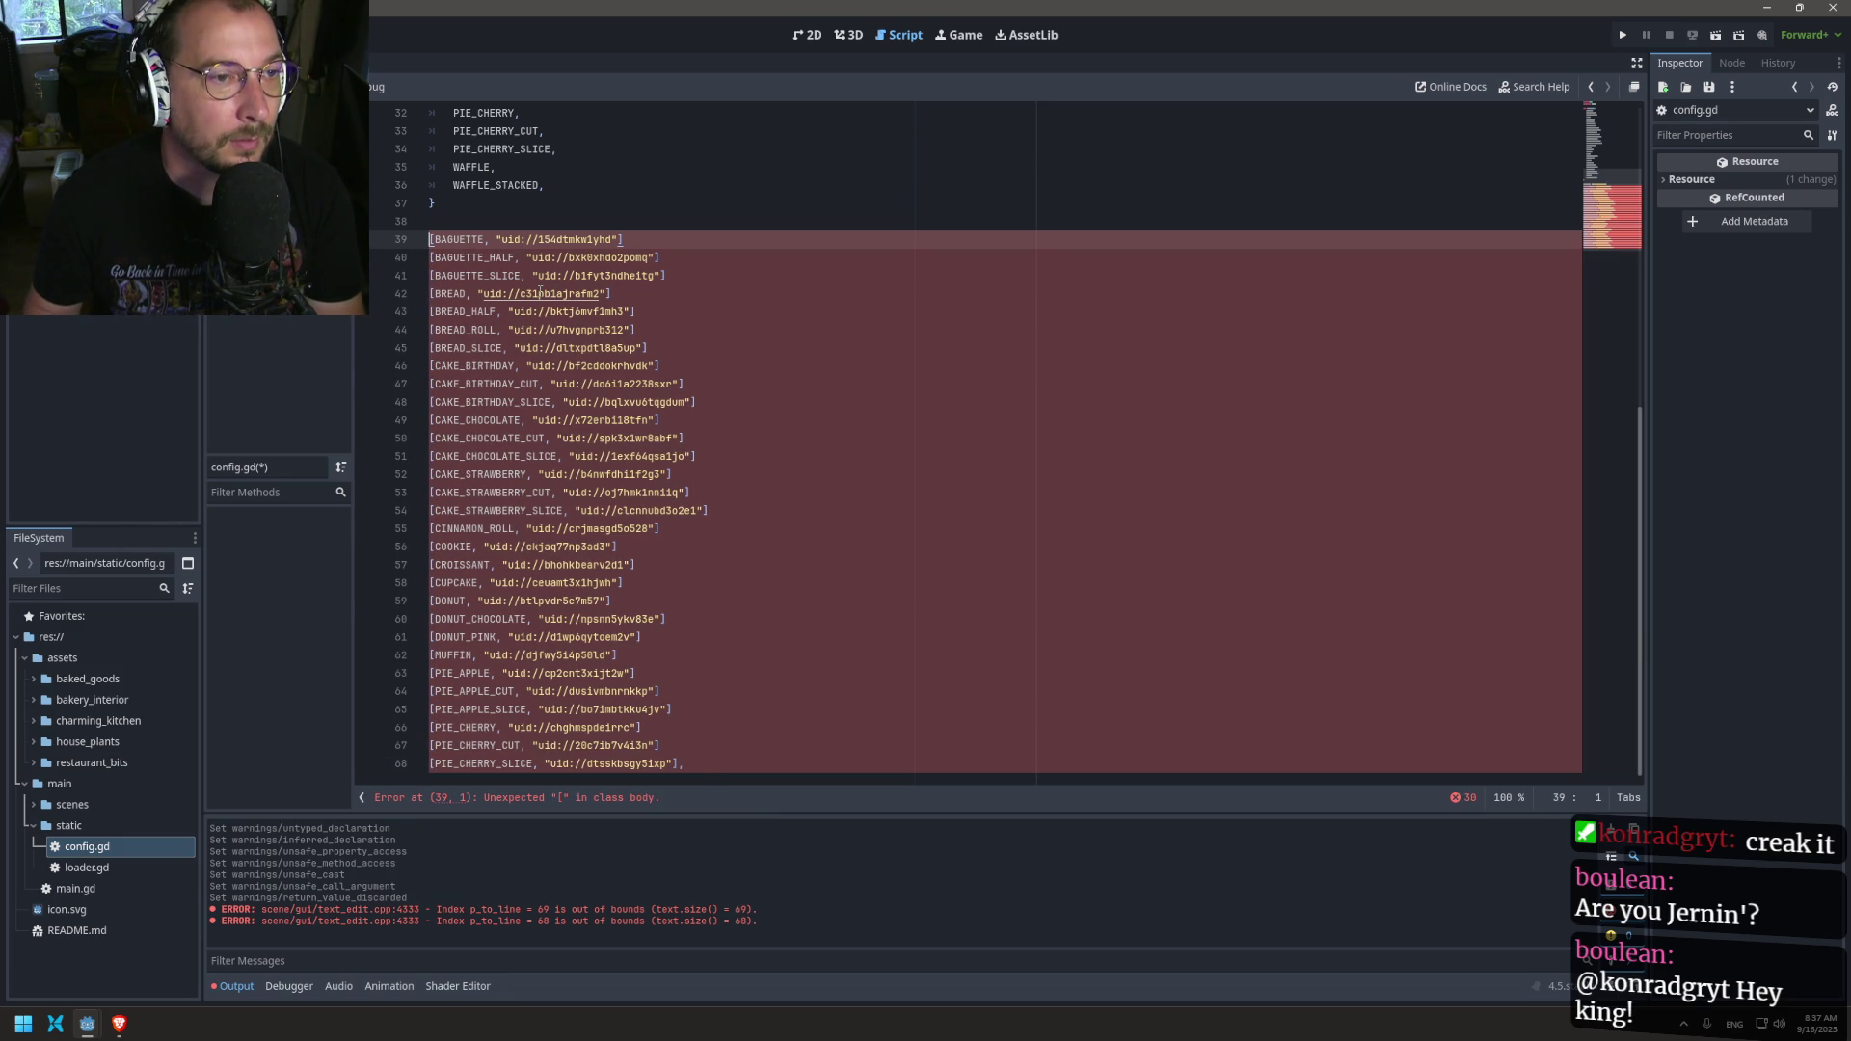
Step: Append a comma after each entry and remove the extra comma on line 68
key("shift+alt+Down")
key("shift+alt+Down")
key("shift+alt+Down")
key("shift+alt+Down")
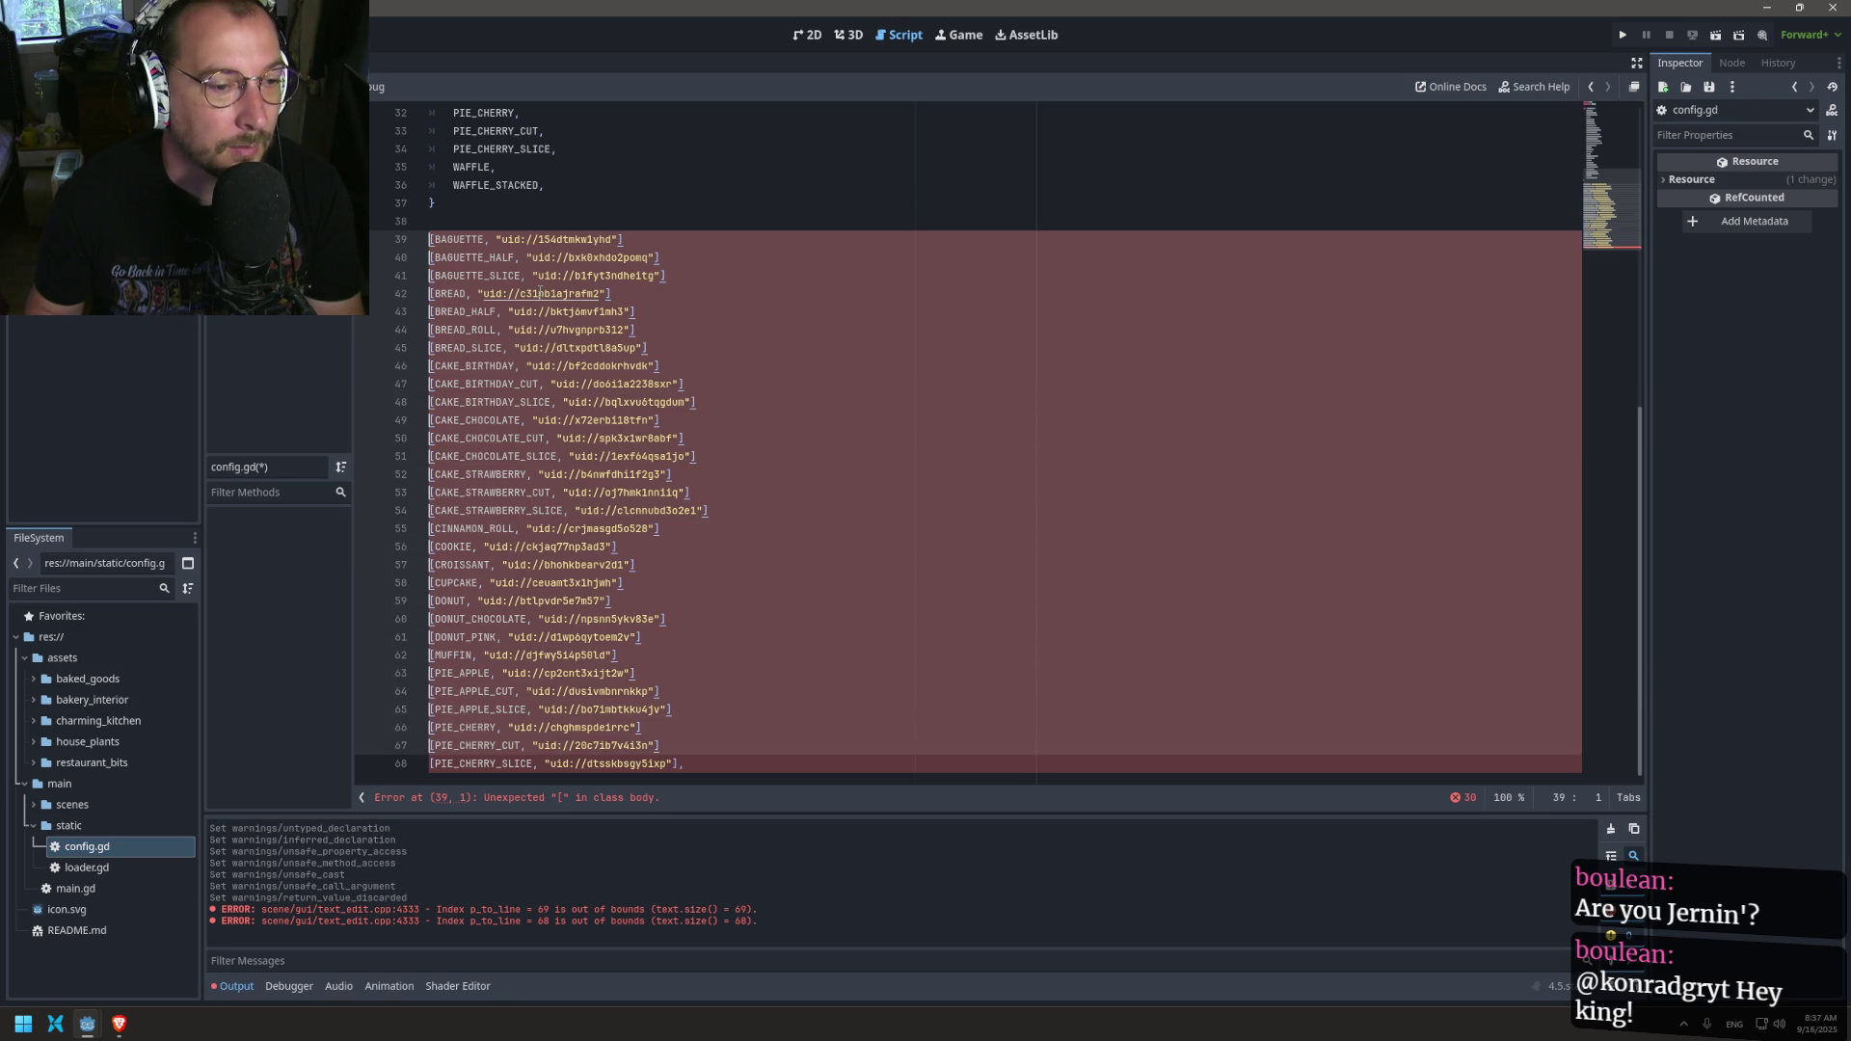
key("shift+Right")
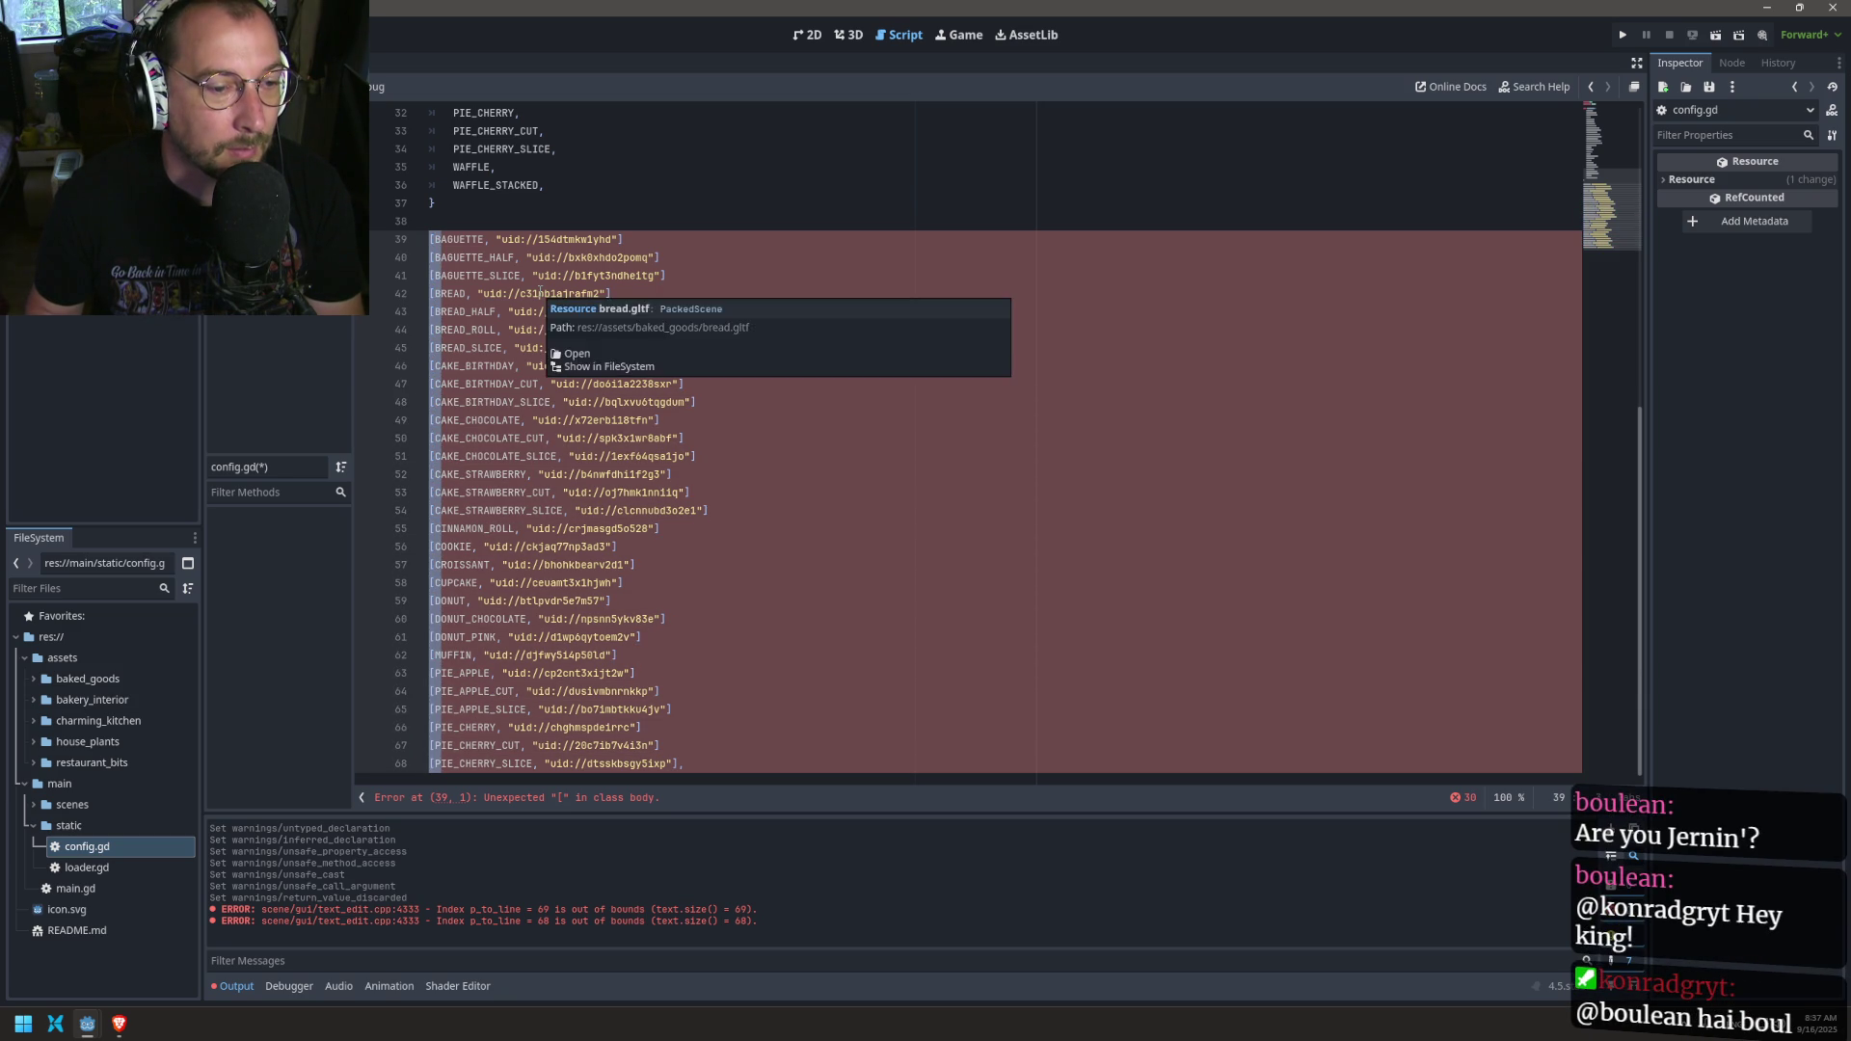
key("ctrl+Right")
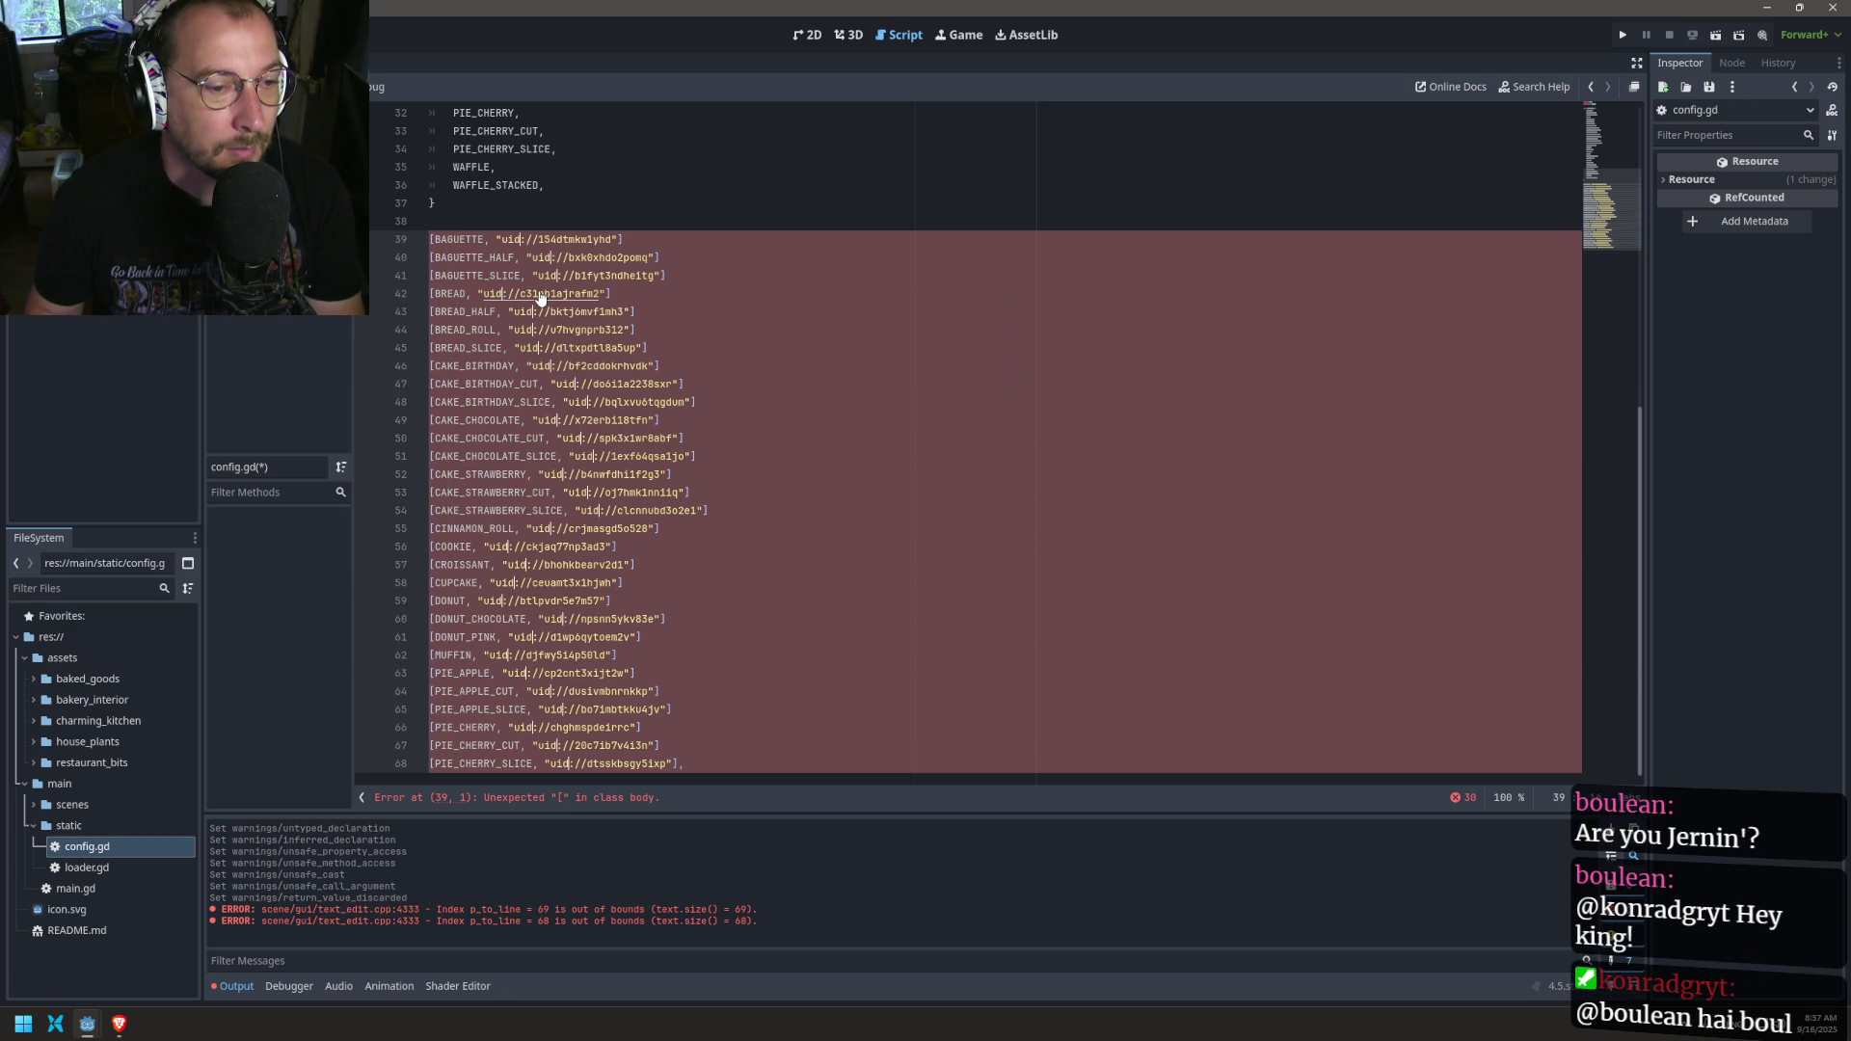
type(",")
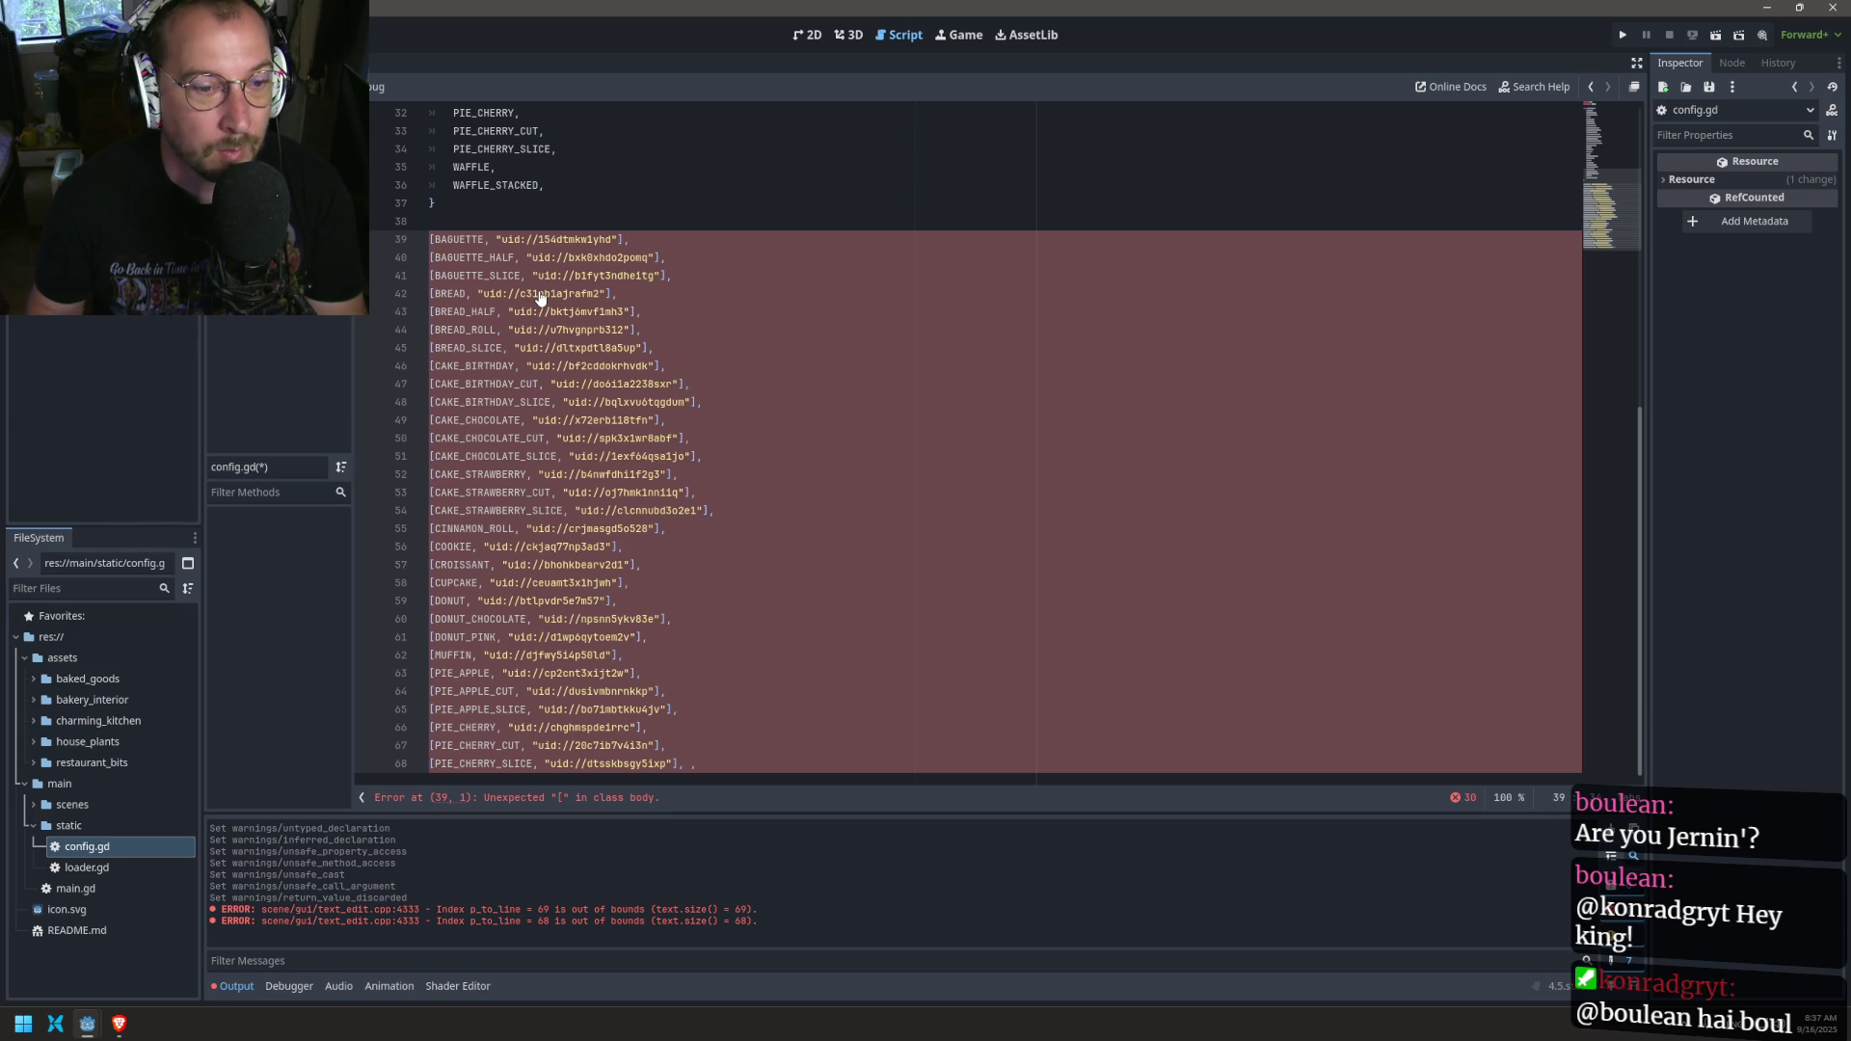
key("Escape")
key("Down")
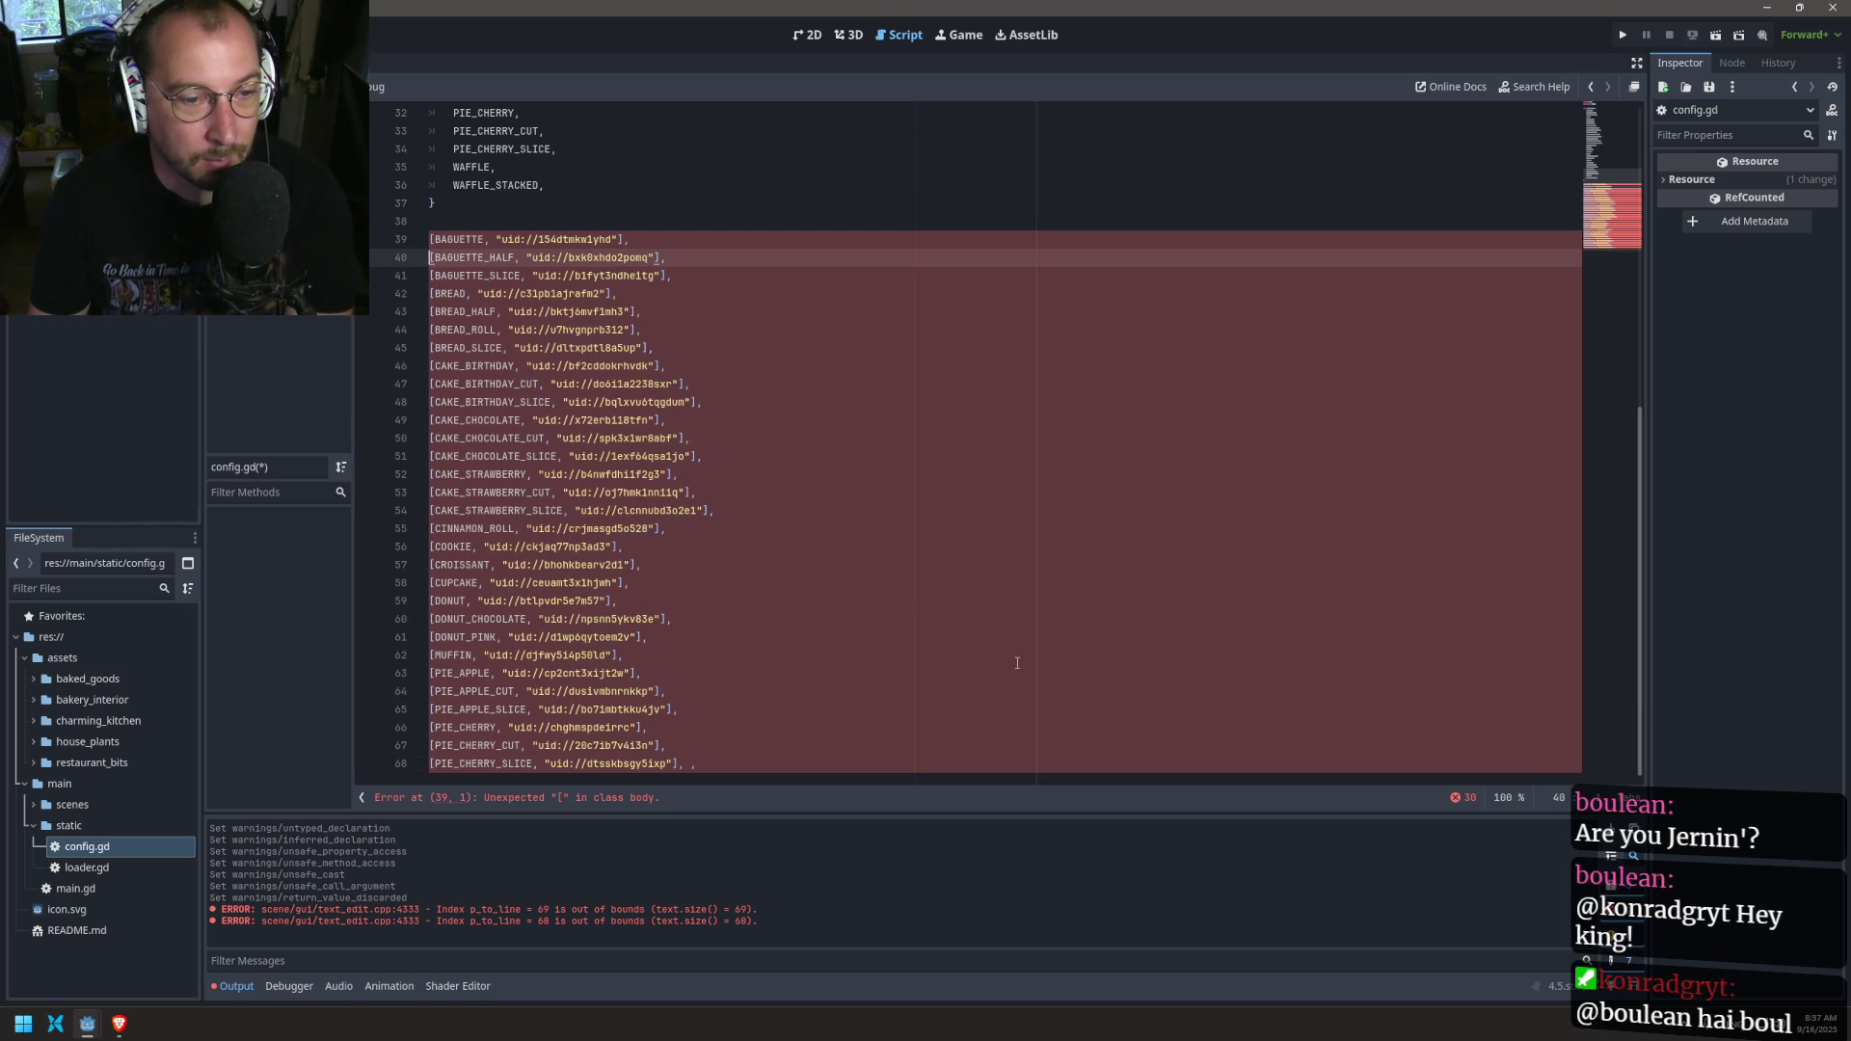
left_click(772, 764)
key("BackSpace")
key("BackSpace")
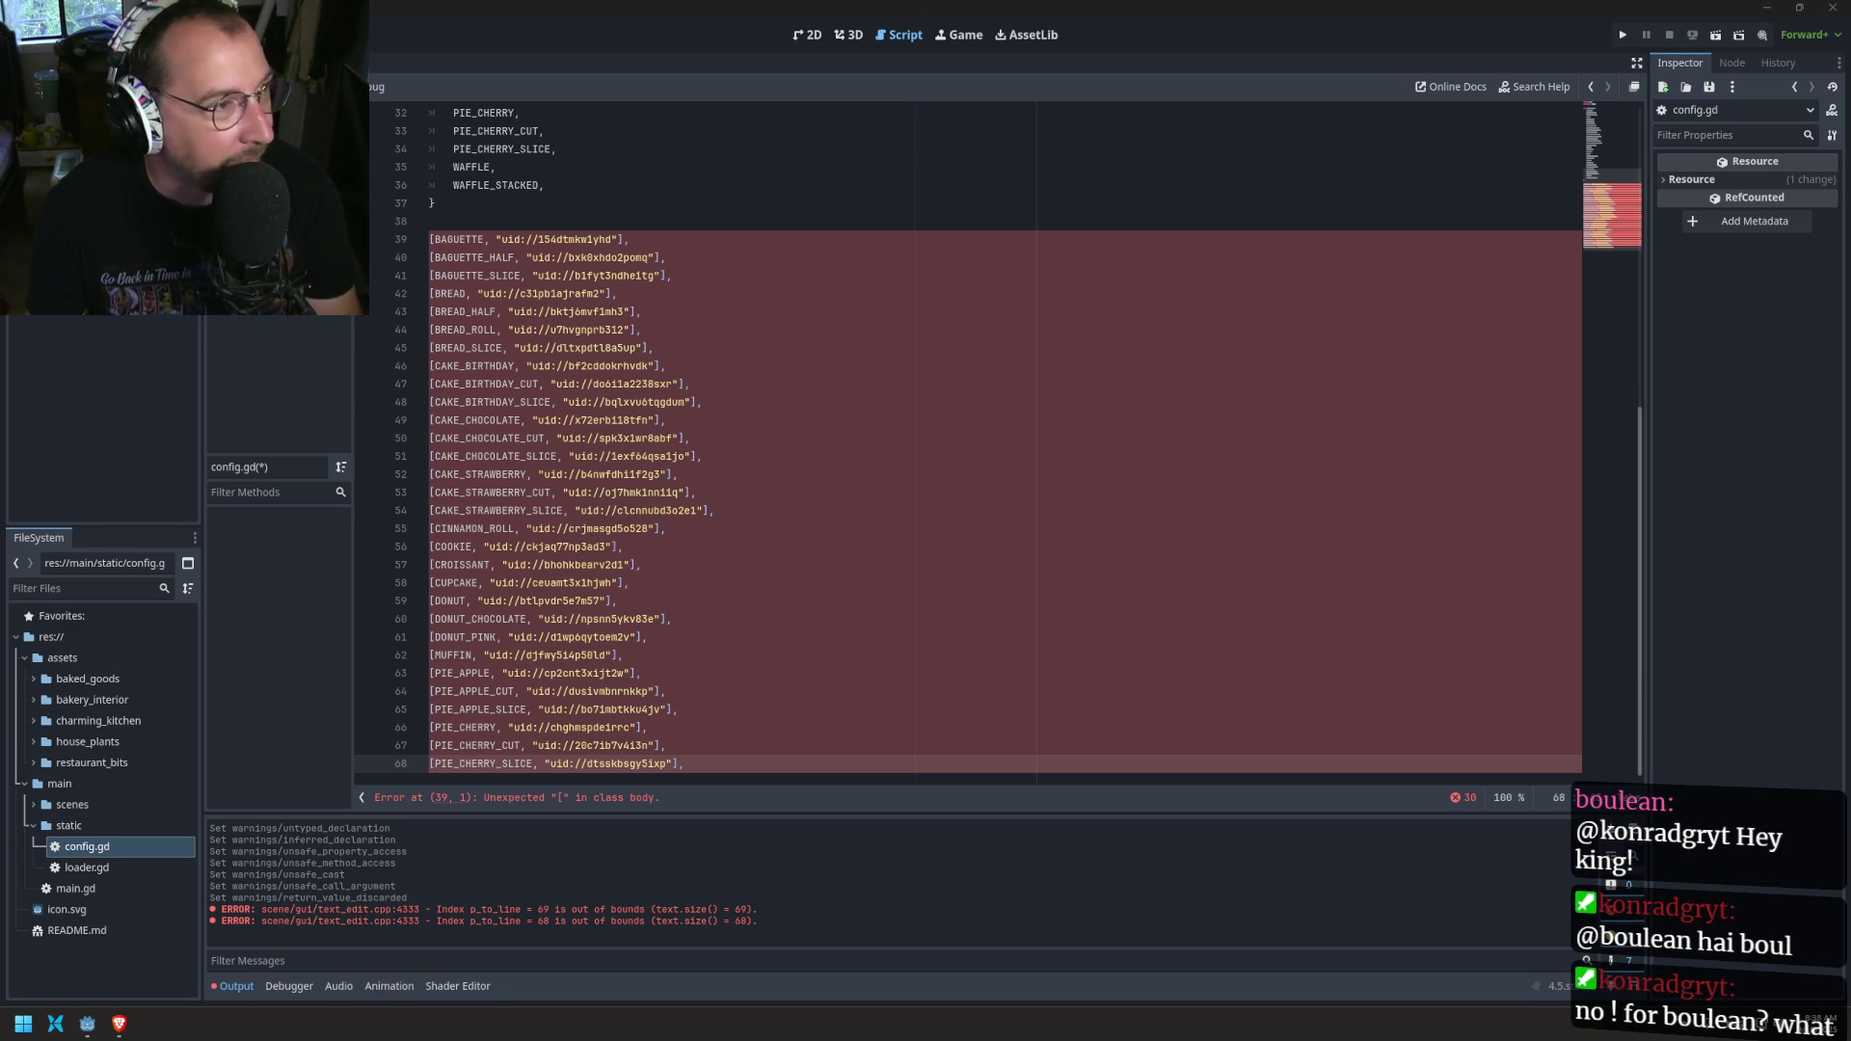
Step: Search the Start menu for 'vsco' and launch Visual Studio Code
left_click(23, 1023)
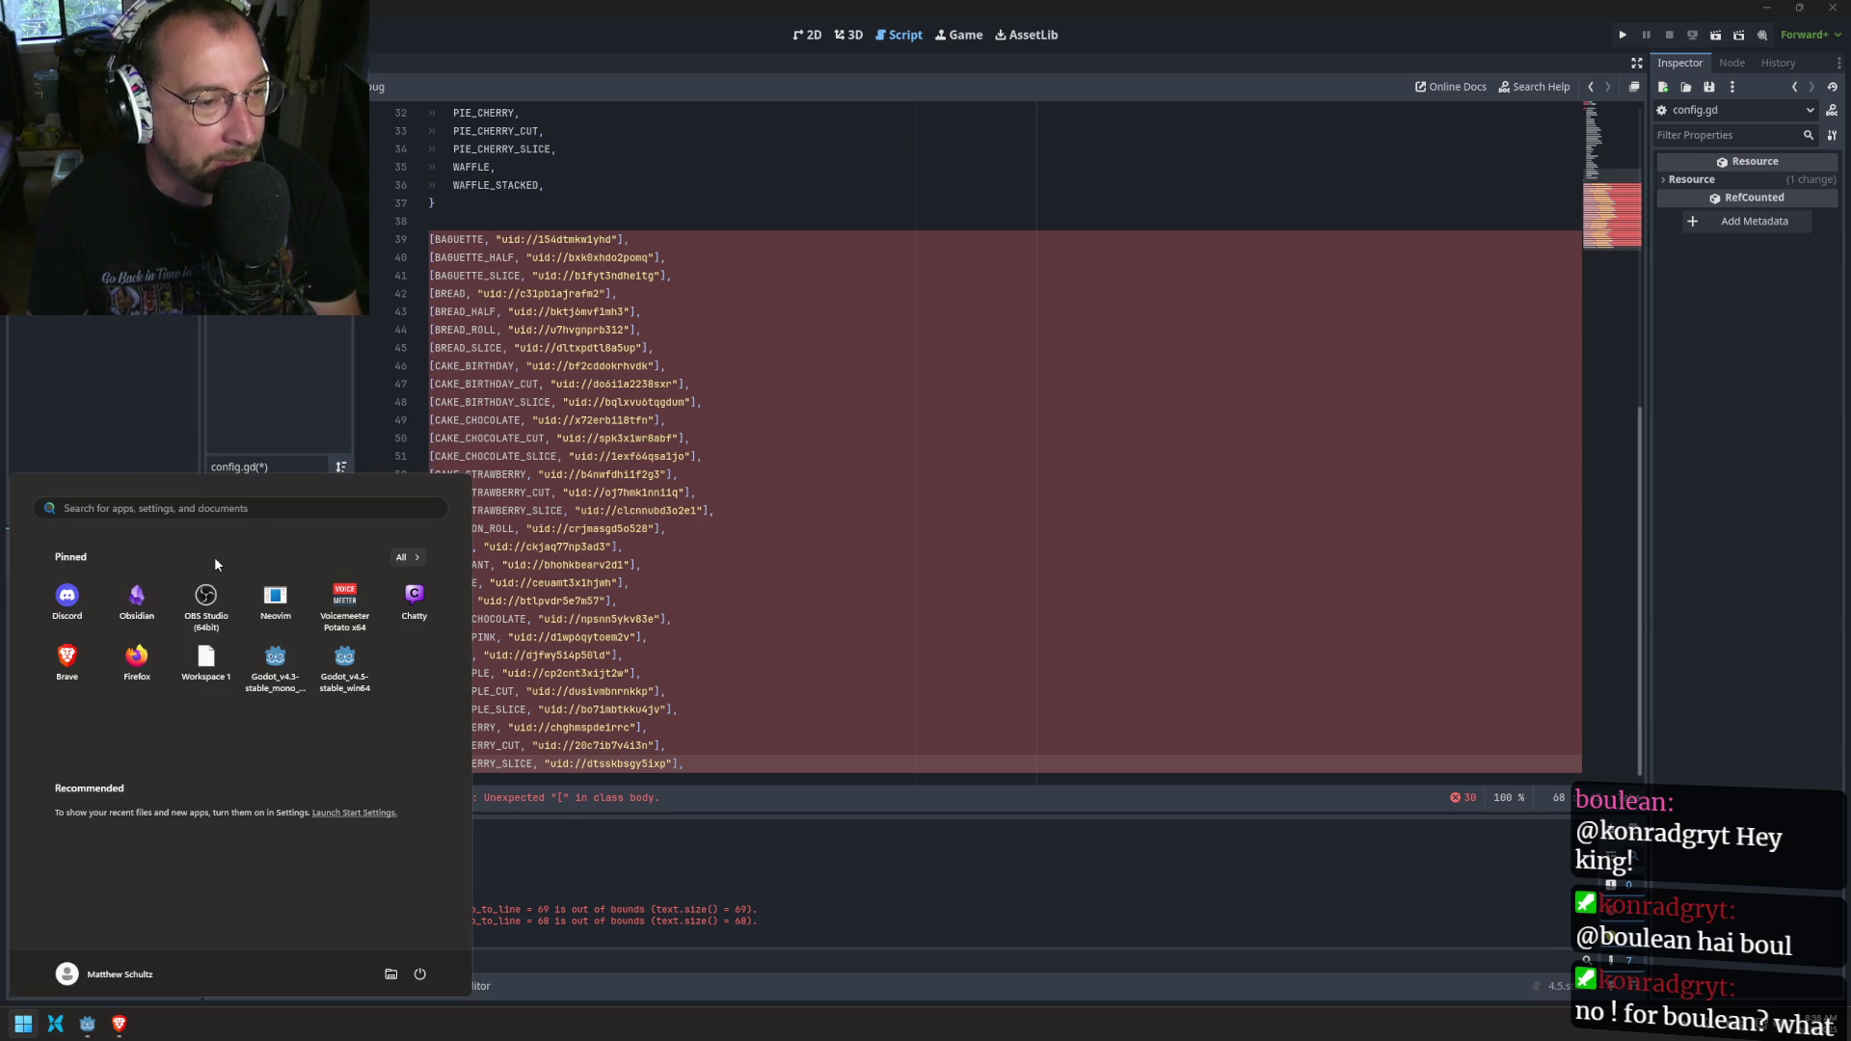
type("vsco")
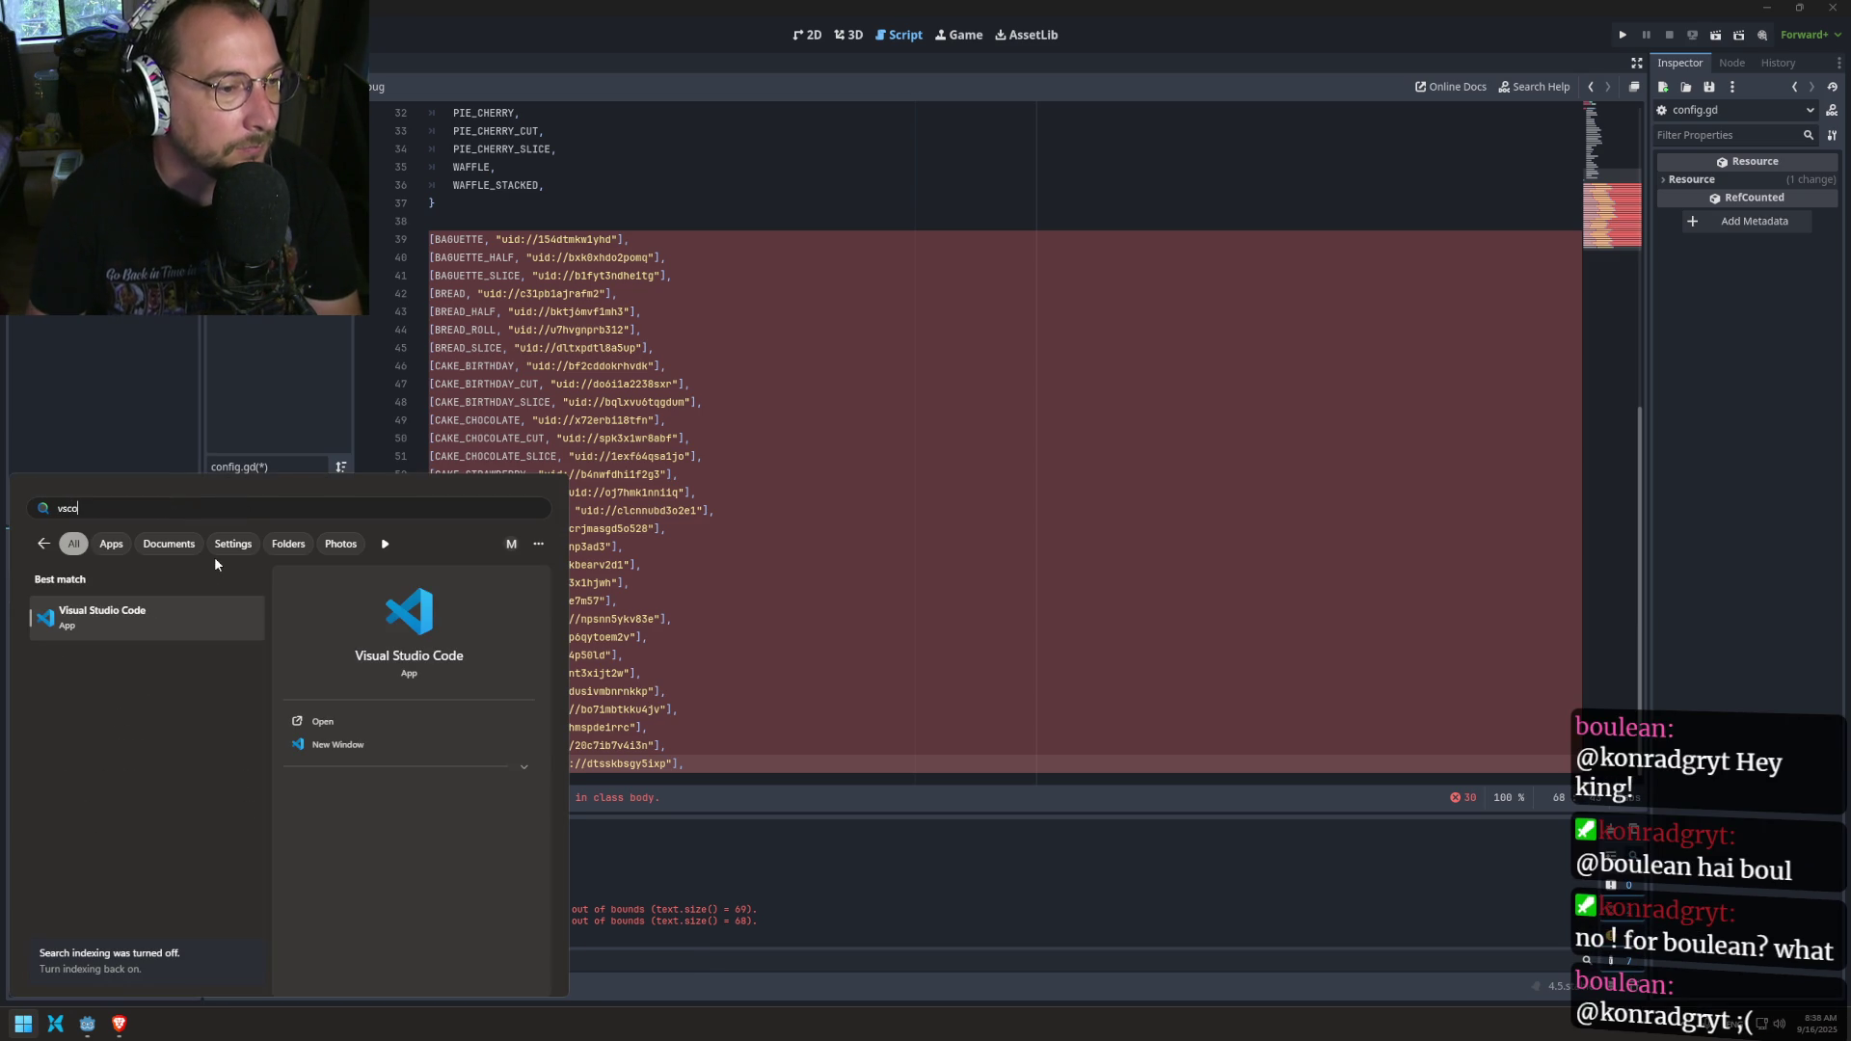
key("Return")
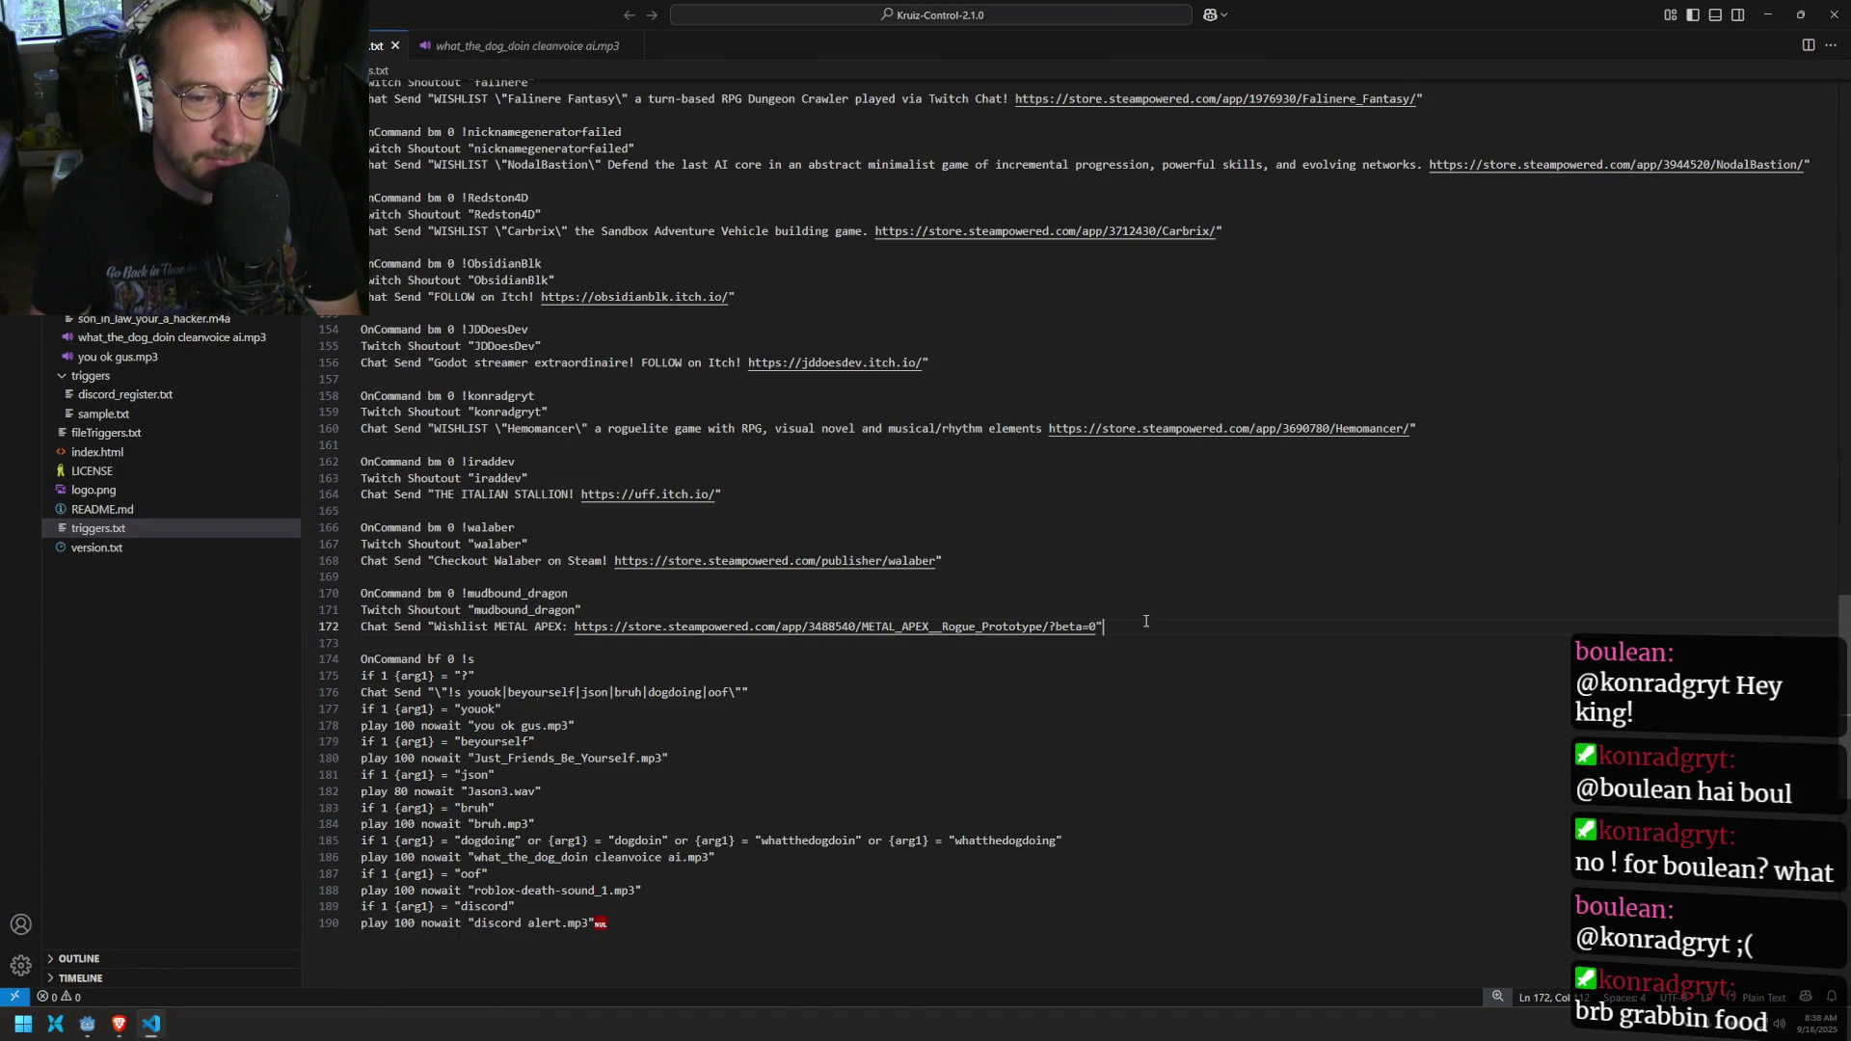
Step: Duplicate the last command block (lines 170–172) below itself in triggers.txt
key("Return")
key("Return")
key("Up")
type("https://boulean.net")
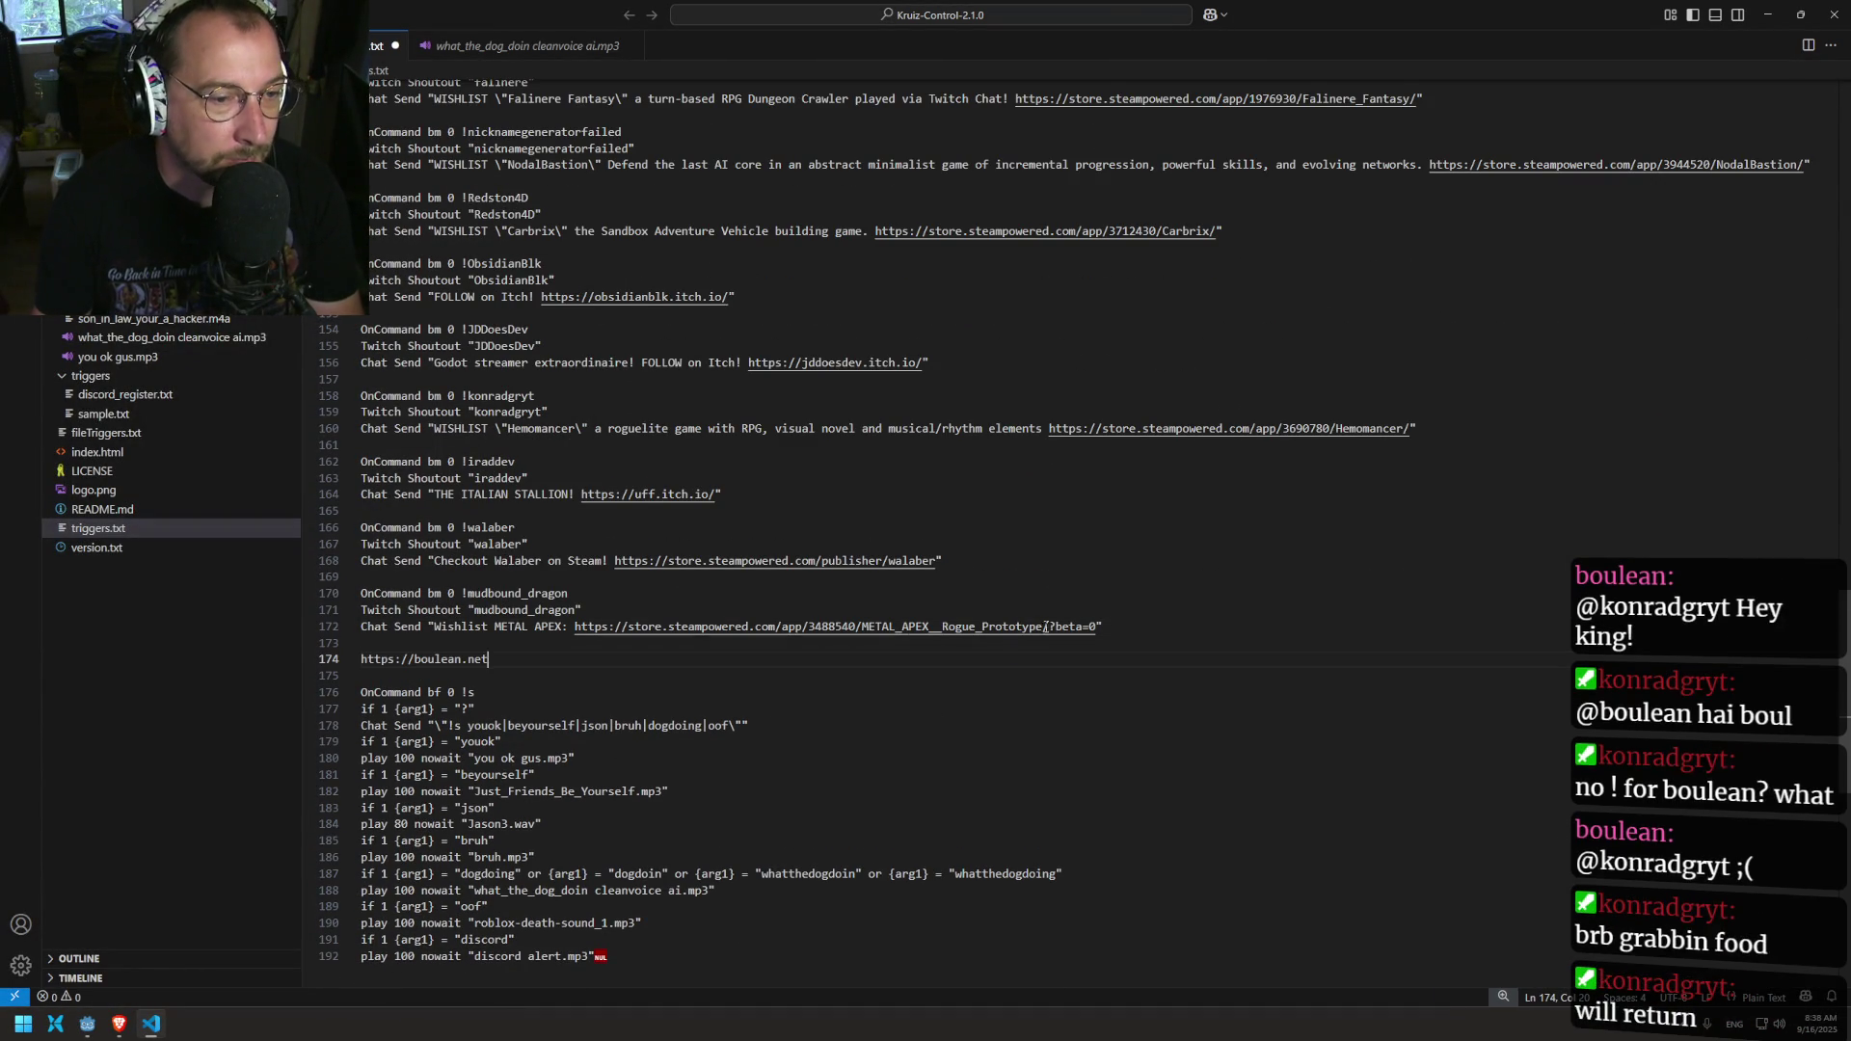
left_click(1112, 627)
left_click_drag(1113, 627, 276, 600)
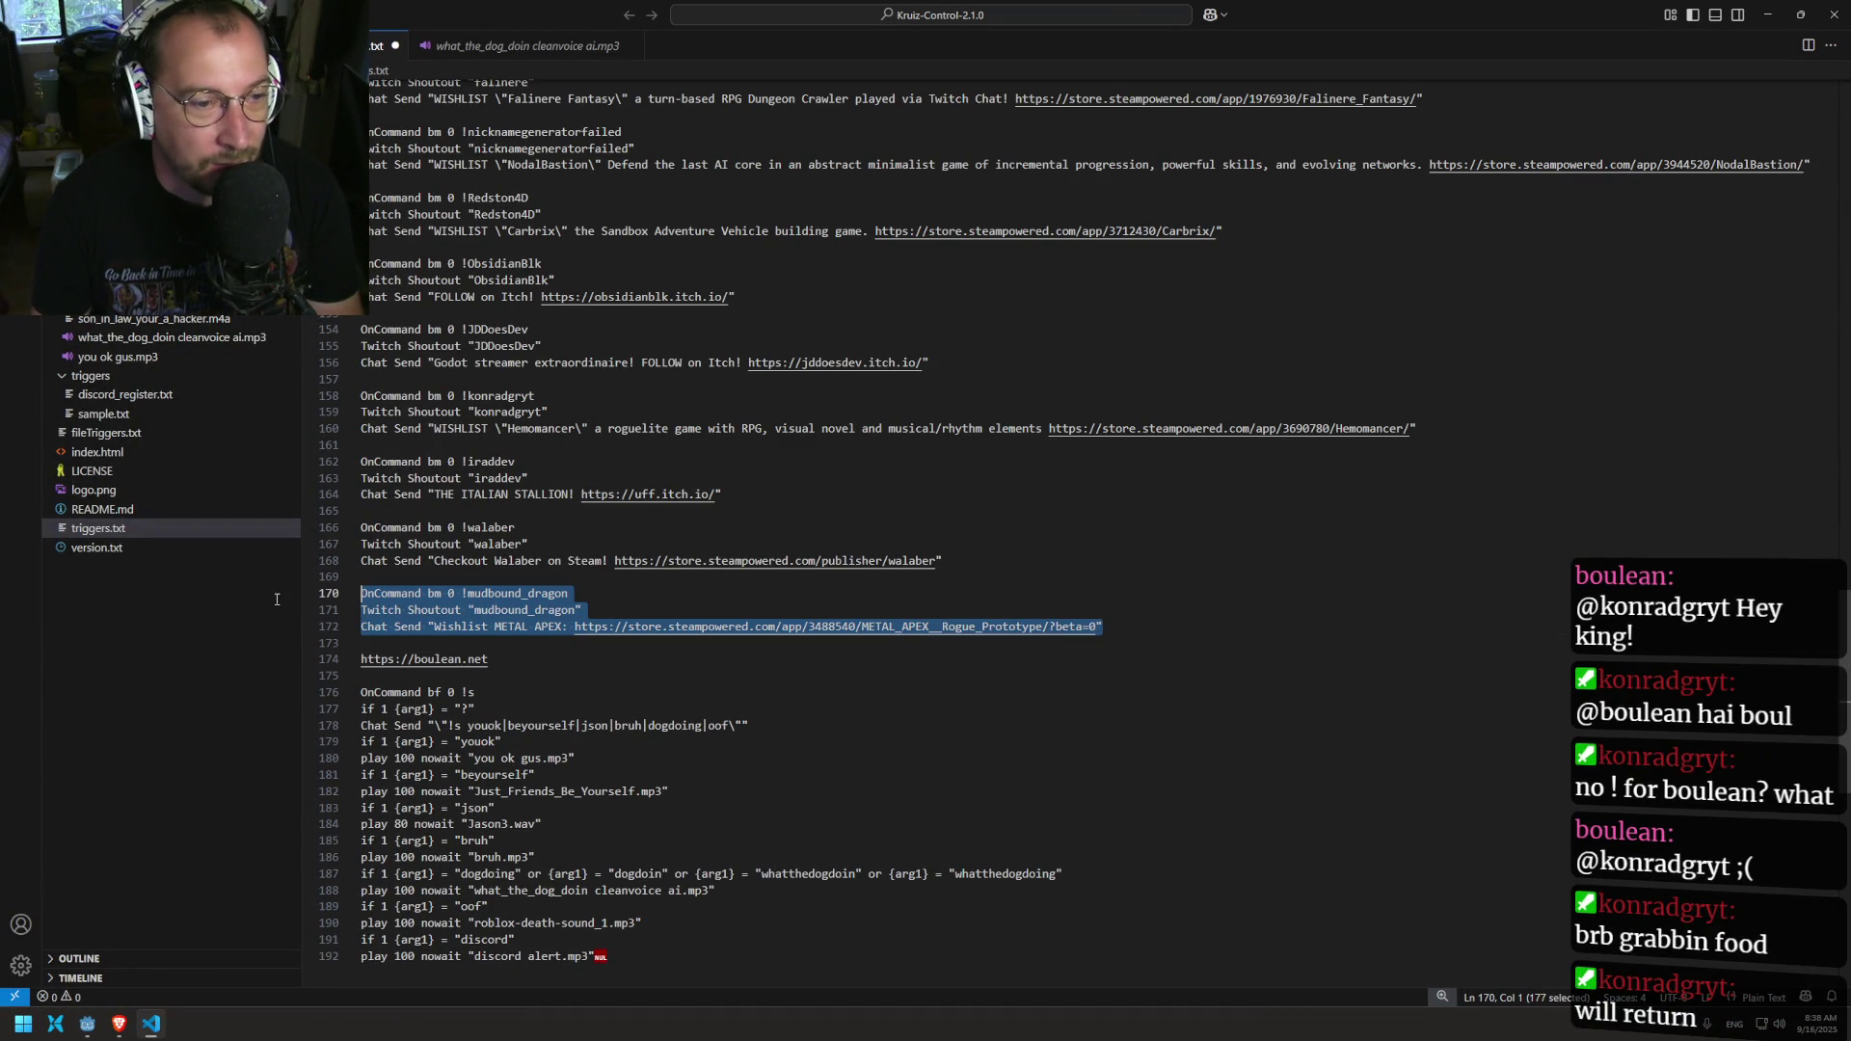
key("ctrl+c")
left_click(436, 644)
key("Return")
key("ctrl+v")
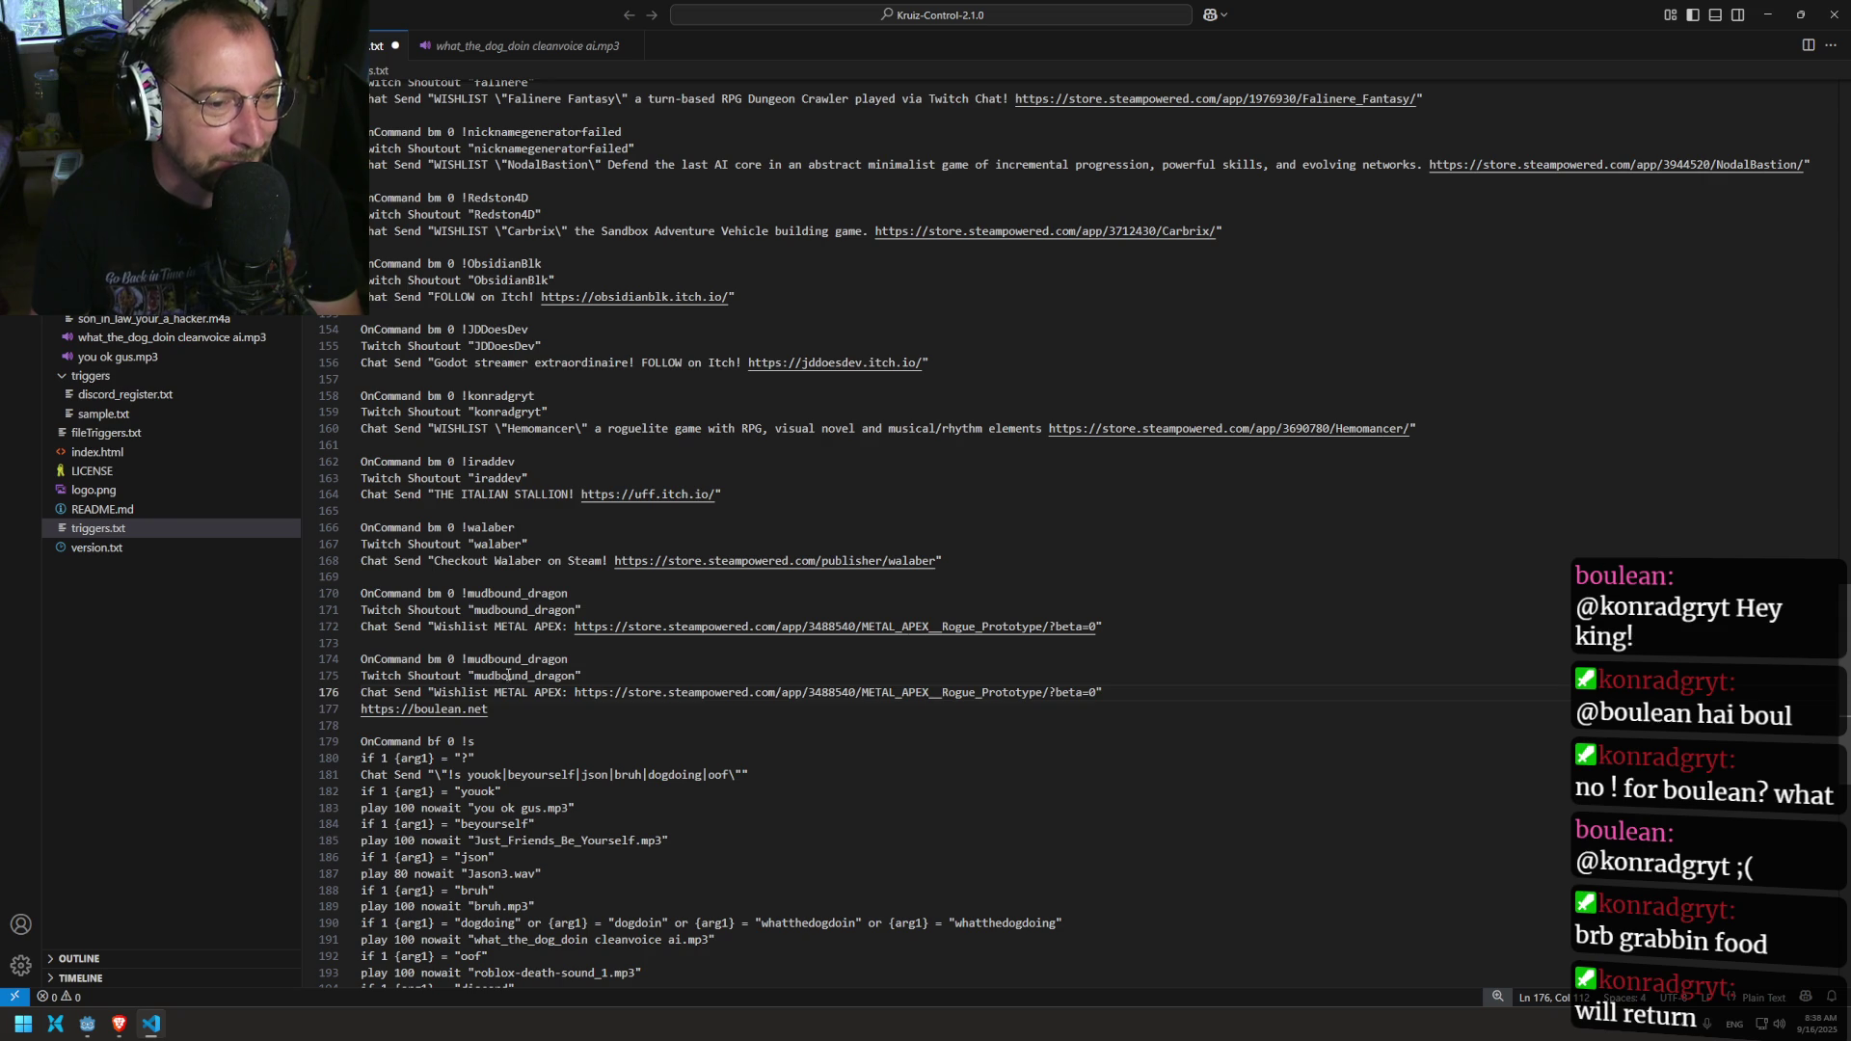
triple_click(673, 704)
key("Delete")
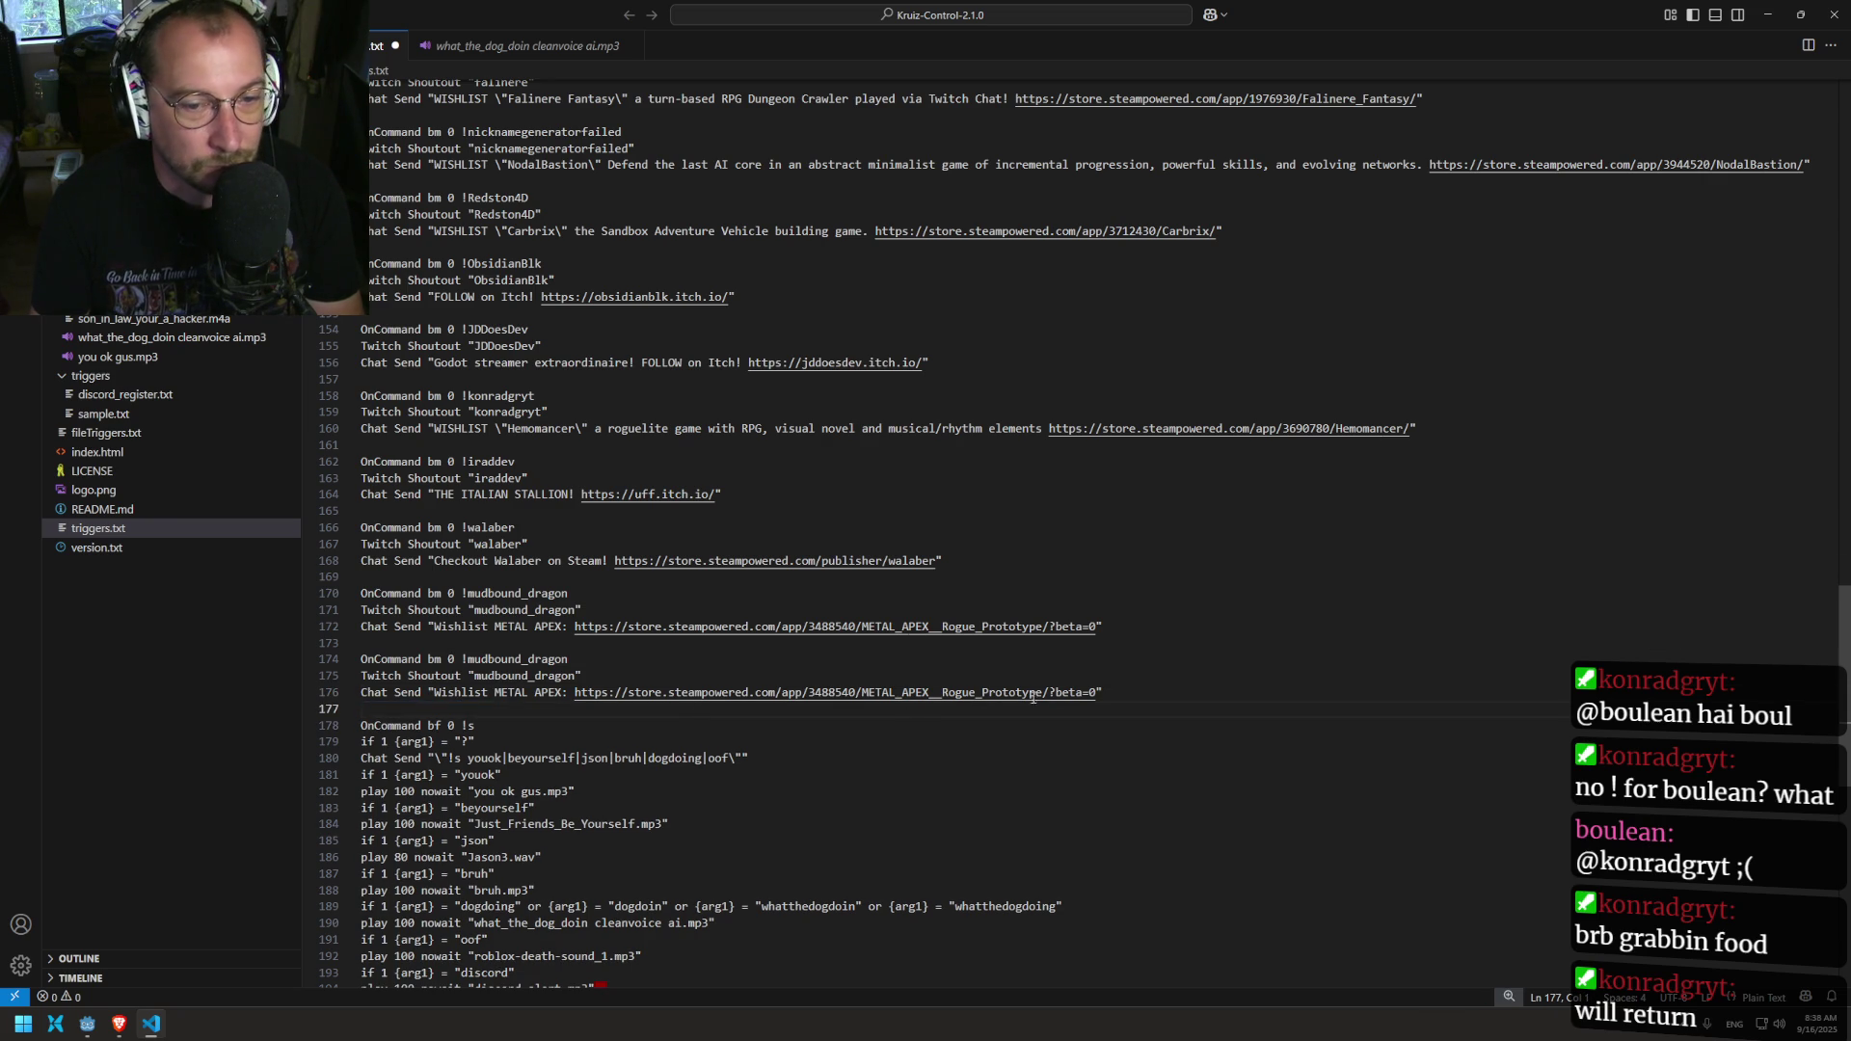
Step: Swap the store link for the website link and start the message with 'Boulean, the tastiest'
left_click_drag(1097, 693, 575, 692)
key("ctrl+v")
key("BackSpace")
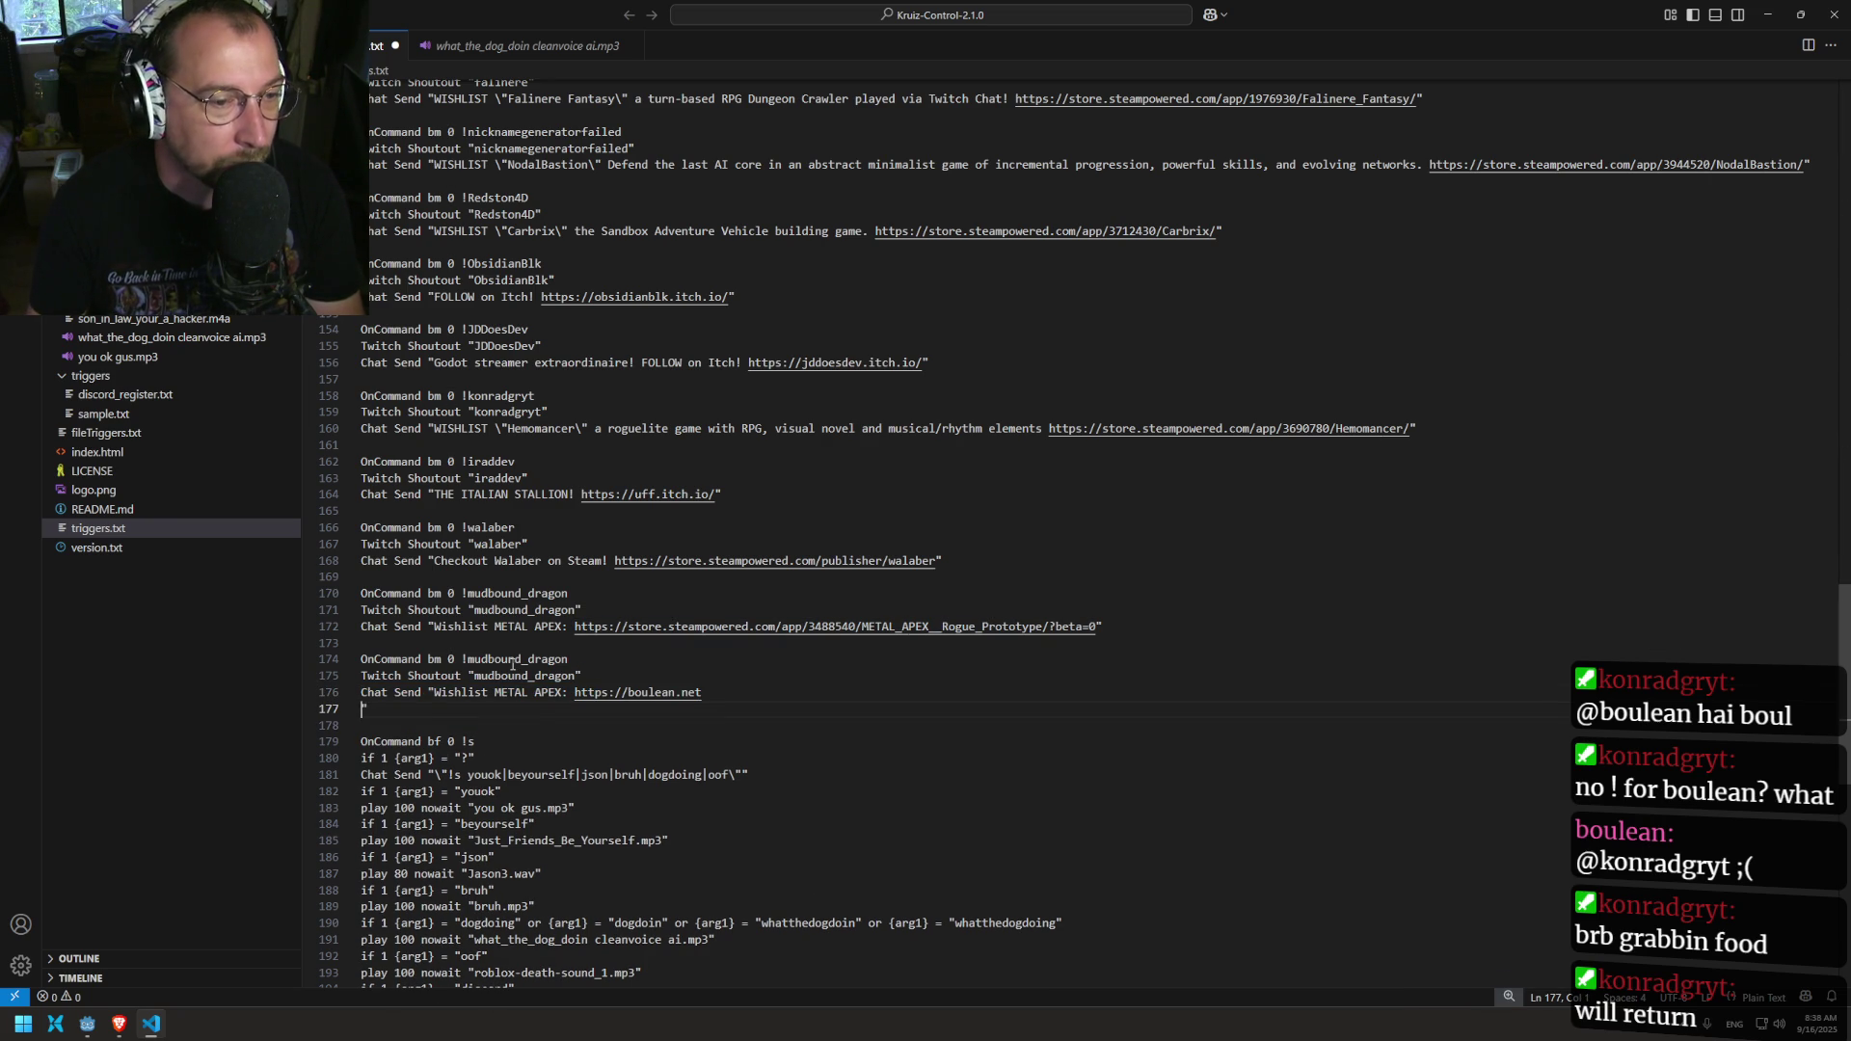
type("\"")
double_click(461, 692)
left_click_drag(561, 692, 440, 694)
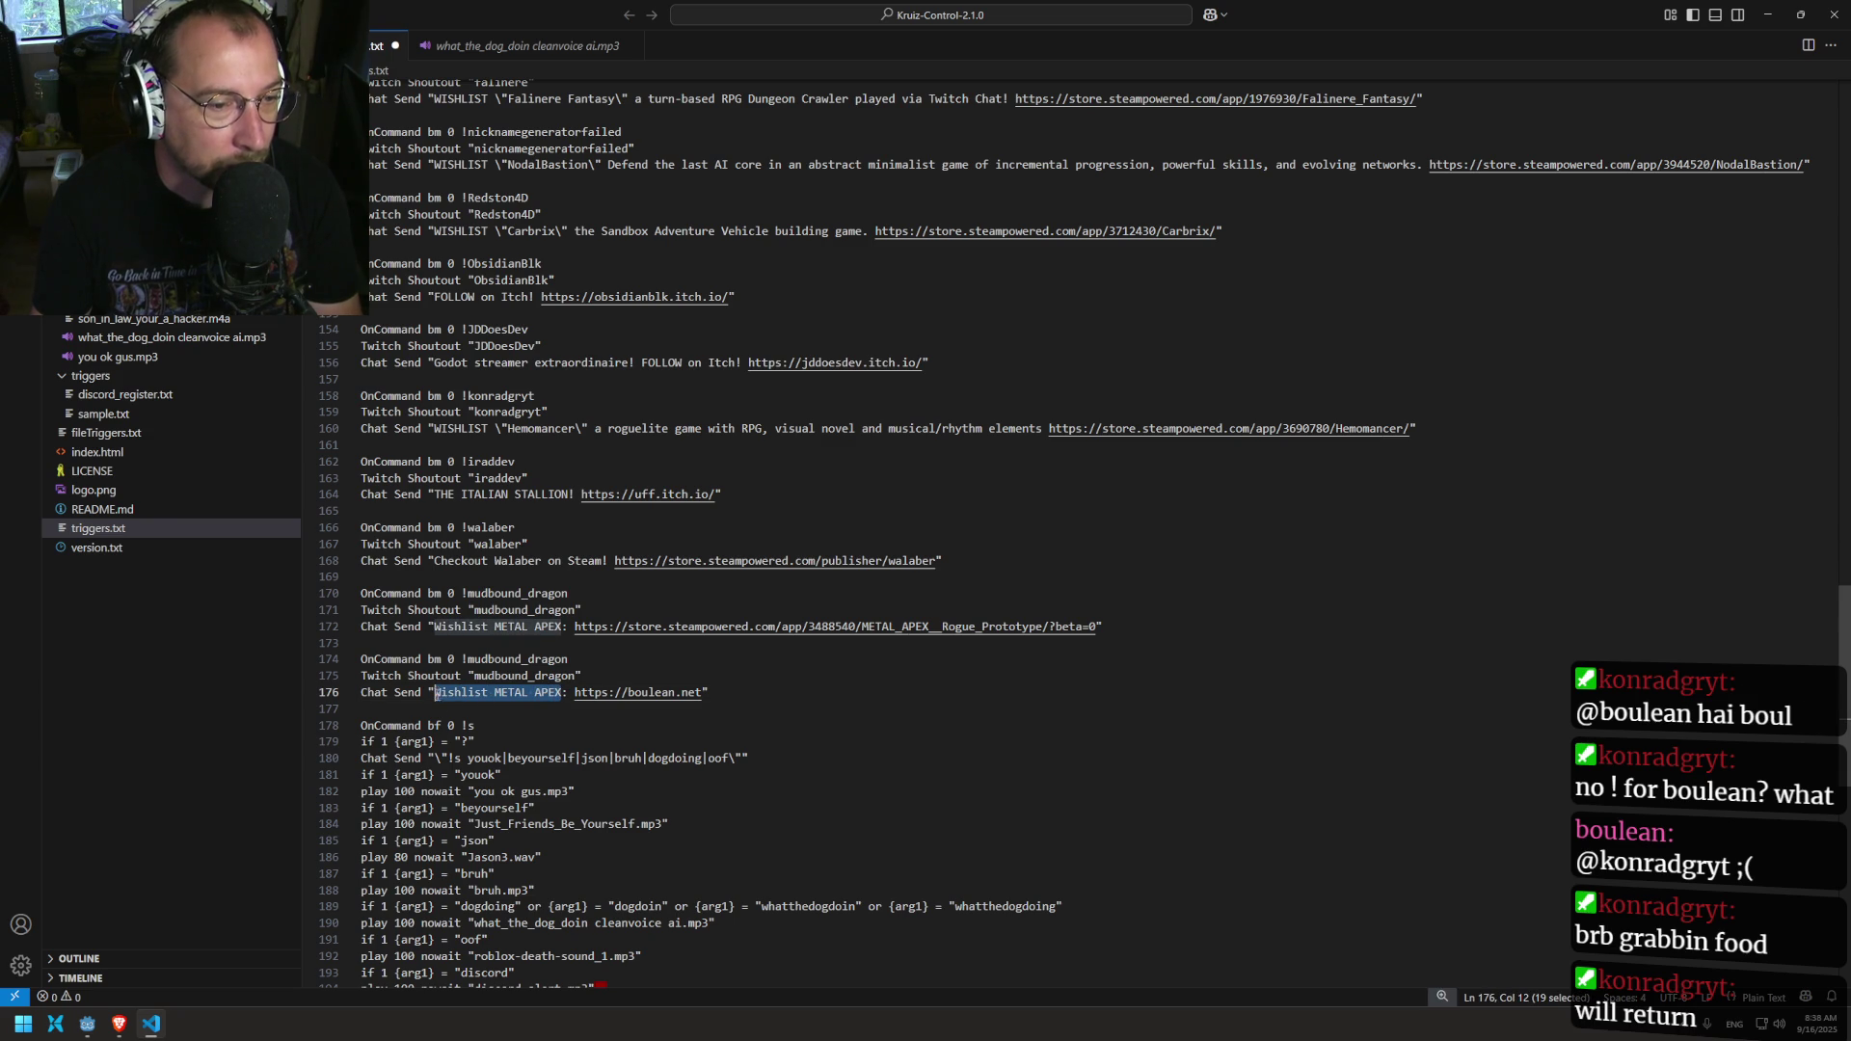
type("Boulean, the taste")
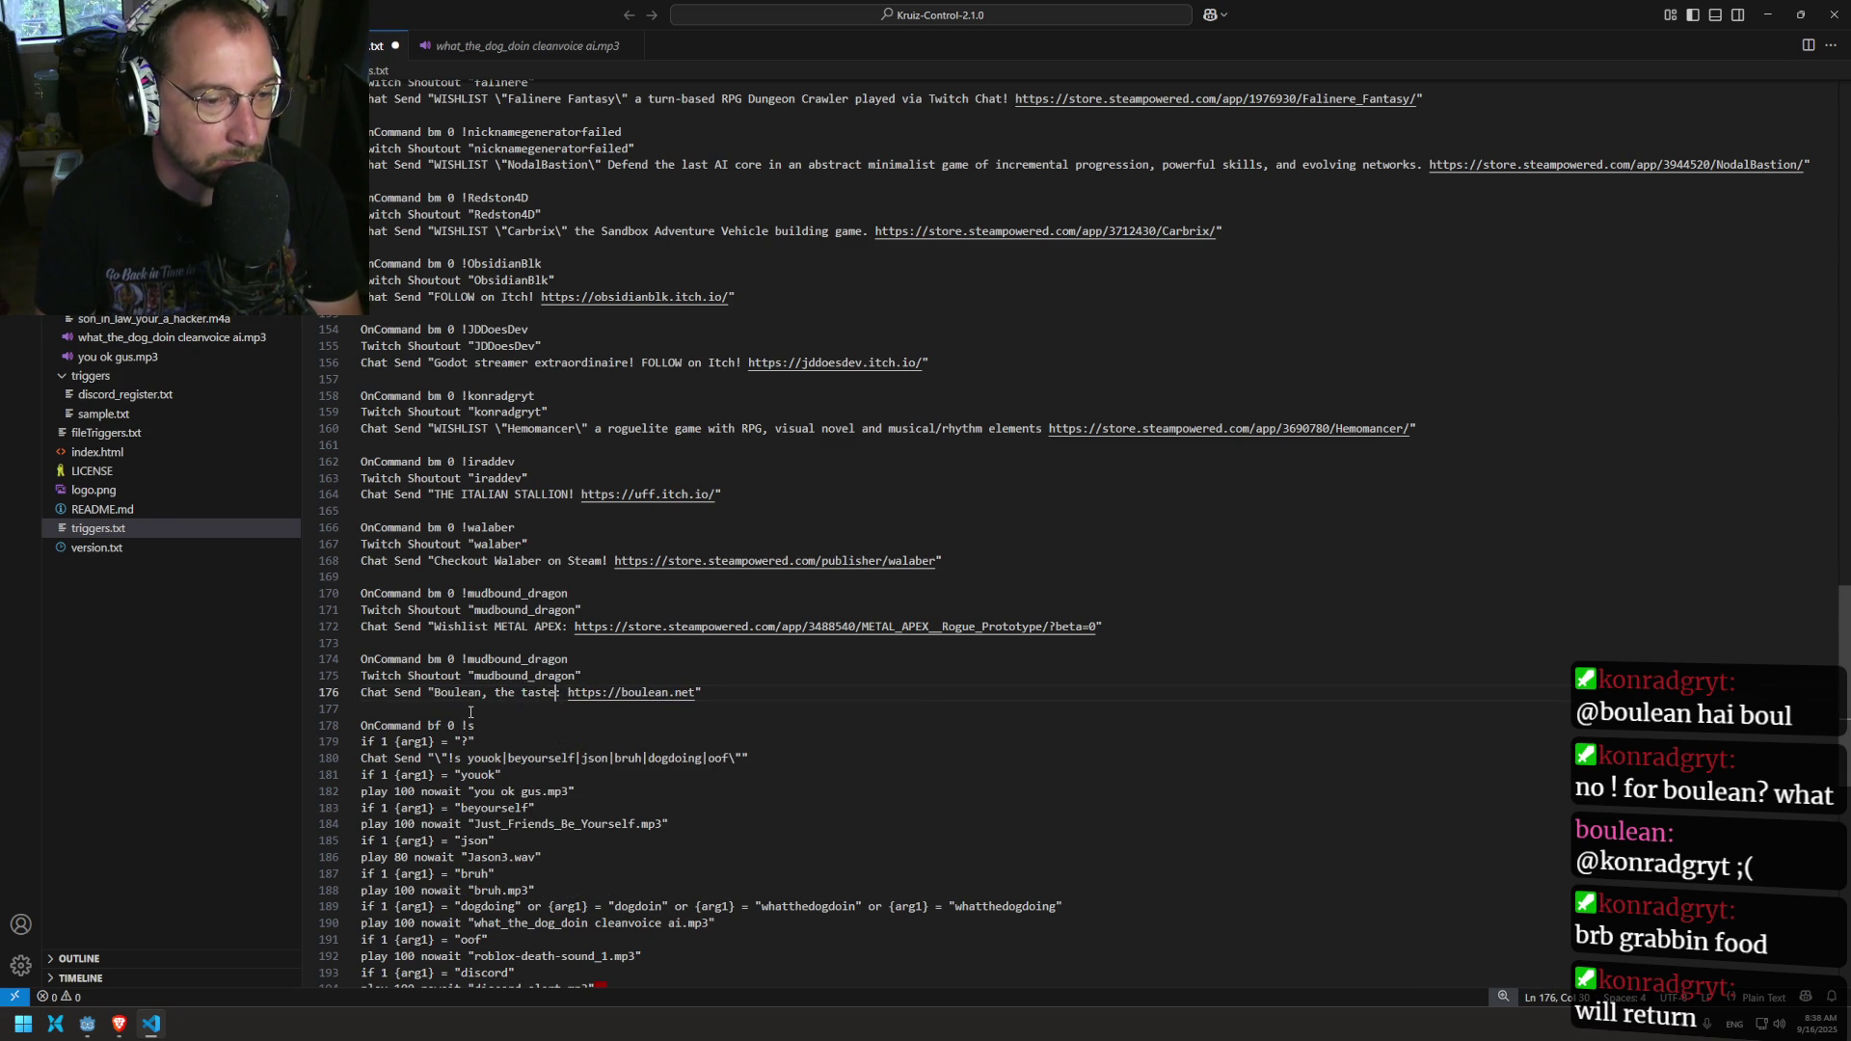
key("BackSpace")
type("y")
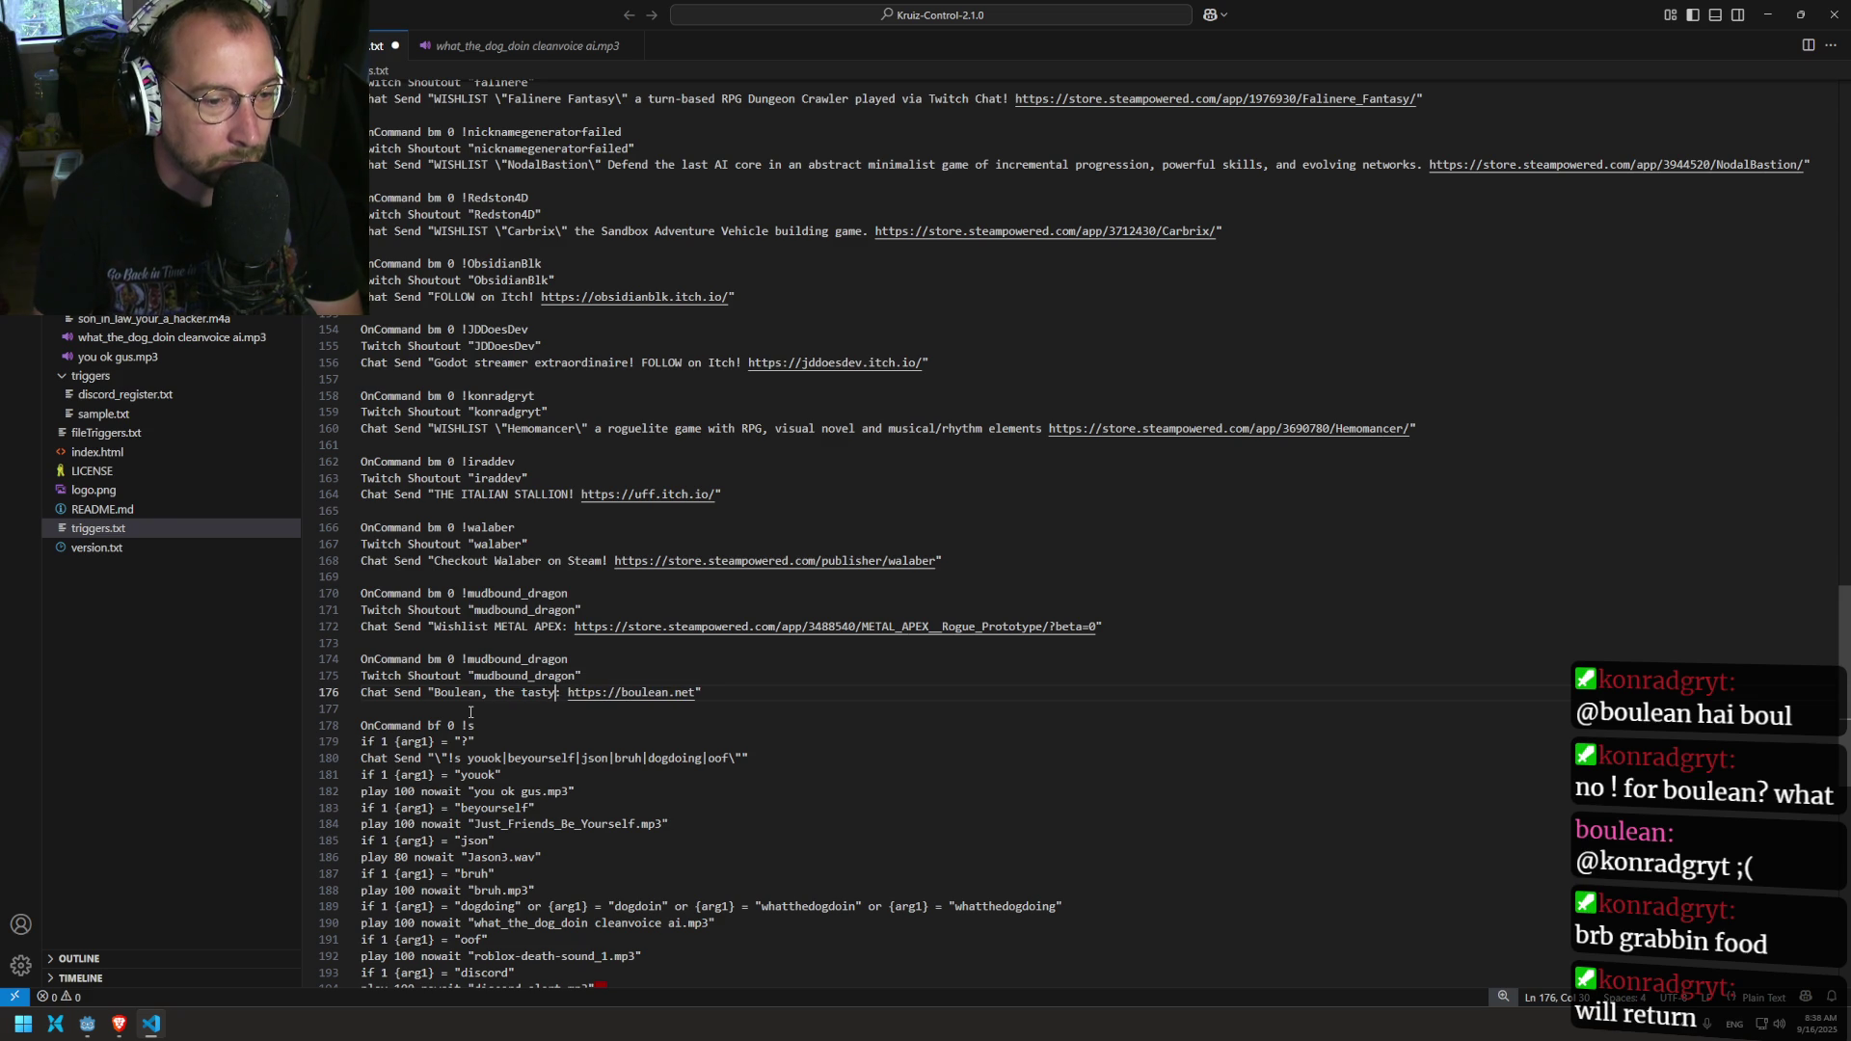
key("BackSpace")
type("i")
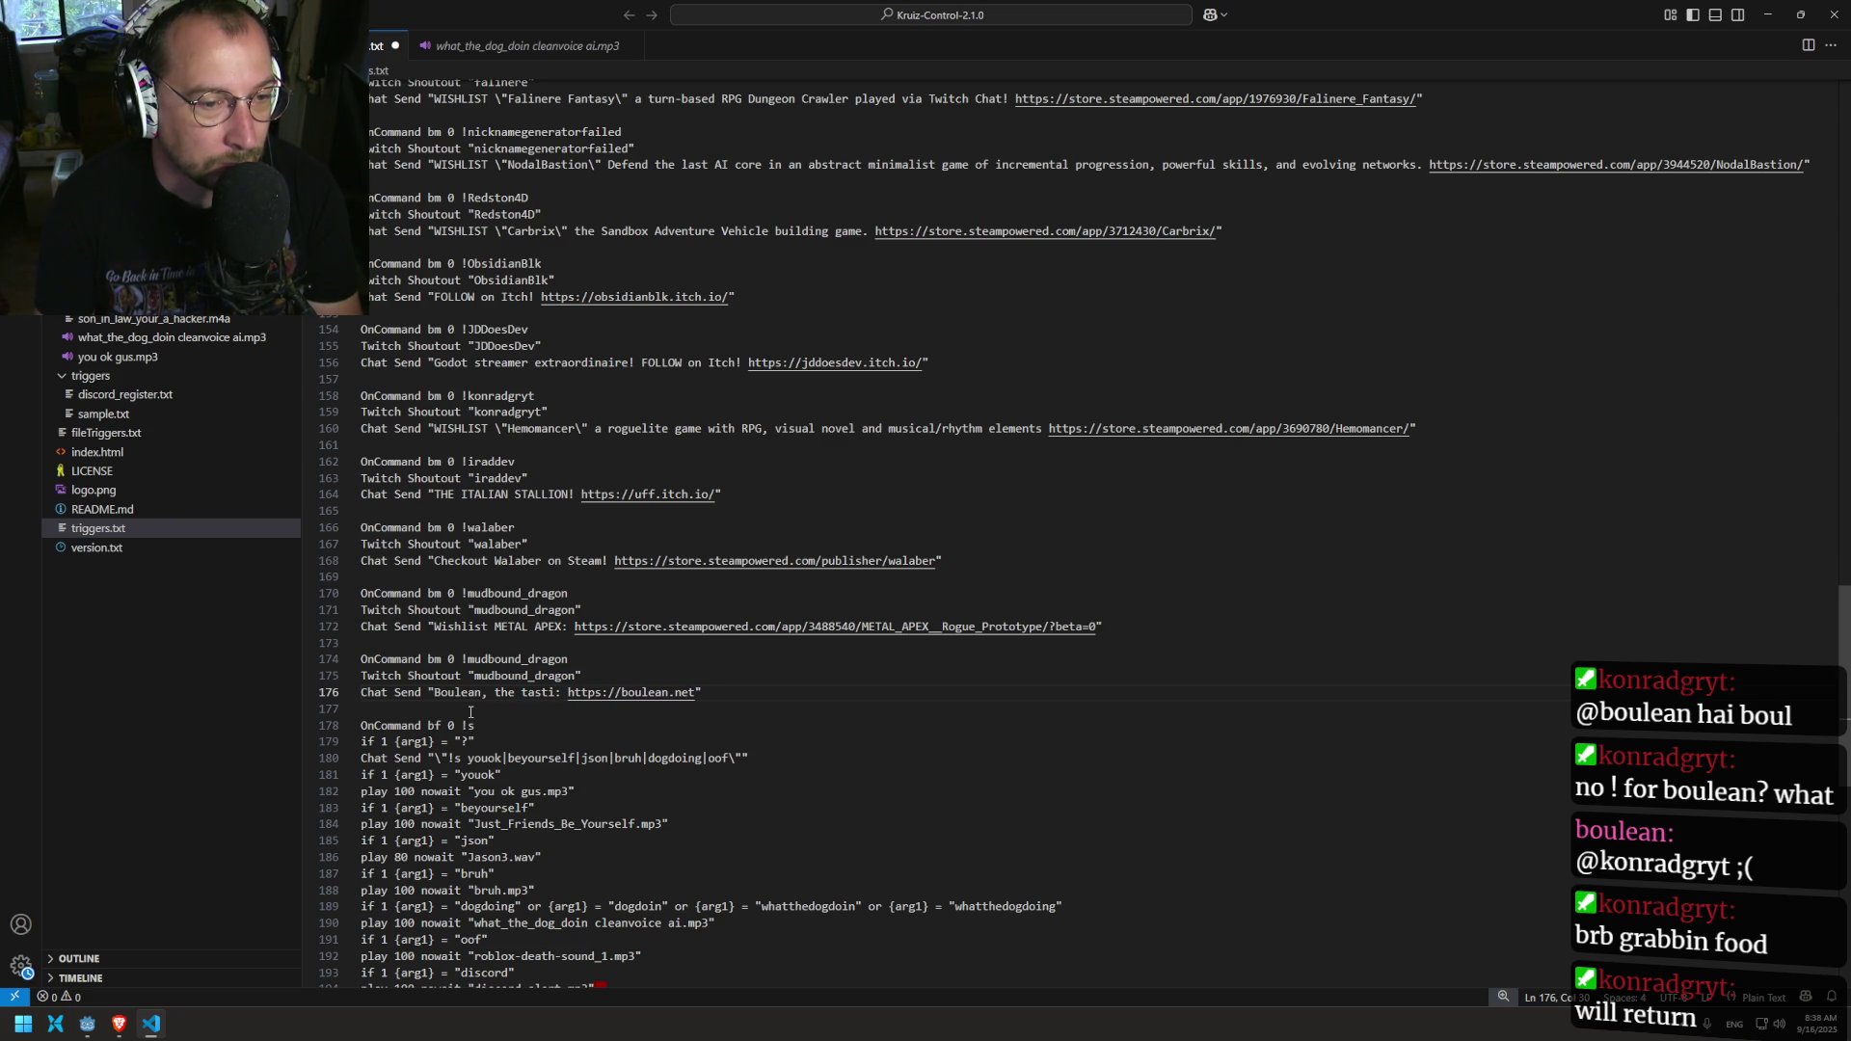
type("est")
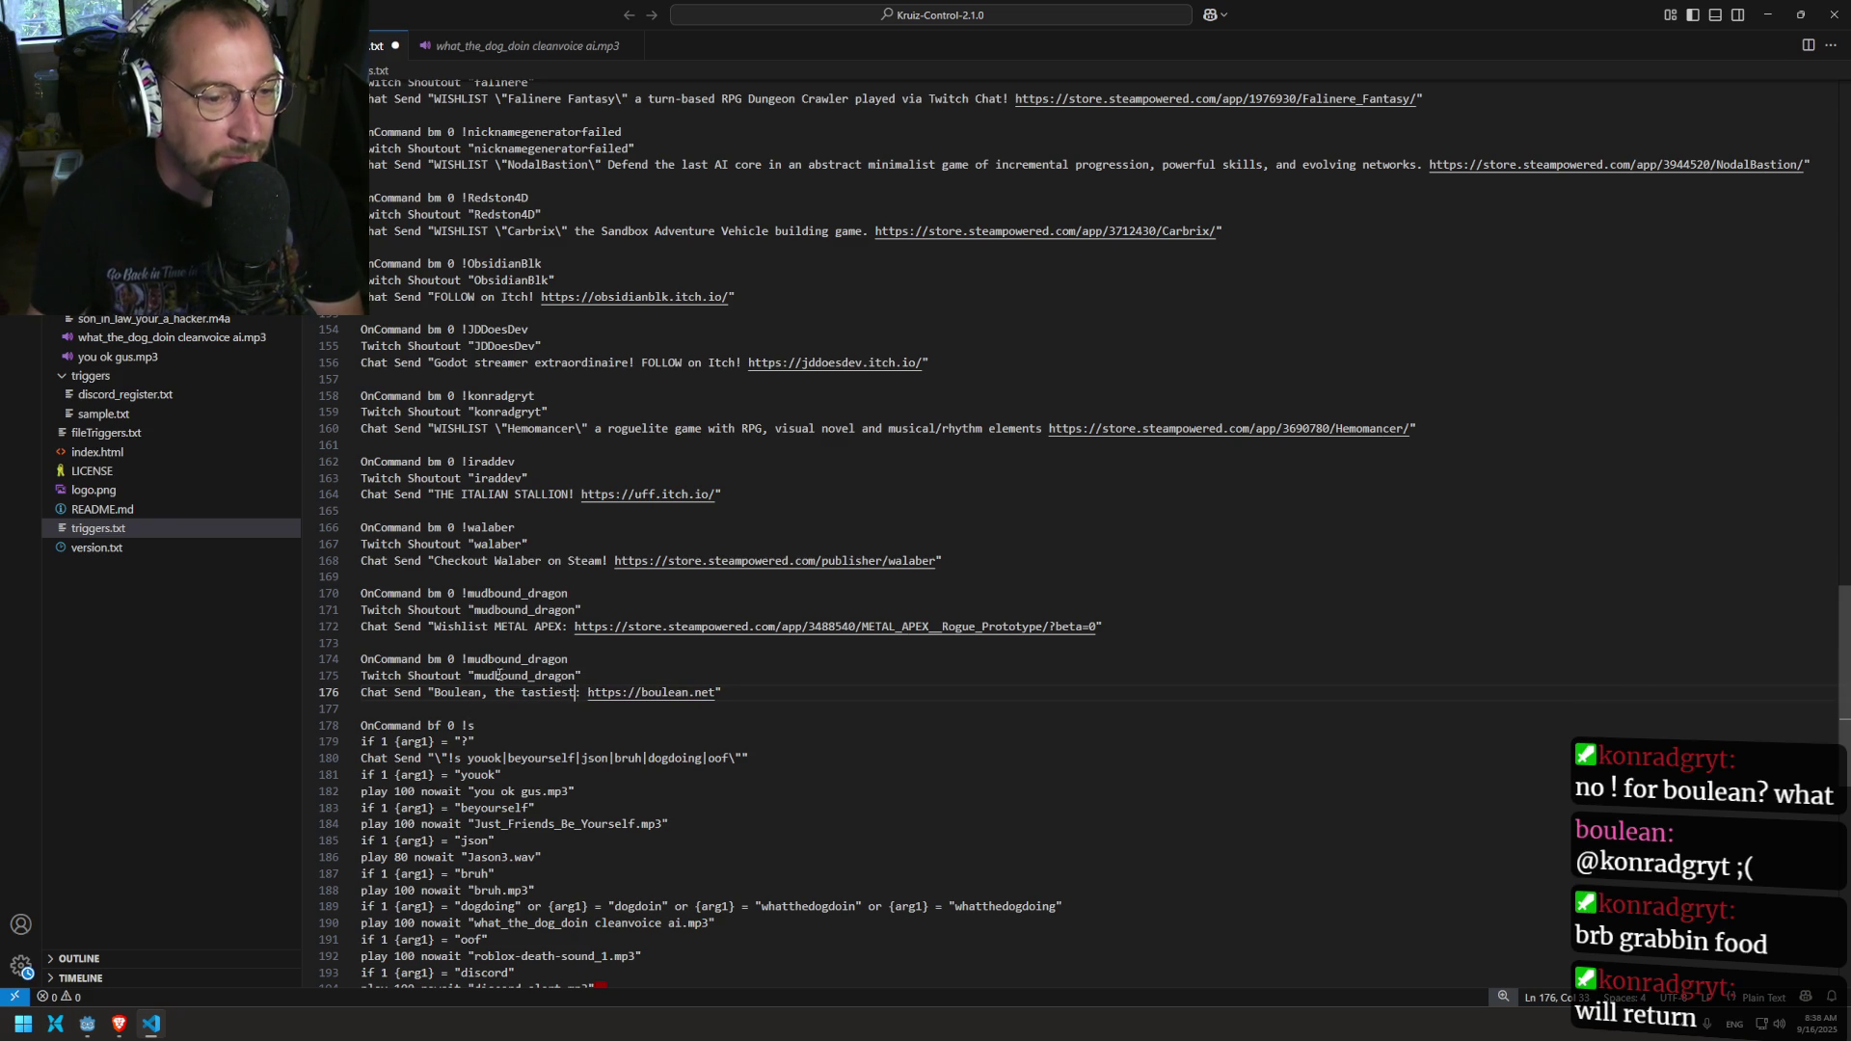
Step: Finish the message so it reads 'Boulean, the tastiest dev'
left_click(532, 679)
left_click(534, 712)
double_click(546, 694)
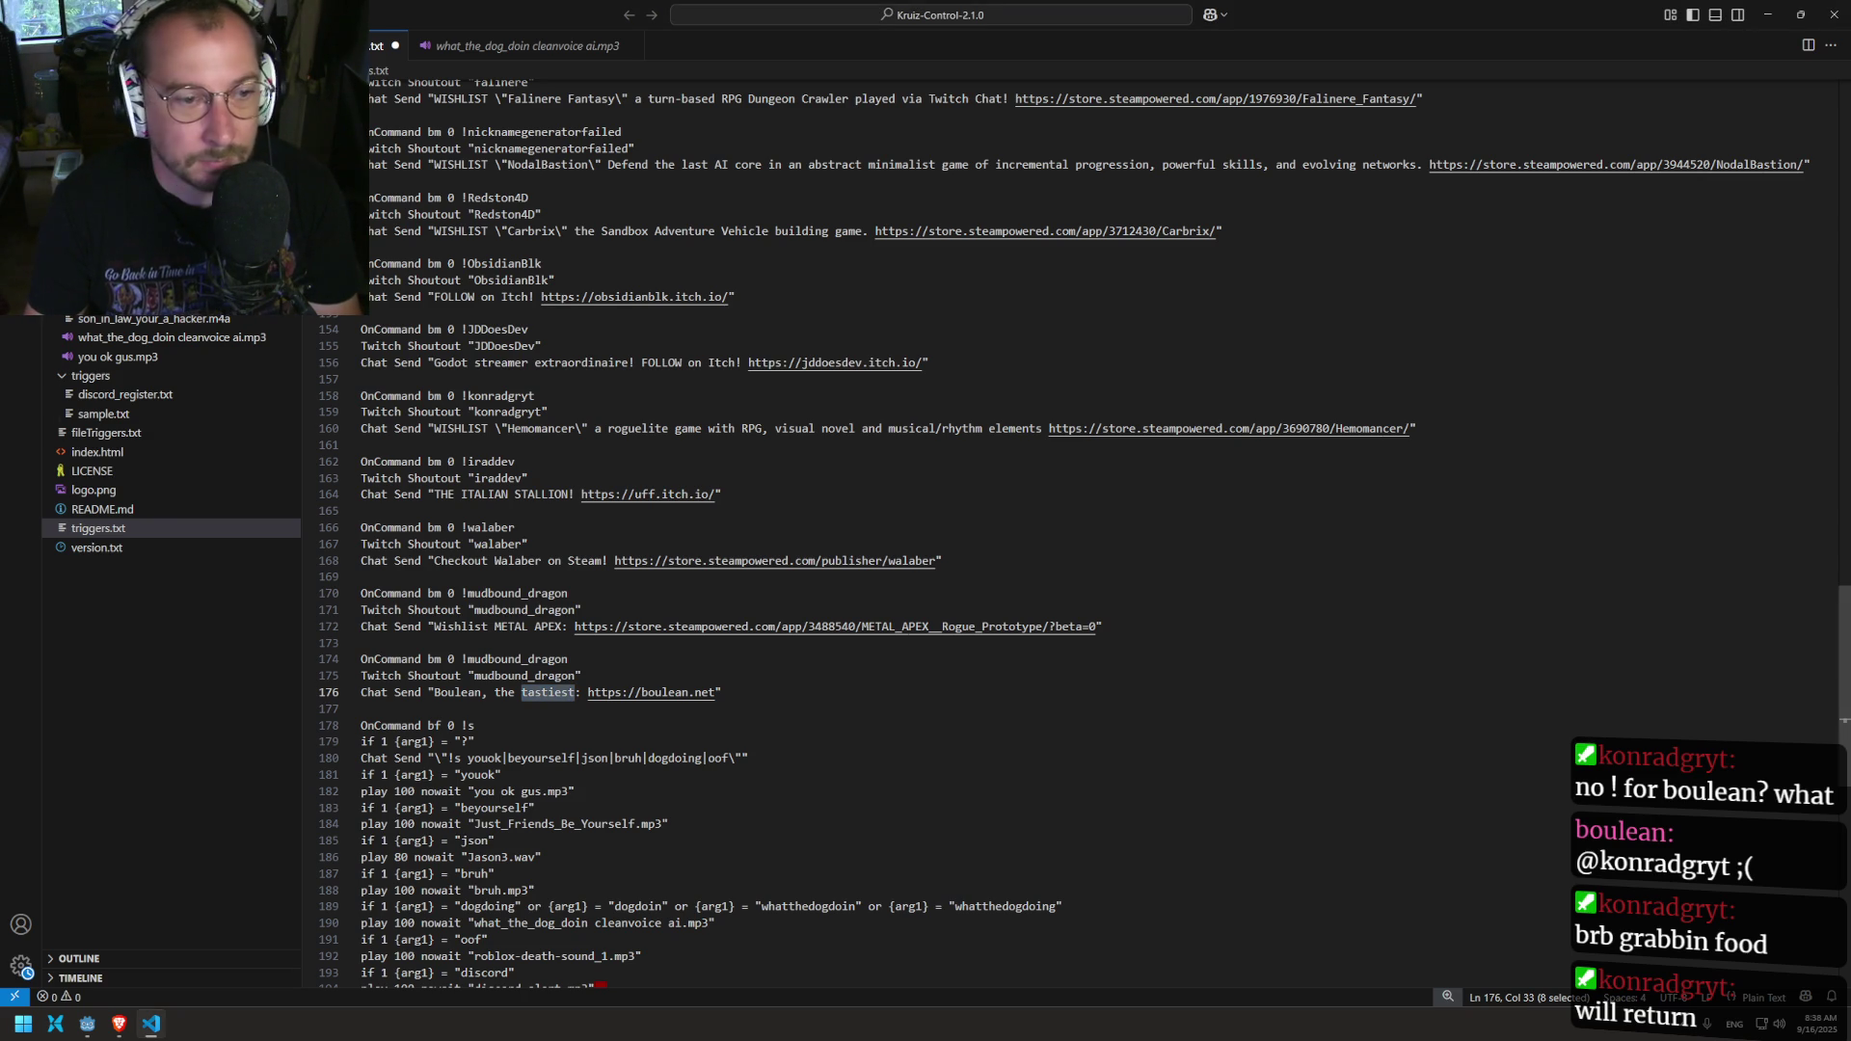
left_click(579, 705)
left_click(578, 693)
key("BackSpace")
type("steea")
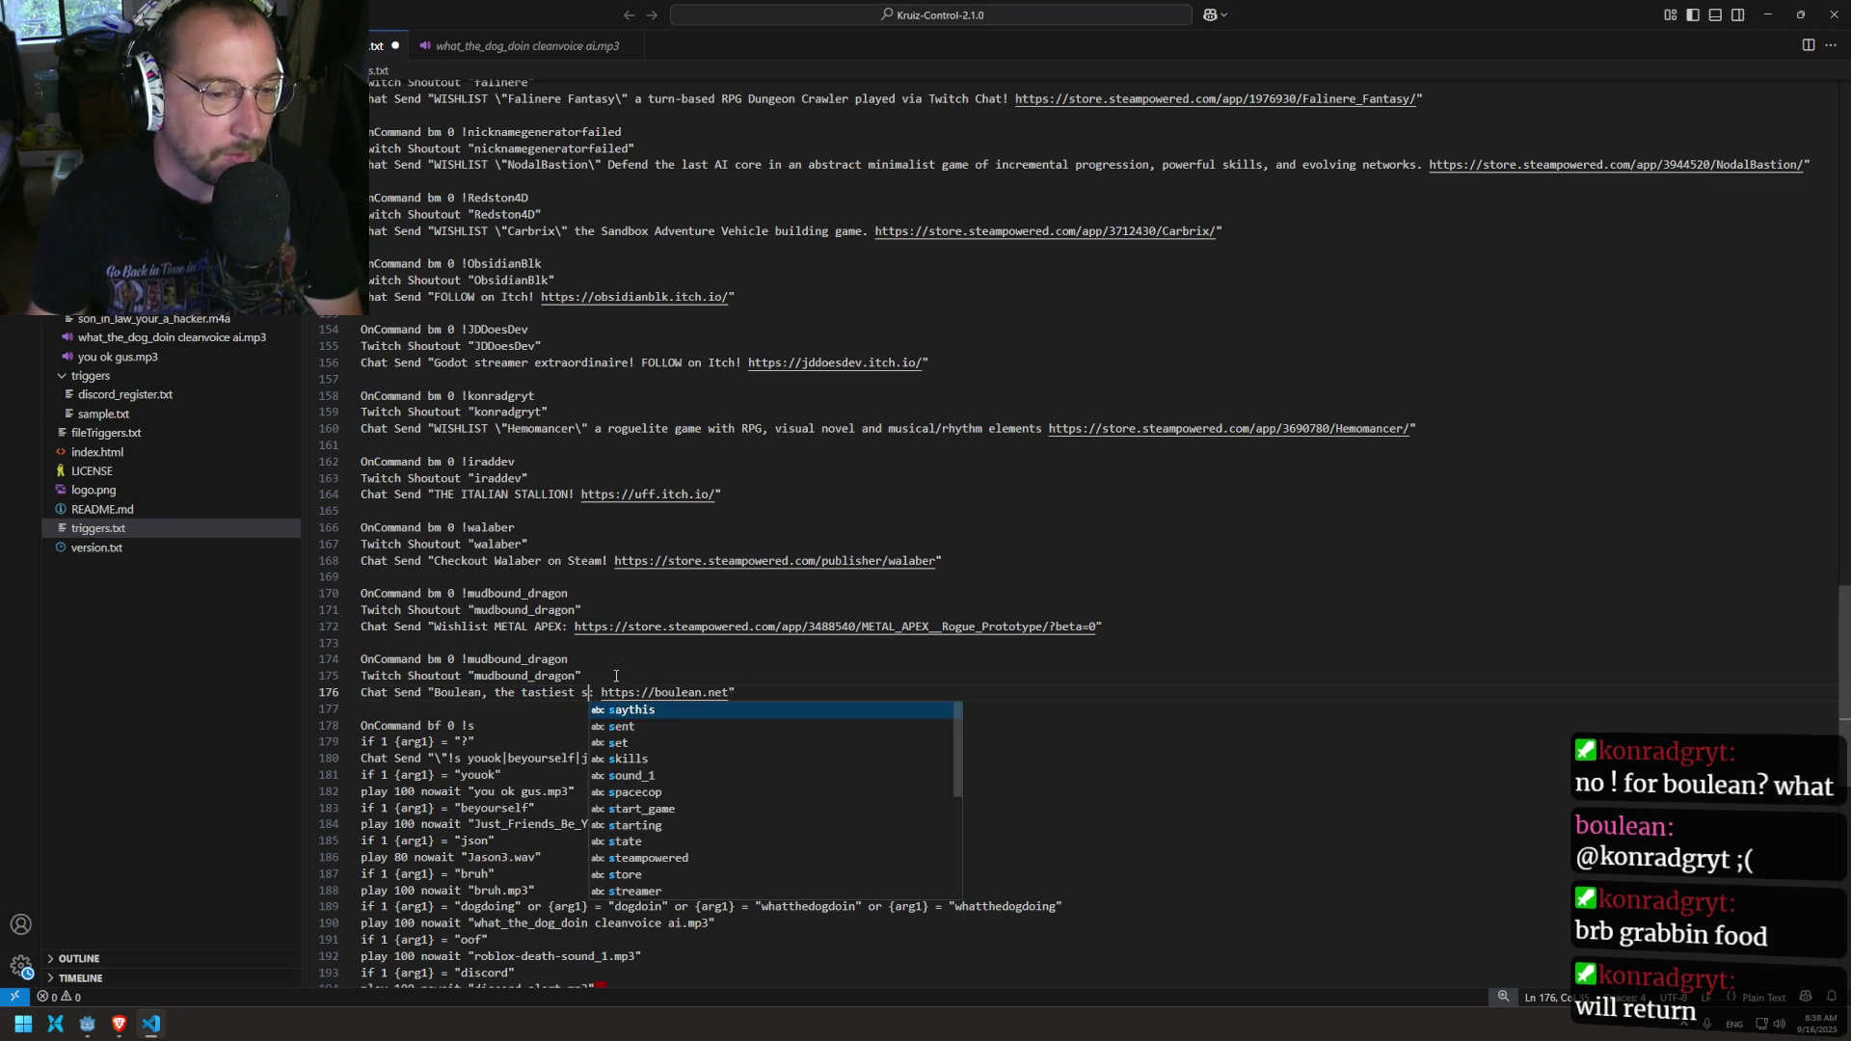
key("ctrl+z")
key("ctrl+z")
type("dev")
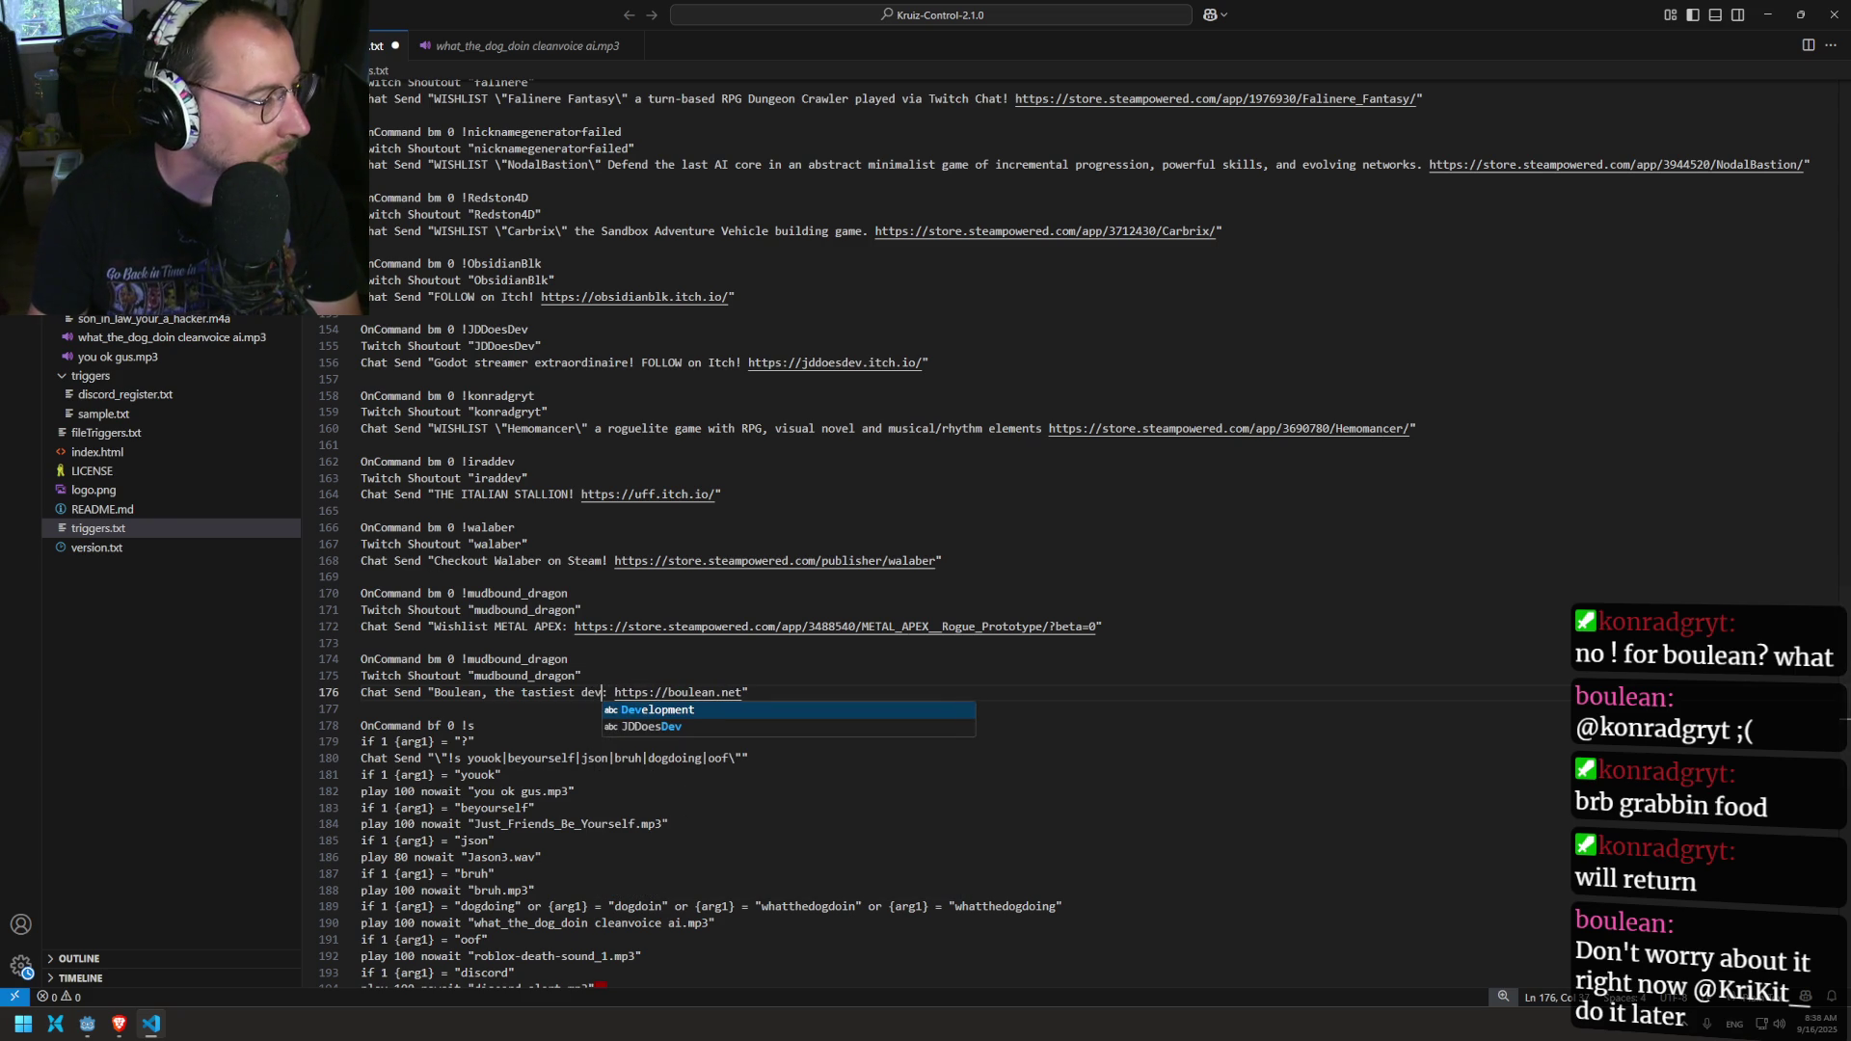
key("Escape")
type(":")
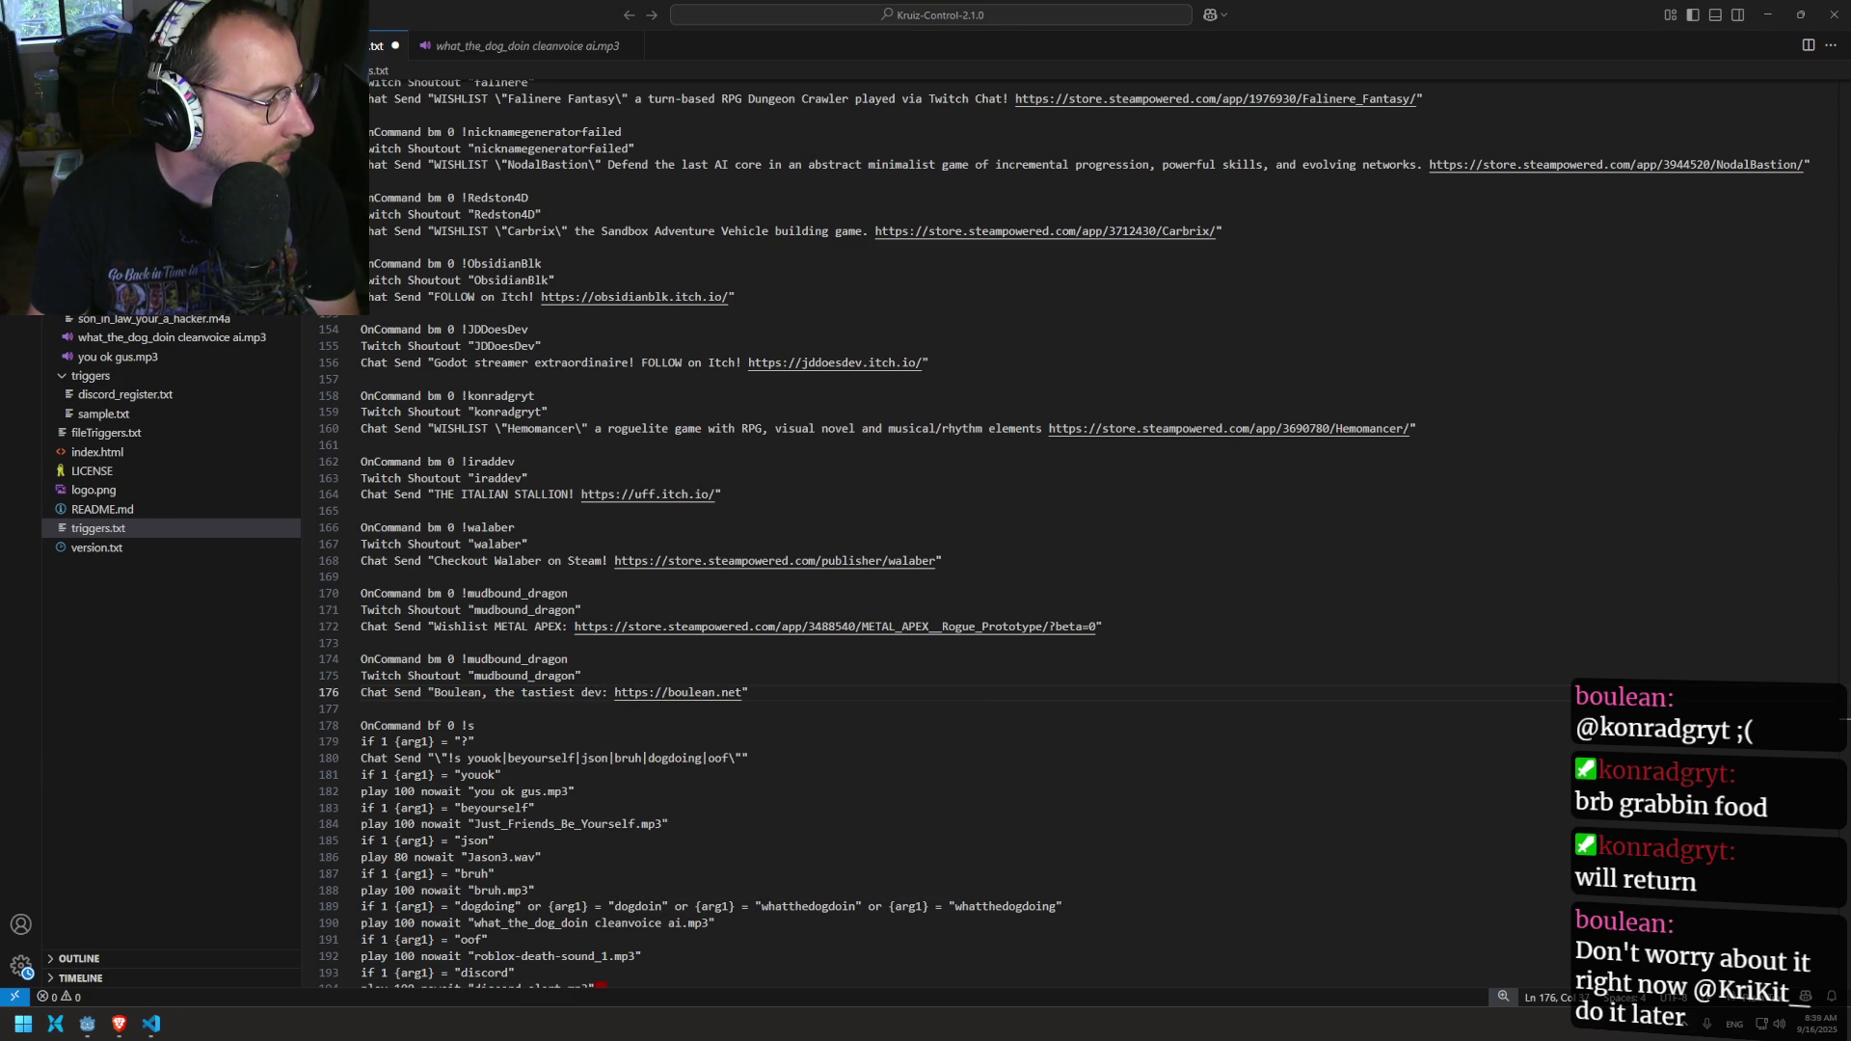
Step: Replace mudbound_dragon with boulean in the command and shoutout lines, then return to Godot
left_click_drag(498, 660, 491, 649)
type("boulean")
key("ctrl+z")
double_click(492, 661)
type("boulean")
left_click(493, 674)
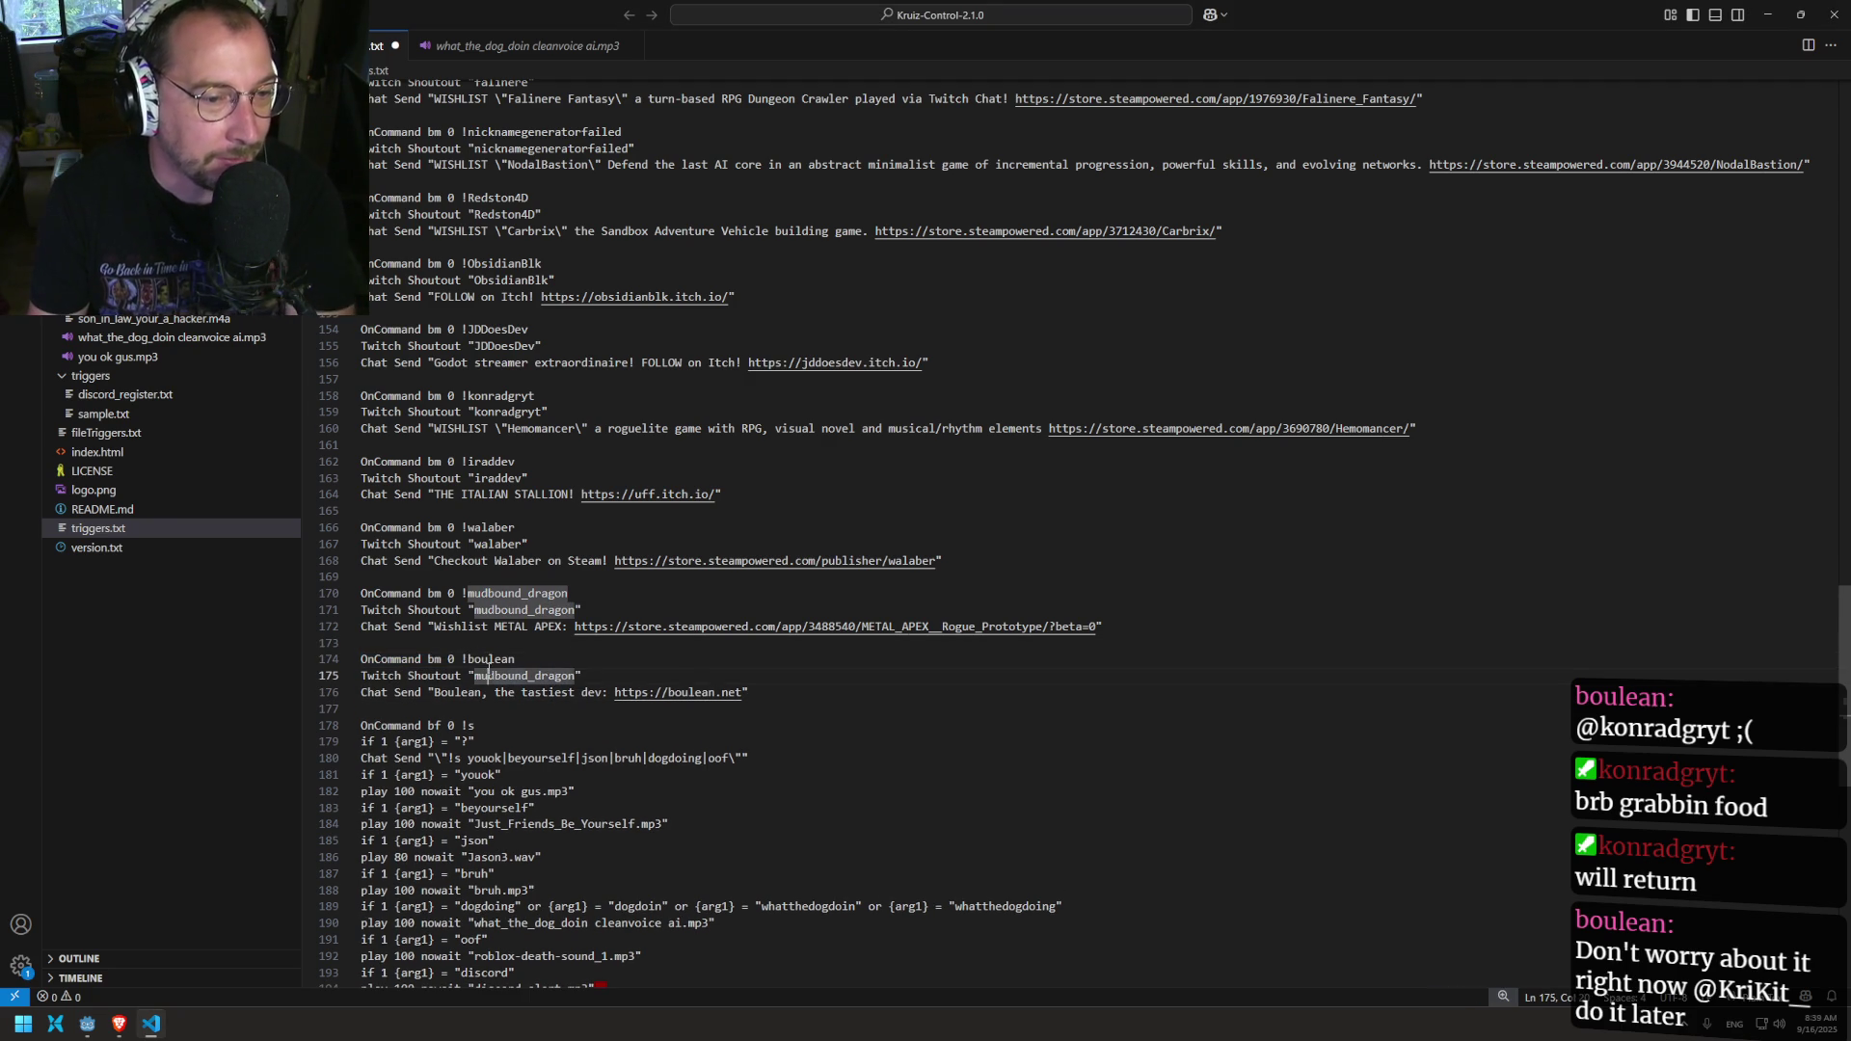
key("Up")
key("ctrl+Left")
key("BackSpace")
key("ctrl+shift+Right")
key("ctrl+c")
double_click(502, 675)
key("ctrl+v")
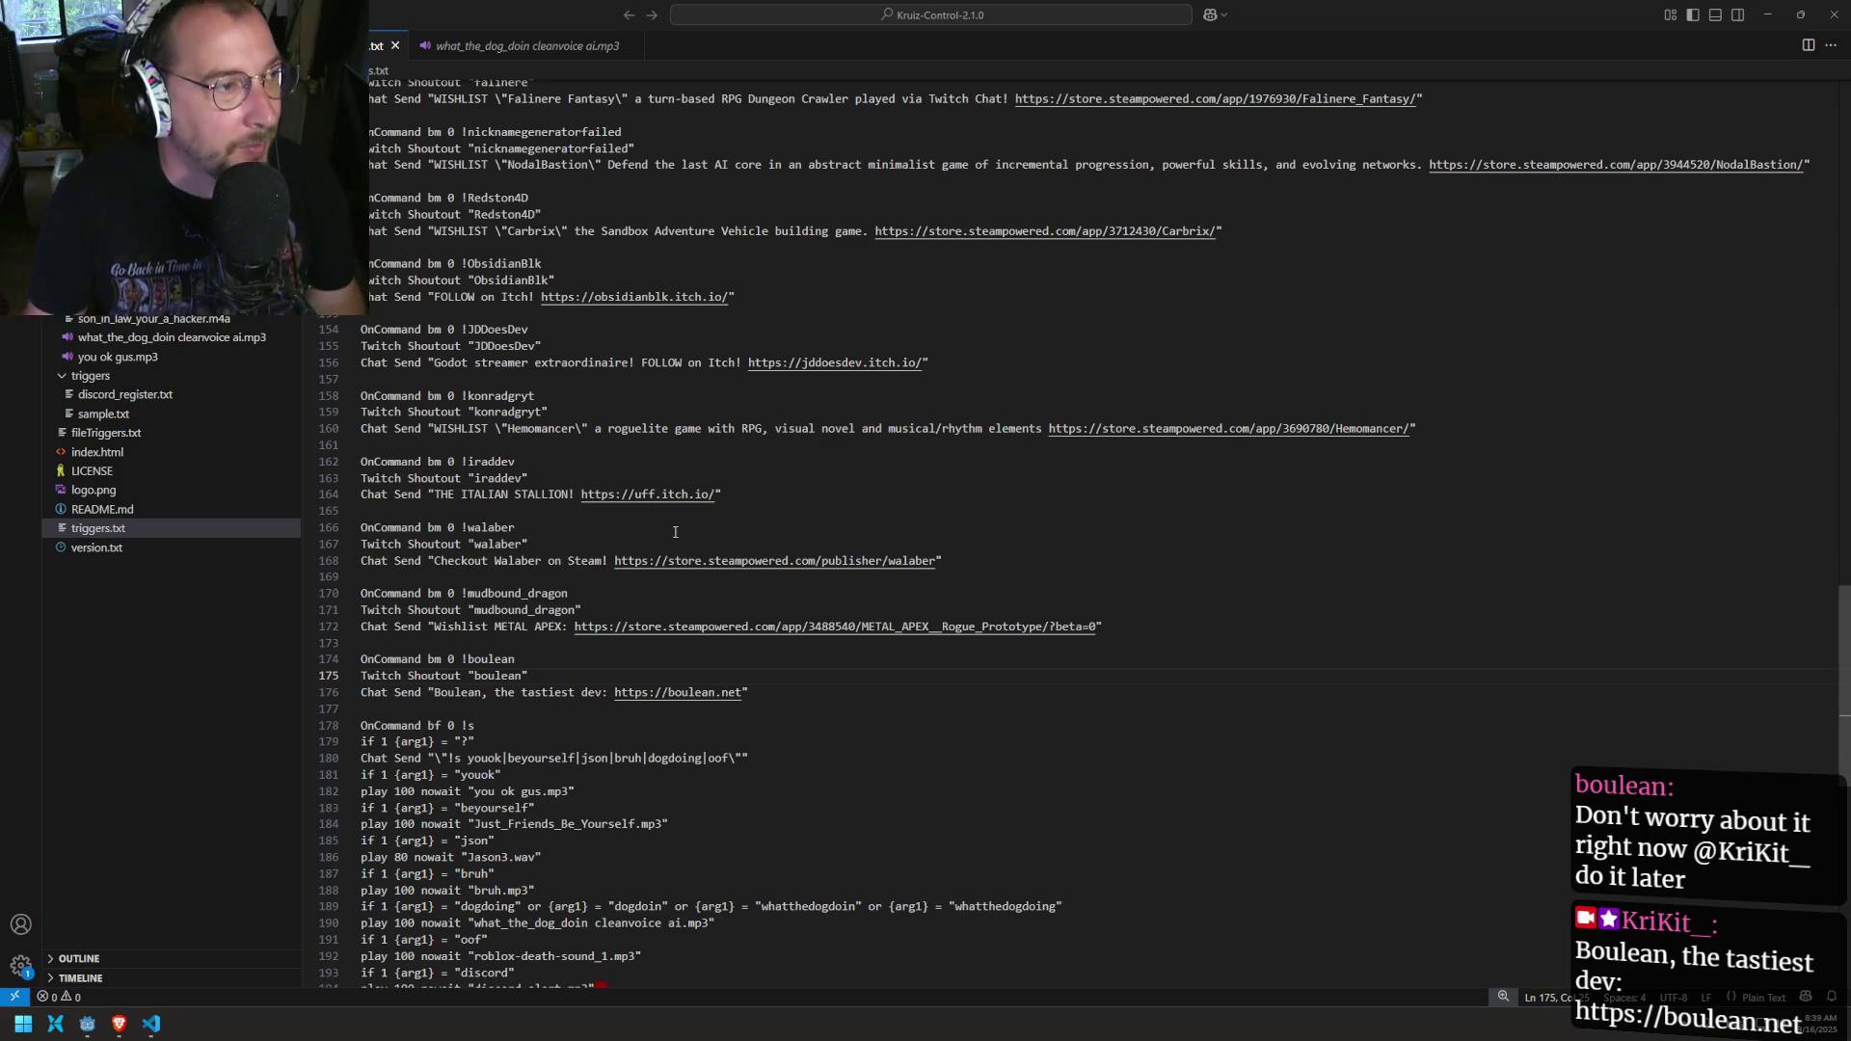
key("alt+Tab")
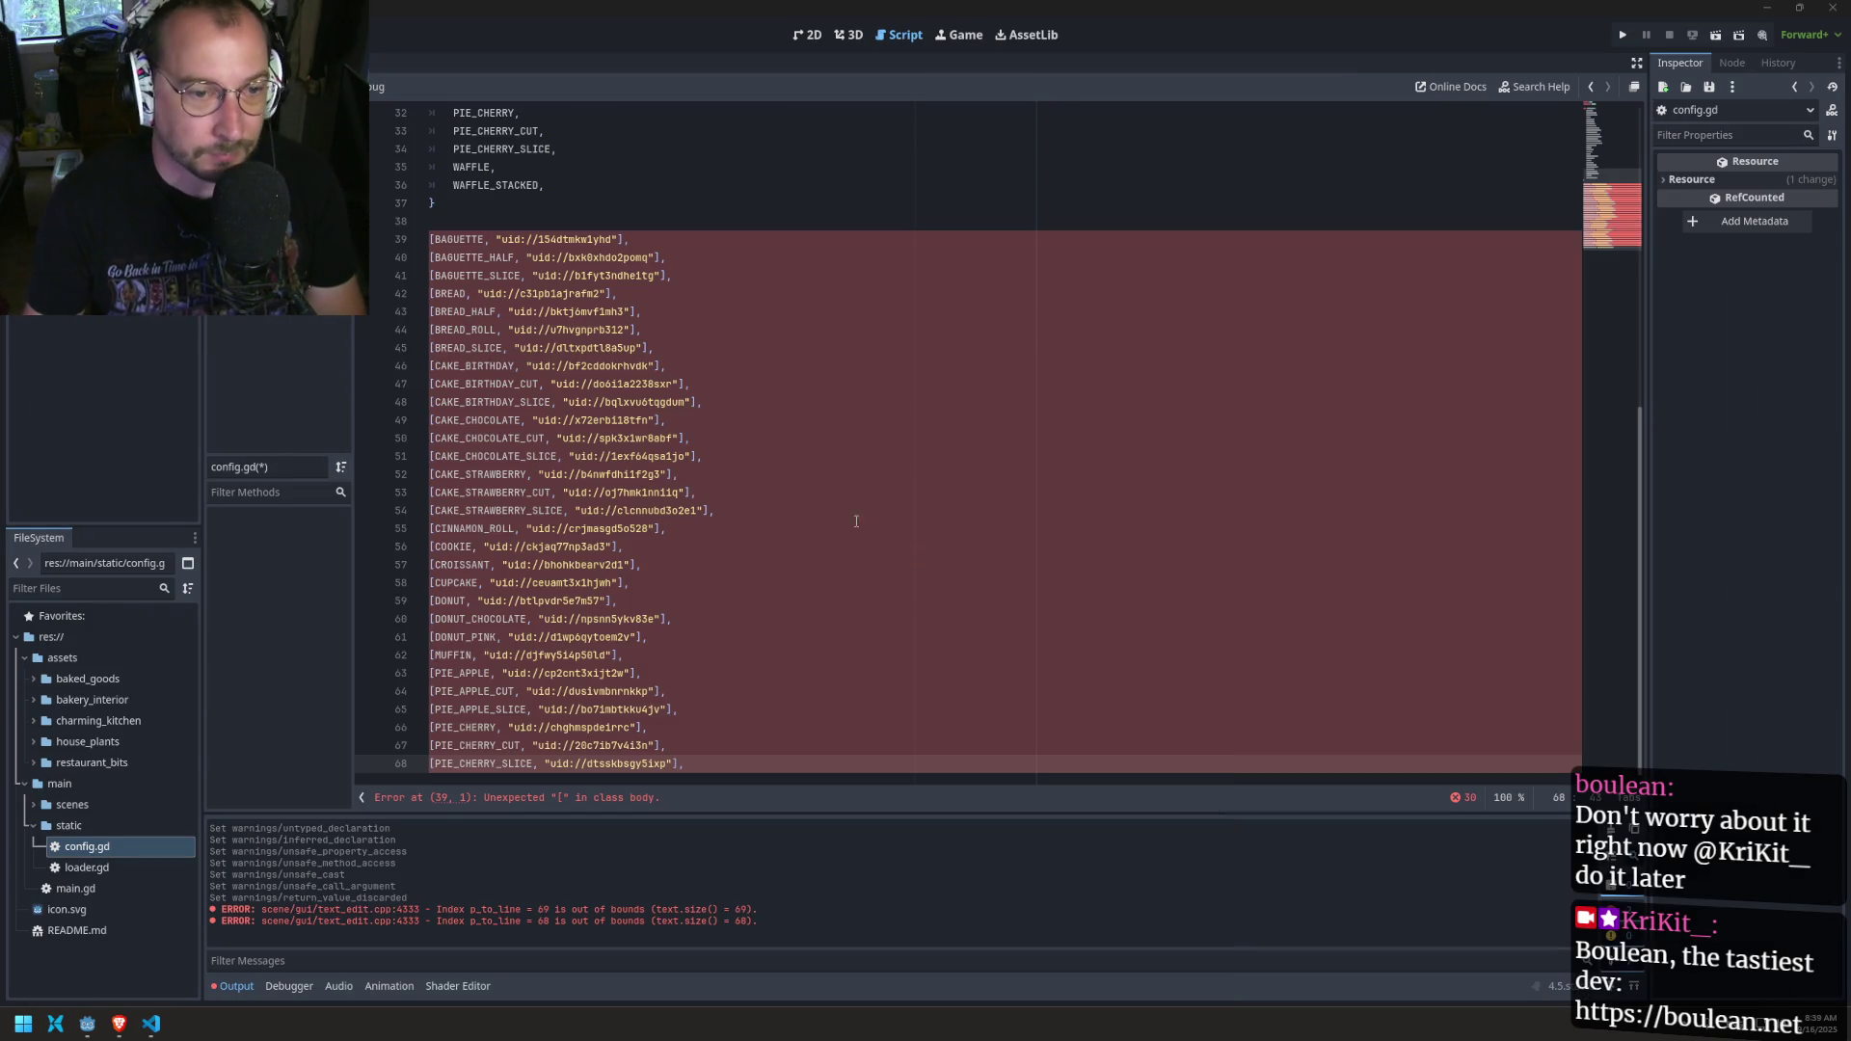
Step: Switch to main.gd and select its static resources_to_load declaration on lines 7–9
scroll(878, 460, "up", 10)
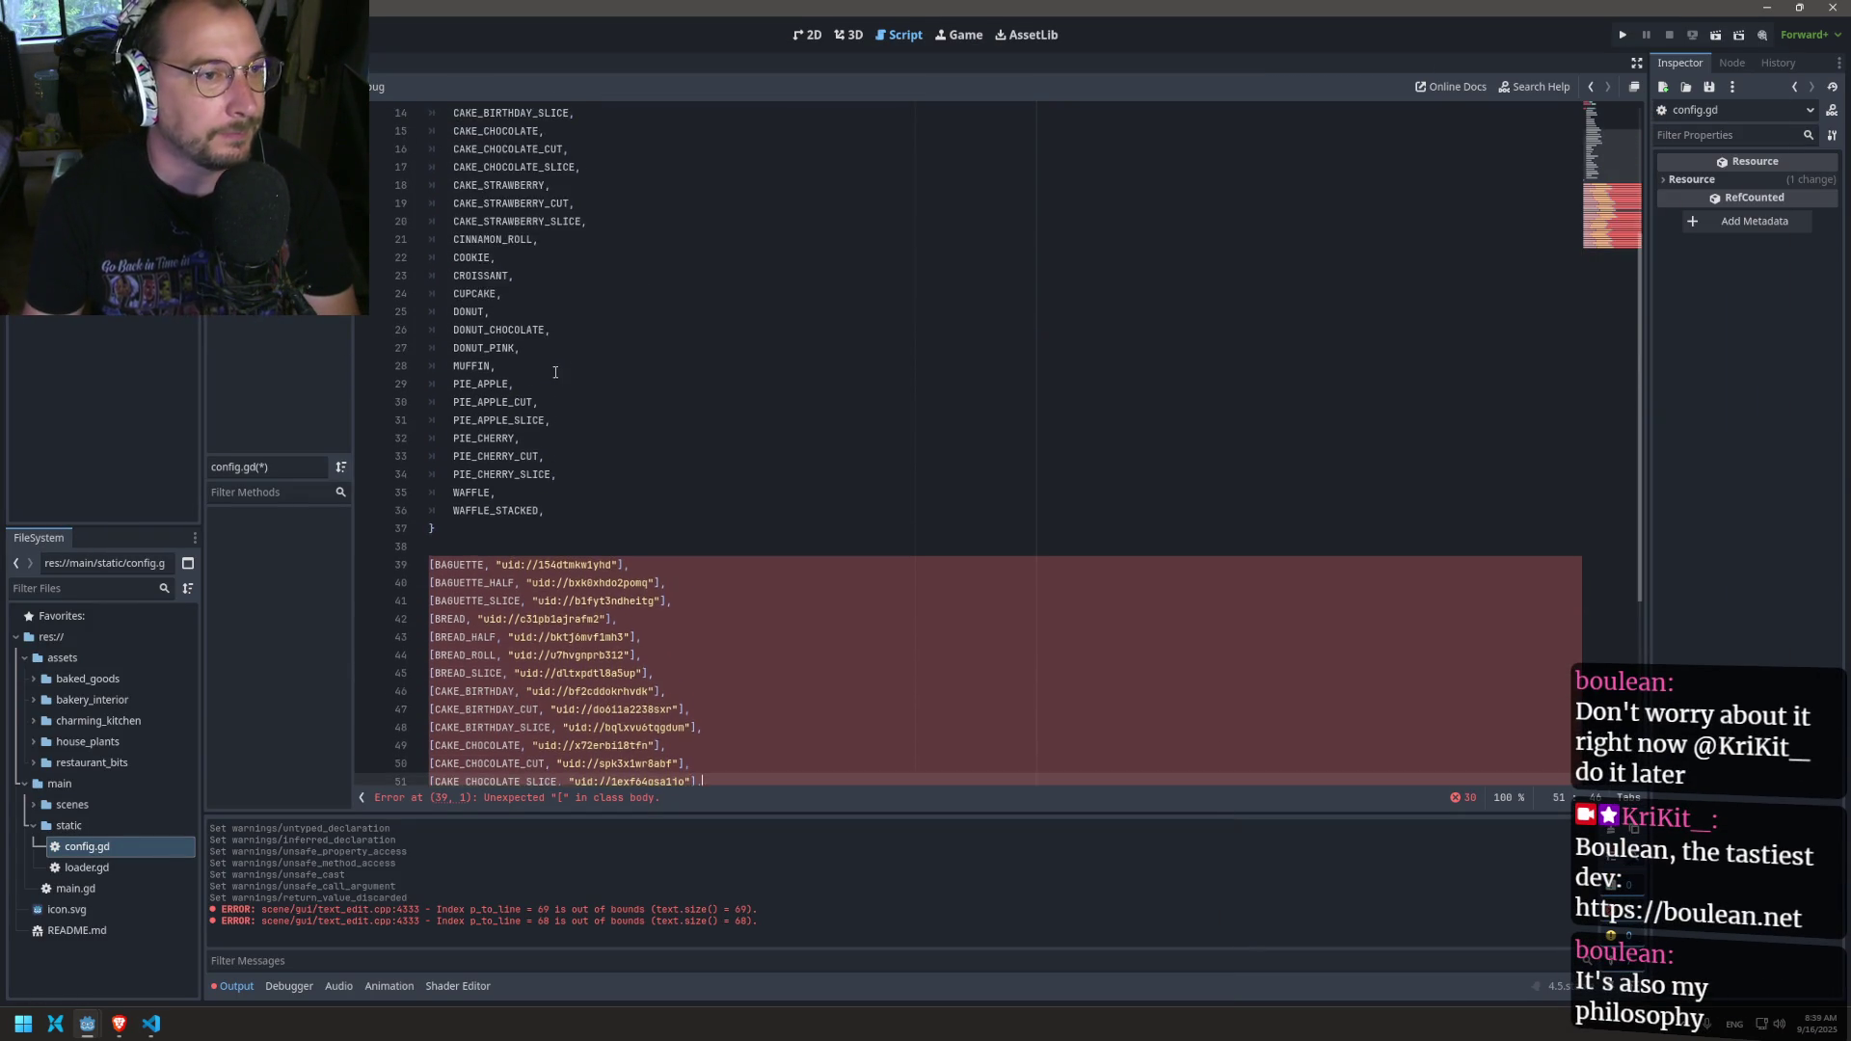
scroll(539, 358, "up", 2)
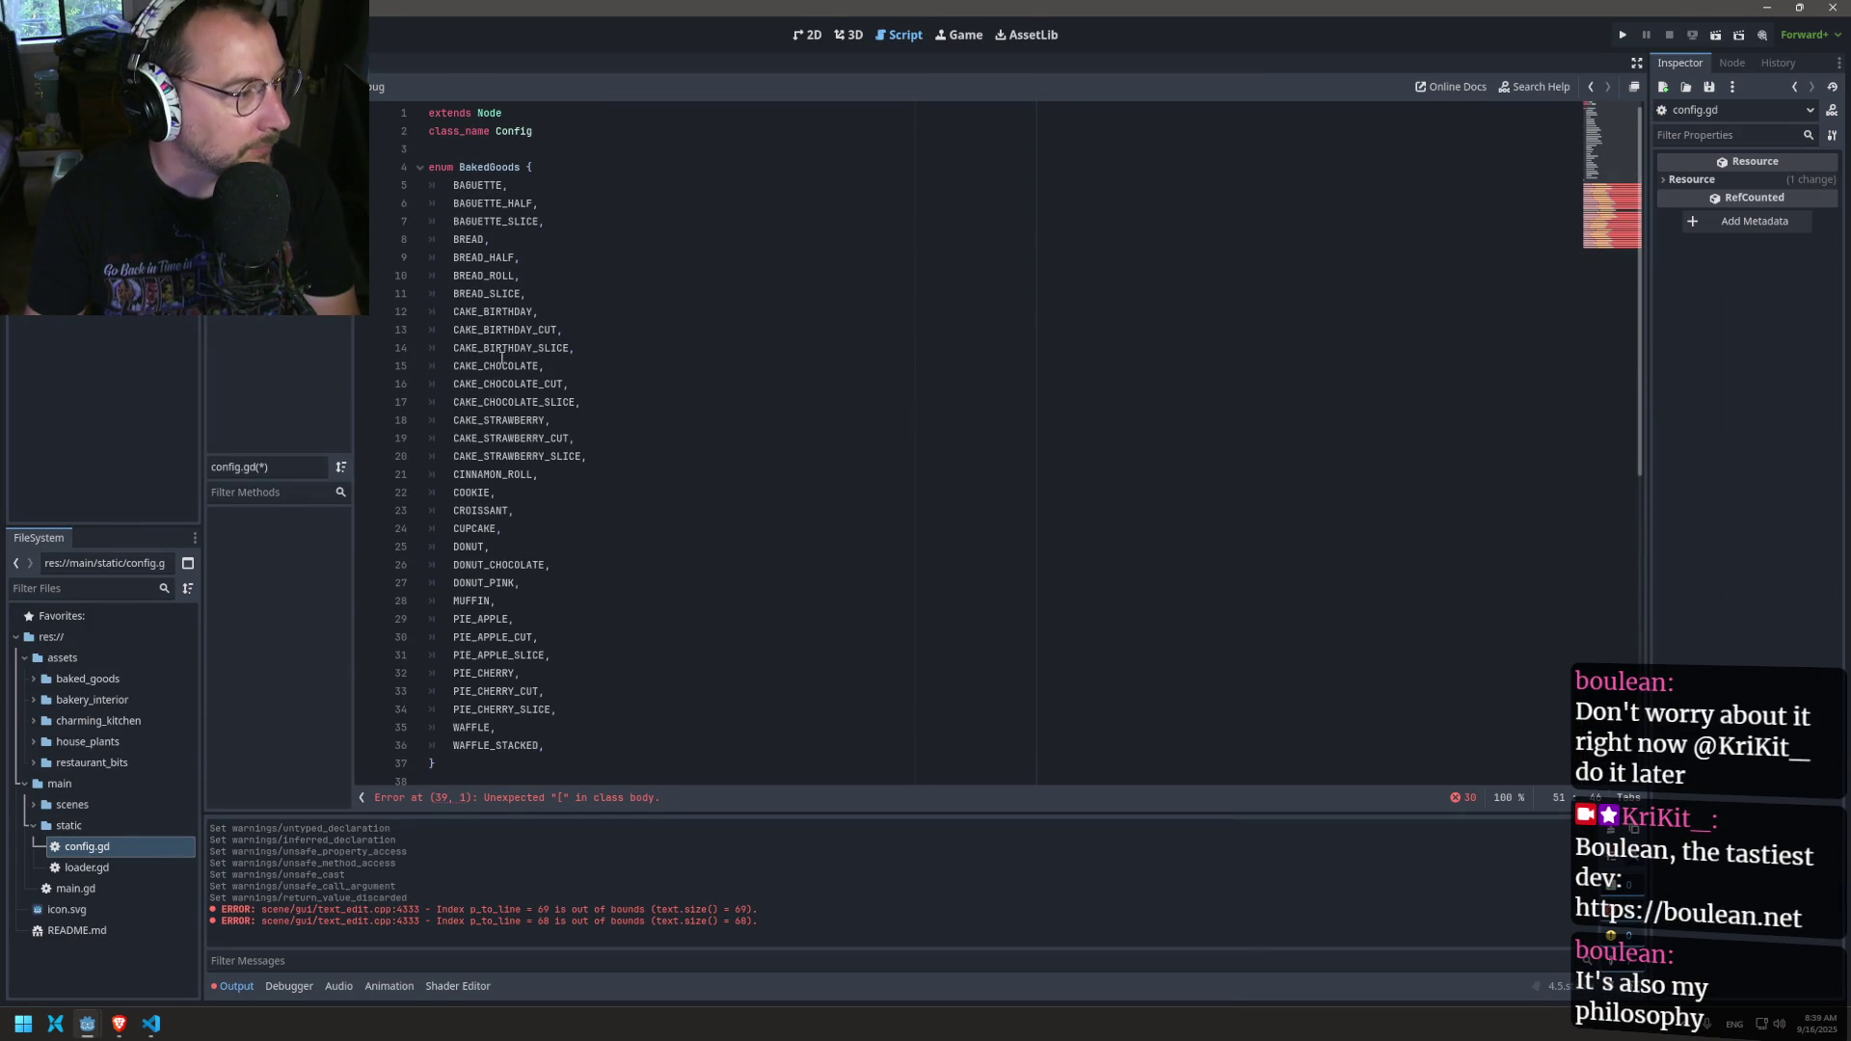
key("alt+Left")
key("alt+Left")
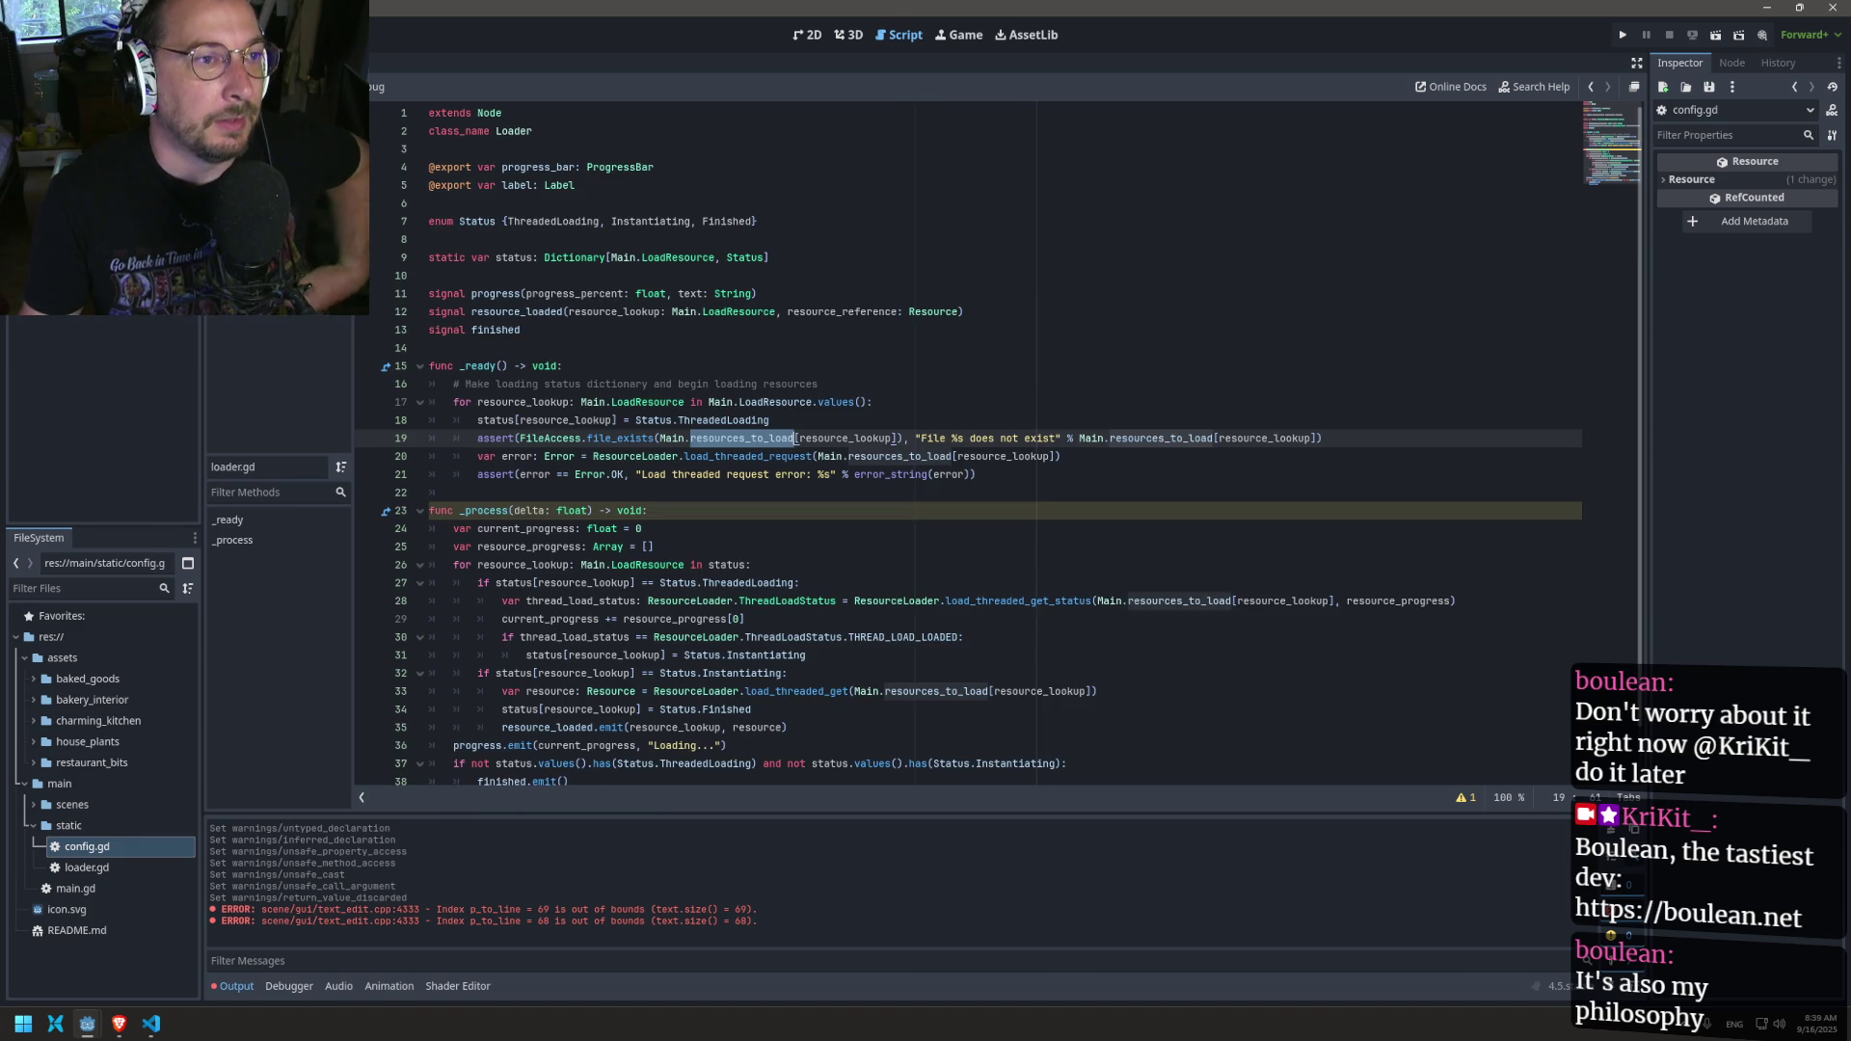
key("alt+Right")
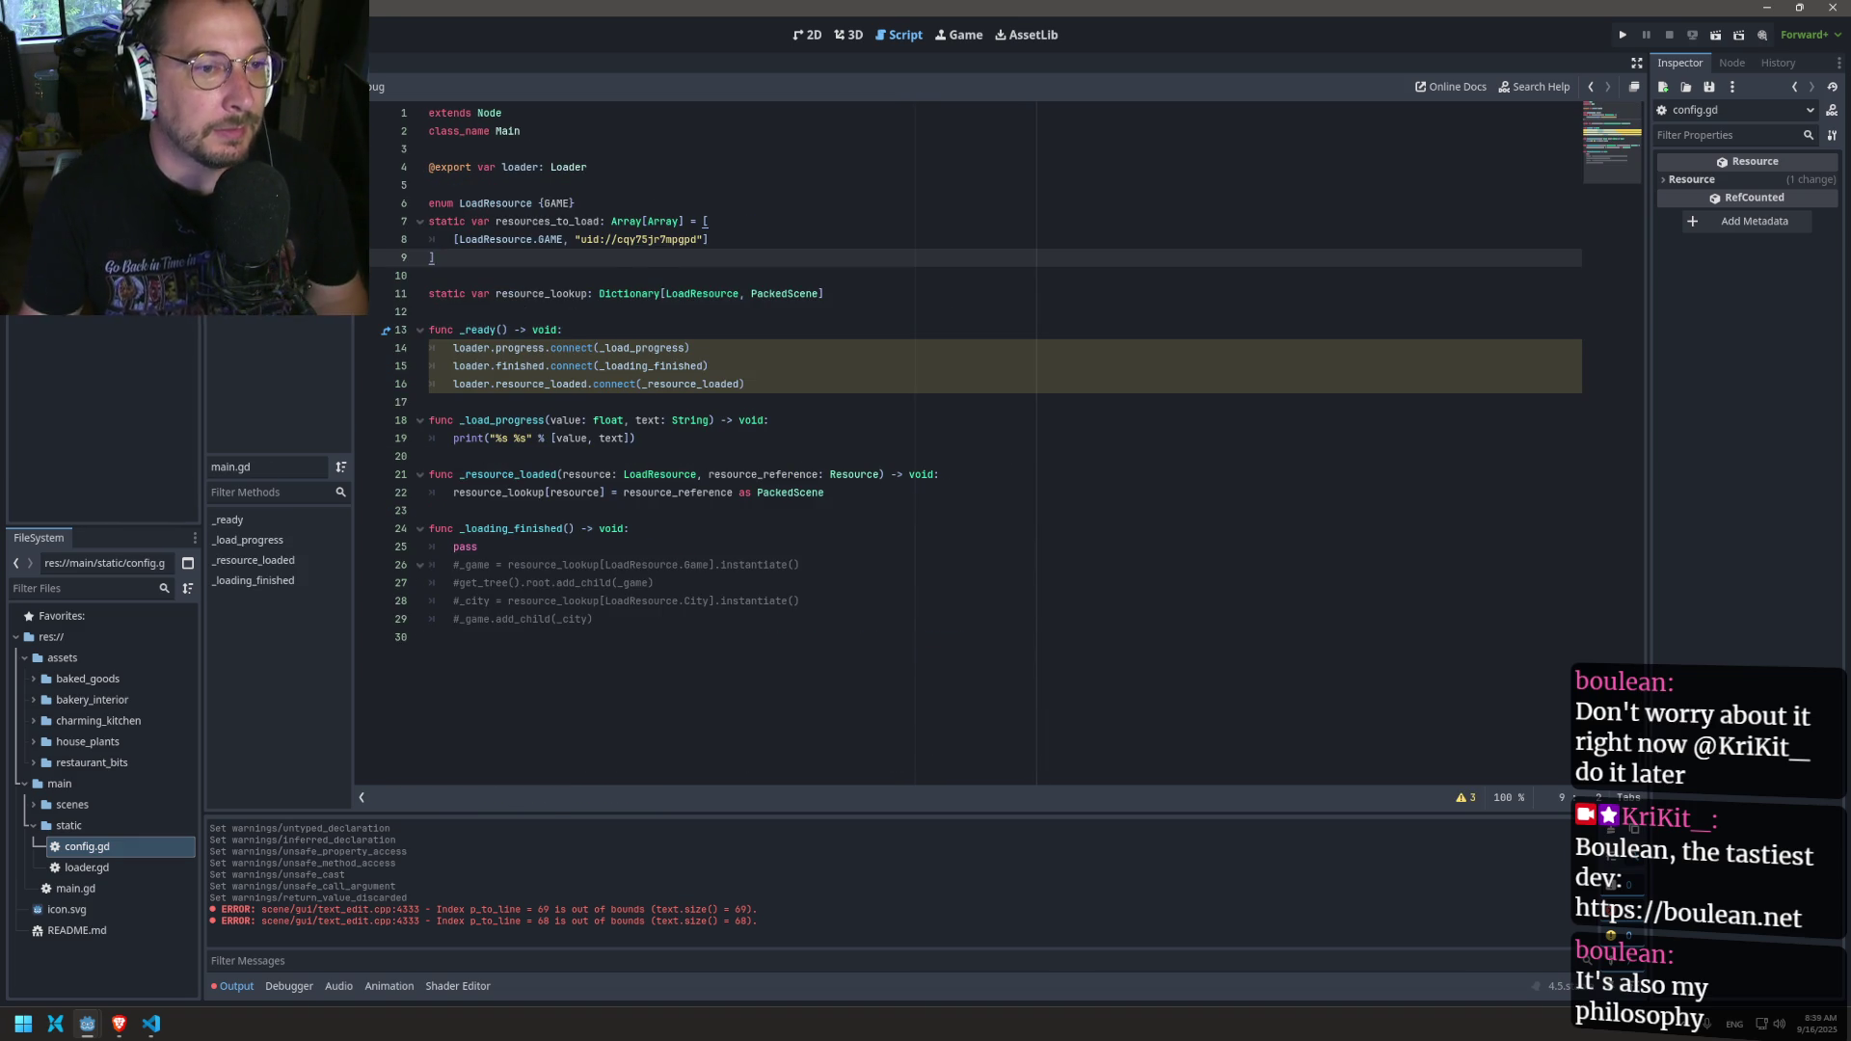
key("alt+Left")
key("alt+Right")
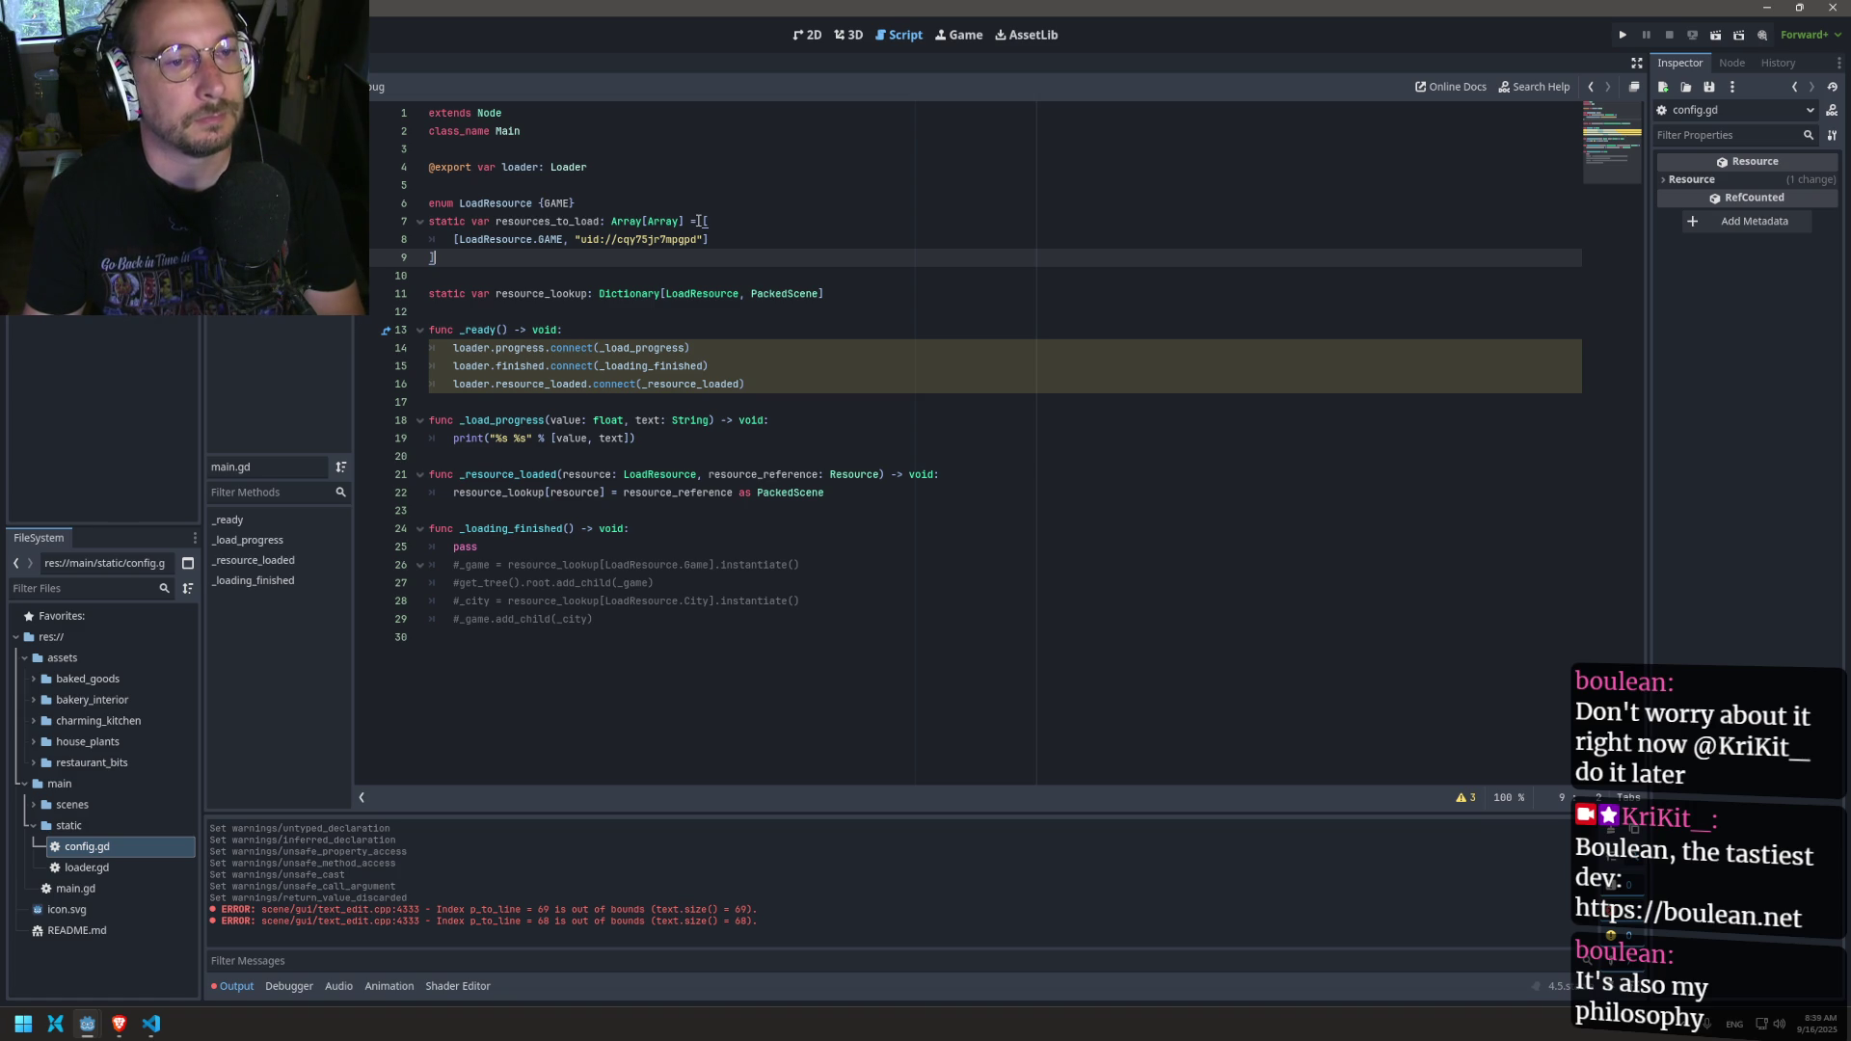
left_click_drag(709, 220, 387, 222)
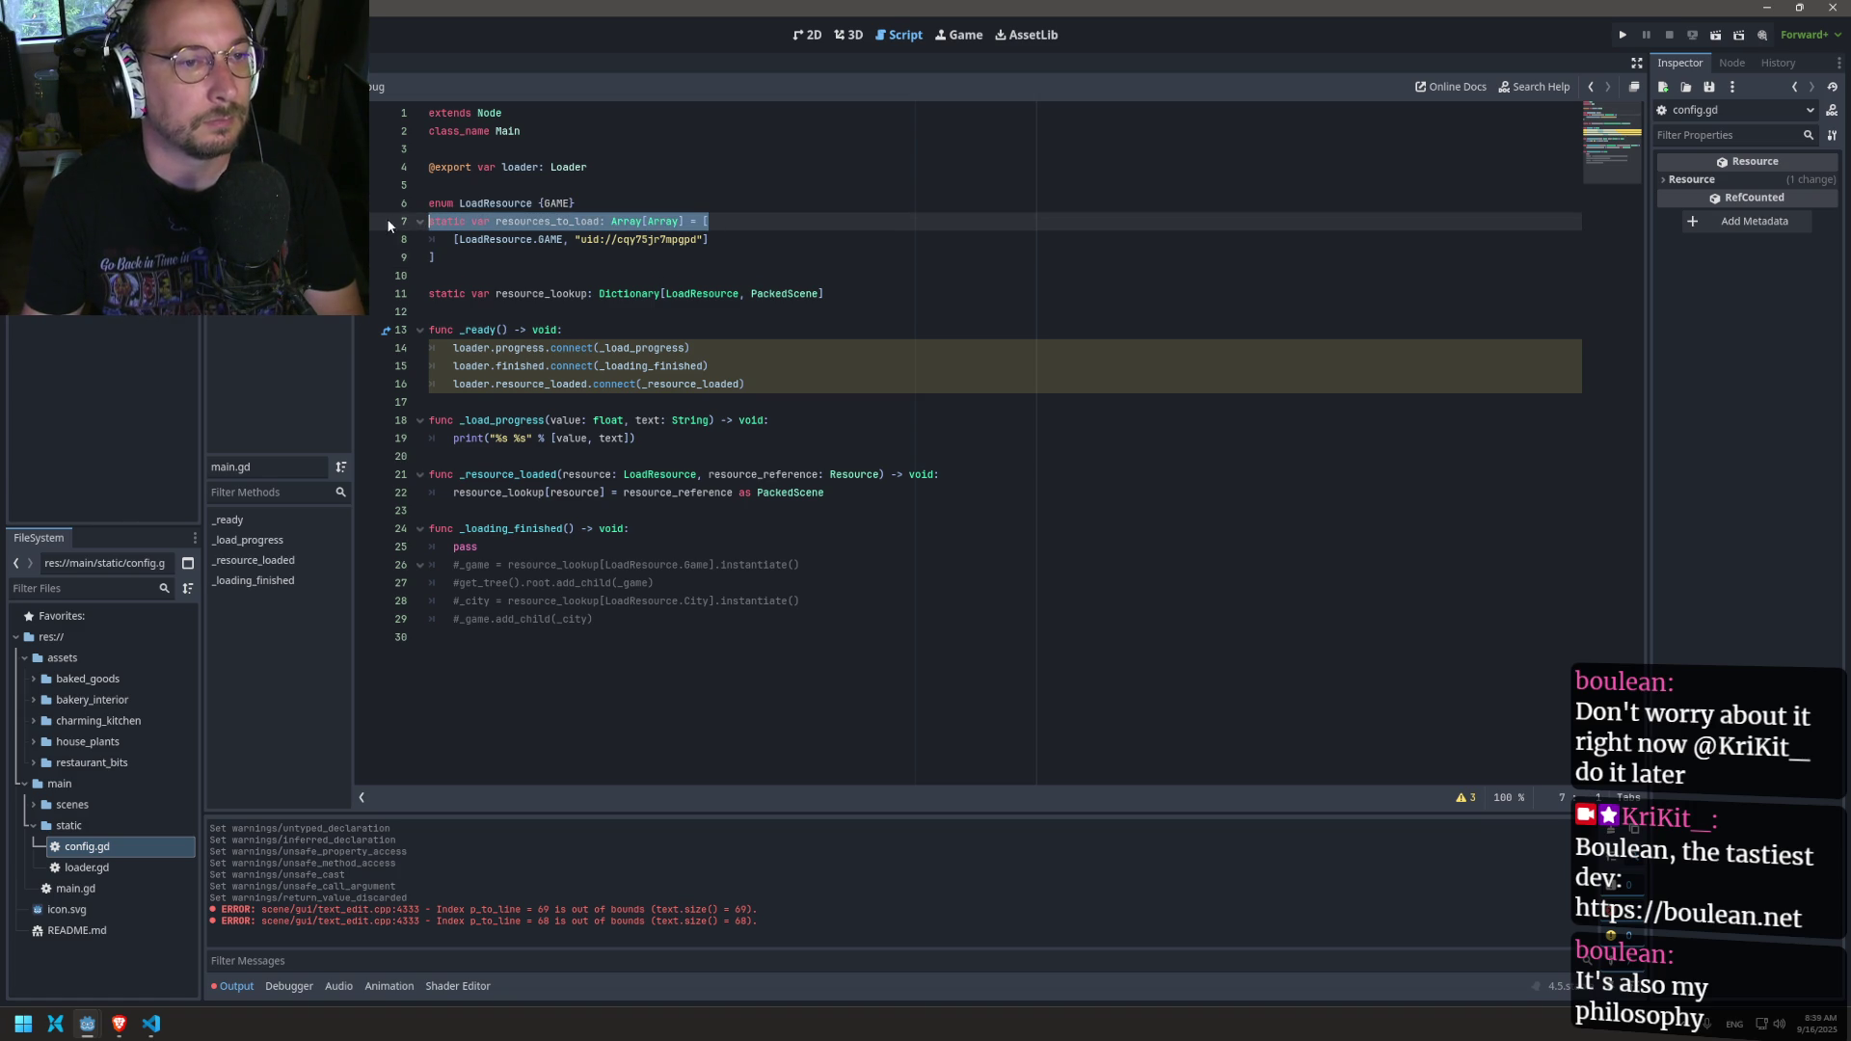
left_click(564, 258)
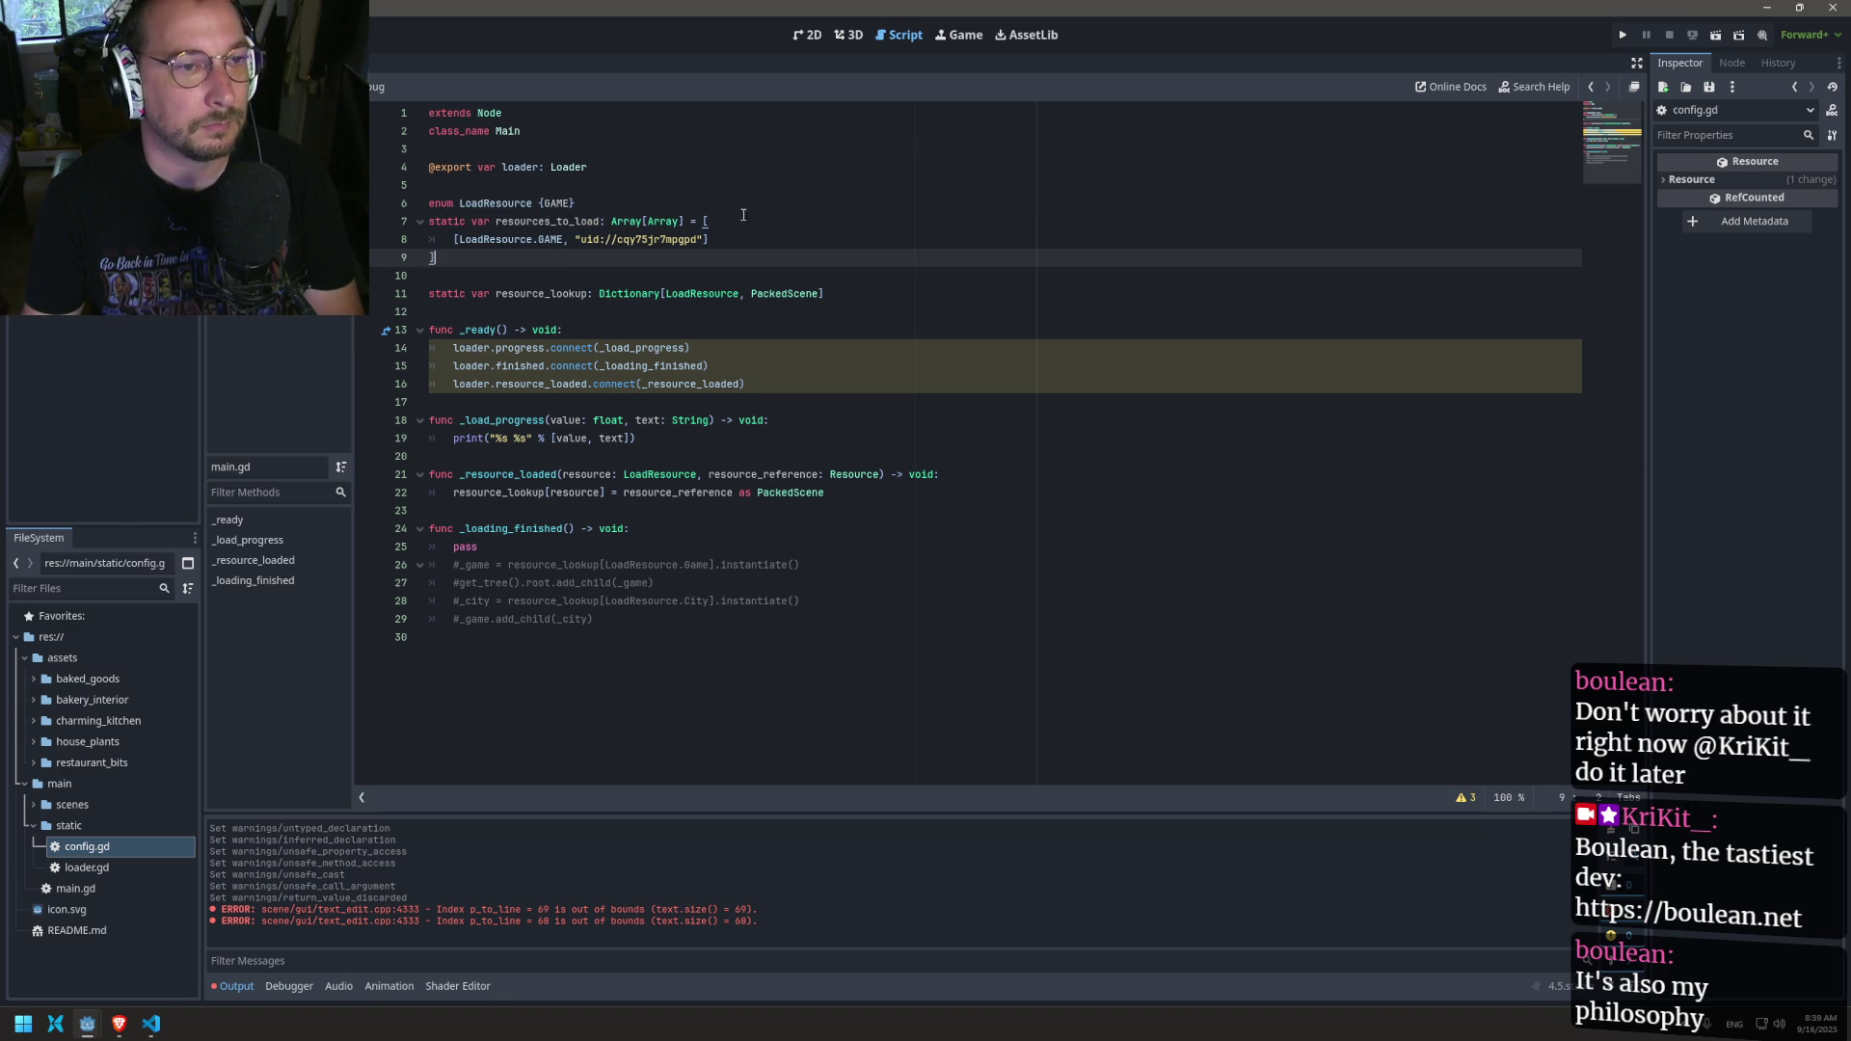
mouse_move(708, 220)
left_mouse_down()
mouse_move(482, 204)
mouse_move(383, 222)
mouse_move(429, 240)
mouse_move(419, 220)
left_mouse_up()
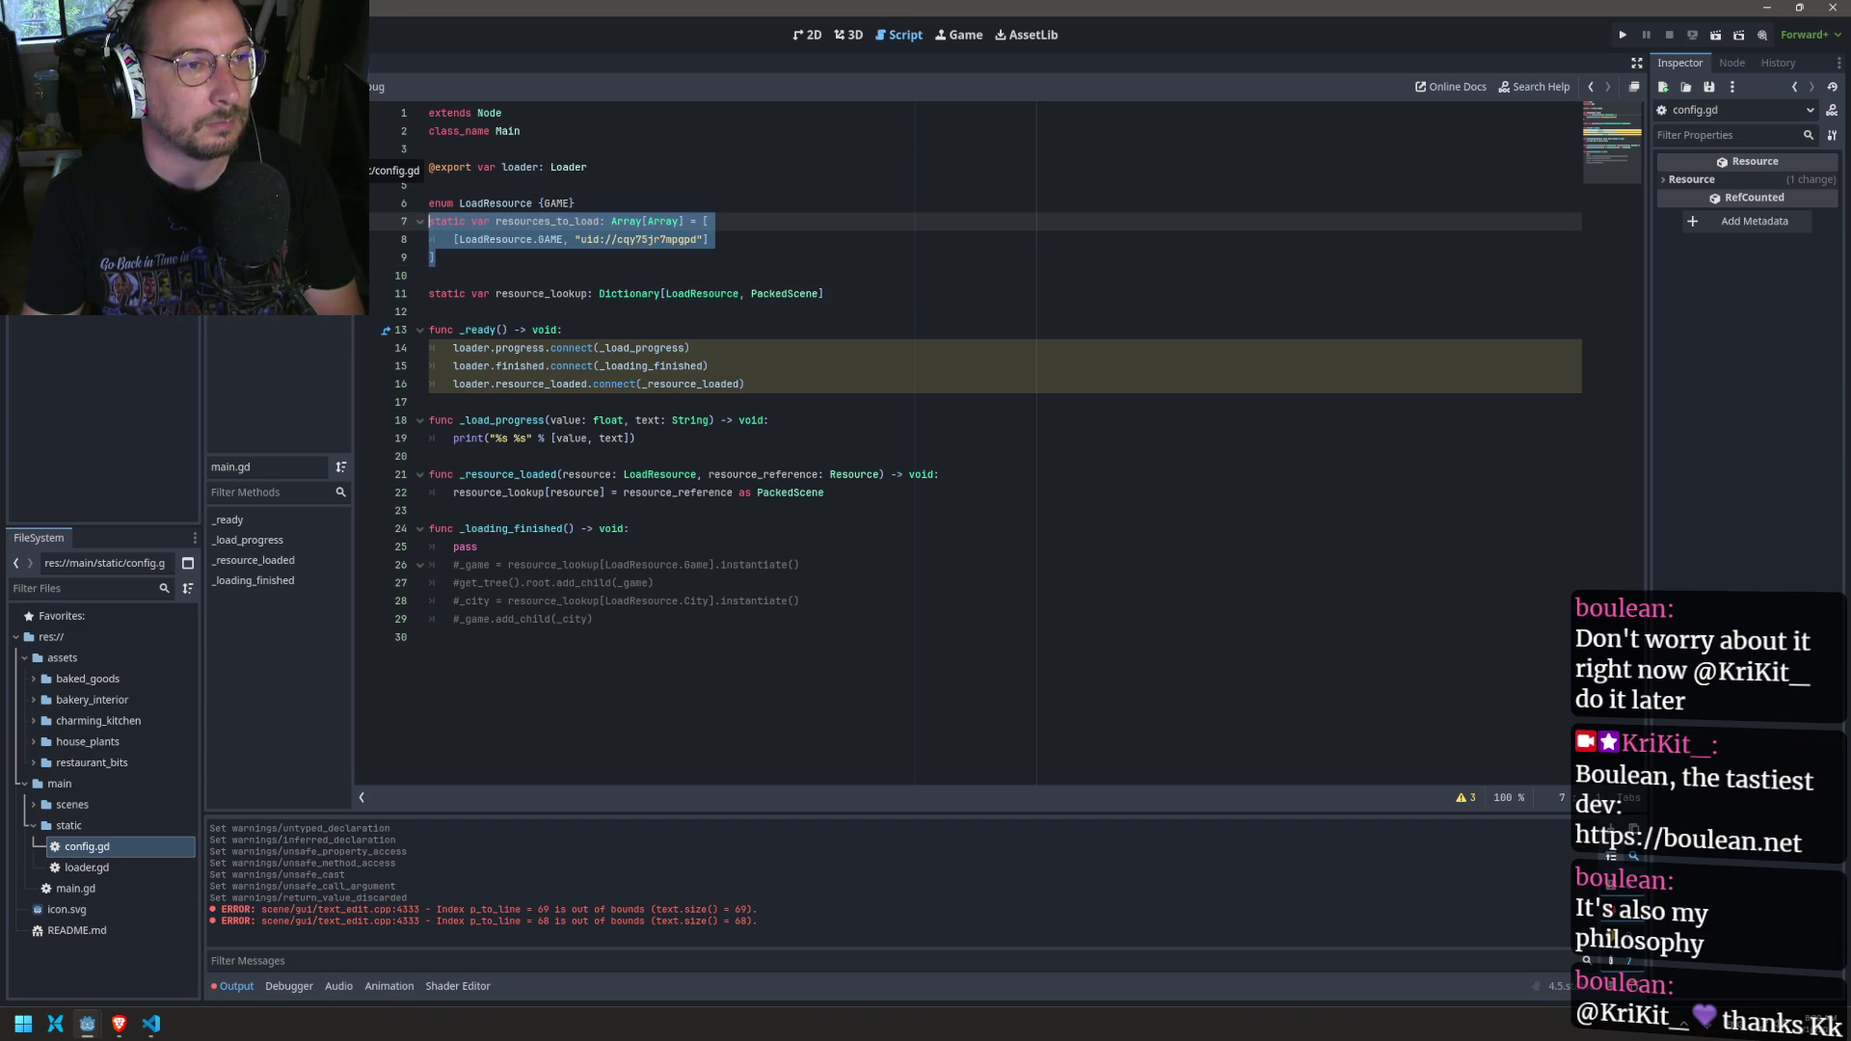
Step: Paste the resources_to_load declaration into config.gd below the baked-goods uid pairs
left_click(290, 154)
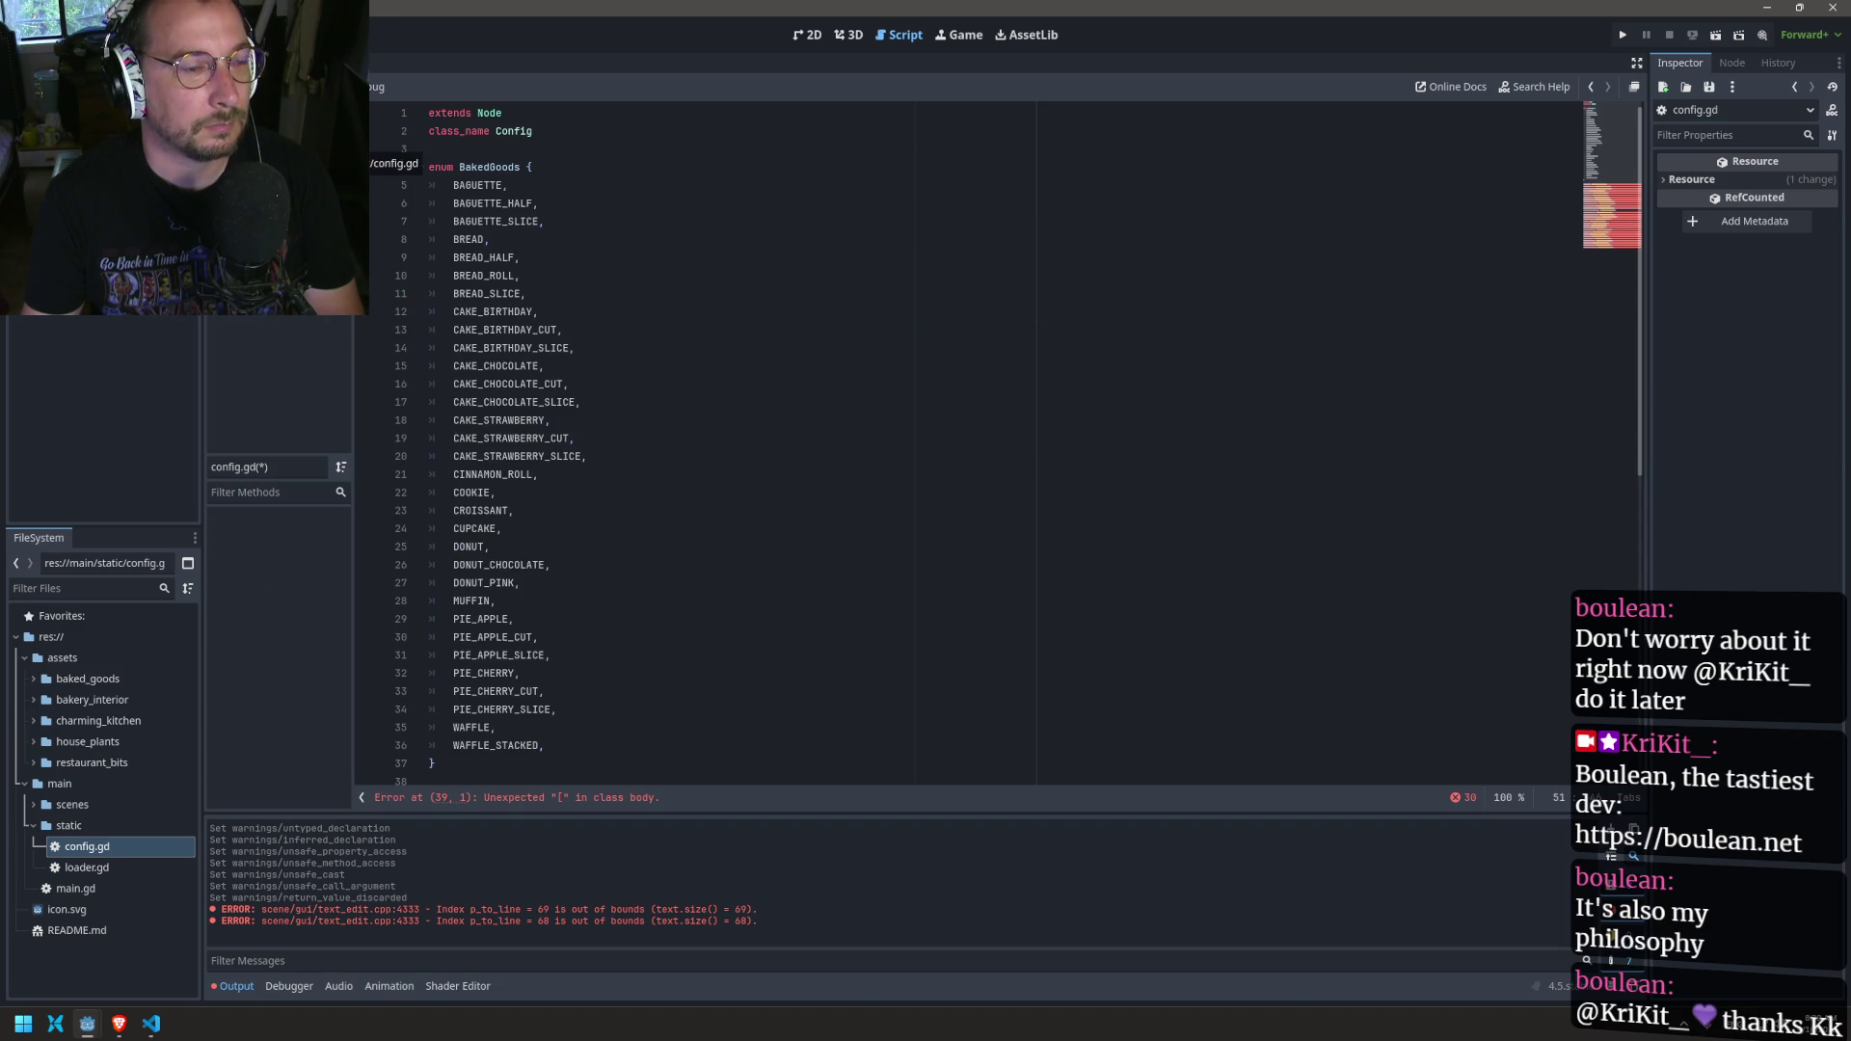
scroll(484, 485, "down", 8)
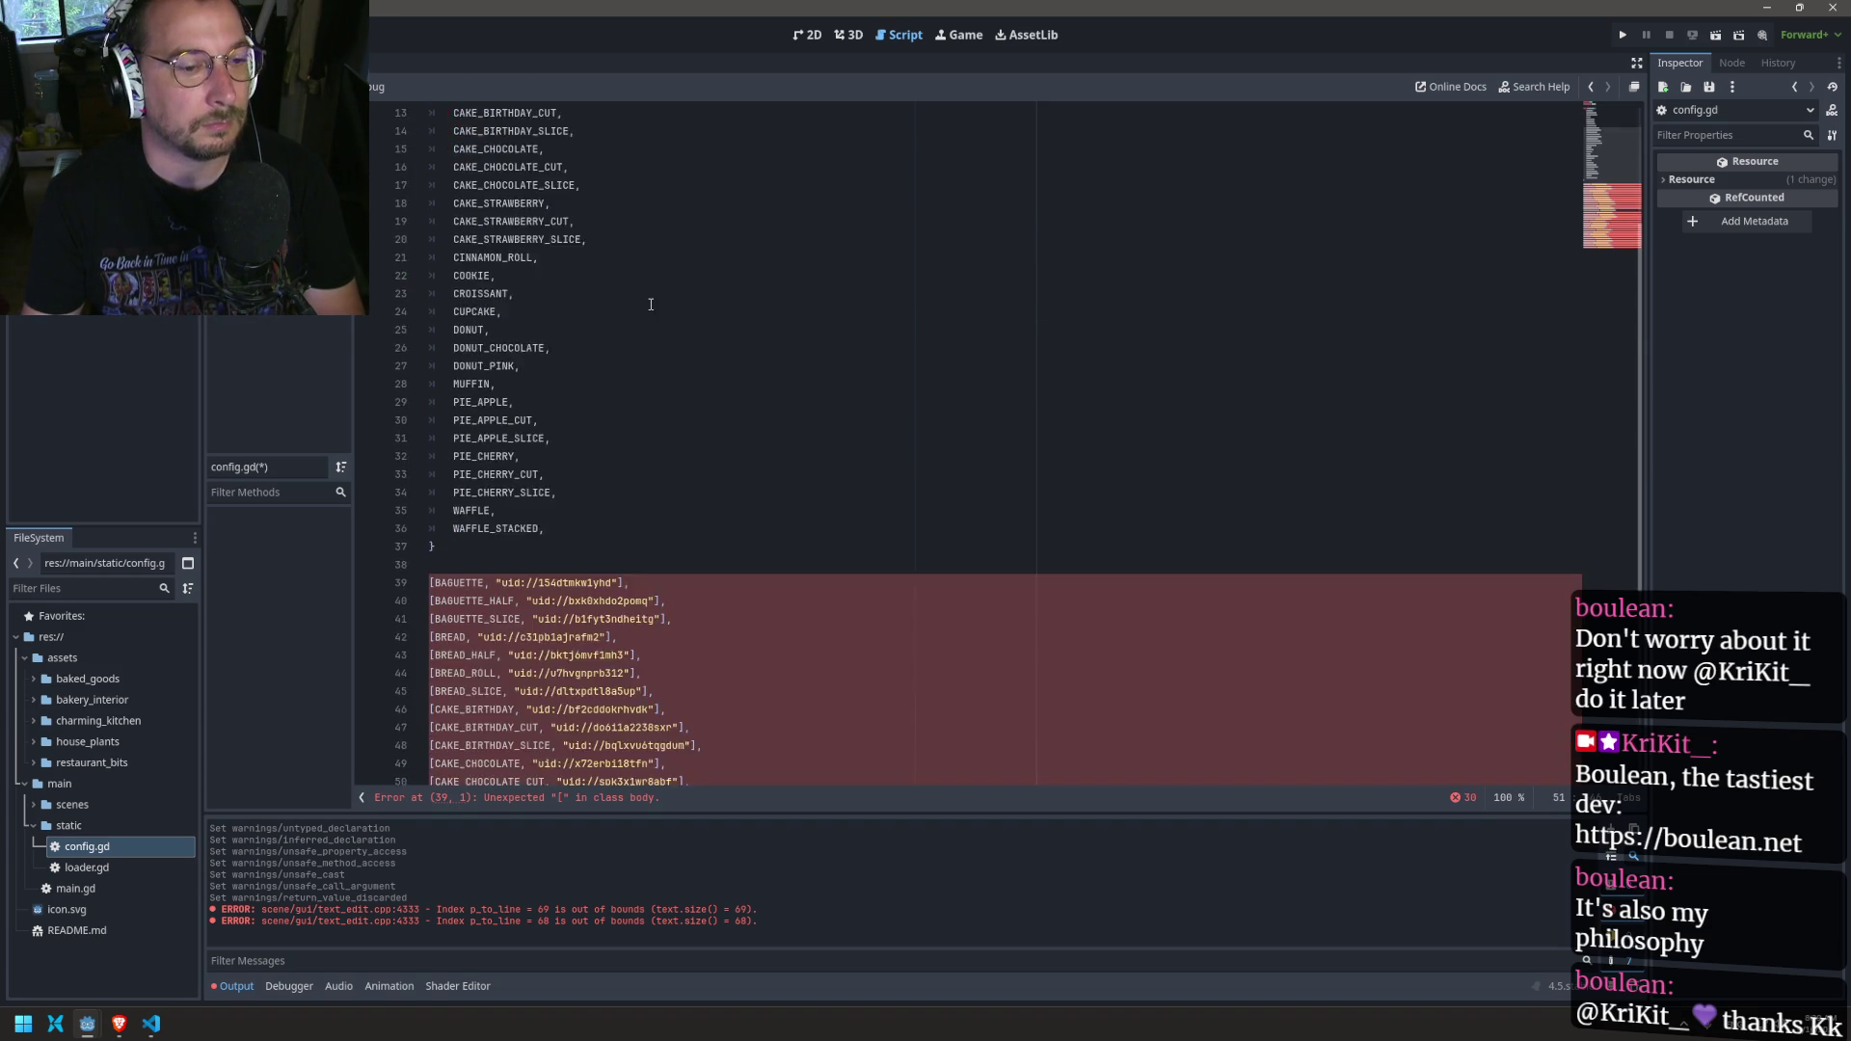
scroll(496, 344, "up", 8)
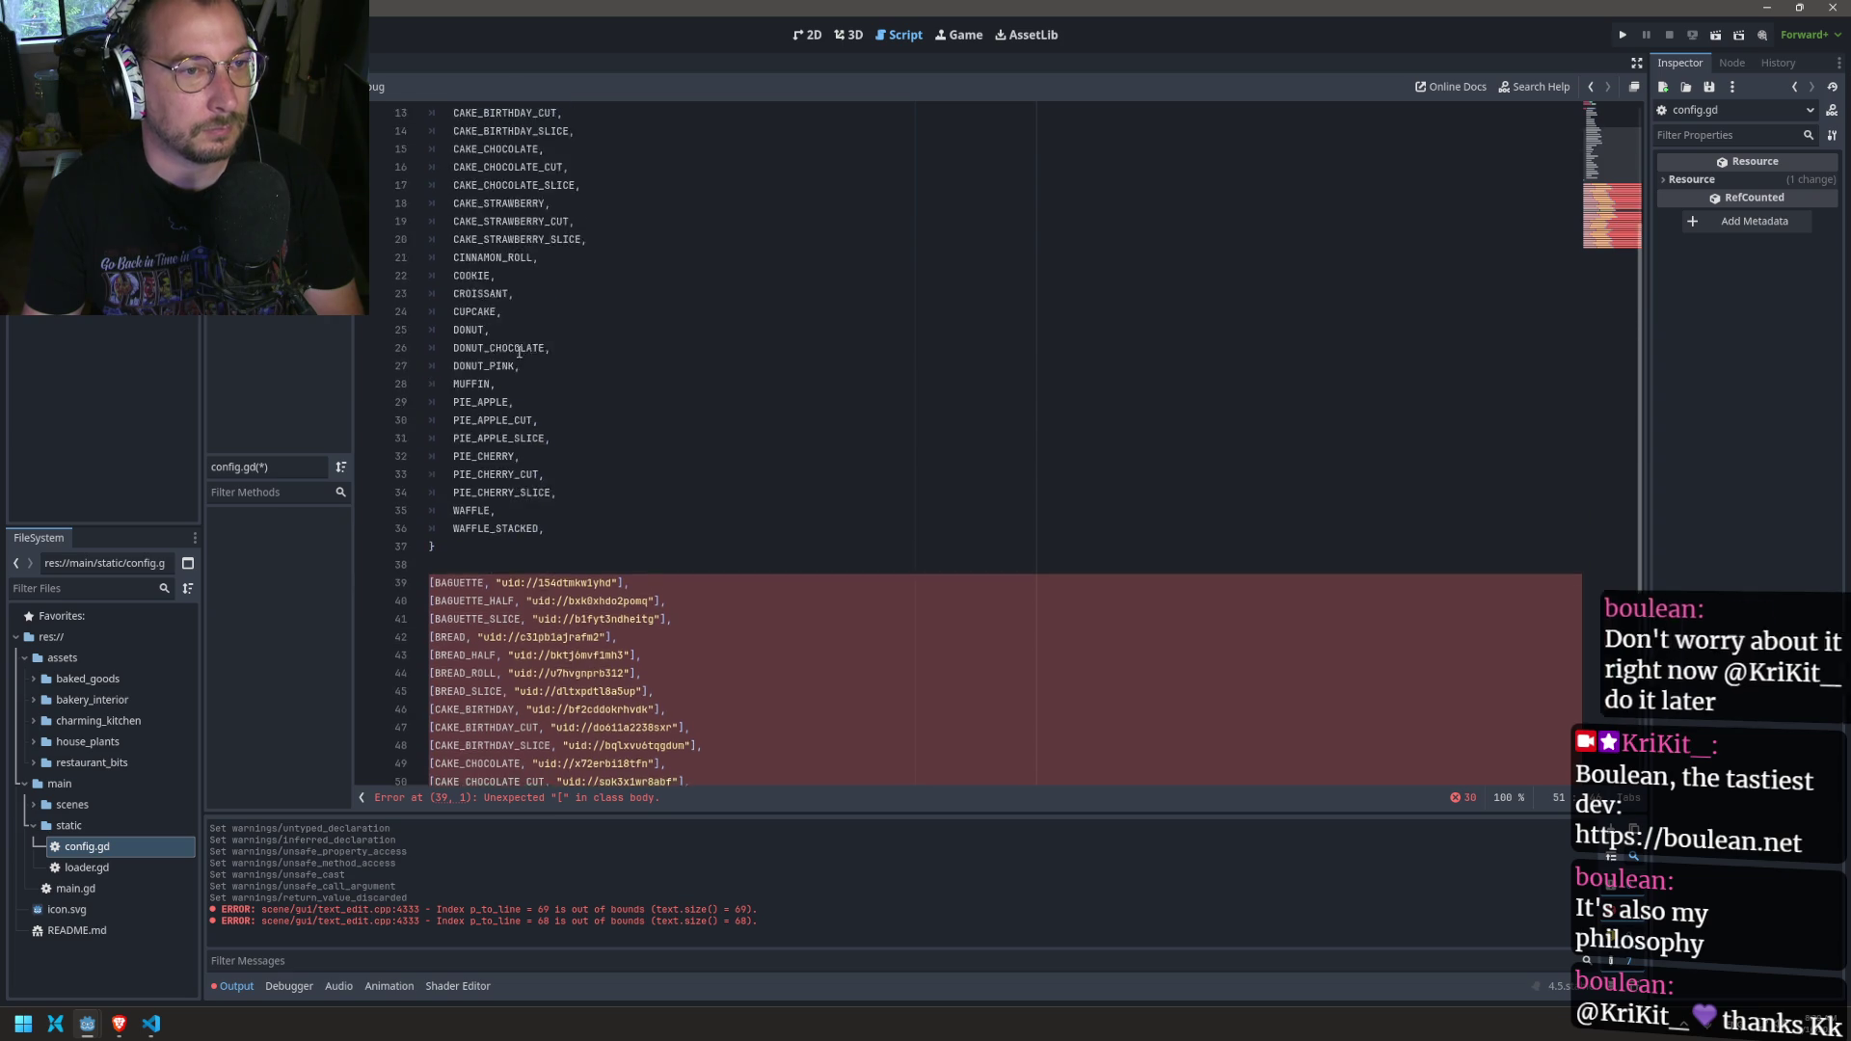
scroll(535, 362, "down", 10)
left_click(732, 759)
key("Down")
key("Down")
key("Down")
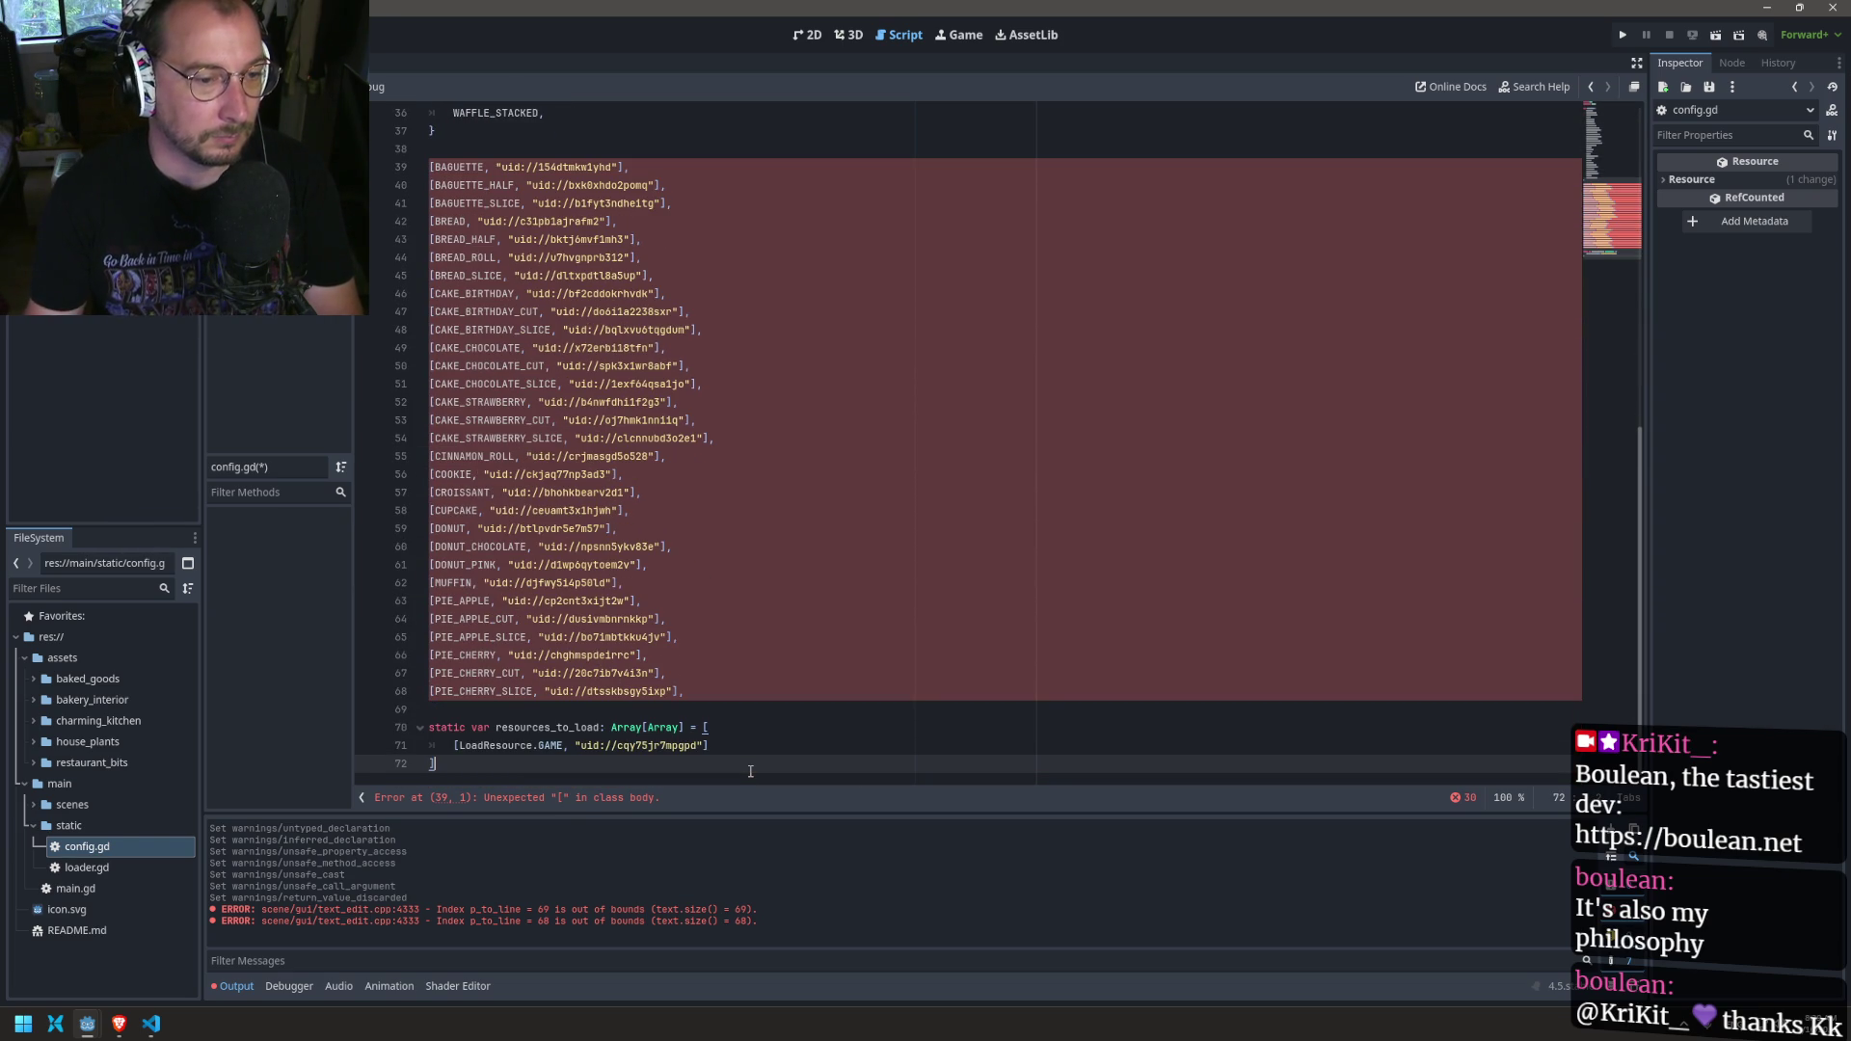
scroll(547, 609, "up", 11)
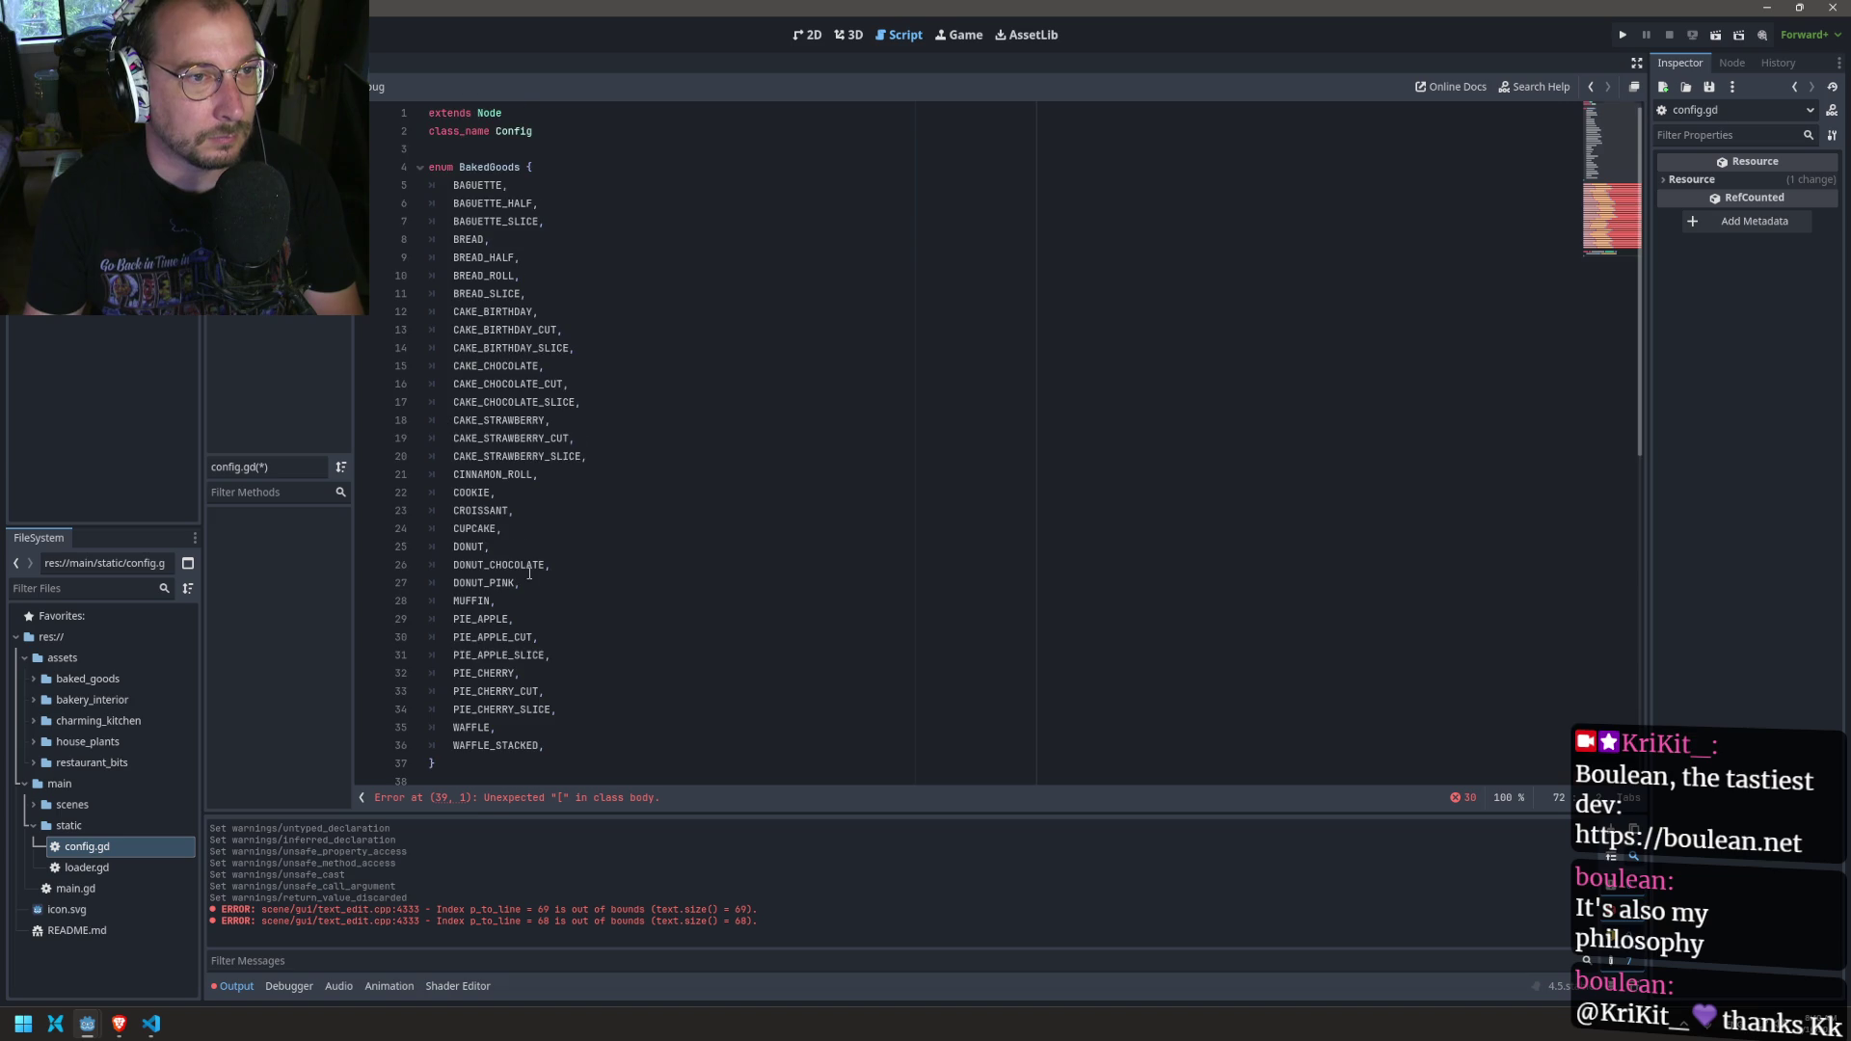
scroll(529, 573, "down", 11)
left_click(431, 154)
scroll(514, 287, "up", 2)
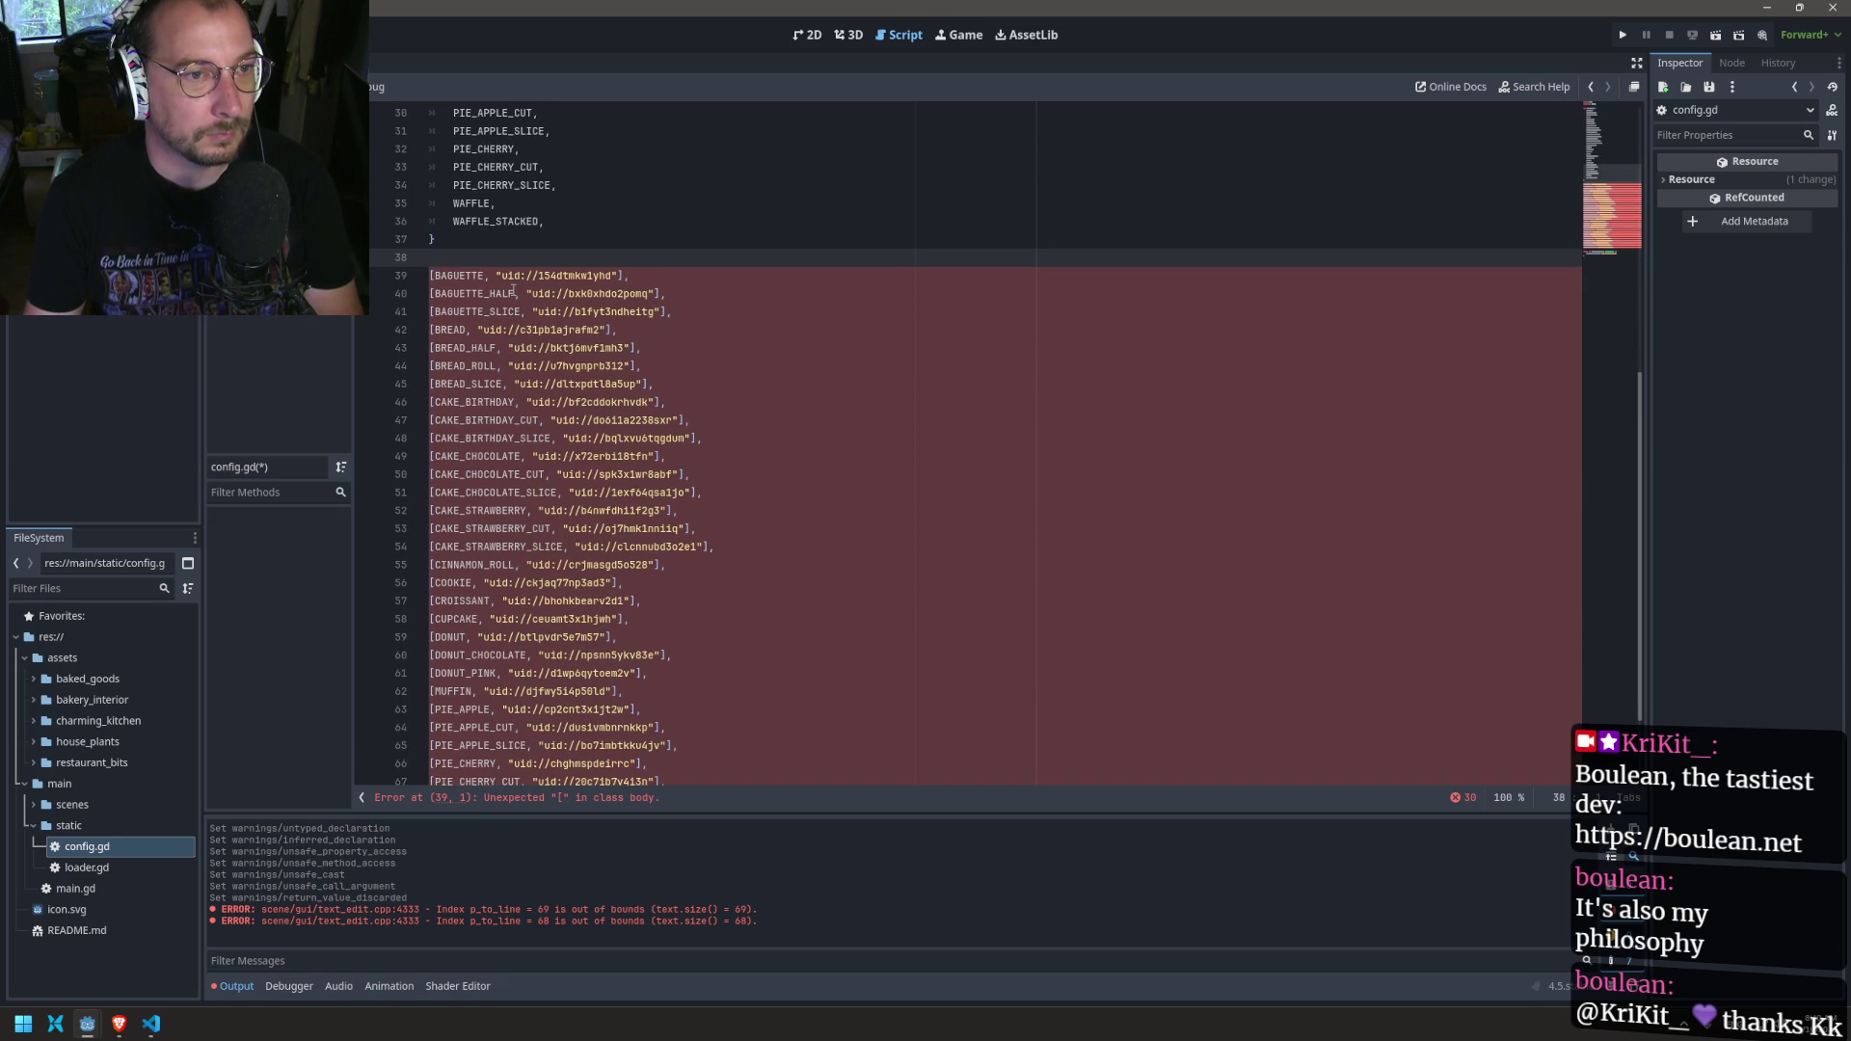
scroll(530, 310, "up", 7)
scroll(535, 312, "down", 9)
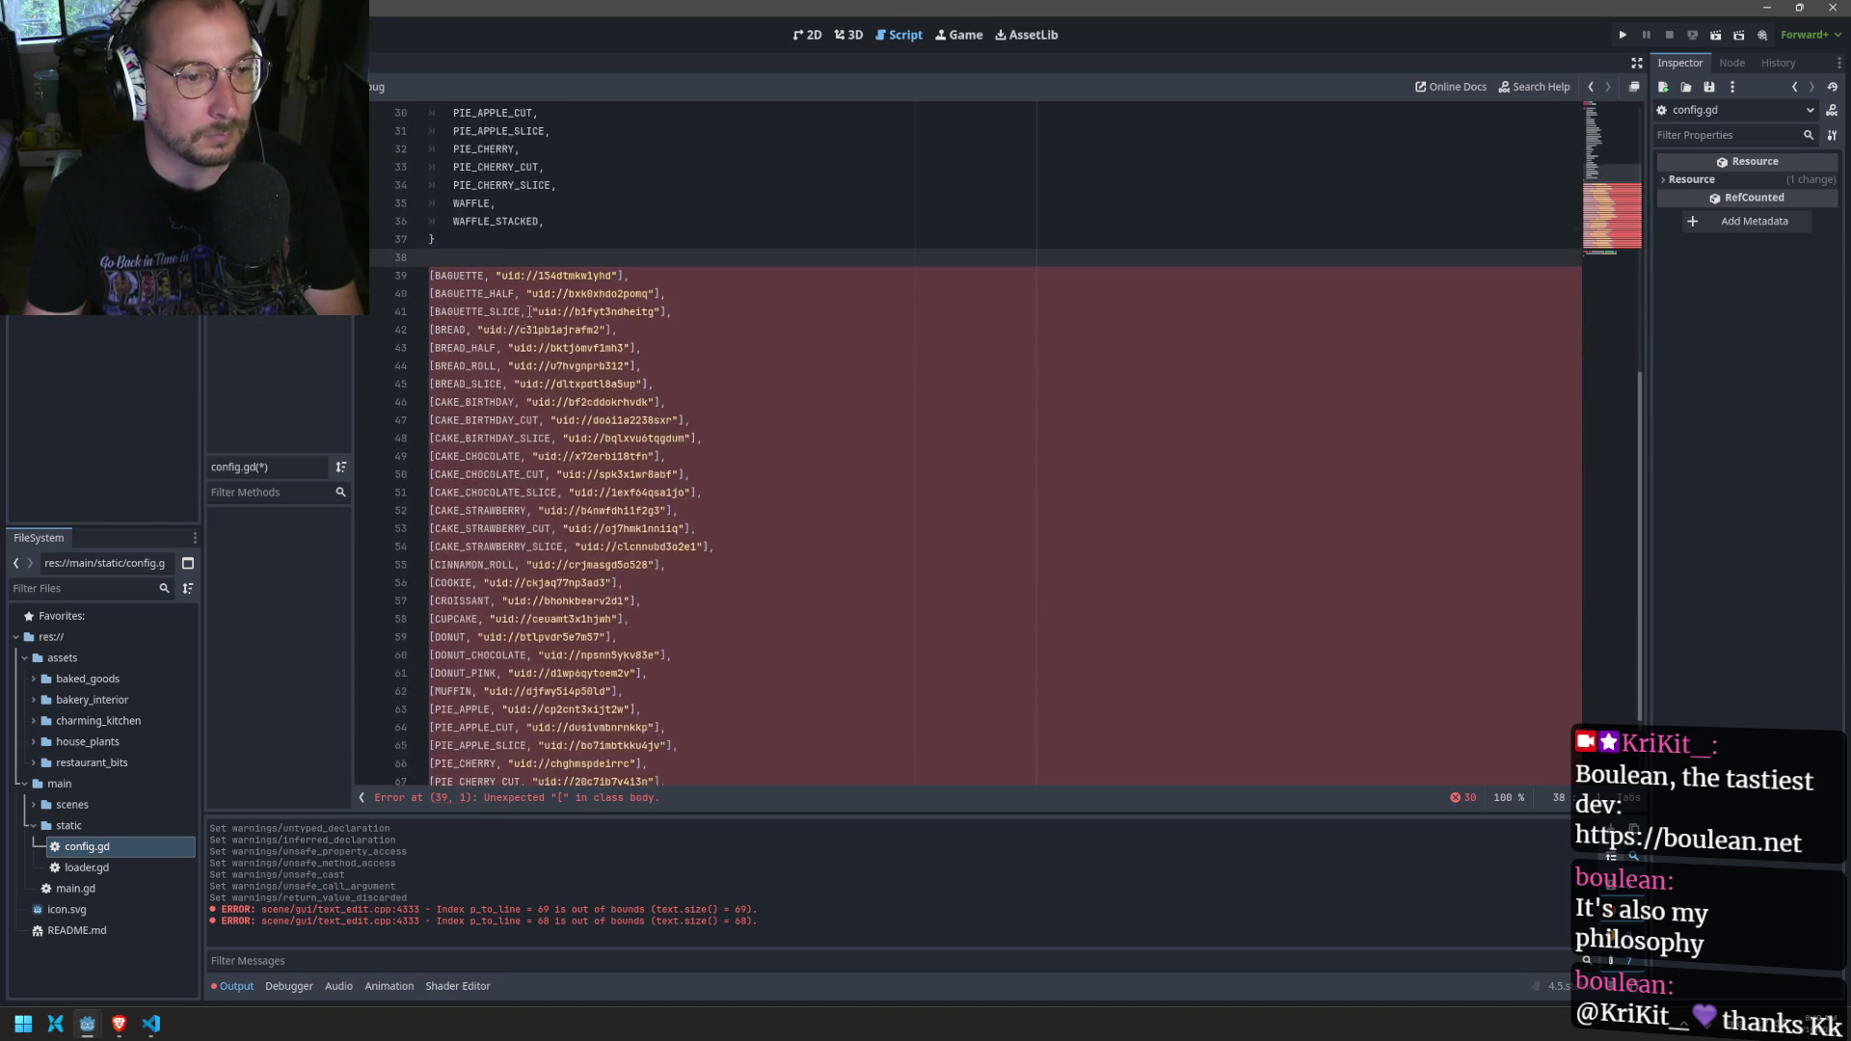
Step: Prefix every entry on lines 39–68 with 'BakedGoods.'
mouse_move(686, 691)
left_mouse_down()
mouse_move(578, 420)
mouse_move(434, 149)
mouse_move(429, 167)
left_mouse_up()
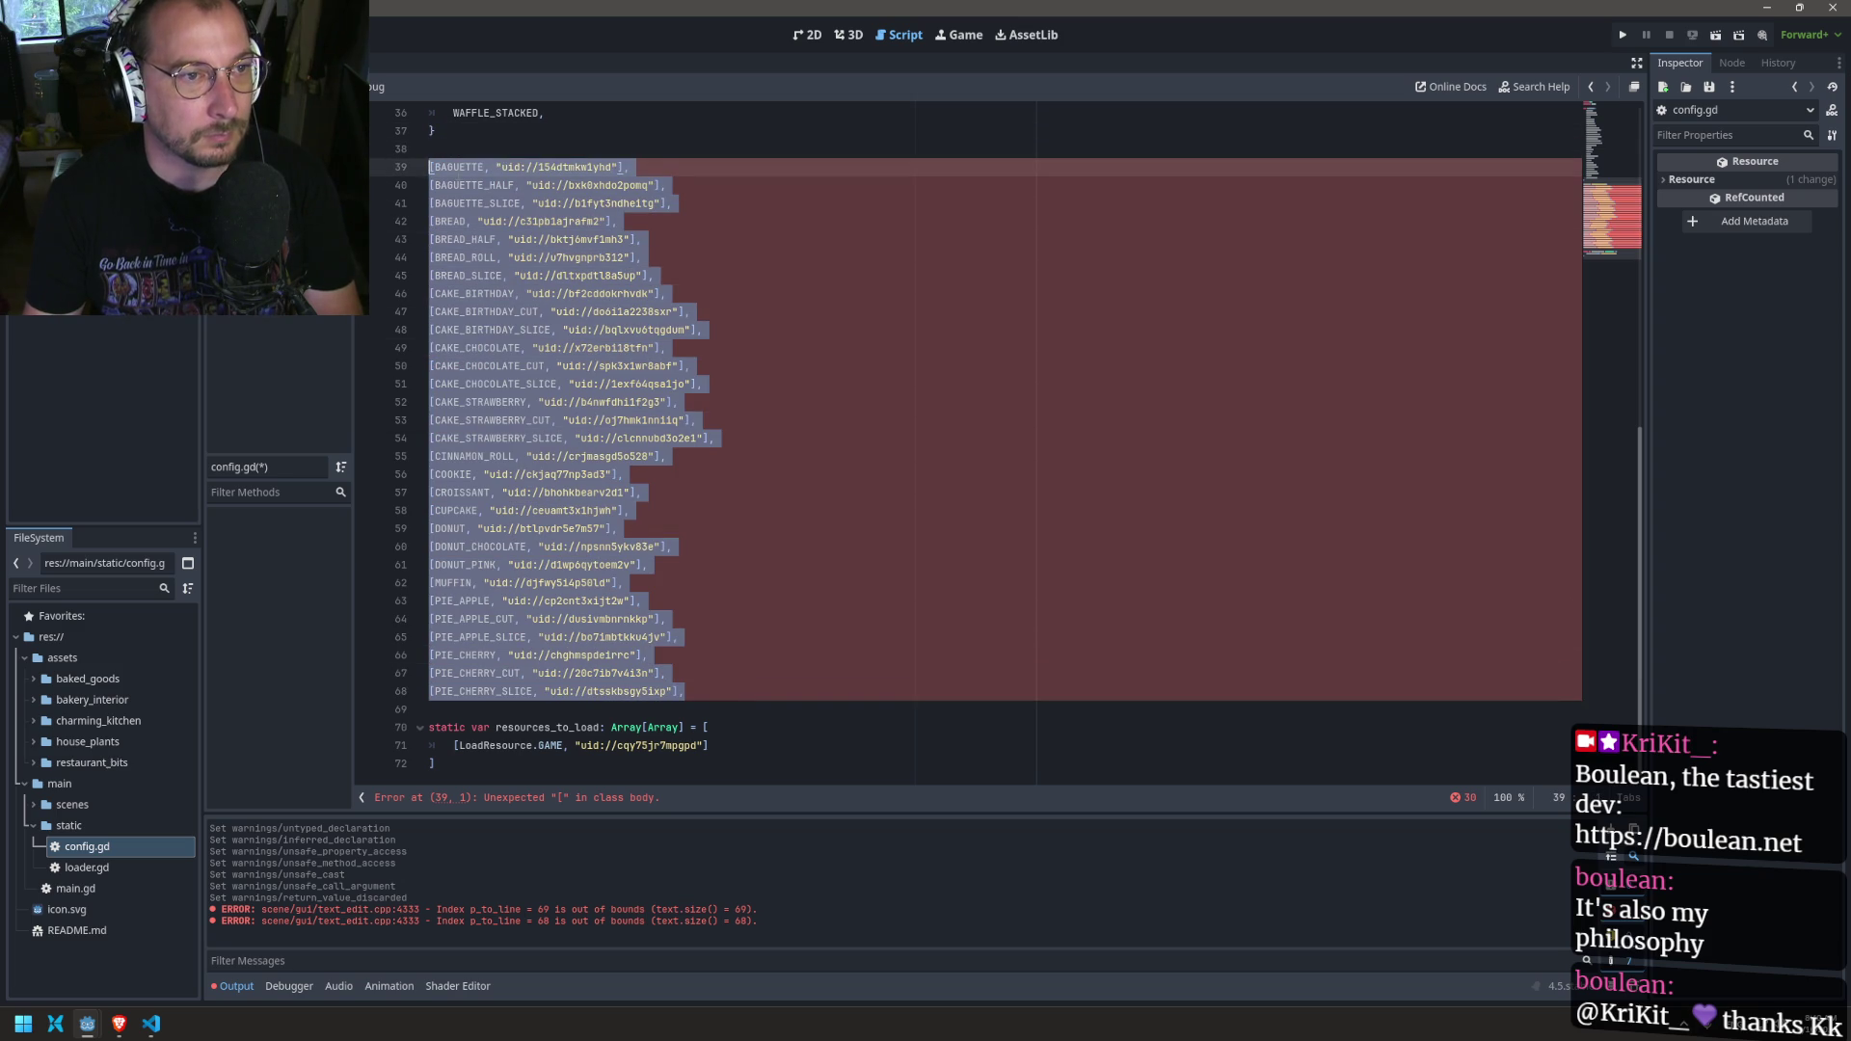
key("Escape")
key("shift+alt+Down")
key("shift+alt+Down")
key("shift+alt+Down")
key("shift+alt+Down")
key("shift+alt+Down")
key("shift+alt+Down")
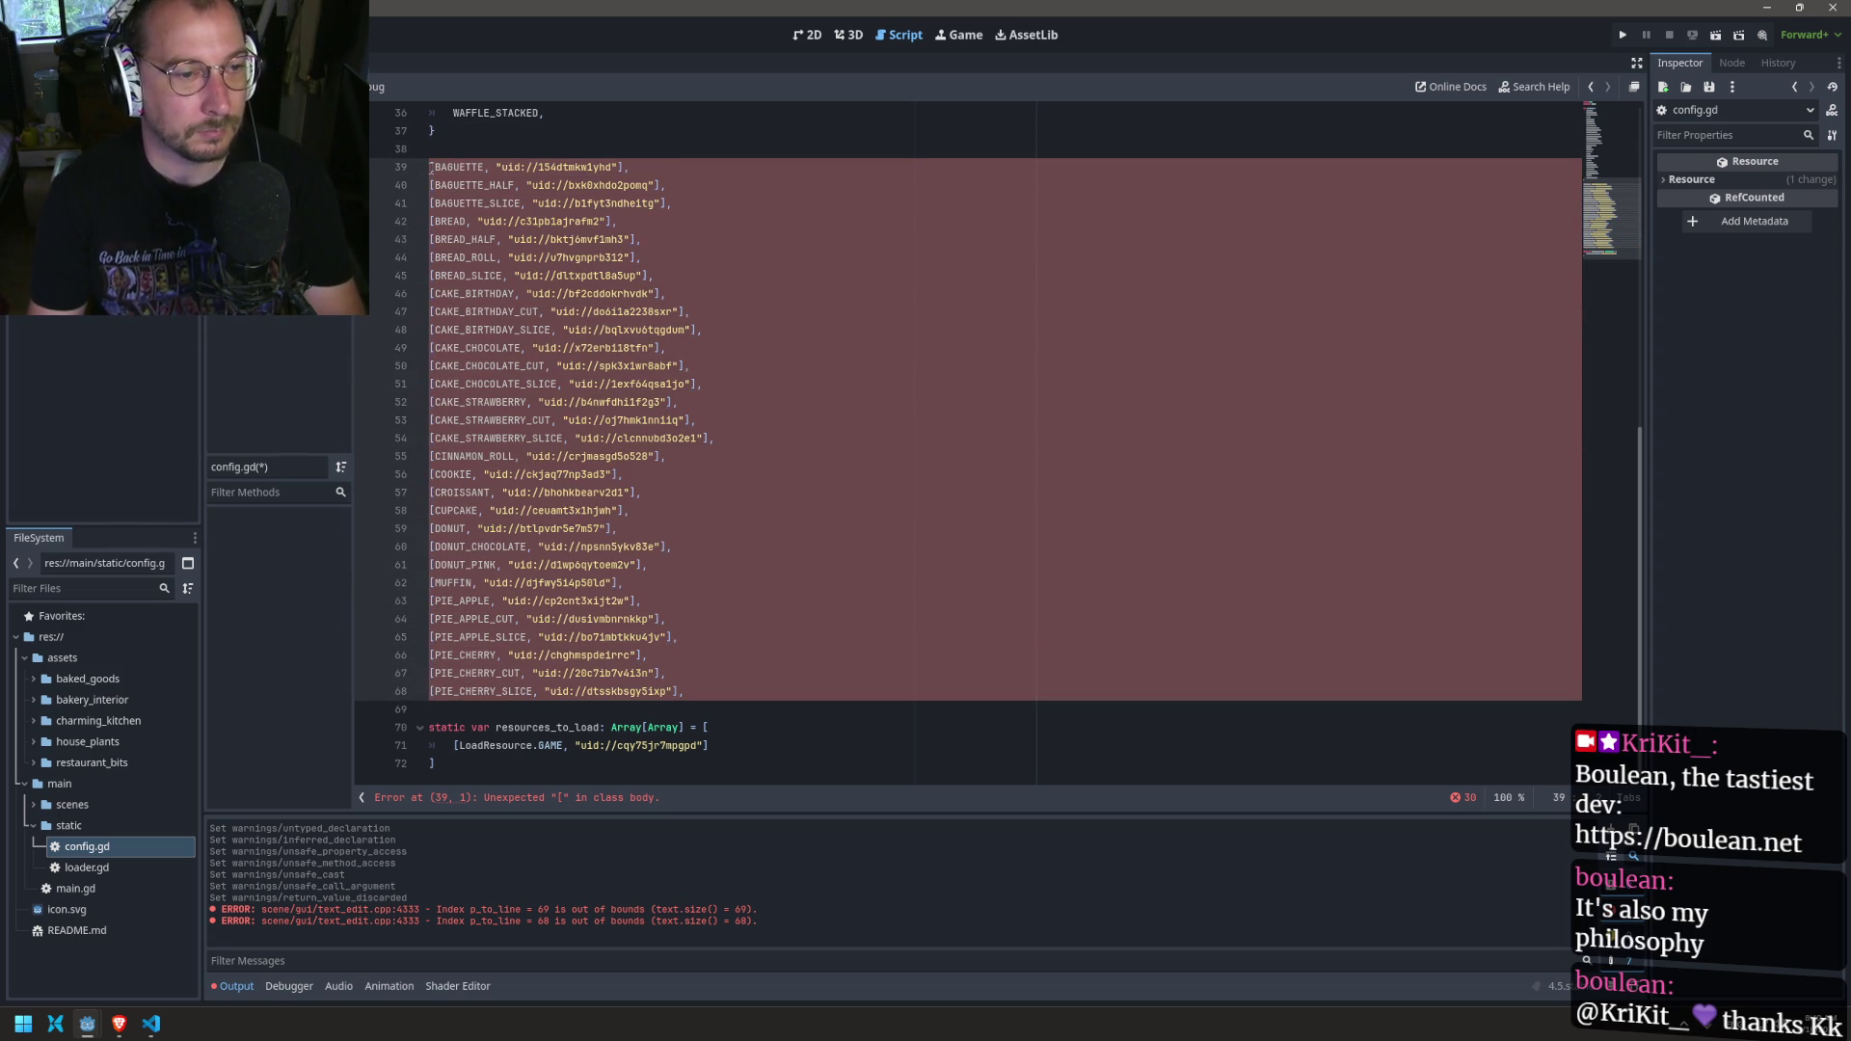
type("Bake")
type("dGoods")
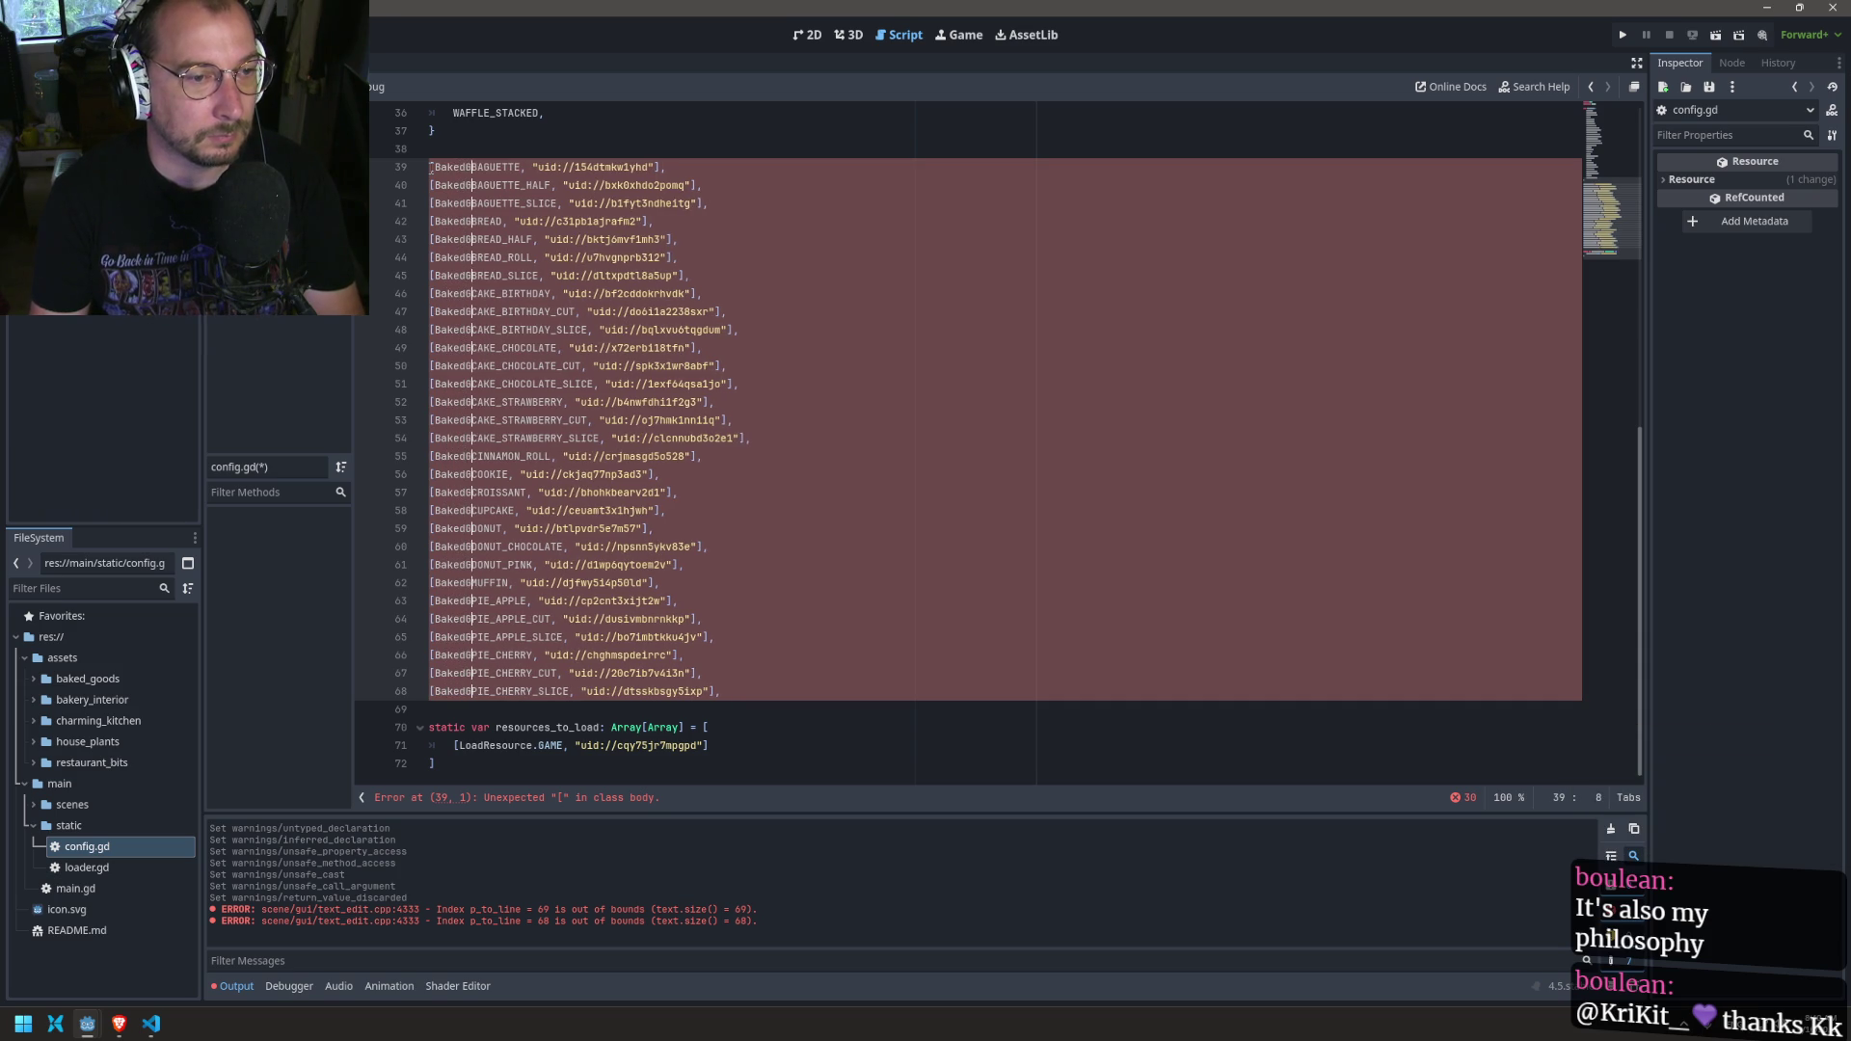
type(".")
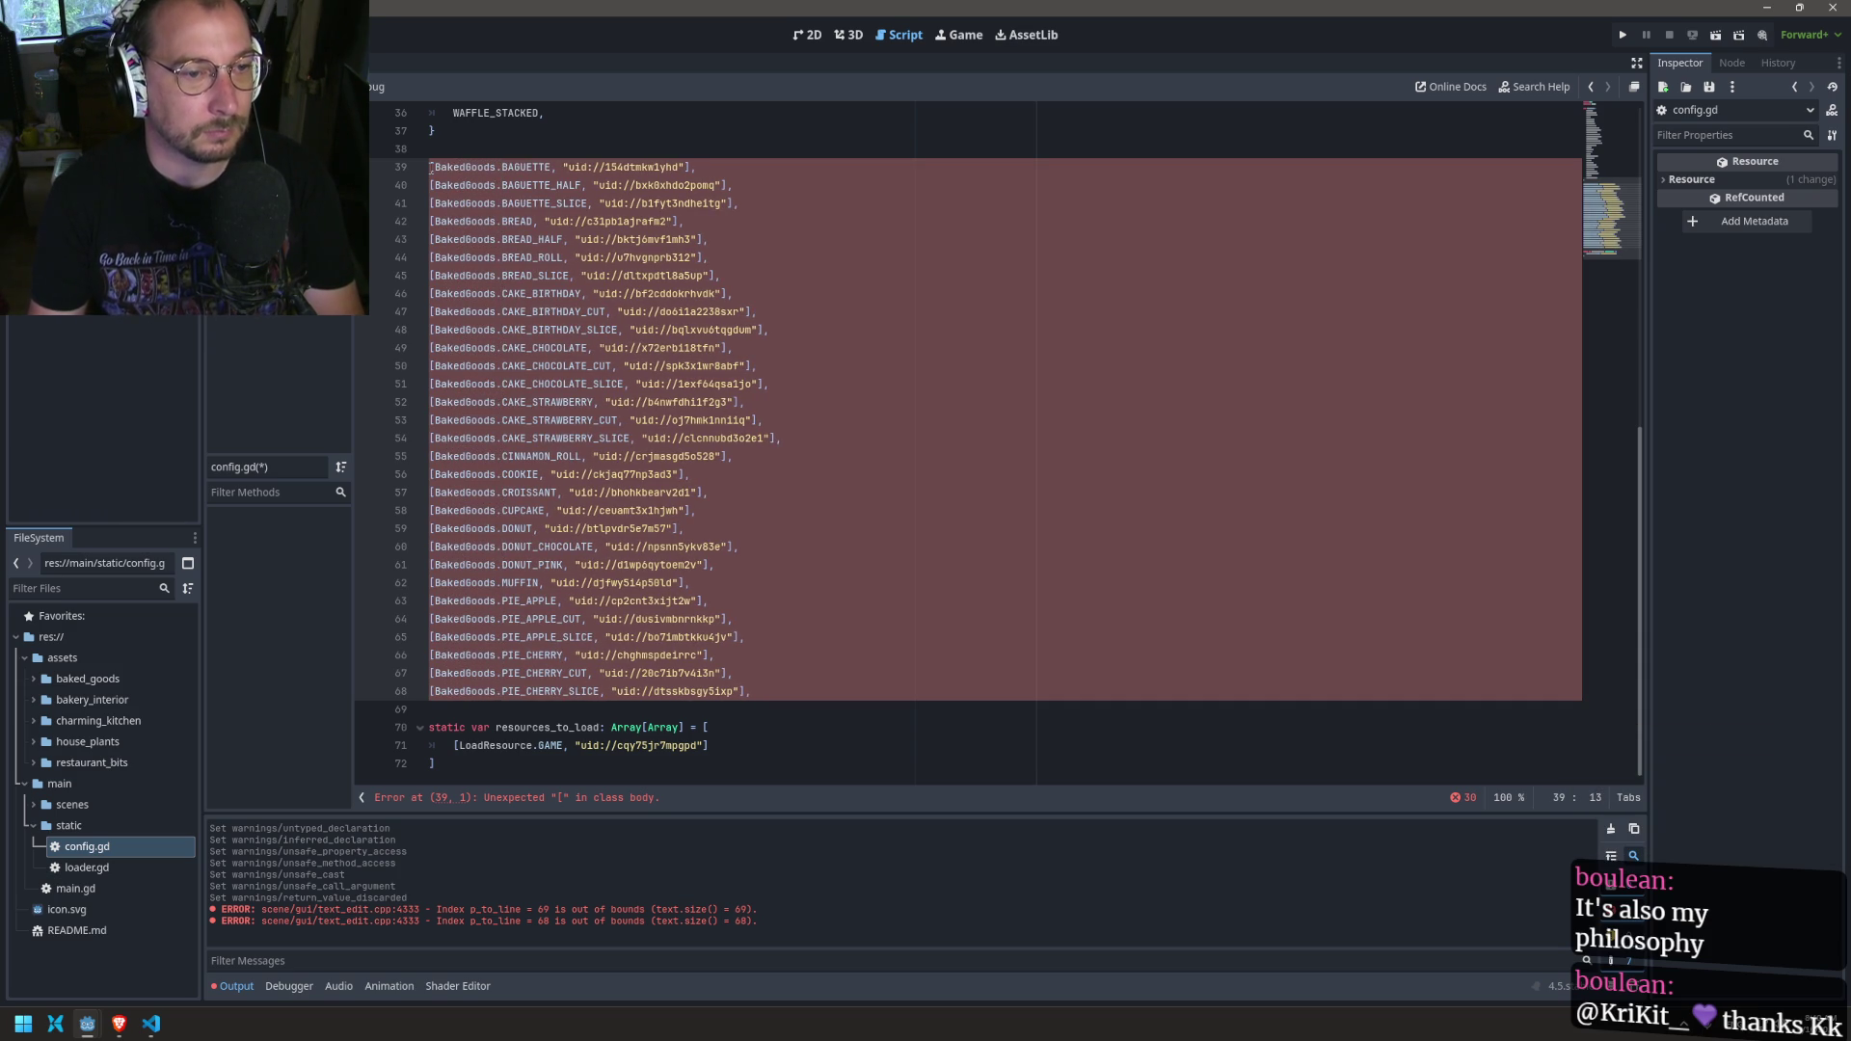
Step: Select the BakedGoods uid entries above the resources_to_load array and remove them
scroll(571, 214, "up", 10)
scroll(570, 214, "up", 2)
scroll(579, 290, "down", 12)
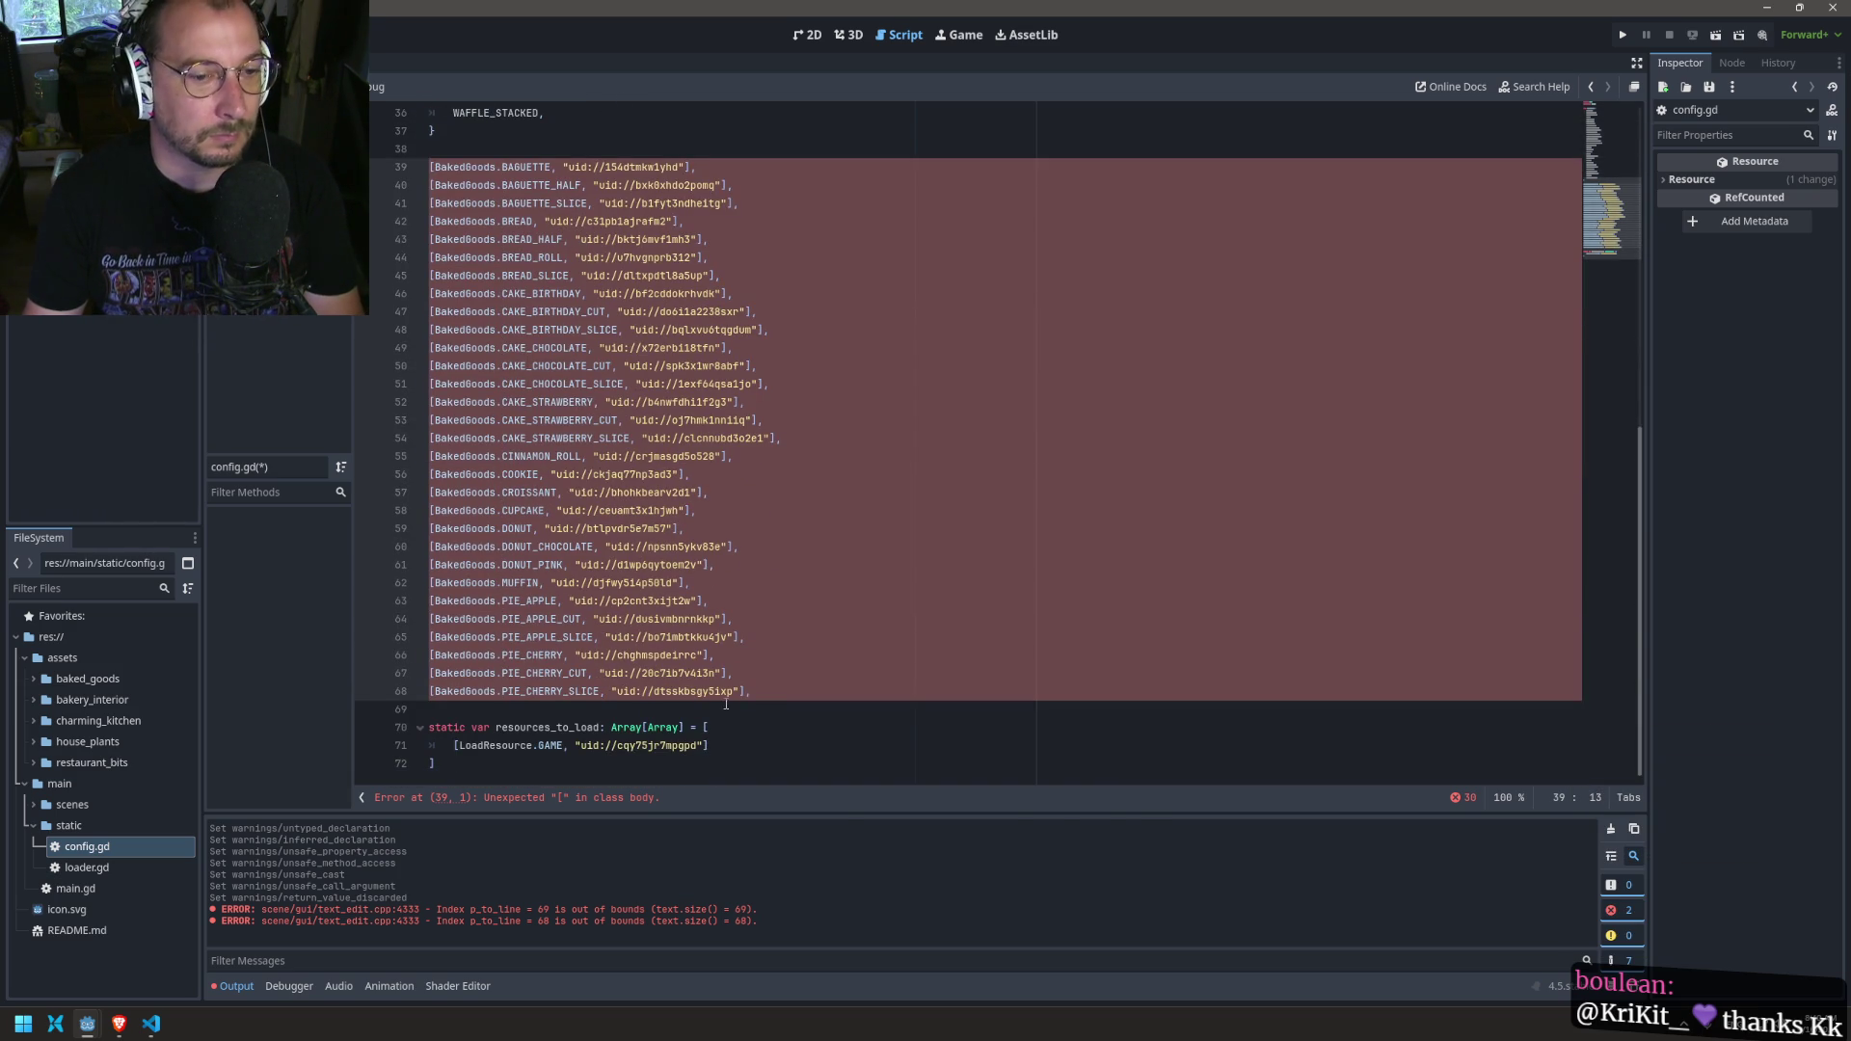
mouse_move(762, 696)
left_mouse_down()
mouse_move(617, 321)
mouse_move(434, 149)
left_mouse_up()
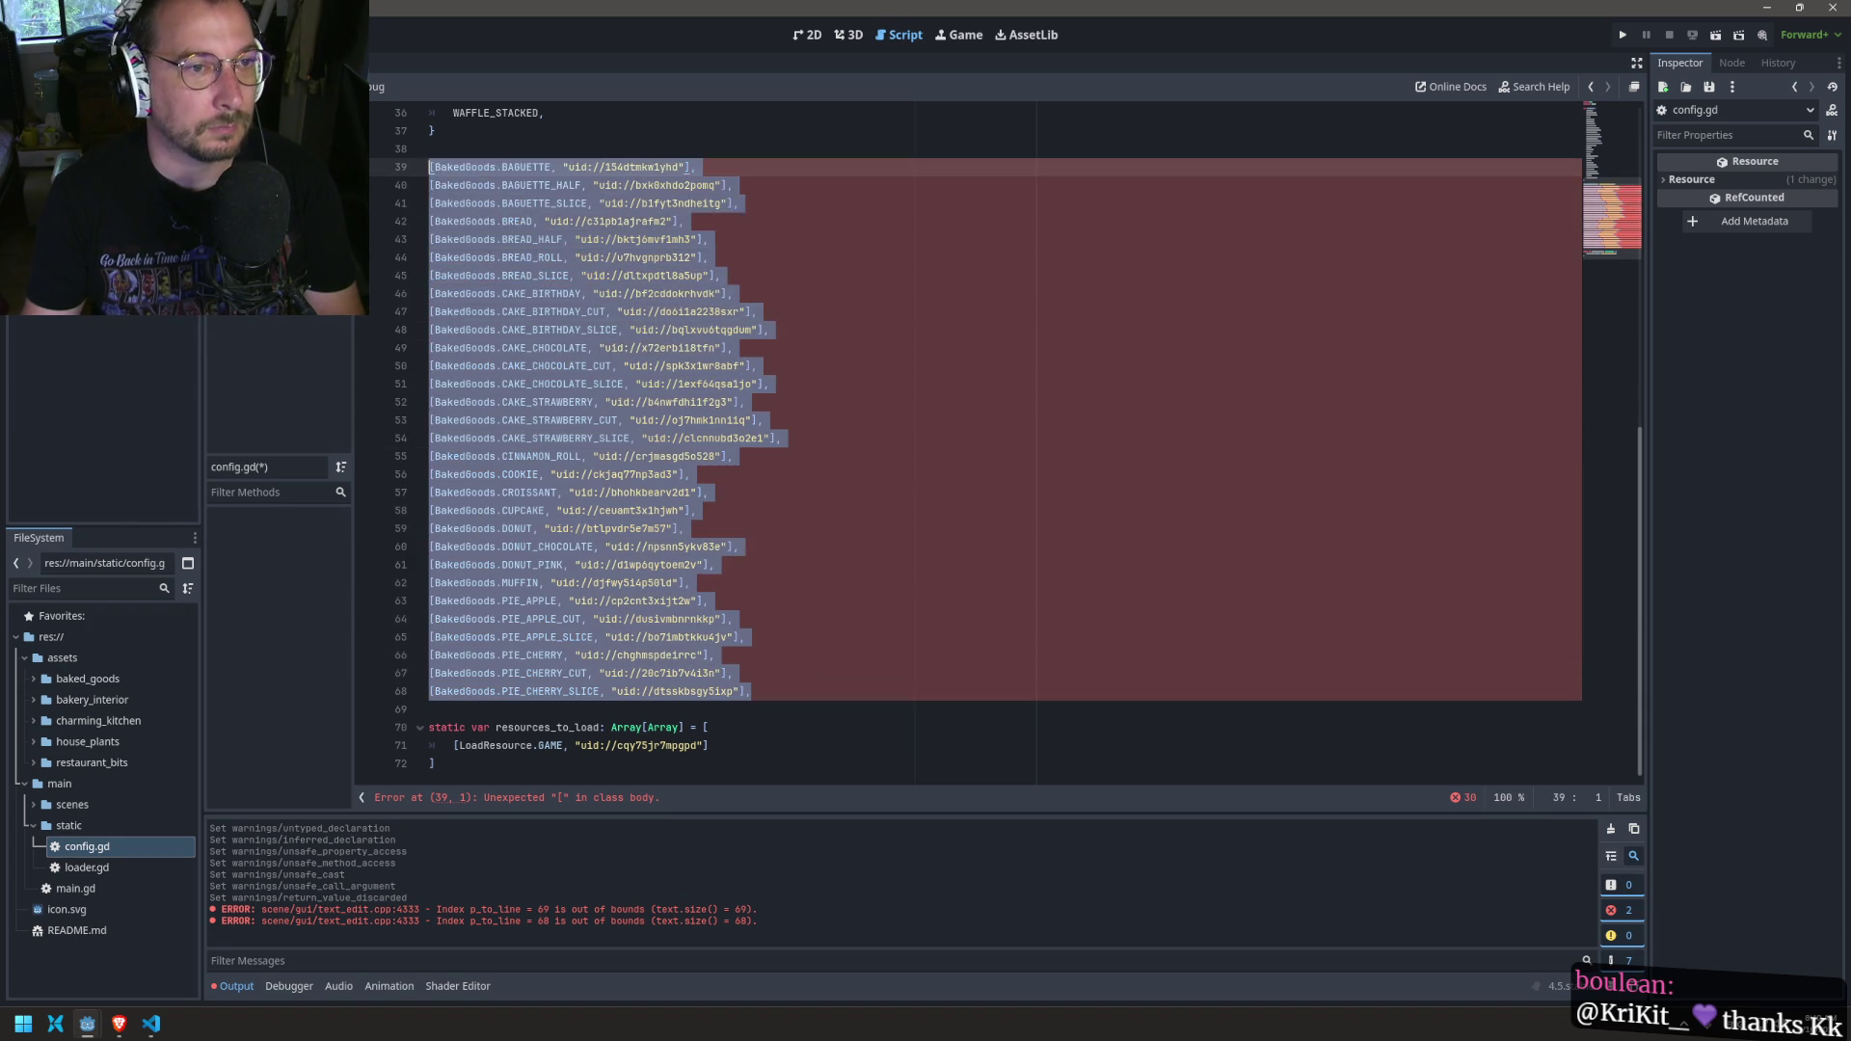
key("BackSpace")
key("BackSpace")
Step: Paste the BakedGoods uid entries after the GAME entry in resources_to_load and indent them one level
left_click(784, 177)
type(",")
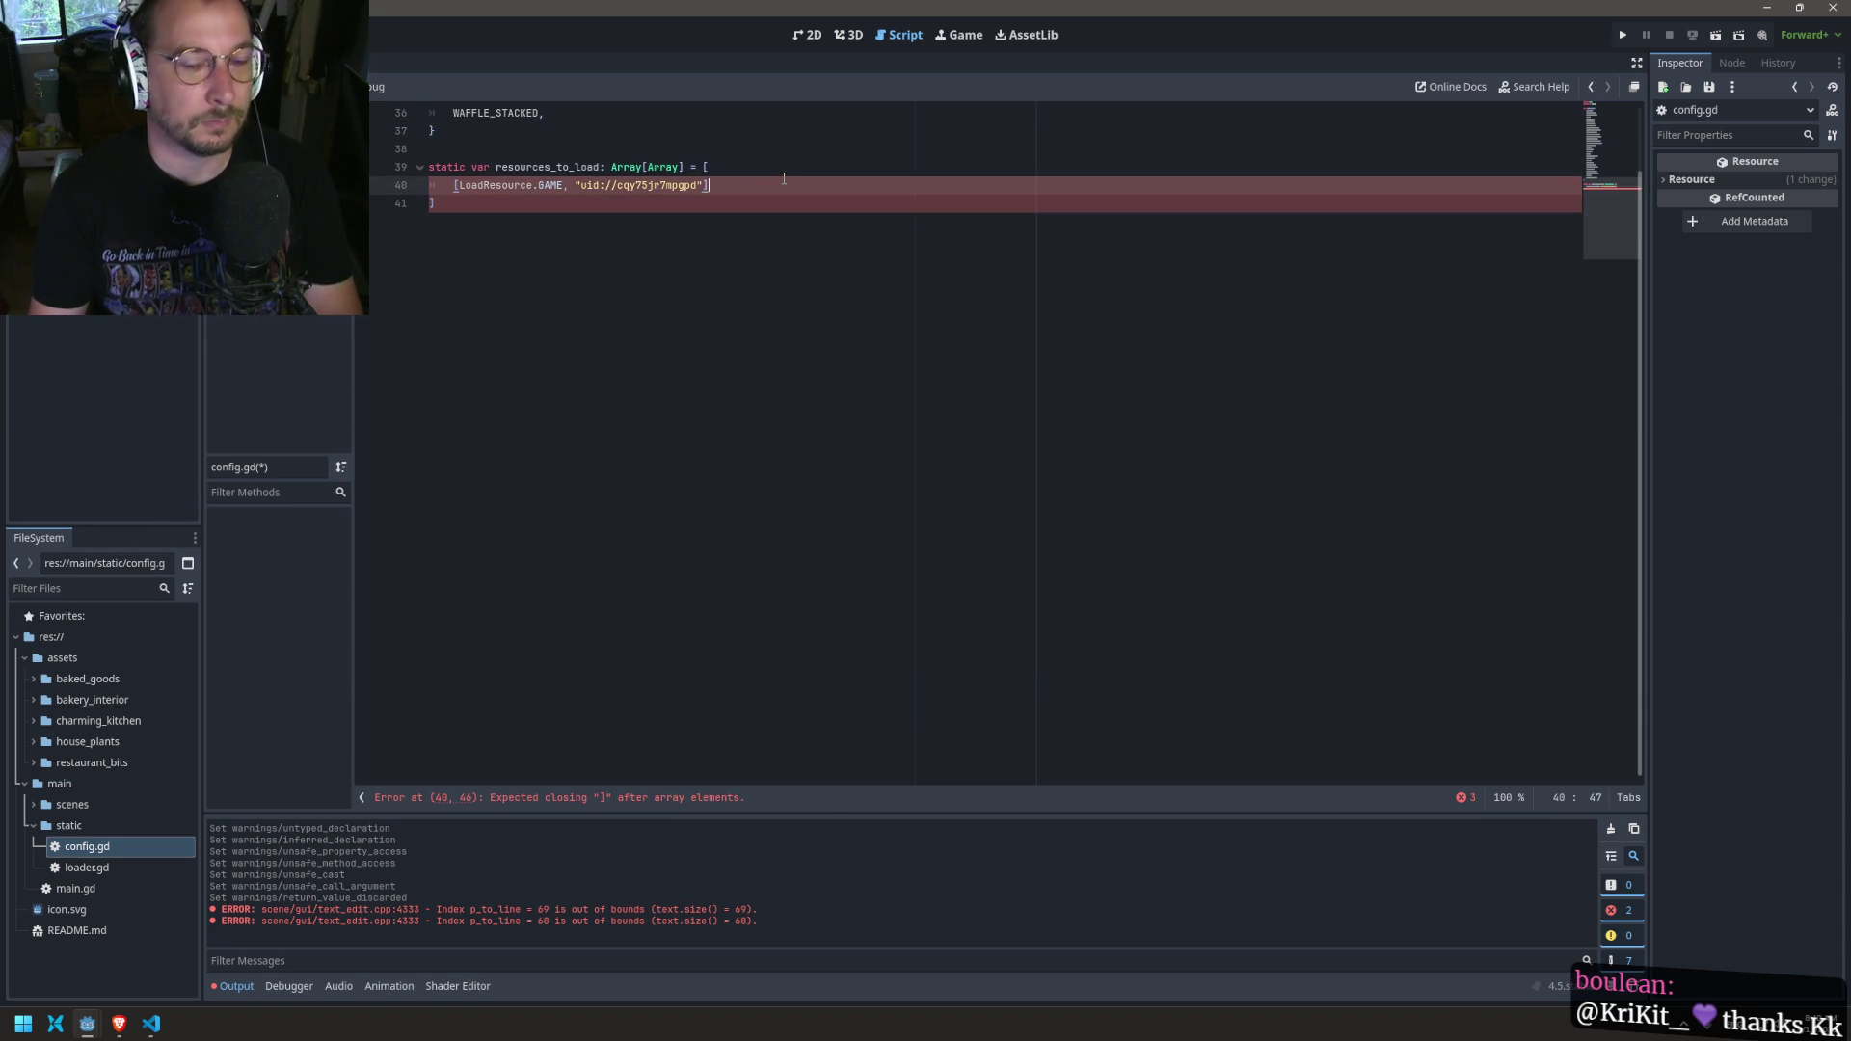
key("Return")
key("ctrl+v")
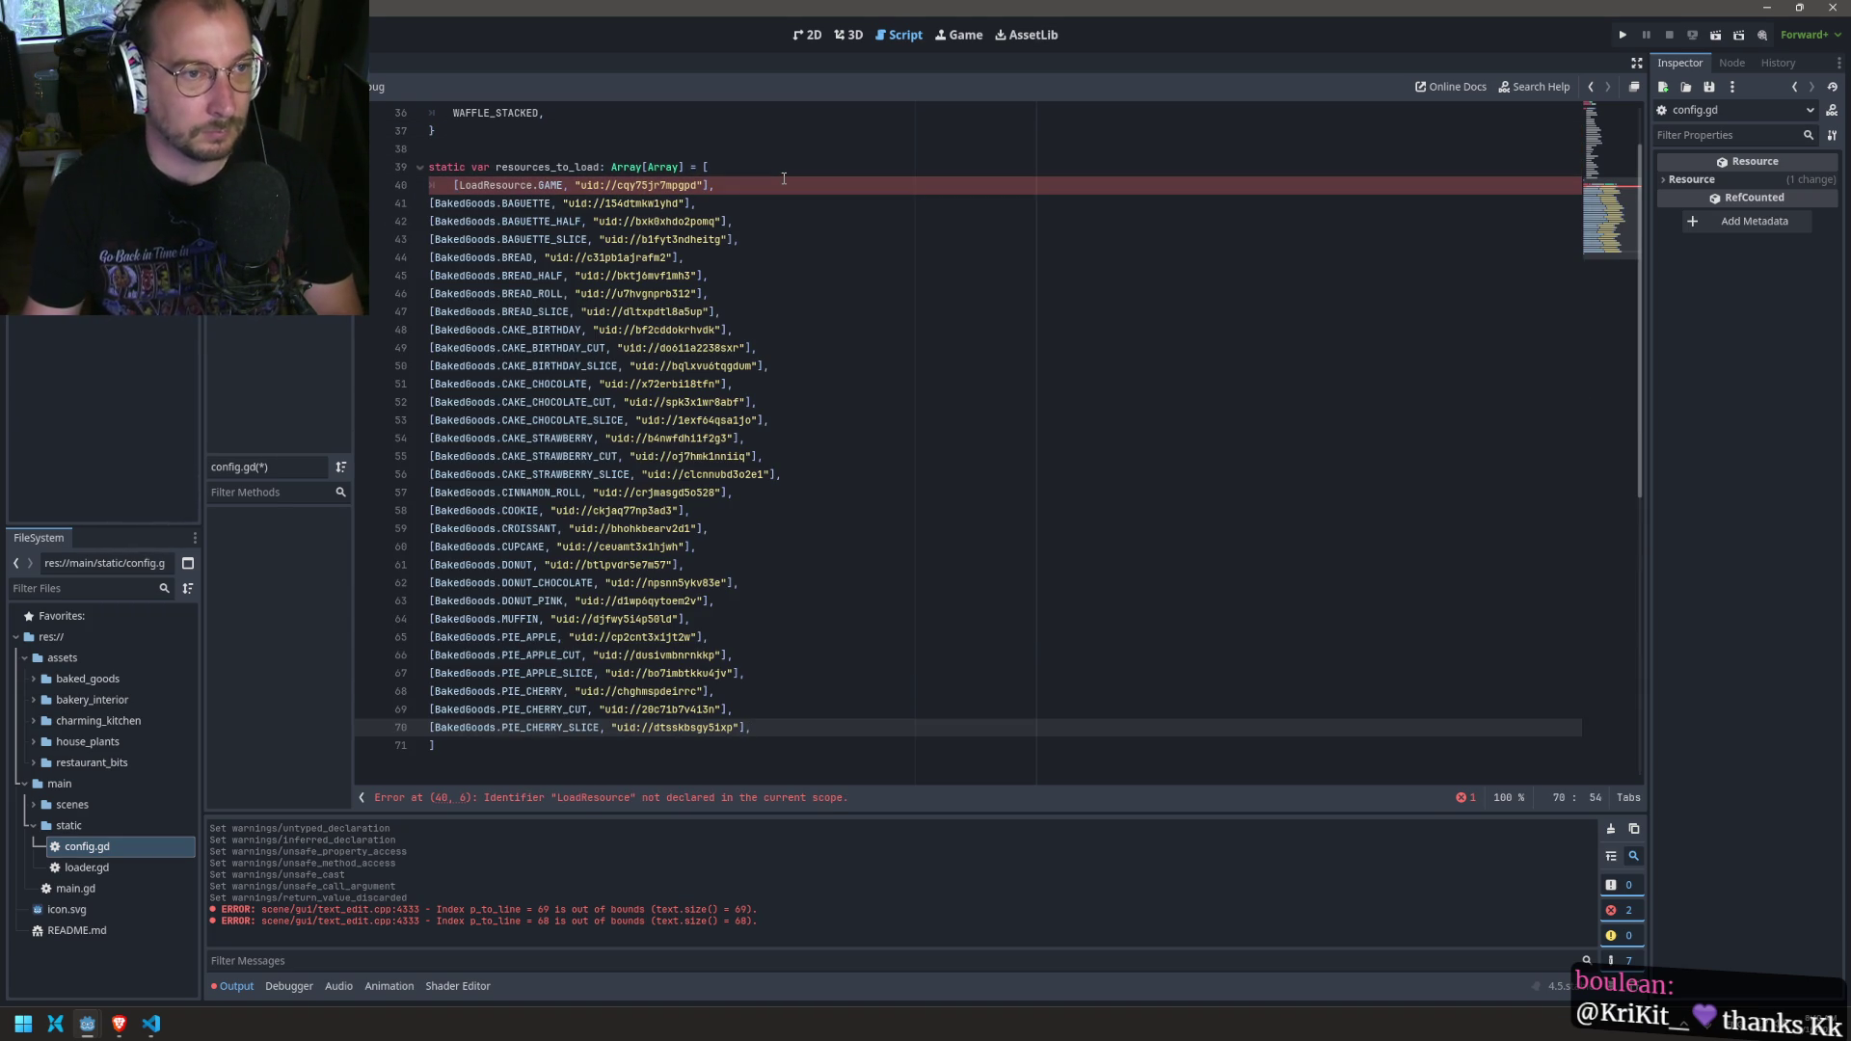
mouse_move(769, 725)
left_mouse_down()
mouse_move(429, 348)
mouse_move(429, 204)
left_mouse_up()
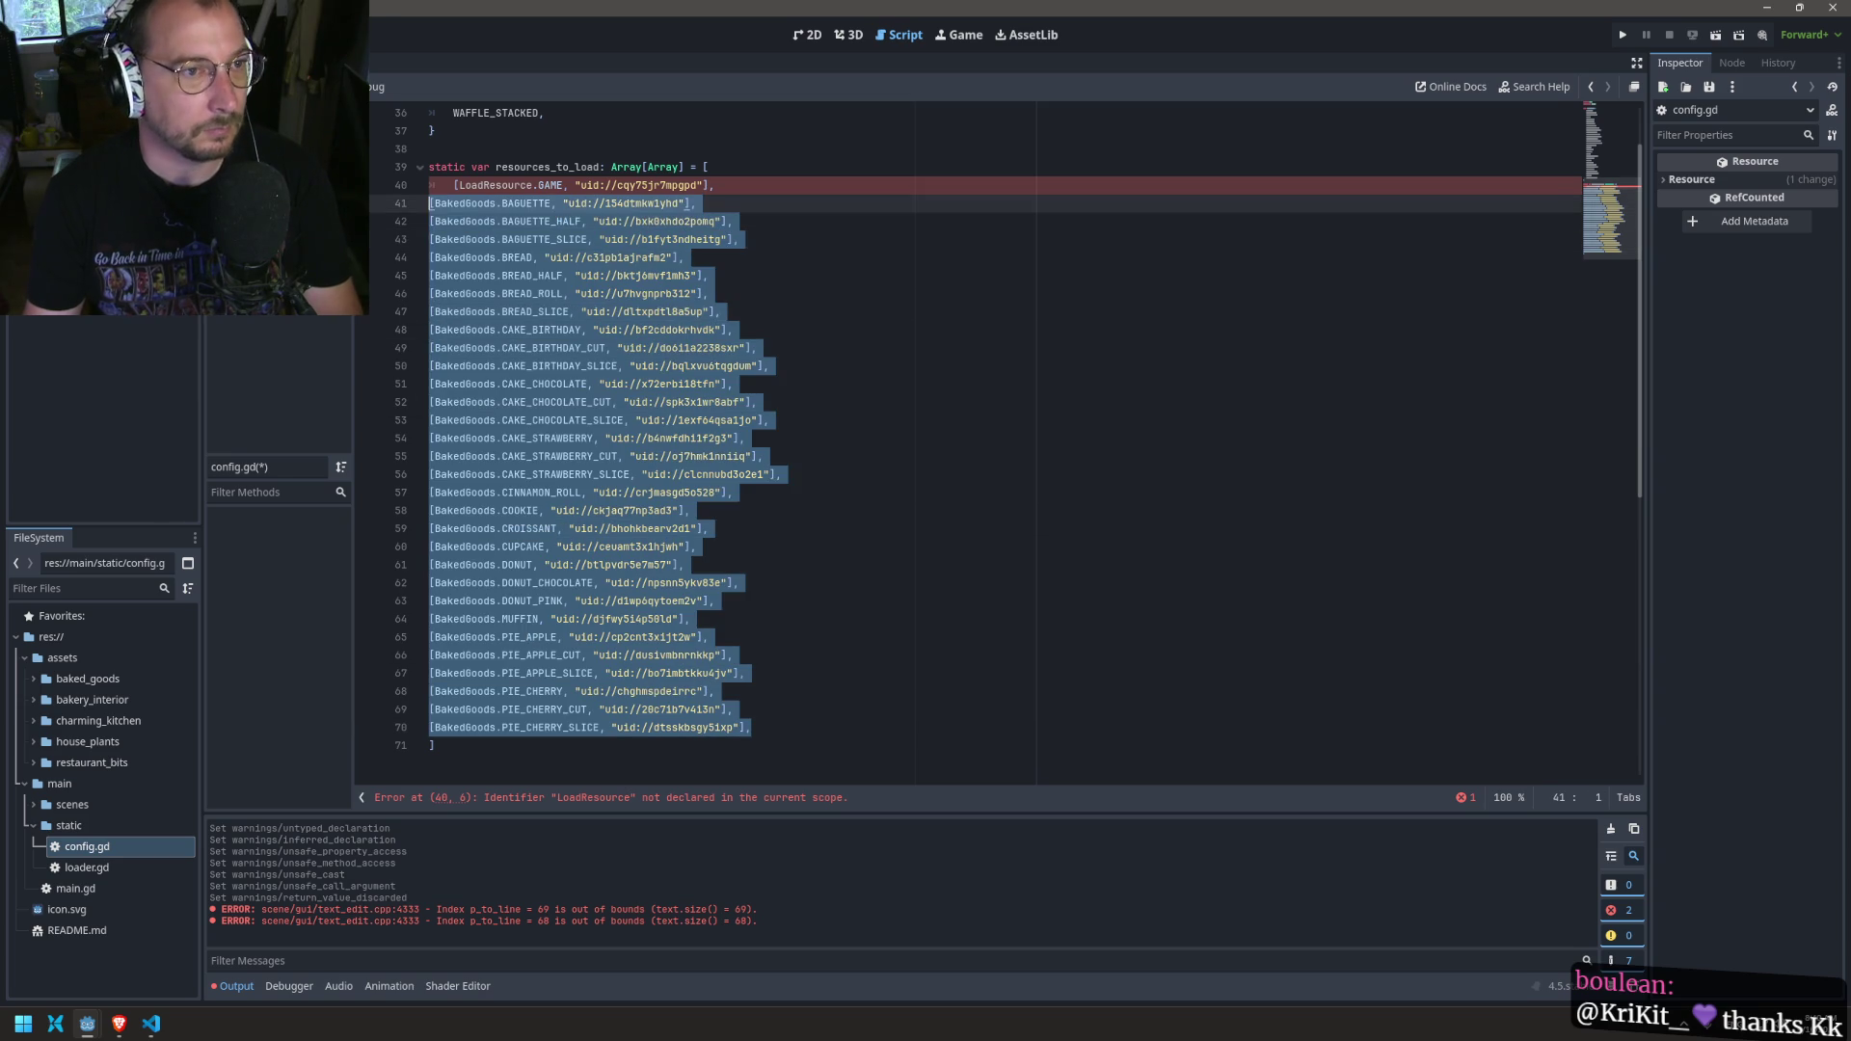
key("Tab")
Step: Go back to main.gd and select its enum LoadResource line
key("alt+Left")
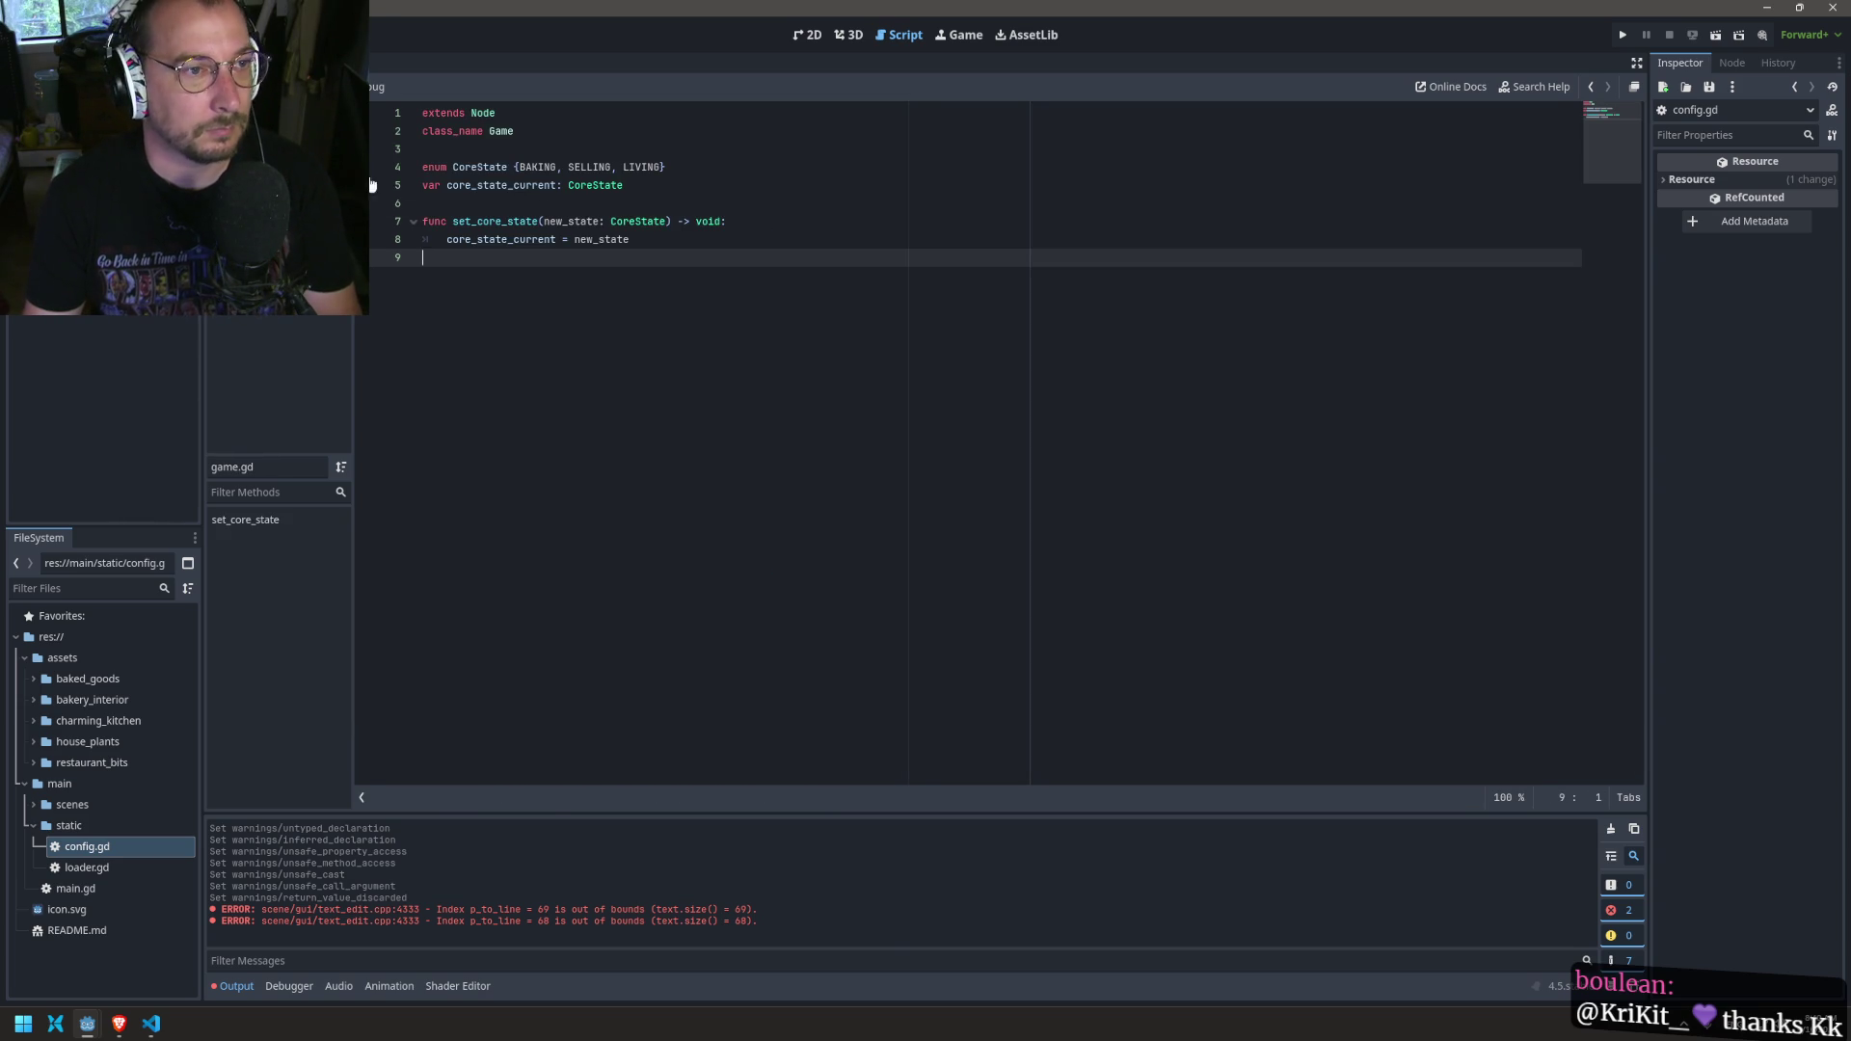
key("alt+Left")
key("alt+Left")
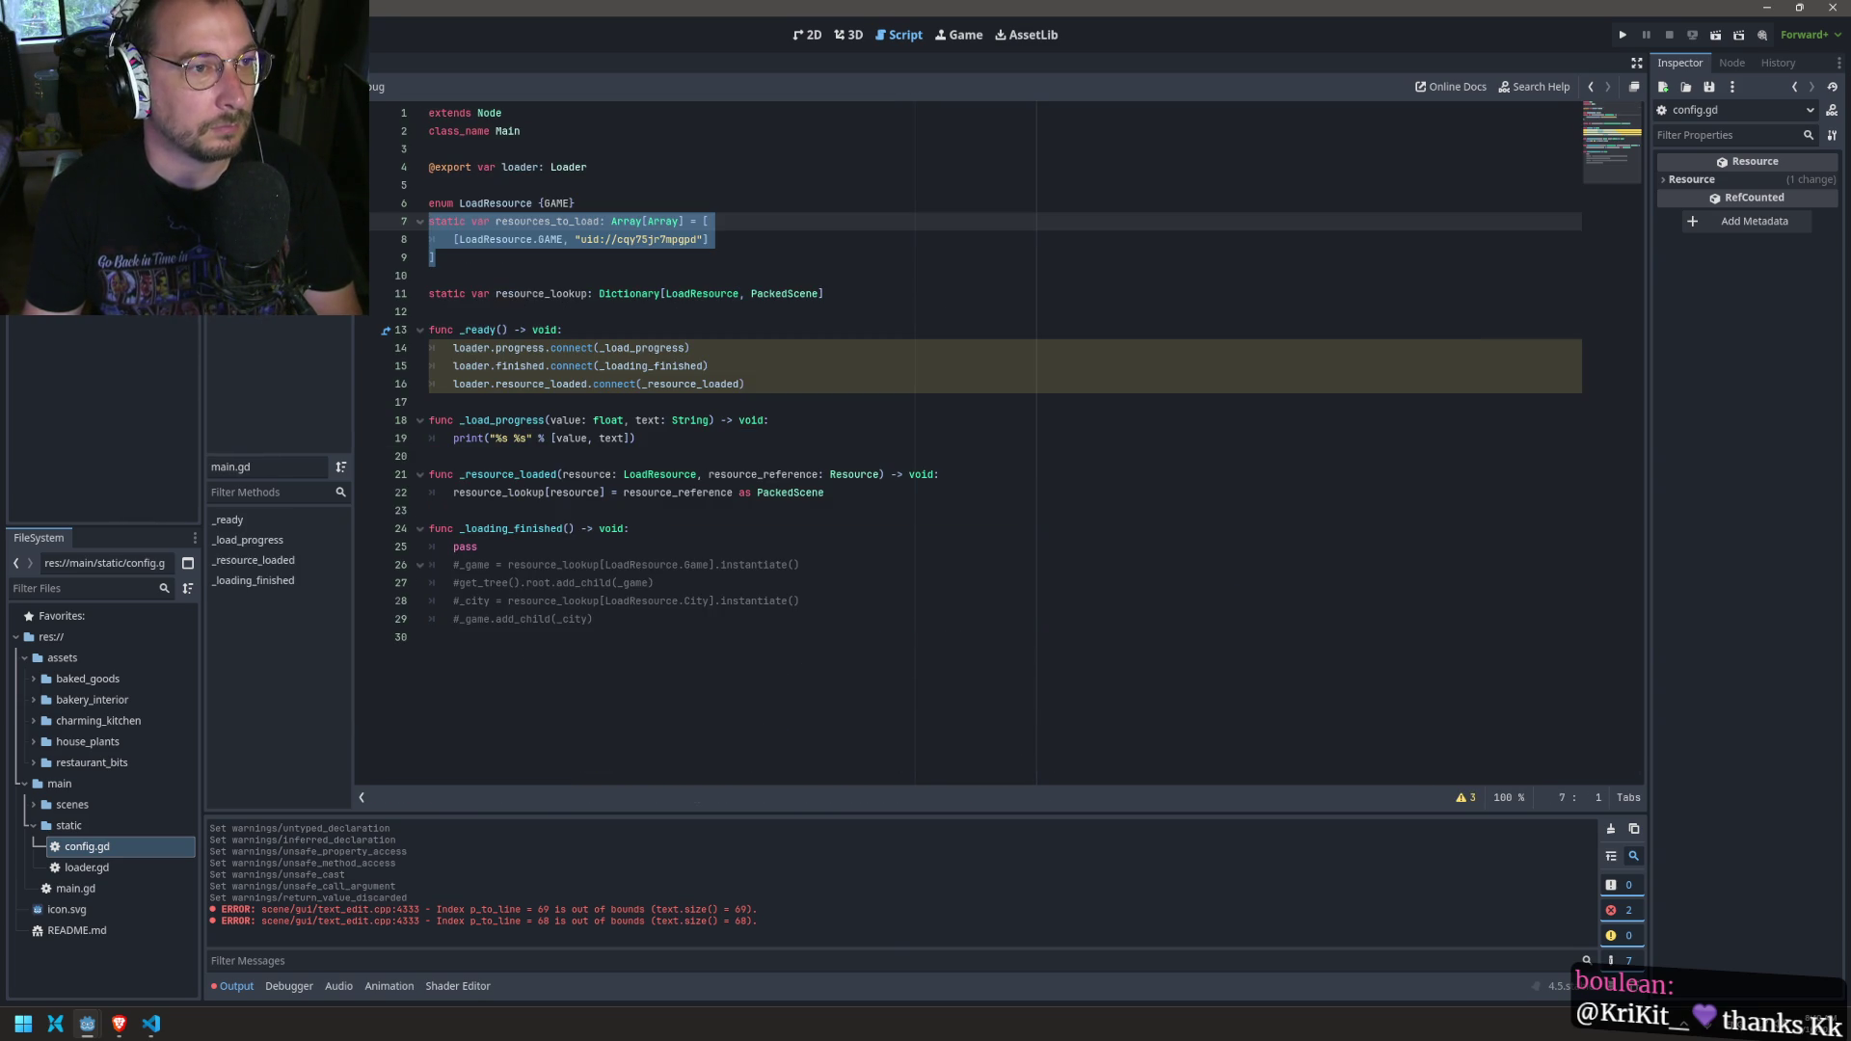
left_click(517, 203)
triple_click(494, 203)
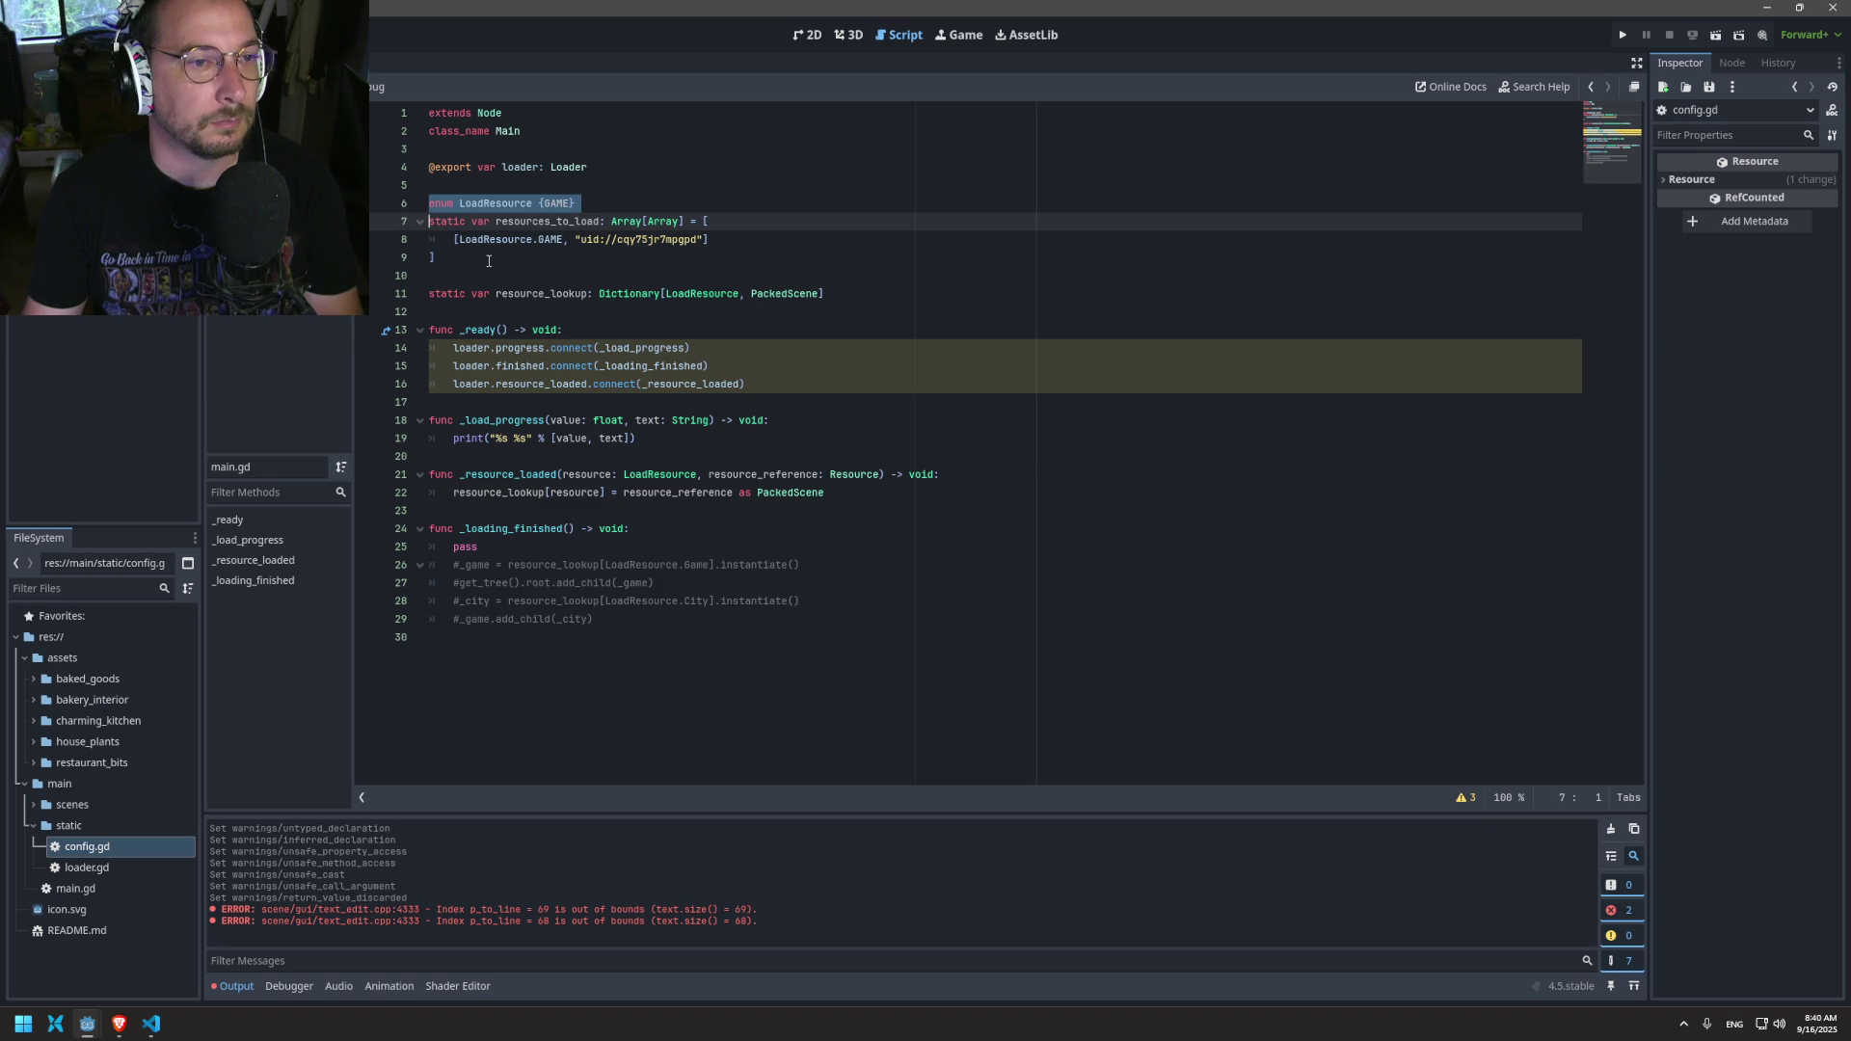
Step: Cut the enum LoadResource line and delete the resources_to_load block from main.gd
key("ctrl+x")
left_click(486, 240)
left_click_drag(486, 240, 408, 188)
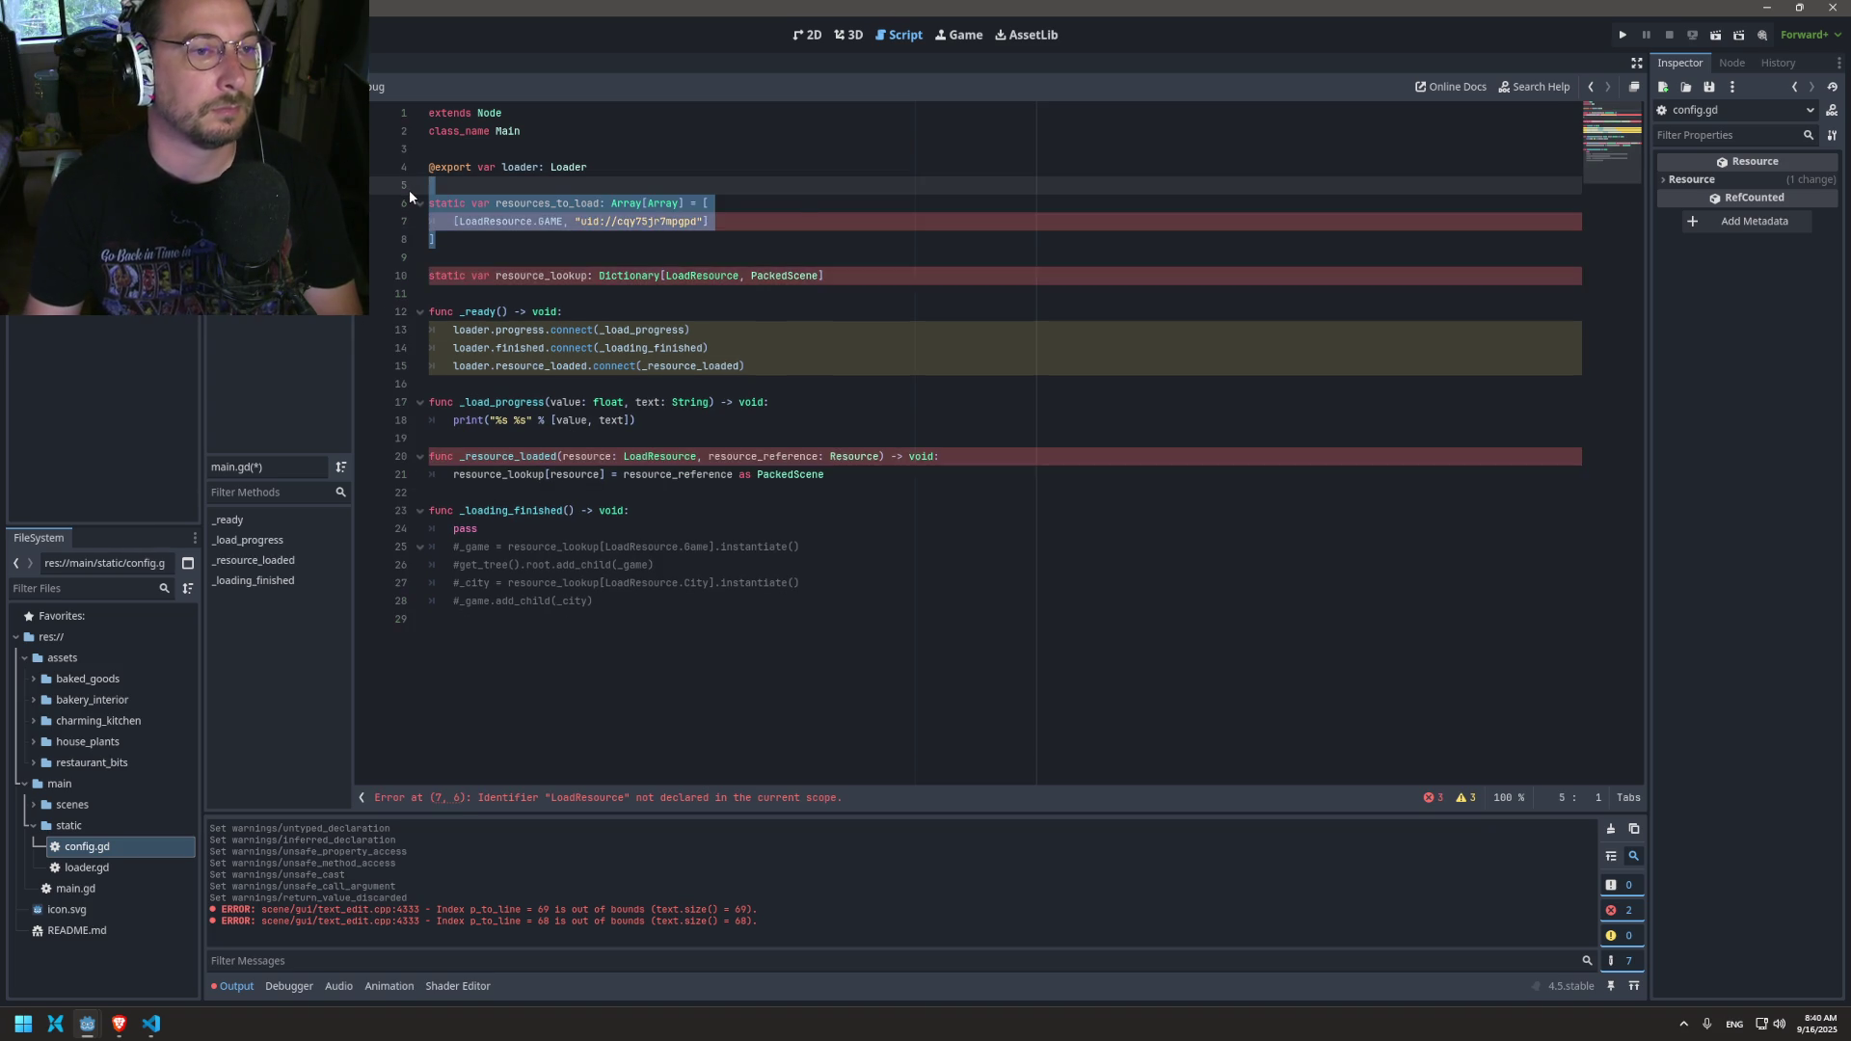
key("Delete")
key("Delete")
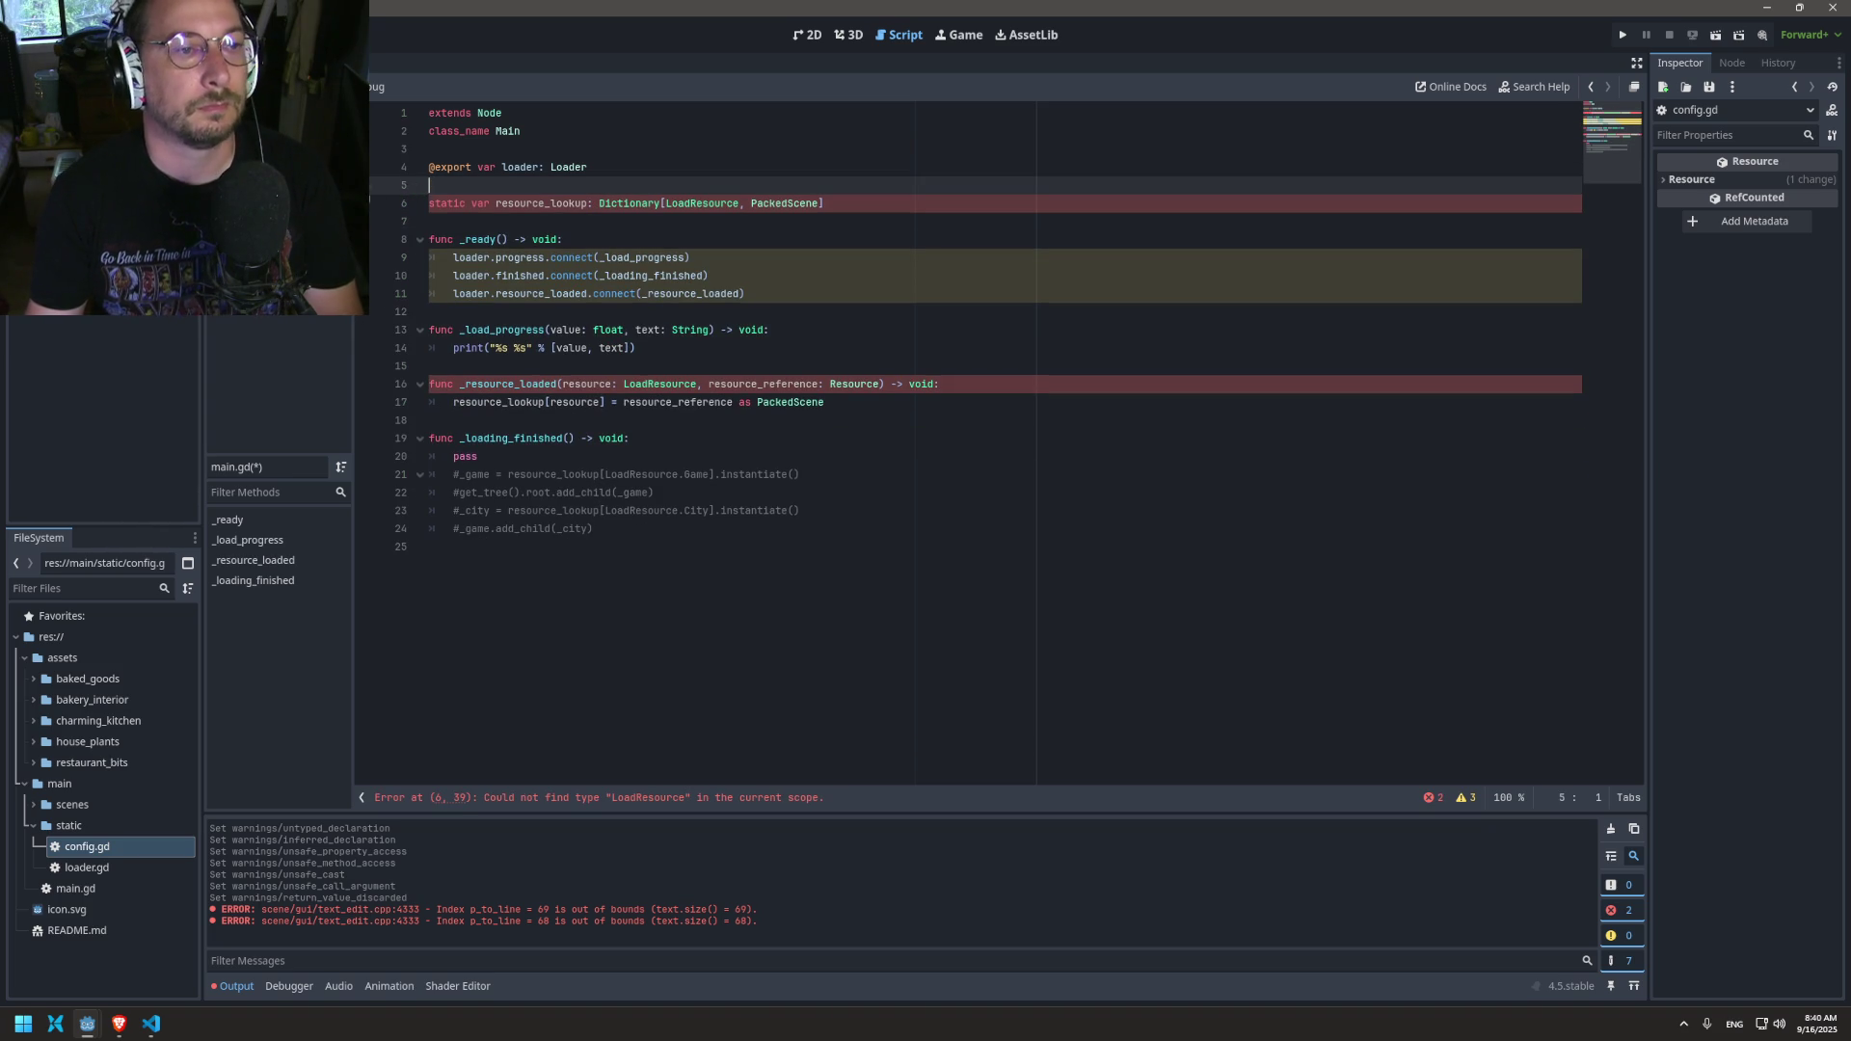
Step: Paste the LoadResource enum into config.gd at line 4, directly above BakedGoods
left_click(362, 228)
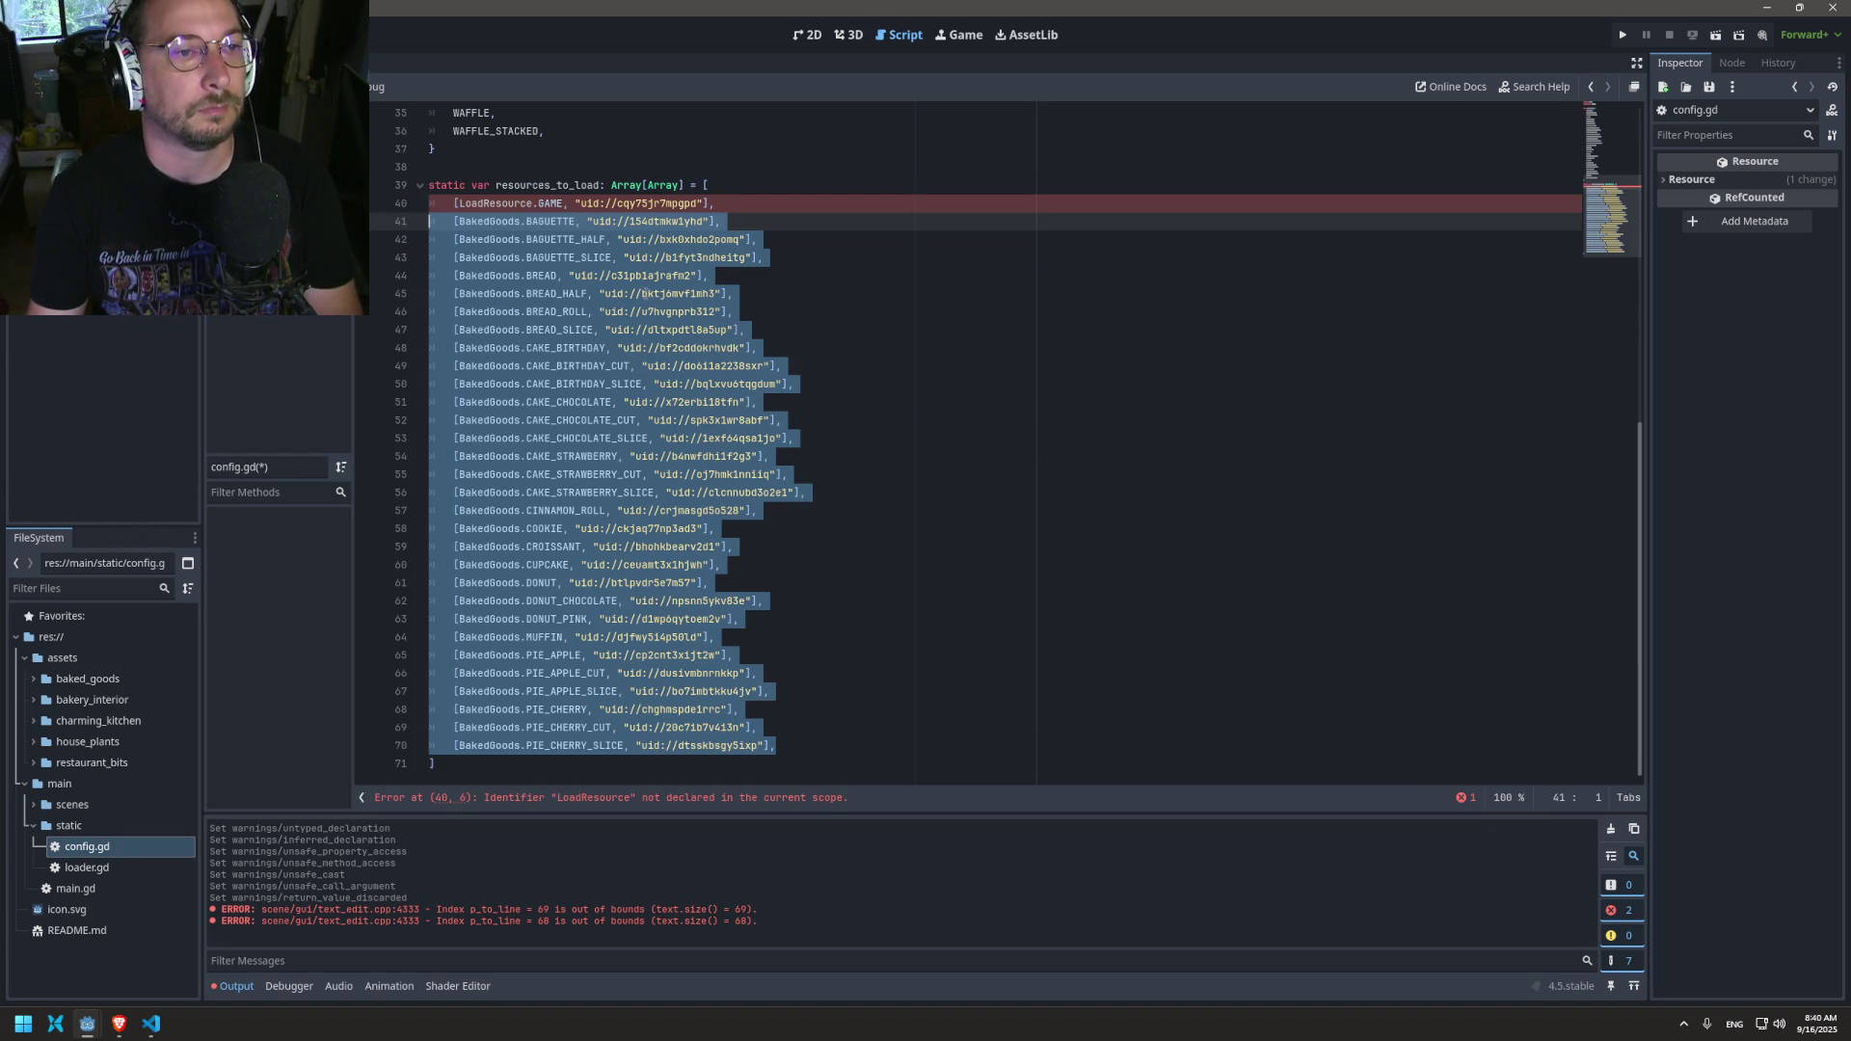
left_click(558, 148)
scroll(559, 145, "up", 10)
scroll(569, 131, "down", 1)
scroll(570, 127, "up", 1)
left_click(518, 146)
key("ctrl+v")
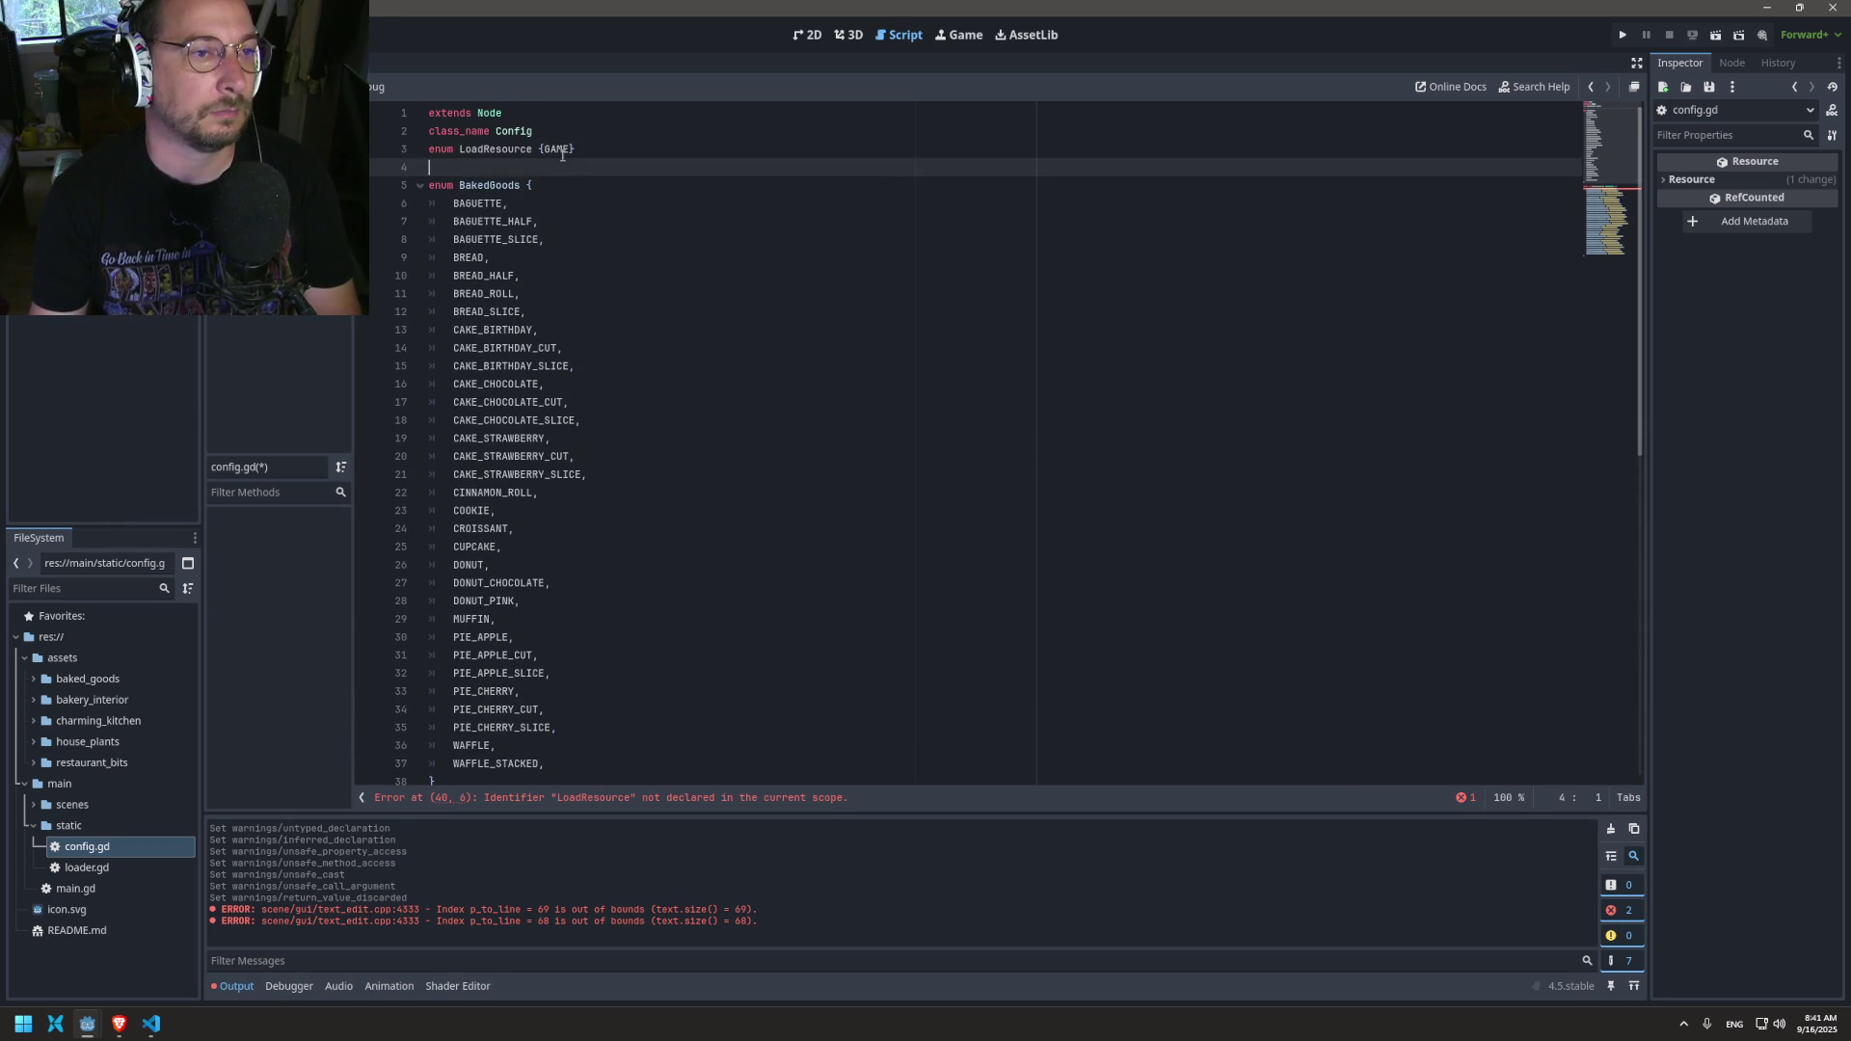
key("Up")
key("Return")
key("Down")
key("BackSpace")
key("Left")
key("Left")
key("Left")
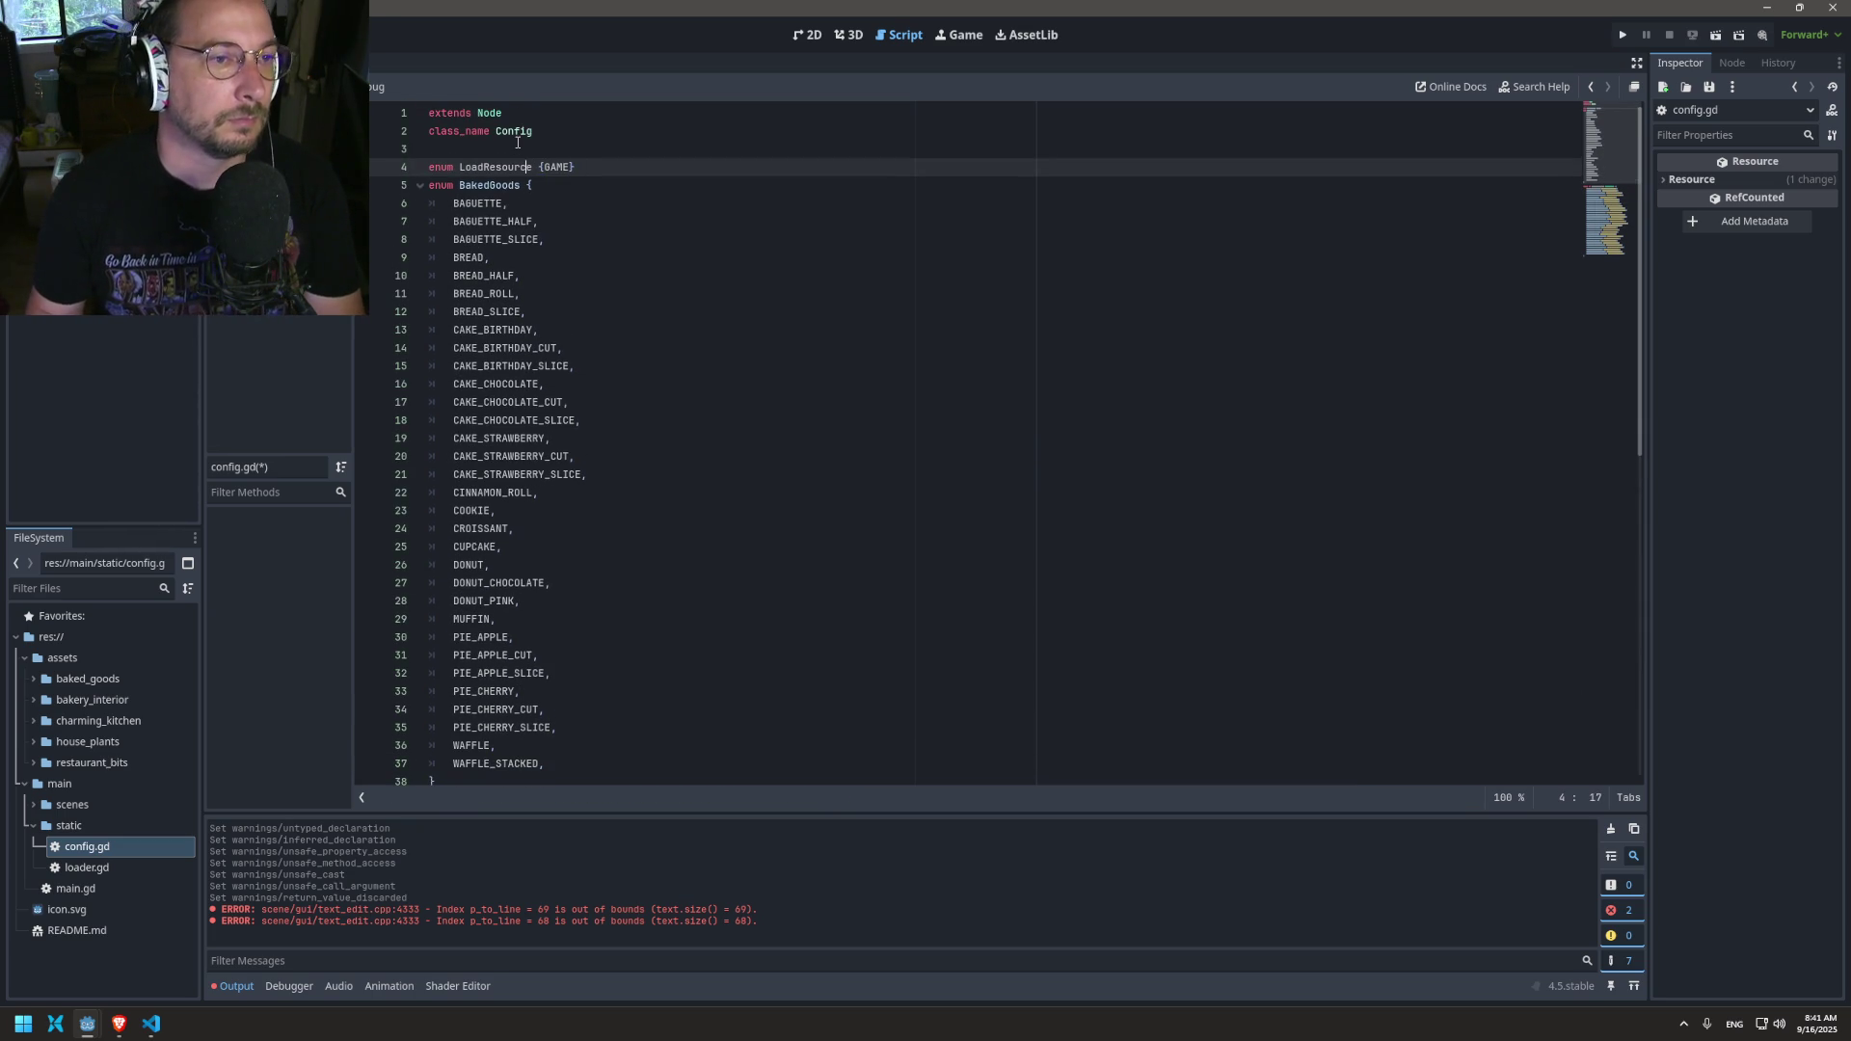
Step: Rename the pasted enum to LoadScene and save config.gd
key("Left")
key("Left")
key("Left")
key("BackSpace")
key("BackSpace")
key("BackSpace")
key("BackSpace")
key("BackSpace")
key("BackSpace")
type("Scee")
key("BackSpace")
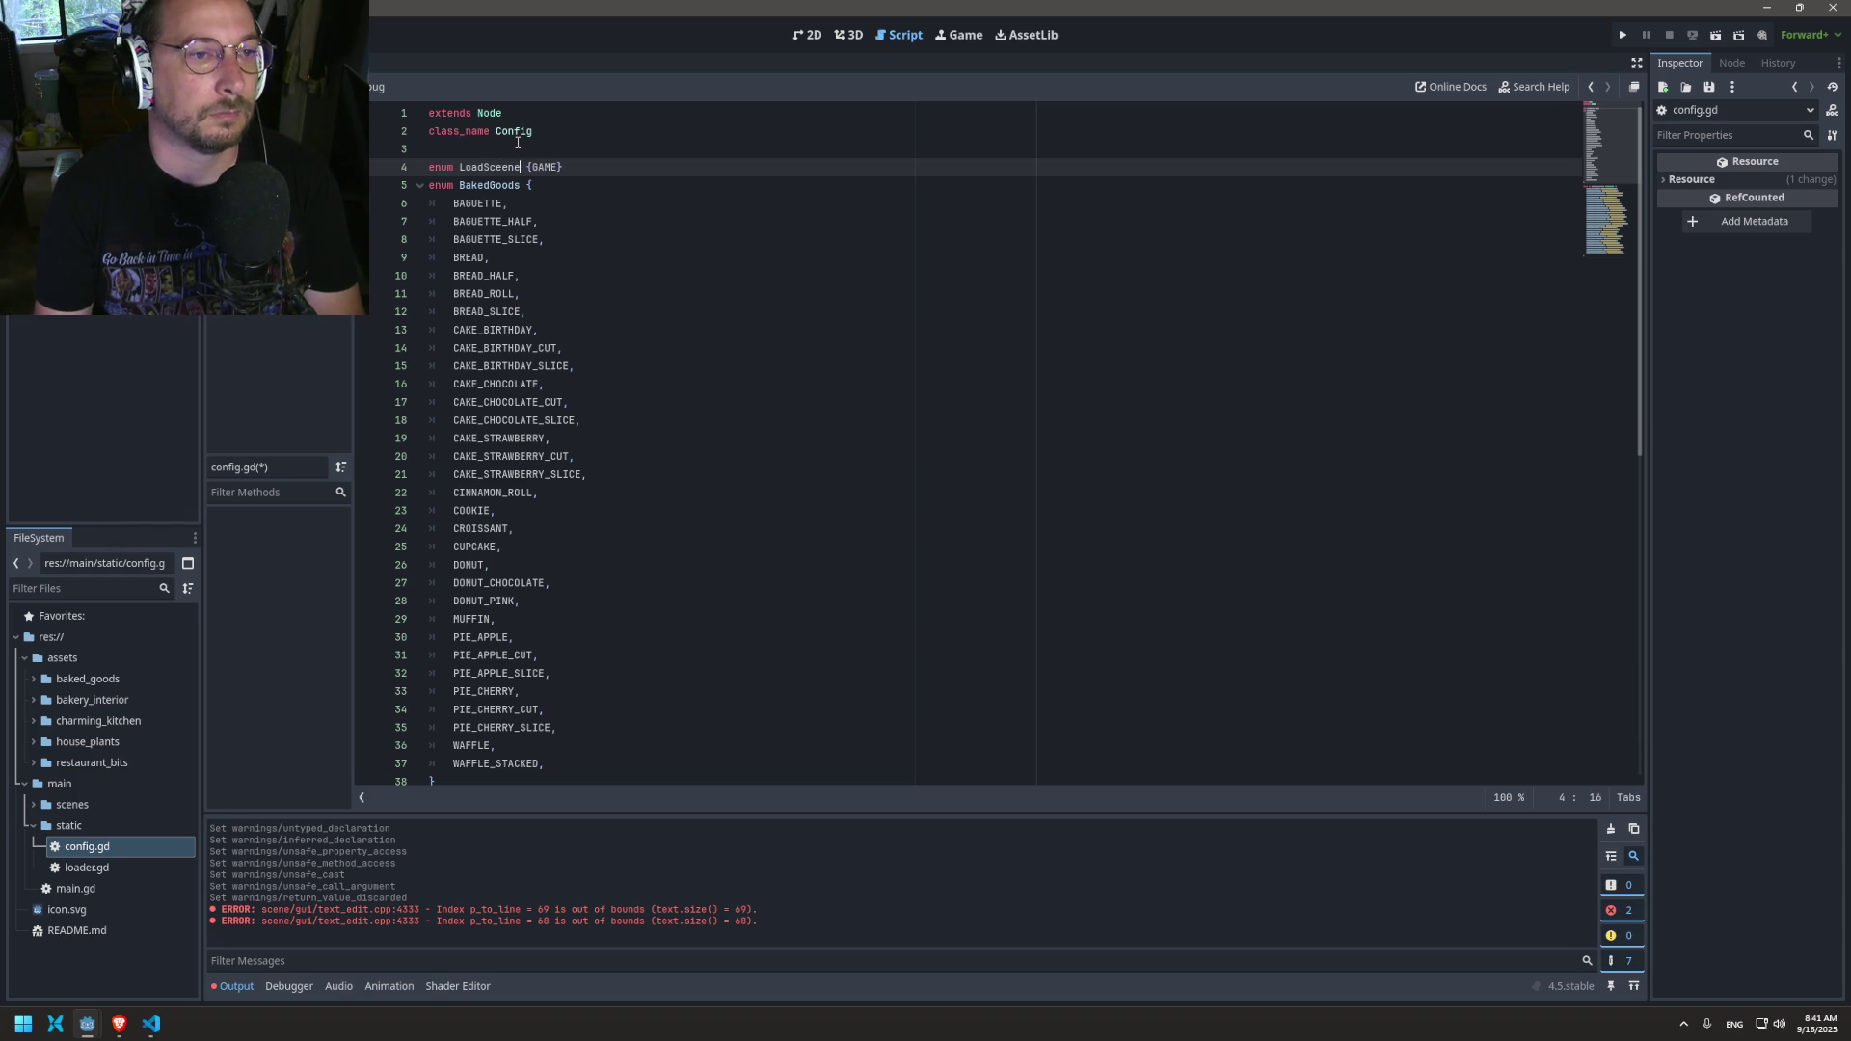
key("ctrl+s")
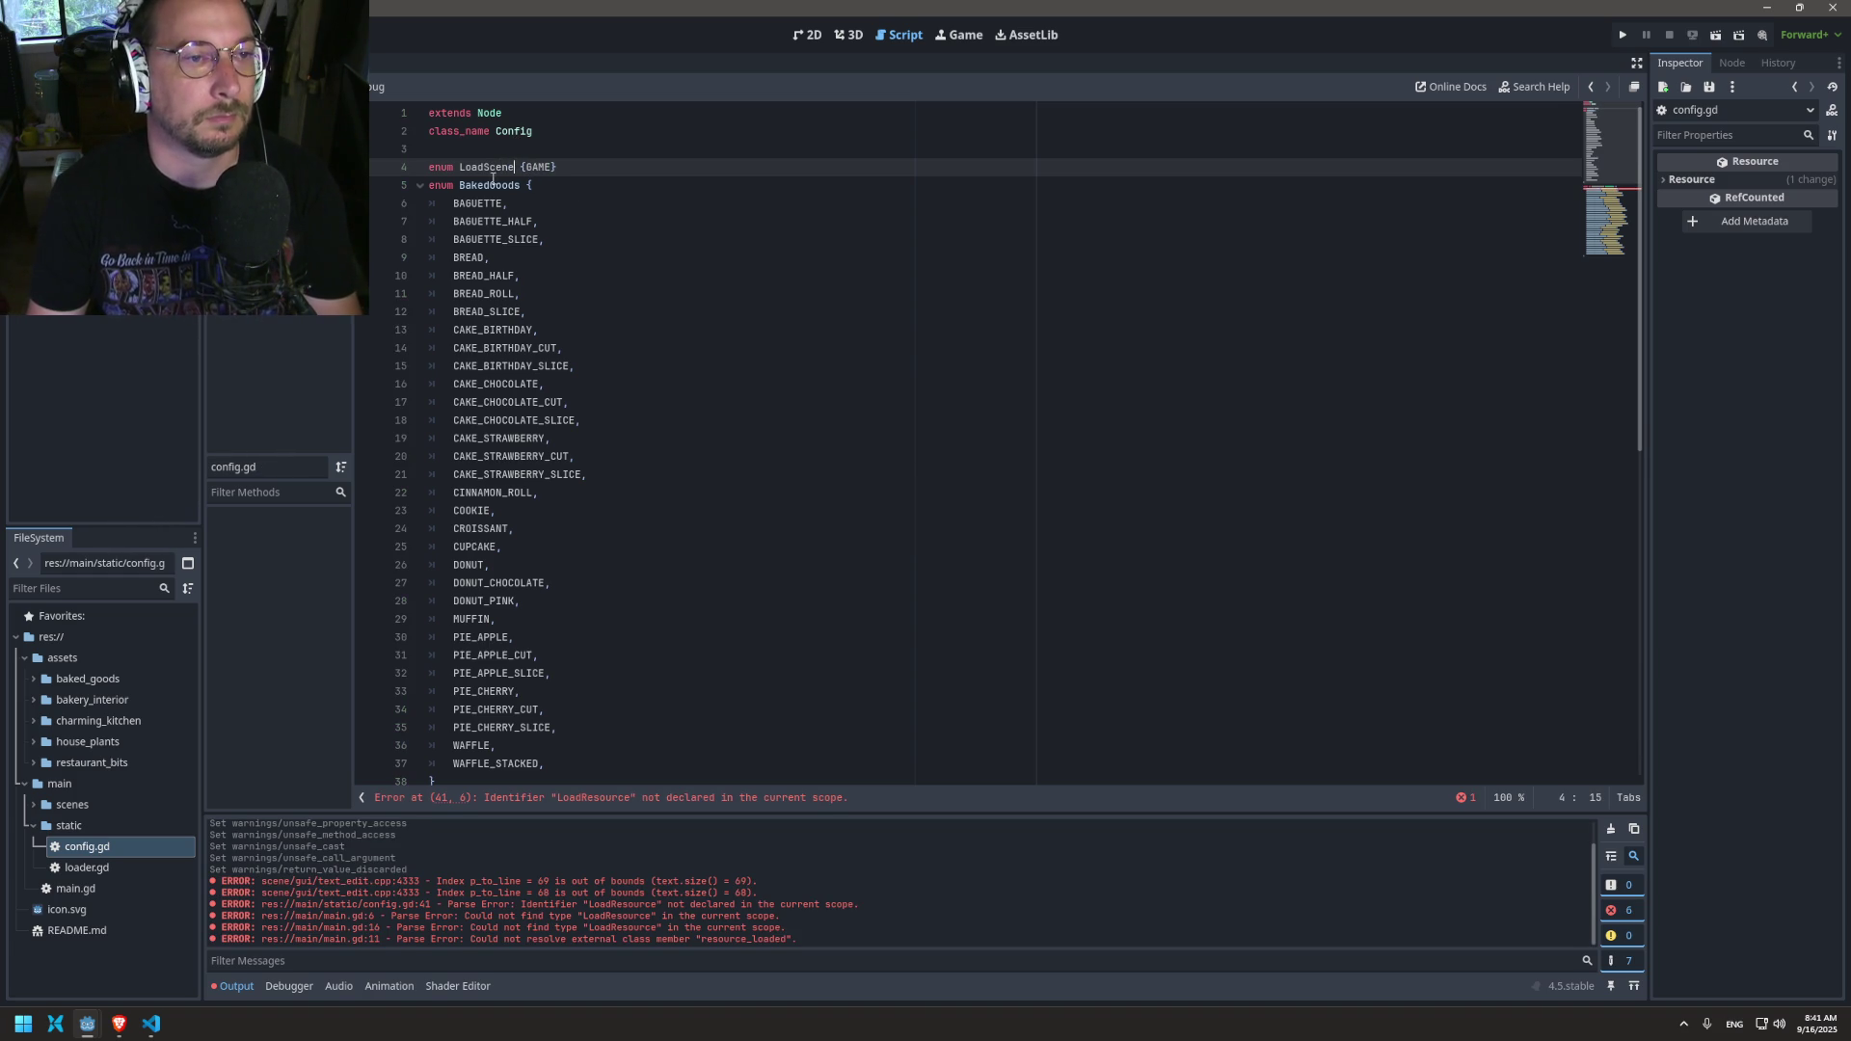
scroll(471, 168, "down", 4)
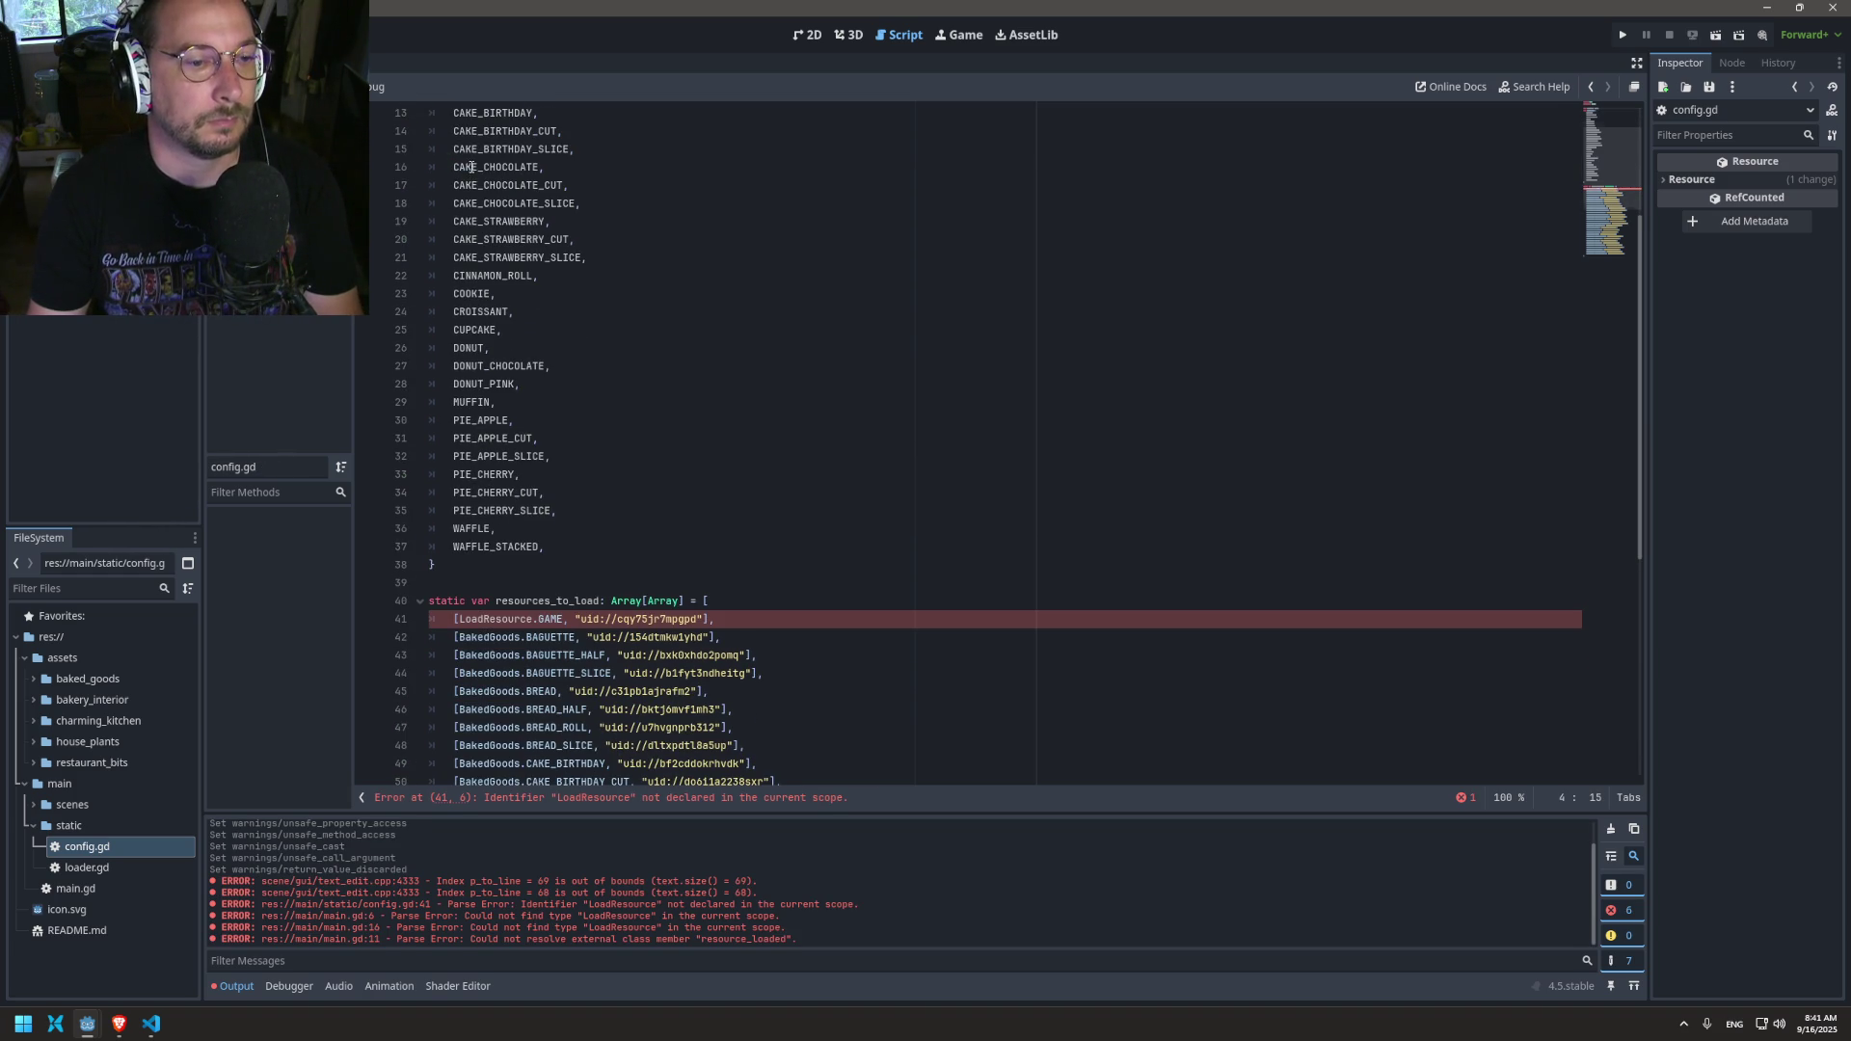
scroll(472, 168, "up", 4)
left_click(486, 167)
Step: Shorten the enum name from LoadScene to Scenes and save config.gd
key("BackSpace")
key("BackSpace")
key("BackSpace")
key("Right")
type("s")
key("Right")
key("Right")
key("Right")
key("ctrl+s")
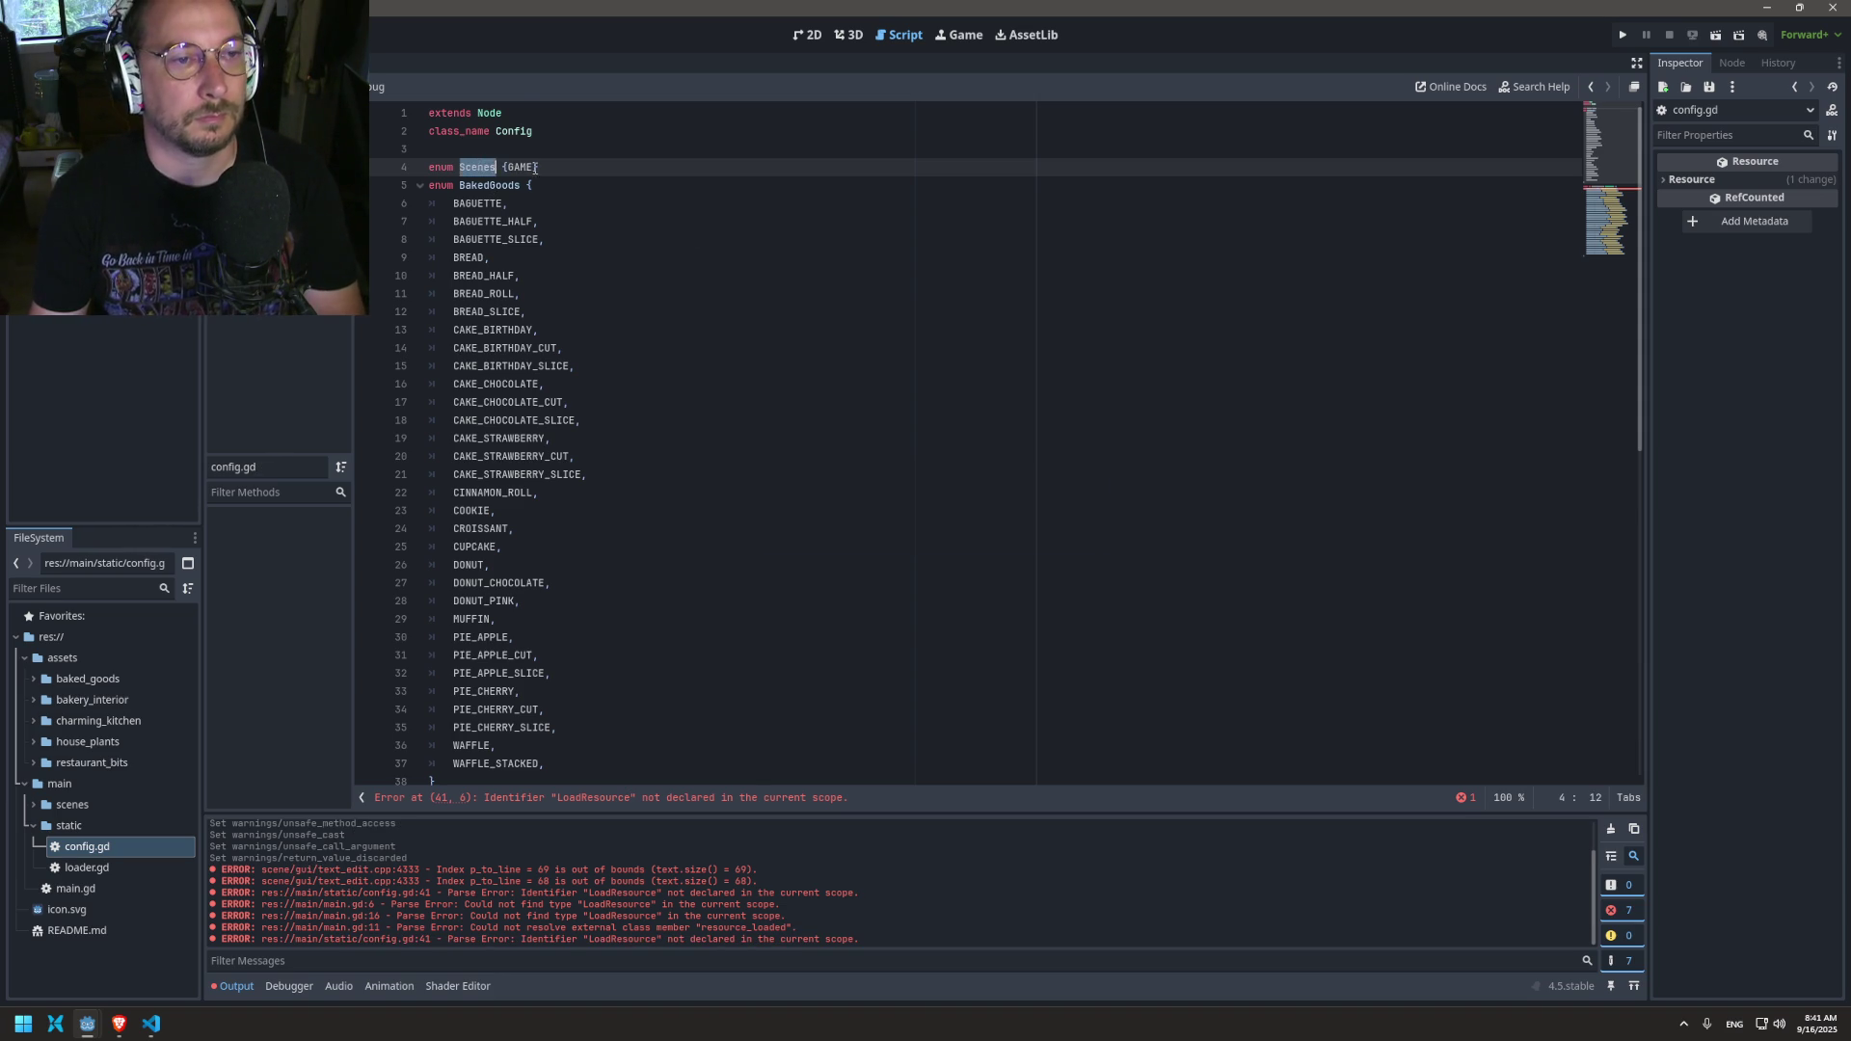
Step: Replace LoadResource with Scenes in the GAME entry on line 41
scroll(711, 315, "down", 8)
double_click(503, 402)
type("Scenes")
key("Escape")
scroll(763, 363, "down", 4)
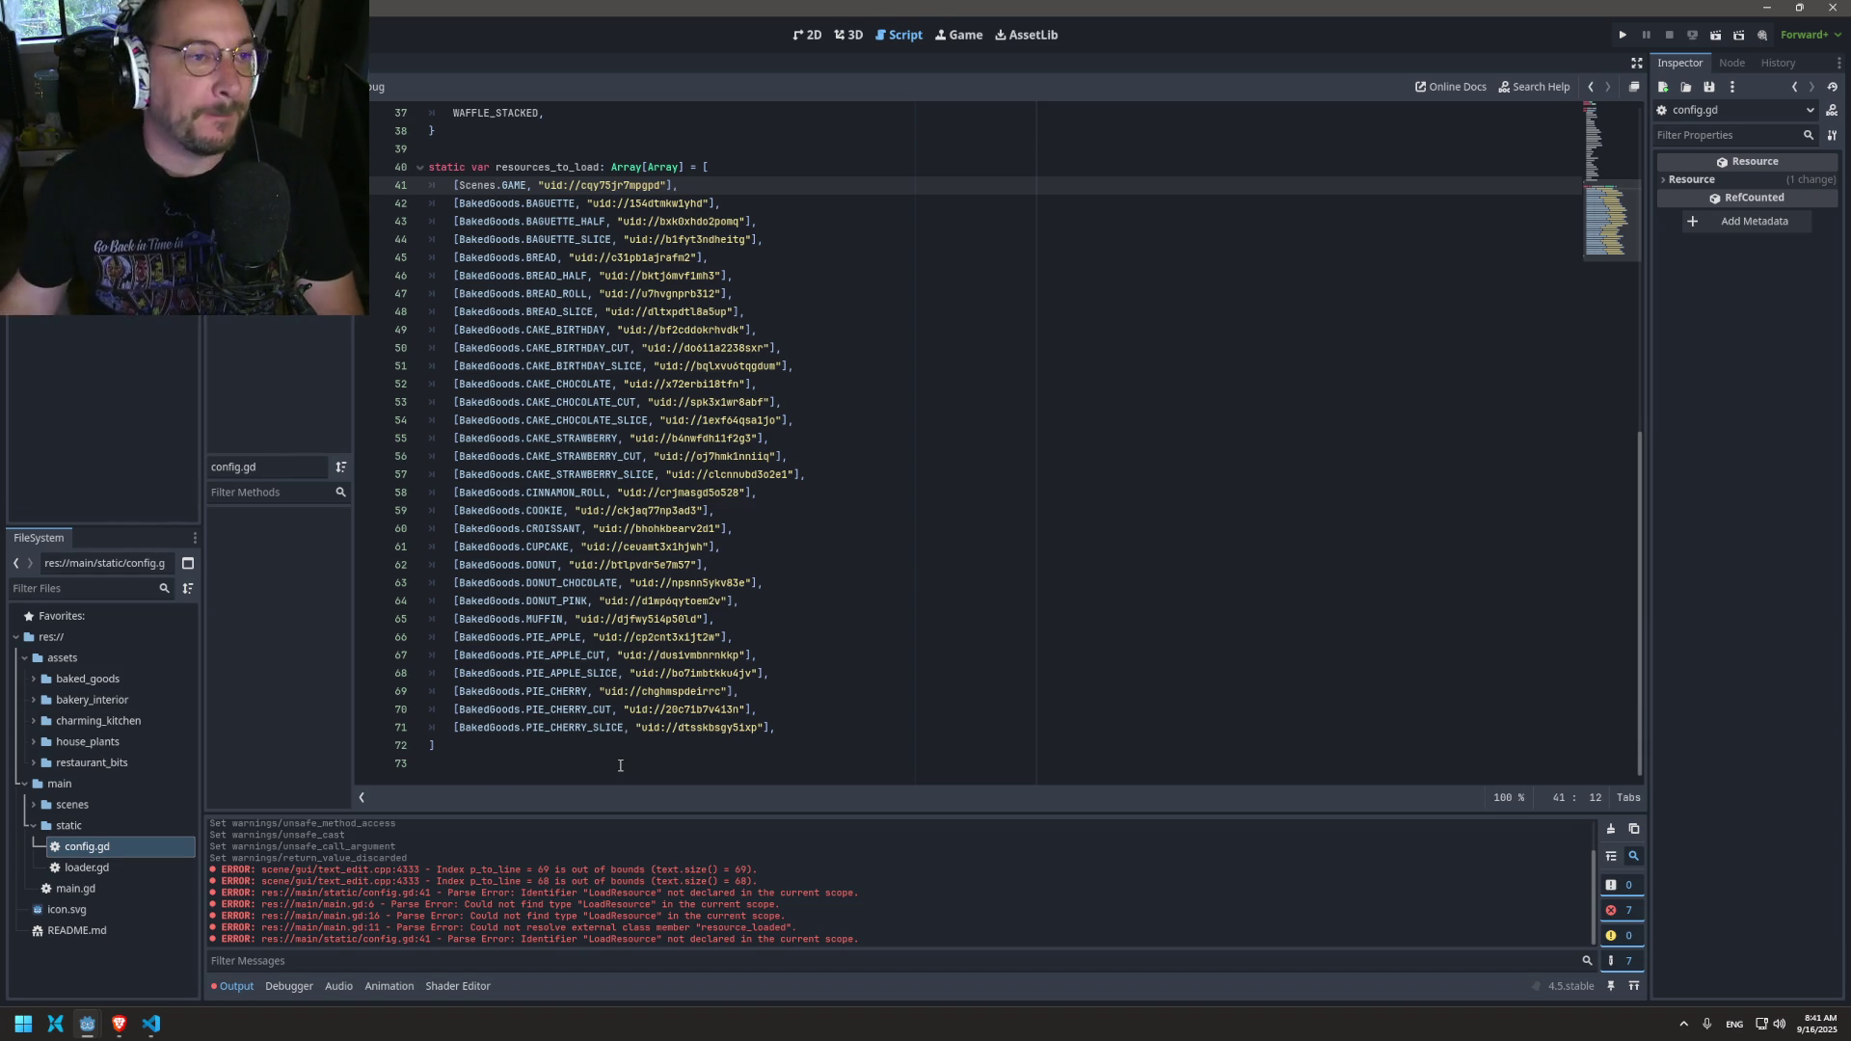
key("alt+Left")
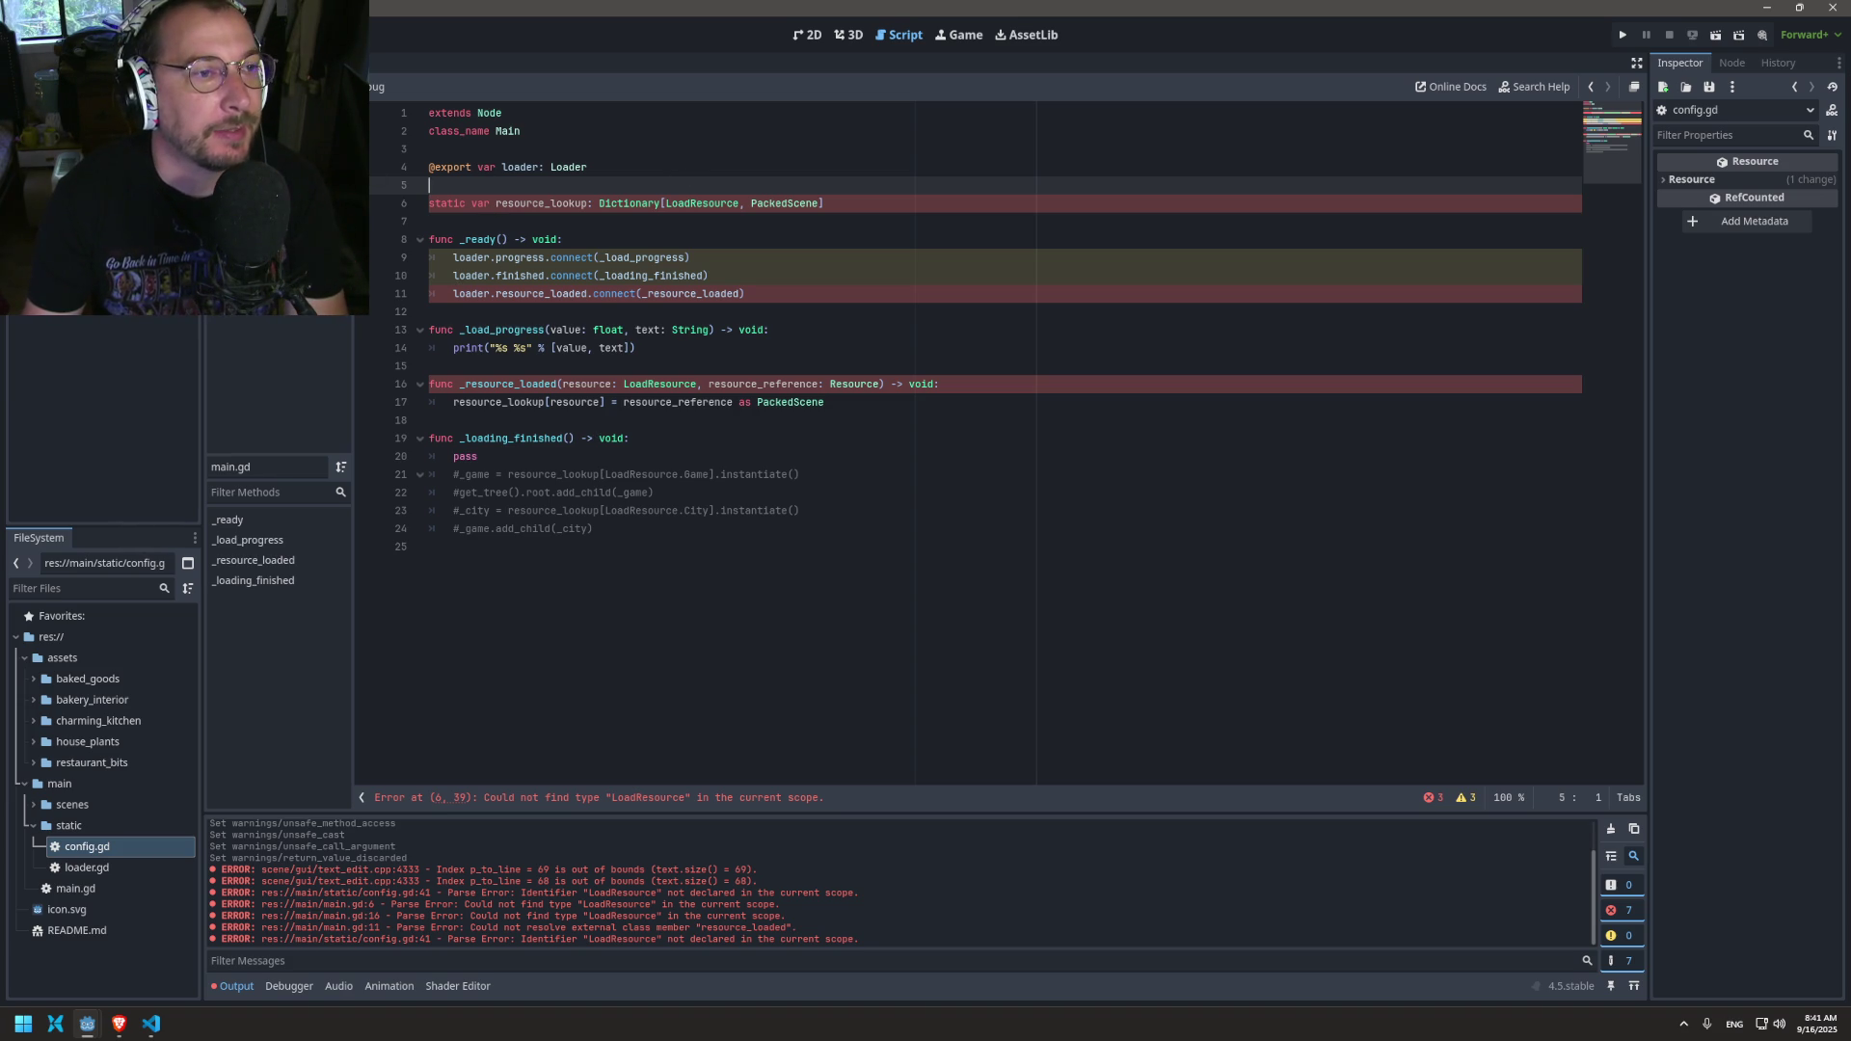
left_click_drag(495, 202, 589, 202)
triple_click(745, 204)
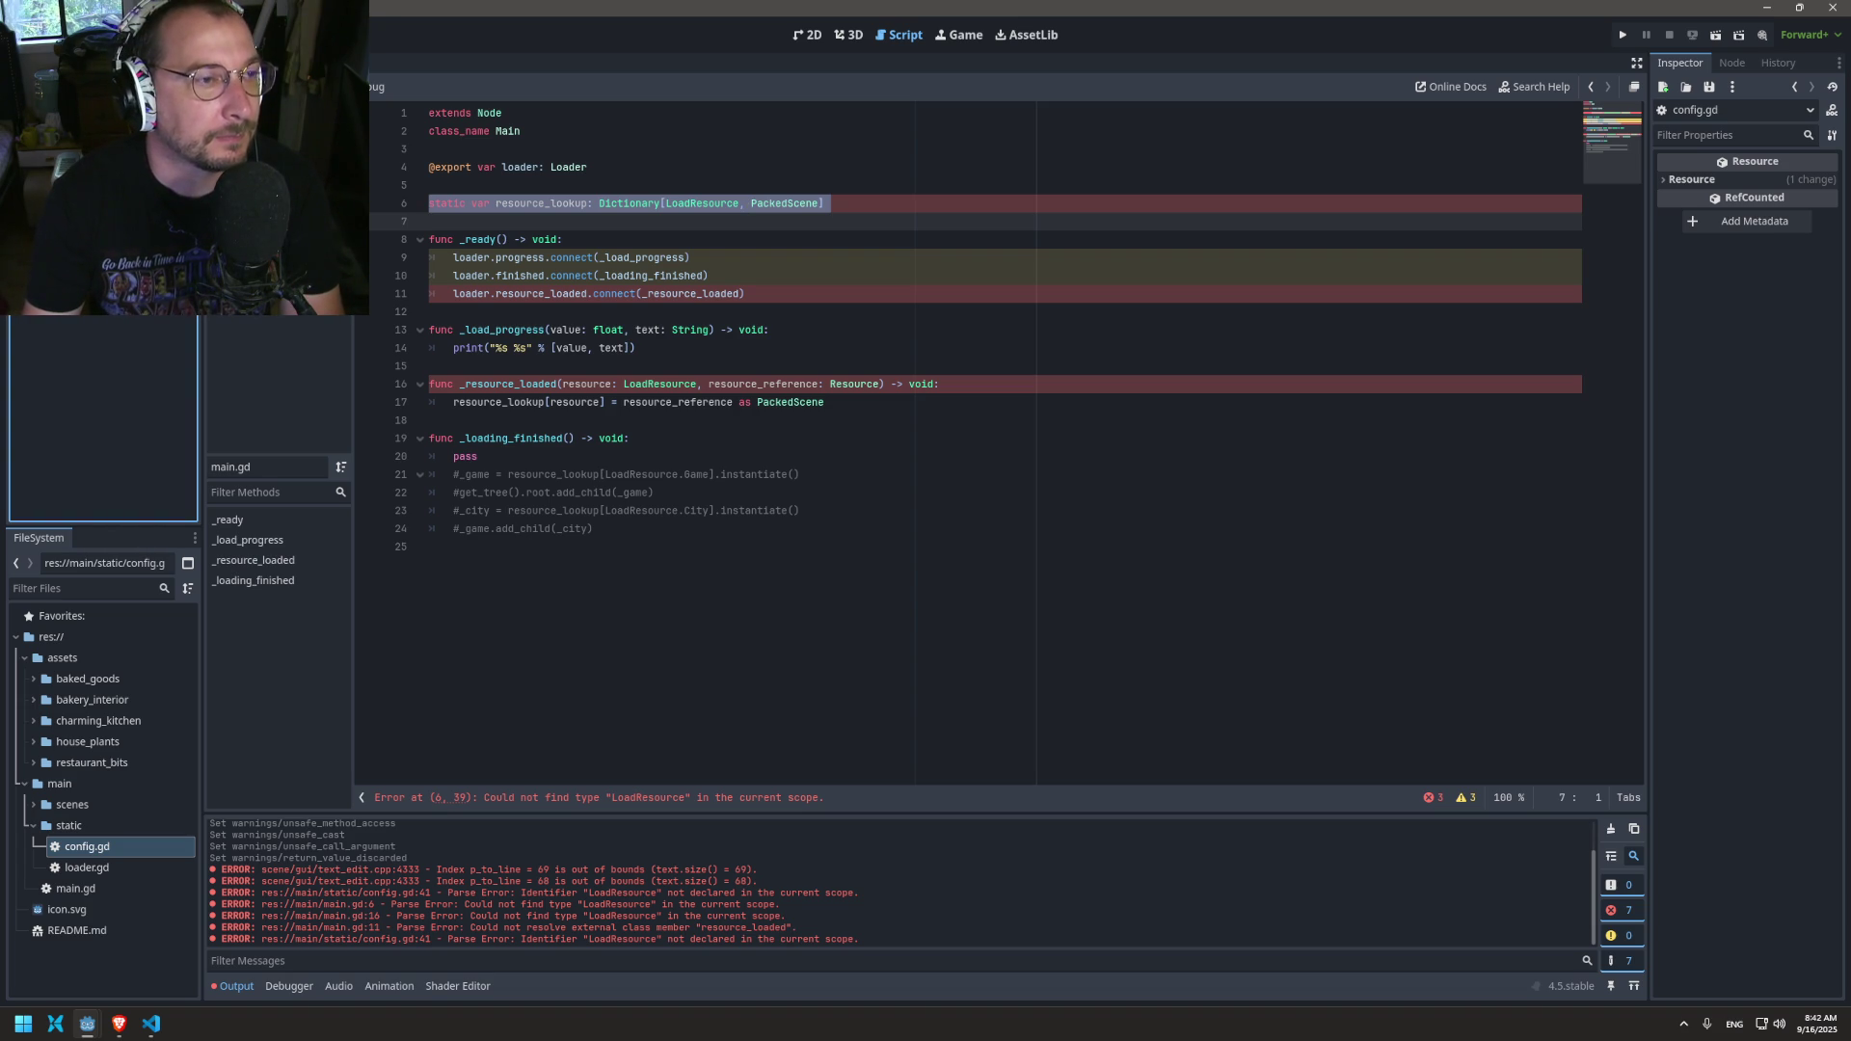
left_click(58, 135)
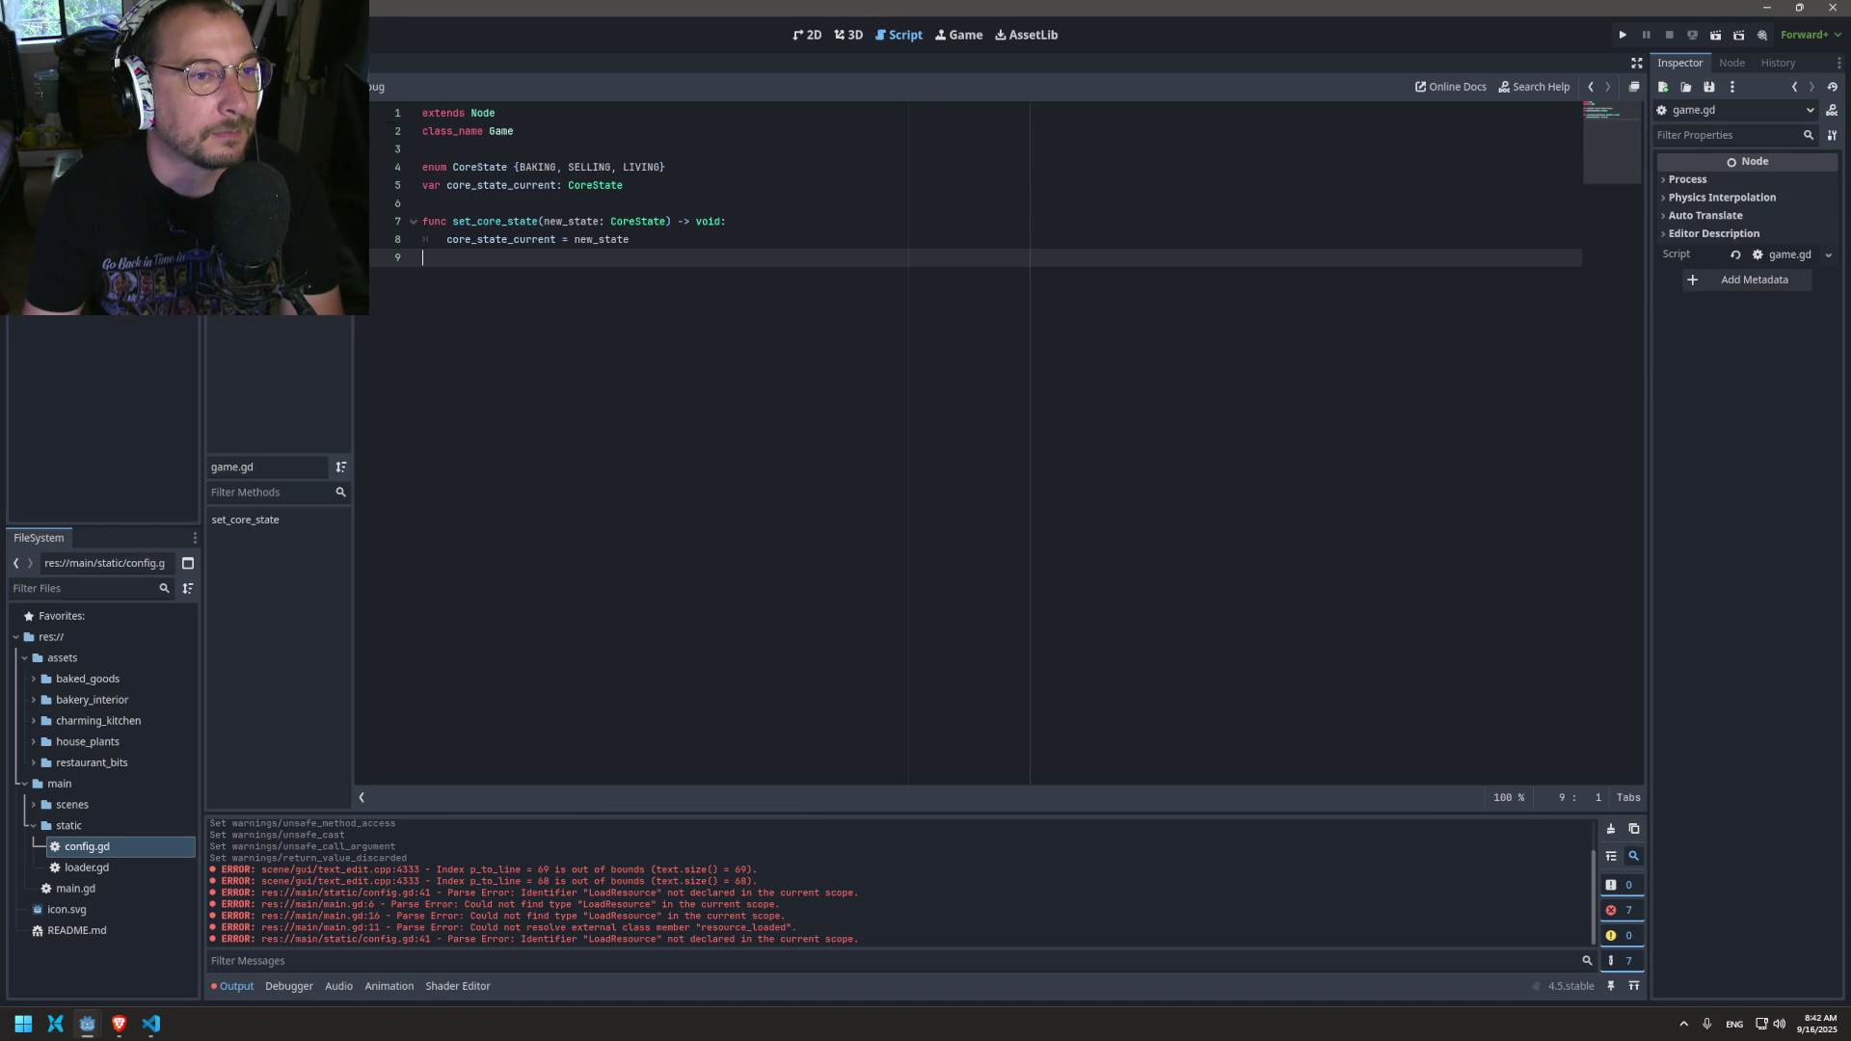
Step: Select the Loader node and inspect loader.gd's LoadResource uses in the _ready loop and status dictionary
left_click(67, 156)
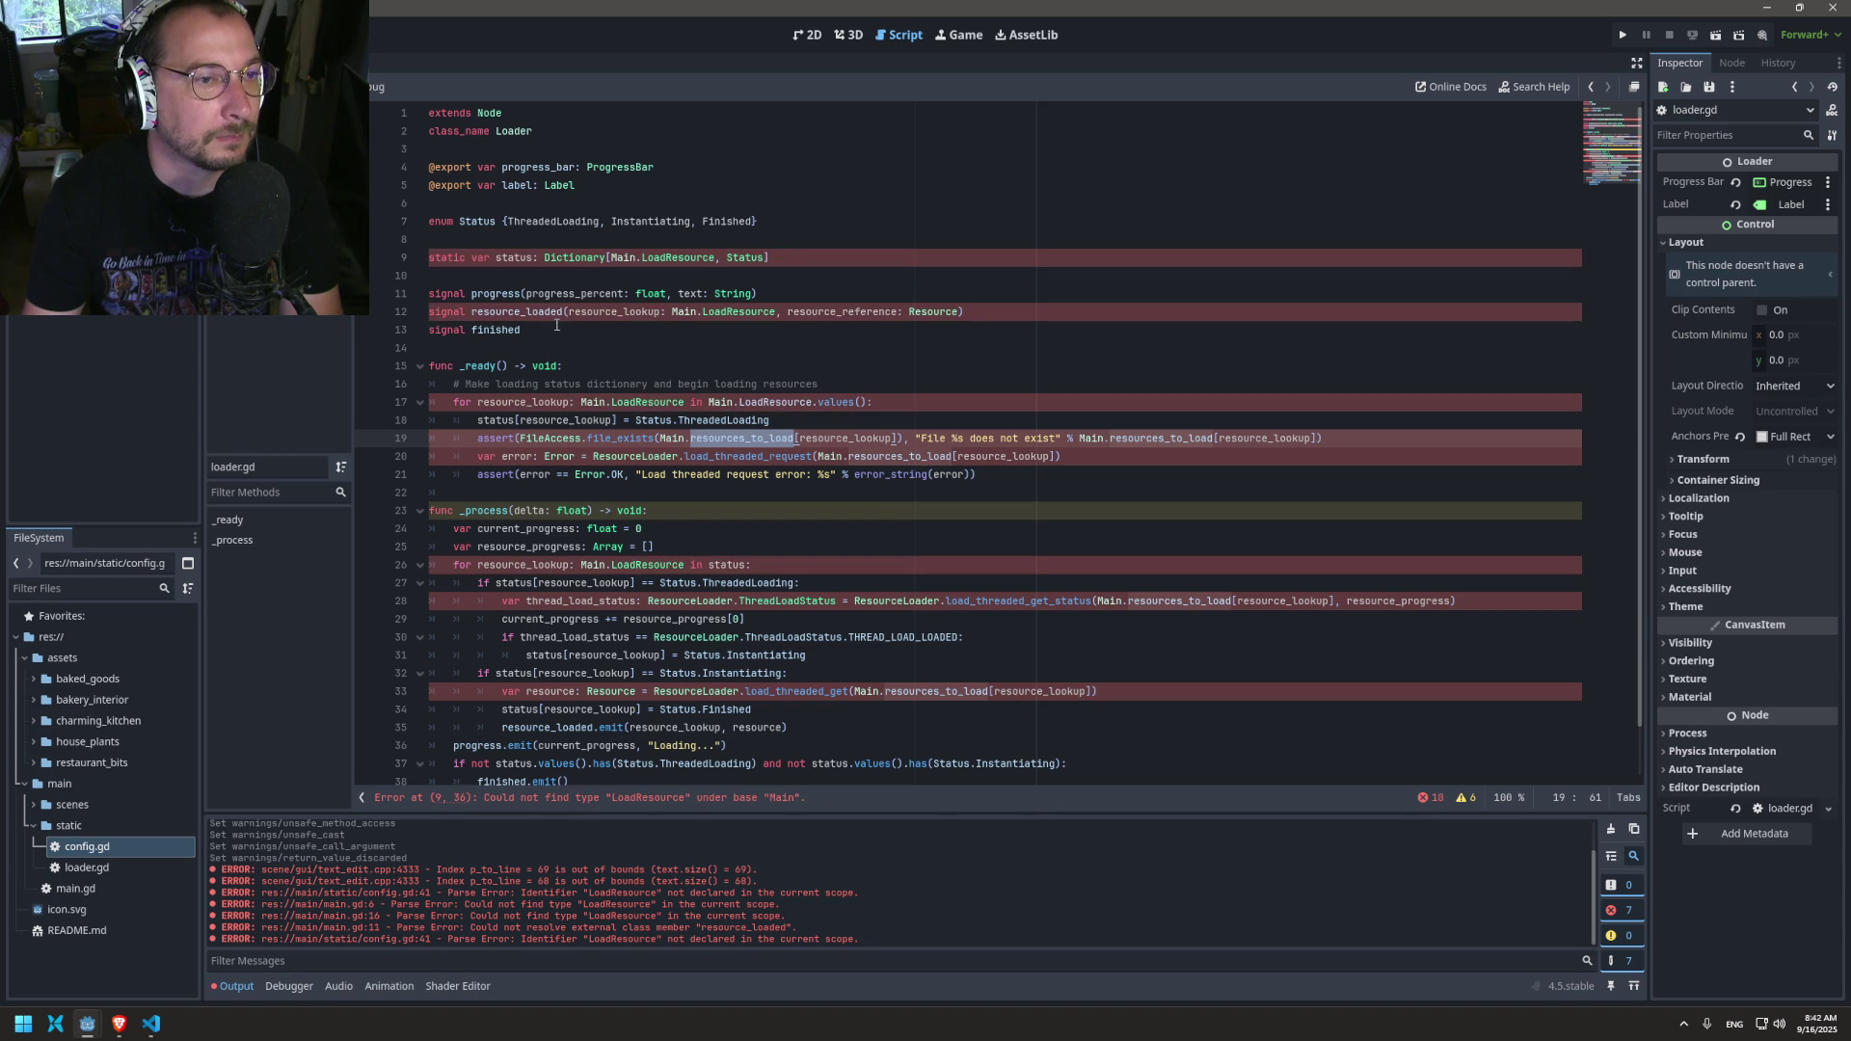
left_click(496, 275)
scroll(596, 279, "down", 1)
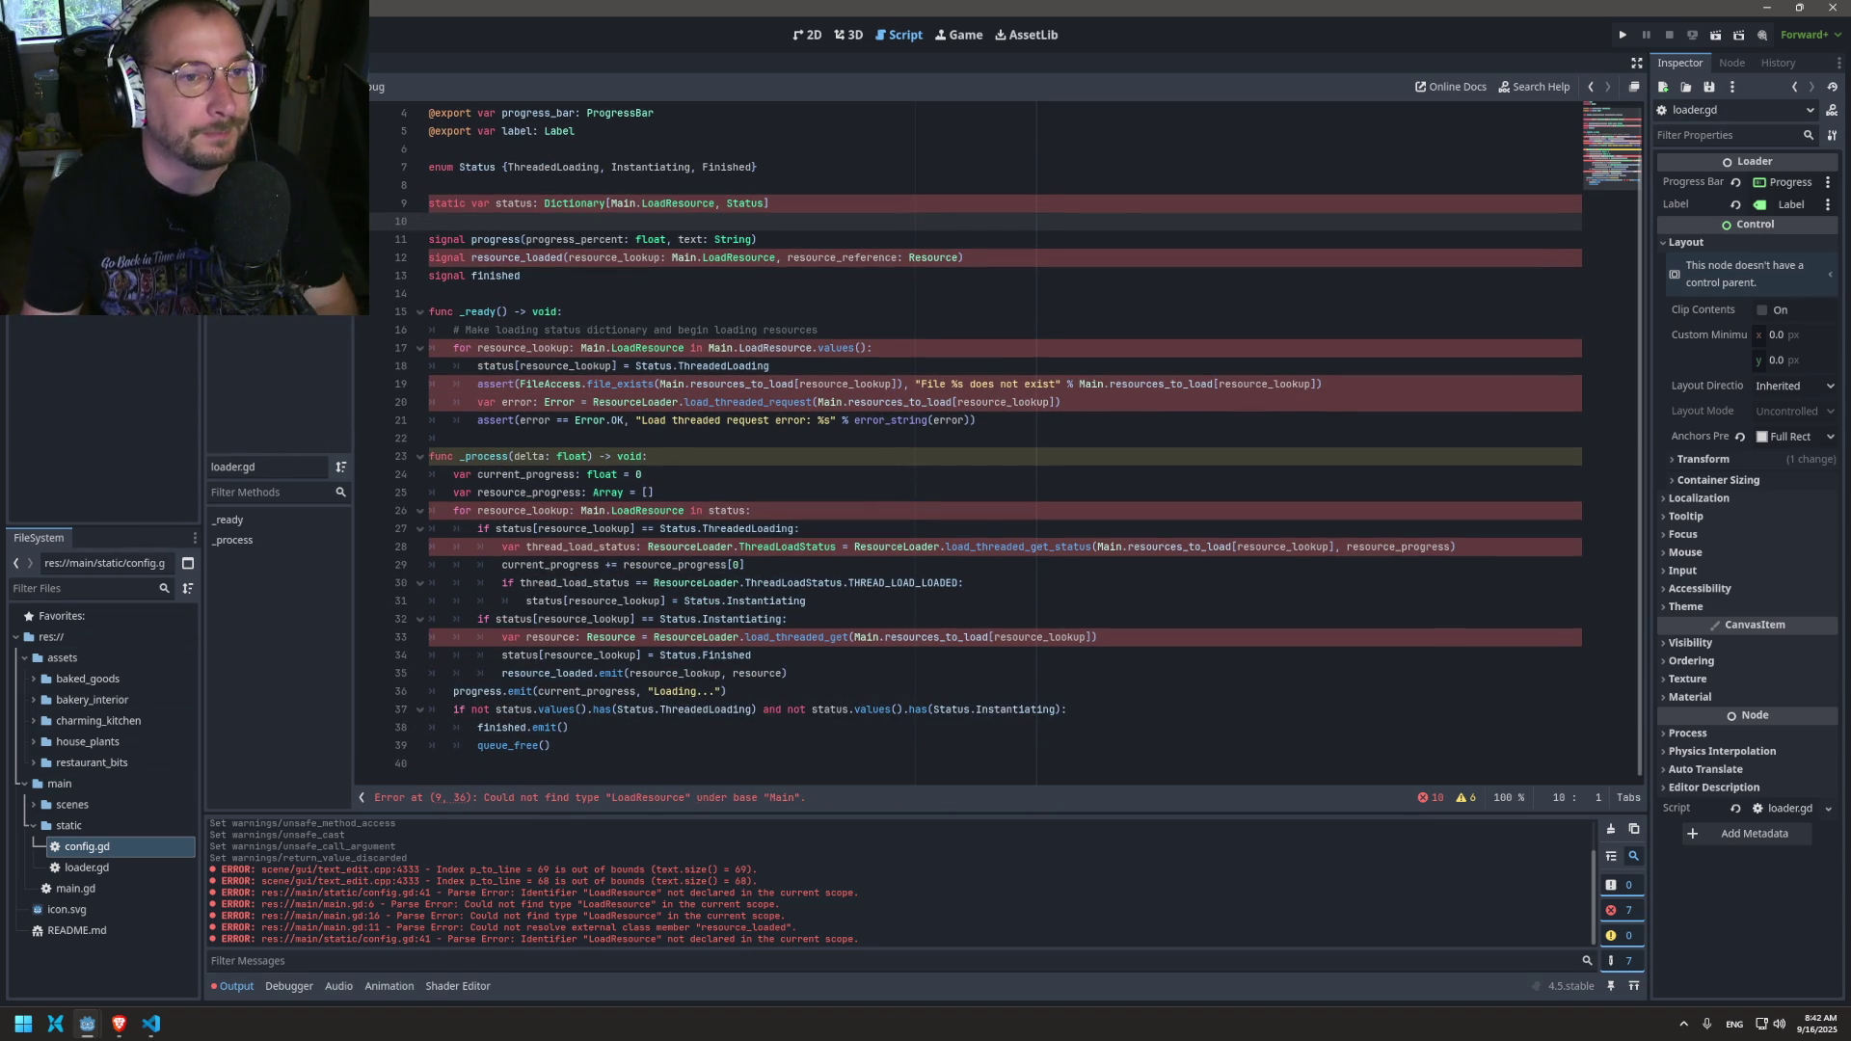
key("alt+Left")
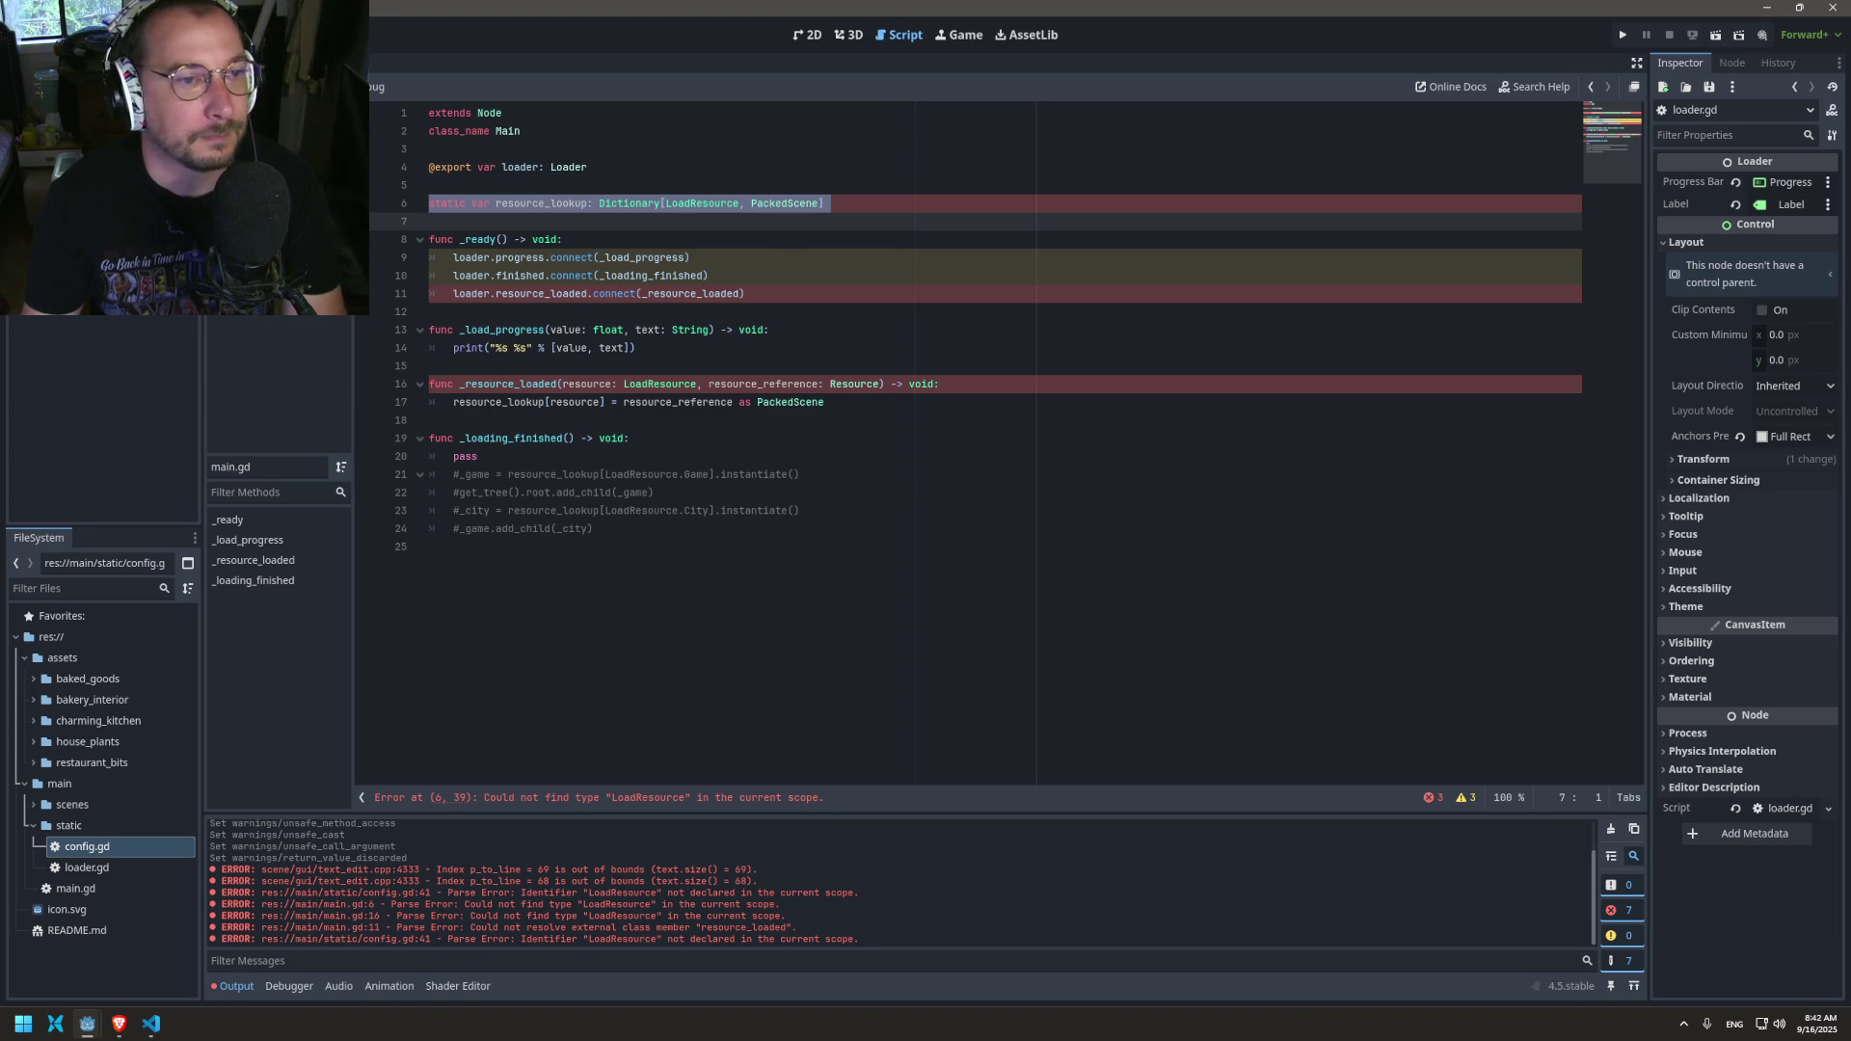
key("alt+Right")
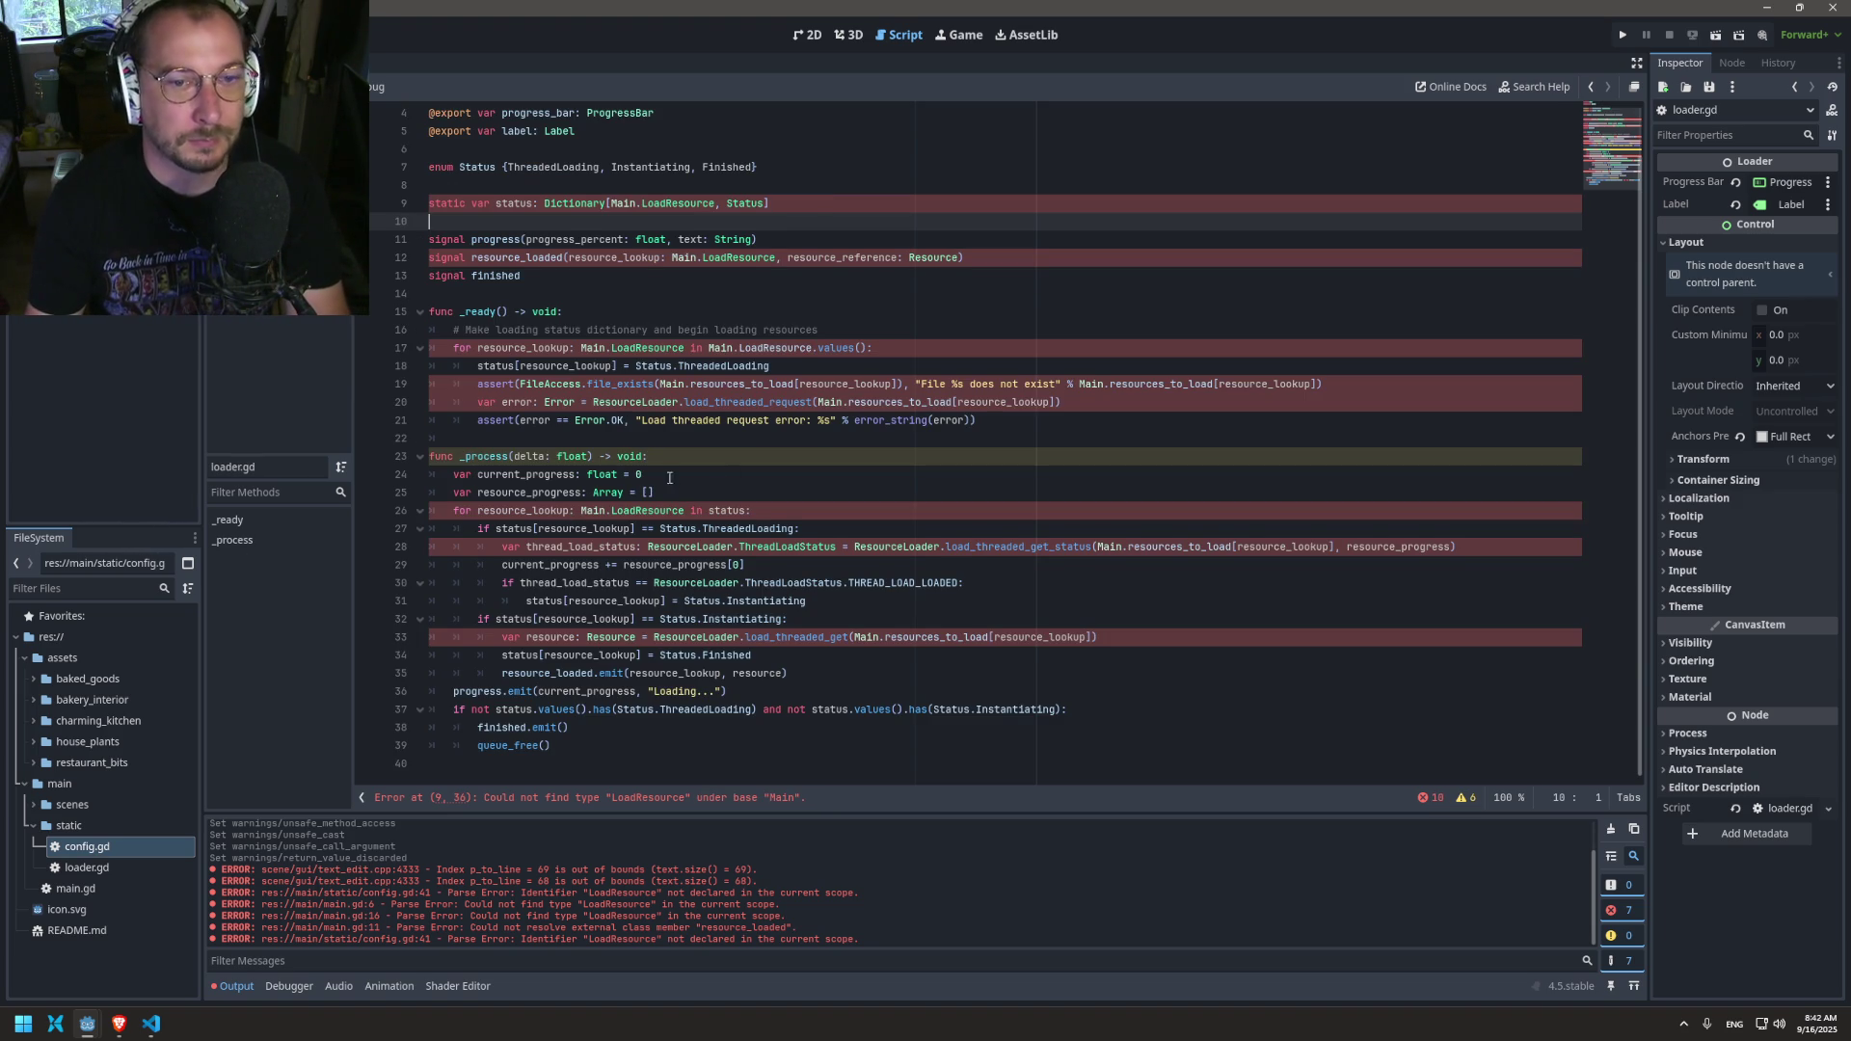
scroll(653, 475, "up", 1)
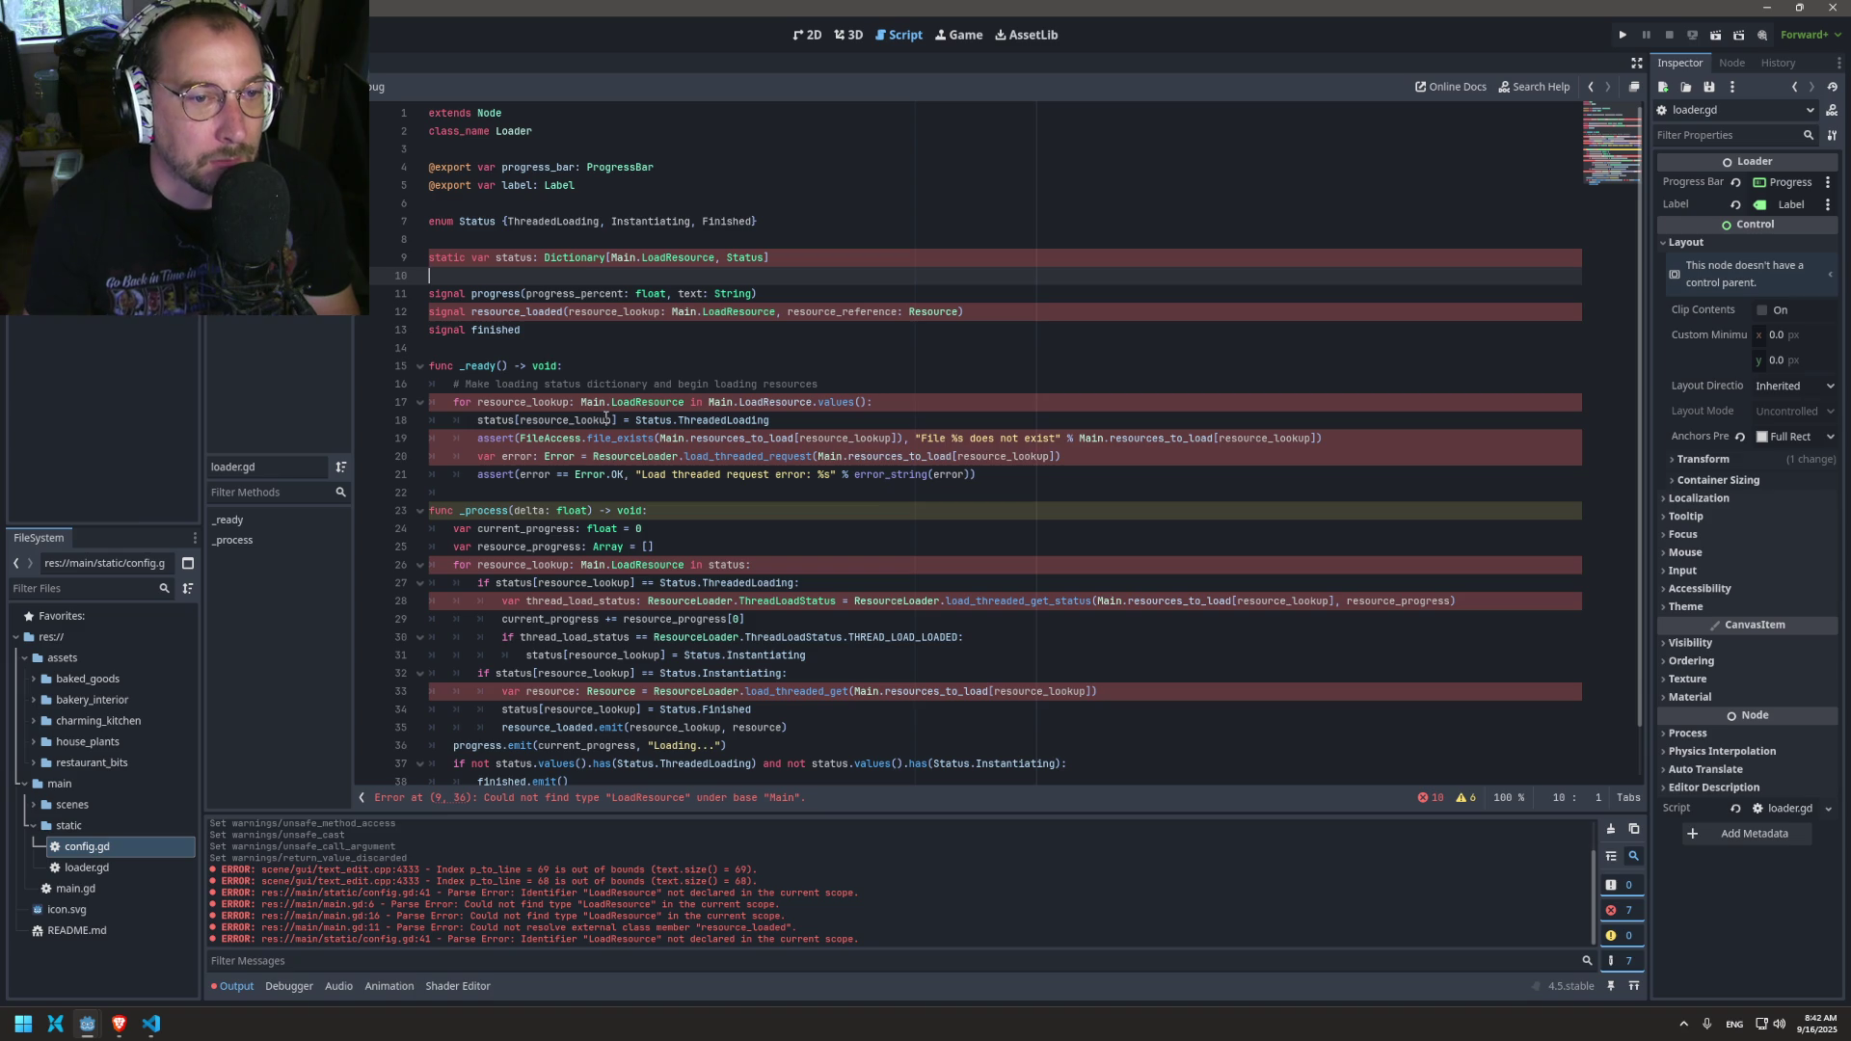
double_click(646, 402)
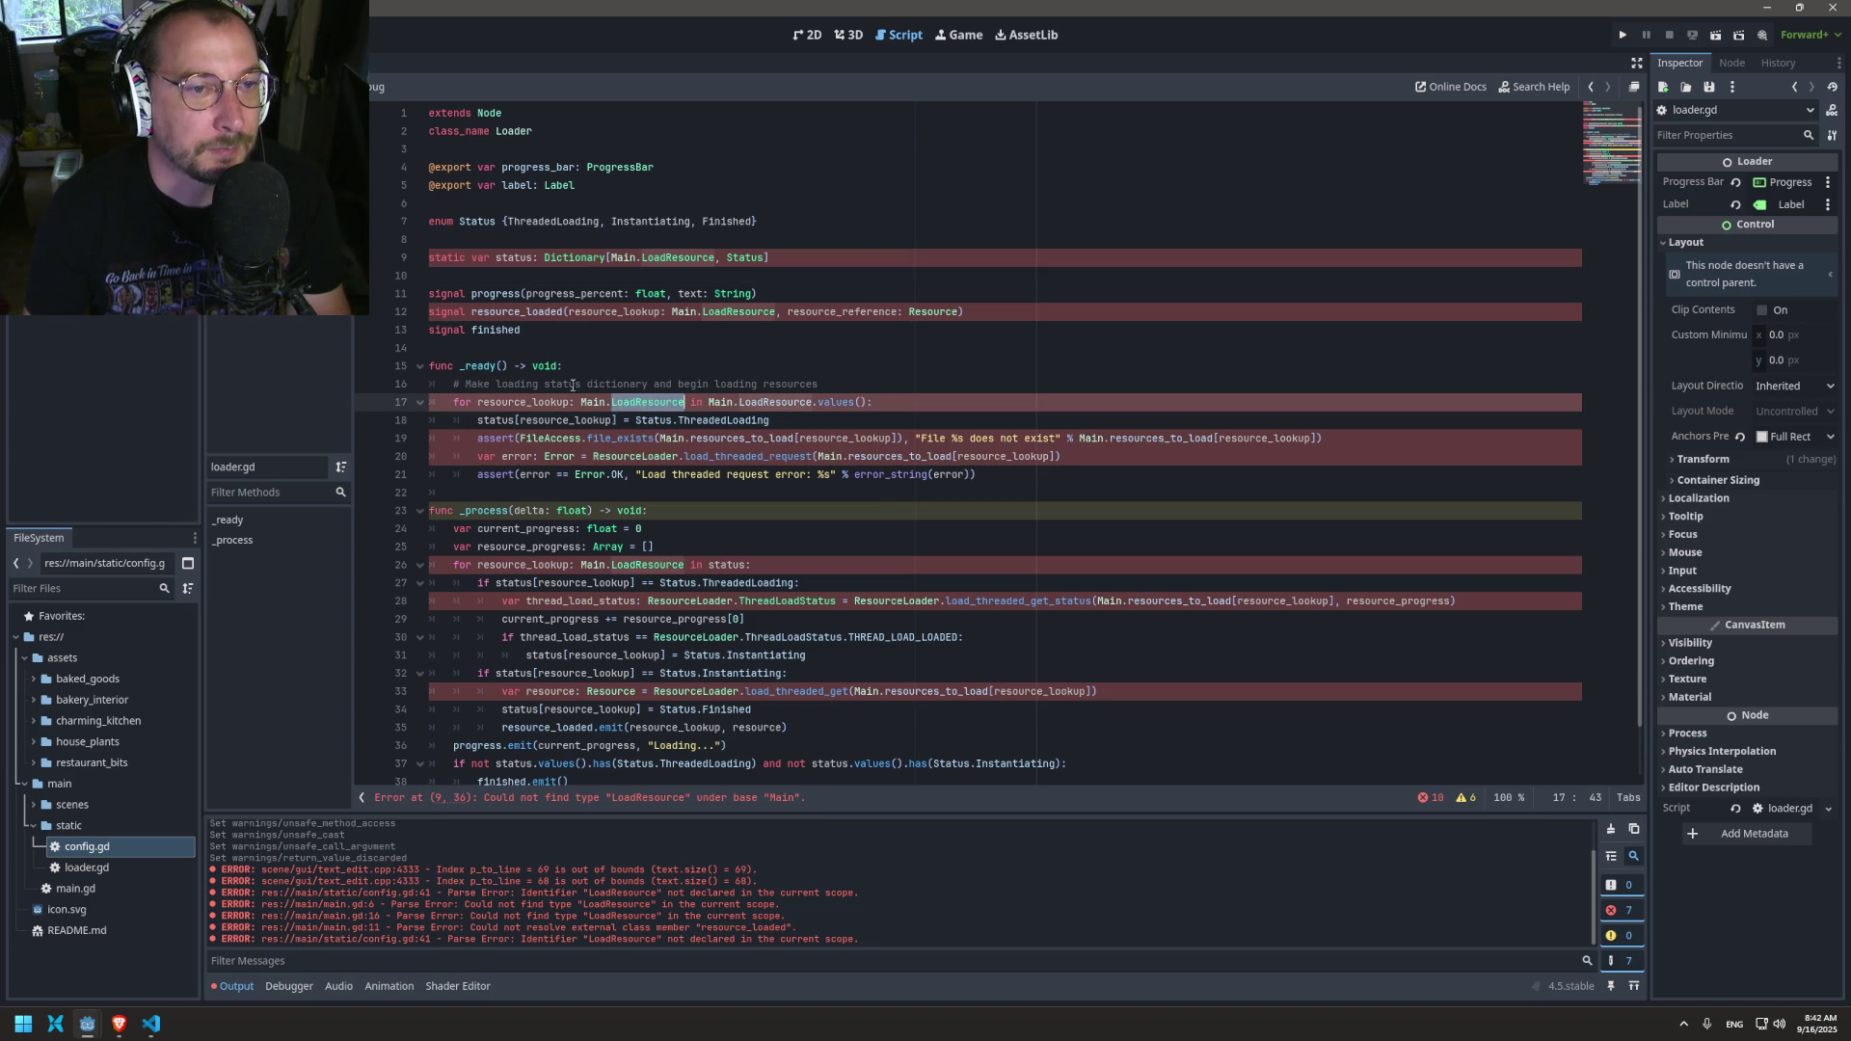
double_click(678, 258)
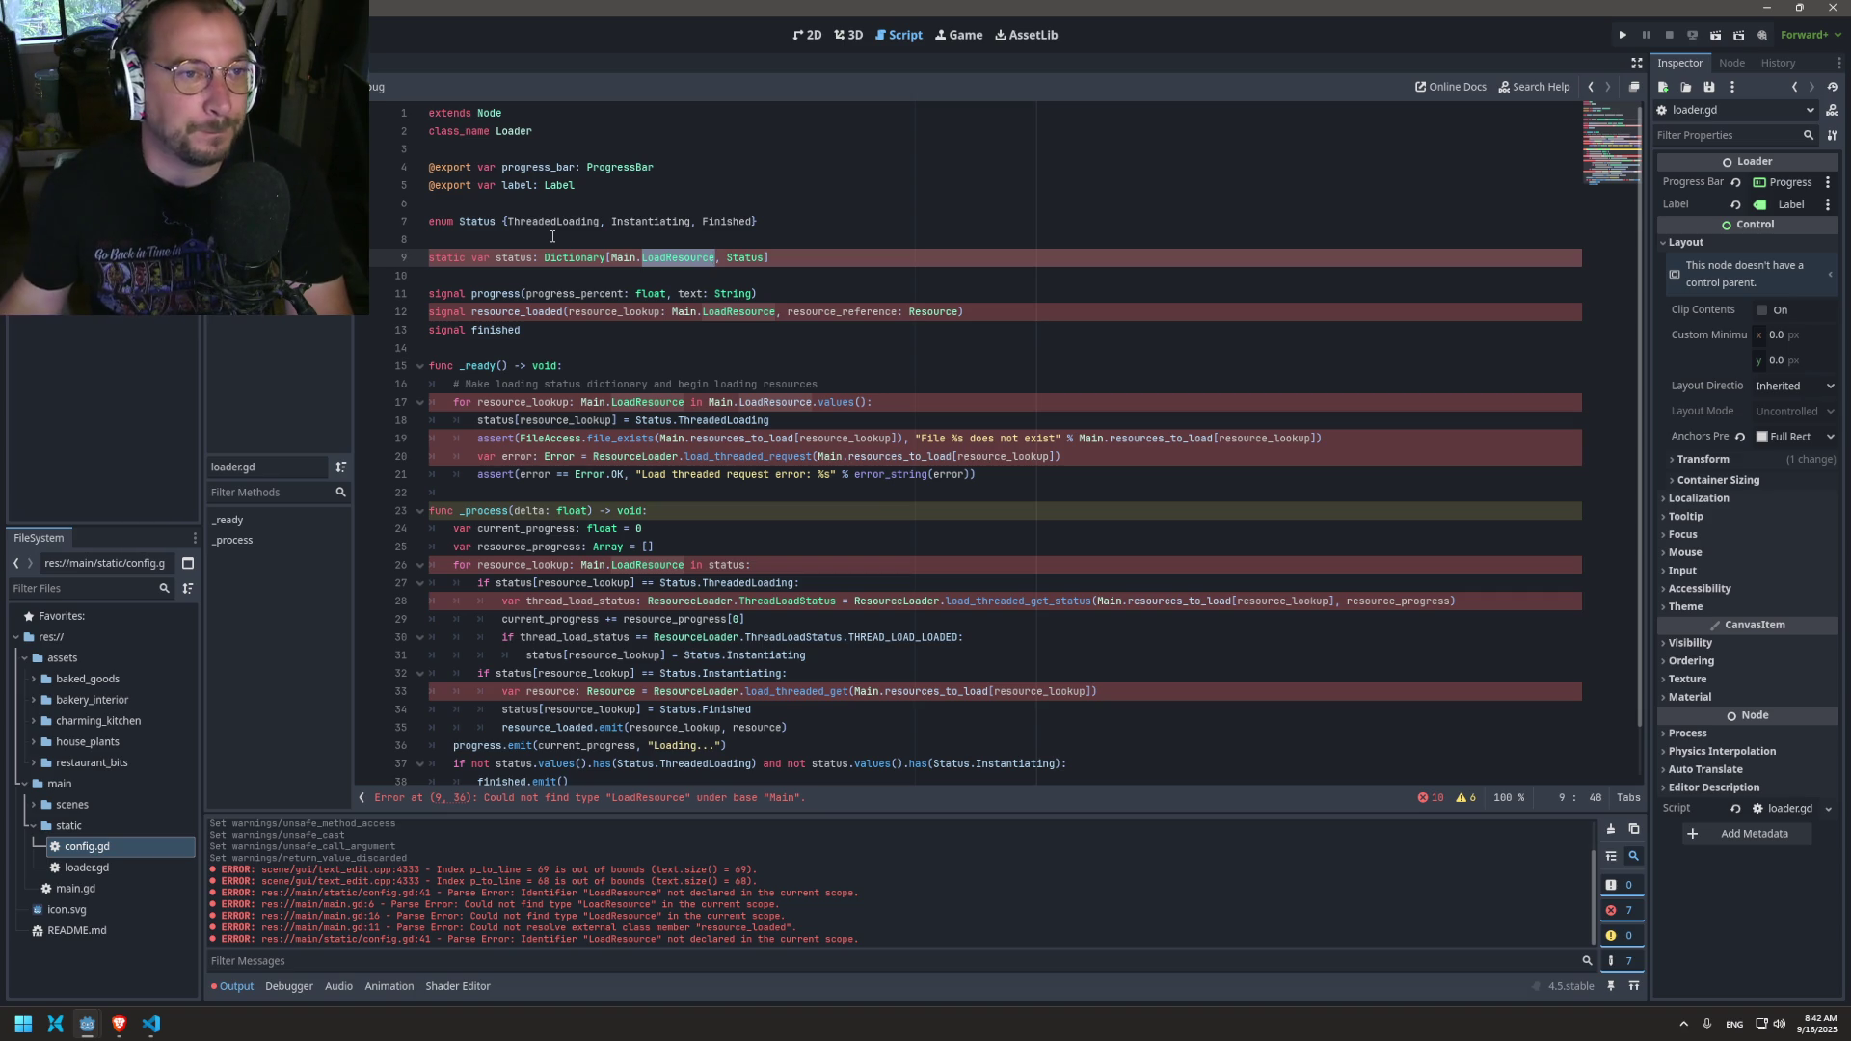
left_click(644, 279)
left_click(318, 904)
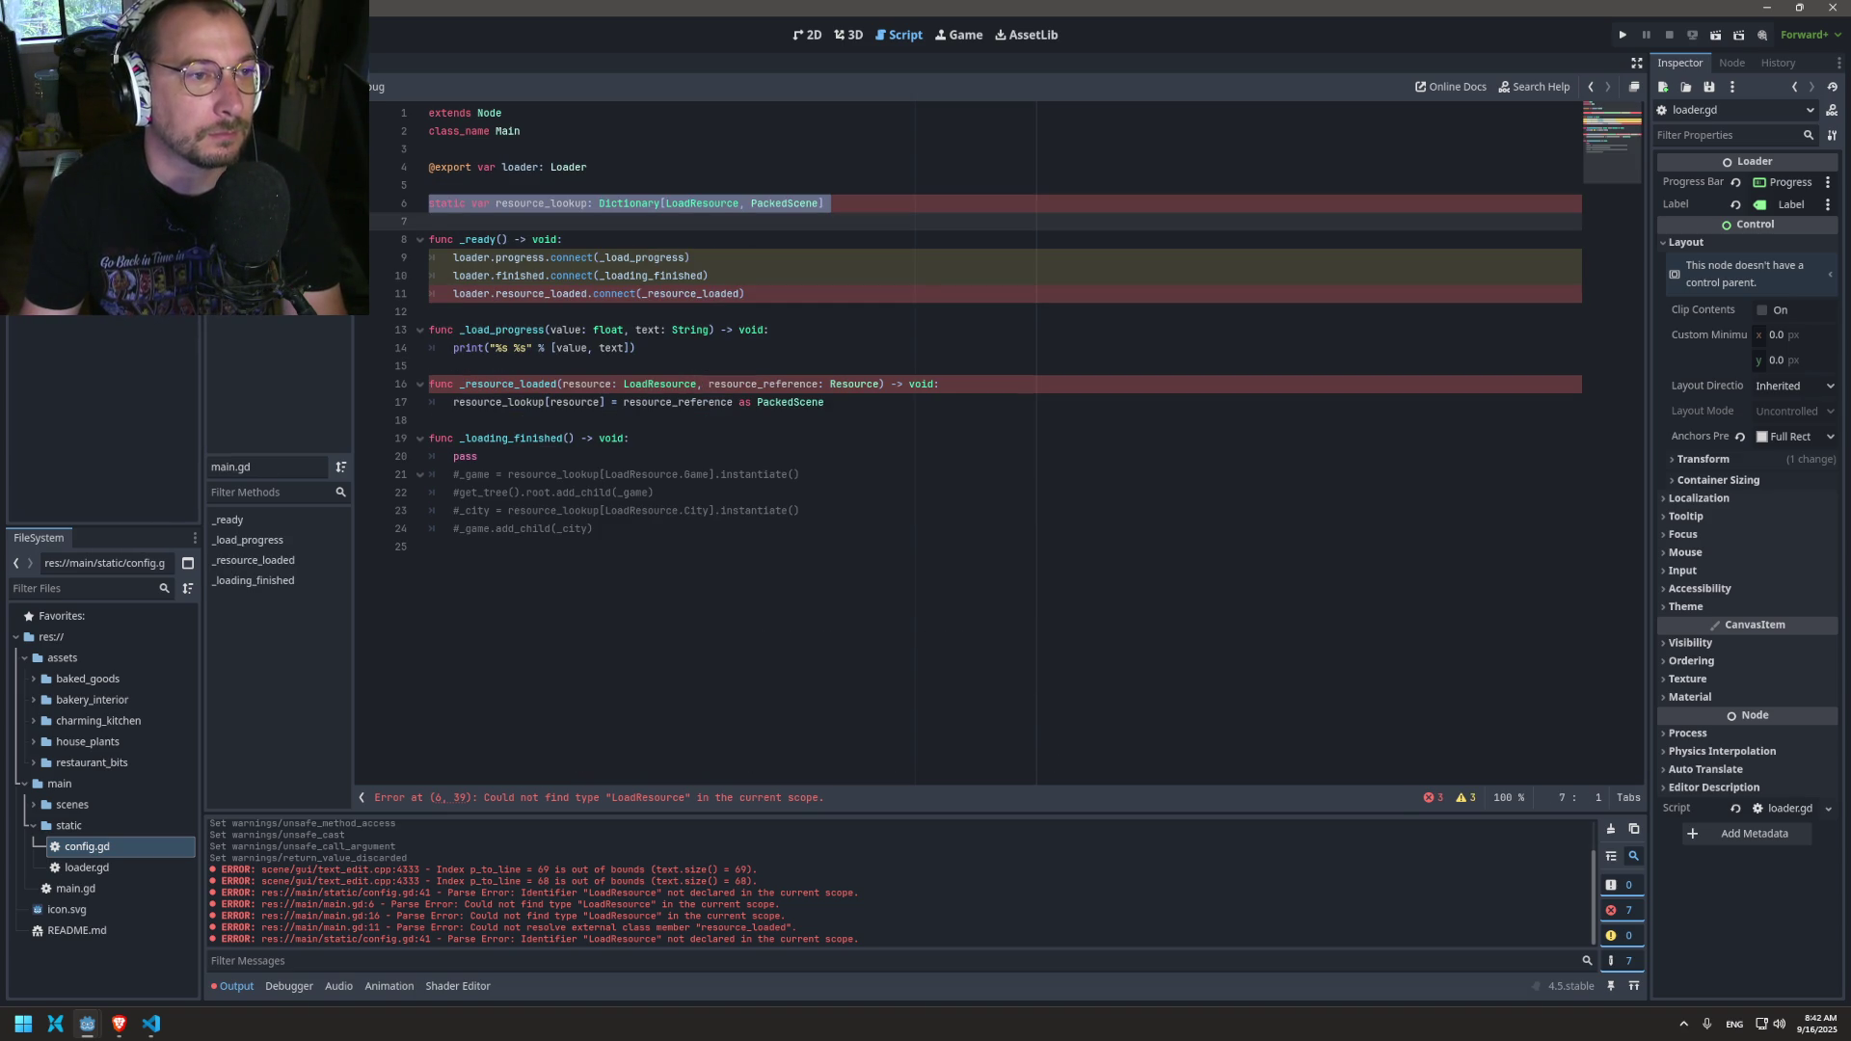
Step: Remove the resource_lookup line from main.gd, save, and paste it into loader.gd as a static declaration
key("Delete")
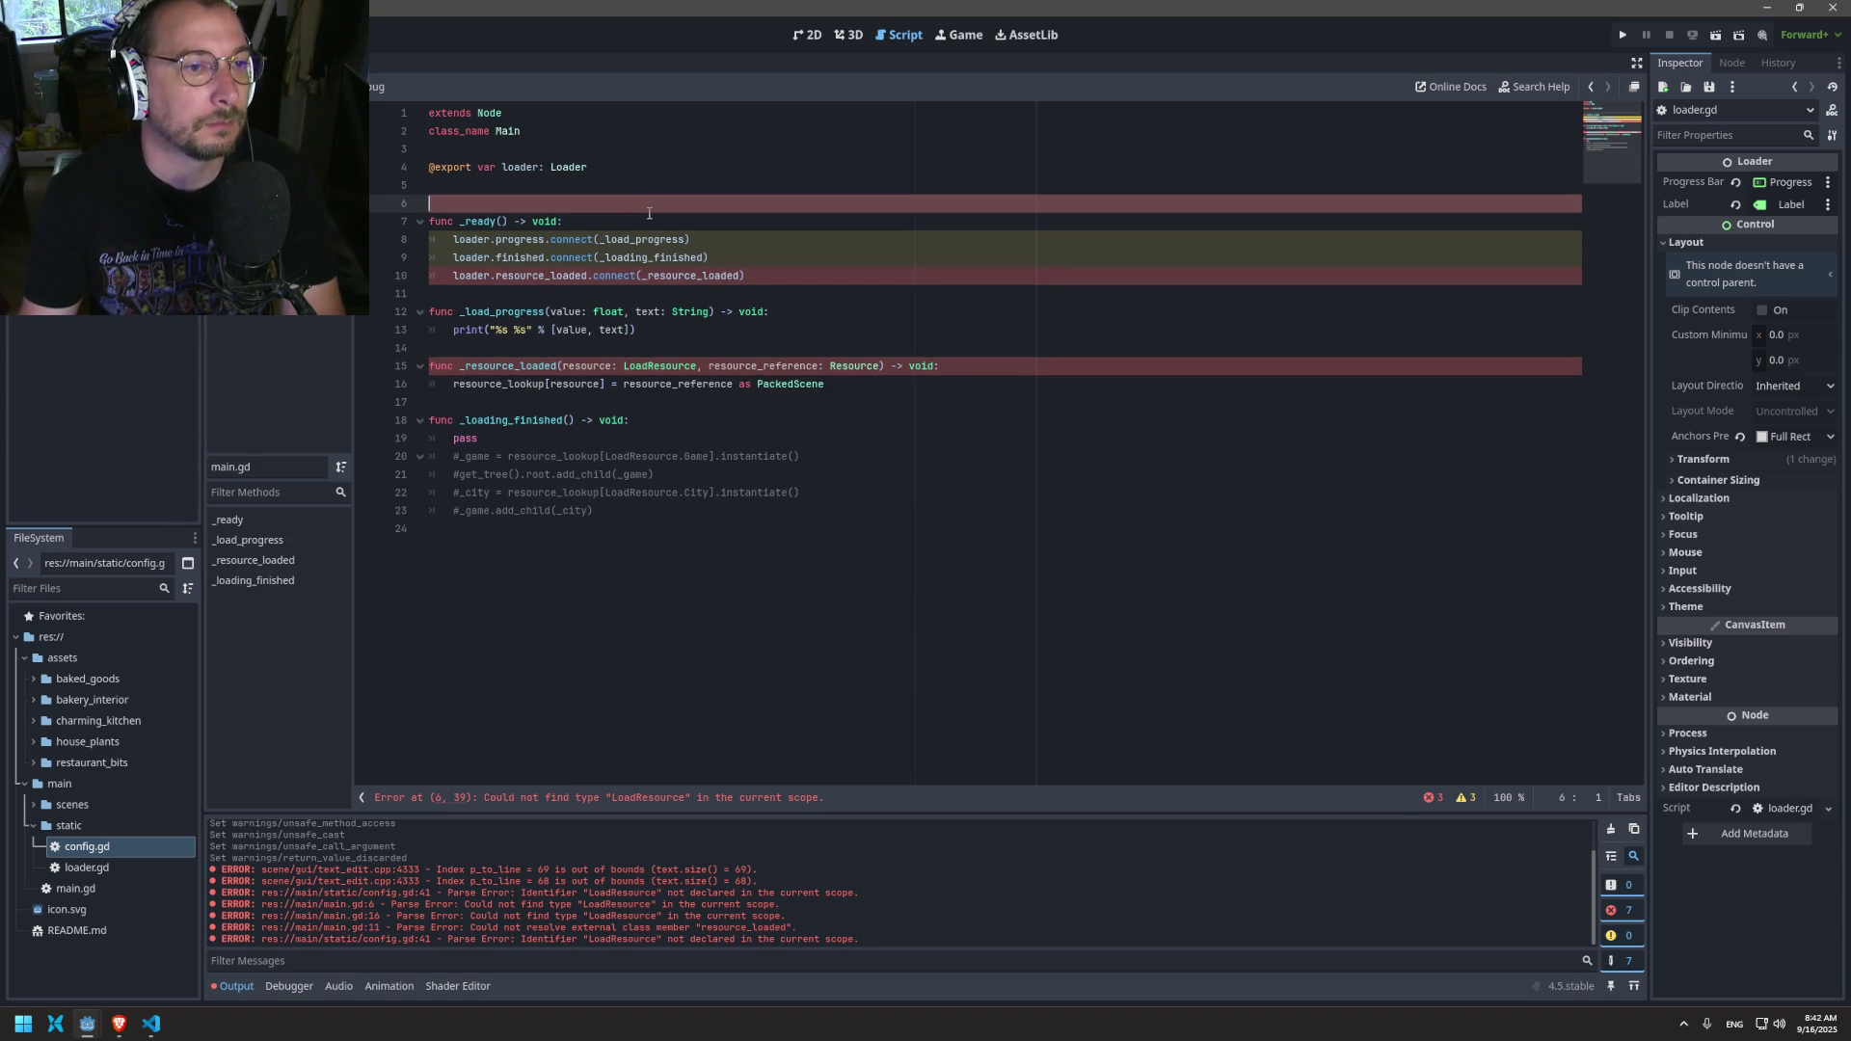
key("BackSpace")
key("ctrl+s")
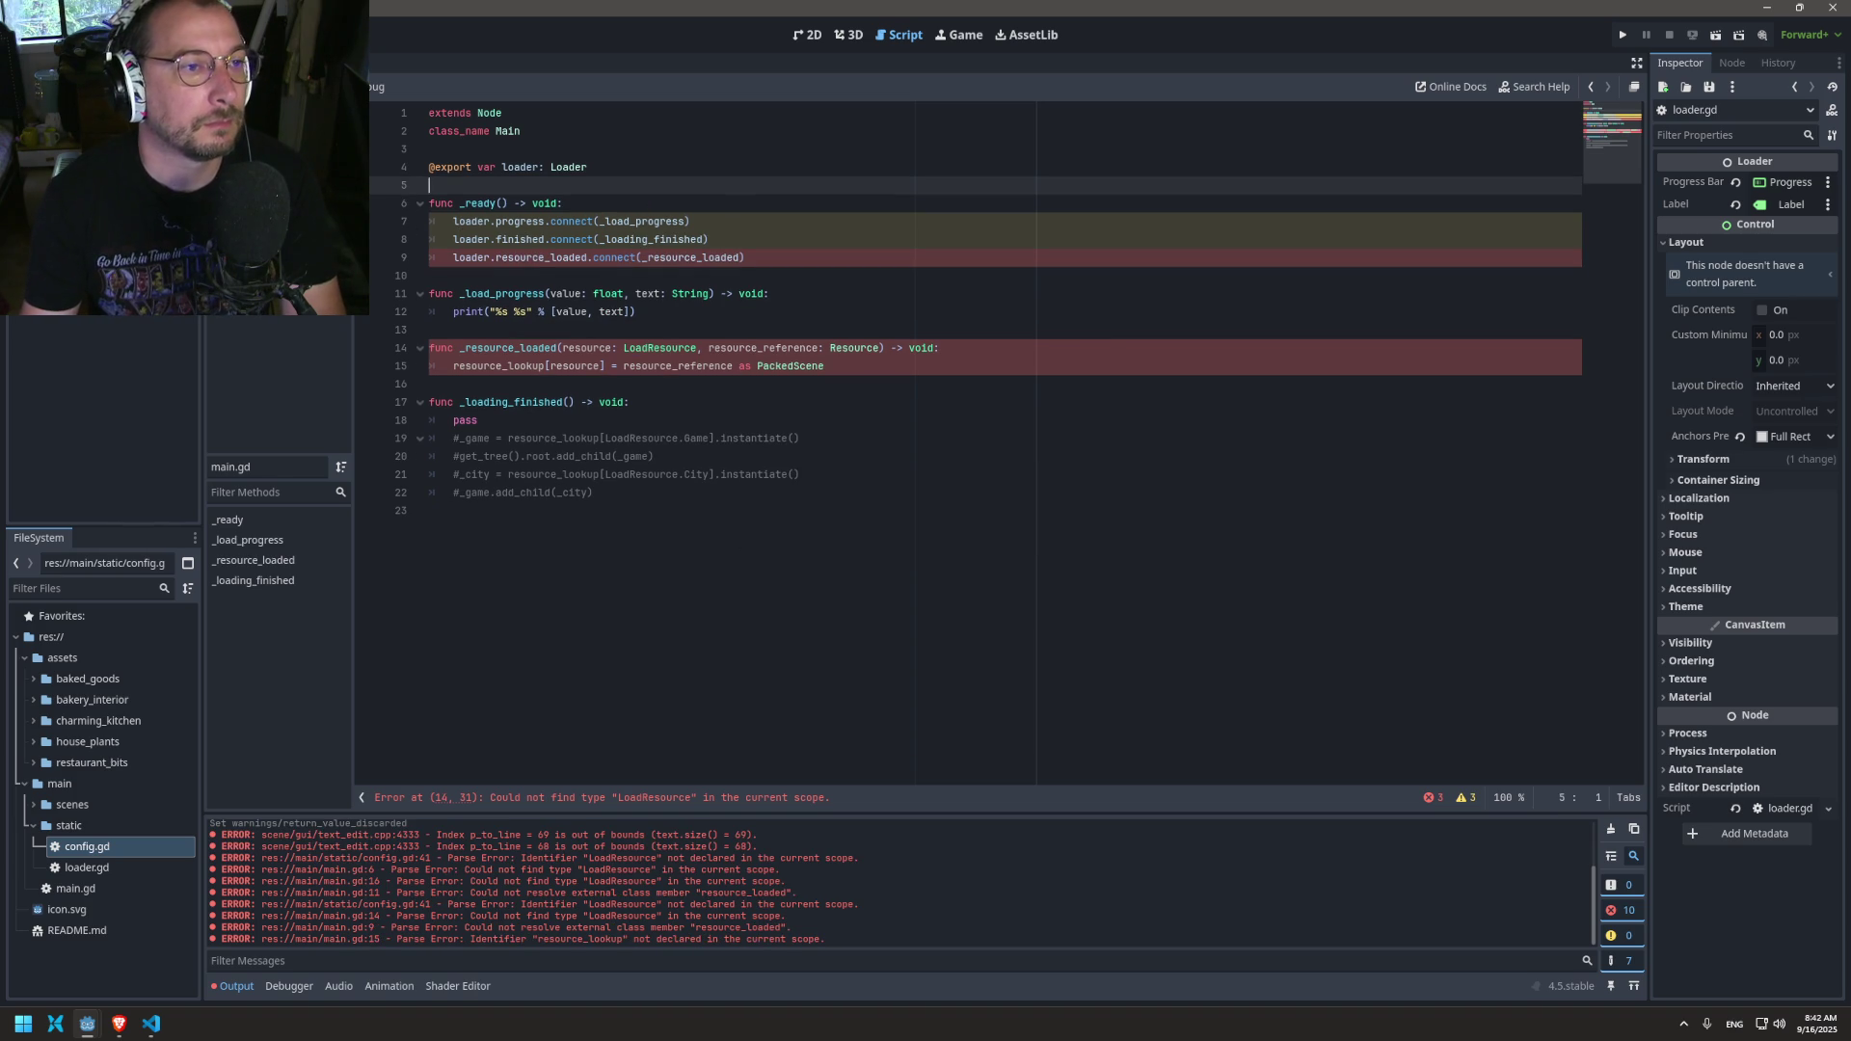
key("alt+Left")
type("static var resource_lookup: Dictionary[LoadResource, PackedScene]")
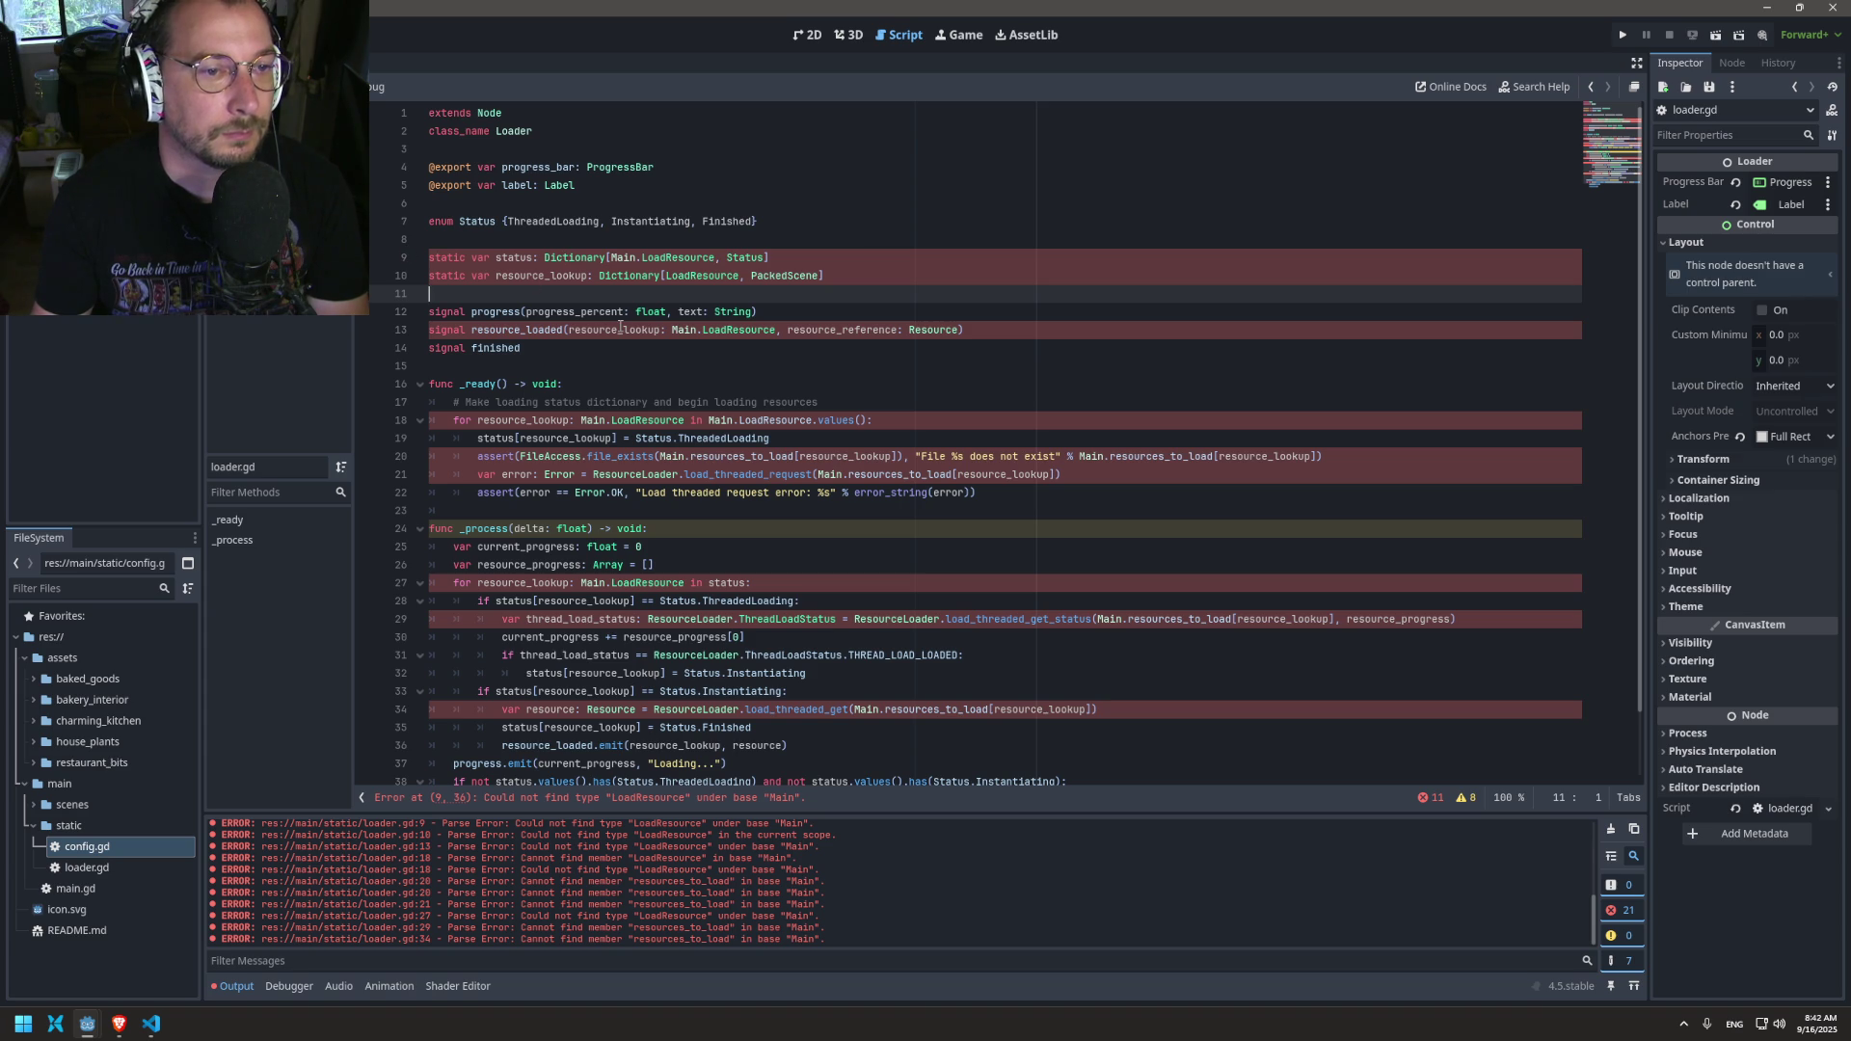
key("ctrl+shift+period")
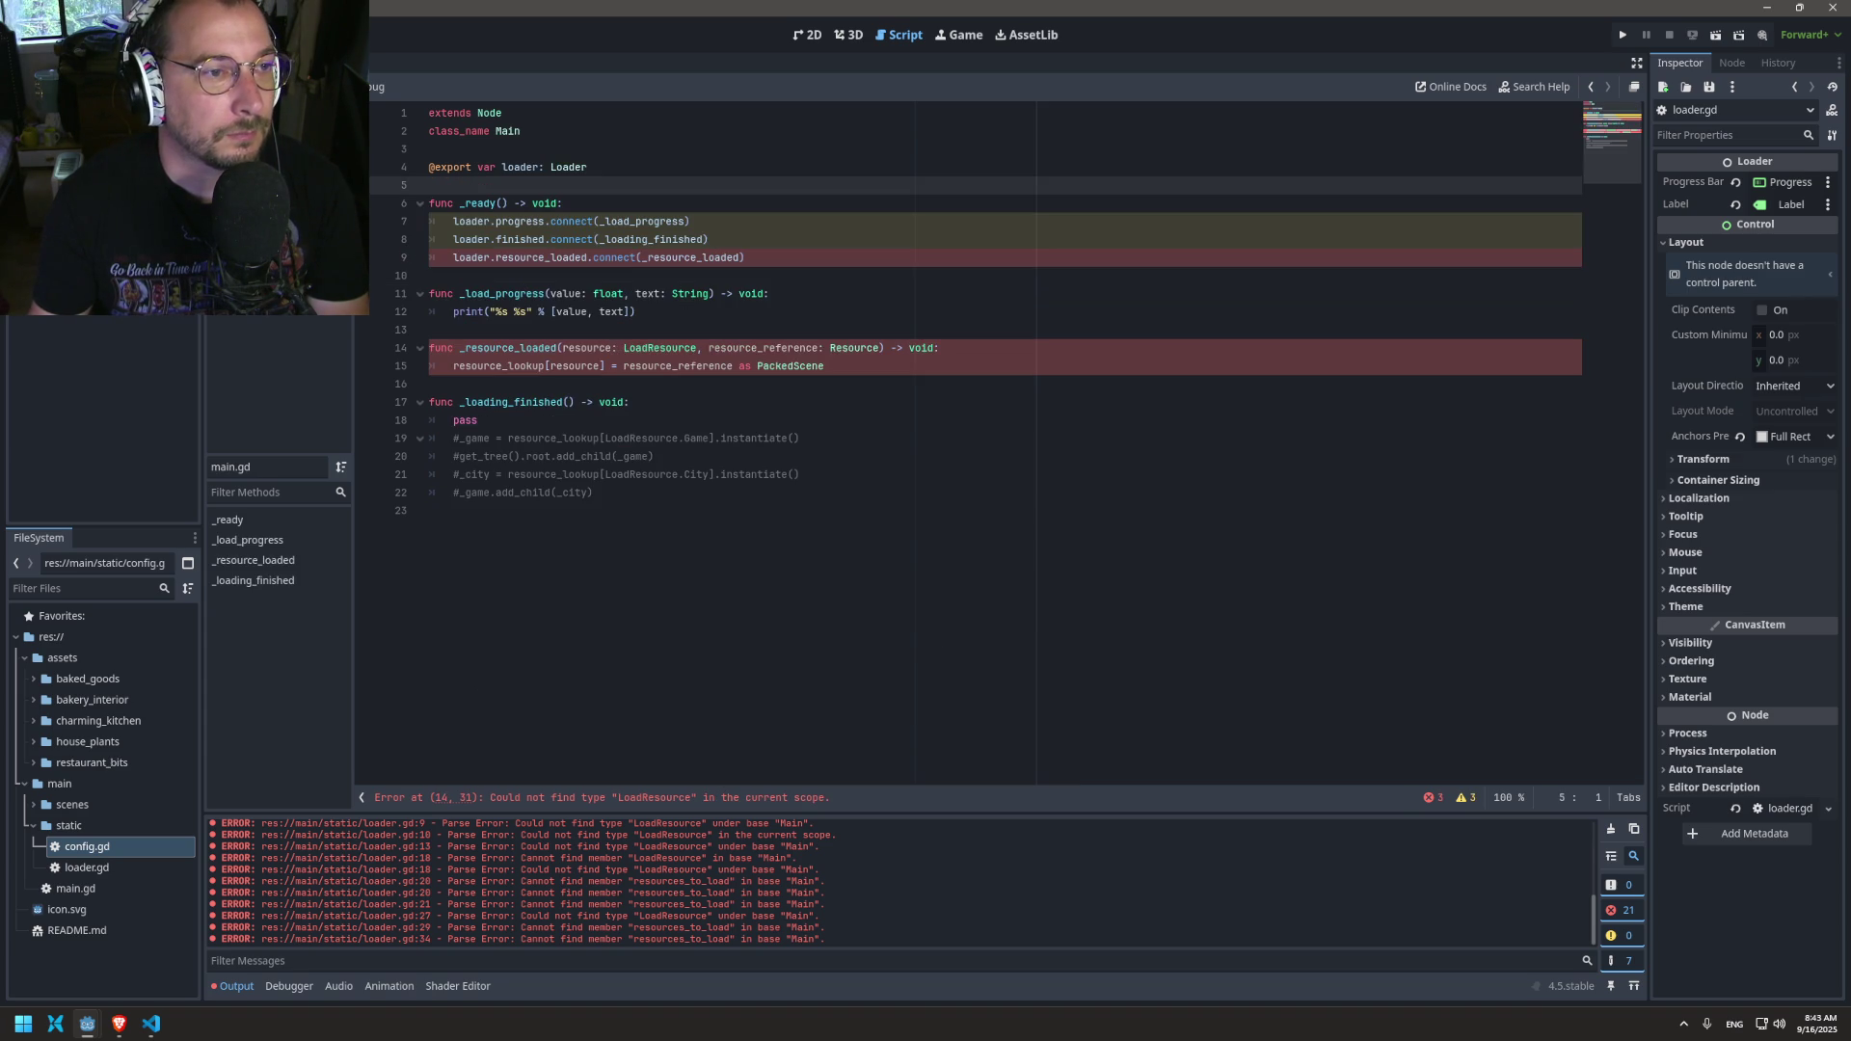
Step: Scroll through config.gd's enums and resources_to_load array, then cycle back through loader.gd to main.gd
key("ctrl+shift+period")
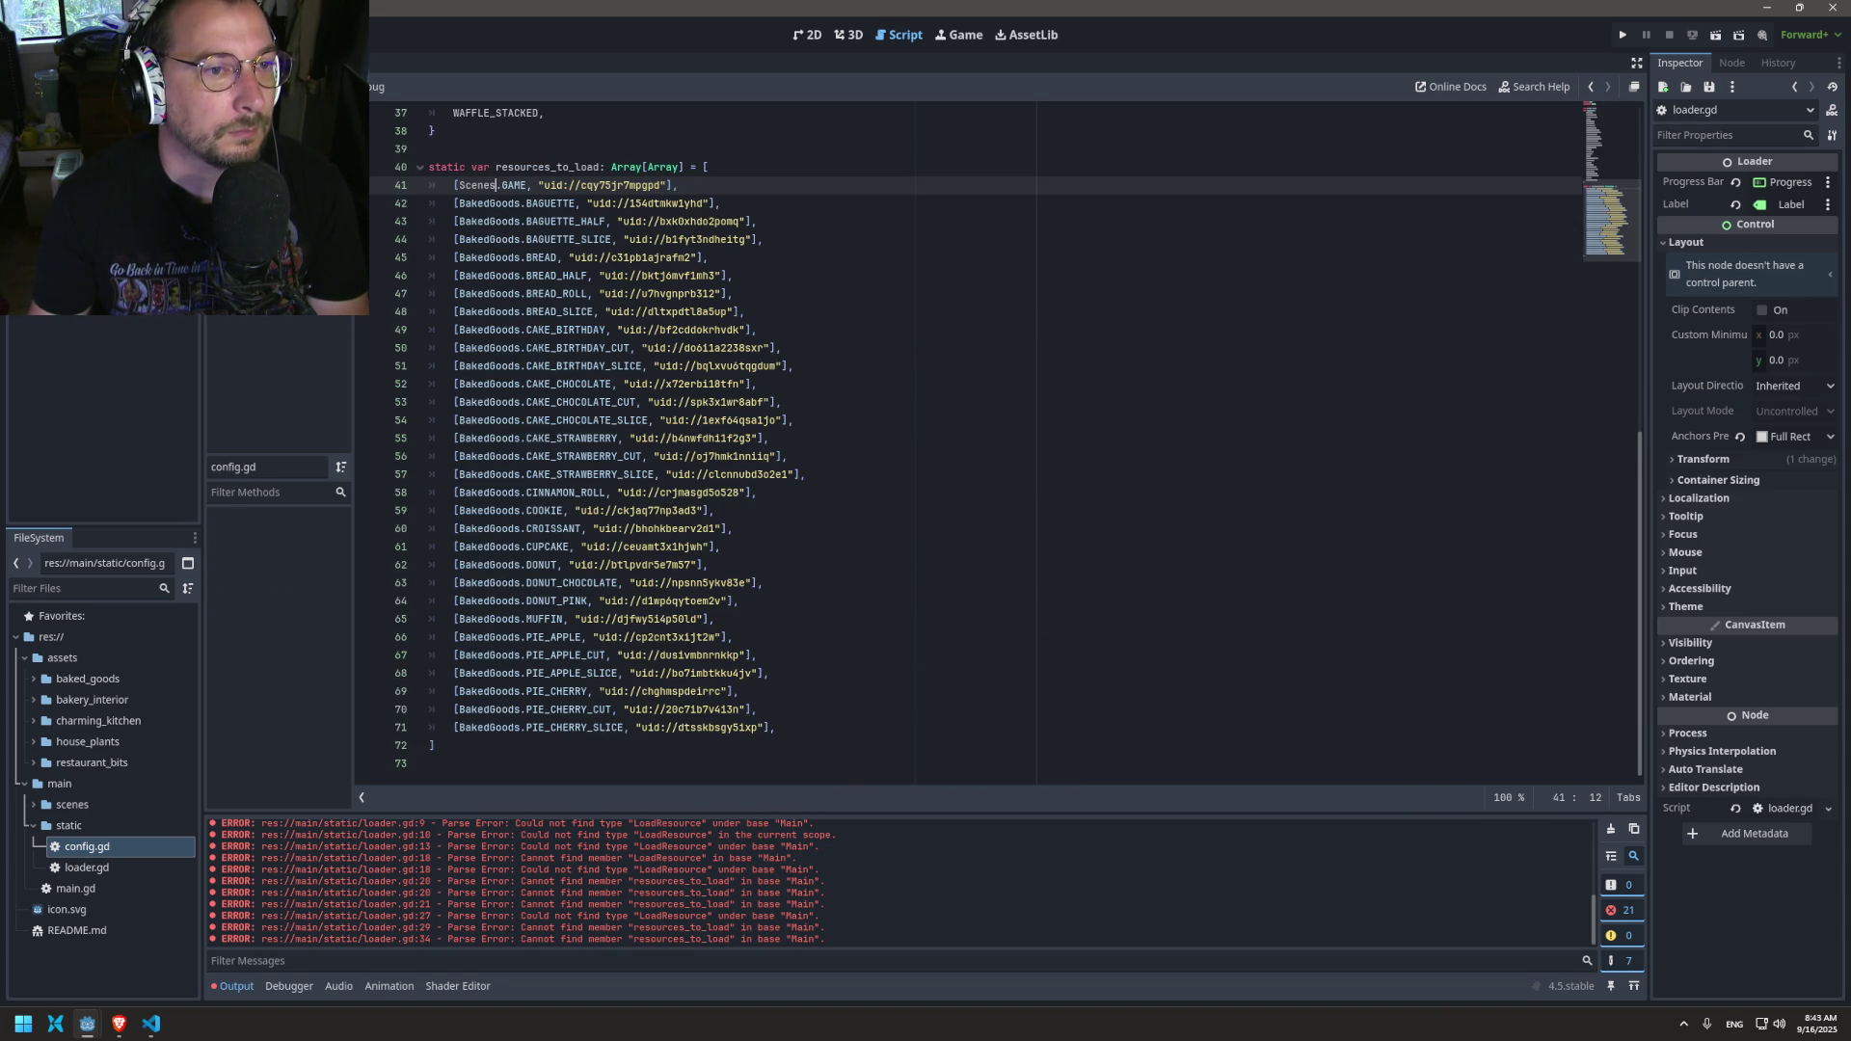
scroll(758, 265, "up", 10)
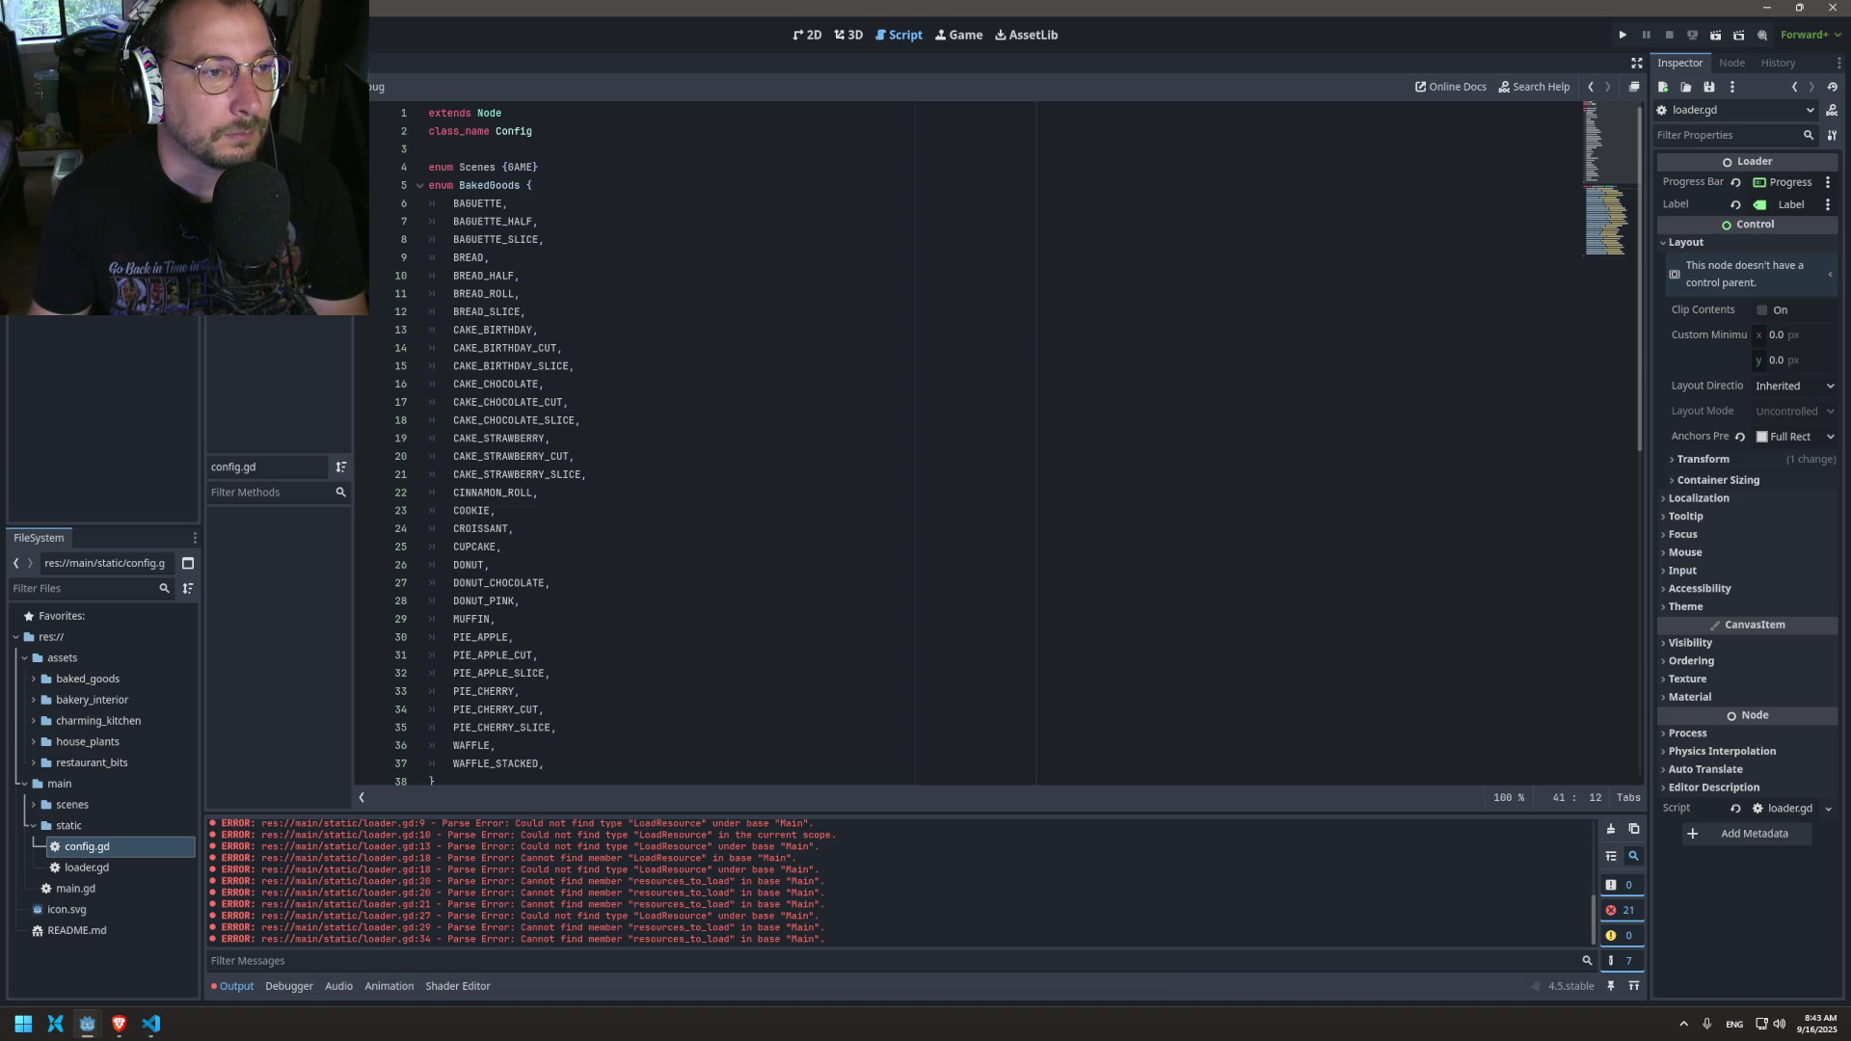
key("ctrl+shift+period")
key("ctrl+shift+period")
key("ctrl+shift+comma")
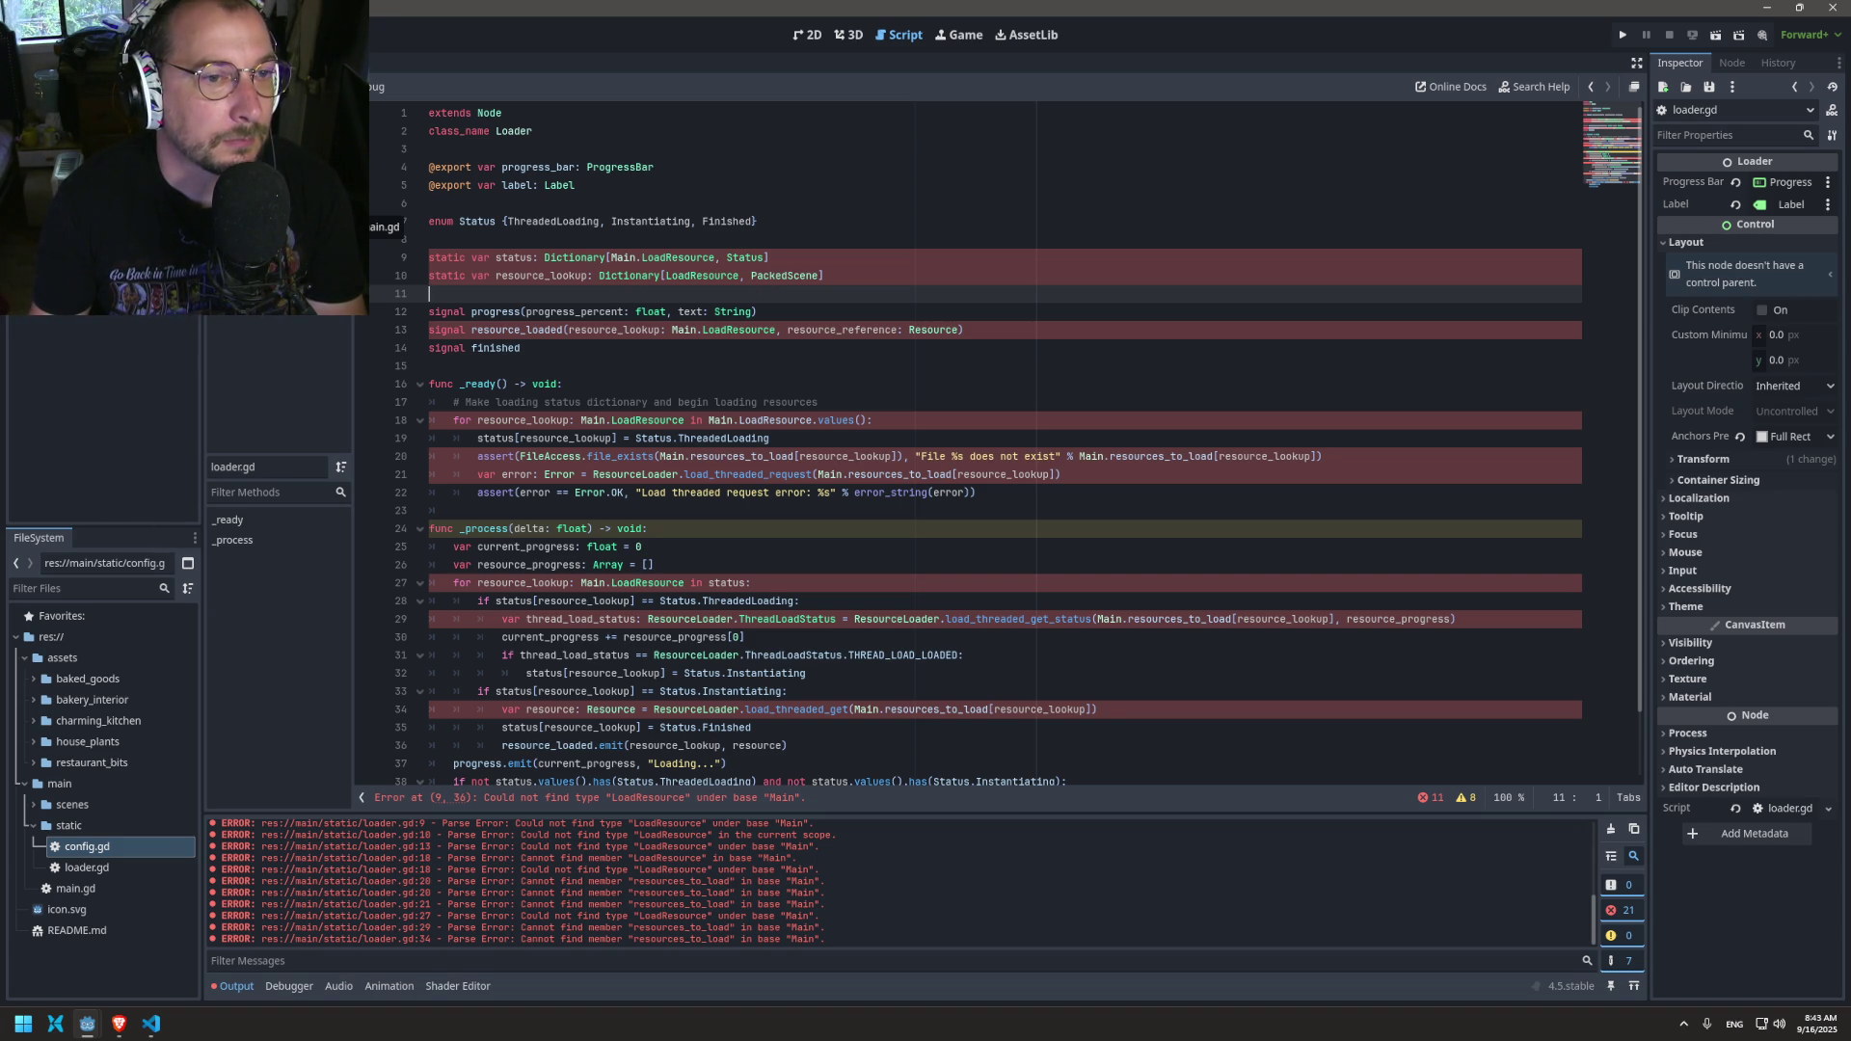
left_click(318, 207)
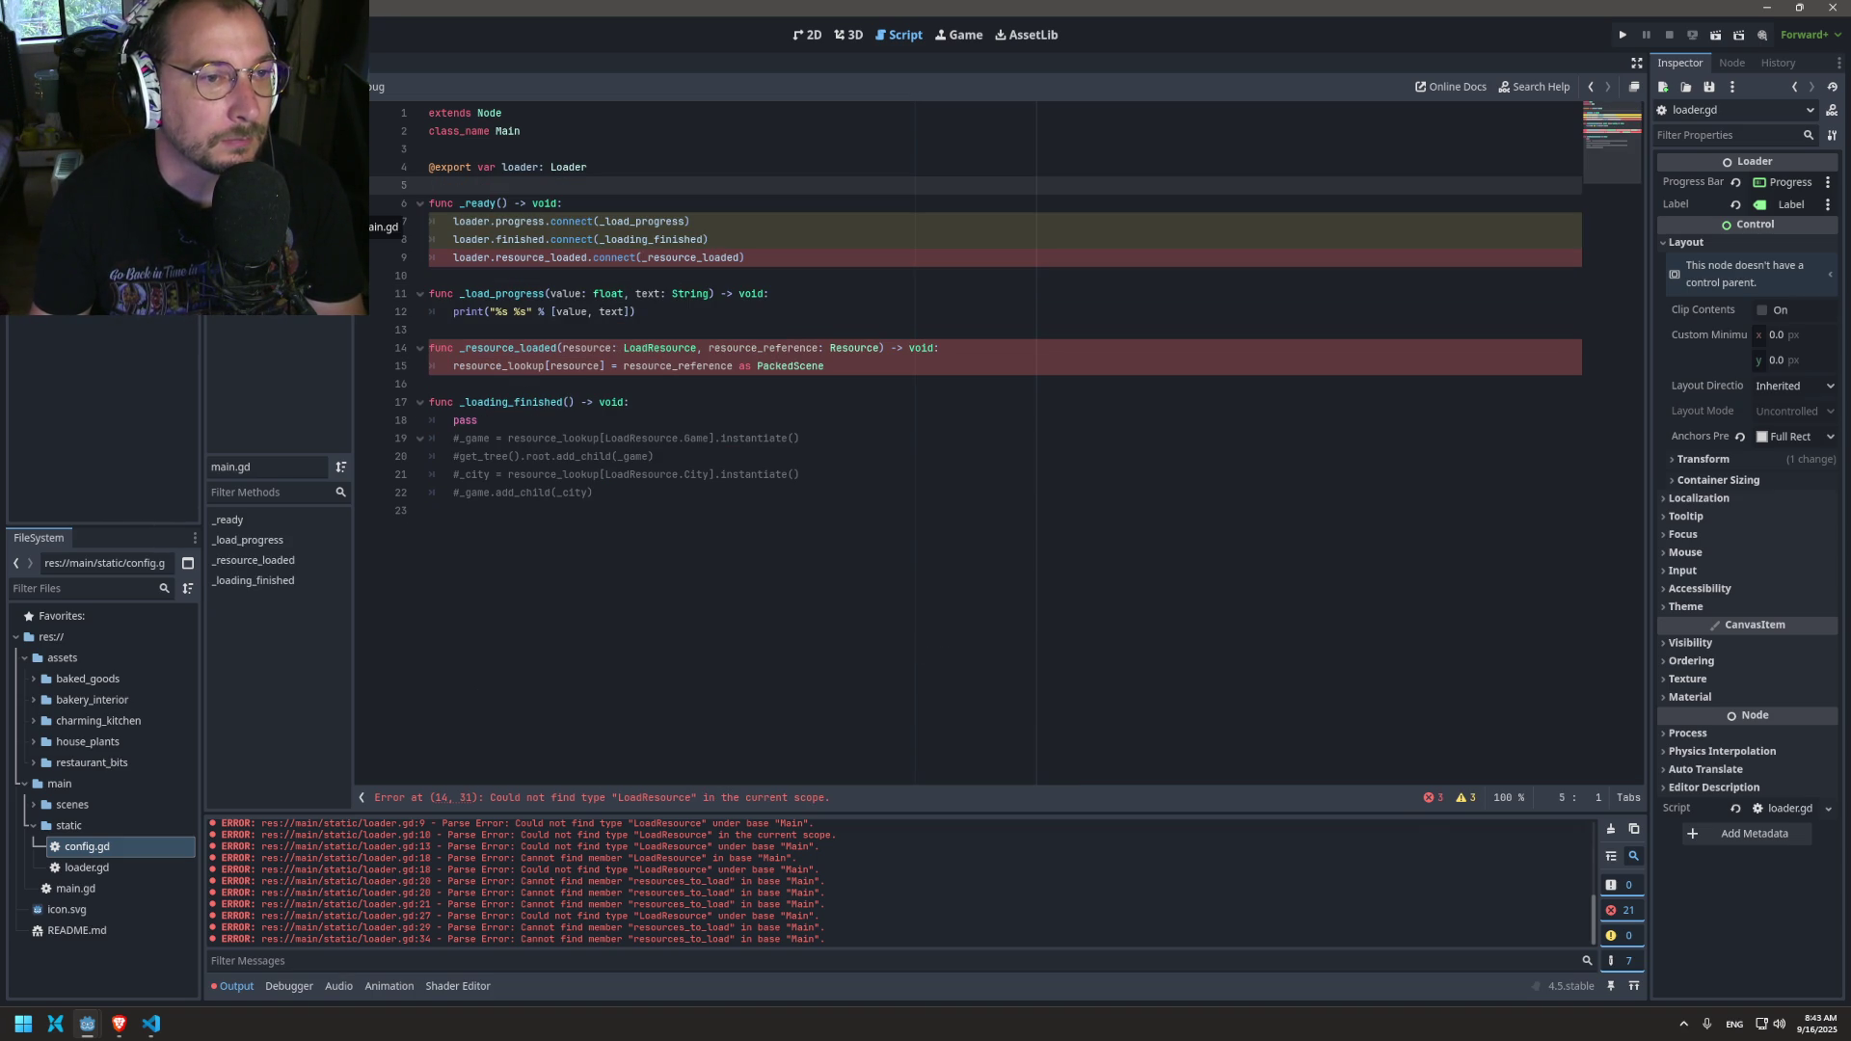
Step: Scroll through config.gd's resource list, then return to blank line 10 in main.gd
left_click(289, 207)
left_click(289, 188)
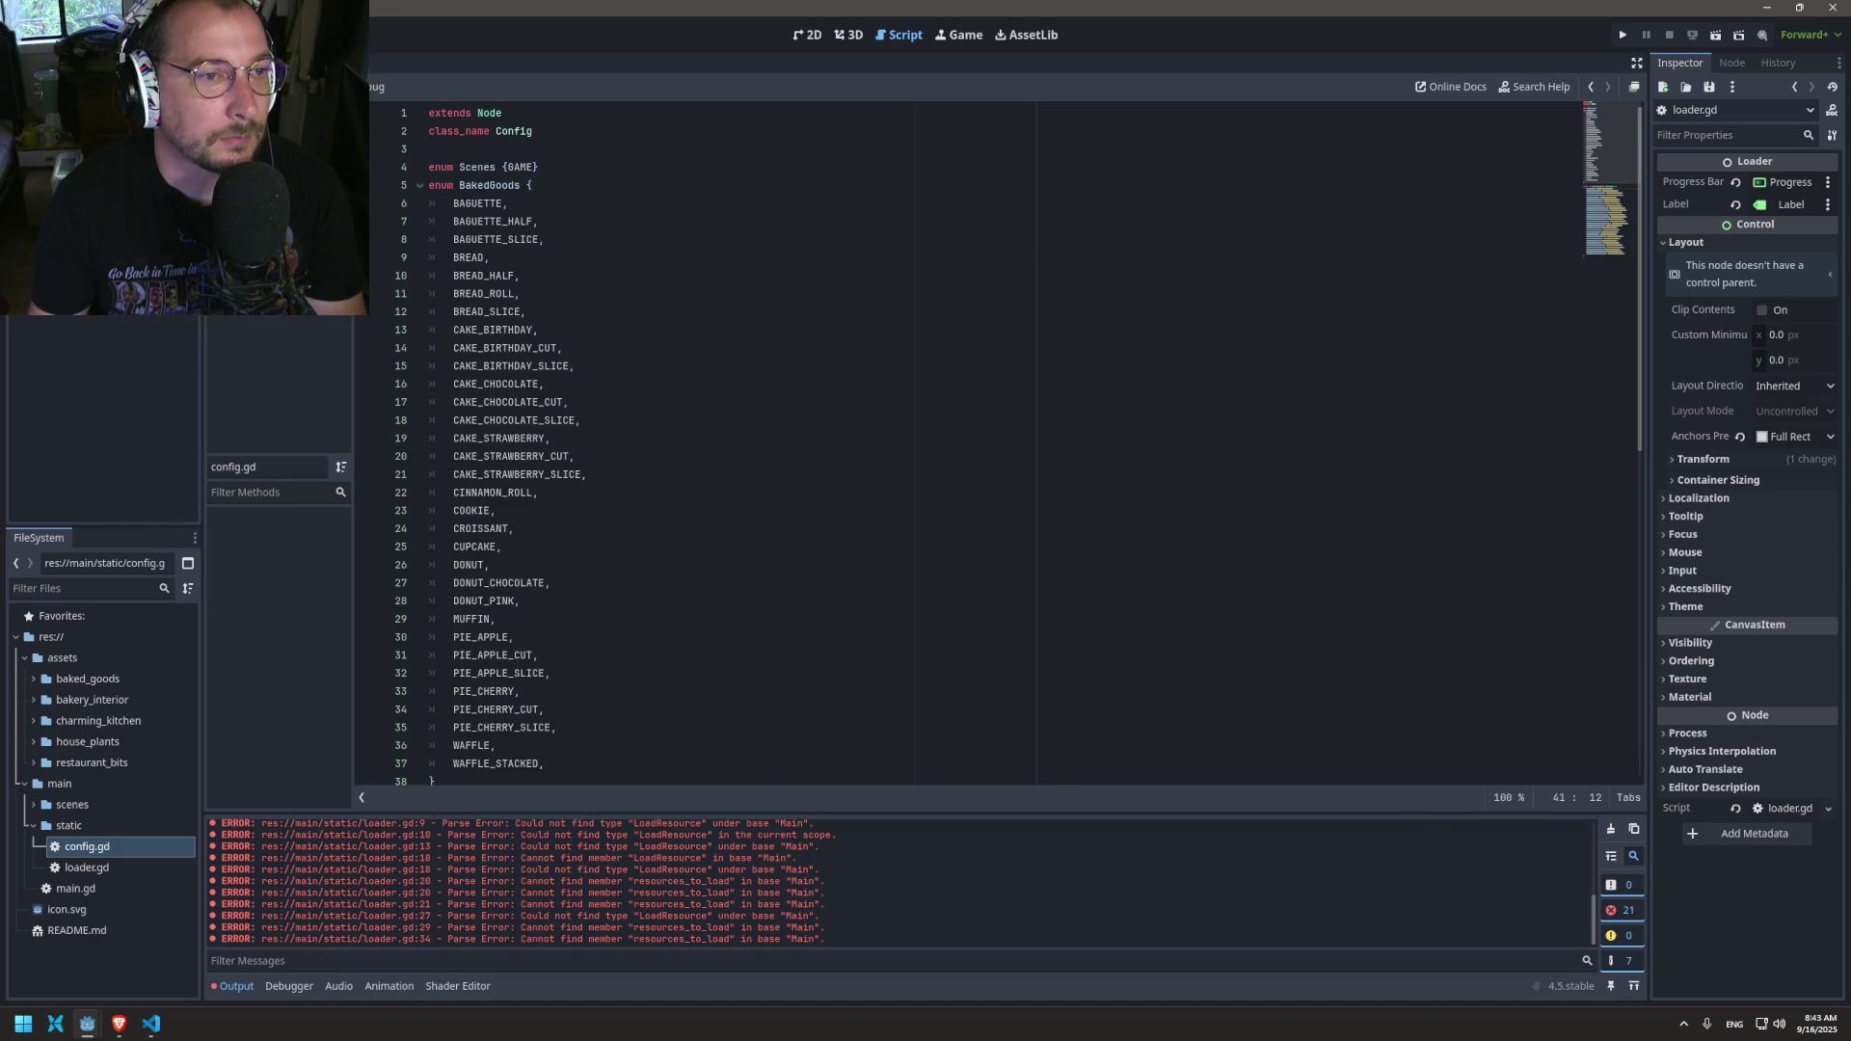
scroll(810, 359, "down", 10)
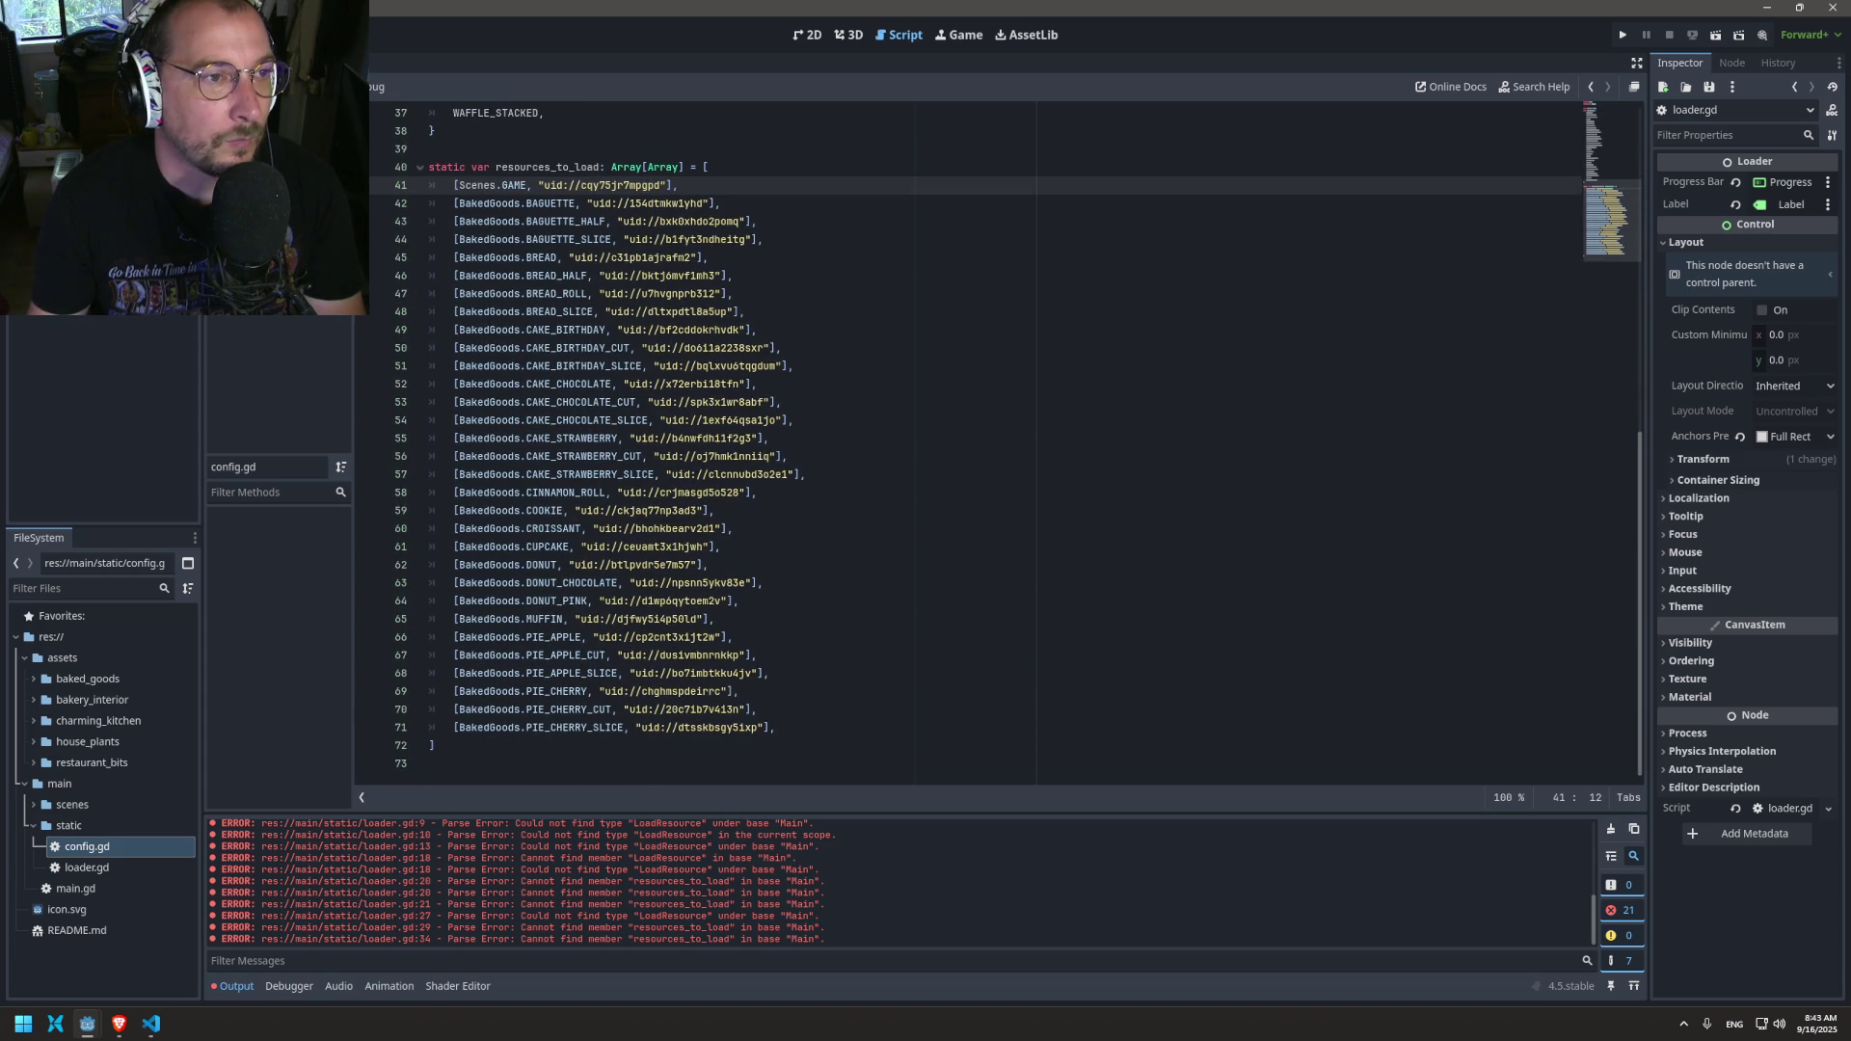
key("alt+Left")
key("alt+Left")
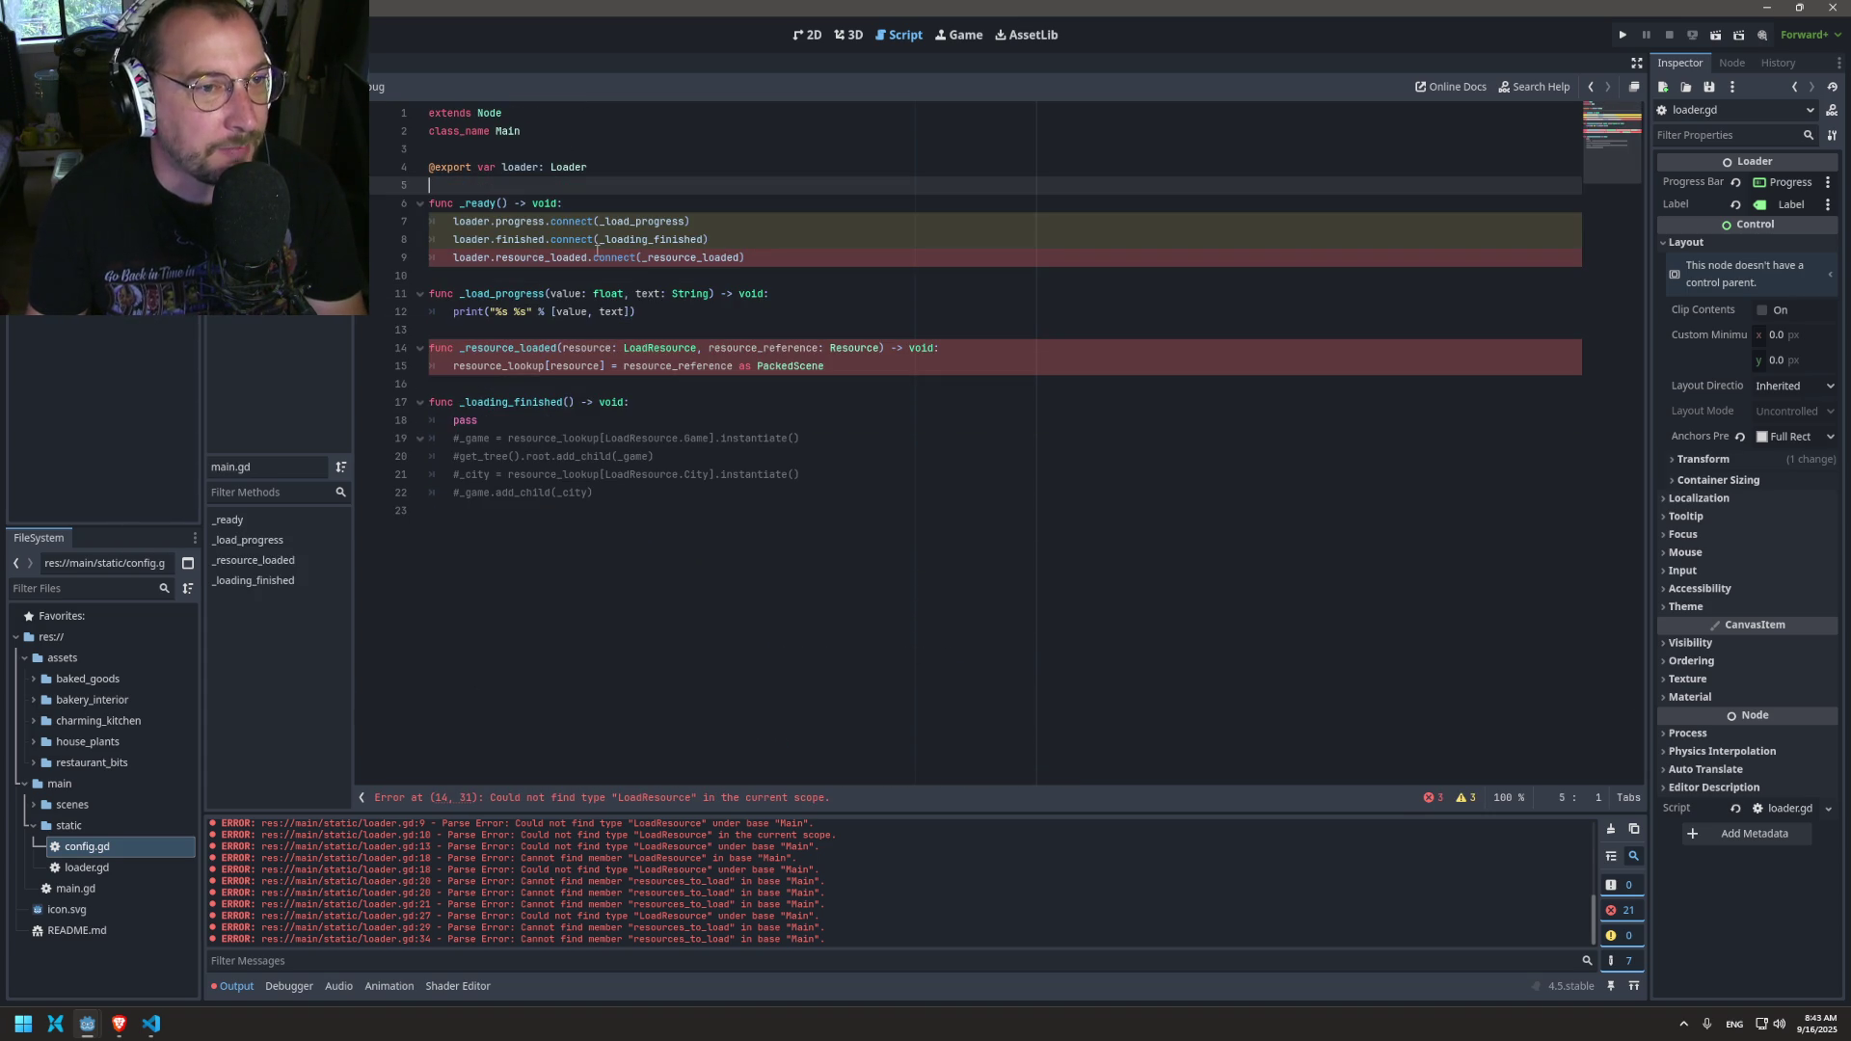
left_click(493, 279)
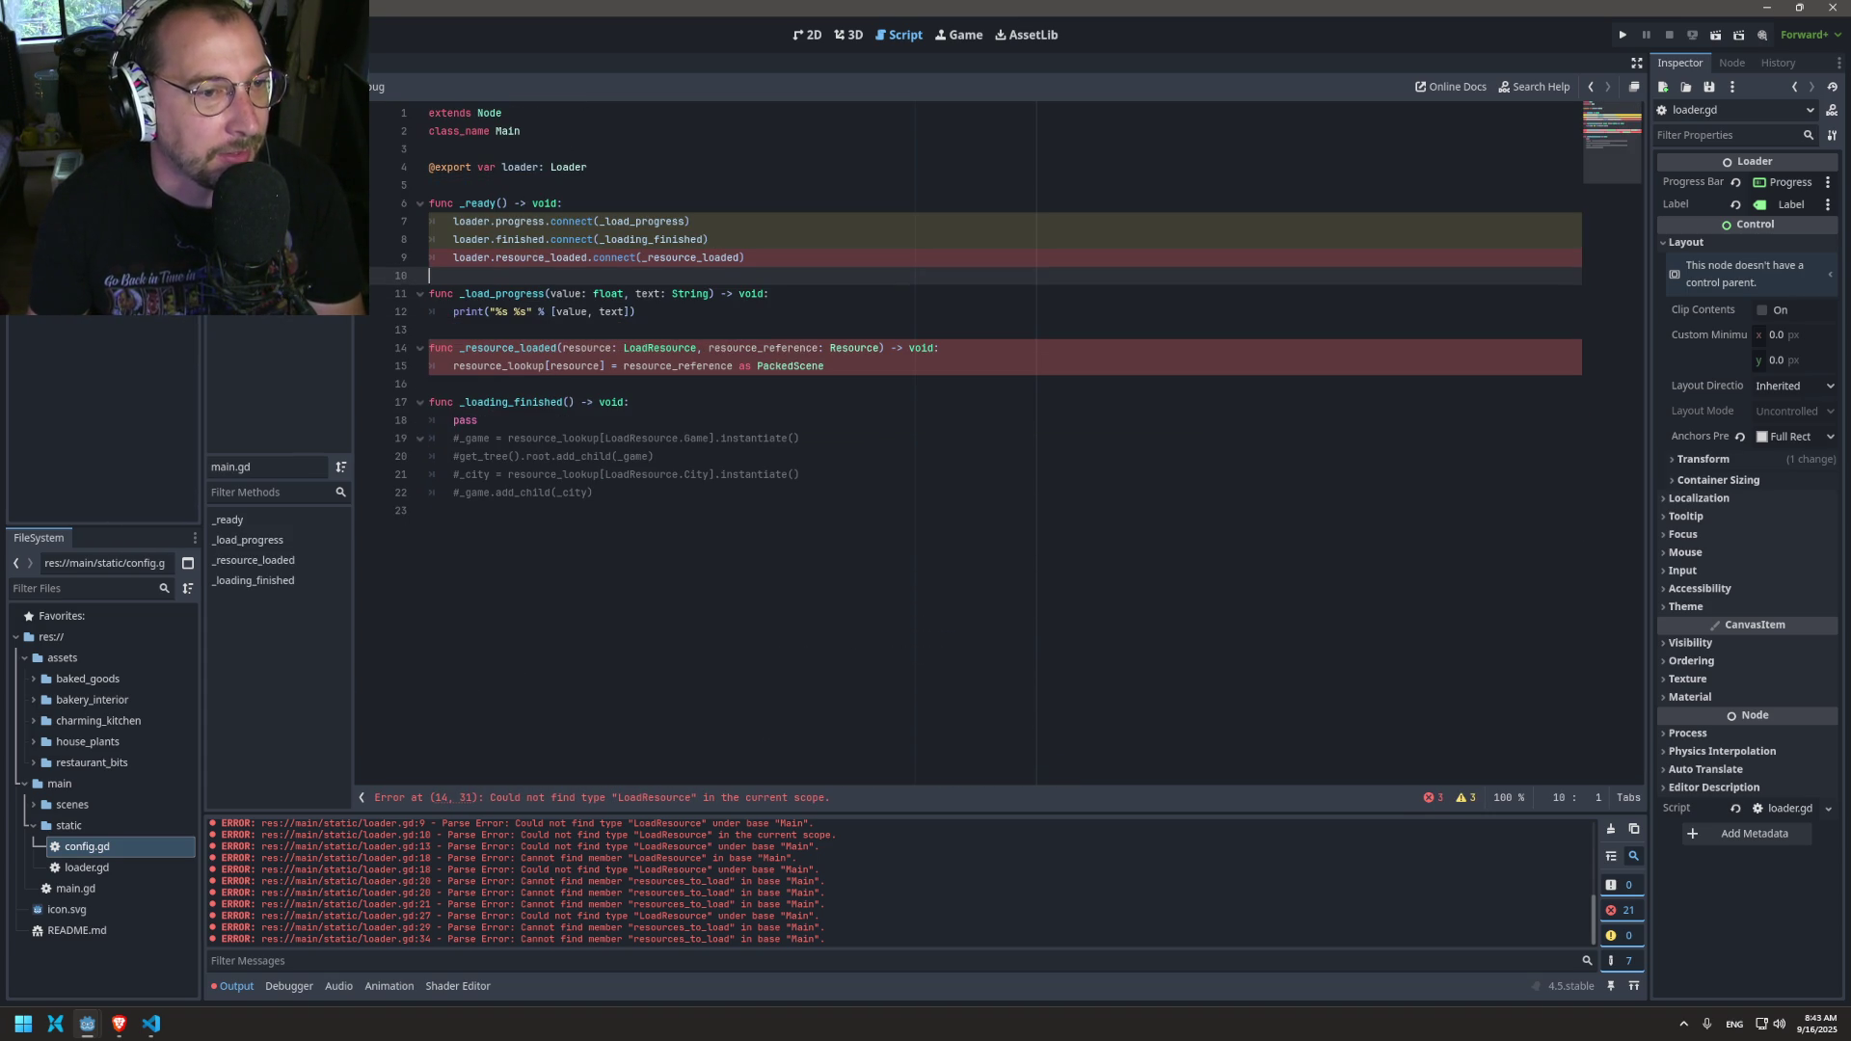
Step: Examine loader.gd's loading loop around lines 17, 25 and 26, then go back to main.gd
key("ctrl+shift+period")
scroll(574, 467, "down", 2)
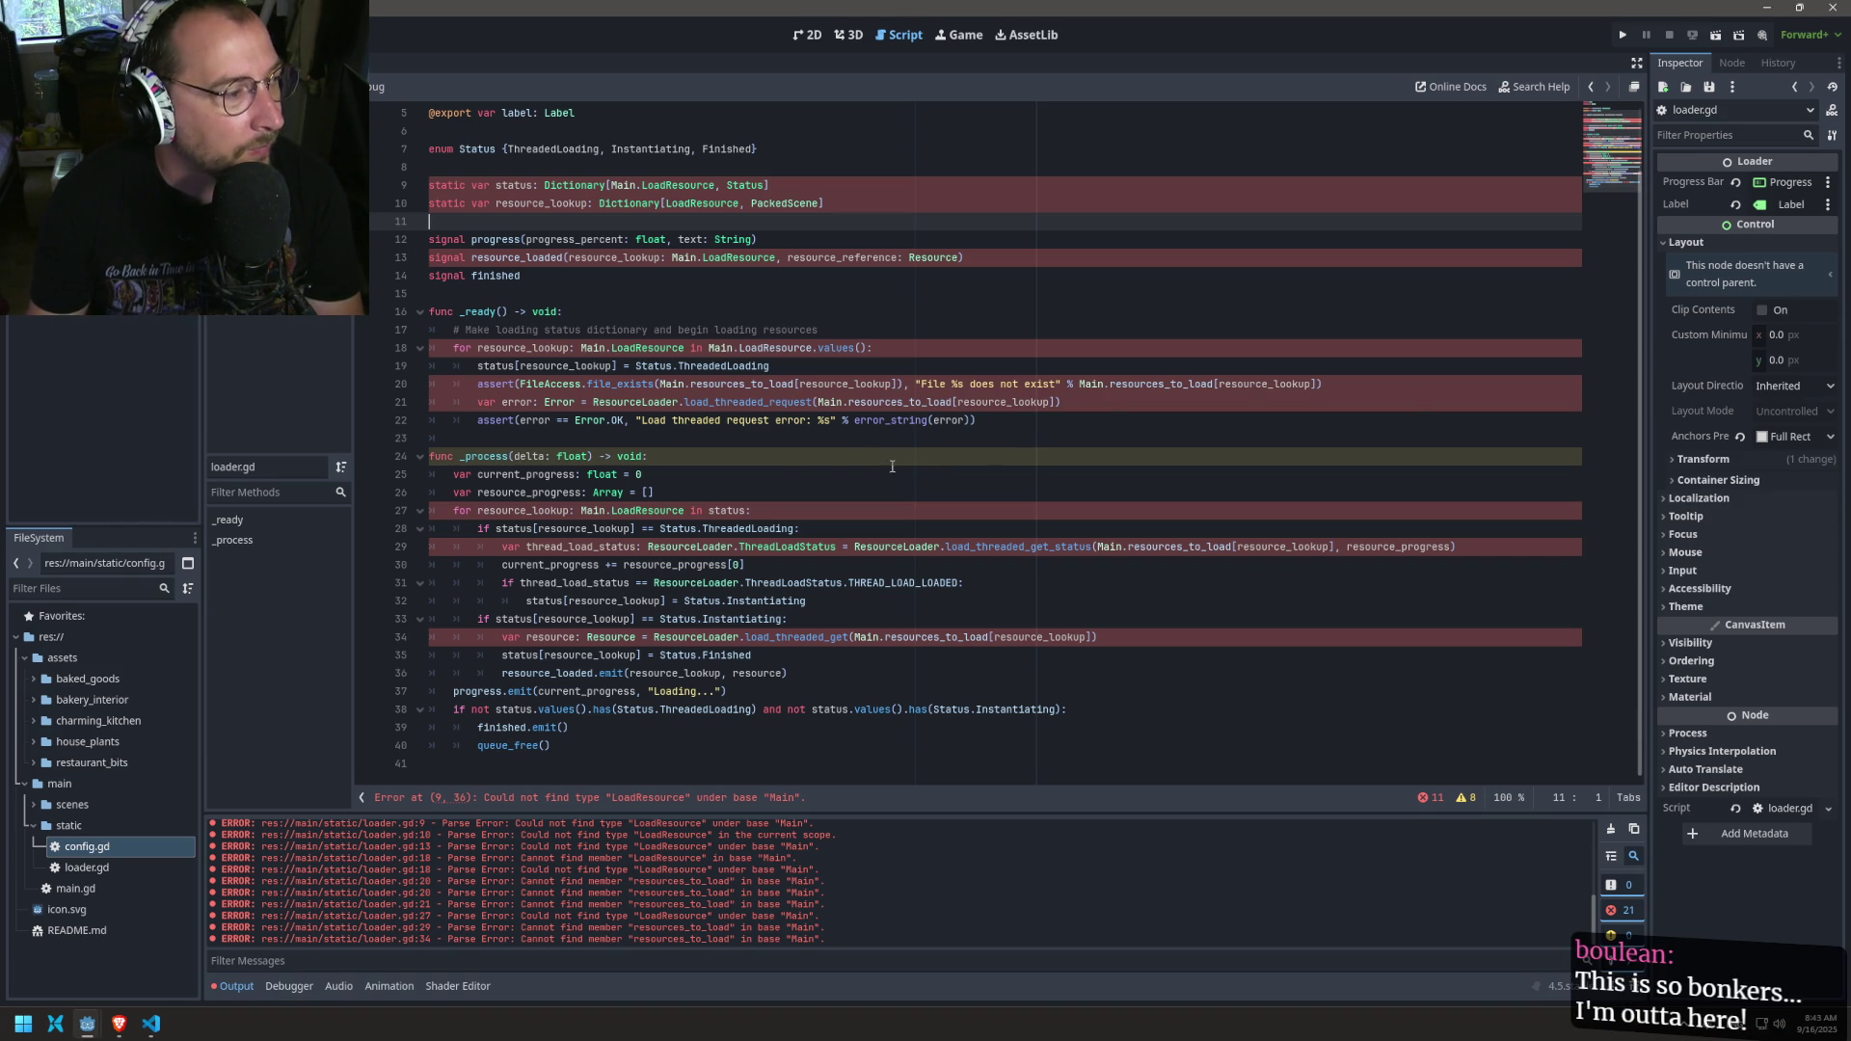
left_click(624, 329)
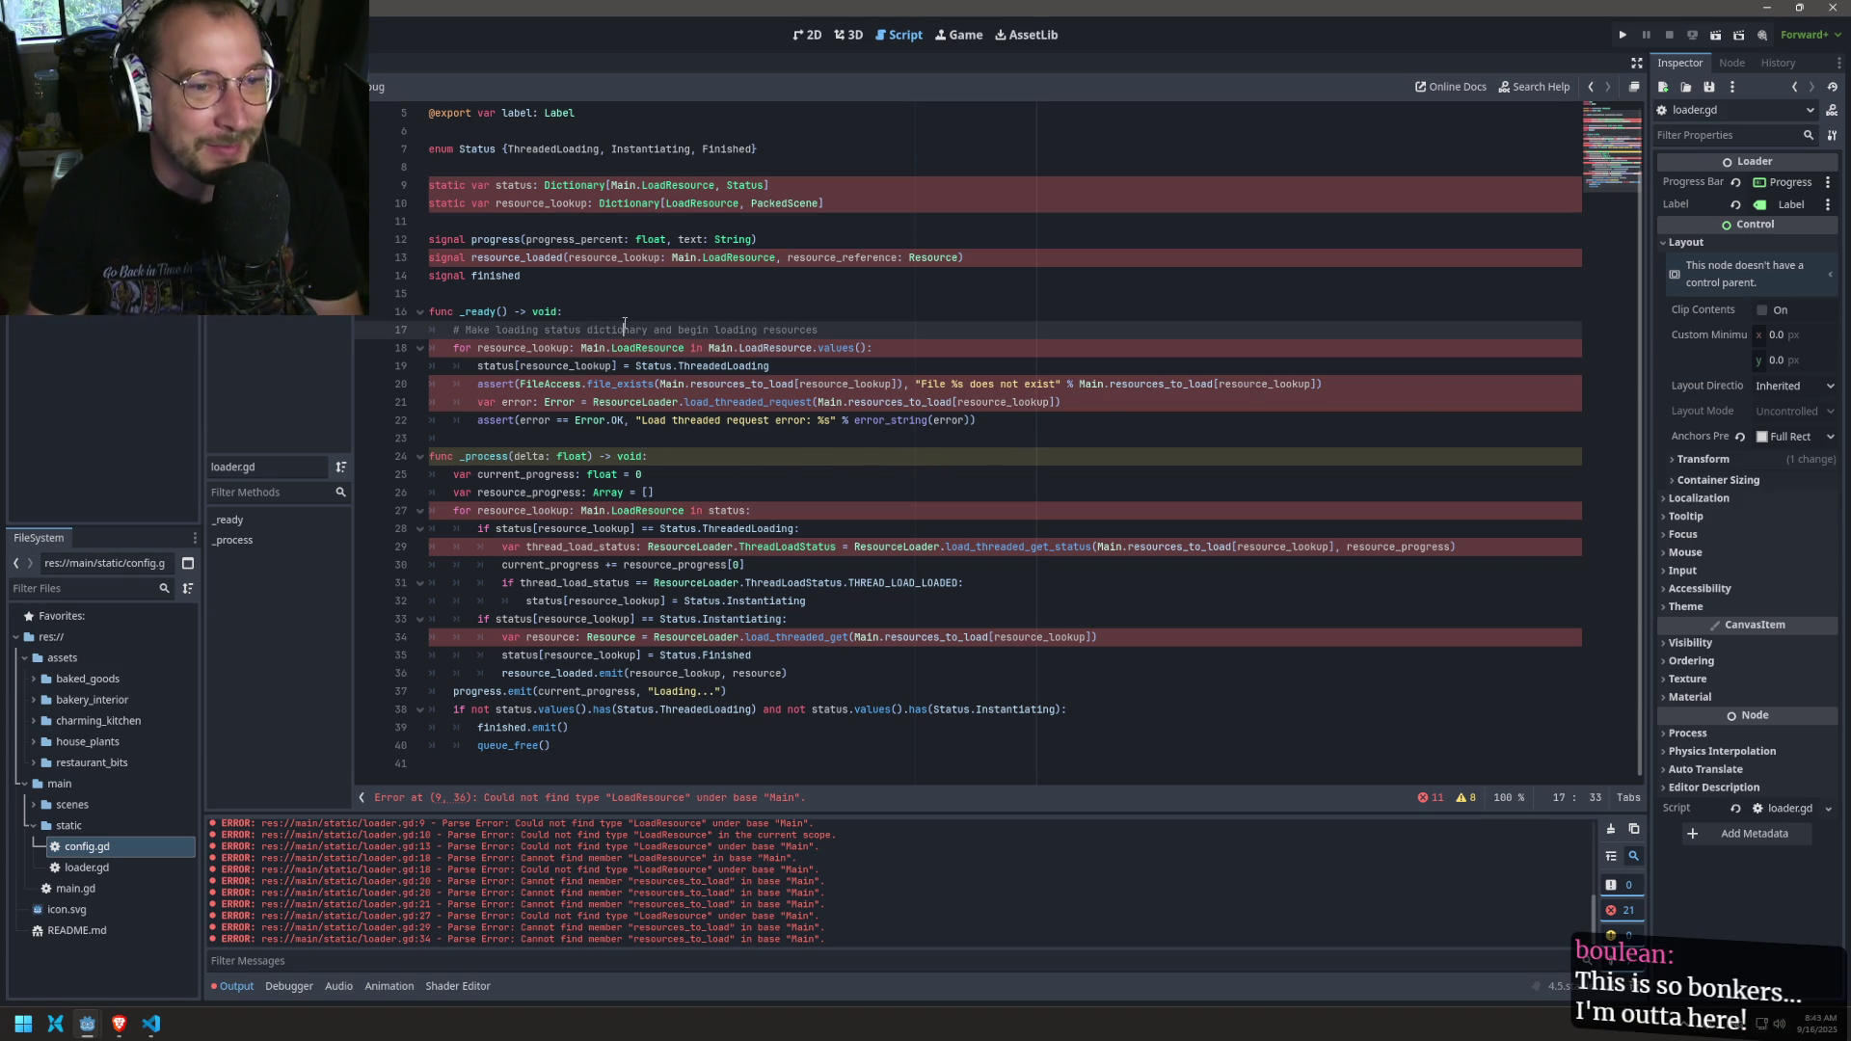
mouse_move(590, 395)
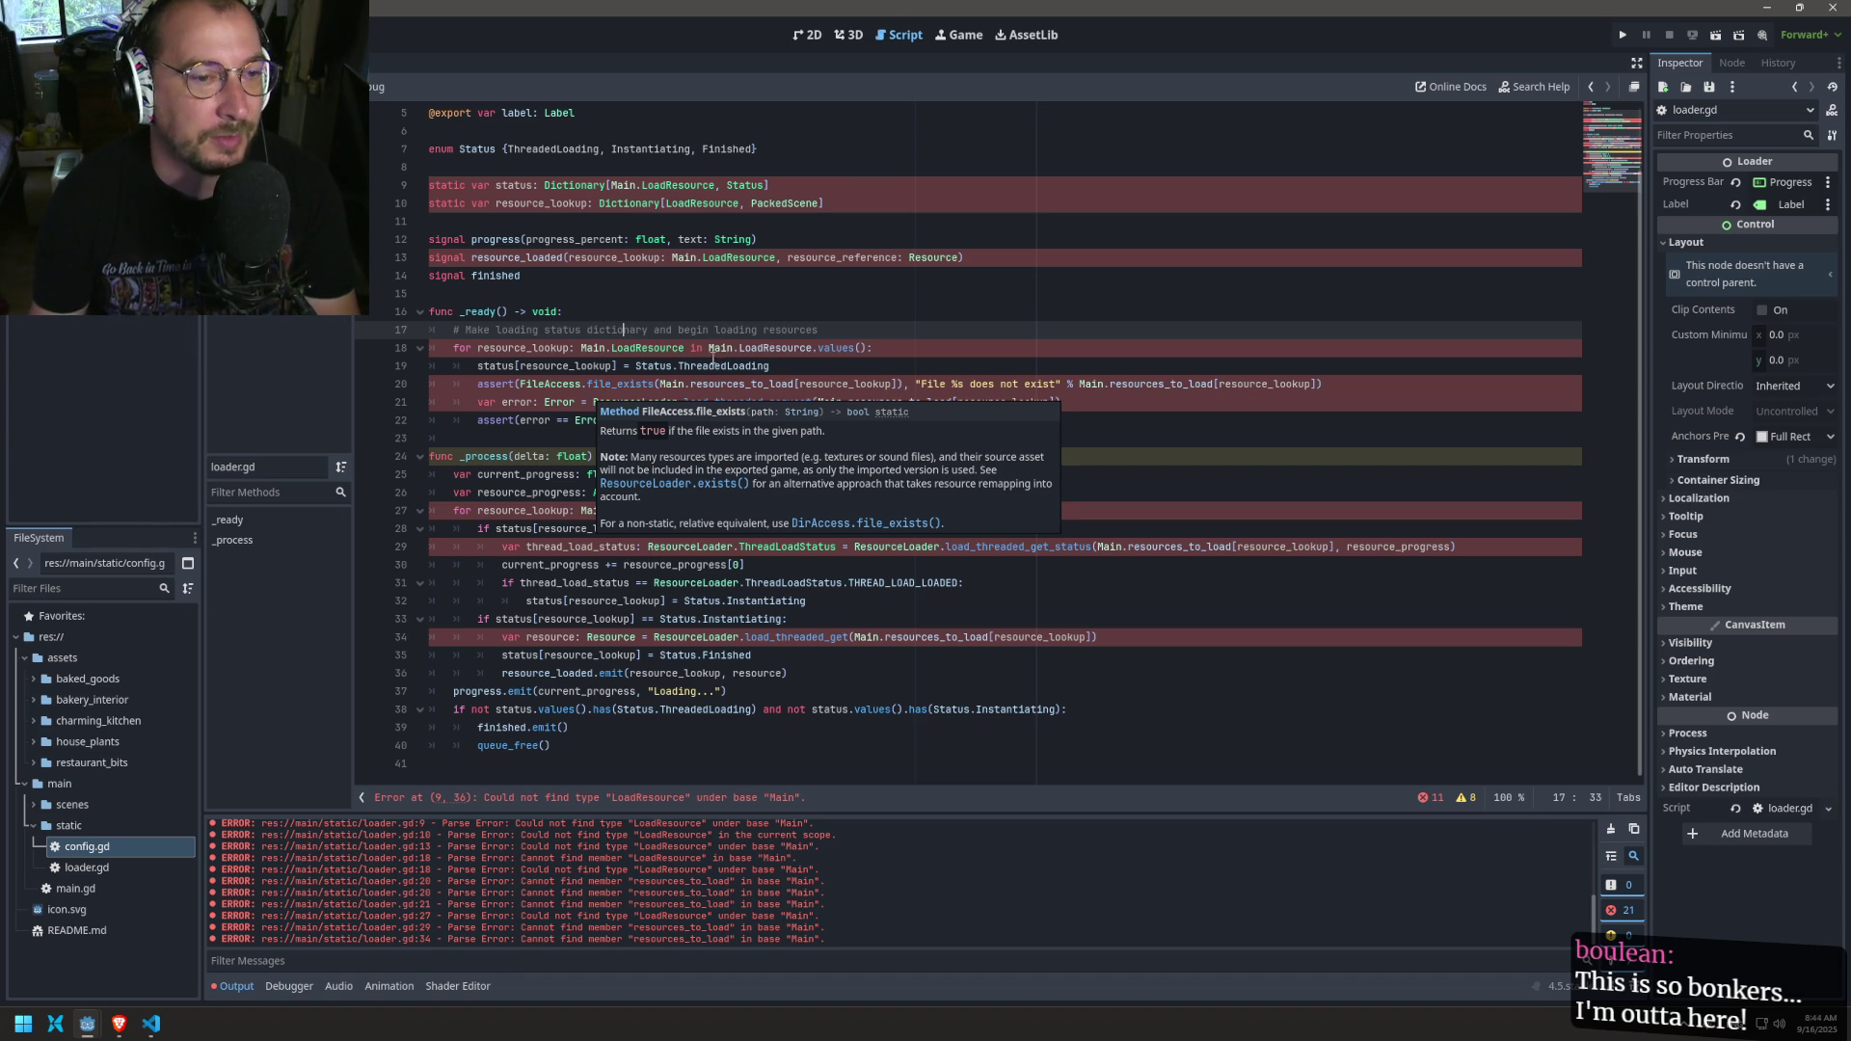
left_click(654, 493)
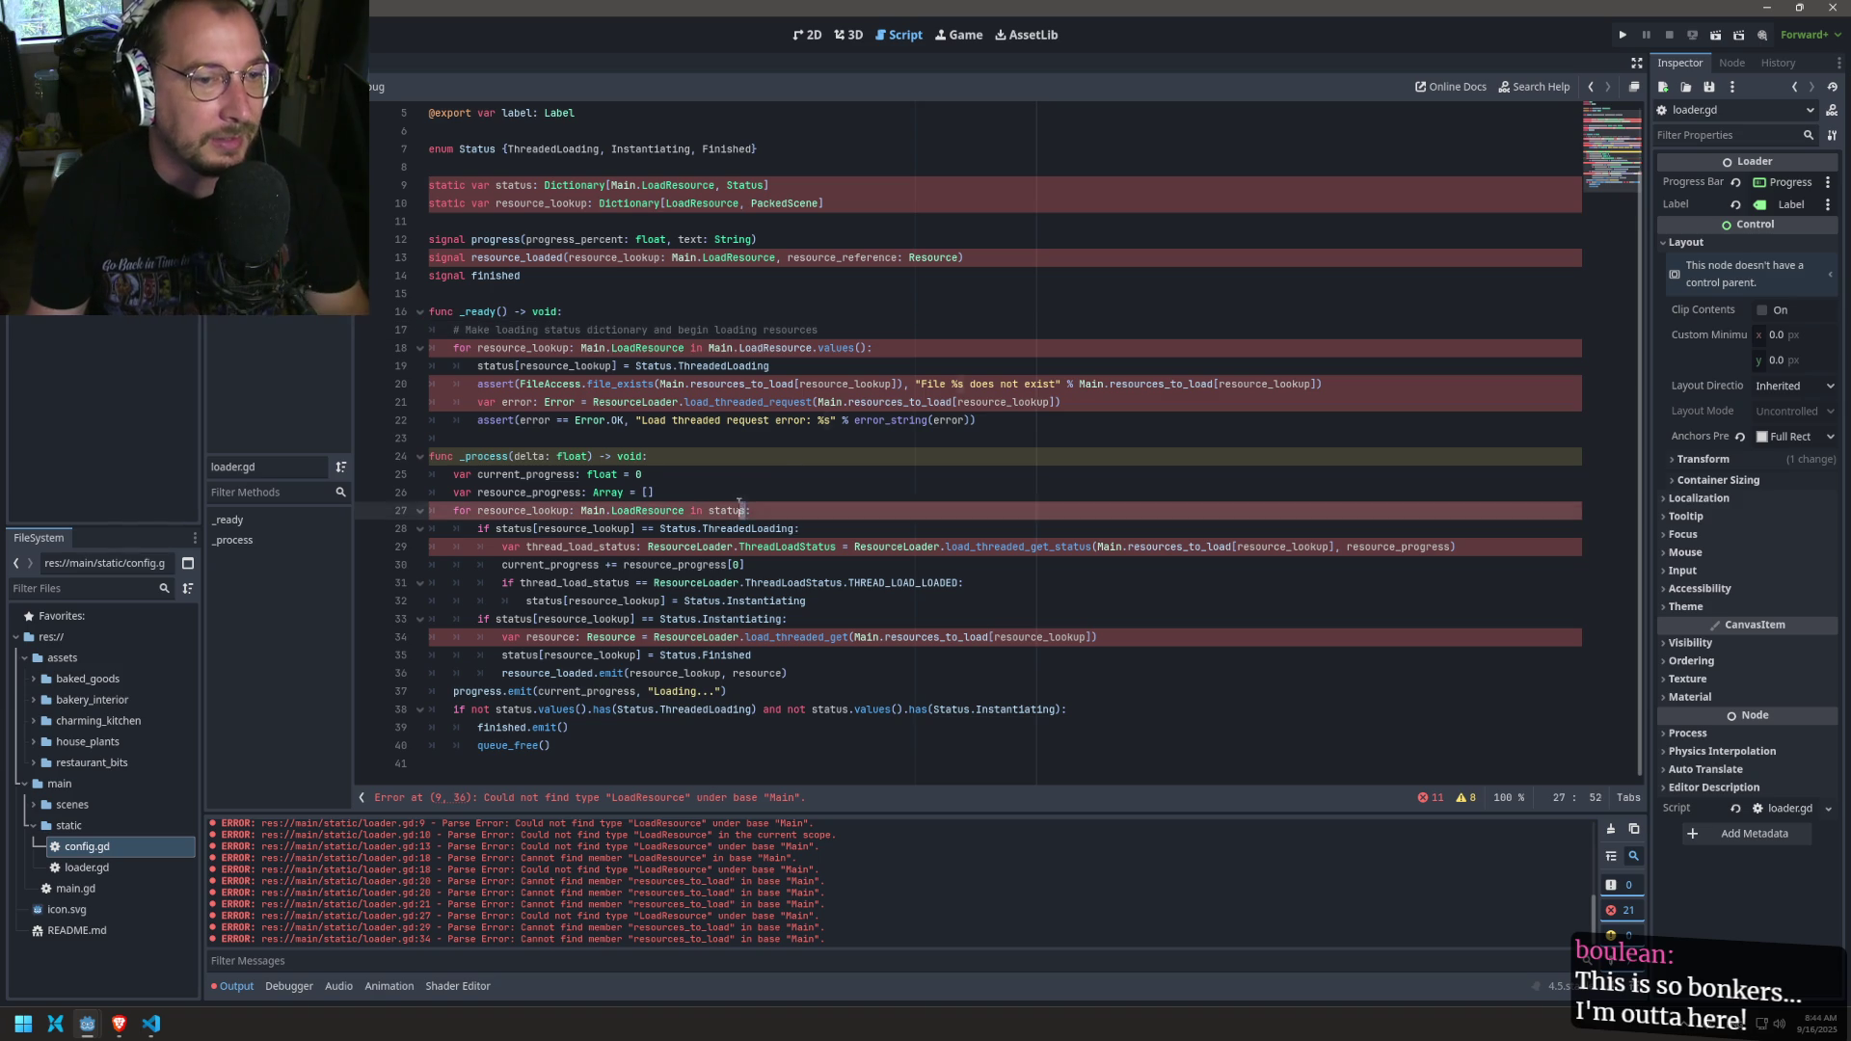
left_click(645, 472)
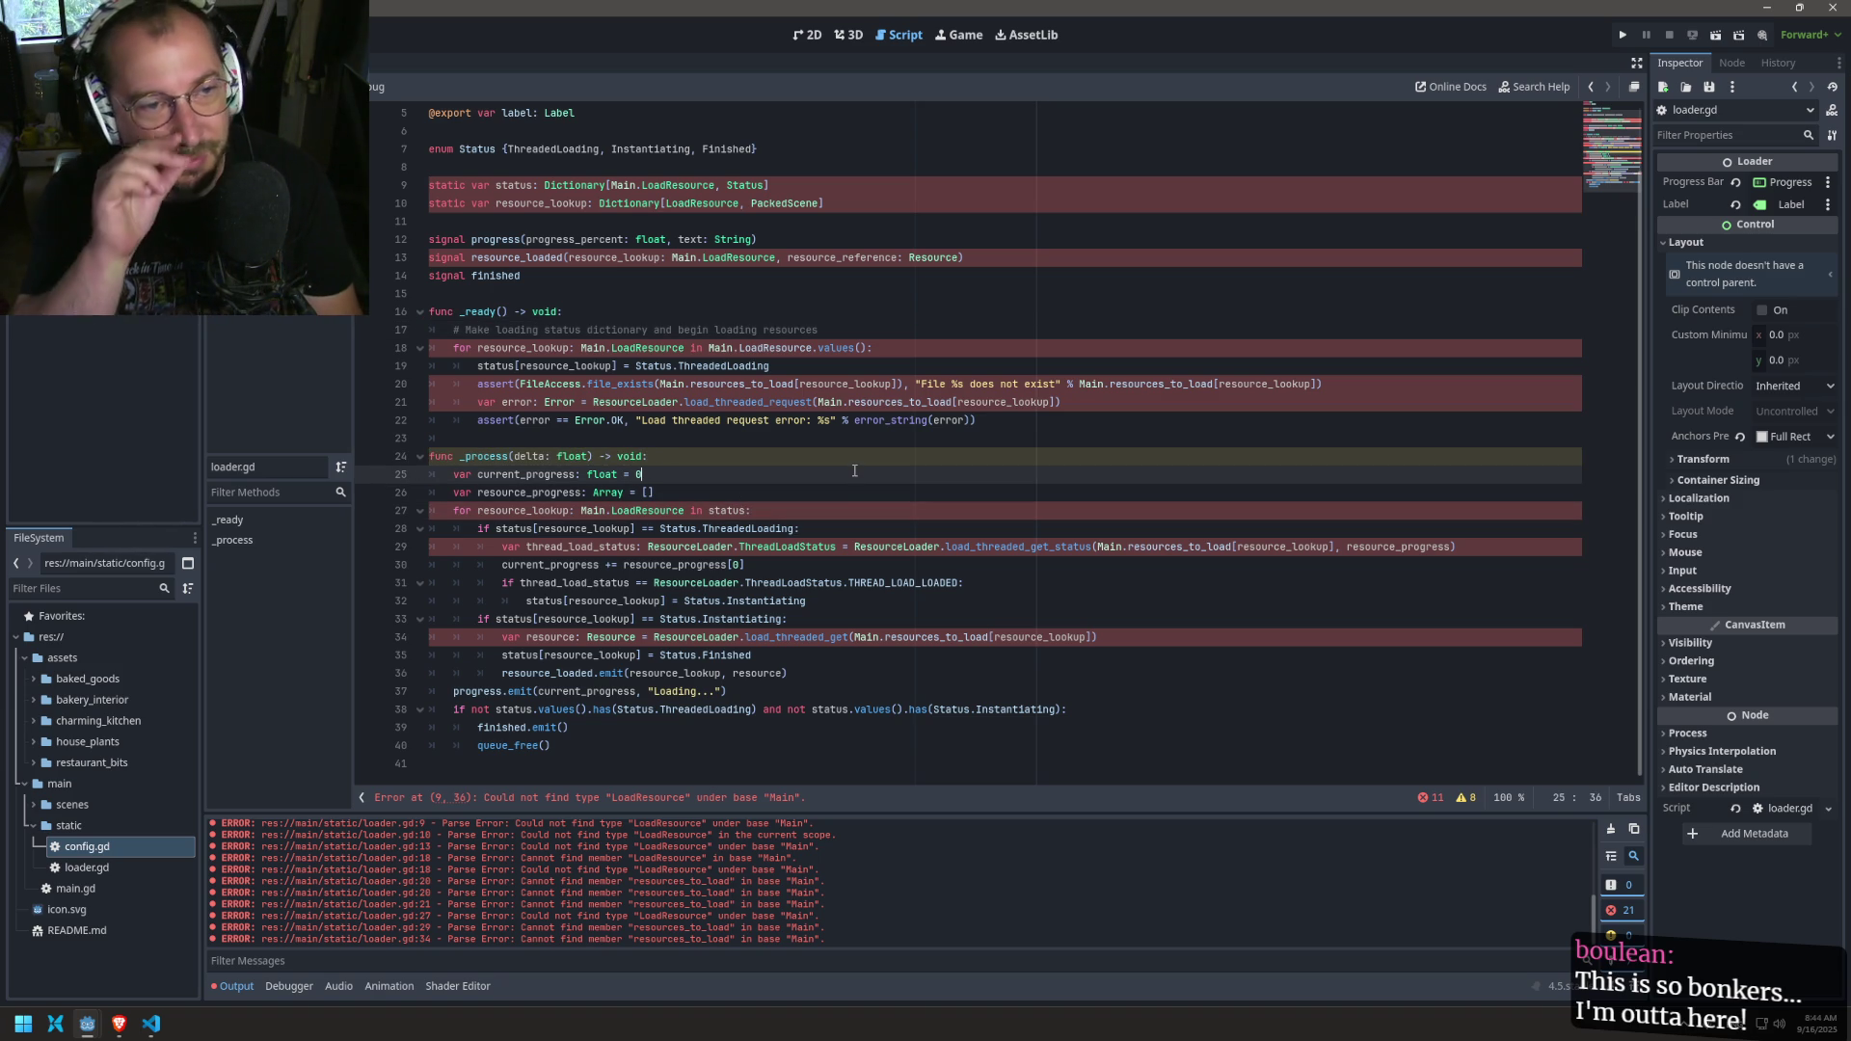
key("alt+Left")
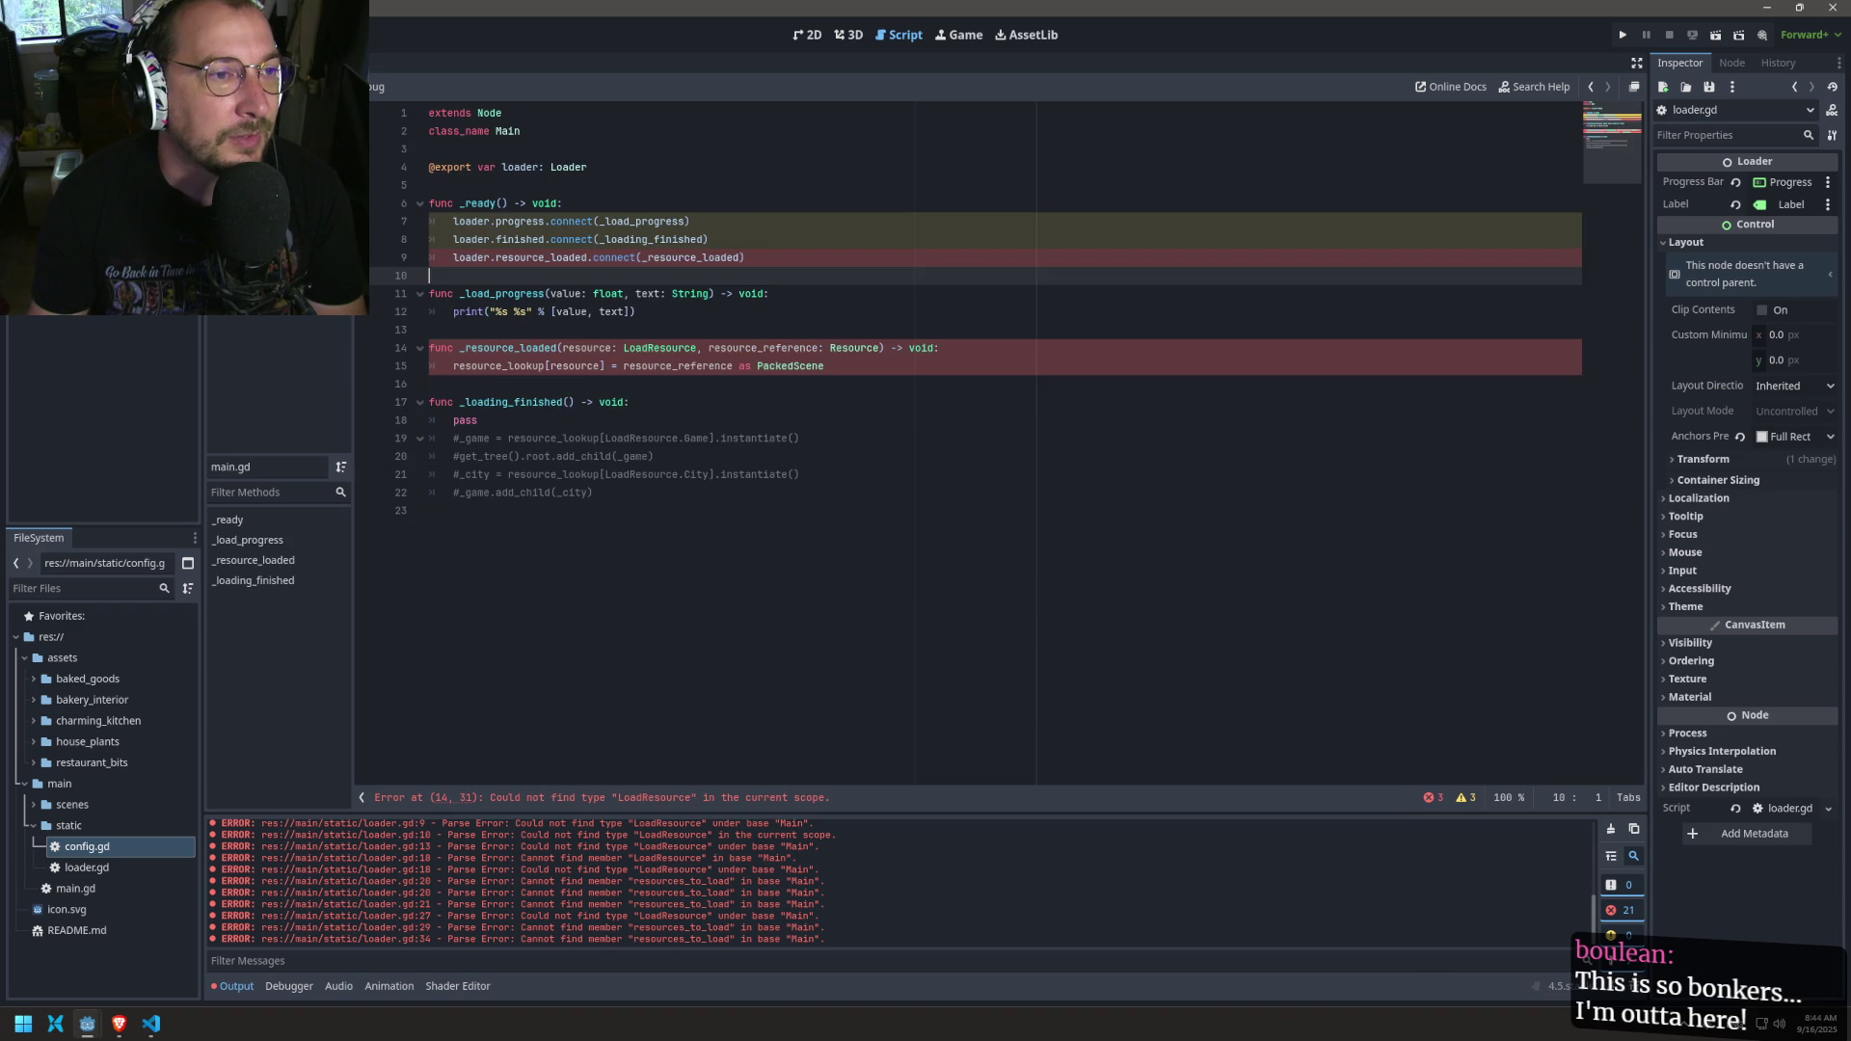
Step: Check the loader uses on main.gd line 9, then scroll through config.gd's resources_to_load list
key("alt+Right")
key("alt+Left")
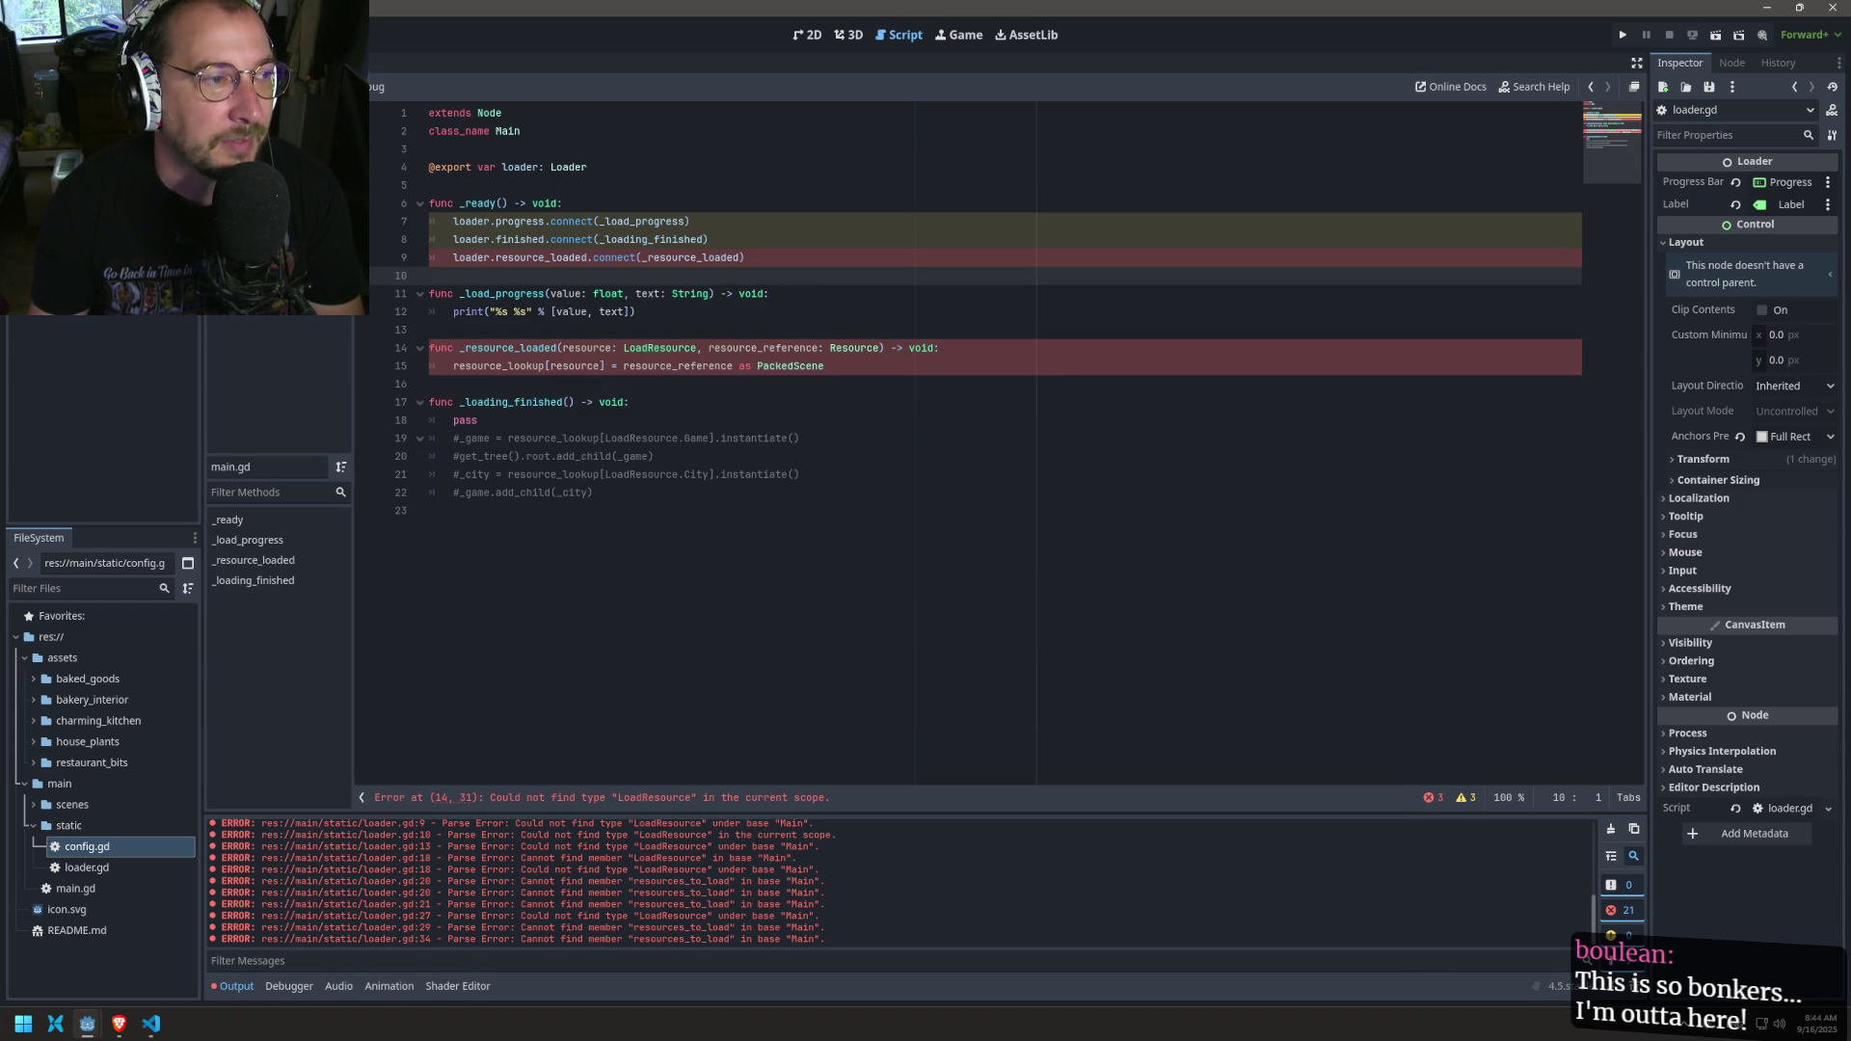
left_click(500, 257)
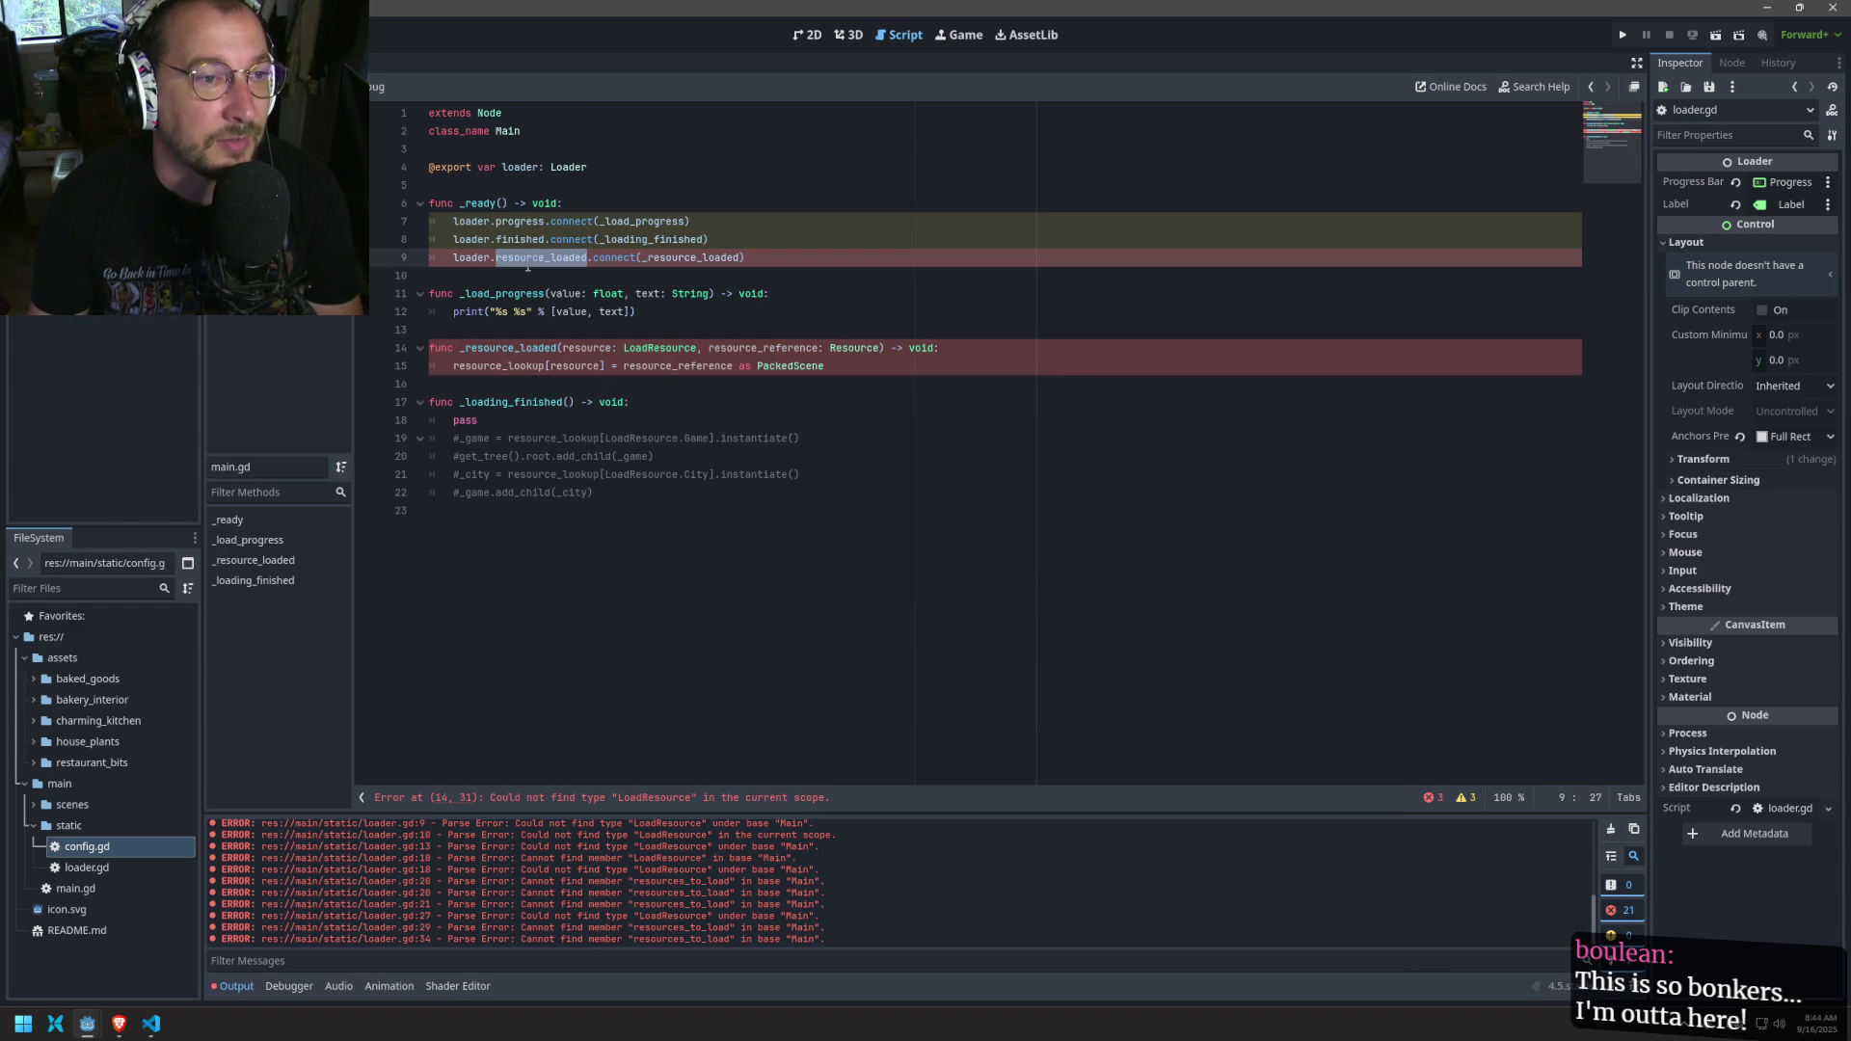
double_click(472, 257)
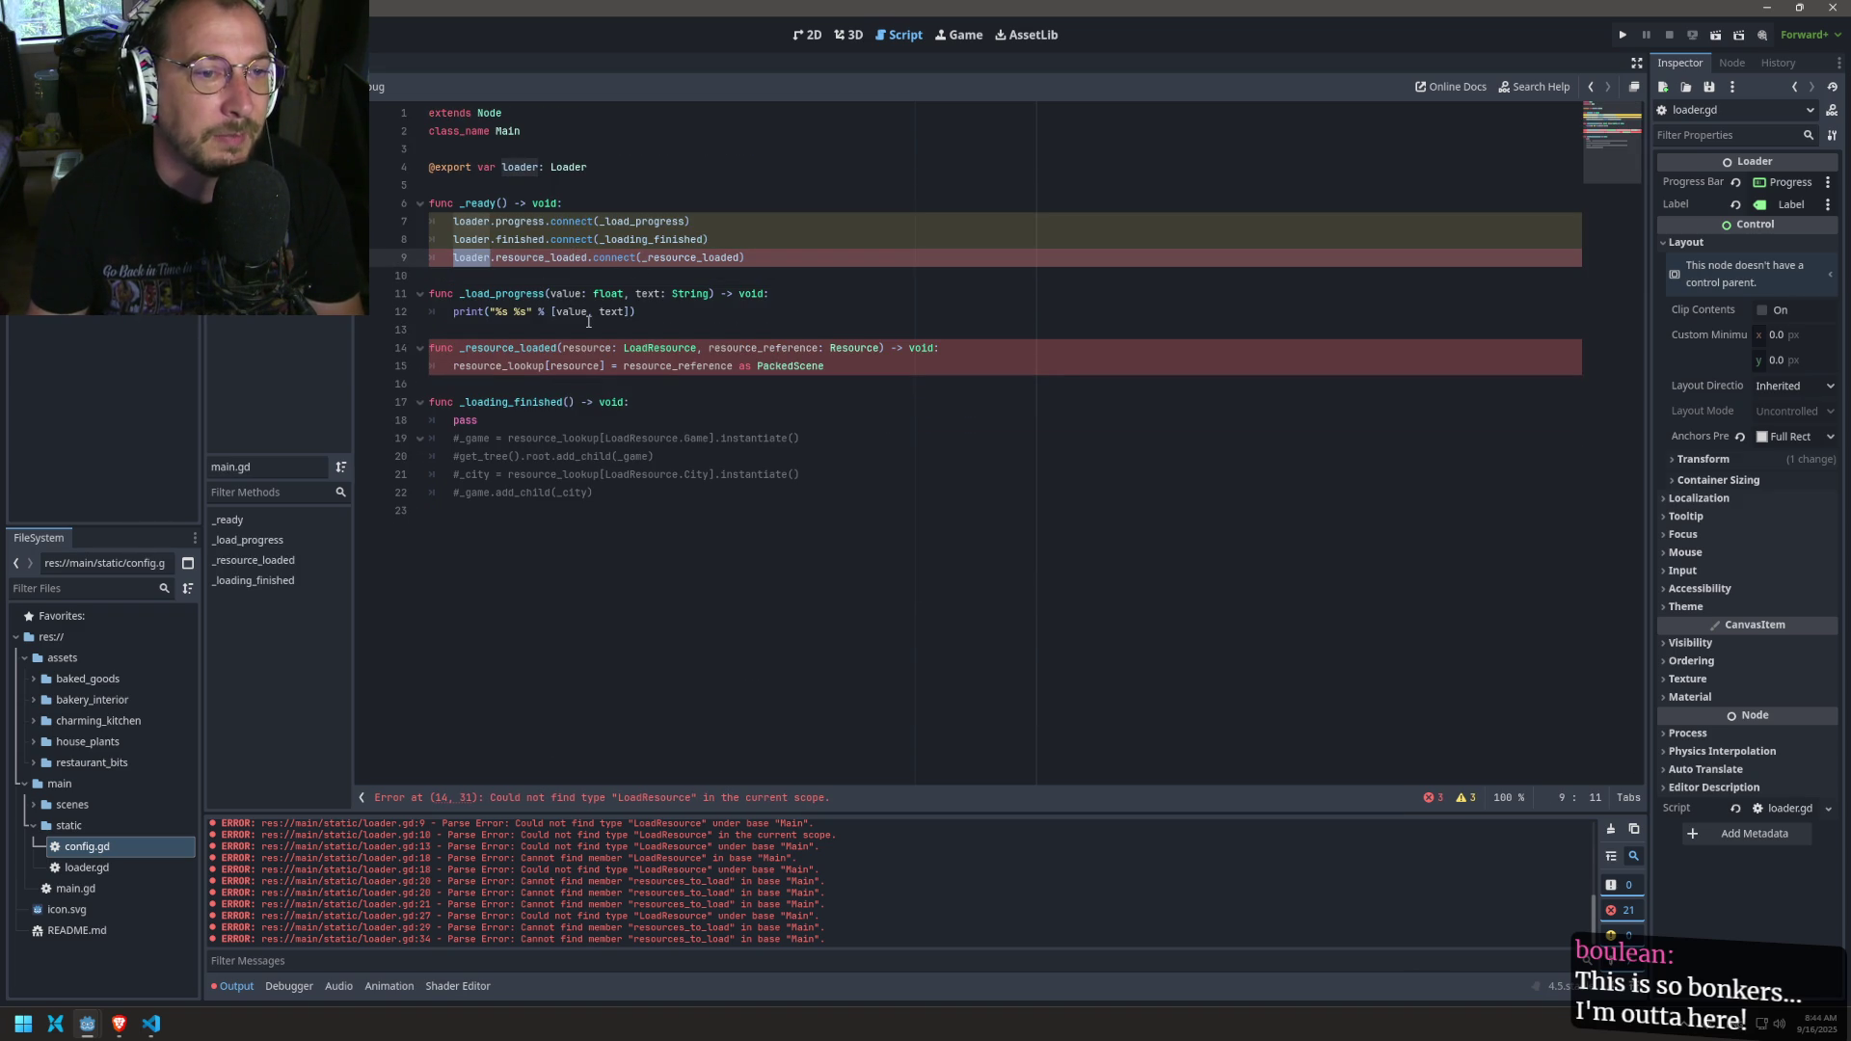
key("alt+Right")
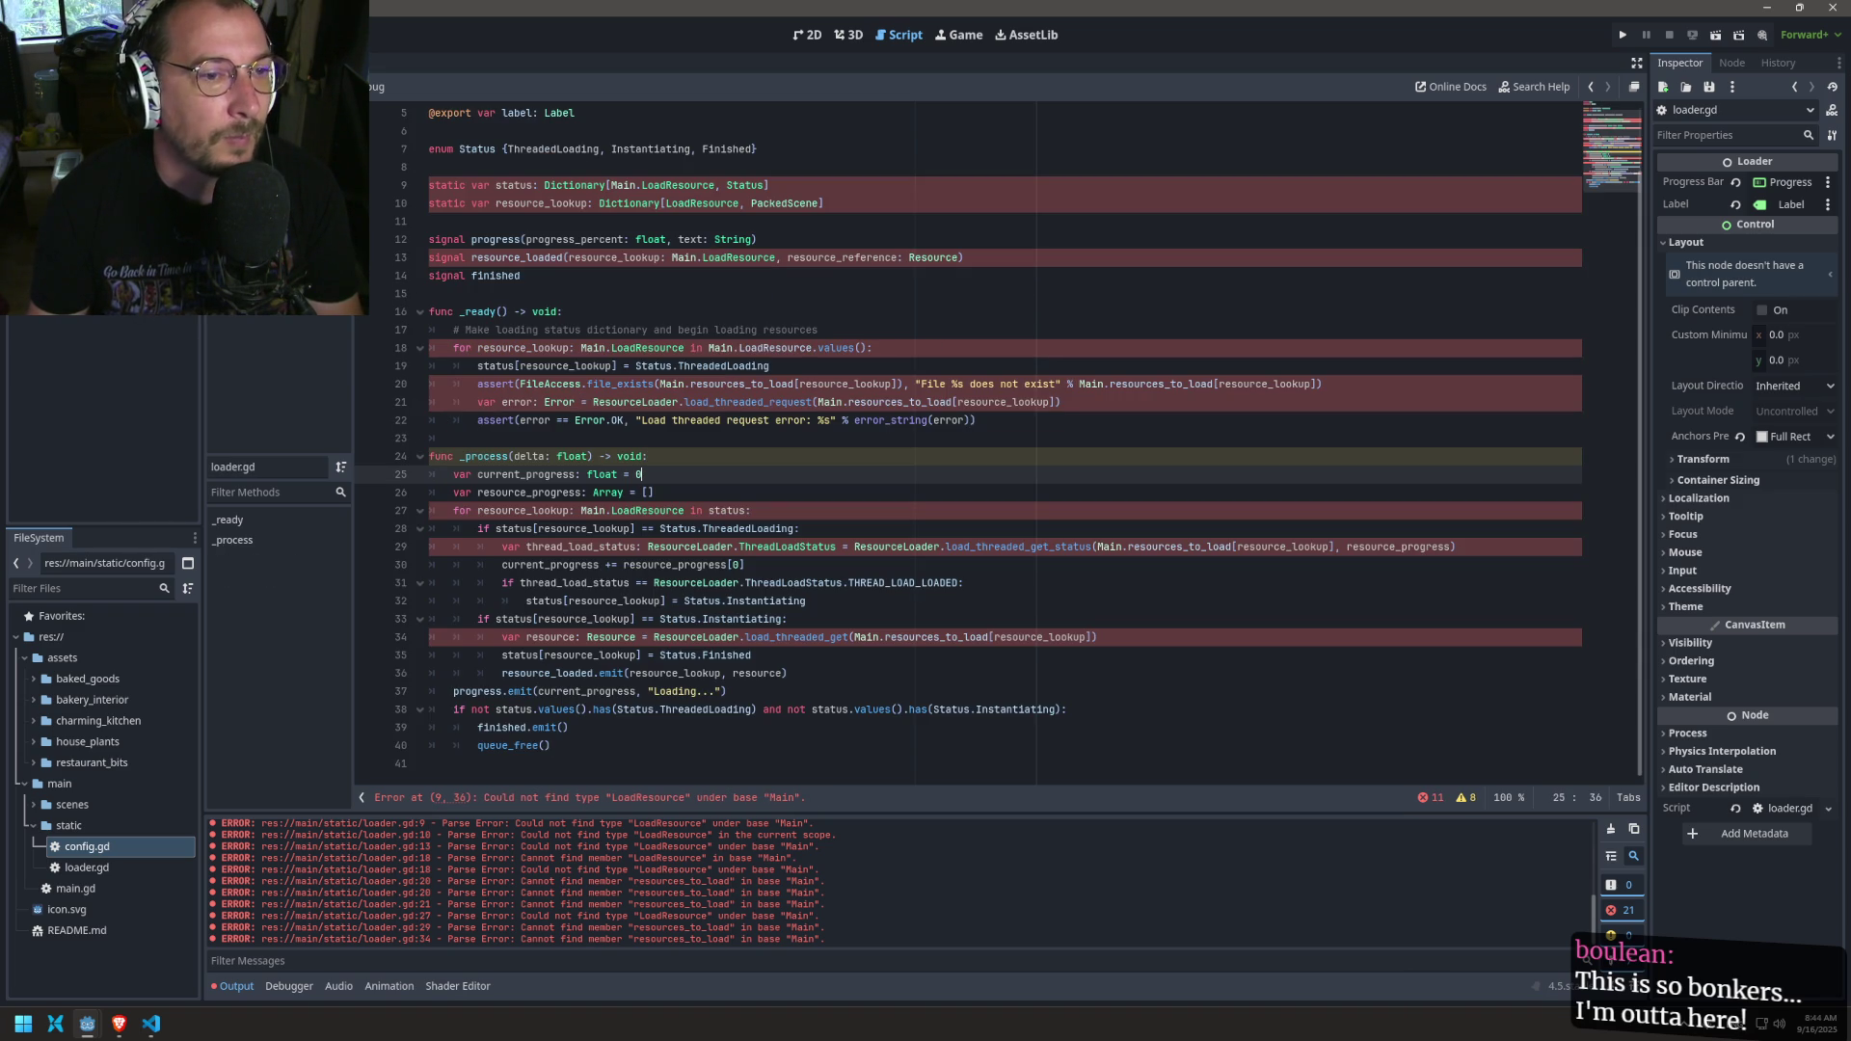
key("alt+Right")
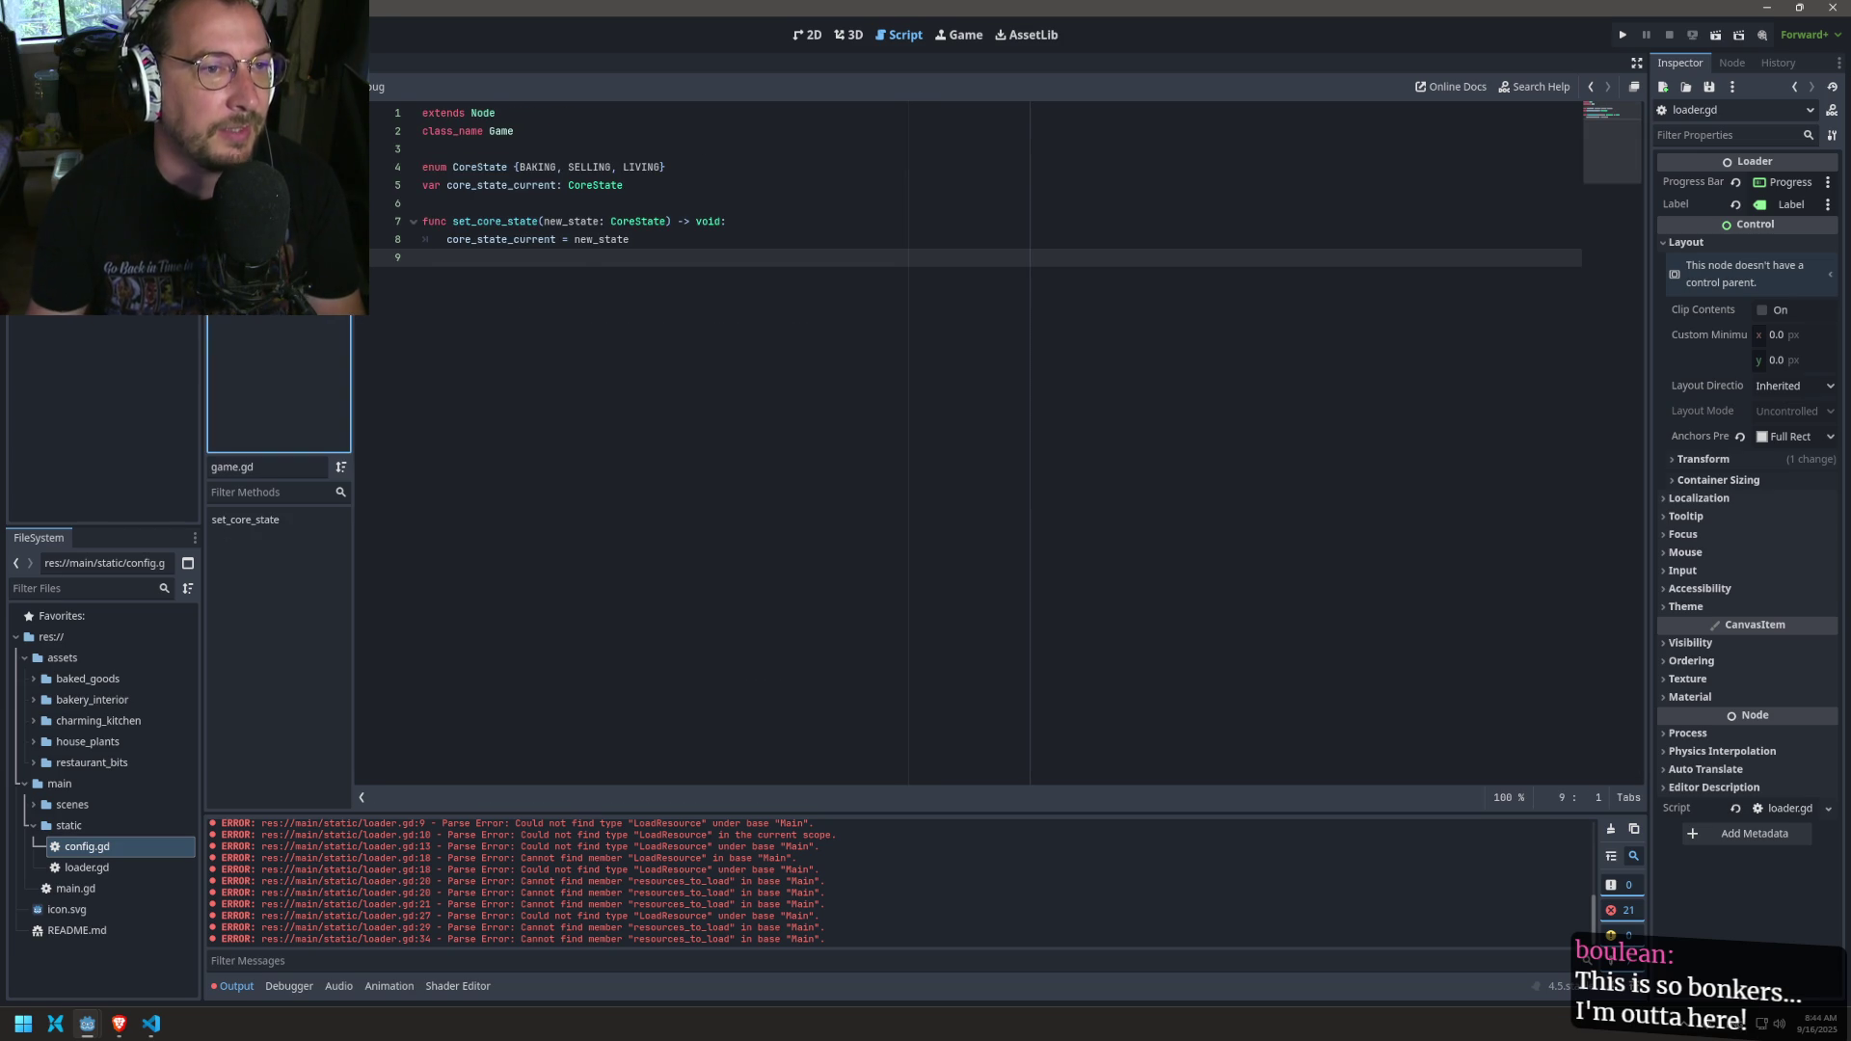
key("alt+Right")
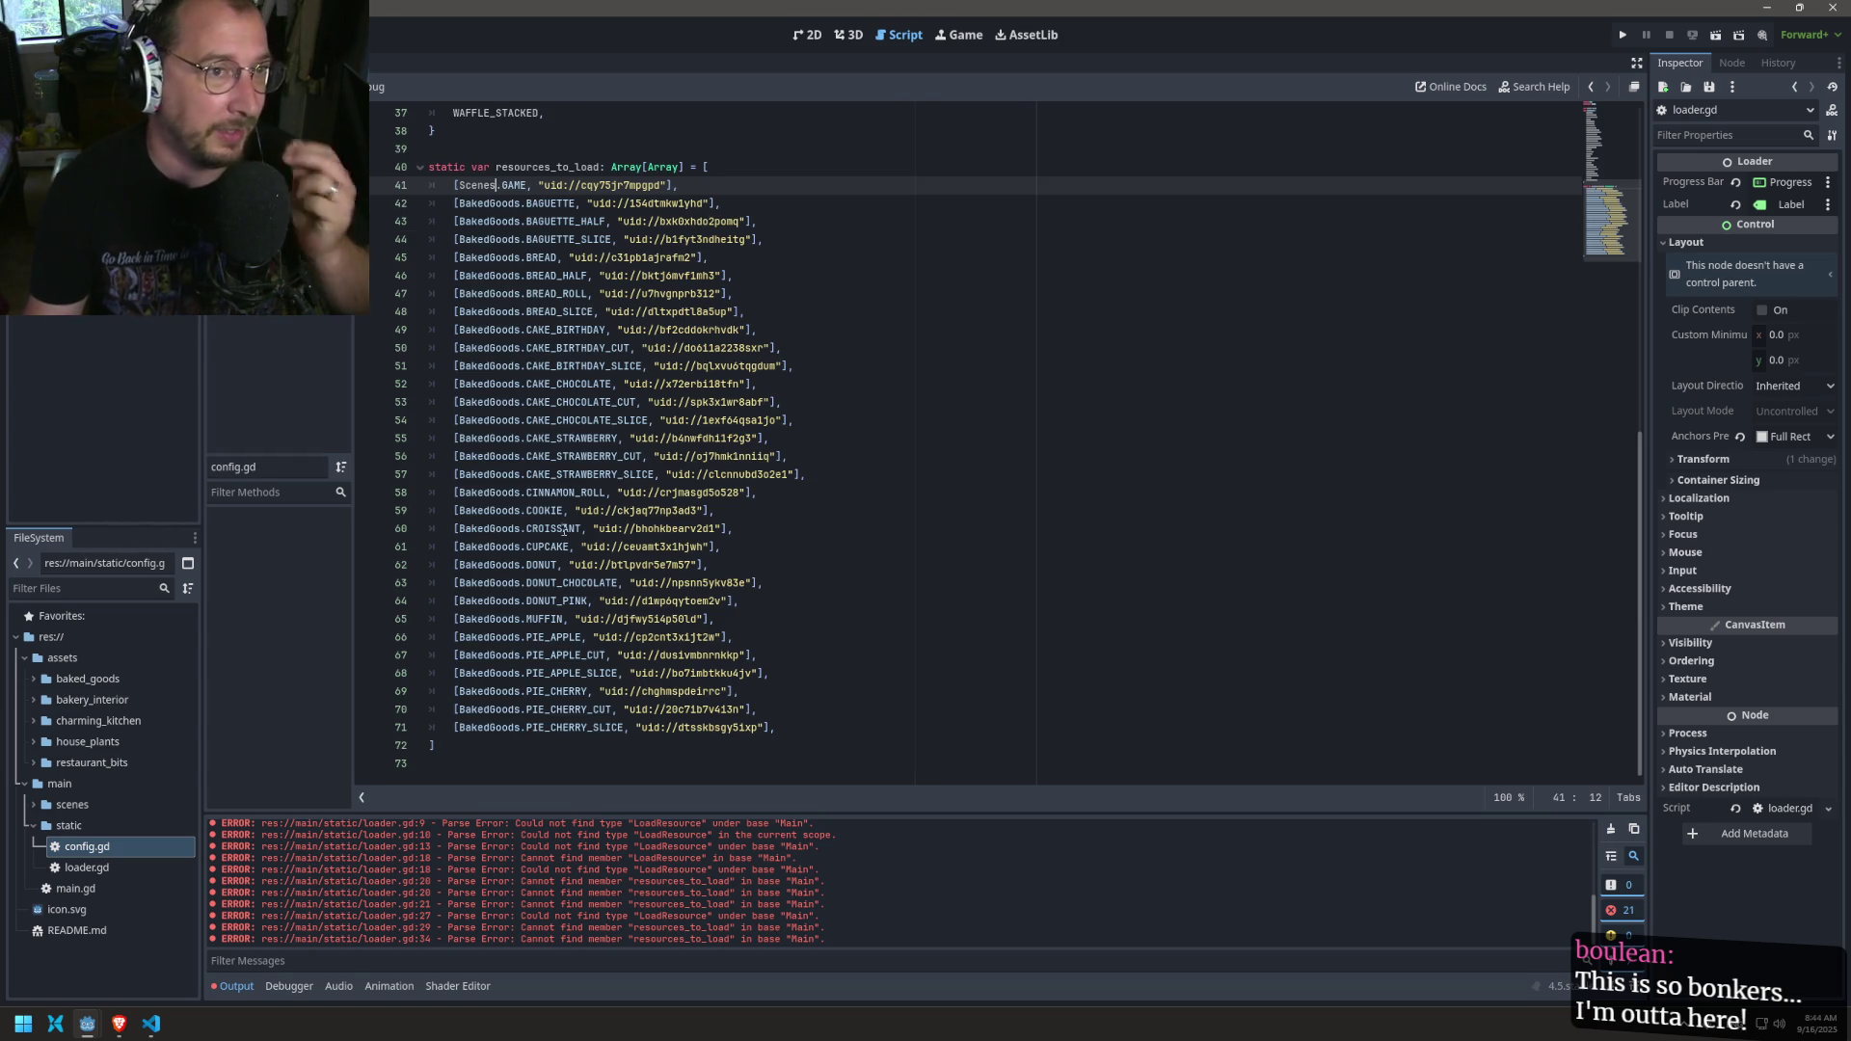
scroll(520, 523, "down", 2)
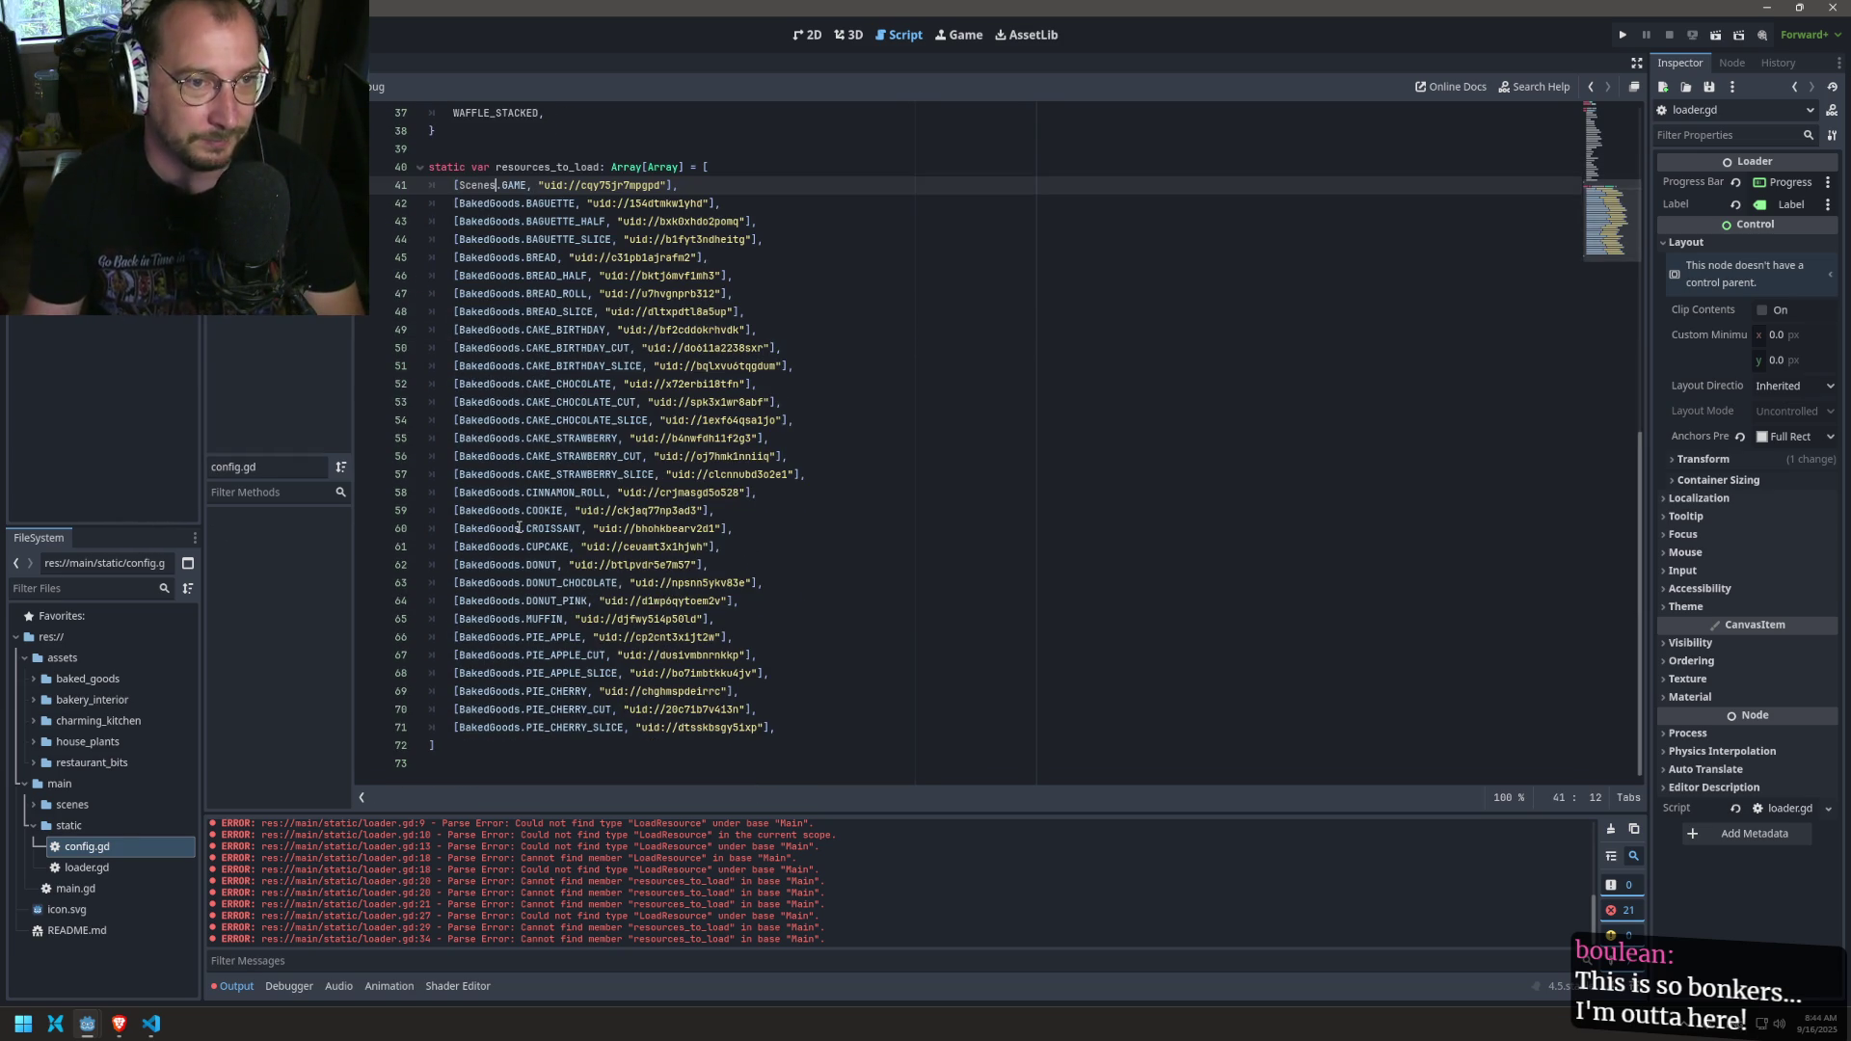
scroll(516, 377, "up", 9)
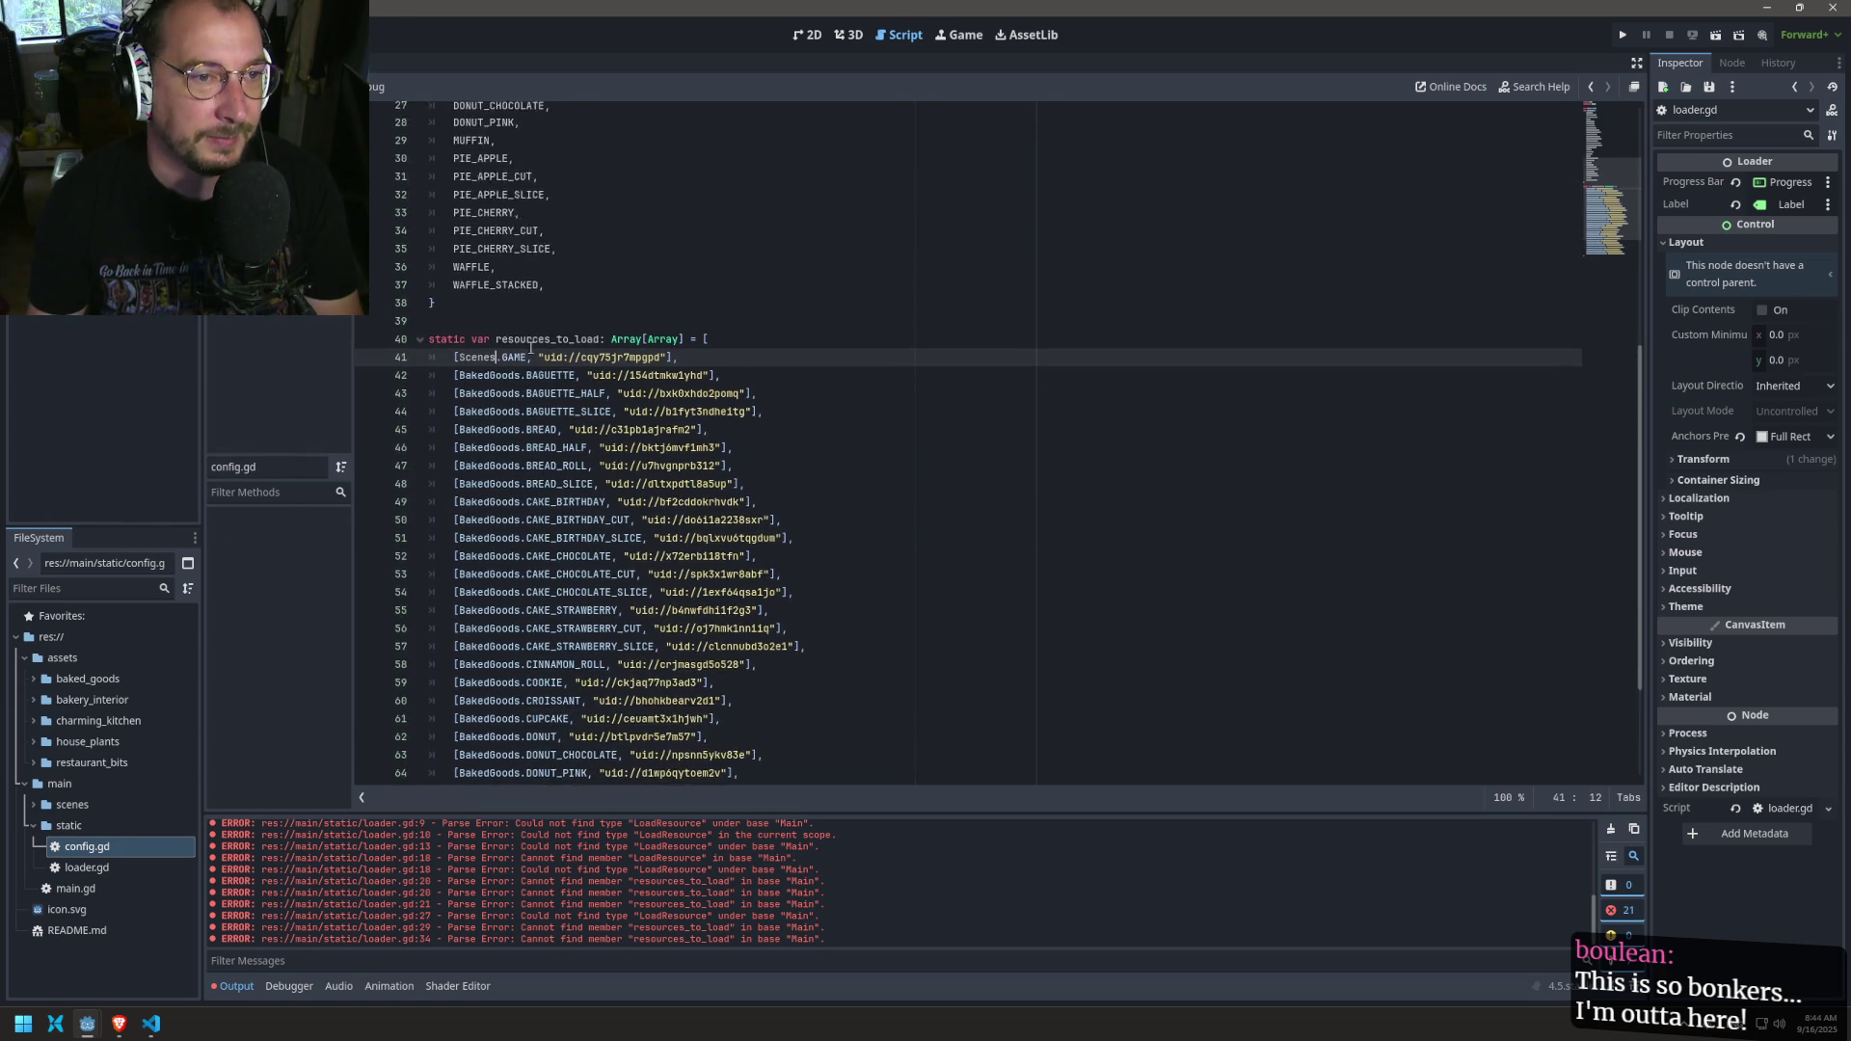
scroll(516, 378, "down", 9)
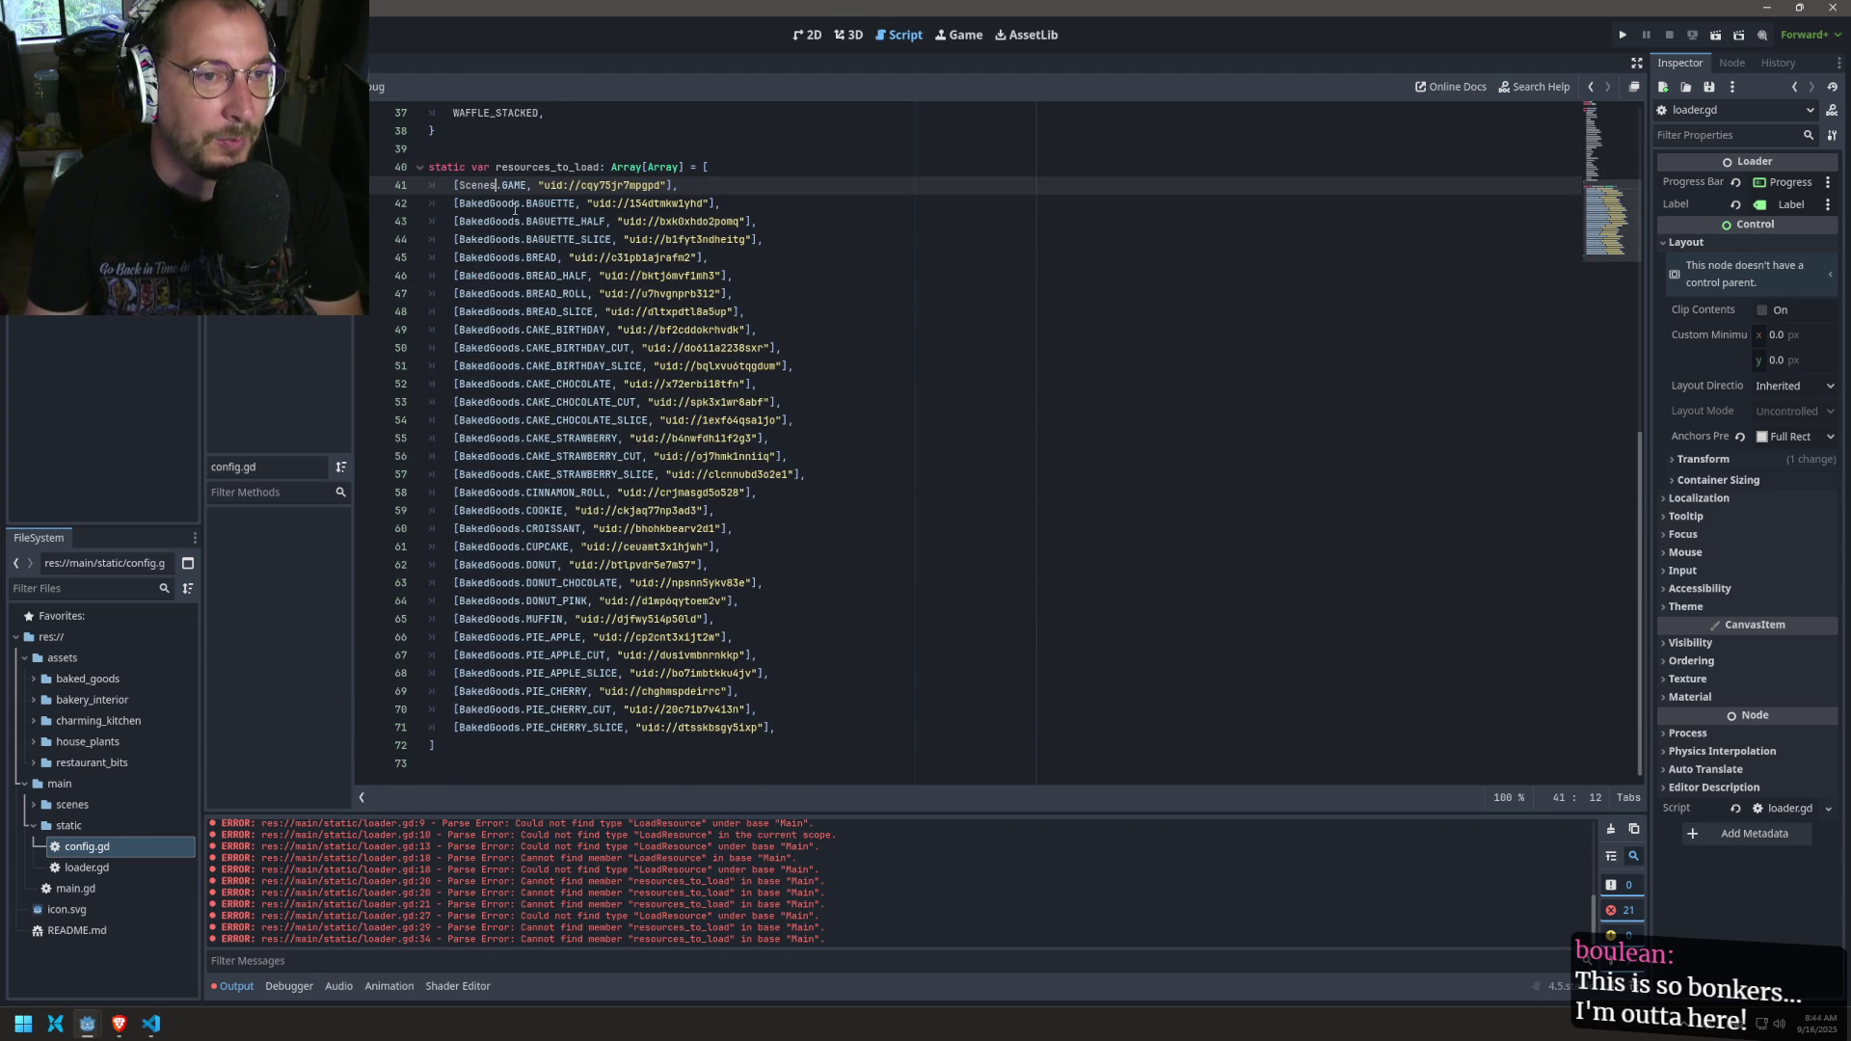
mouse_move(498, 204)
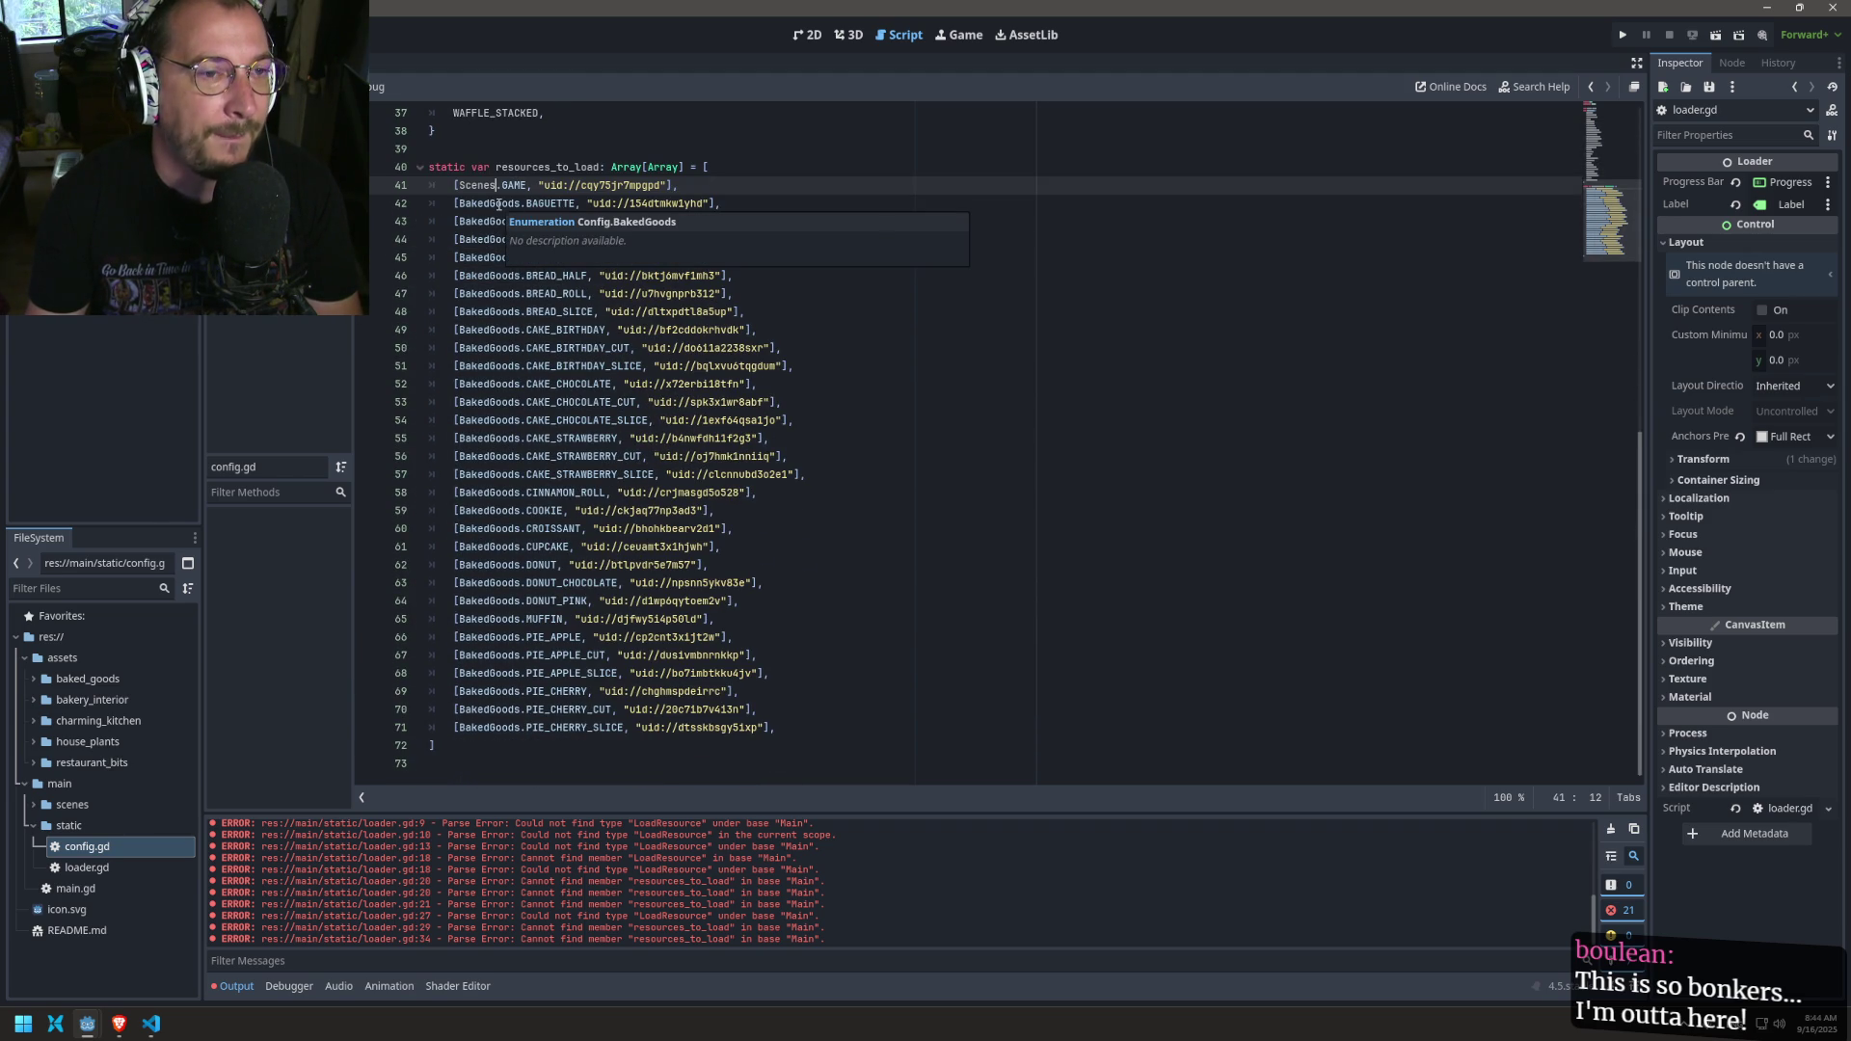
mouse_move(539, 227)
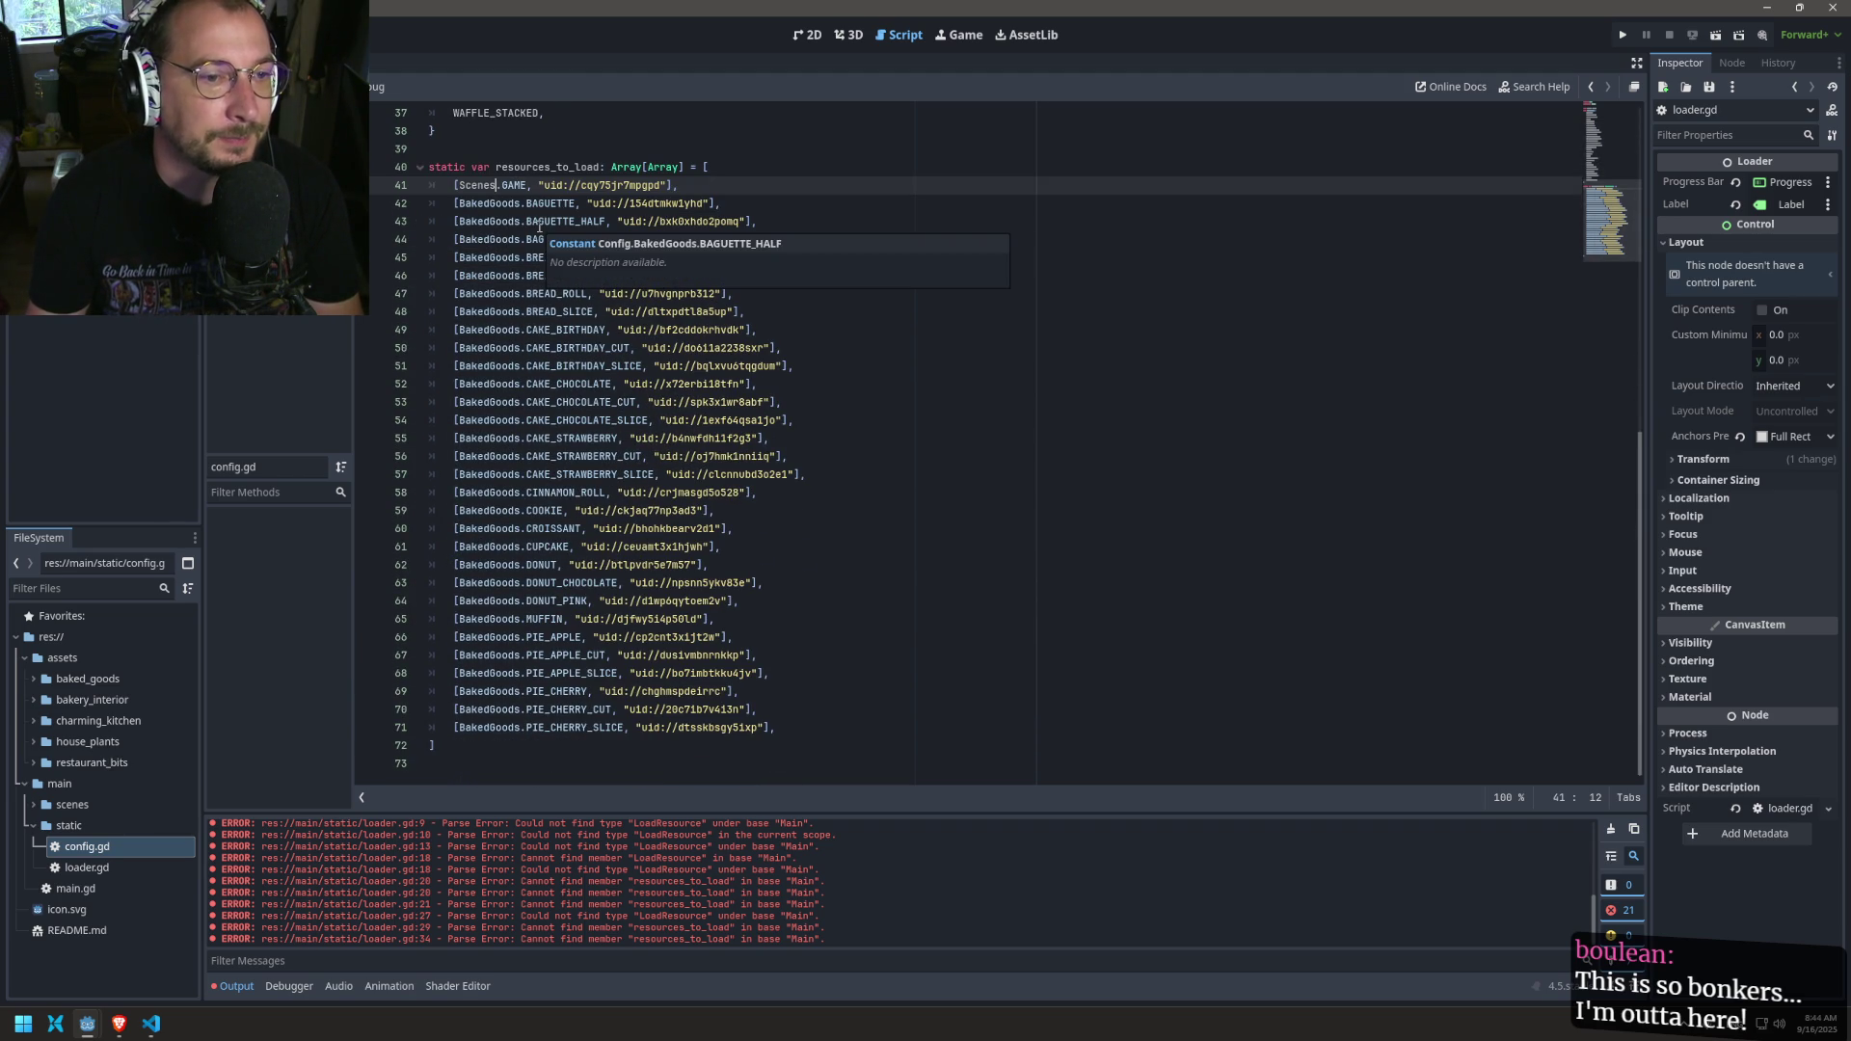
Step: Revisit config.gd to pick out the BakedGoods enum and its last entry, then open loader.gd
key("alt+Left")
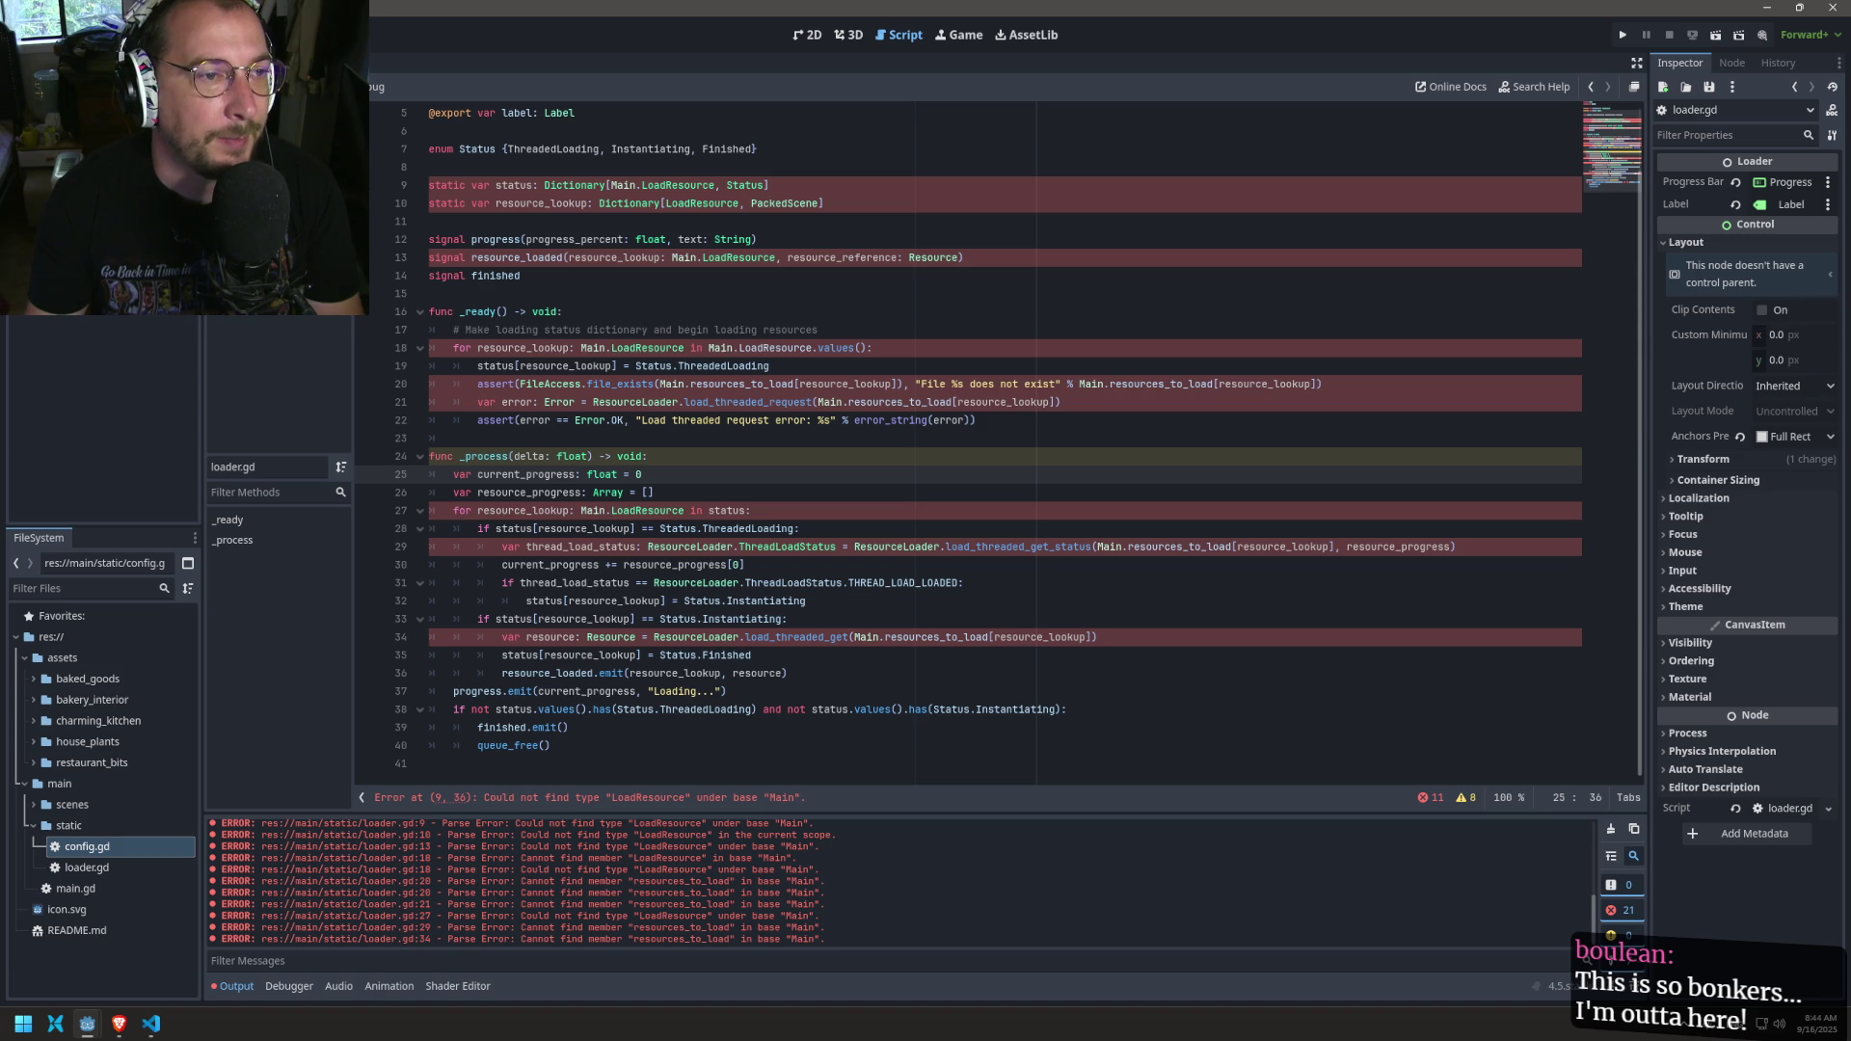
key("alt+Left")
key("alt+Left")
key("alt+Left")
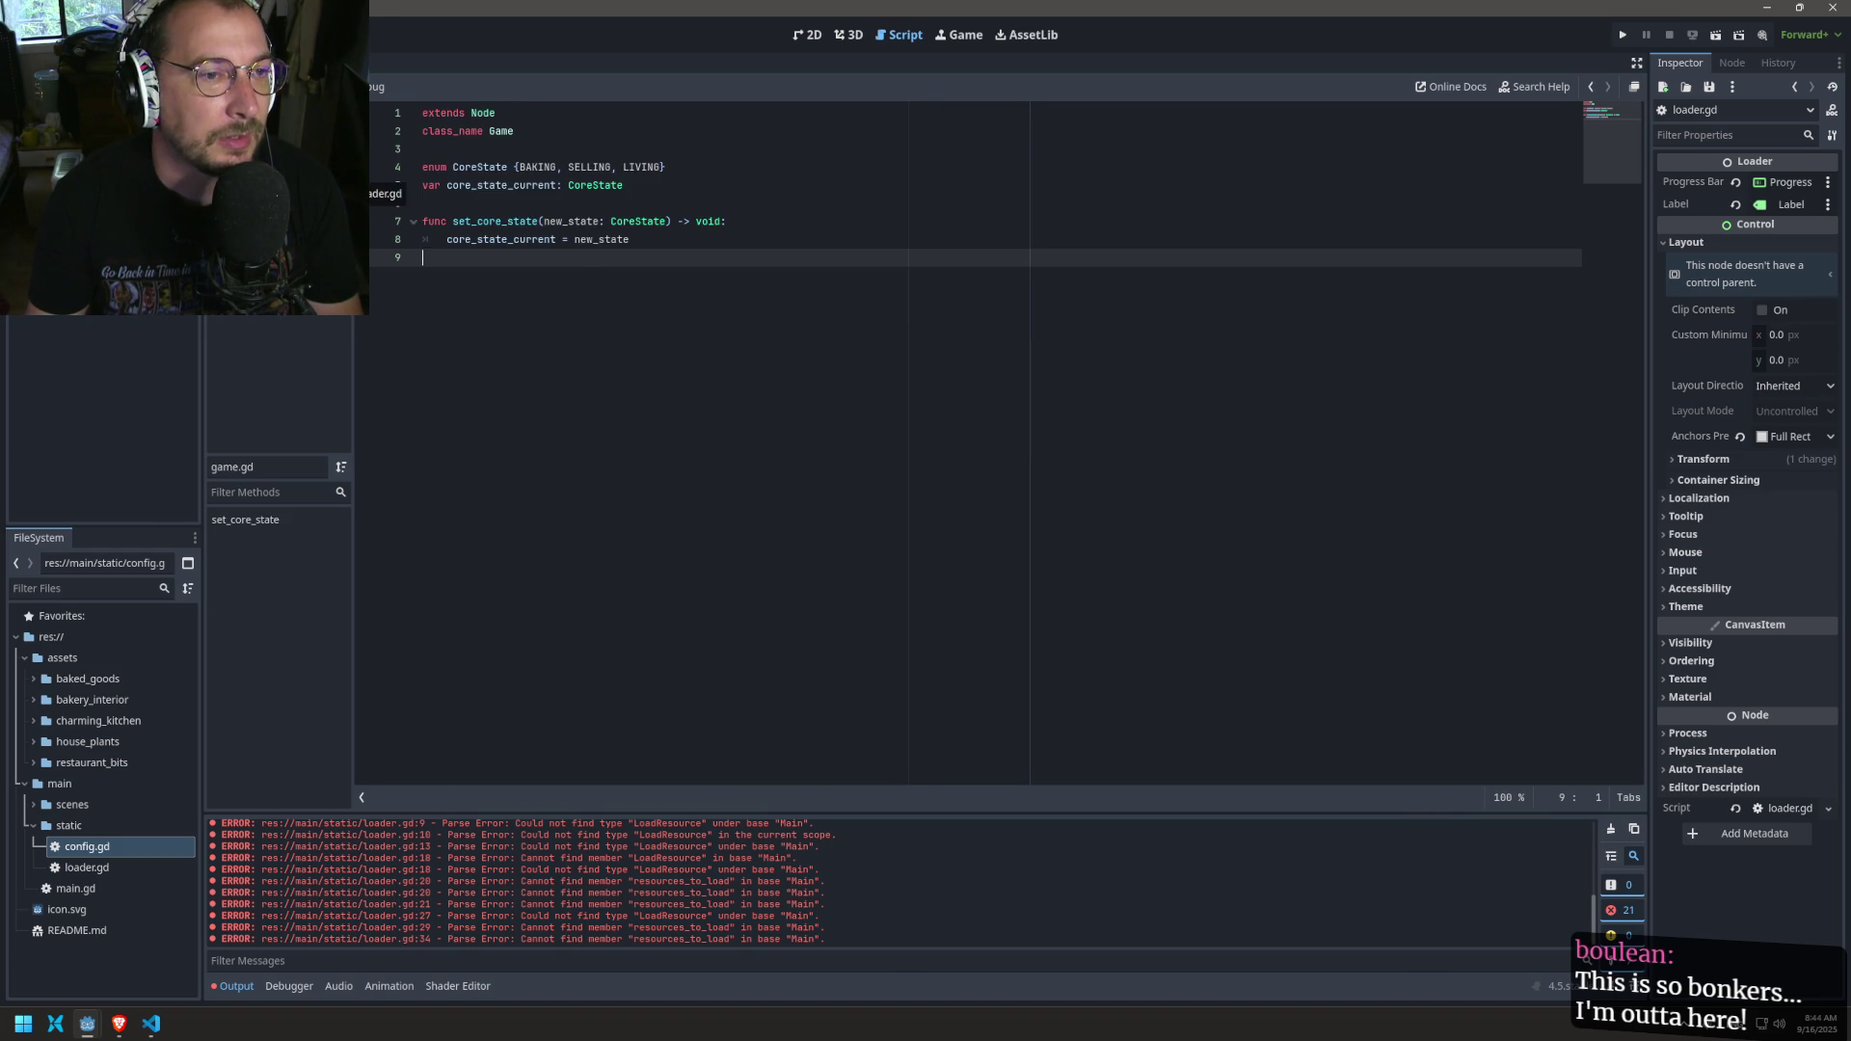
key("alt+Left")
scroll(509, 440, "up", 9)
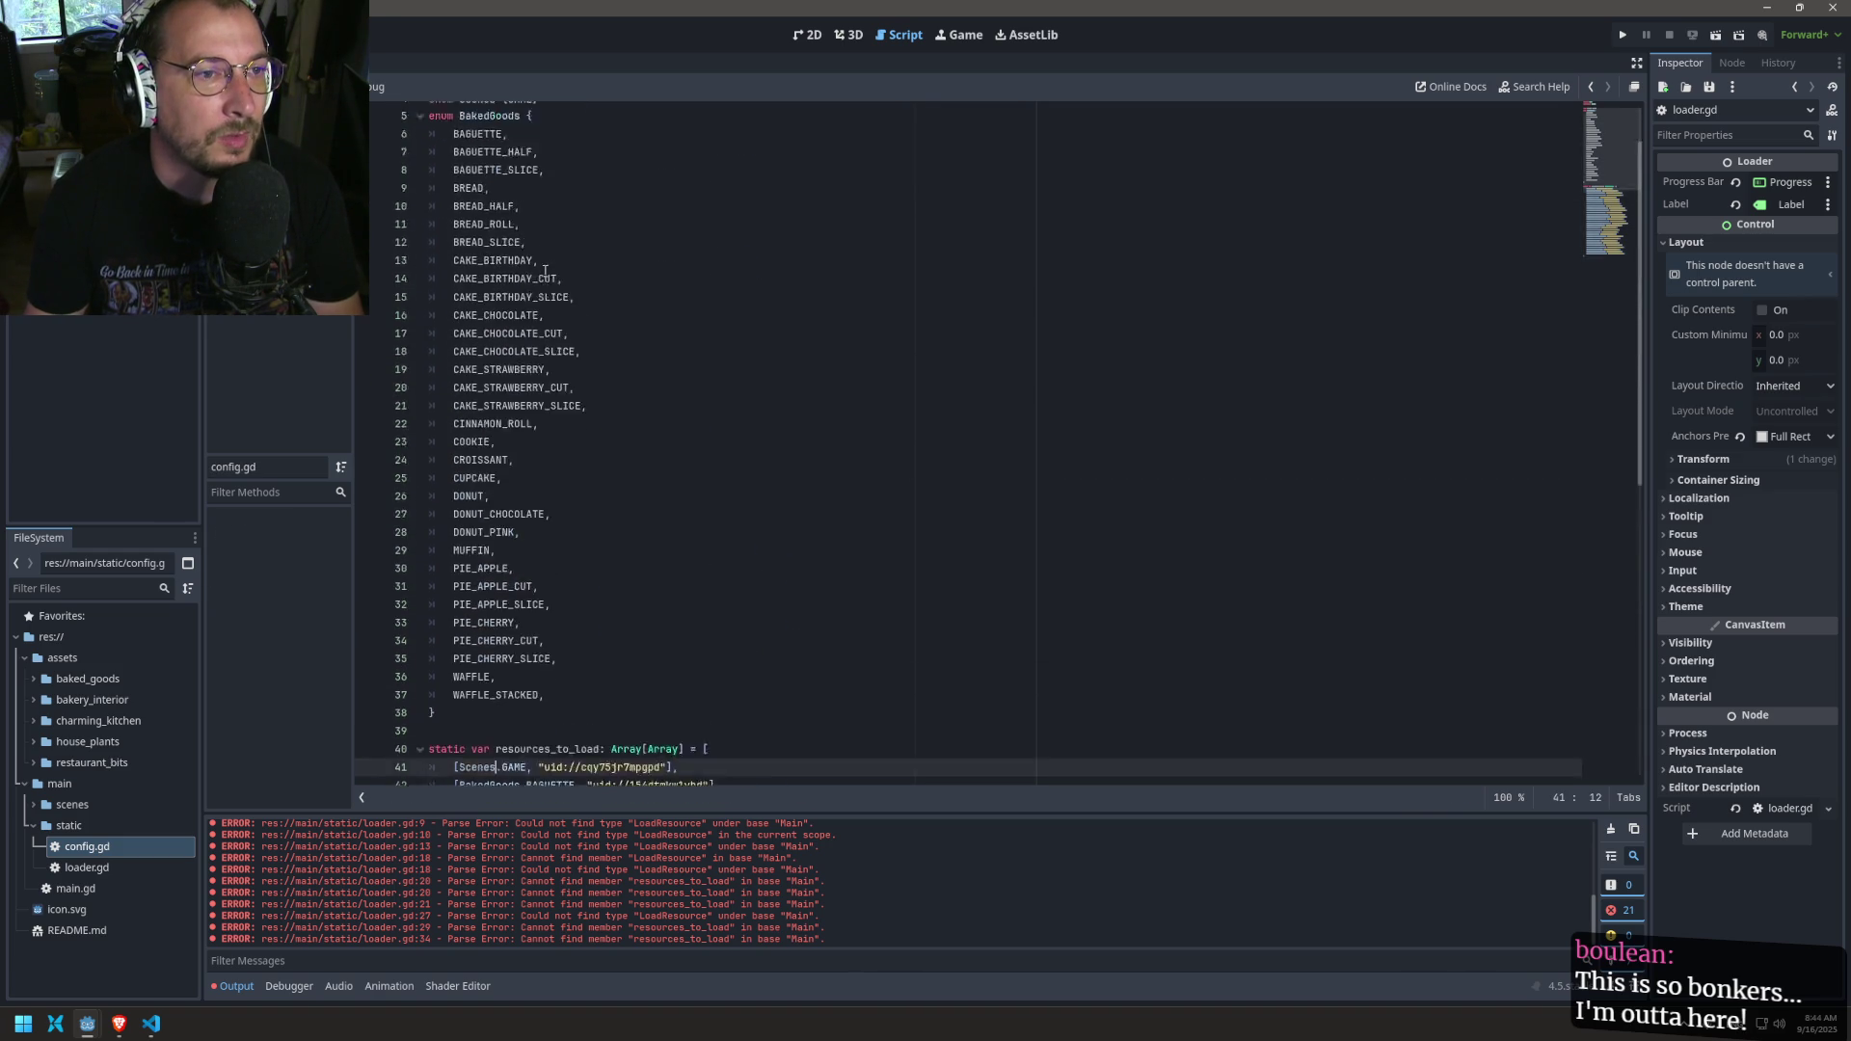
scroll(509, 440, "down", 5)
left_click(458, 333)
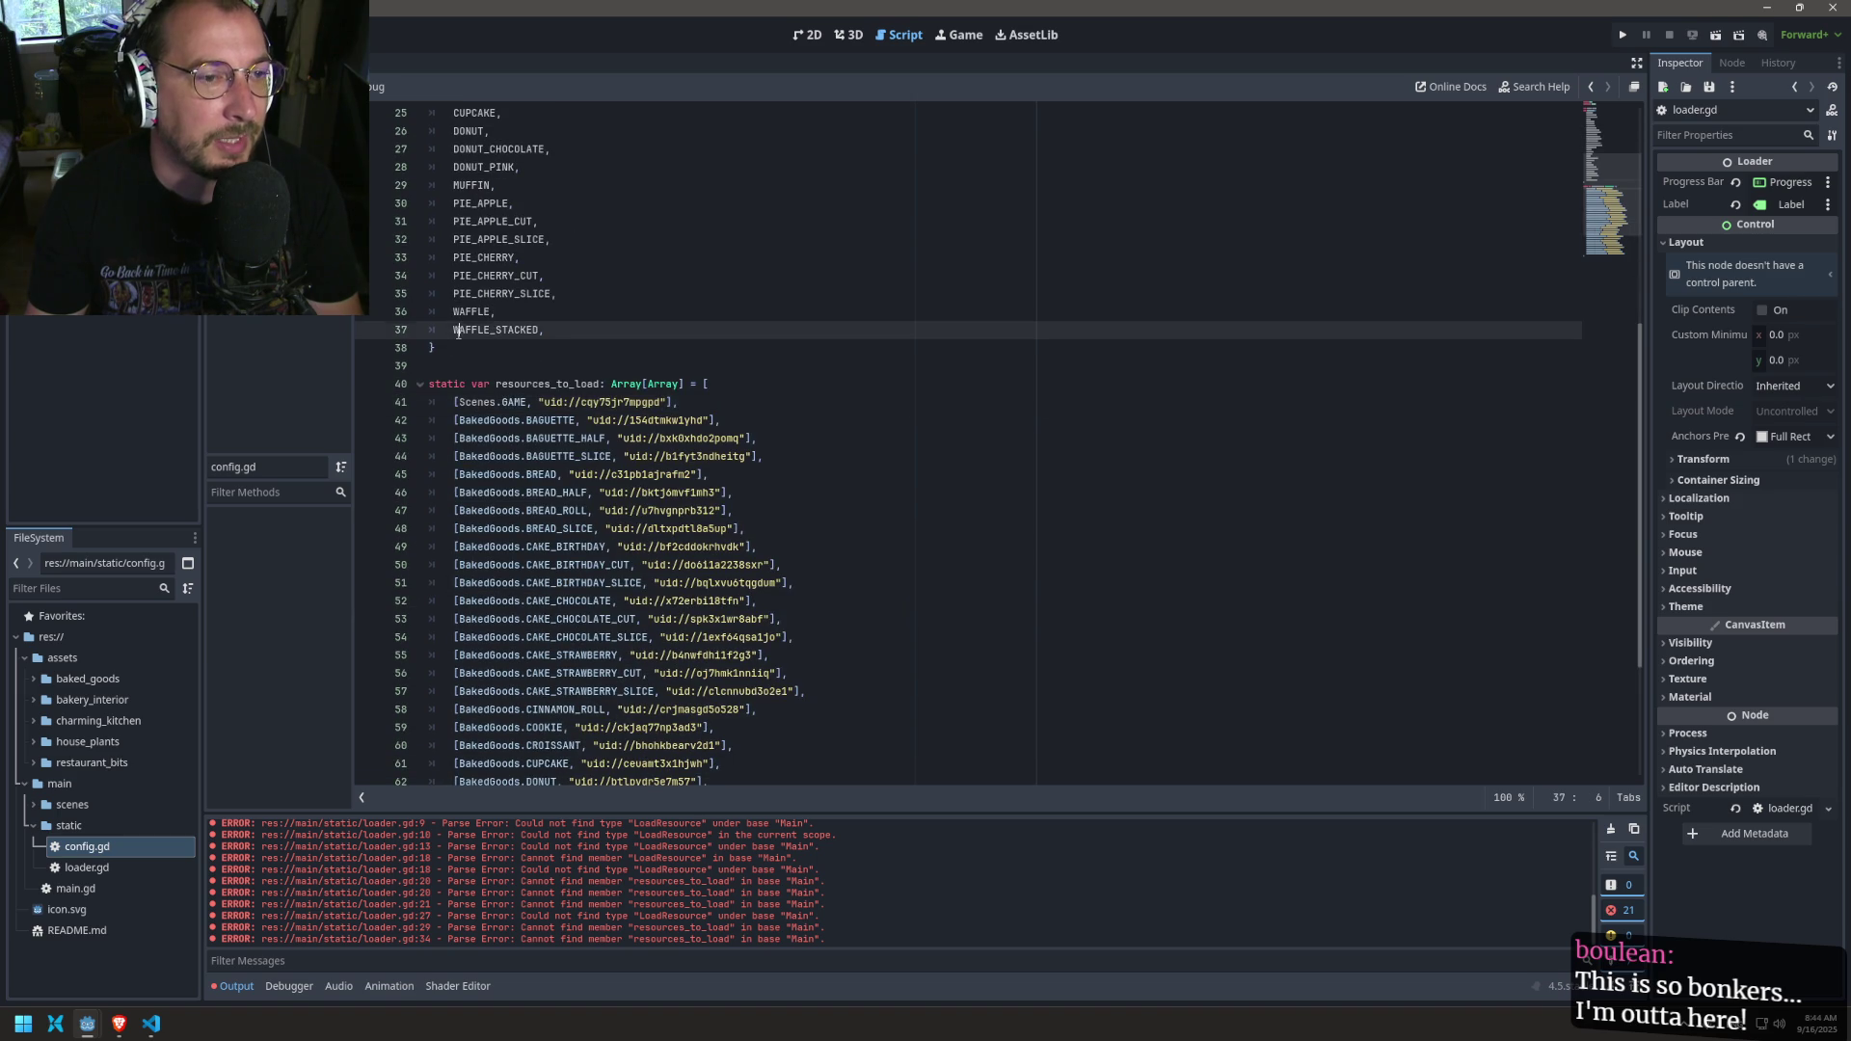
scroll(497, 167, "up", 8)
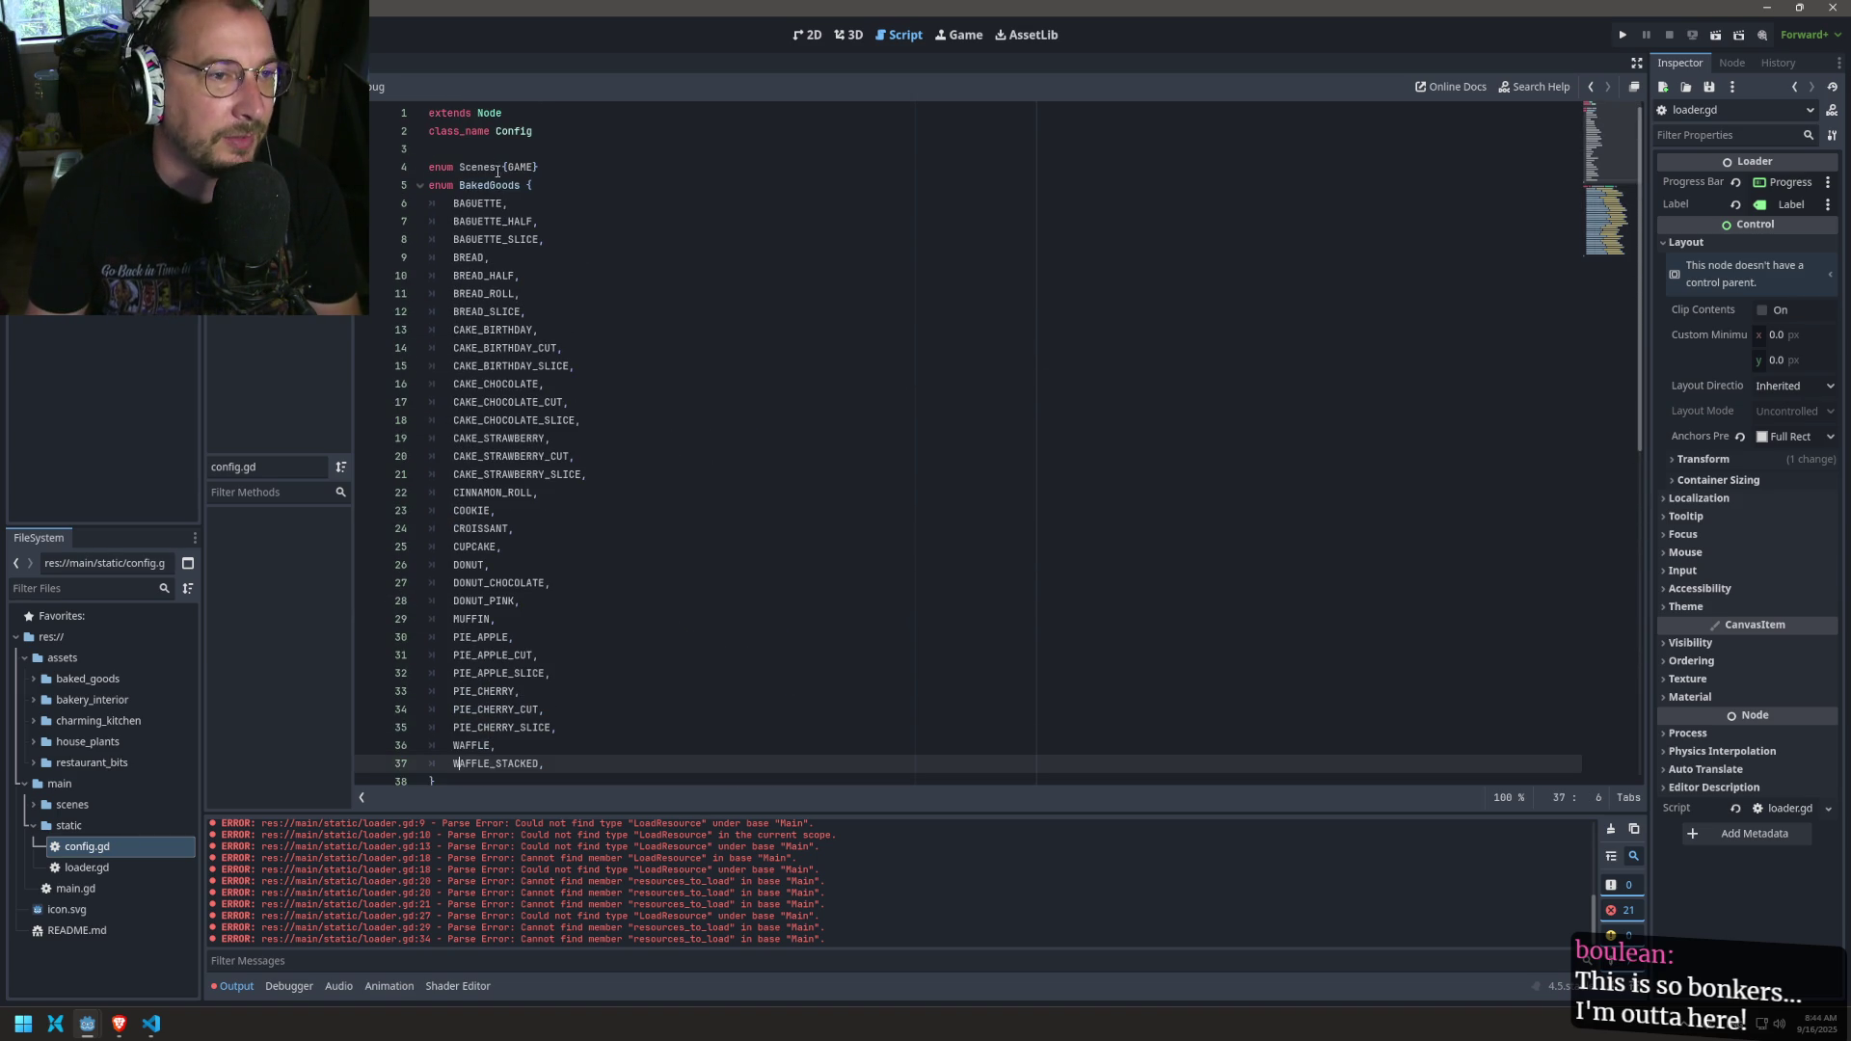
double_click(493, 178)
left_click(280, 173)
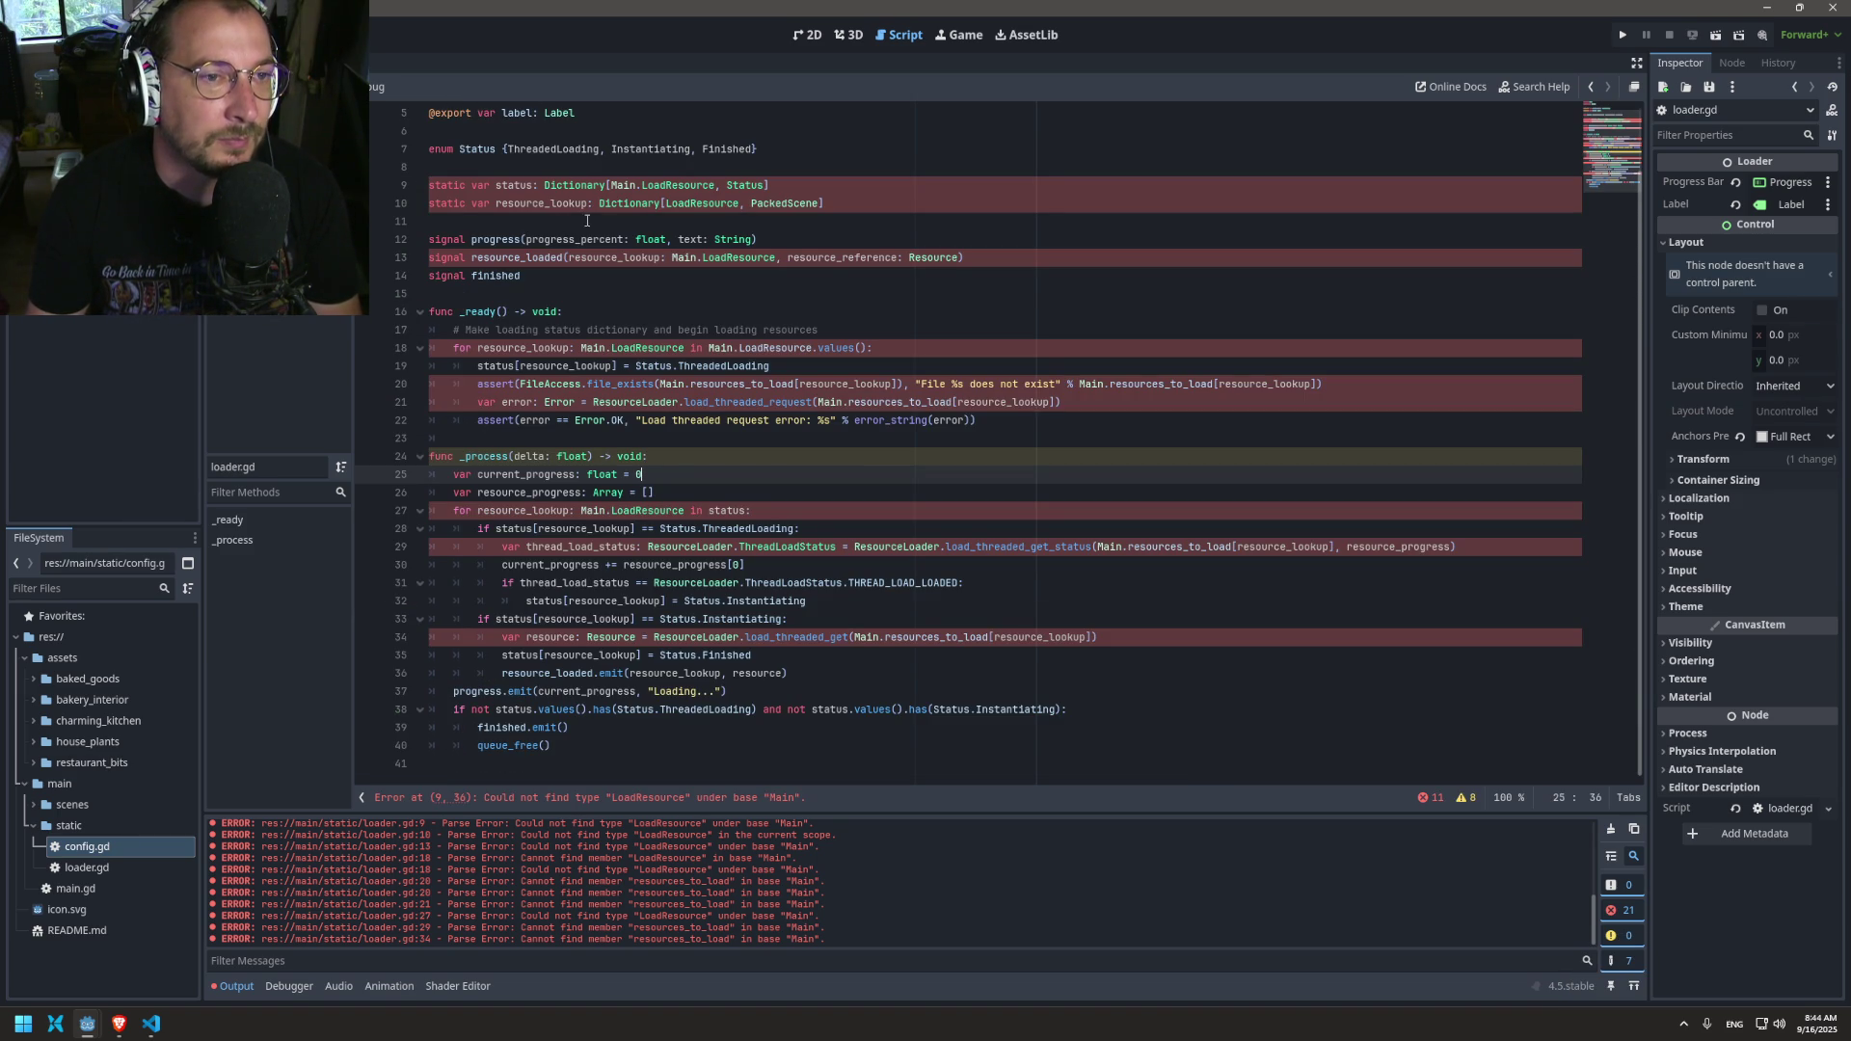
Step: Change resource_lookup's key type LoadResource to int and value type PackedScene to Variant, then save
double_click(553, 202)
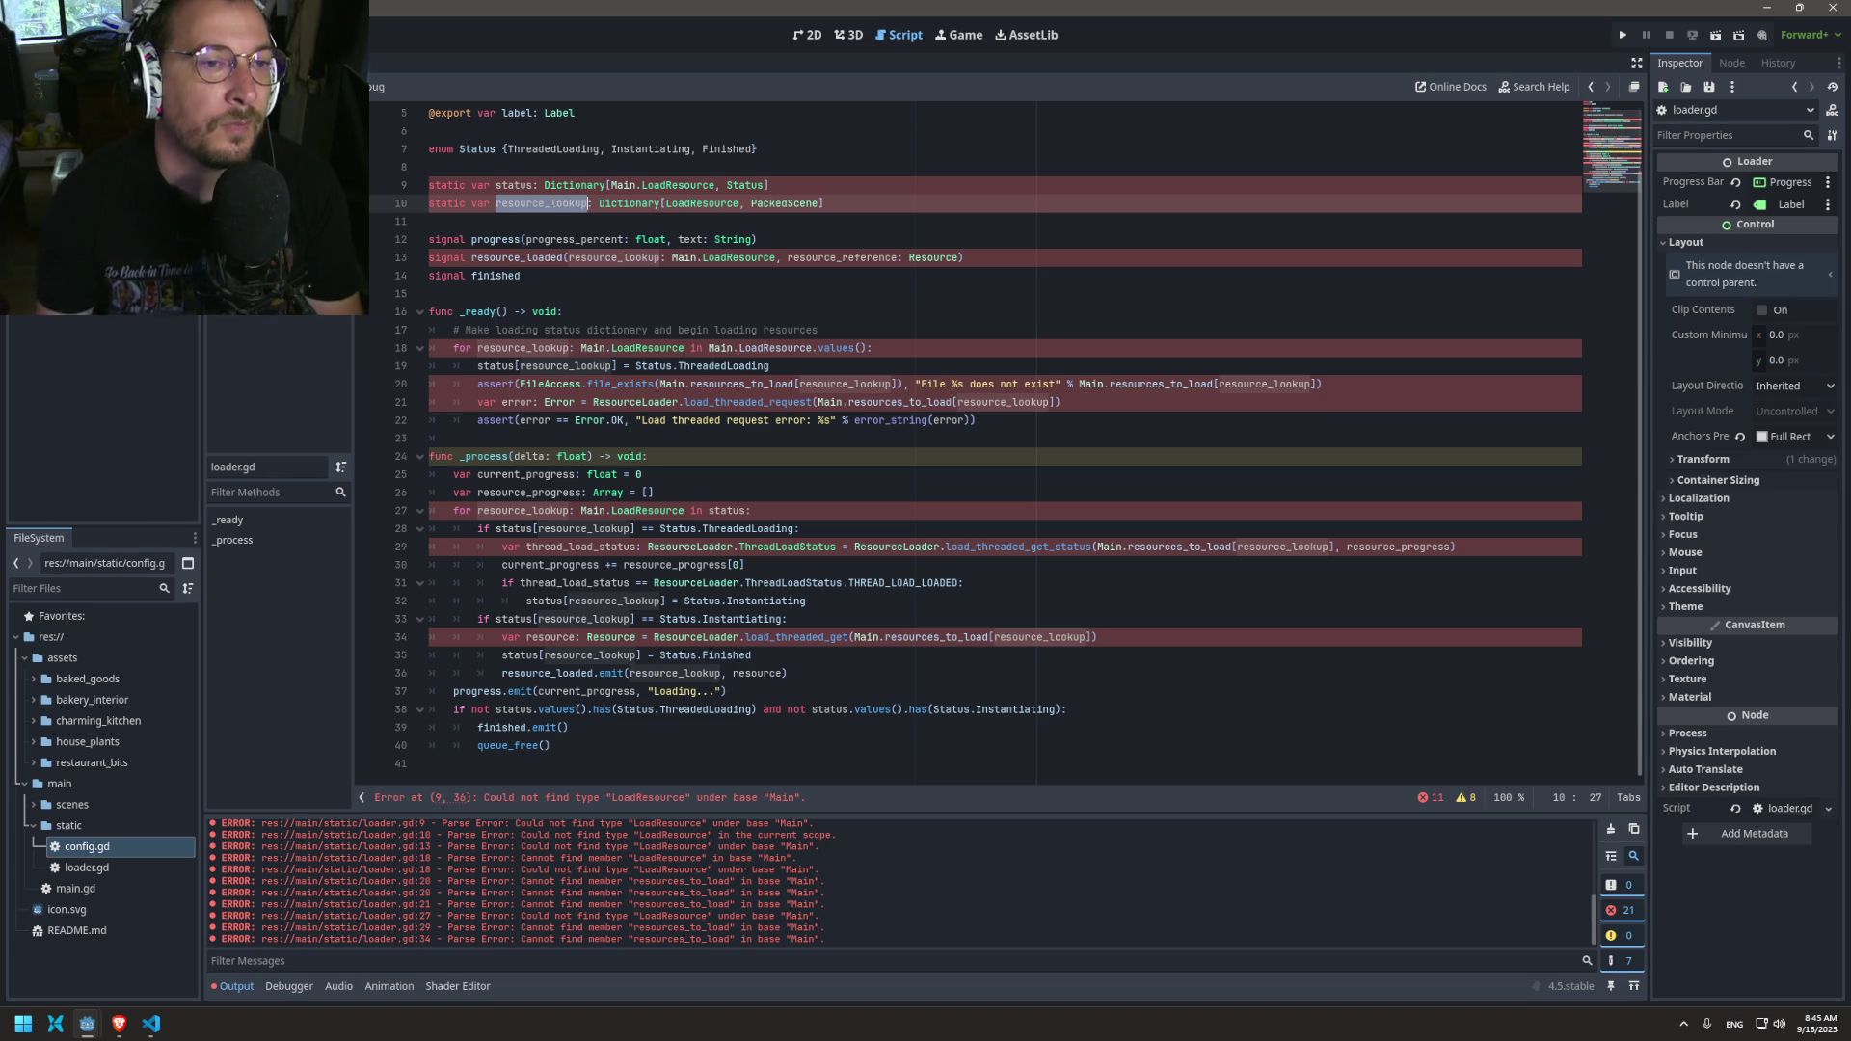
double_click(701, 197)
type("un")
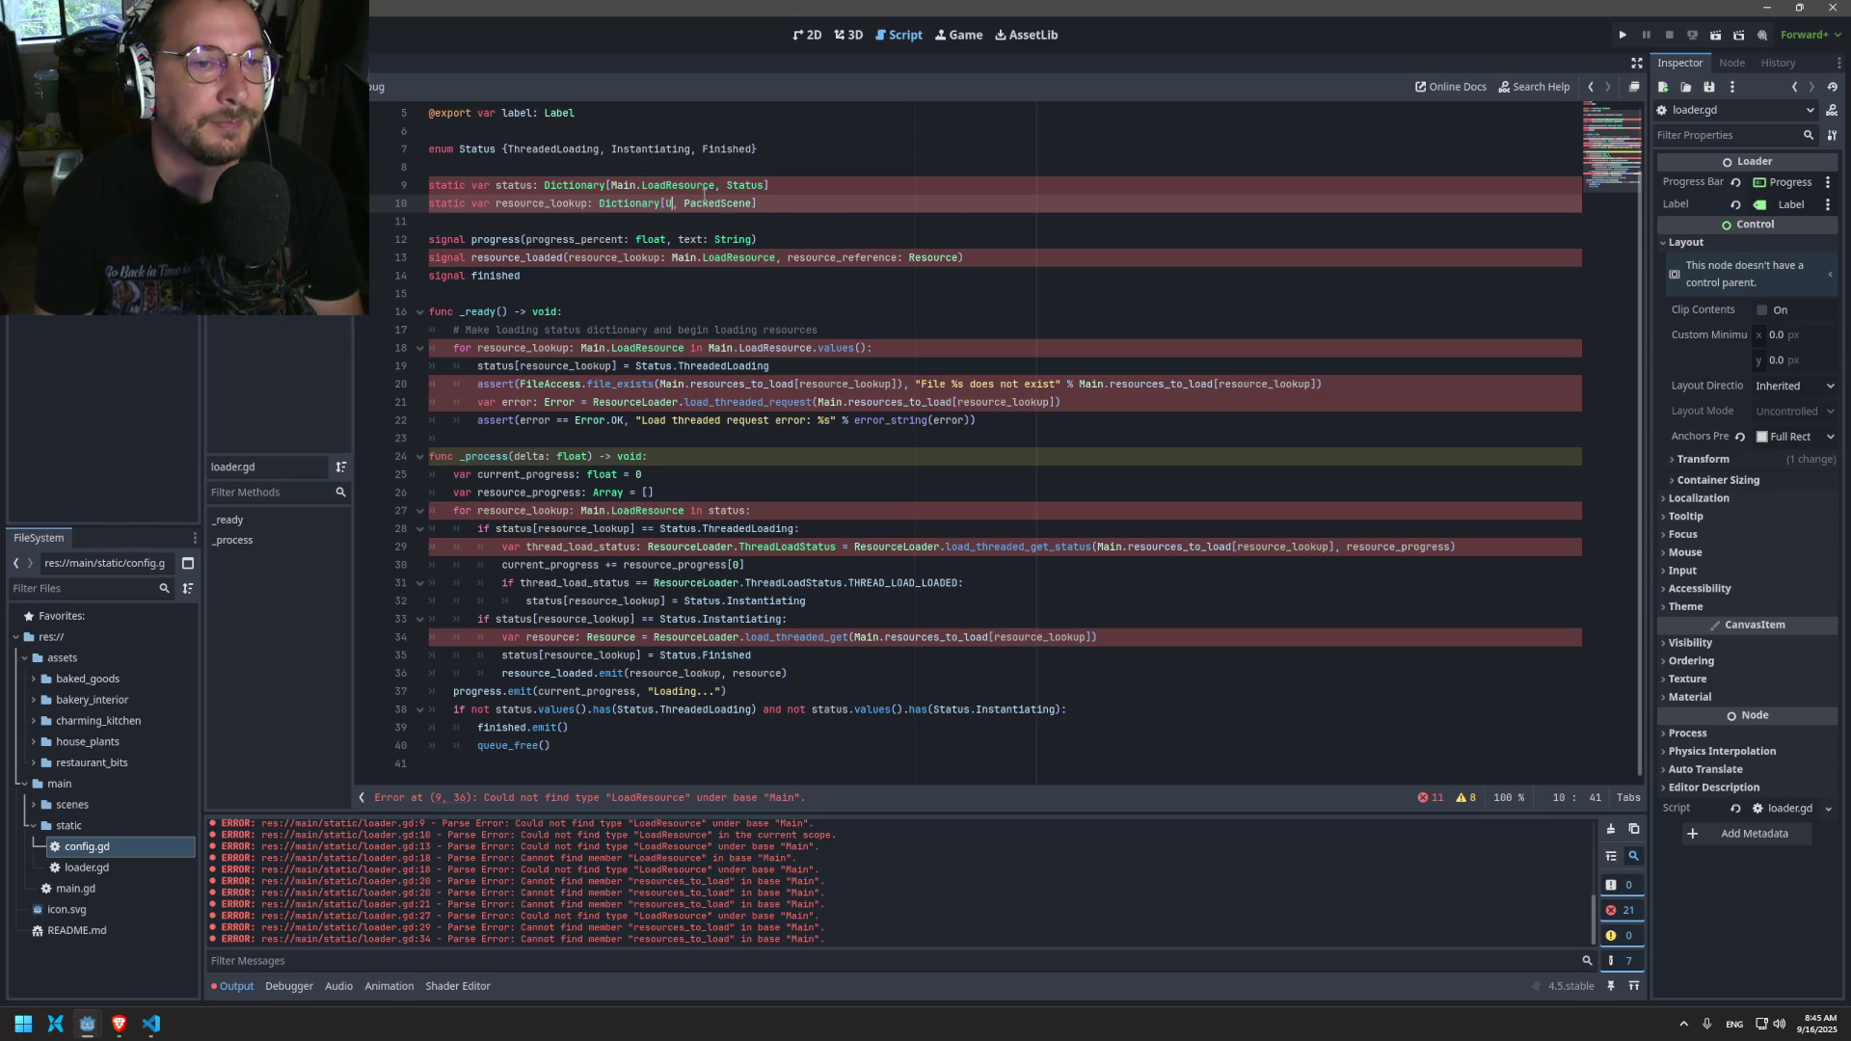
key("Escape")
type("t")
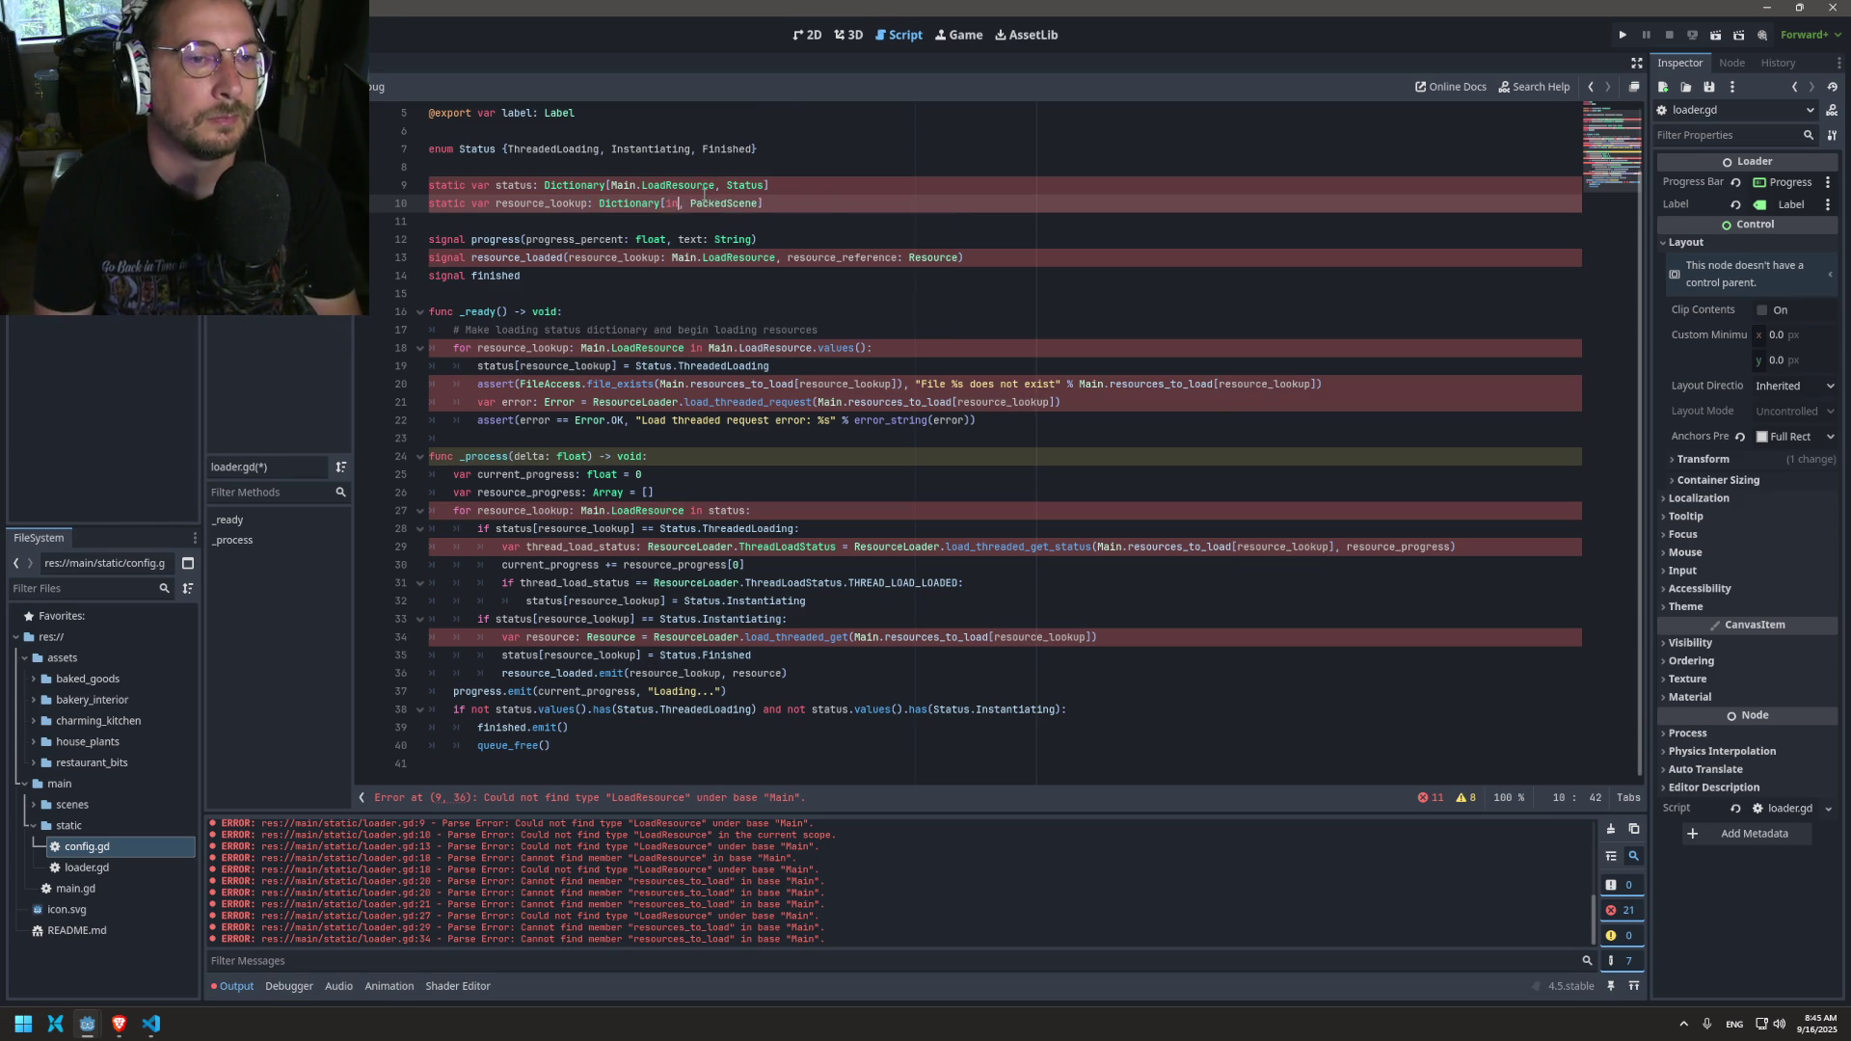
double_click(740, 211)
type("Varua")
key("BackSpace")
key("BackSpace")
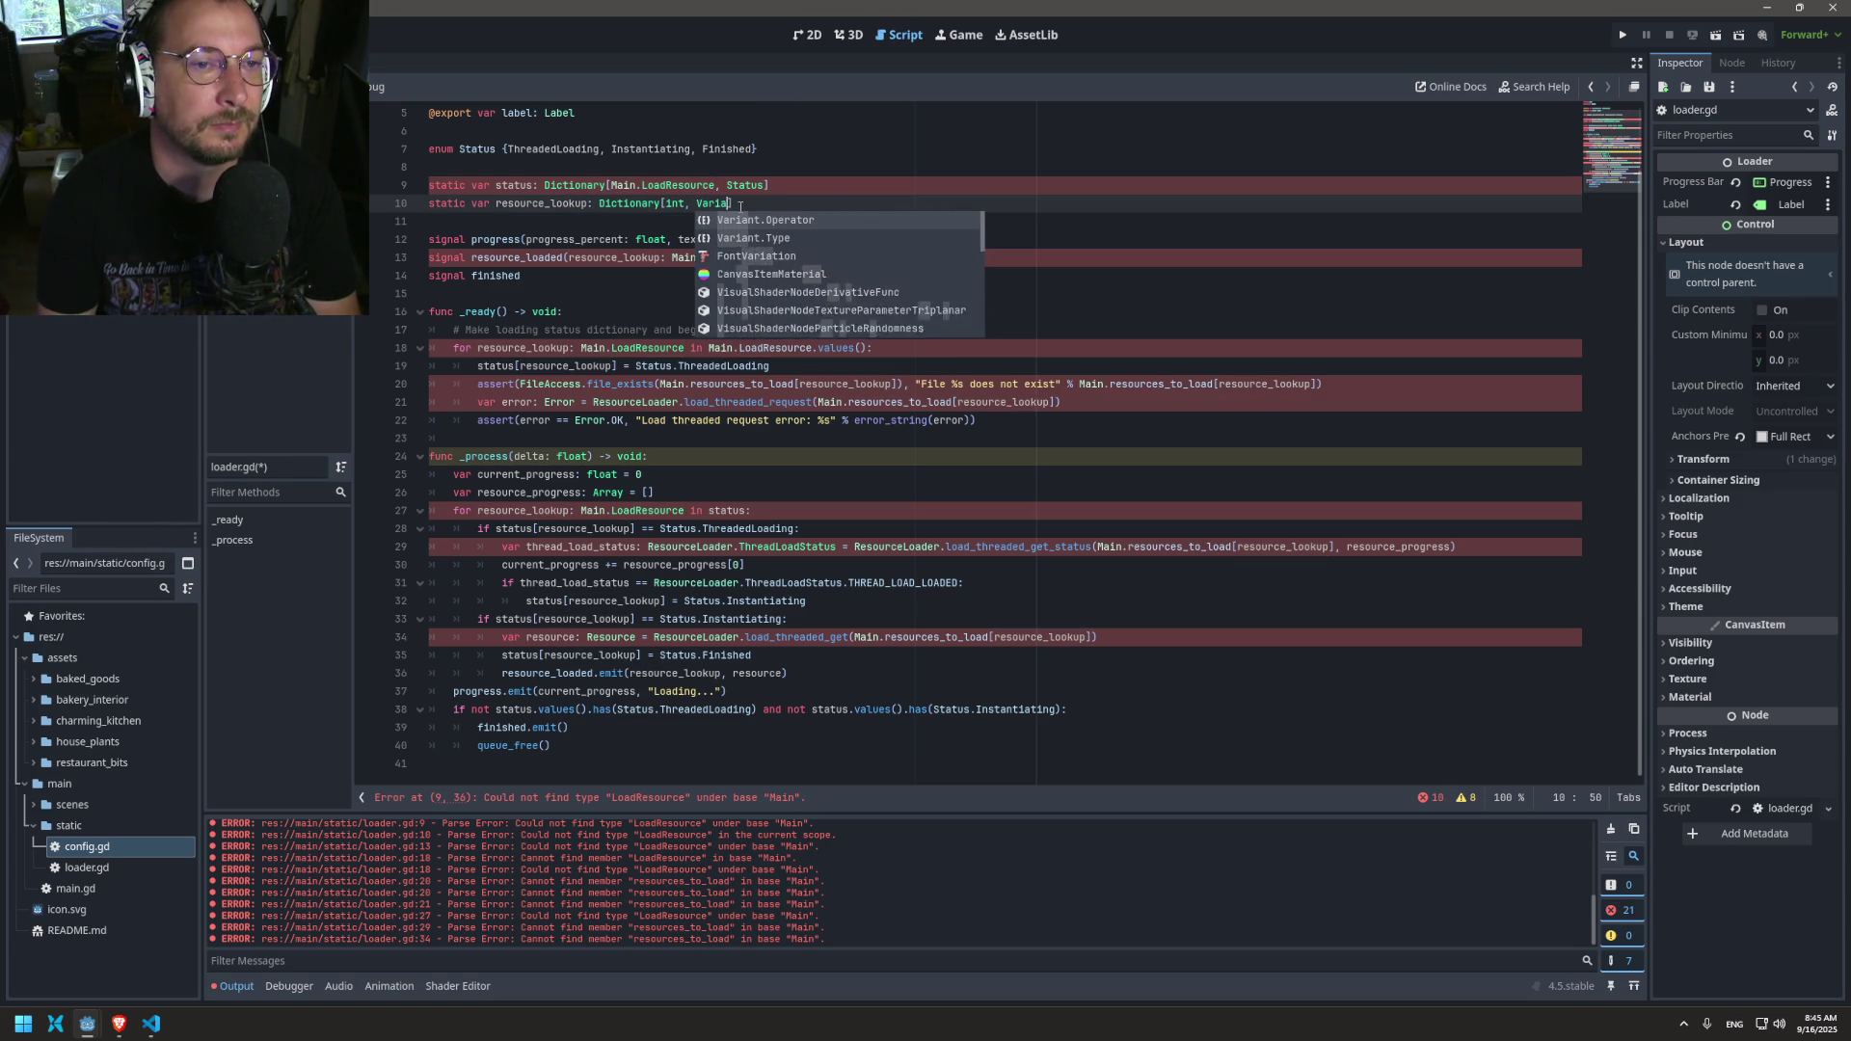
type("iants")
key("BackSpace")
key("ctrl+s")
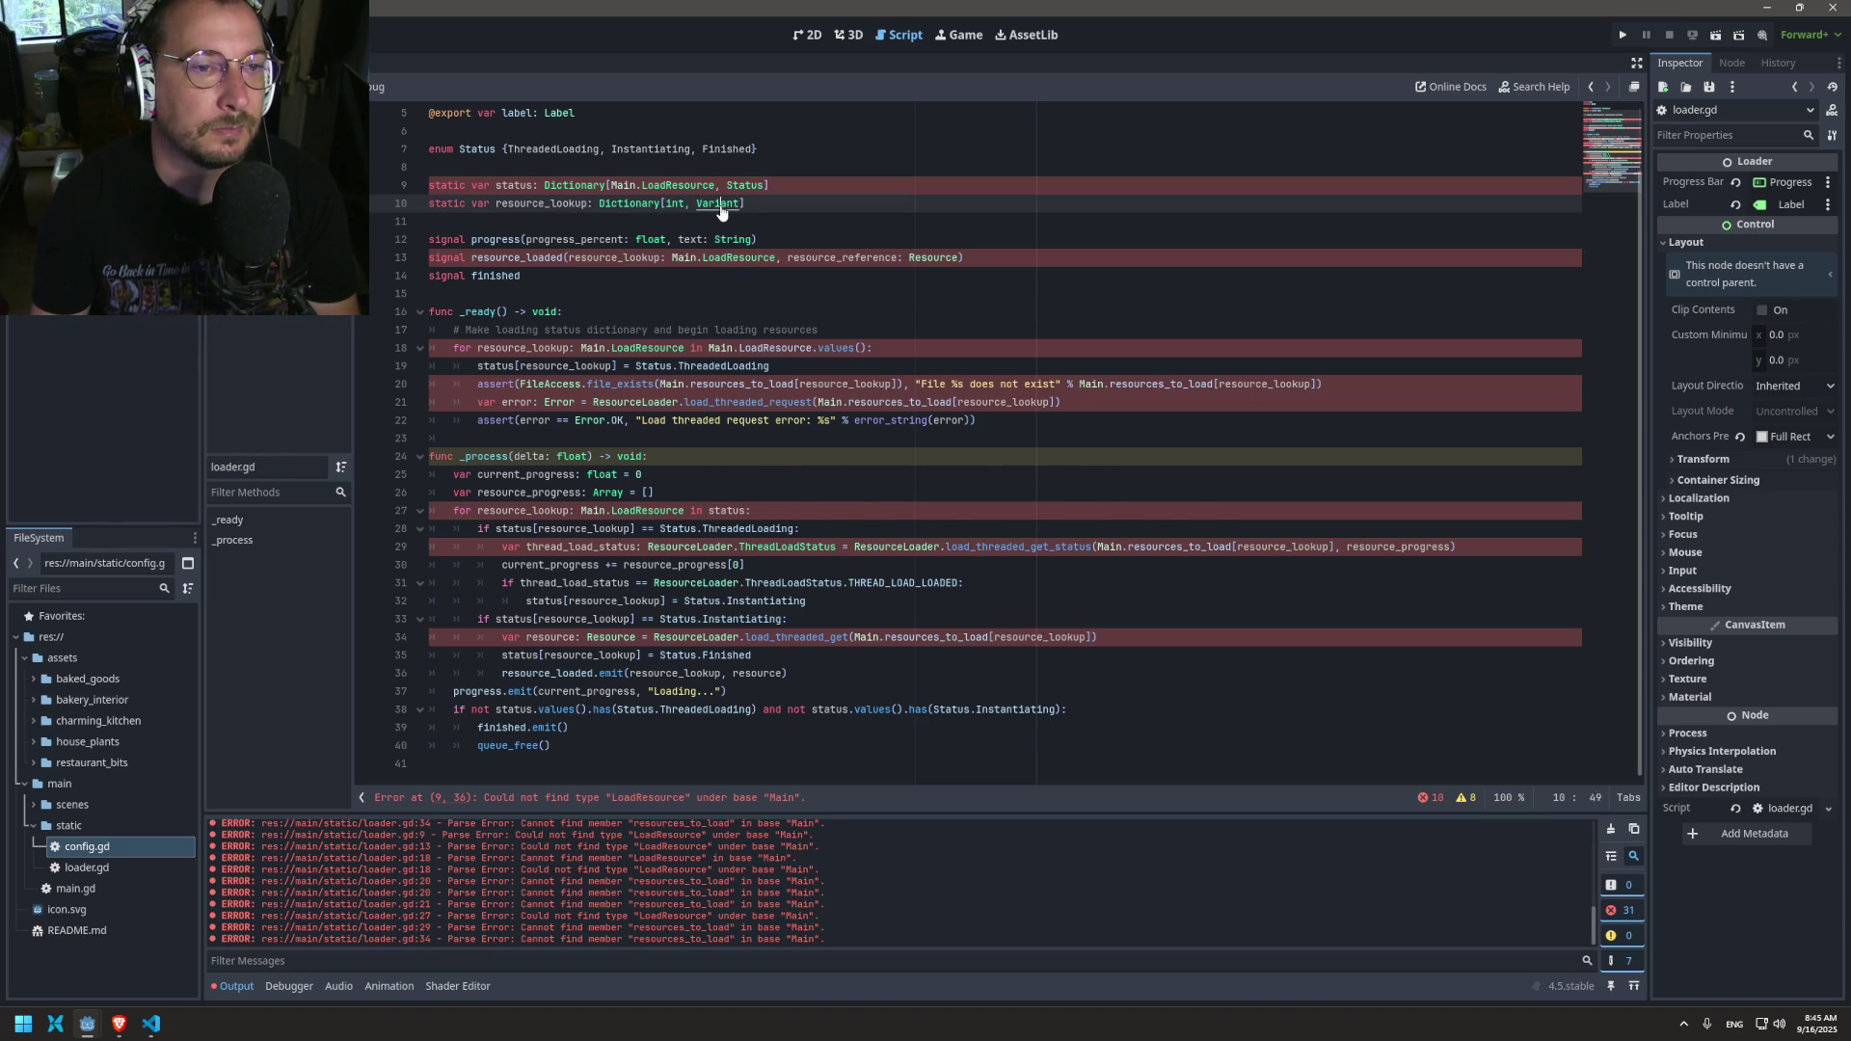
left_click(719, 205, "ctrl")
Step: Scroll through the Variant help page, then go back to loader.gd's code
scroll(735, 204, "down", 5)
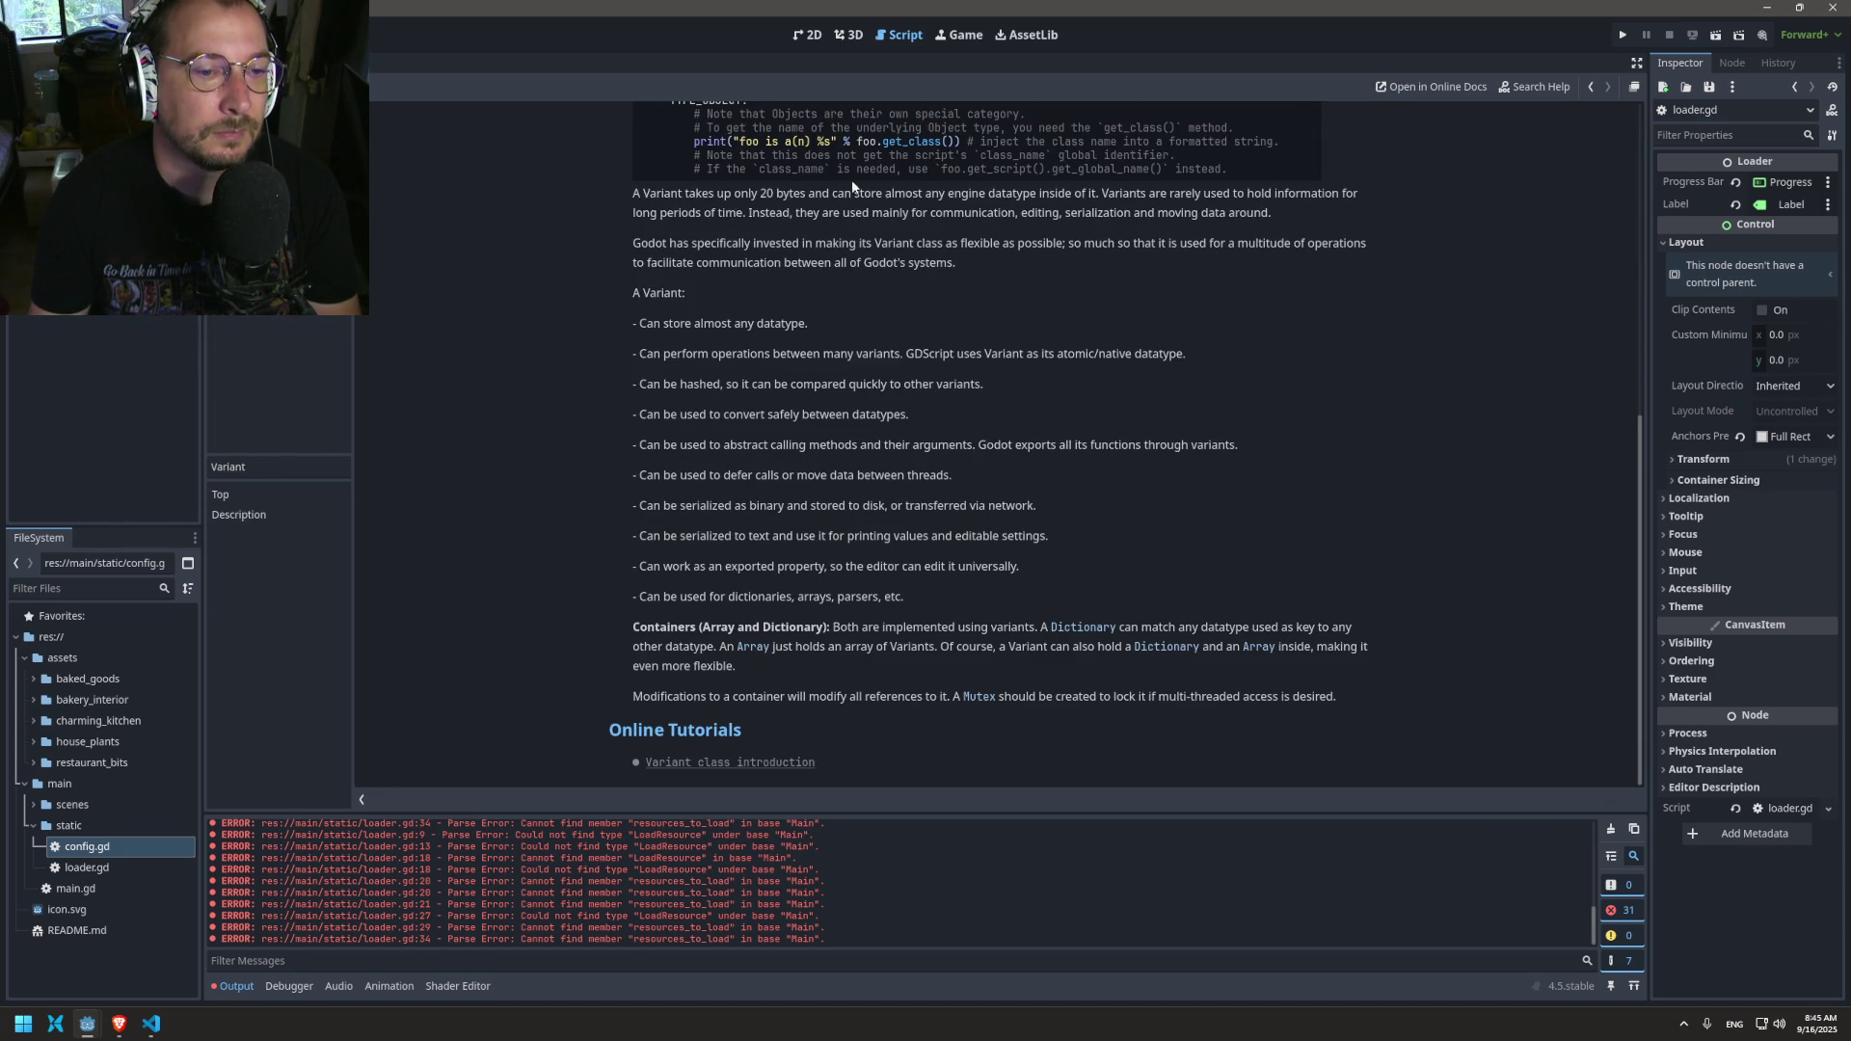
scroll(998, 209, "up", 3)
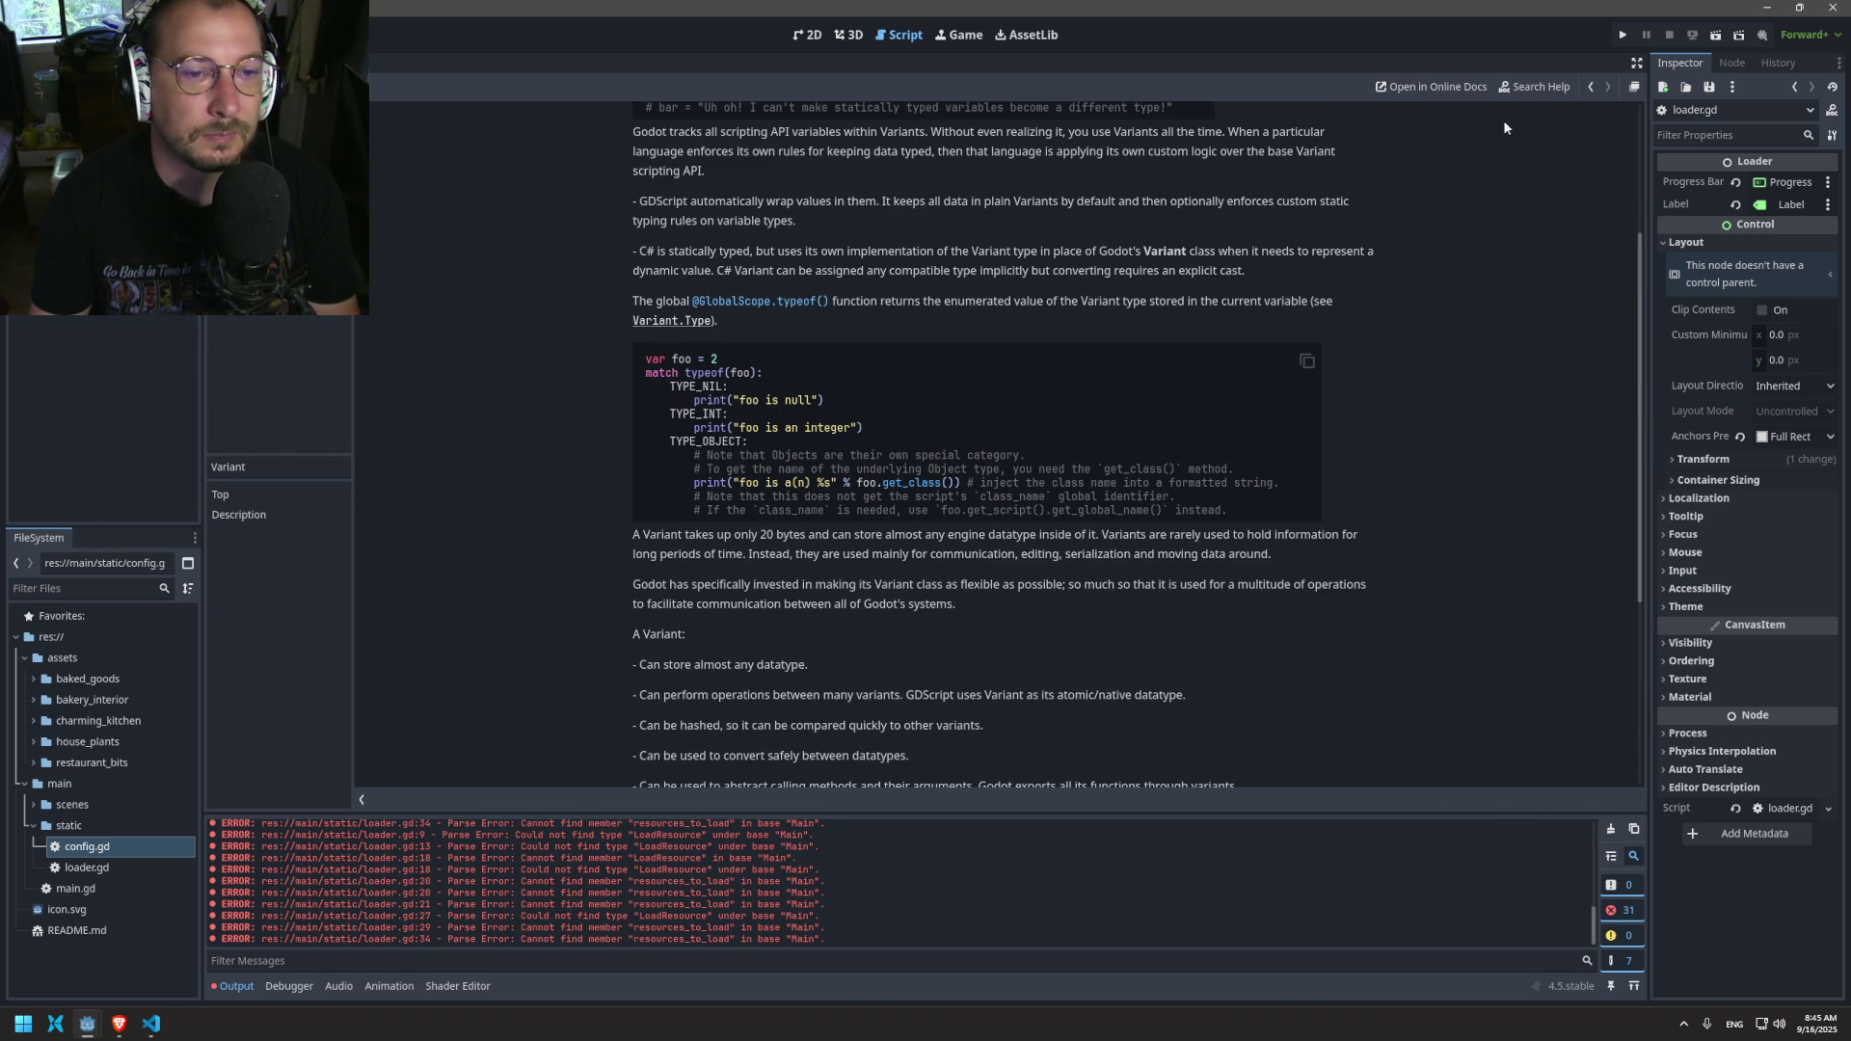
left_click(1591, 87)
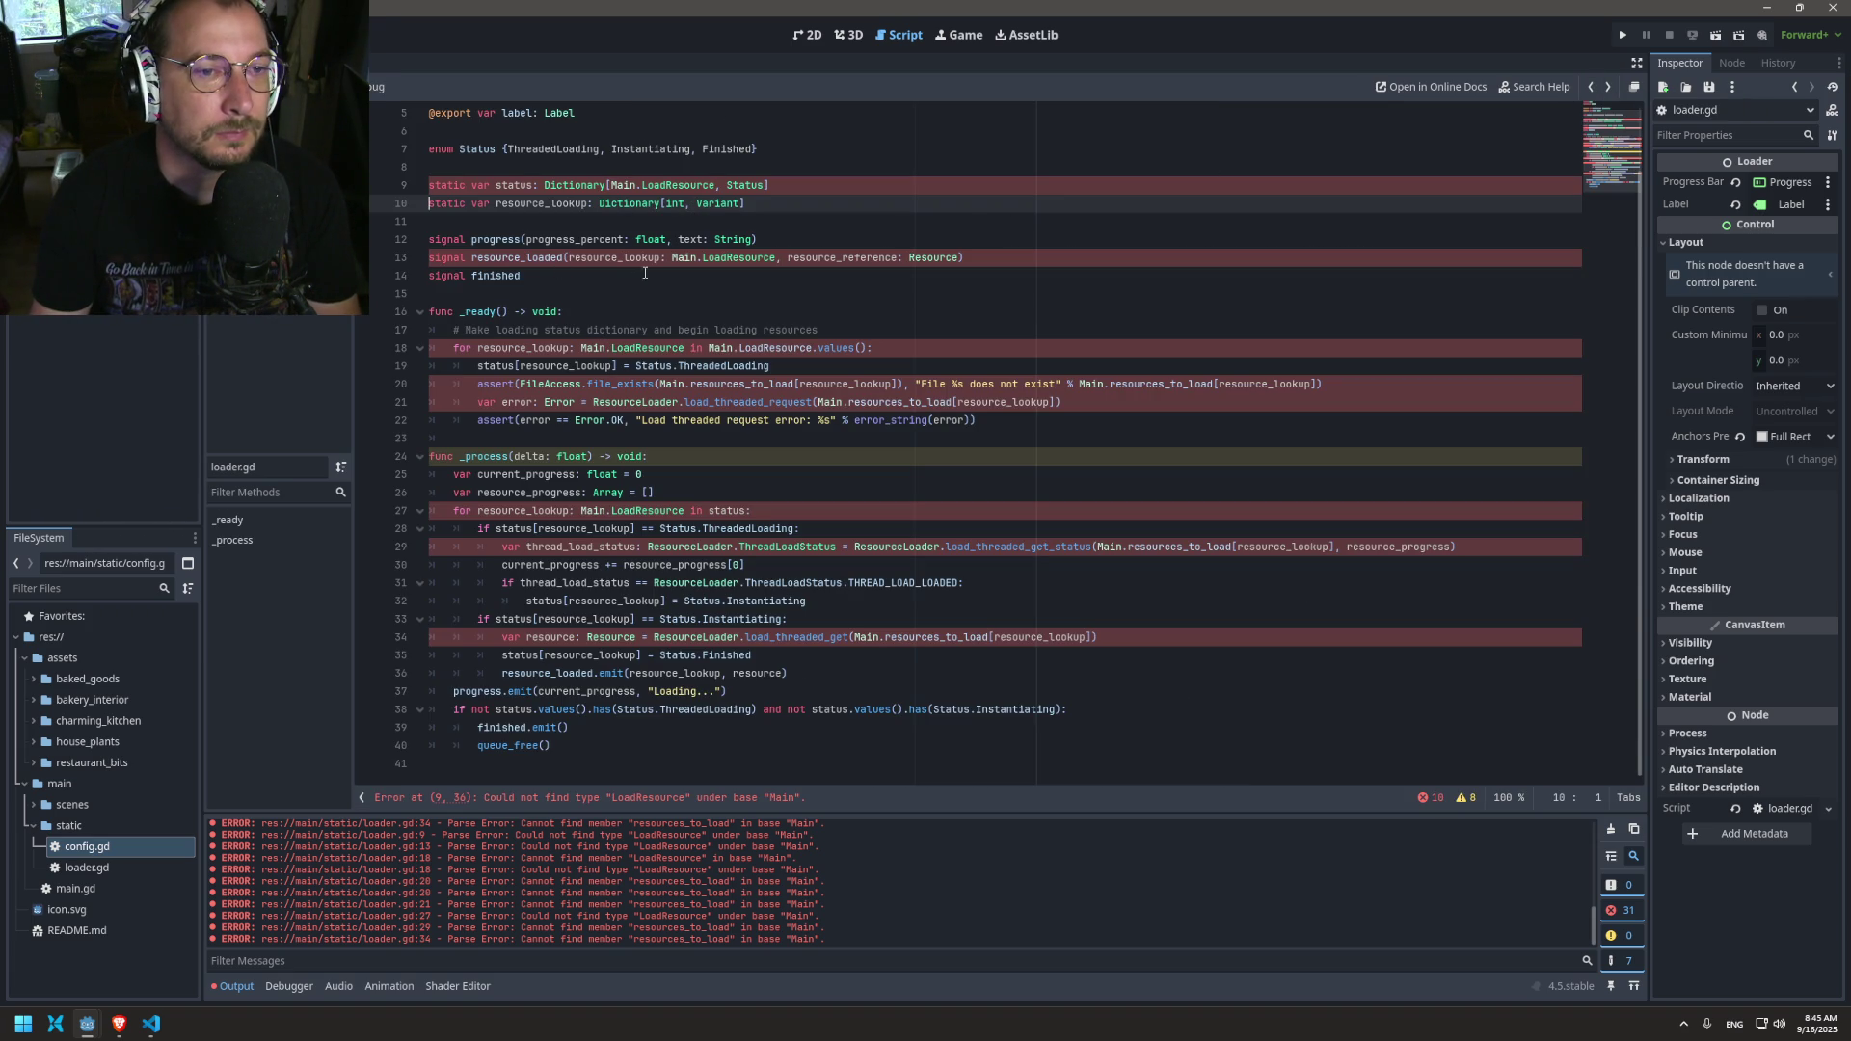
Step: Highlight LoadResource, resource_loaded and resource_lookup in loader.gd's signal declarations
double_click(759, 259)
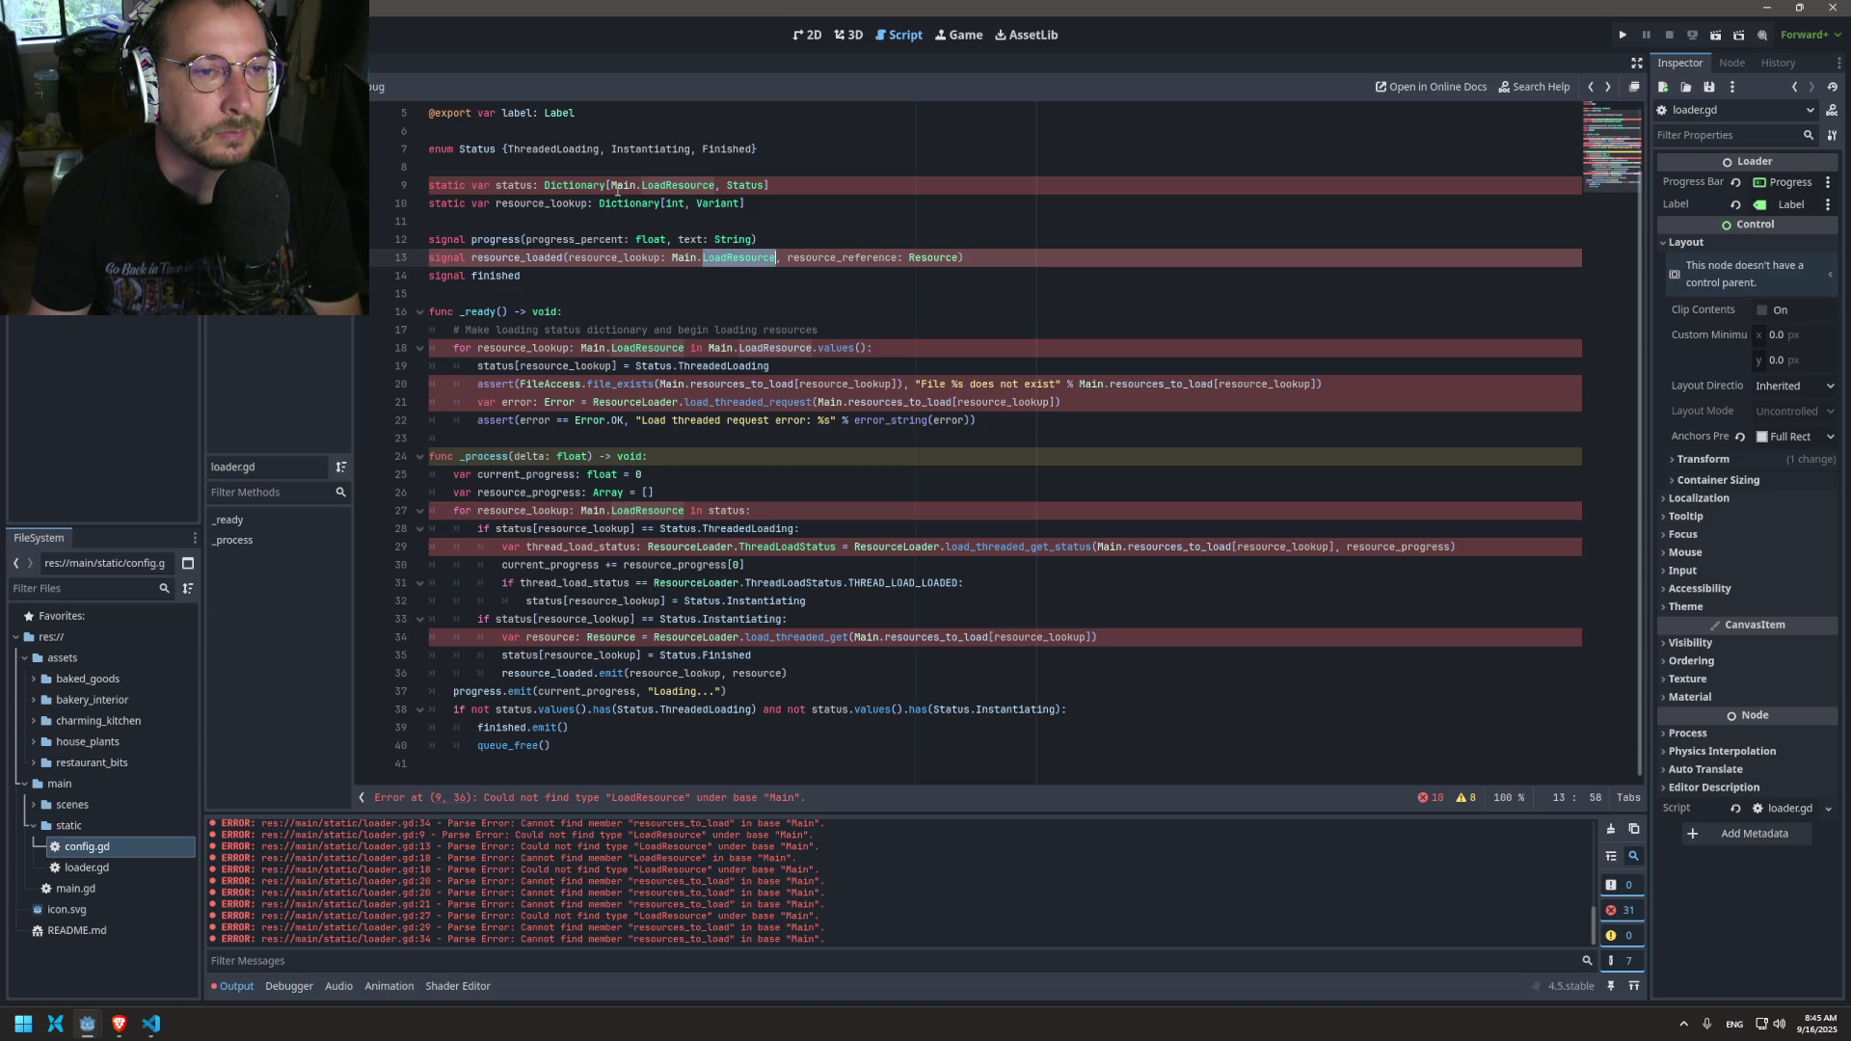
double_click(541, 258)
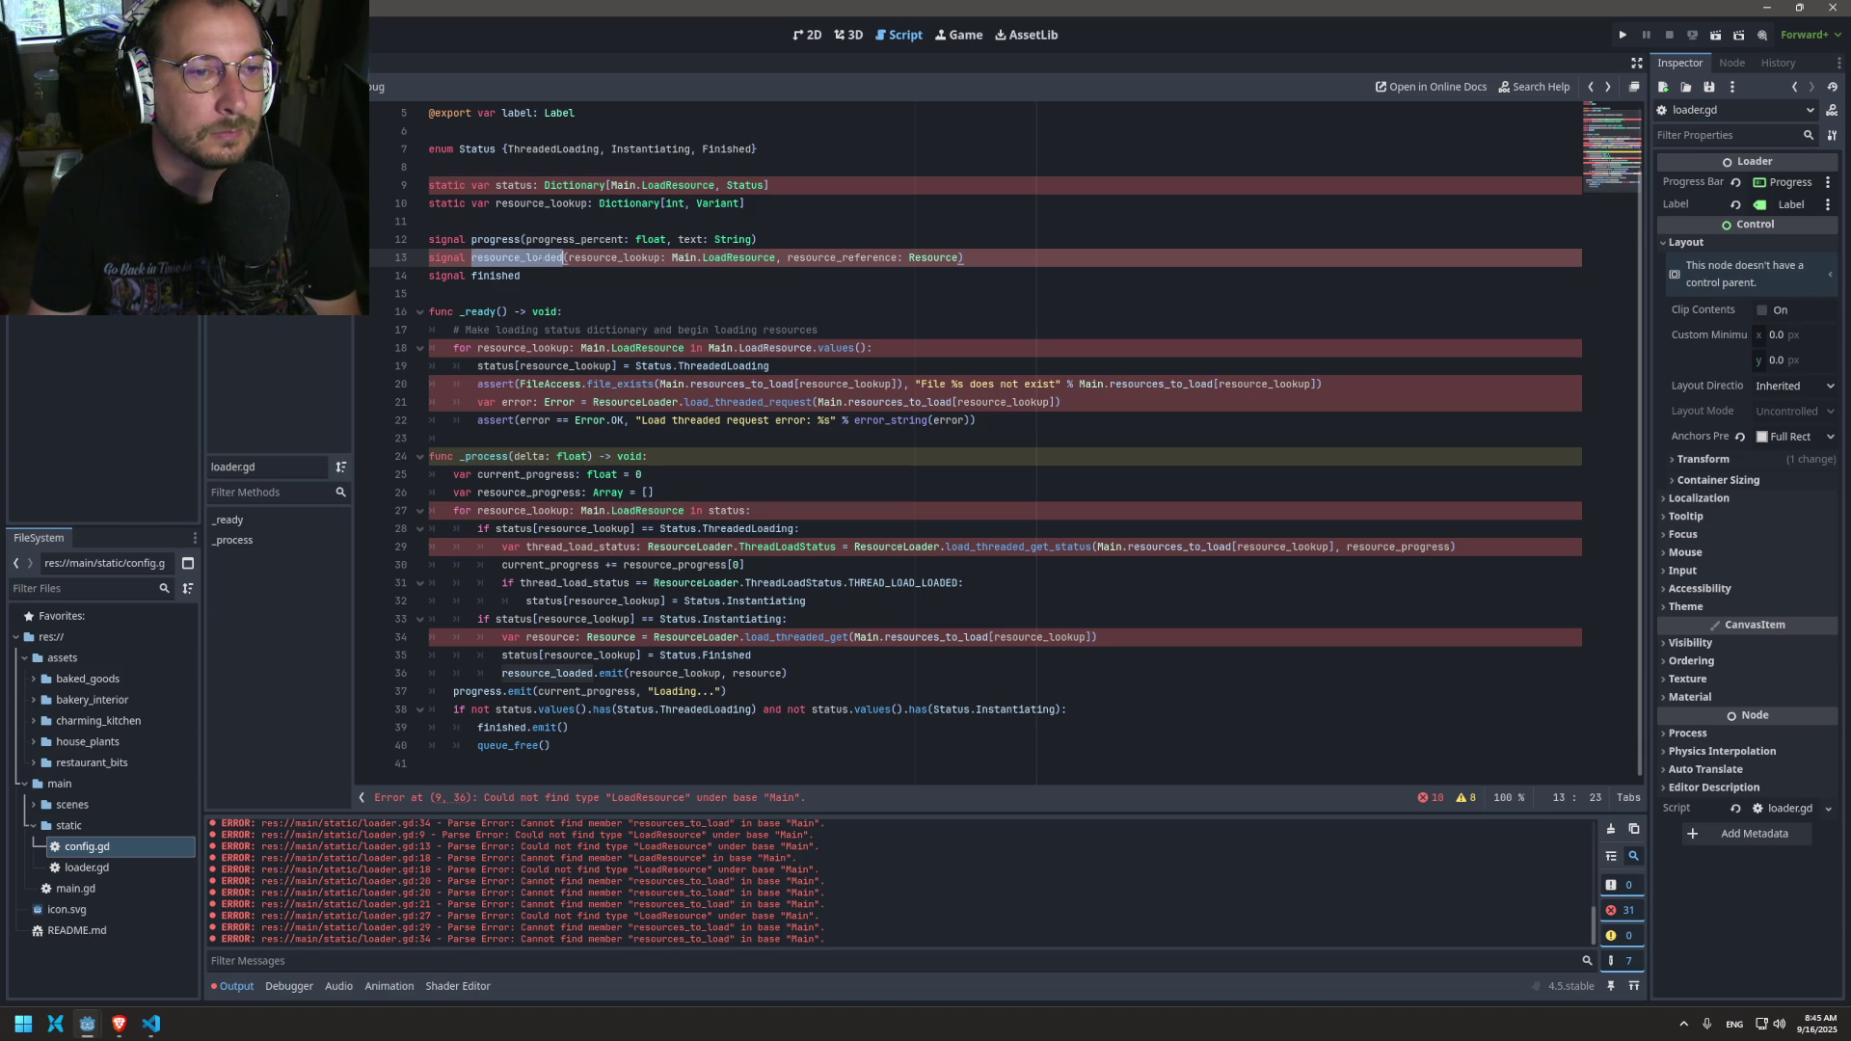
double_click(739, 257)
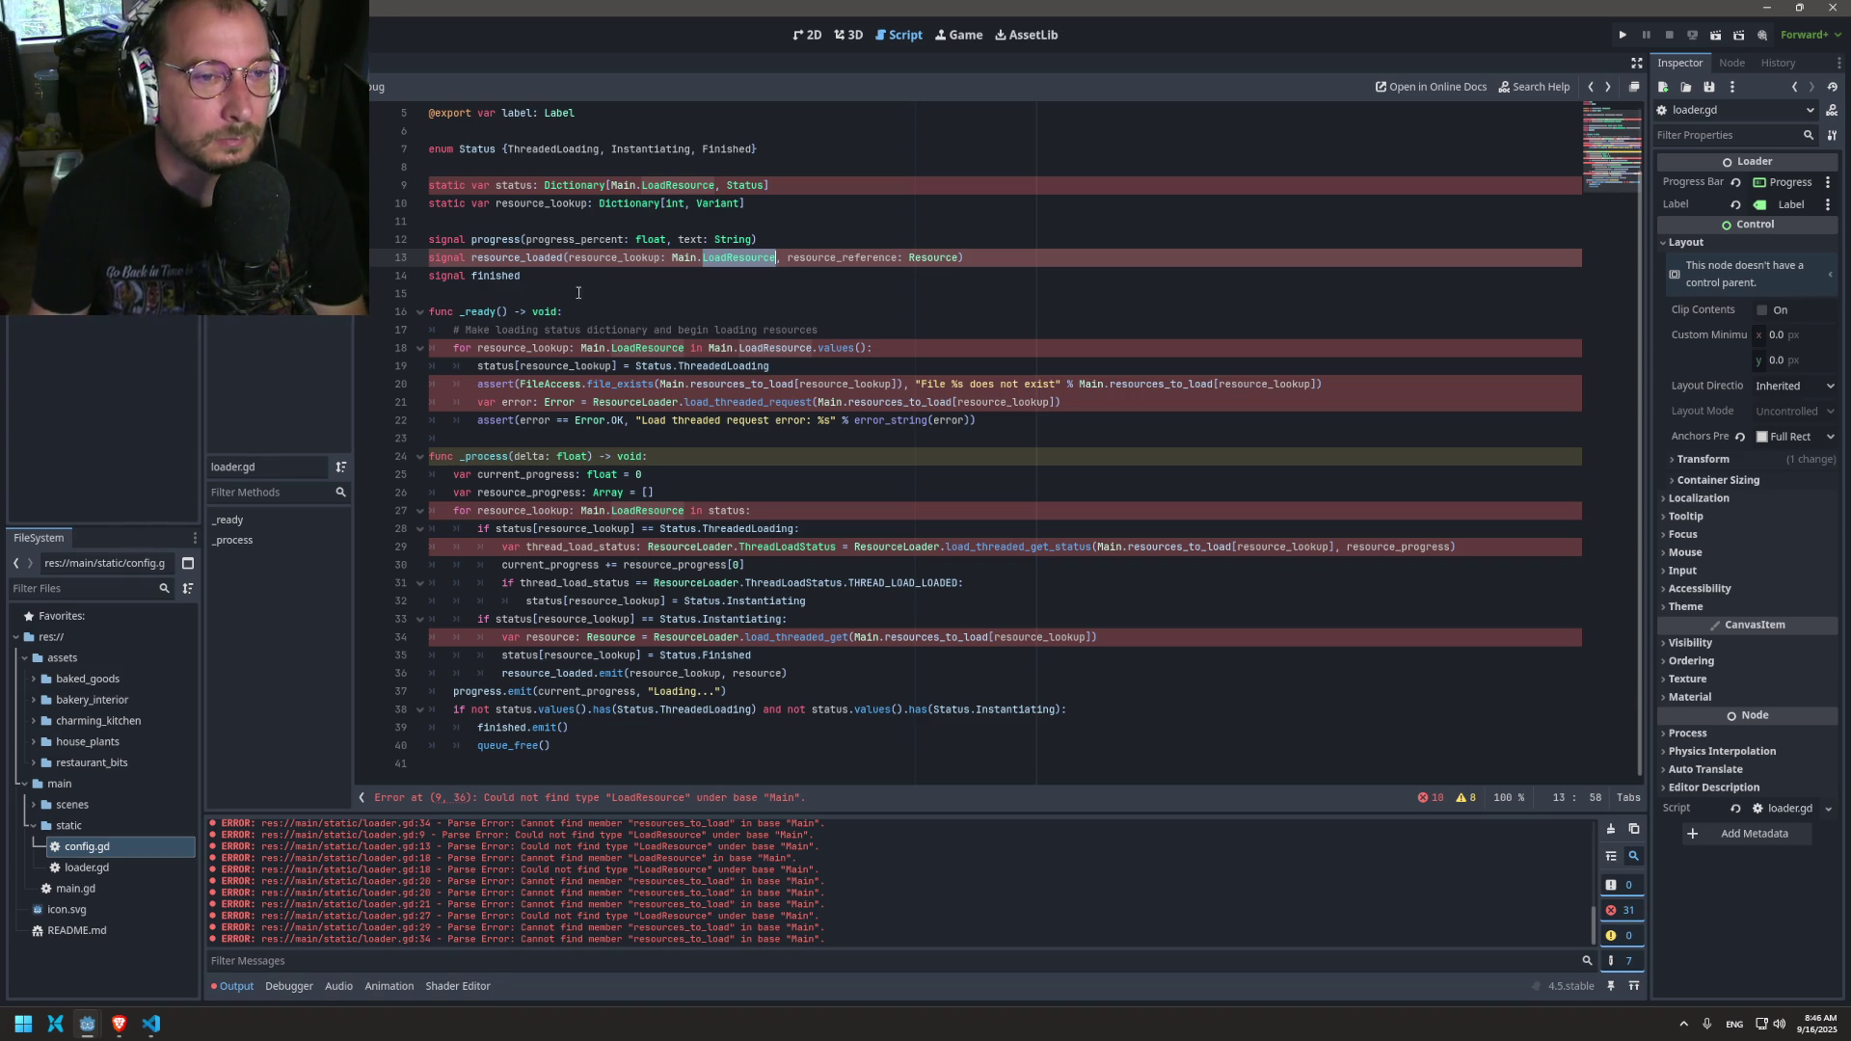
double_click(614, 257)
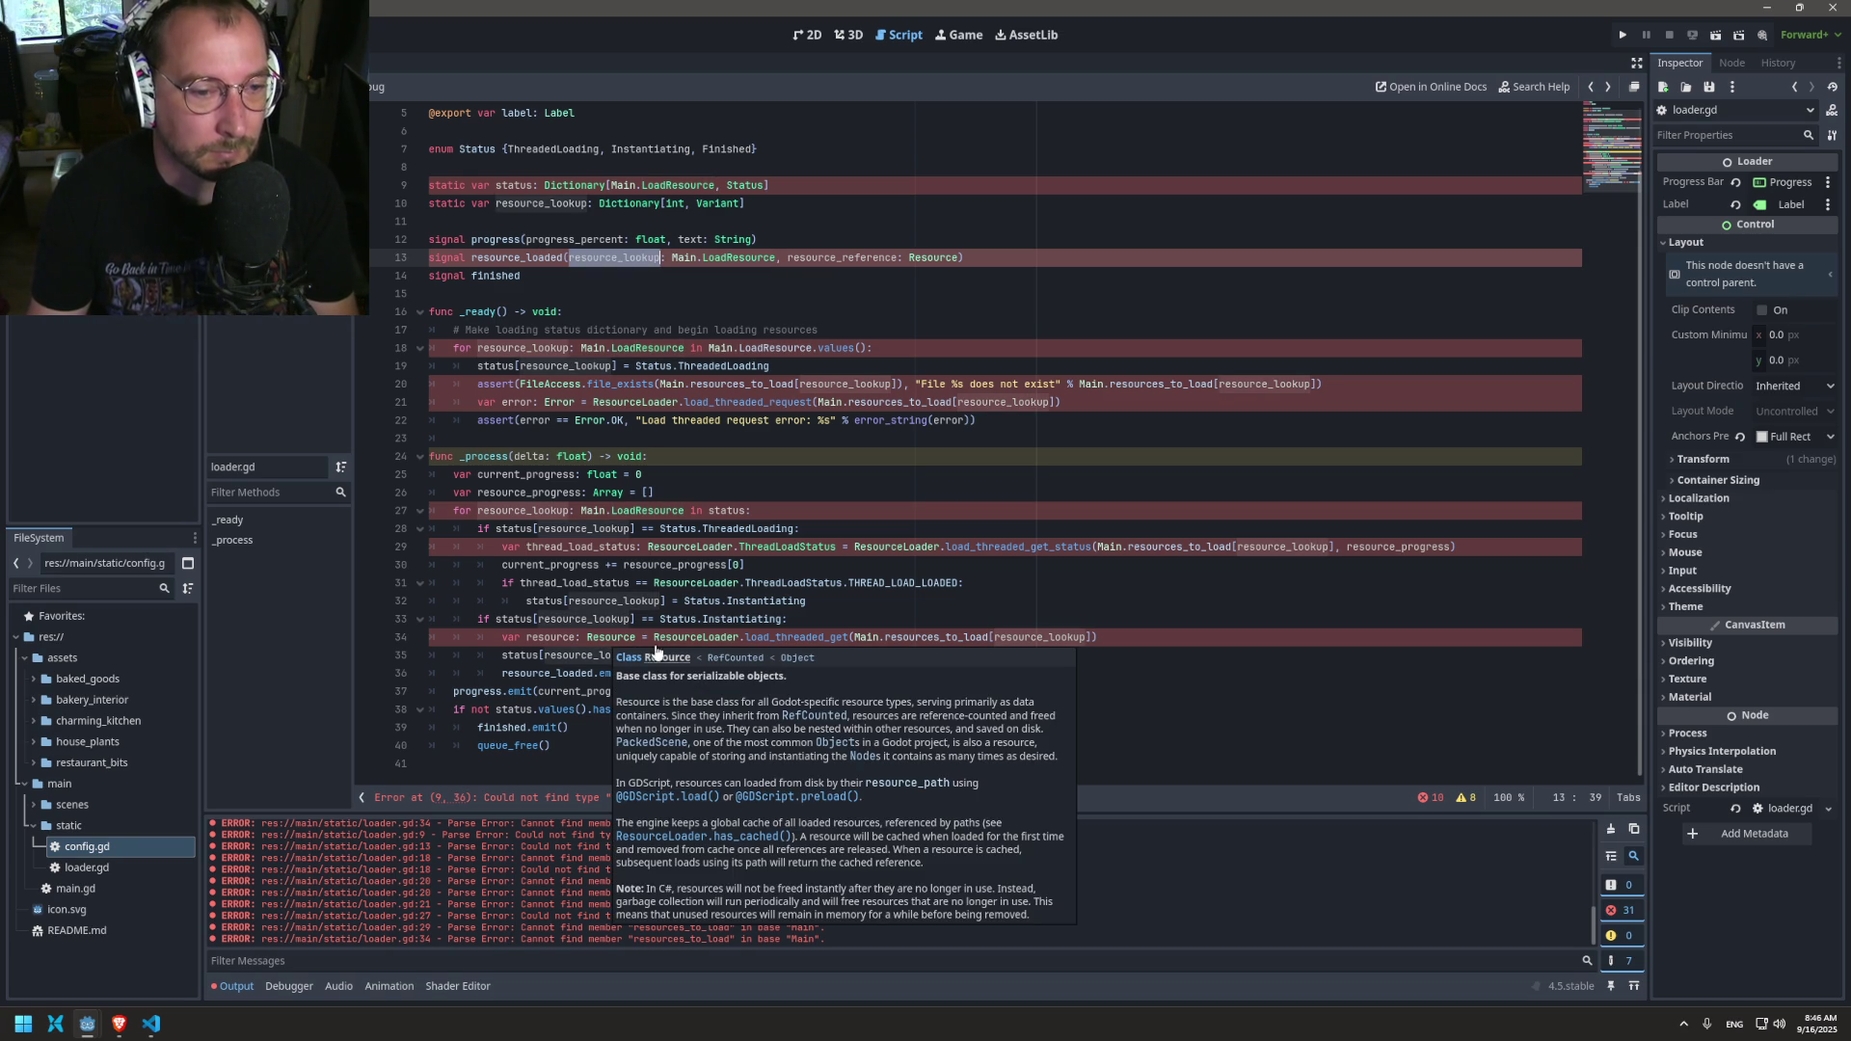
Step: Highlight where resource_loaded is emitted and resource_lookup is used in the status loop, then go to config.gd
left_click_drag(520, 583, 540, 565)
double_click(583, 669)
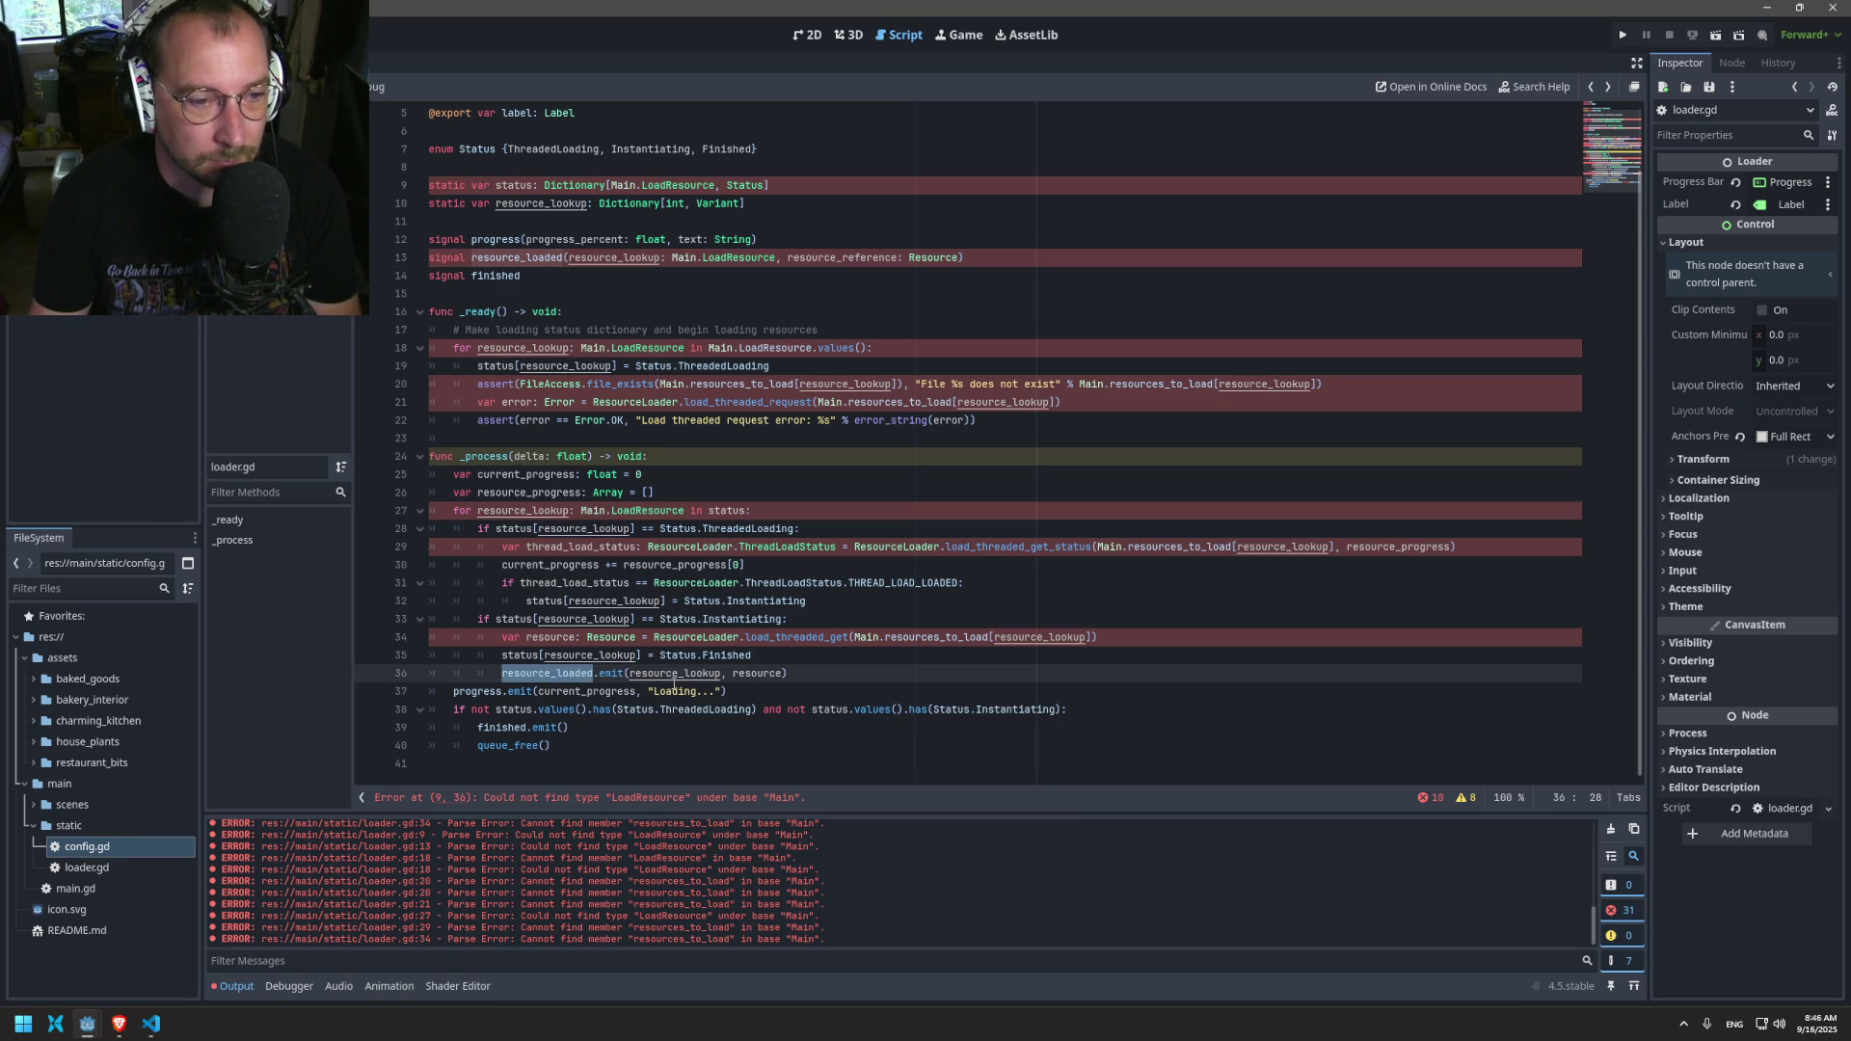
double_click(556, 656)
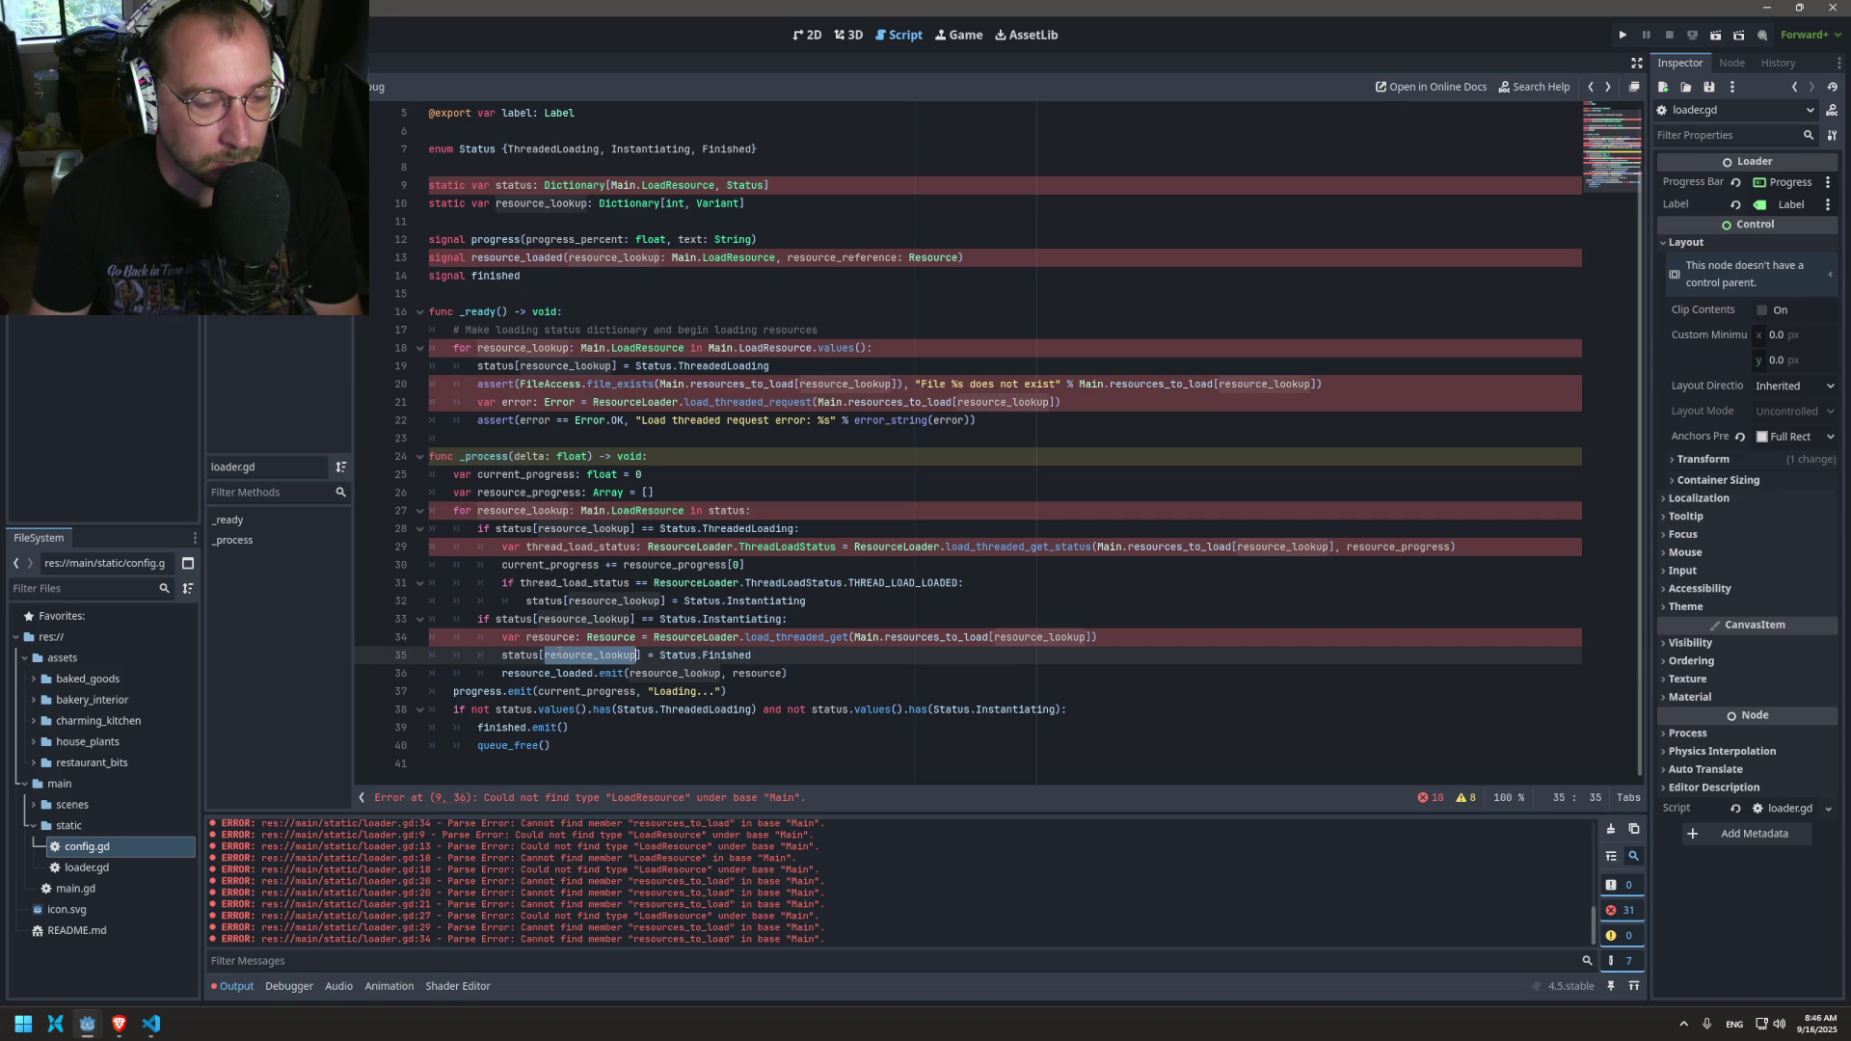
double_click(524, 511)
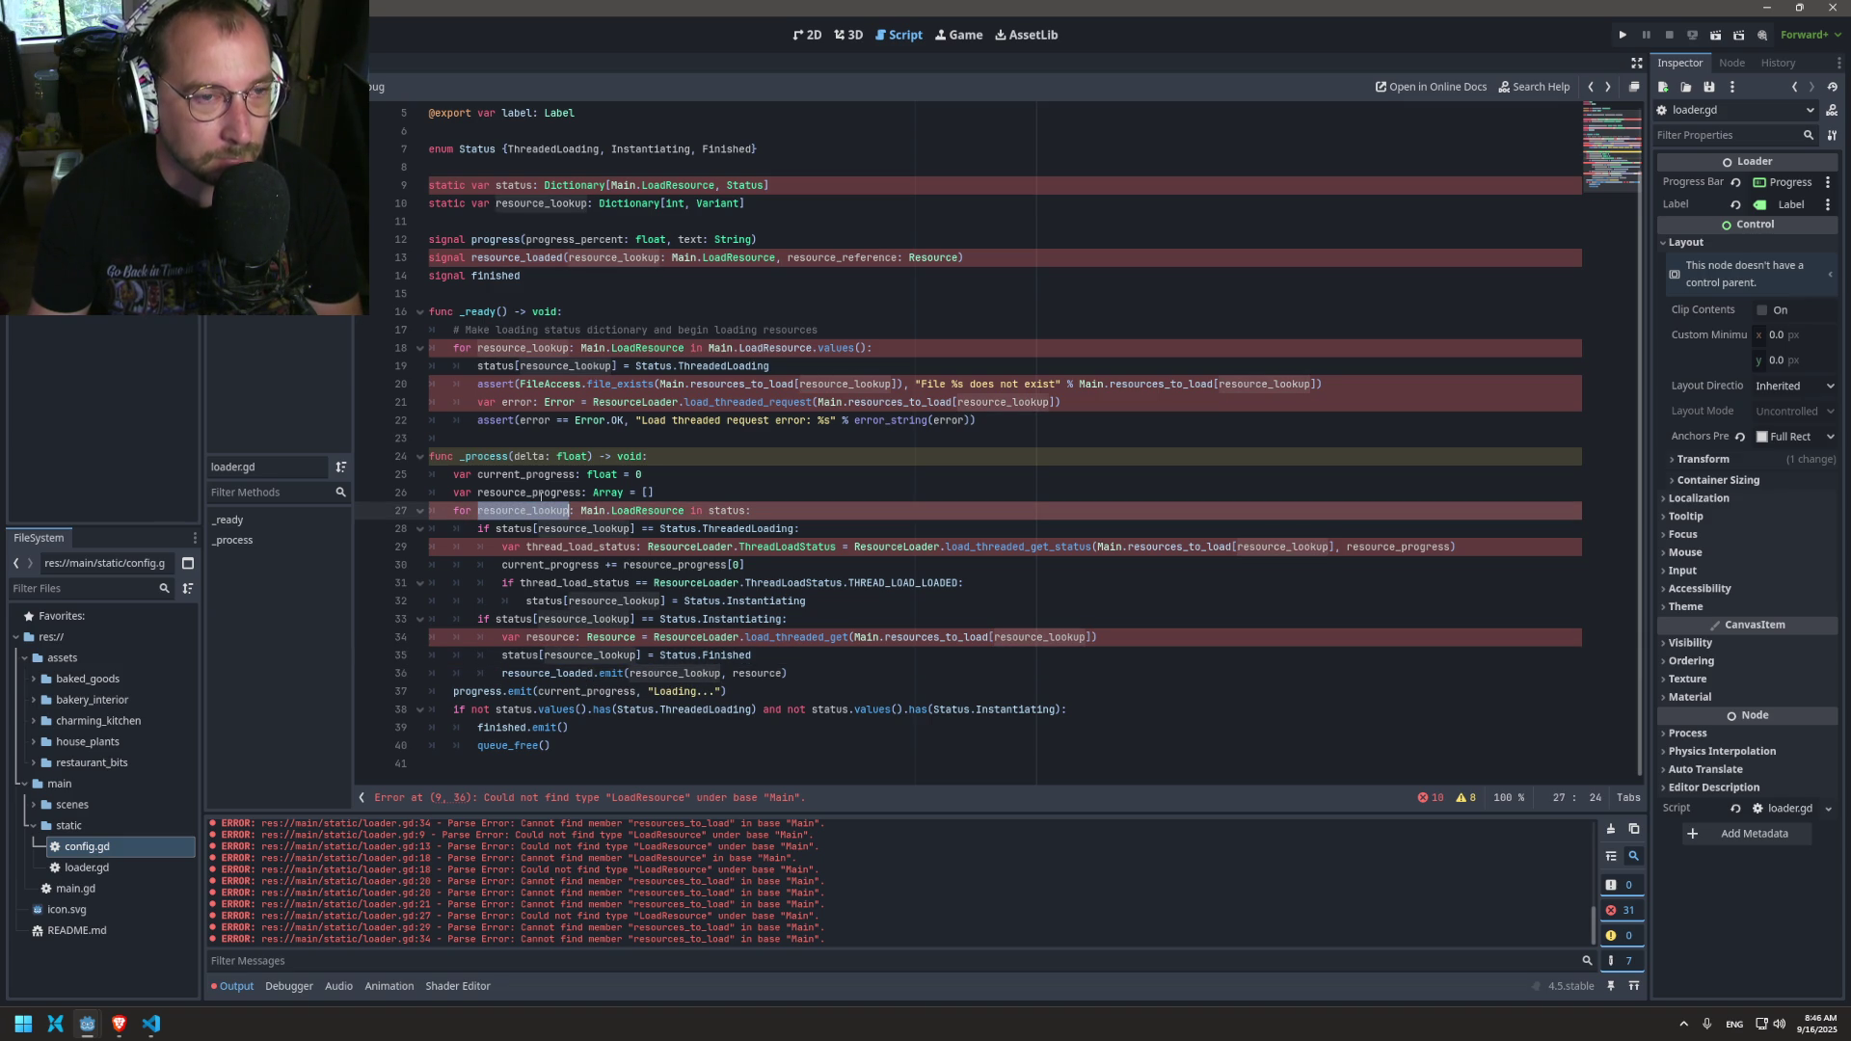
key("alt+Left")
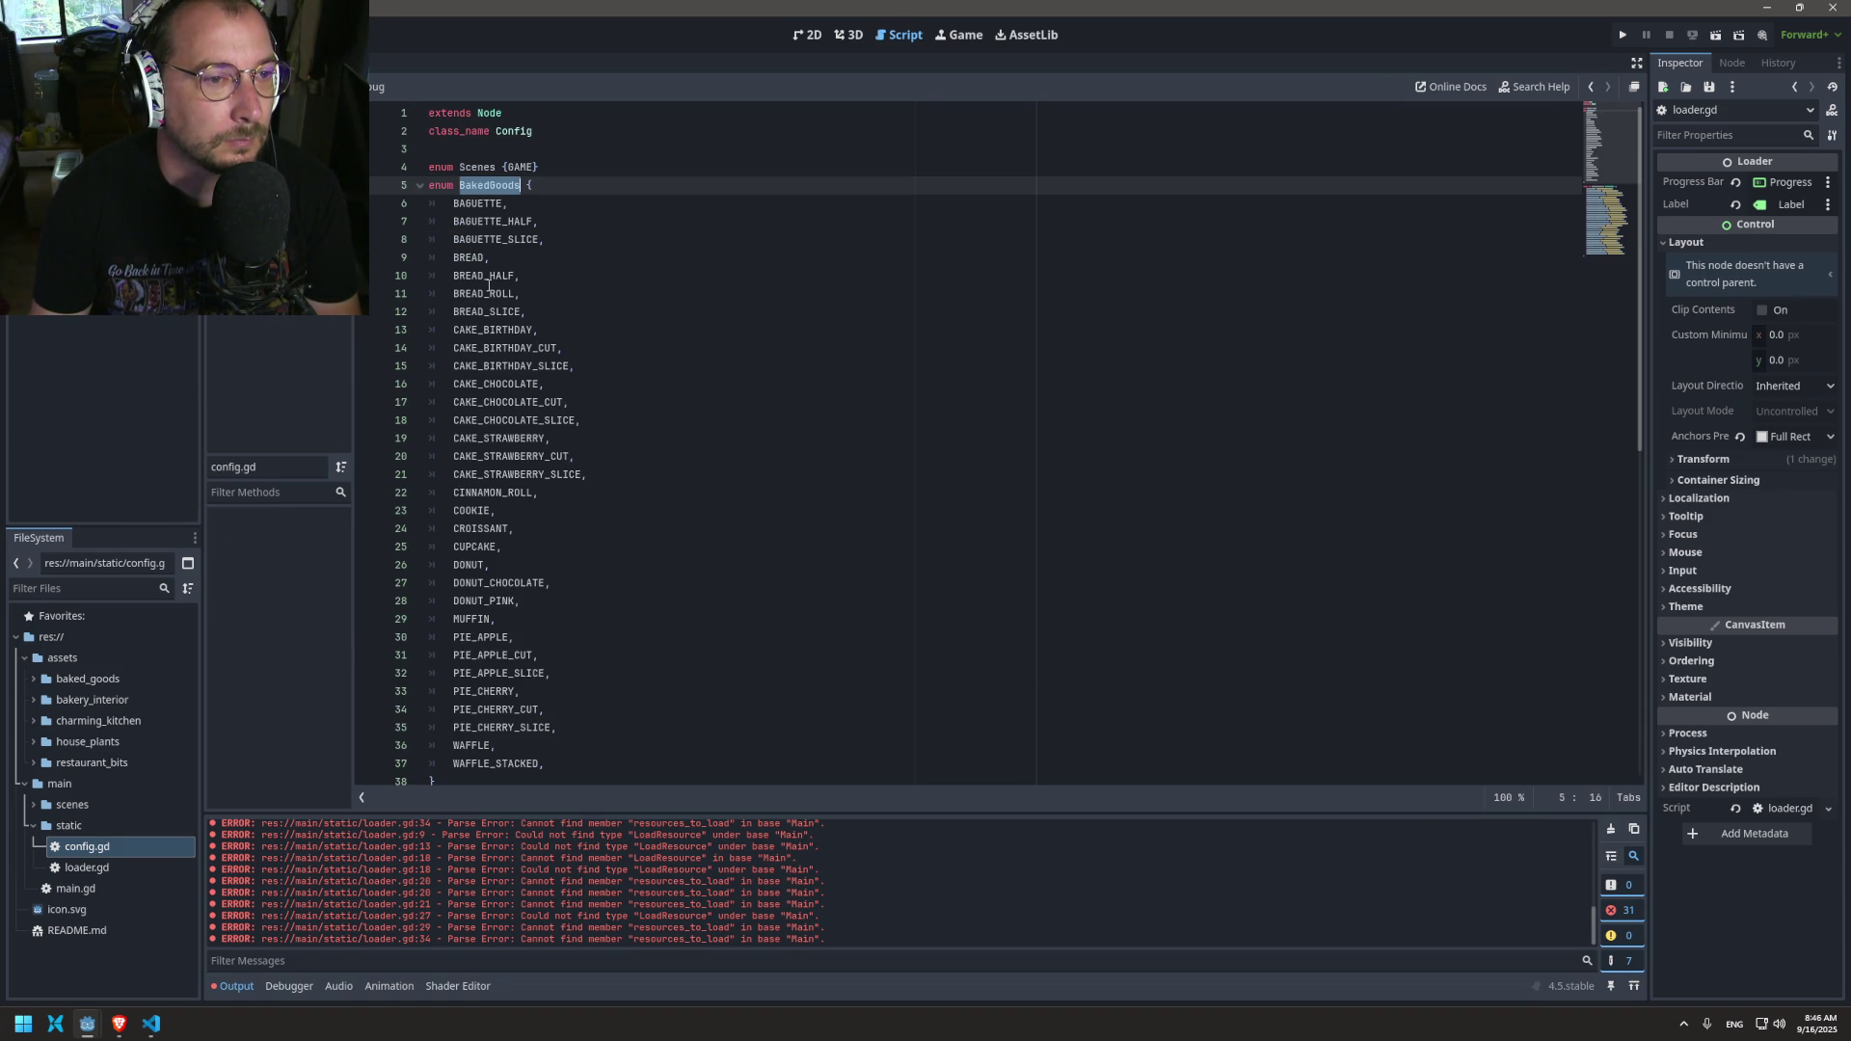
Step: Scroll config.gd between the enums and resources_to_load, then return to loader.gd
scroll(488, 285, "down", 4)
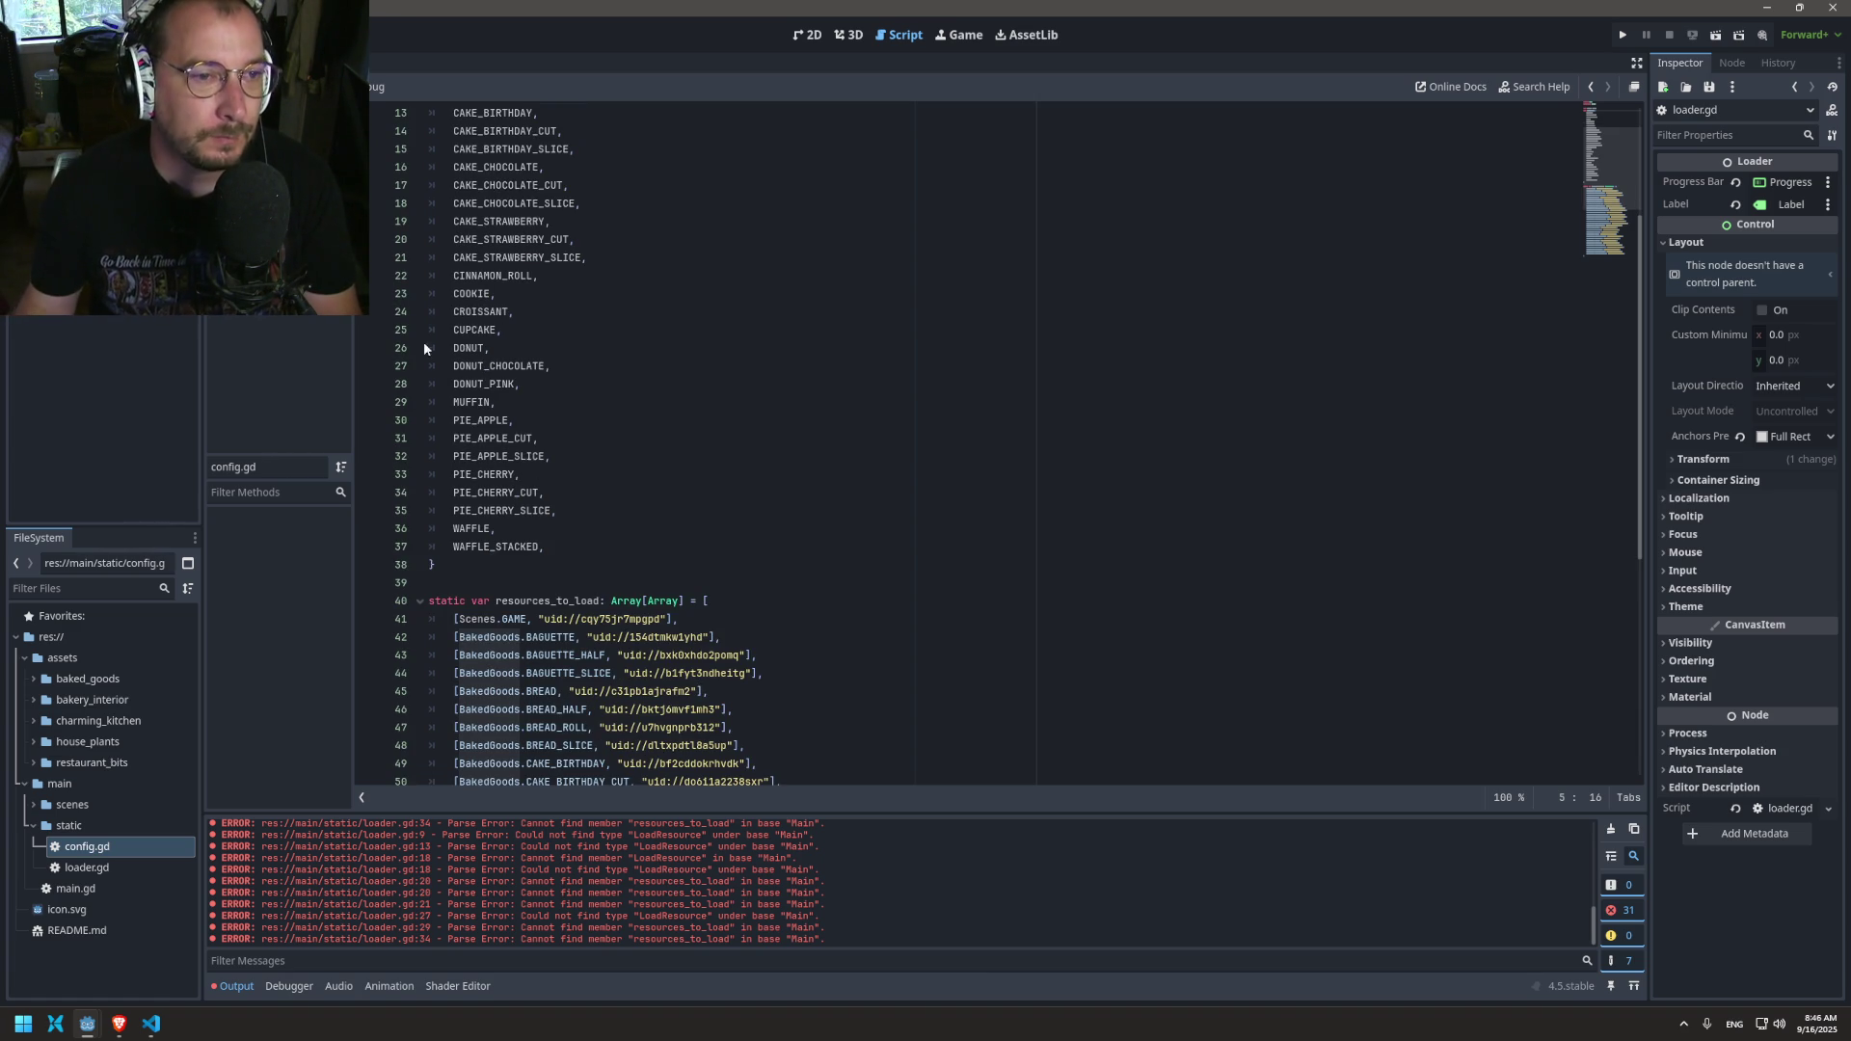
scroll(713, 258, "up", 4)
scroll(669, 268, "down", 12)
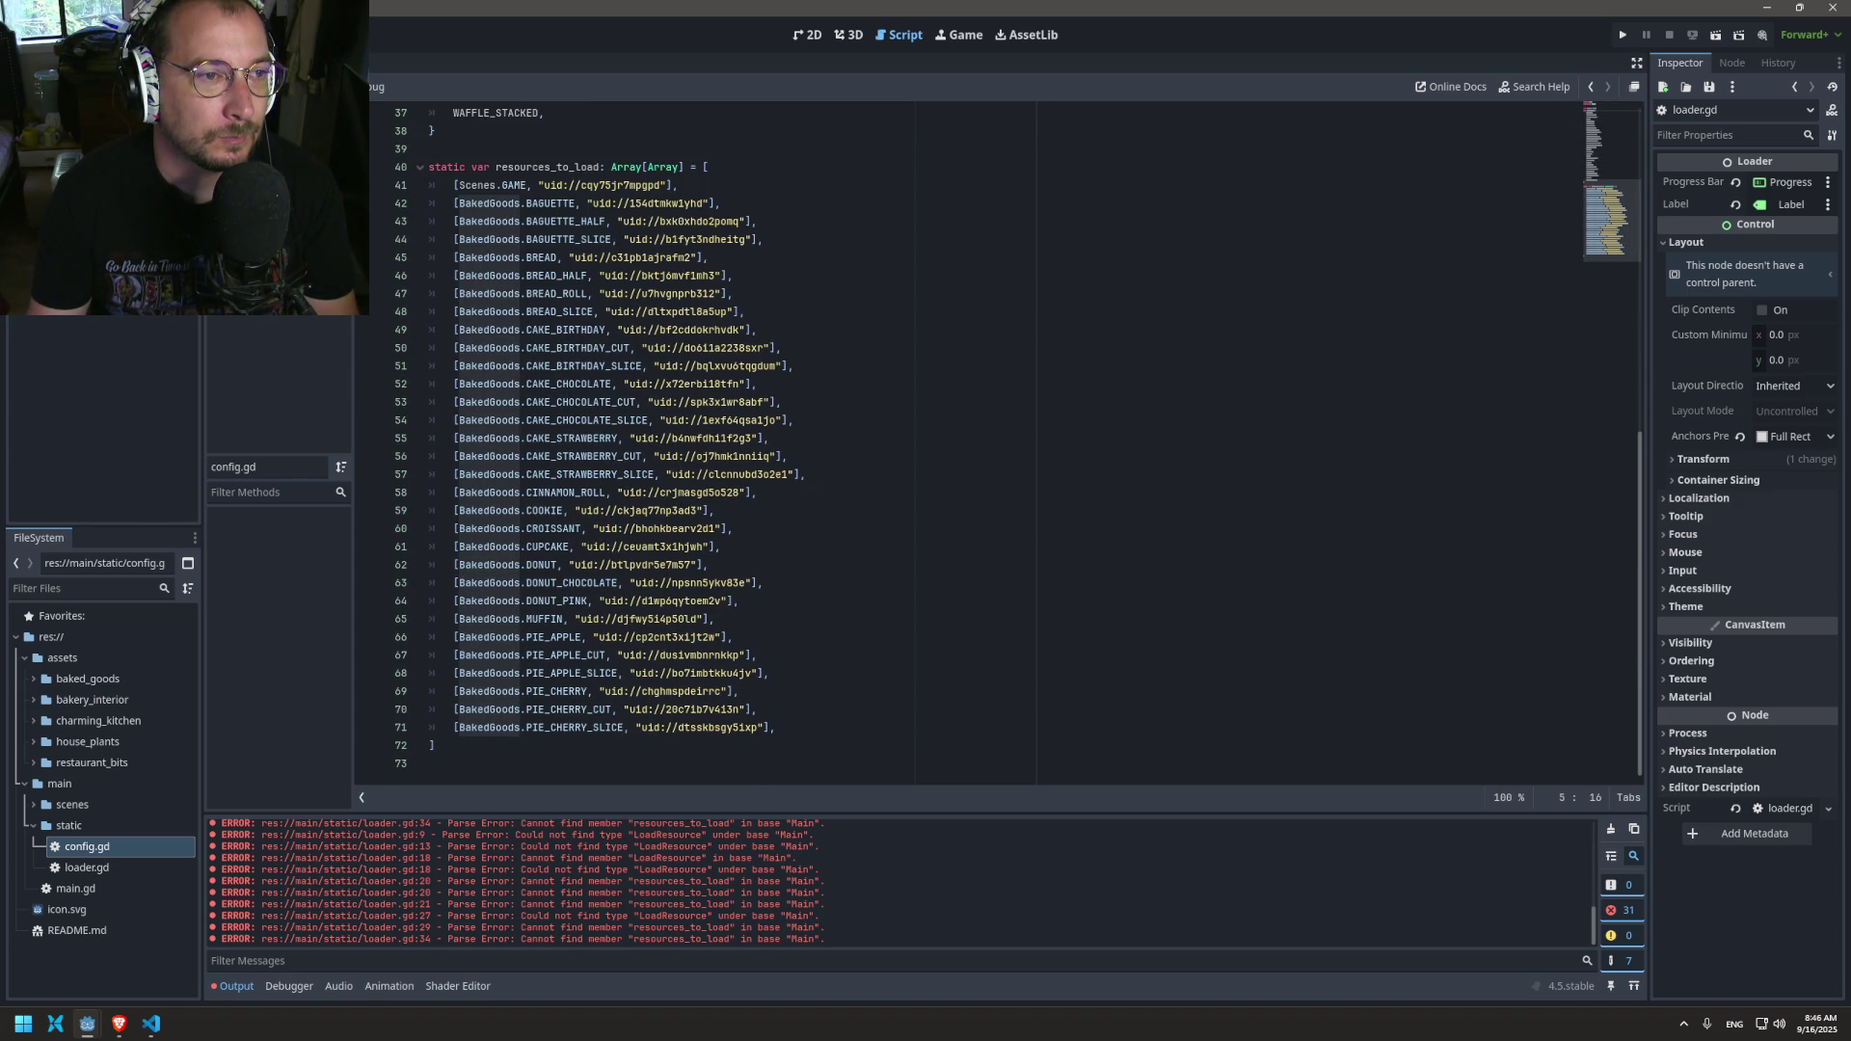
key("alt+Left")
key("alt+Left")
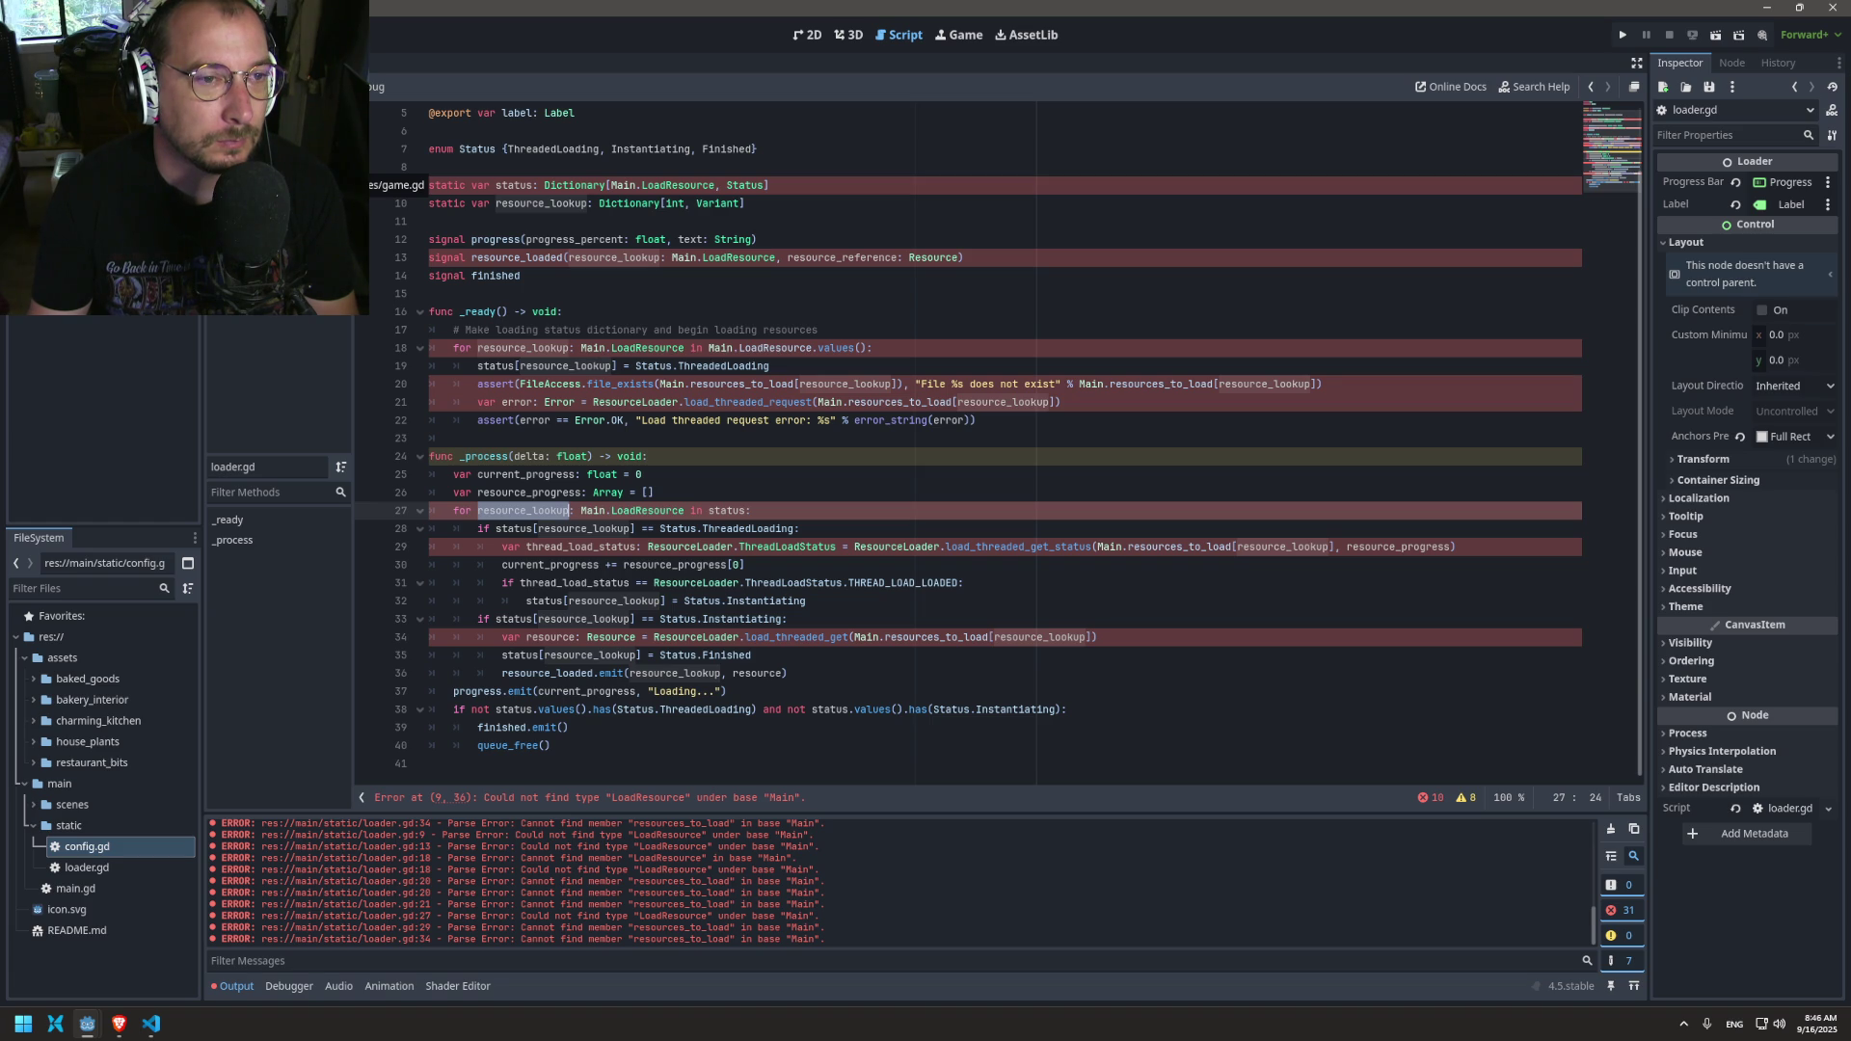
Step: Highlight resource_lookup and every Main.LoadResource reference in loader.gd's _ready loop
double_click(524, 351)
double_click(627, 331)
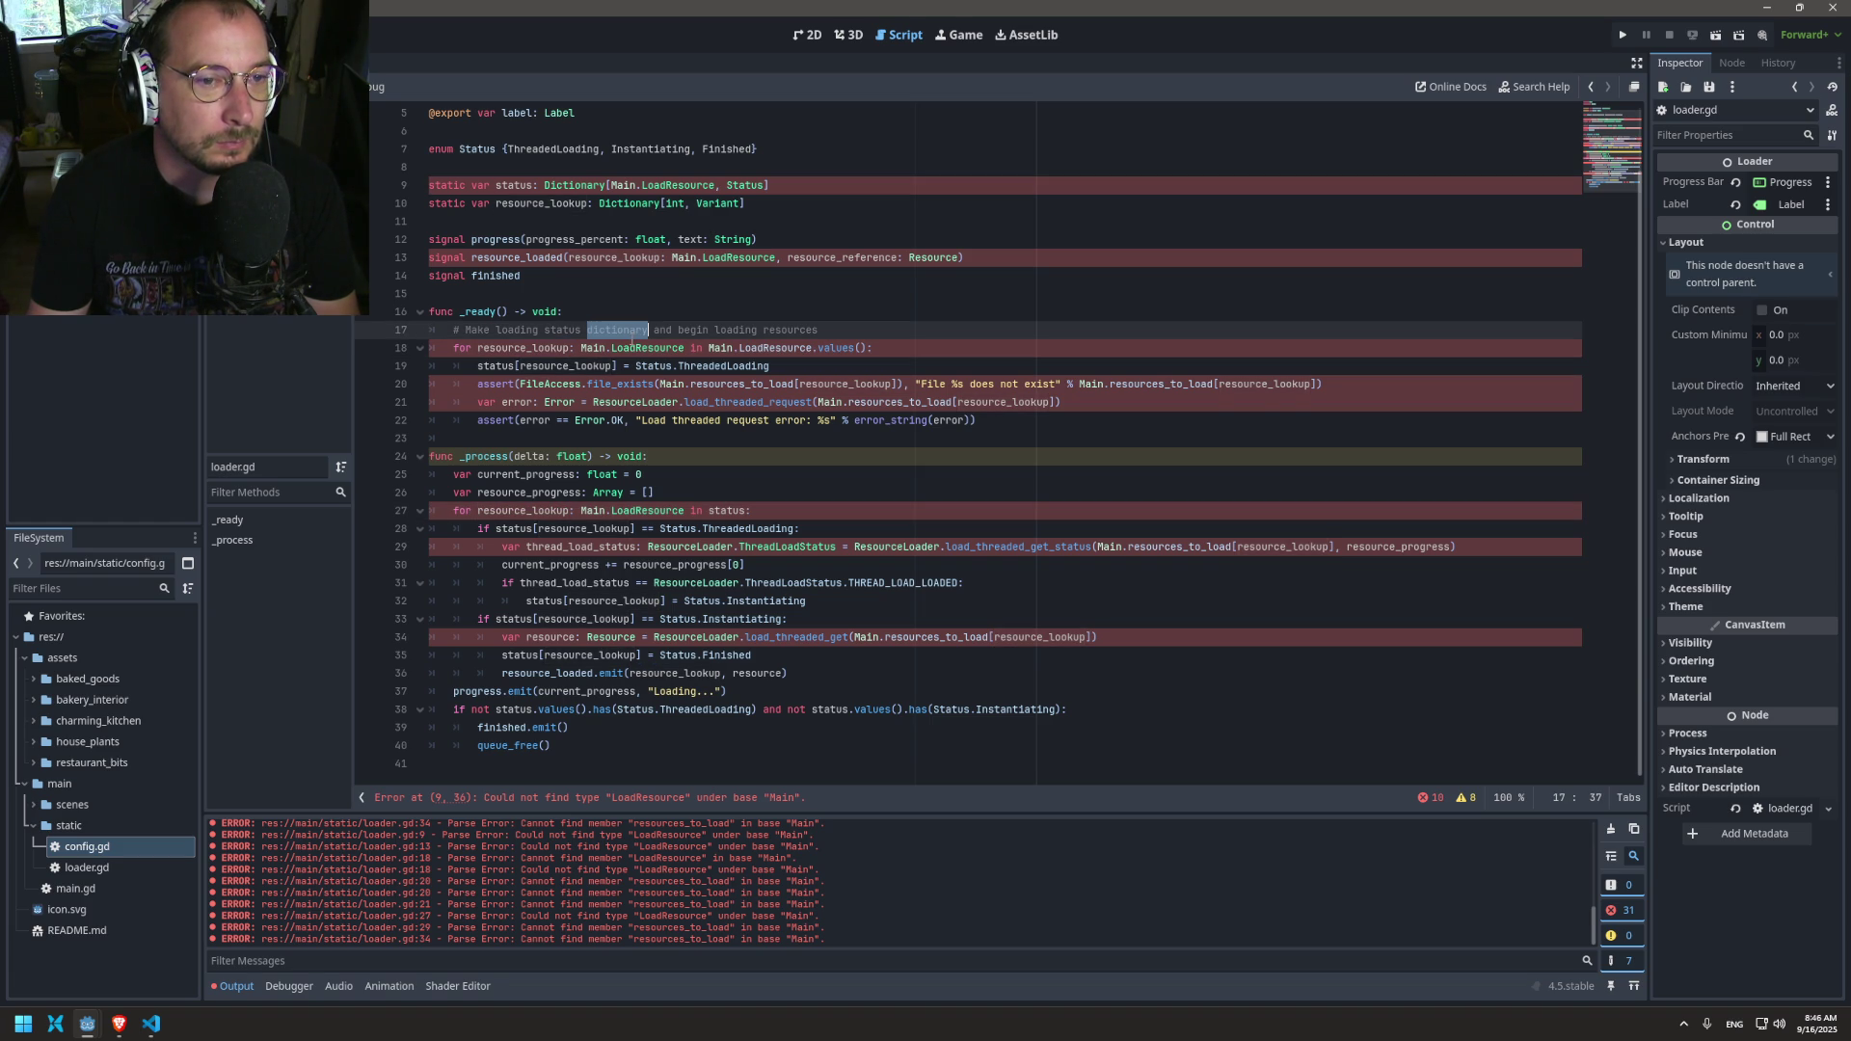
double_click(548, 349)
left_click(624, 353)
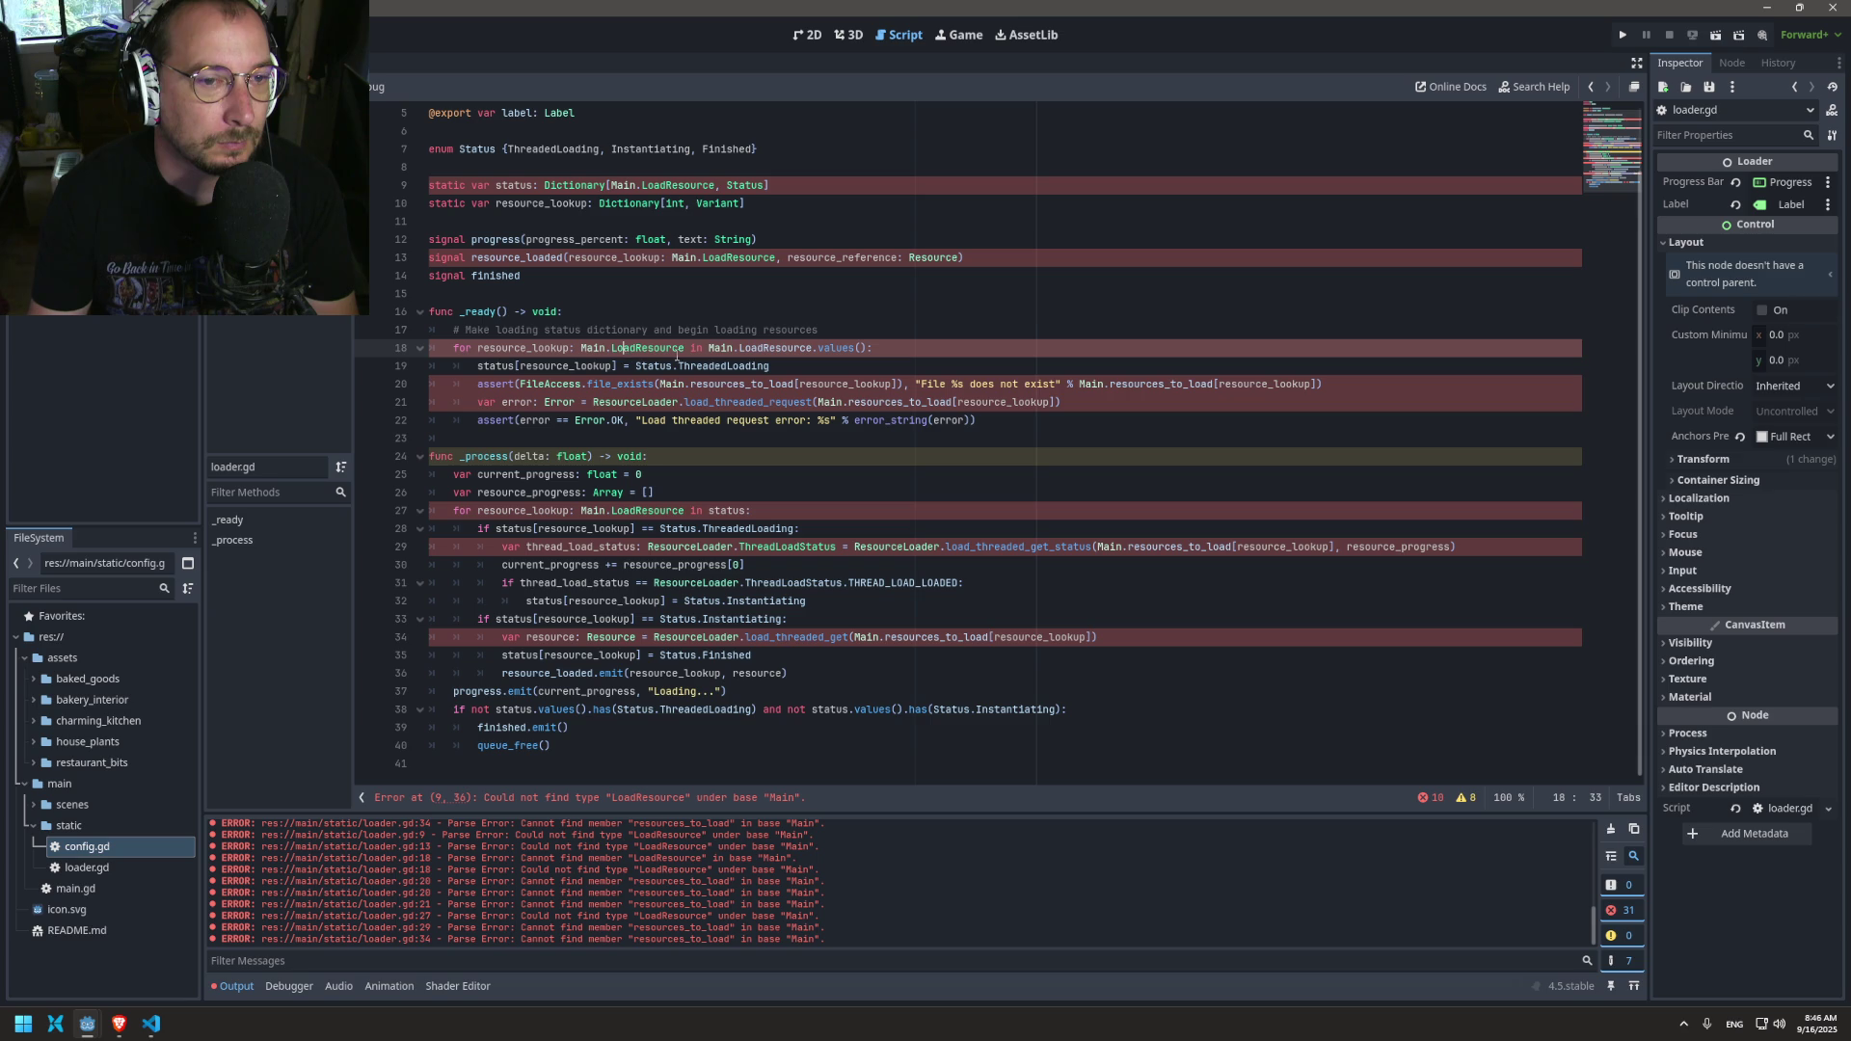
double_click(750, 348)
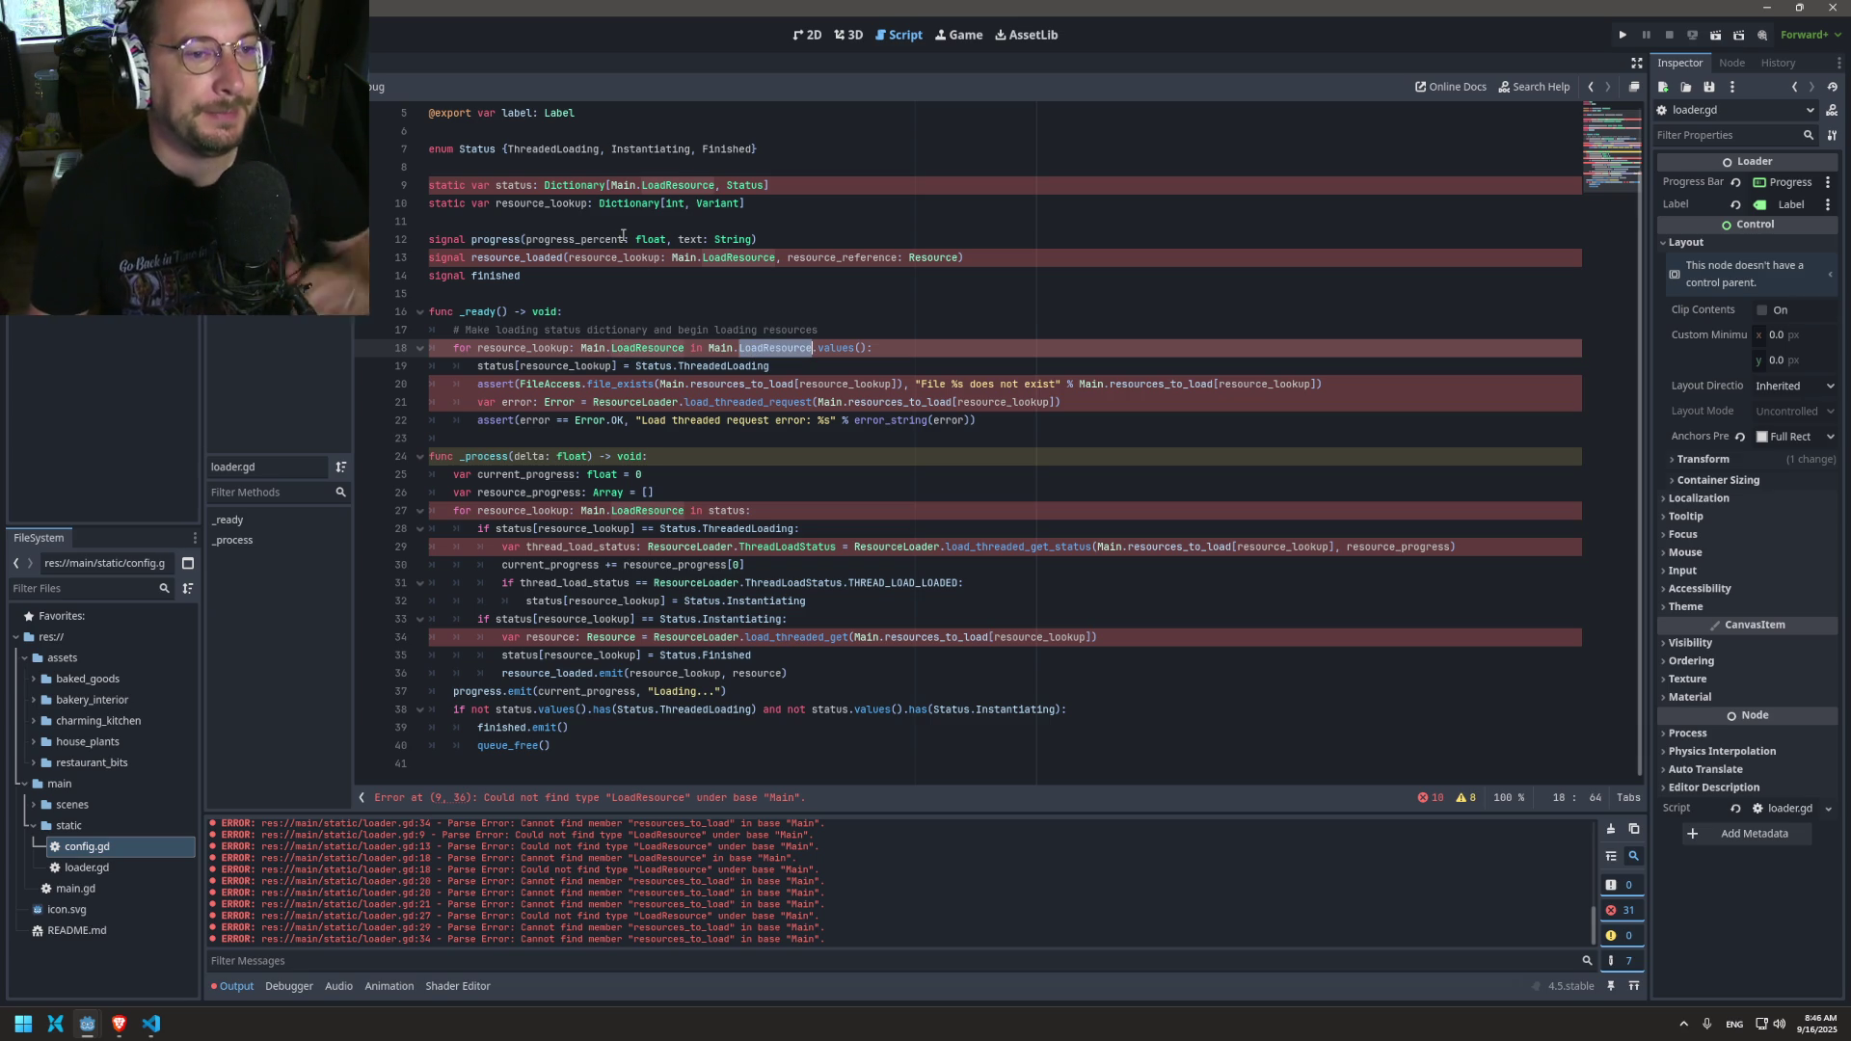
Step: Pick out the resources_to_load variable in config.gd, briefly comparing it with loader.gd
key("alt+Left")
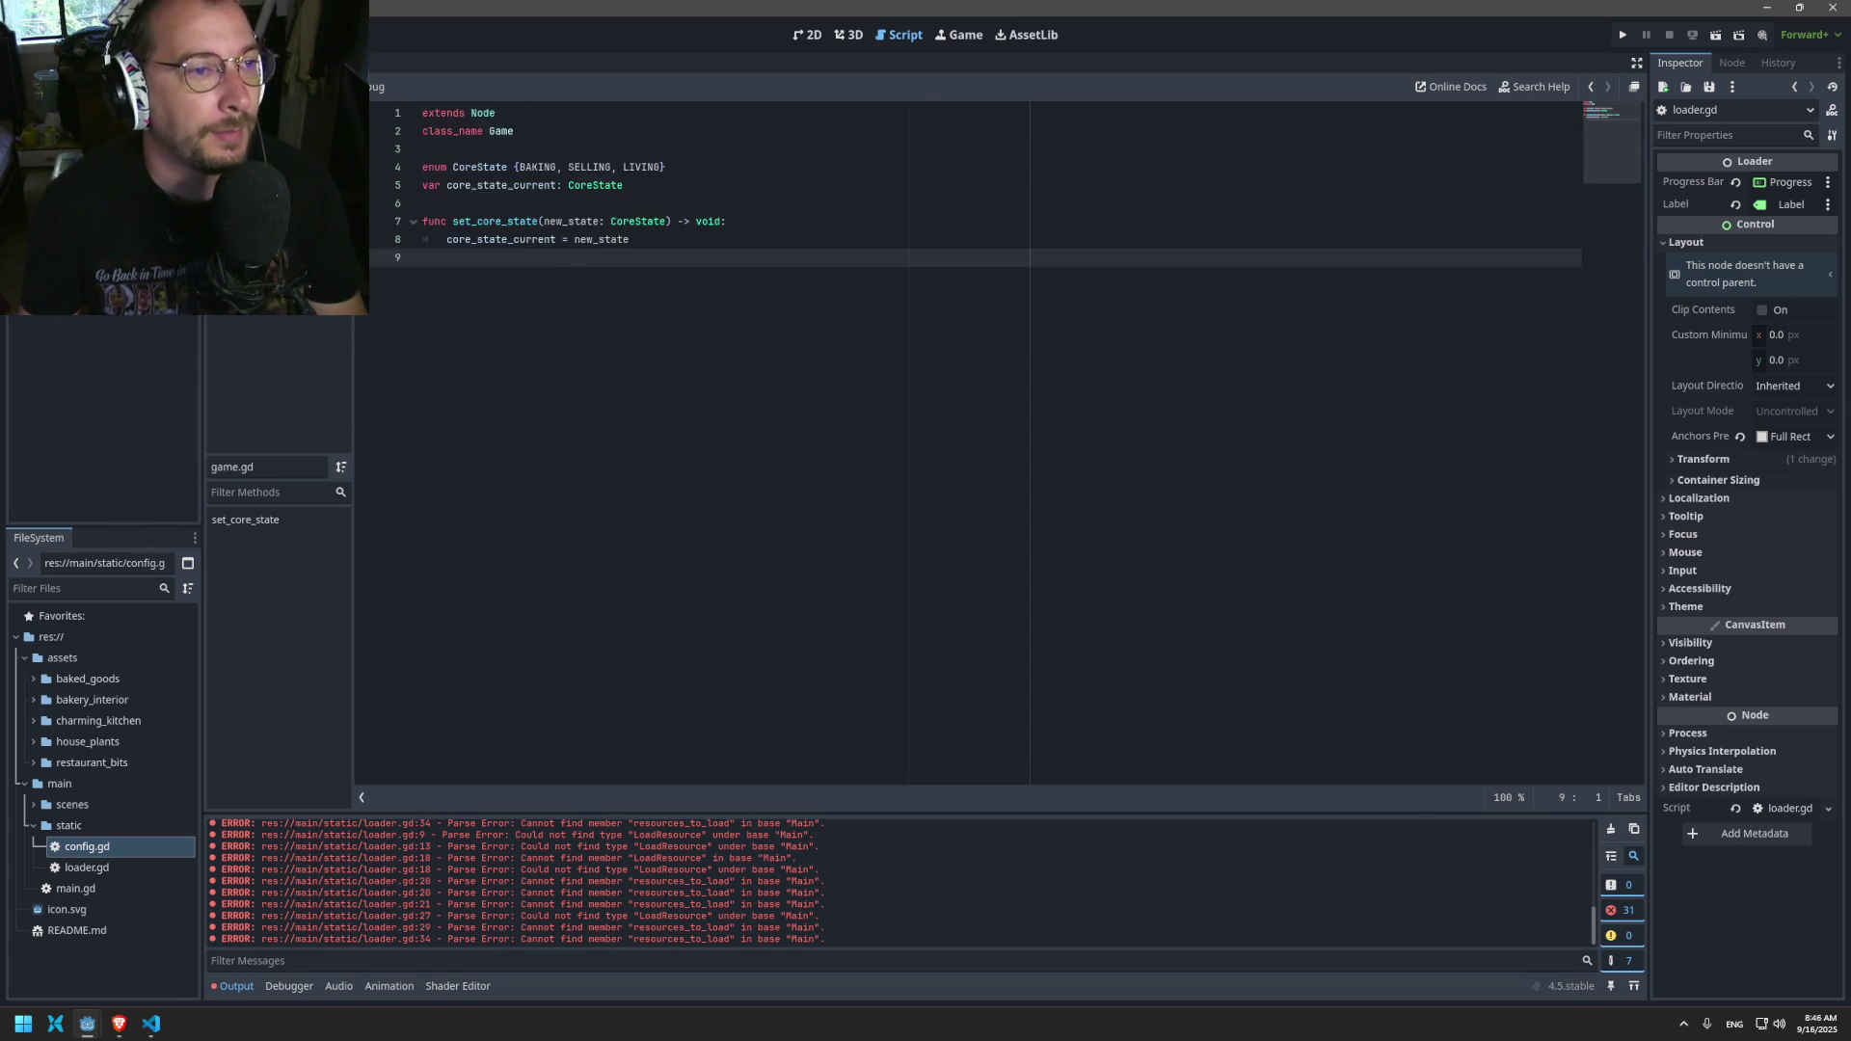
scroll(579, 193, "up", 2)
scroll(579, 193, "down", 2)
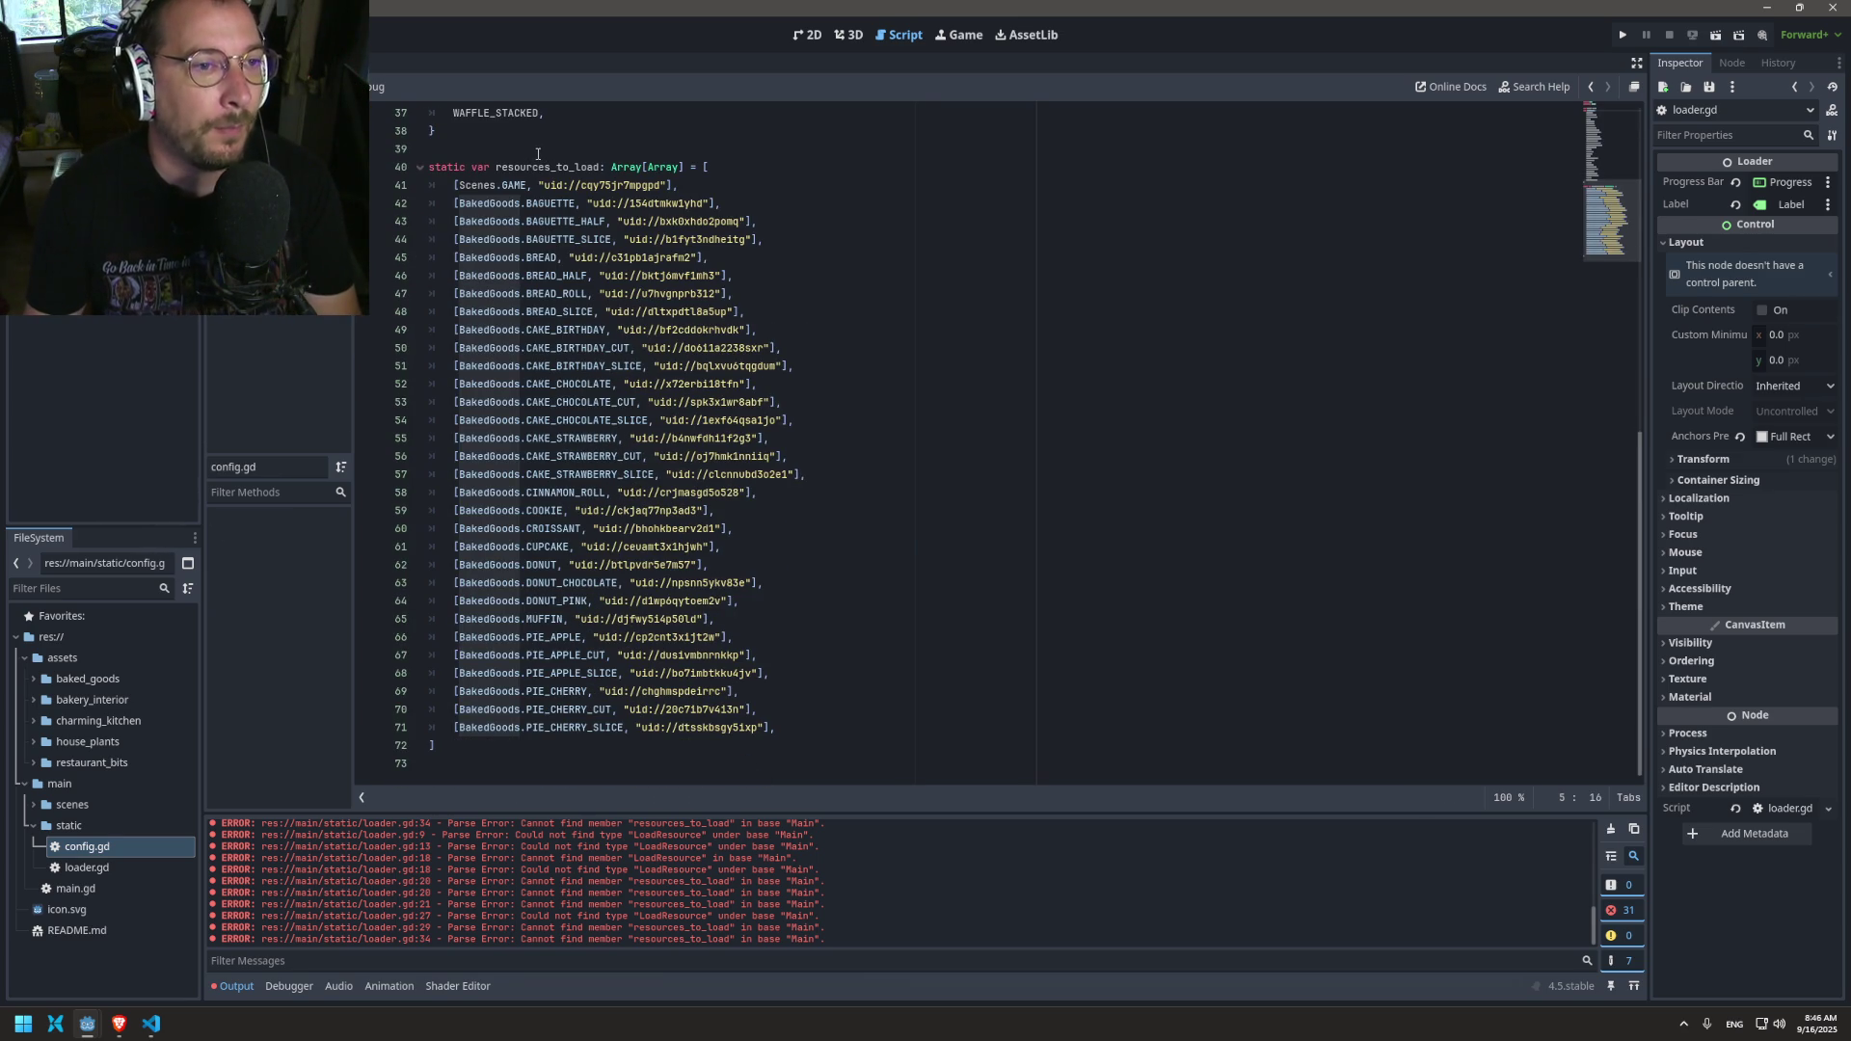
left_click_drag(538, 168, 538, 156)
double_click(540, 167)
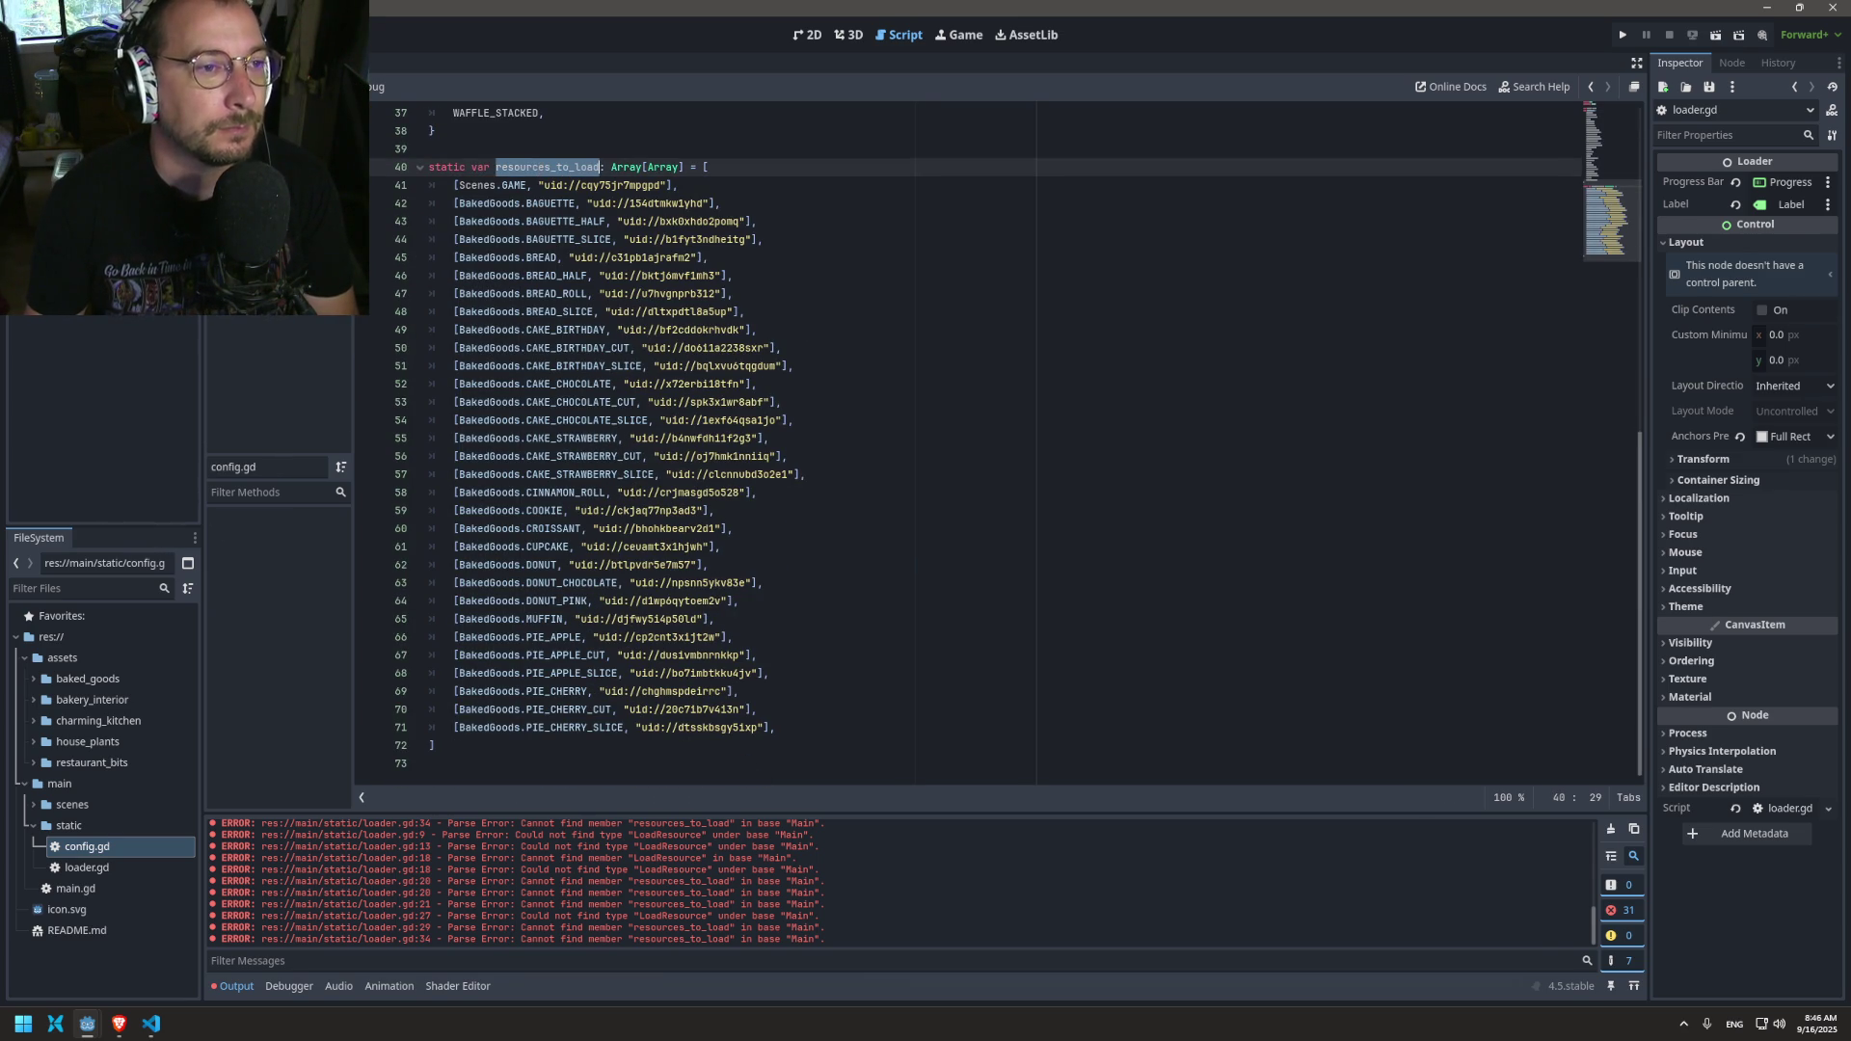
key("alt+Right")
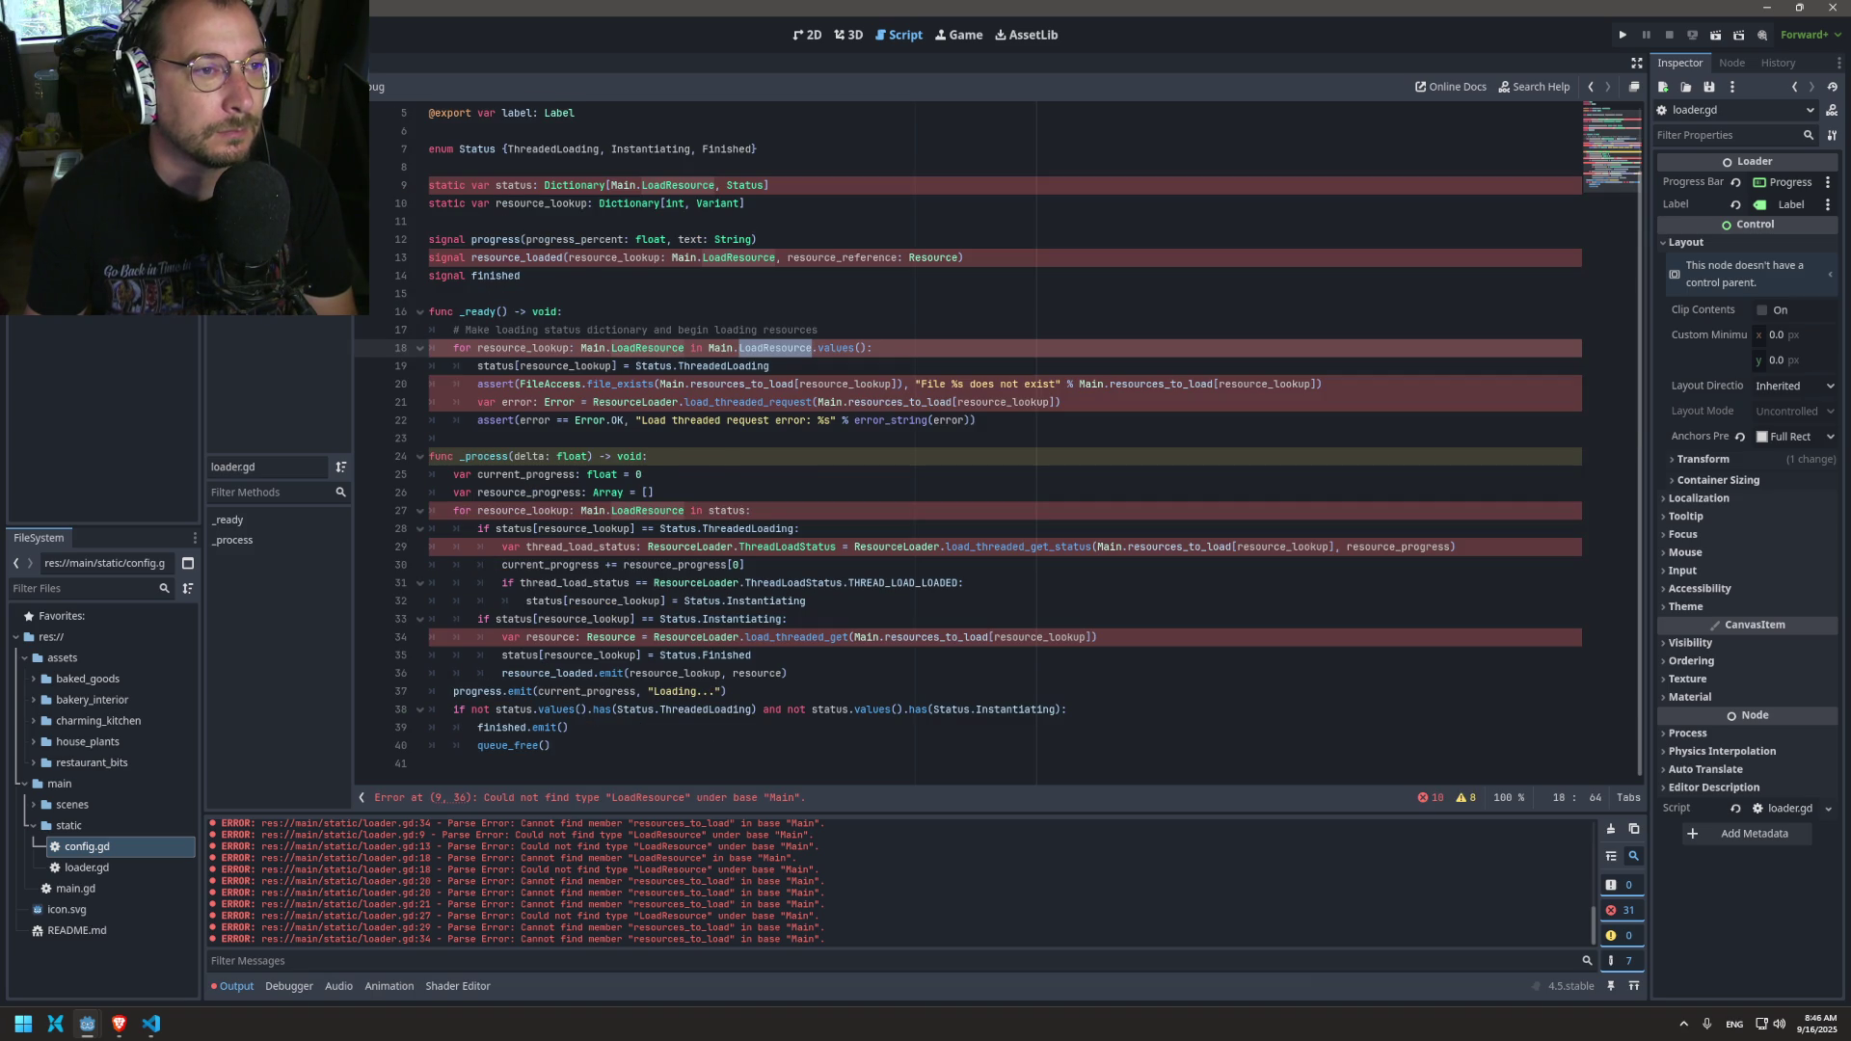
key("alt+Left")
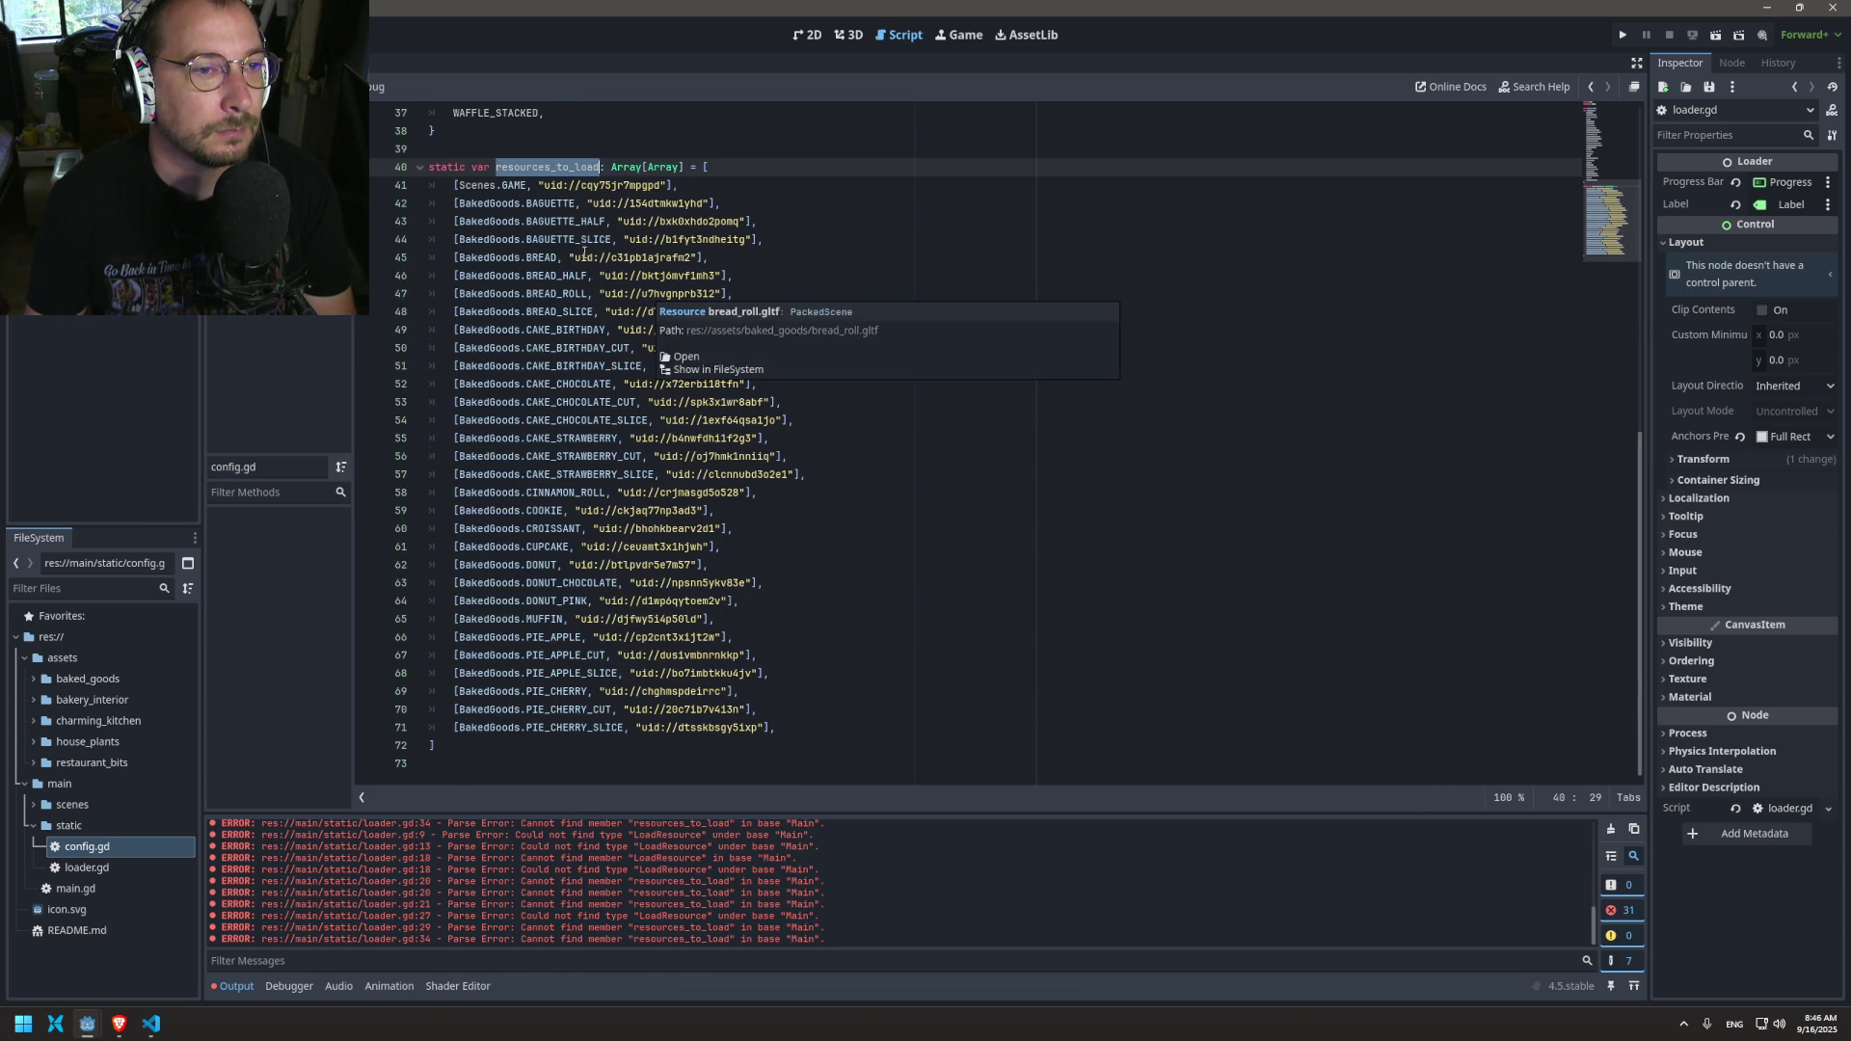
Step: Go back to loader.gd and select resource_lookup in the loop header
scroll(504, 196, "up", 12)
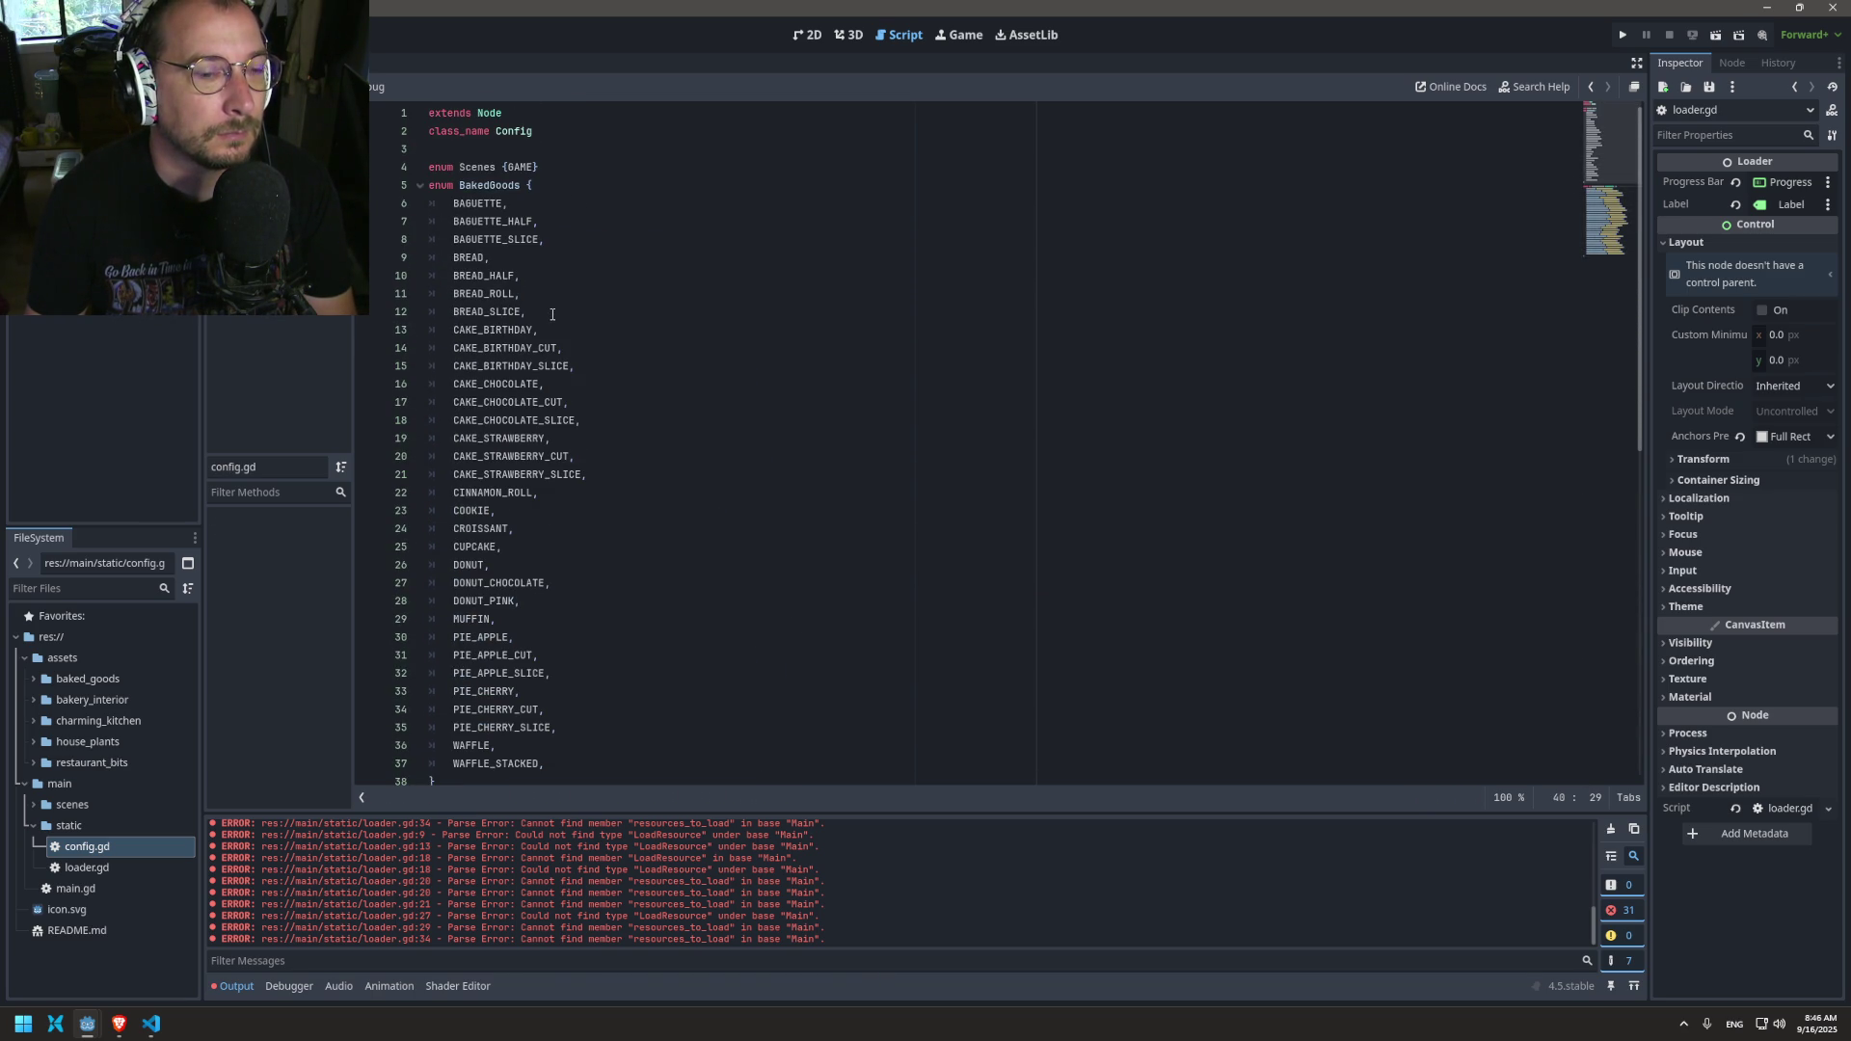
scroll(553, 314, "down", 12)
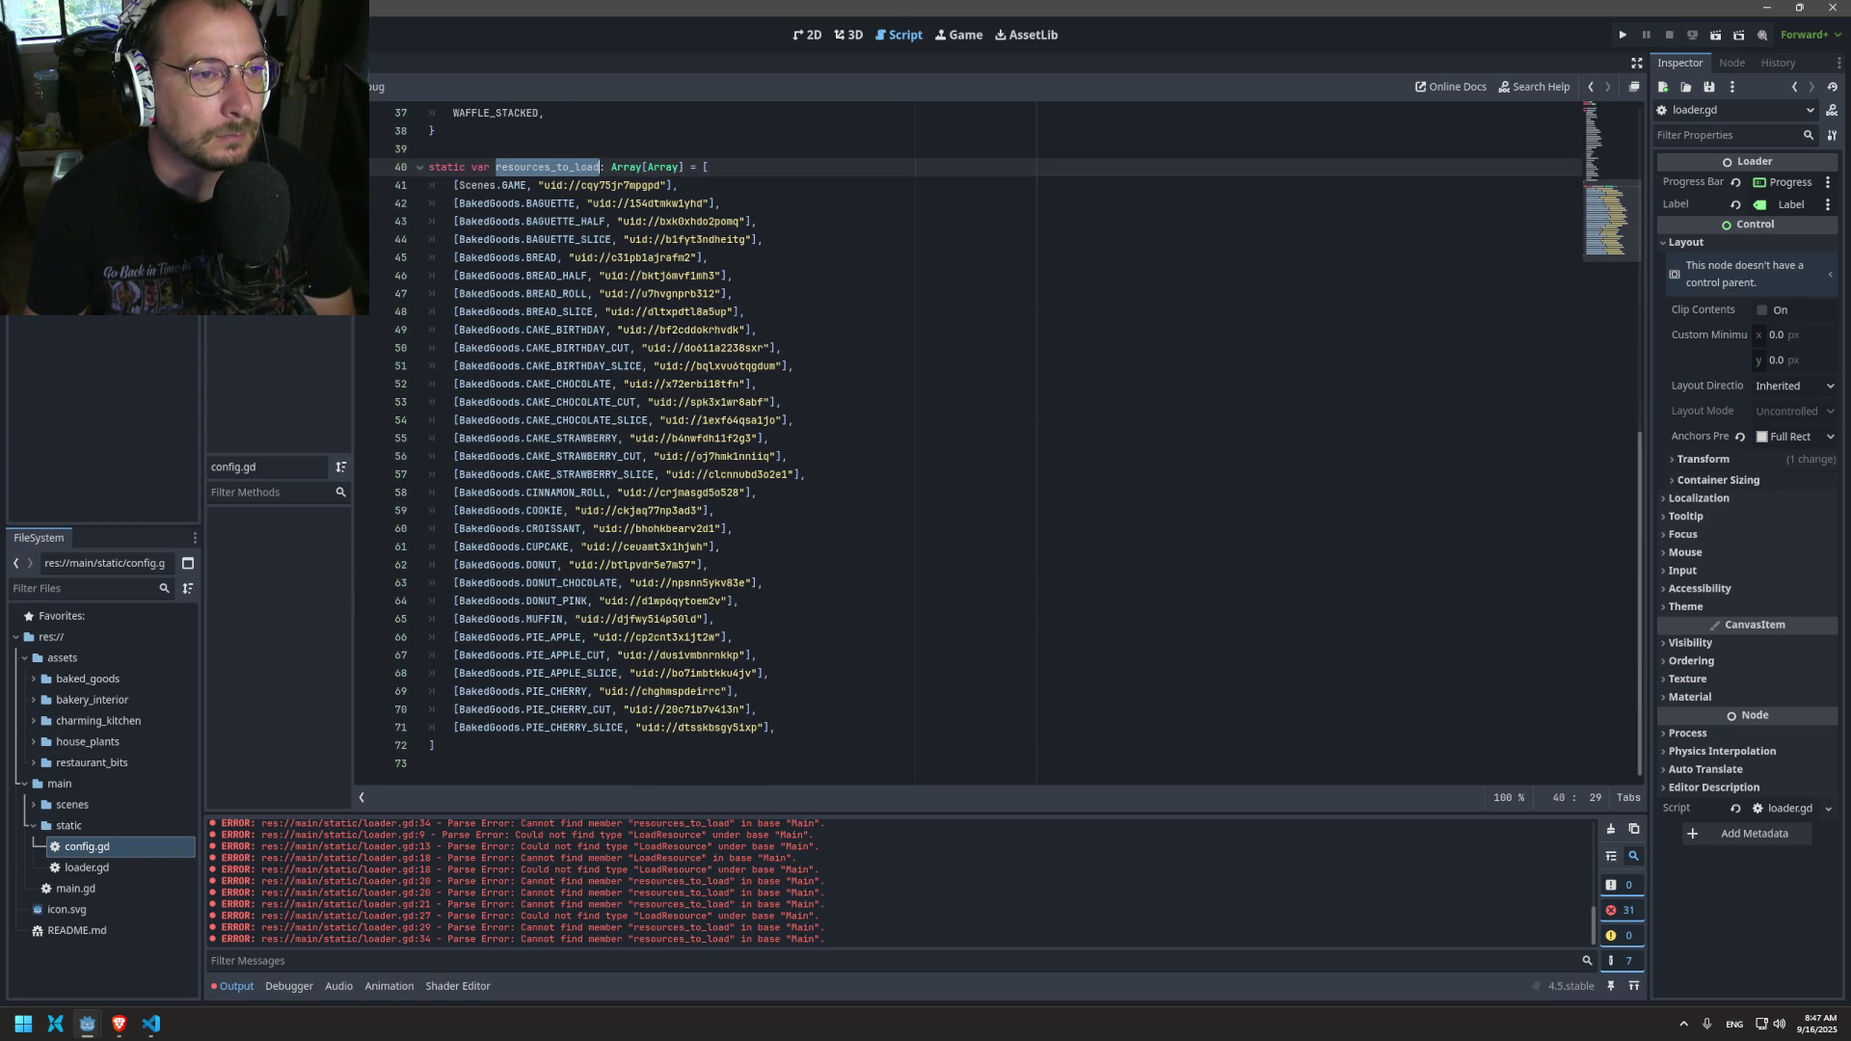
key("alt+Left")
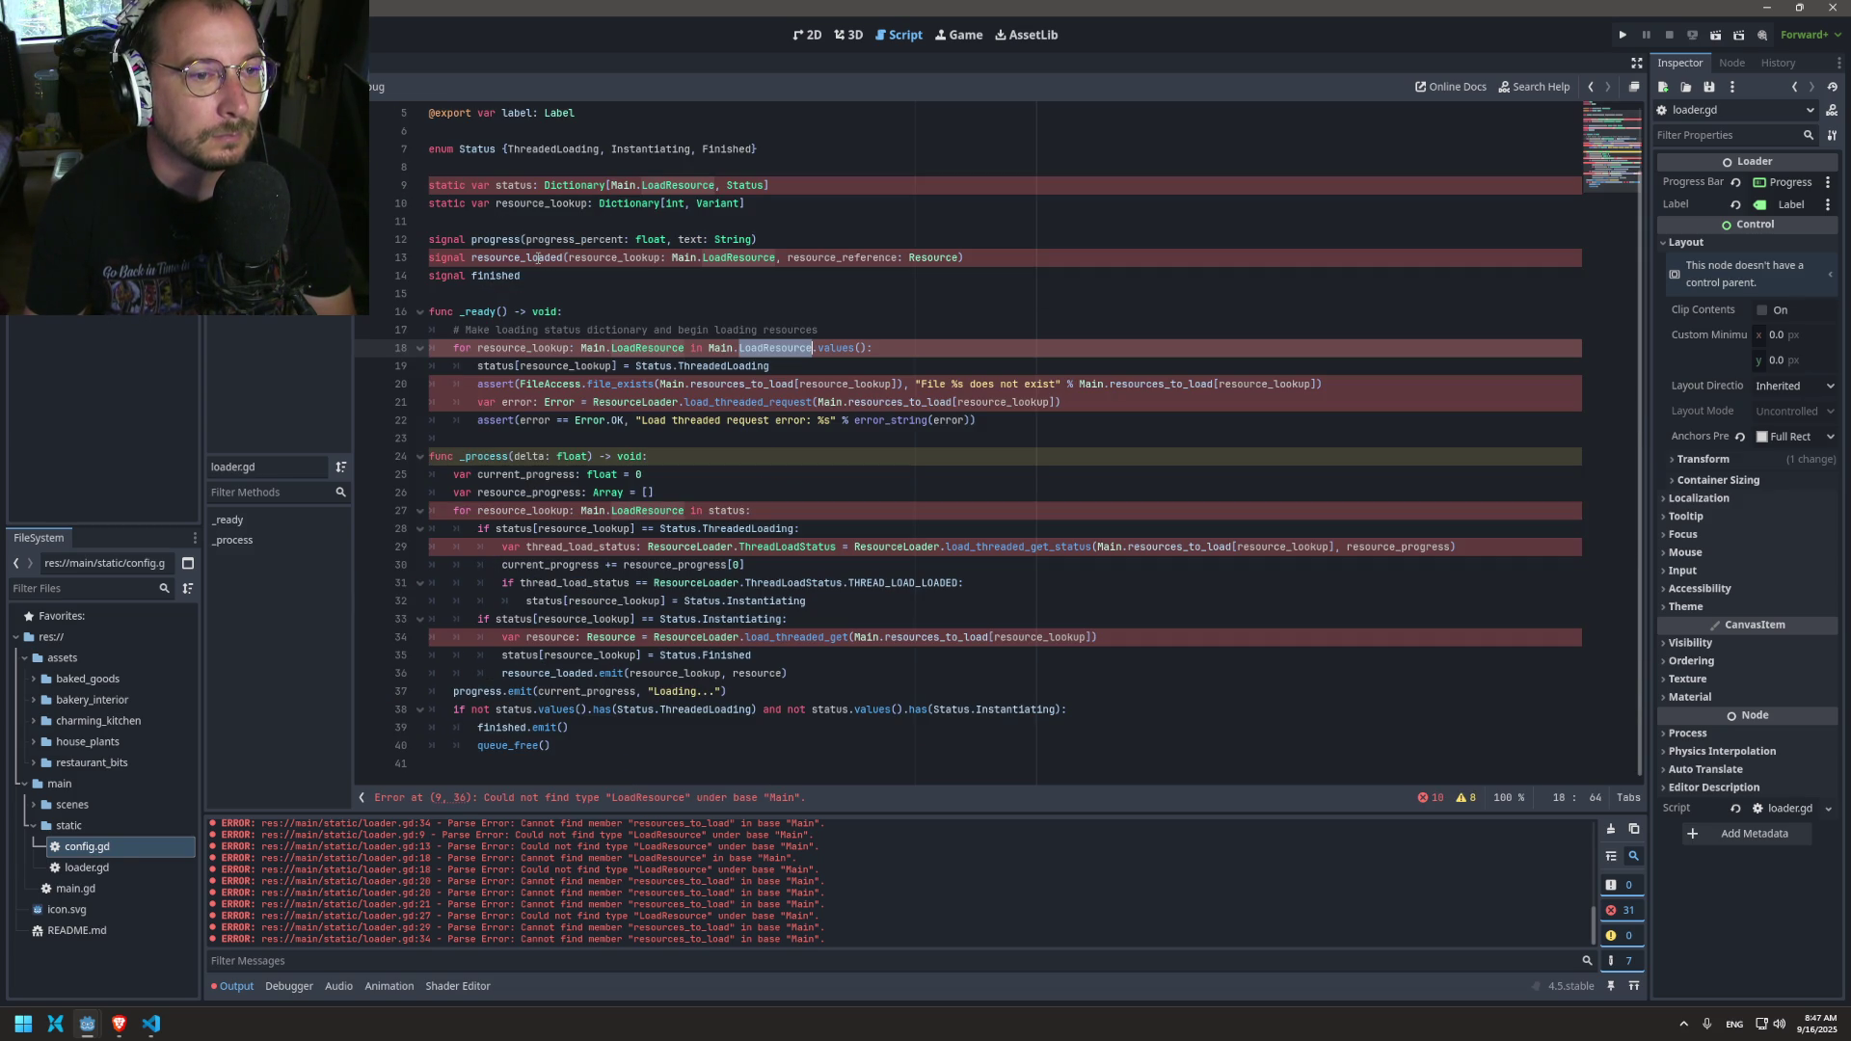
double_click(463, 348)
left_click(550, 348)
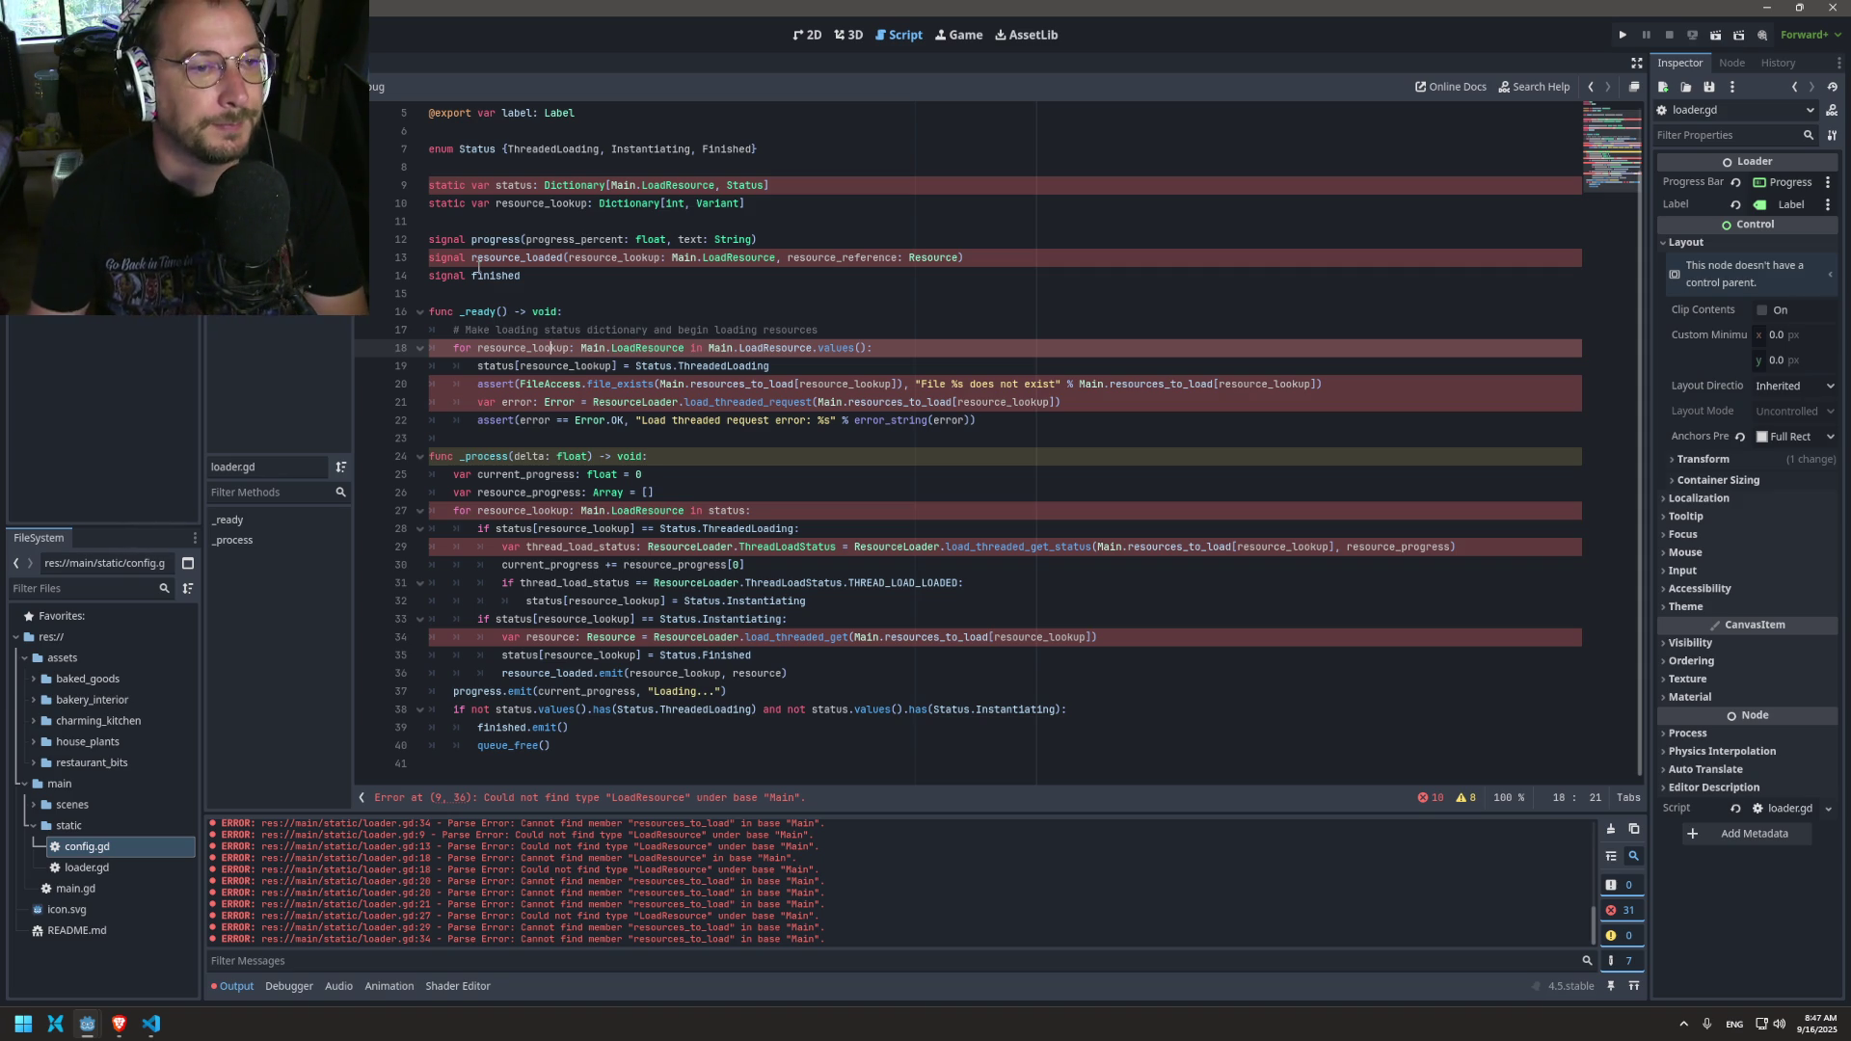
Step: Cycle through the open scripts to reach main.gd
left_click(544, 191)
key("alt+Left")
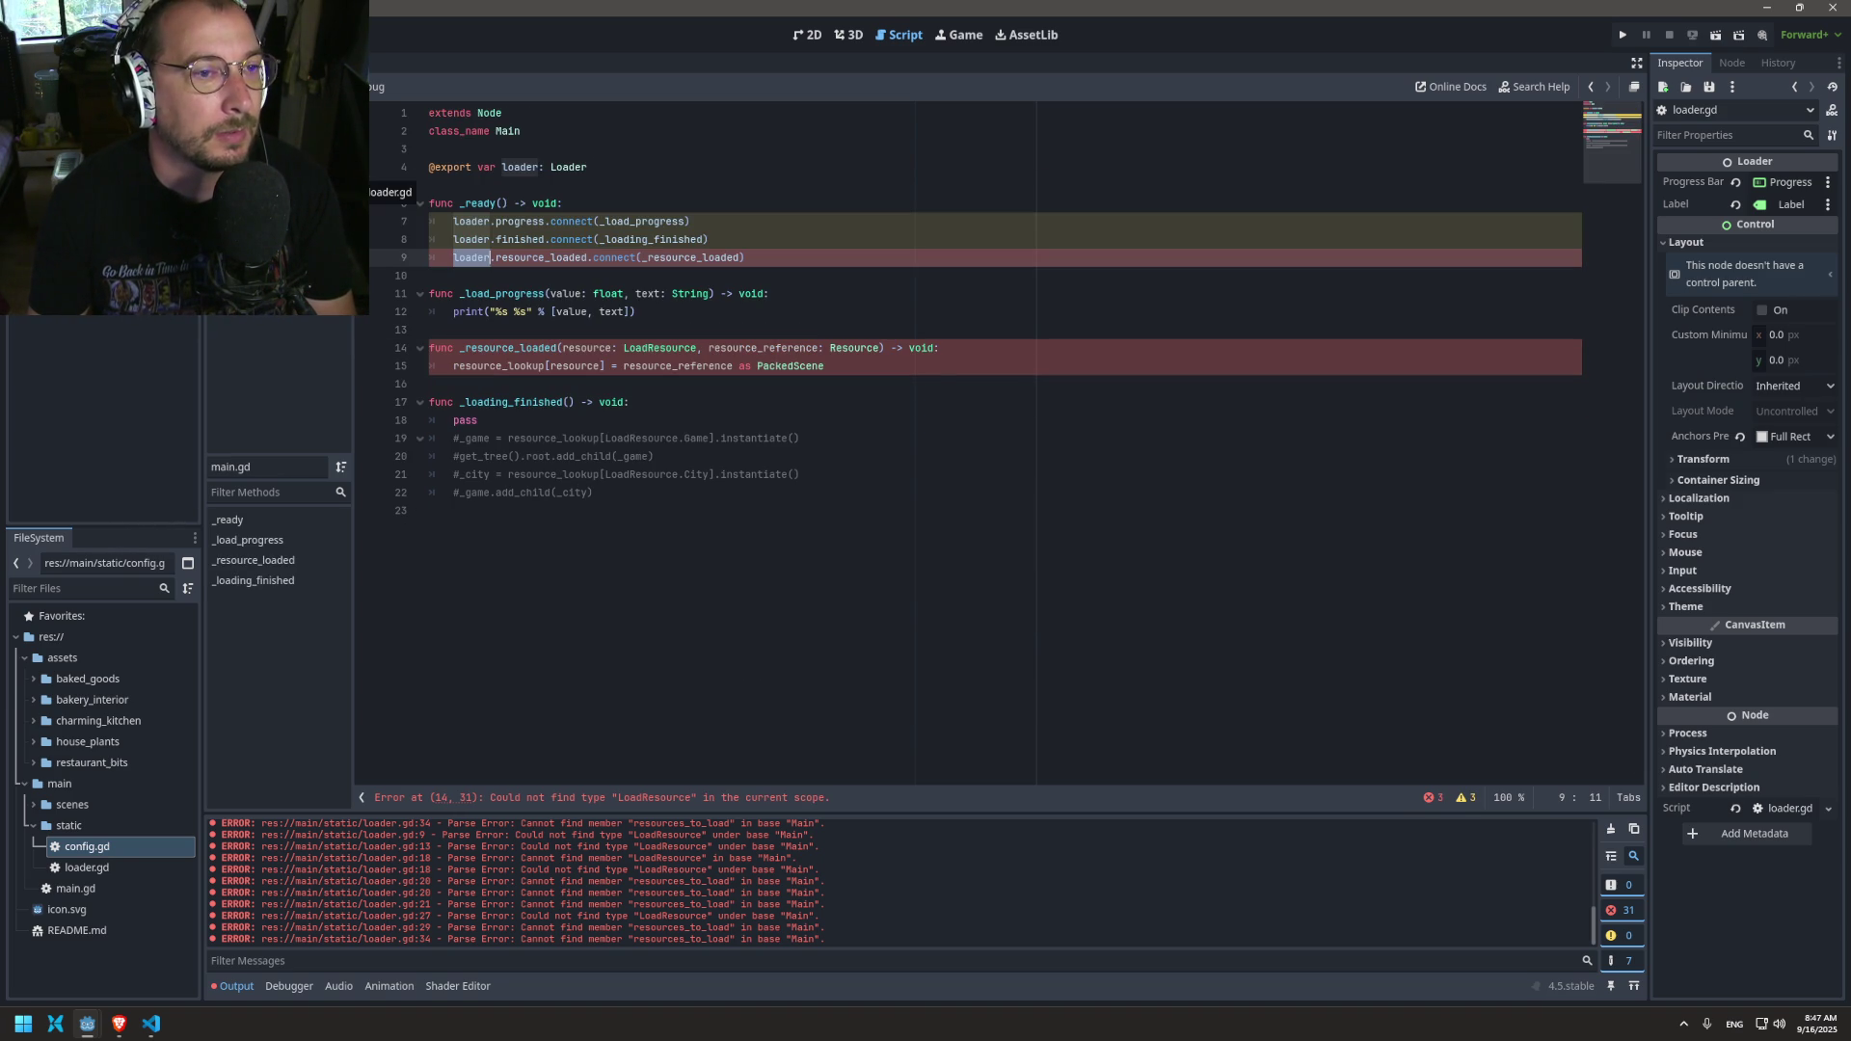
key("alt+Right")
key("alt+Right")
key("alt+Left")
key("alt+Left")
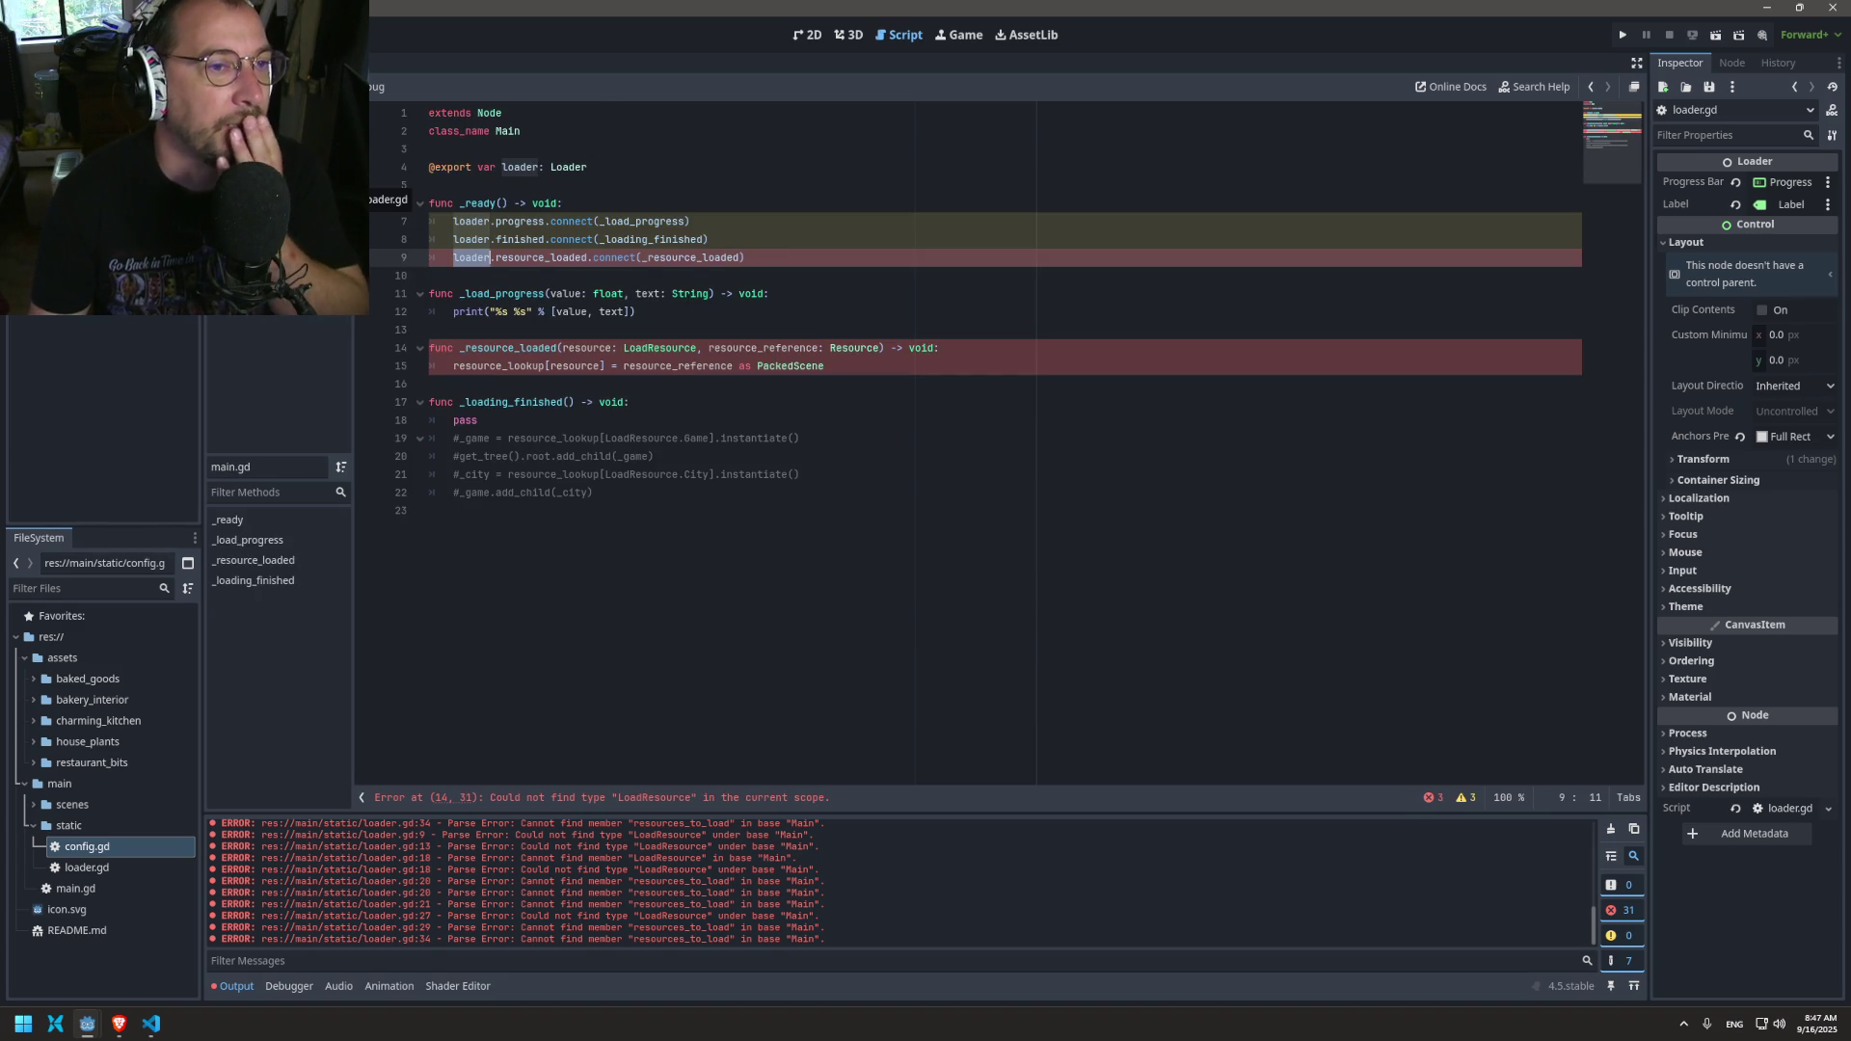
key("alt+Left")
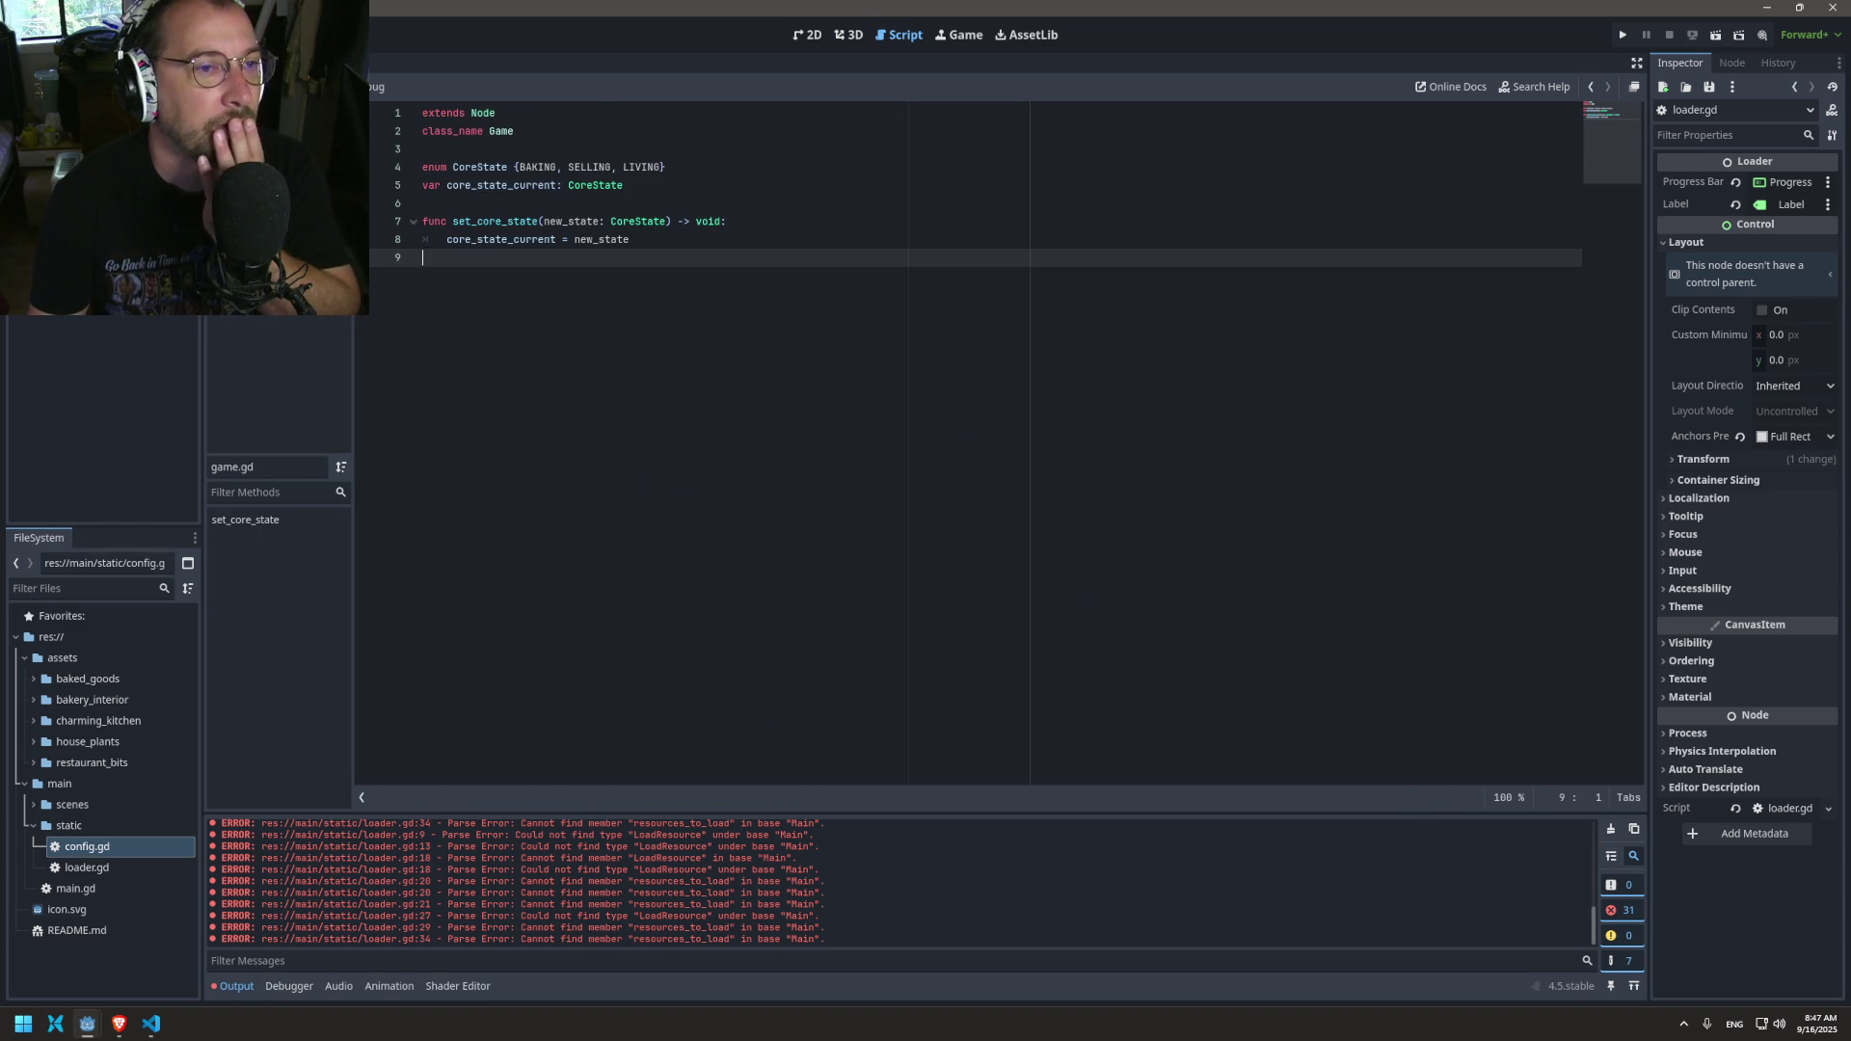
key("alt+Left")
Step: Move the loader declaration from the top of main.gd into _ready and save
key("shift+Home")
key("ctrl+x")
left_click(588, 202)
key("Return")
key("ctrl+v")
key("Up")
key("Up")
key("BackSpace")
key("BackSpace")
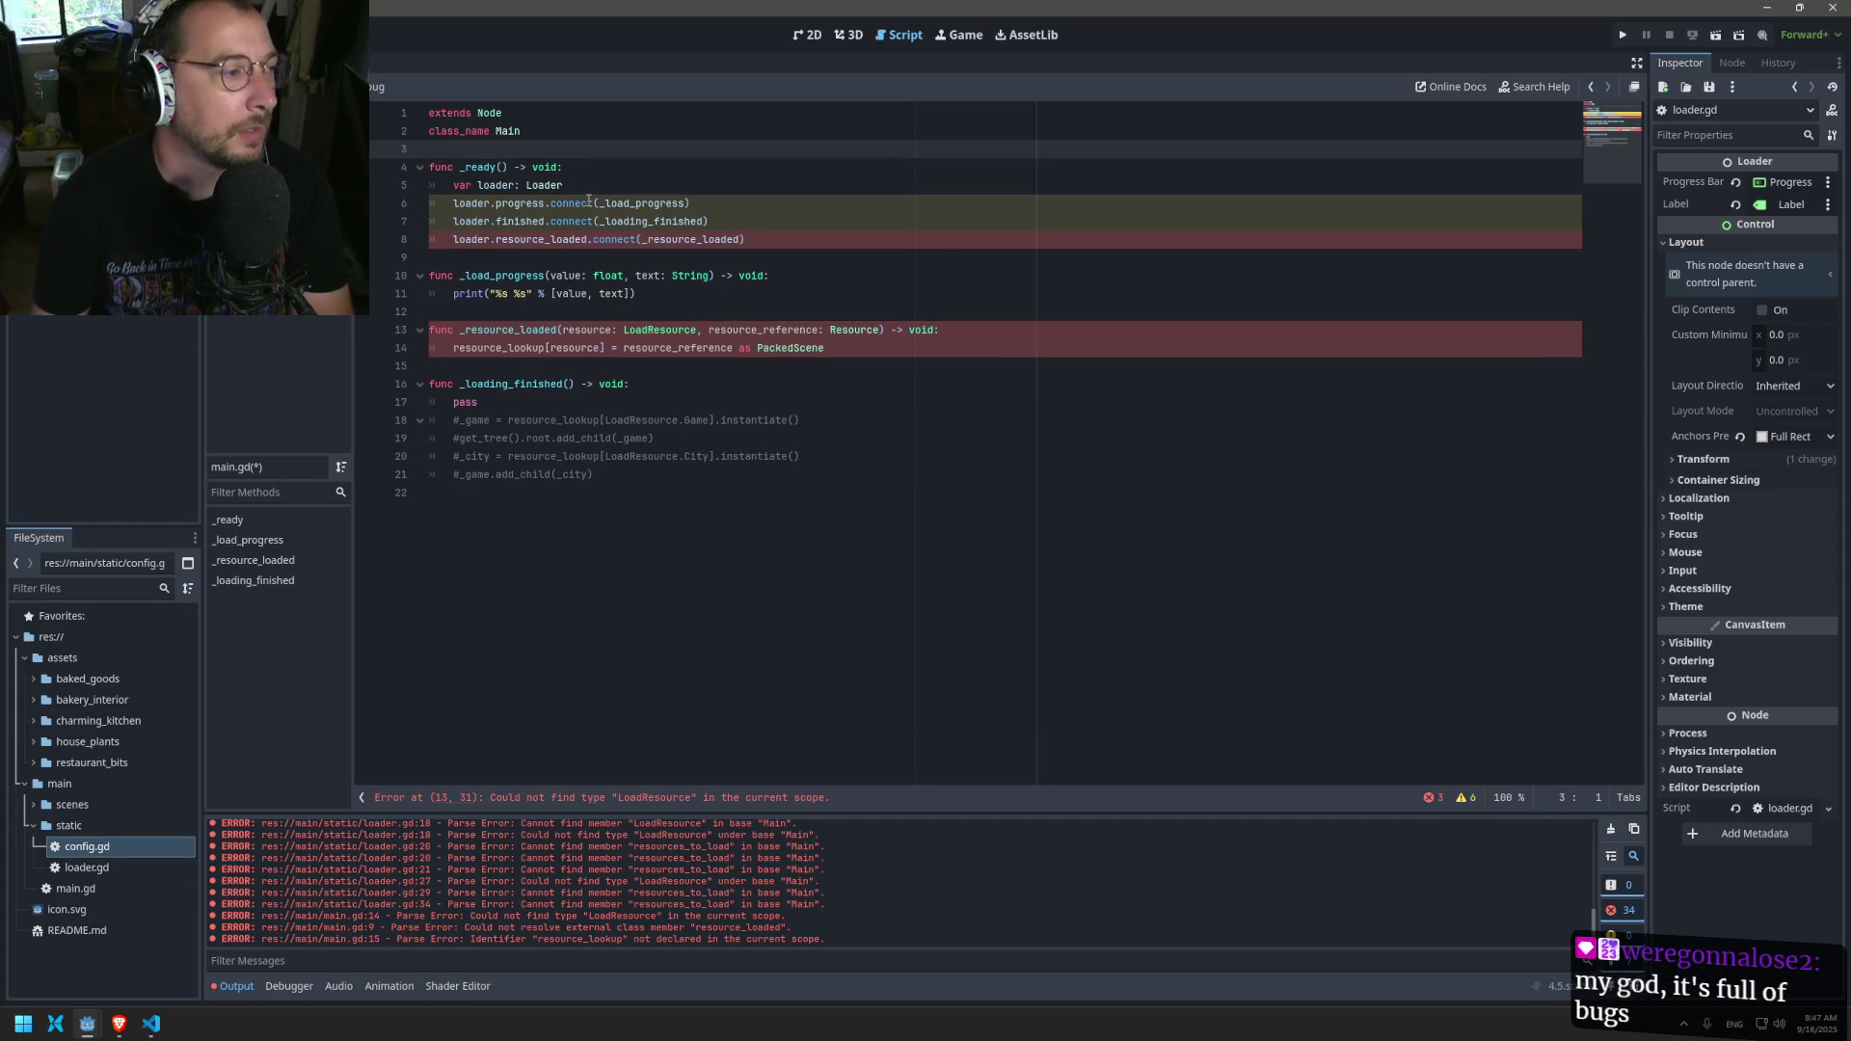
key("ctrl+s")
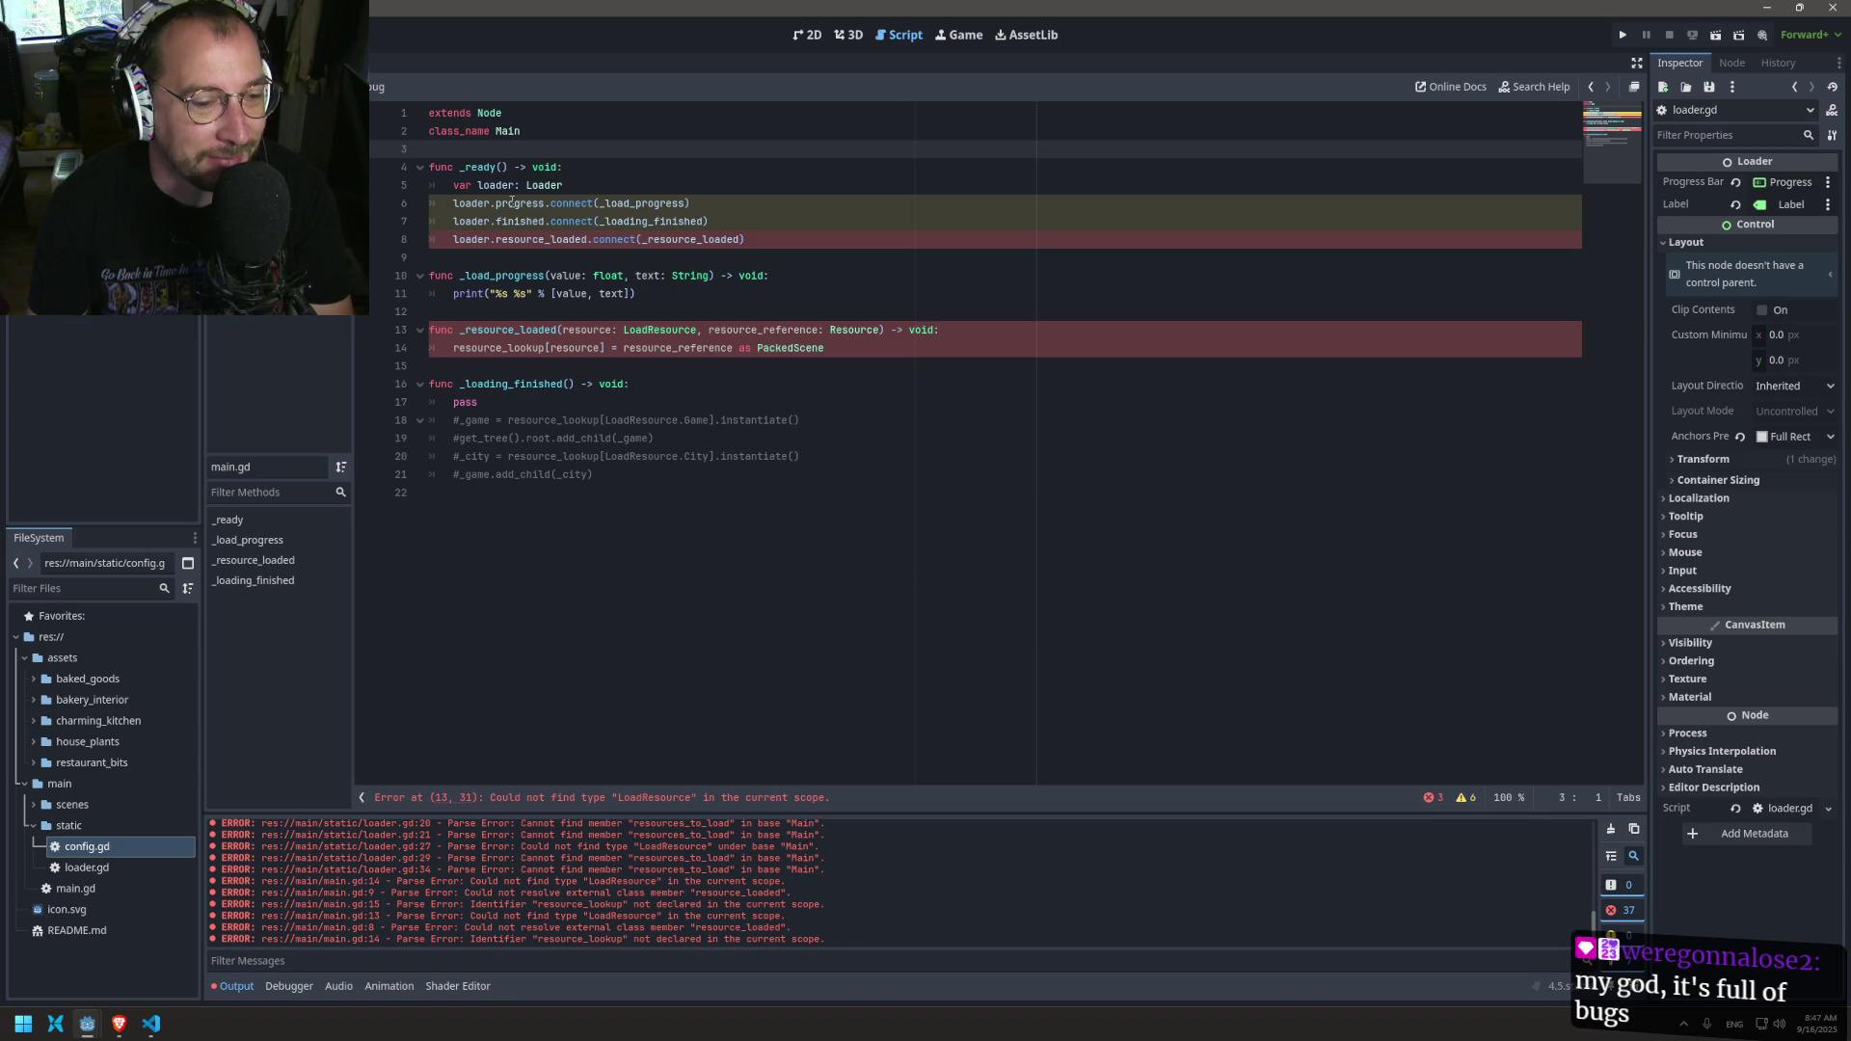
Step: Append '= Loader.new()' to the local loader declaration and return to loader.gd
left_click(548, 184)
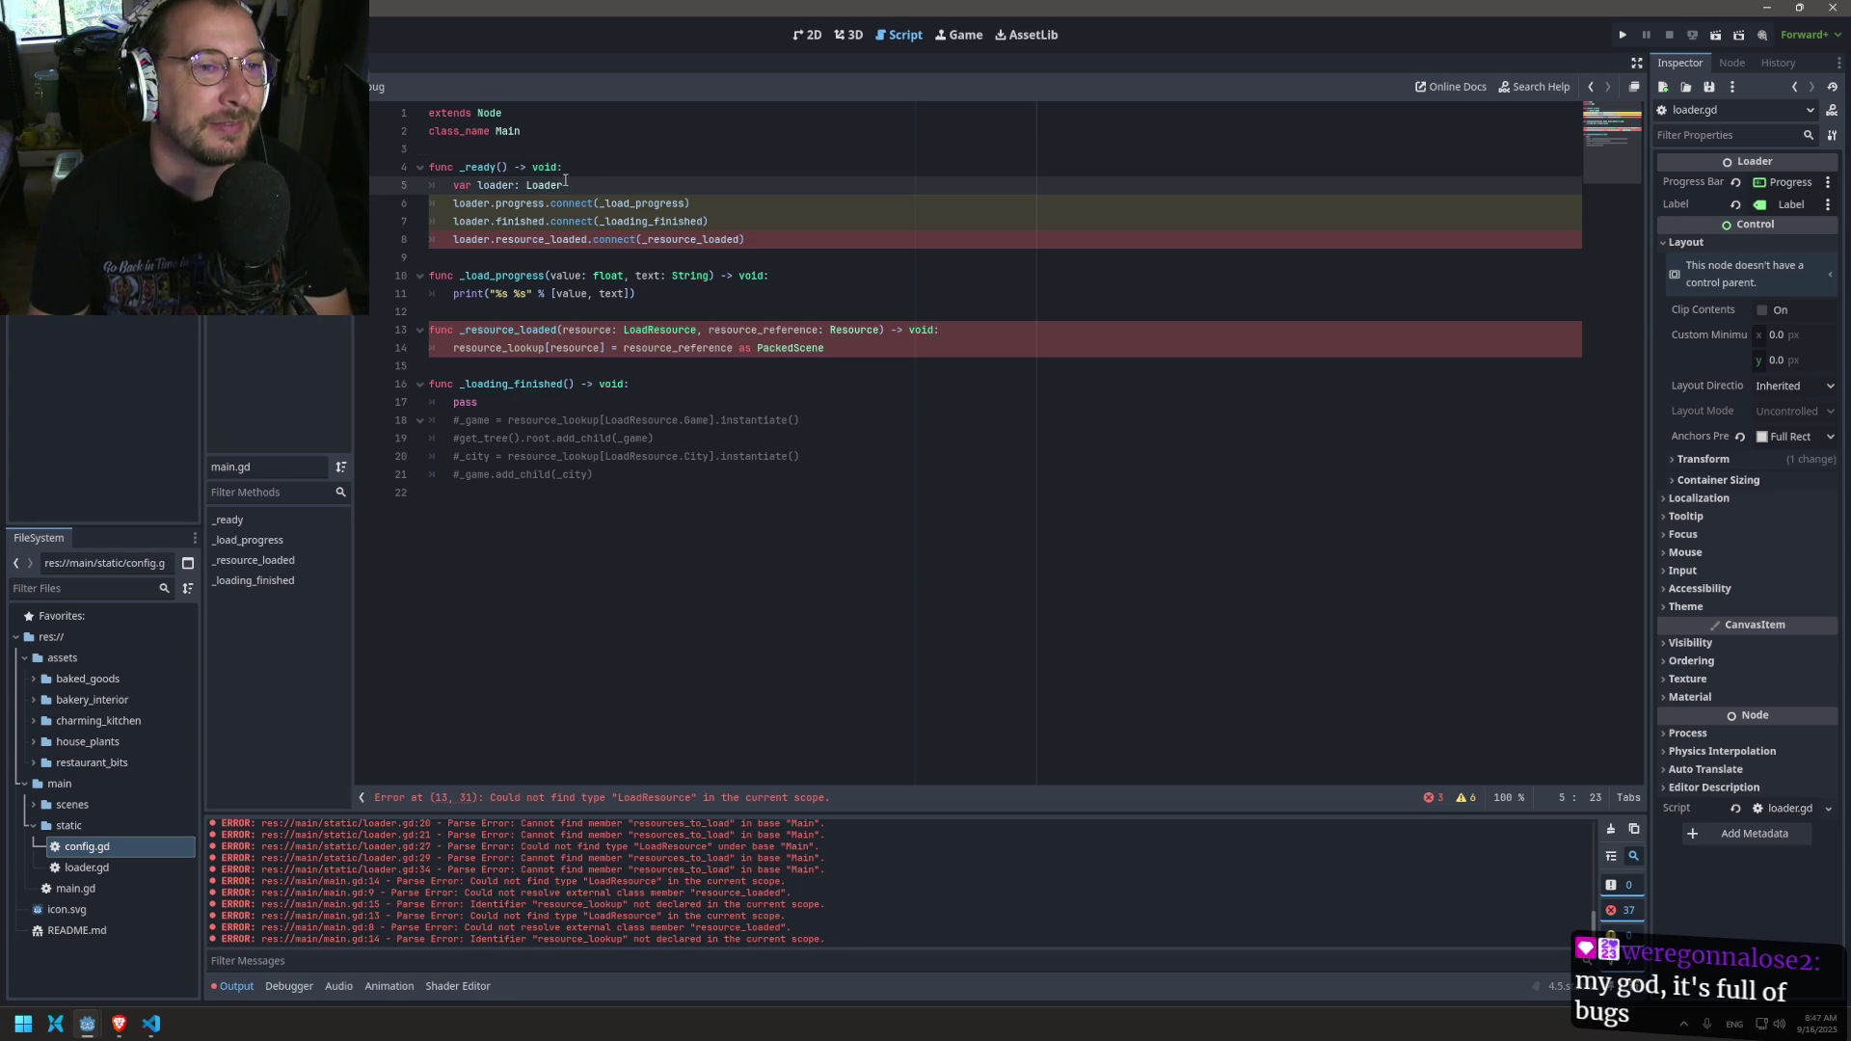
type(" = ")
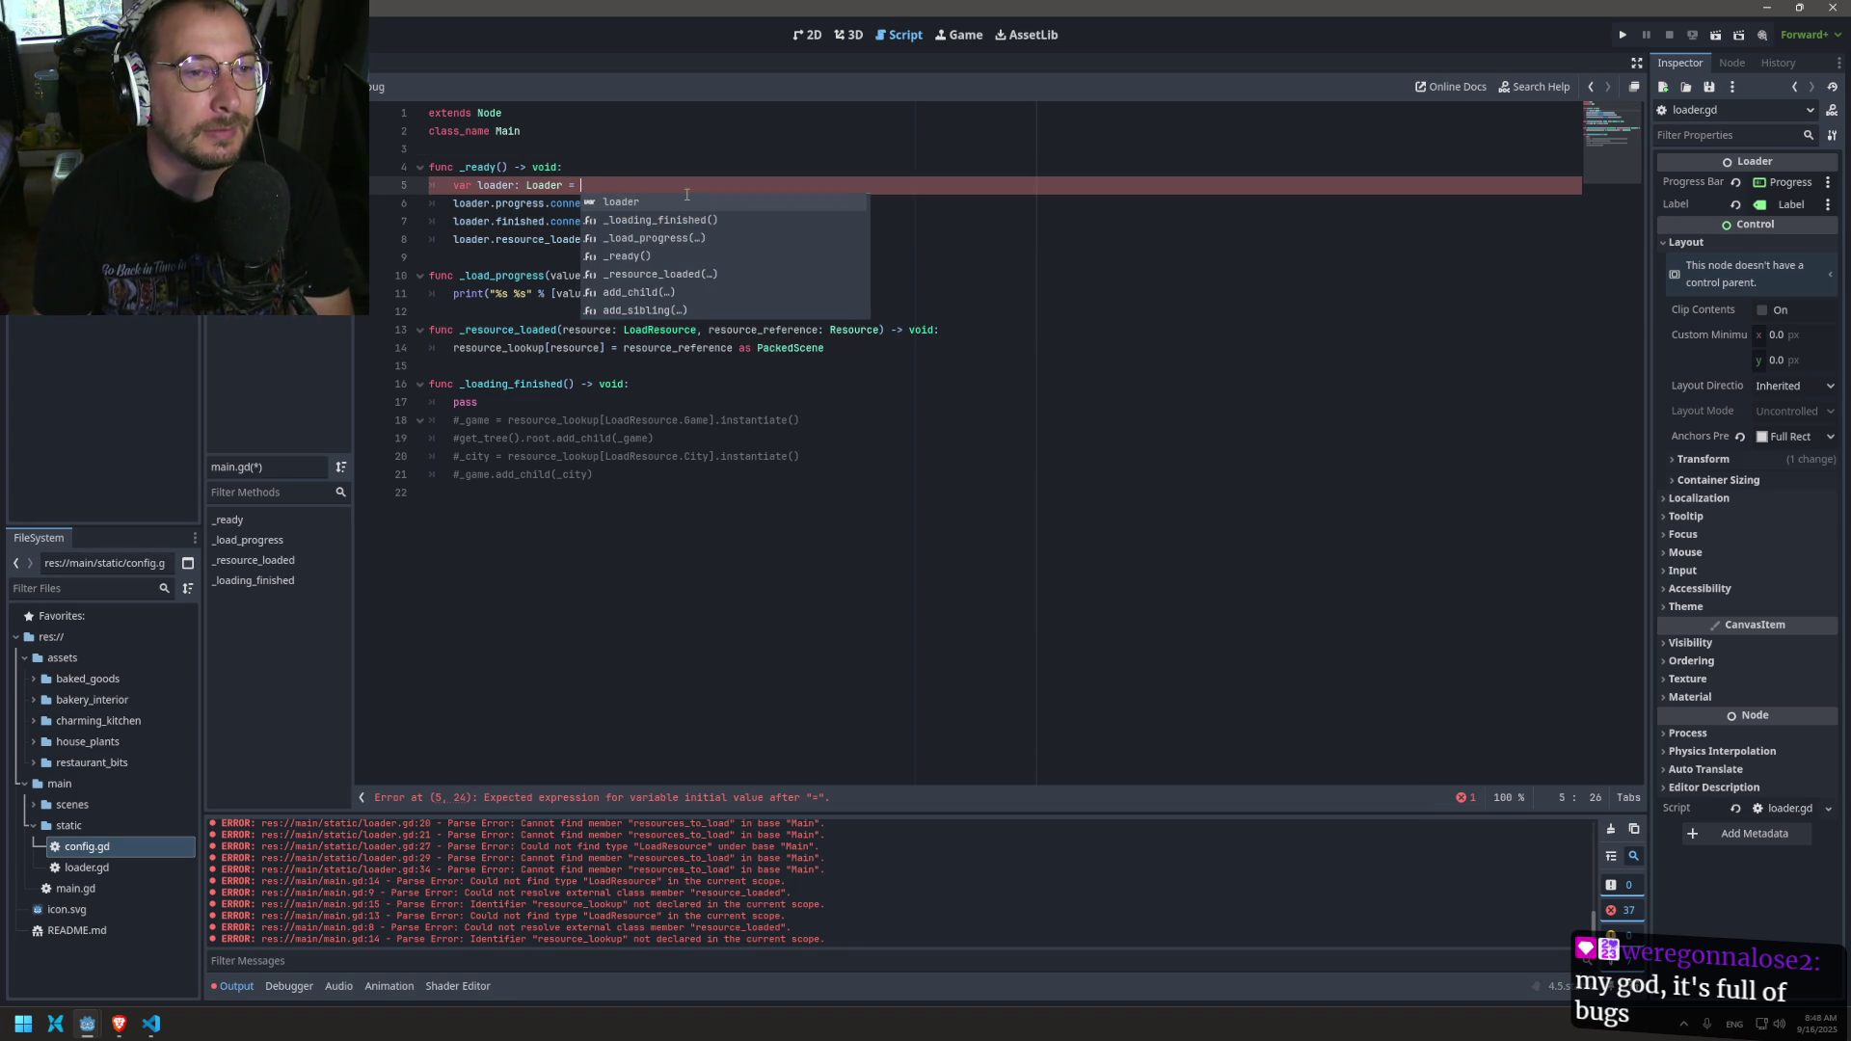
type("Loader")
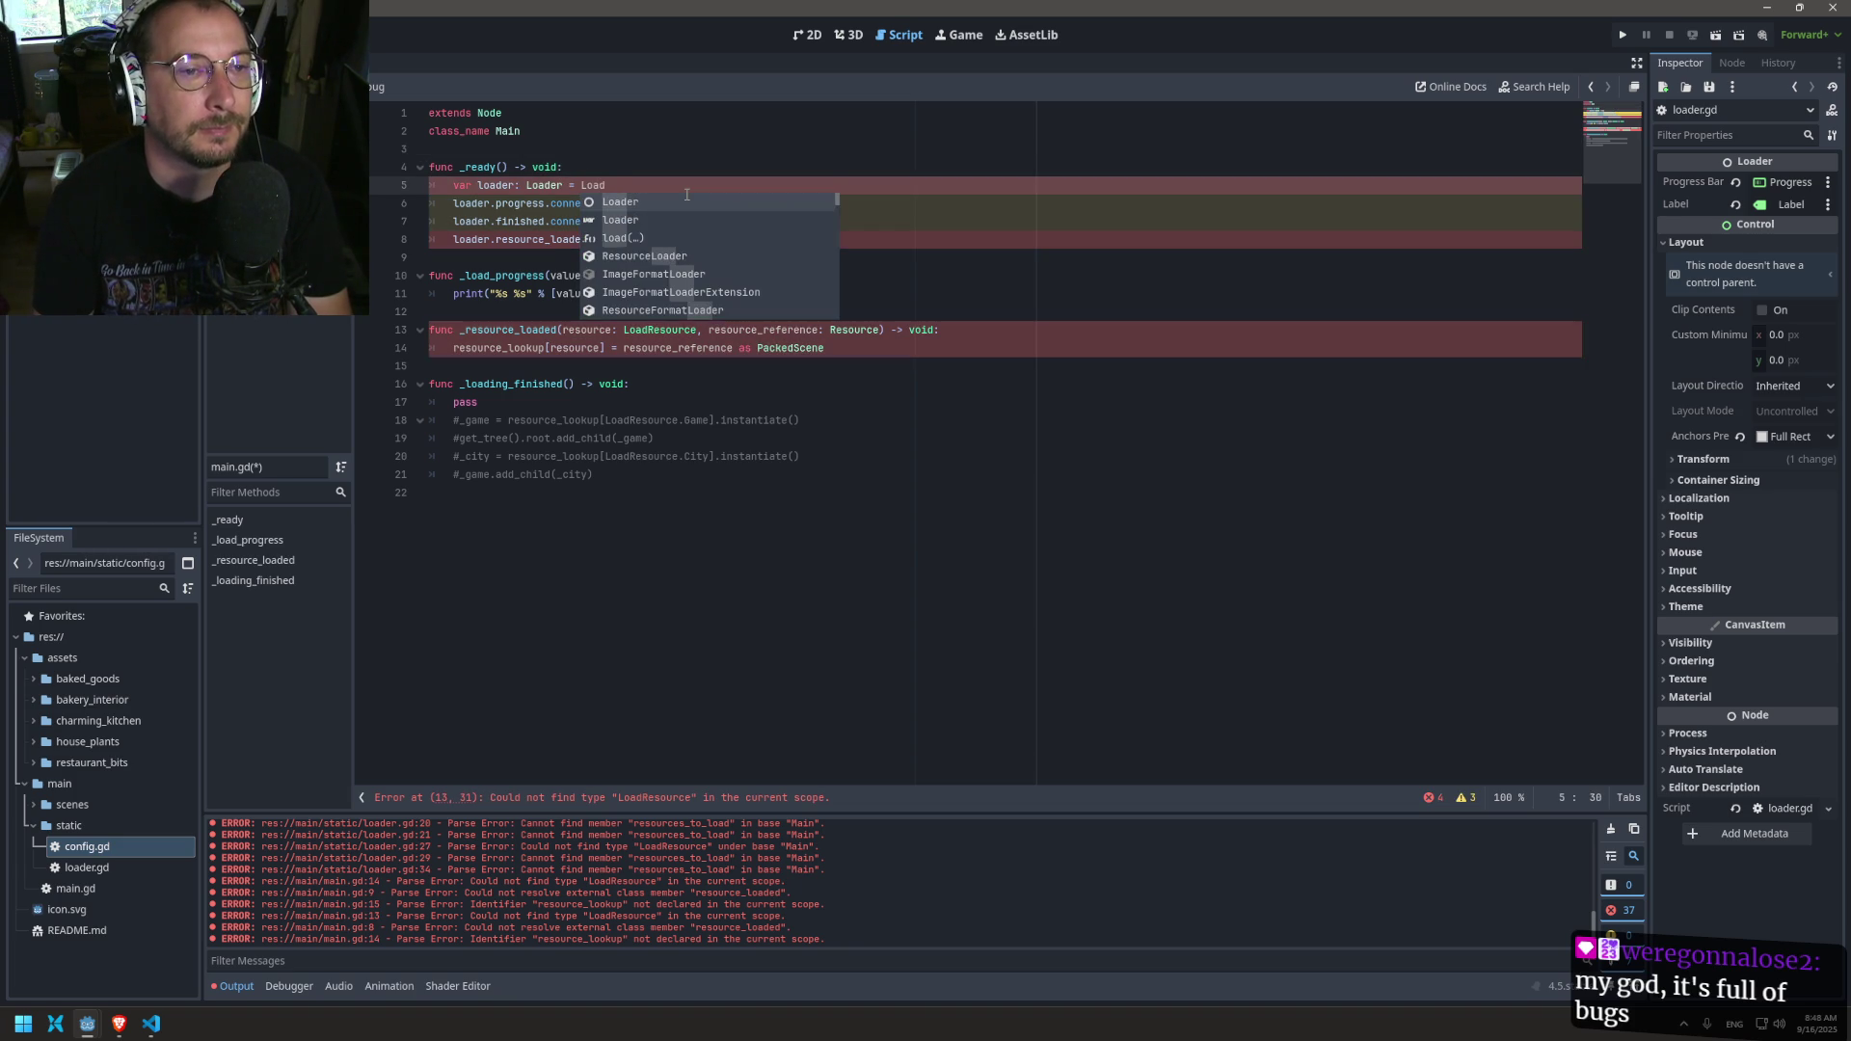
type(".new()")
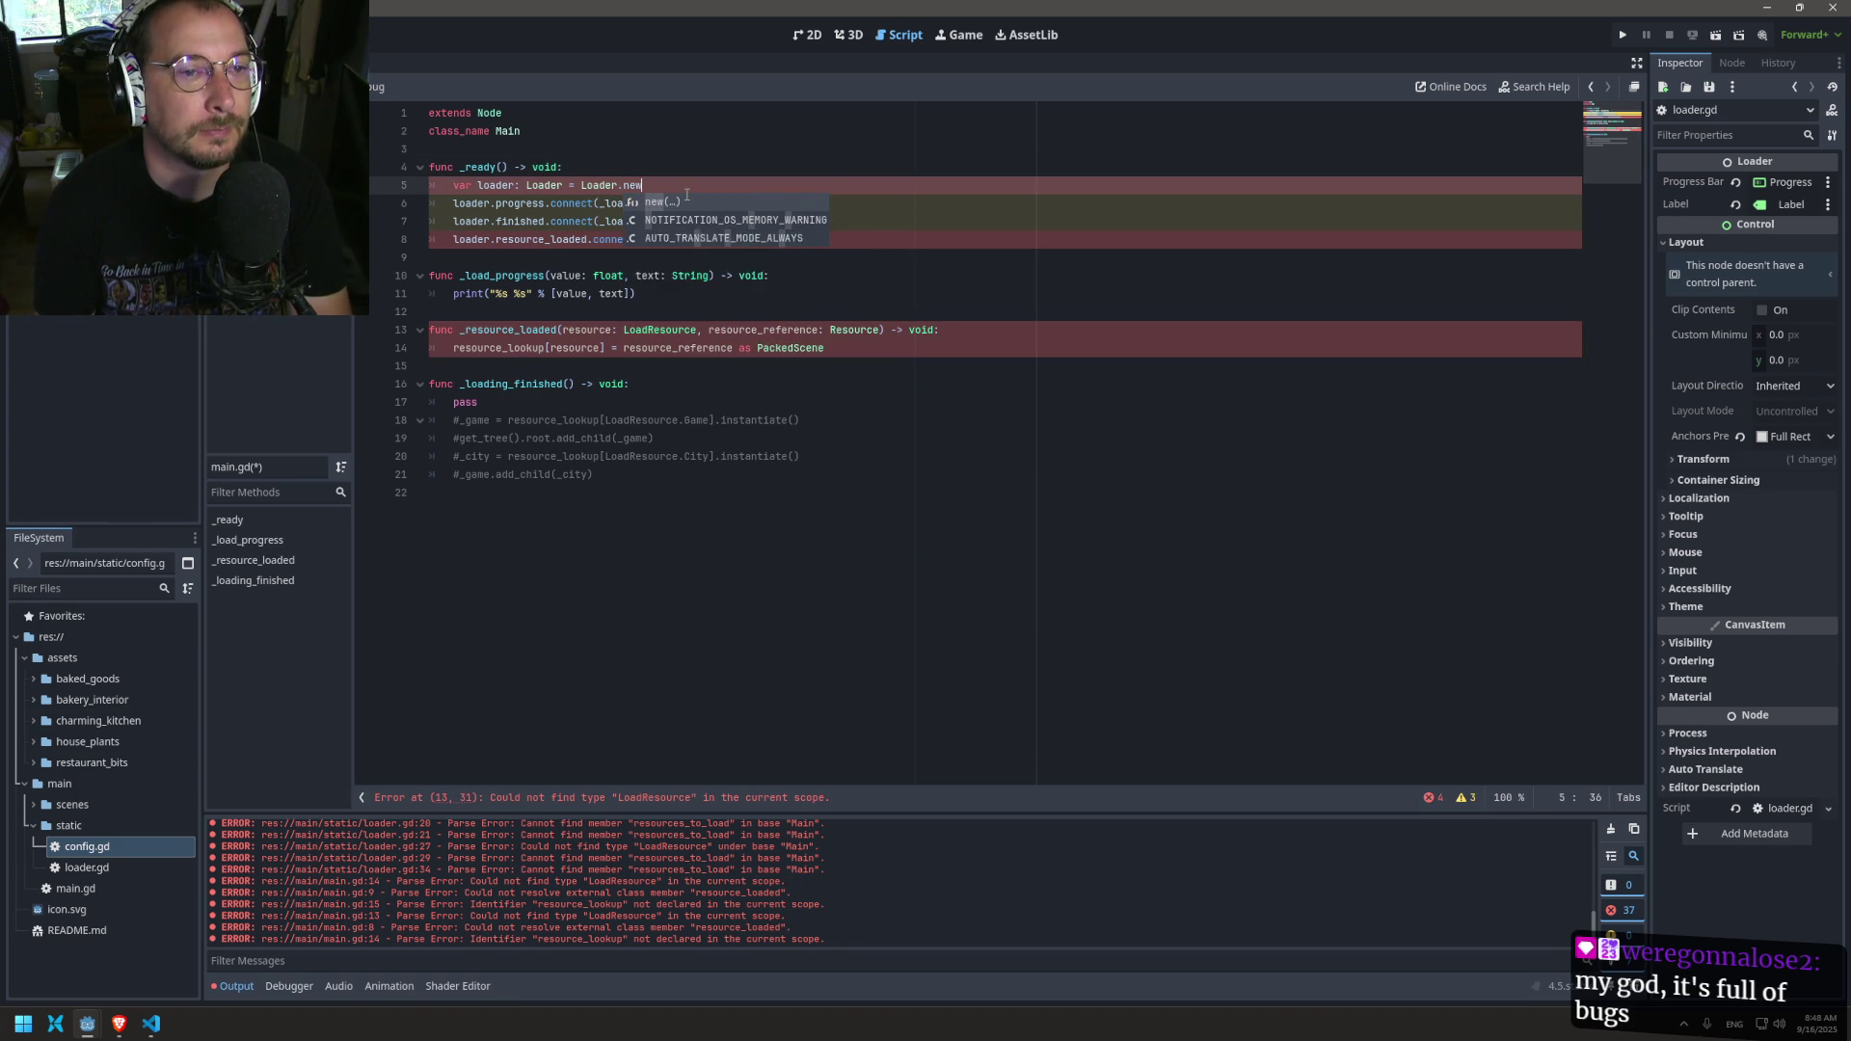
key("ctrl+alt+o")
key("Return")
left_click(574, 295)
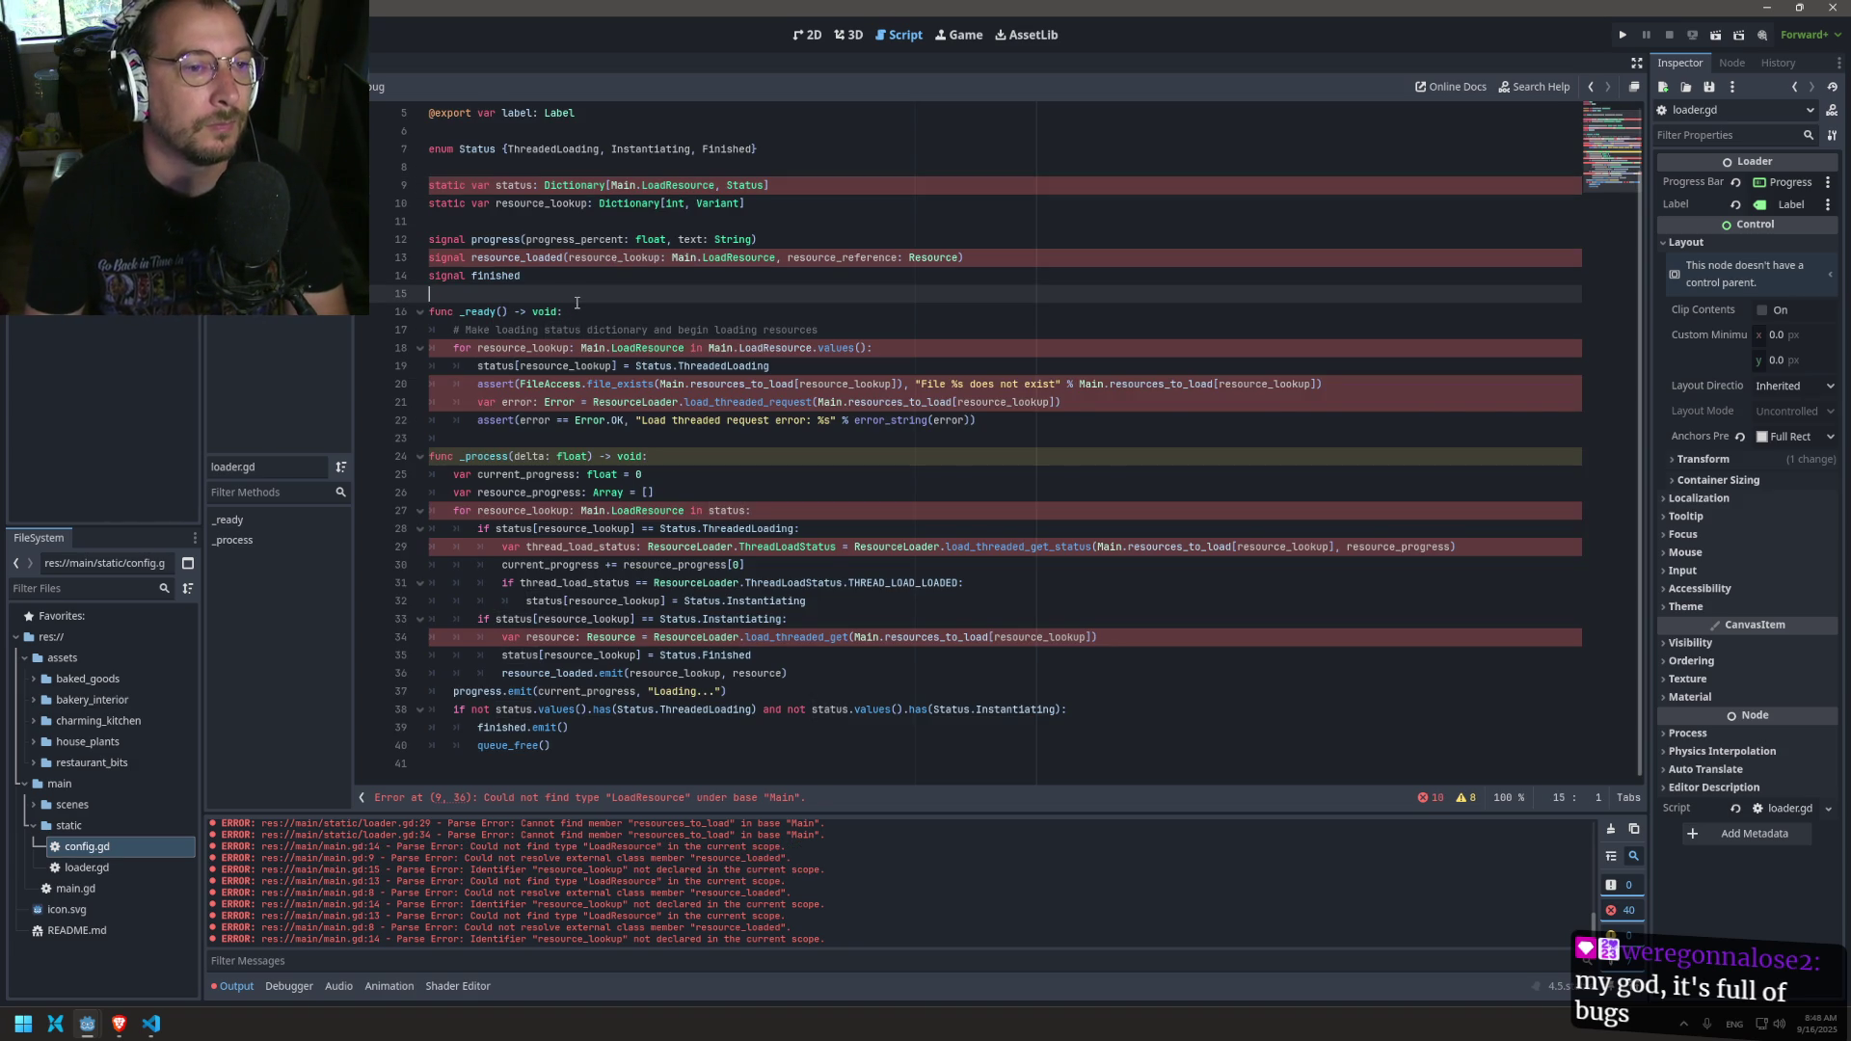
Step: Add an empty '_init() -> void' function with 'pass' after the signals and save
key("Return")
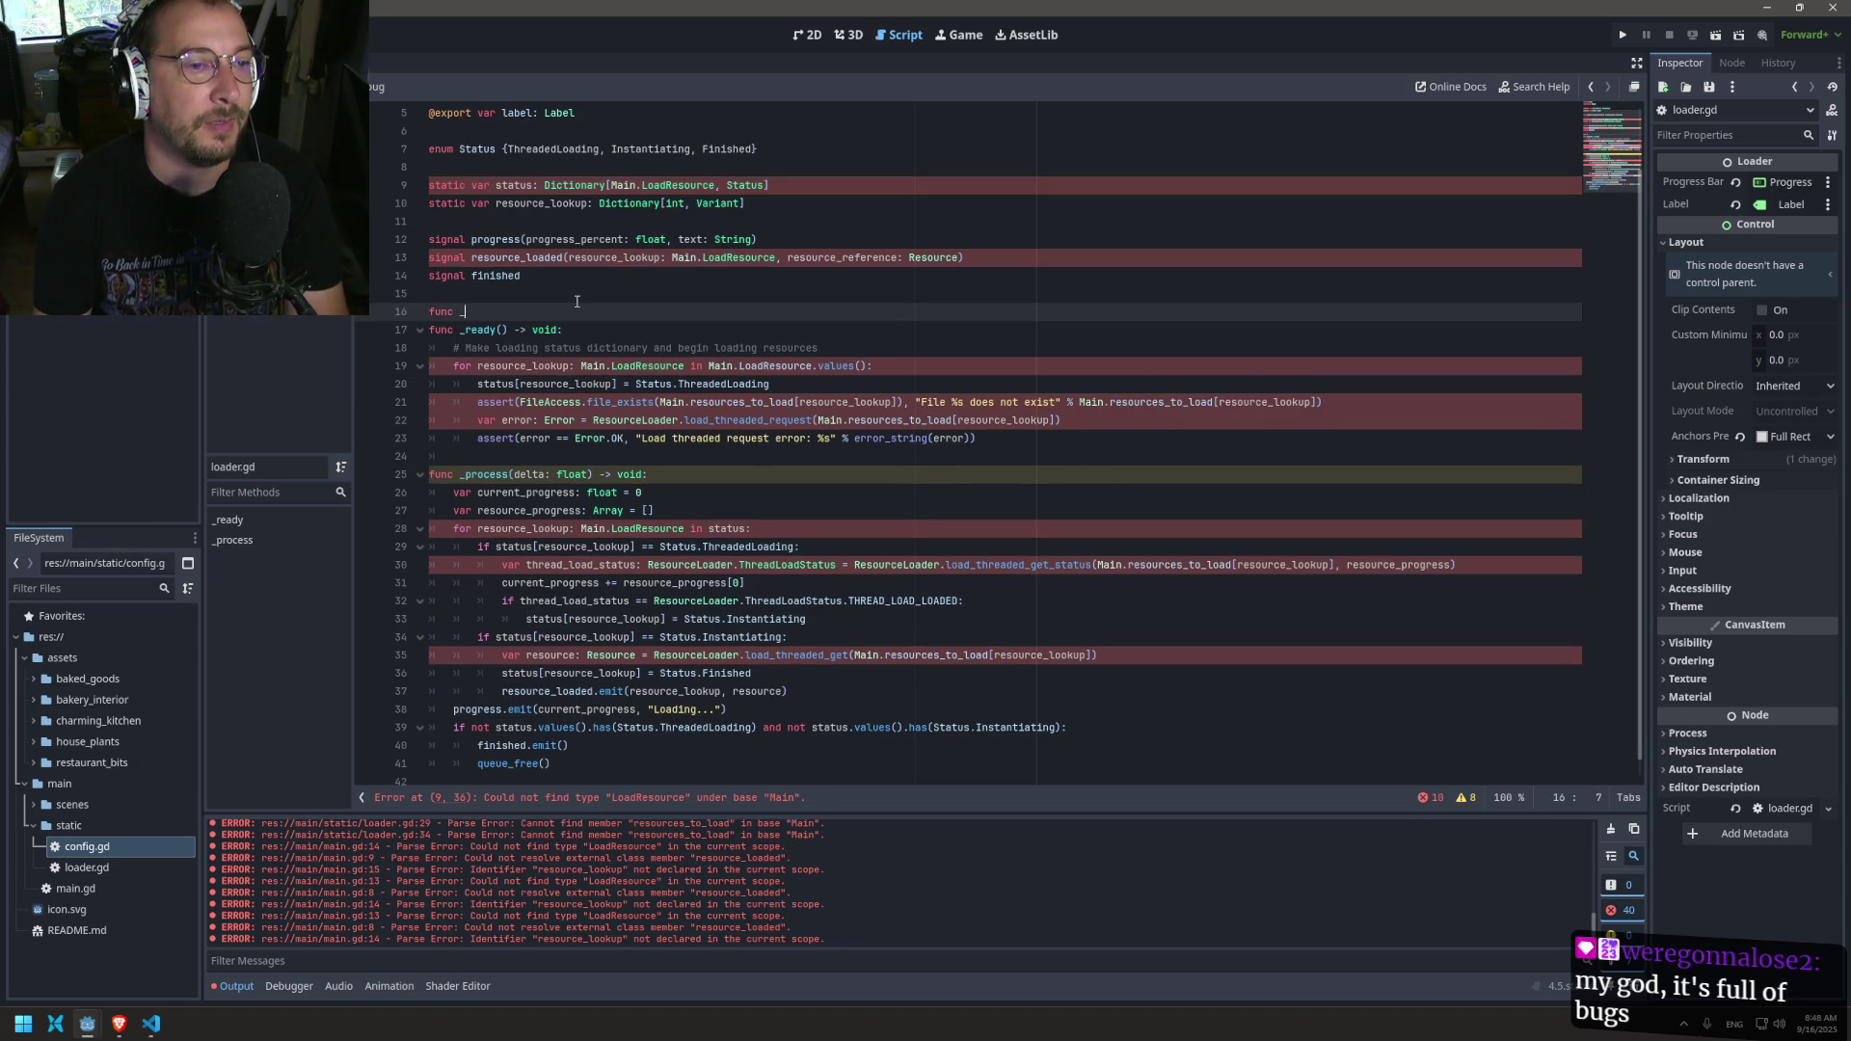
type("in")
key("Return")
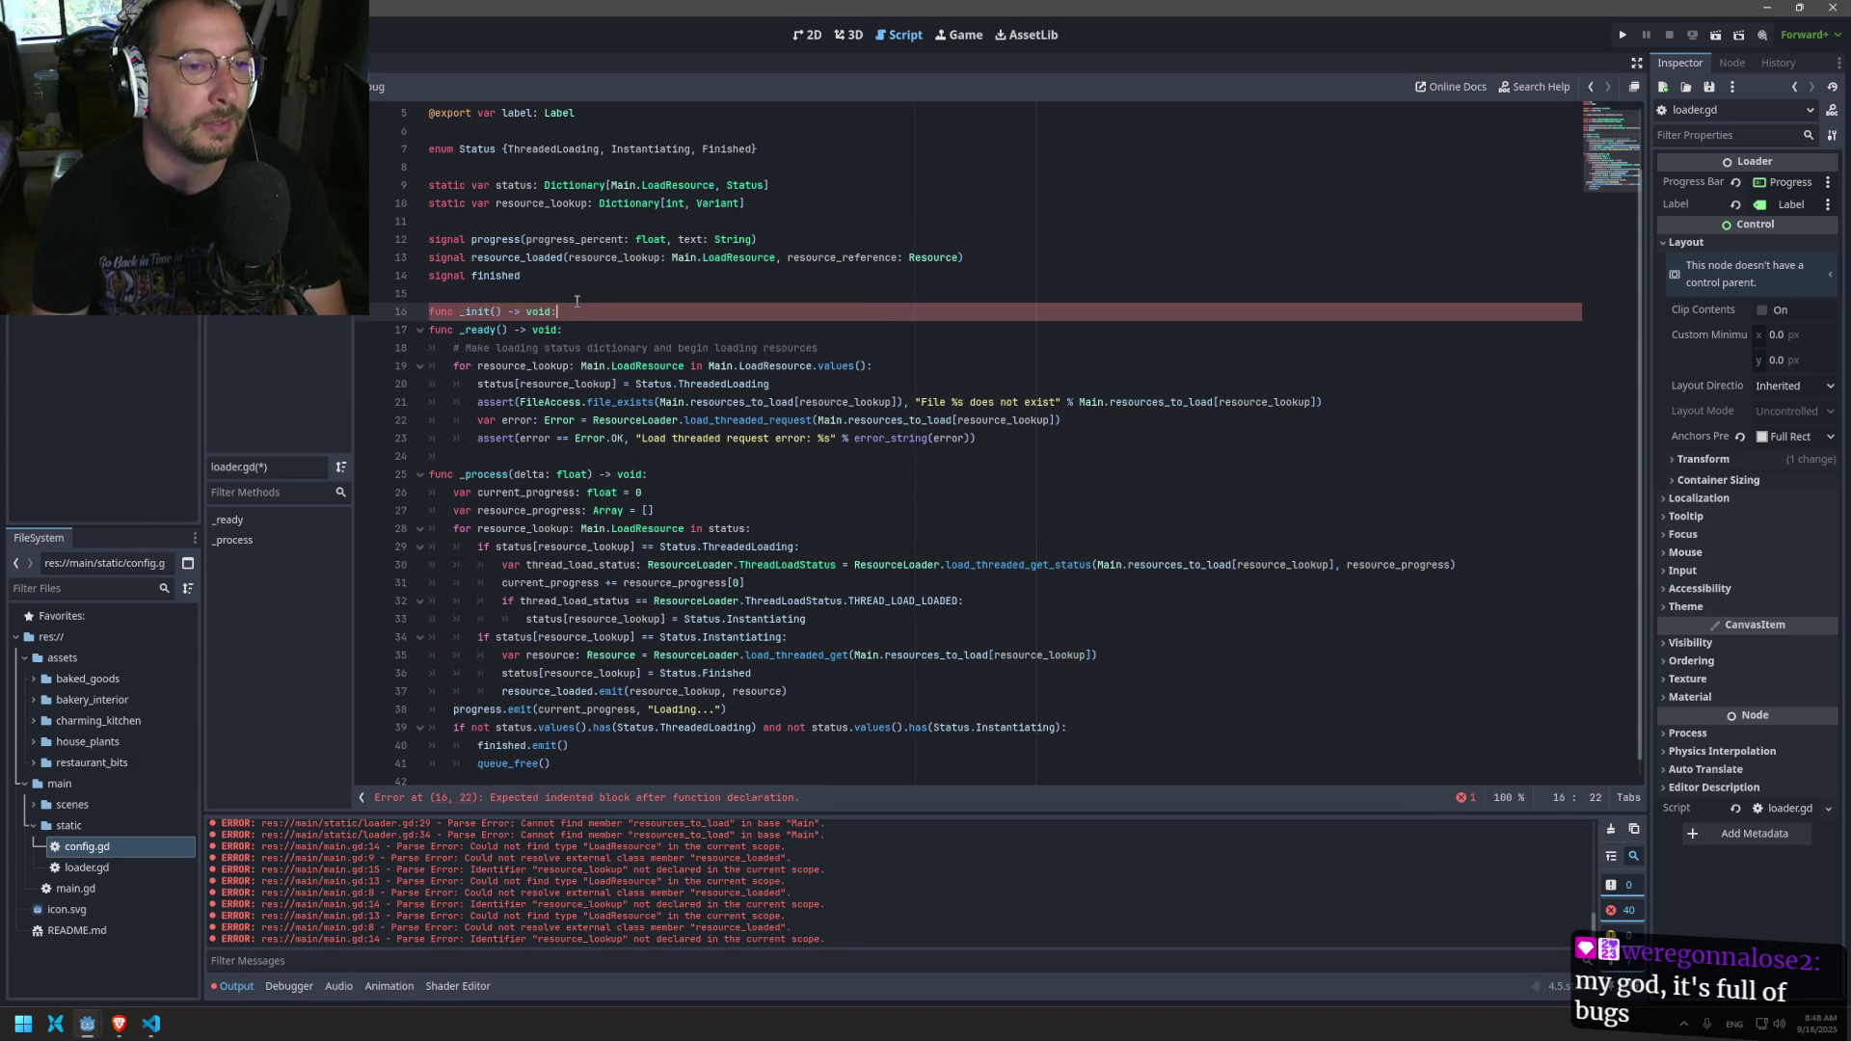
key("Return")
type("pass")
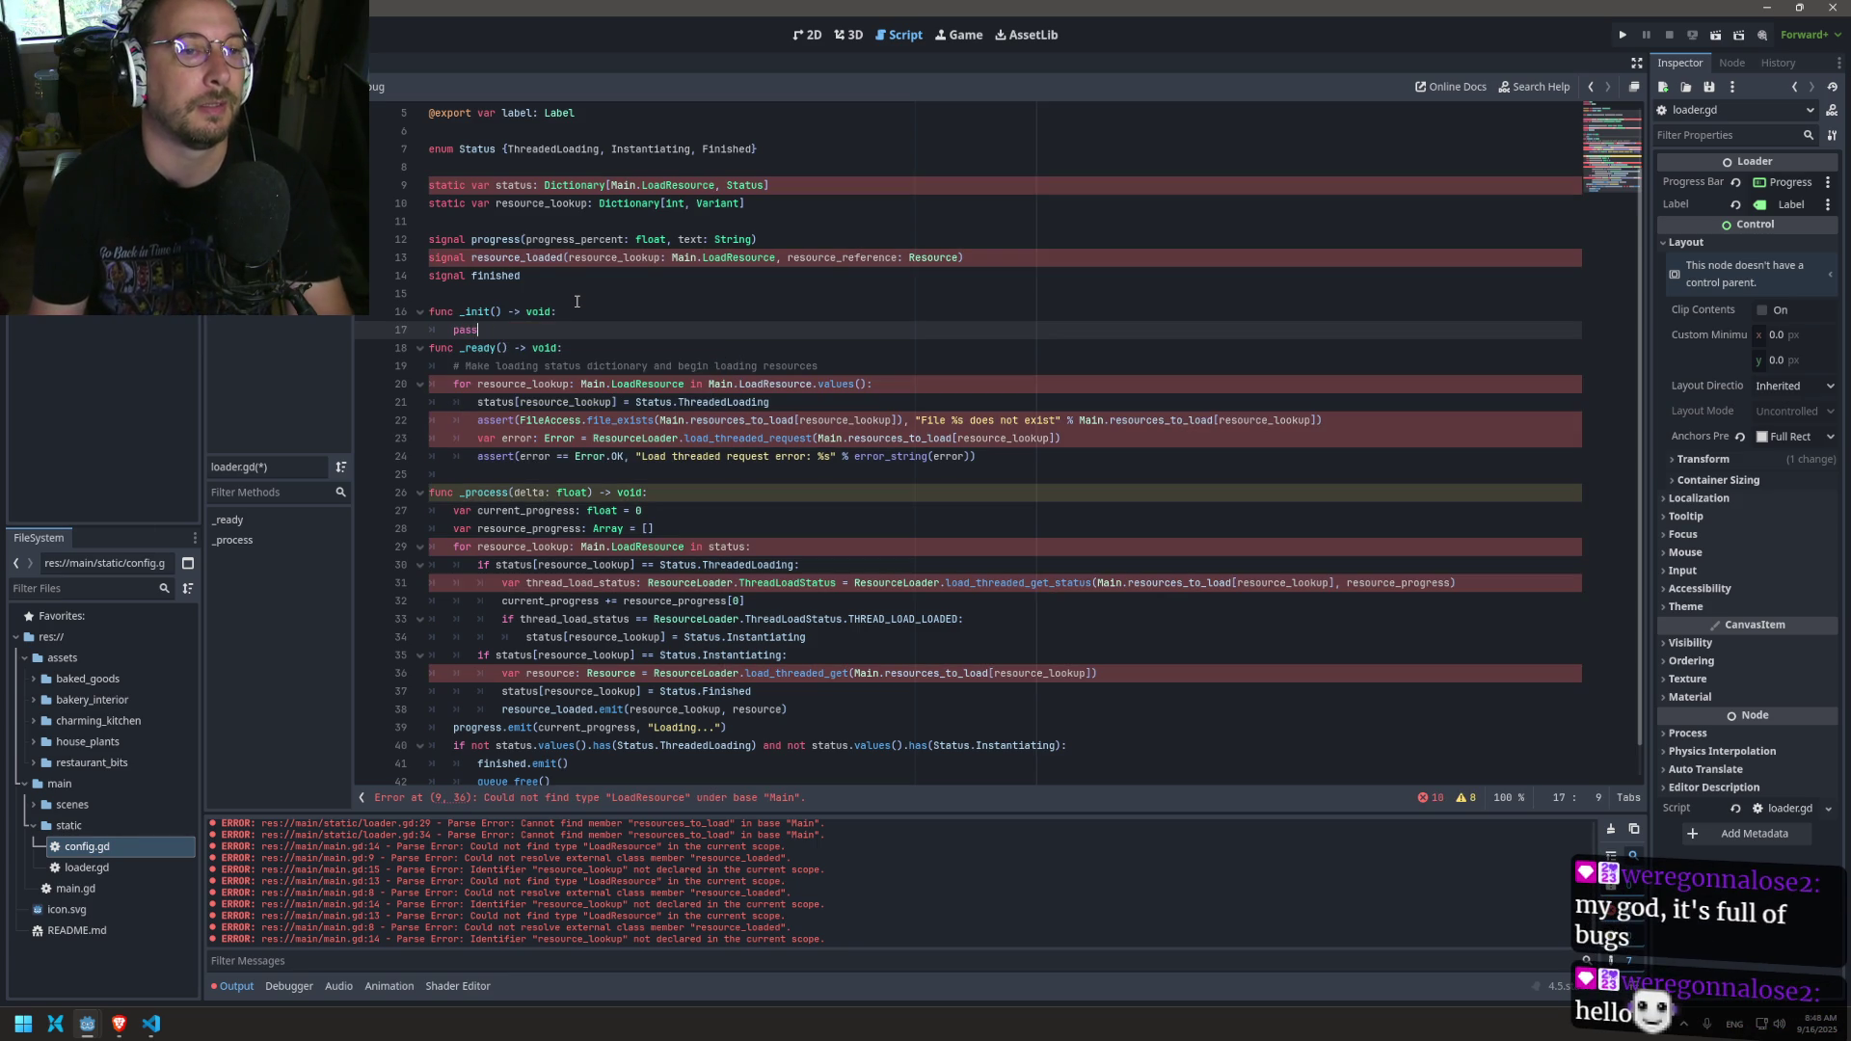
key("ctrl+s")
Step: Change resource_lookup's type on line 10 from Dictionary[int, Variant] to Array[Array]
scroll(557, 241, "up", 2)
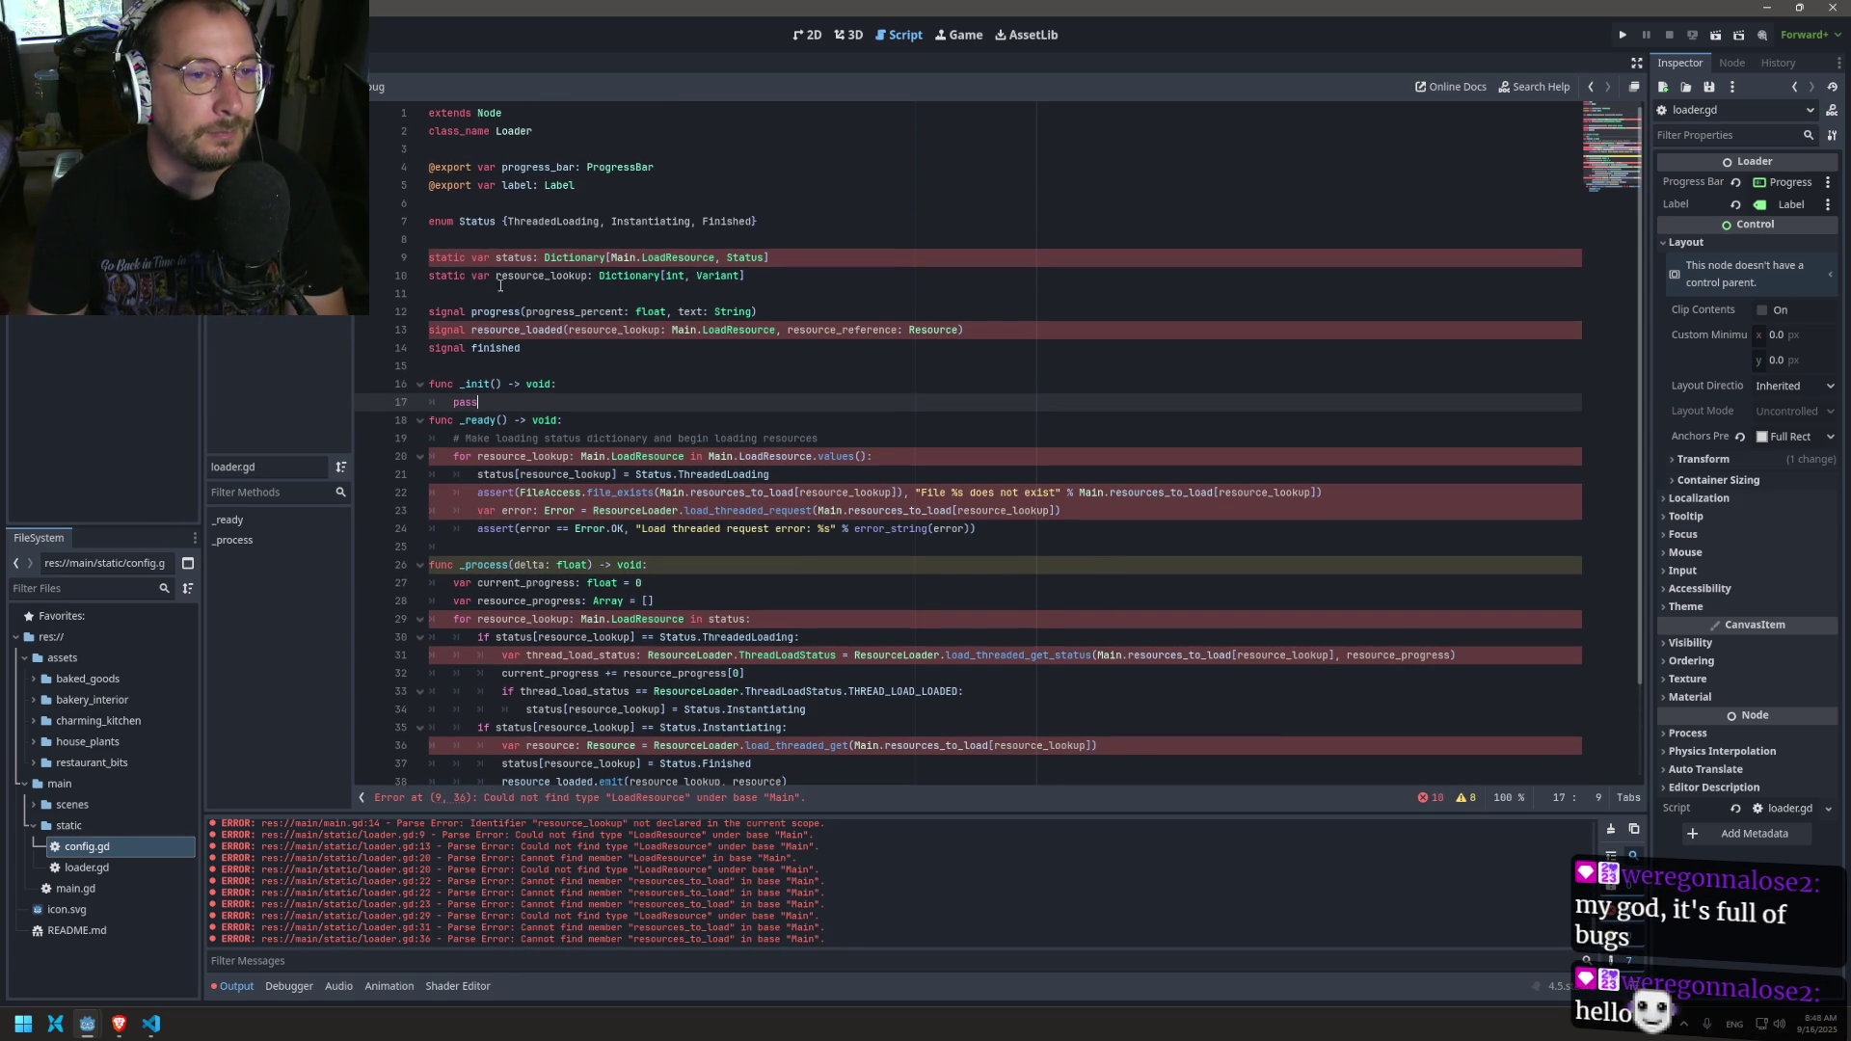
double_click(549, 276)
double_click(629, 277)
type("Array")
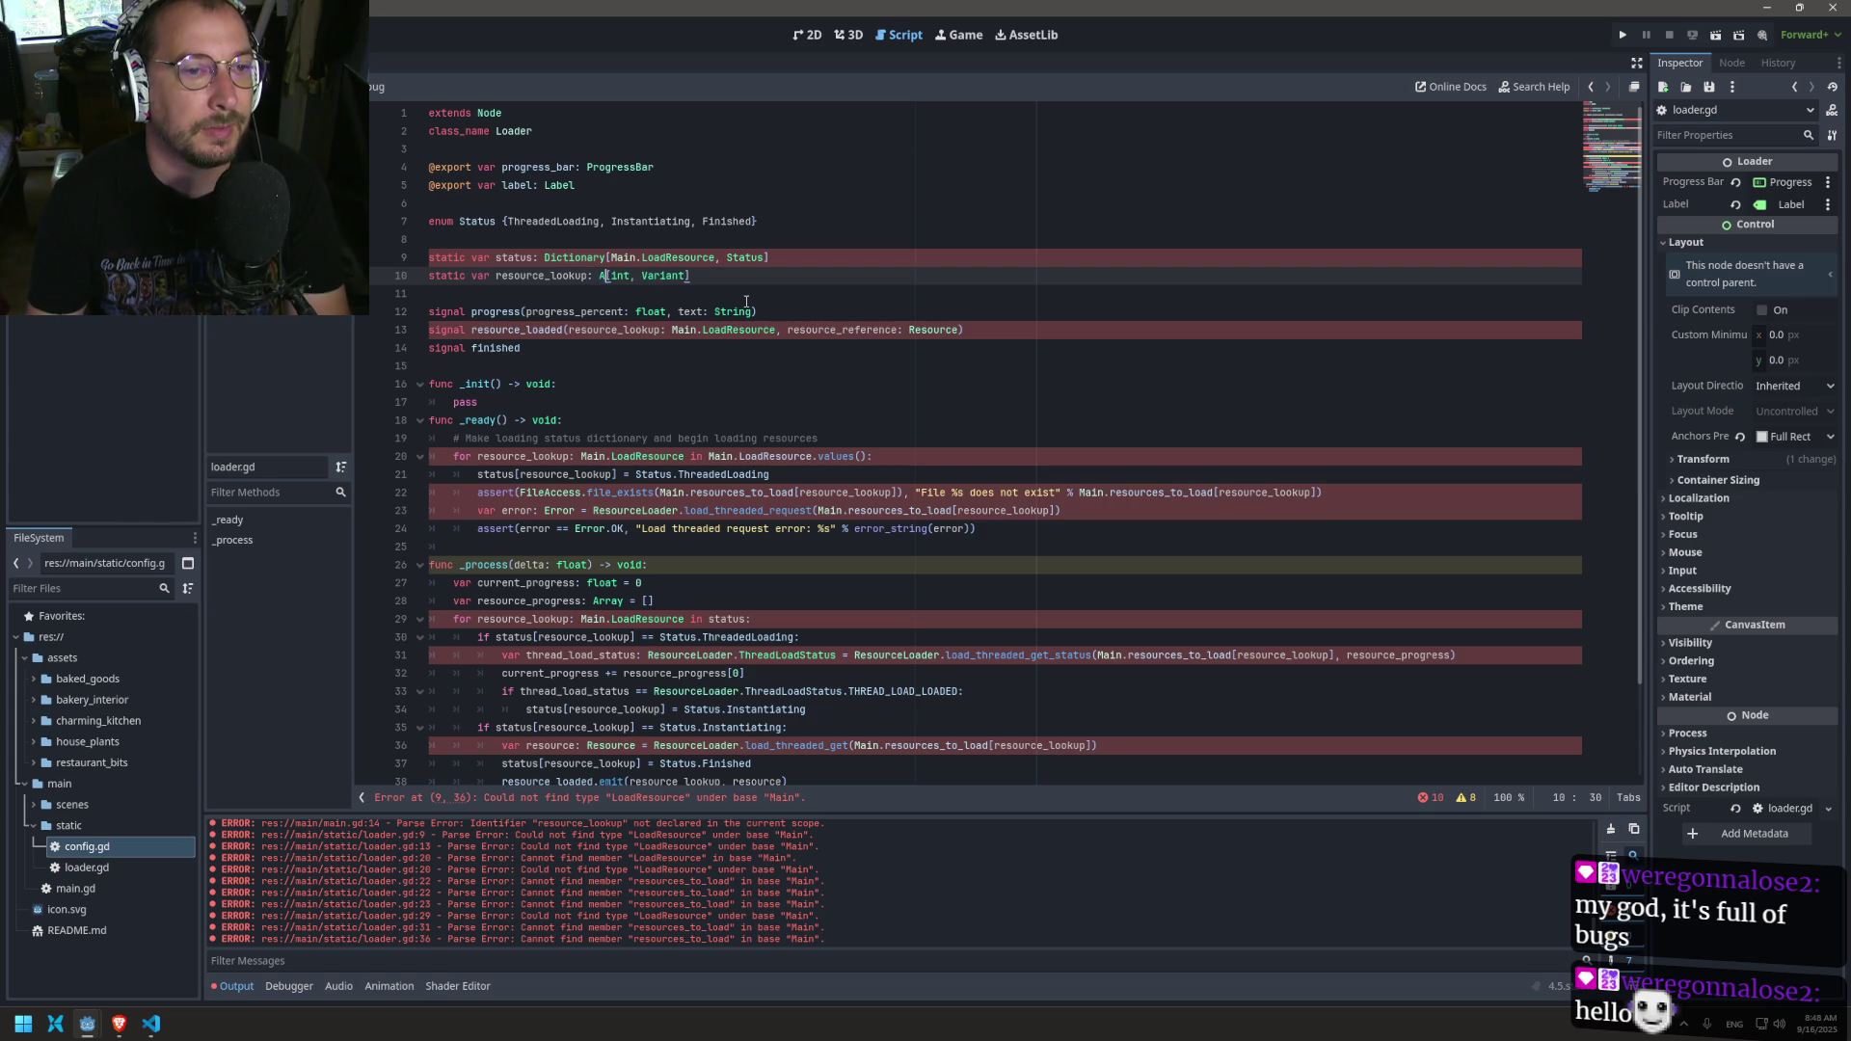
double_click(690, 276)
key("BackSpace")
type("Array")
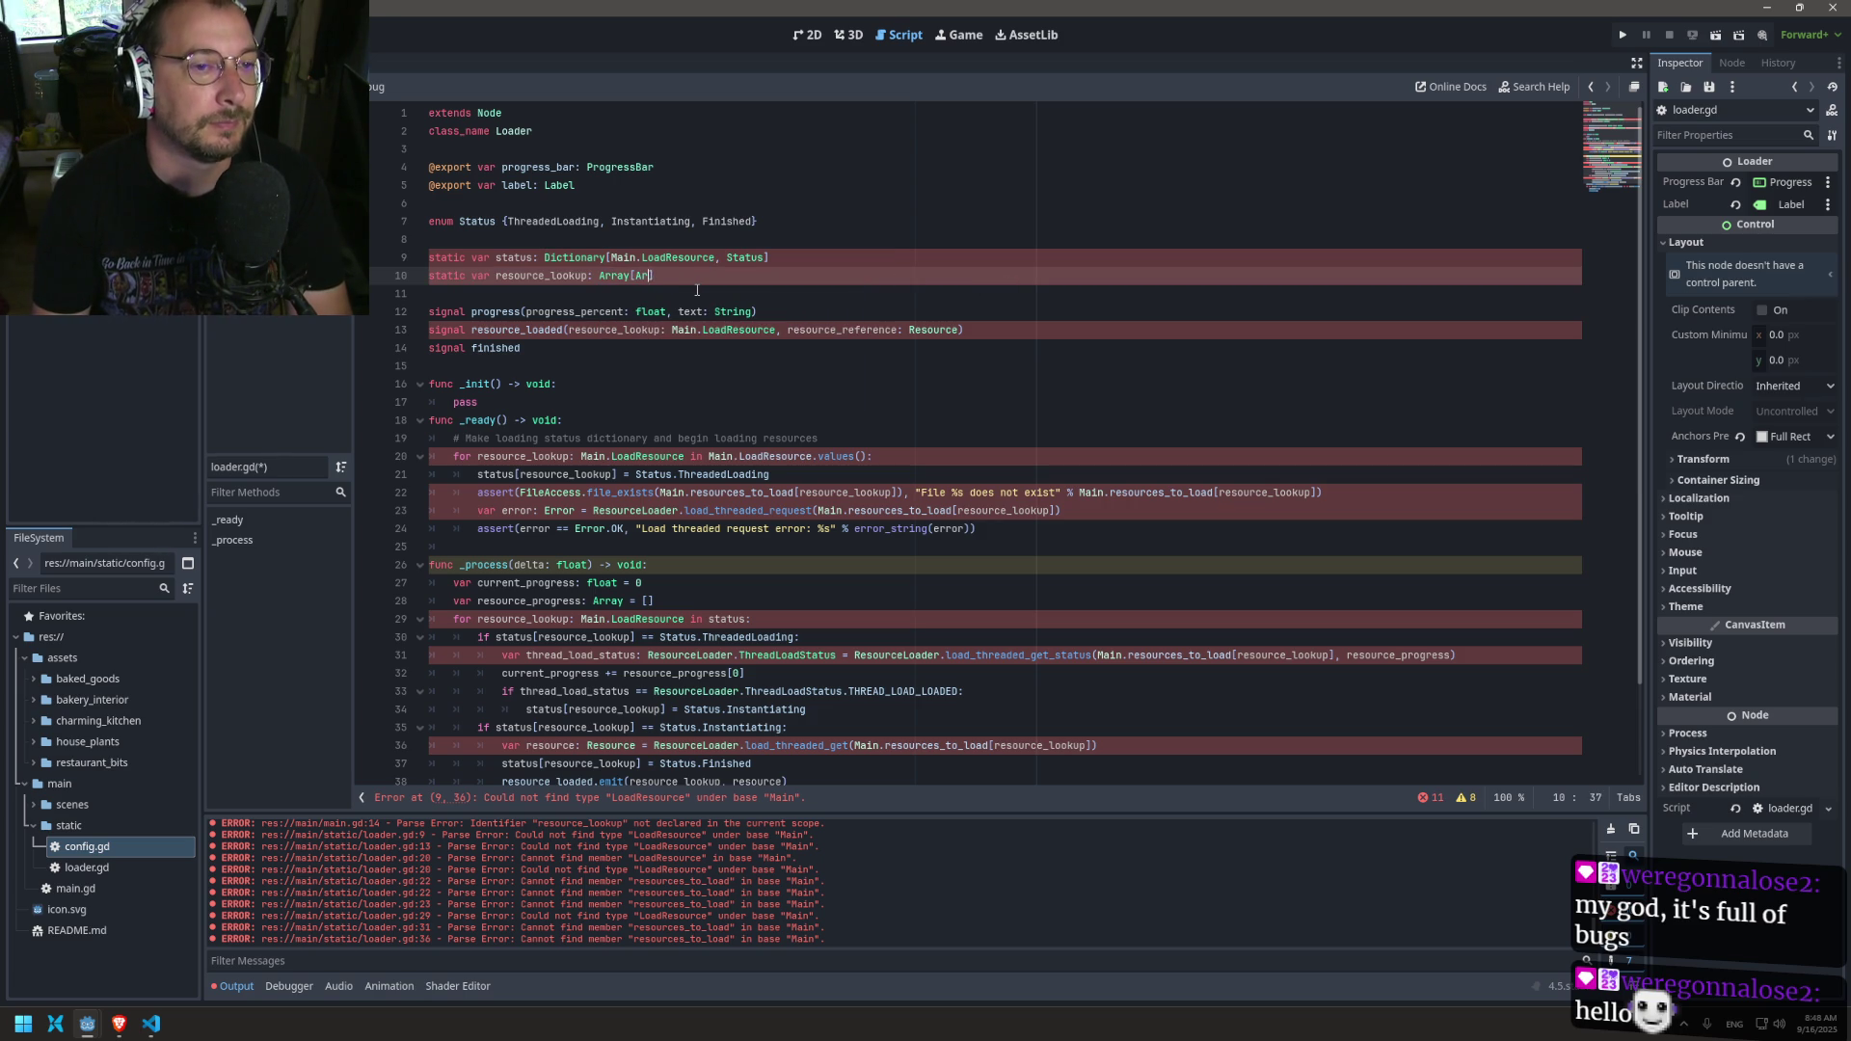
key("Escape")
double_click(523, 276)
left_click(500, 372)
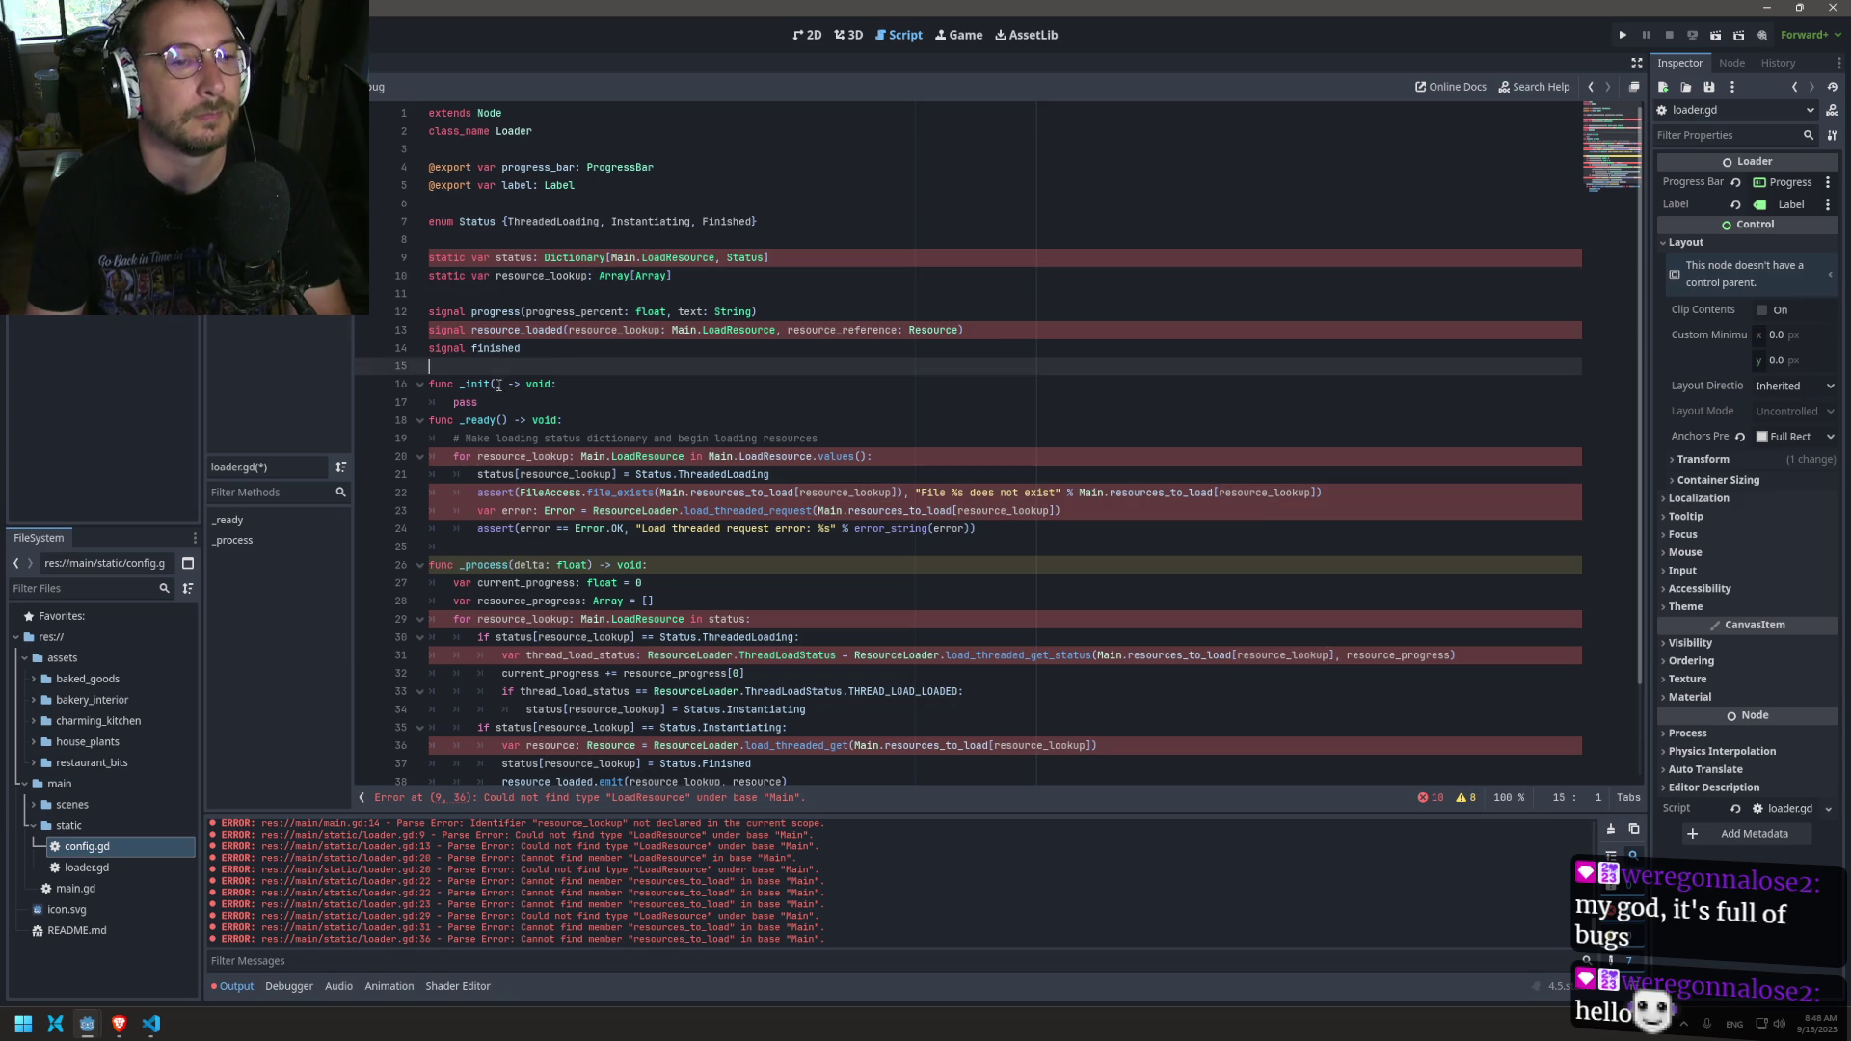
Step: Give _init a 'new_resource_lookup: Array[Array]' parameter
left_click(494, 383)
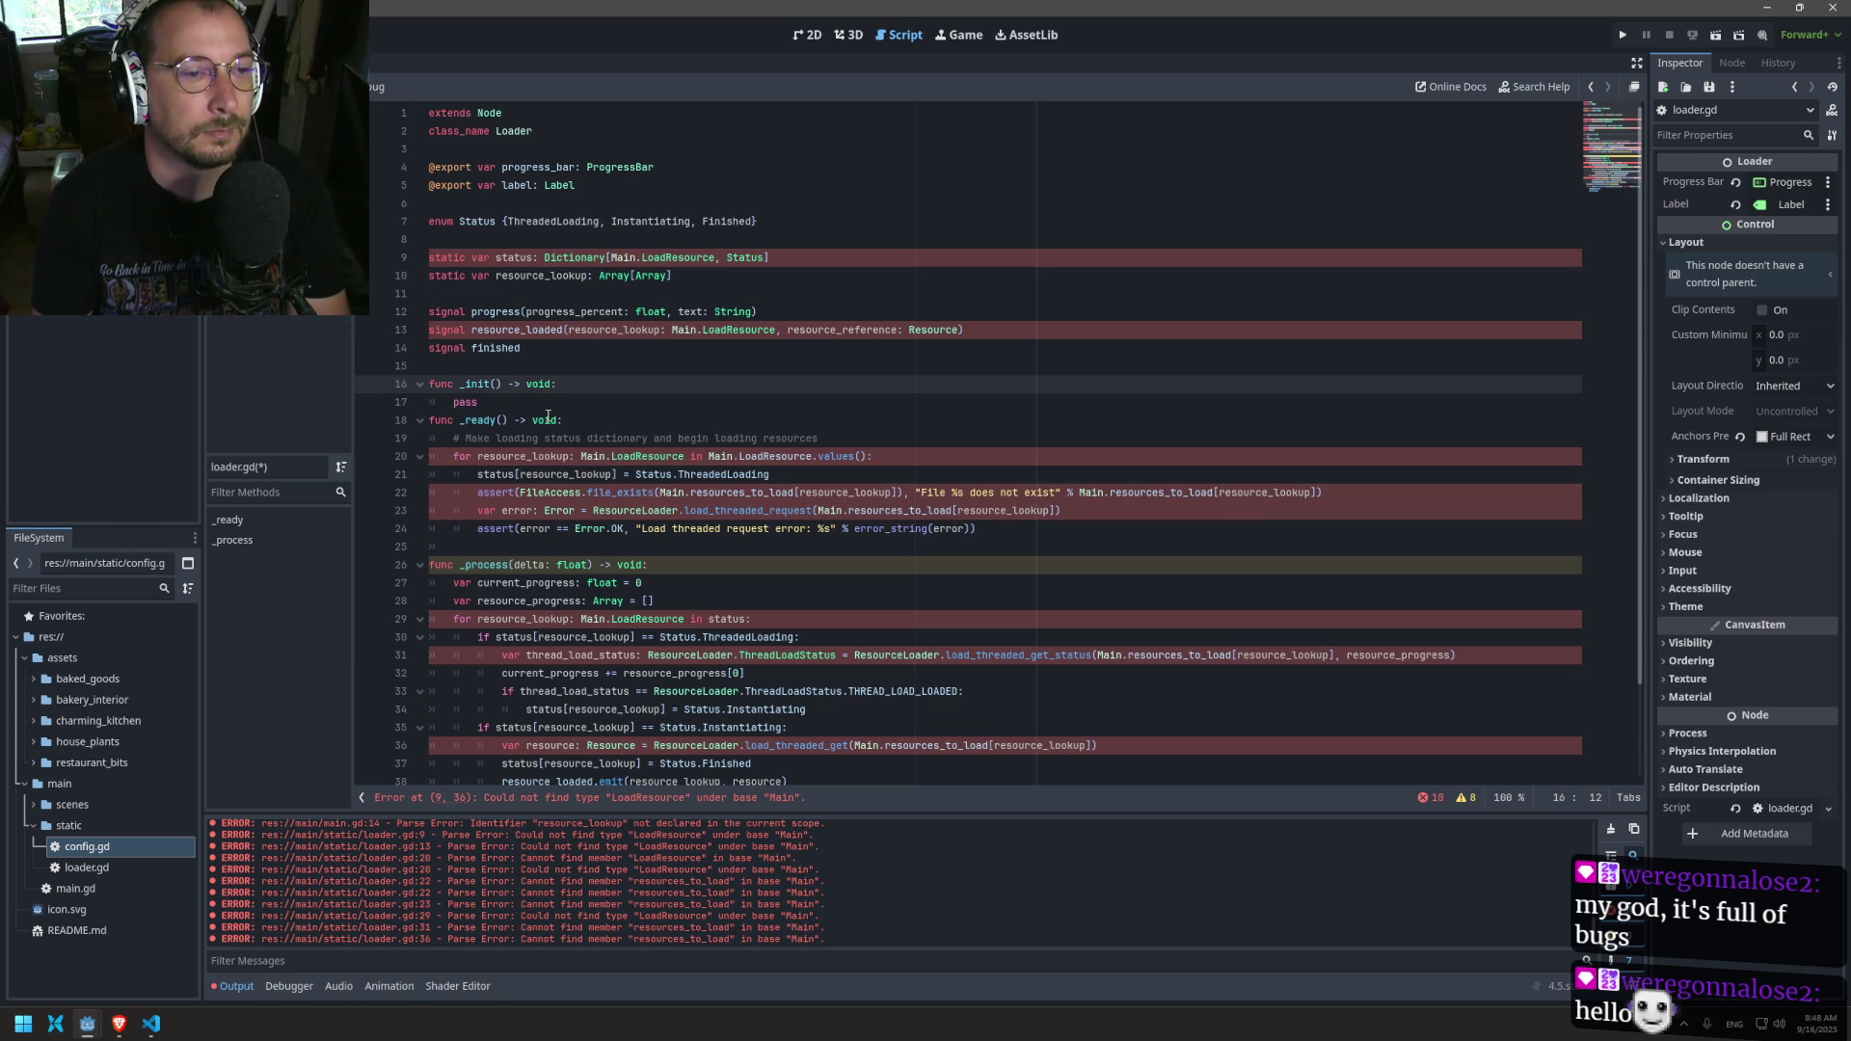
type("use_resourc")
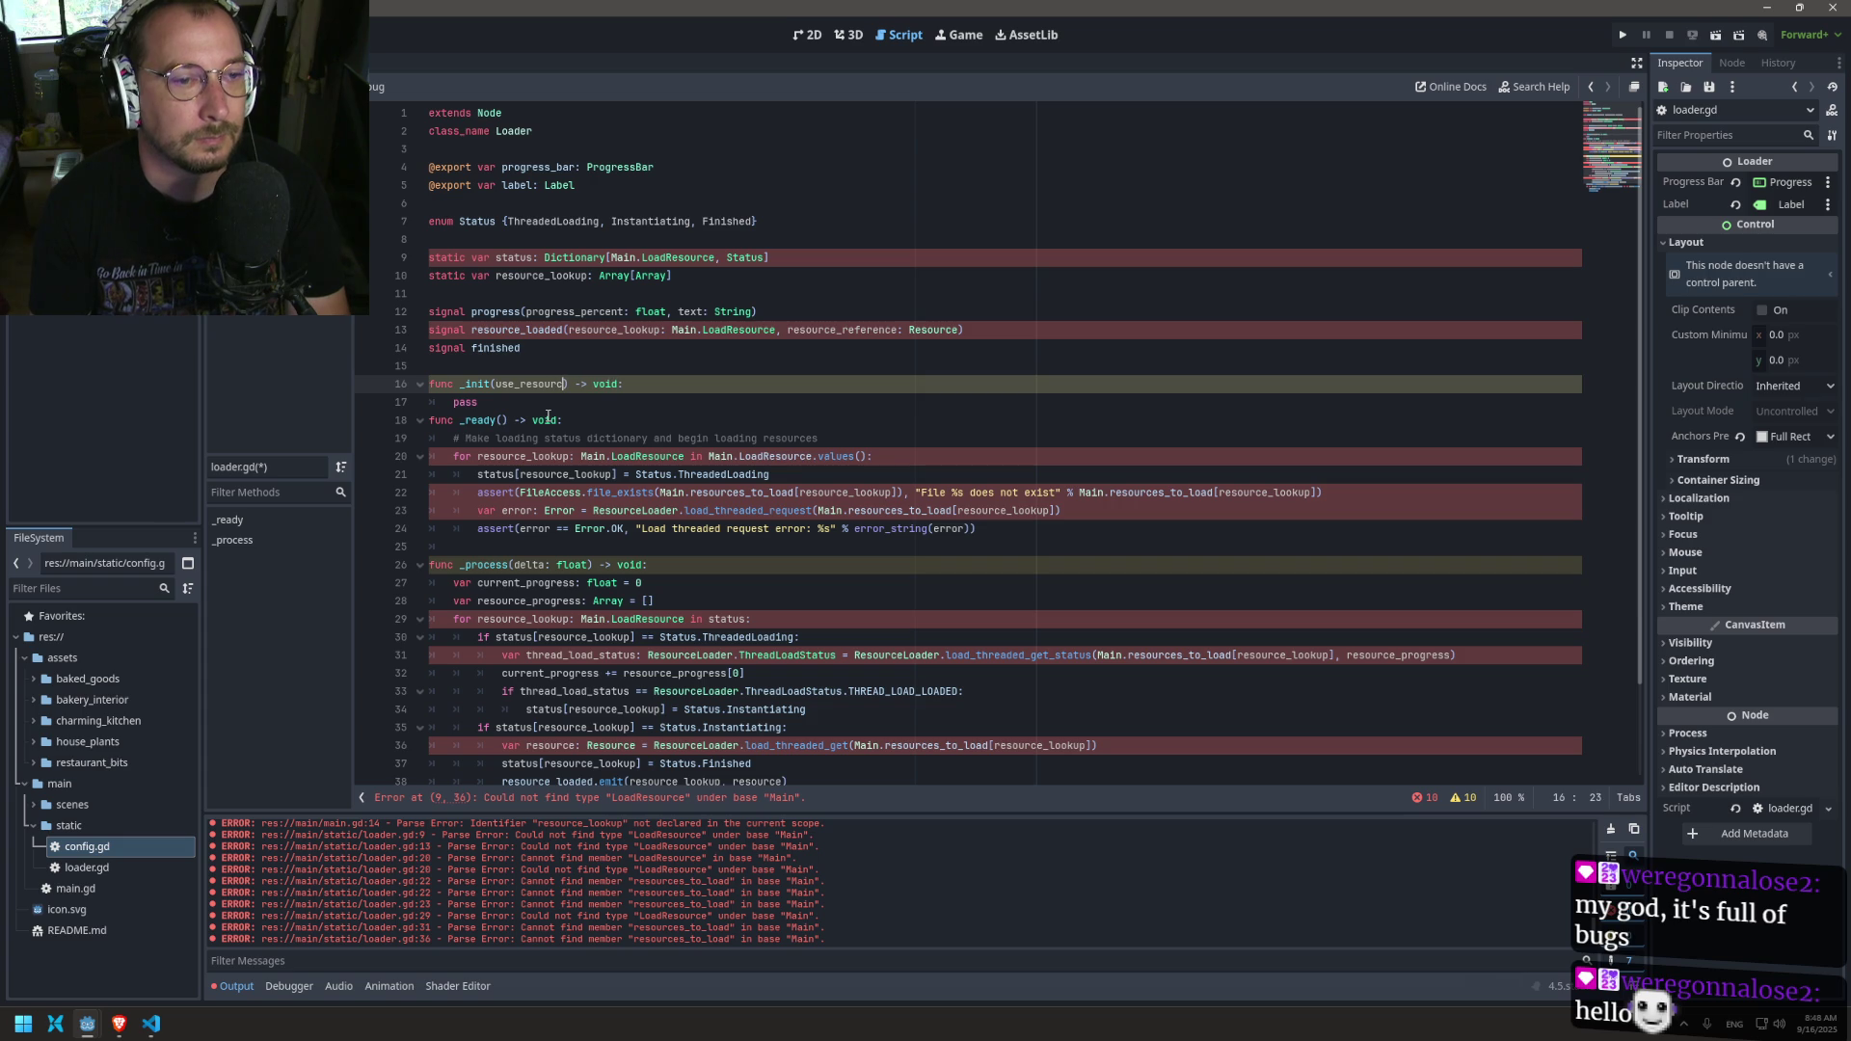
key("BackSpace")
key("BackSpace")
key("BackSpace")
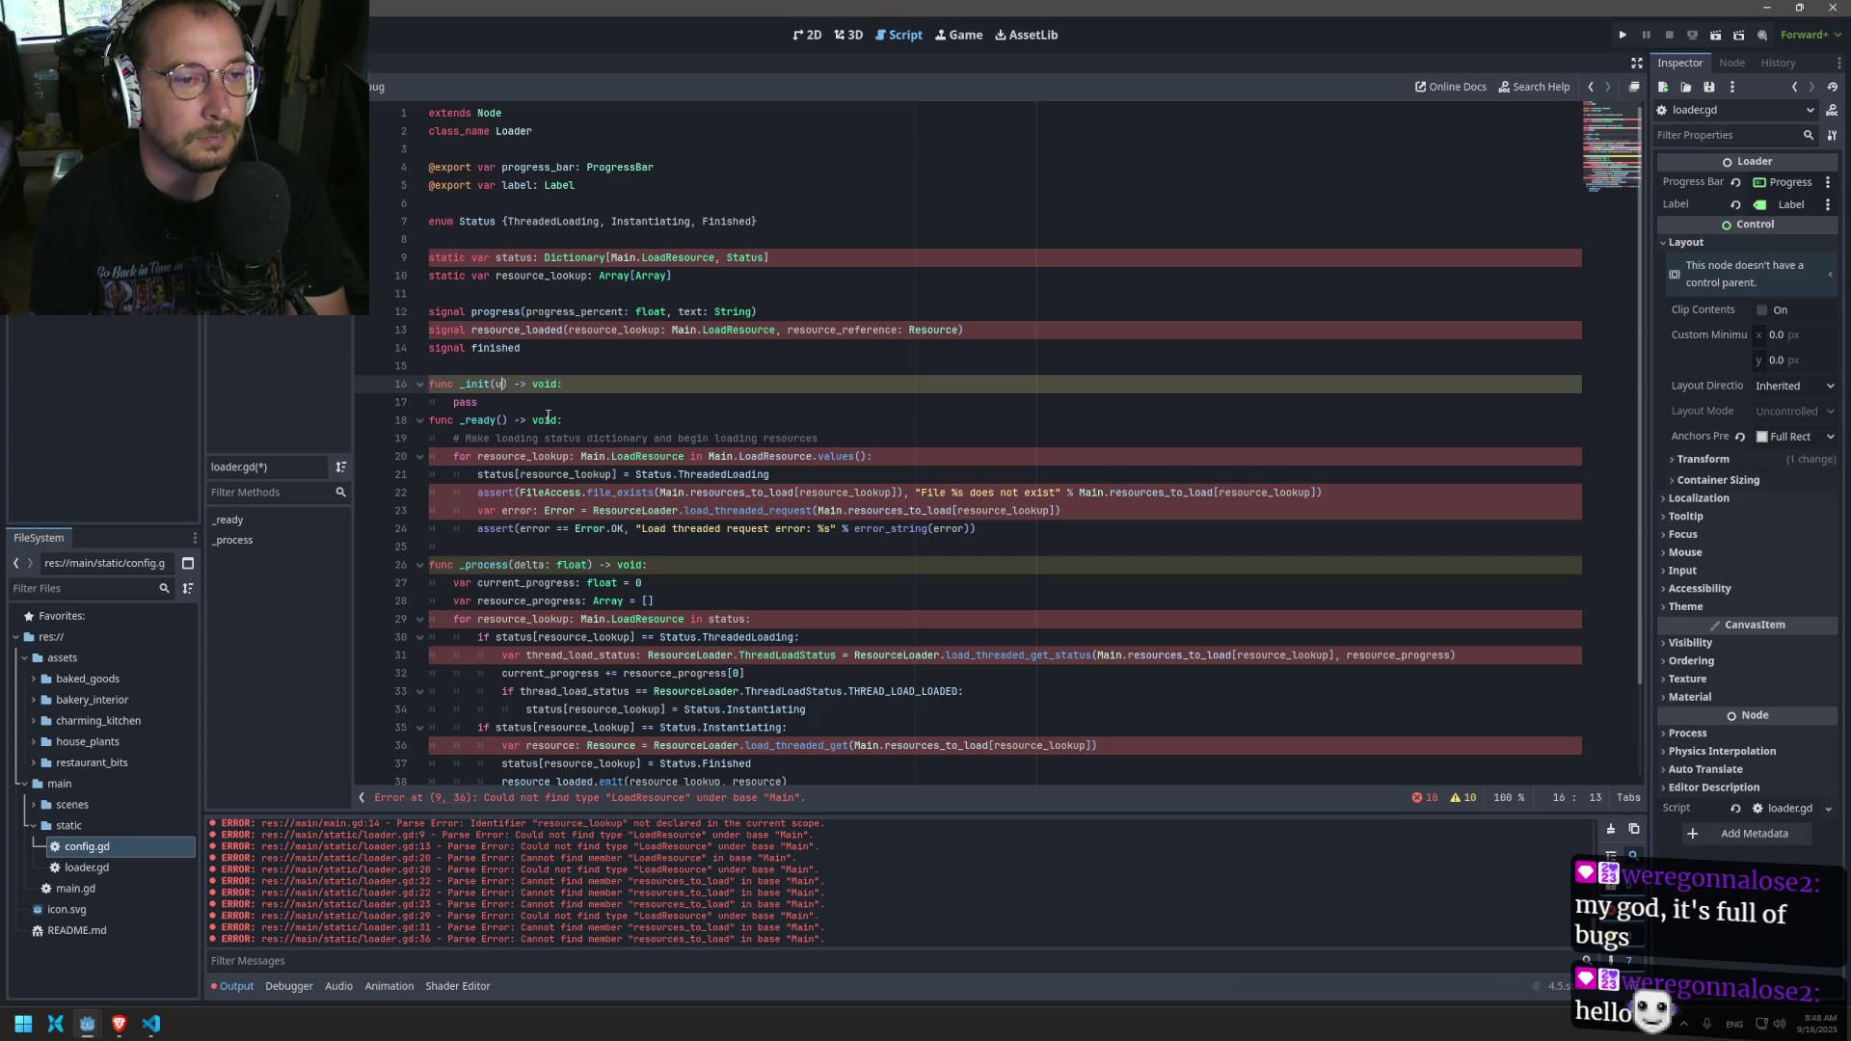
type("resourc")
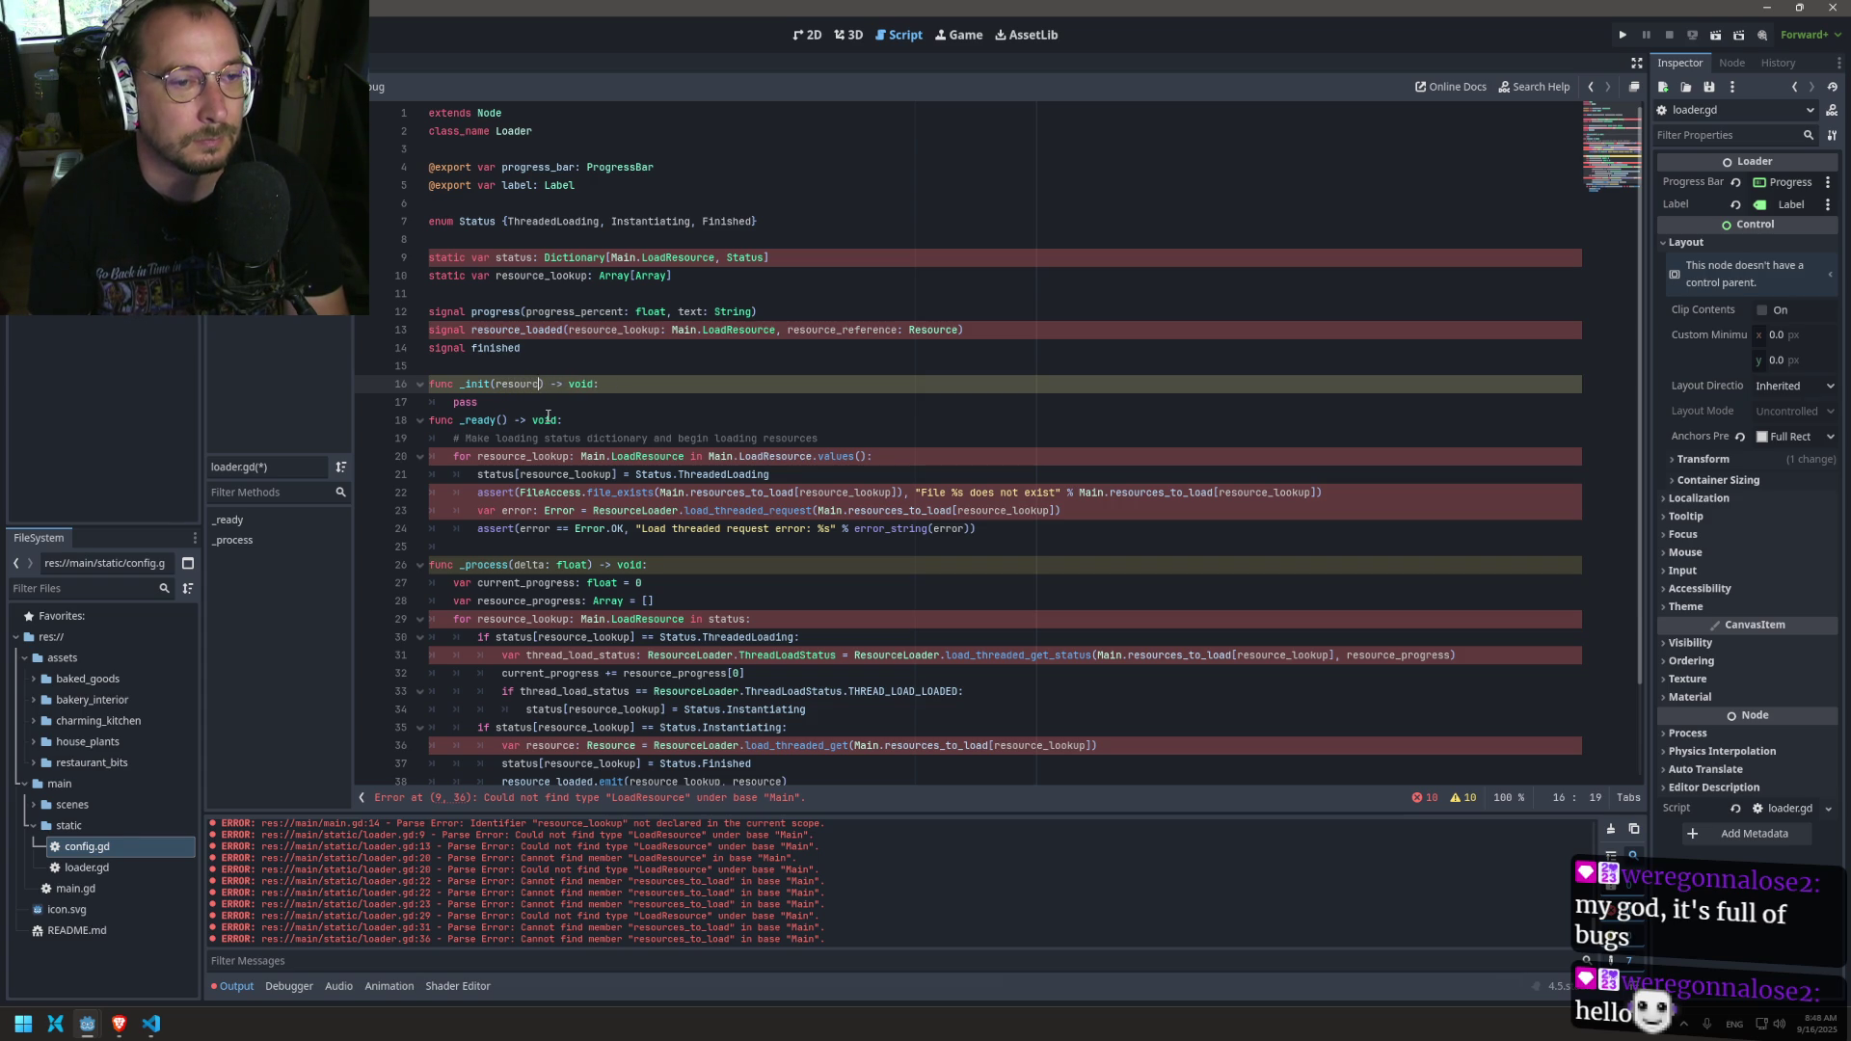
type("c")
type("lo")
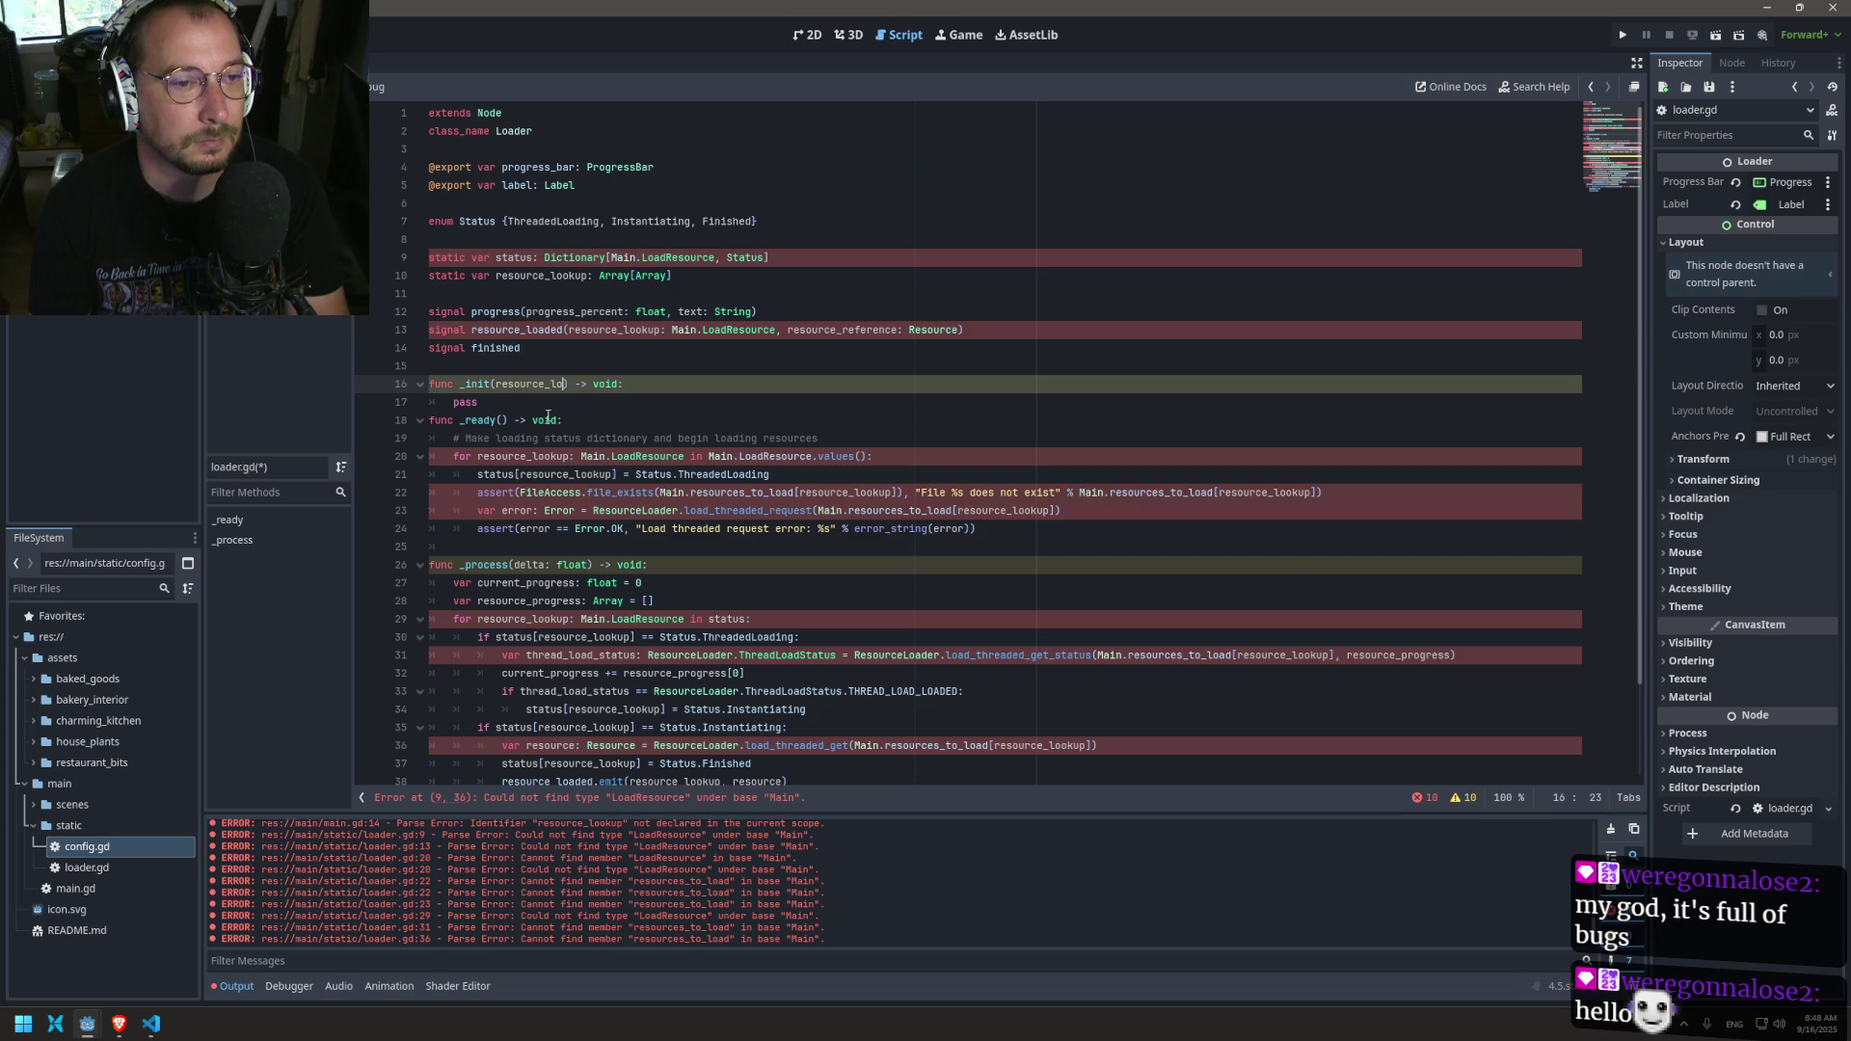
key("BackSpace")
key("BackSpace")
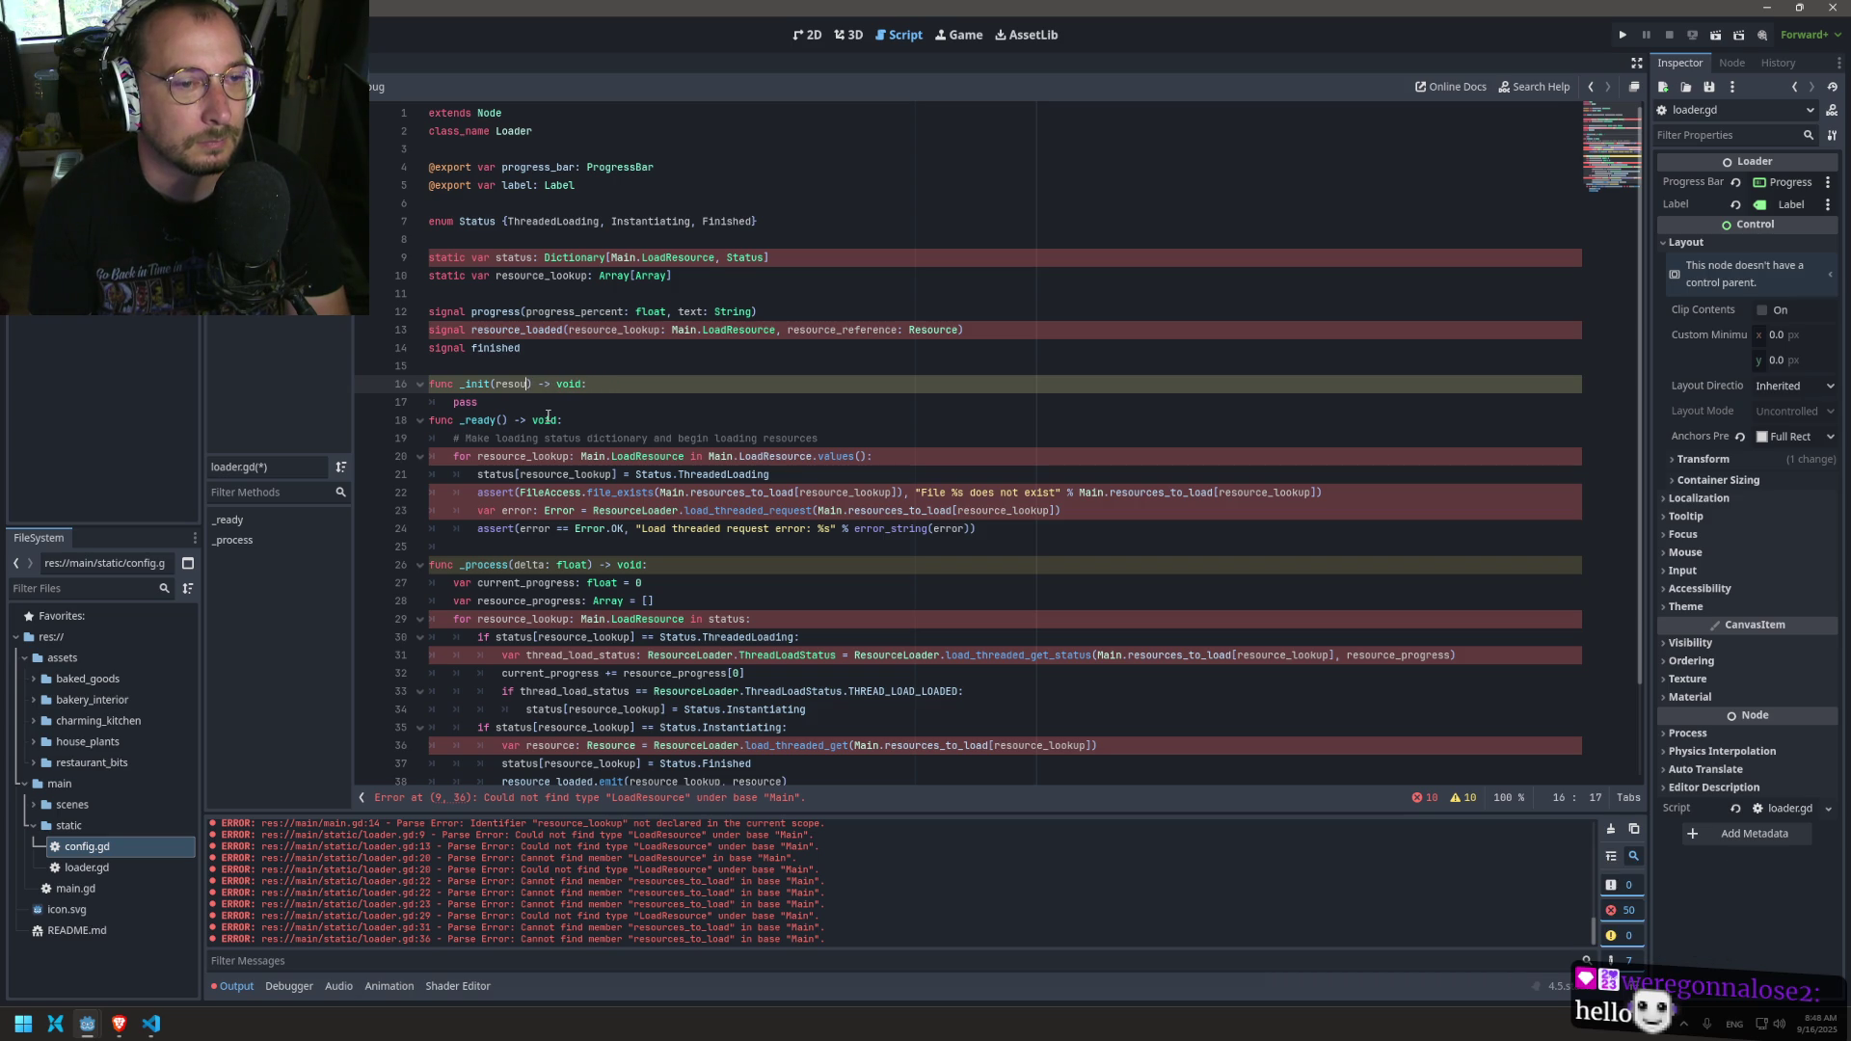
key("BackSpace")
key("BackSpace")
key("BackSpace")
type("new_resource_")
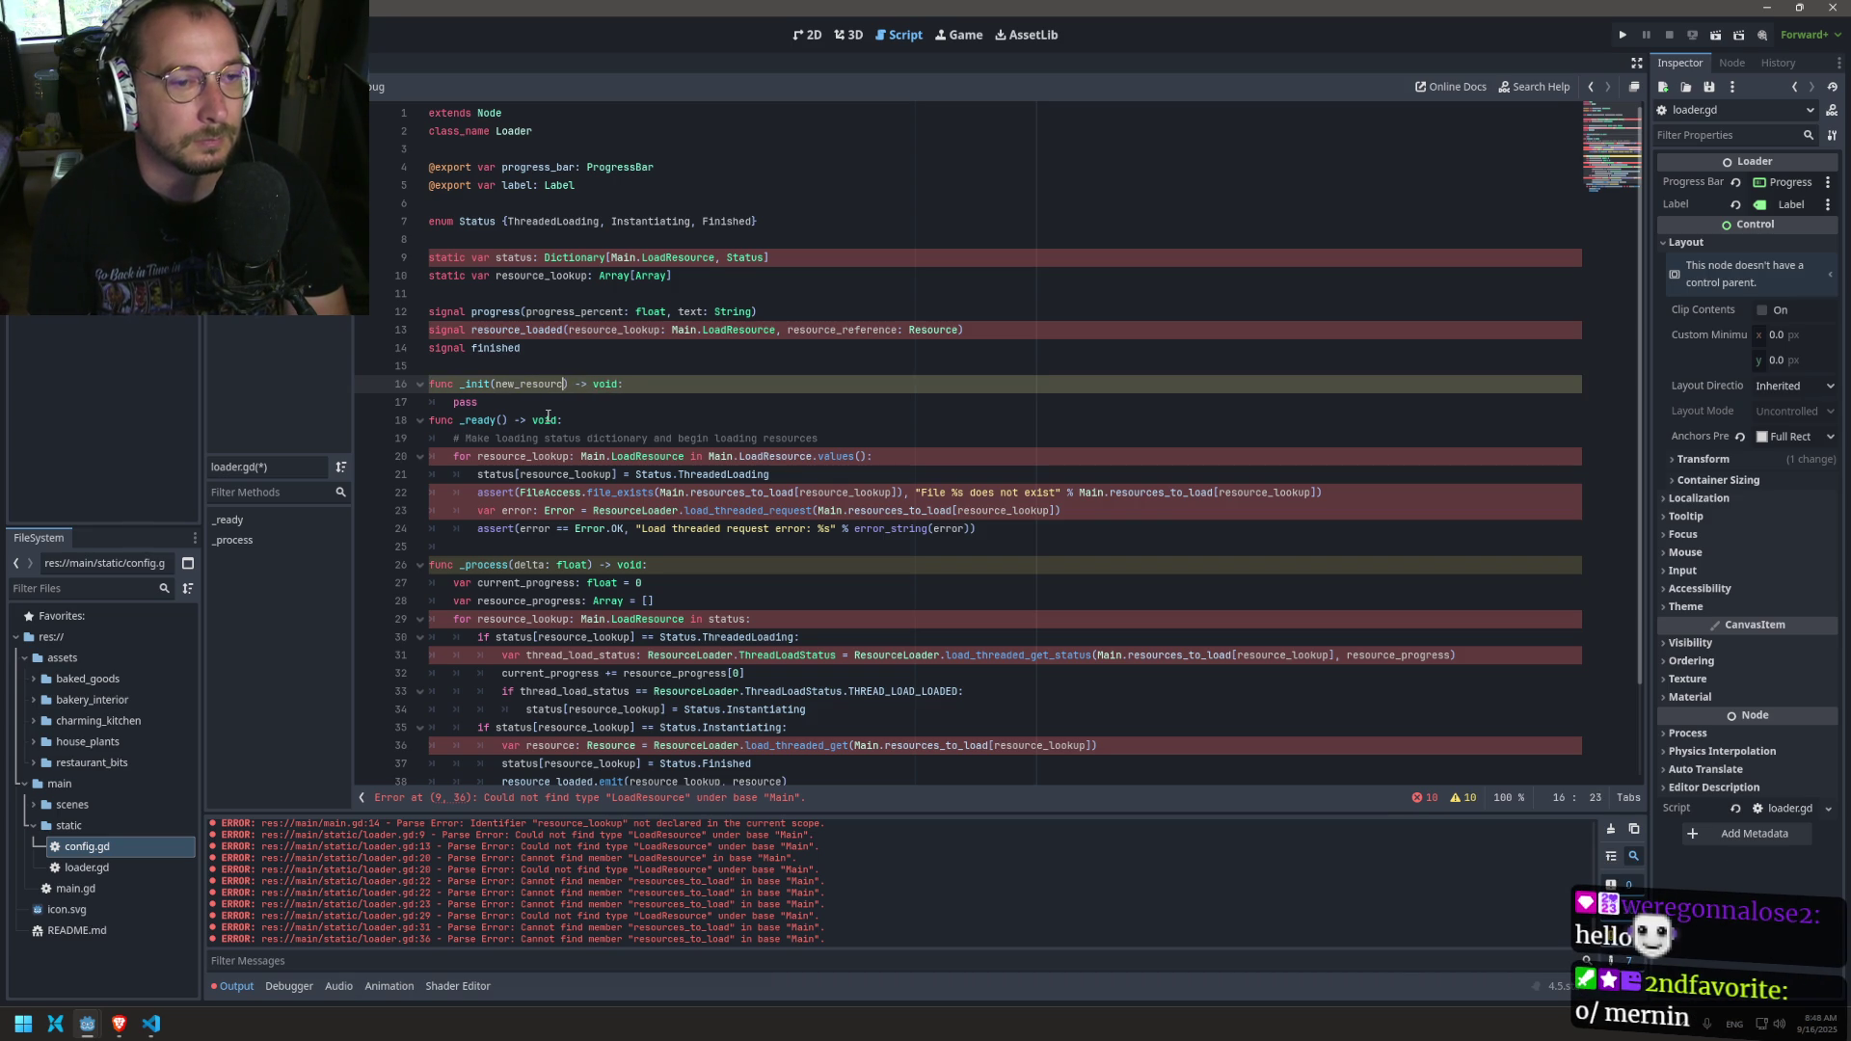
type("lookup: Array[Array")
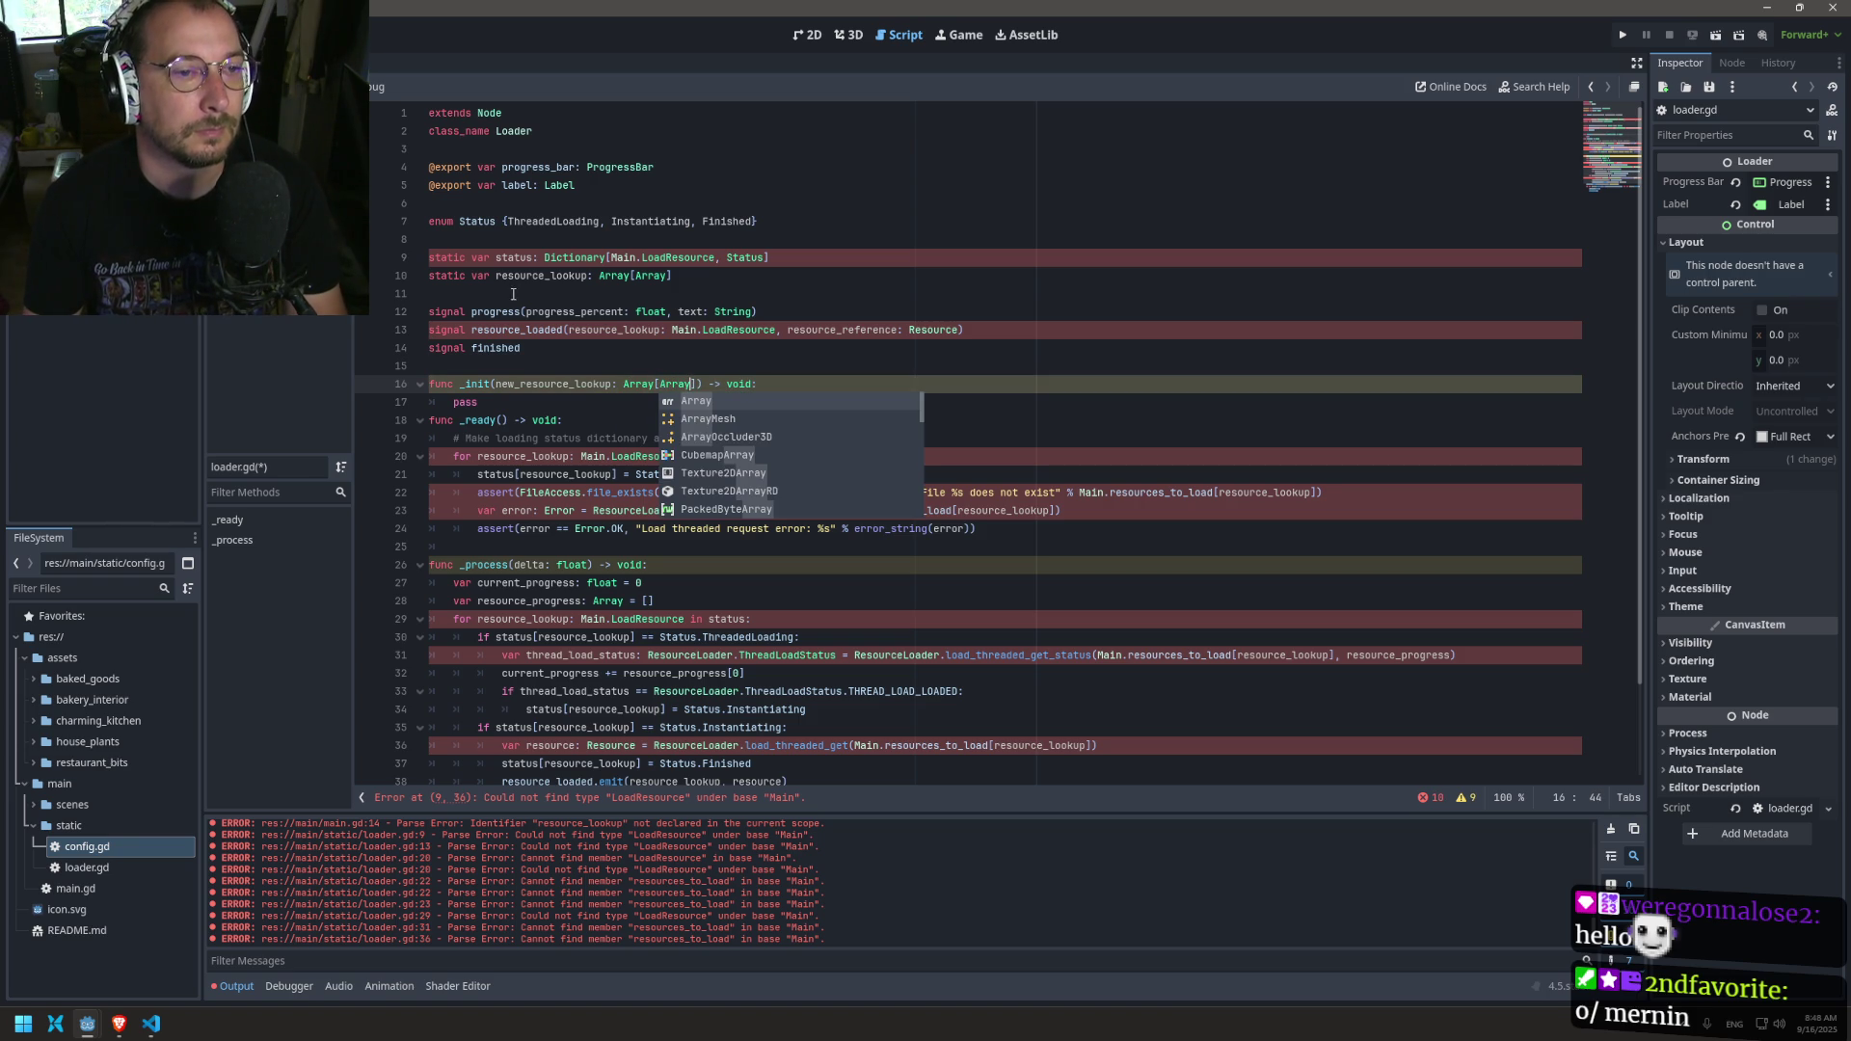
Step: Replace _init's 'pass' with 'new_resource_lookup = resource_lookup' and save loader.gd
double_click(540, 275)
left_click(766, 383)
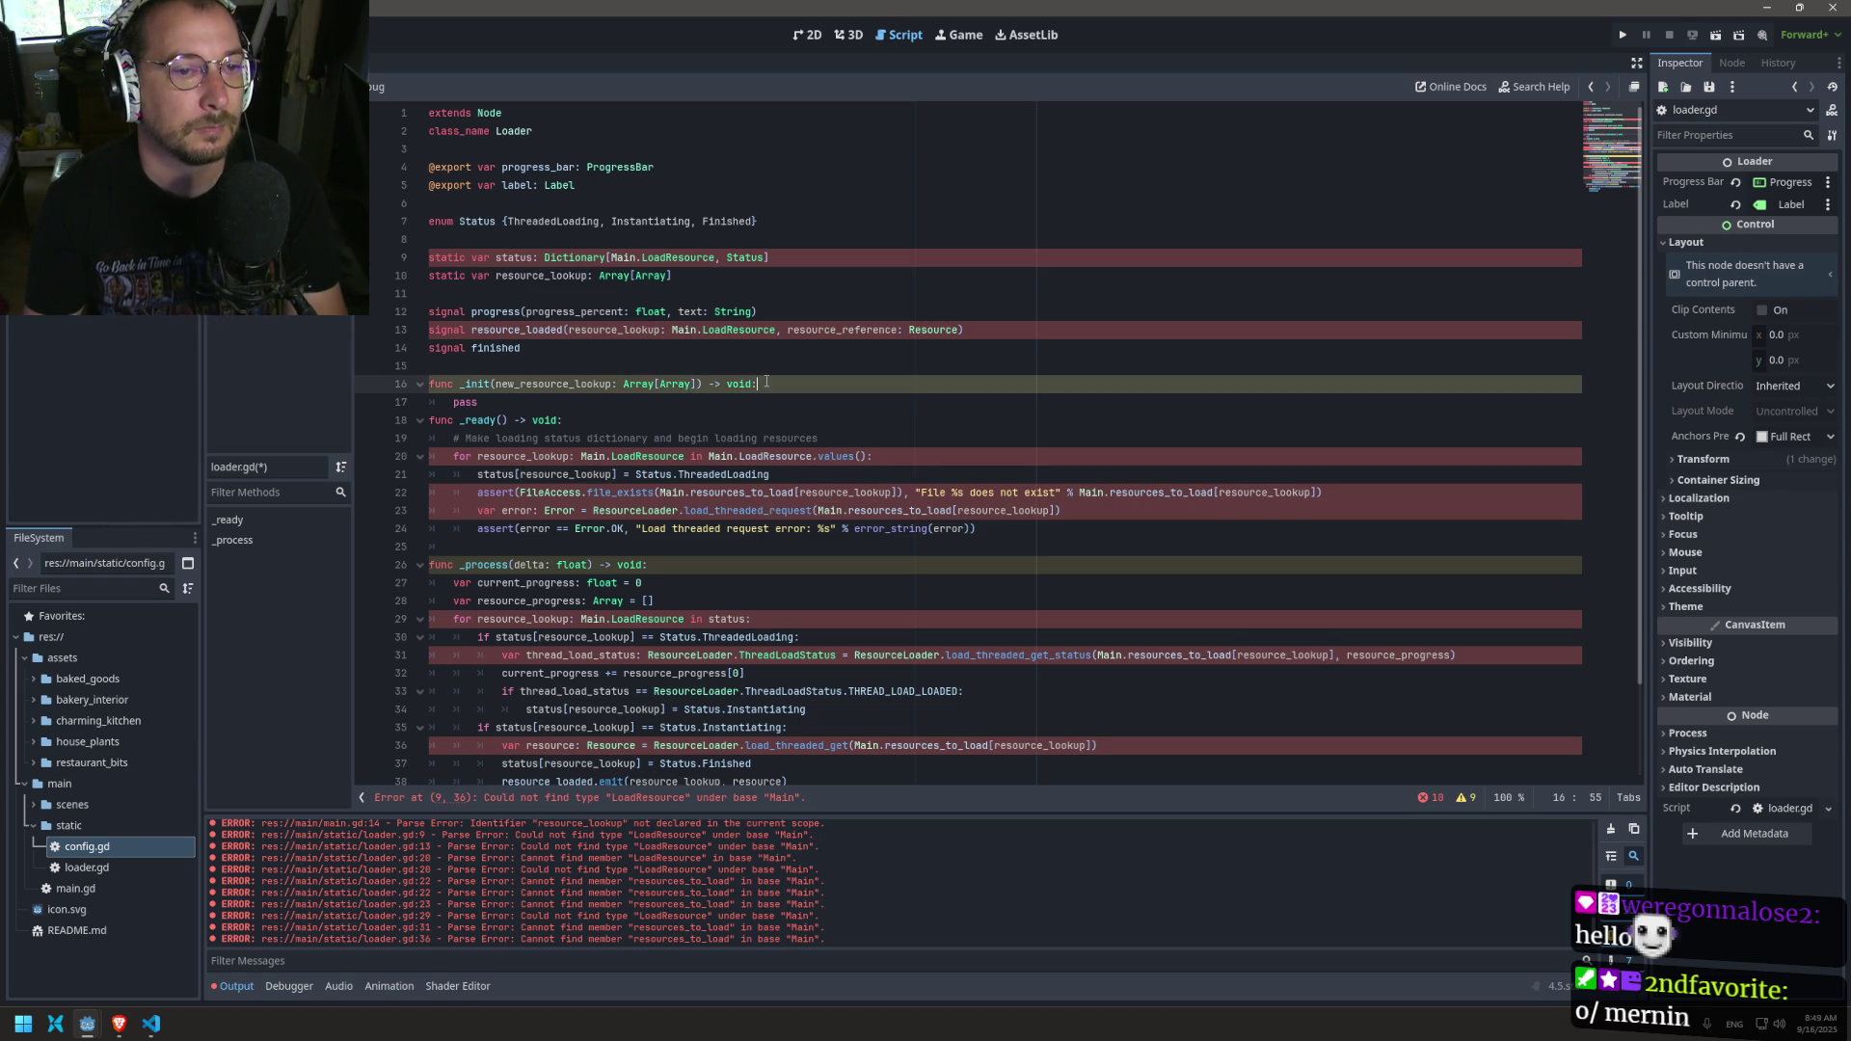
key("Return")
type("new")
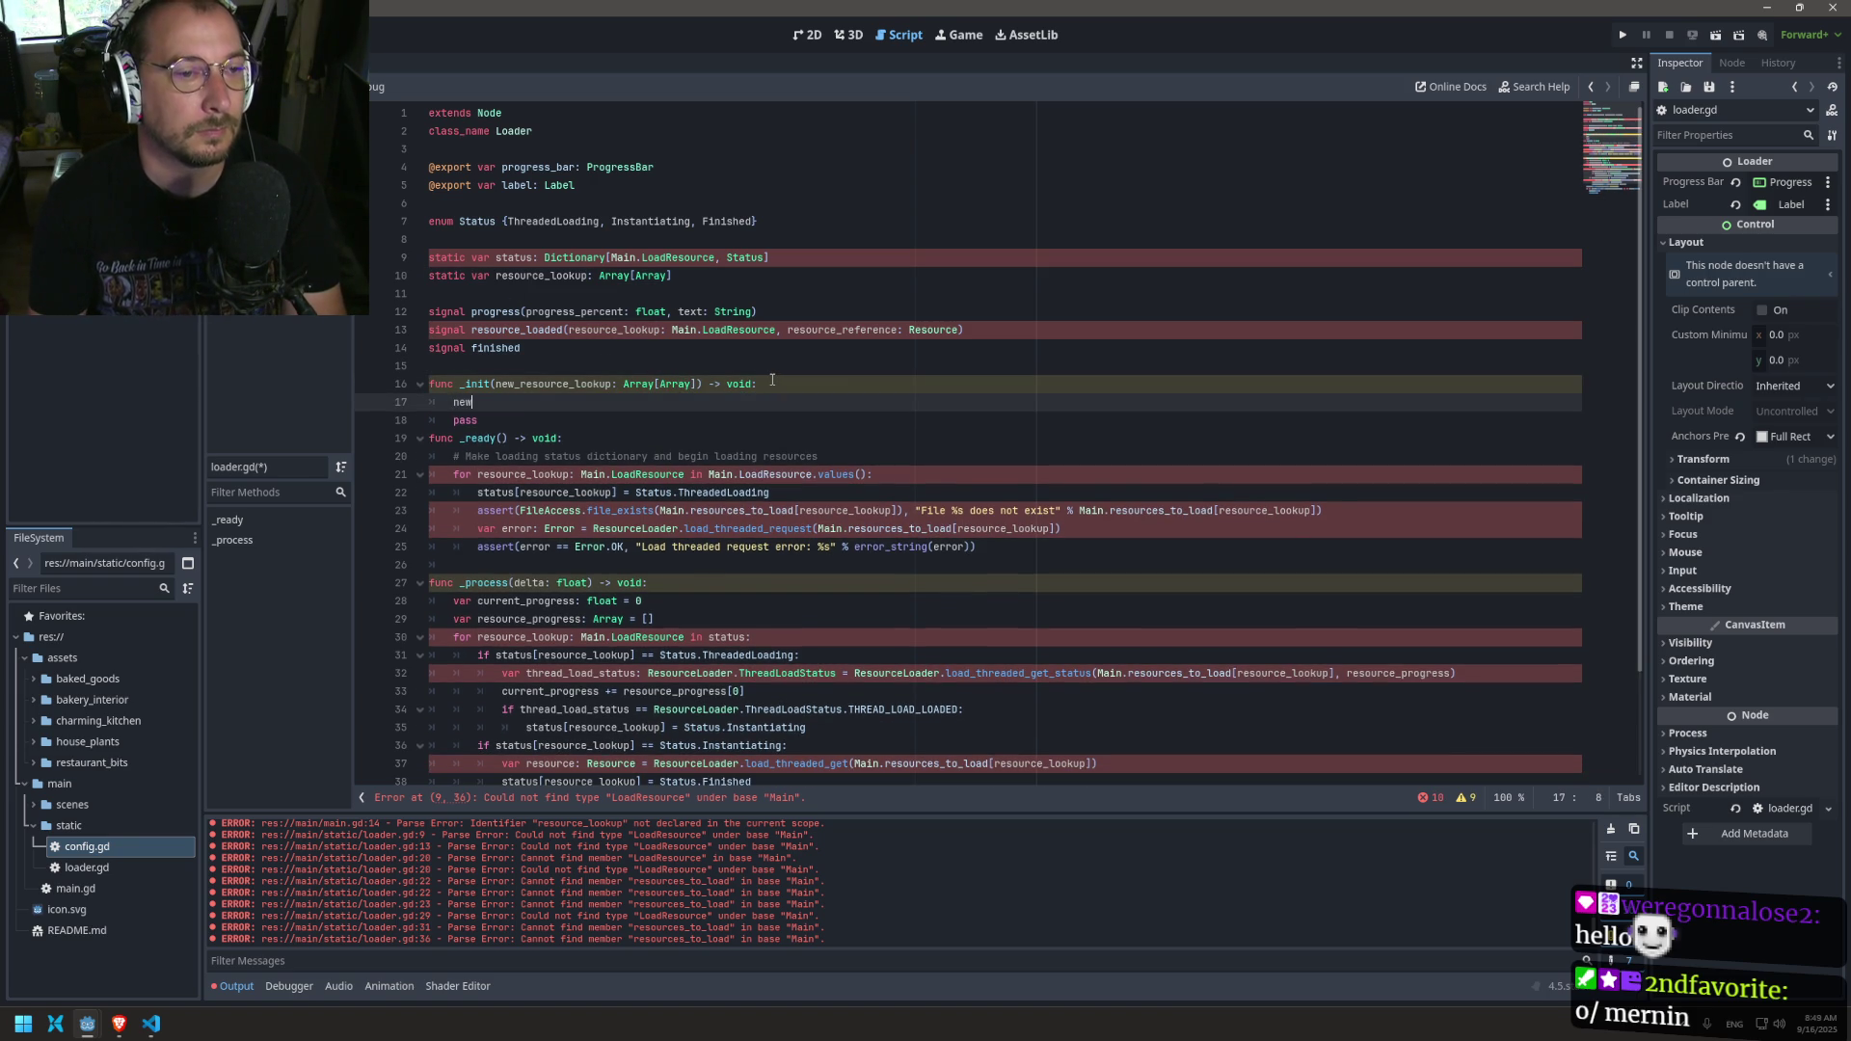
type("_resource_l")
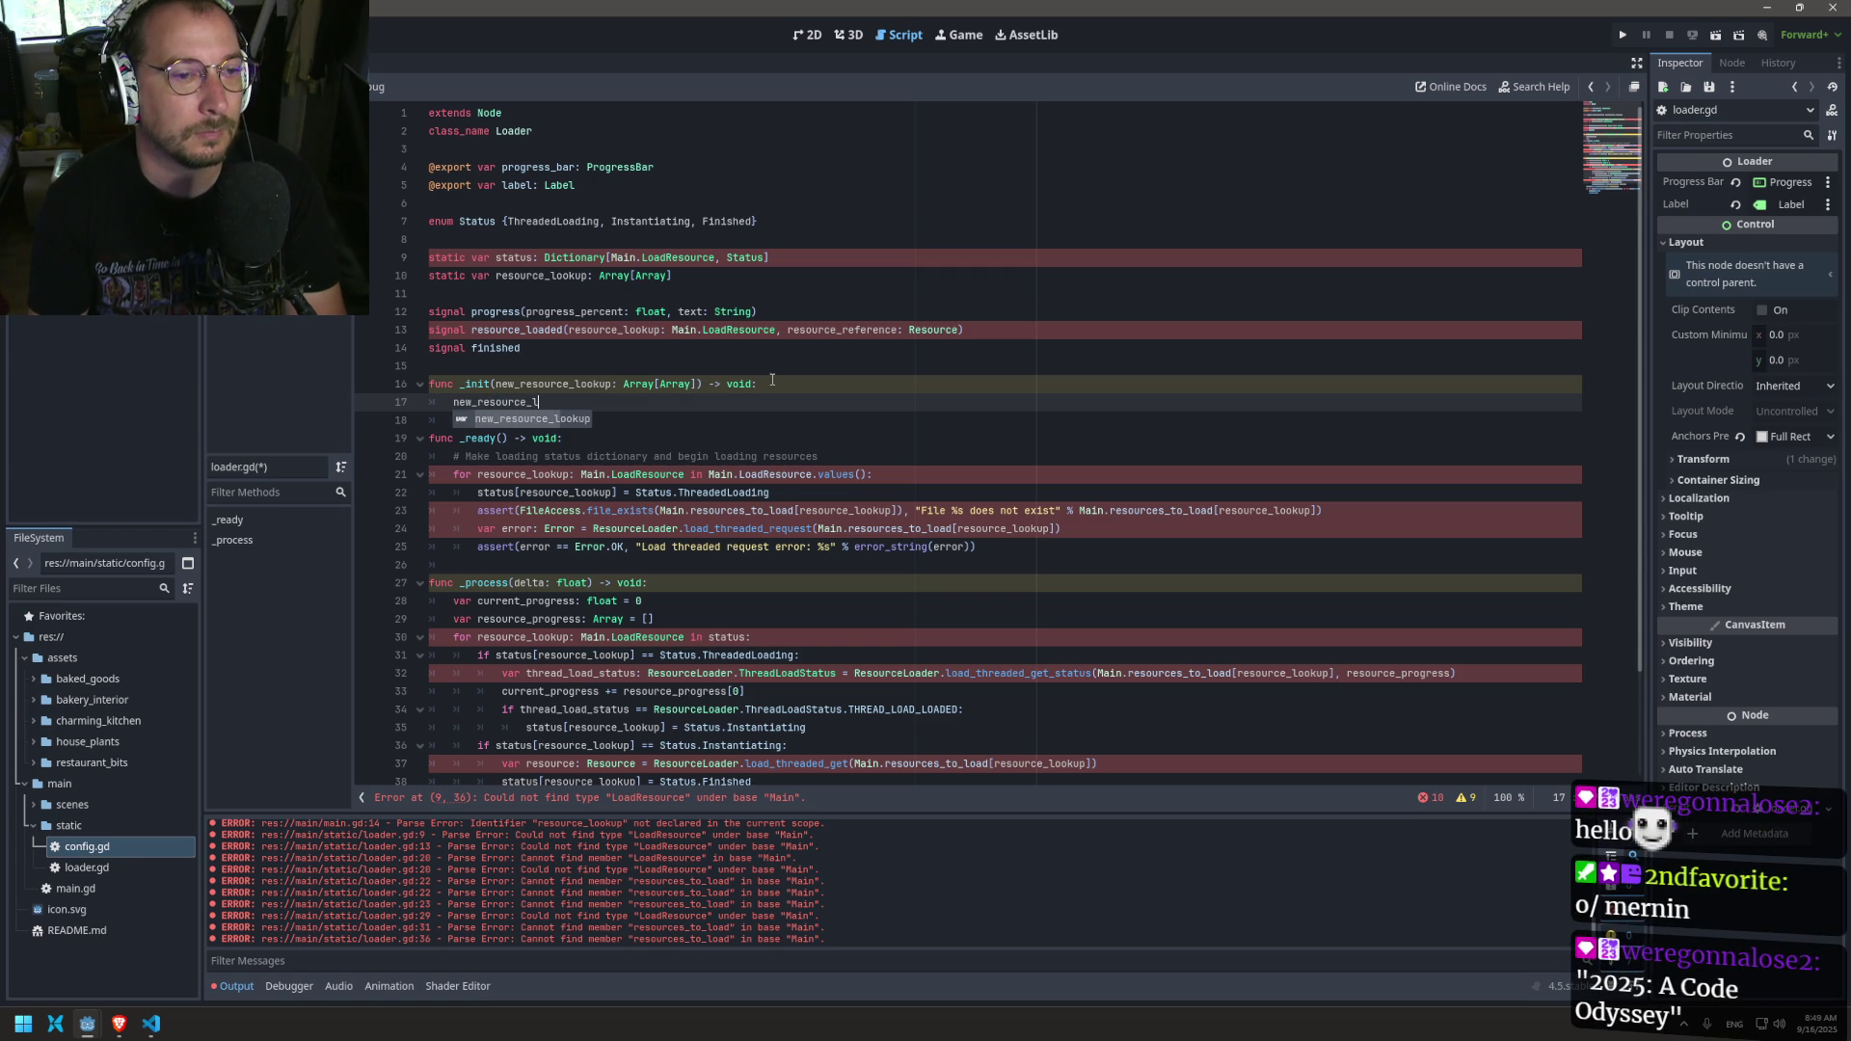
type("ookup = resource_lookup")
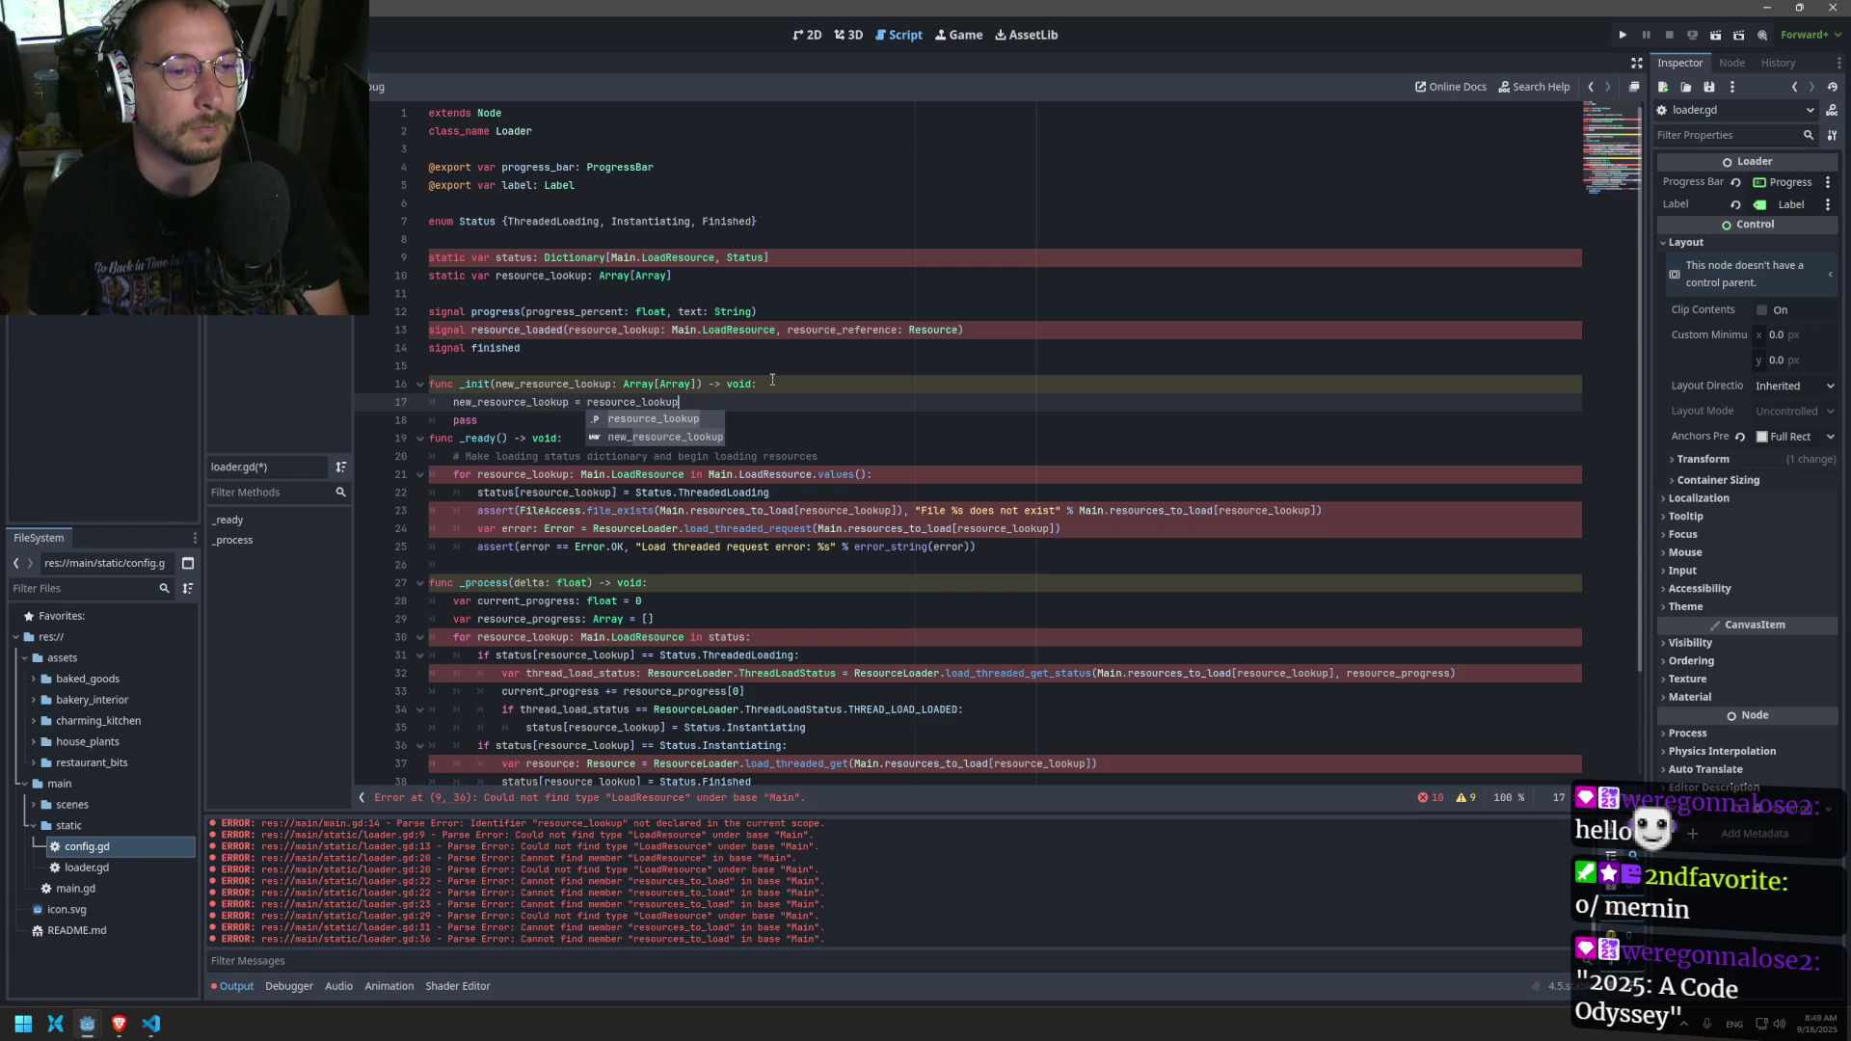
key("Down")
key("End")
key("BackSpace")
key("BackSpace")
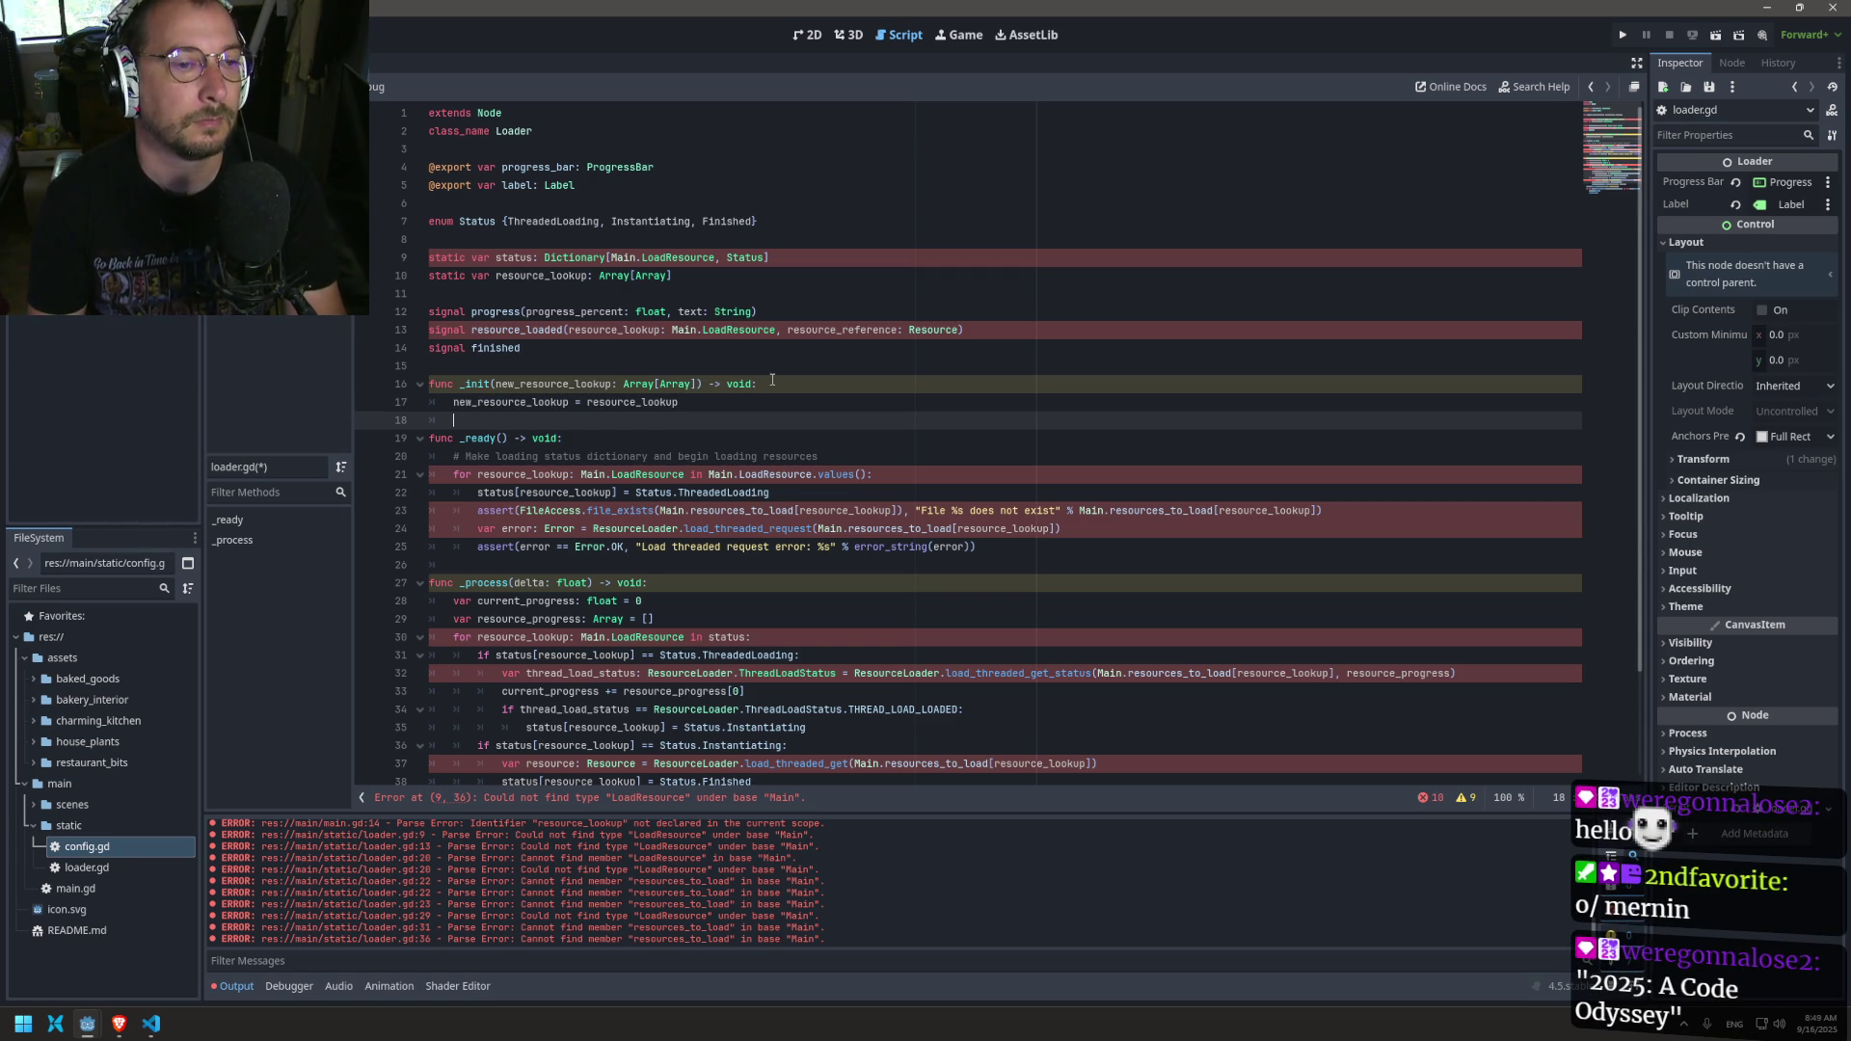
key("ctrl+s")
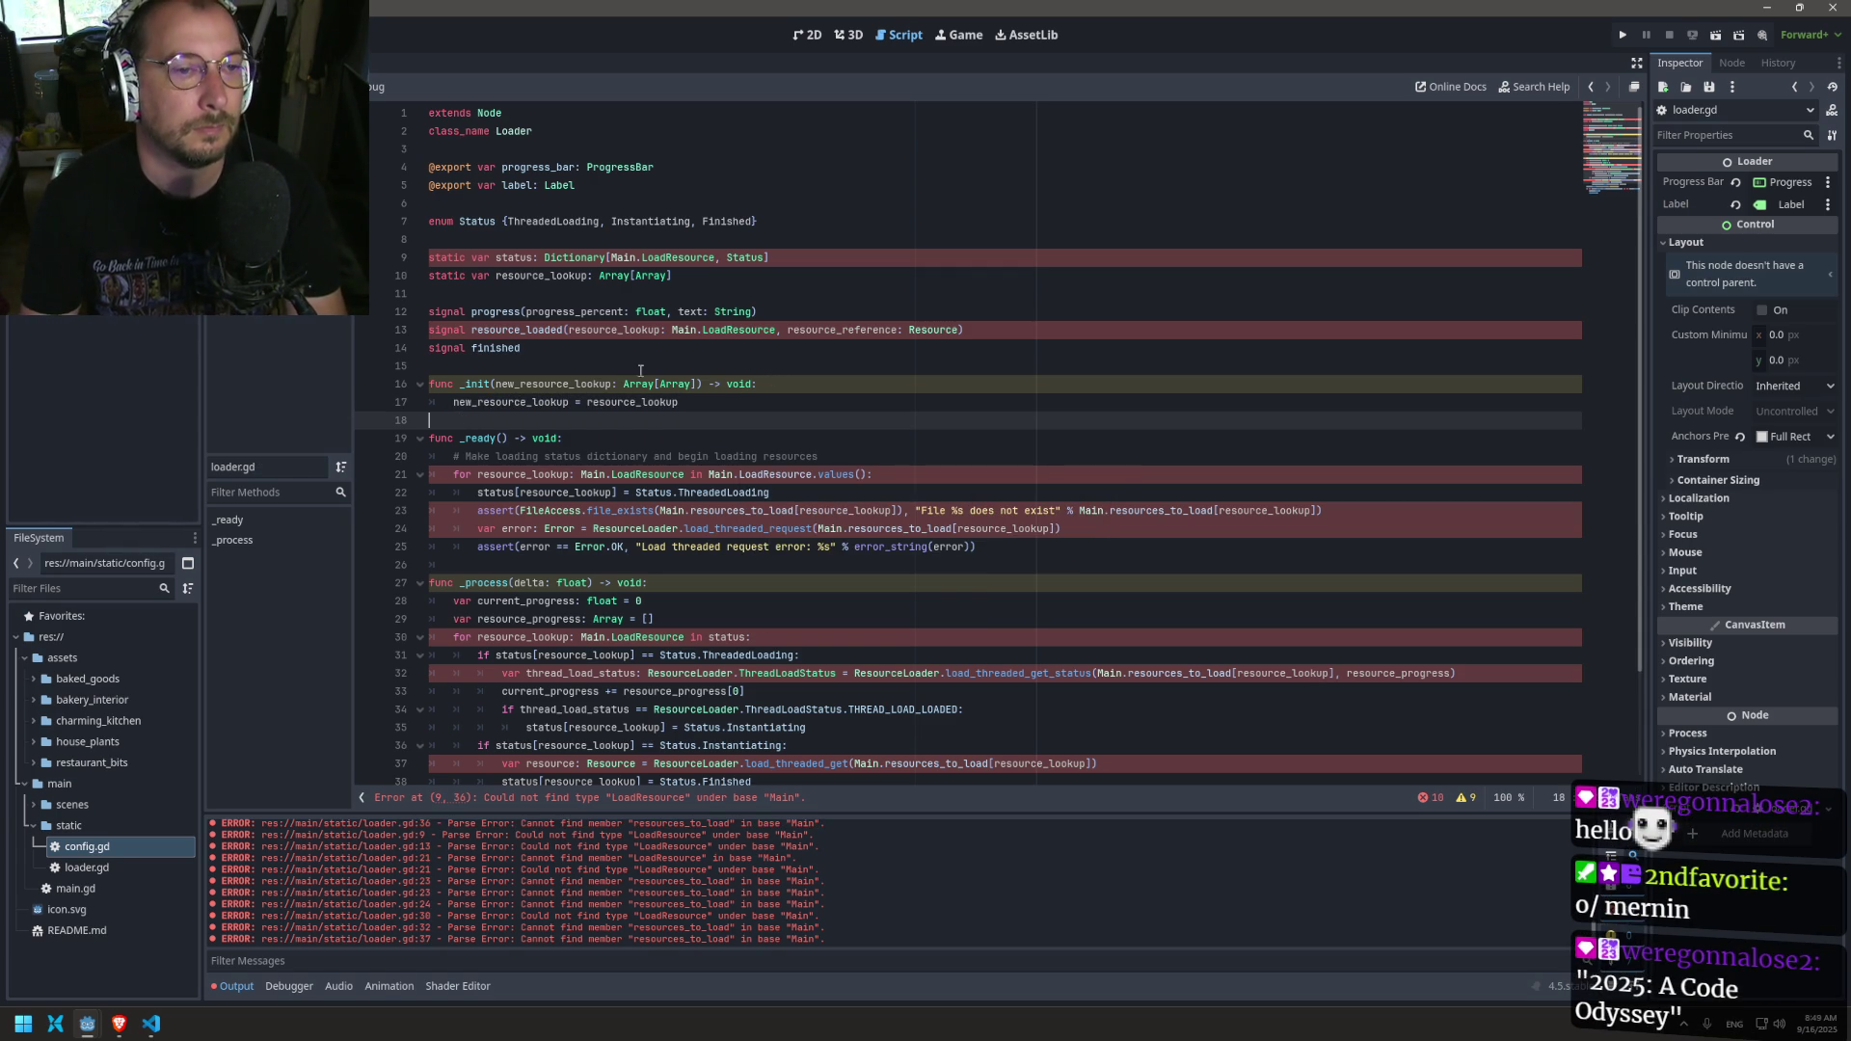
double_click(514, 258)
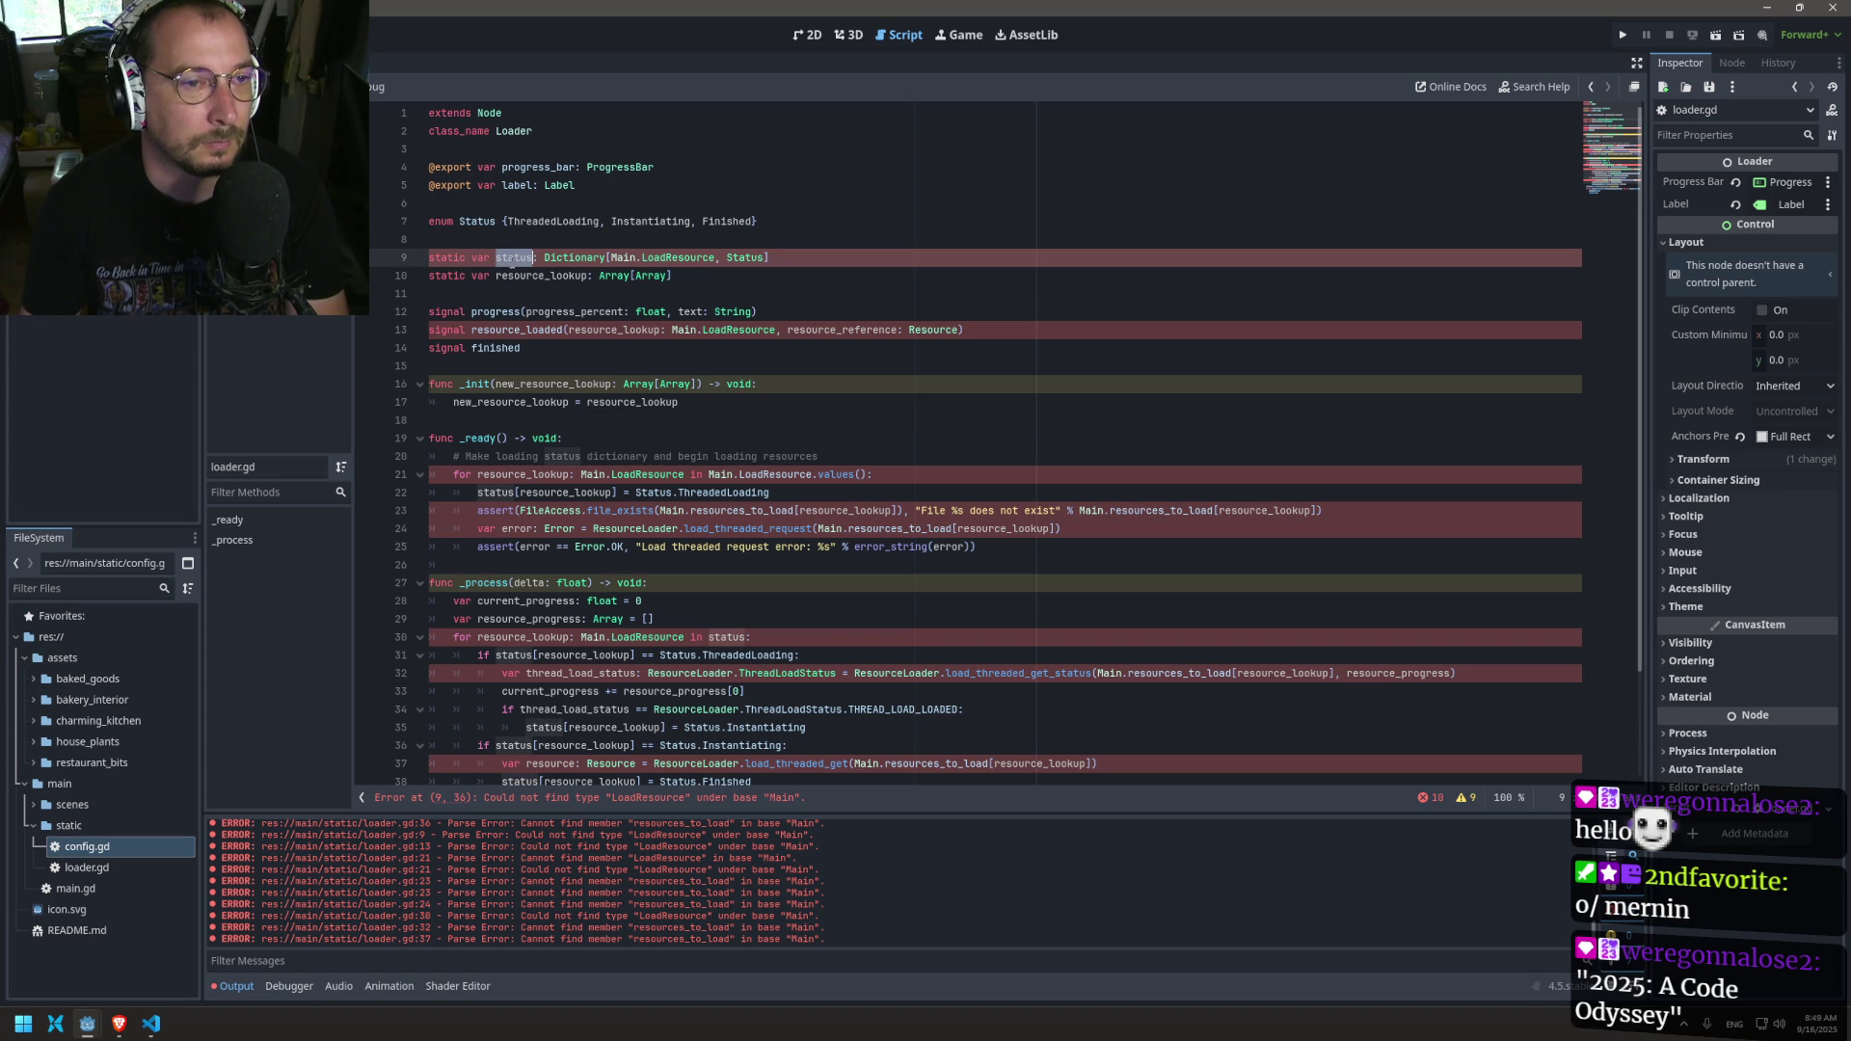
Step: Search loader.gd for 'status' and step through its matches
key("ctrl+f")
double_click(504, 257)
key("ctrl+f")
key("Return")
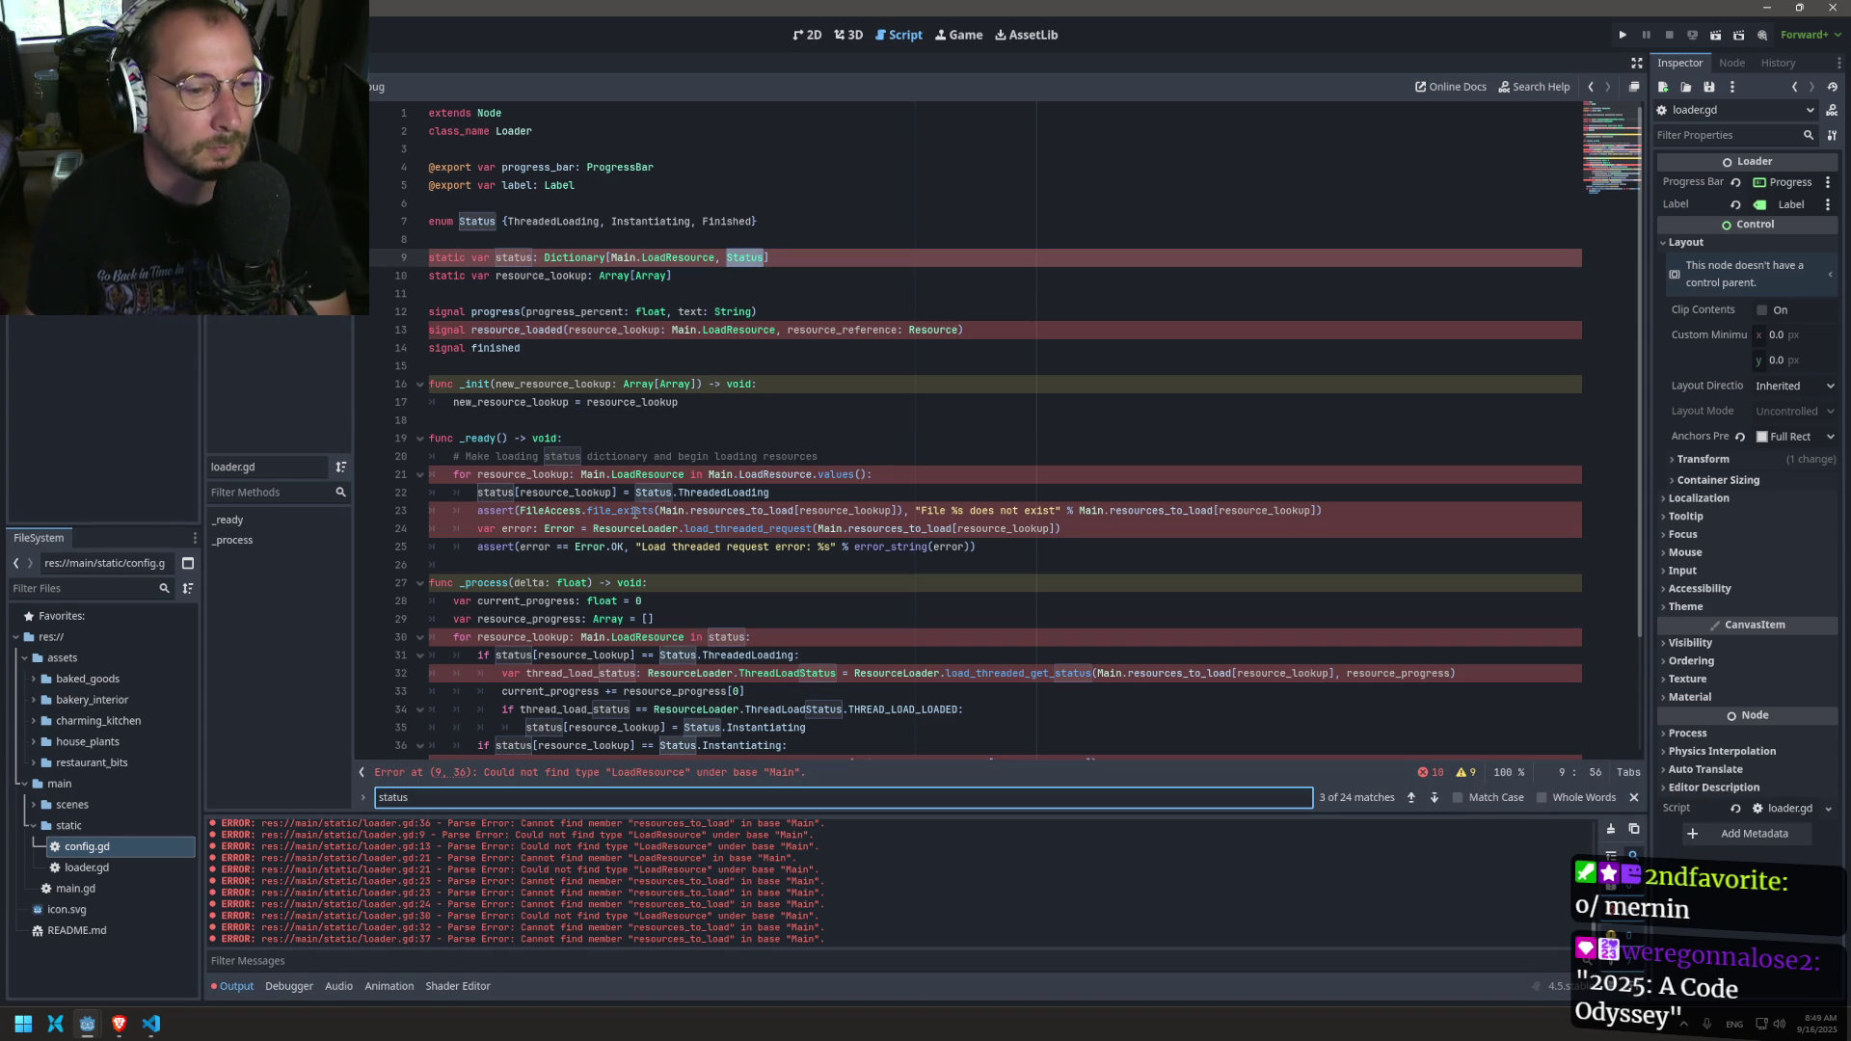
key("Return")
key("Return")
key("Return")
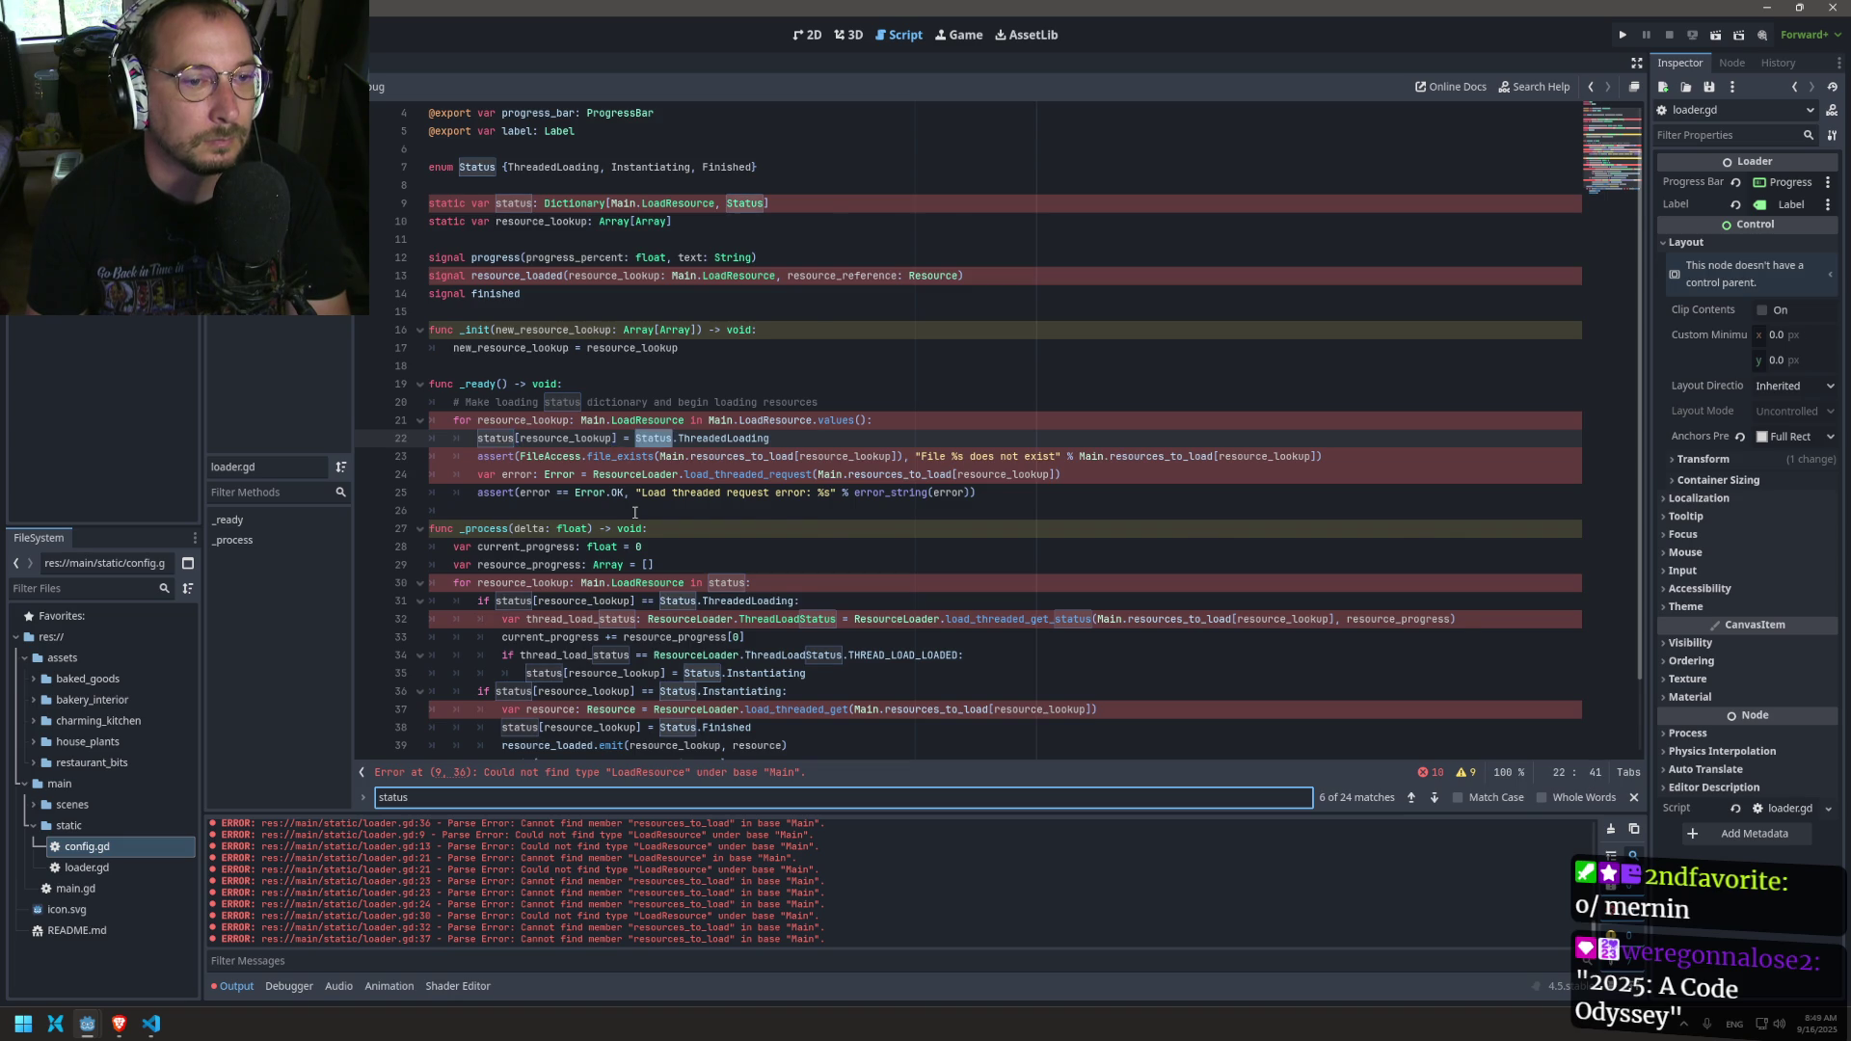
left_click(754, 255)
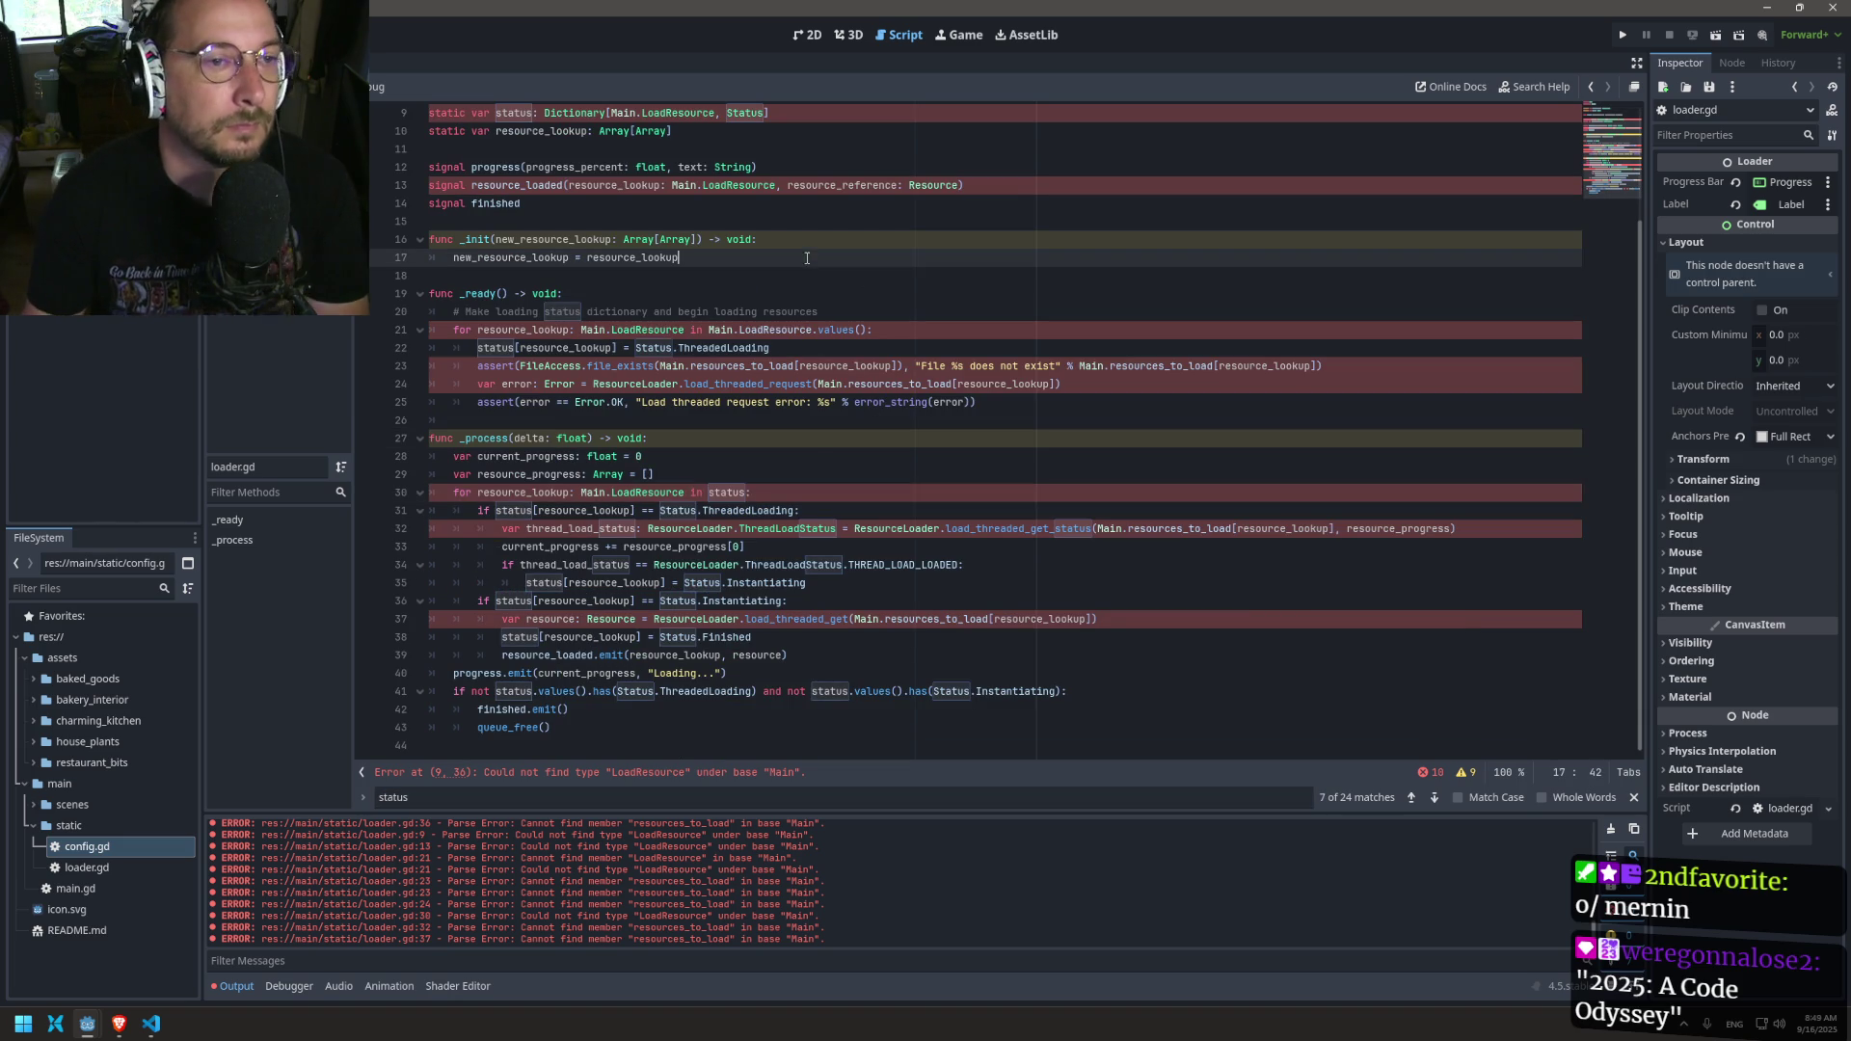
Step: Jump from loader.gd to the resources_to_load definition in config.gd
scroll(754, 249, "up", 3)
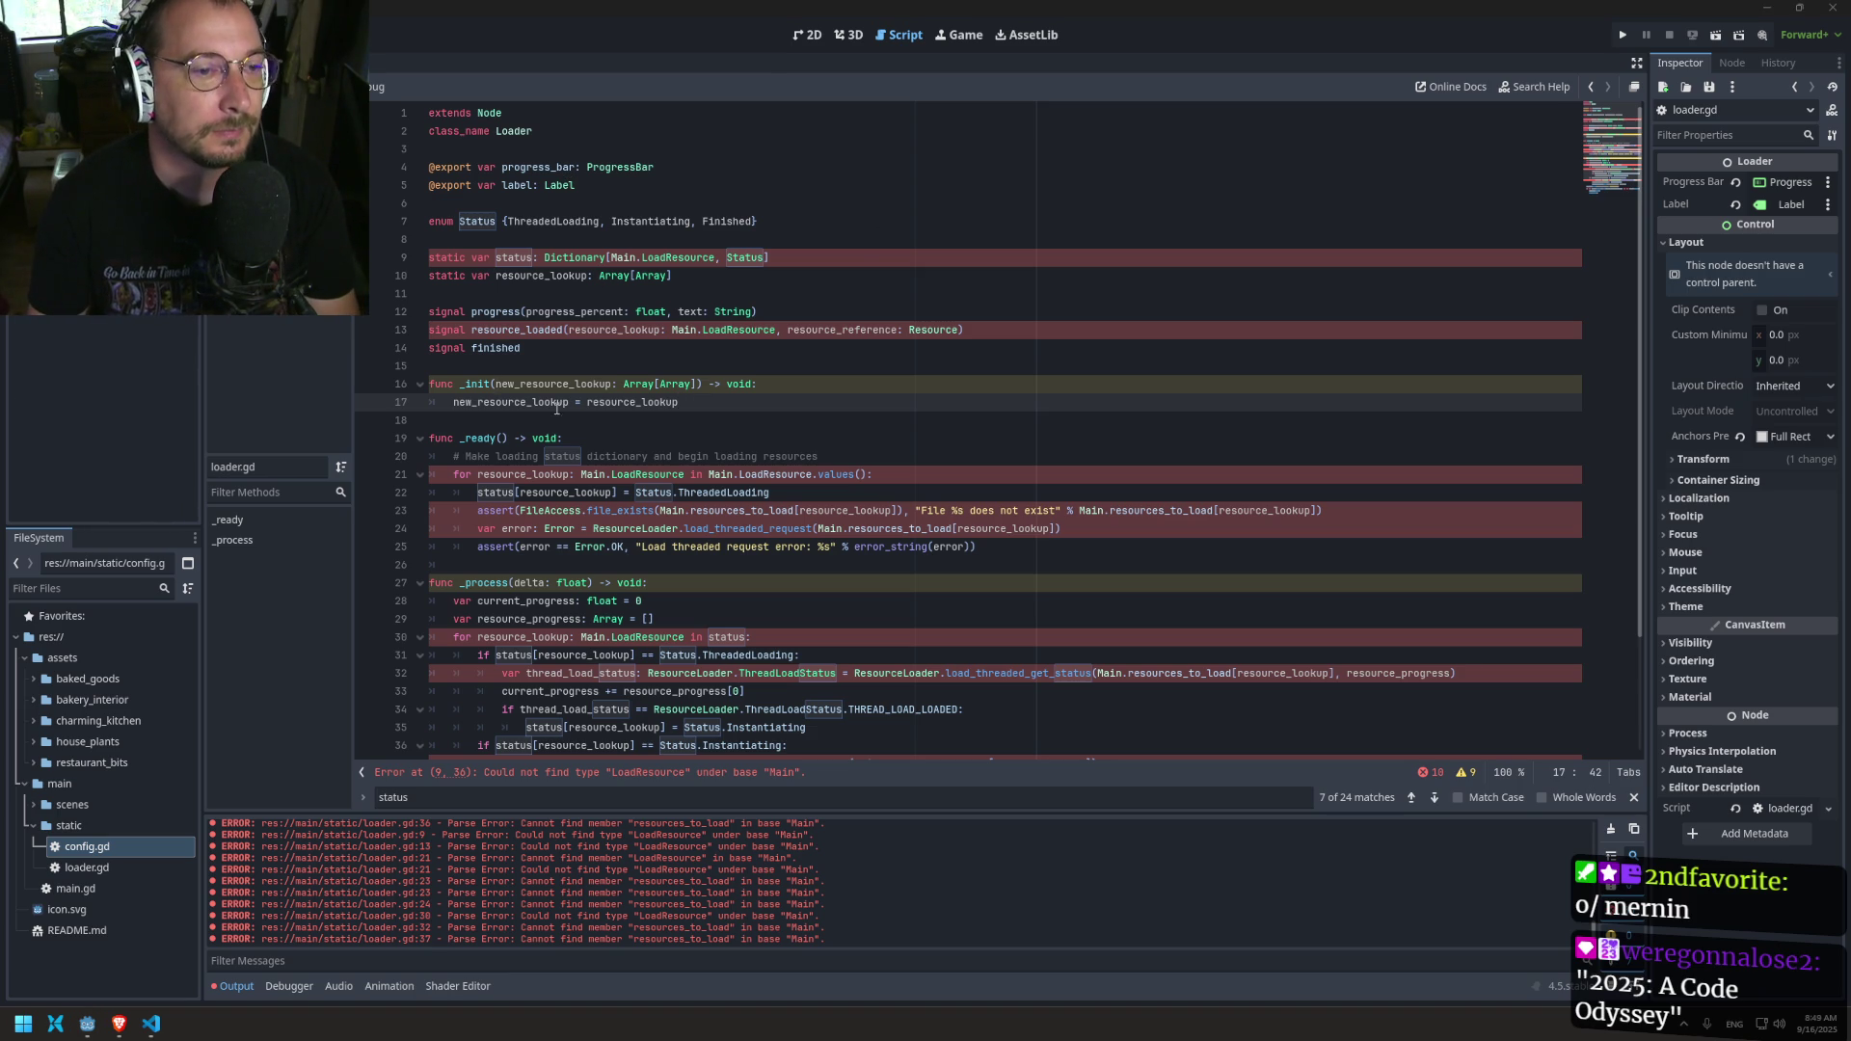
double_click(525, 406)
left_click(694, 510, "ctrl")
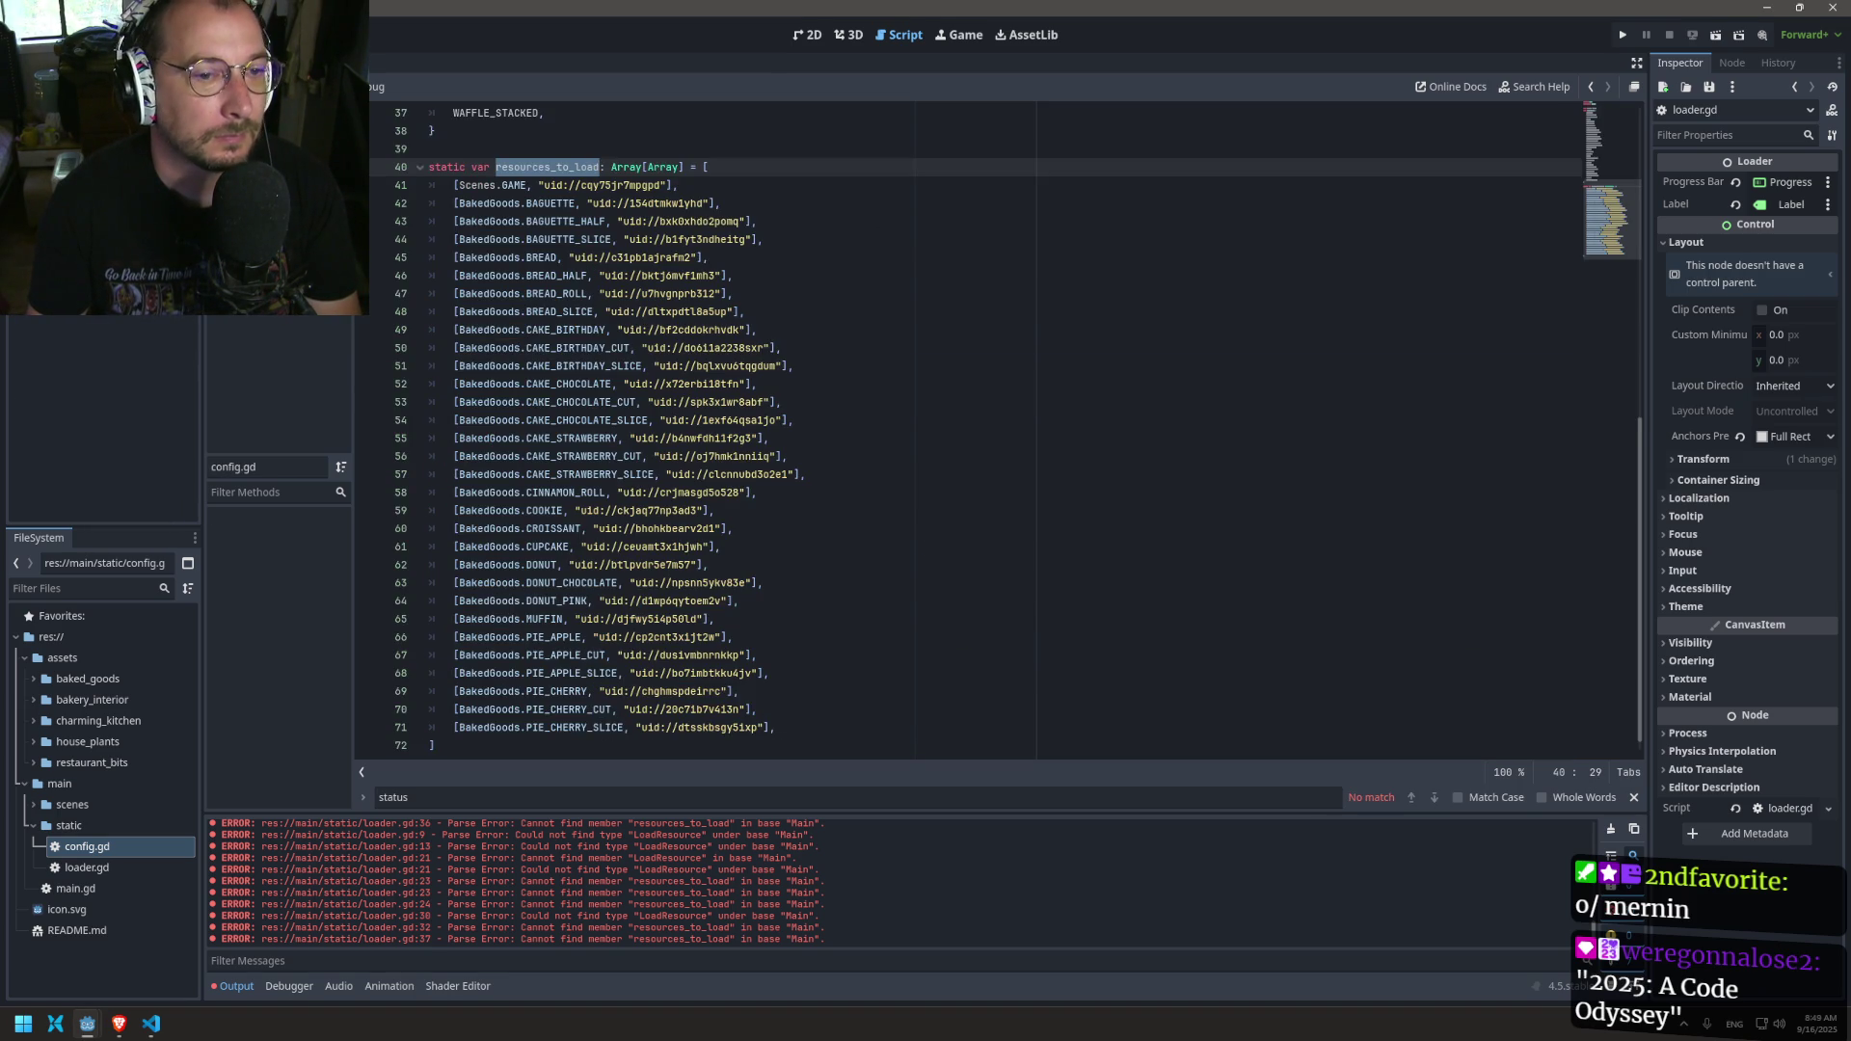
Step: Paste resources_to_load into main.gd's Loader.new() call and save
key("ctrl+w")
key("ctrl+w")
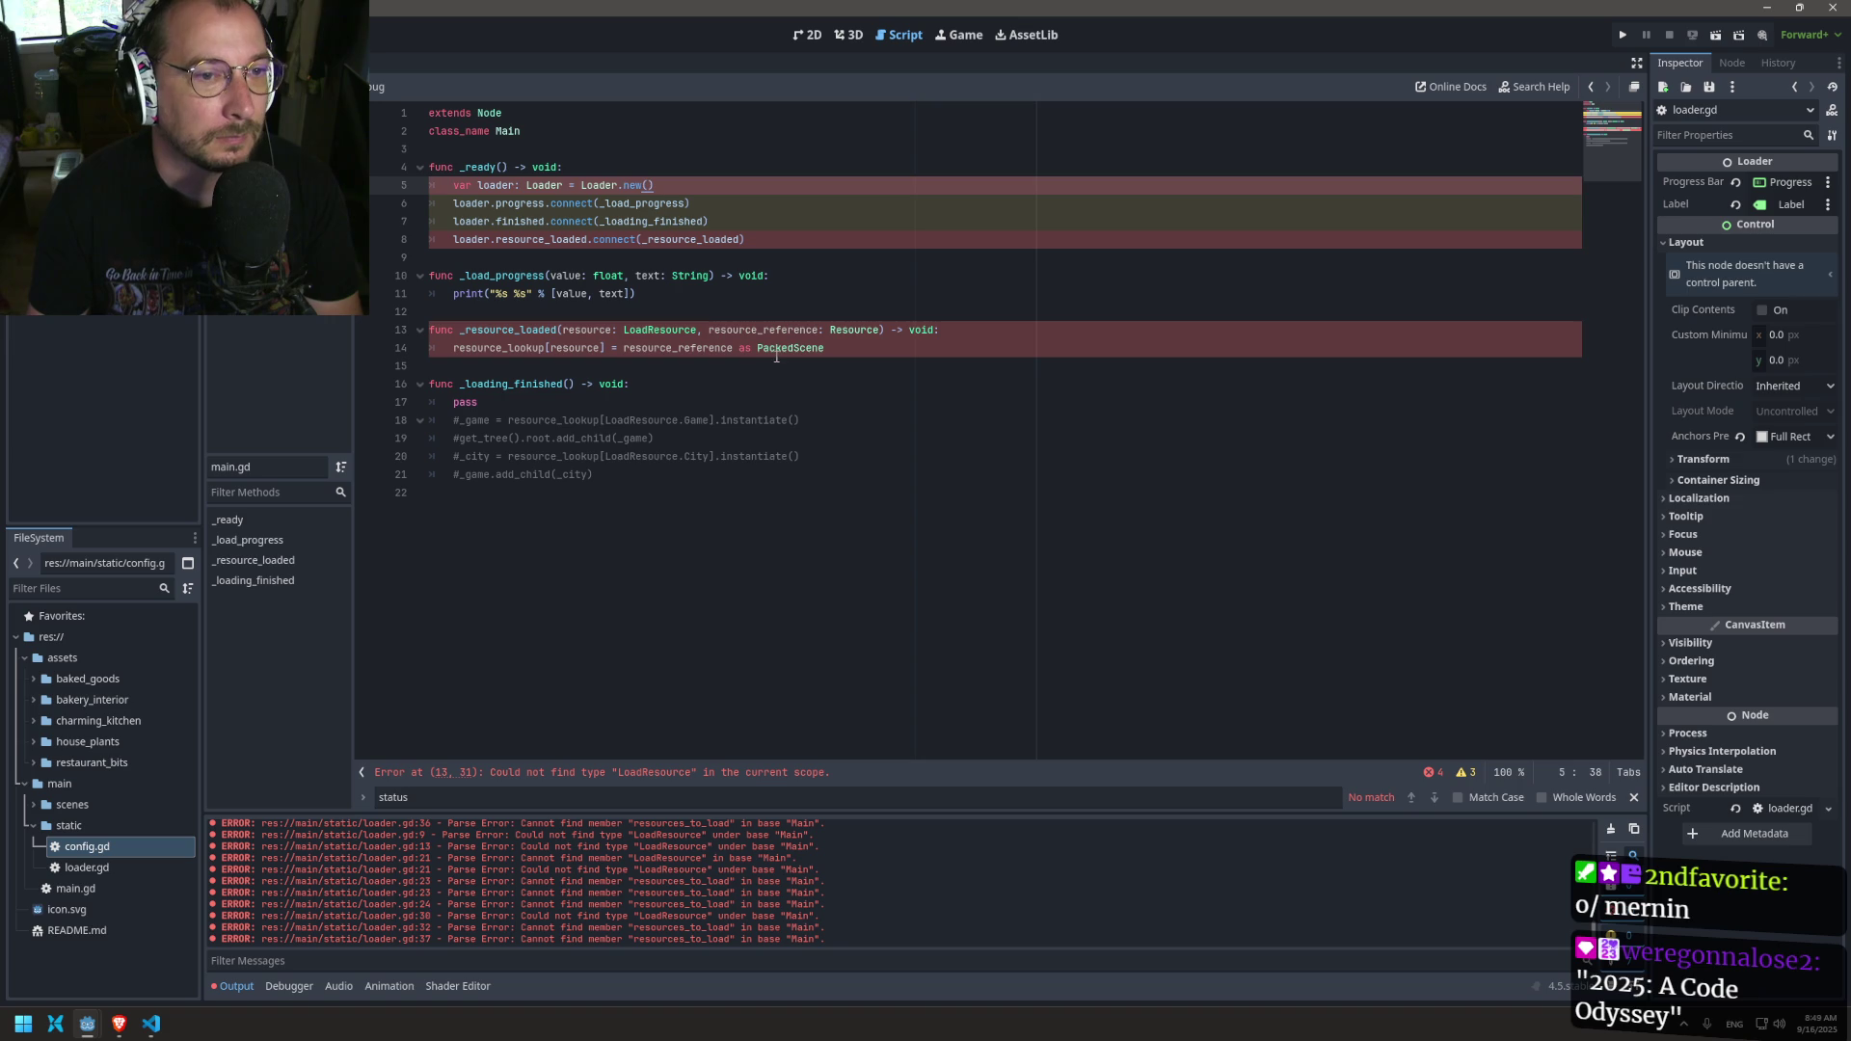
left_click(434, 311)
key("alt+Left")
key("alt+Right")
left_click_drag(643, 294, 608, 304)
left_click(652, 185)
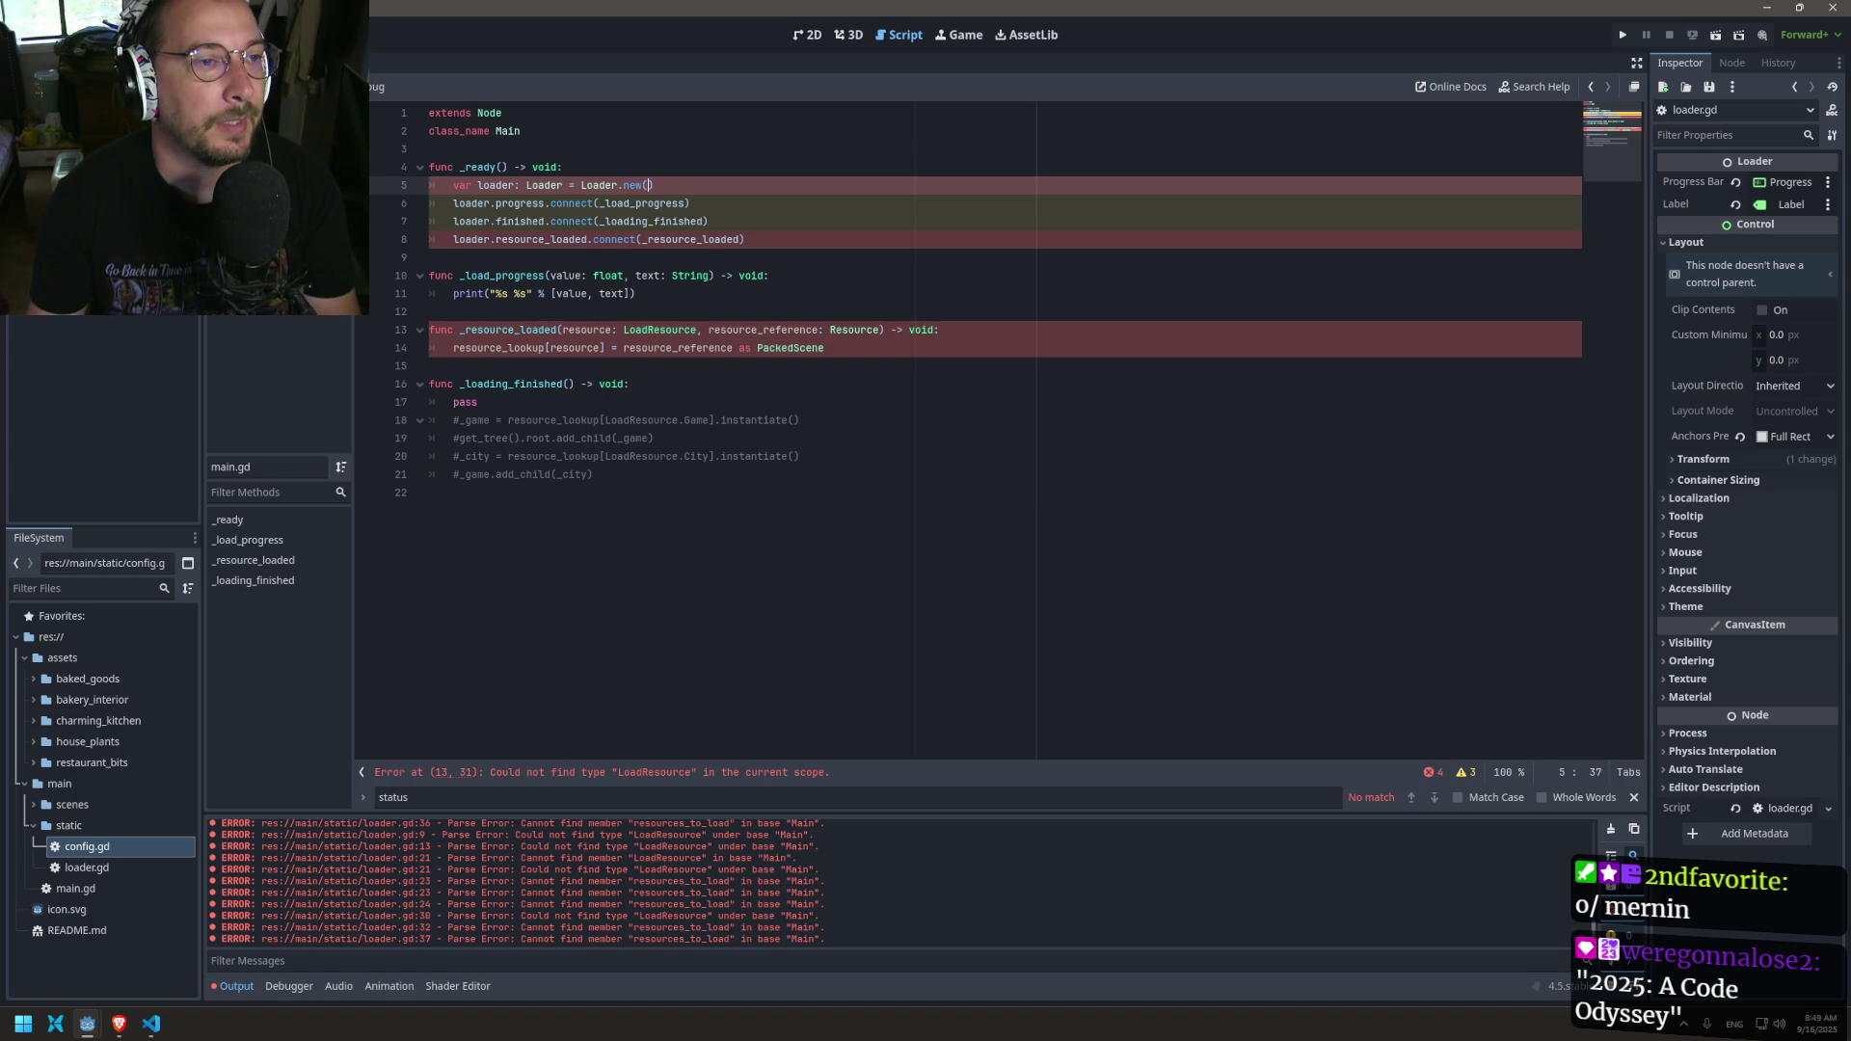
double_click(547, 383)
key("ctrl+c")
key("alt+Left")
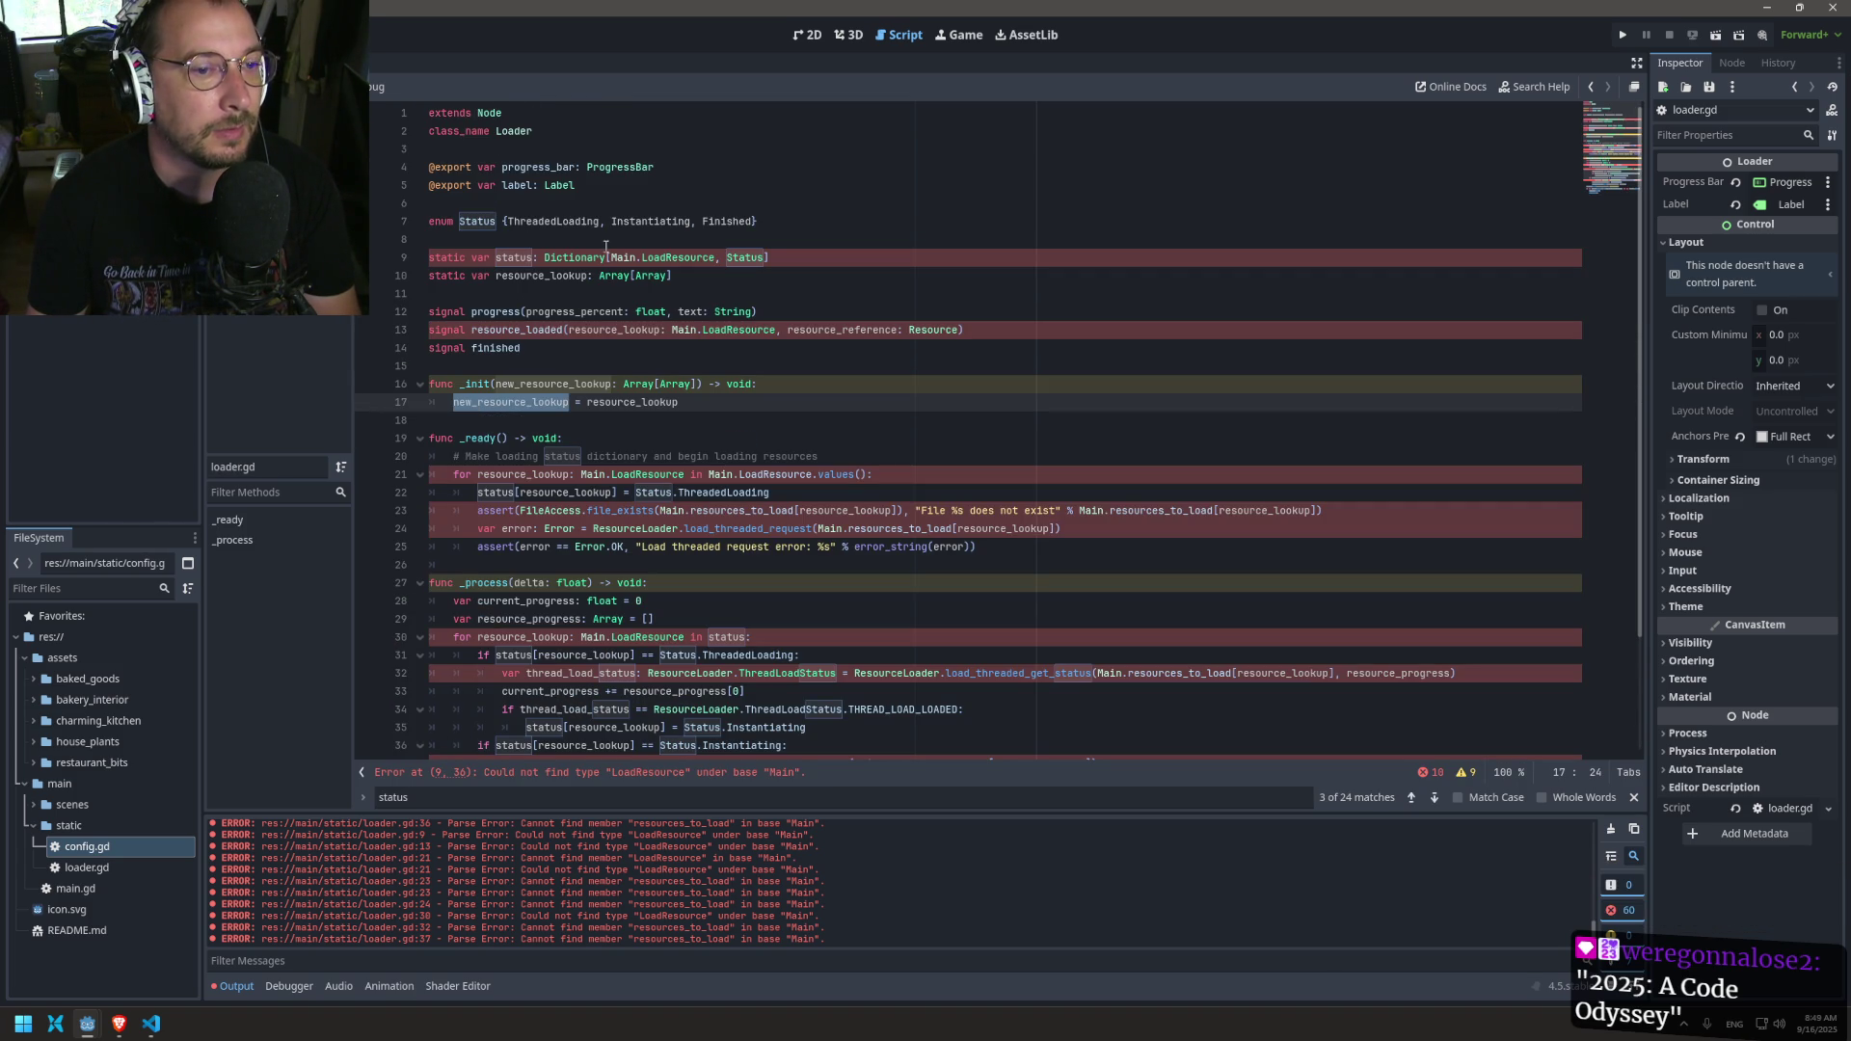
key("alt+Left")
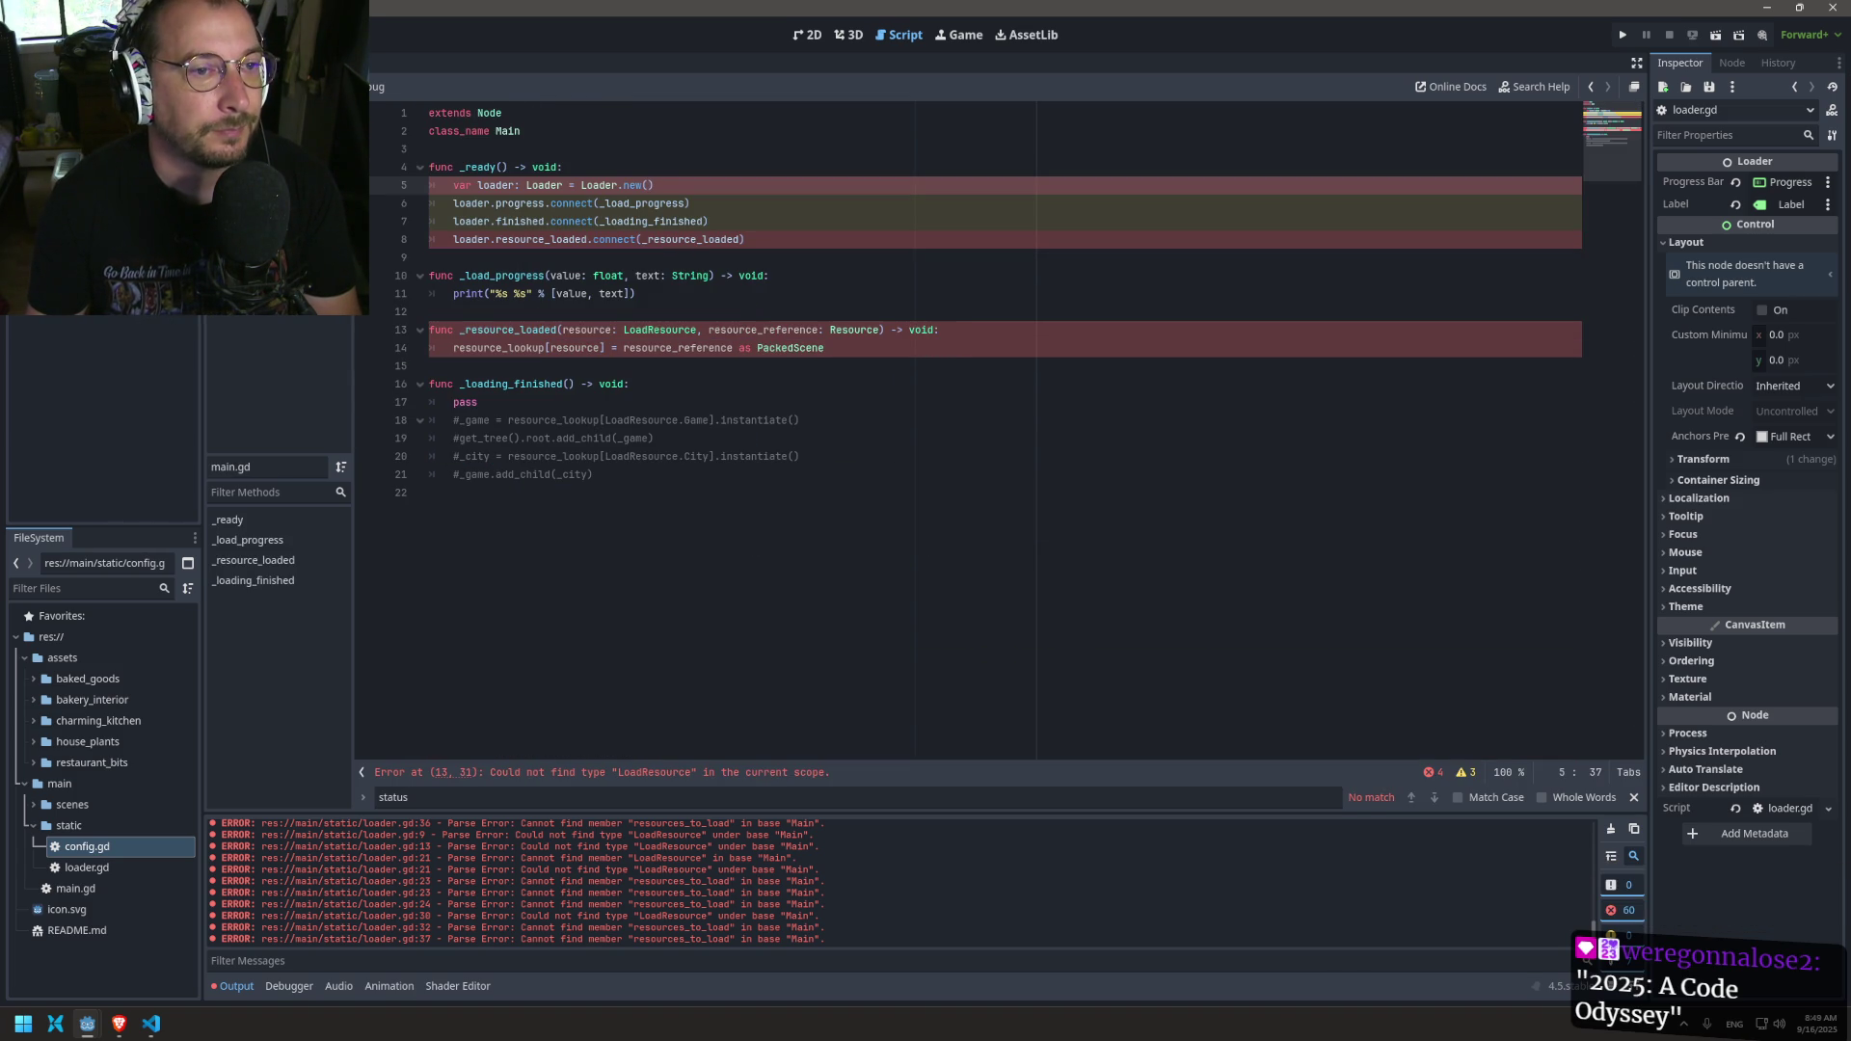
key("ctrl+v")
key("Escape")
key("ctrl+s")
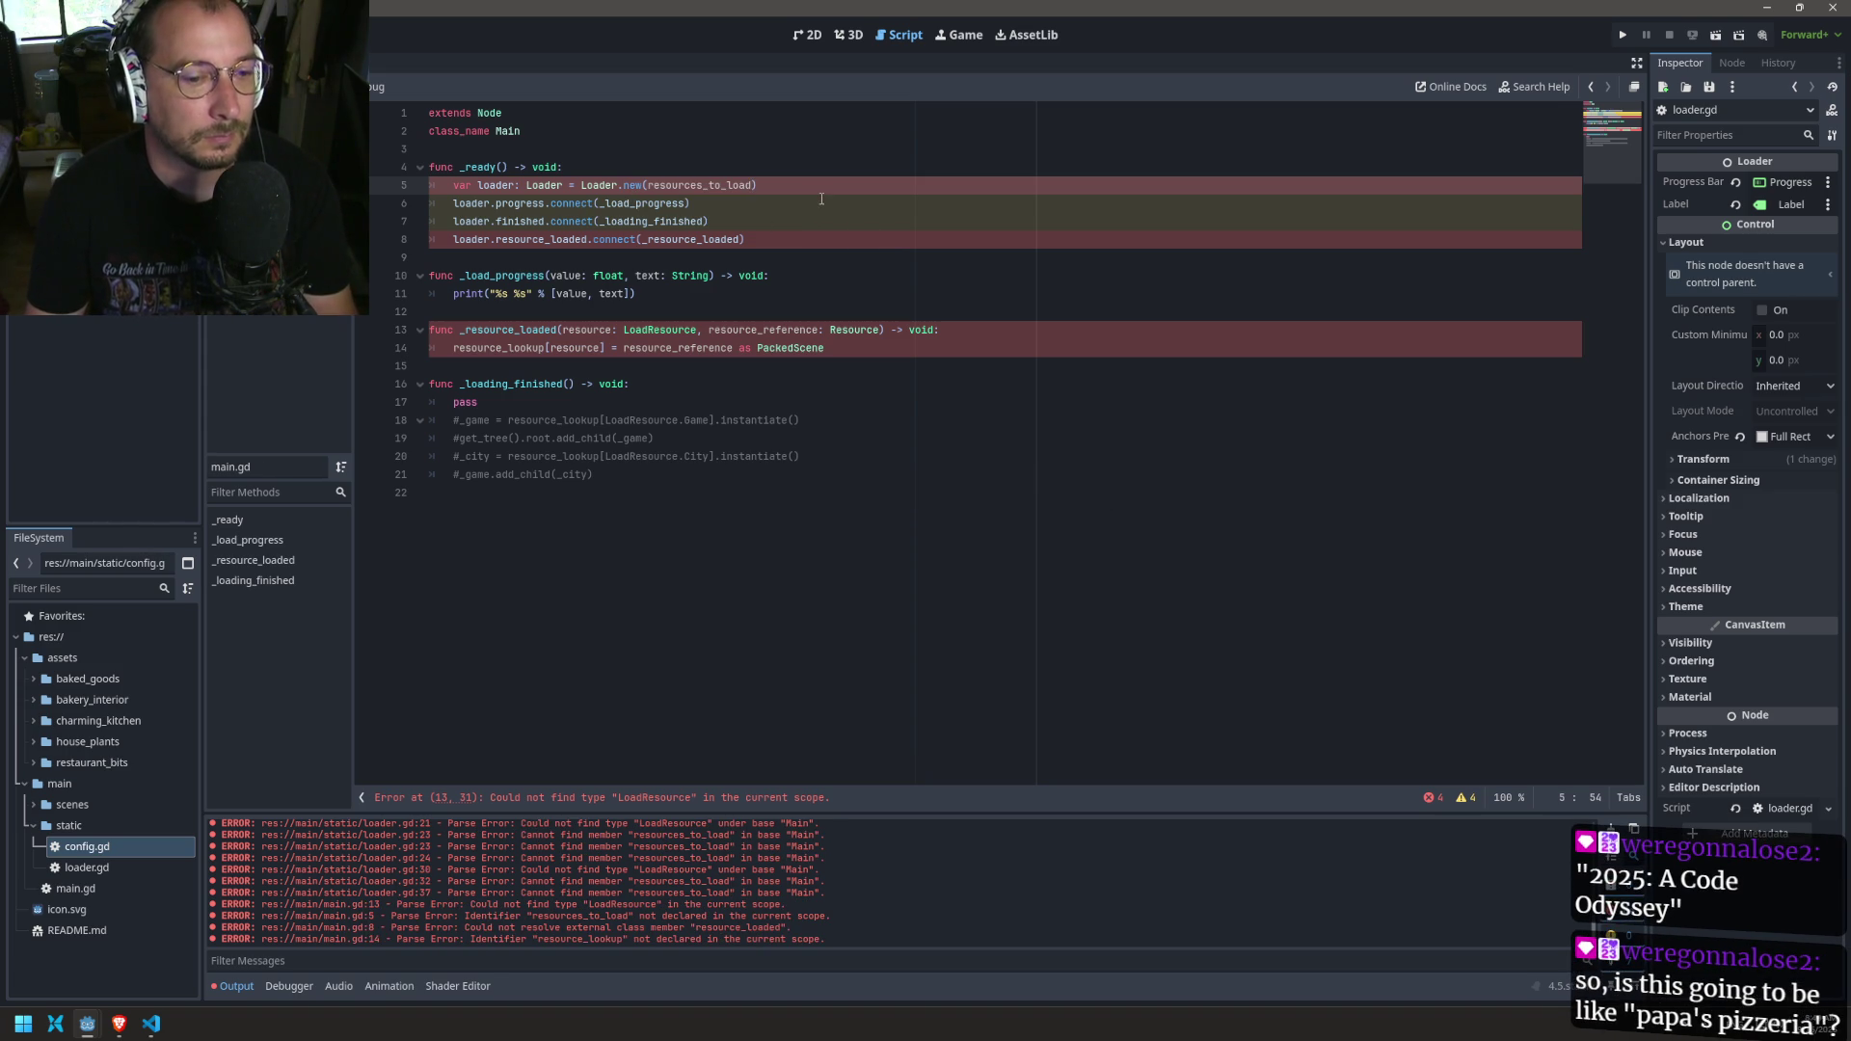
Step: Prefix the argument with 'Config.' so it reads Loader.new(Config.resources_to_load)
left_click(646, 184)
type("Config.")
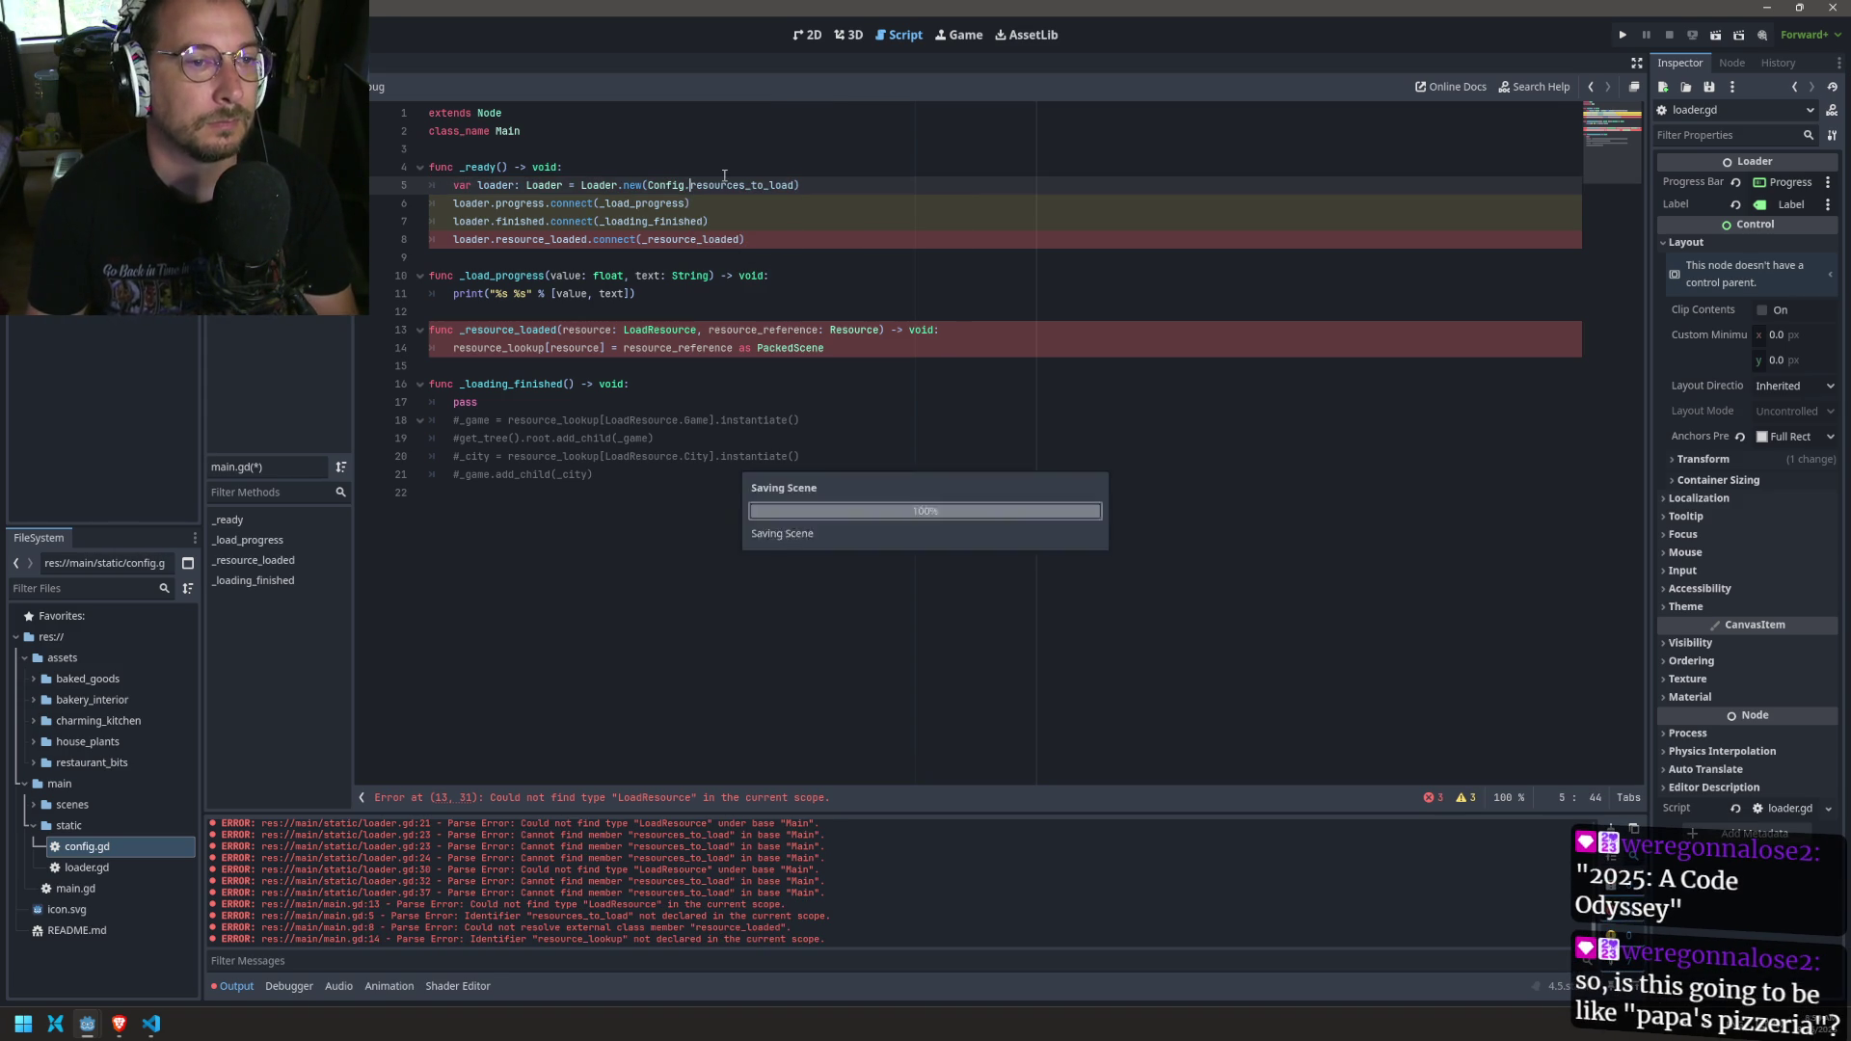
left_click(461, 240)
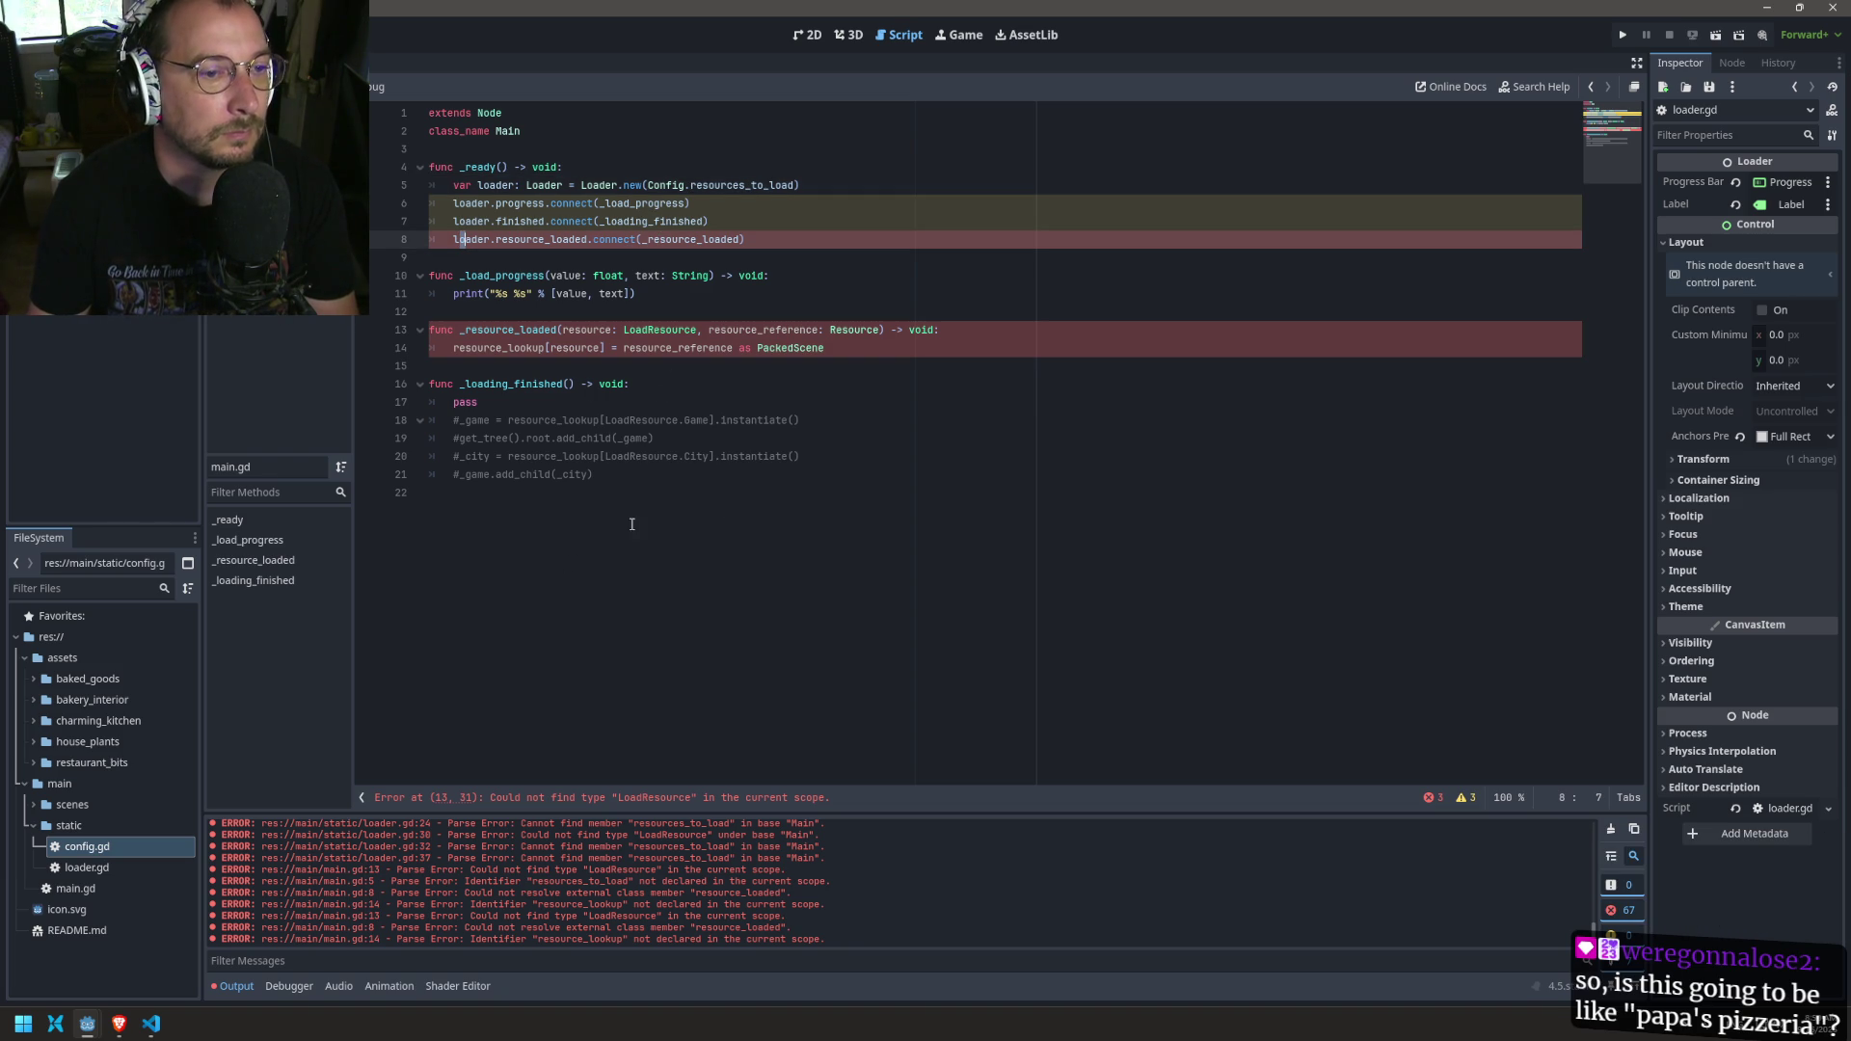
Step: Delete the commented-out lines 18–22 in _loading_finished and return to loader.gd
left_click_drag(620, 524, 352, 432)
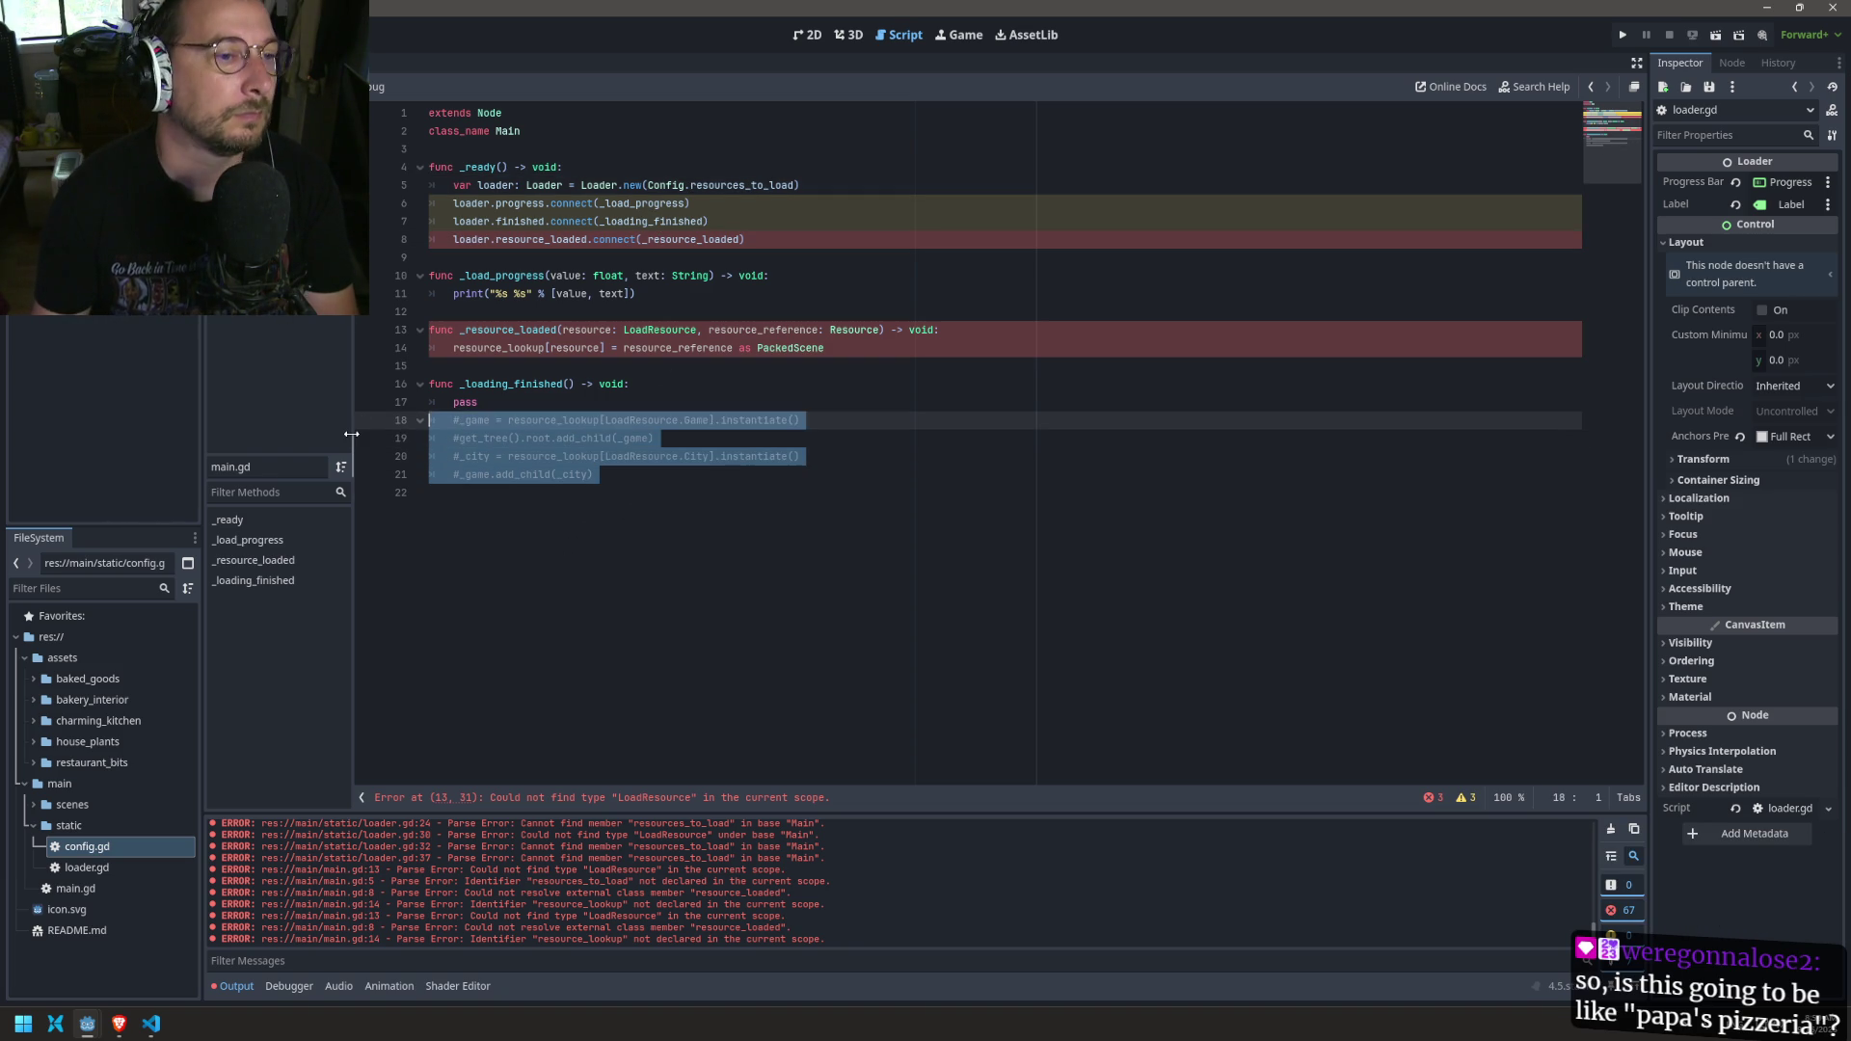
key("BackSpace")
key("ctrl+Tab")
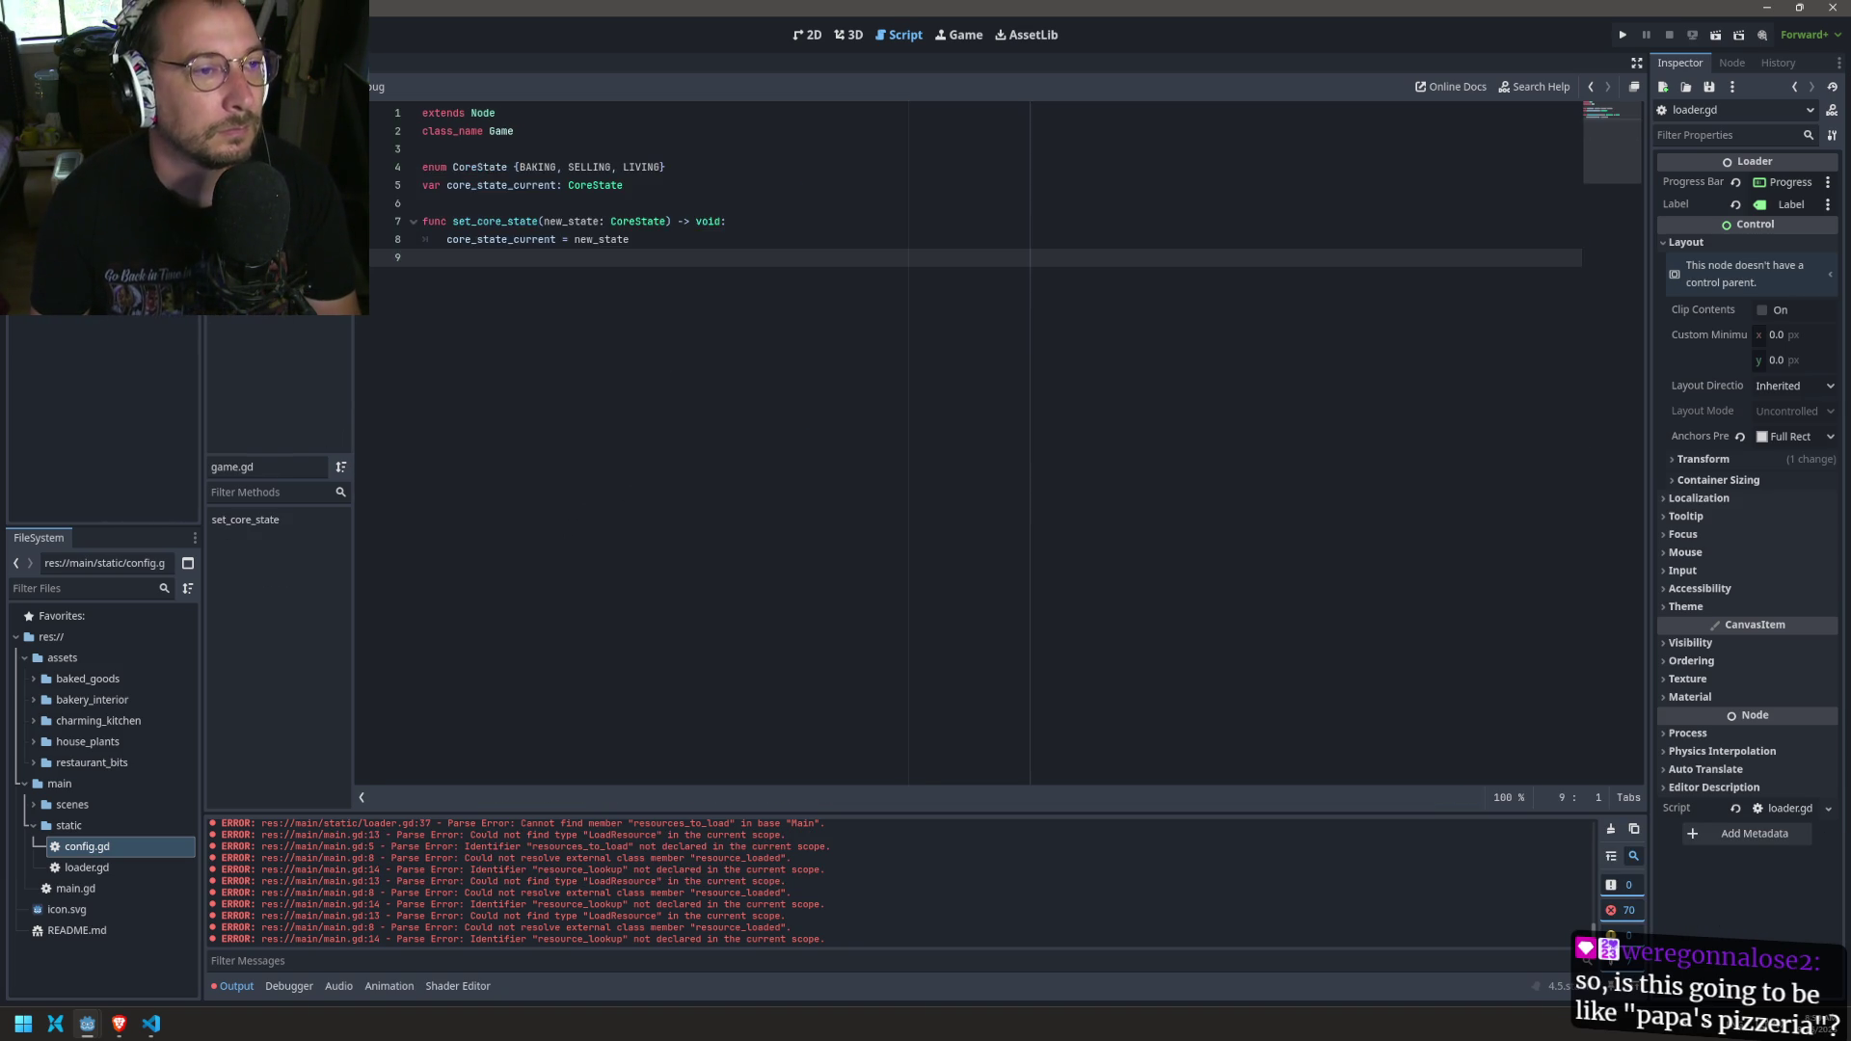
key("ctrl+Tab")
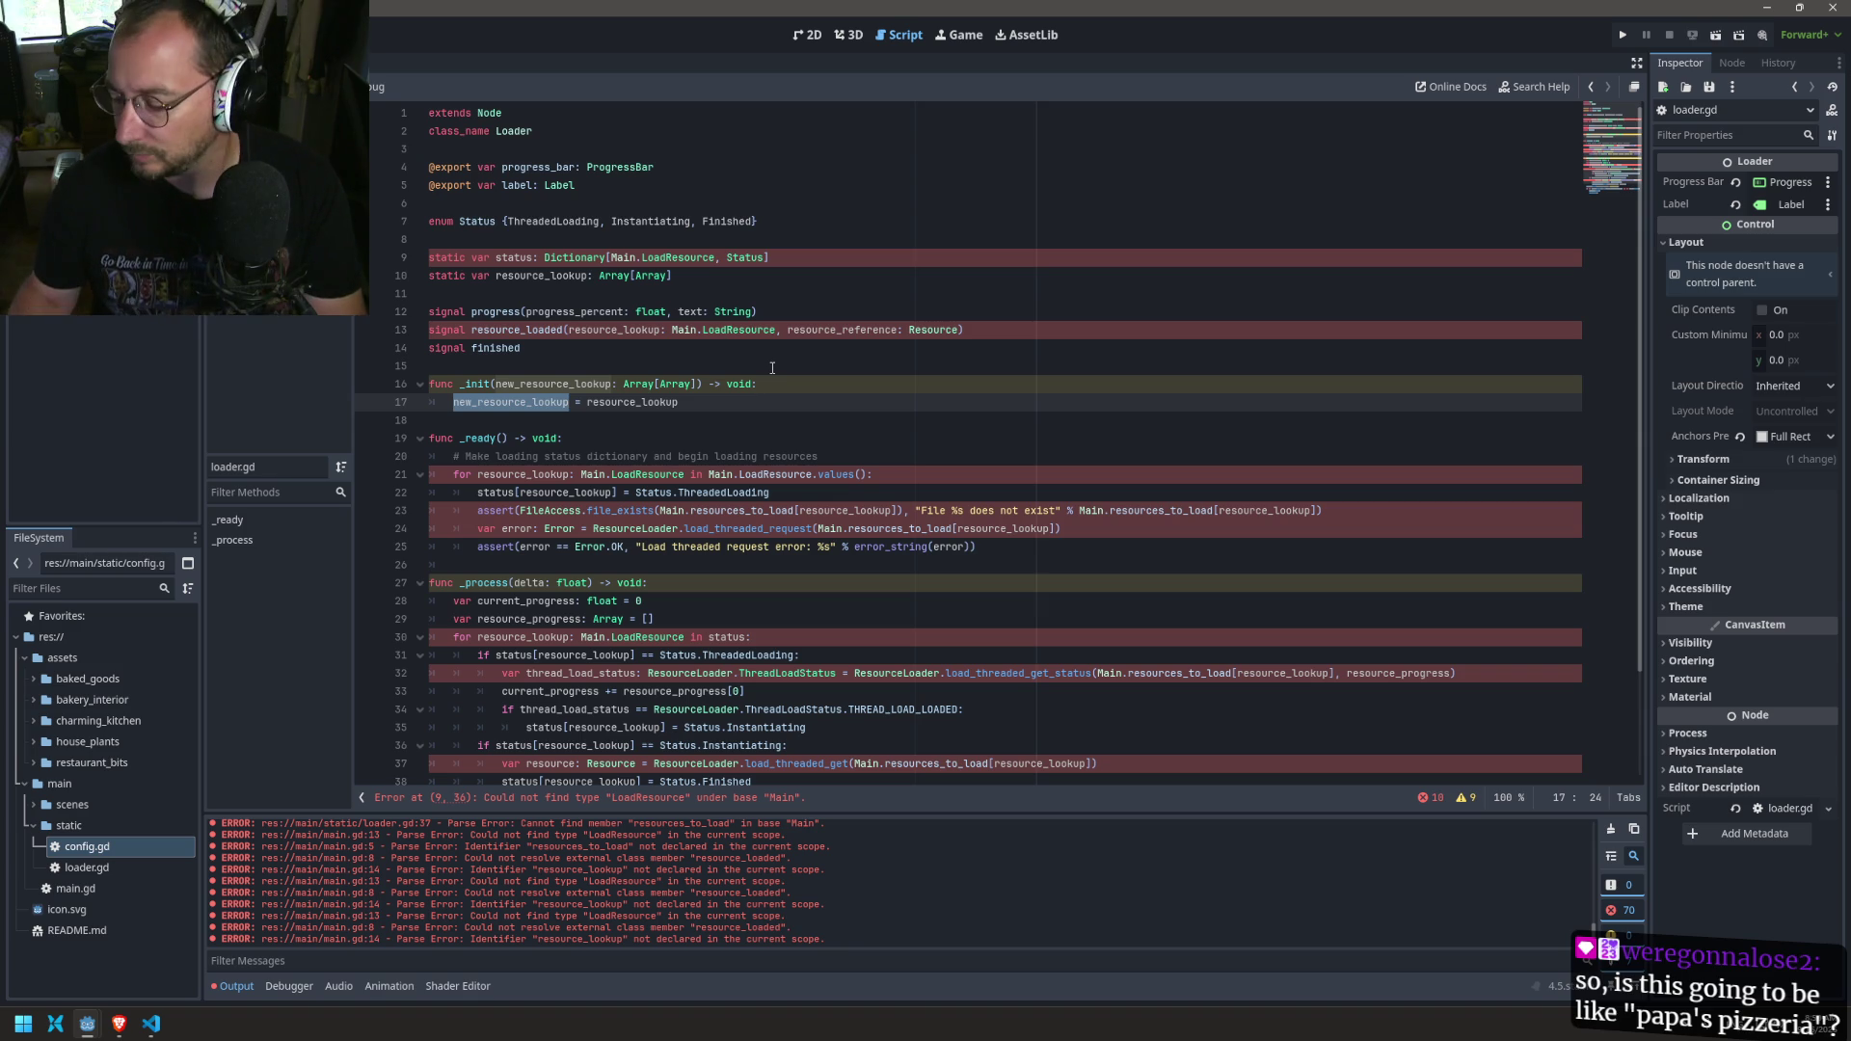
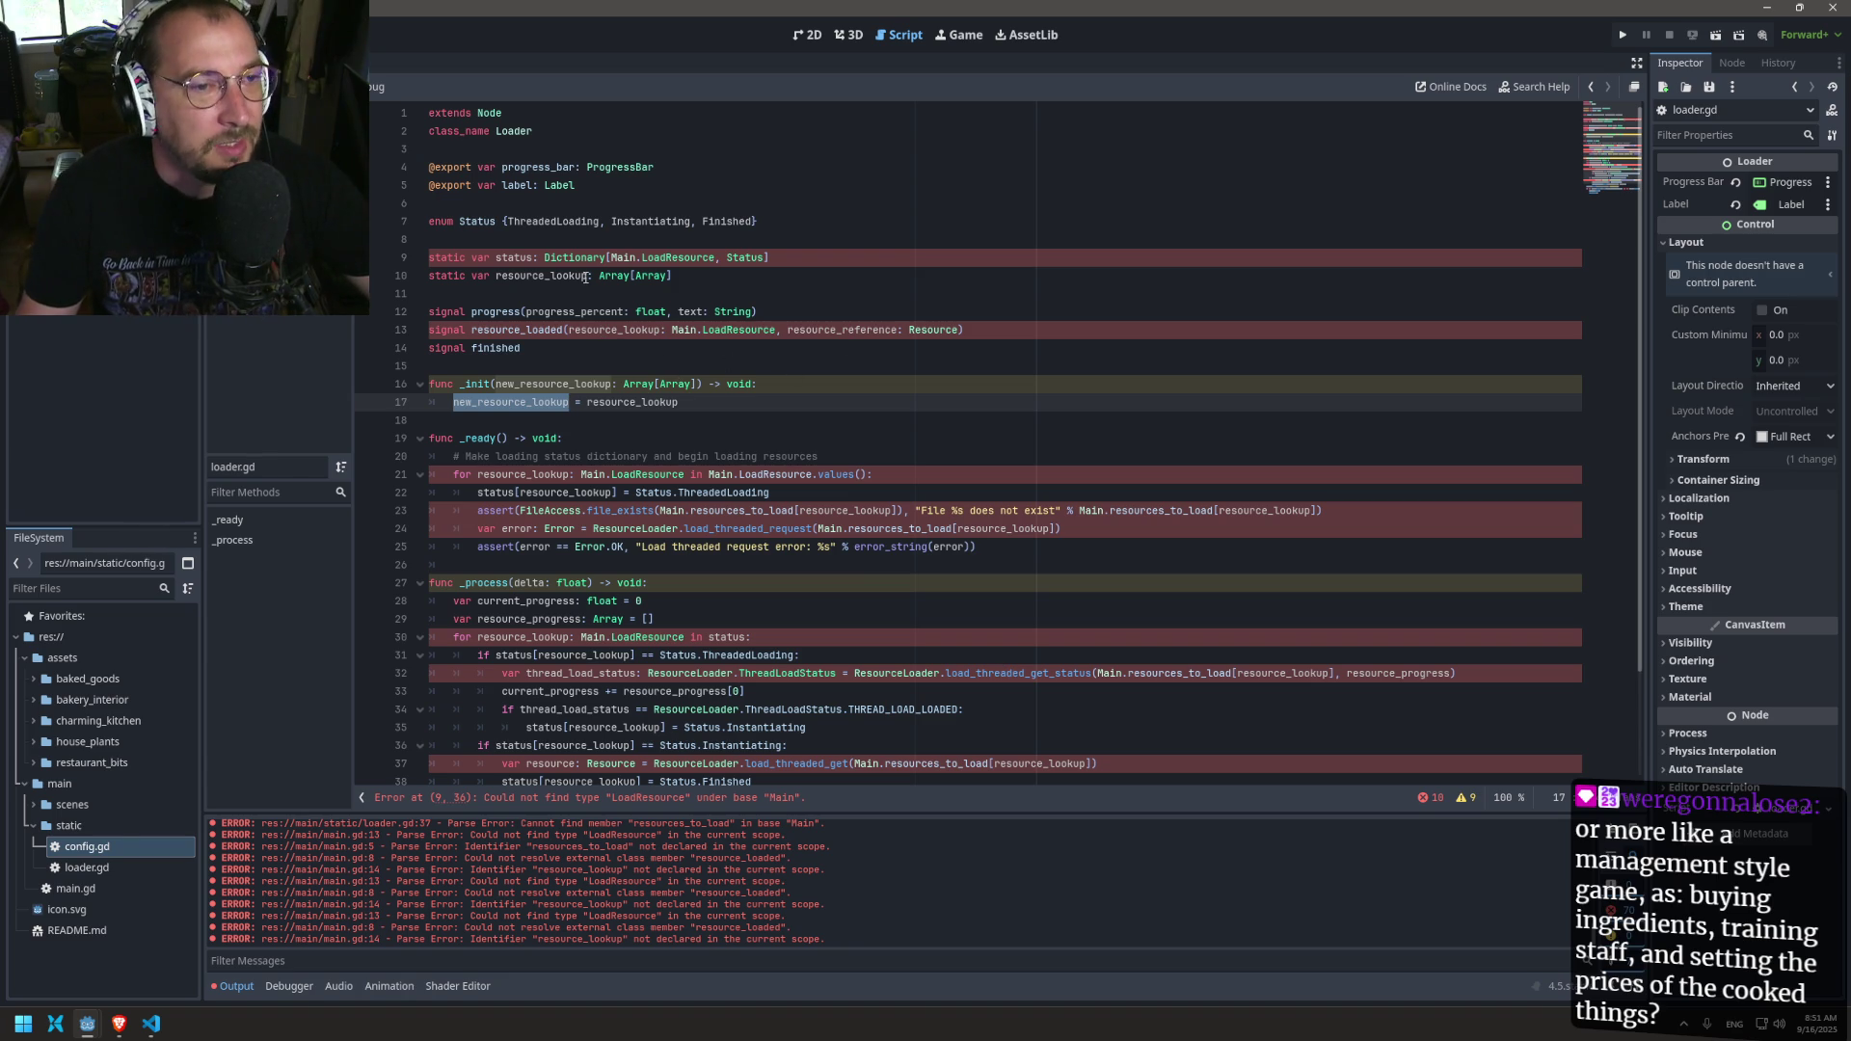
Step: Highlight every occurrence of the status and resource_lookup variables in loader.gd
double_click(516, 257)
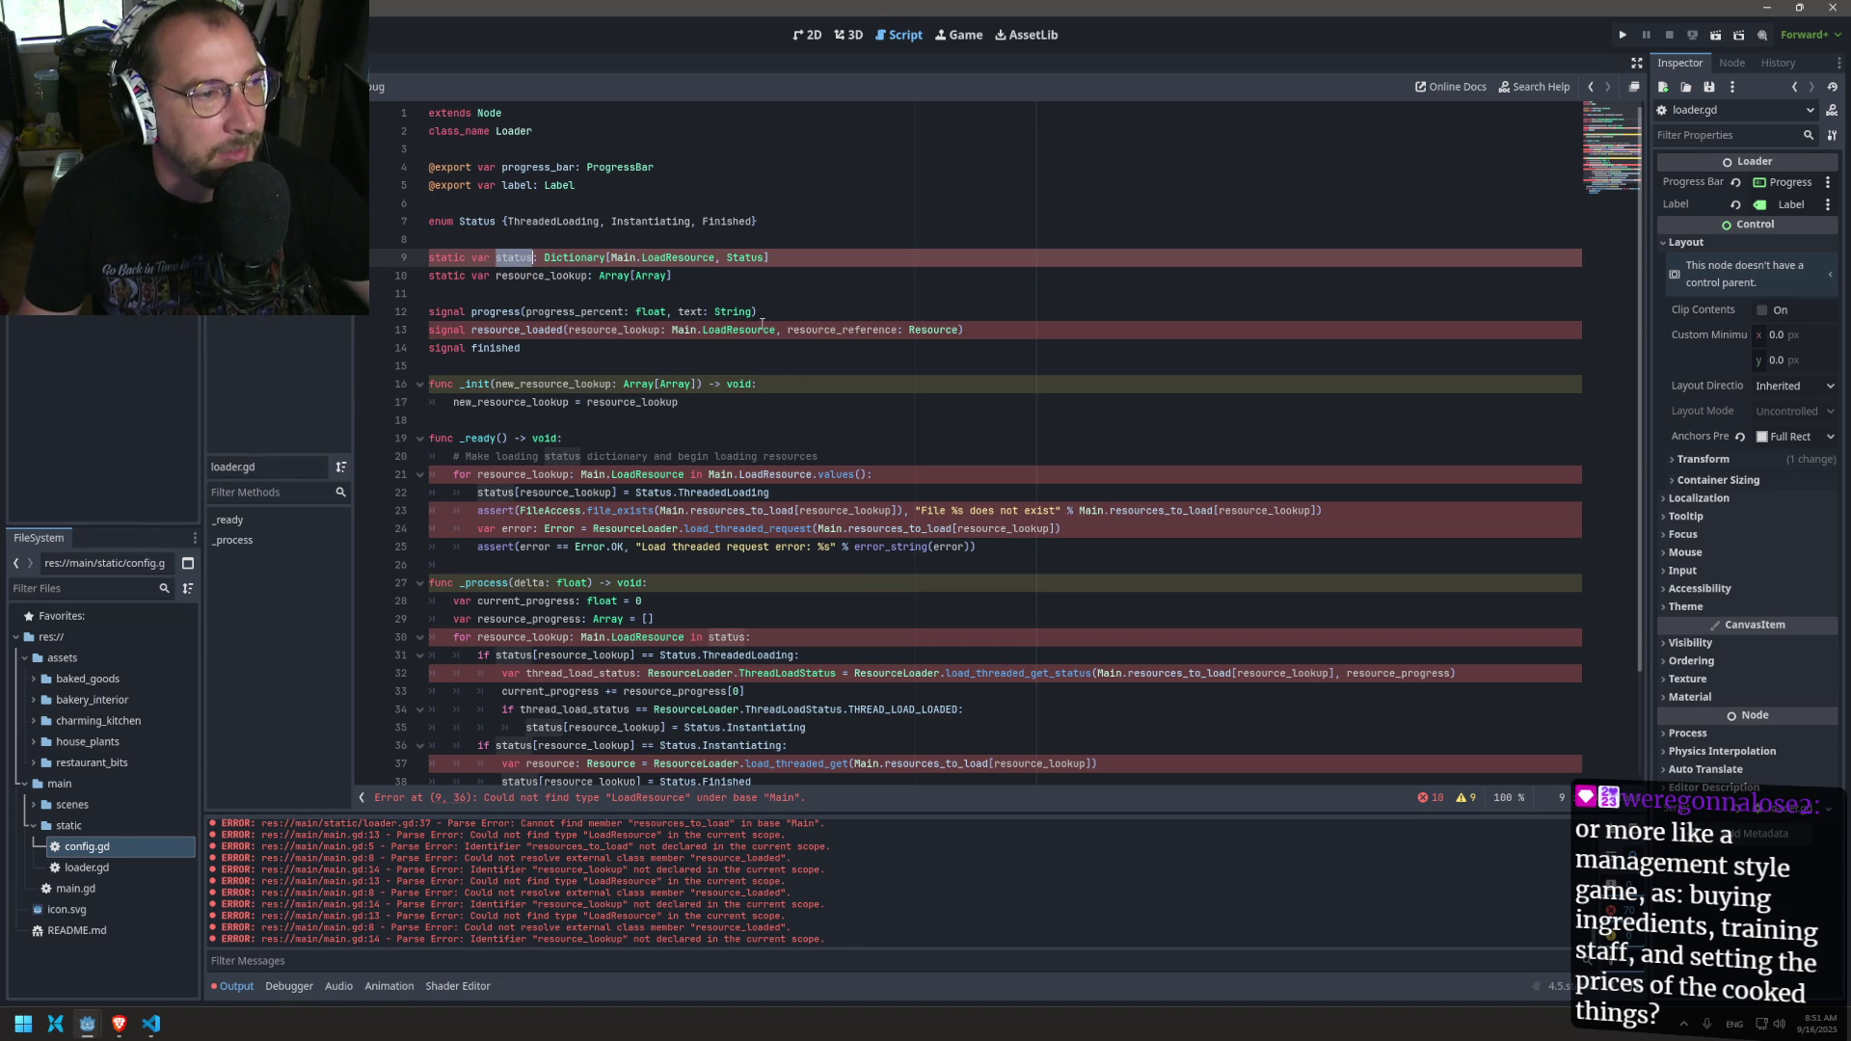
left_click(520, 257)
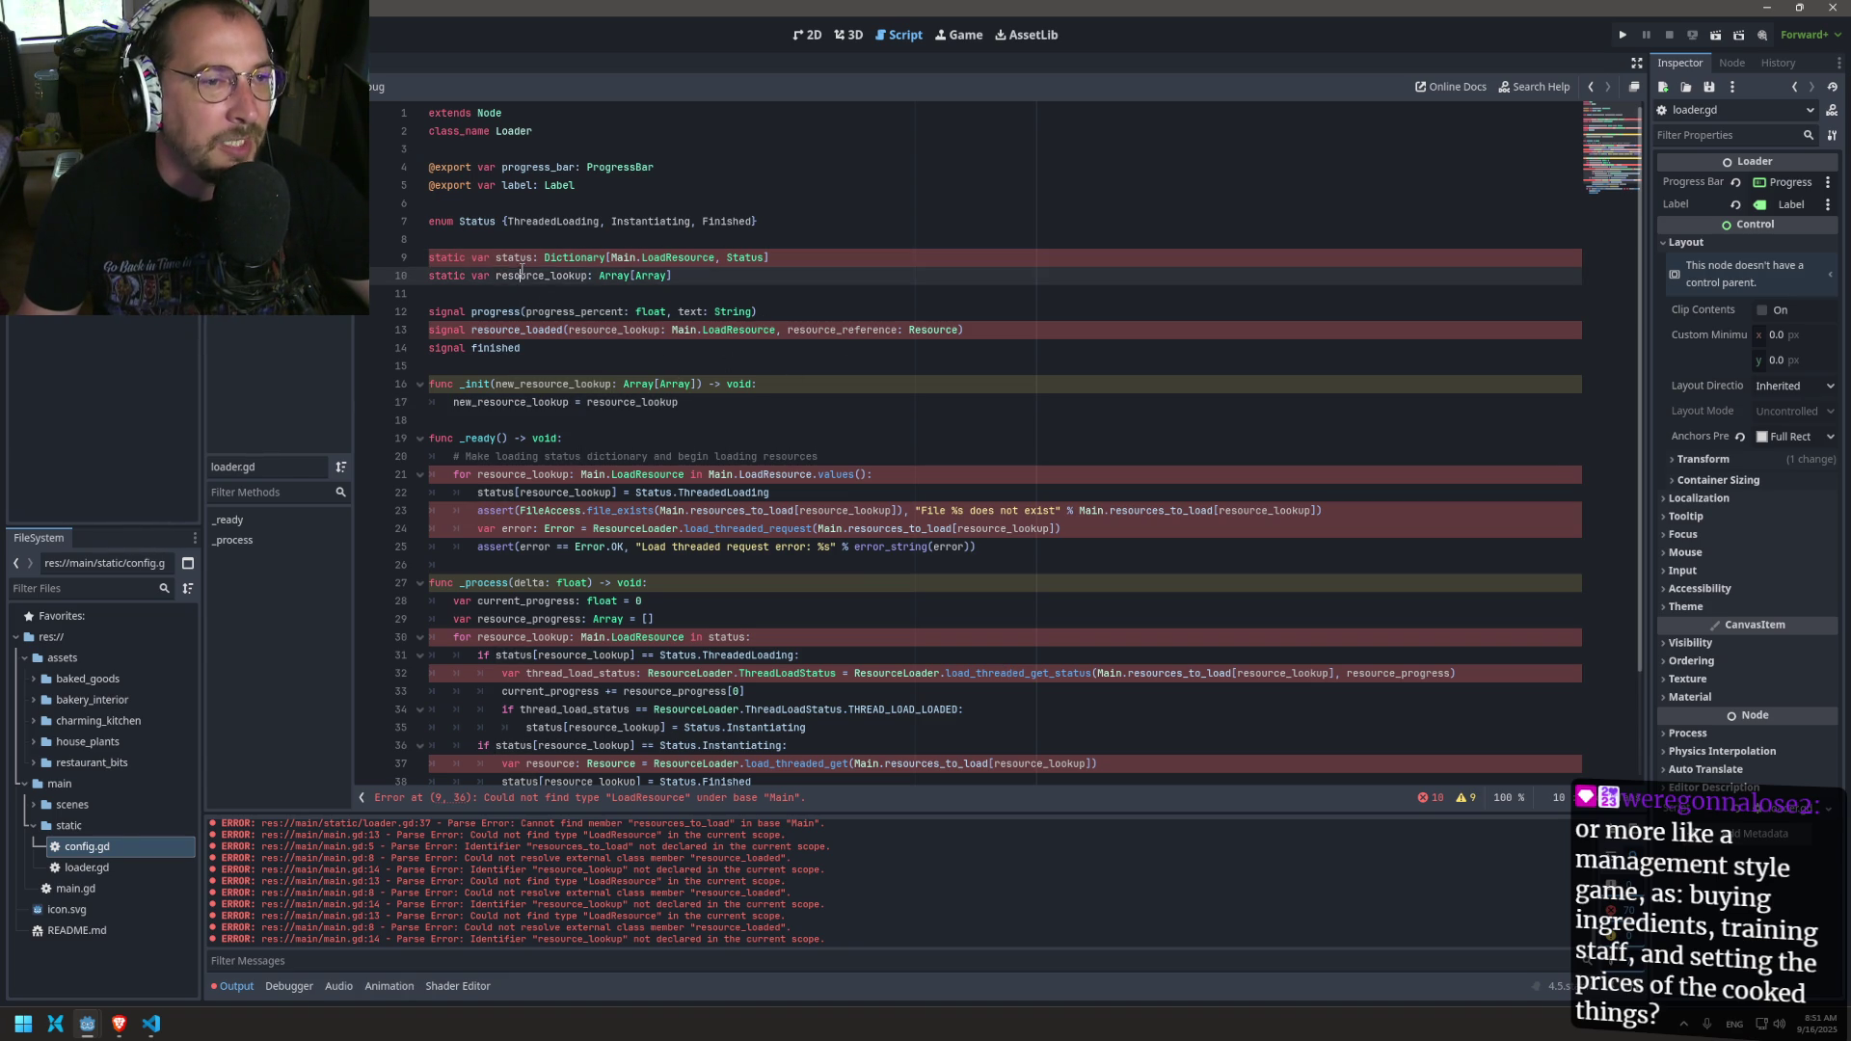
double_click(520, 259)
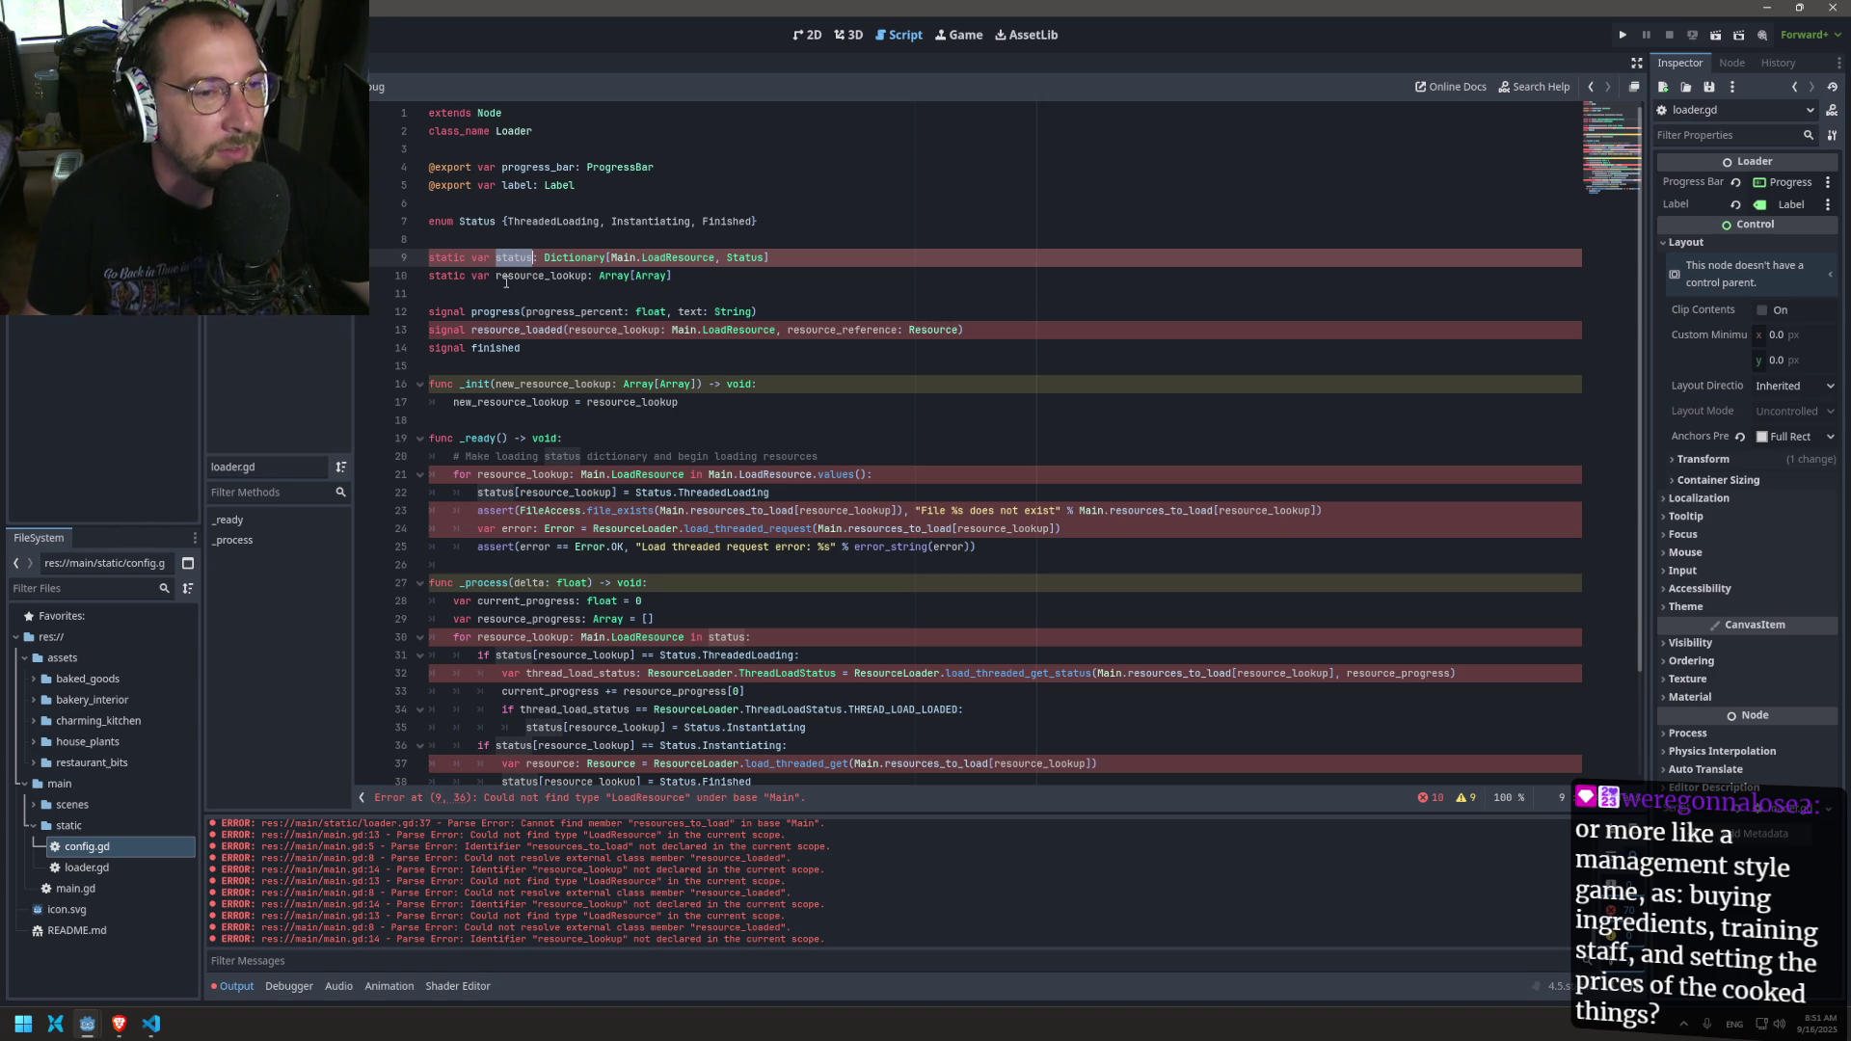
double_click(506, 278)
left_click(512, 255)
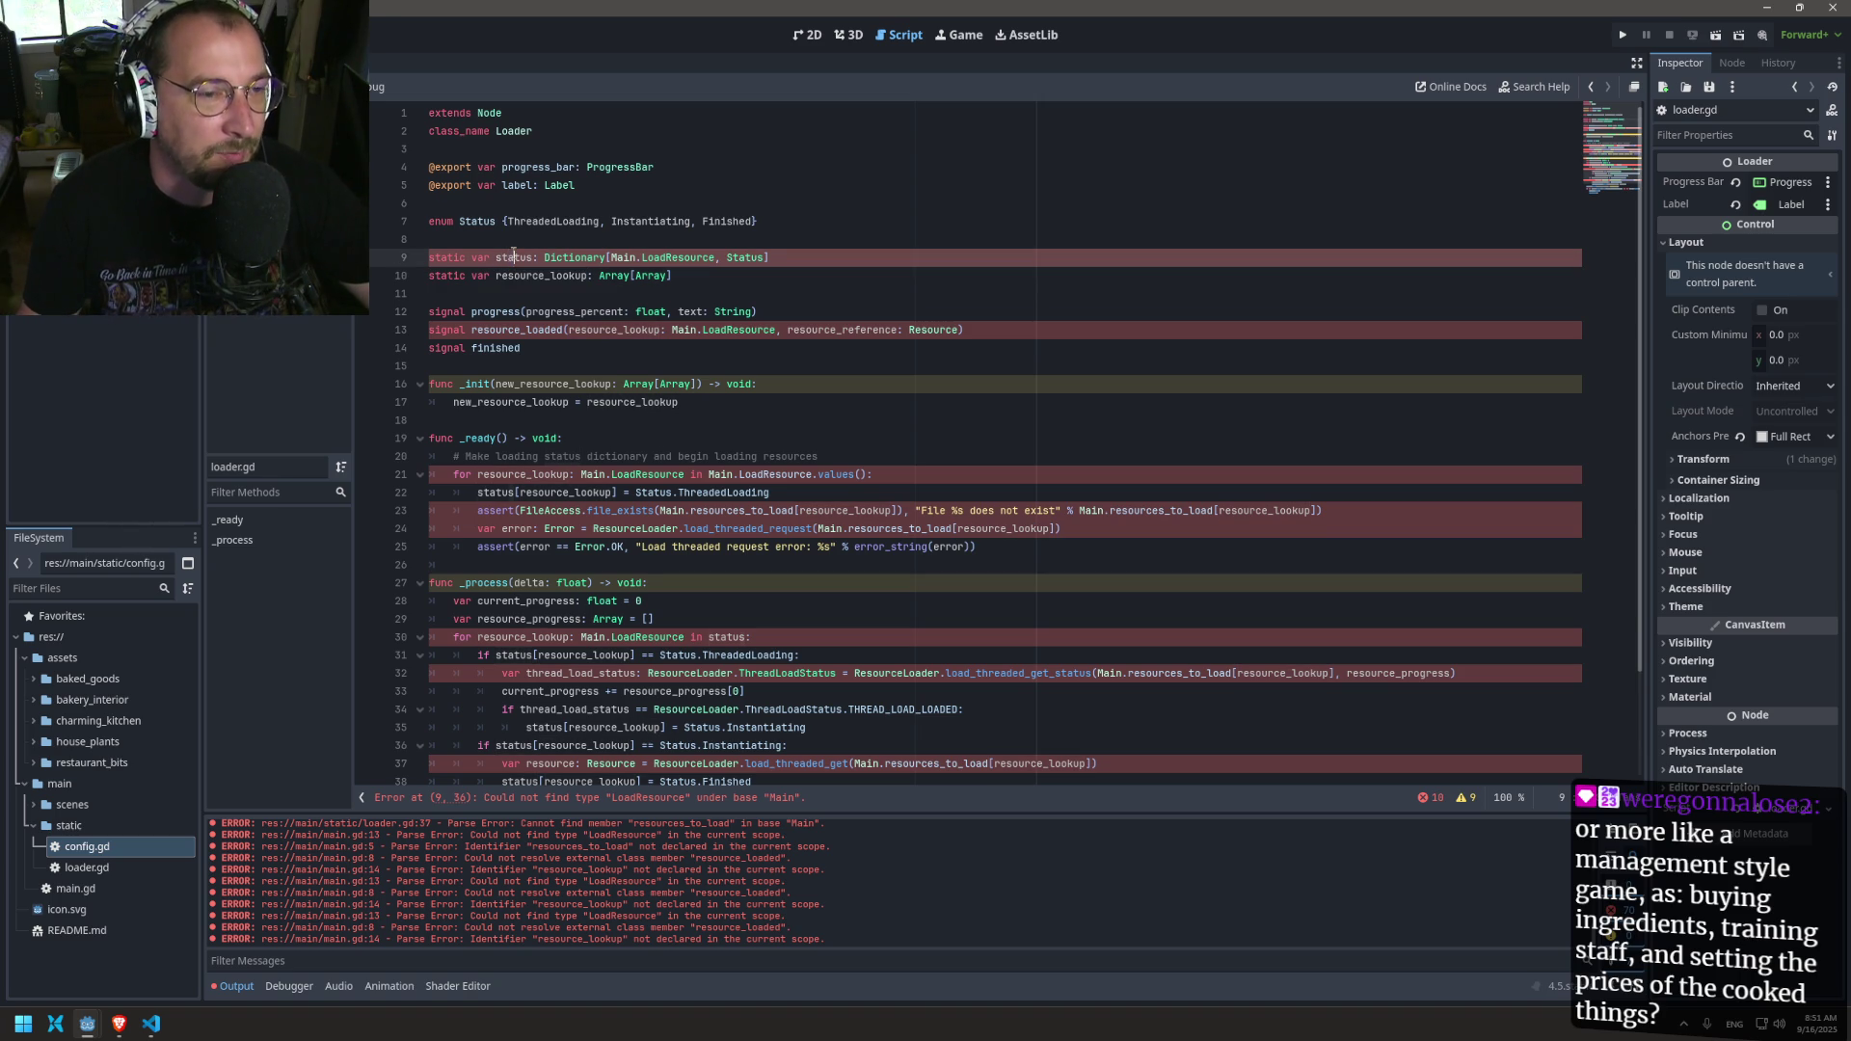
triple_click(512, 252)
double_click(528, 277)
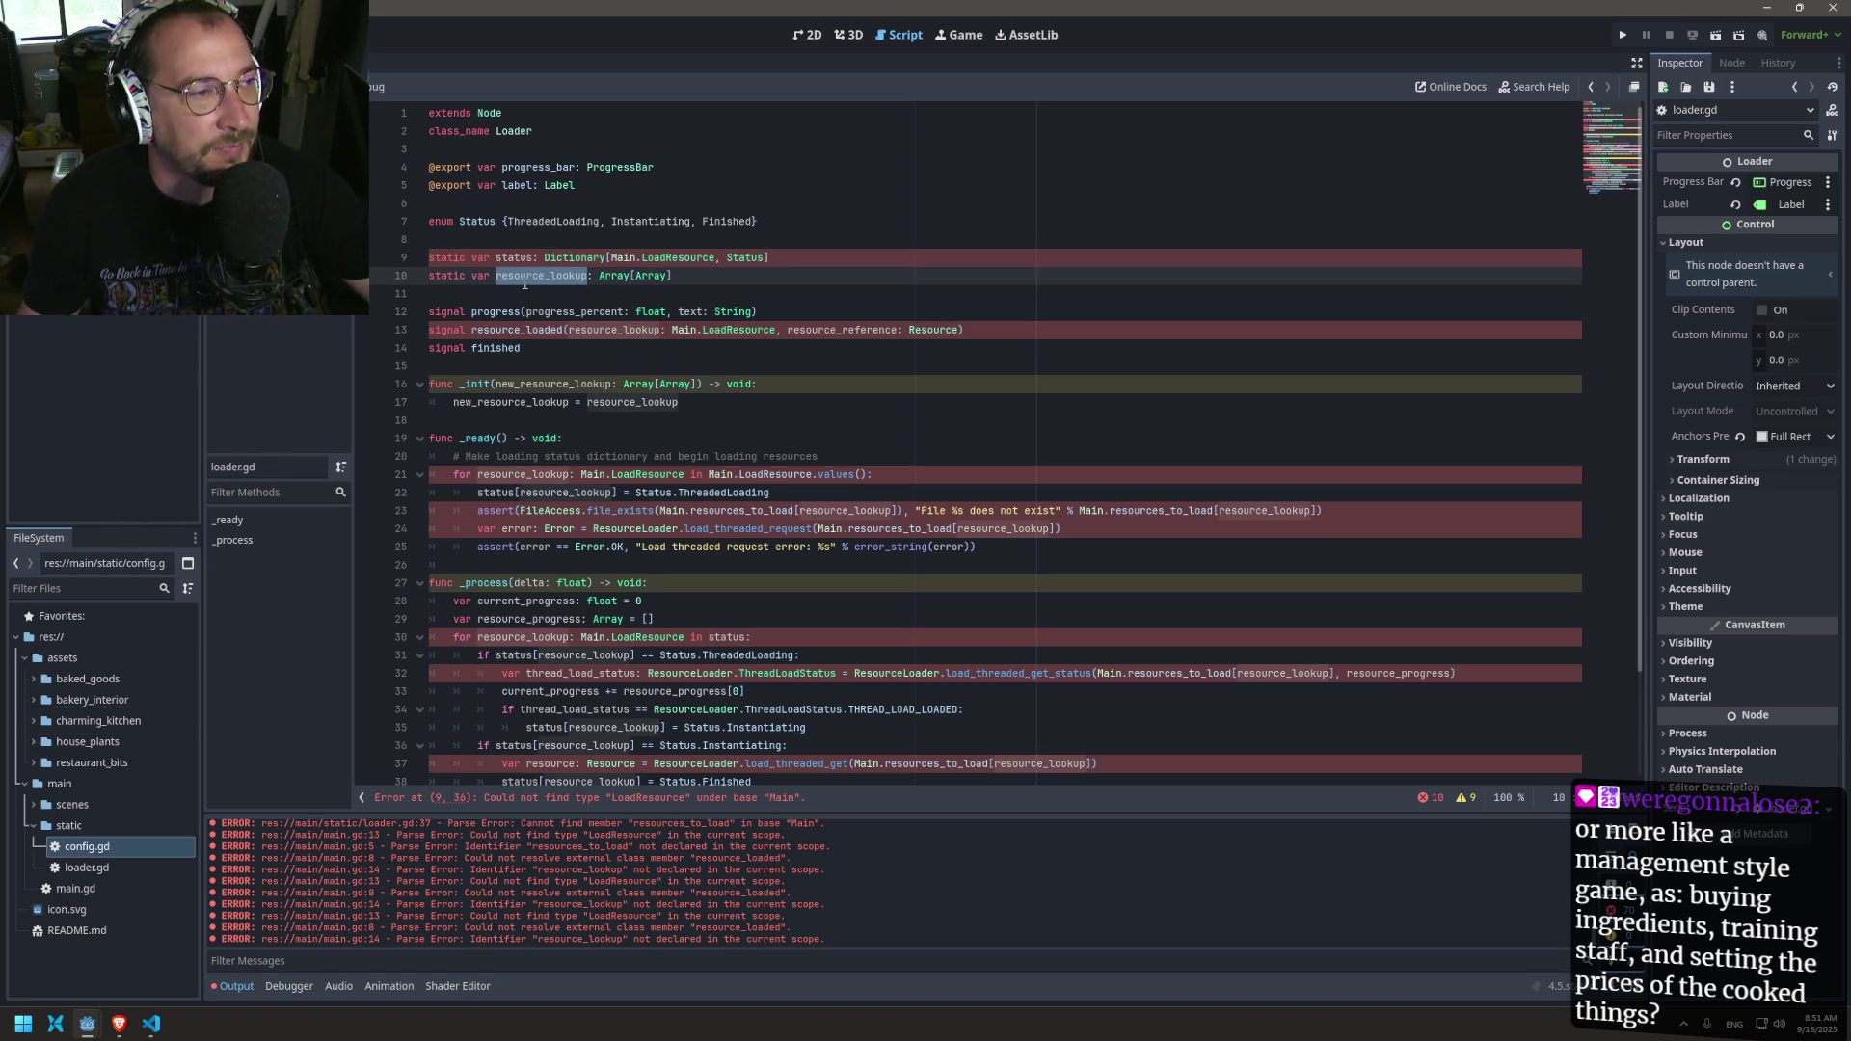
double_click(514, 257)
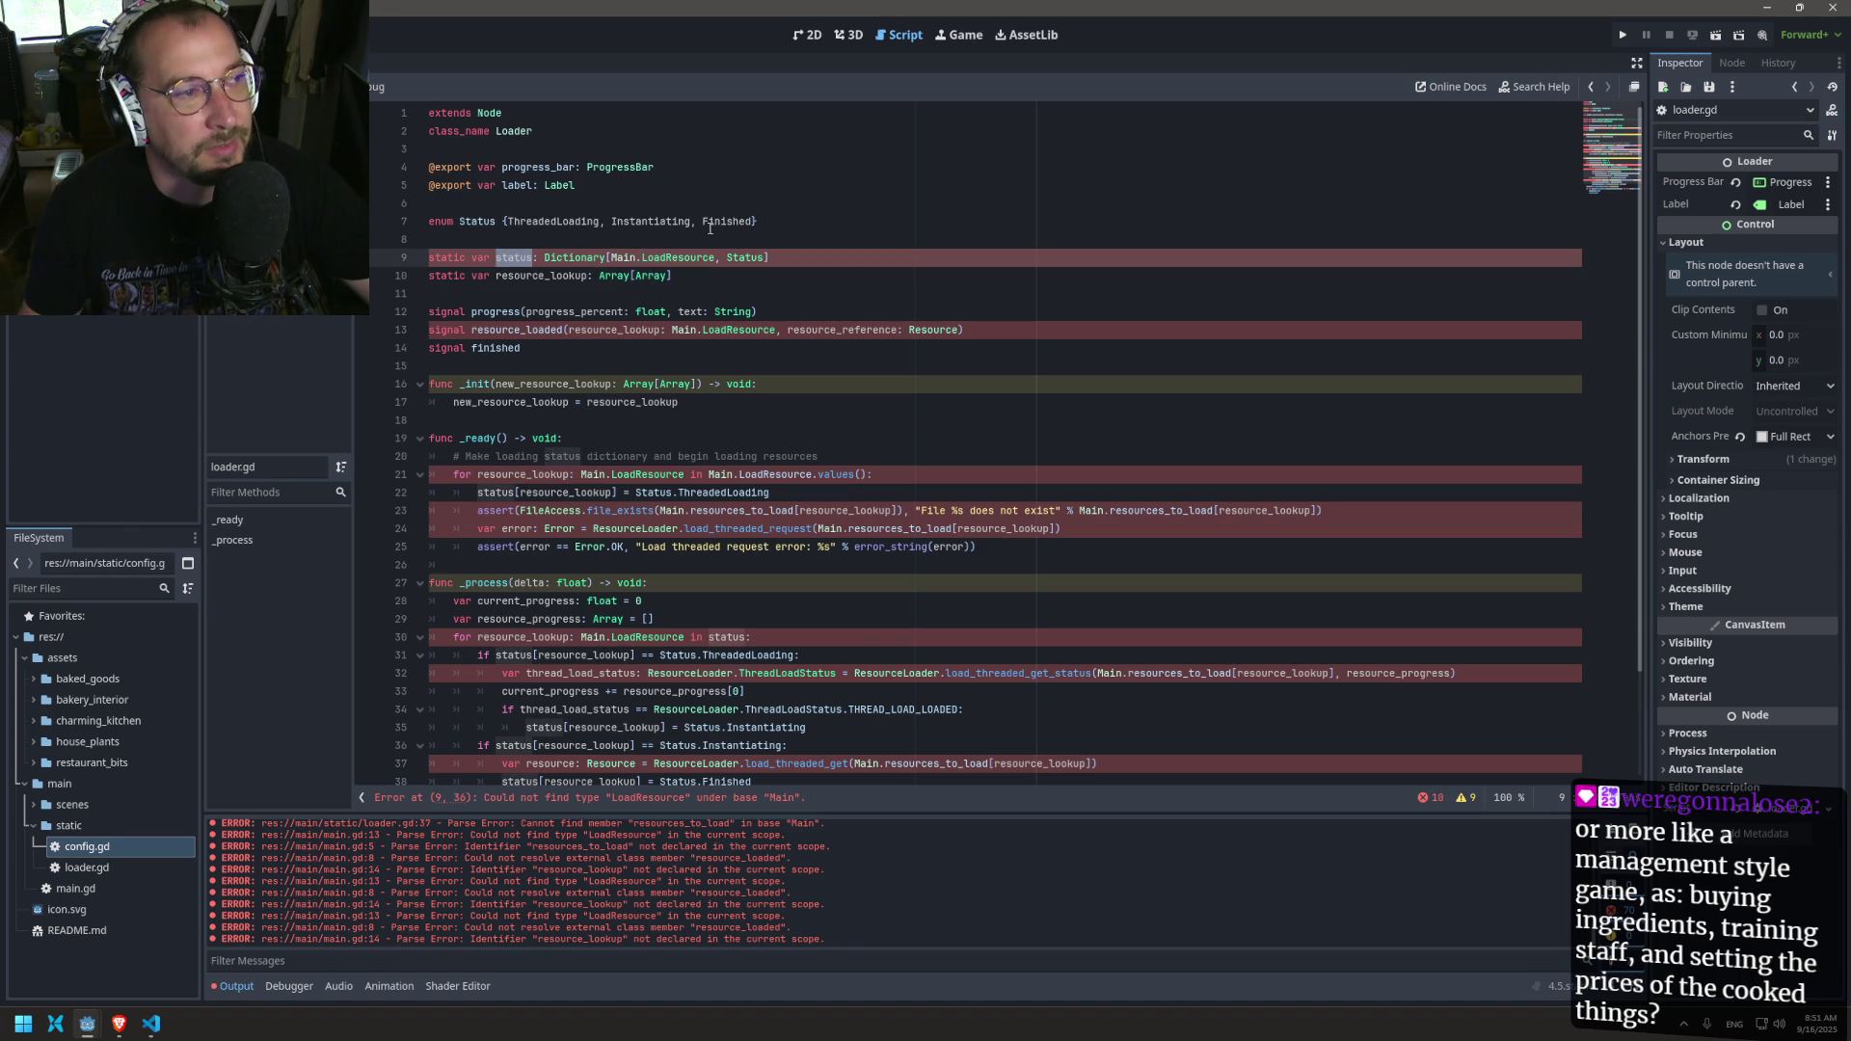
double_click(540, 275)
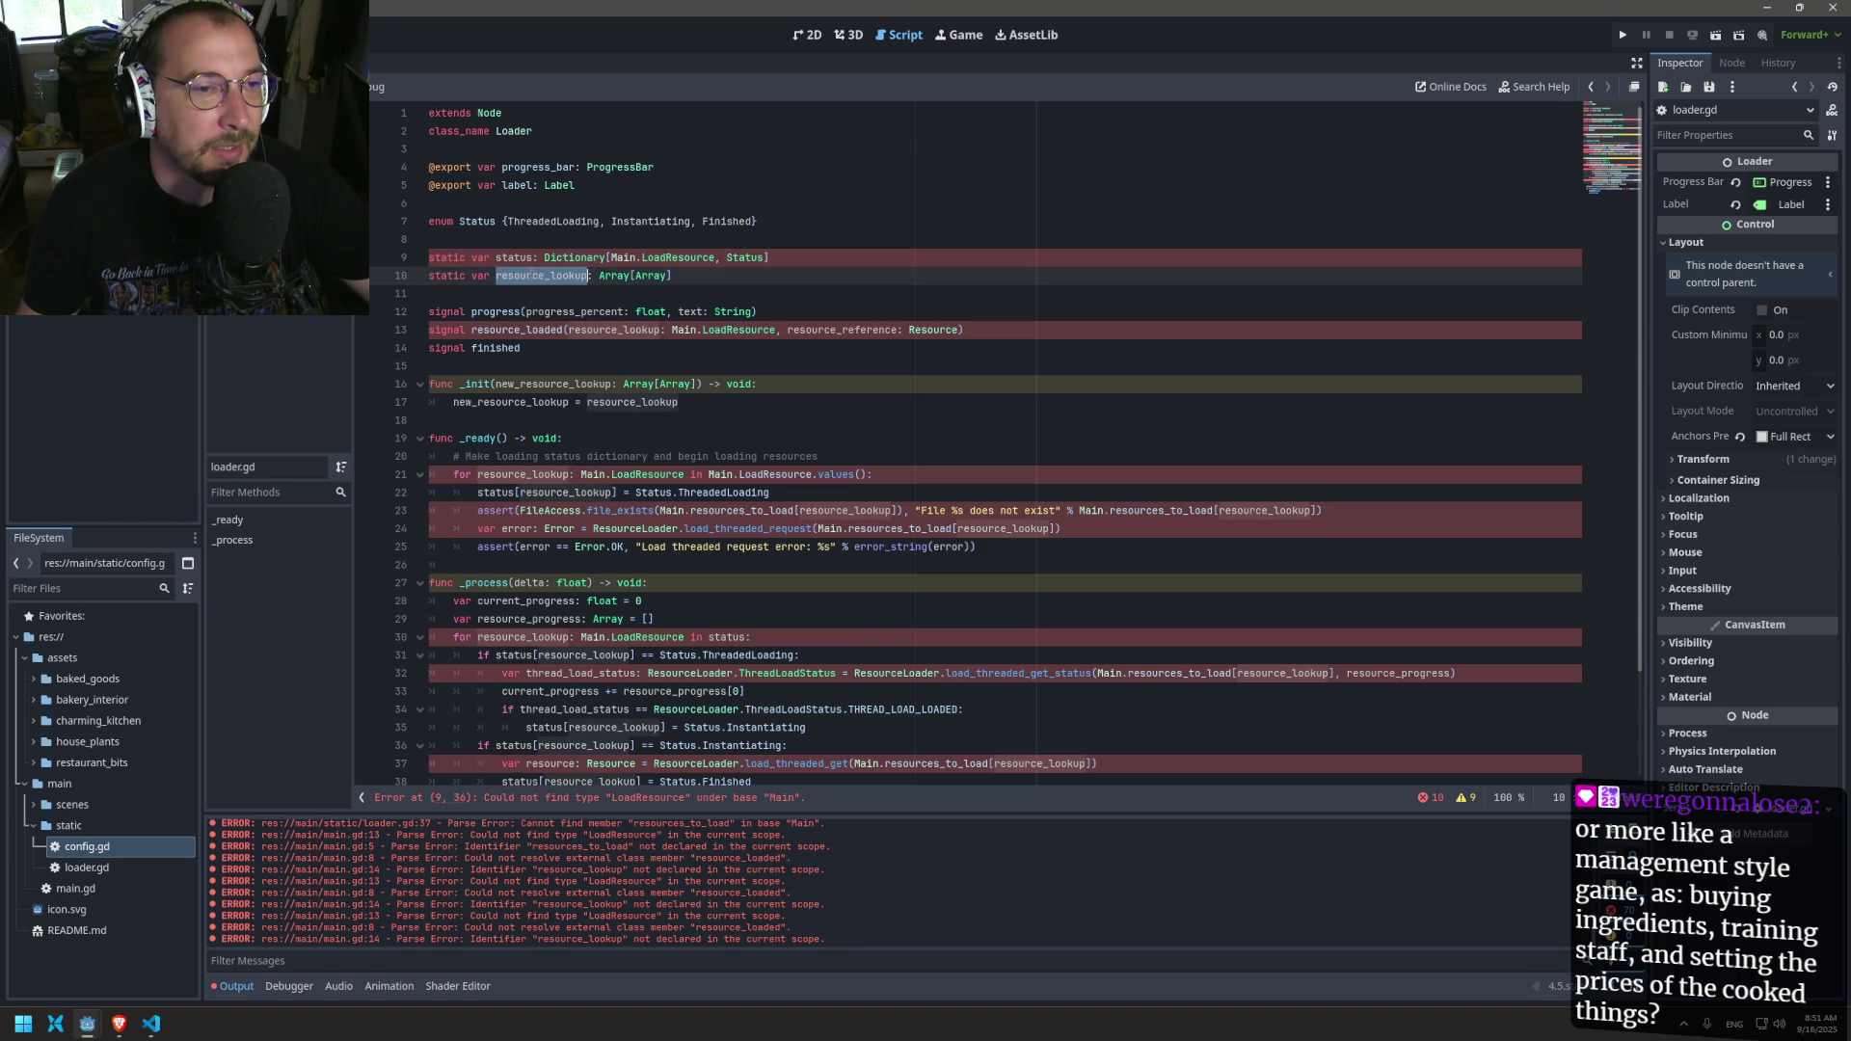
Step: Trace uses of the resource_loaded signal's resource_lookup parameter alongside both variables
left_click(600, 329)
double_click(599, 329)
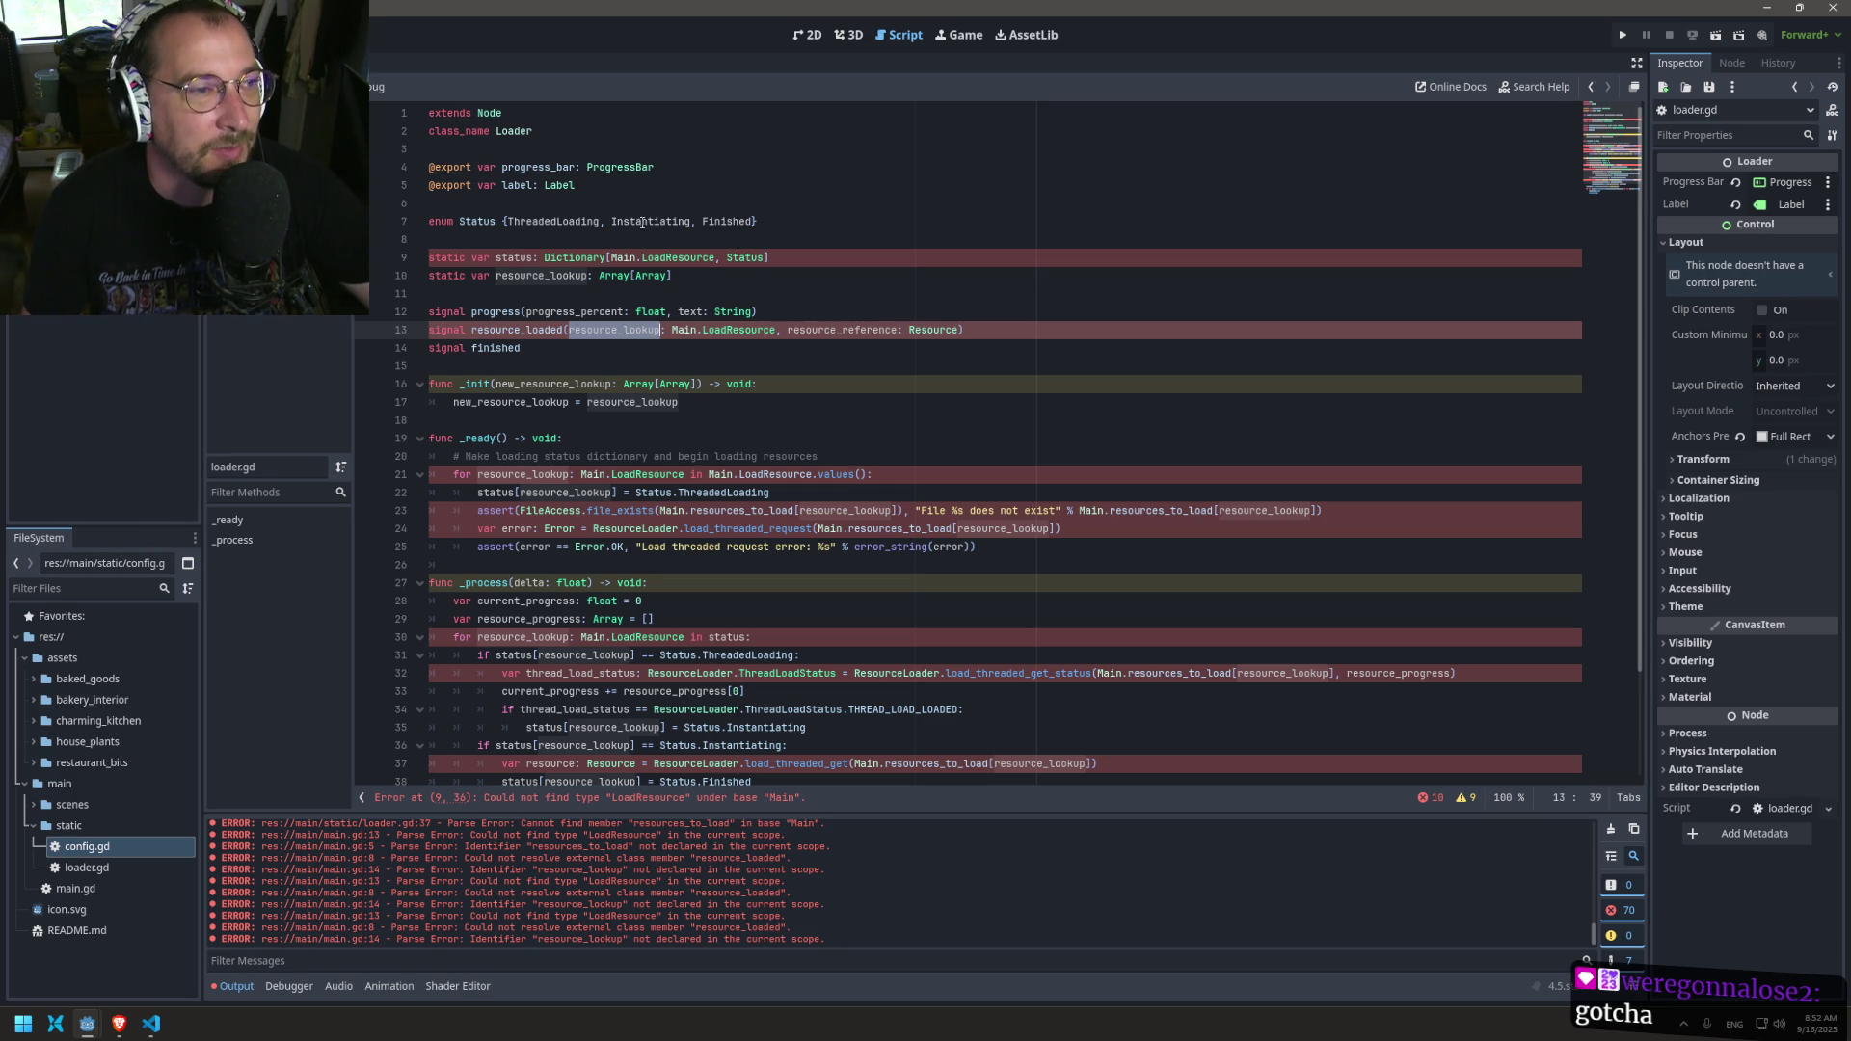
double_click(528, 259)
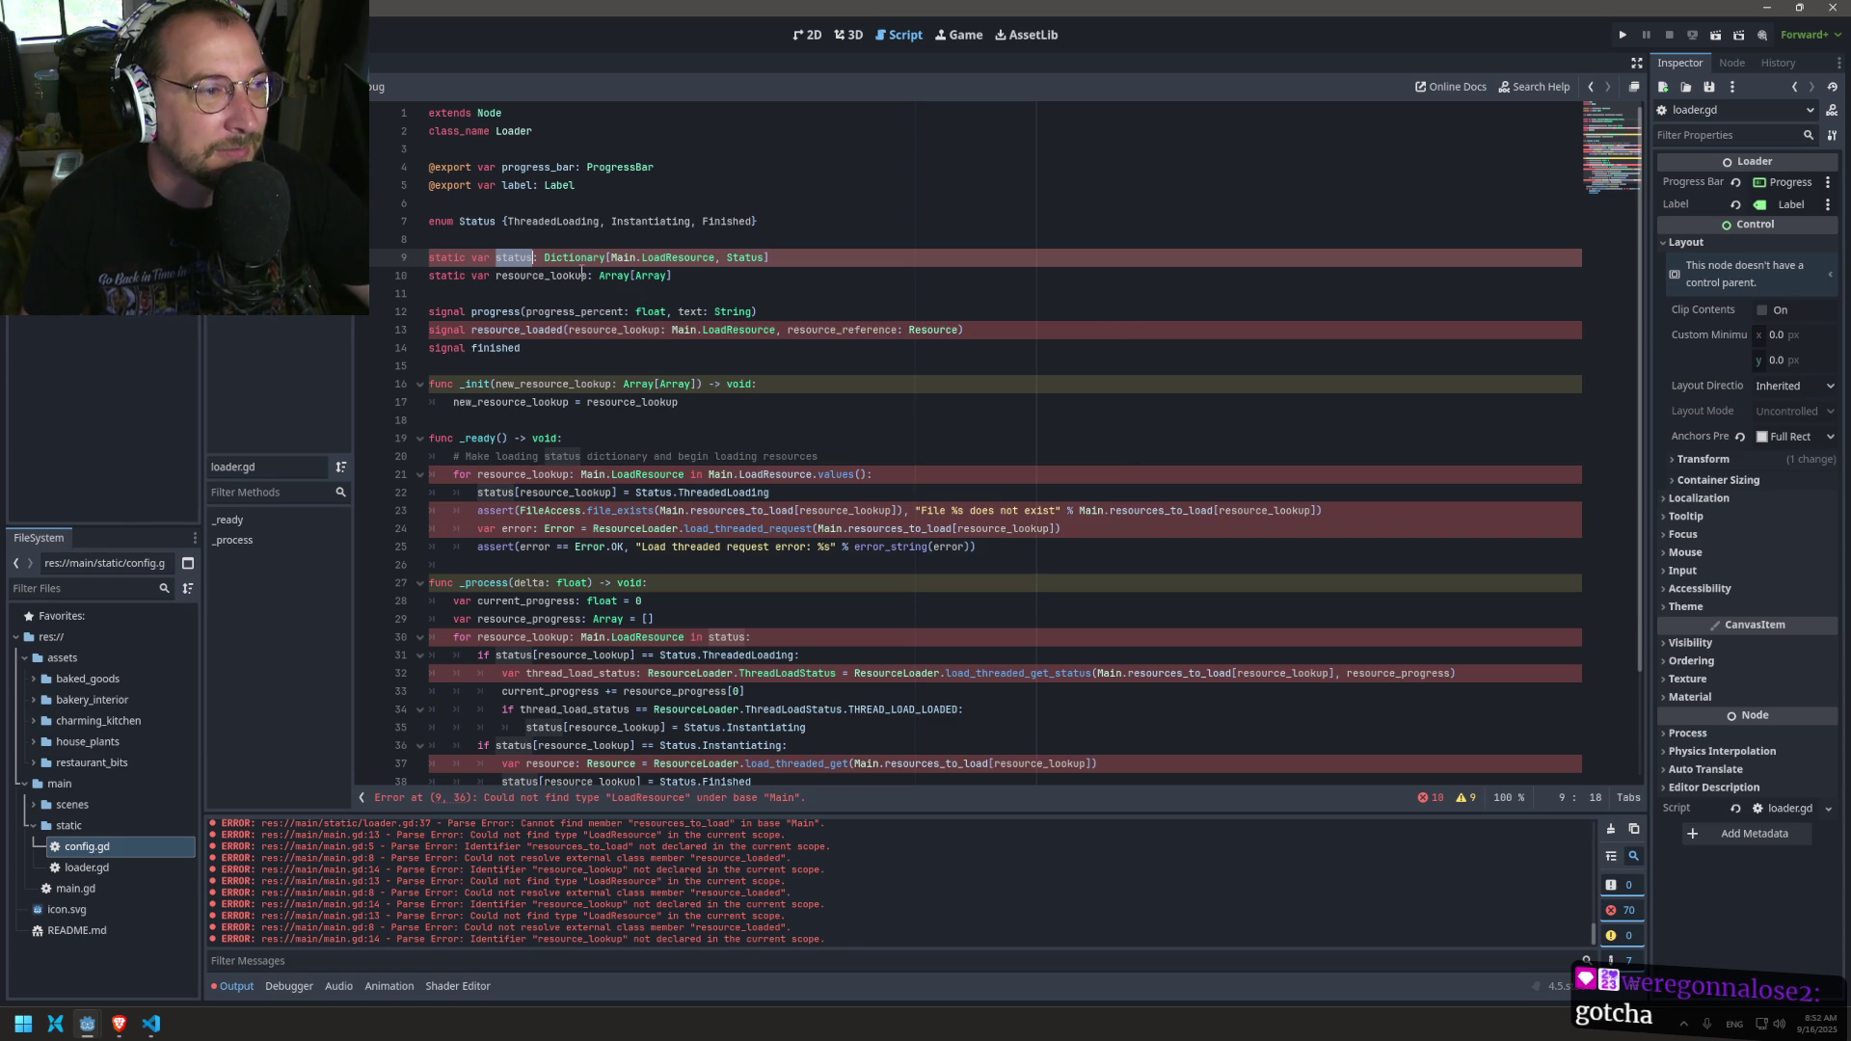
double_click(542, 278)
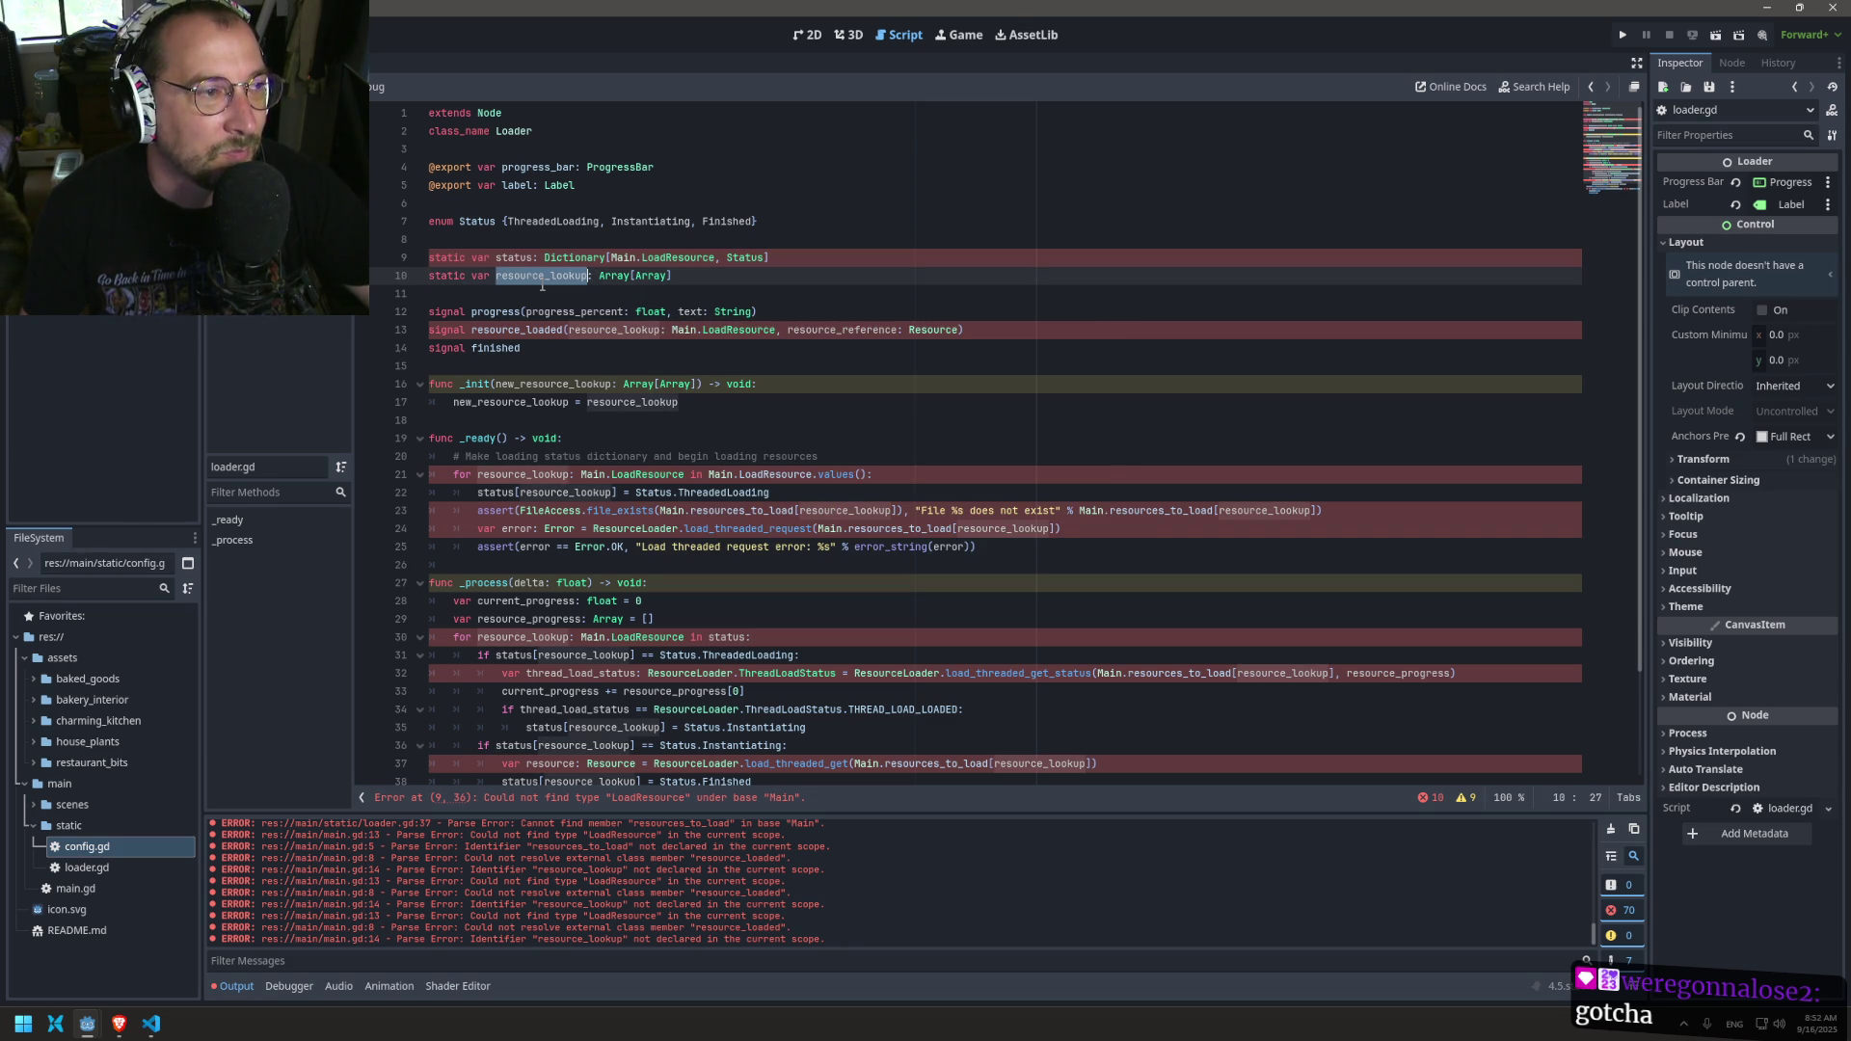
mouse_move(586, 260)
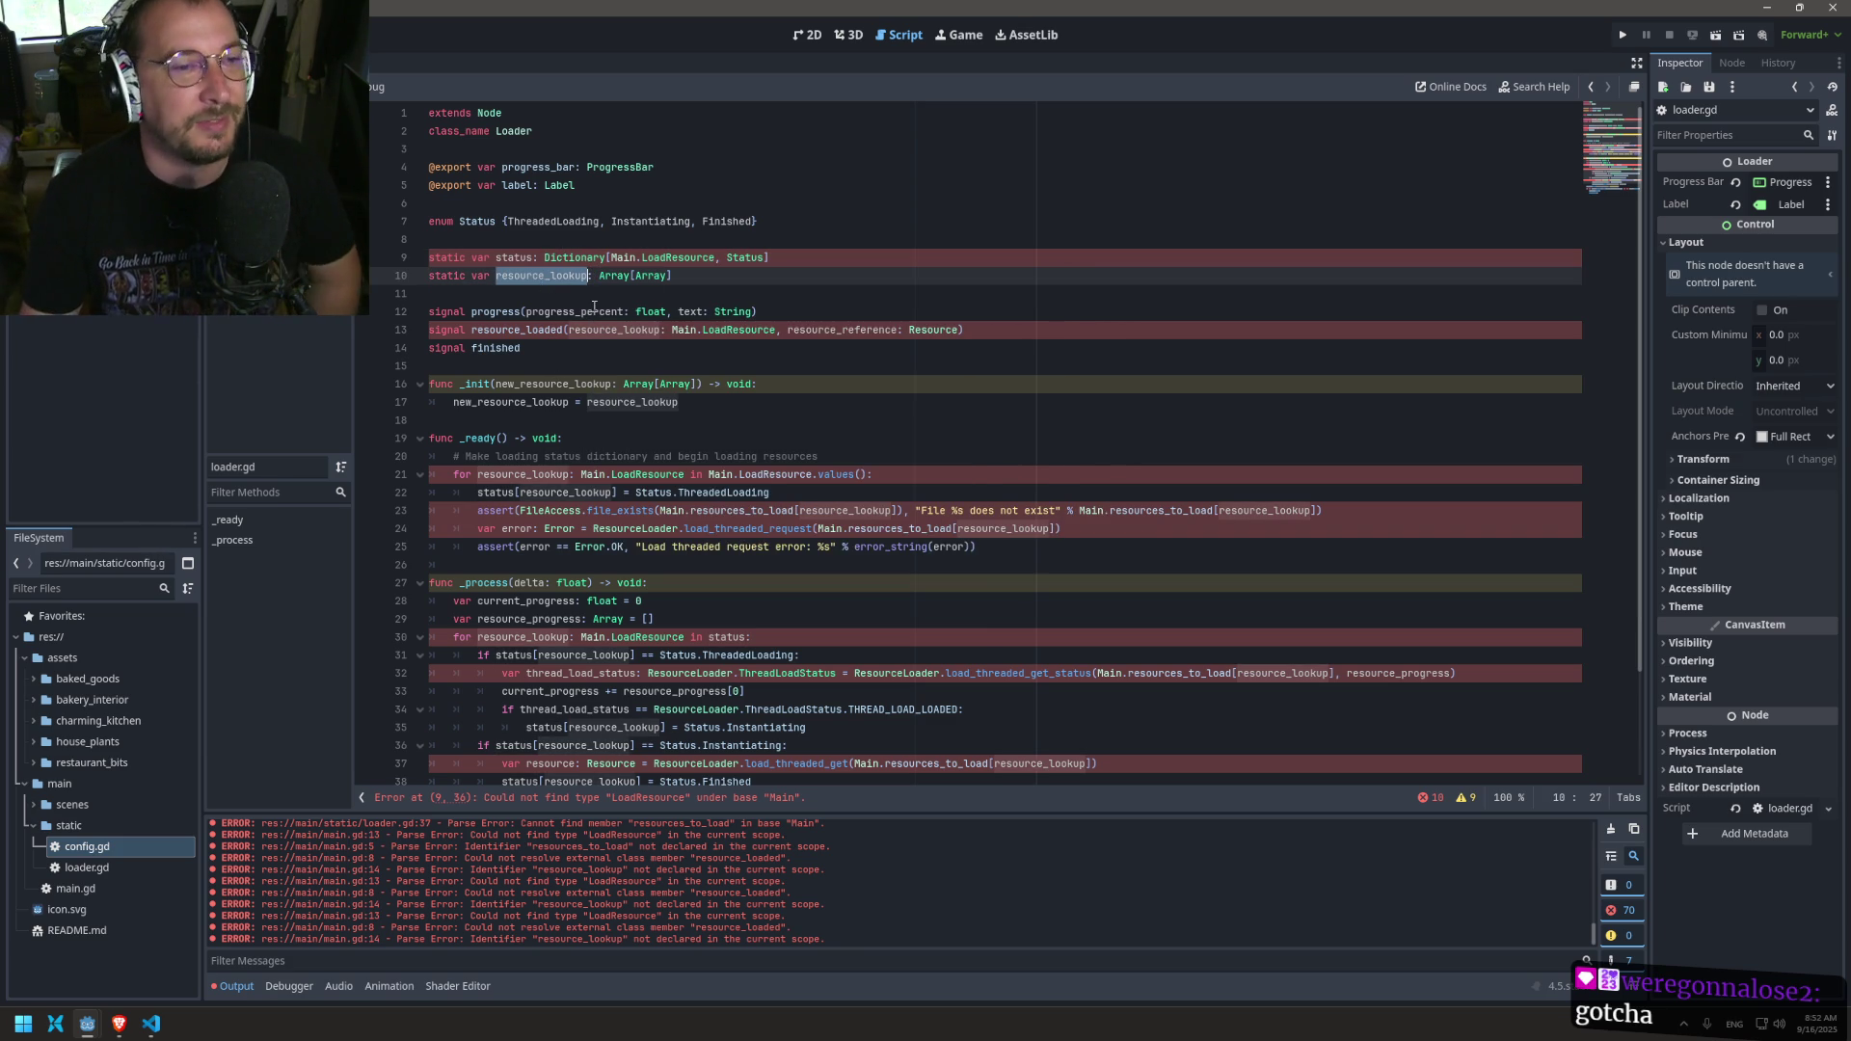
double_click(614, 330)
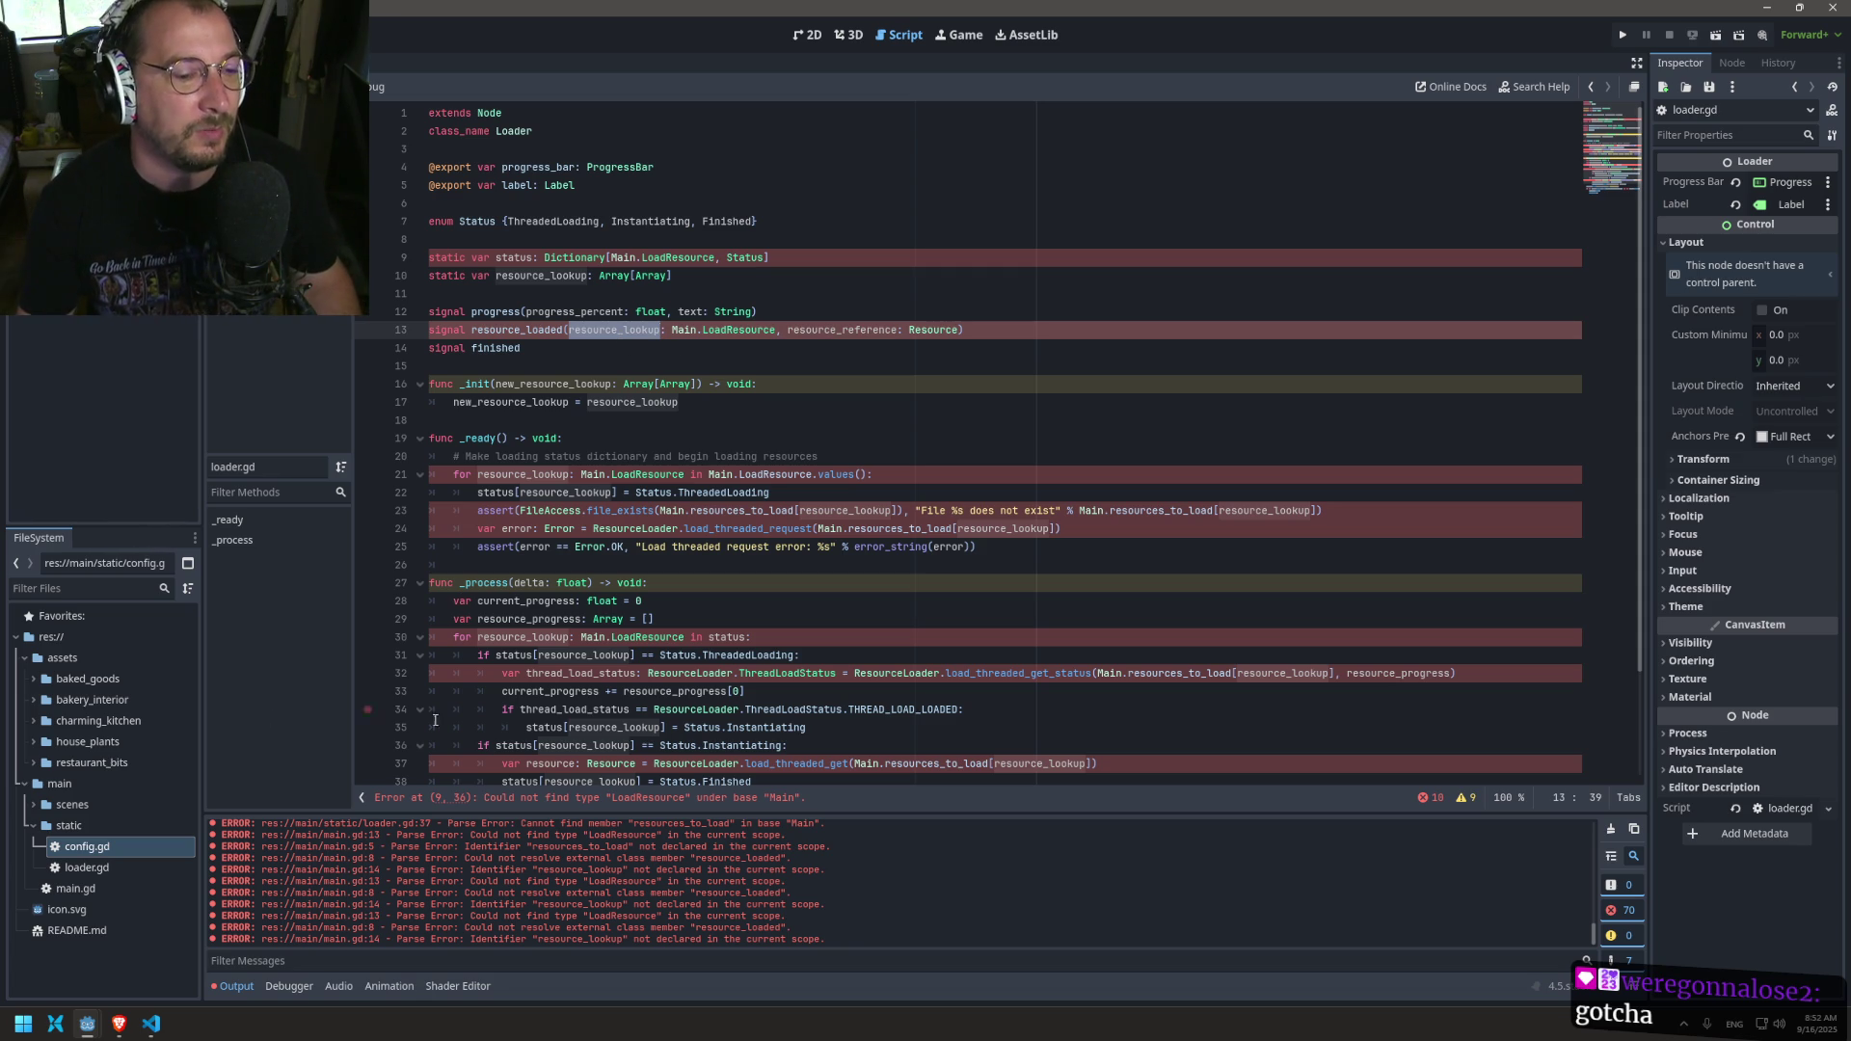
Step: Step through the open scripts to bring up main.gd
scroll(618, 384, "down", 2)
key("alt+Left")
key("alt+Right")
key("alt+Left")
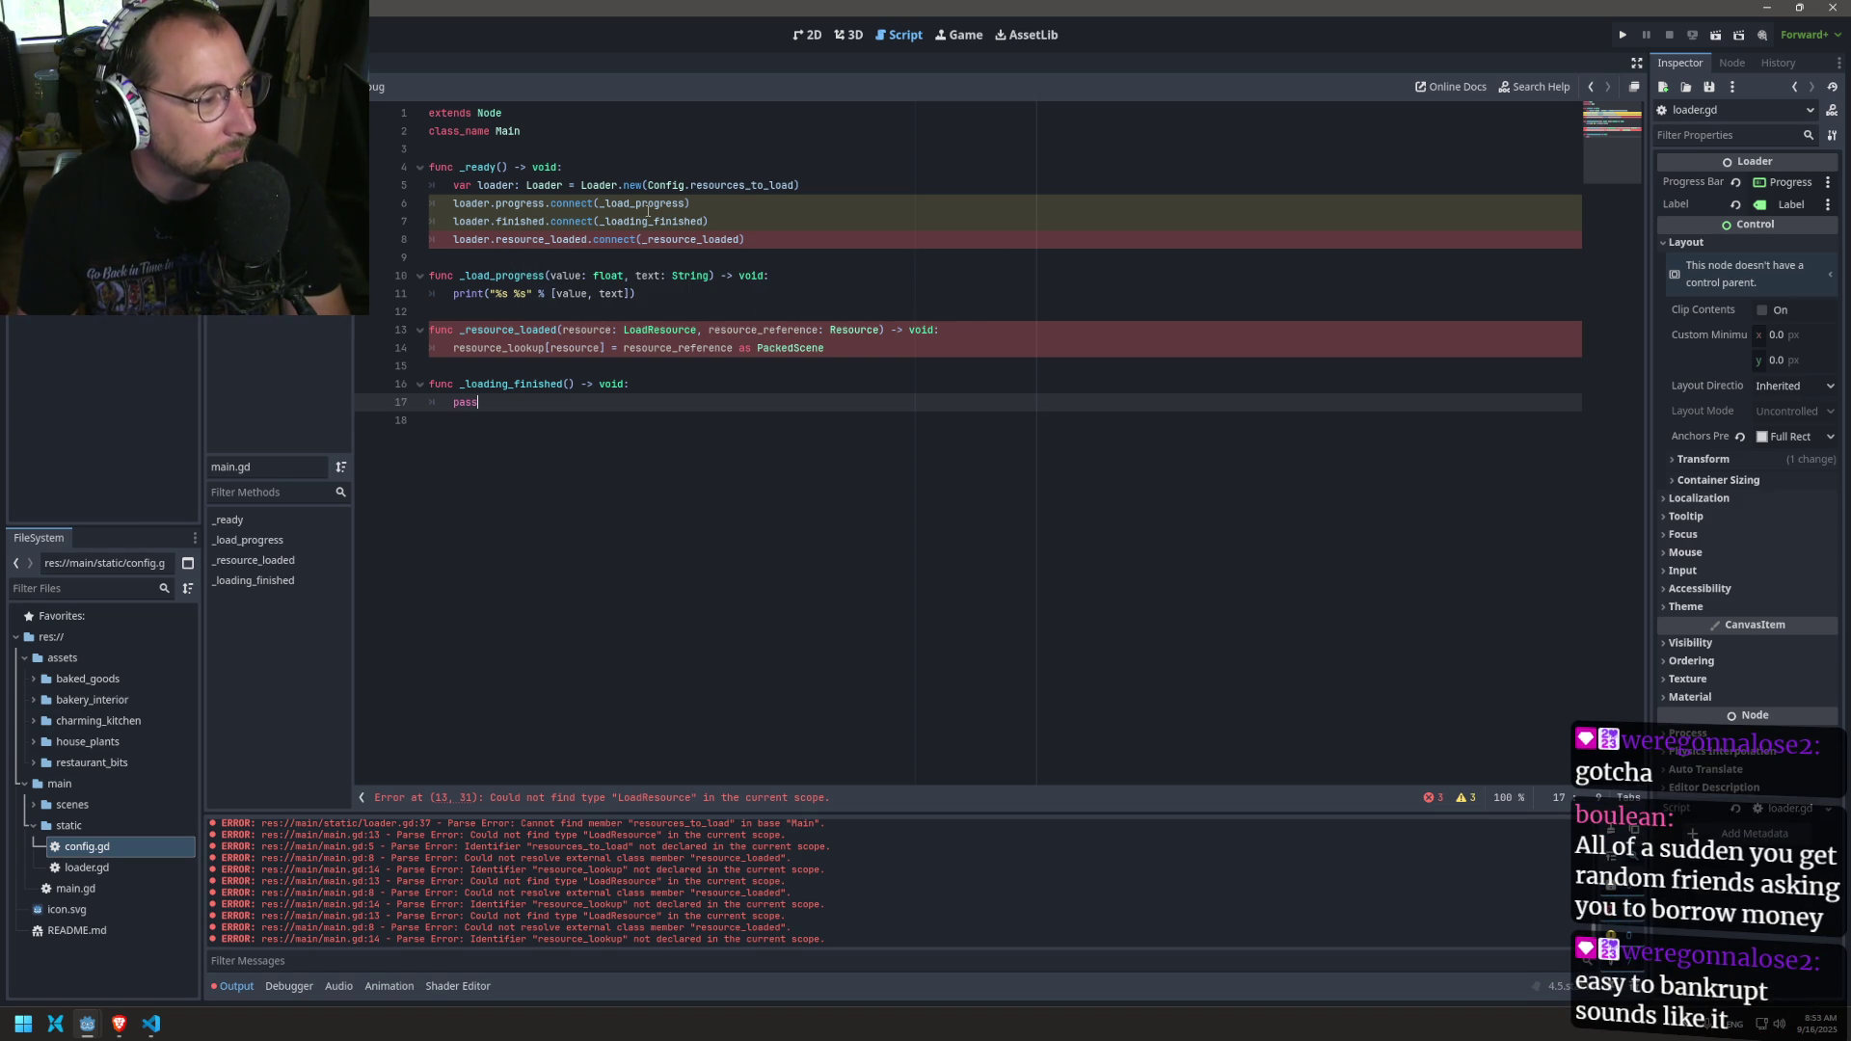
Step: Glance over main.gd's _ready, game.gd and config.gd, then return to loader.gd
double_click(605, 205)
left_click(453, 185)
key("alt+Left")
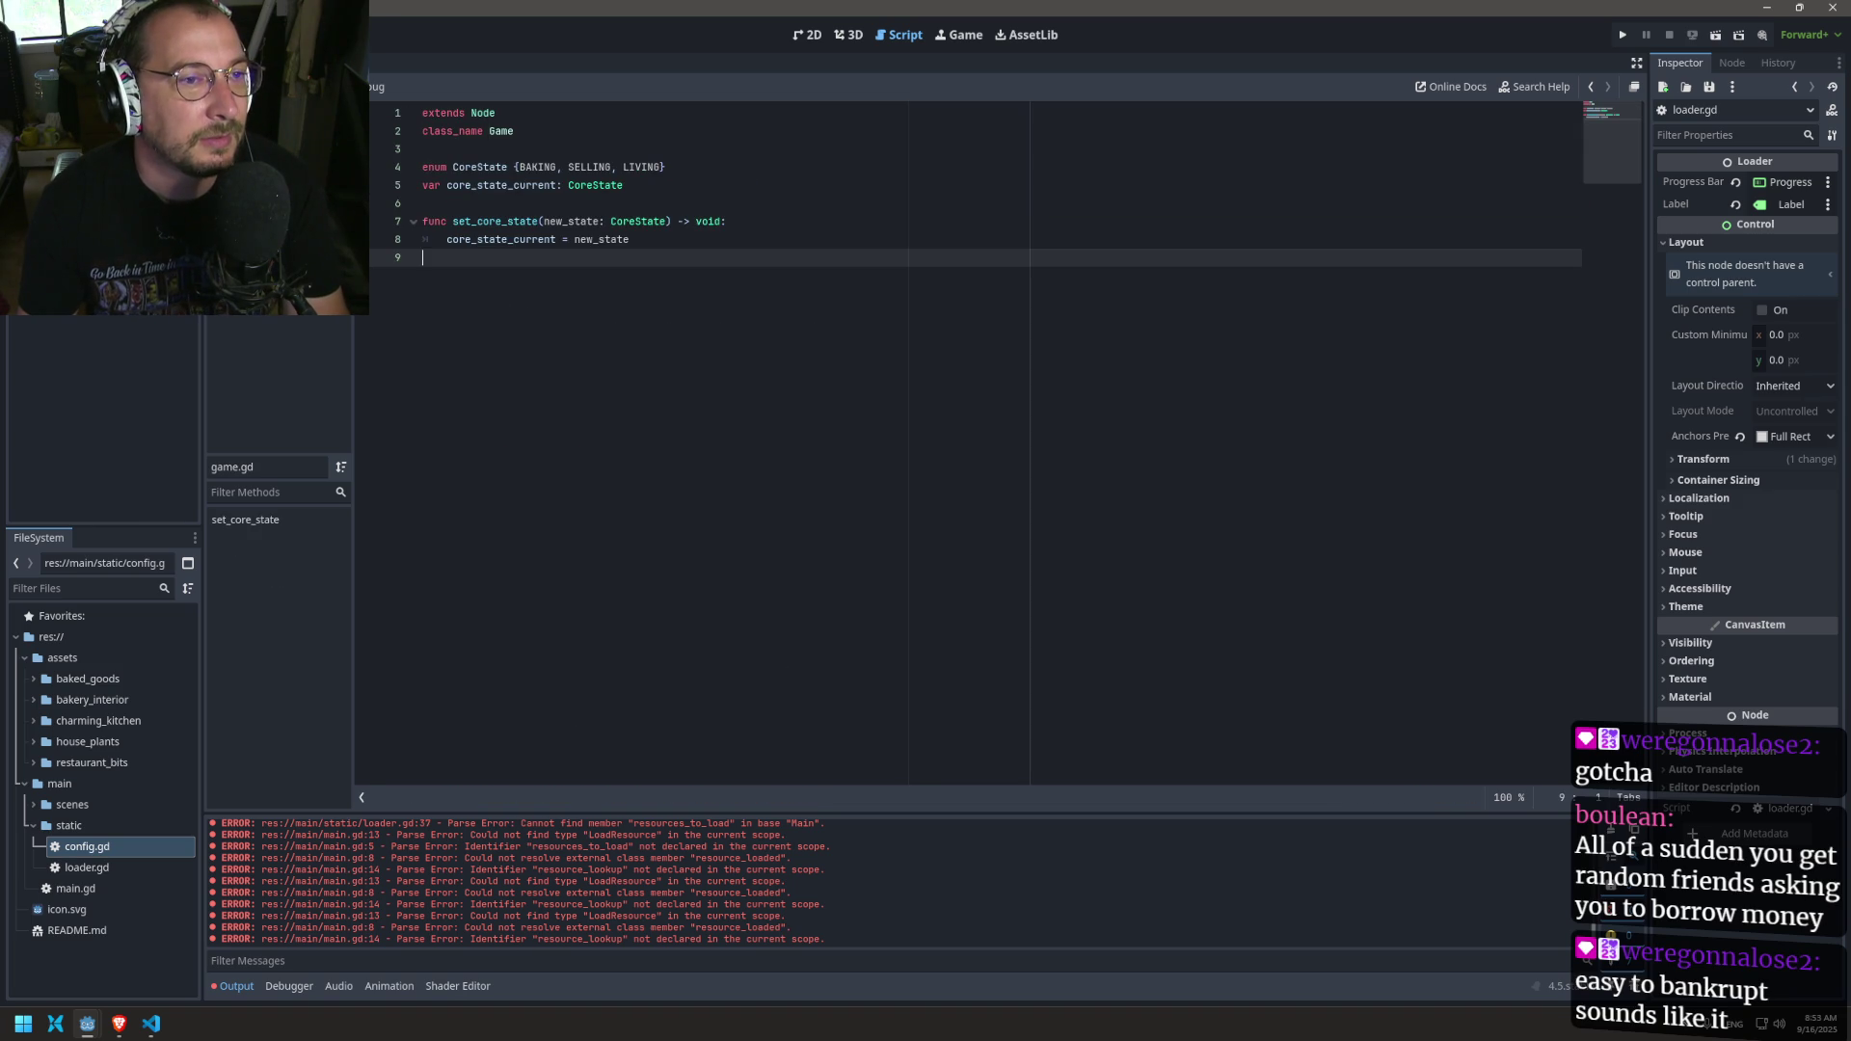
key("alt+Left")
scroll(574, 368, "up", 8)
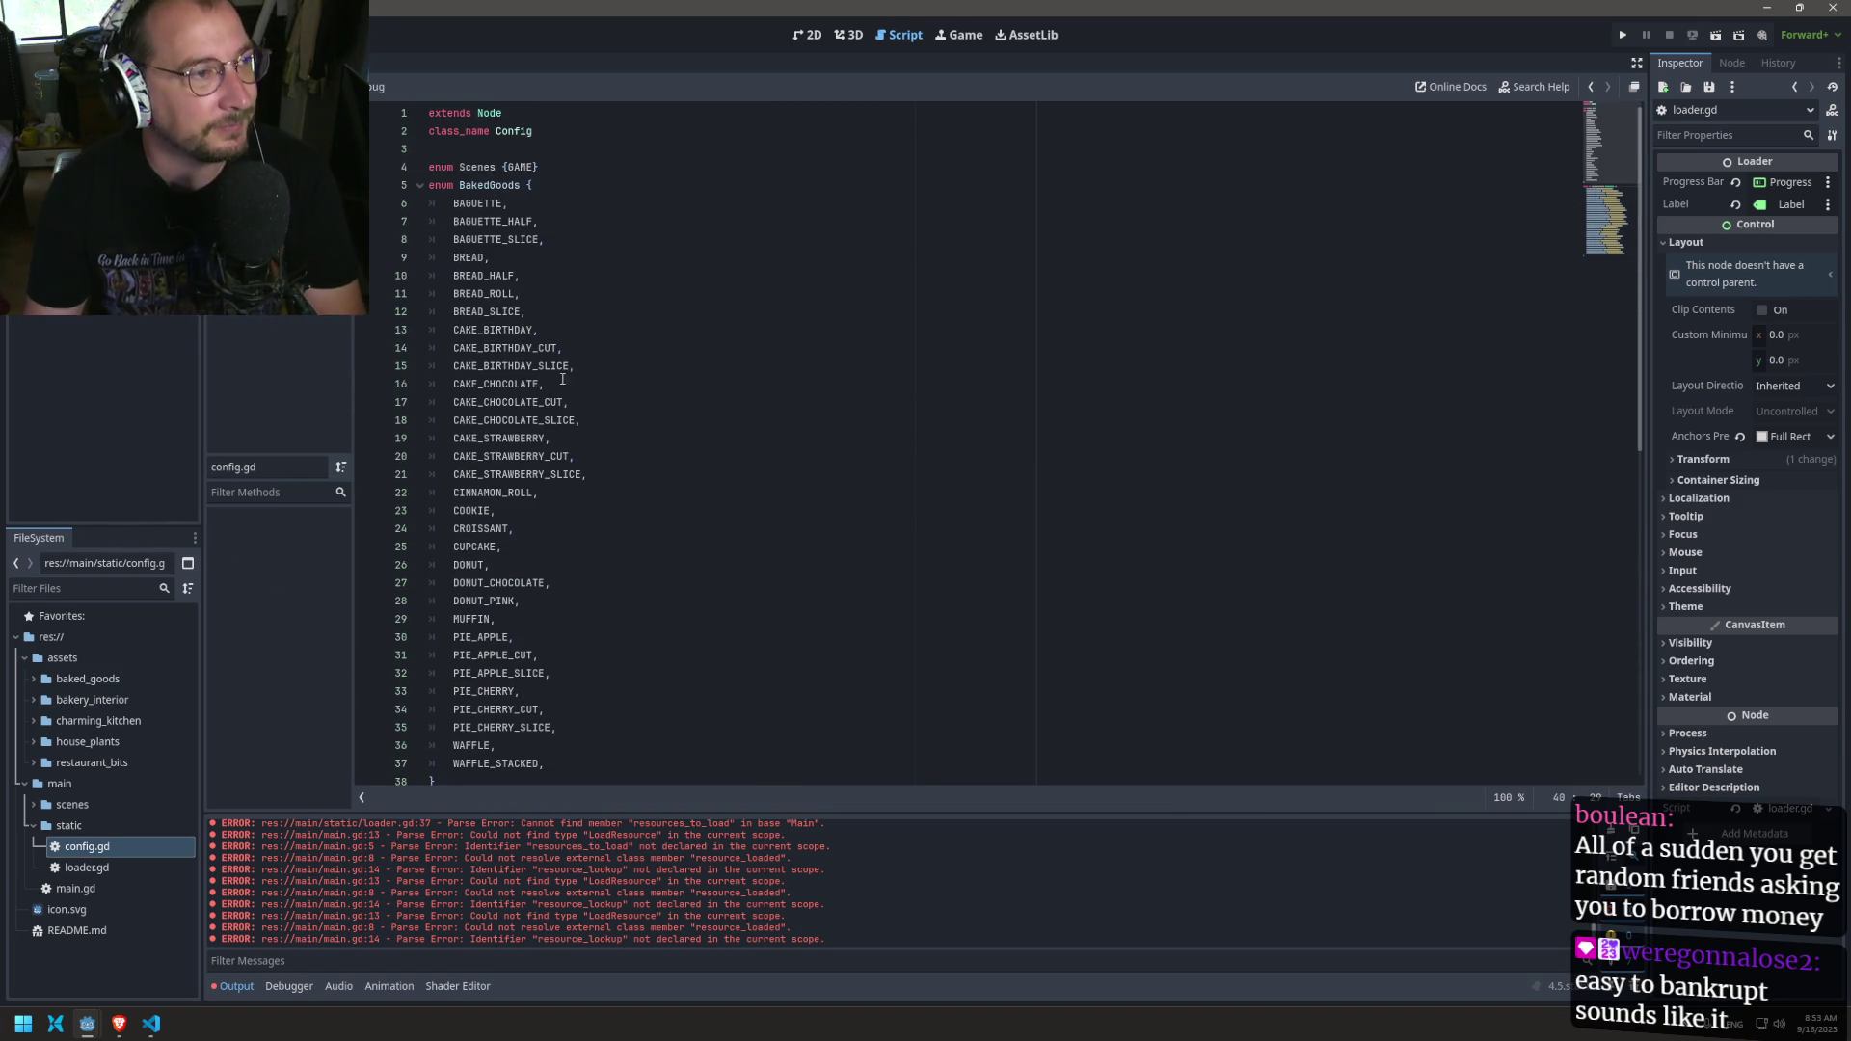
key("alt+Right")
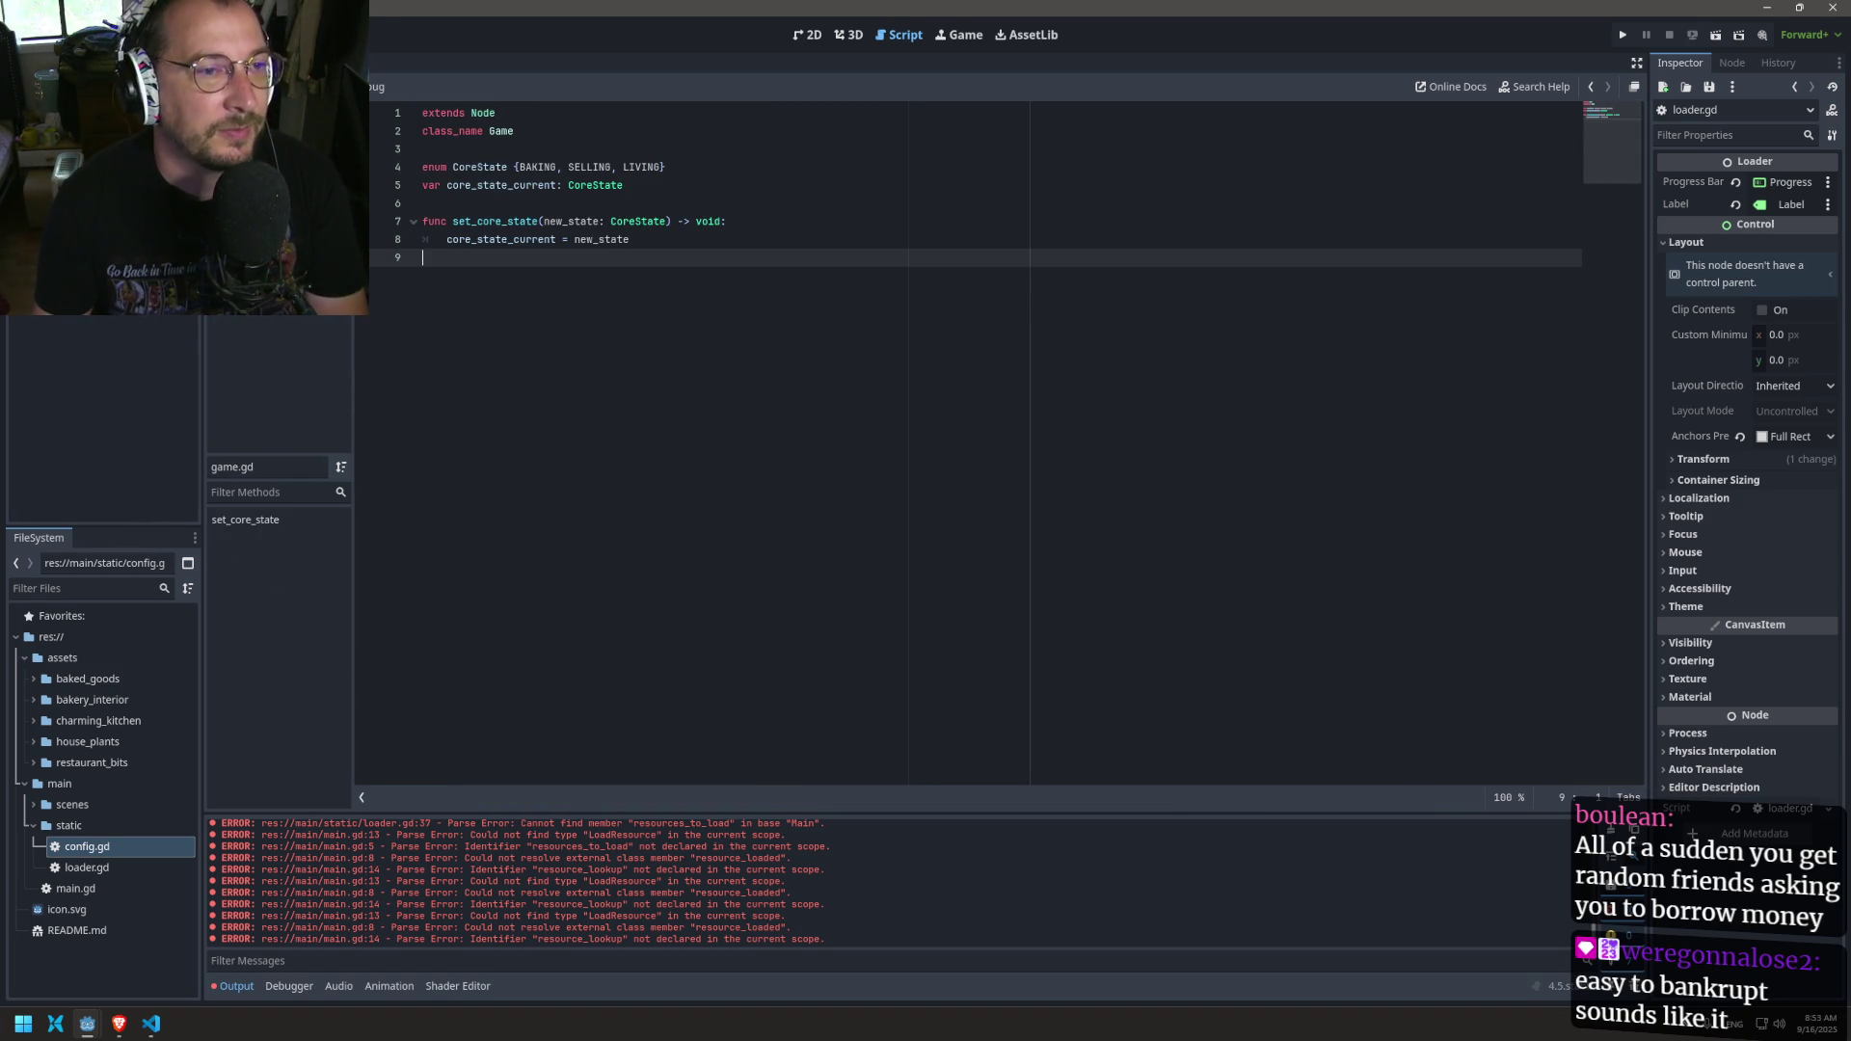
key("alt+Right")
Step: Re-highlight the status and resource_lookup occurrences in loader.gd
scroll(660, 445, "up", 3)
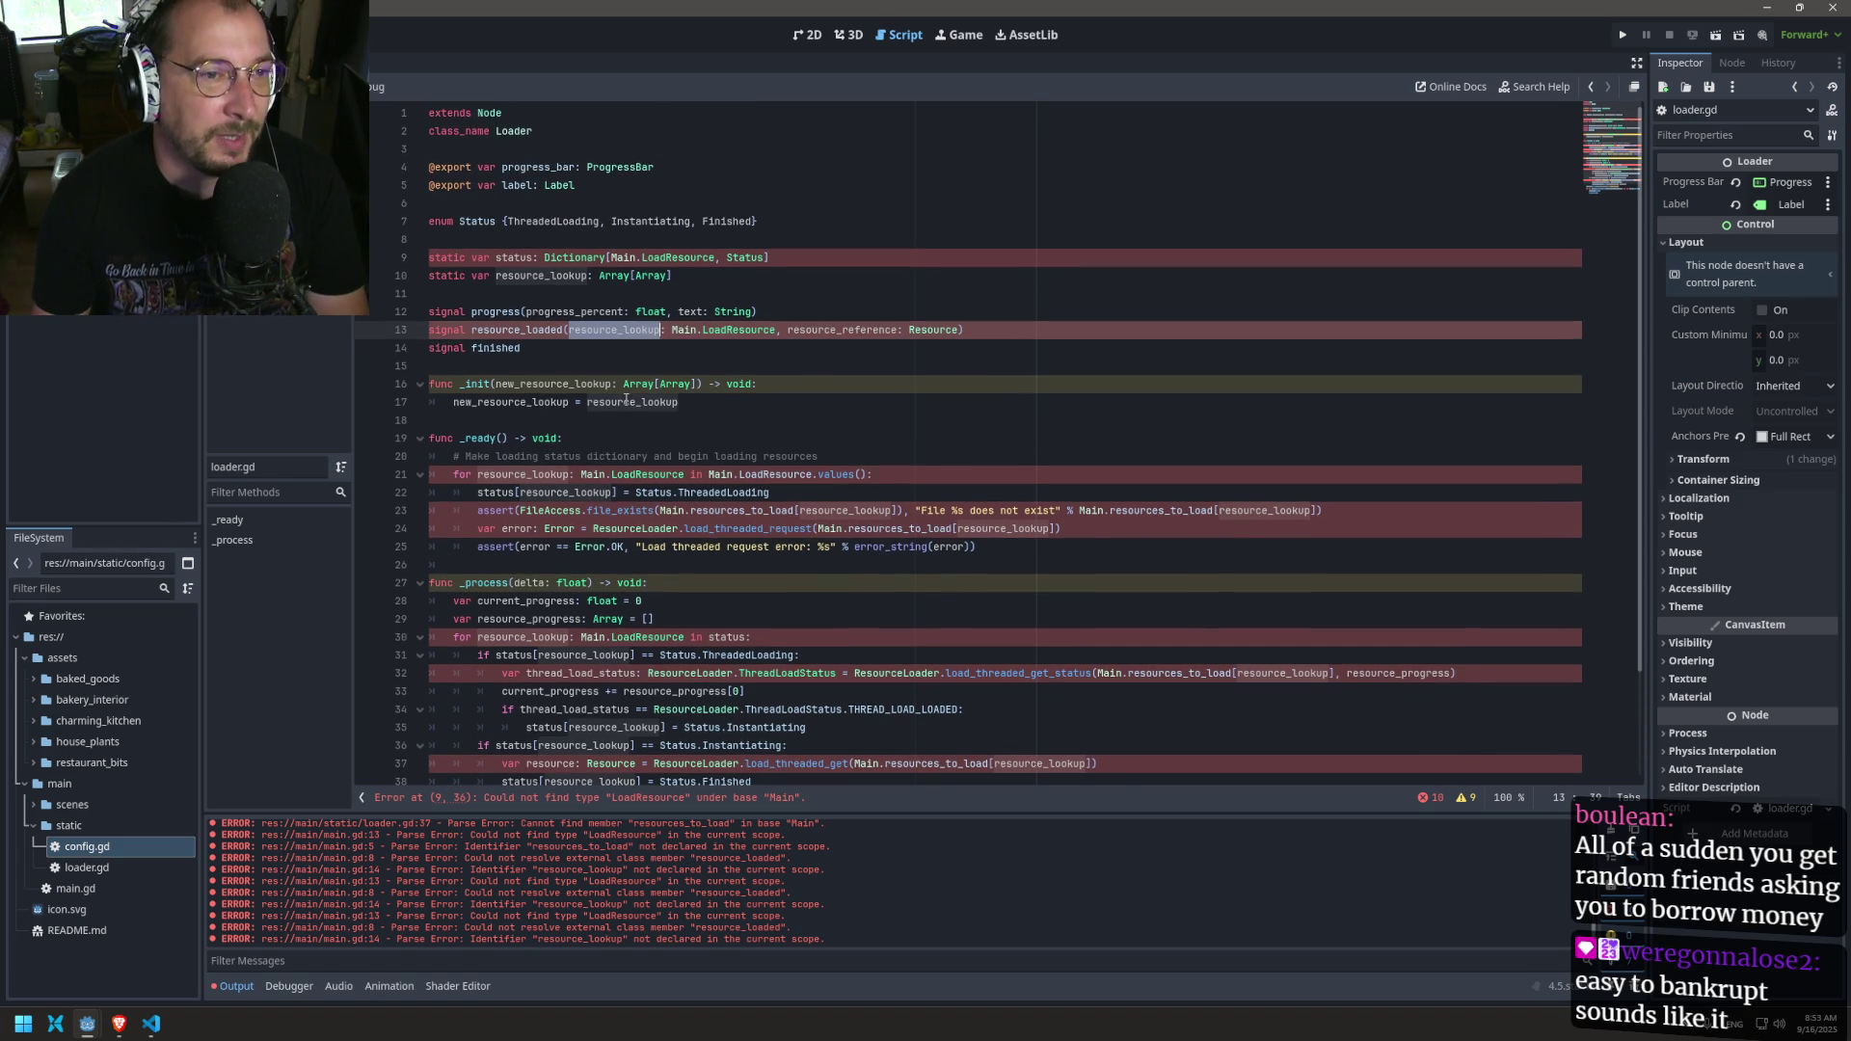
double_click(516, 258)
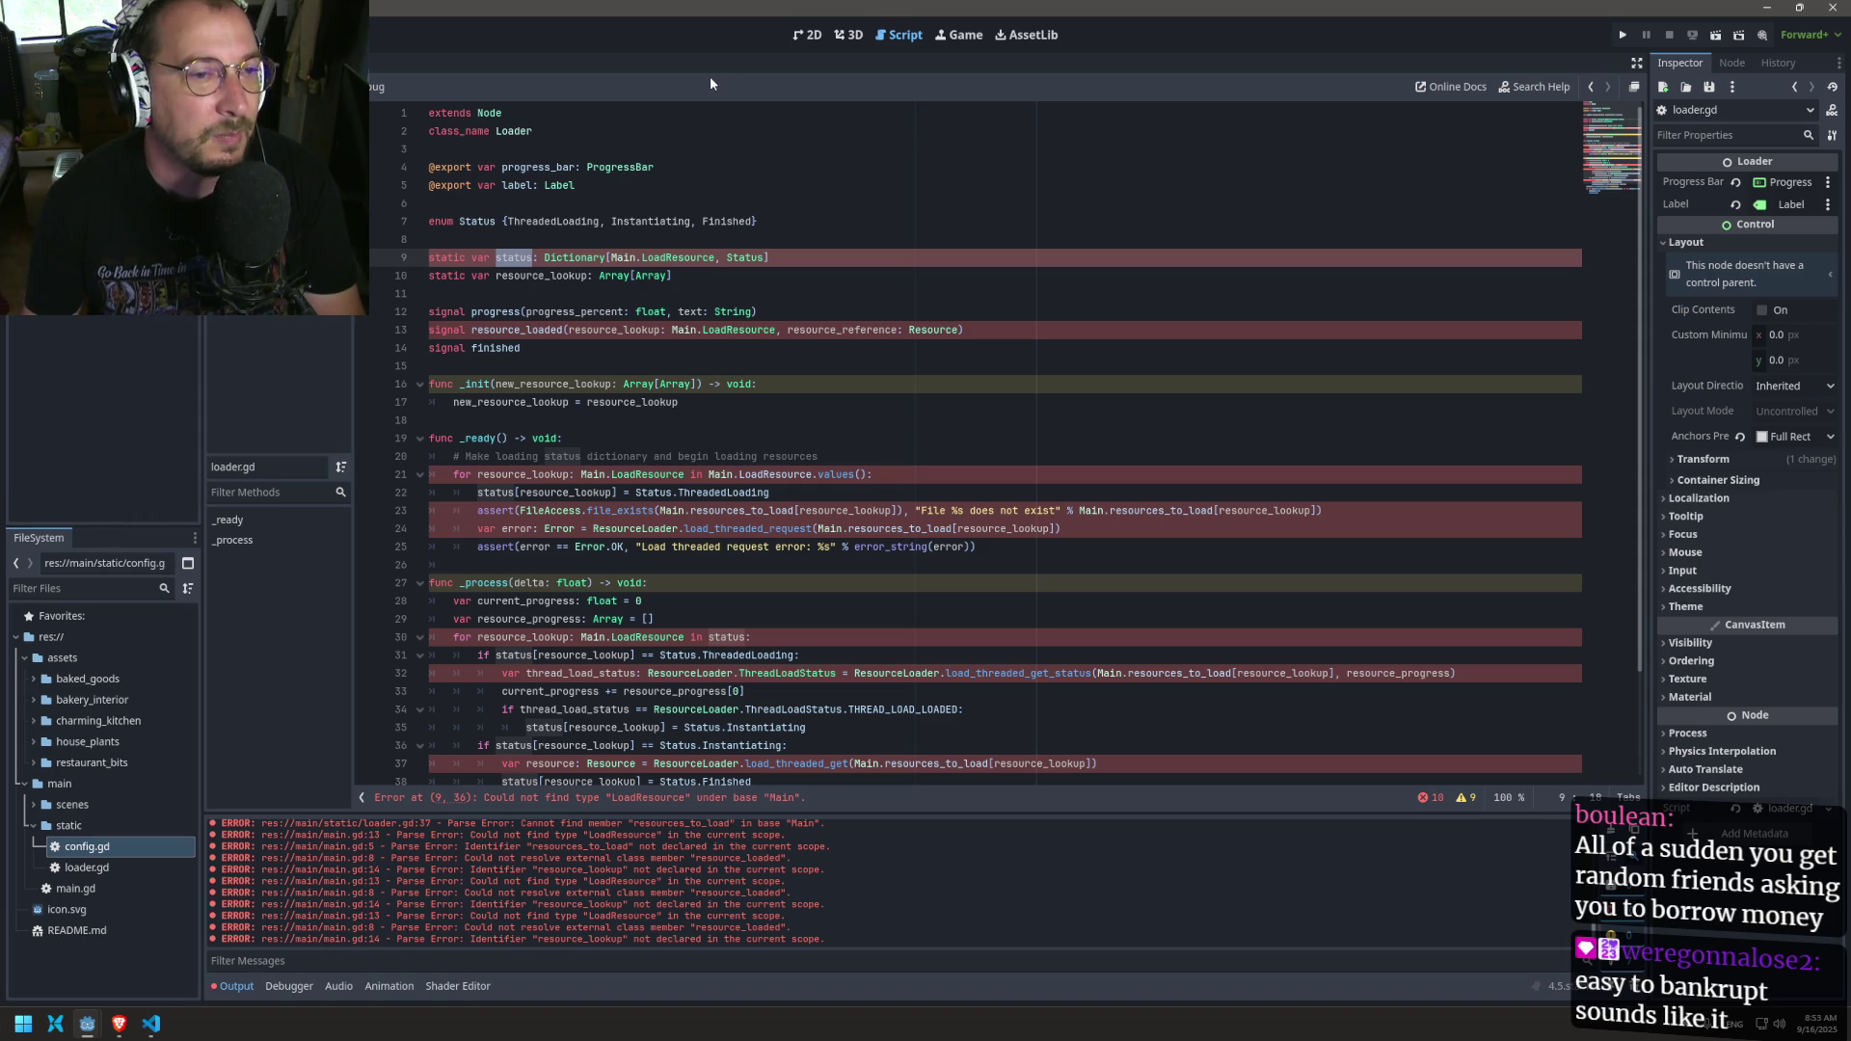
double_click(540, 276)
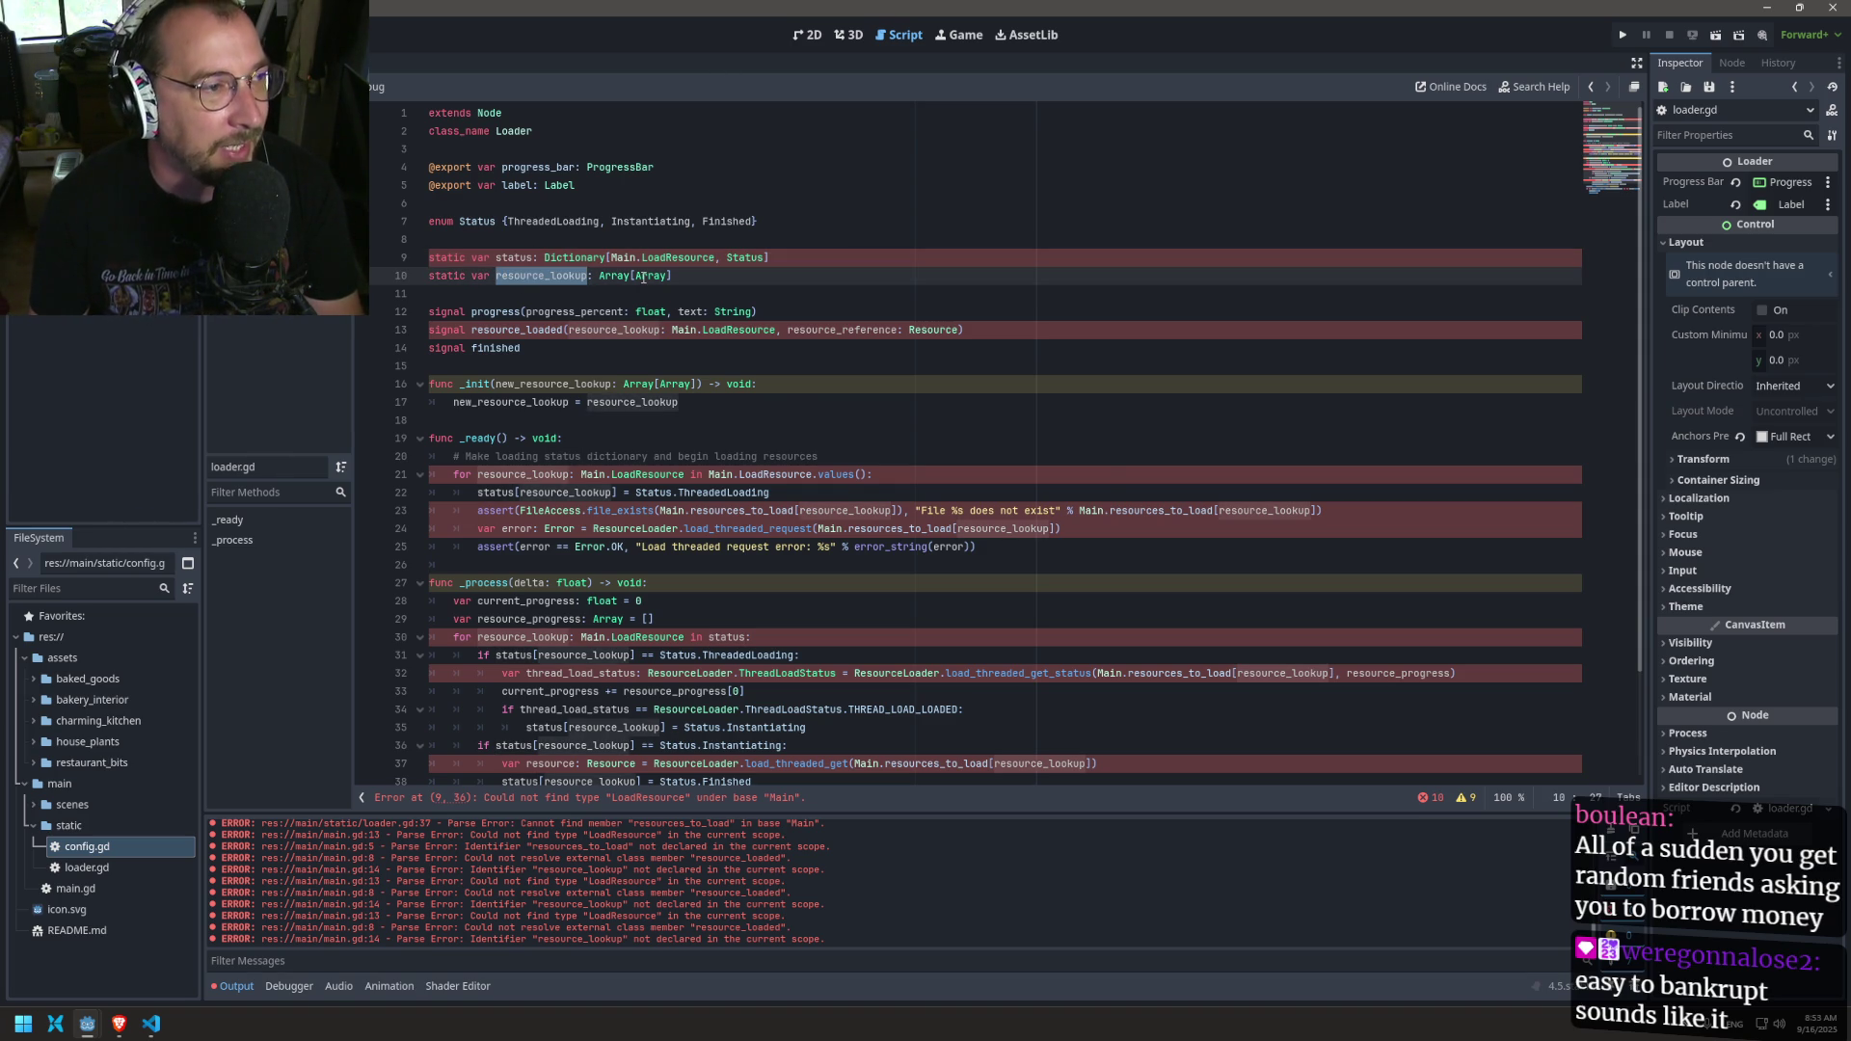
mouse_move(643, 277)
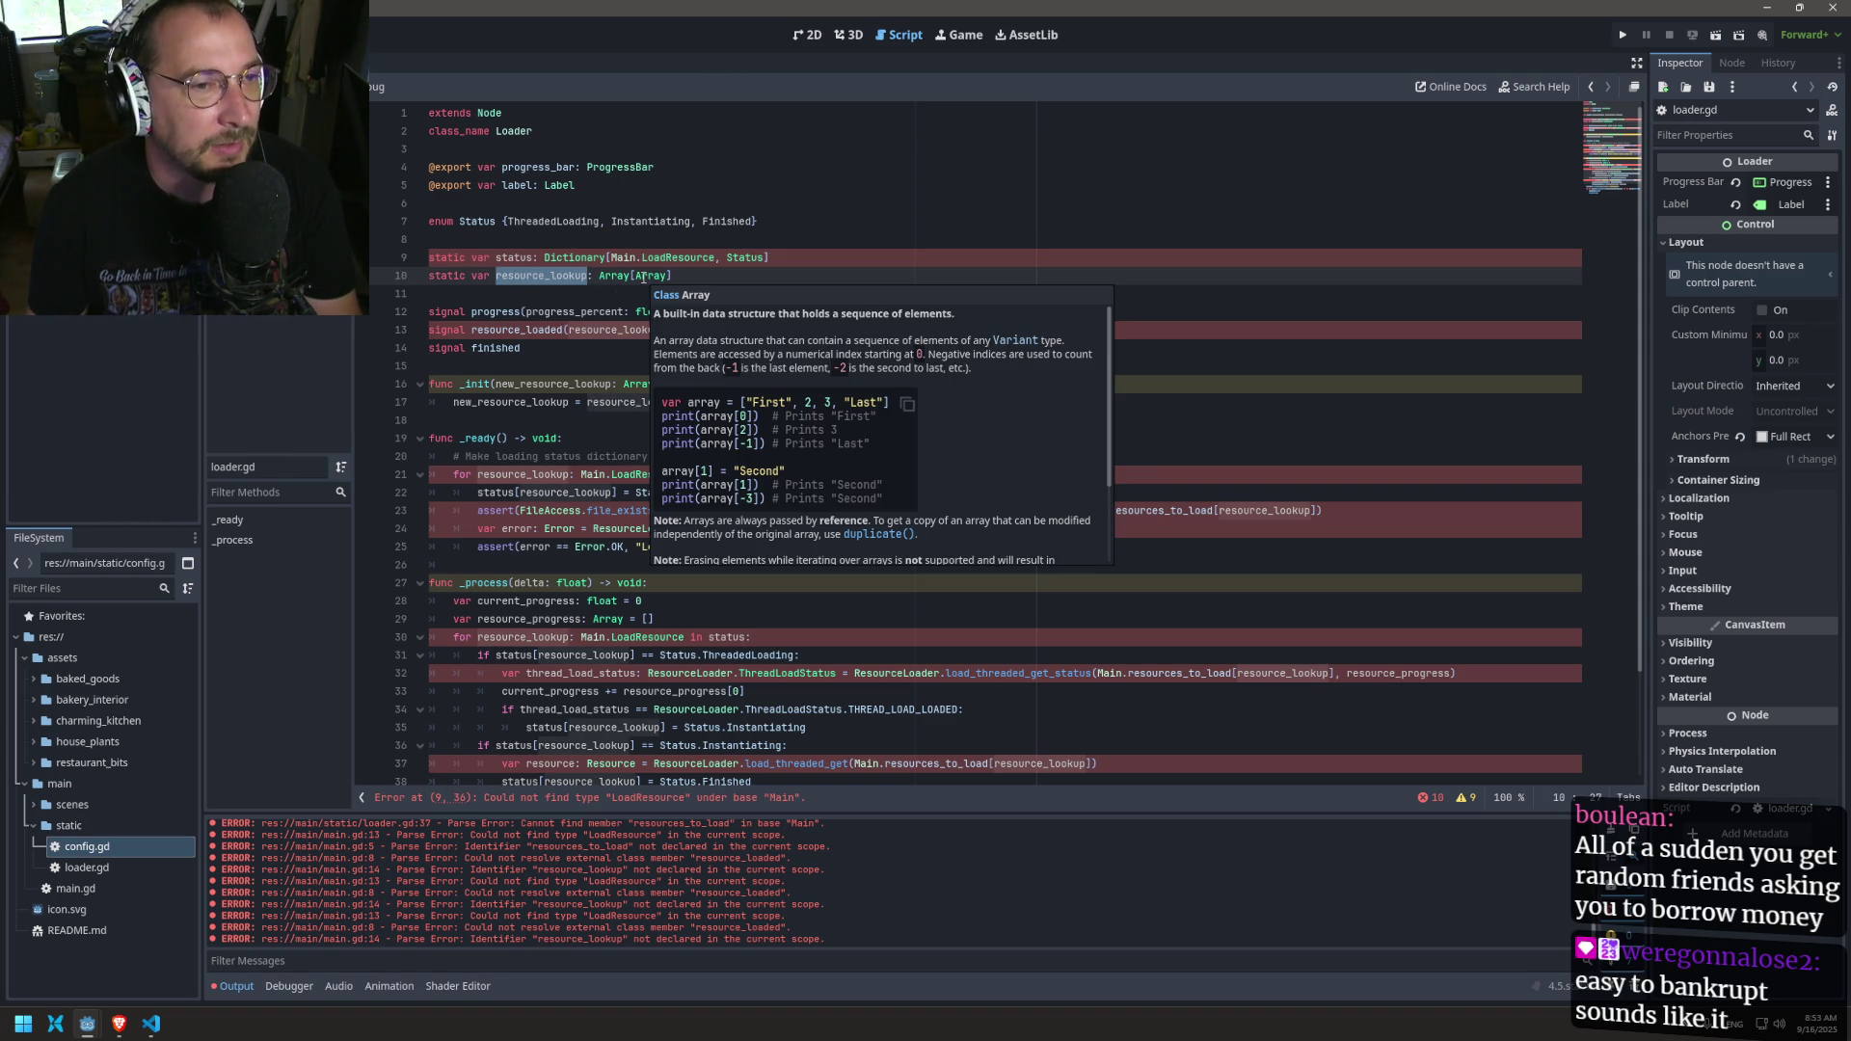
double_click(515, 257)
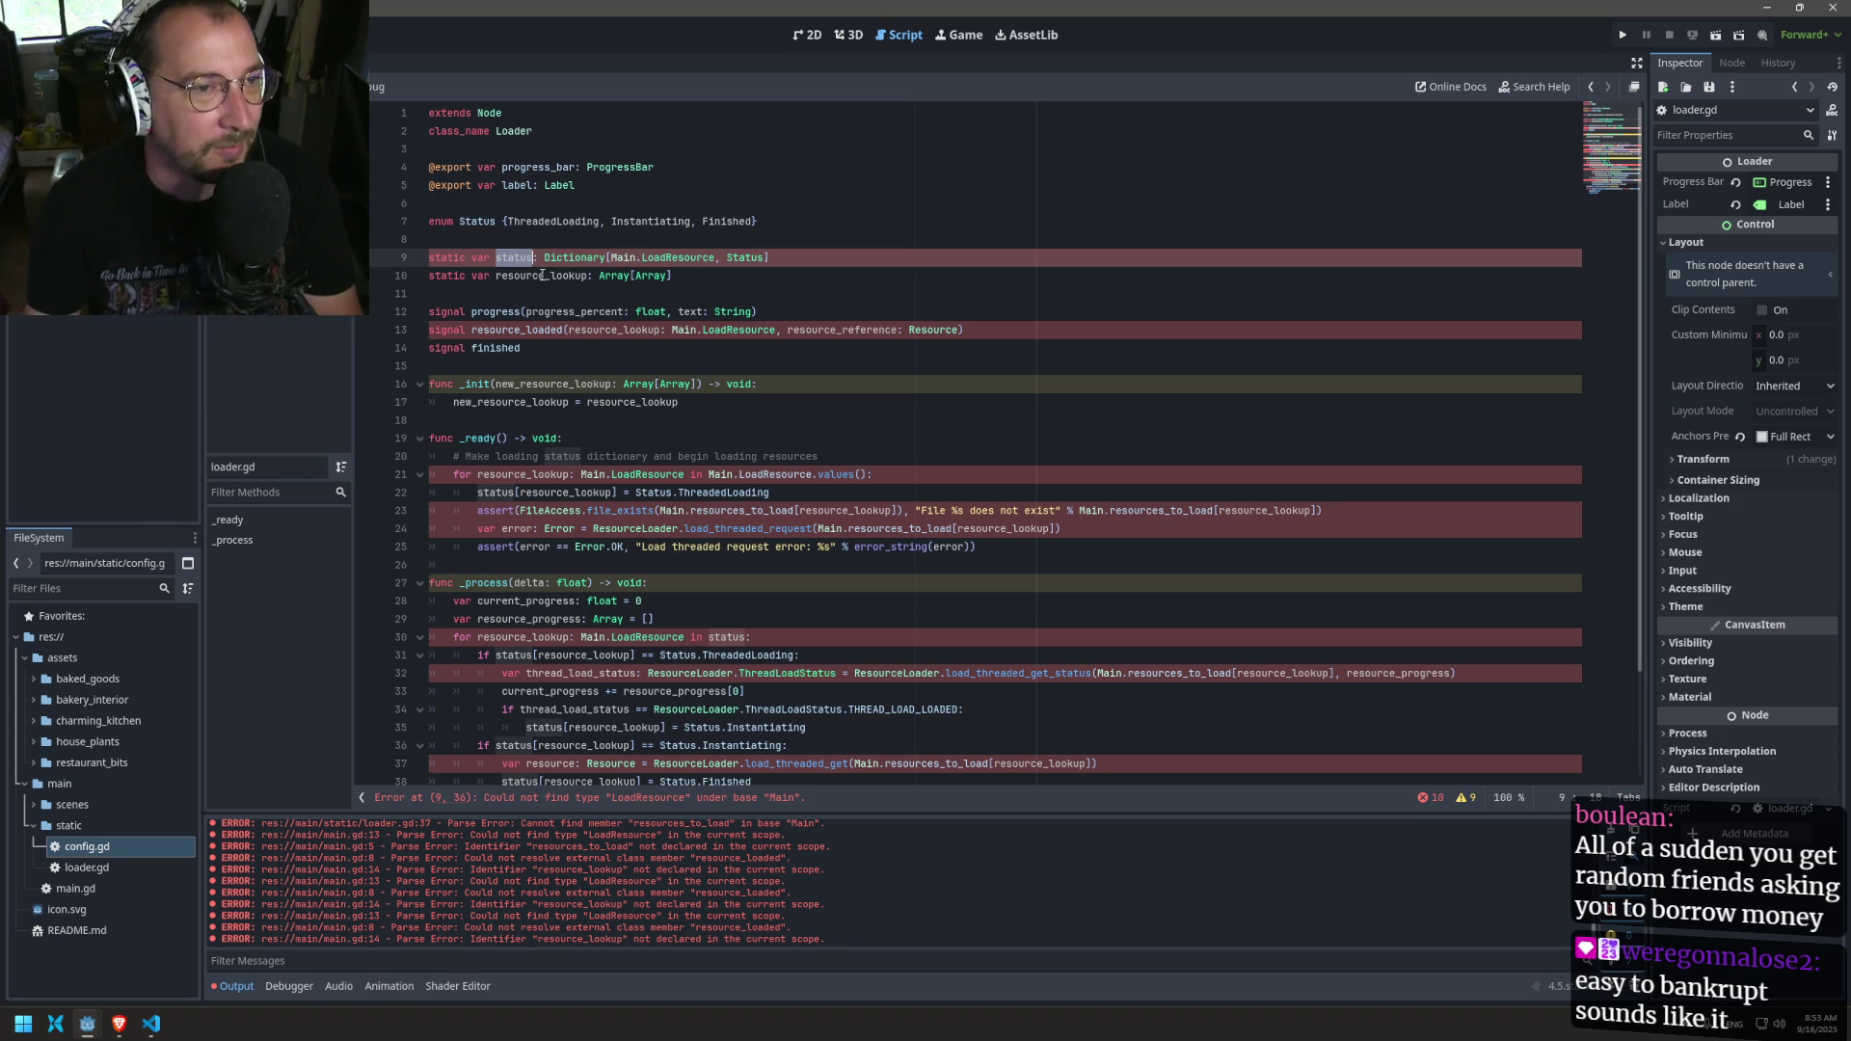
scroll(520, 329, "down", 2)
Step: Review main.gd, game.gd and config.gd's resources_to_load, then select status's LoadResource key type in loader.gd
left_click(270, 183)
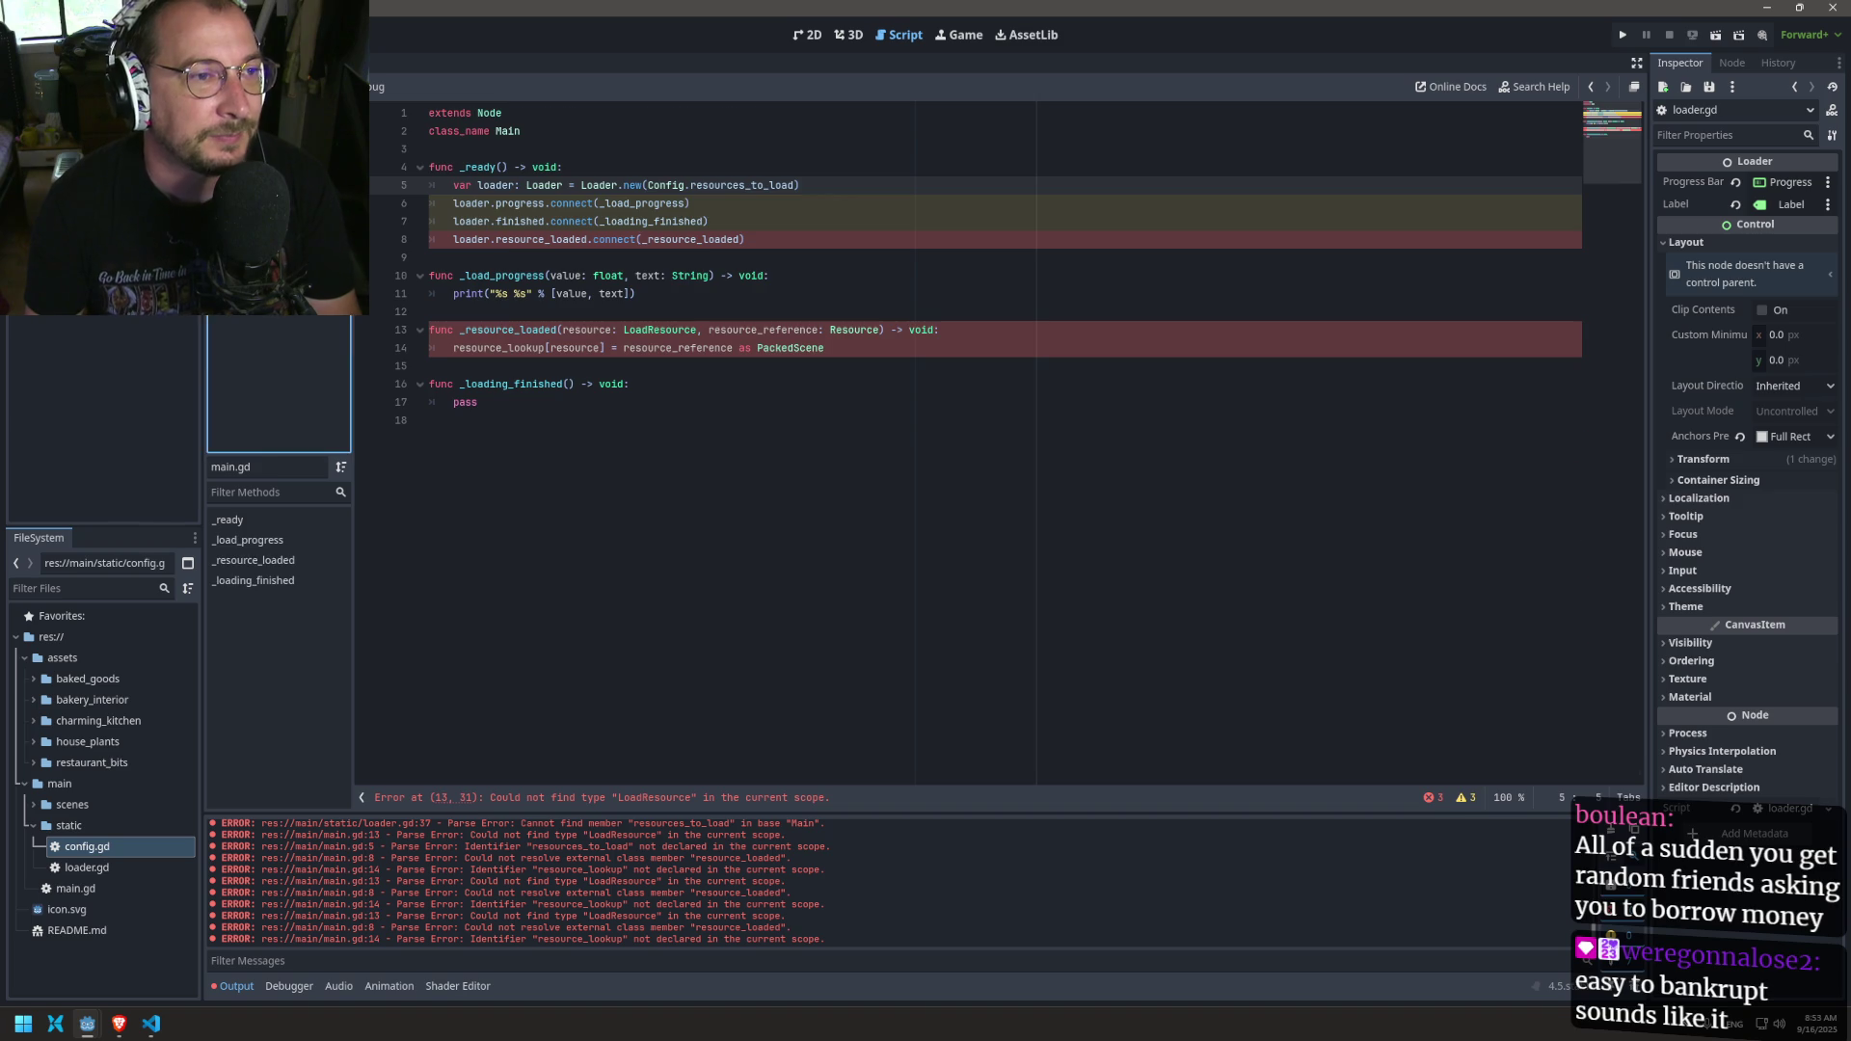
left_click(270, 169)
left_click(270, 154)
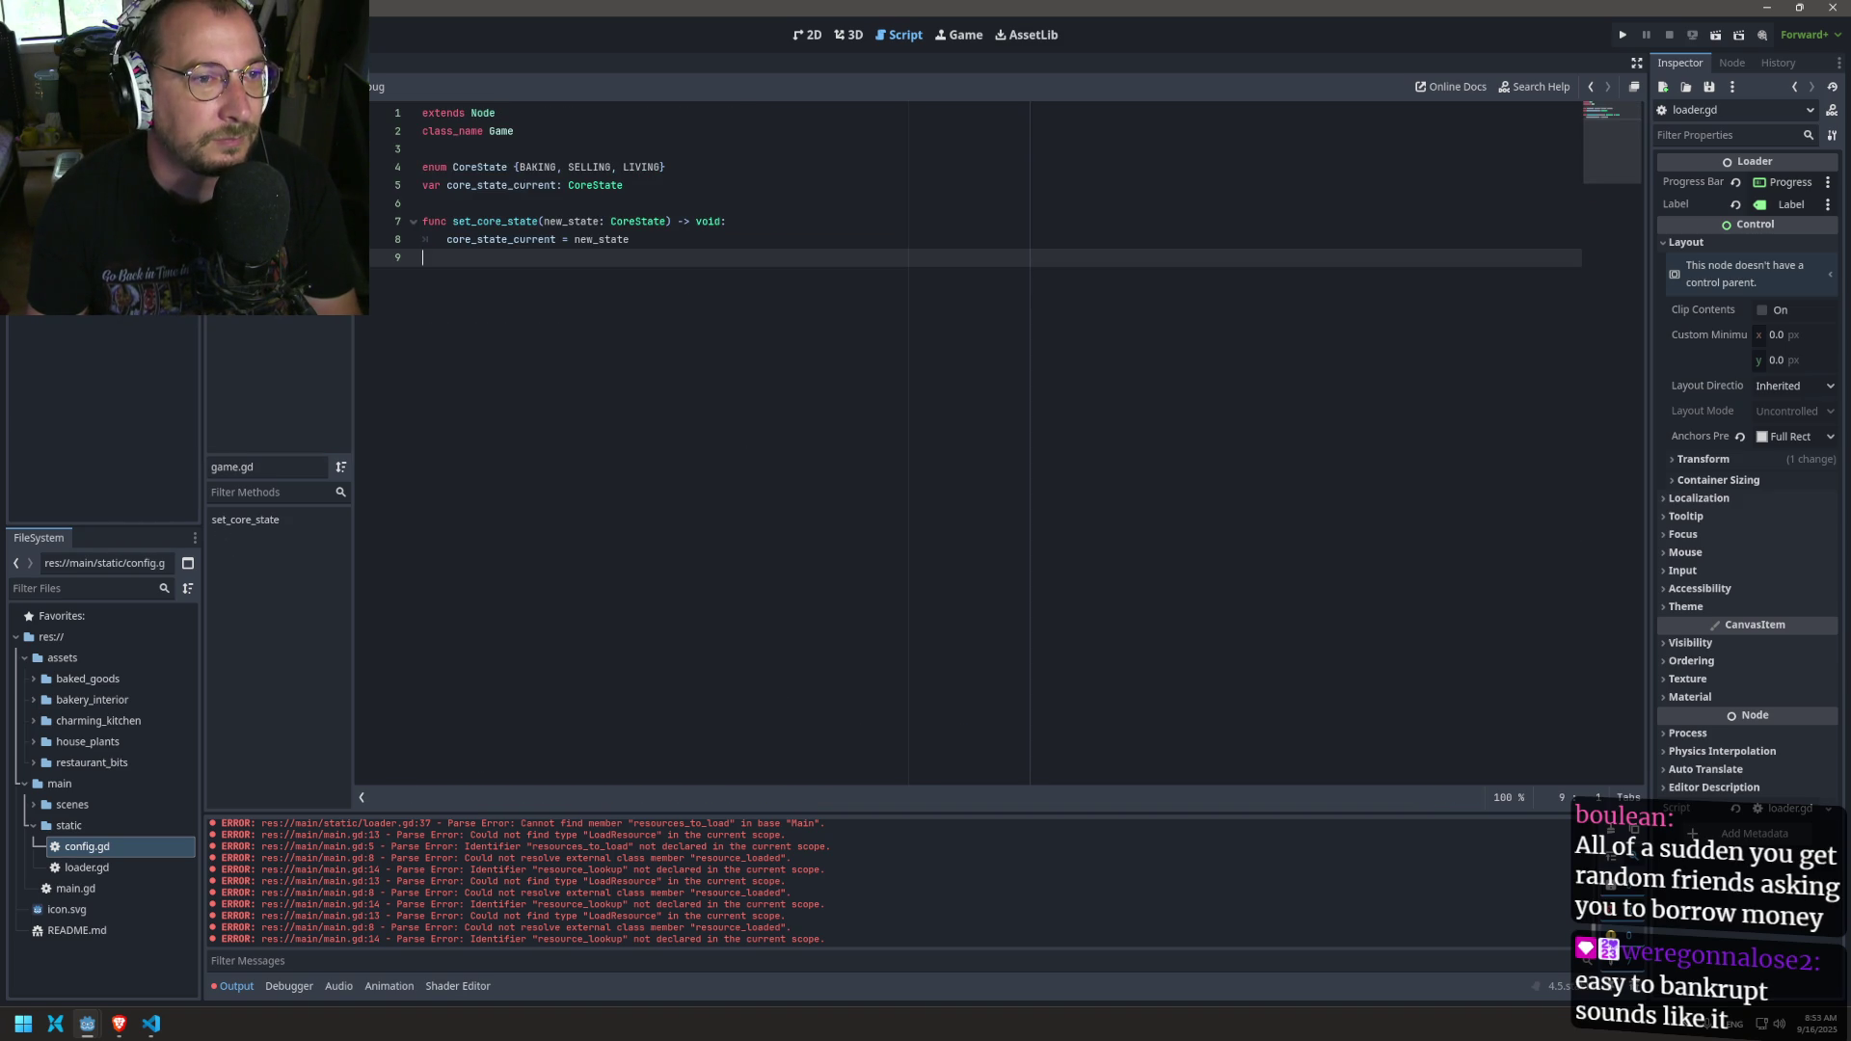
left_click(270, 140)
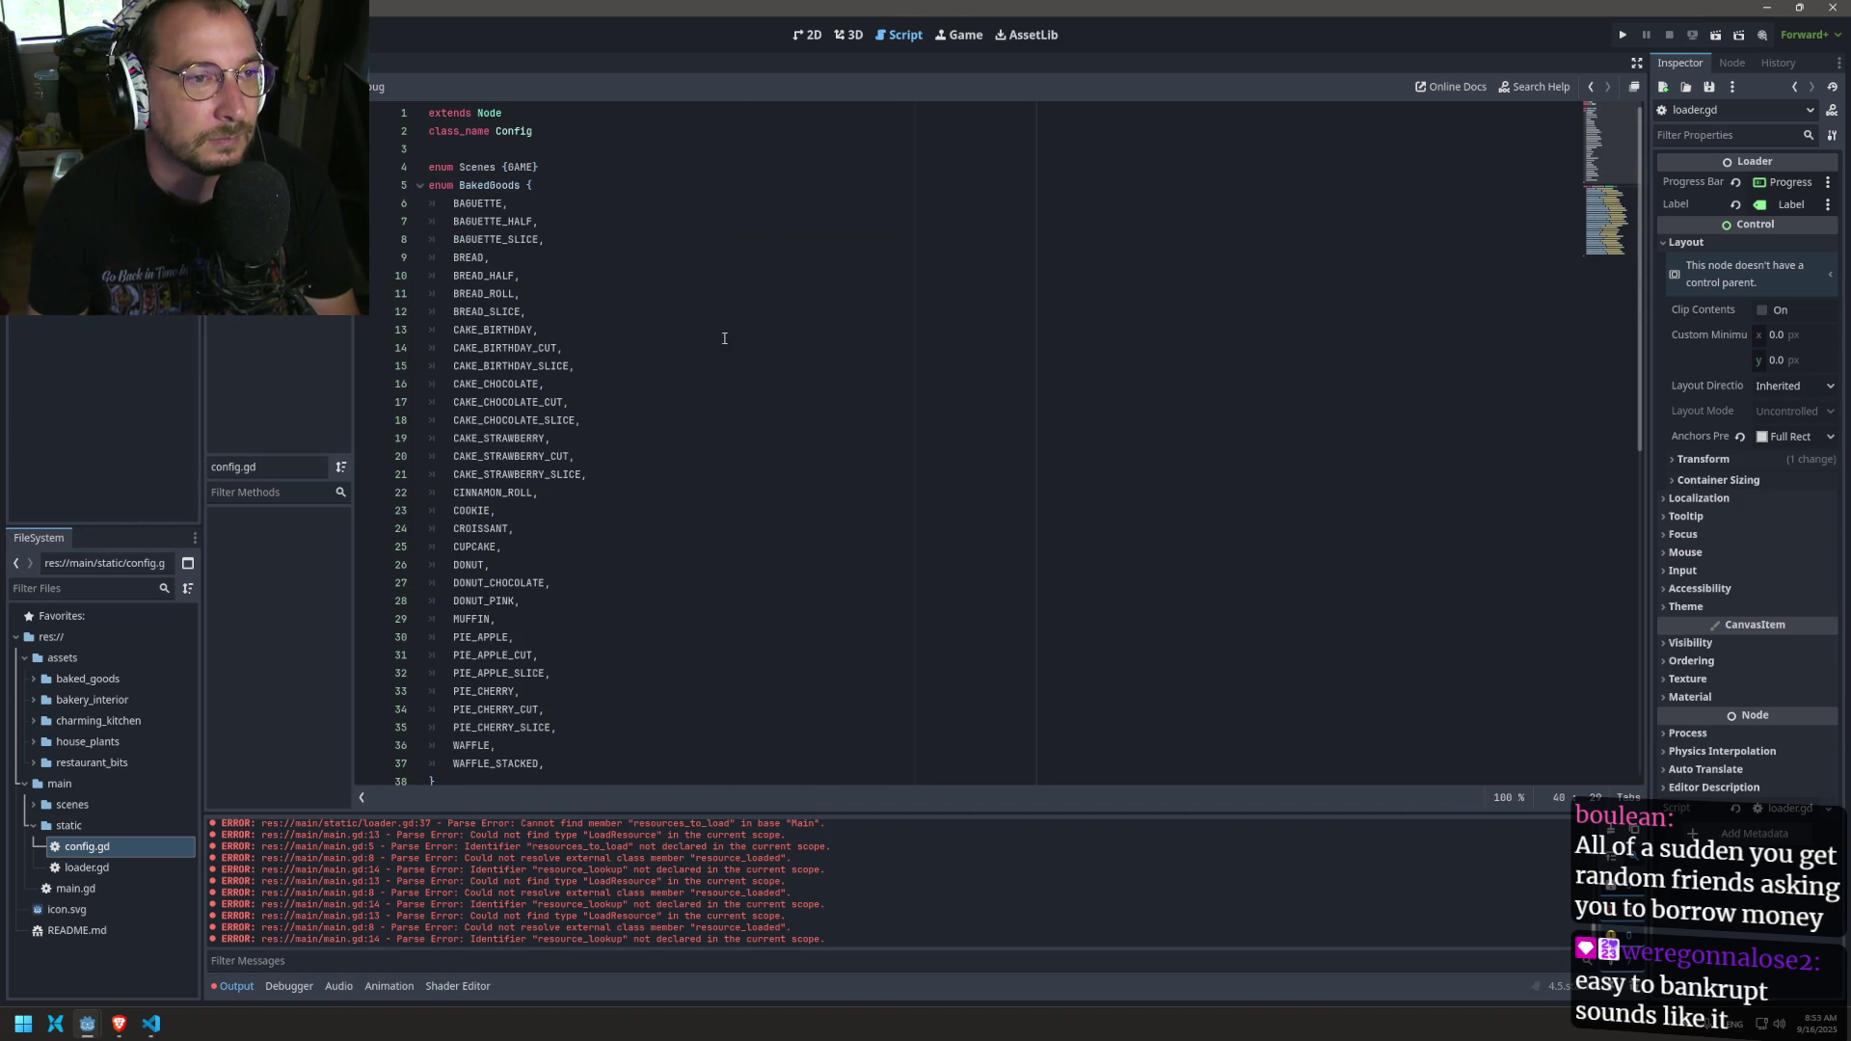
scroll(584, 364, "down", 7)
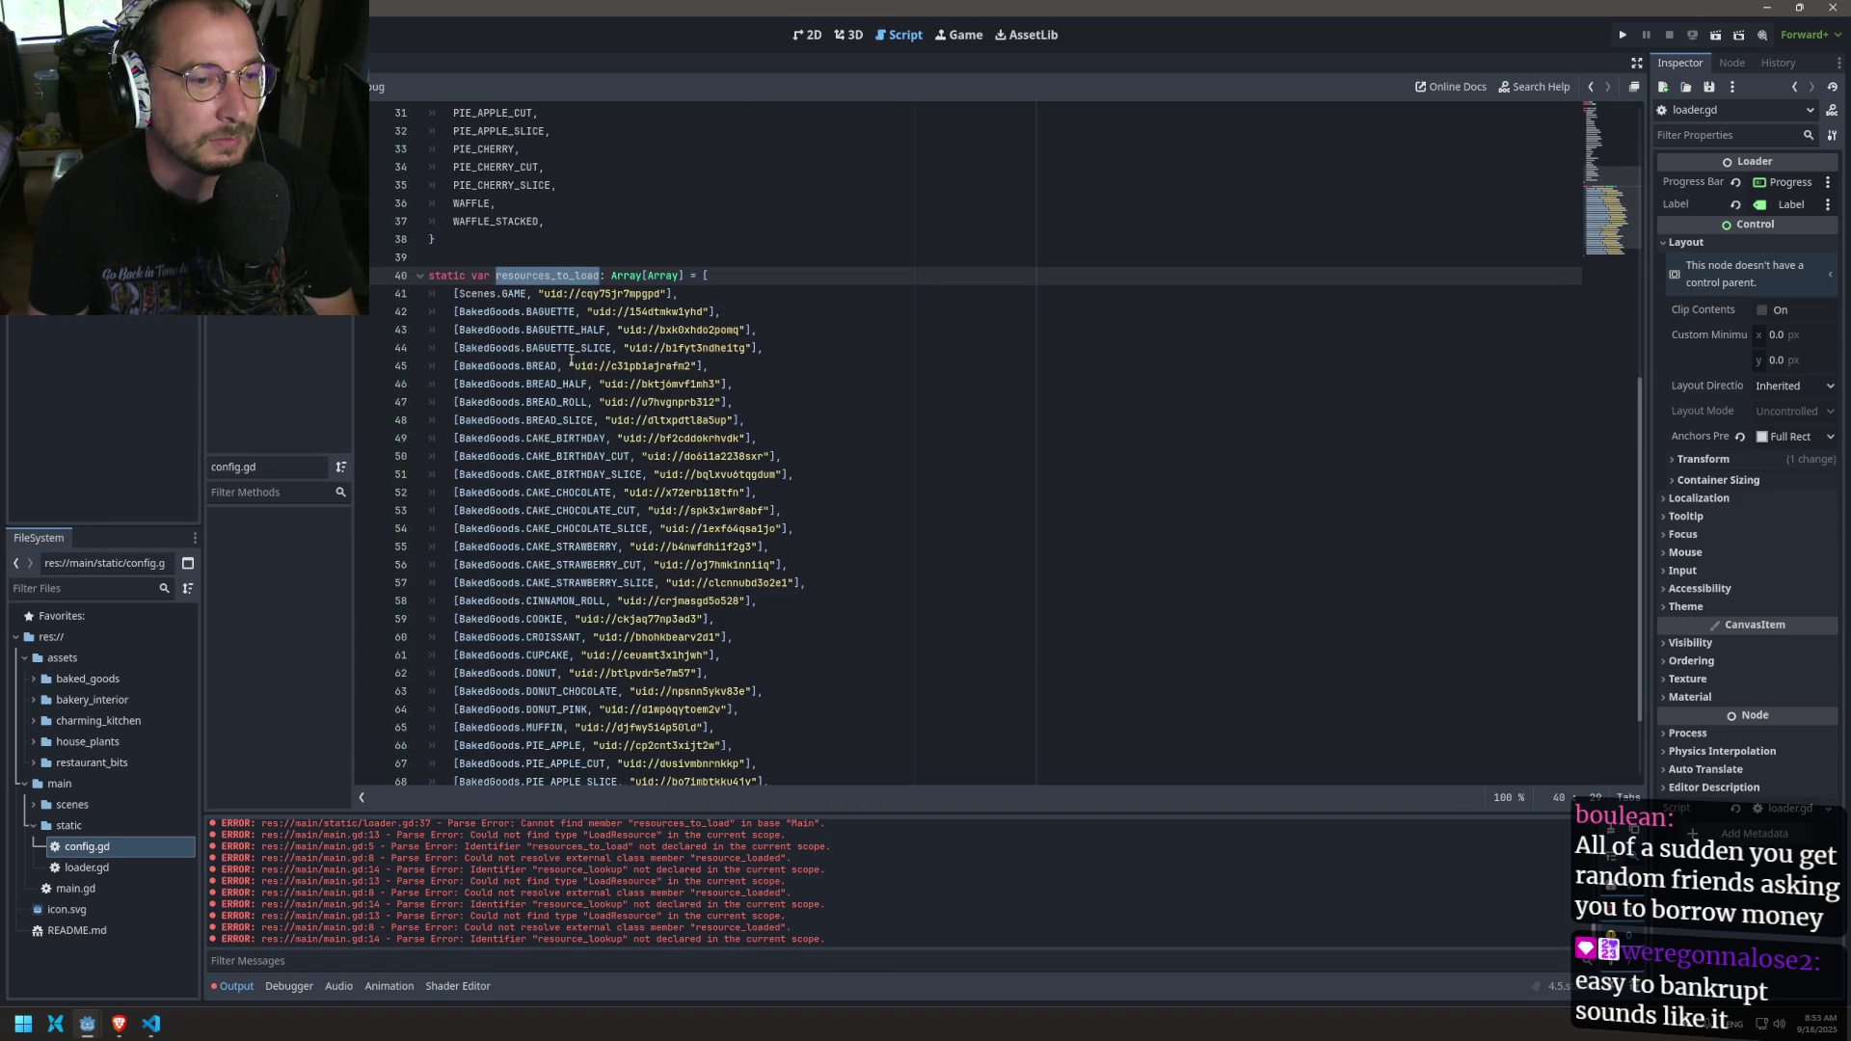
left_click(270, 159)
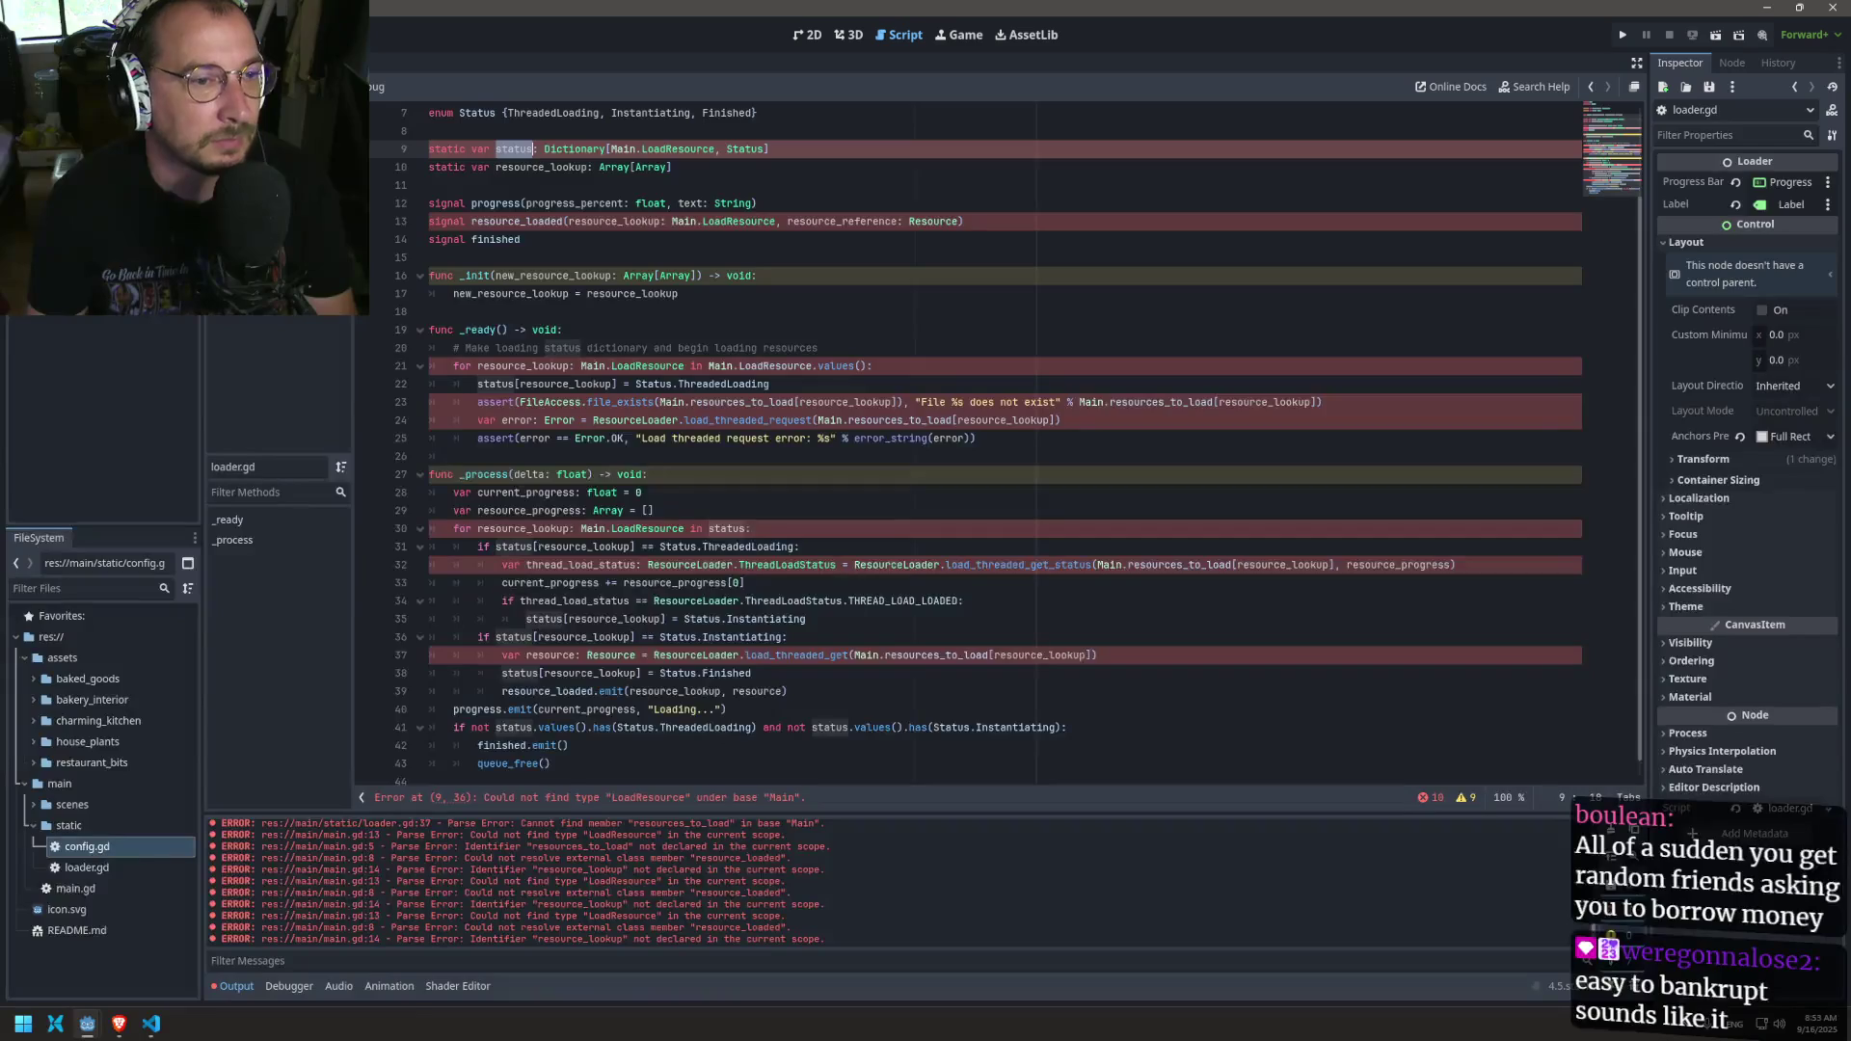
scroll(515, 299, "up", 2)
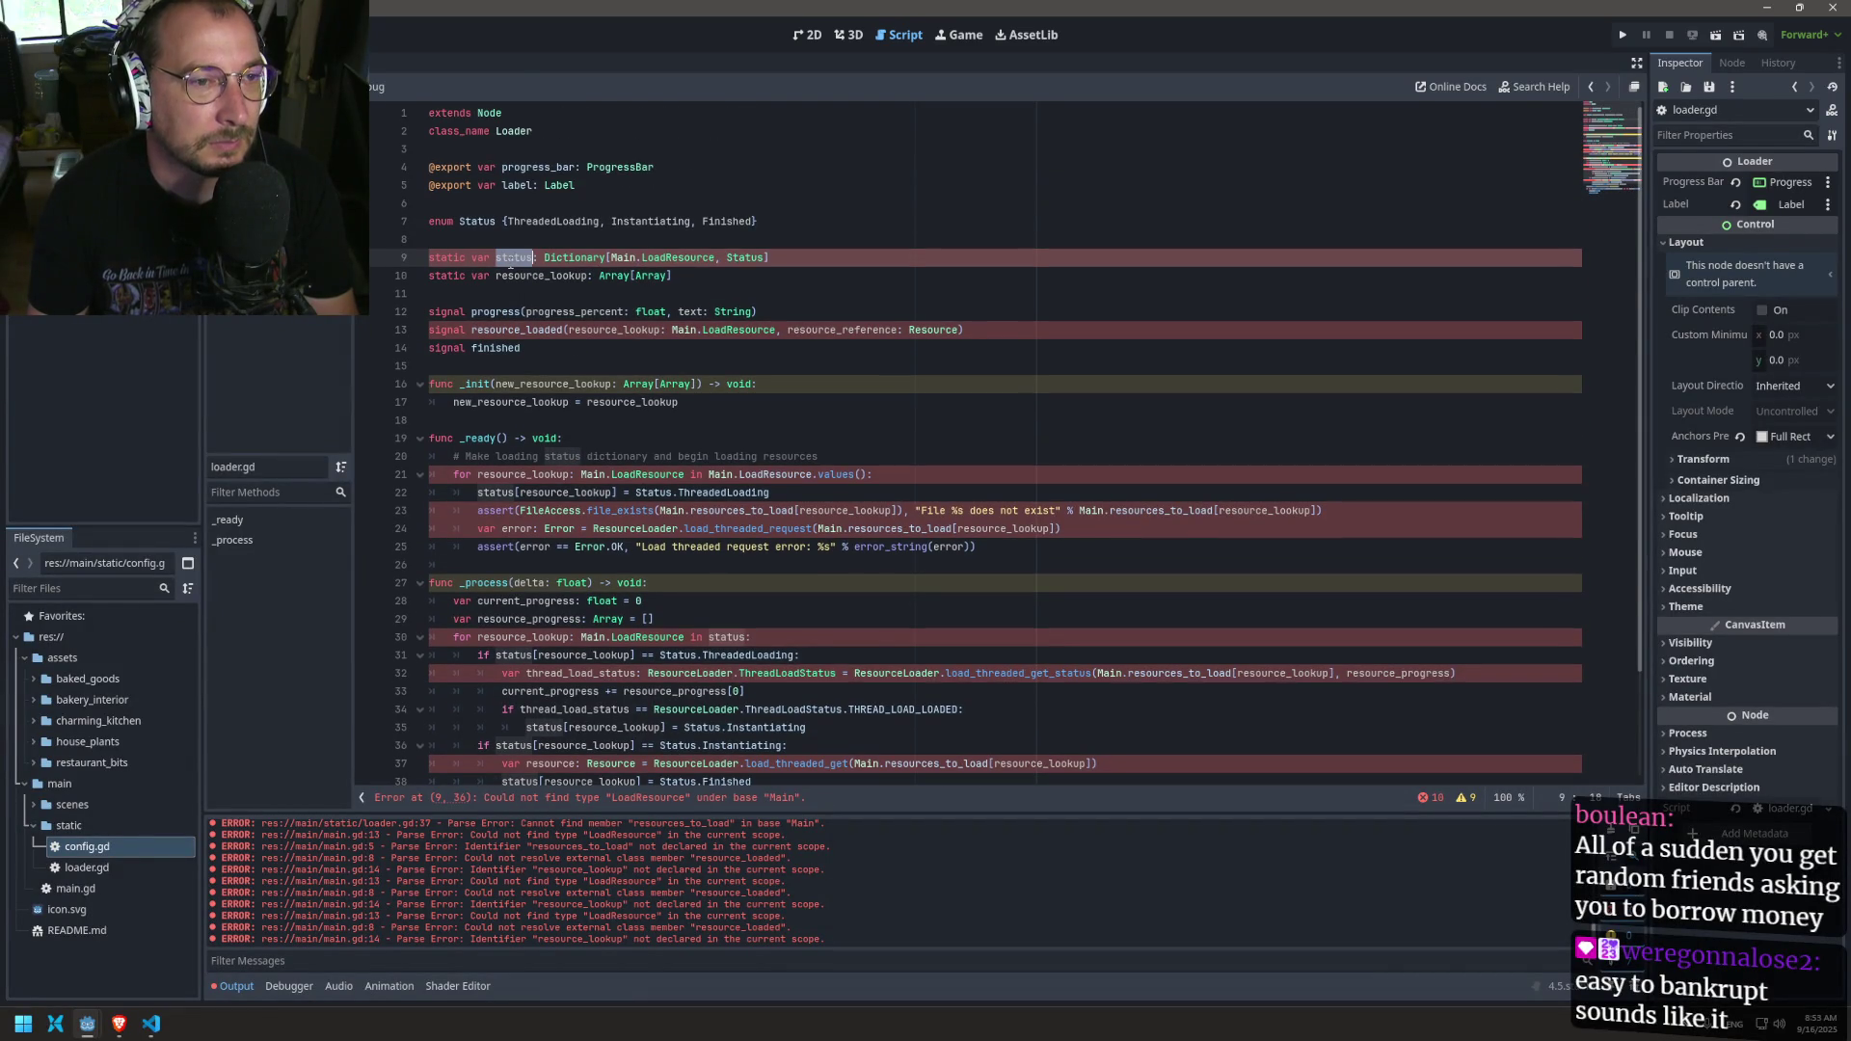
double_click(689, 256)
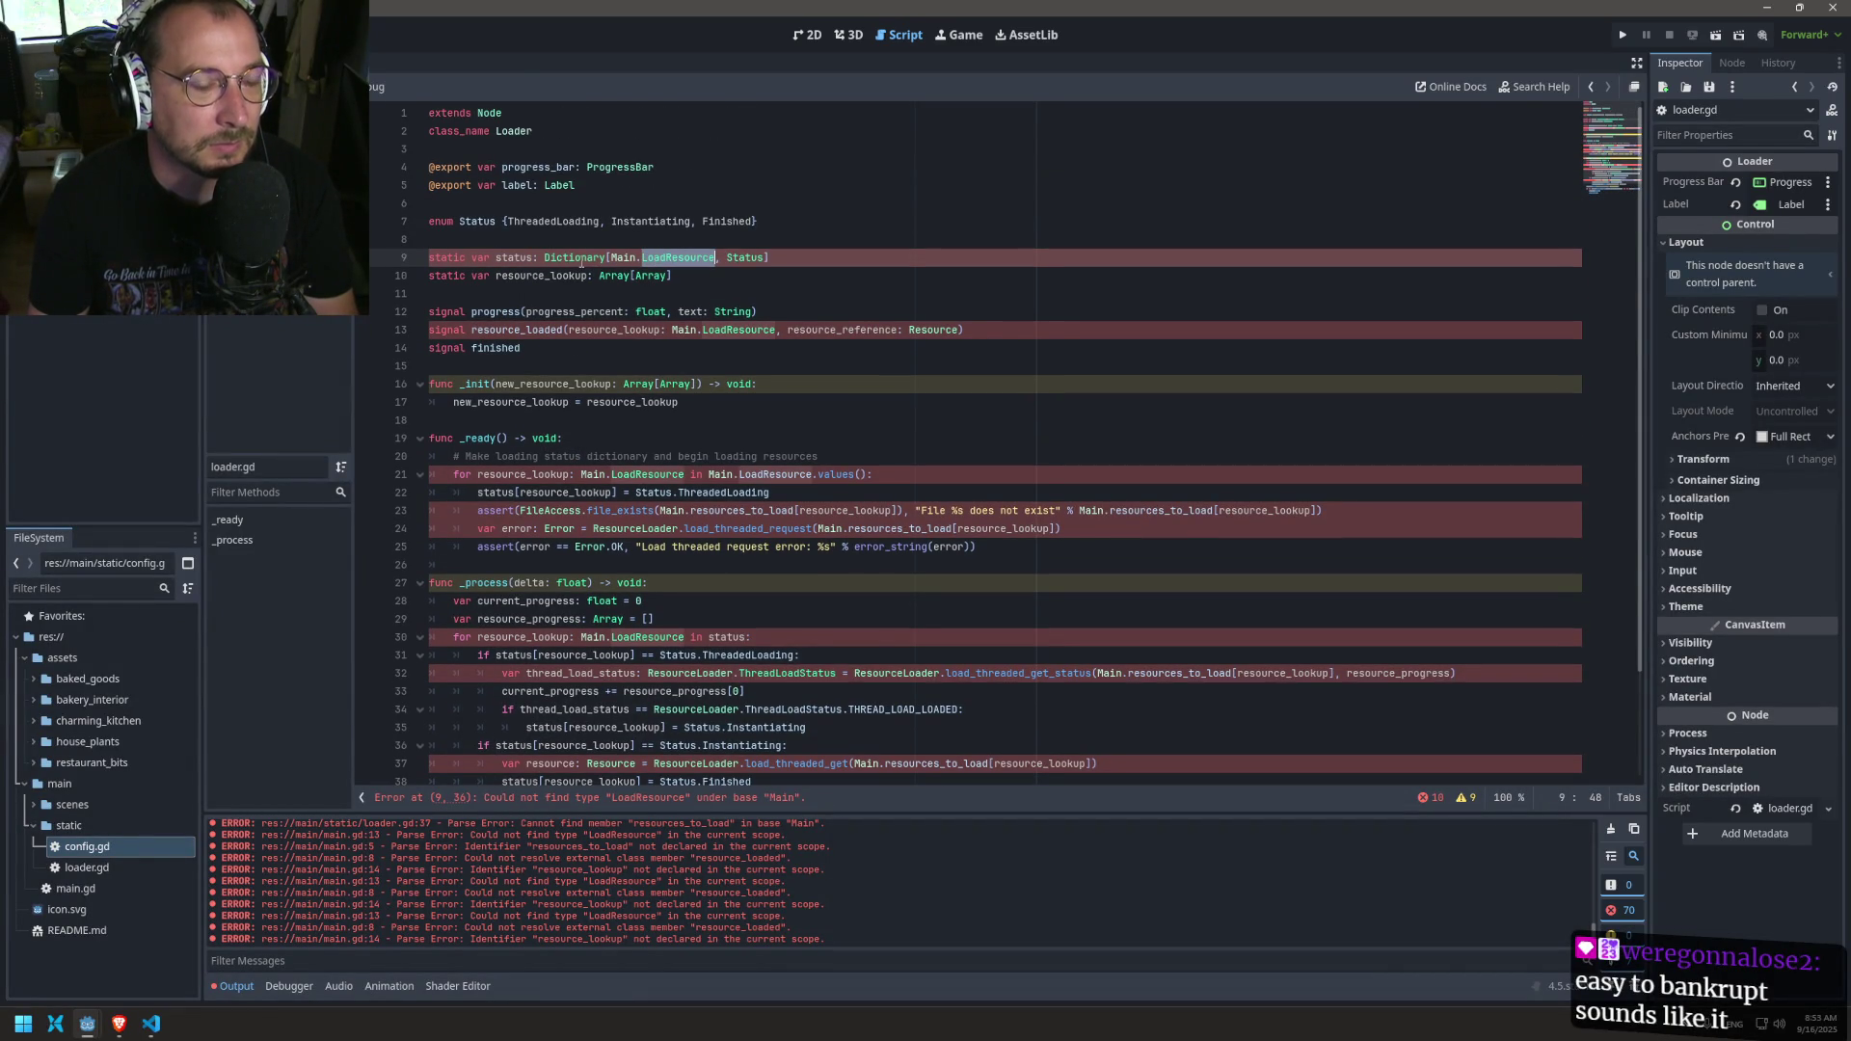
Step: Retype the static status variable from Dictionary to Array[Status] and save
mouse_move(581, 262)
key("BackSpace")
key("BackSpace")
key("BackSpace")
key("BackSpace")
key("Delete")
key("Delete")
key("Left")
key("BackSpace")
key("BackSpace")
key("BackSpace")
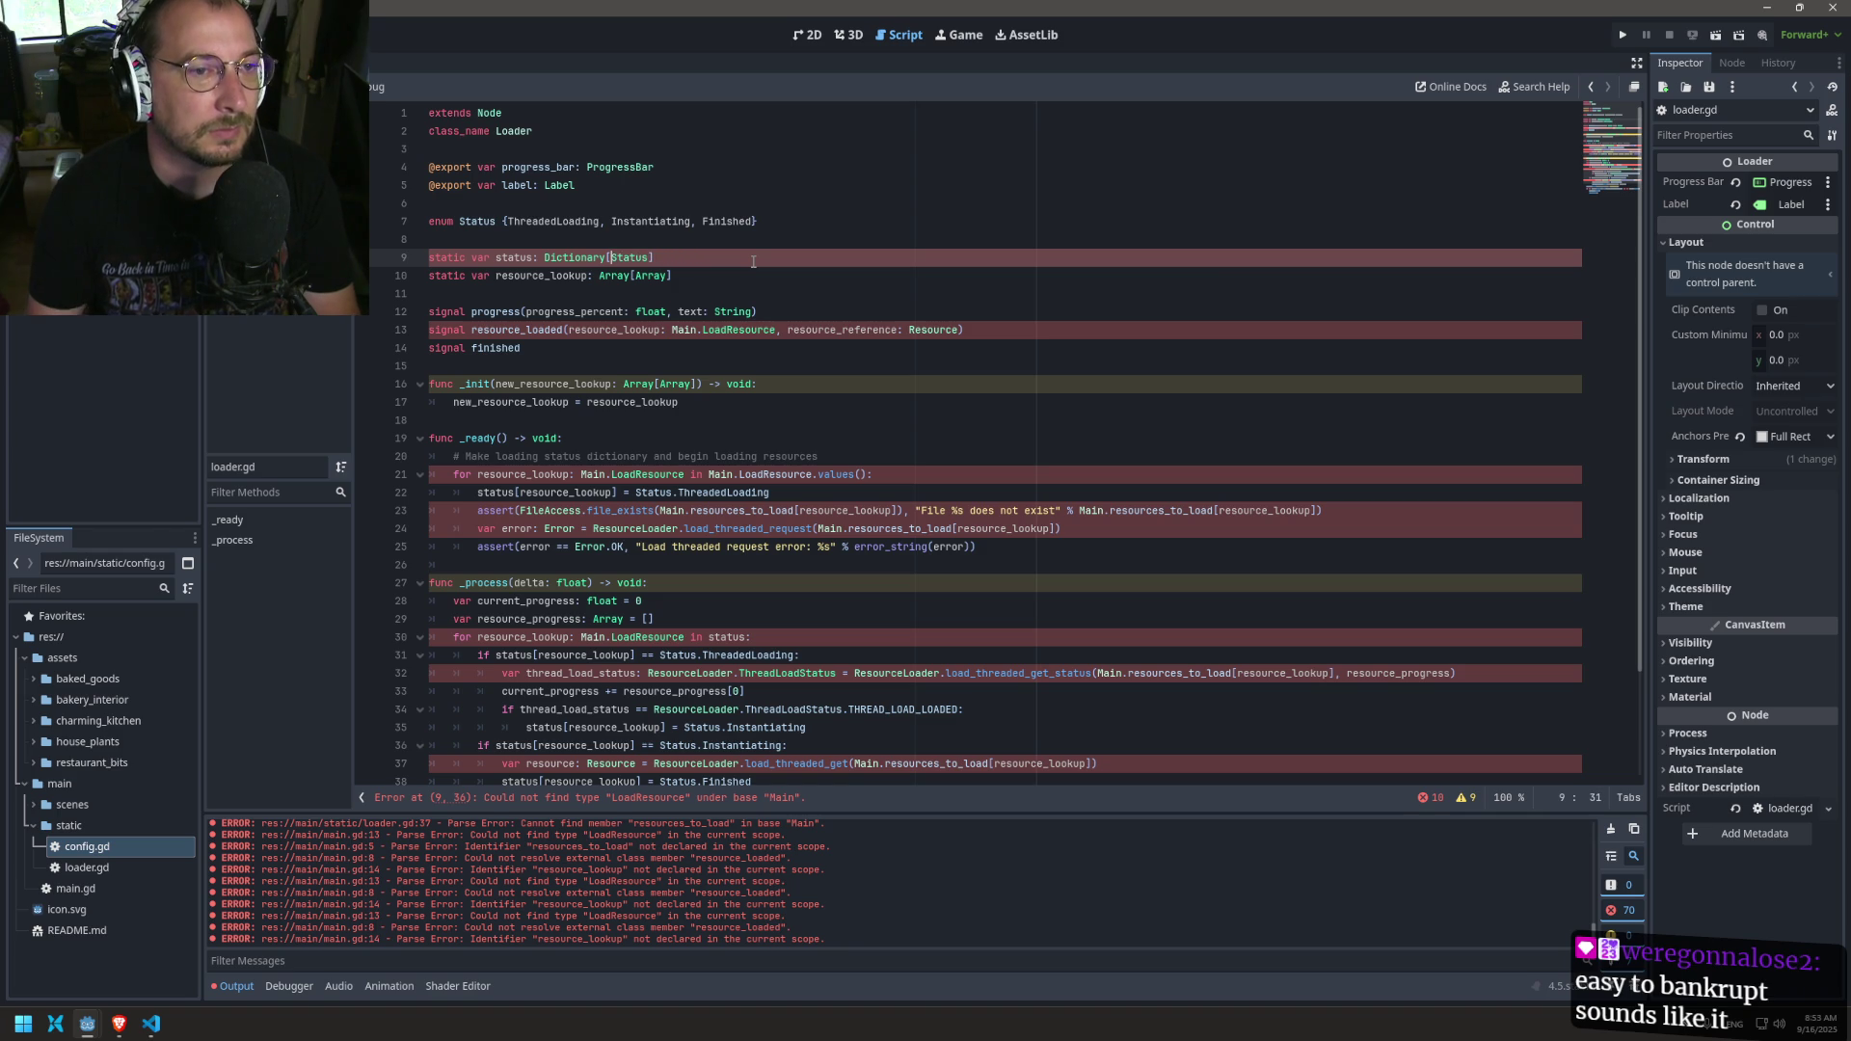
key("BackSpace")
key("BackSpace")
key("BackSpace")
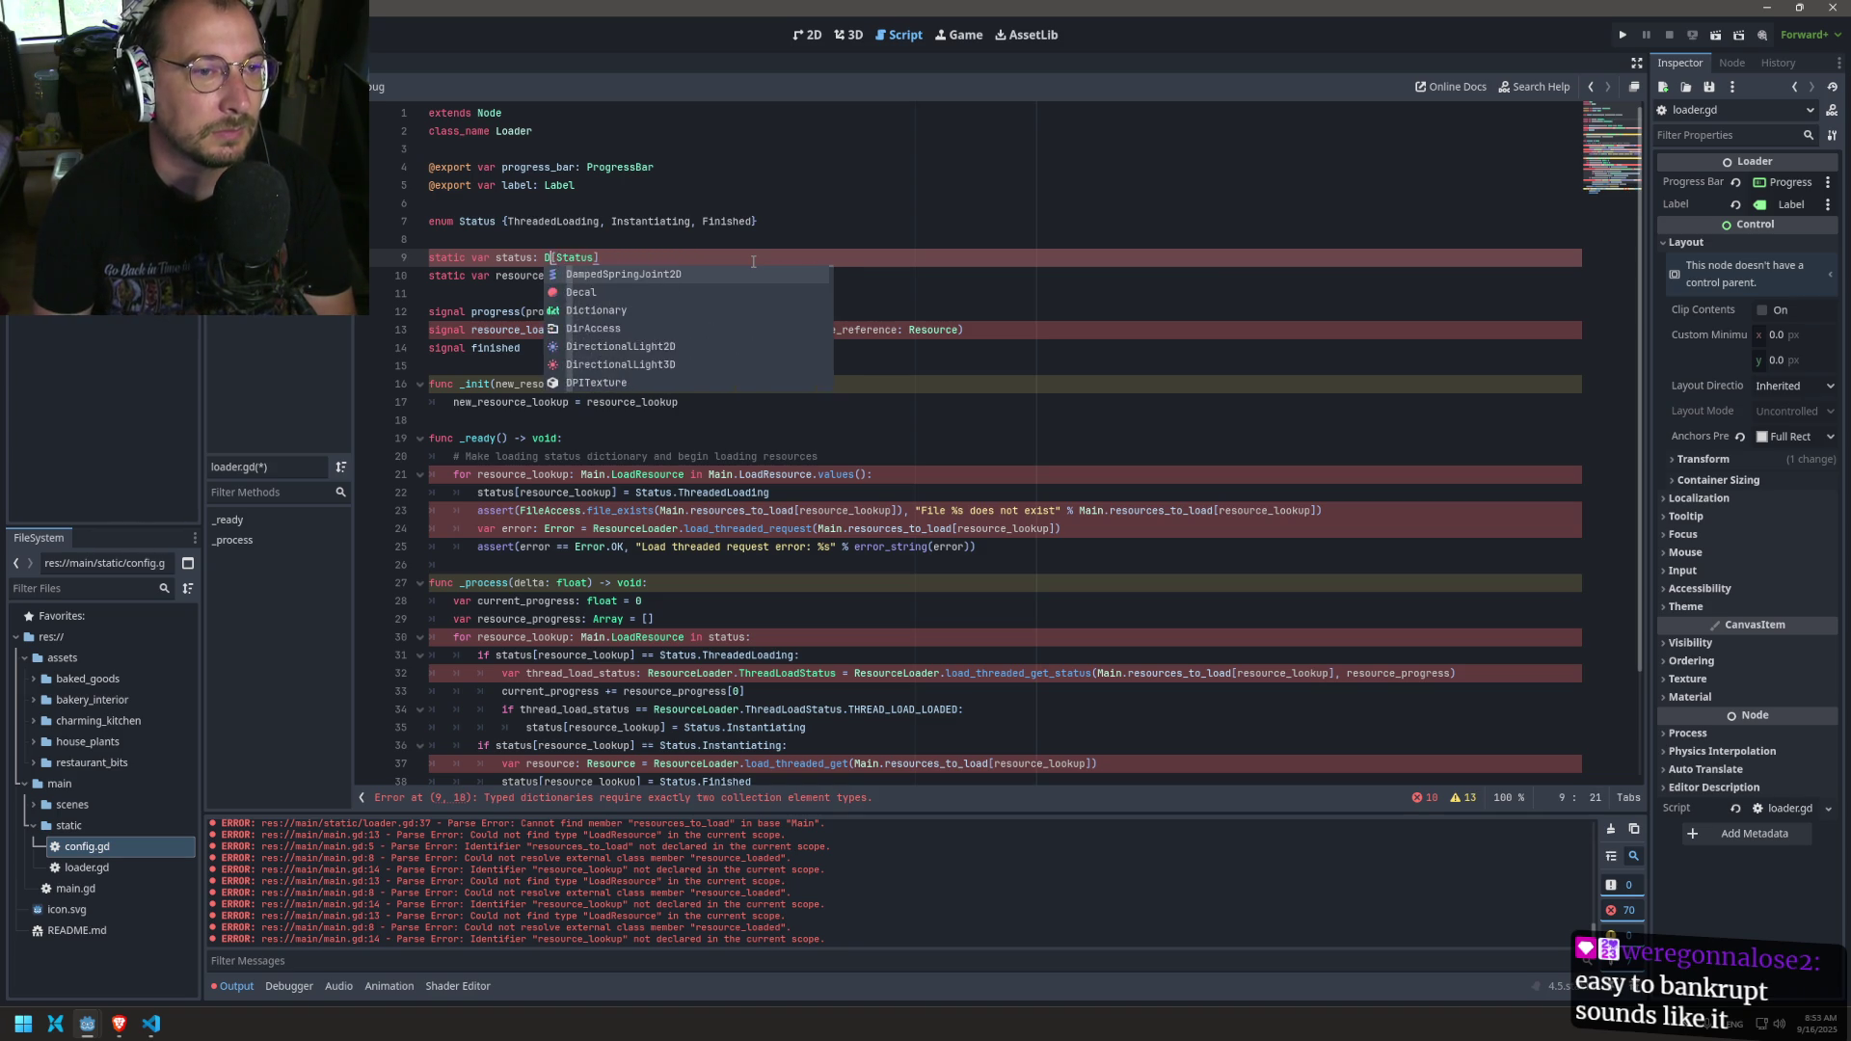
type("Arrau")
key("BackSpace")
type("y")
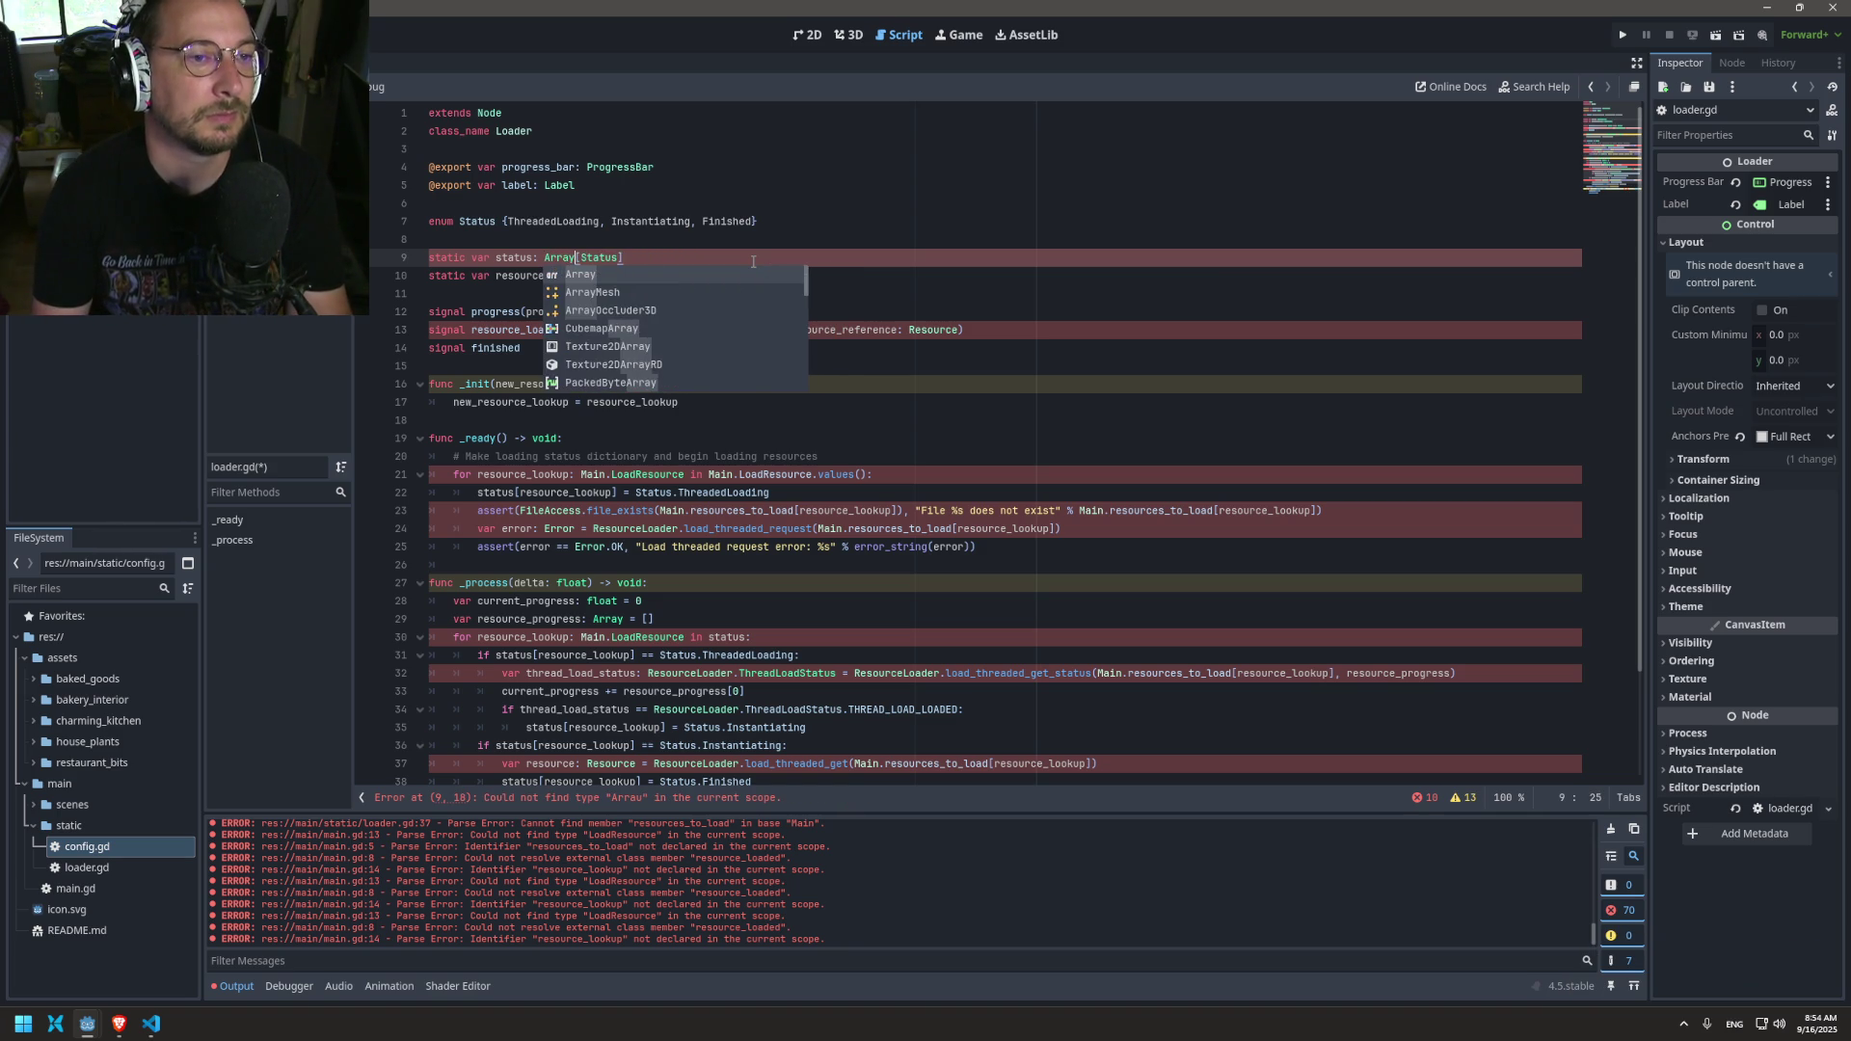
key("ctrl+s")
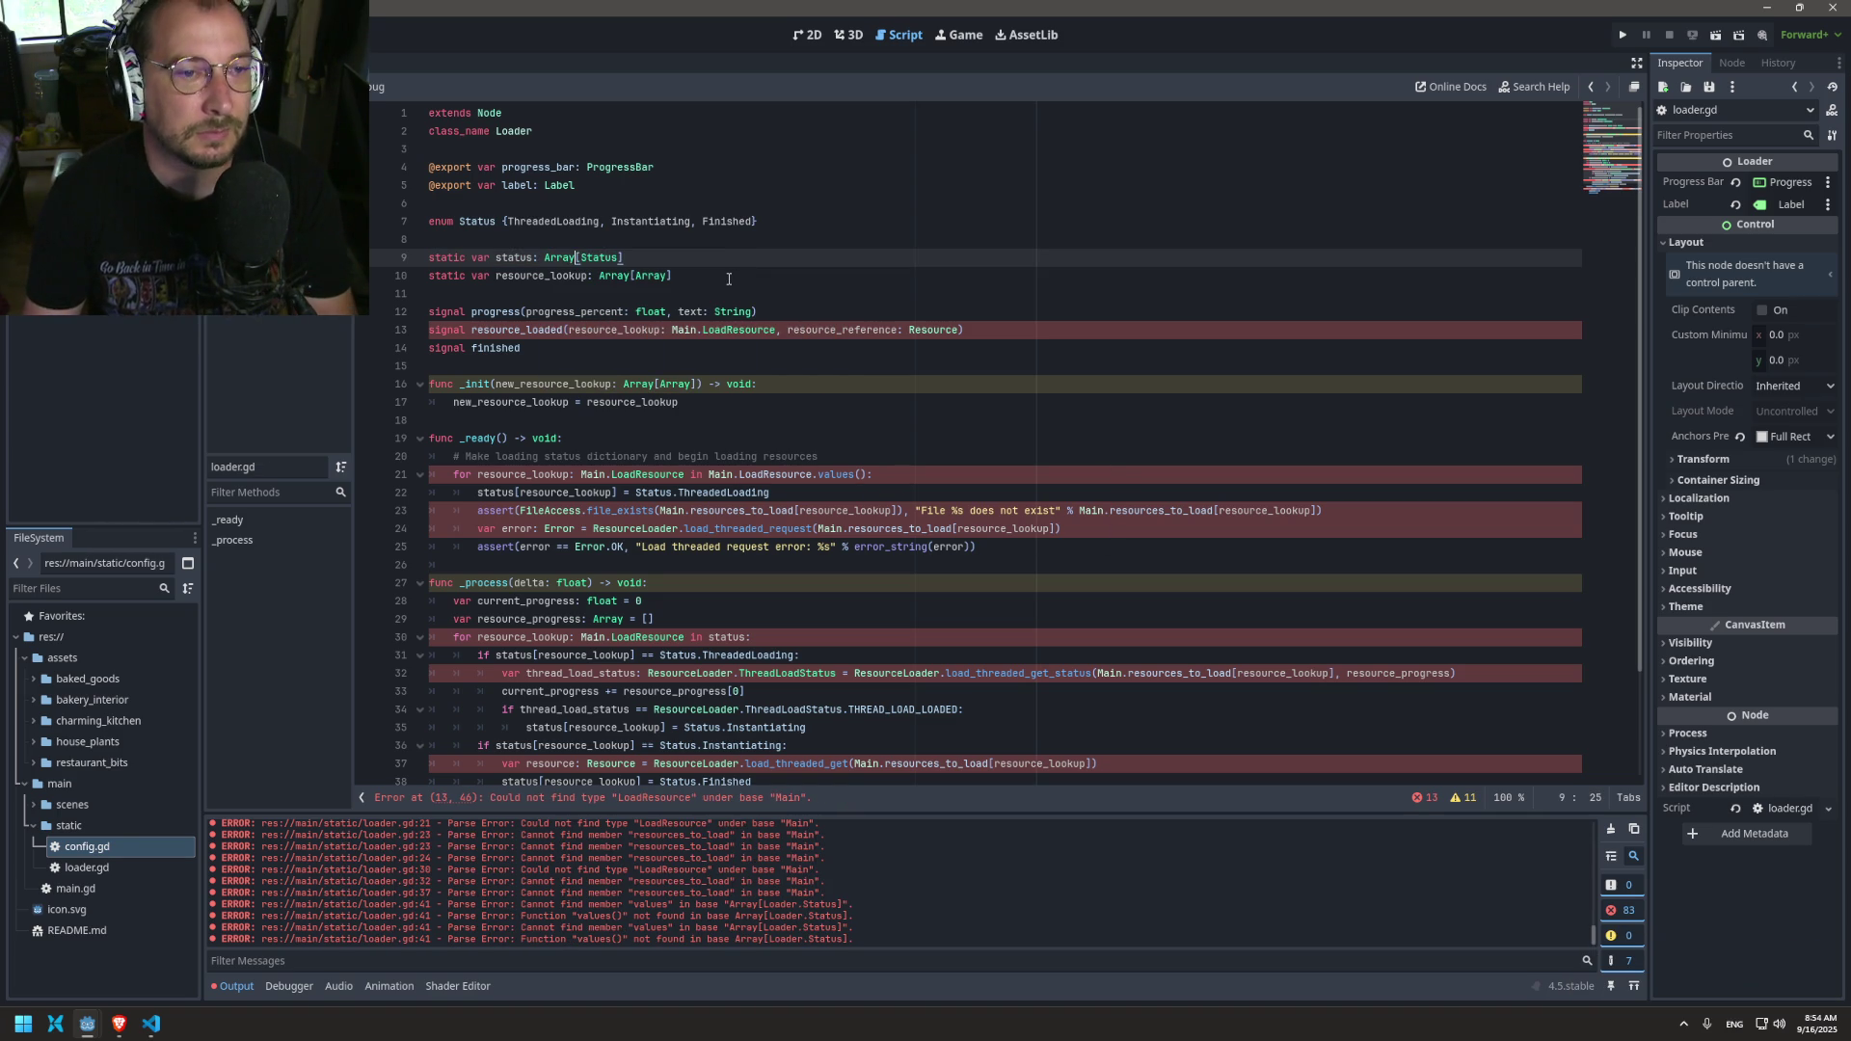
Step: Change the resource_loaded signal parameter to index: int and save
double_click(676, 336)
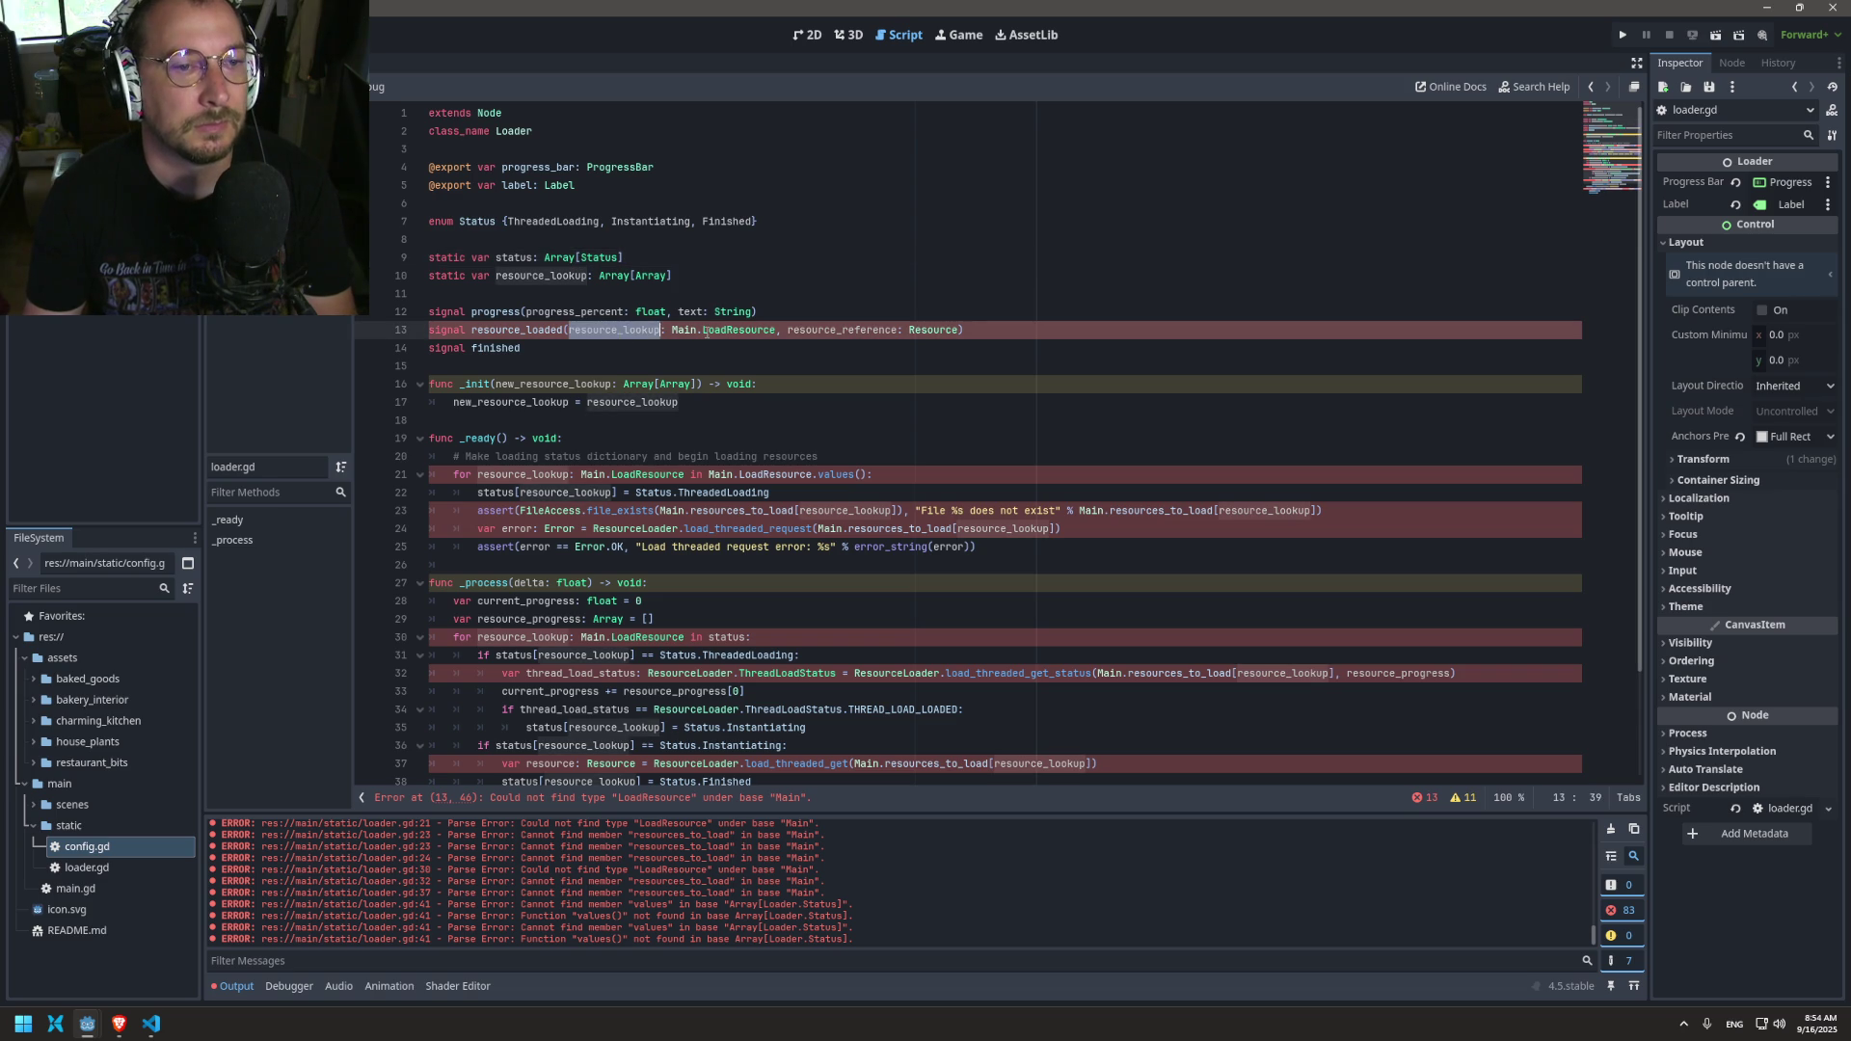
left_click(744, 329)
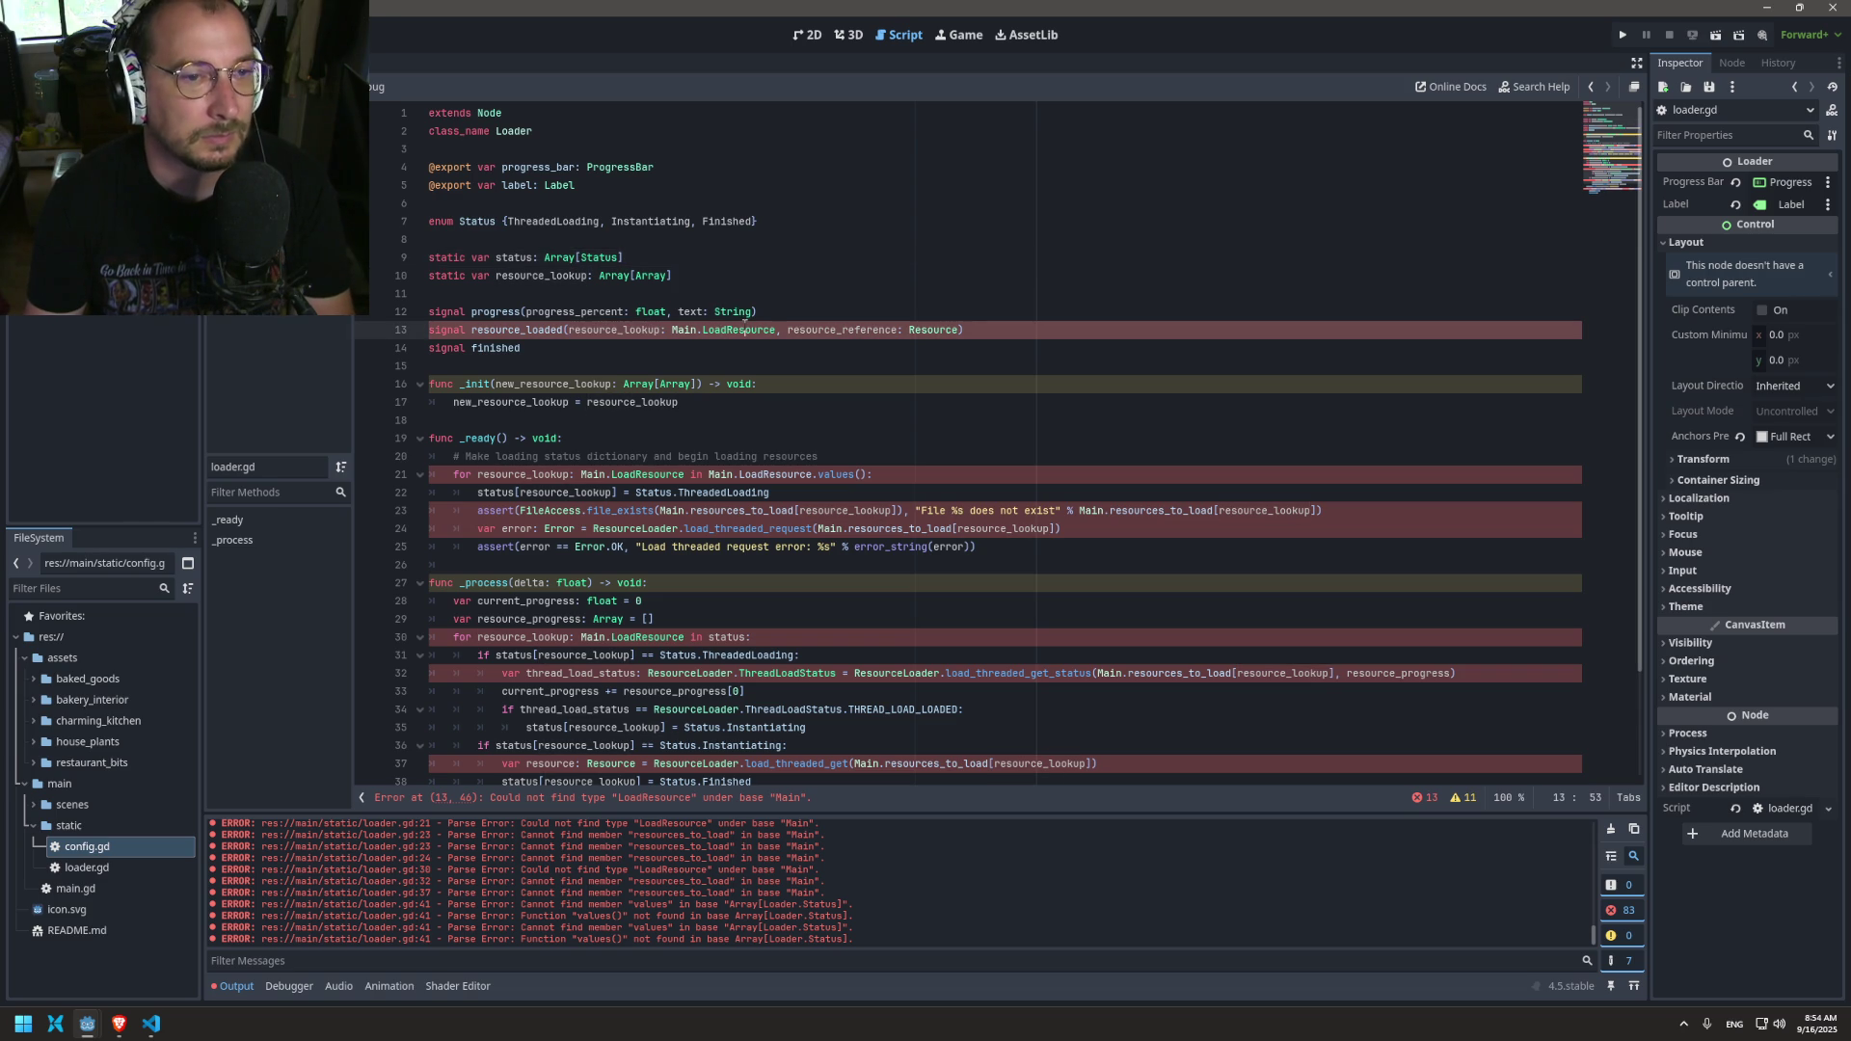
double_click(649, 333)
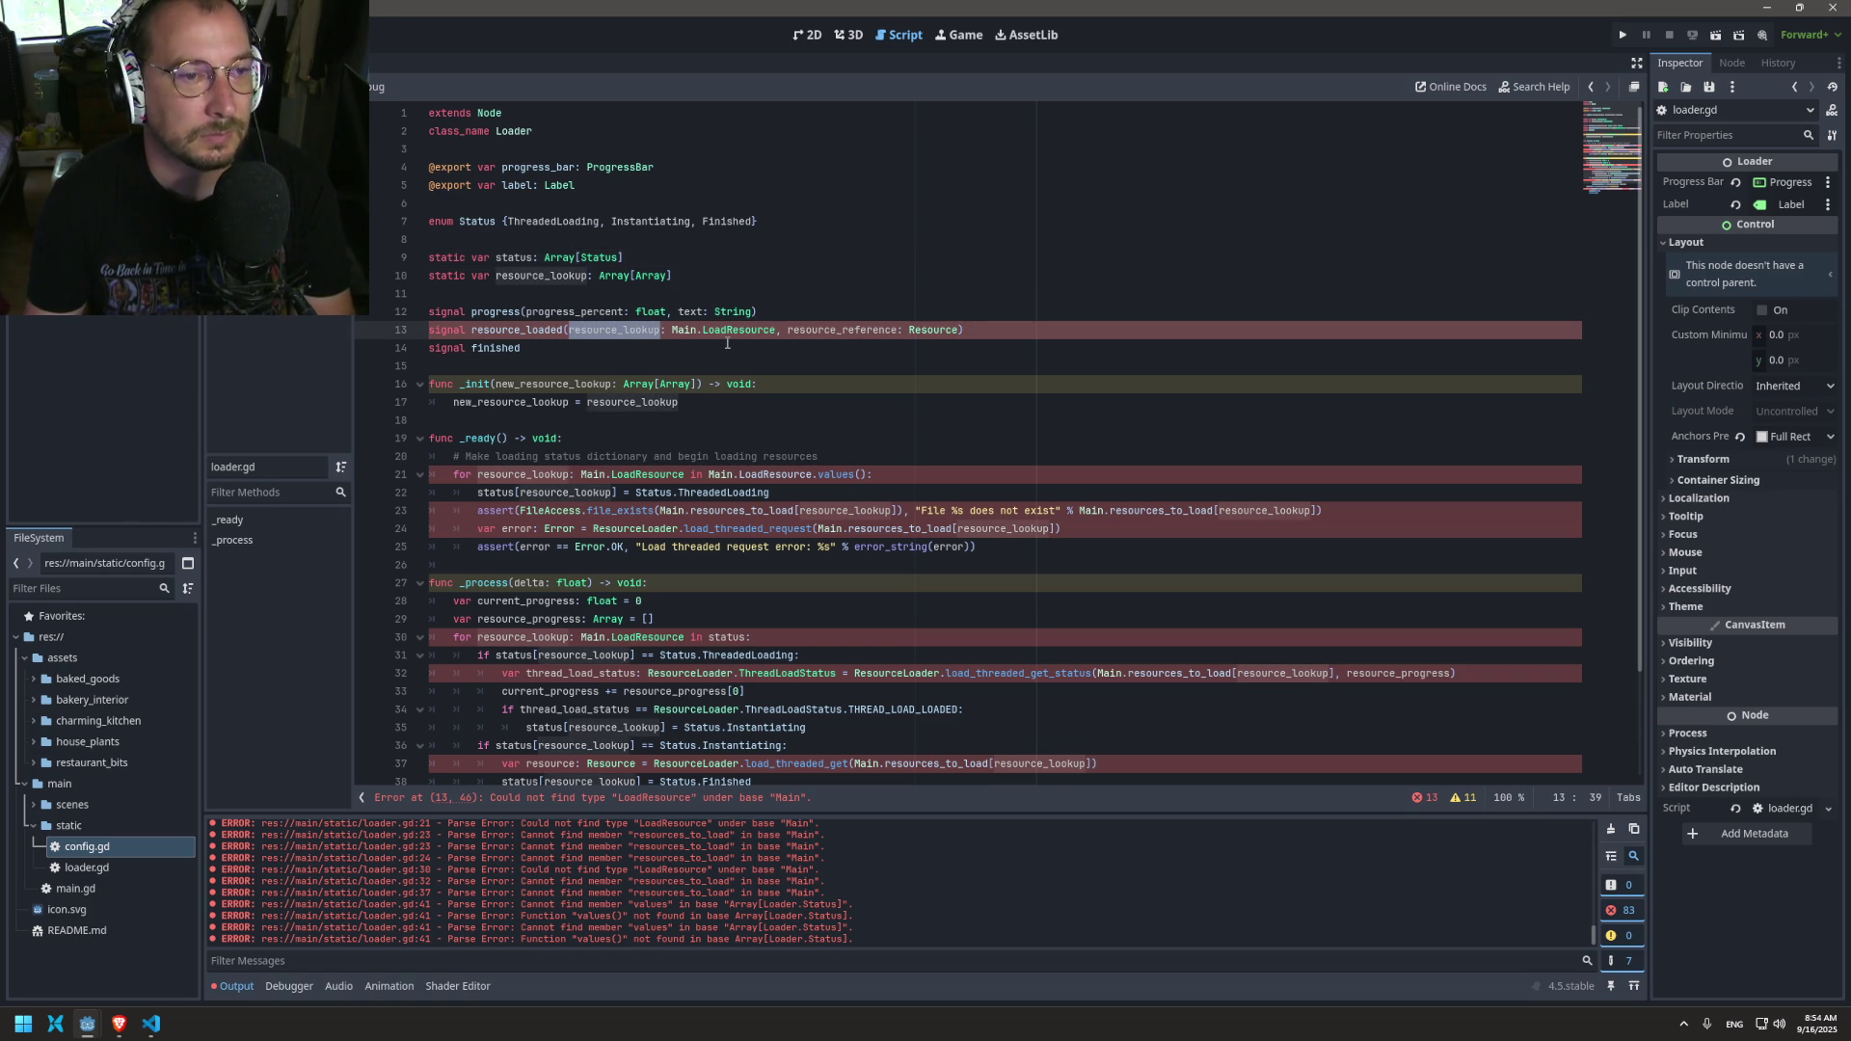
type("inde")
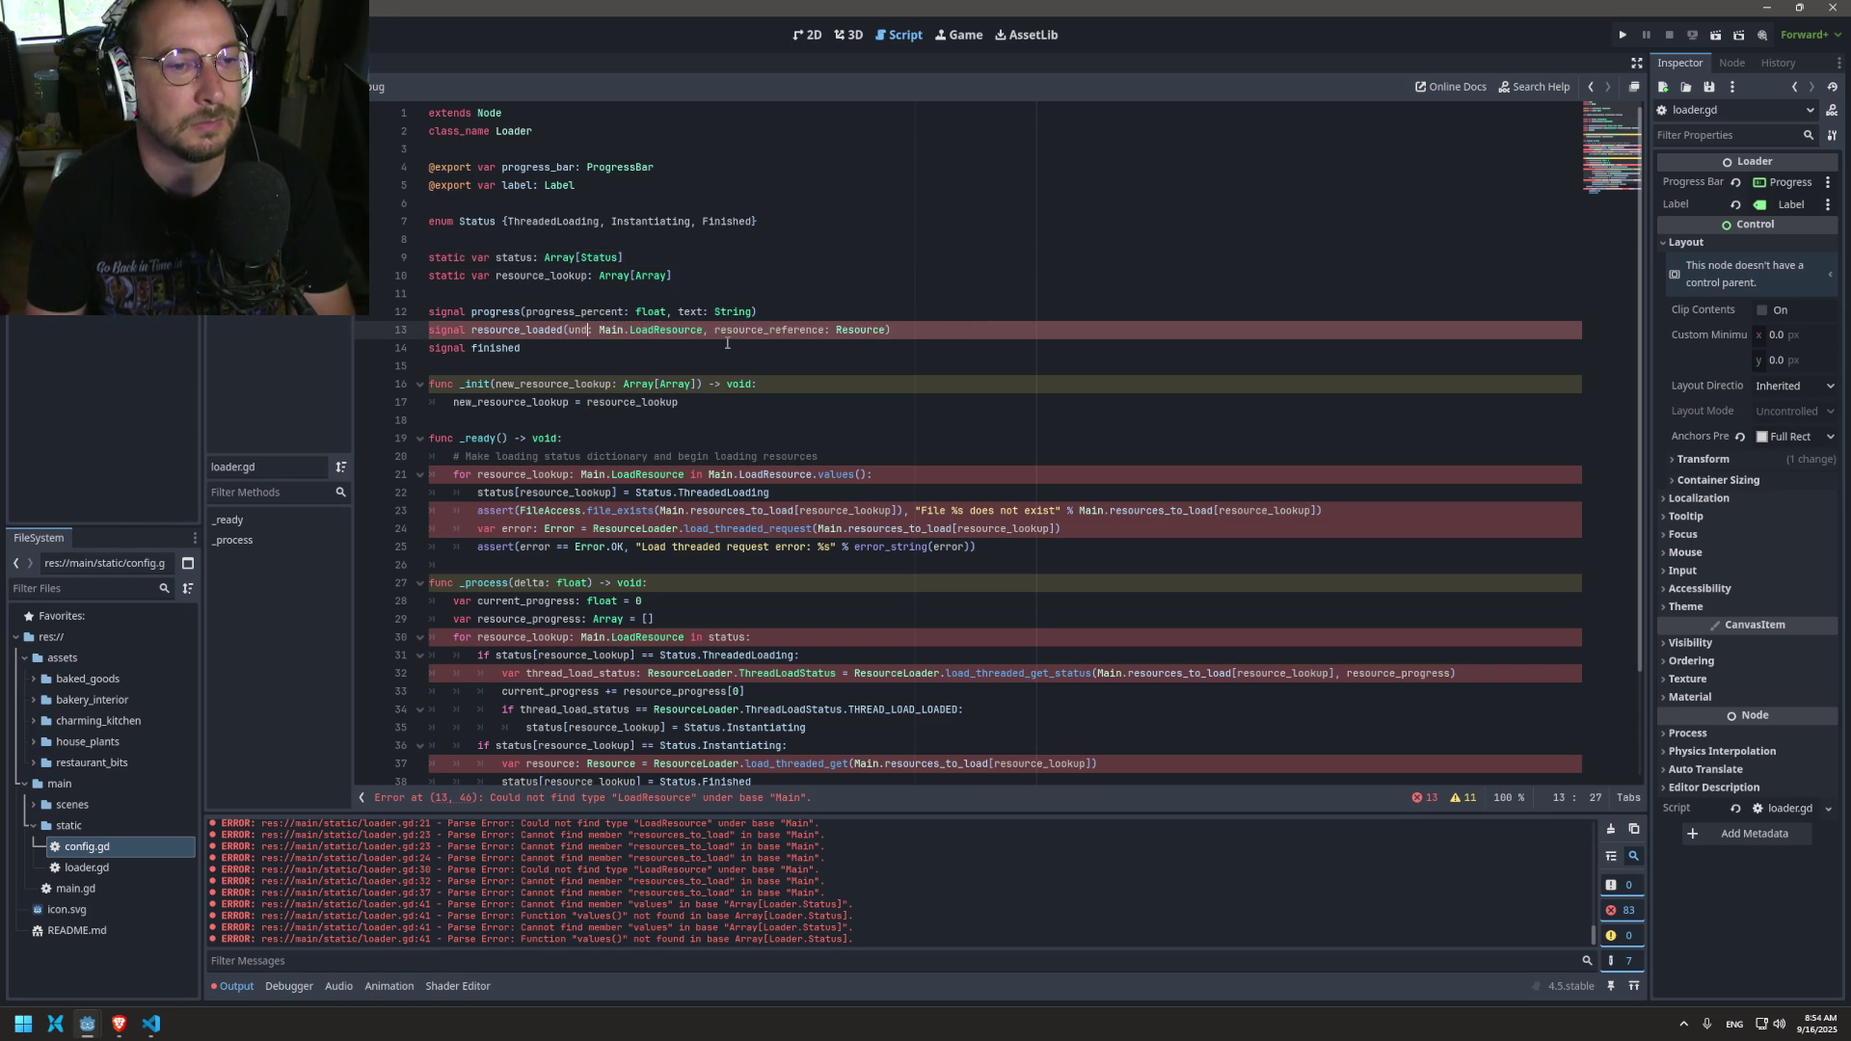
type("x:")
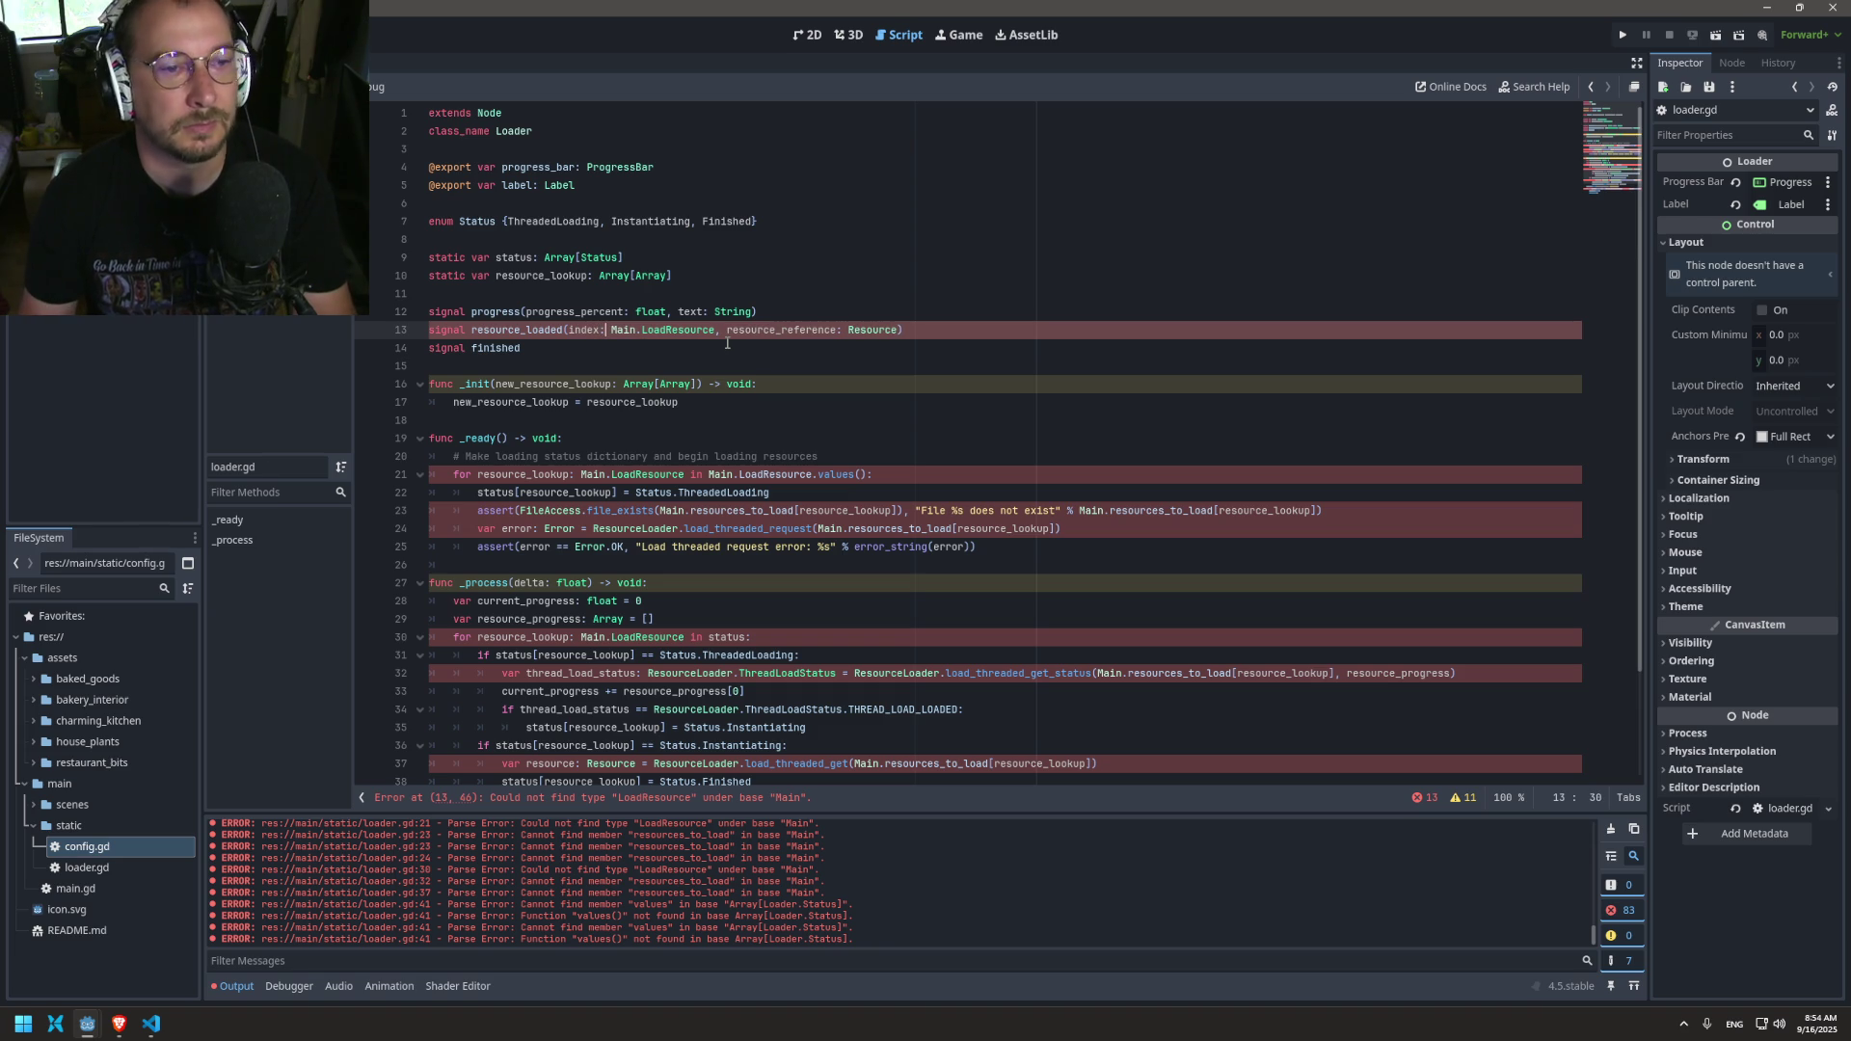
key("Right")
key("Right")
key("Right")
key("BackSpace")
key("BackSpace")
key("BackSpace")
type("int")
key("ctrl+s")
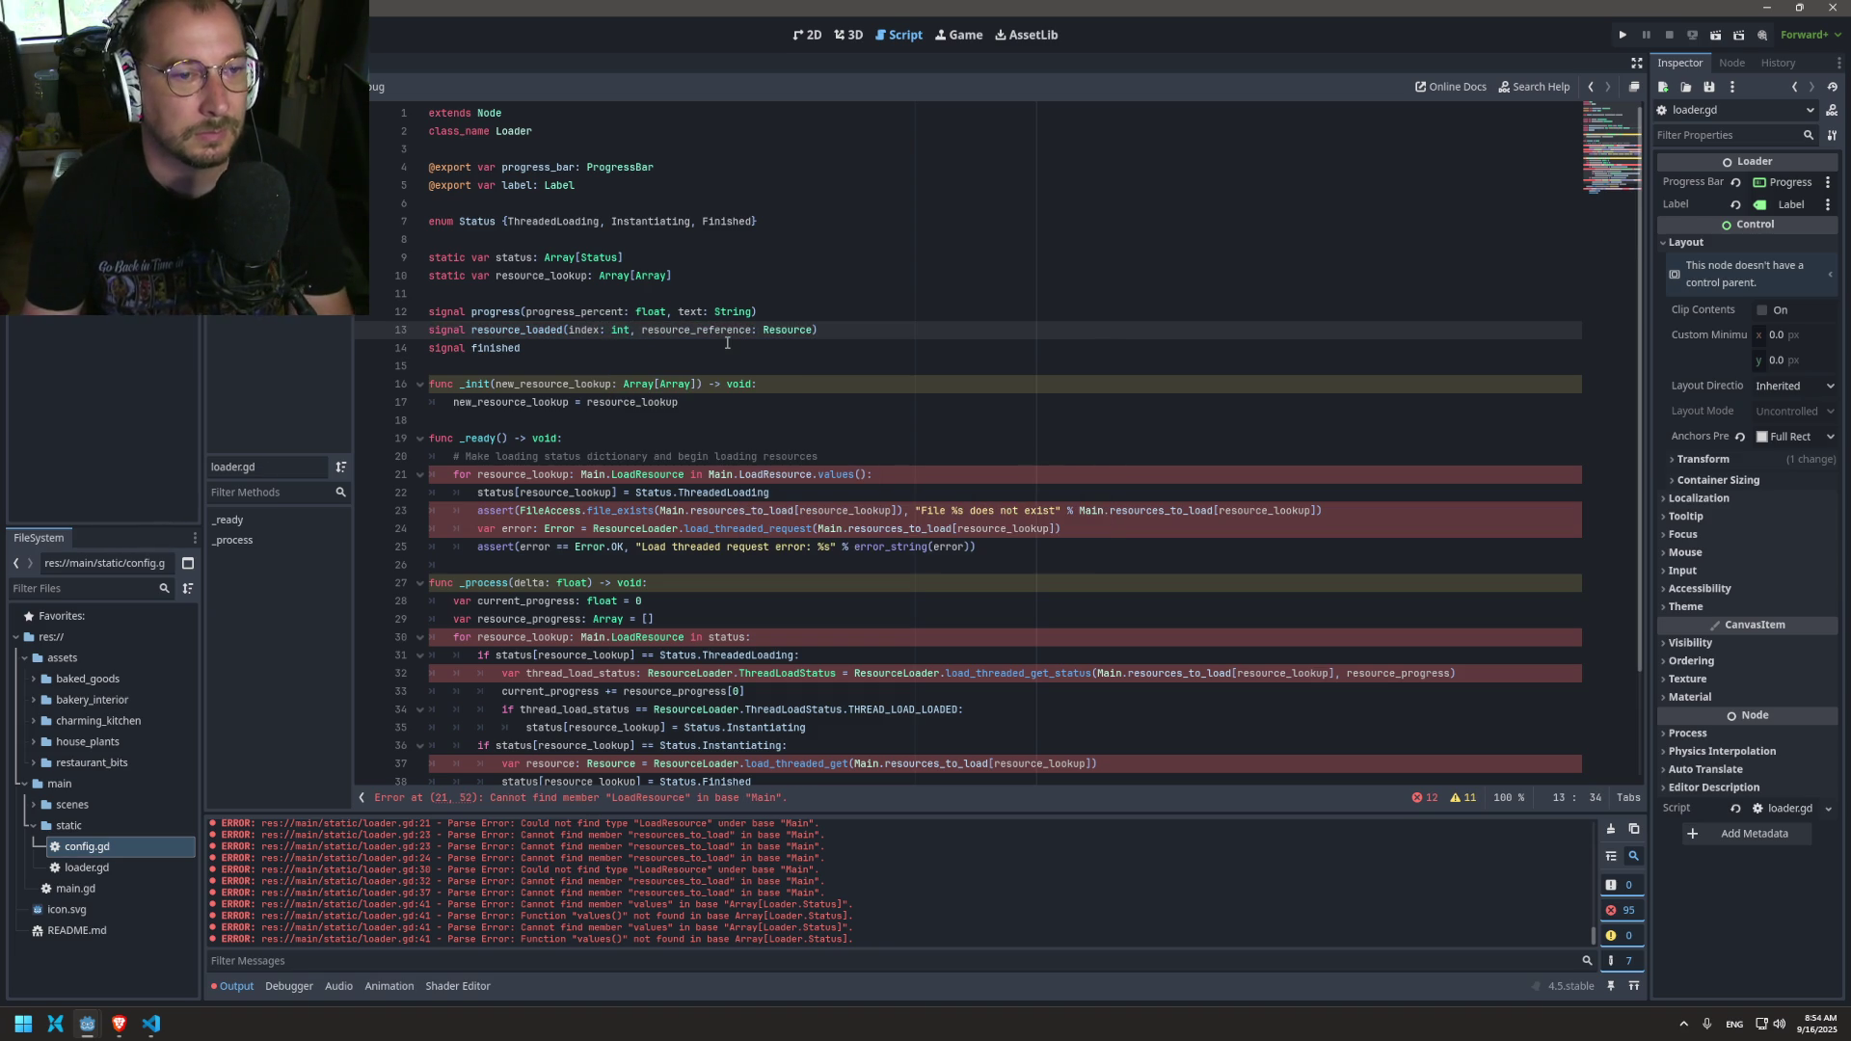
Step: Check the type of resource_lookup declared on line 10
scroll(771, 376, "down", 2)
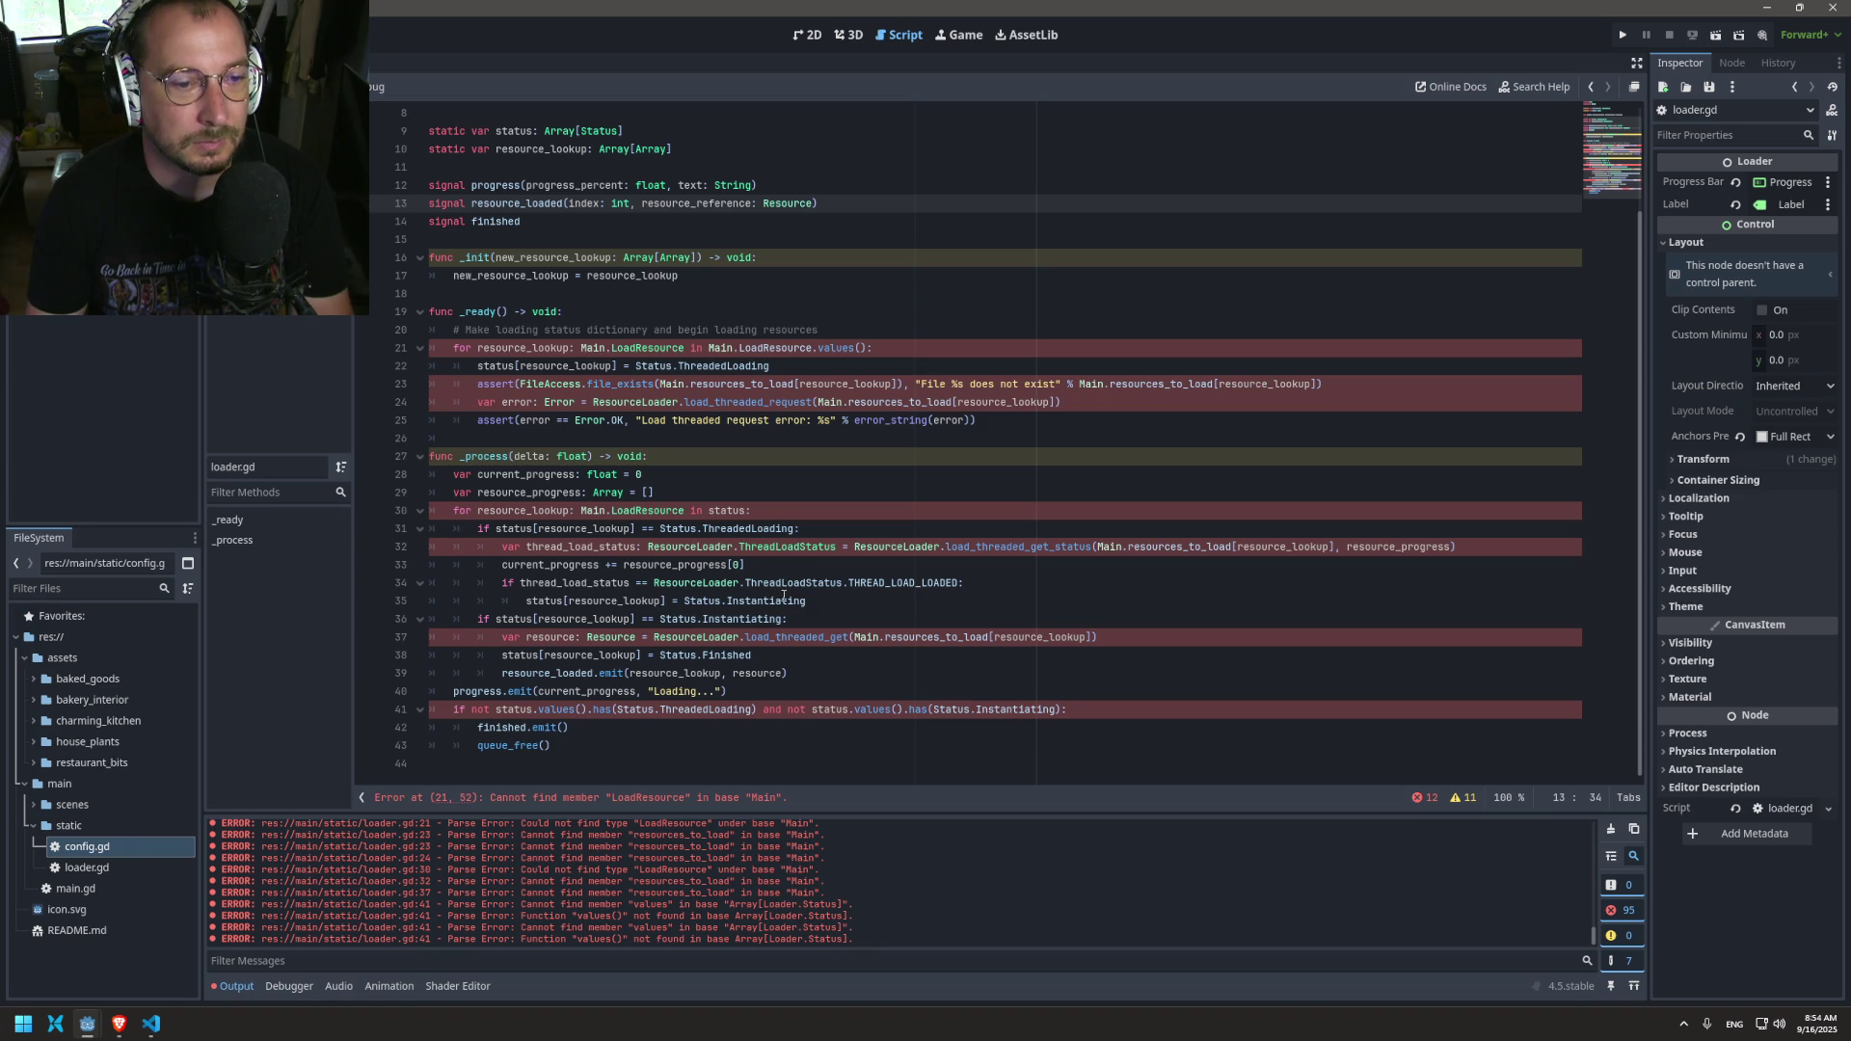
mouse_move(651, 704)
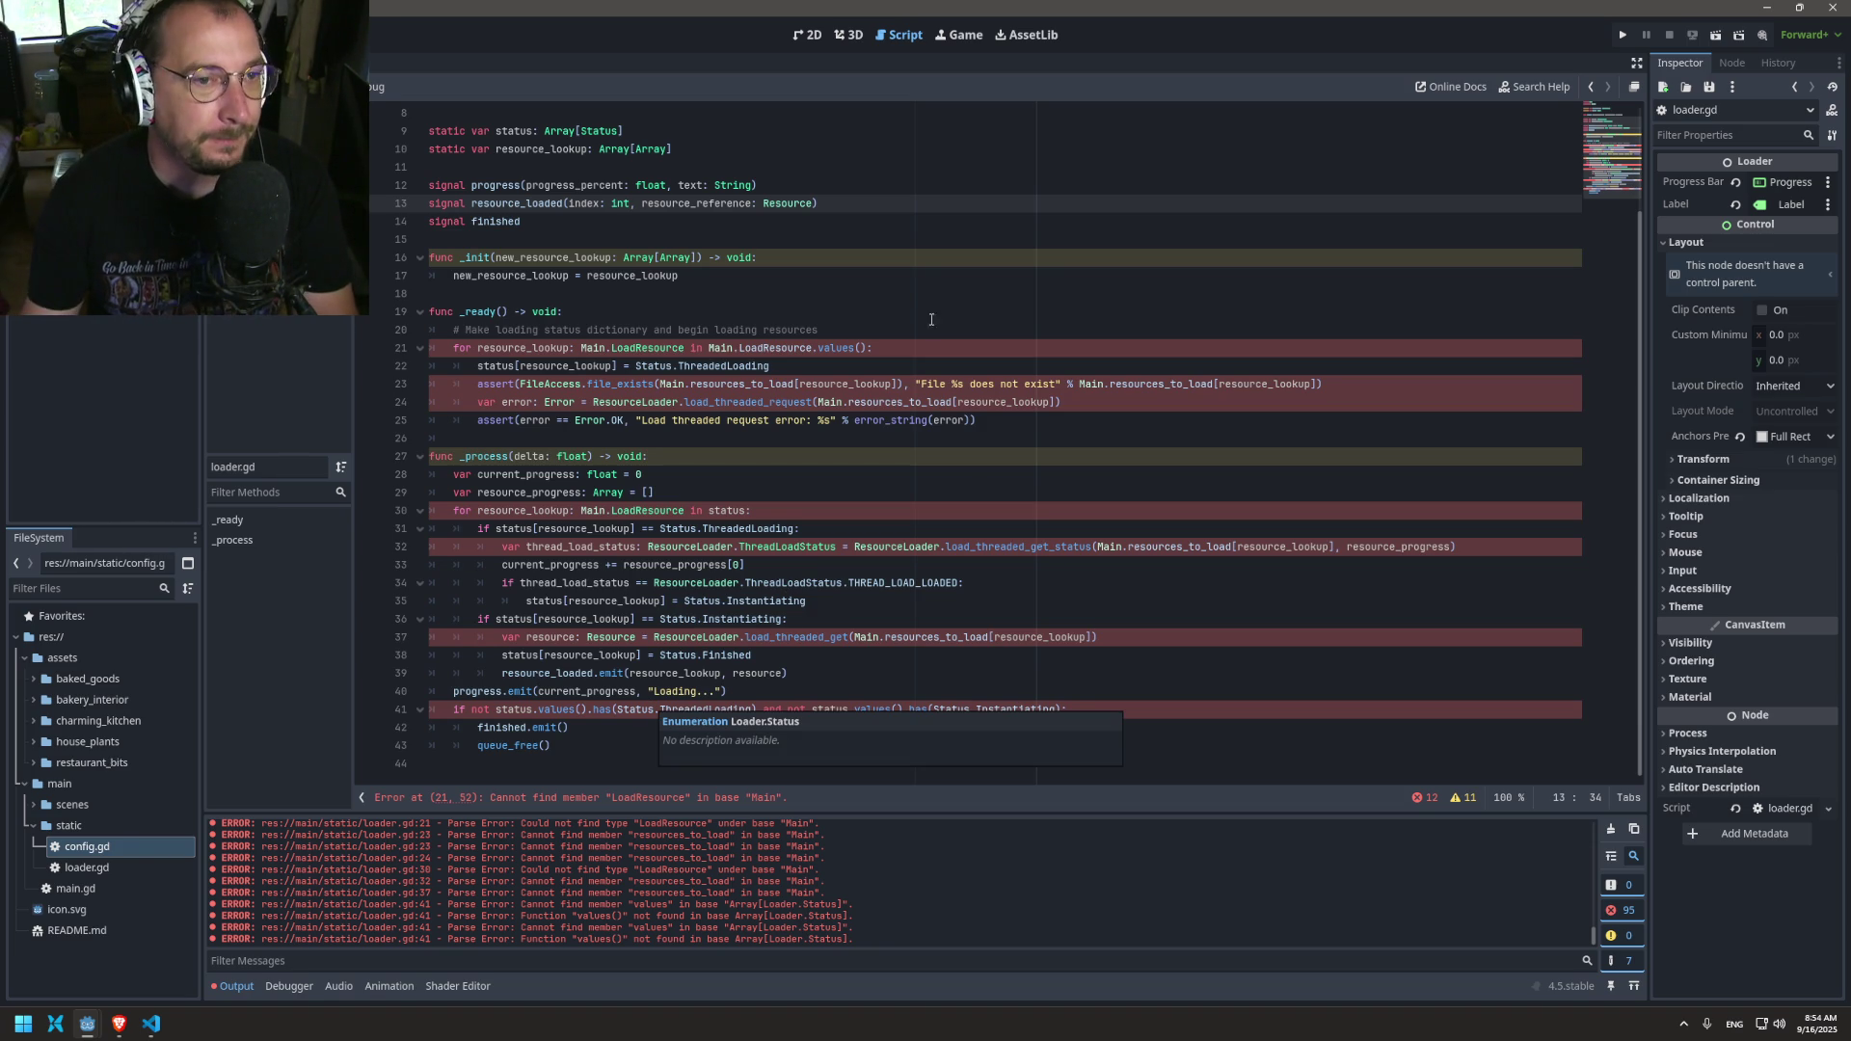
left_click(862, 329)
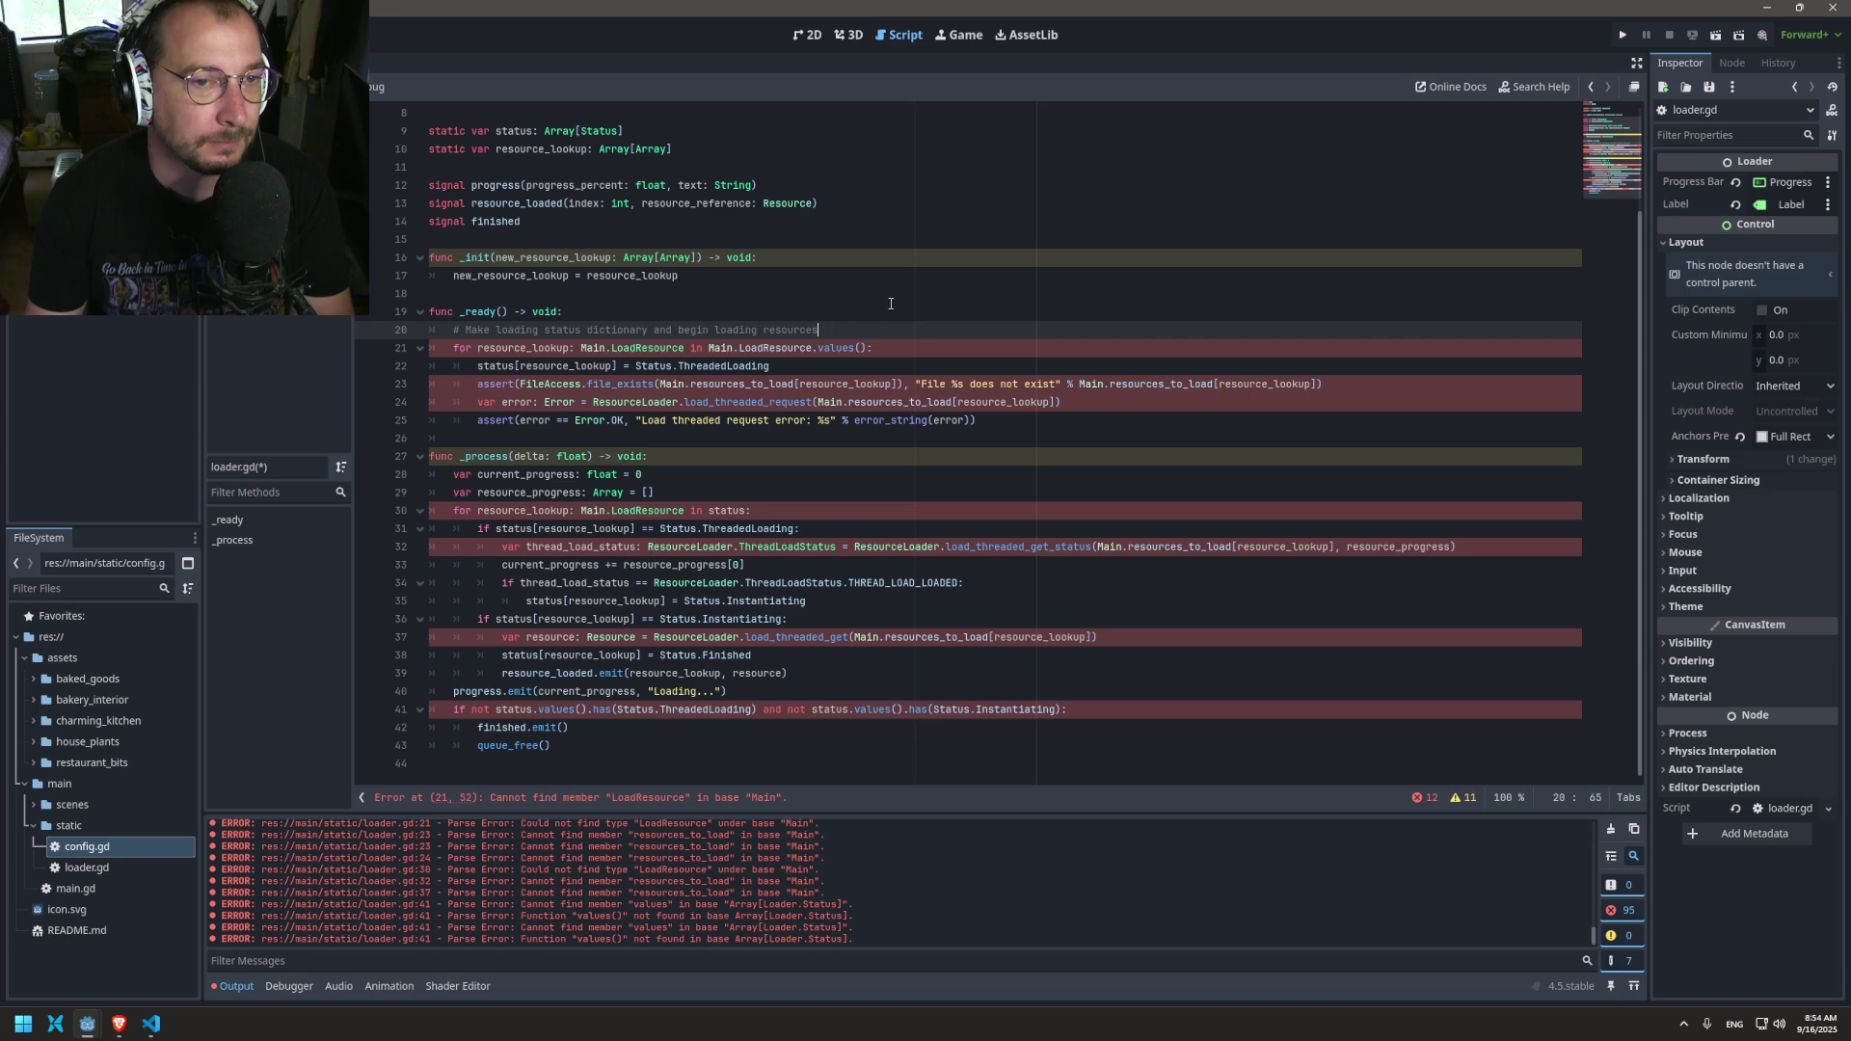
scroll(582, 328, "up", 2)
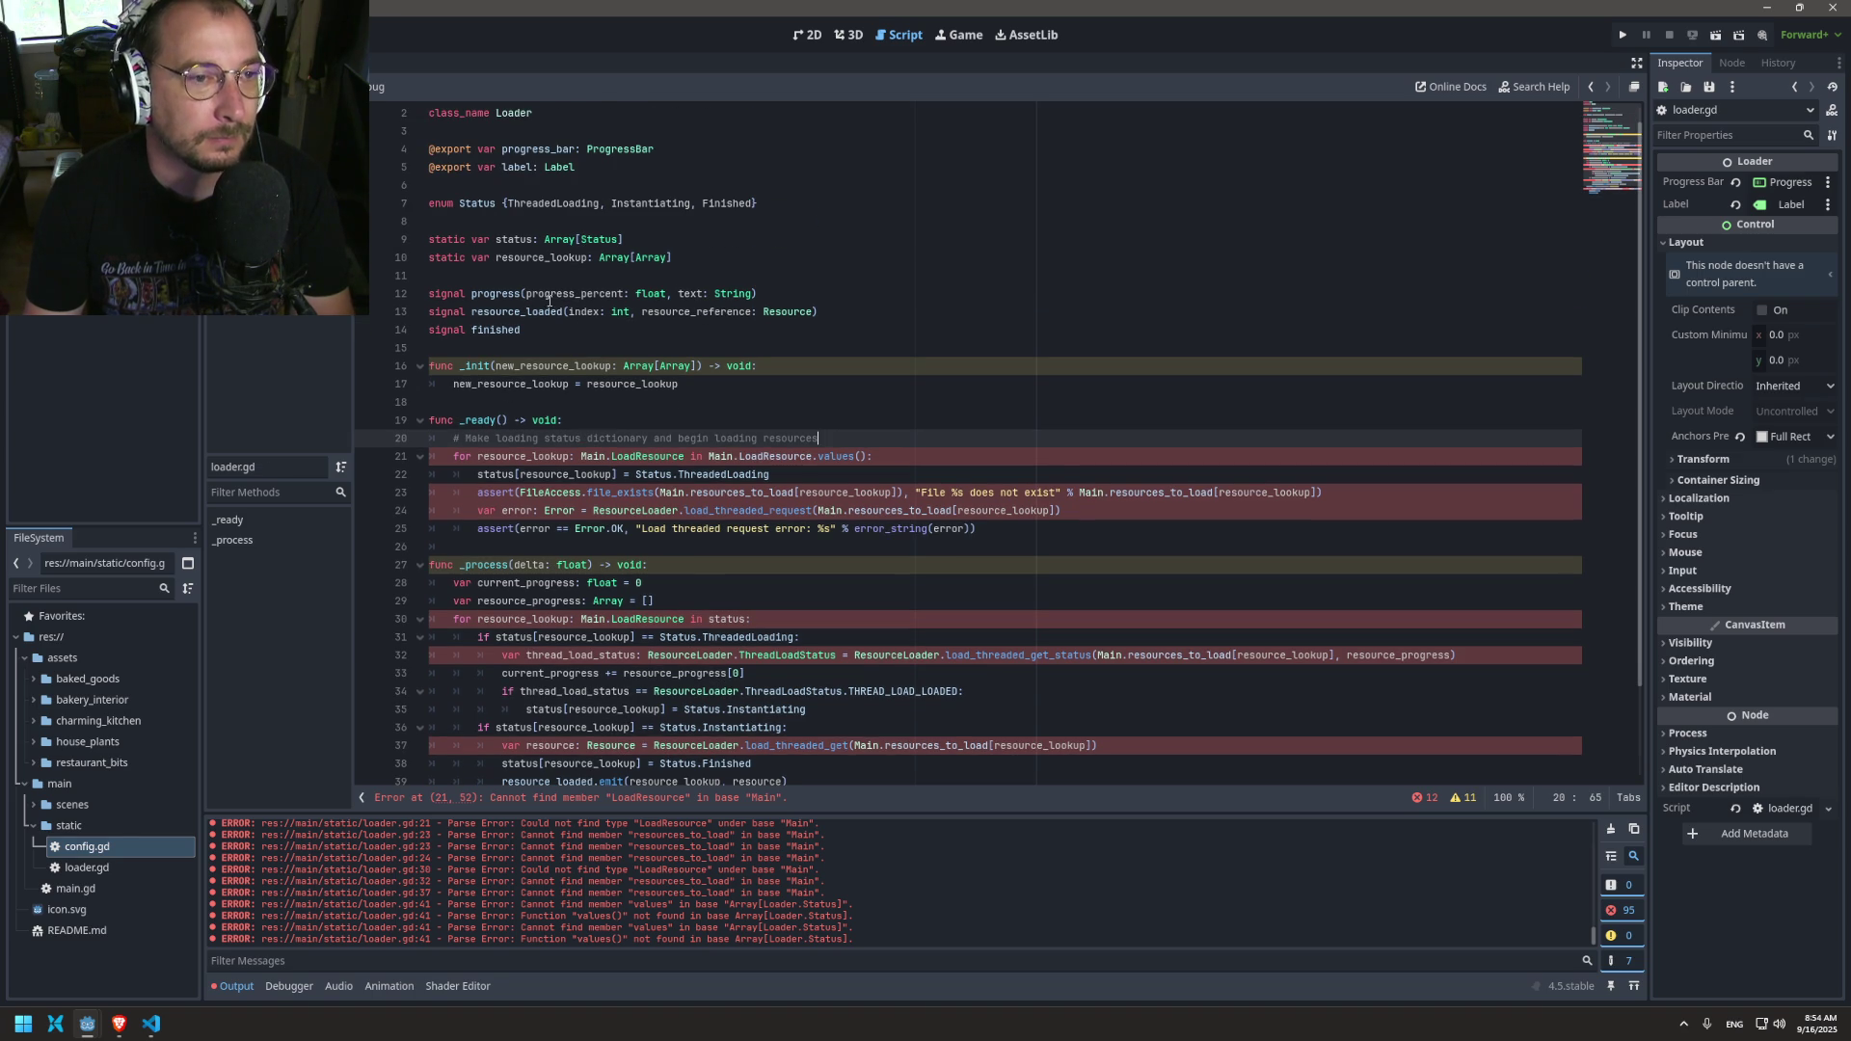
double_click(512, 258)
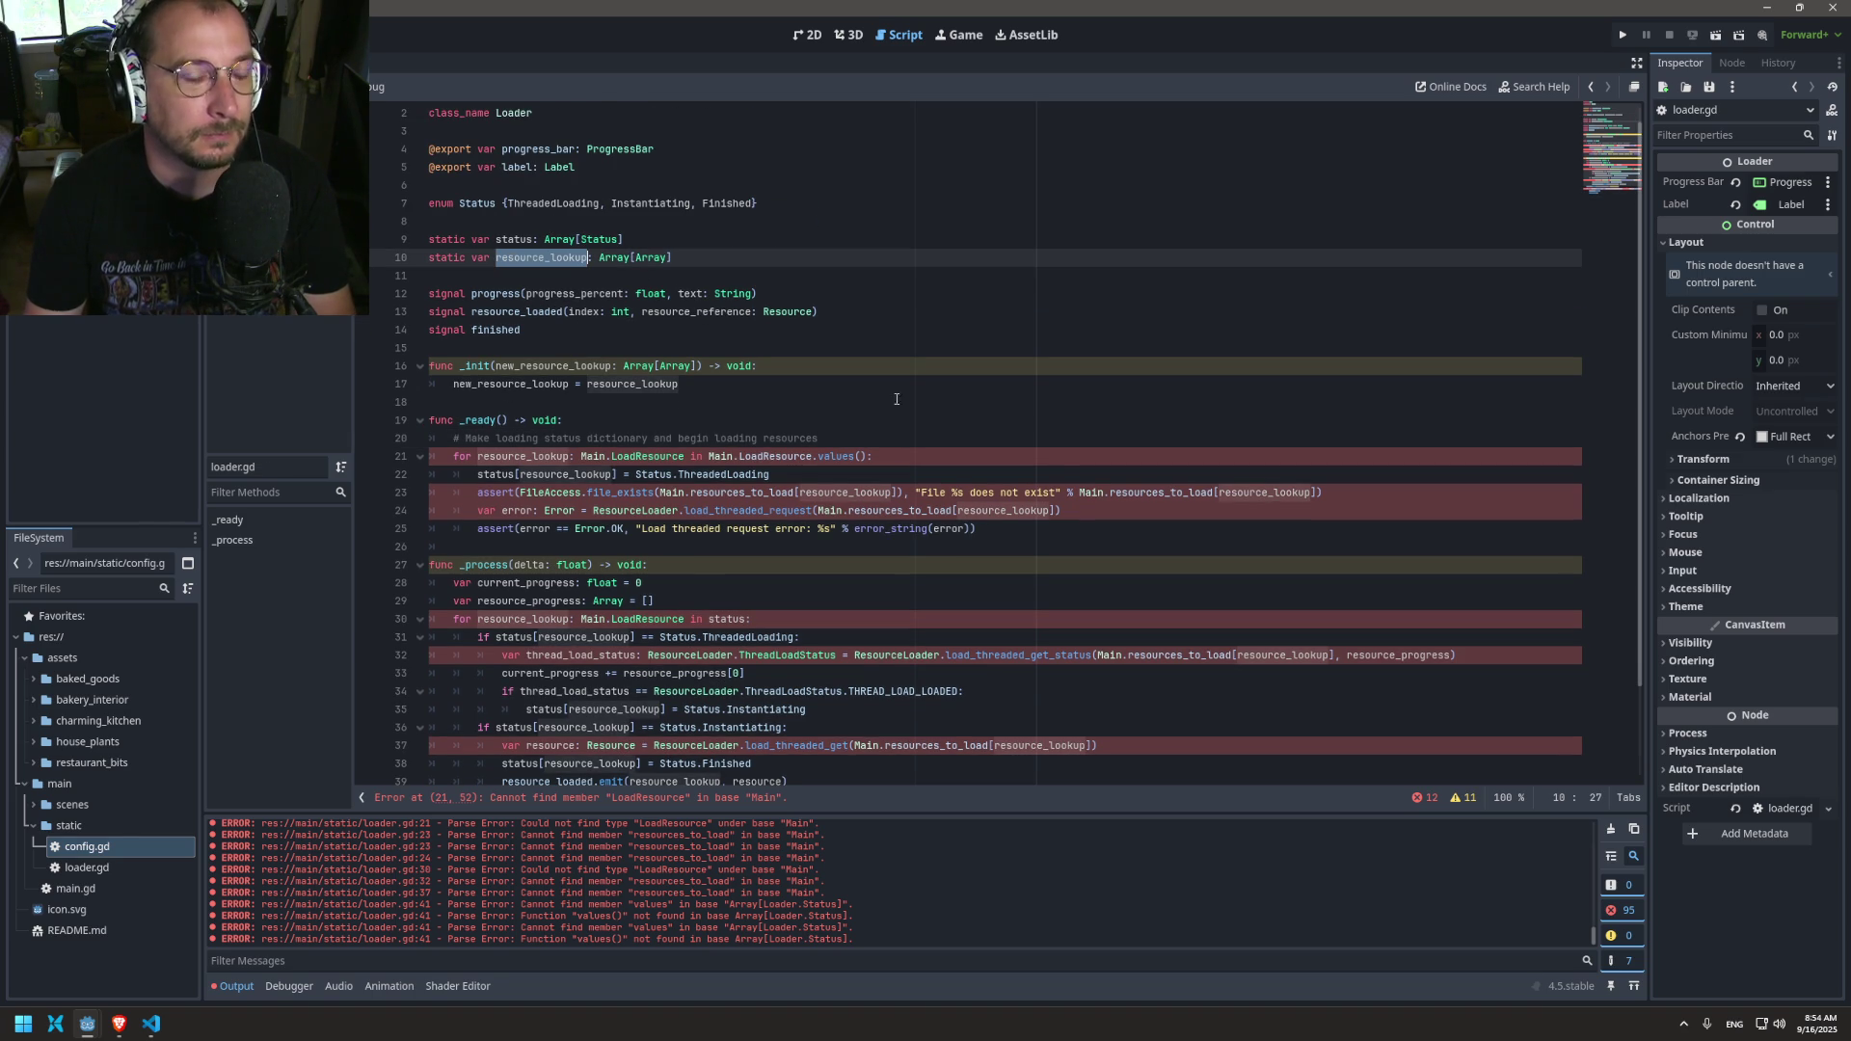
Step: Rename the _ready loop variable to index: int
key("Right")
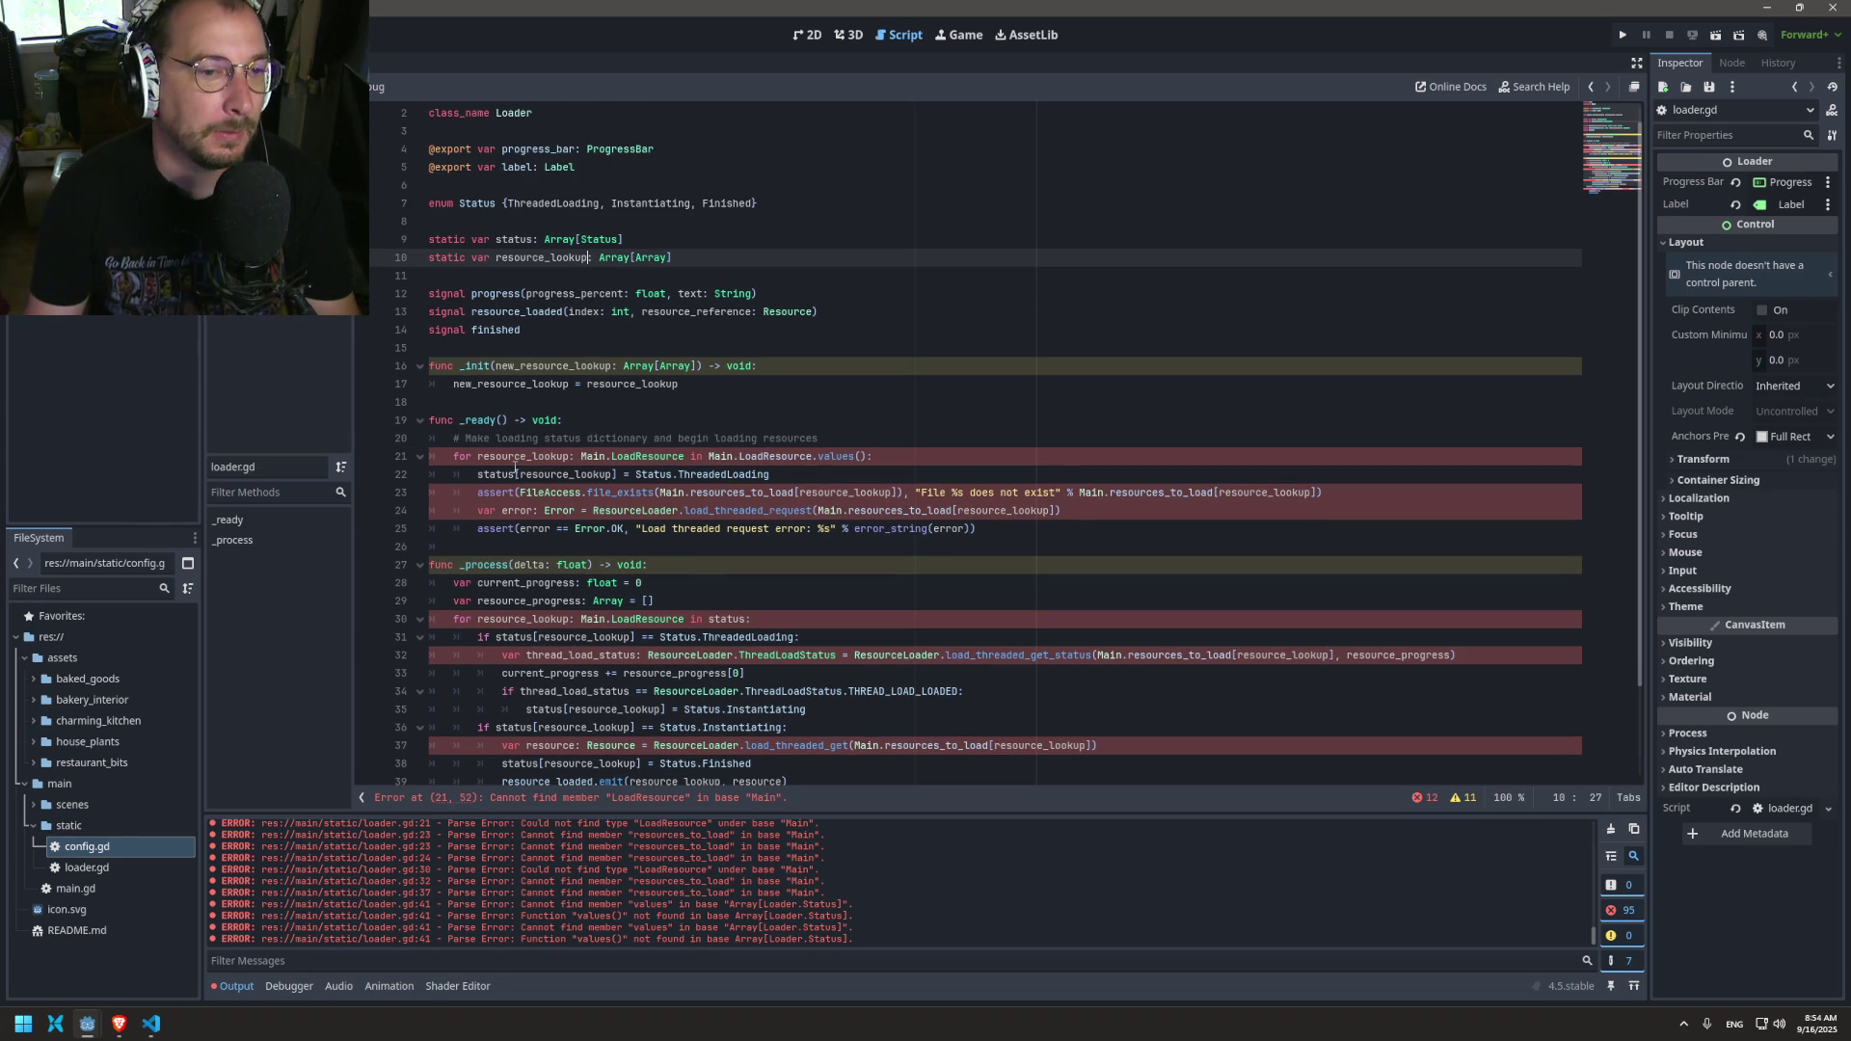
double_click(521, 456)
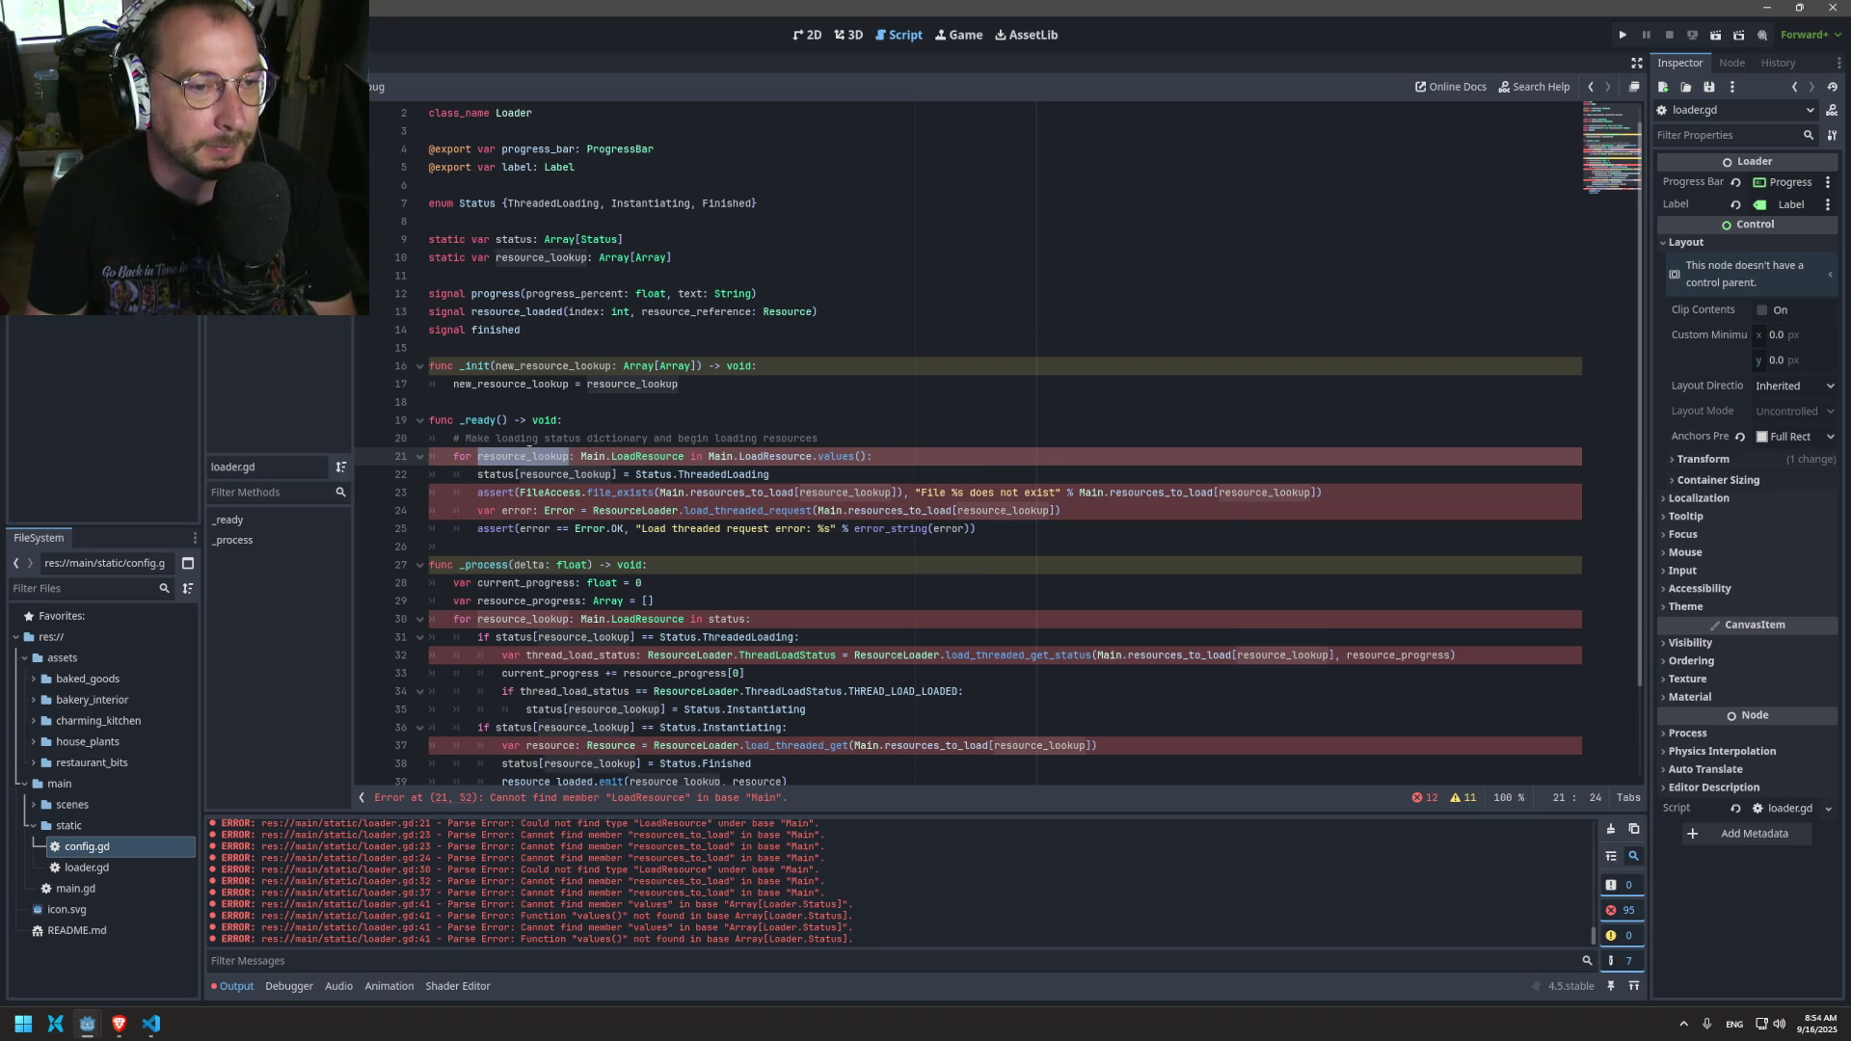
double_click(551, 474)
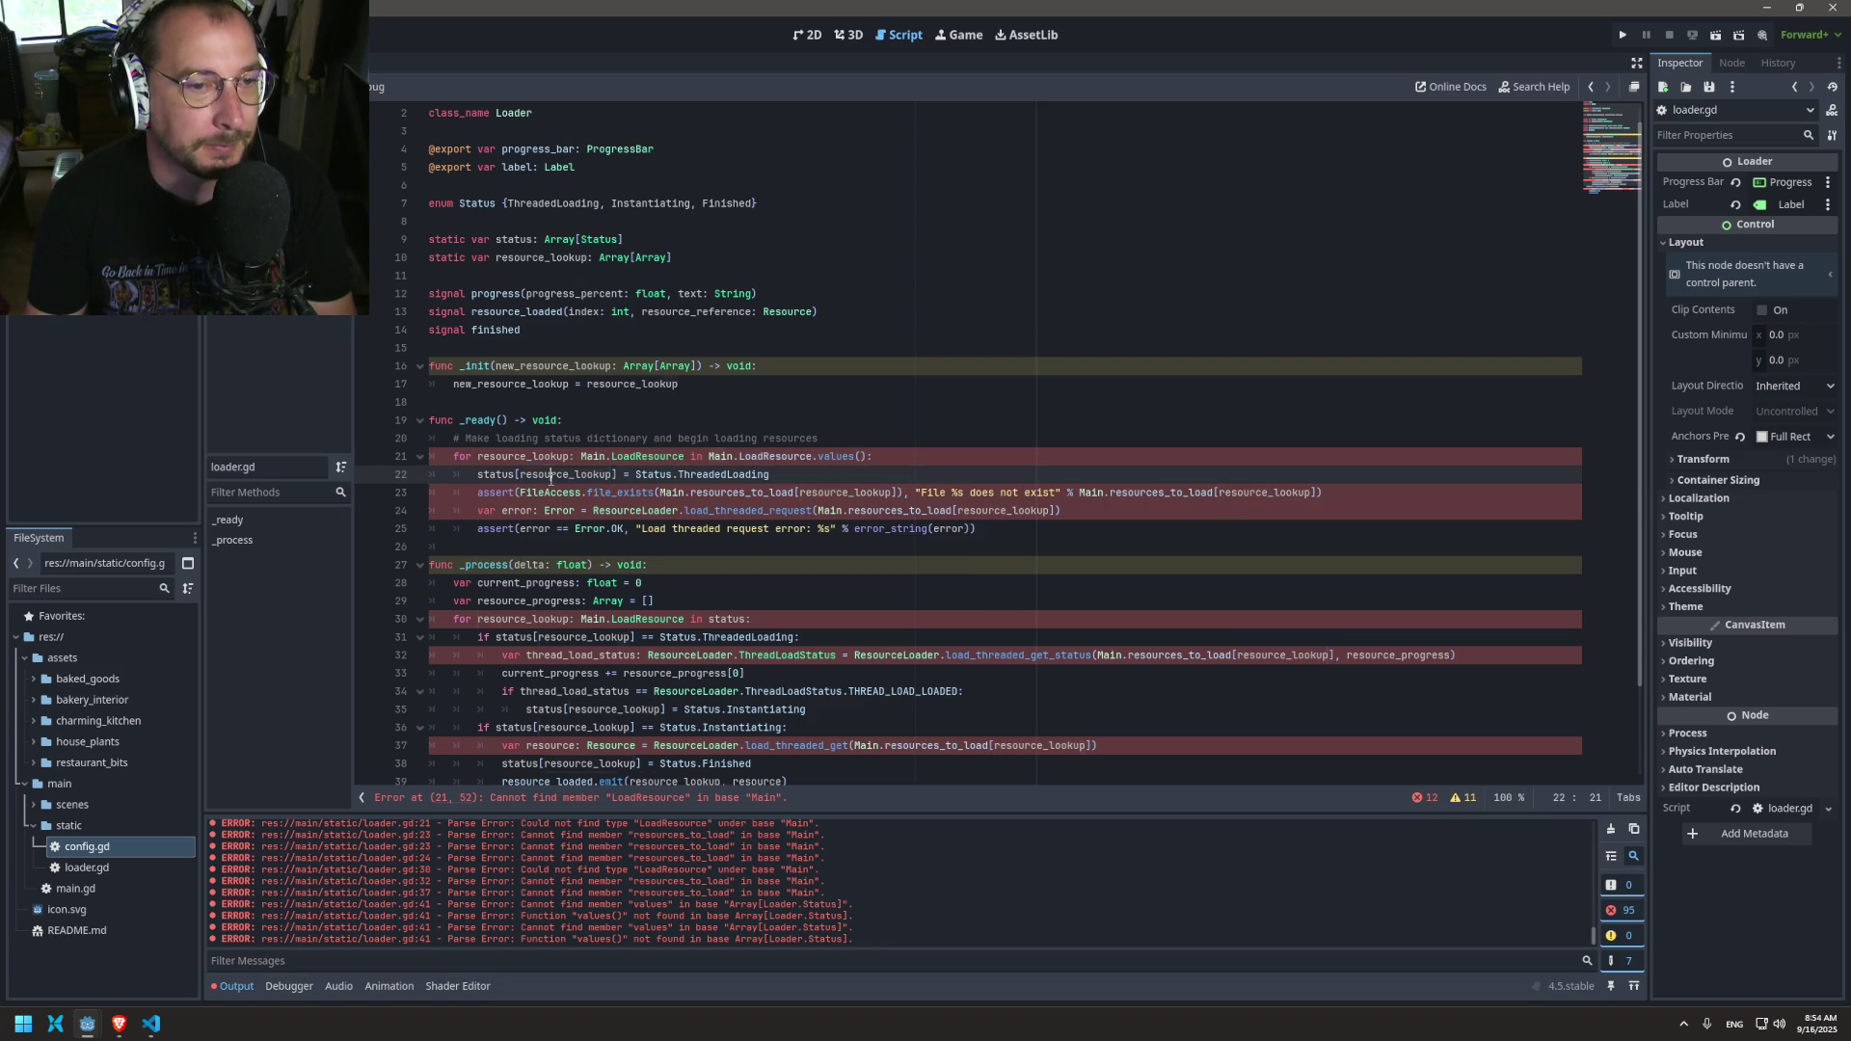
left_click(502, 456)
double_click(505, 456)
type("index")
double_click(569, 456)
key("BackSpace")
key("BackSpace")
key("BackSpace")
type("i")
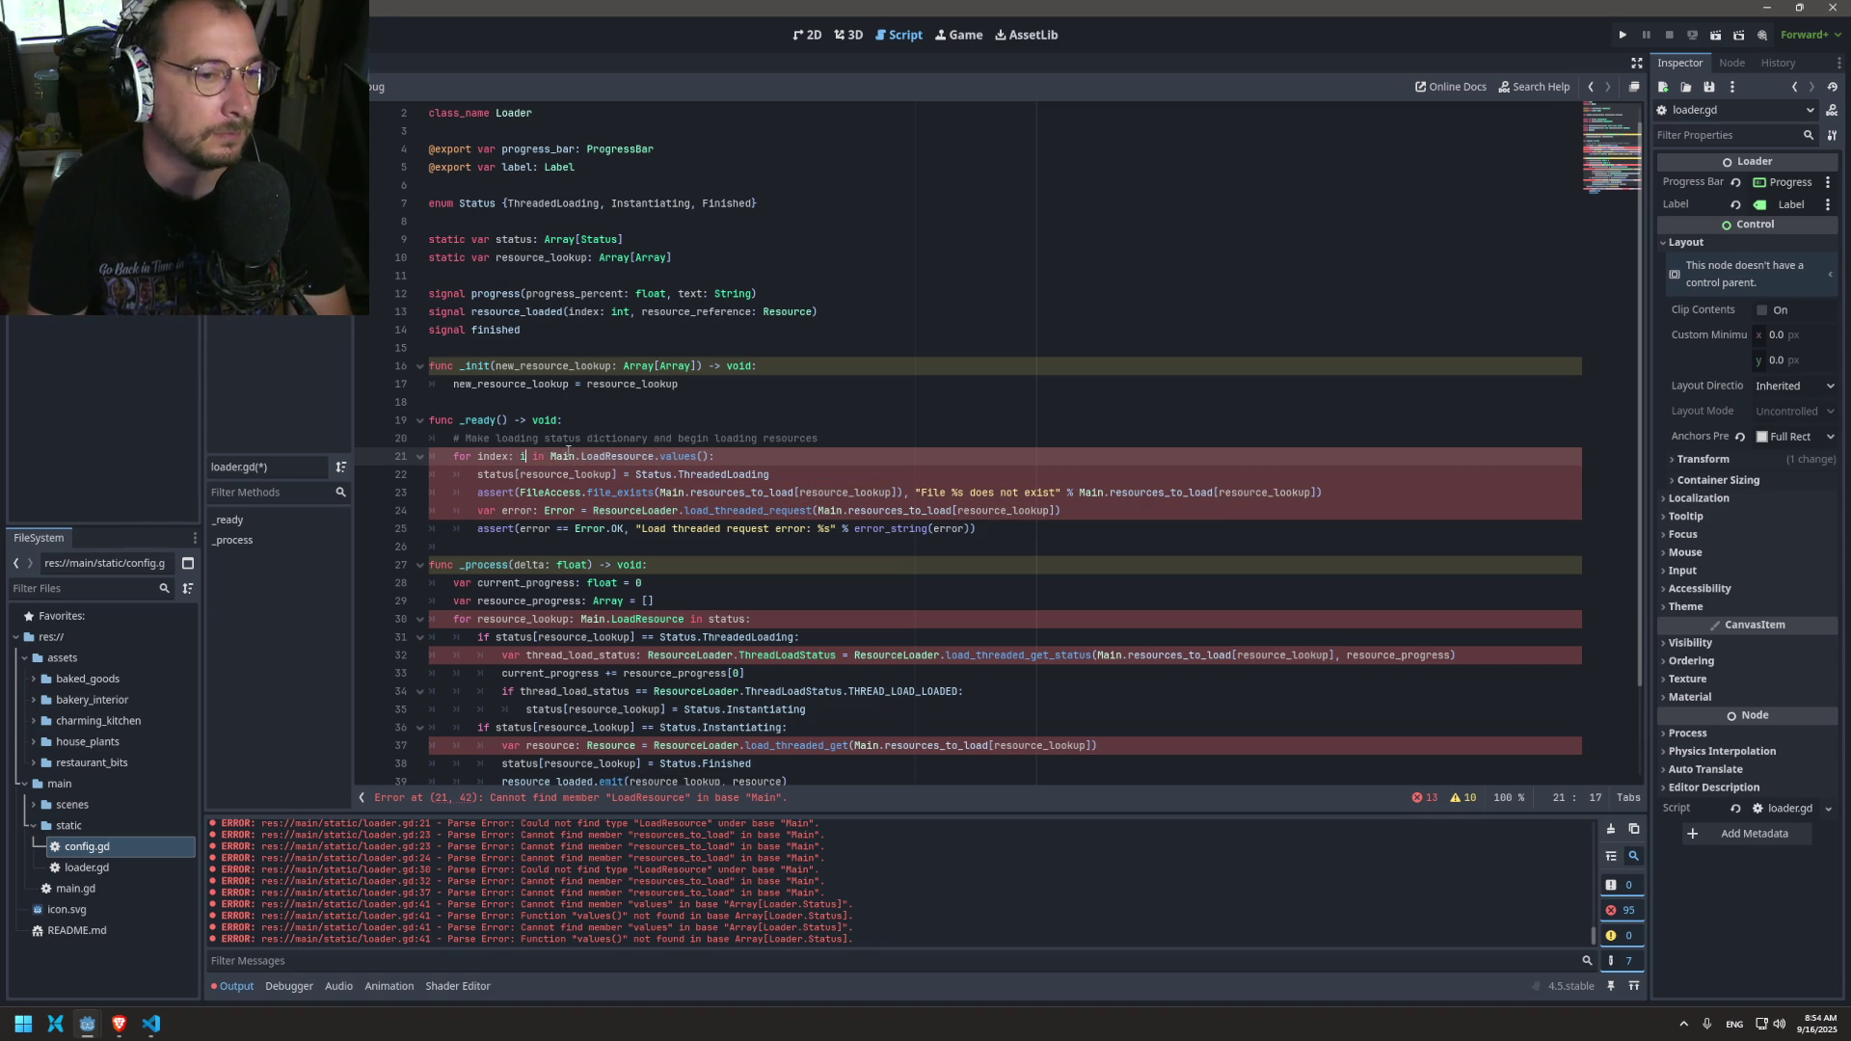
type("nt")
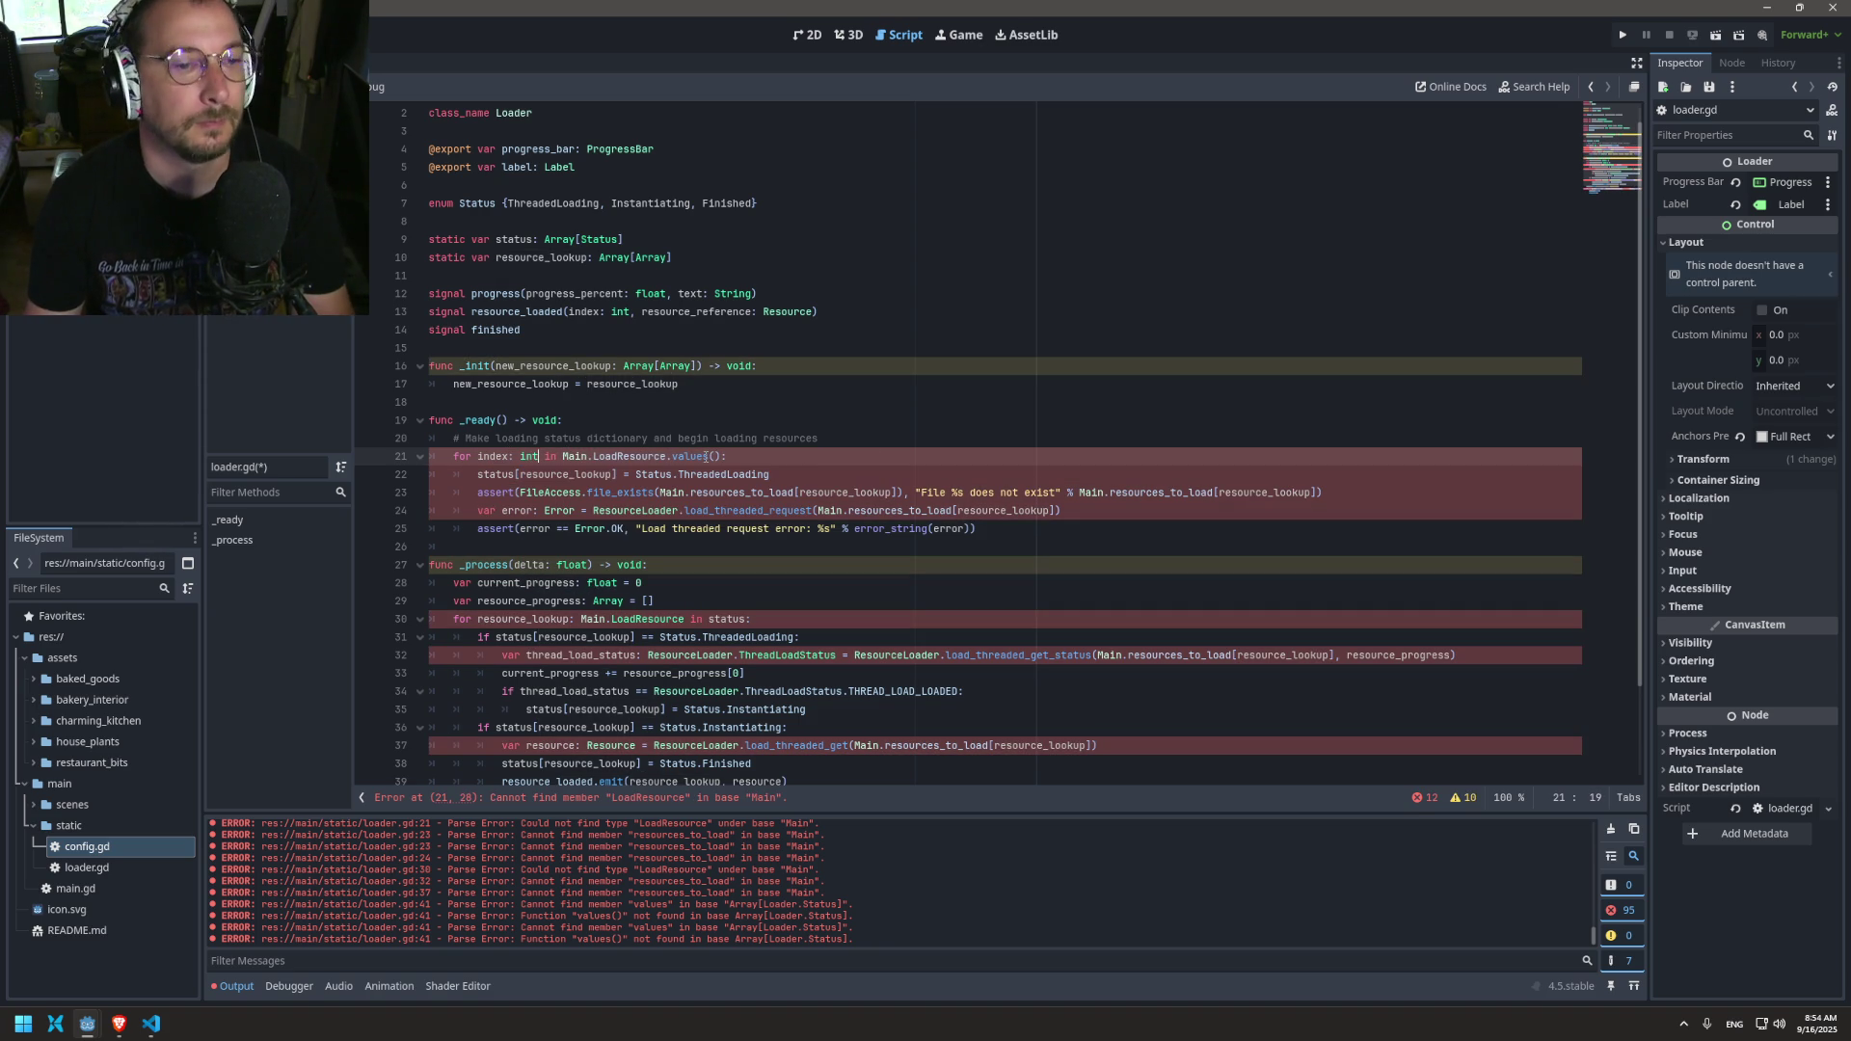
Step: Loop over resource_lookup.size(), save, and use index as line 22's status subscript
left_click_drag(562, 456, 722, 455)
type("resource_lookup")
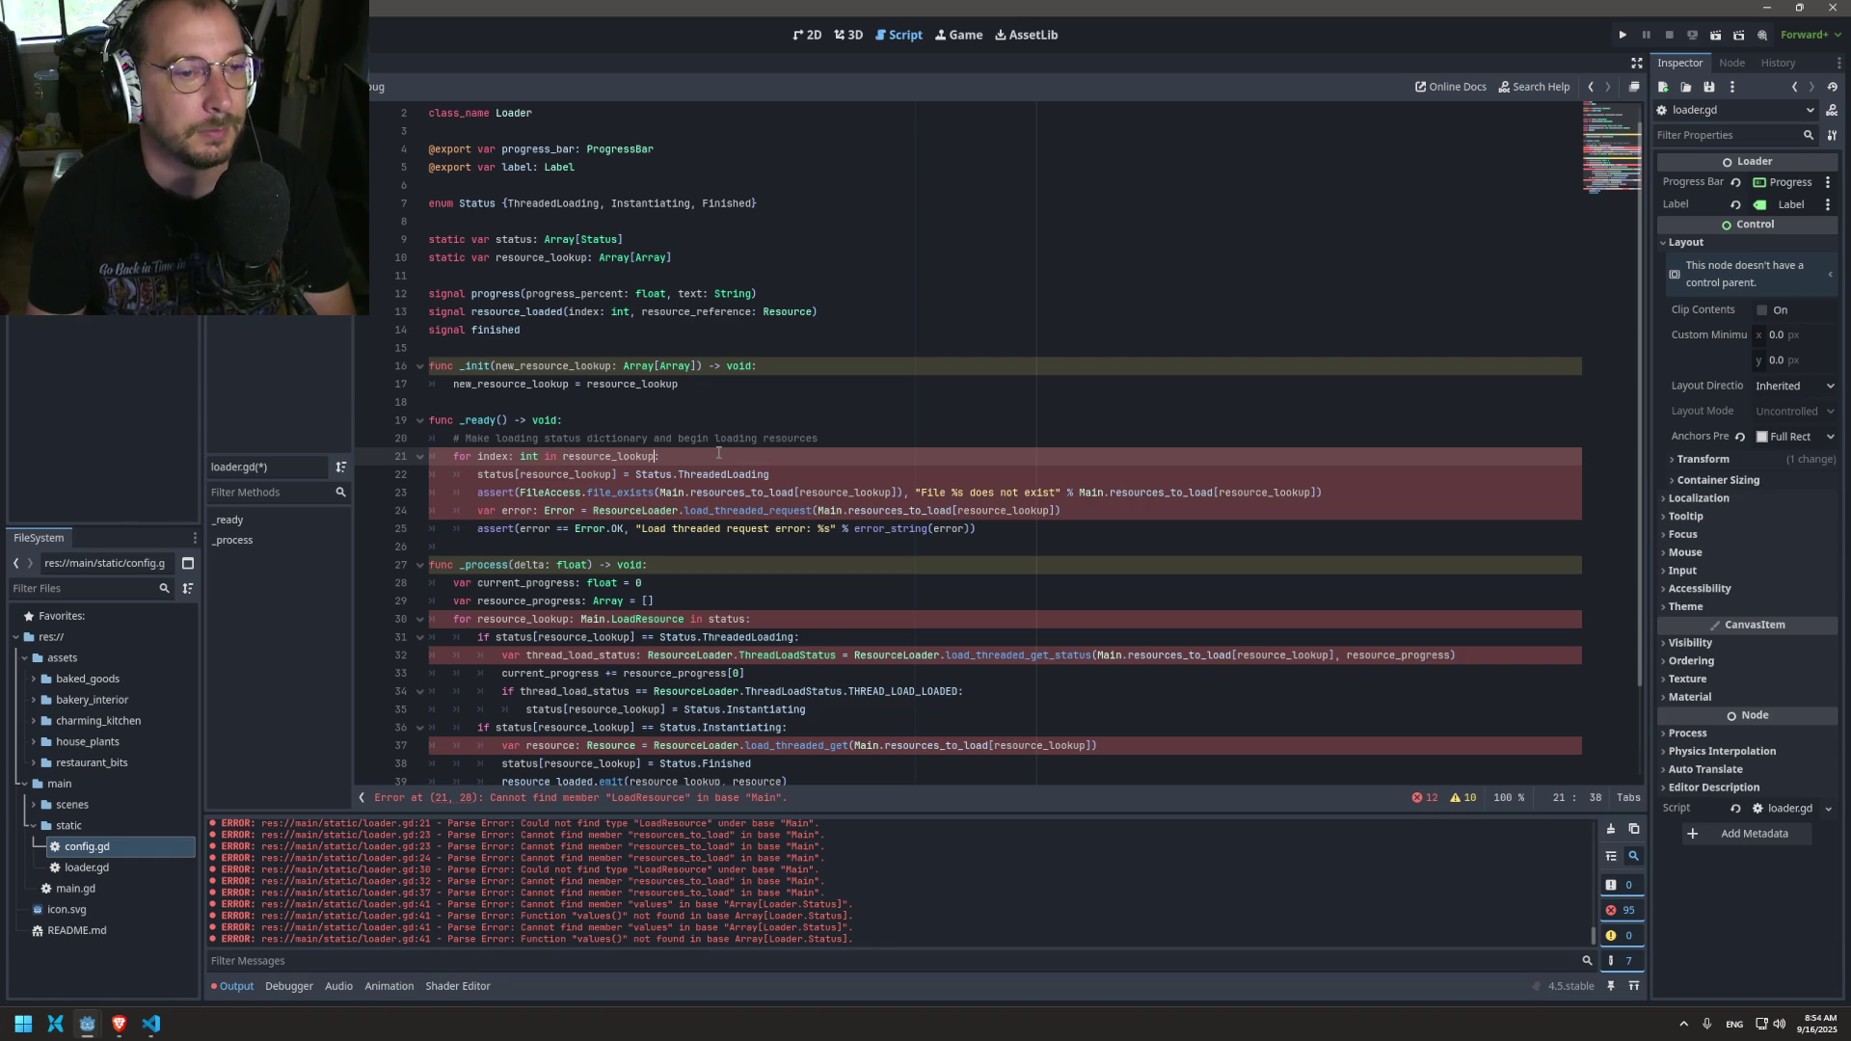
type(".size()")
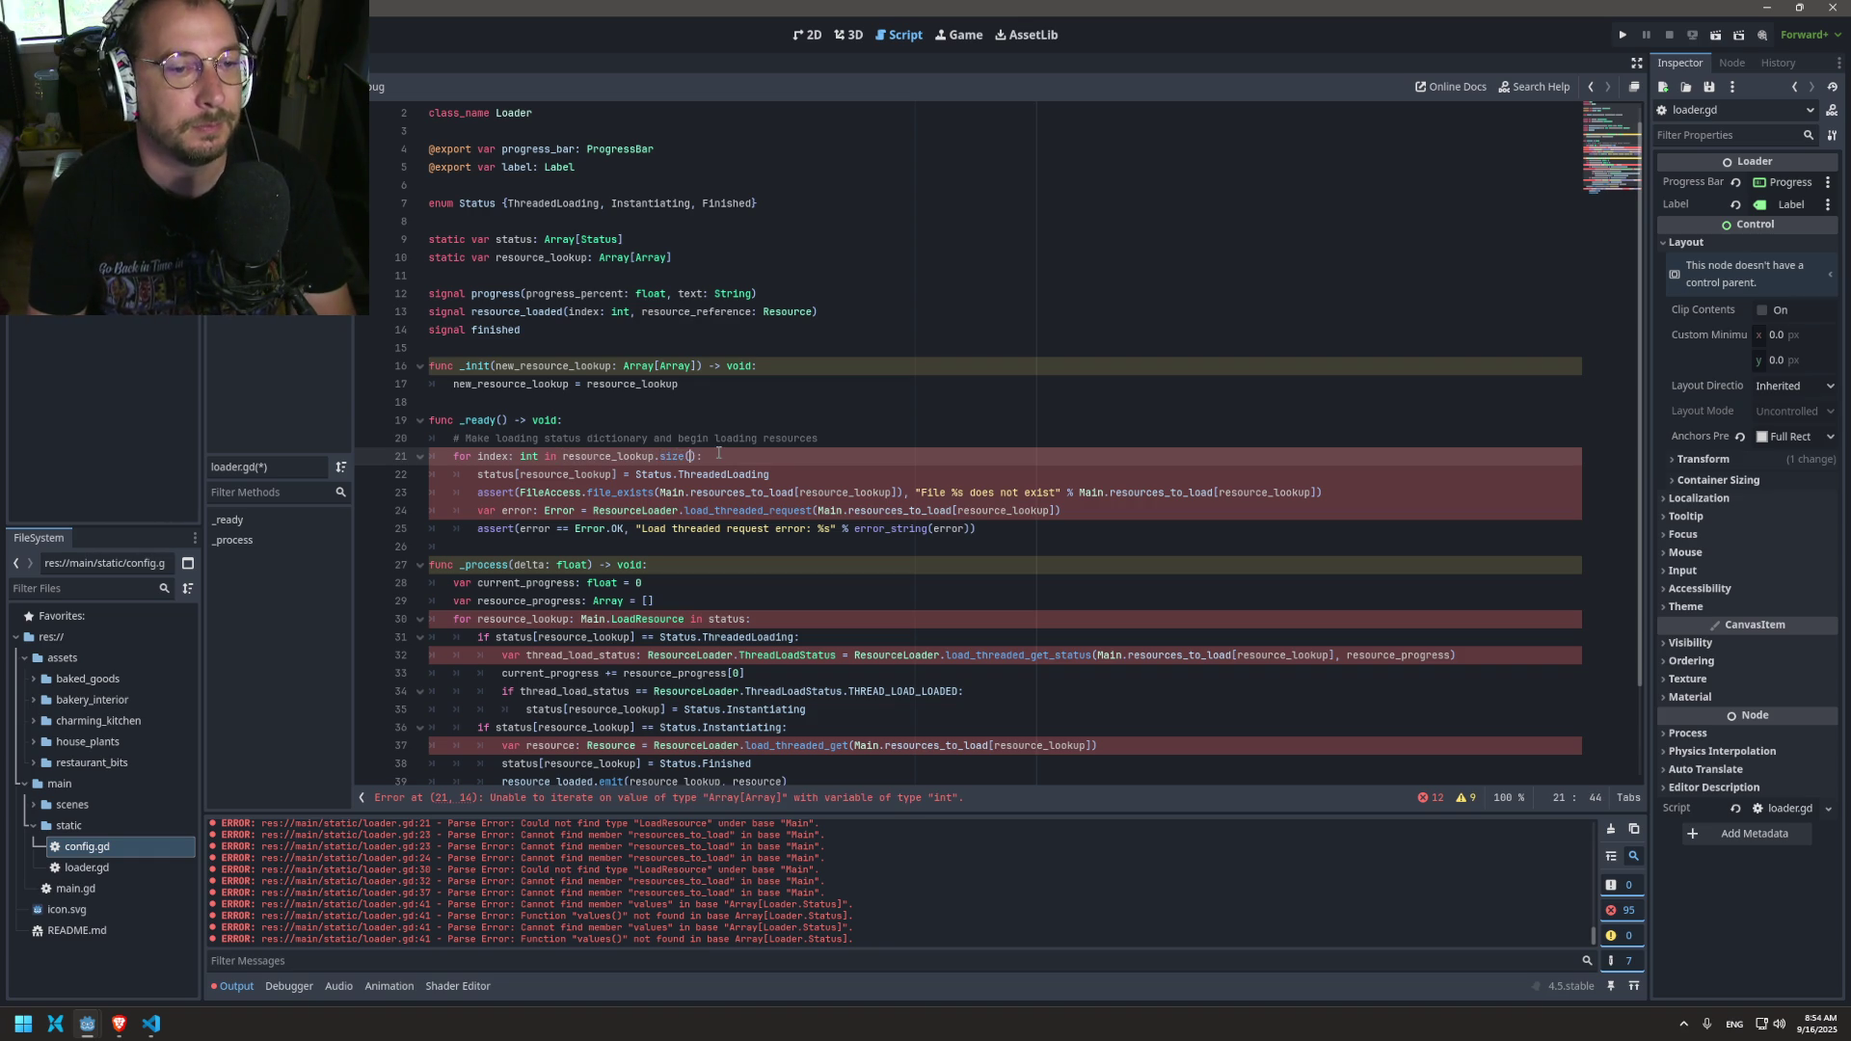
key("ctrl+s")
double_click(493, 456)
key("ctrl+c")
double_click(568, 475)
key("ctrl+v")
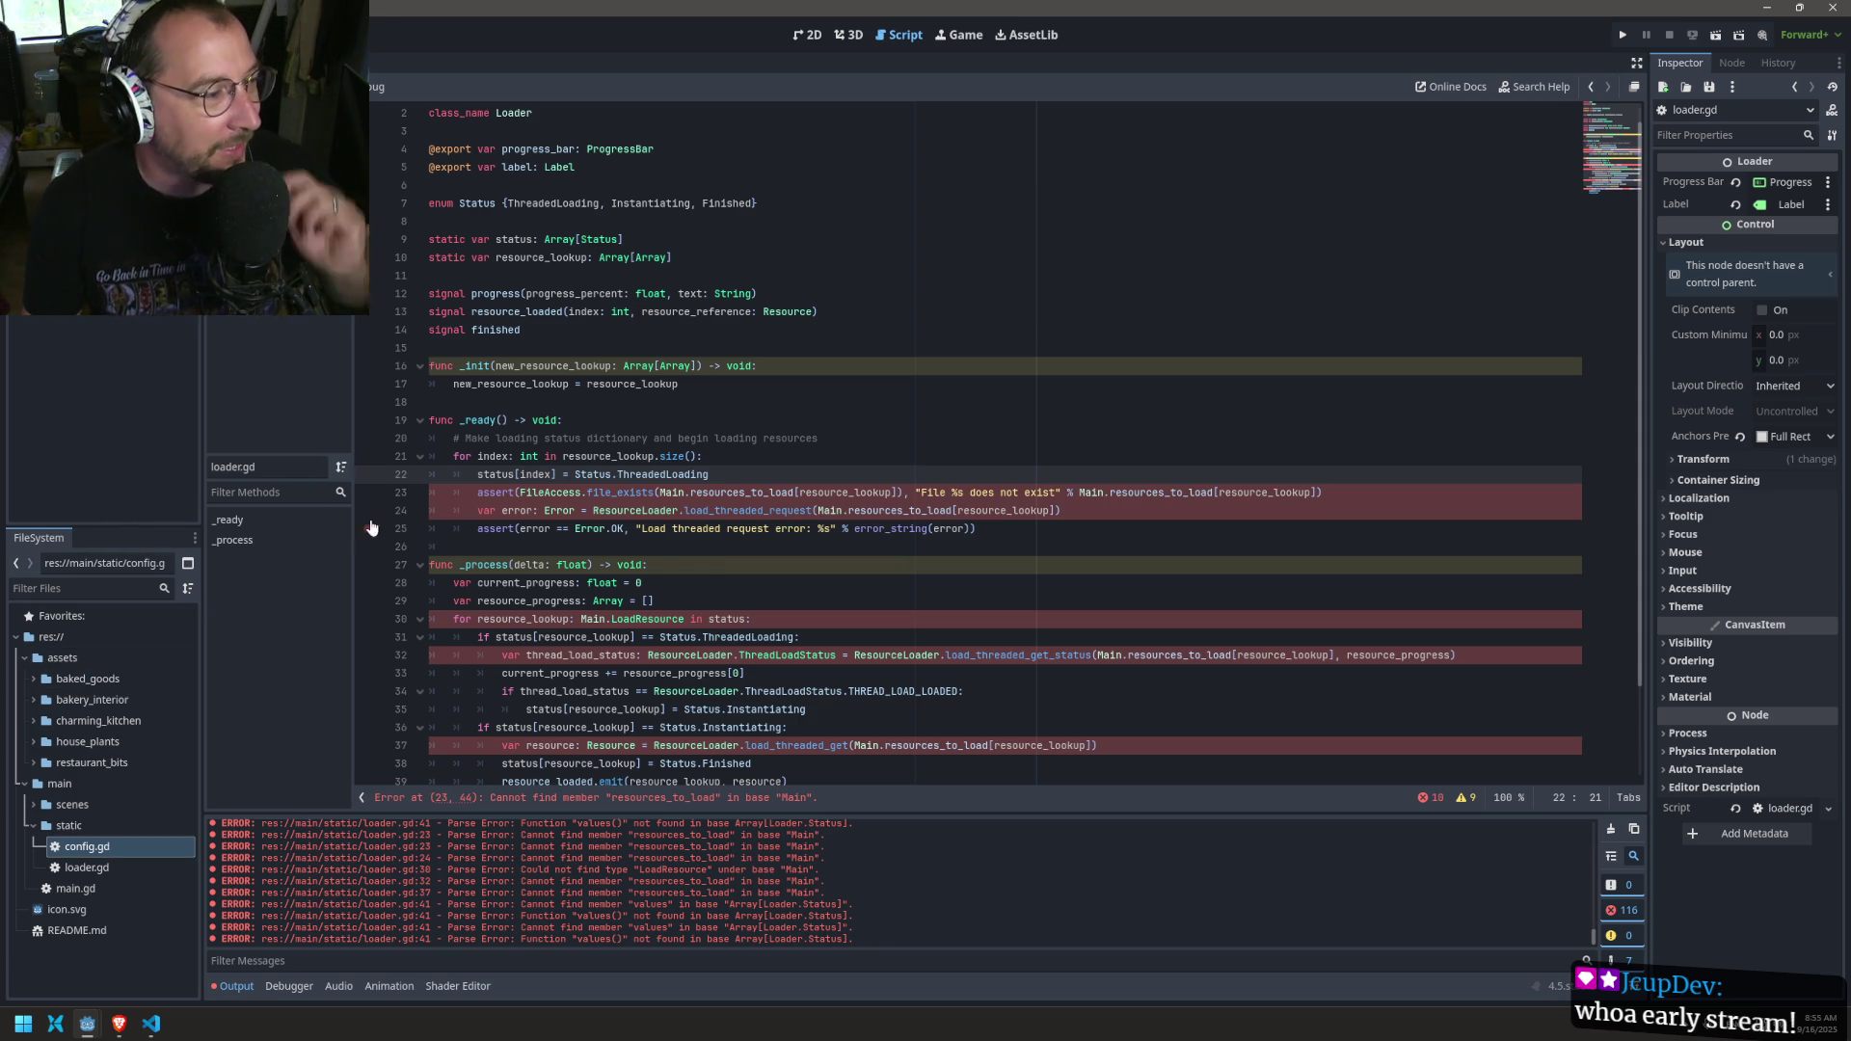
left_click(727, 422)
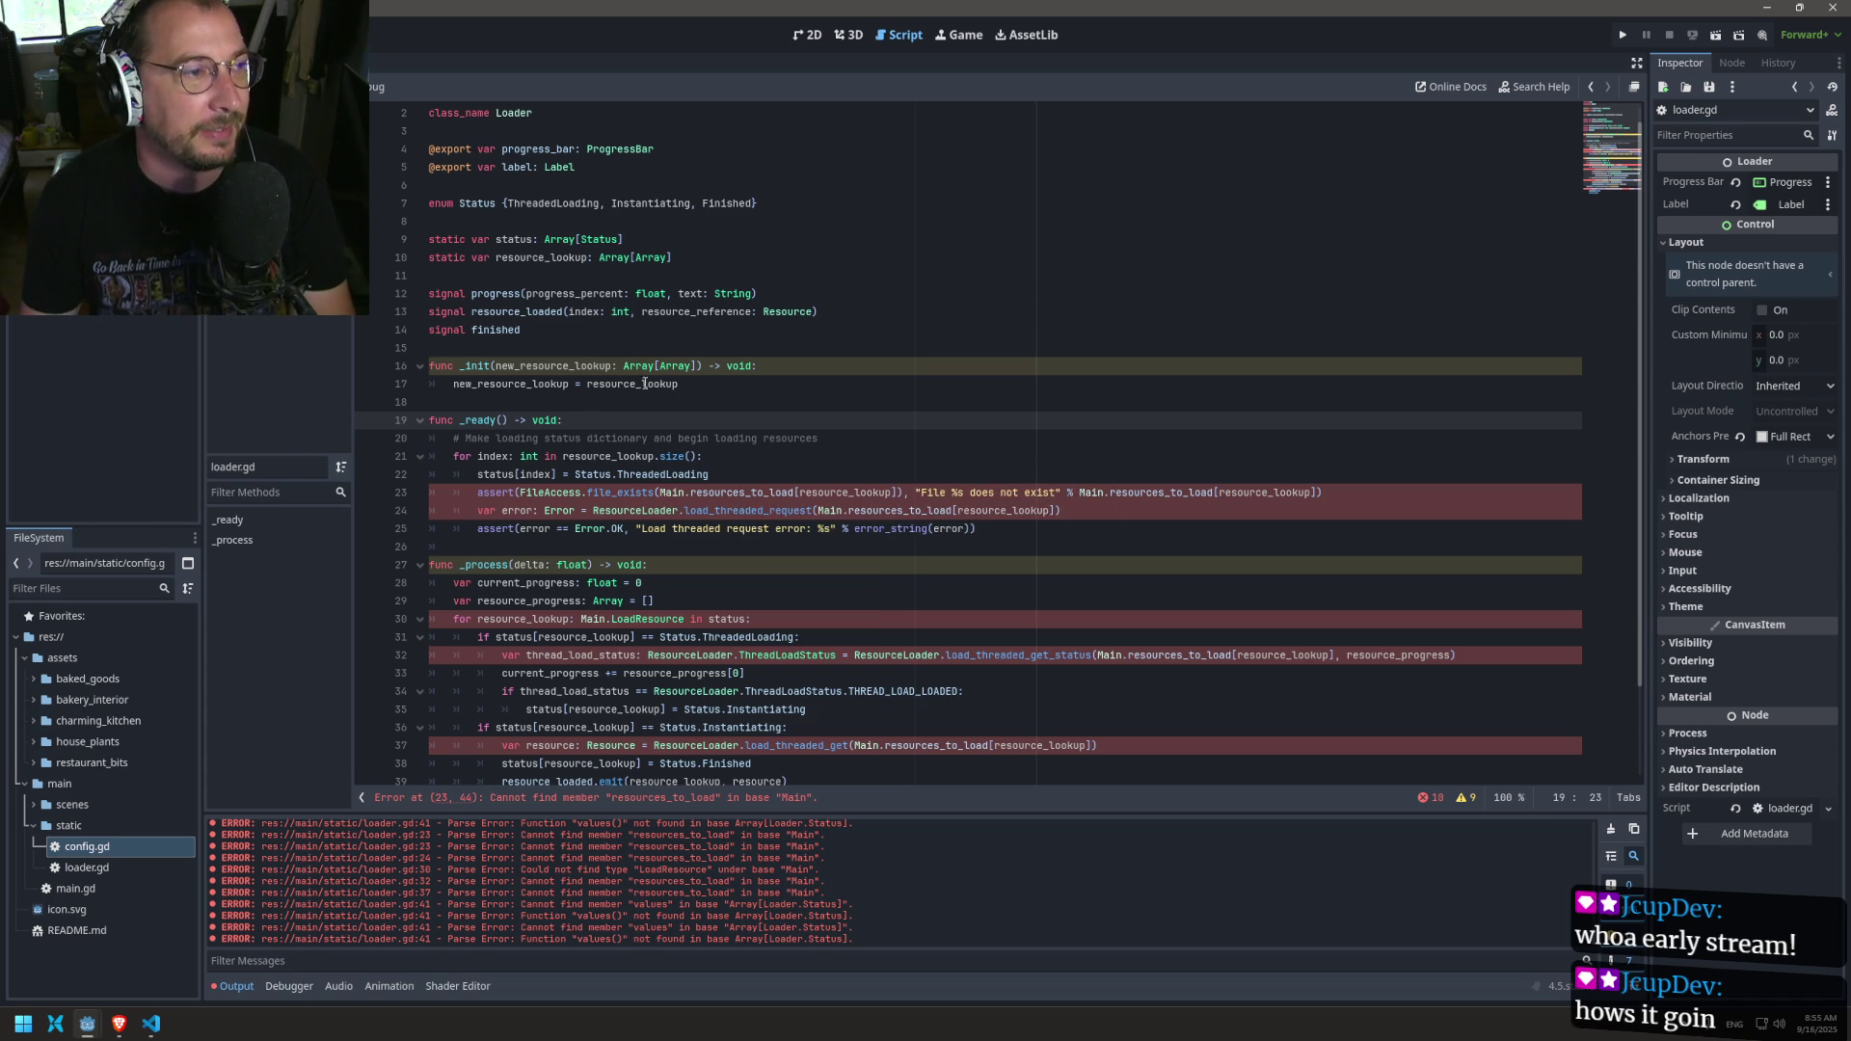
double_click(511, 384)
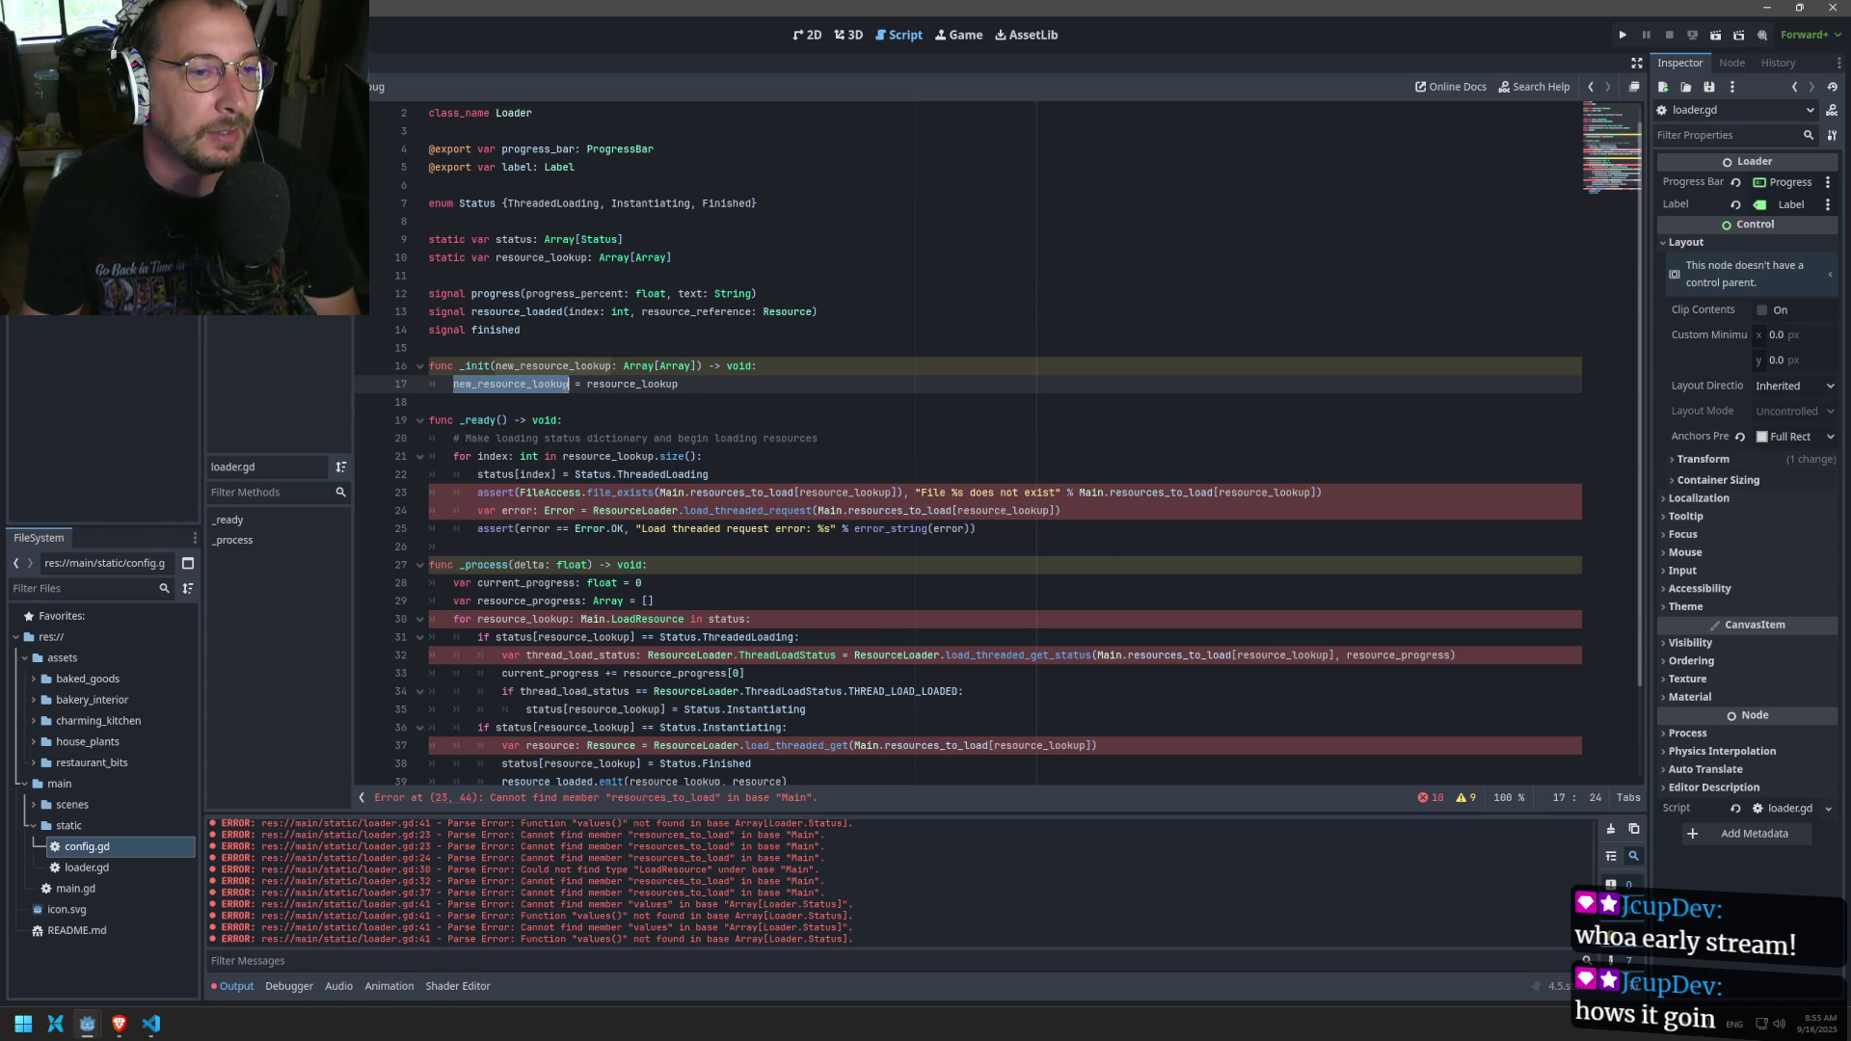
double_click(673, 384)
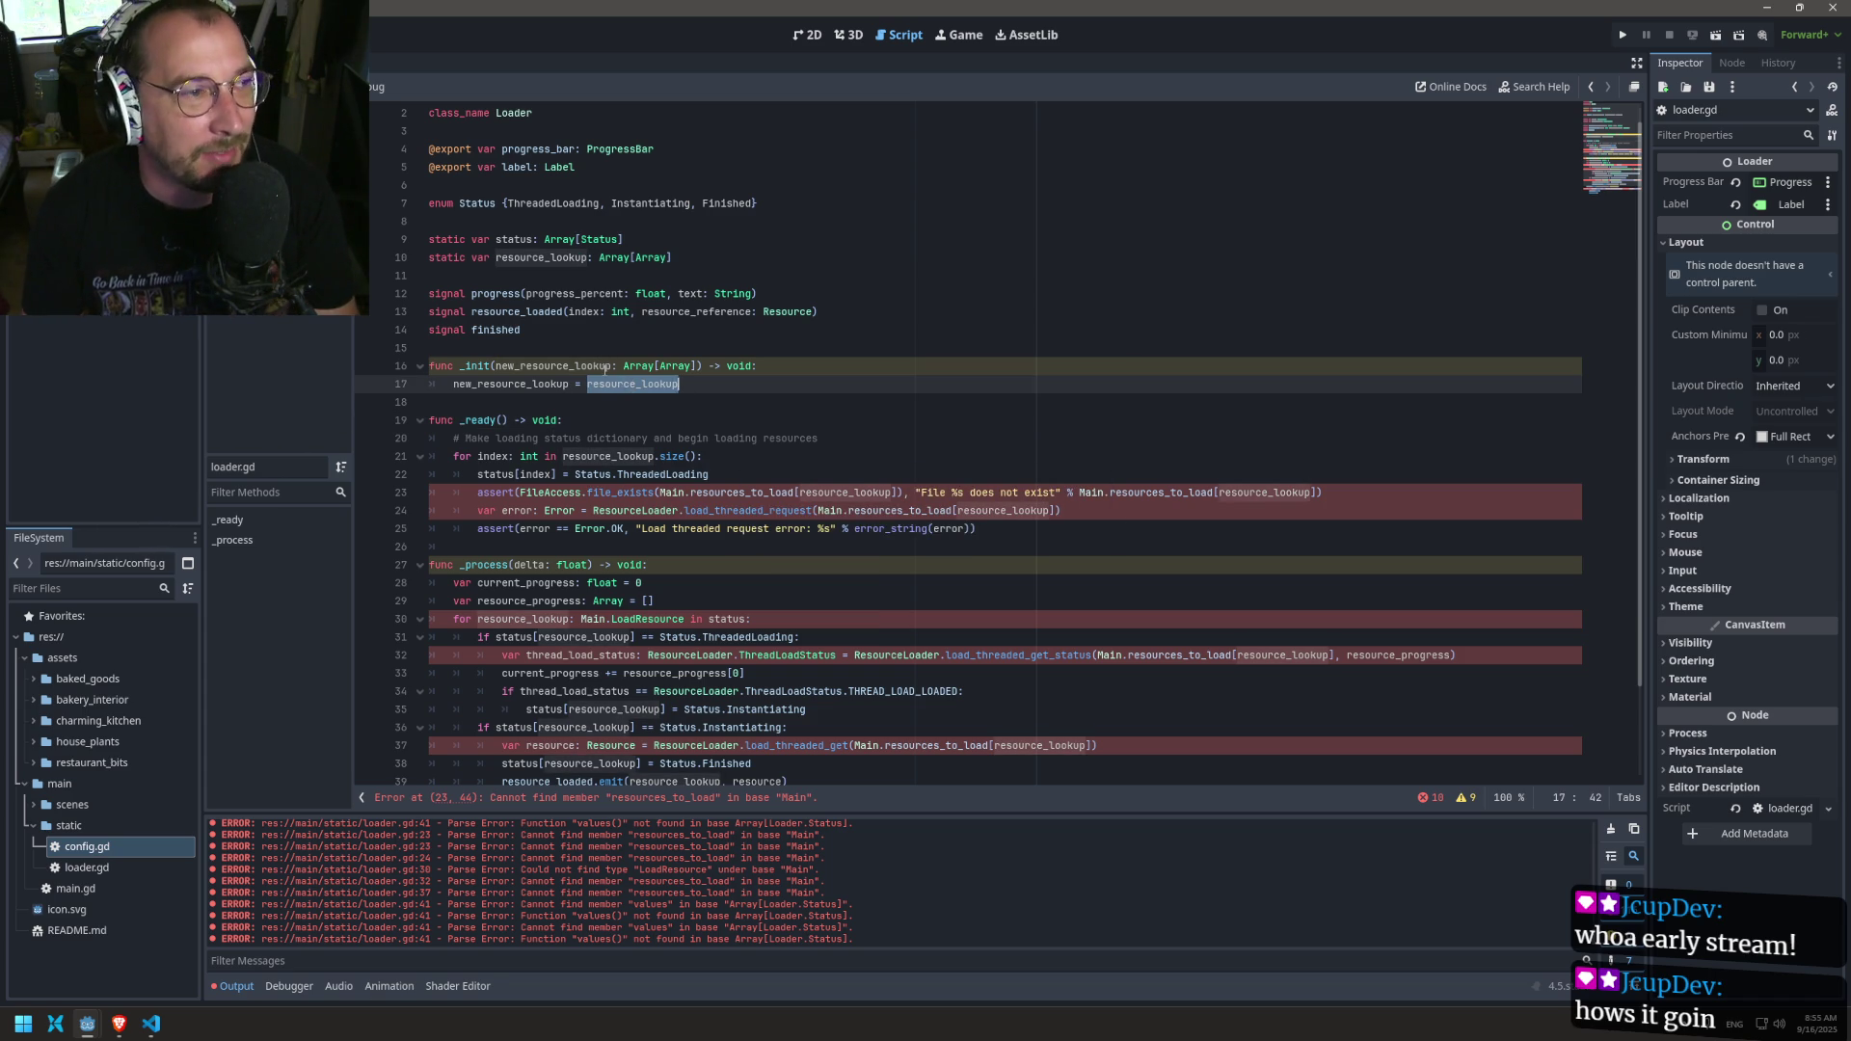
key("Right")
double_click(559, 366)
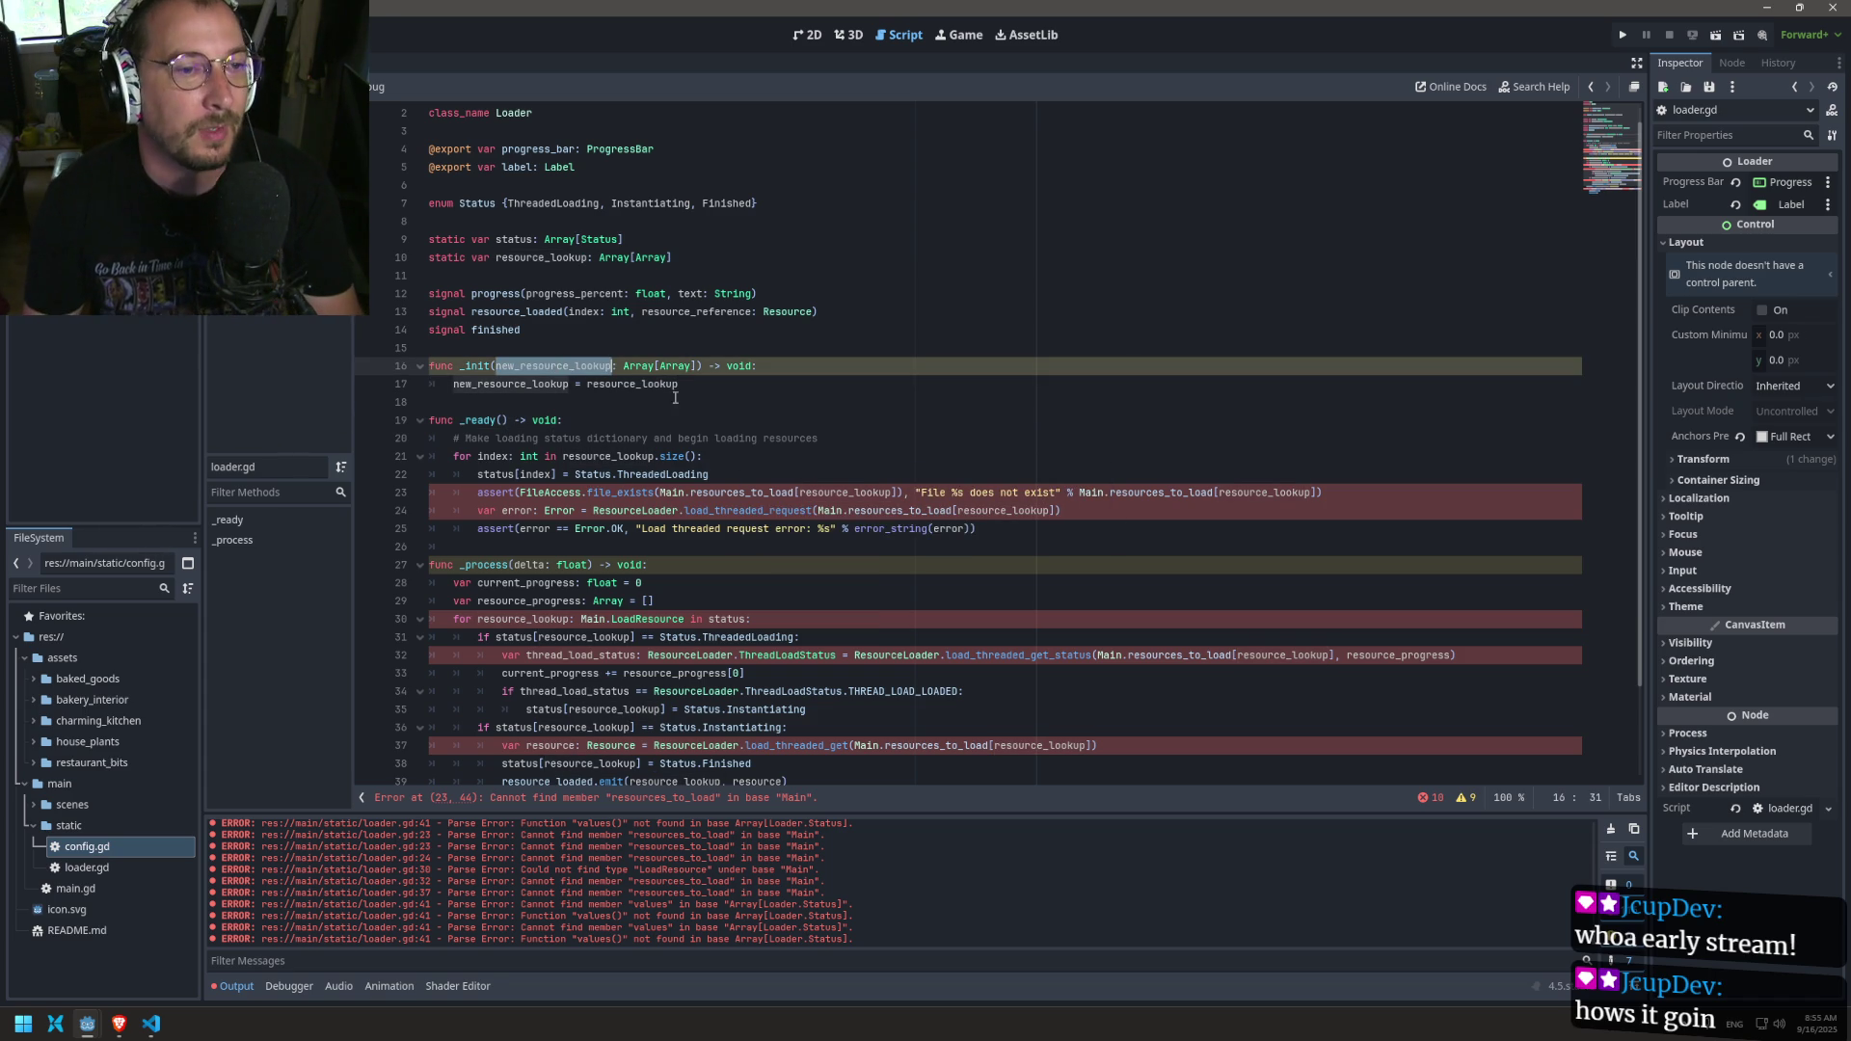
key("Right")
scroll(845, 434, "down", 2)
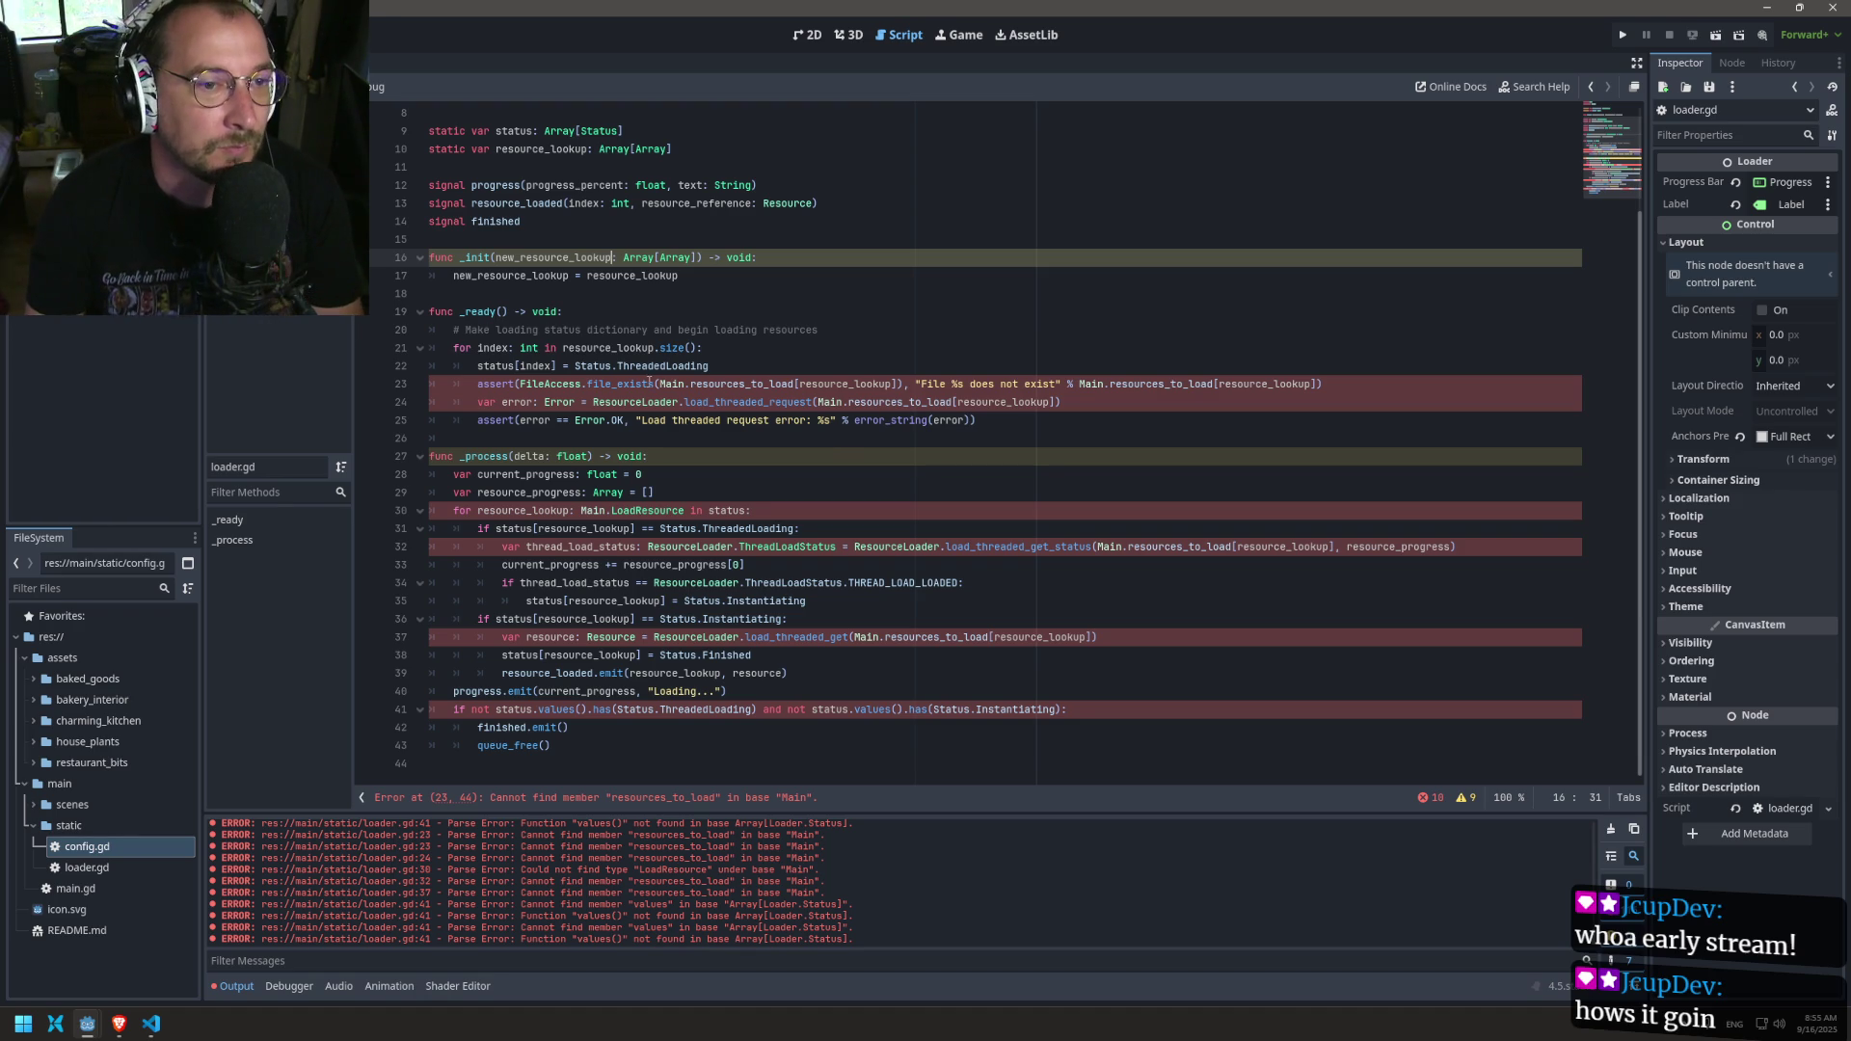
double_click(550, 384)
key("Left")
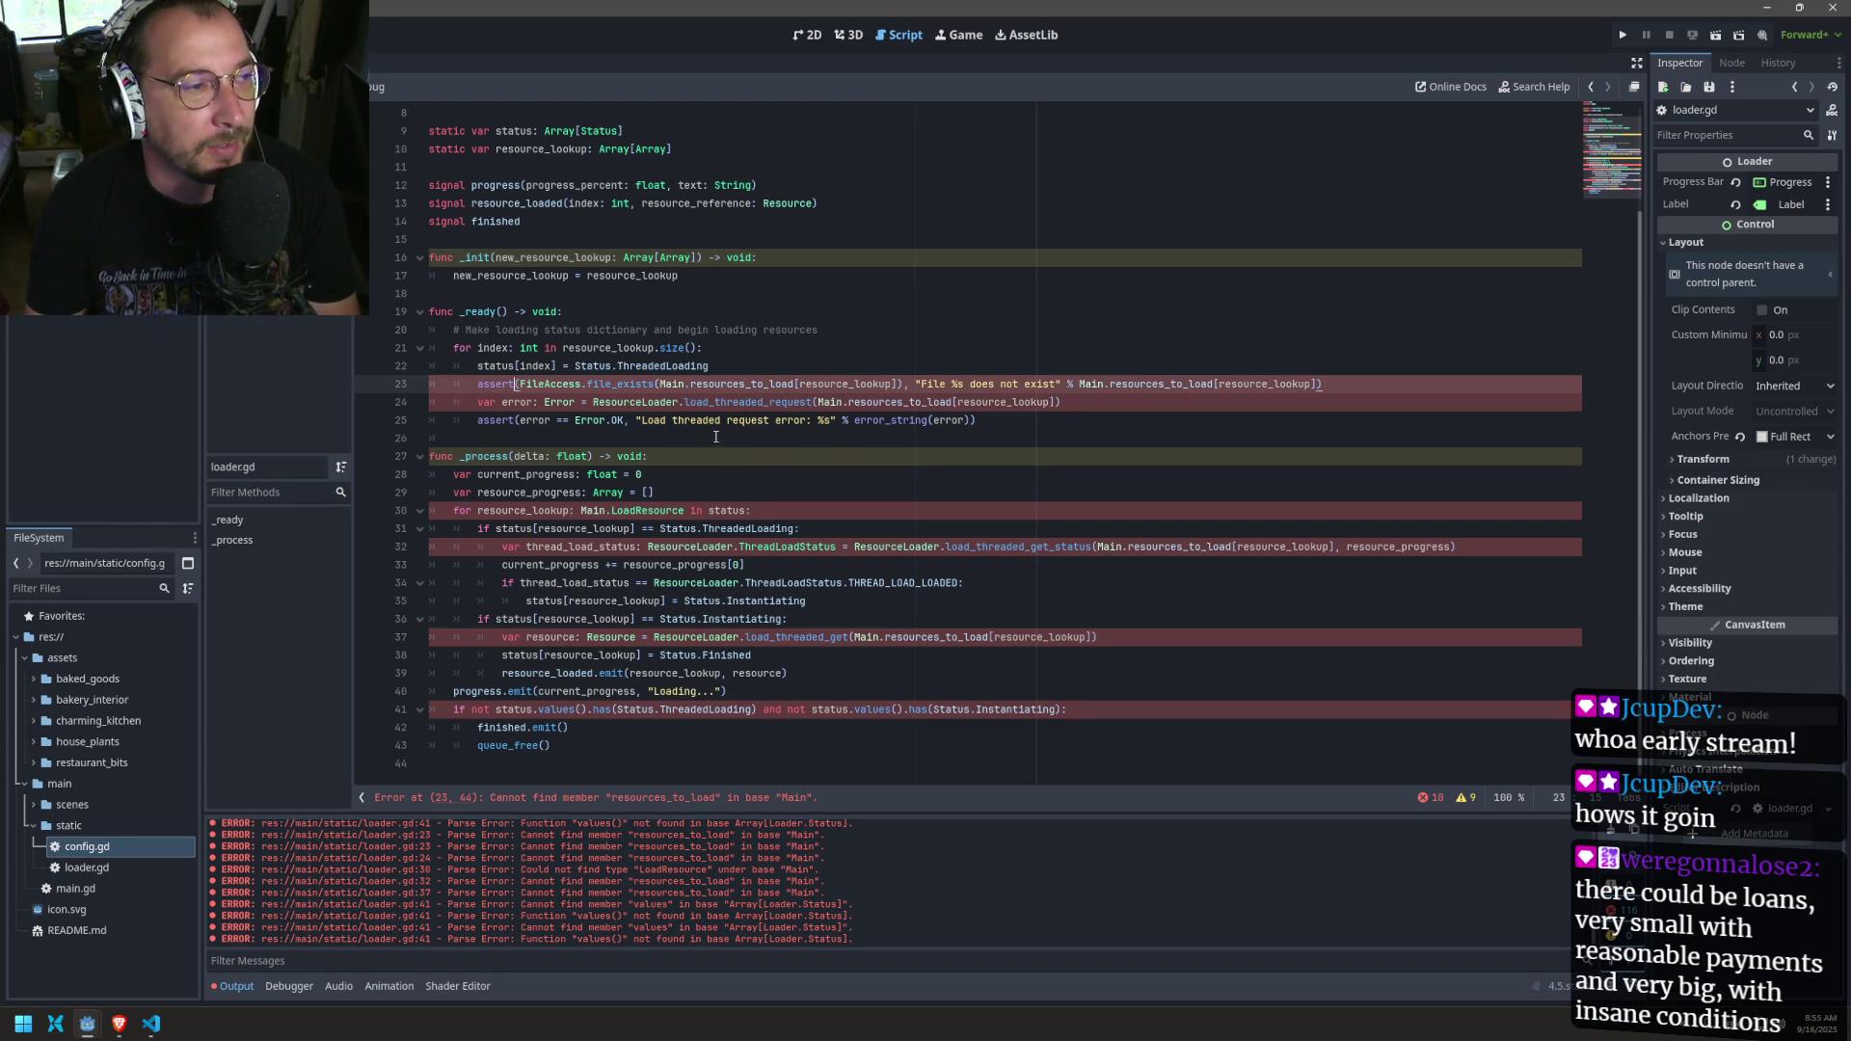
key("Left")
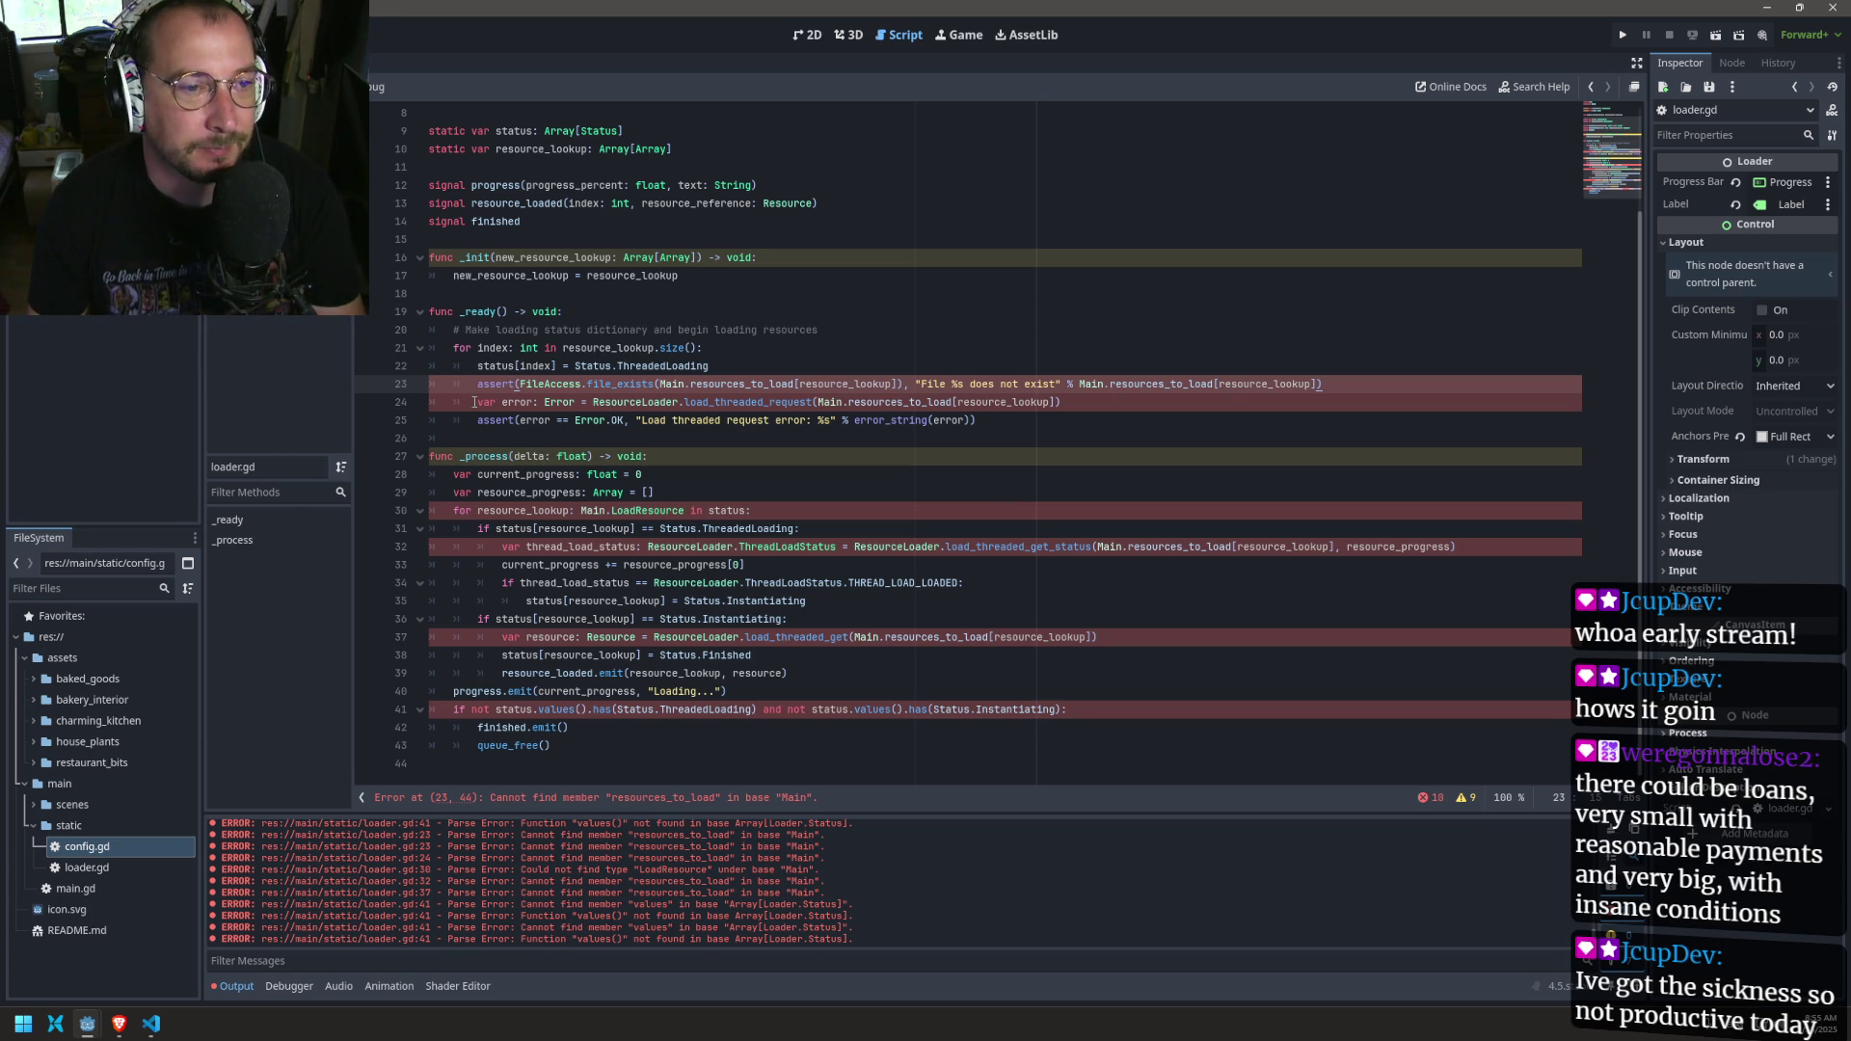
double_click(496, 384)
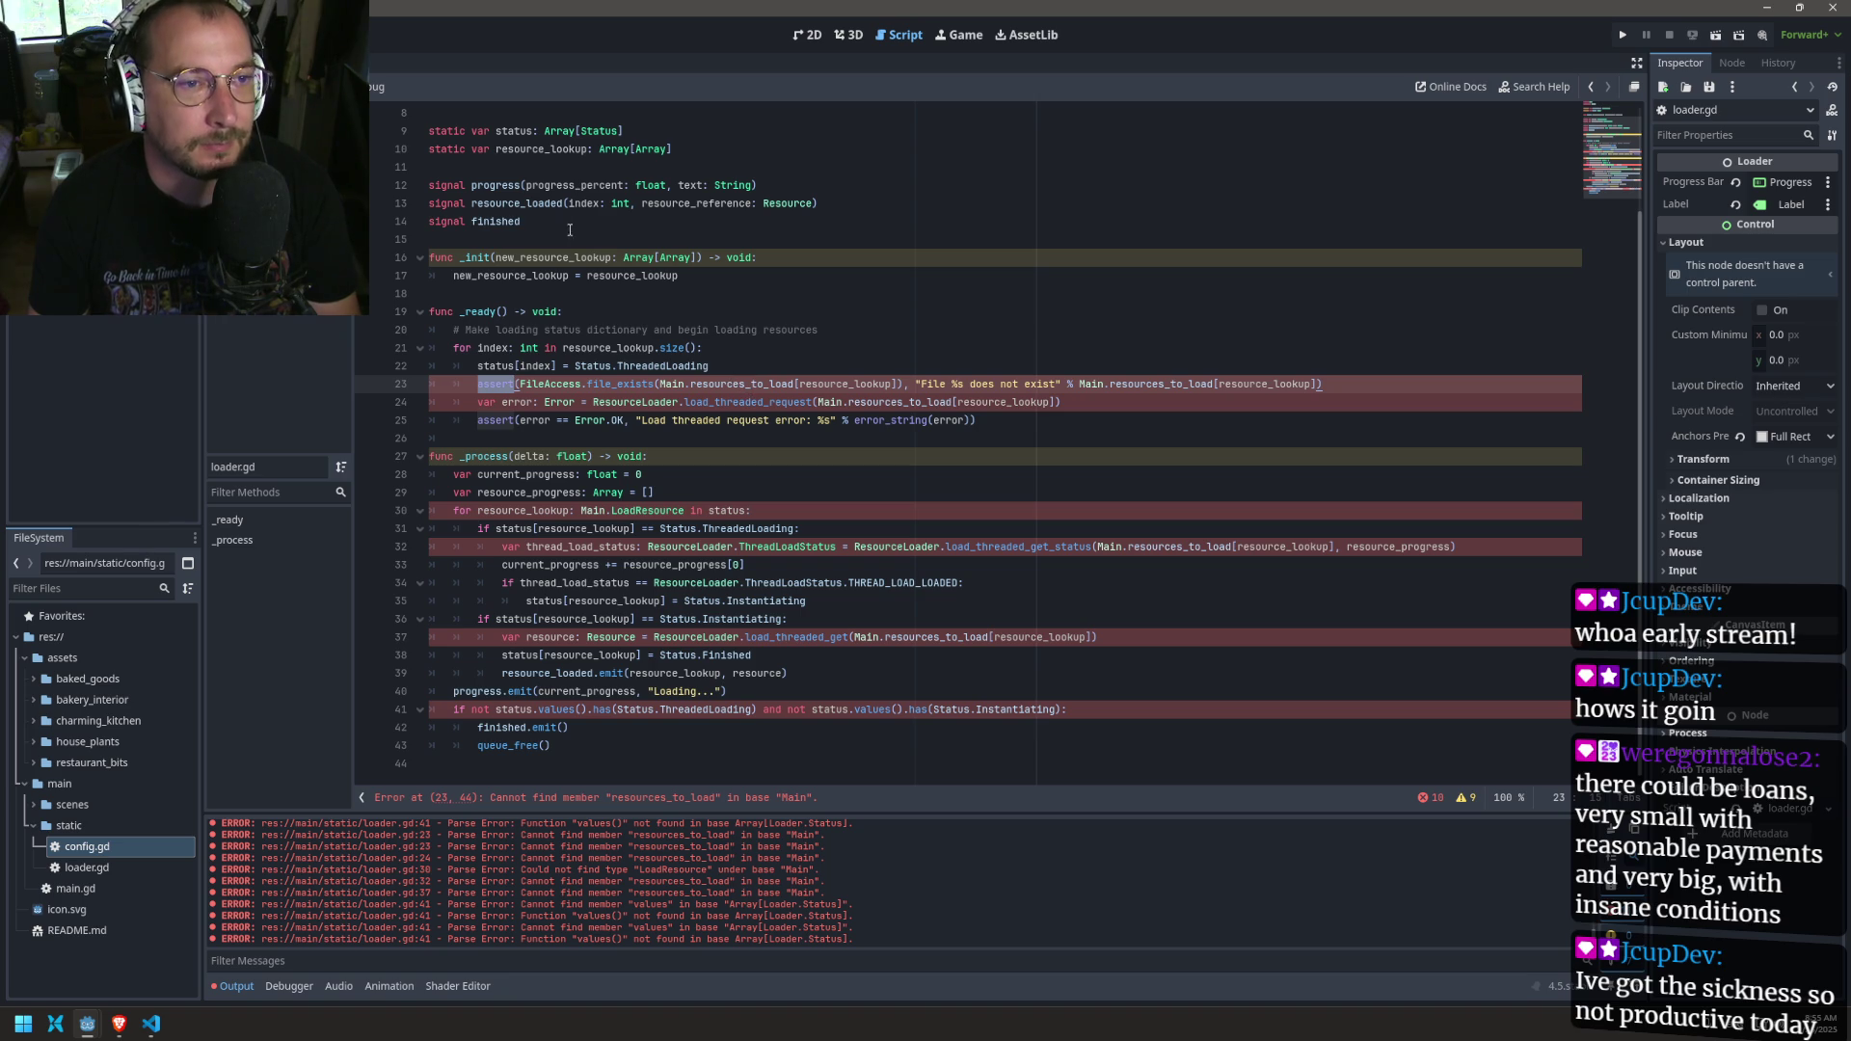
Step: Make line 23's file_exists assert check resource_lookup[index], then save
double_click(537, 149)
double_click(731, 384)
key("BackSpace")
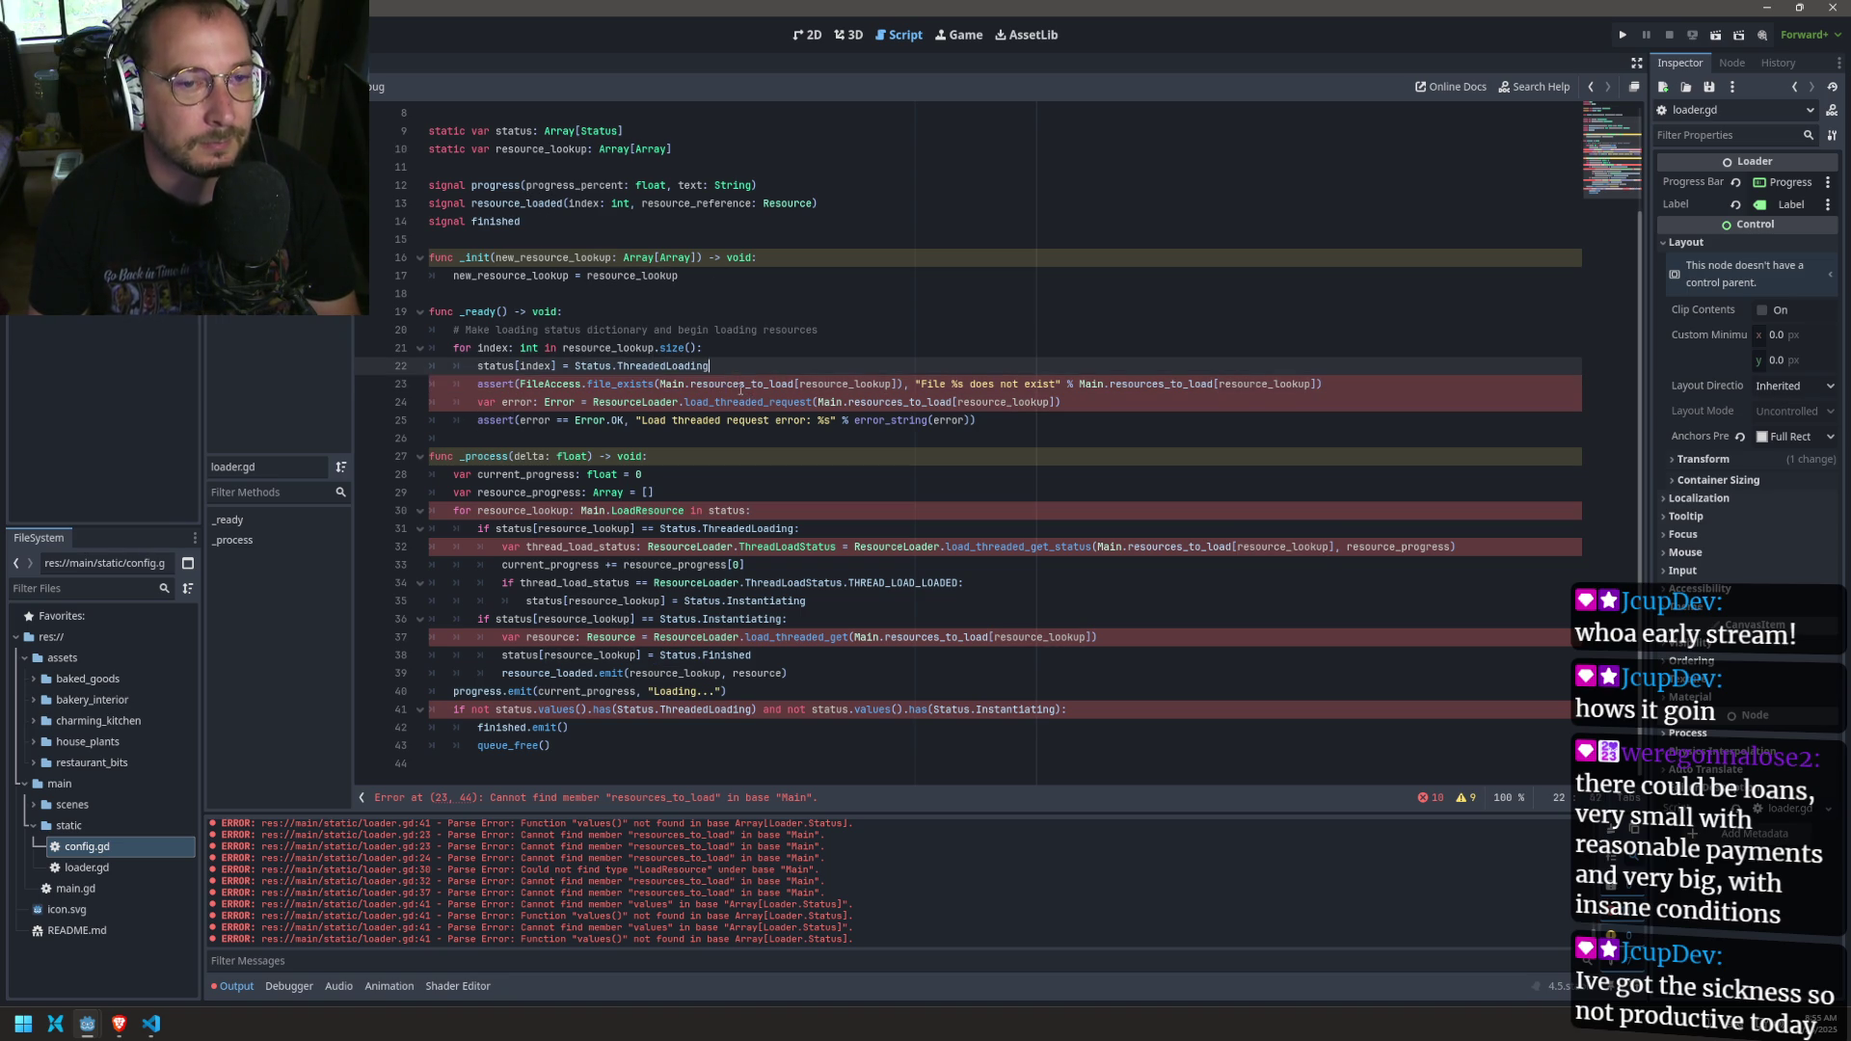
key("BackSpace")
key("BackSpace")
key("BackSpace")
type("resource_lookup")
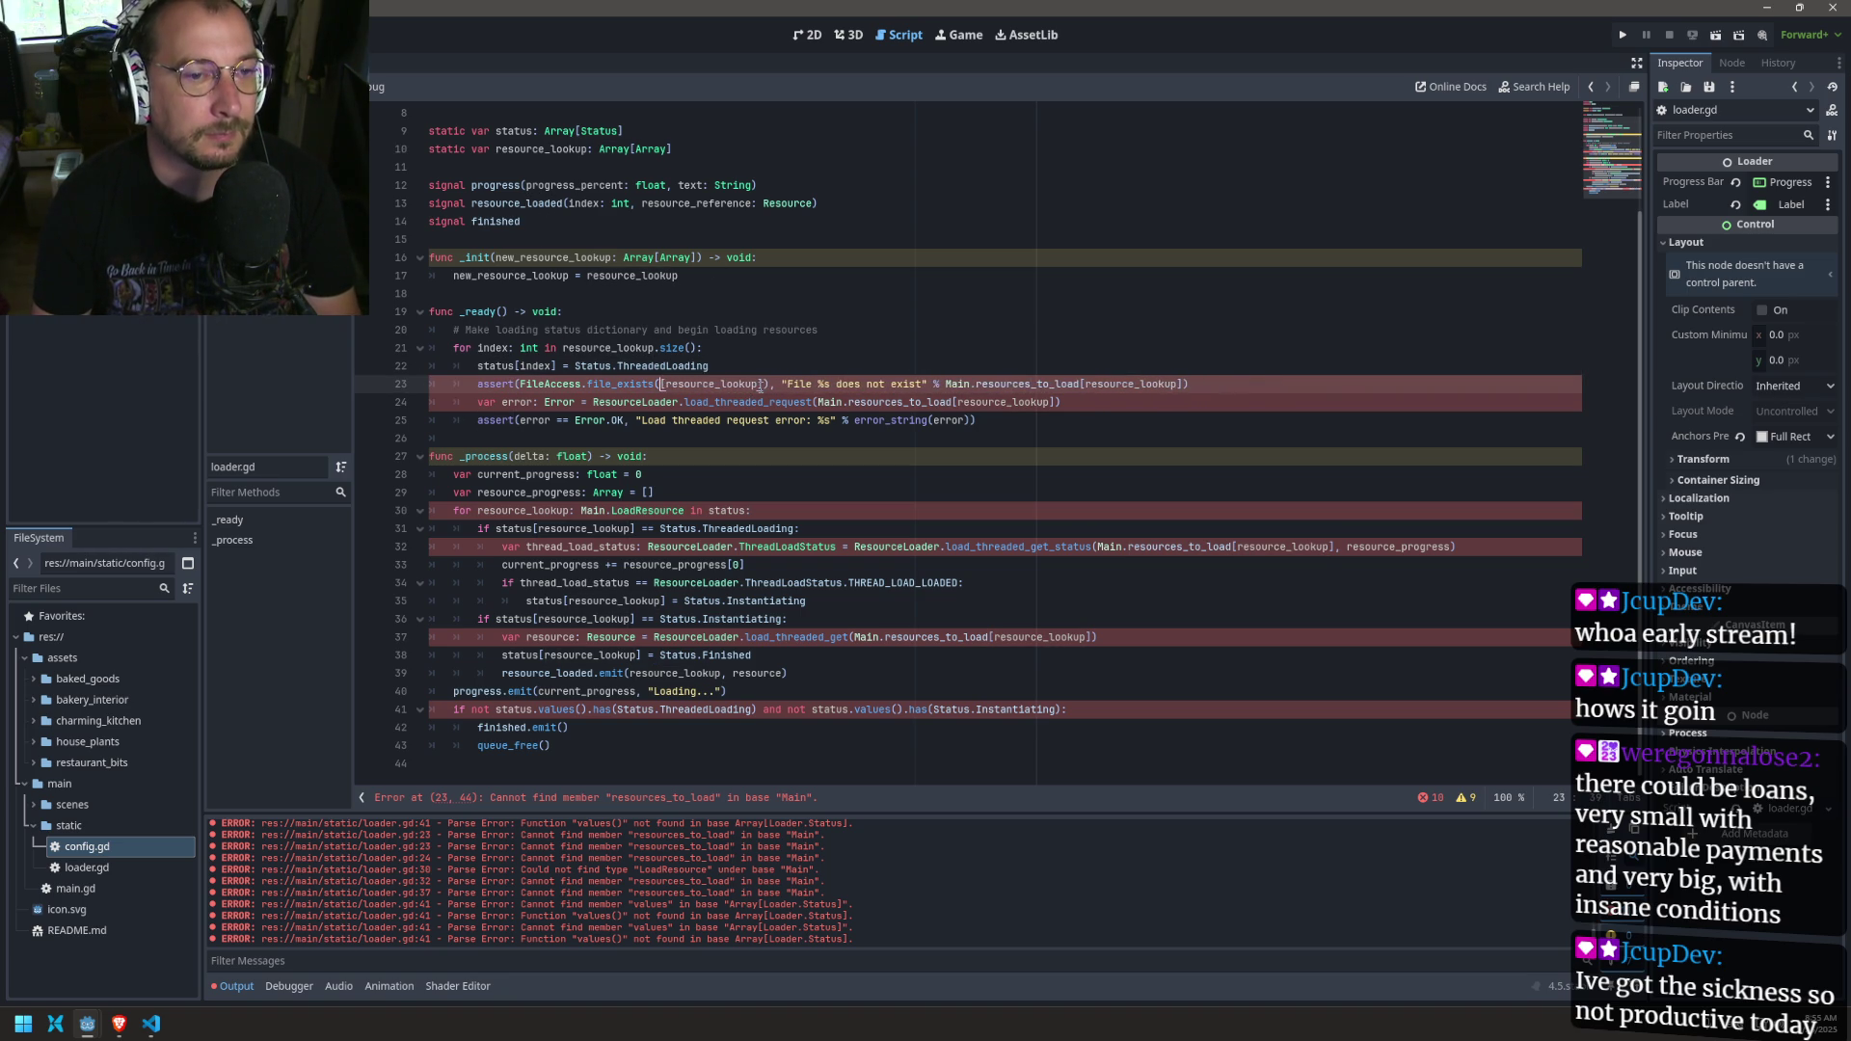
type("[resource_lookup")
double_click(803, 383)
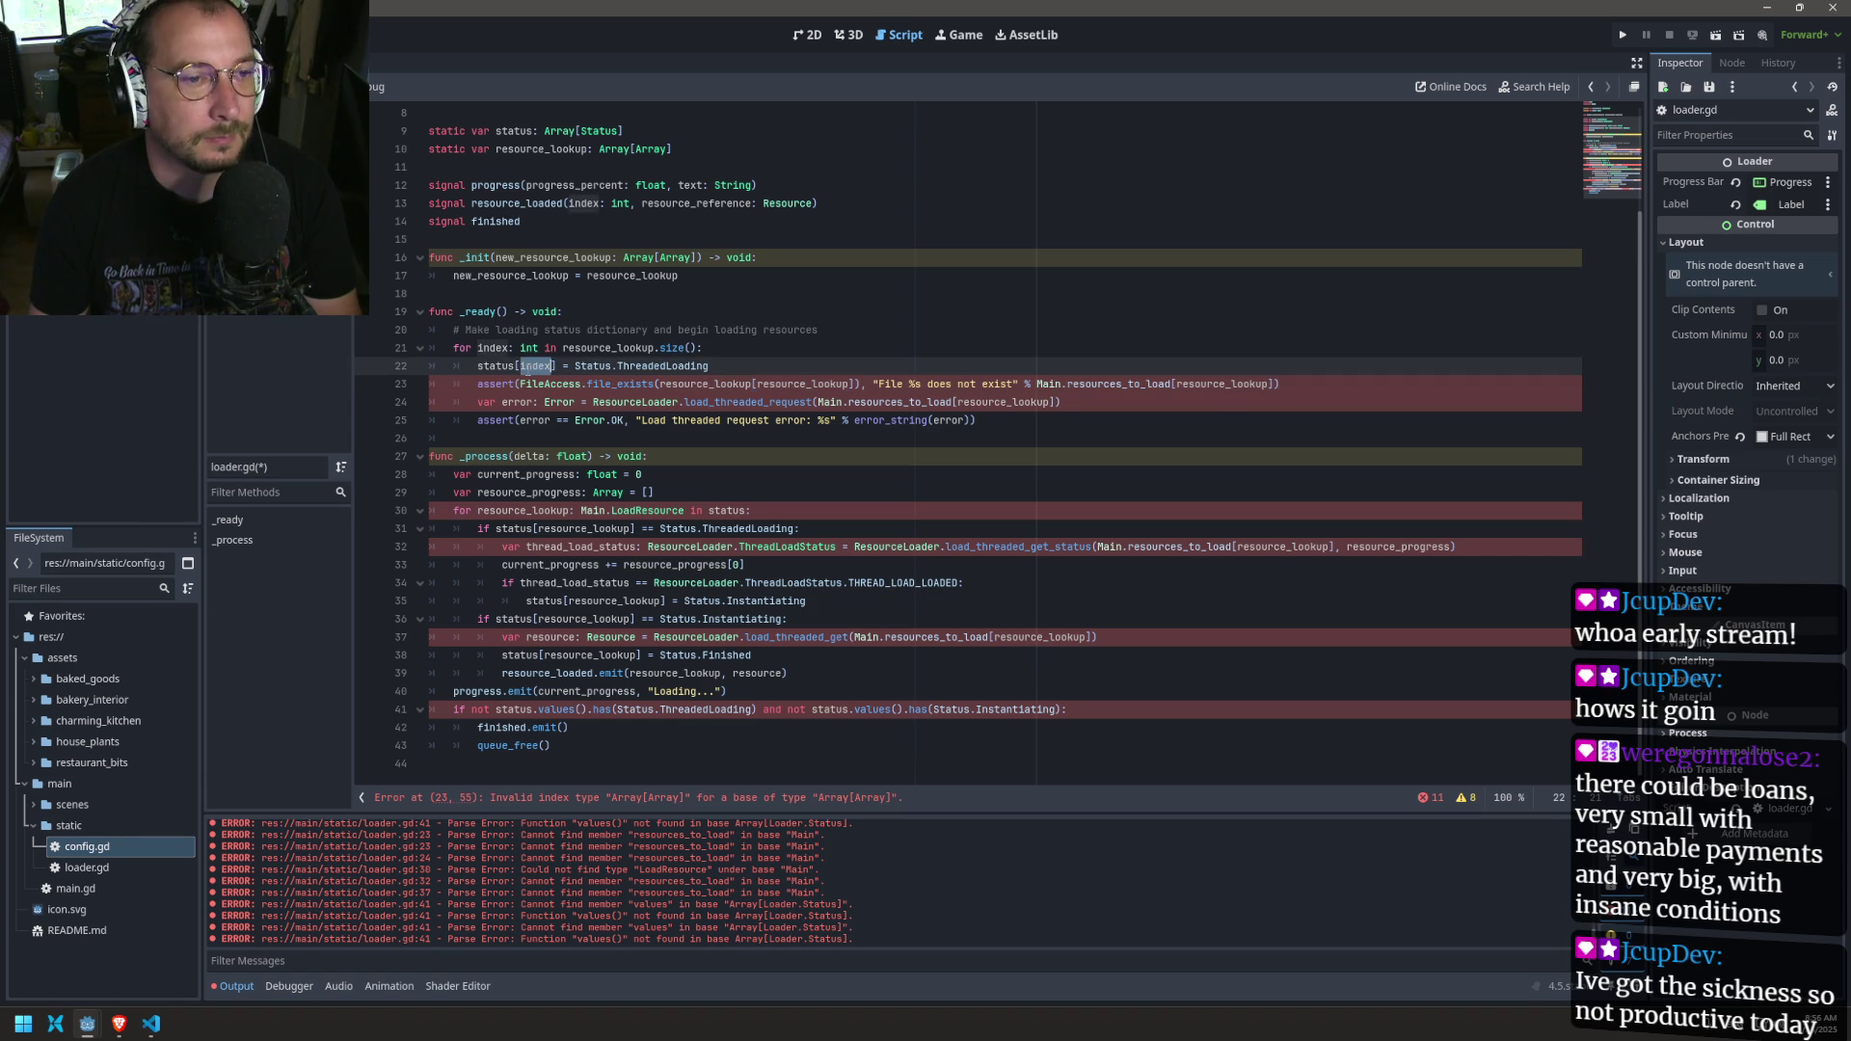
type("index")
key("ctrl+s")
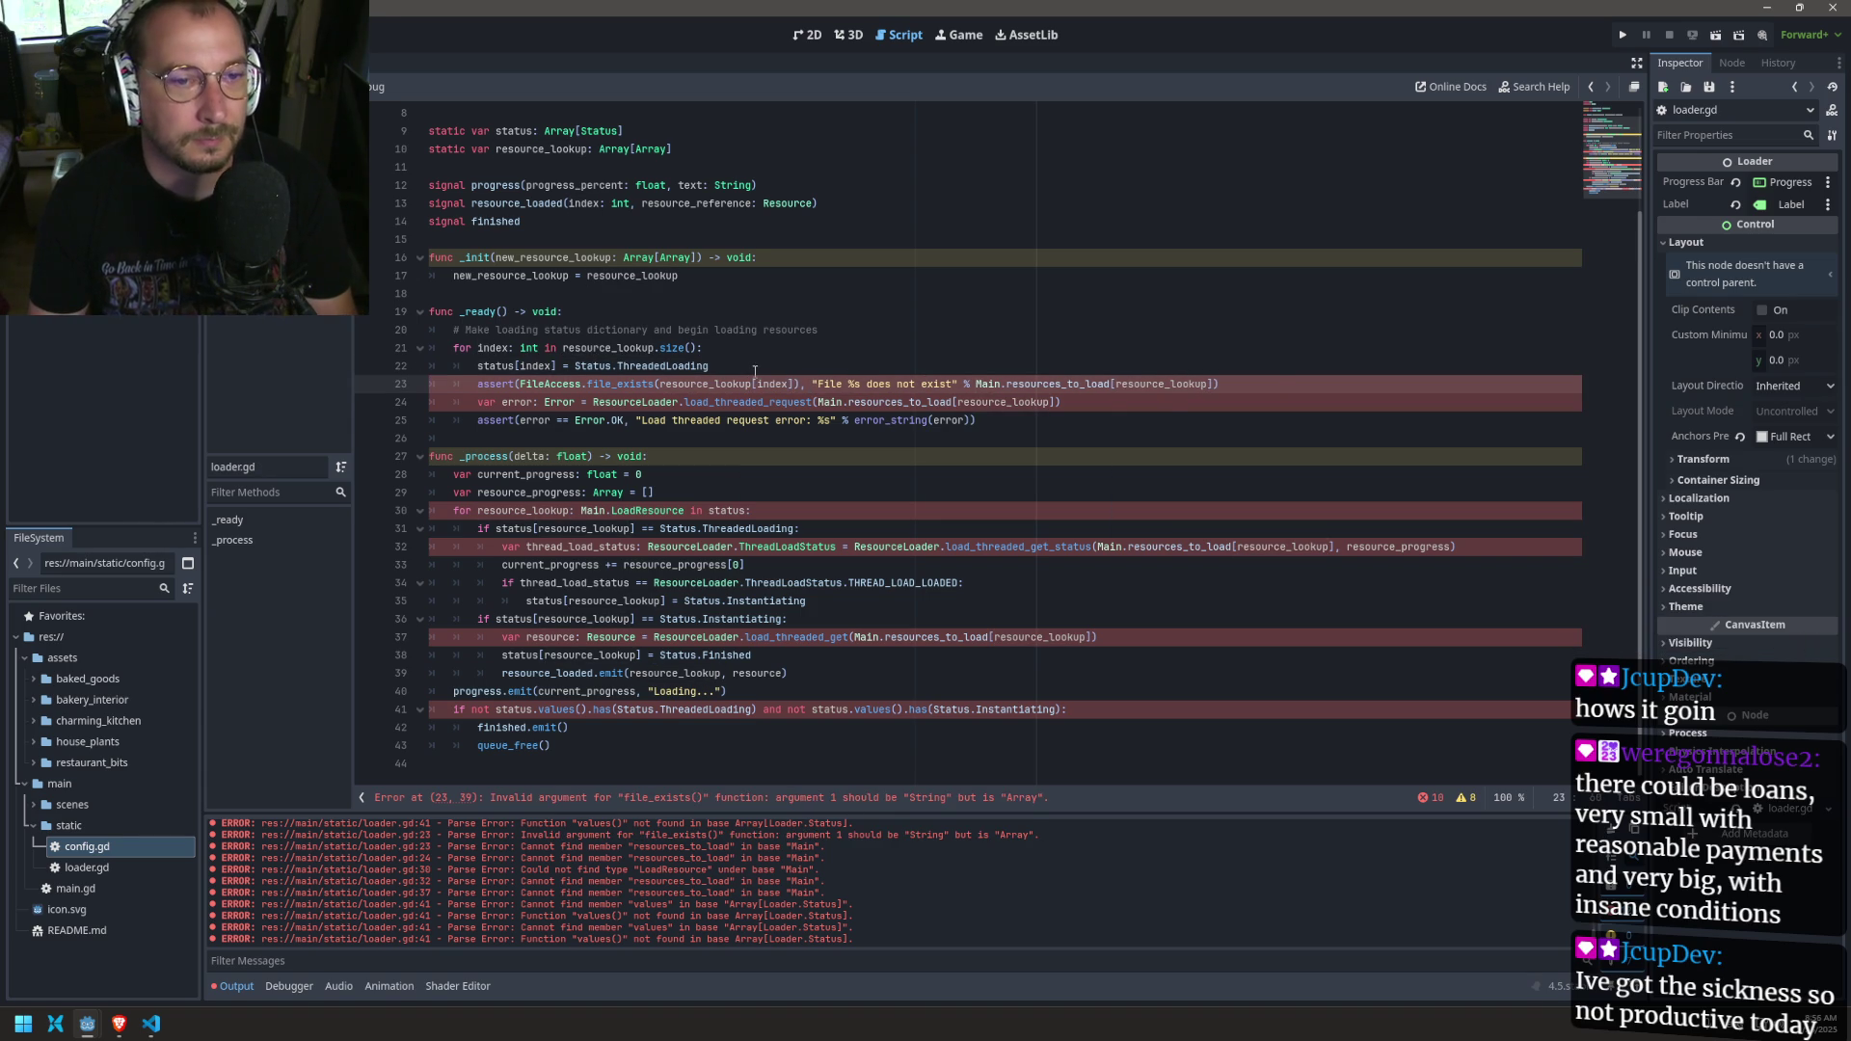
Step: Replace the assert's error message argument with resource_lookup[index] and save
mouse_move(799, 383)
left_mouse_down()
mouse_move(740, 384)
mouse_move(795, 384)
left_mouse_up()
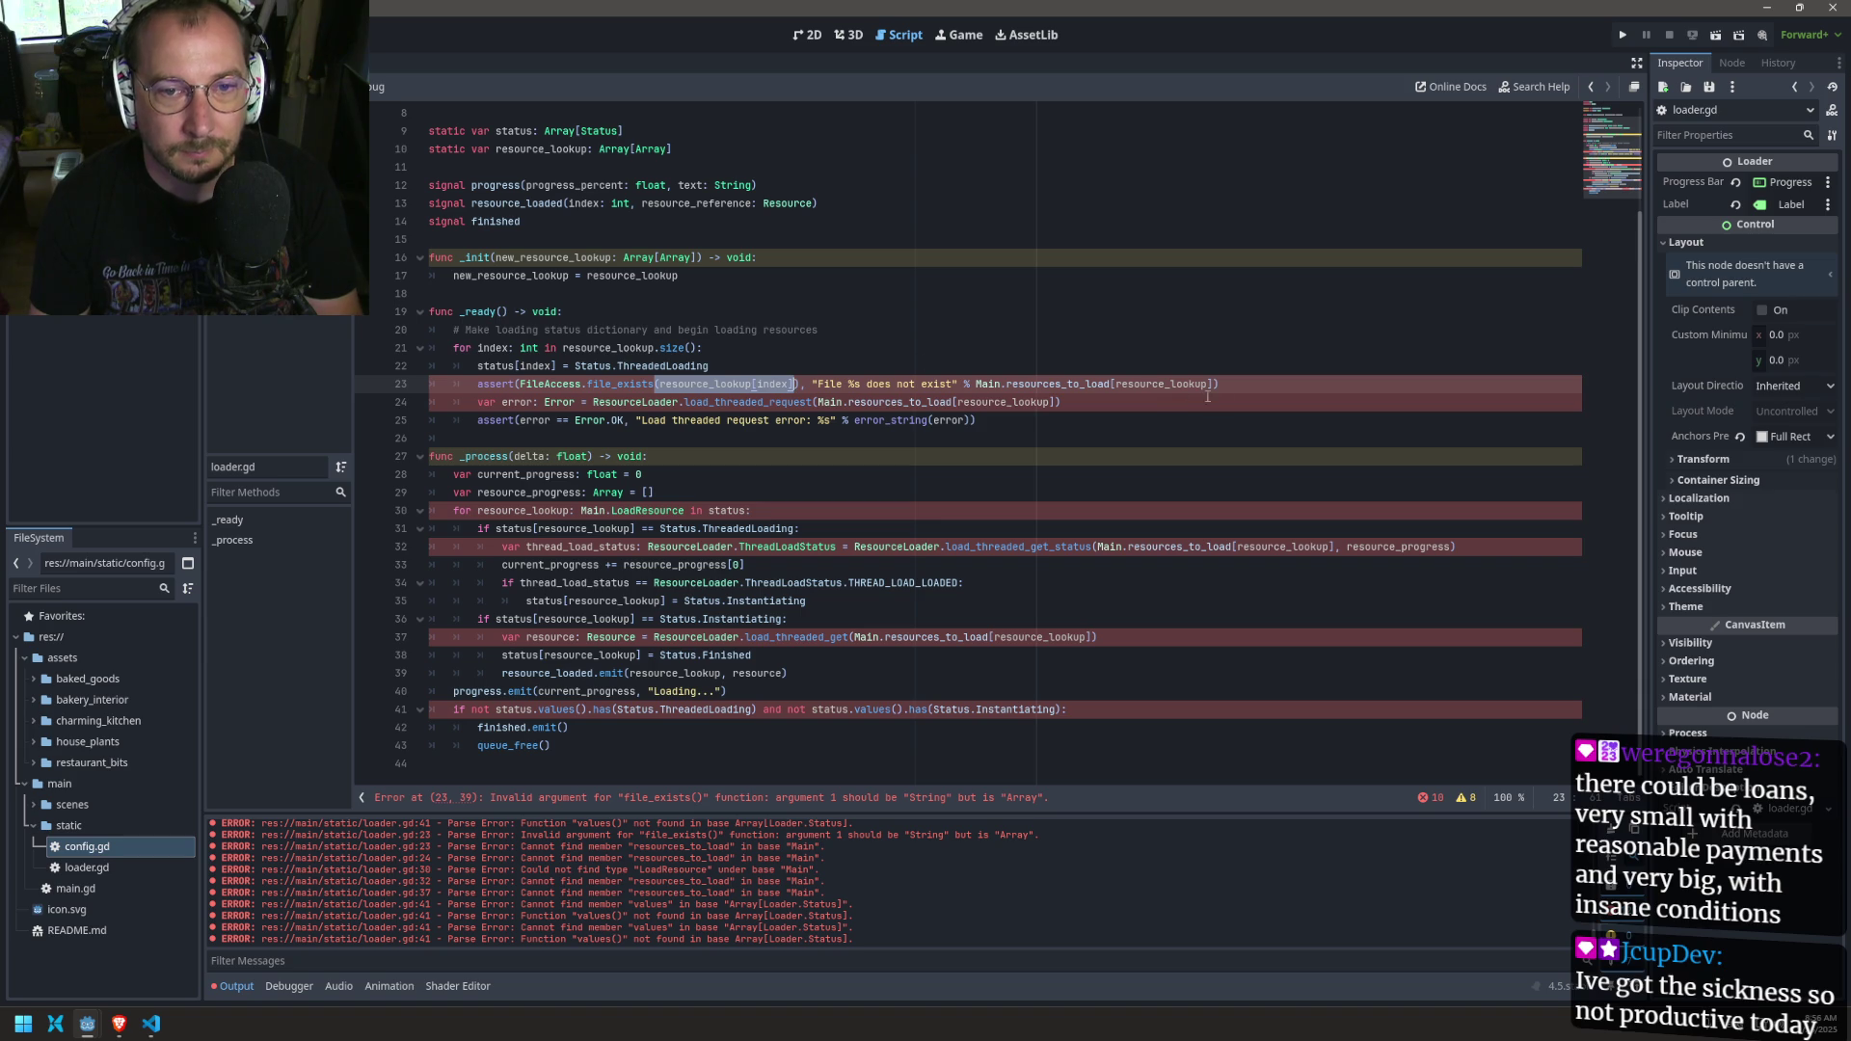
key("ctrl+c")
left_click_drag(1216, 384, 976, 384)
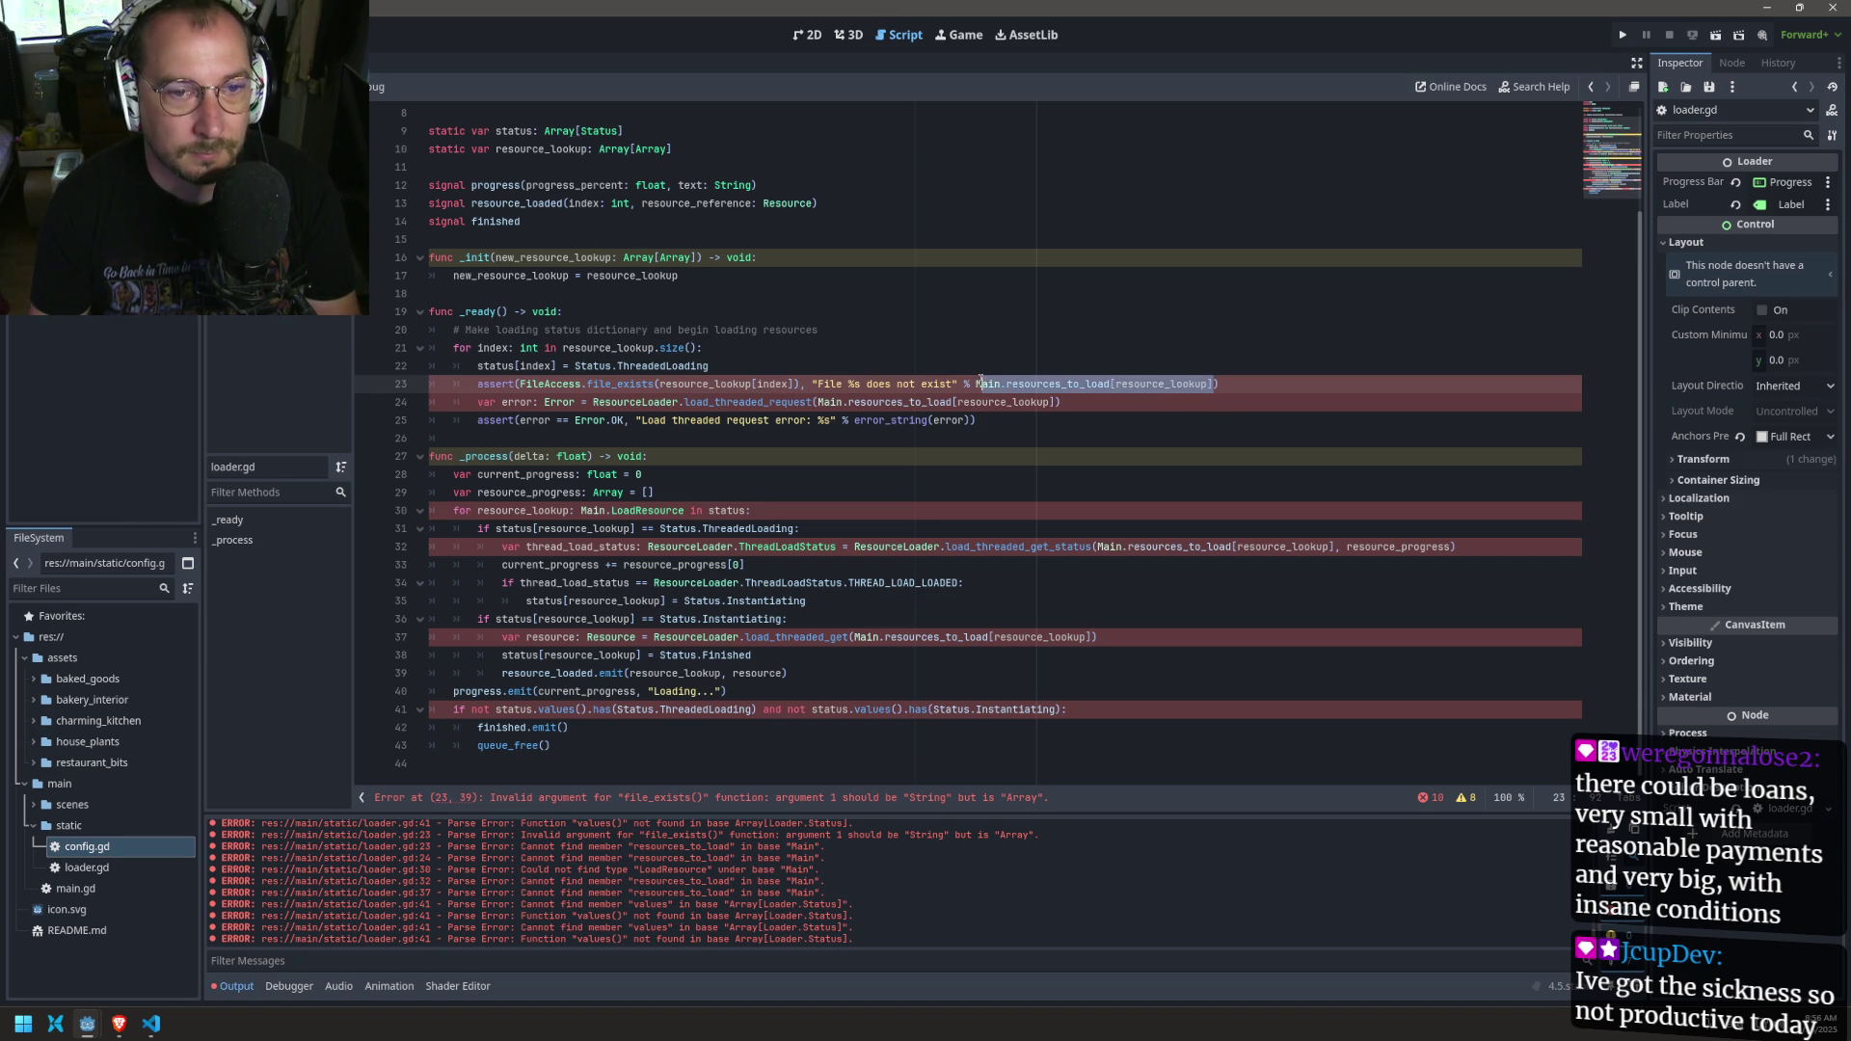
key("ctrl+v")
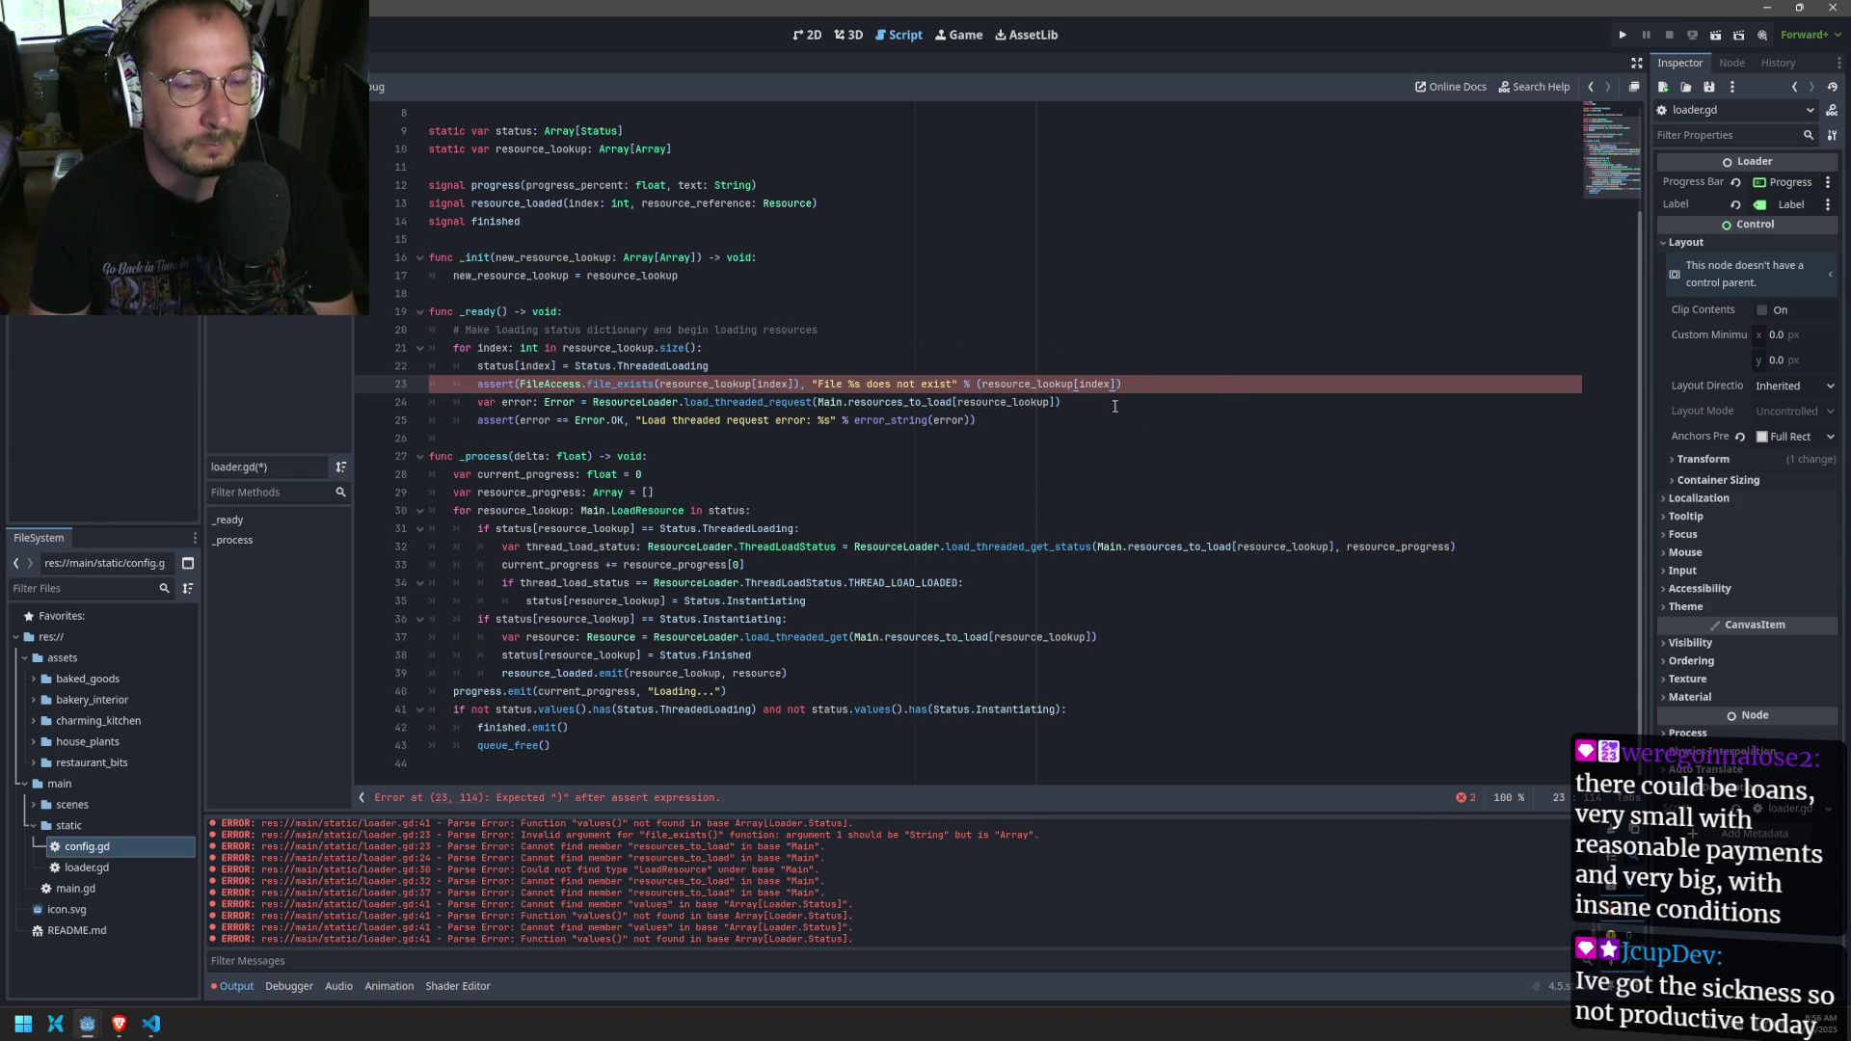
key("ctrl+z")
key("ctrl+v")
left_click(984, 381)
key("ctrl+s")
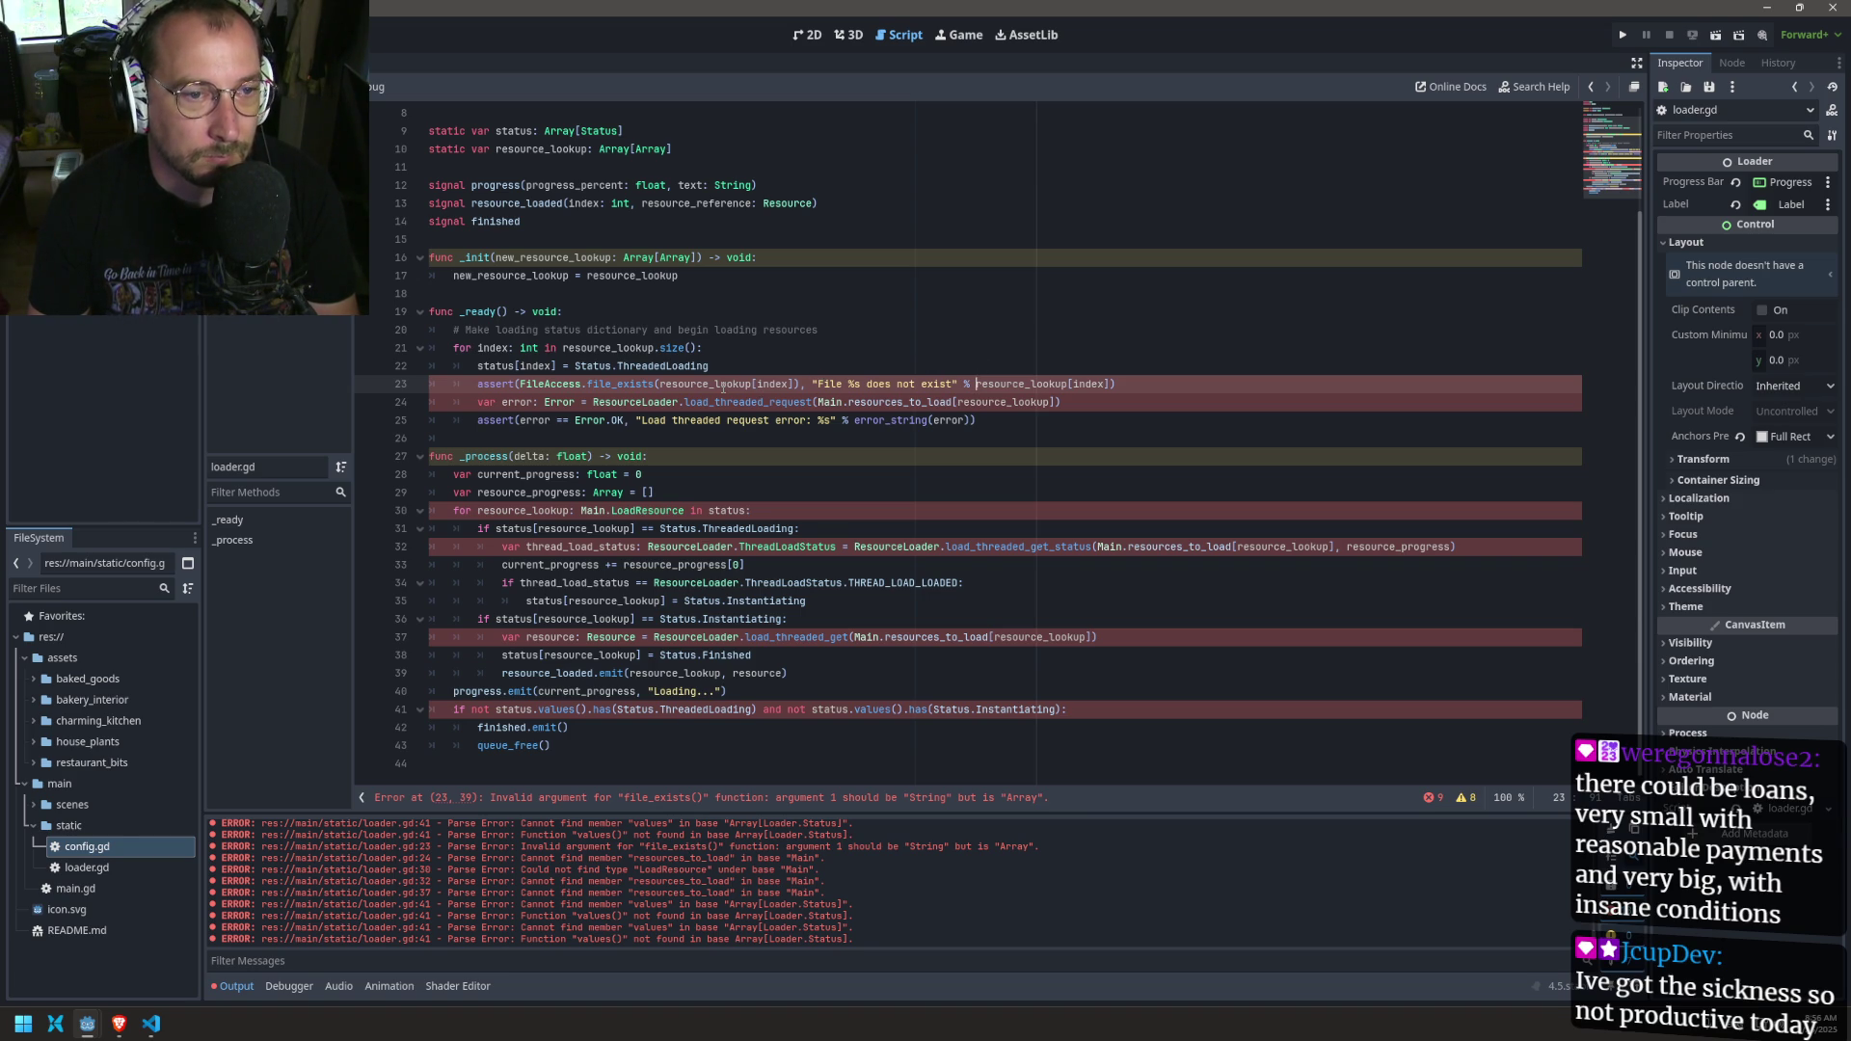
Step: Re-examine resource_lookup and index on line 23
double_click(689, 382)
left_click(778, 375)
double_click(772, 384)
double_click(711, 383)
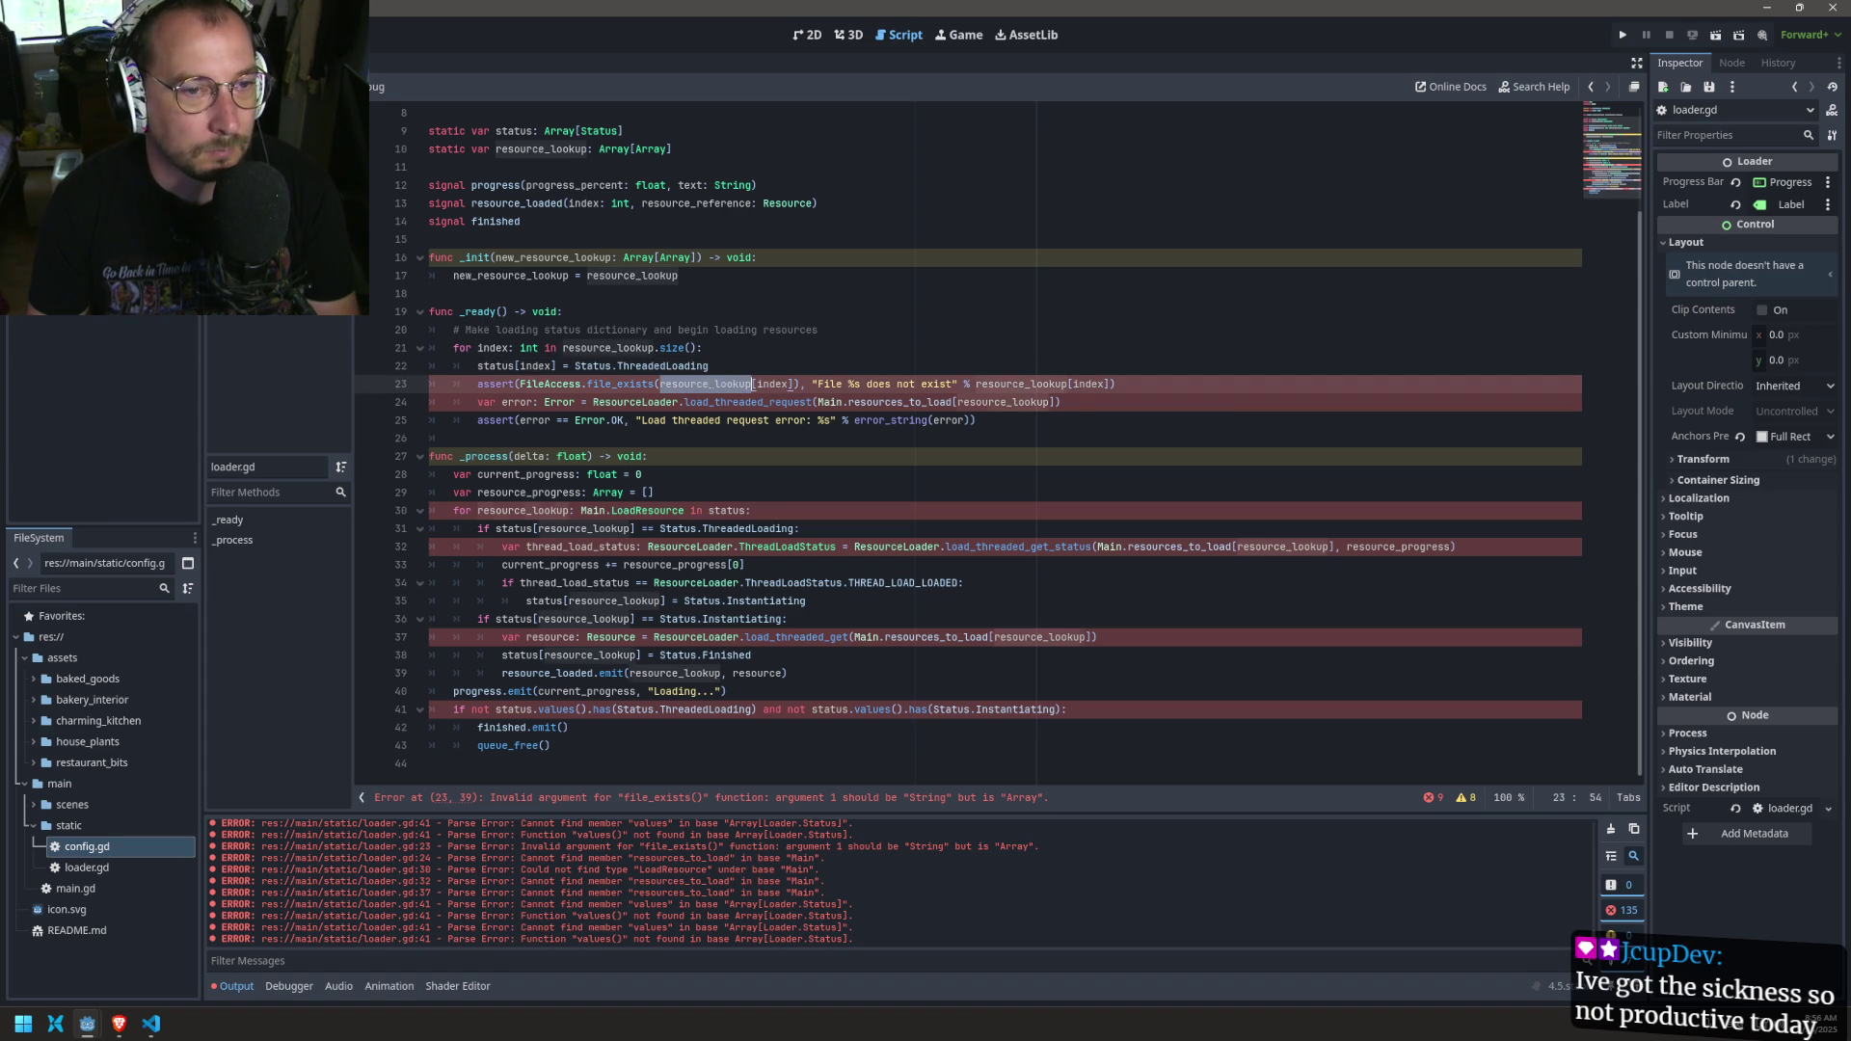
Step: Append [1] so file_exists checks resource_lookup[index][1], and save
left_click(784, 383)
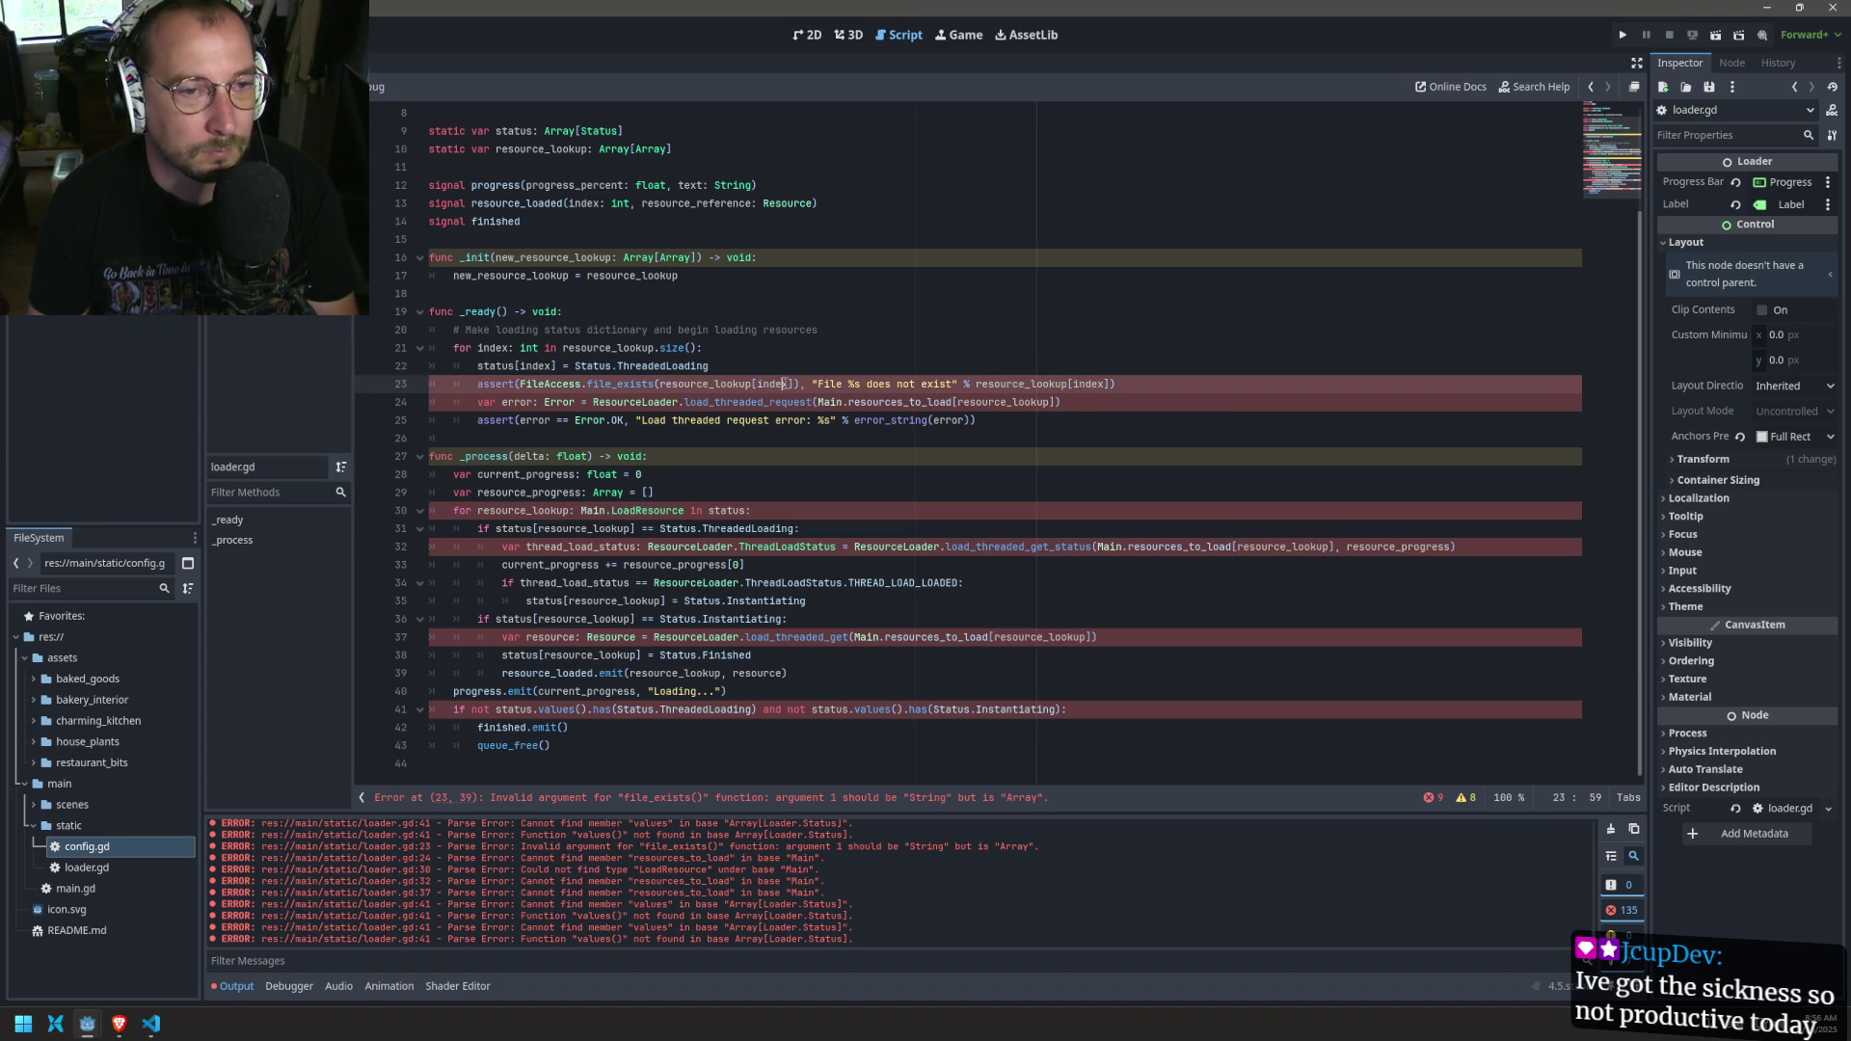
key("Right")
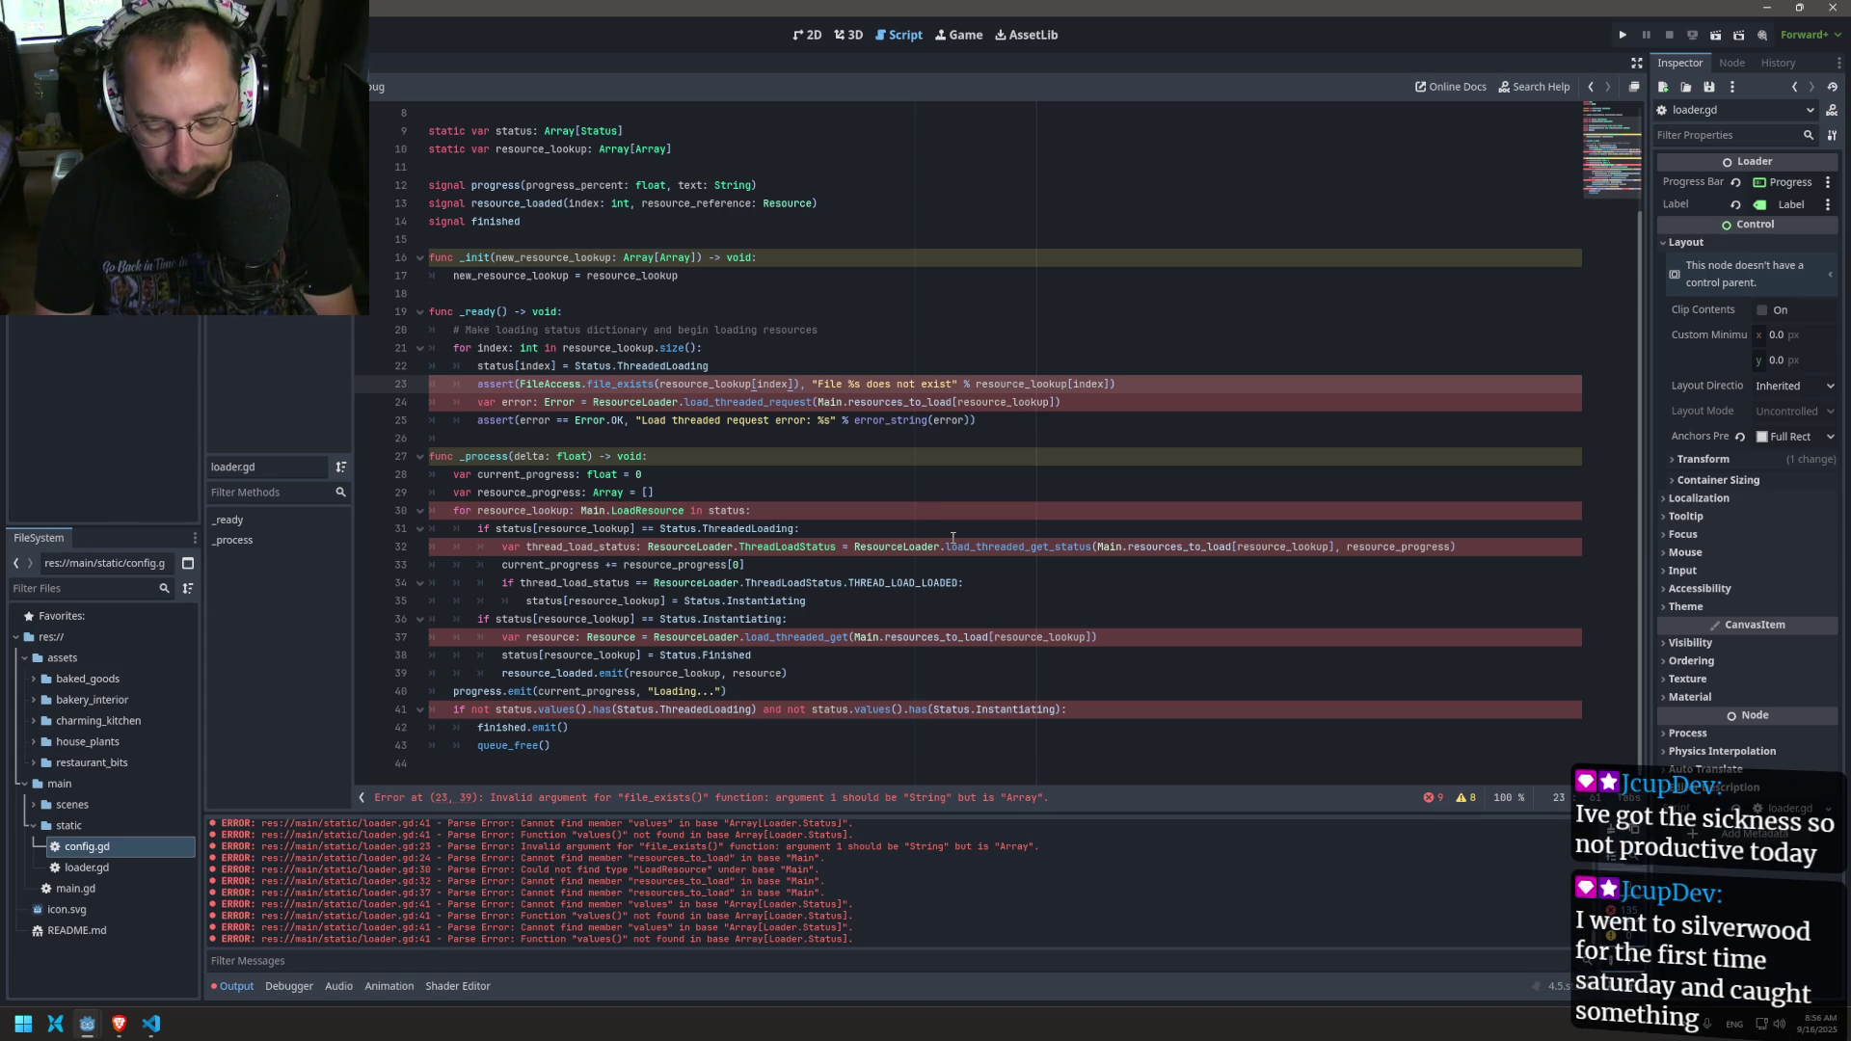
type("[")
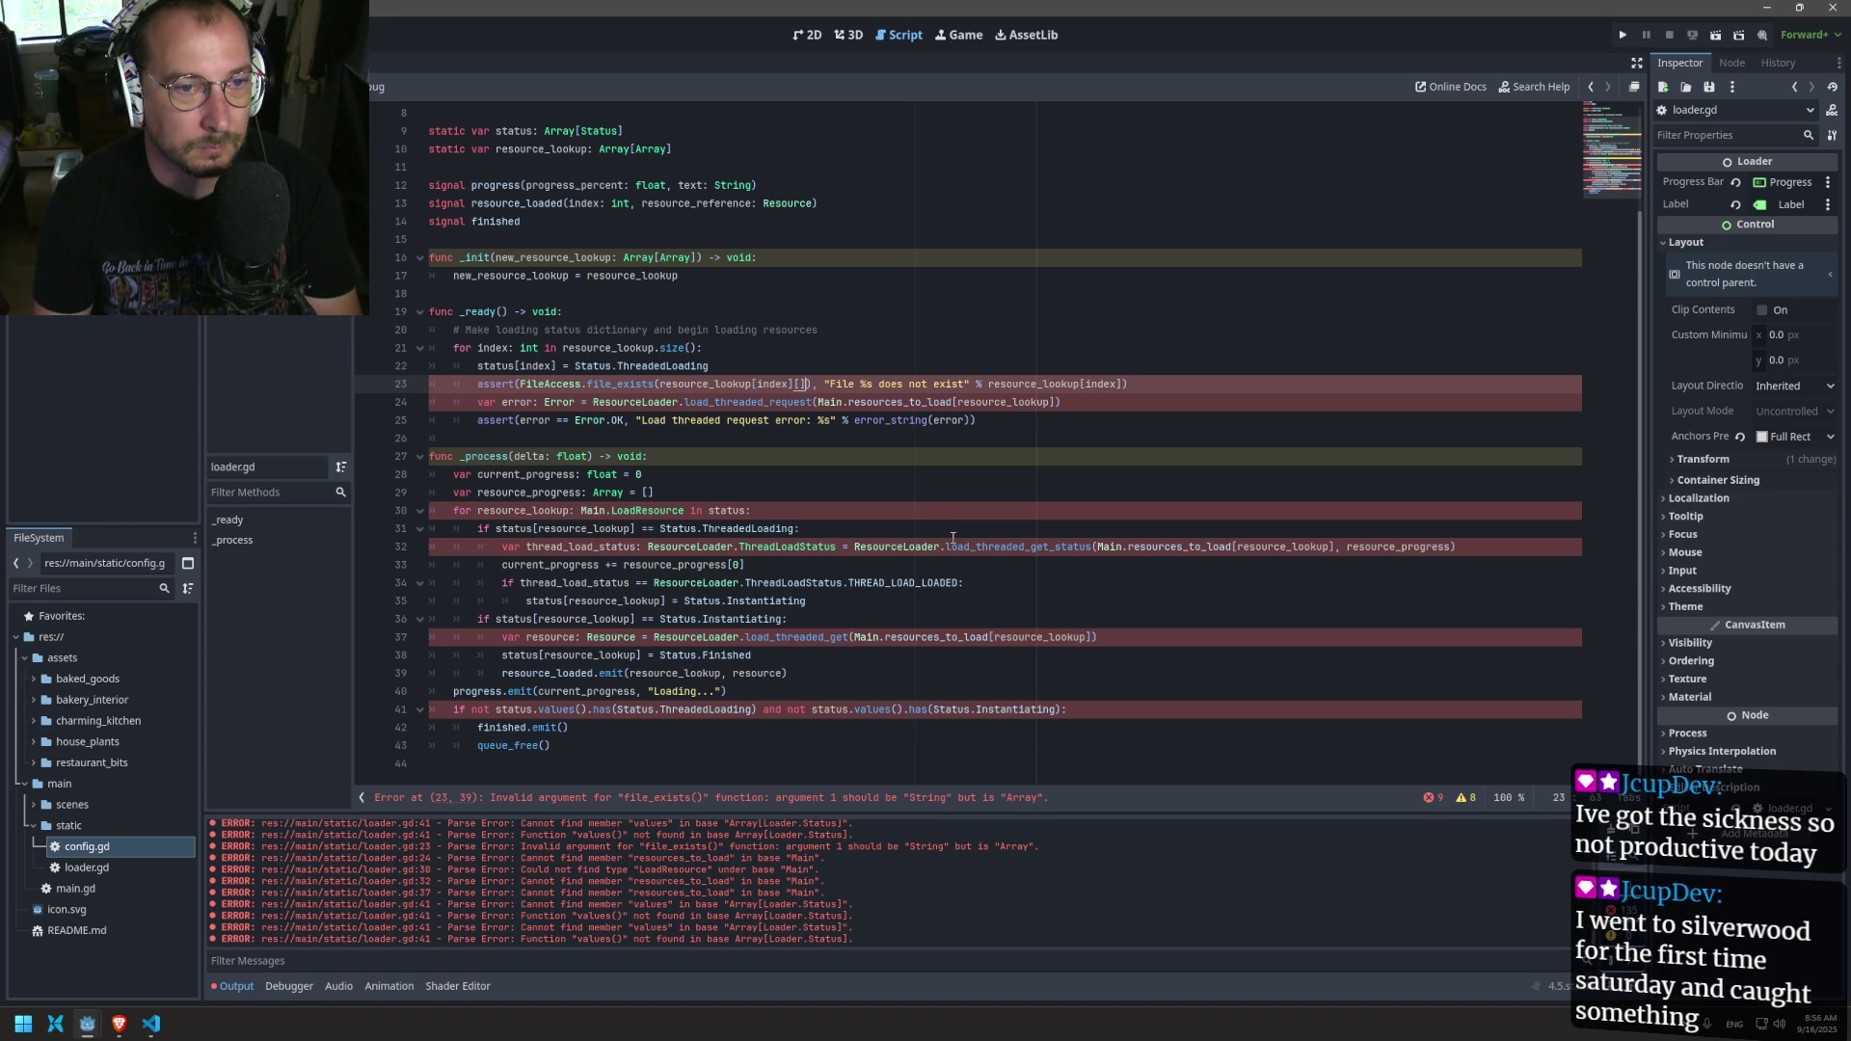
type("1")
key("ctrl+s")
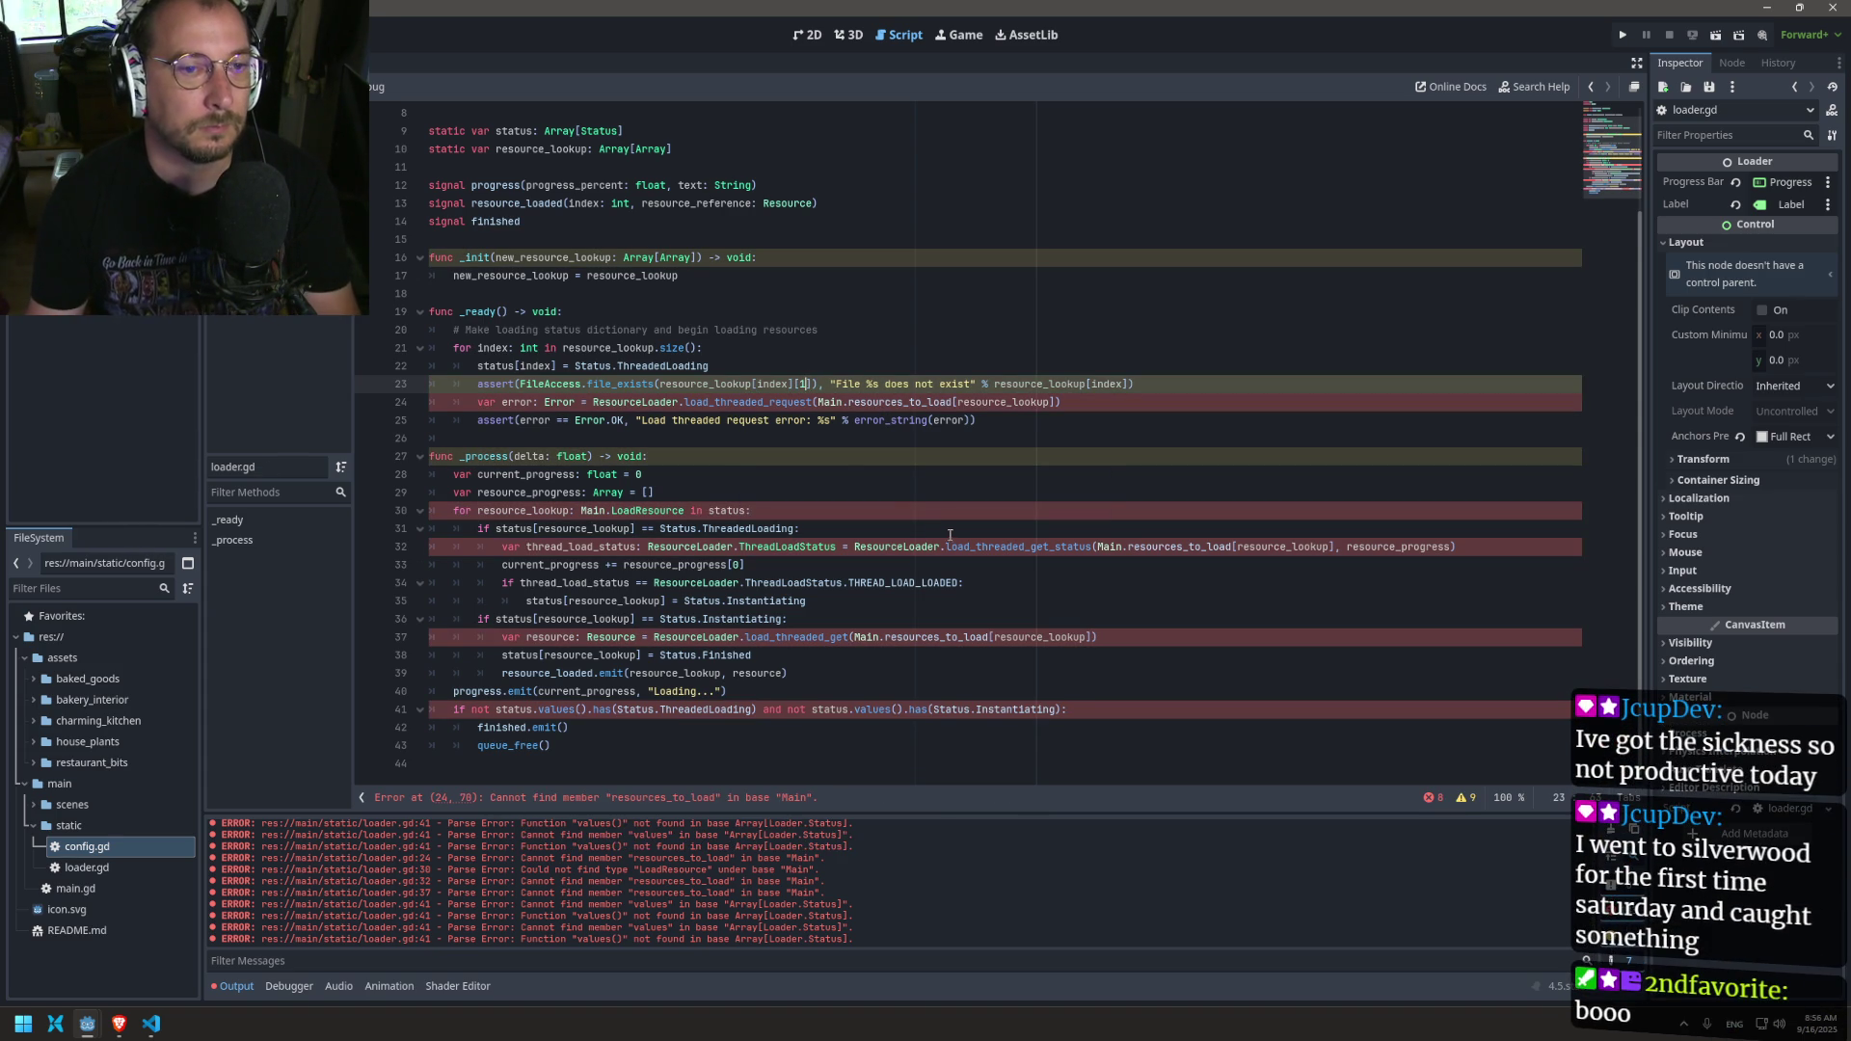
Step: Follow line 24's error to the resources_to_load definition in config.gd
key("Up")
key("Up")
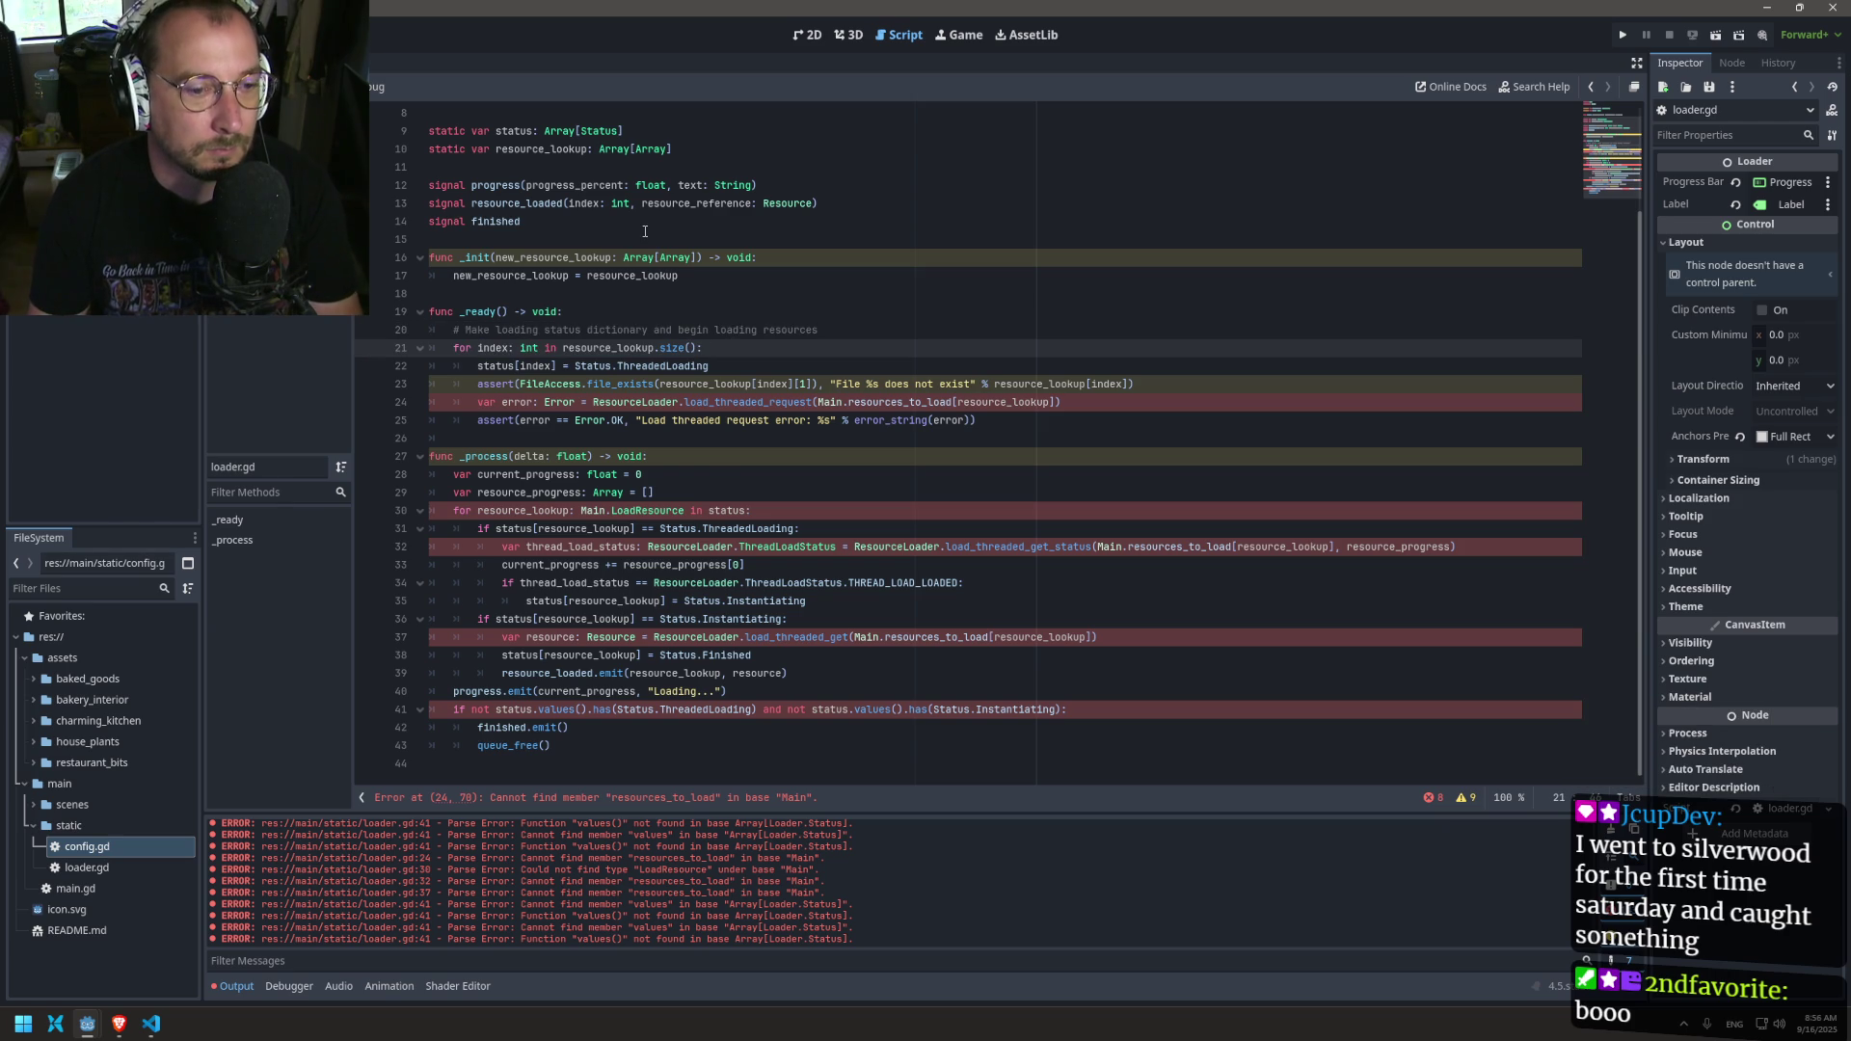
left_click(676, 801)
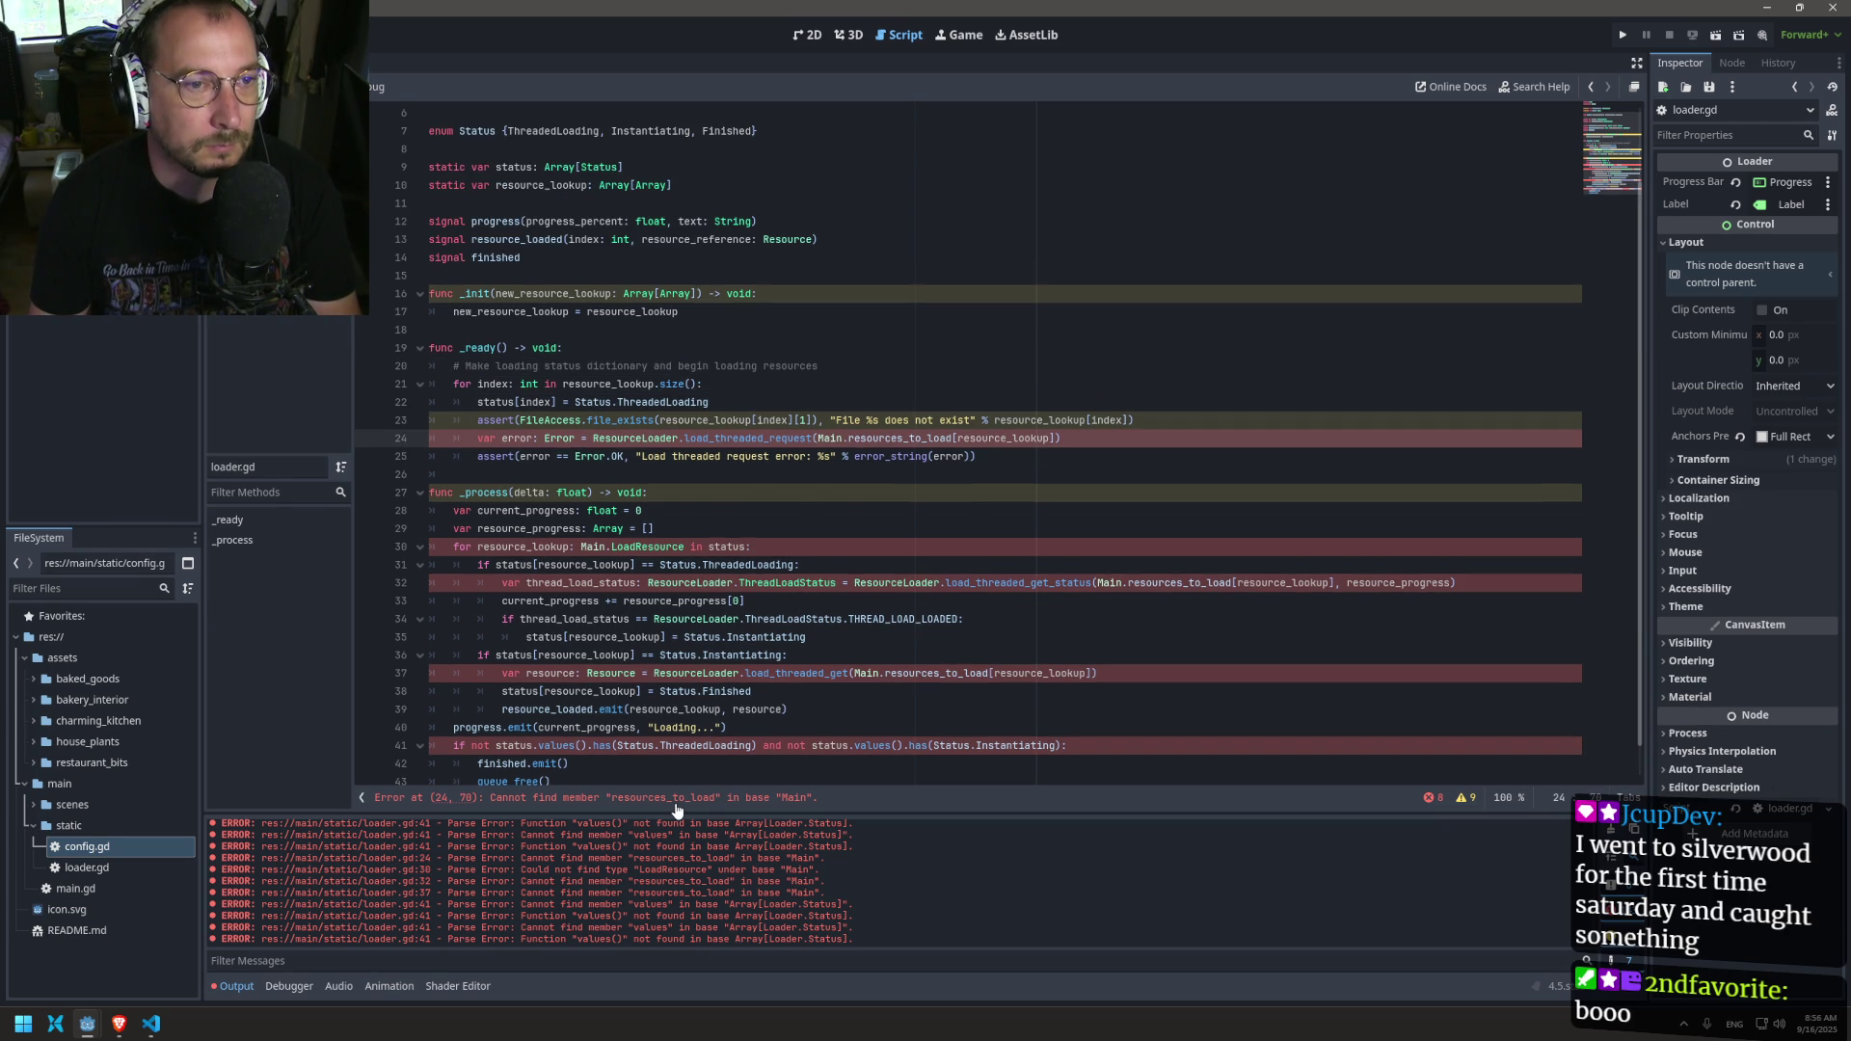
key("Up")
key("Up")
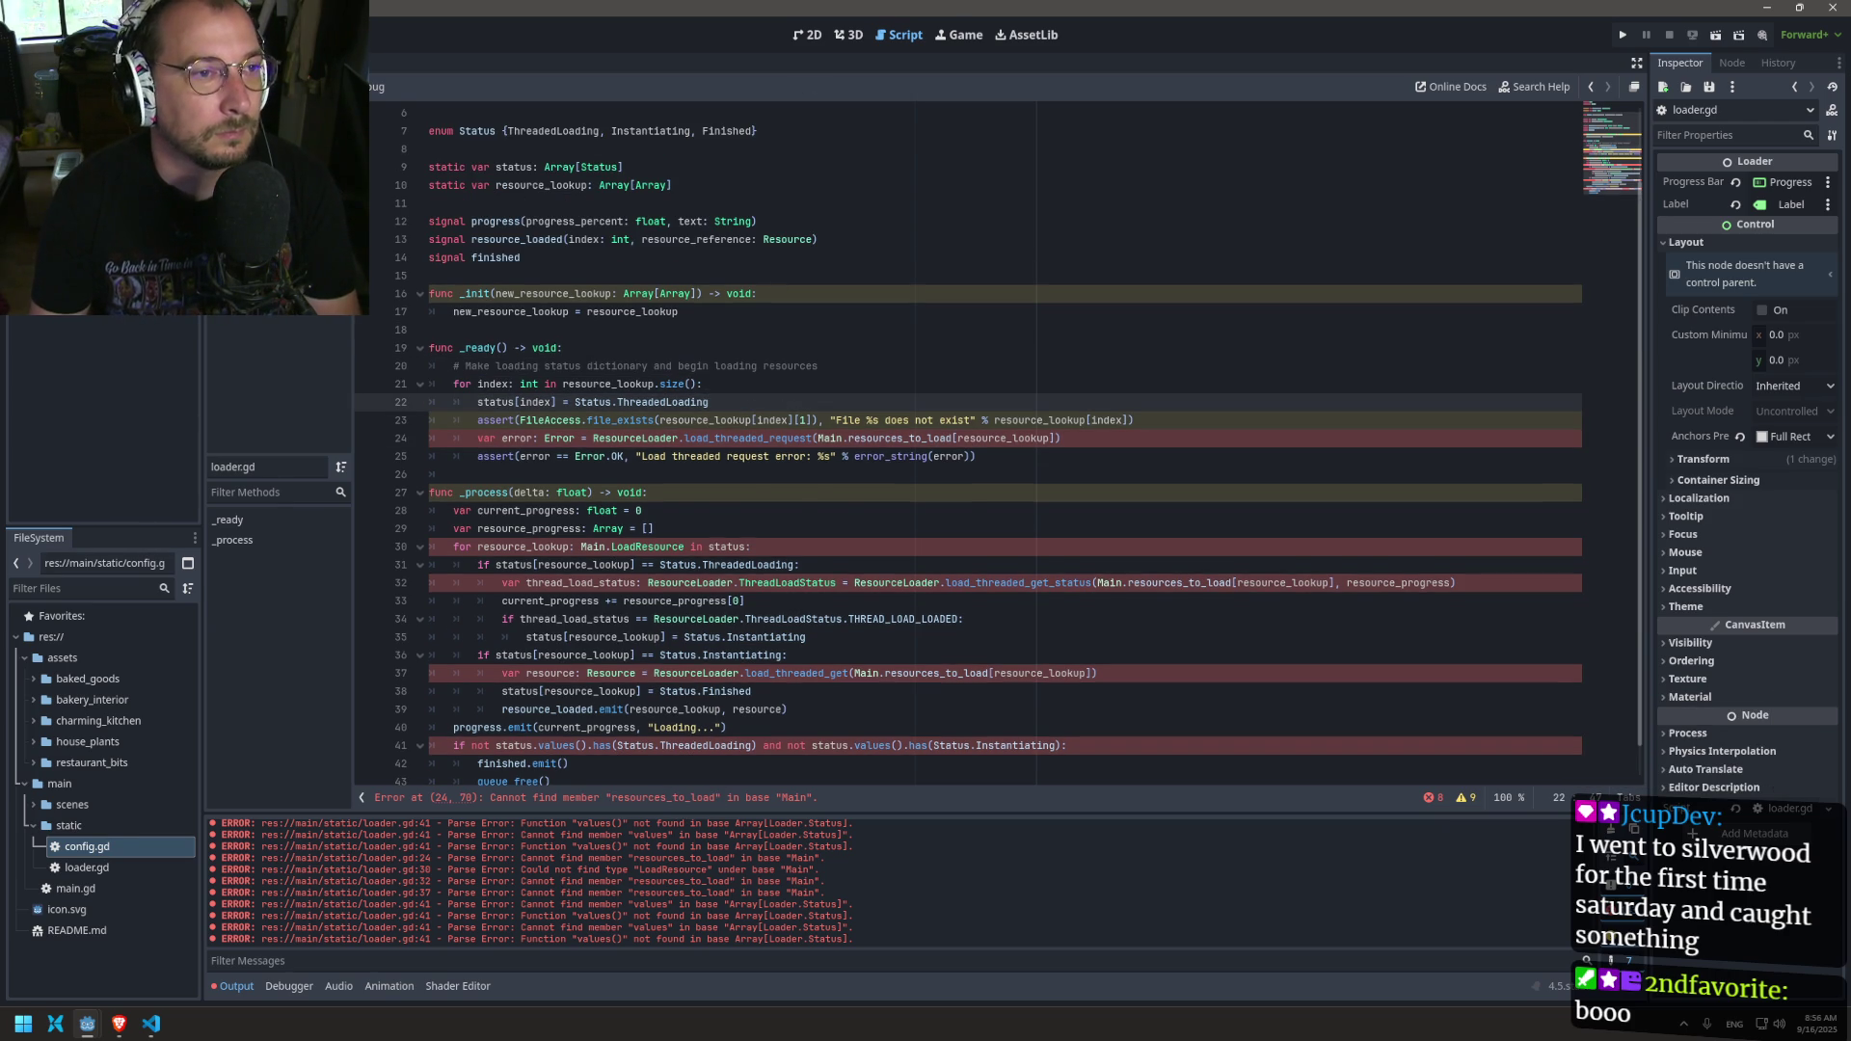
left_click(896, 438, "ctrl")
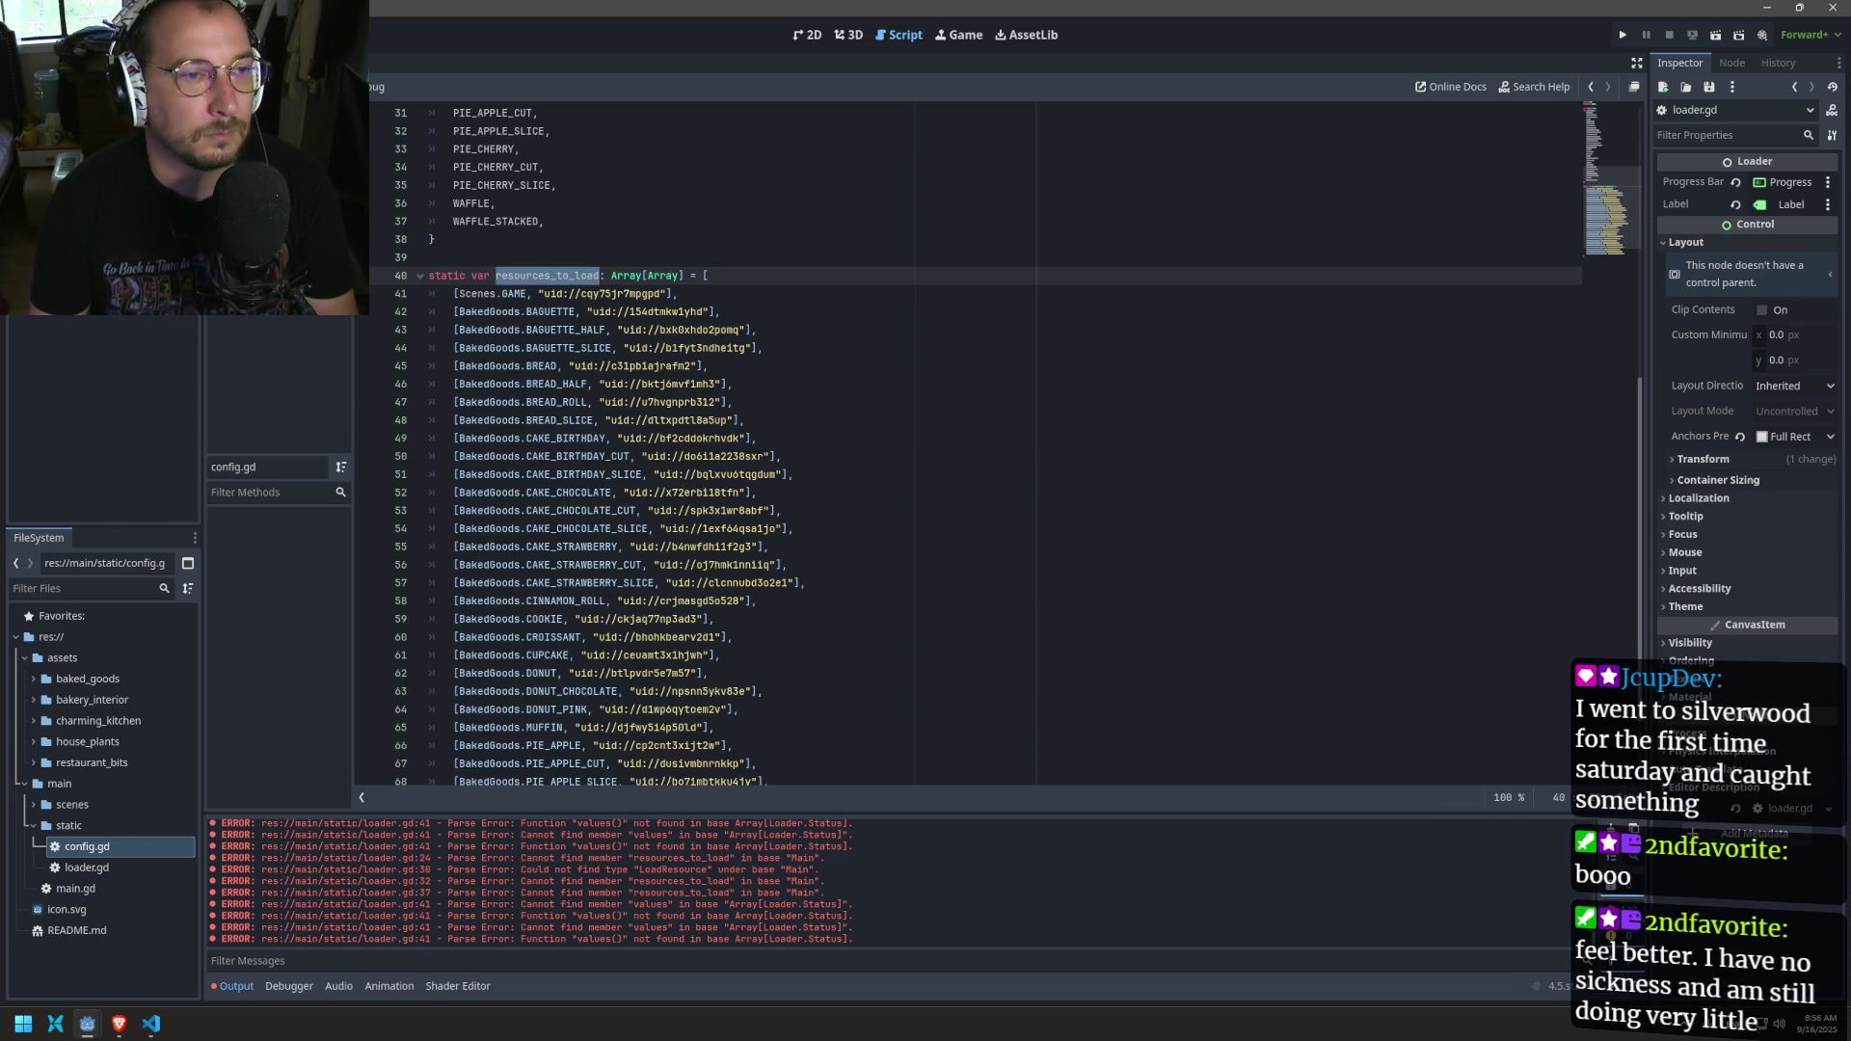
left_click(279, 193)
Step: Back in loader.gd, make line 23's error message use resource_lookup[index][1]
left_click(280, 171)
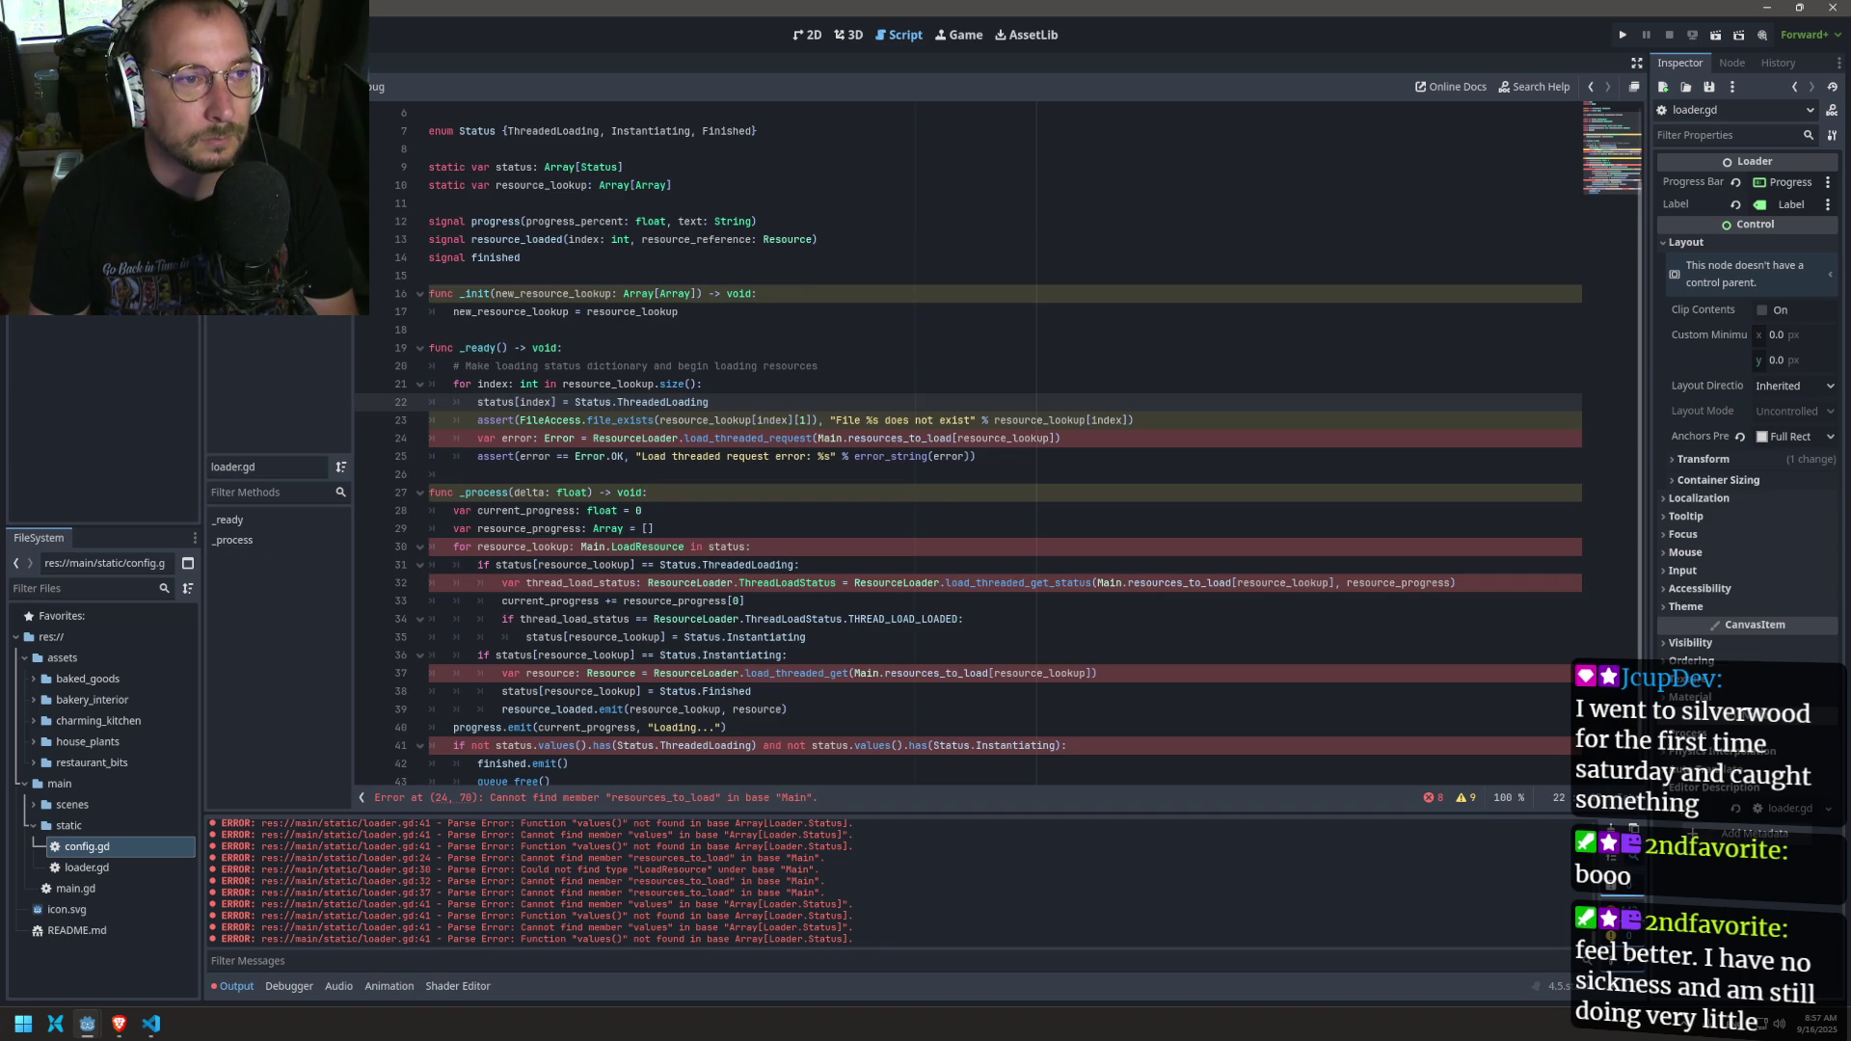
left_click(919, 420)
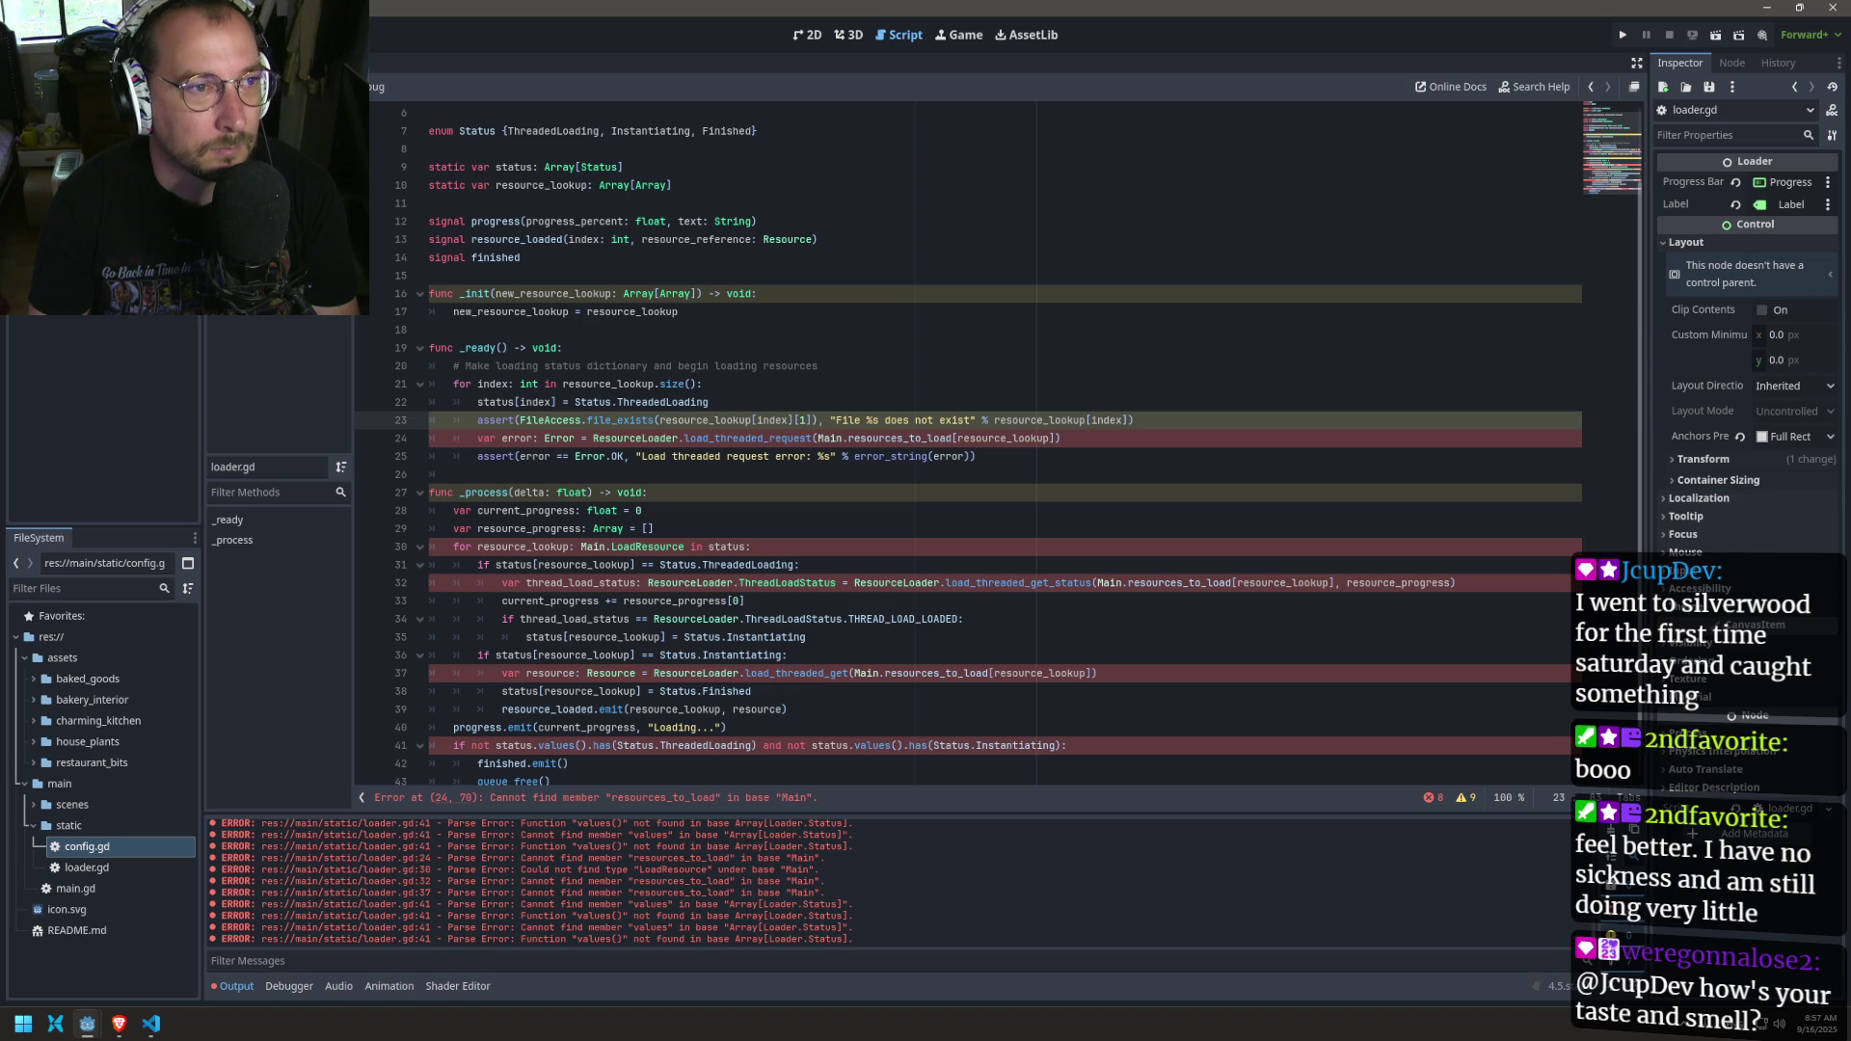
left_click(694, 437)
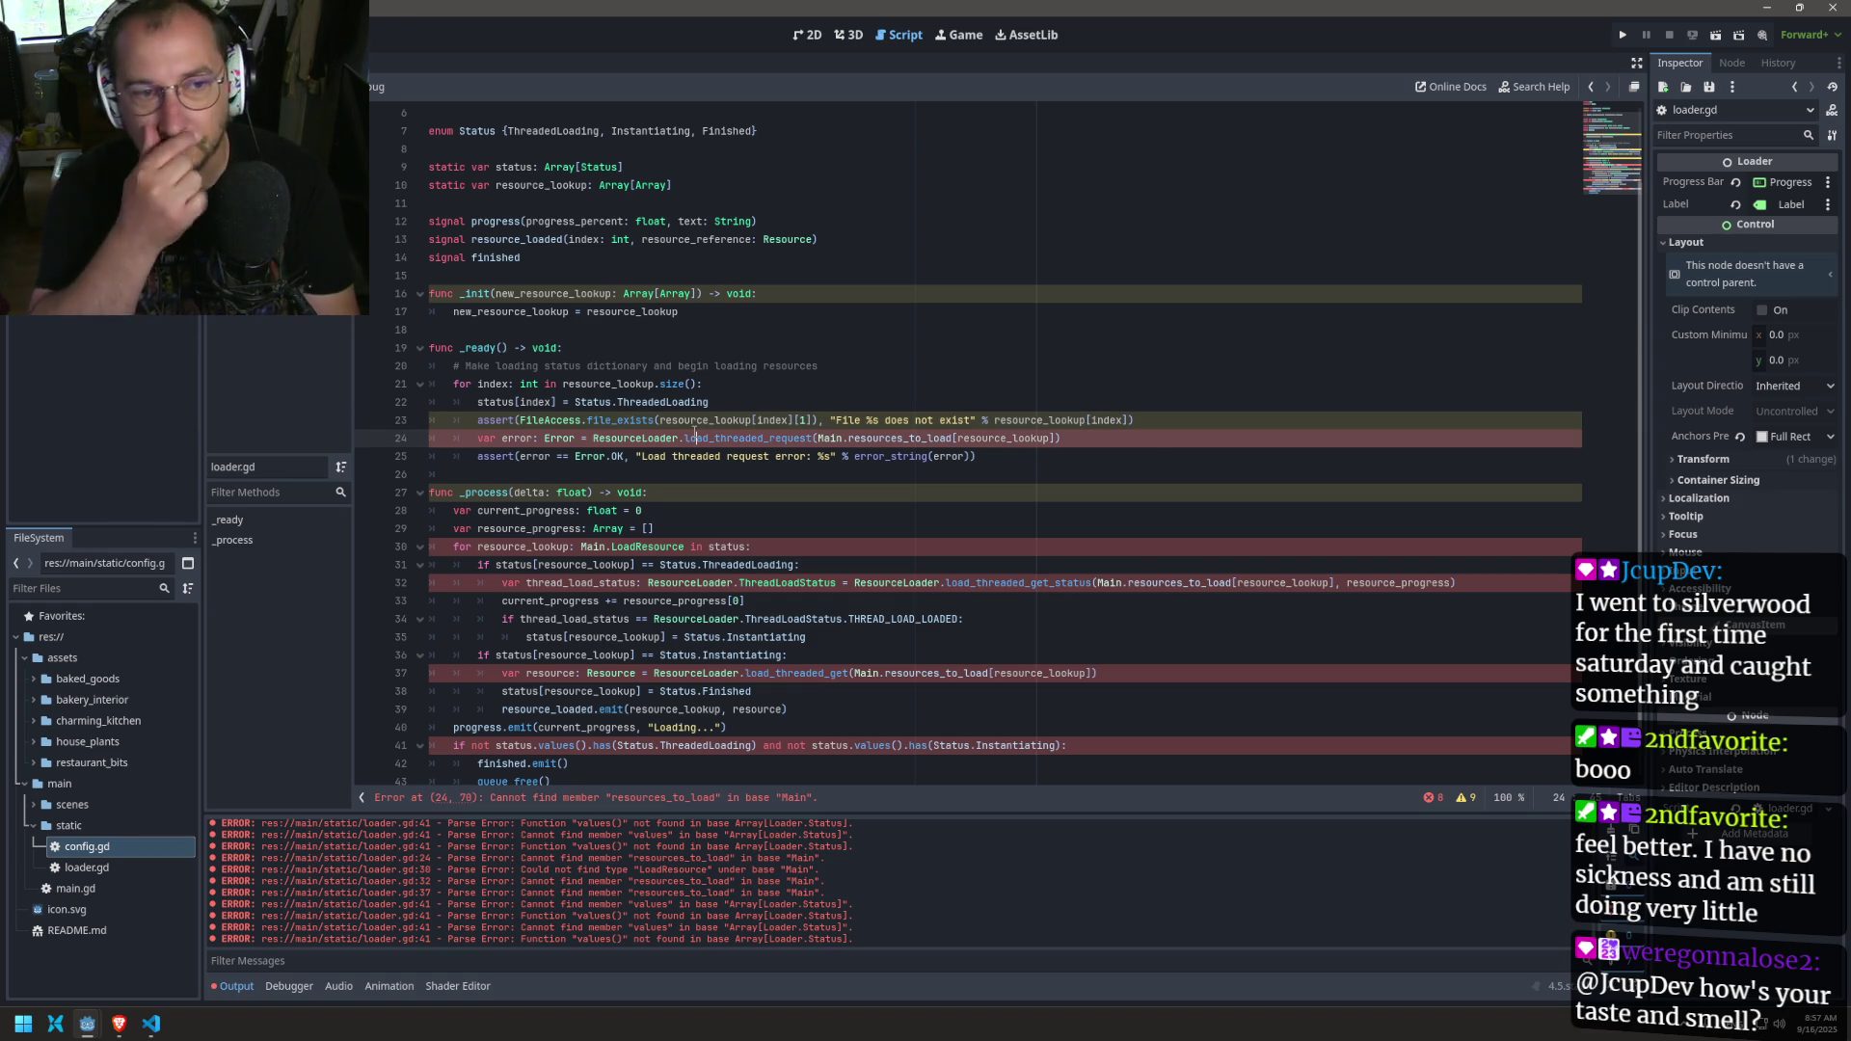
mouse_move(695, 434)
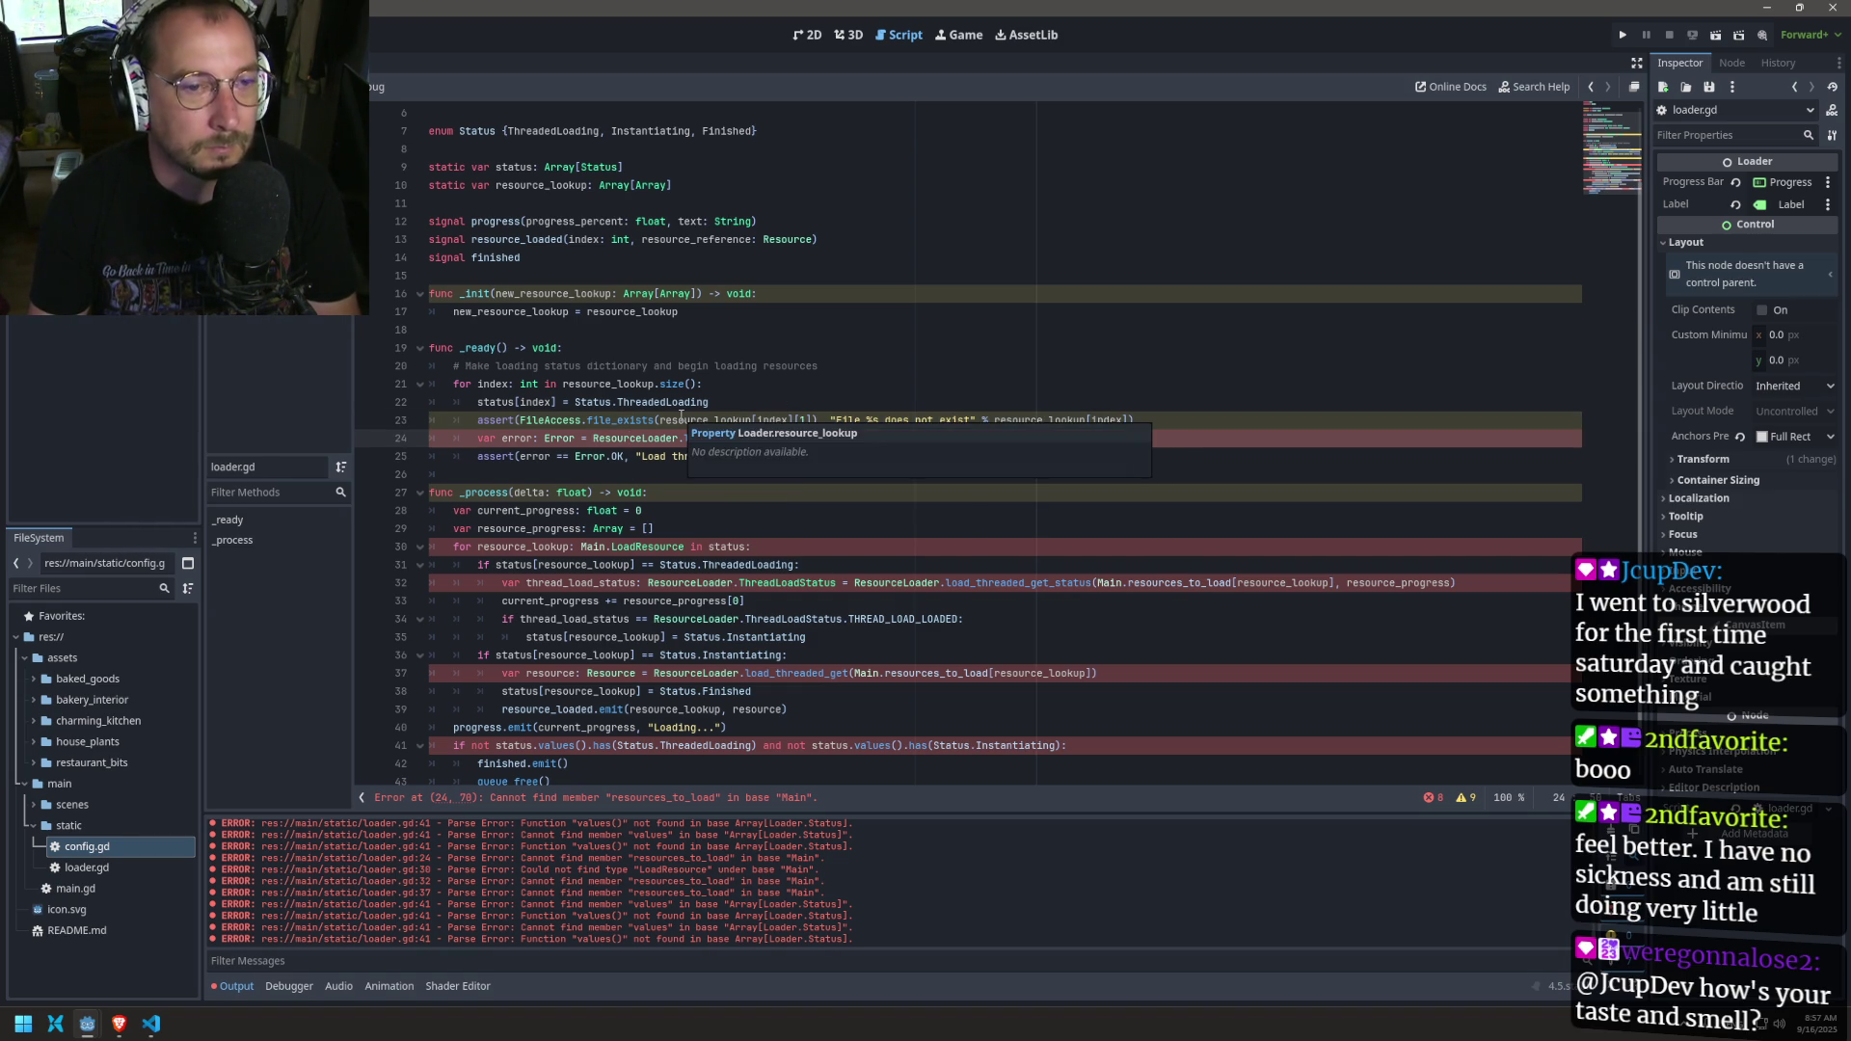
double_click(518, 438)
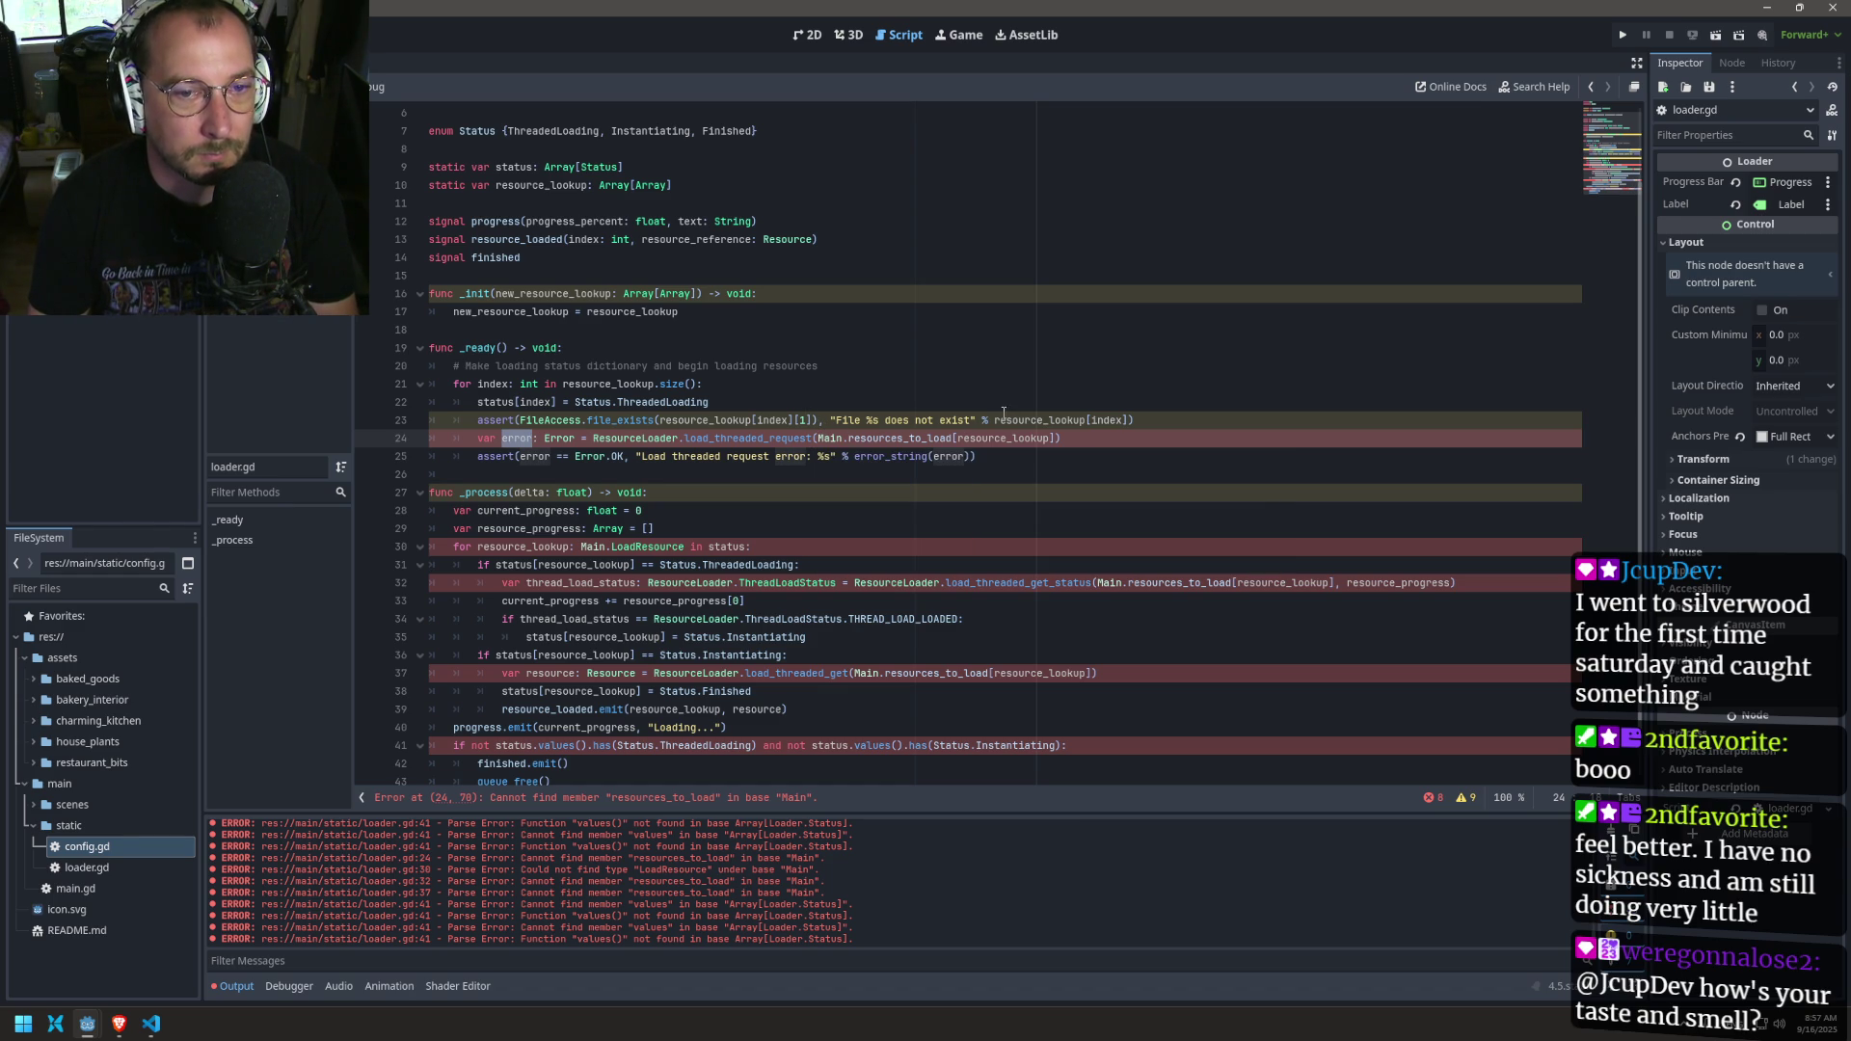
left_click_drag(995, 420, 1126, 415)
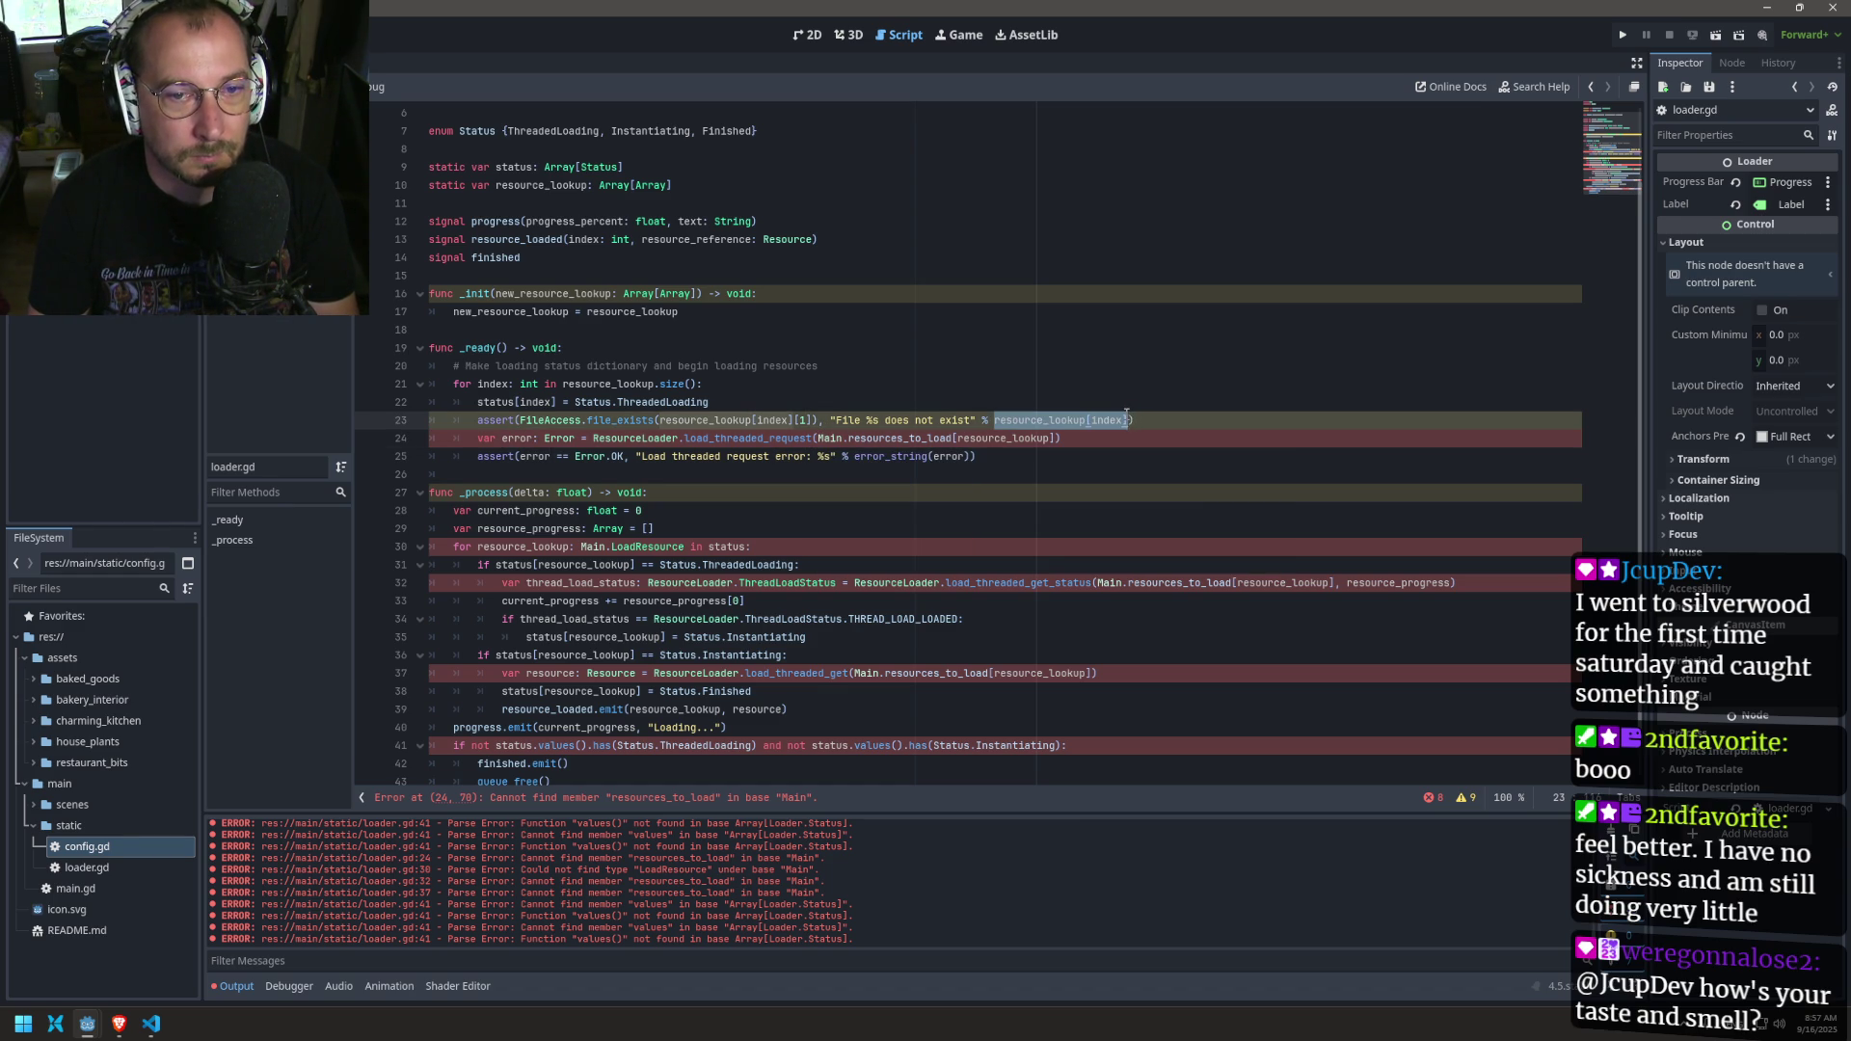
left_click(1131, 421)
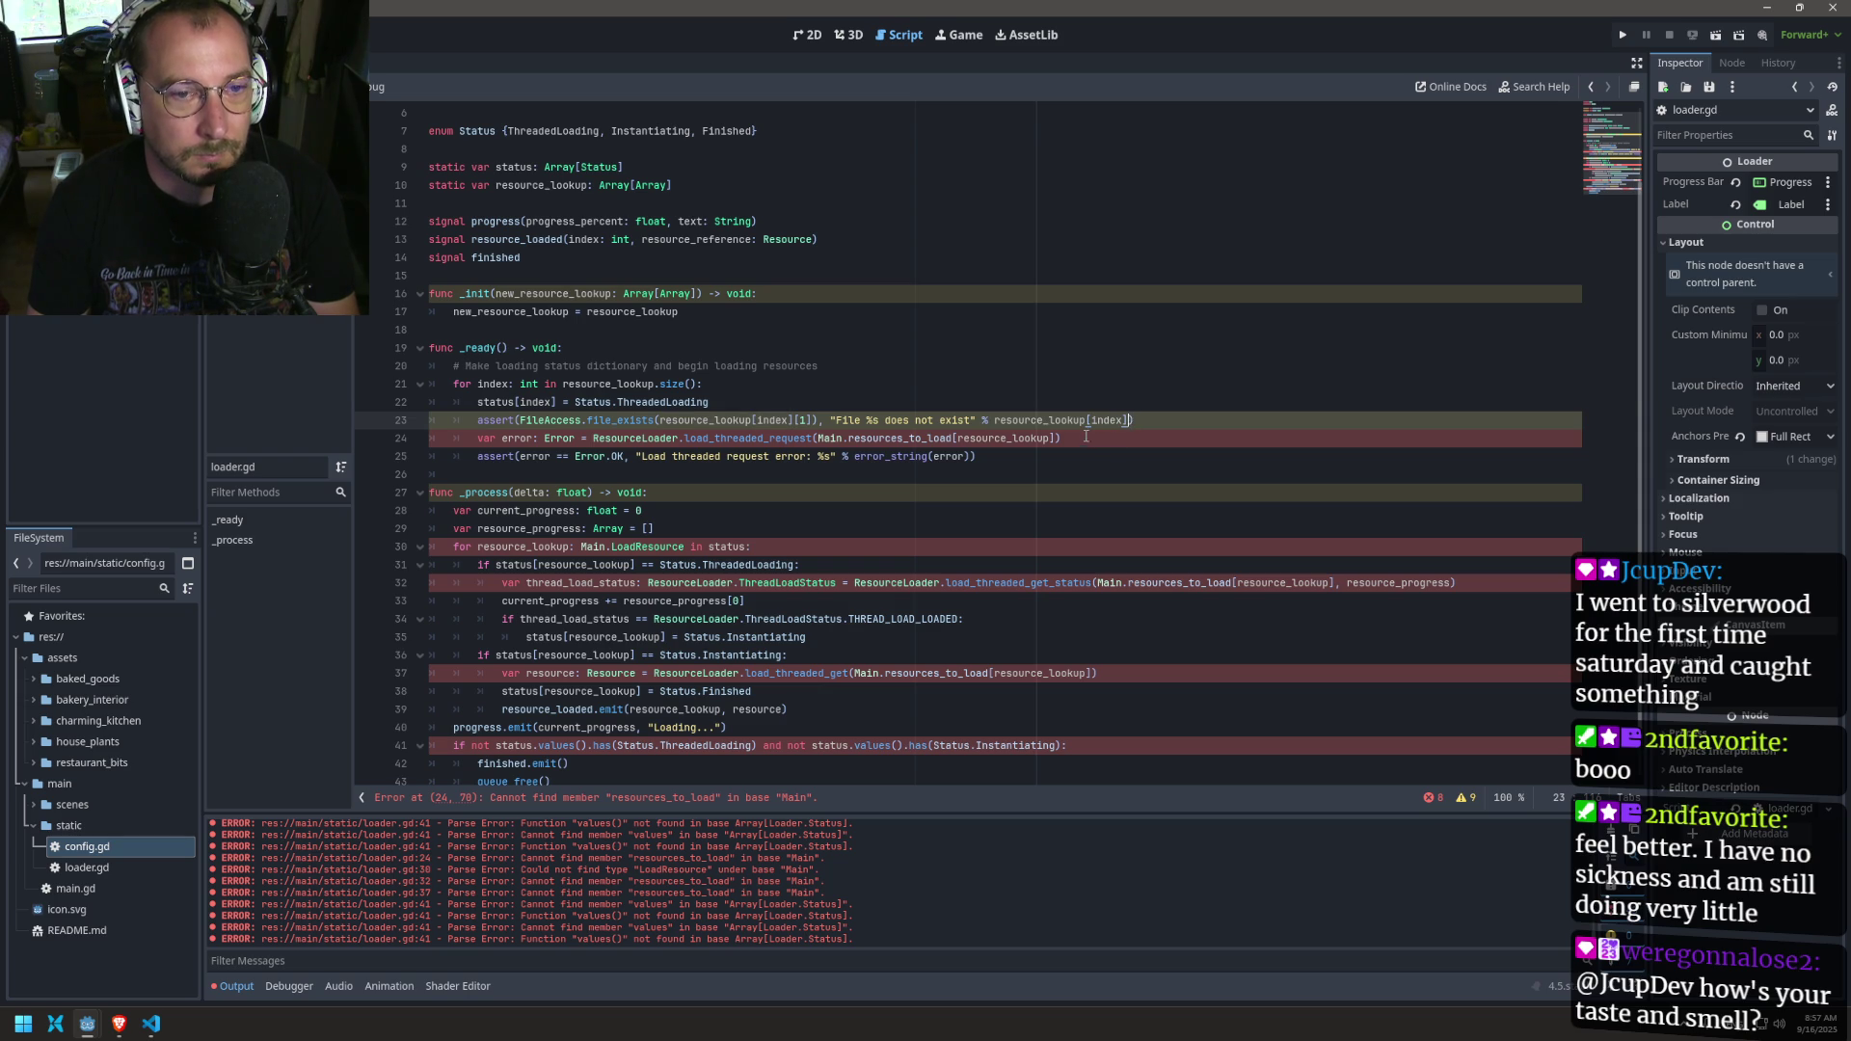
type("[1")
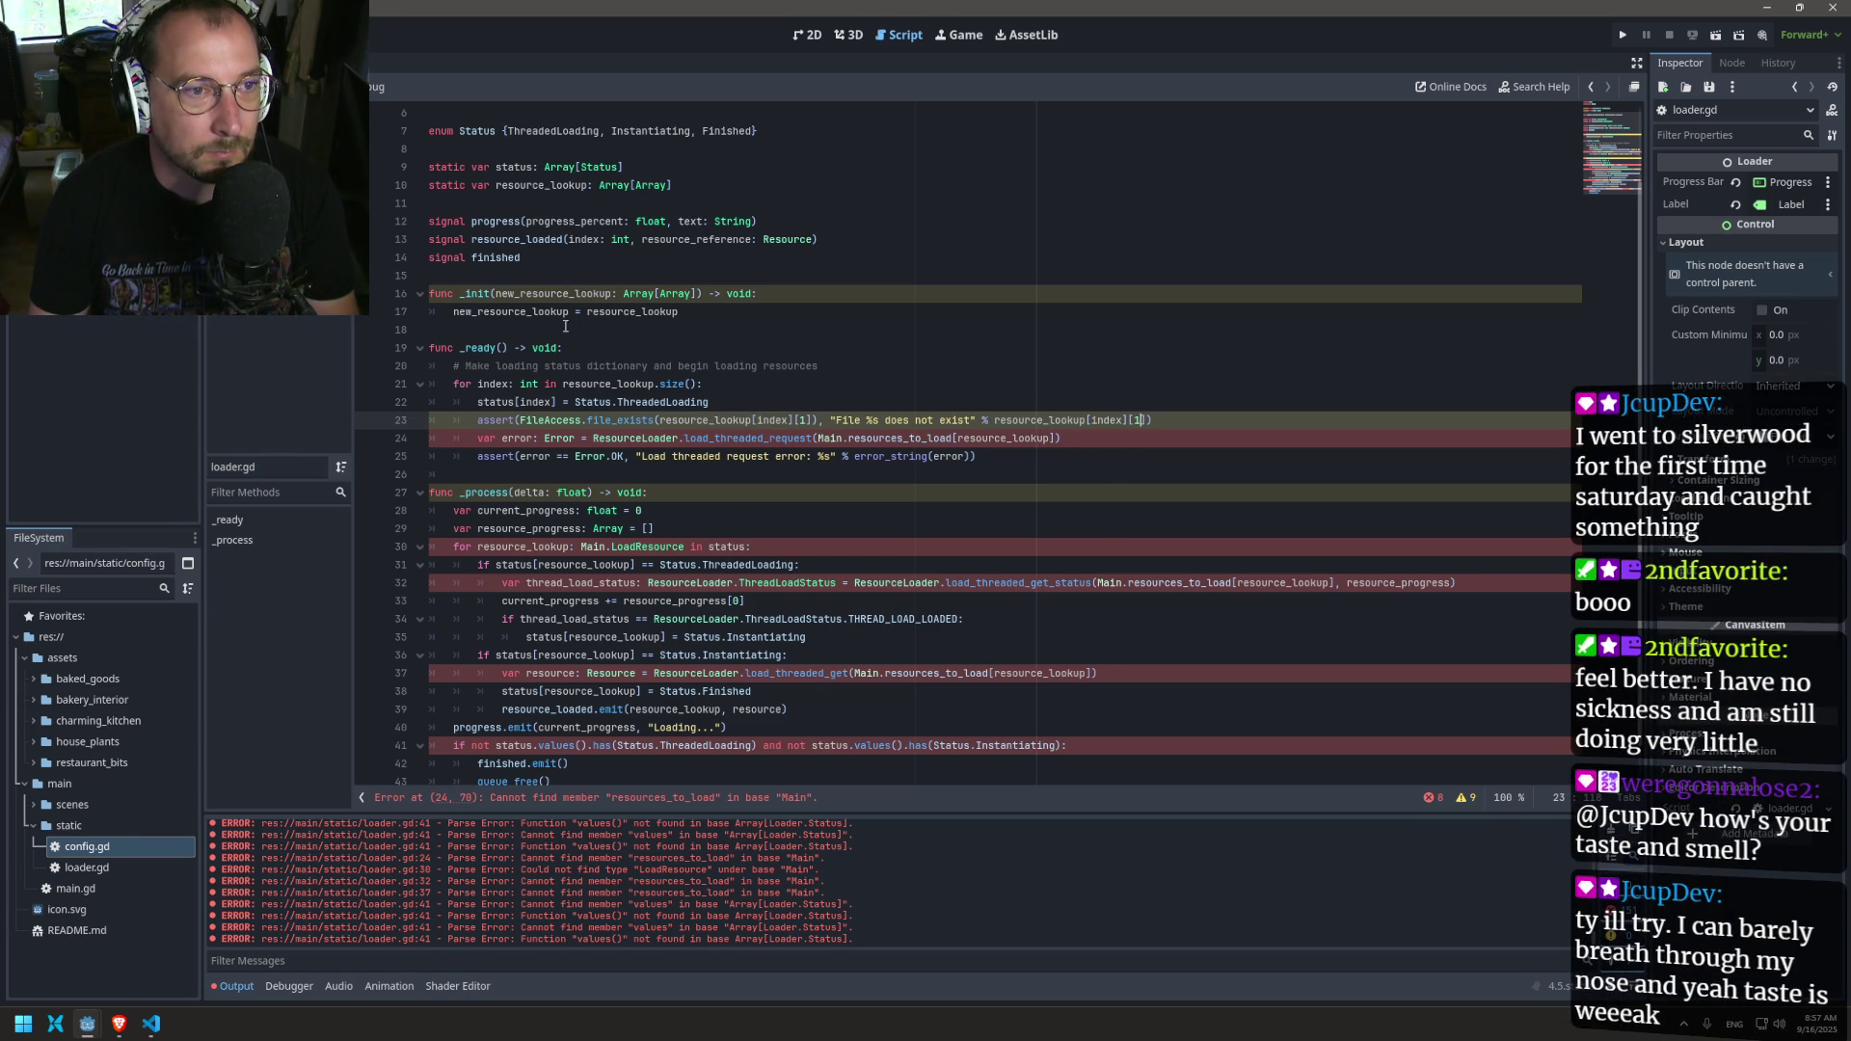
mouse_move(637, 289)
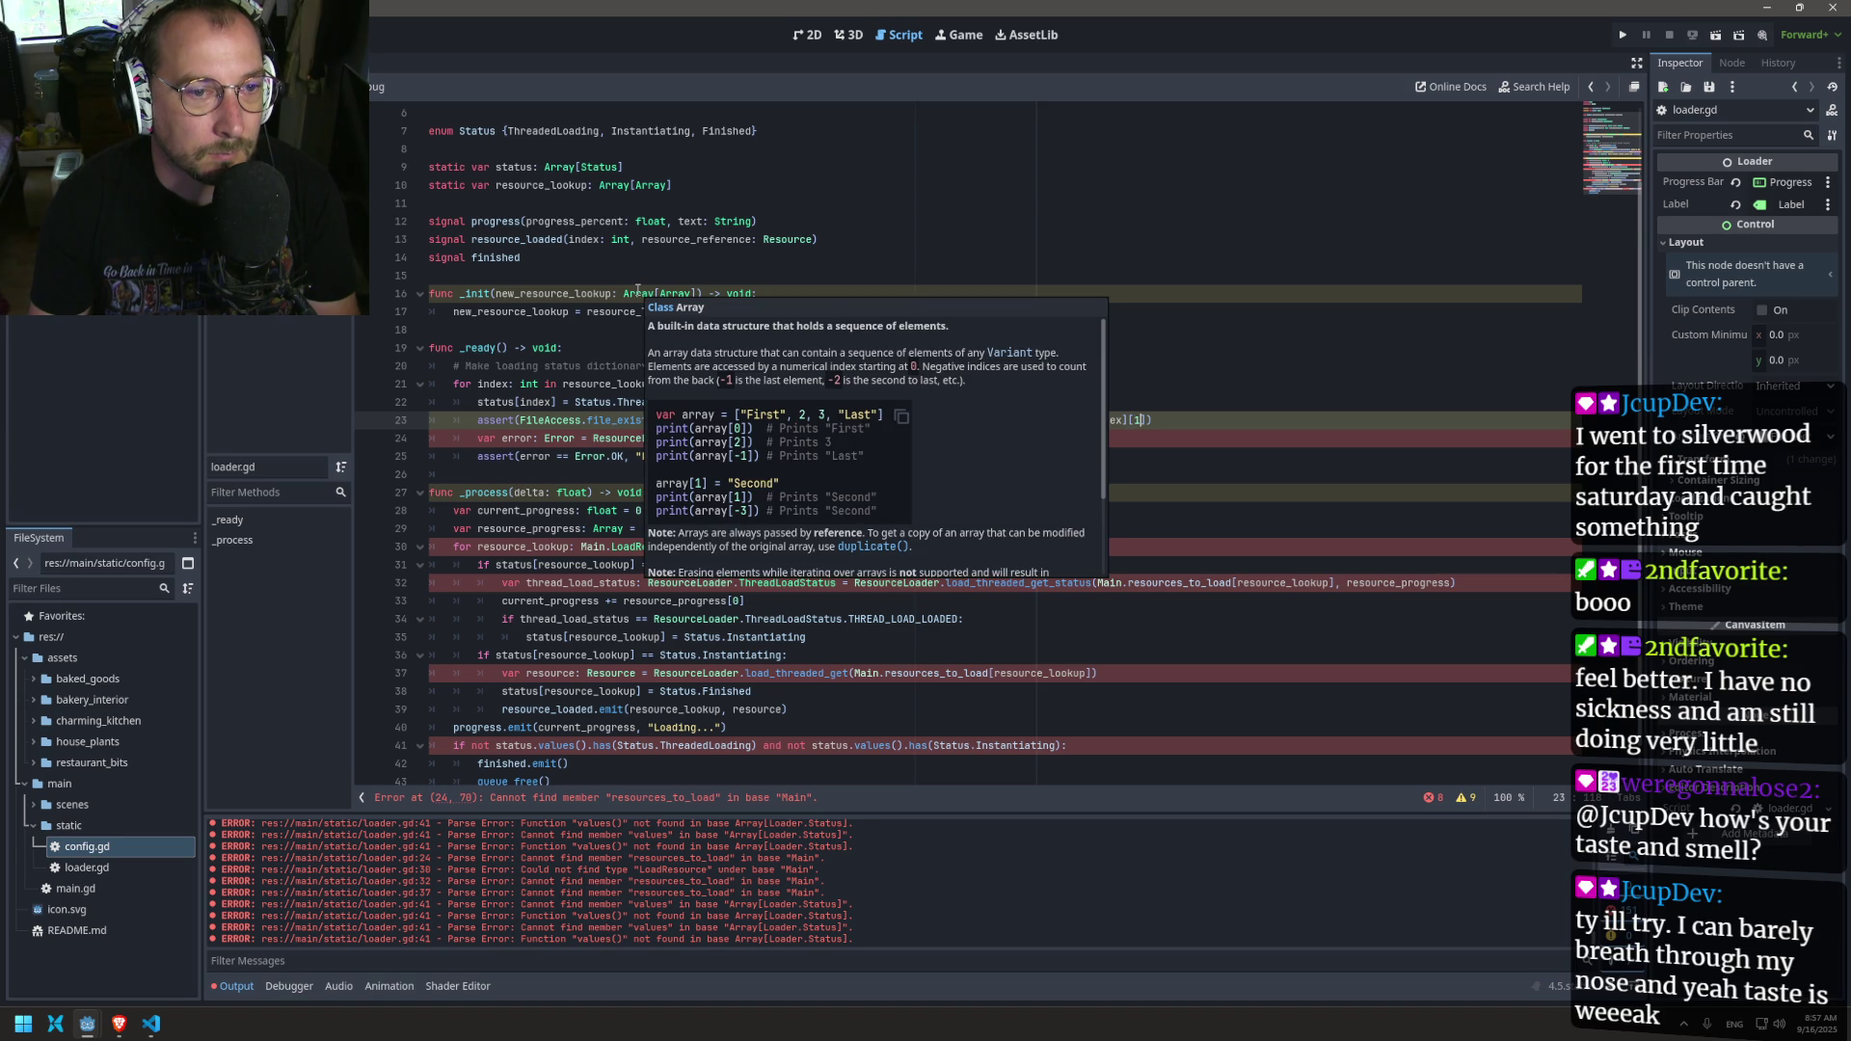
left_click(824, 293)
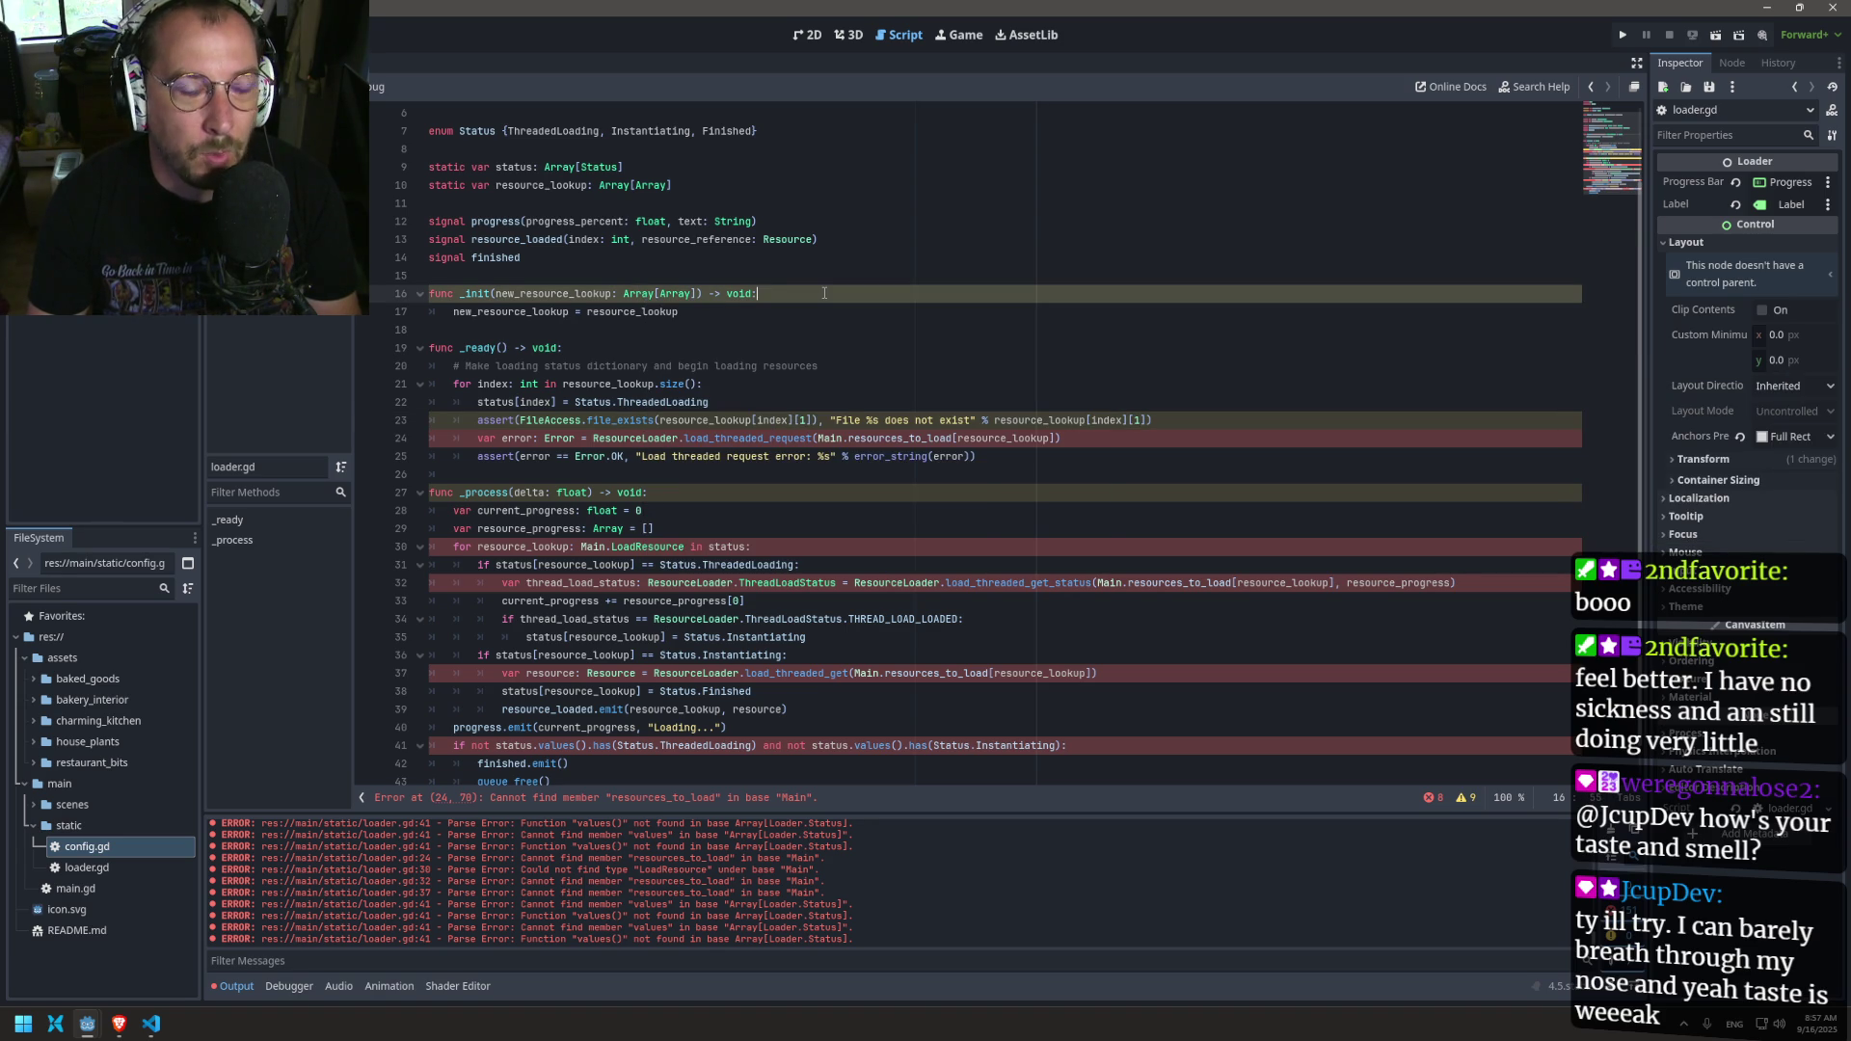
Step: Replace line 24's load_threaded_request argument with resource_lookup[index][1] and save
left_click(1051, 438)
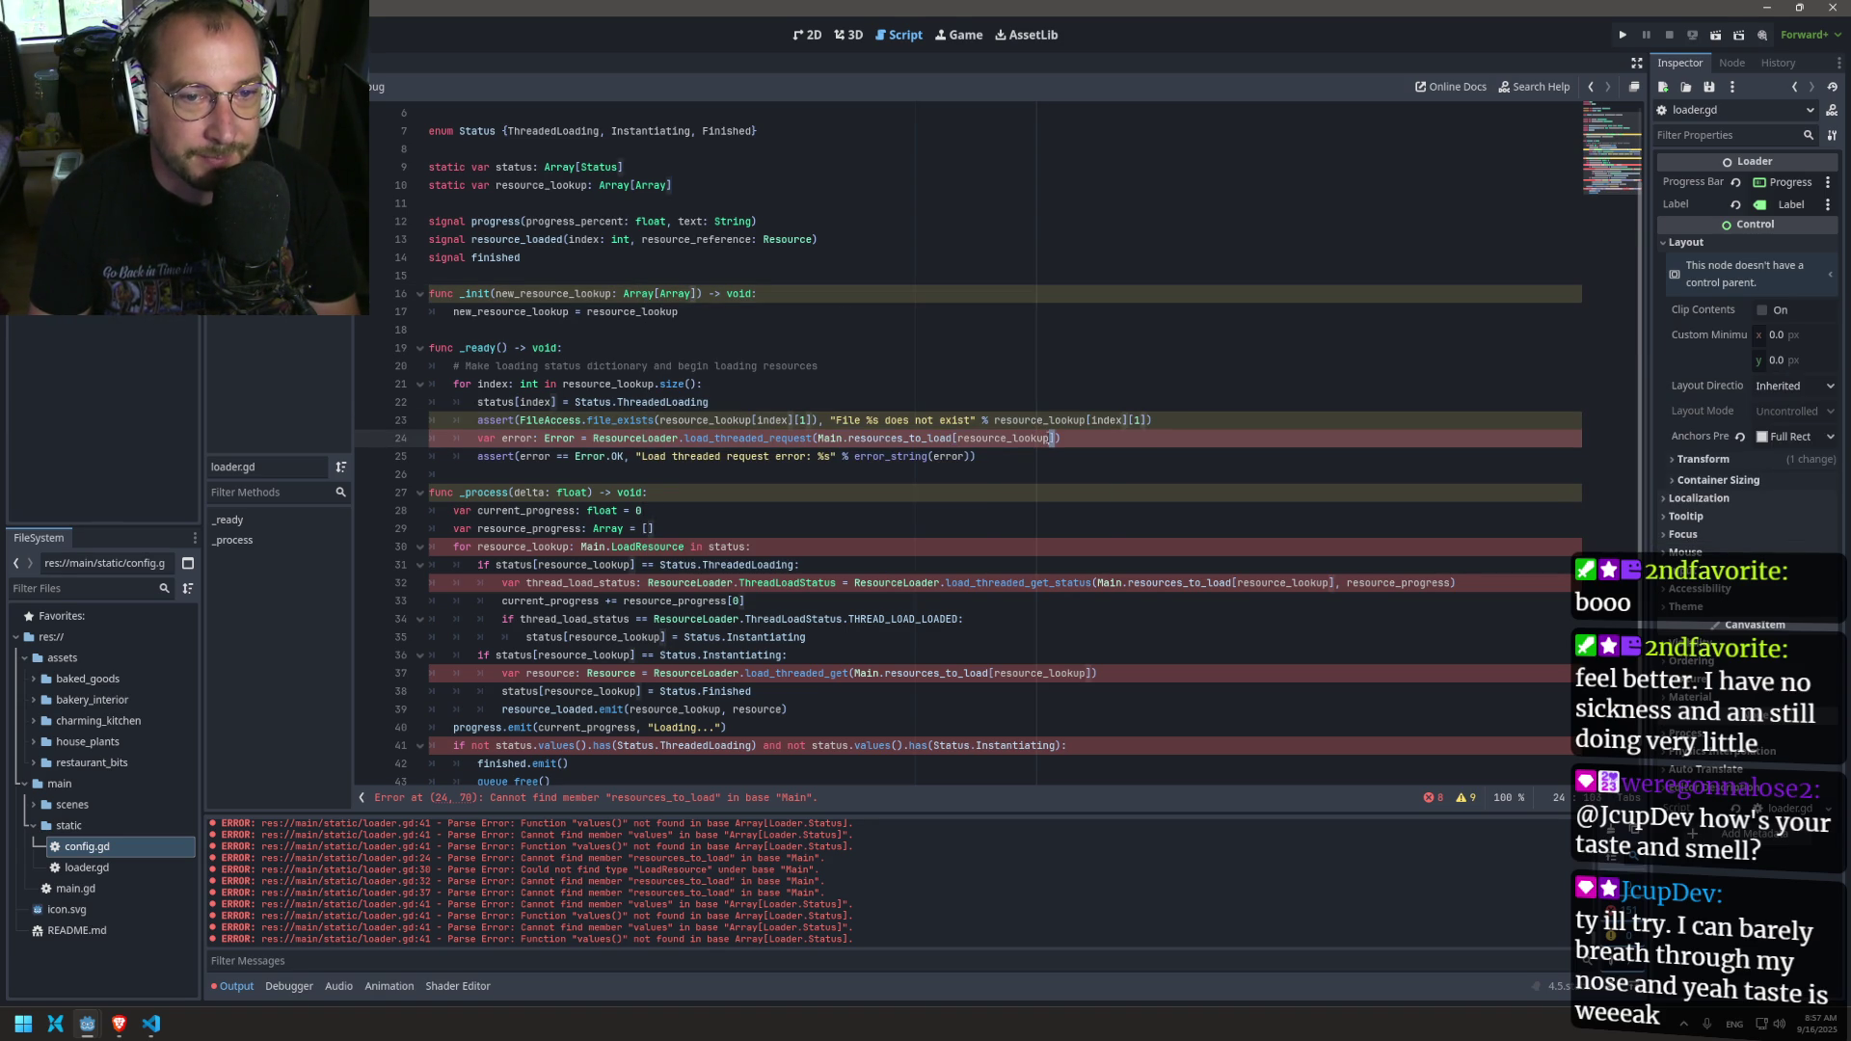
left_click_drag(1059, 438, 818, 438)
type("resource_lookup[index]")
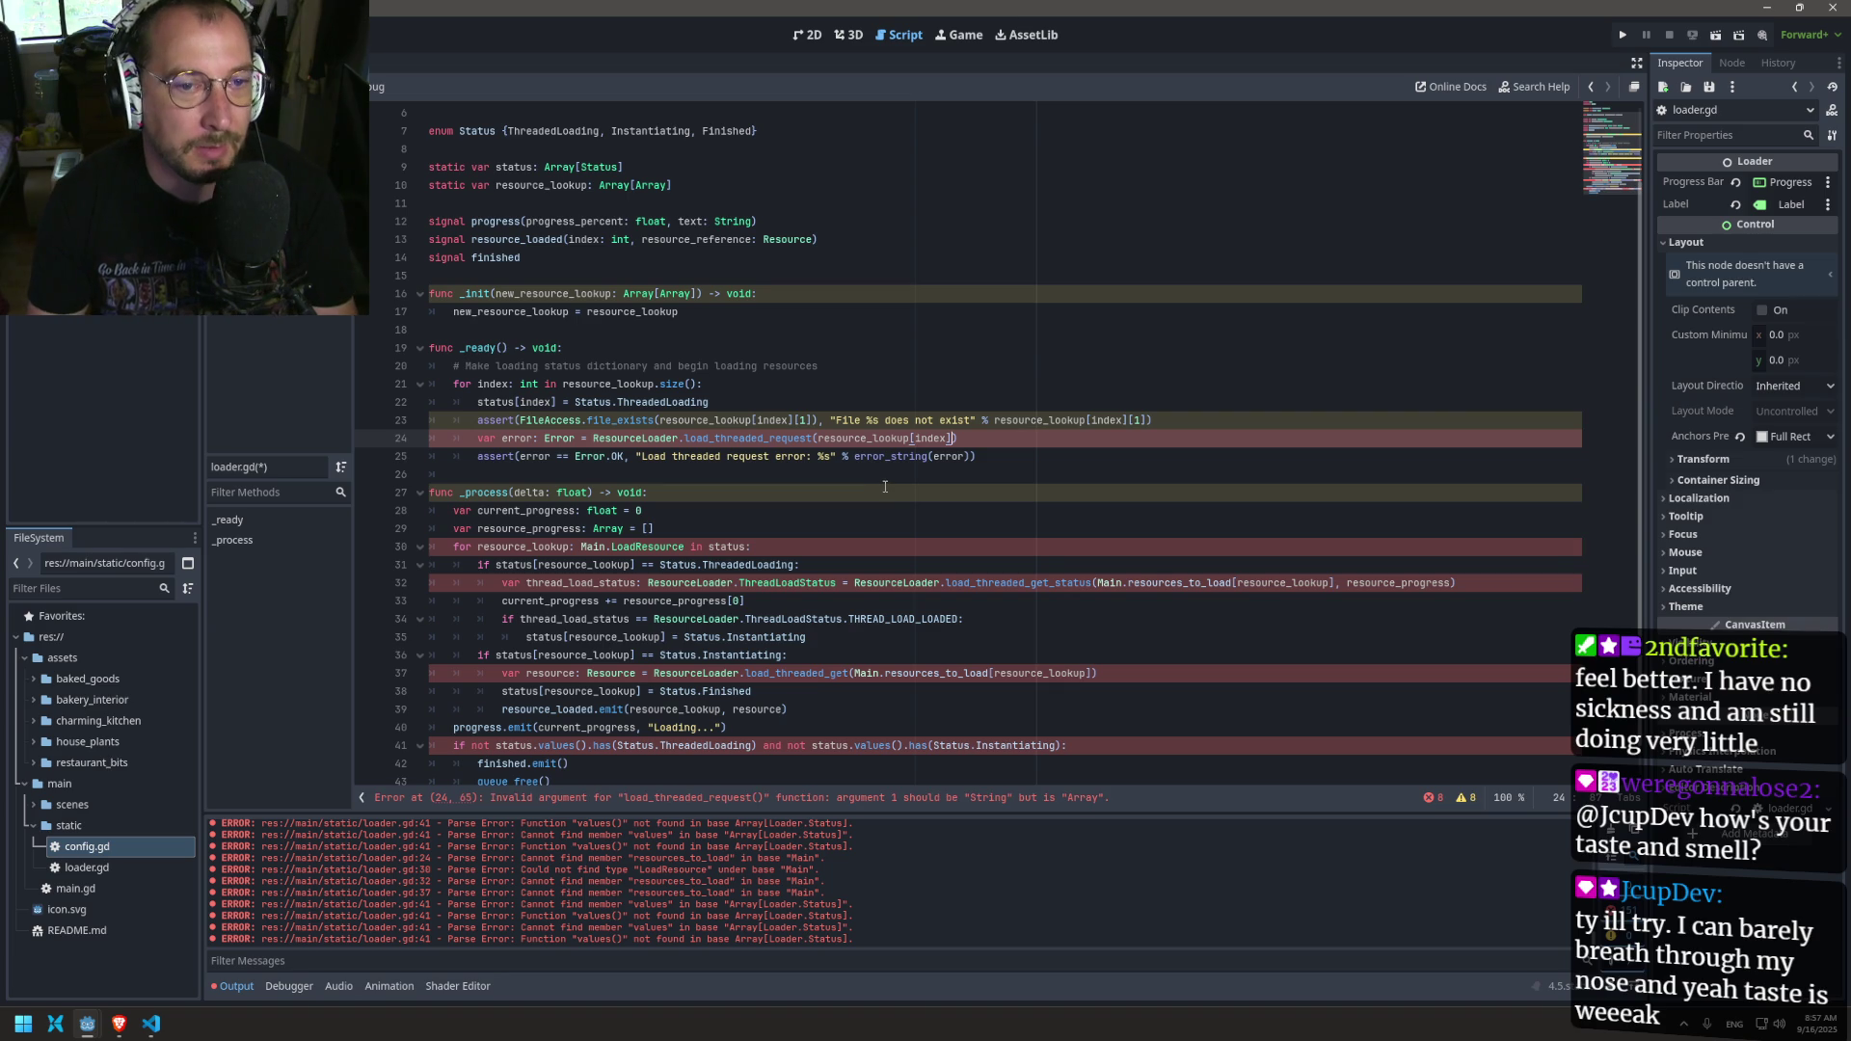
type("p")
key("BackSpace")
type("[1")
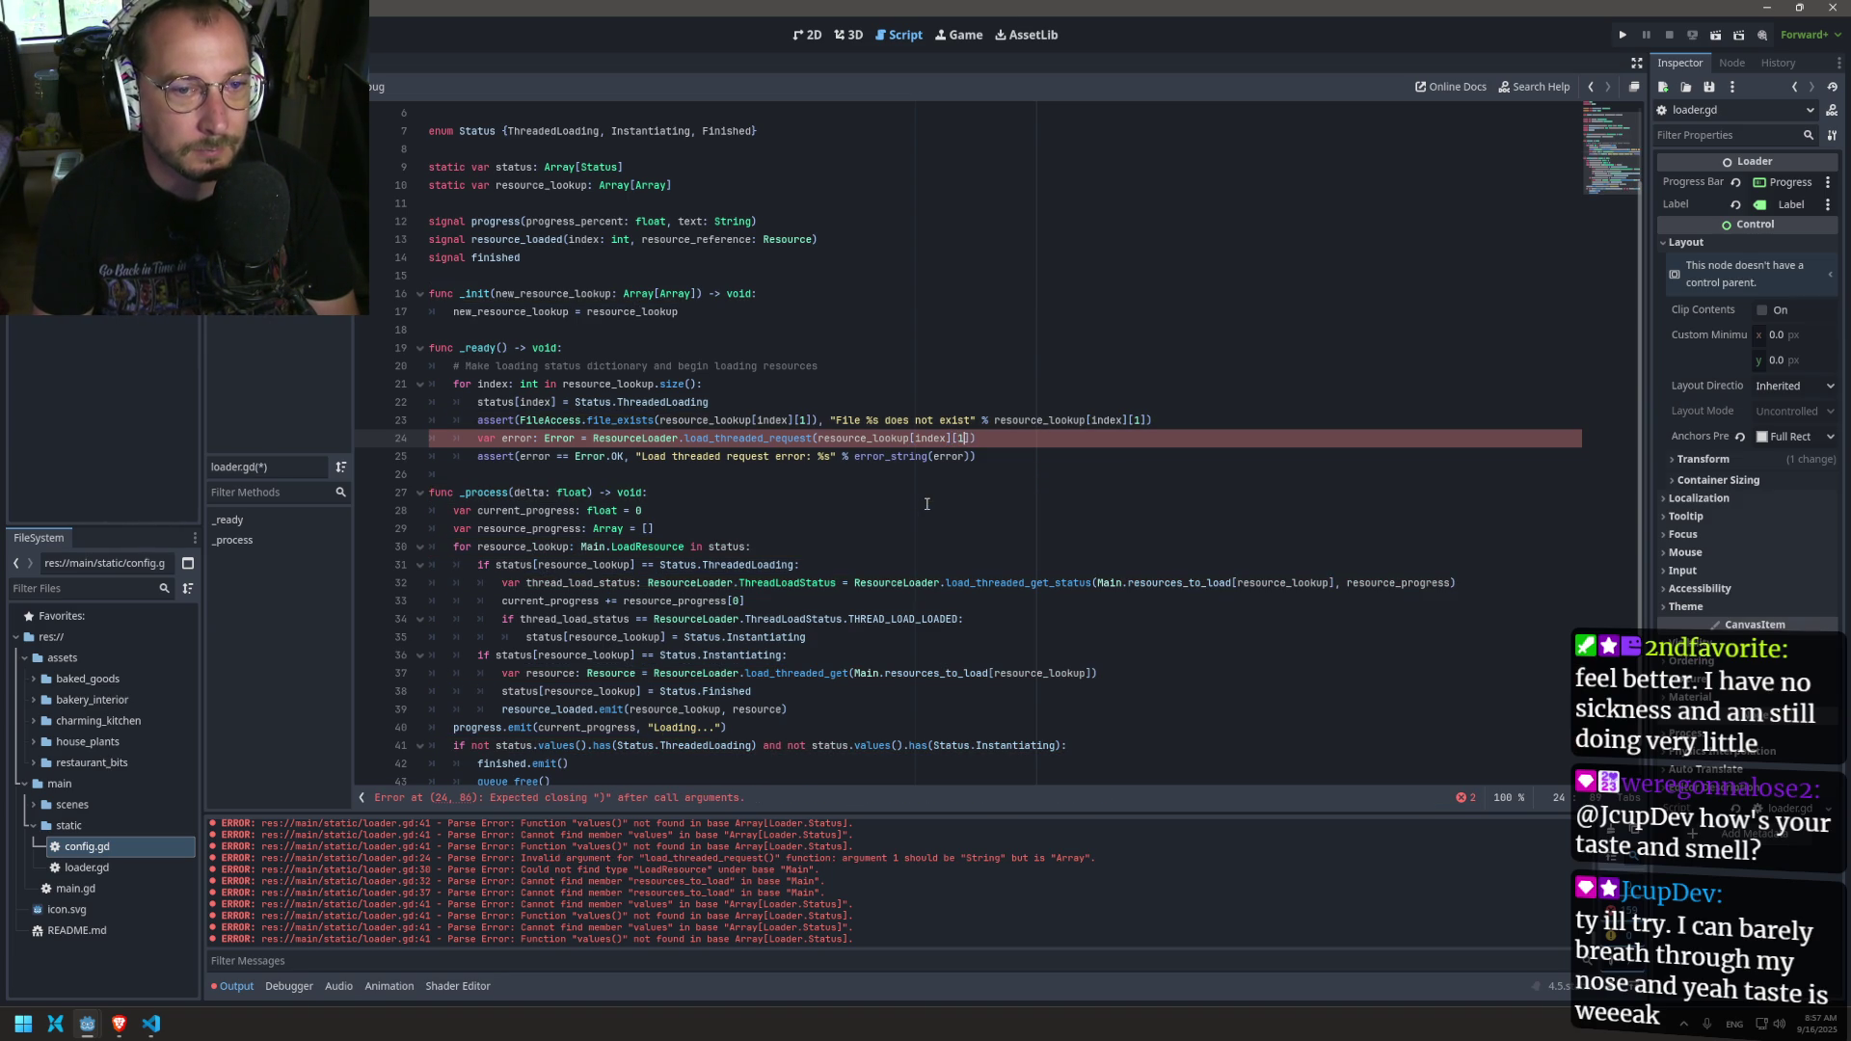
key("ctrl+s")
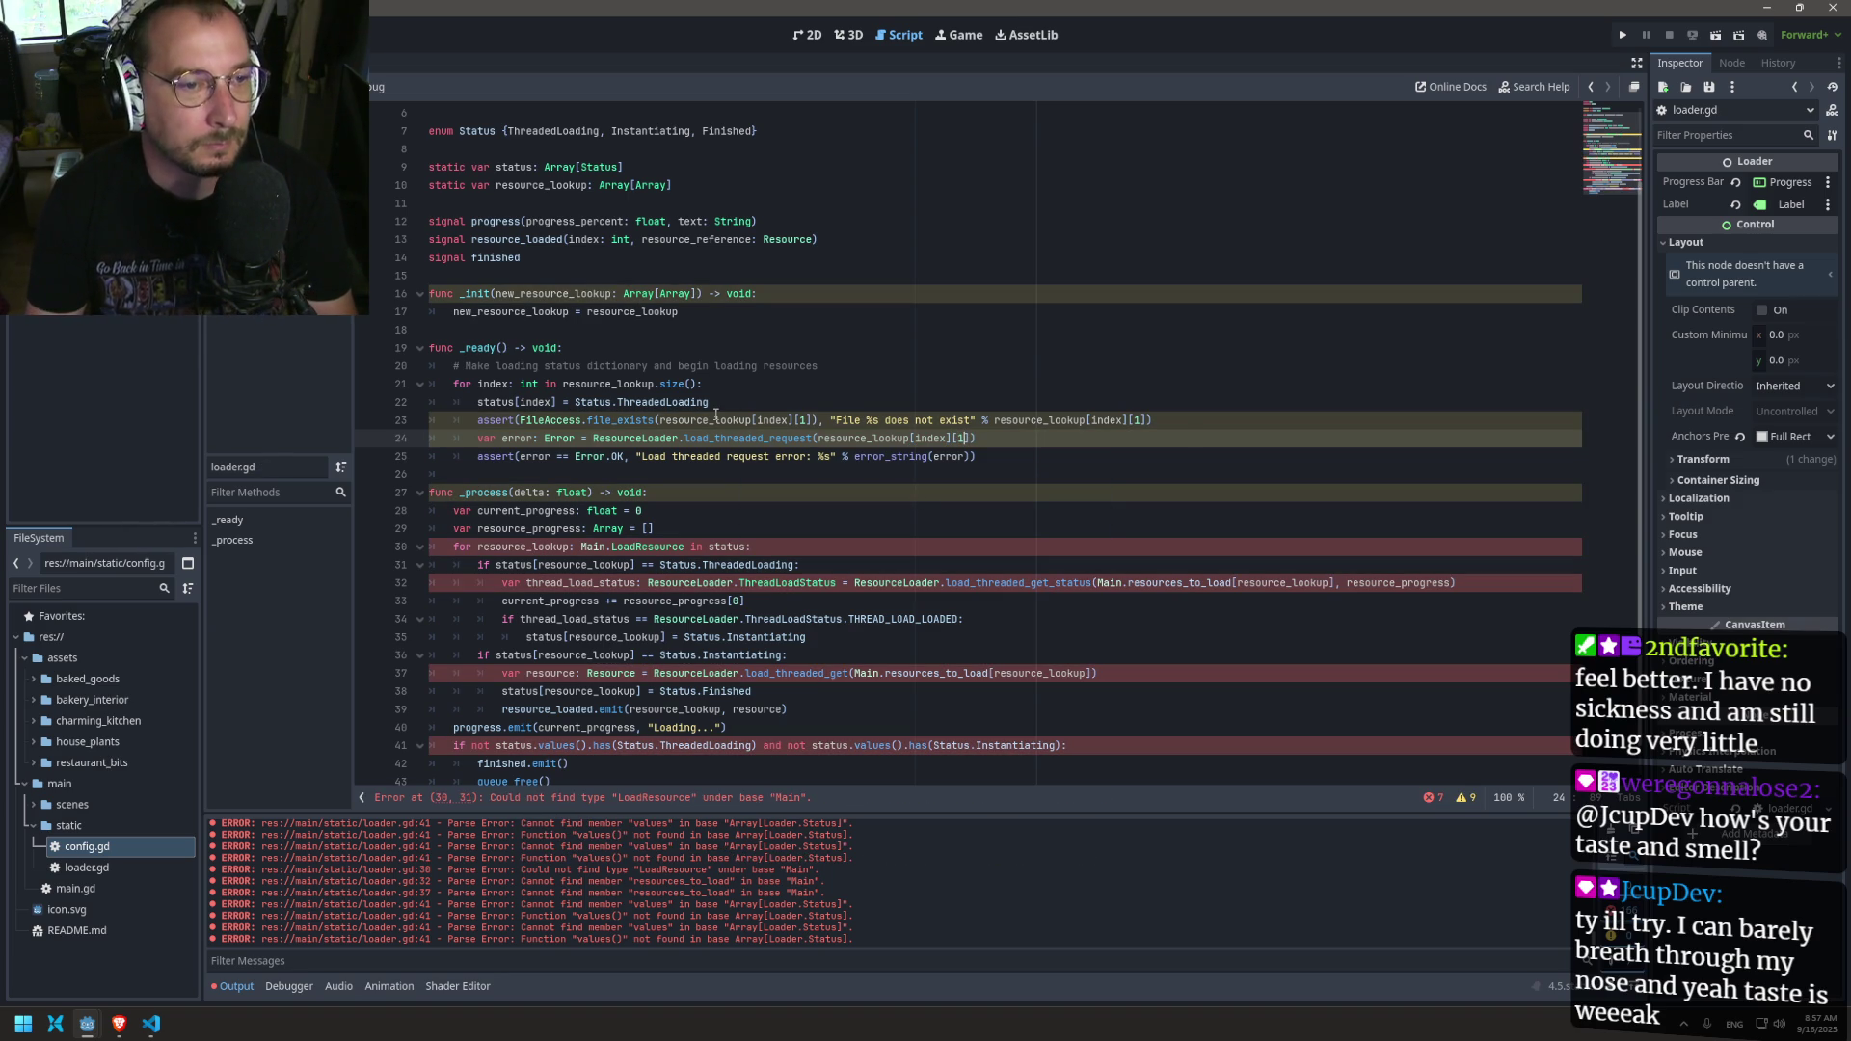
scroll(628, 521, "down", 1)
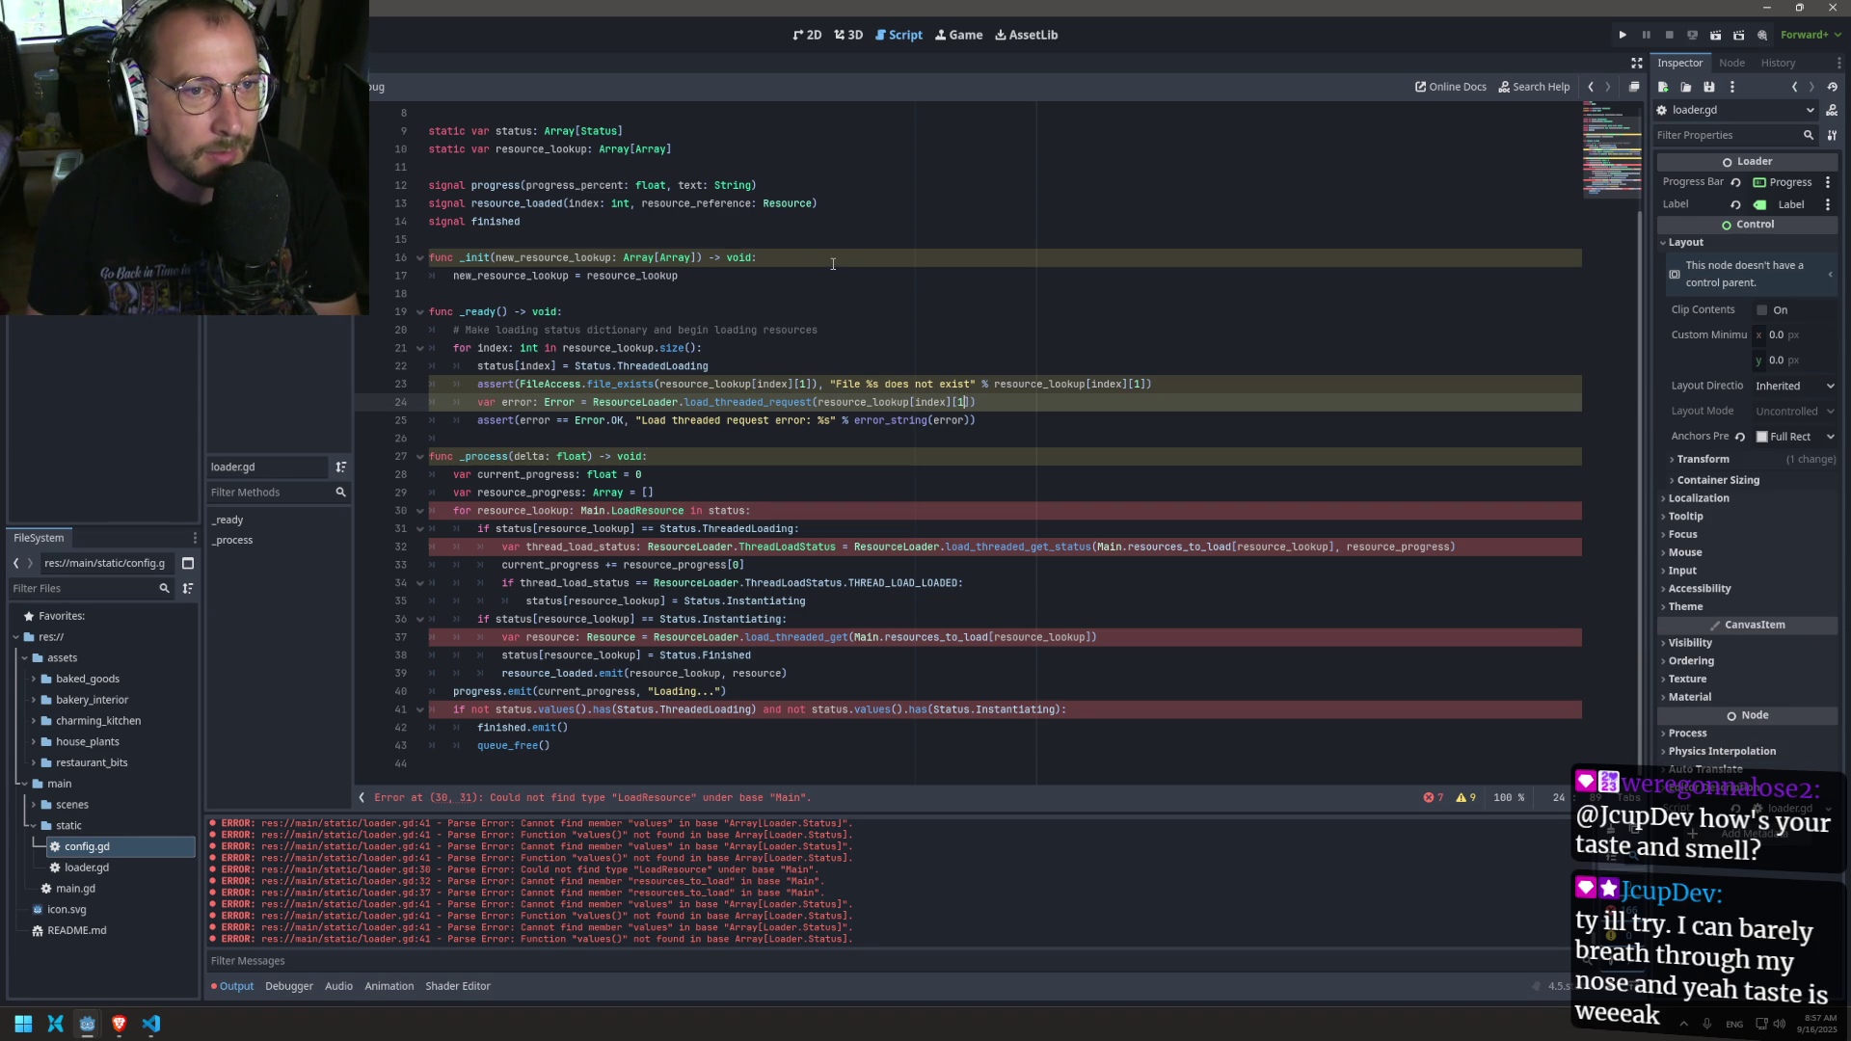
left_click(705, 276)
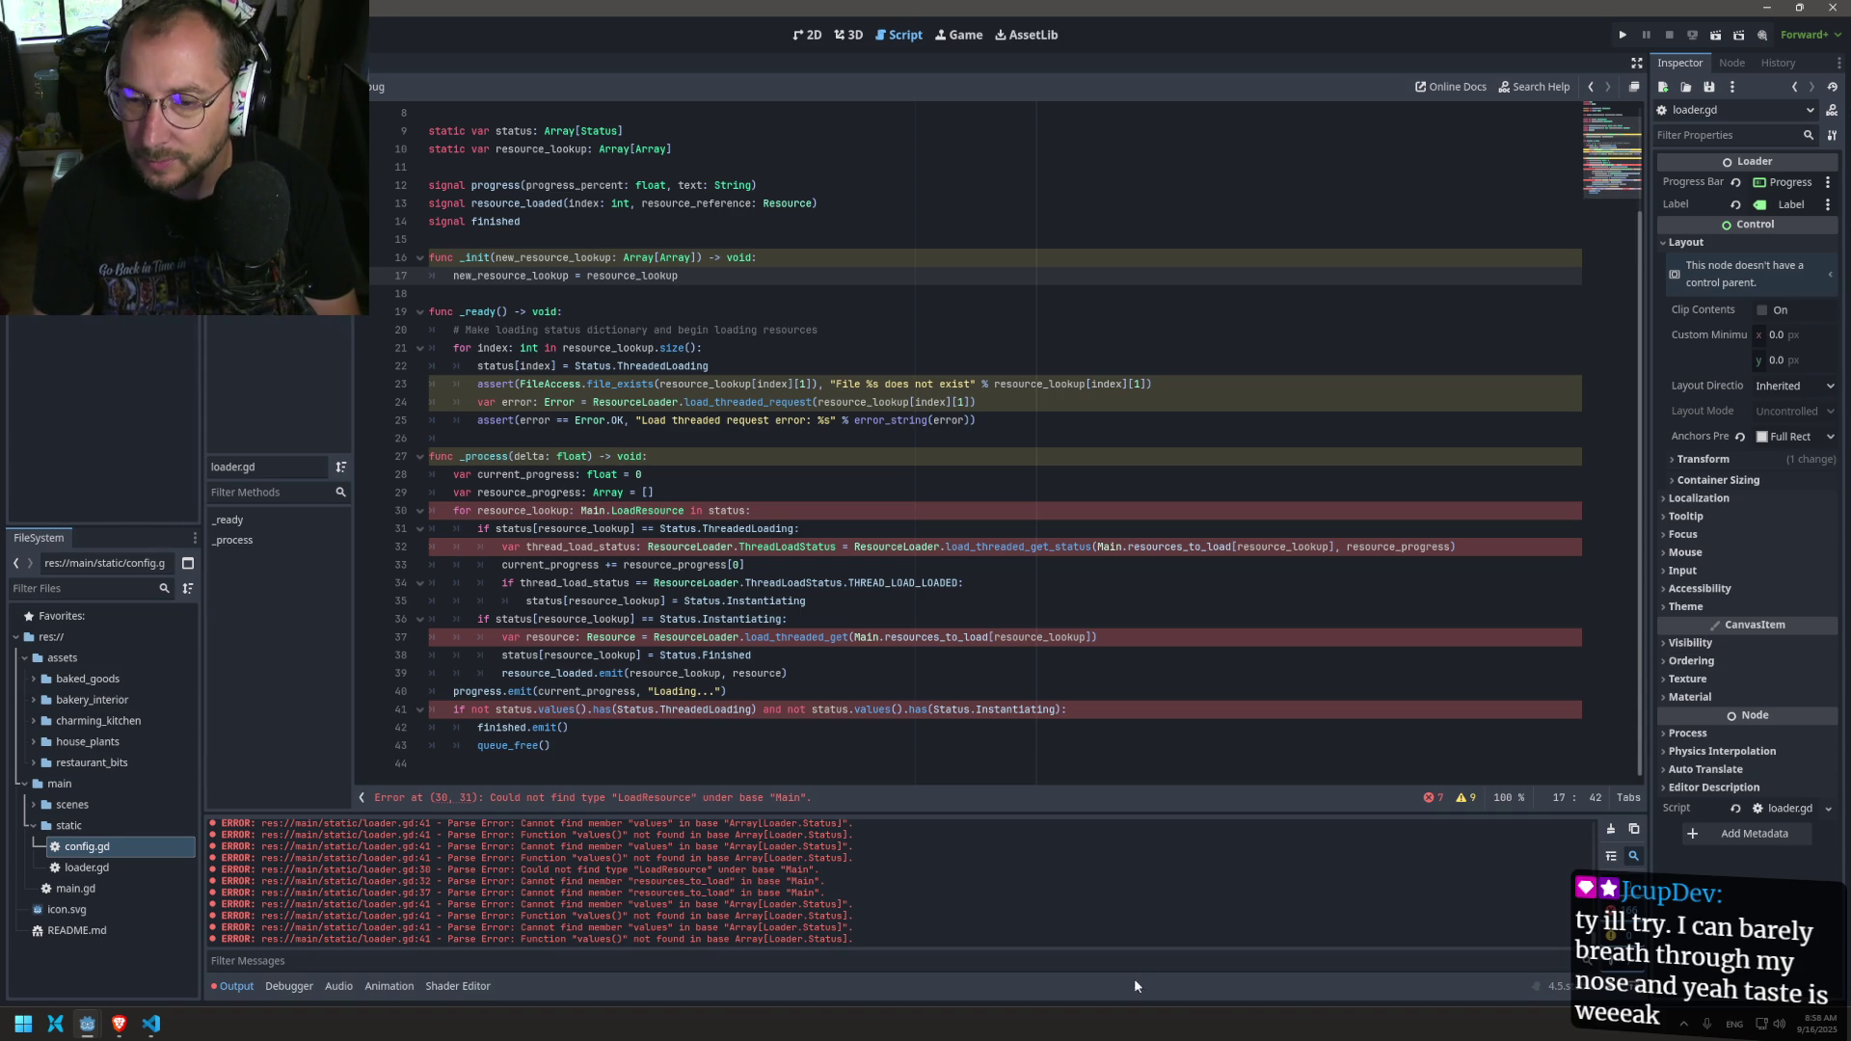
left_click(1285, 1039)
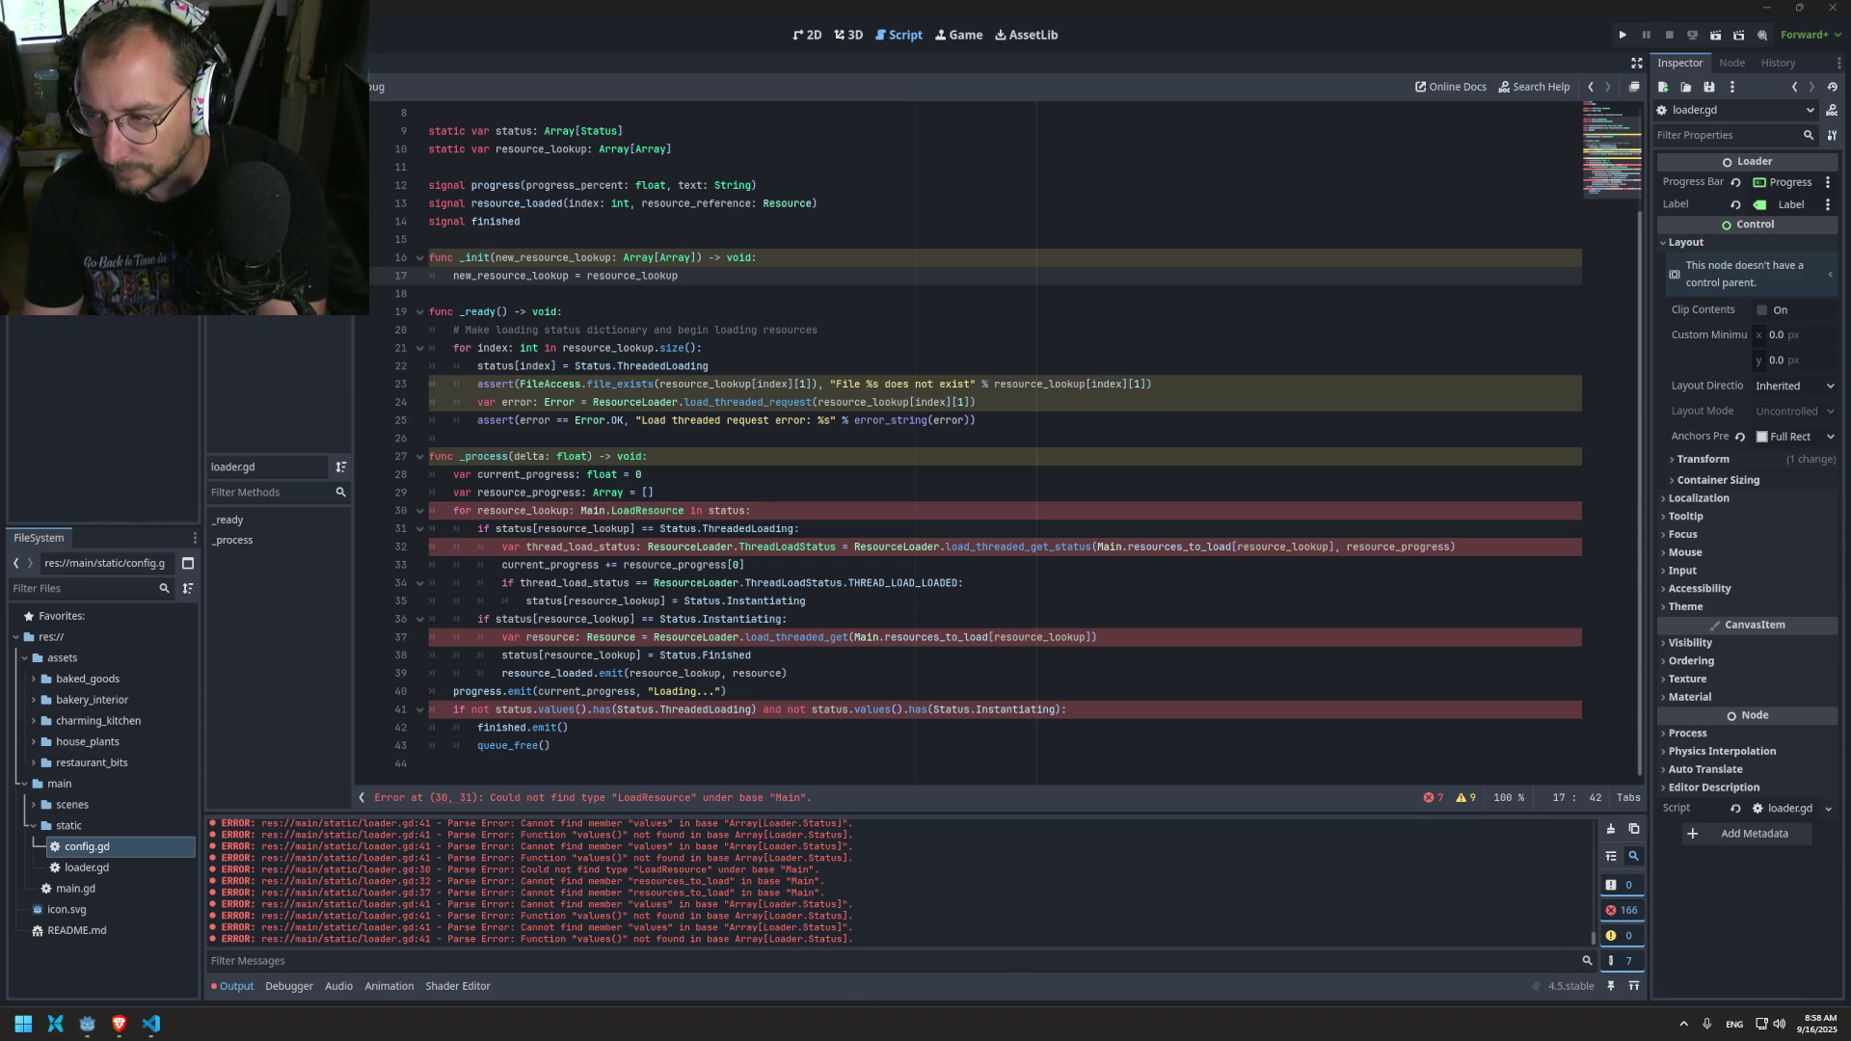
left_click(736, 582)
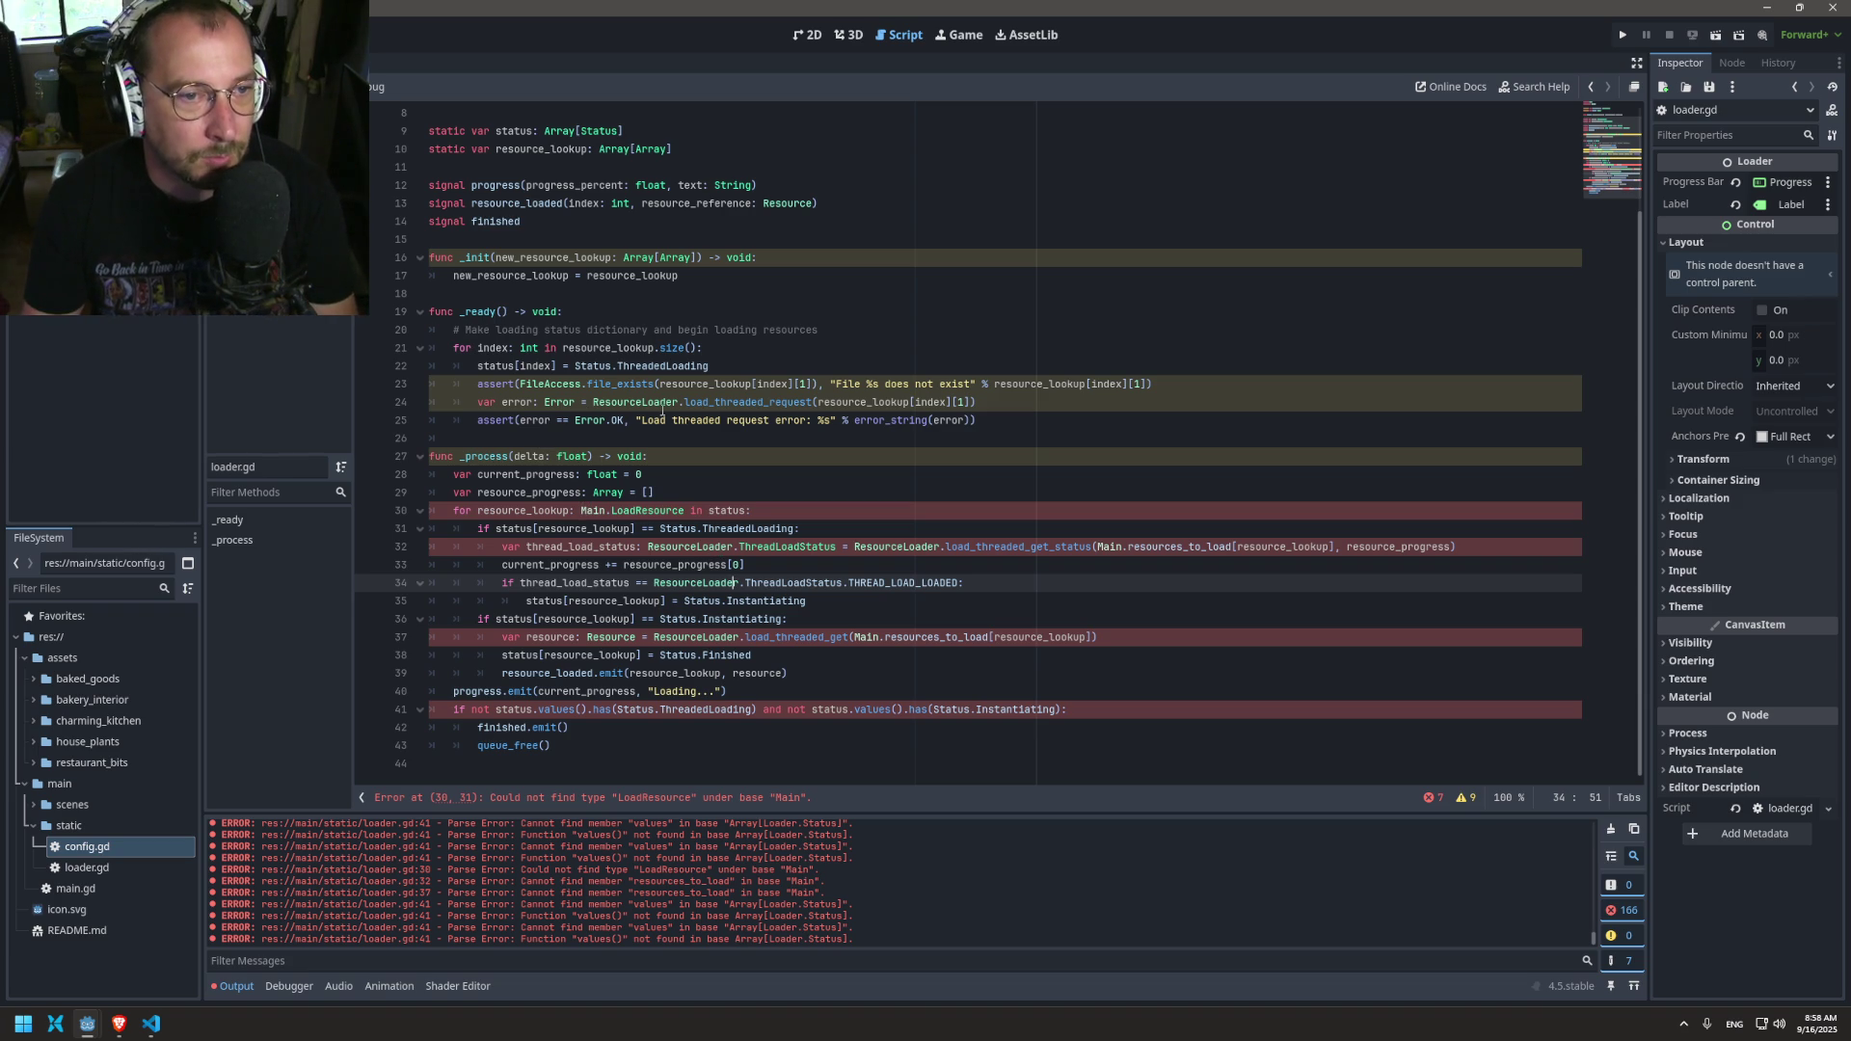
left_click(672, 384)
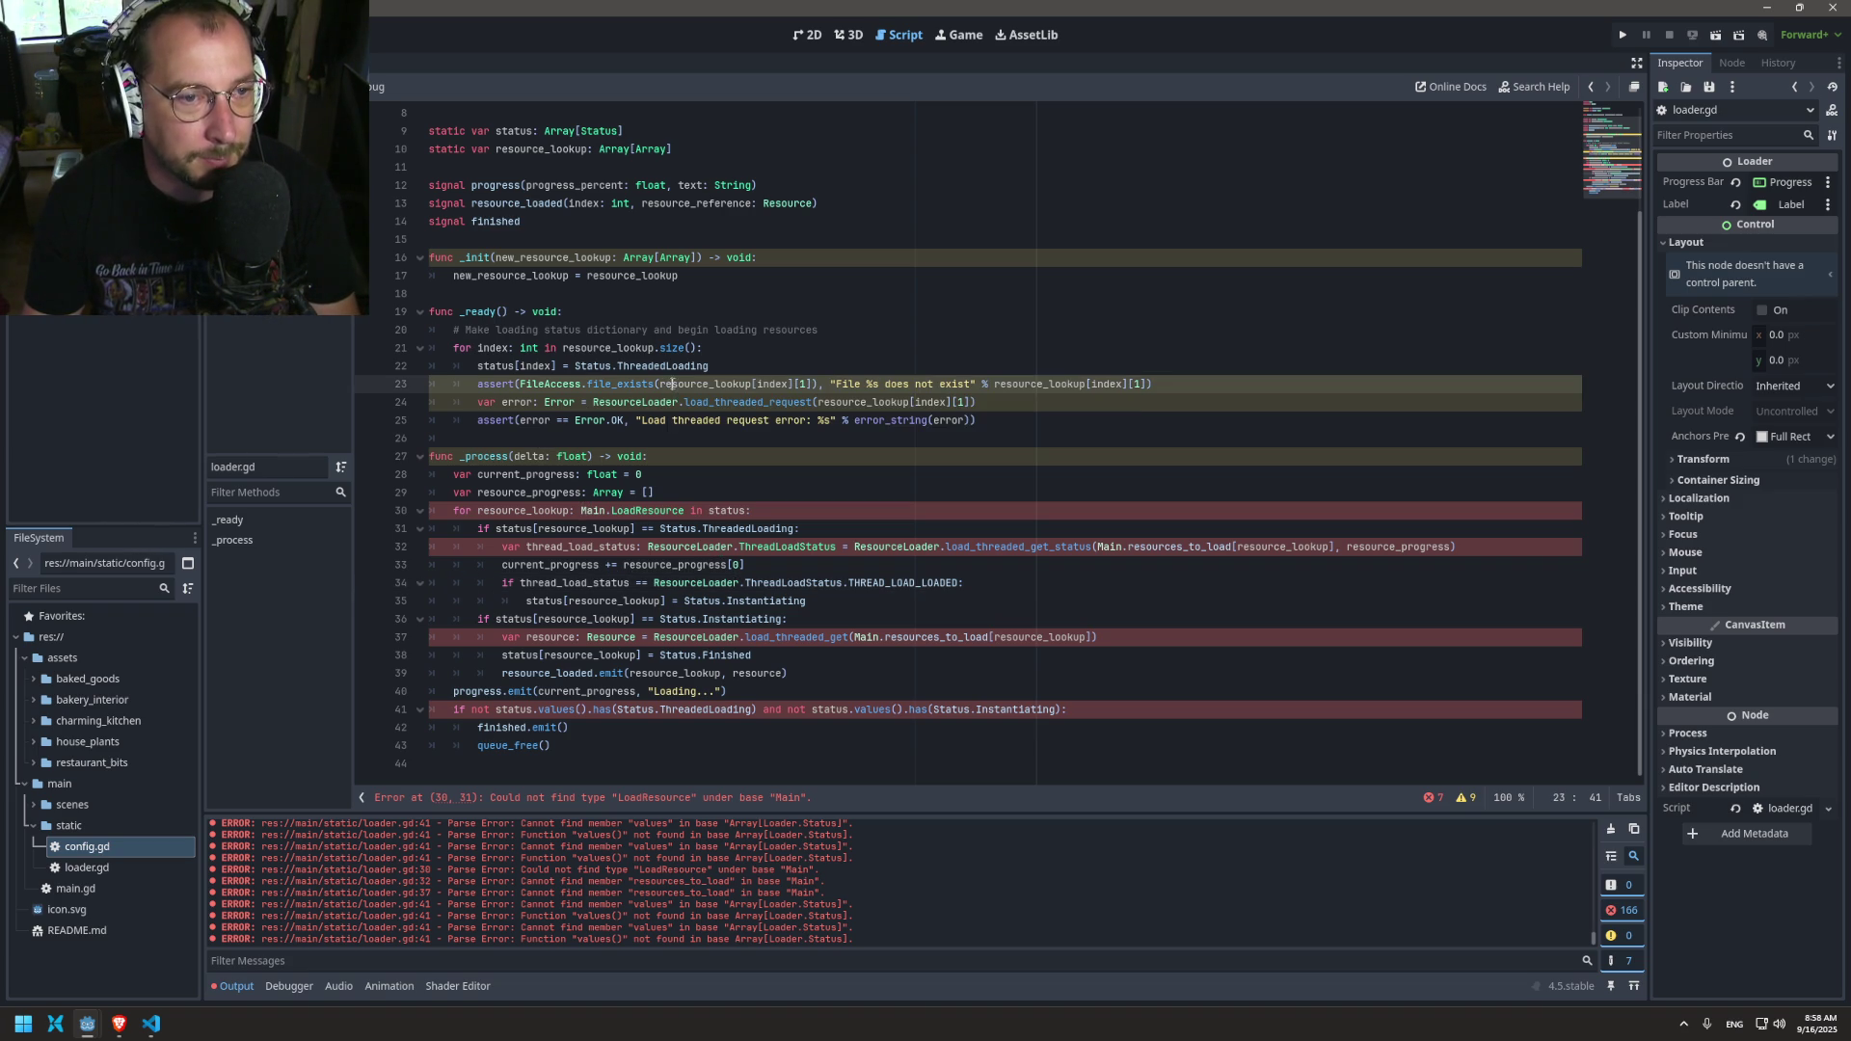
left_click_drag(563, 348, 698, 348)
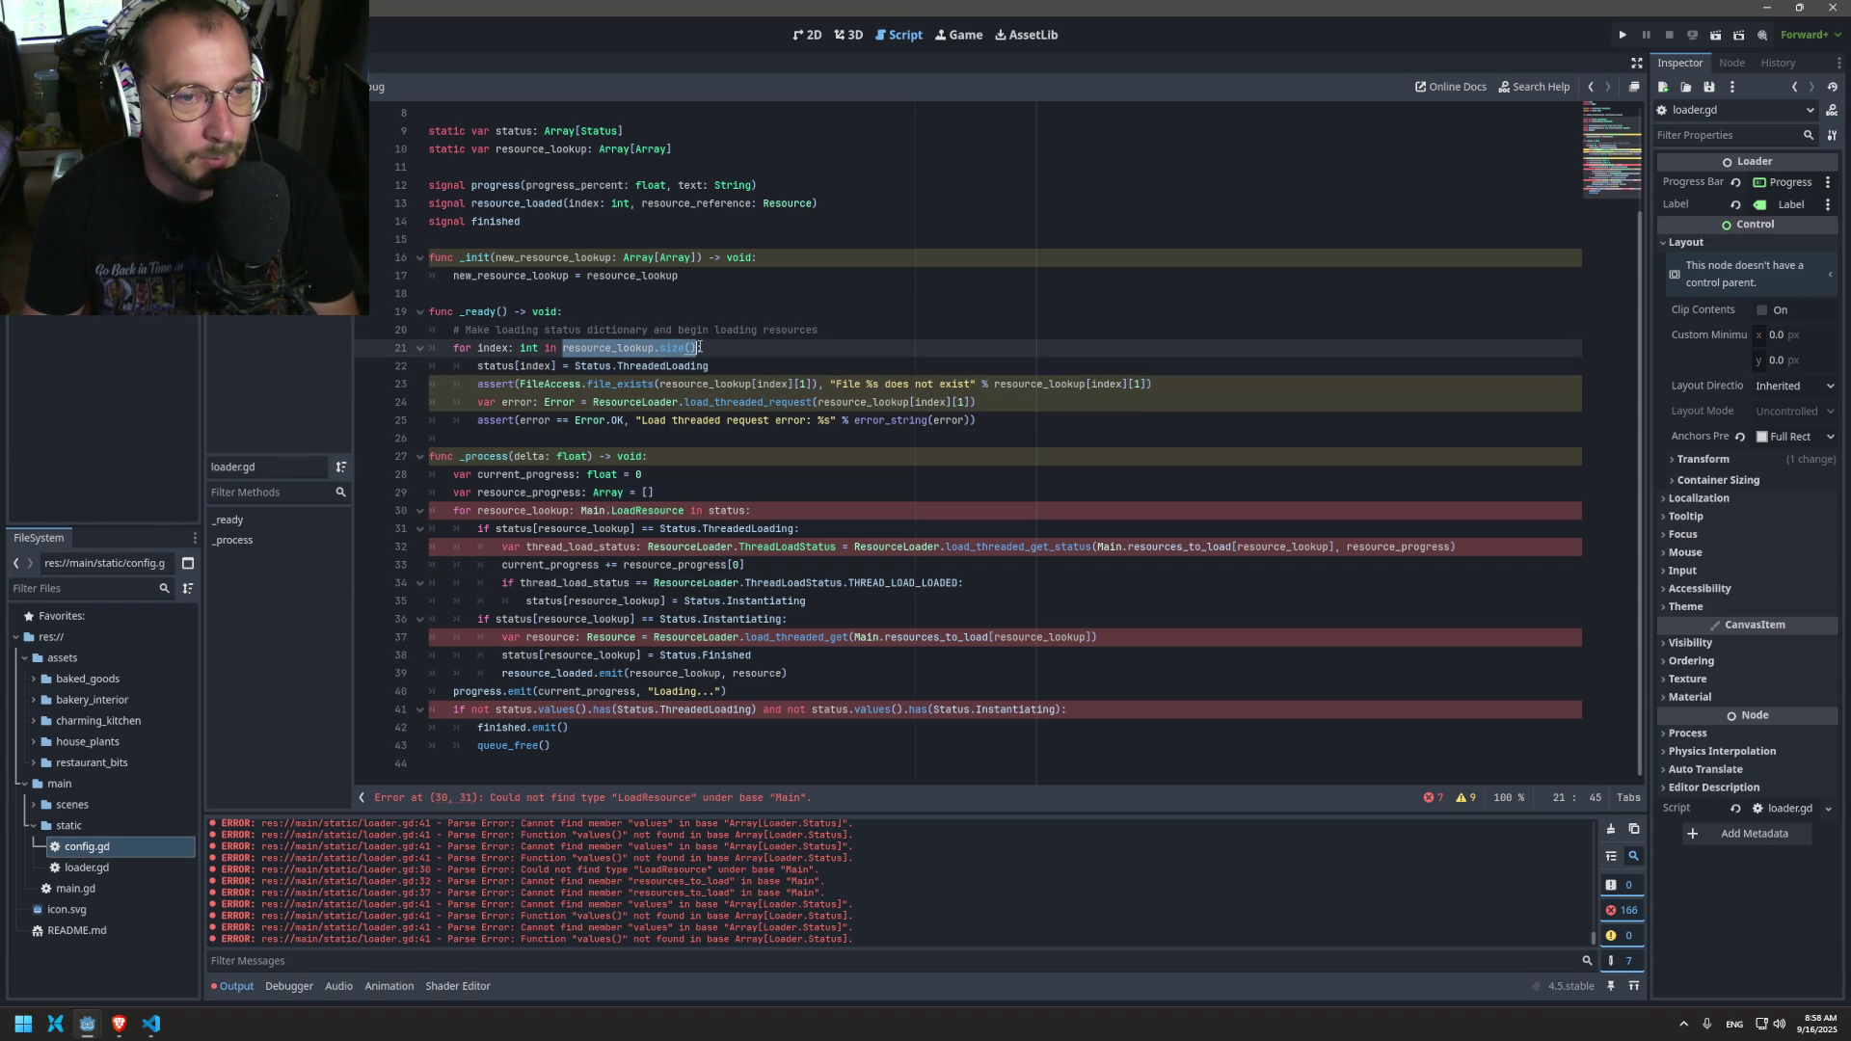
double_click(715, 513)
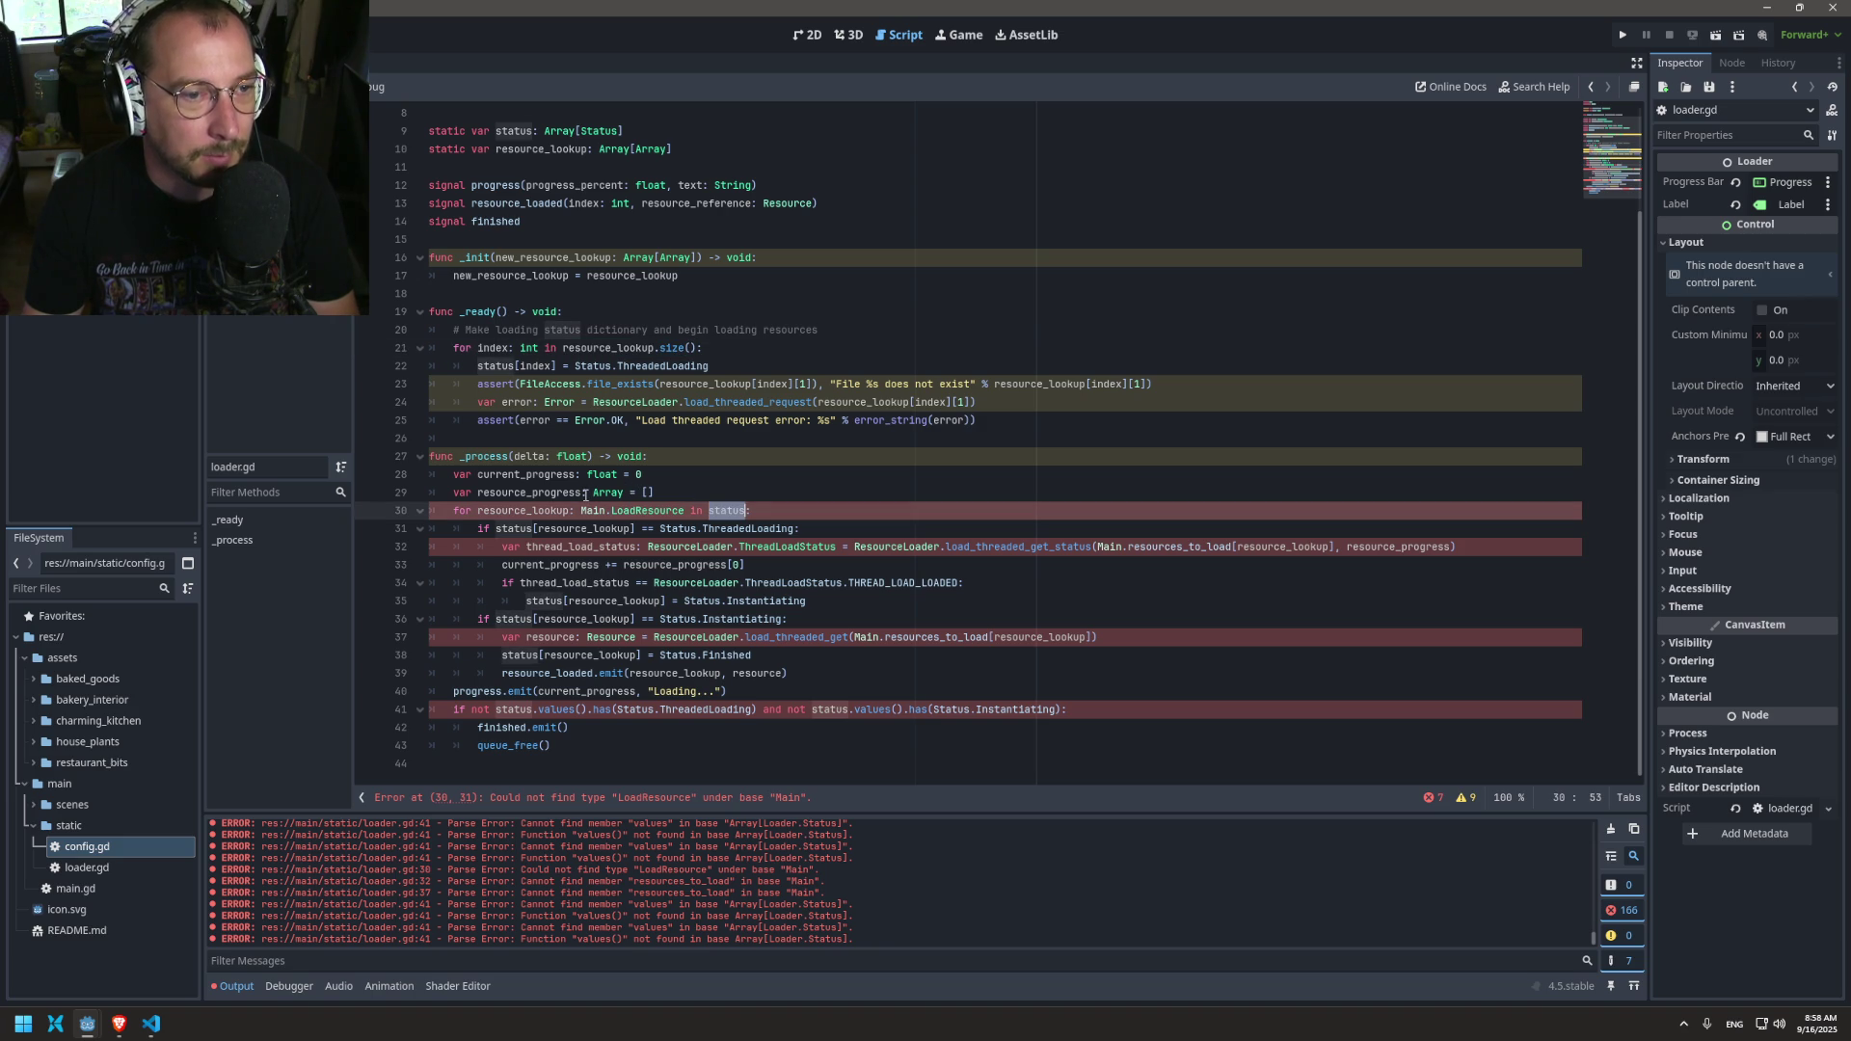
double_click(515, 510)
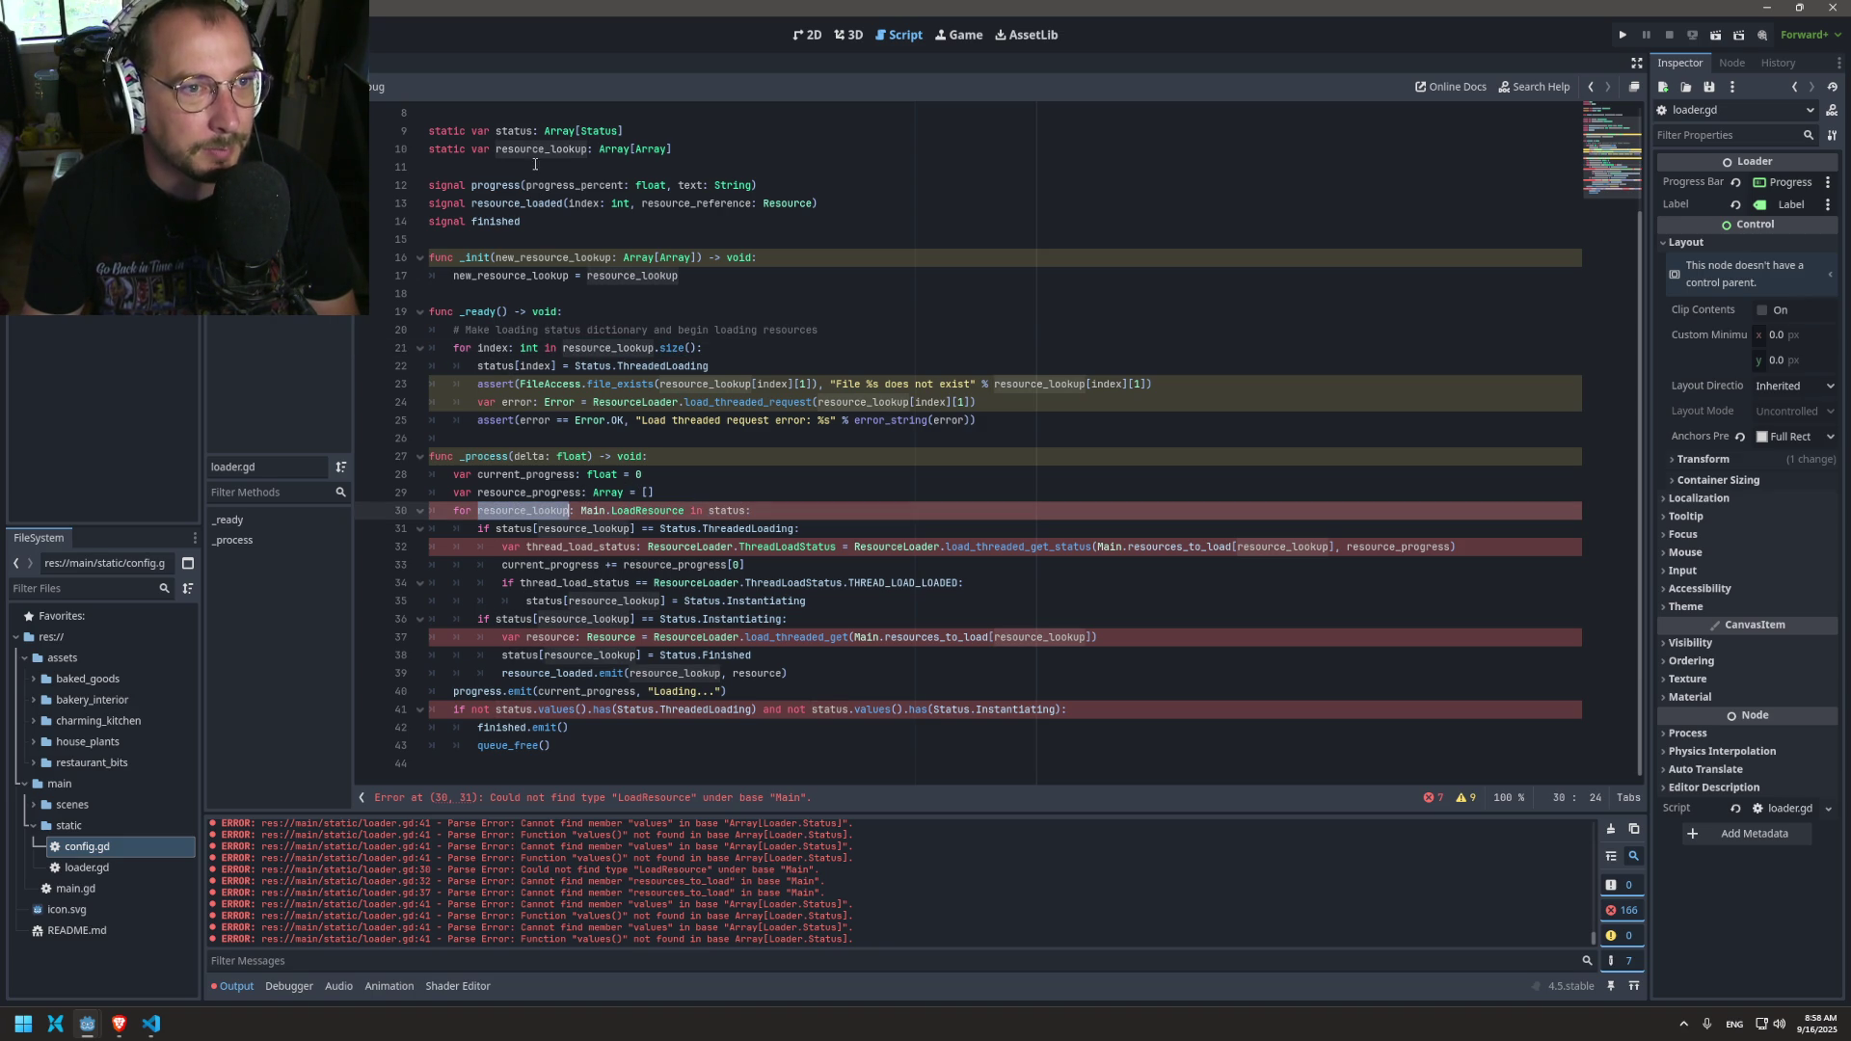
left_click(715, 513)
double_click(716, 512)
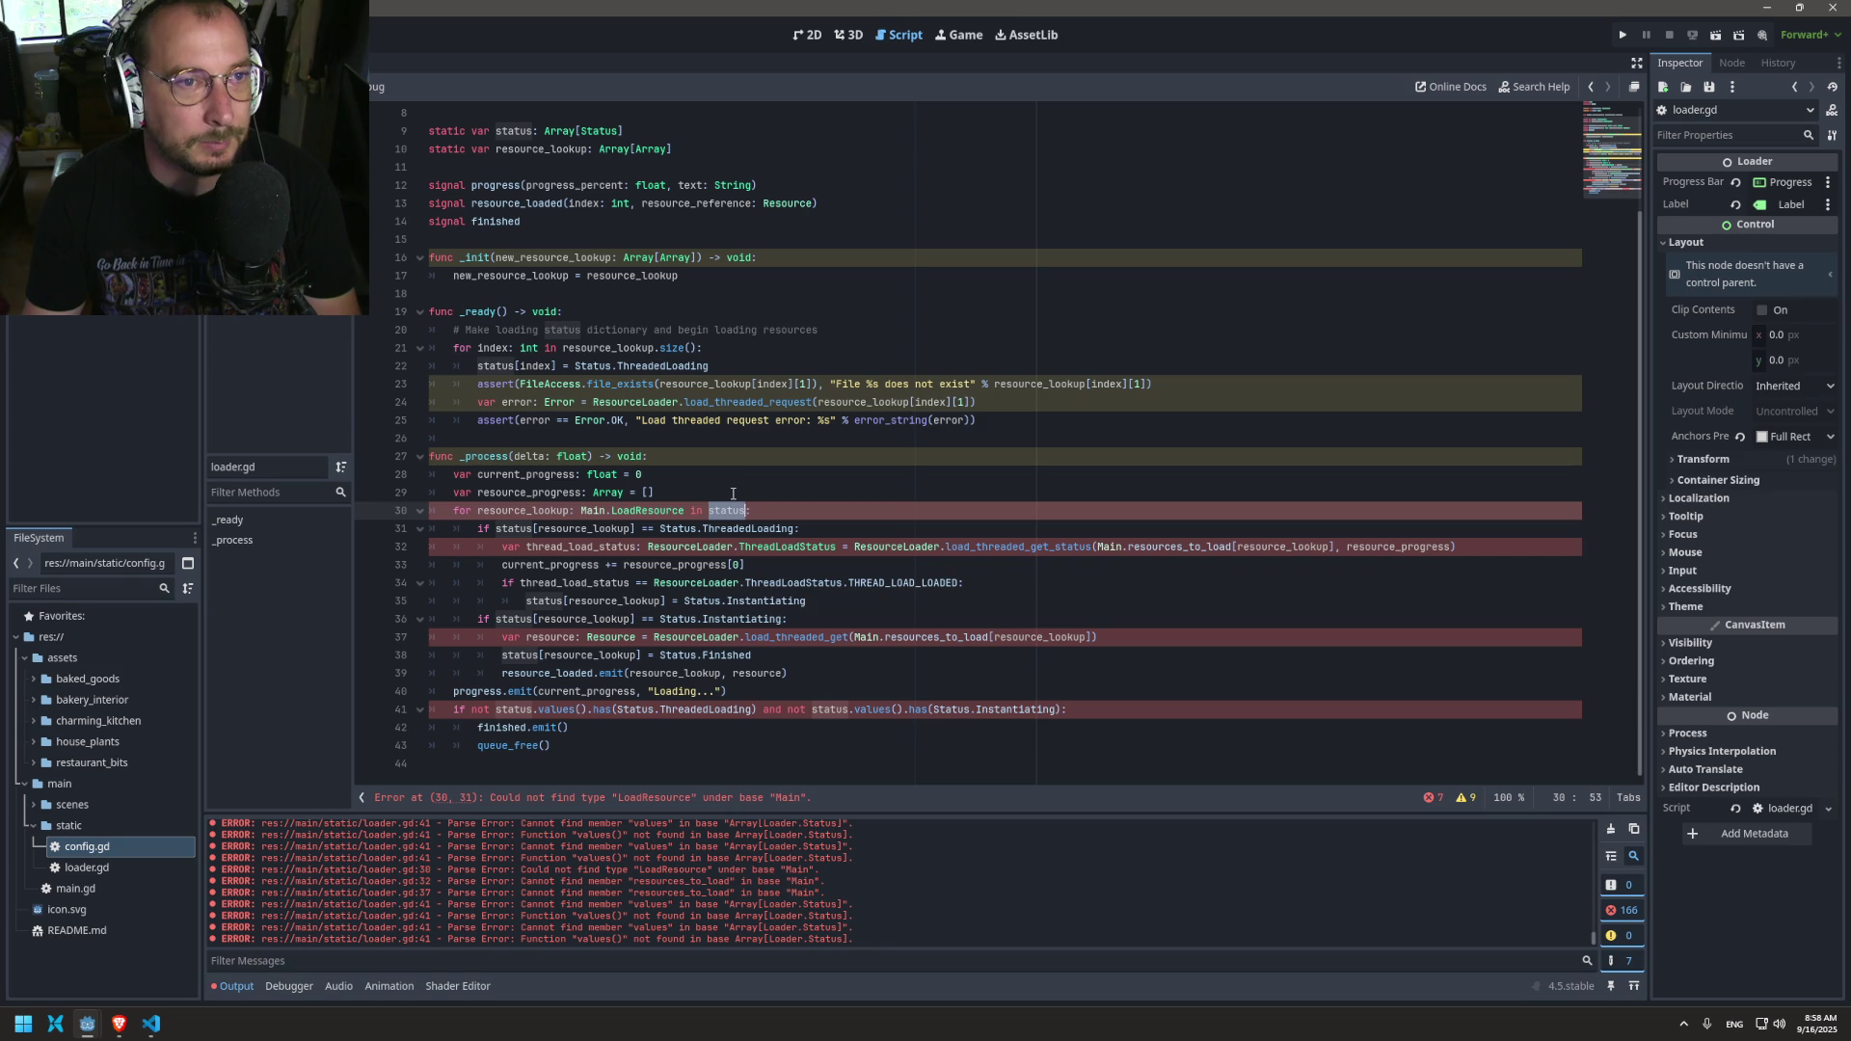
mouse_move(677, 280)
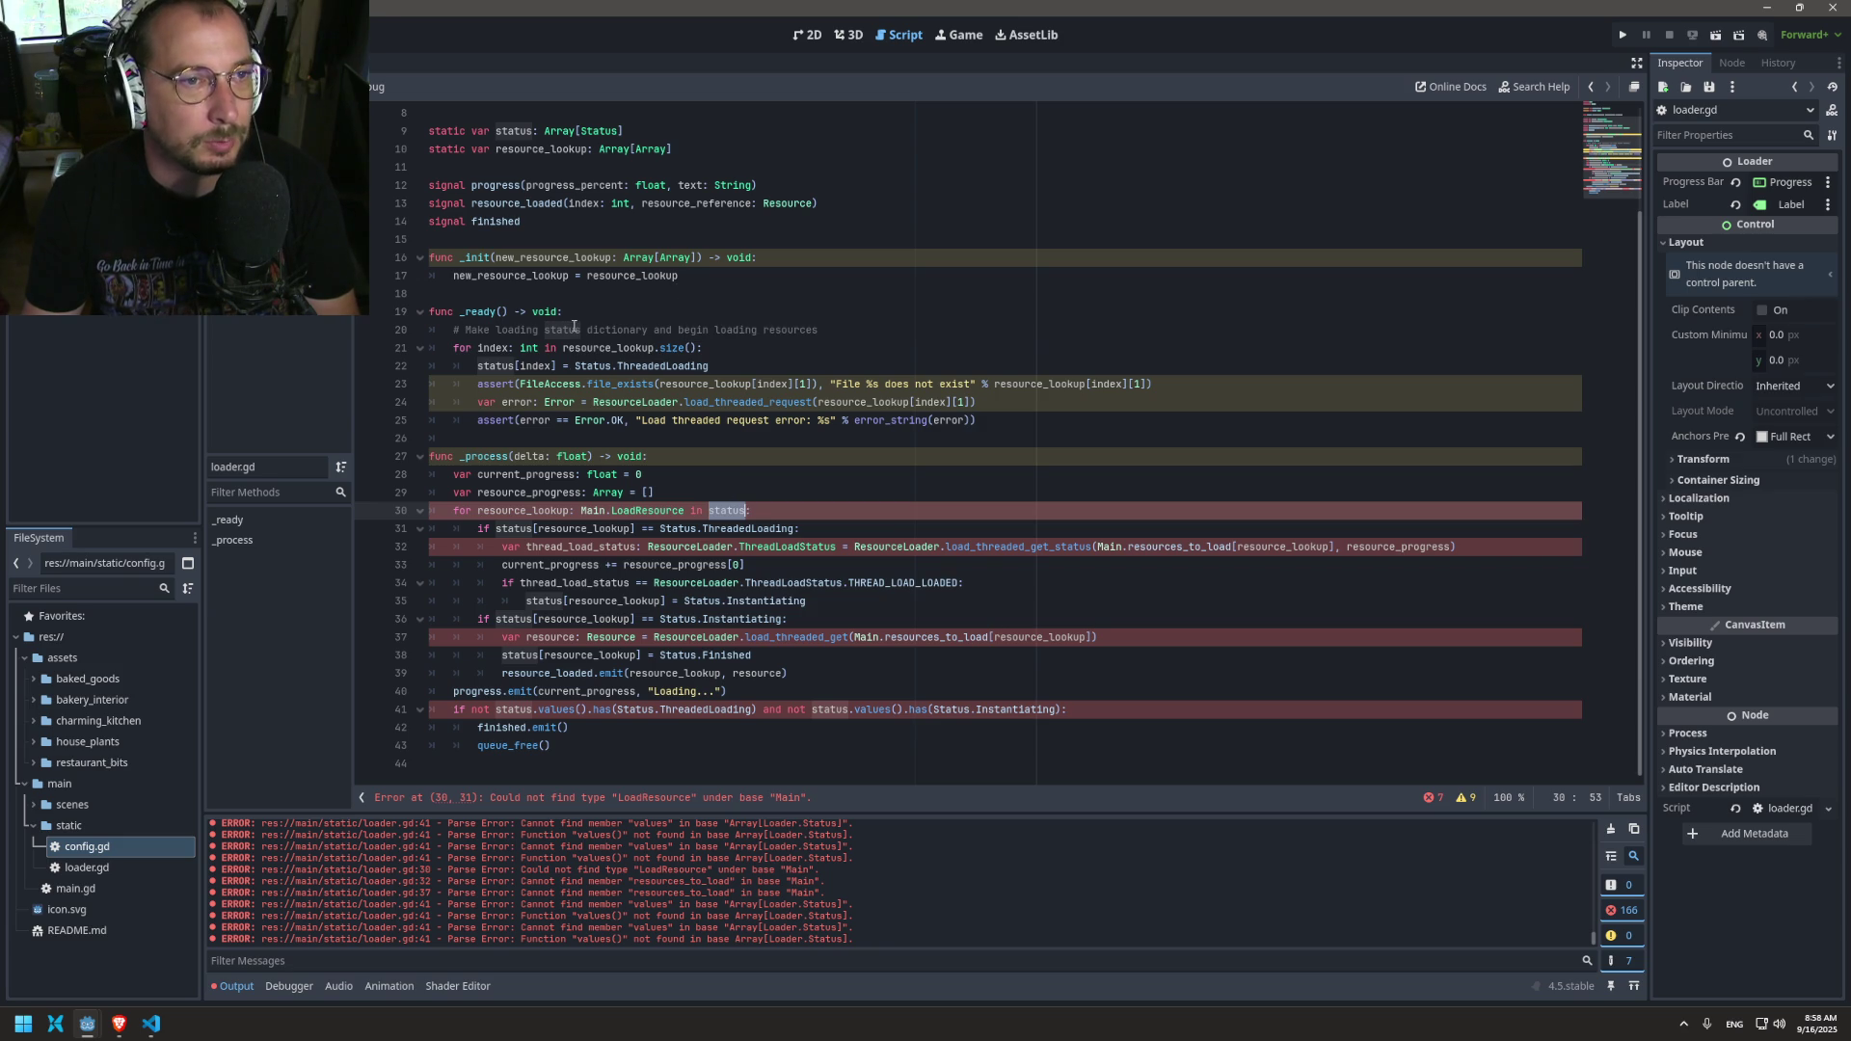
Step: Remove the stray dot on line 30, save, and compare LoadResource with line 9's Array[Status] type
left_click(727, 518)
mouse_move(726, 518)
type(".")
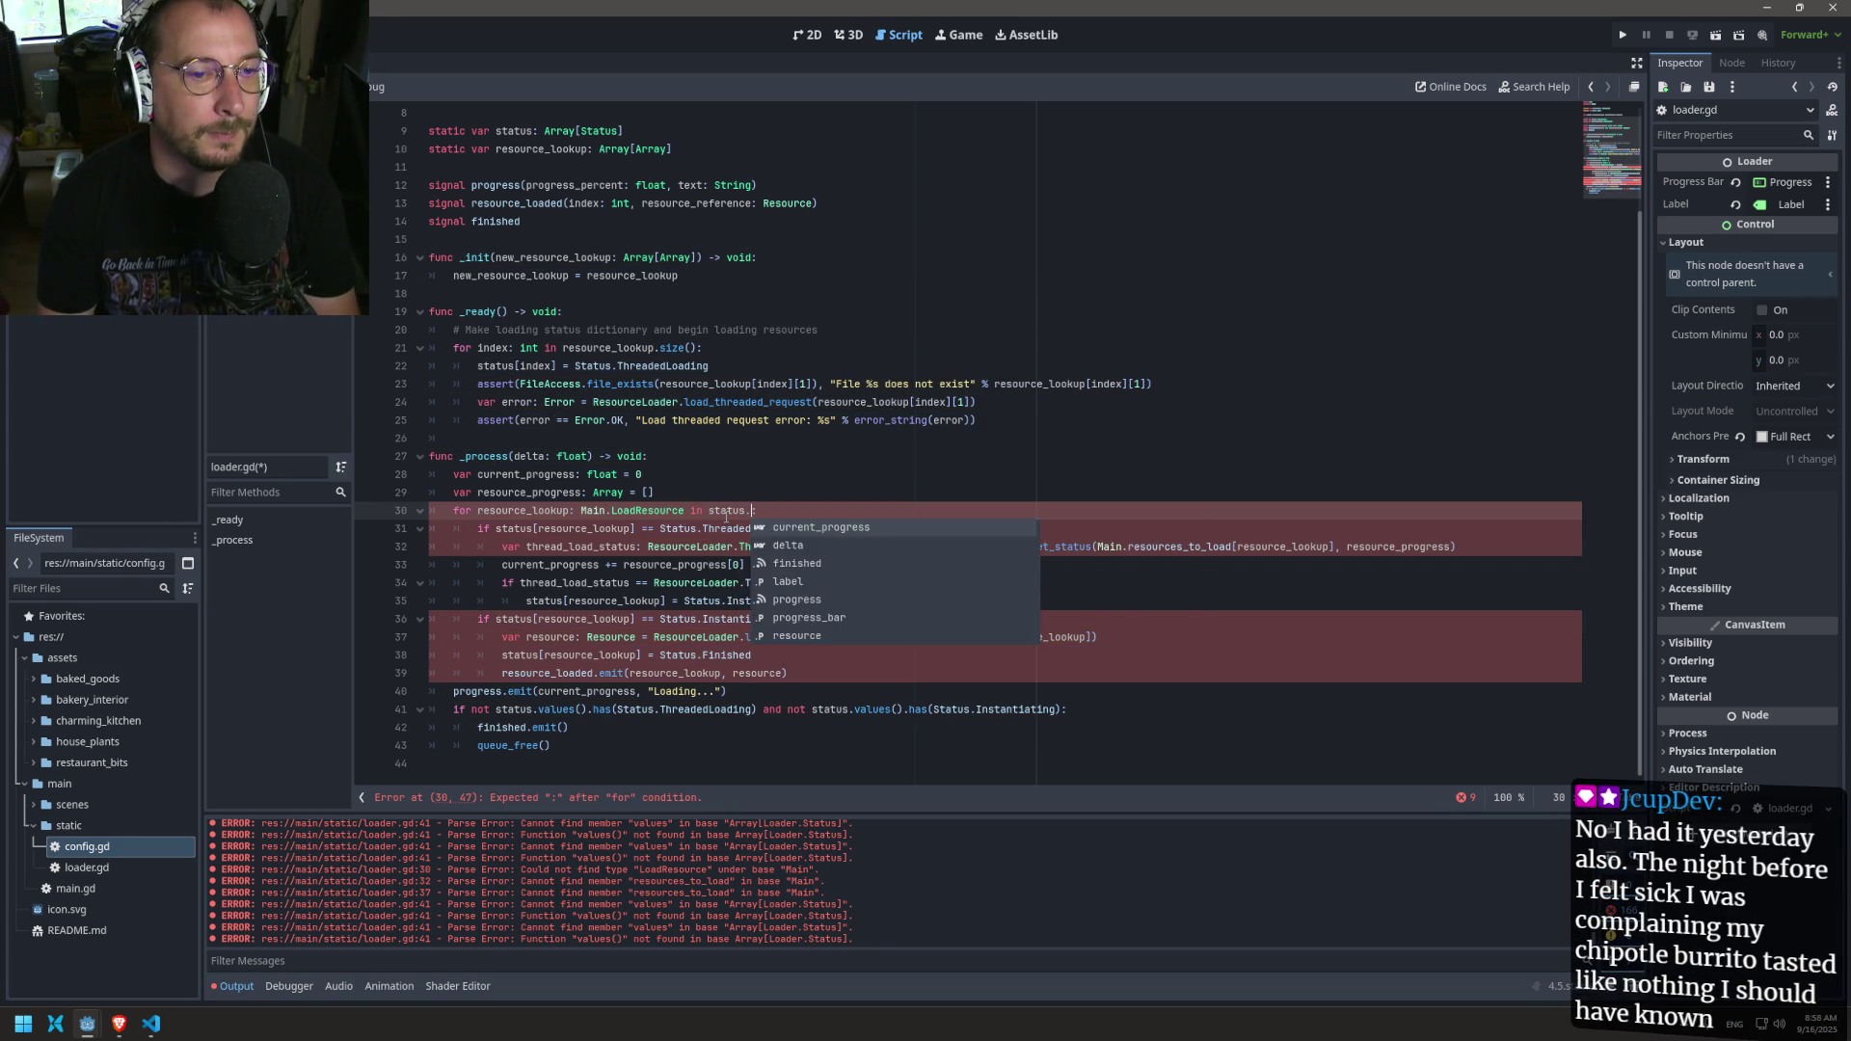
key("BackSpace")
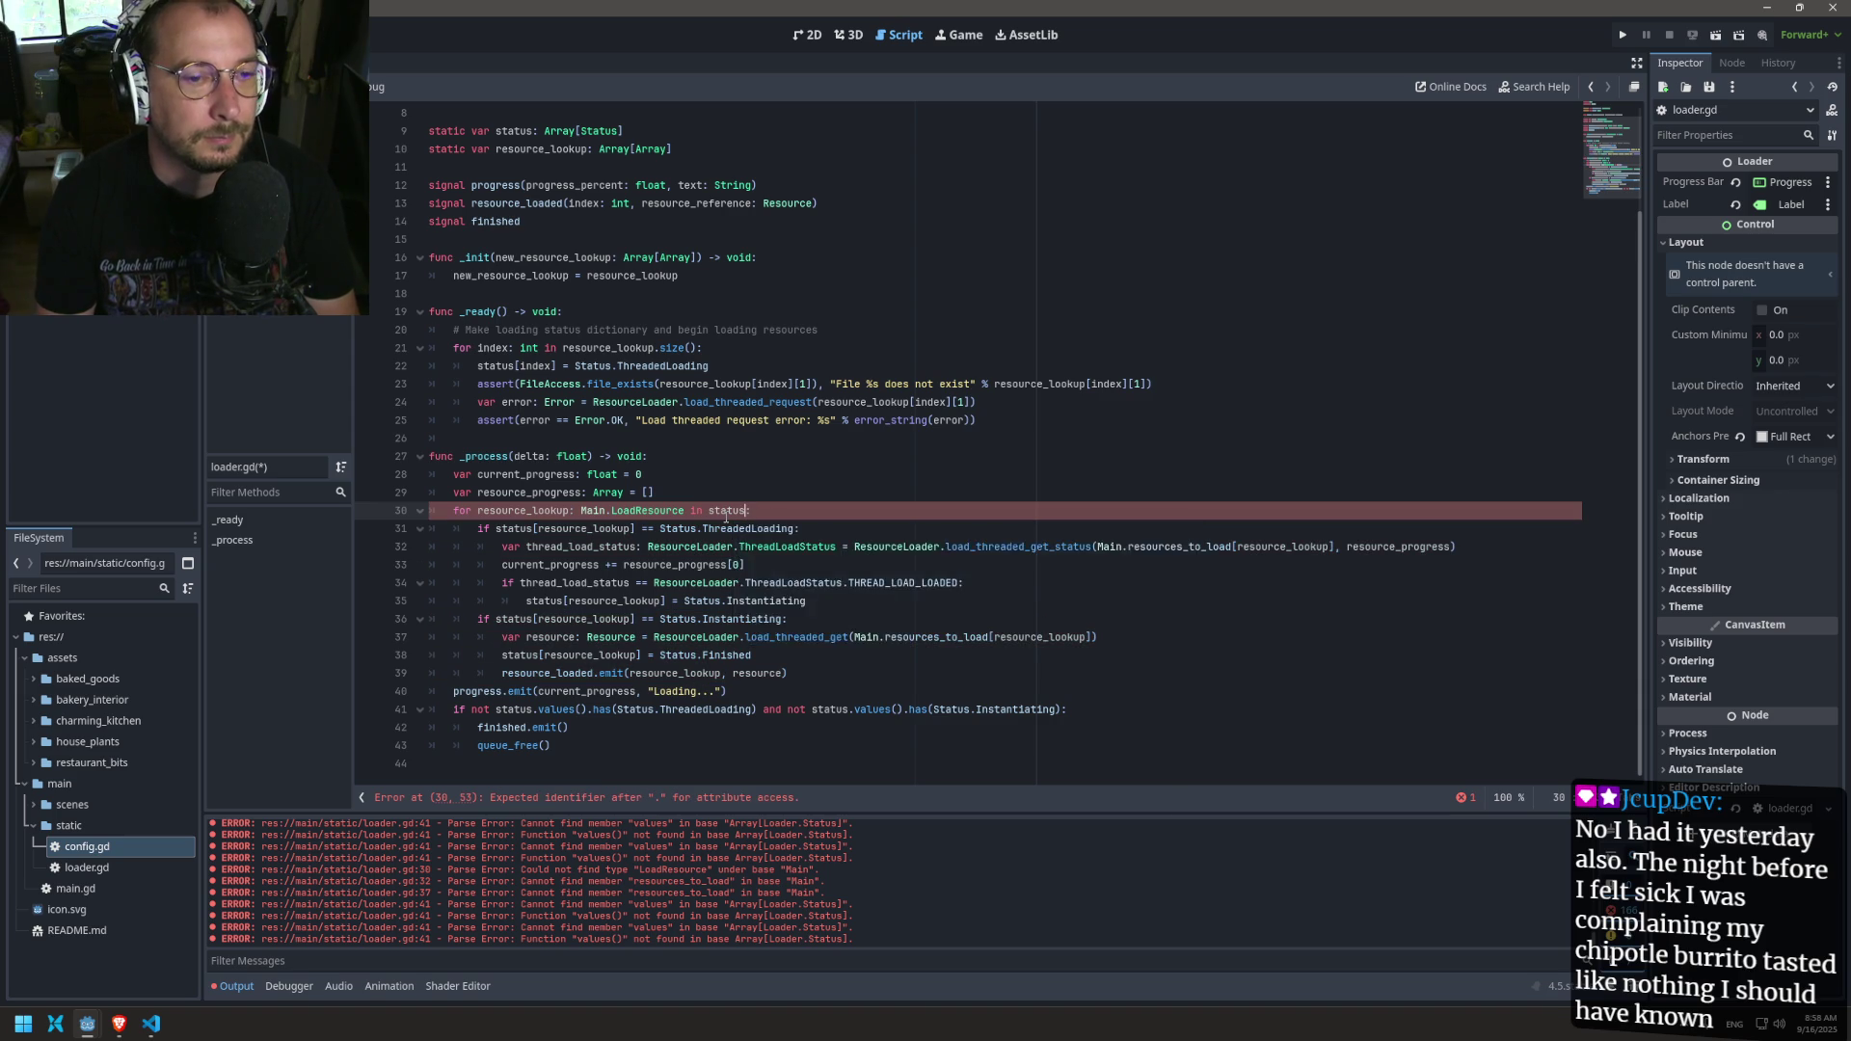
key("ctrl+s")
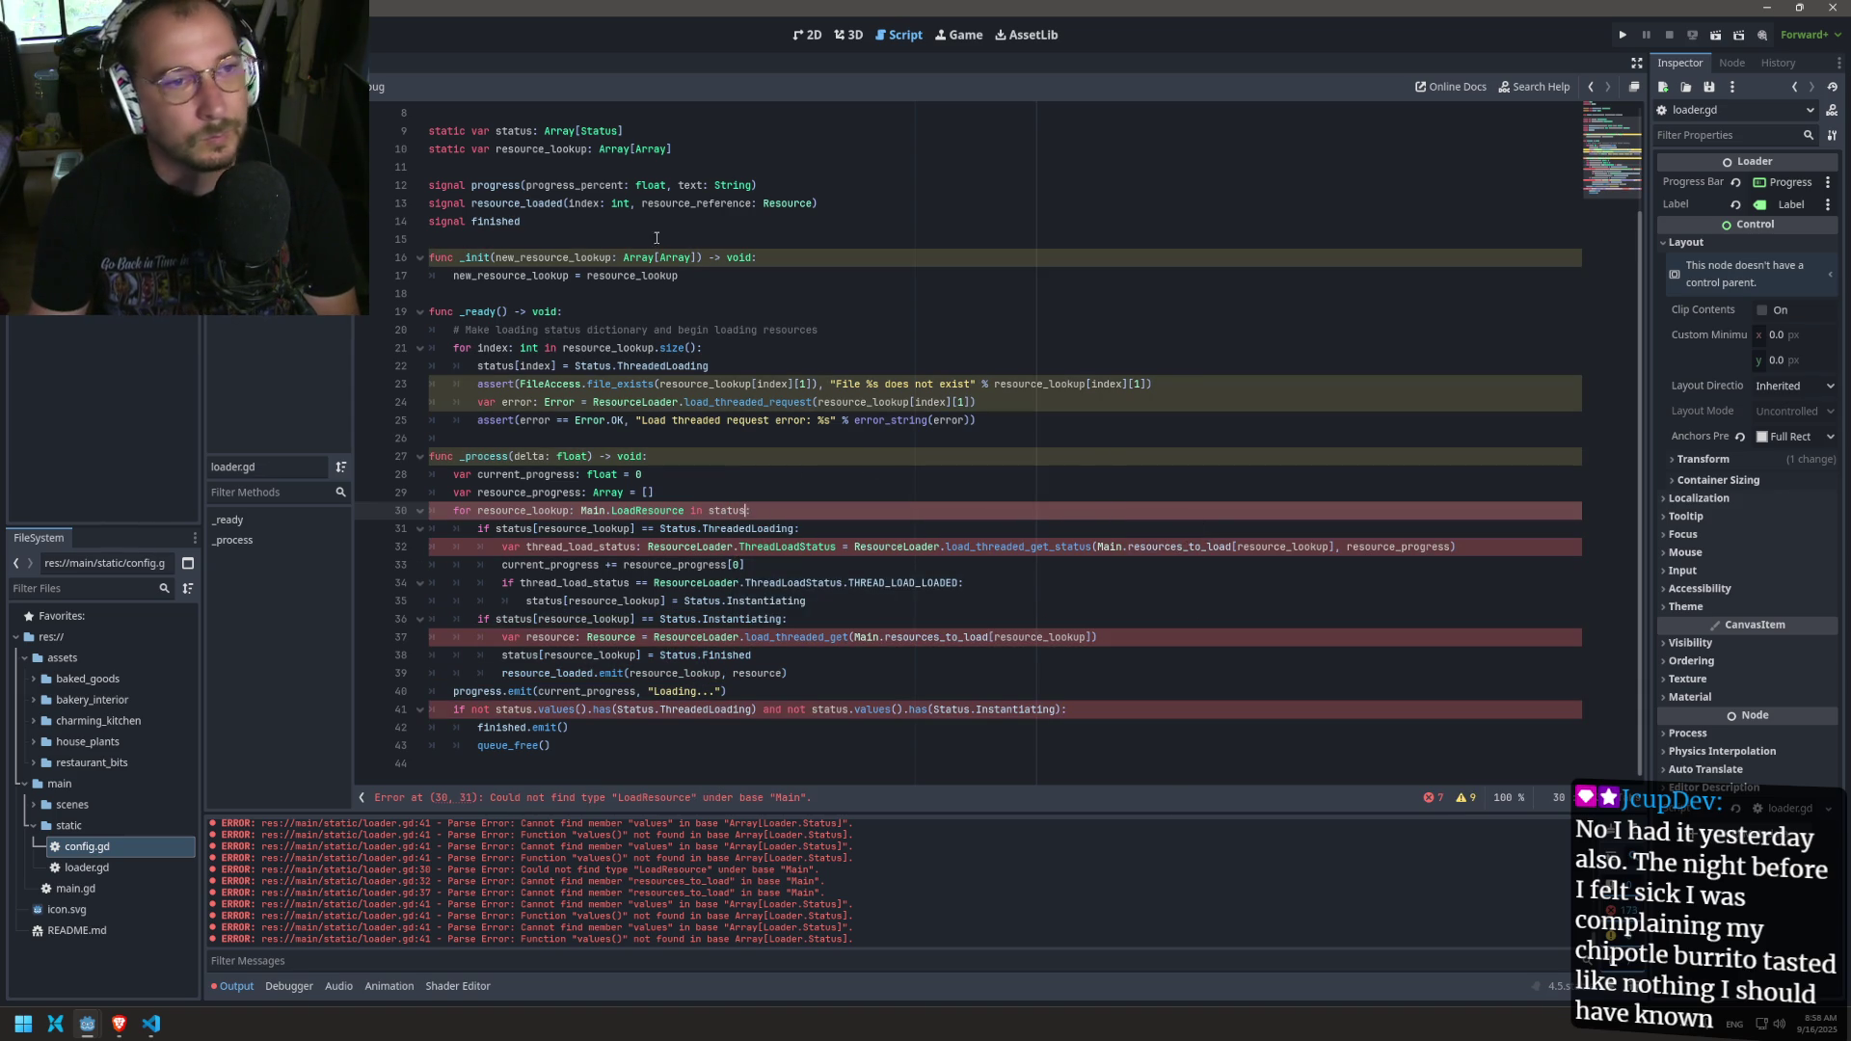
left_click(569, 130)
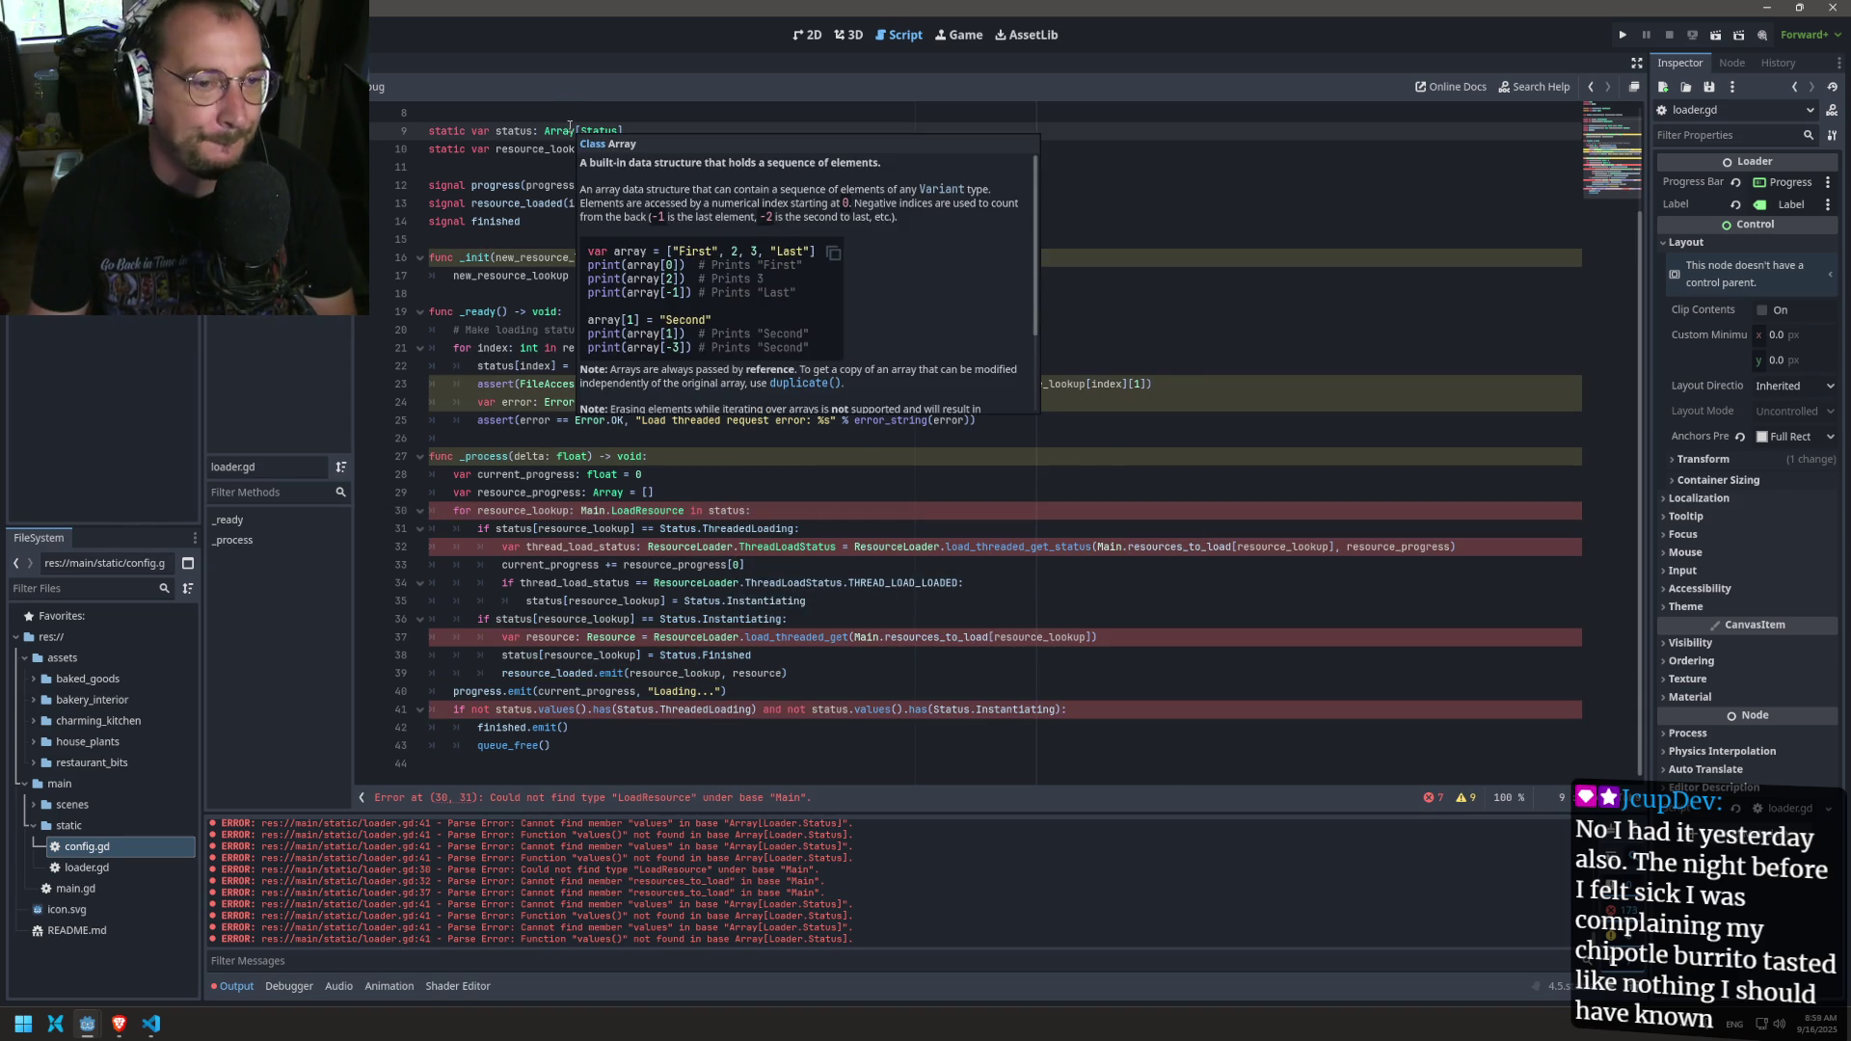
left_click(517, 494)
double_click(648, 511)
left_click_drag(579, 130, 600, 148)
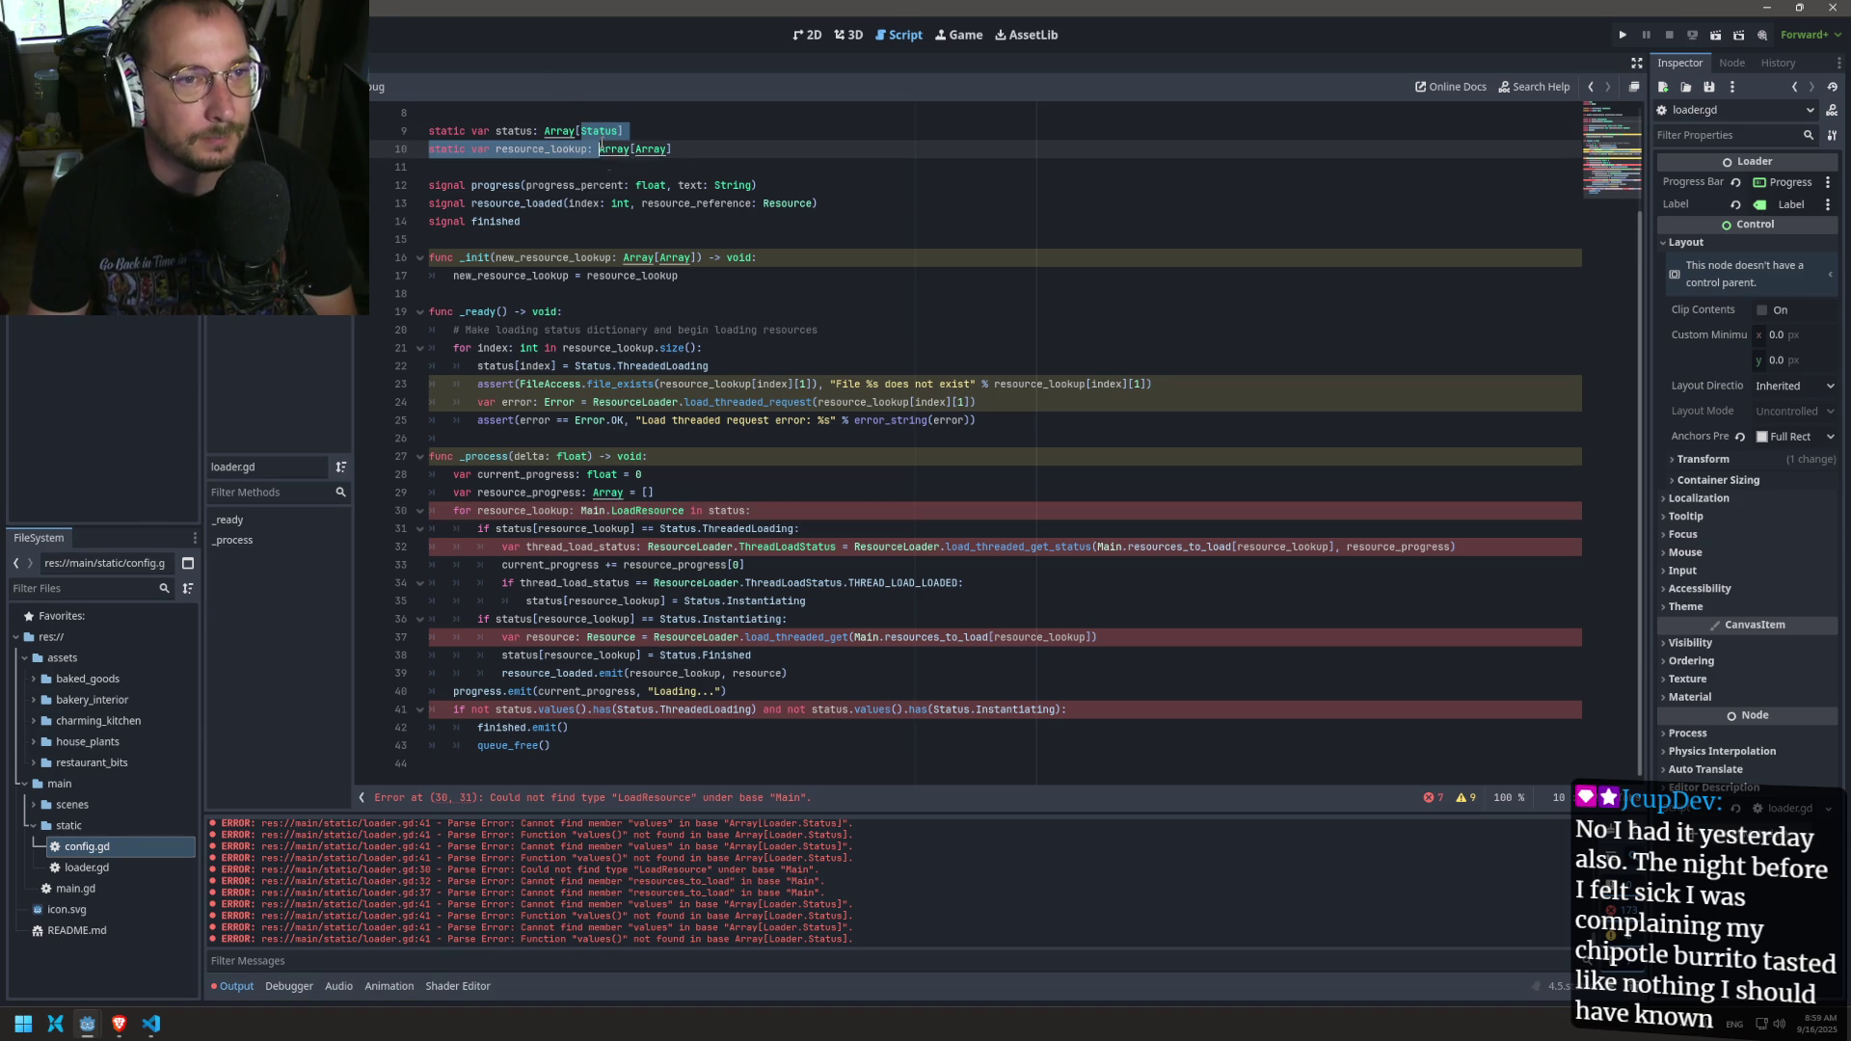
double_click(599, 130)
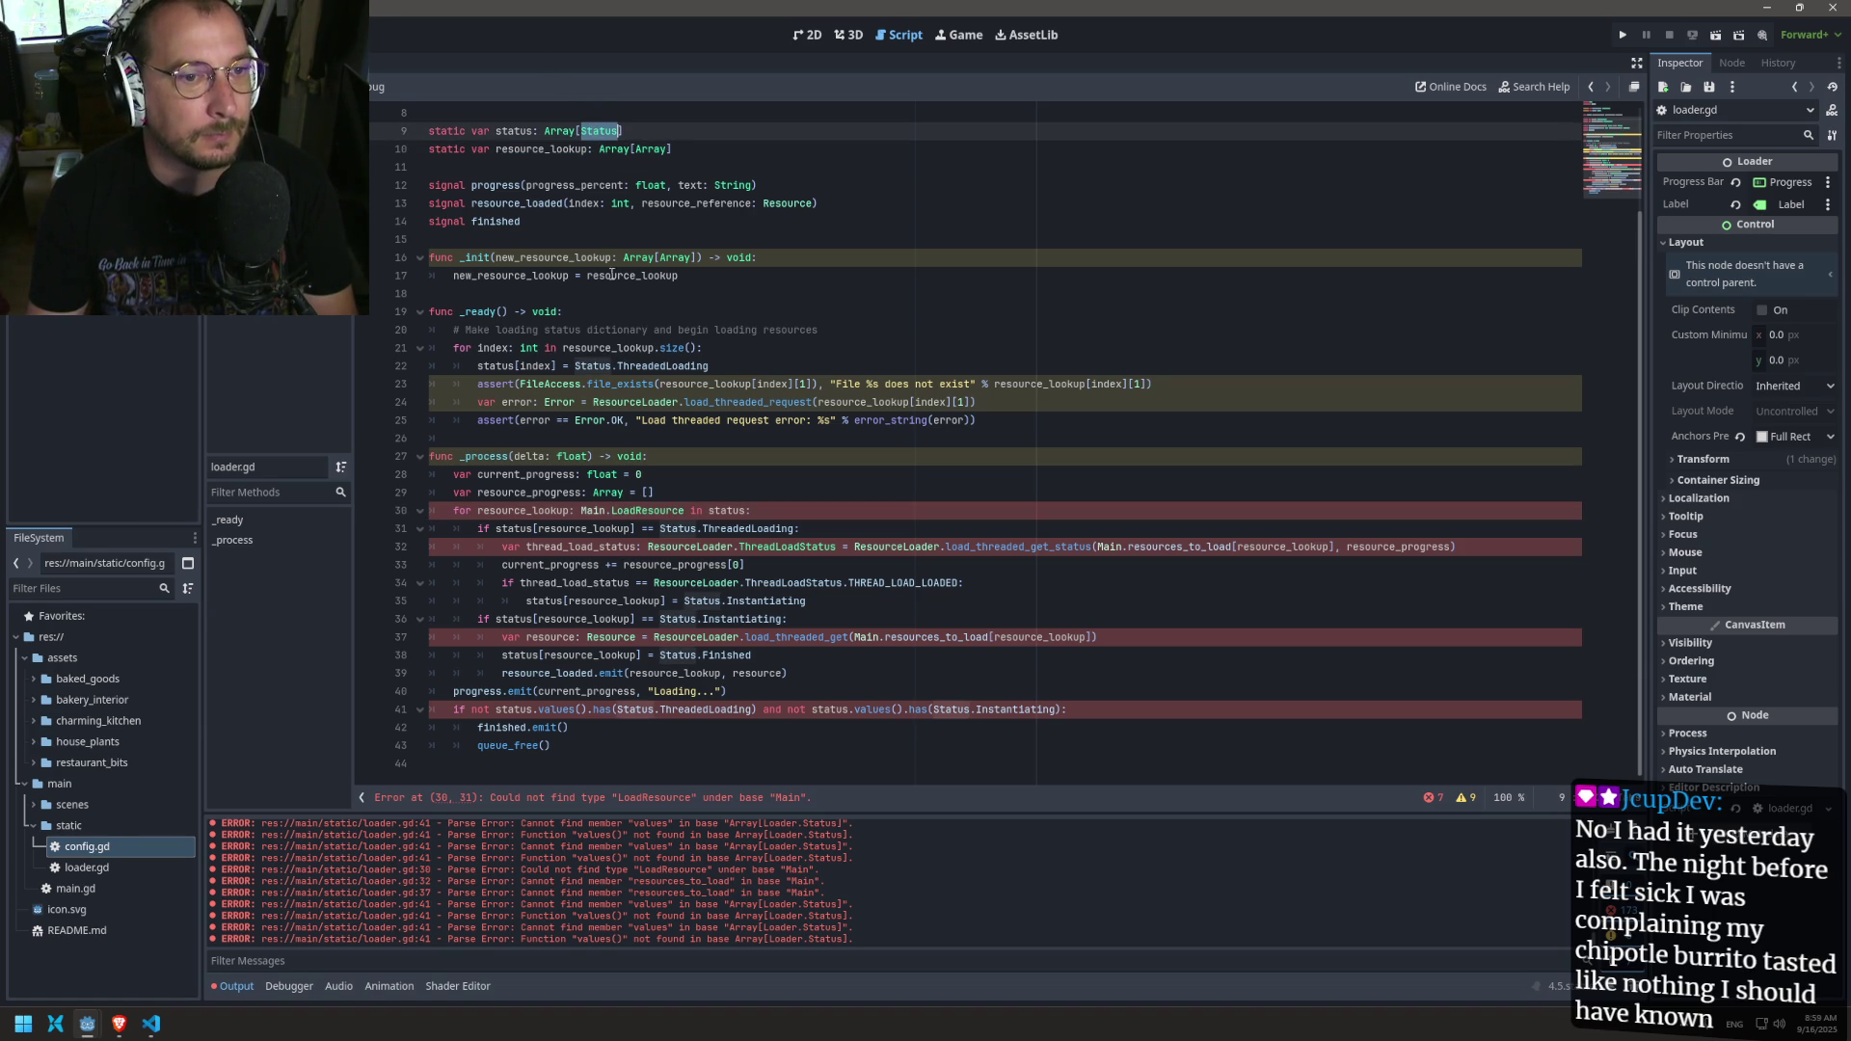
double_click(648, 511)
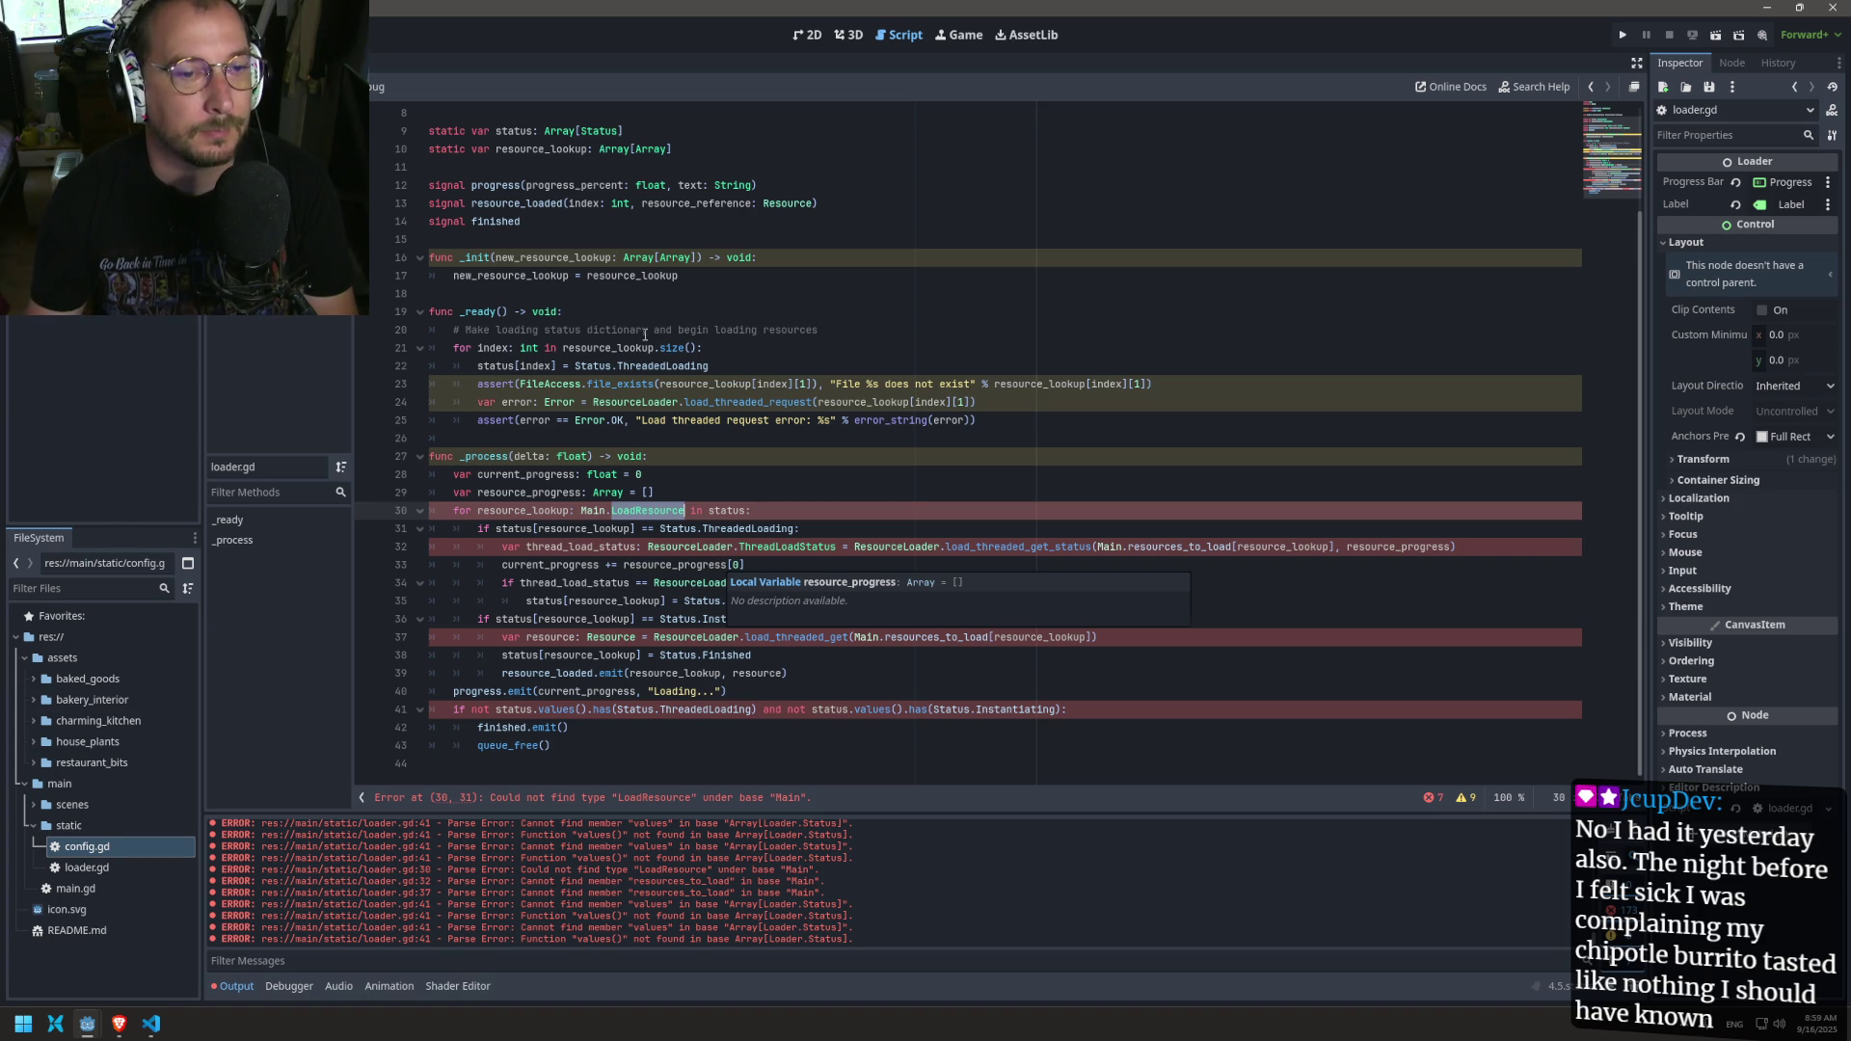
Step: Rewrite the loop header as 'for index: int in status.size()' and save loader.gd
left_click(751, 514)
type(".size()")
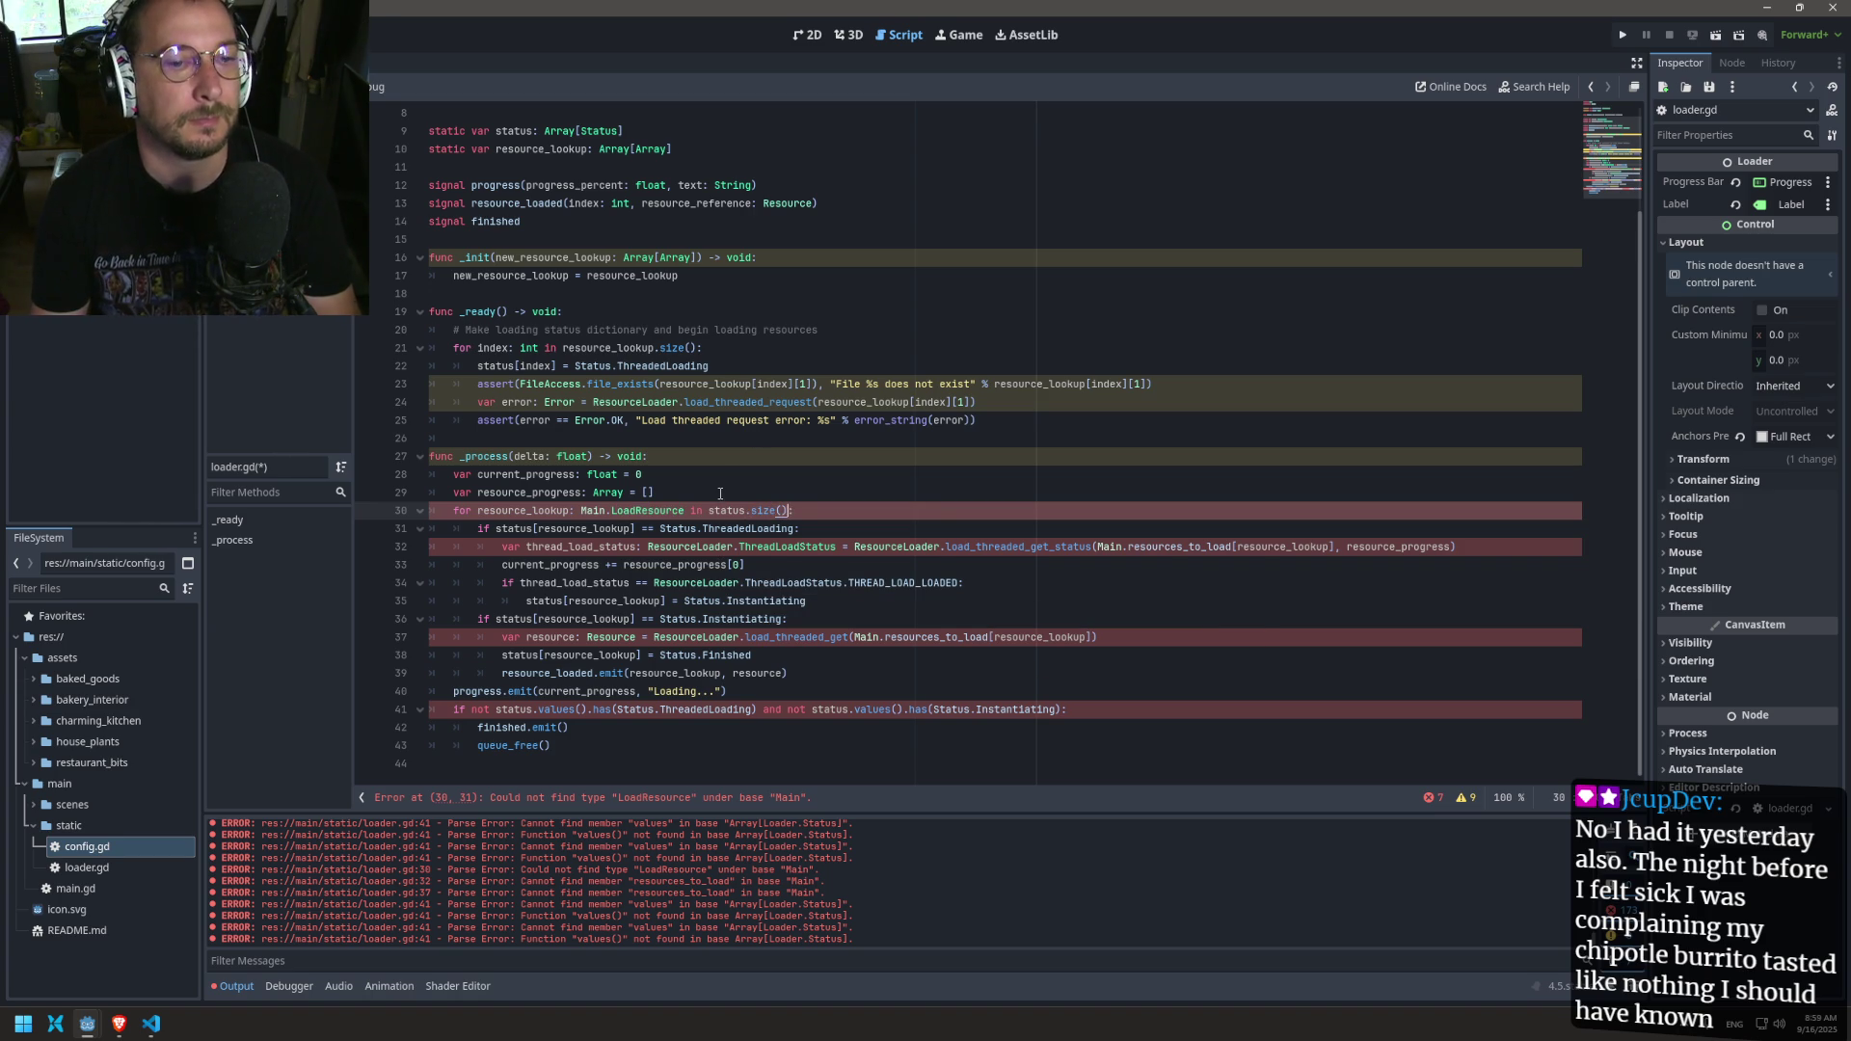
double_click(728, 512)
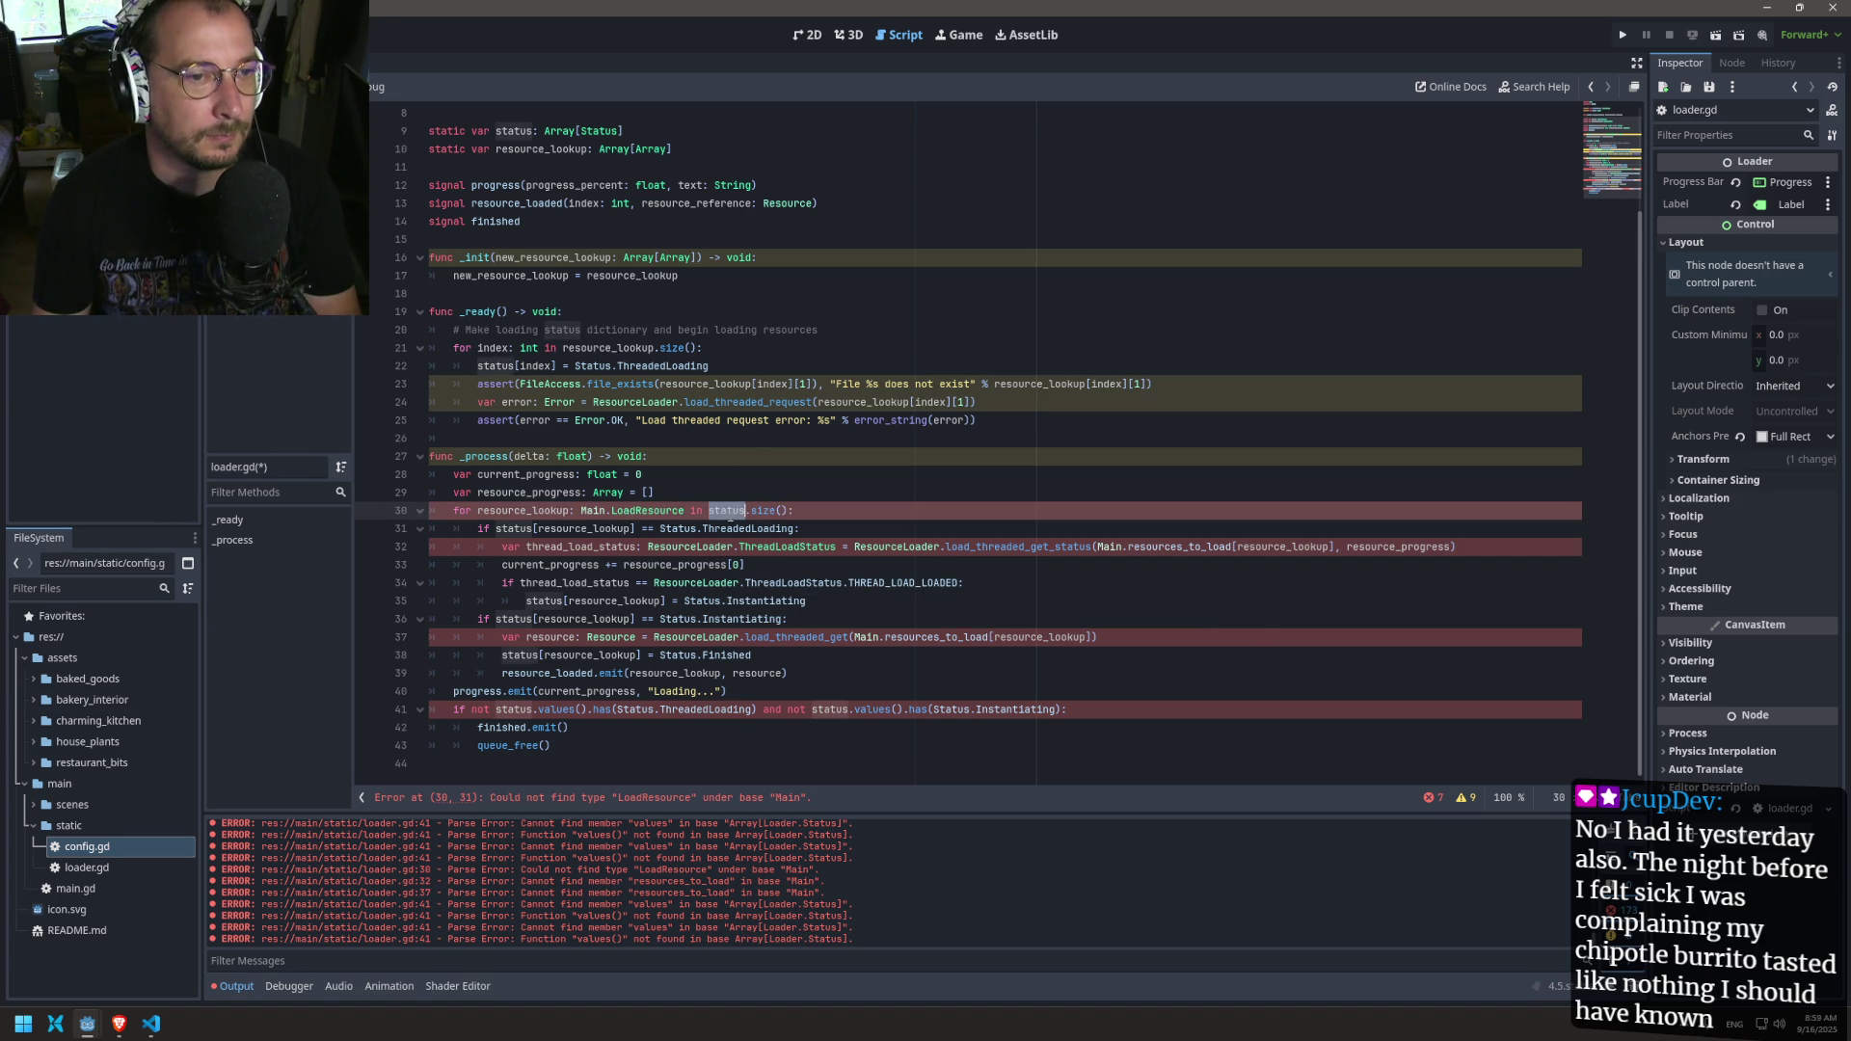
double_click(667, 510)
key("BackSpace")
key("BackSpace")
key("BackSpace")
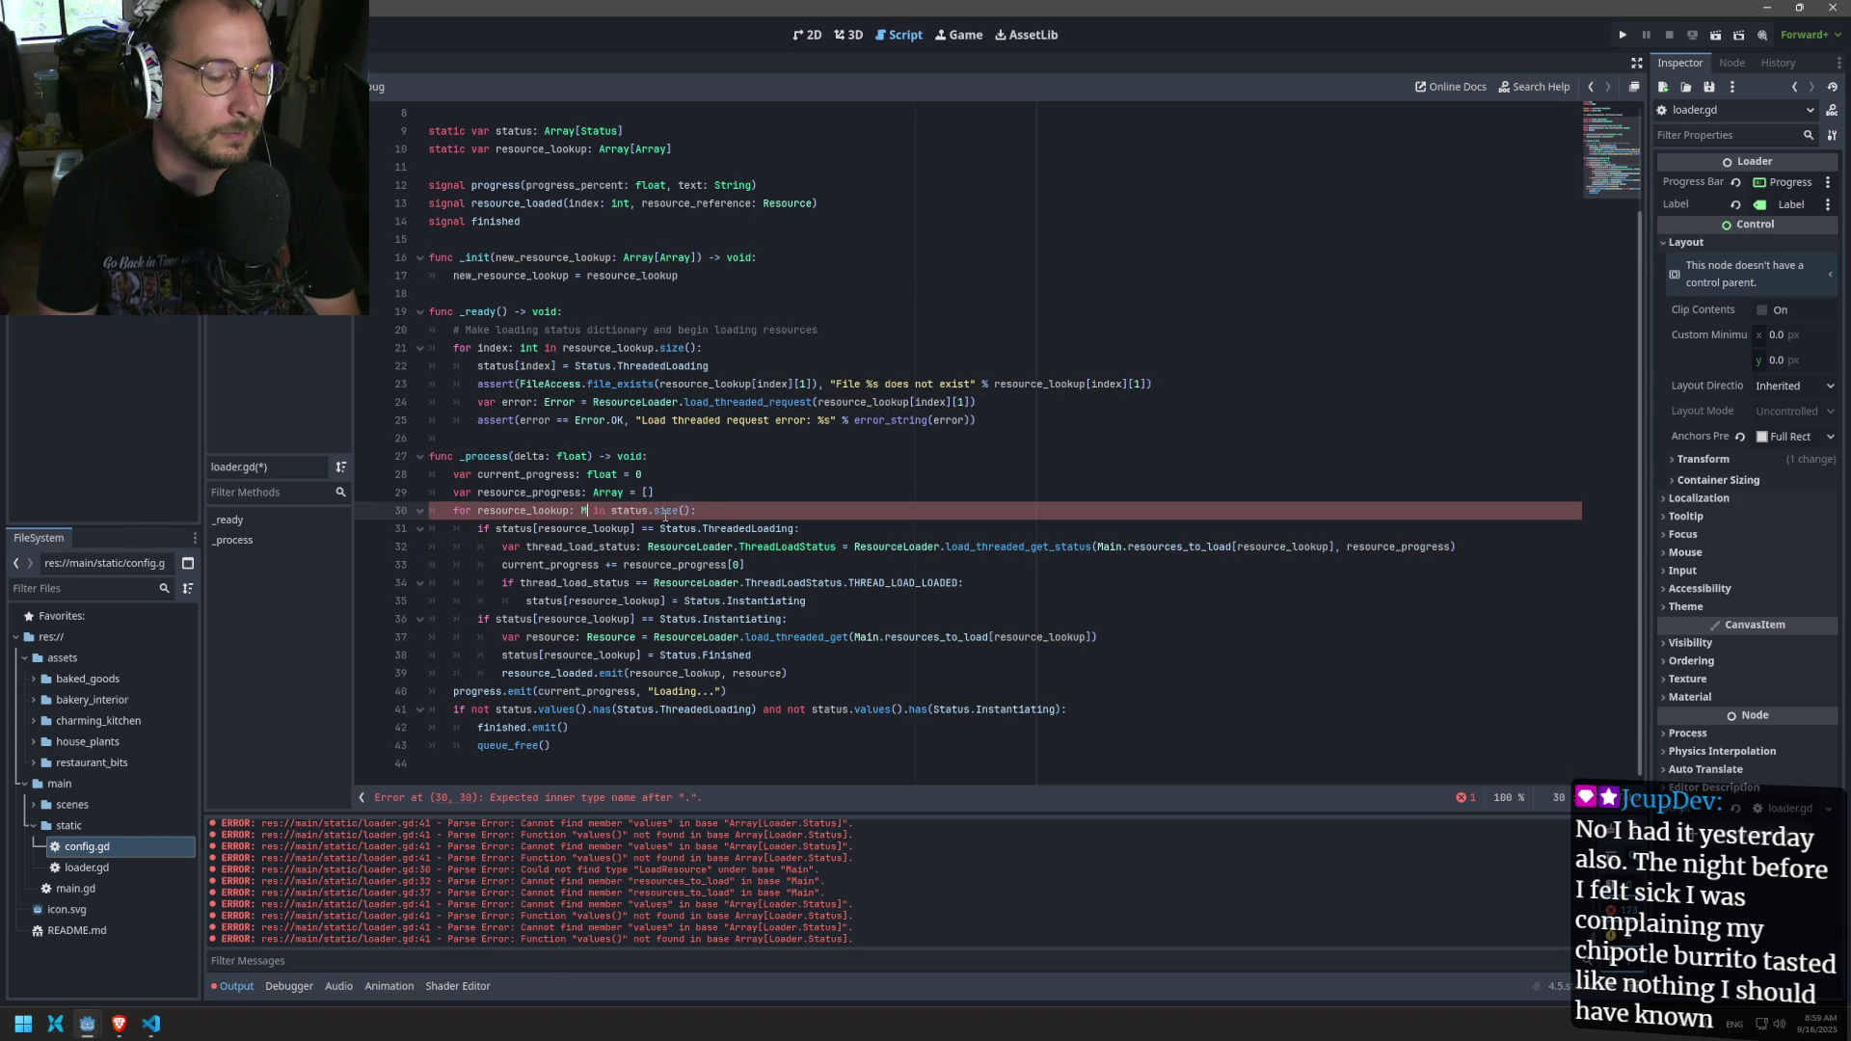
key("BackSpace")
key("BackSpace")
key("BackSpace")
type("index:")
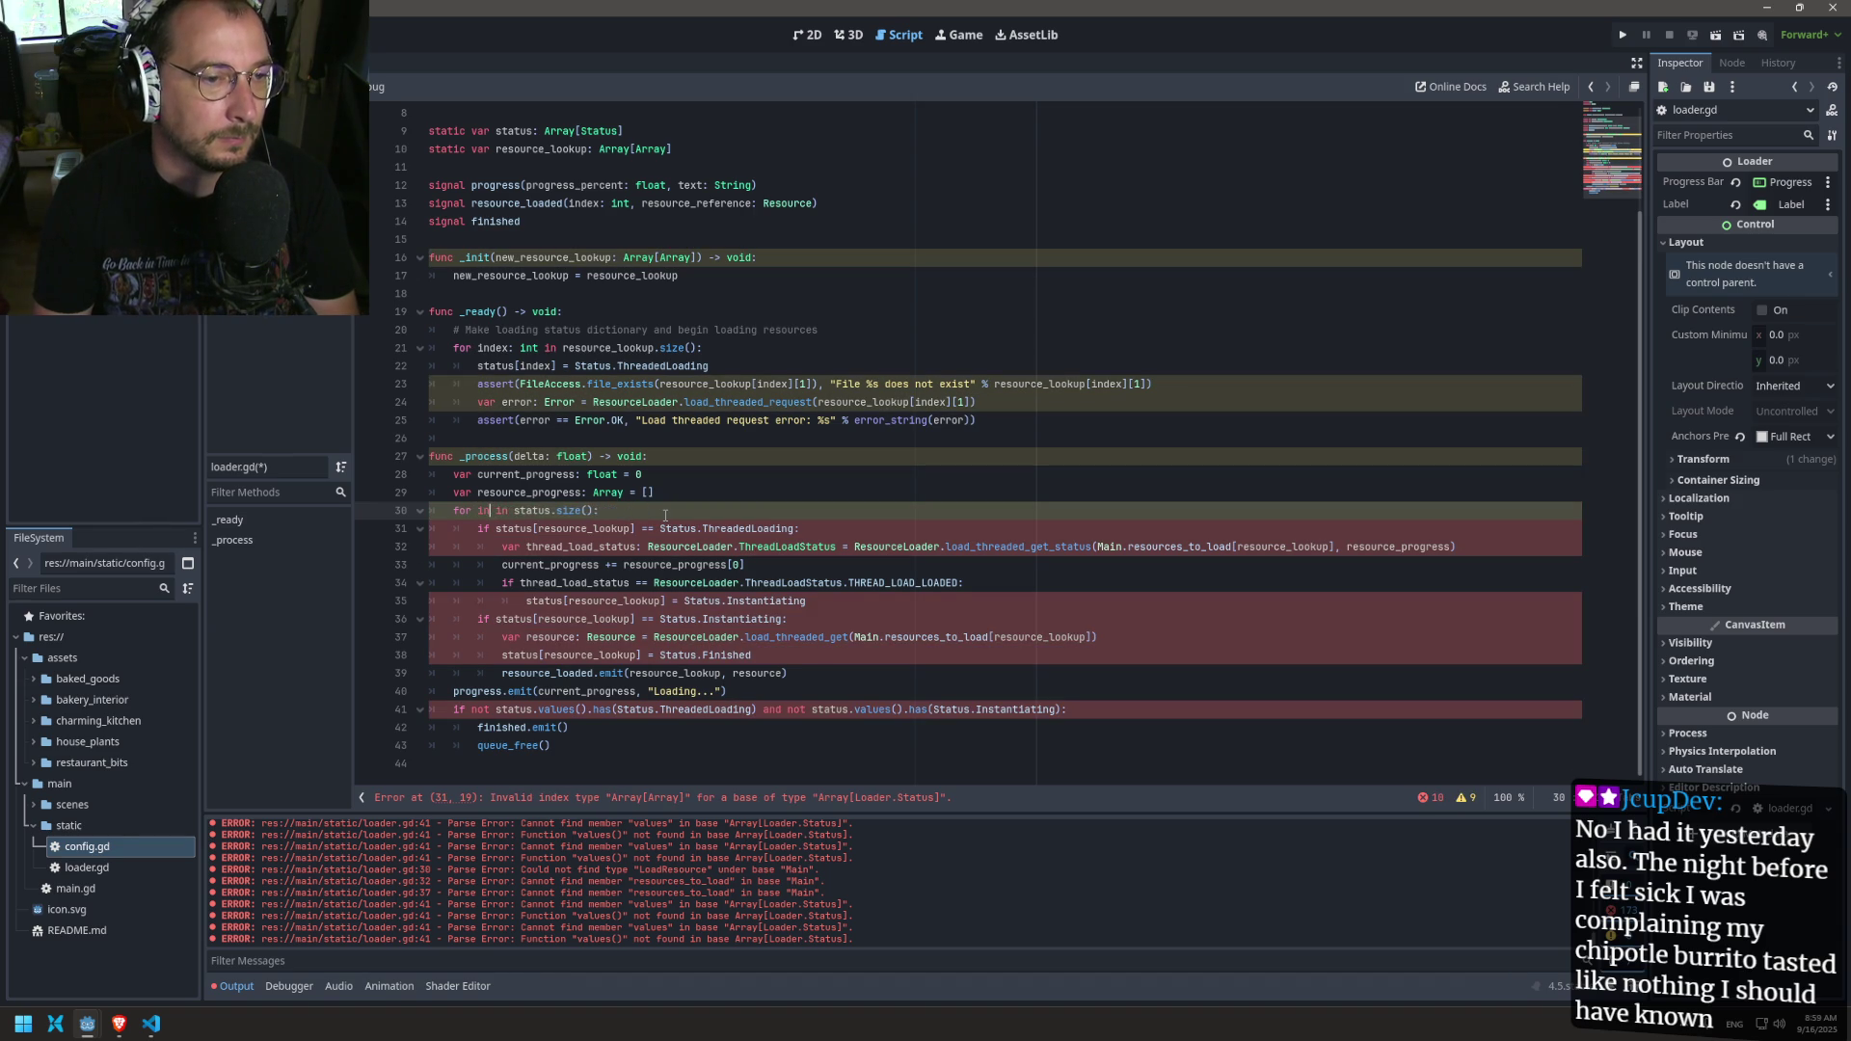
type(" int")
key("ctrl+s")
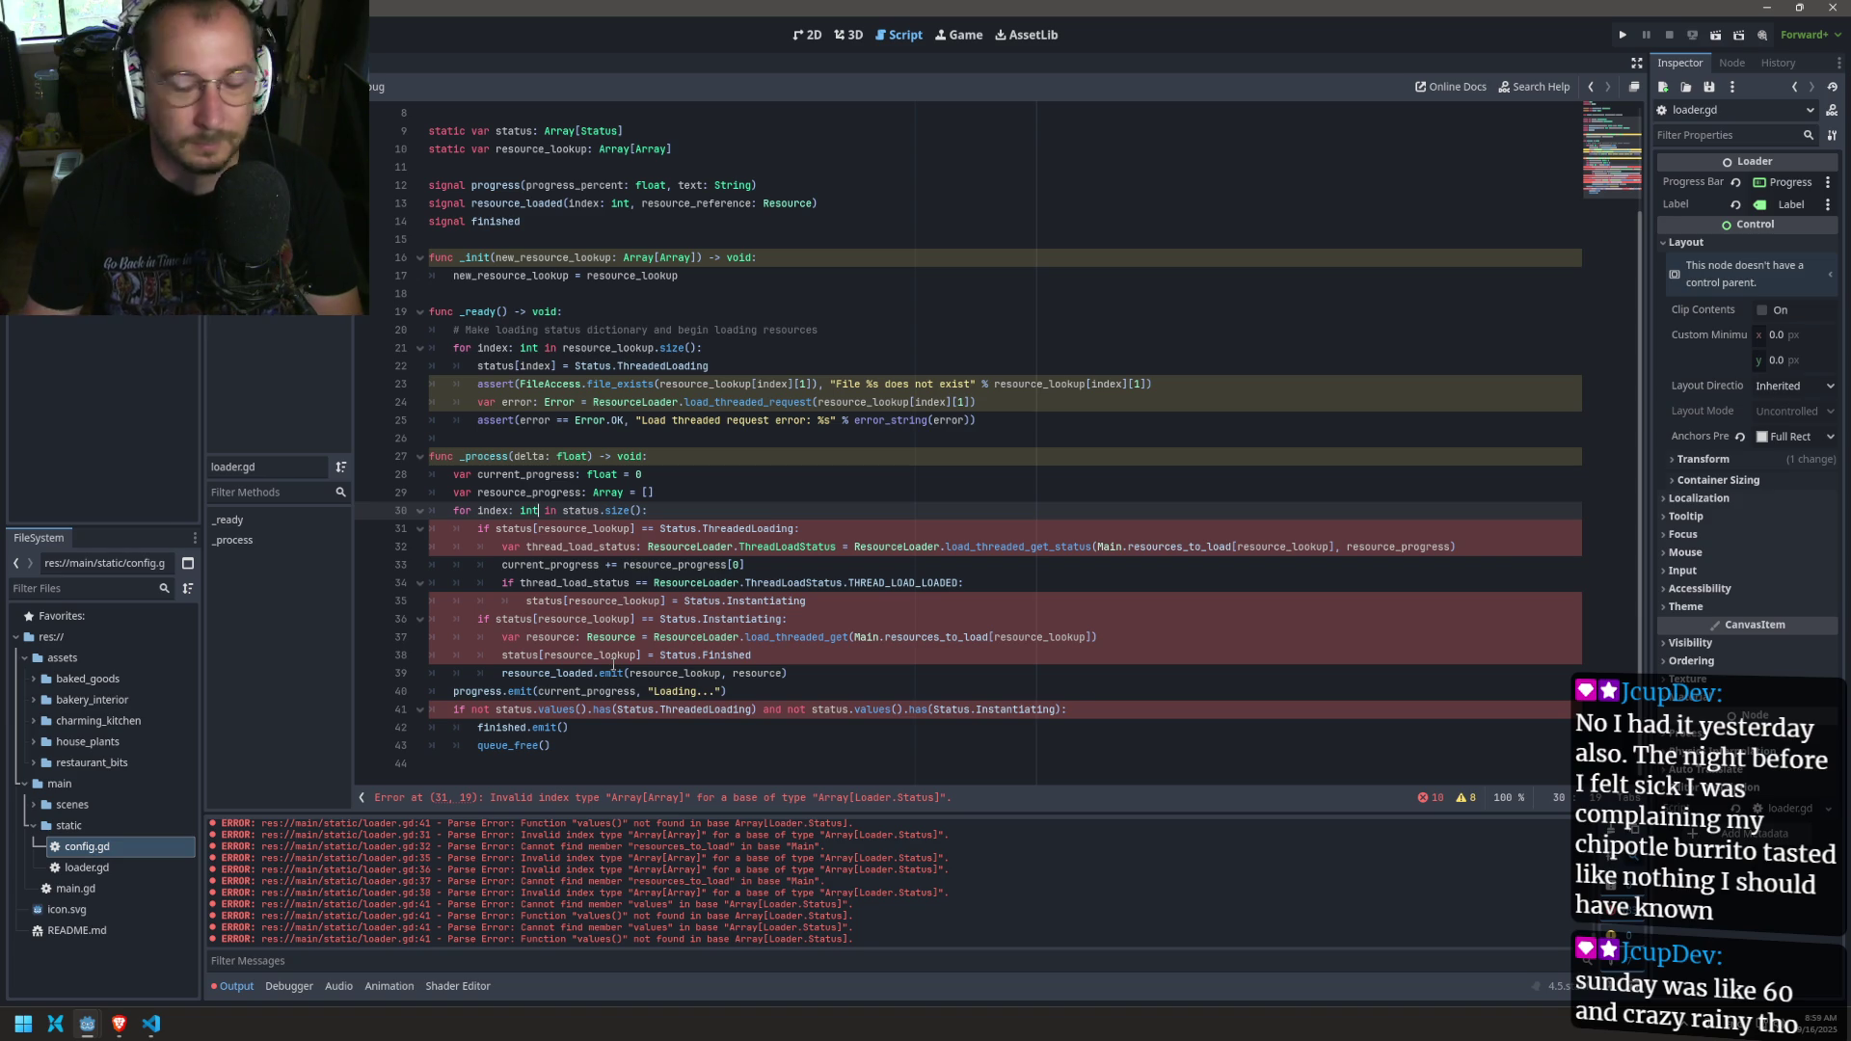
mouse_move(613, 663)
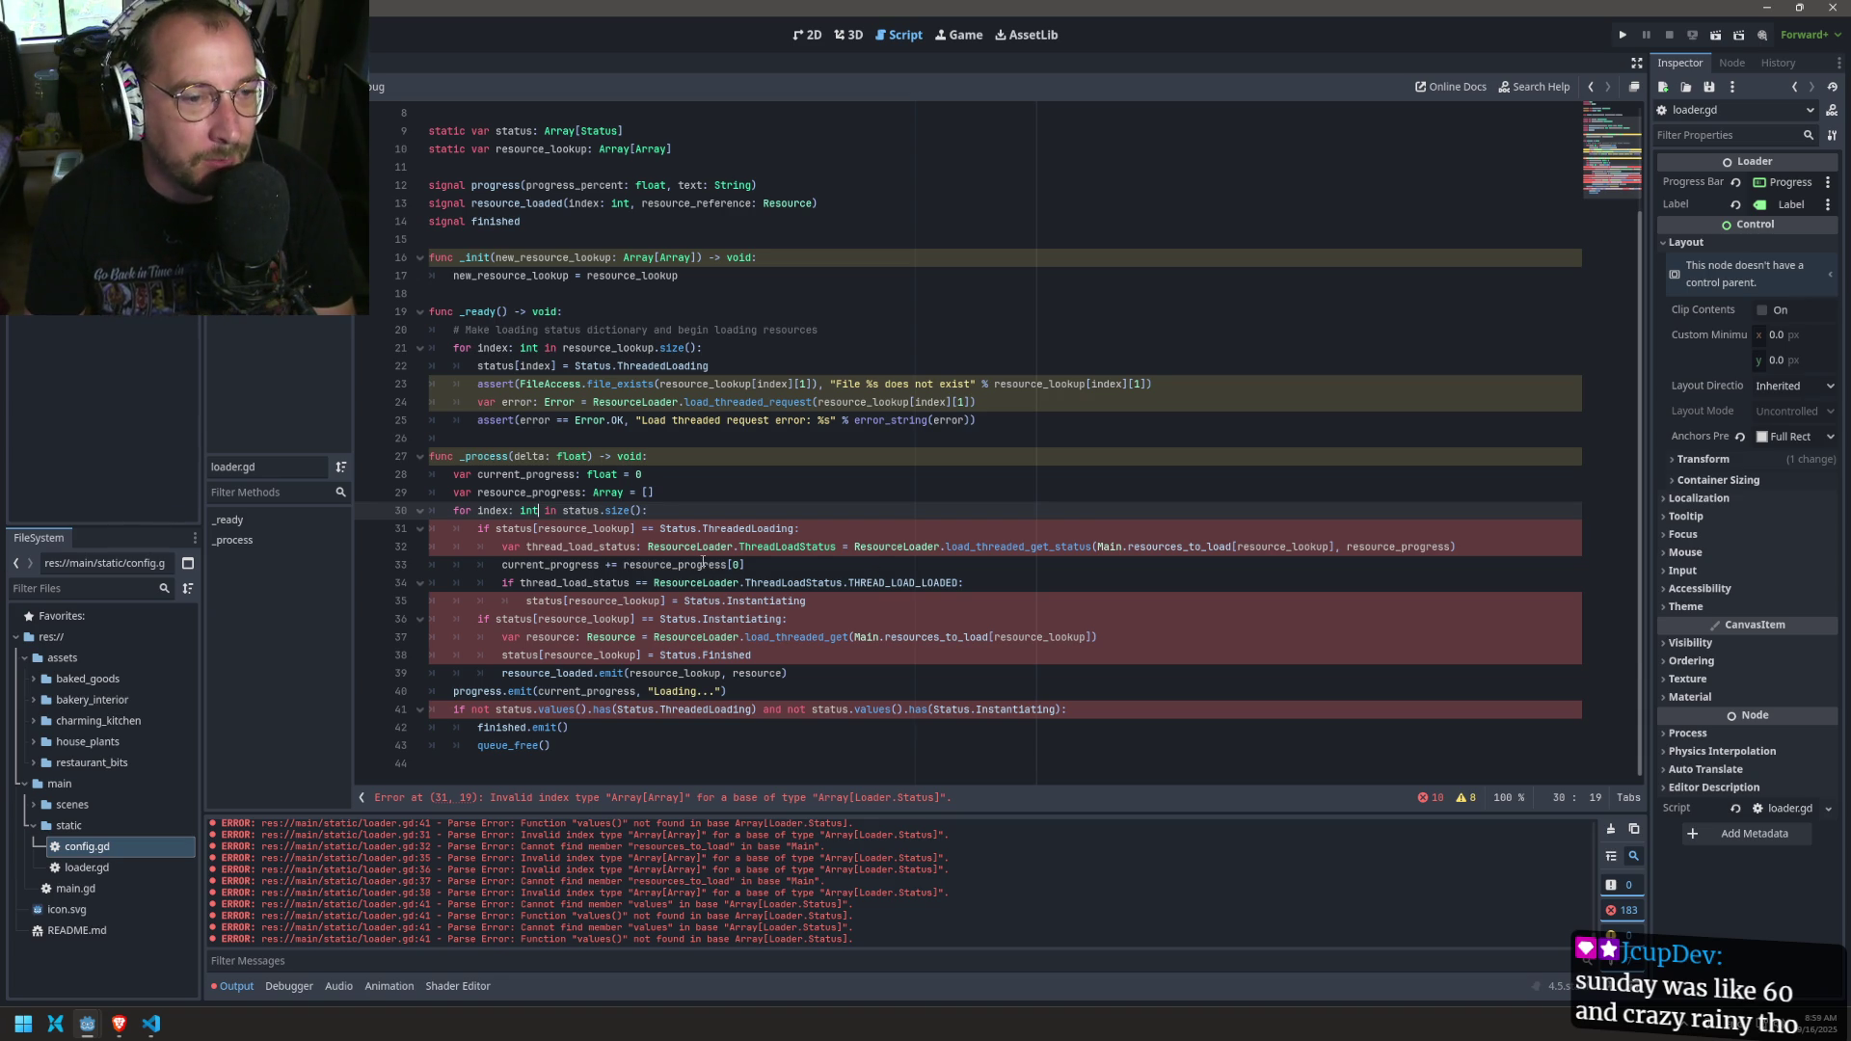
double_click(493, 510)
right_click(497, 516)
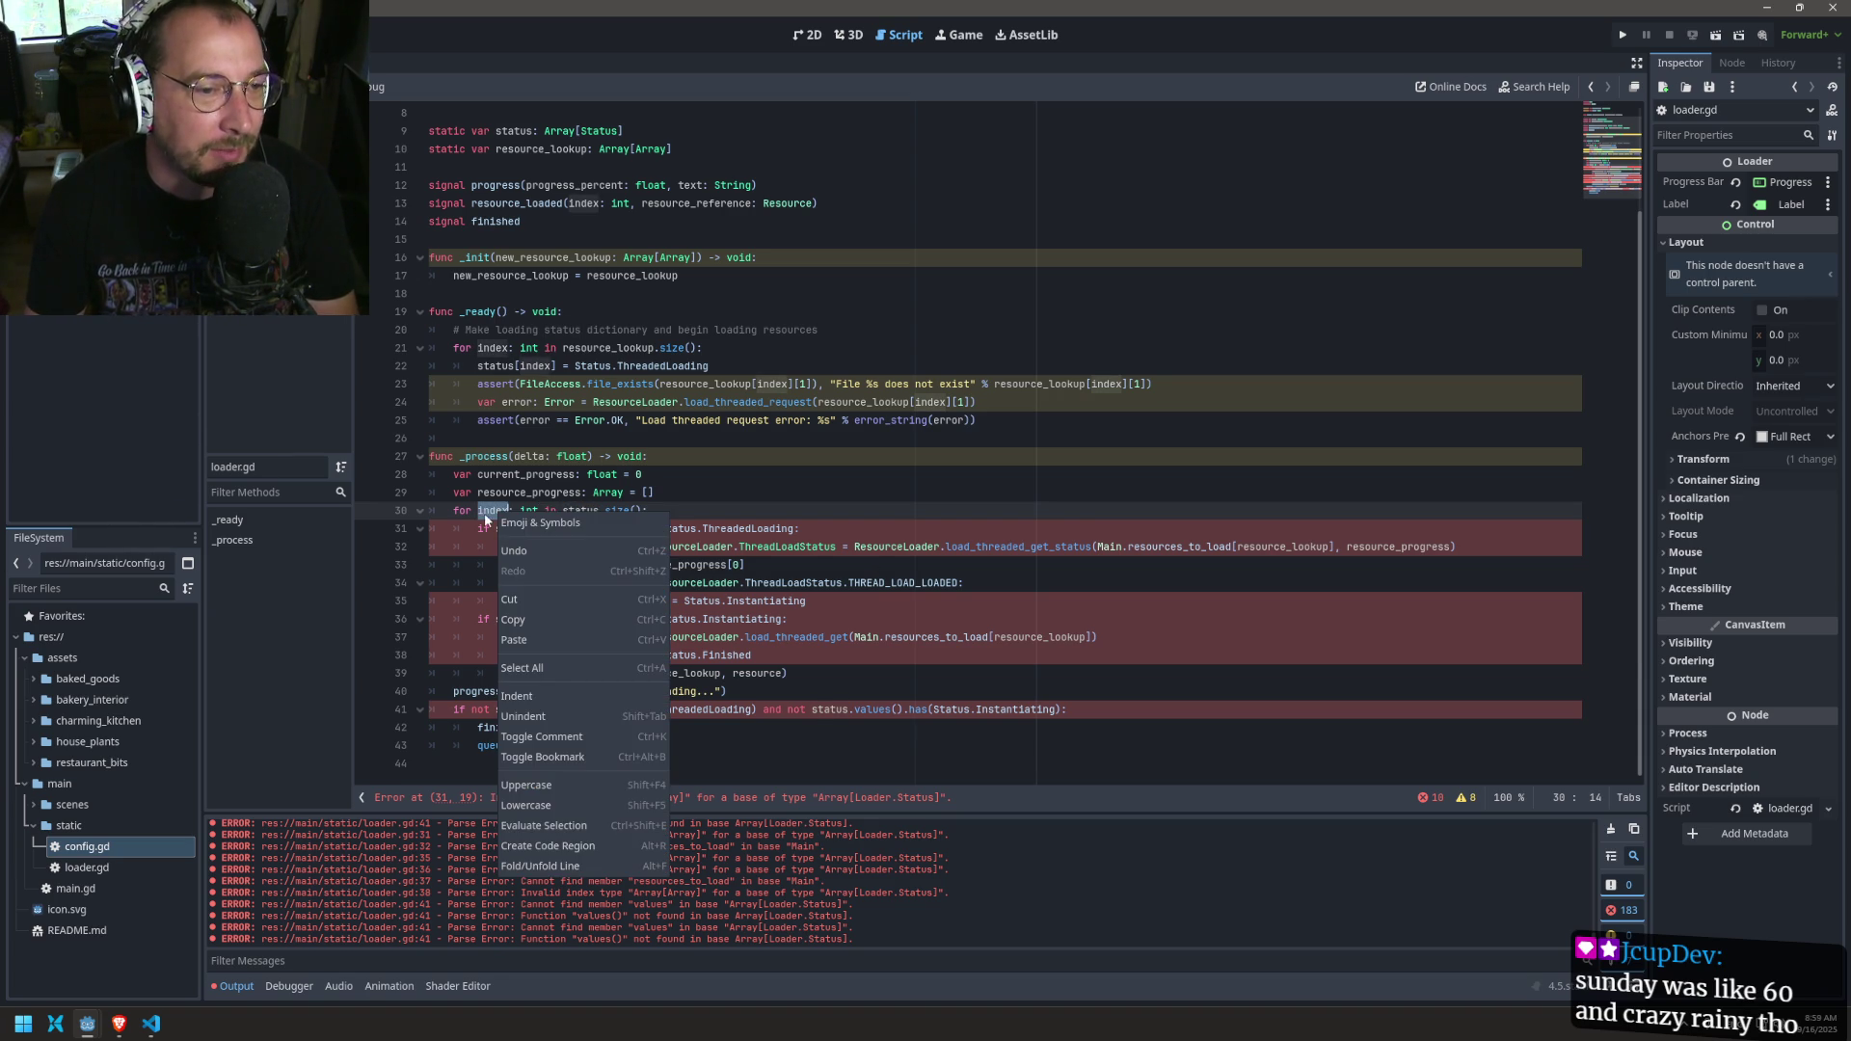
Step: Change status[resource_lookup] to status[index] on line 31
key("Escape")
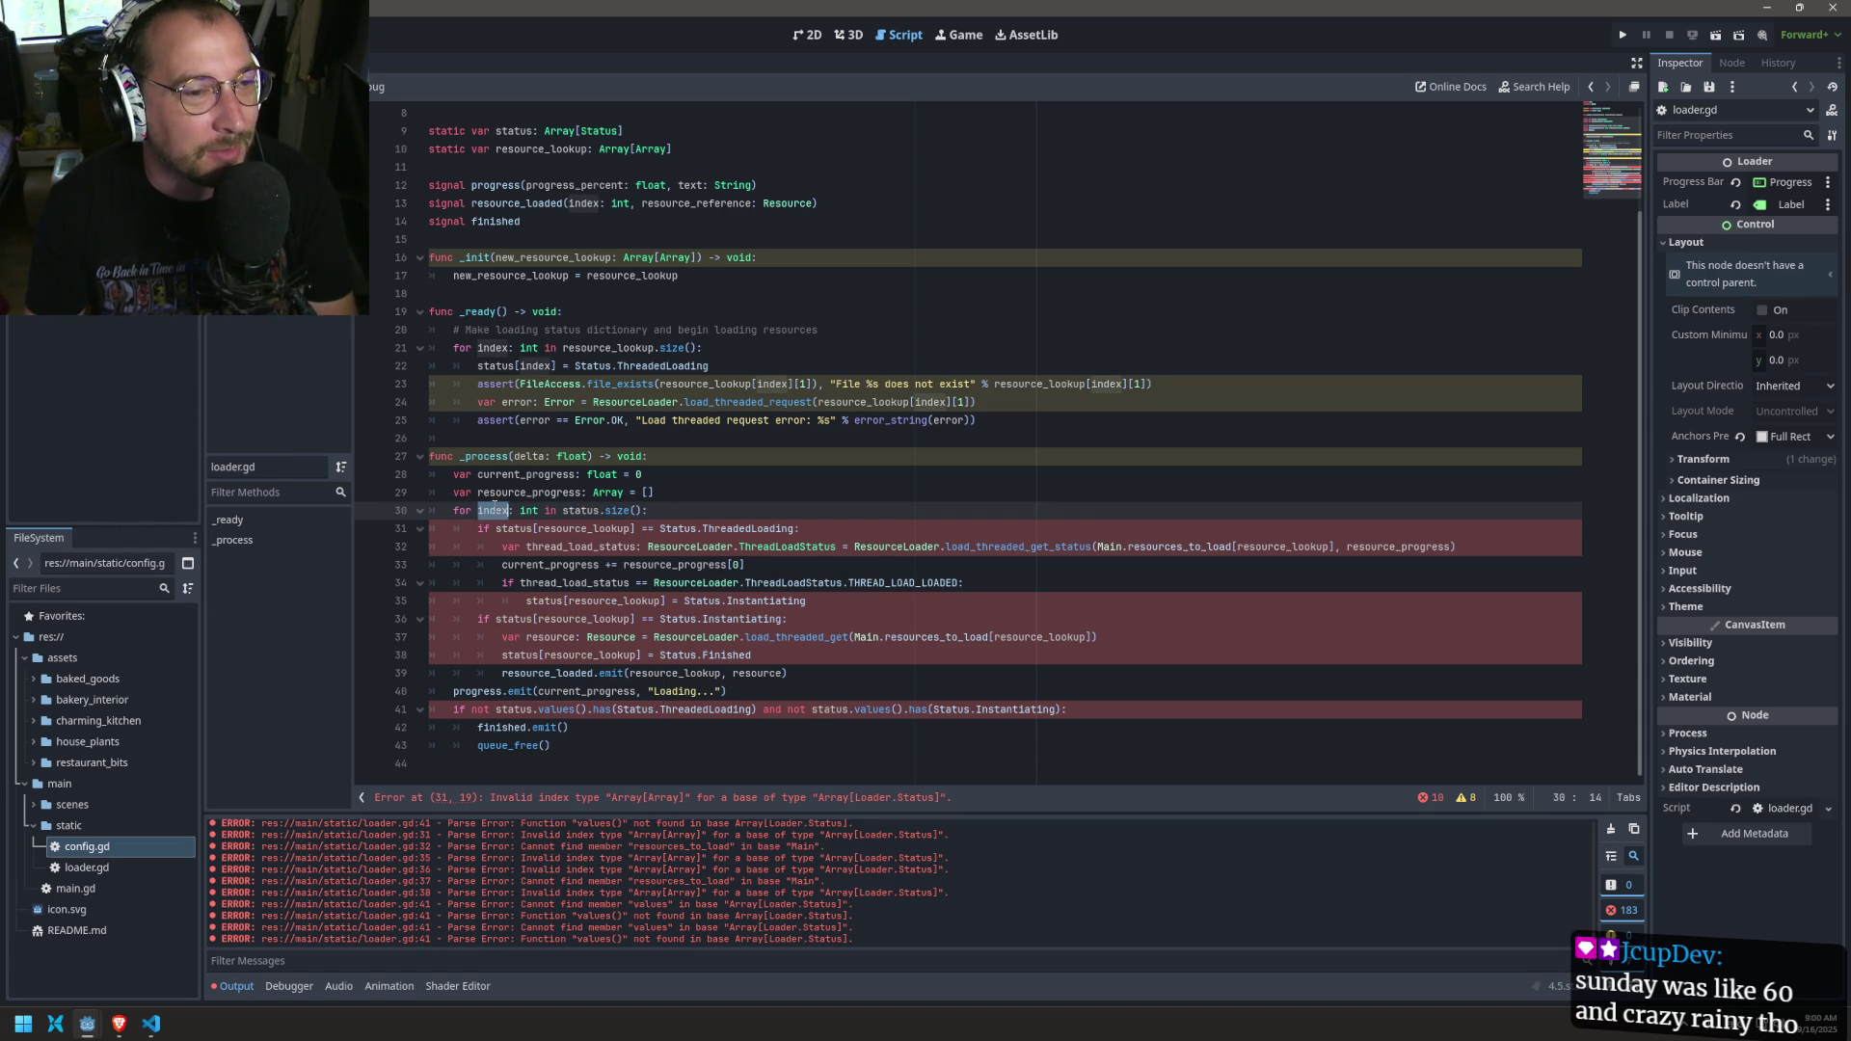
key("Right")
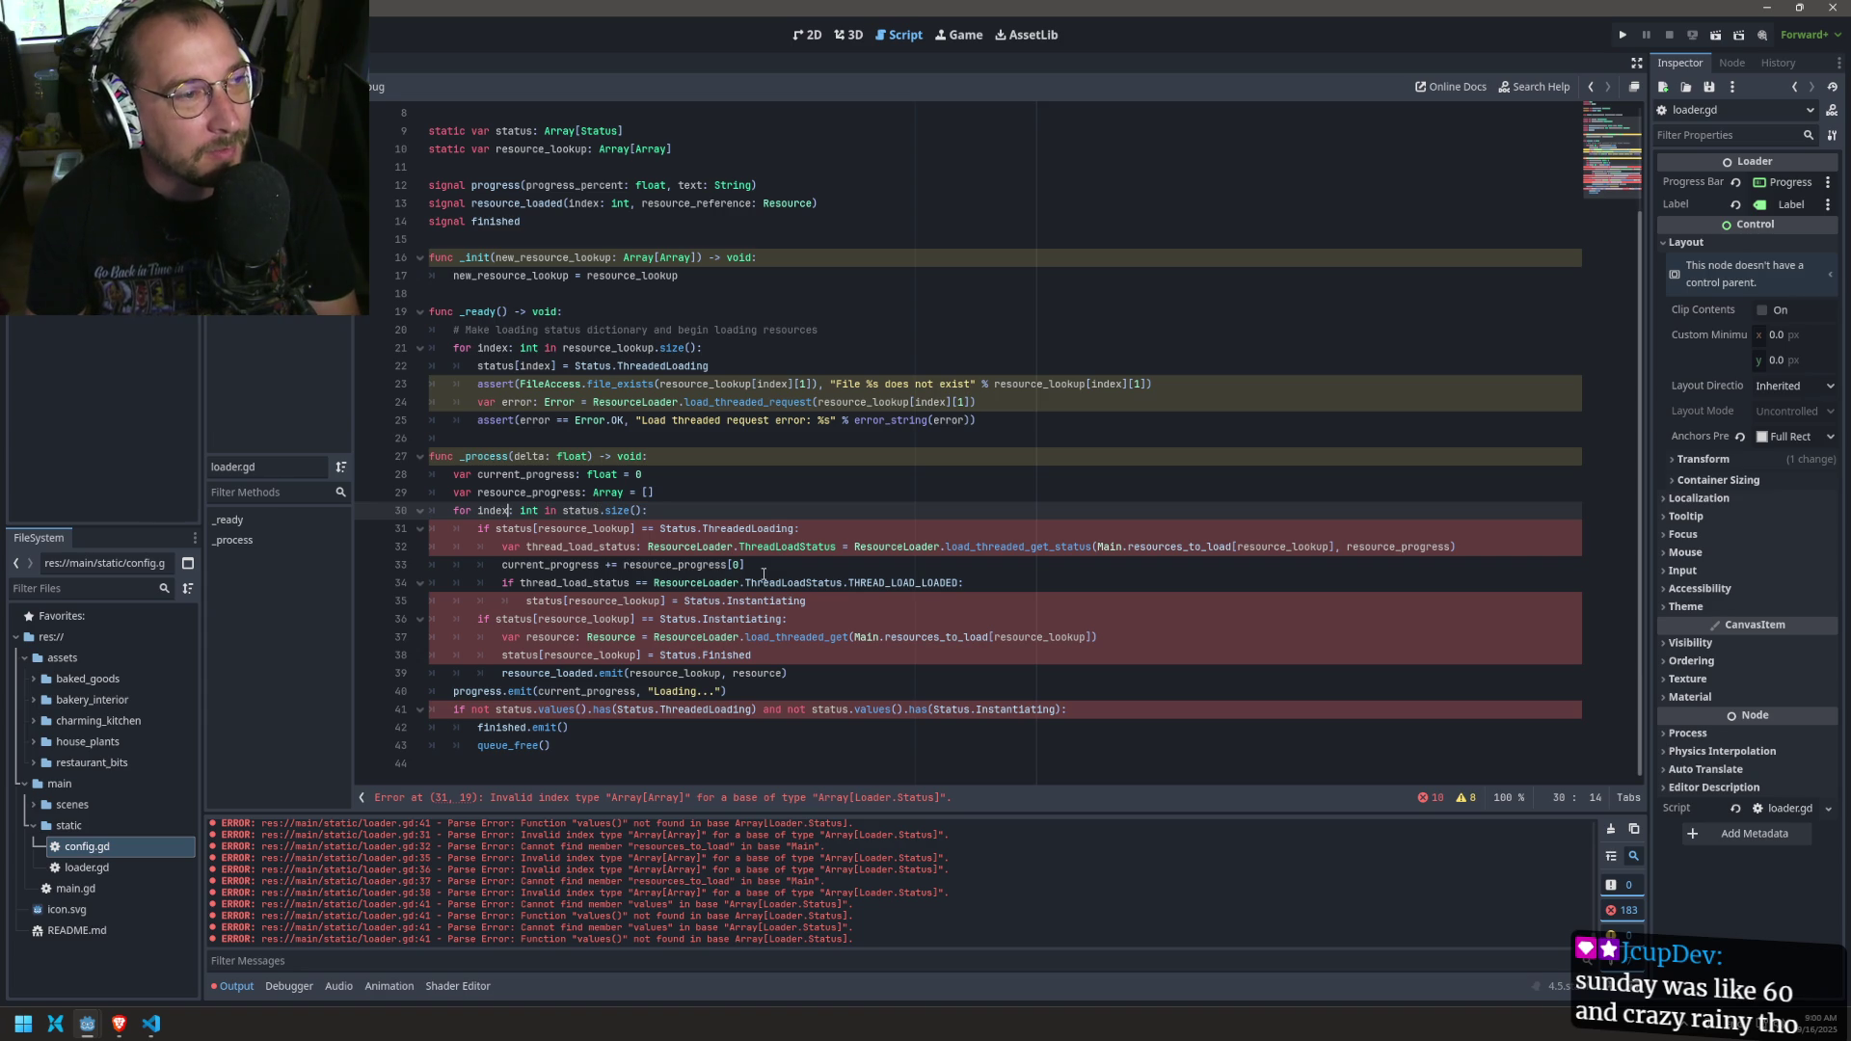
double_click(735, 530)
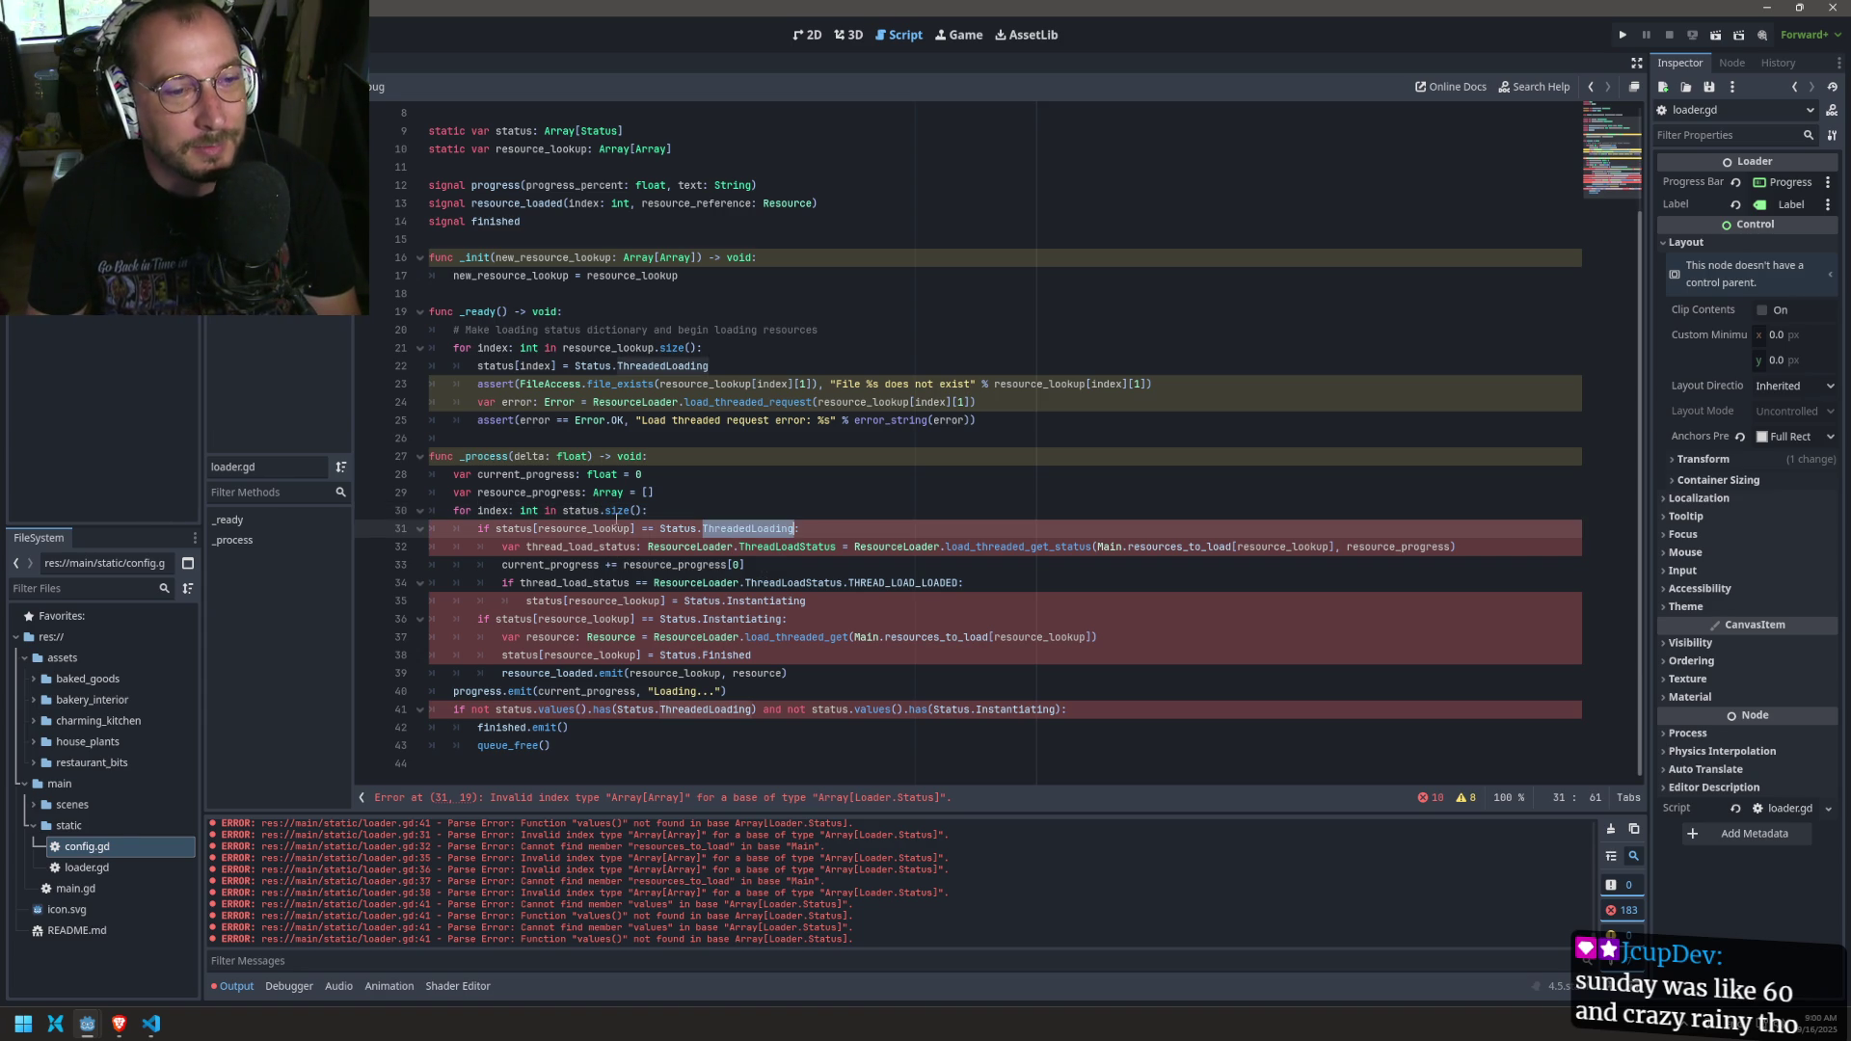
double_click(588, 529)
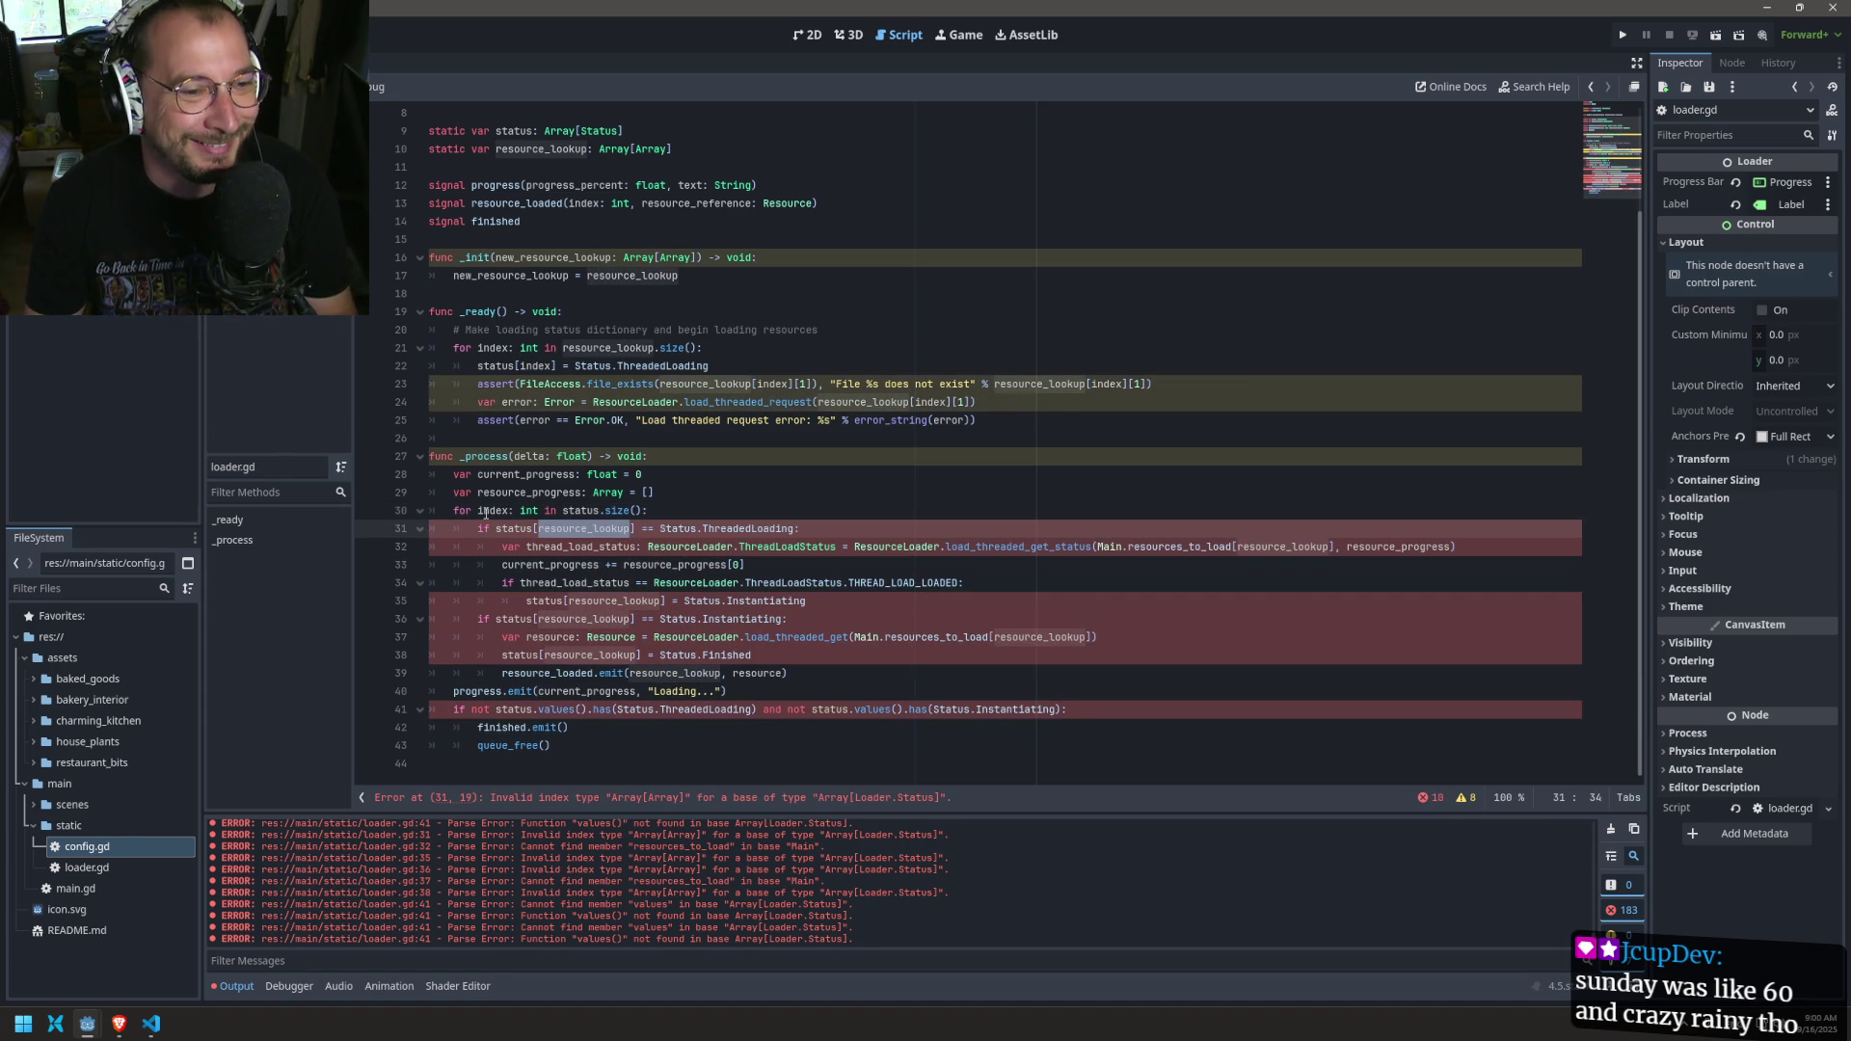
type("index")
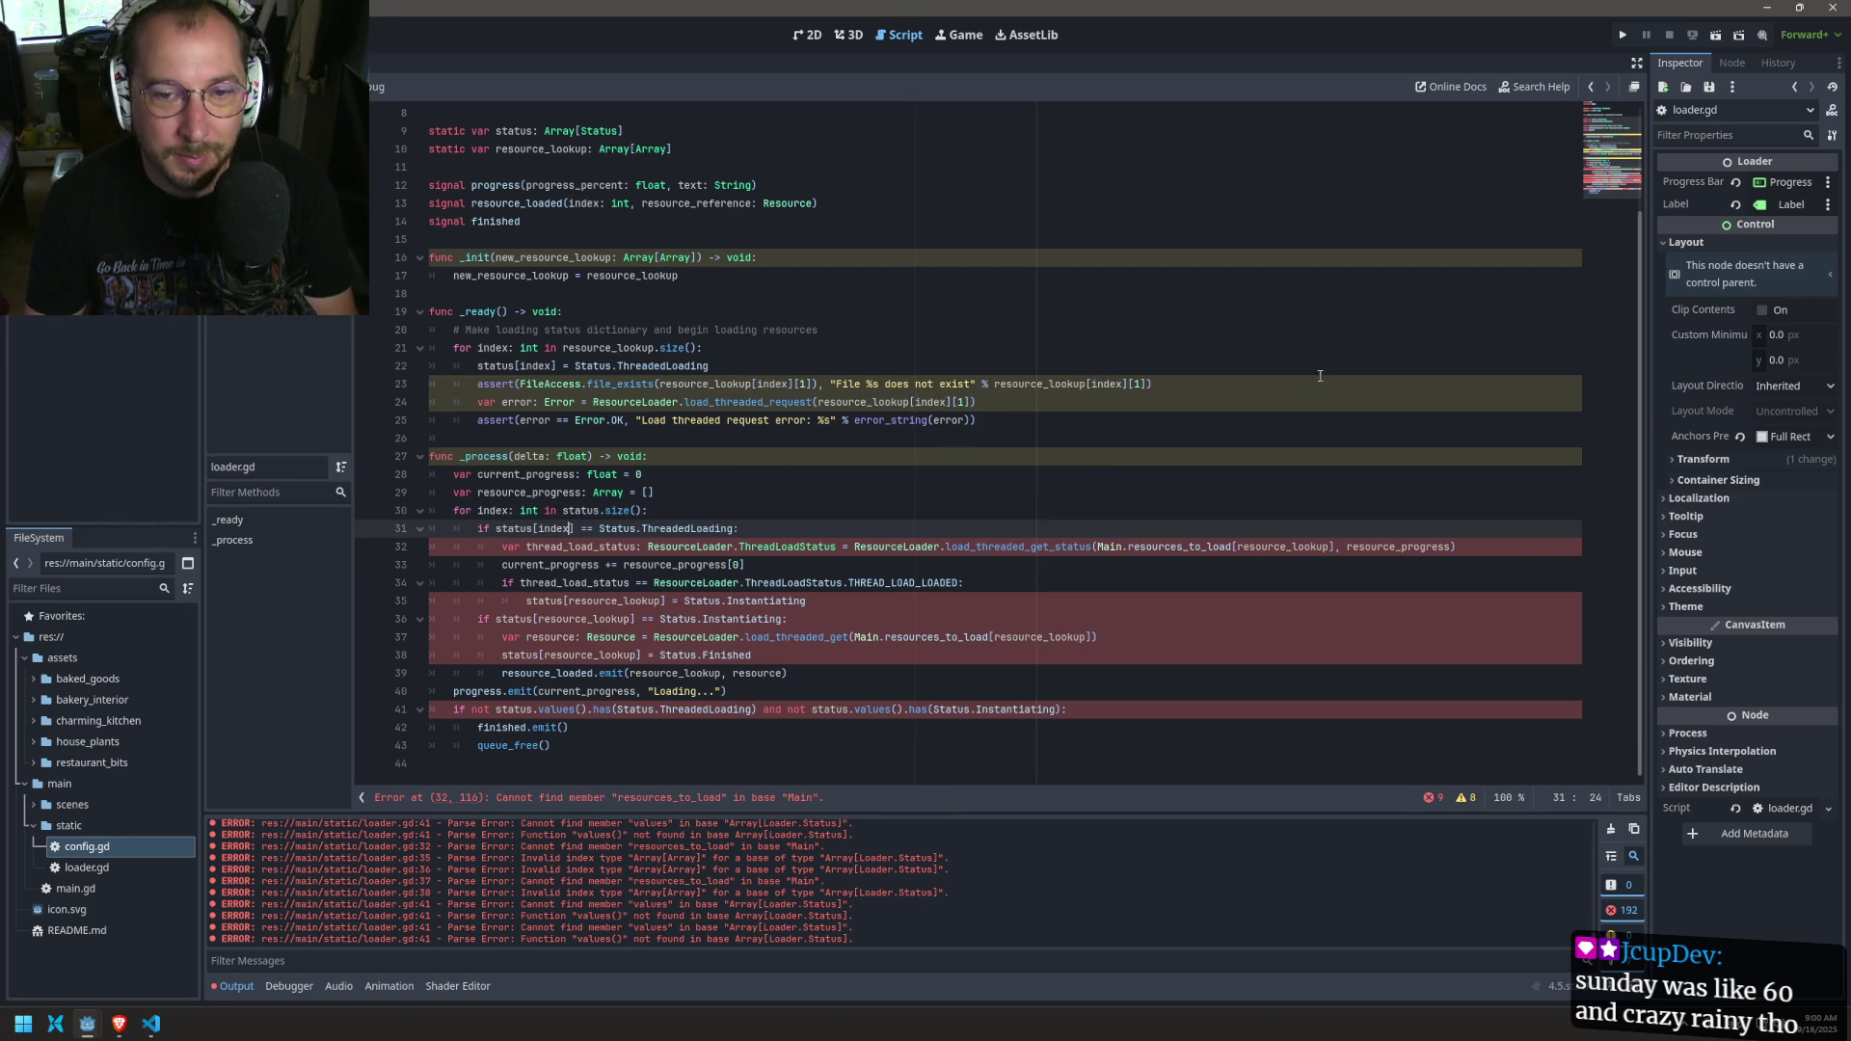
Step: Replace line 32's Main.resources_to_load path with resource_lookup[index][1] and save
left_click(1257, 546)
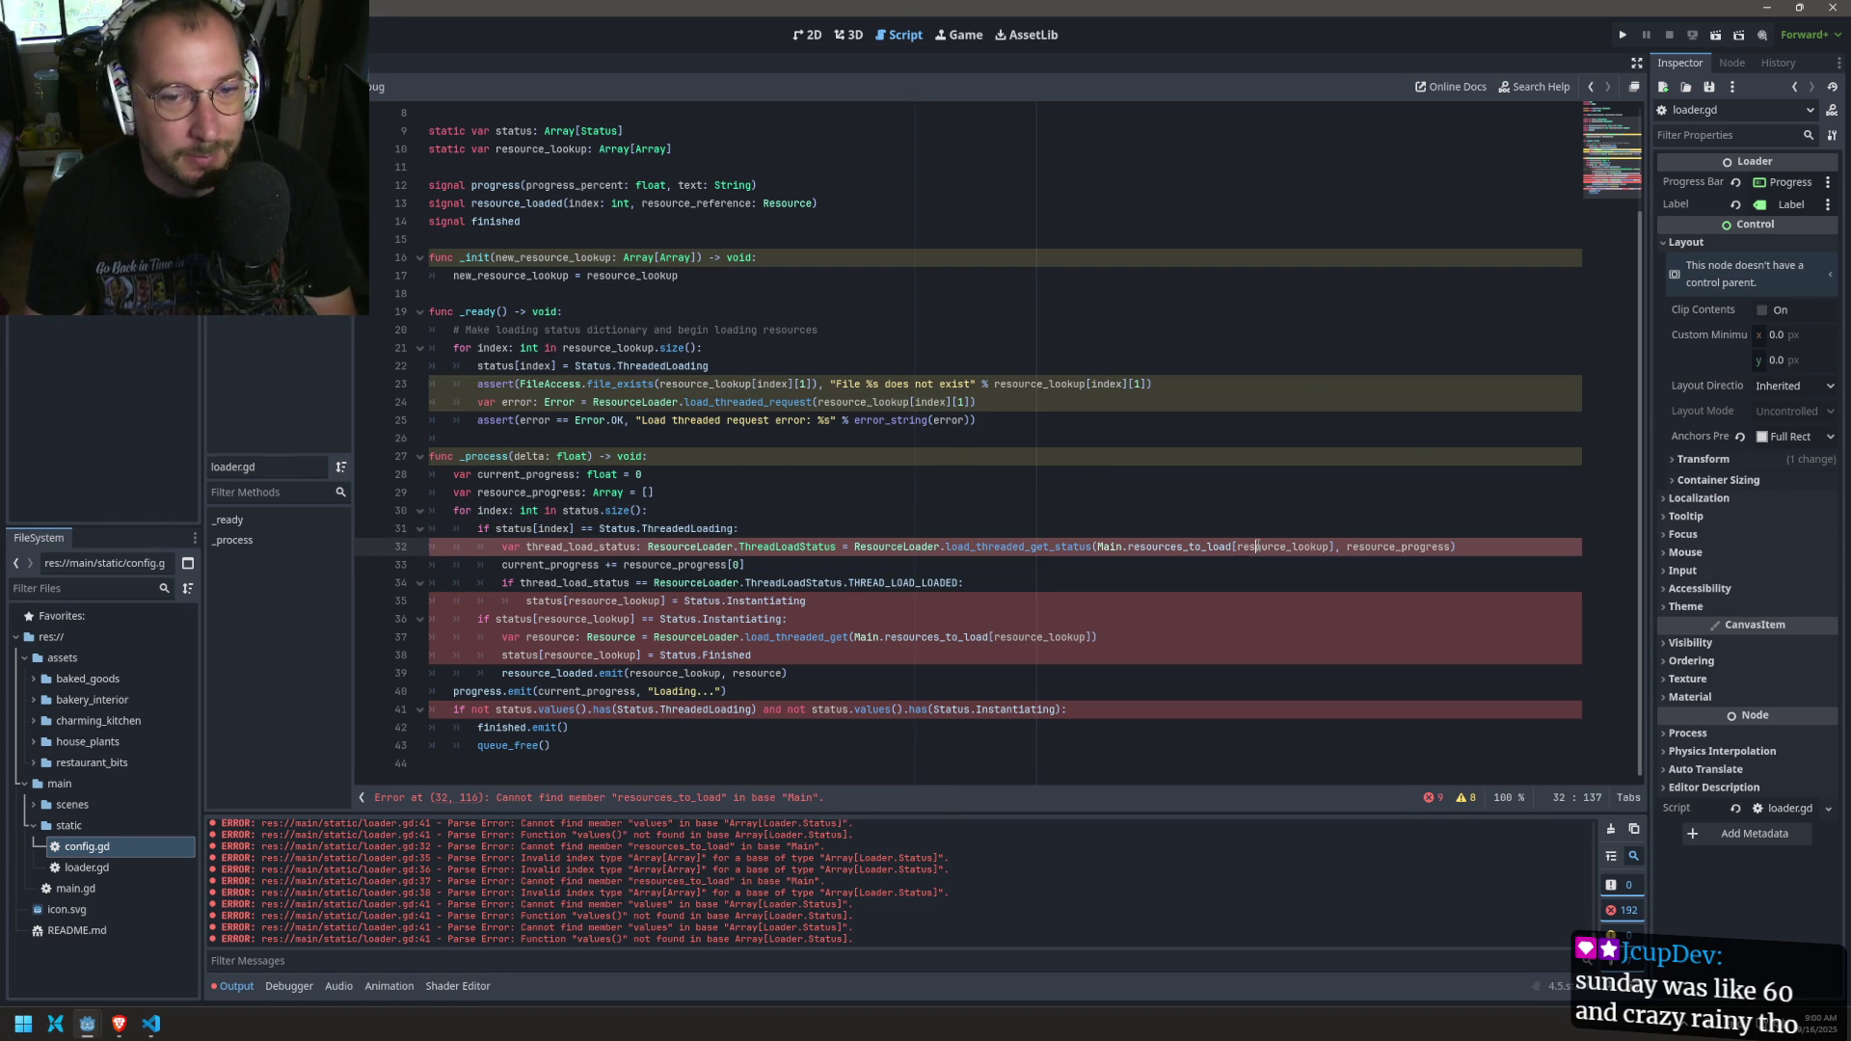
double_click(1257, 546)
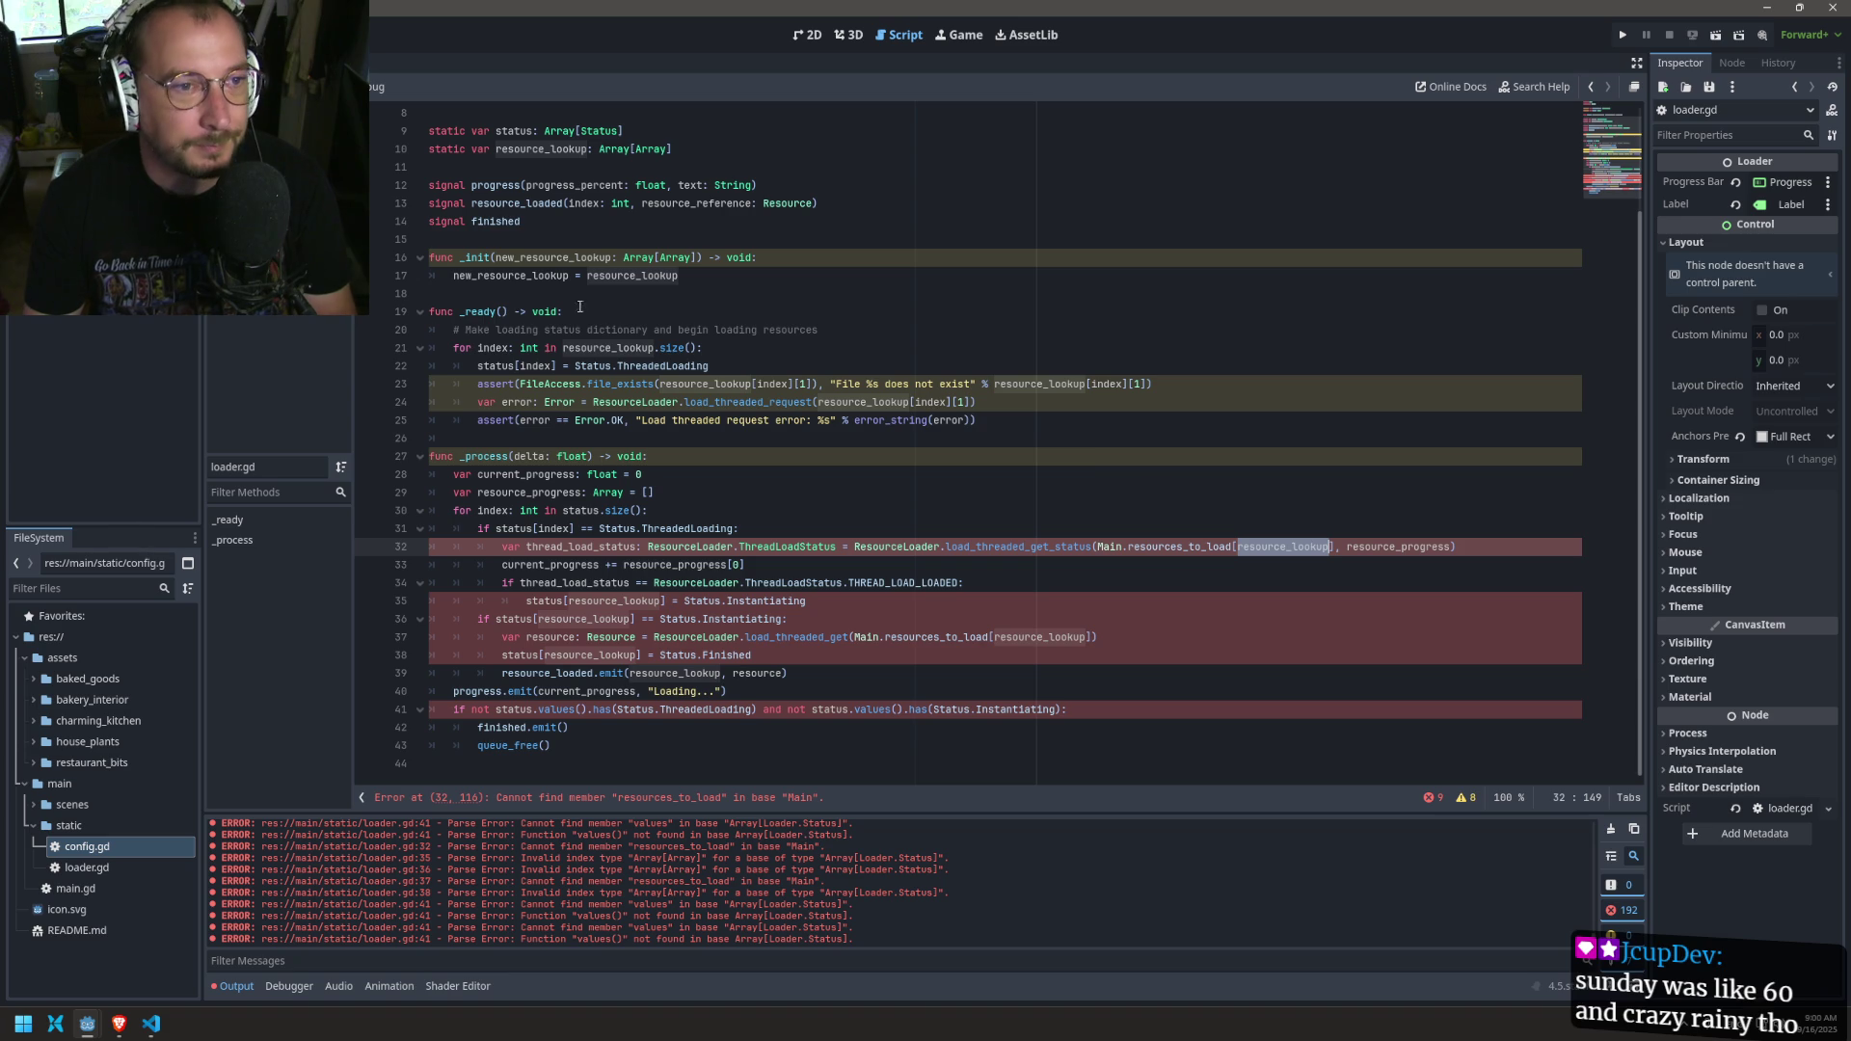
double_click(559, 258)
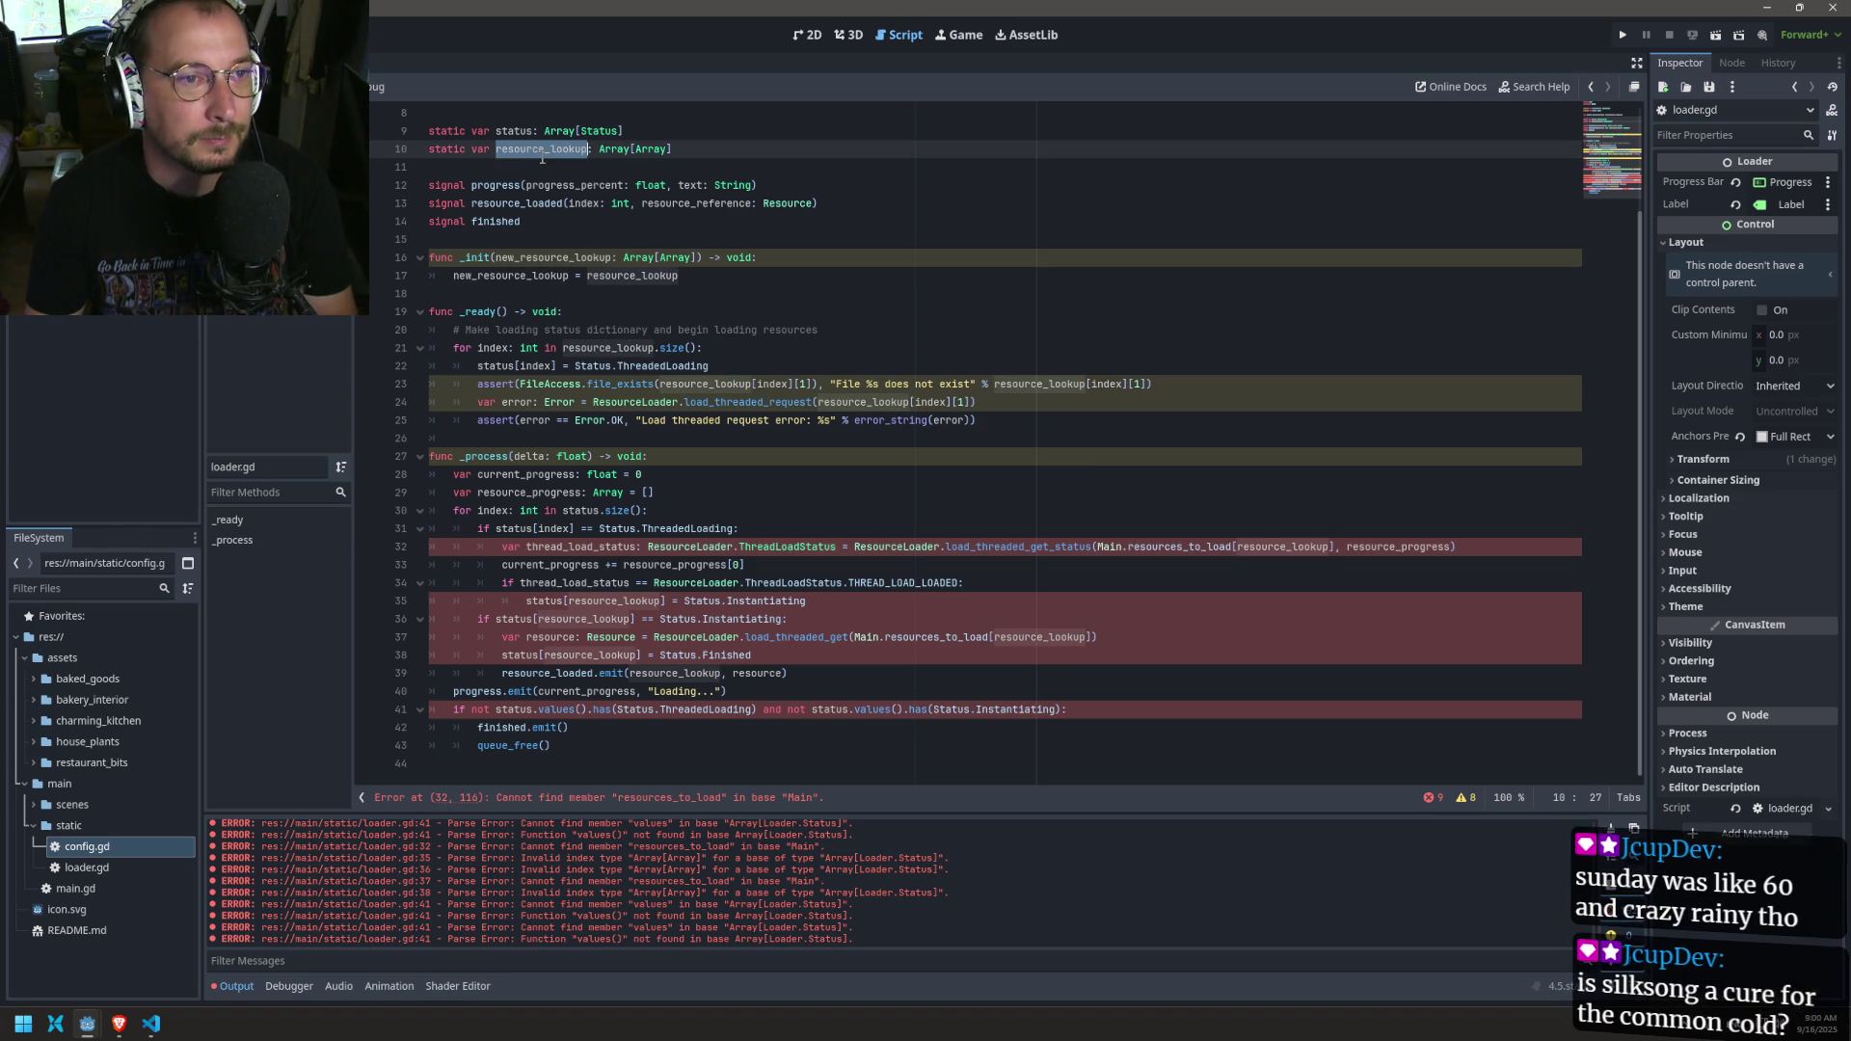
double_click(1180, 546)
key("BackSpace")
key("BackSpace")
key("BackSpace")
type("resource_lookup")
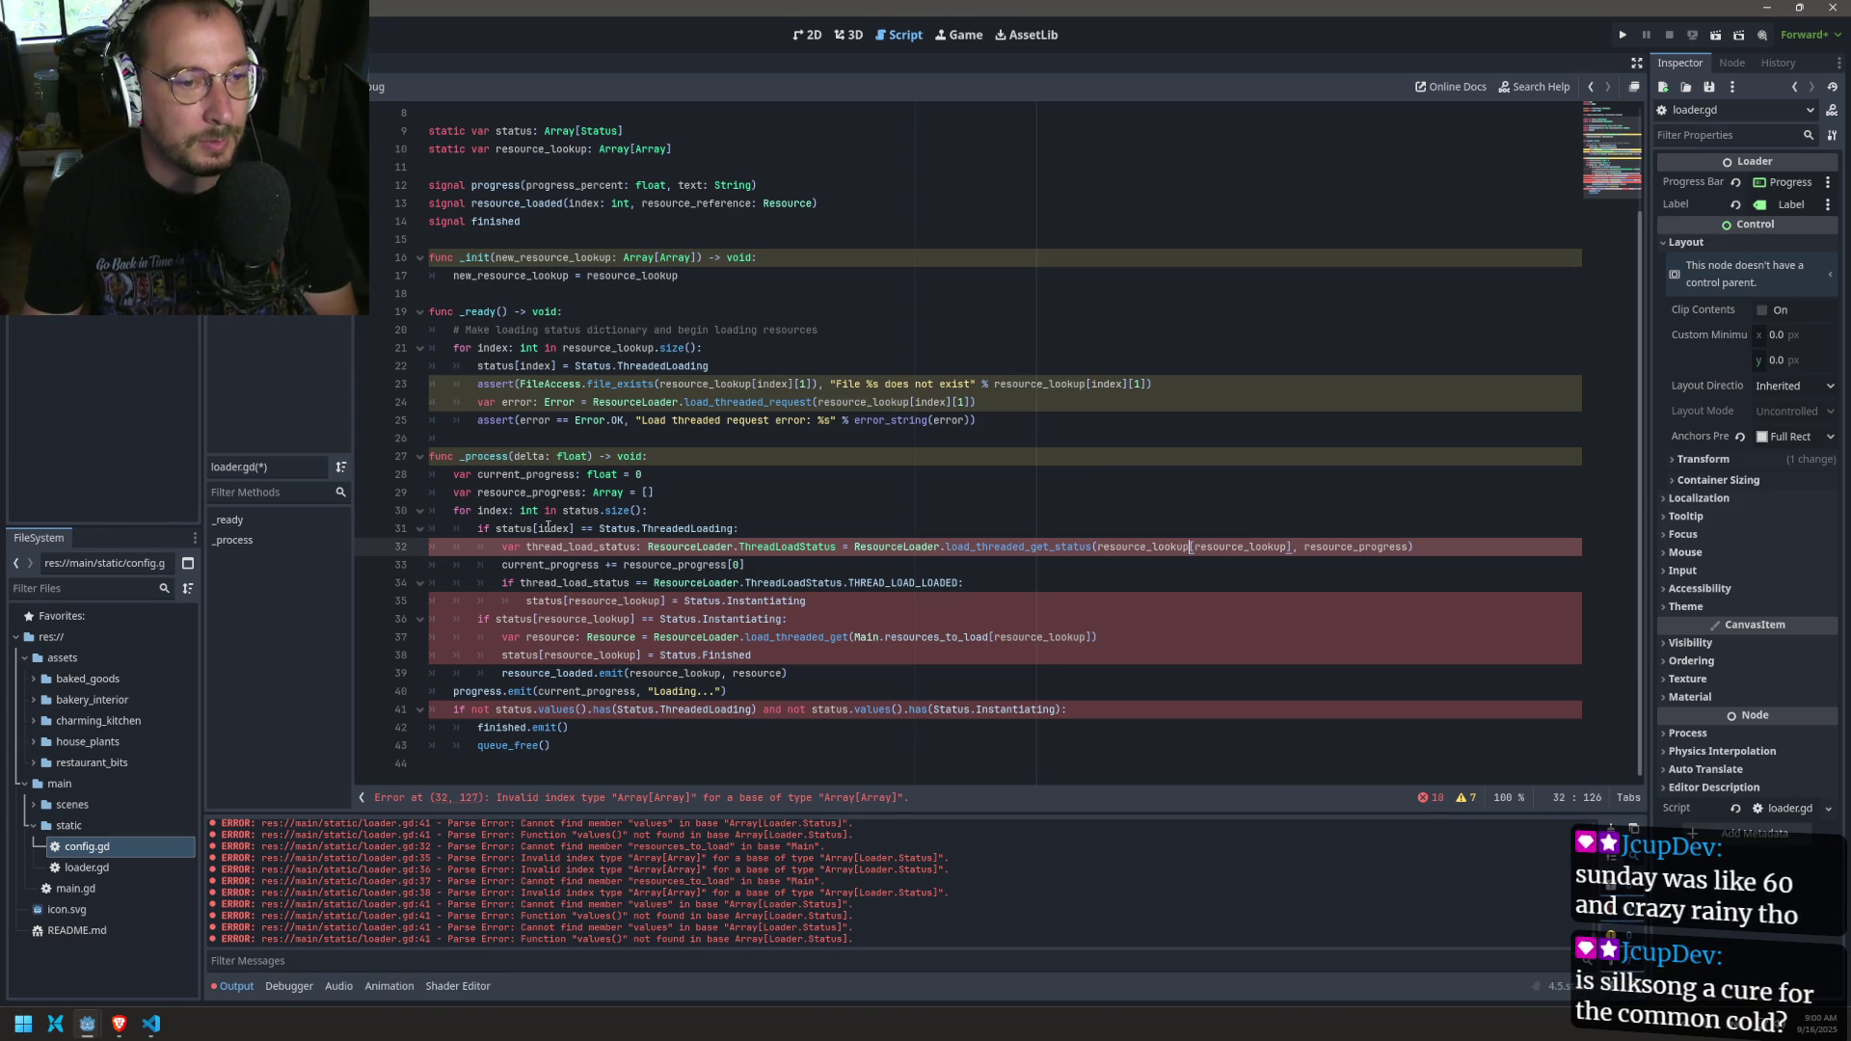
double_click(1221, 550)
type("index")
key("ctrl+s")
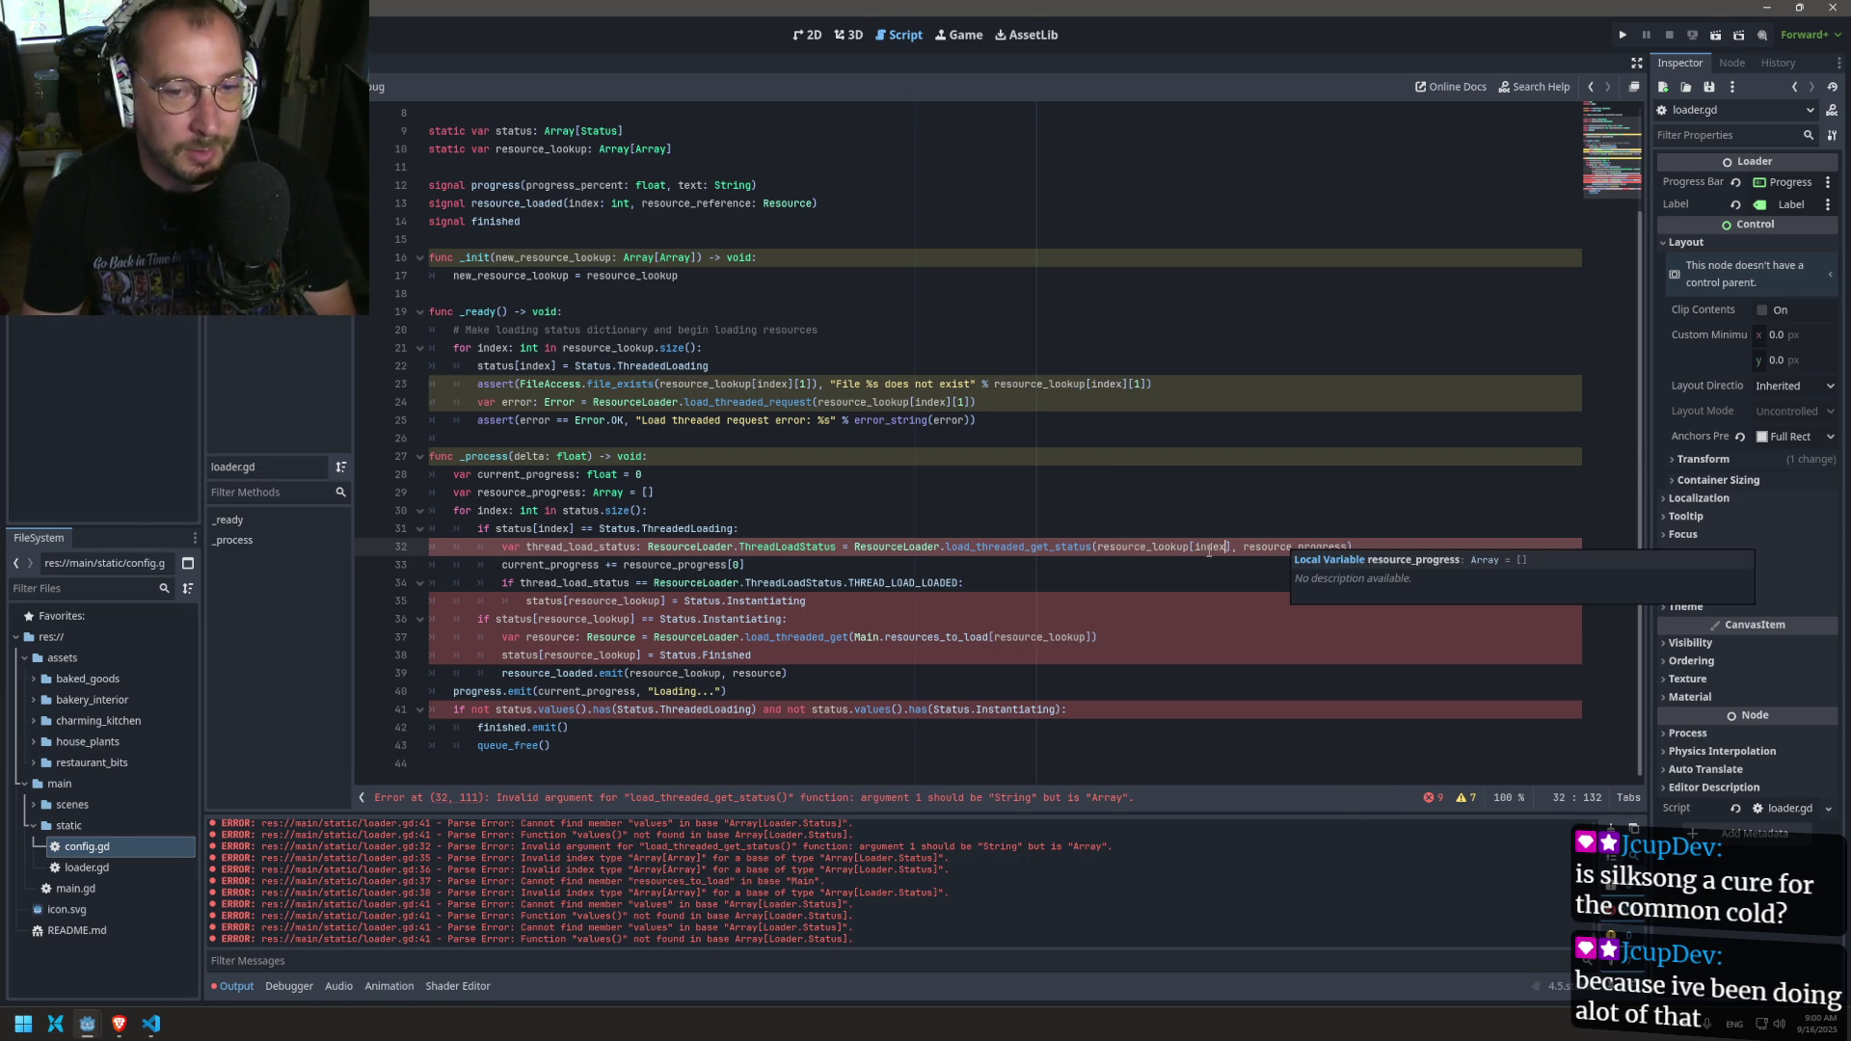
left_click(1238, 549)
type("[1")
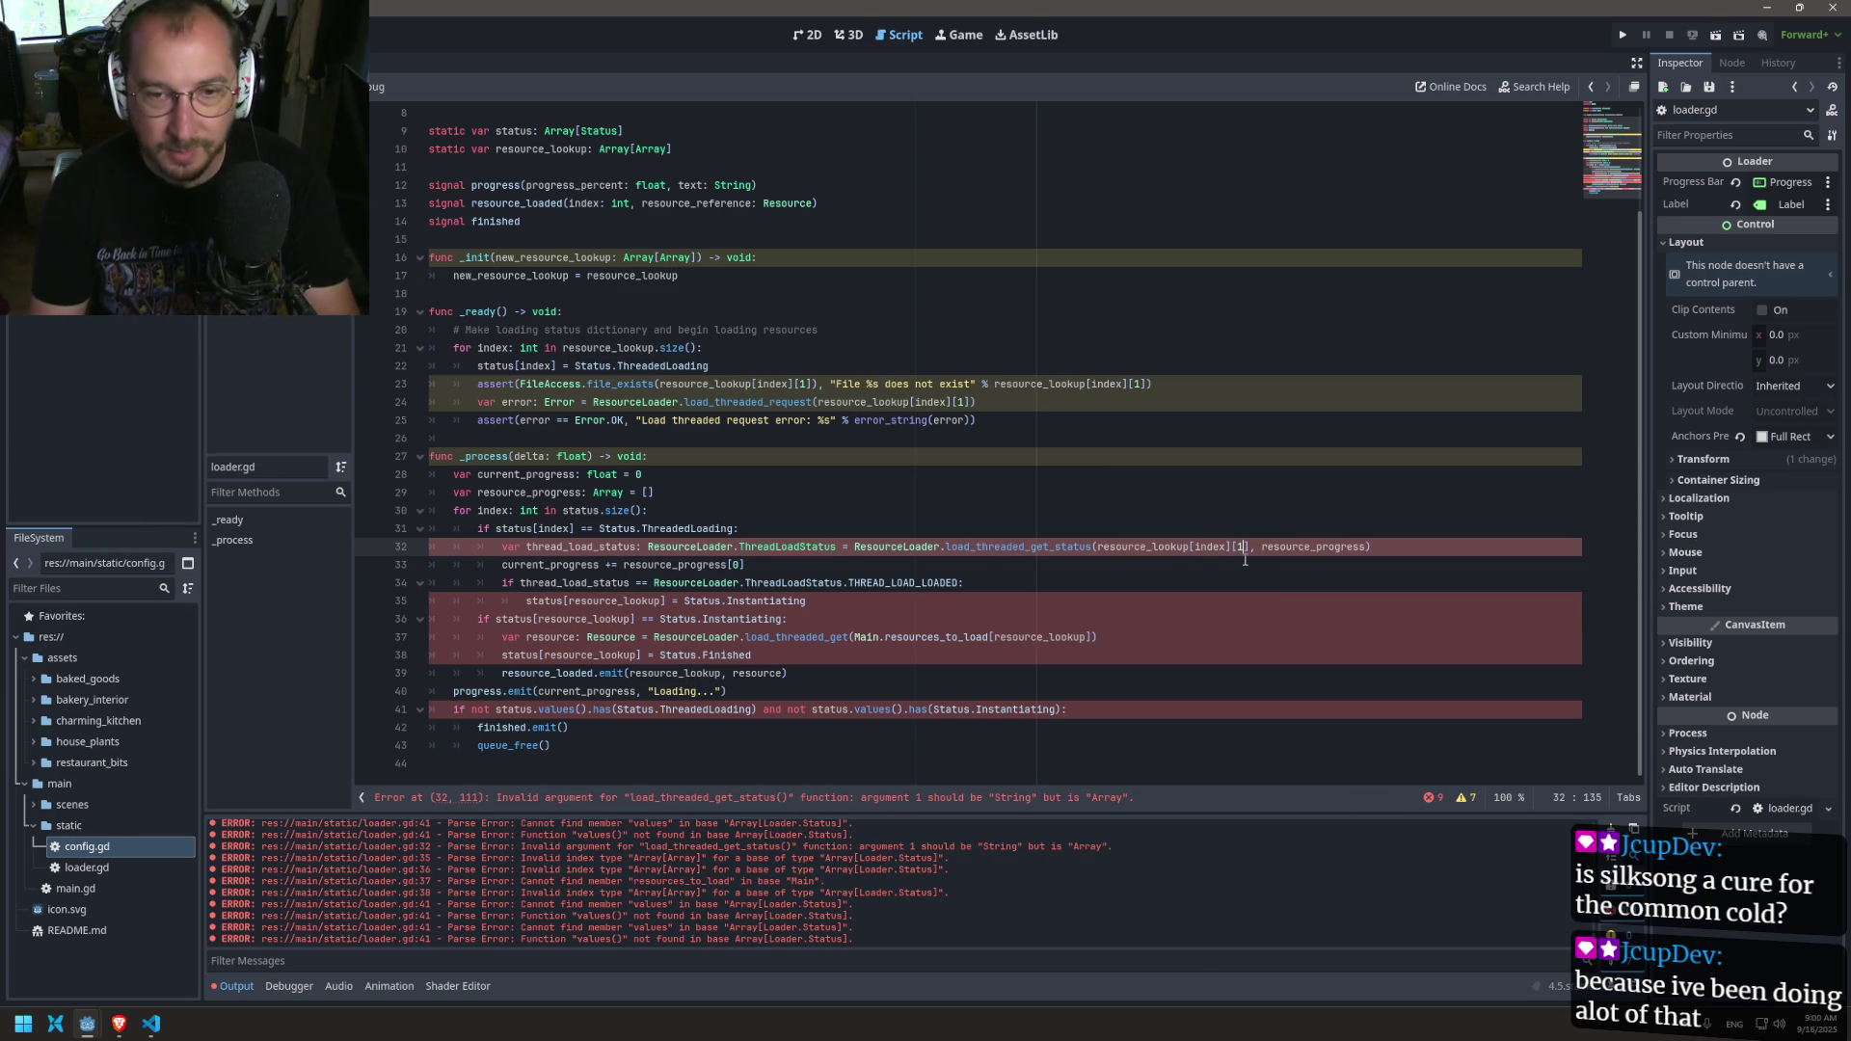
key("ctrl+s")
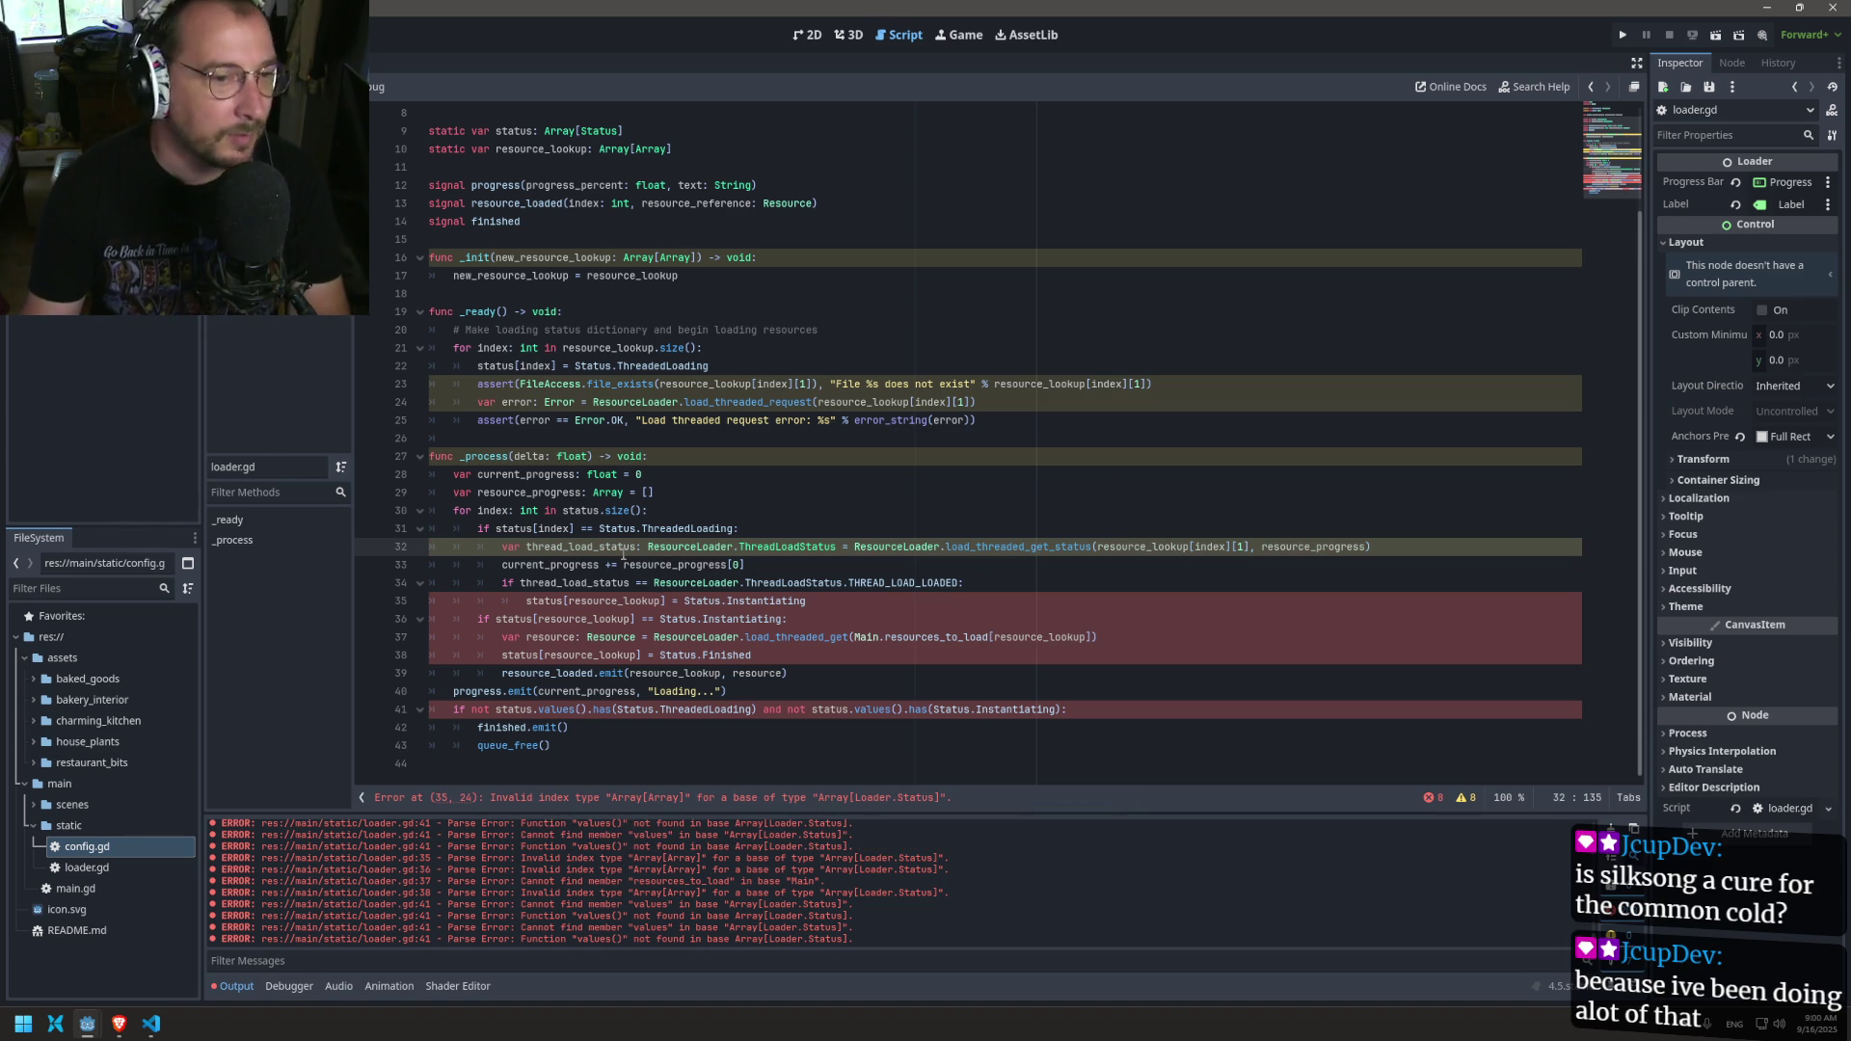
Step: Replace resource_lookup with index on lines 35, 36 and 38, then save
left_click(596, 602)
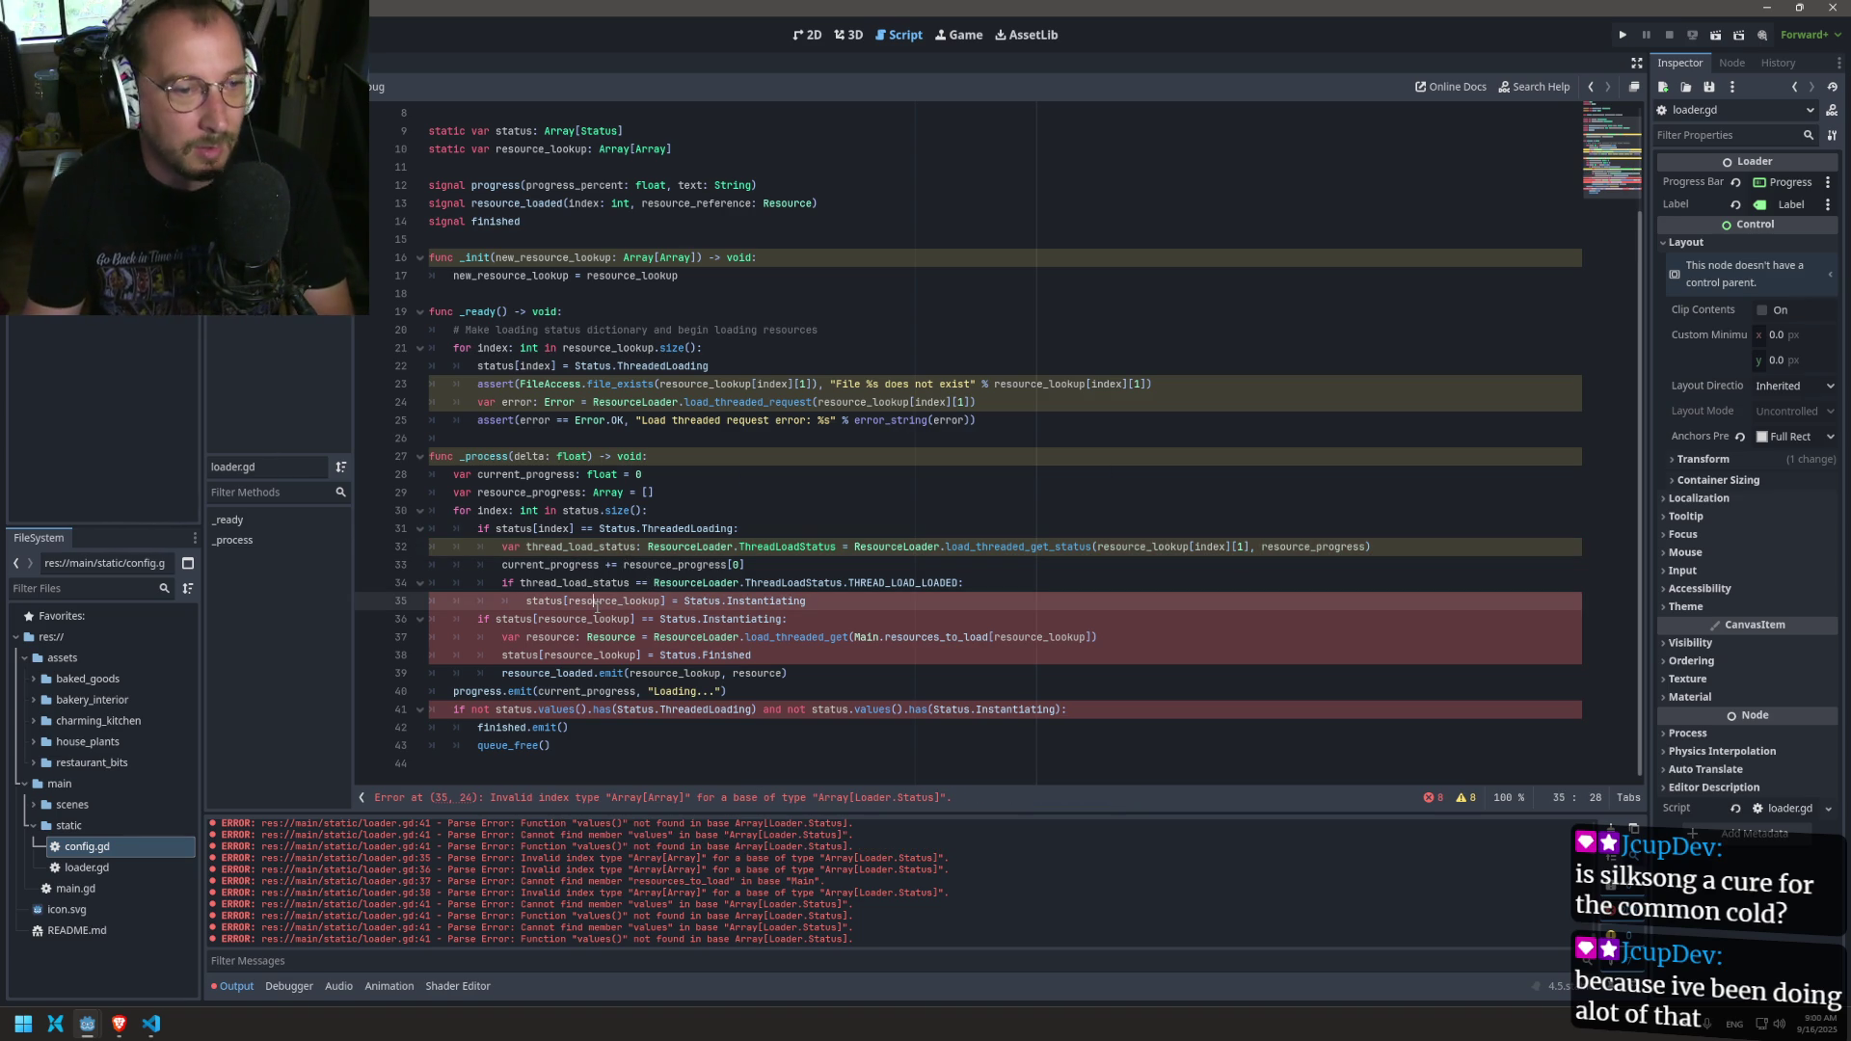
double_click(545, 529)
key("ctrl+c")
double_click(617, 600)
key("ctrl+v")
double_click(590, 619)
key("ctrl+v")
double_click(579, 656)
key("ctrl+v")
key("ctrl+s")
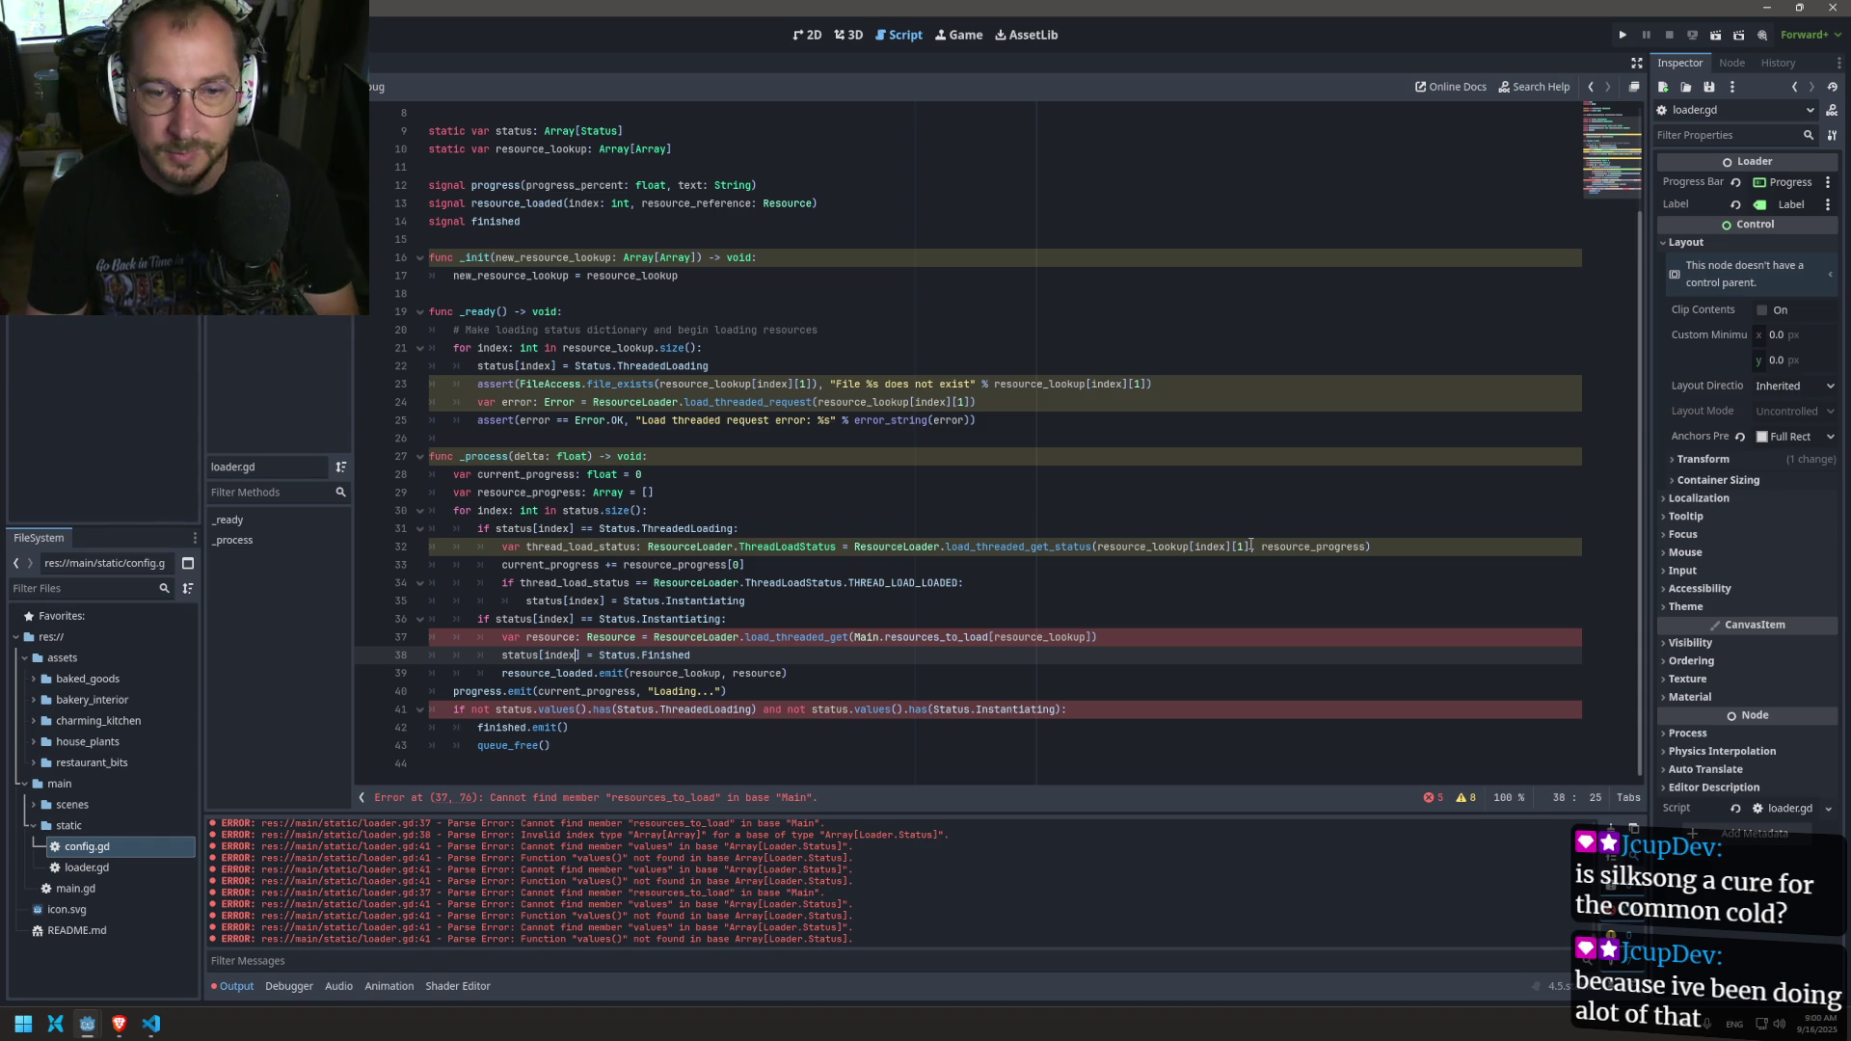
Step: Replace line 37's Main.resources_to_load lookup with resource_lookup[index][1] and save
left_click_drag(1251, 545, 1097, 543)
key("ctrl+c")
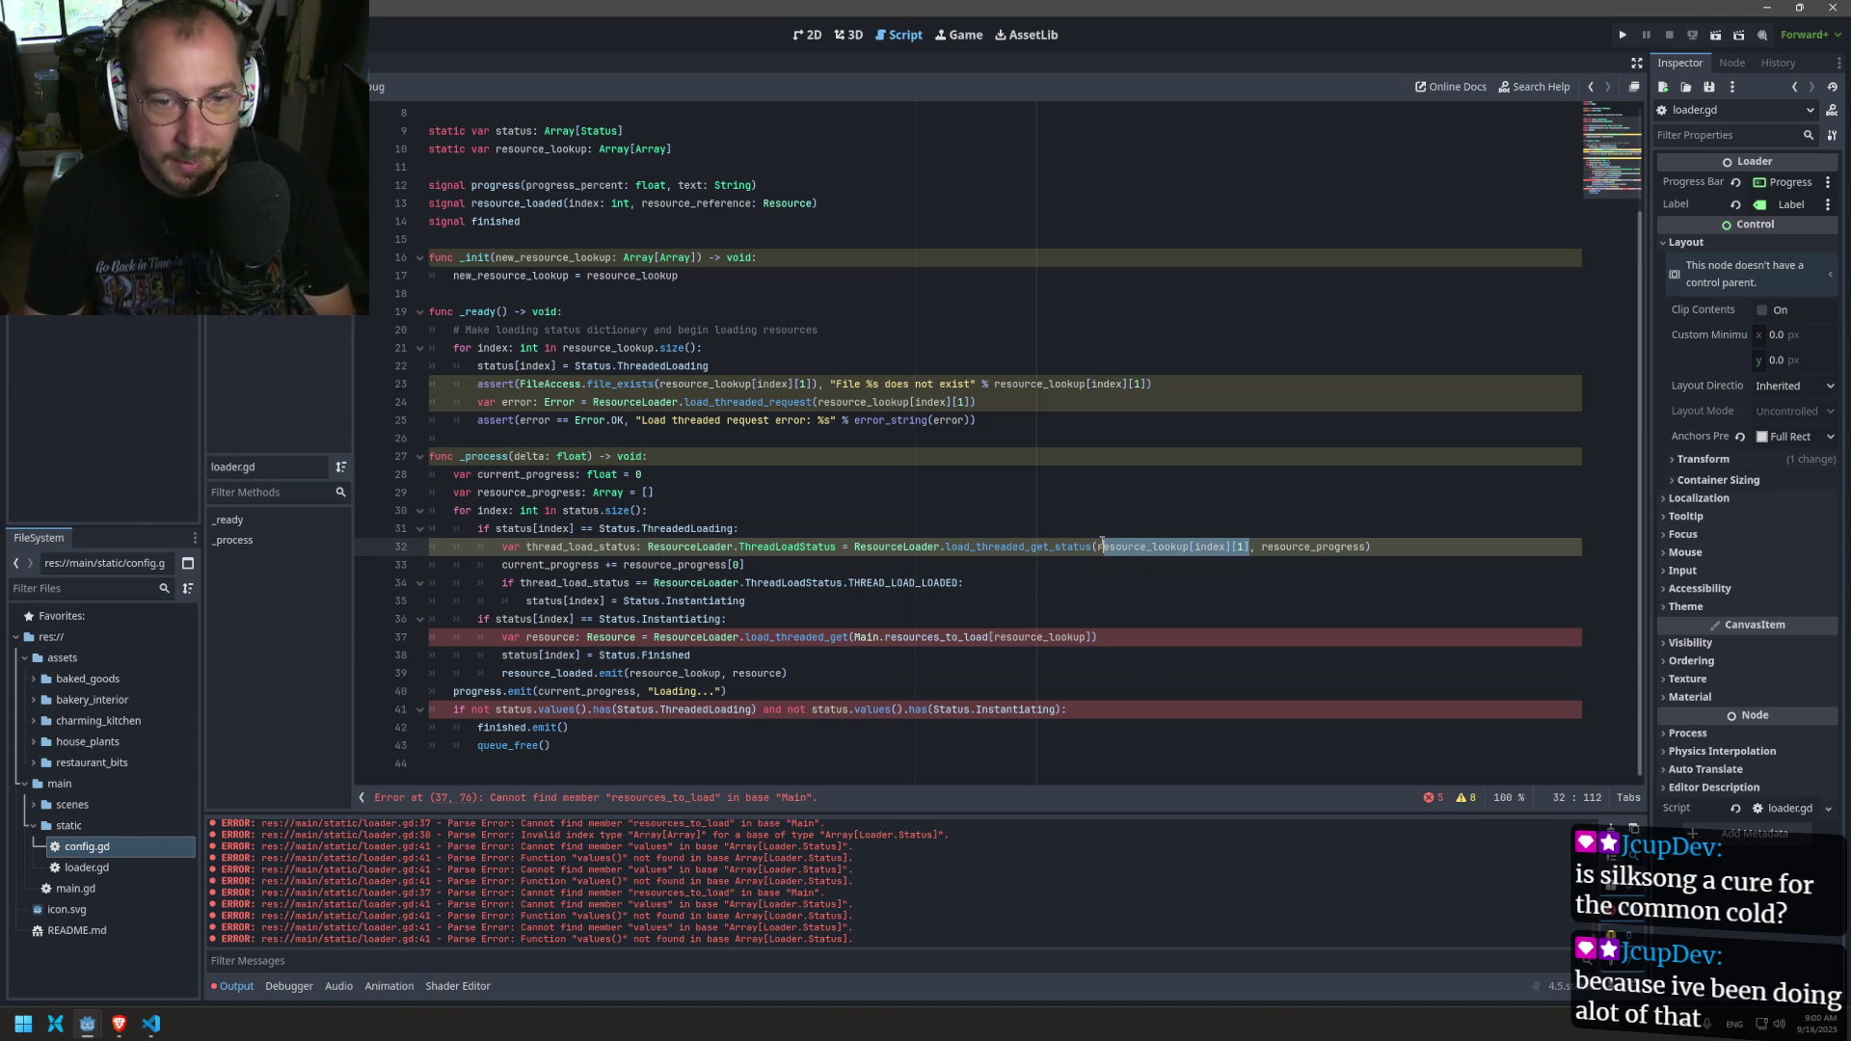
left_click_drag(1102, 637, 849, 637)
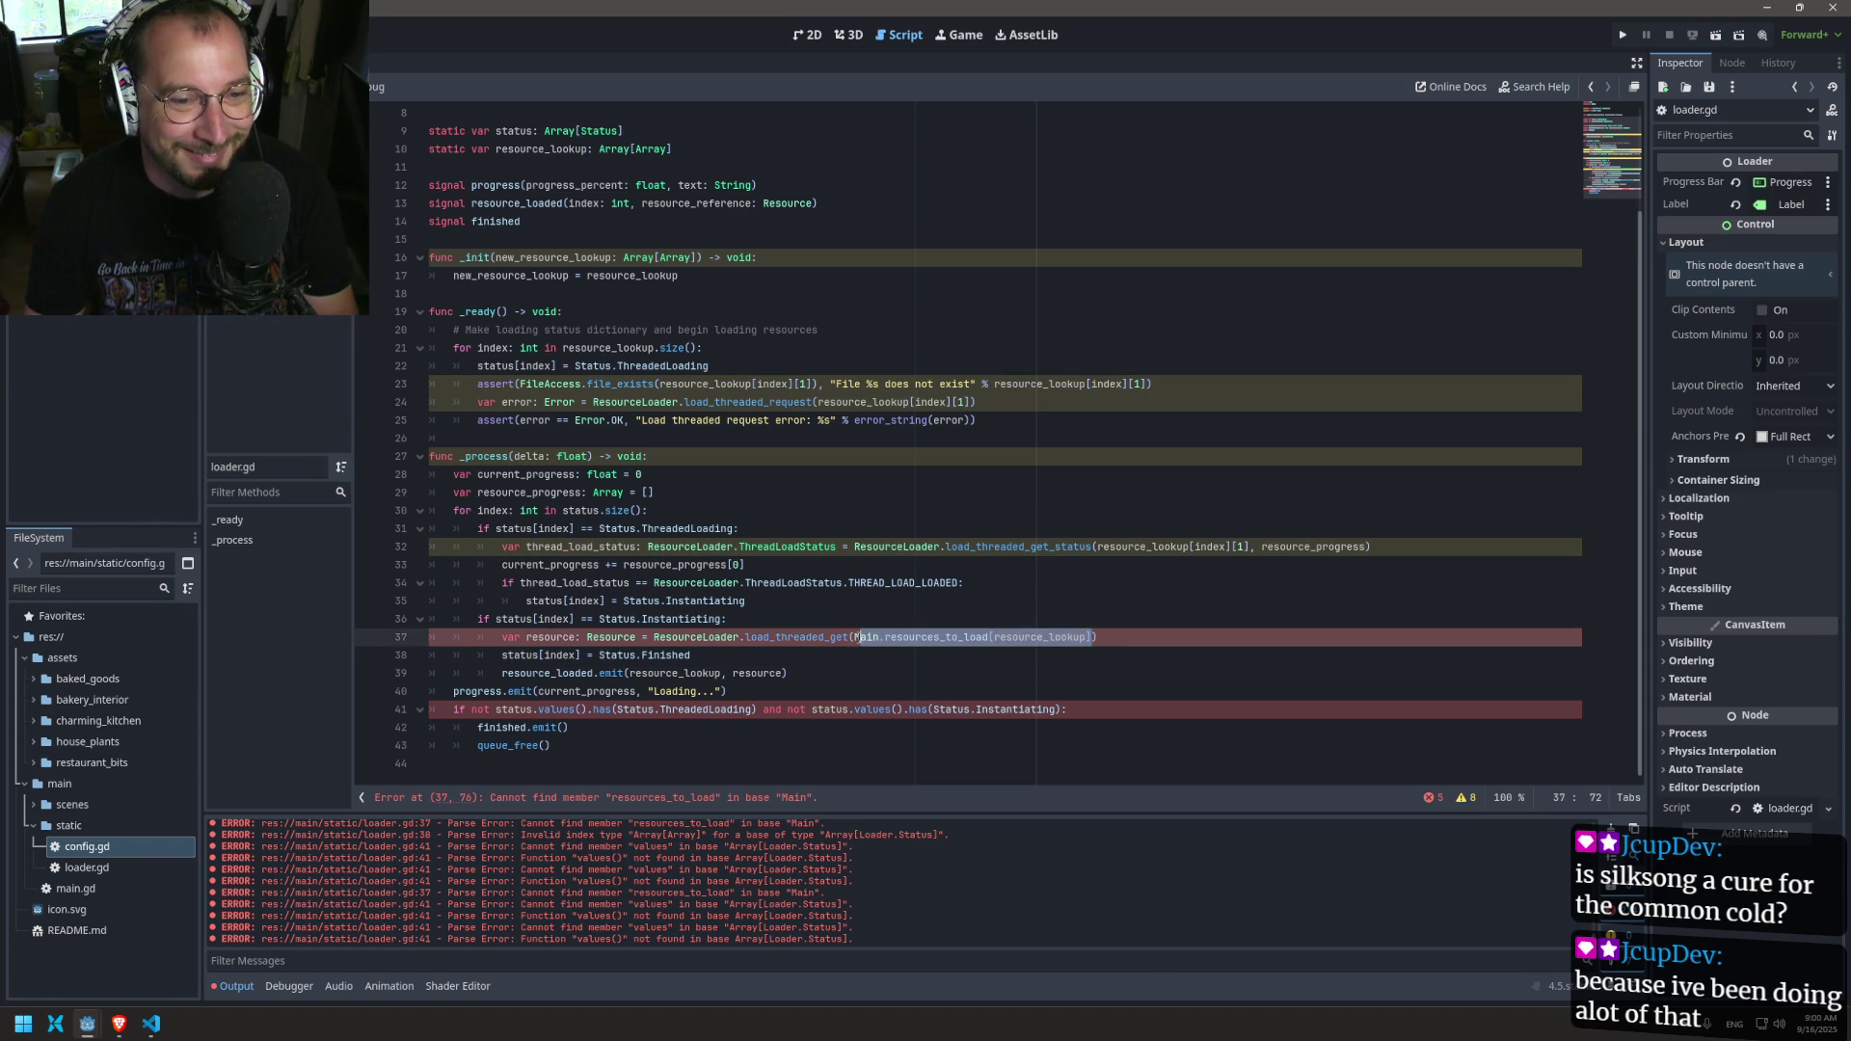
key("ctrl+v")
key("ctrl+s")
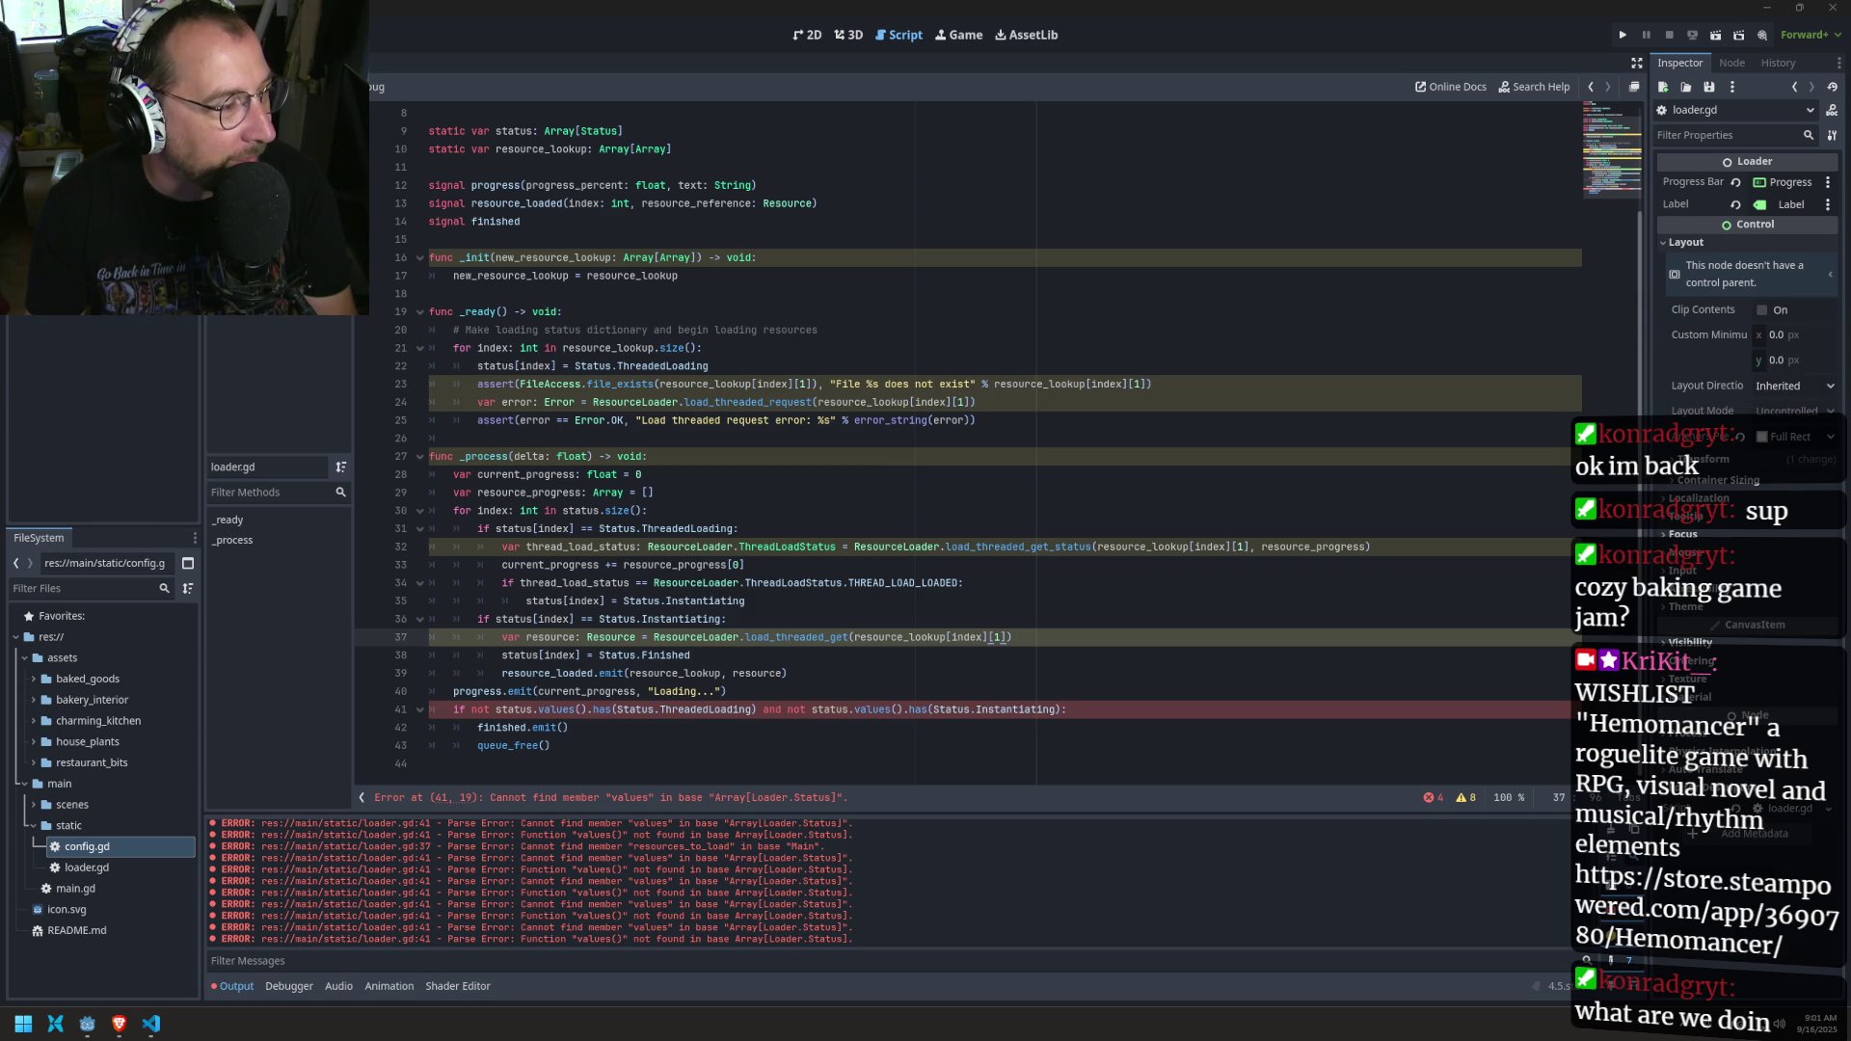
Step: Review line 41's finishing condition and how status is declared
left_click(907, 433)
left_click(730, 711)
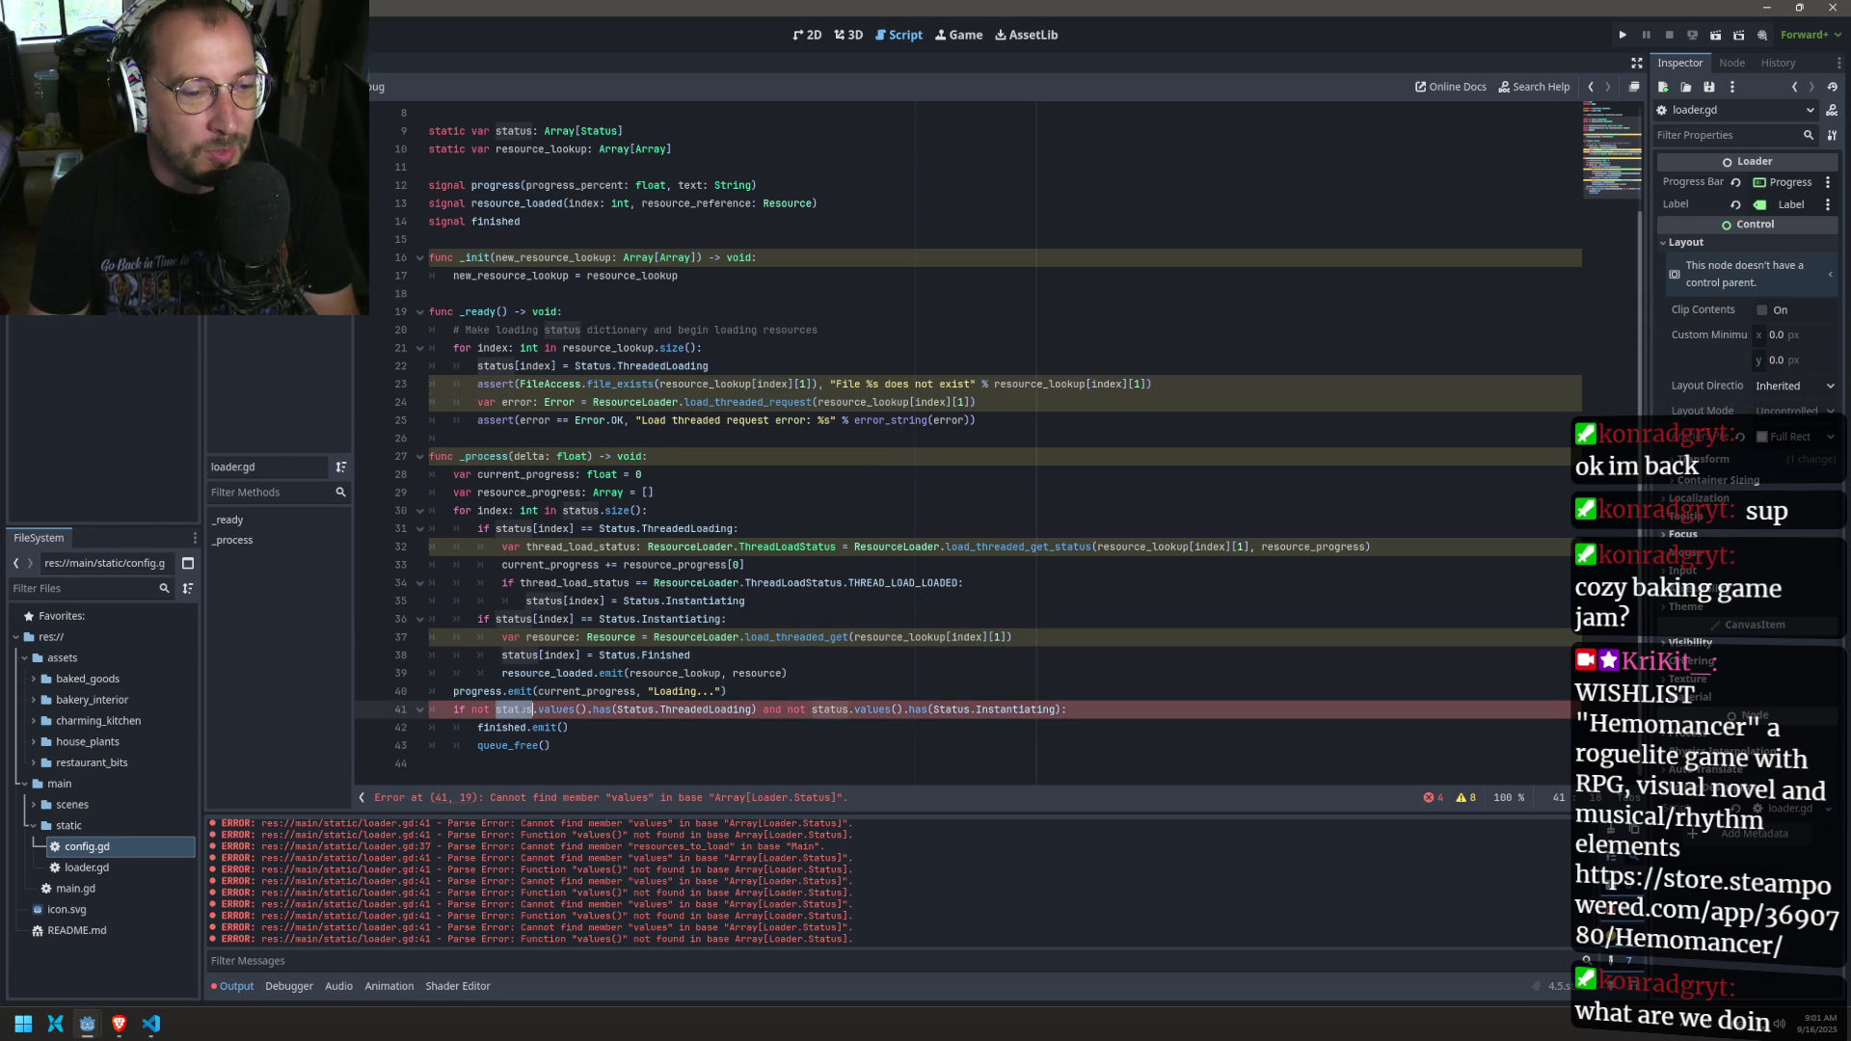
key("Down")
key("Down")
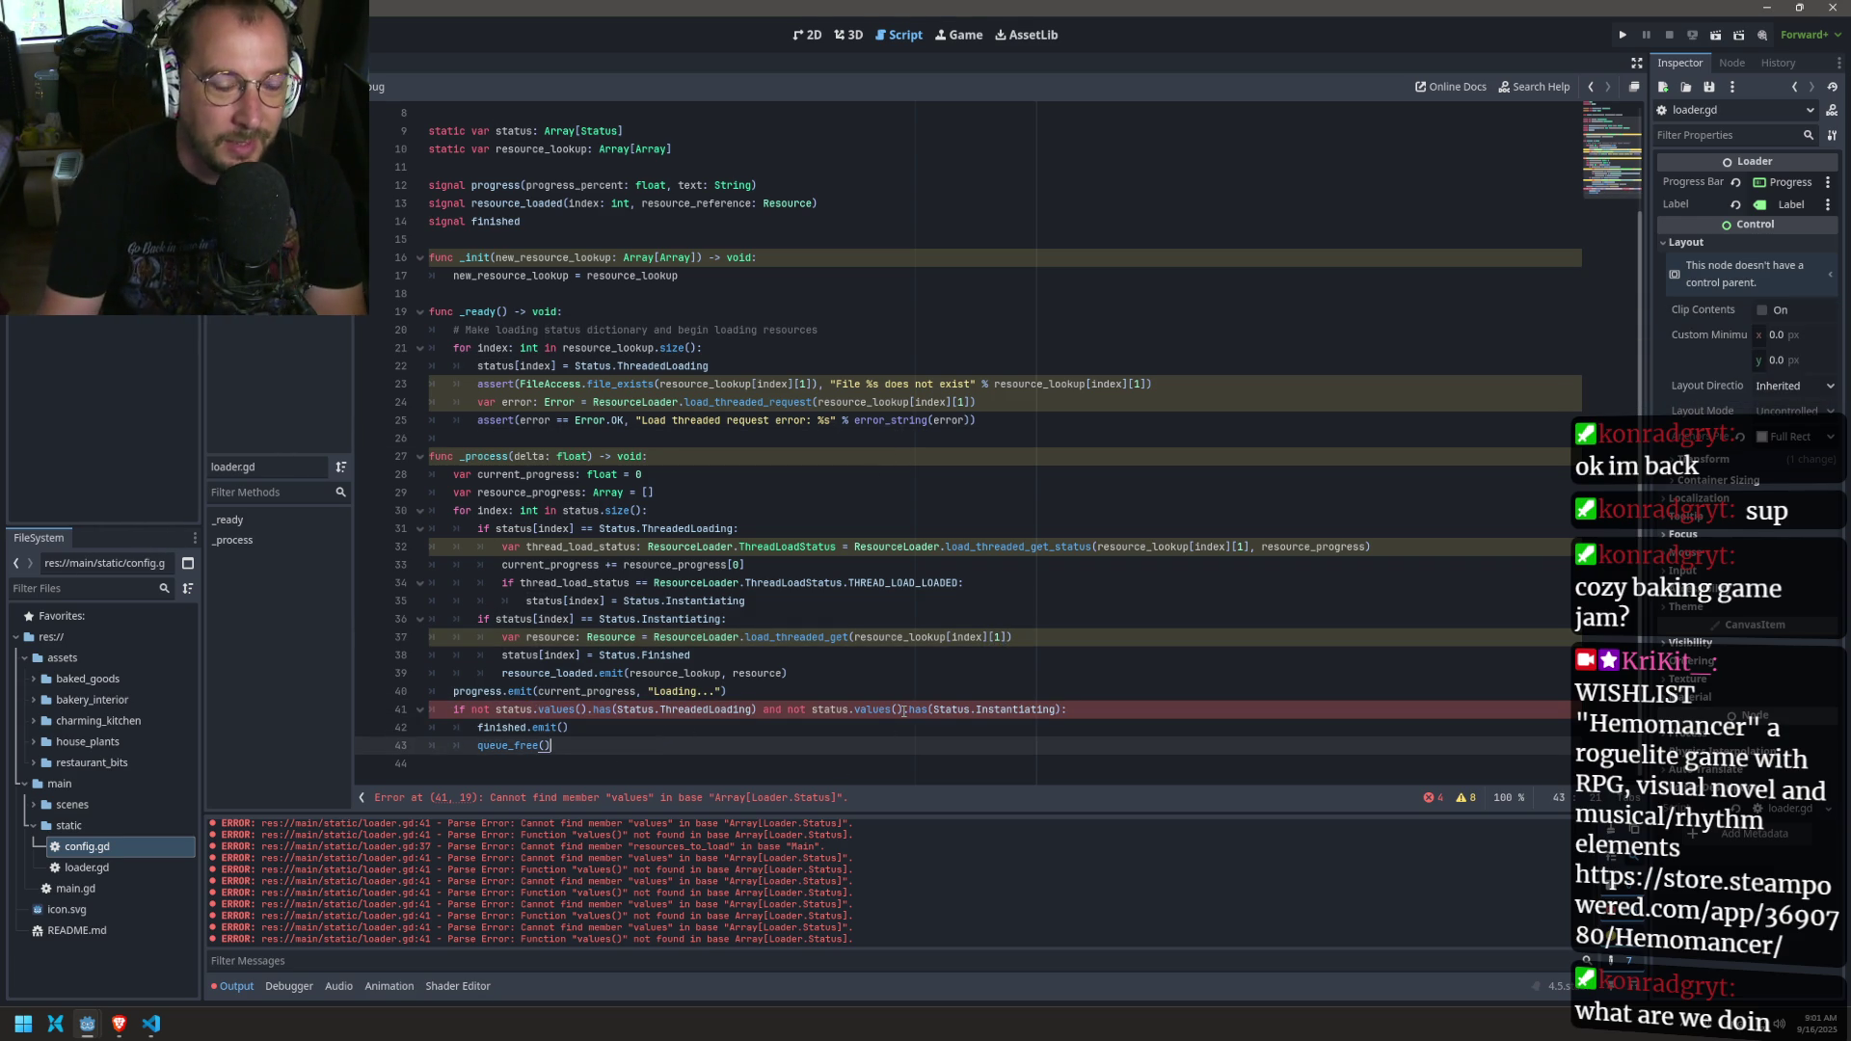
double_click(705, 710)
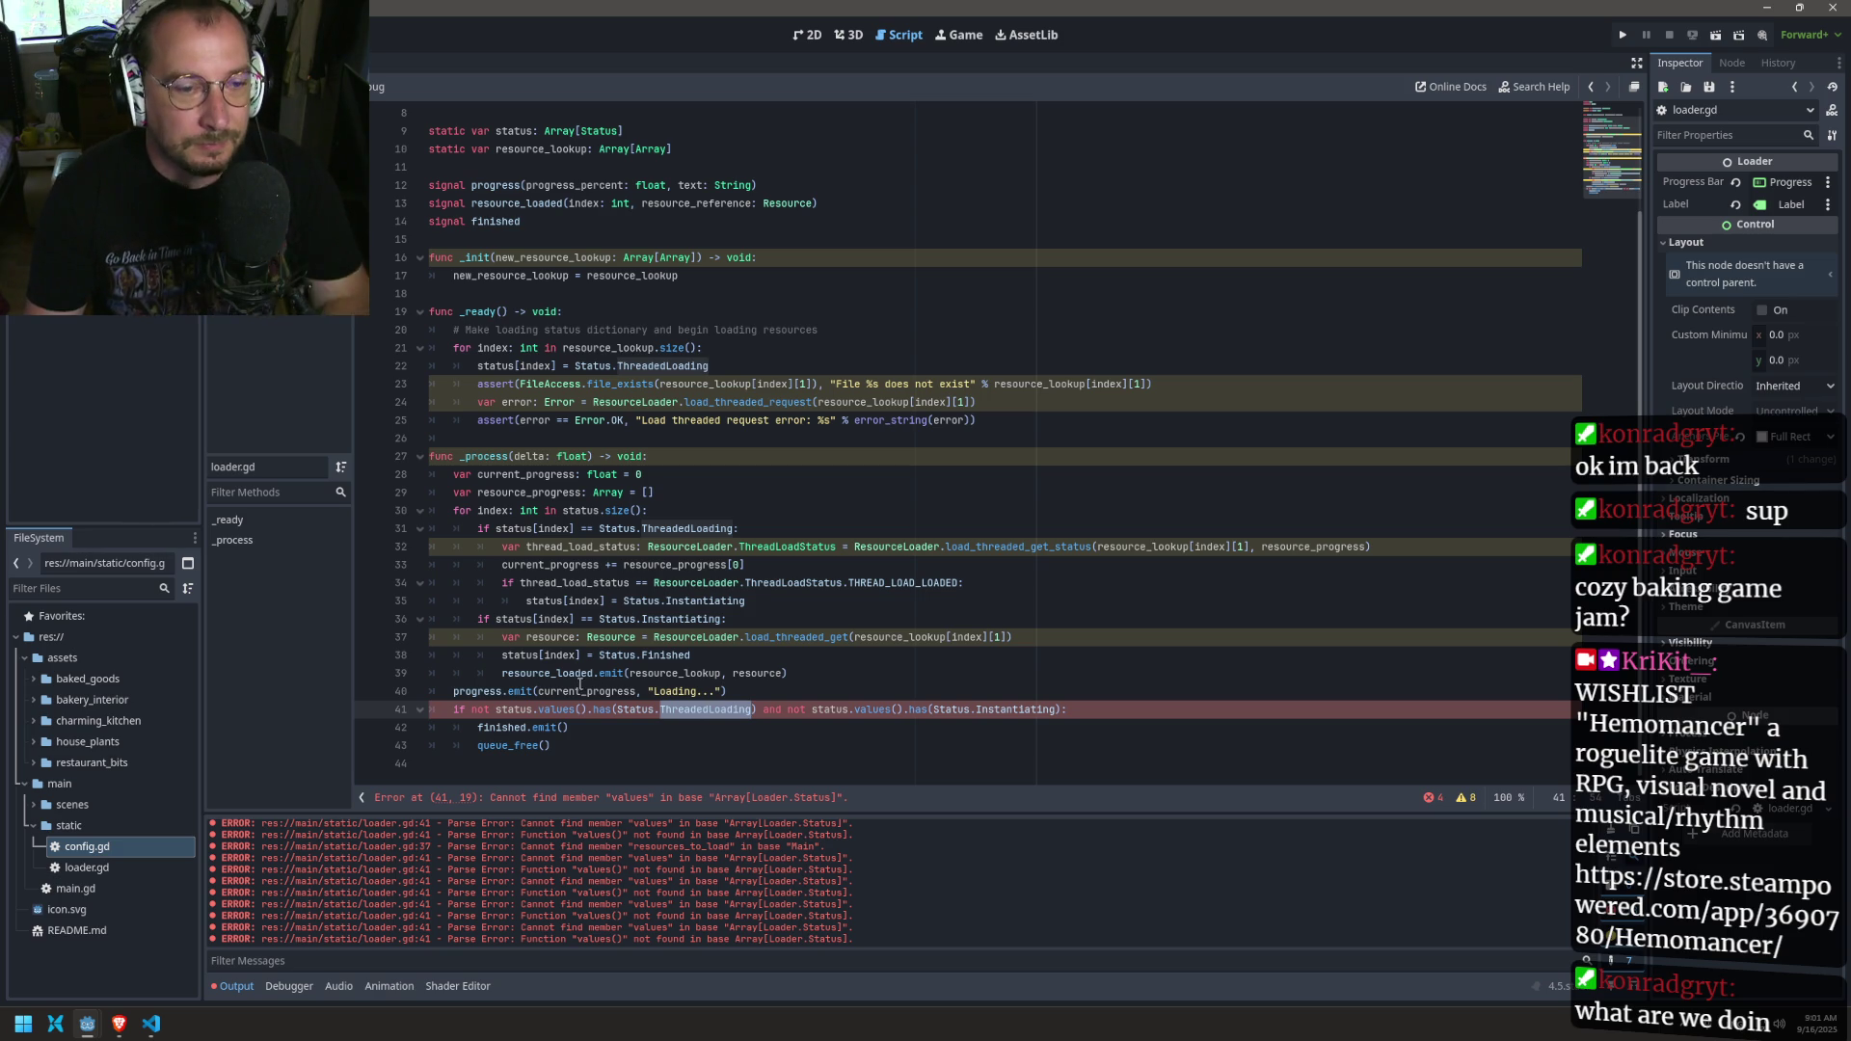
key("Right")
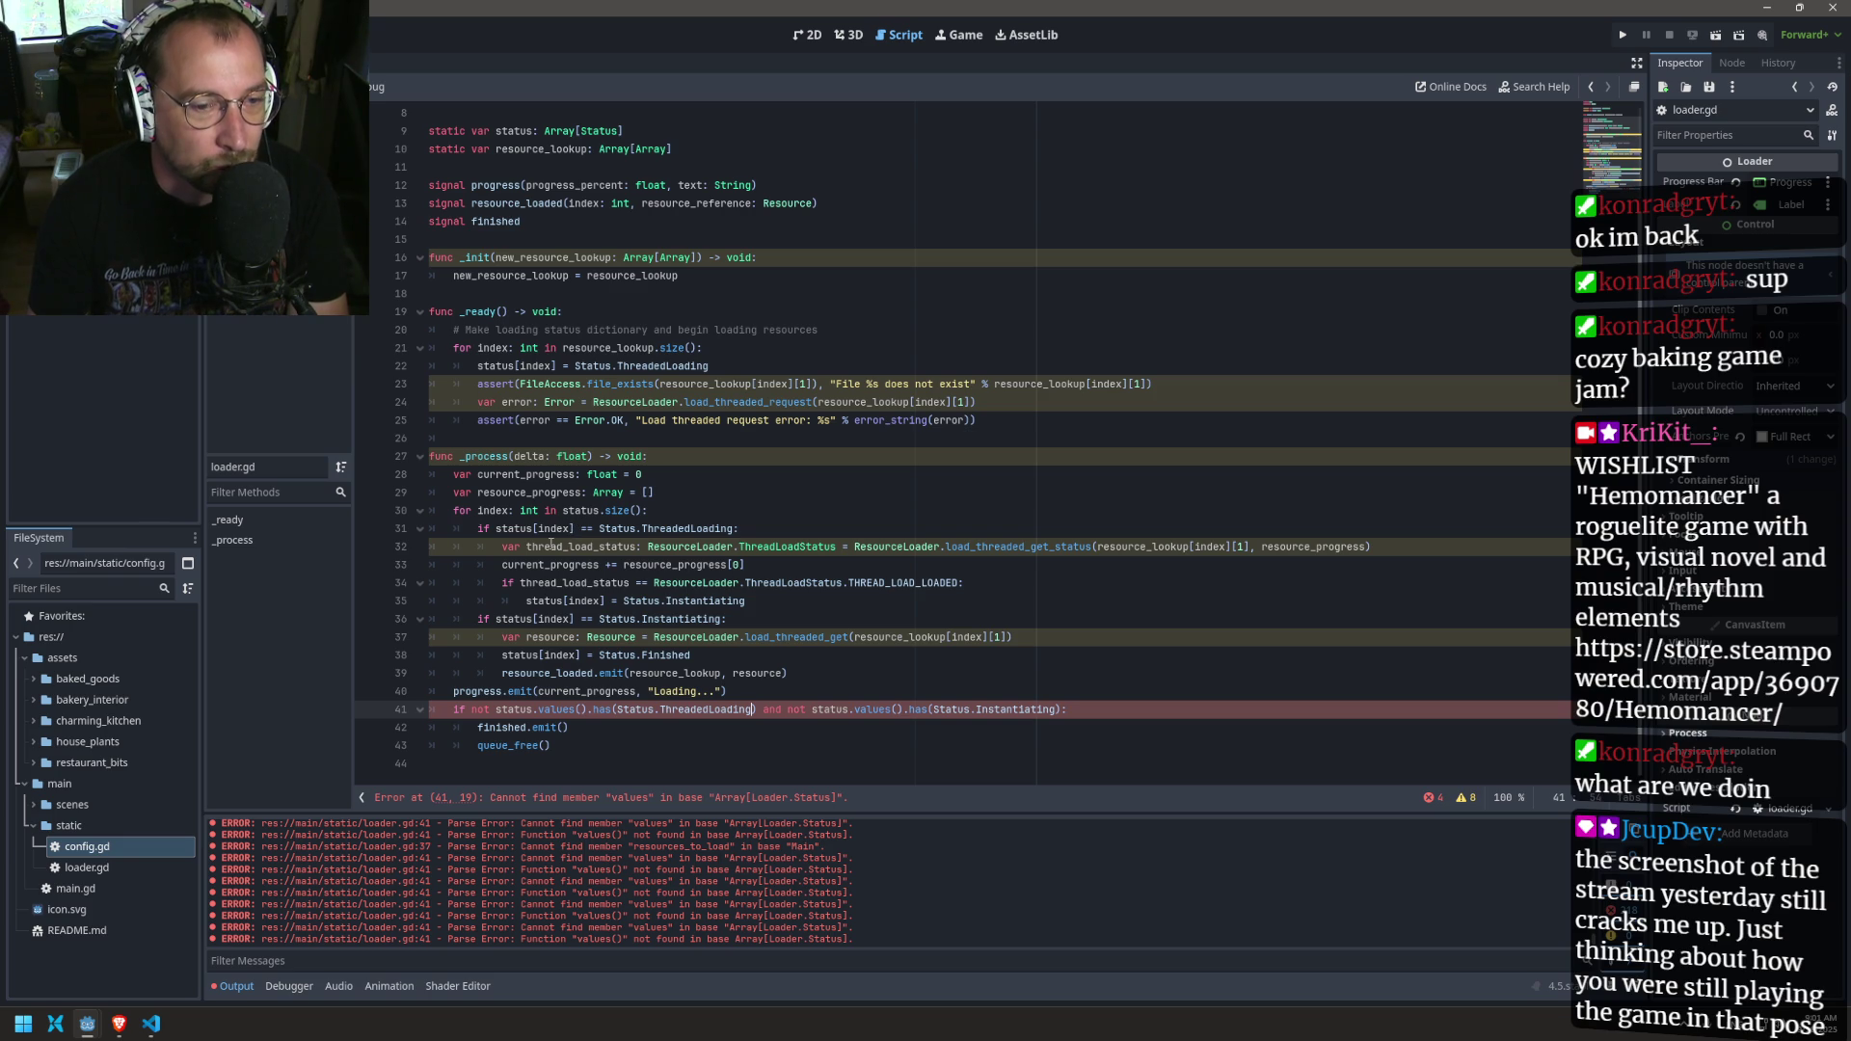
double_click(580, 510)
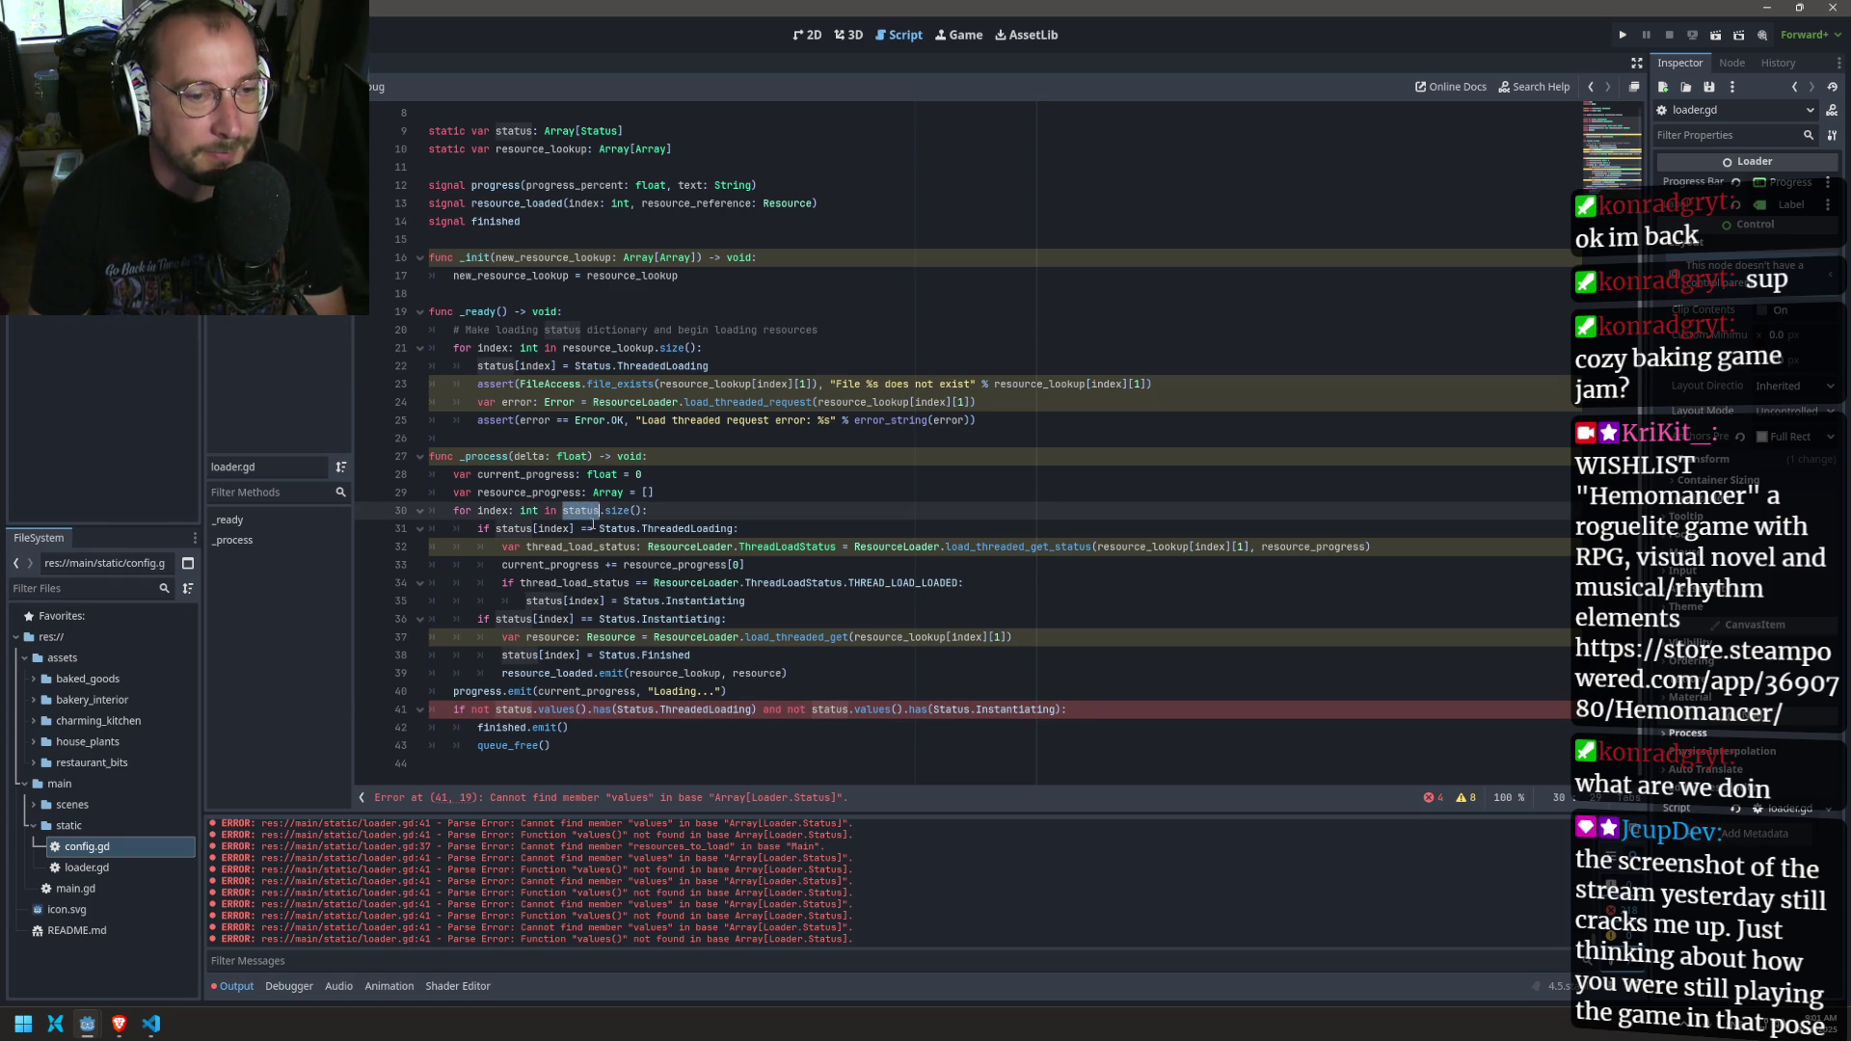
mouse_move(588, 709)
left_mouse_down()
mouse_move(511, 710)
mouse_move(554, 709)
mouse_move(527, 727)
left_mouse_up()
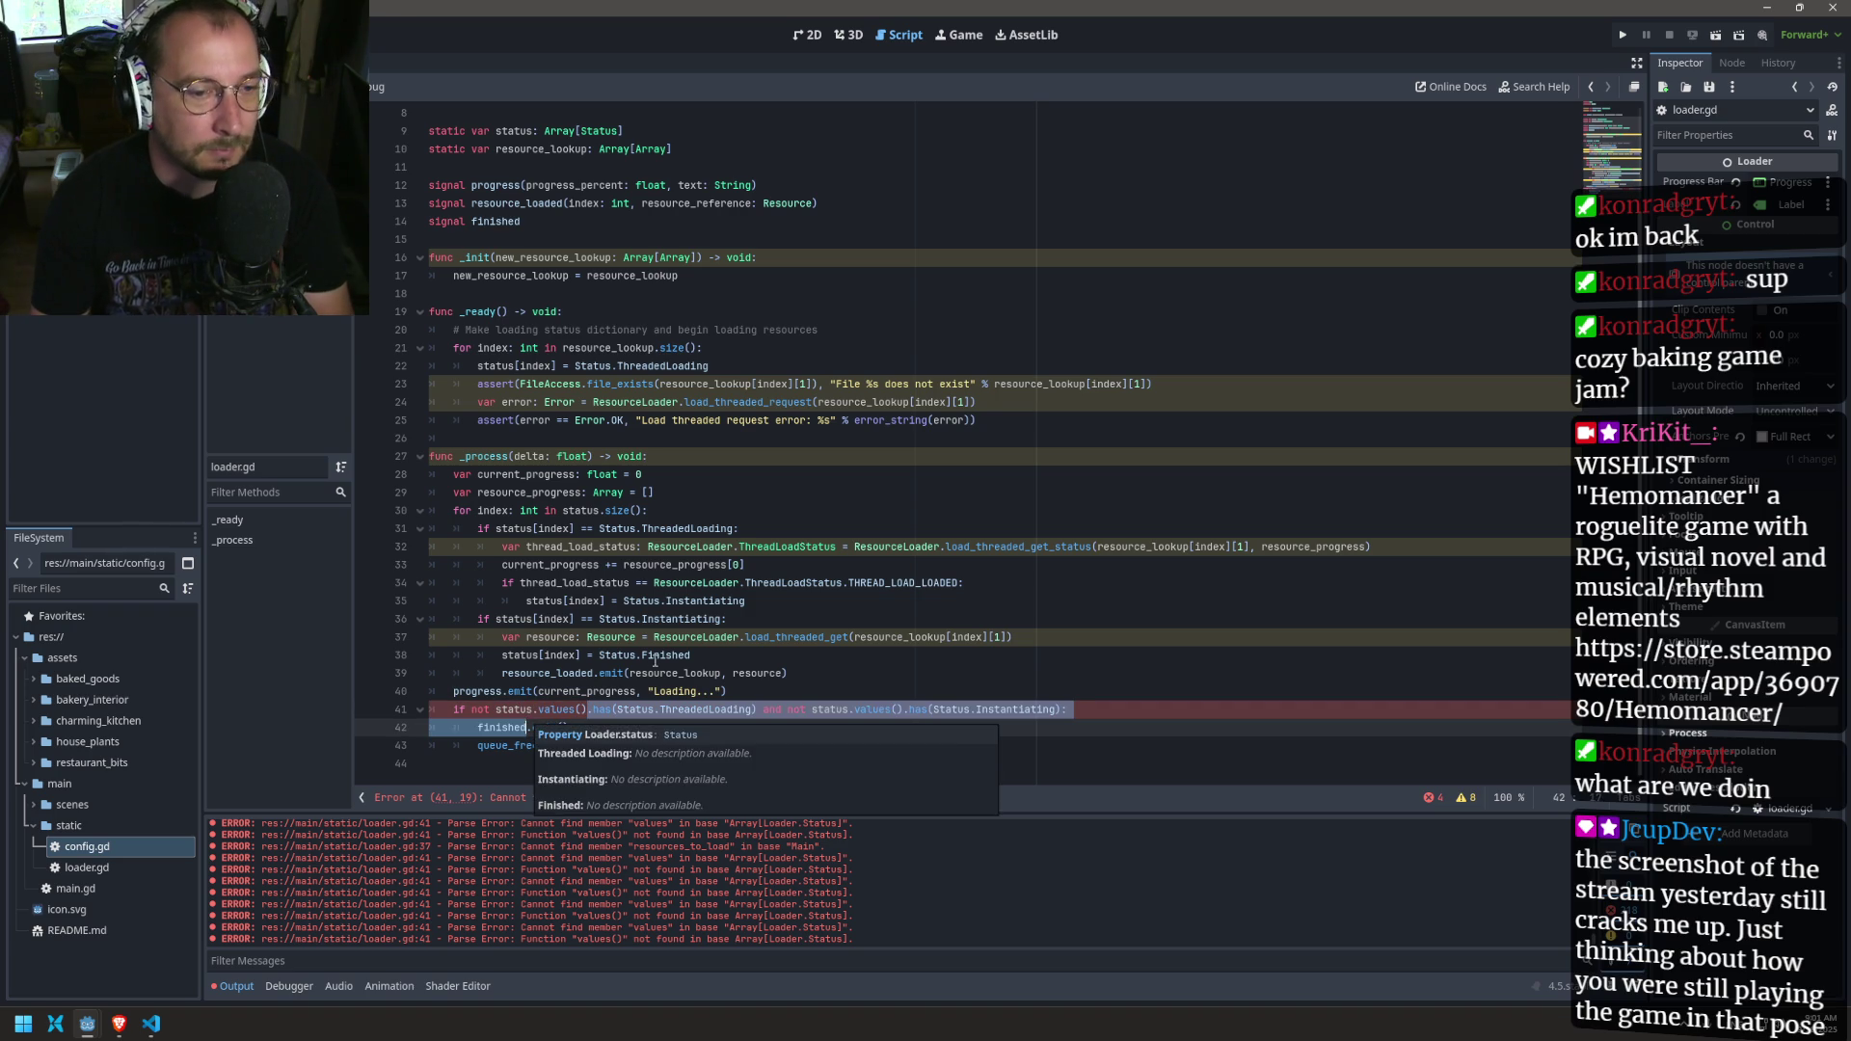
Step: Delete both .values() calls on line 41 so it calls status.has() directly, then save
left_click(587, 709)
key("BackSpace")
key("BackSpace")
key("BackSpace")
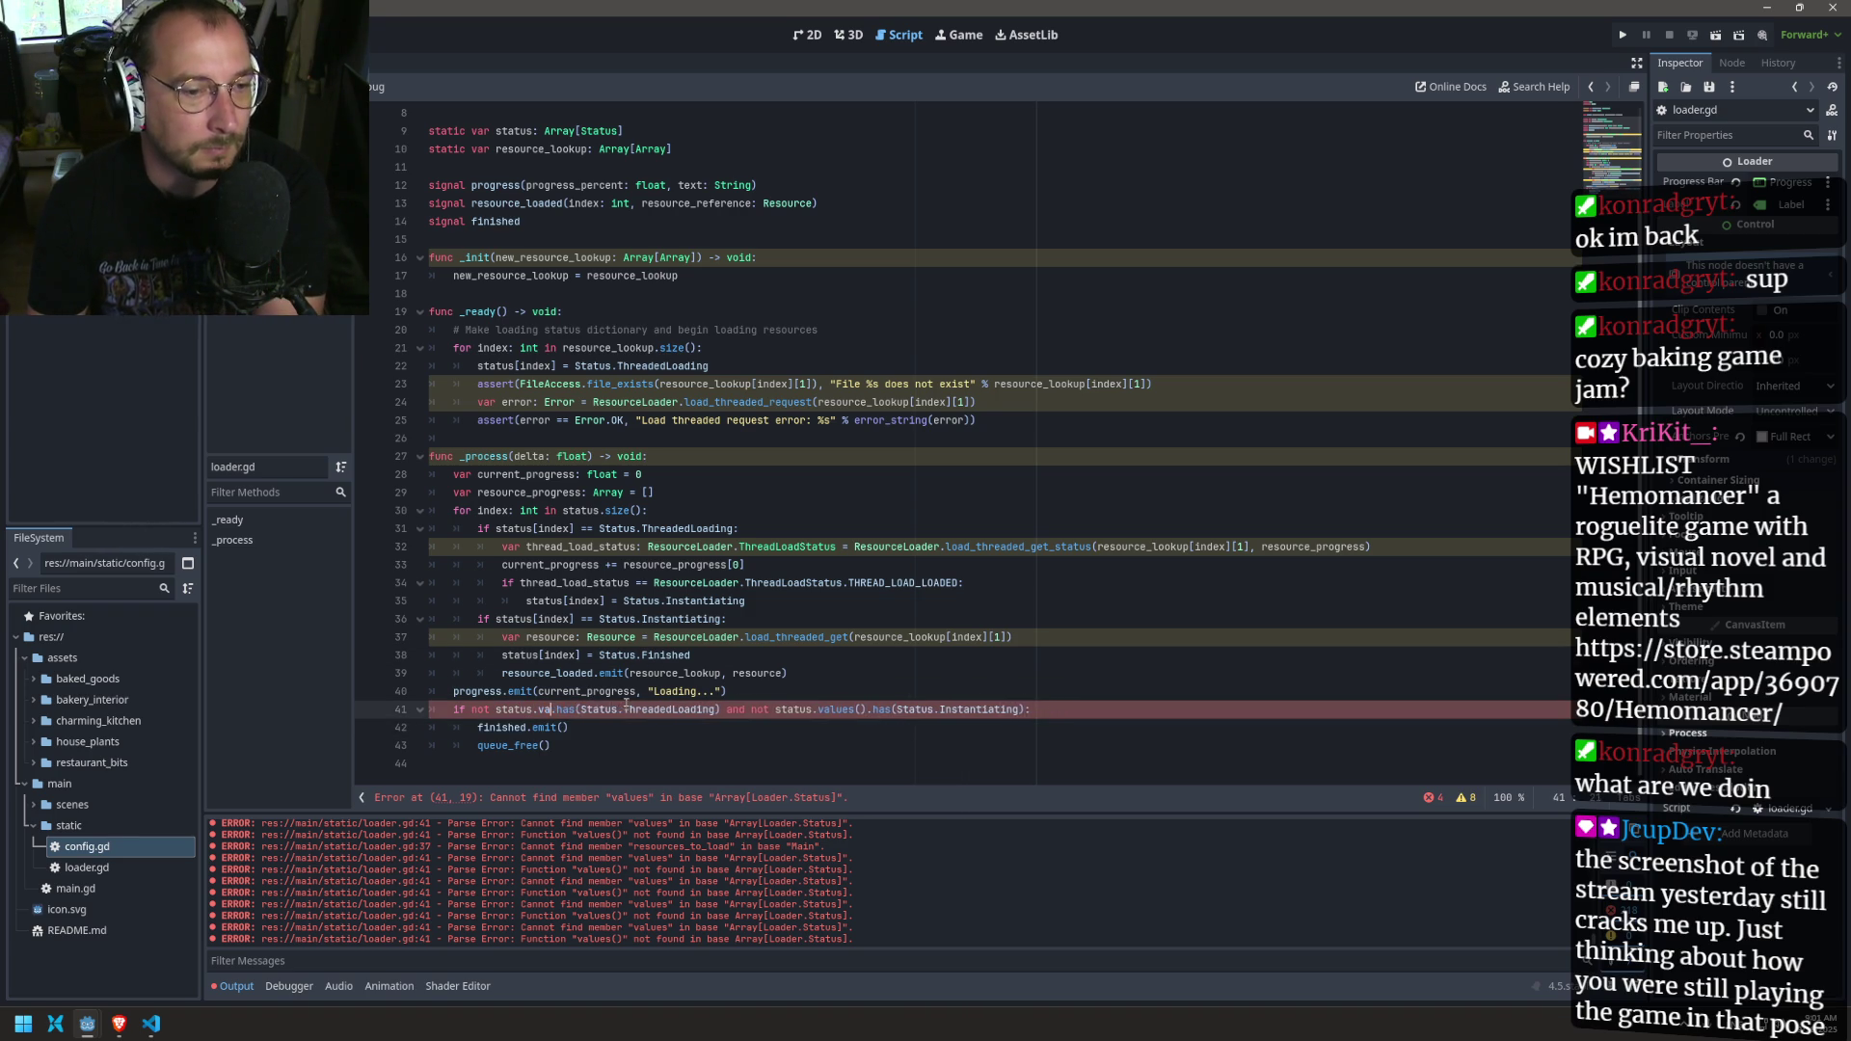
left_click(849, 709)
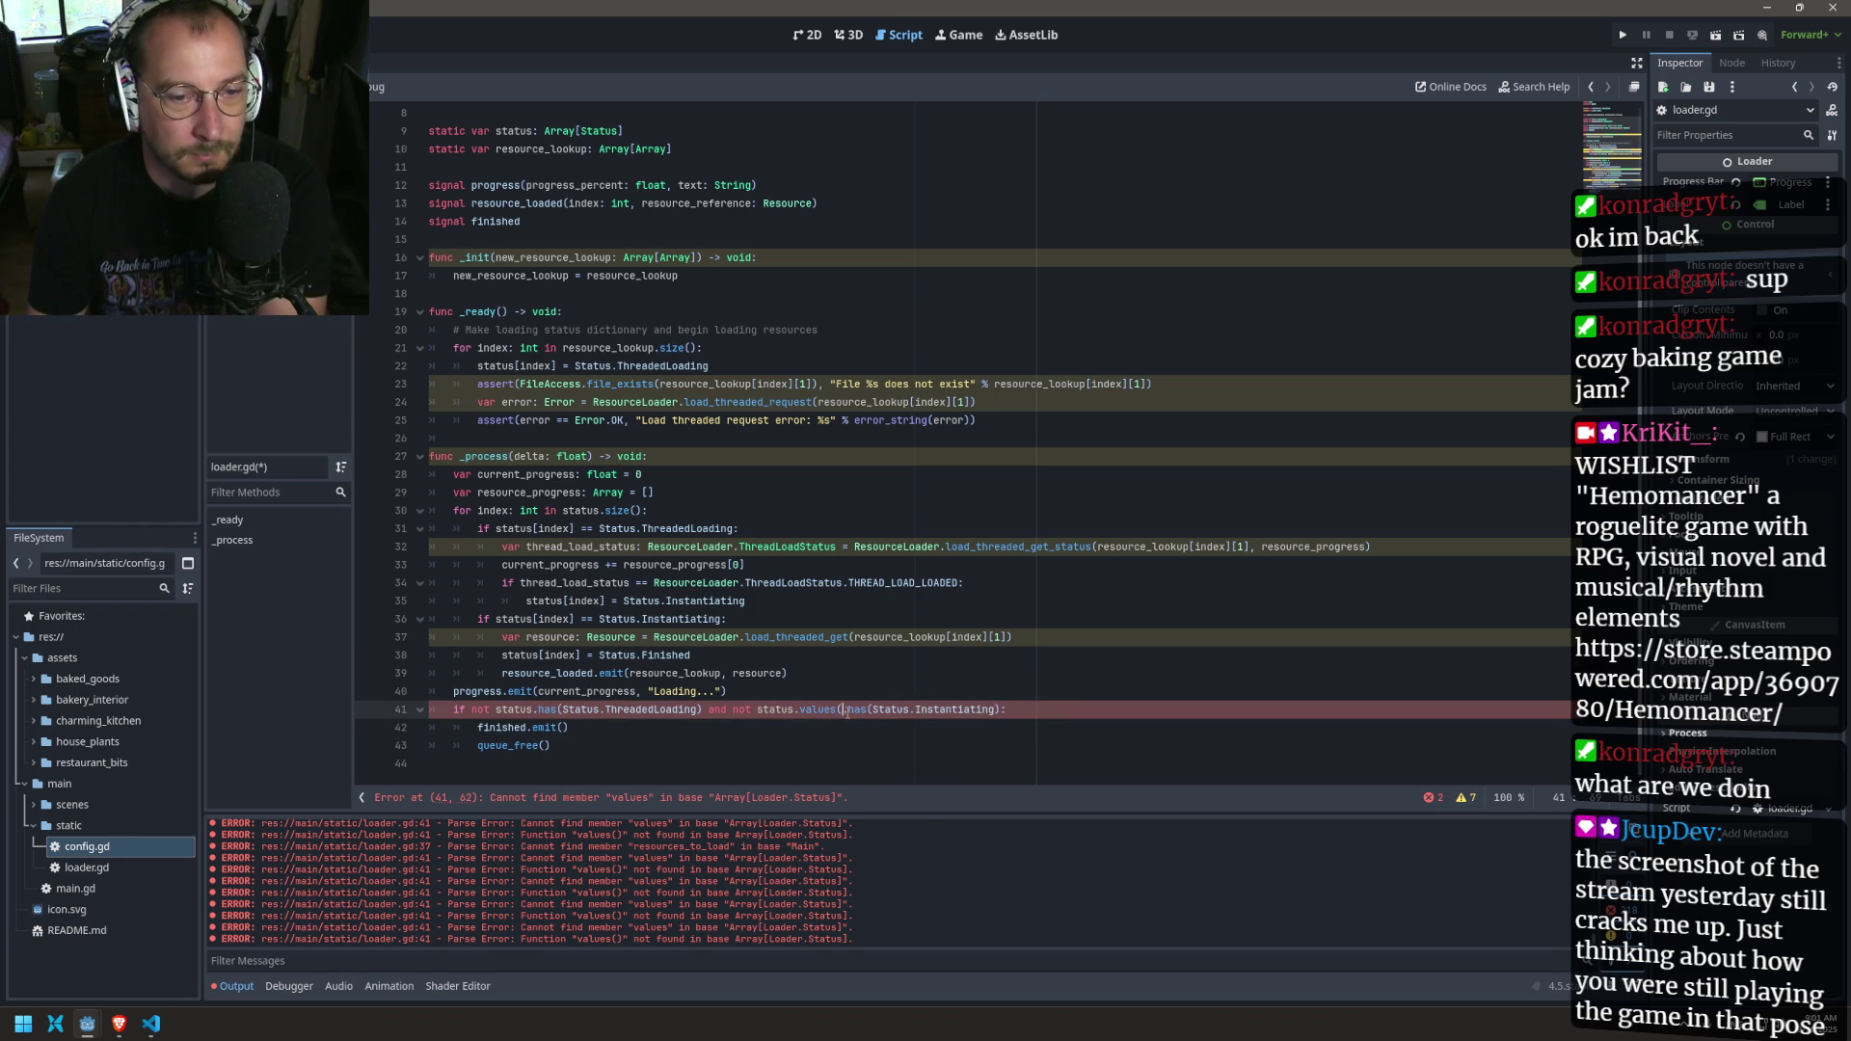
key("BackSpace")
key("BackSpace")
key("BackSpace")
type("v")
key("BackSpace")
key("BackSpace")
key("ctrl+s")
key("Down")
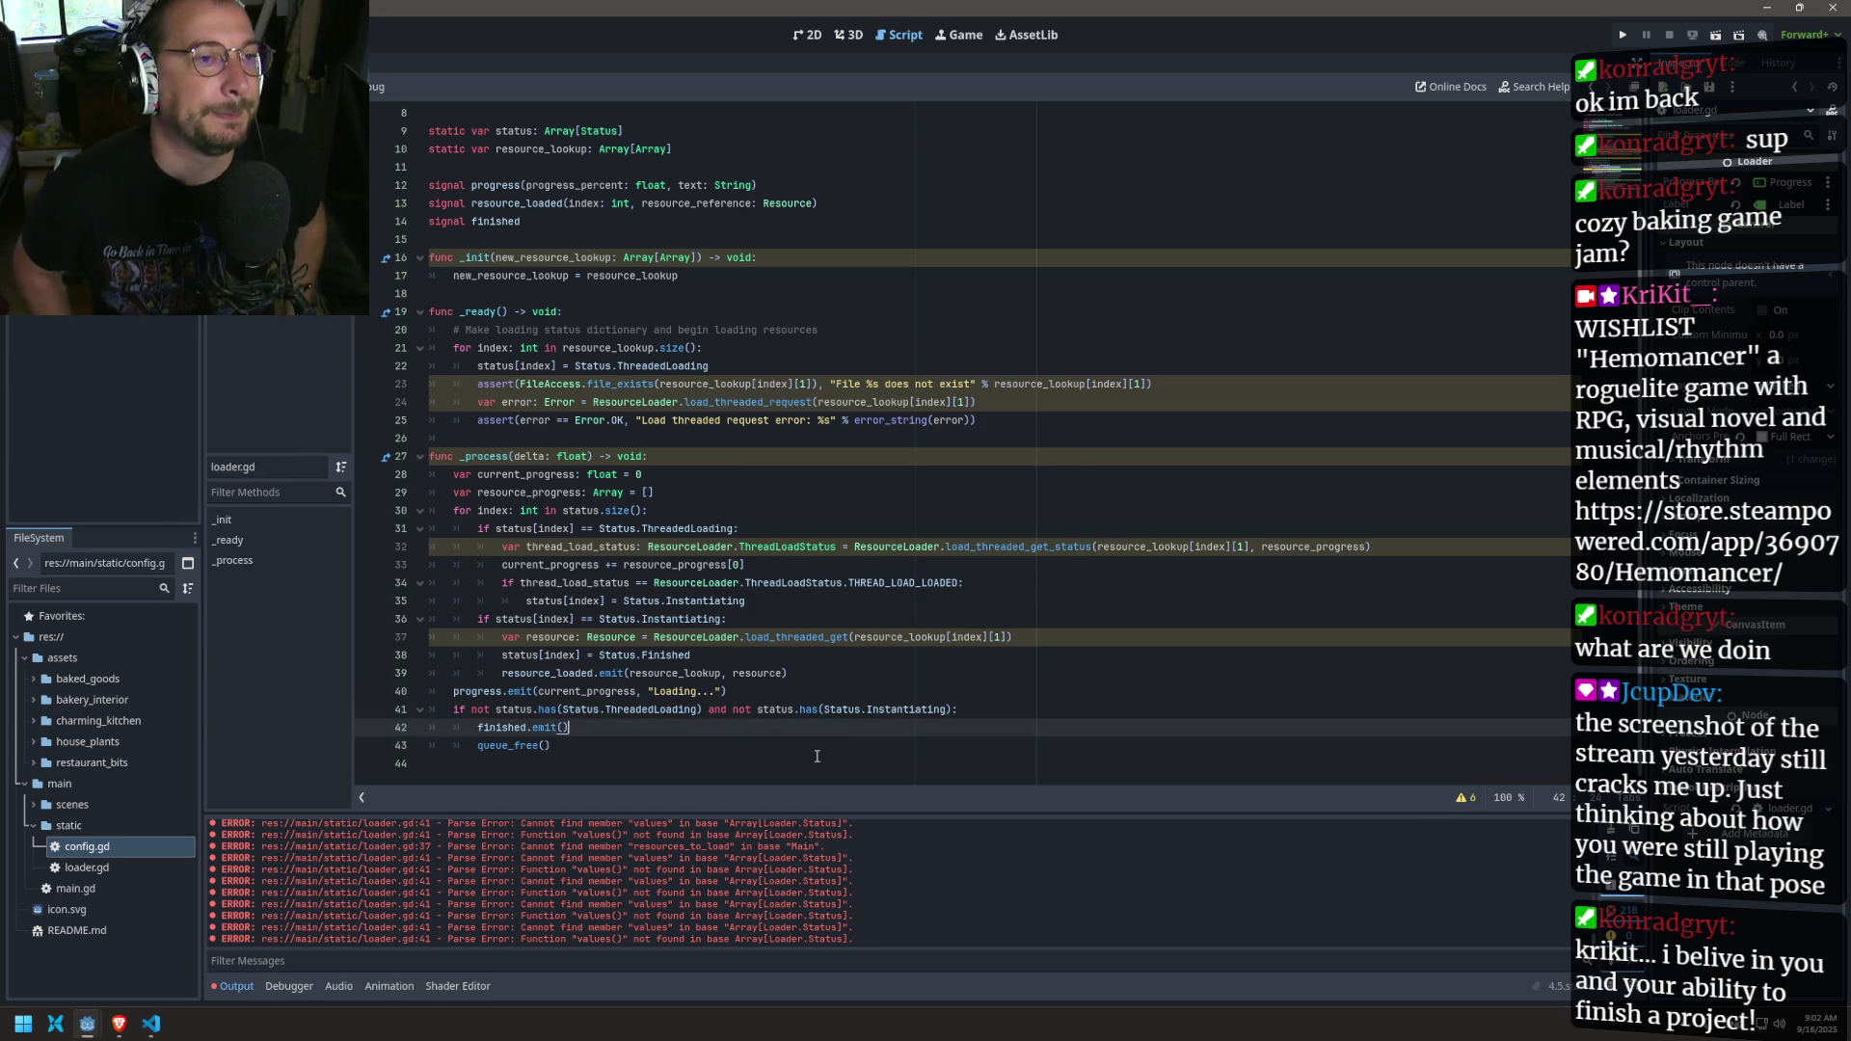
scroll(825, 588, "up", 1)
scroll(829, 482, "down", 1)
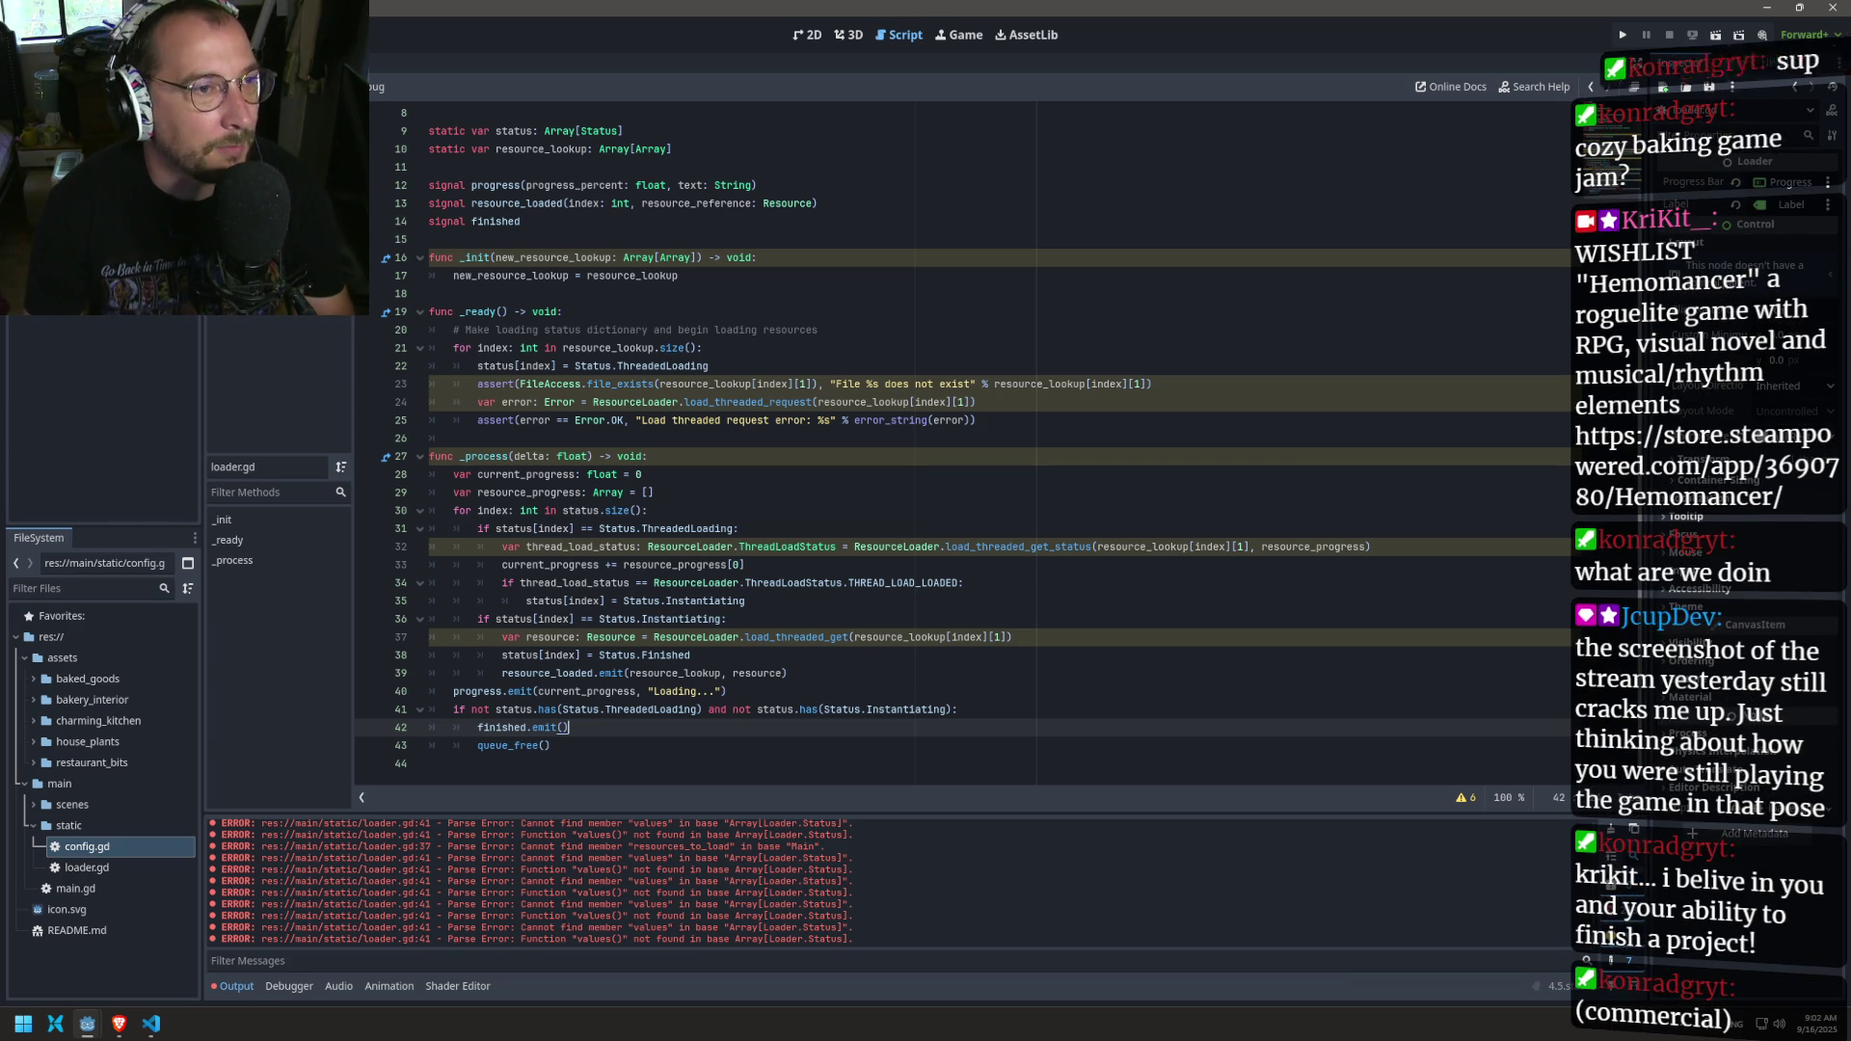
Step: Look through main.gd, config.gd, game.gd and loader.gd, ending back on main.gd
left_click(255, 144)
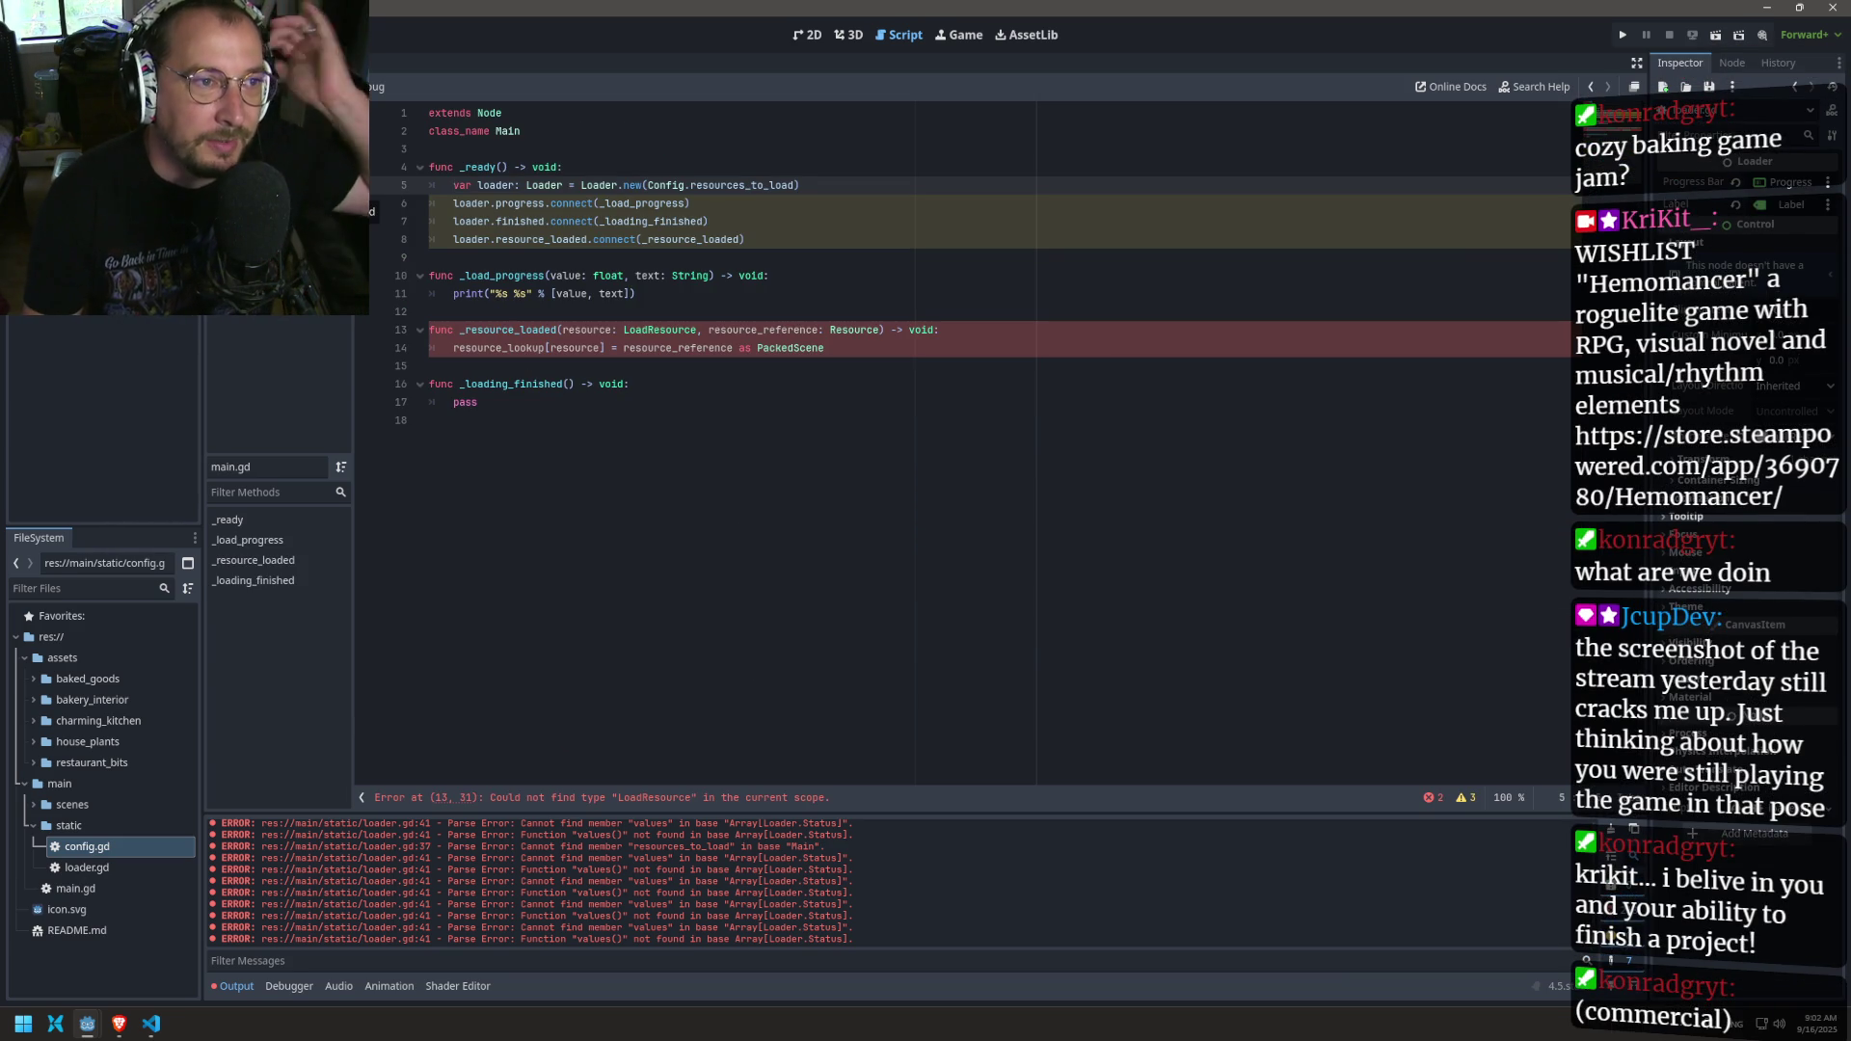
left_click(256, 105)
scroll(498, 299, "down", 2)
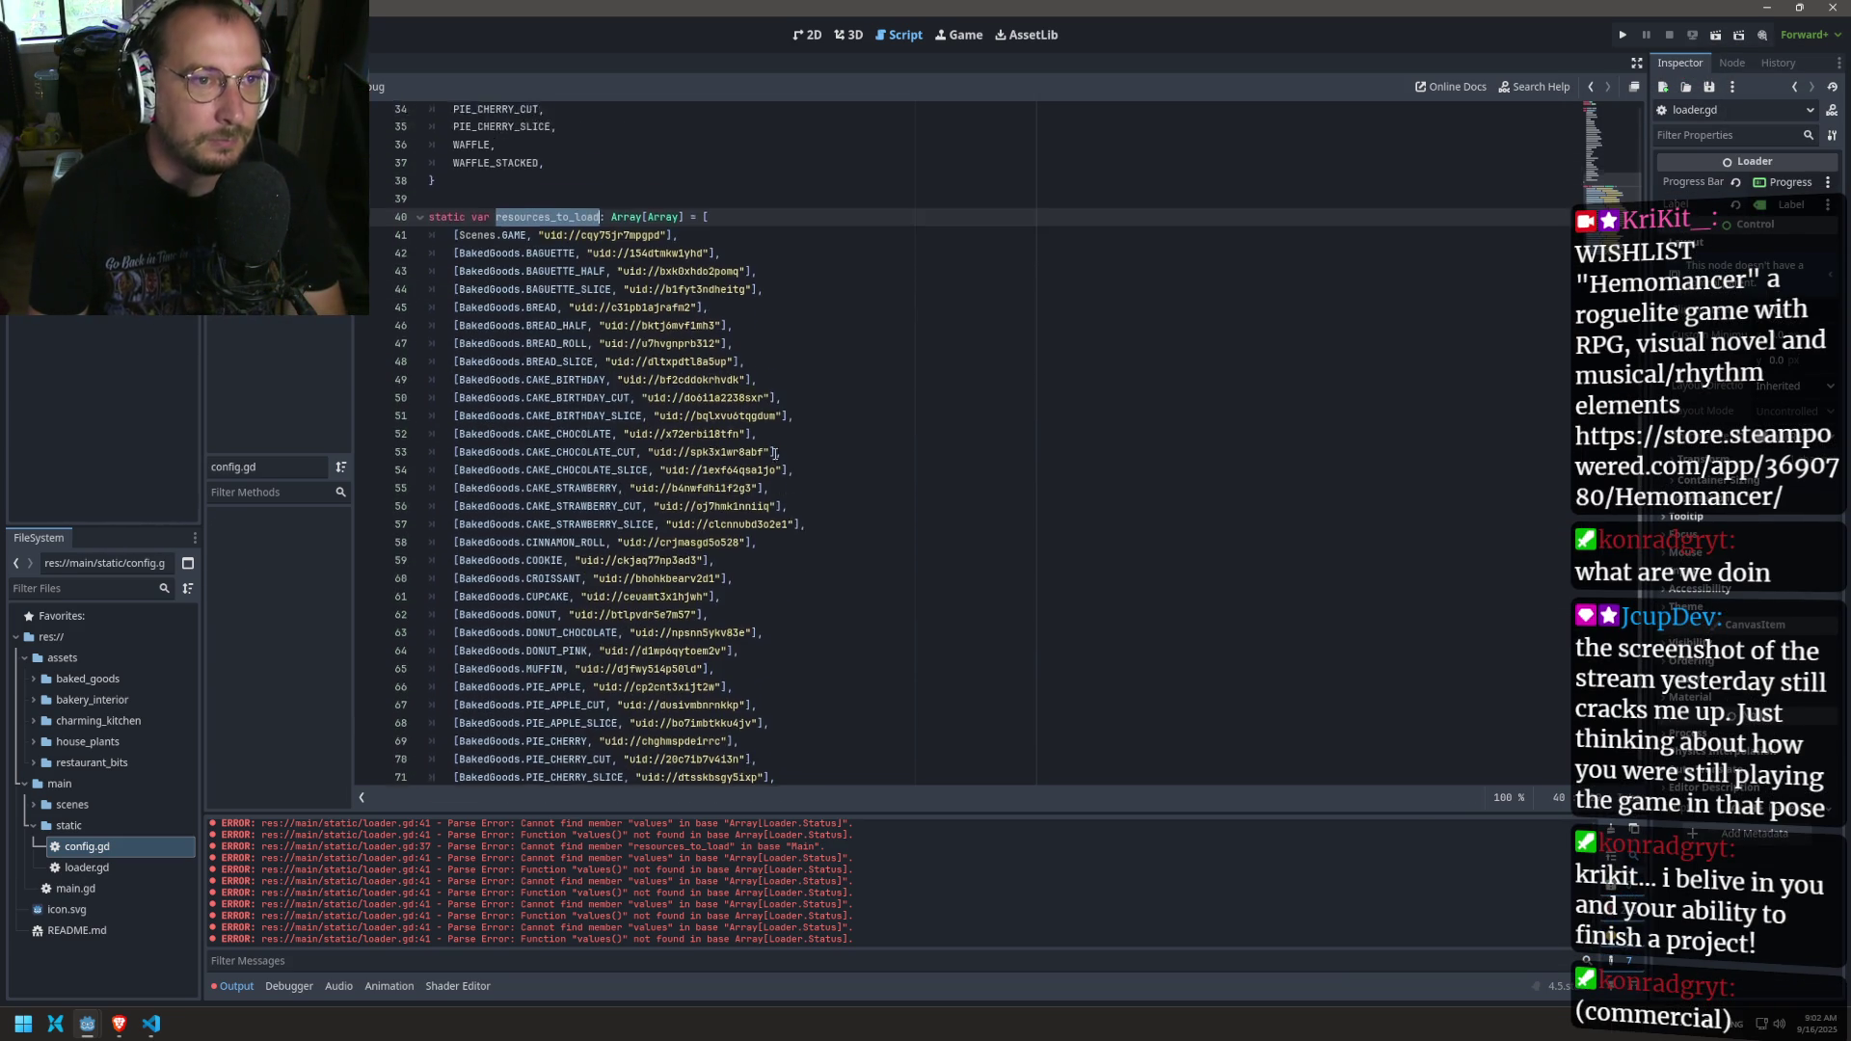
scroll(769, 454, "up", 12)
left_click(255, 126)
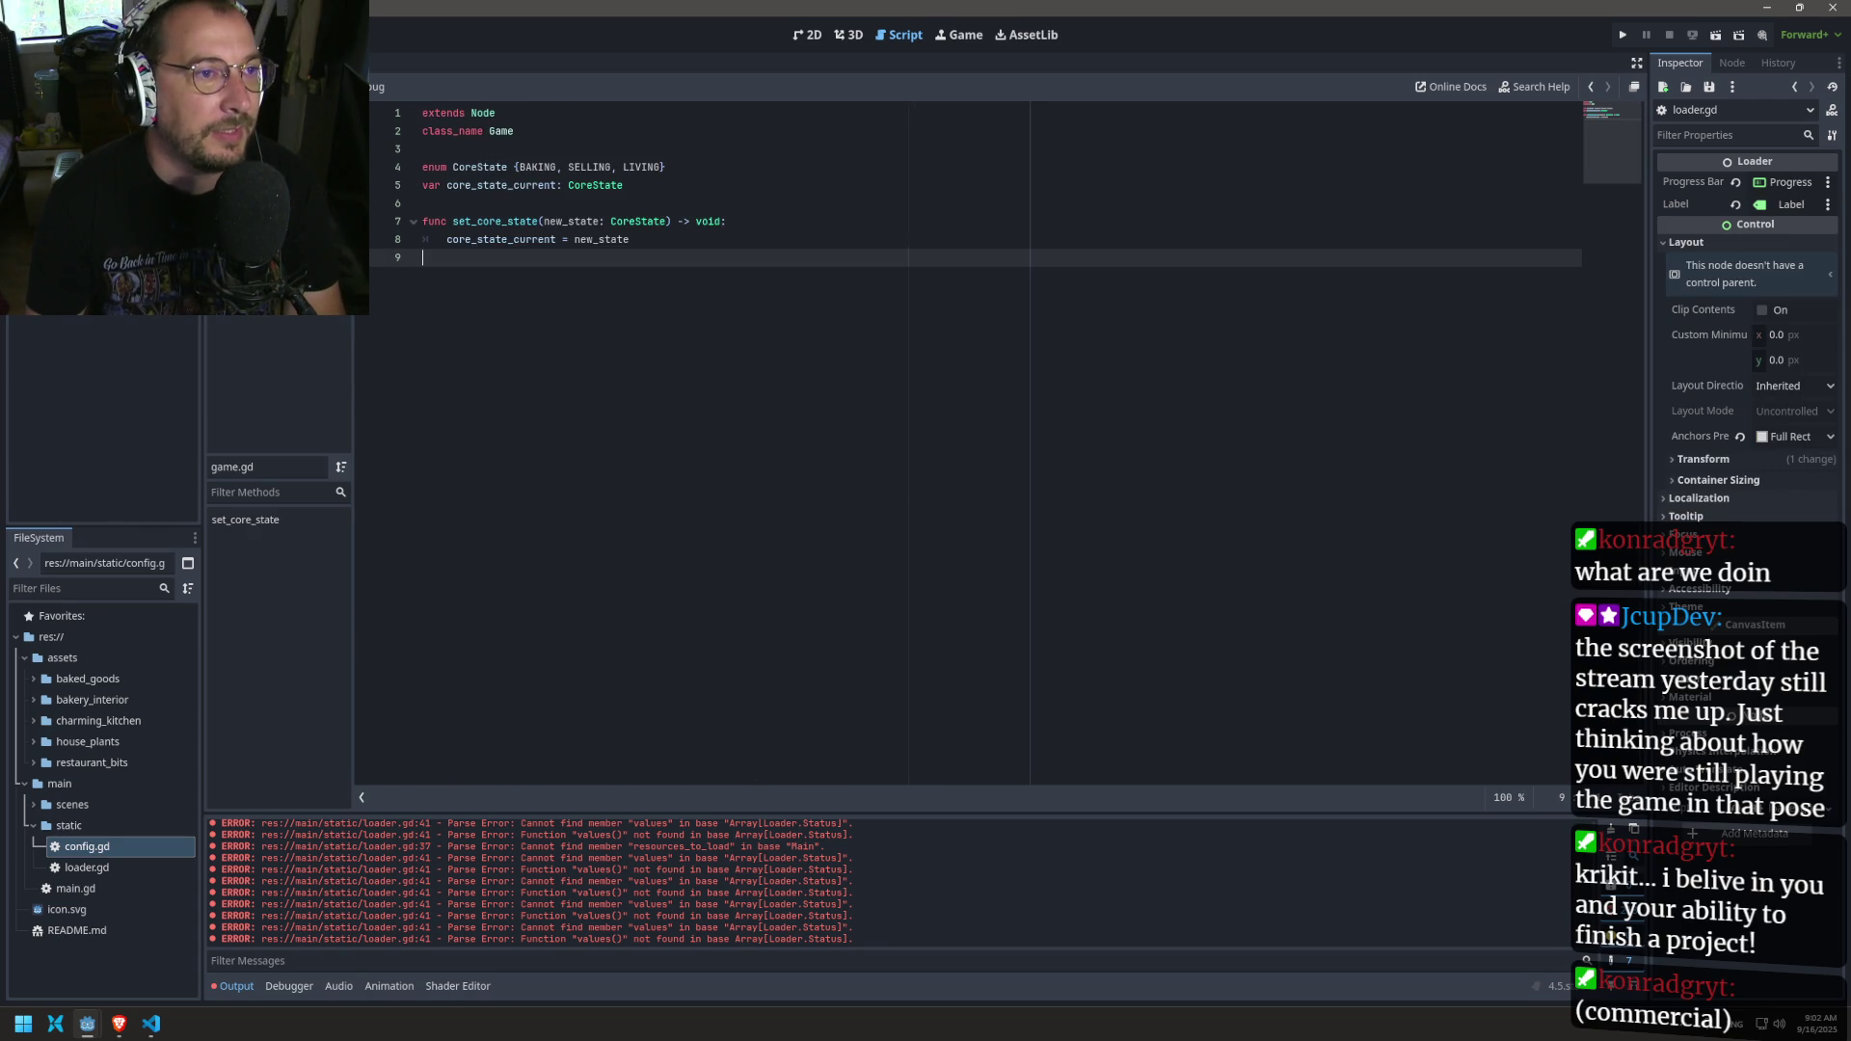
left_click(246, 147)
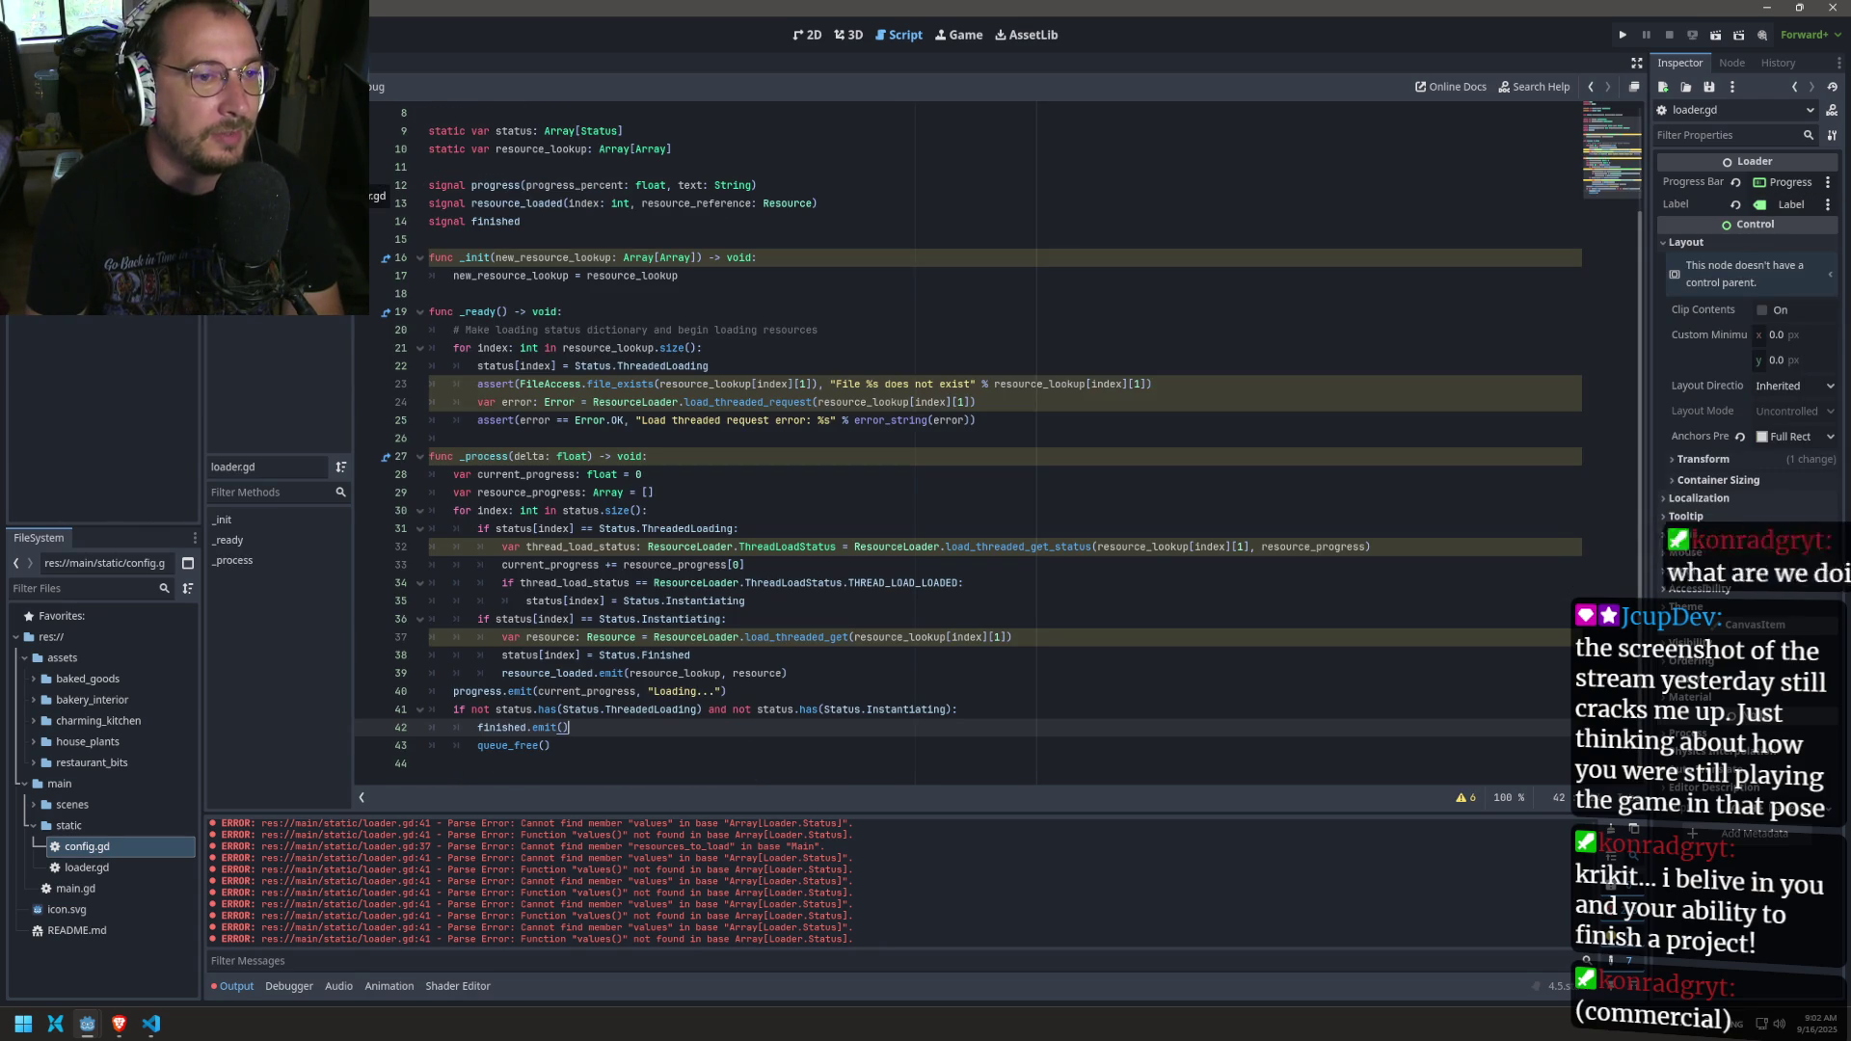
left_click(246, 168)
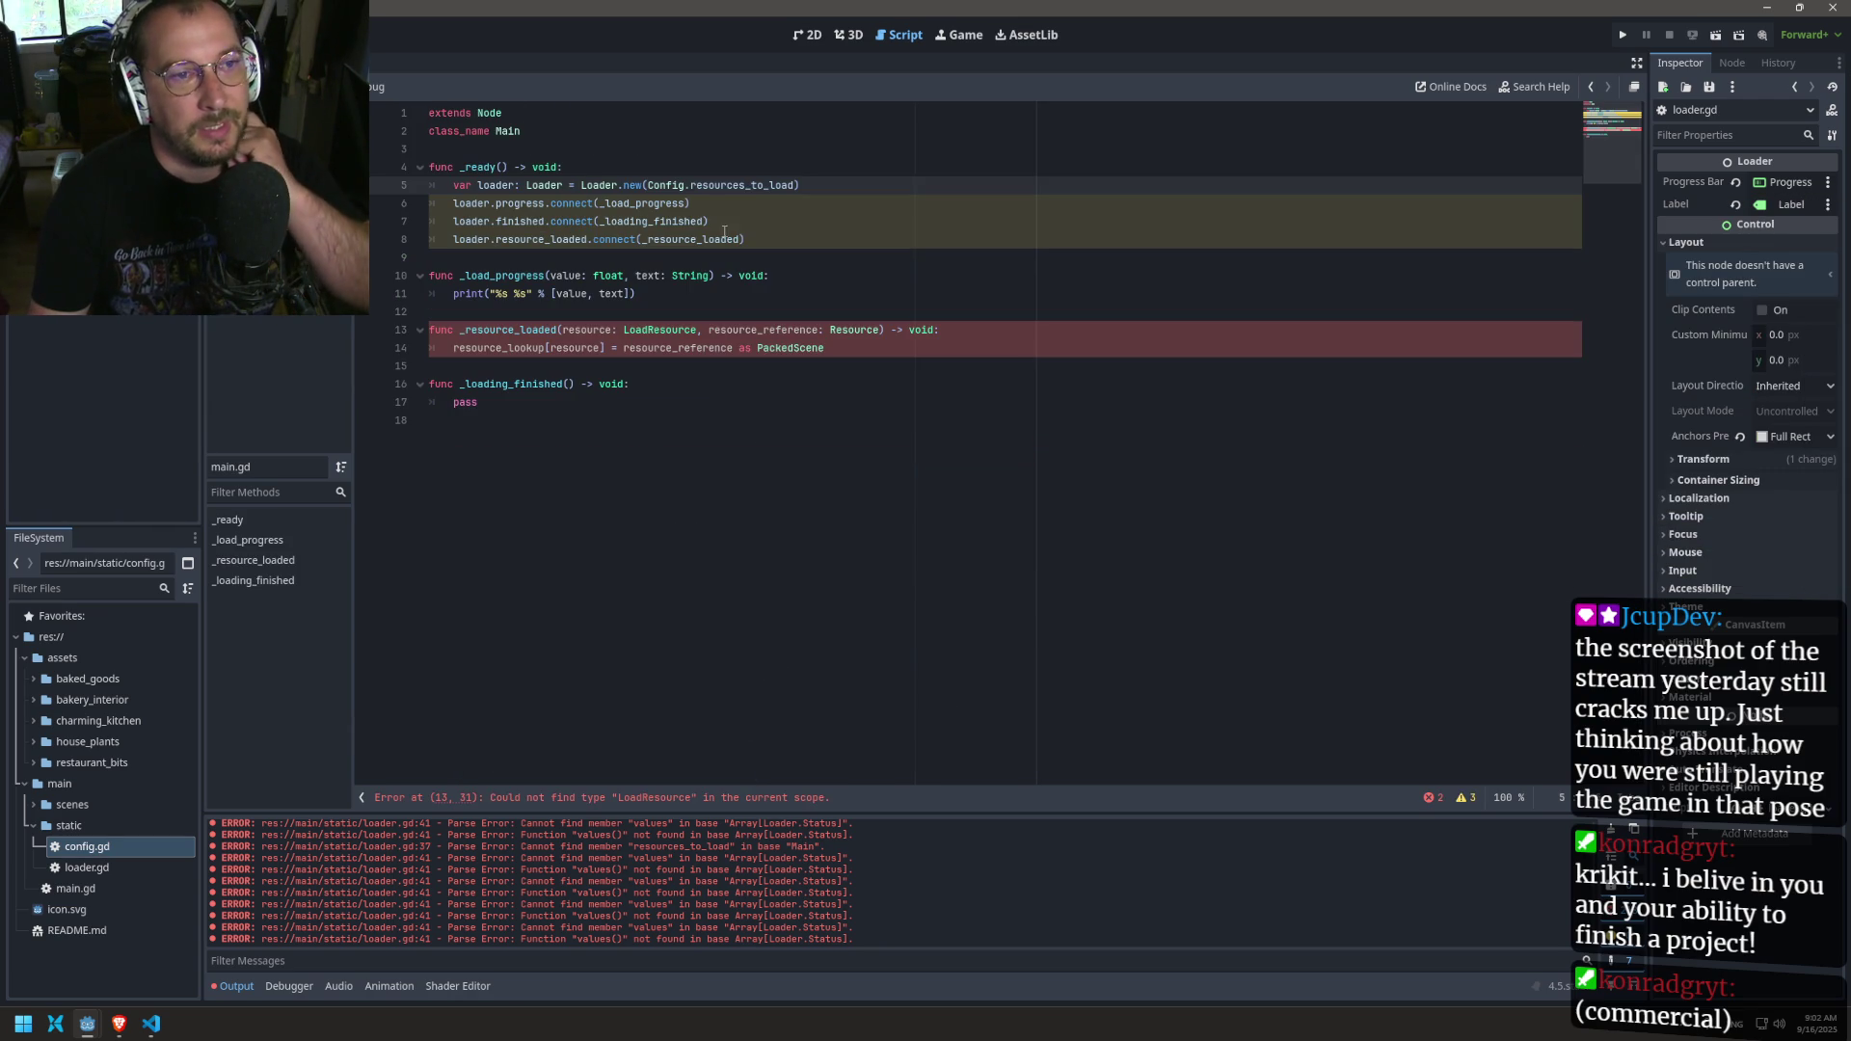
Step: Add add_child(loader) after main.gd's loader creation line, save, and return to loader.gd
left_click(568, 331)
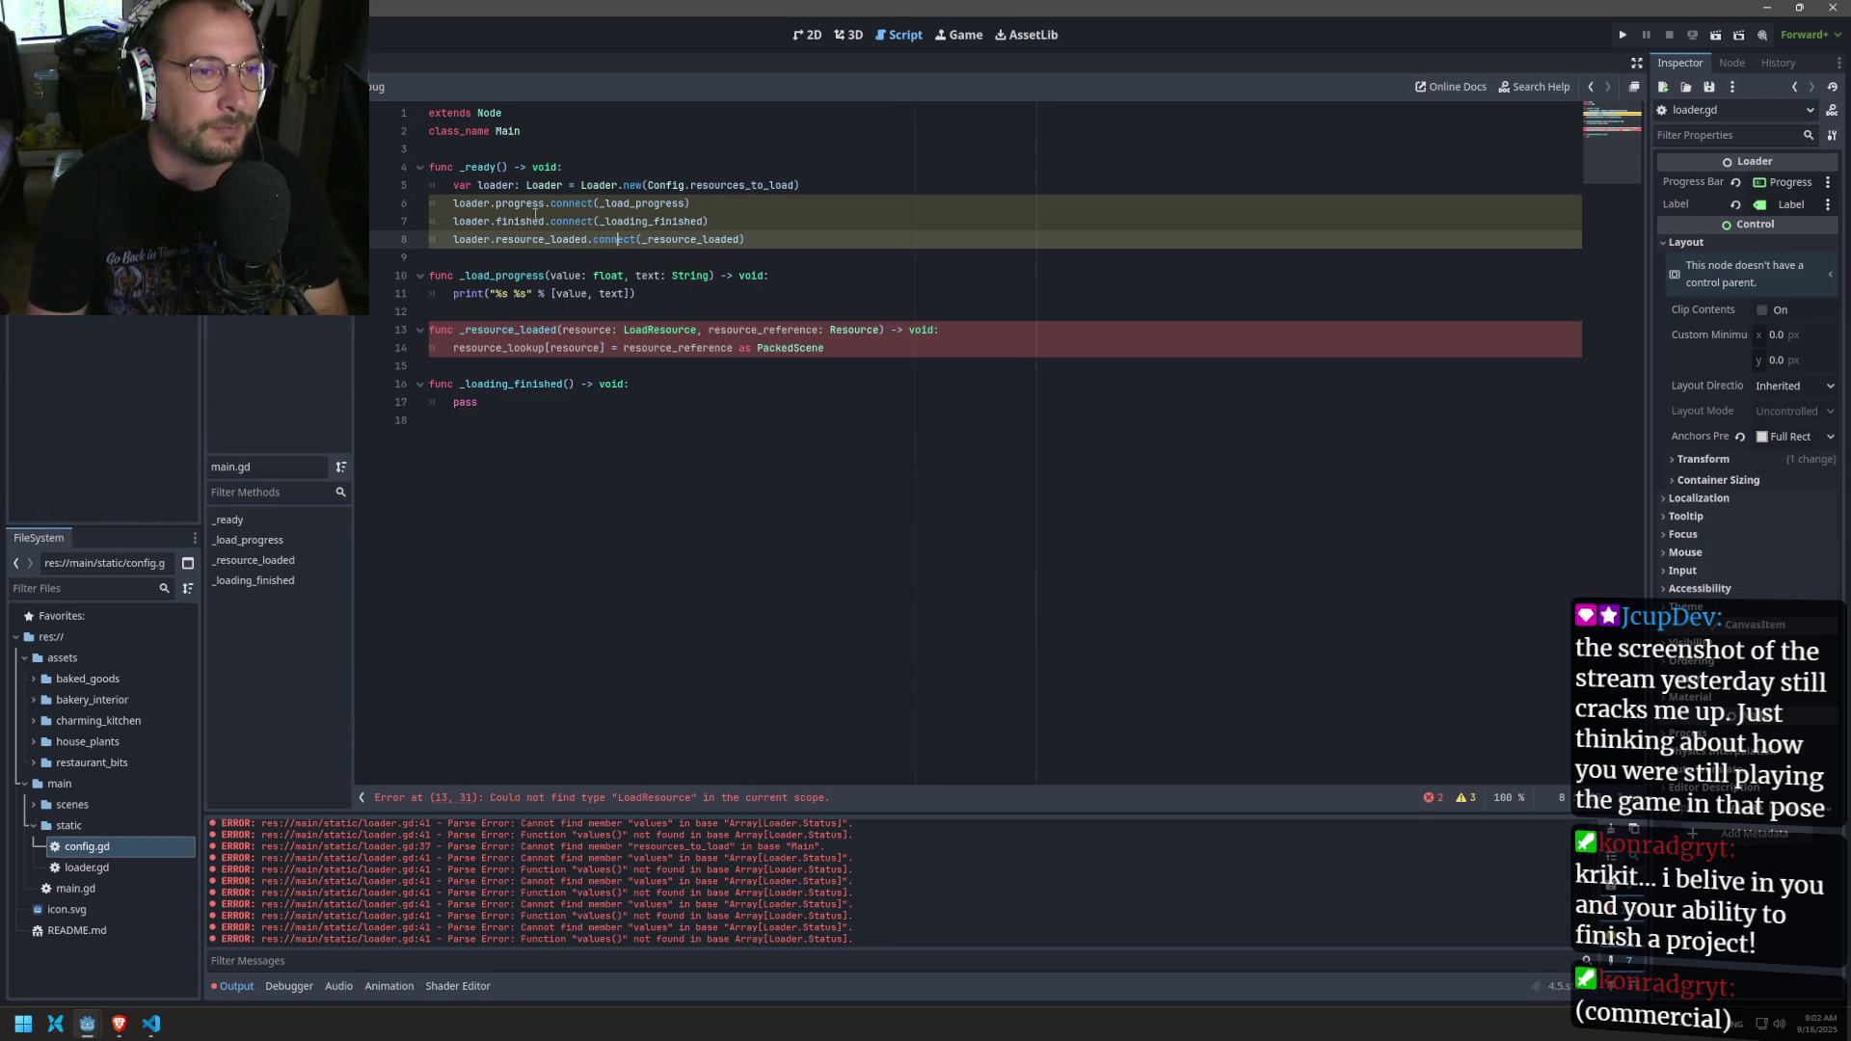
left_click(580, 196)
key("Up")
double_click(500, 185)
key("Right")
left_click(822, 187)
key("Return")
type("add_child(loader")
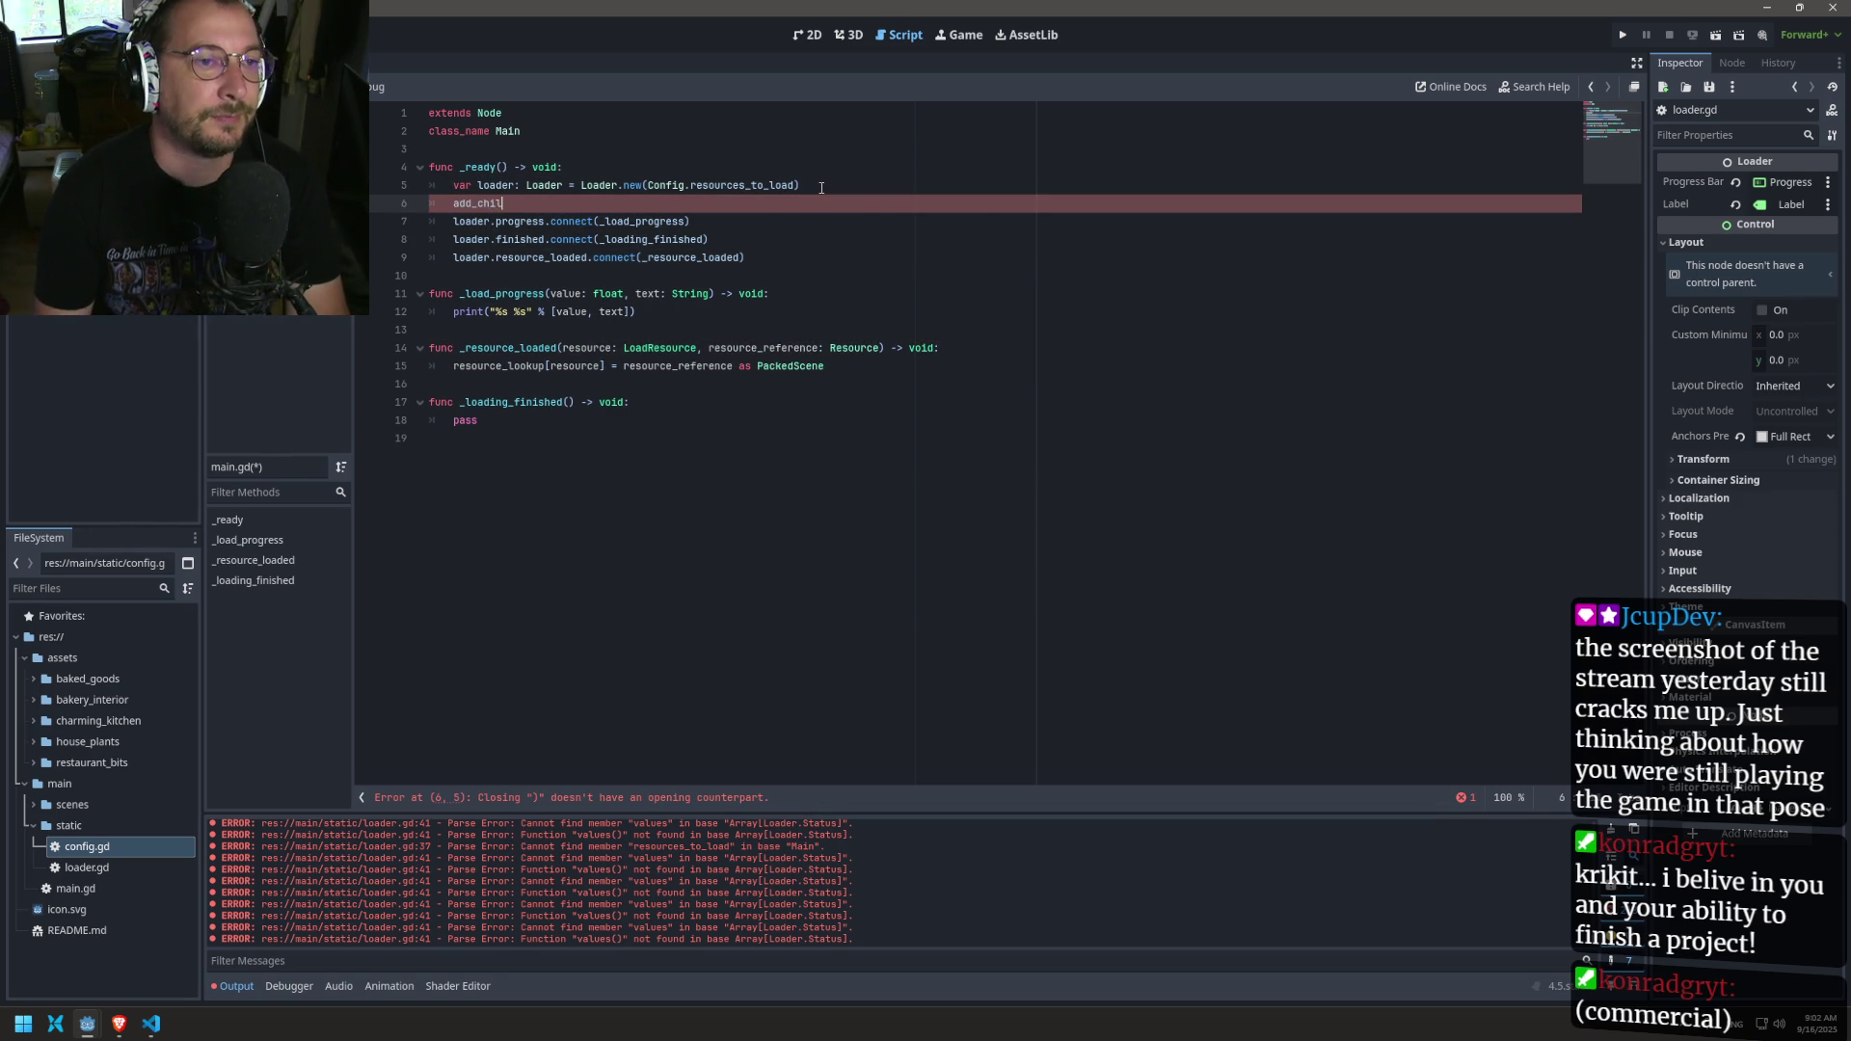
key("ctrl+s")
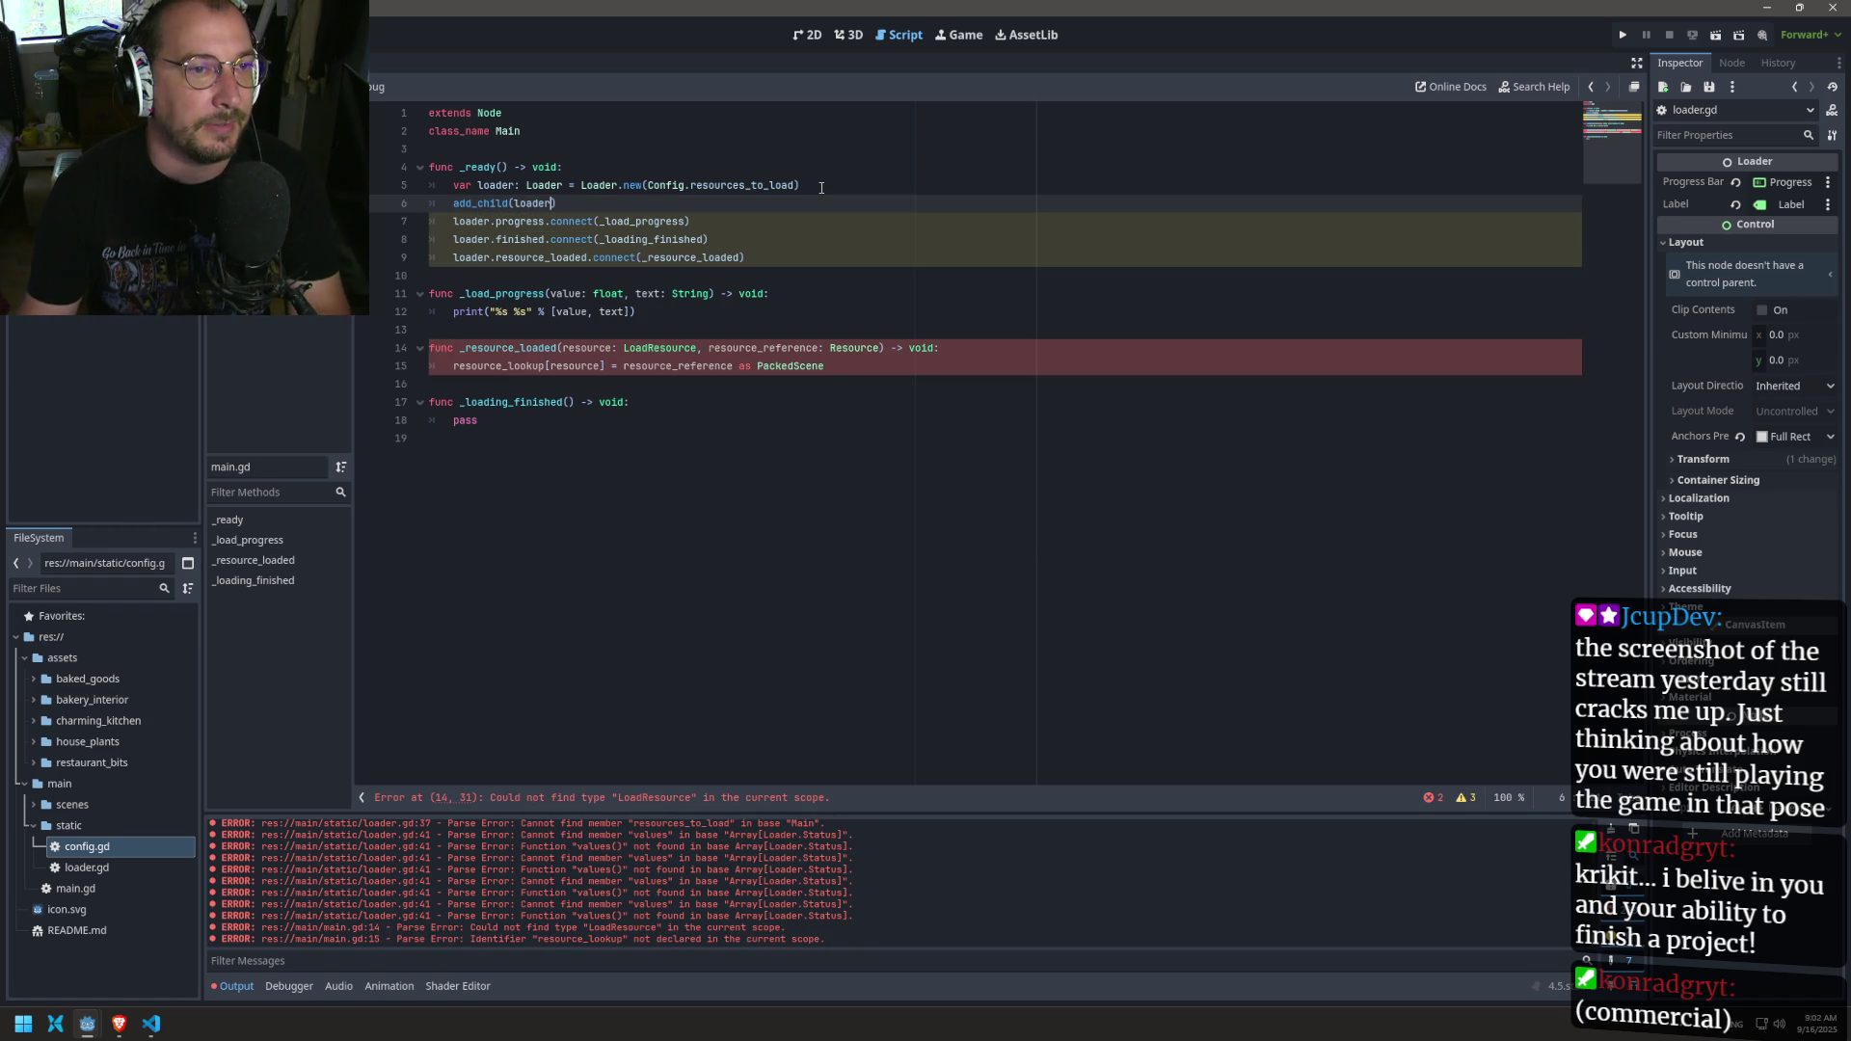
left_click(511, 188)
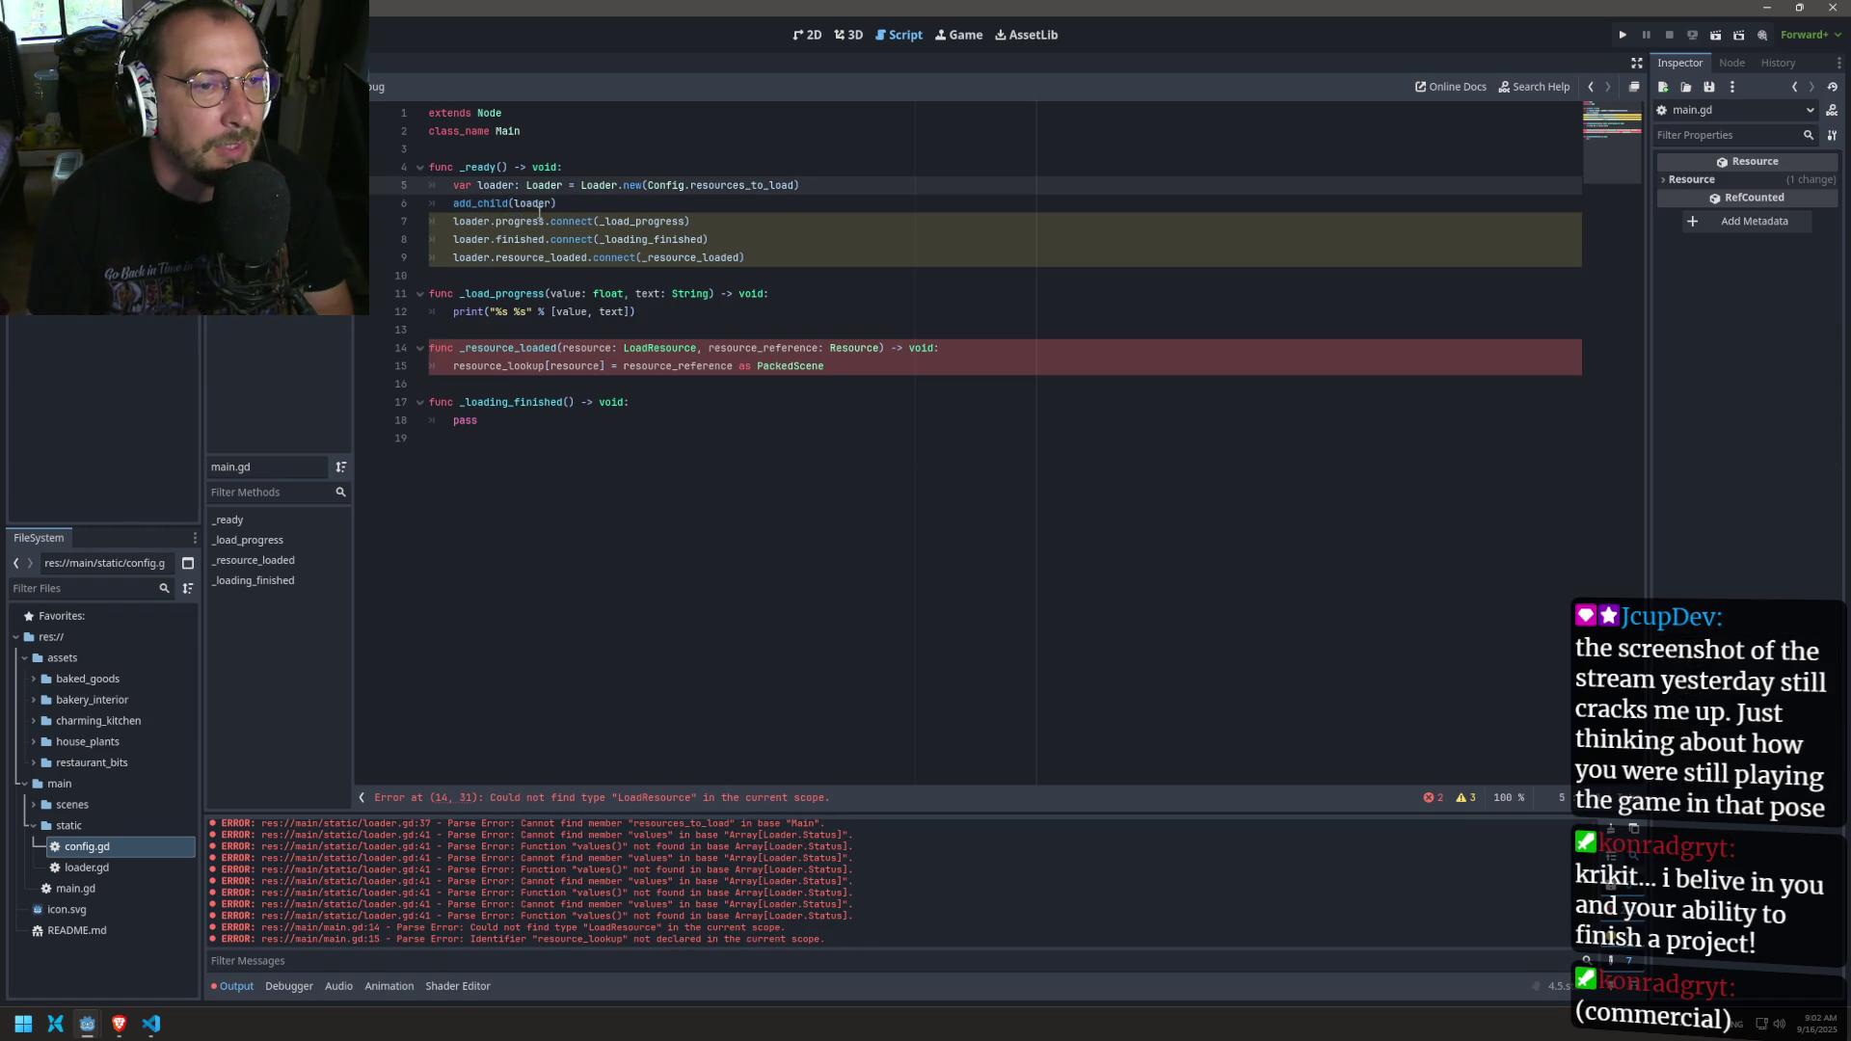
key("alt+Left")
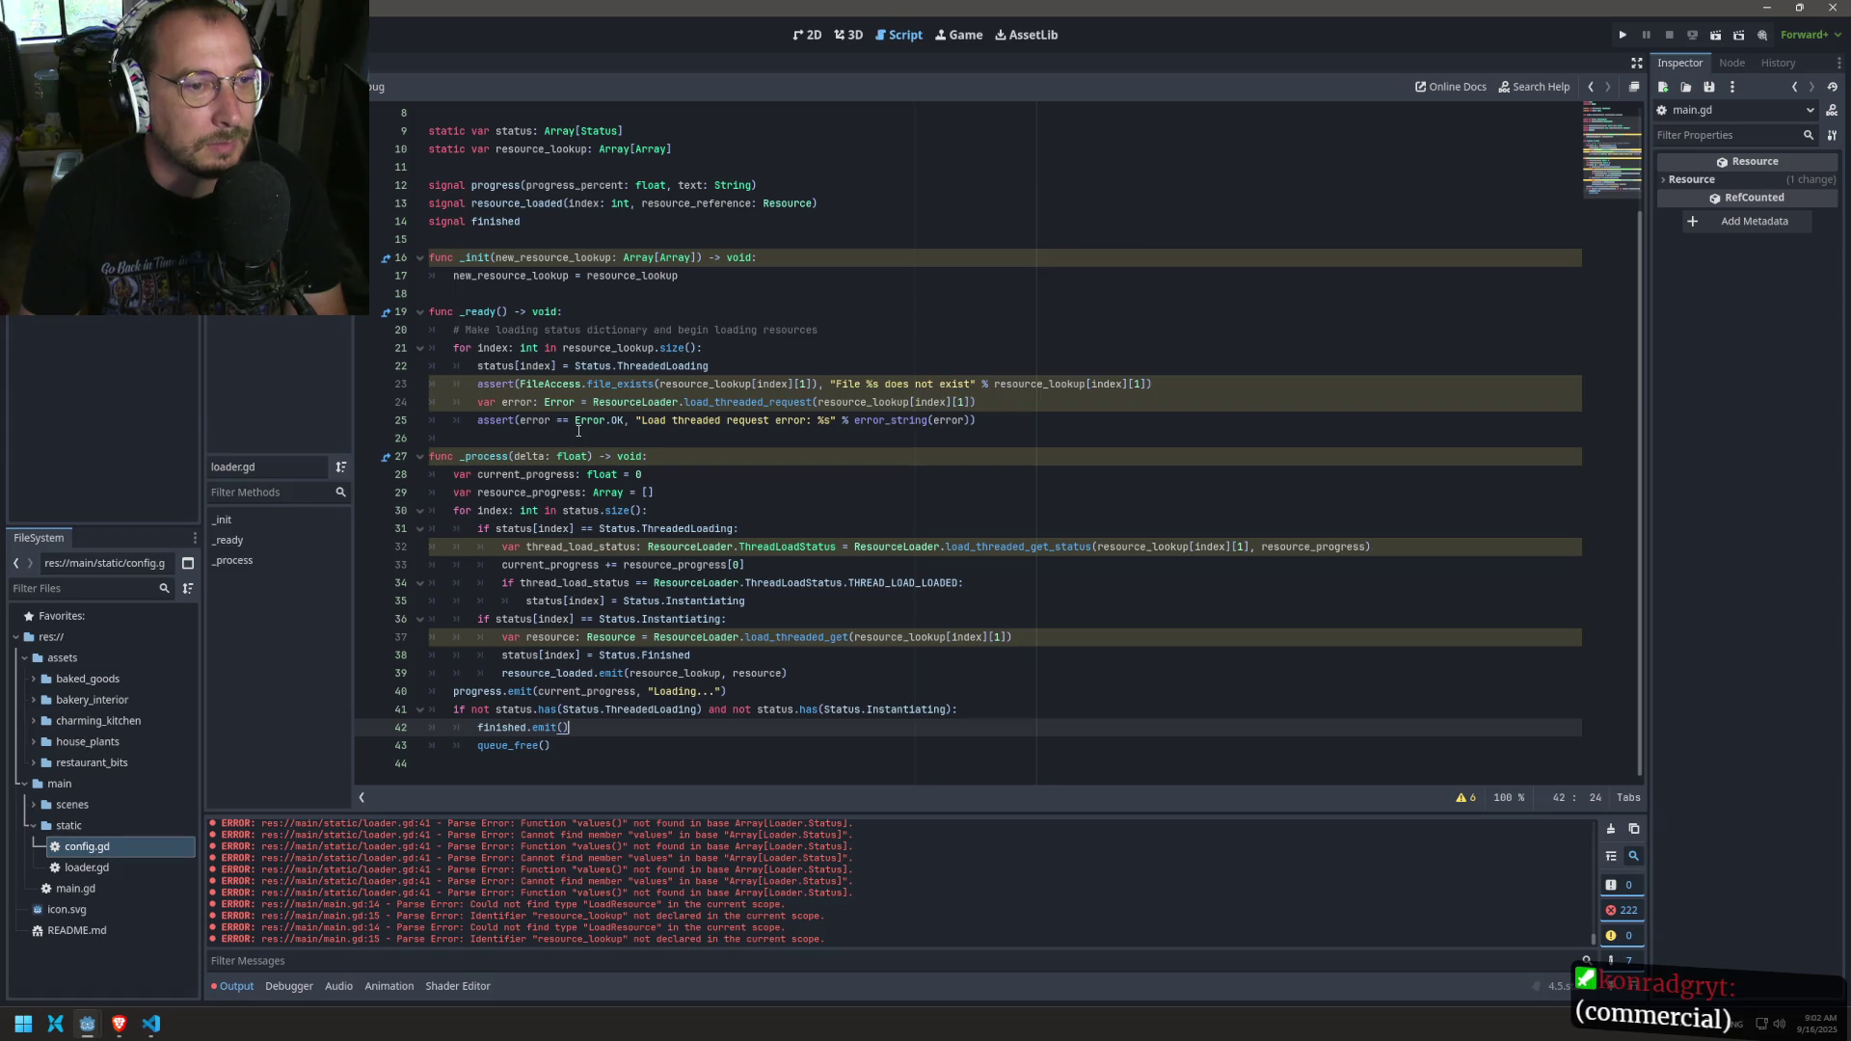
Step: Clear the Output log and enlarge the warnings list to show all six loader.gd warnings
left_click(1426, 361)
scroll(869, 369, "up", 3)
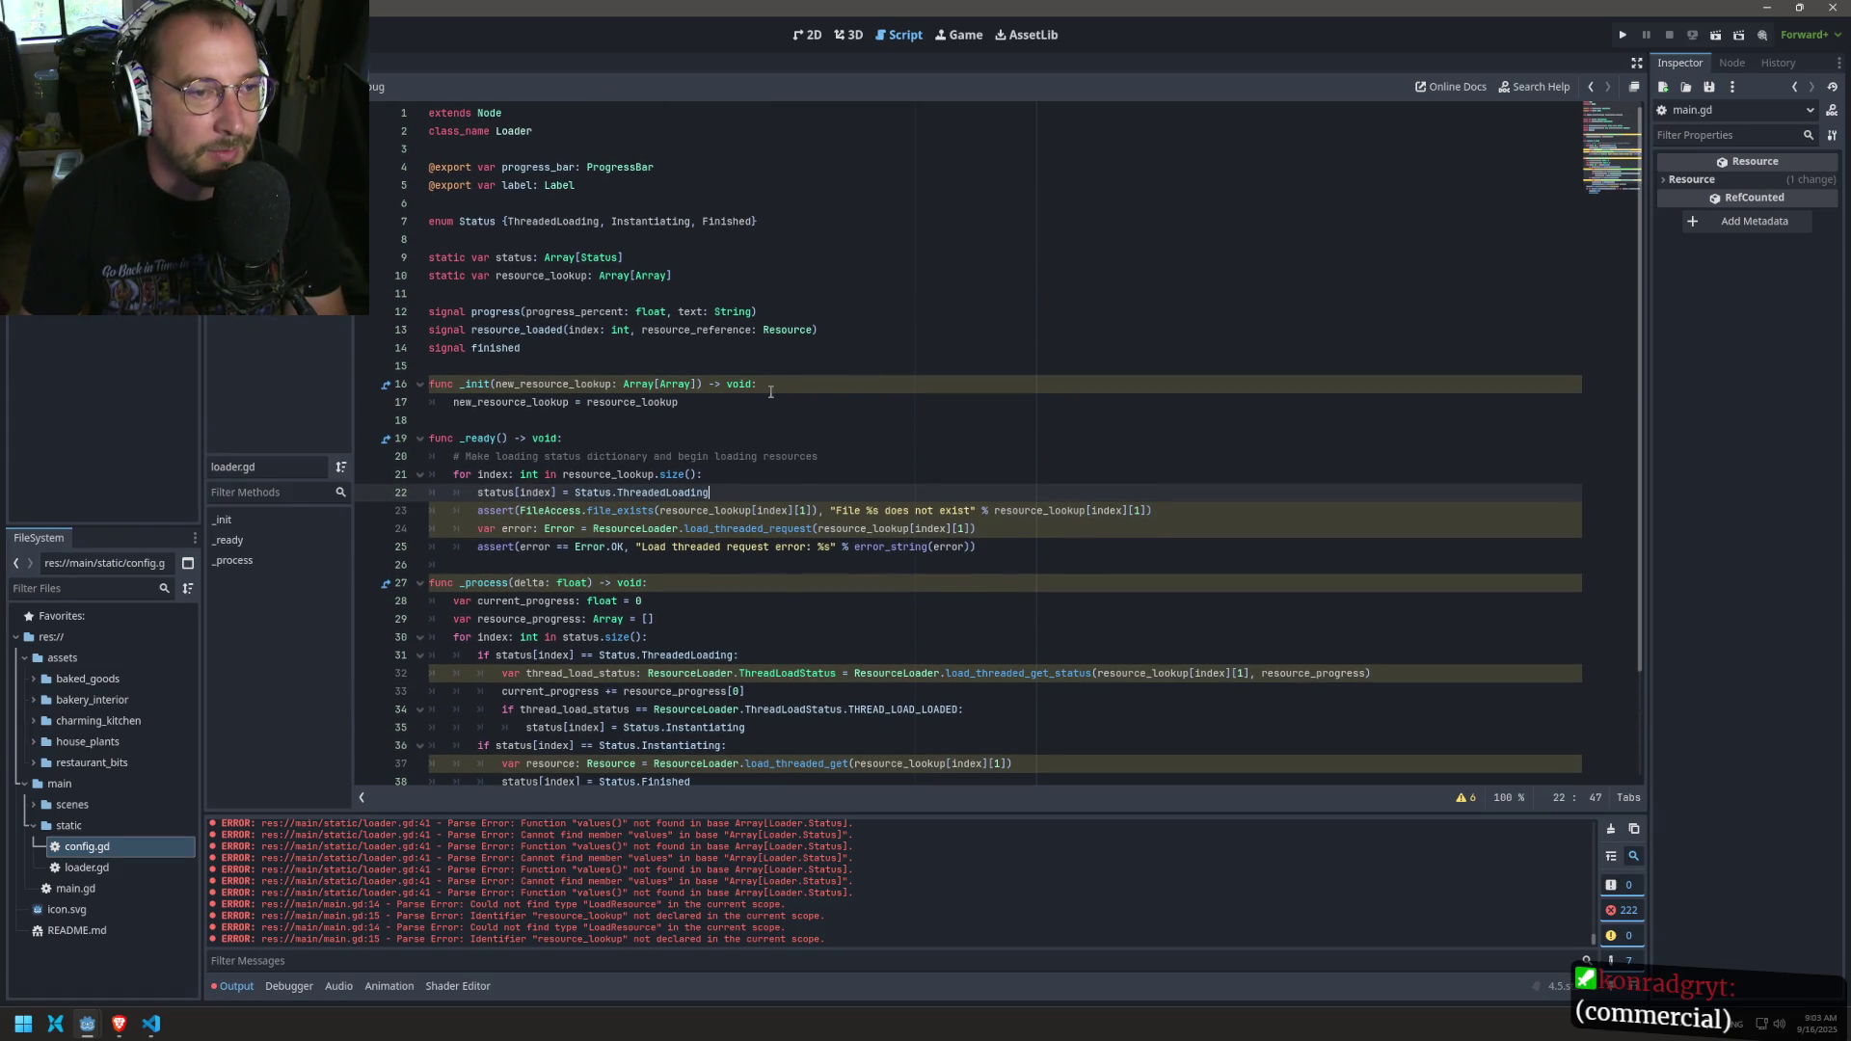
scroll(421, 492, "down", 3)
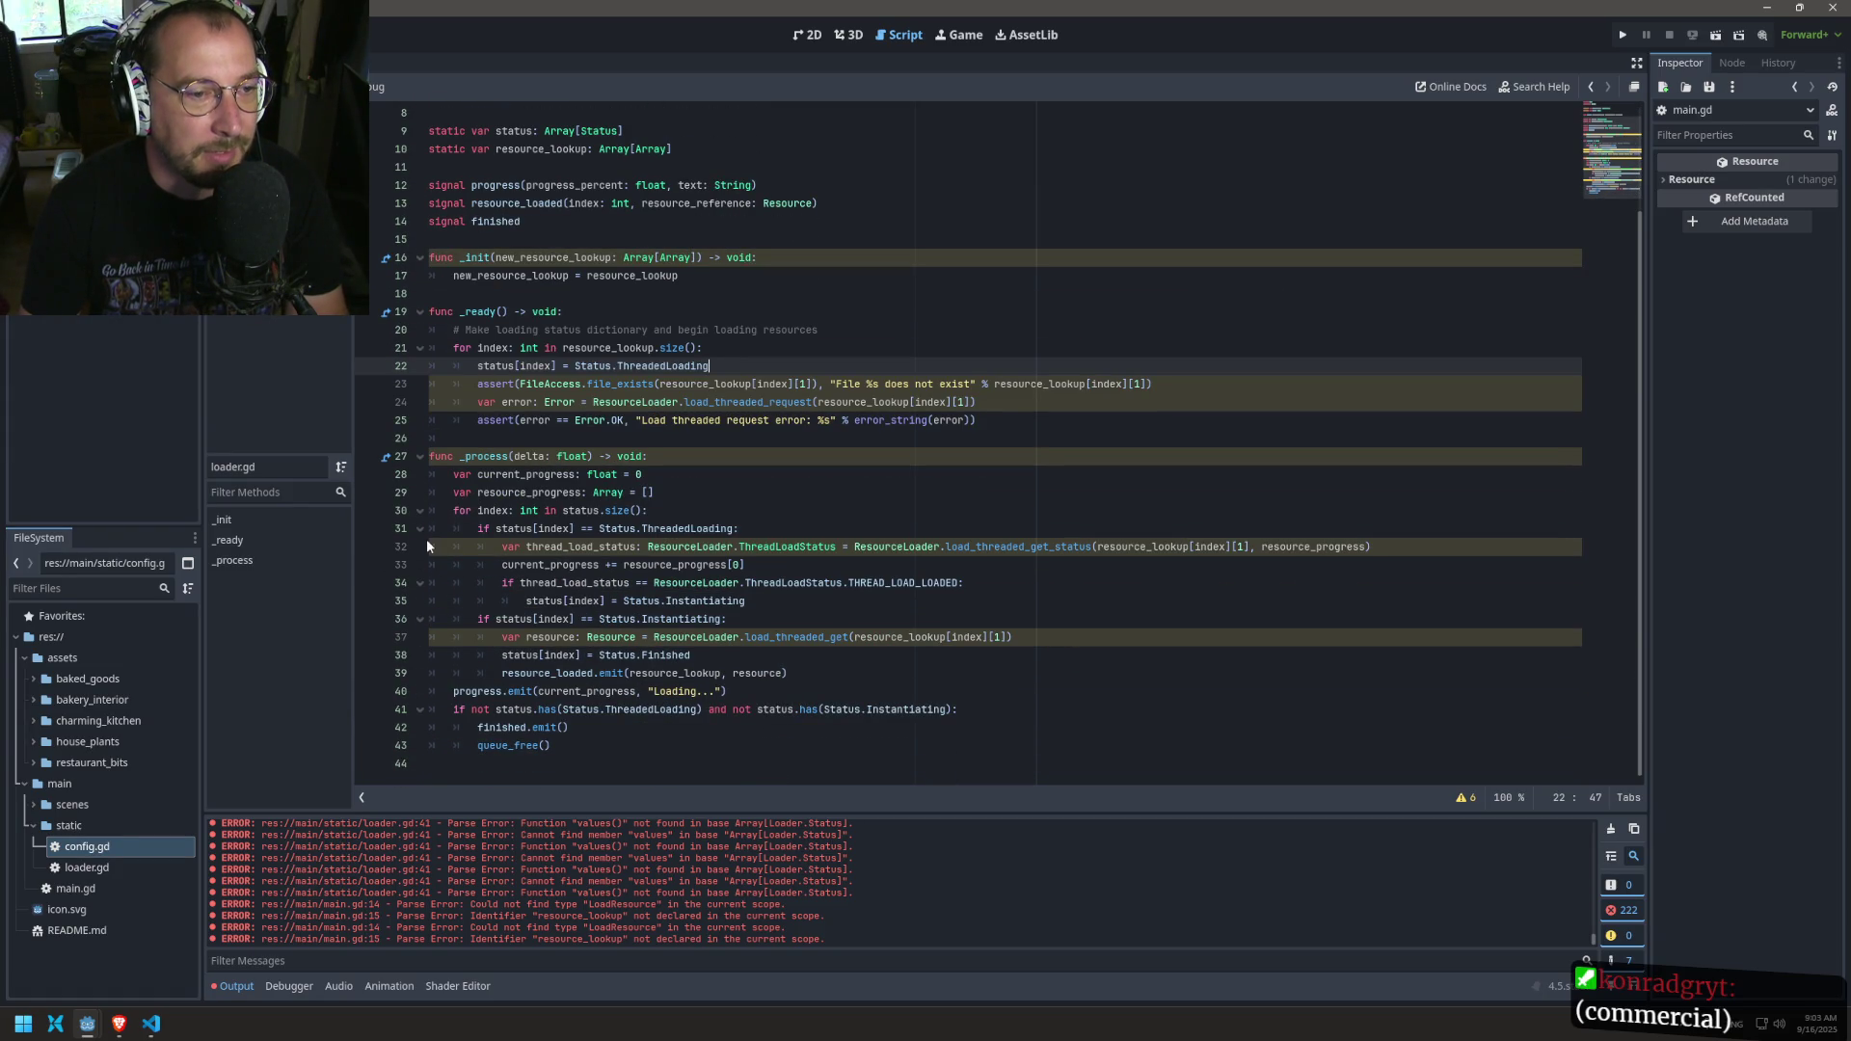
left_click(432, 546)
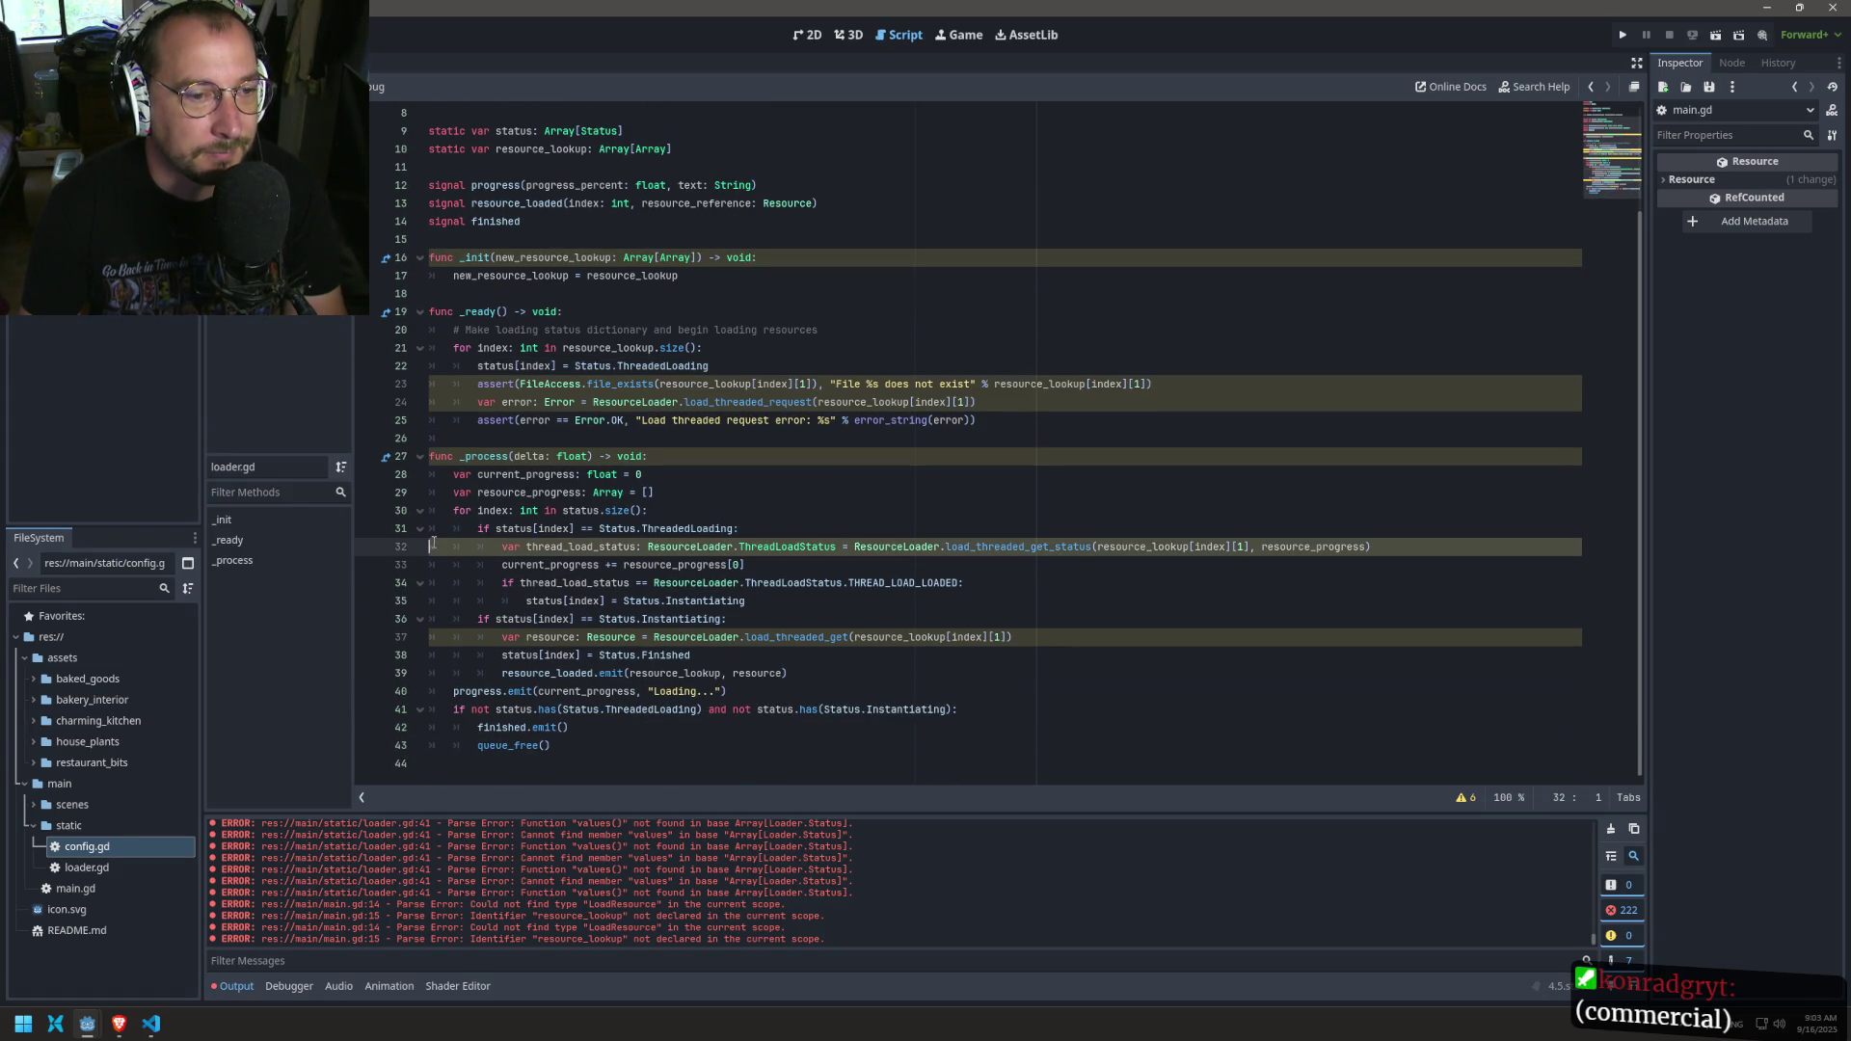
left_click(1610, 829)
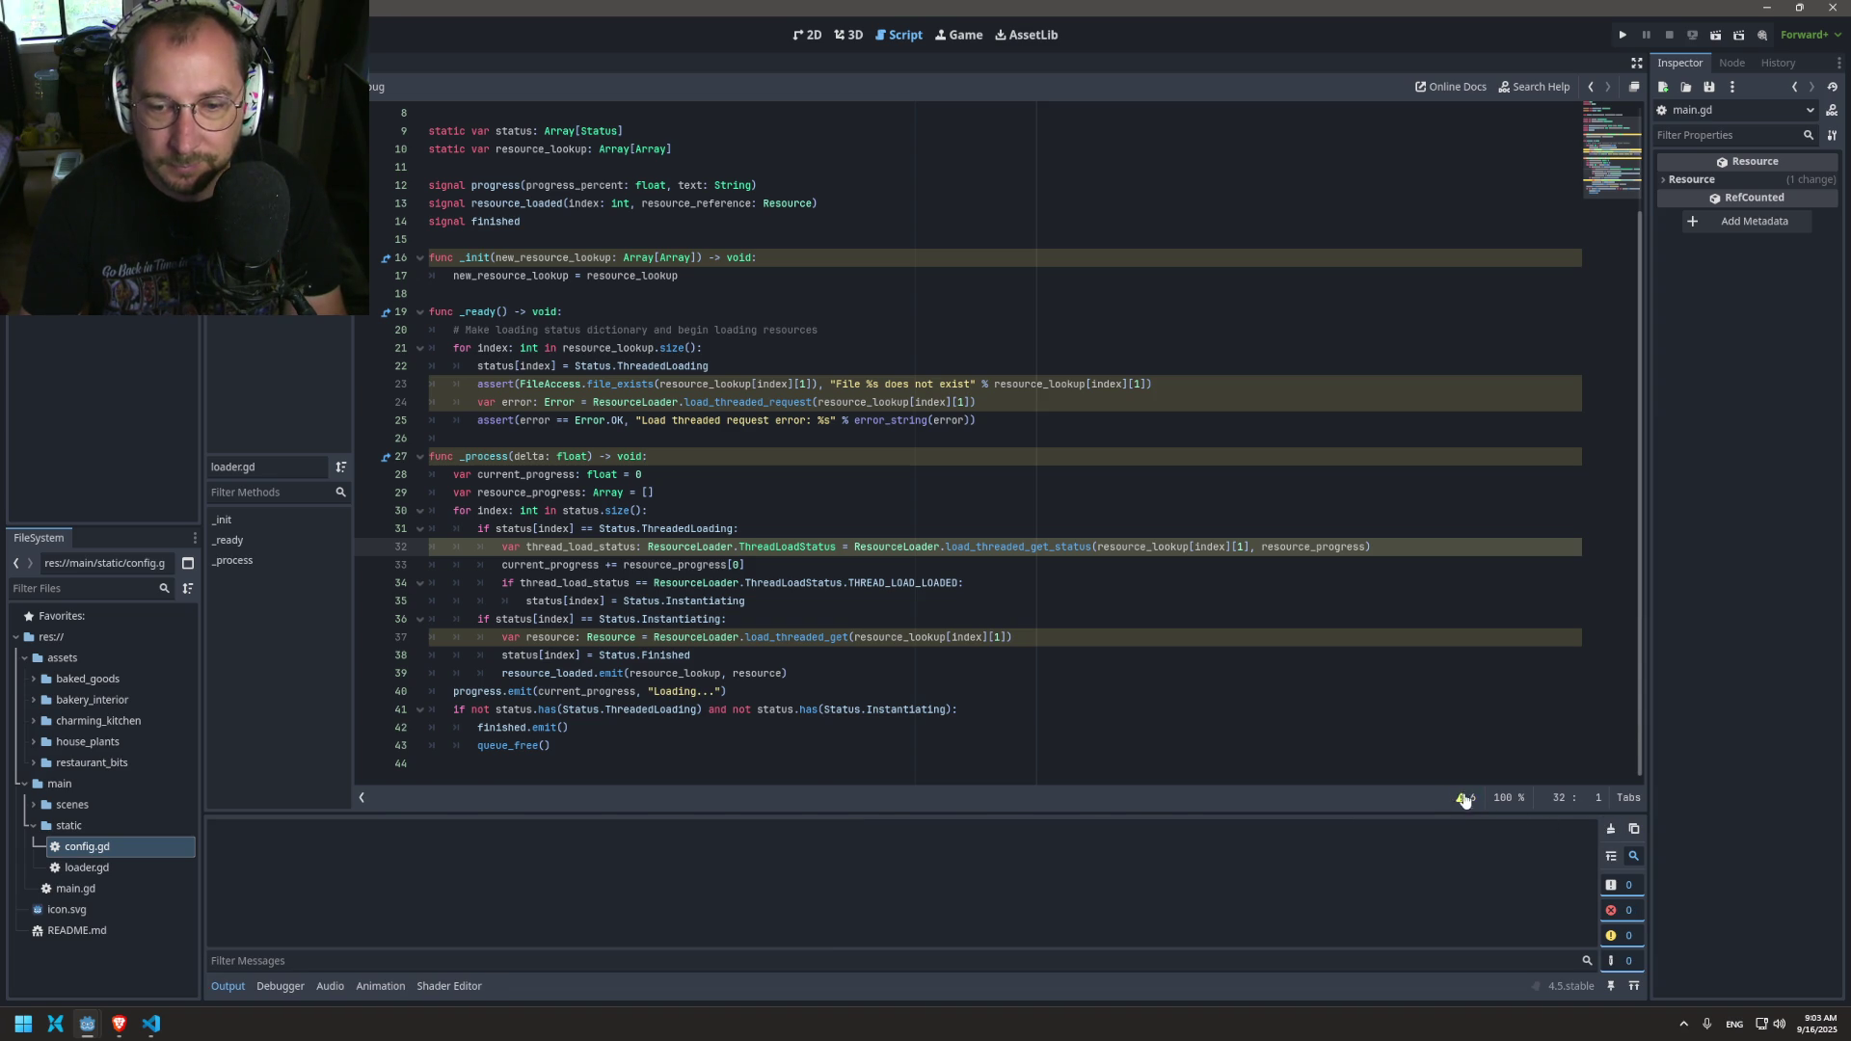
left_click(1465, 798)
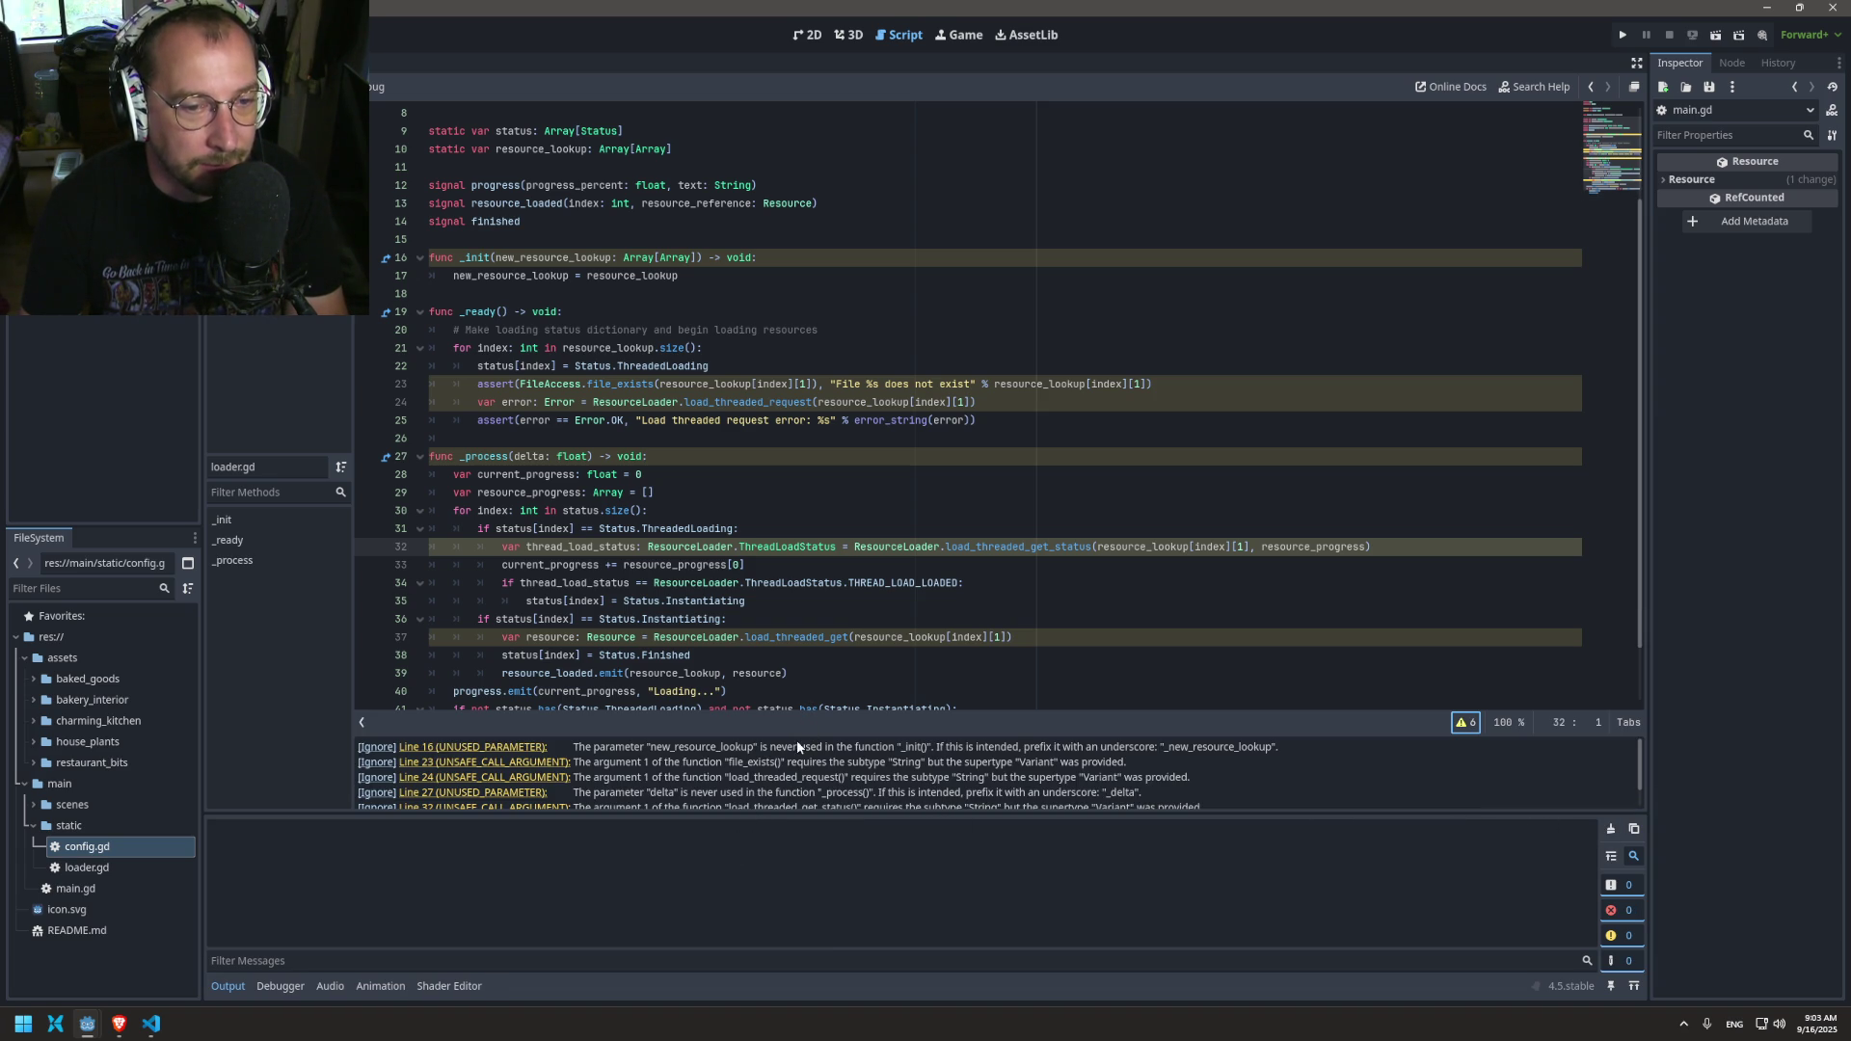
mouse_move(803, 735)
left_mouse_down()
mouse_move(781, 597)
mouse_move(675, 730)
left_mouse_up()
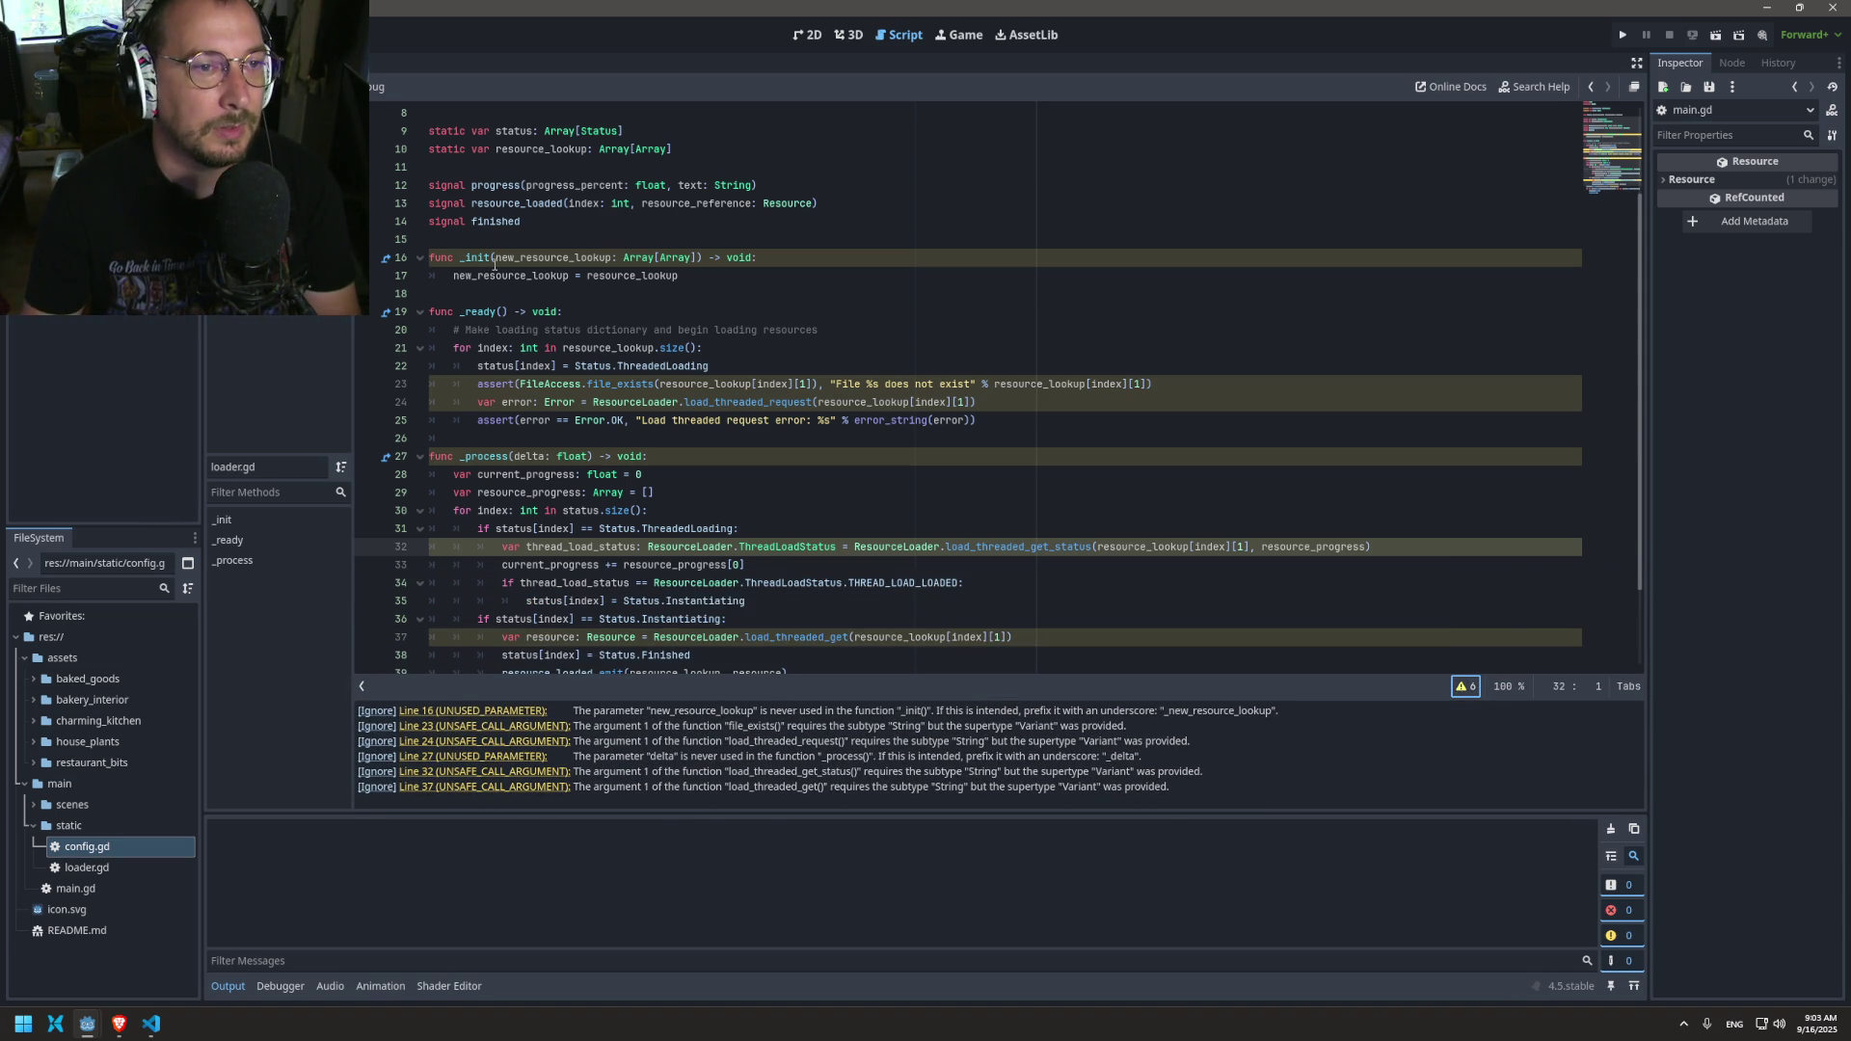
left_click(423, 713)
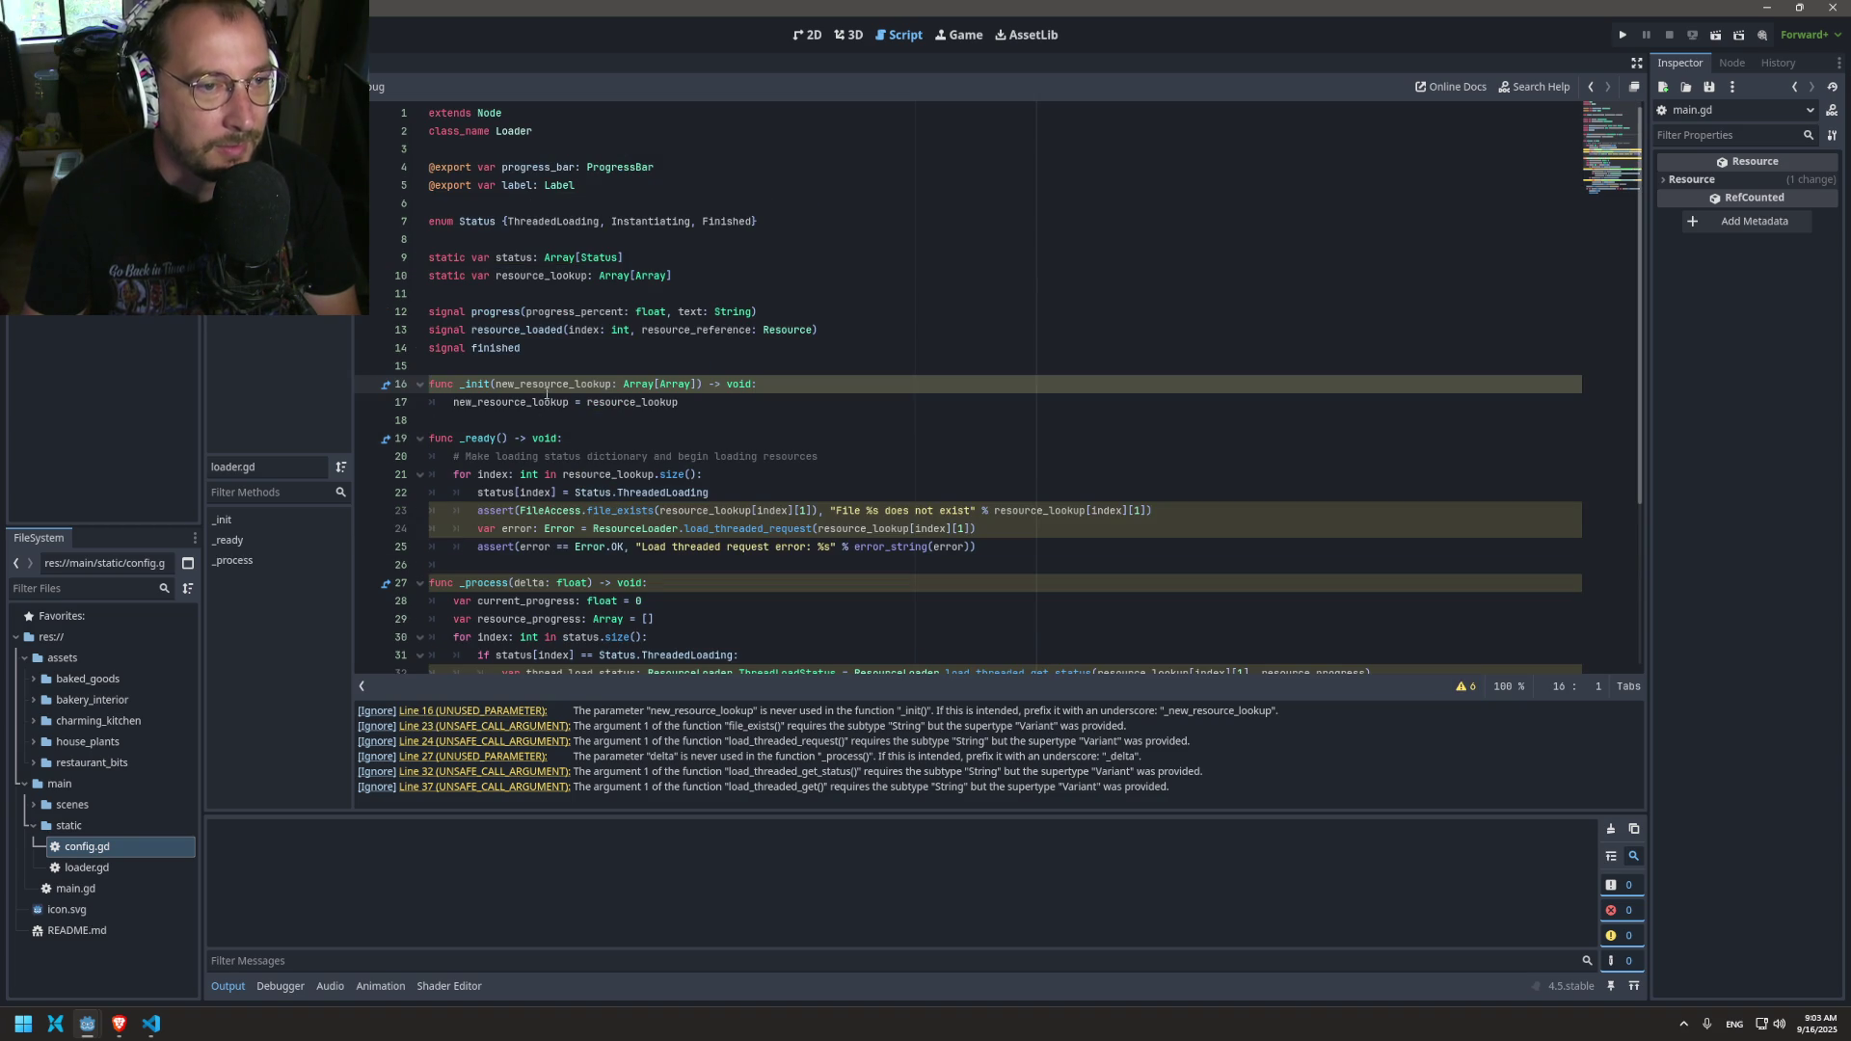
Step: Rewrite line 17 as 'resource_lookup = new_resource_lookup' to clear the unused-parameter warning
double_click(523, 384)
double_click(521, 402)
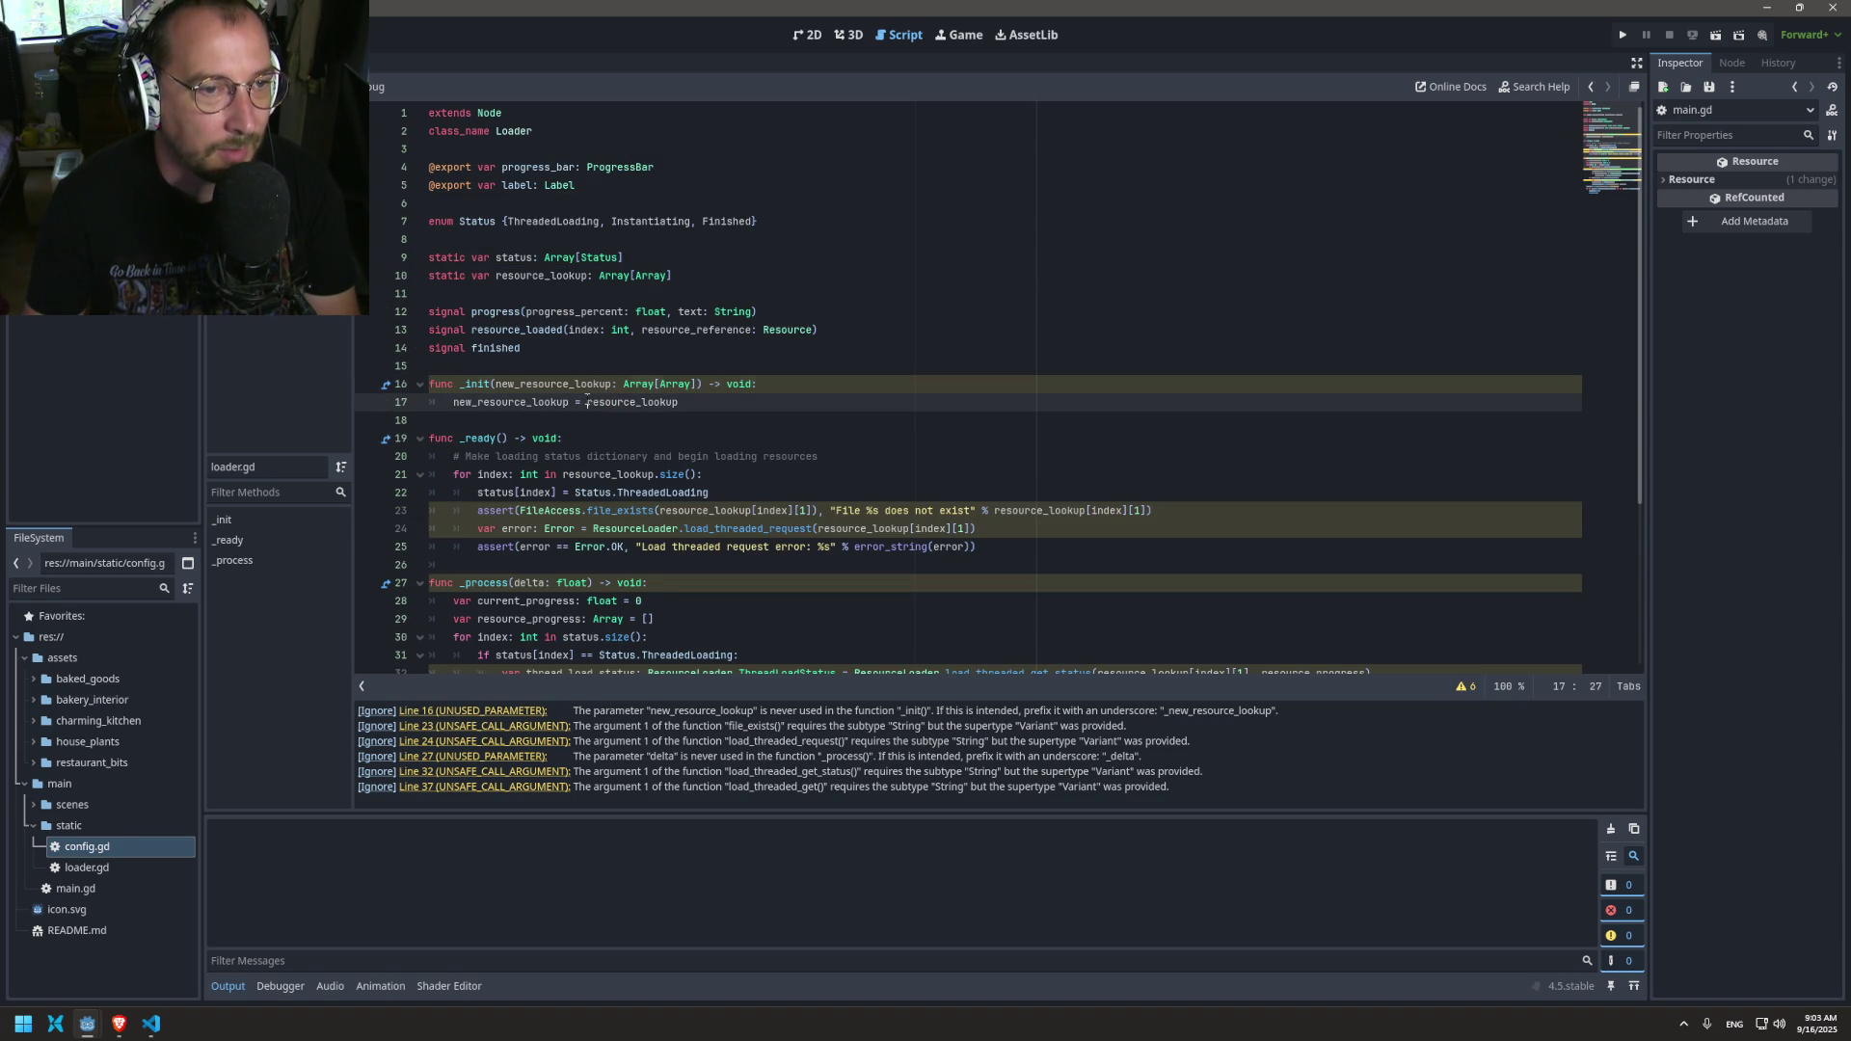
key("Delete")
key("Delete")
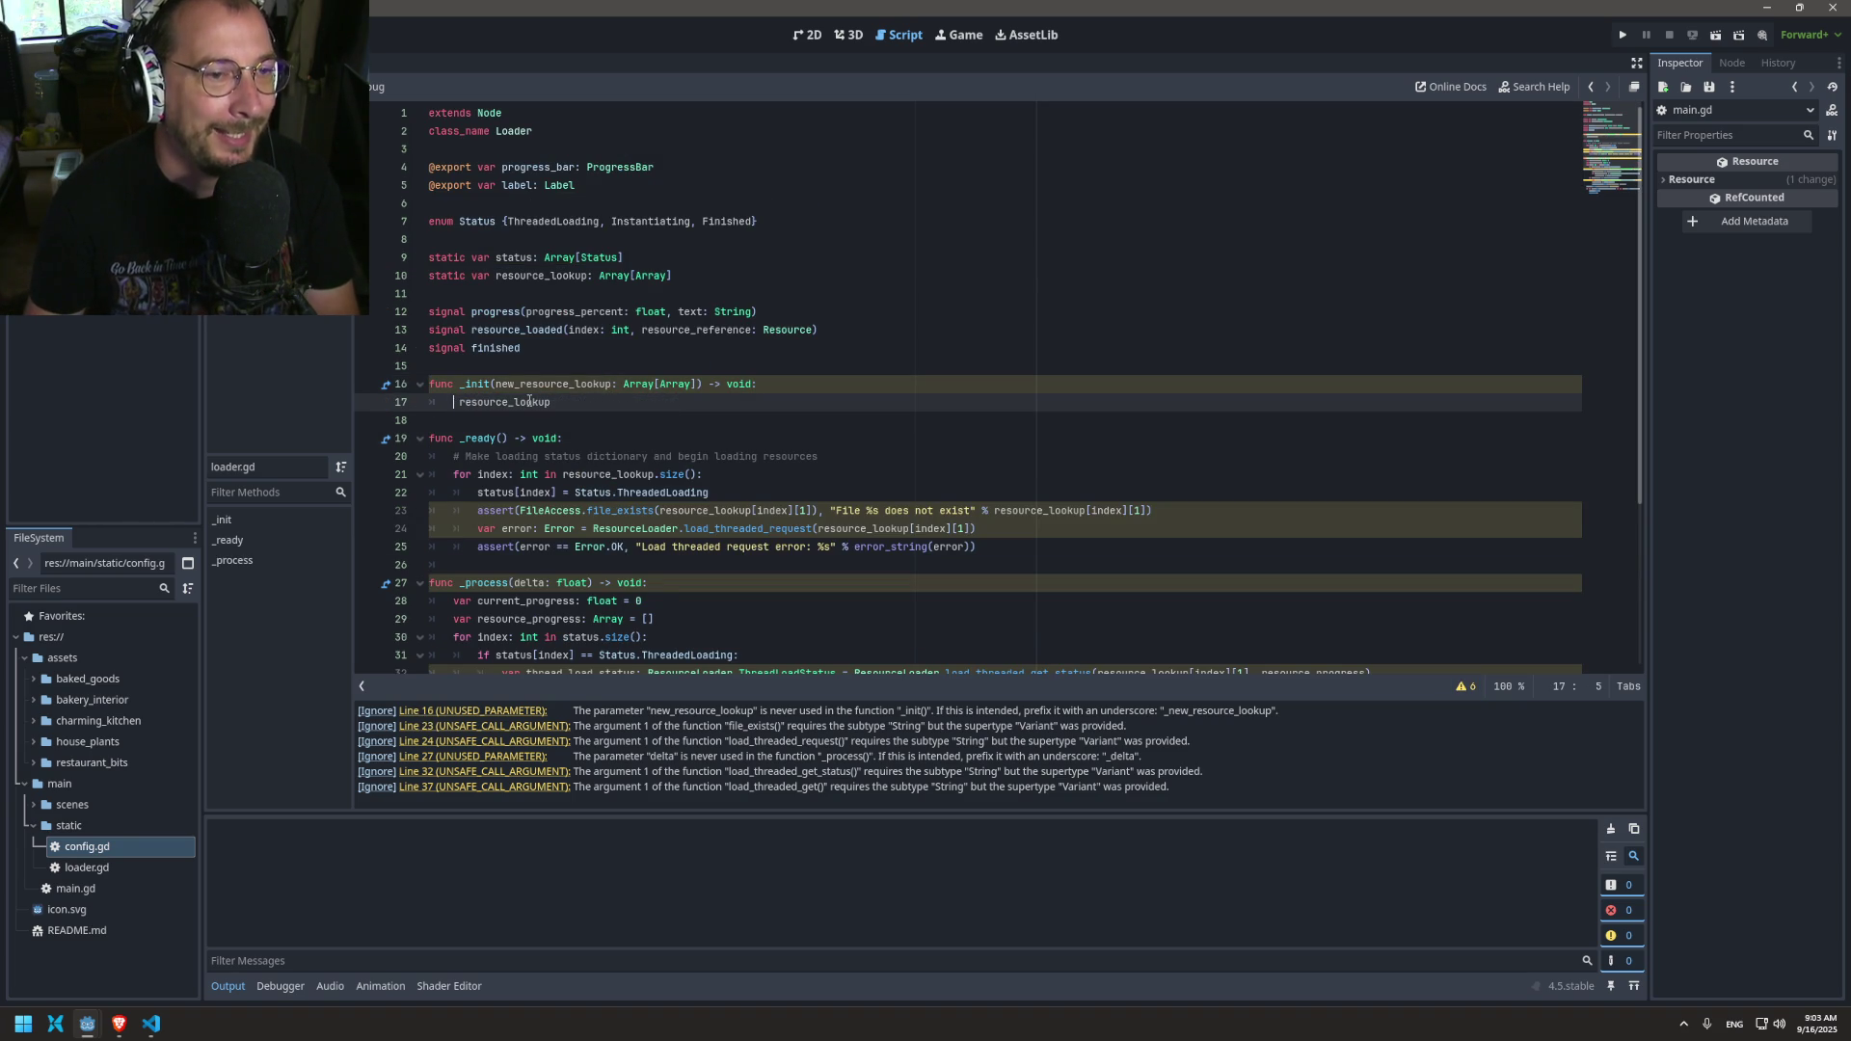
left_click(579, 388)
left_click(581, 399)
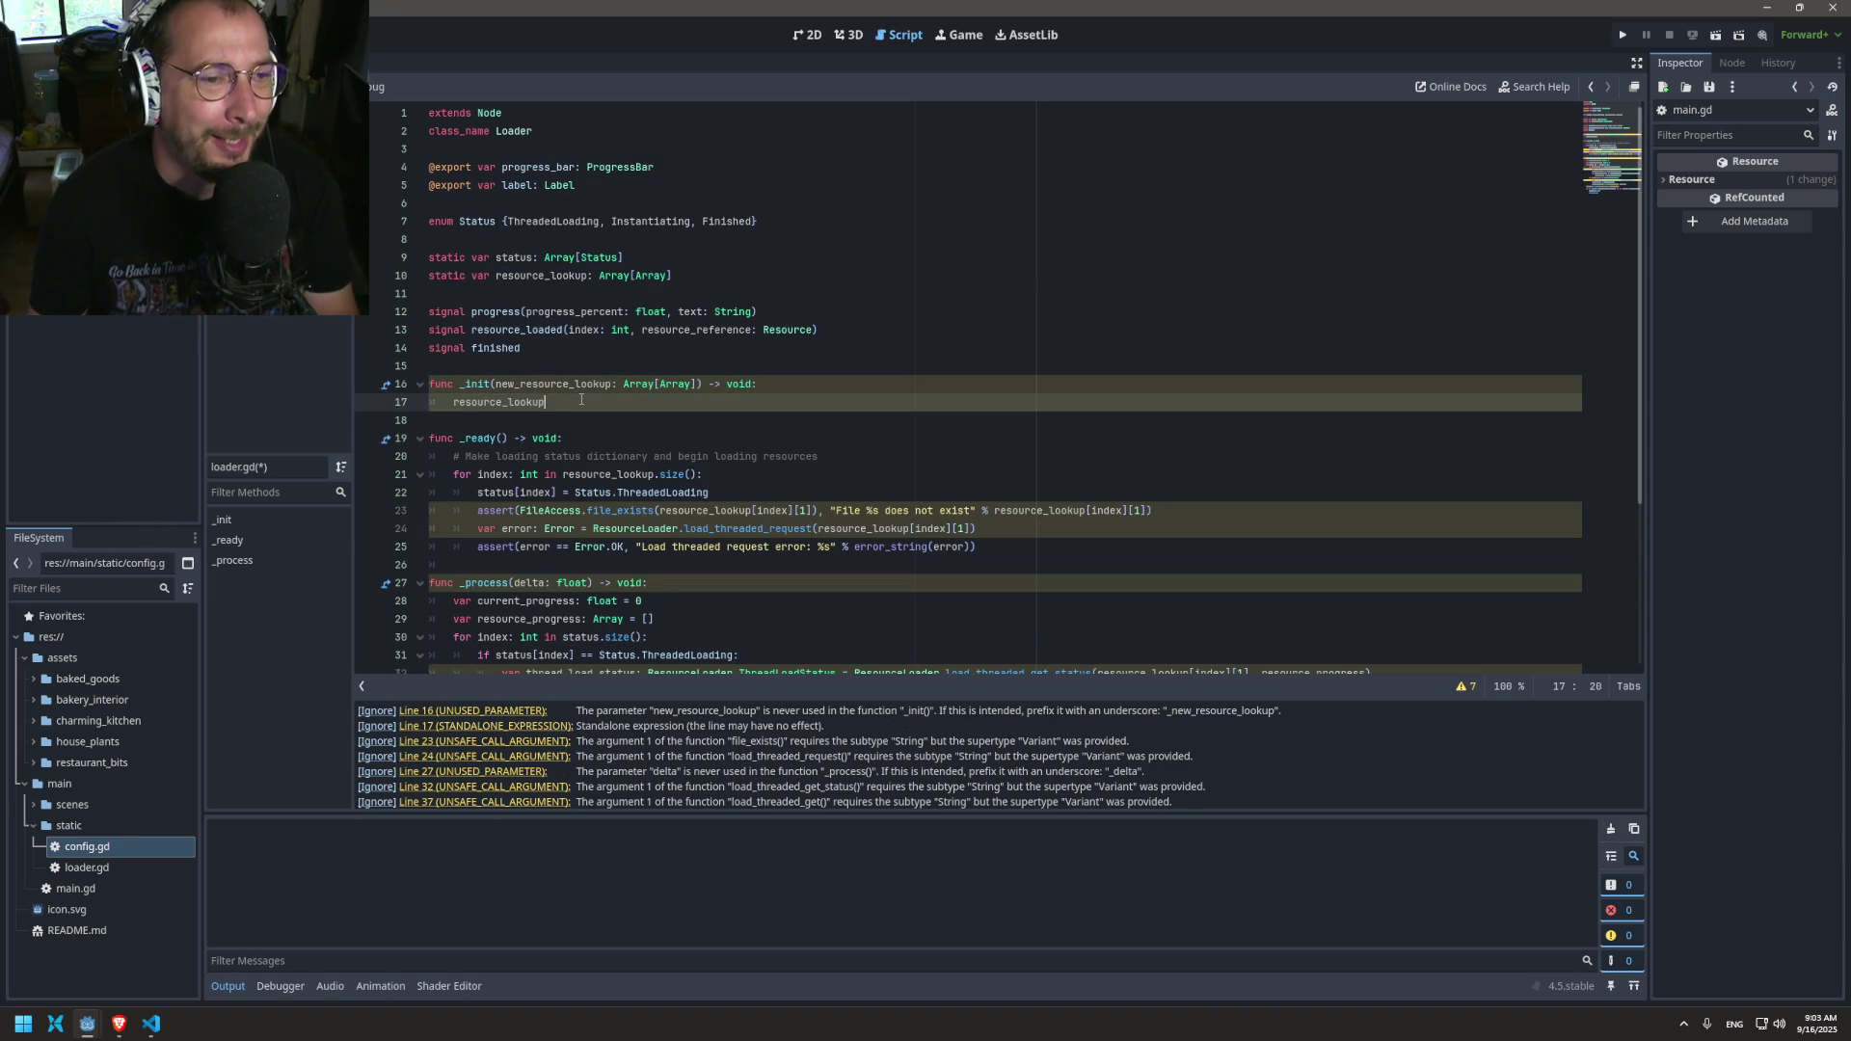
type("=new_resource_lookup")
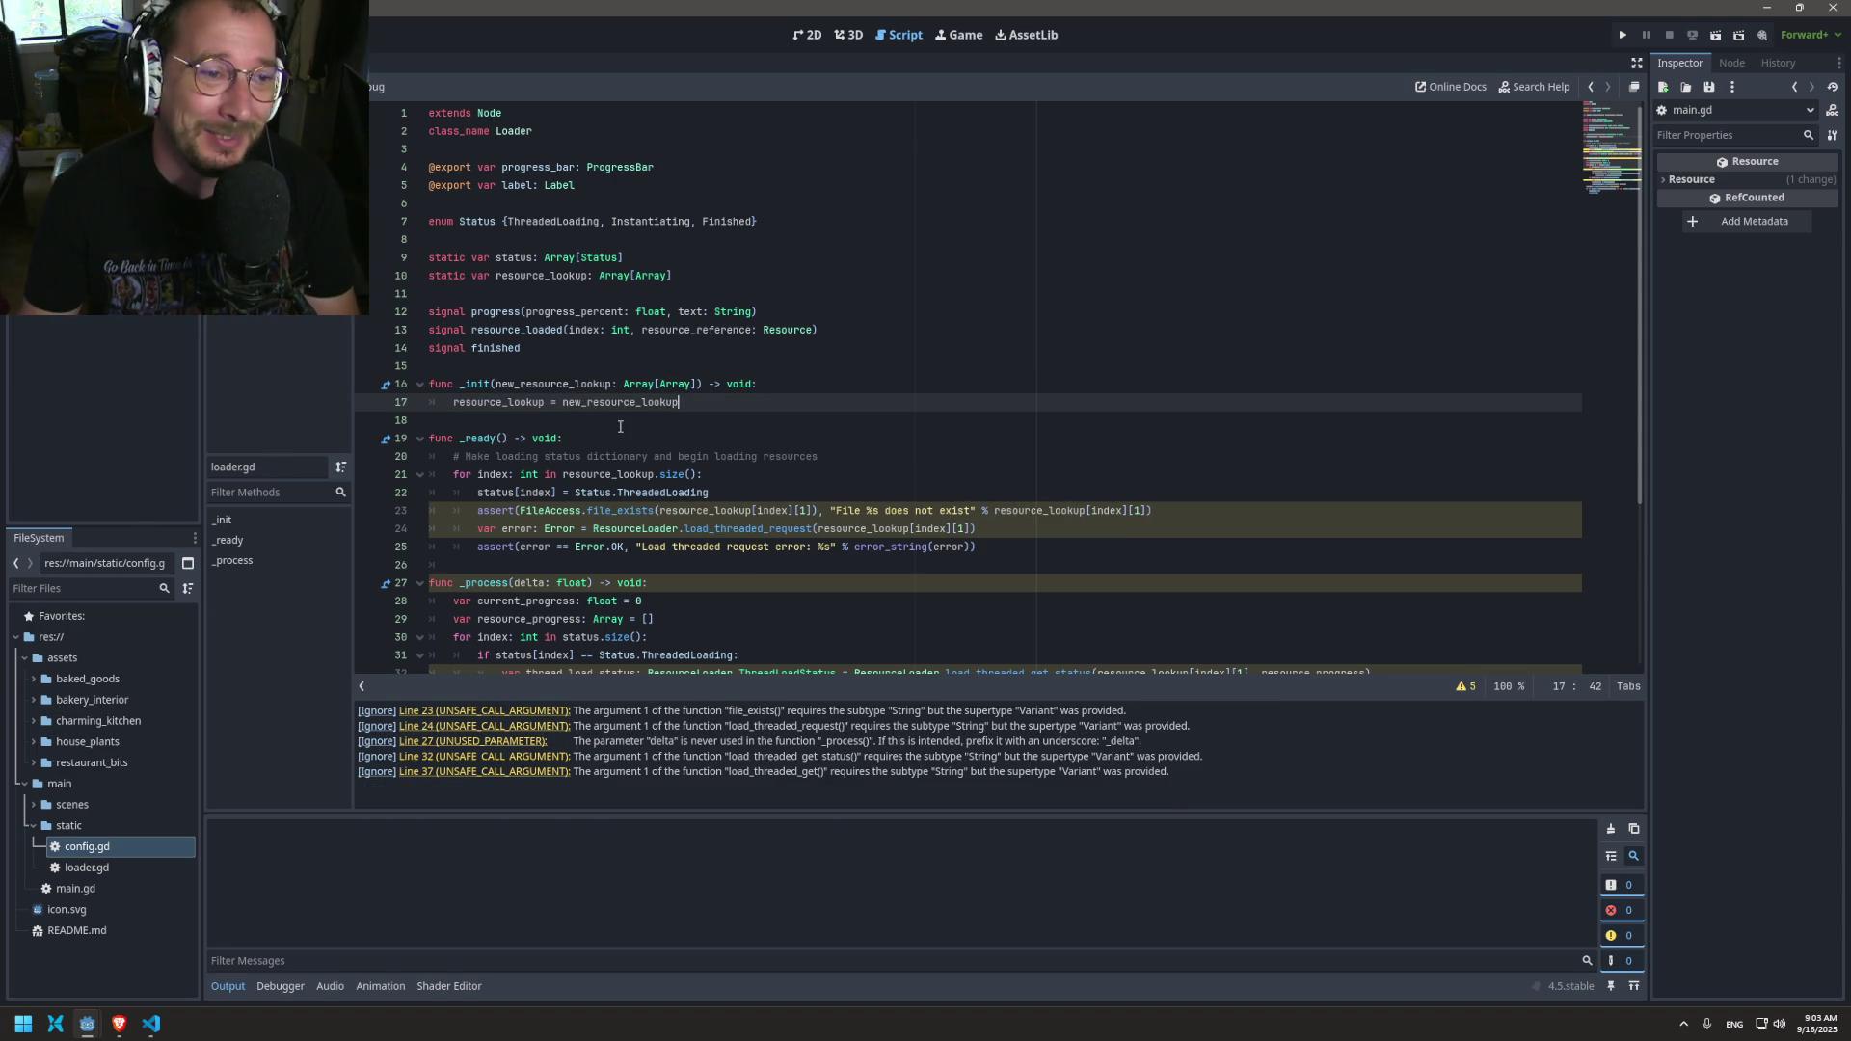
scroll(617, 425, "down", 3)
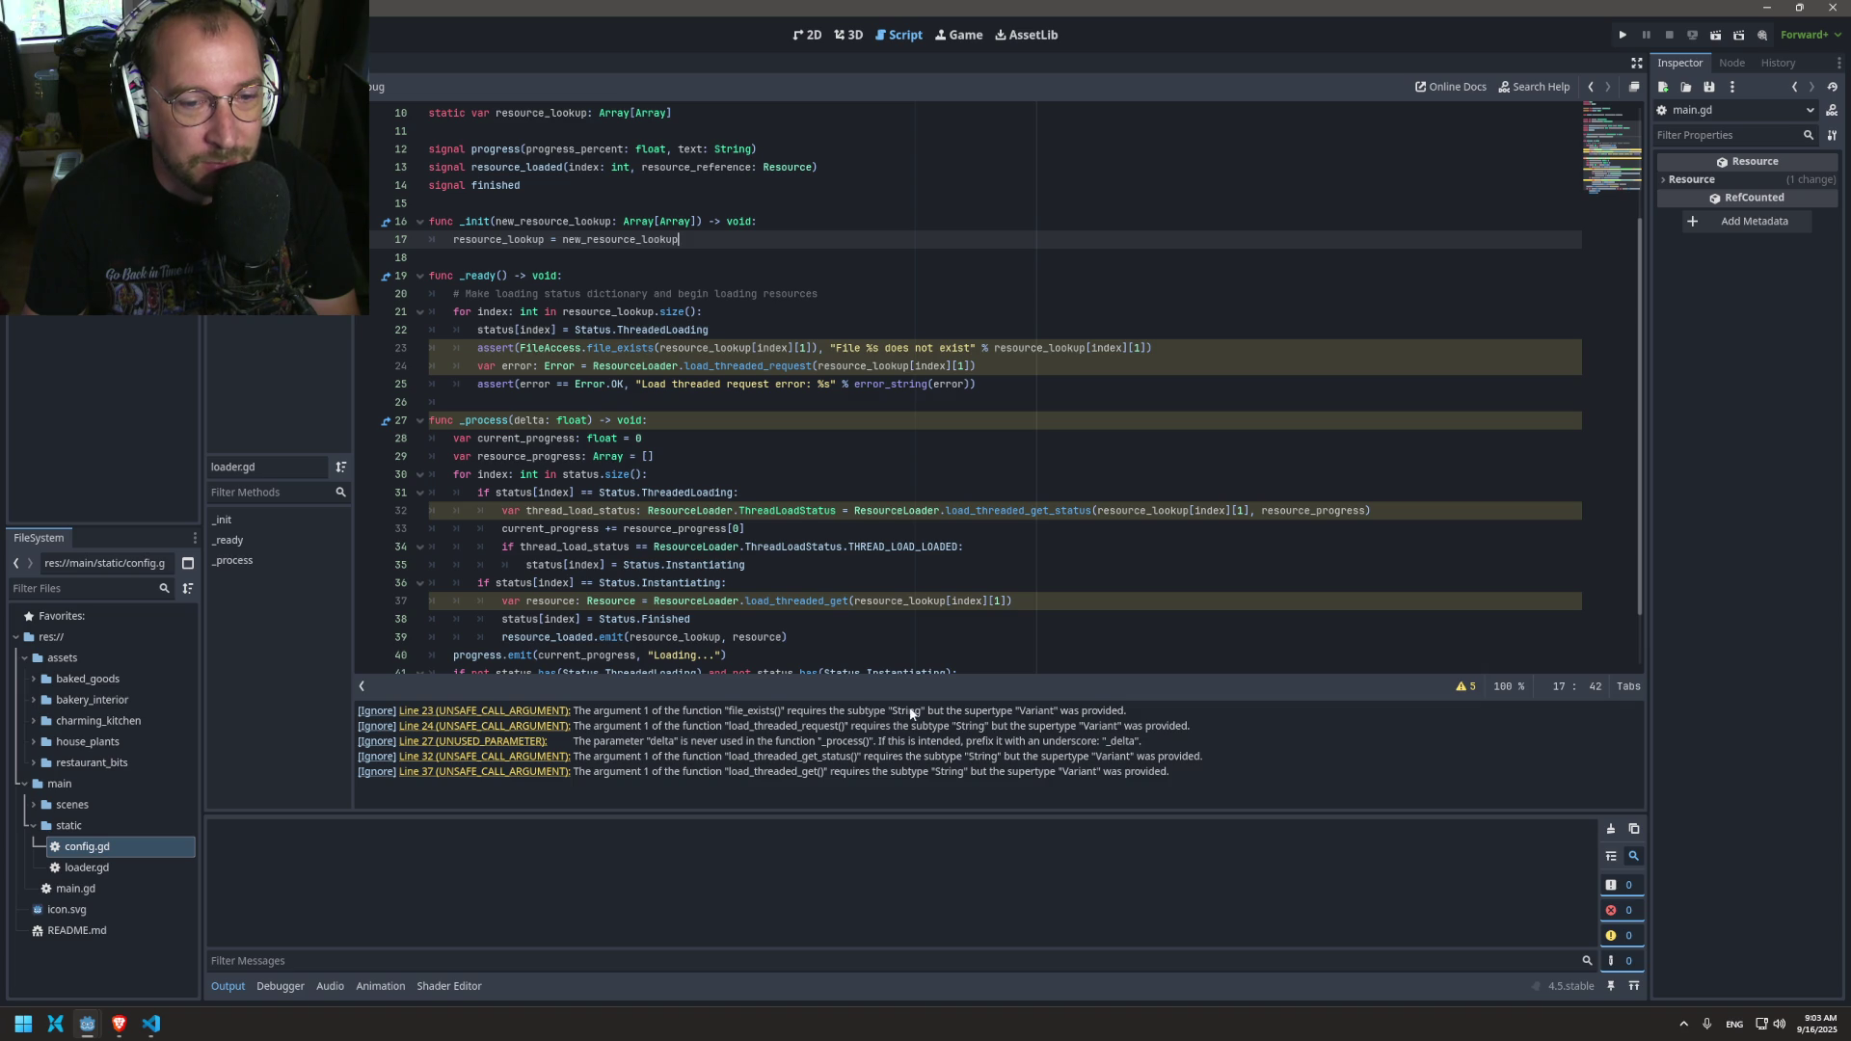
left_click(665, 349)
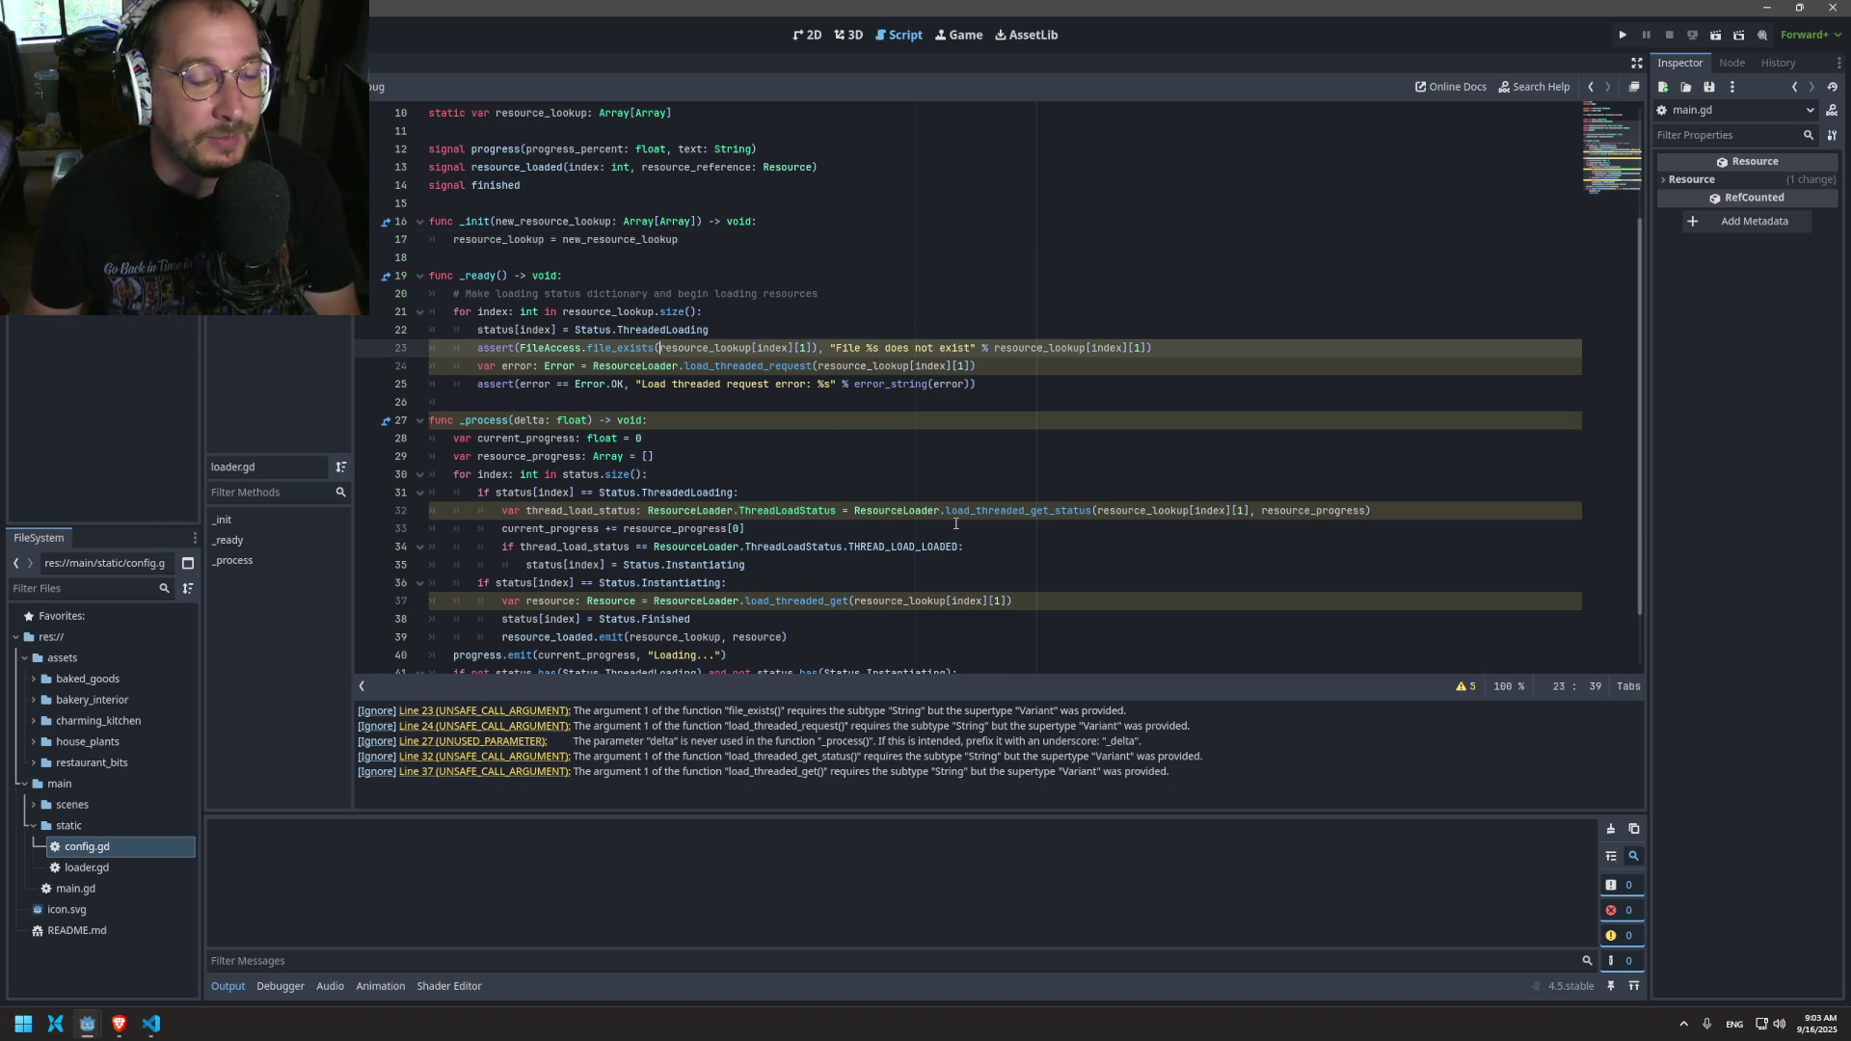
scroll(819, 453, "up", 3)
scroll(751, 389, "down", 3)
scroll(672, 385, "up", 3)
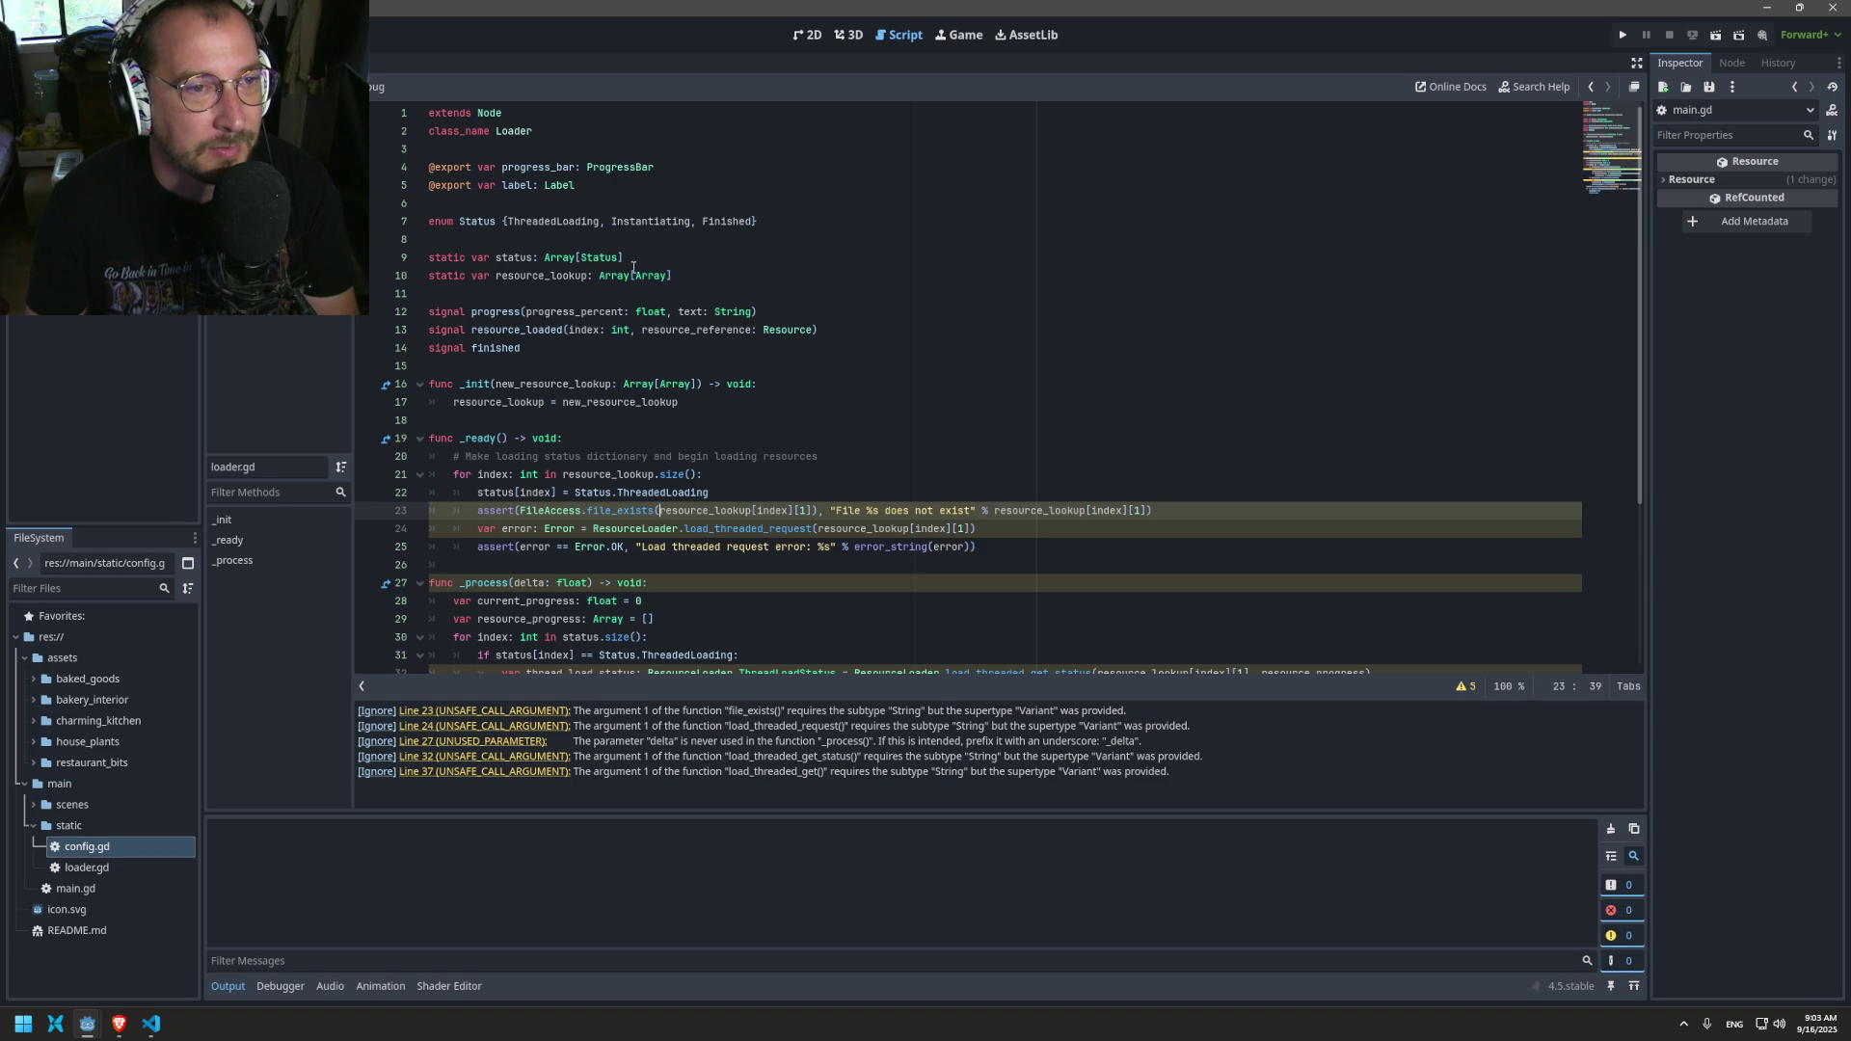
left_click(665, 275)
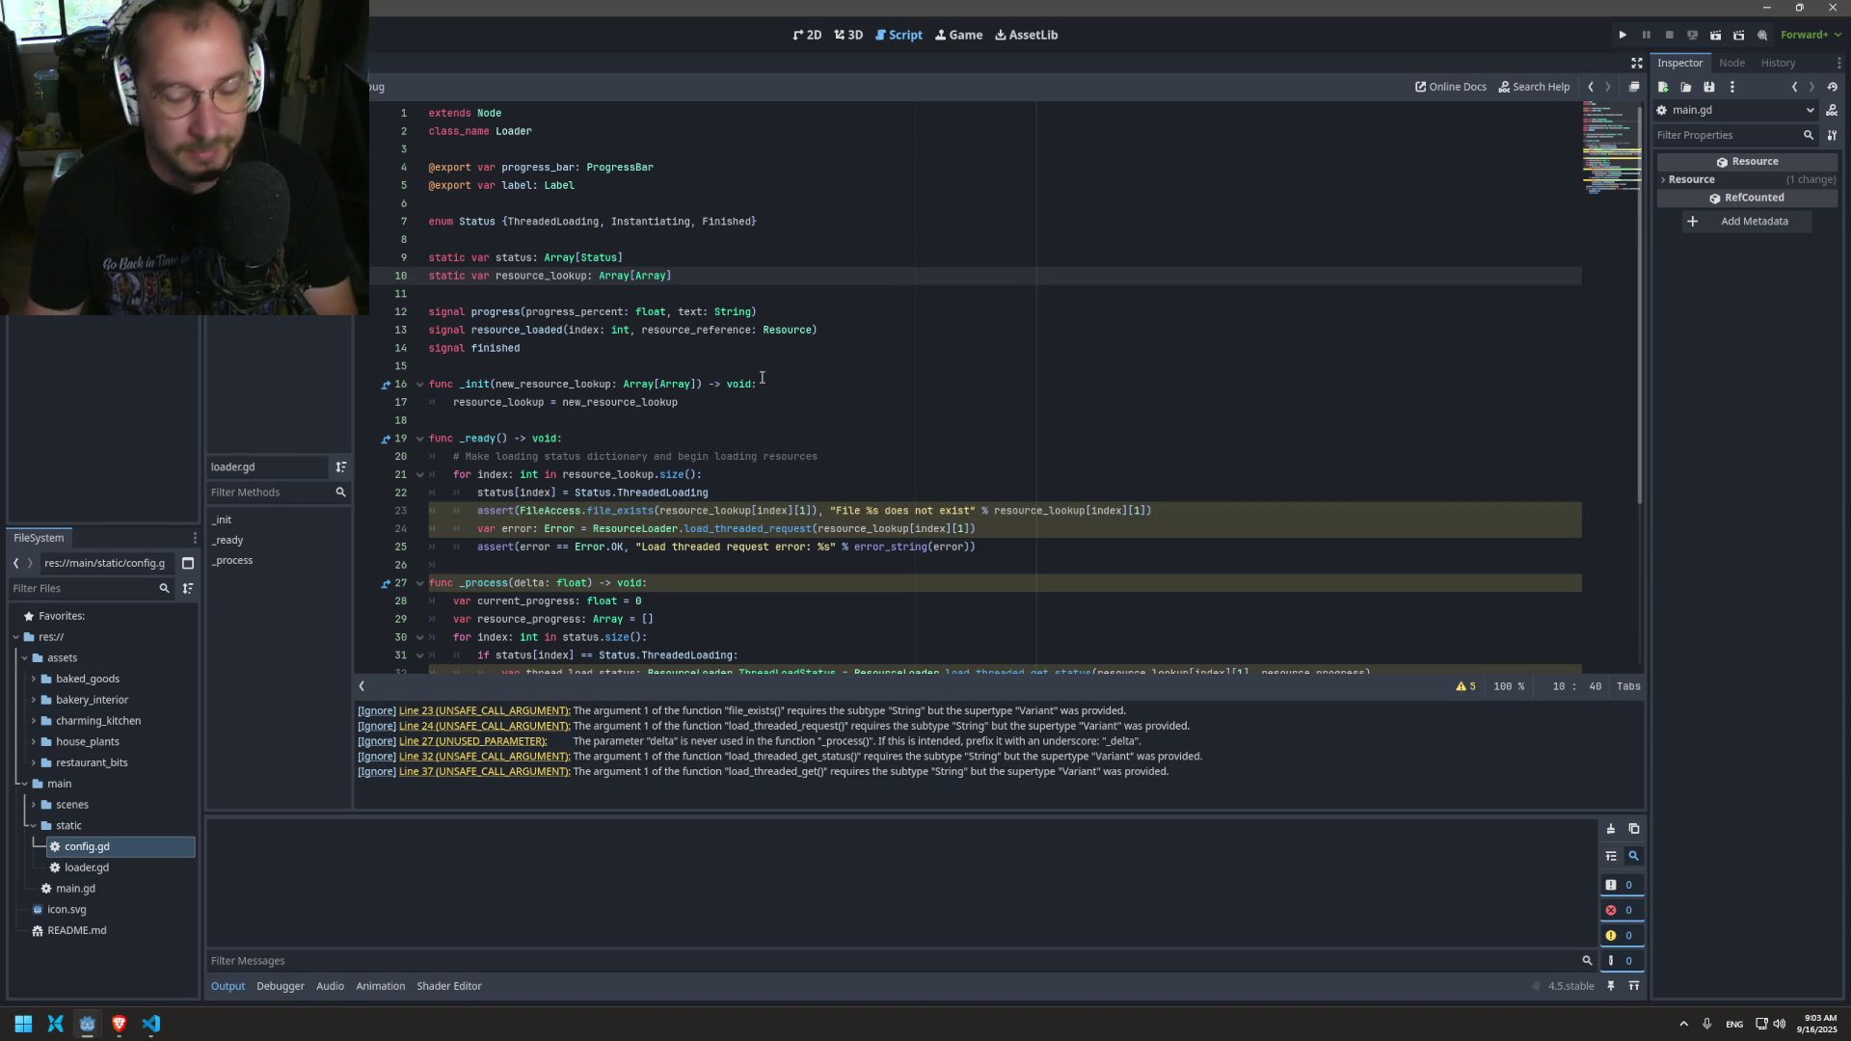
Step: Try Array[Array[int, String]] on line 10, revert to Array[Array], and begin str( in line 23's file_exists
key("BackSpace")
key("BackSpace")
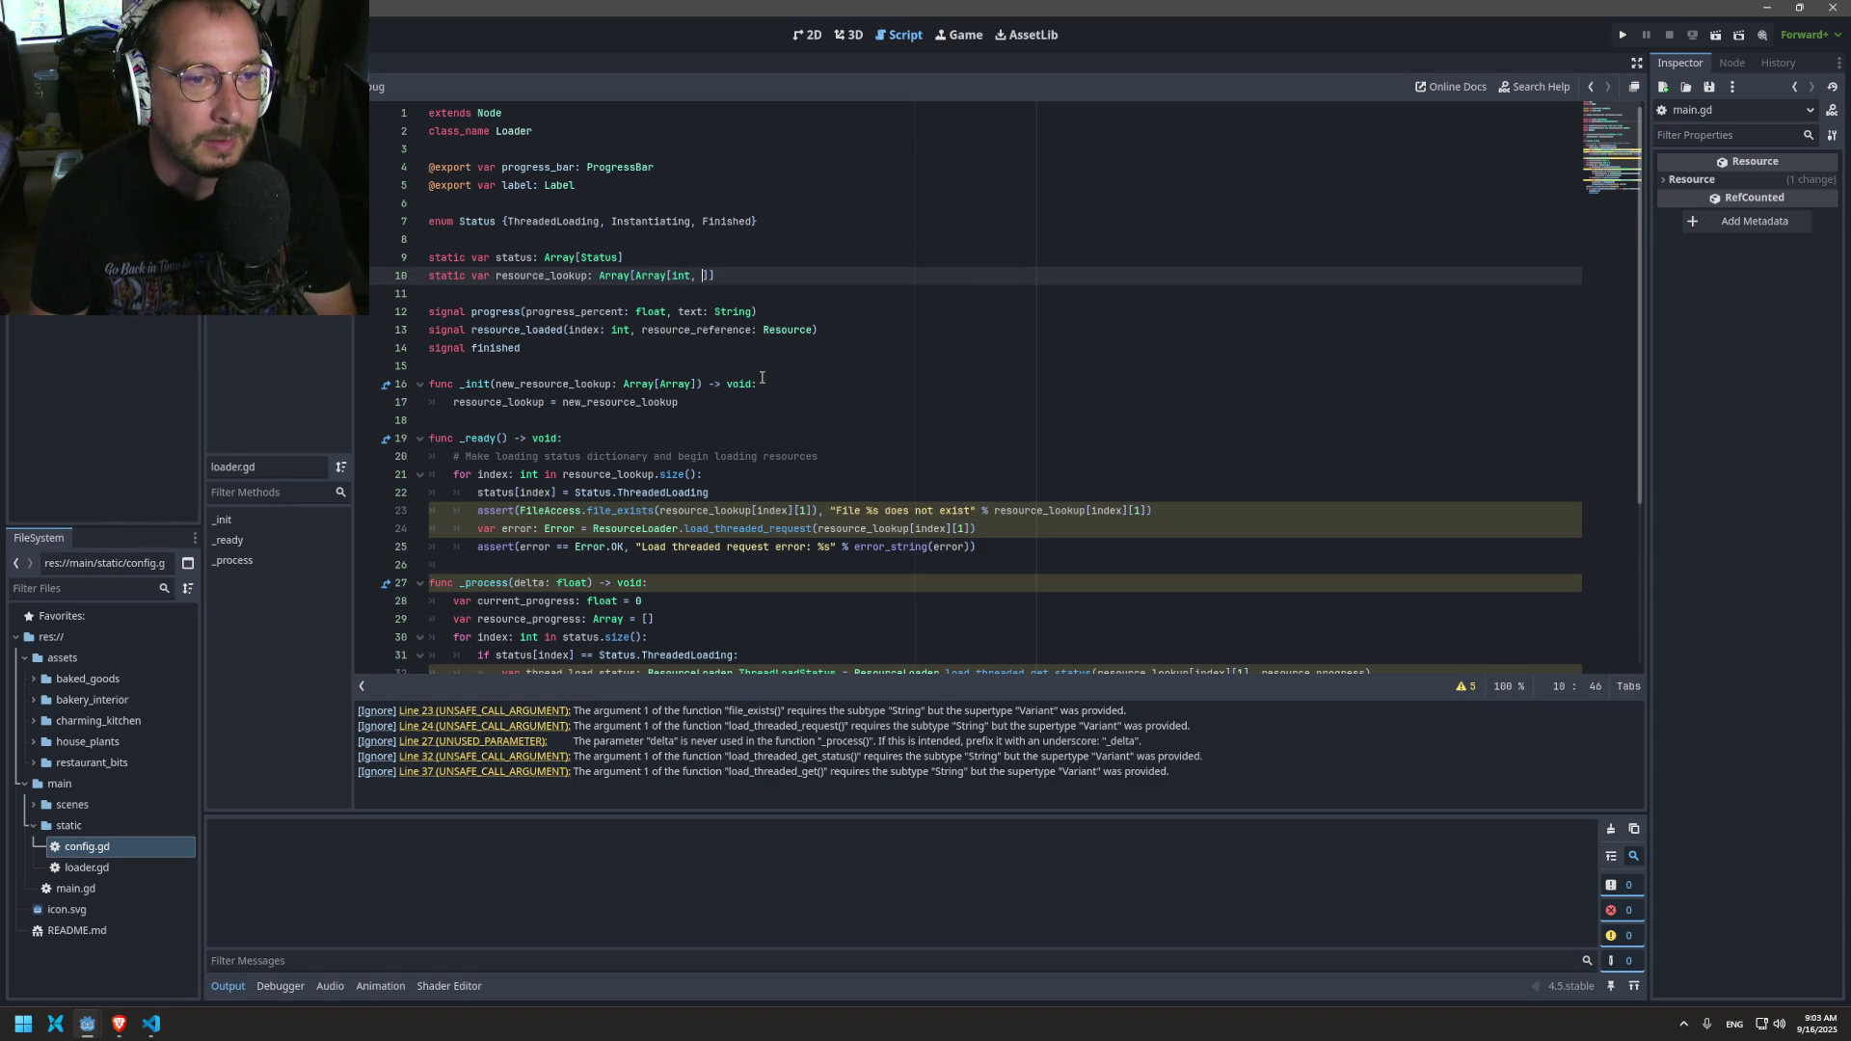
type("String")
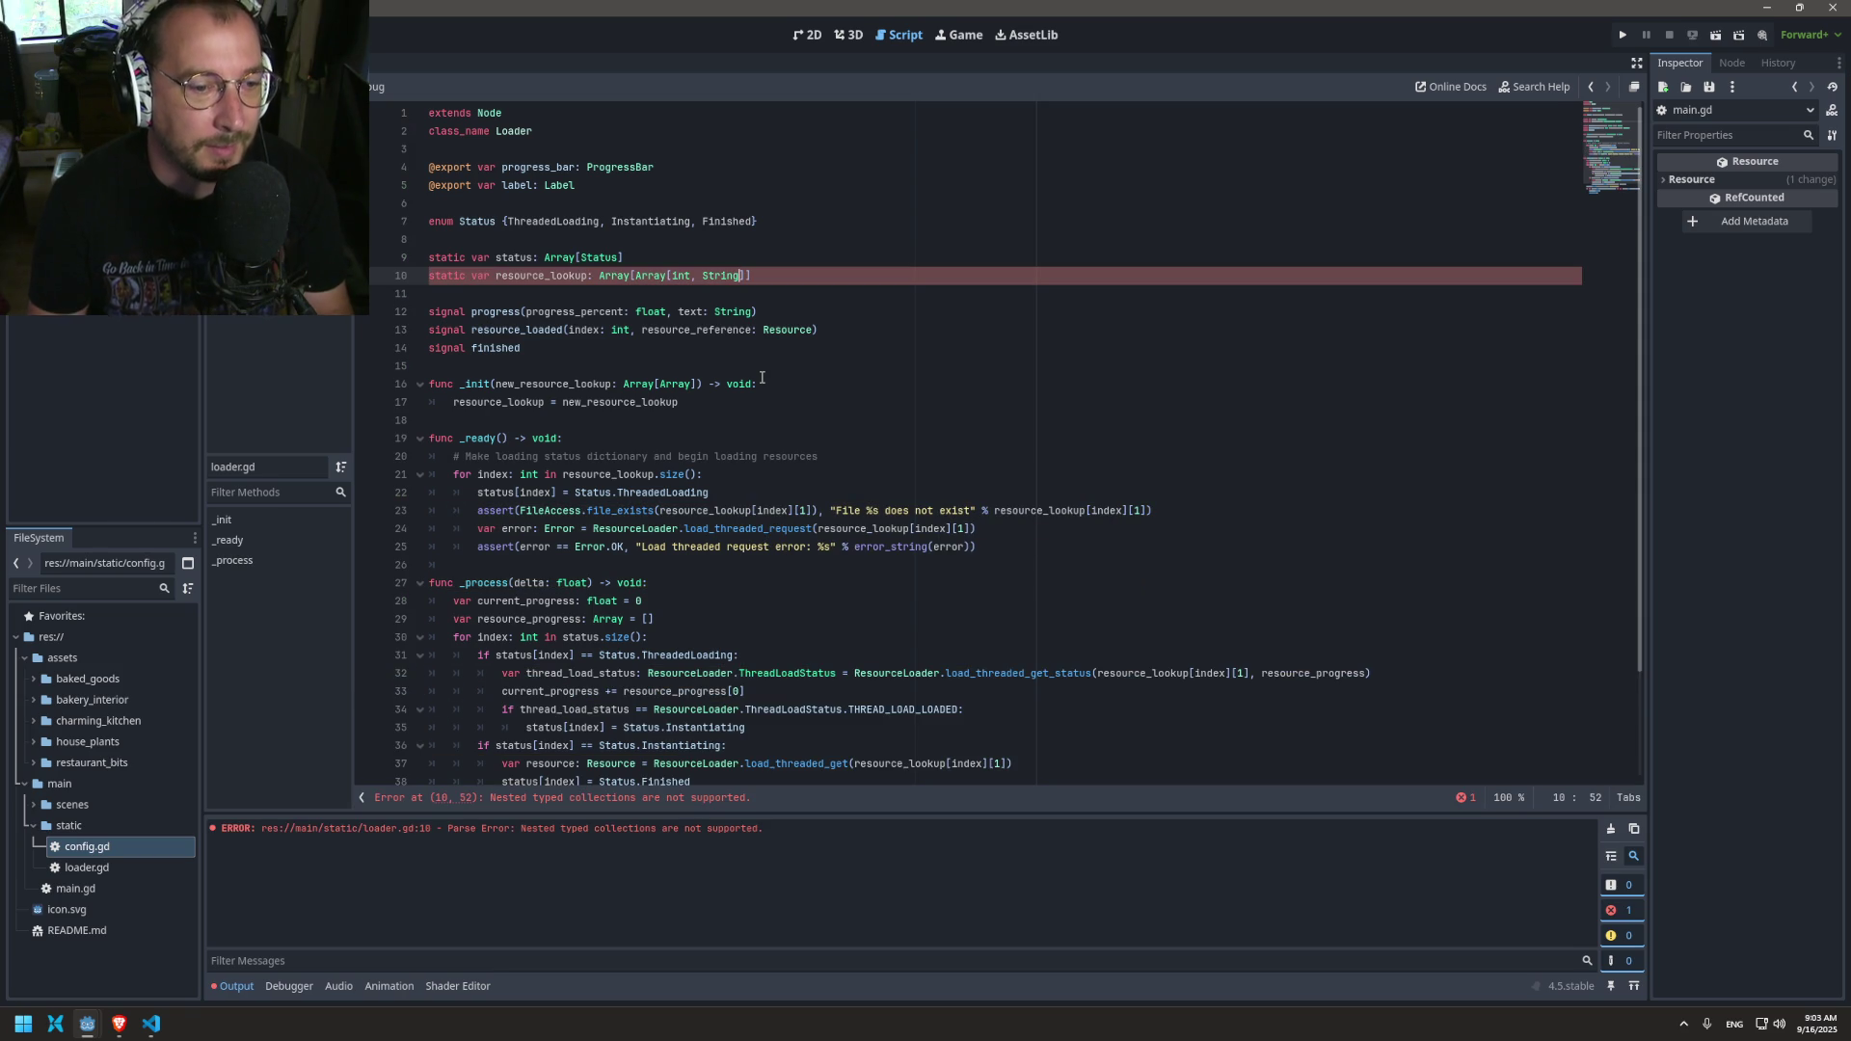
key("BackSpace")
key("BackSpace")
key("BackSpace")
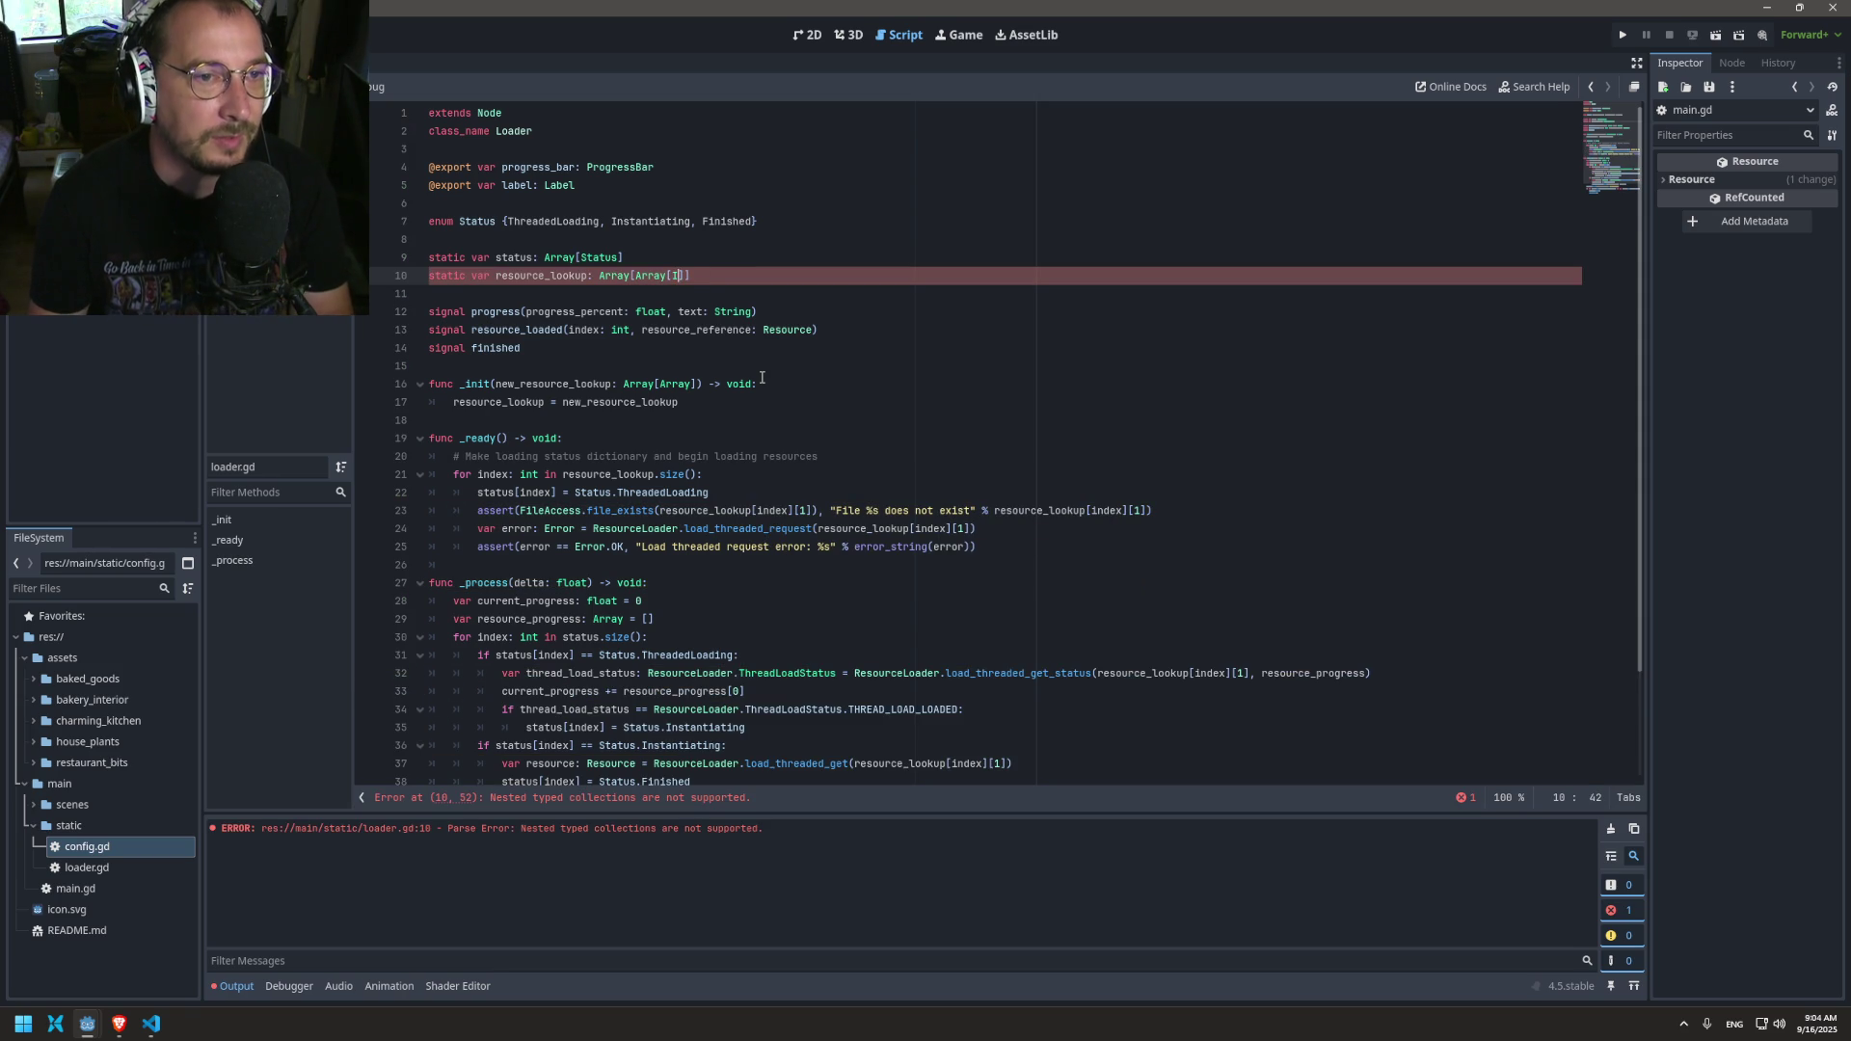
key("BackSpace")
key("BackSpace")
key("BackSpace")
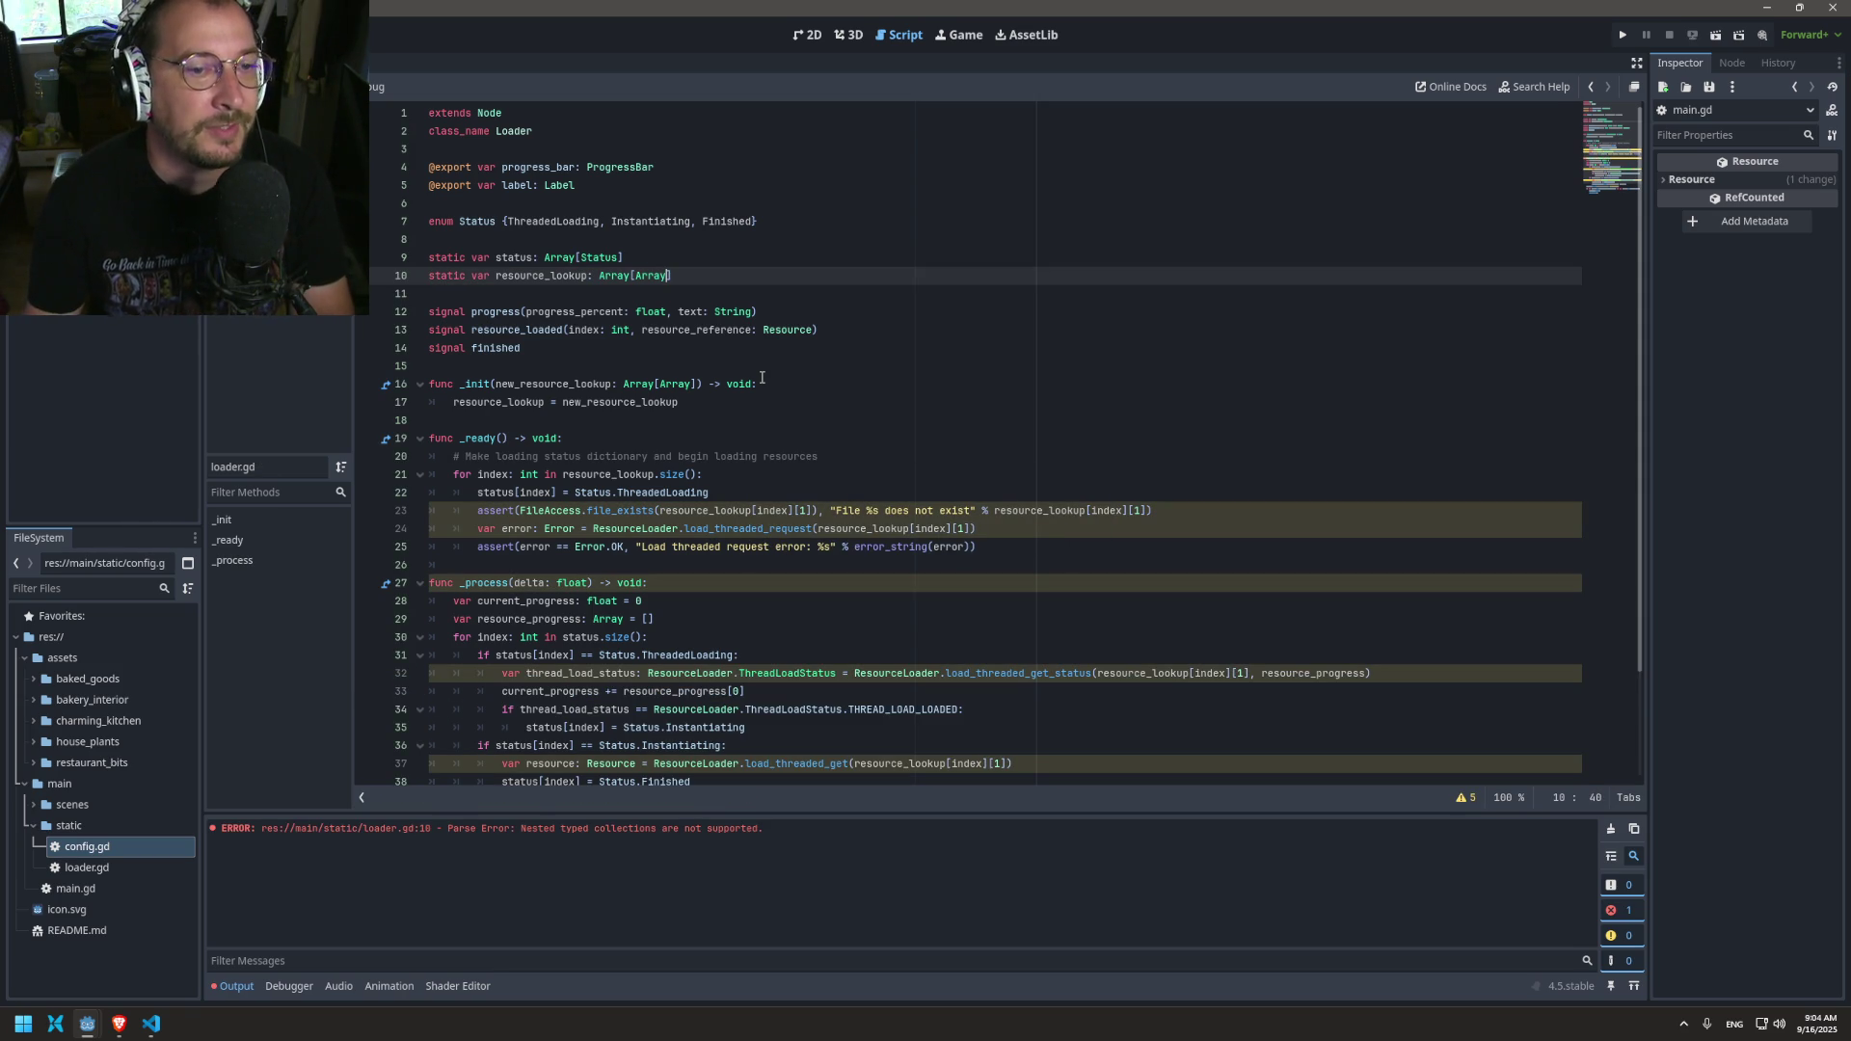
left_click(658, 509)
type("str")
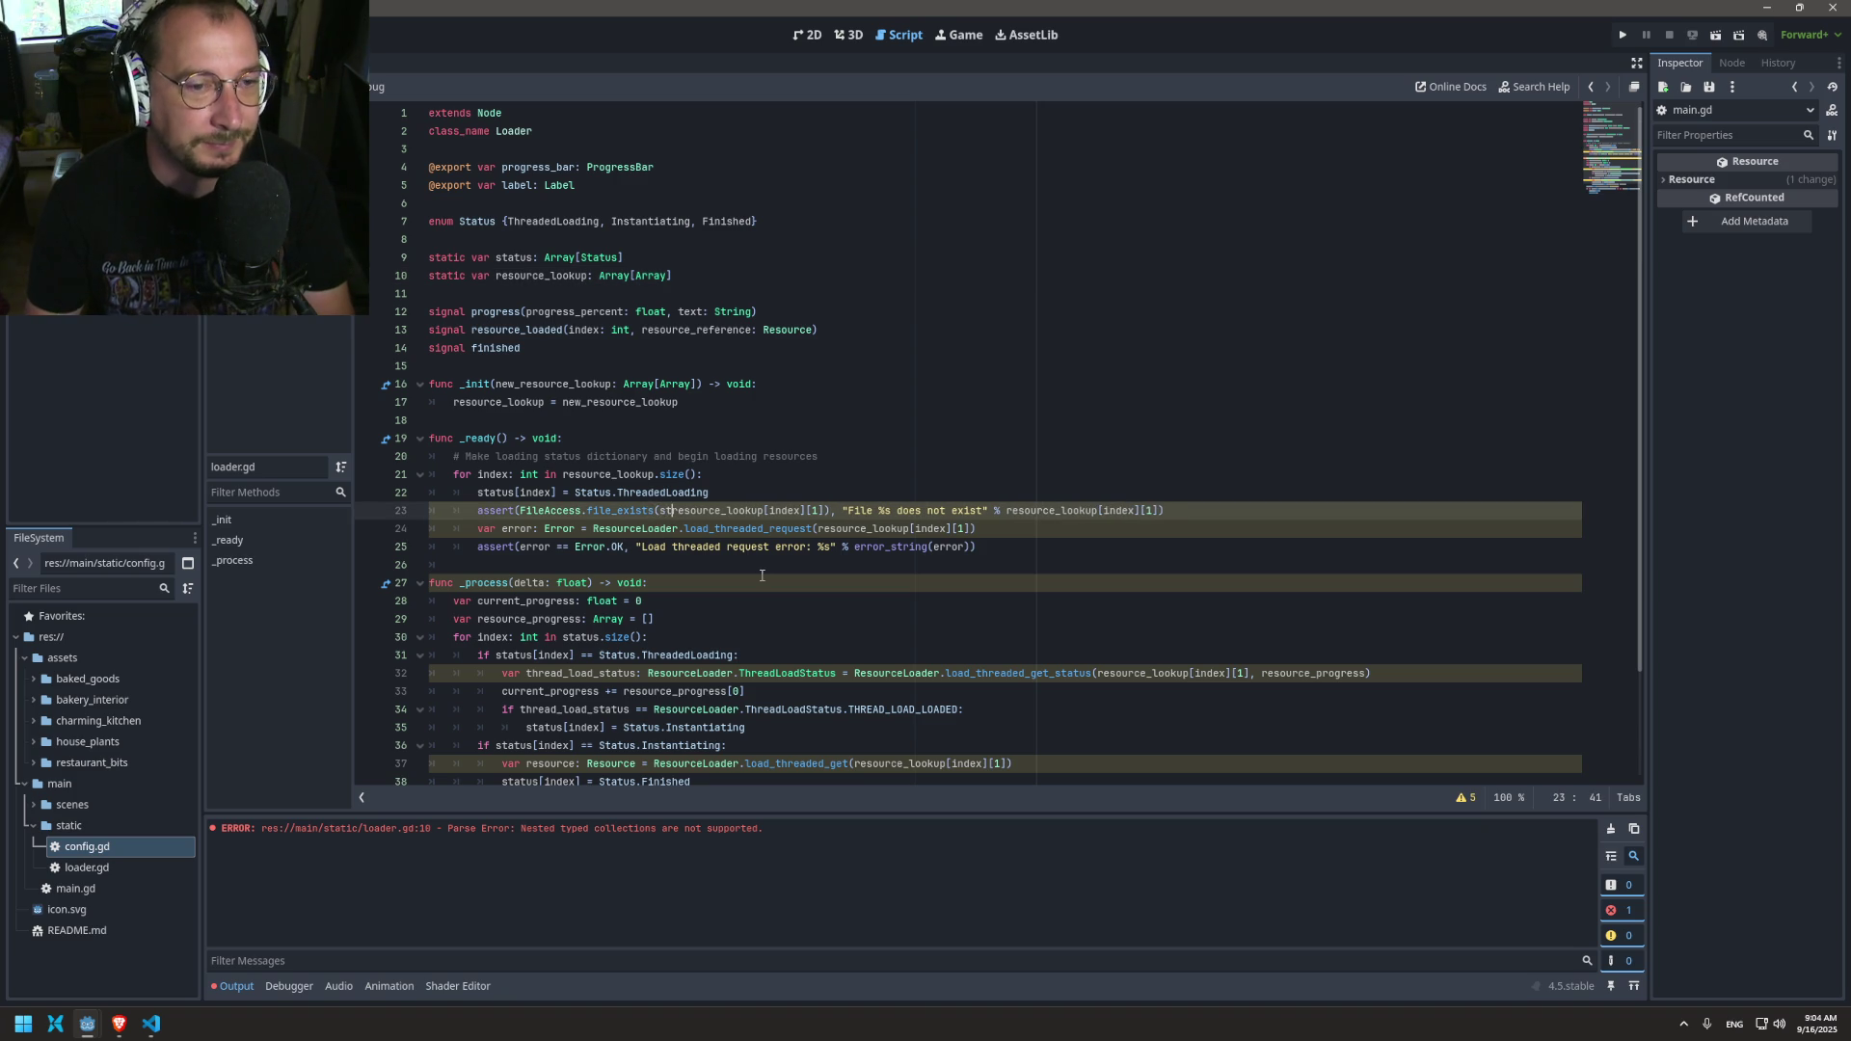
type("(")
Step: Wrap the resource_lookup[index][1] paths on lines 23 and 24 in str() and save
key("Right")
key("Right")
key("Right")
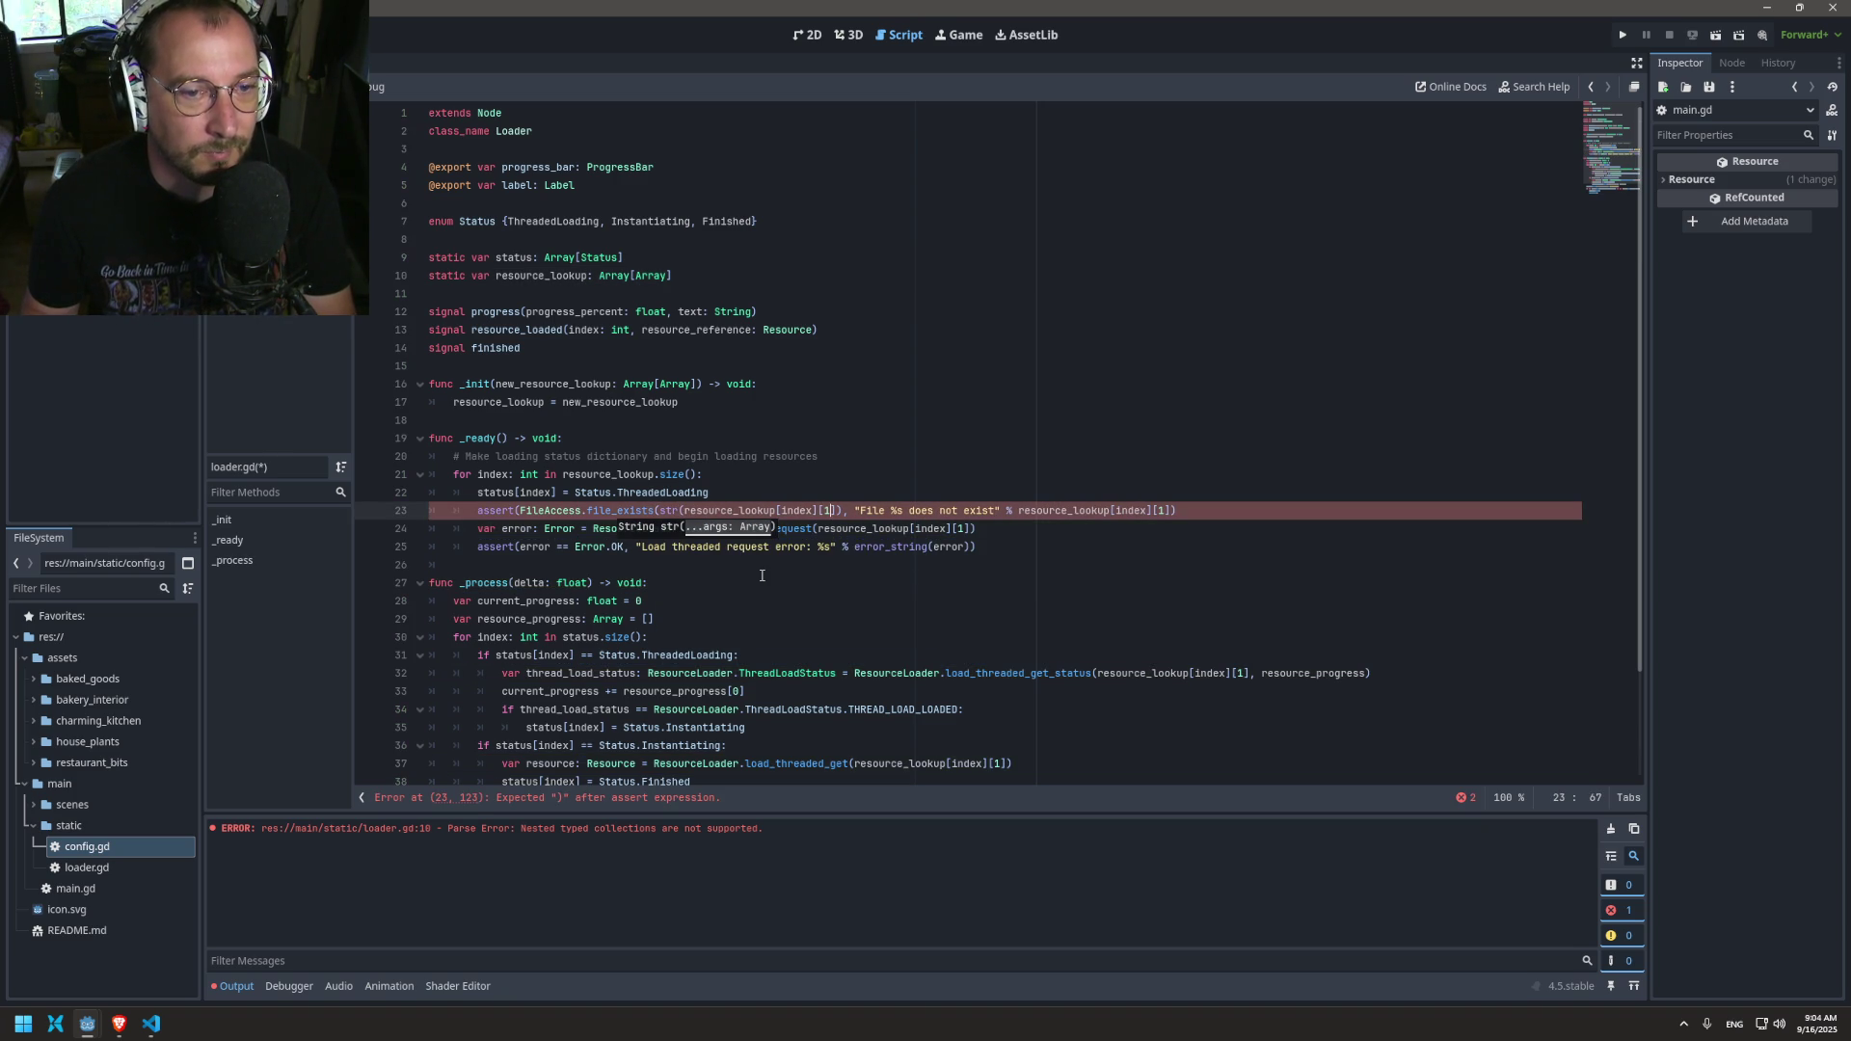
key("Right")
key("Right")
key("Right")
type(")")
key("ctrl+s")
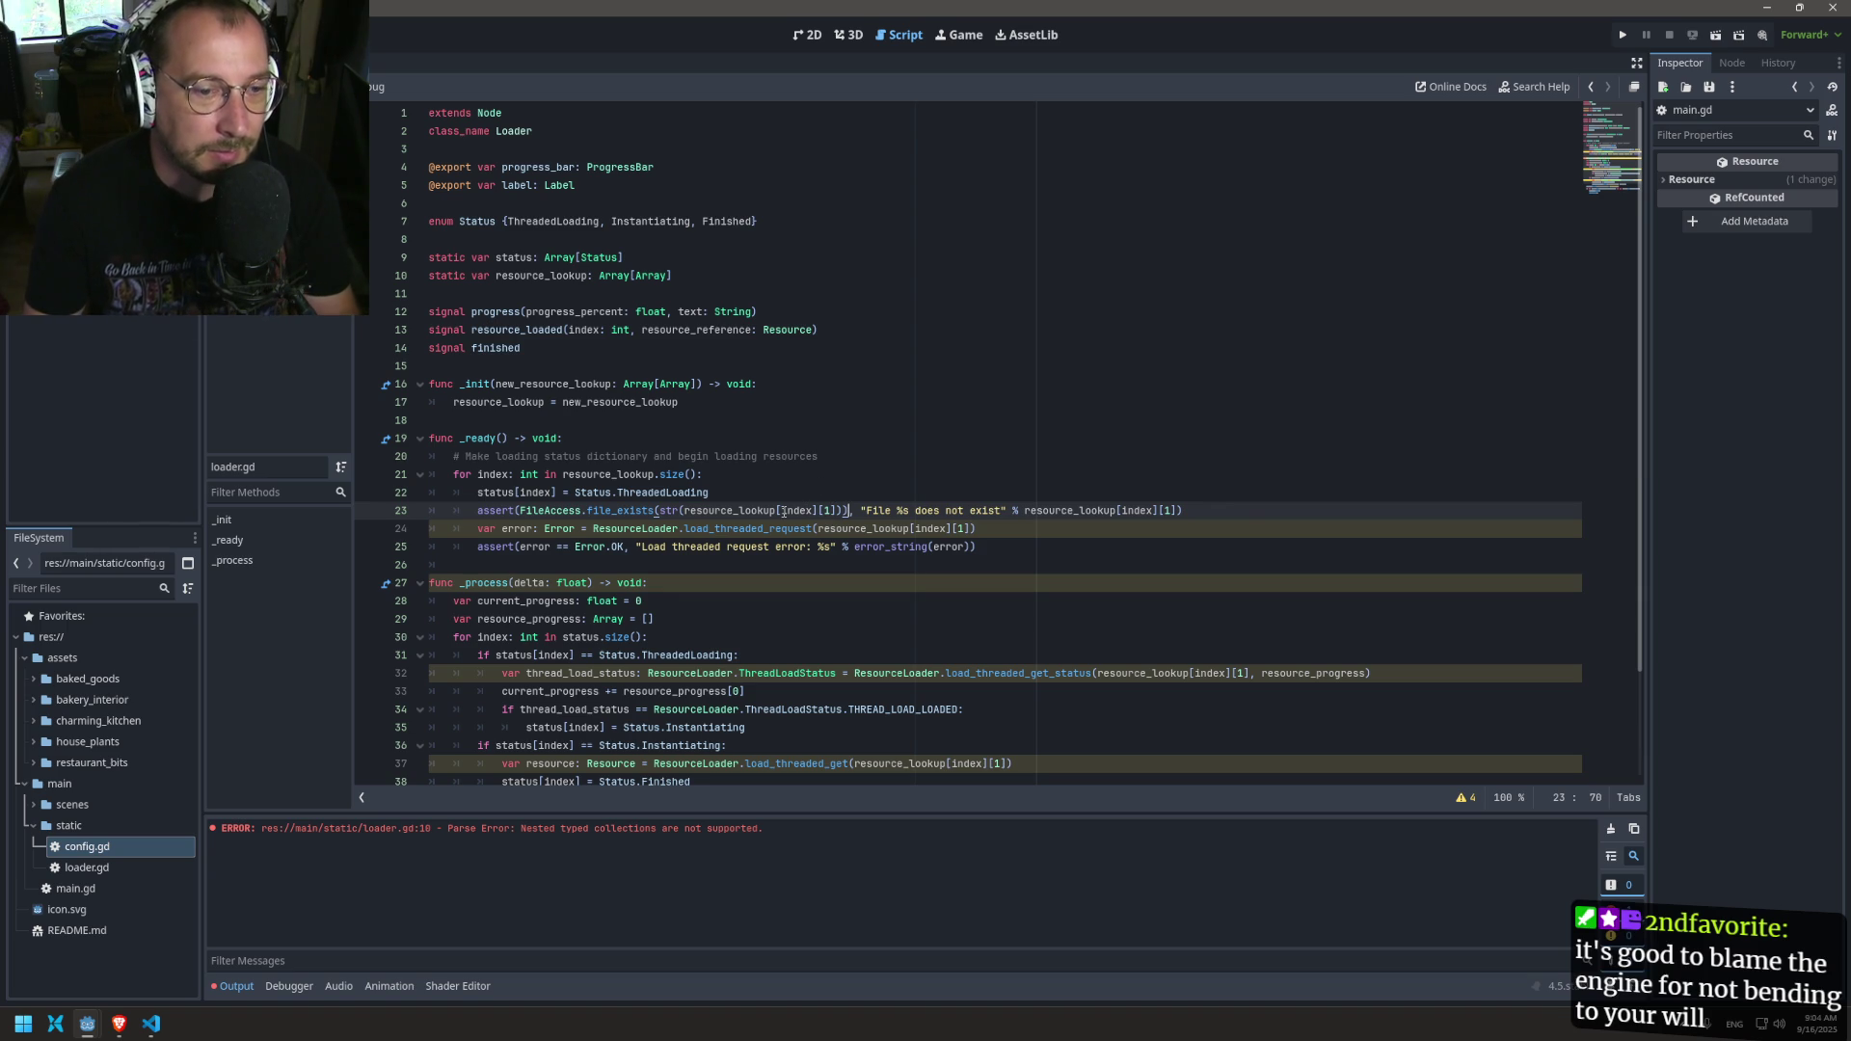
left_click(1463, 798)
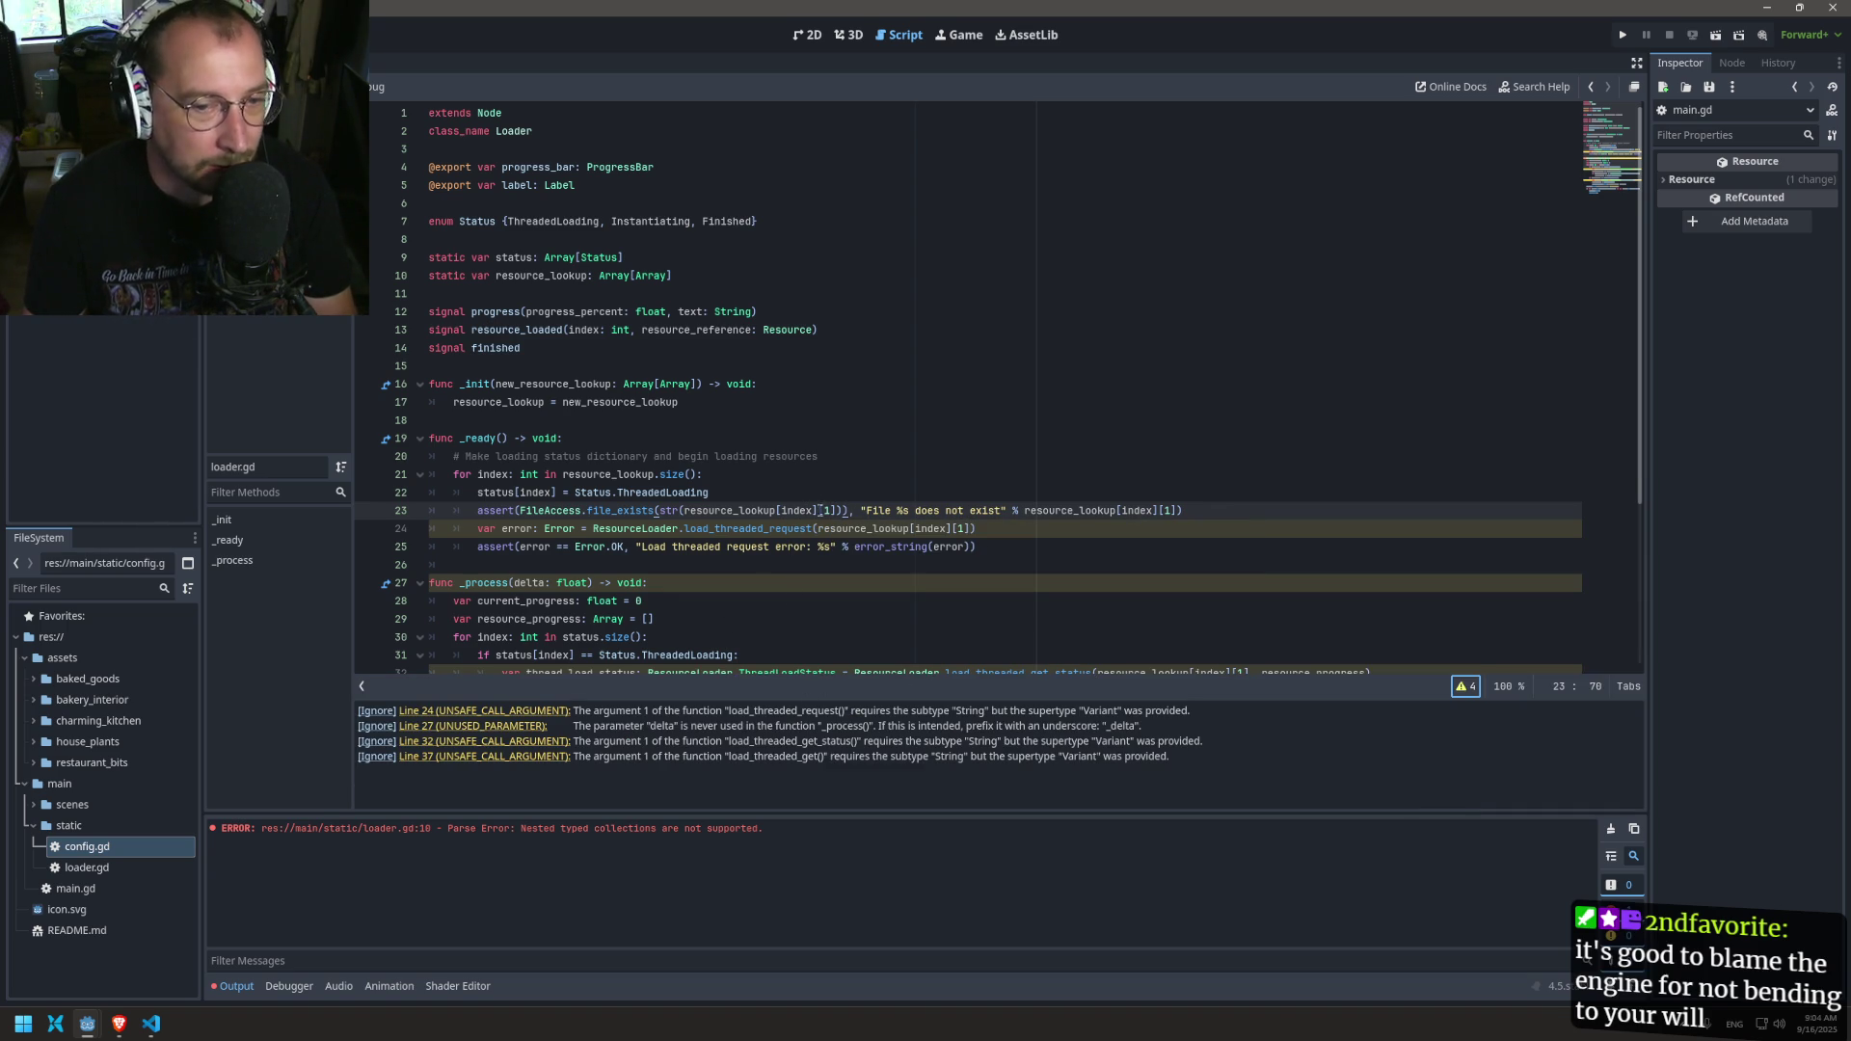
left_click_drag(685, 511, 656, 505)
key("ctrl+c")
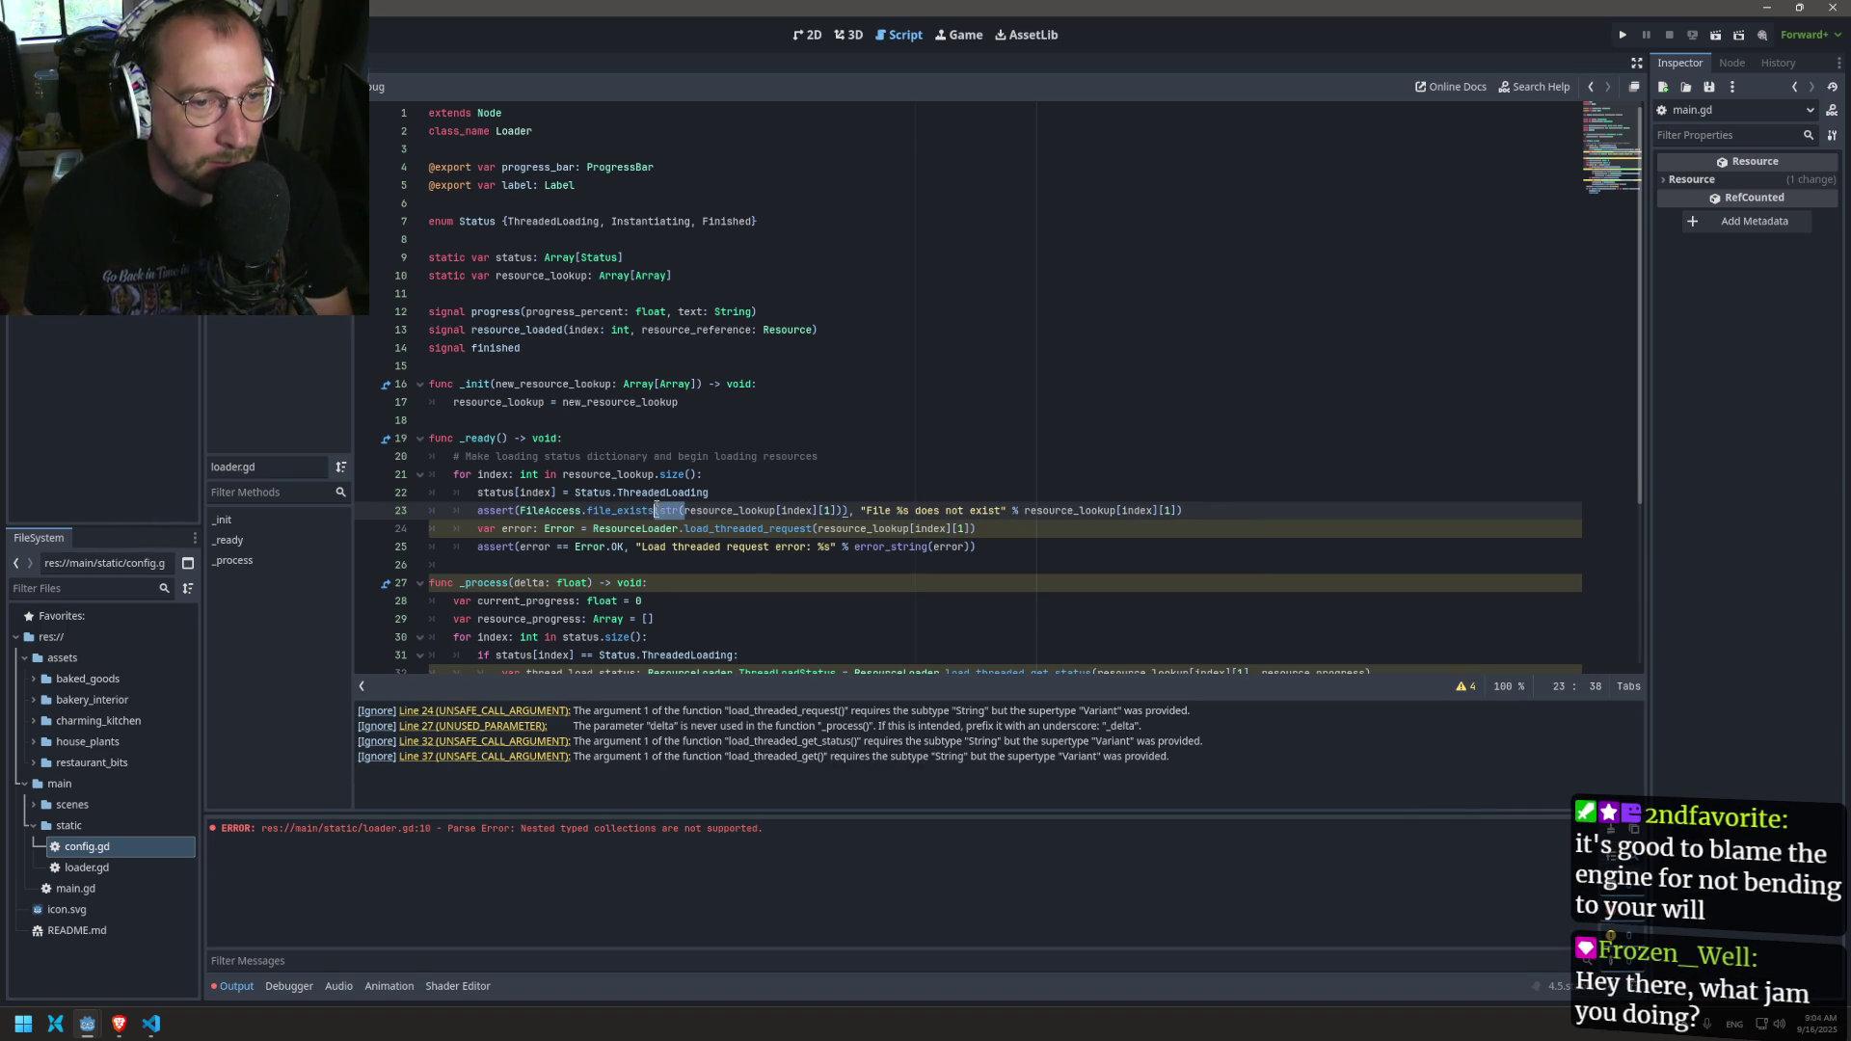
left_click(819, 528)
key("ctrl+v")
type("(")
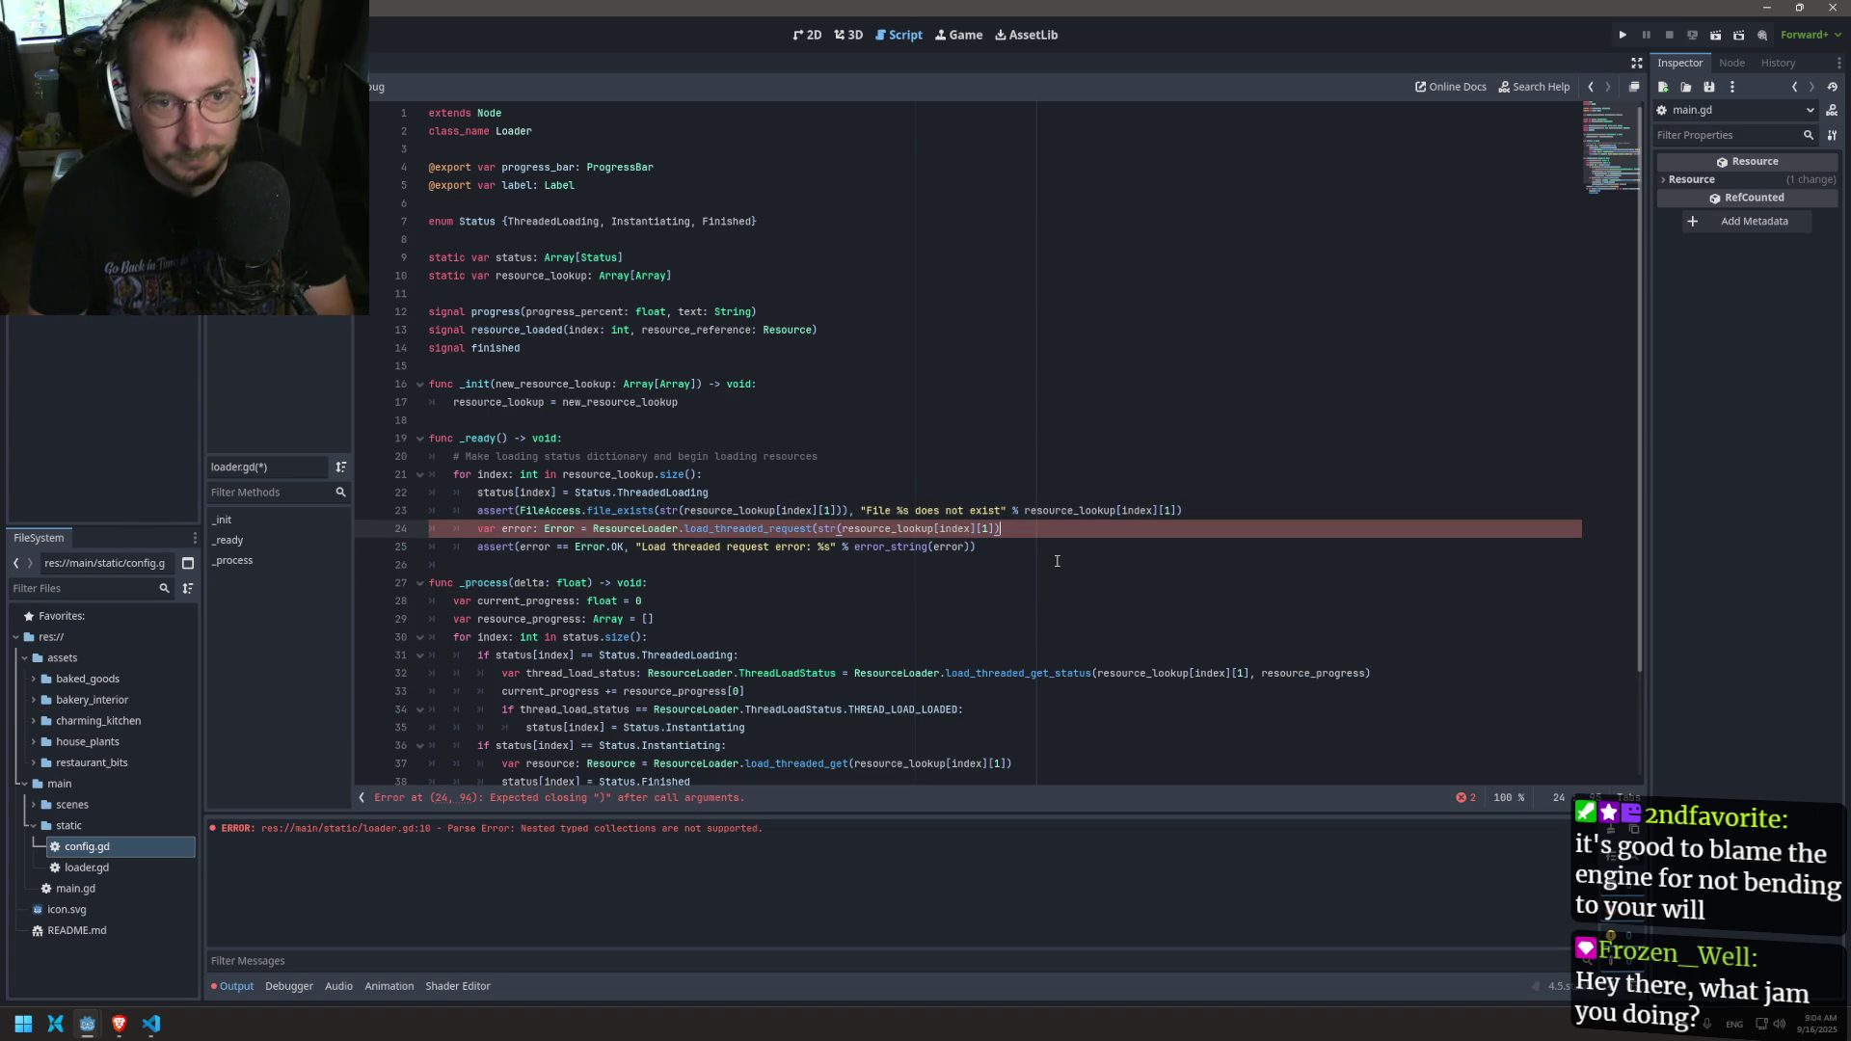
type(")")
key("ctrl+s")
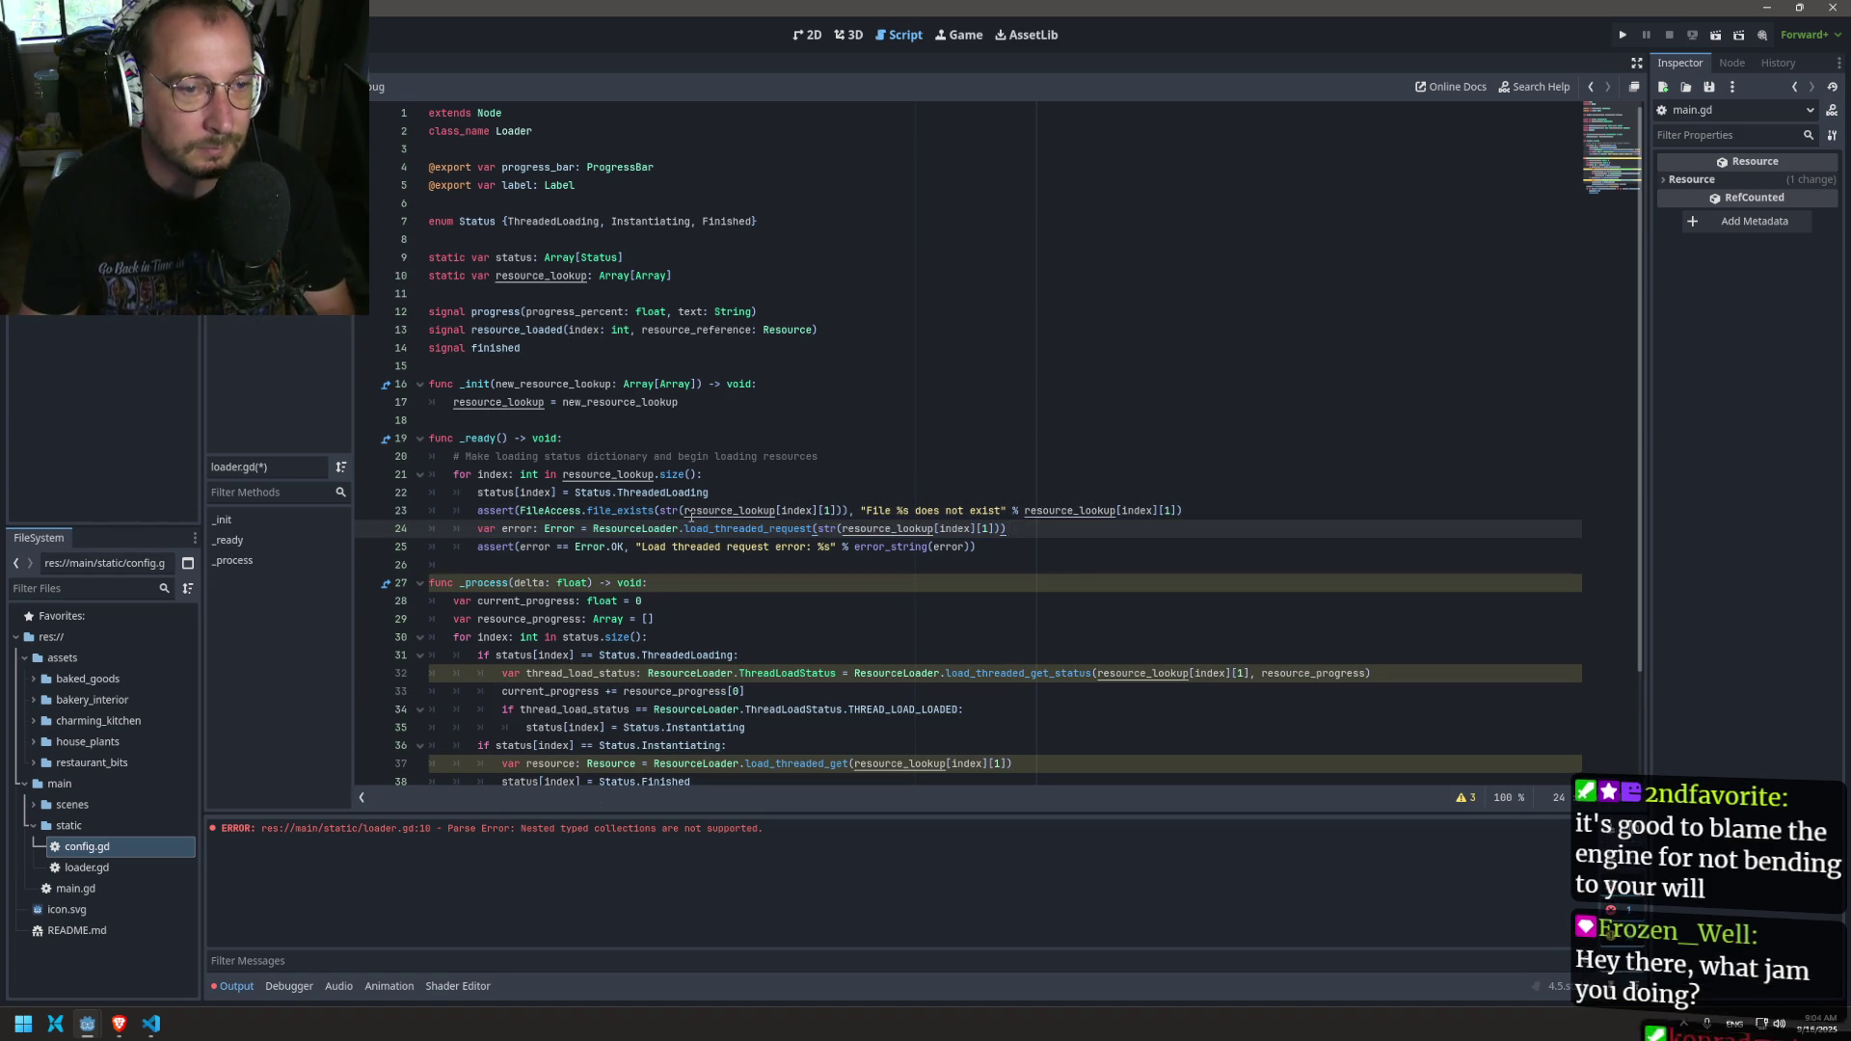
Step: Wrap the paths in line 32's and line 37's threaded-loading calls in str() and save
left_click(513, 583)
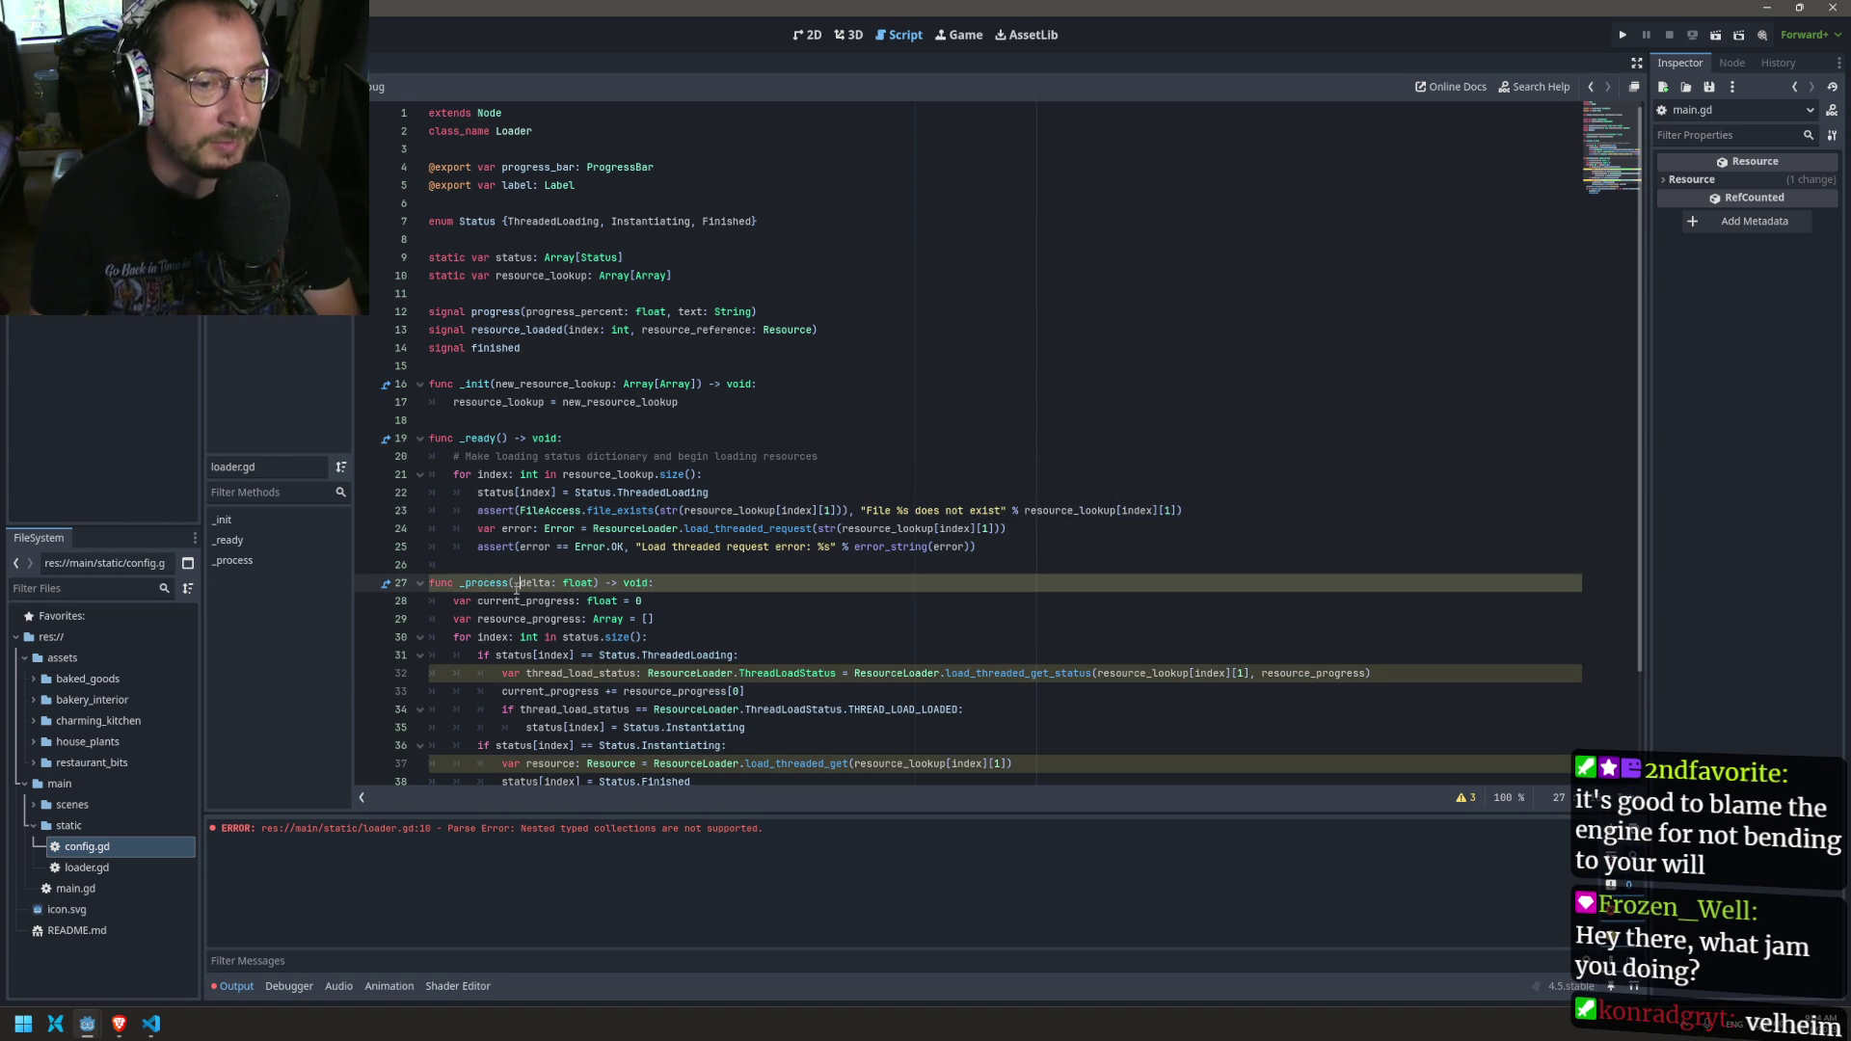
type("_")
scroll(714, 597, "down", 3)
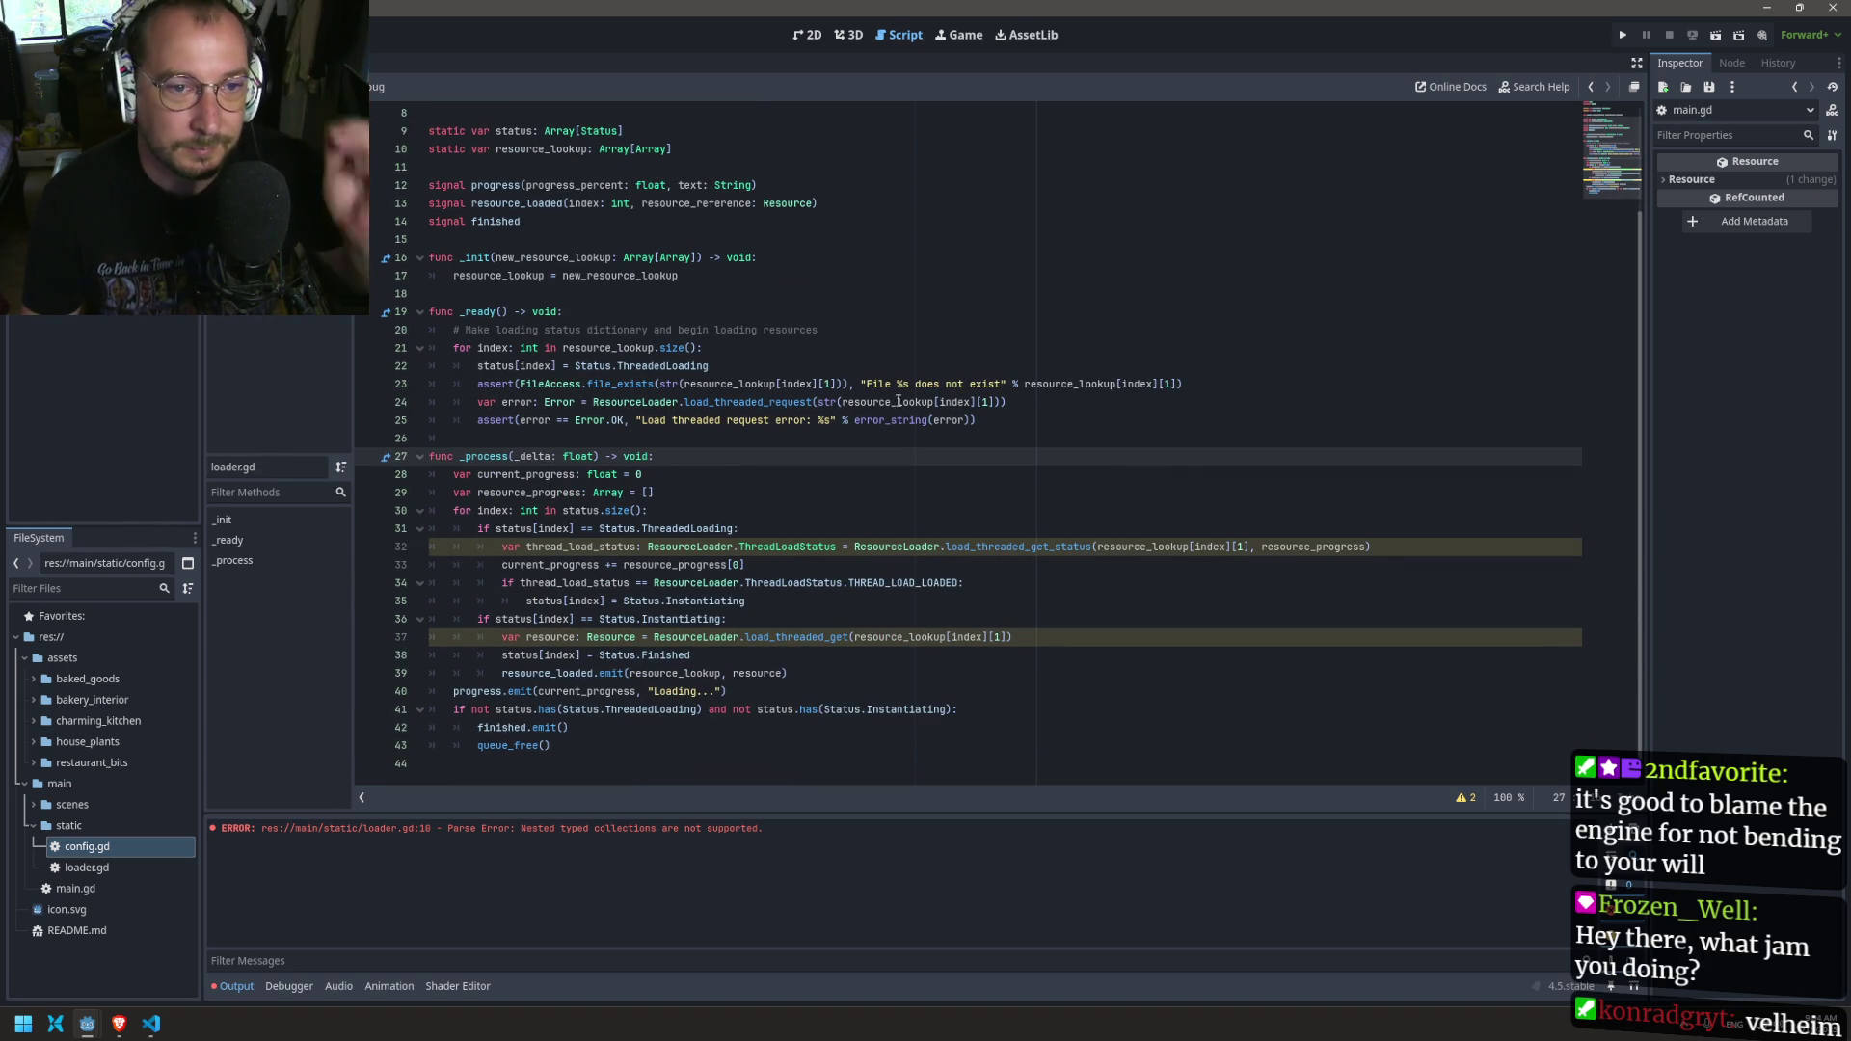
double_click(837, 402)
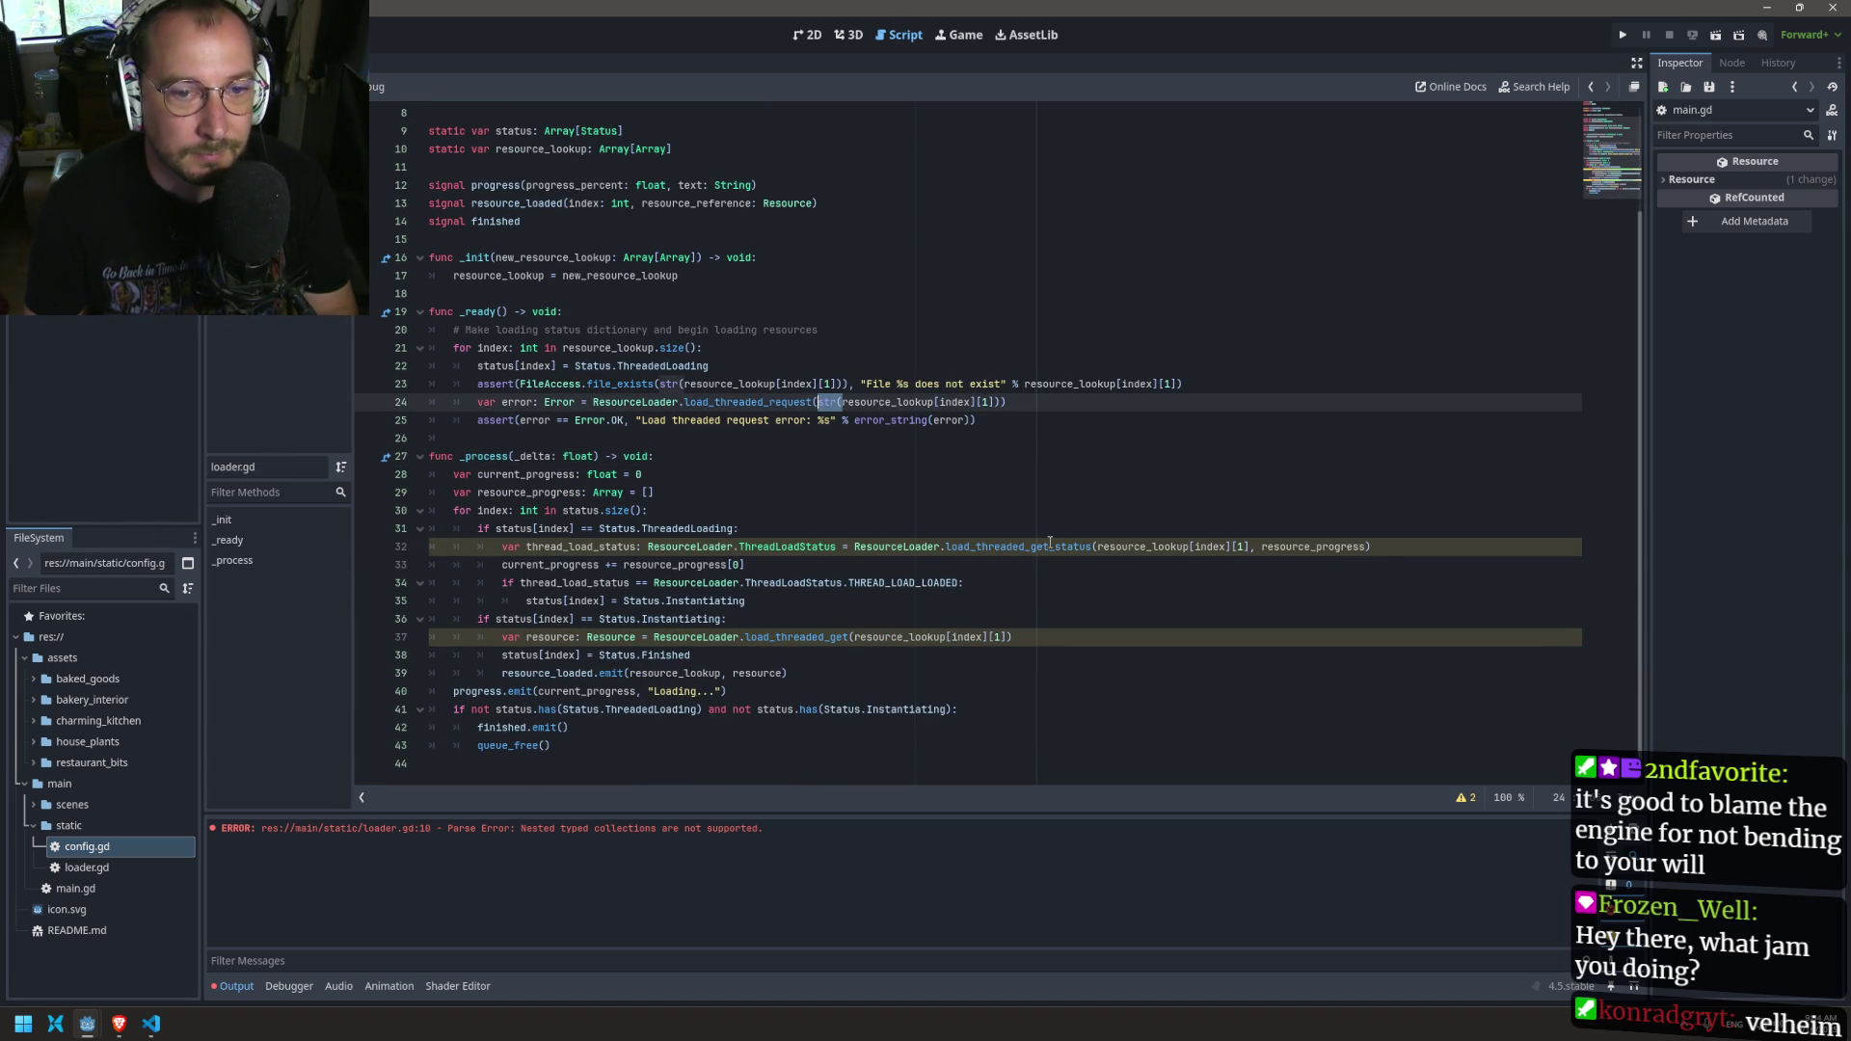
left_click(1089, 546)
type("str(")
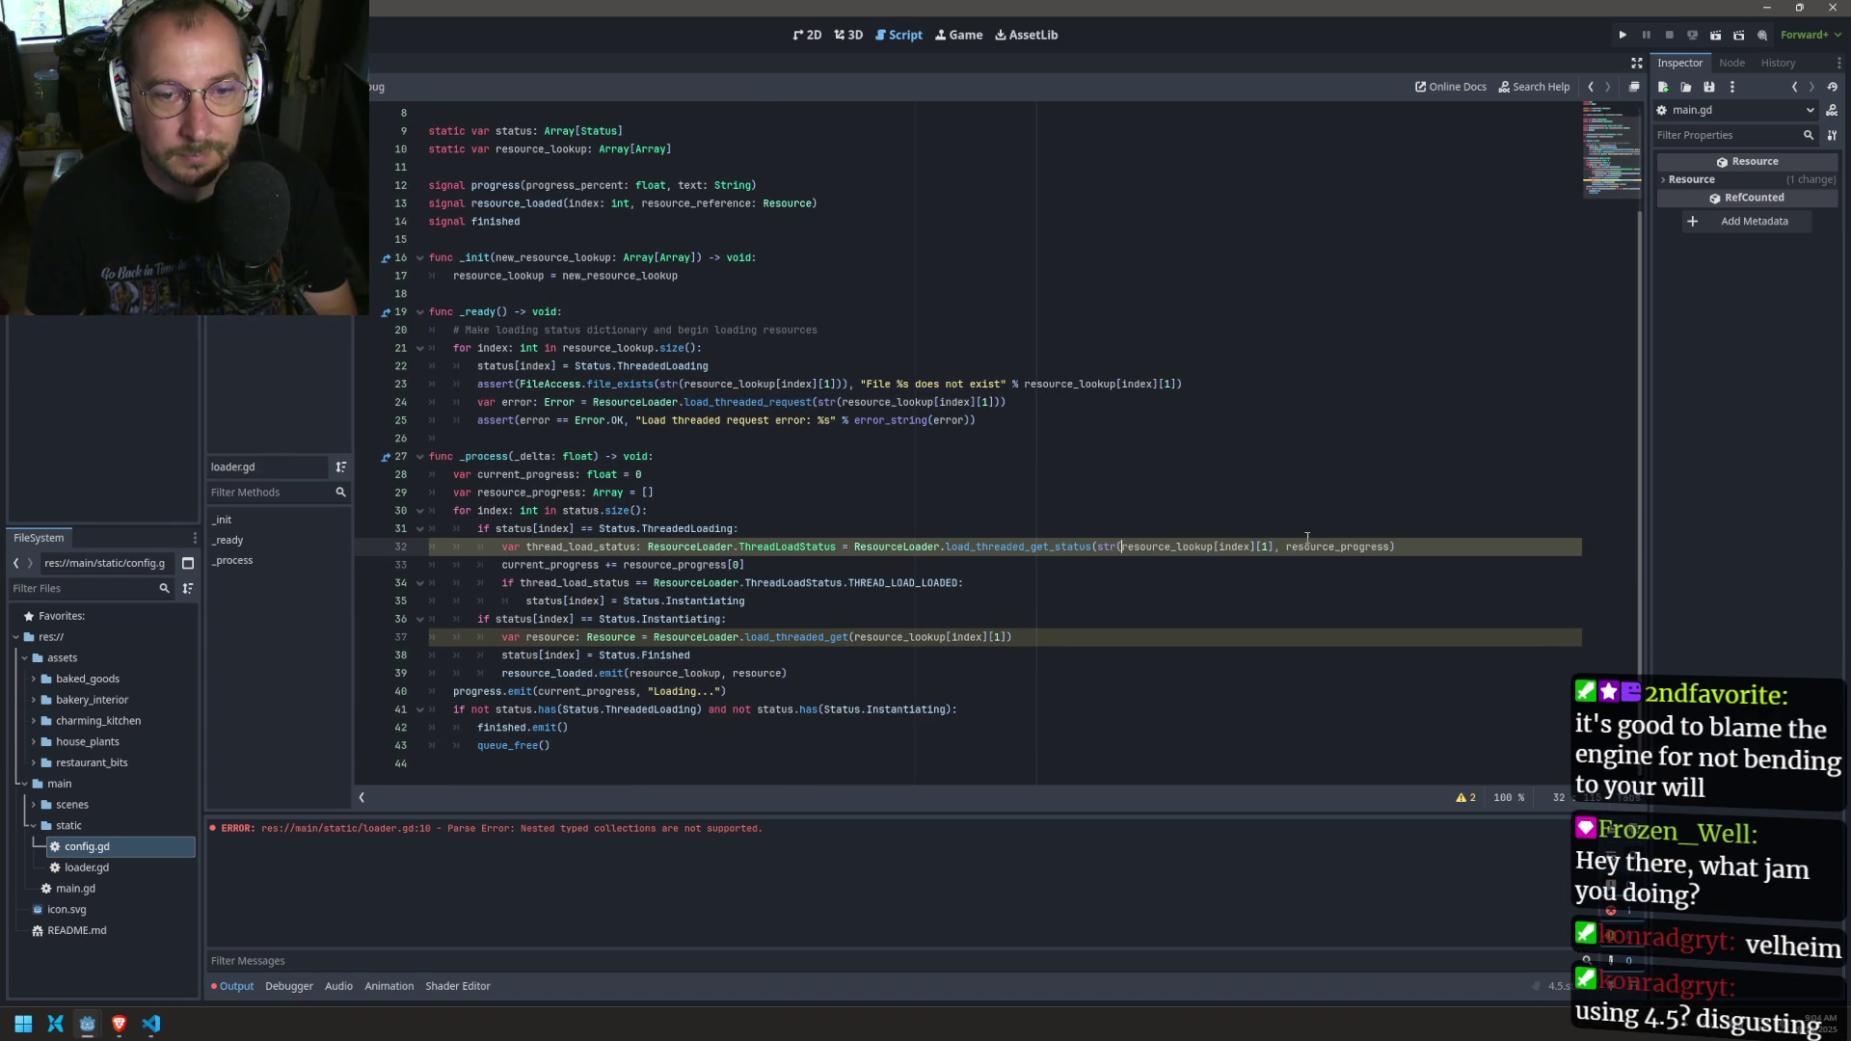
left_click(1273, 546)
type(")")
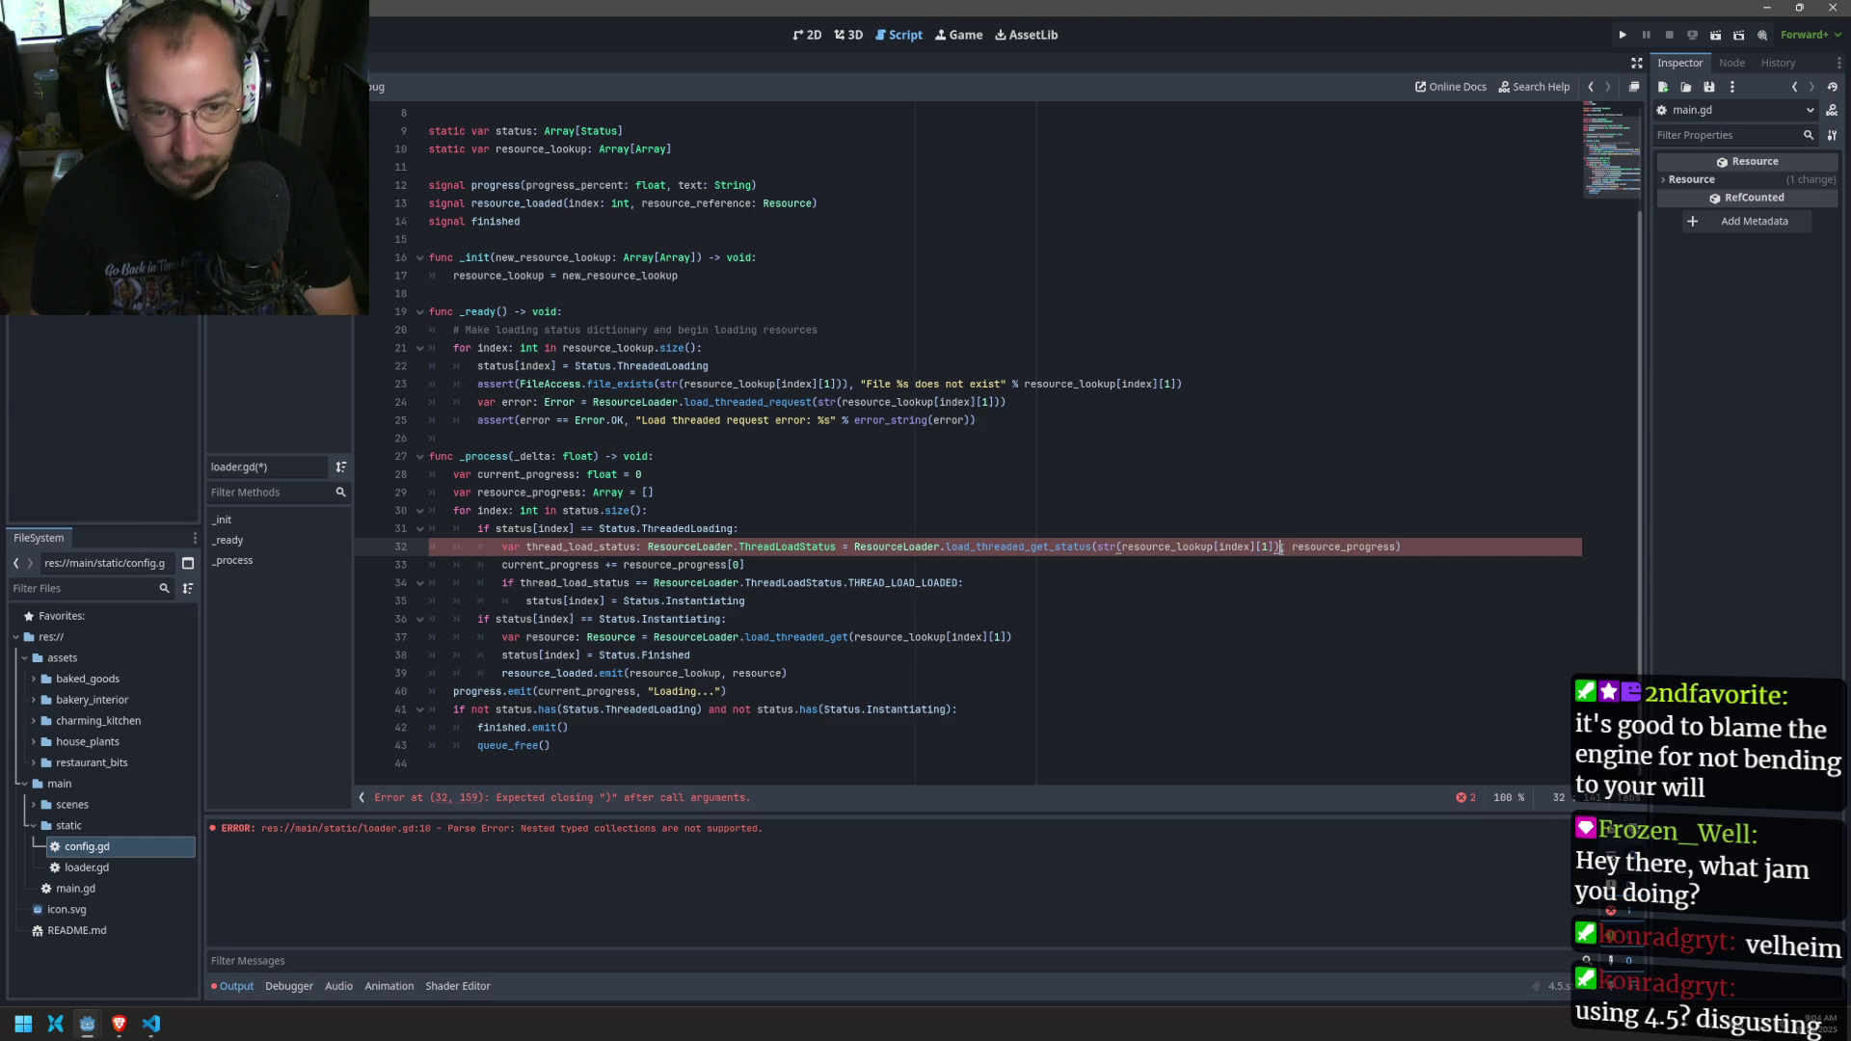
left_click(853, 639)
type("str(")
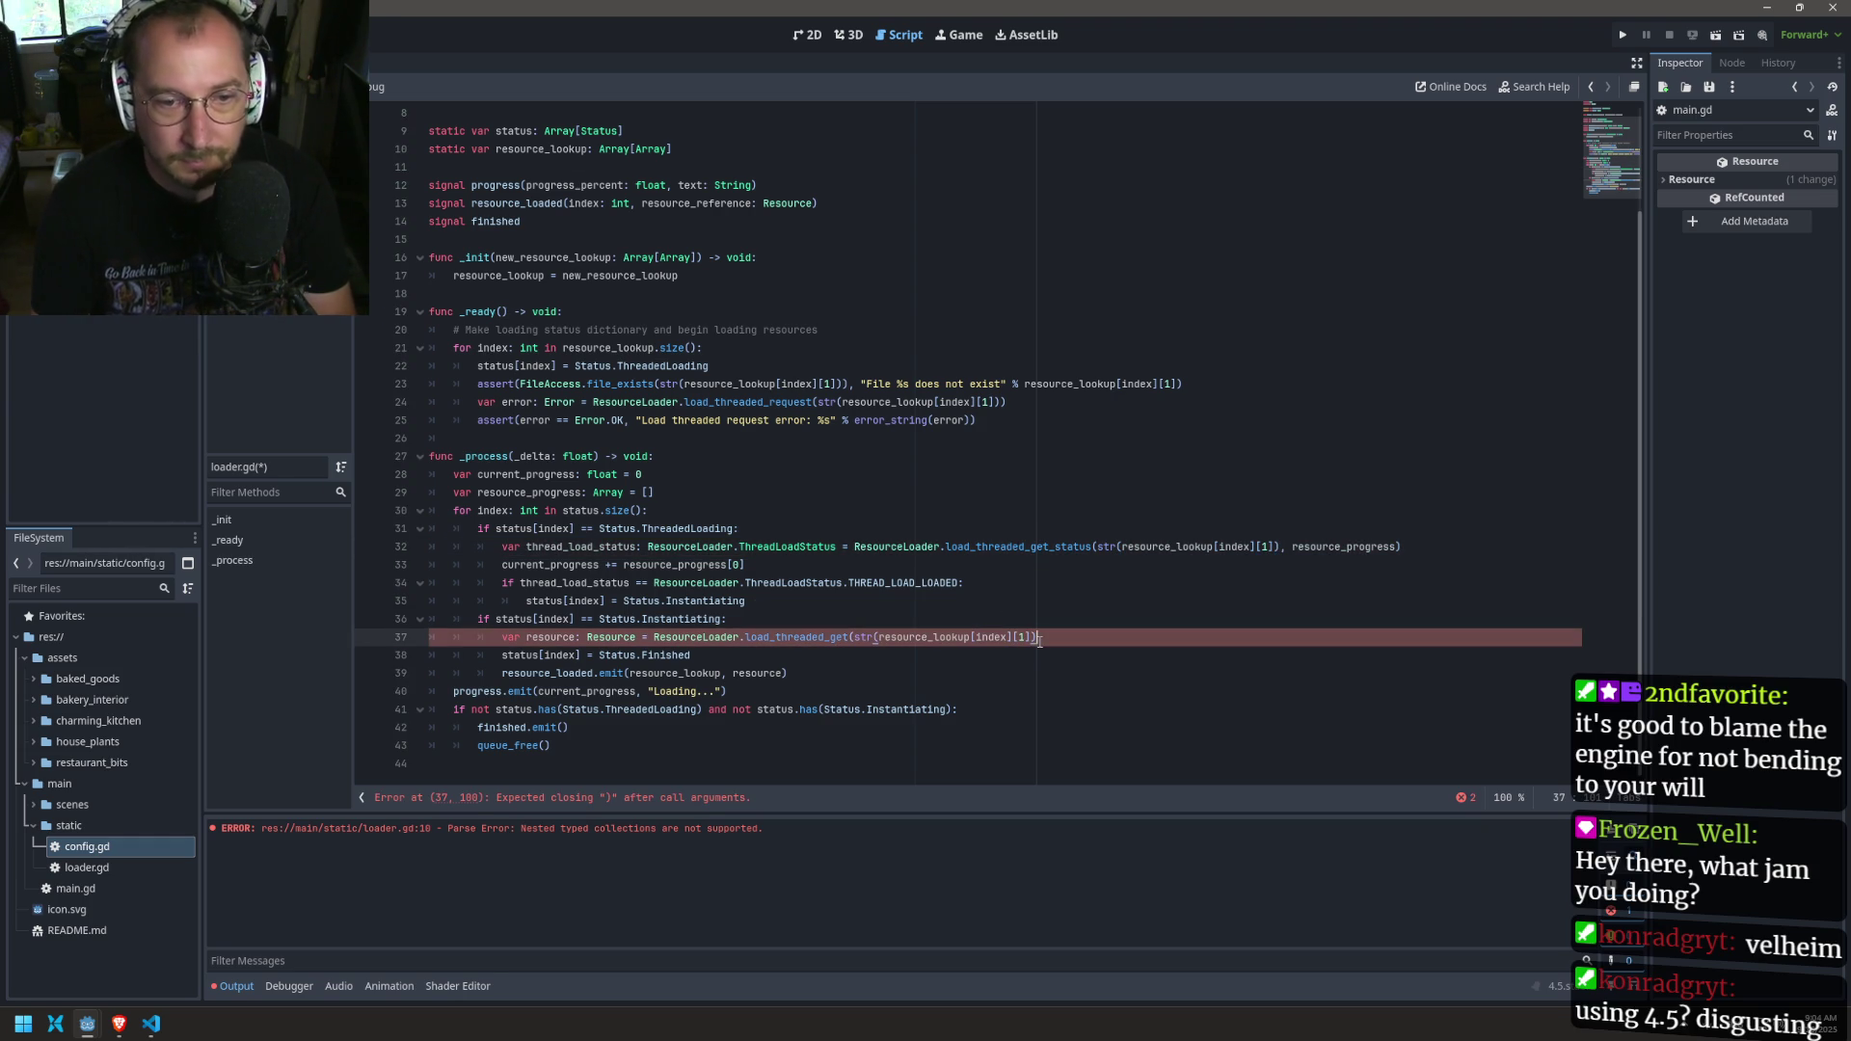
type(")")
key("ctrl+s")
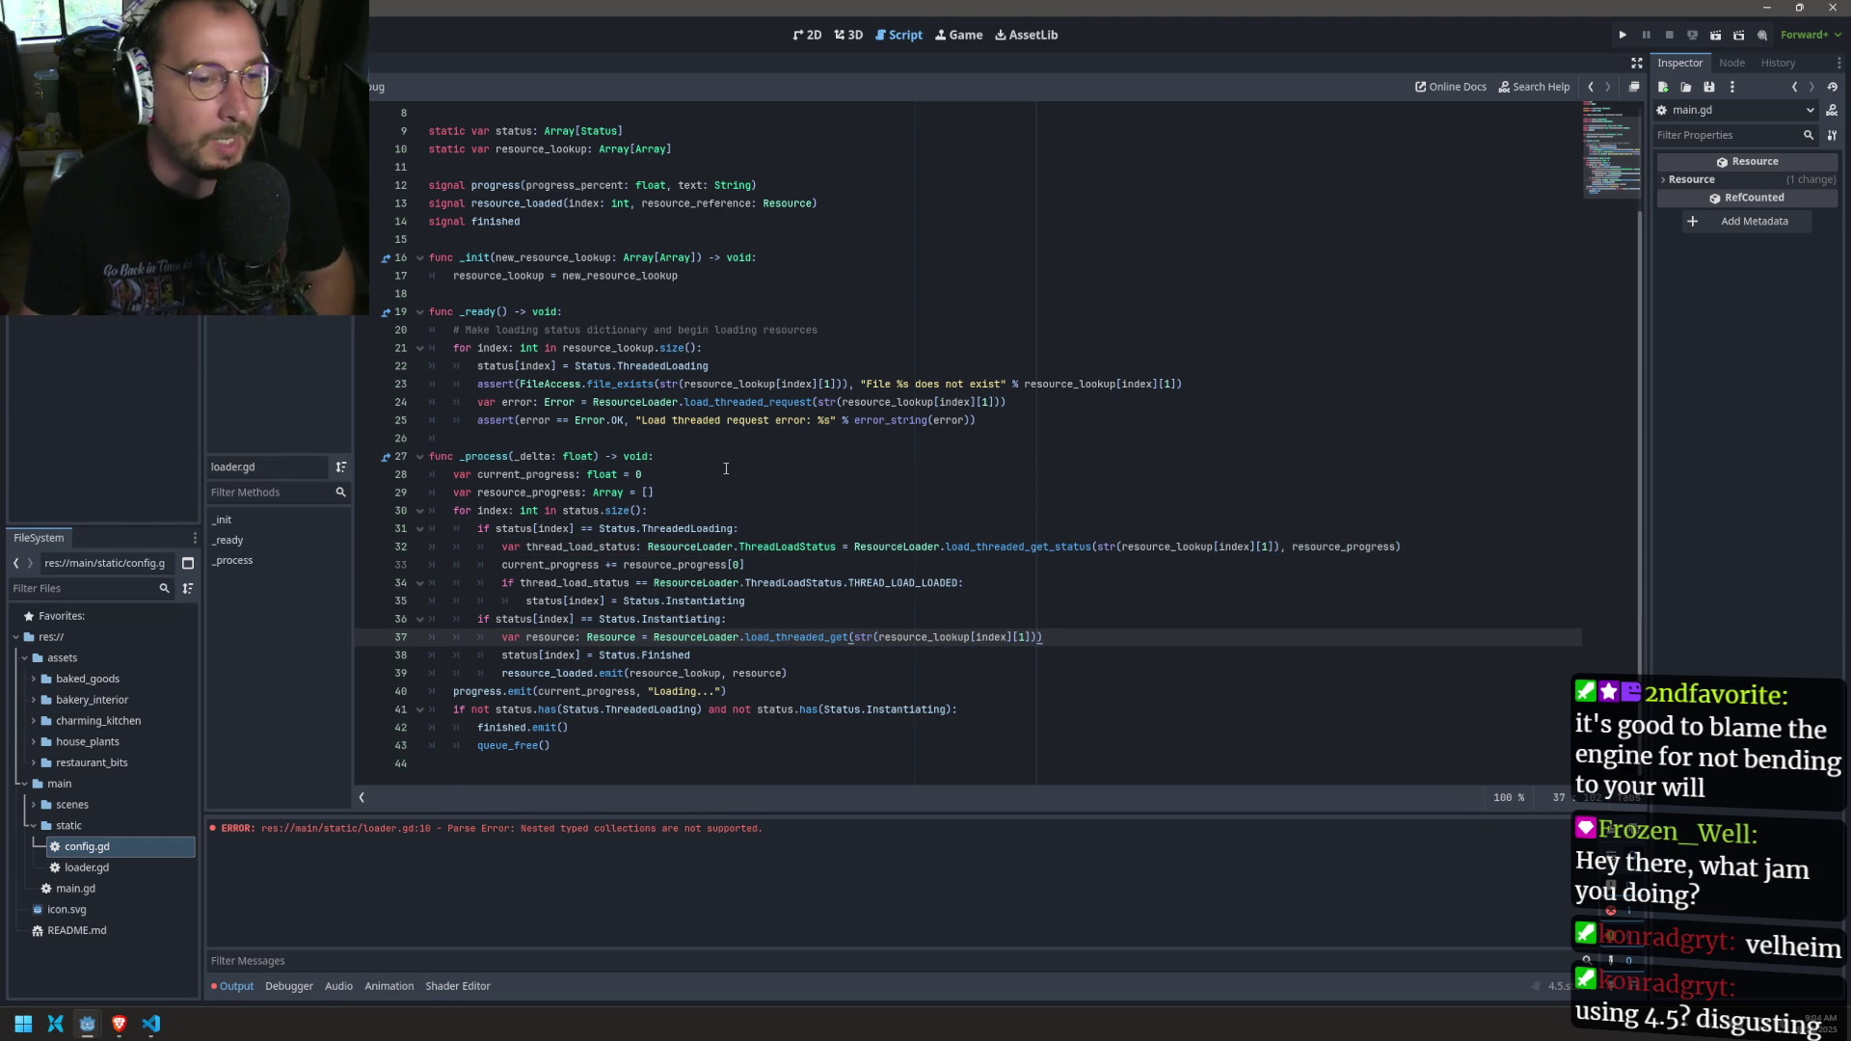
Step: Clear the old parse error from the Output log and save loader.gd
scroll(725, 469, "up", 2)
scroll(641, 474, "down", 2)
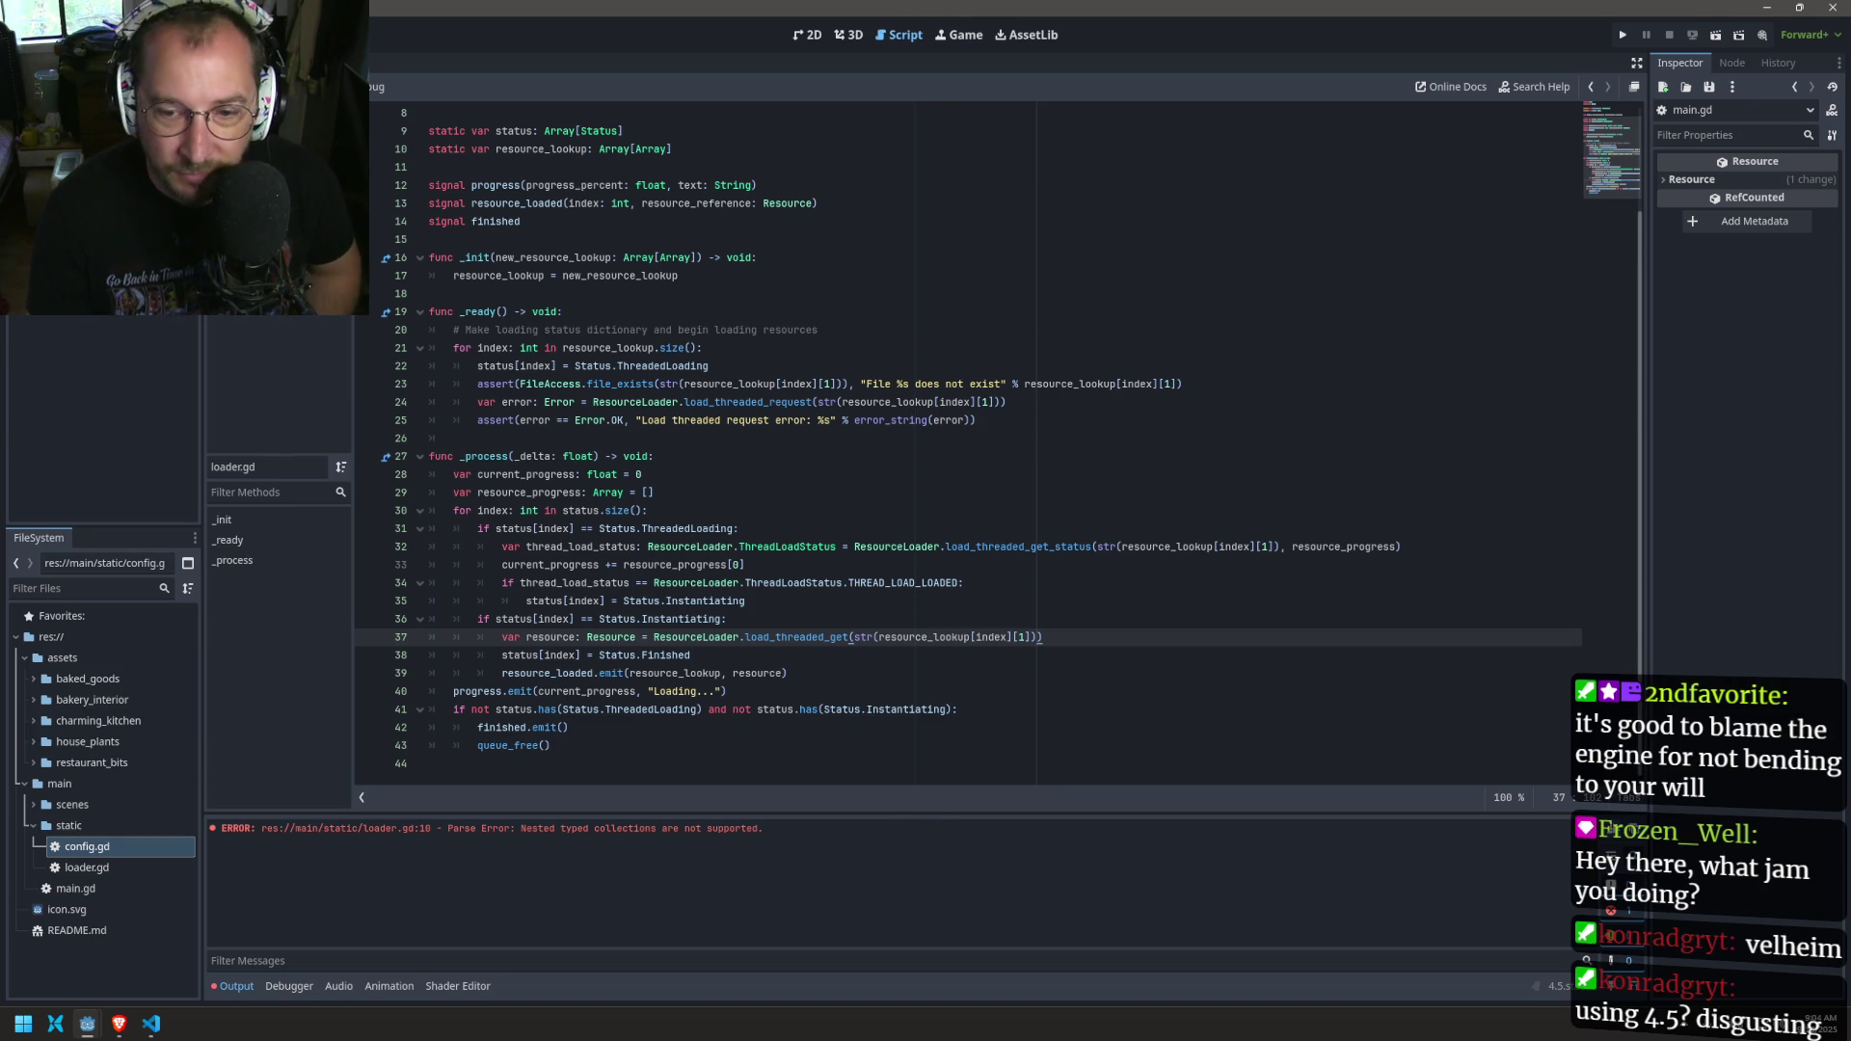
left_click(1611, 831)
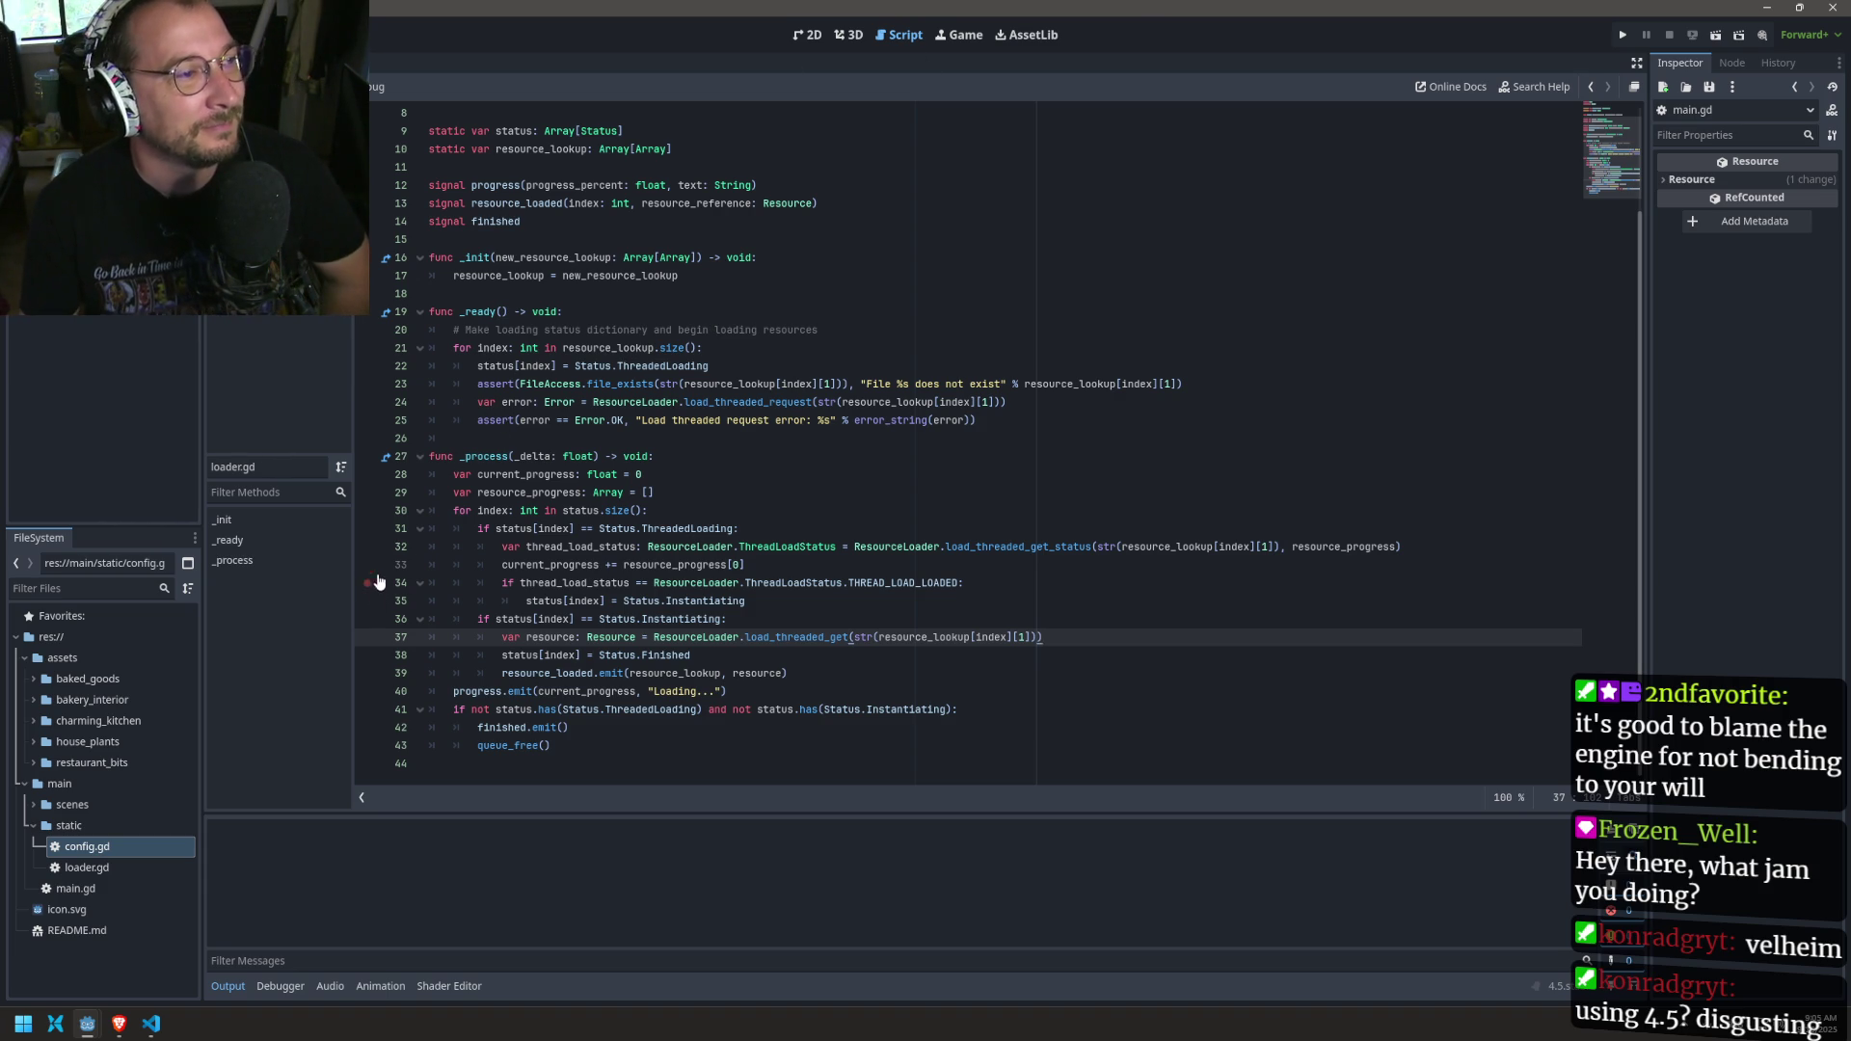
left_click(547, 440)
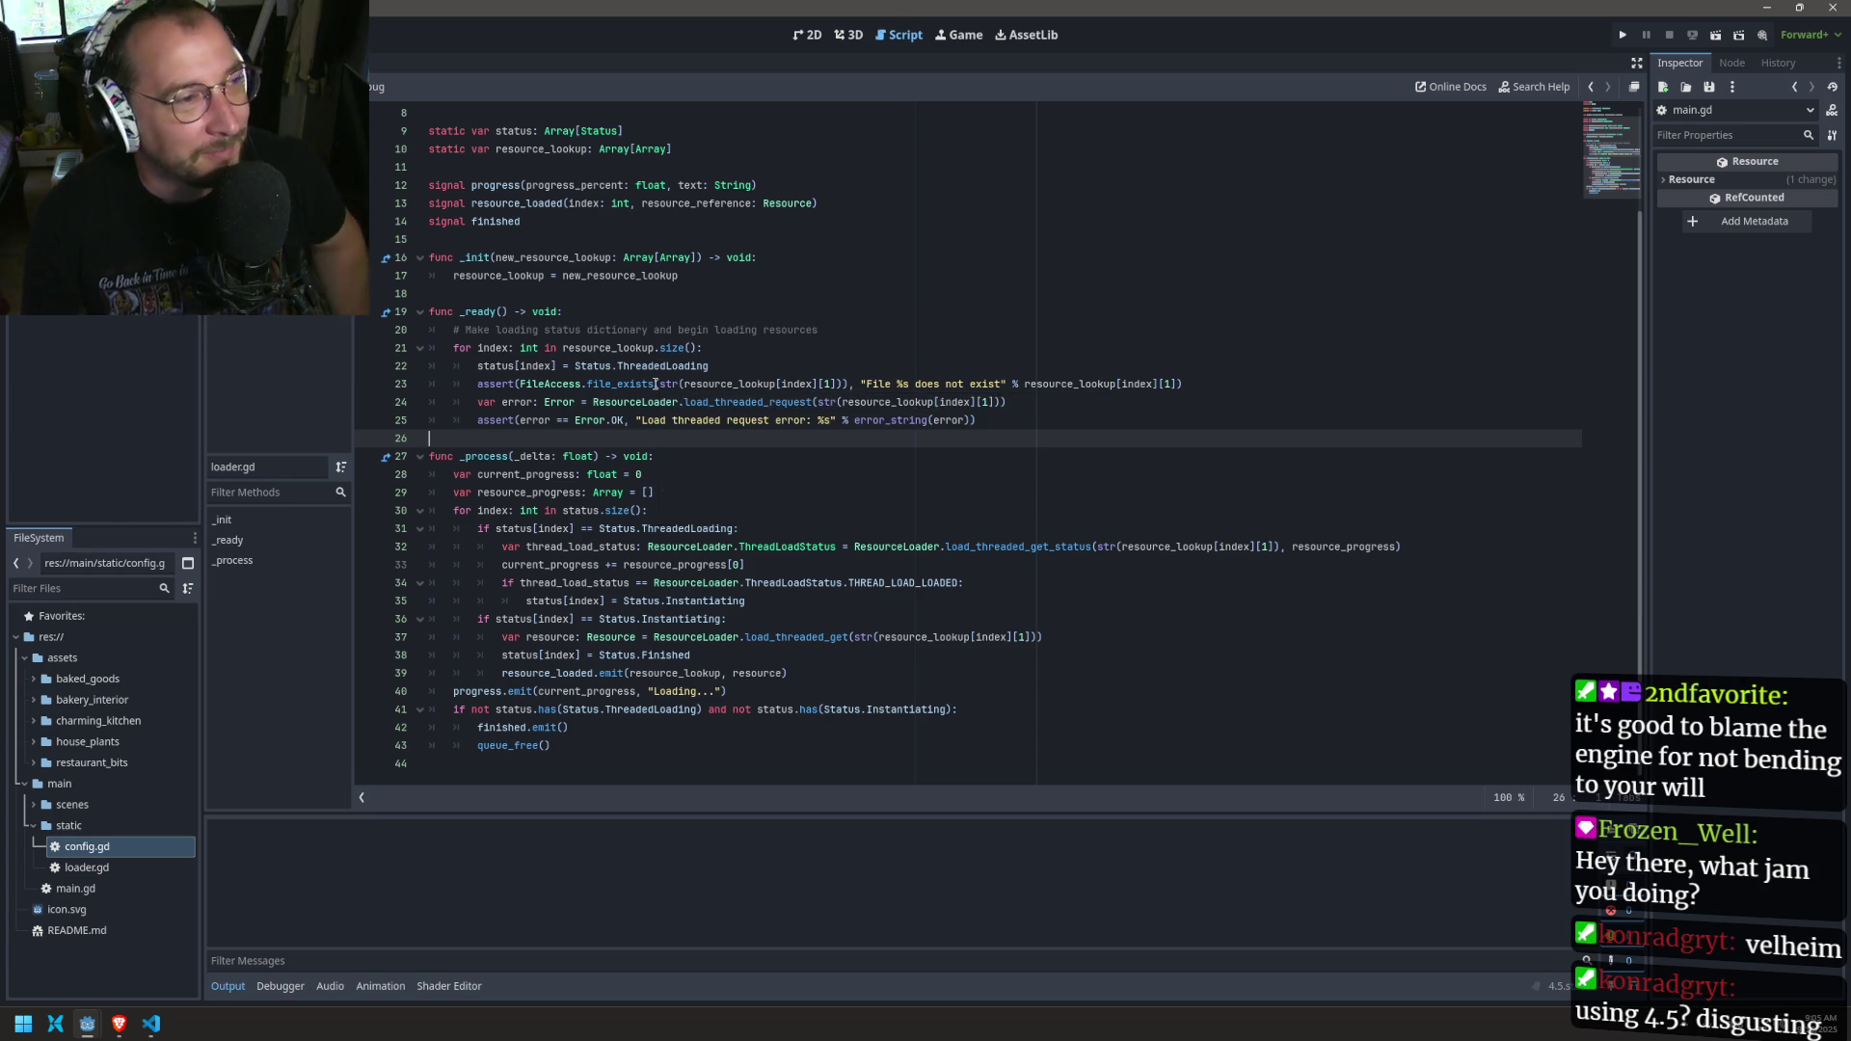
key("ctrl+s")
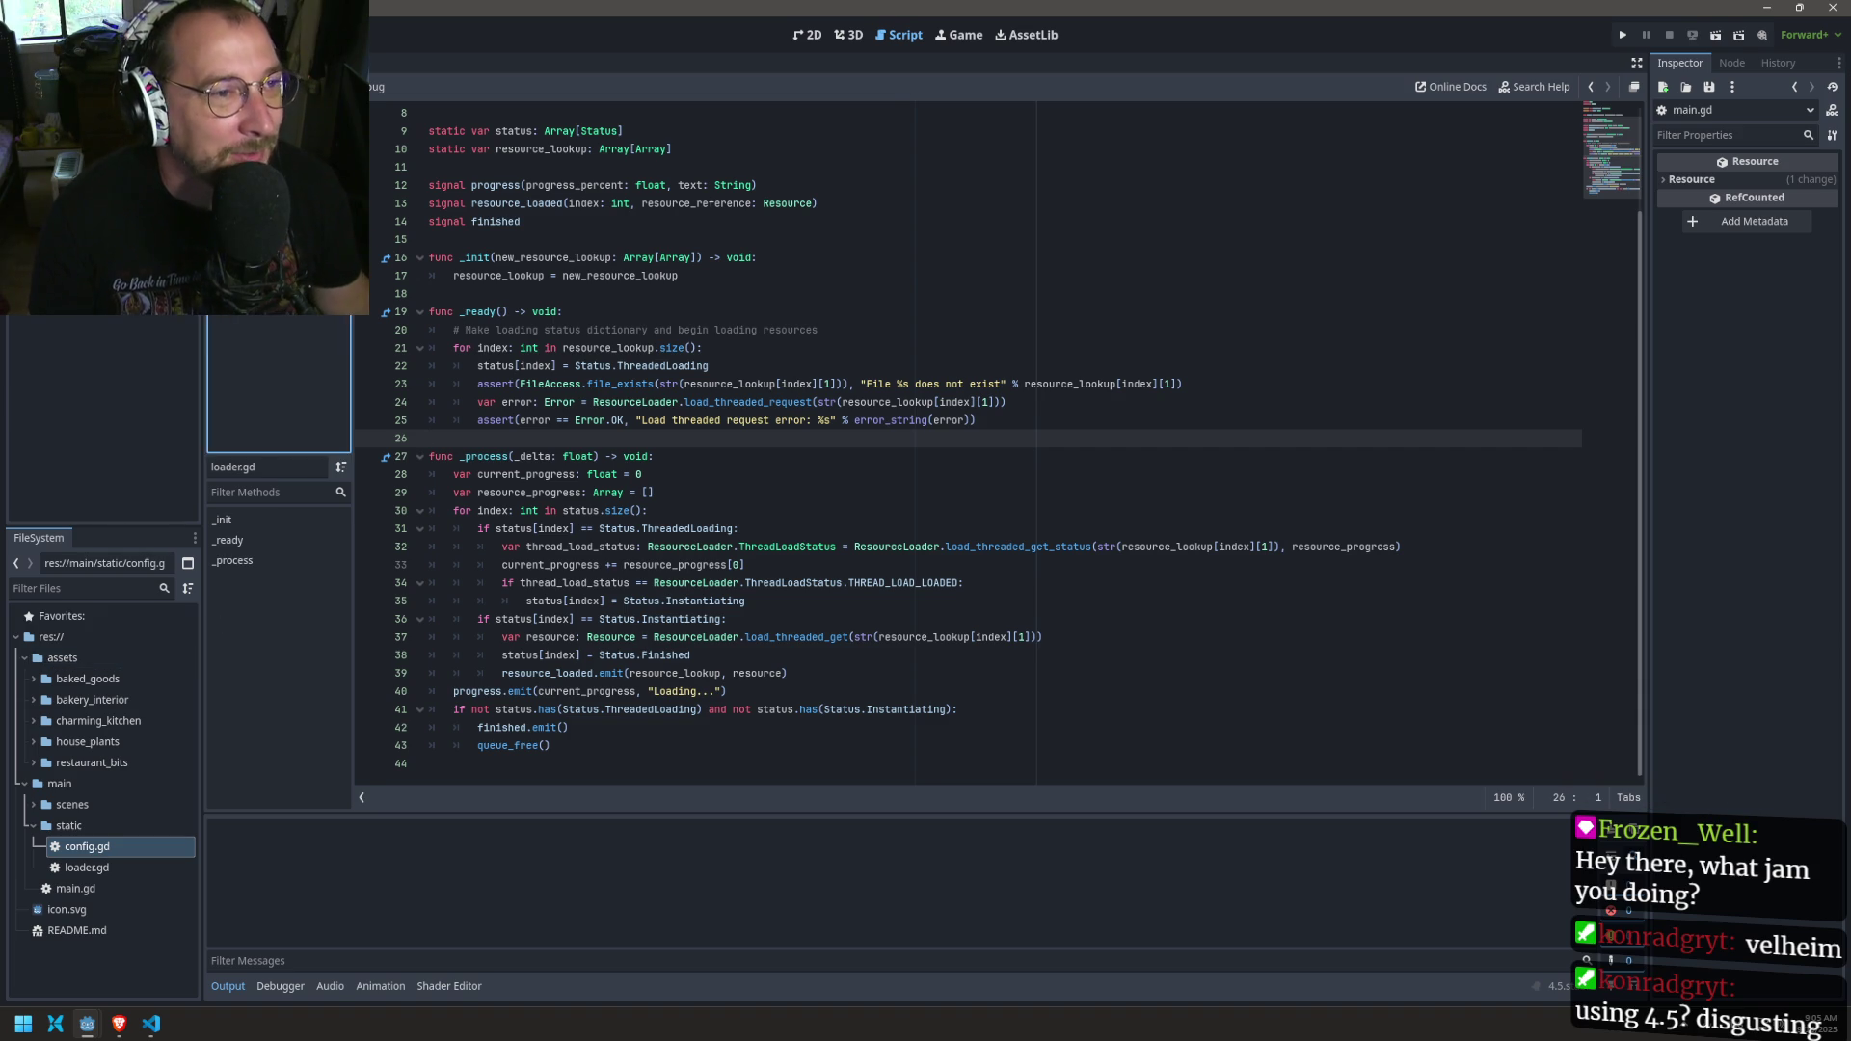
Step: Compare main.gd's handler with the parameters of loader.gd's resource_loaded signal
left_click(260, 145)
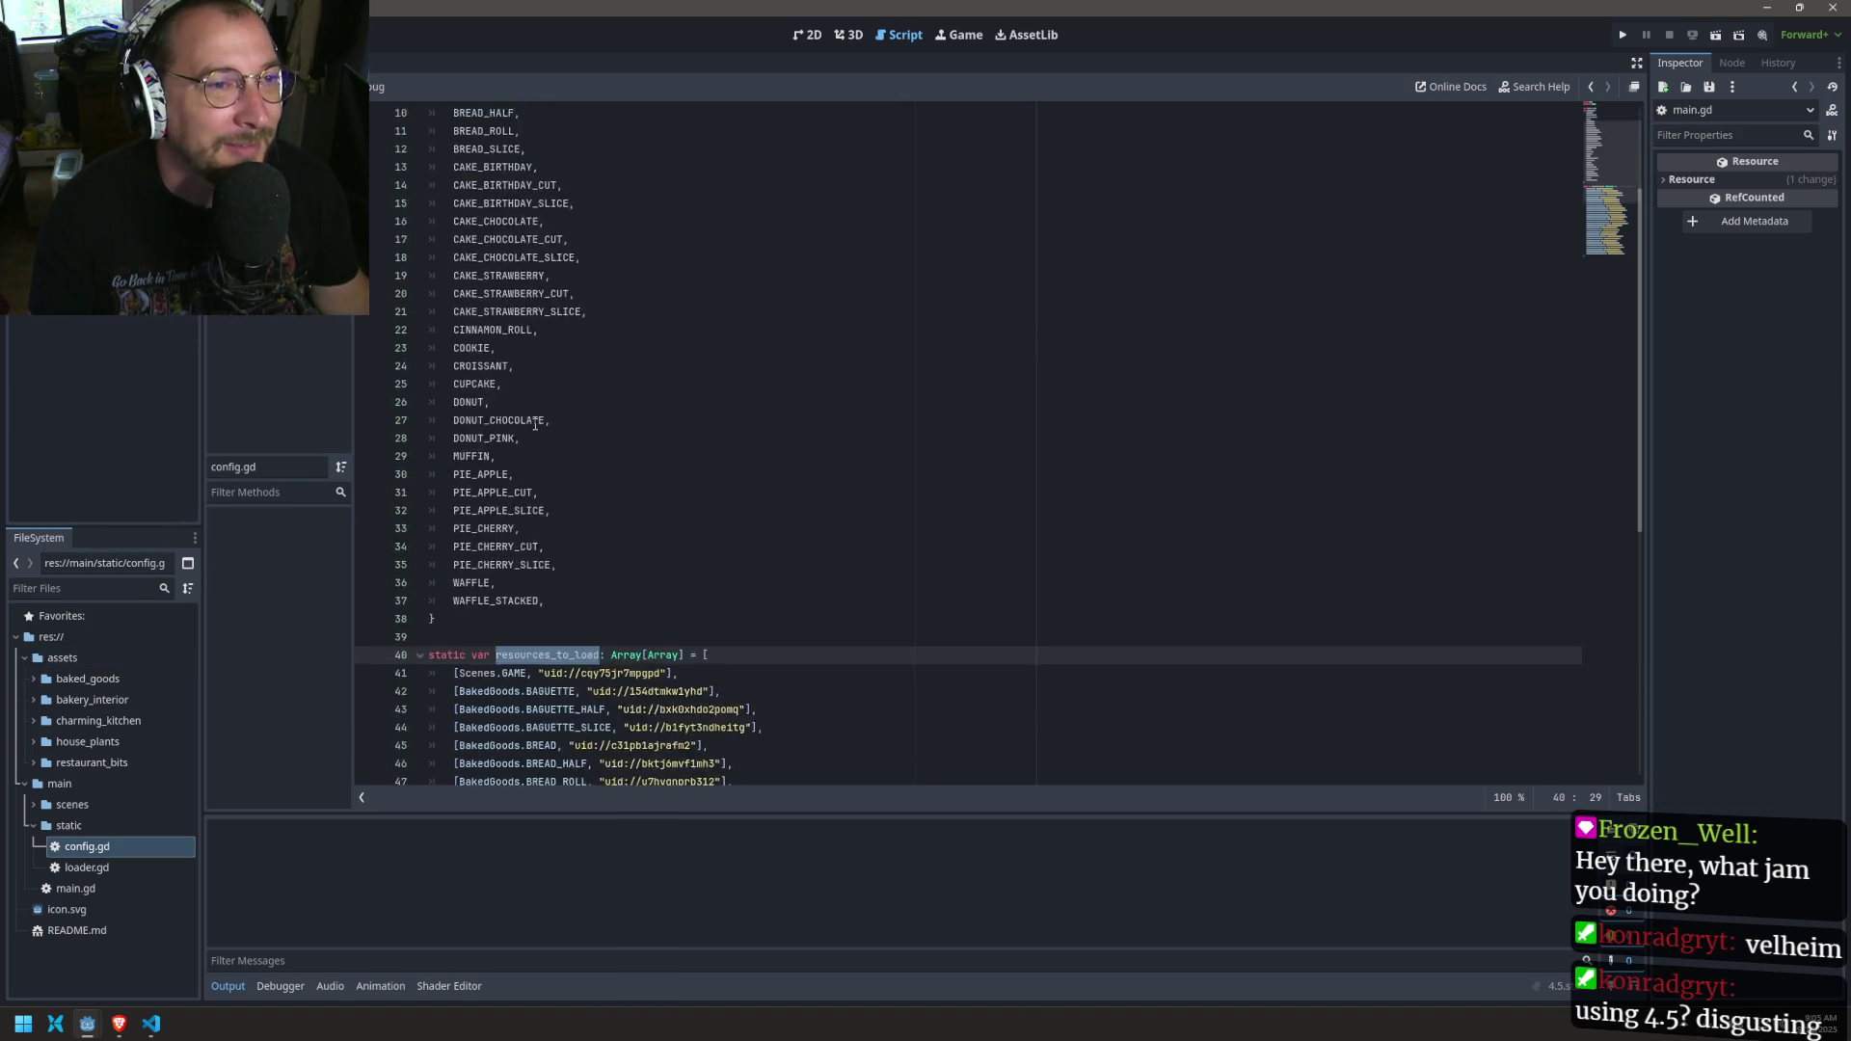
key("alt+Left")
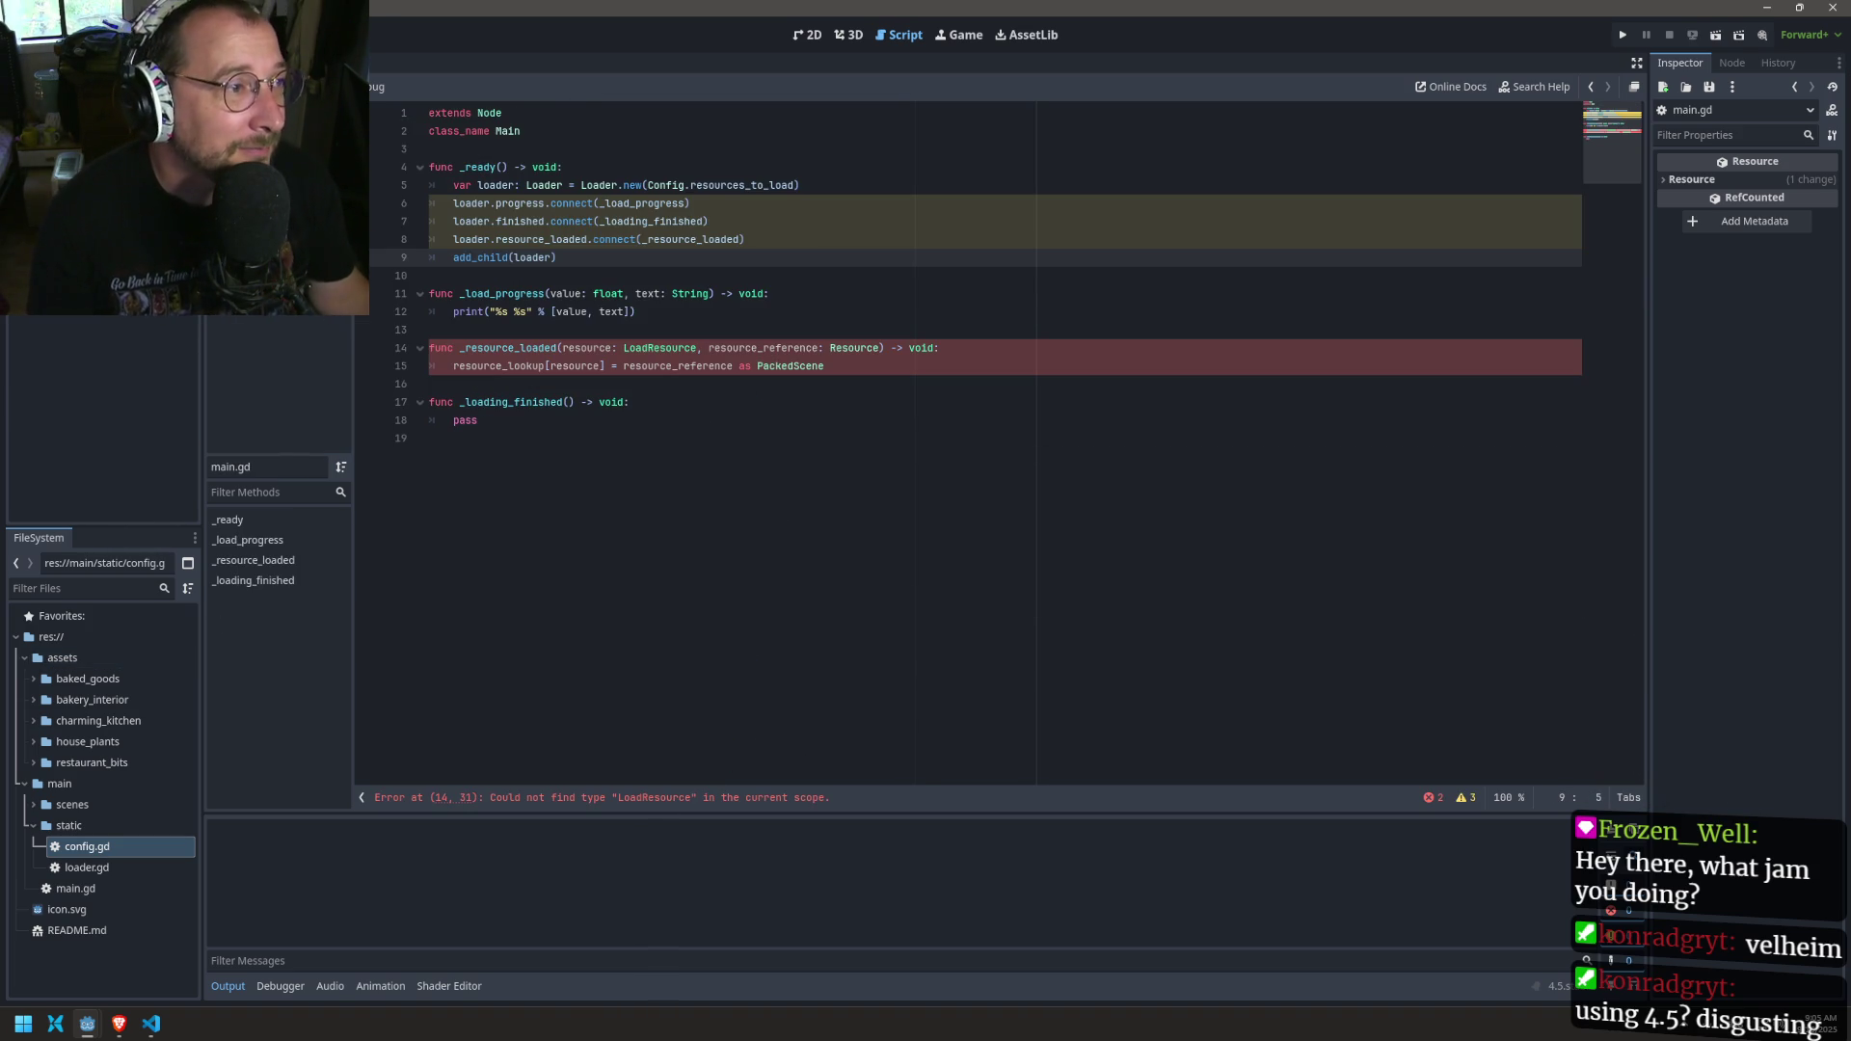
left_click(610, 396)
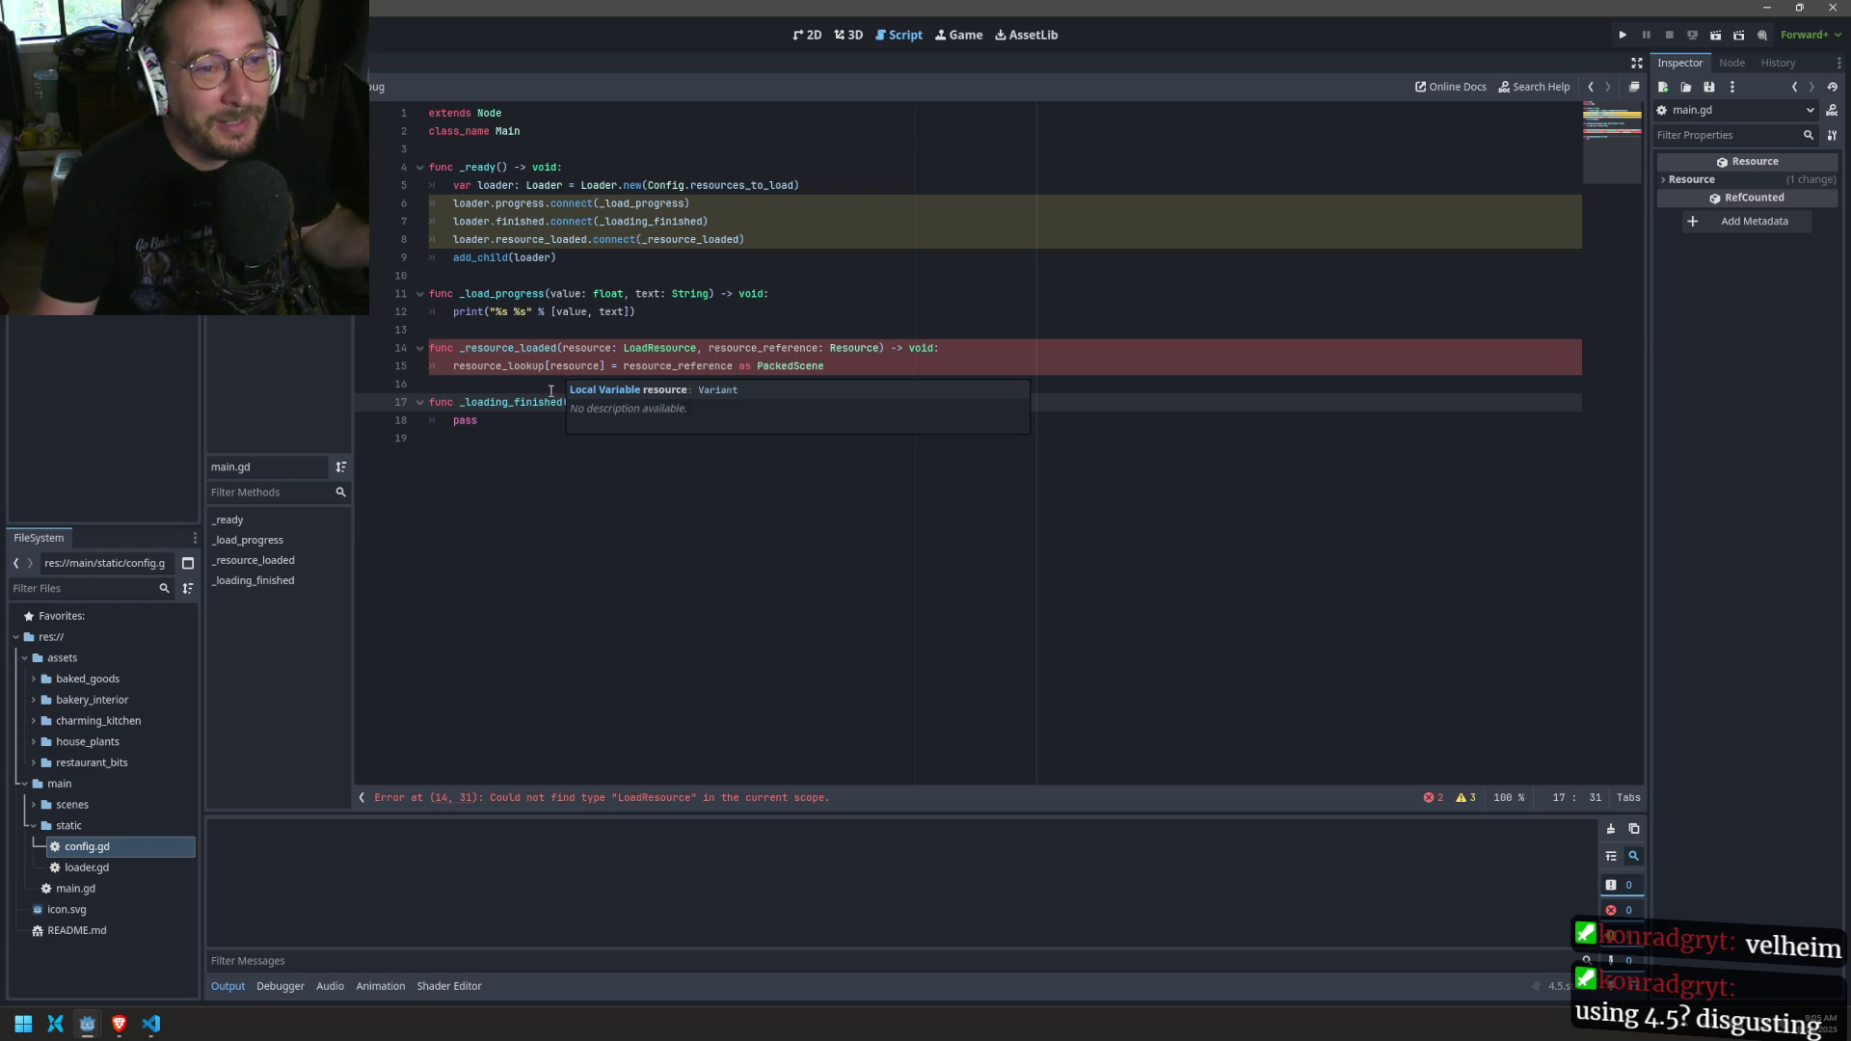
left_click(581, 255)
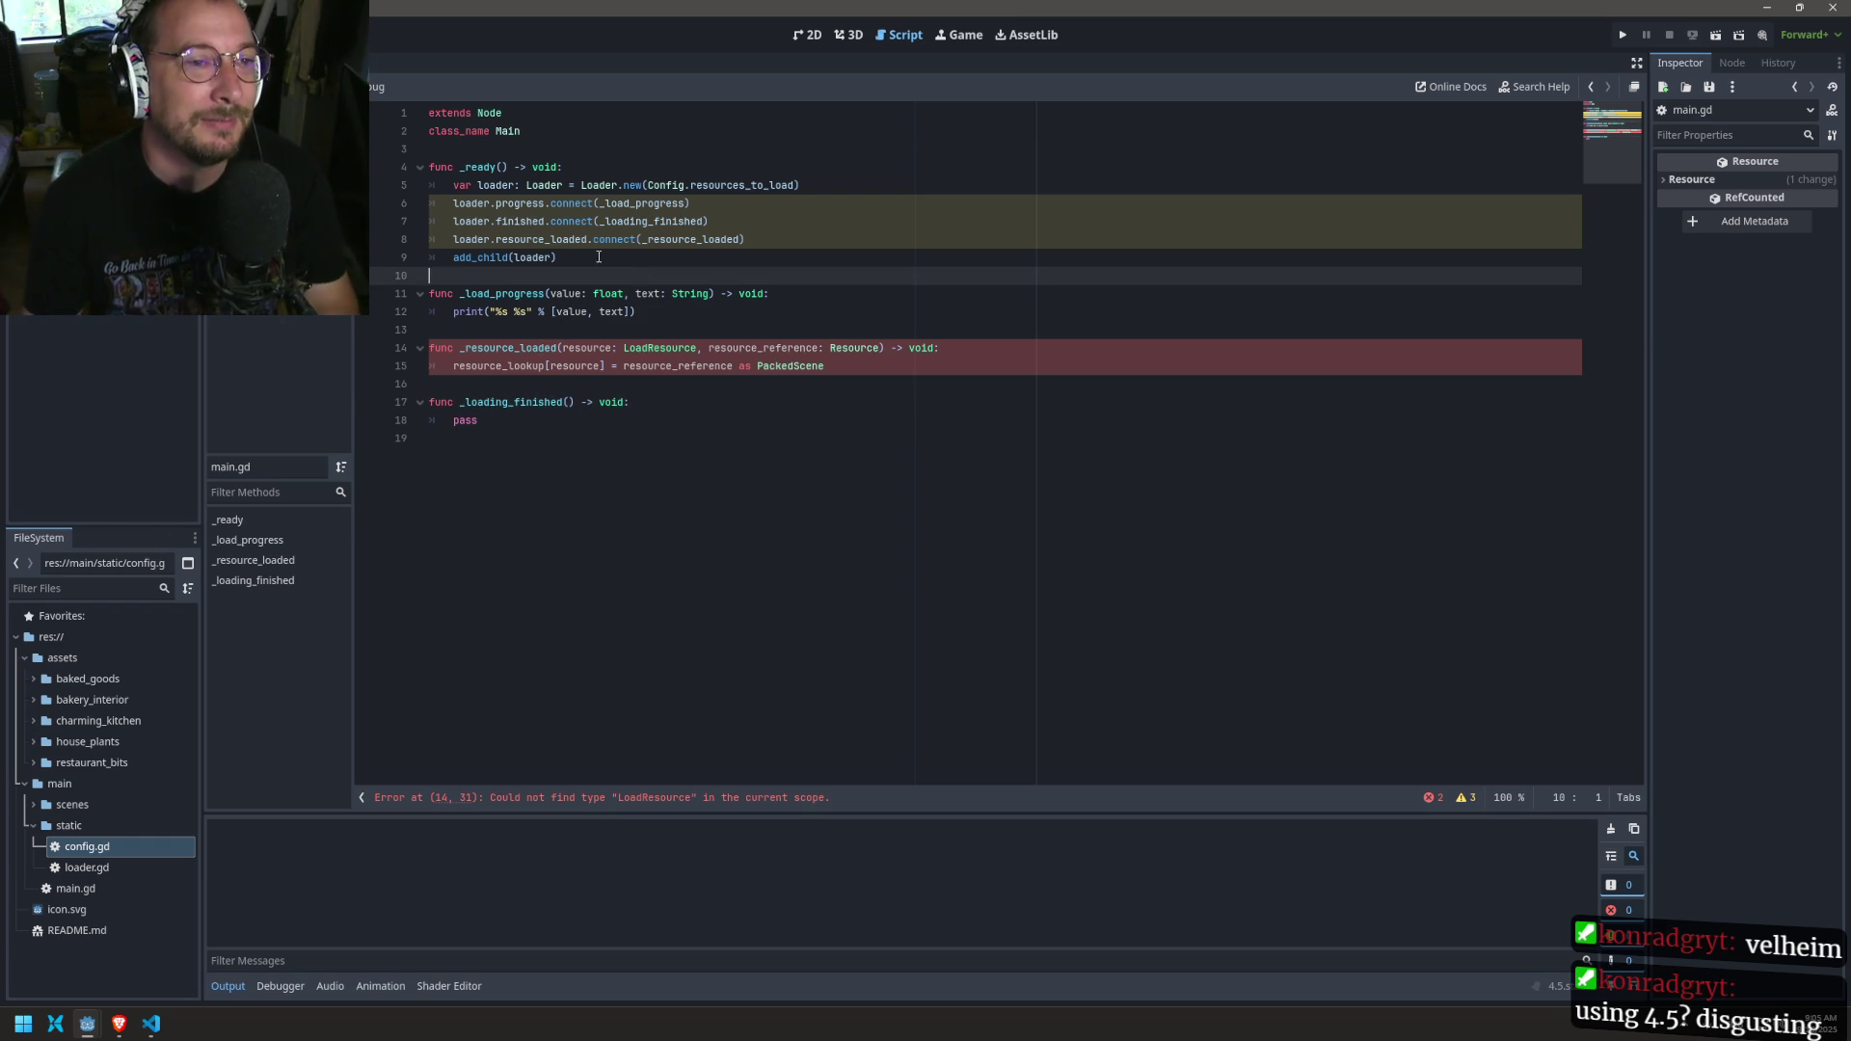
left_click(280, 183)
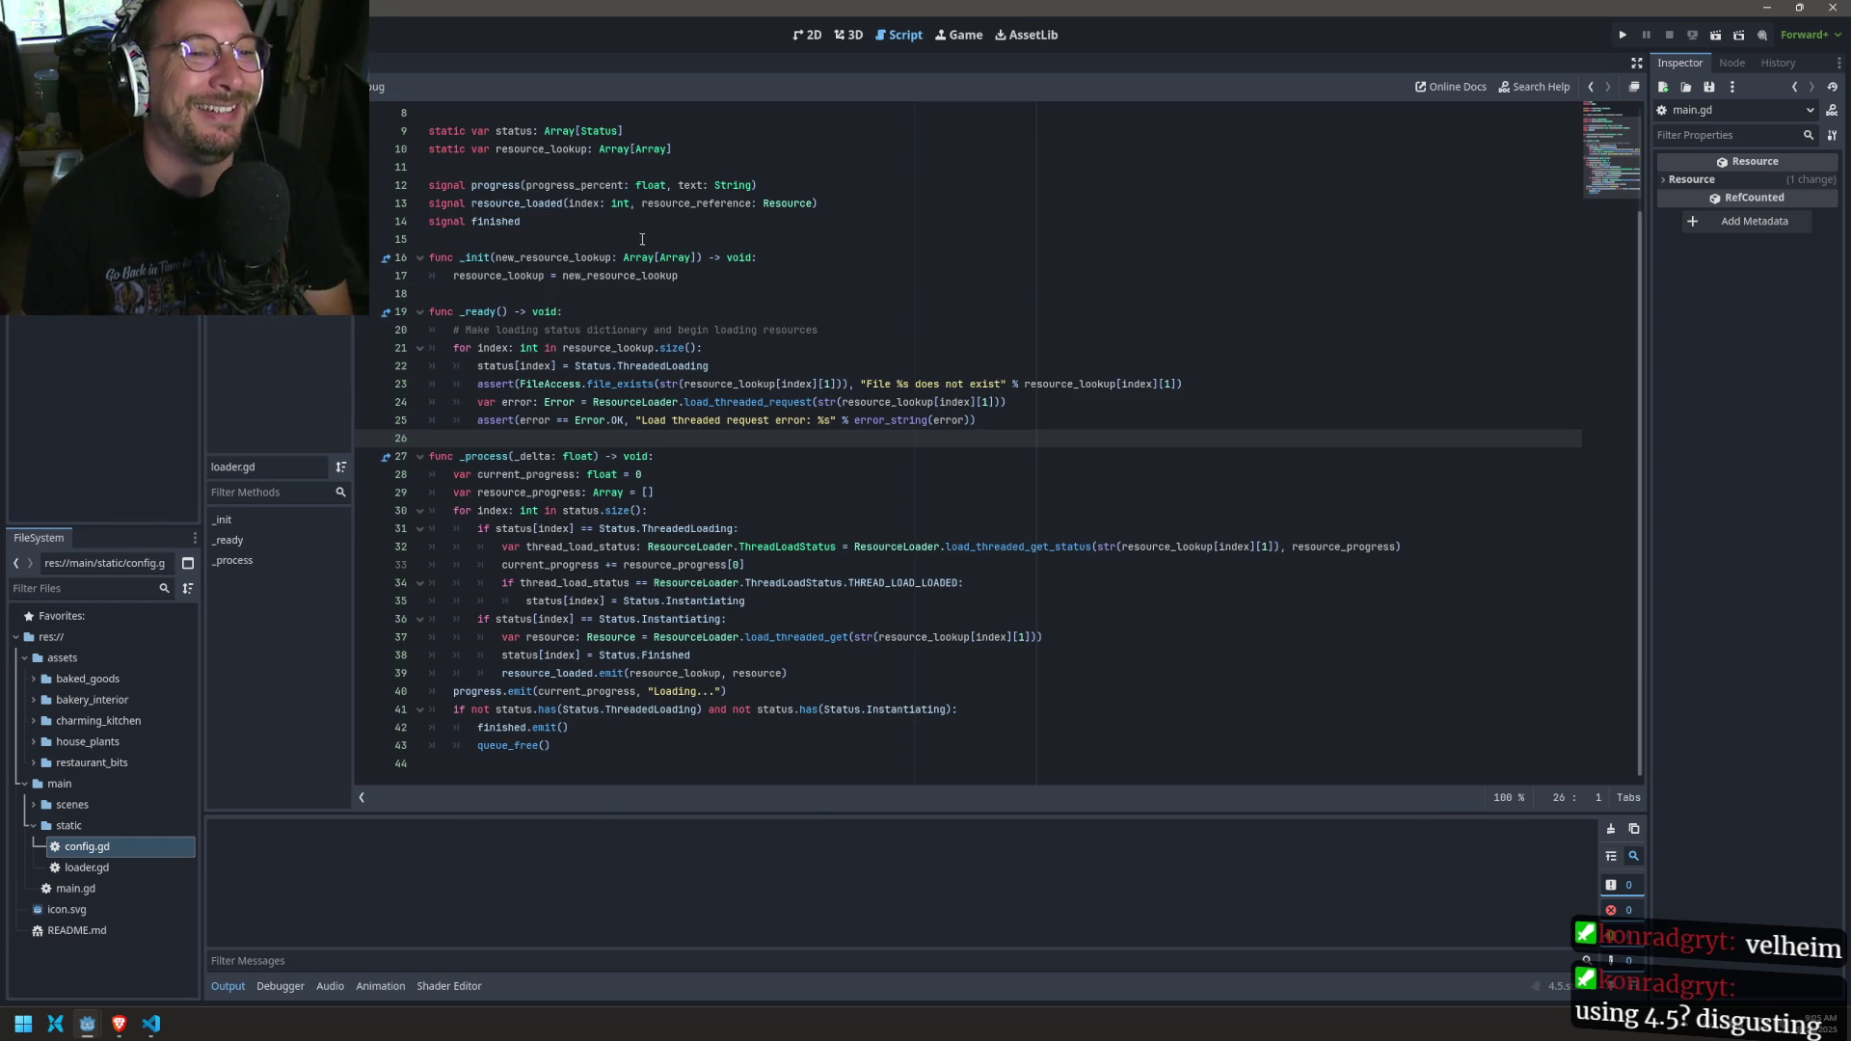
double_click(517, 203)
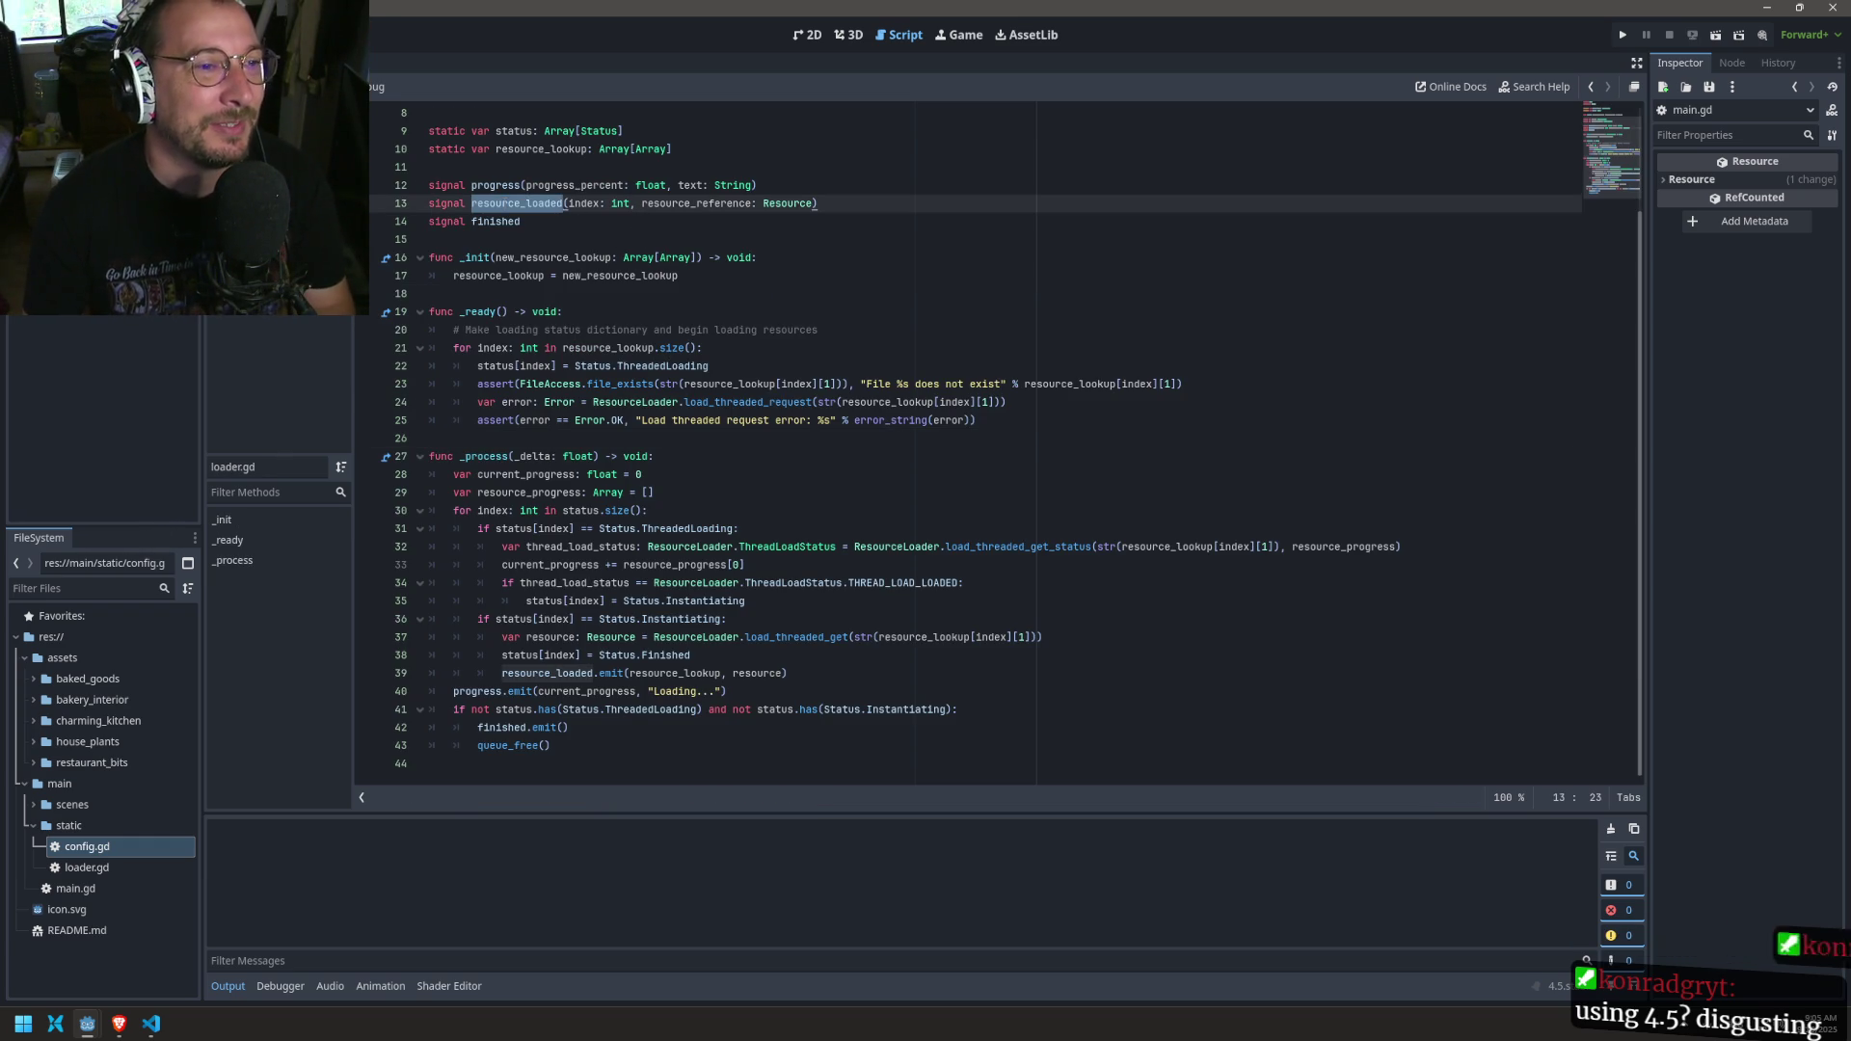
left_click(279, 202)
Step: Change line 14's LoadResource parameter to index: int and save main.gd
left_click(694, 349)
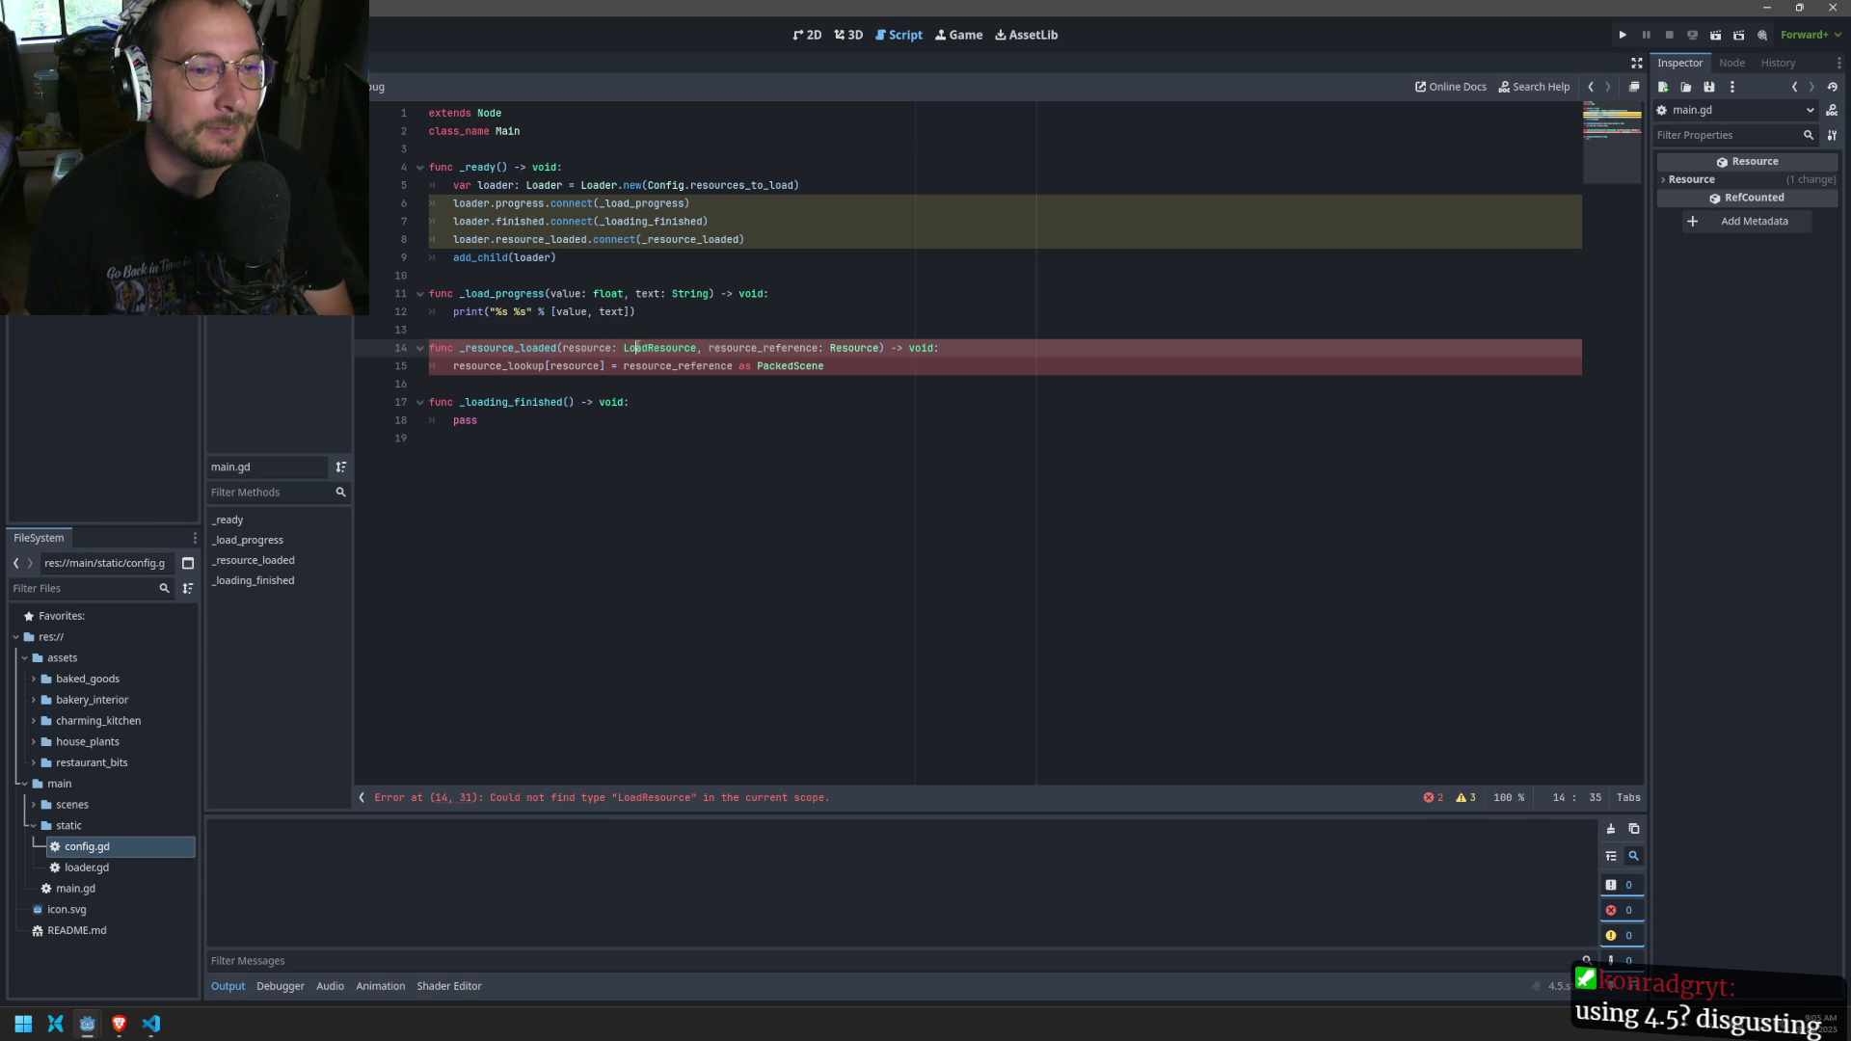
double_click(660, 348)
type("u")
key("BackSpace")
type("int")
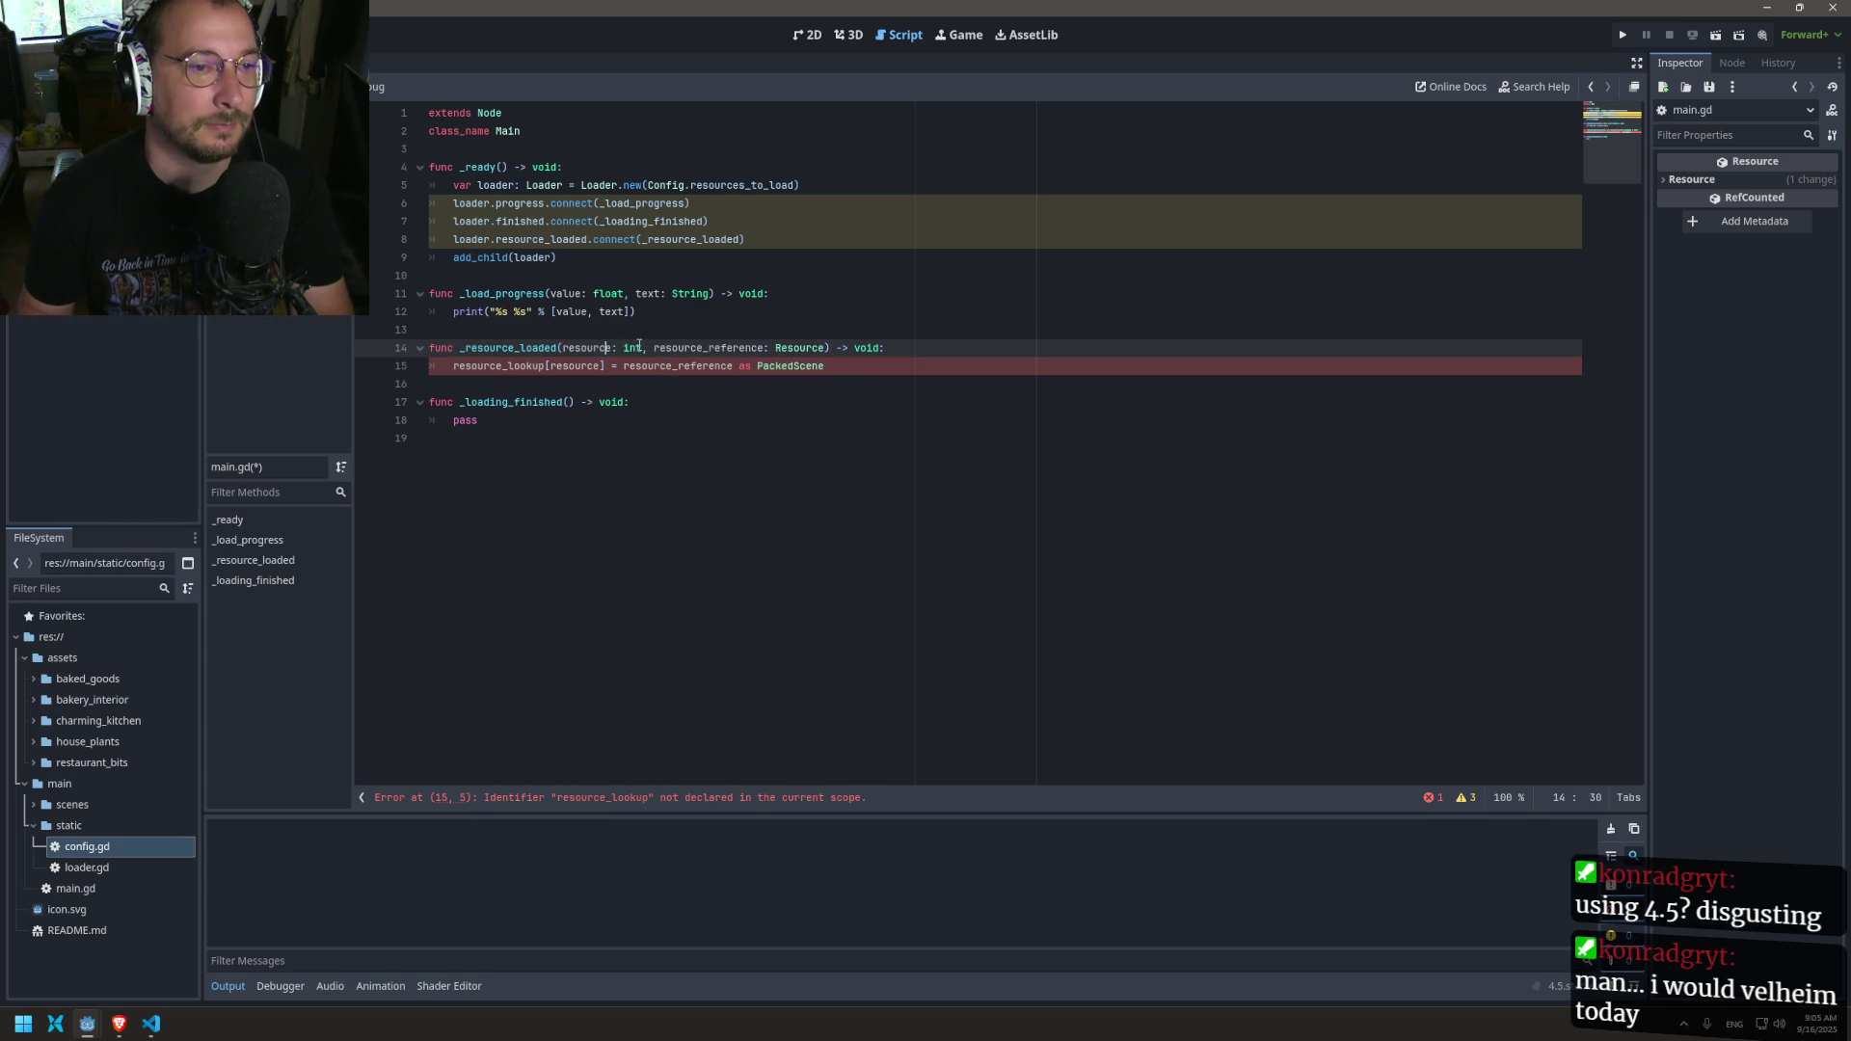
key("BackSpace")
key("BackSpace")
key("BackSpace")
key("BackSpace")
type("index")
key("ctrl+s")
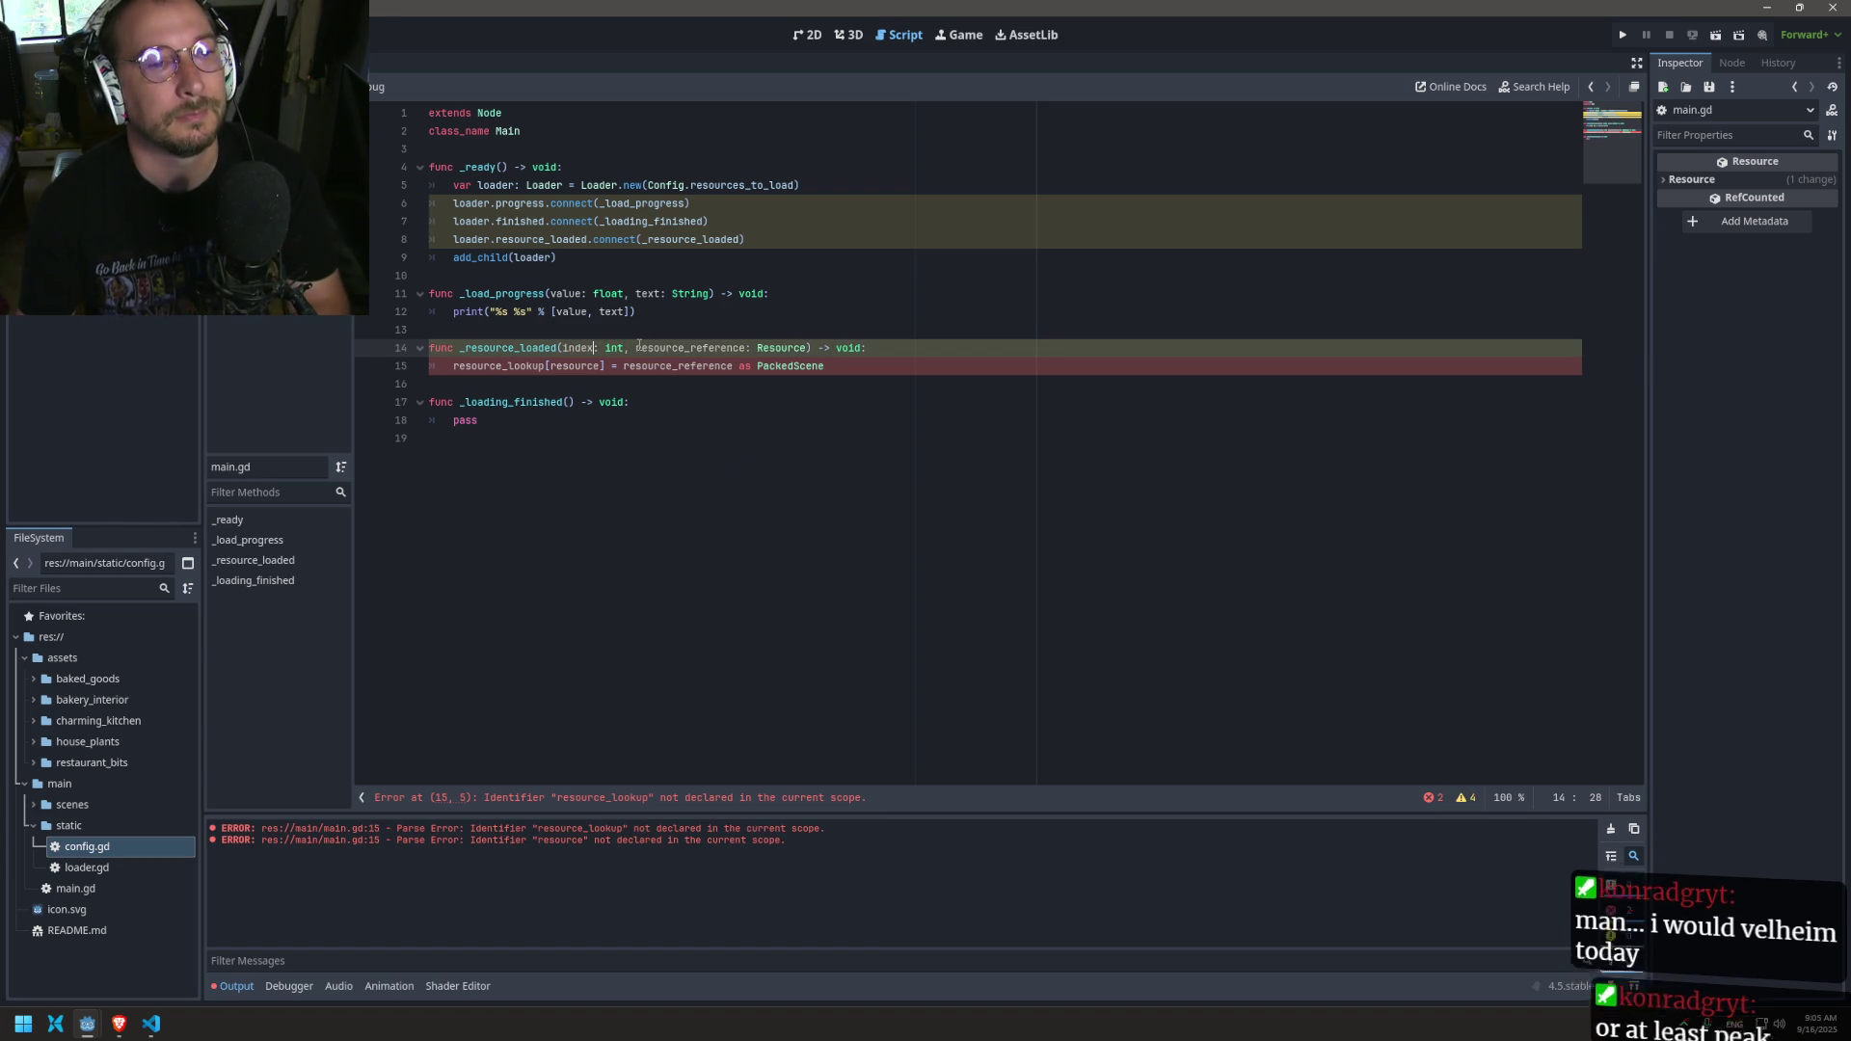
Step: Use [index] in line 15's lookup and delete the 'as PackedScene' cast
double_click(577, 366)
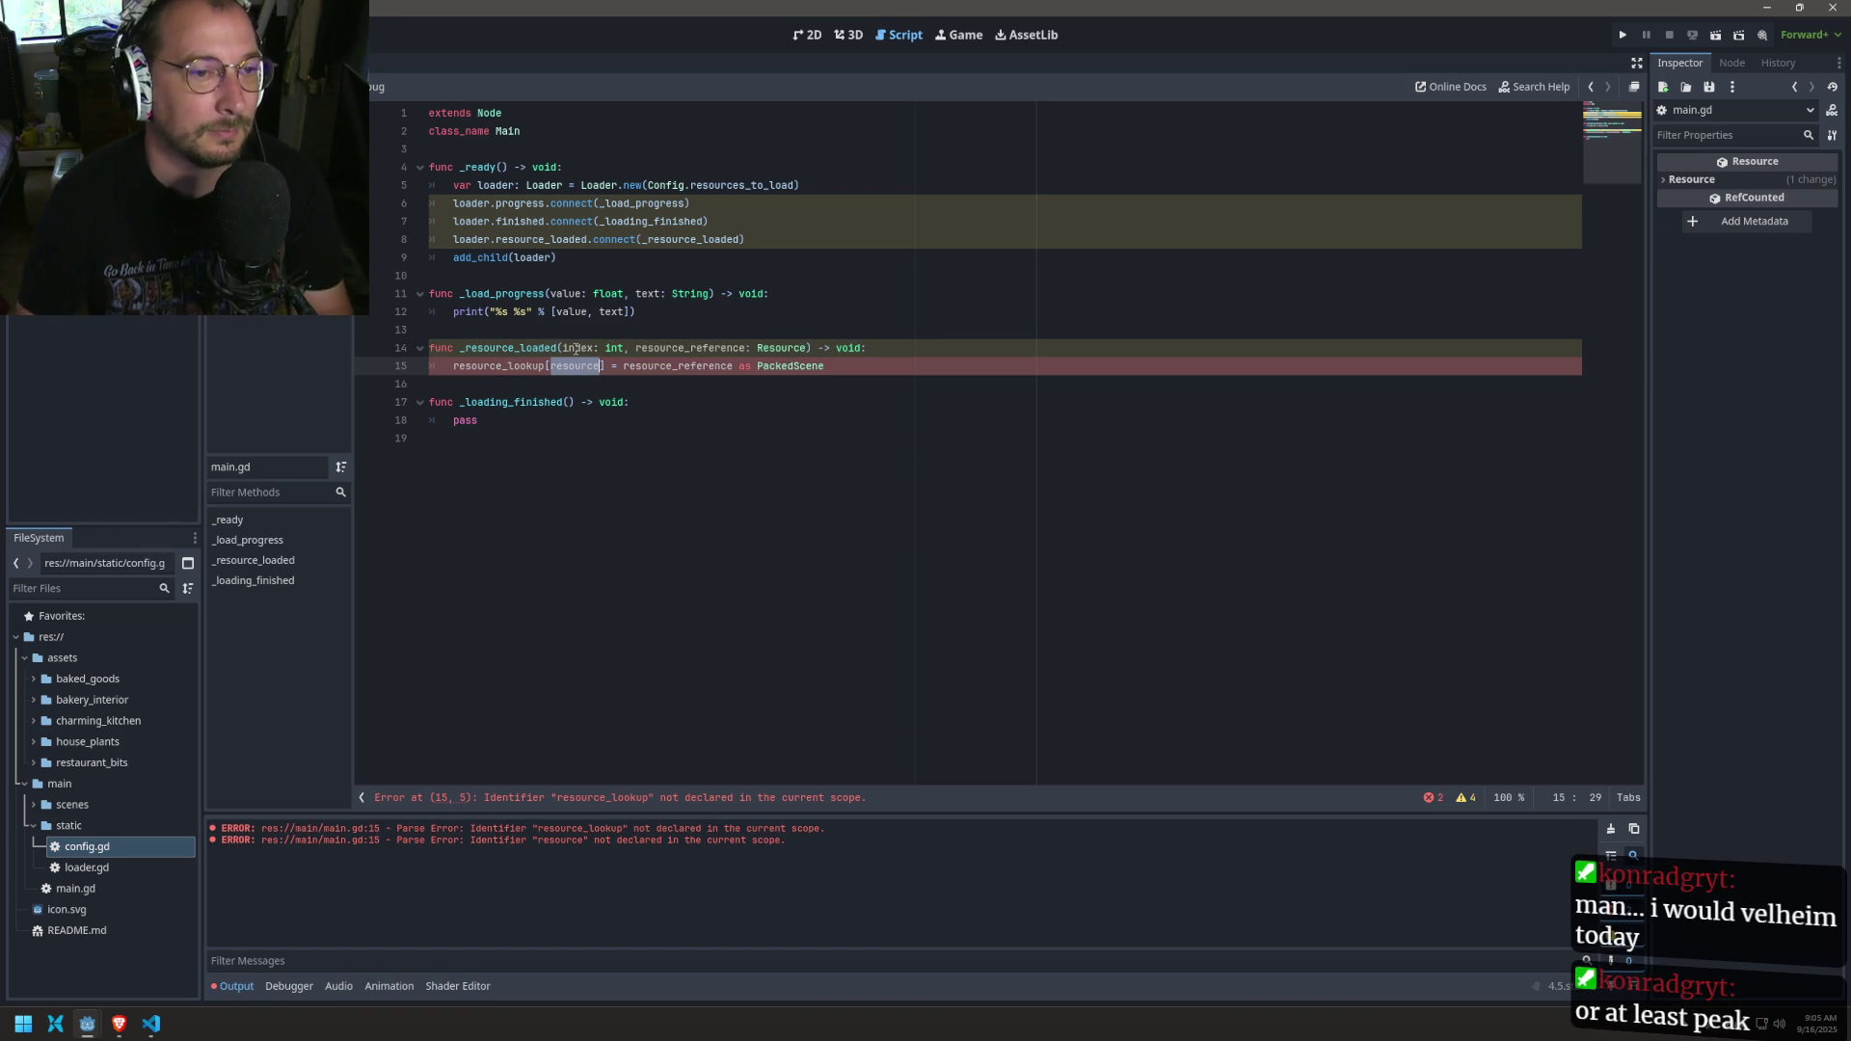
type("index")
key("Escape")
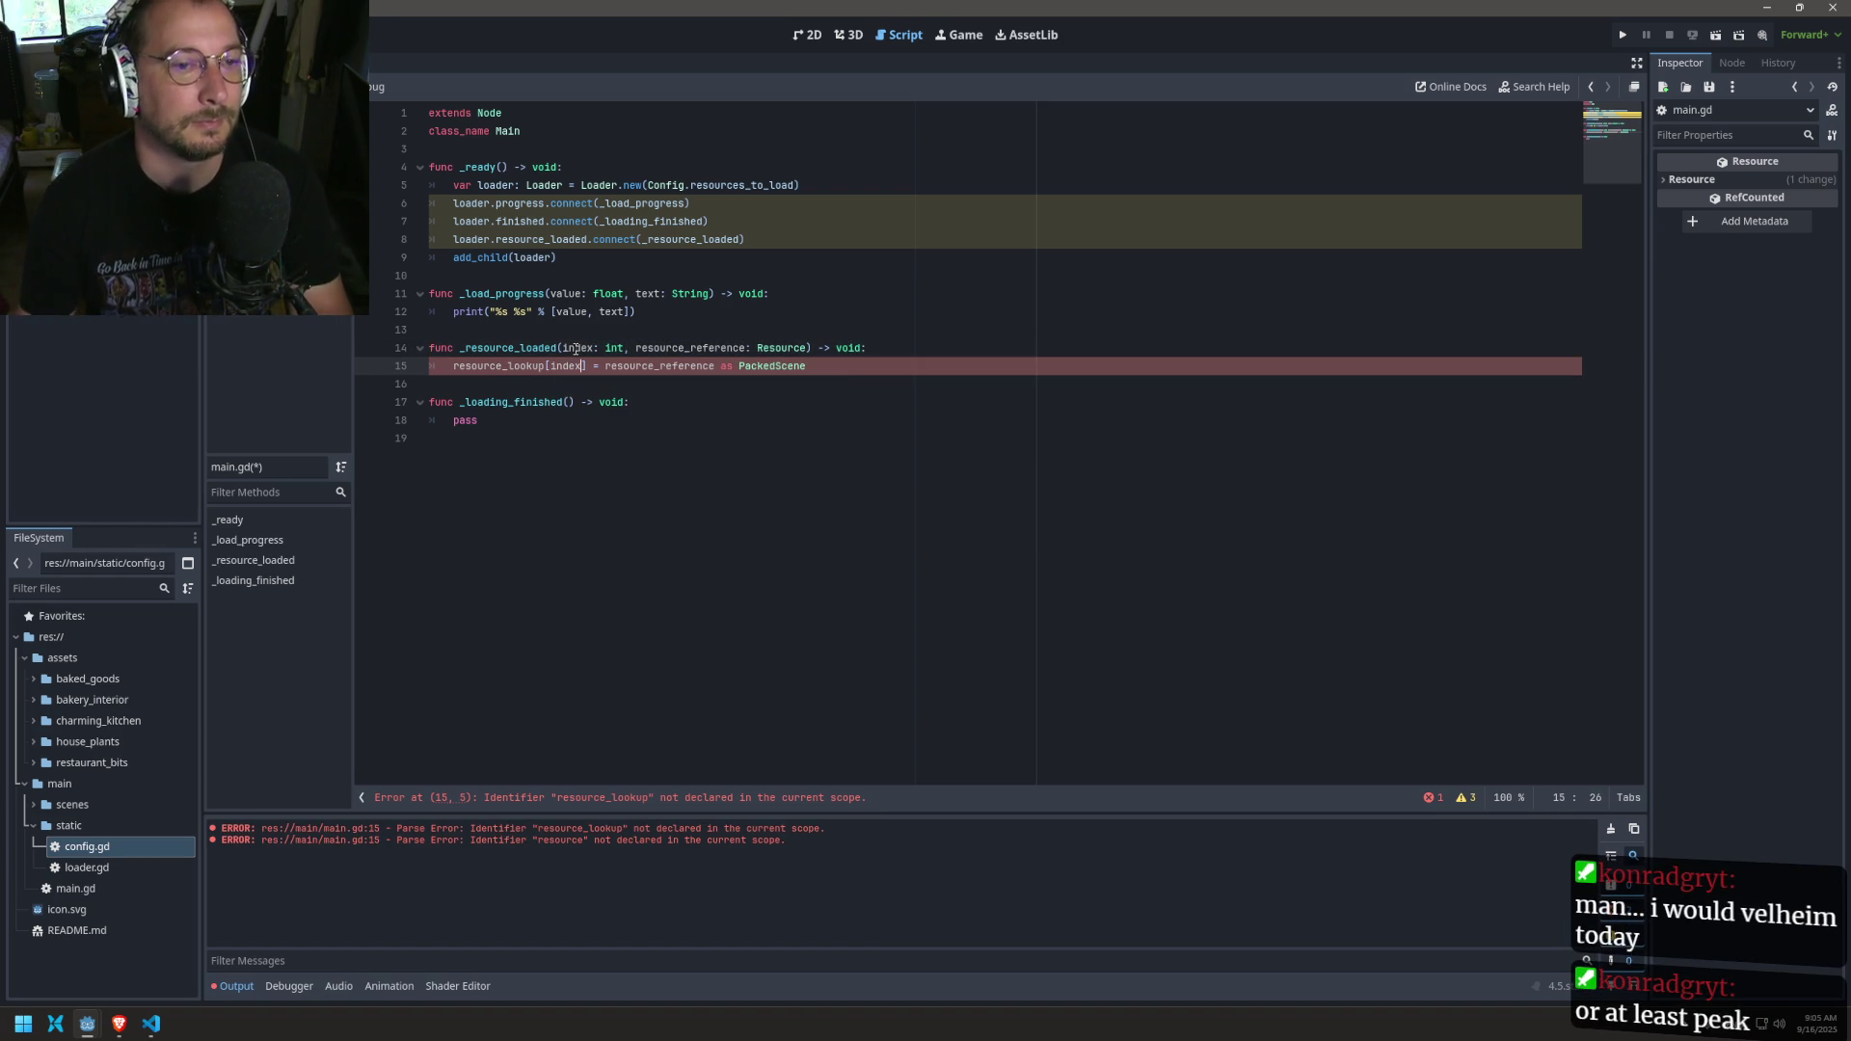
left_click(633, 376)
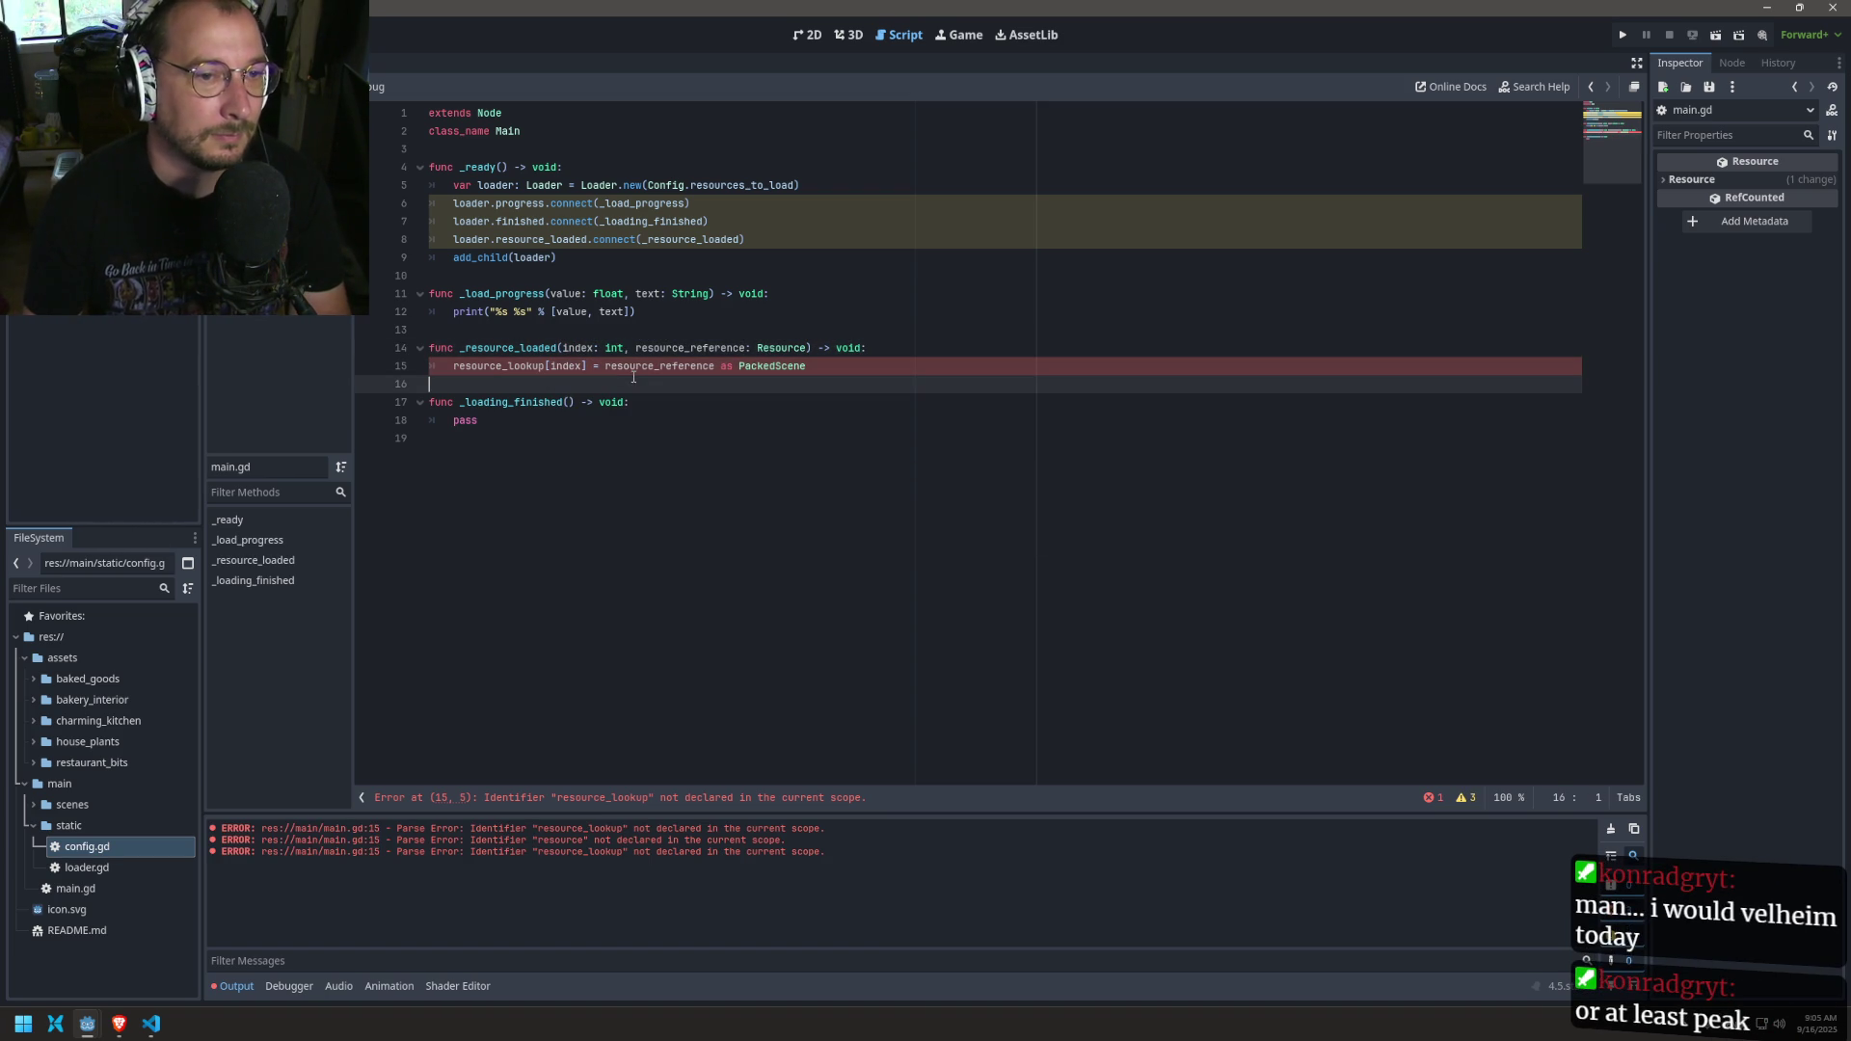
left_click_drag(717, 367, 825, 368)
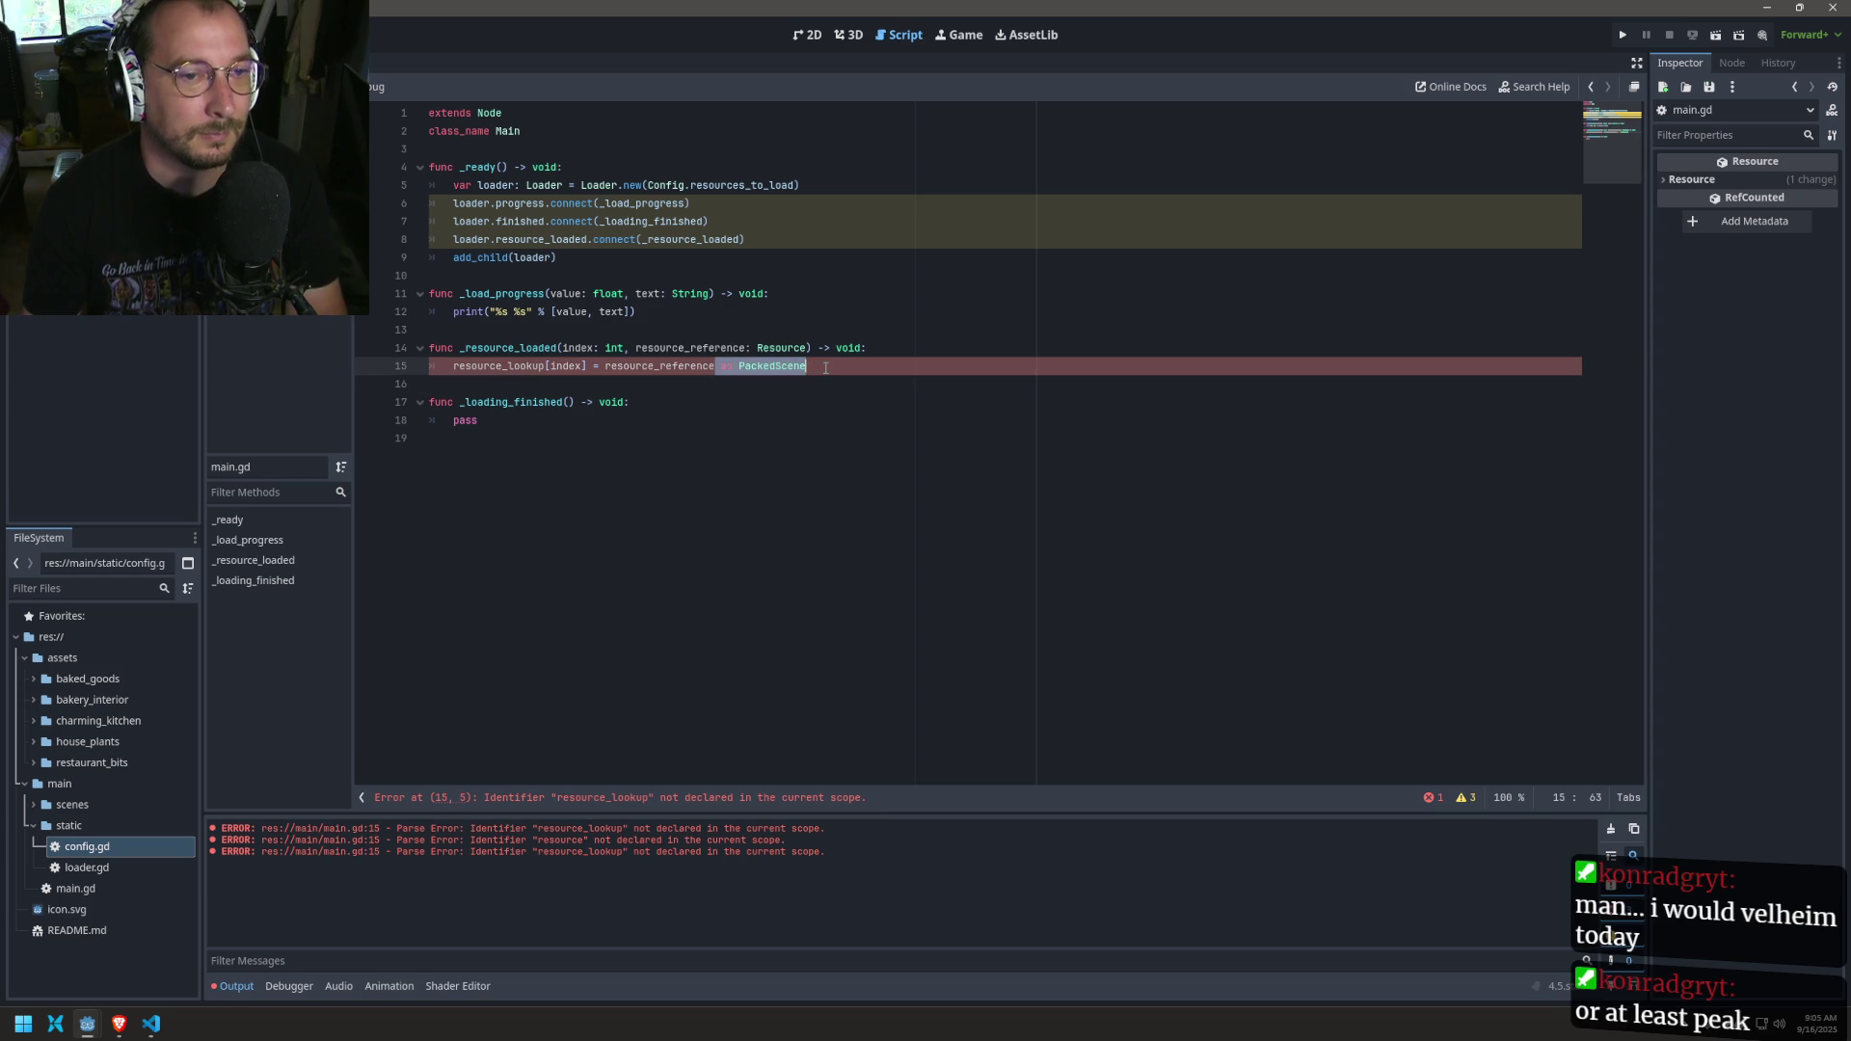
key("BackSpace")
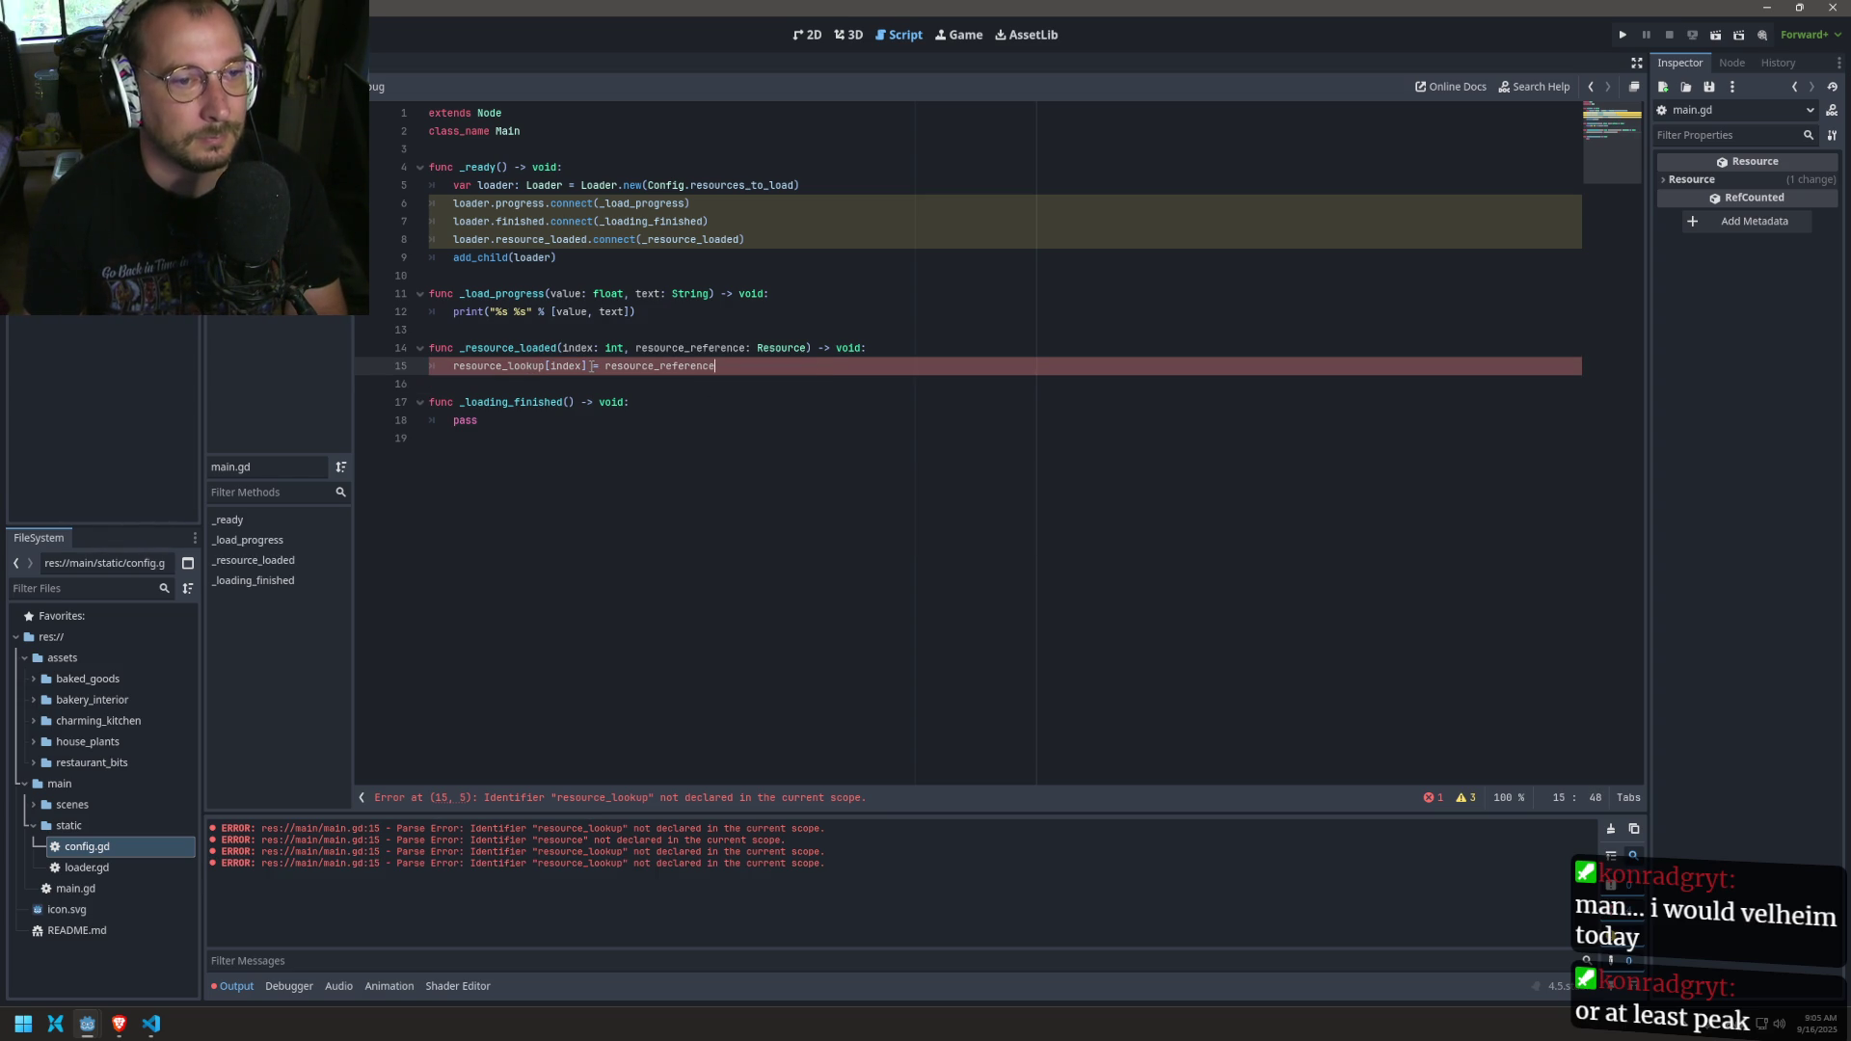
Step: Trim line 15 to resource_lookup[index][0] and save main.gd
left_click(631, 366)
key("Right")
key("Right")
key("Right")
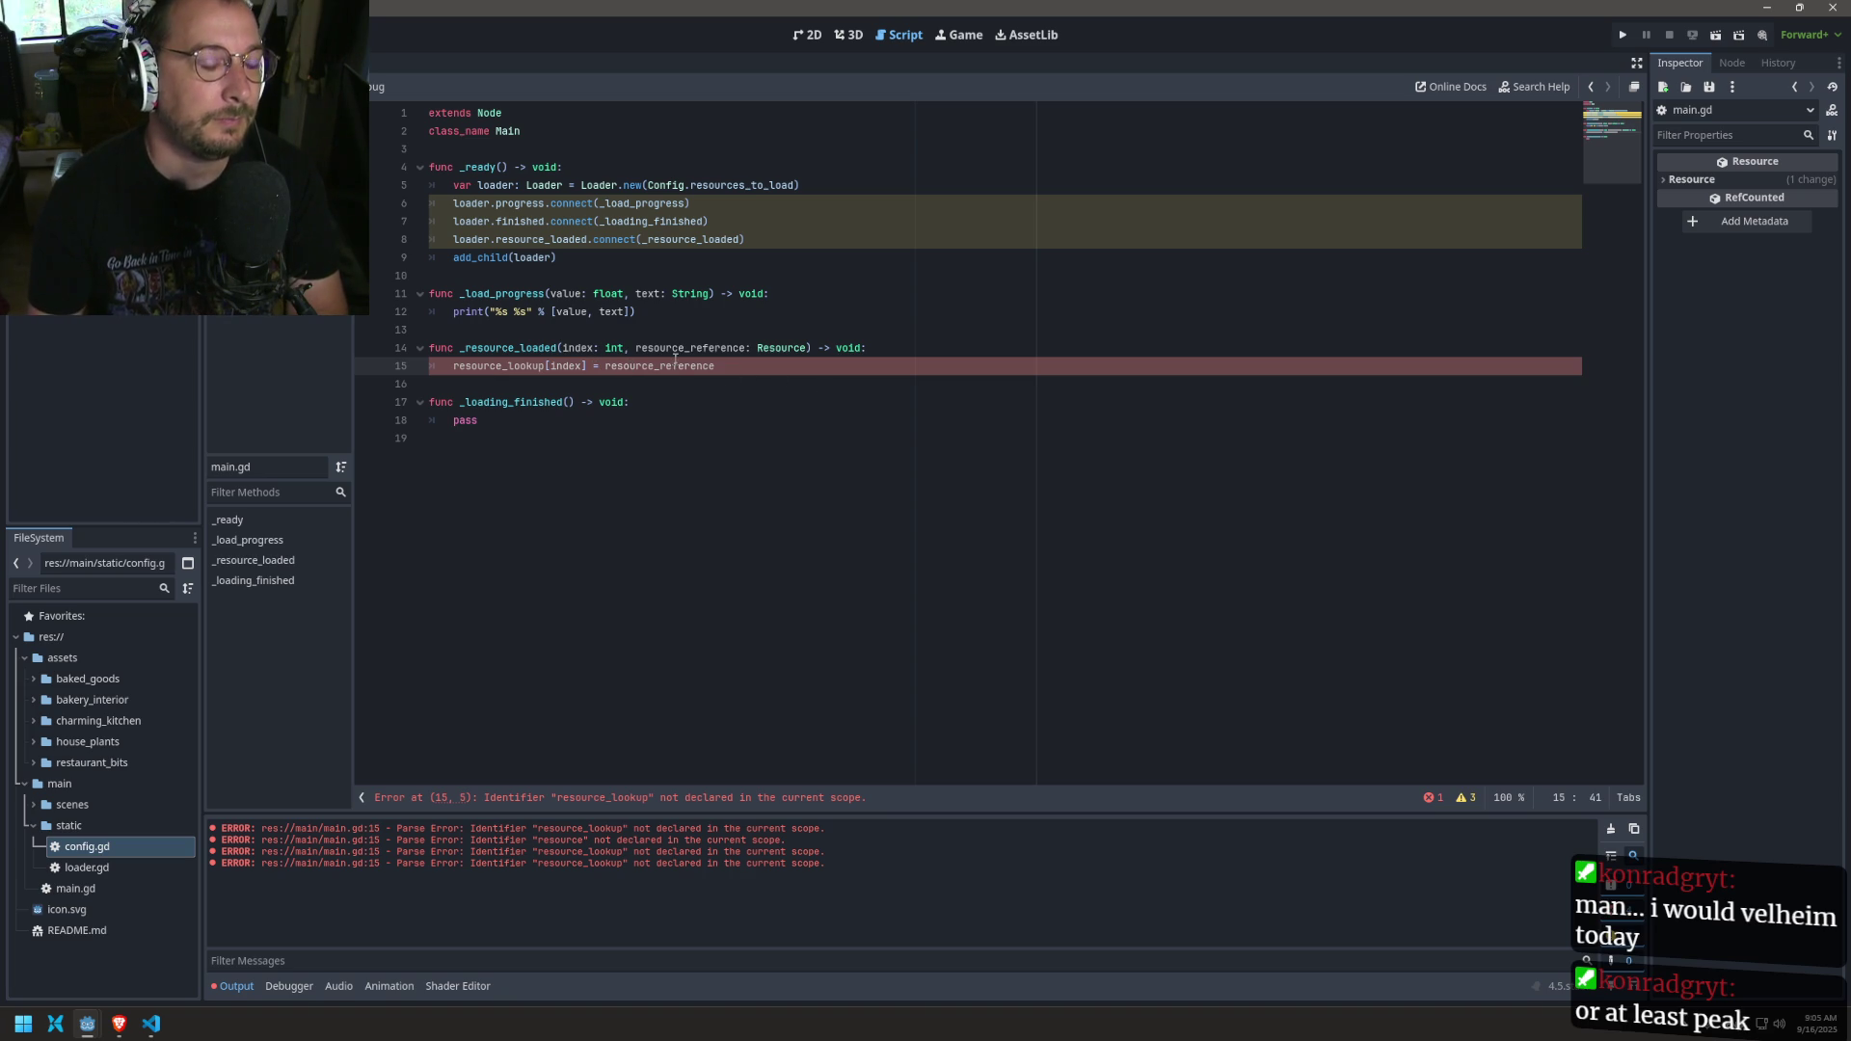
left_click_drag(588, 366, 721, 366)
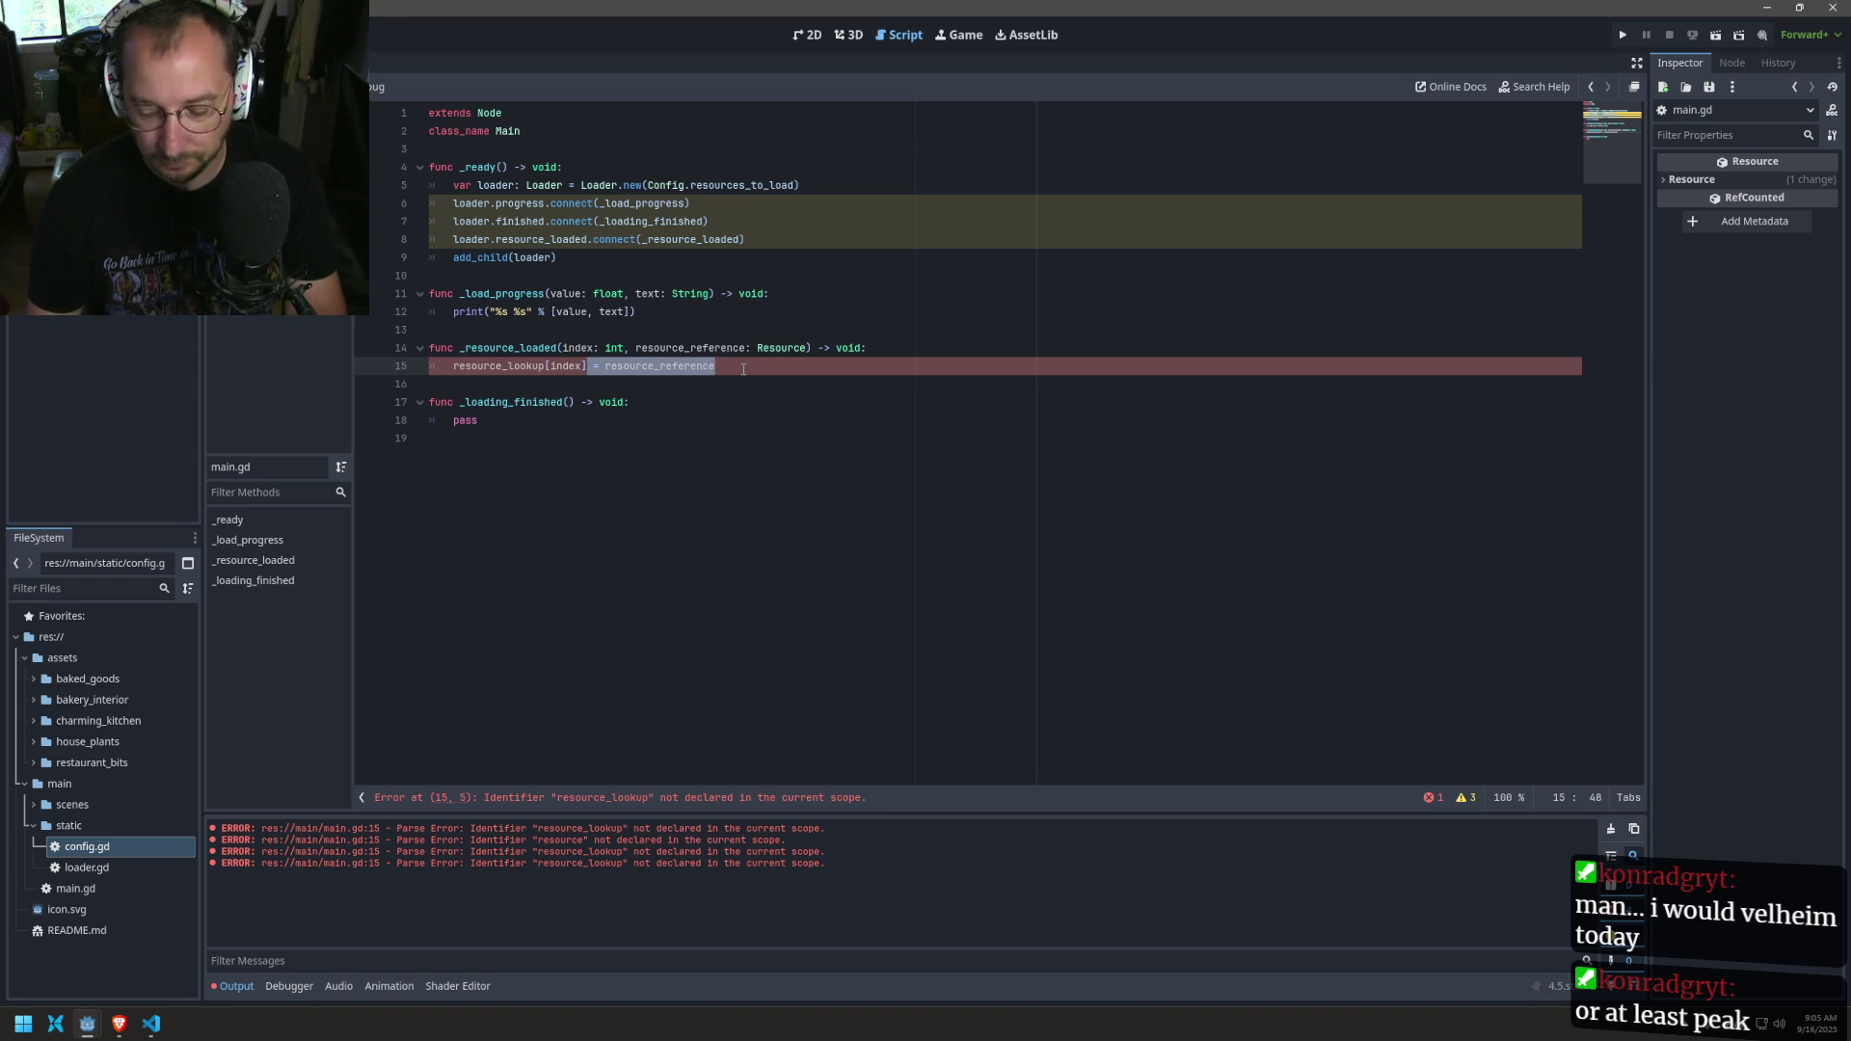
type("[")
key("BackSpace")
key("BackSpace")
key("BackSpace")
key("BackSpace")
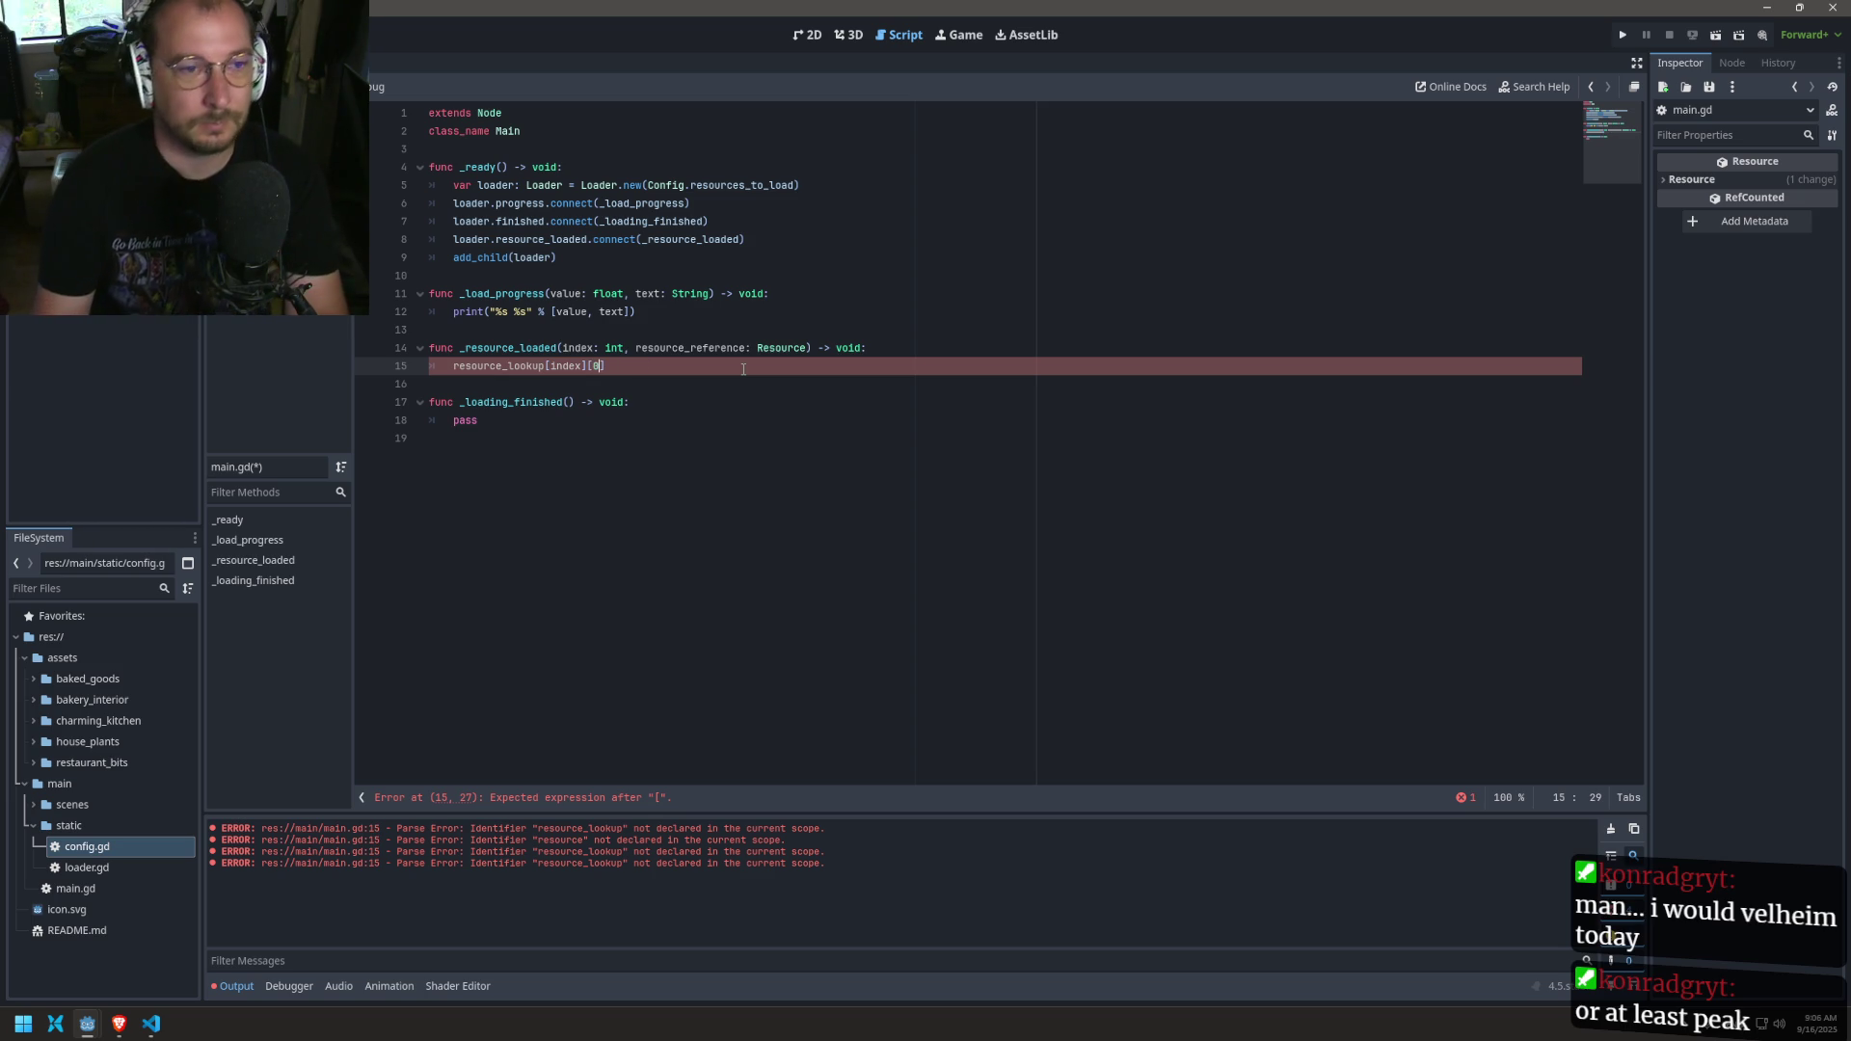
type("0")
key("ctrl+s")
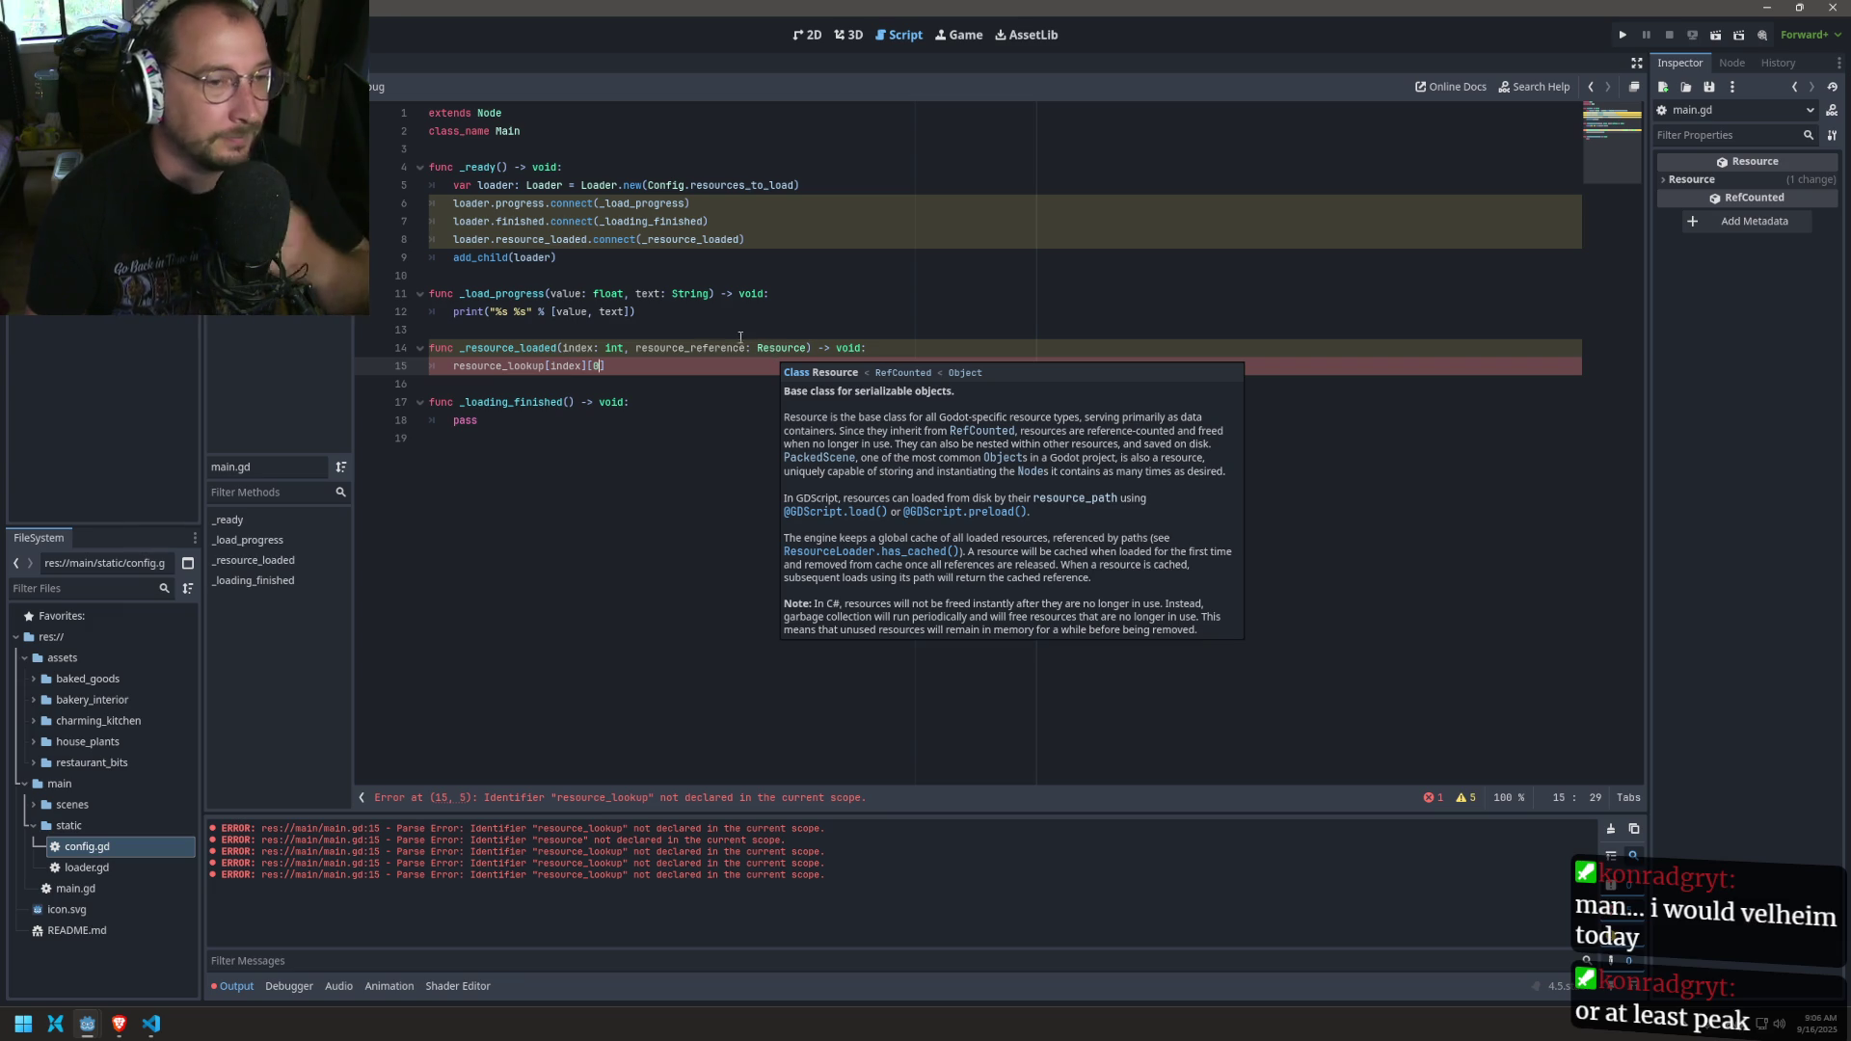
Step: Inspect the resource_reference parameter, then jump to resources_to_load in config.gd
double_click(680, 353)
left_click(675, 354)
double_click(670, 355)
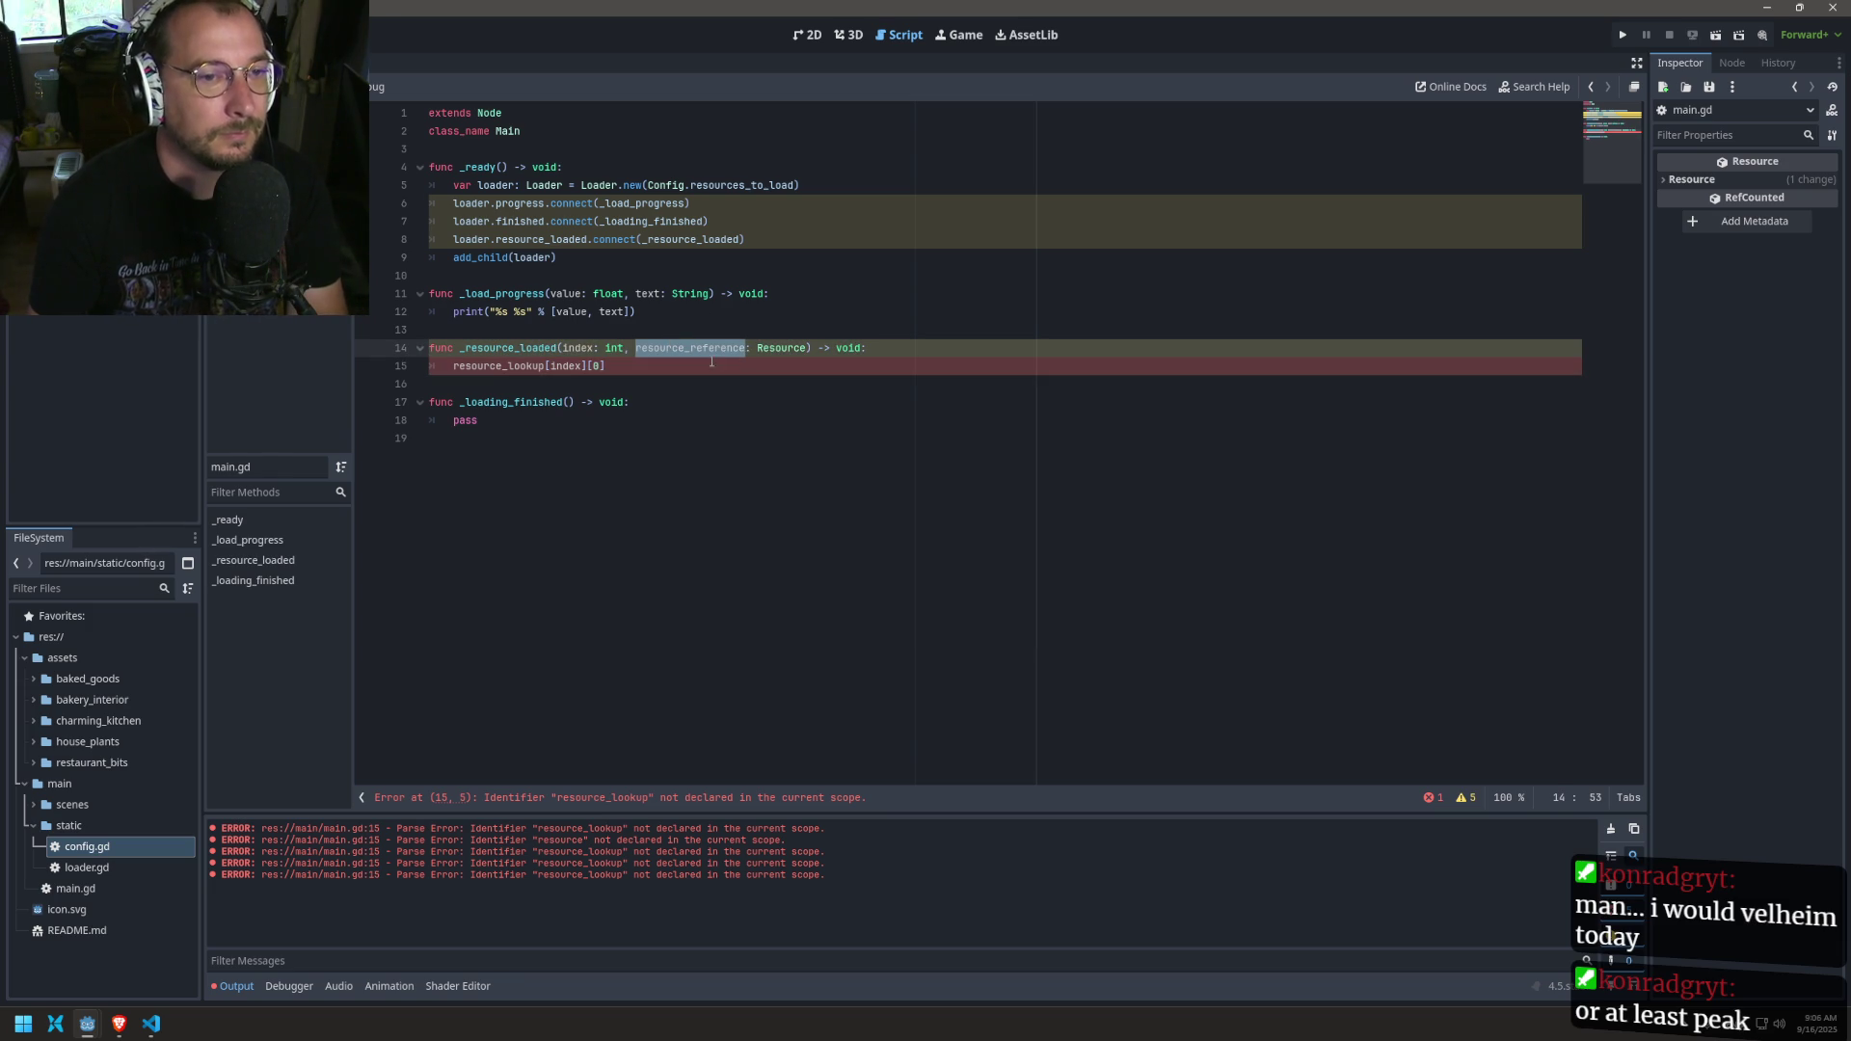
left_click(761, 185, "ctrl")
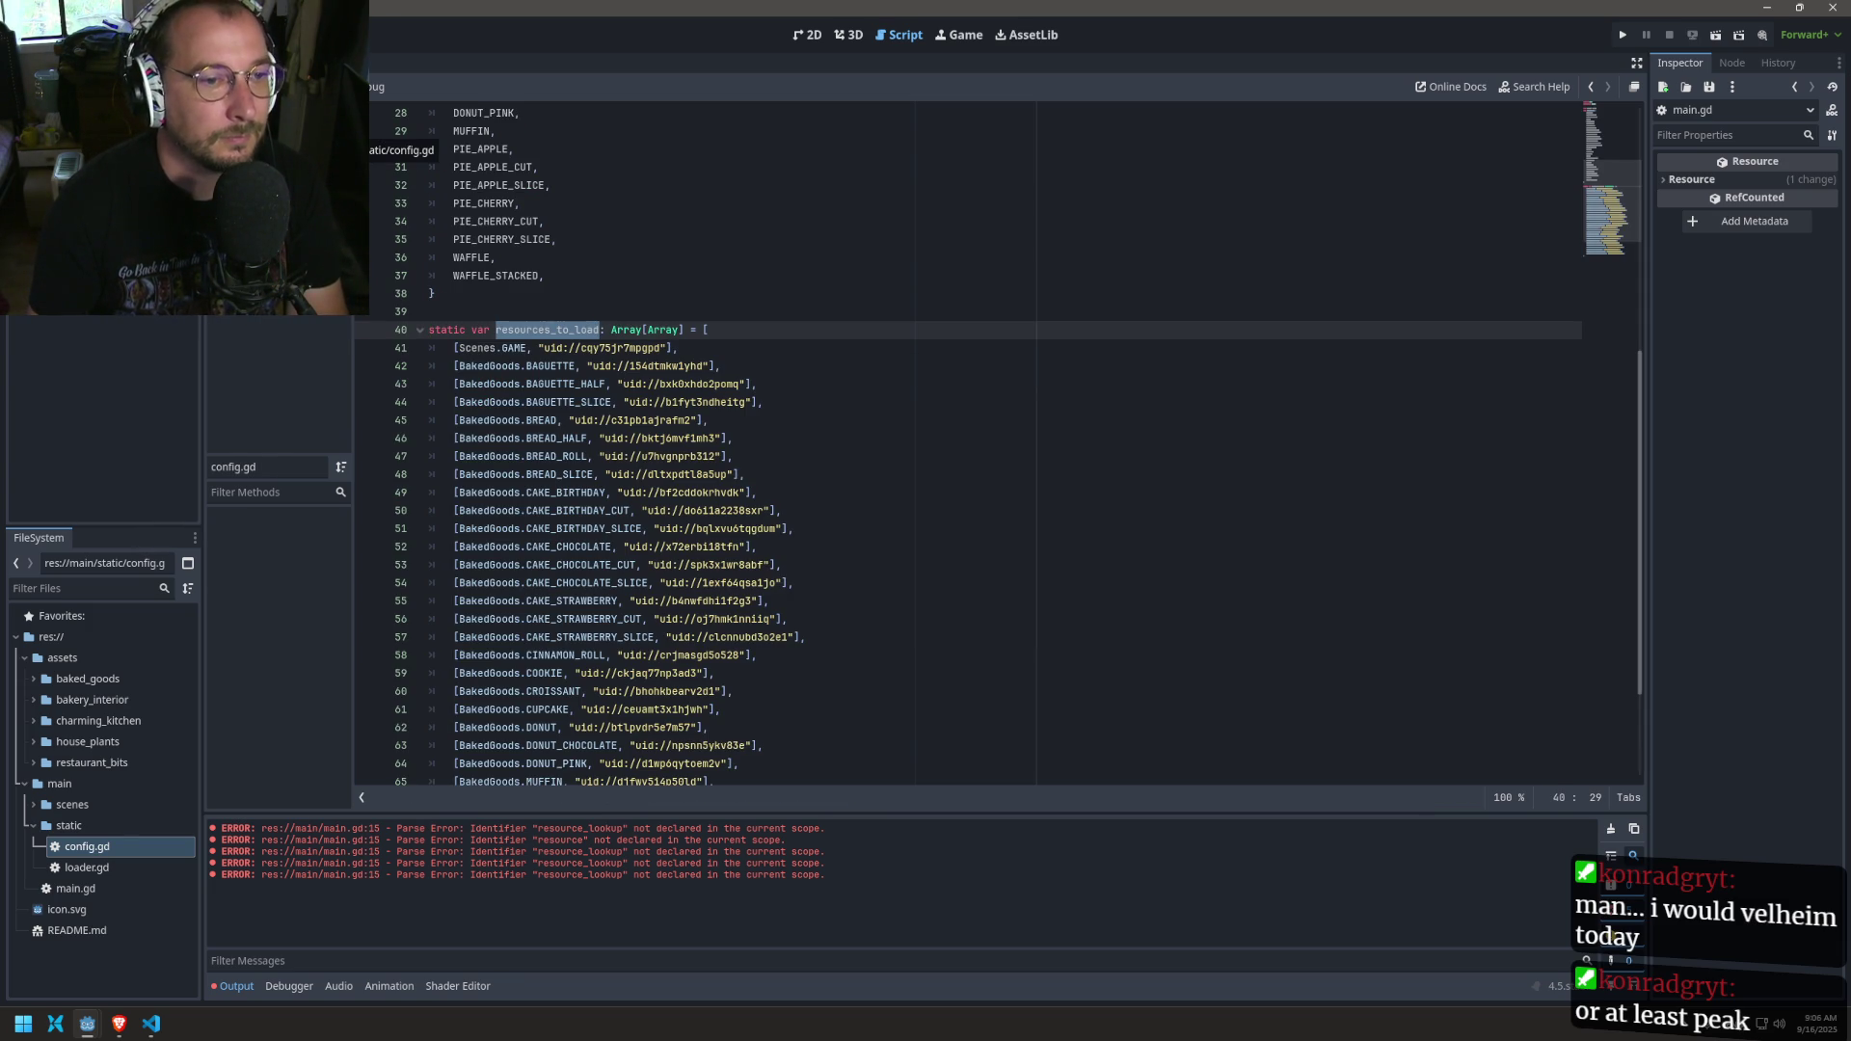
Step: Cycle through the open scripts to loader.gd and highlight every use of resource_lookup
double_click(489, 366)
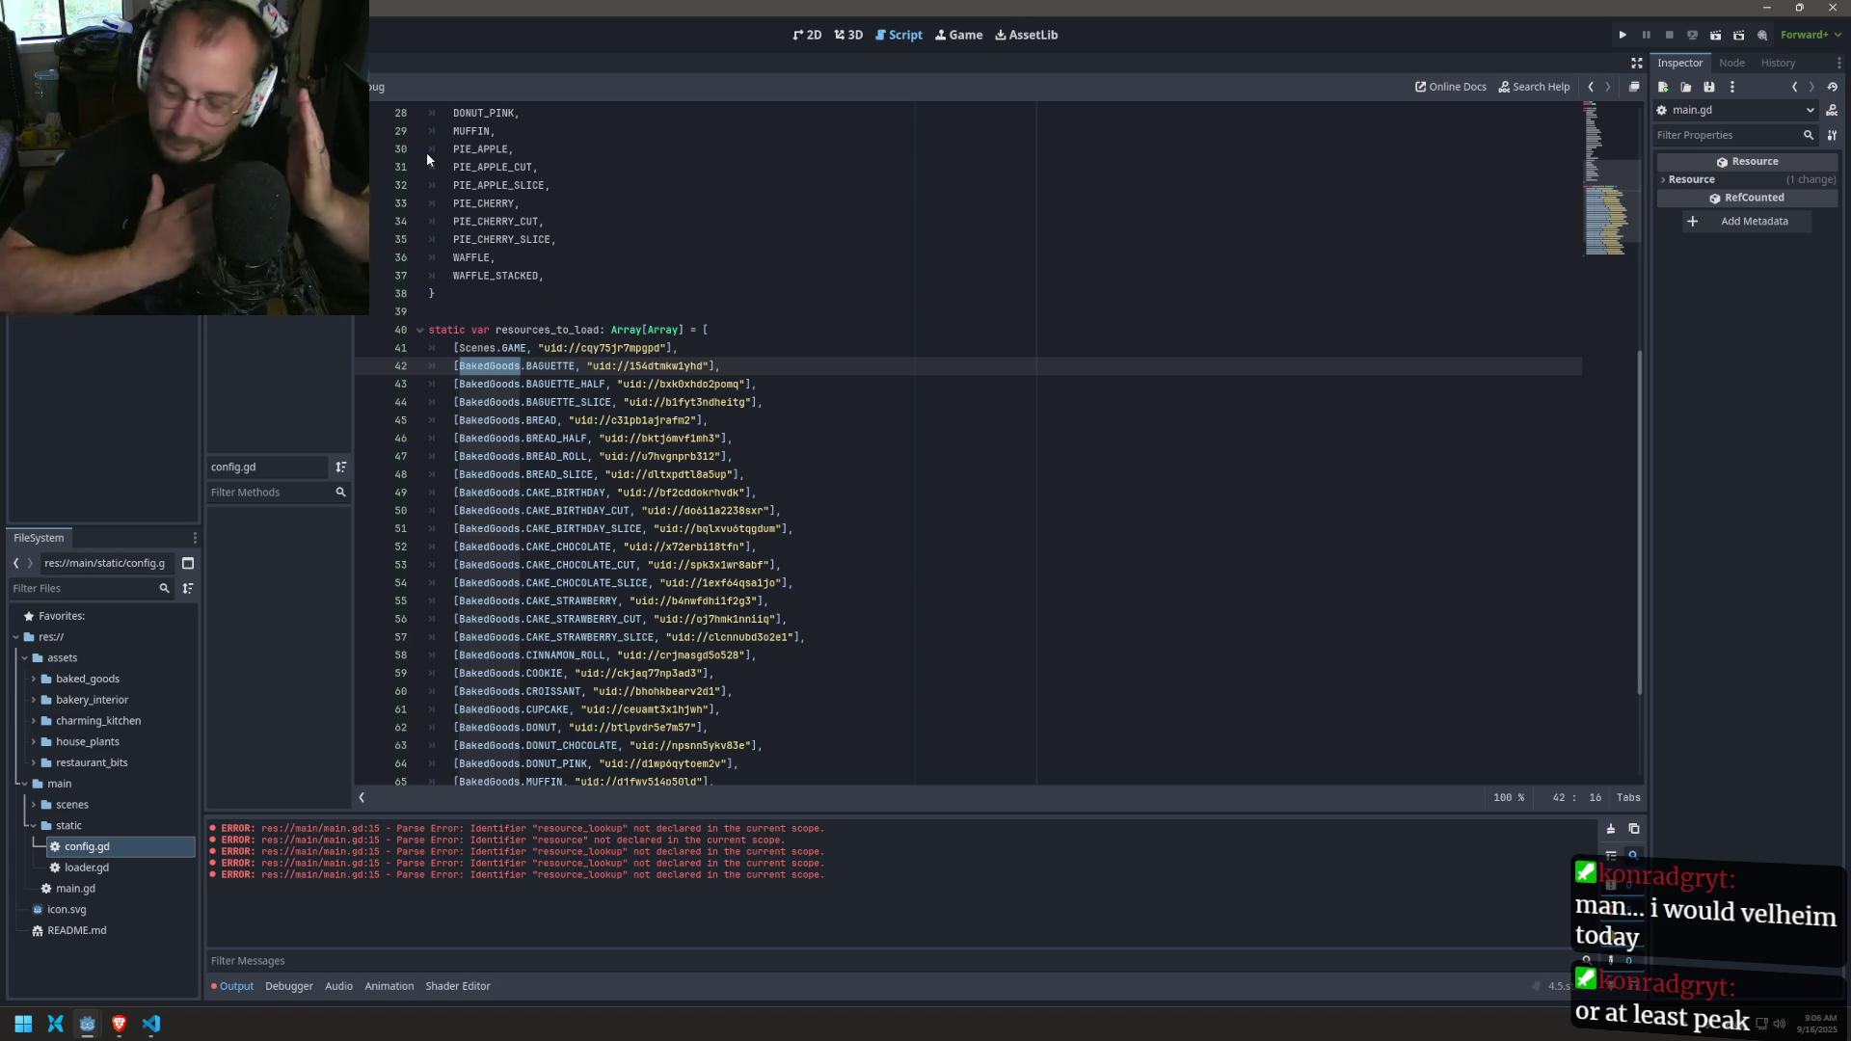
key("alt+Left")
key("alt+Left")
key("alt+Right")
key("alt+Right")
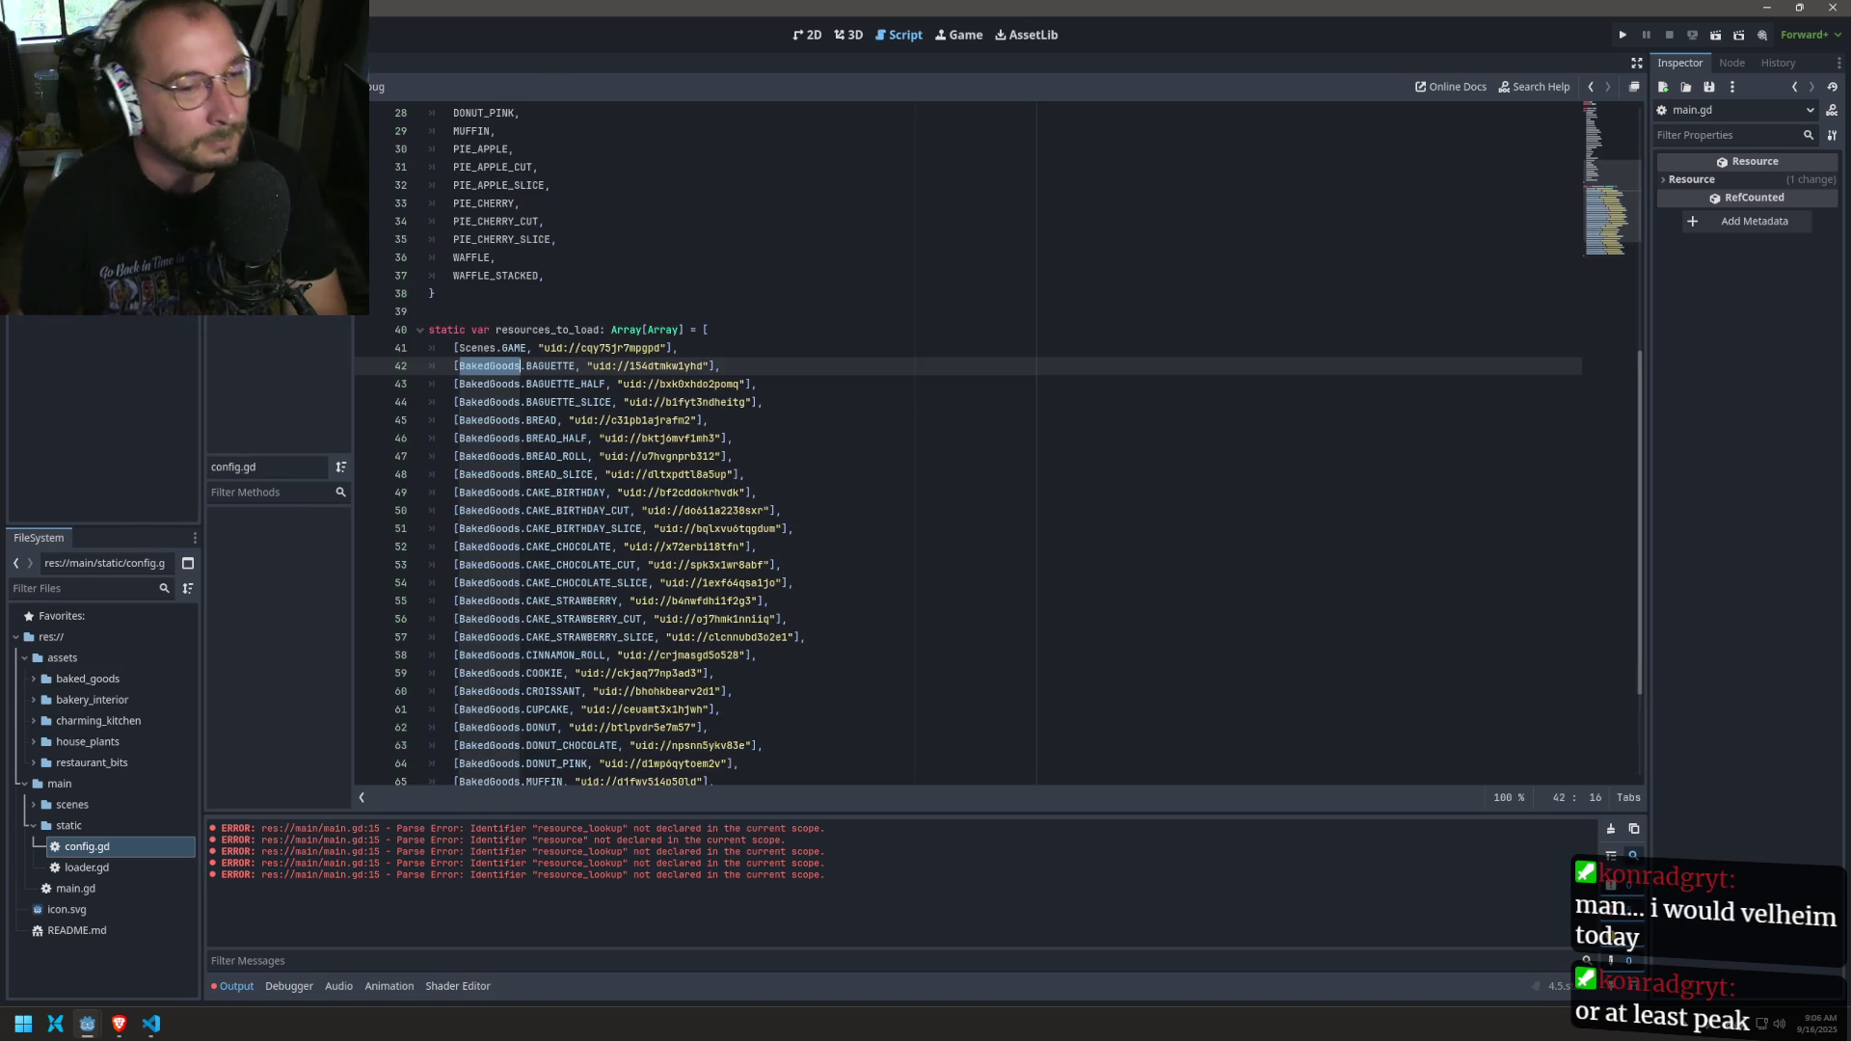
key("alt+Left")
key("alt+Right")
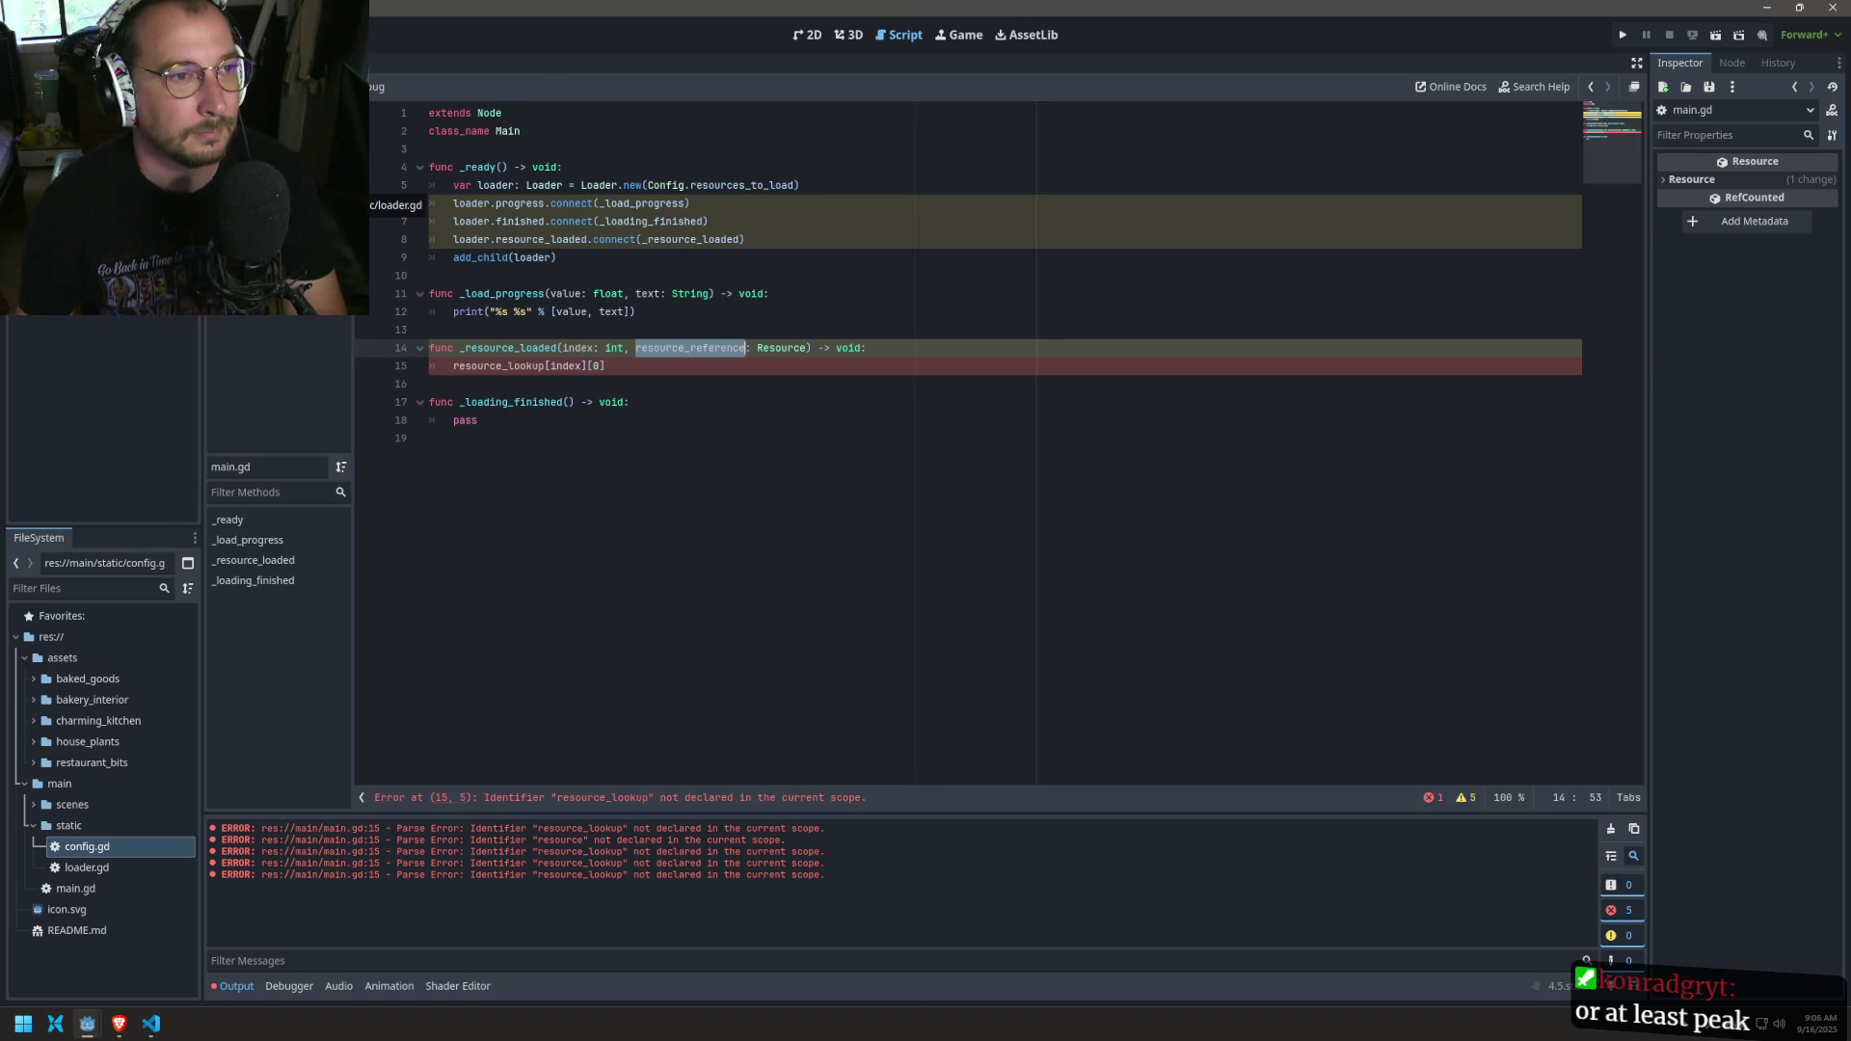
key("alt+Left")
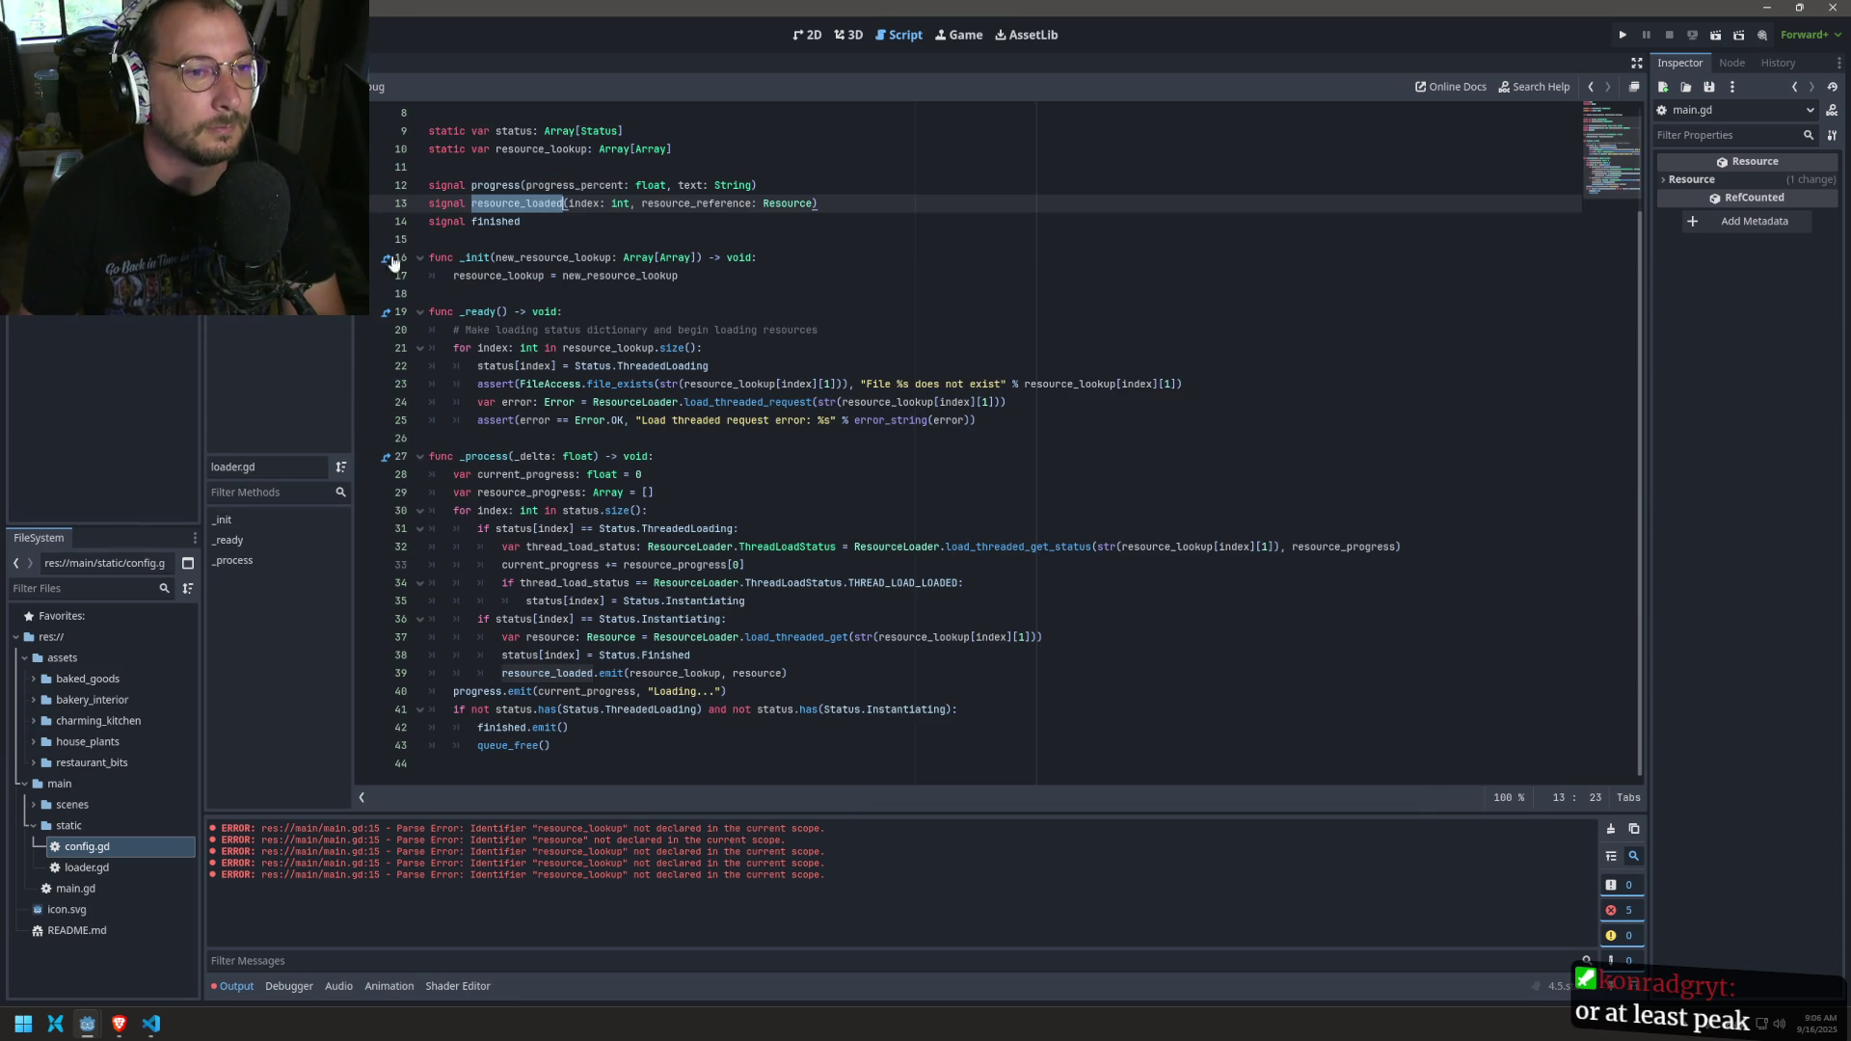
scroll(622, 268, "up", 2)
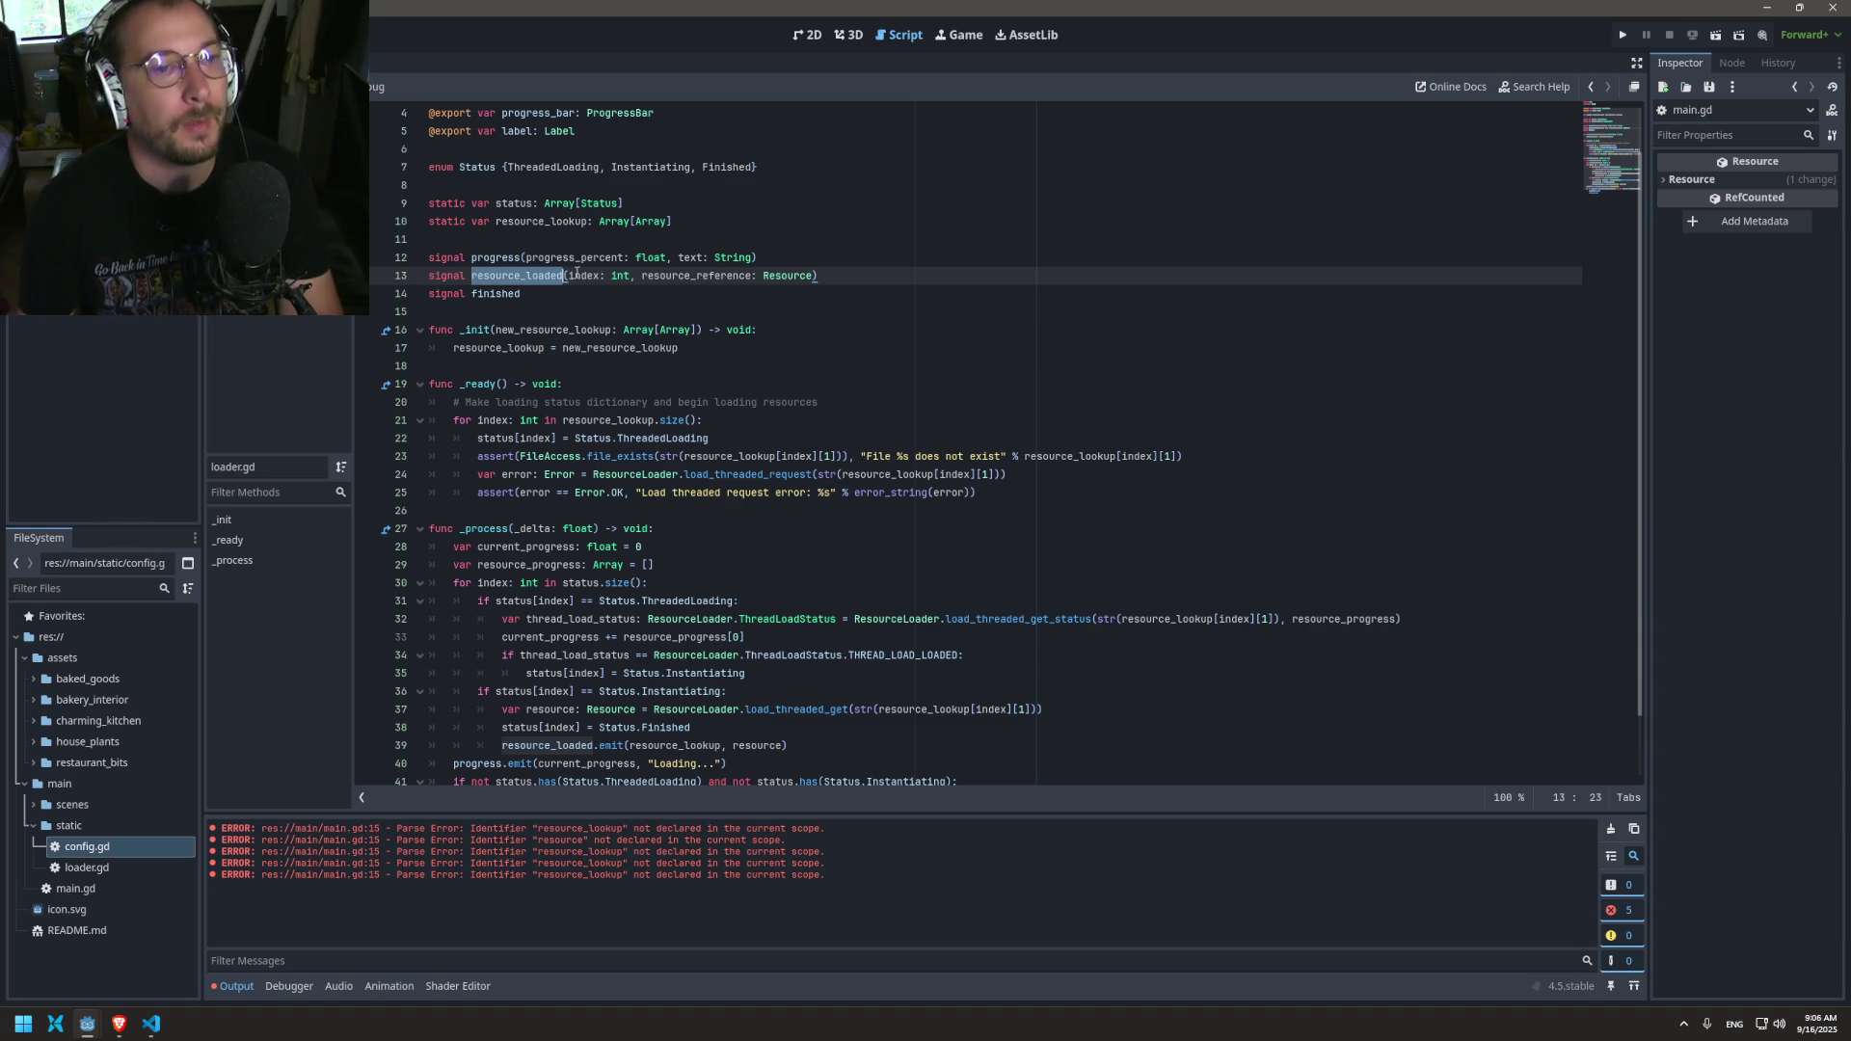
double_click(533, 222)
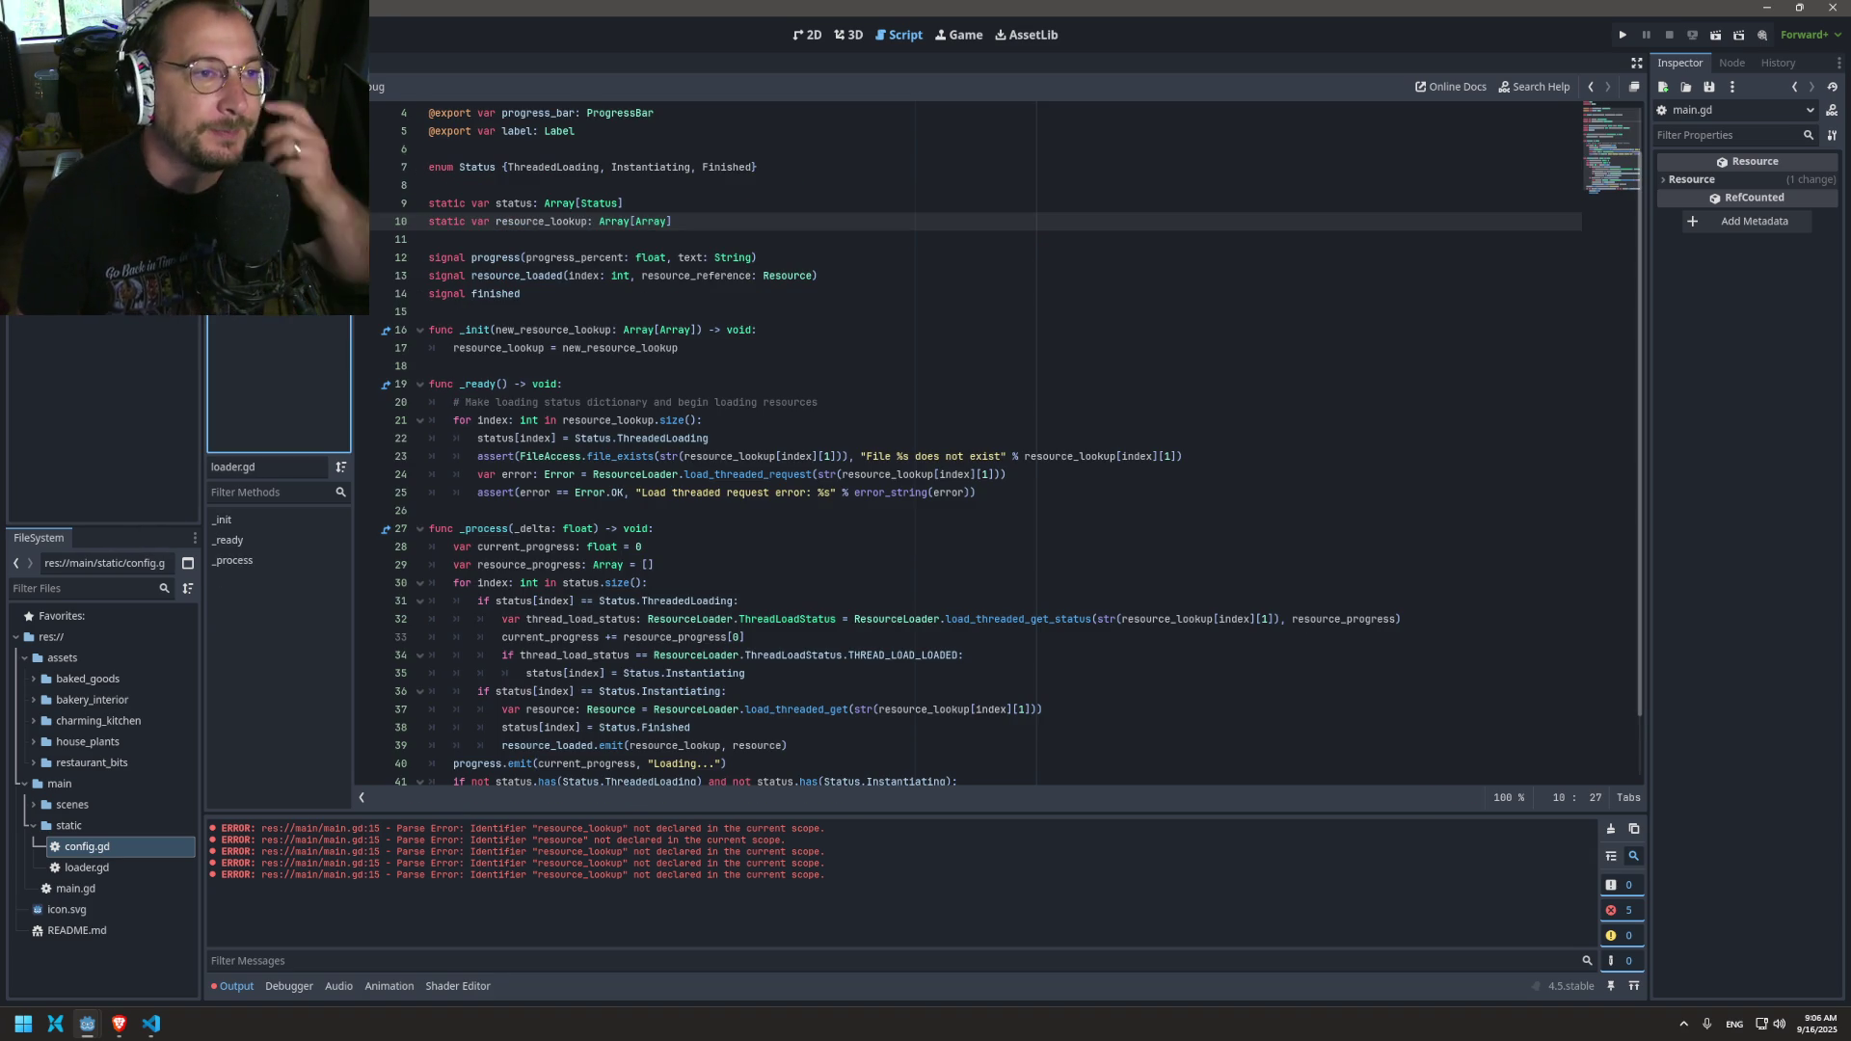
key("alt+Left")
key("alt+Left")
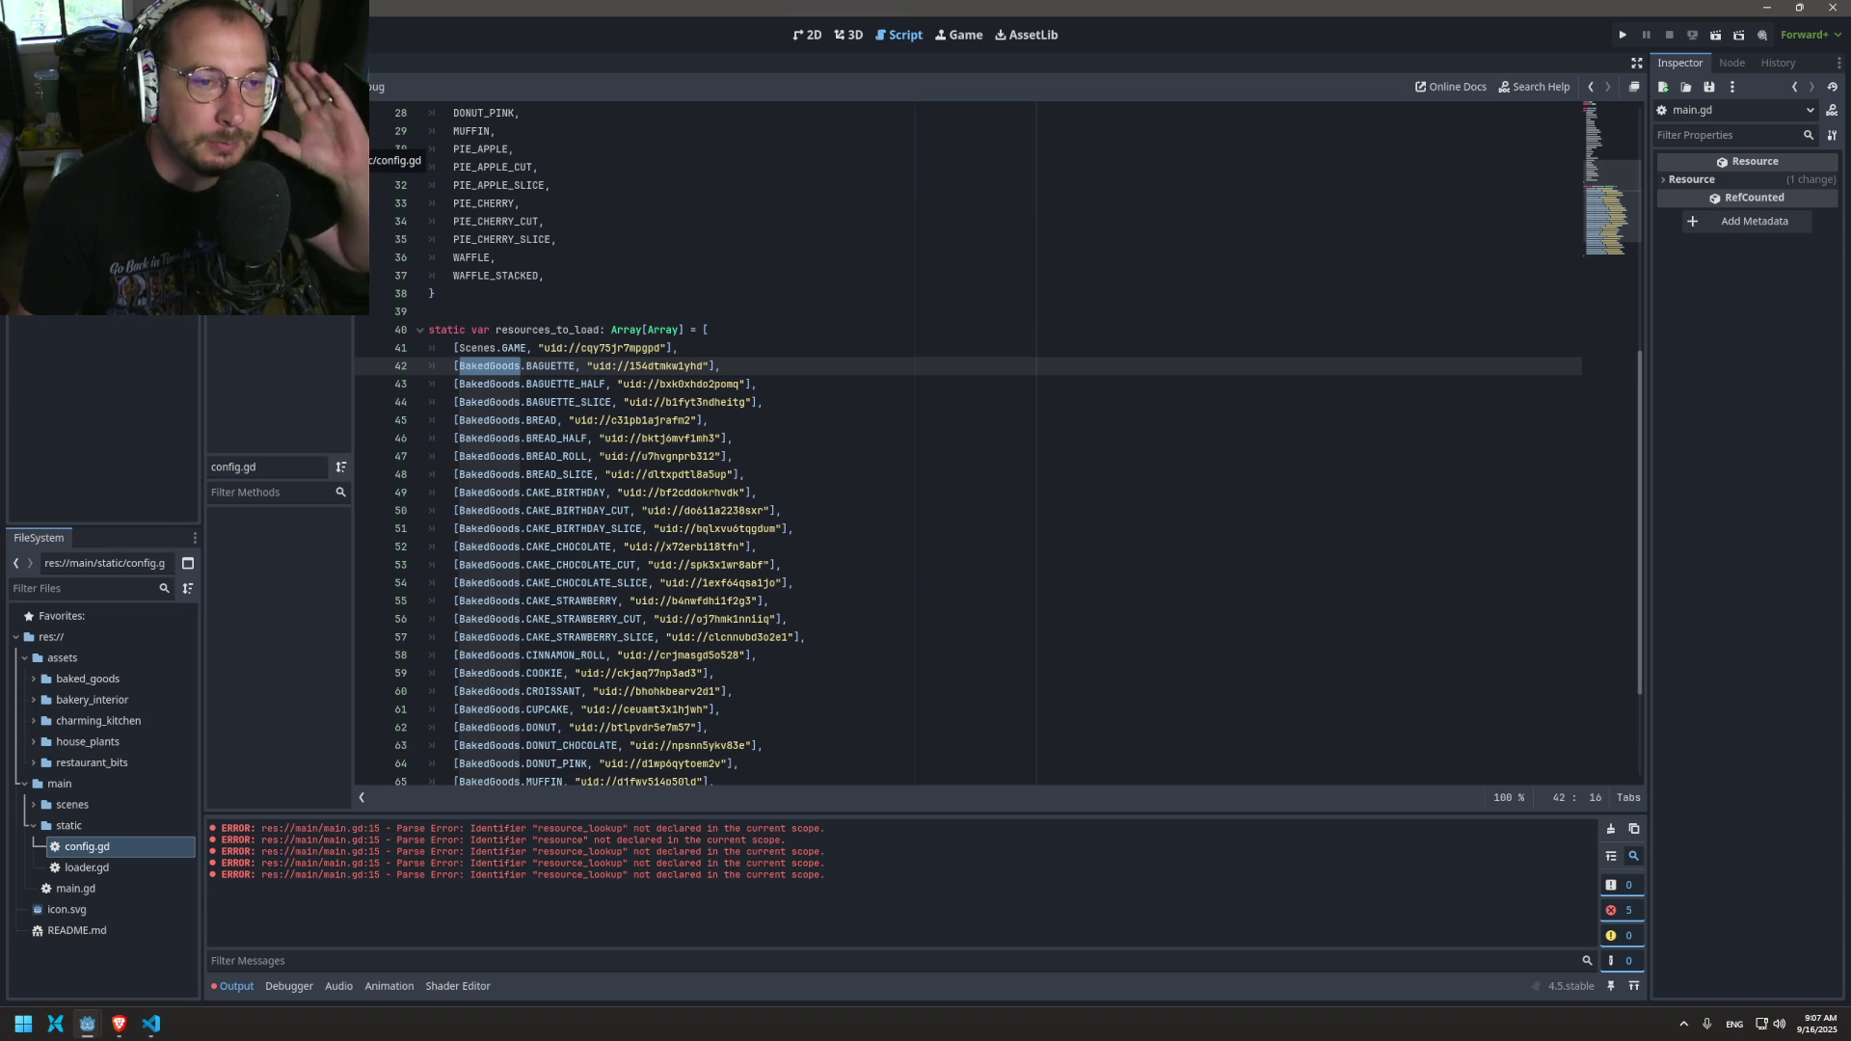
Step: Cut the BakedGoods entries (lines 42–71) out of resources_to_load in config.gd
key("Escape")
scroll(634, 622, "down", 3)
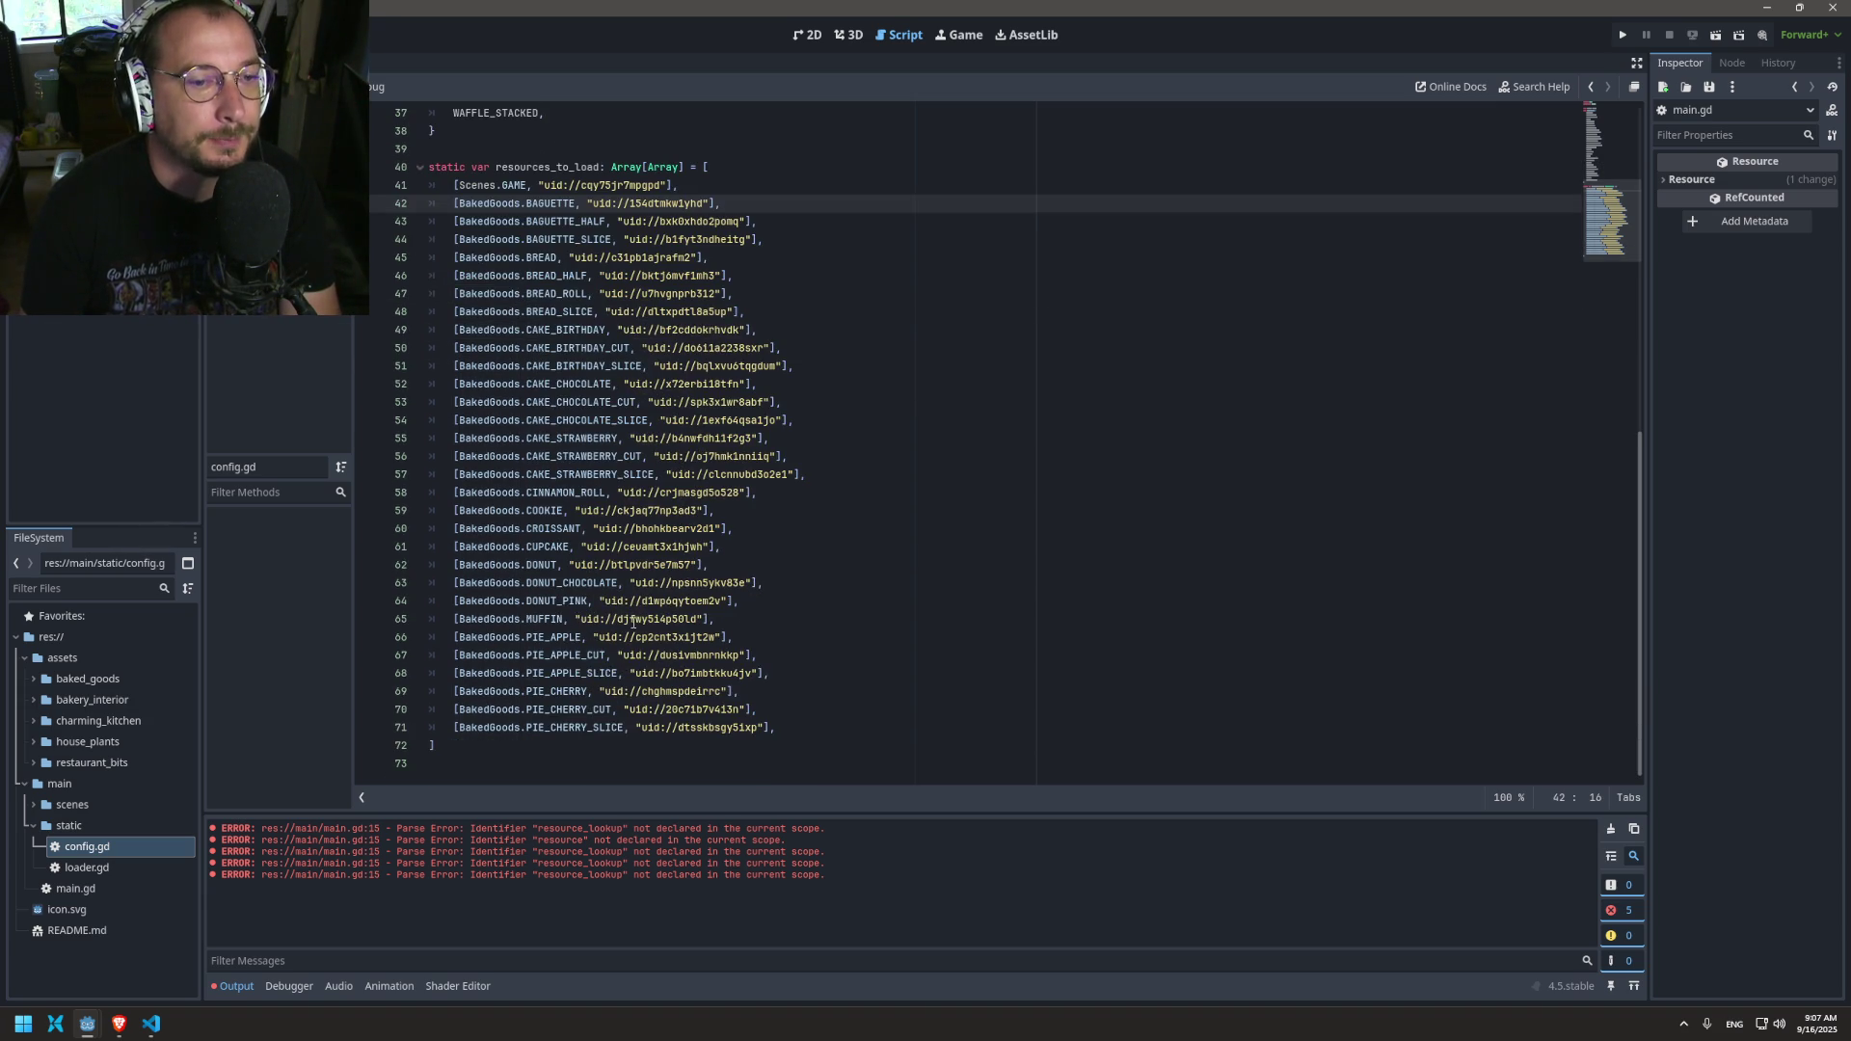
left_click_drag(776, 728, 430, 204)
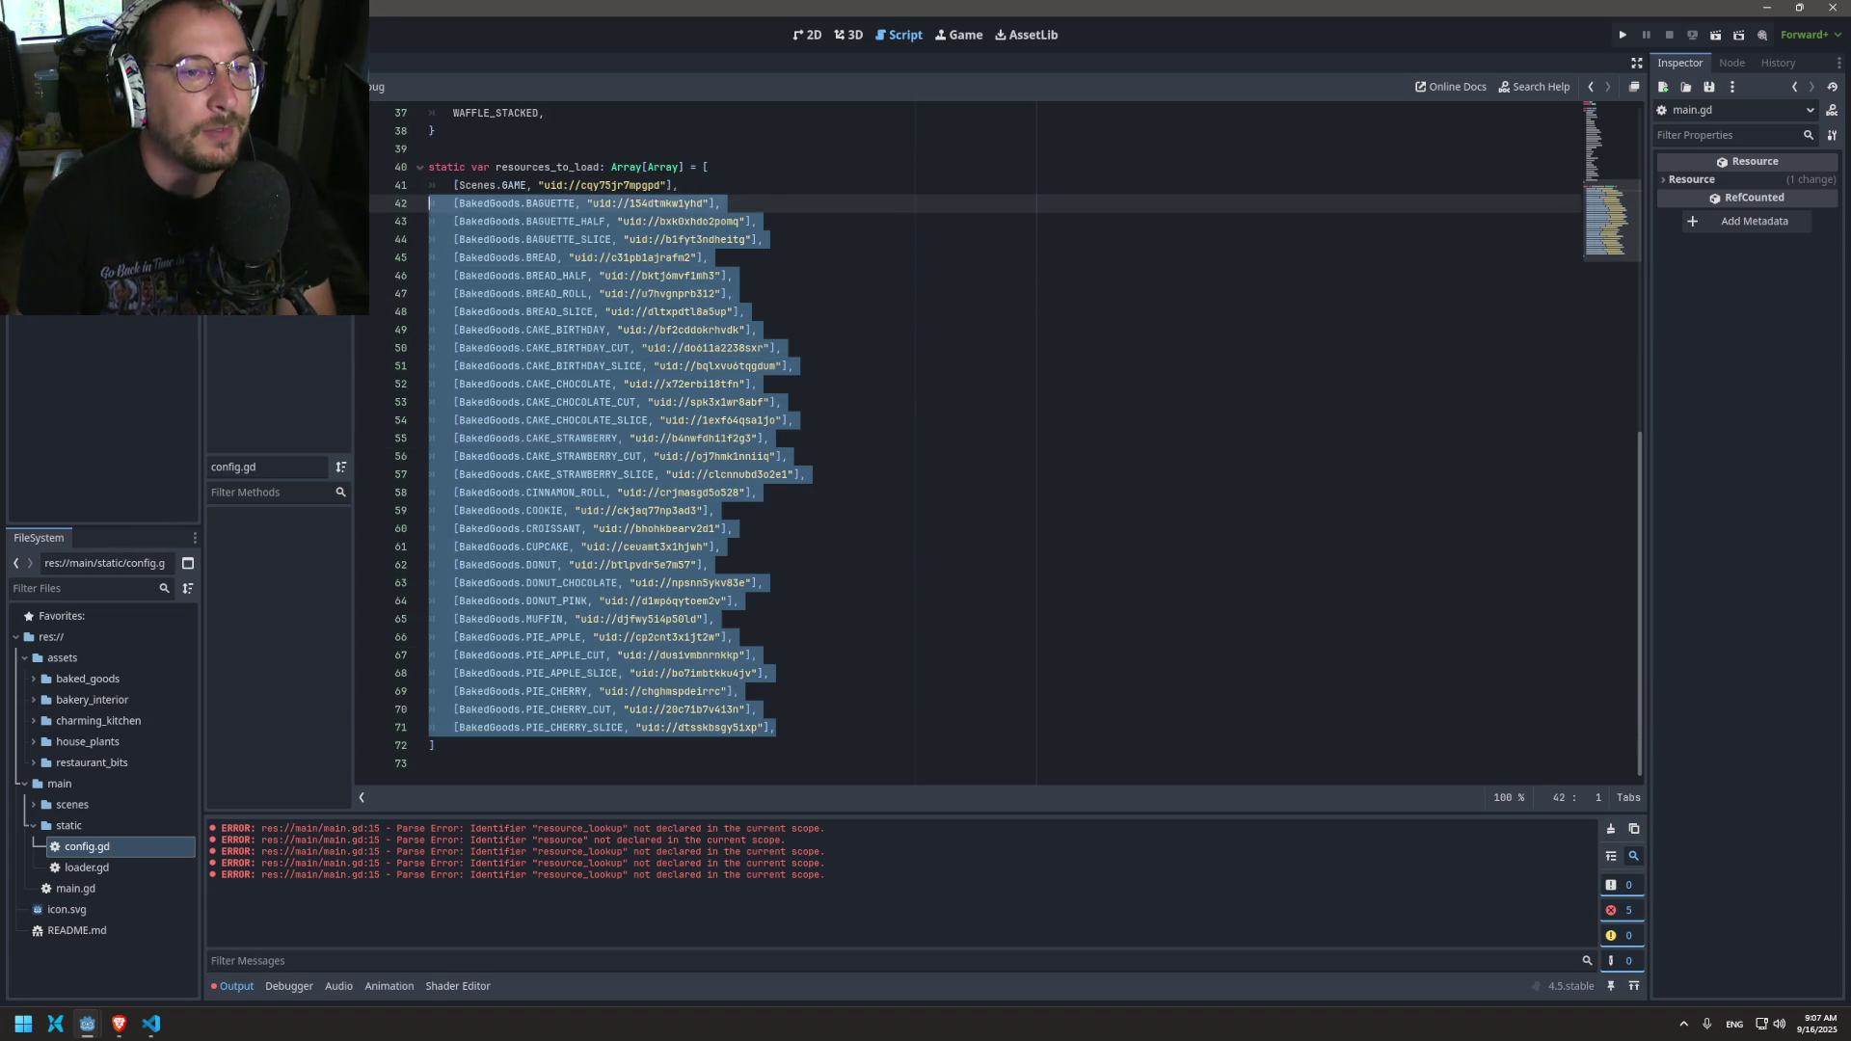
key("BackSpace")
key("BackSpace")
scroll(559, 366, "up", 11)
scroll(576, 389, "down", 1)
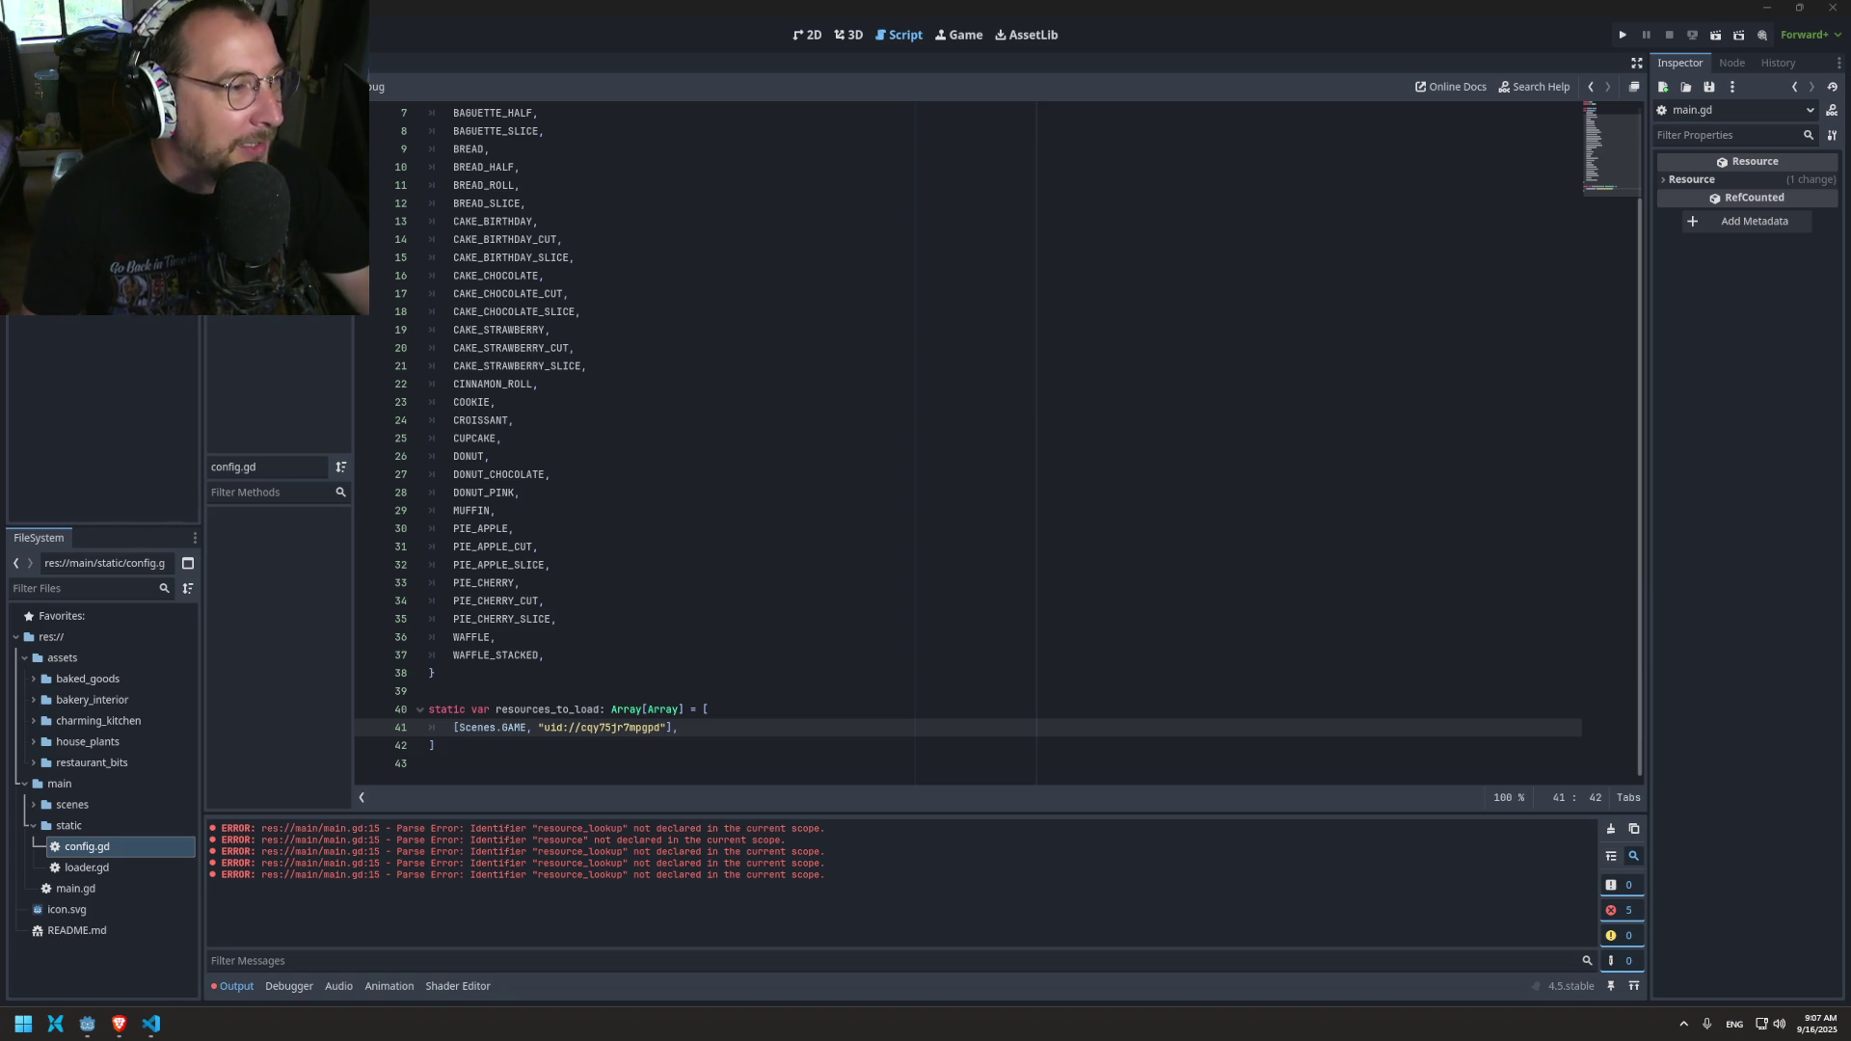
left_click(622, 728)
left_click(662, 752)
Step: Declare static var baked_goods_resources: Array below resources_to_load, pasting the BakedGoods entries as its value
key("Return")
key("Return")
type("static var re")
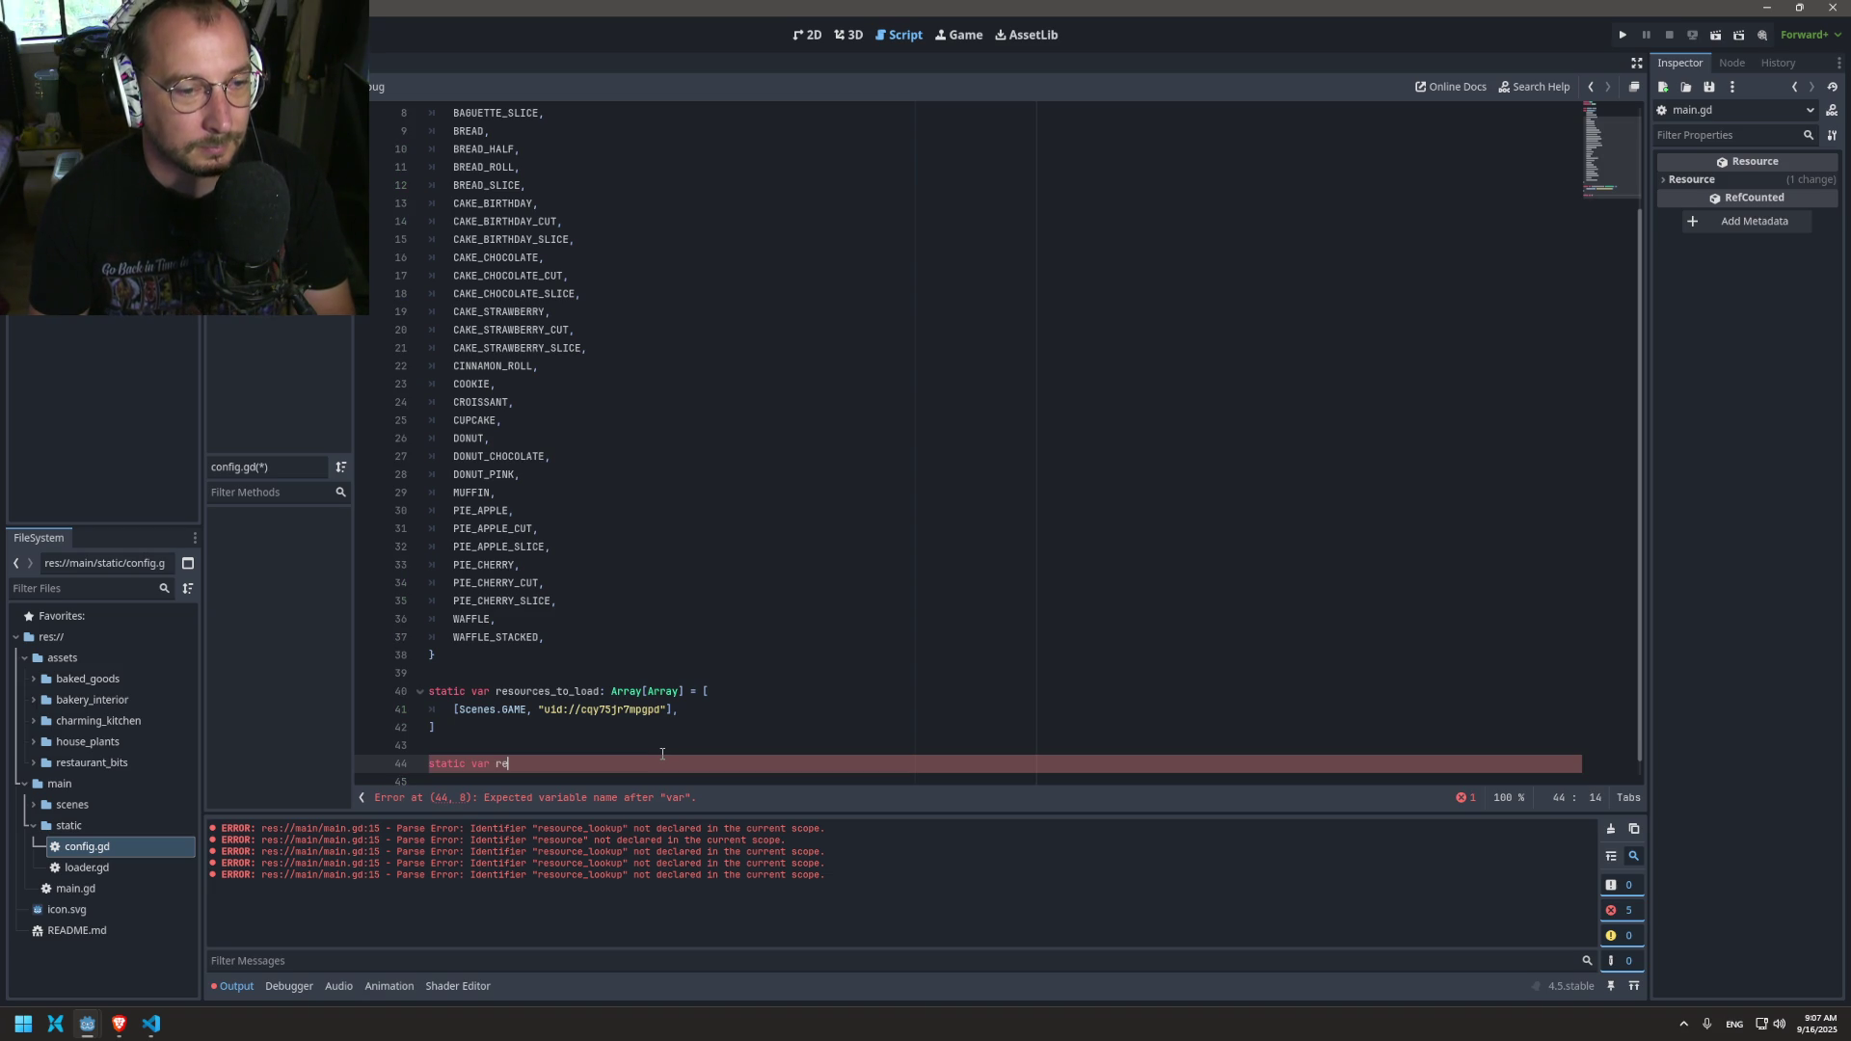
key("BackSpace")
type("baked_goods_resource")
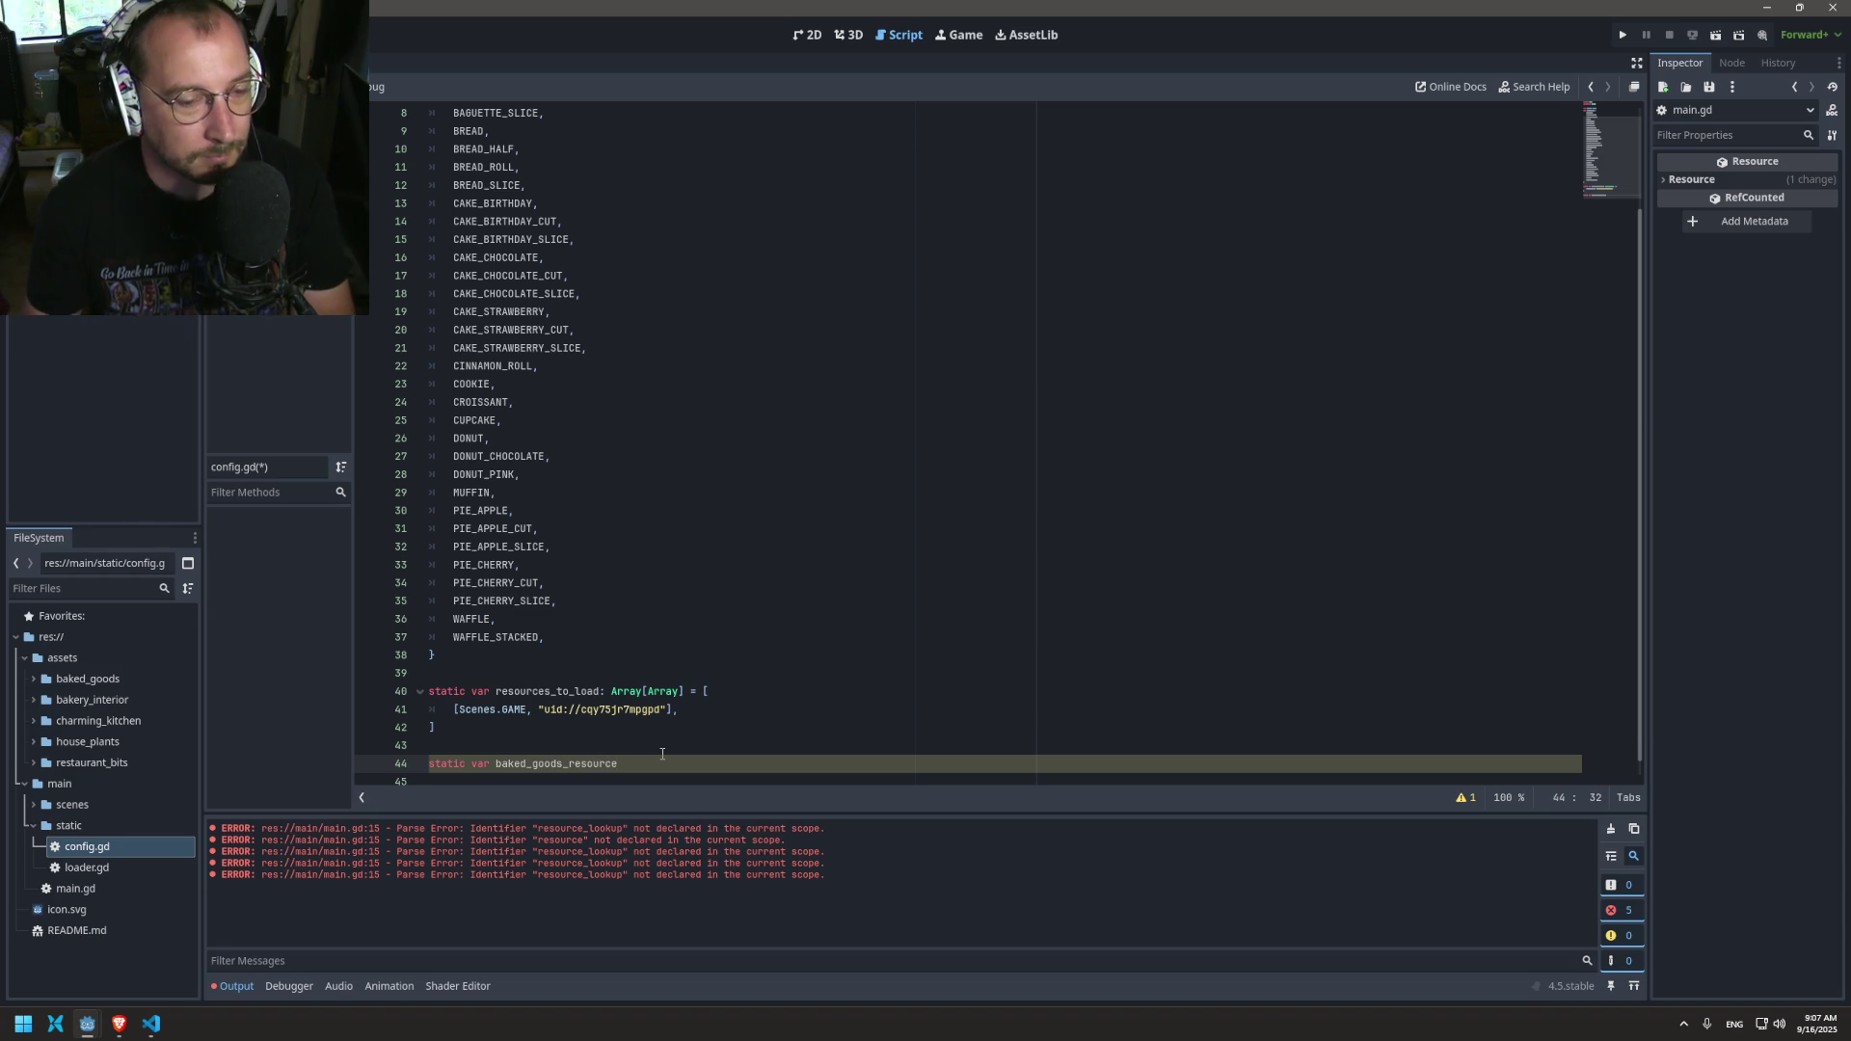
key("Left")
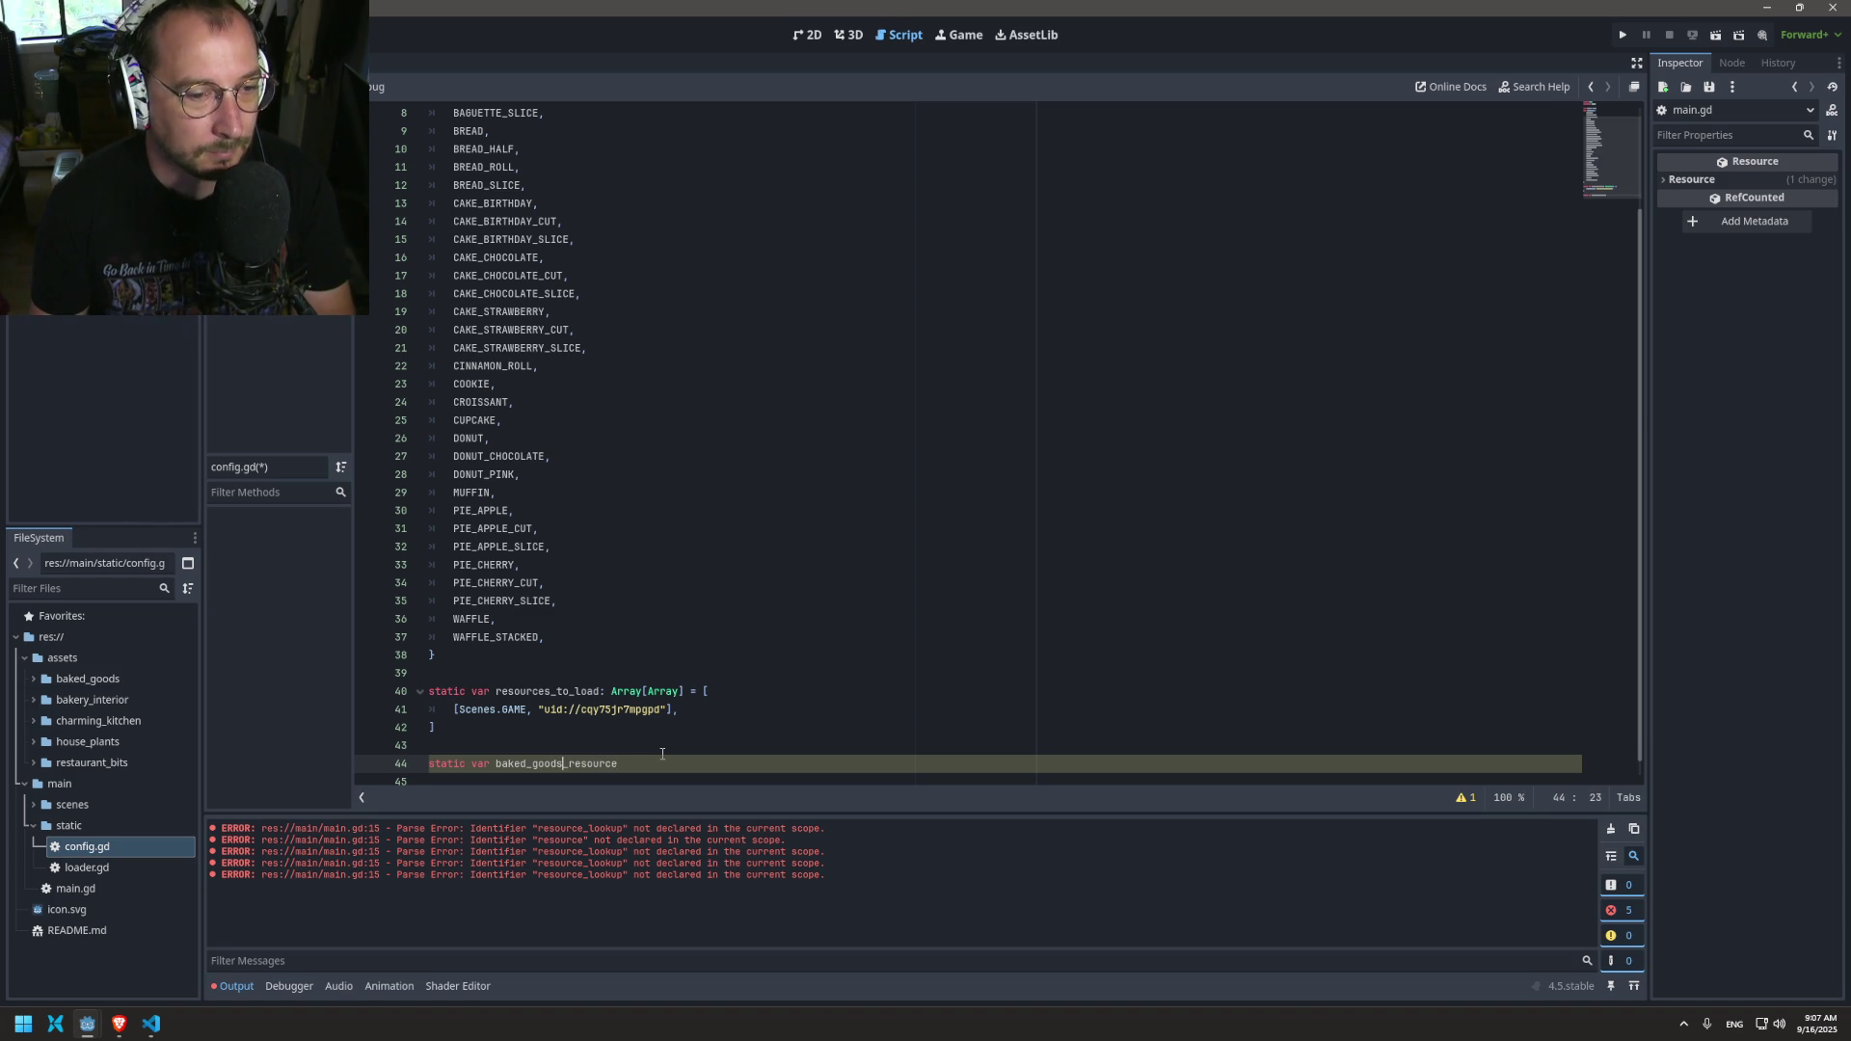
scroll(662, 754, "down", 1)
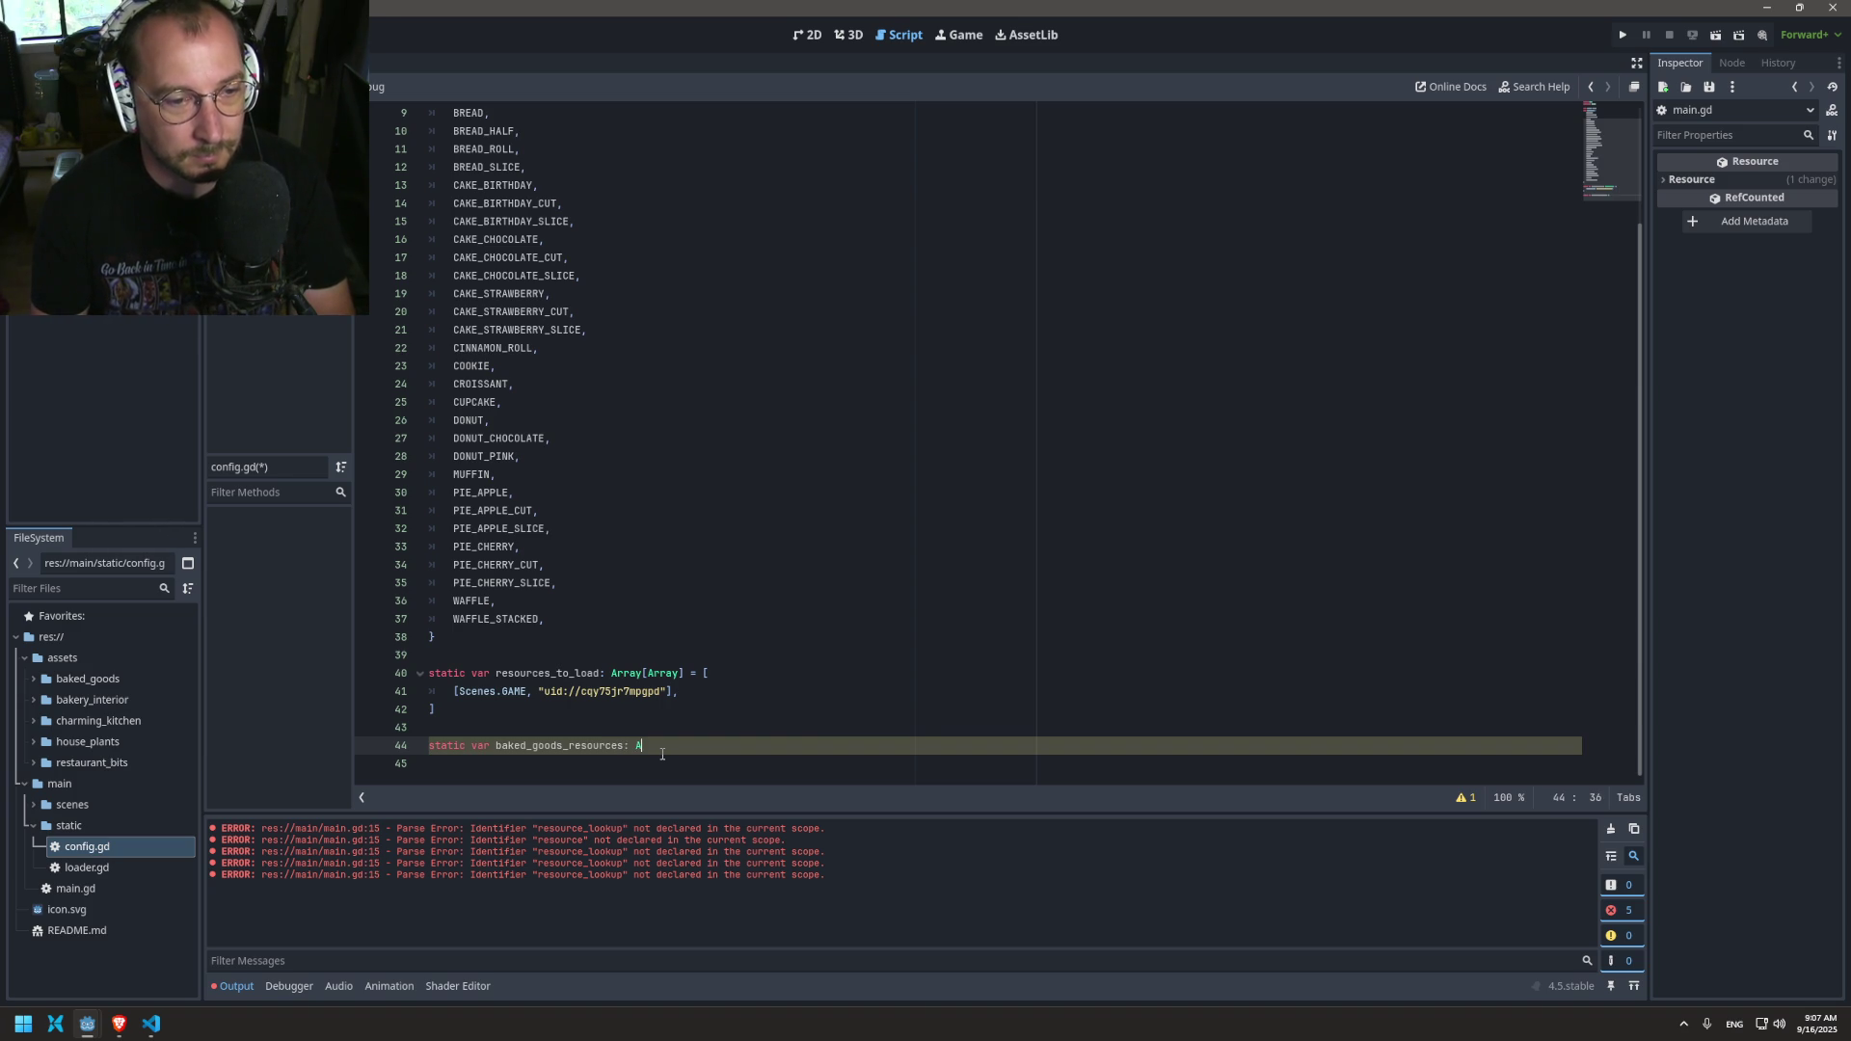
type("rray")
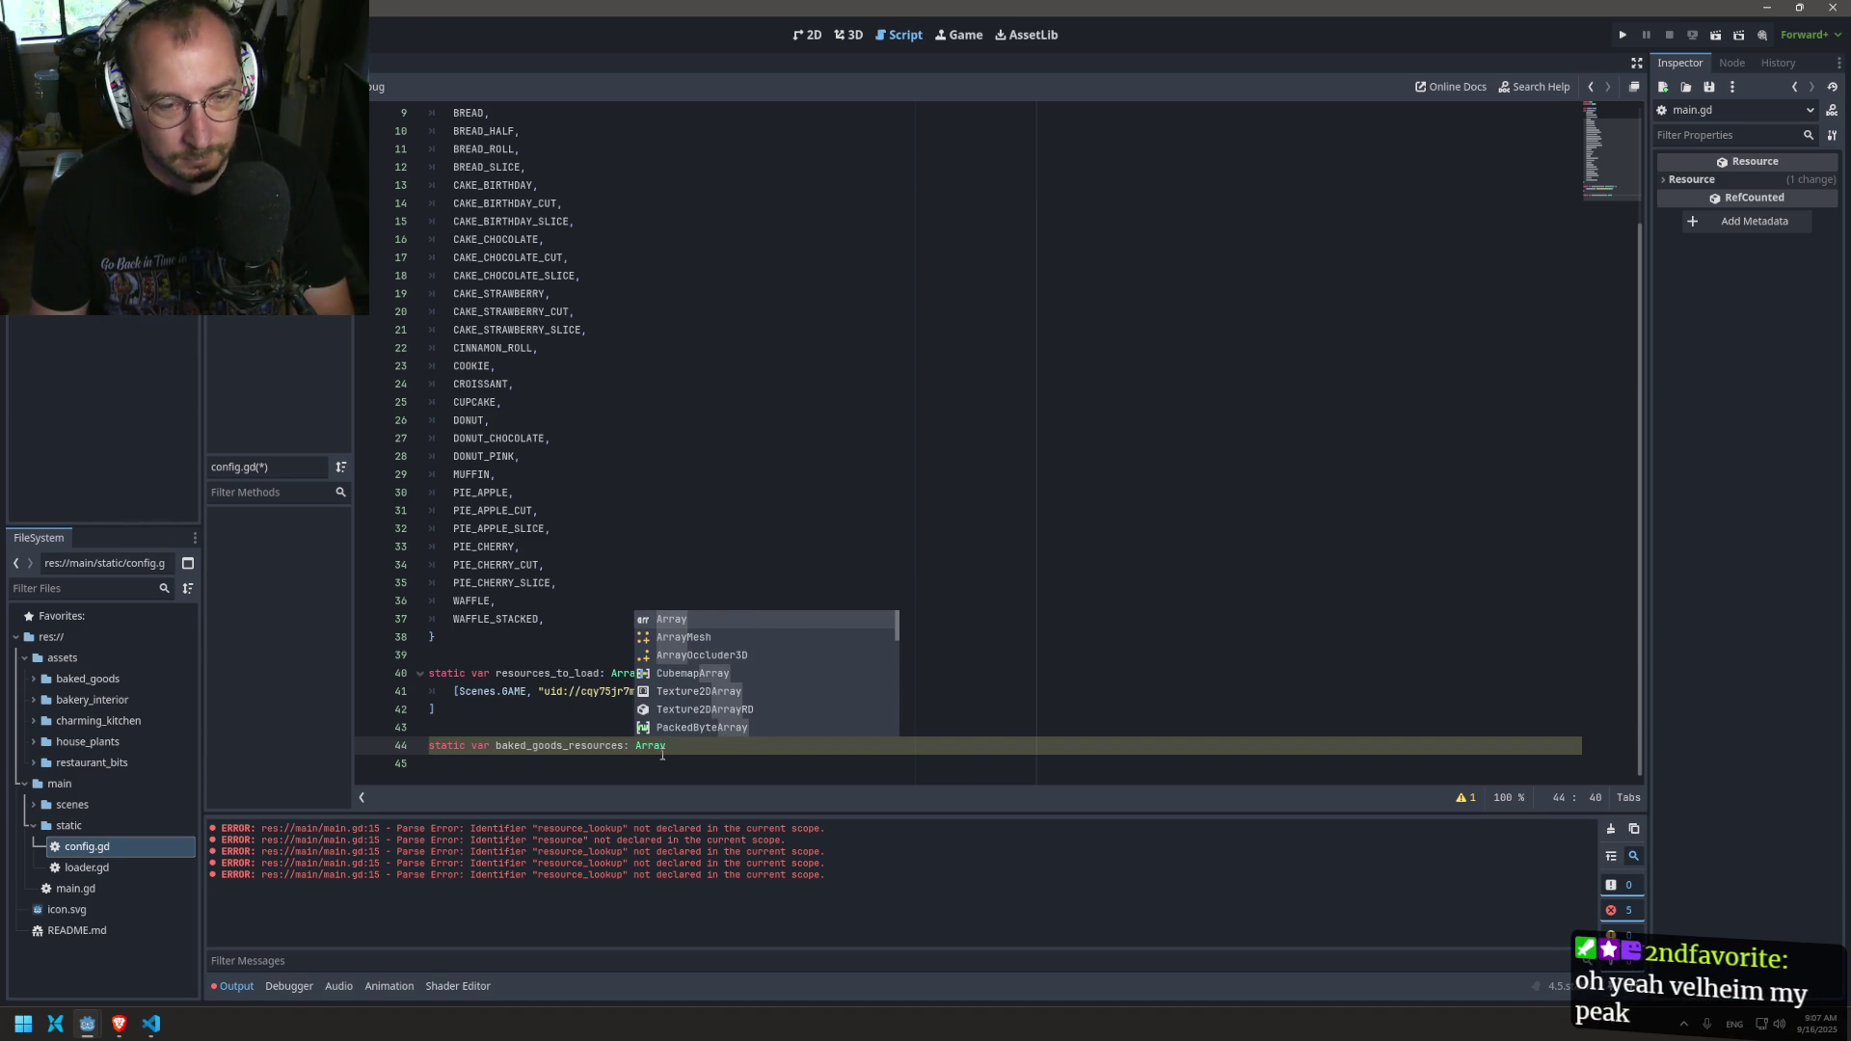
mouse_move(662, 754)
type("=")
key("ctrl+v")
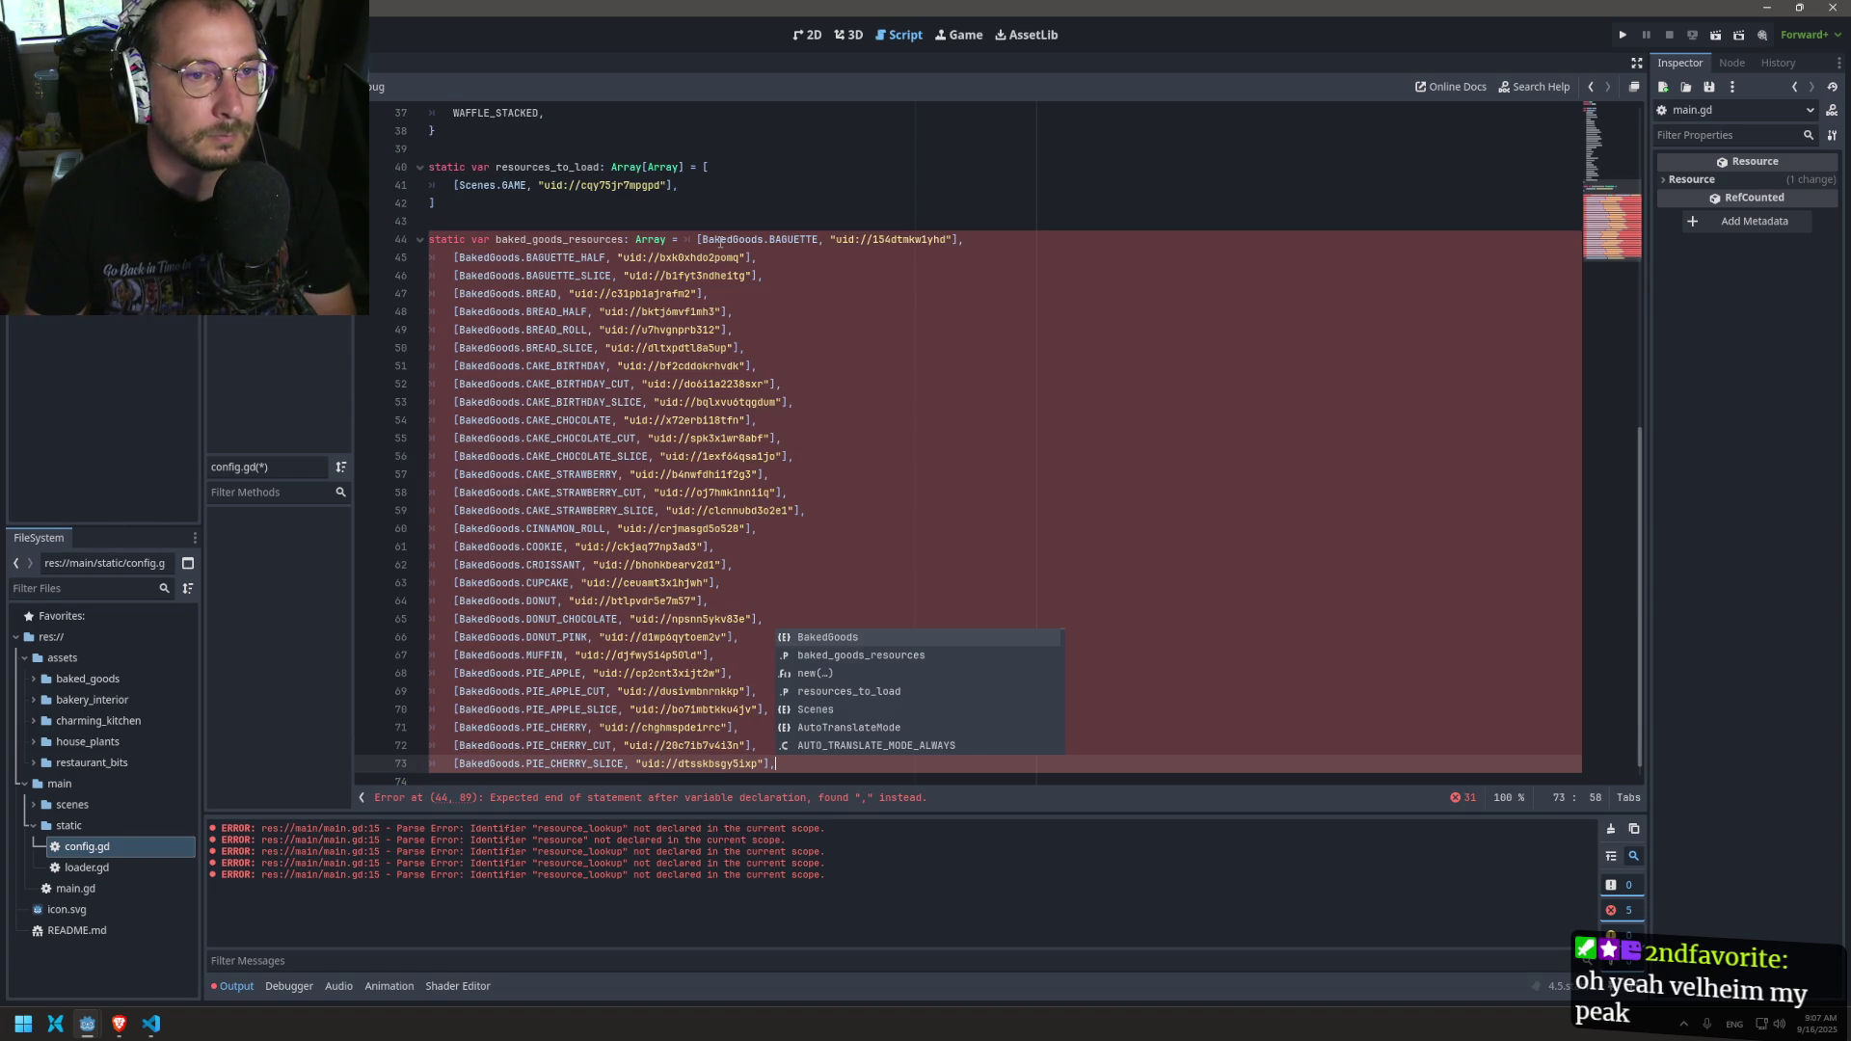
Step: Retype baked_goods_resources as Dictionary and paste the BakedGoods entries back in
left_click(685, 240, "shift")
key("BackSpace")
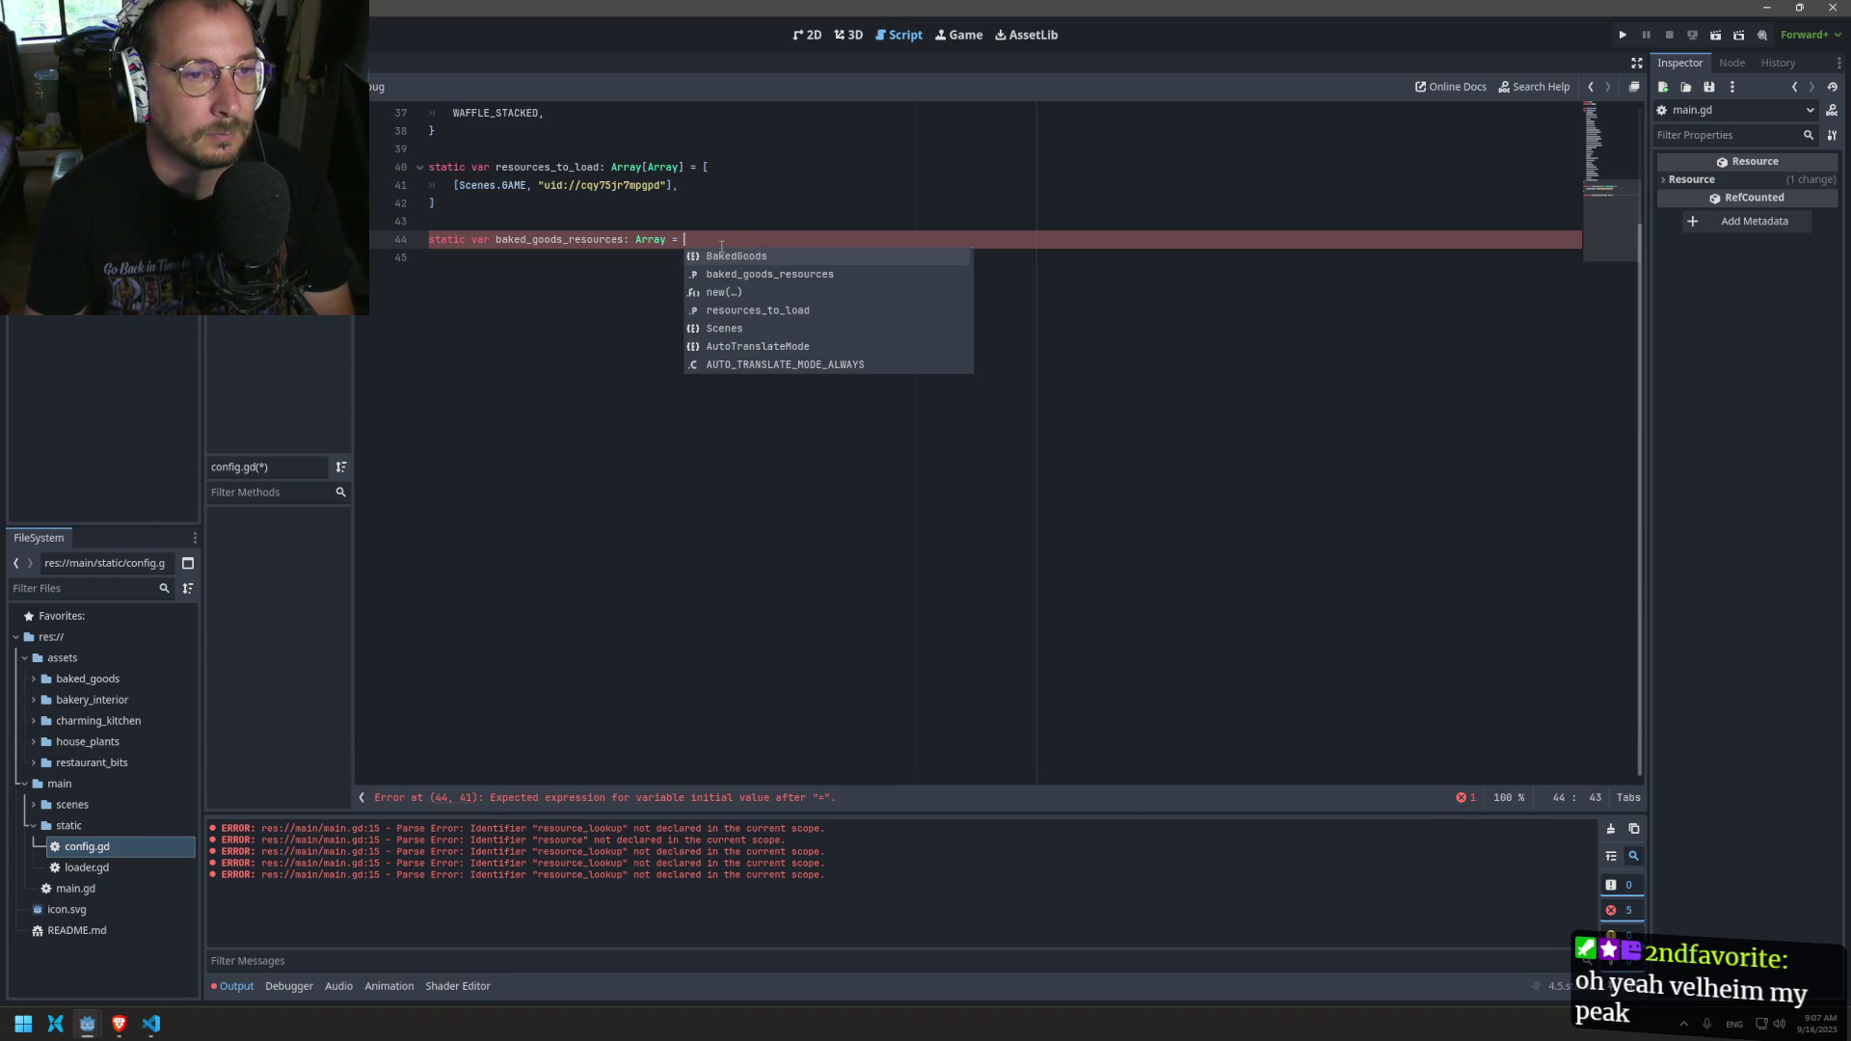
key("BackSpace")
key("BackSpace")
key("BackSpace")
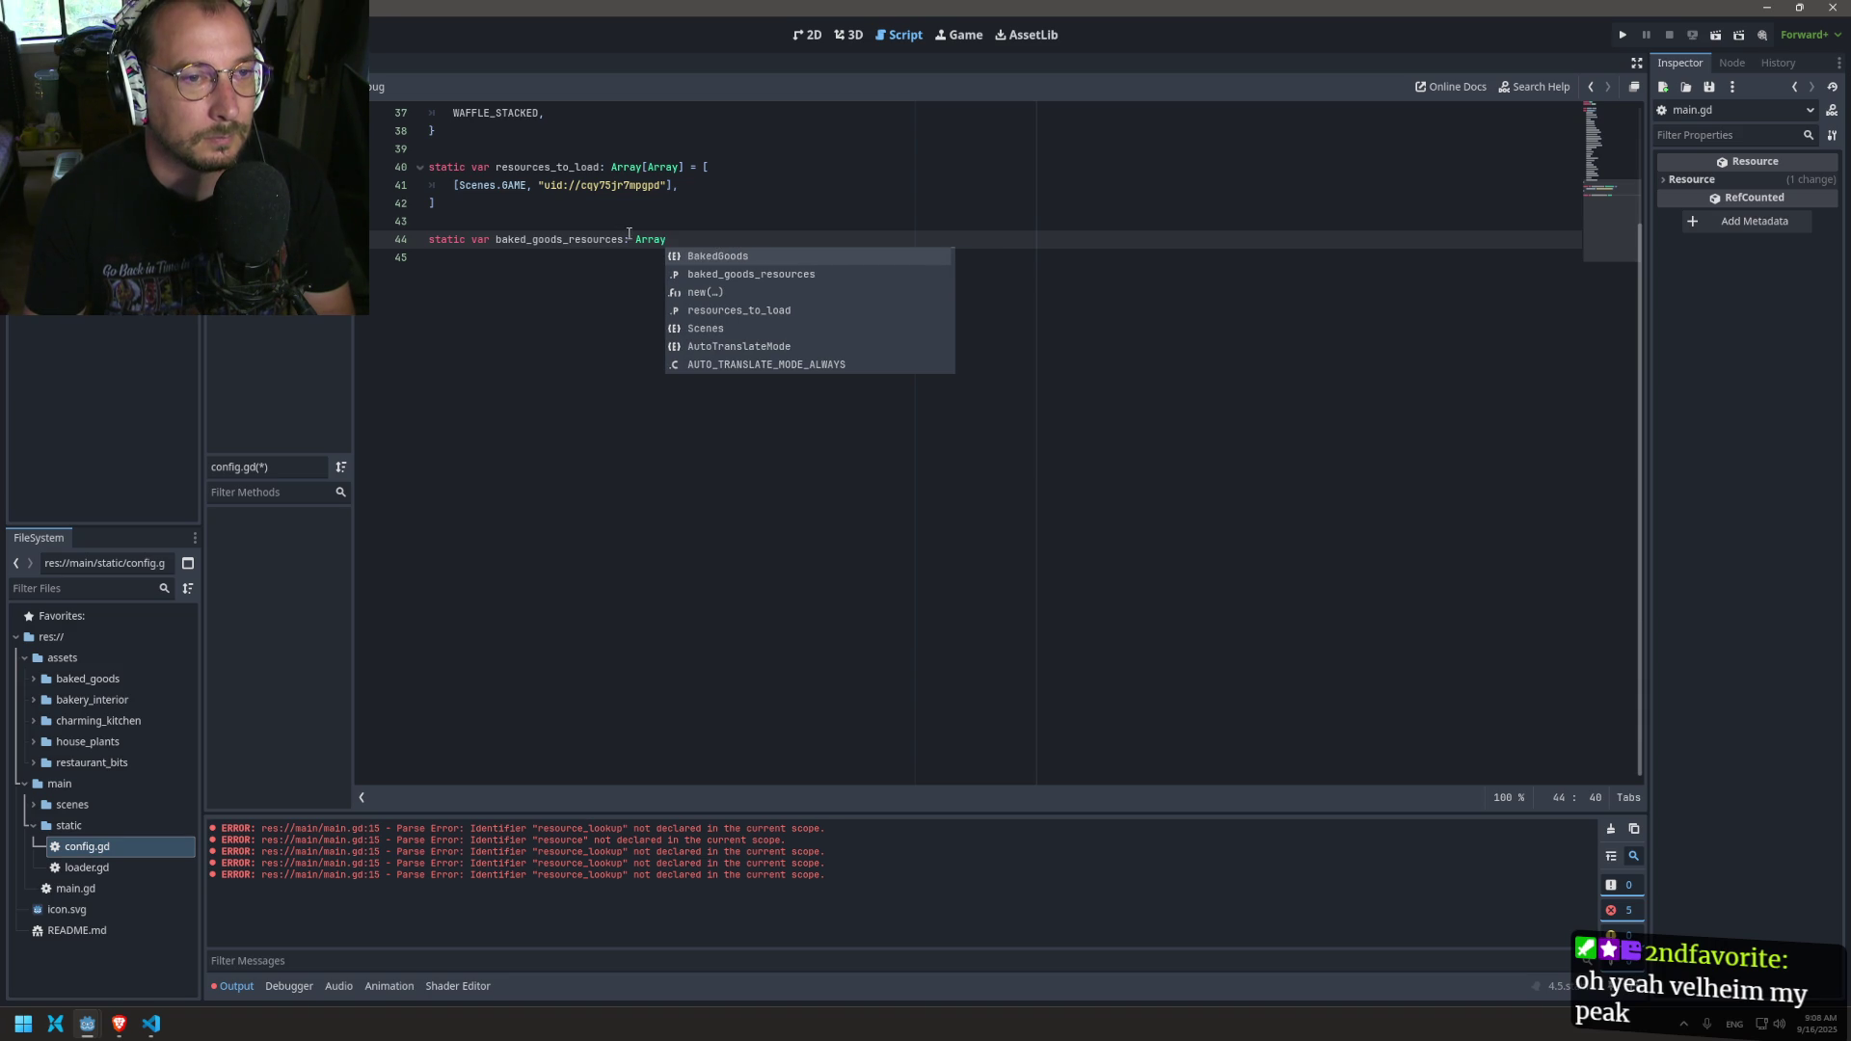
double_click(650, 239)
type("Diction")
key("Return")
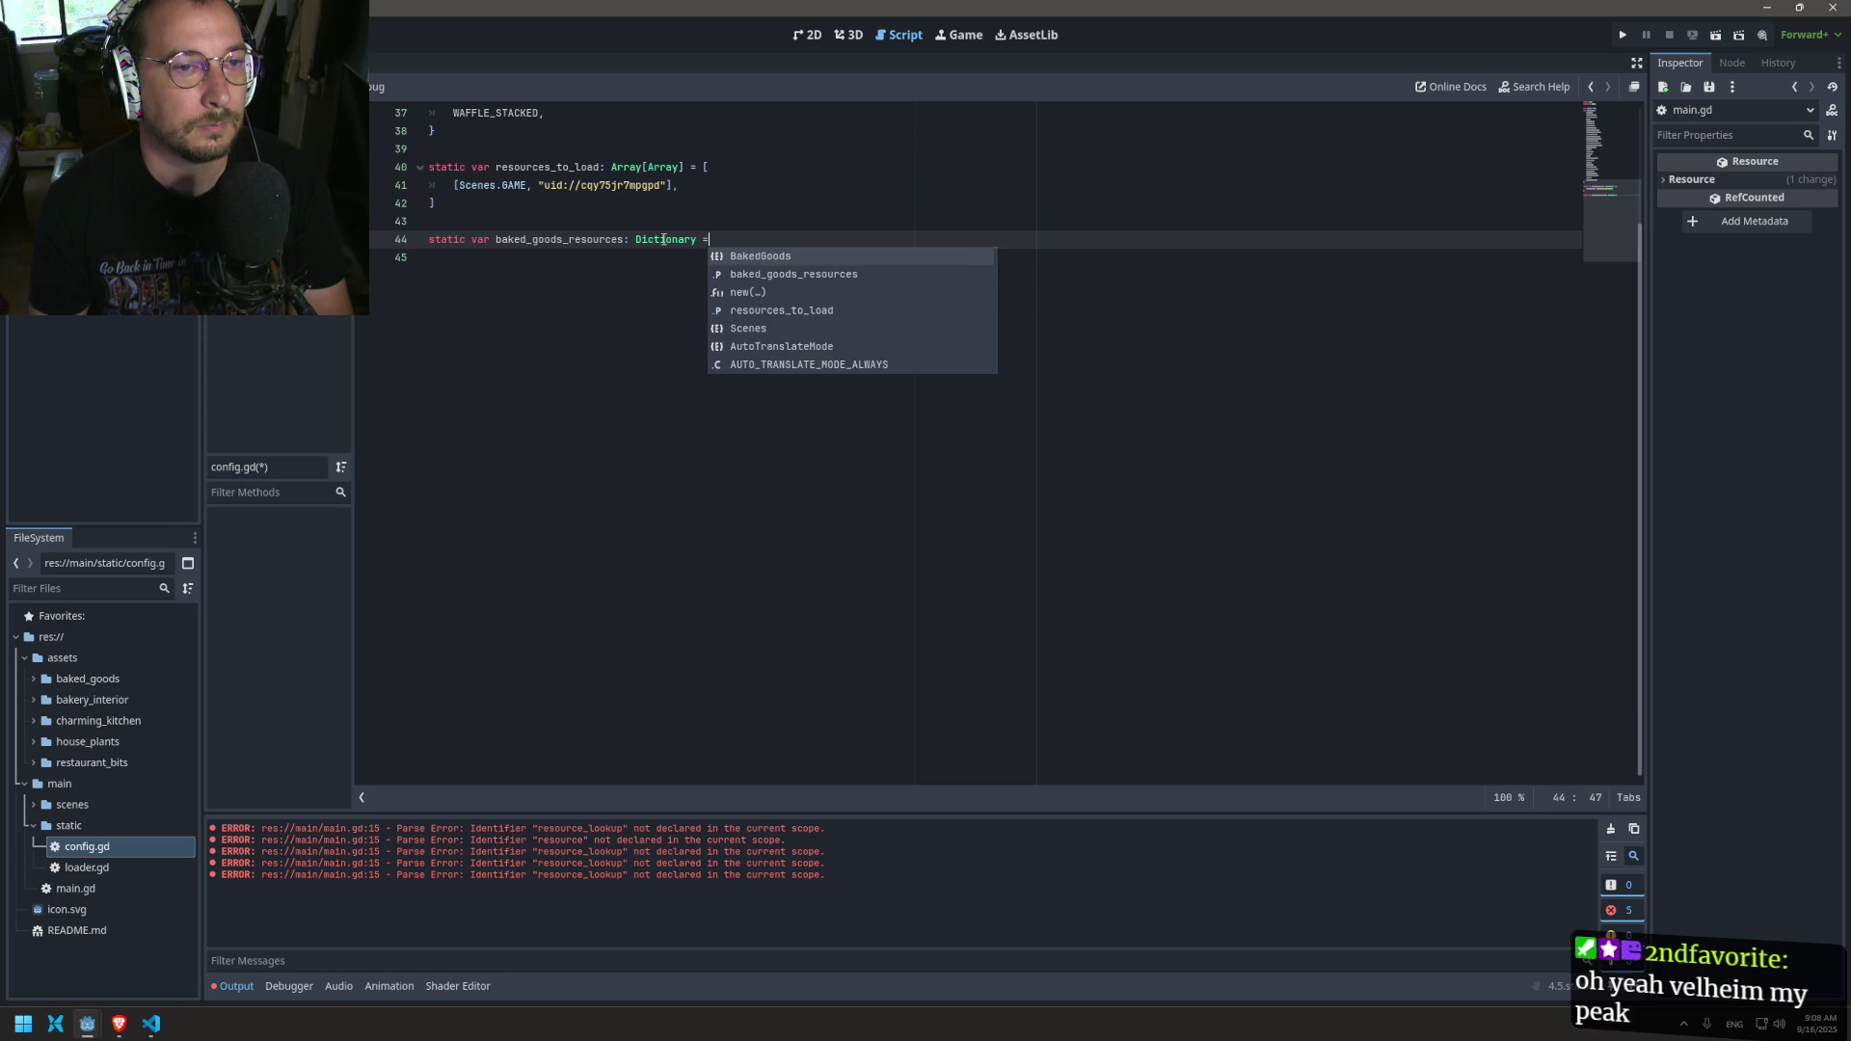
key("ctrl+v")
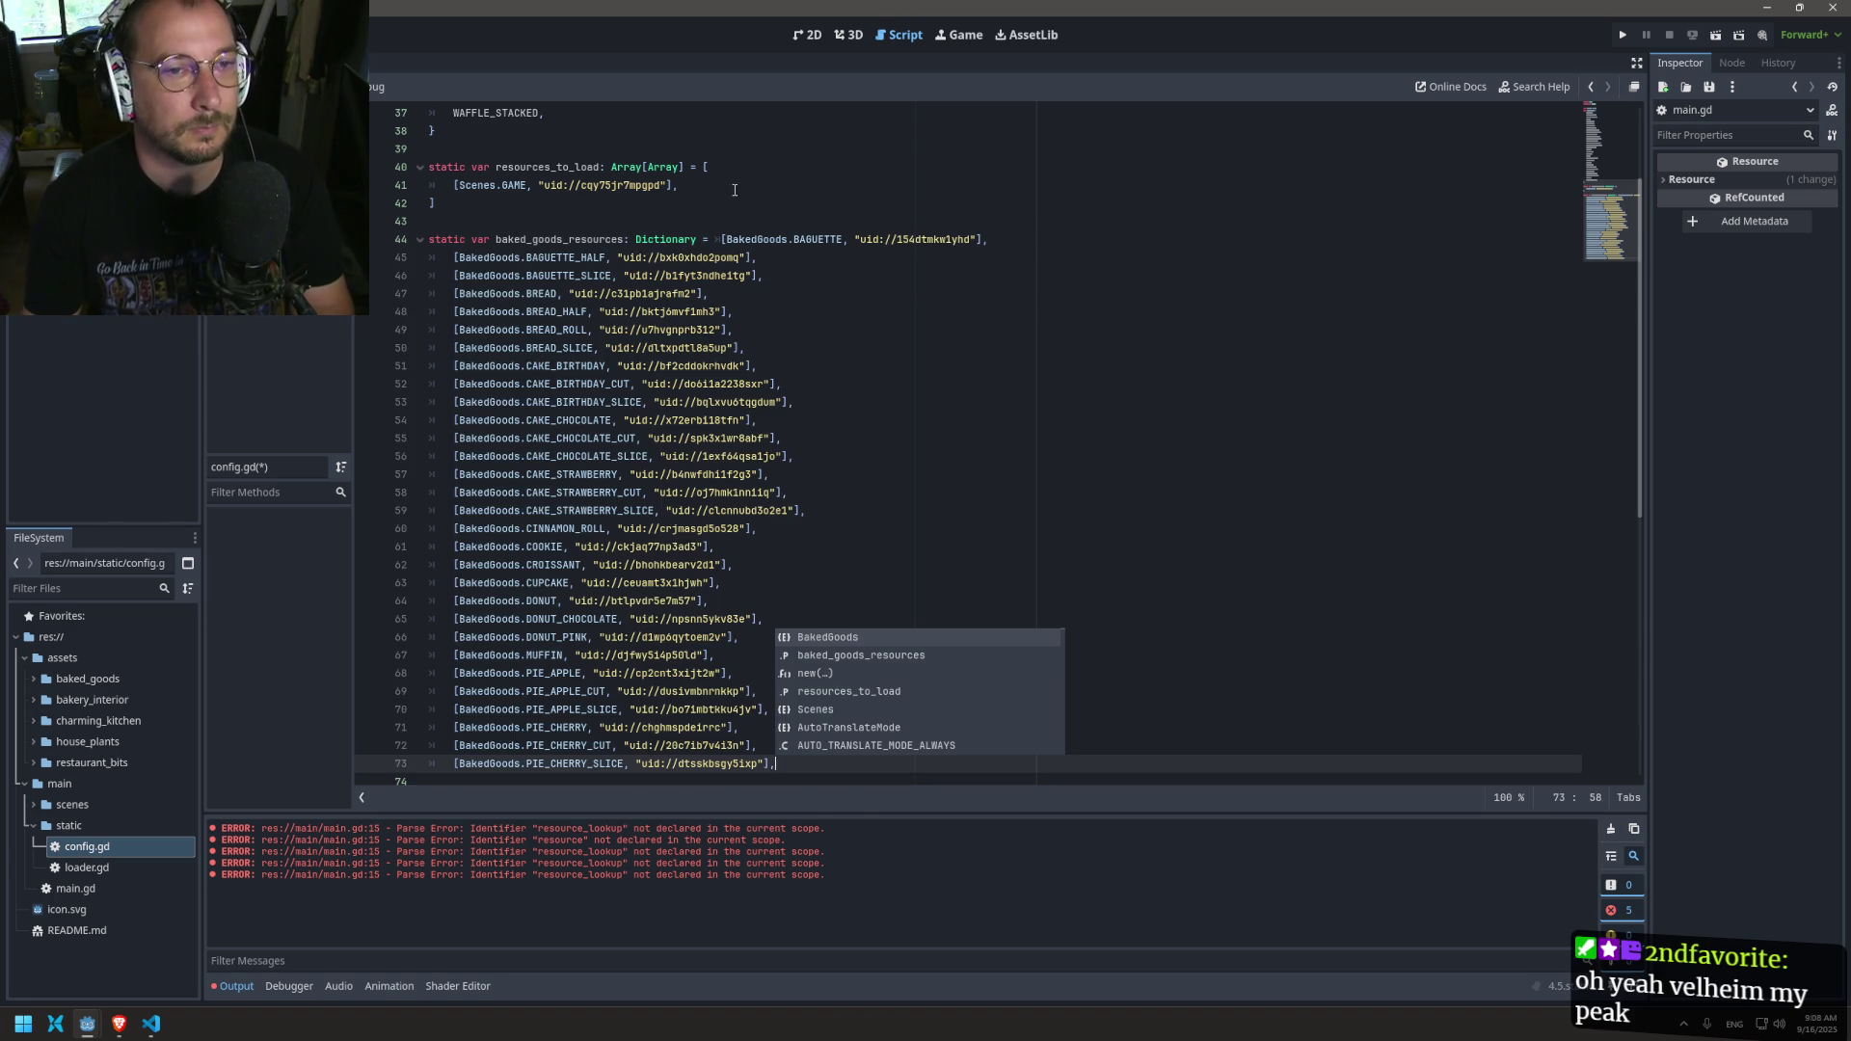
Step: Indent the first entry onto its own line and wrap the entries in { }
left_click(725, 239)
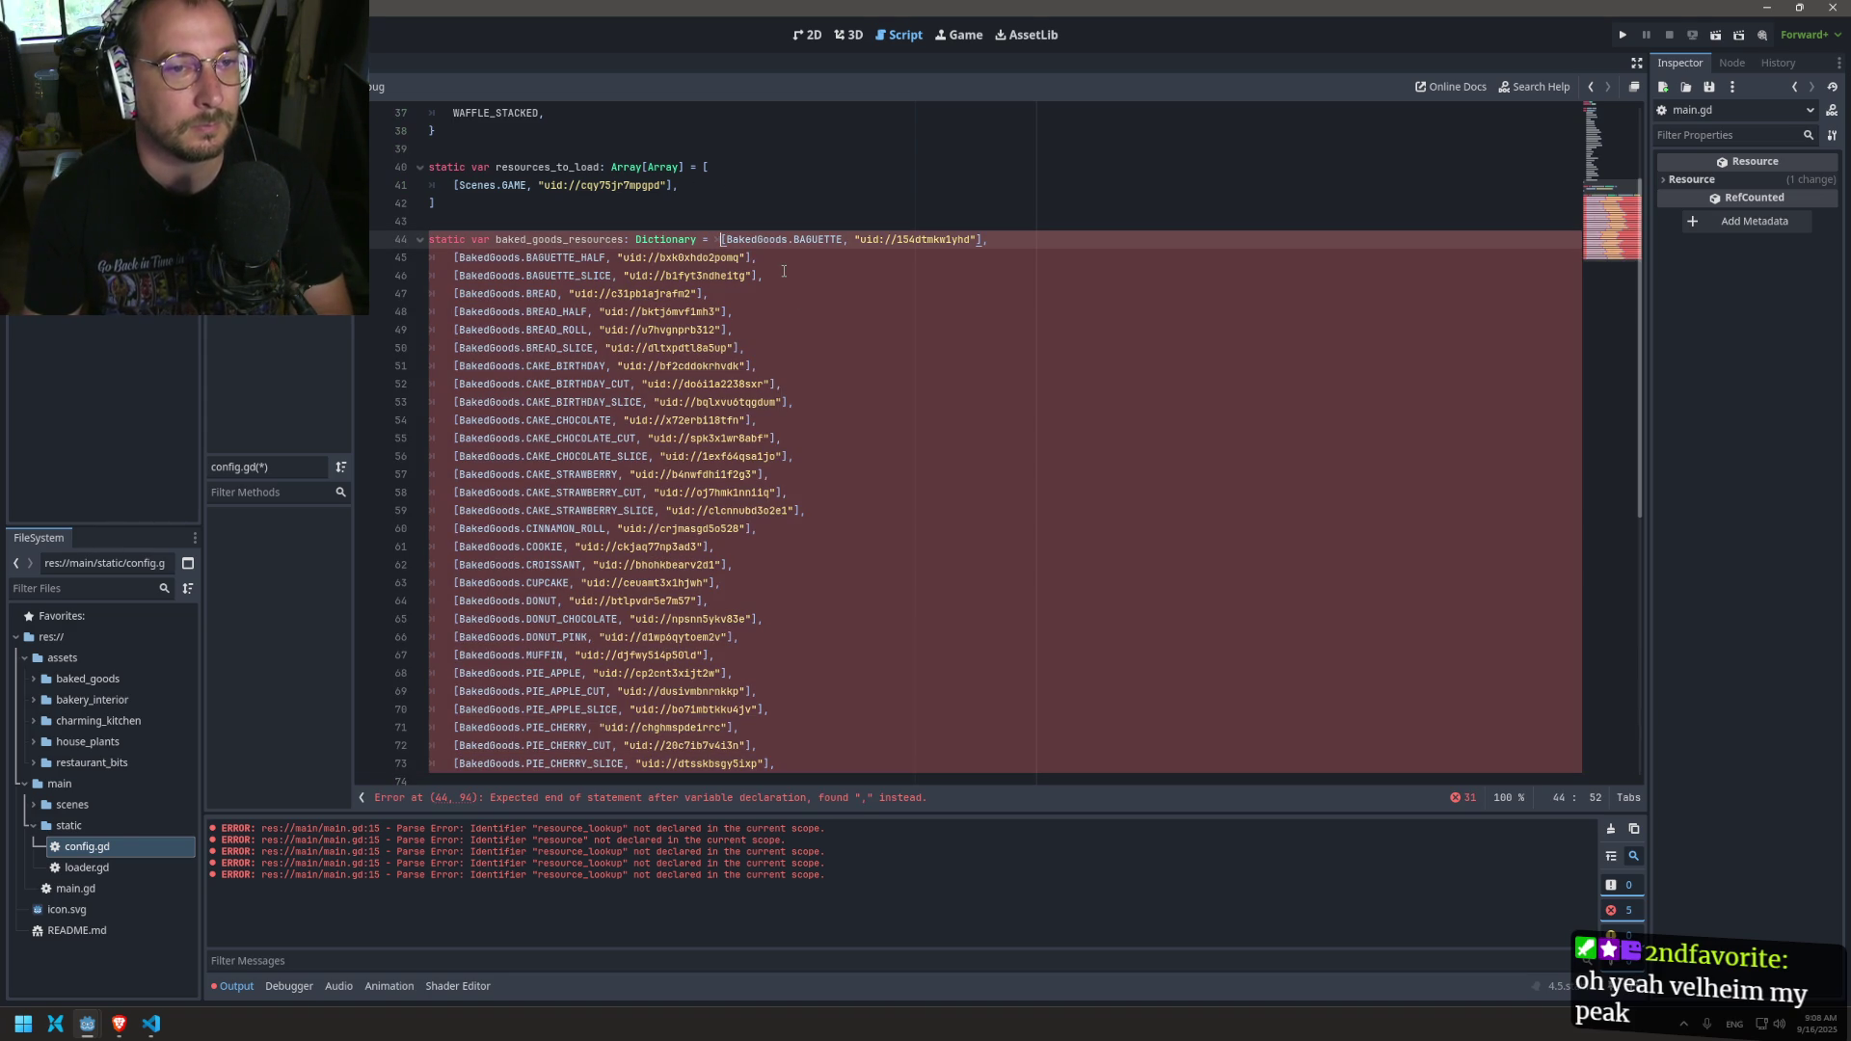
key("Return")
key("Tab")
scroll(725, 273, "up", 5)
scroll(733, 570, "down", 6)
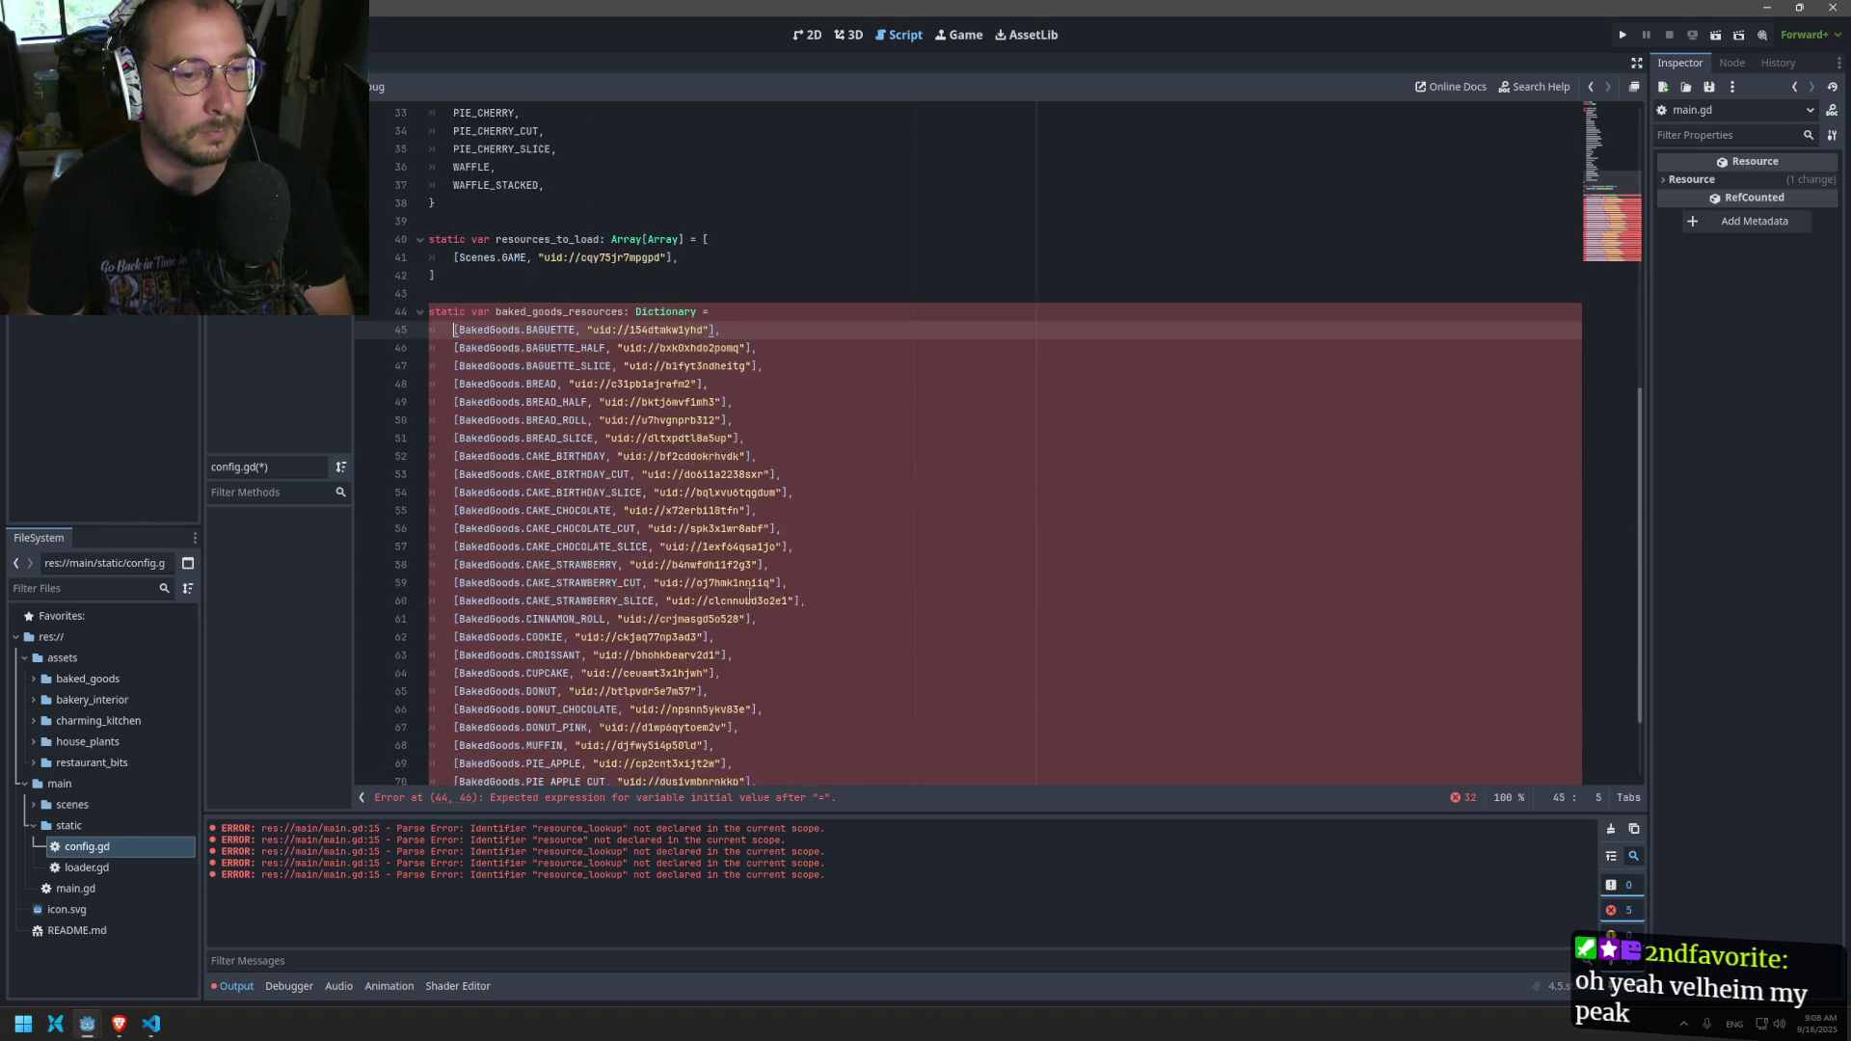
left_click(771, 209)
type("{")
left_click(755, 777)
type("}")
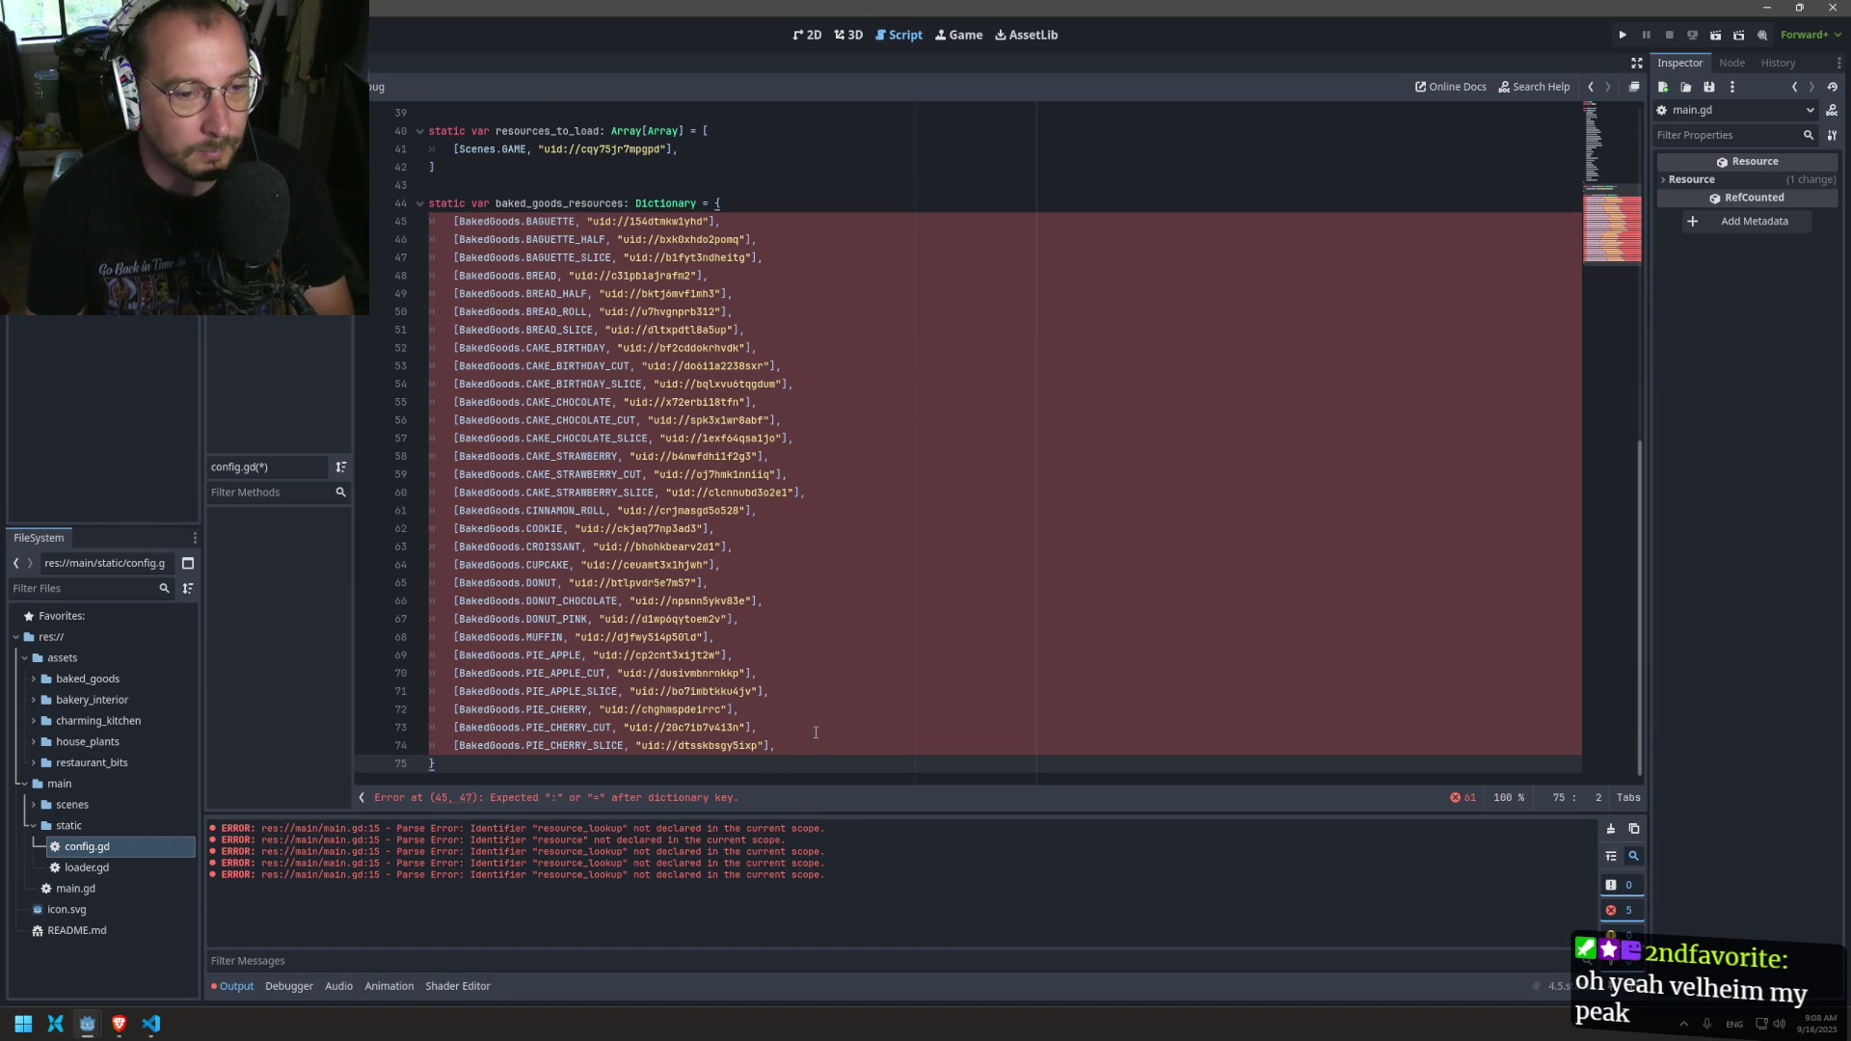
Step: Remove the opening '[' from every BakedGoods entry line at once
left_click(435, 226)
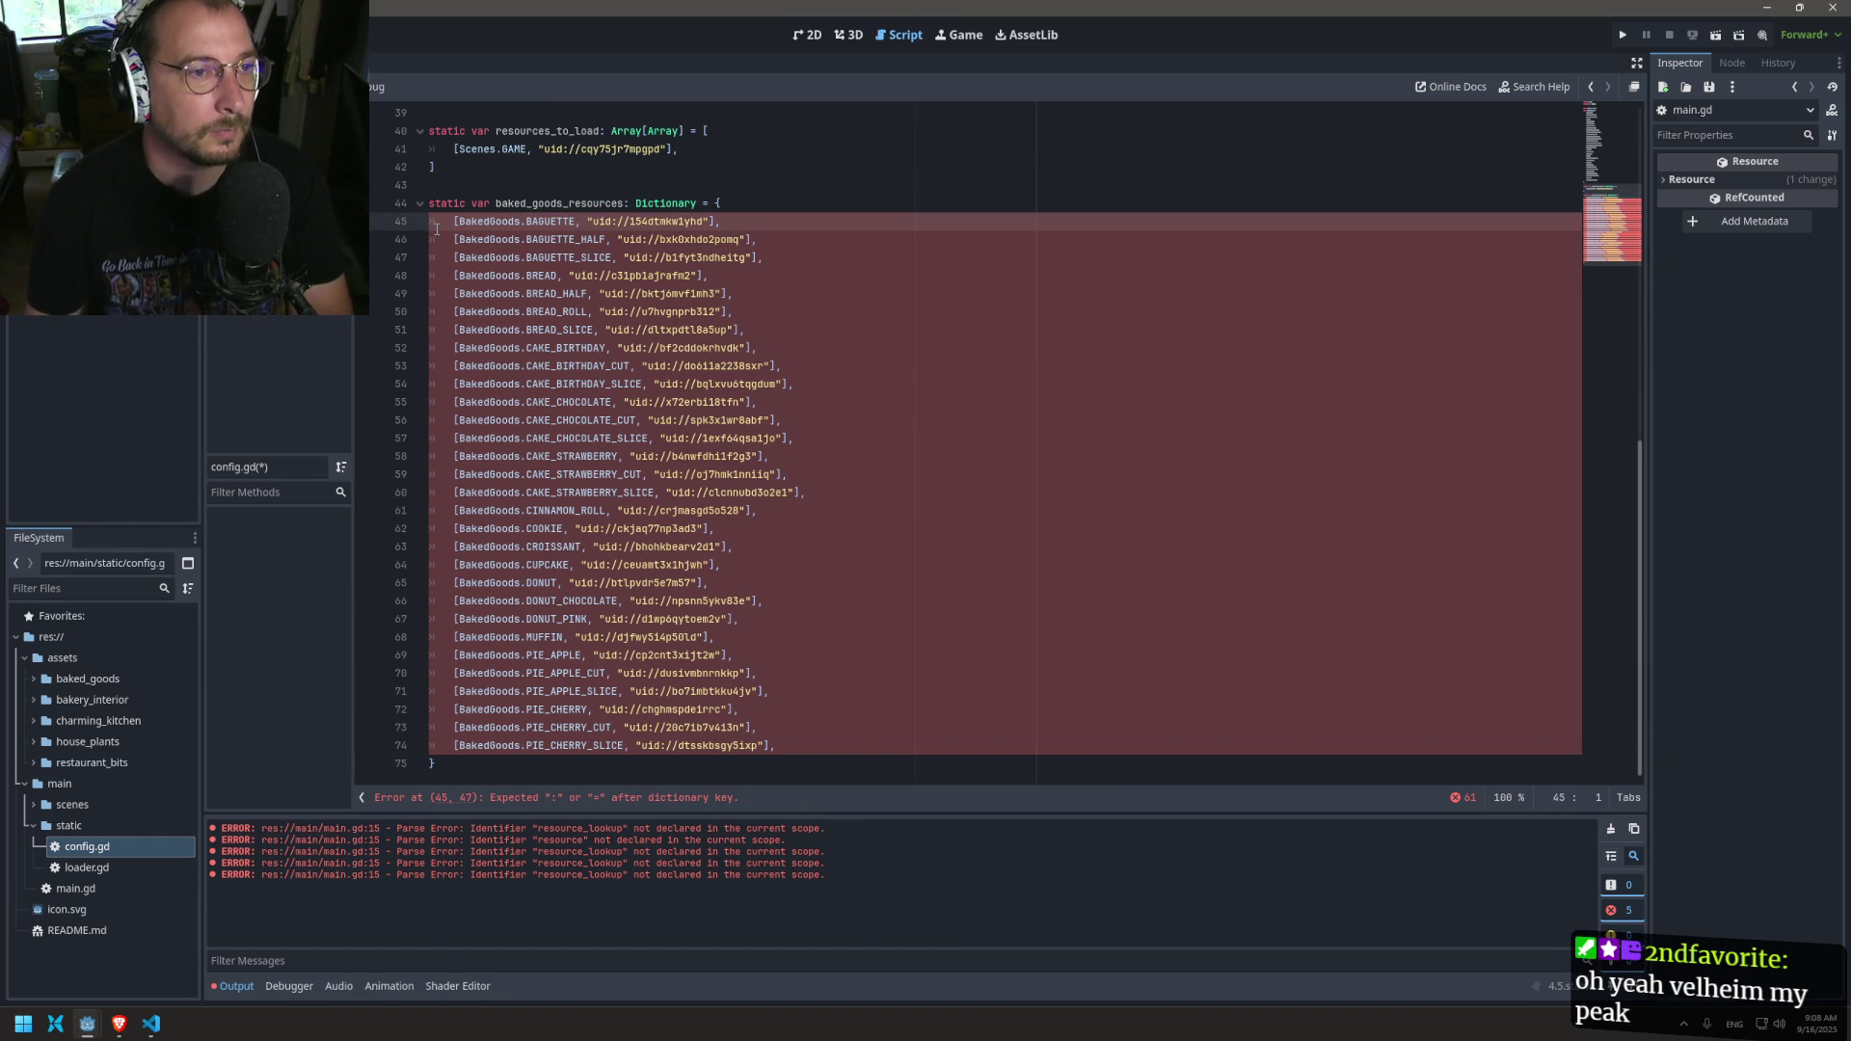
key("shift+alt+Down")
key("shift+alt+Down")
key("shift+alt+Down")
key("shift+alt+Down")
key("shift+alt+Down")
key("shift+alt+Down")
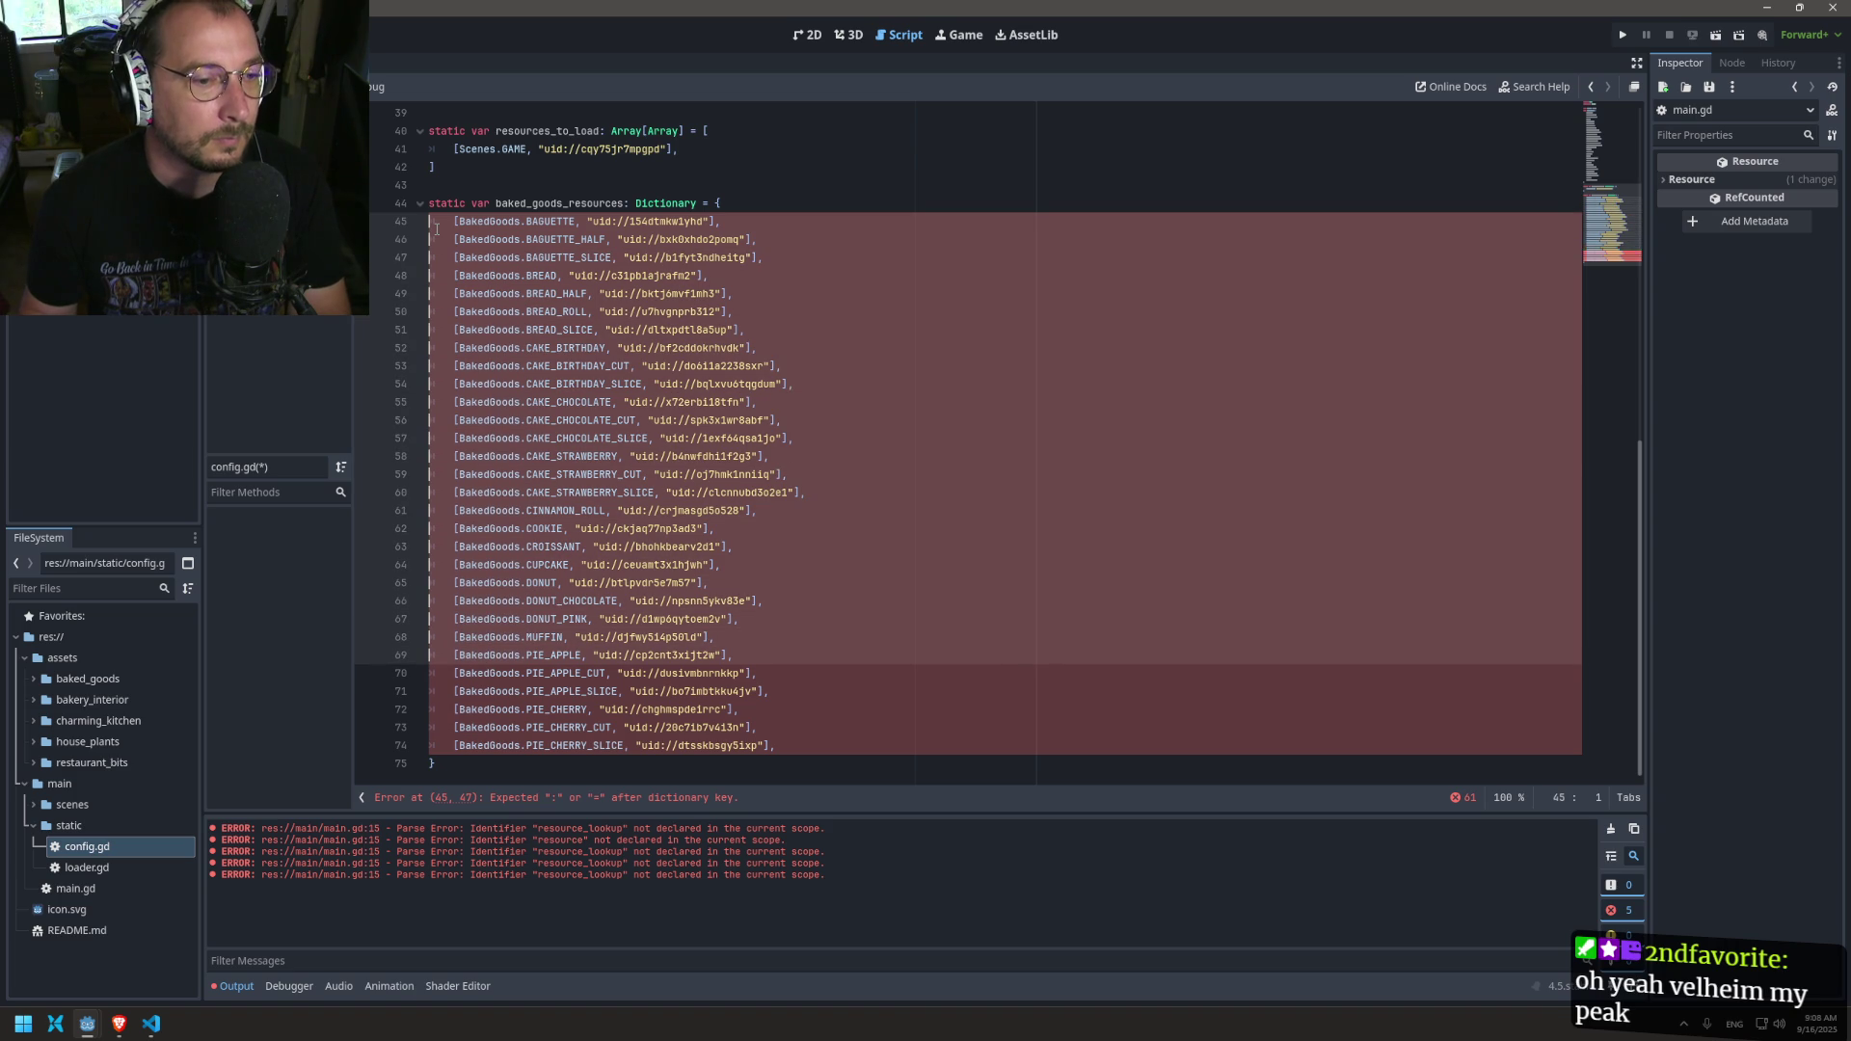
key("shift+alt+Up")
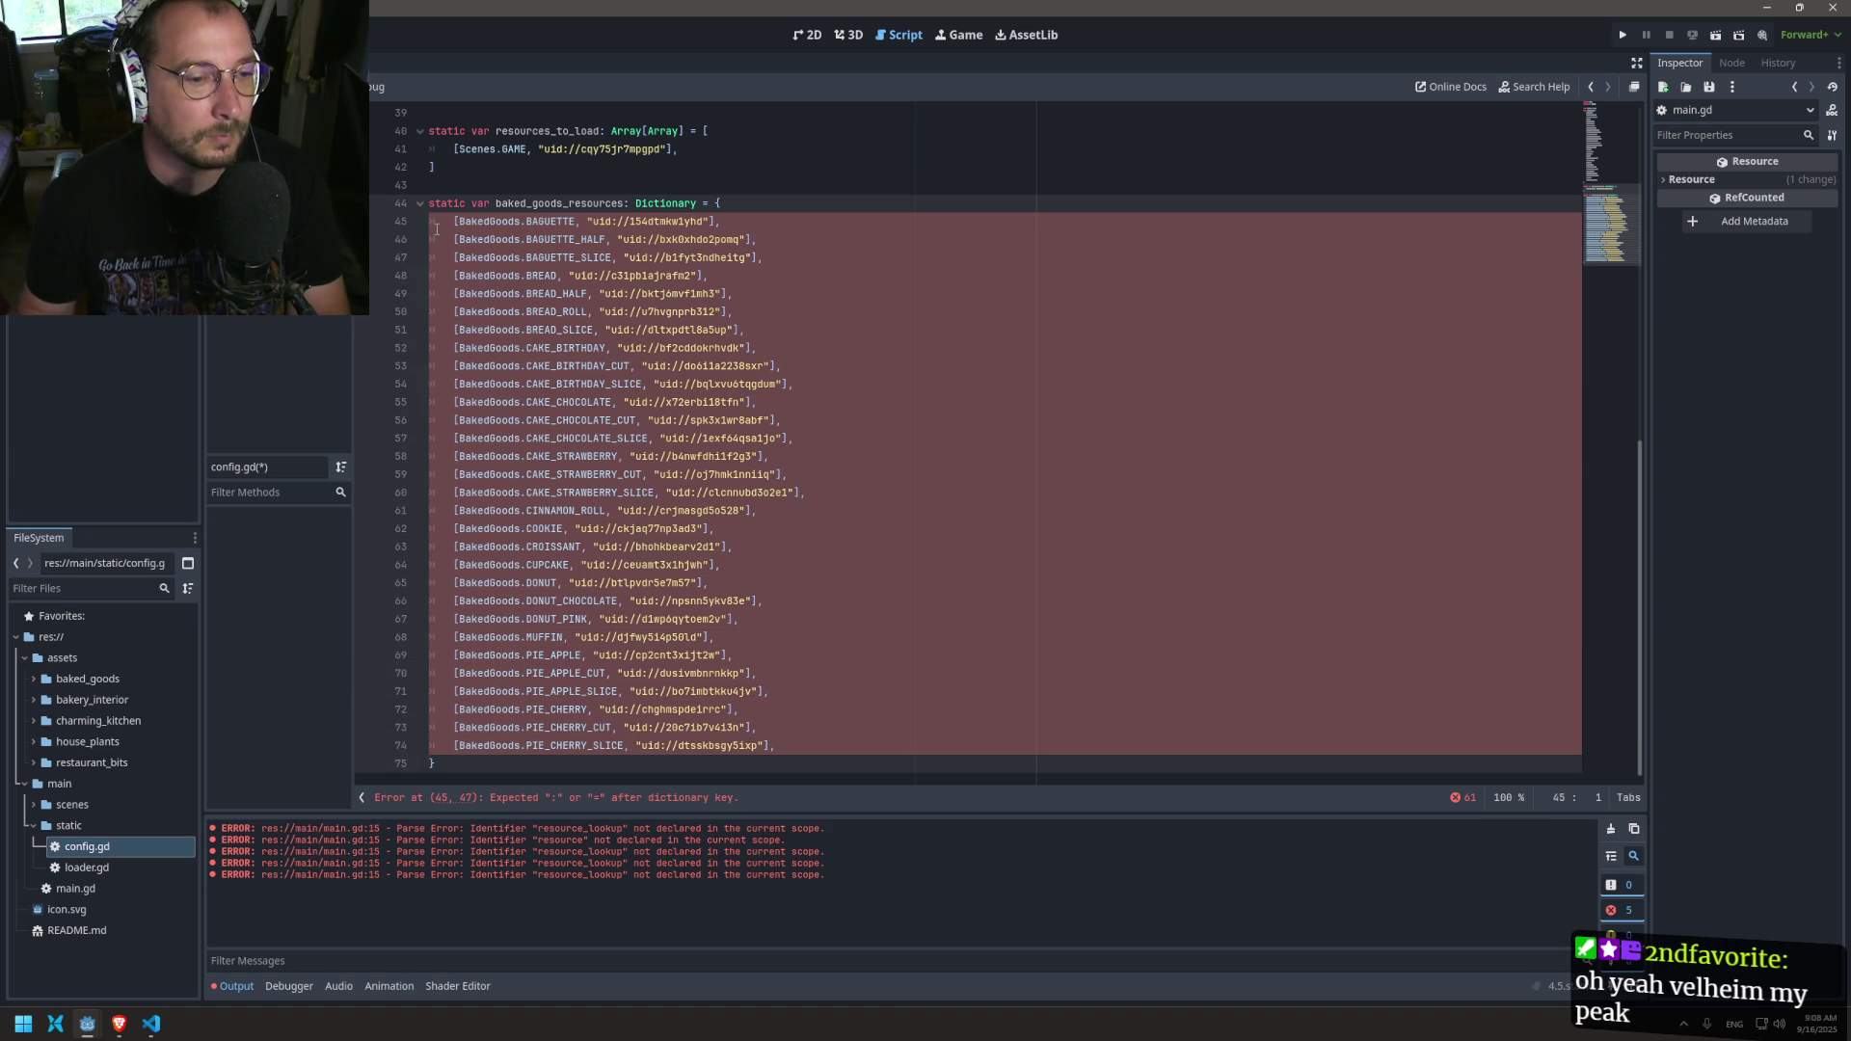
key("Escape")
key("Down")
key("Down")
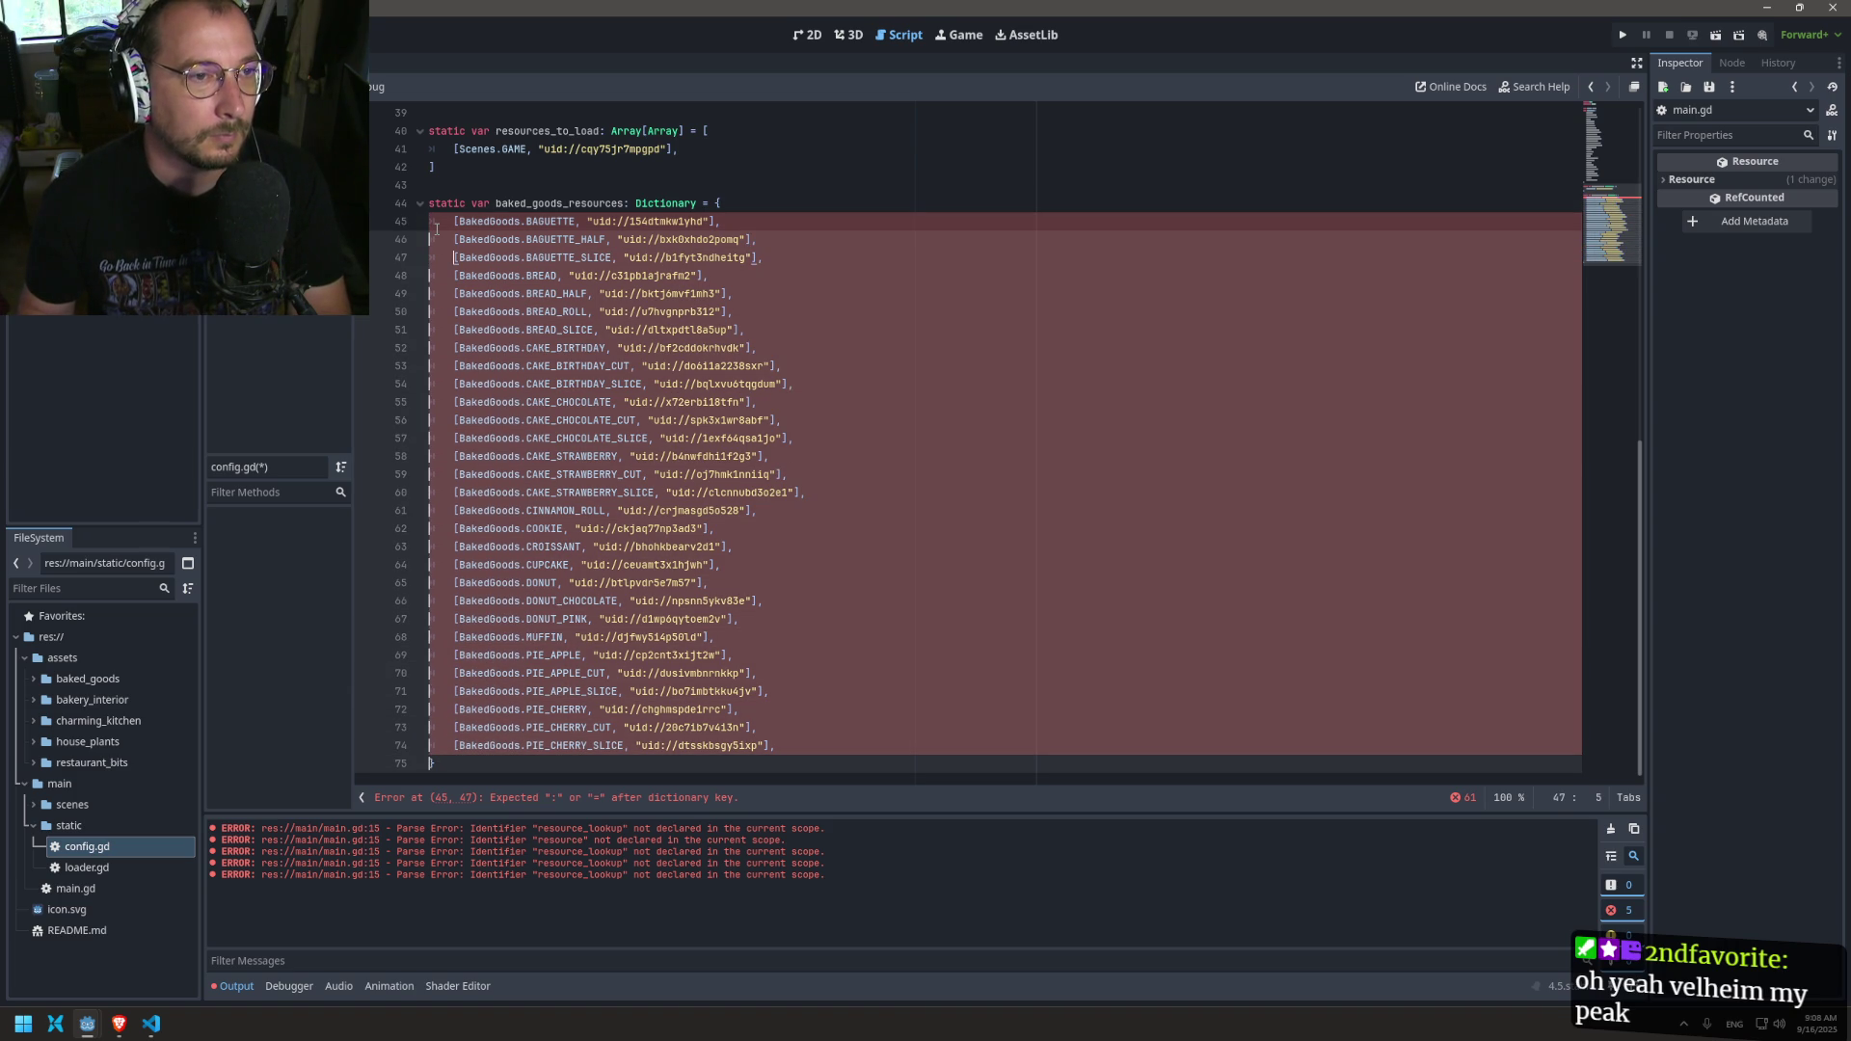
key("Home")
left_click(436, 232)
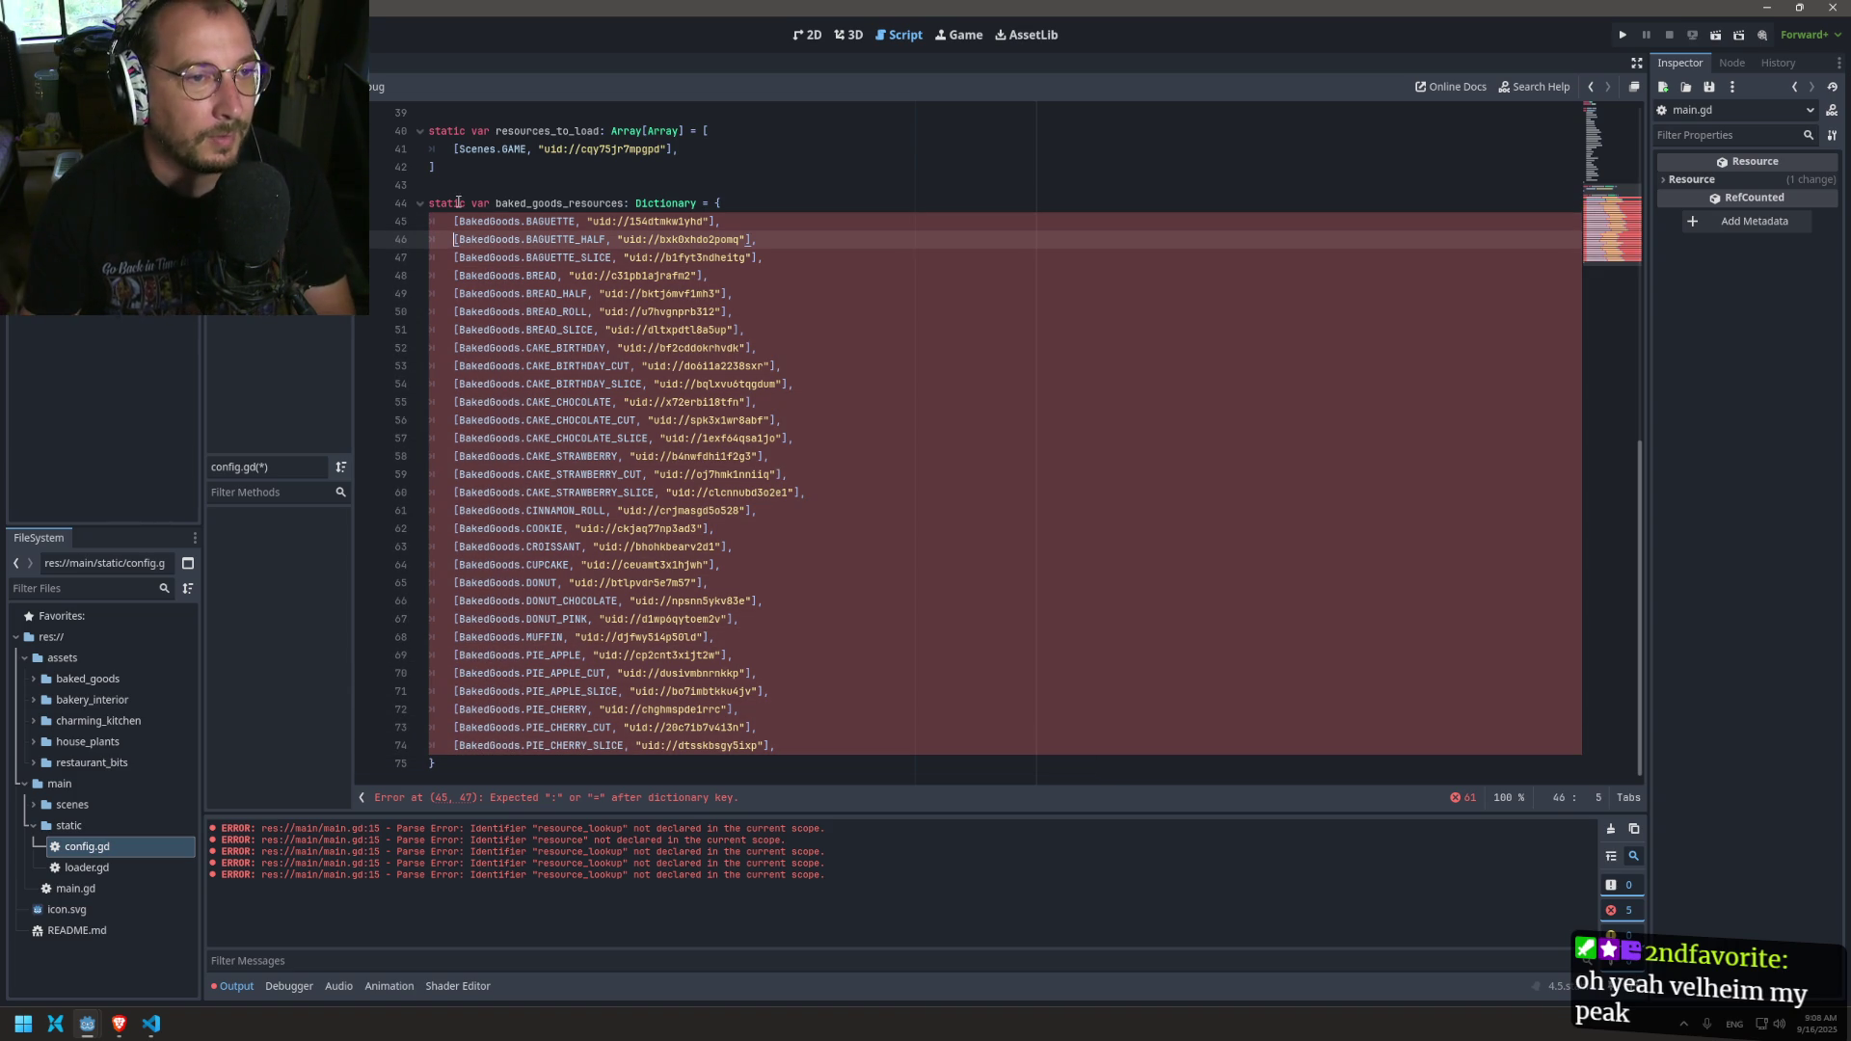
left_click(433, 220)
key("shift+alt+Down")
key("shift+alt+Down")
key("shift+alt+Down")
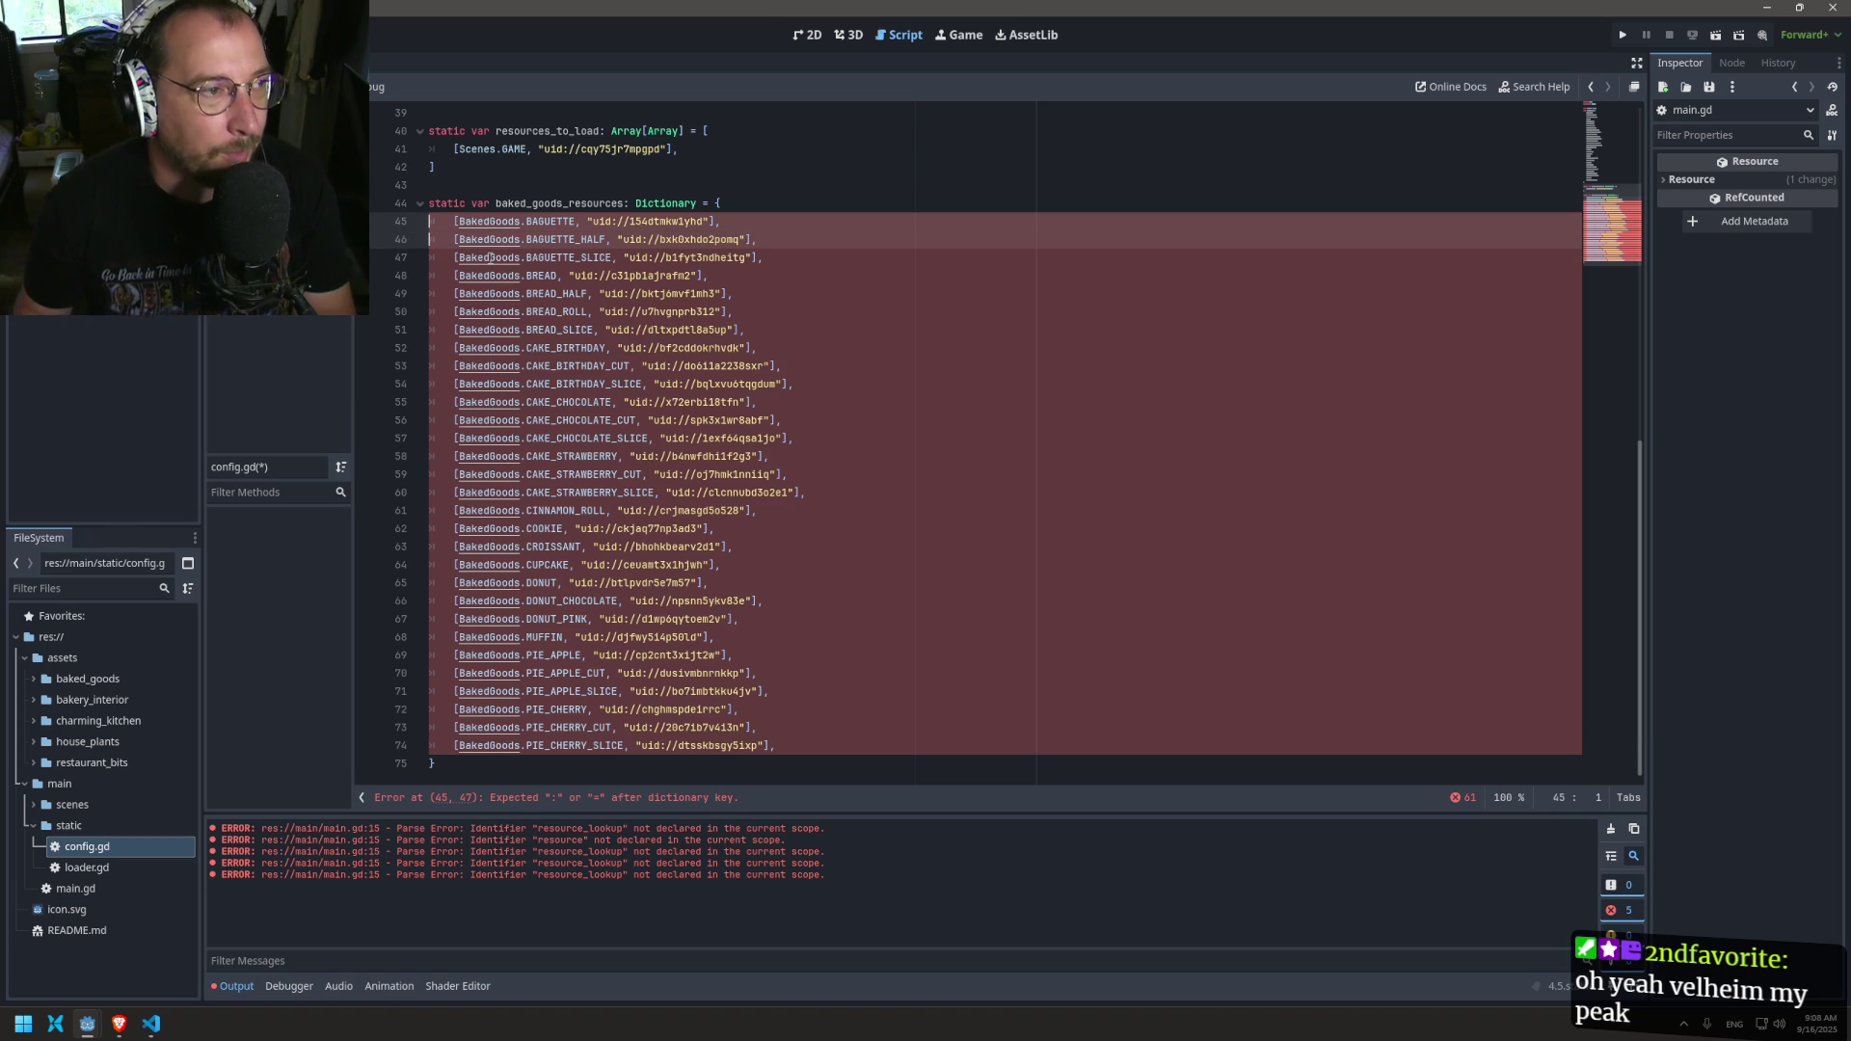
key("shift+alt+Down")
key("shift+alt+Down")
key("shift+alt+Down")
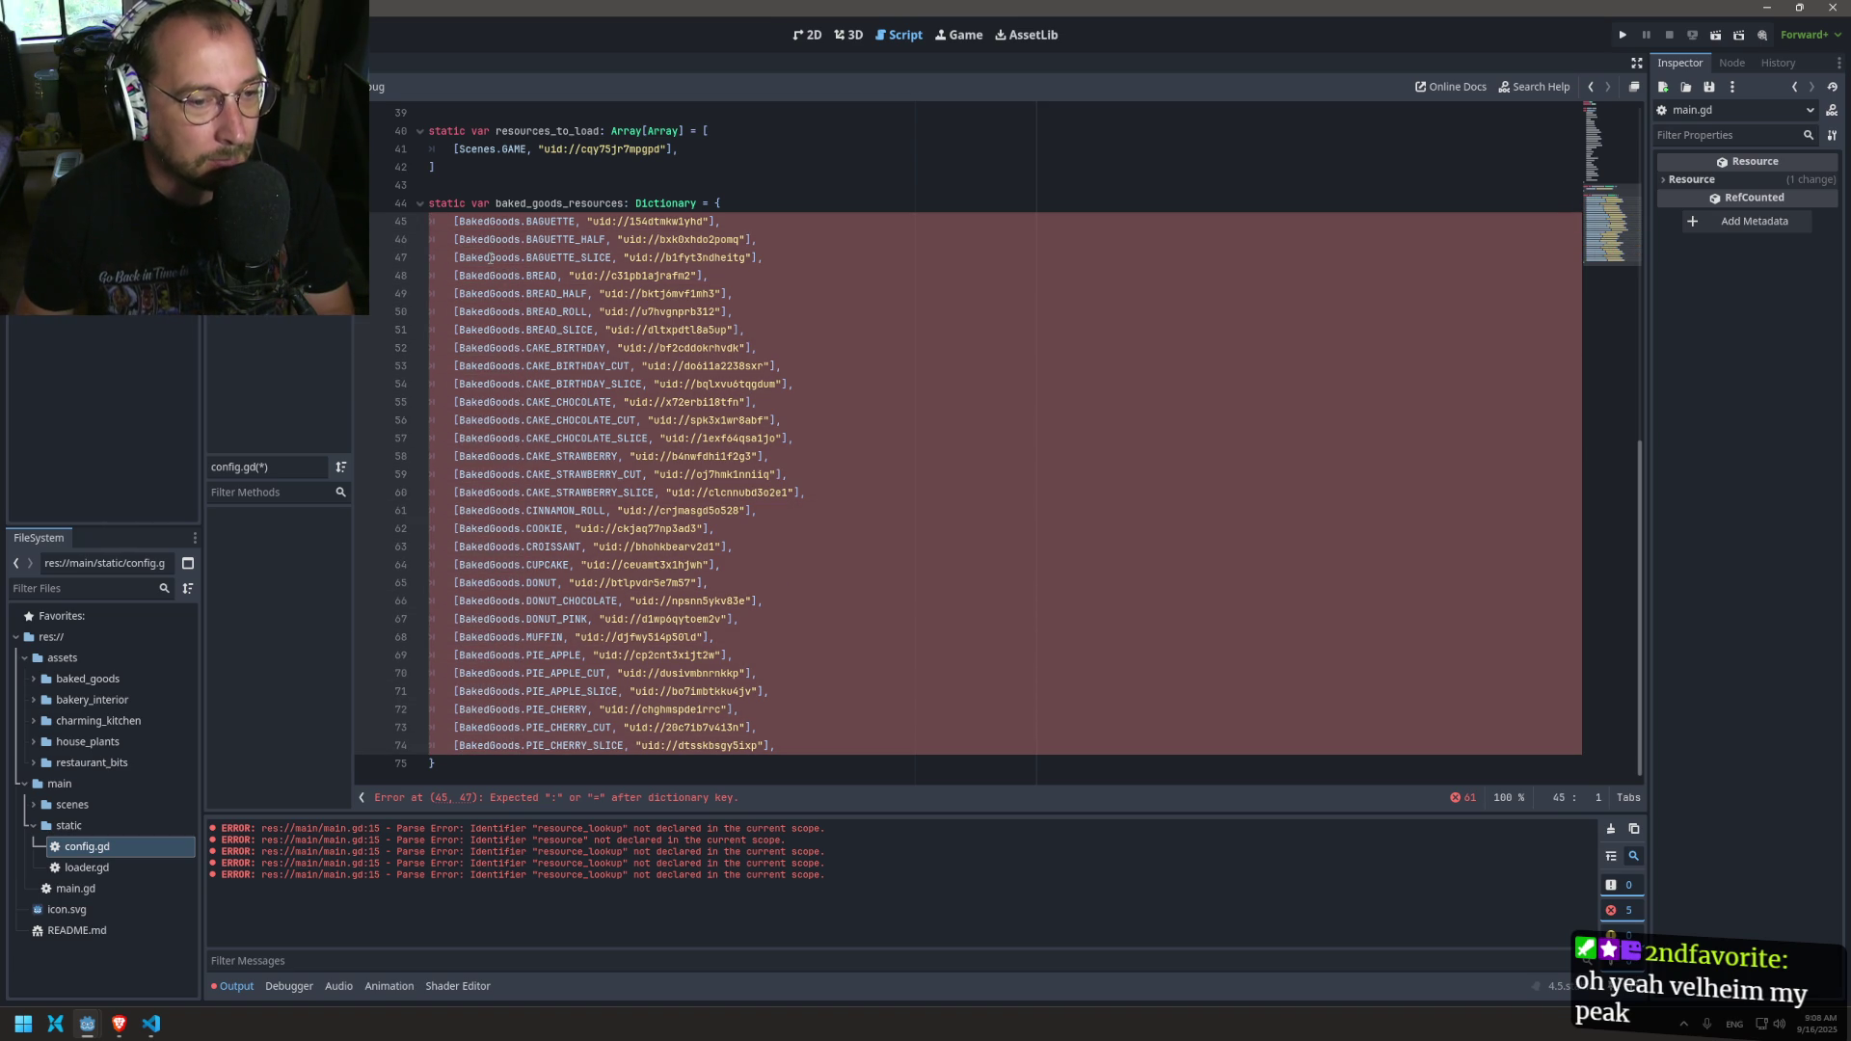
key("Right")
key("Right")
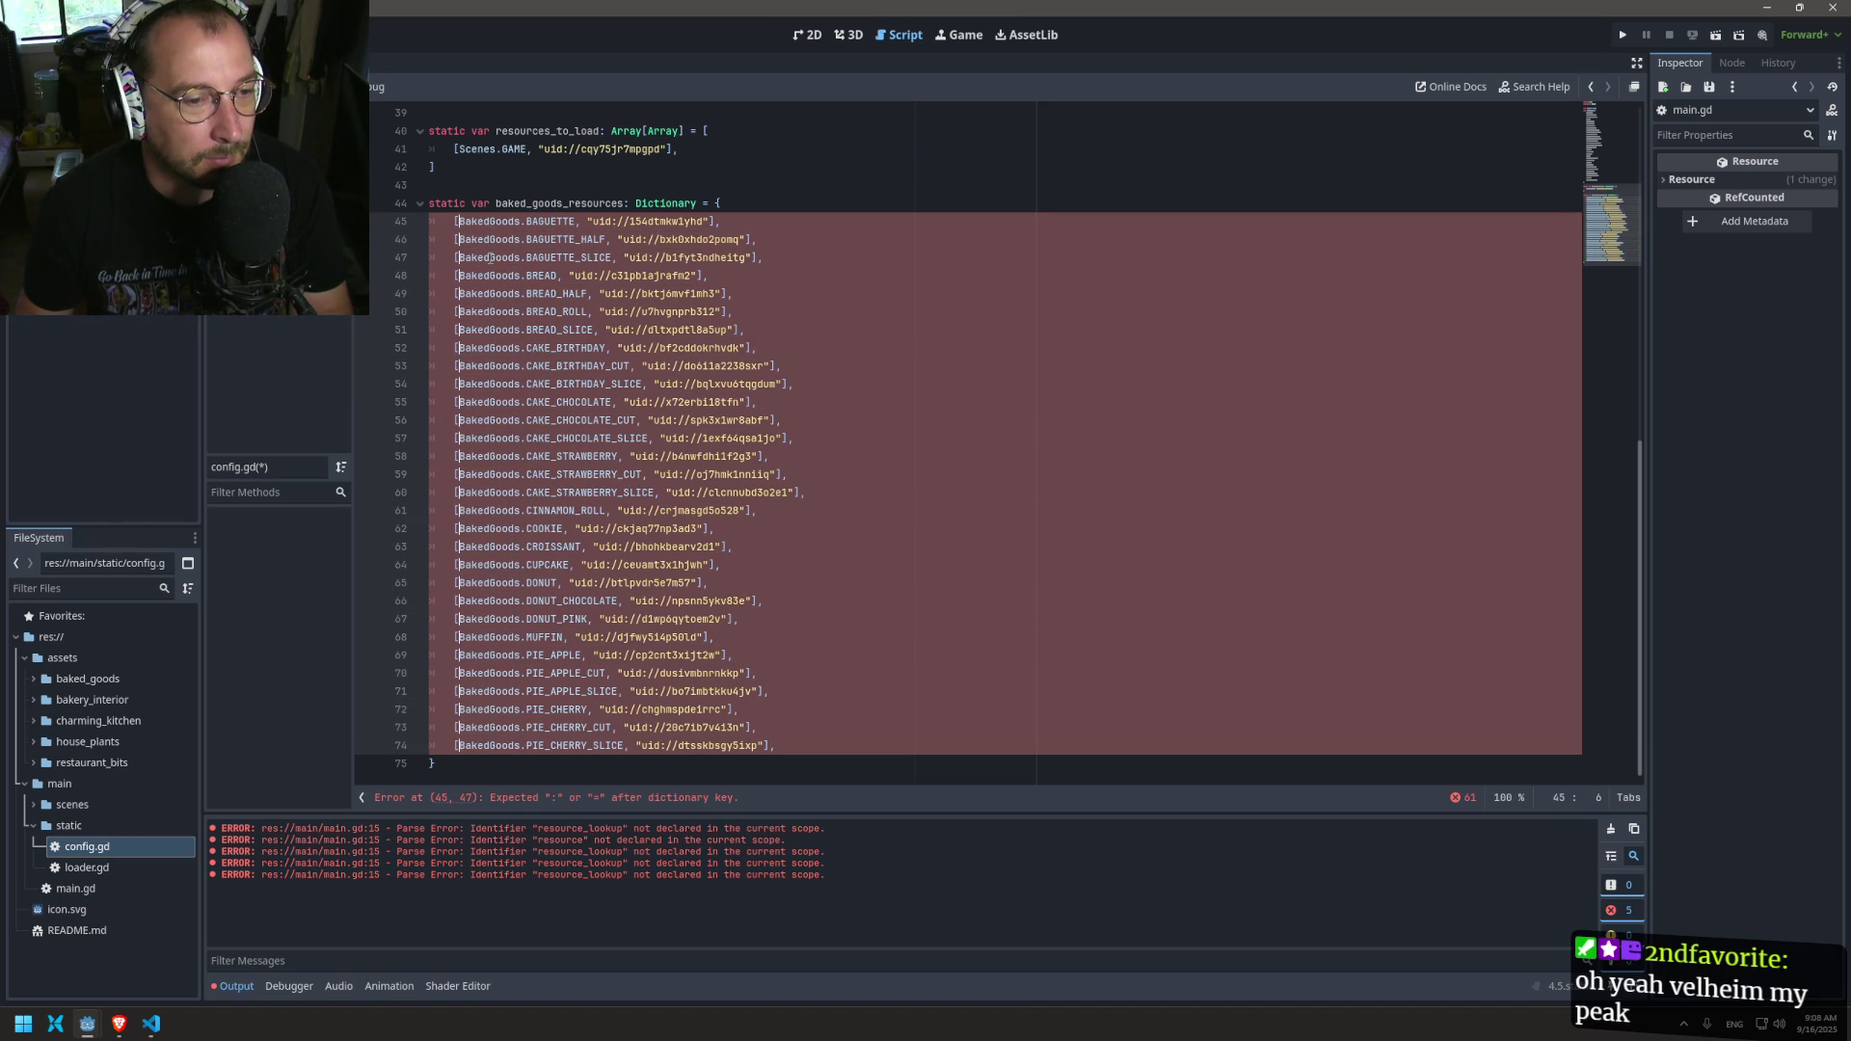
key("BackSpace")
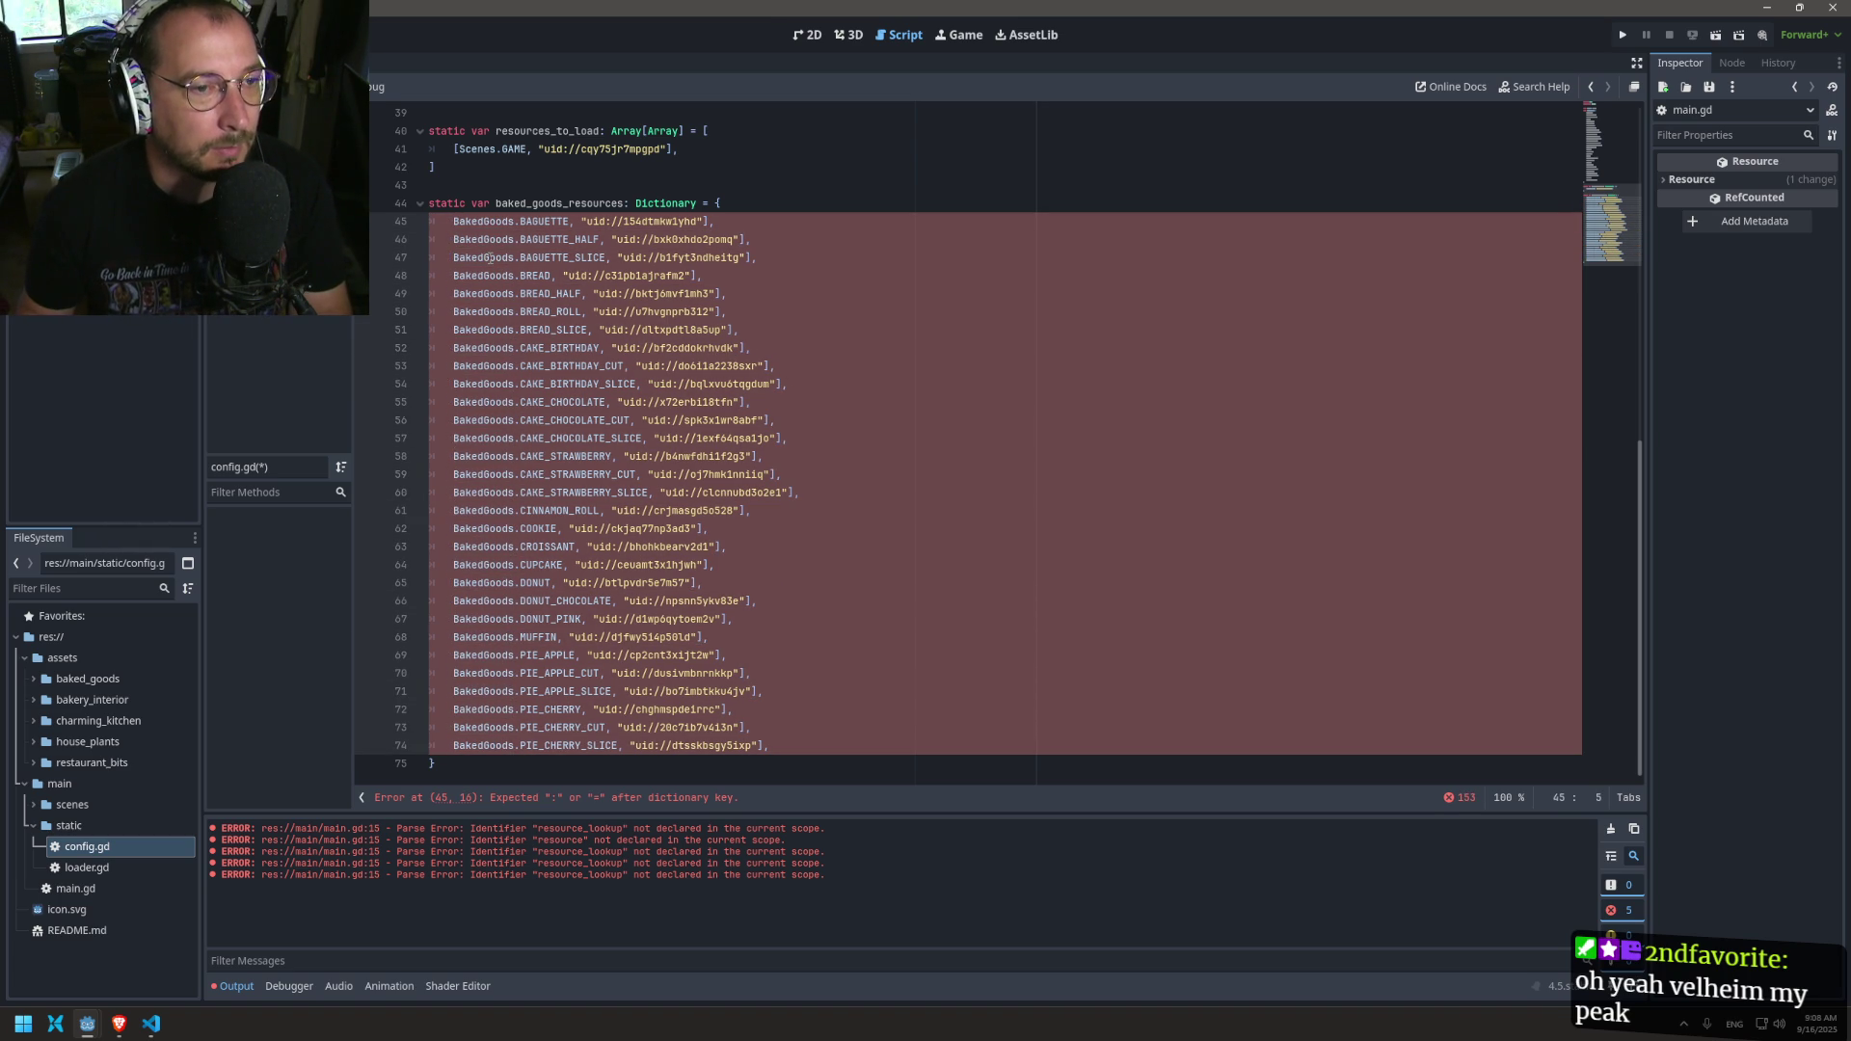
Step: Replace each key's comma with ':', delete the trailing ']', and save config.gd
key("ctrl+Right")
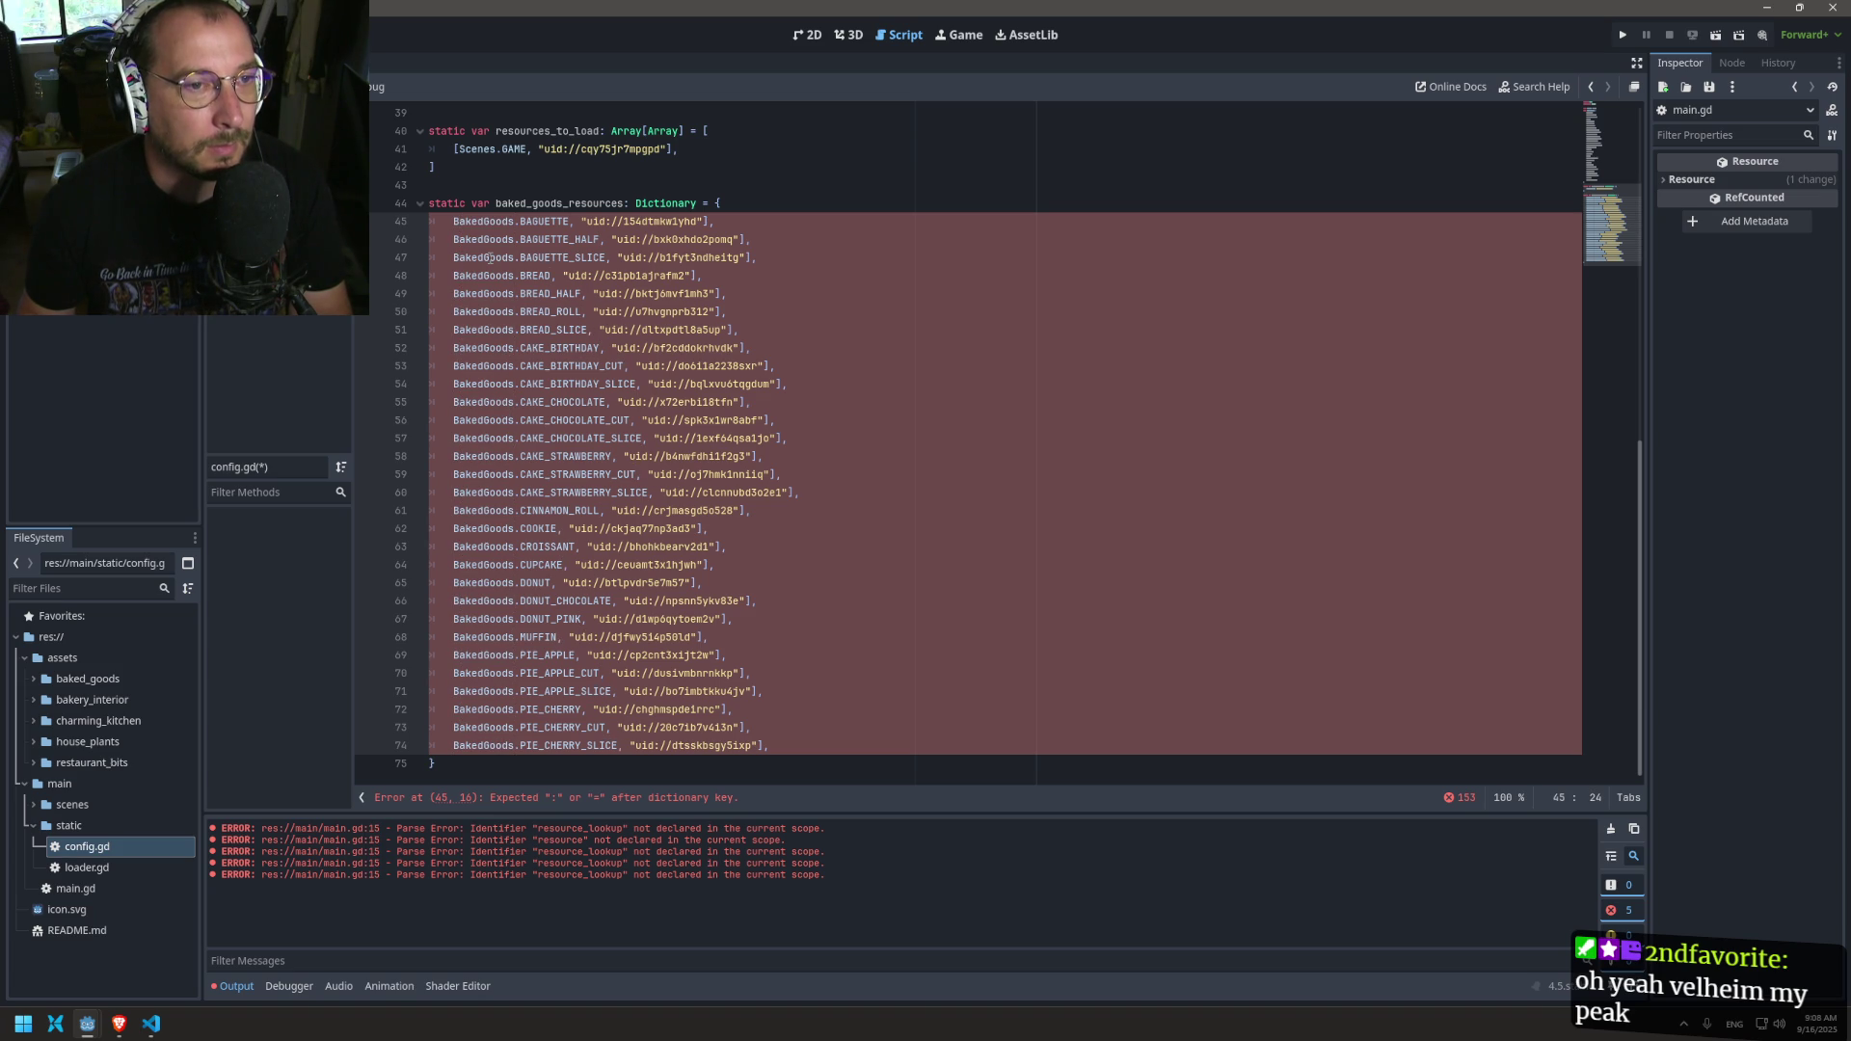
key("Delete")
type(":")
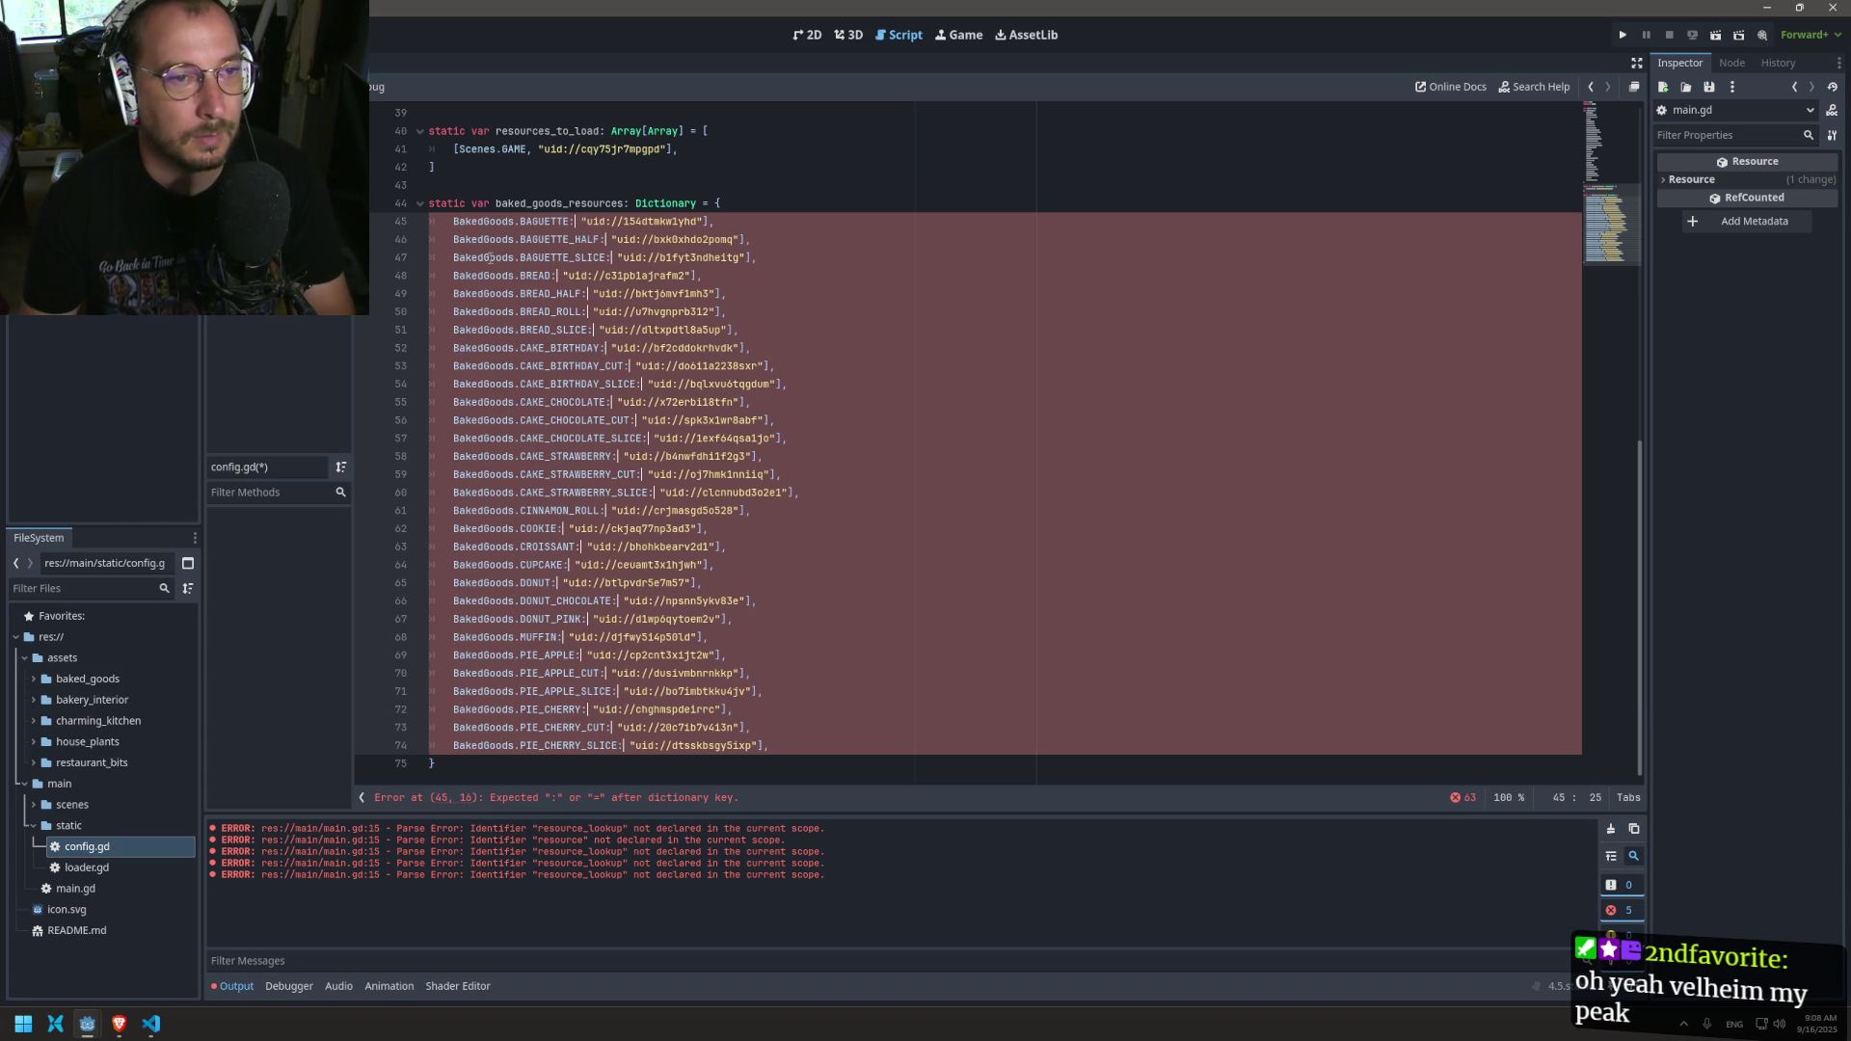
key("End")
key("Left")
key("Left")
key("Left")
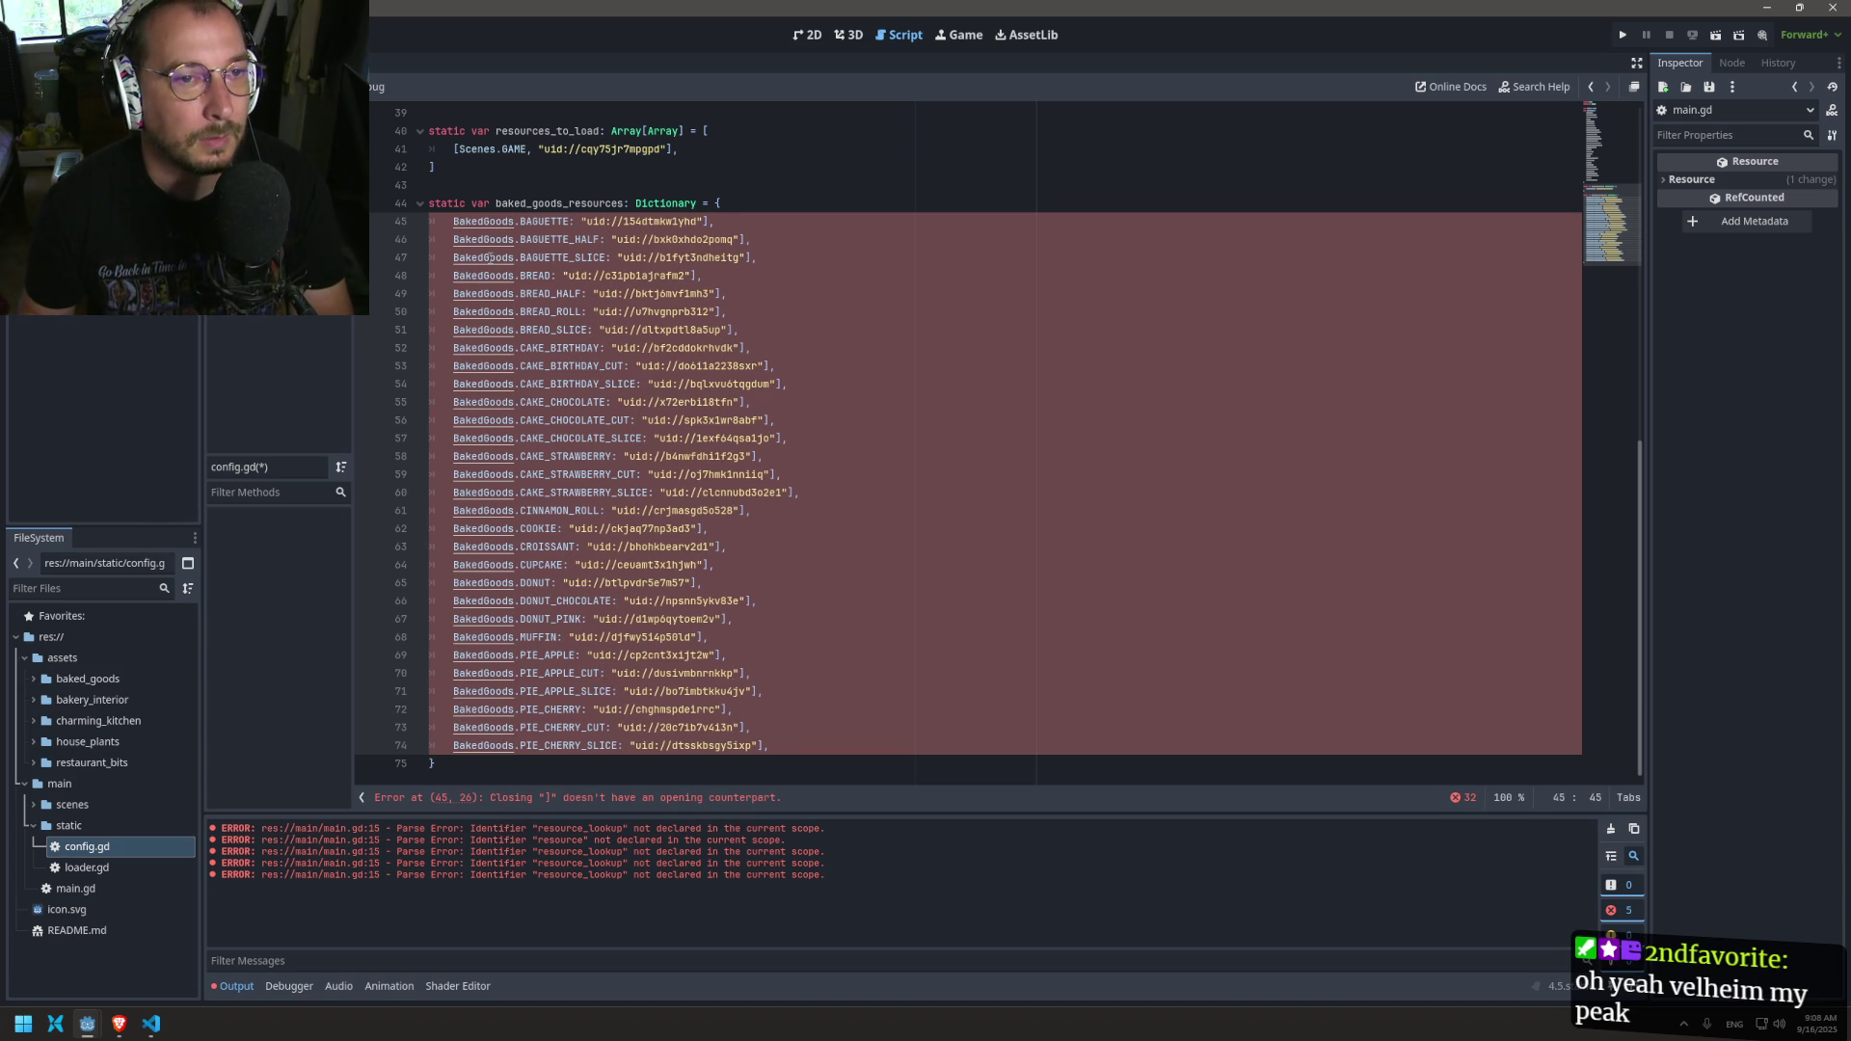
key("Left")
key("BackSpace")
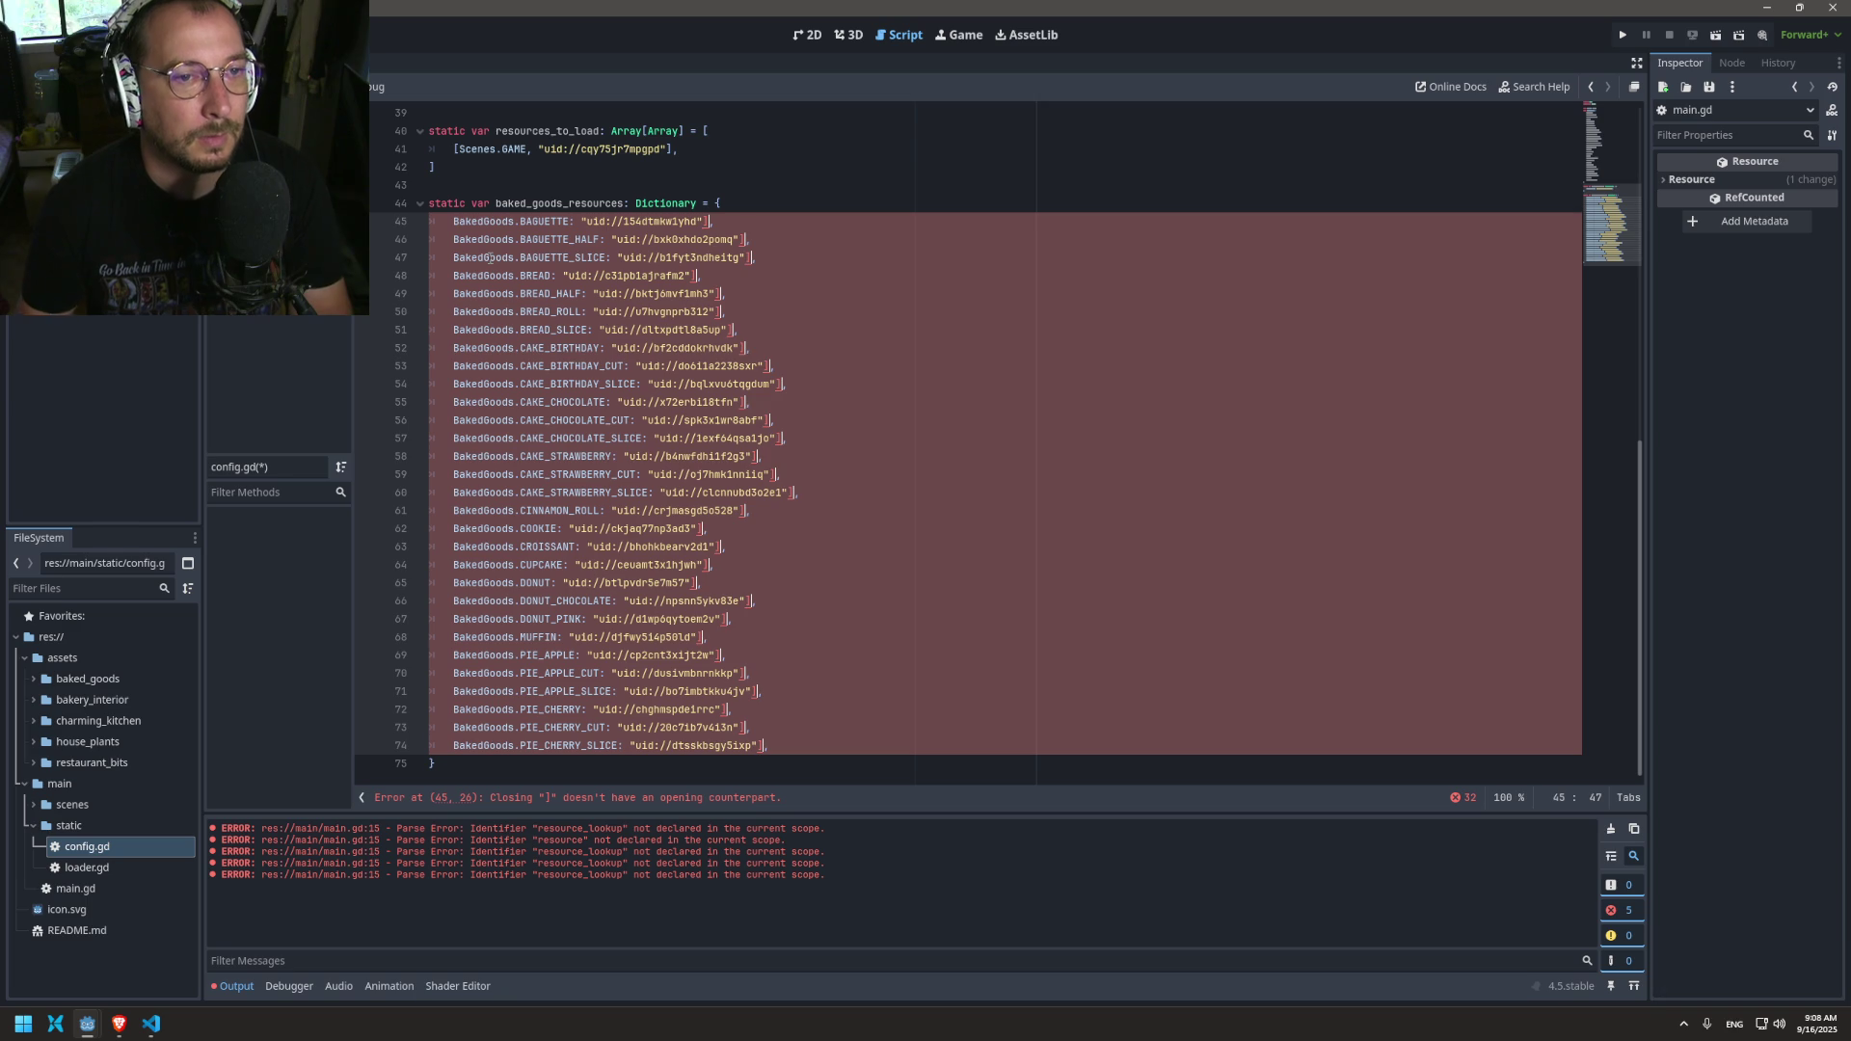
key("Escape")
key("ctrl+s")
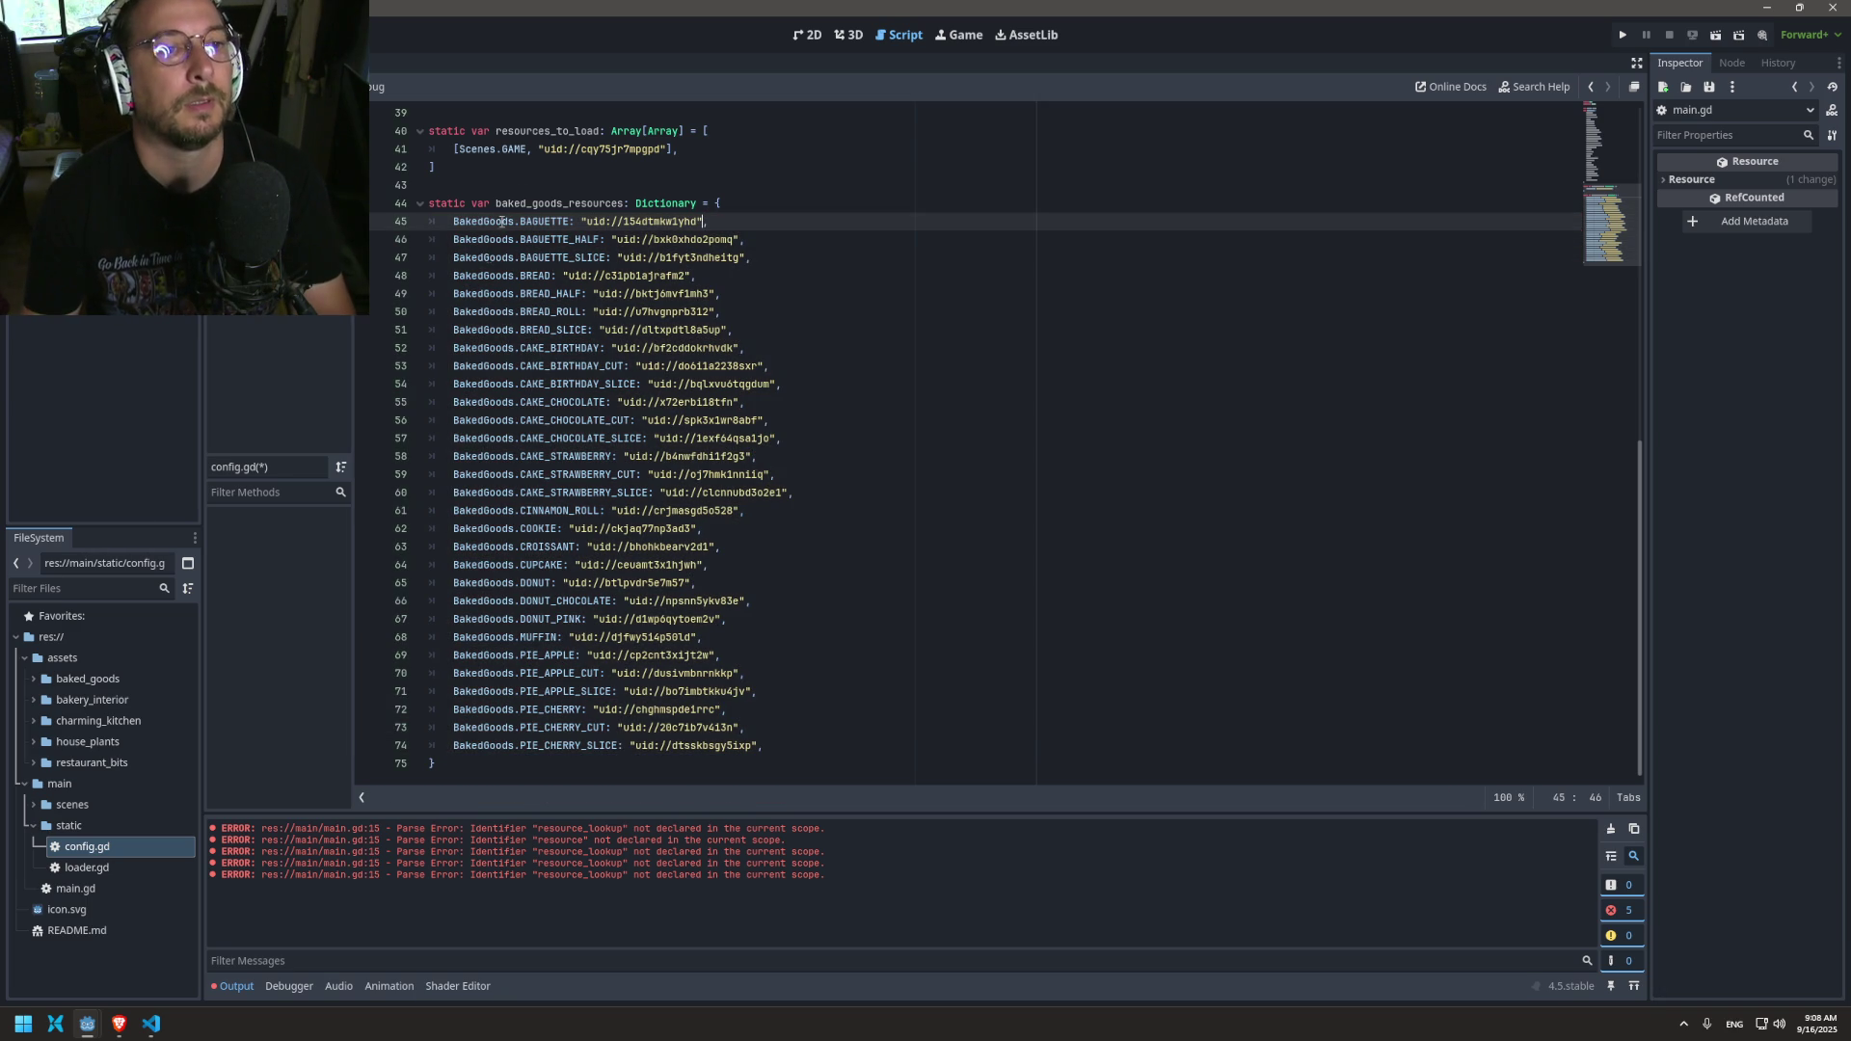
Step: Cut the whole baked_goods_resources dictionary and remove the leftover blank line
scroll(577, 358, "up", 4)
scroll(577, 357, "up", 5)
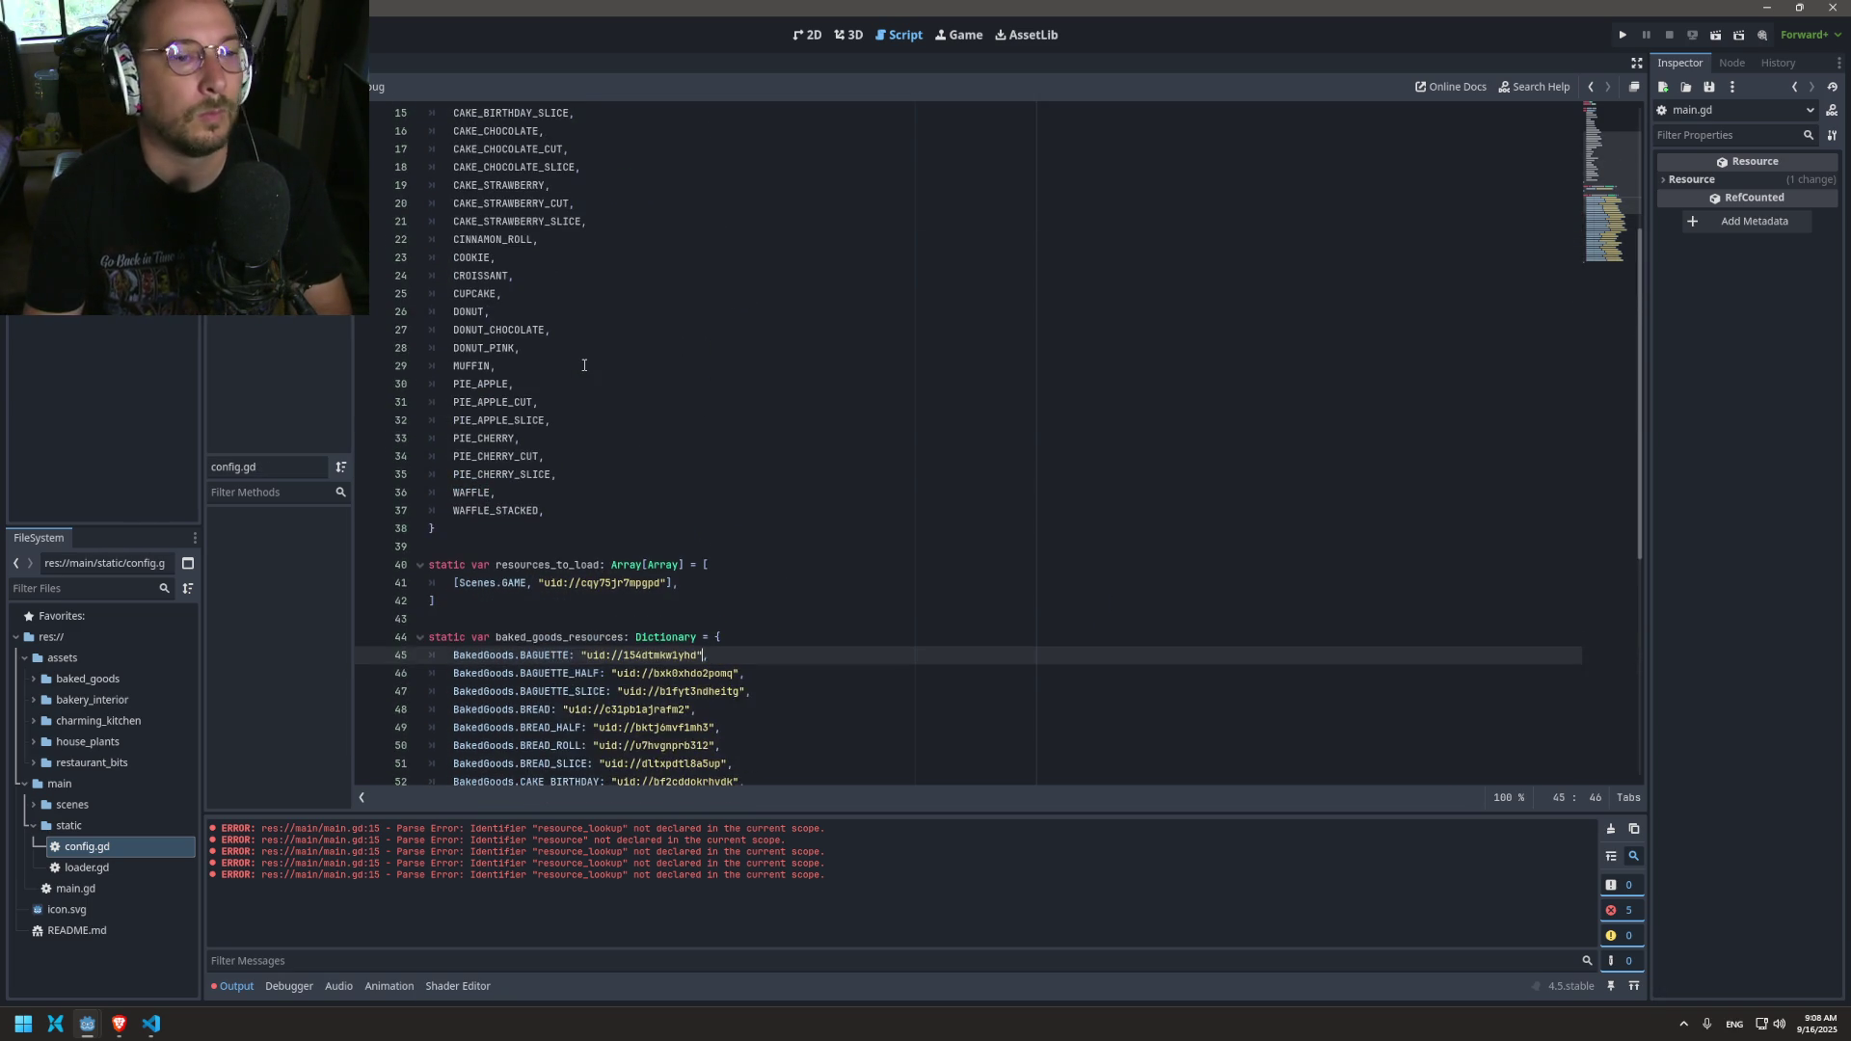
scroll(603, 238, "down", 8)
scroll(602, 238, "down", 1)
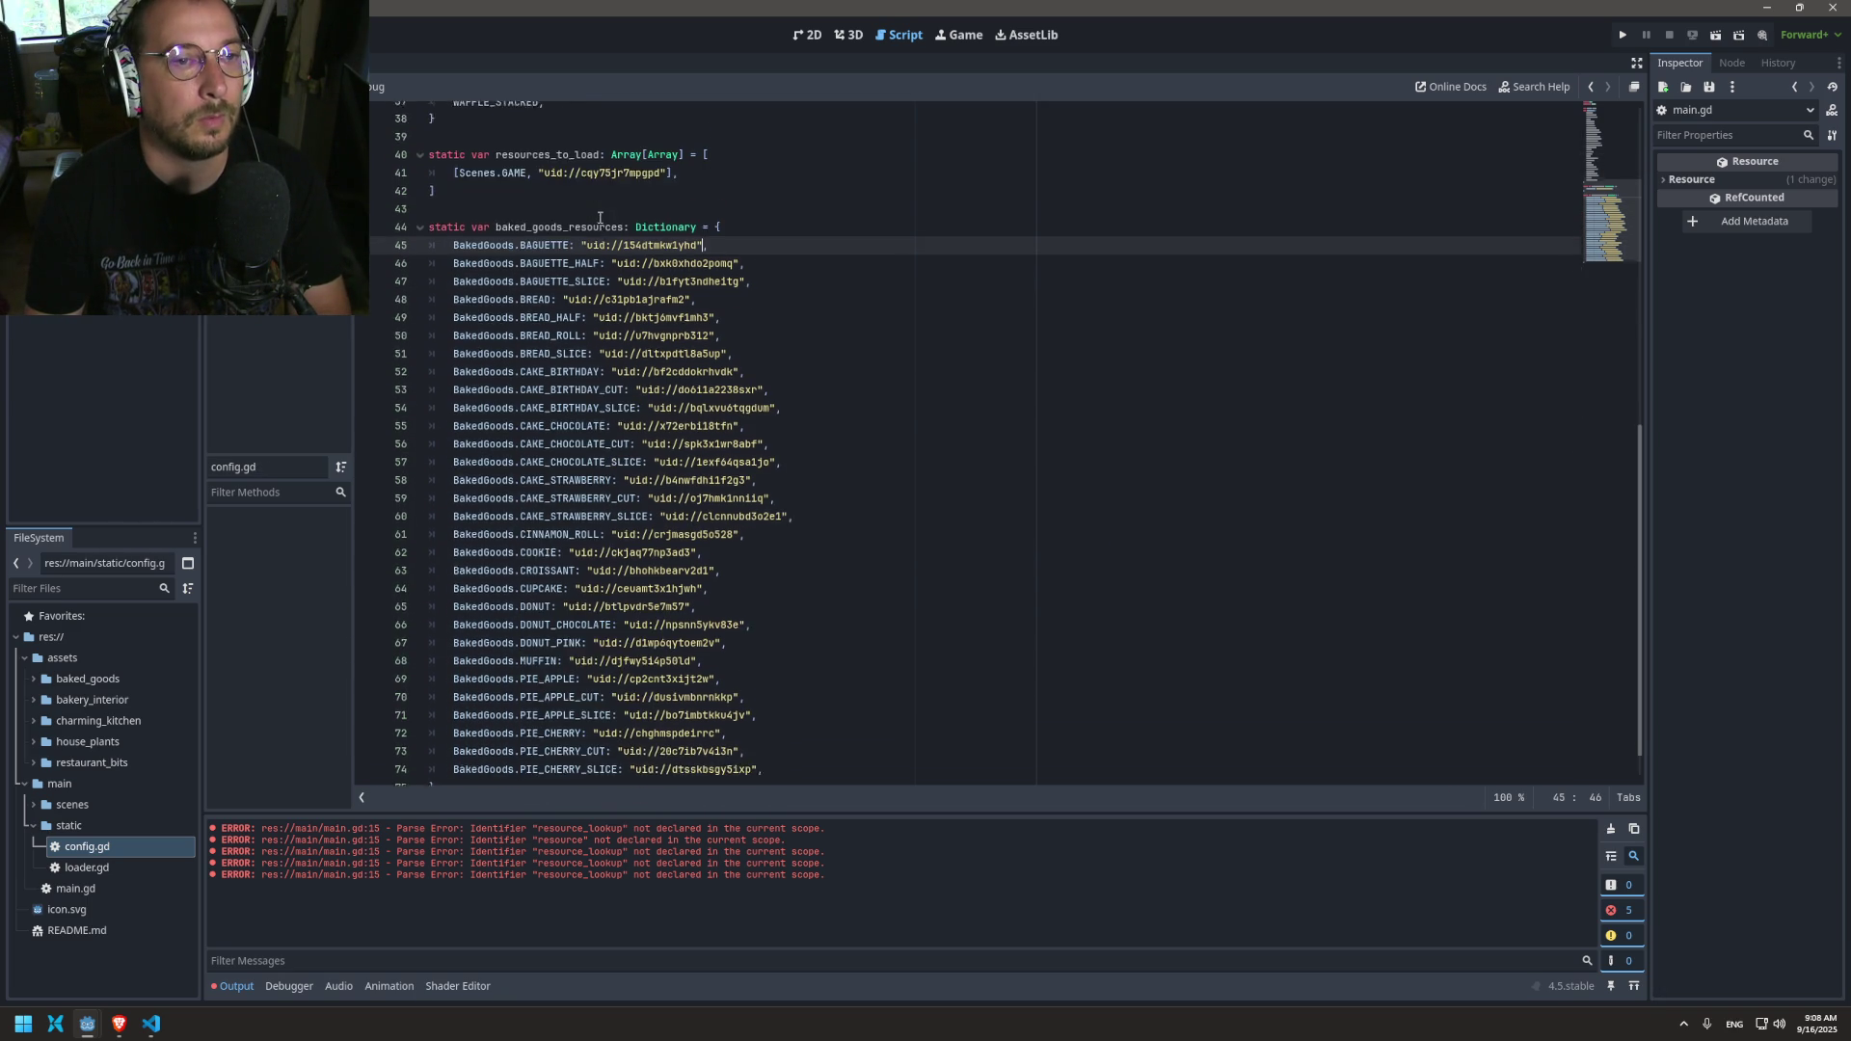
scroll(652, 198, "up", 8)
scroll(617, 231, "up", 4)
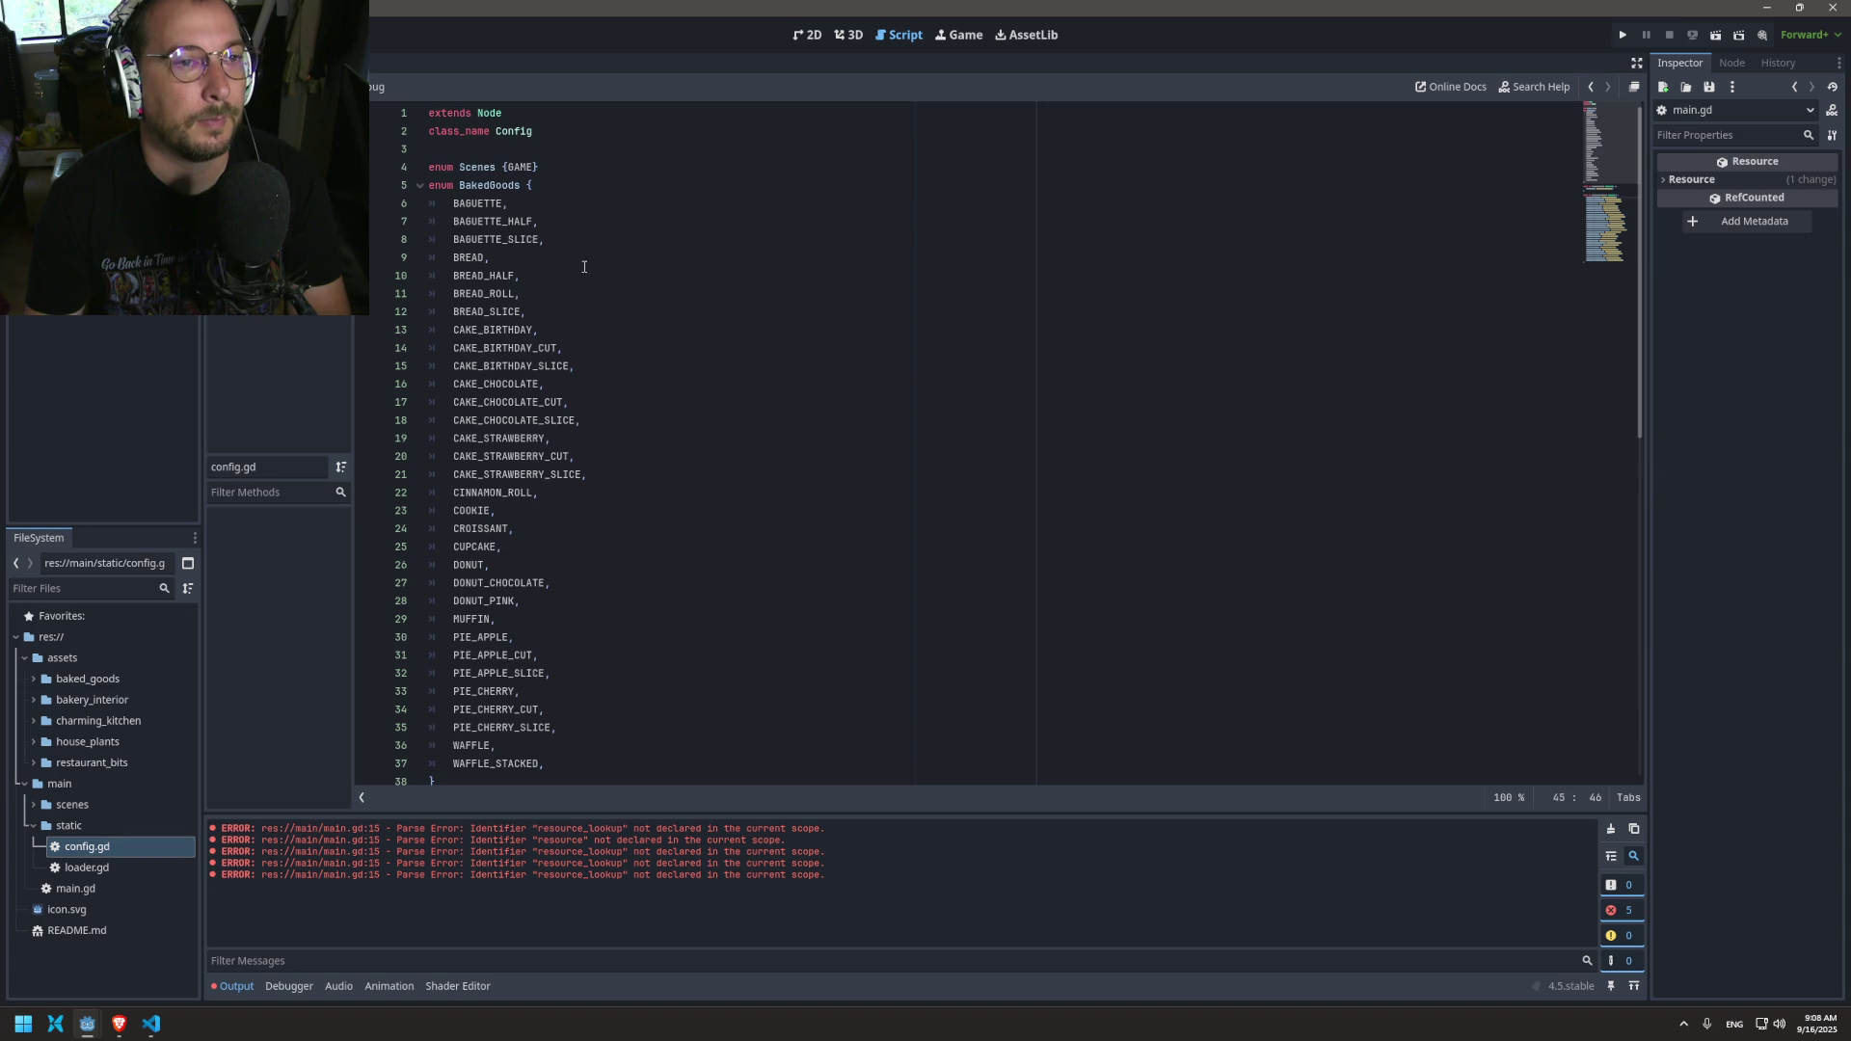
scroll(562, 229, "down", 12)
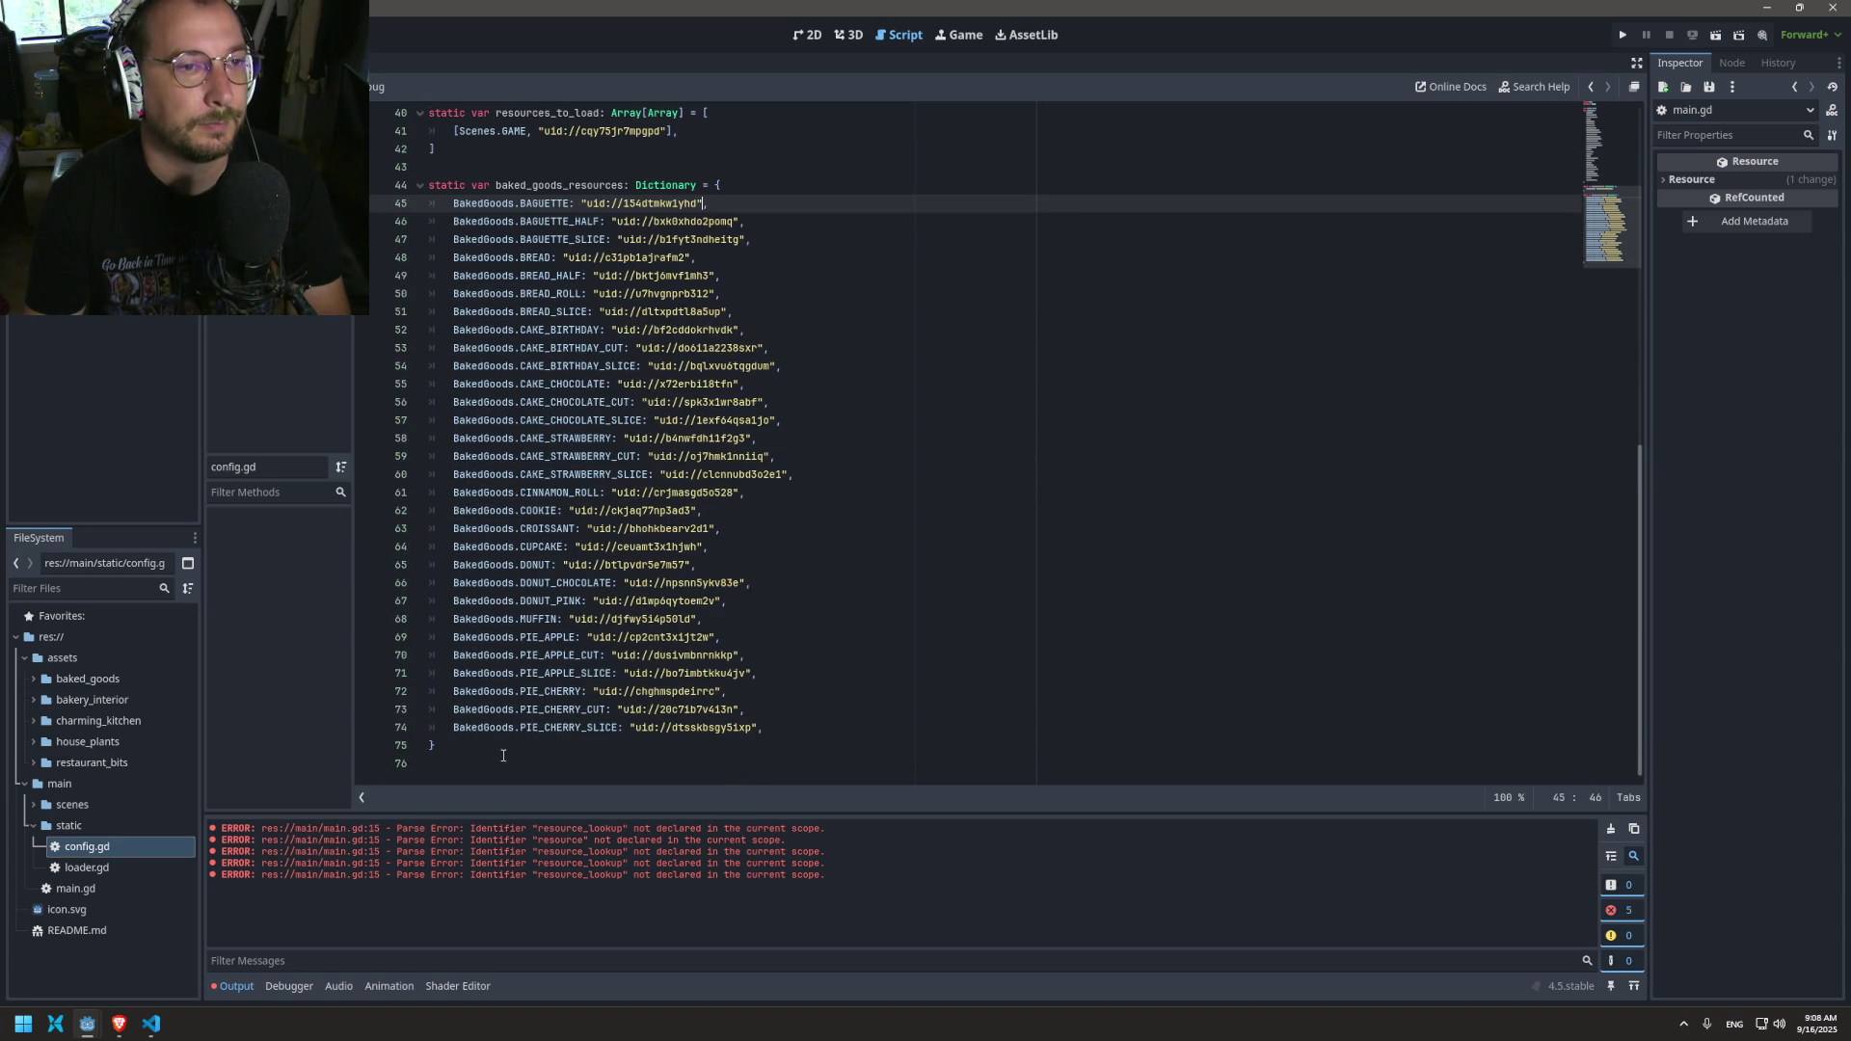
mouse_move(473, 755)
left_mouse_down()
mouse_move(438, 365)
mouse_move(373, 190)
left_mouse_up()
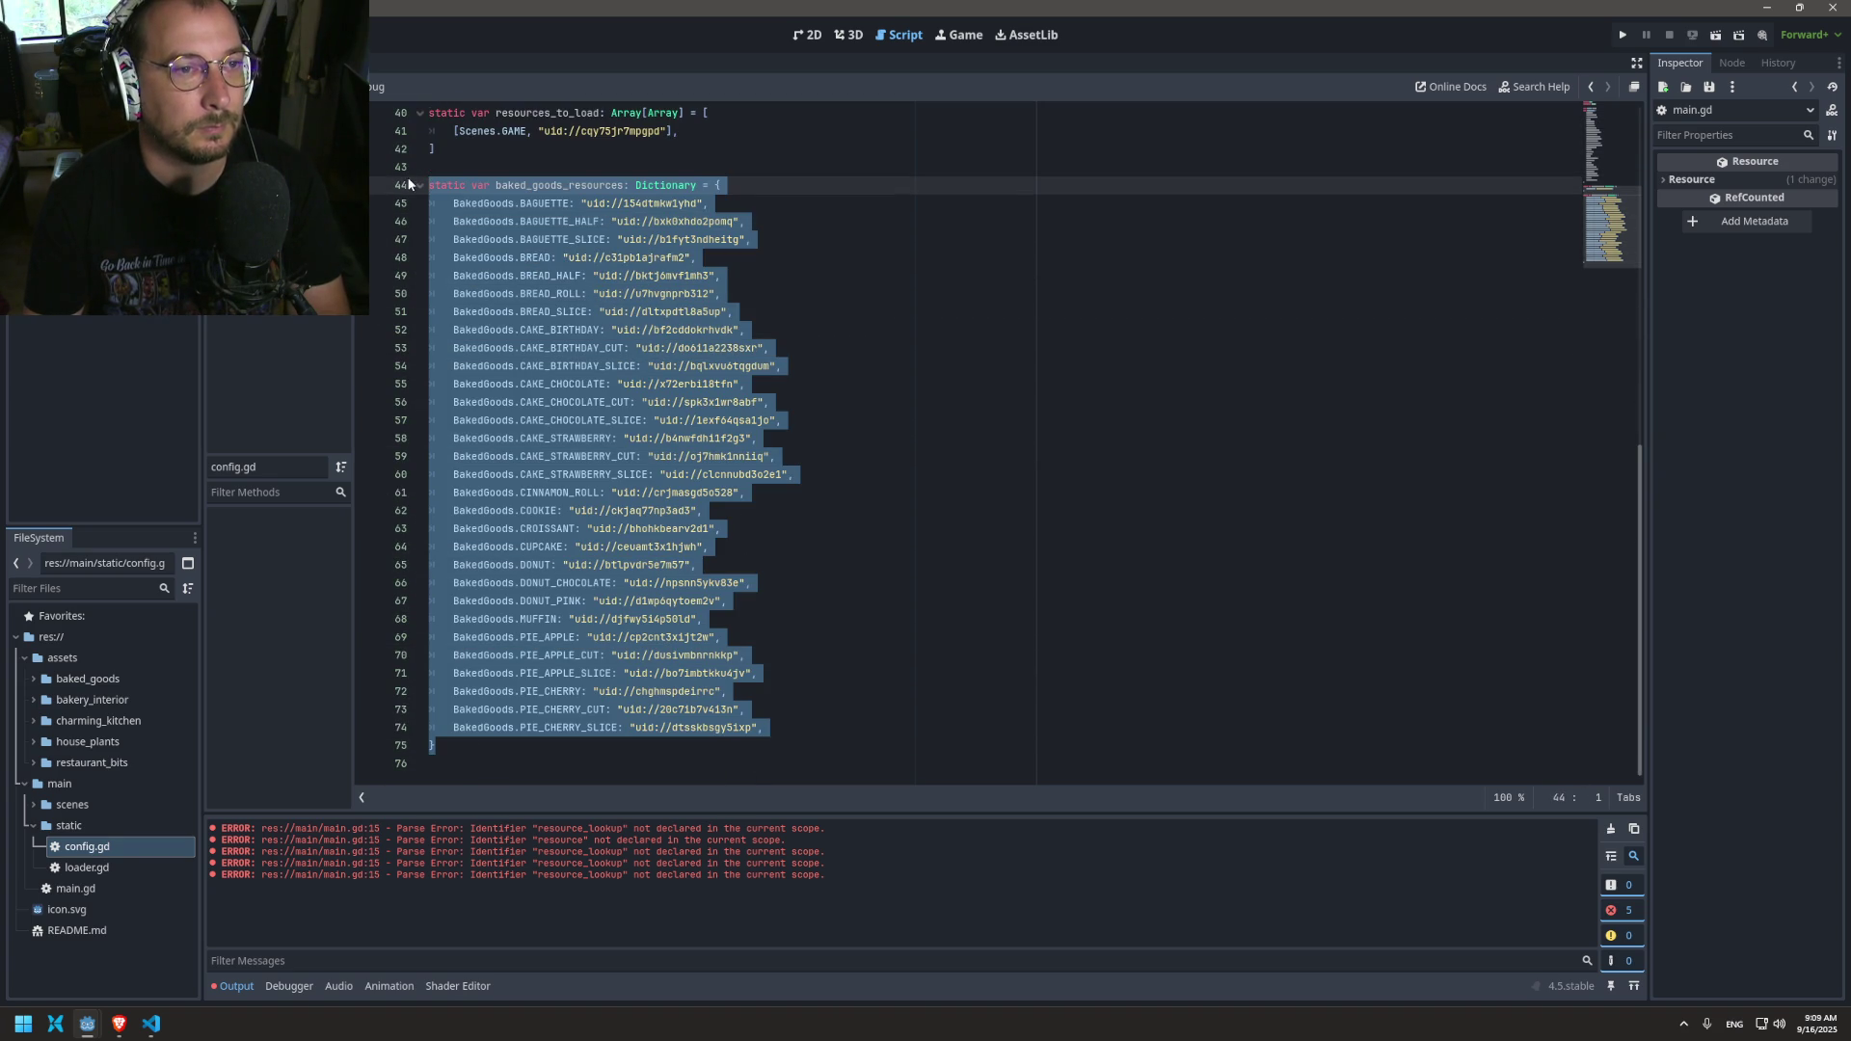
key("BackSpace")
key("BackSpace")
scroll(680, 390, "up", 10)
key("BackSpace")
Step: Paste the dictionary directly below the BakedGoods enum and save config.gd
left_click(501, 691)
left_click(500, 675)
key("Return")
key("ctrl+v")
key("ctrl+s")
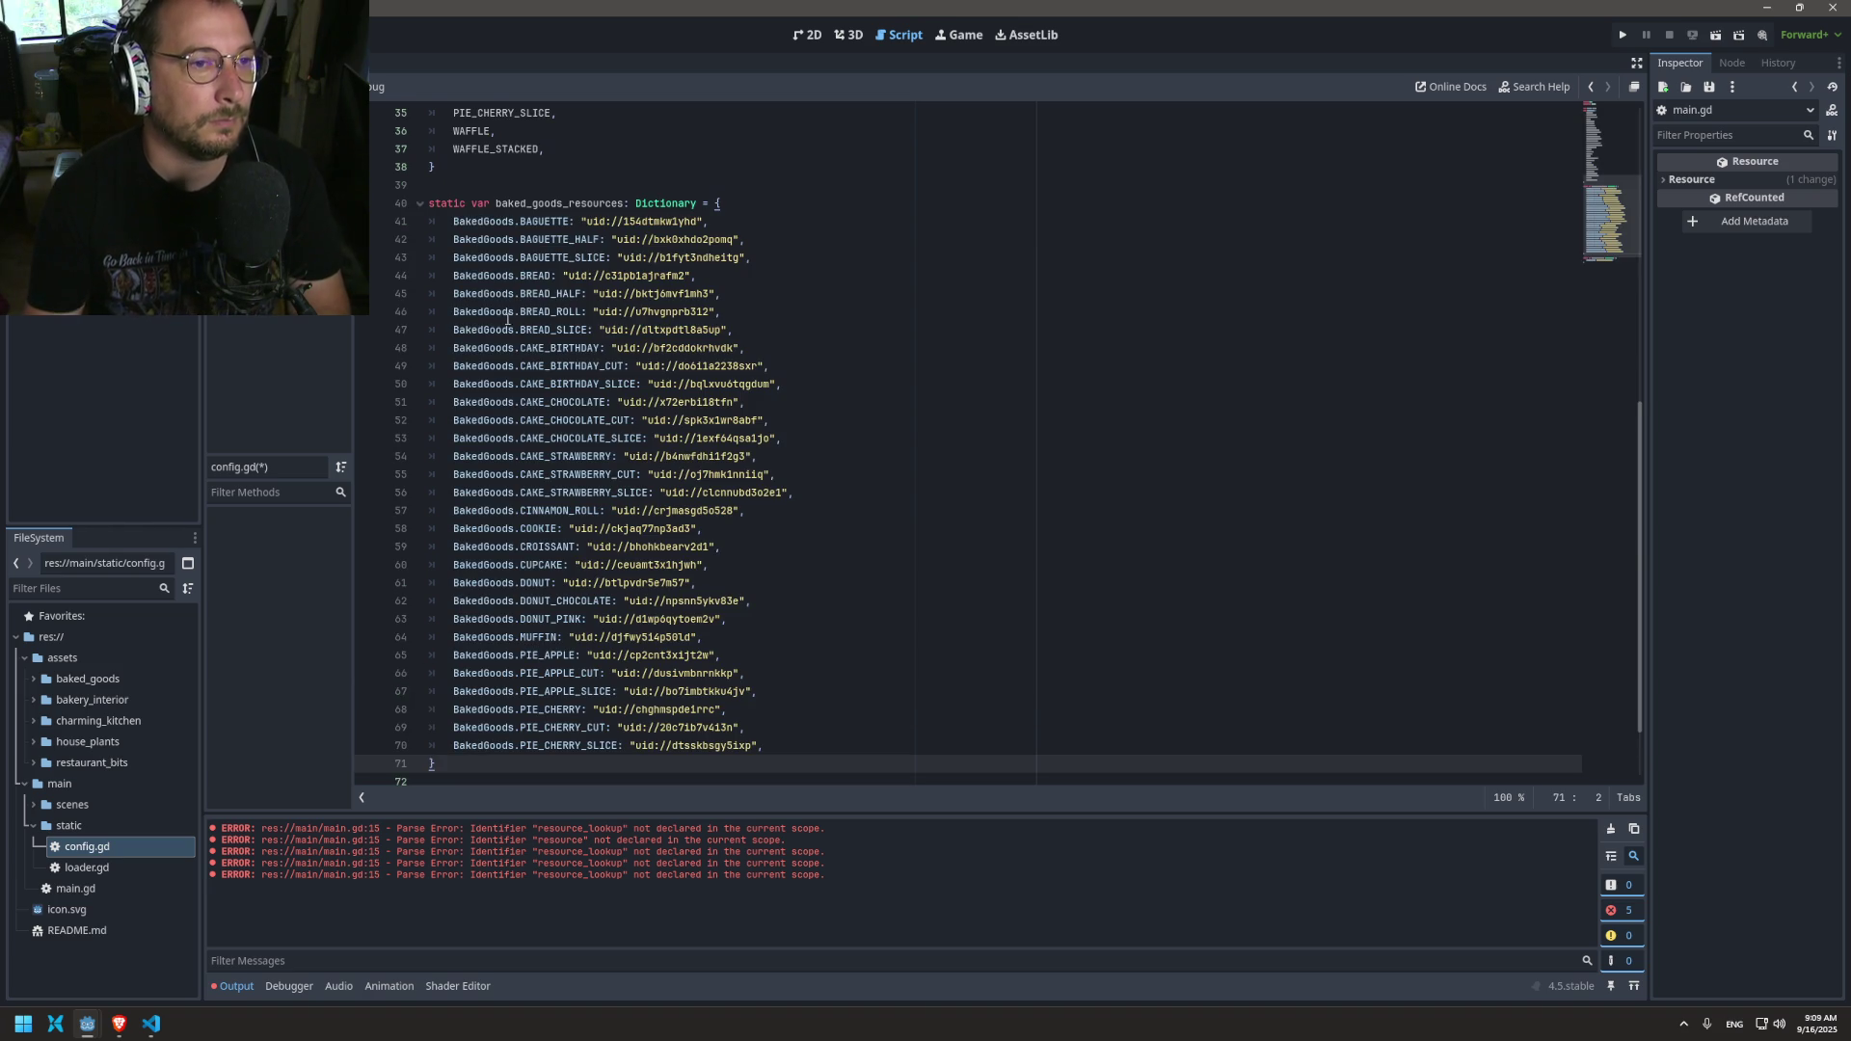
scroll(500, 678, "down", 1)
scroll(535, 342, "up", 13)
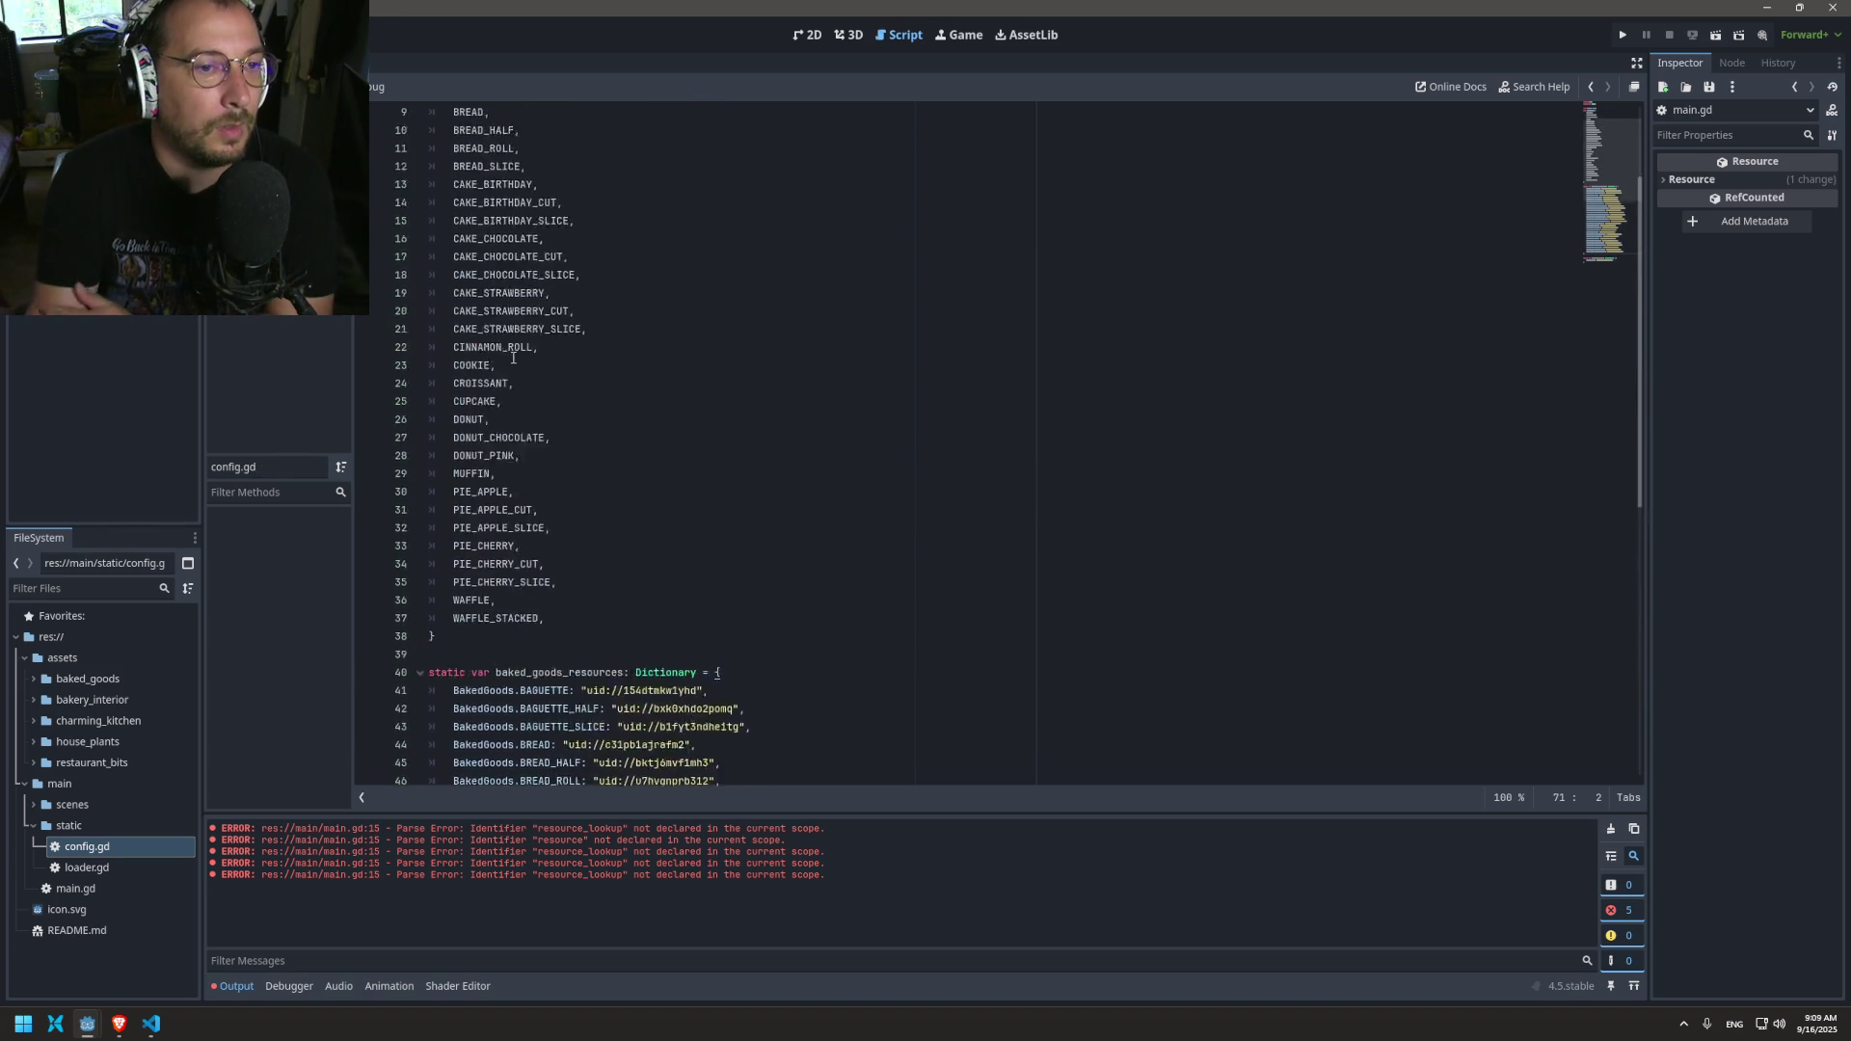
left_click(590, 166)
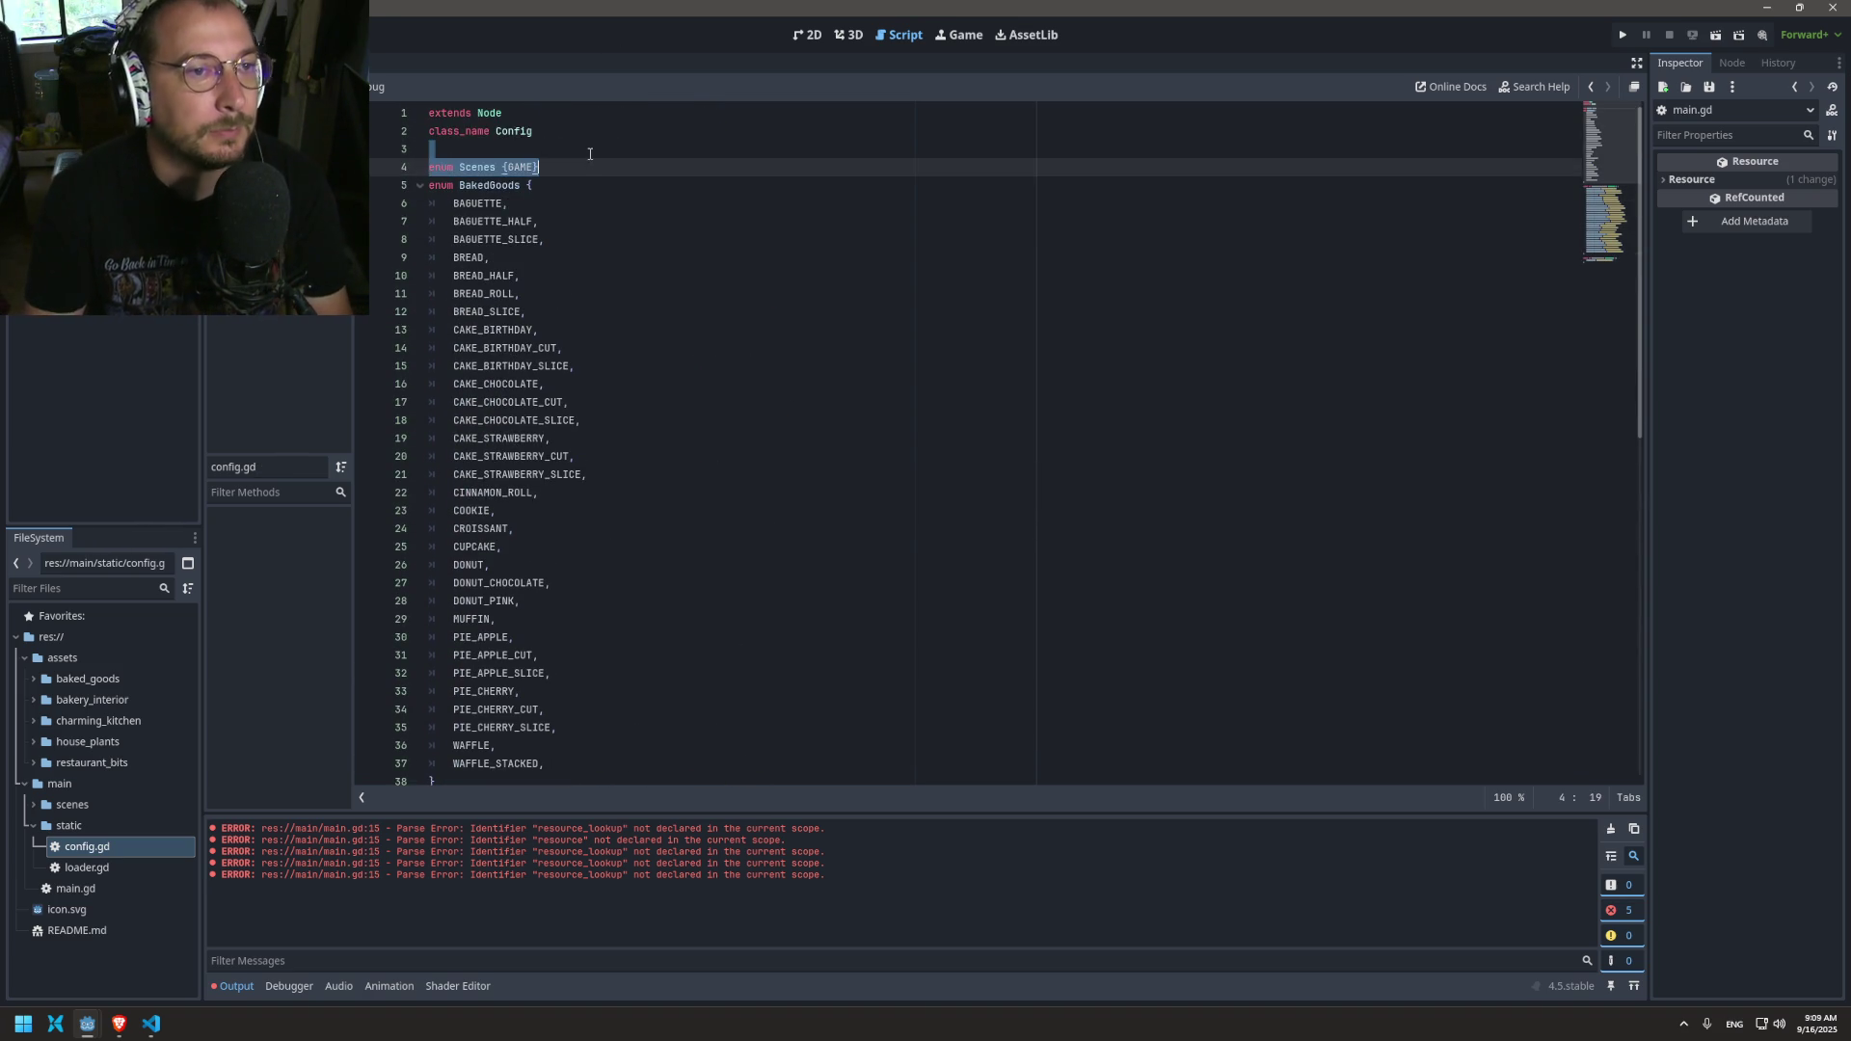
Step: Add a '##' placeholder comment line above enum Scenes, then switch to the Brave browser
key("Down")
key("Down")
key("Down")
key("Up")
scroll(651, 428, "down", 4)
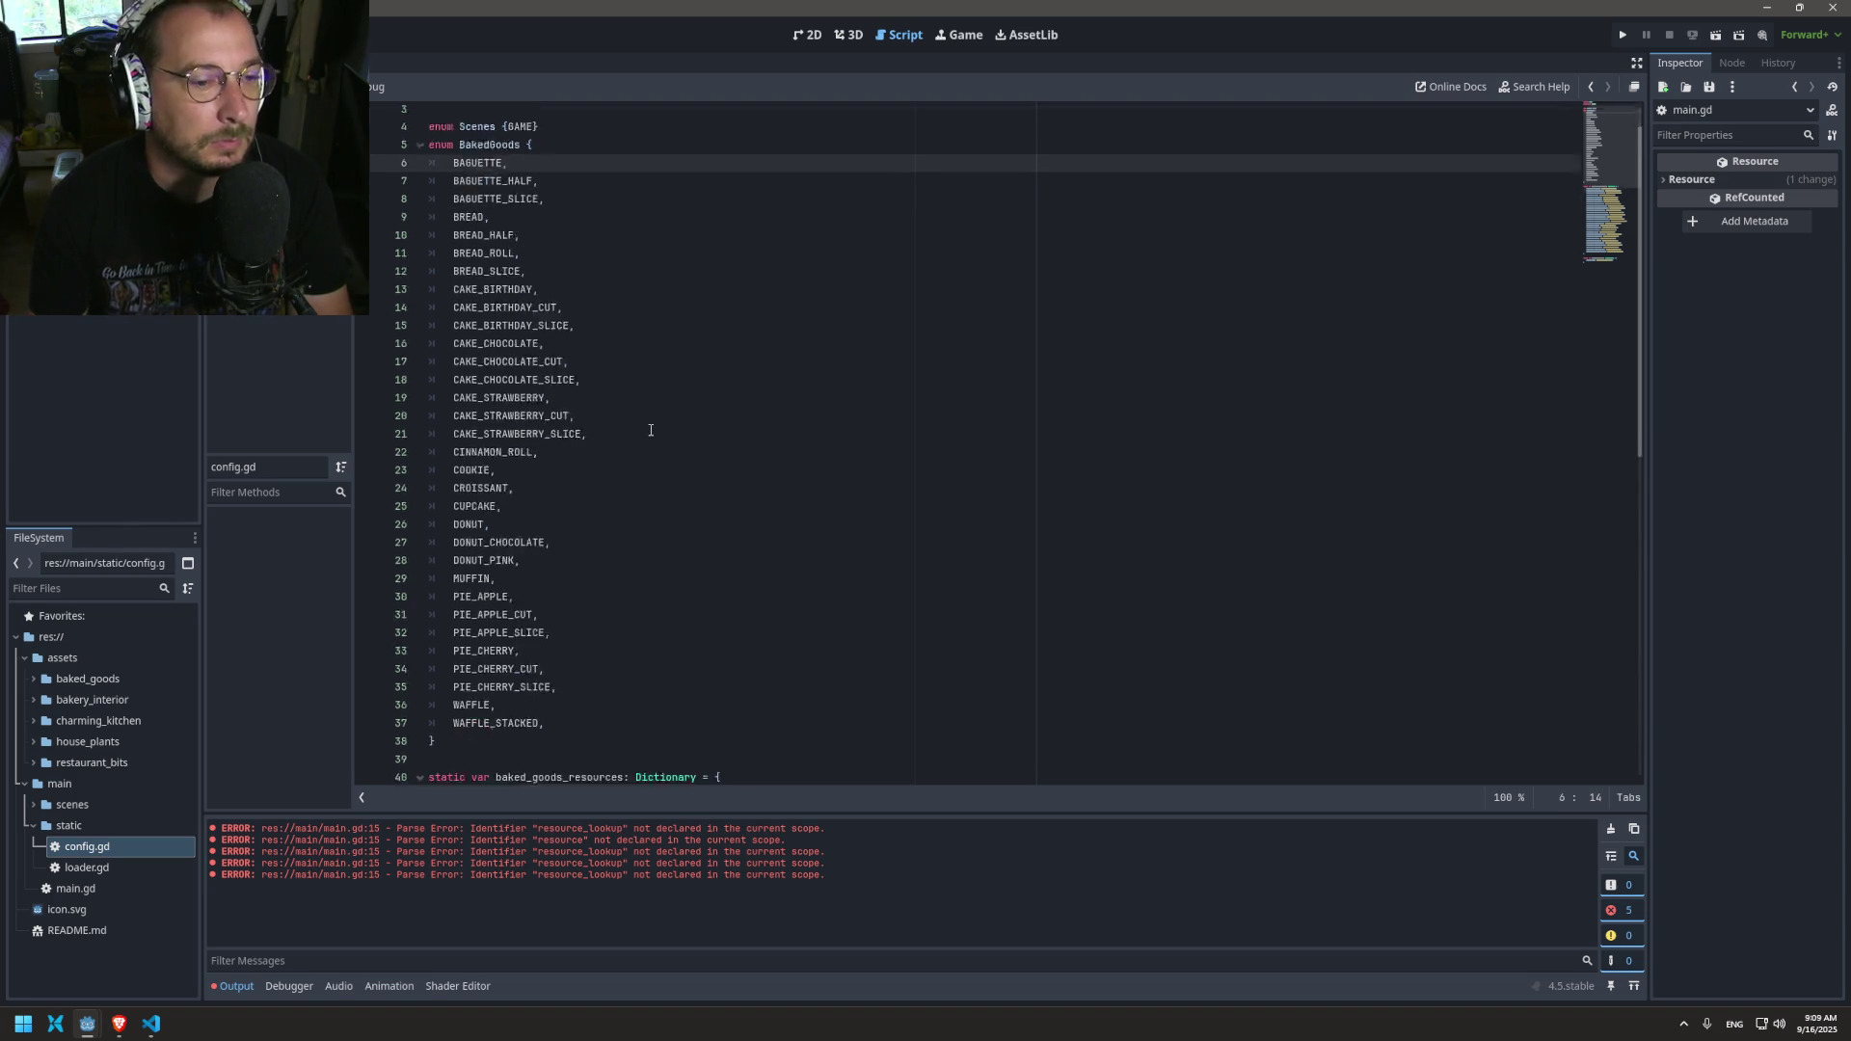
scroll(650, 428, "up", 4)
key("Up")
key("Up")
key("Up")
key("Return")
type("##")
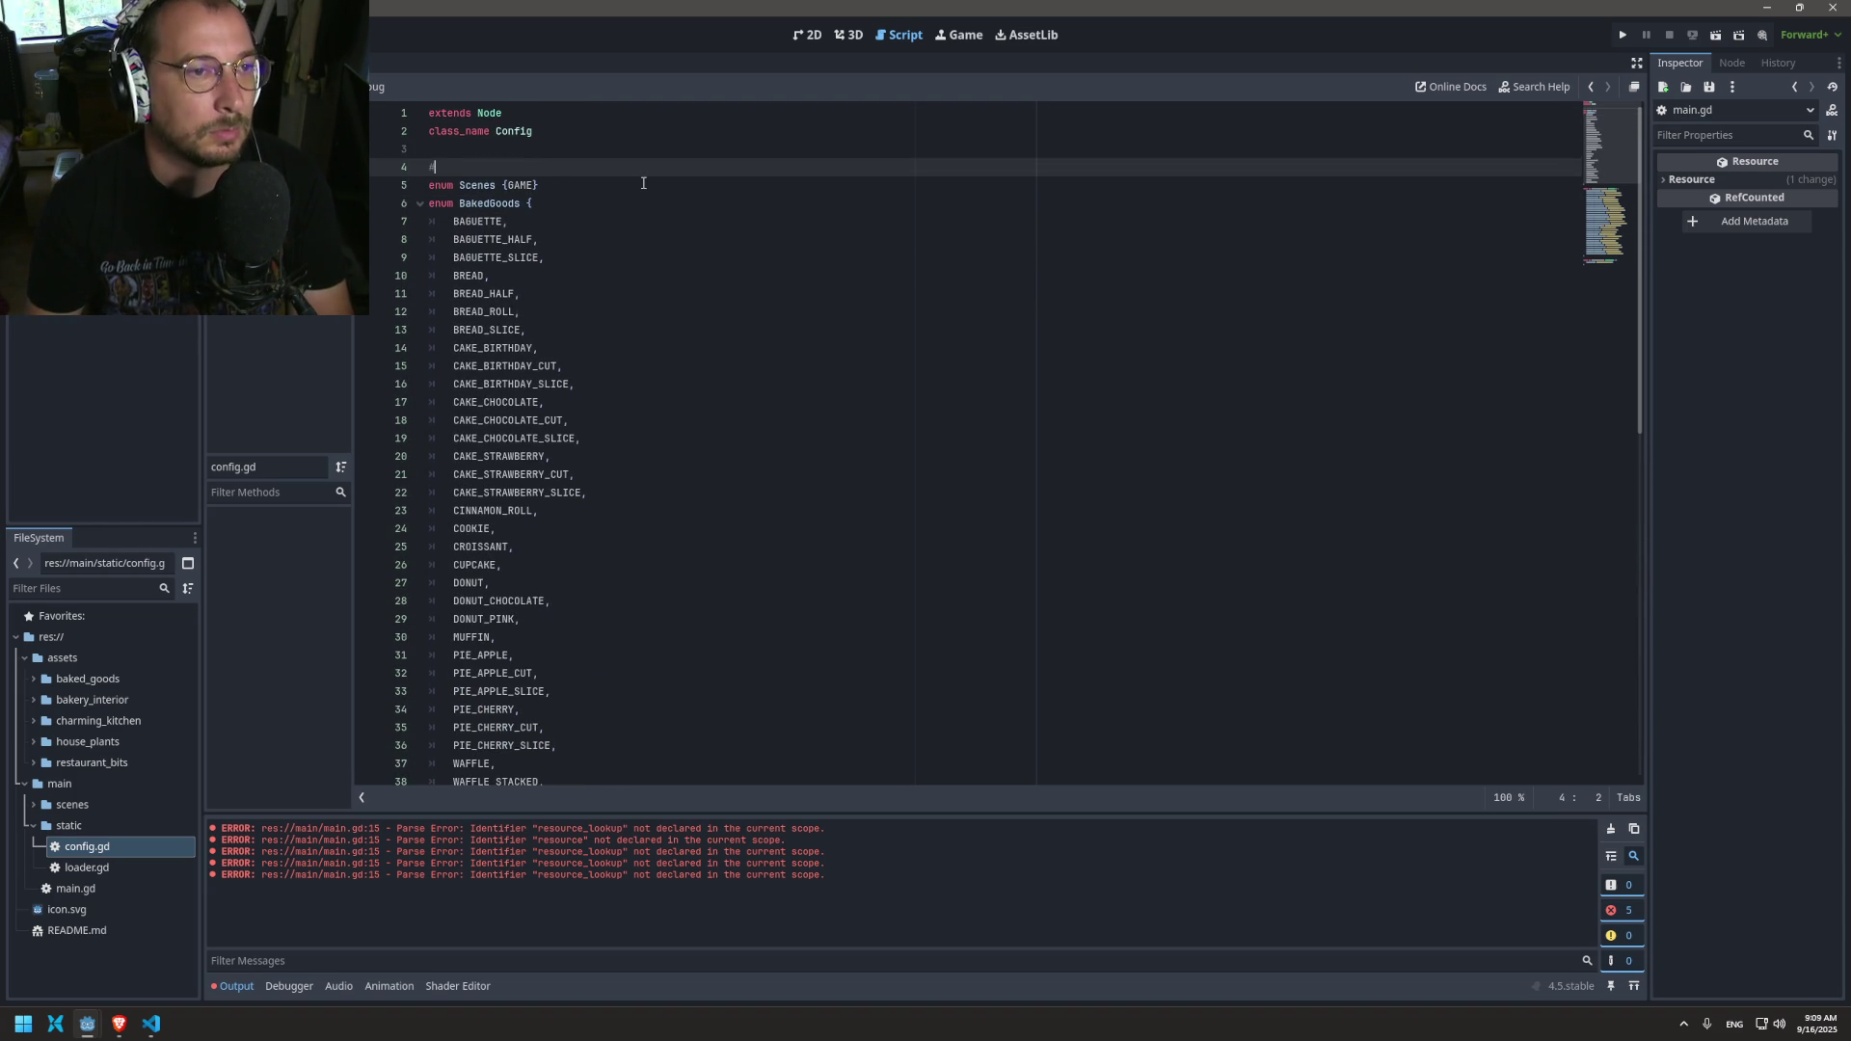
key("BackSpace")
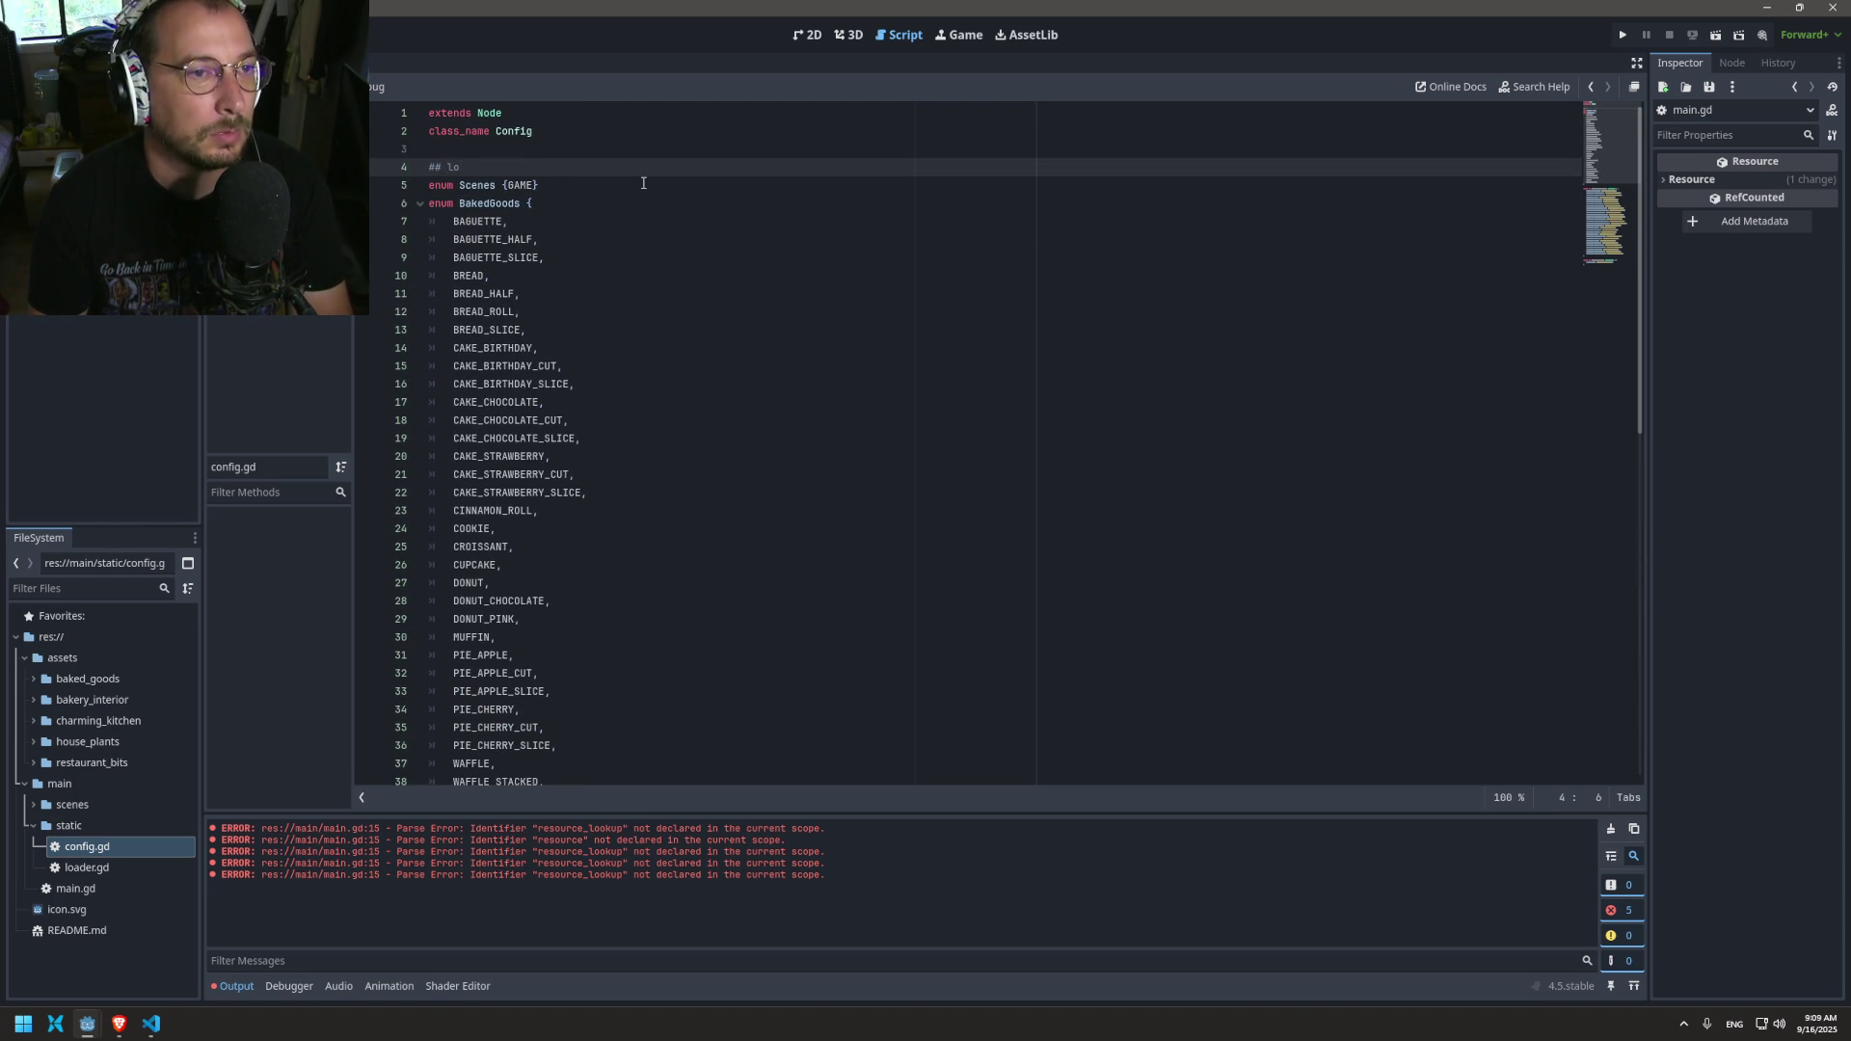
type("asdlkjsdlkj")
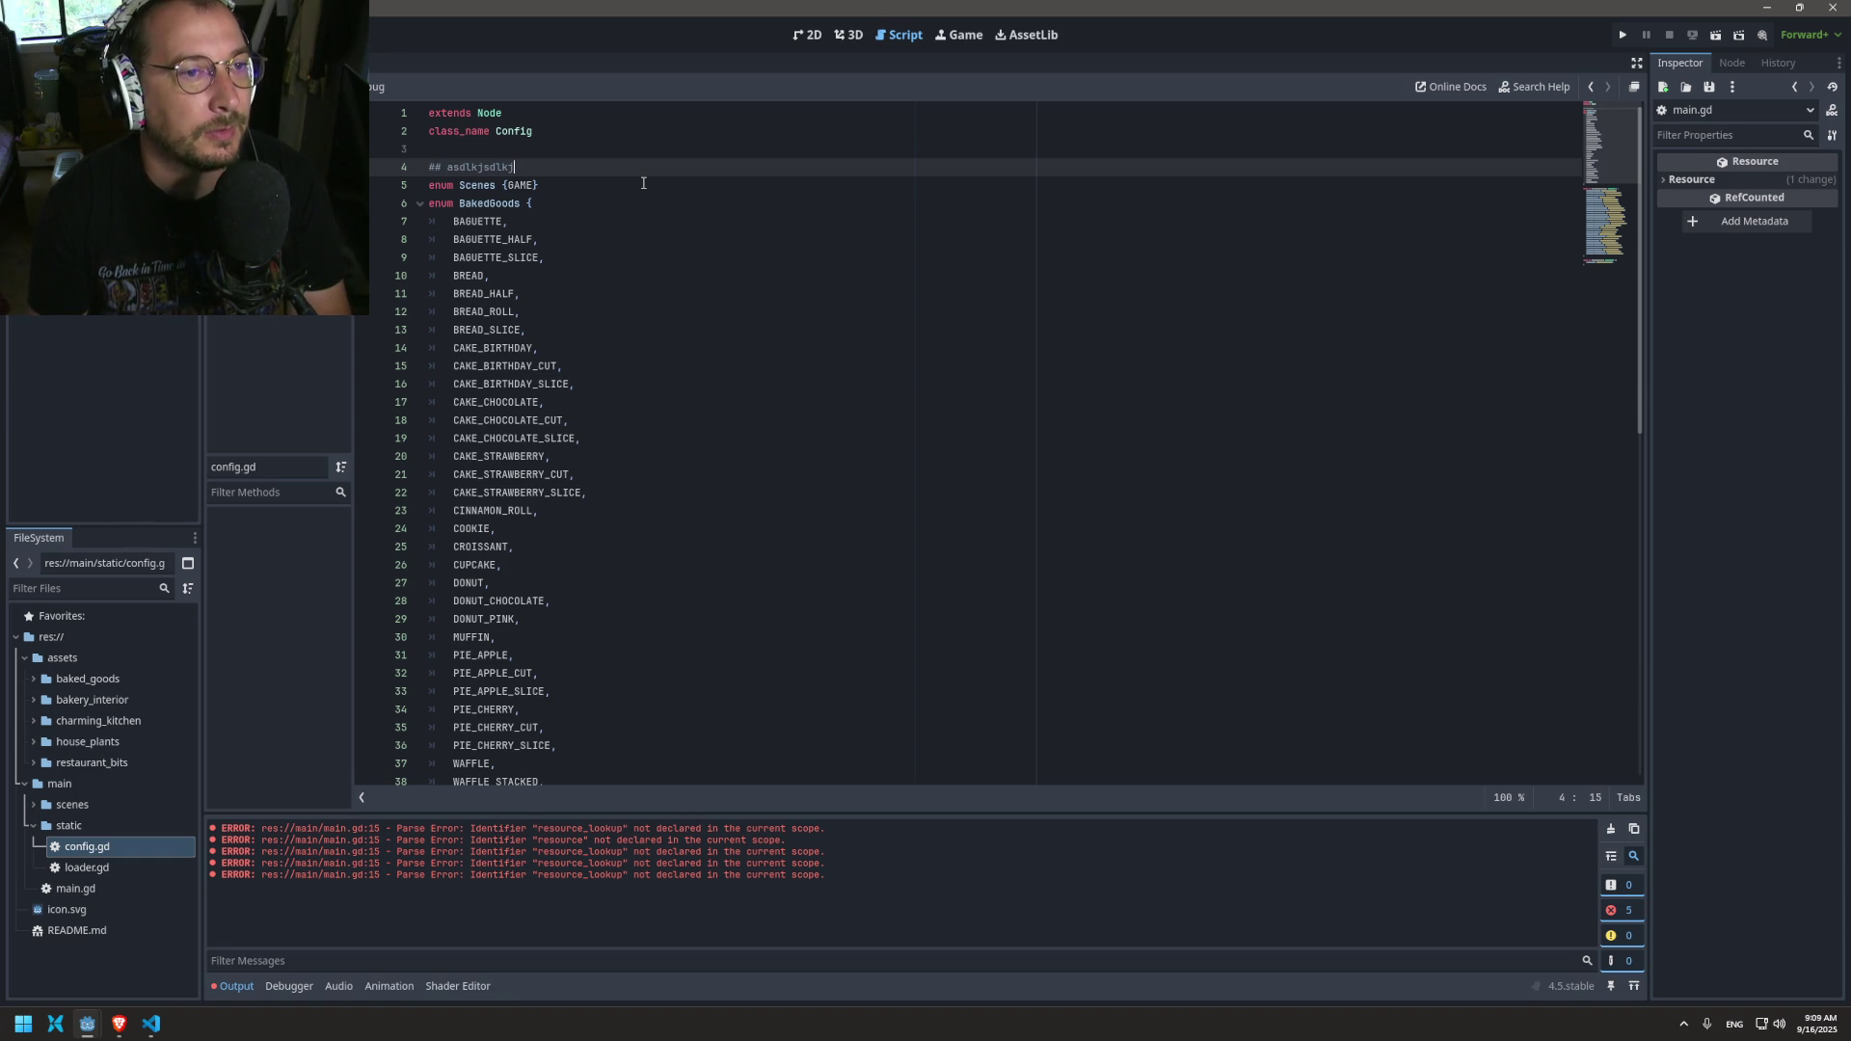
left_click(744, 547)
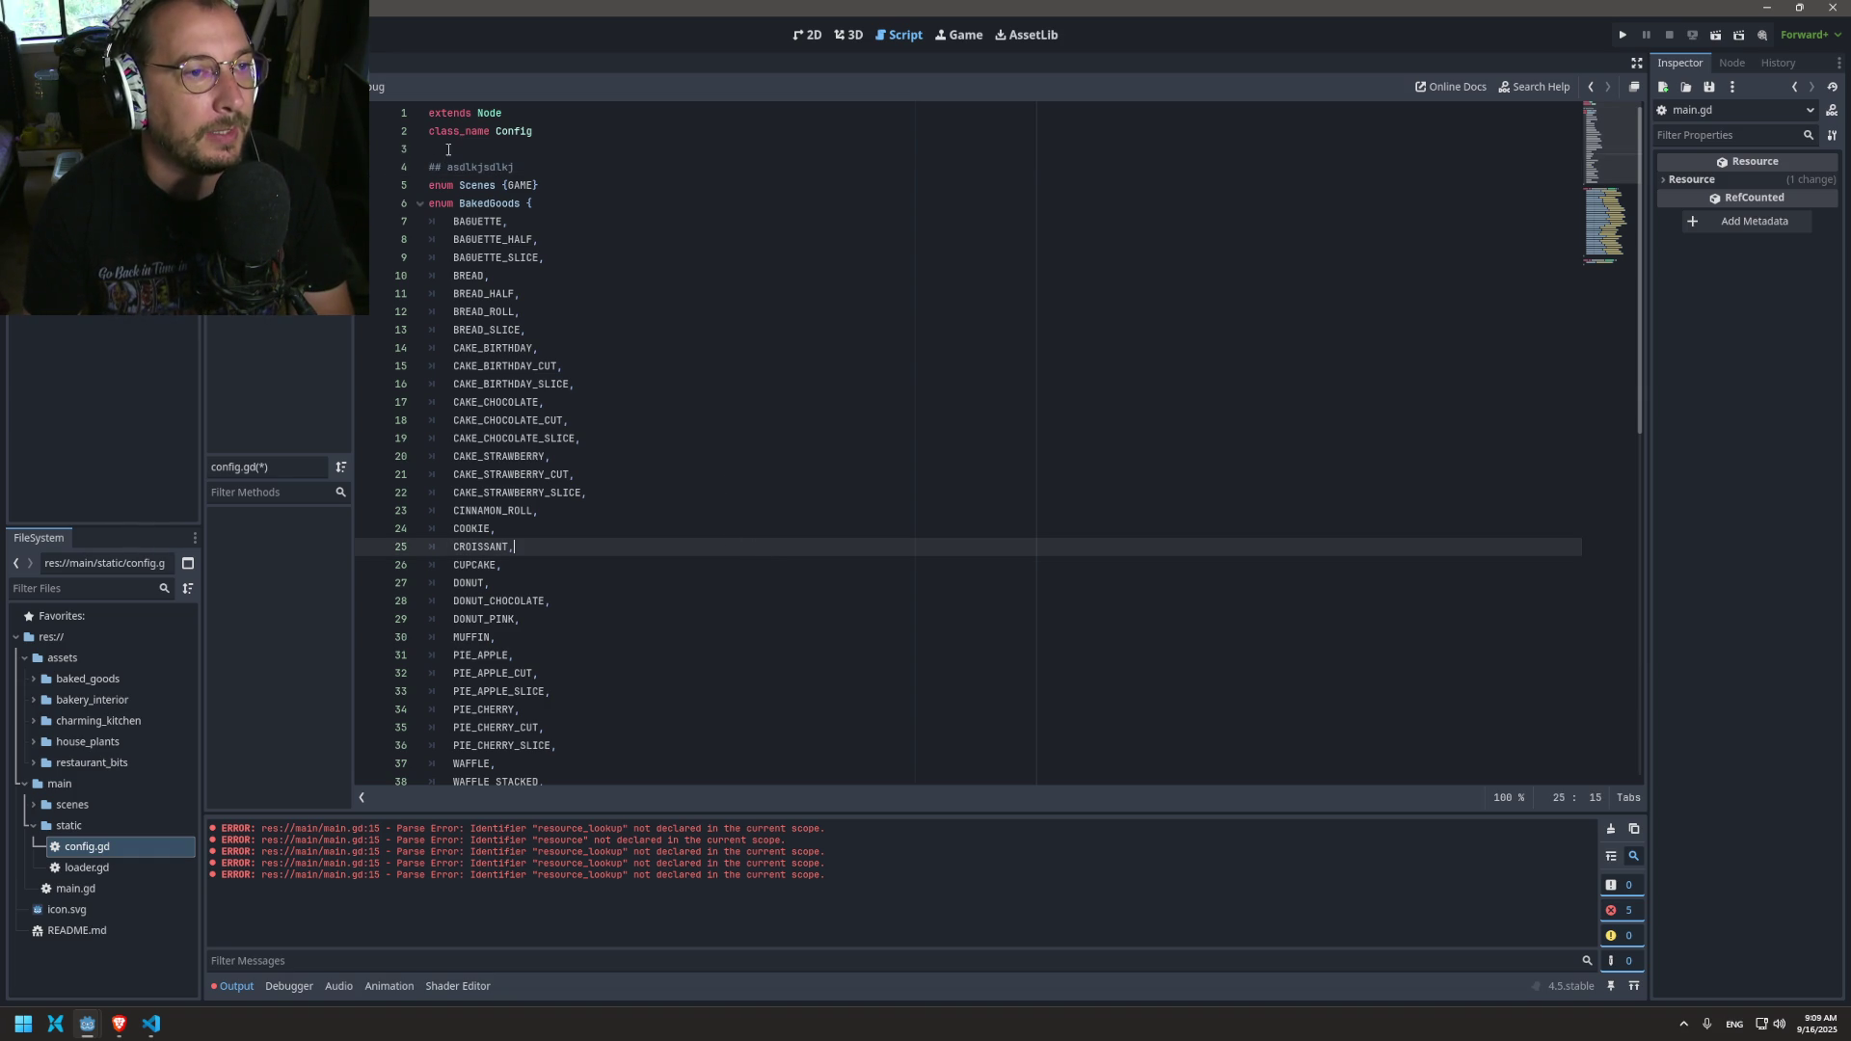
left_click(437, 167)
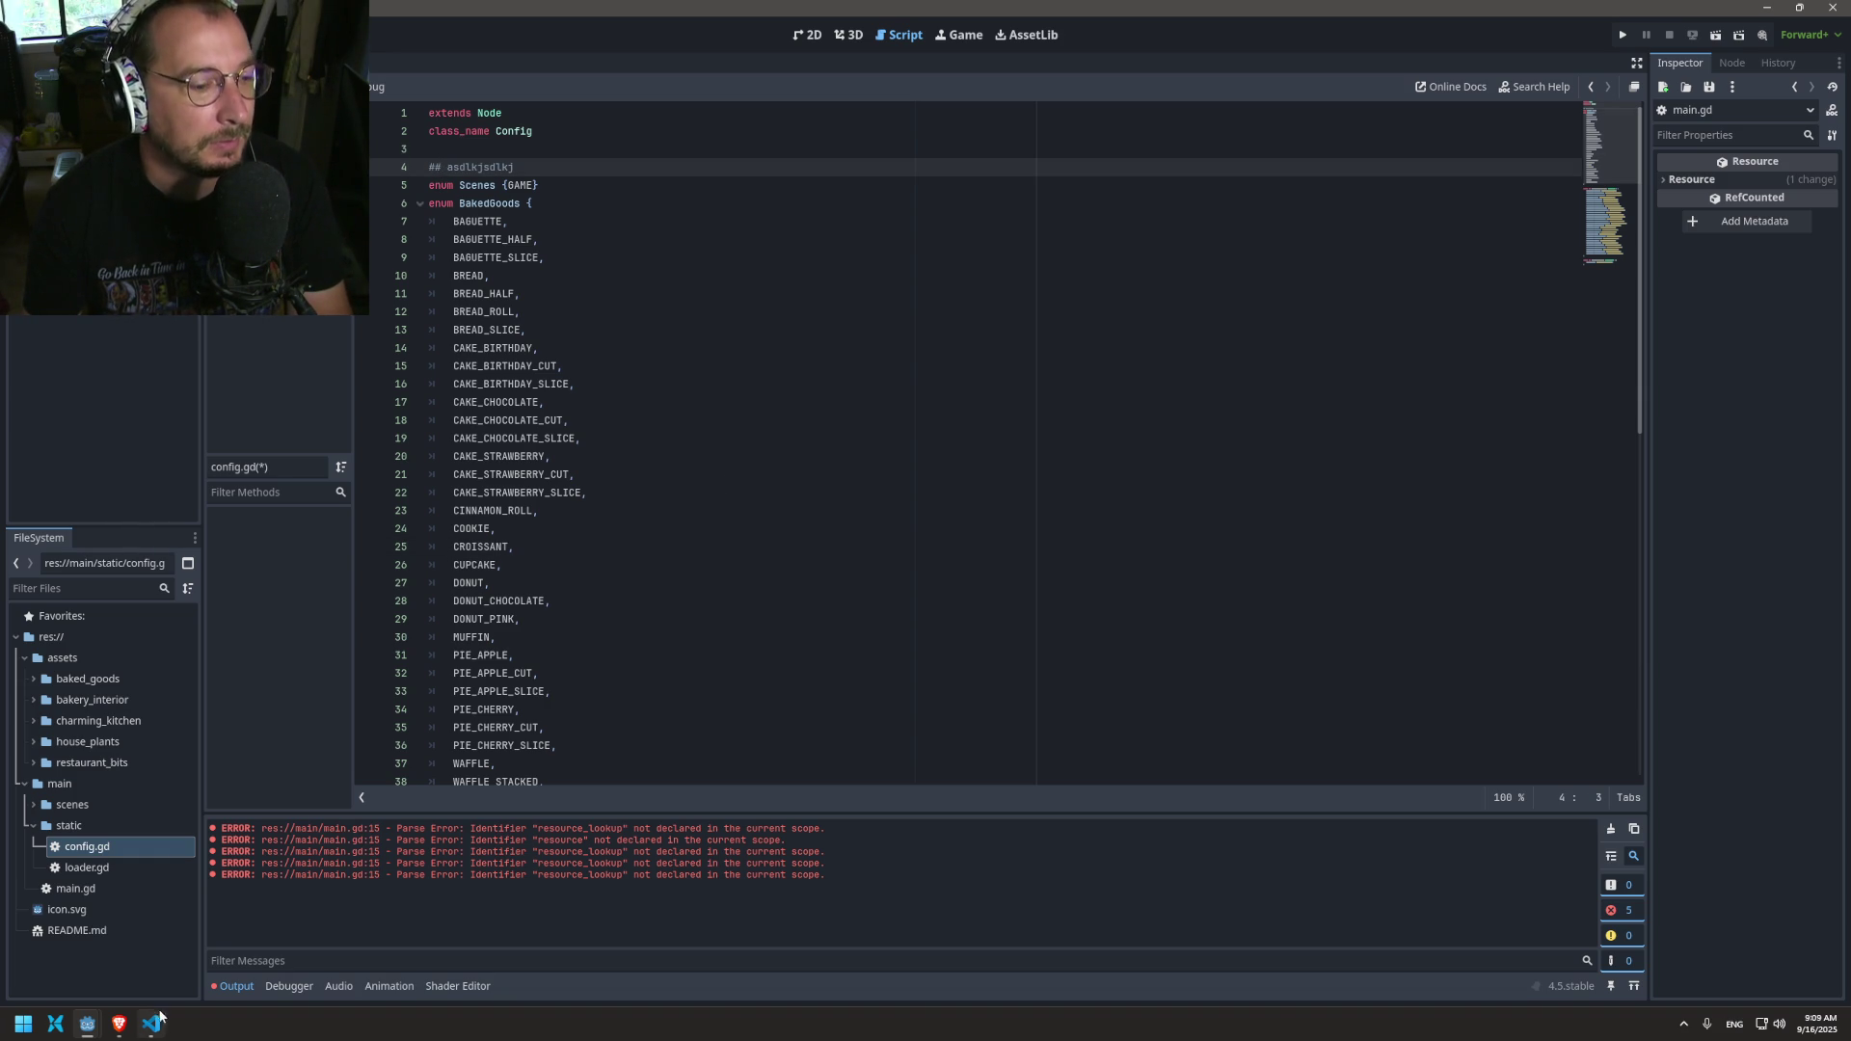
left_click(119, 1024)
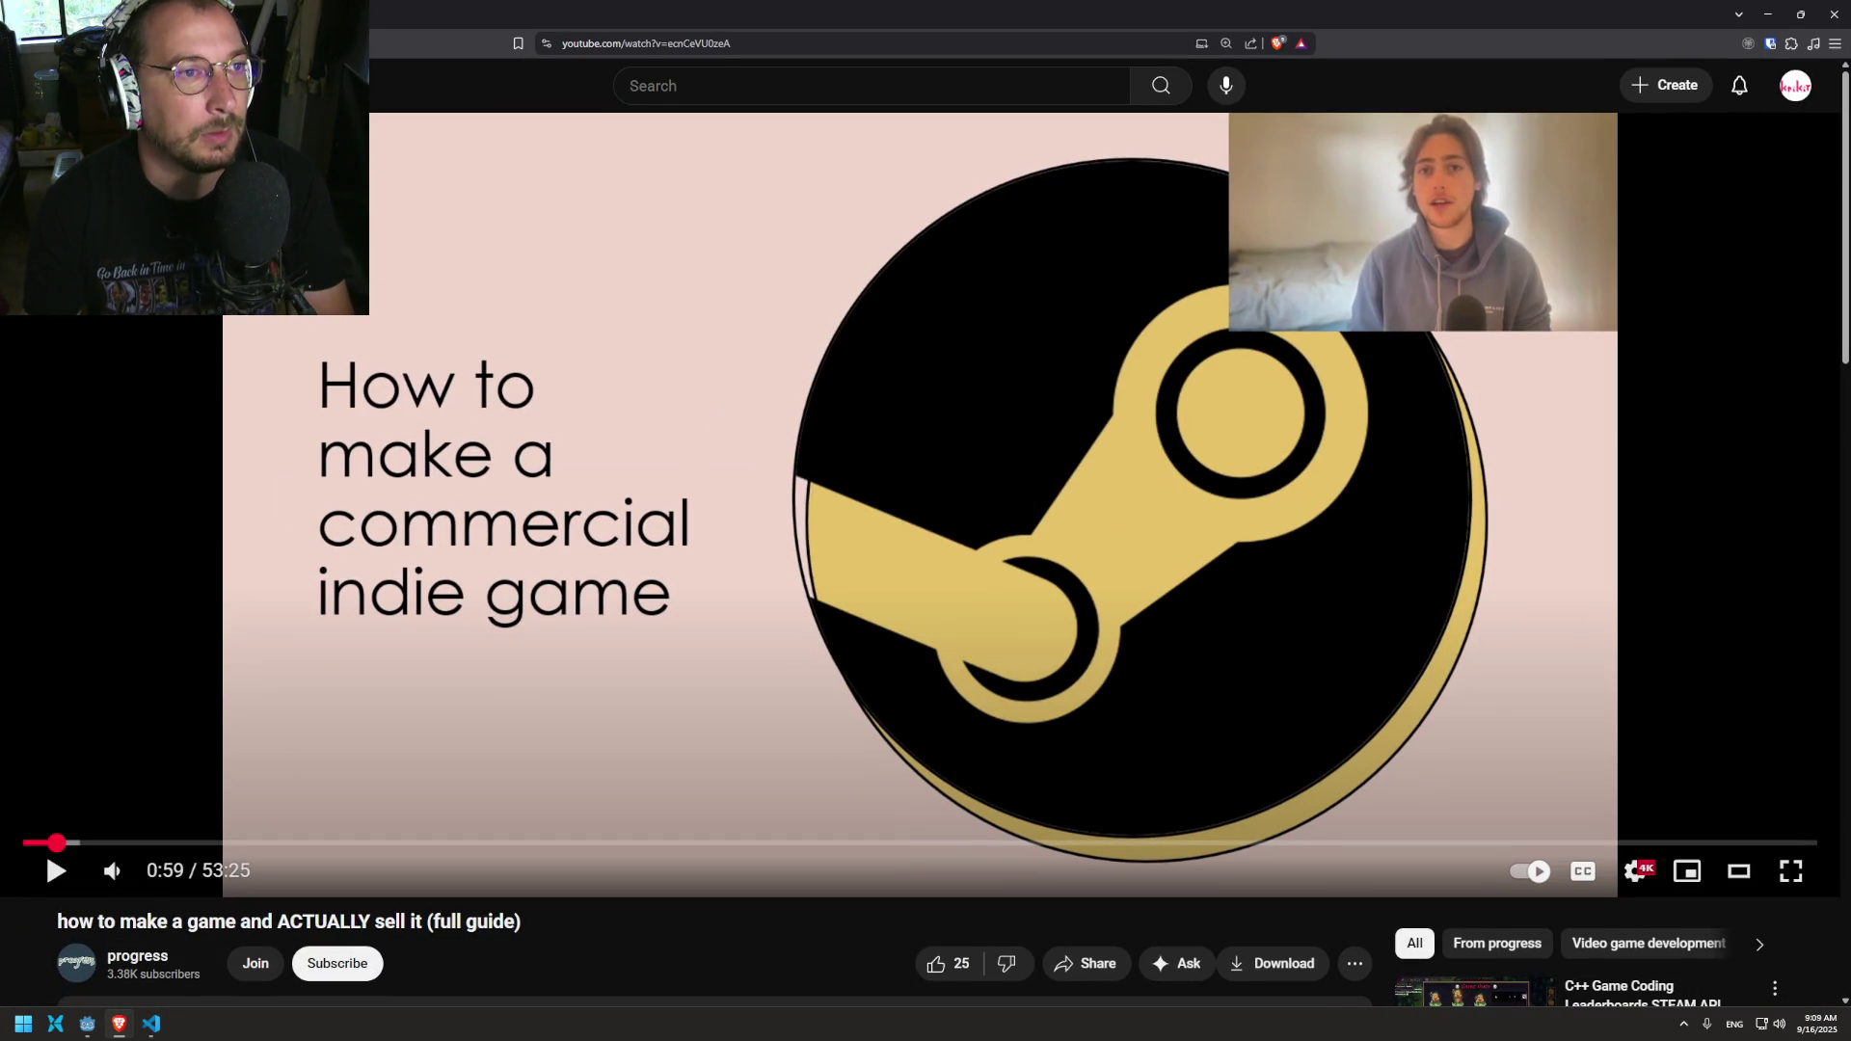
Step: In a new browser tab, search the Godot docs for 'gdscript' and open the GDScript reference page
key("ctrl+t")
type("go")
key("Return")
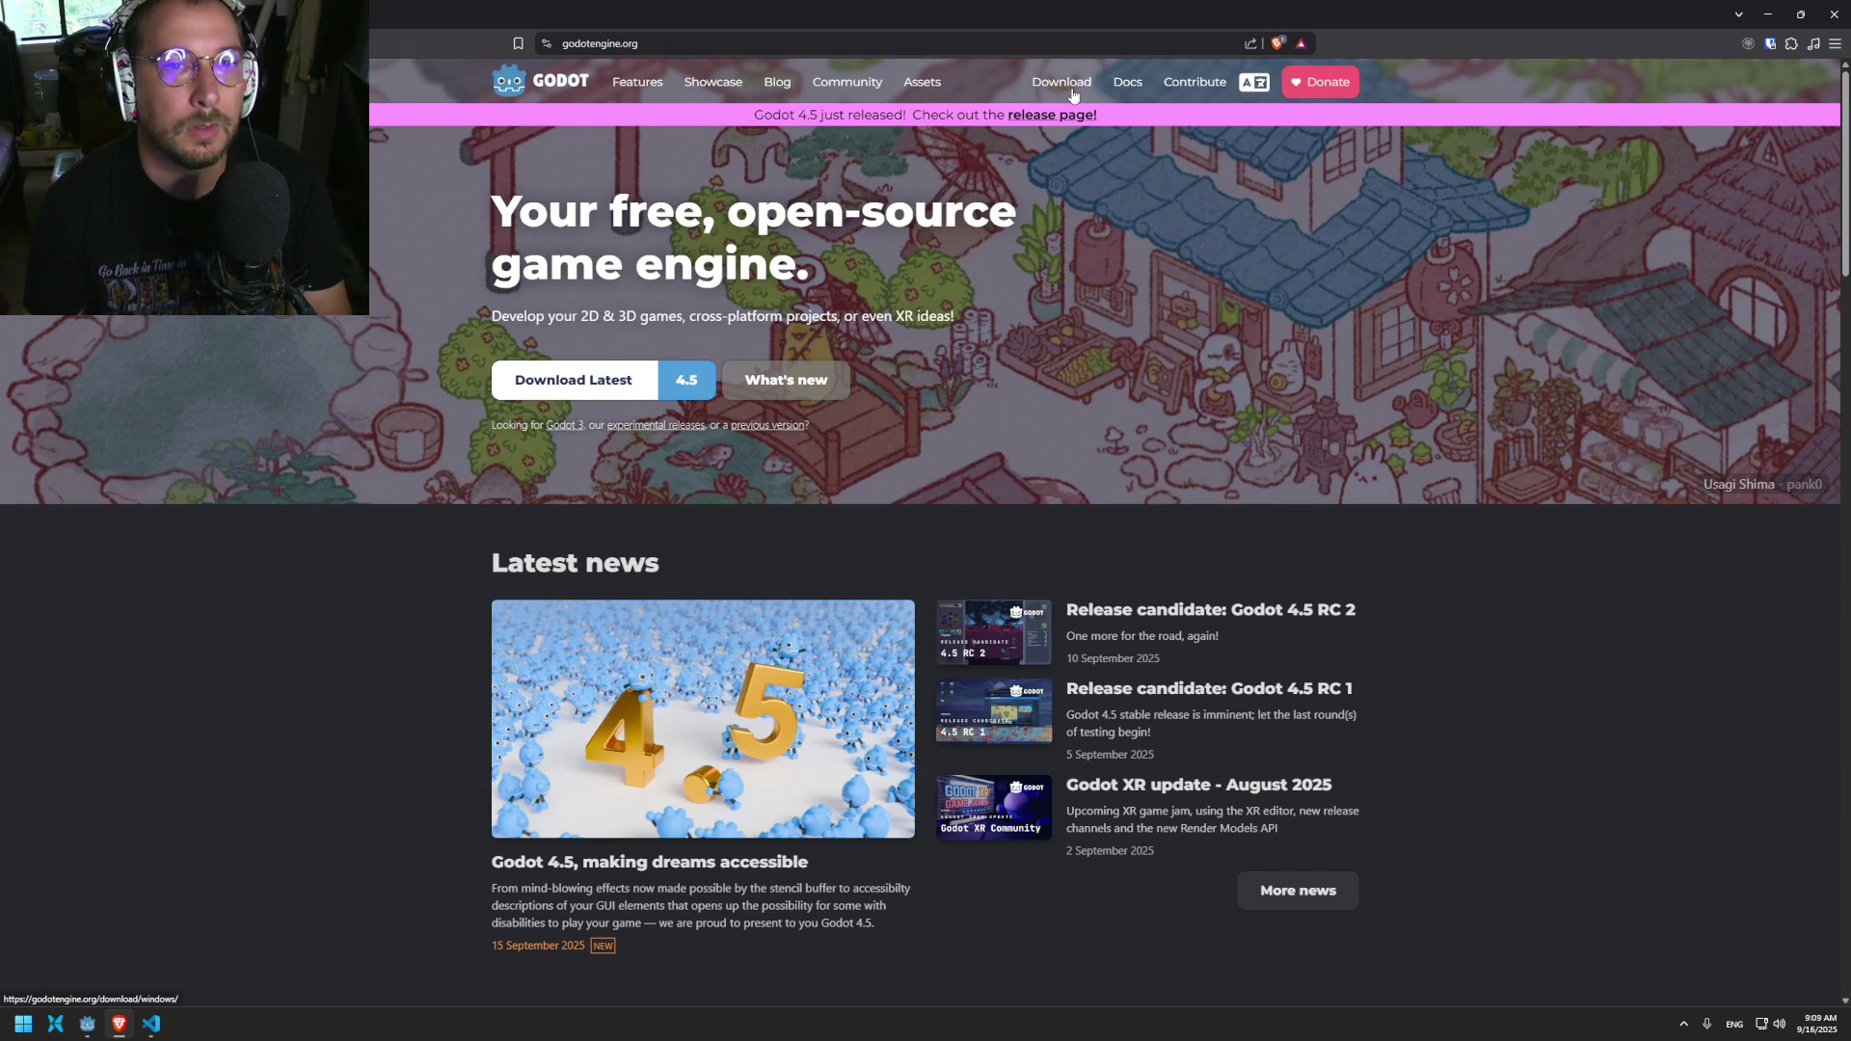
left_click(1127, 82)
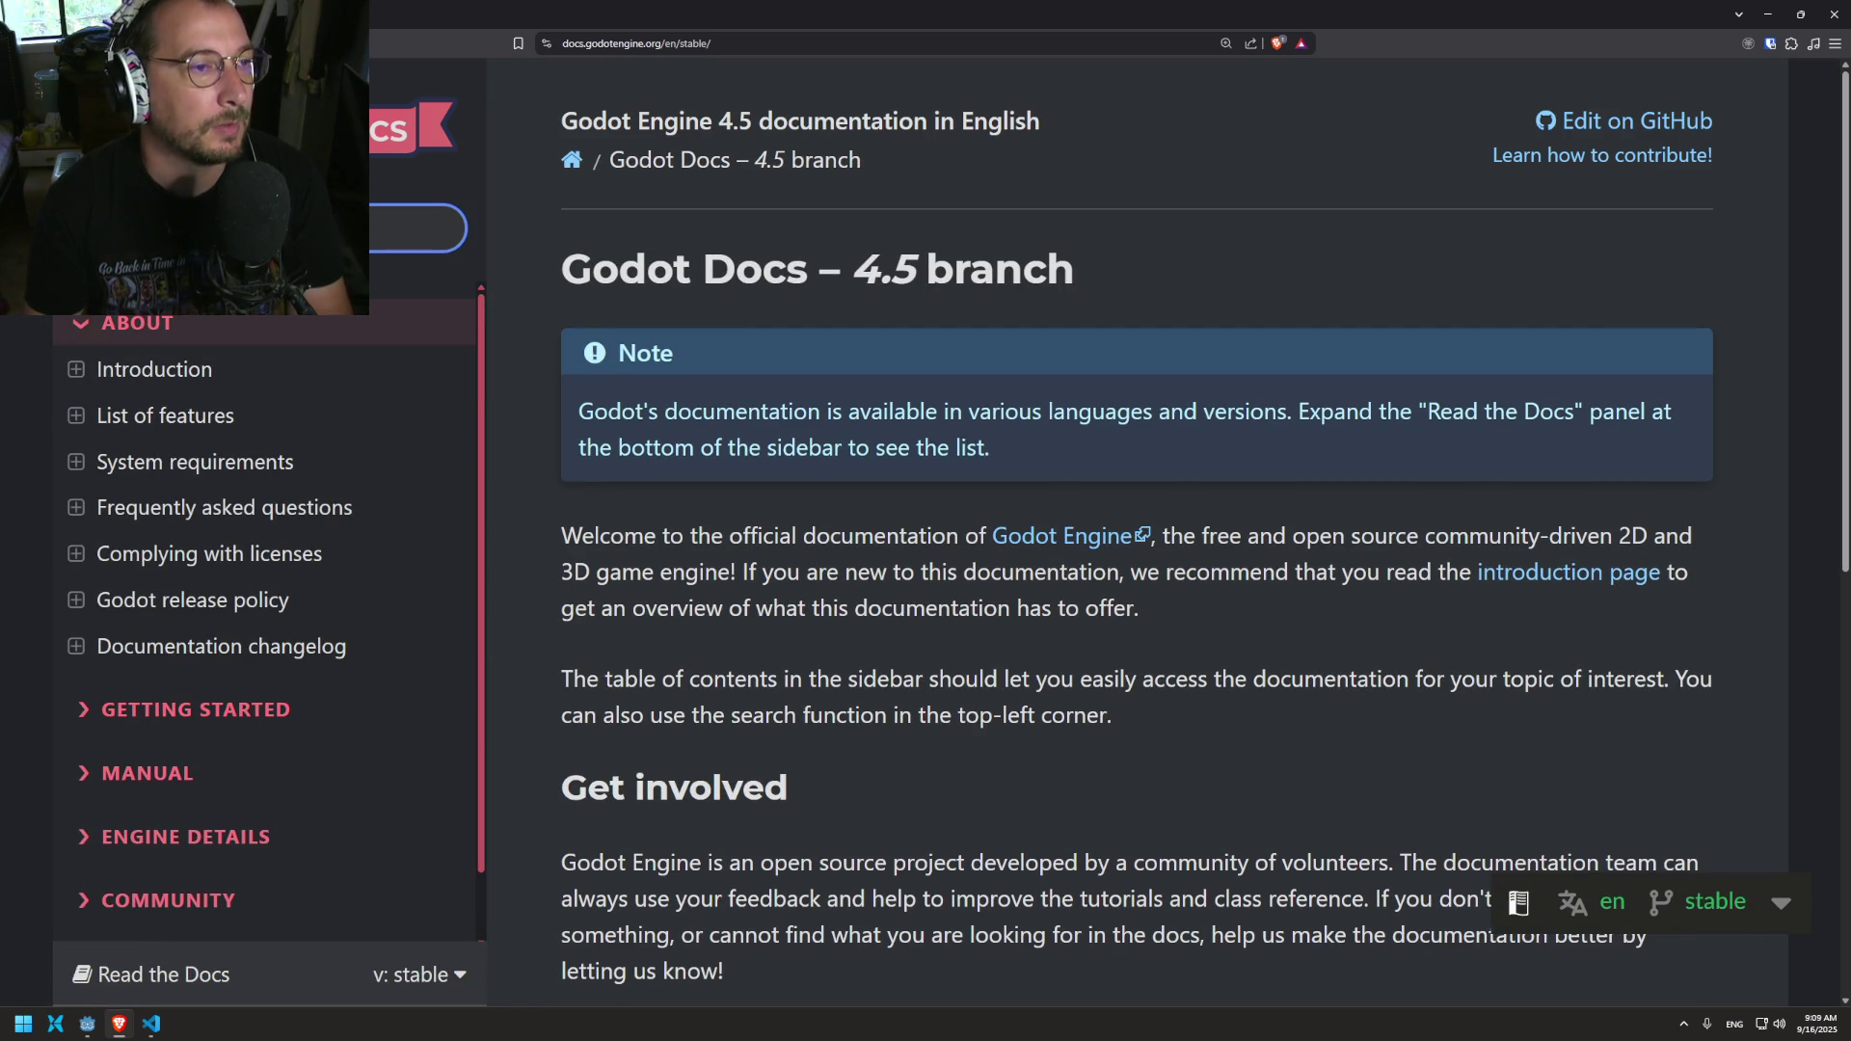
type("gdscript")
key("Return")
left_click(660, 374)
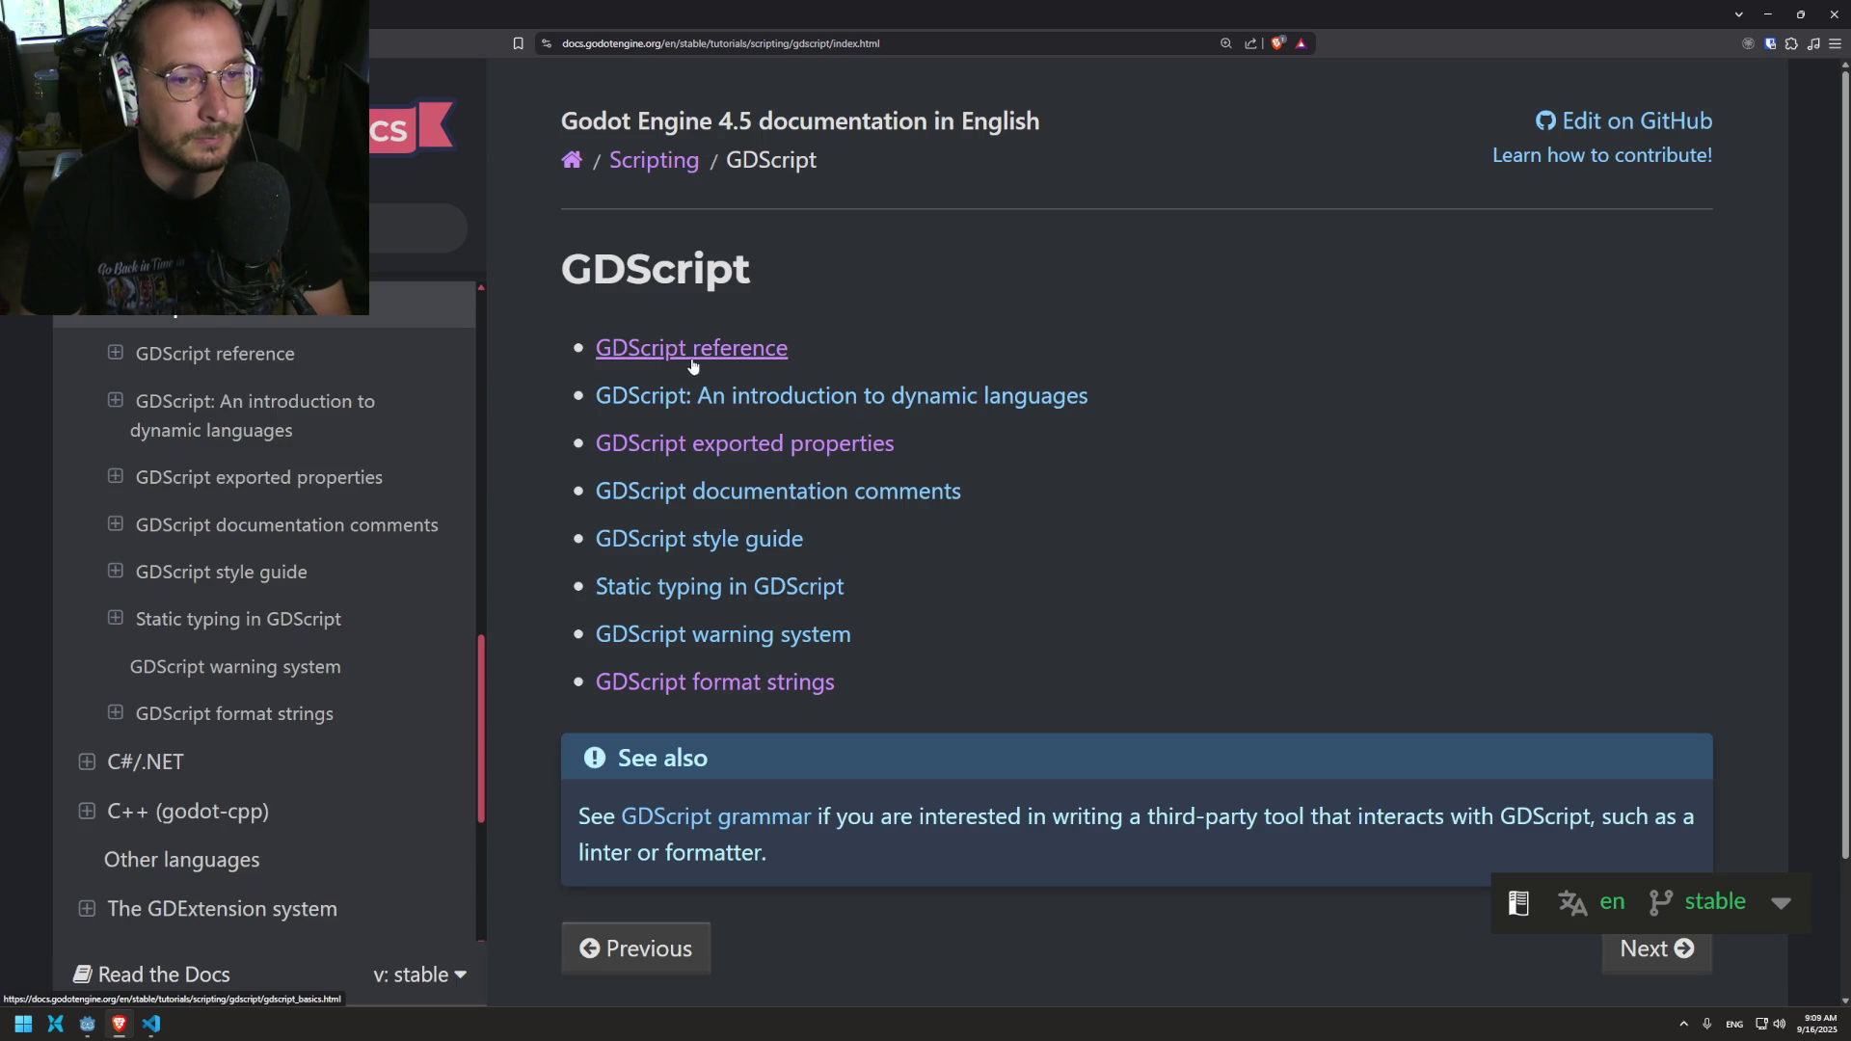
left_click(692, 349)
Step: Find the Code regions section with 'coll' and select the #region example
key("ctrl+f")
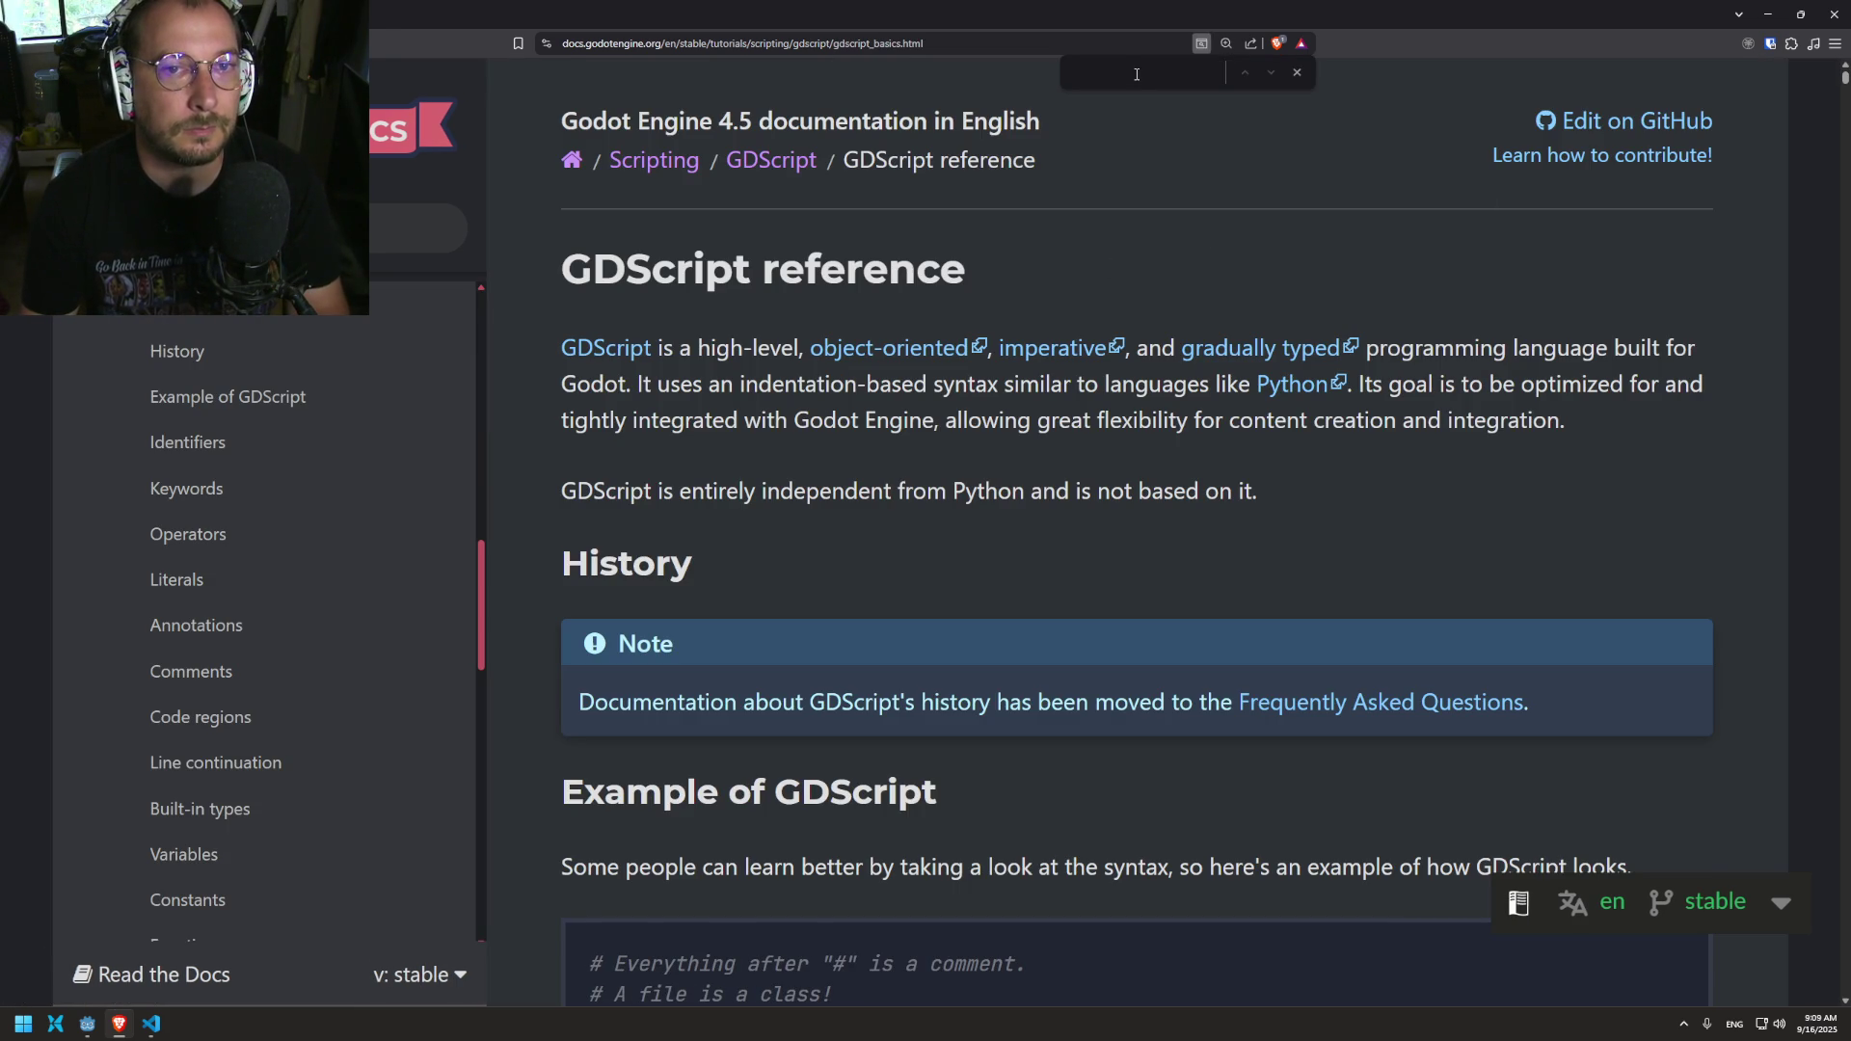
type("coll")
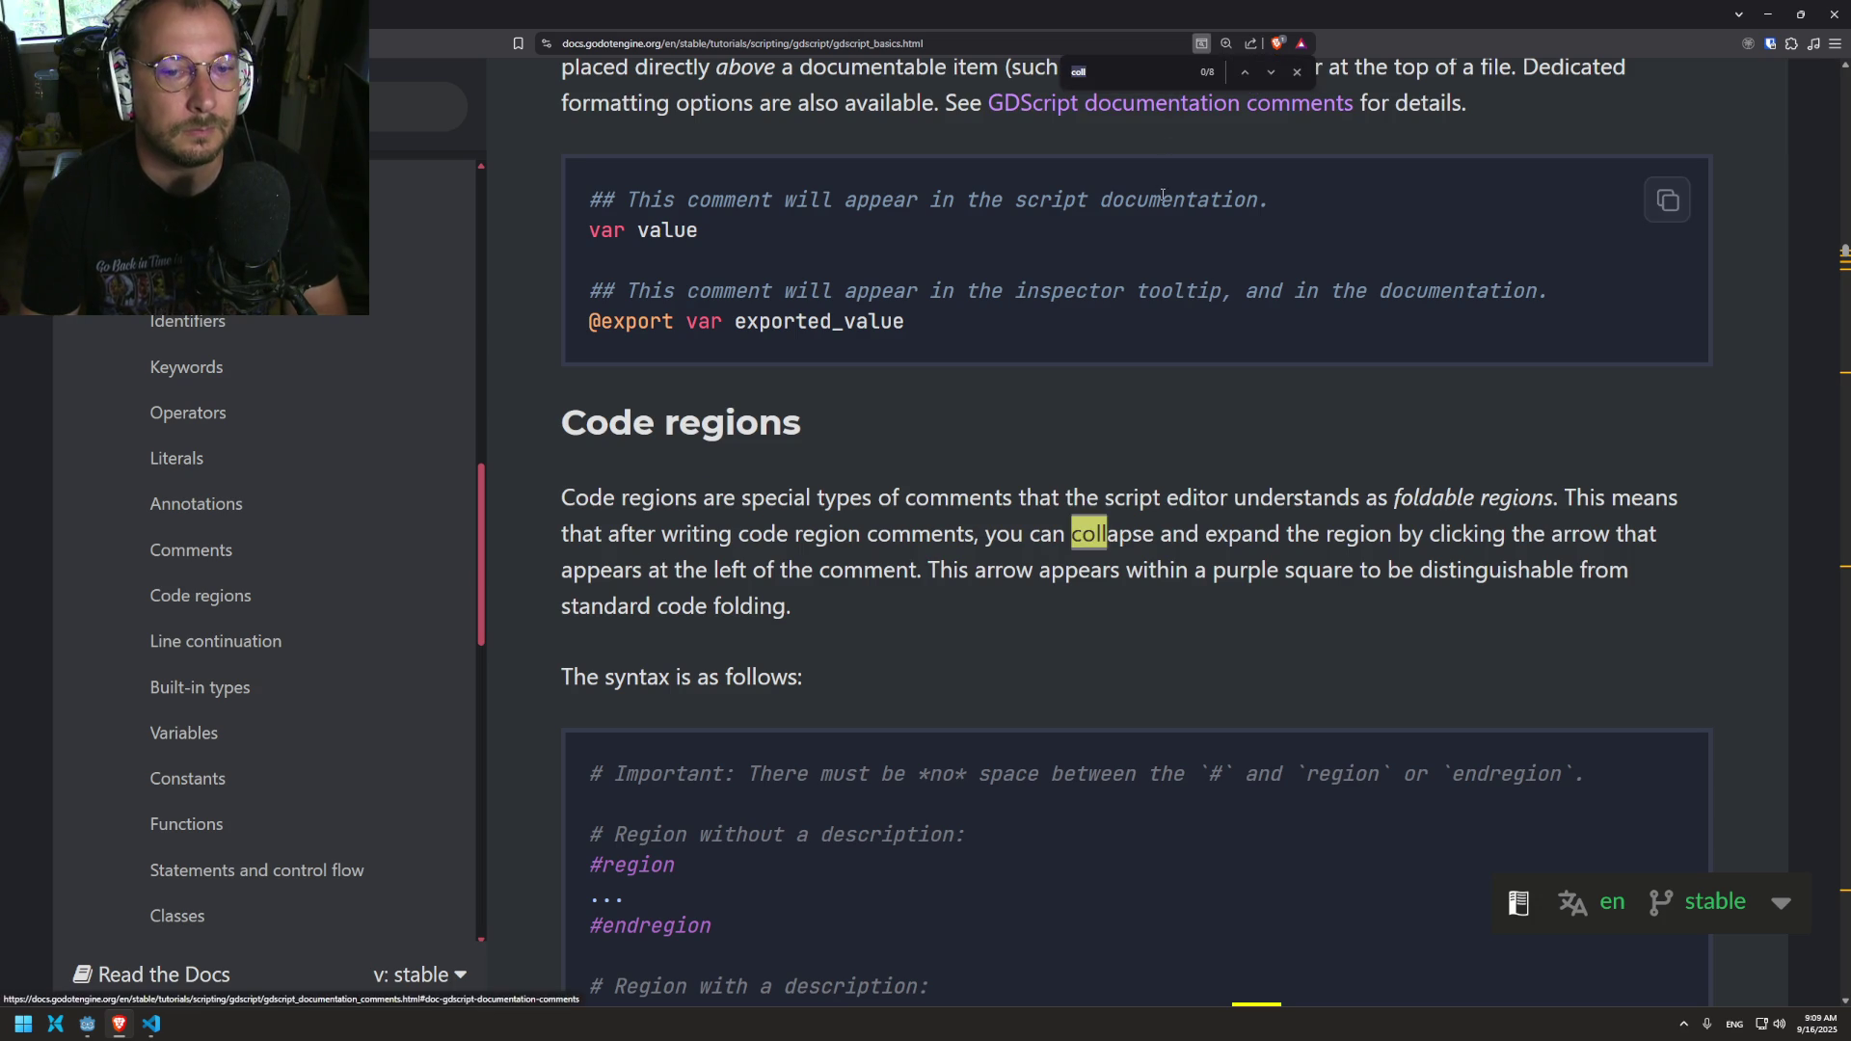
scroll(1243, 414, "down", 3)
left_click_drag(675, 505, 591, 513)
Step: Return to the Godot editor and start replacing line 4's placeholder comment with a #region comment
left_click(151, 1024)
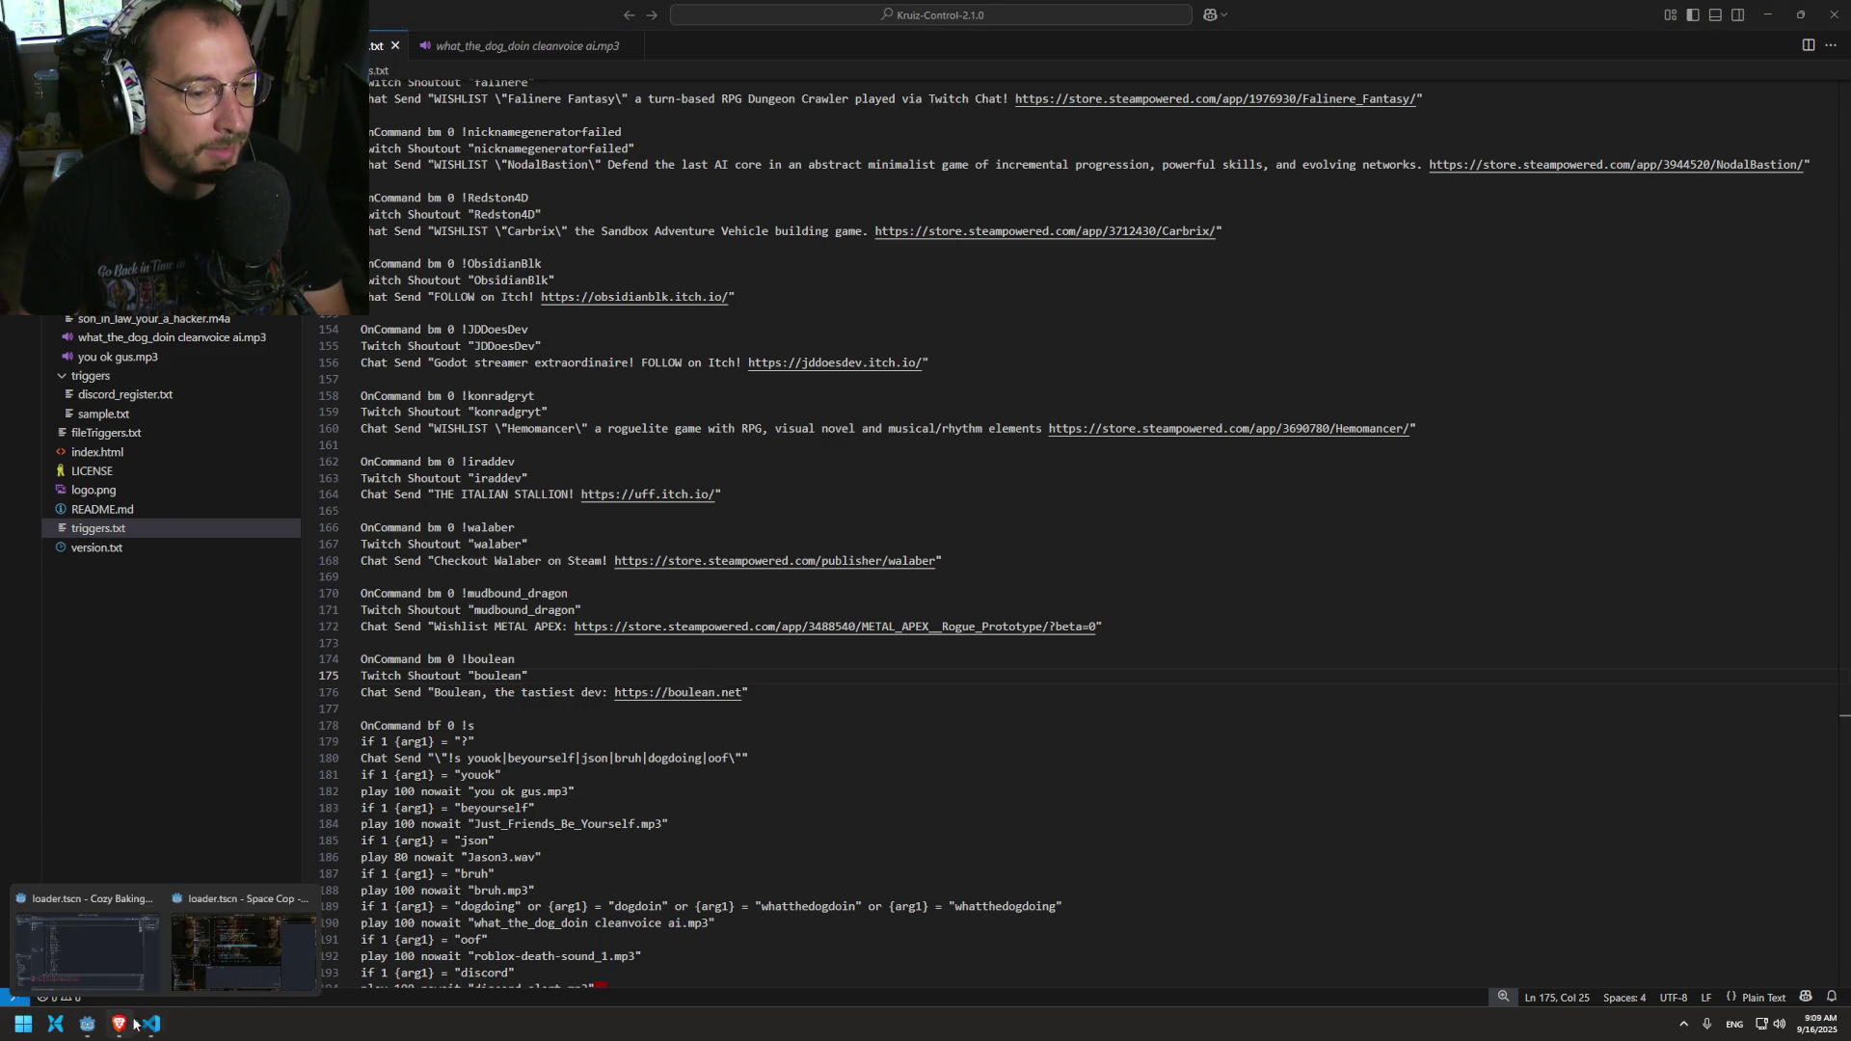
left_click(121, 1028)
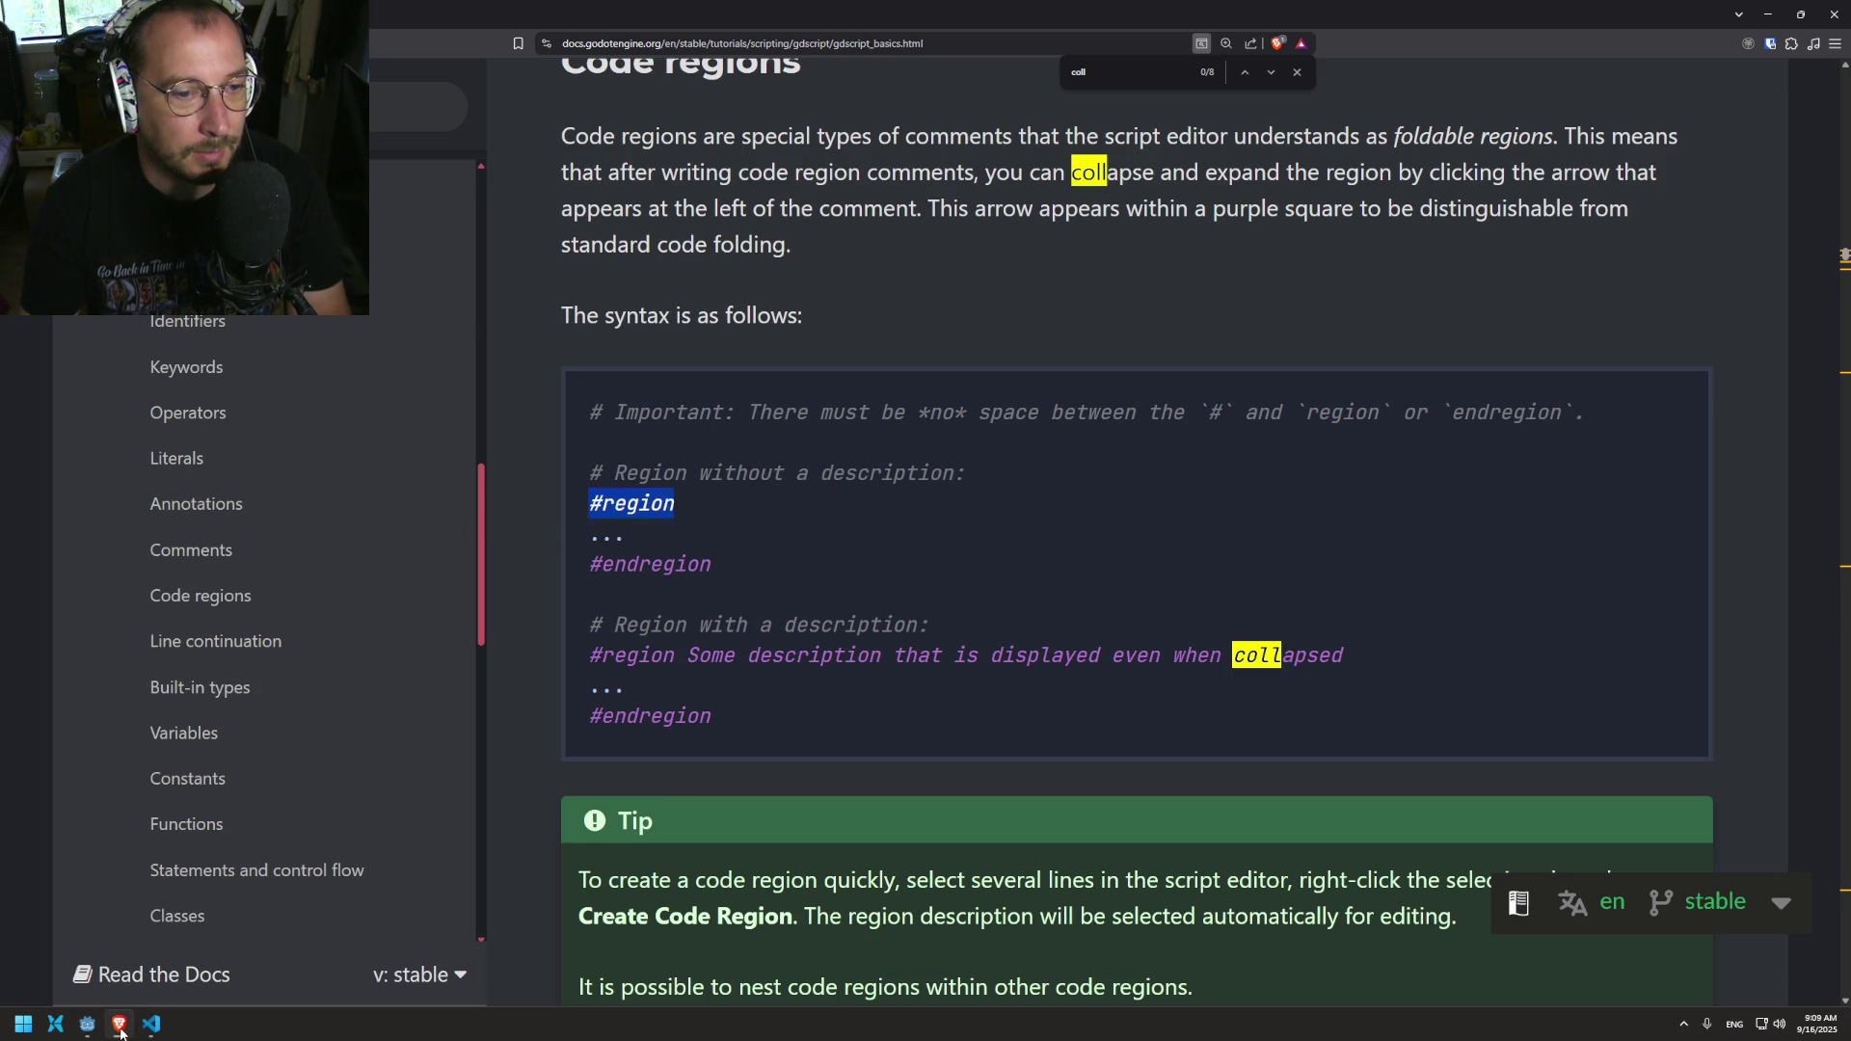
left_click(120, 1029)
mouse_move(87, 1026)
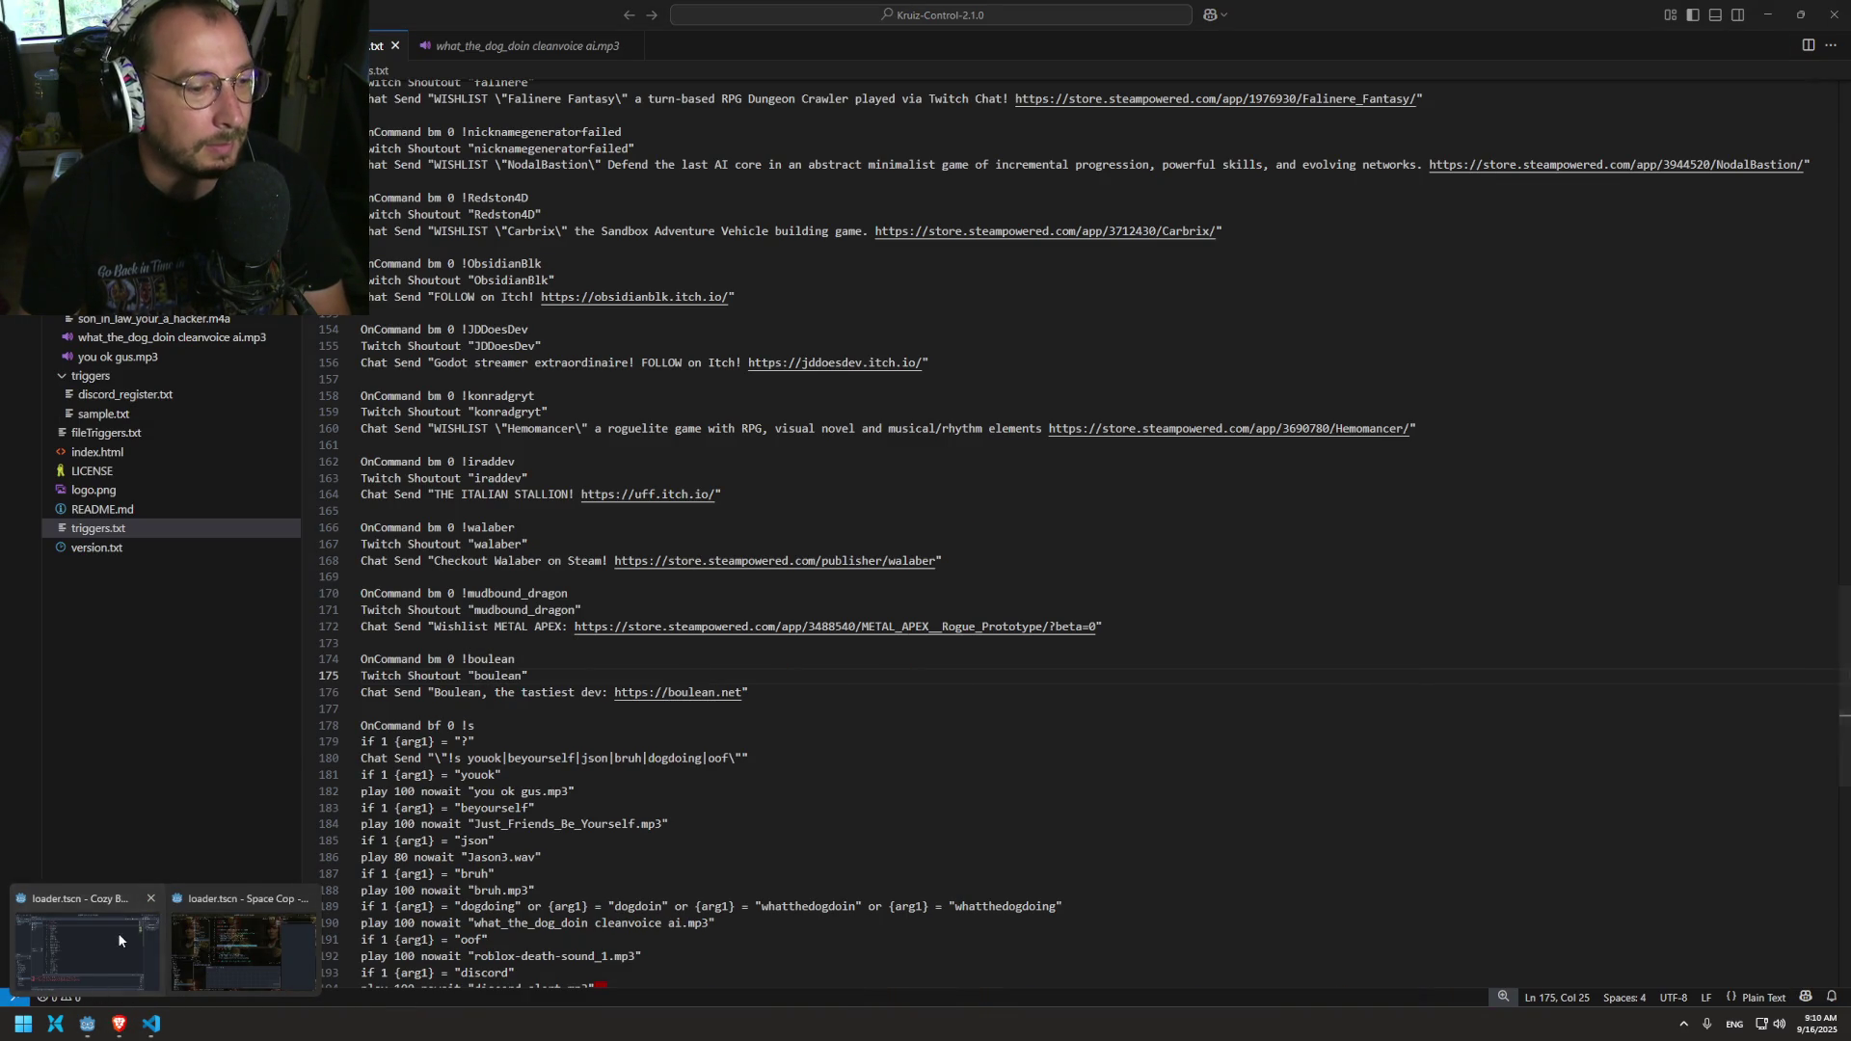
left_click(142, 979)
double_click(486, 169)
key("BackSpace")
key("BackSpace")
key("BackSpace")
type("region Load")
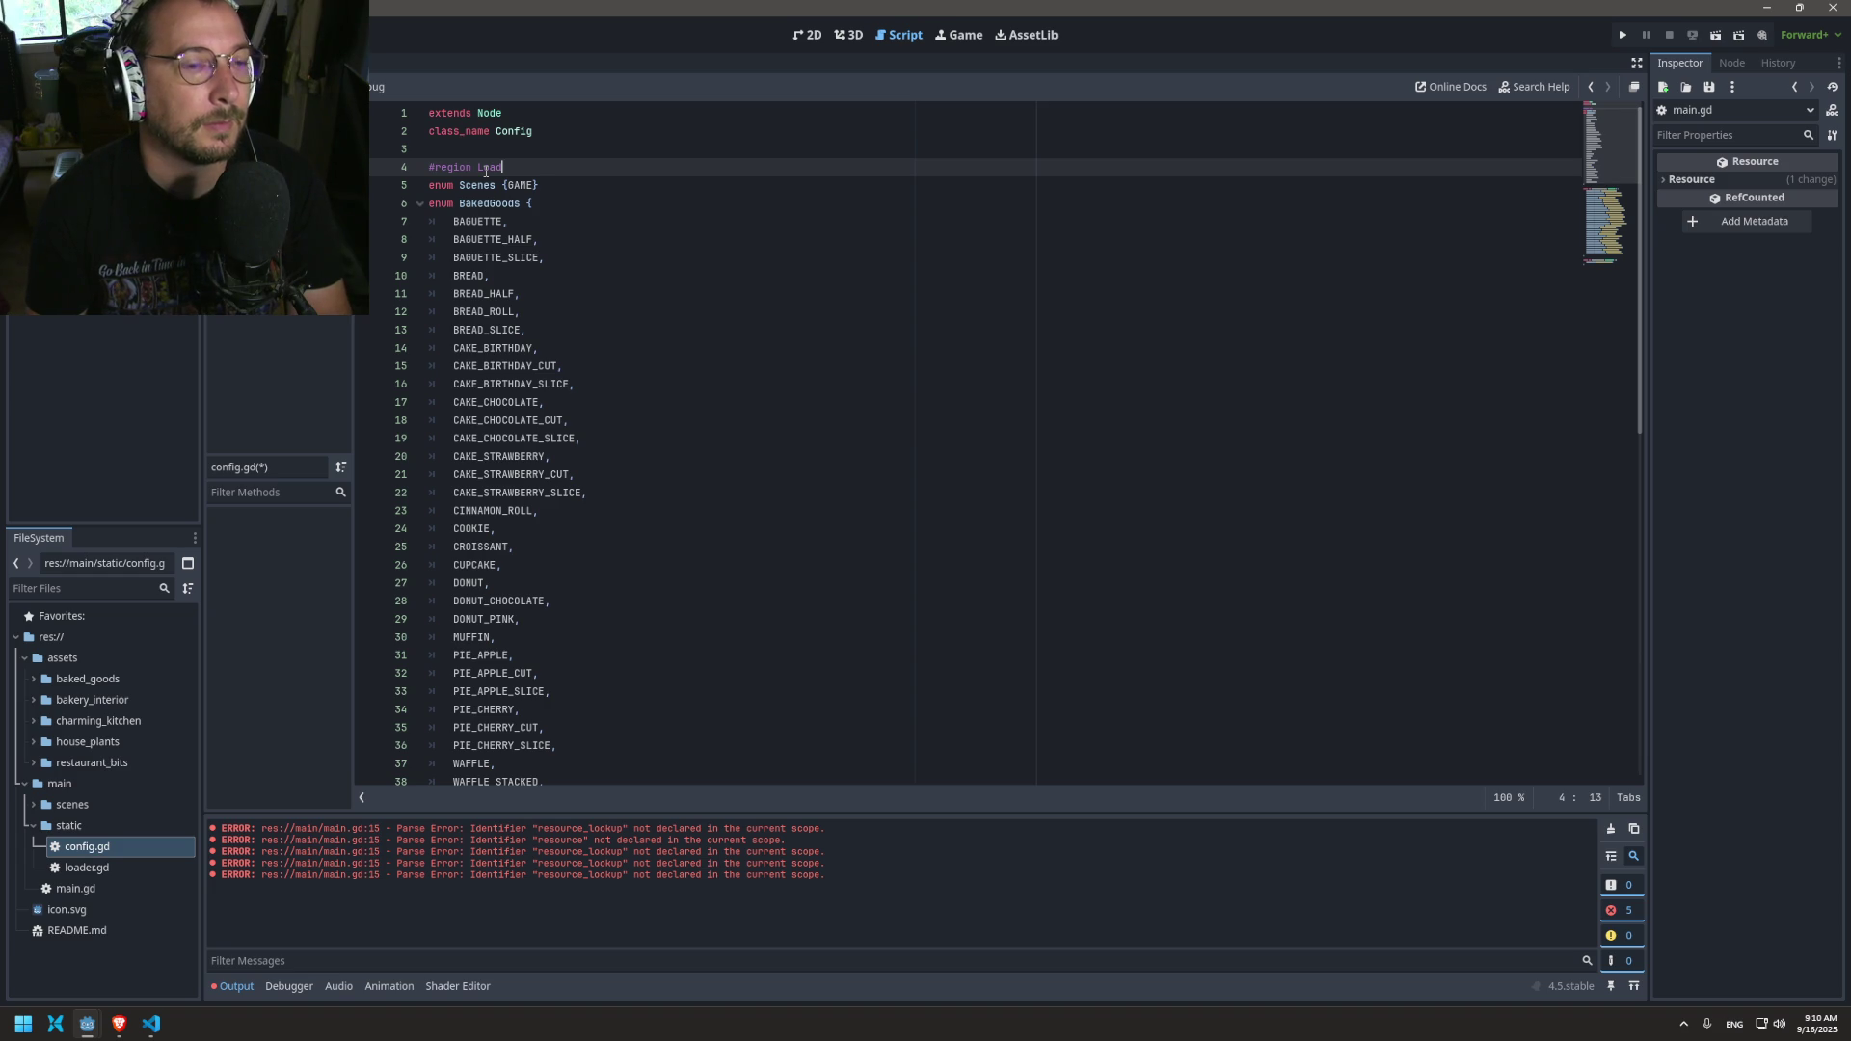
Step: Add an #endregion line at the end of config.gd, then fold and unfold the Load region to check it
scroll(566, 376, "down", 13)
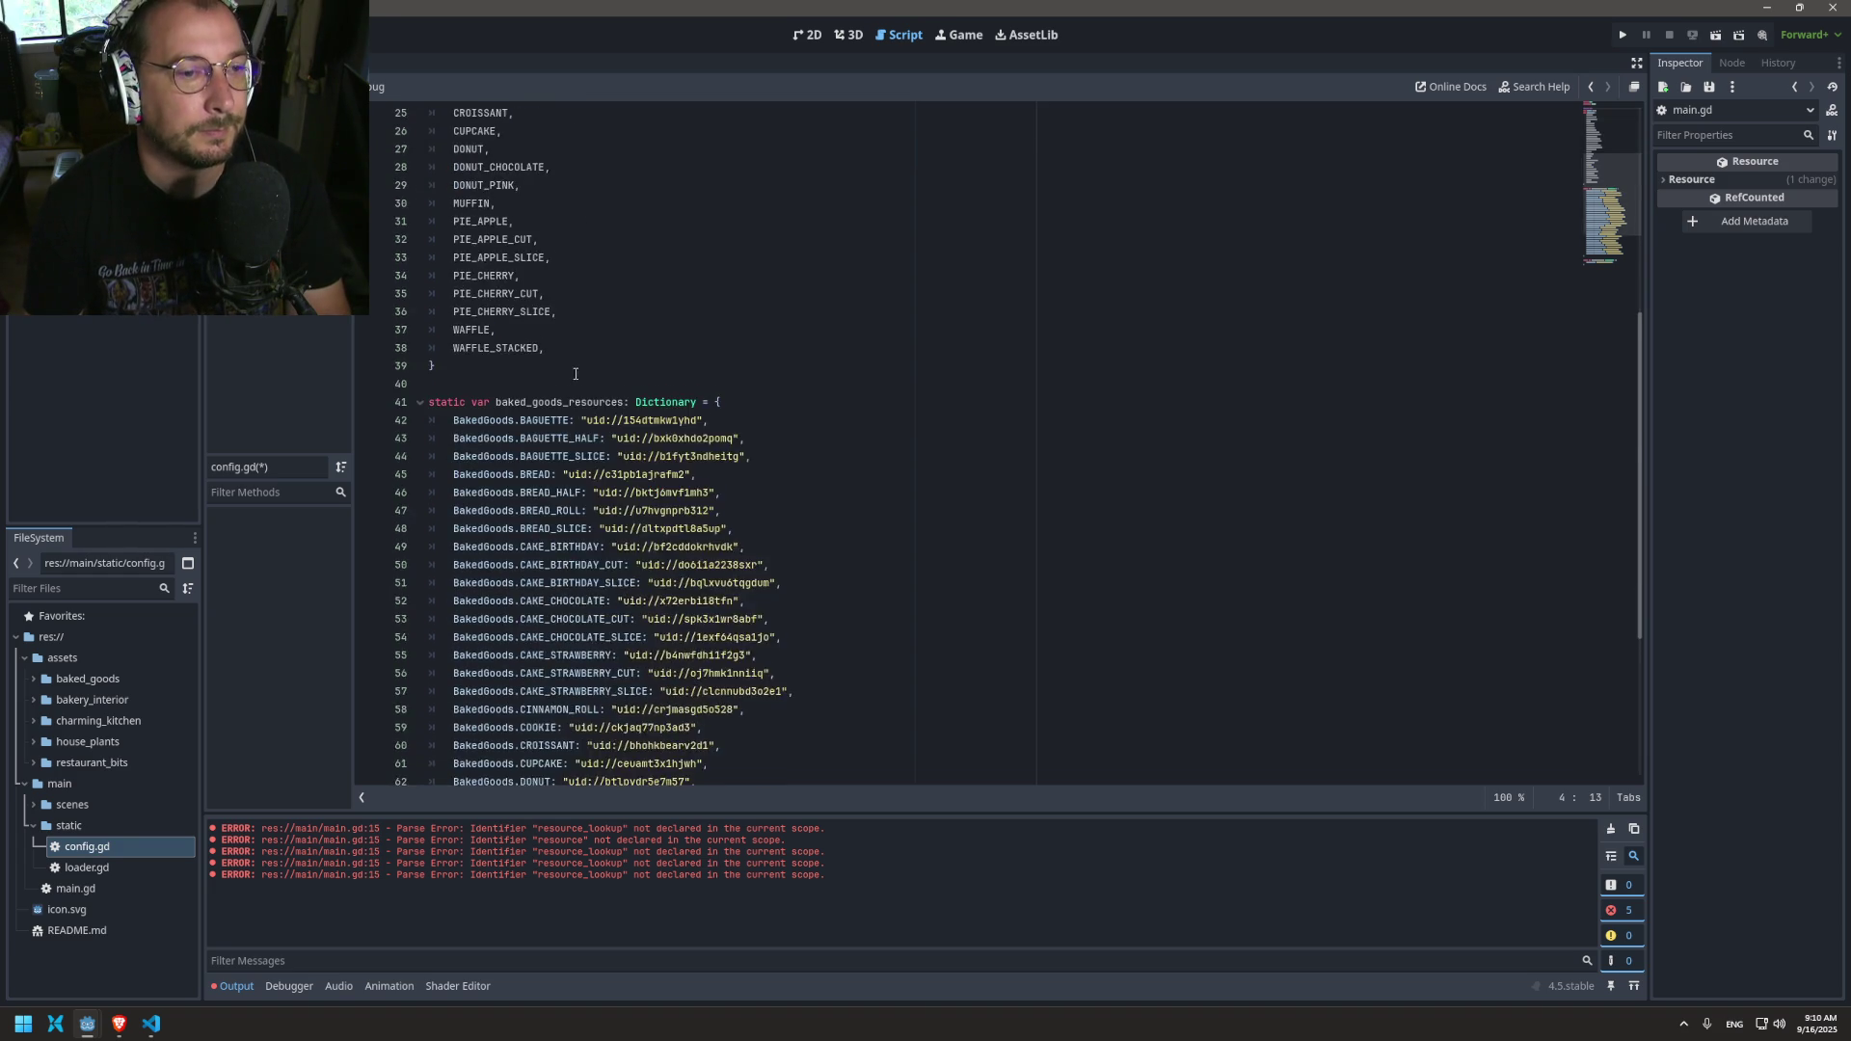
left_click(549, 771)
type("#e")
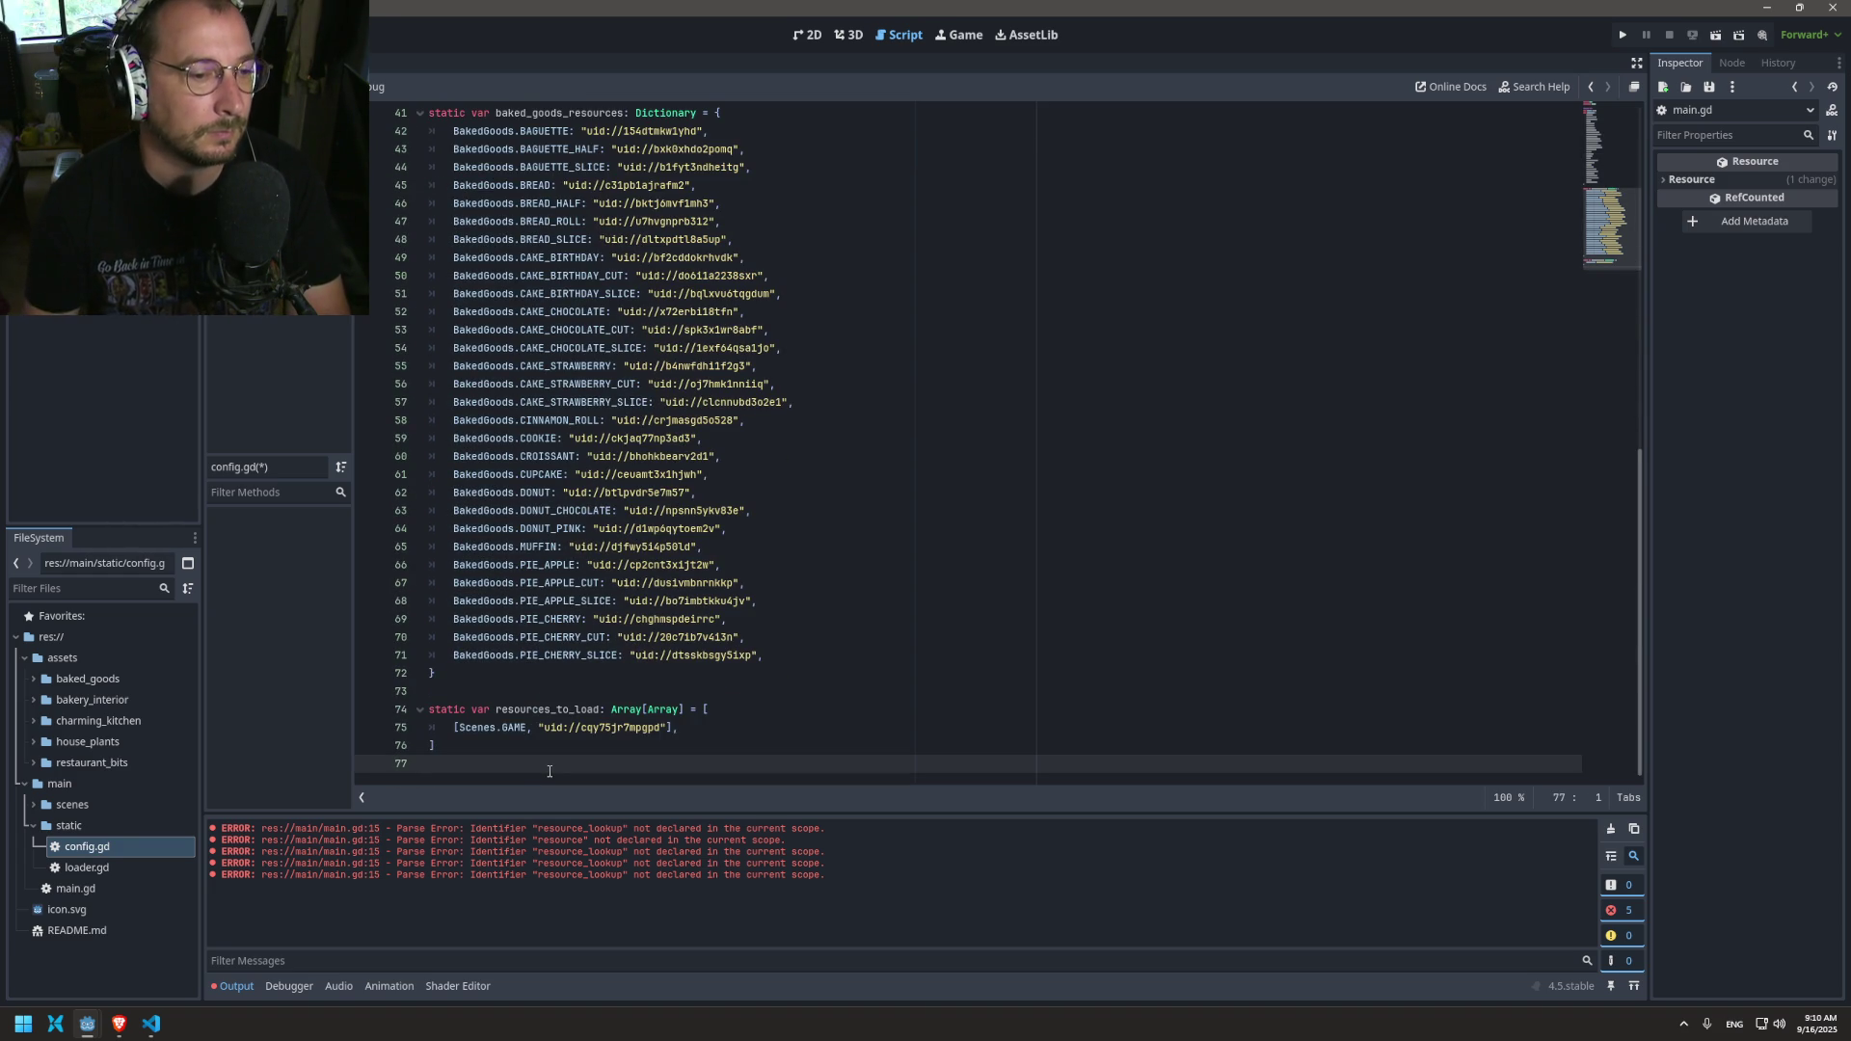
type("ndreguin")
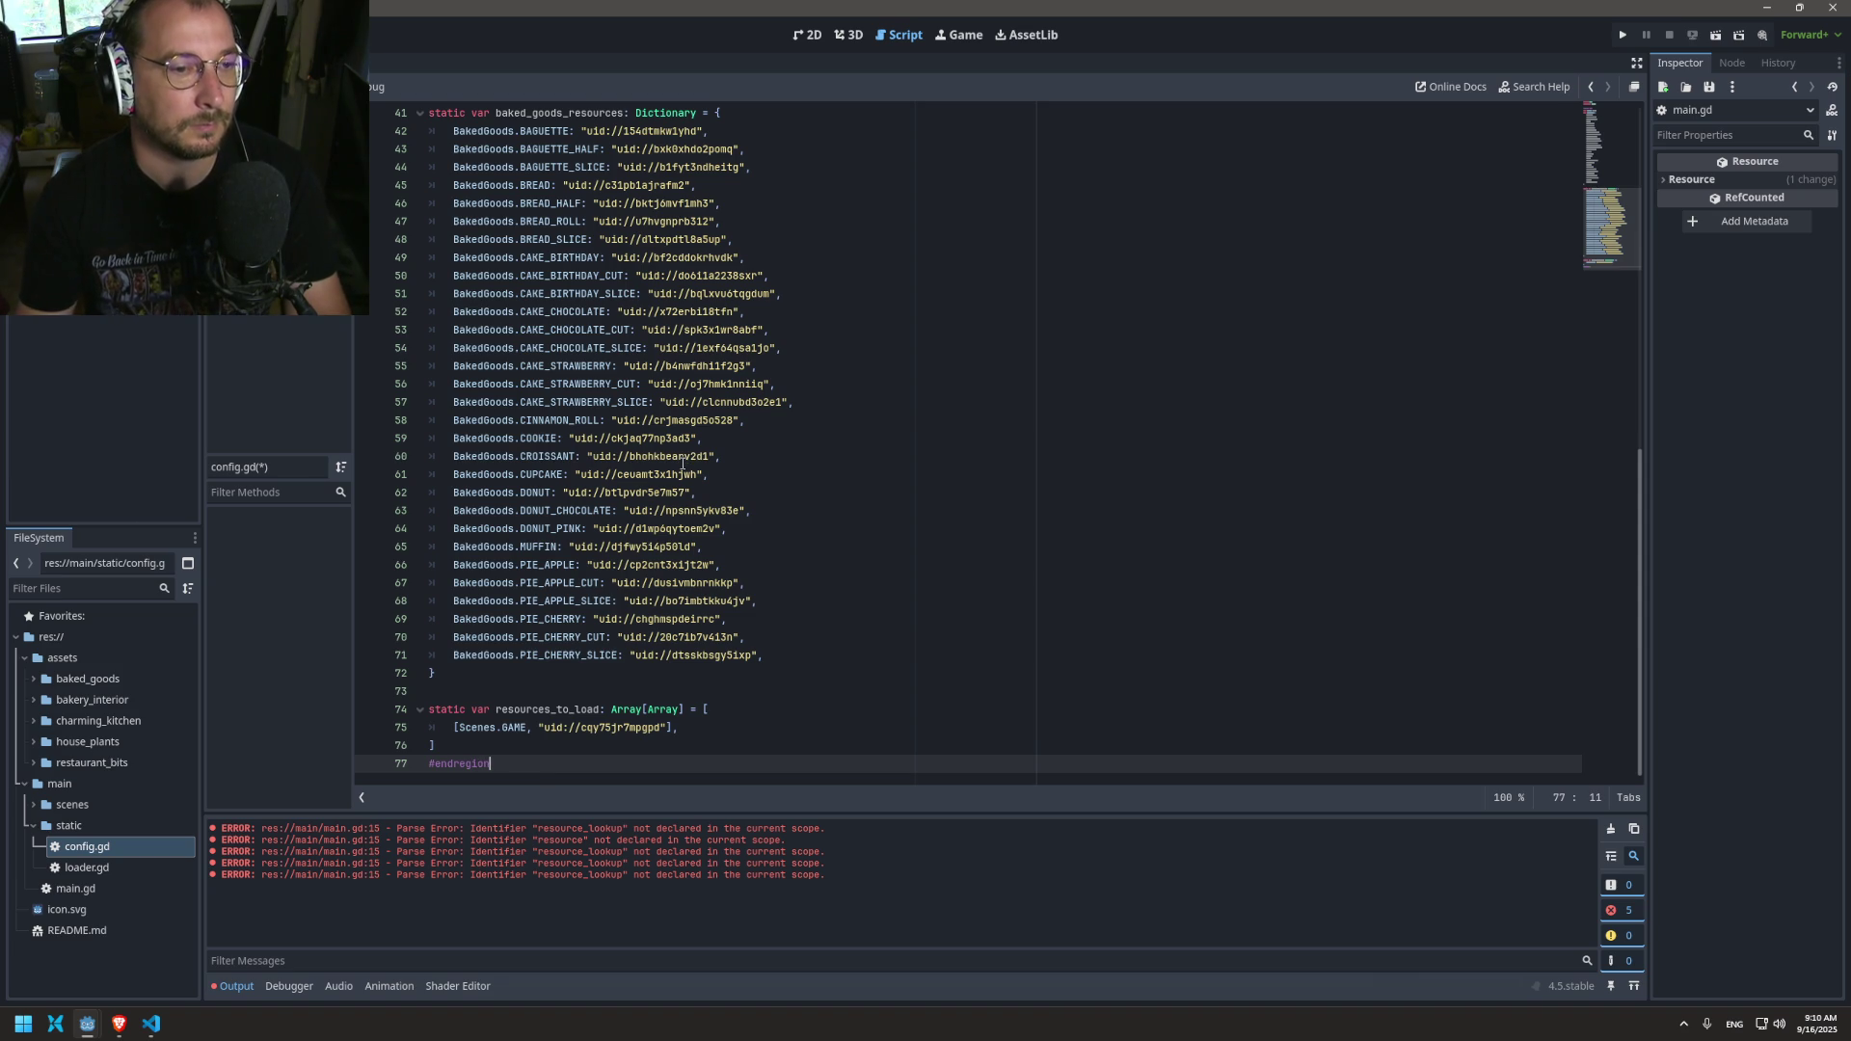
scroll(667, 466, "up", 3)
scroll(667, 467, "up", 10)
left_click(419, 168)
left_click(418, 169)
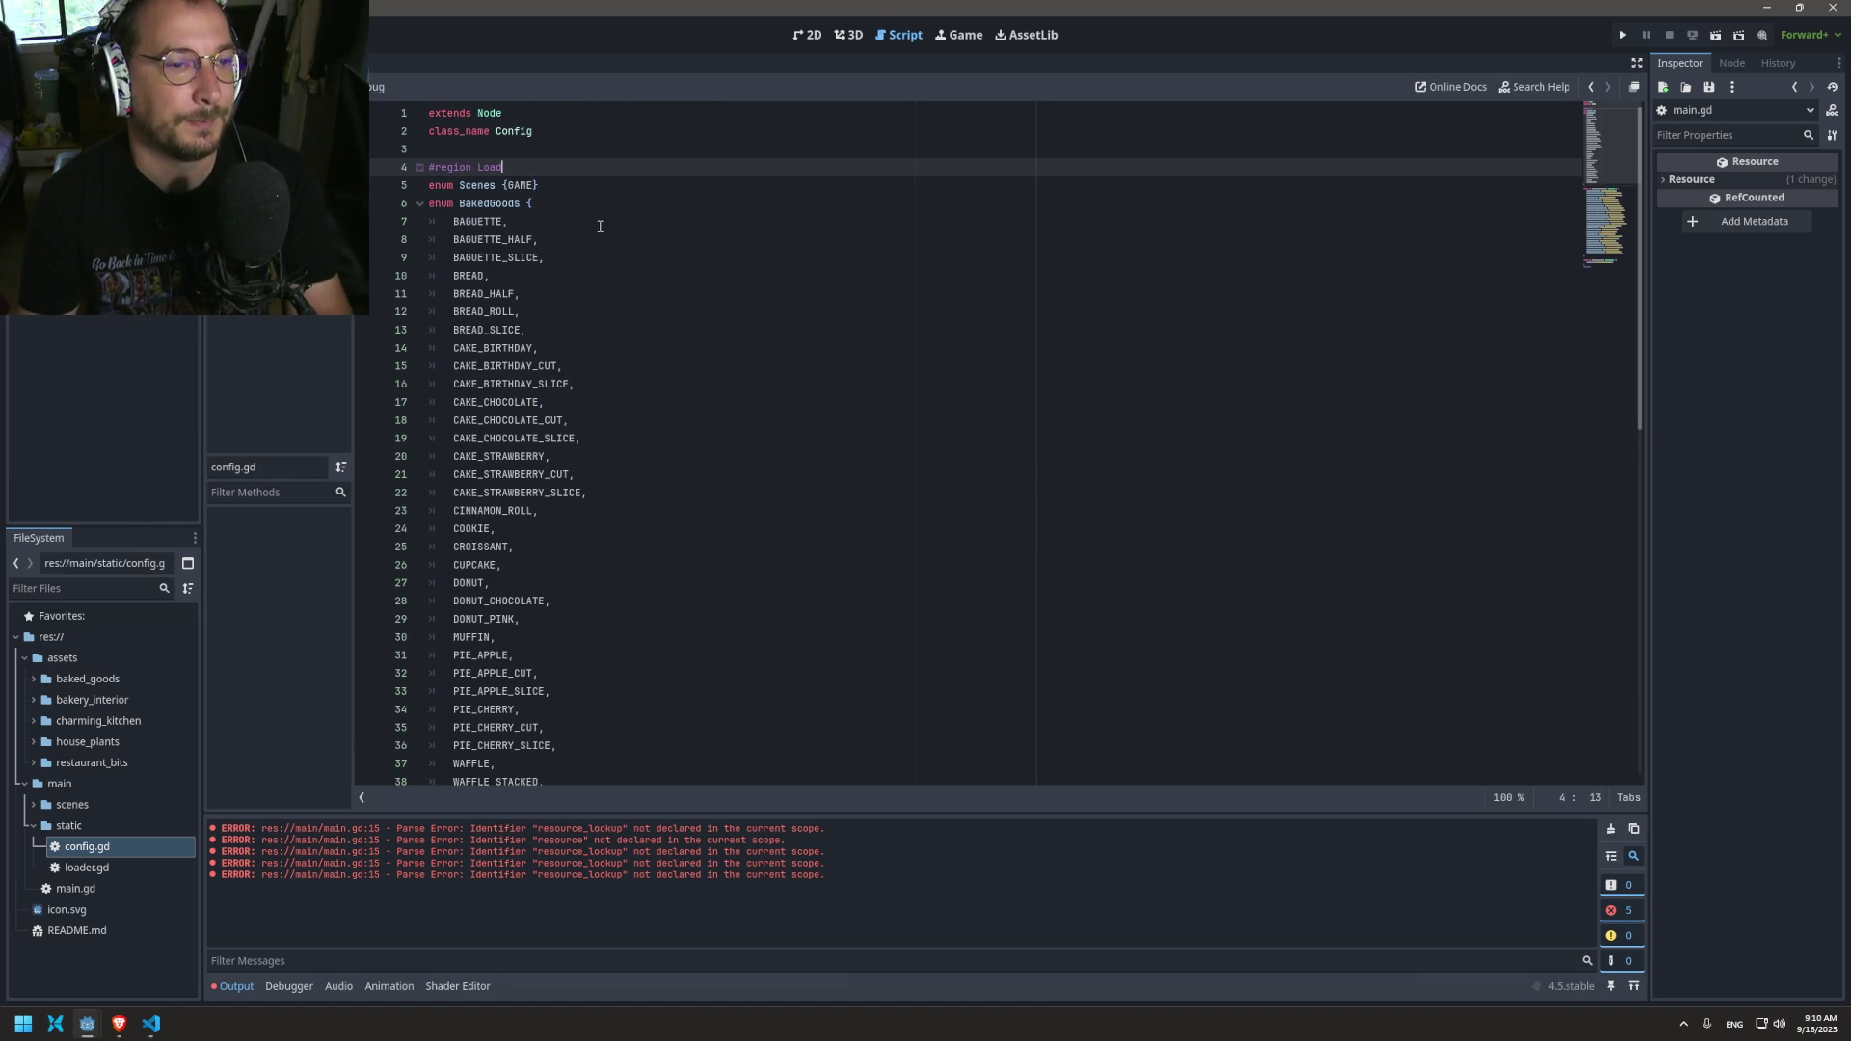
scroll(598, 231, "down", 7)
scroll(602, 247, "down", 5)
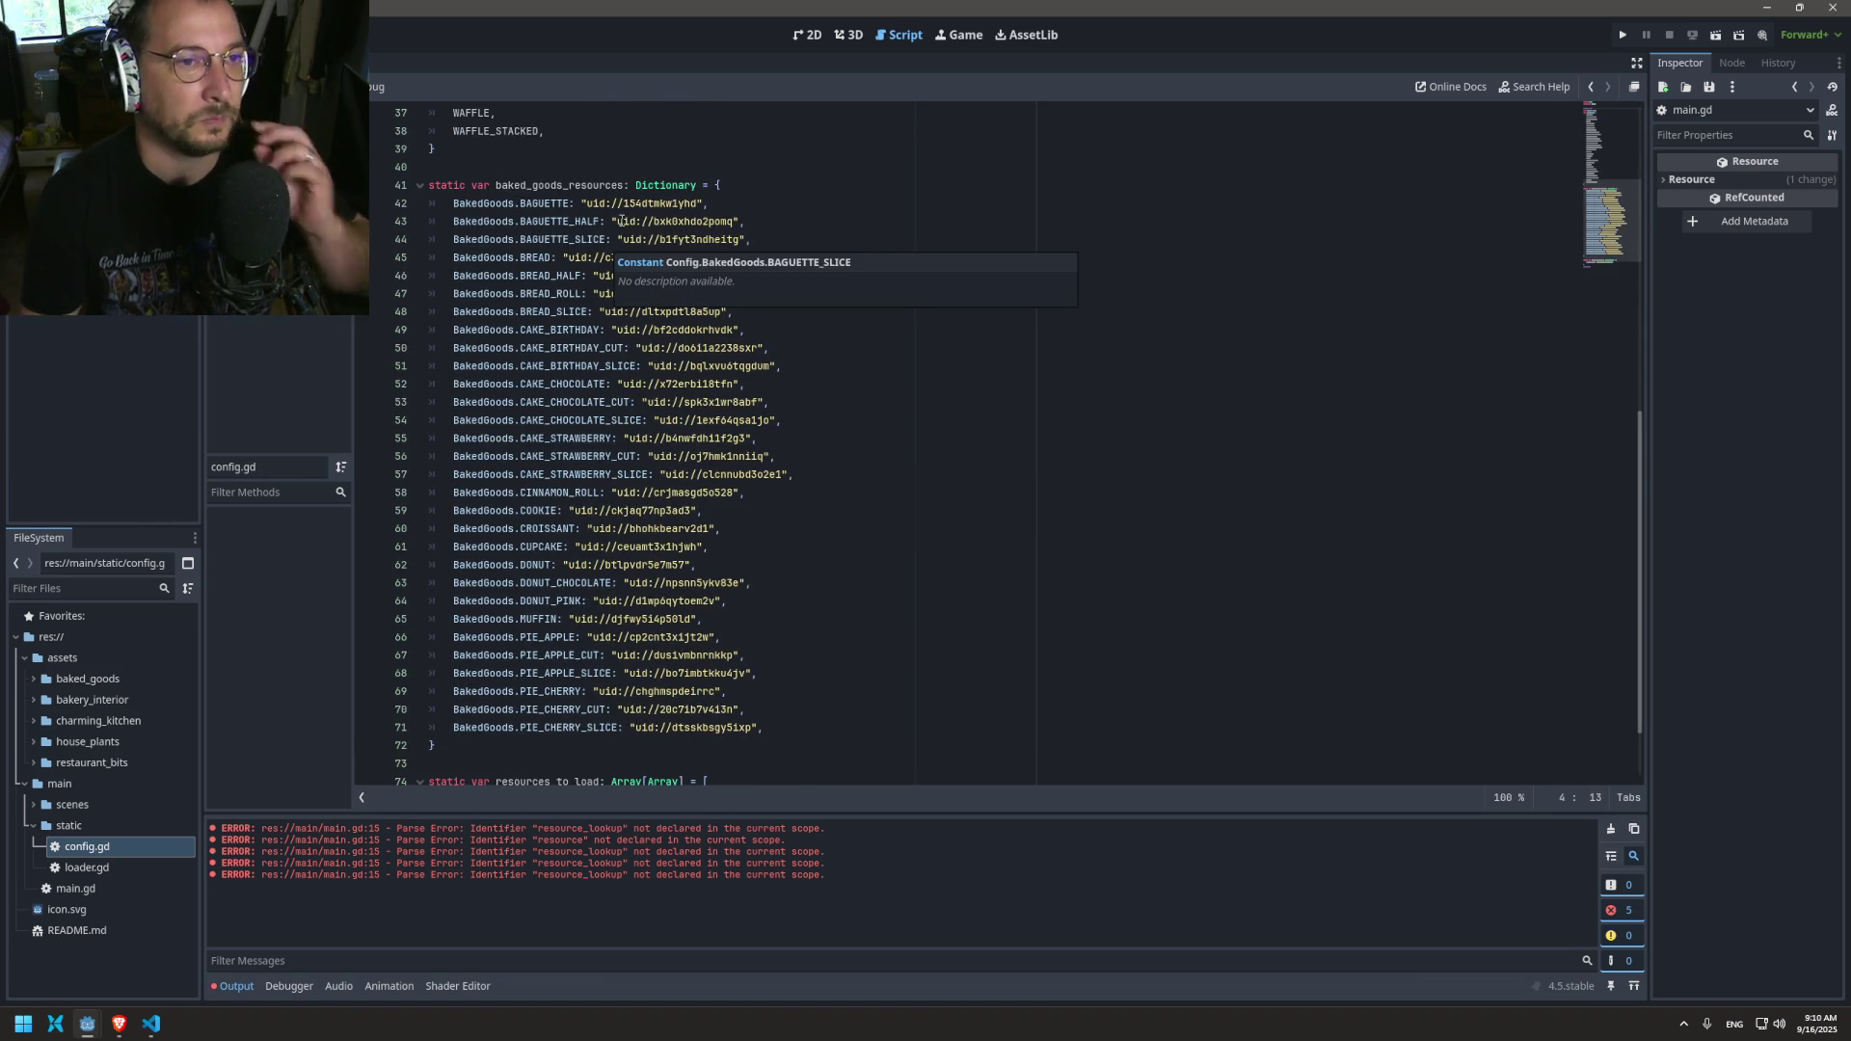
scroll(565, 321, "down", 2)
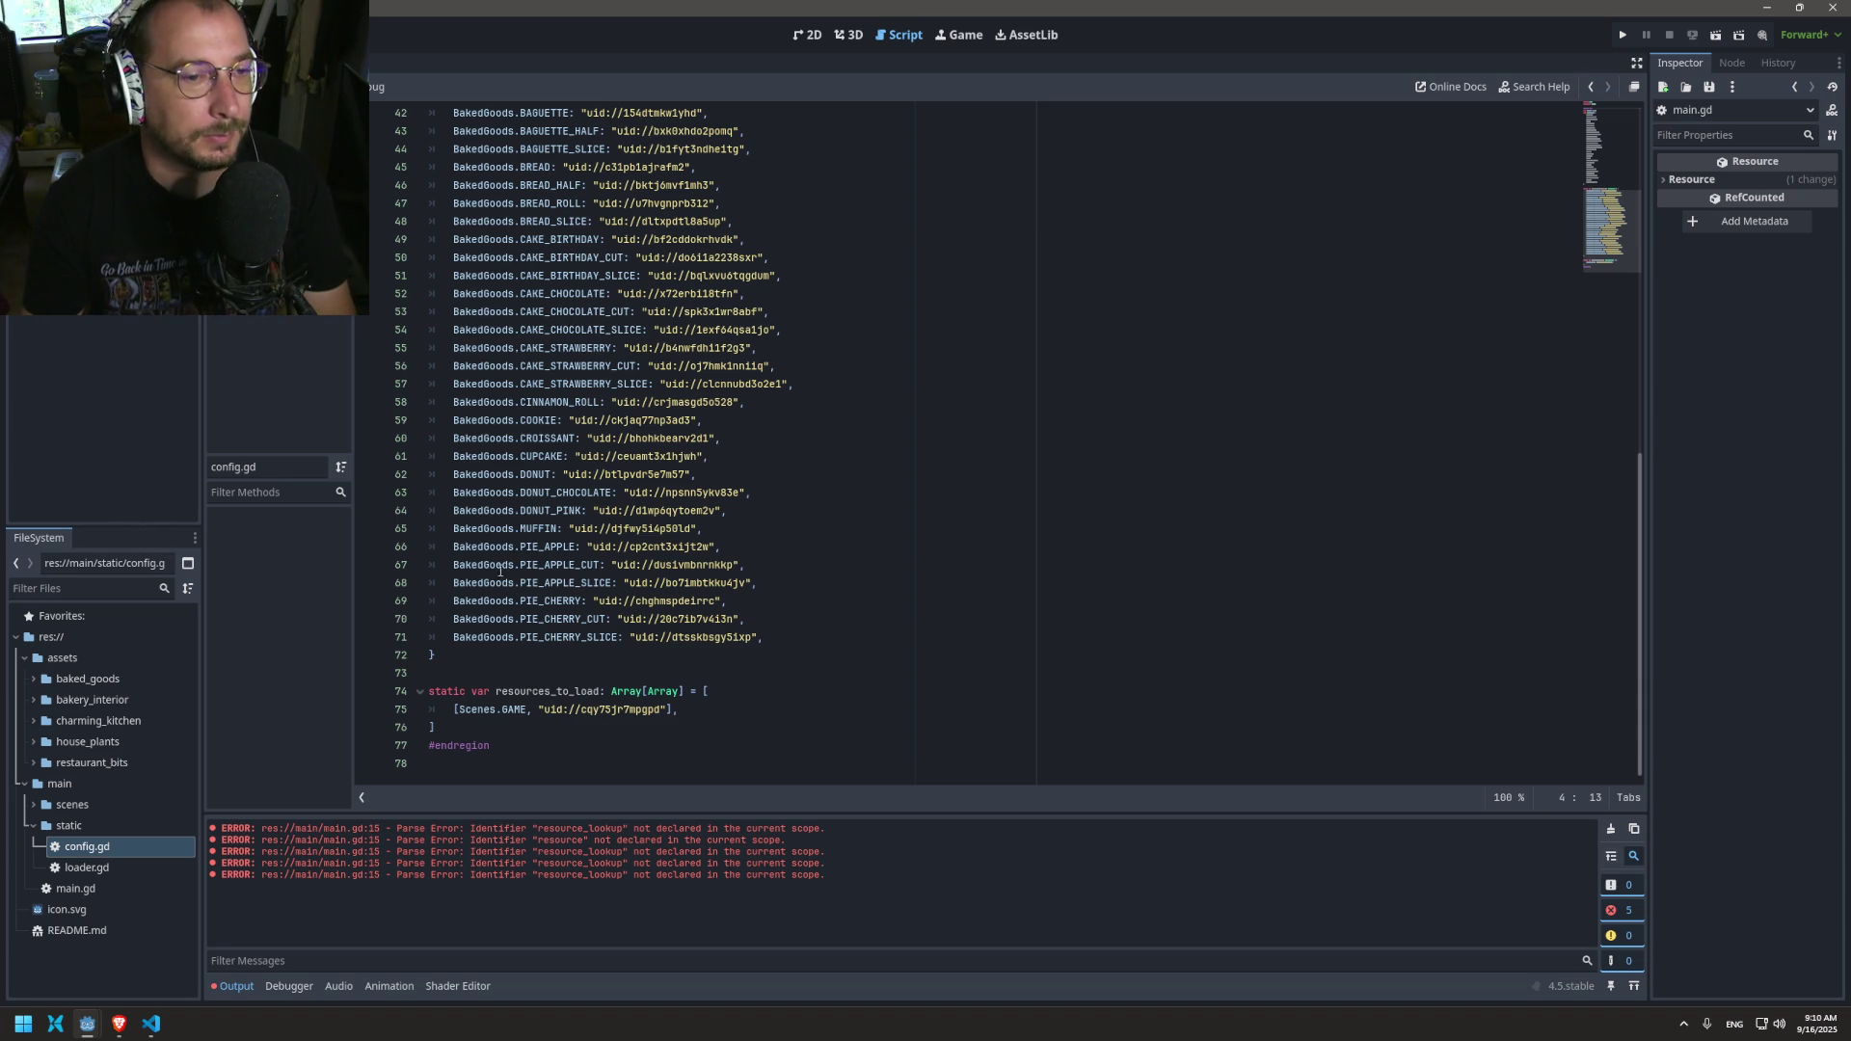
Step: Change resources_to_load's type on line 74 from Array[Array] to Array[Dictionary]
double_click(554, 692)
scroll(554, 694, "up", 7)
double_click(553, 476)
scroll(617, 578, "down", 7)
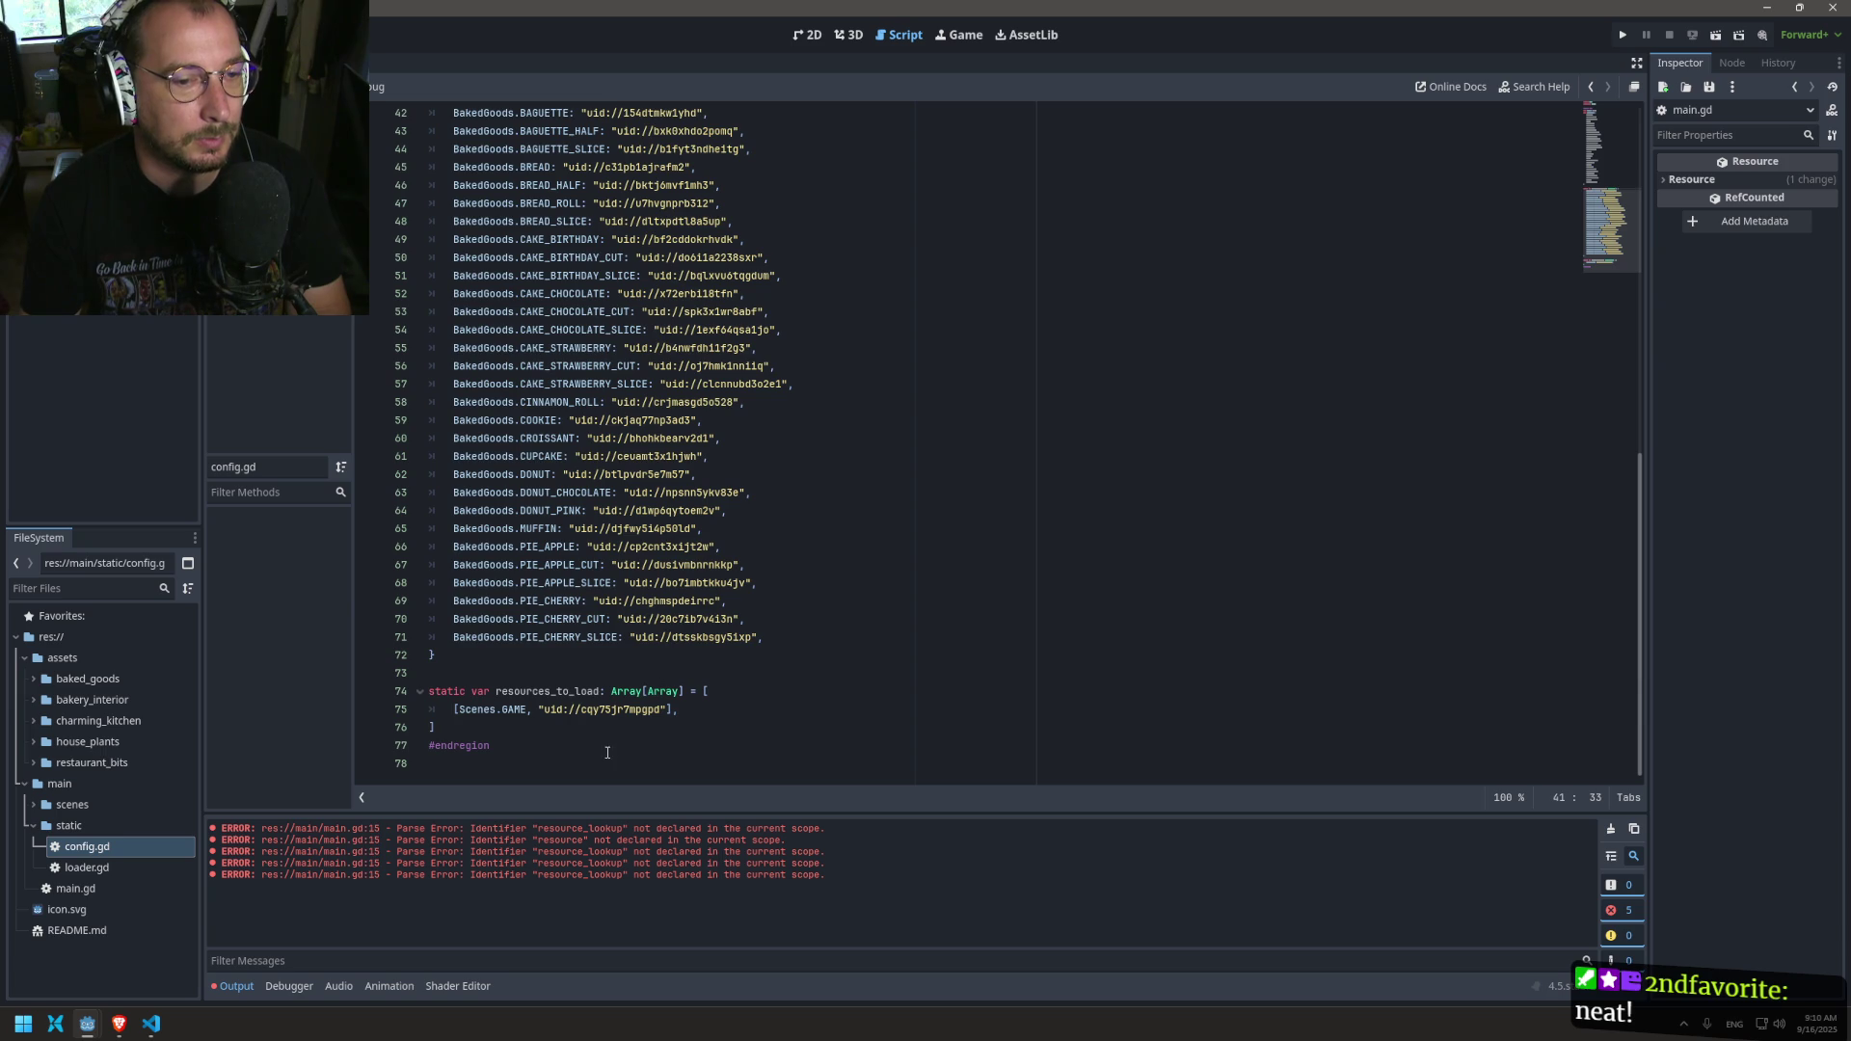
double_click(661, 691)
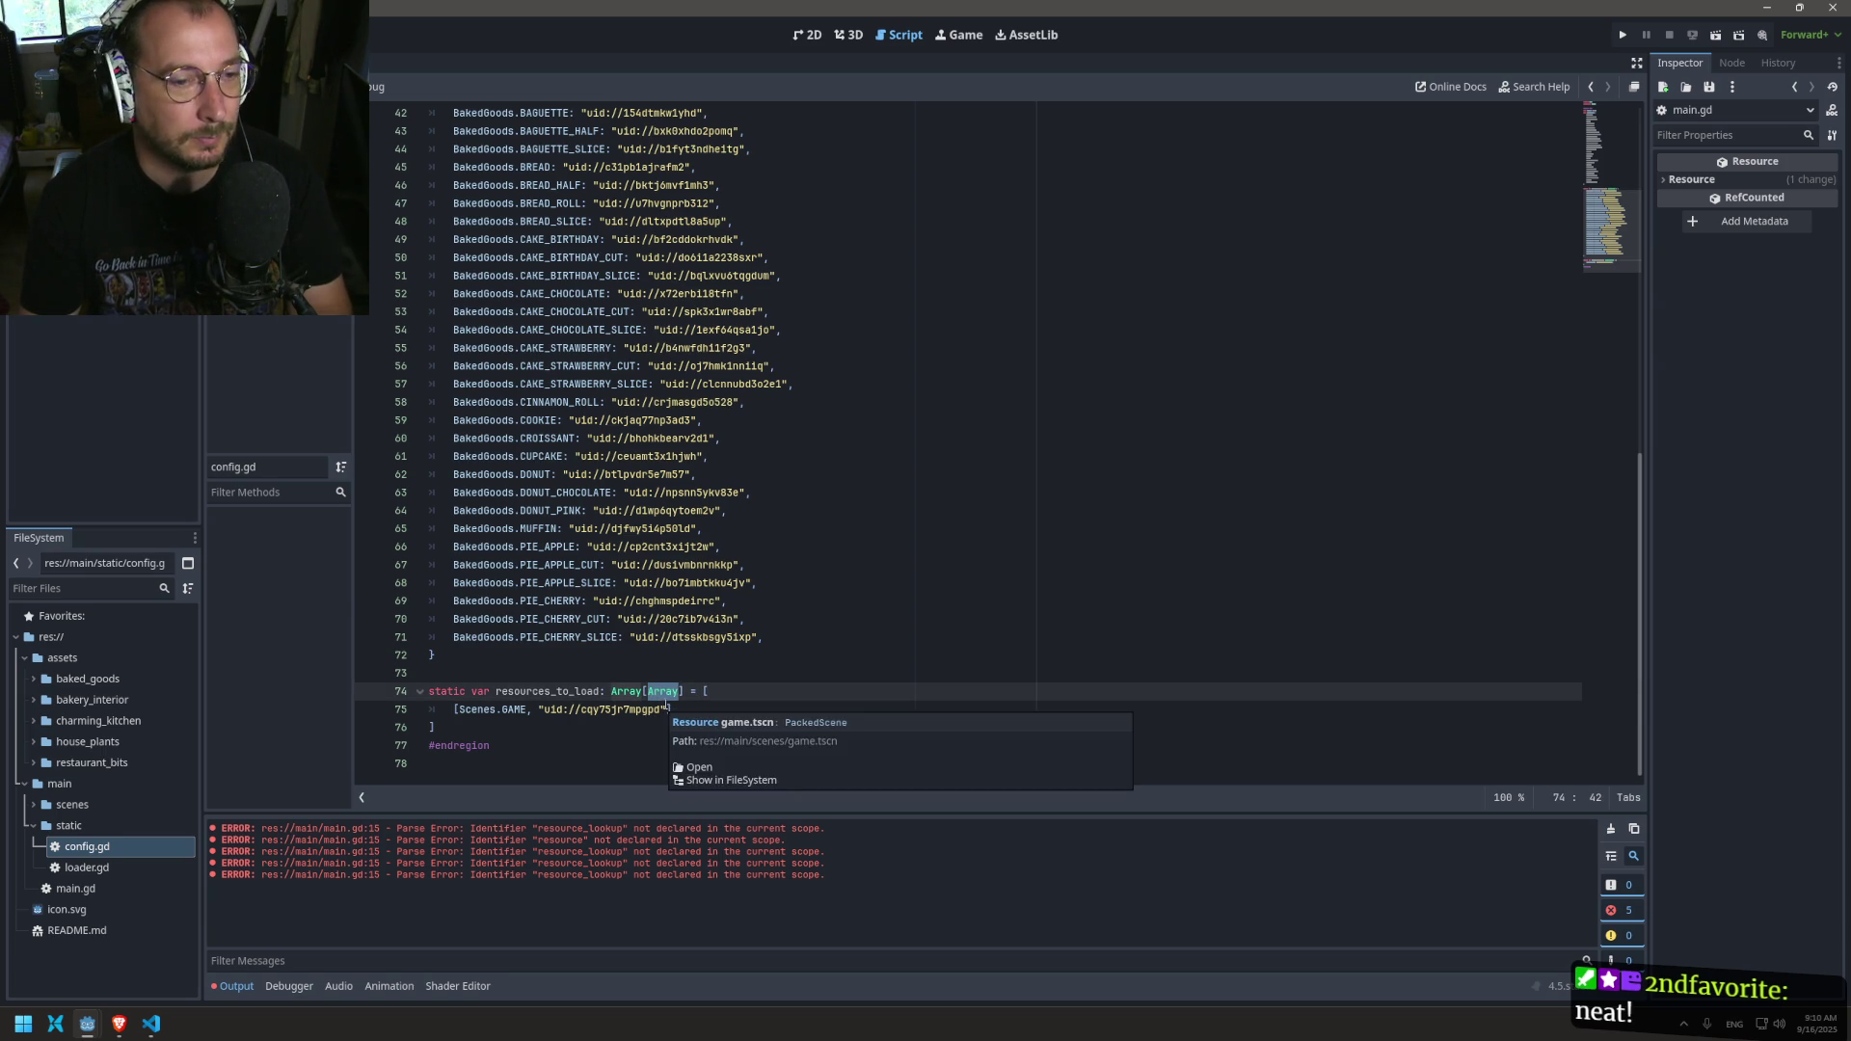
scroll(700, 691, "up", 1)
scroll(701, 691, "down", 1)
scroll(701, 691, "up", 2)
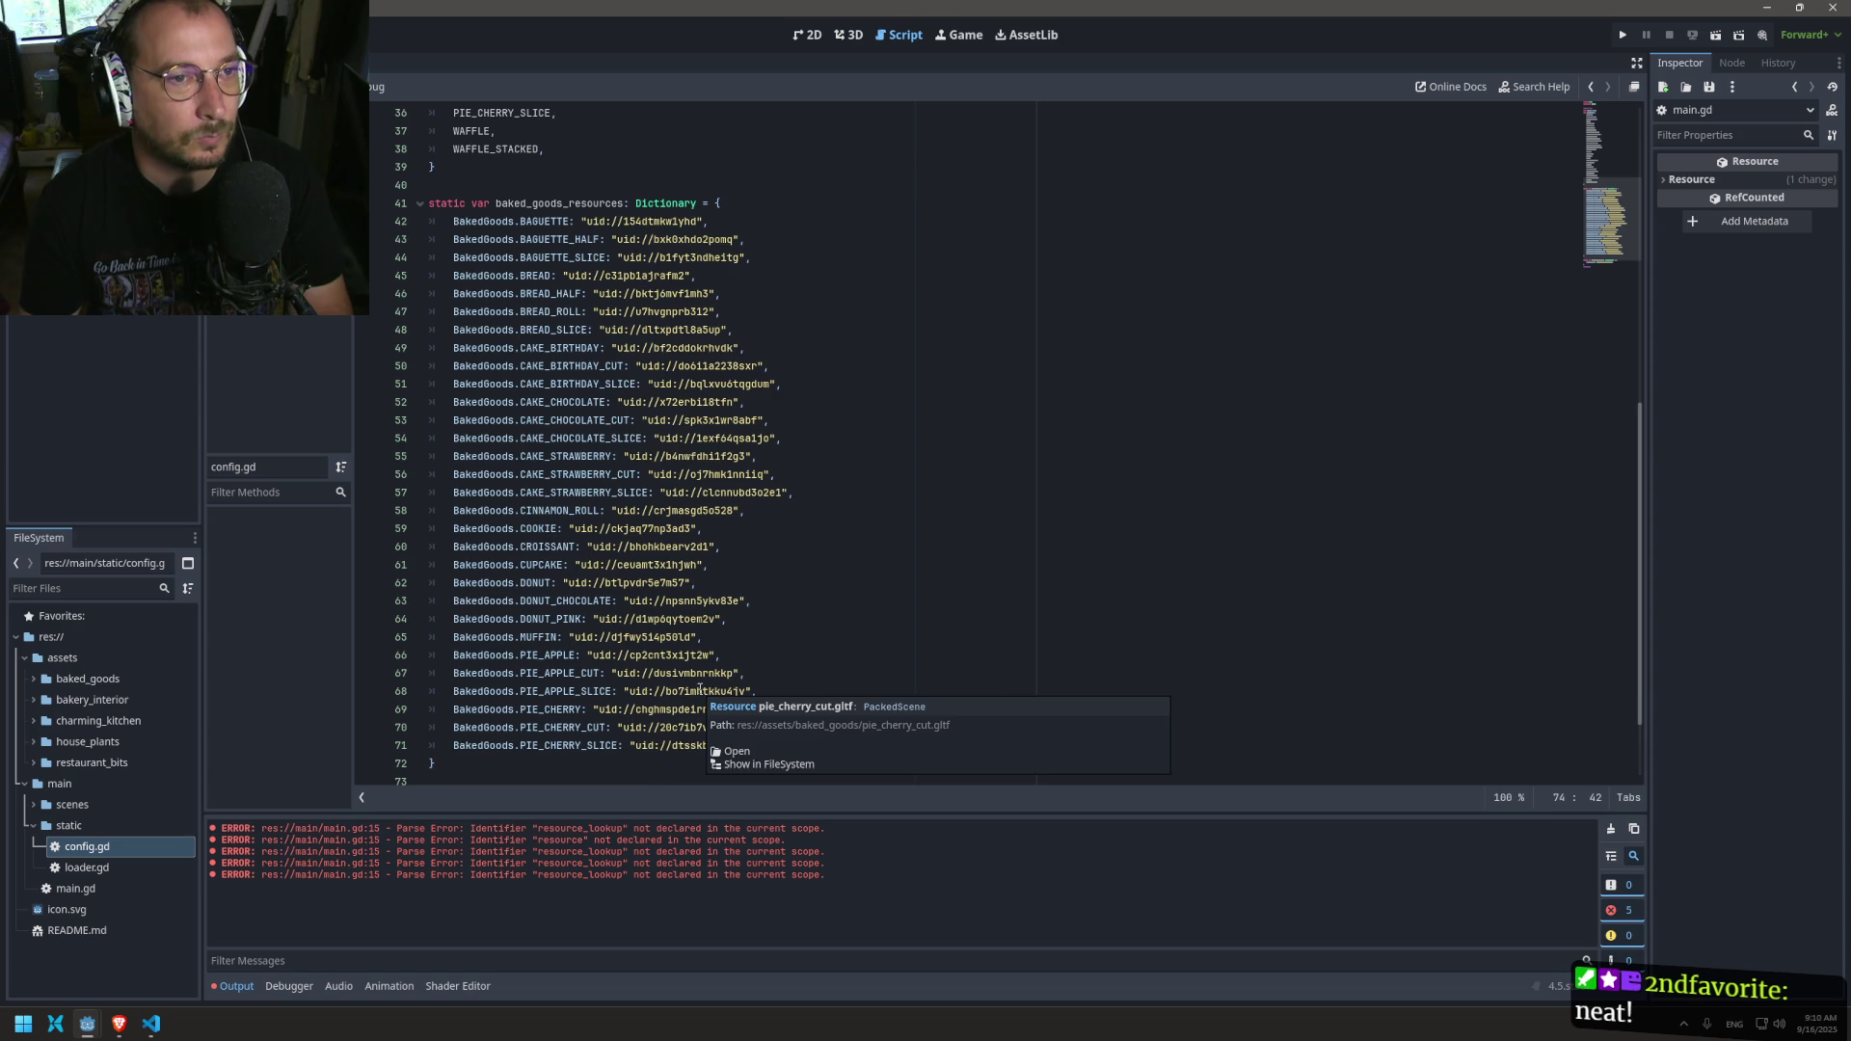
scroll(701, 688, "down", 1)
type("Dictio] = [")
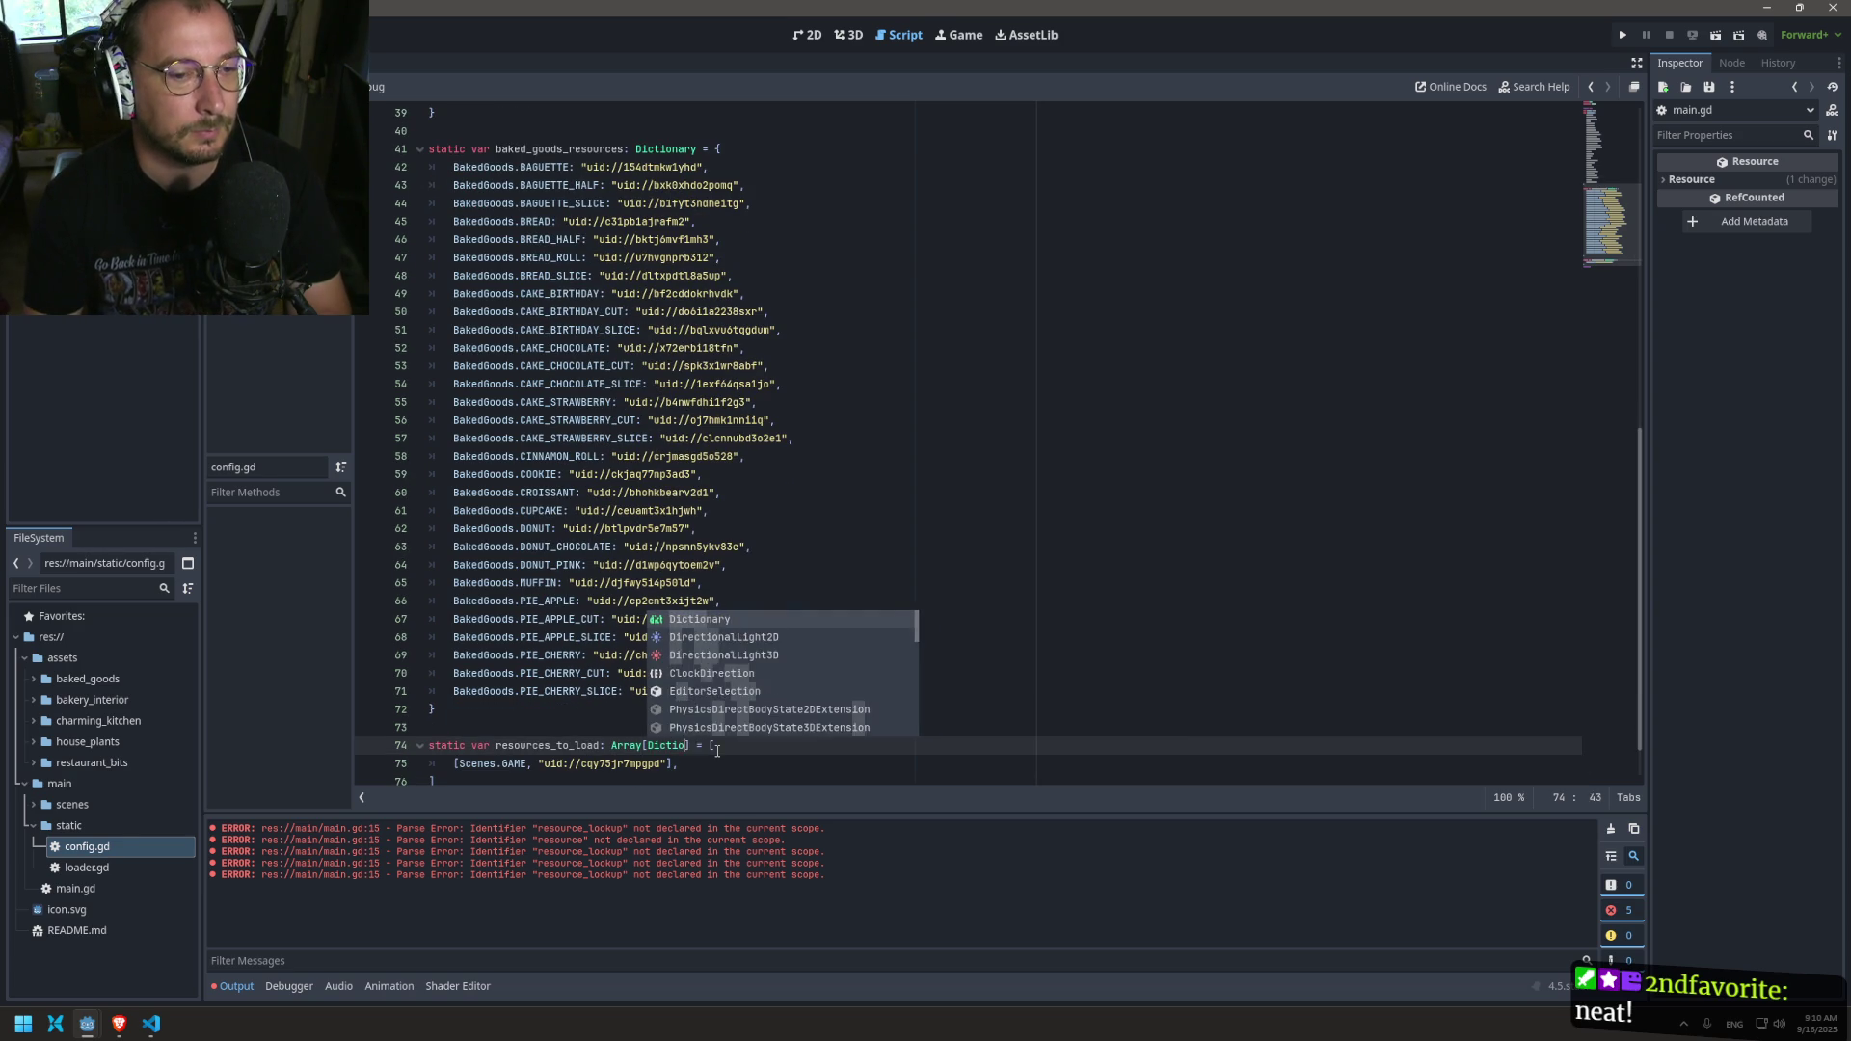
key("Return")
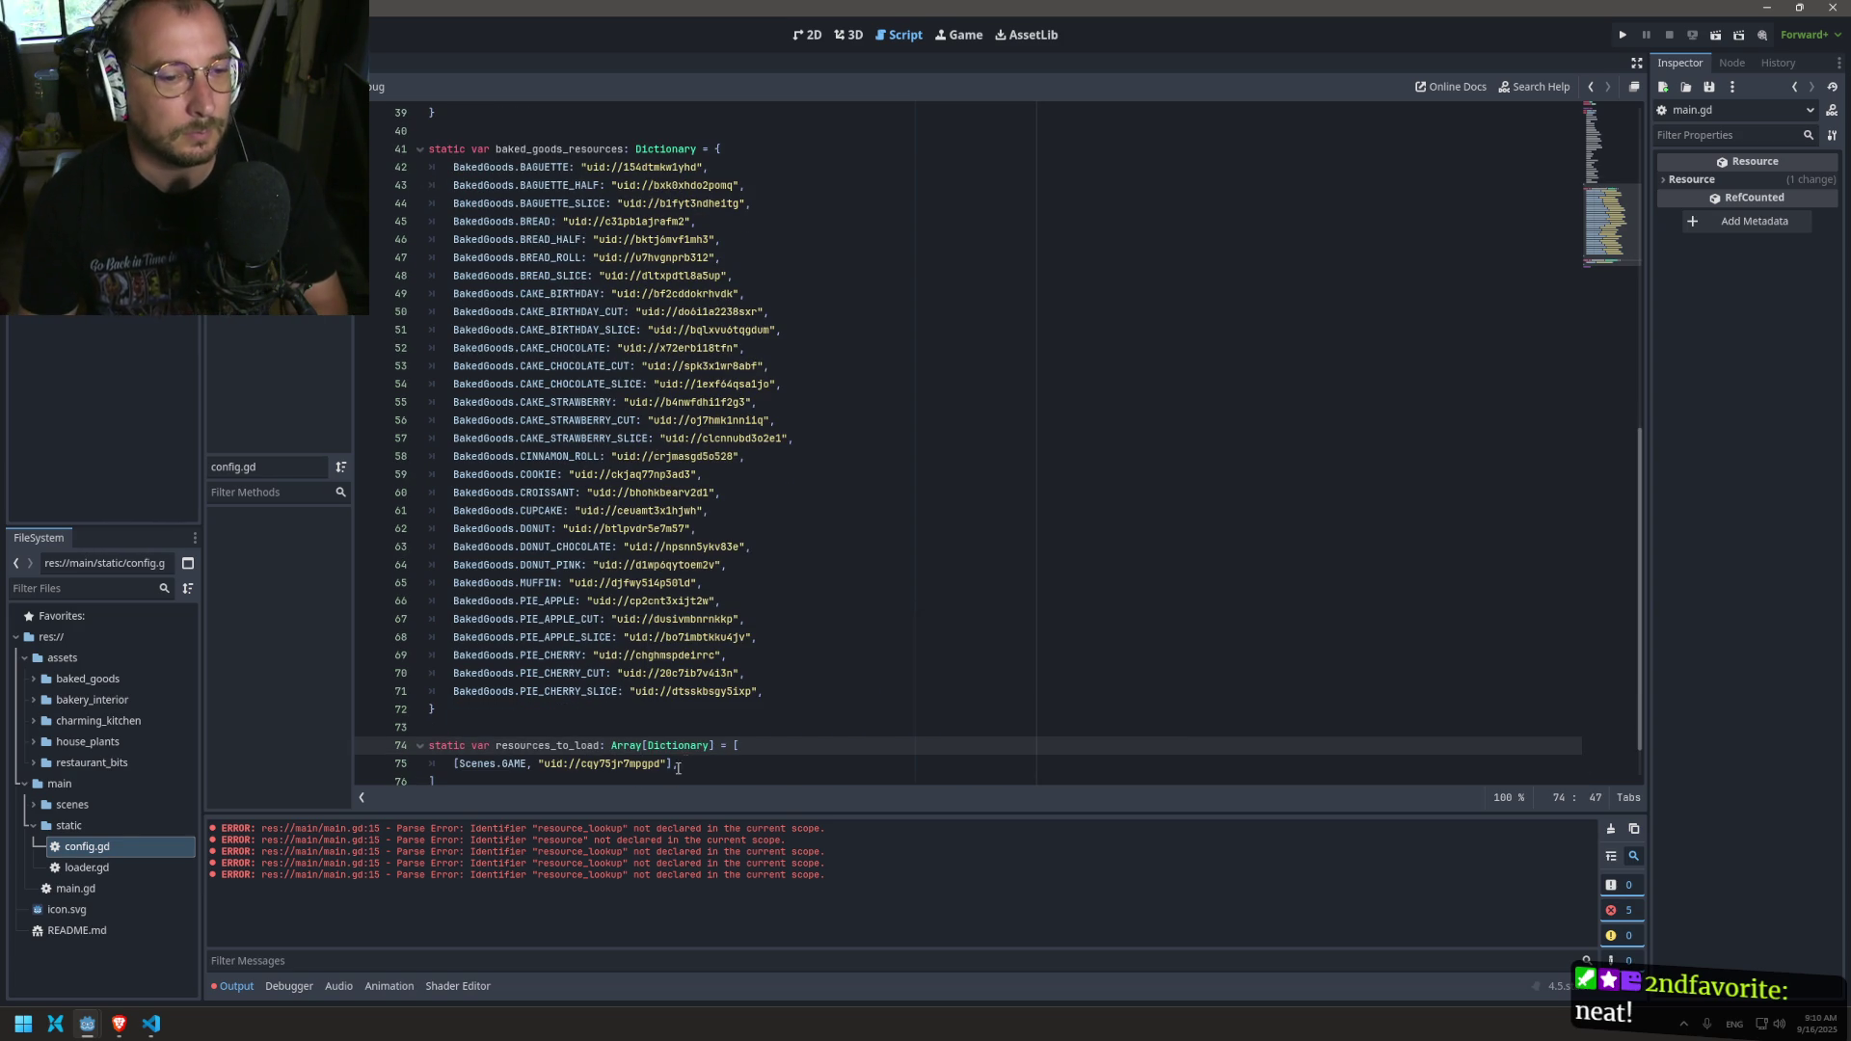
Step: Replace the Scenes.GAME entry with scene_resources and baked_goods_resources, and save config.gd
key("Down")
key("Return")
type("baked_goods_resources")
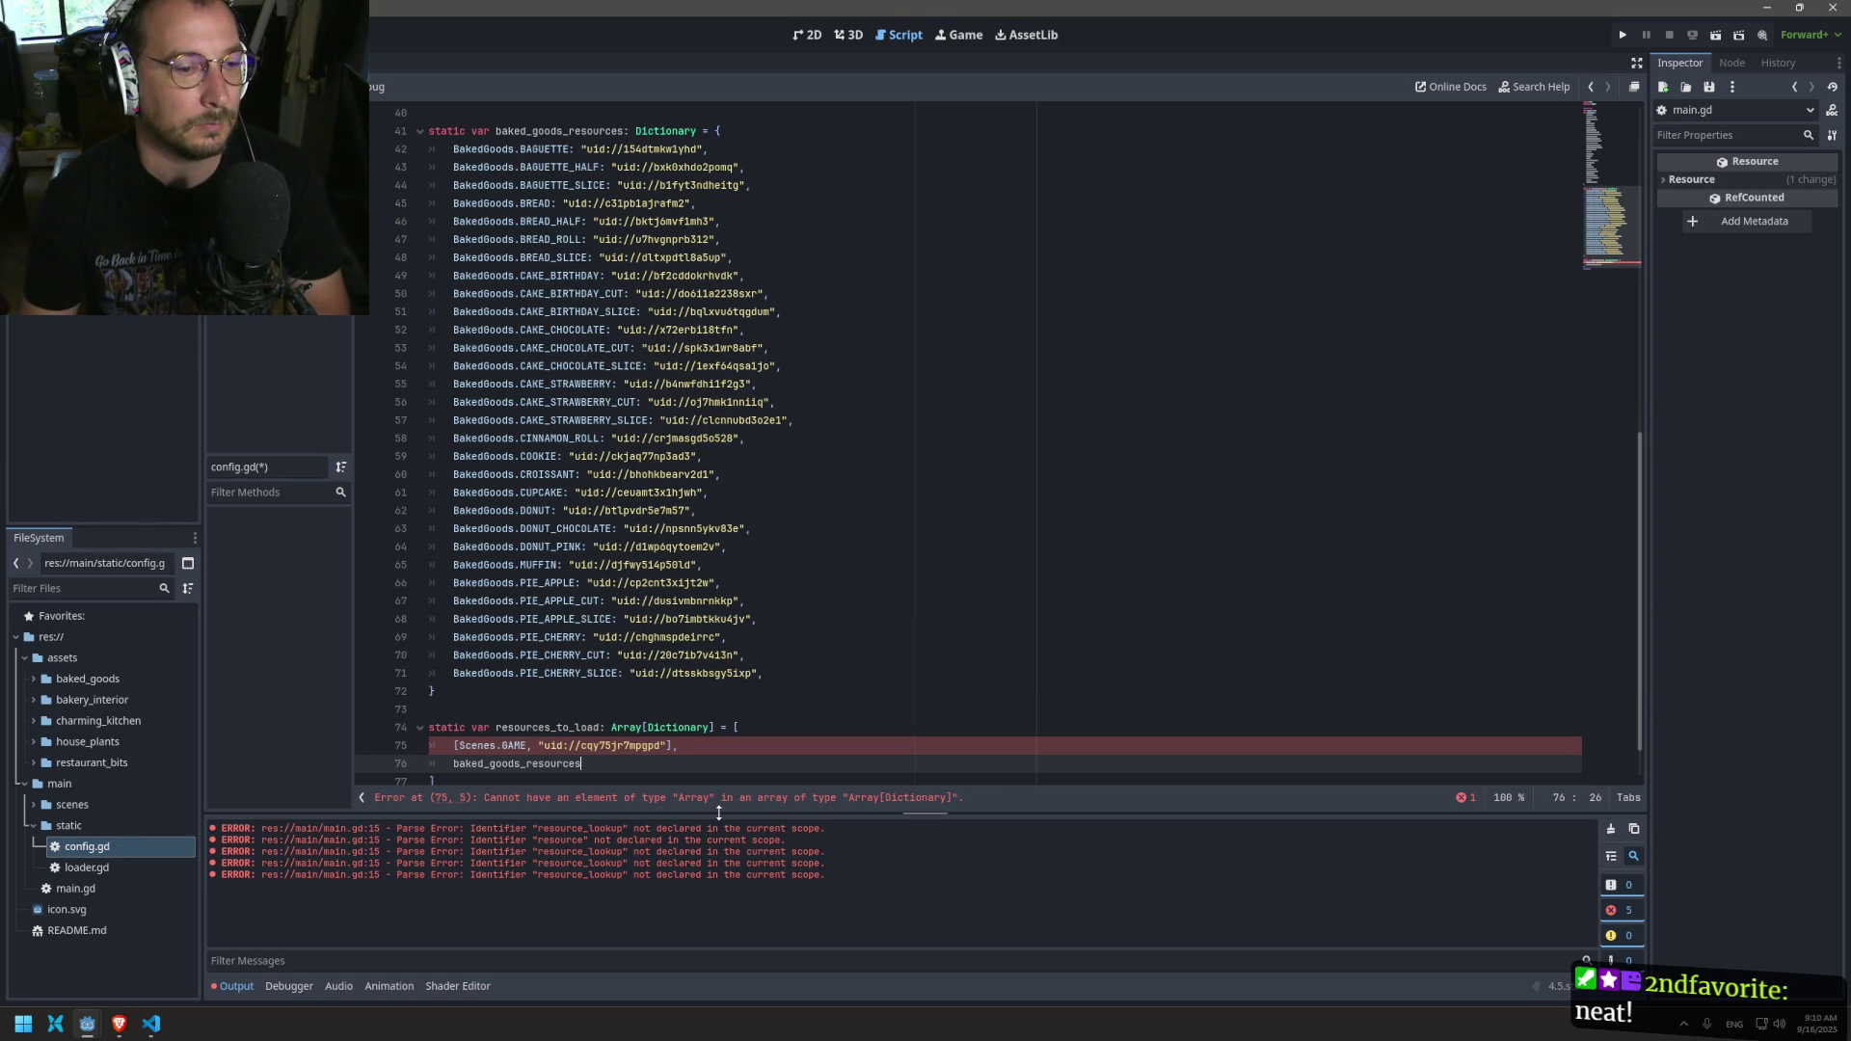
left_click(717, 742)
key("shift+Home")
key("BackSpace")
type("sce")
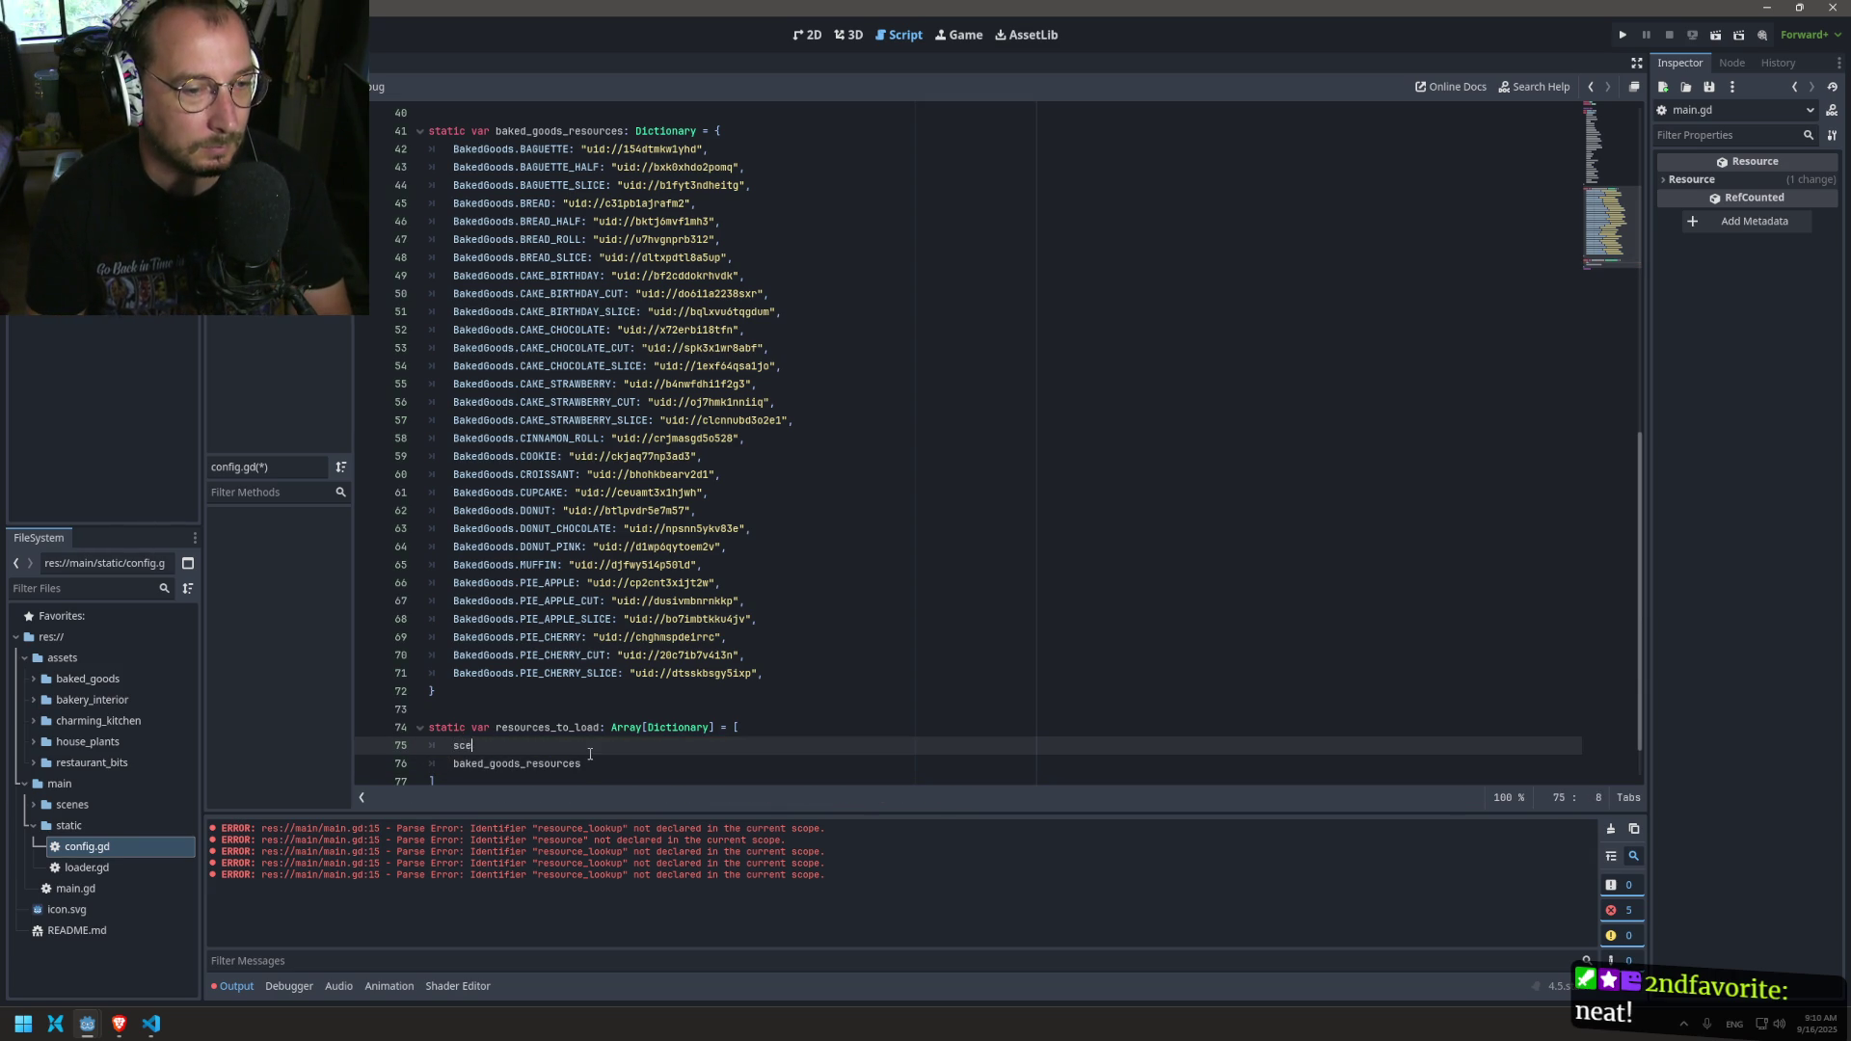
type("ne_resources")
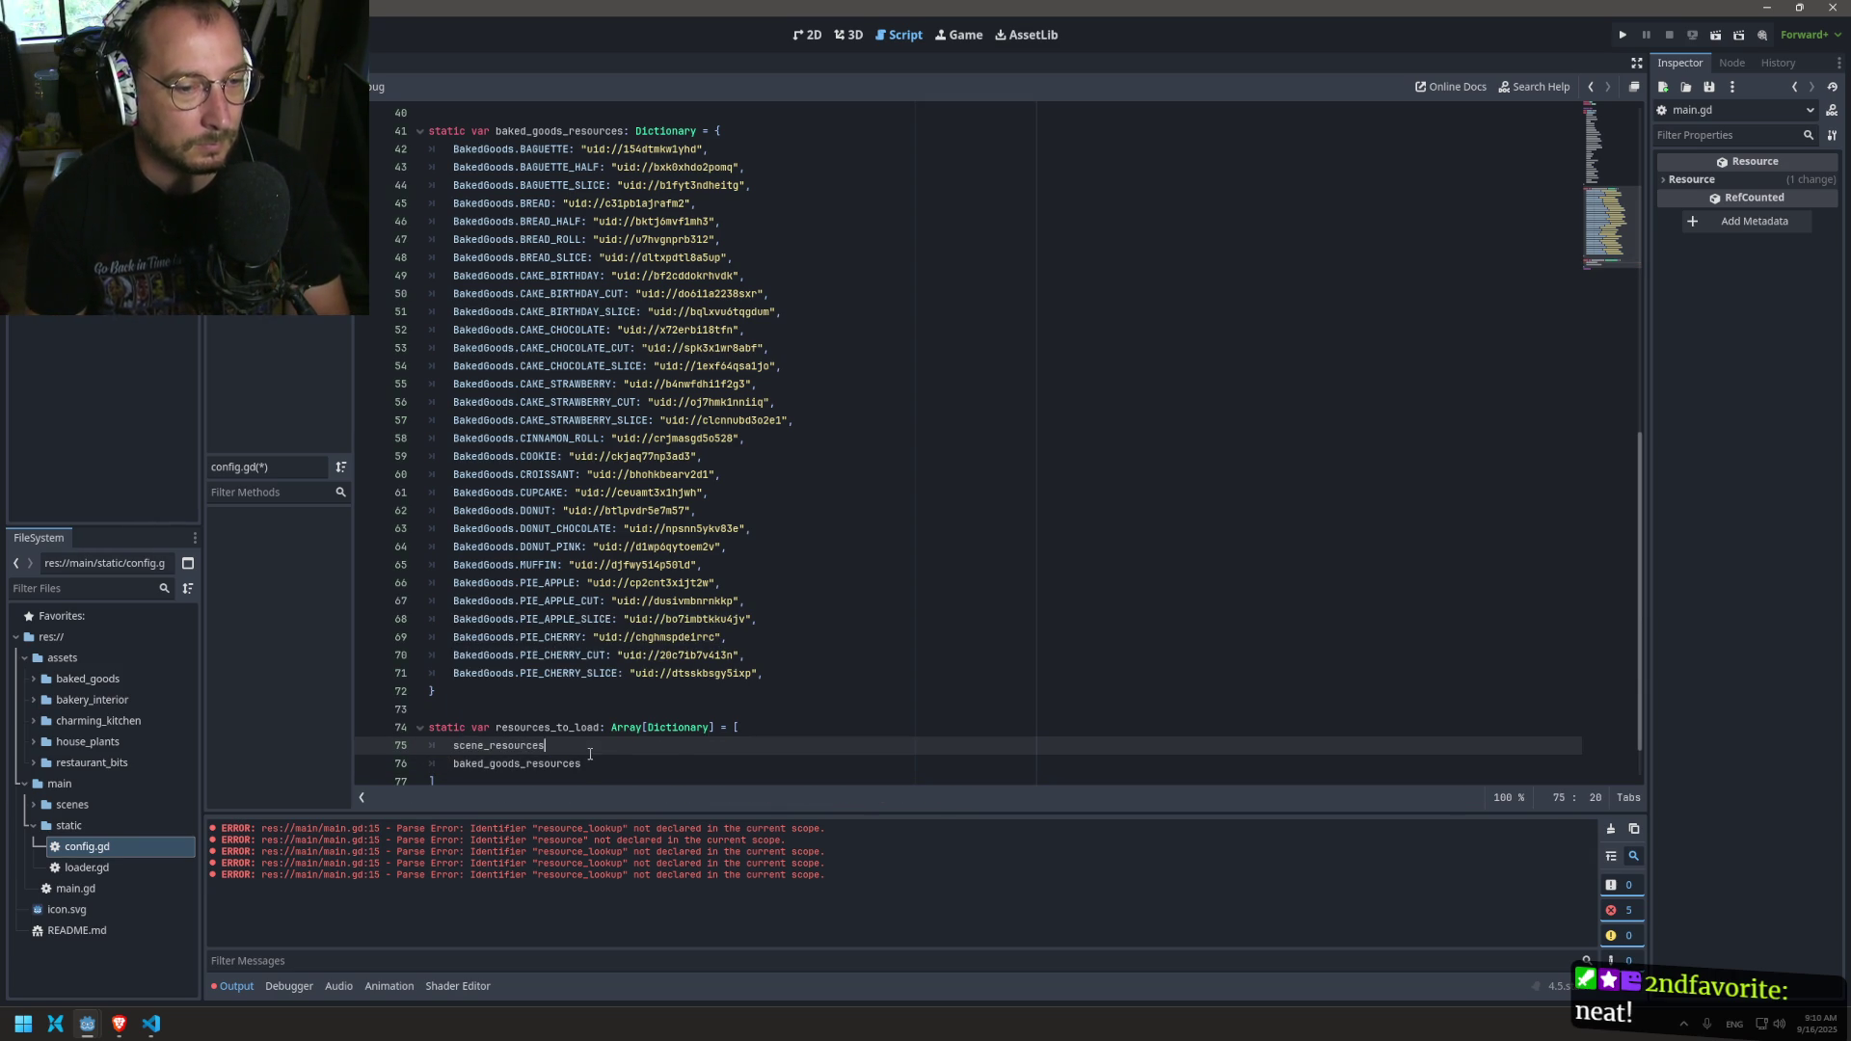
type(",")
key("ctrl+s")
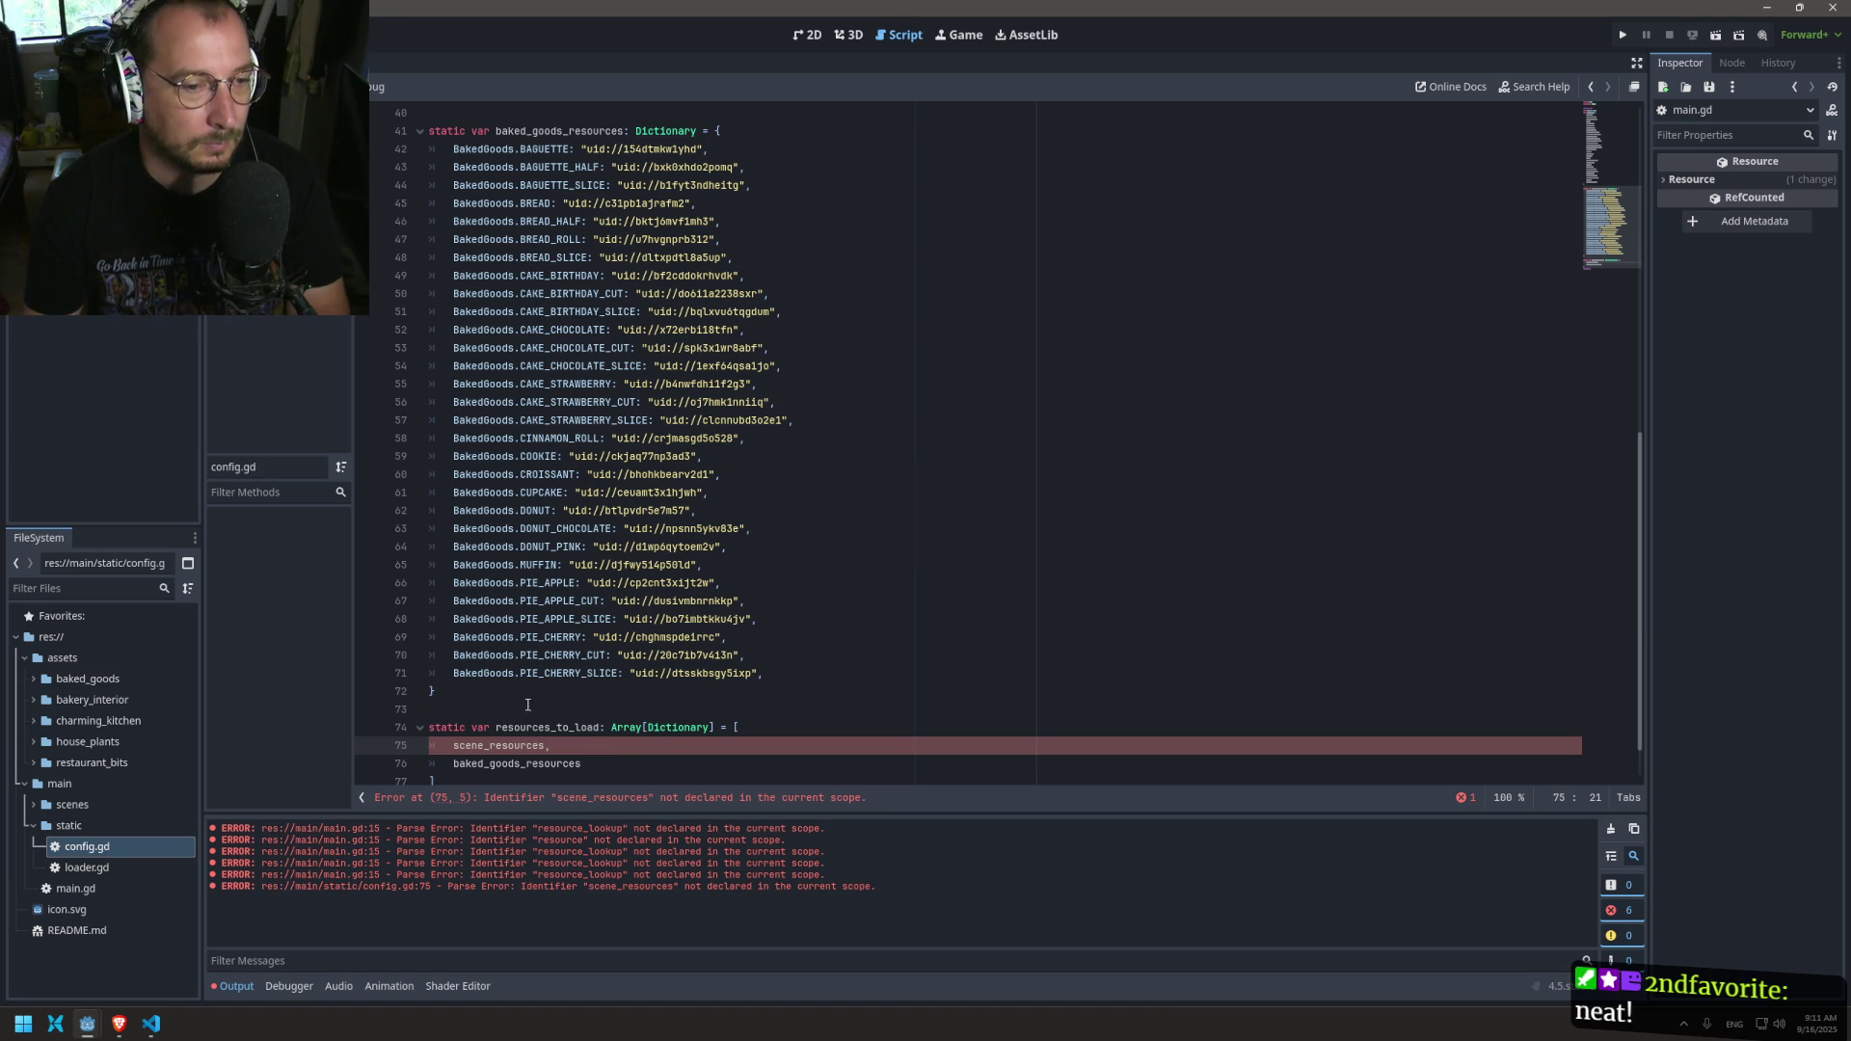
scroll(530, 694, "up", 10)
scroll(549, 559, "down", 6)
left_click(533, 485)
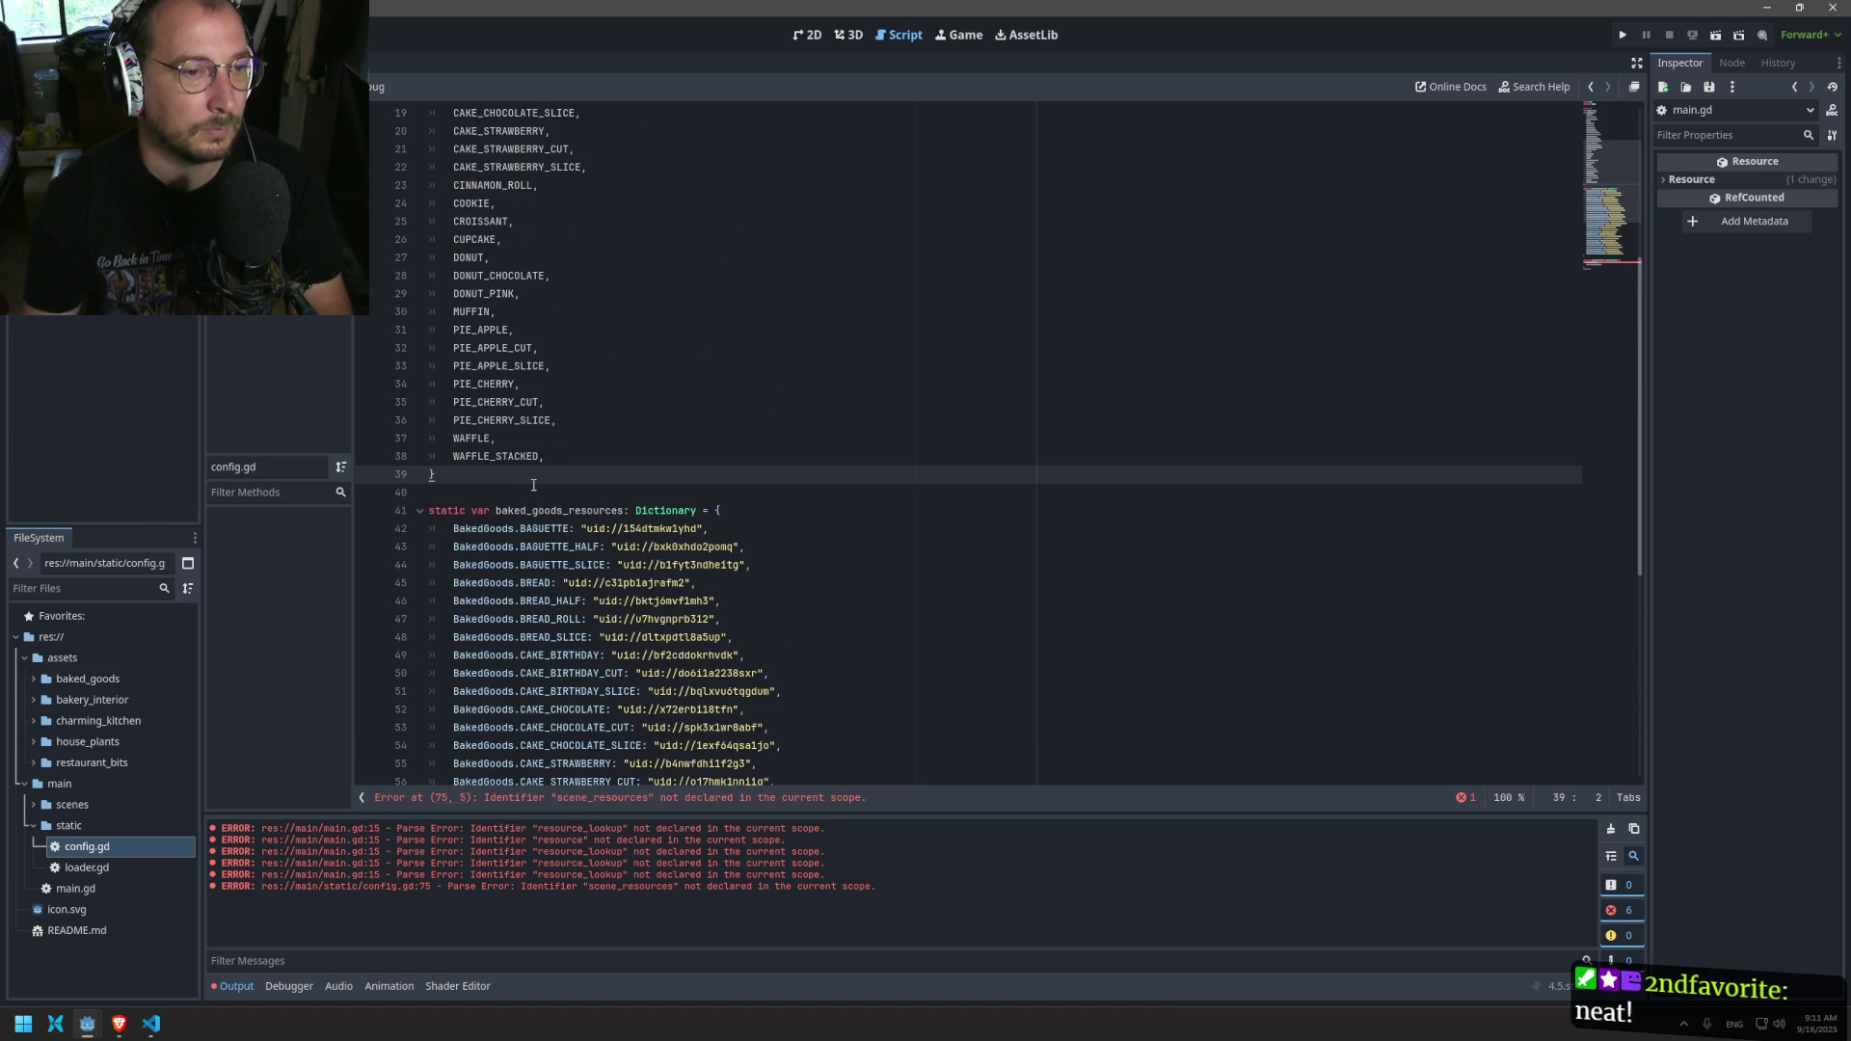
Step: After the BakedGoods enum, declare 'static var scene_resources: Dictionary = {' and paste the Scenes.GAME entry
key("Return")
key("Return")
type("static var ")
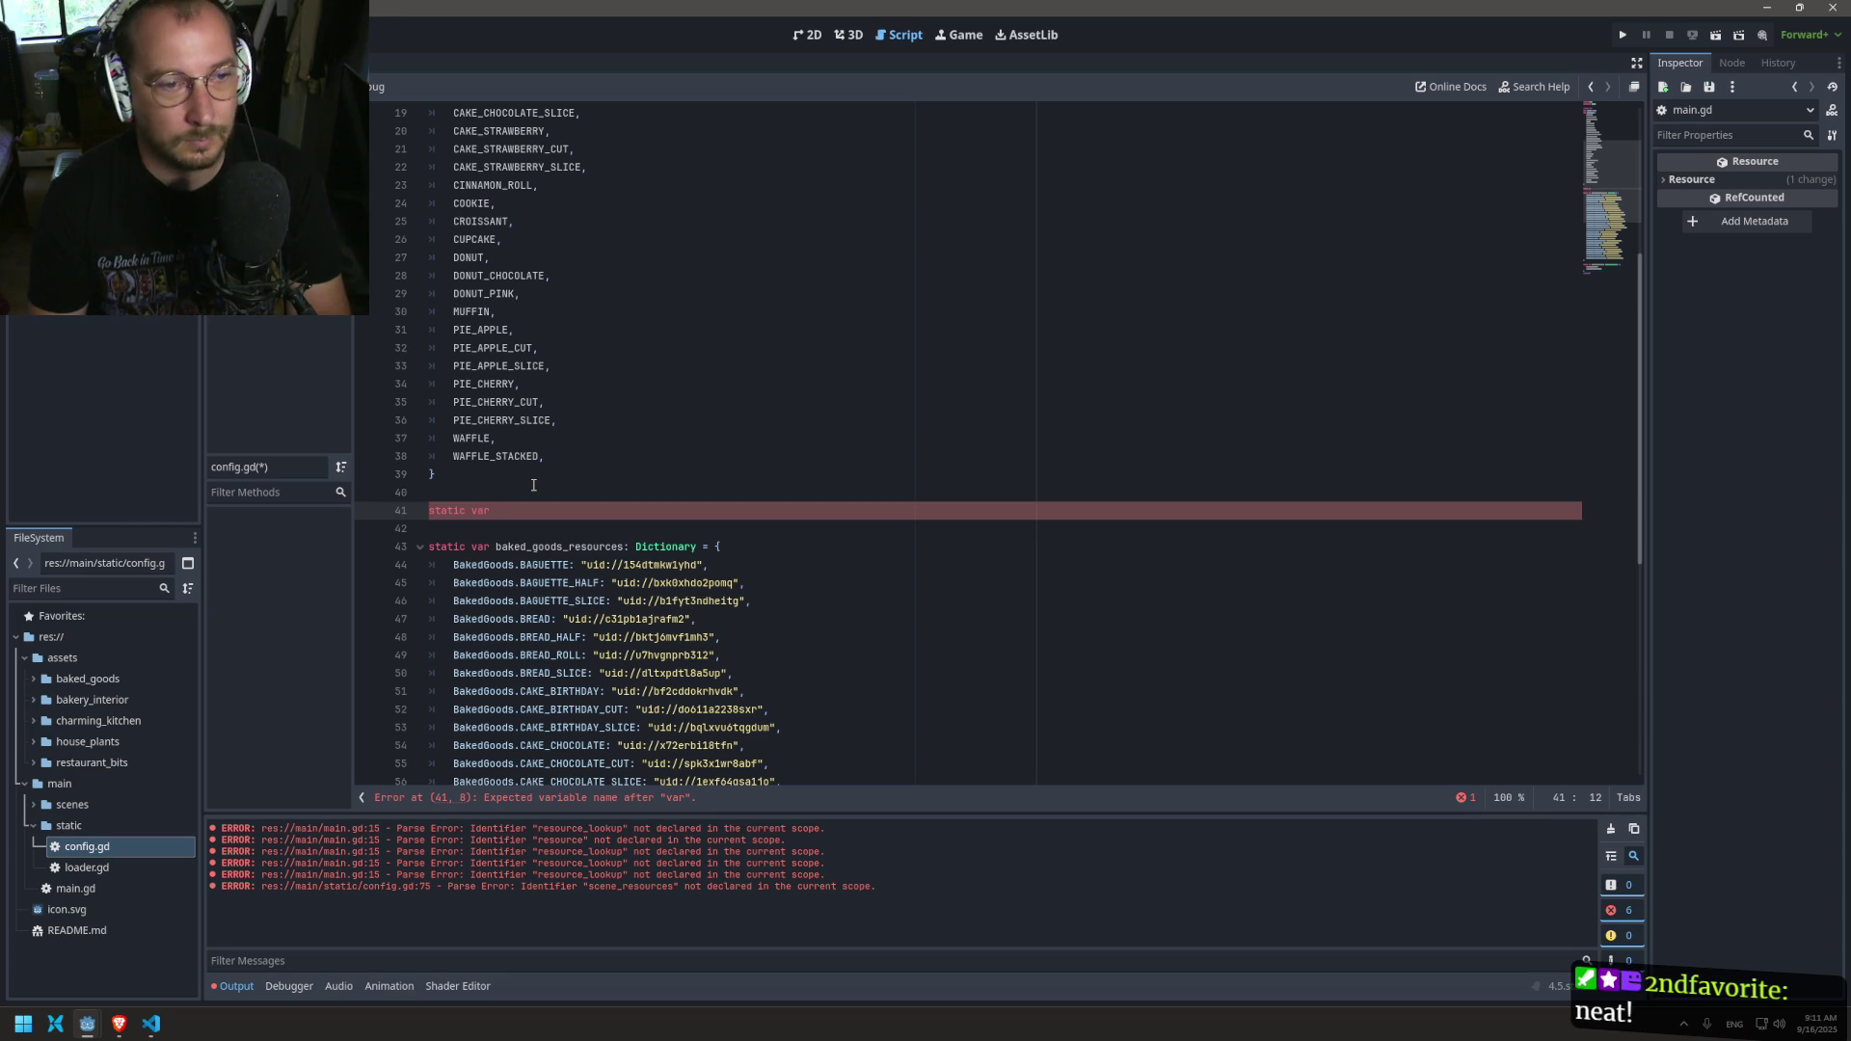
type("scene_resources: Dictionary = ")
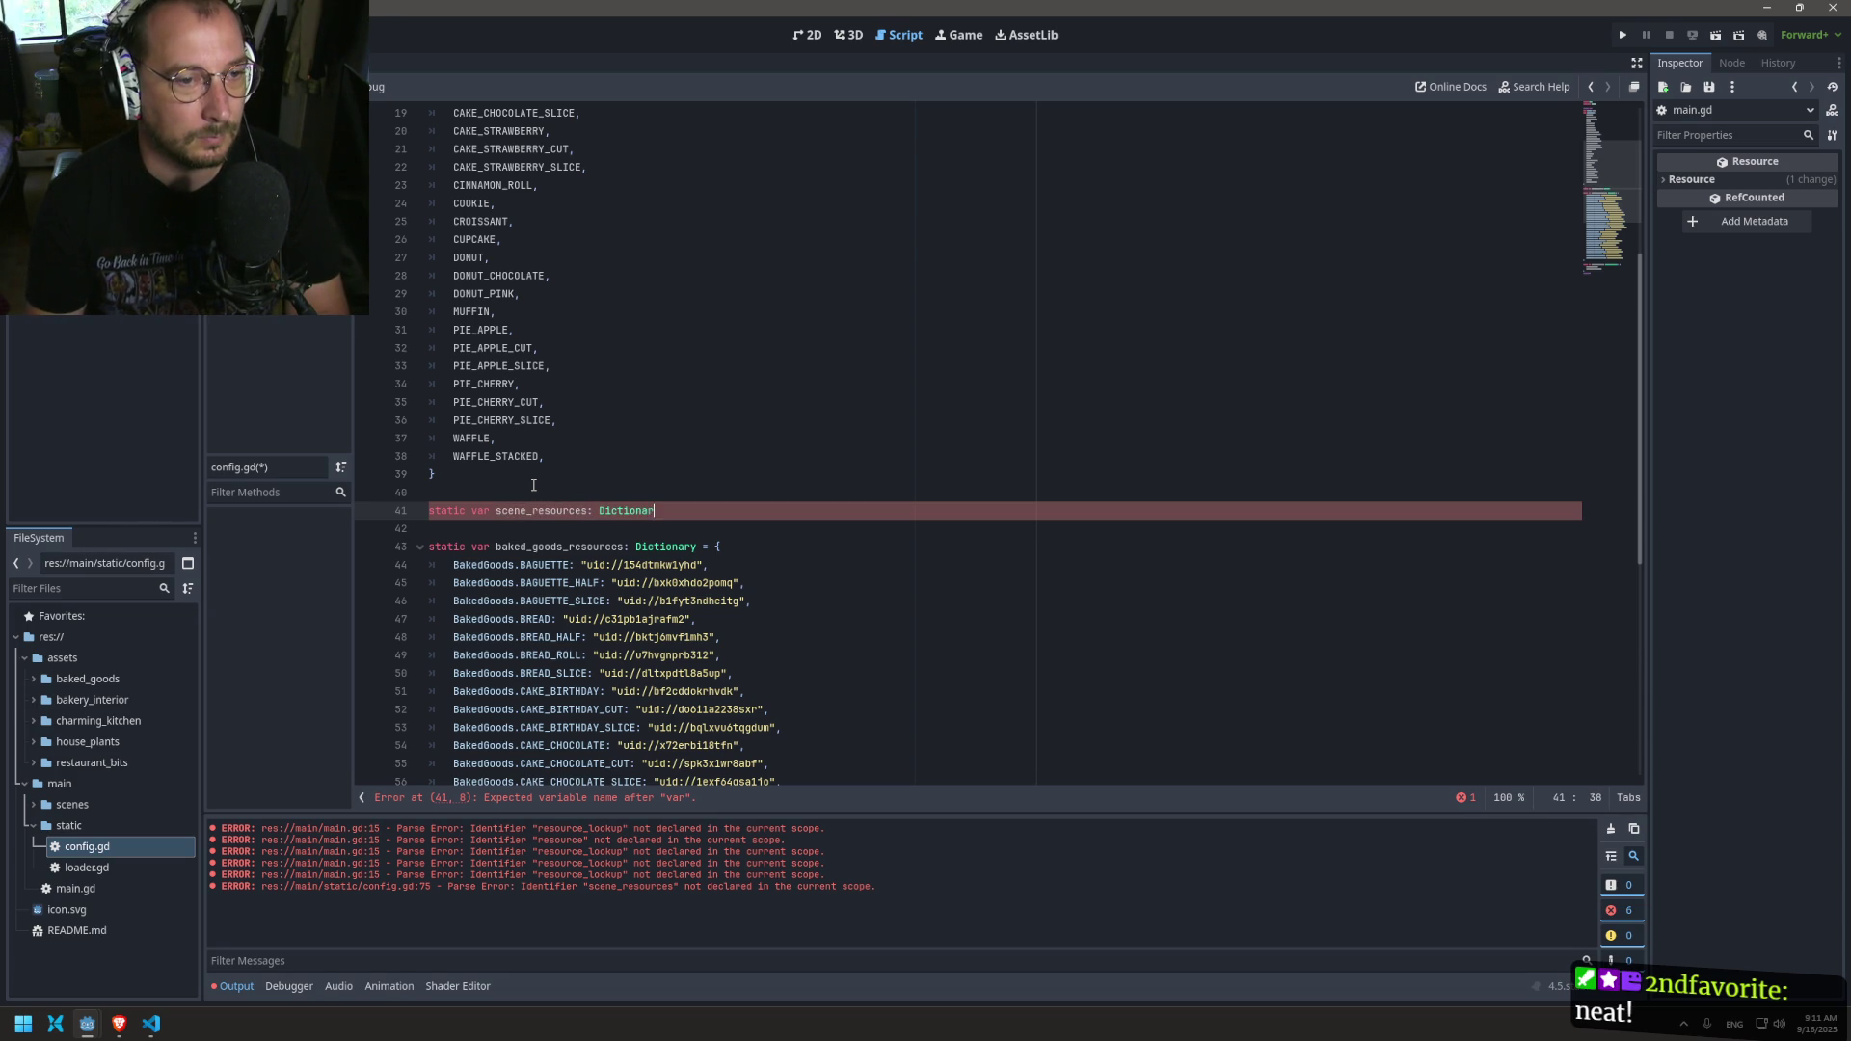
type("{")
key("Return")
type("[Scenes.GAME, \"uid://cqy75jr7mpgpd\"],")
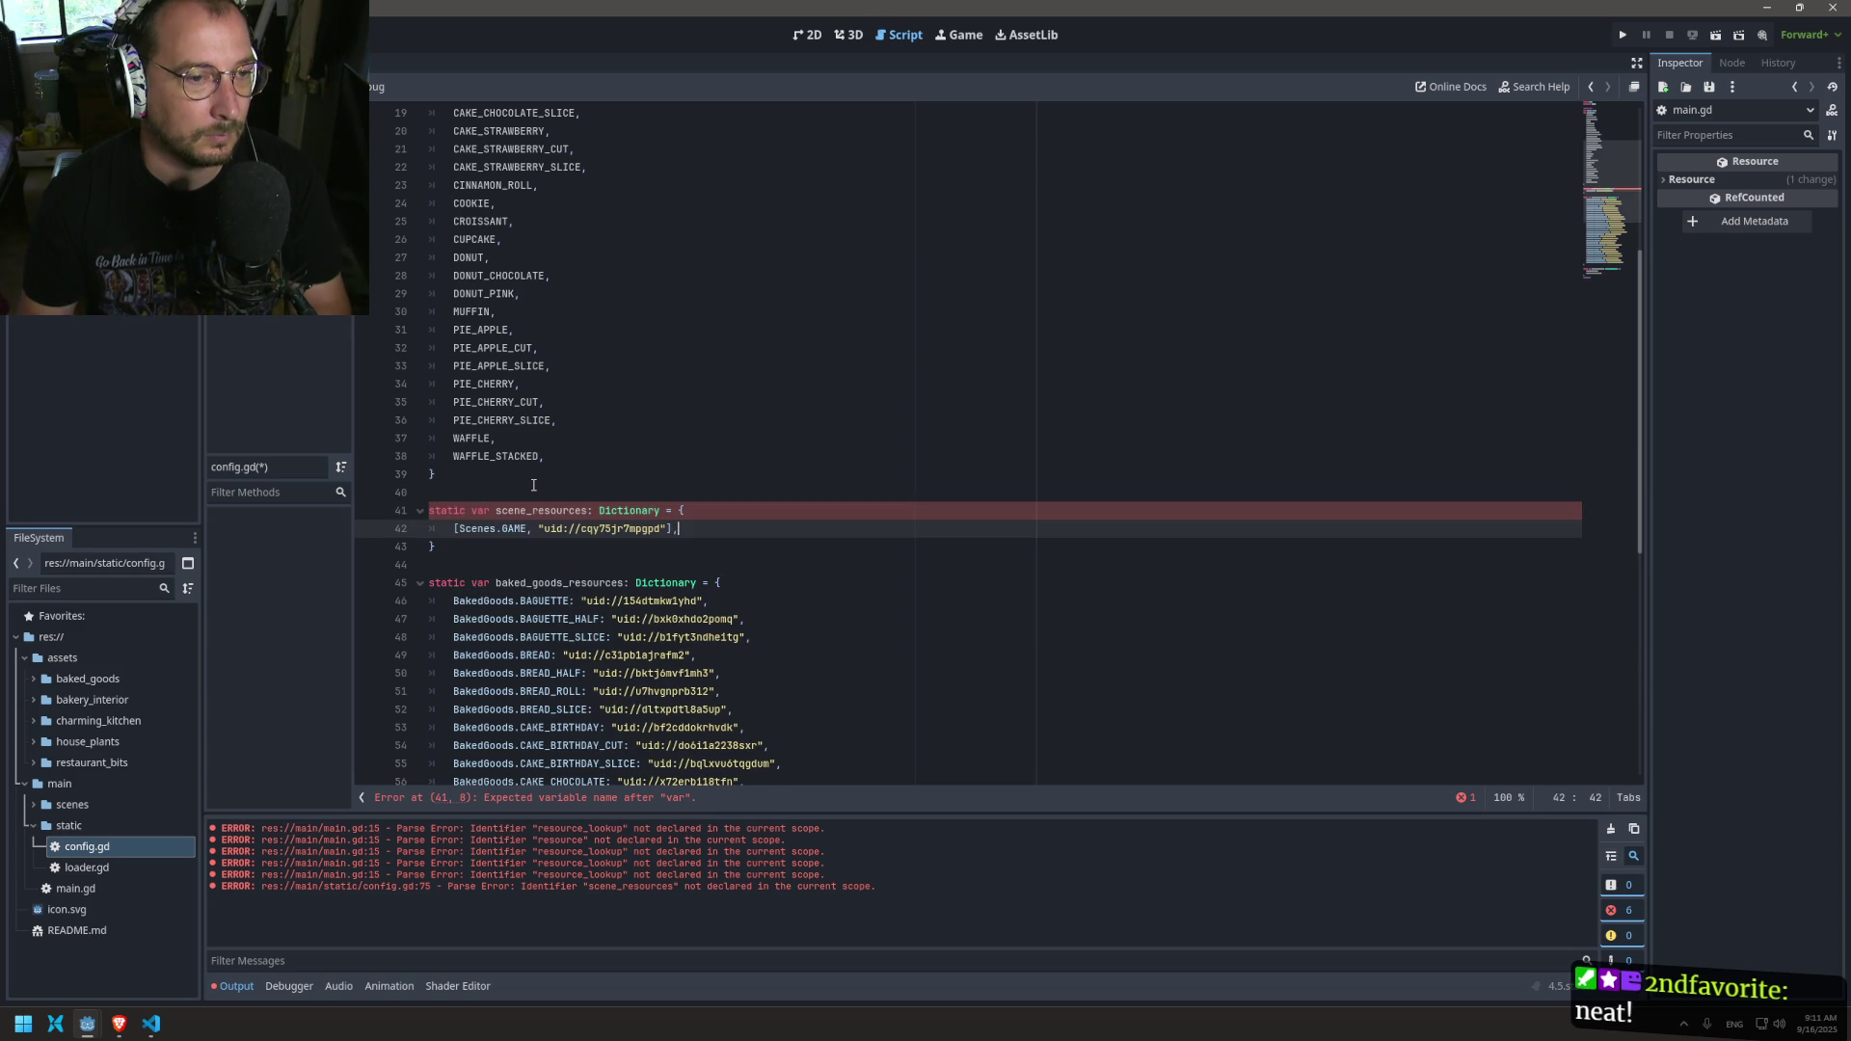
Step: Turn the pasted entry into a Scenes.GAME: uid key-value pair without brackets, and save config.gd
left_click(458, 529)
key("BackSpace")
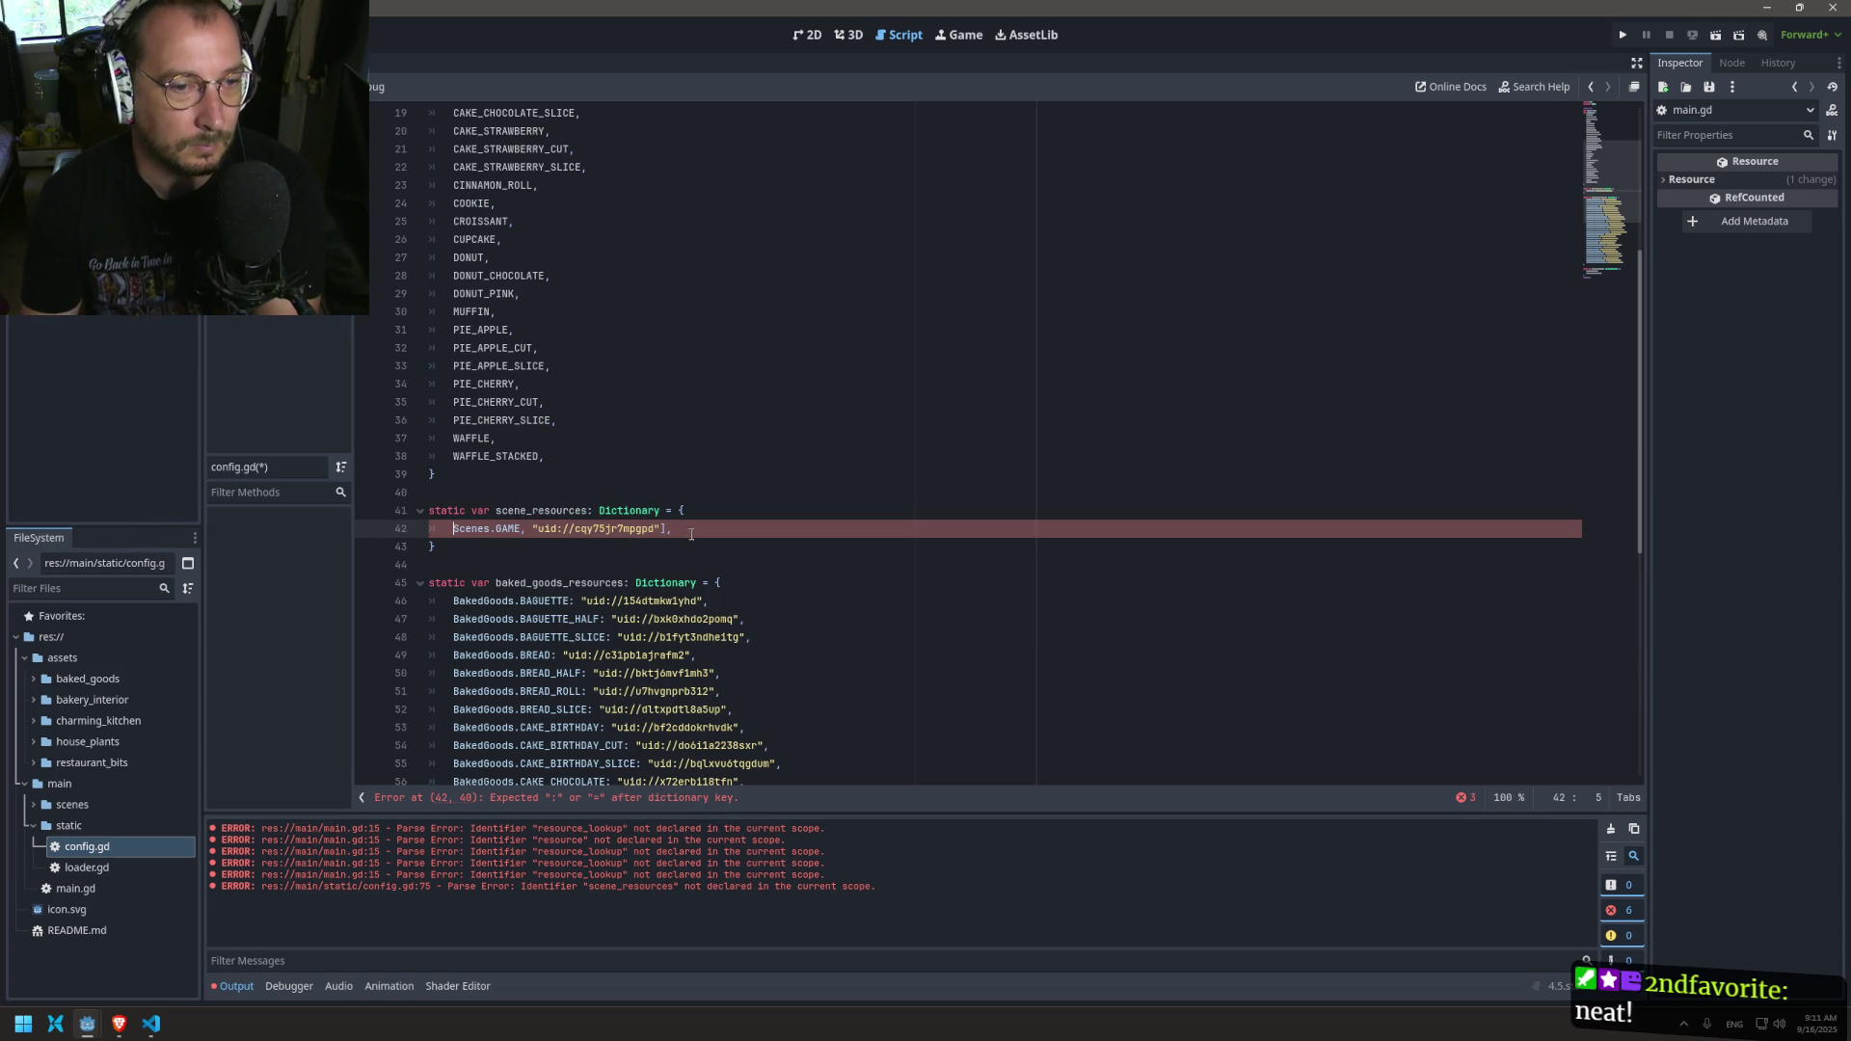
key("End")
key("Left")
key("BackSpace")
left_click(527, 528)
key("BackSpace")
type(":")
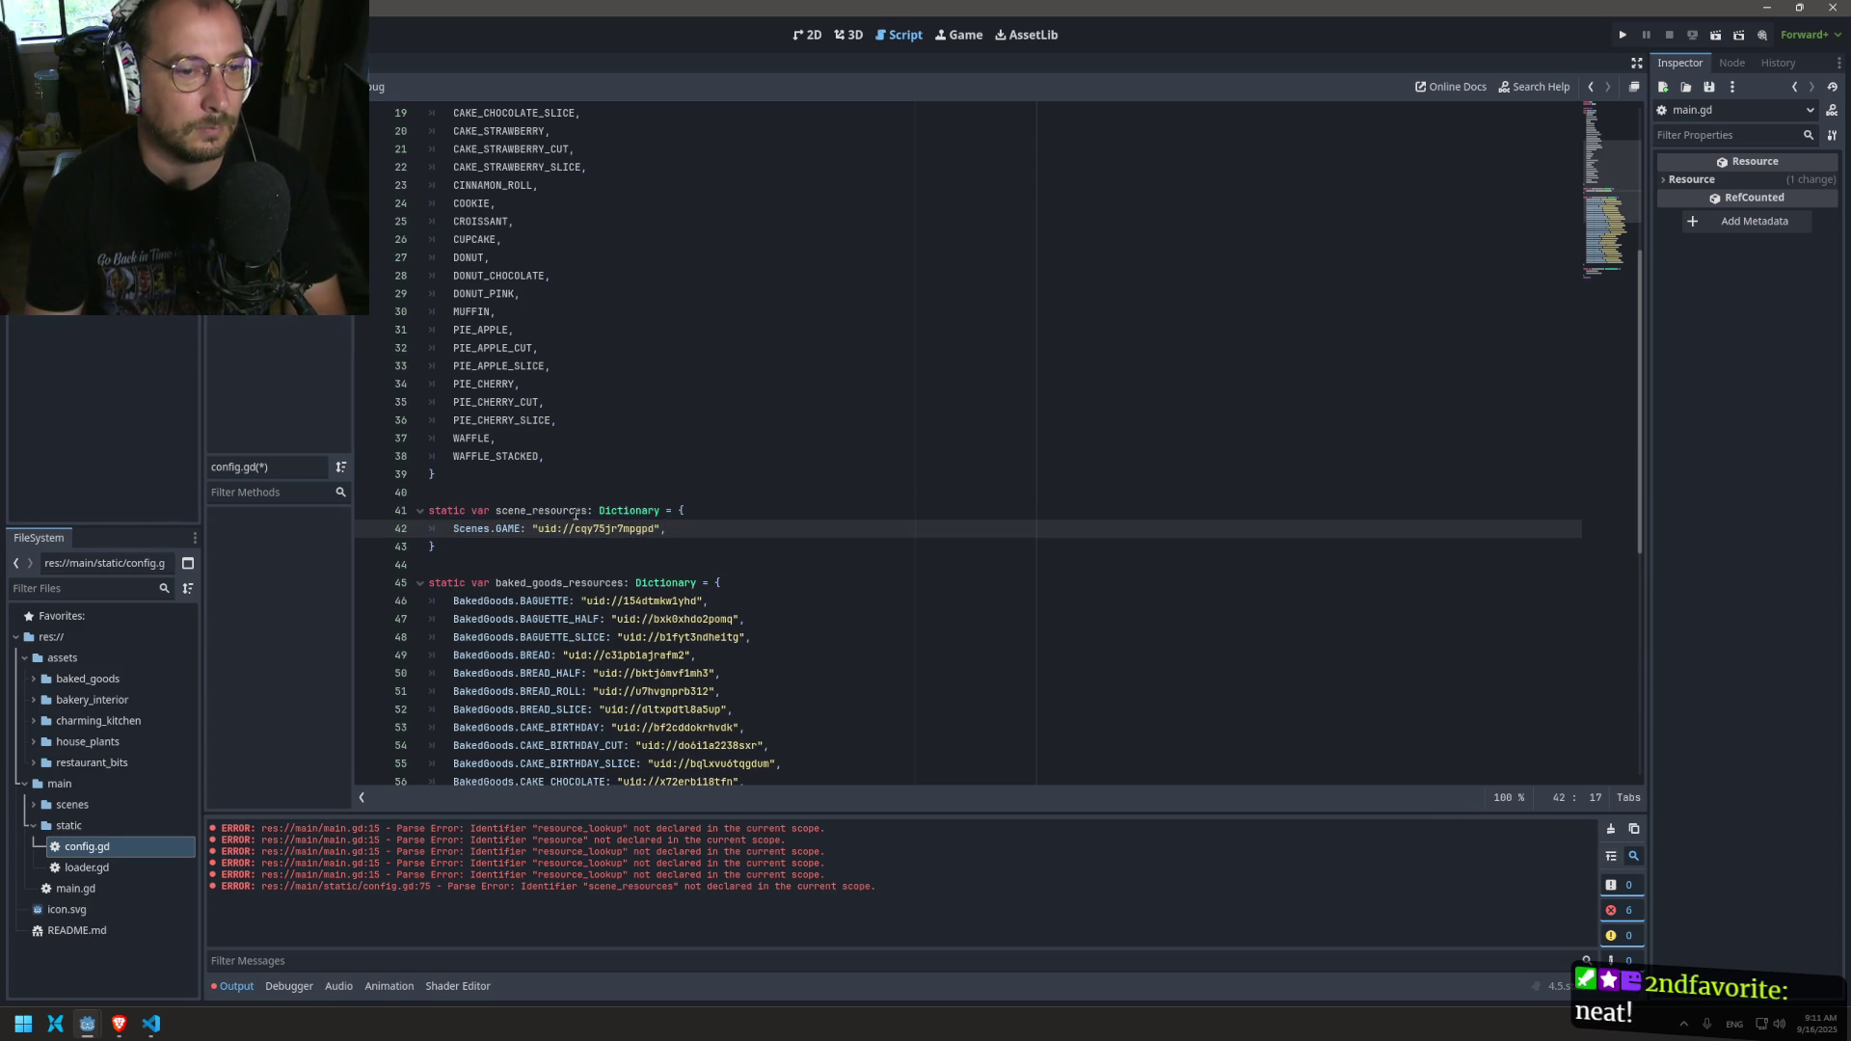
double_click(568, 510)
key("ctrl+s")
scroll(619, 512, "down", 2)
scroll(620, 512, "down", 7)
left_click(679, 735)
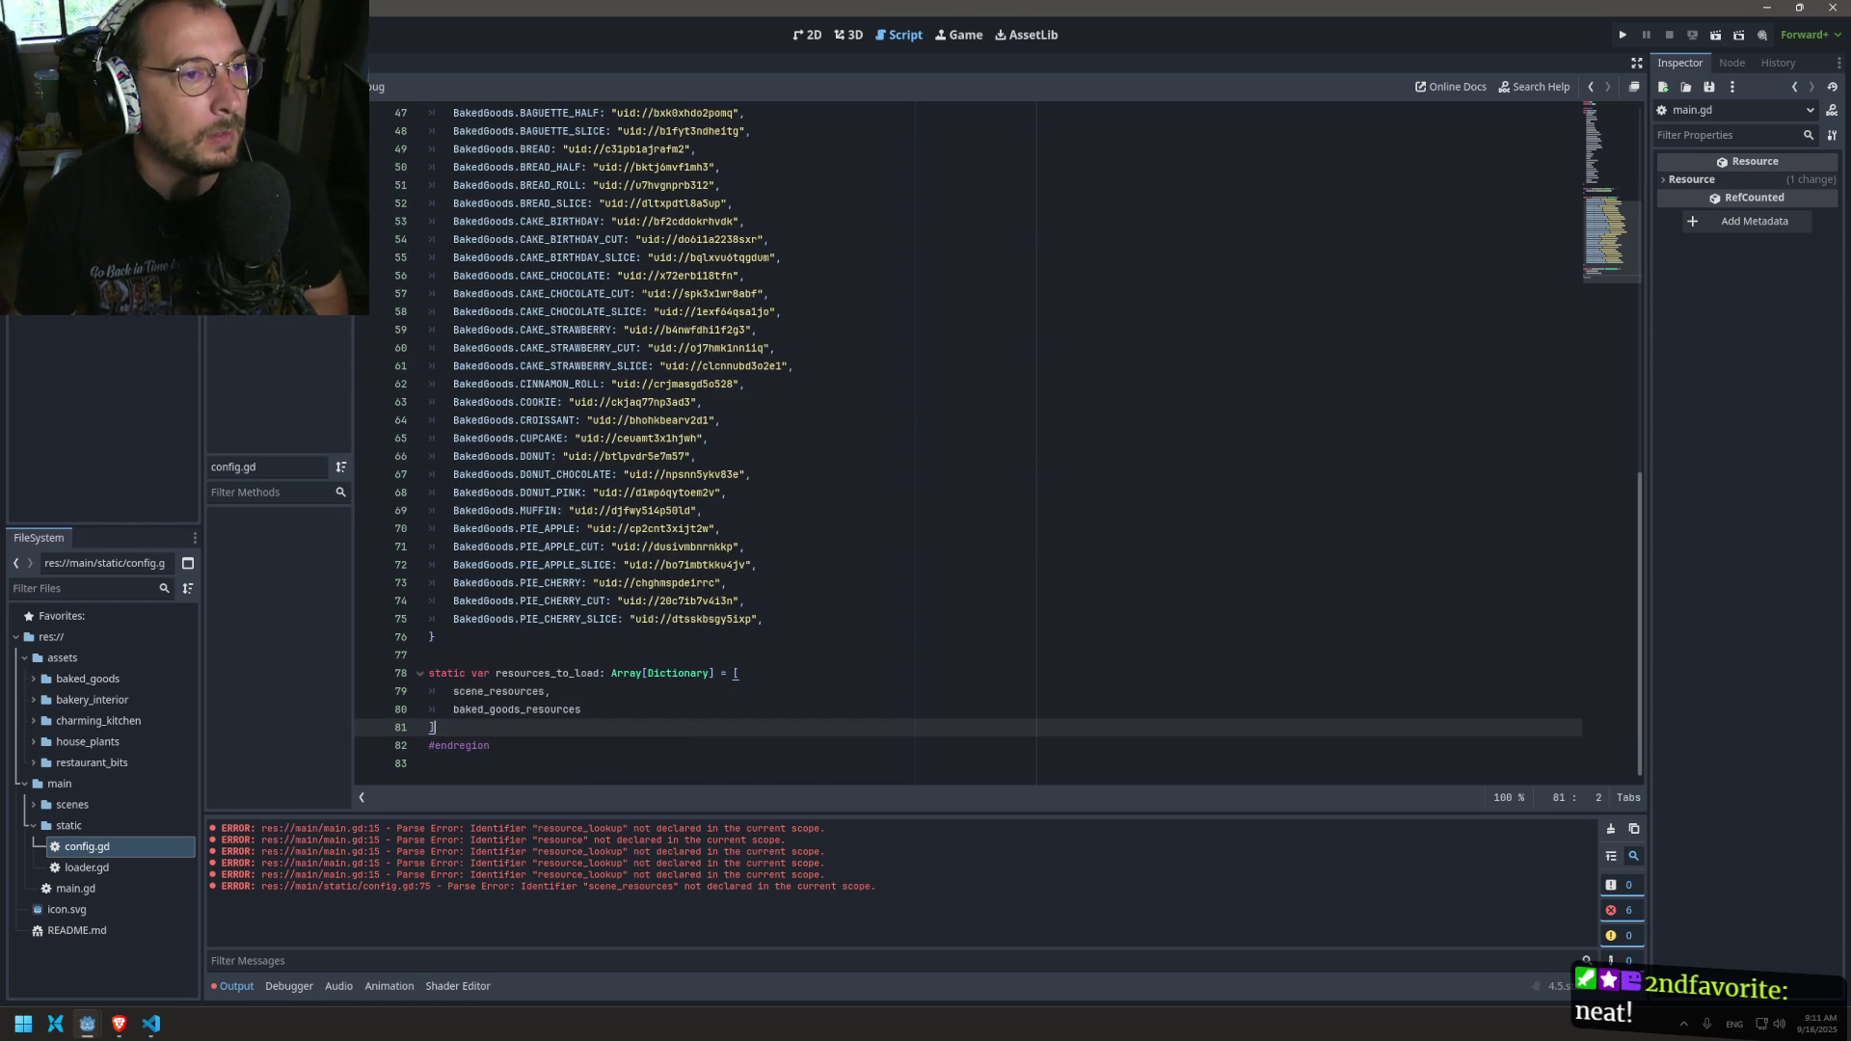
Step: In loader.gd, retype resource_lookup and the _init parameter new_resource_lookup as Array[Dictionary]
key("alt+Left")
left_click(964, 402)
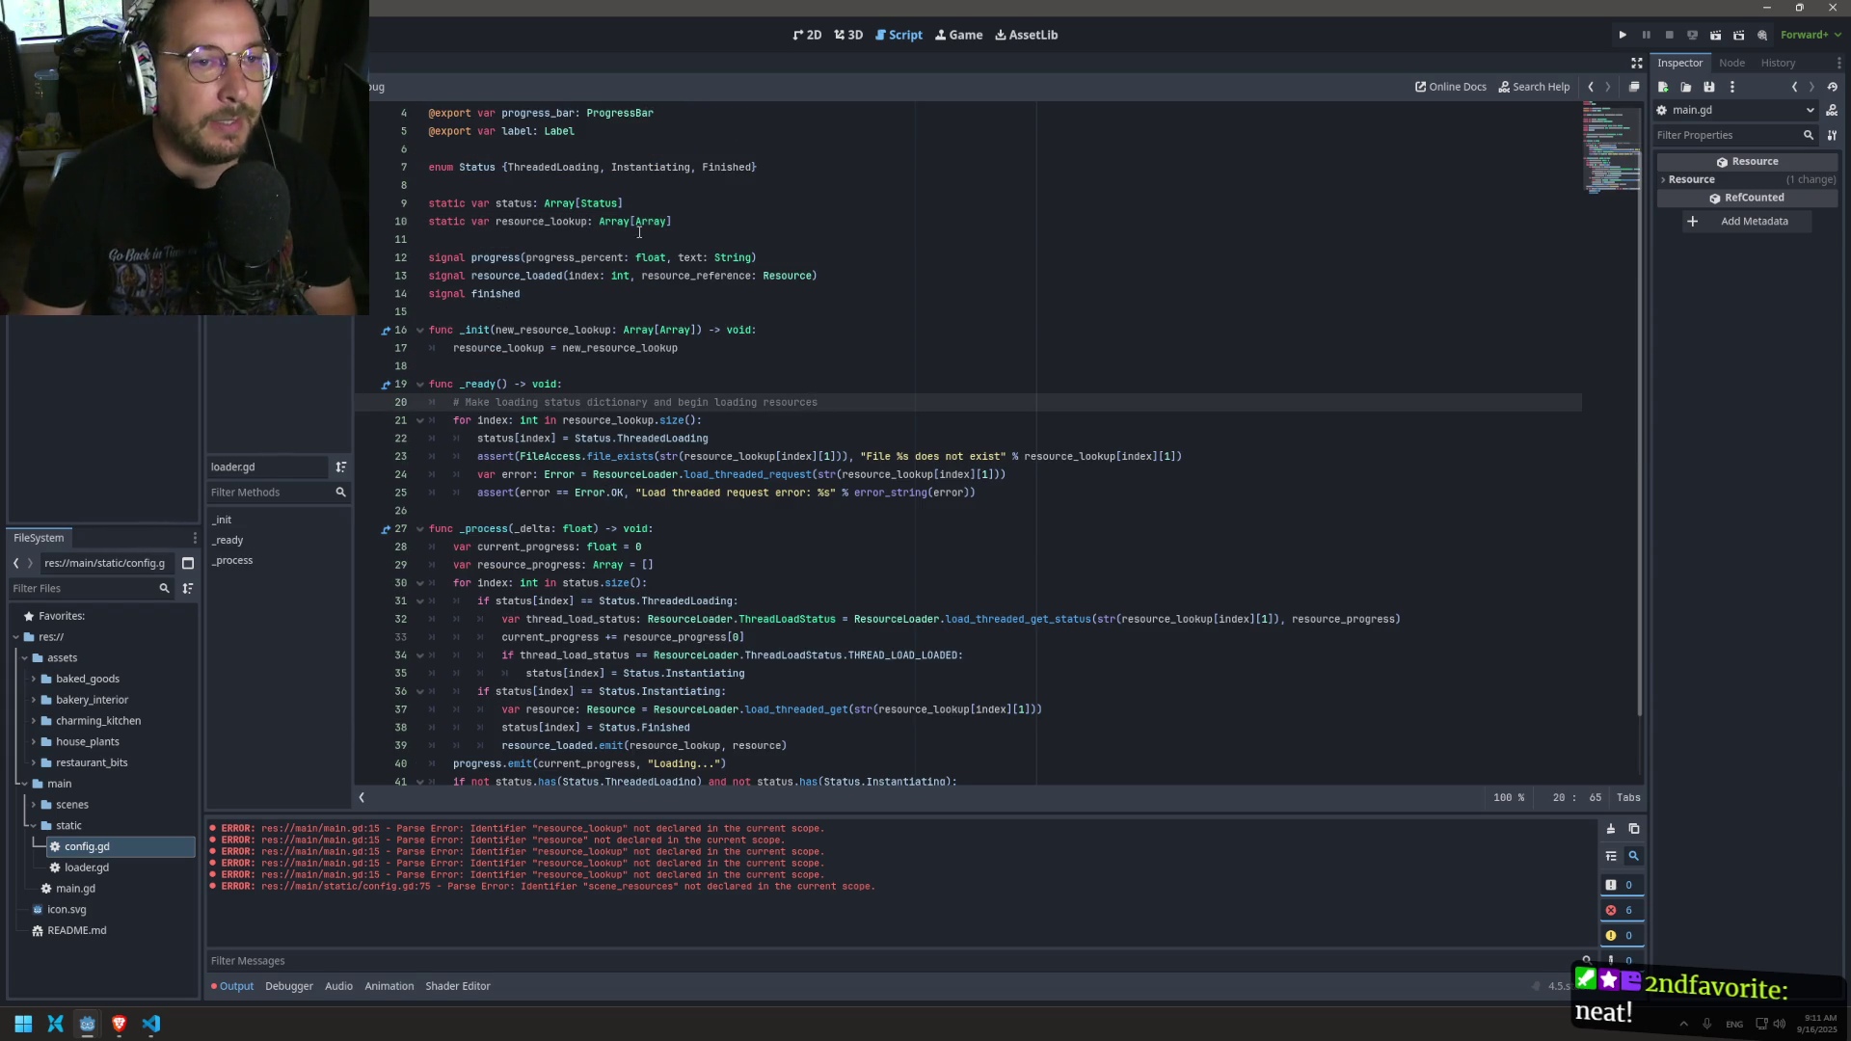
double_click(650, 221)
type("Dictionary")
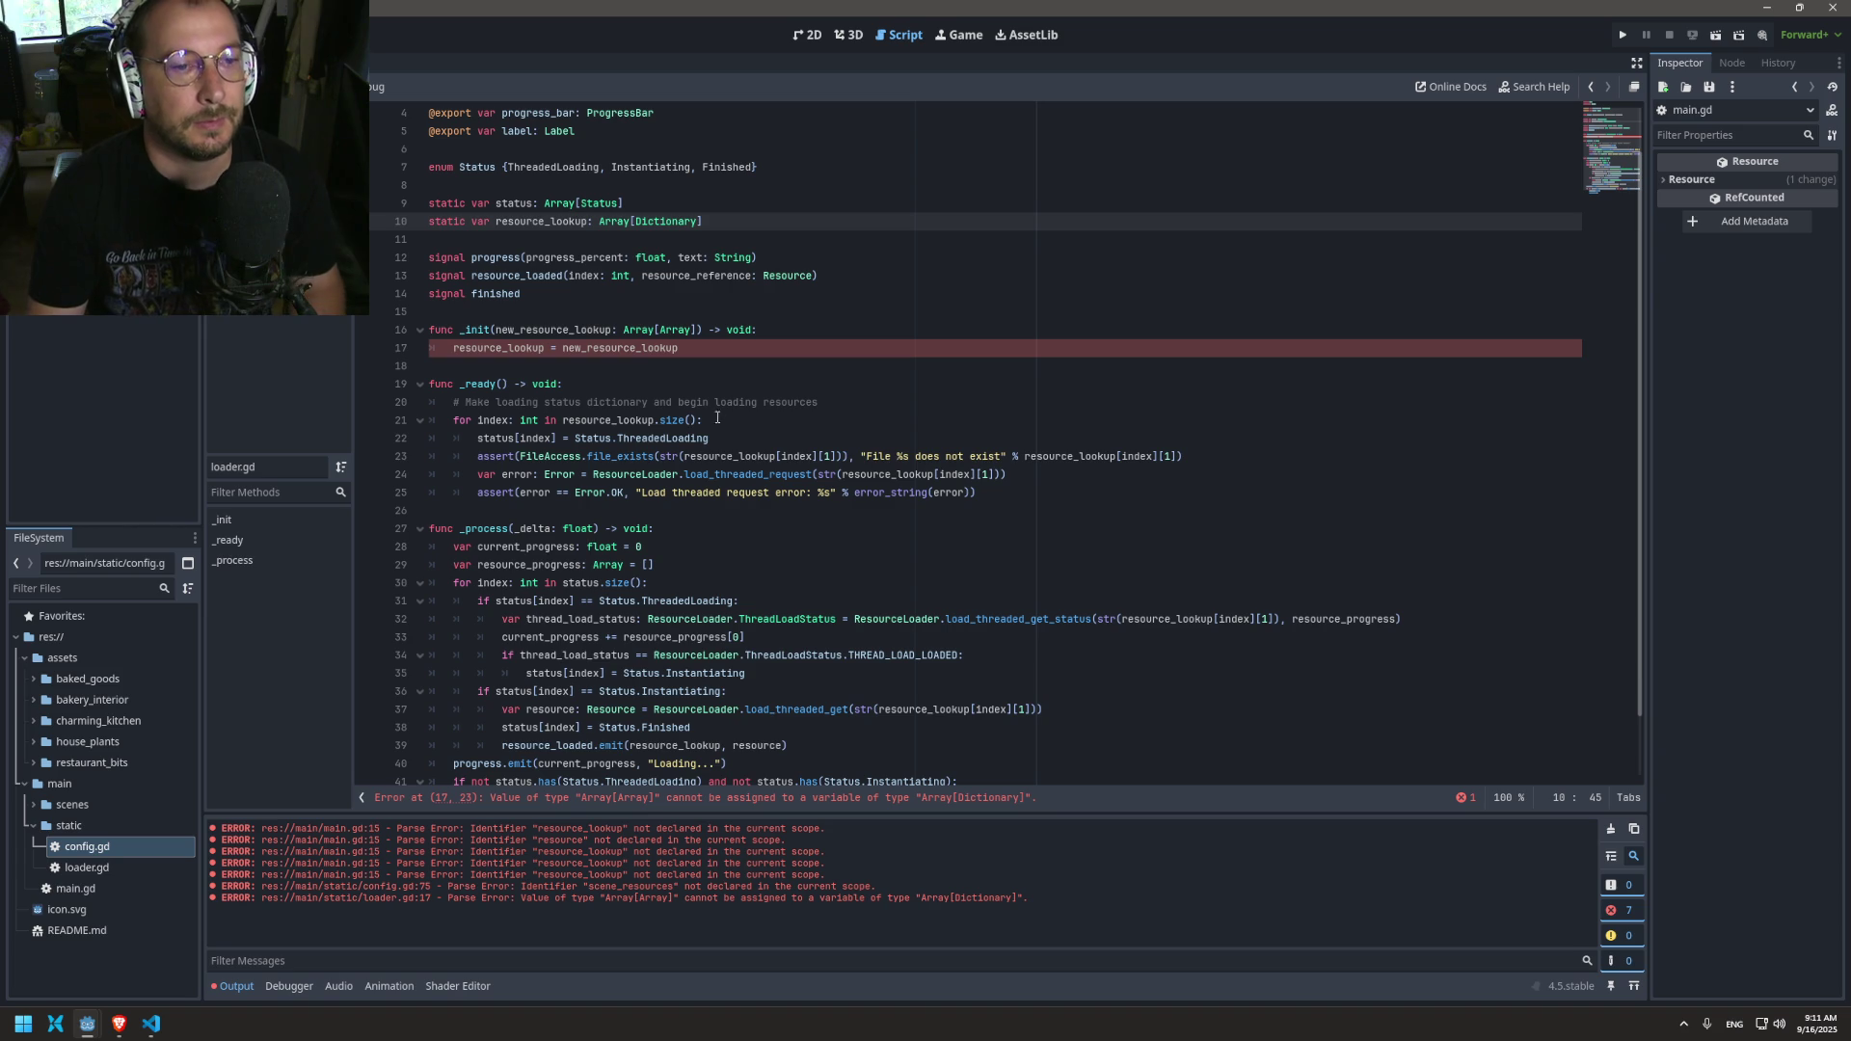
left_click(631, 330)
double_click(672, 330)
type("Dictionary")
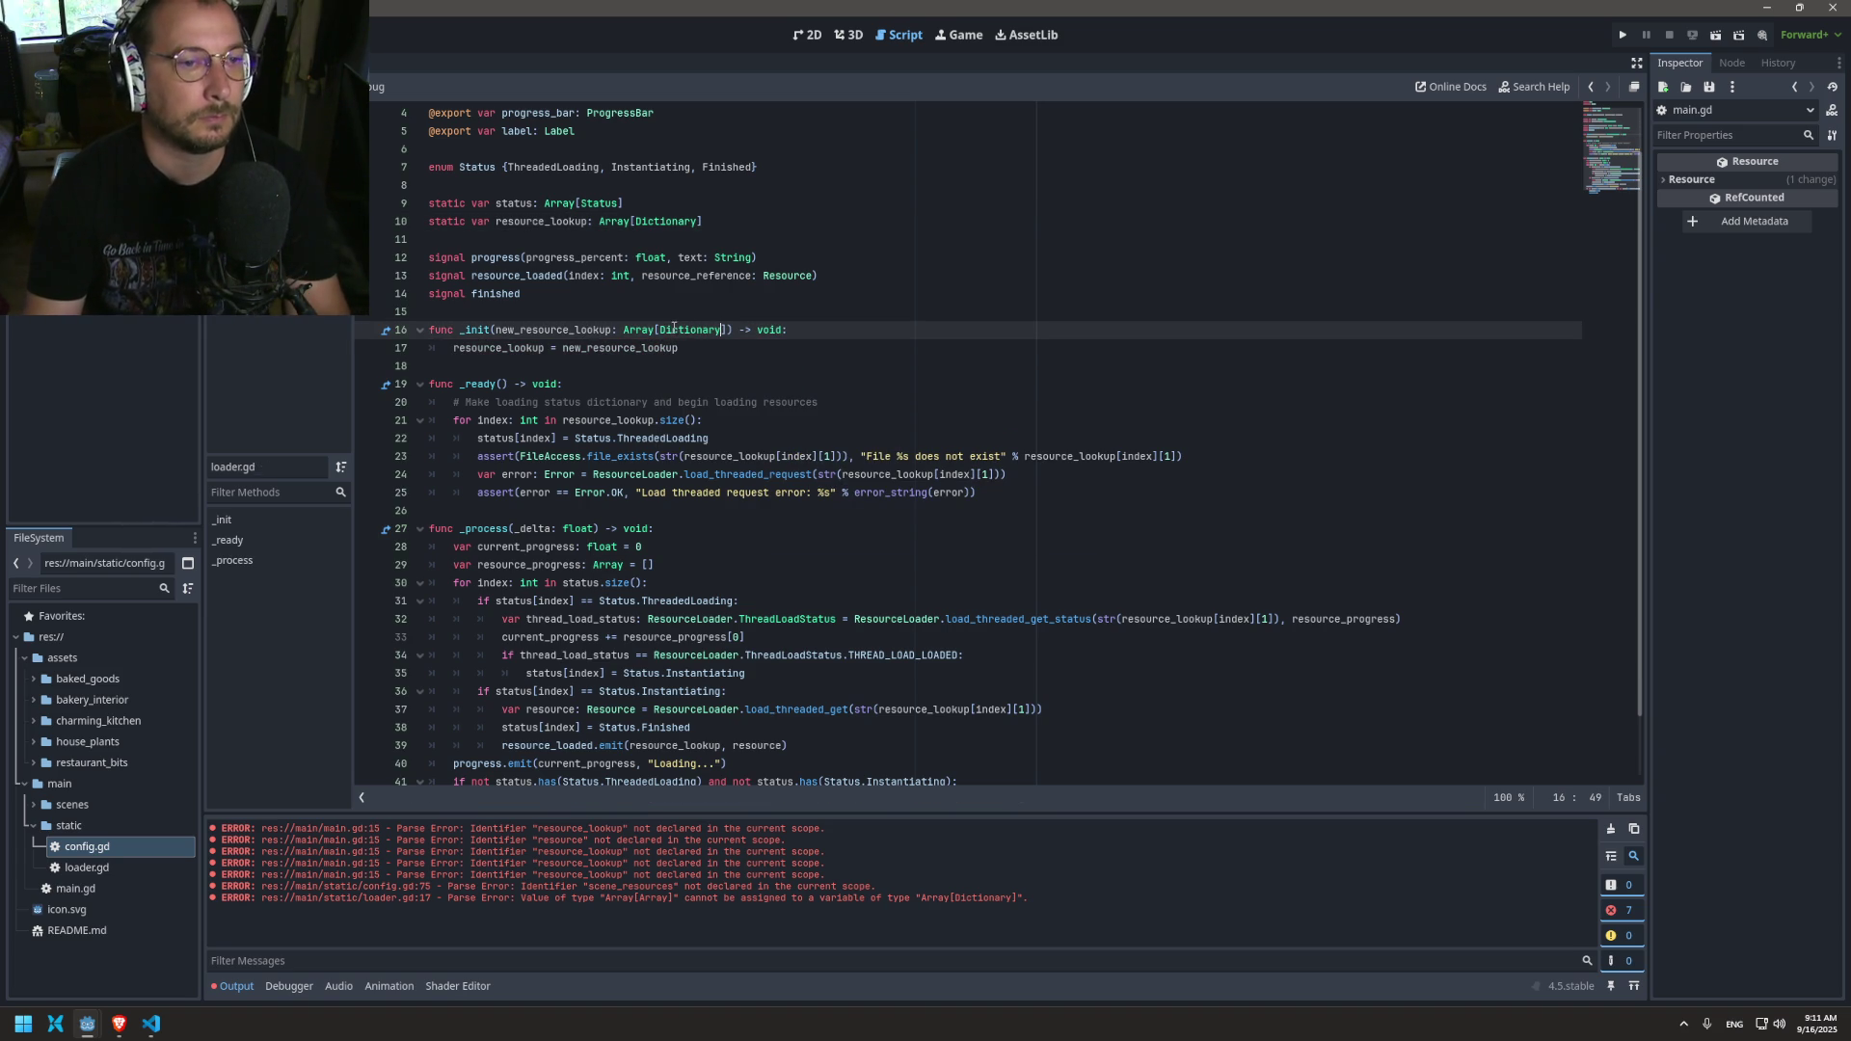
left_click(755, 499)
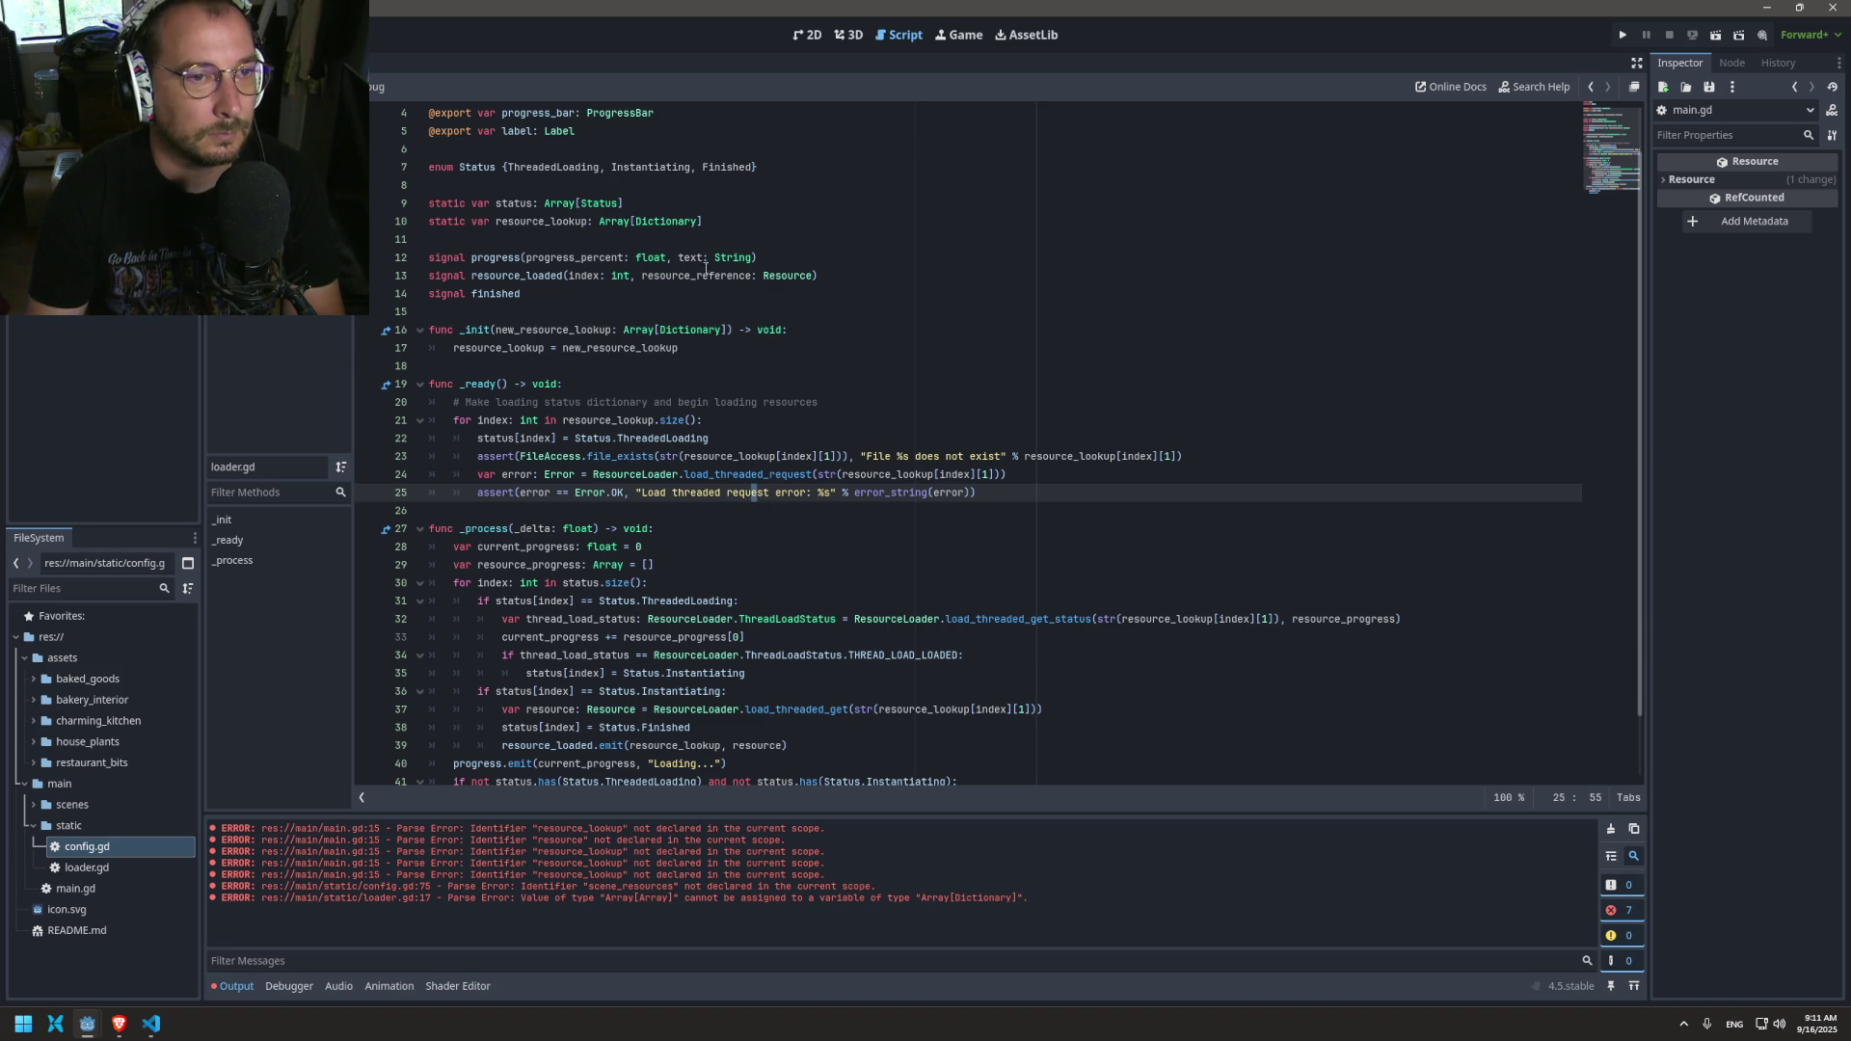
left_click(590, 222)
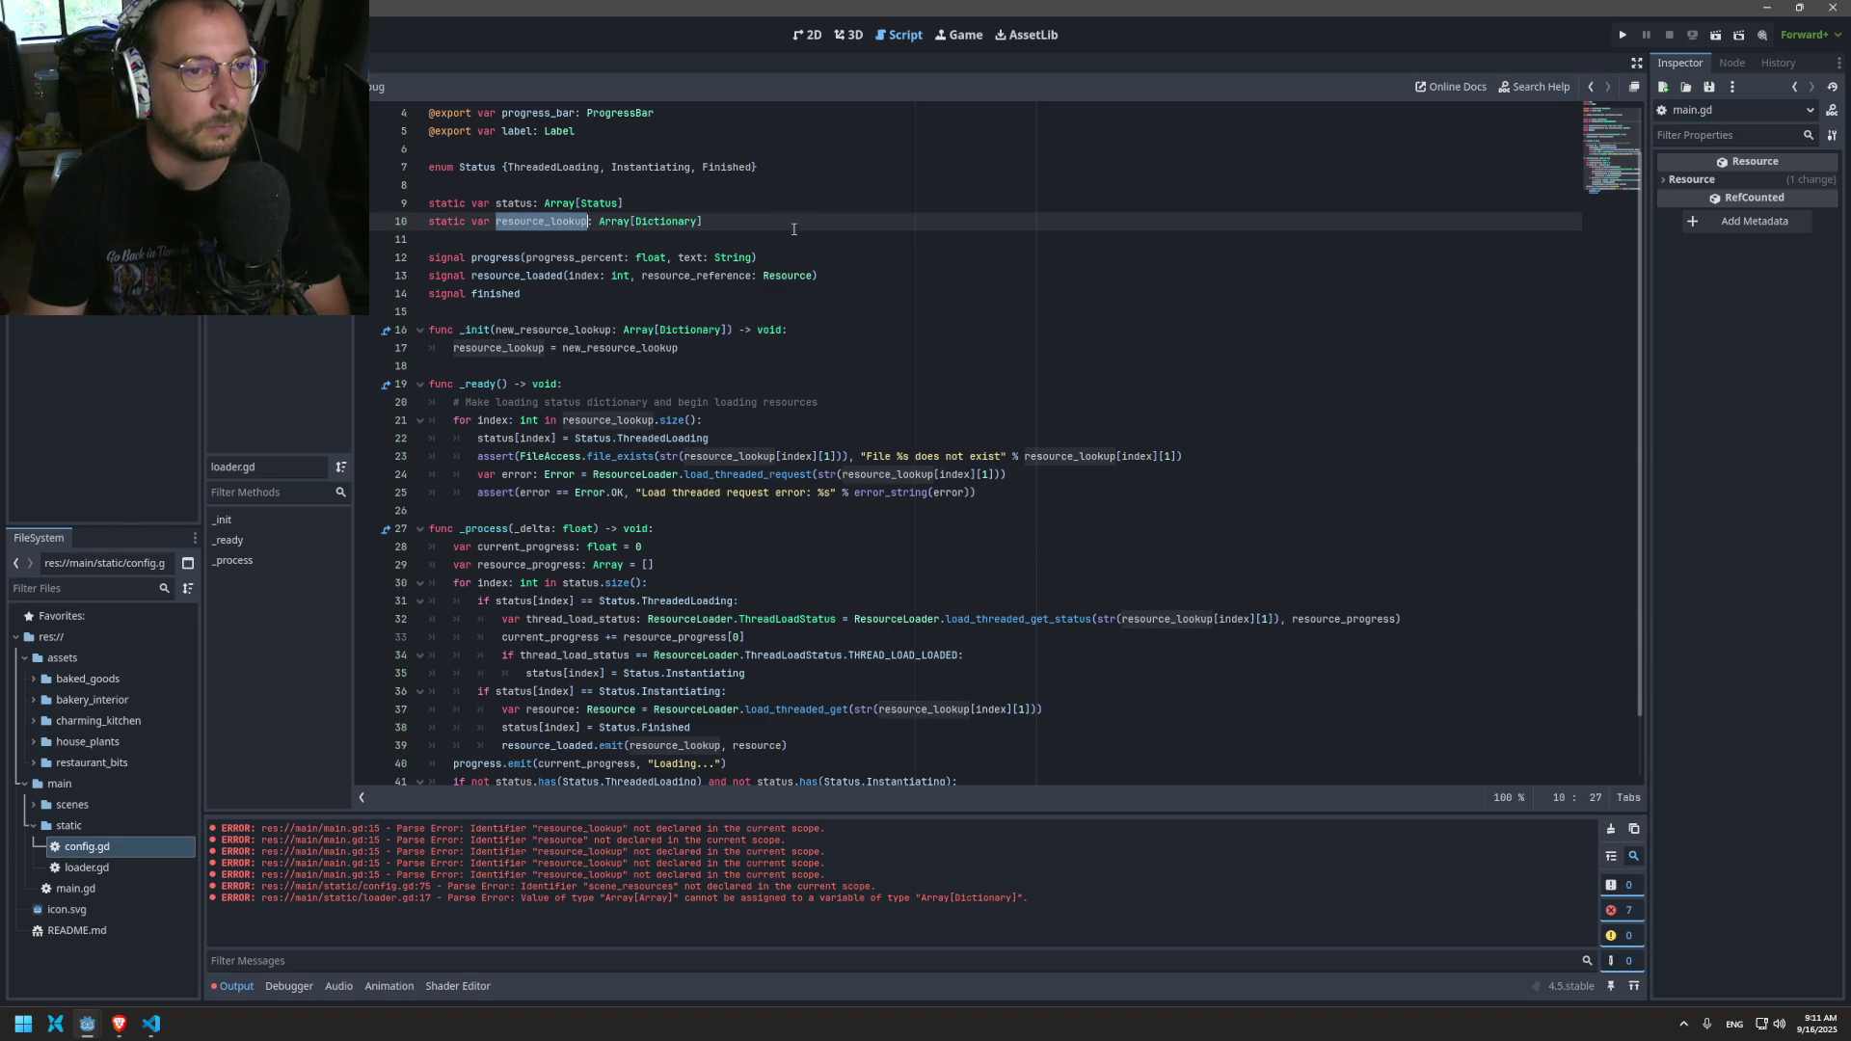
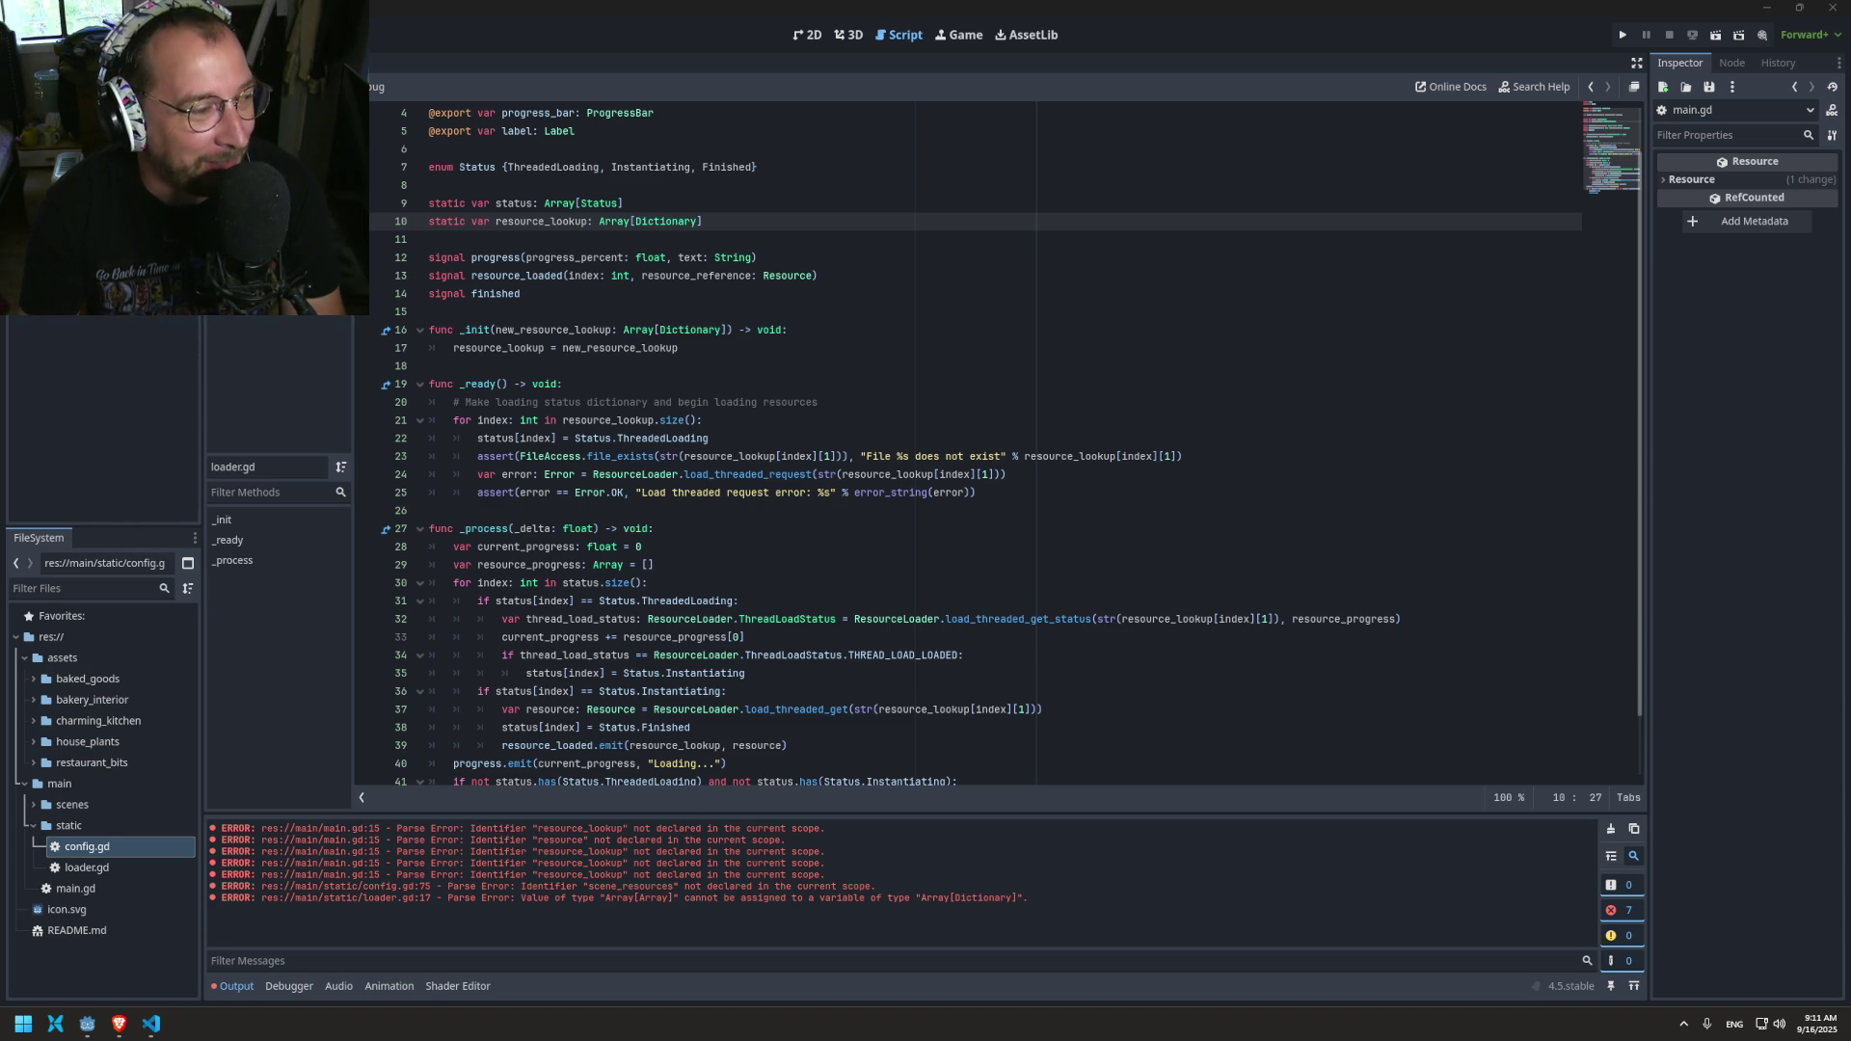
Step: Review where resource_lookup and index are used in _ready's loader lines
scroll(815, 397, "down", 2)
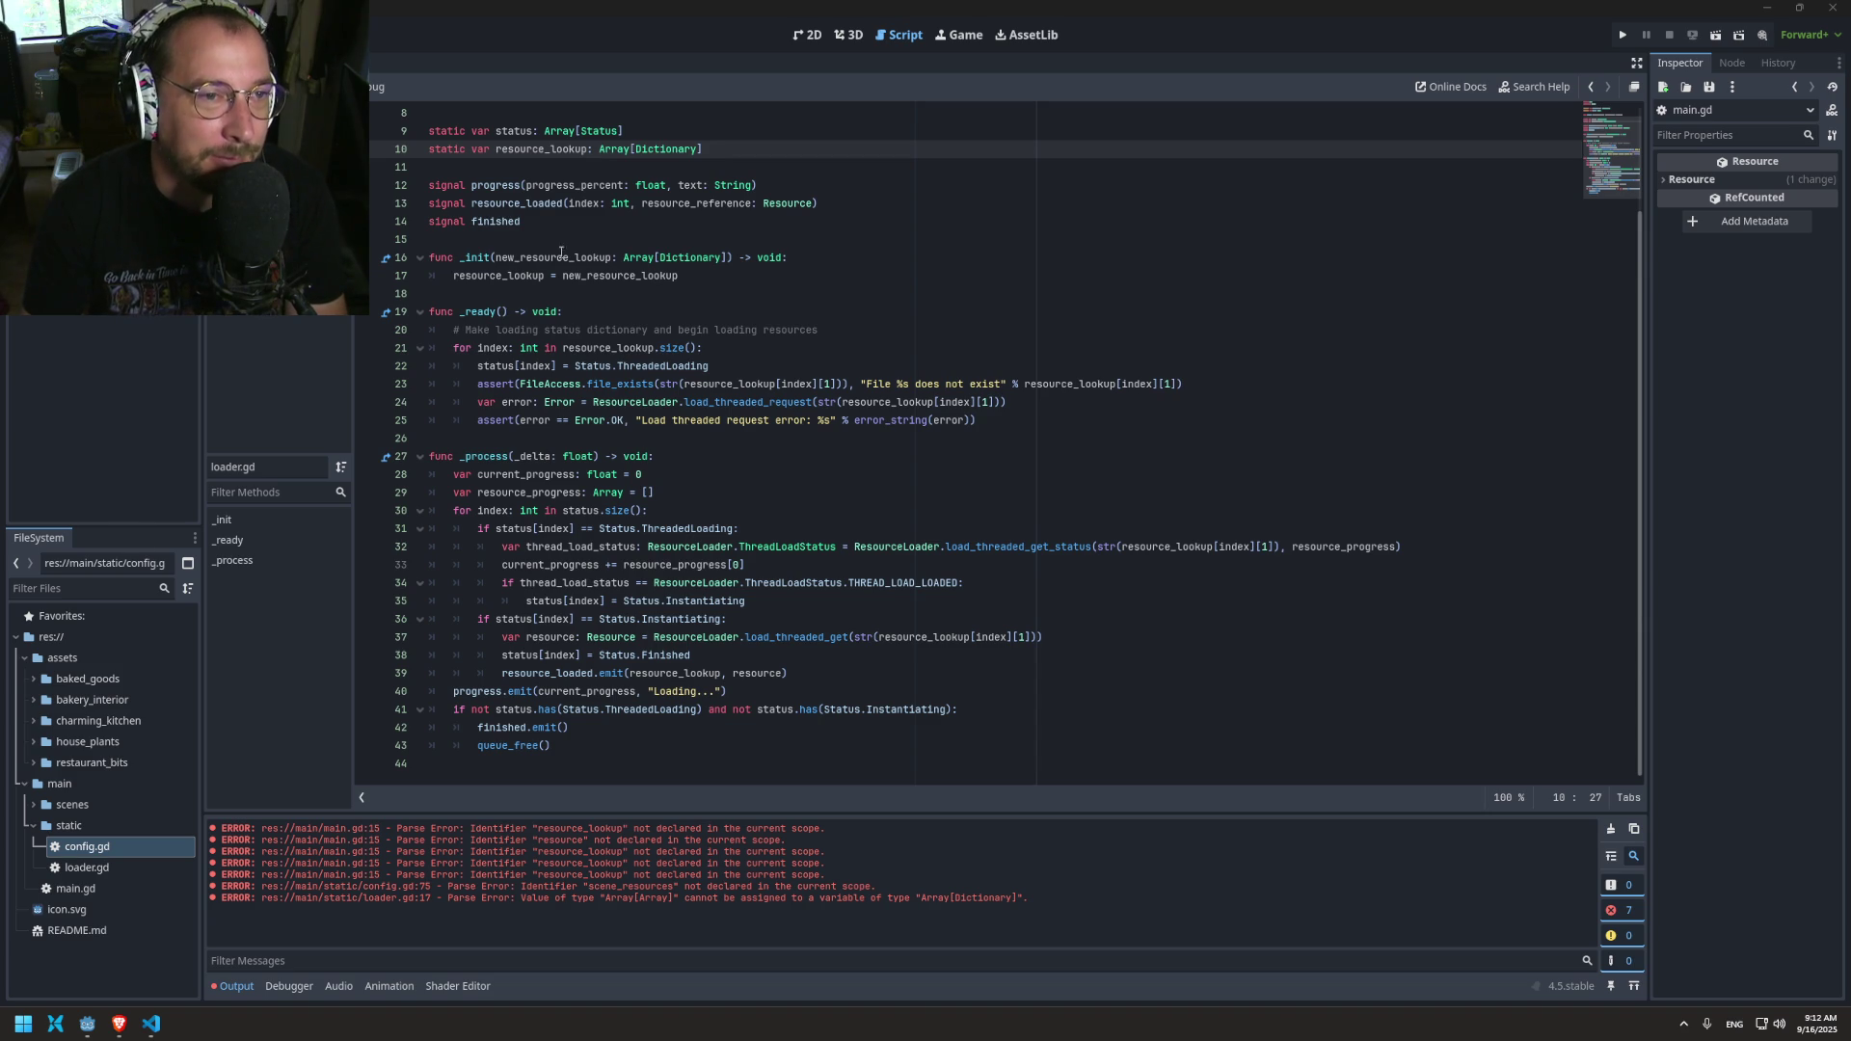
double_click(546, 142)
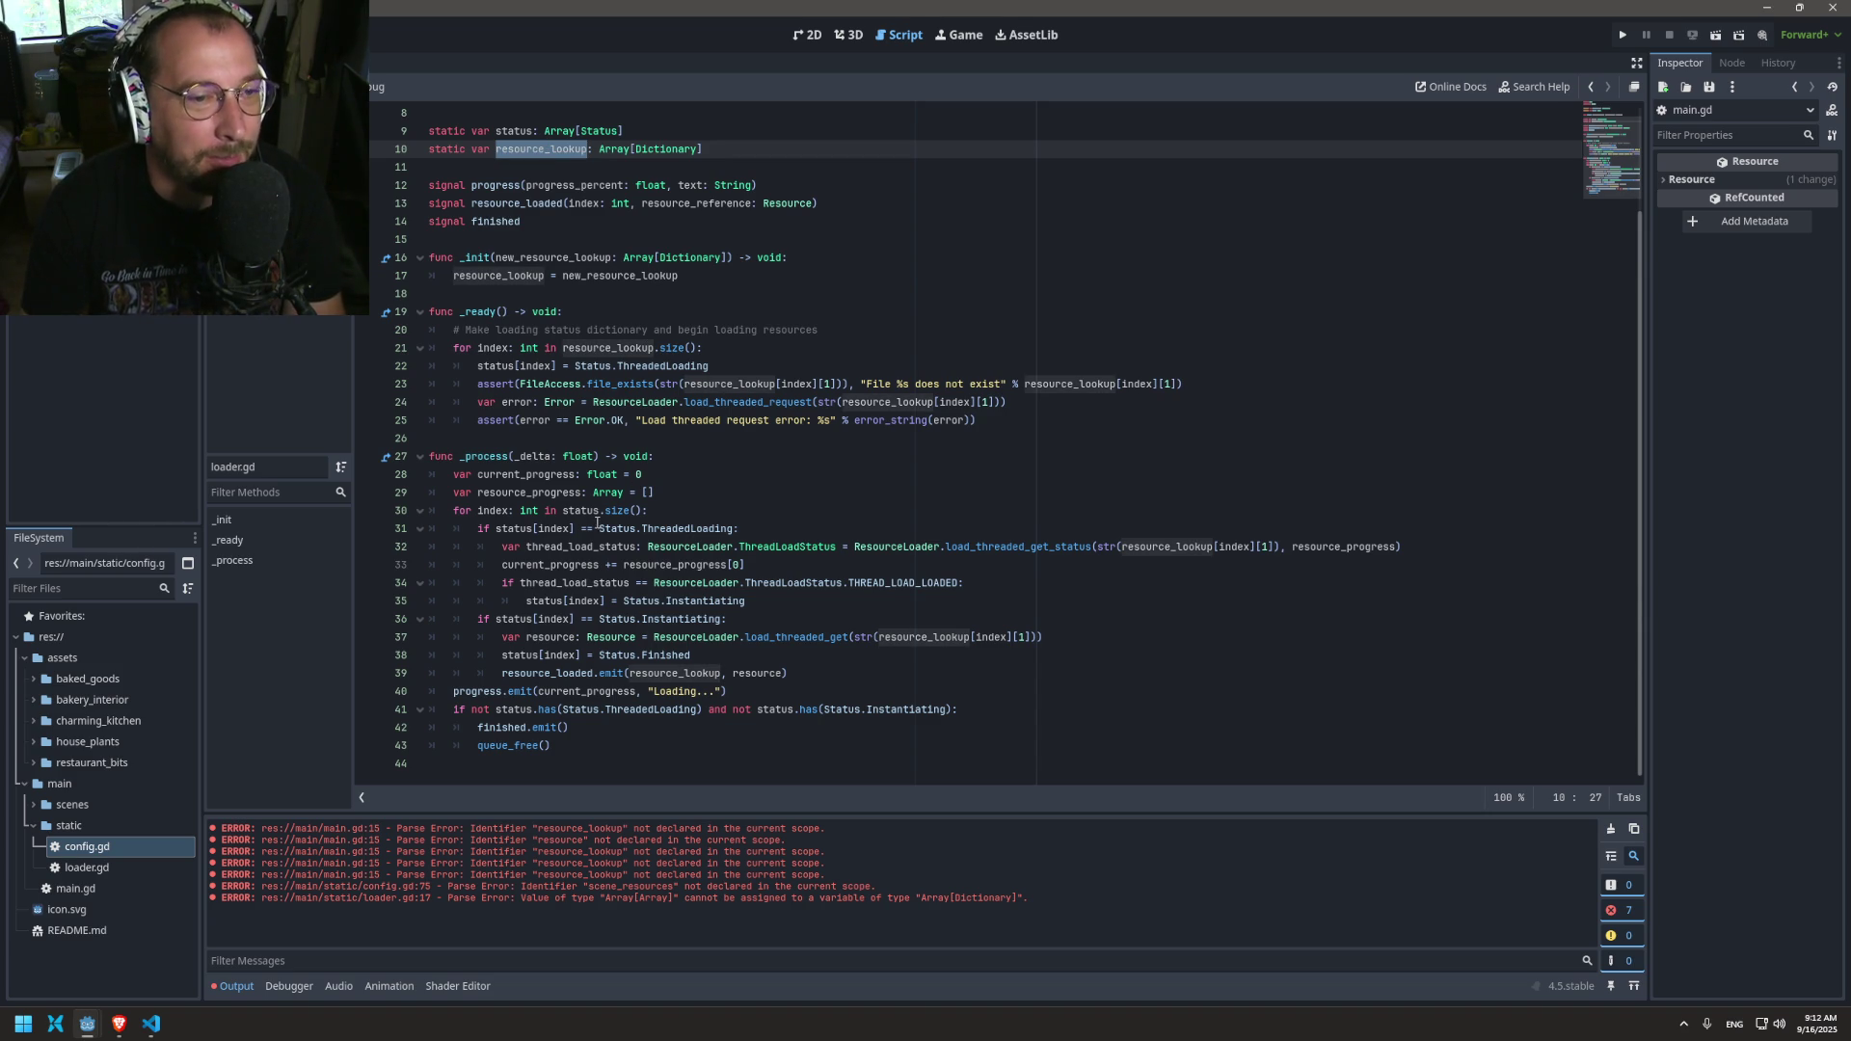
key("Right")
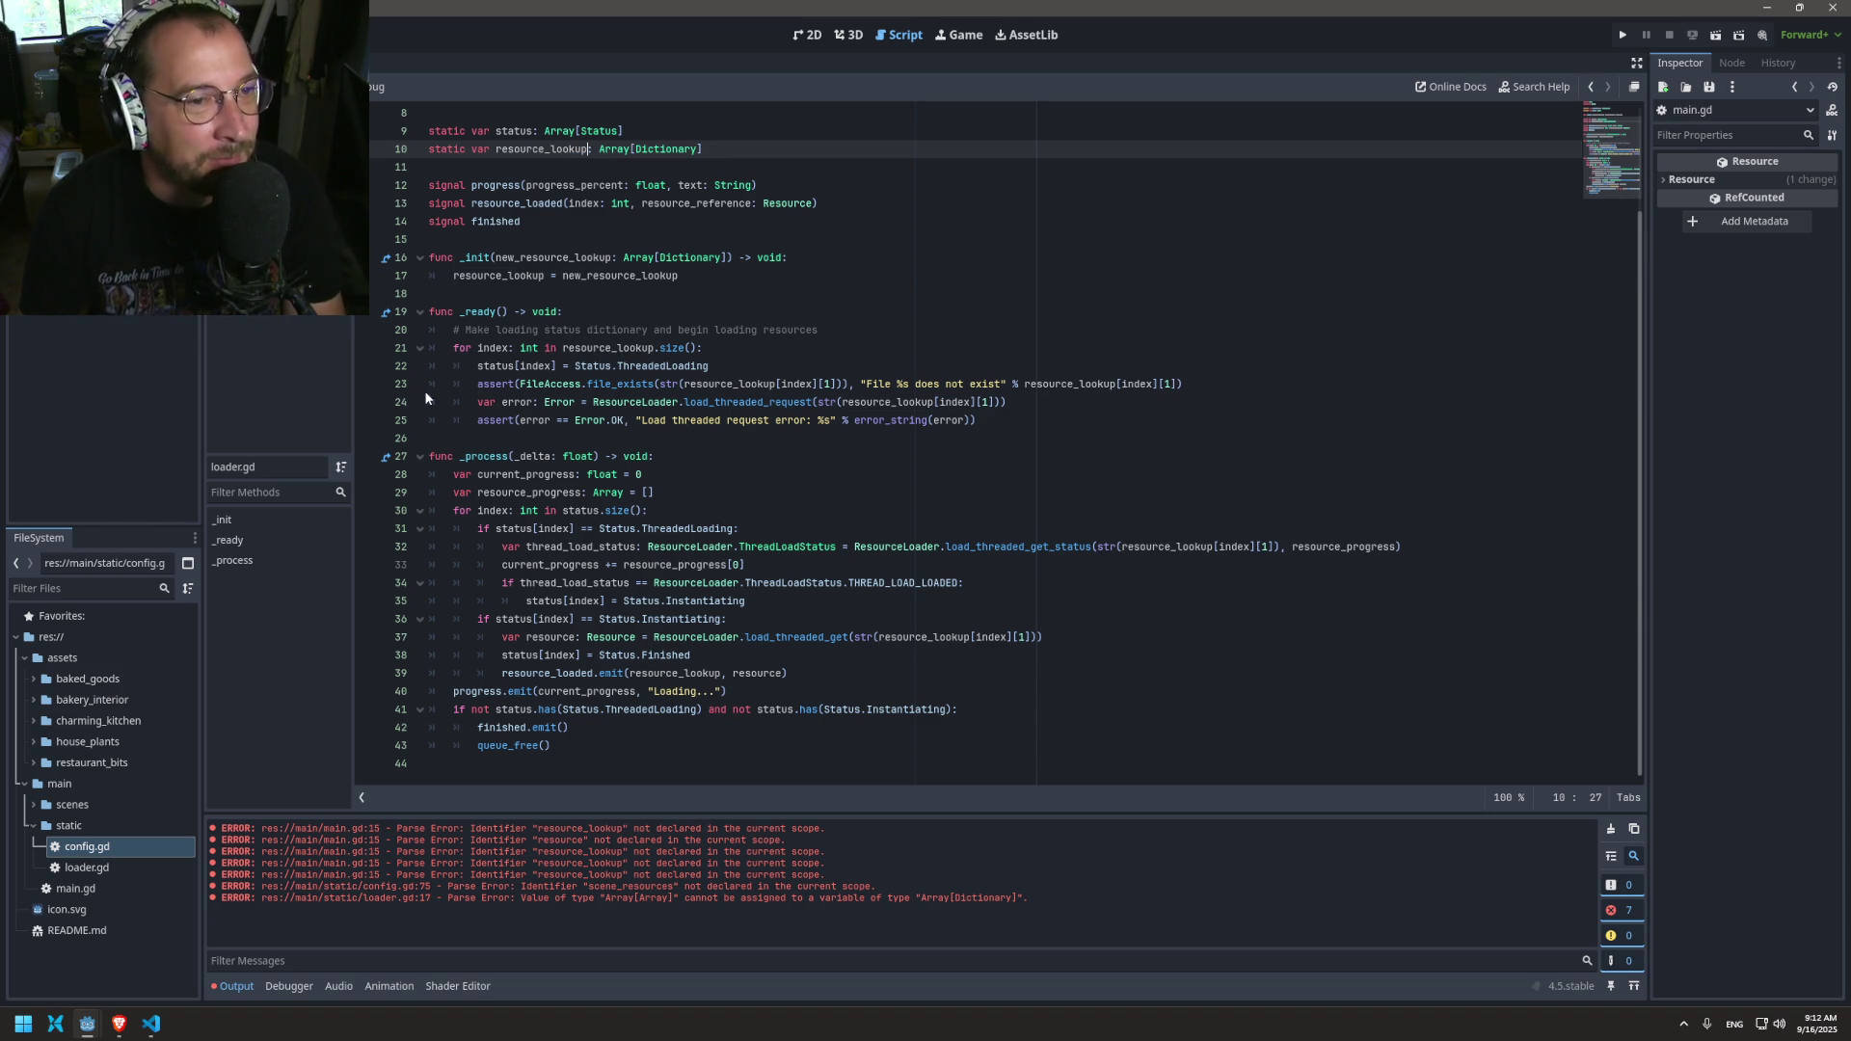
left_click(565, 402)
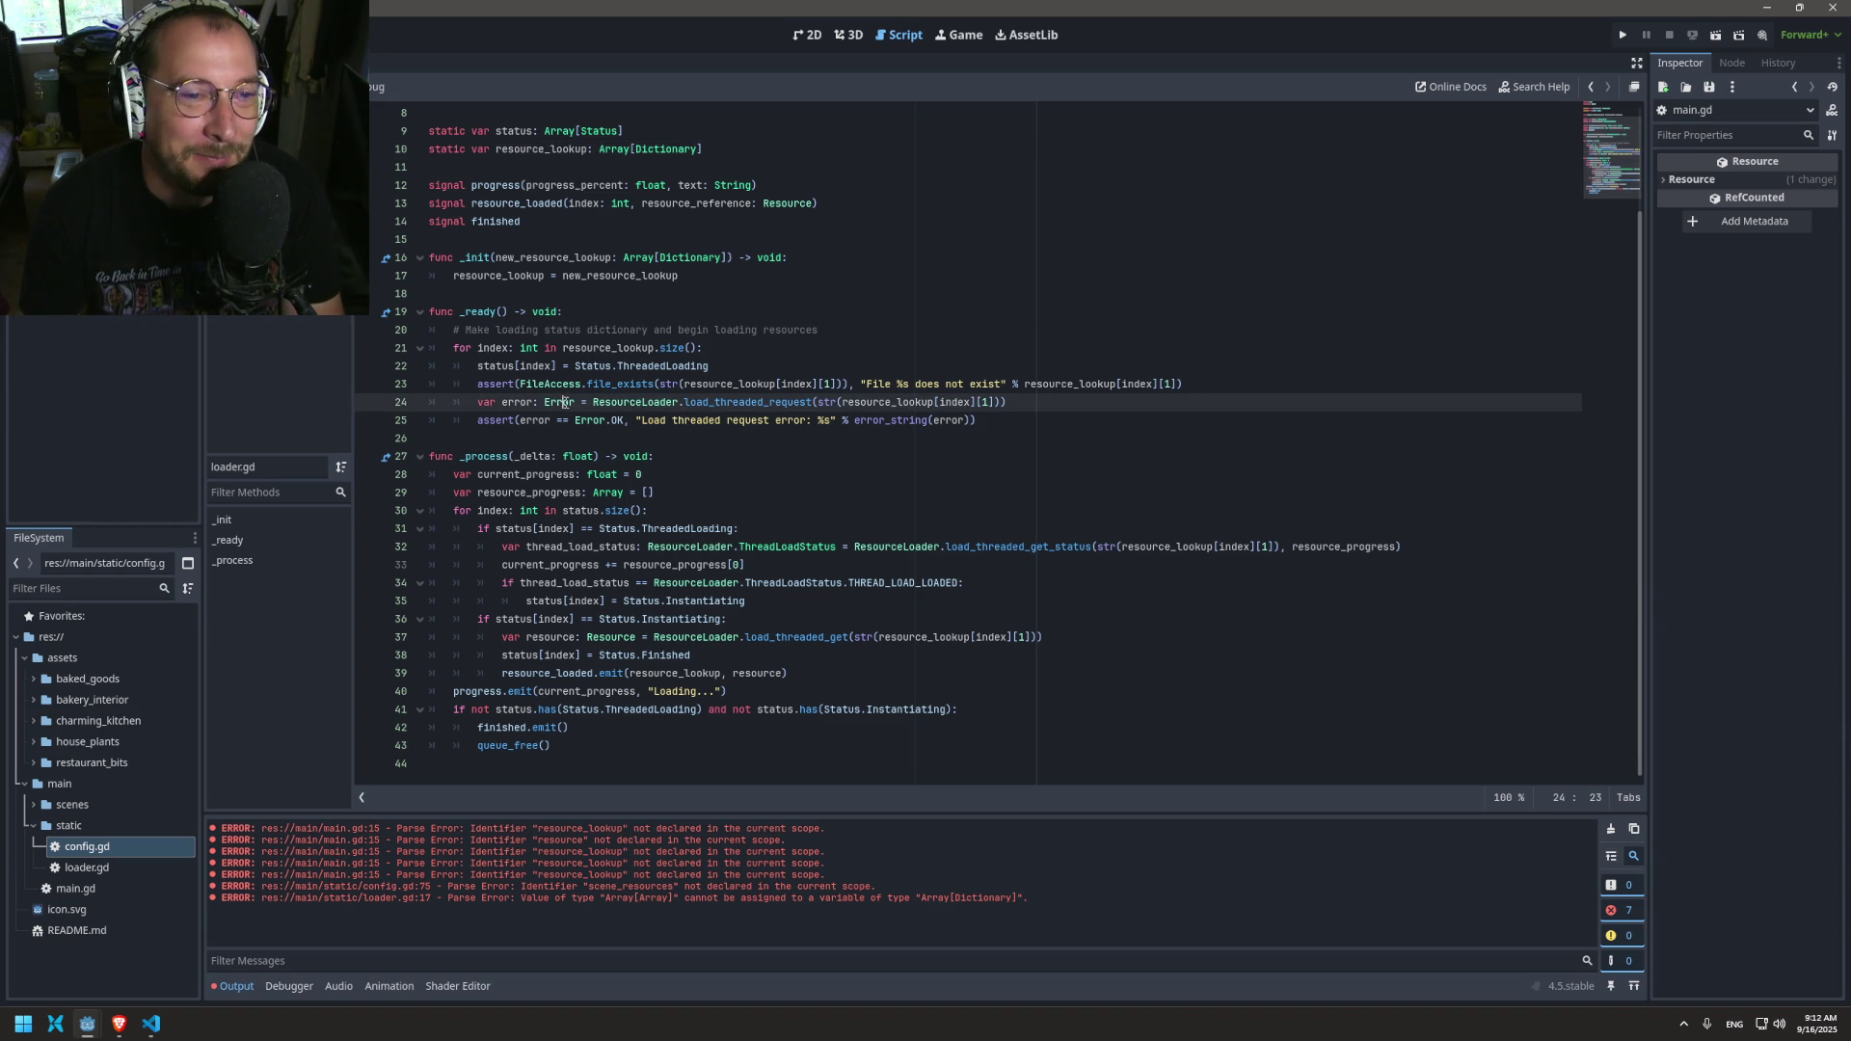
left_click(558, 383)
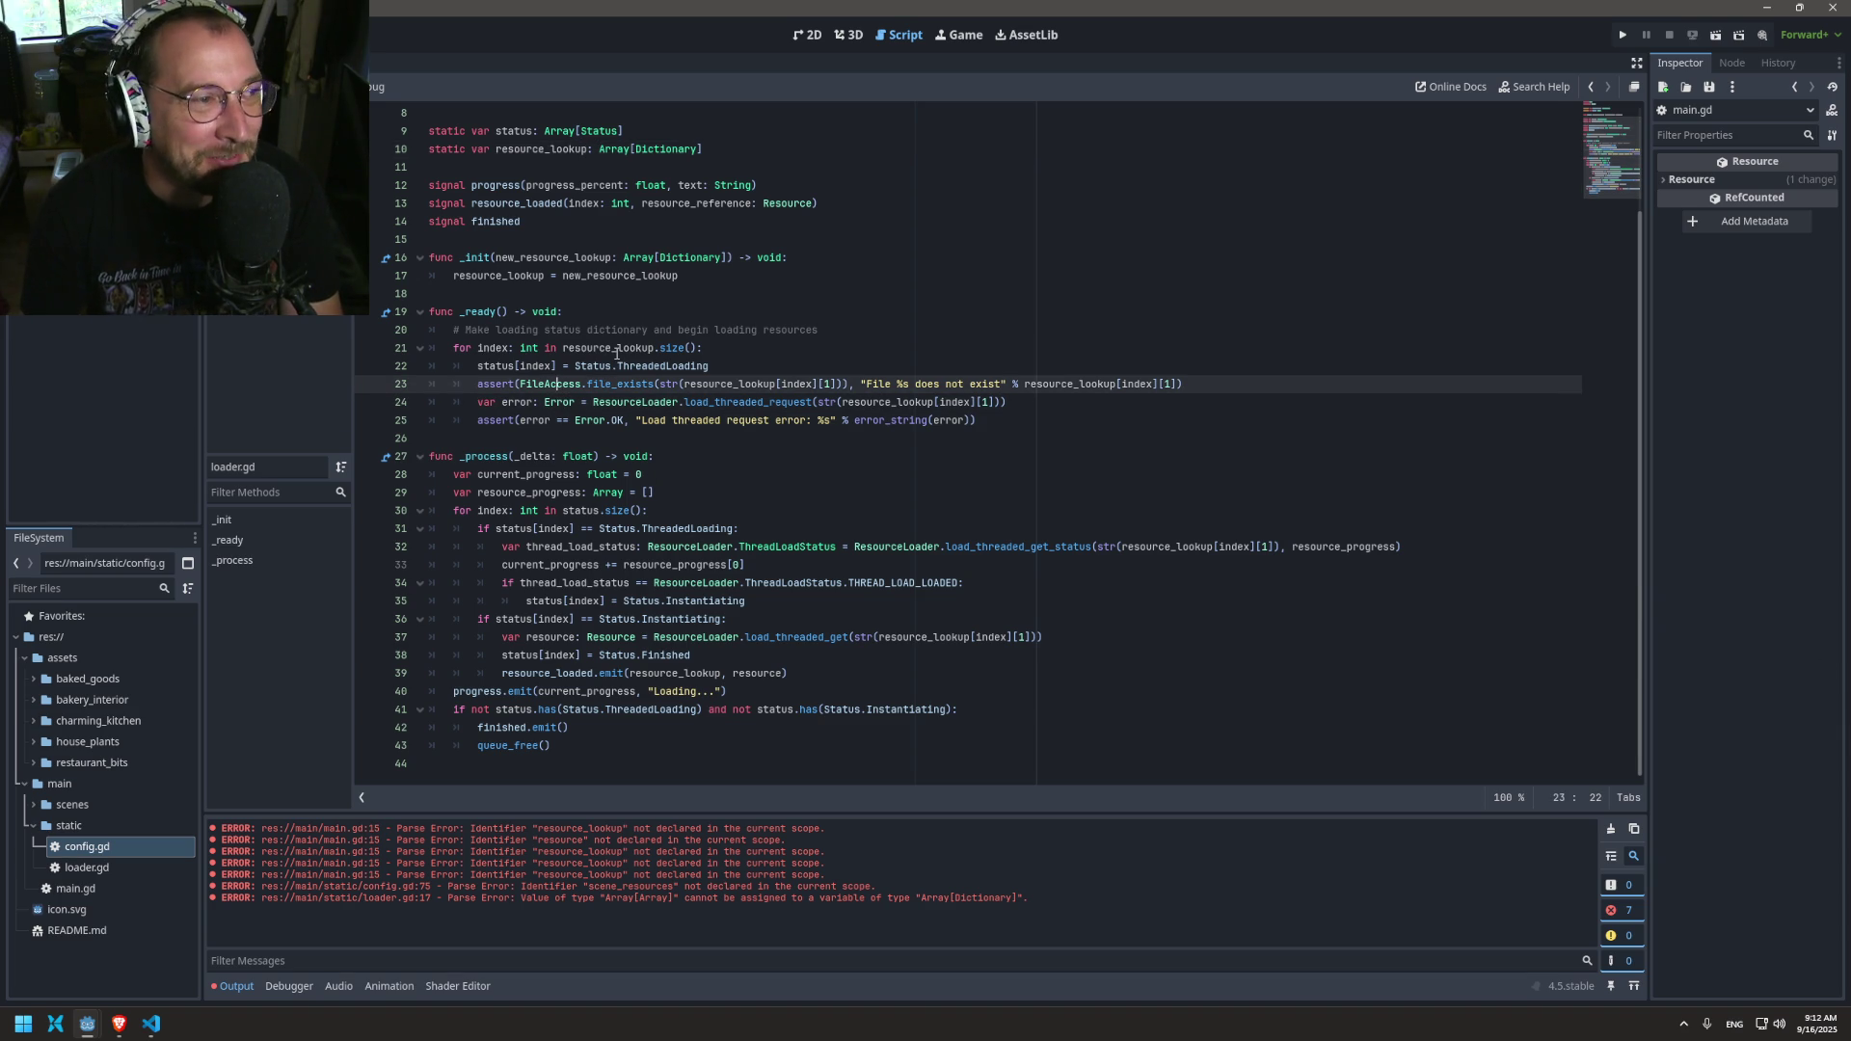
double_click(509, 349)
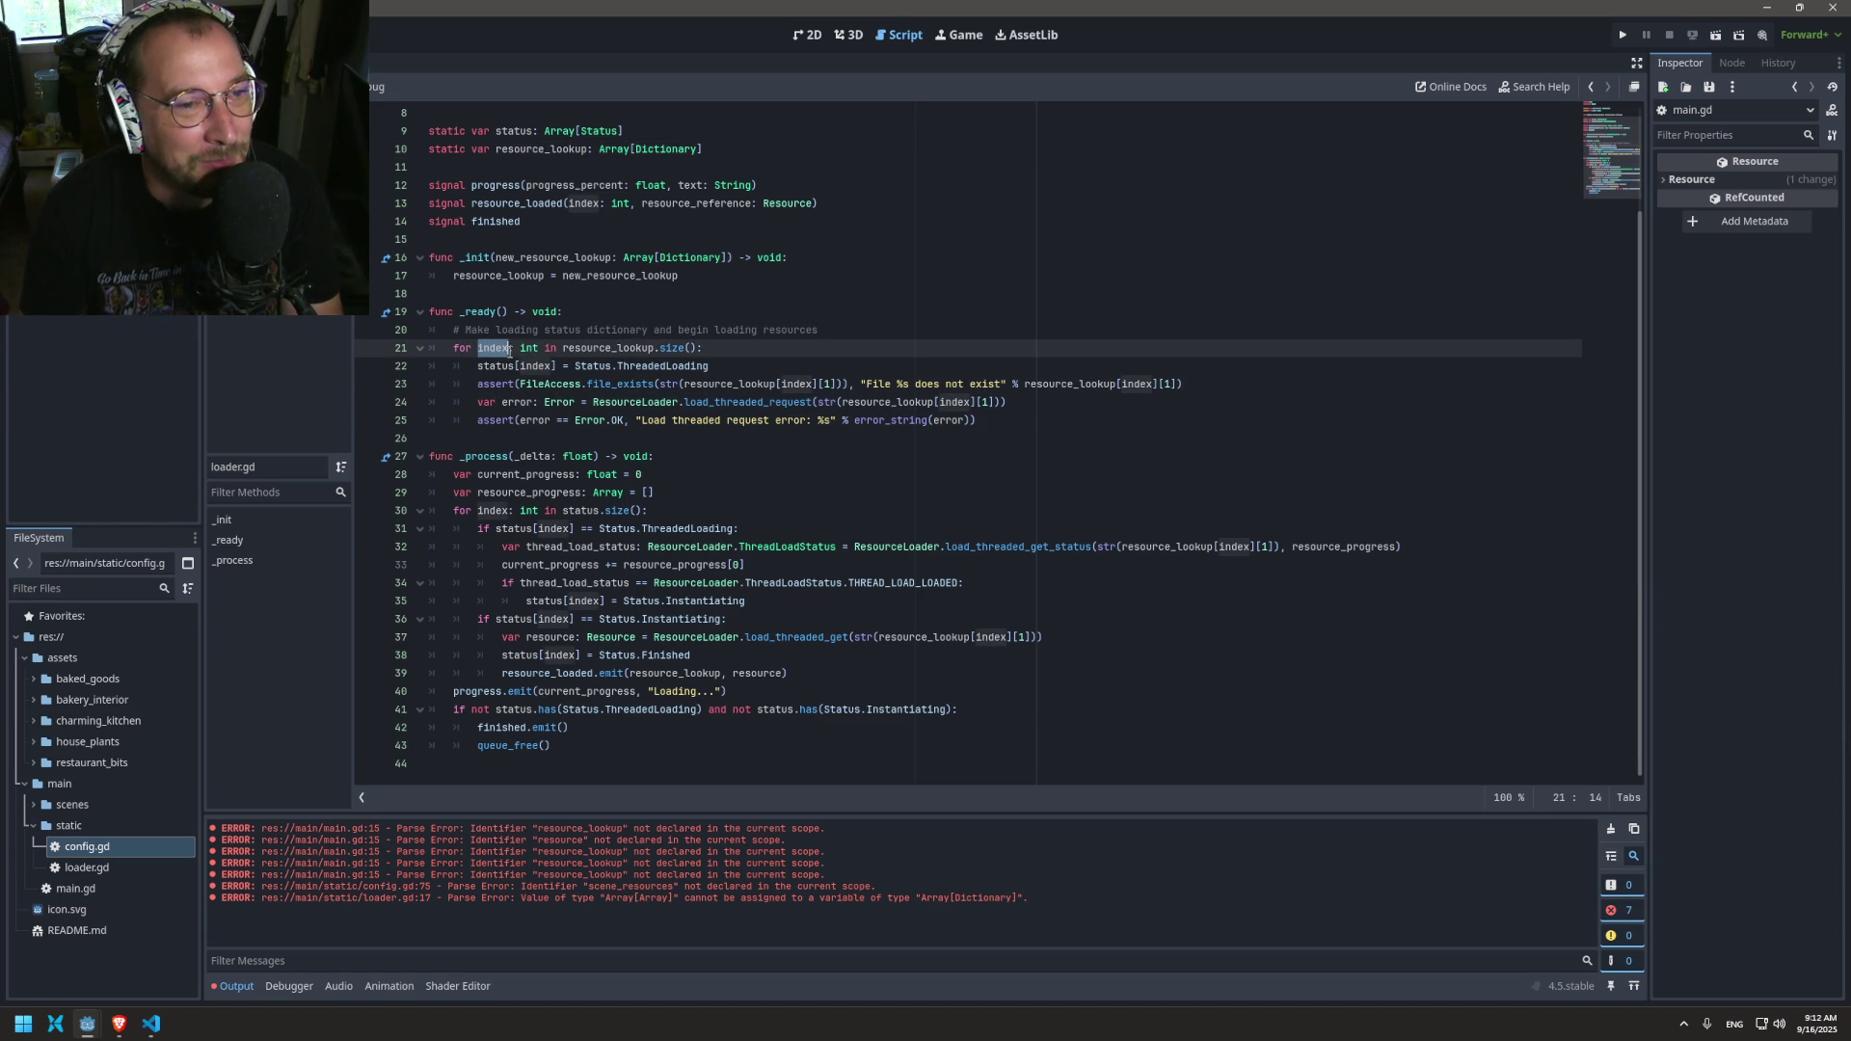
key("Escape")
scroll(614, 369, "up", 2)
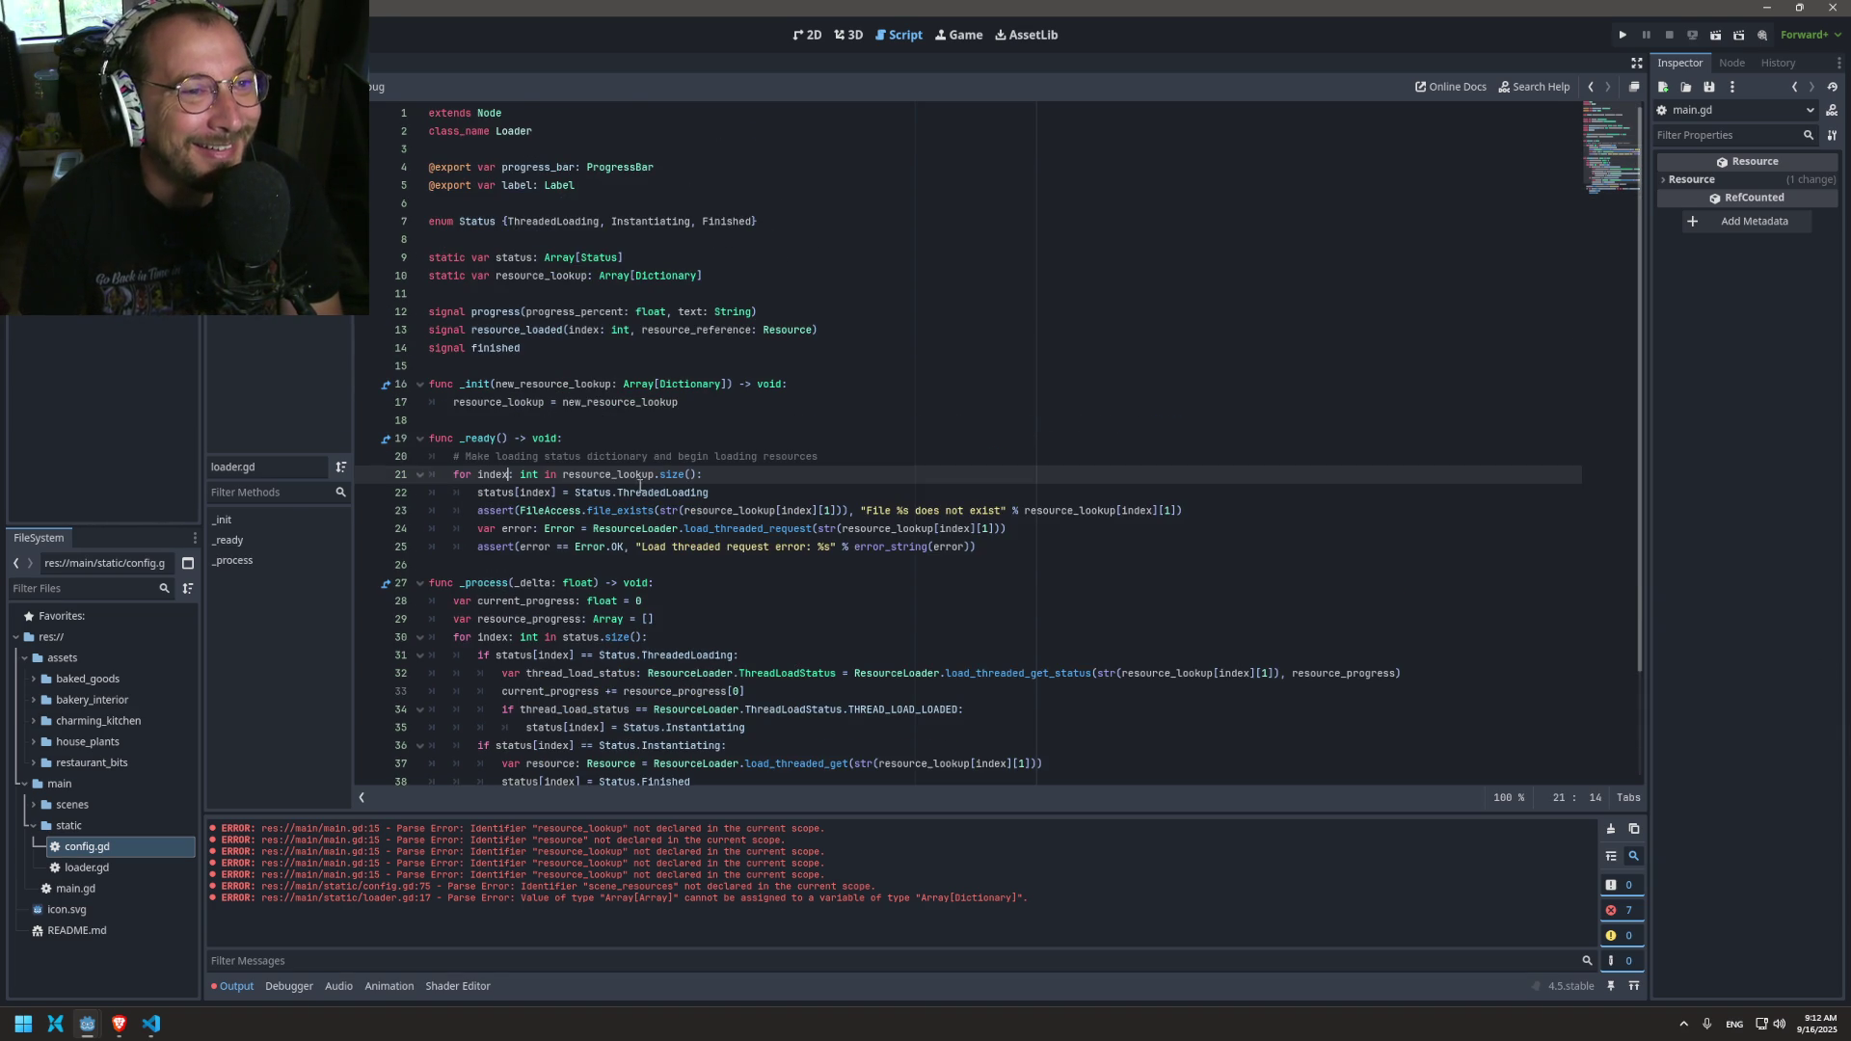
double_click(606, 475)
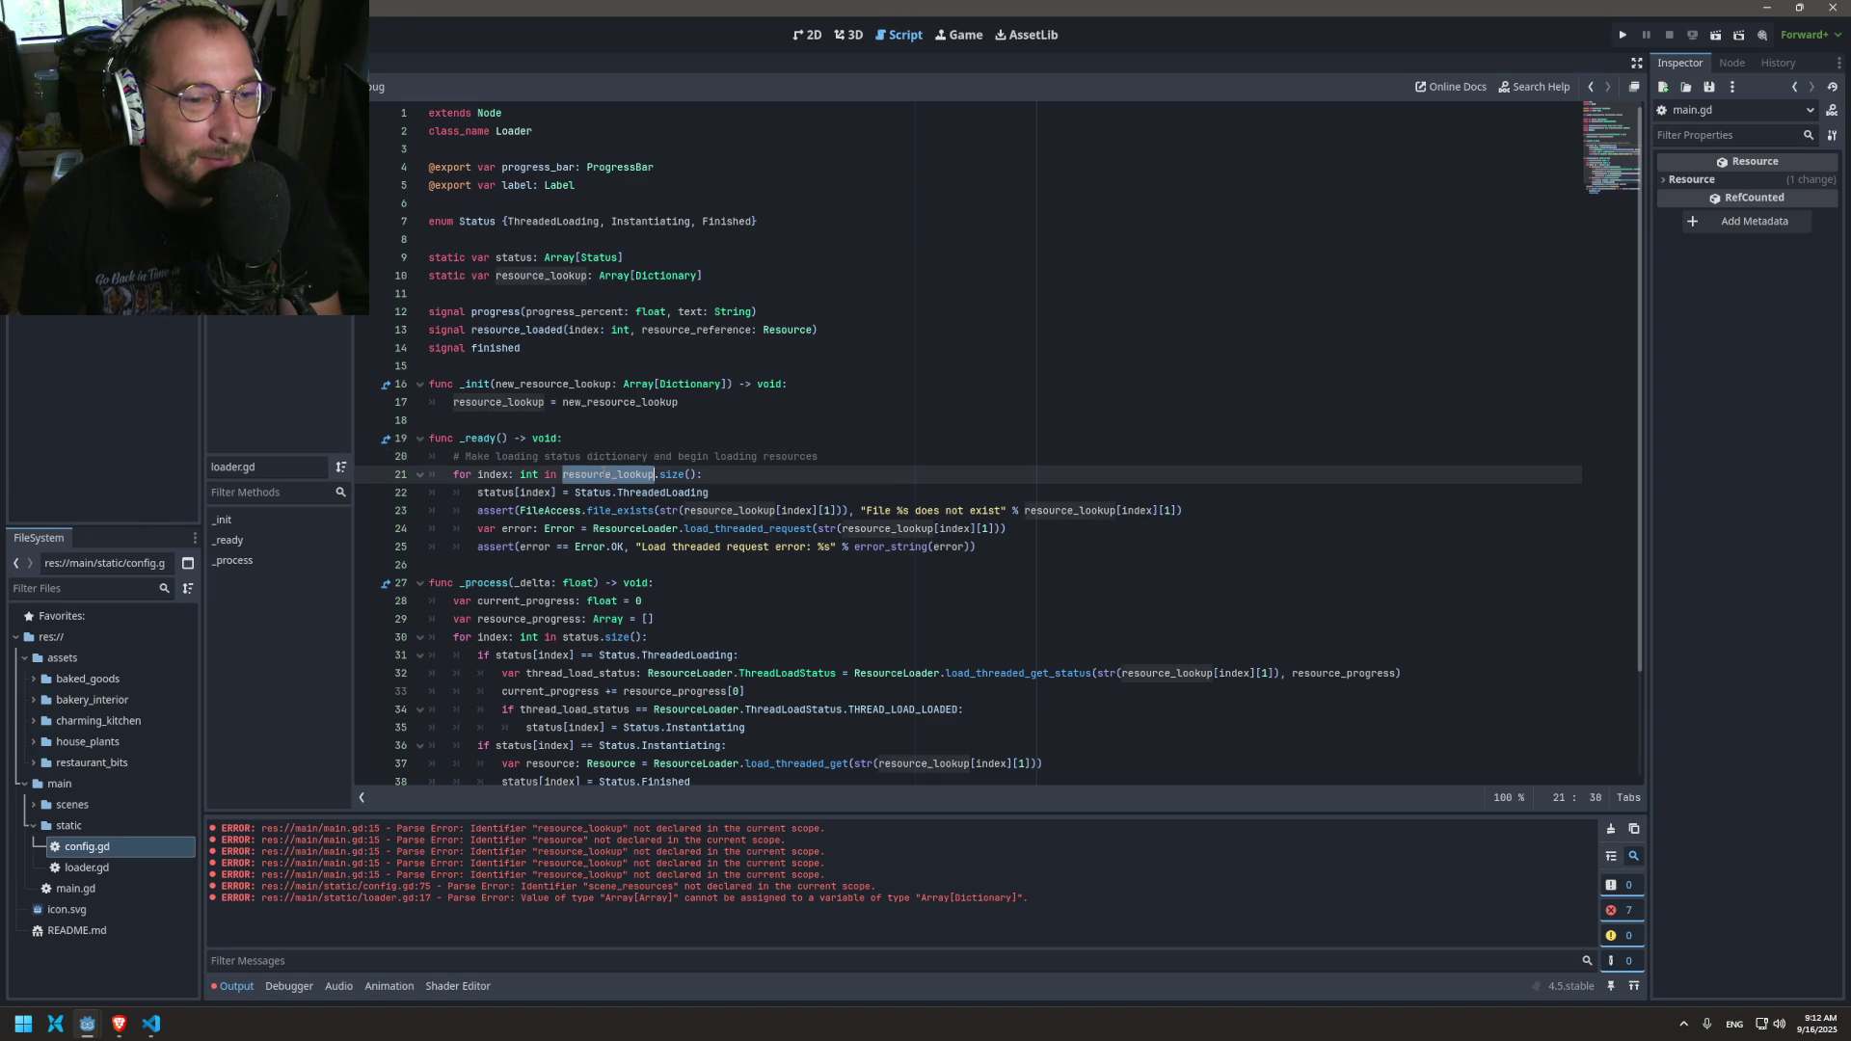
key("Escape")
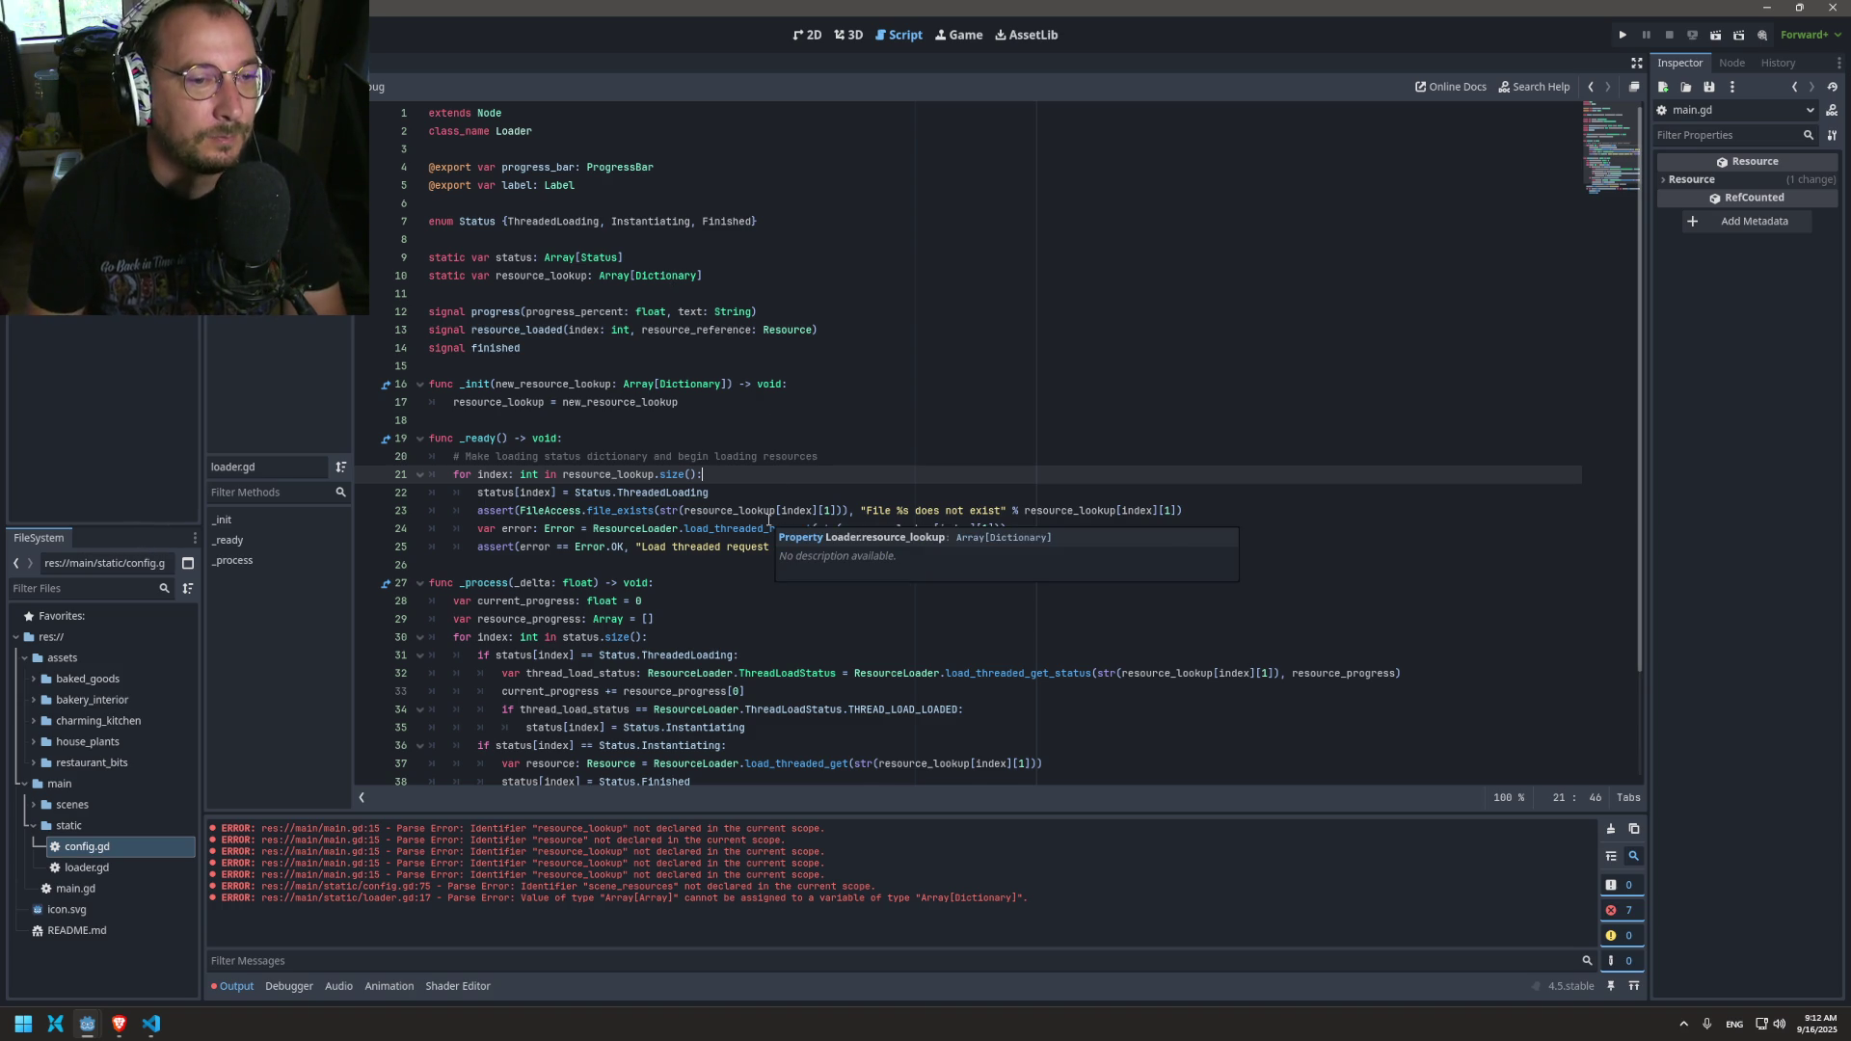
Step: Try retyping the index loop variable as Dictionary, then revert it to int
key("Return")
key("ctrl+z")
double_click(481, 475)
left_click(521, 475)
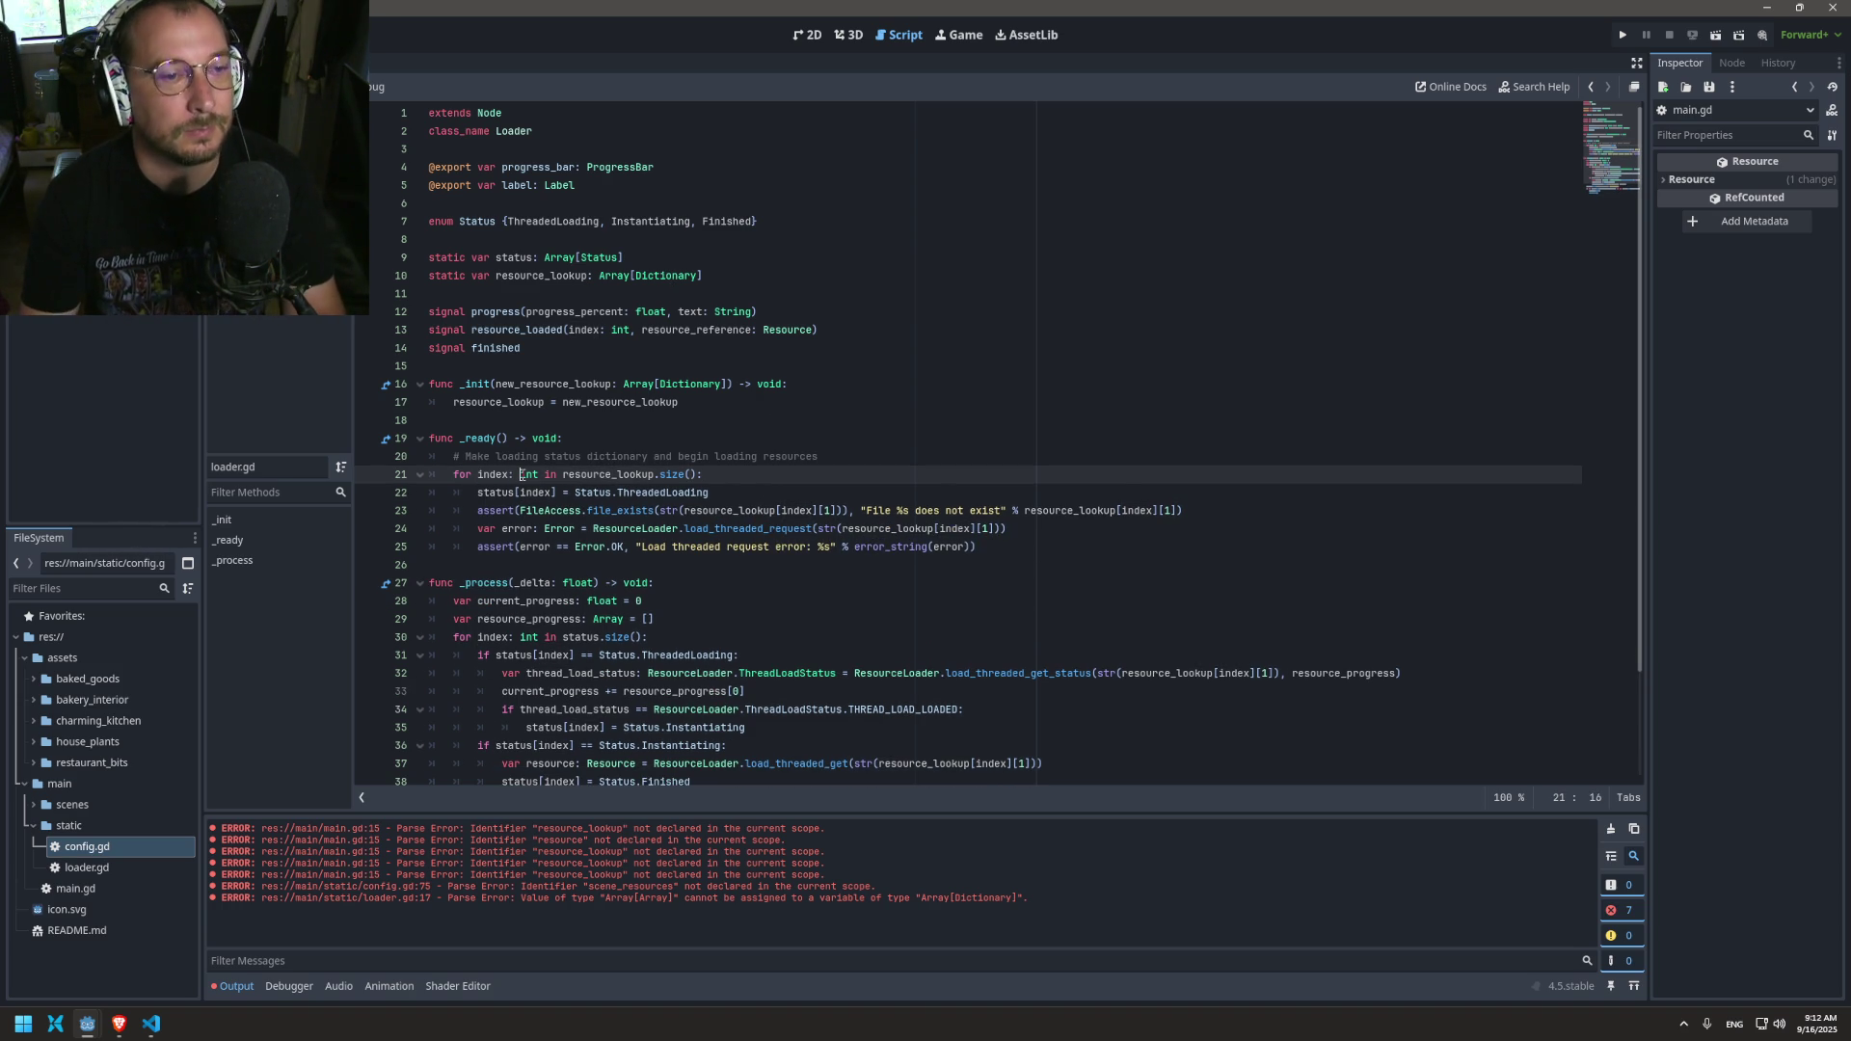
double_click(525, 474)
type("Dictio")
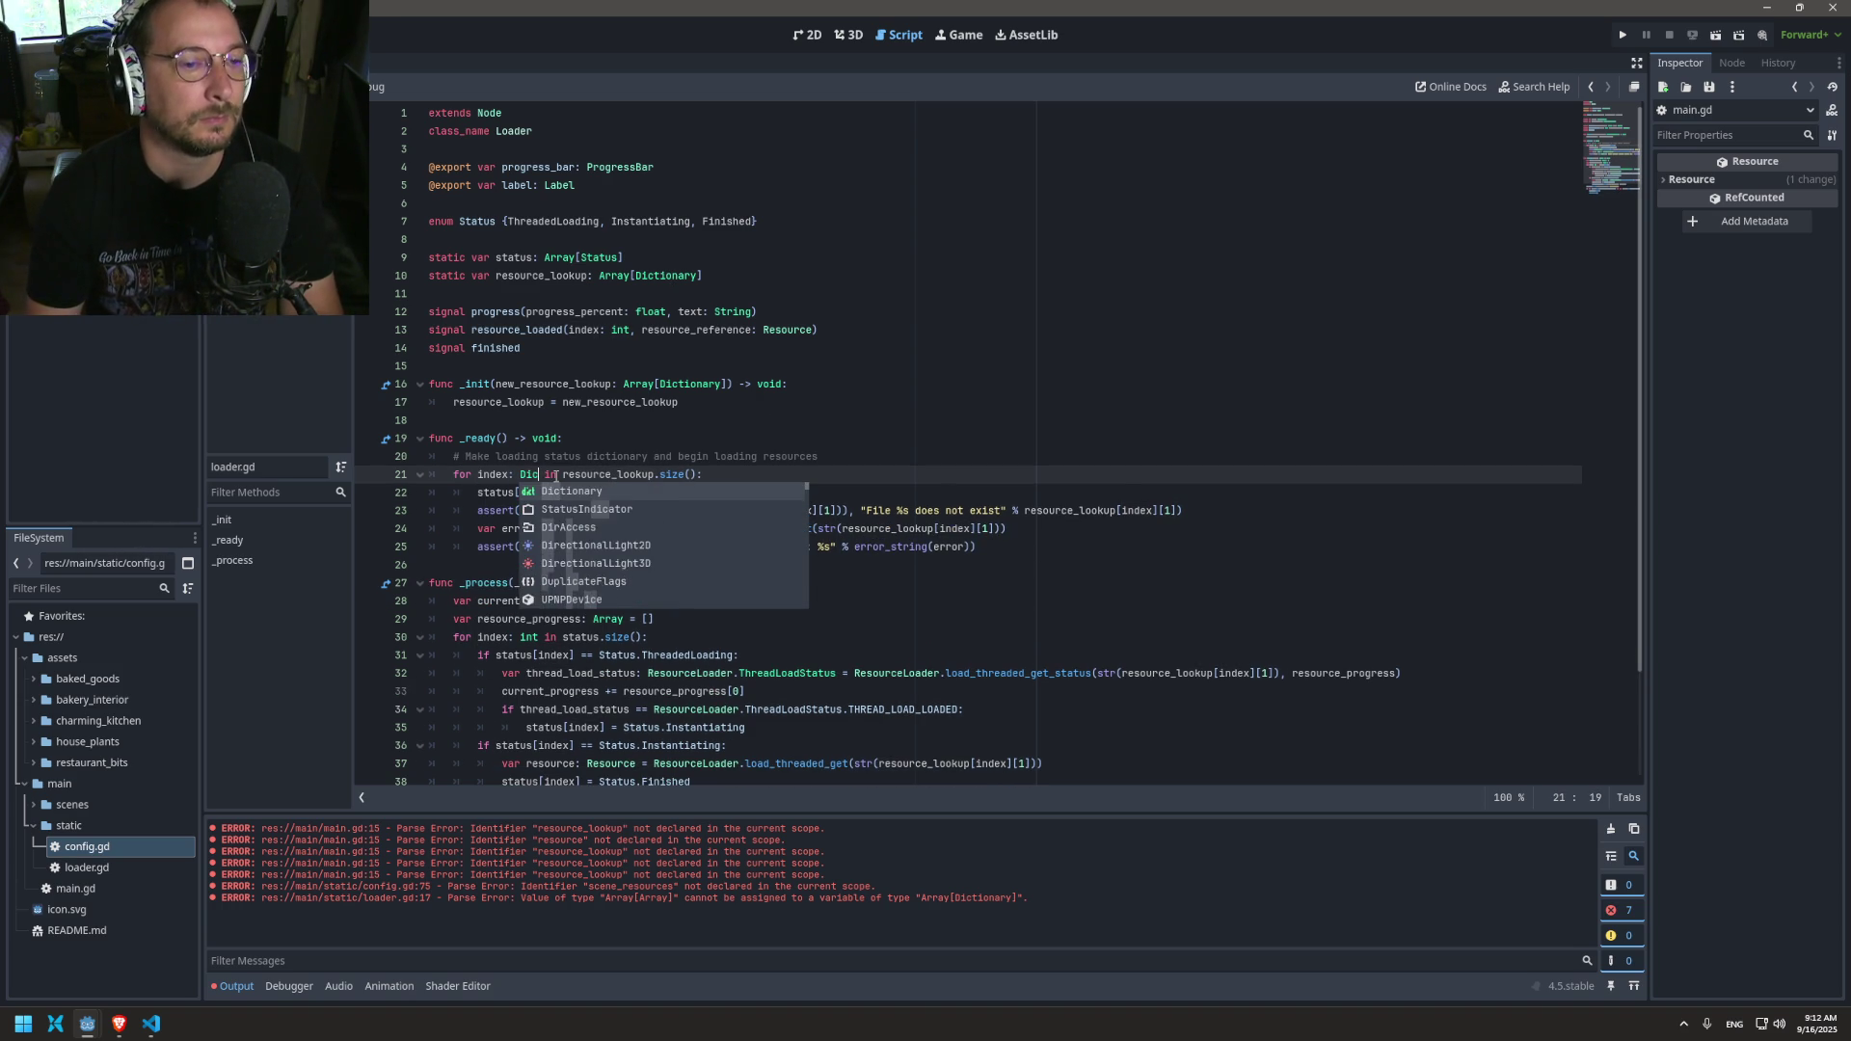
key("Return")
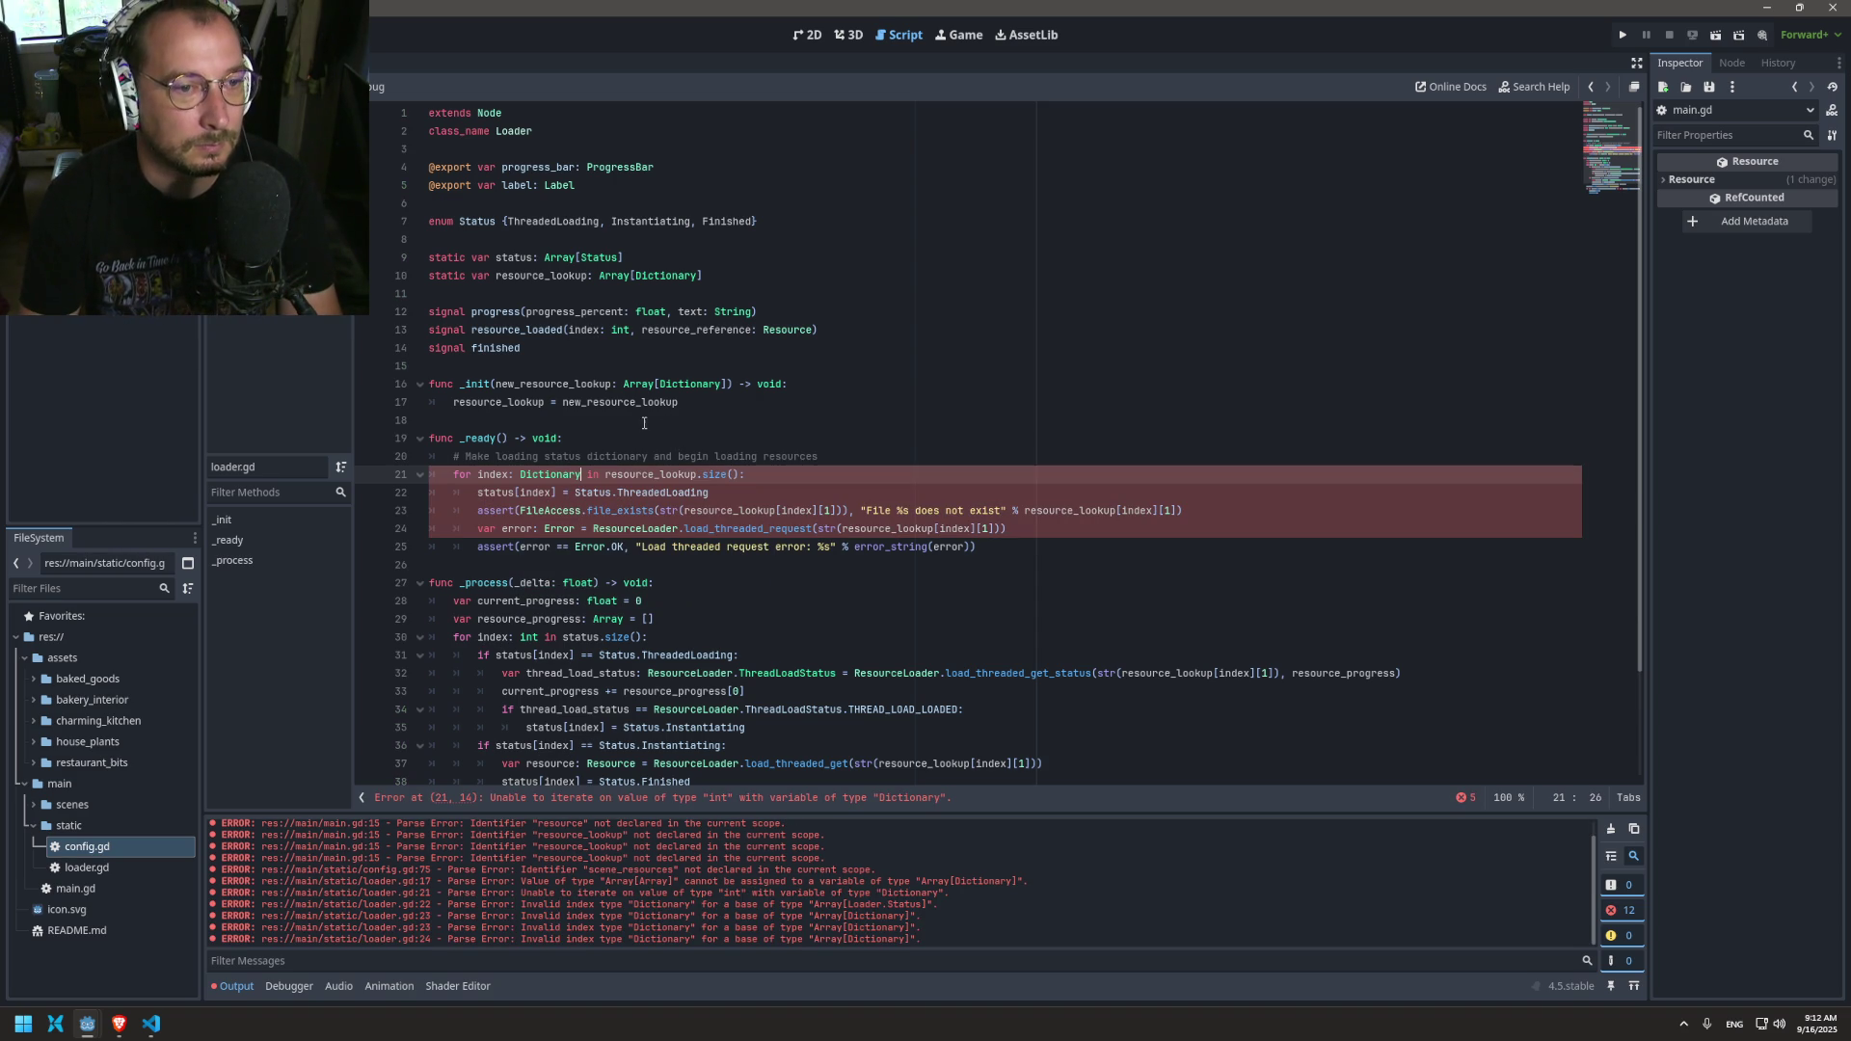
key("ctrl+z")
key("ctrl+z")
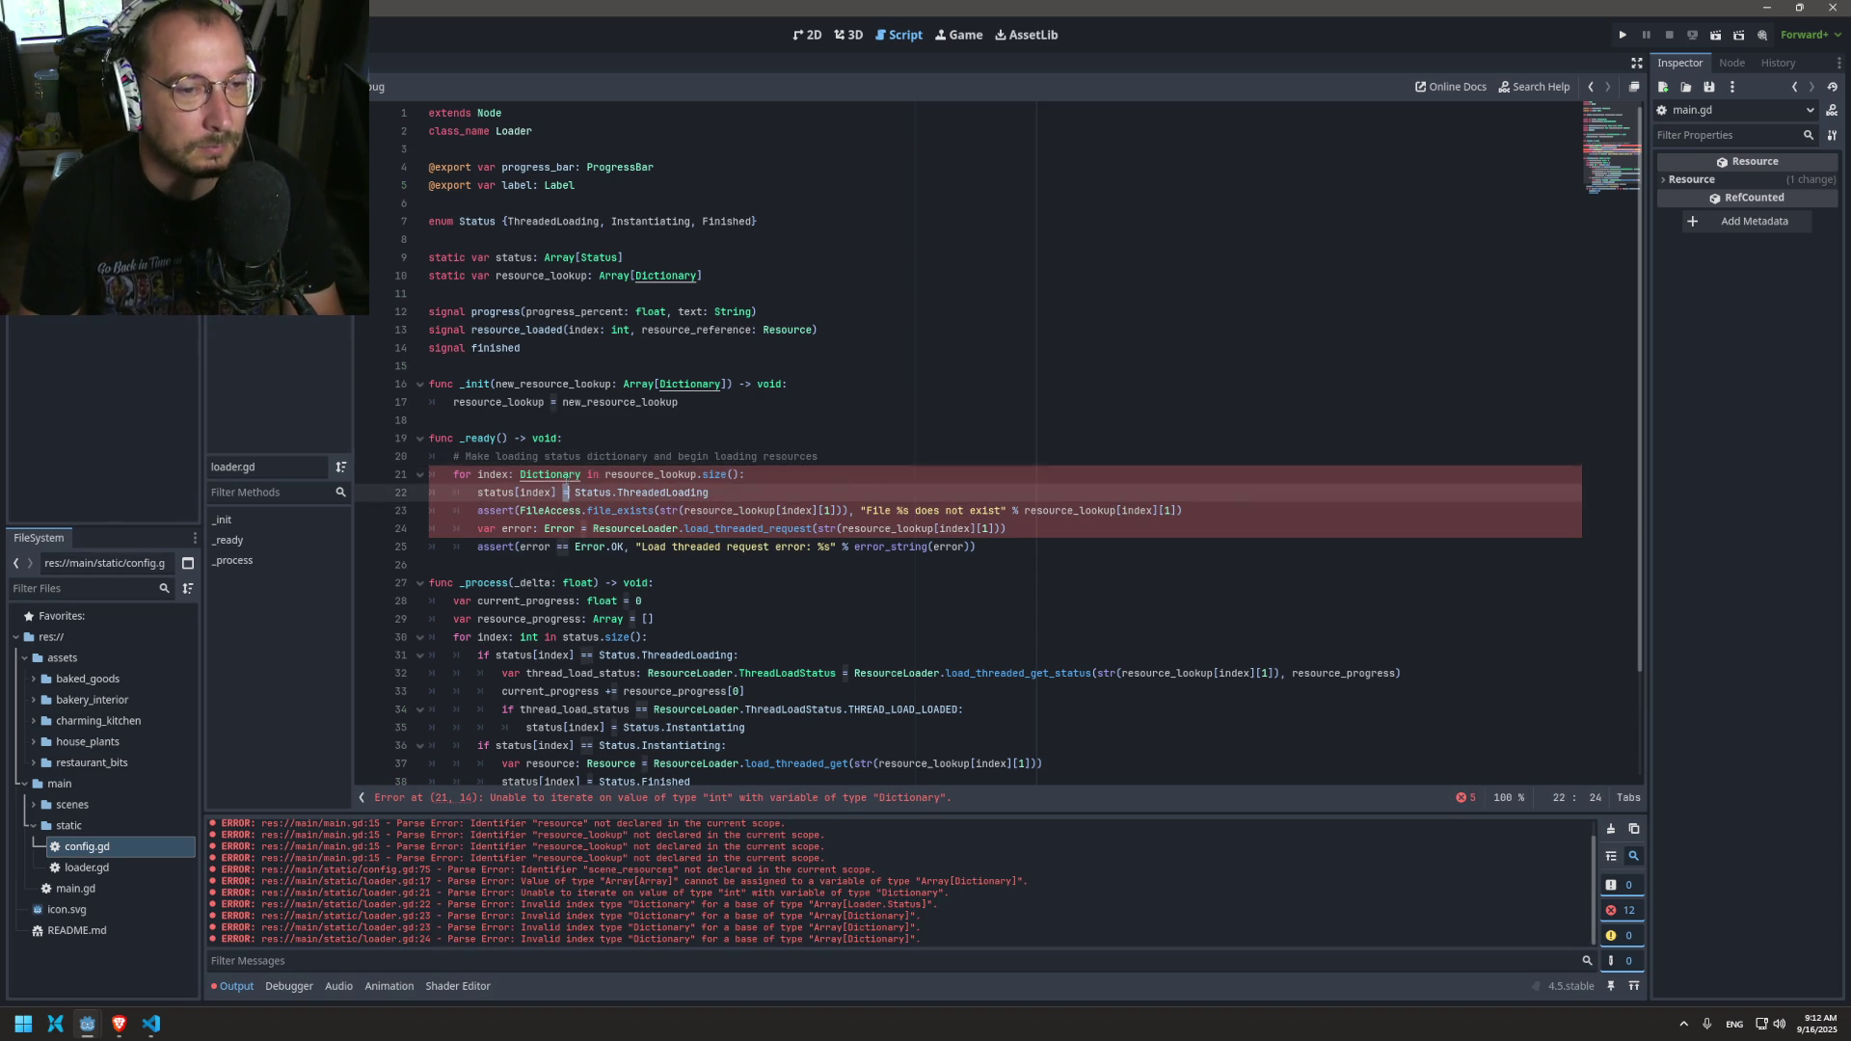
left_click(497, 474)
double_click(492, 474)
left_click(751, 476)
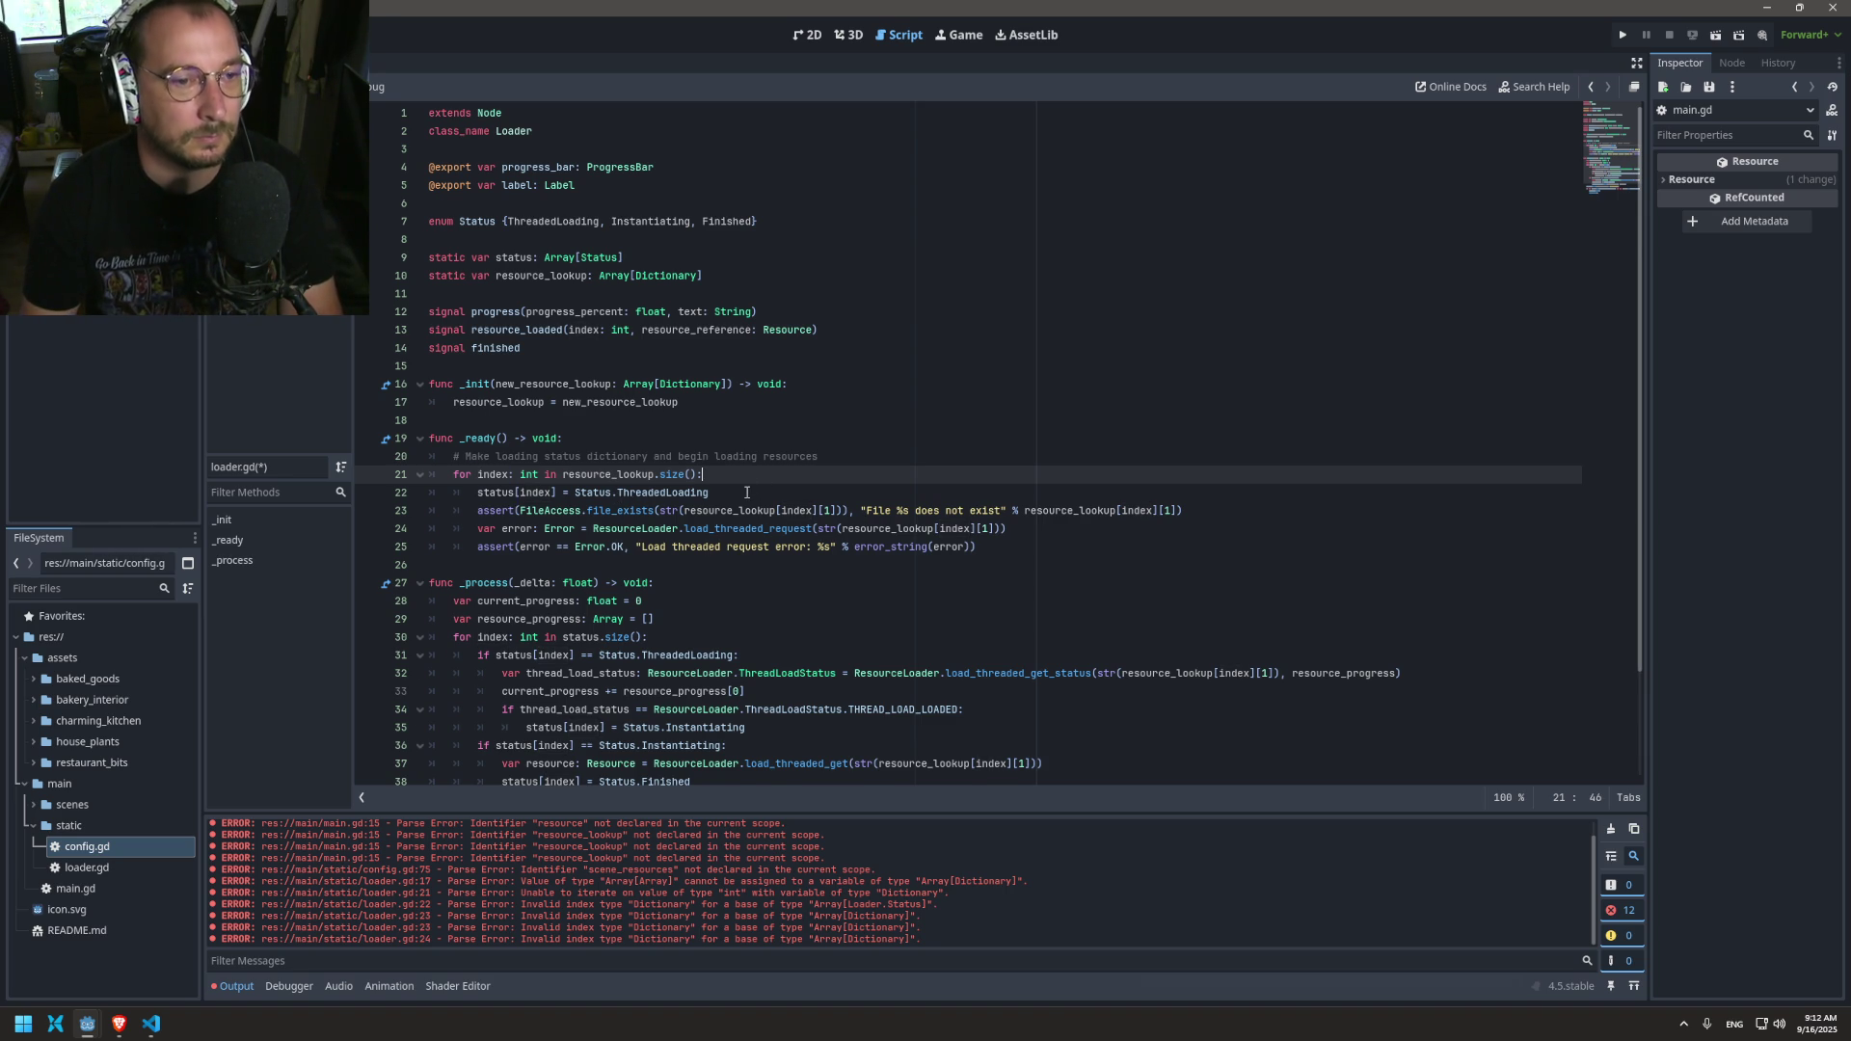
Step: Start a new 'for key in' line inside the index loop
key("Return")
type("for ")
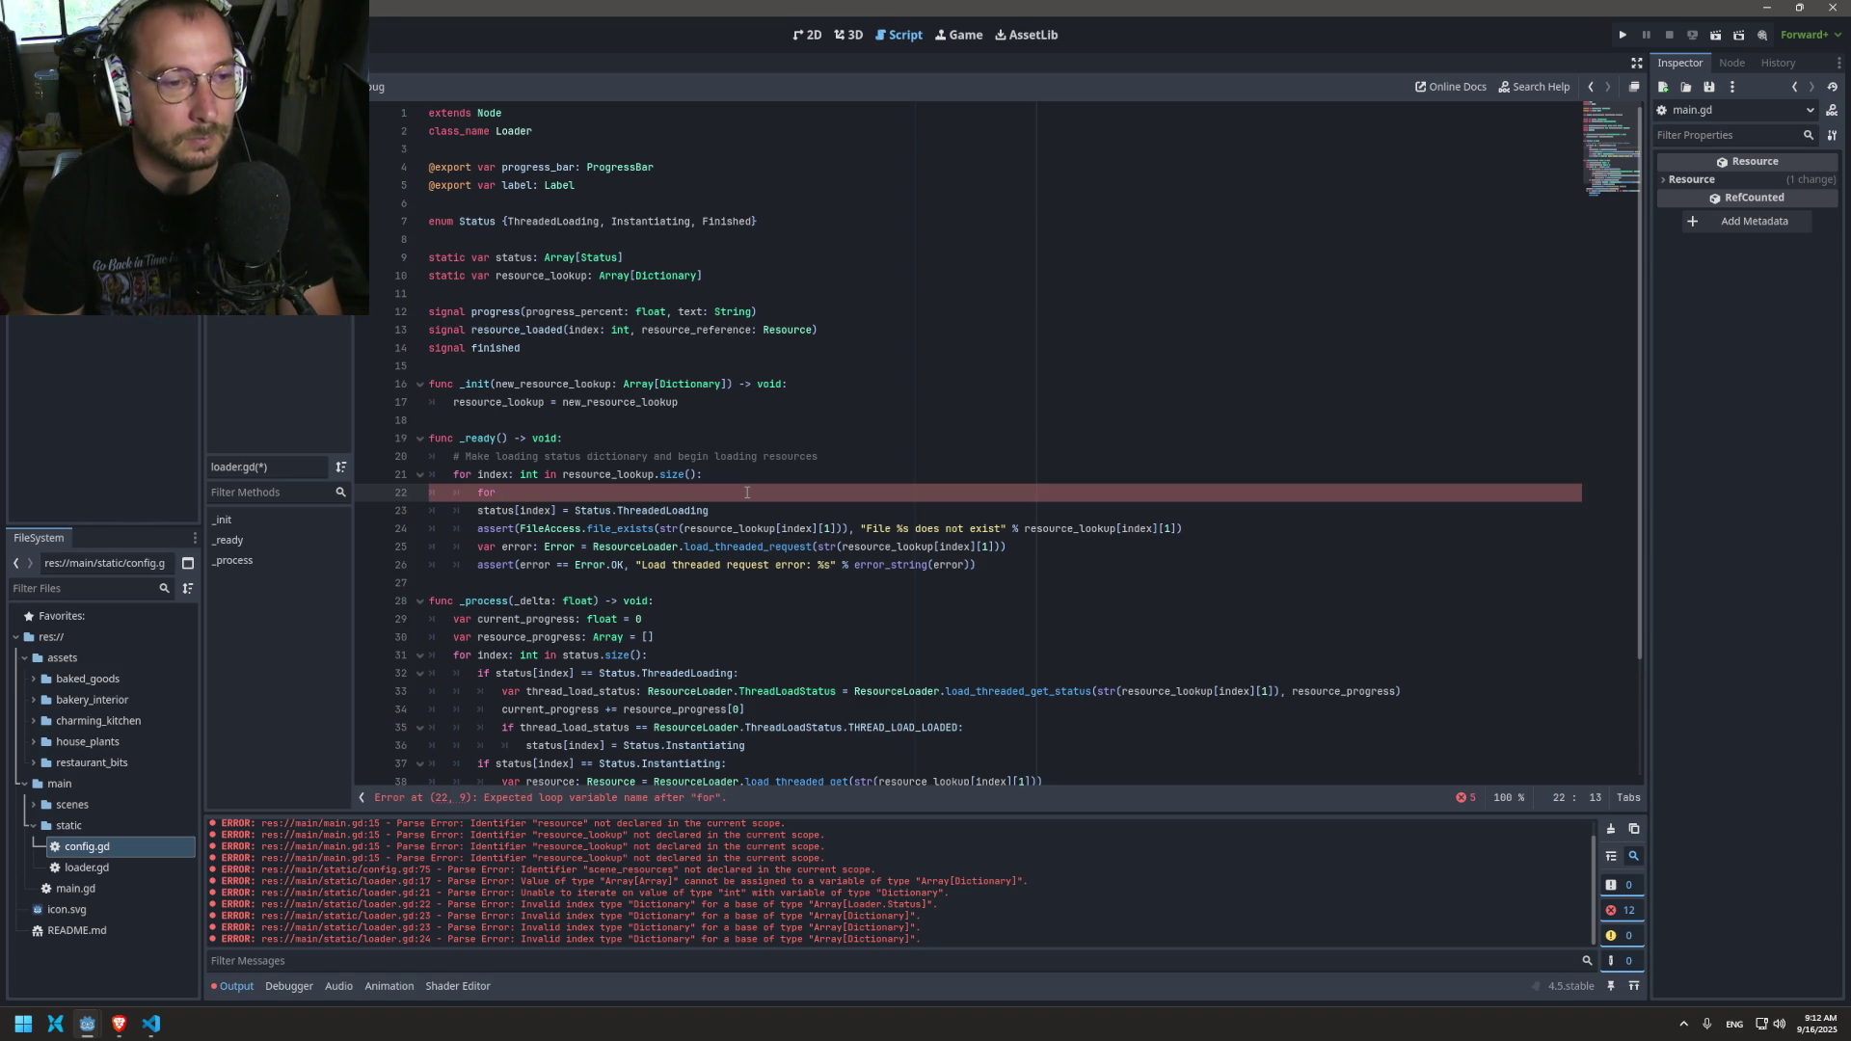
type("value")
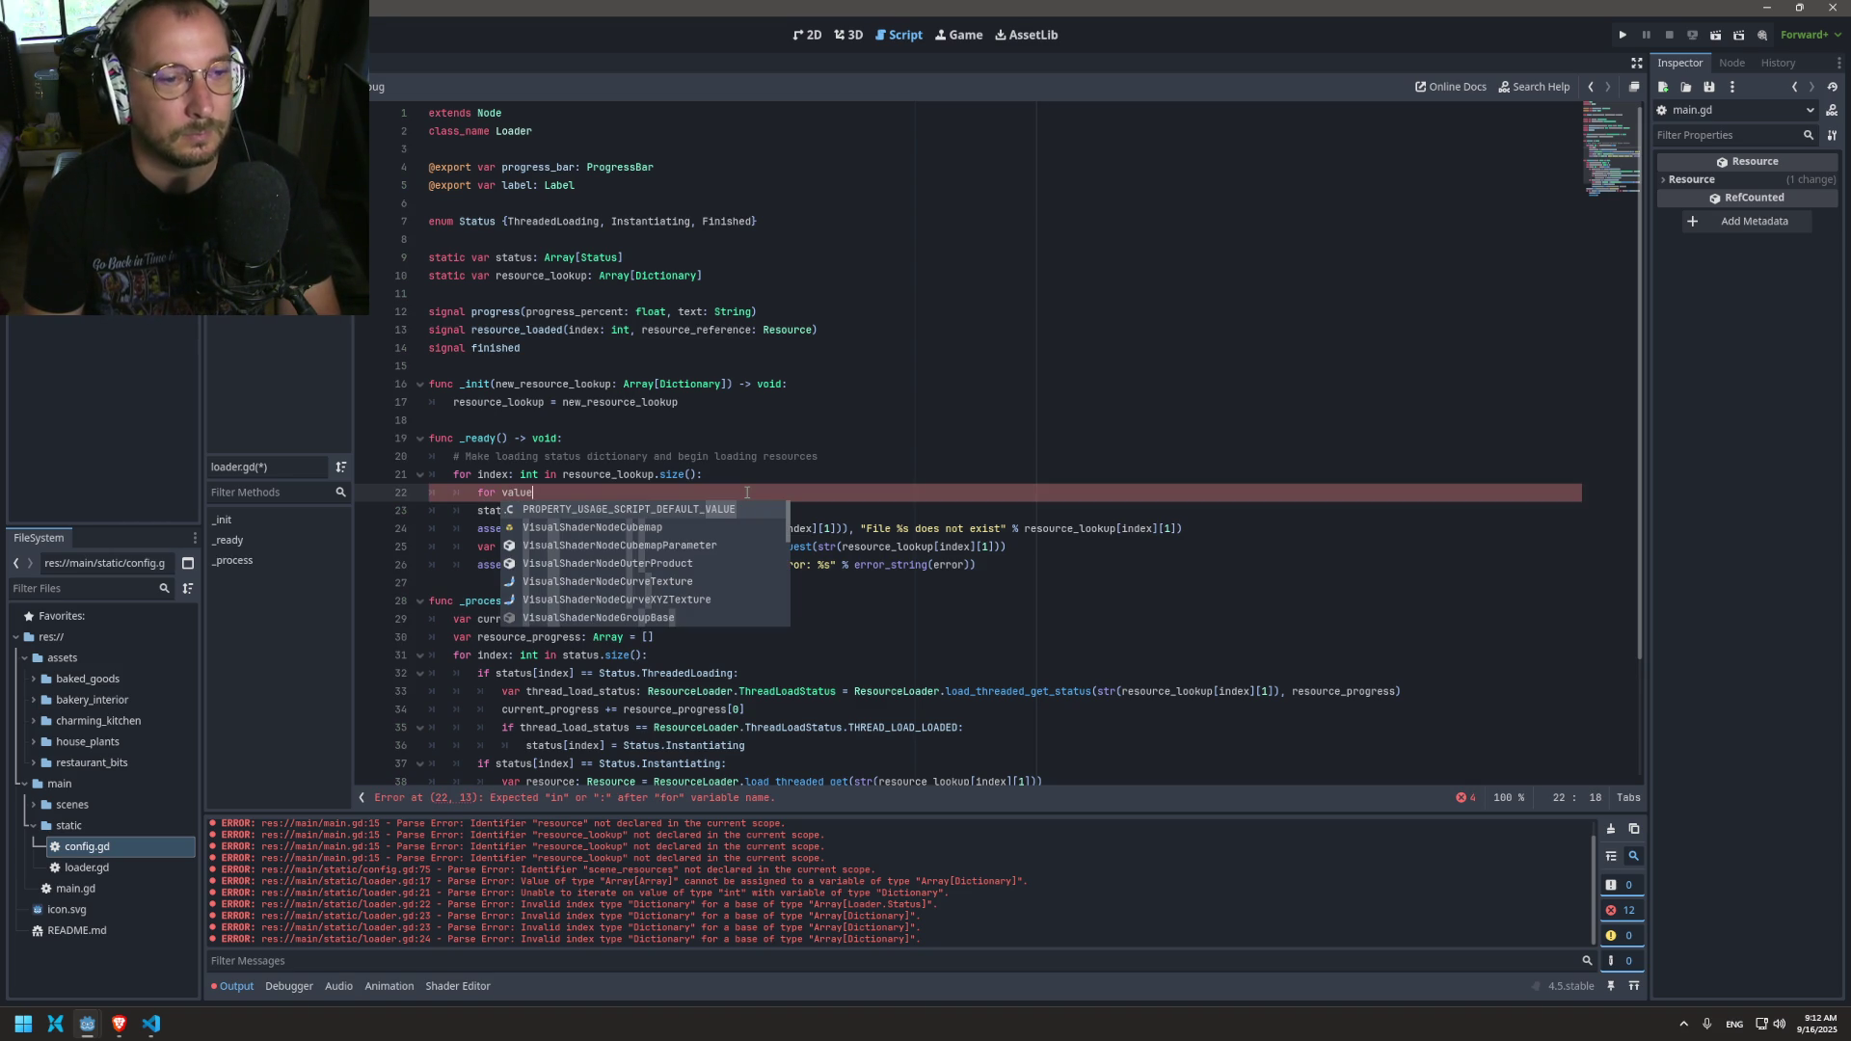
key("BackSpace")
key("BackSpace")
key("BackSpace")
key("BackSpace")
key("BackSpace")
type("key")
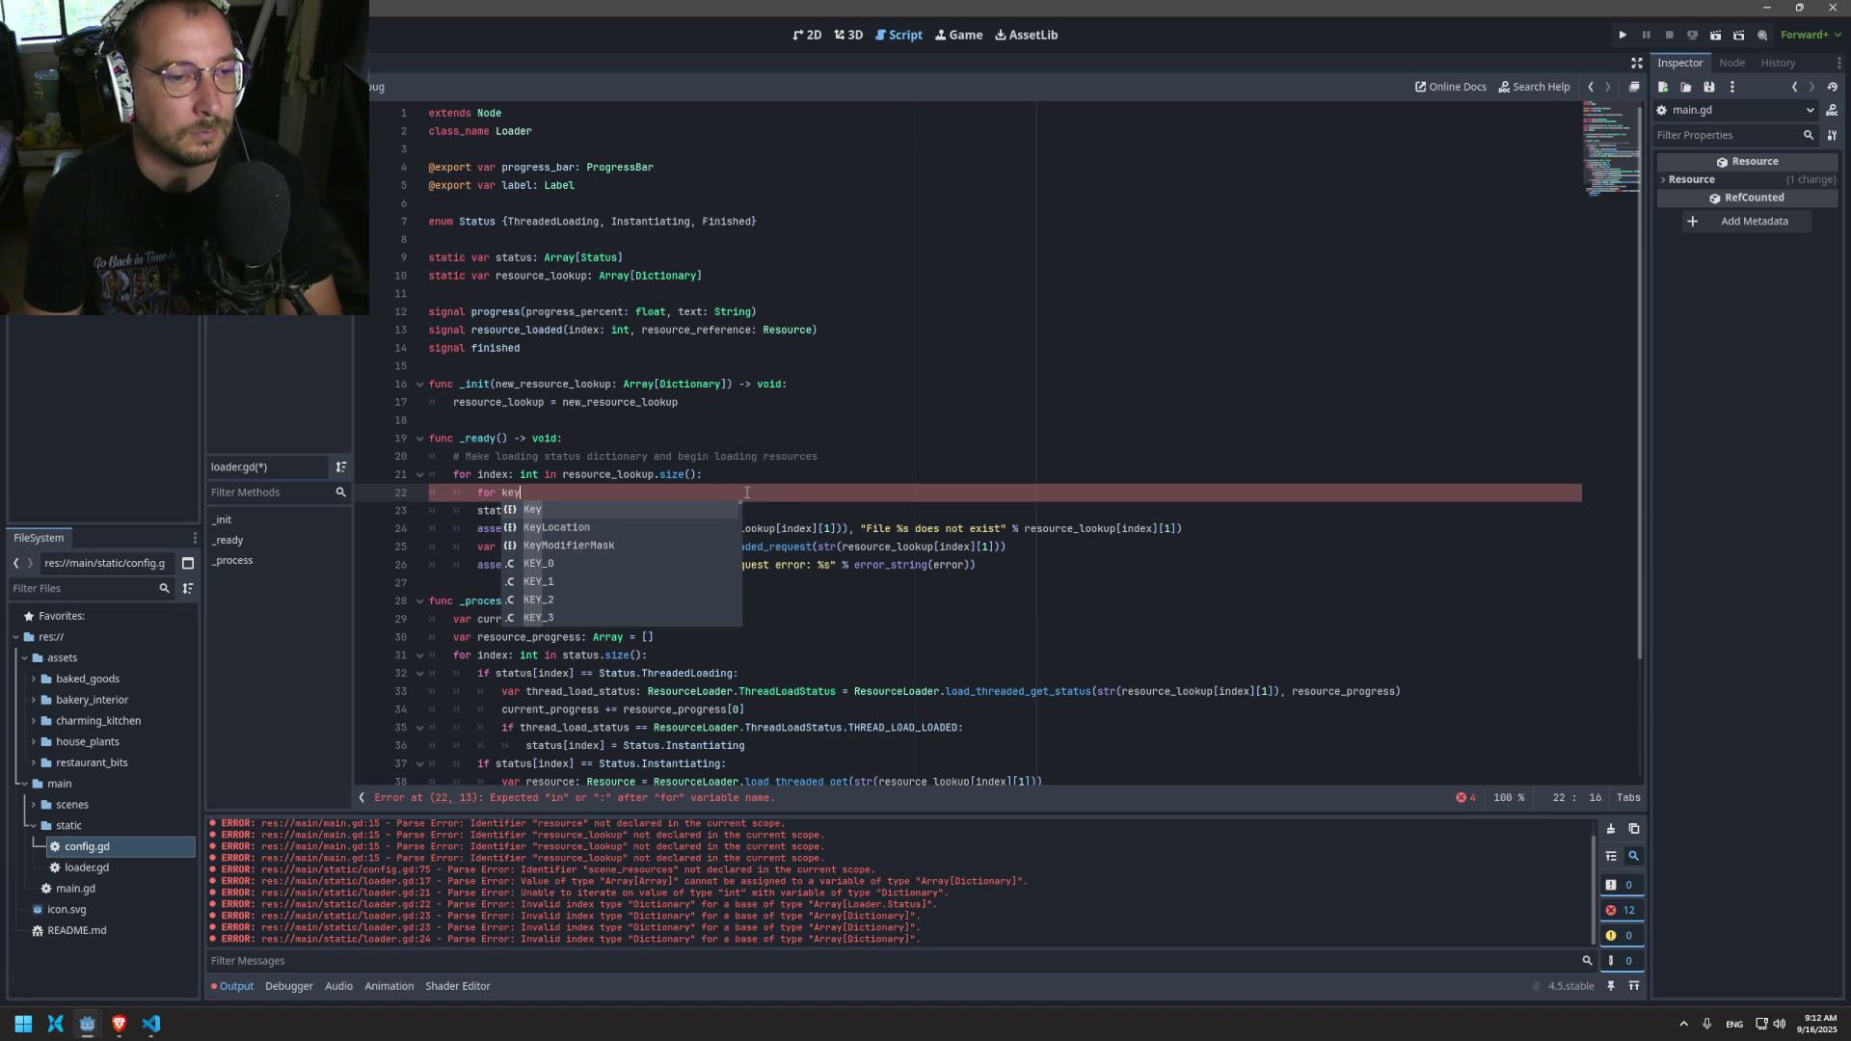
type(" int")
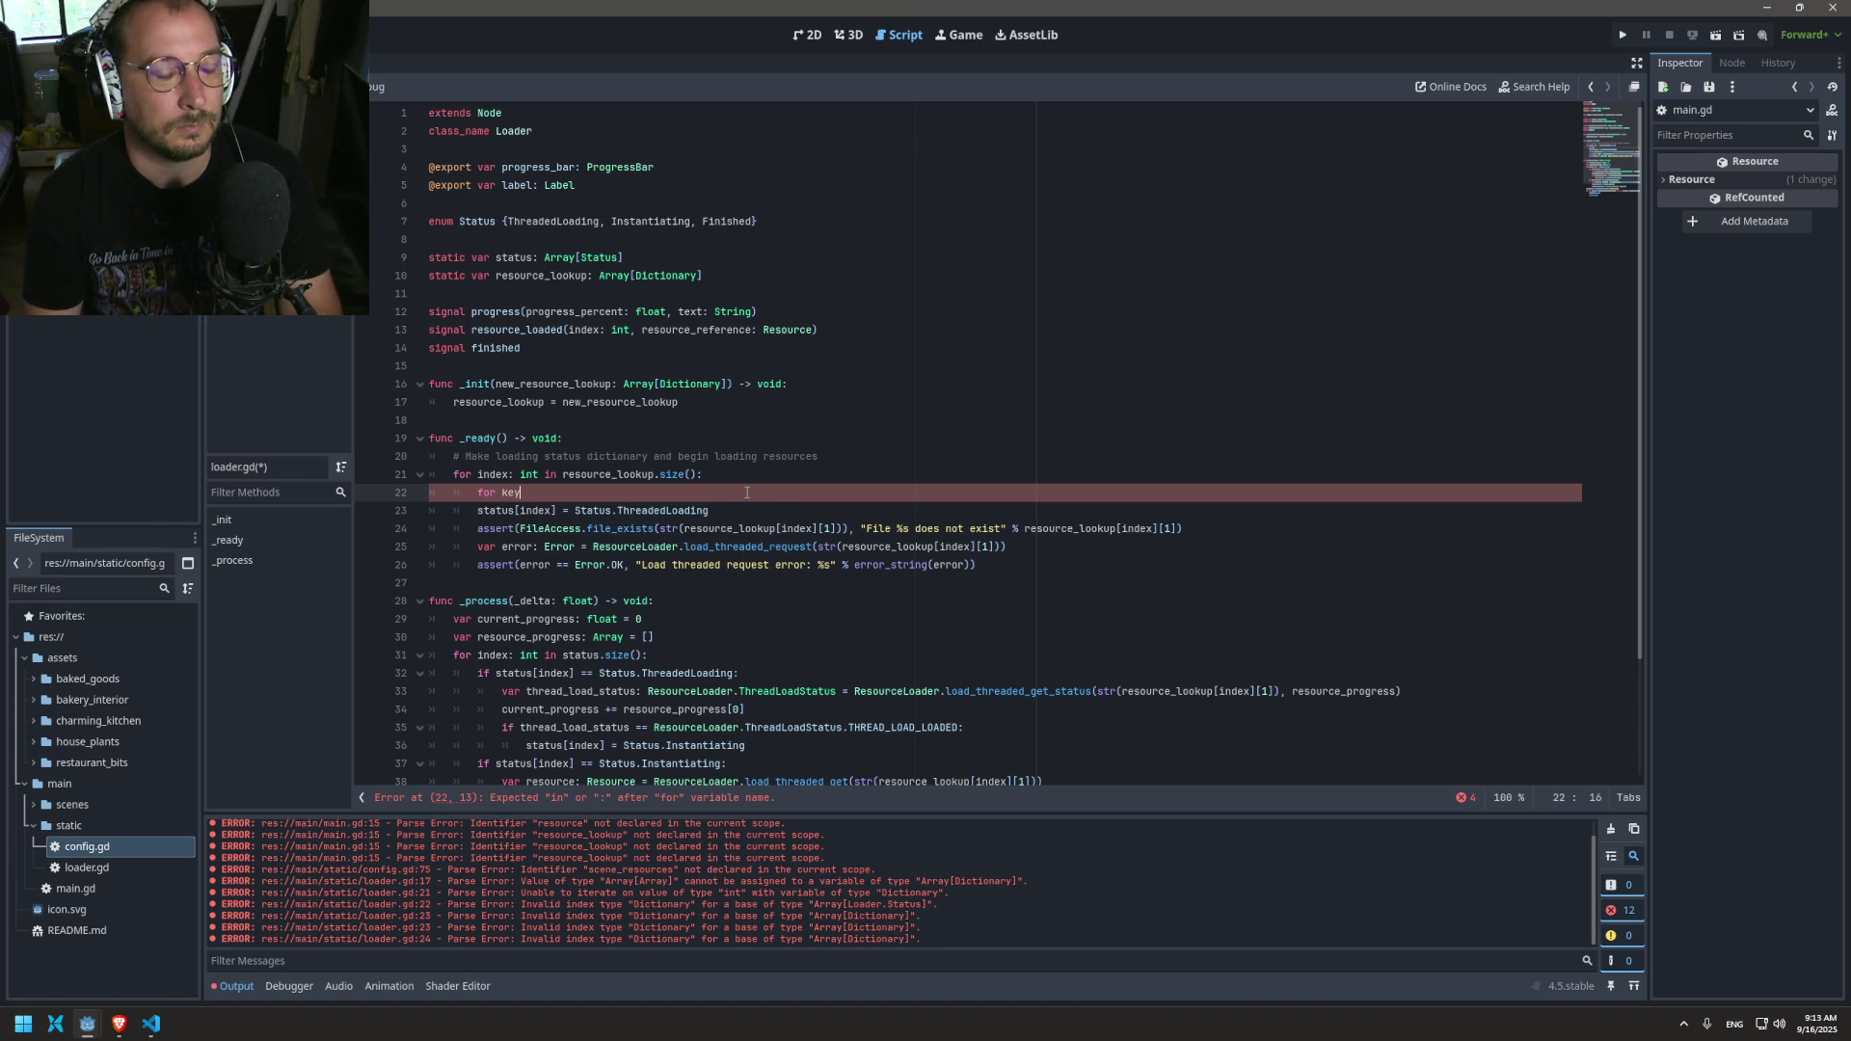
key("BackSpace")
key("BackSpace")
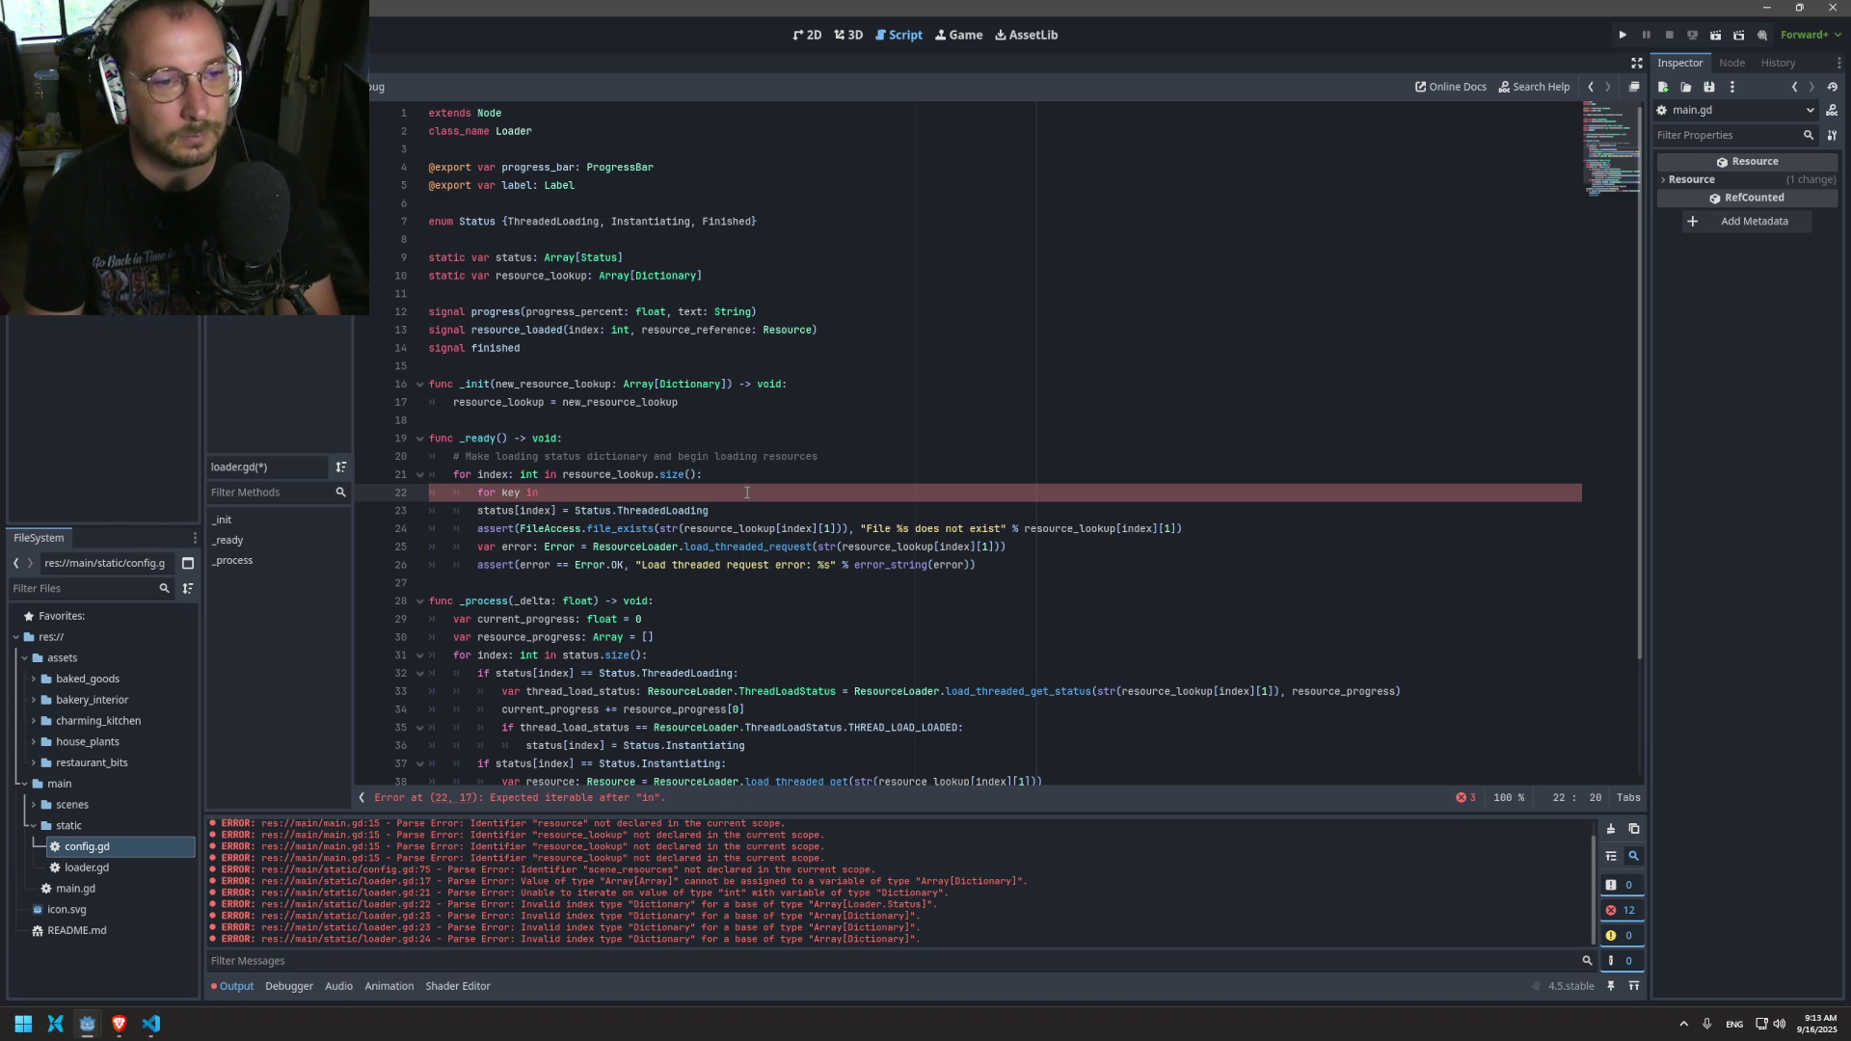
Step: Complete the new line as 'for key in resource_lookup[index]'
left_click(612, 474)
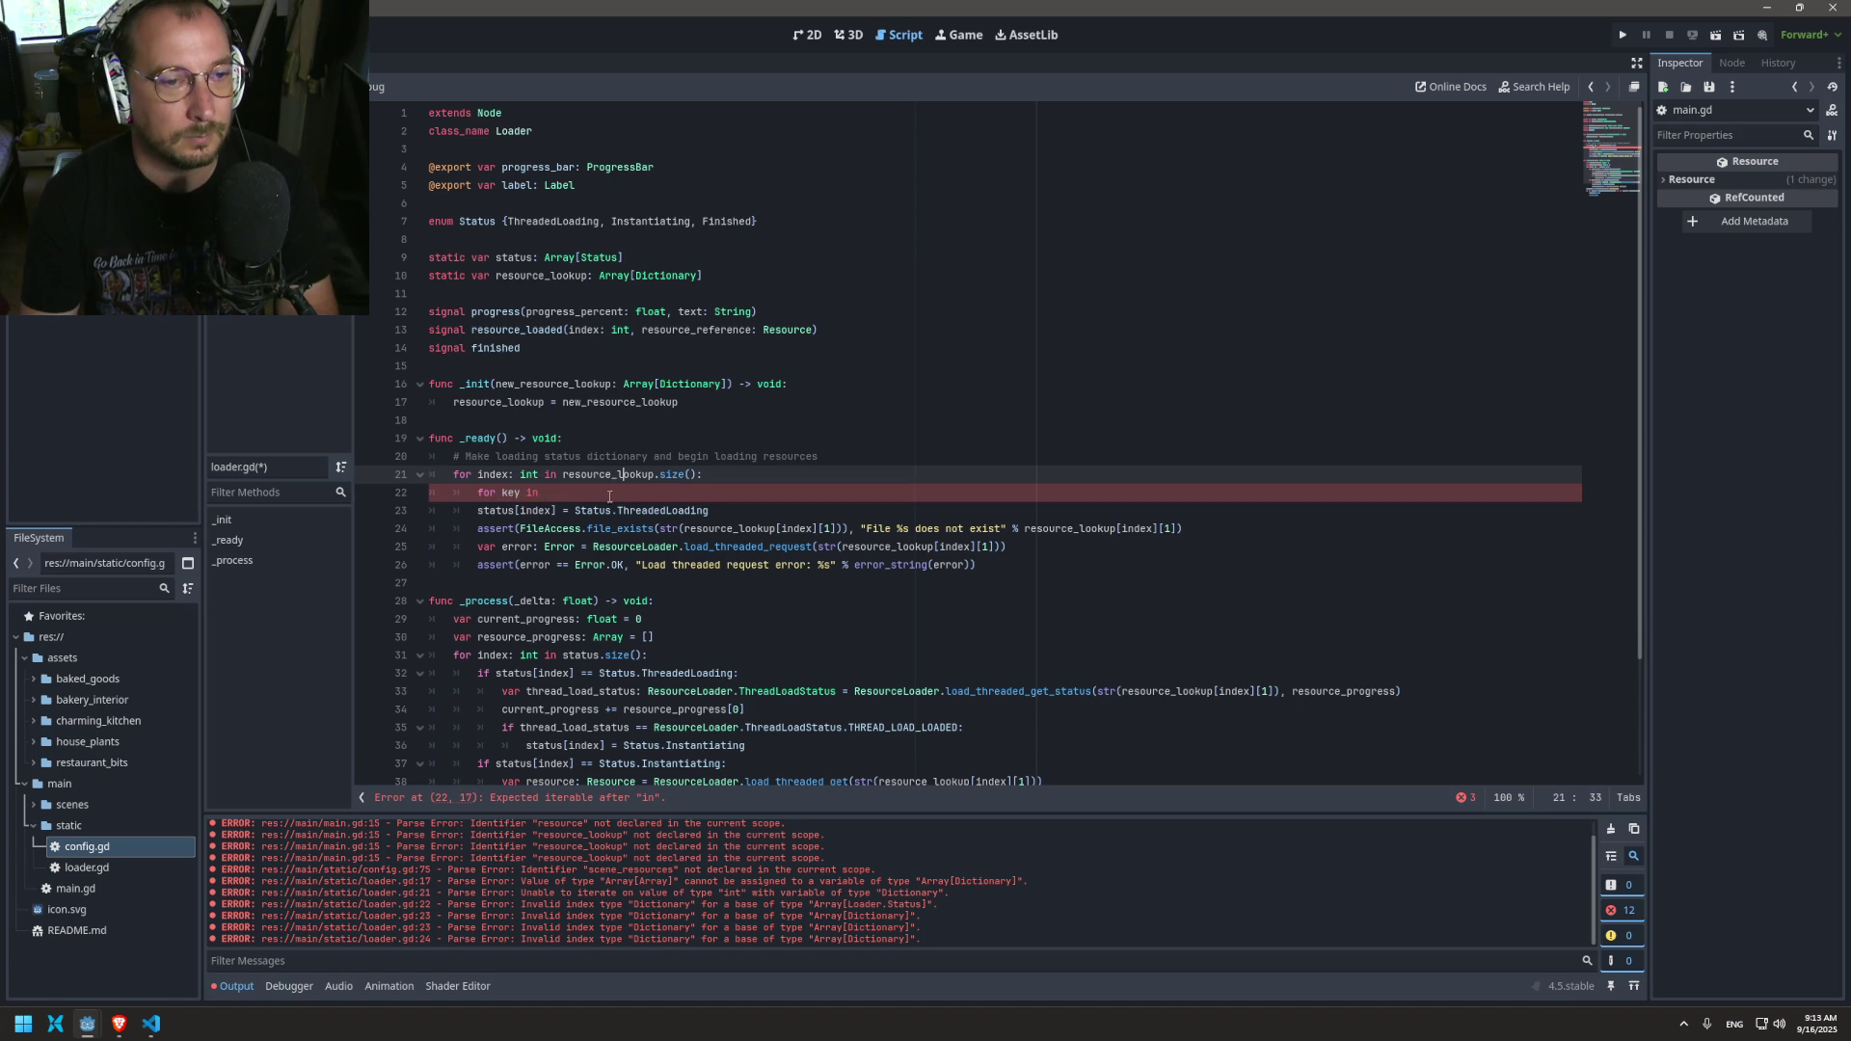
double_click(612, 473)
key("ctrl+c")
left_click_drag(605, 510, 576, 499)
key("ctrl+v")
key("ctrl+z")
key("ctrl+z")
key("ctrl+z")
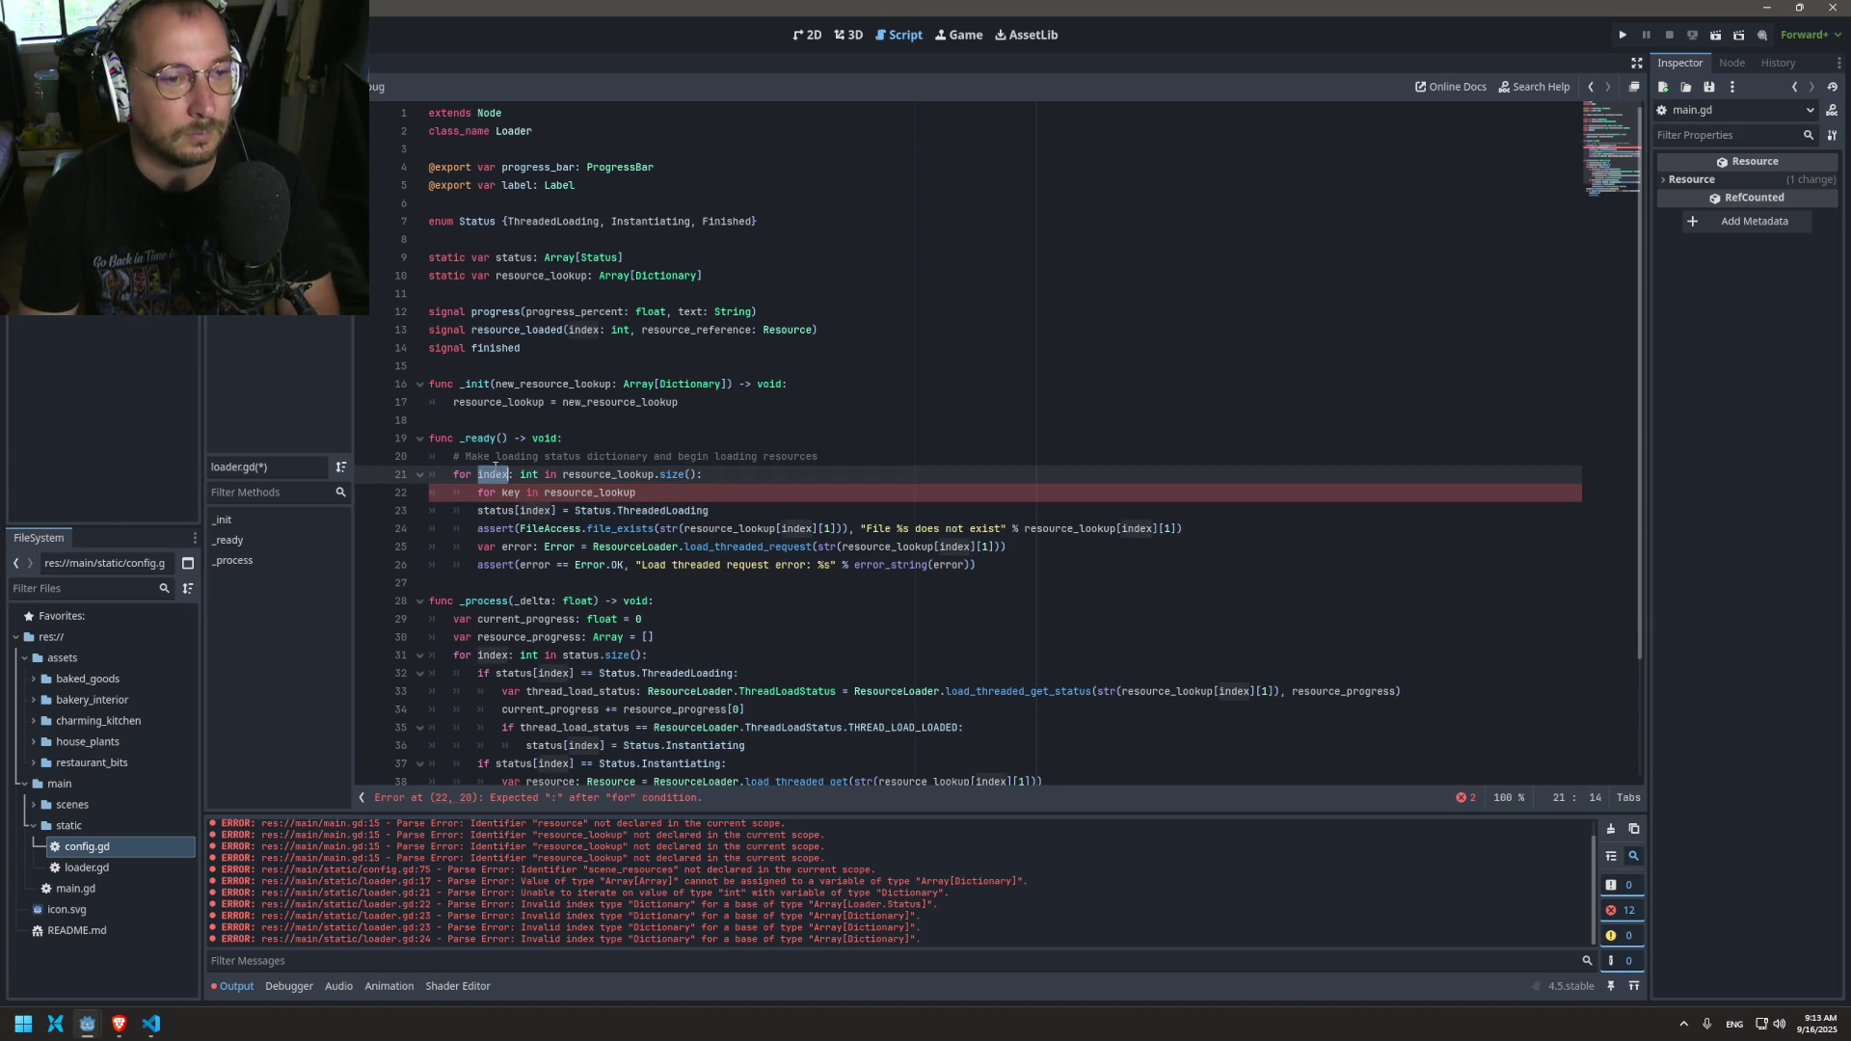
key("ctrl+c")
left_click(705, 488)
type("[")
key("ctrl+v")
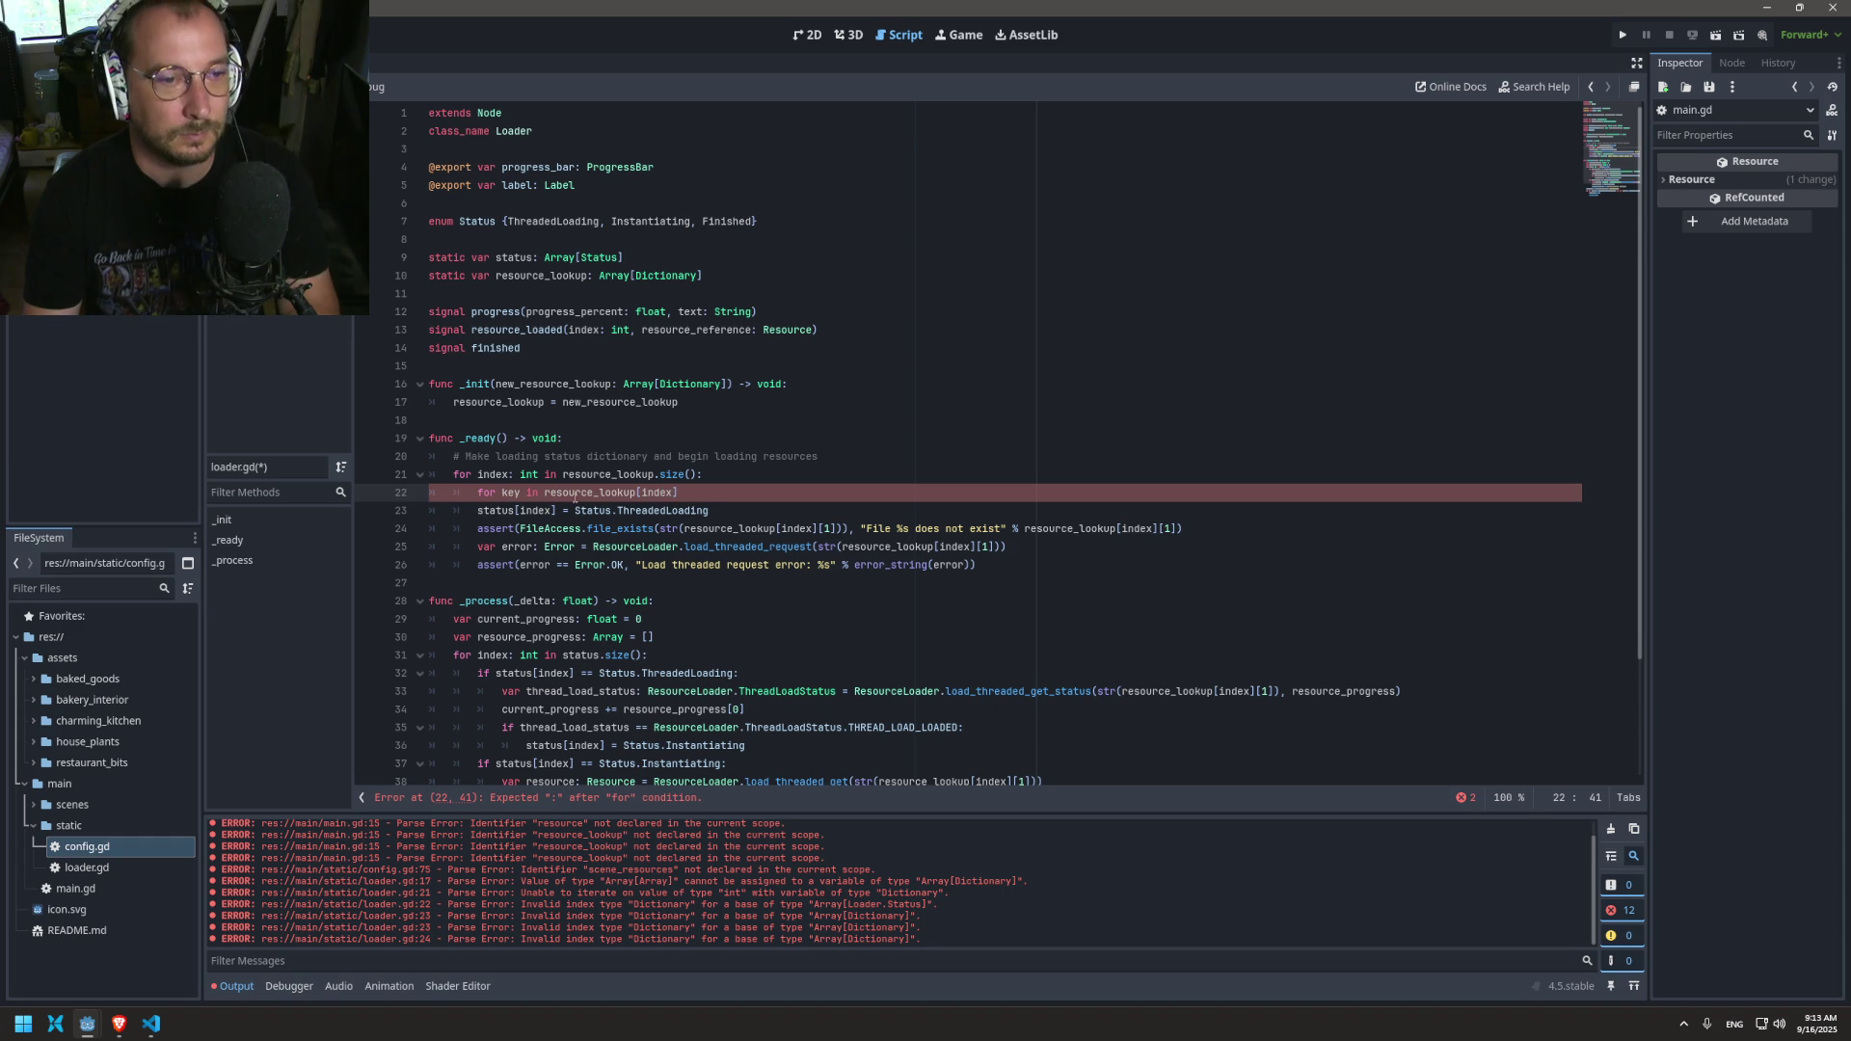
Step: Delete the file-exists path, the % format argument, and the load request's path argument
double_click(545, 492)
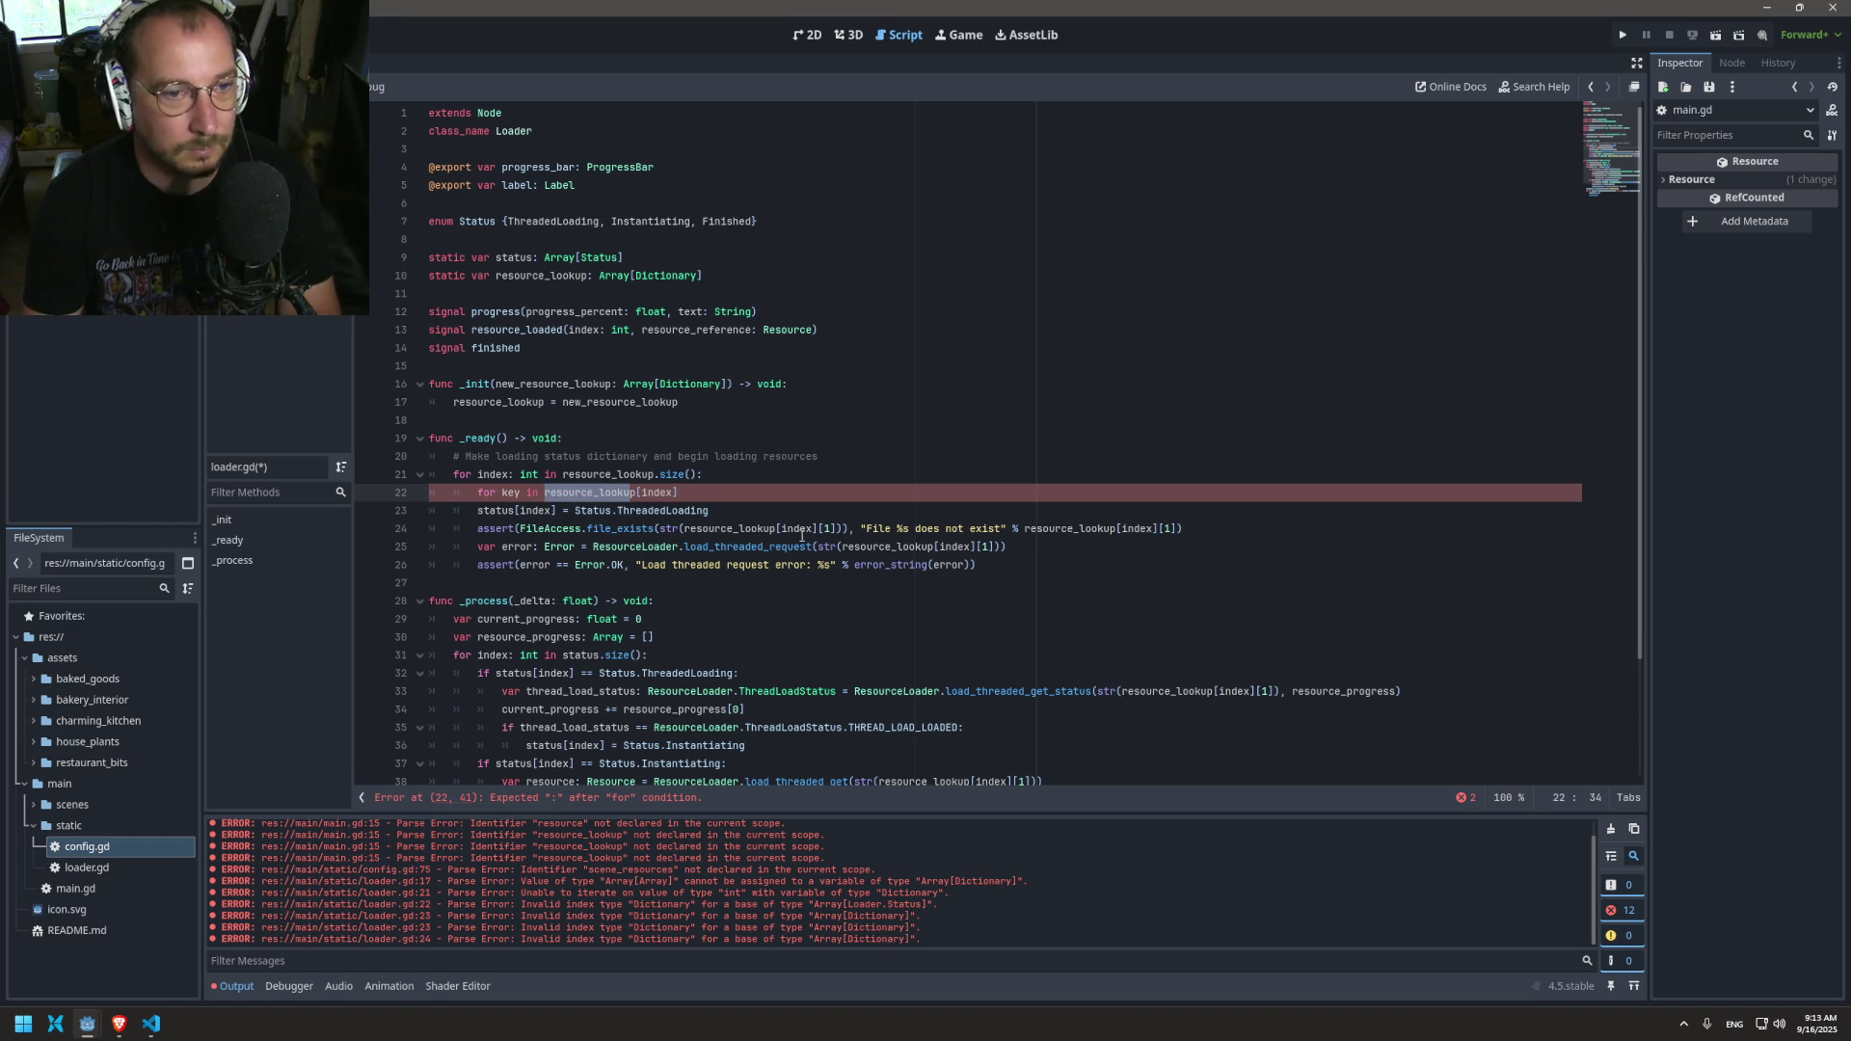
left_click_drag(842, 529, 684, 533)
key("BackSpace")
key("BackSpace")
key("BackSpace")
mouse_move(991, 528)
left_mouse_down()
mouse_move(843, 528)
mouse_move(995, 547)
left_mouse_up()
key("BackSpace")
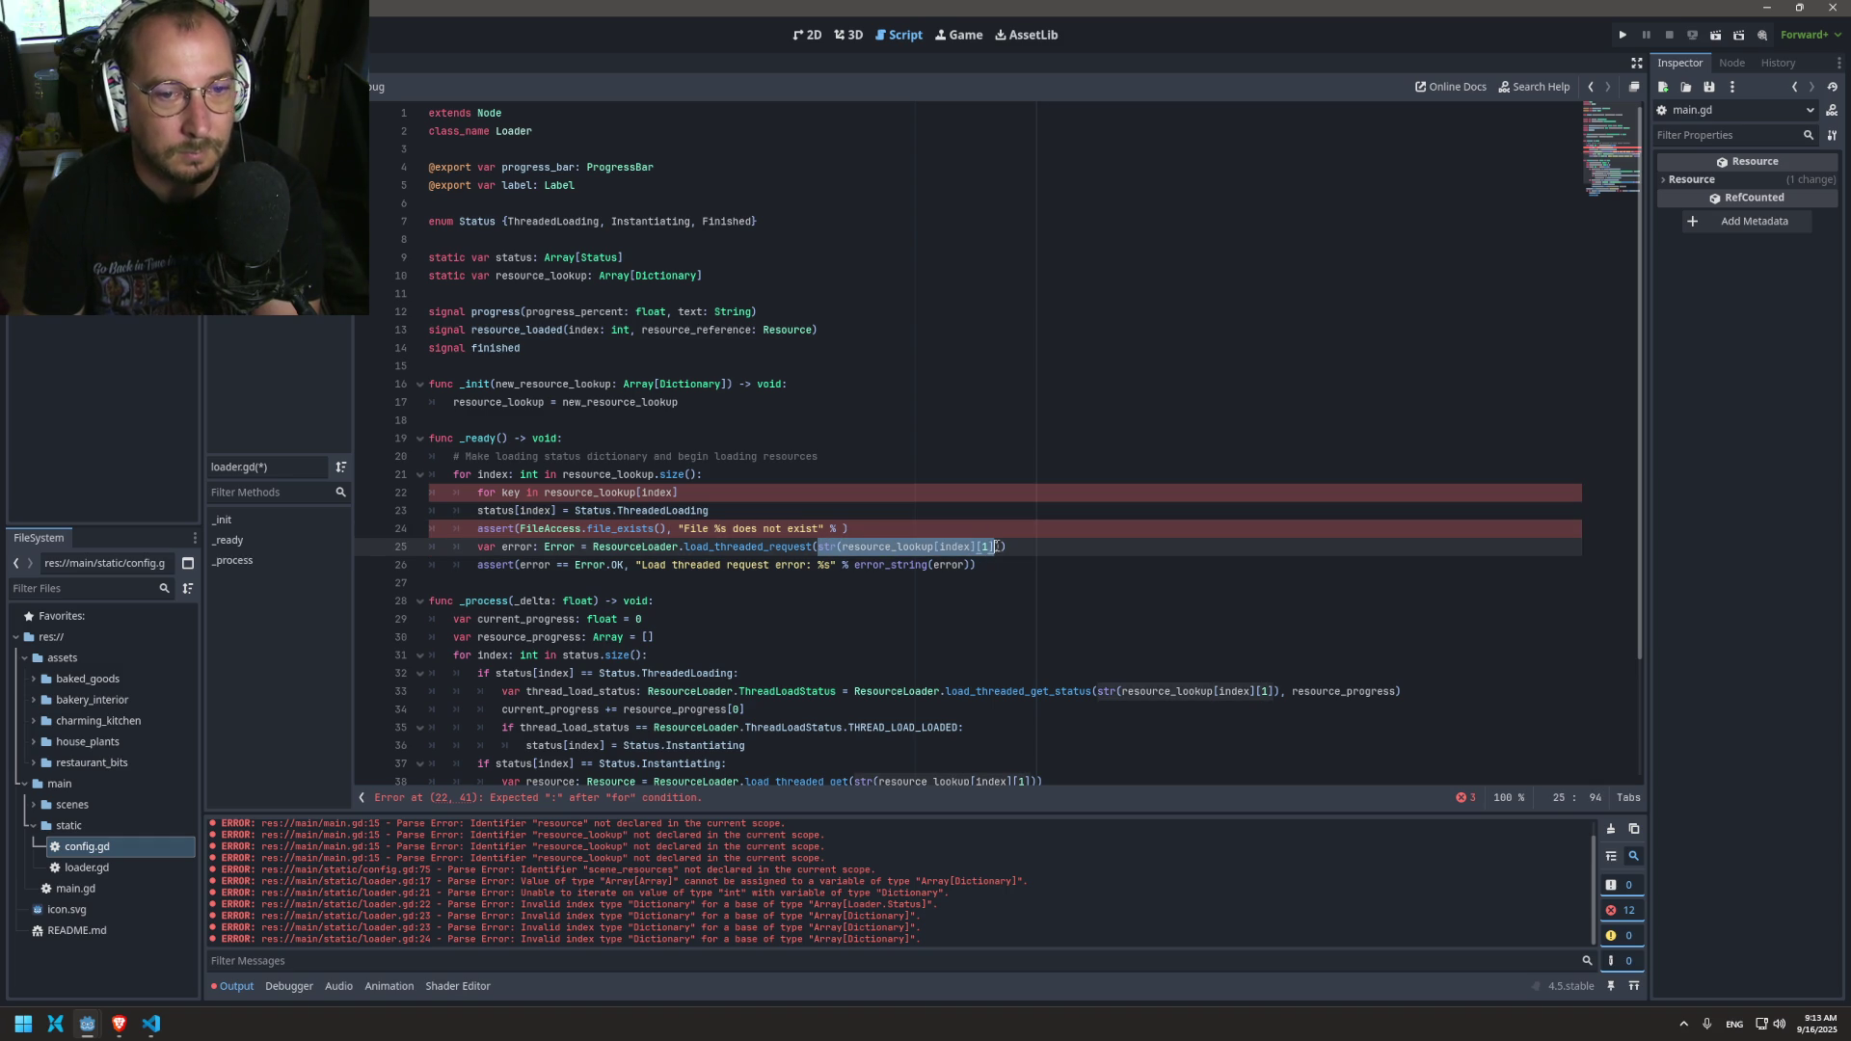
key("ctrl+x")
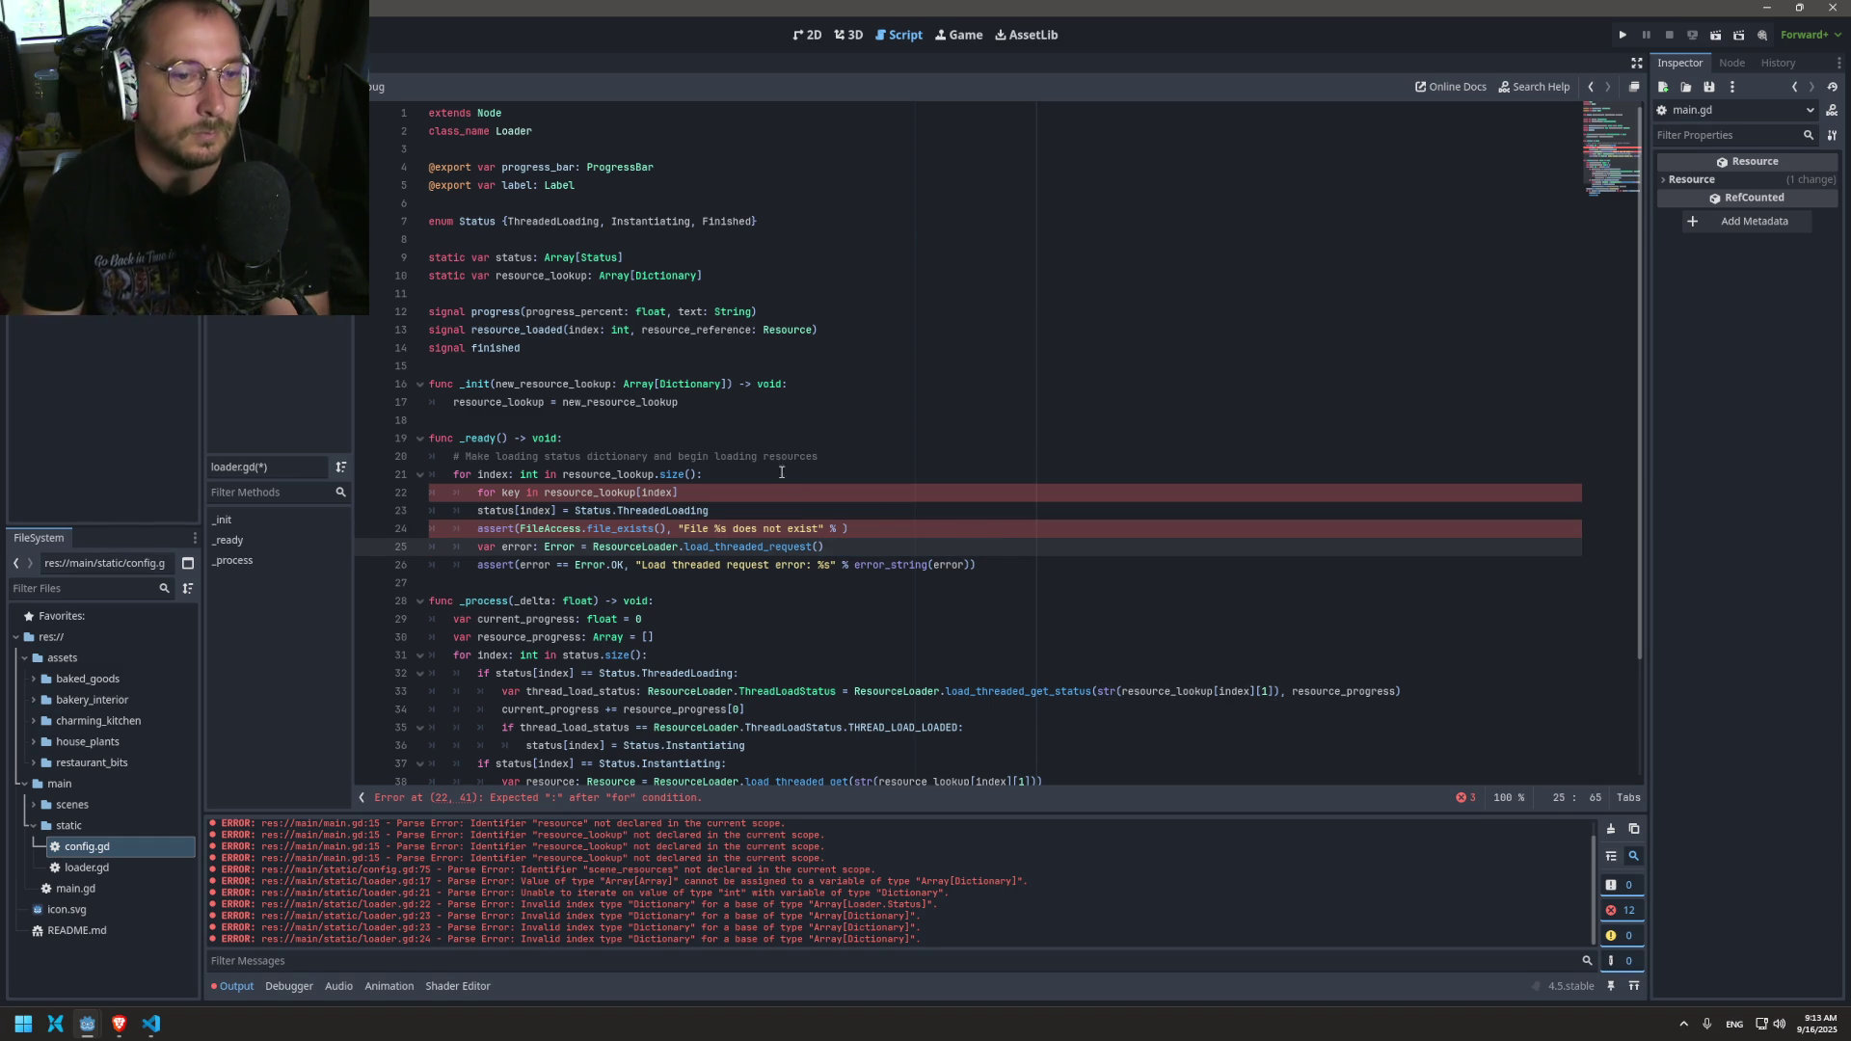
Step: Add the missing colon and indent the four body lines under the key loop
left_click(673, 474)
type(":")
mouse_move(1011, 571)
left_mouse_down()
mouse_move(482, 497)
mouse_move(429, 510)
left_mouse_up()
key("Tab")
key("Escape")
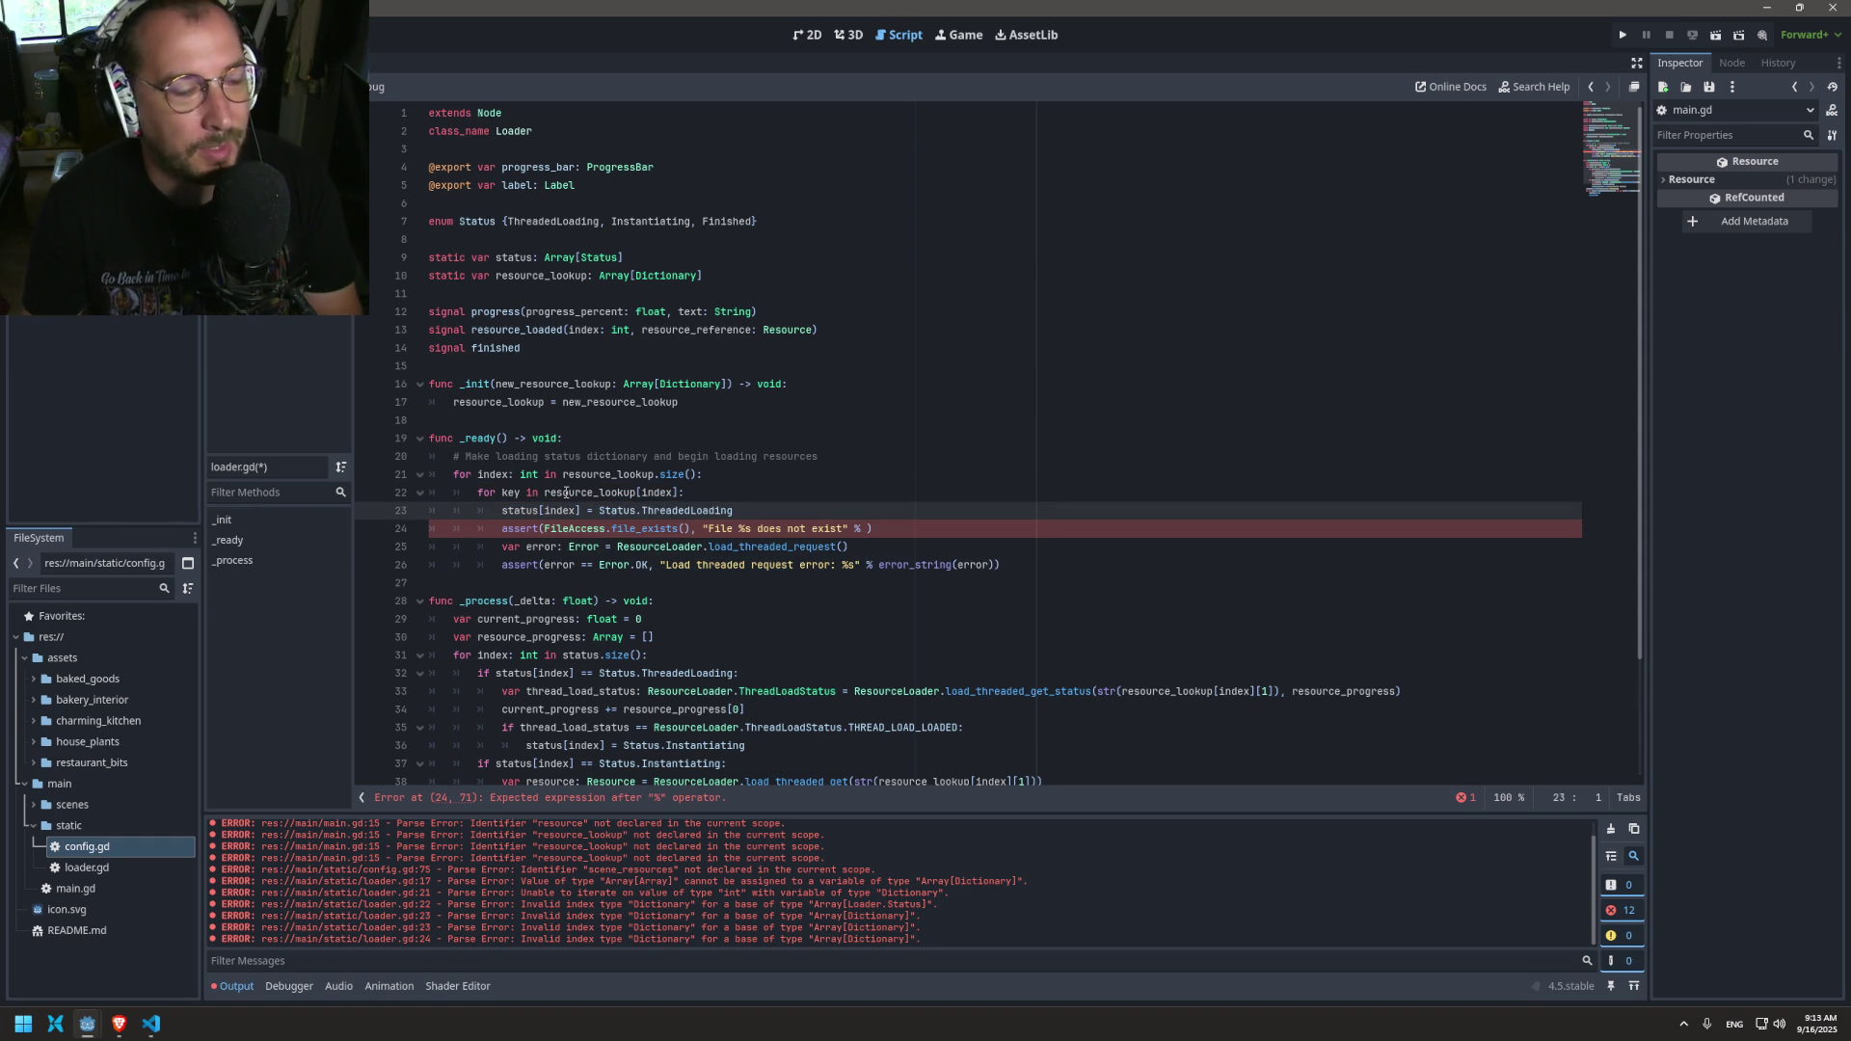
Step: Switch from loader.gd to config.gd
left_click(538, 475)
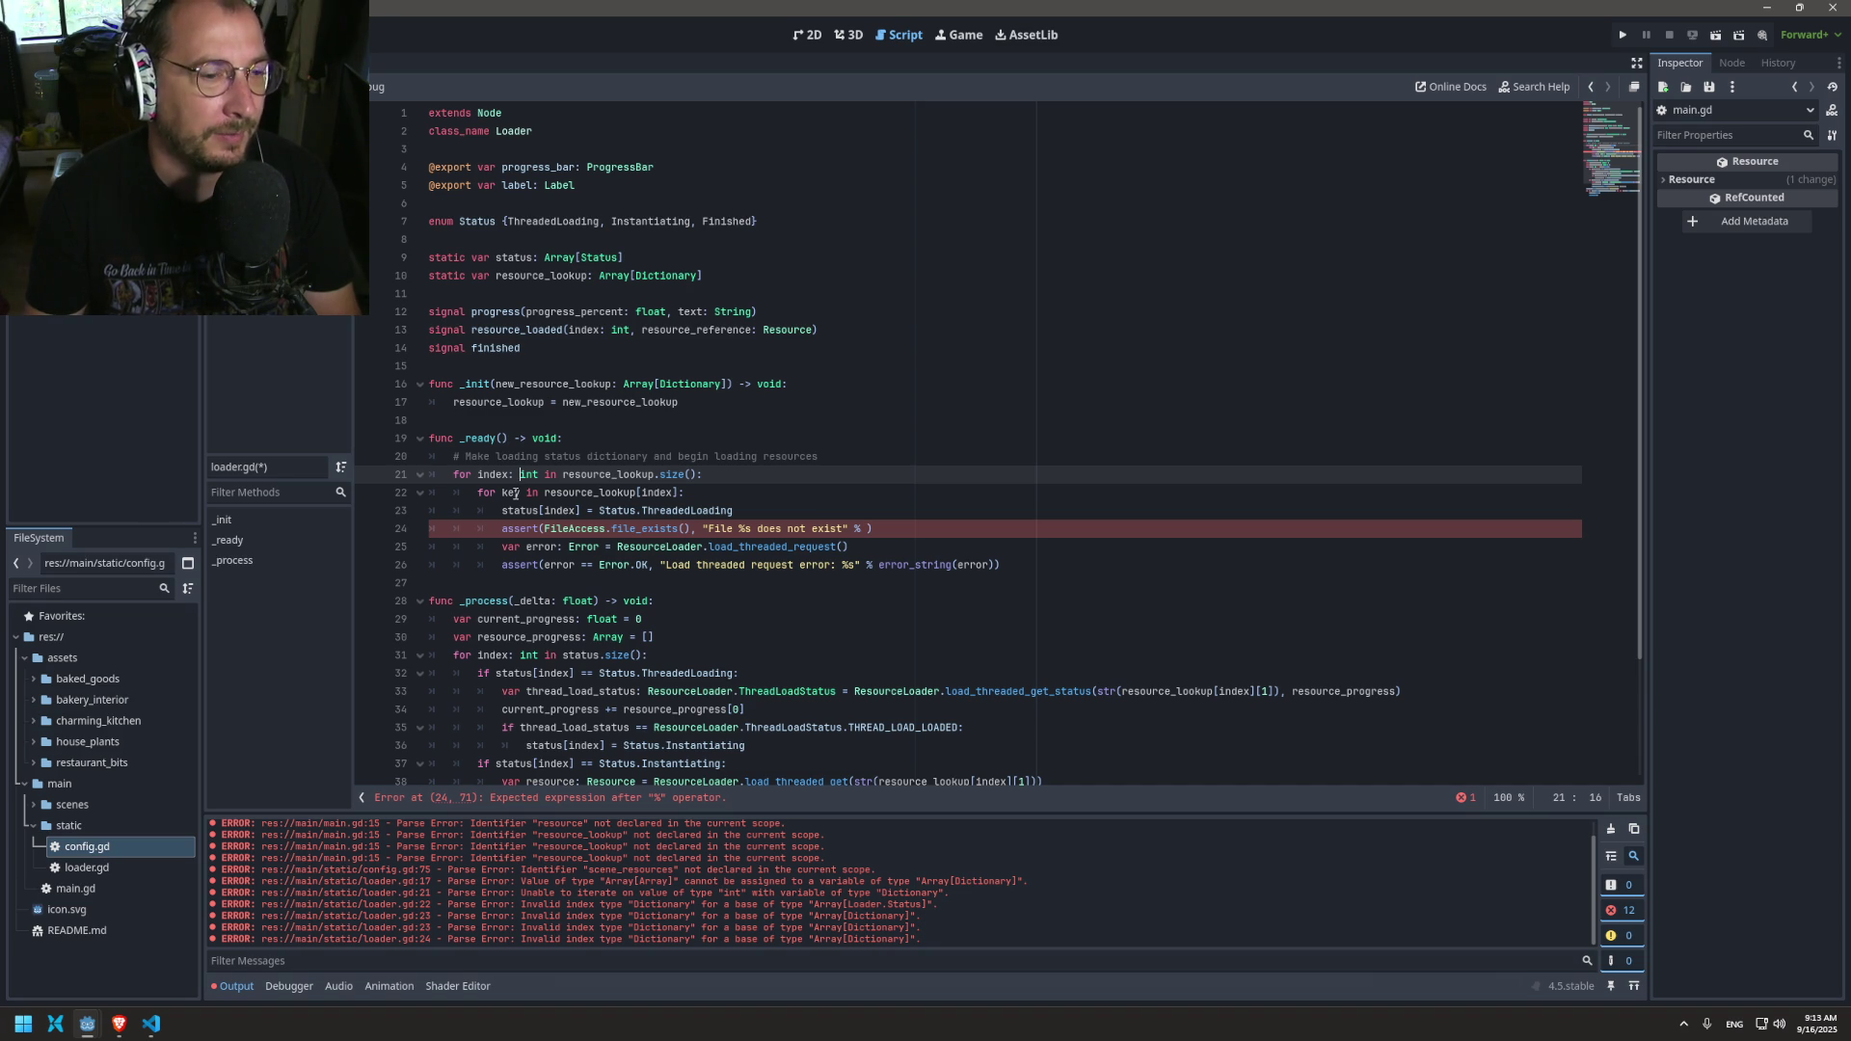
left_click(522, 493)
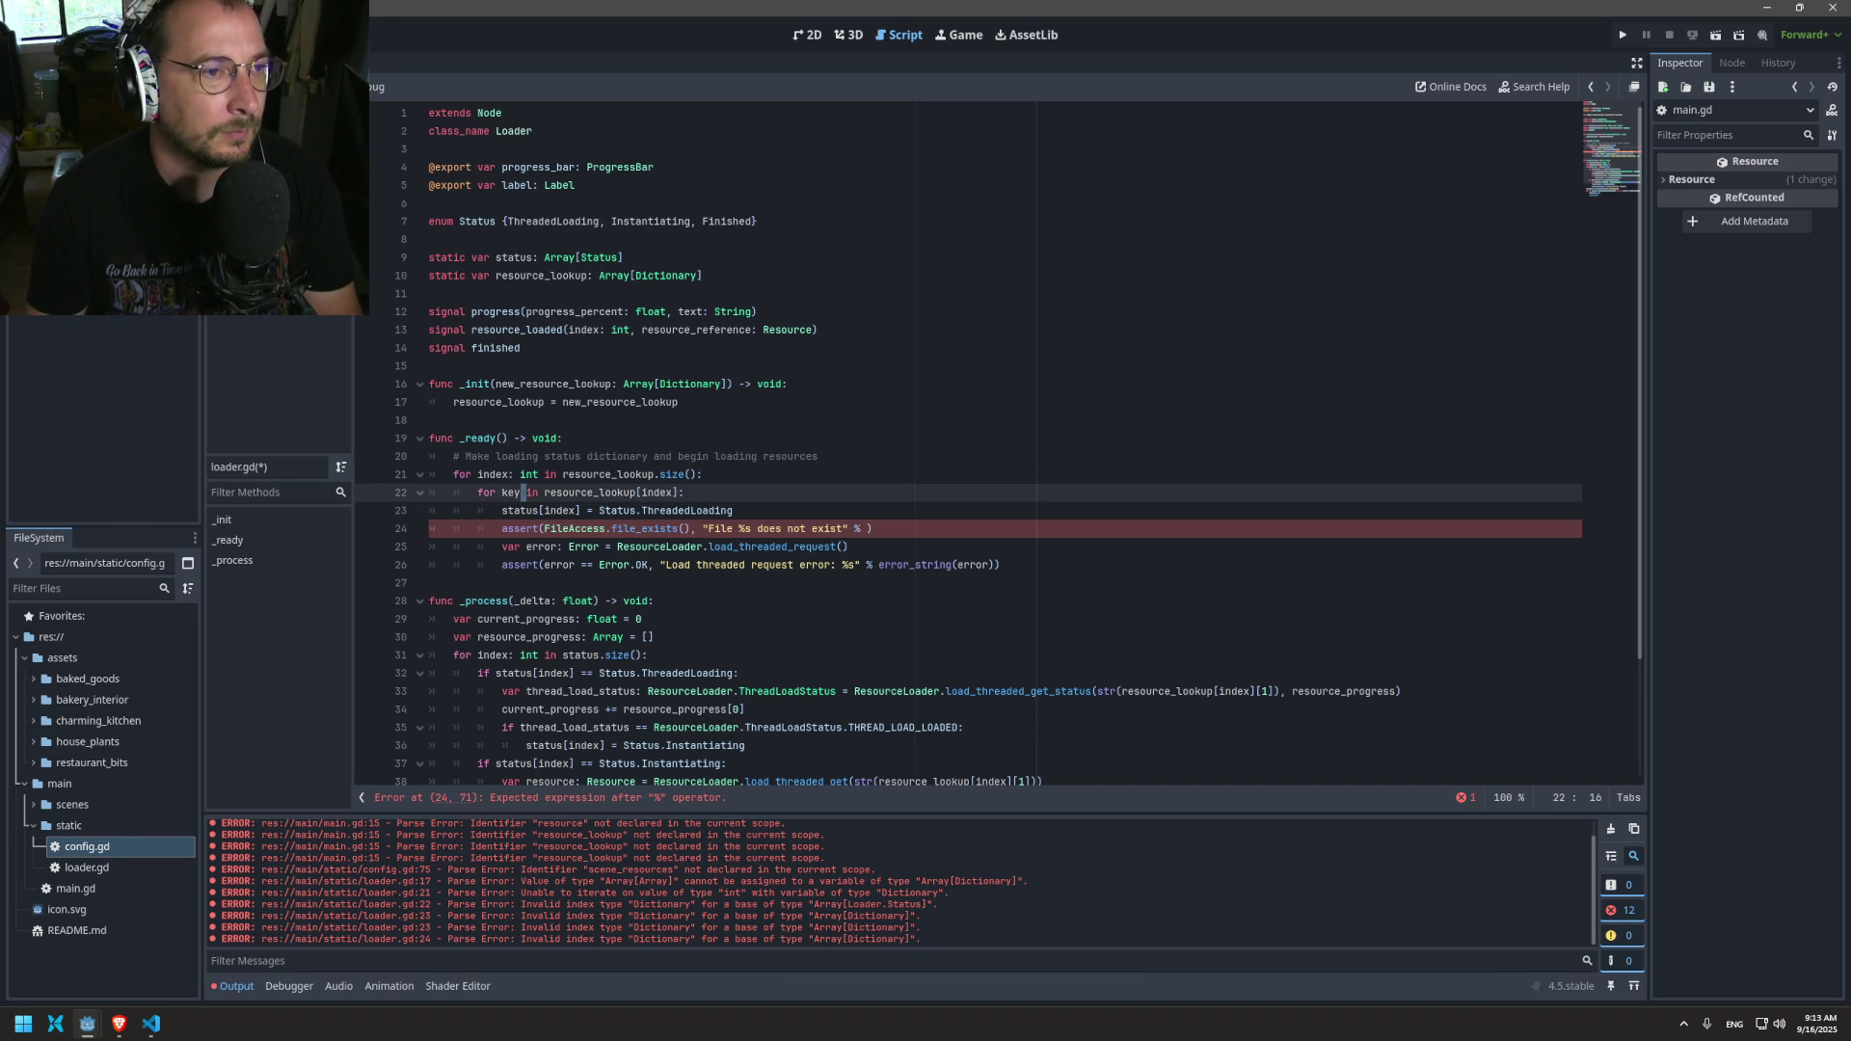
key("alt+Left")
key("alt+Left")
key("alt+Left")
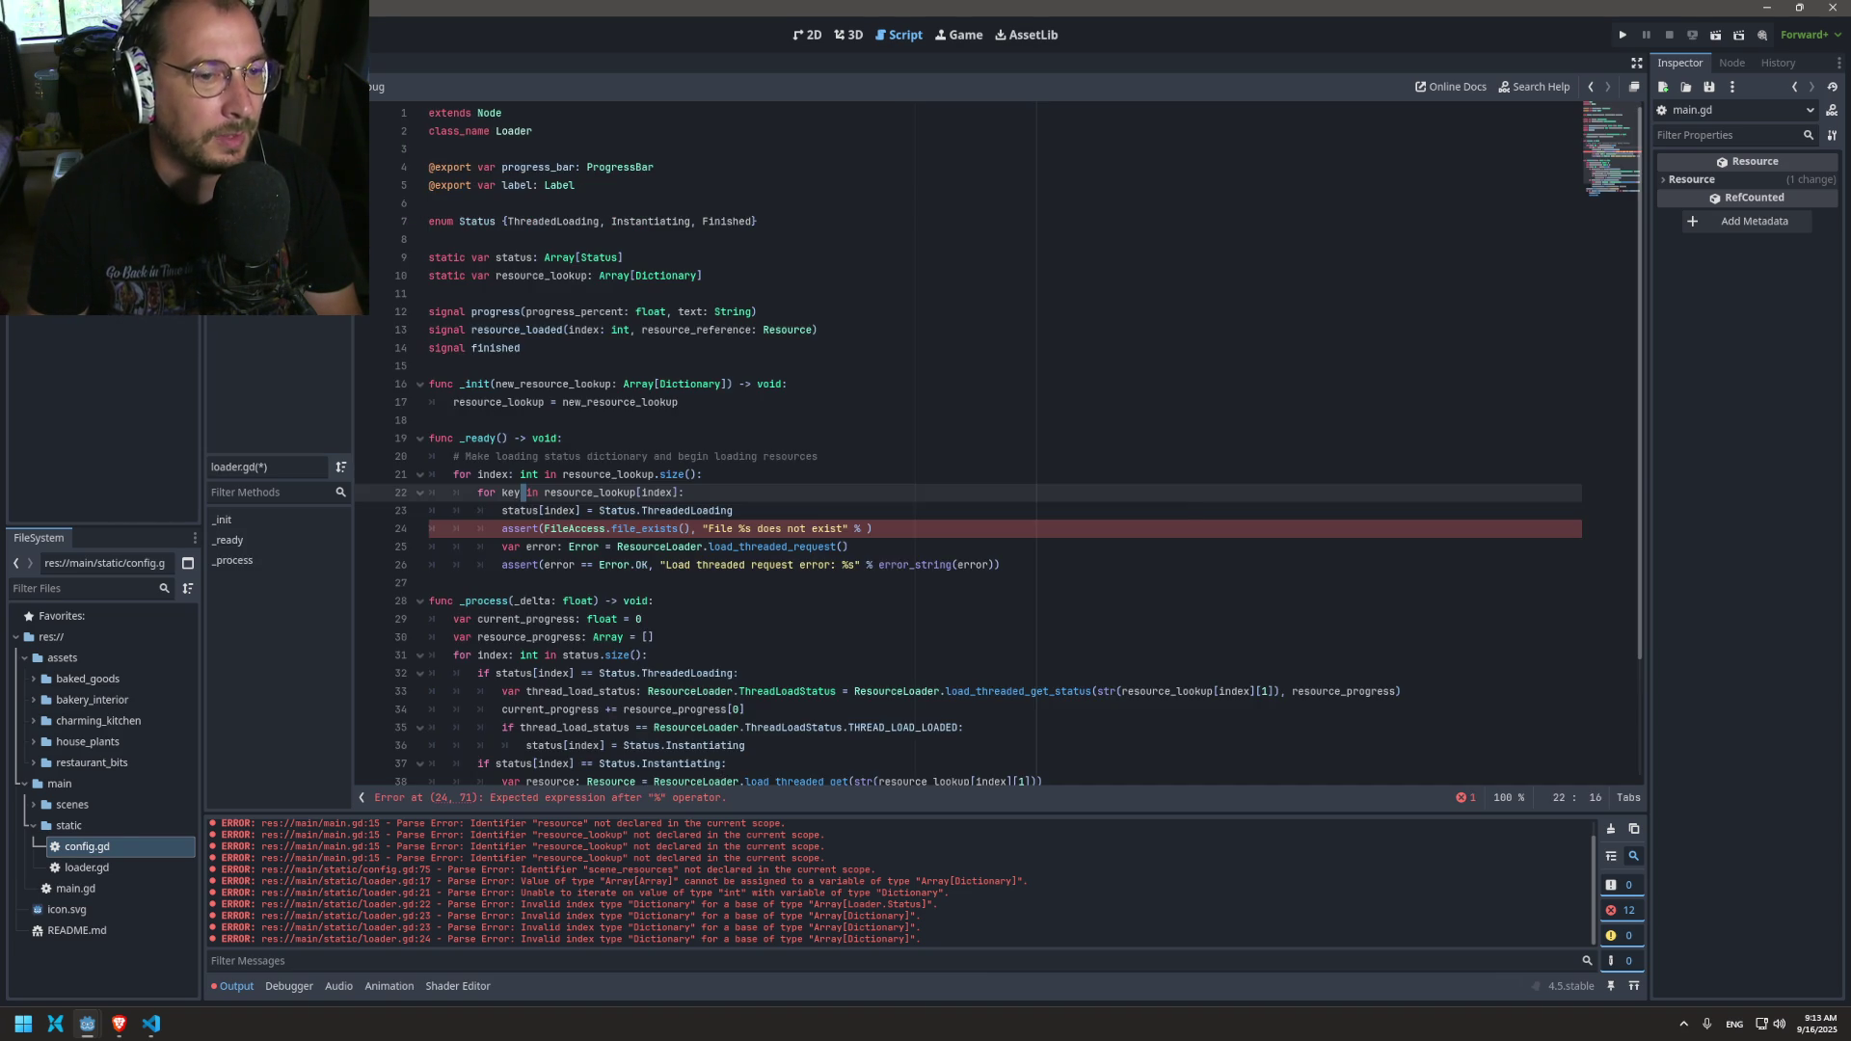
scroll(541, 381, "up", 5)
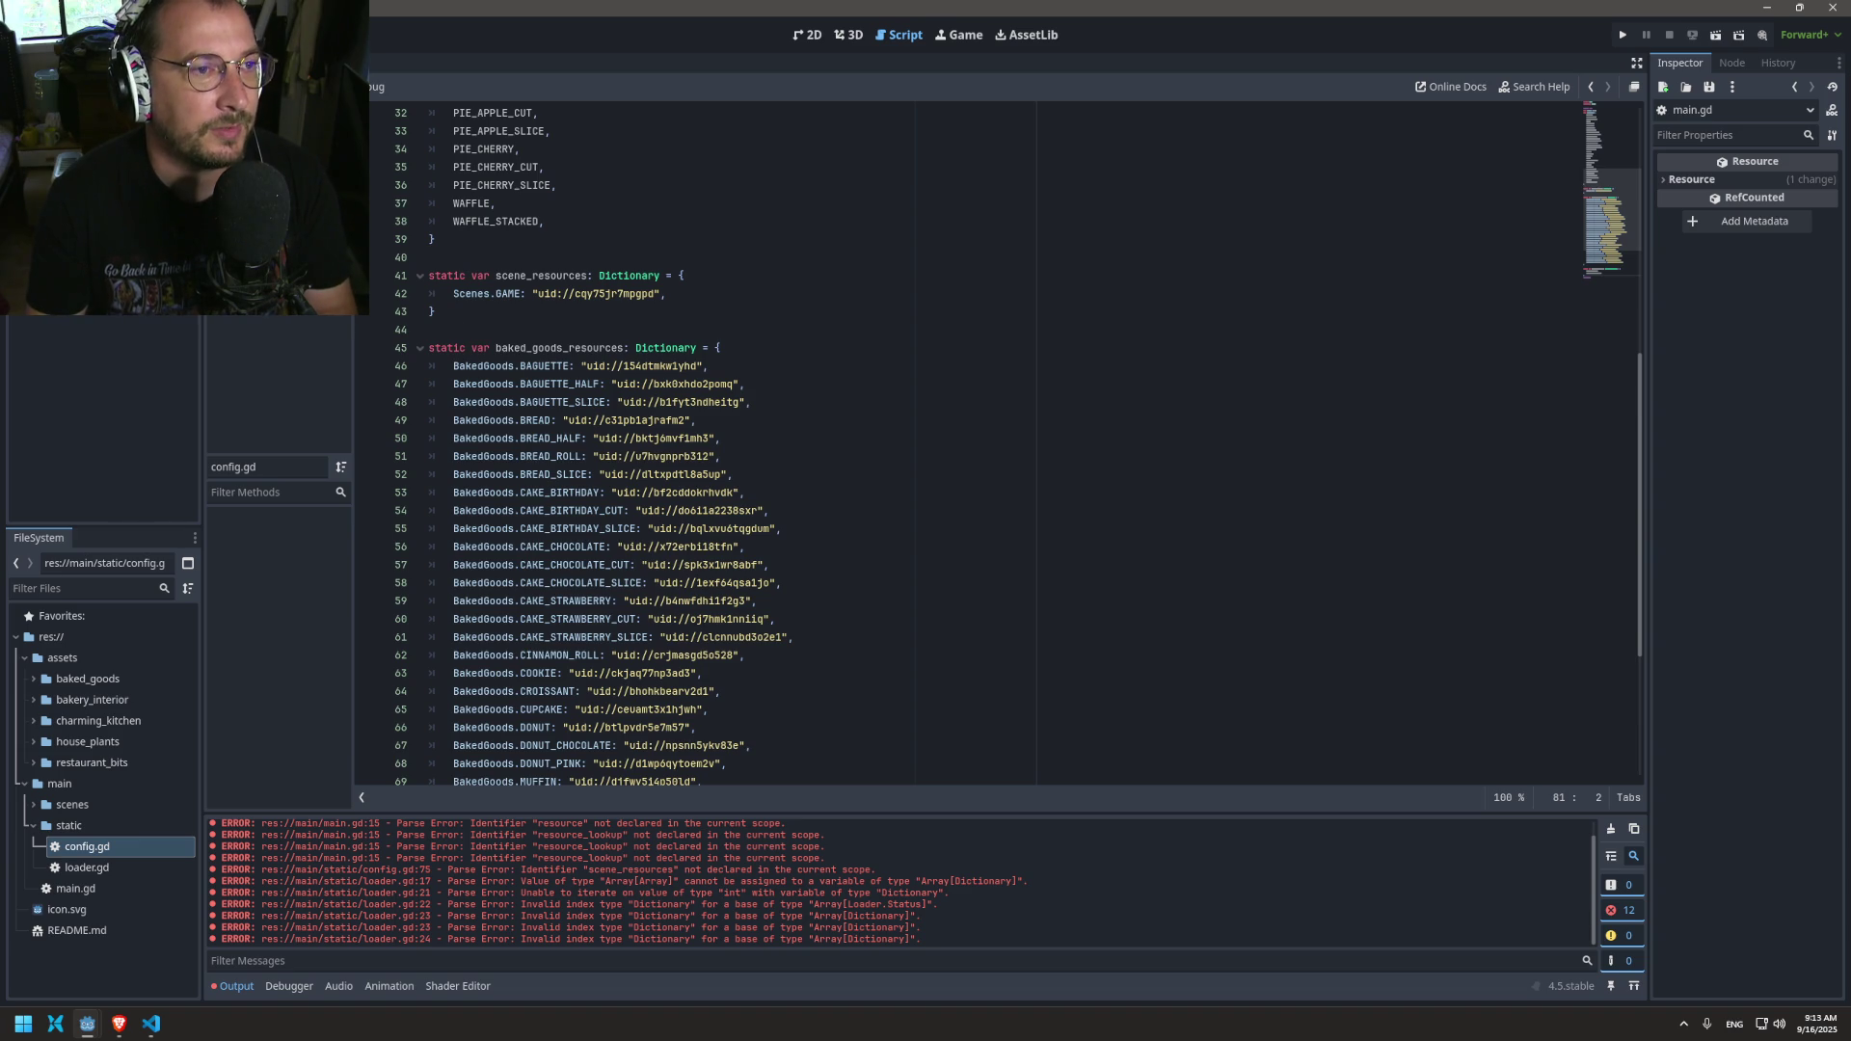
Step: Declare baked_goods_resources as Dictionary[int, String] and save config.gd
left_click(697, 347)
type("p[")
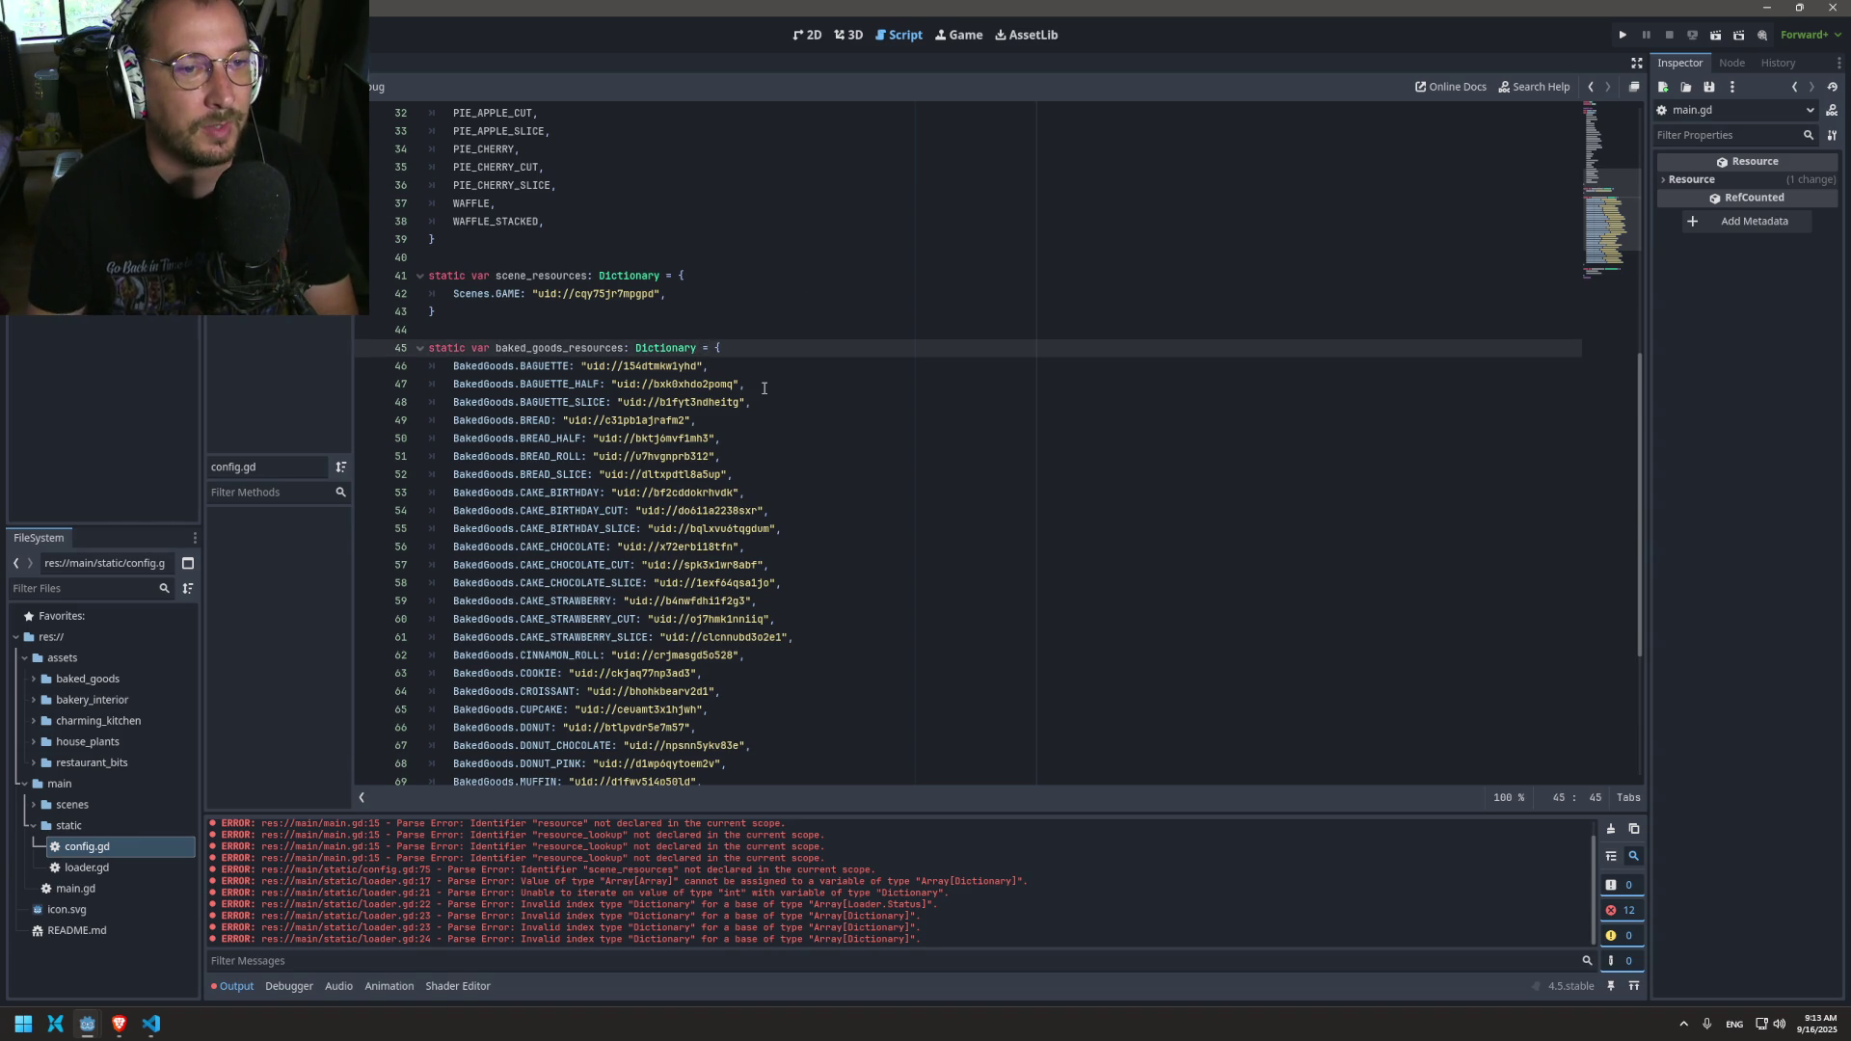
key("BackSpace")
type("[int,")
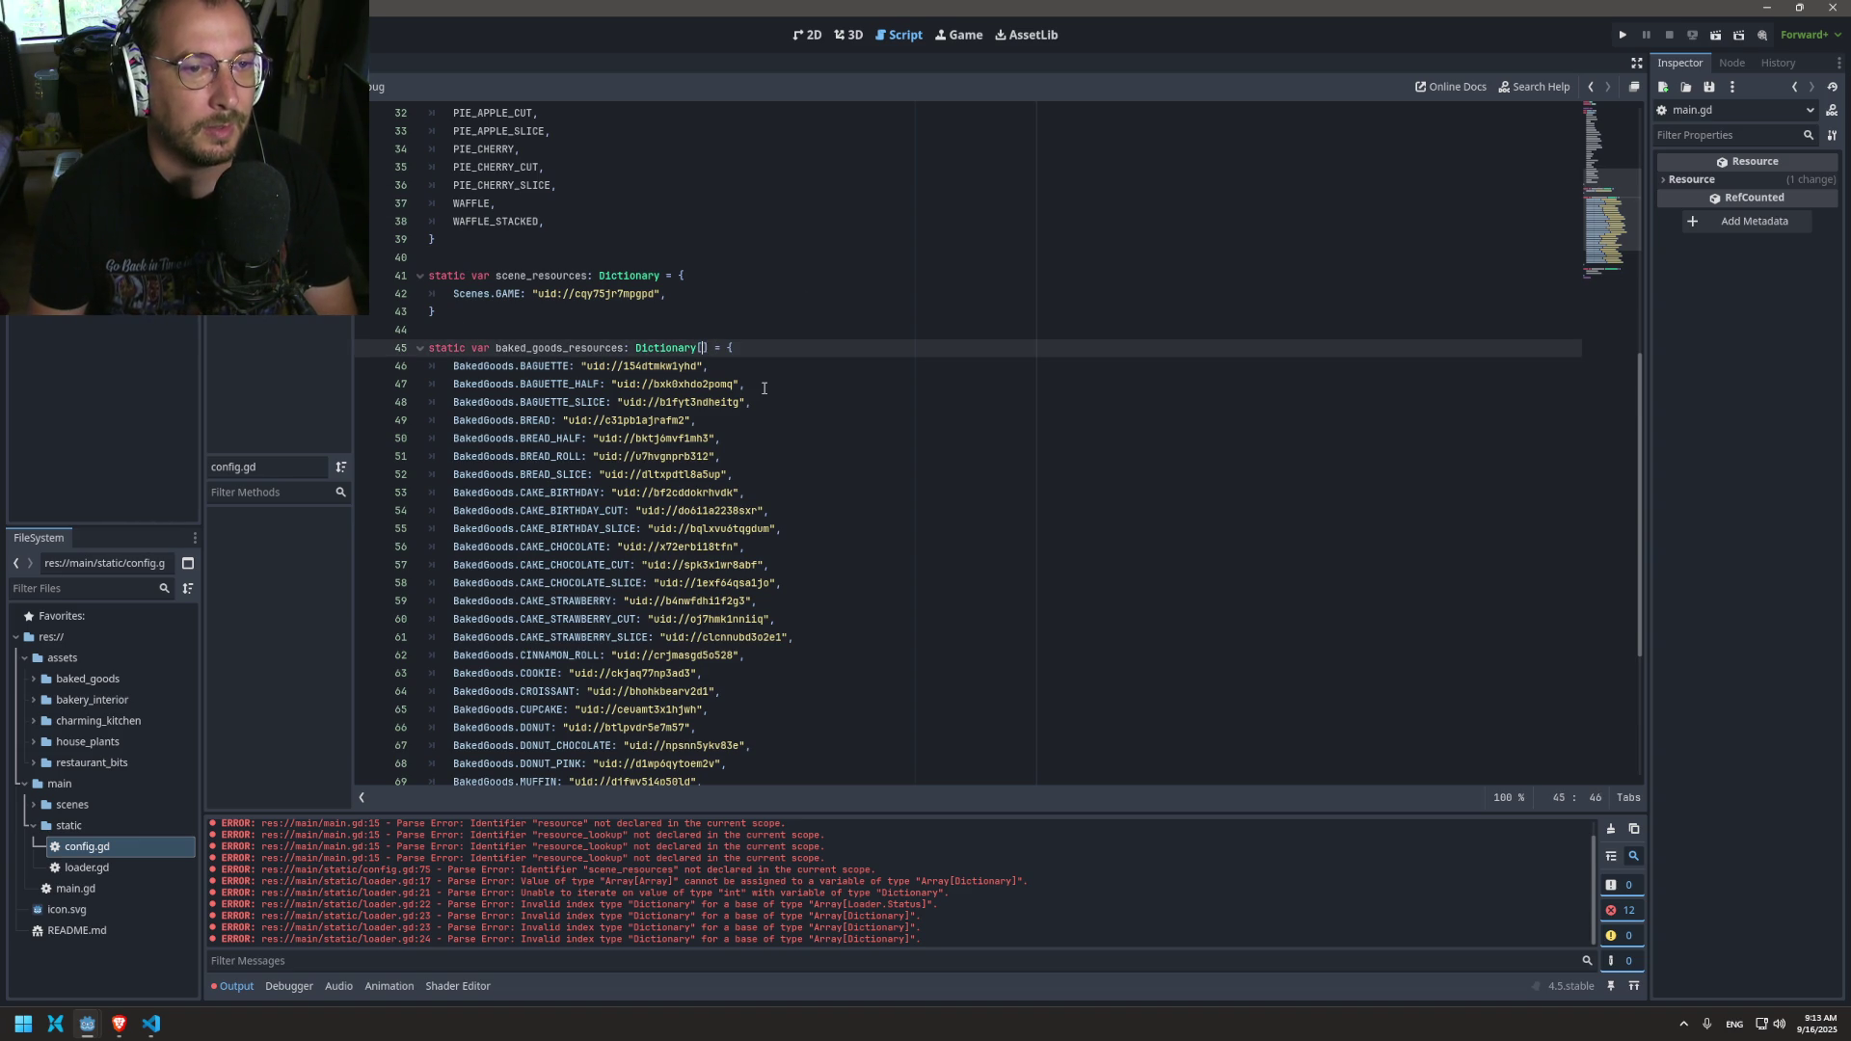
type(" Stri")
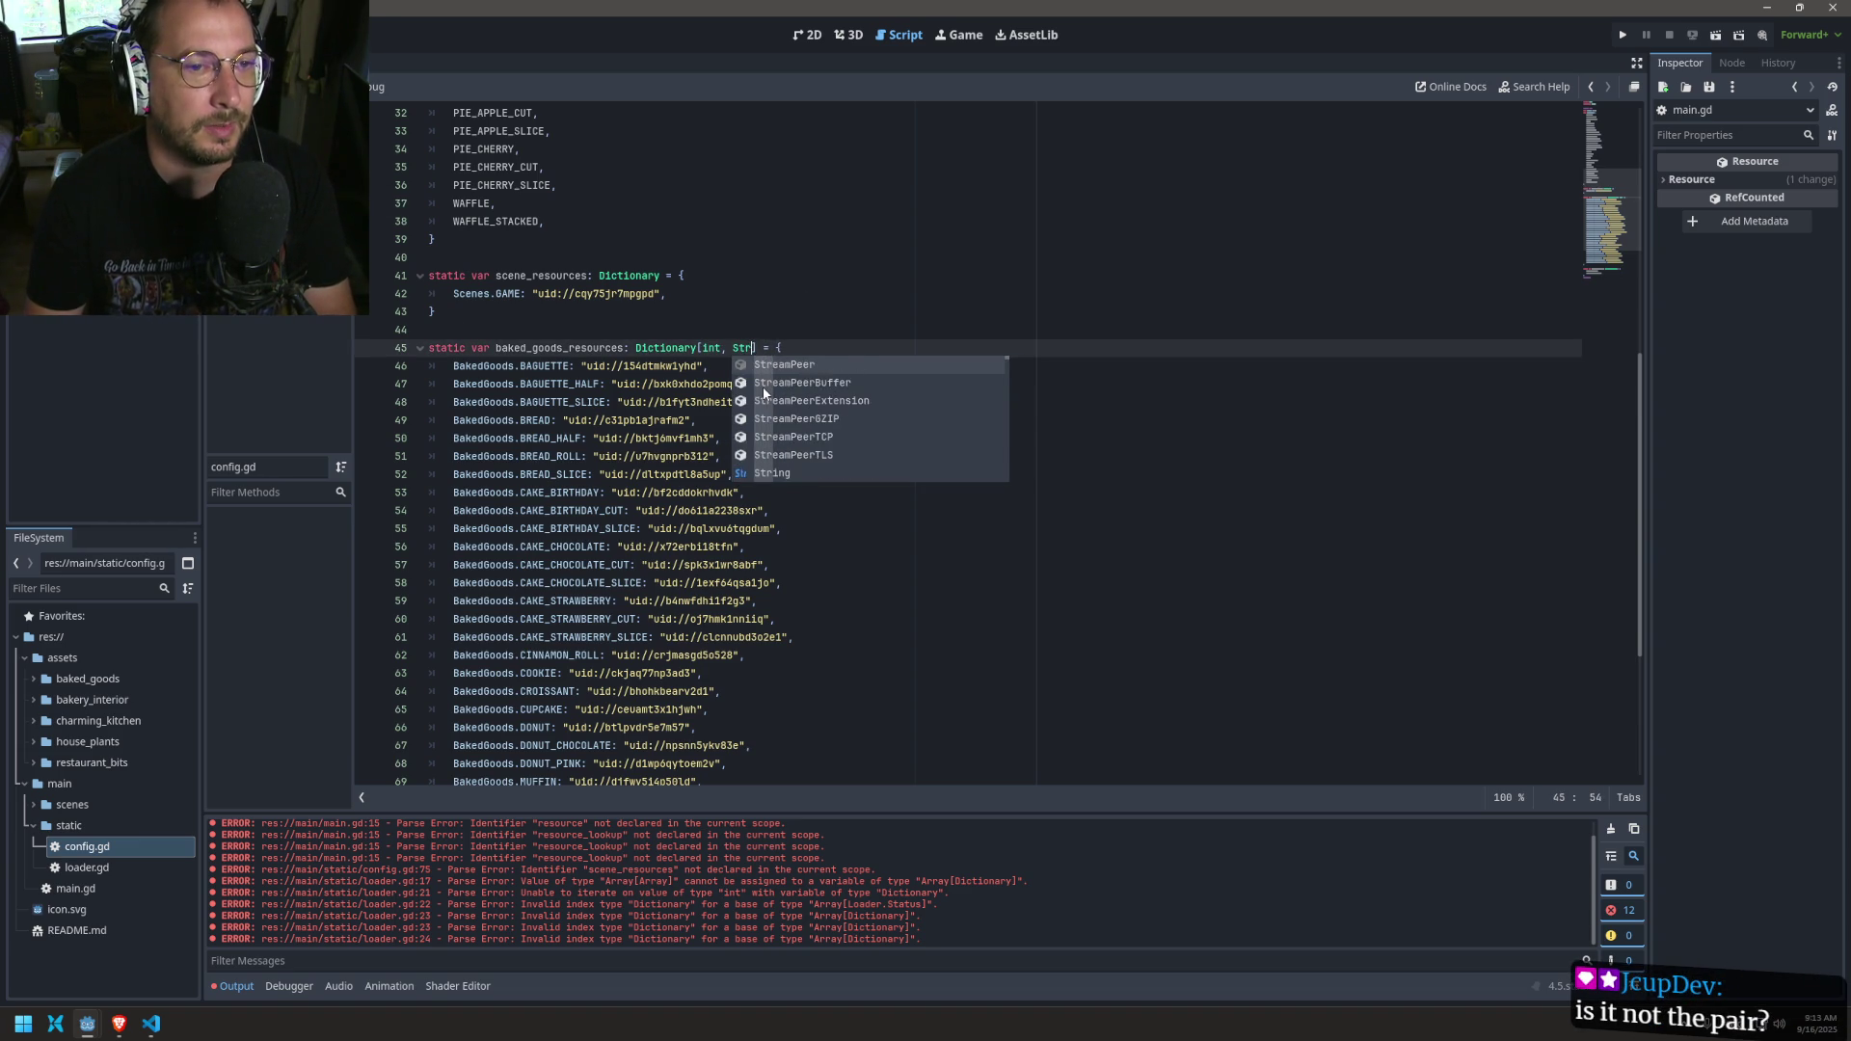
type("ng")
key("Return")
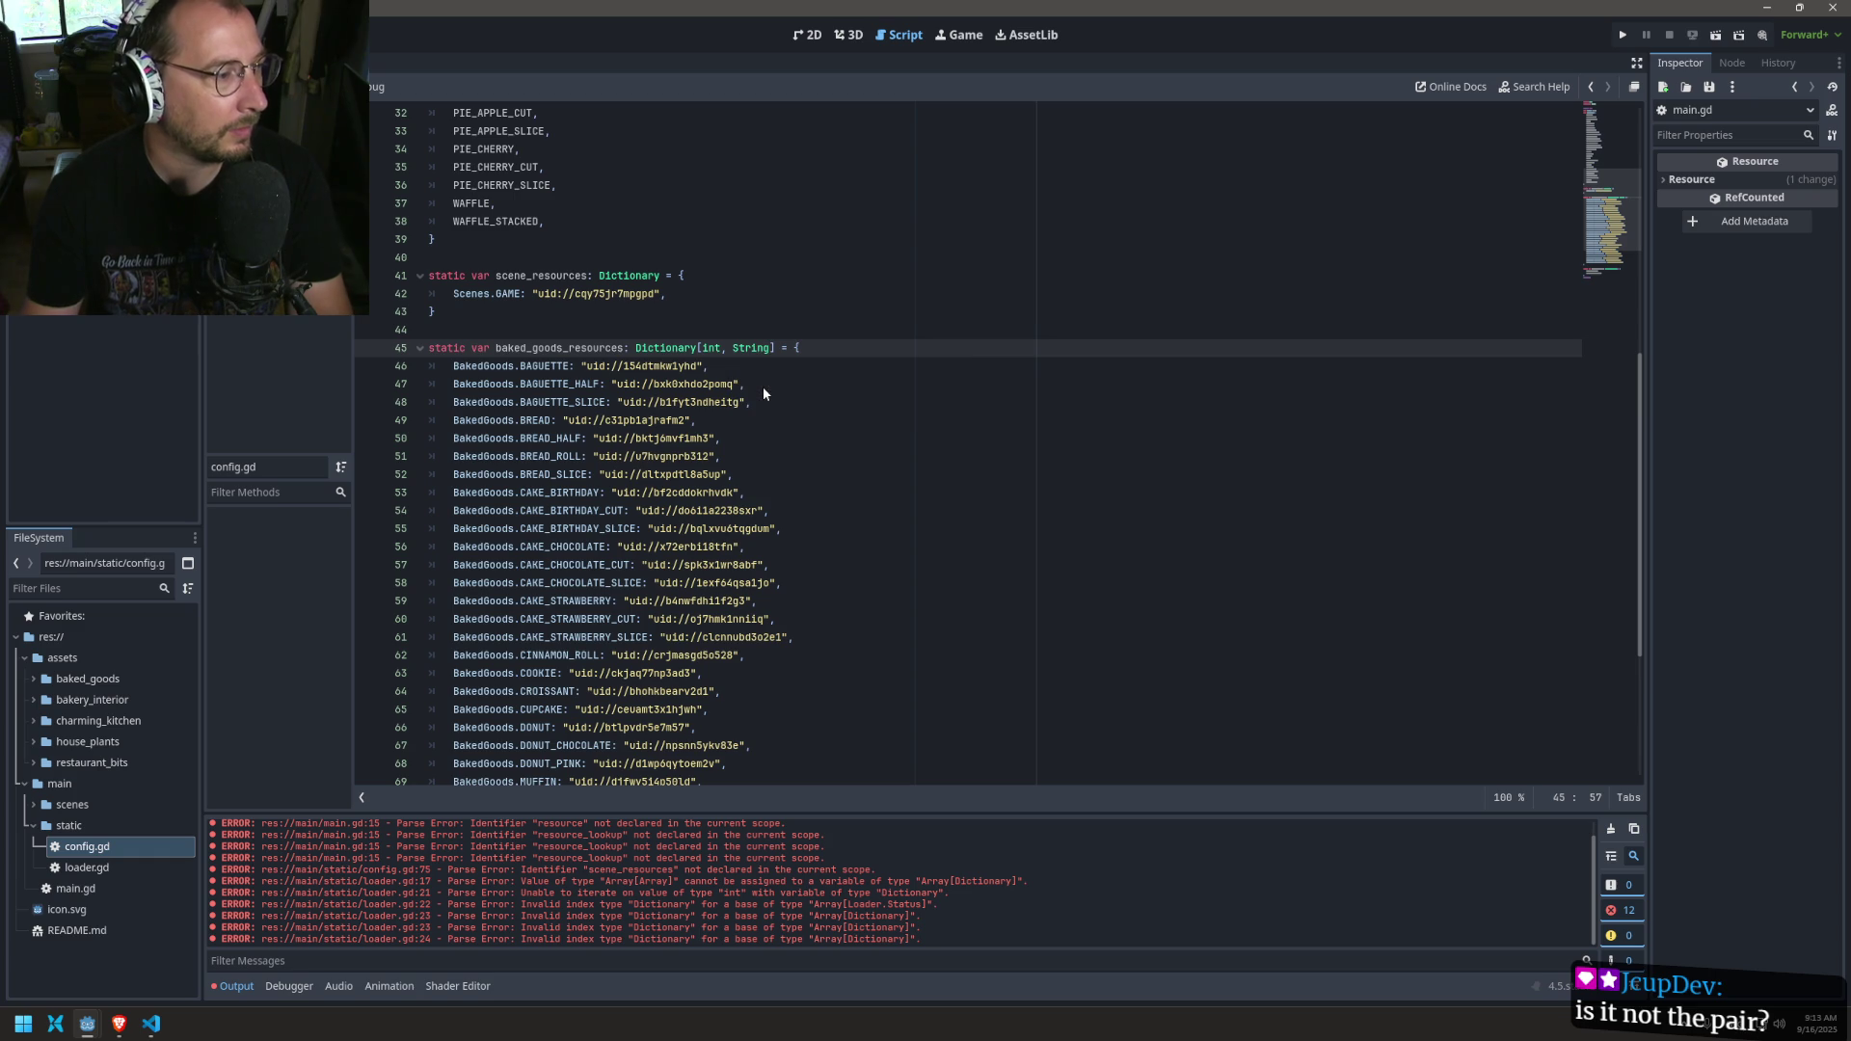
left_click_drag(704, 347, 771, 347)
key("ctrl+s")
scroll(766, 375, "down", 1)
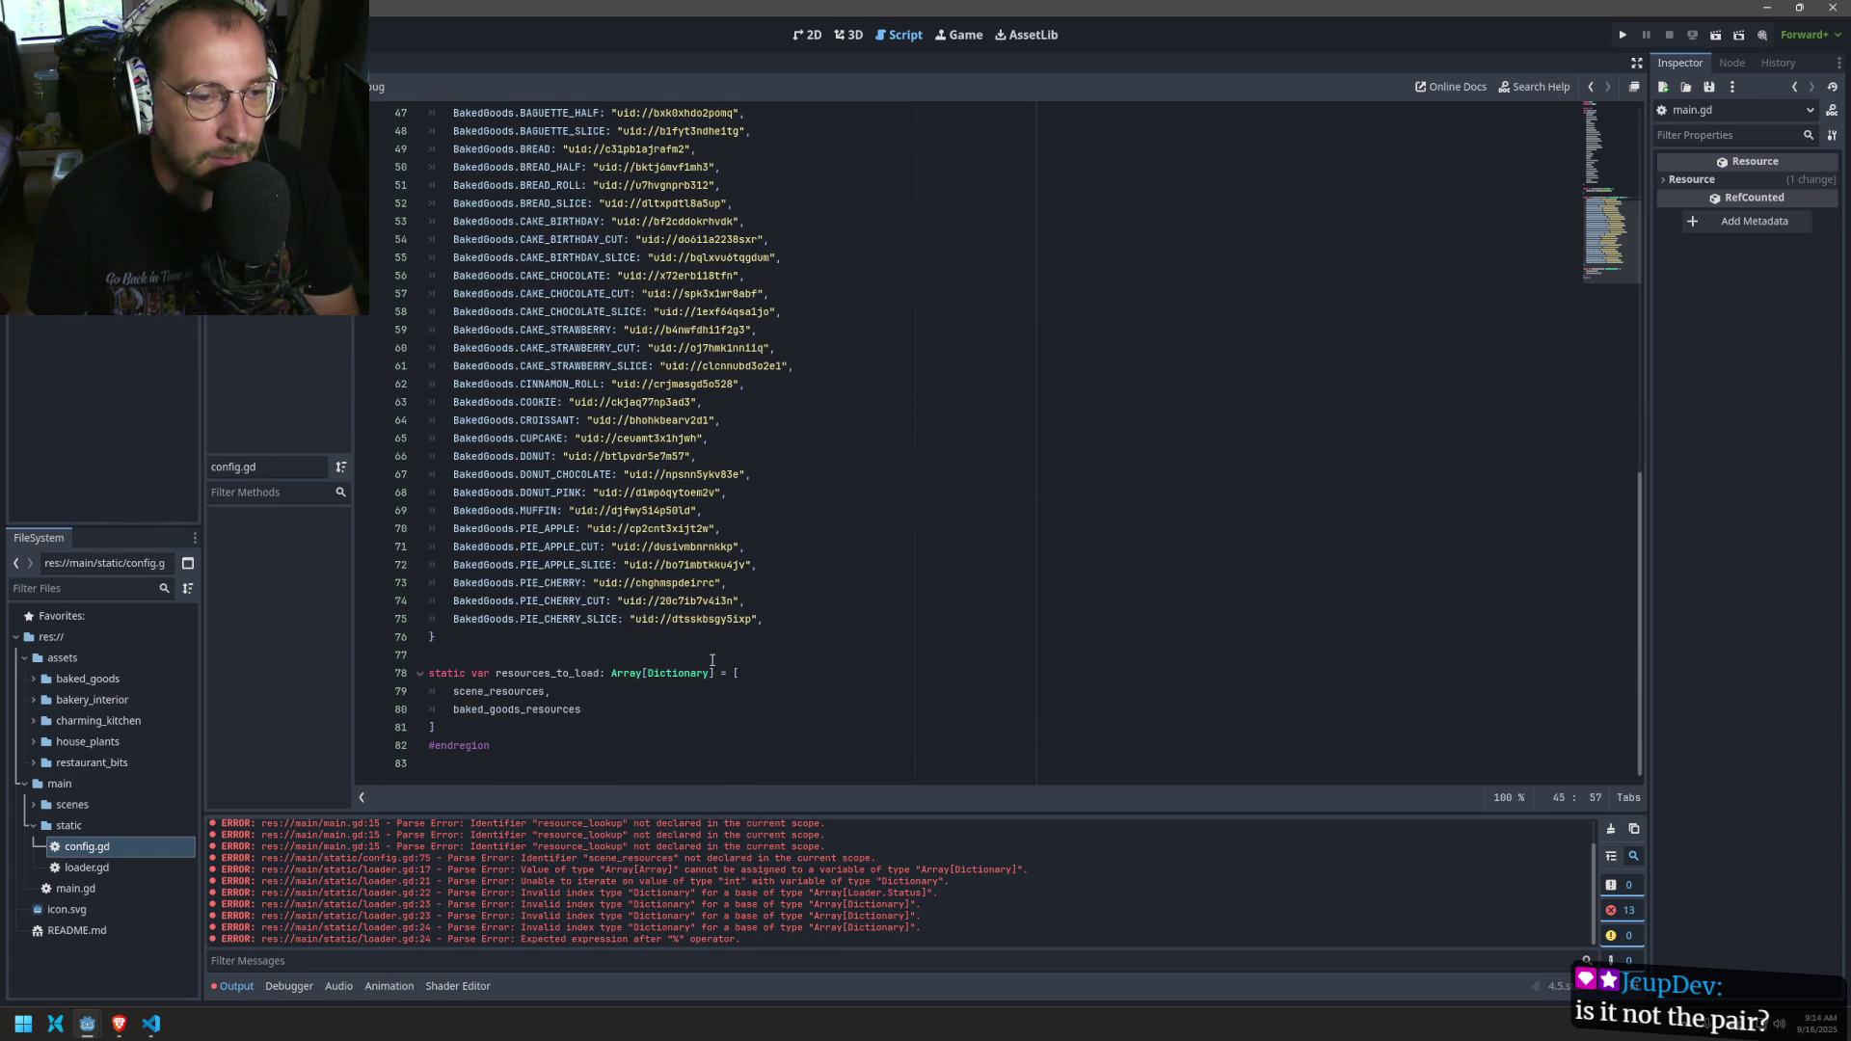
scroll(713, 661, "up", 7)
Step: Declare scene_resources on line 41 as Dictionary[int, String] too, then return to loader.gd
left_click(662, 384)
type("[int, String")
key("ctrl+BackSpace")
key("ctrl+BackSpace")
key("ctrl+BackSpace")
type("[int, String")
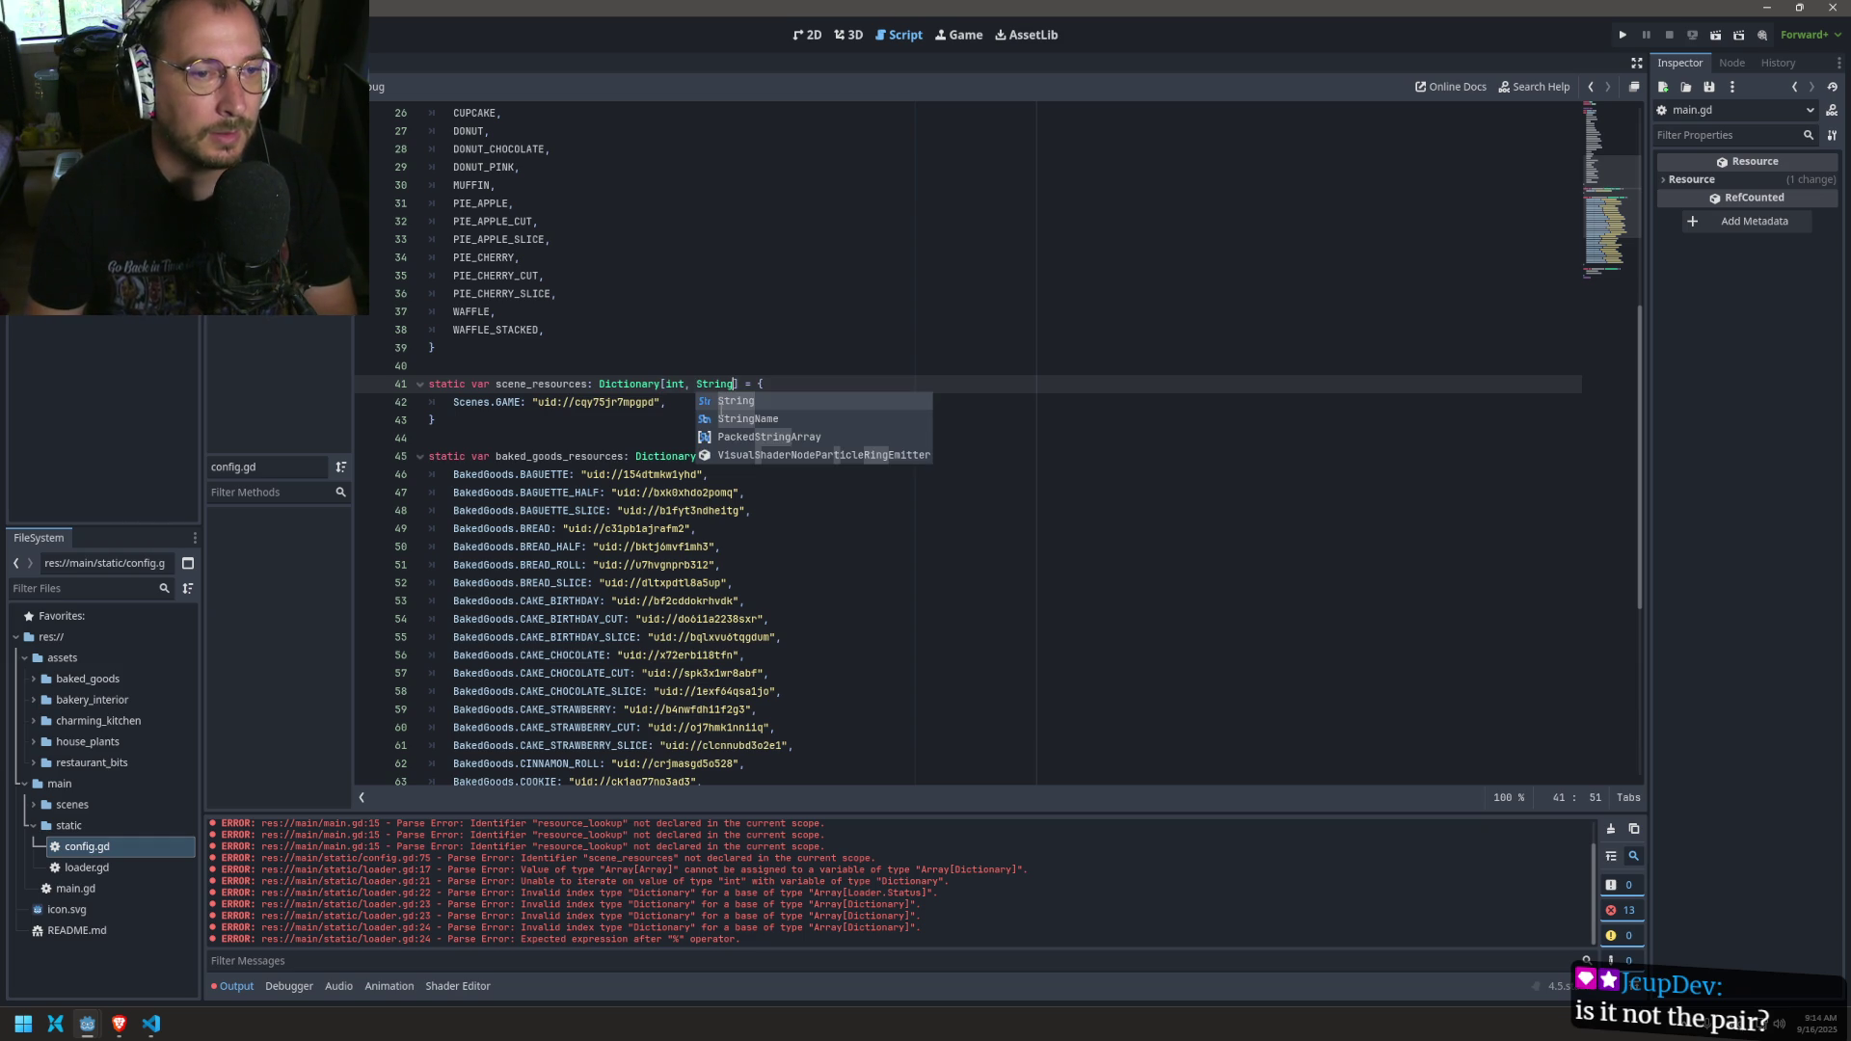
key("Escape")
left_click(279, 183)
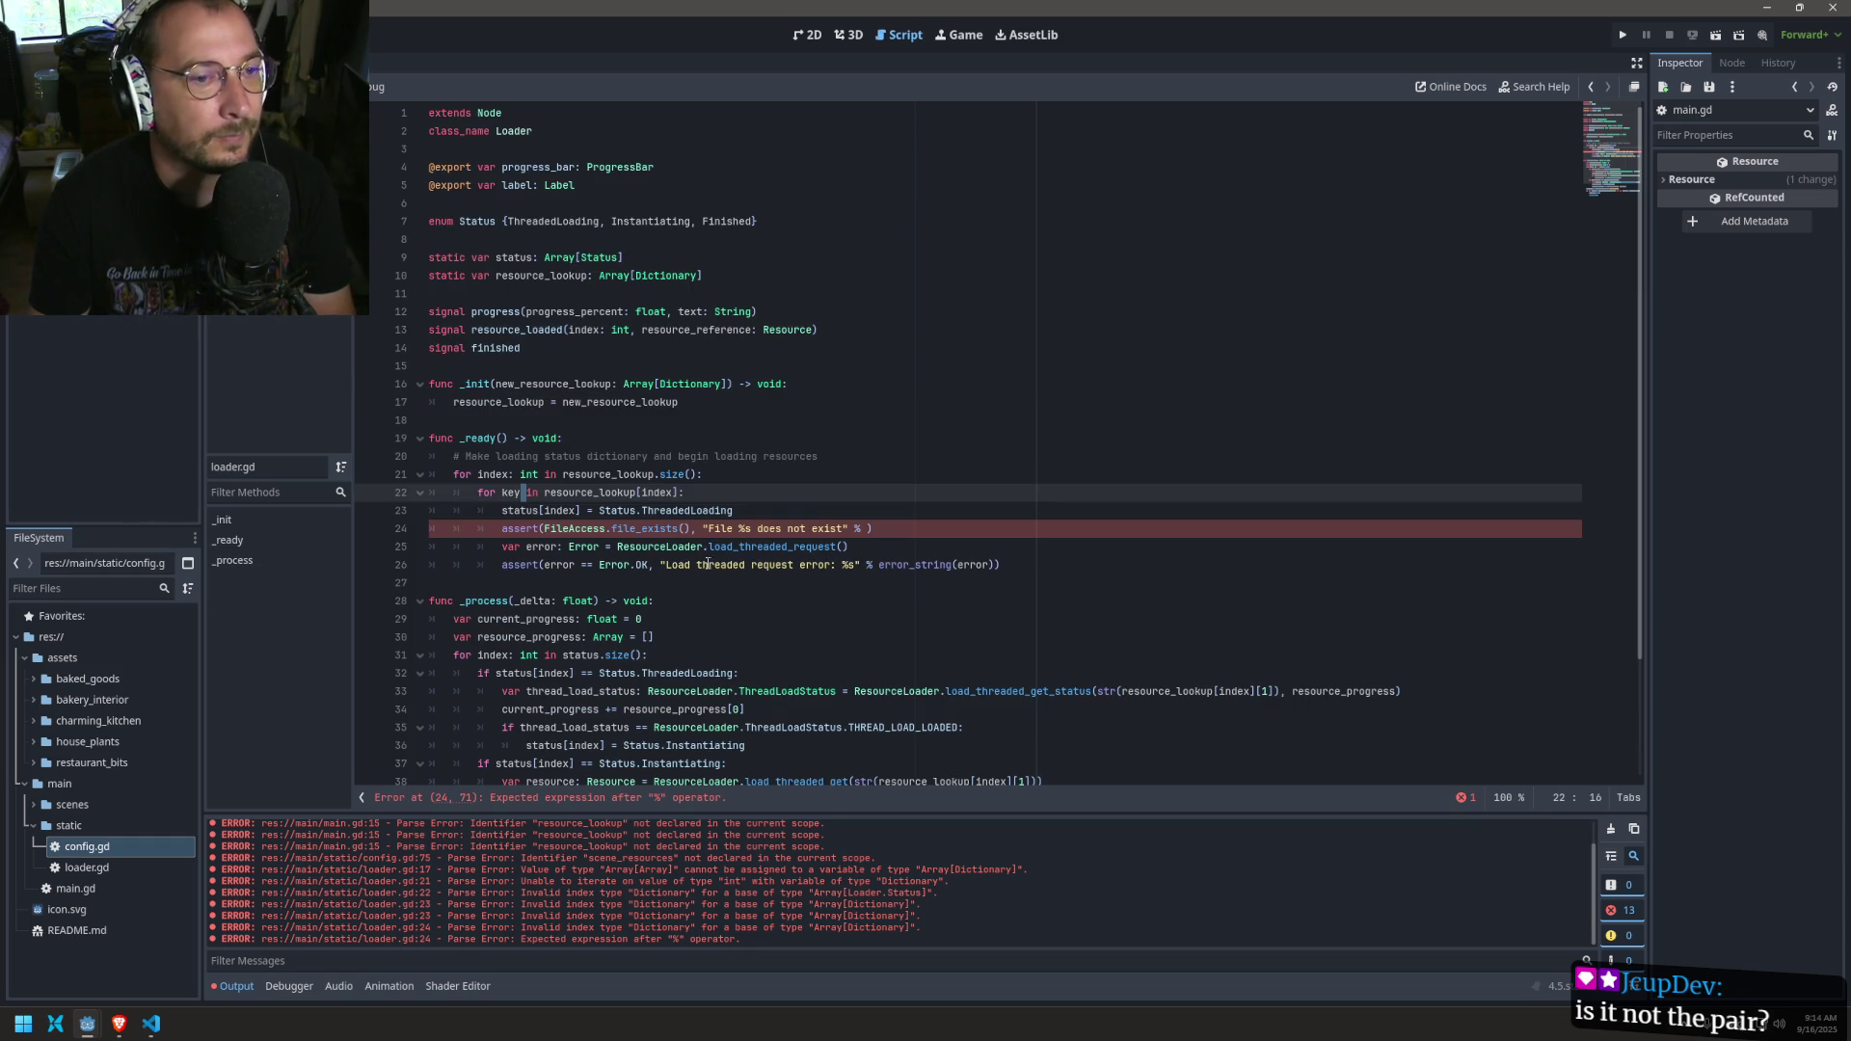
Step: Type the loop variable as 'key: int' and check resource_lookup[index][key] in file_exists
key("Right")
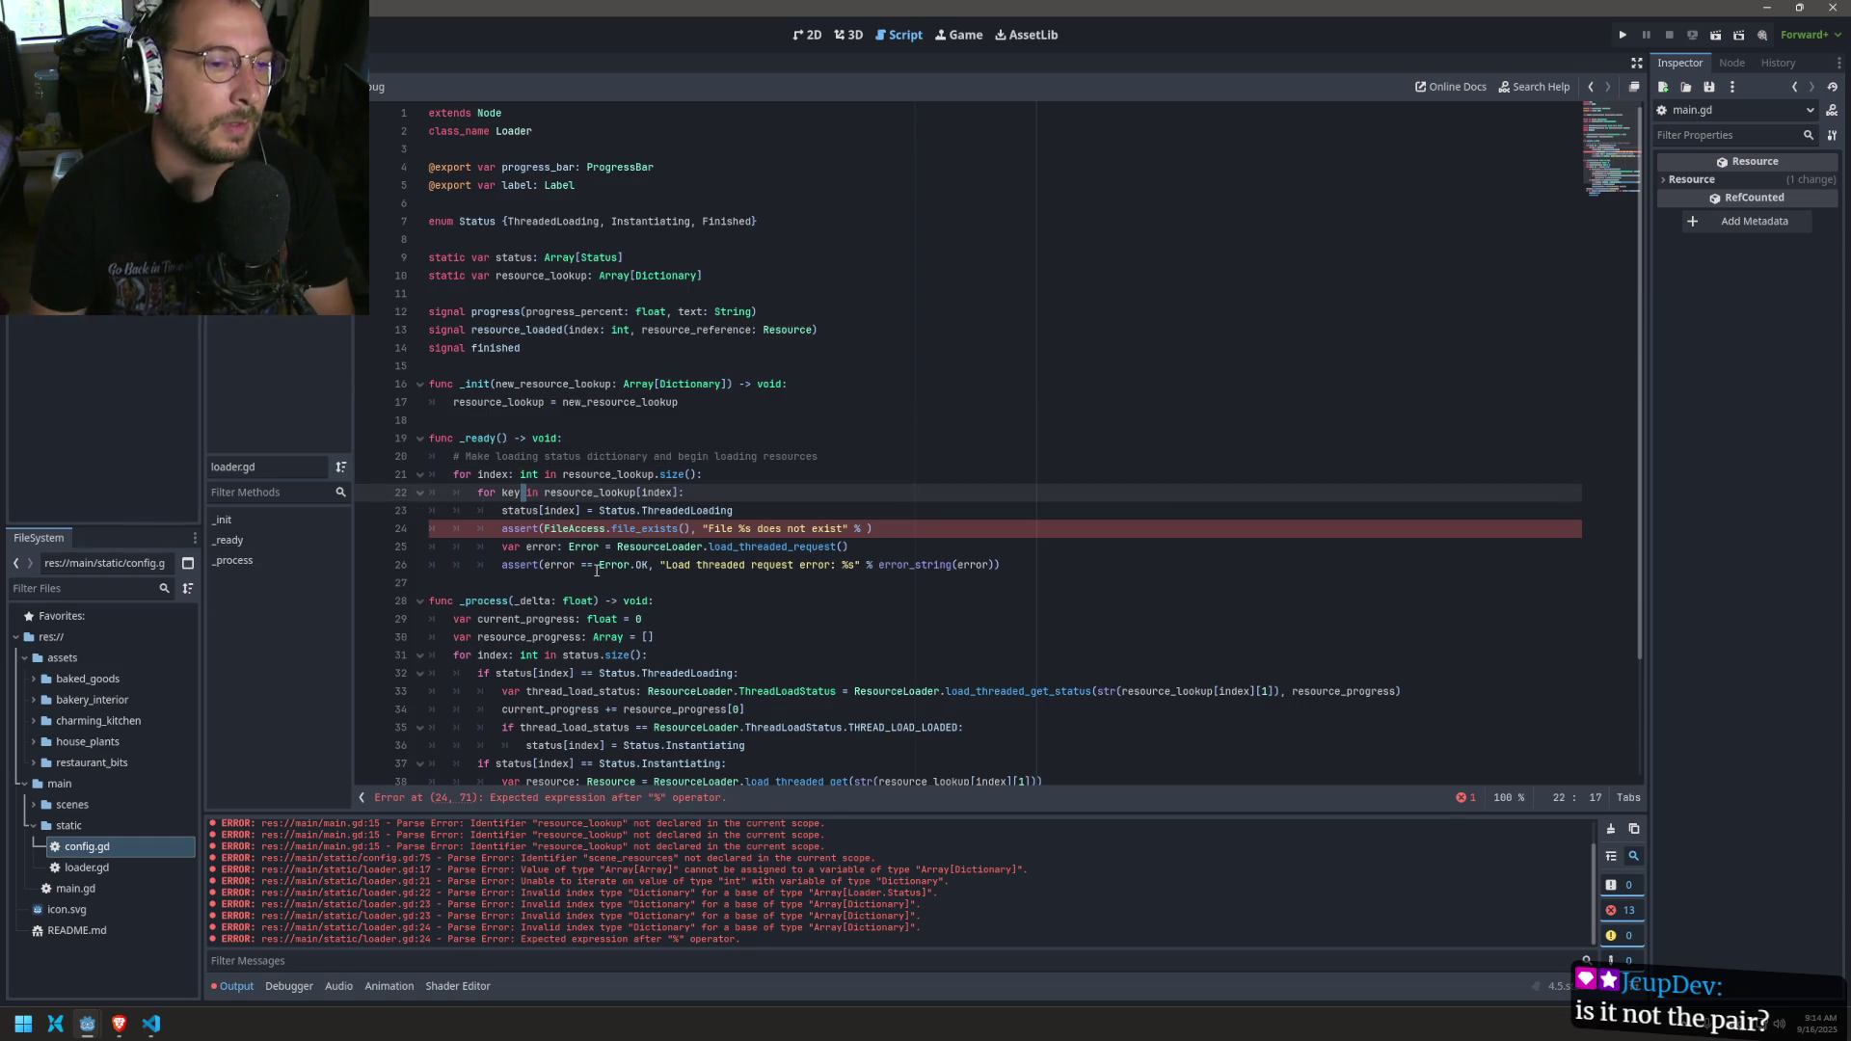
type(": int")
double_click(511, 492)
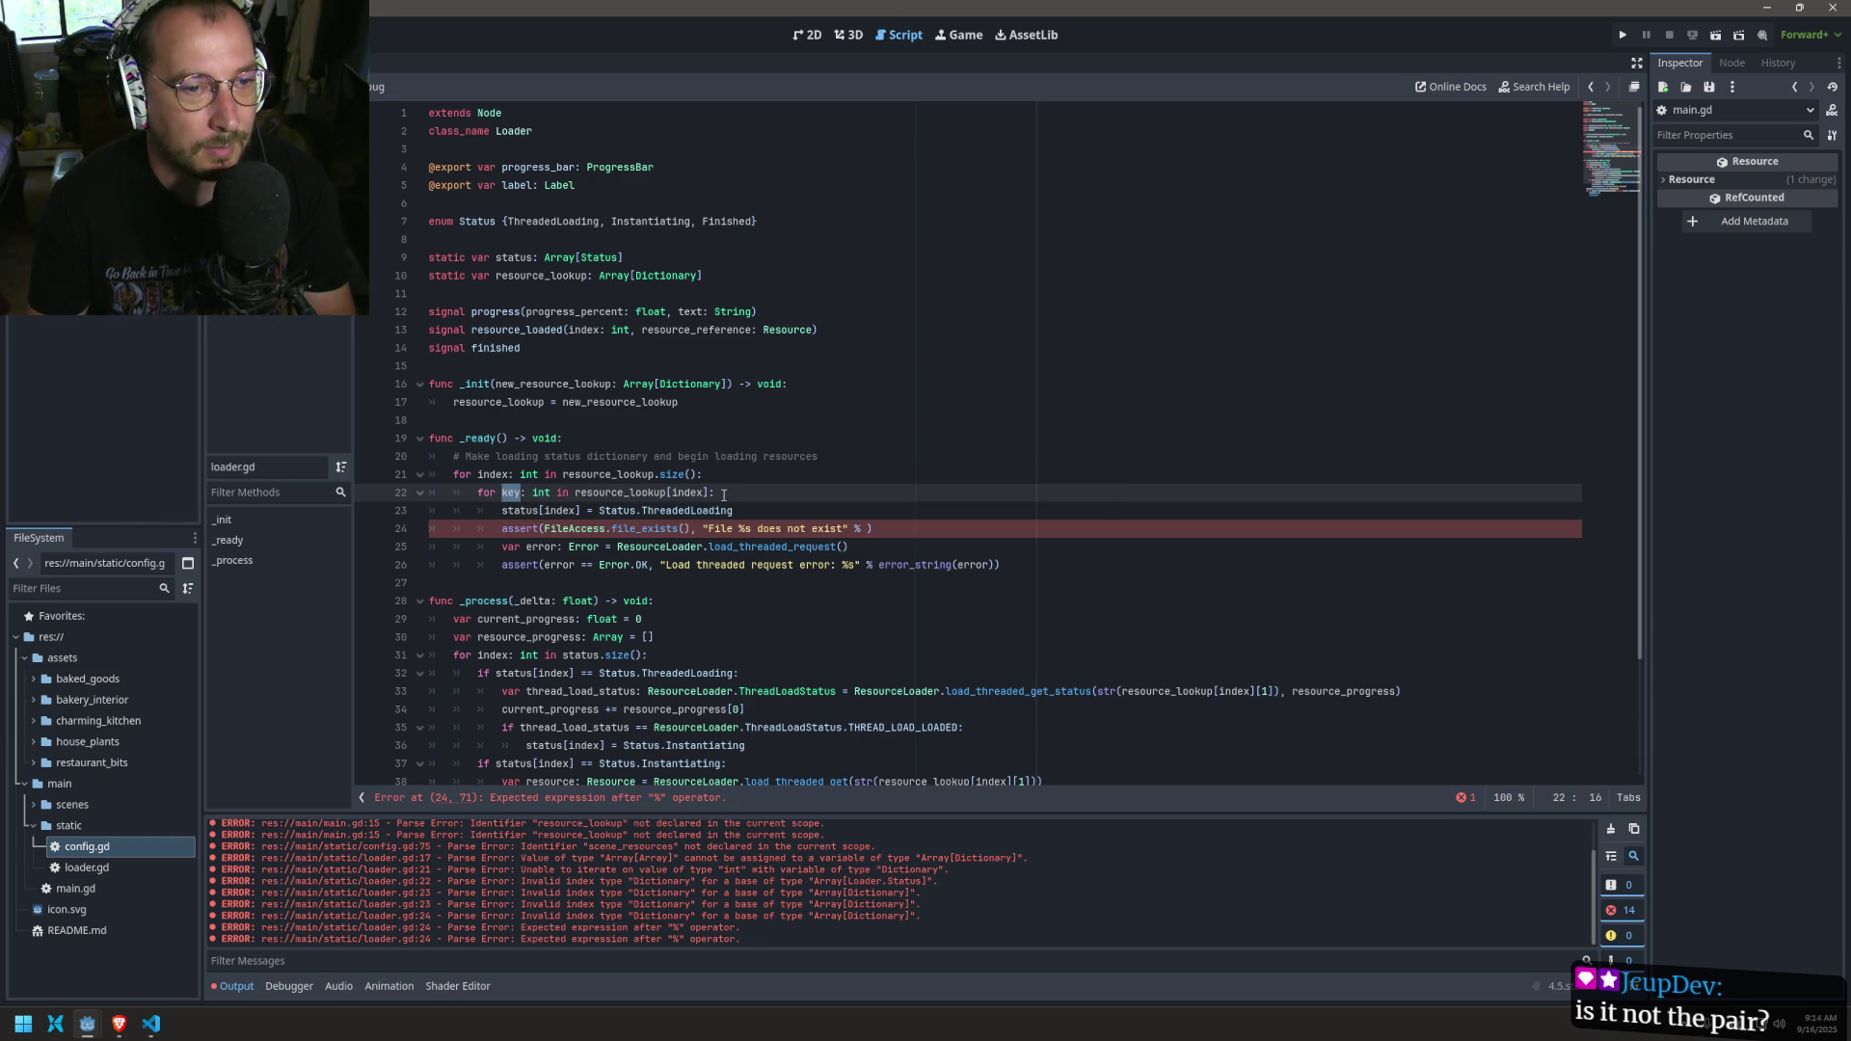
left_click_drag(711, 493, 574, 492)
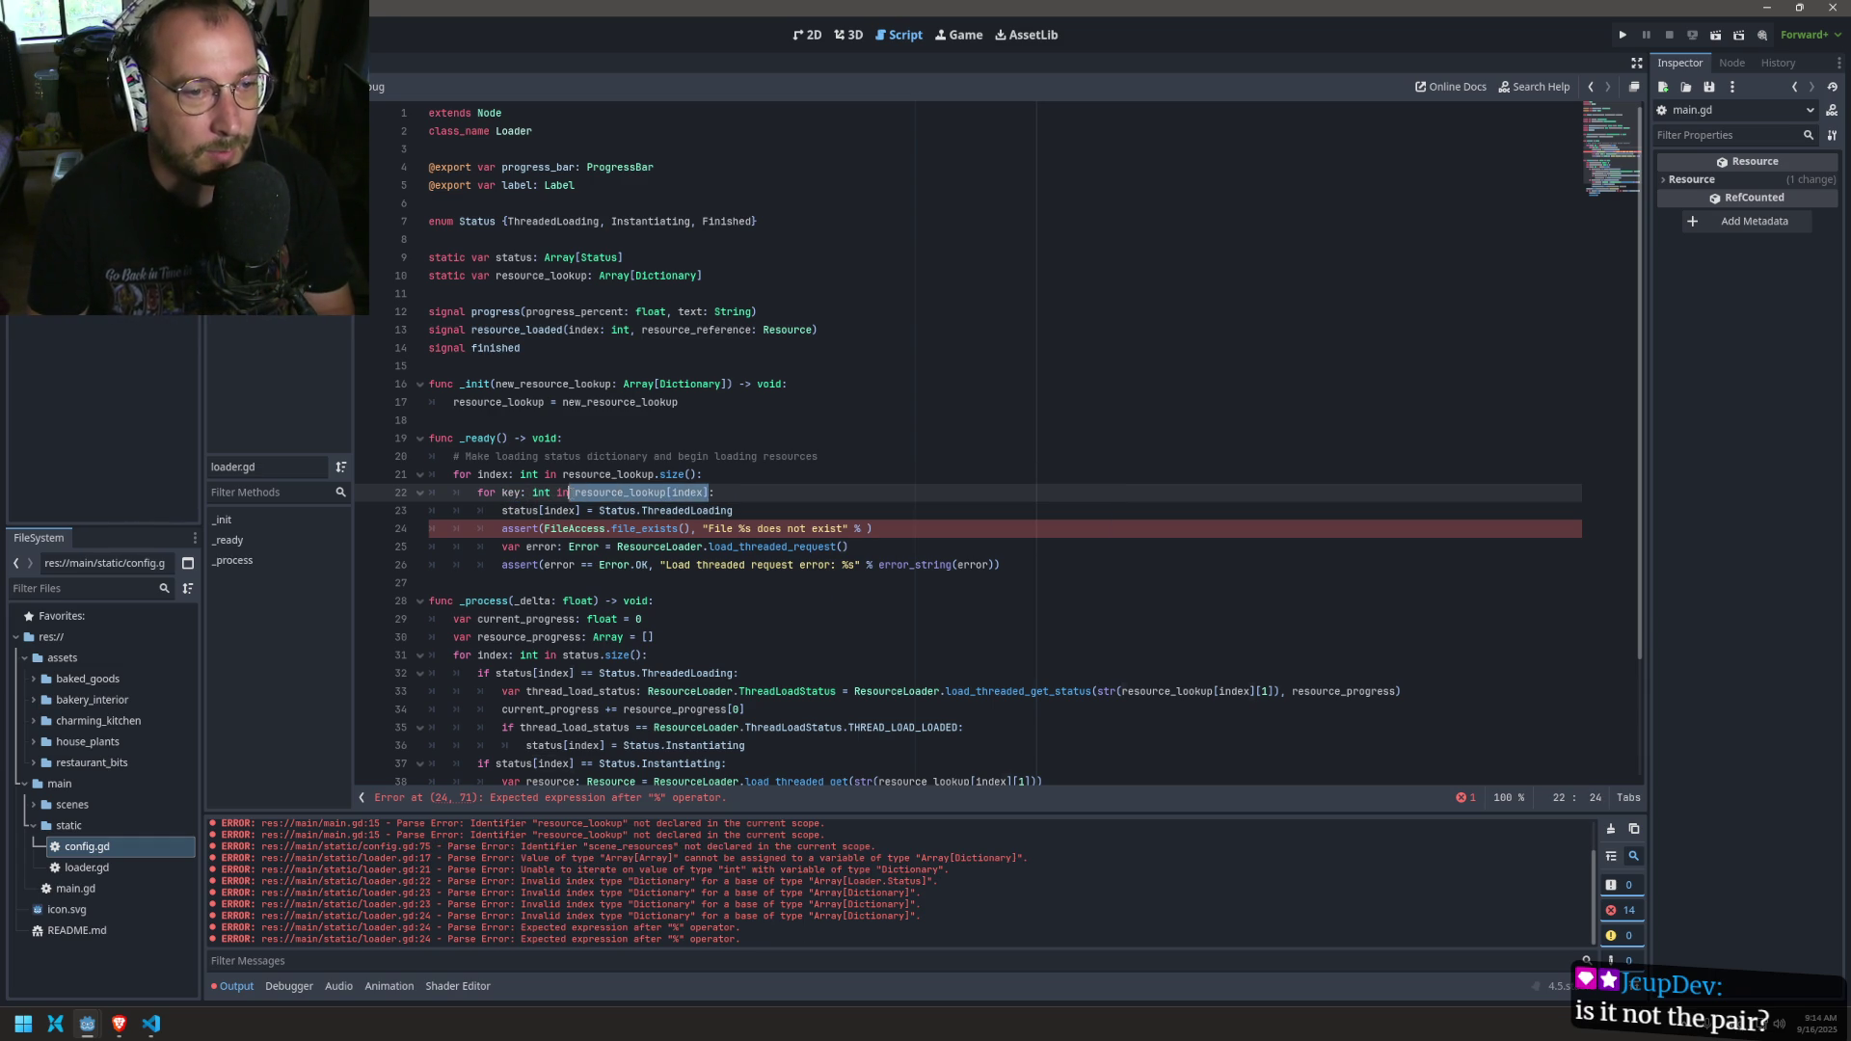
left_click(686, 528)
type("resource_lookup[index]")
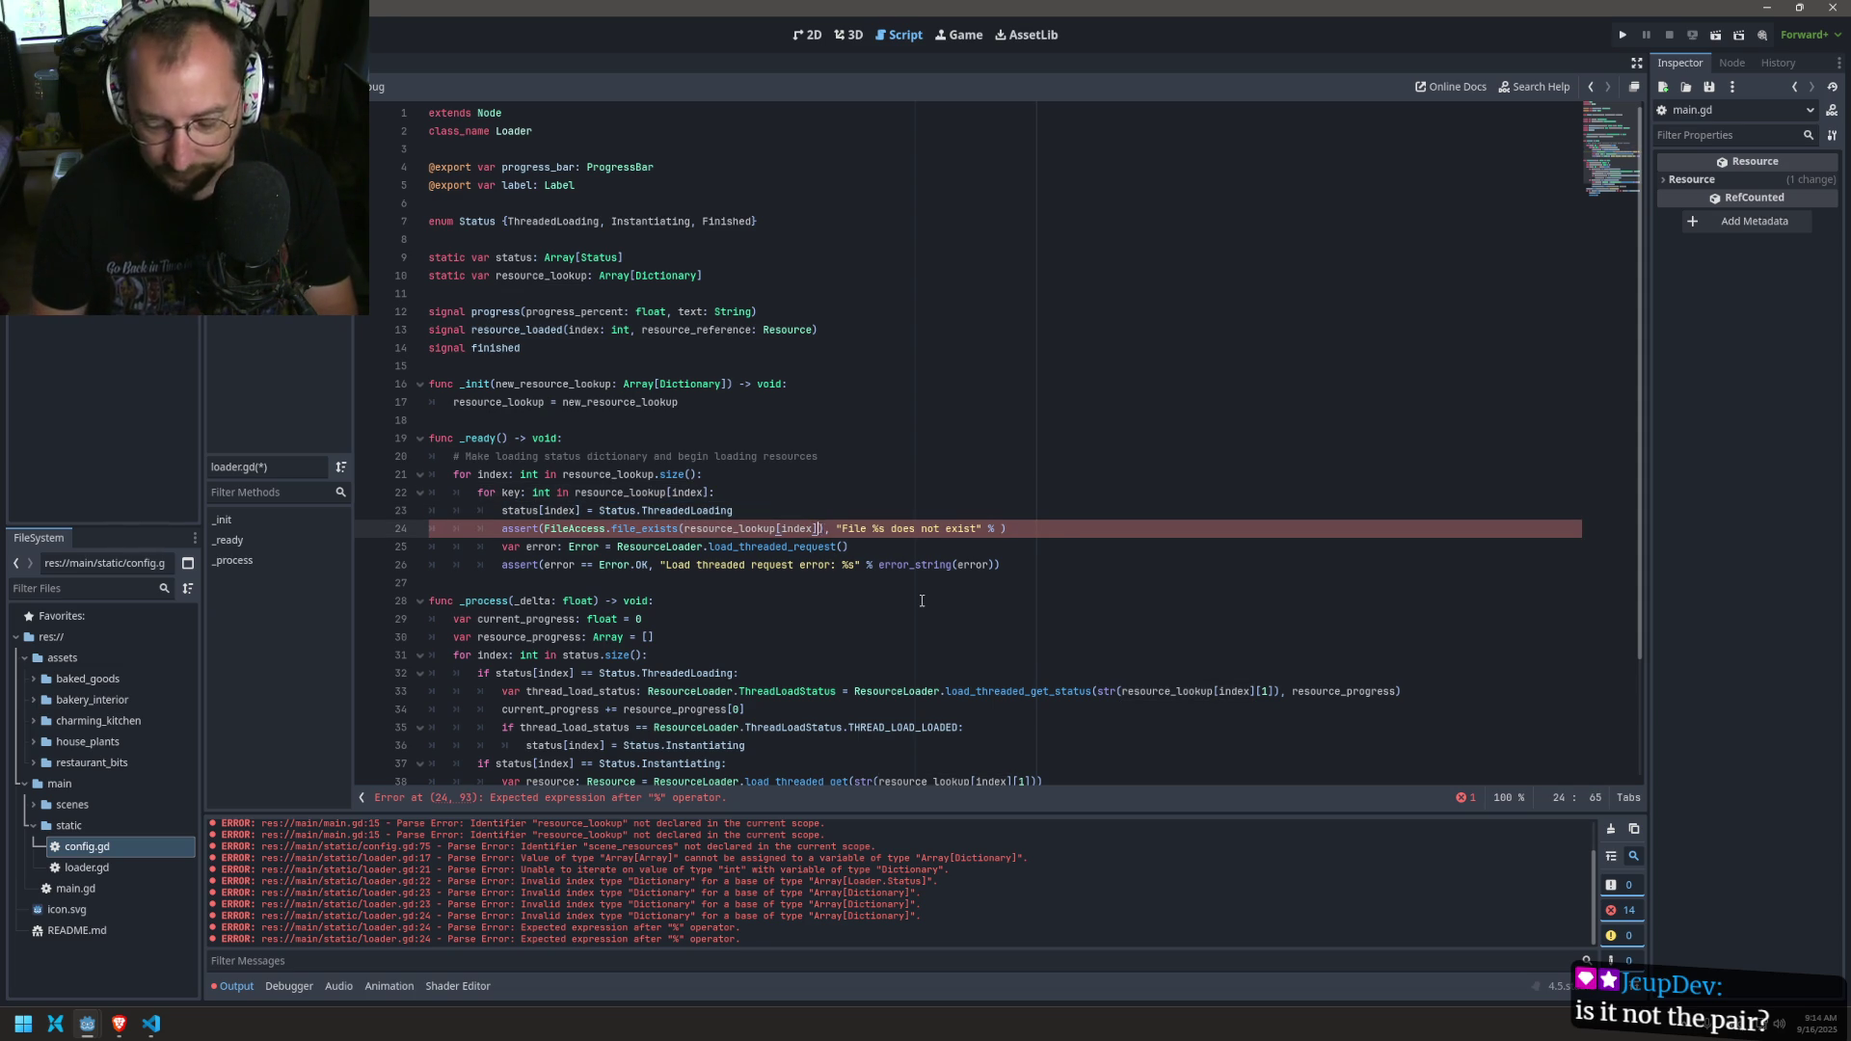
type("[key]")
left_click(820, 516)
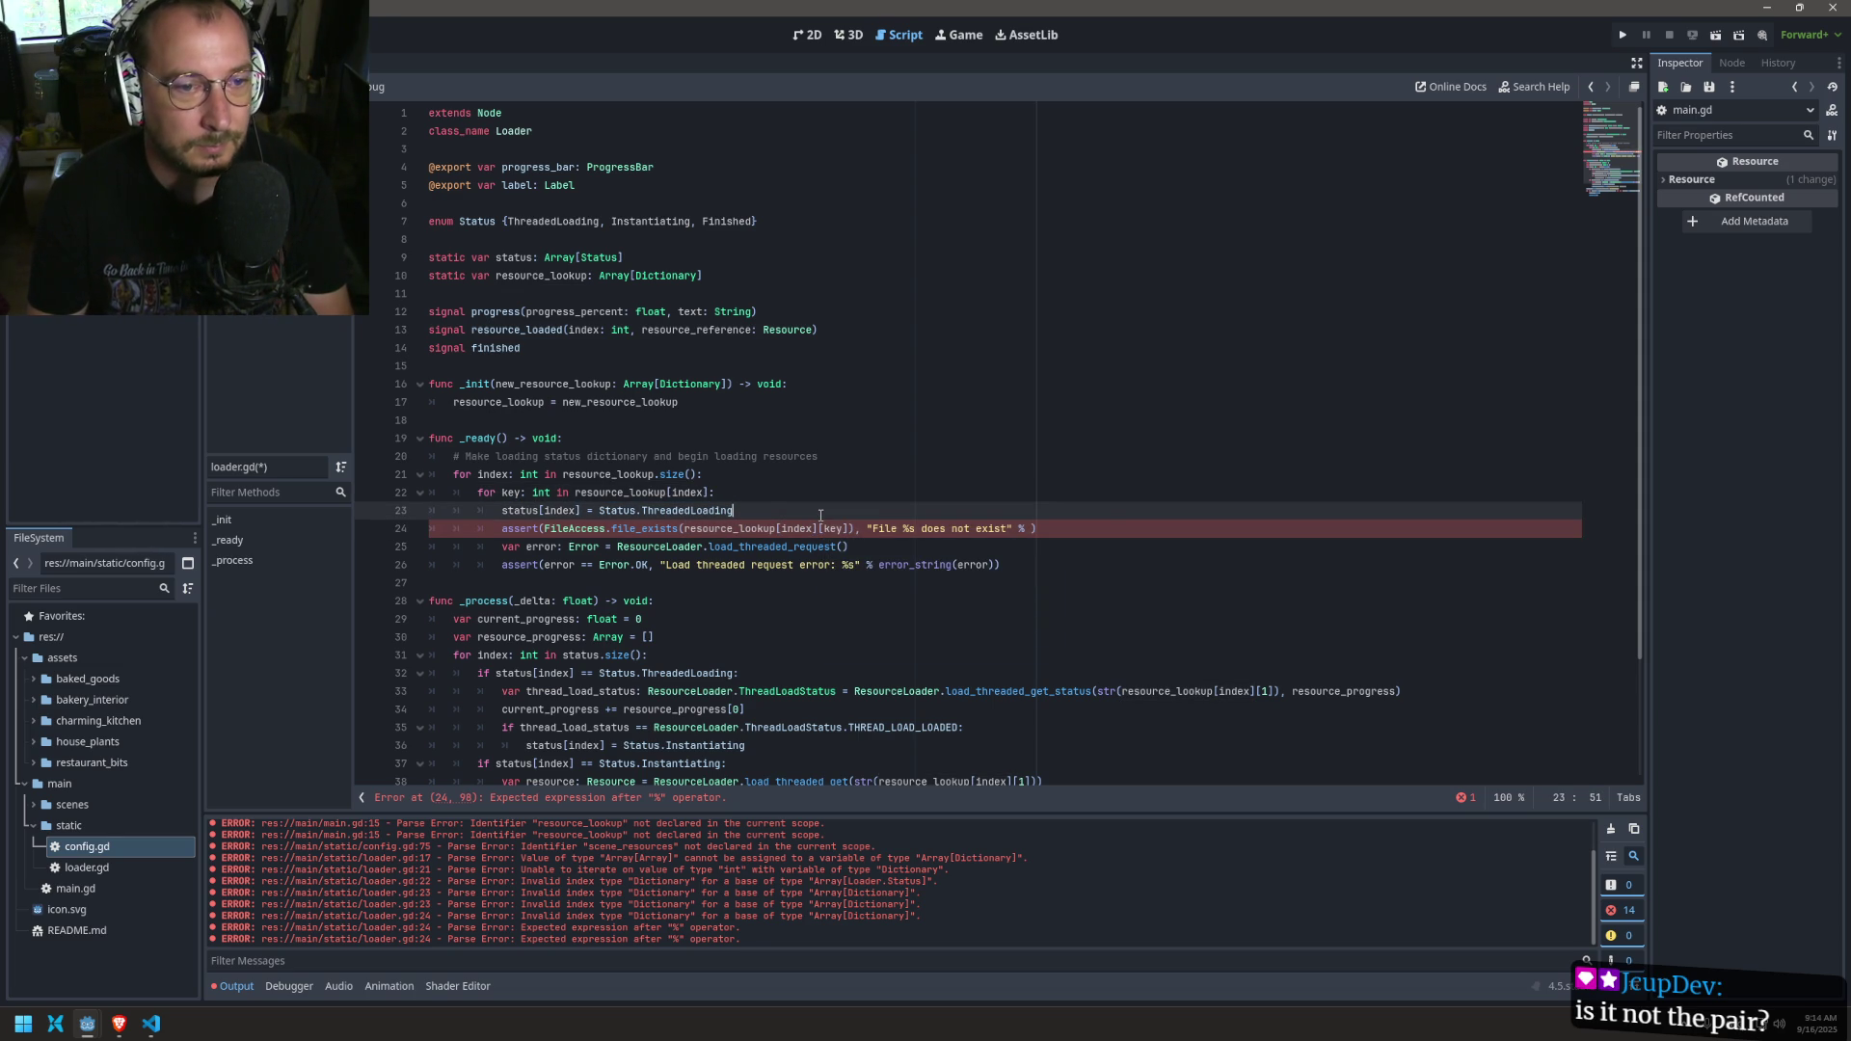
key("ctrl+s")
Step: Use resource_lookup[index][key] as the % message argument and the load_threaded_request path
left_click_drag(684, 528, 849, 532)
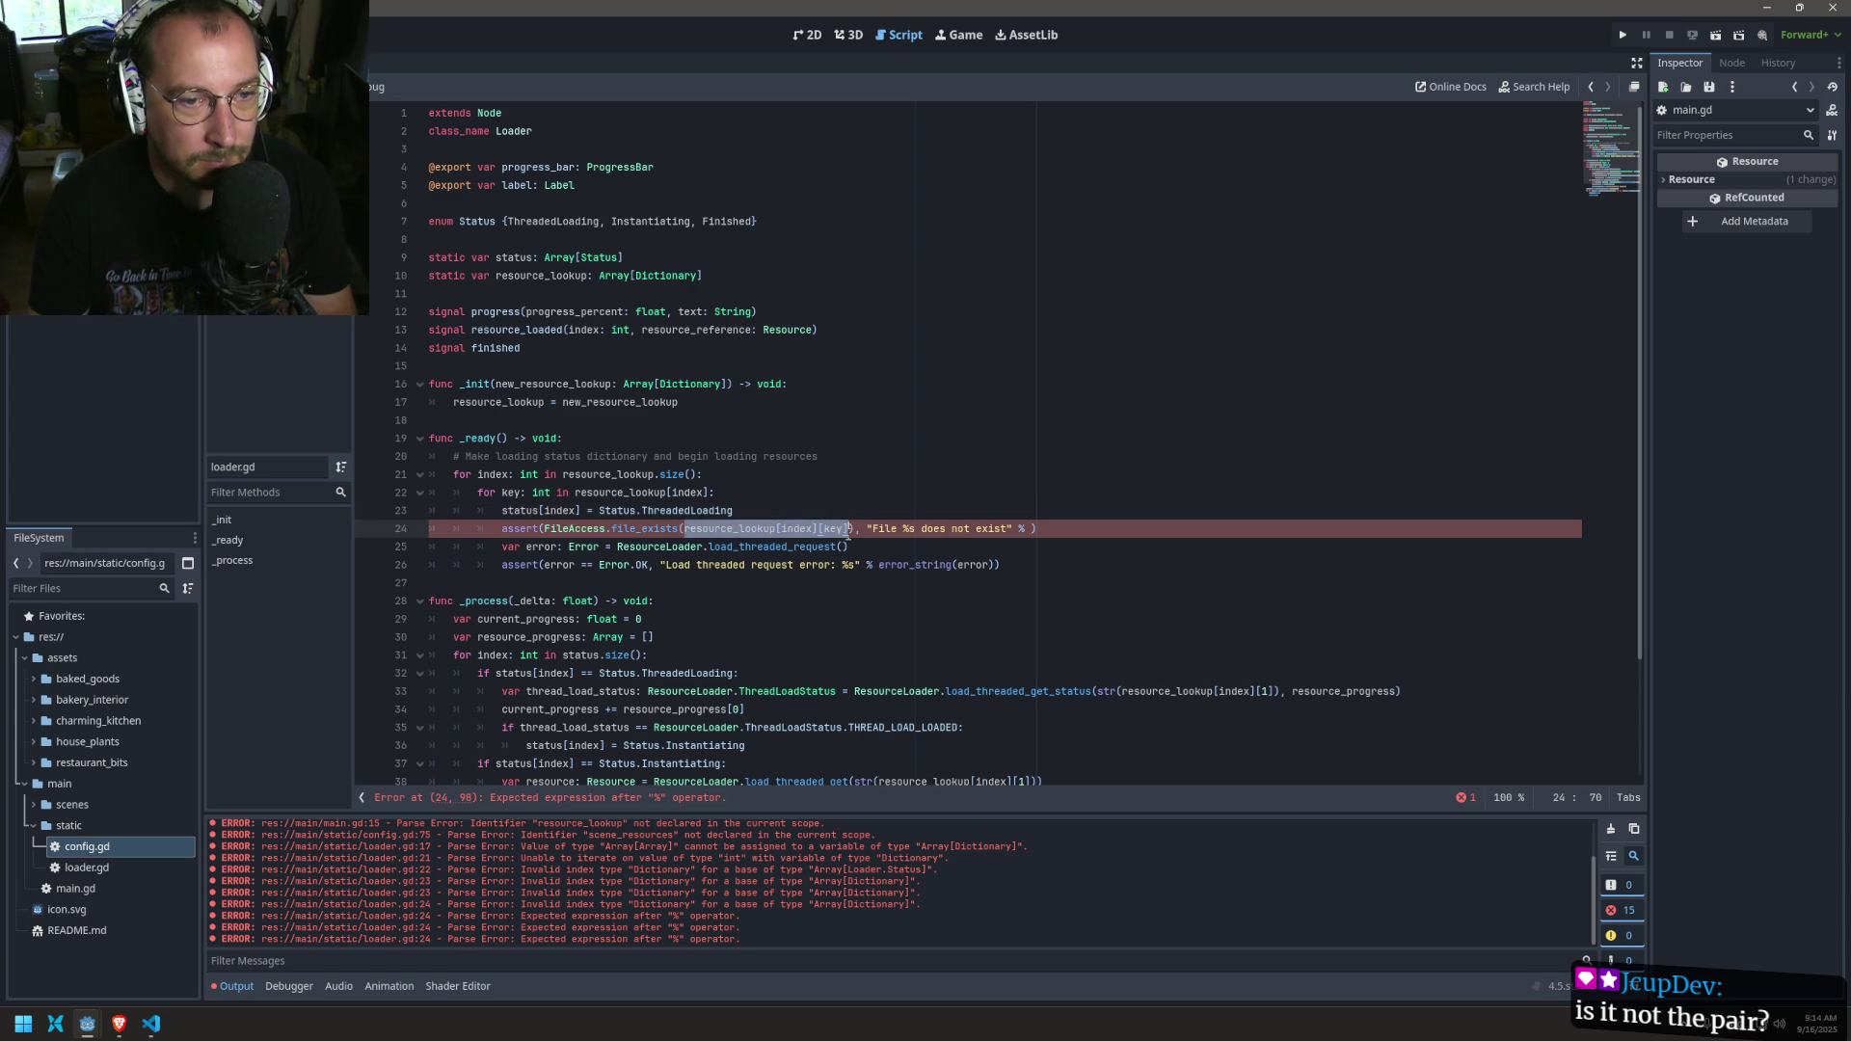
key("ctrl+c")
left_click(1035, 528)
key("ctrl+v")
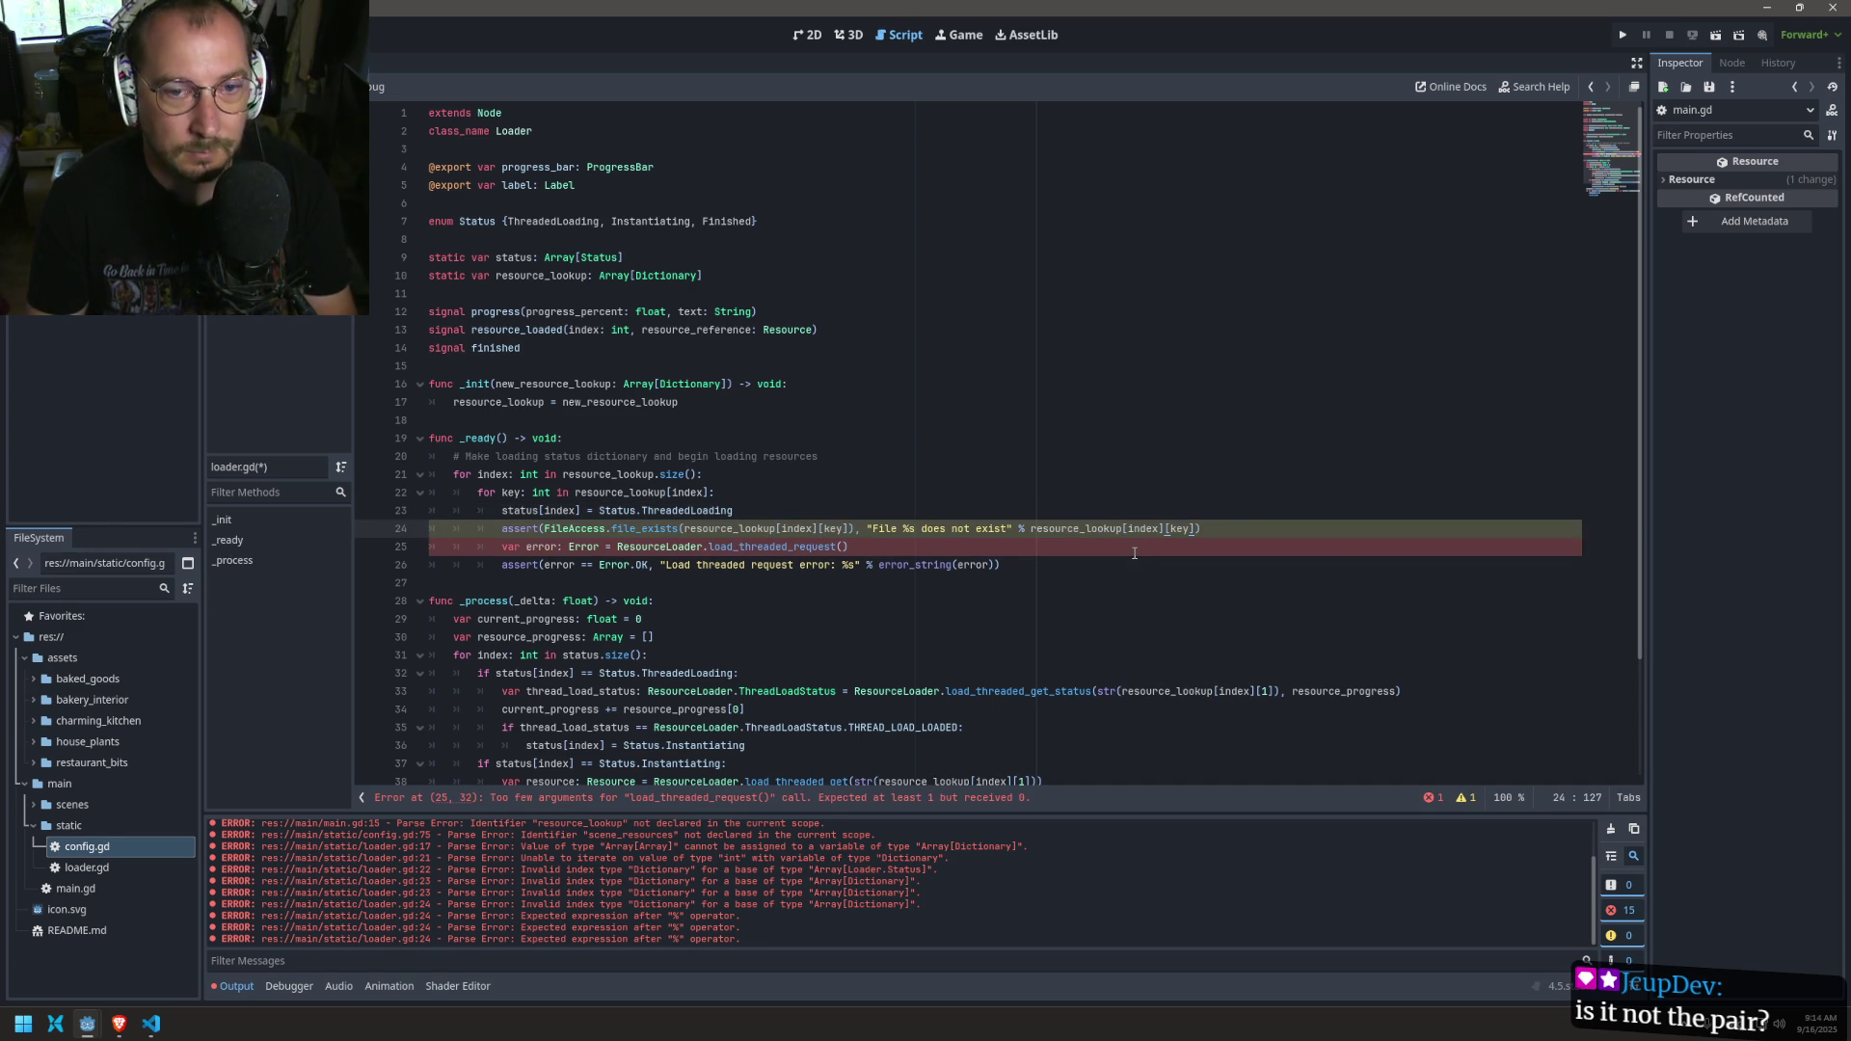
left_click(845, 546)
key("ctrl+v")
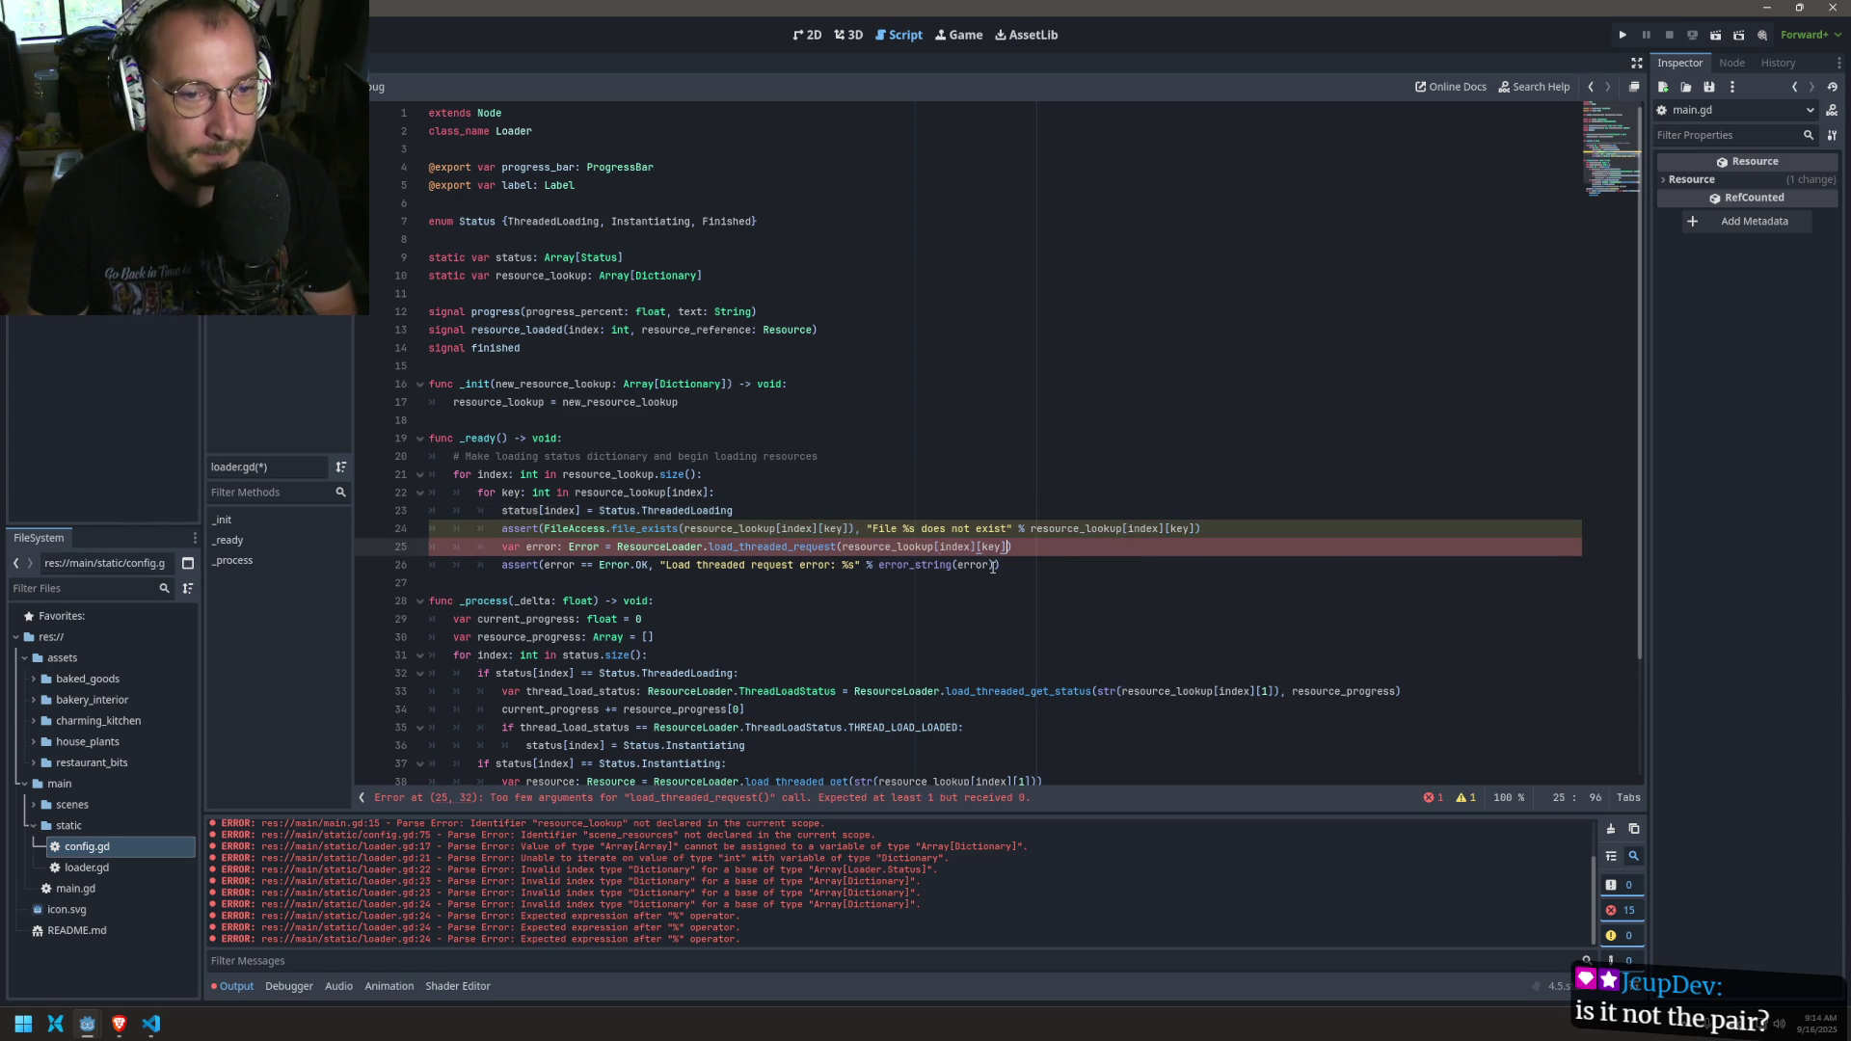
Step: Wrap resource_lookup[index][key] in str() for file_exists and load_threaded_request, and save
left_click(686, 526)
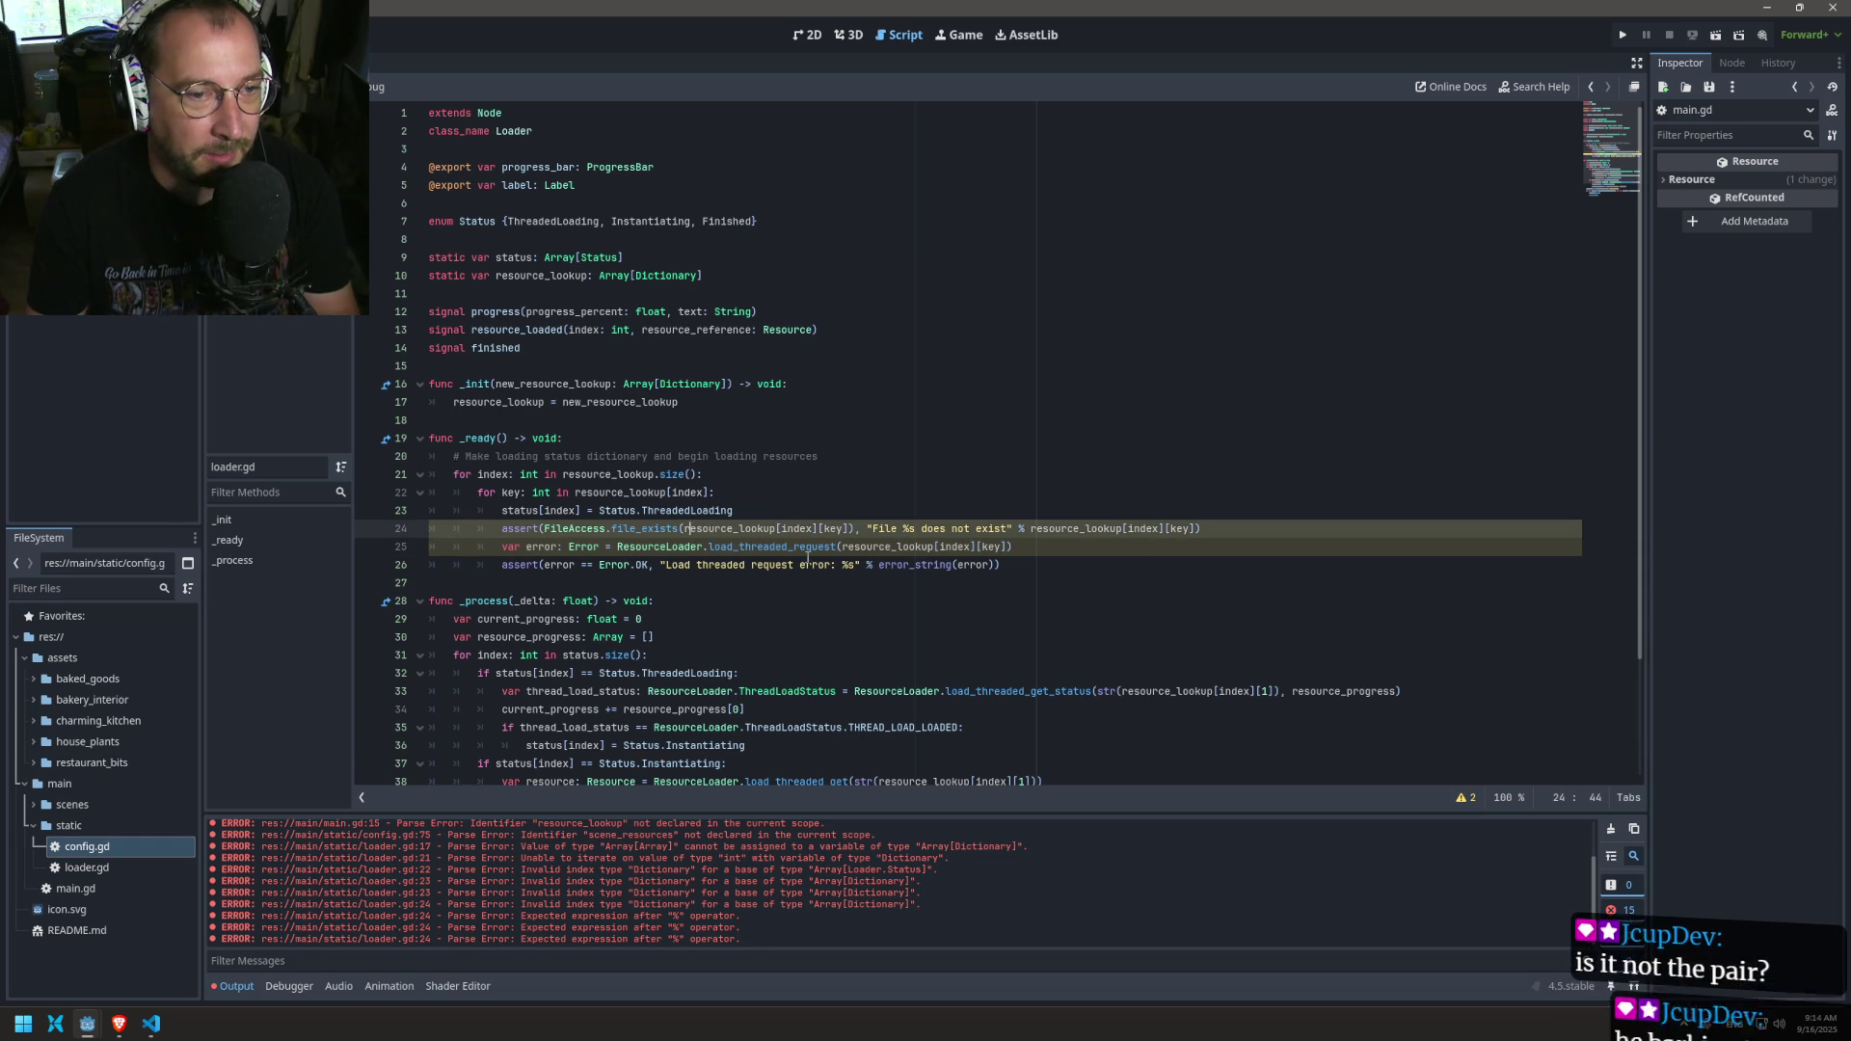
type("str(")
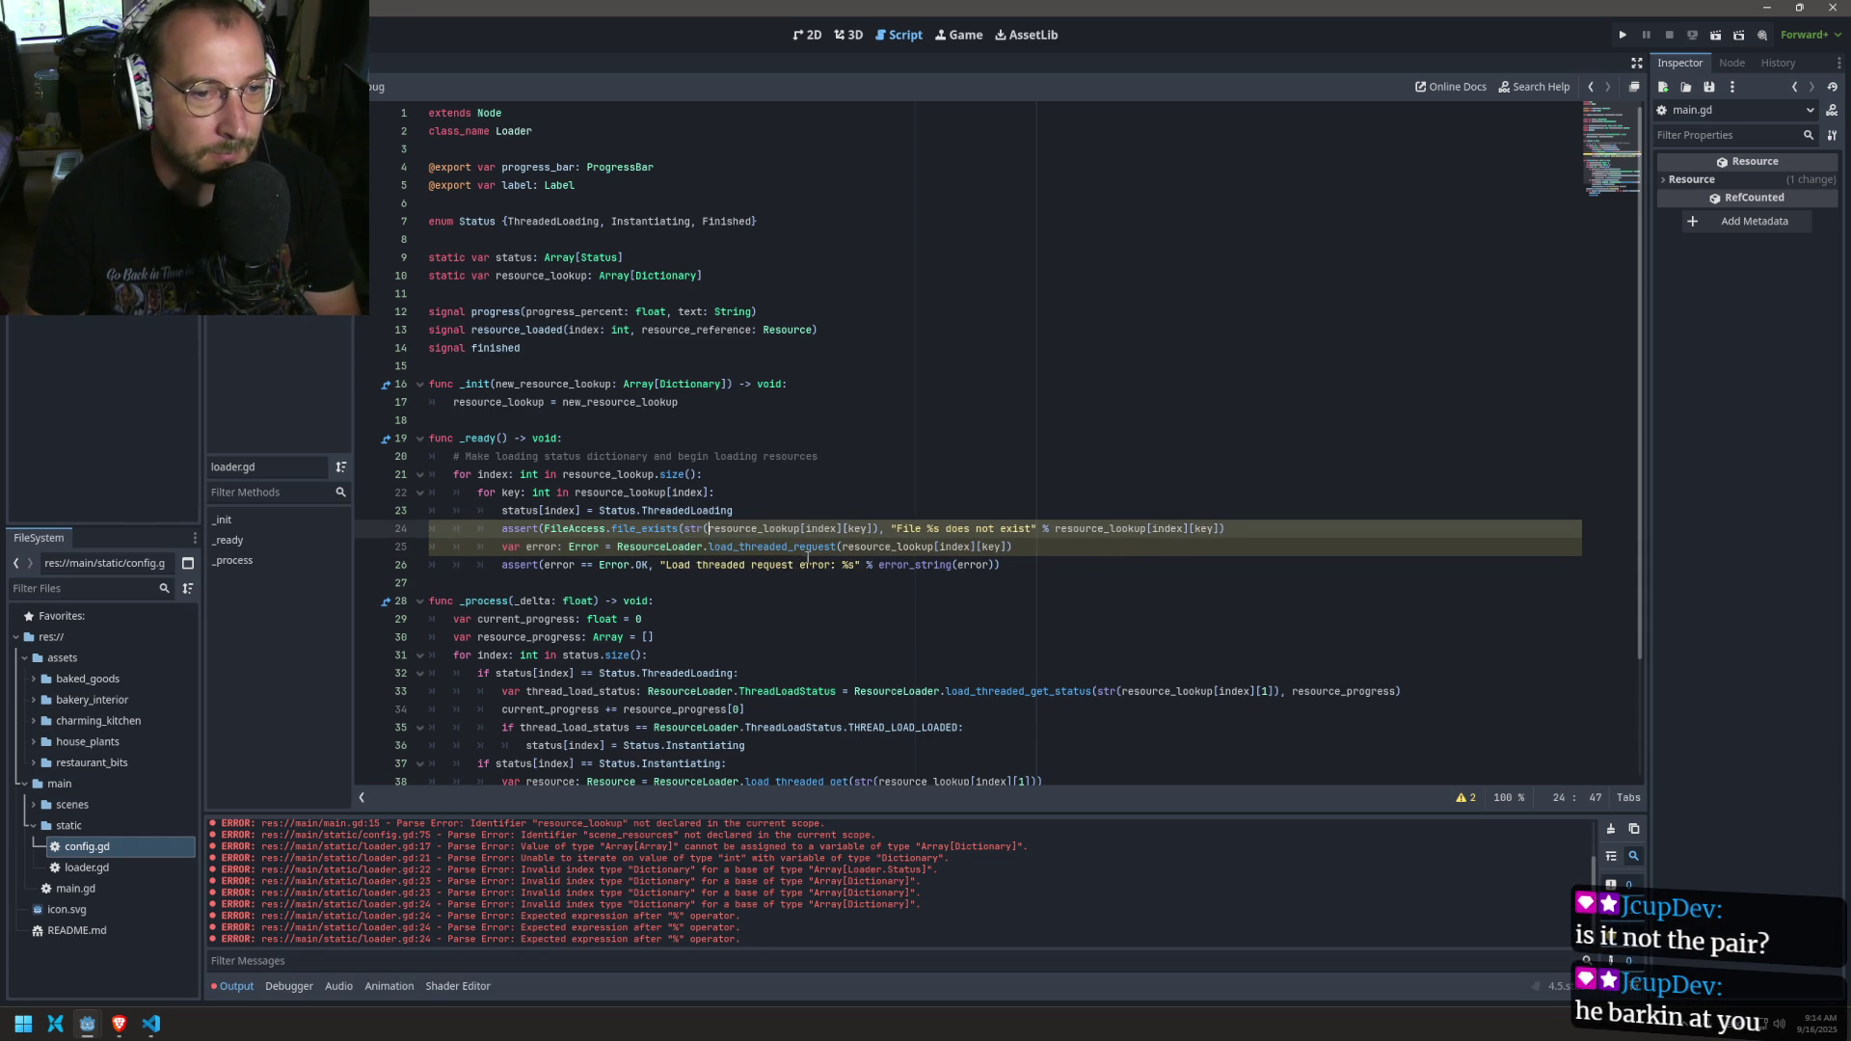
left_click(872, 528)
key("ctrl+z")
key("ctrl+z")
key("ctrl+z")
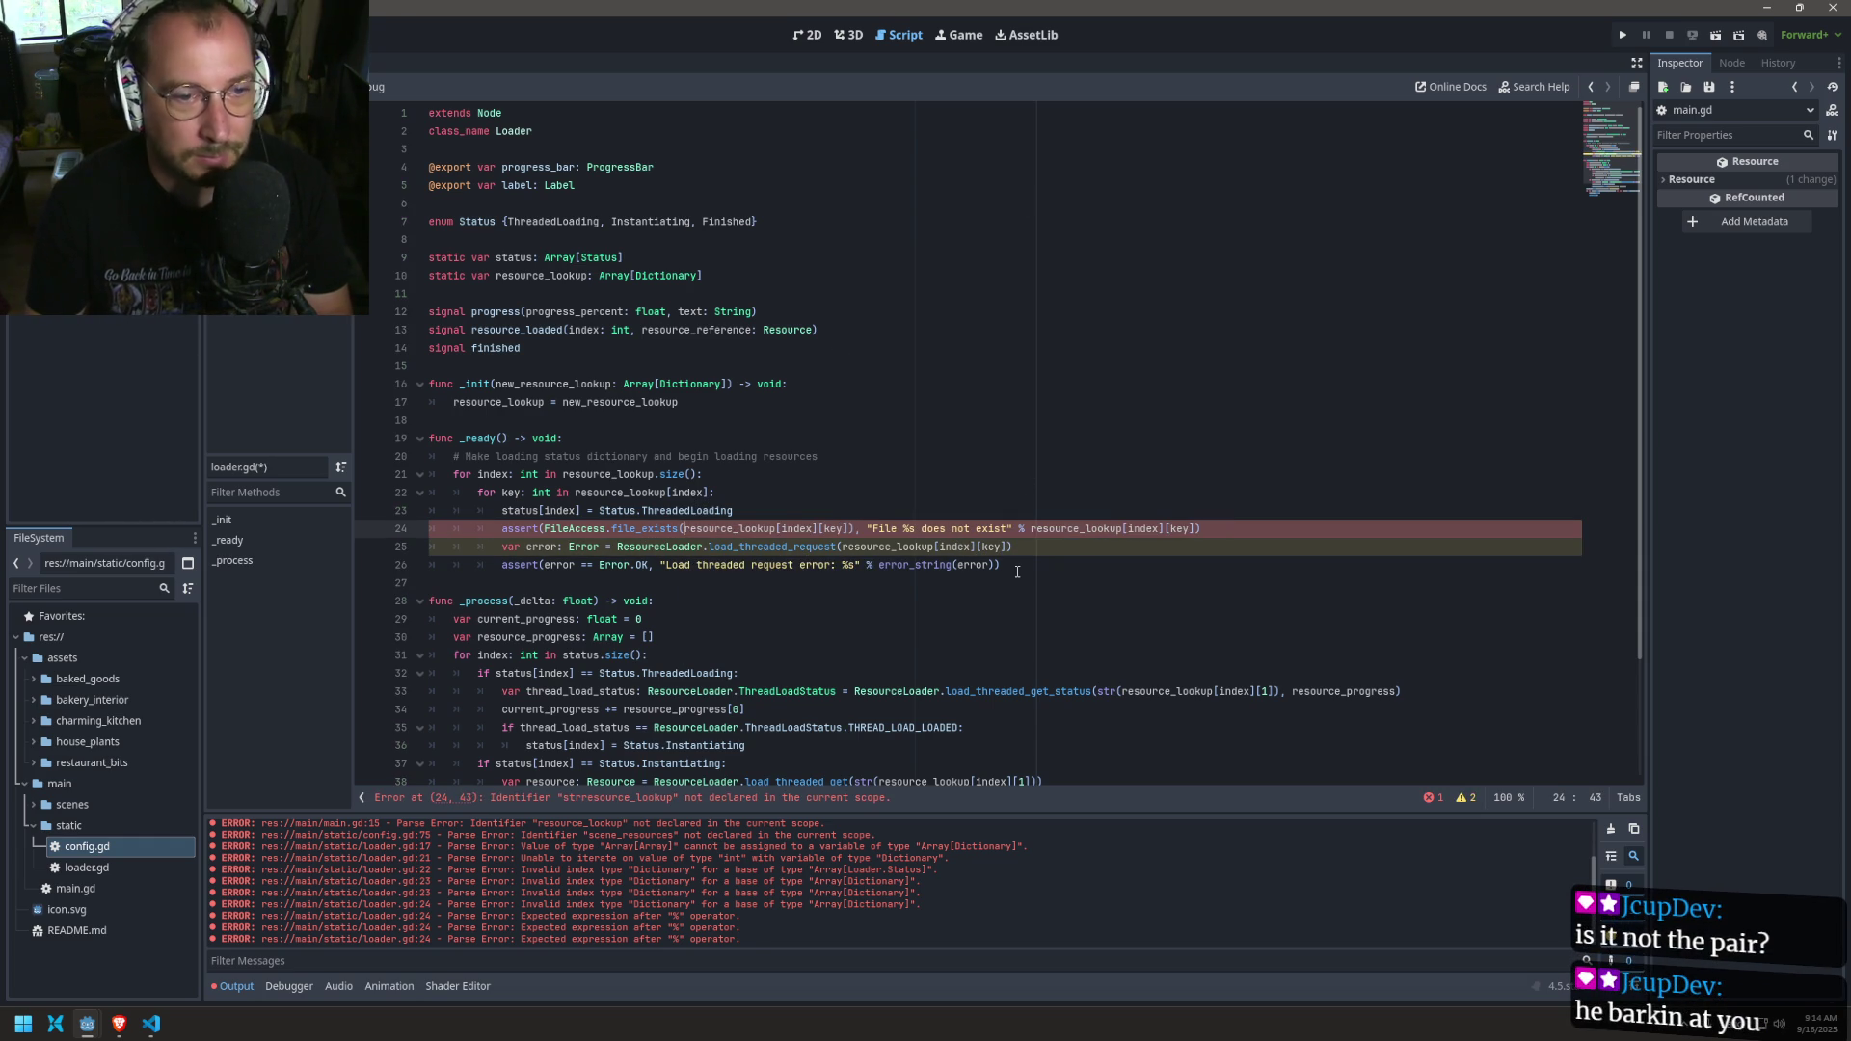
key("ctrl+shift+z")
key("ctrl+shift+z")
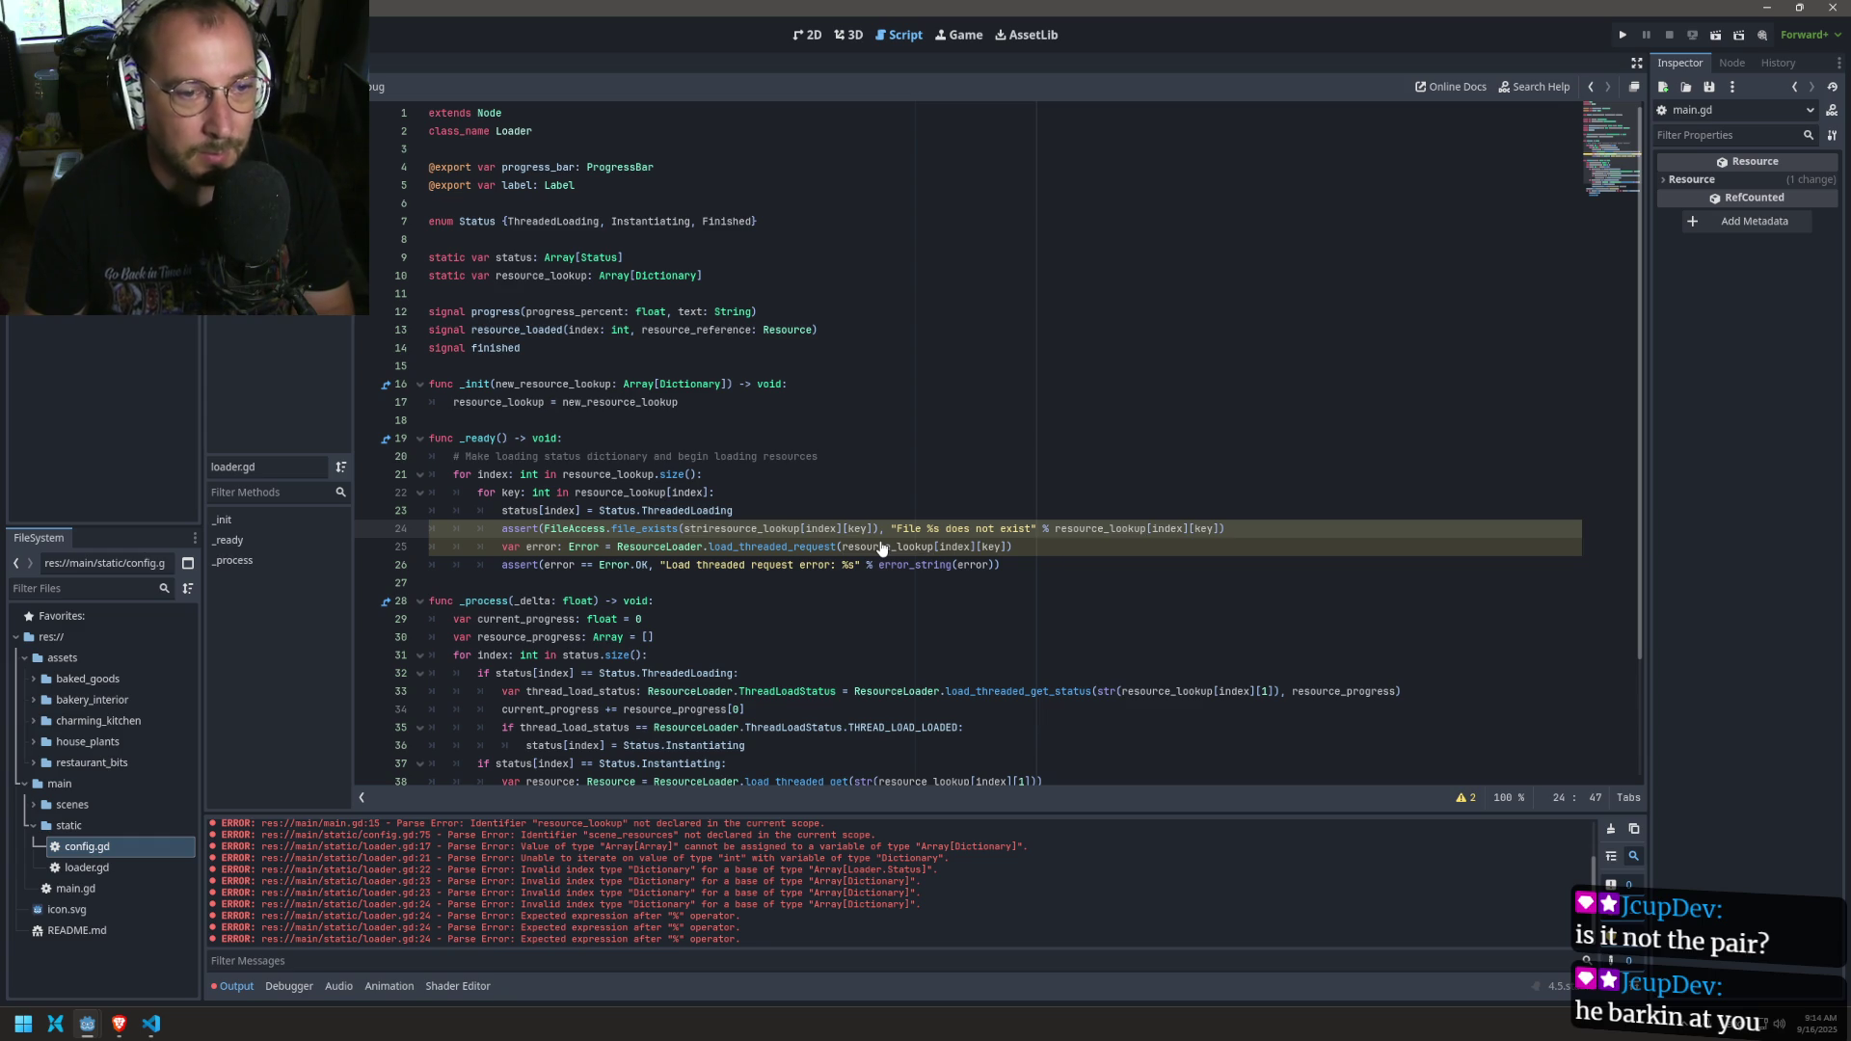
type("(")
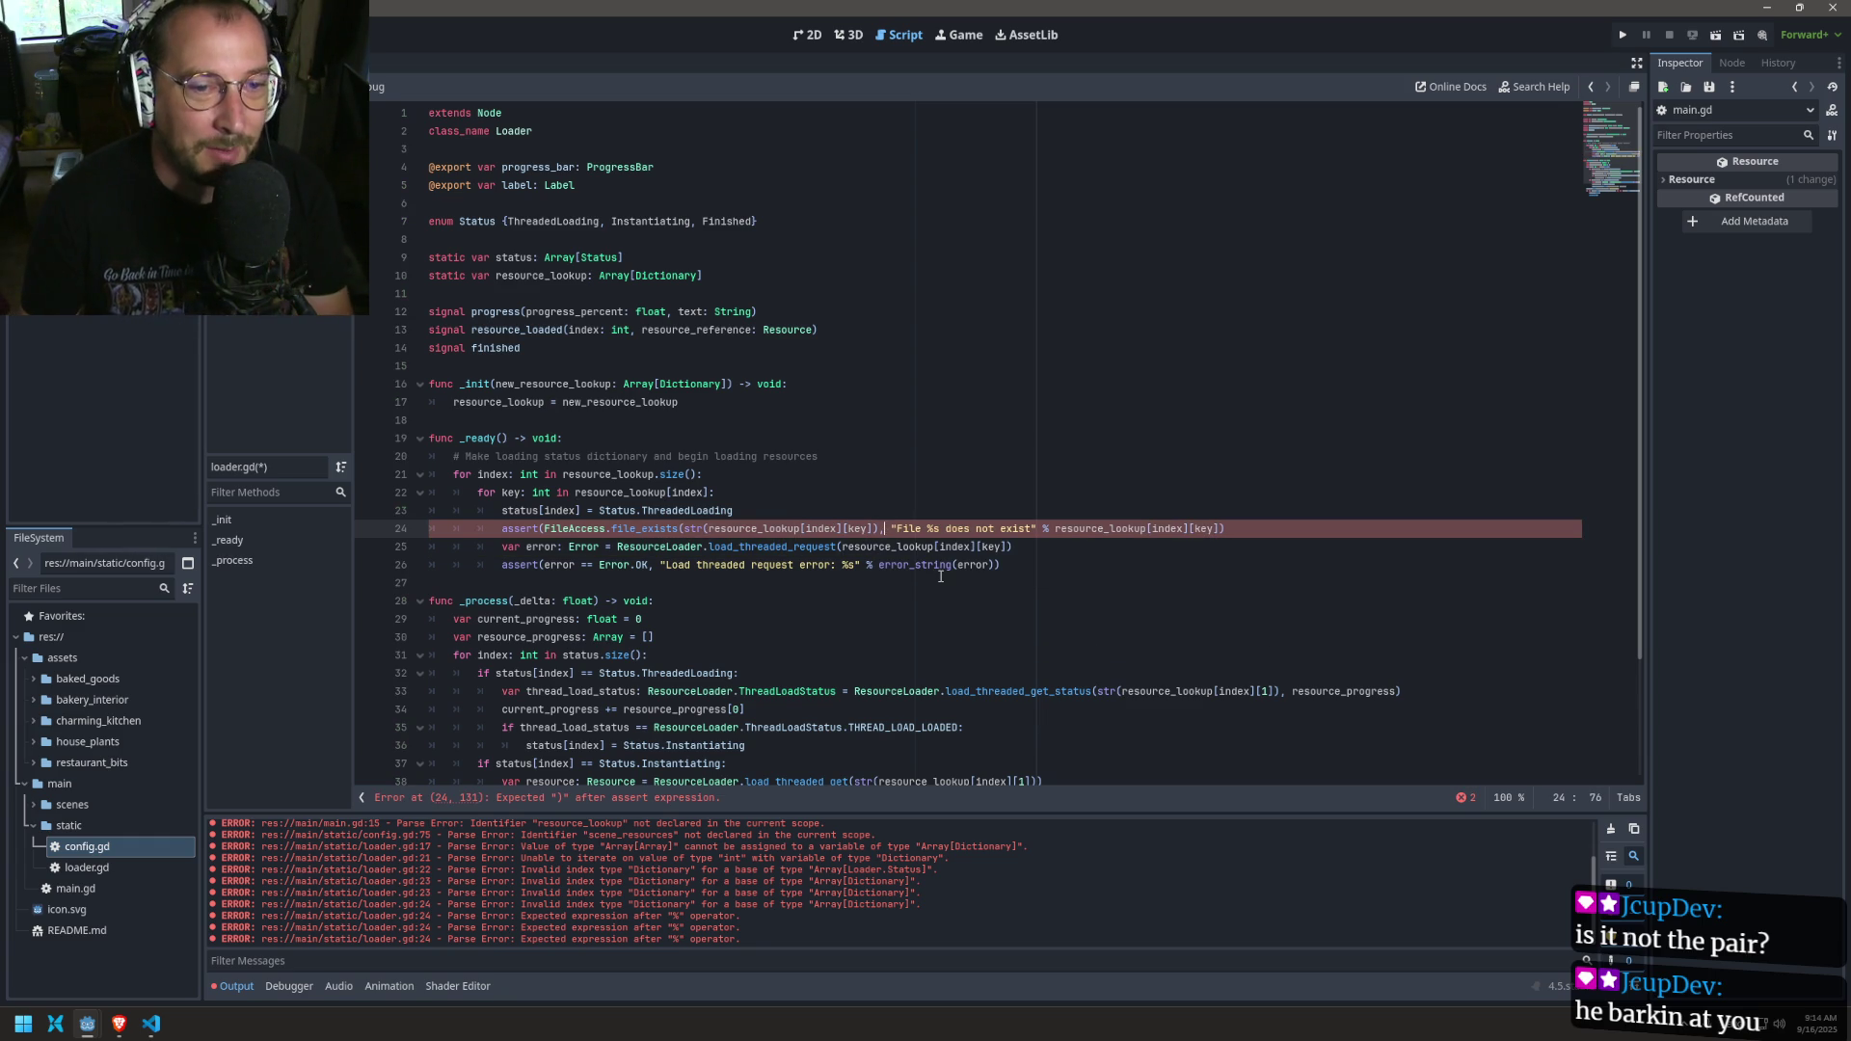
key("Right")
key("Right")
key("Right")
type(")")
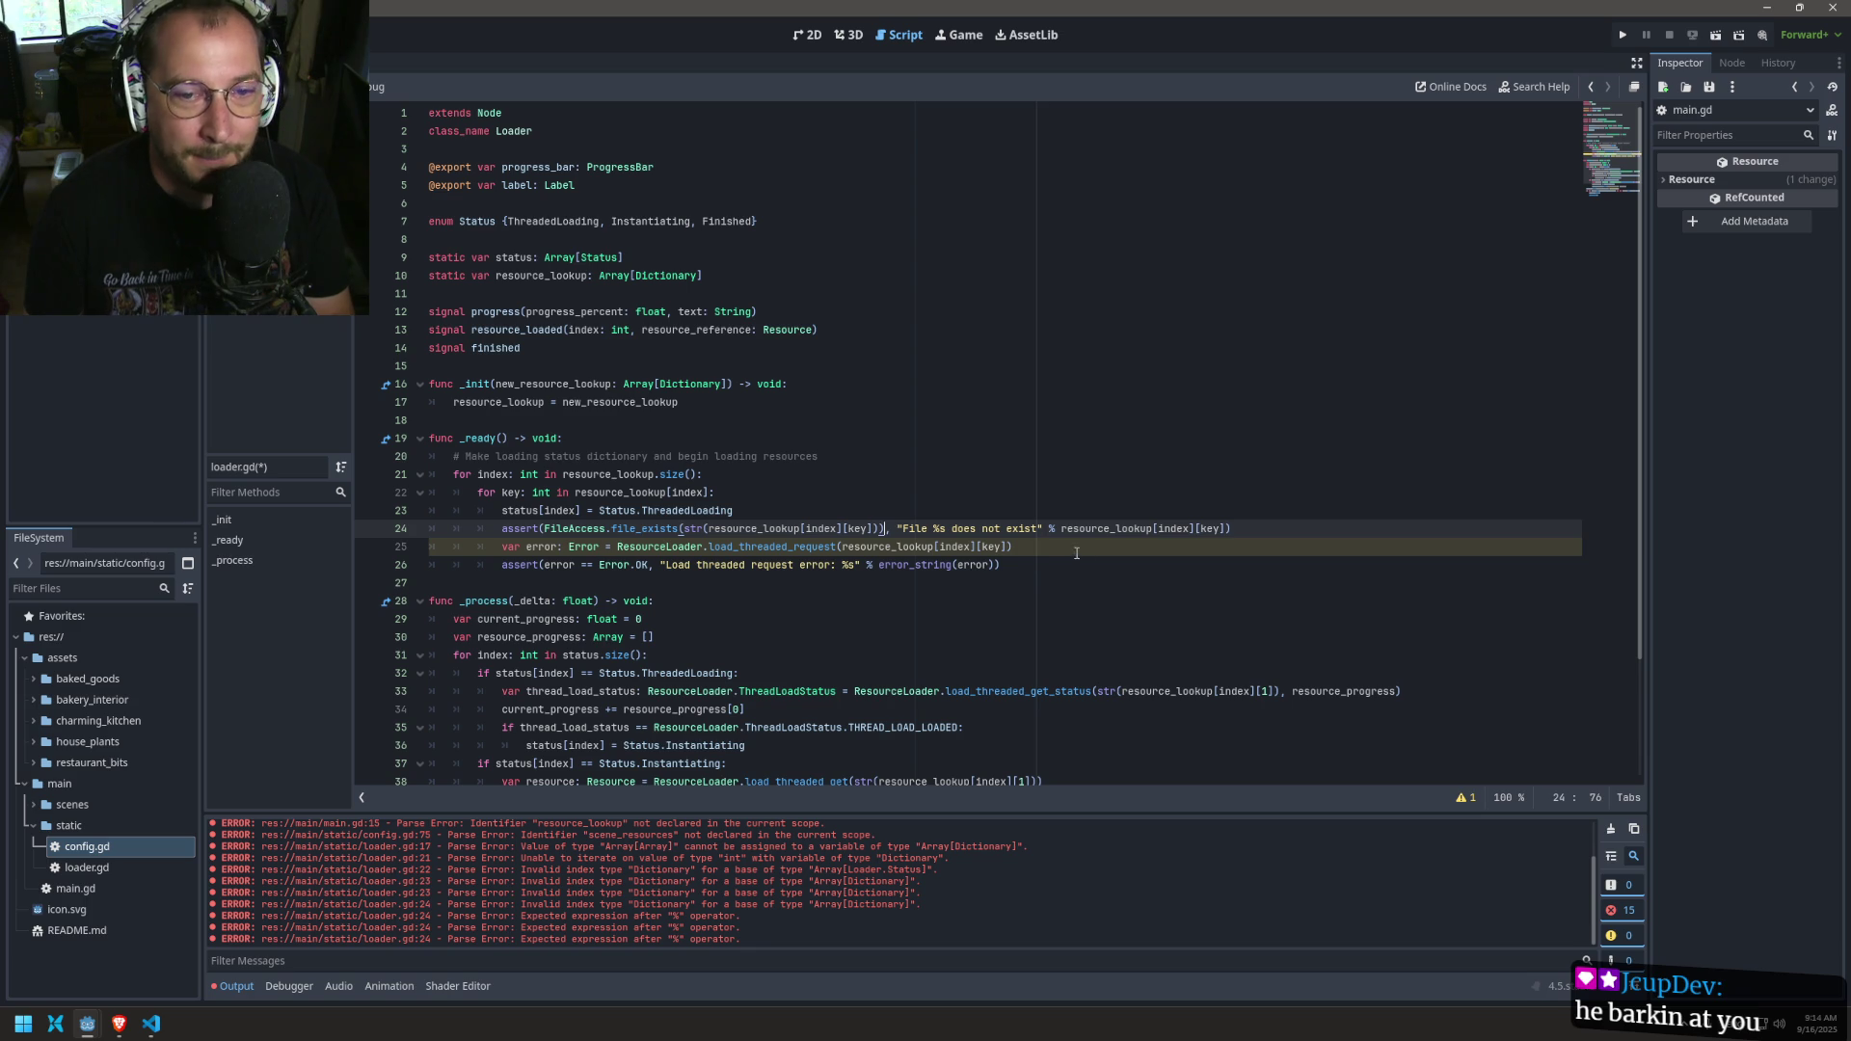
left_click(848, 547)
type("str(")
left_click(1065, 547)
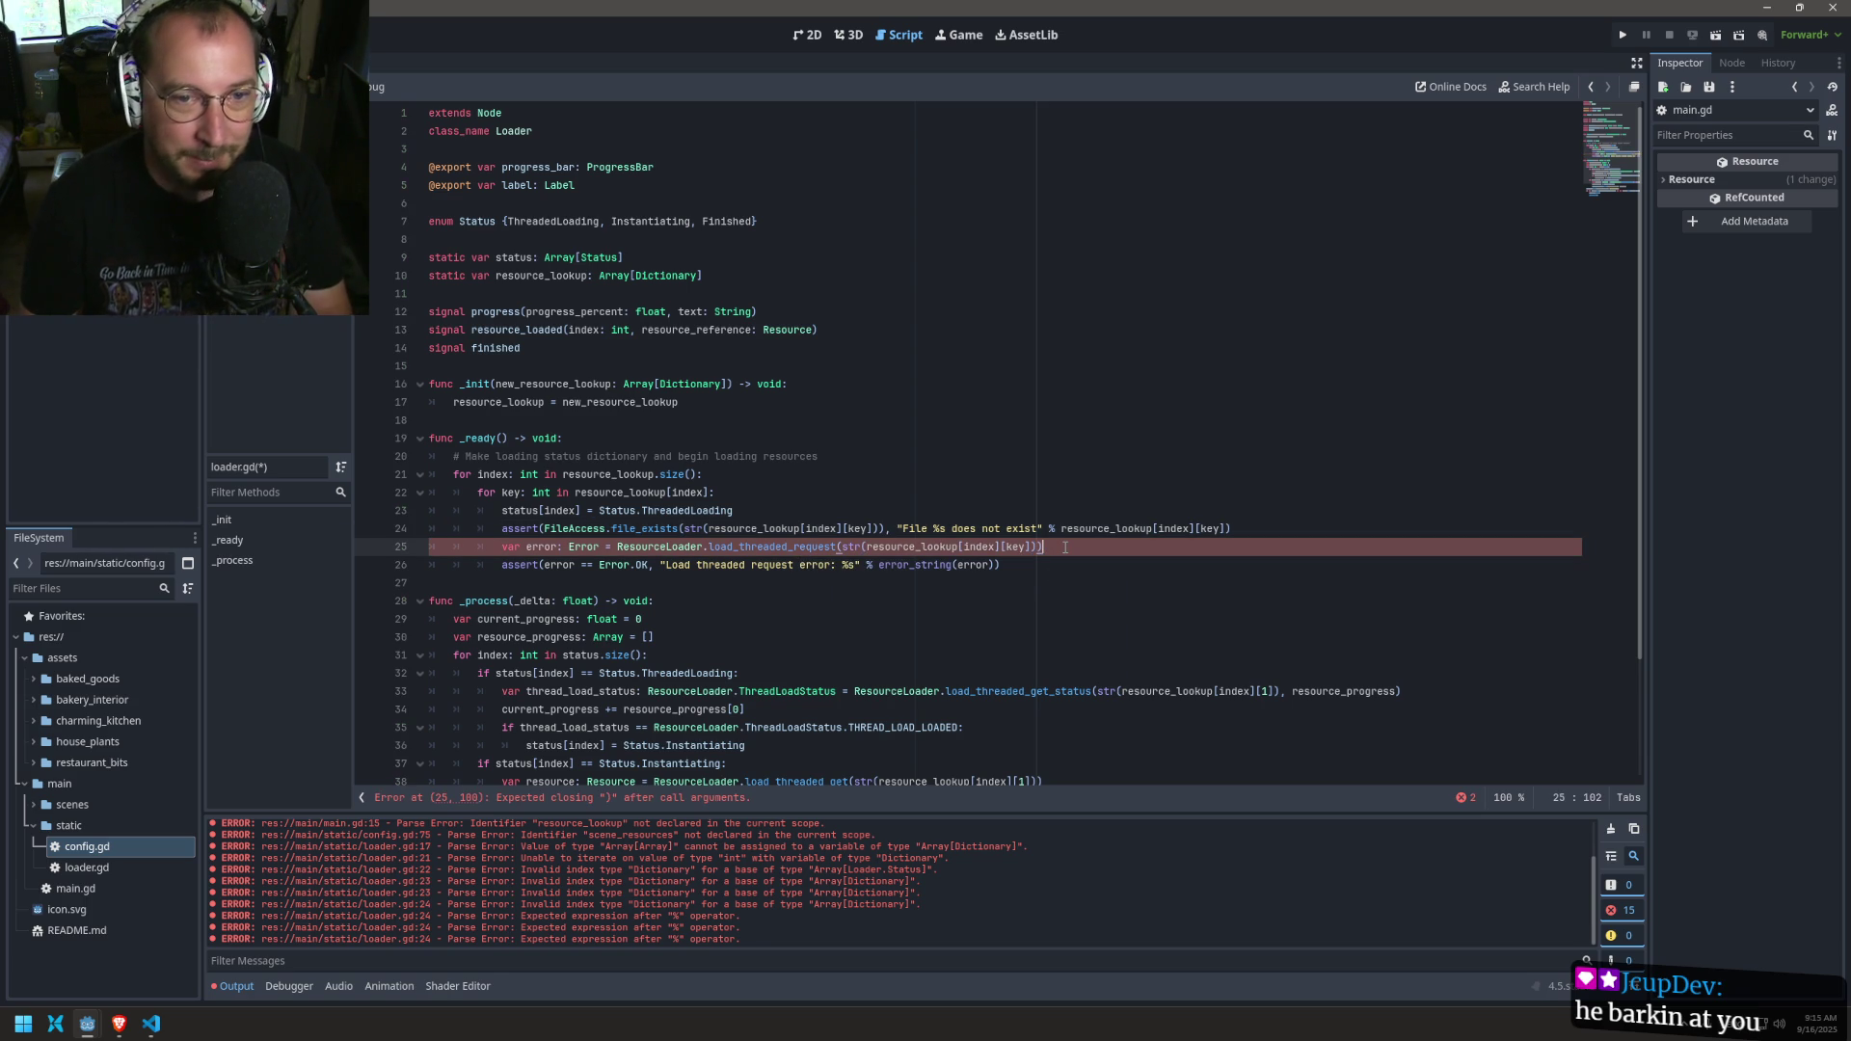
key("ctrl+s")
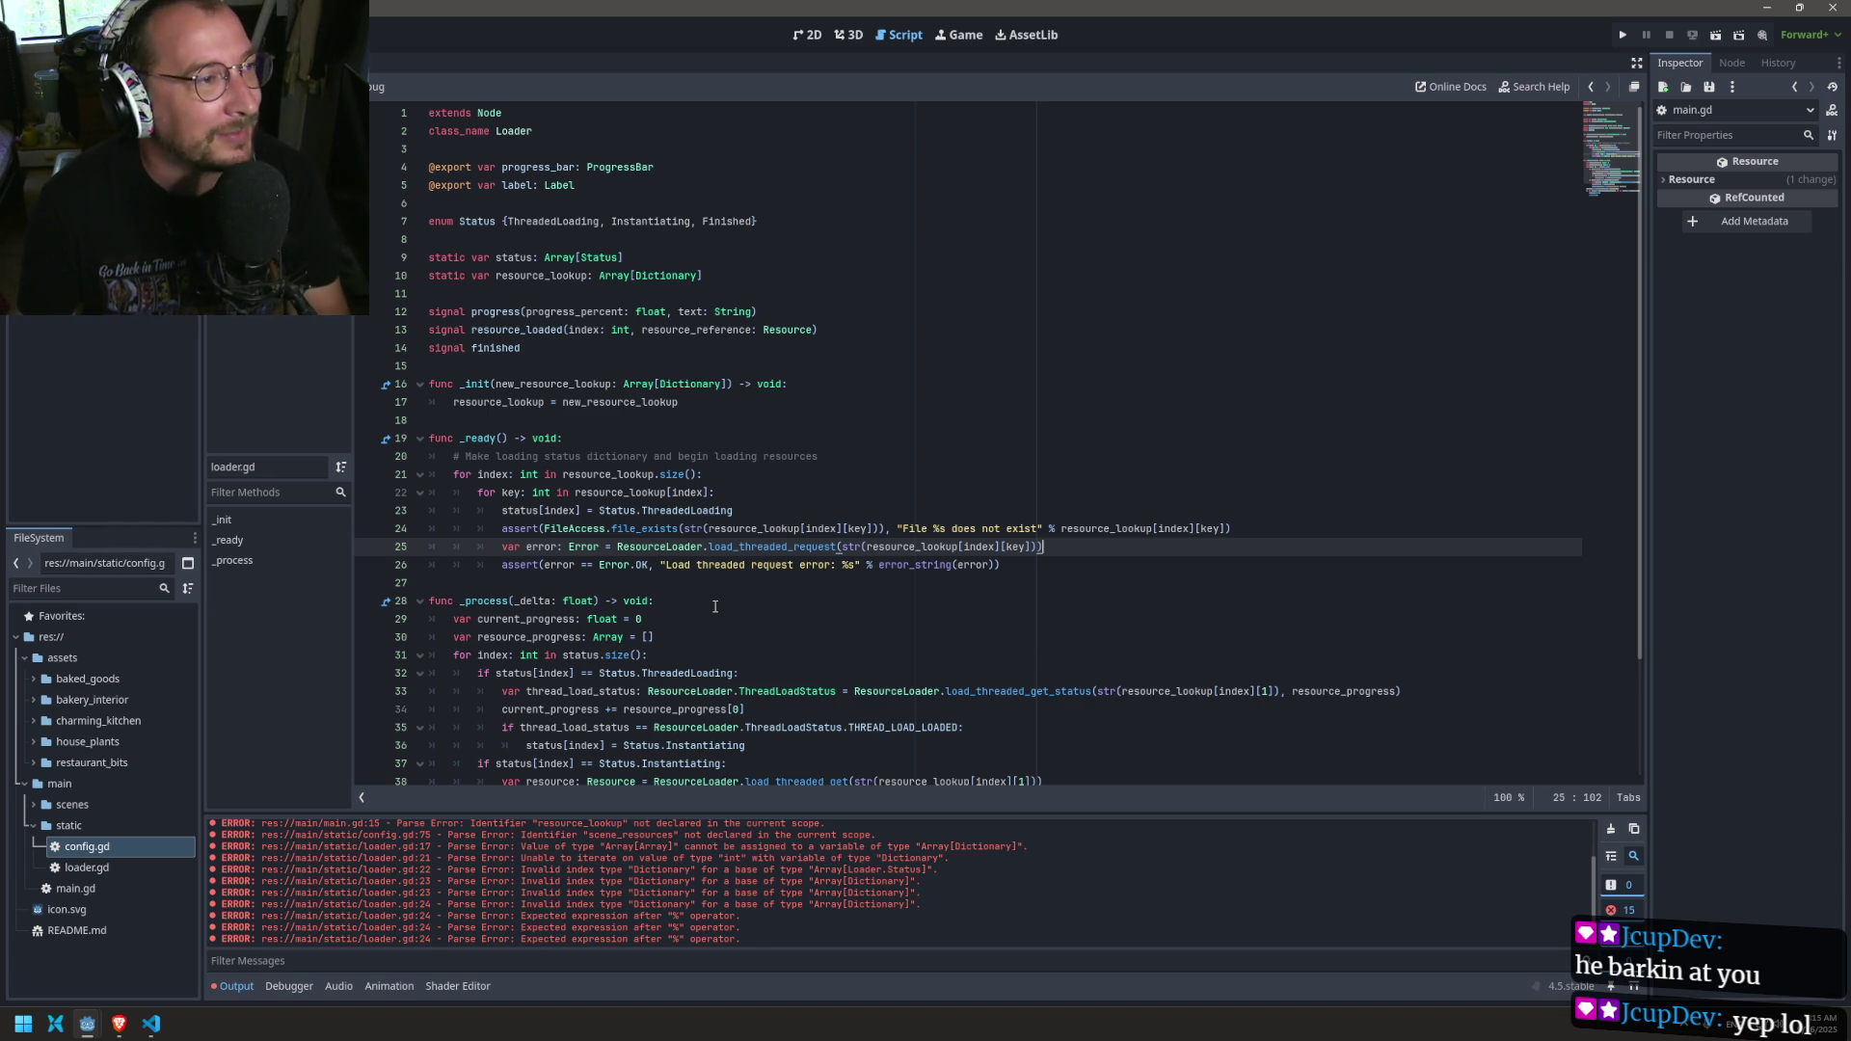
Step: Set a breakpoint on line 24 and run the game
left_click(684, 528)
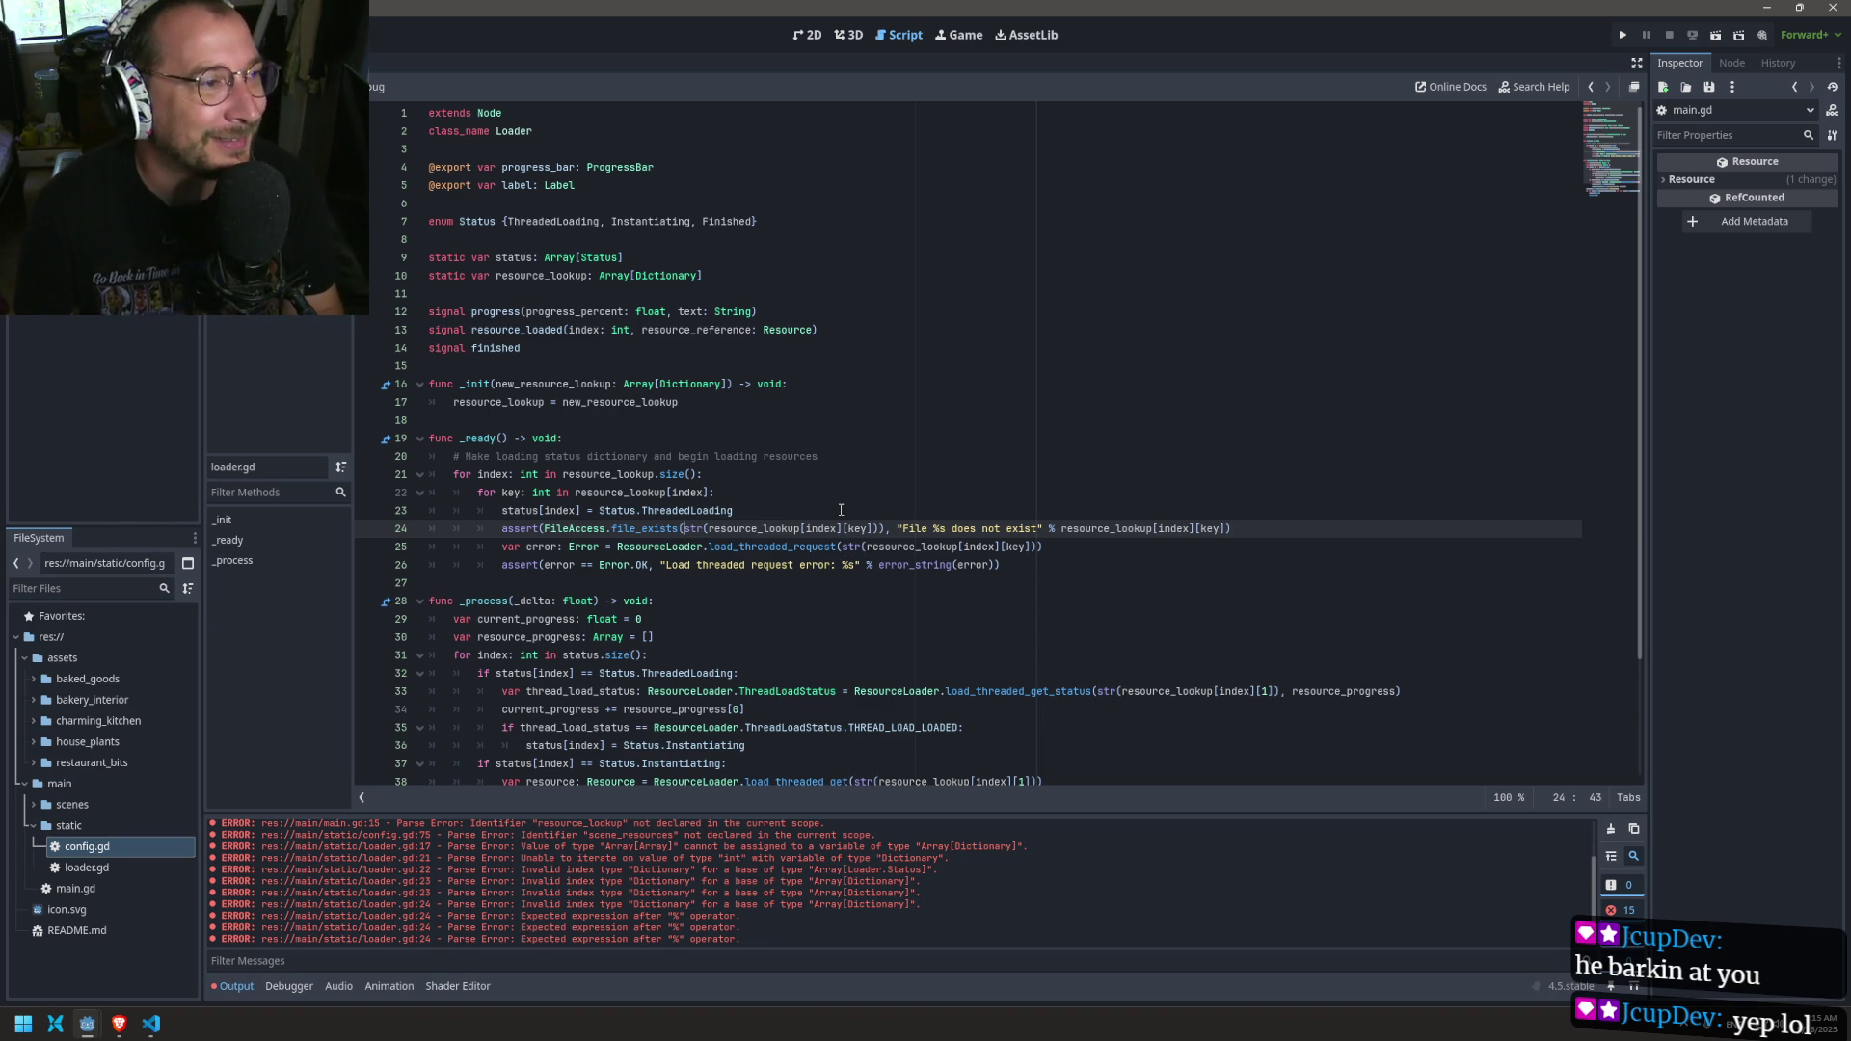
scroll(750, 494, "down", 3)
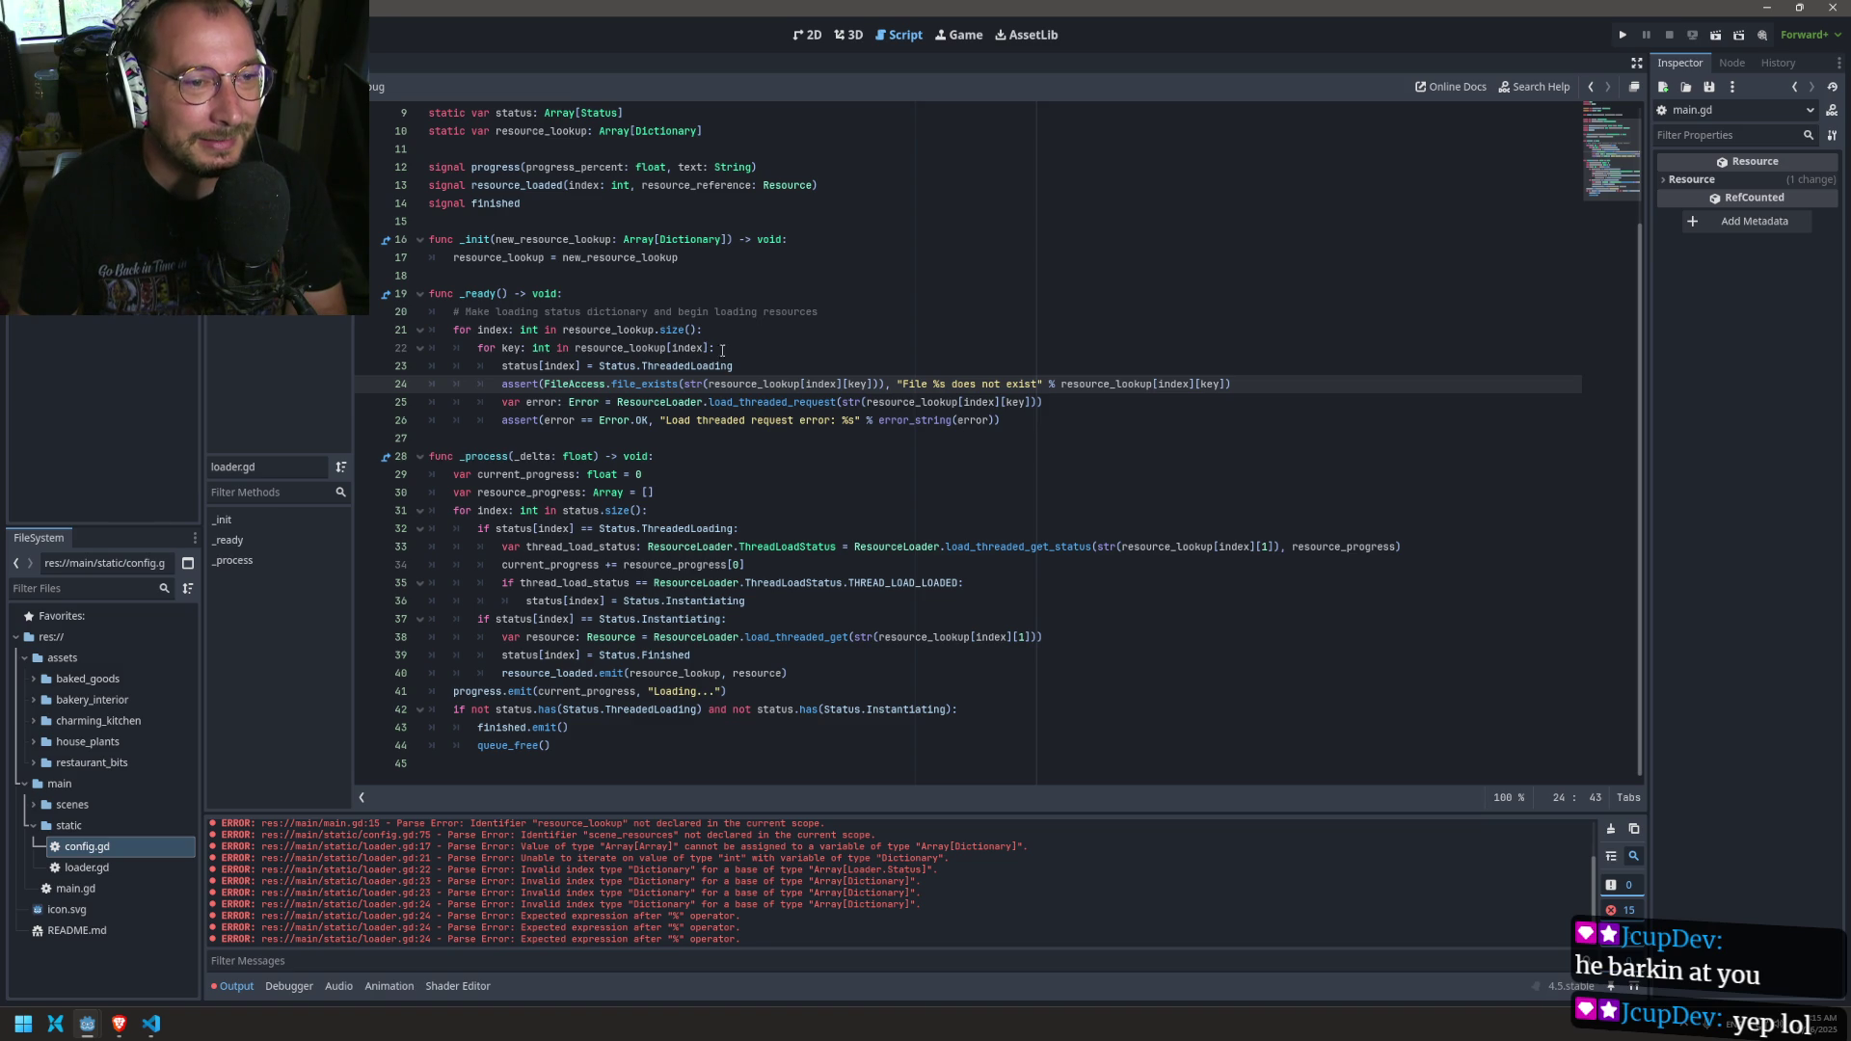
left_click(368, 384)
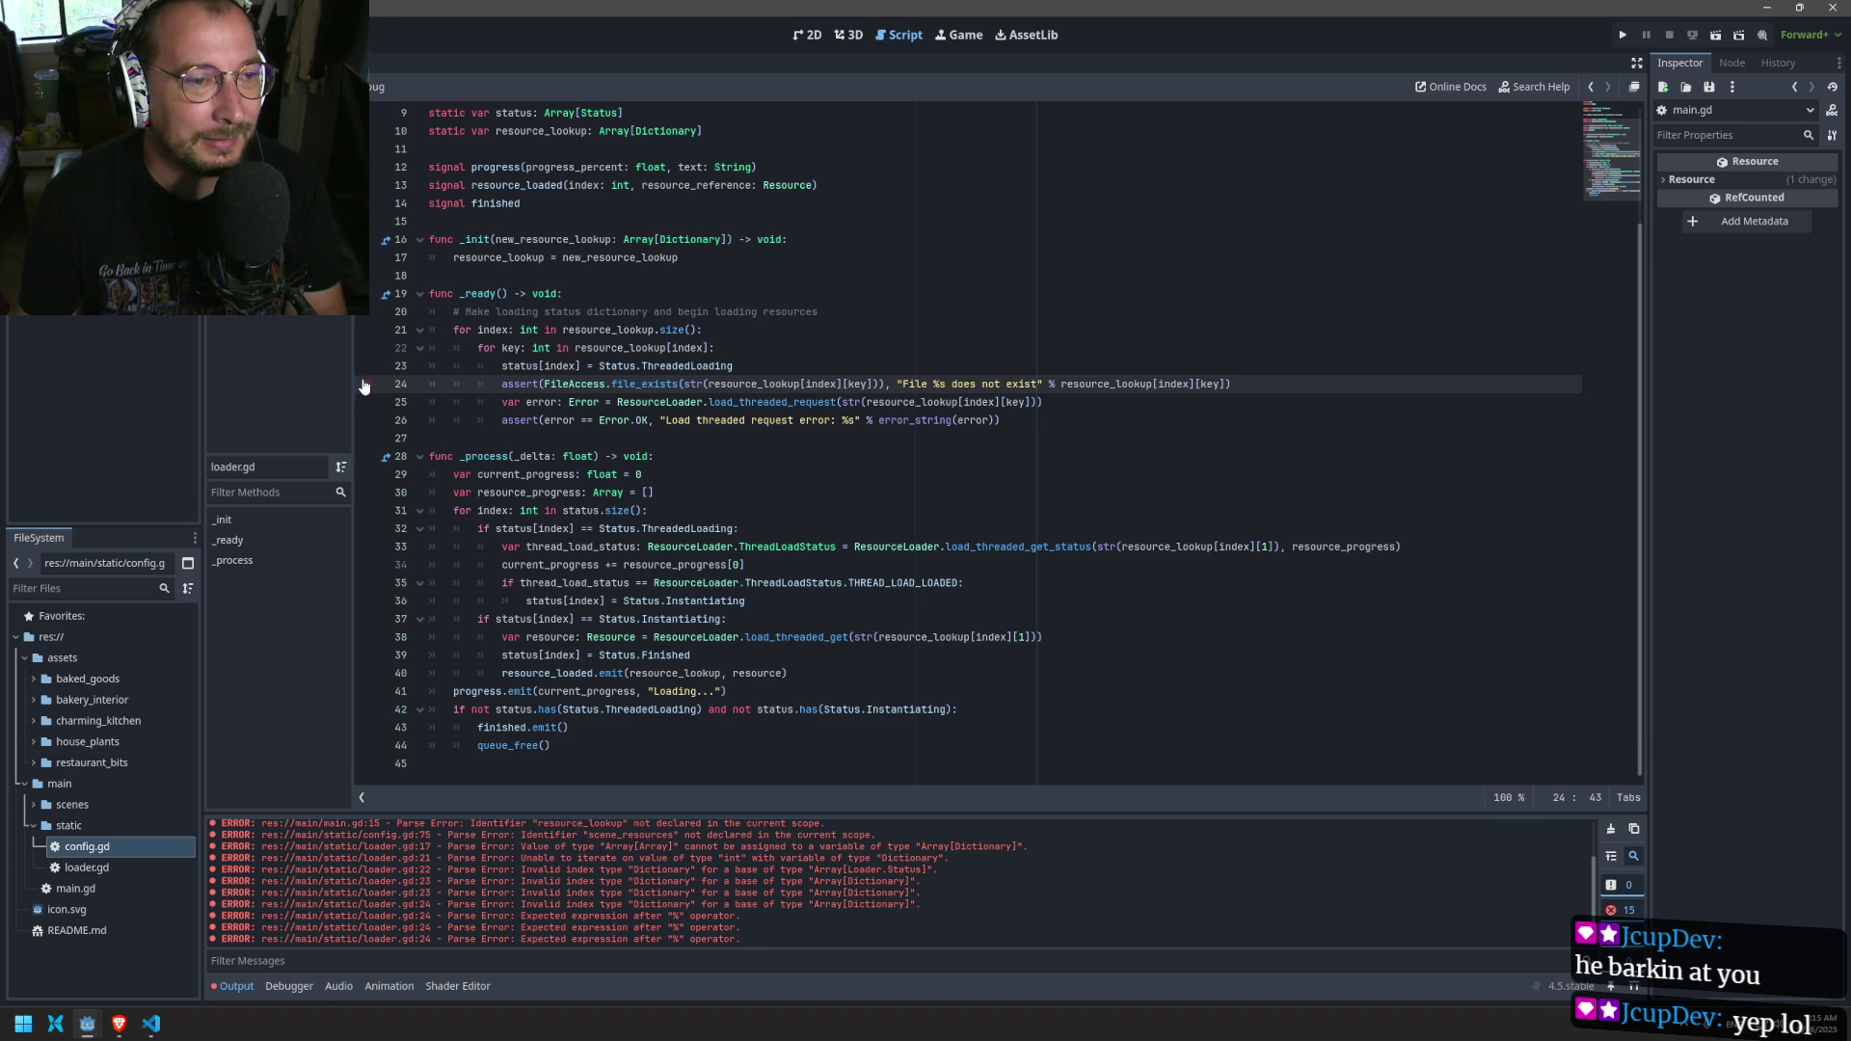
left_click(1622, 34)
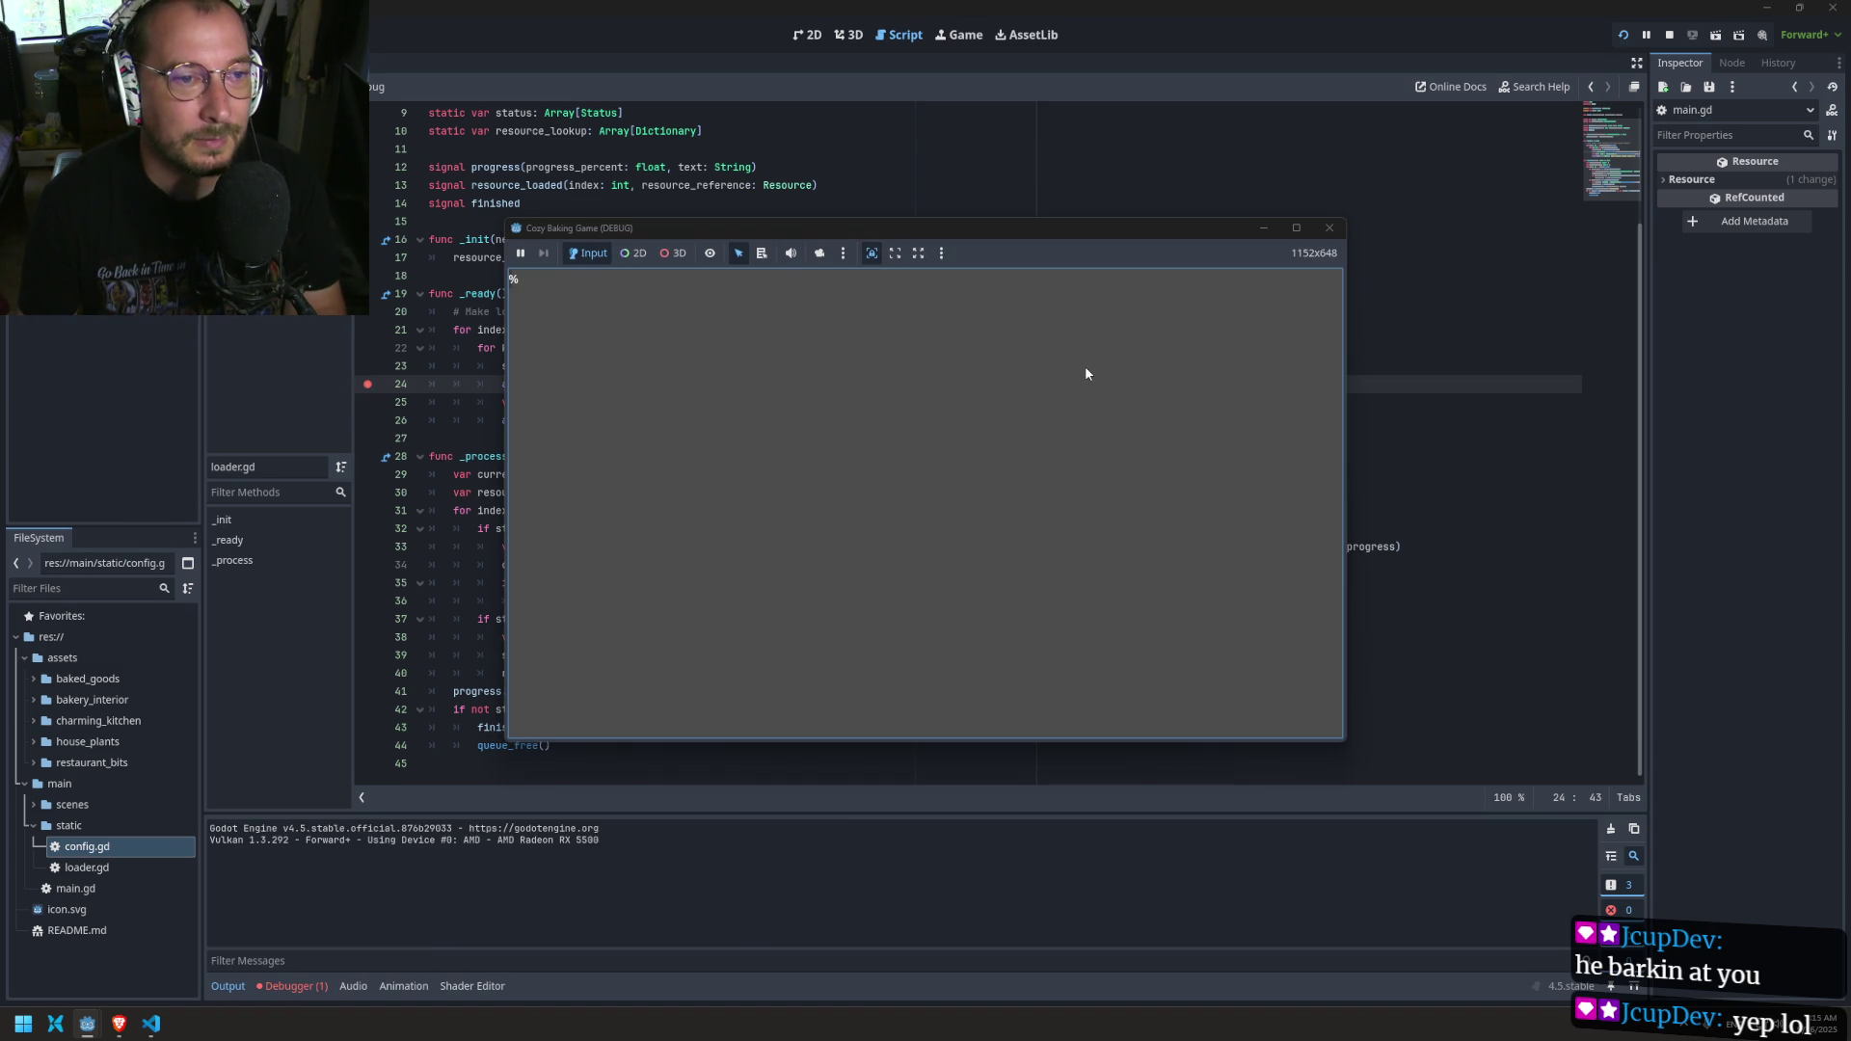
Step: Stop the game and review the _init error in the debugger's Errors list
left_click(1330, 228)
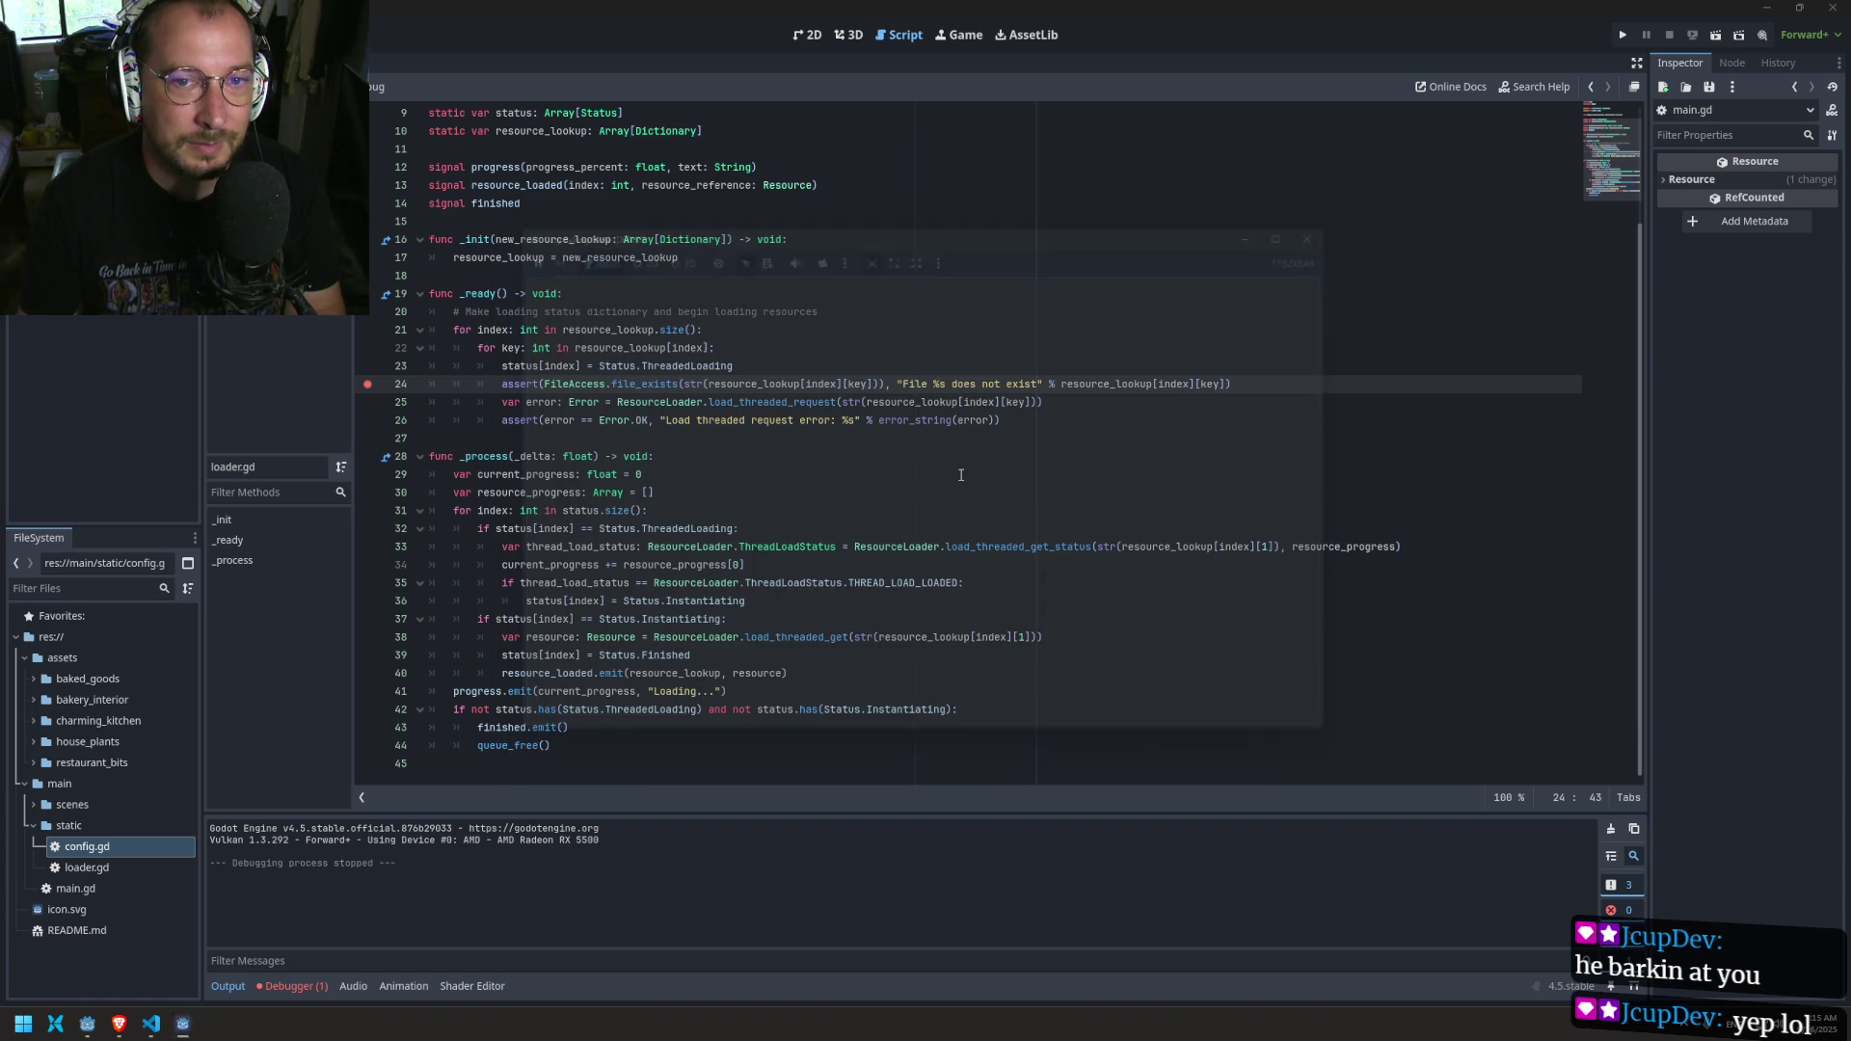
left_click(292, 985)
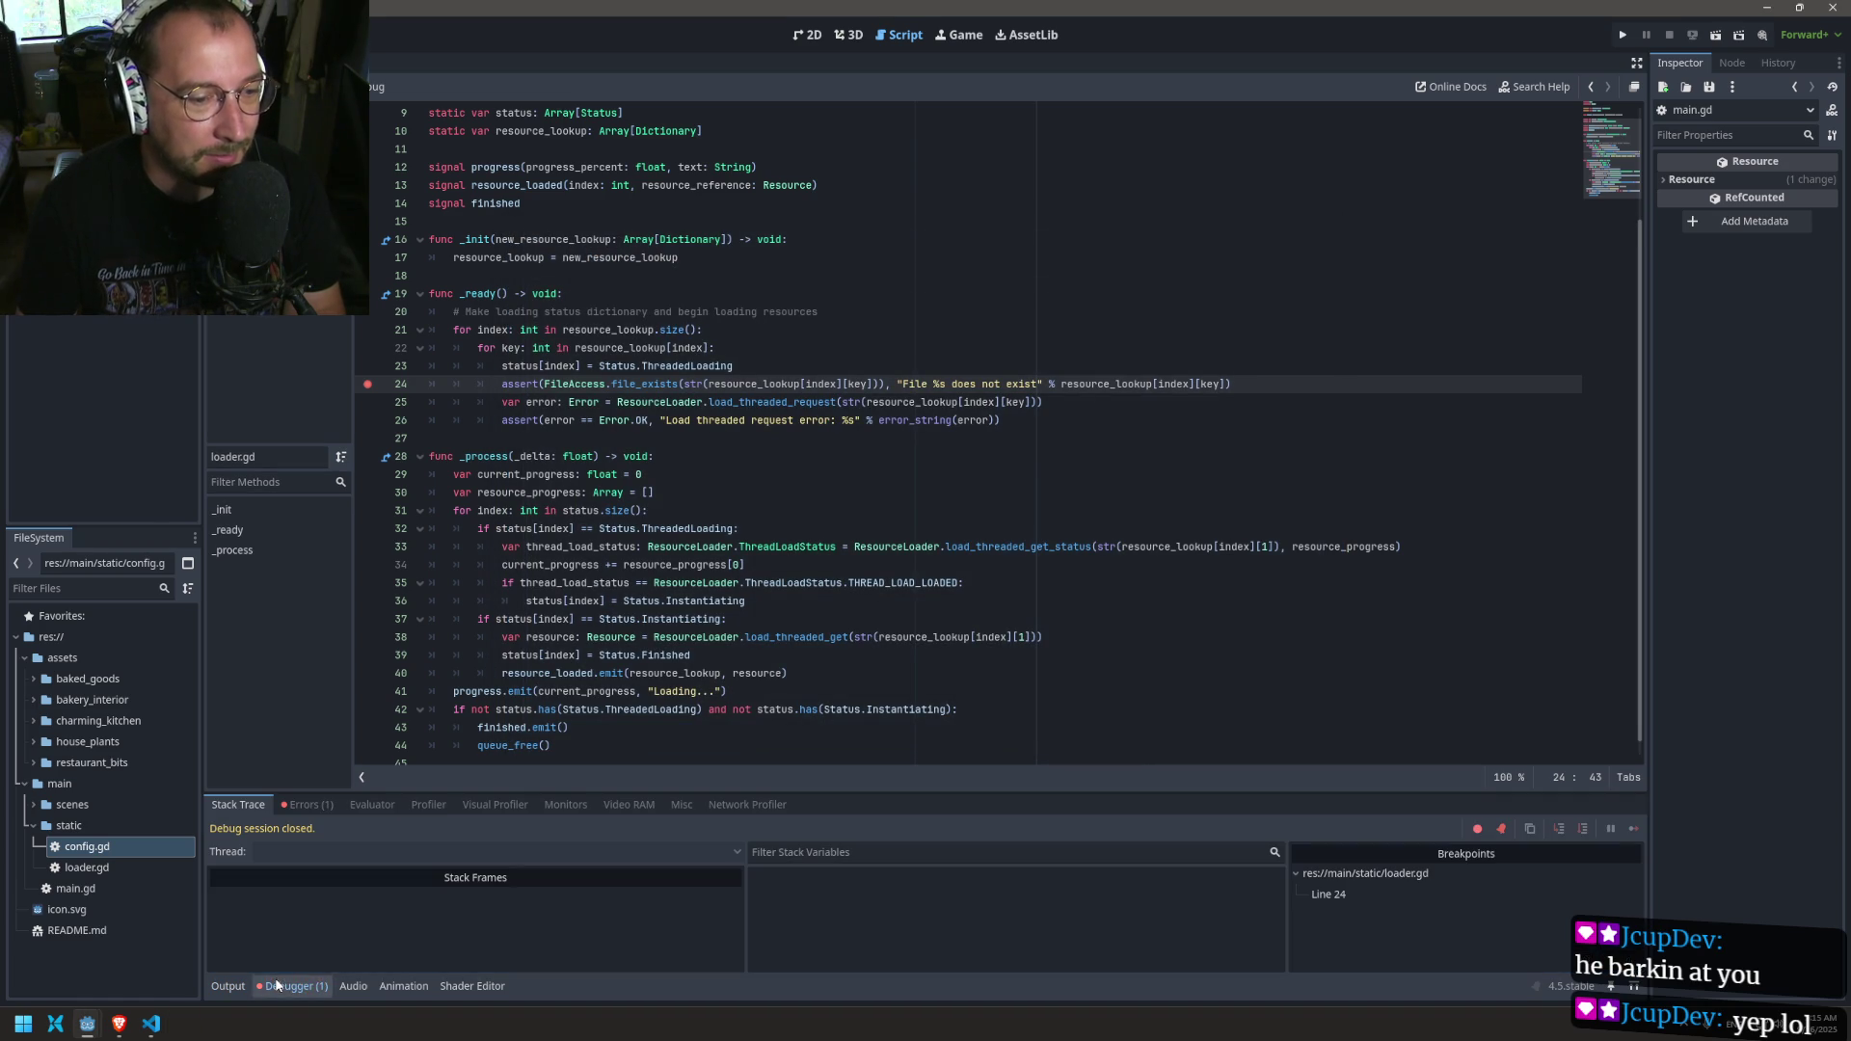
left_click(311, 804)
double_click(444, 853)
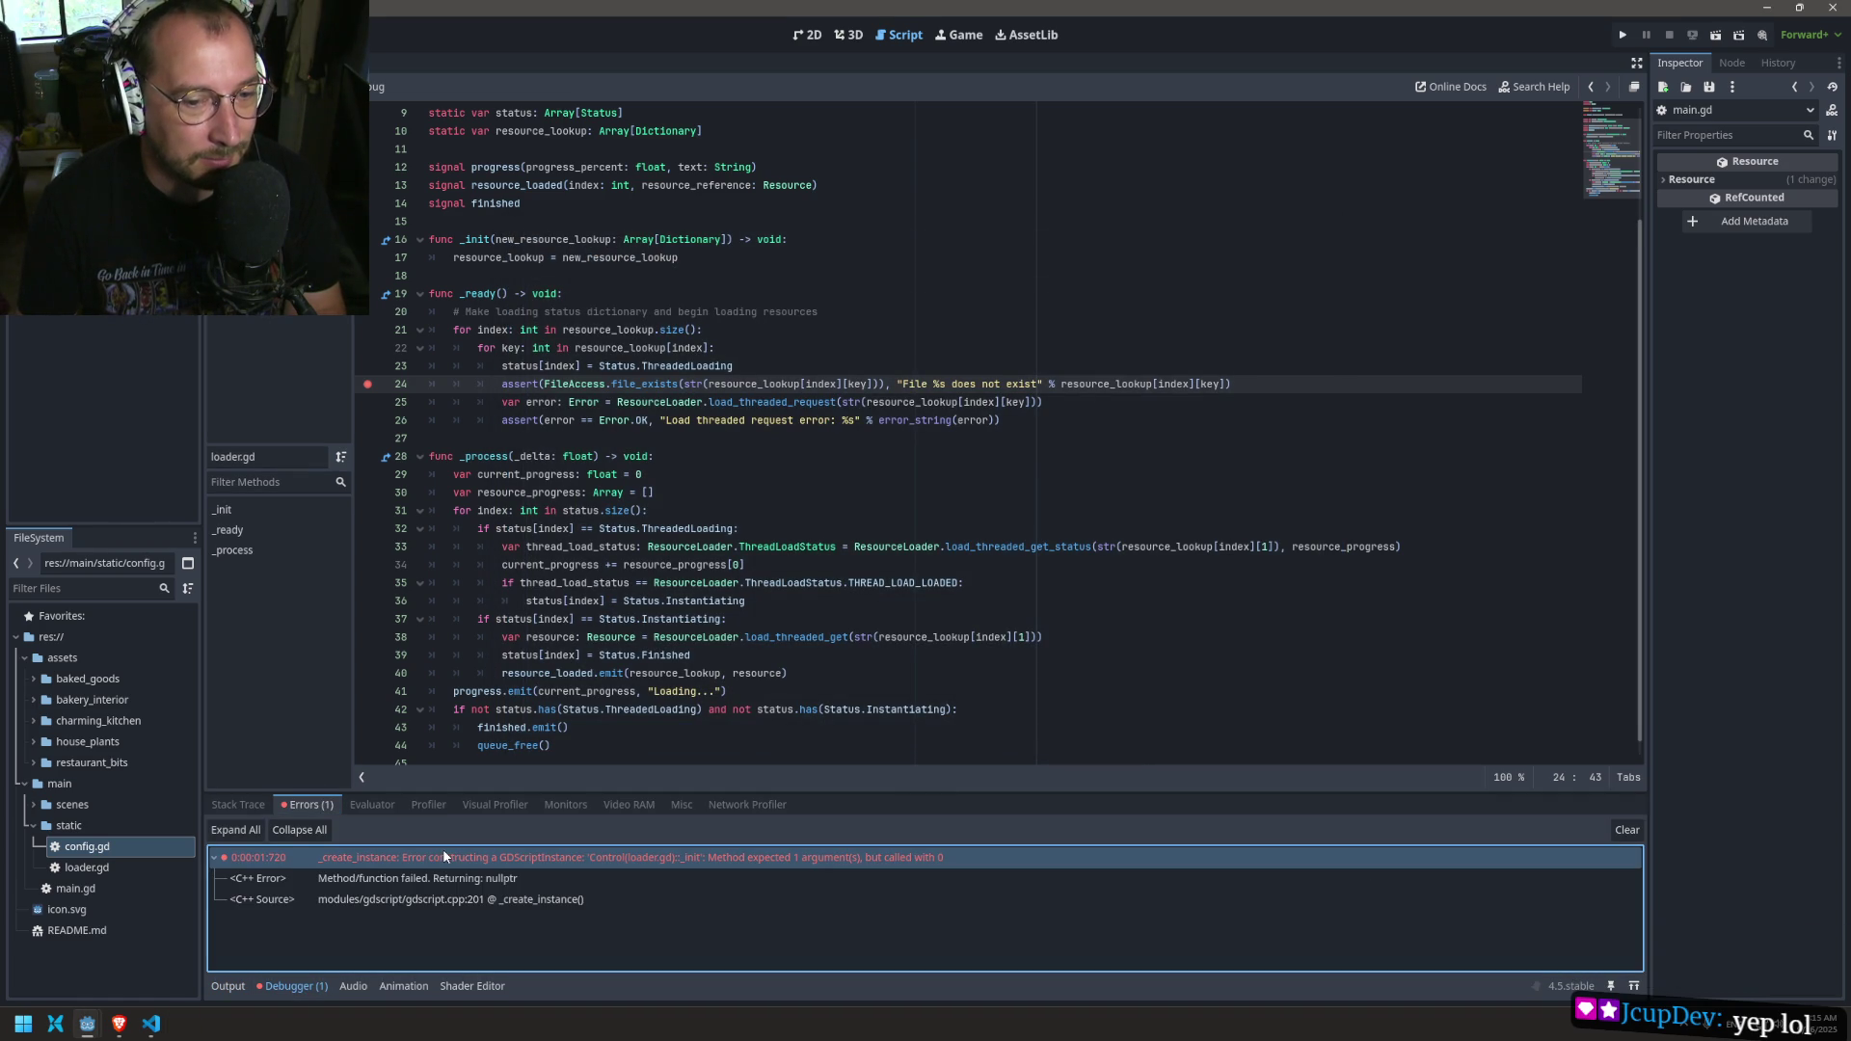
double_click(418, 861)
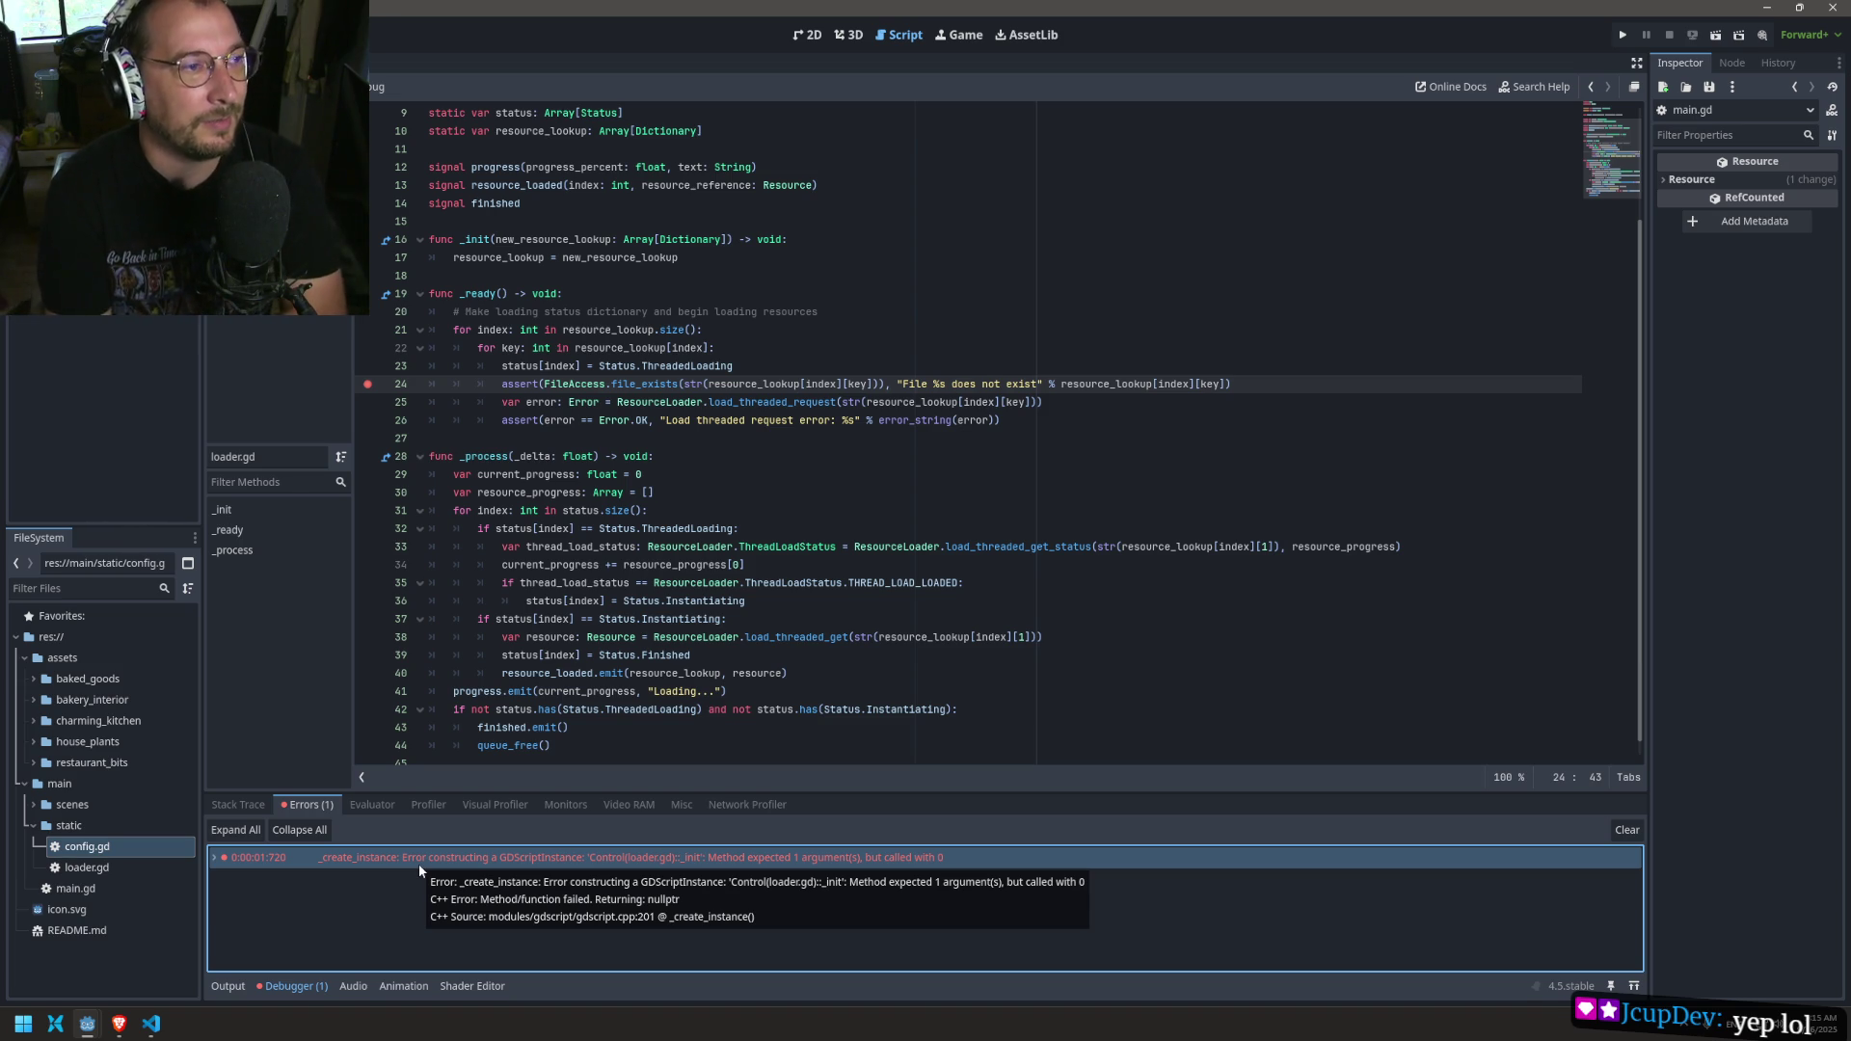
Step: Remove the line 24 breakpoint and the old _process function, rerun, and recheck errors
left_click(367, 383)
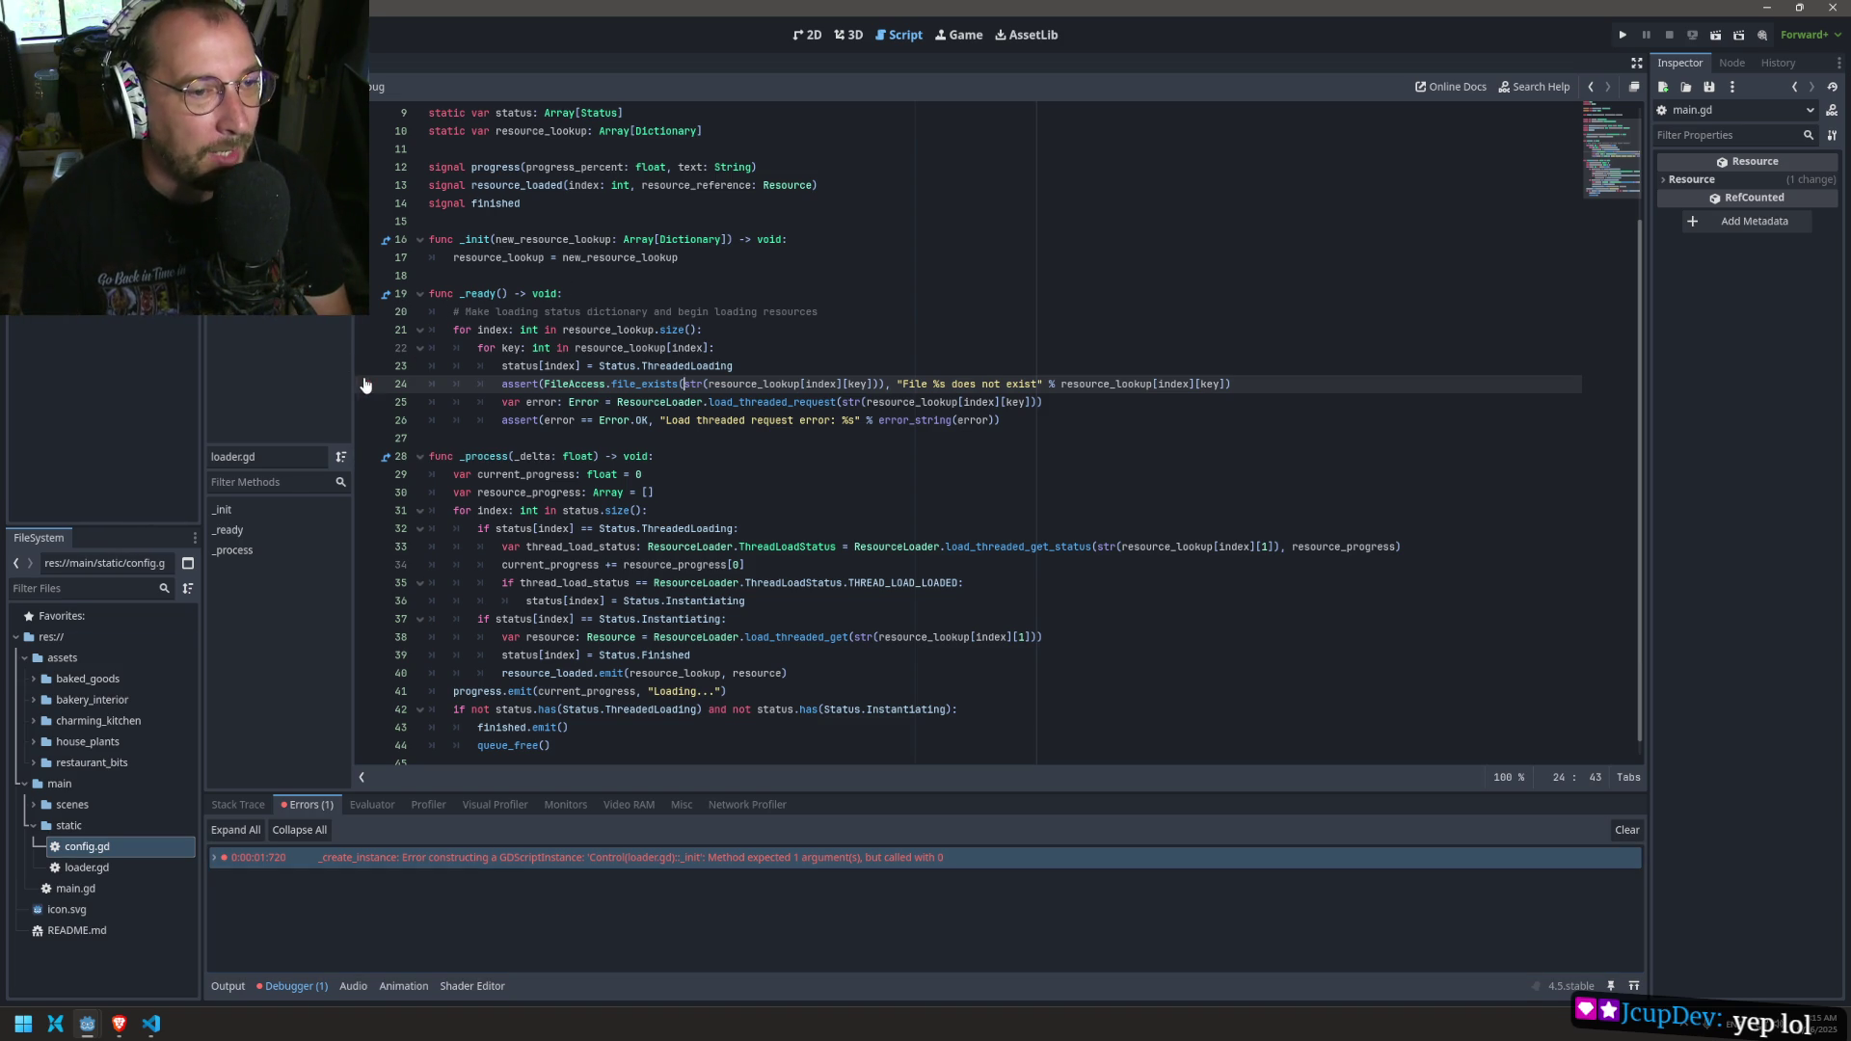
left_click_drag(557, 746, 344, 464)
key("BackSpace")
key("BackSpace")
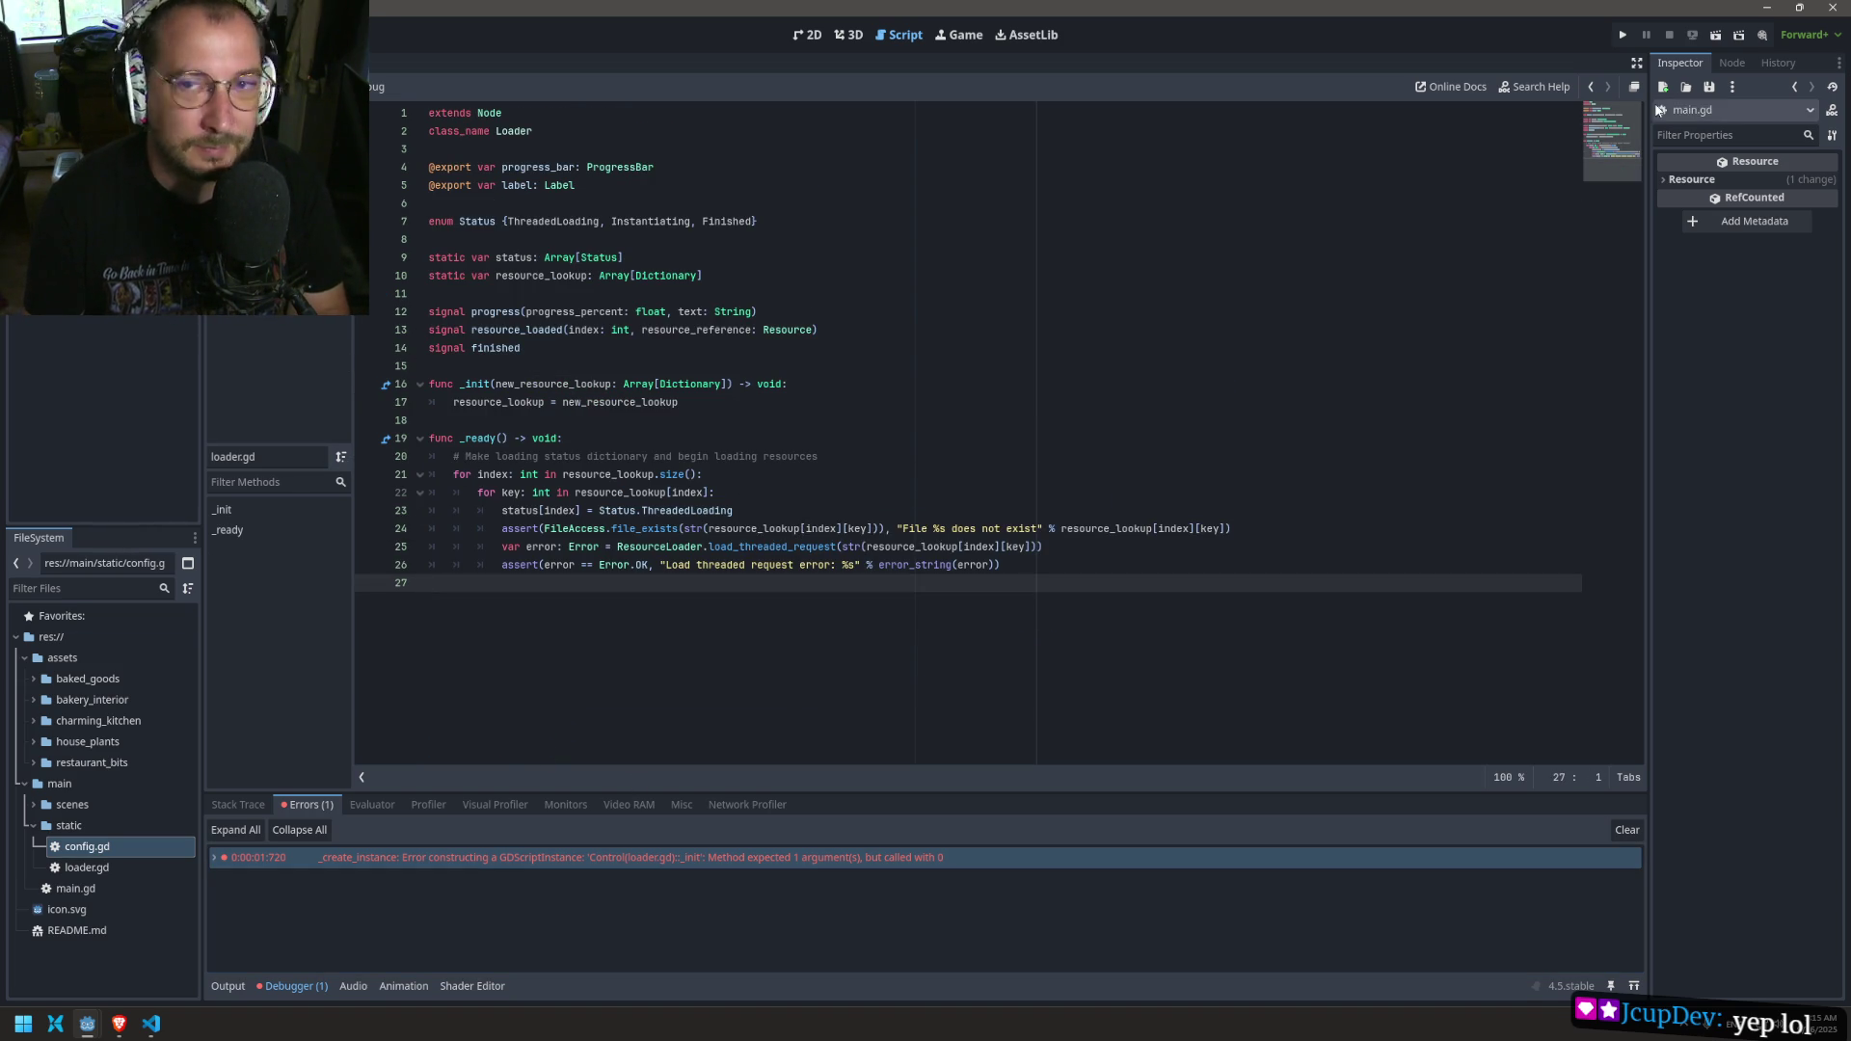
left_click(1622, 39)
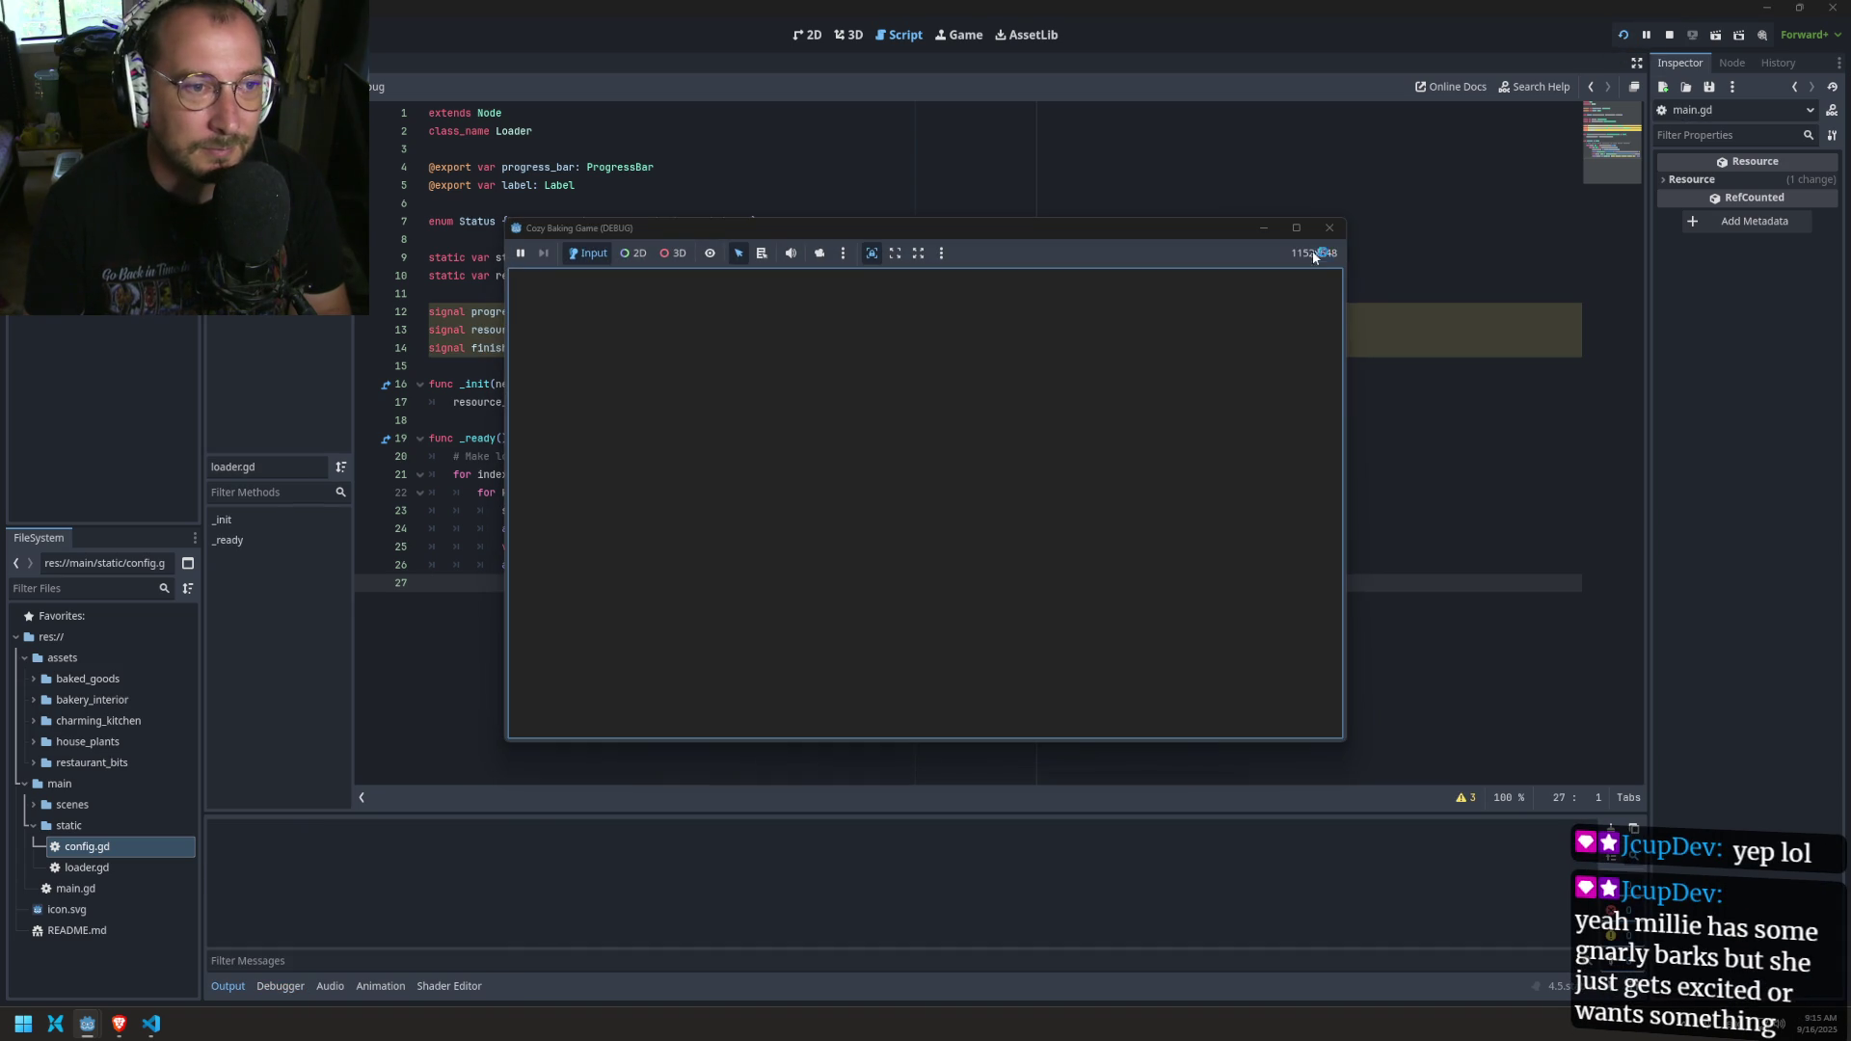
left_click(1329, 228)
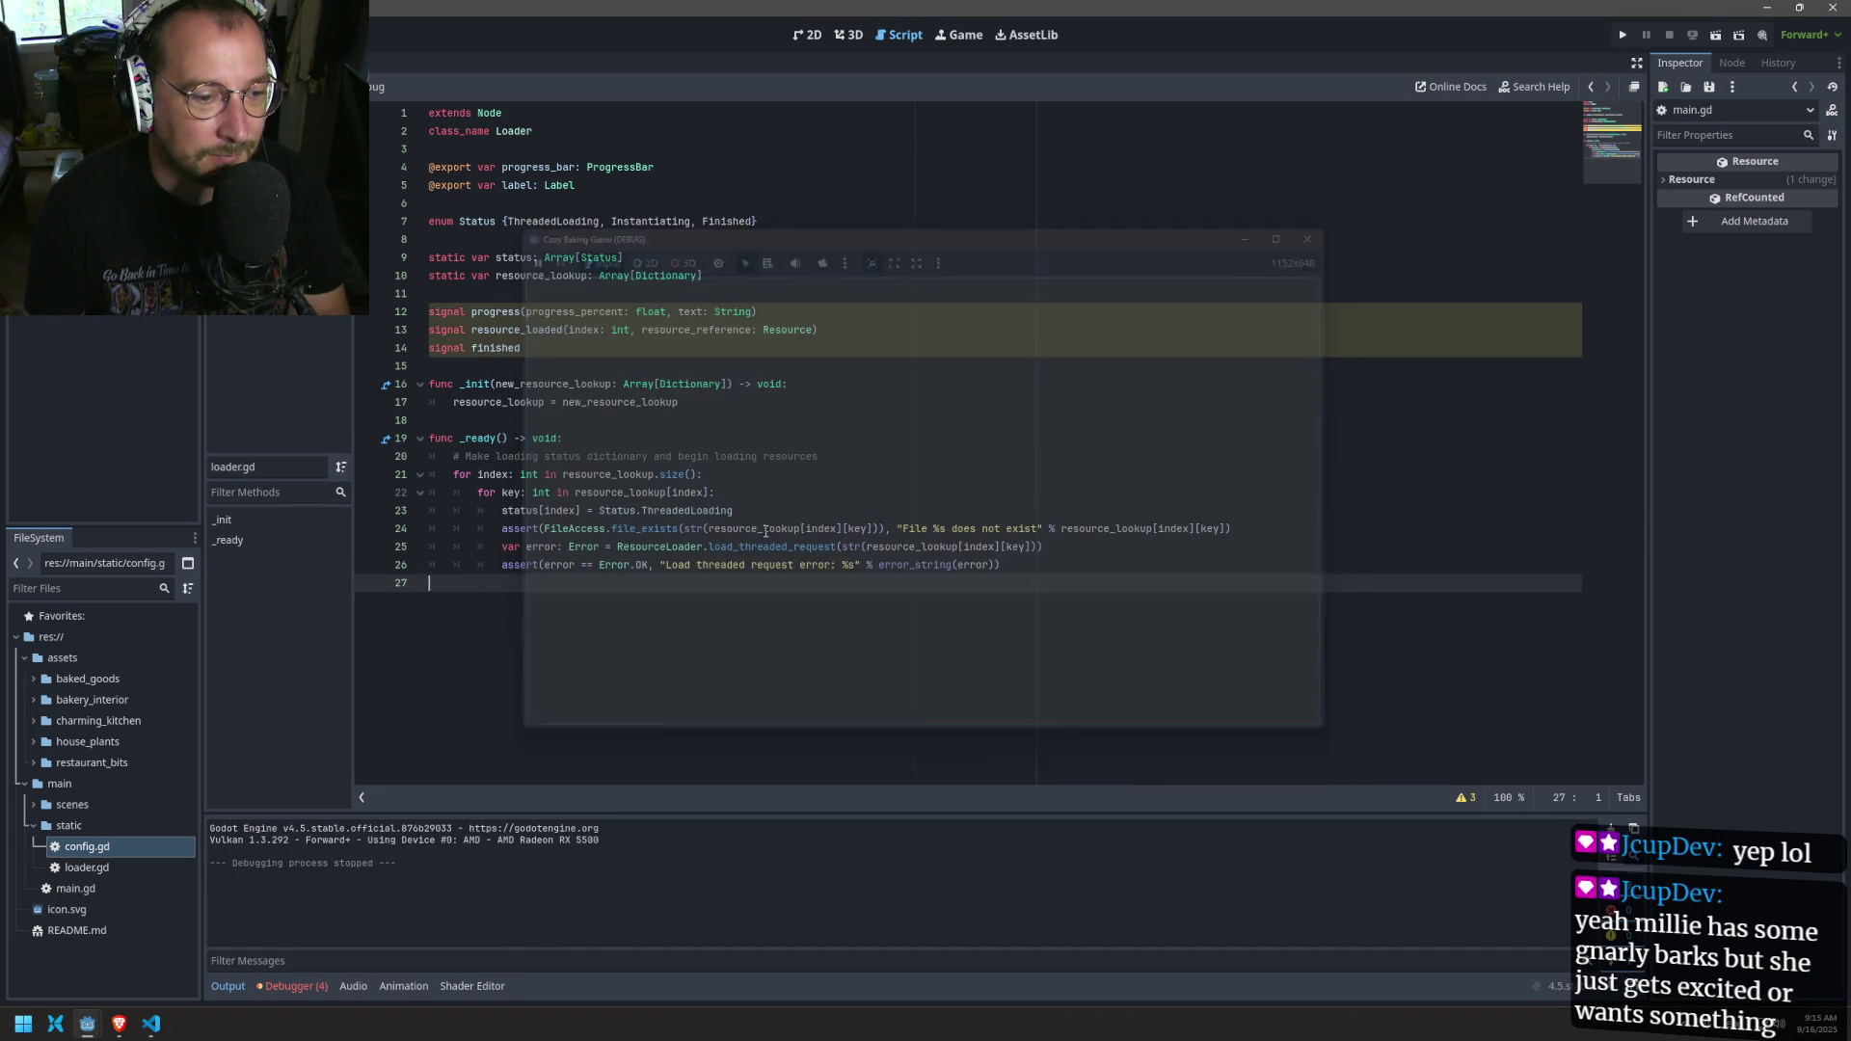
left_click(292, 986)
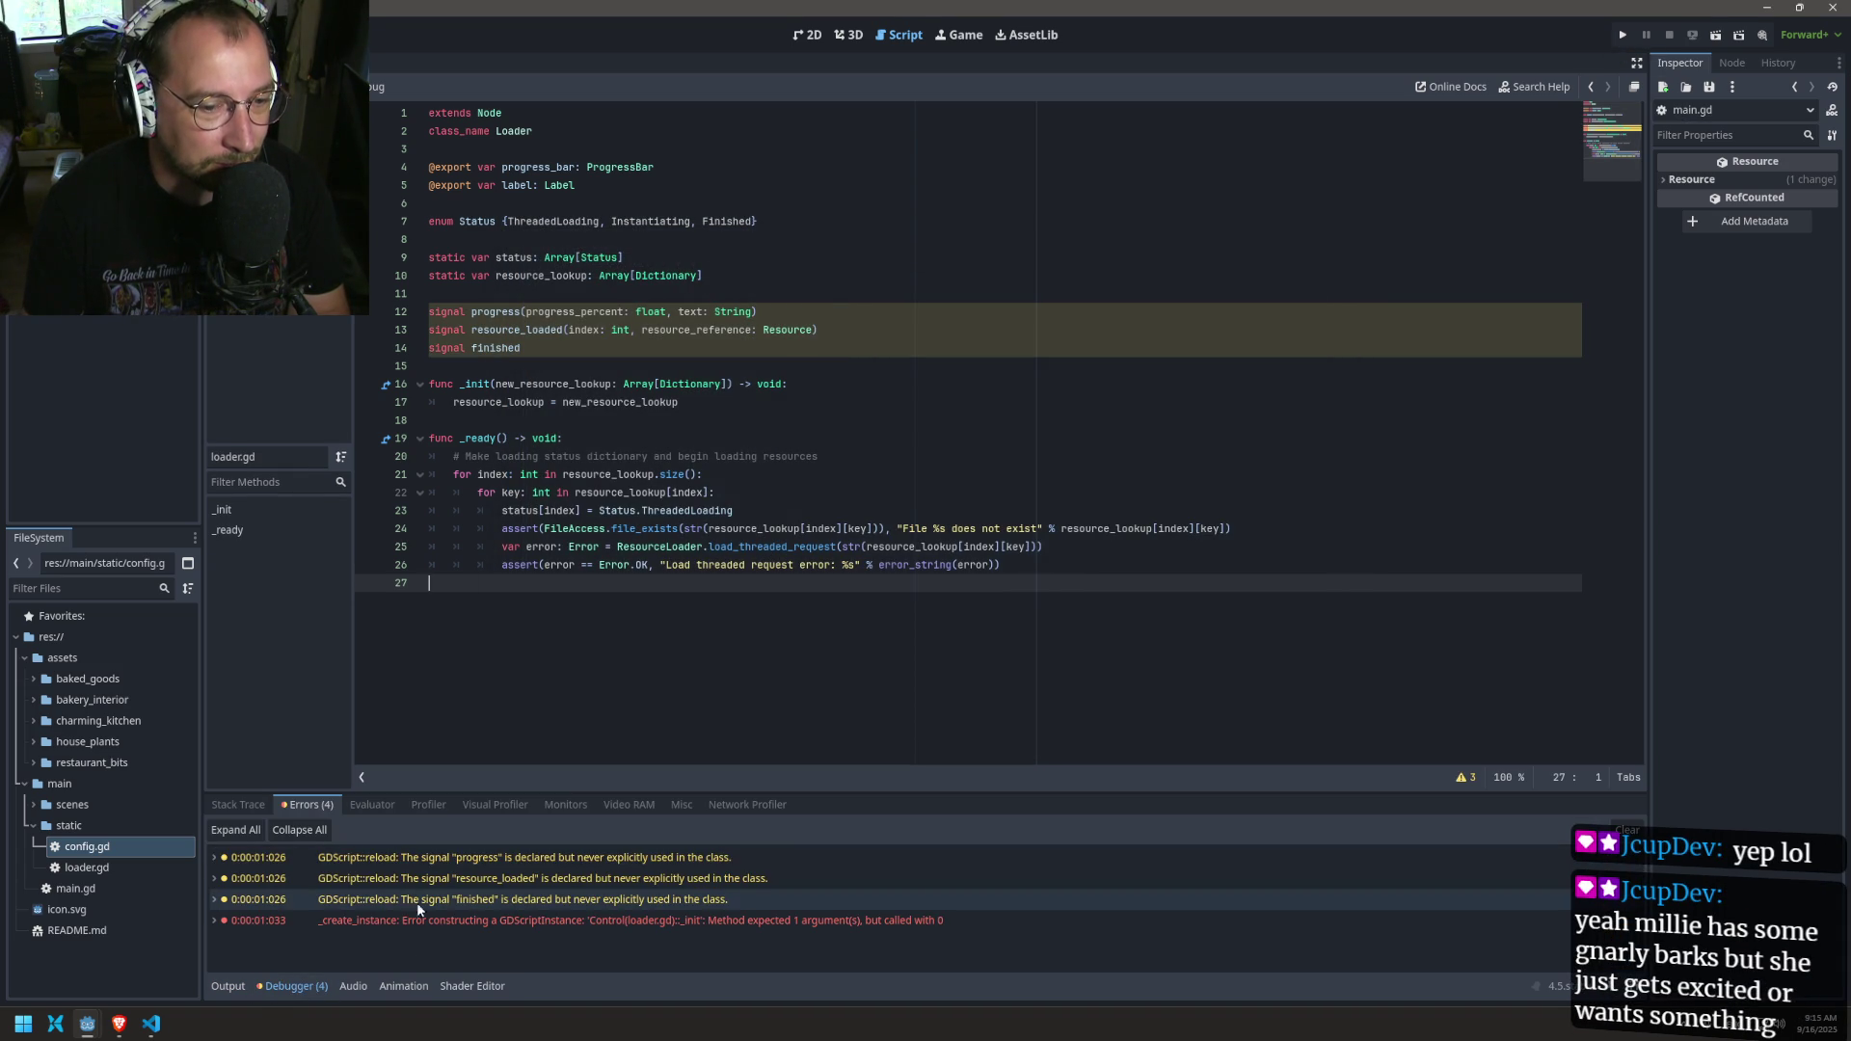
left_click(450, 902)
left_click(457, 923)
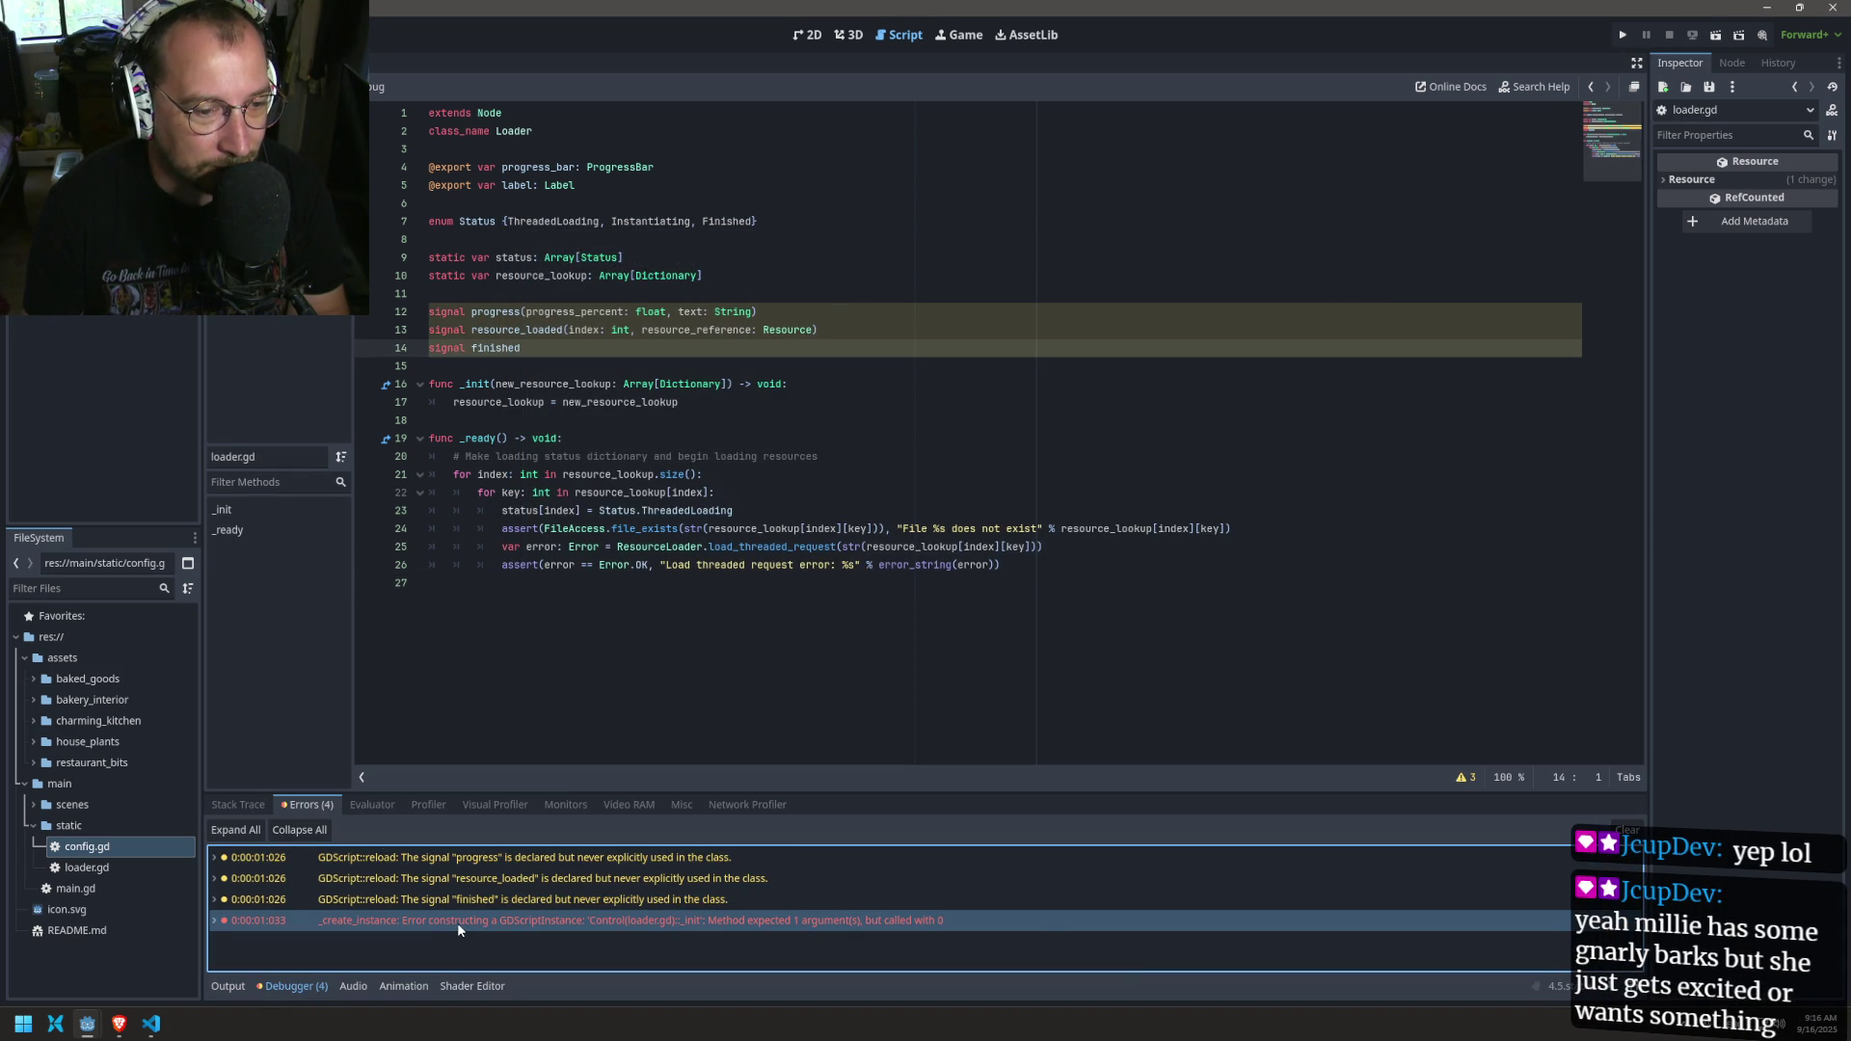
double_click(457, 922)
Step: Paste a _process(_delta) function at the end of loader.gd
left_click(607, 680)
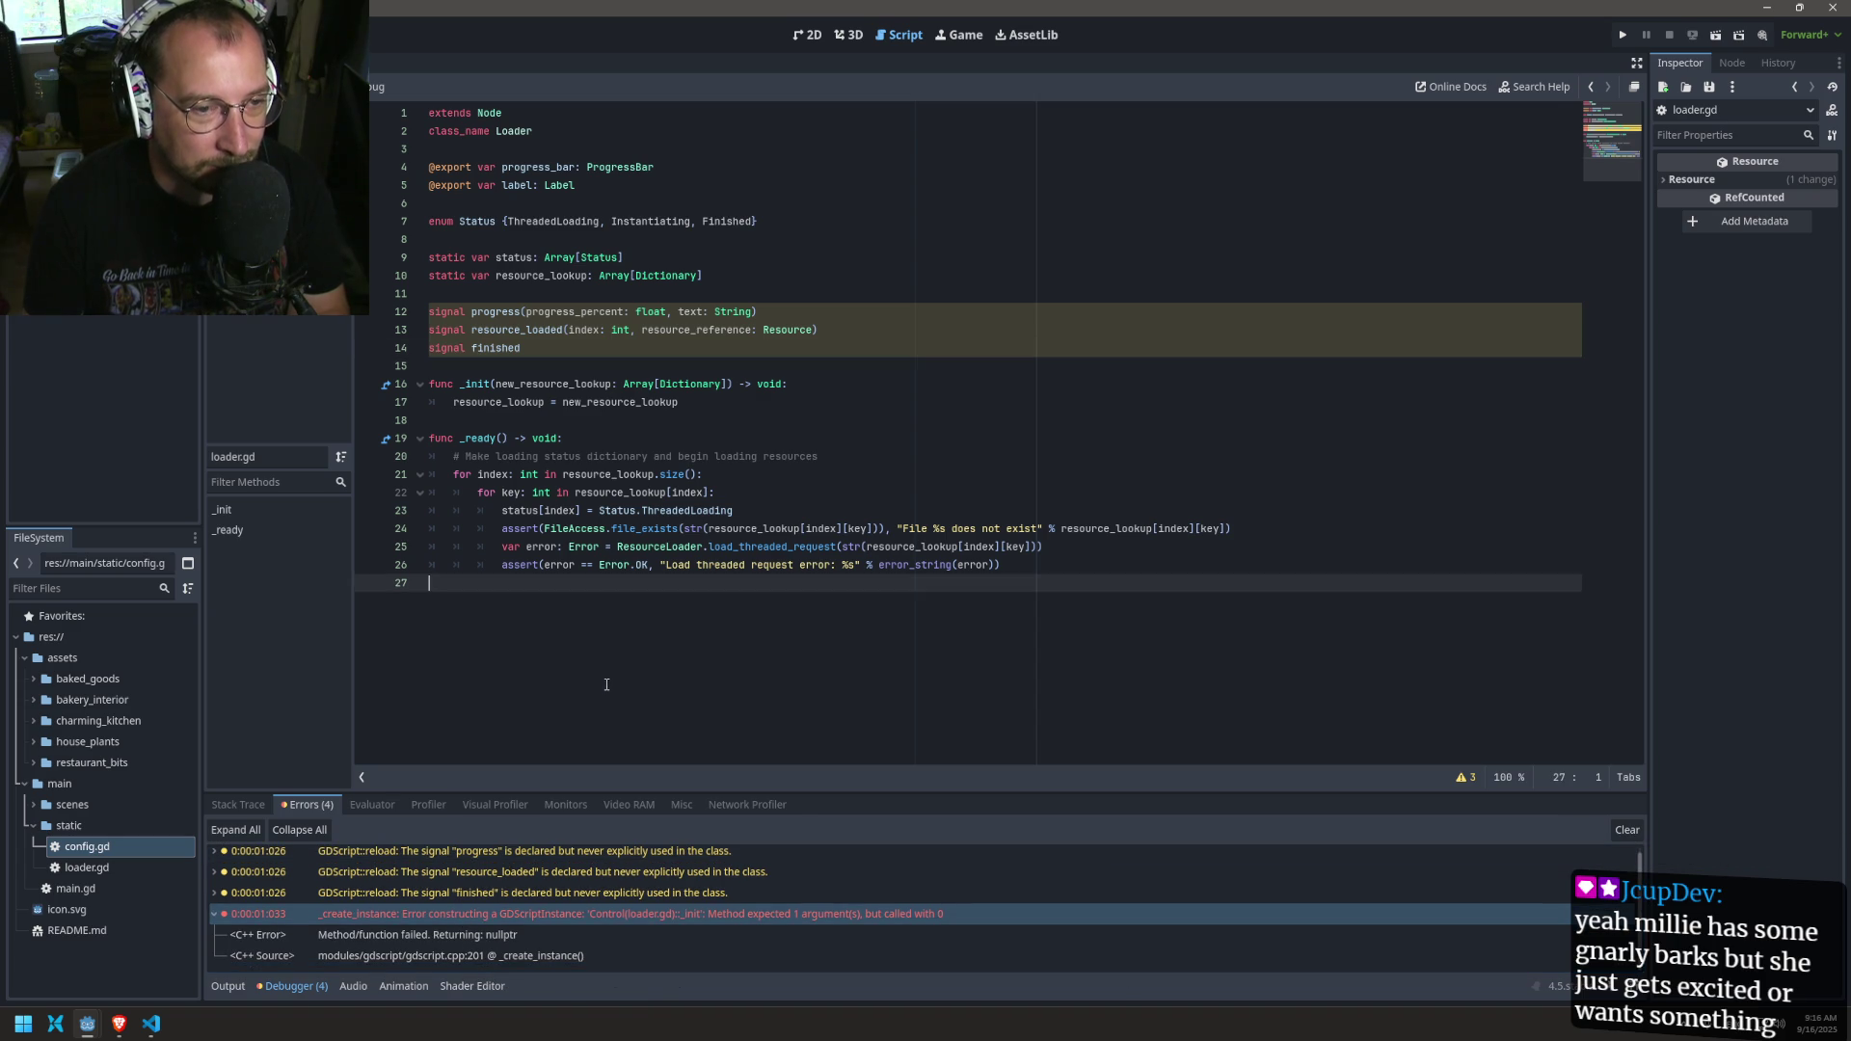
key("Return")
key("ctrl+v")
scroll(621, 665, "down", 1)
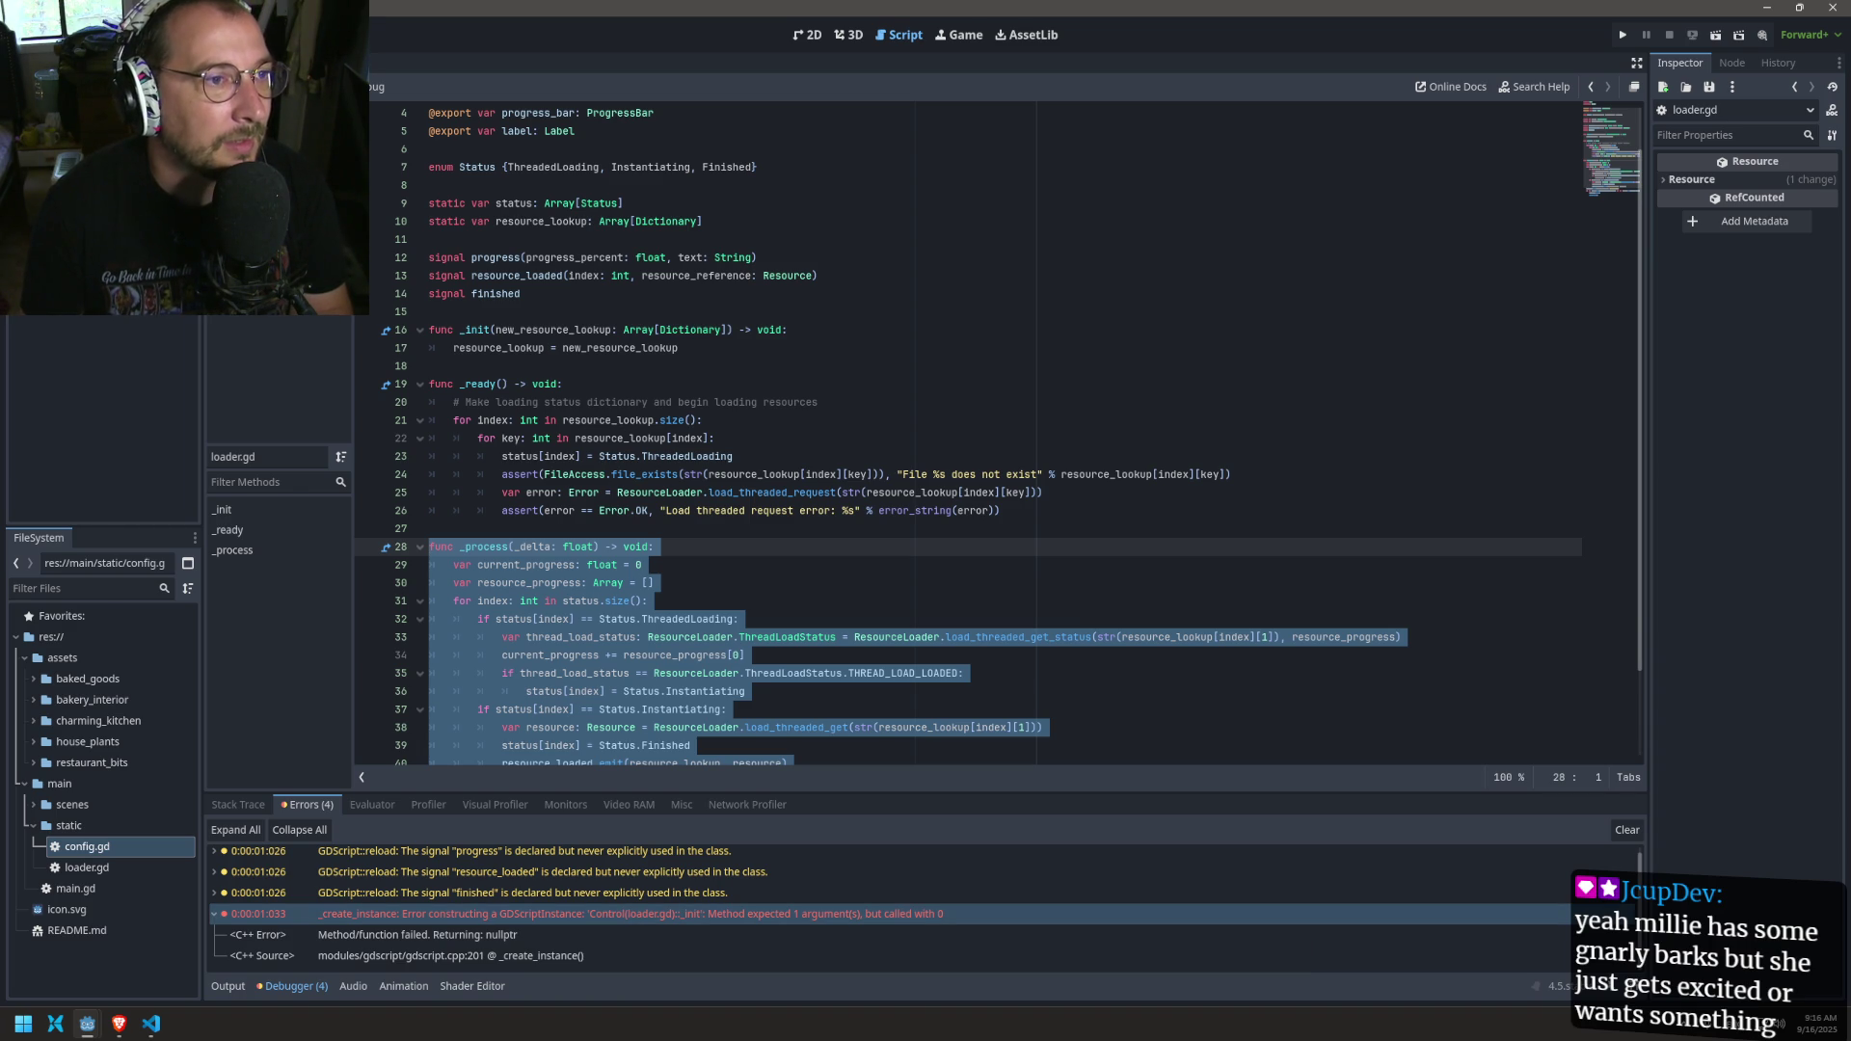
Step: Replace the node's script with the existing res://main/static/loader.gd
right_click(135, 106)
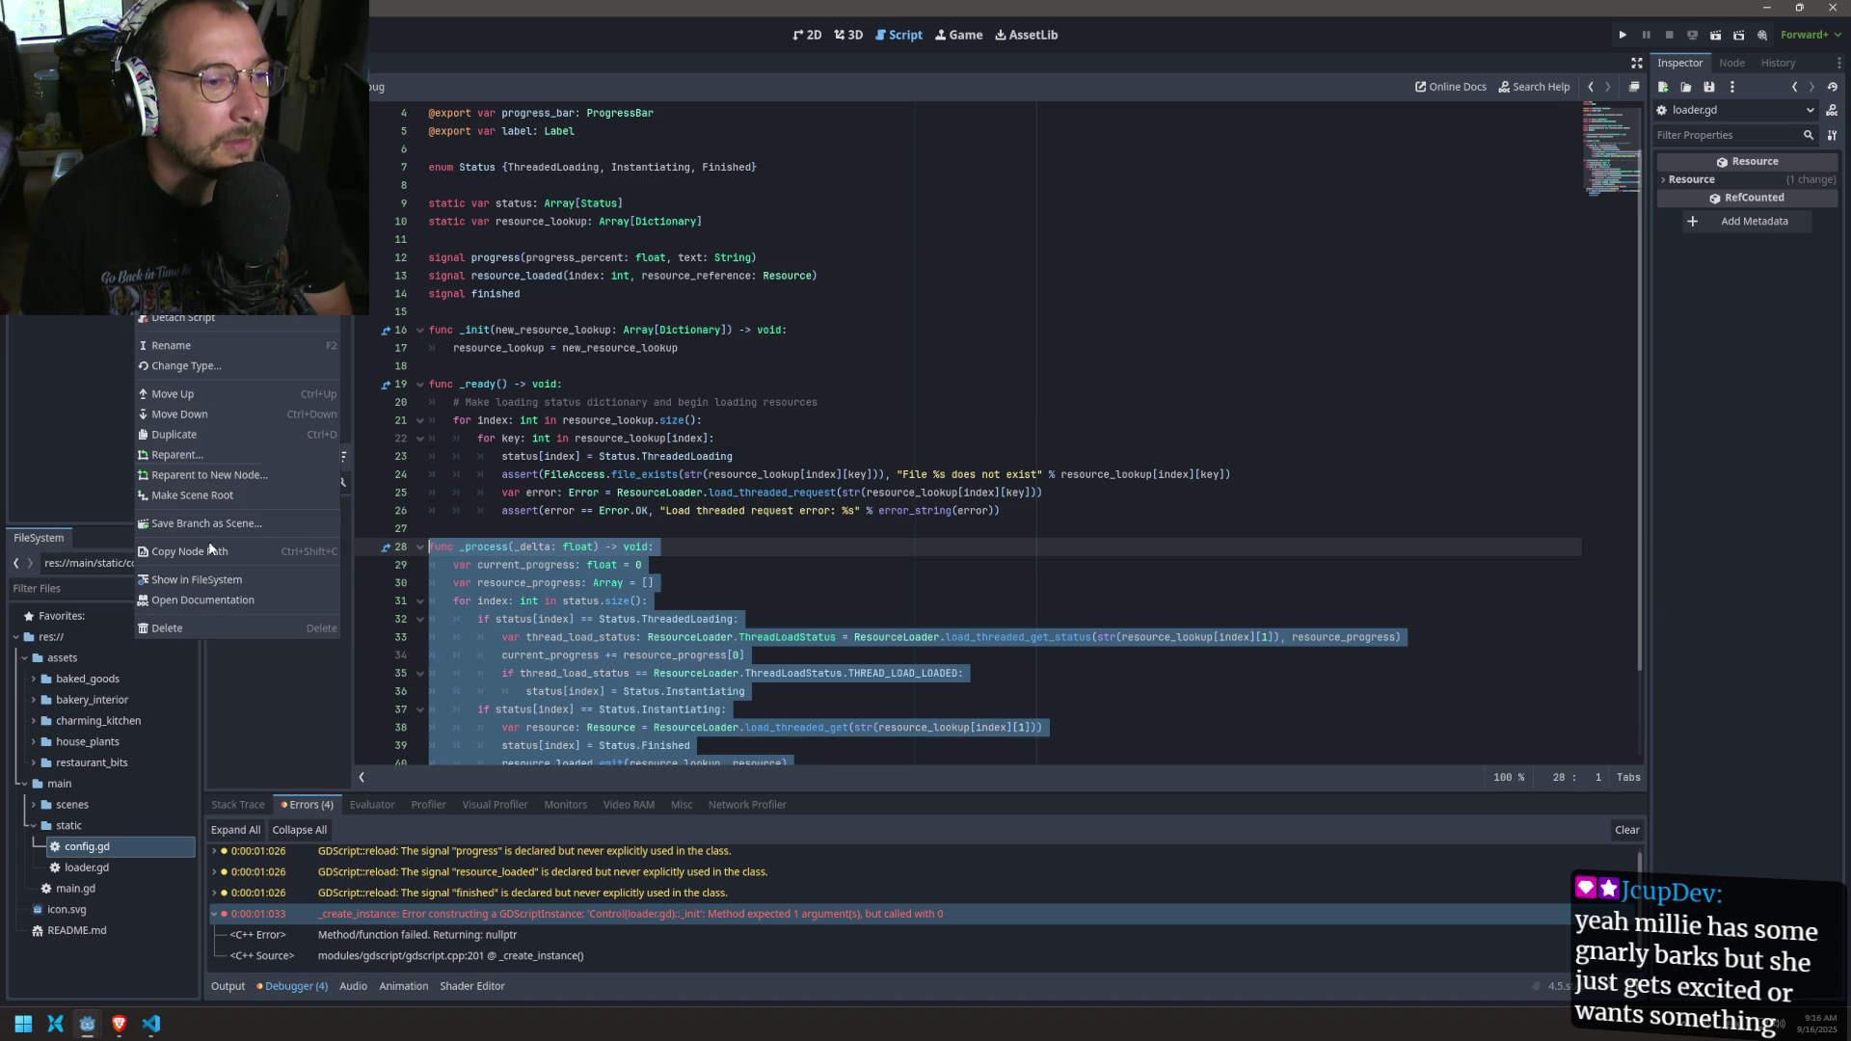
left_click(223, 318)
right_click(106, 106)
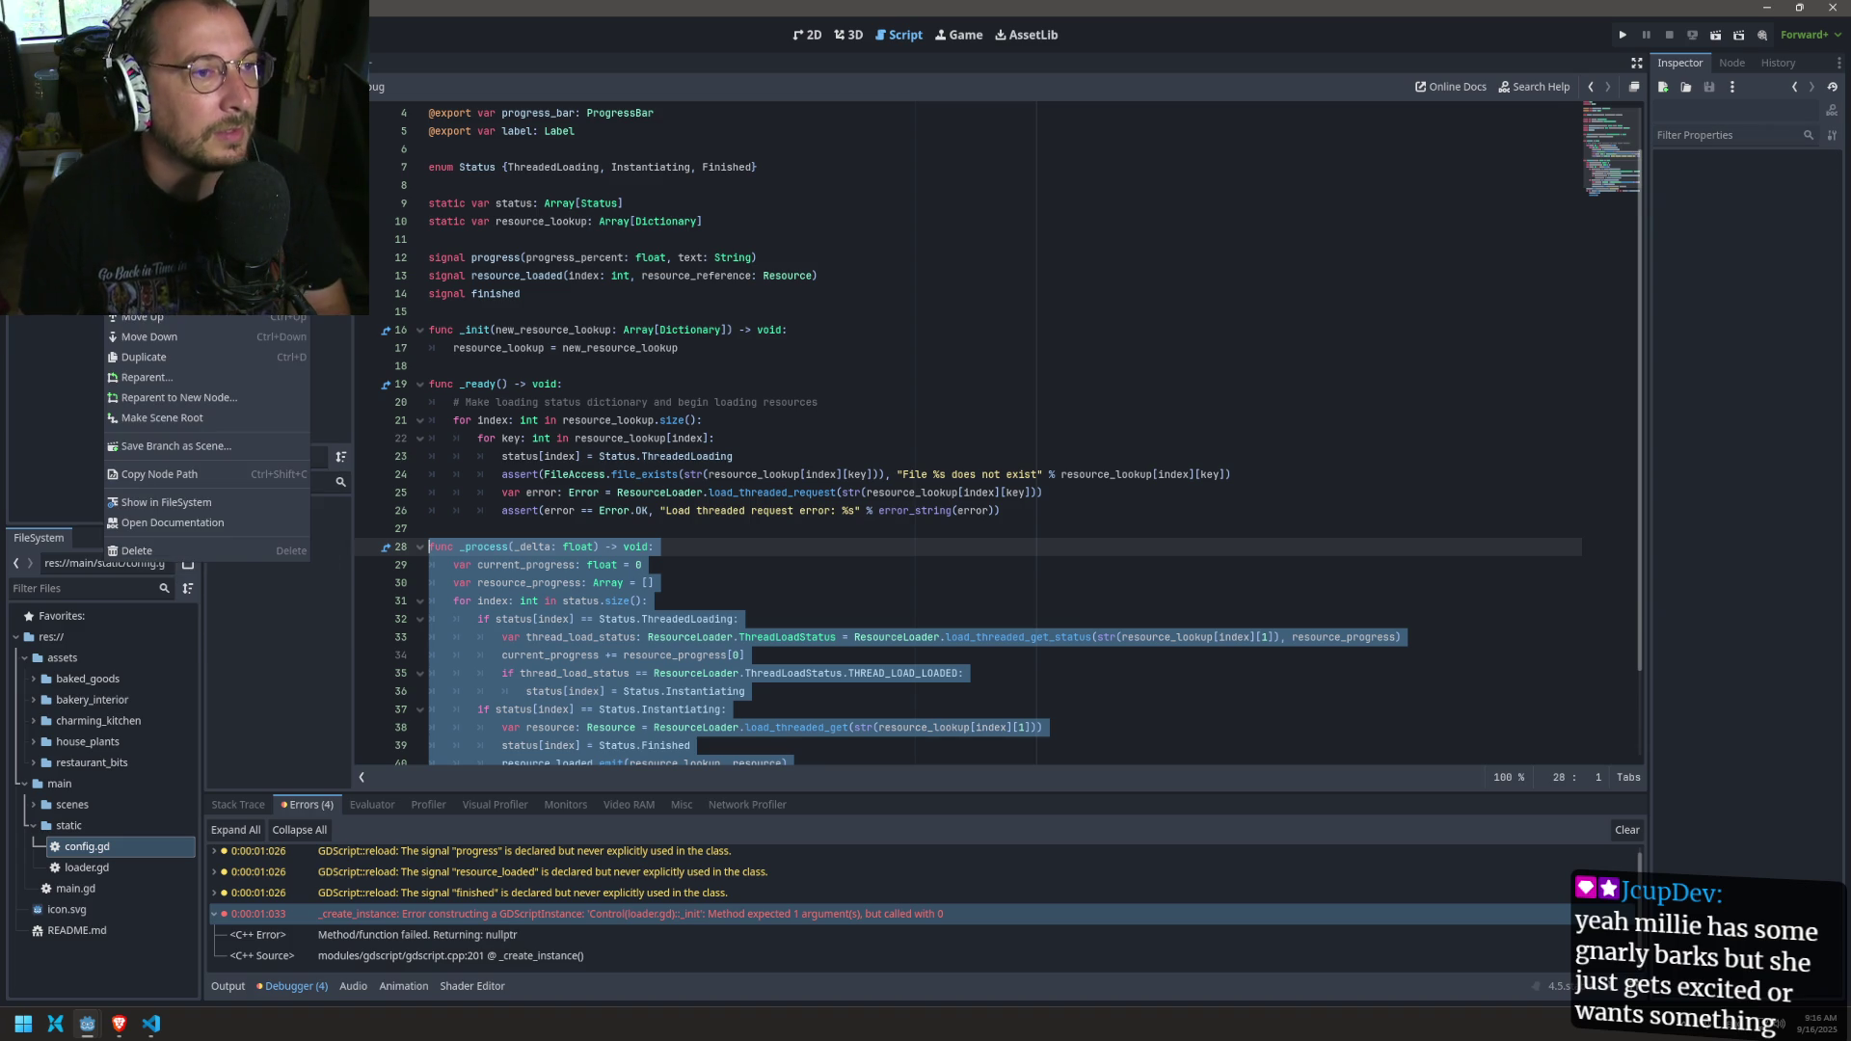
left_click(145, 280)
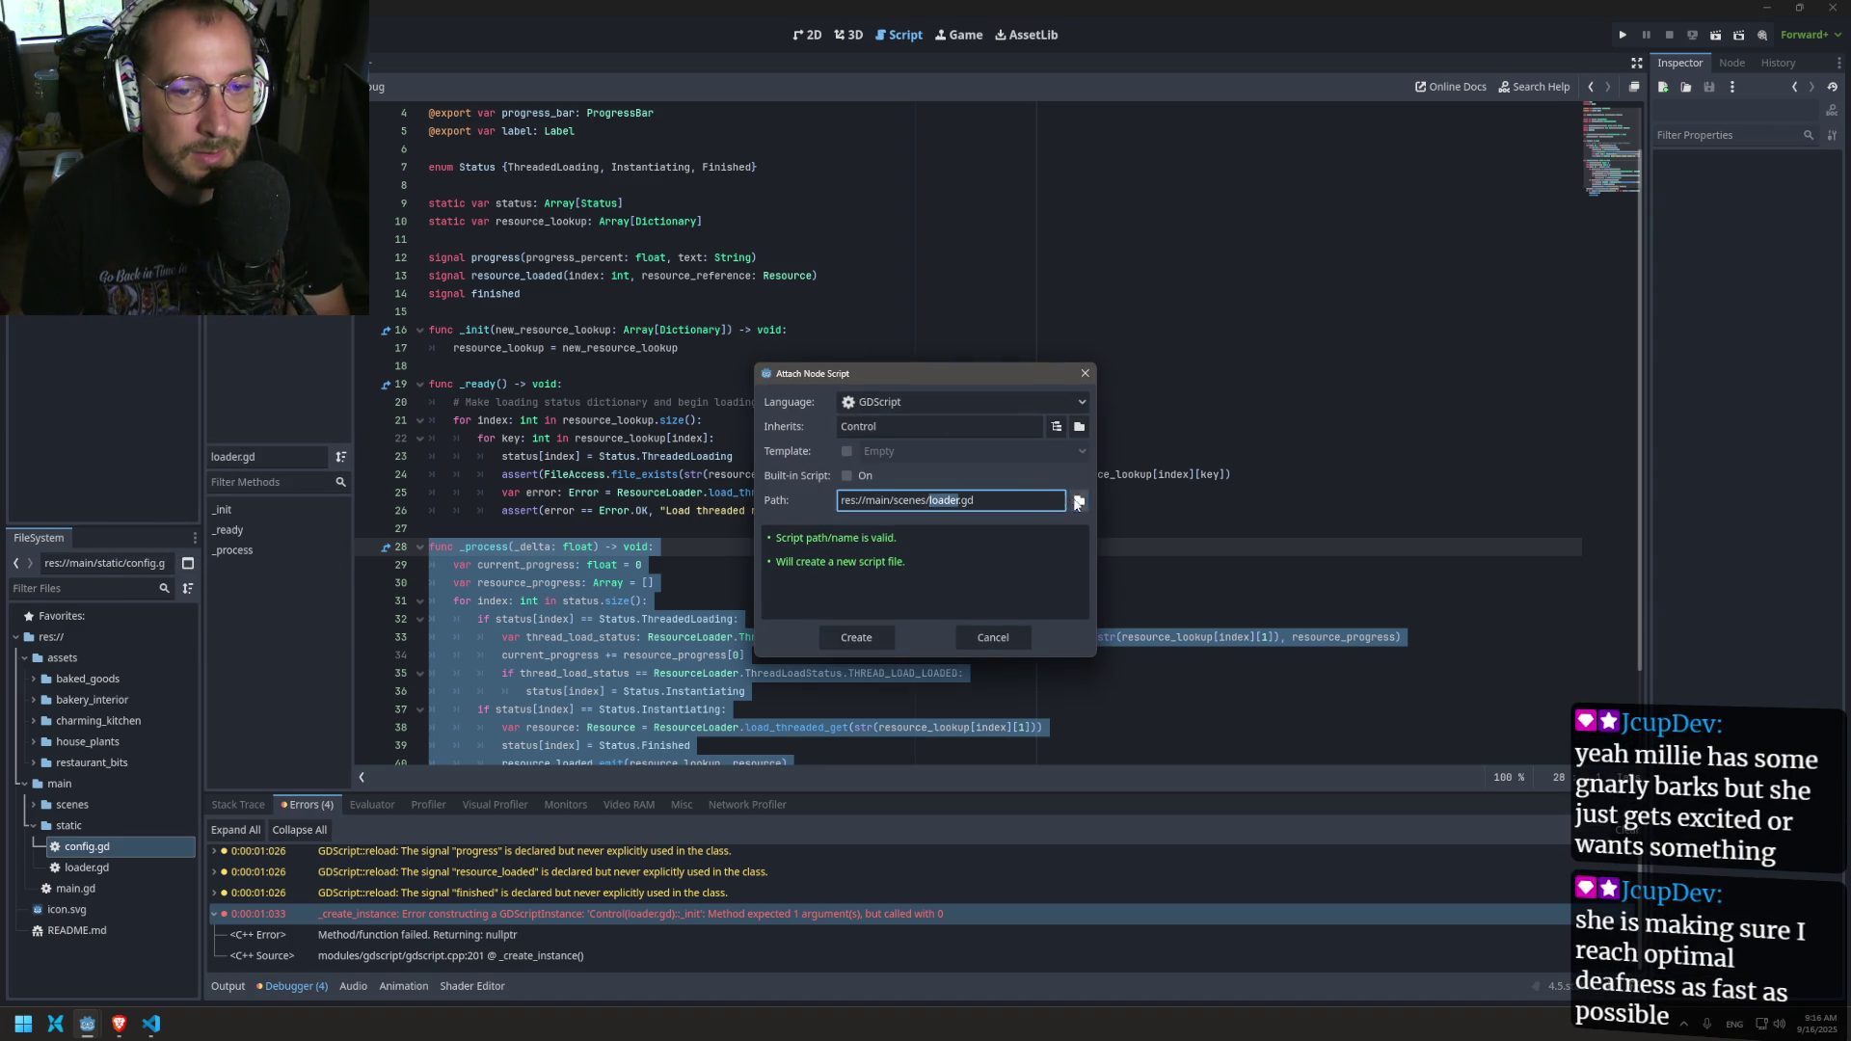
left_click(1077, 501)
left_click(596, 287)
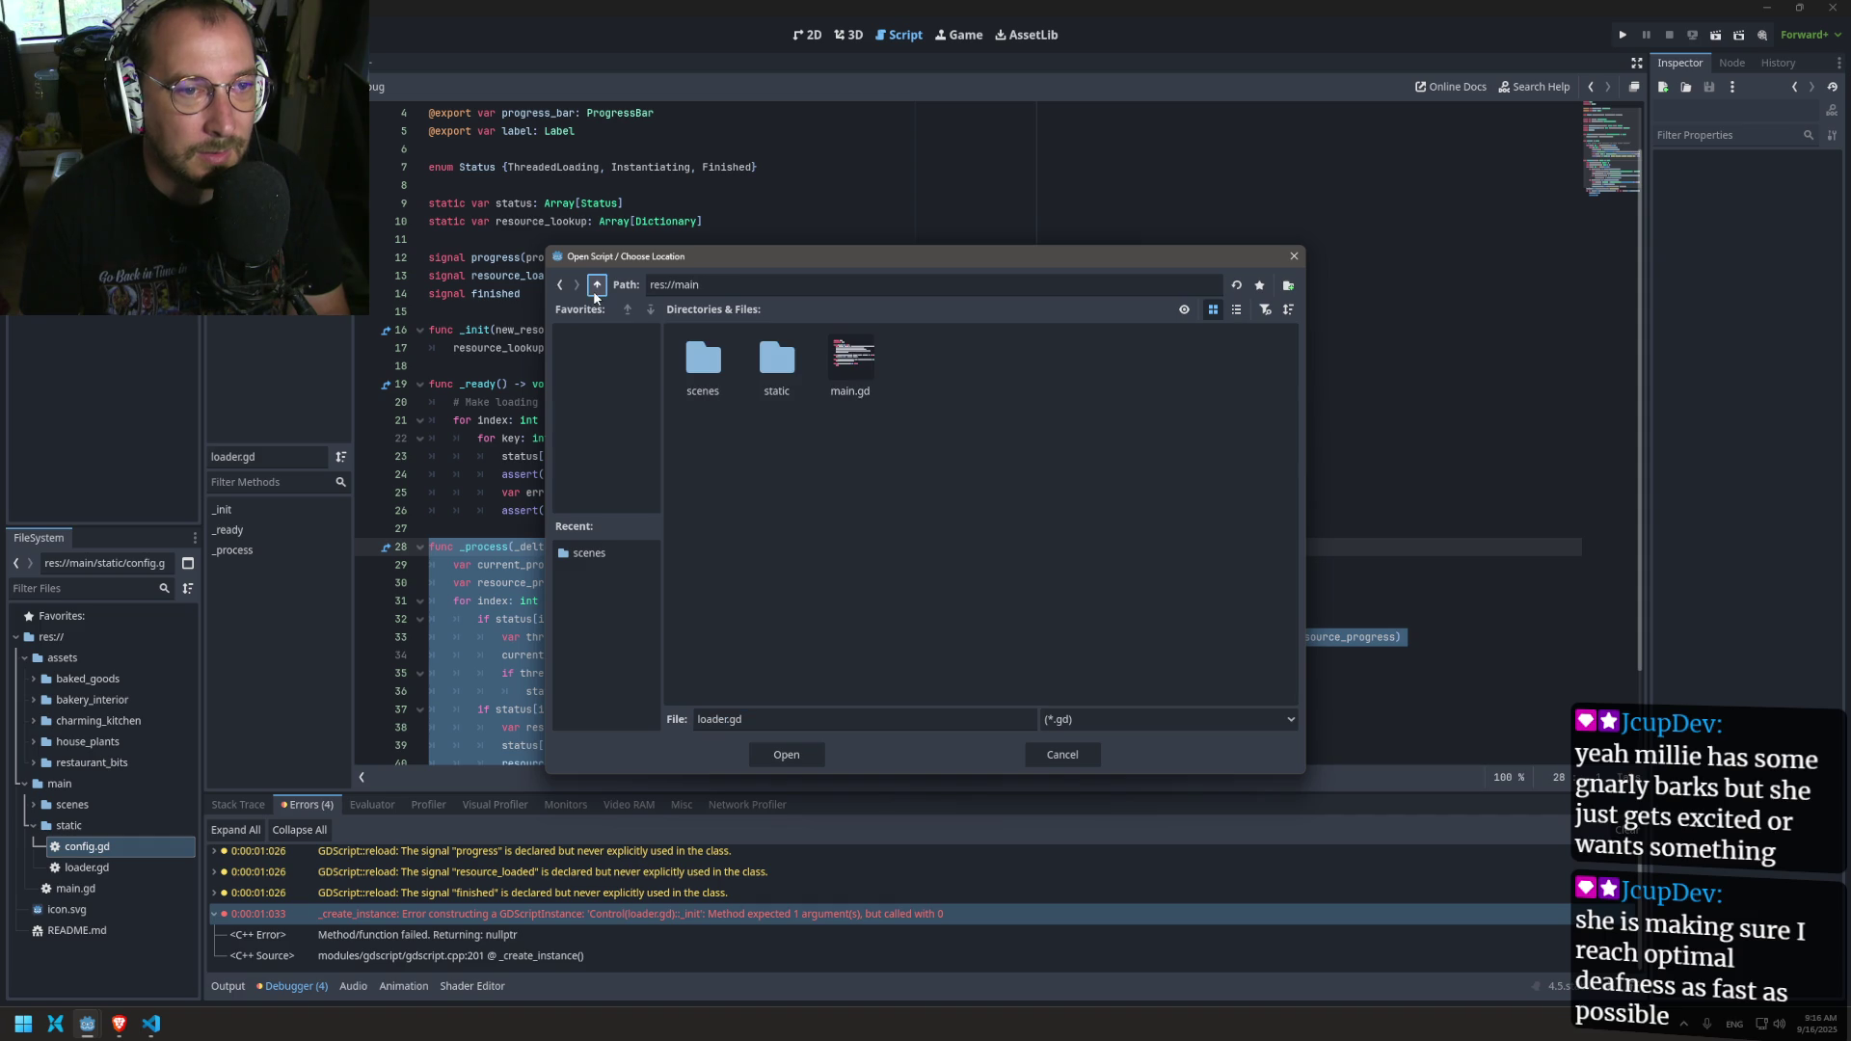
double_click(767, 358)
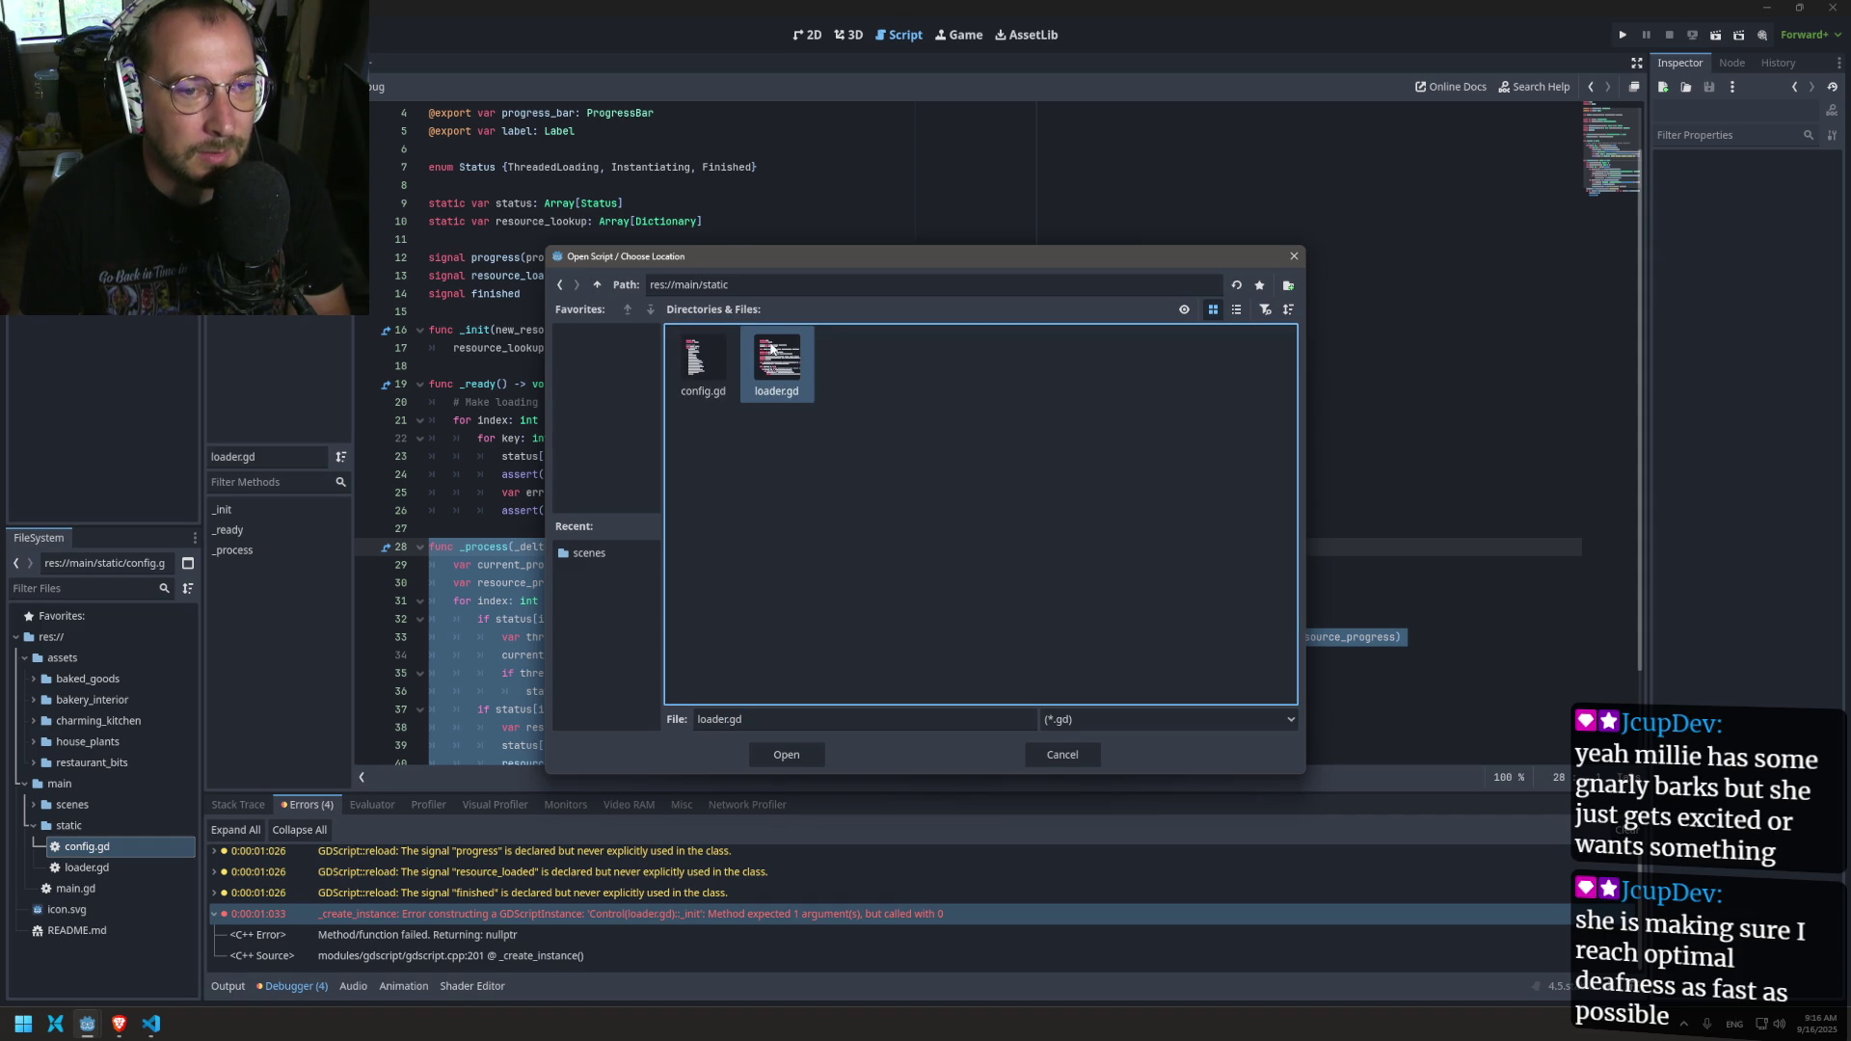
double_click(772, 349)
left_click(862, 634)
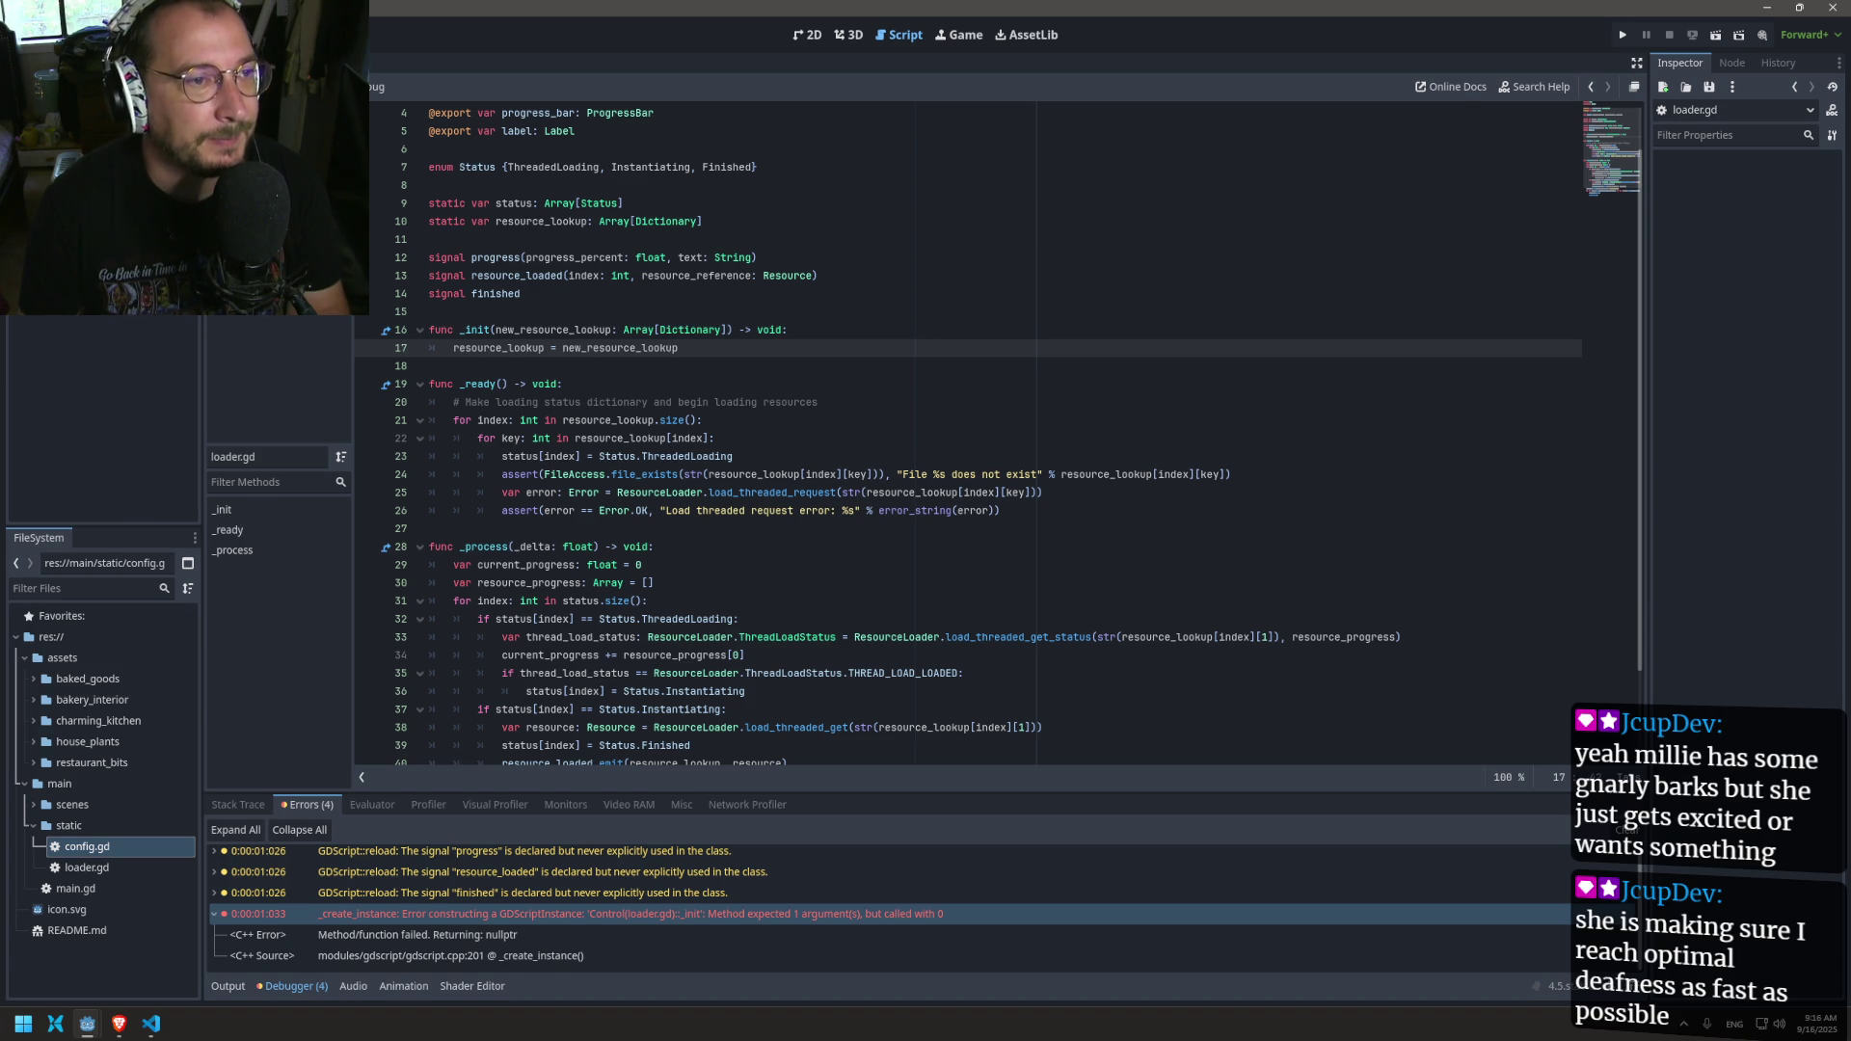
Step: Select the Loader node in the scene tree and check its attached loader.gd
left_click(96, 280, "shift")
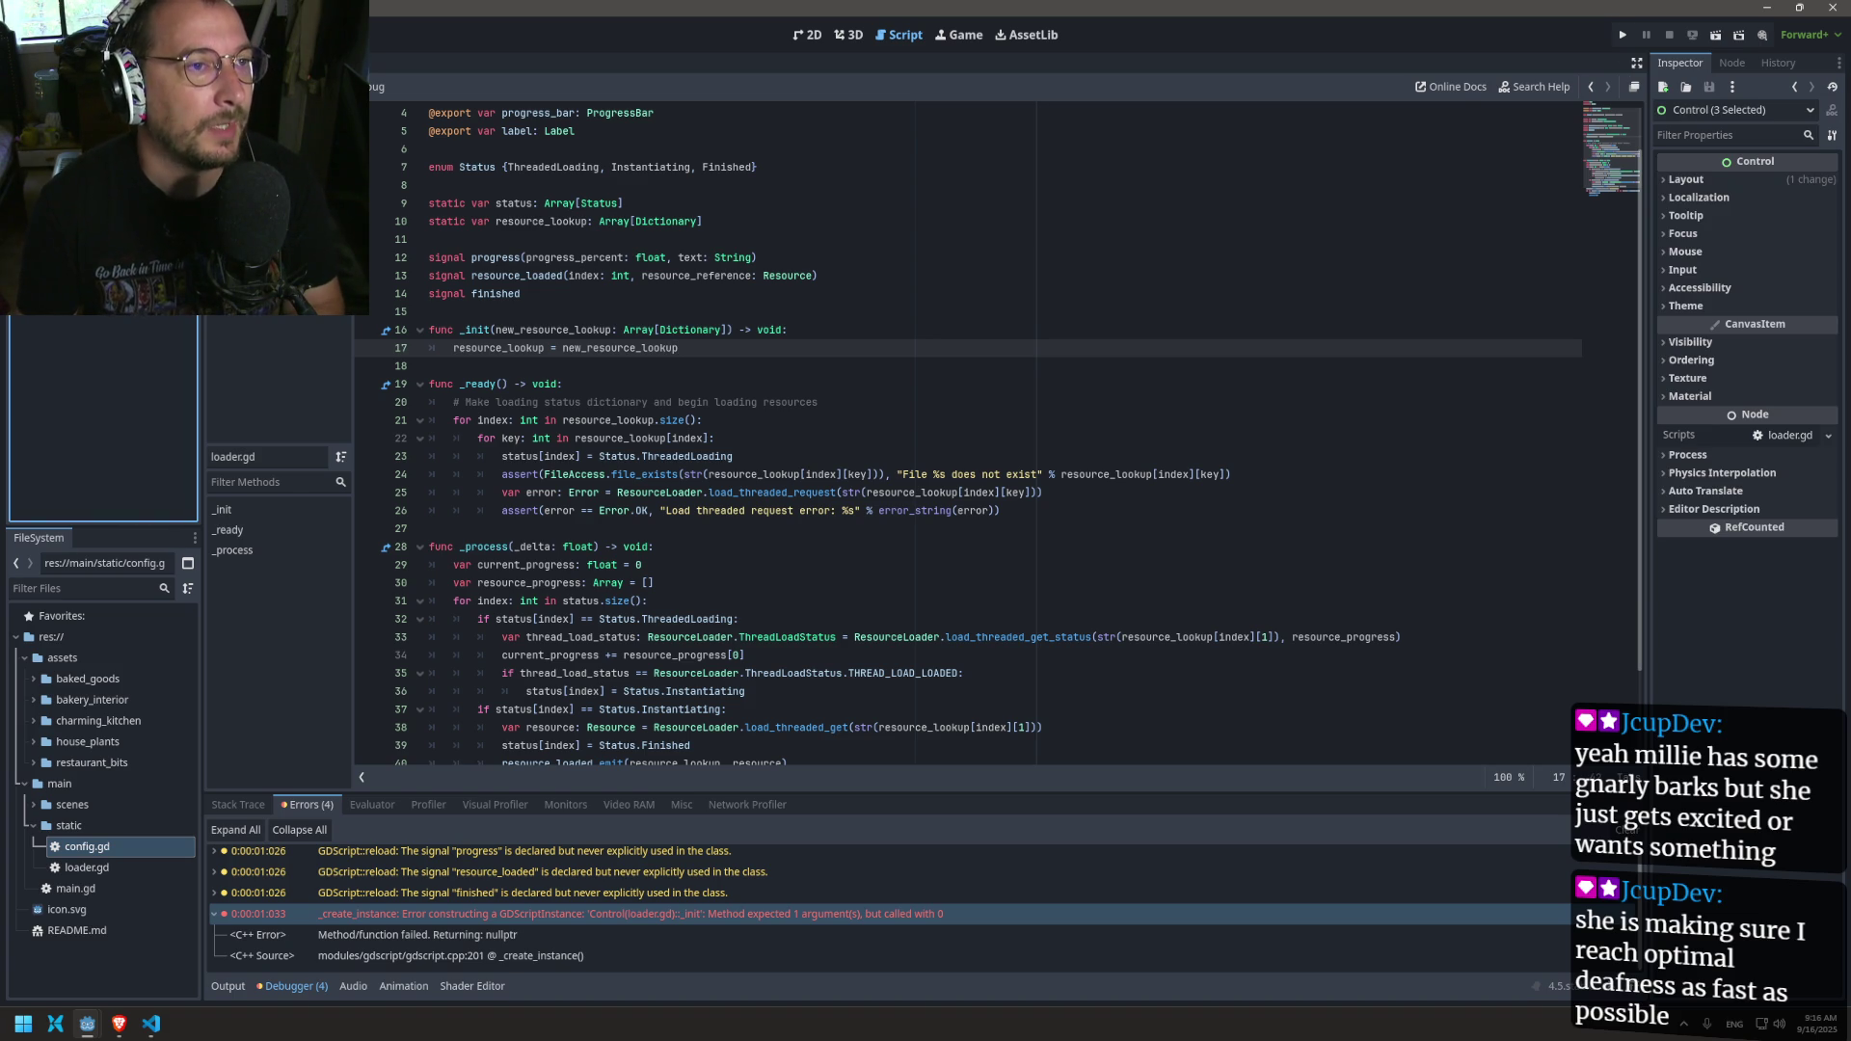
left_click(58, 106)
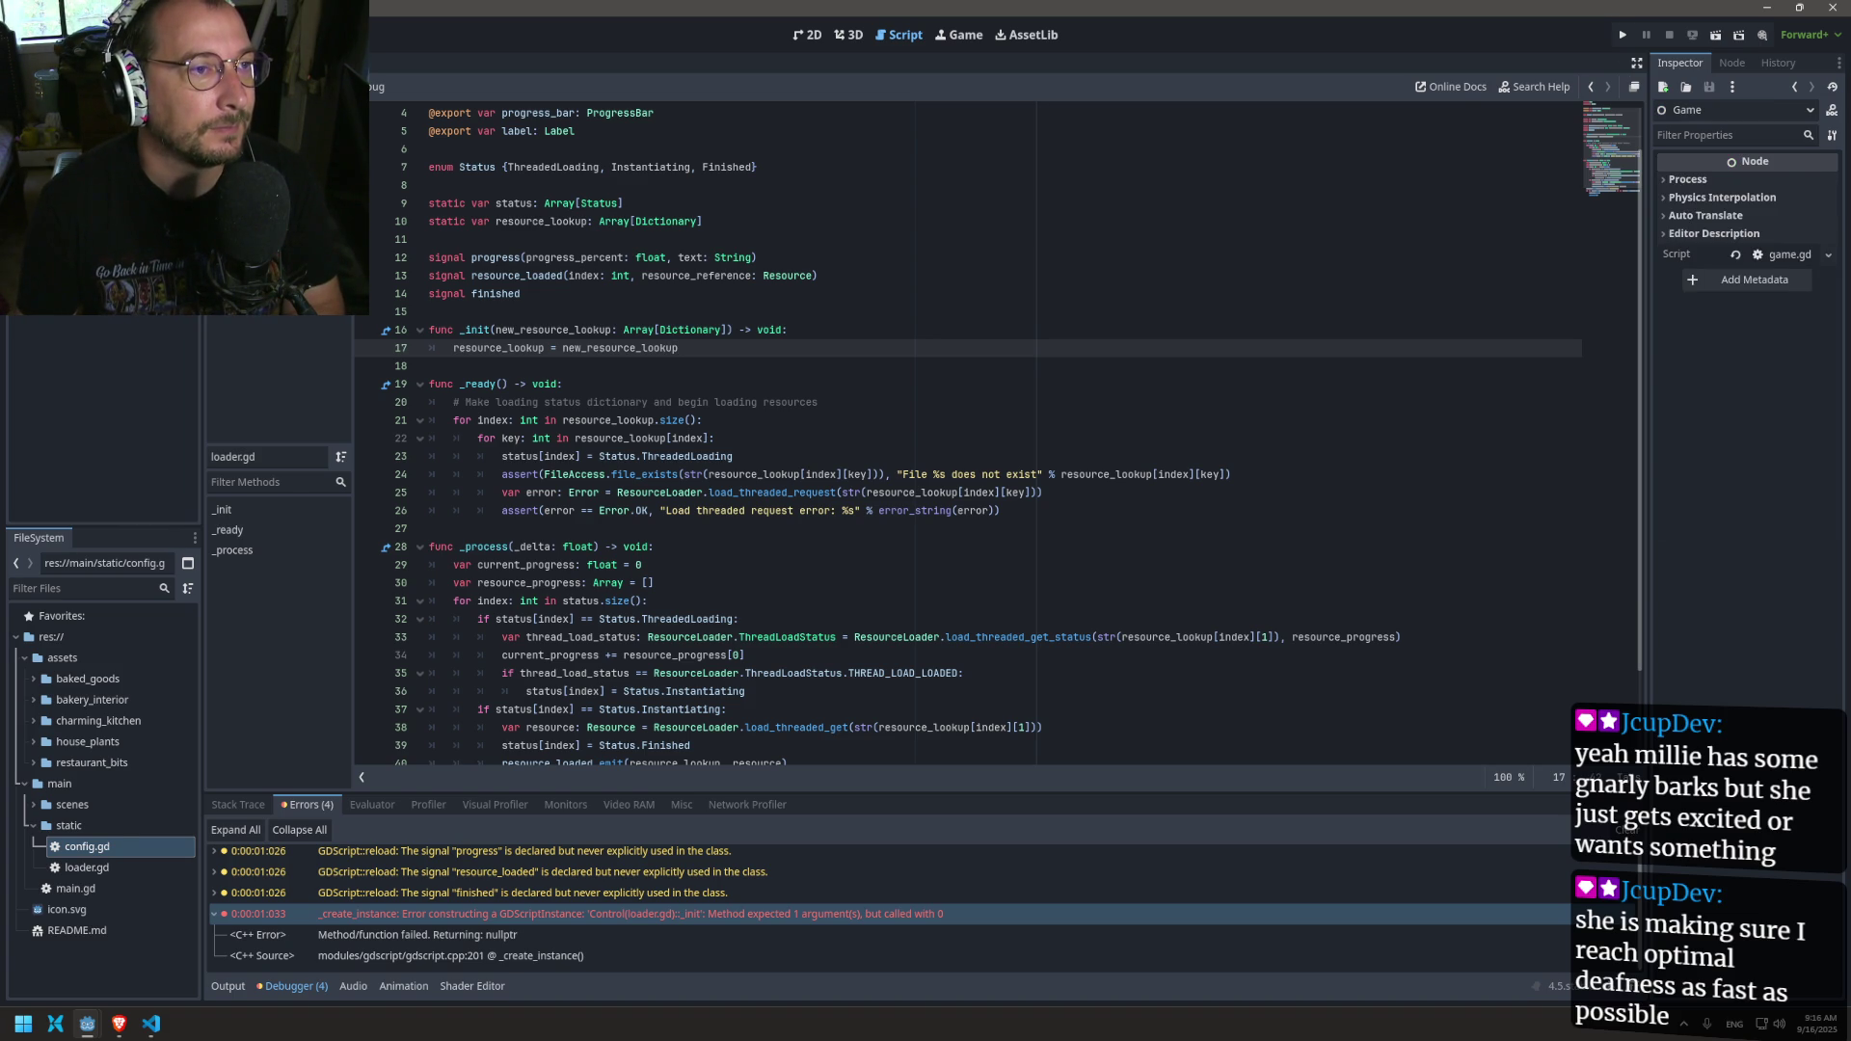
key("Down")
key("Escape")
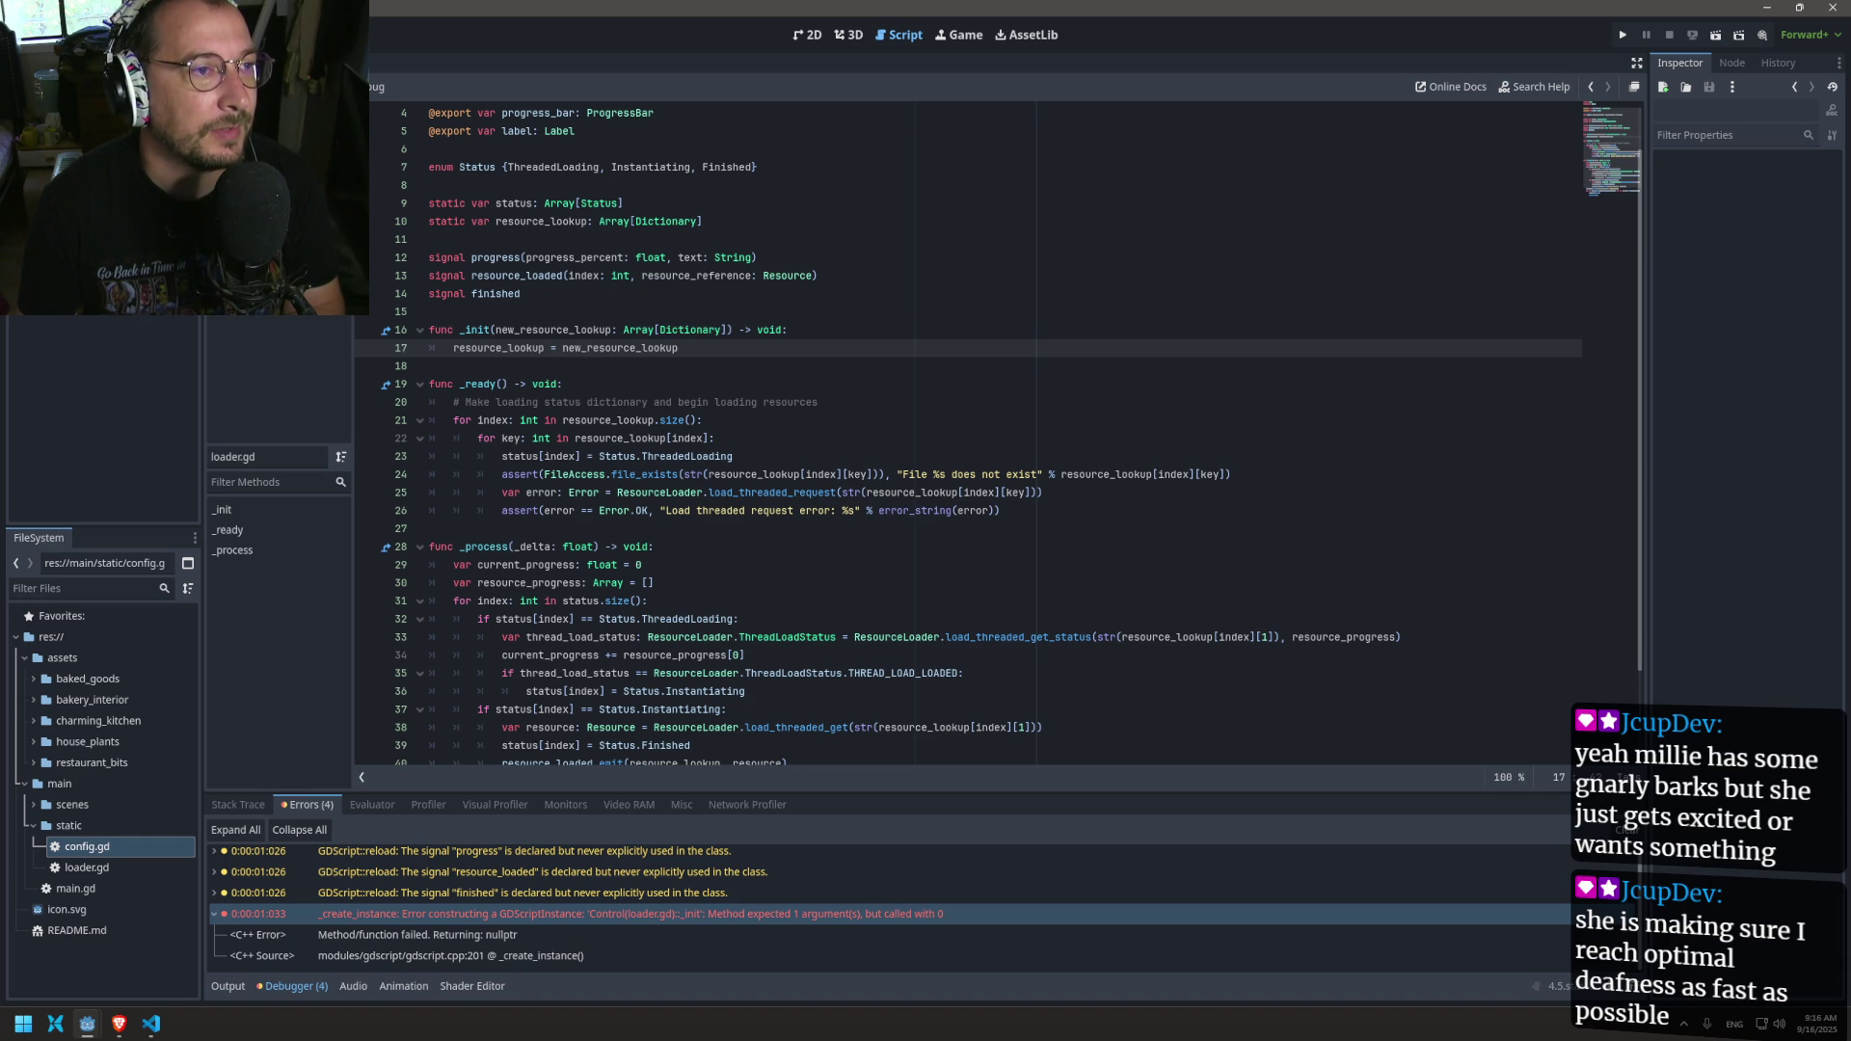
left_click(77, 127)
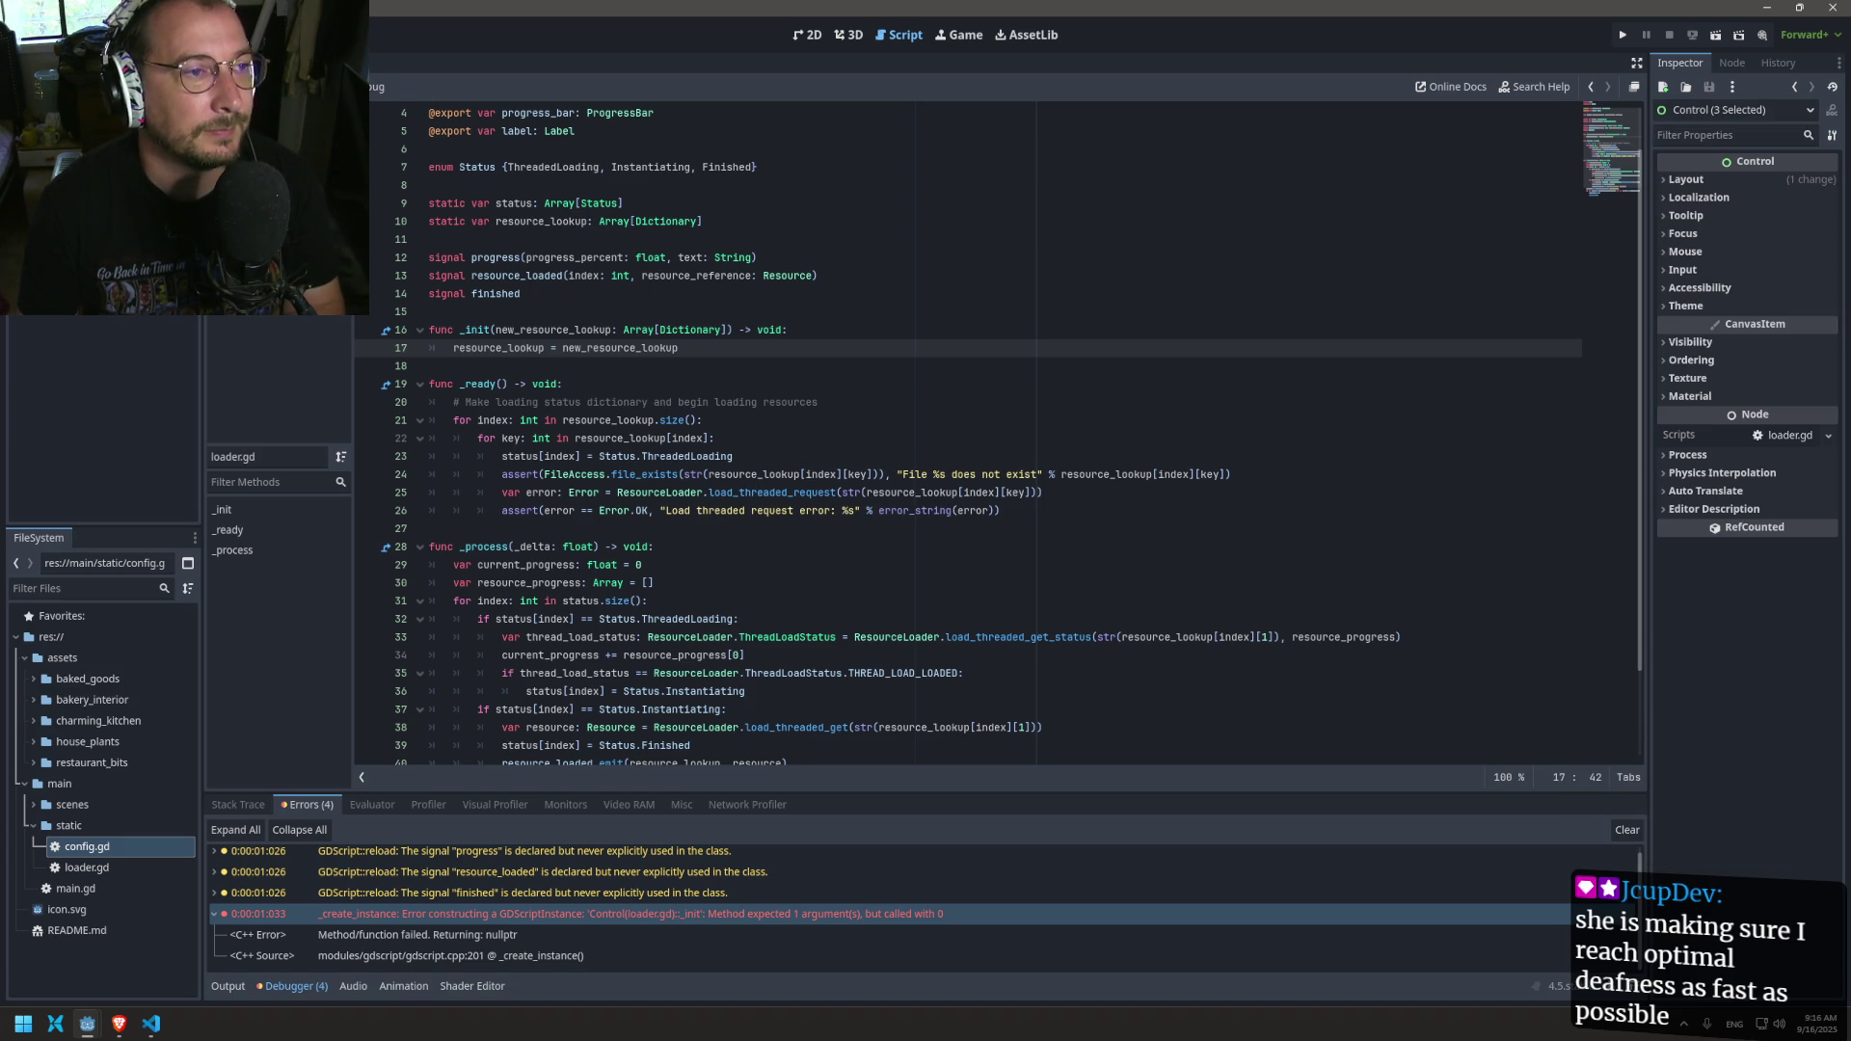
left_click(103, 241)
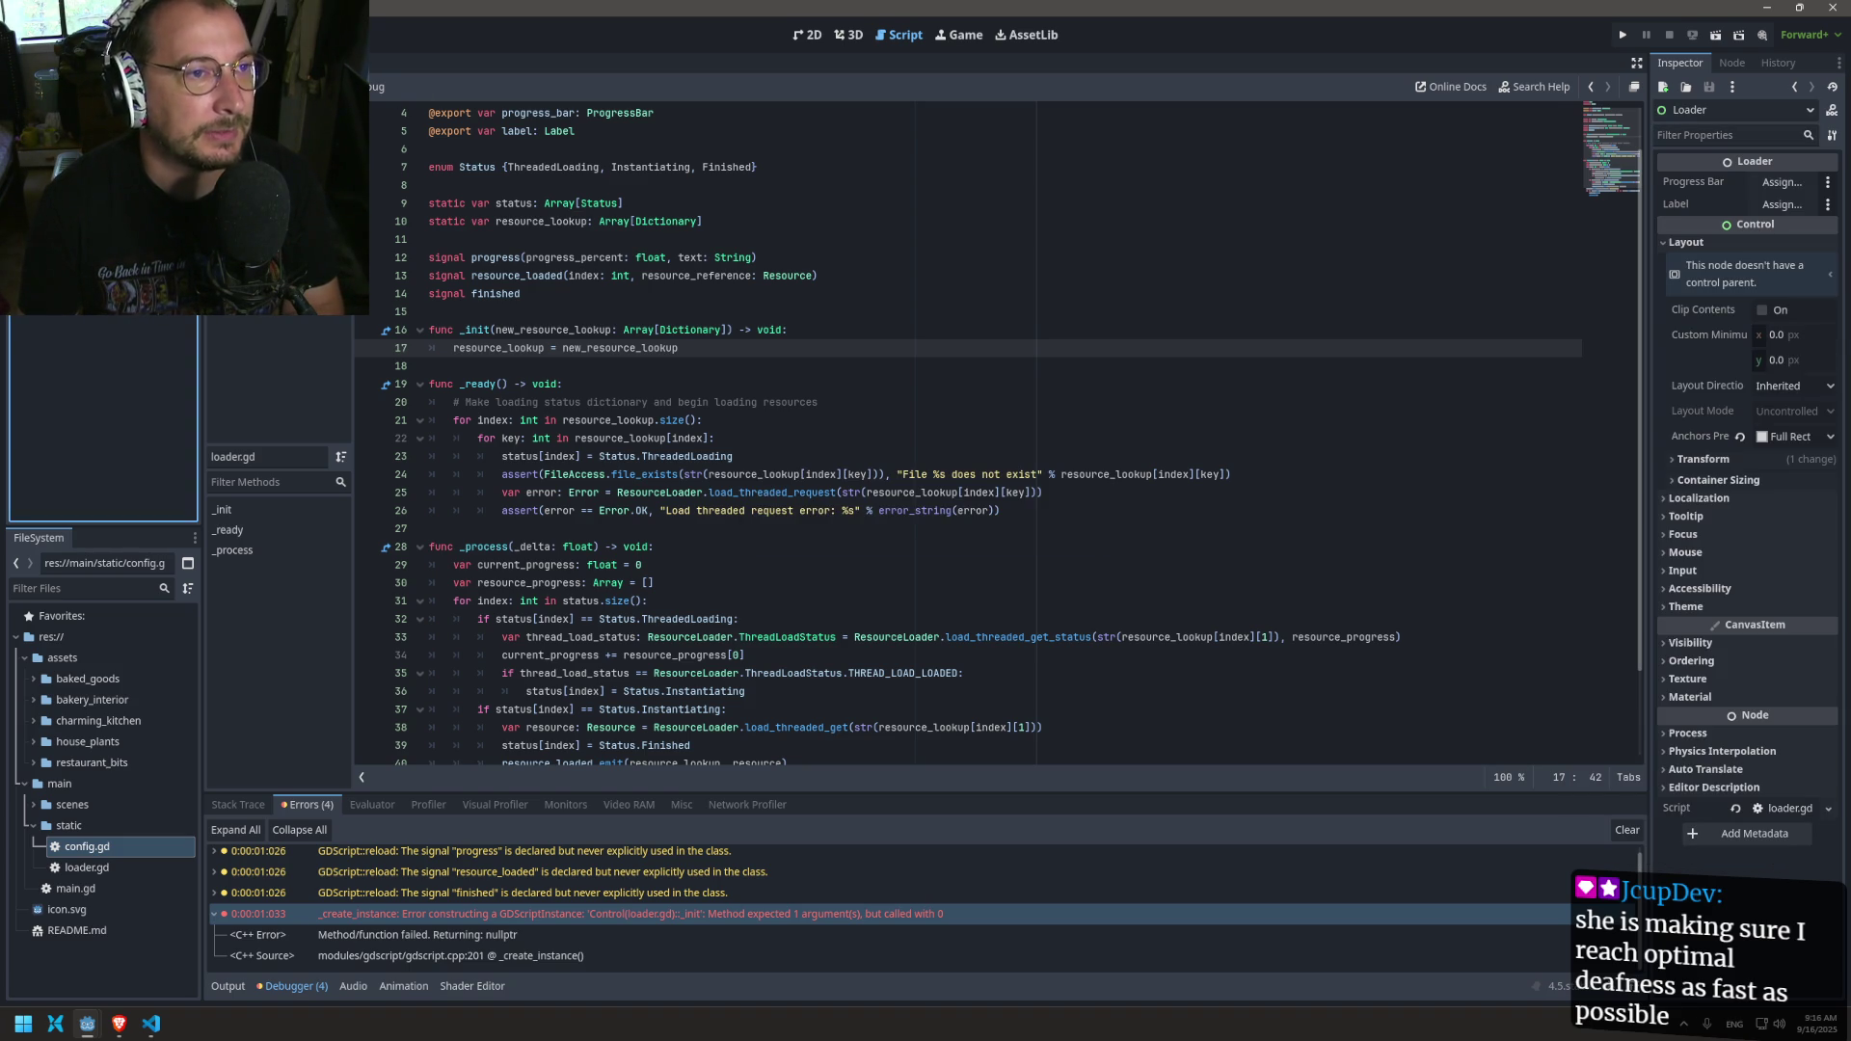
scroll(594, 282, "up", 1)
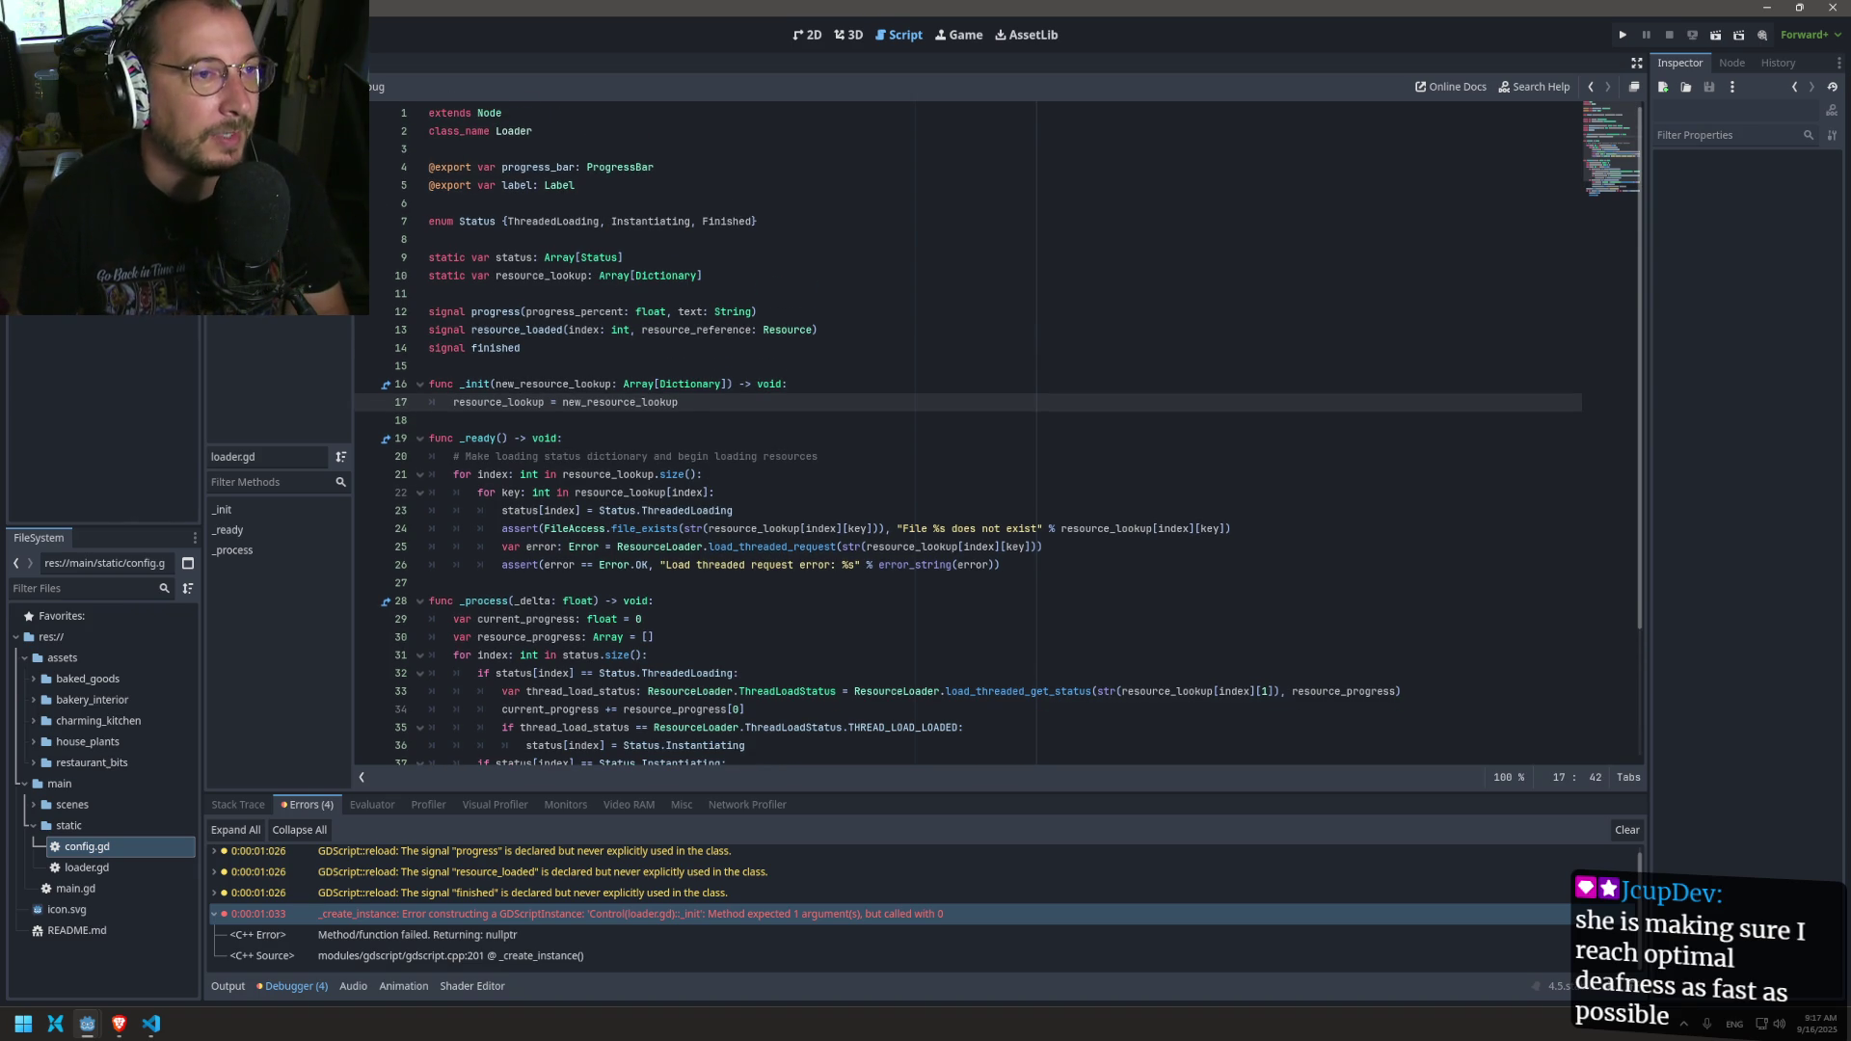
left_click(321, 286)
left_click(280, 135)
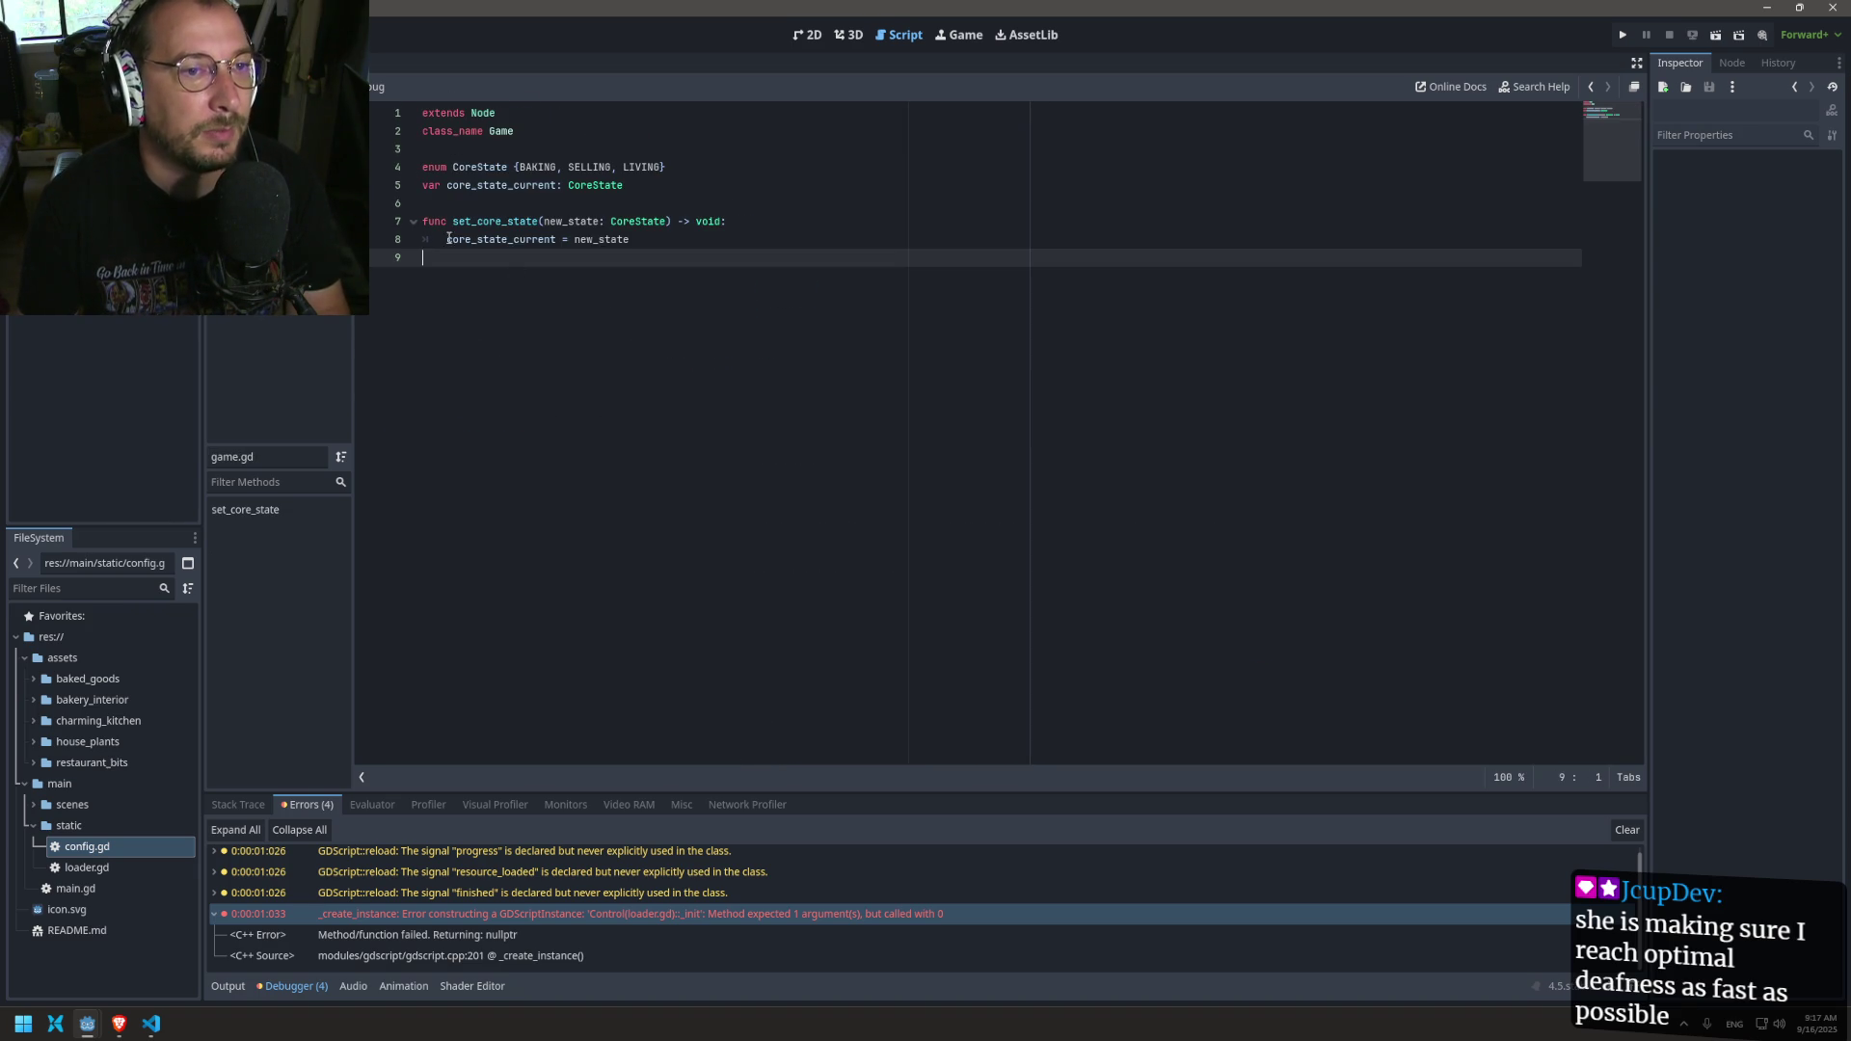
left_click(280, 156)
left_click(590, 185)
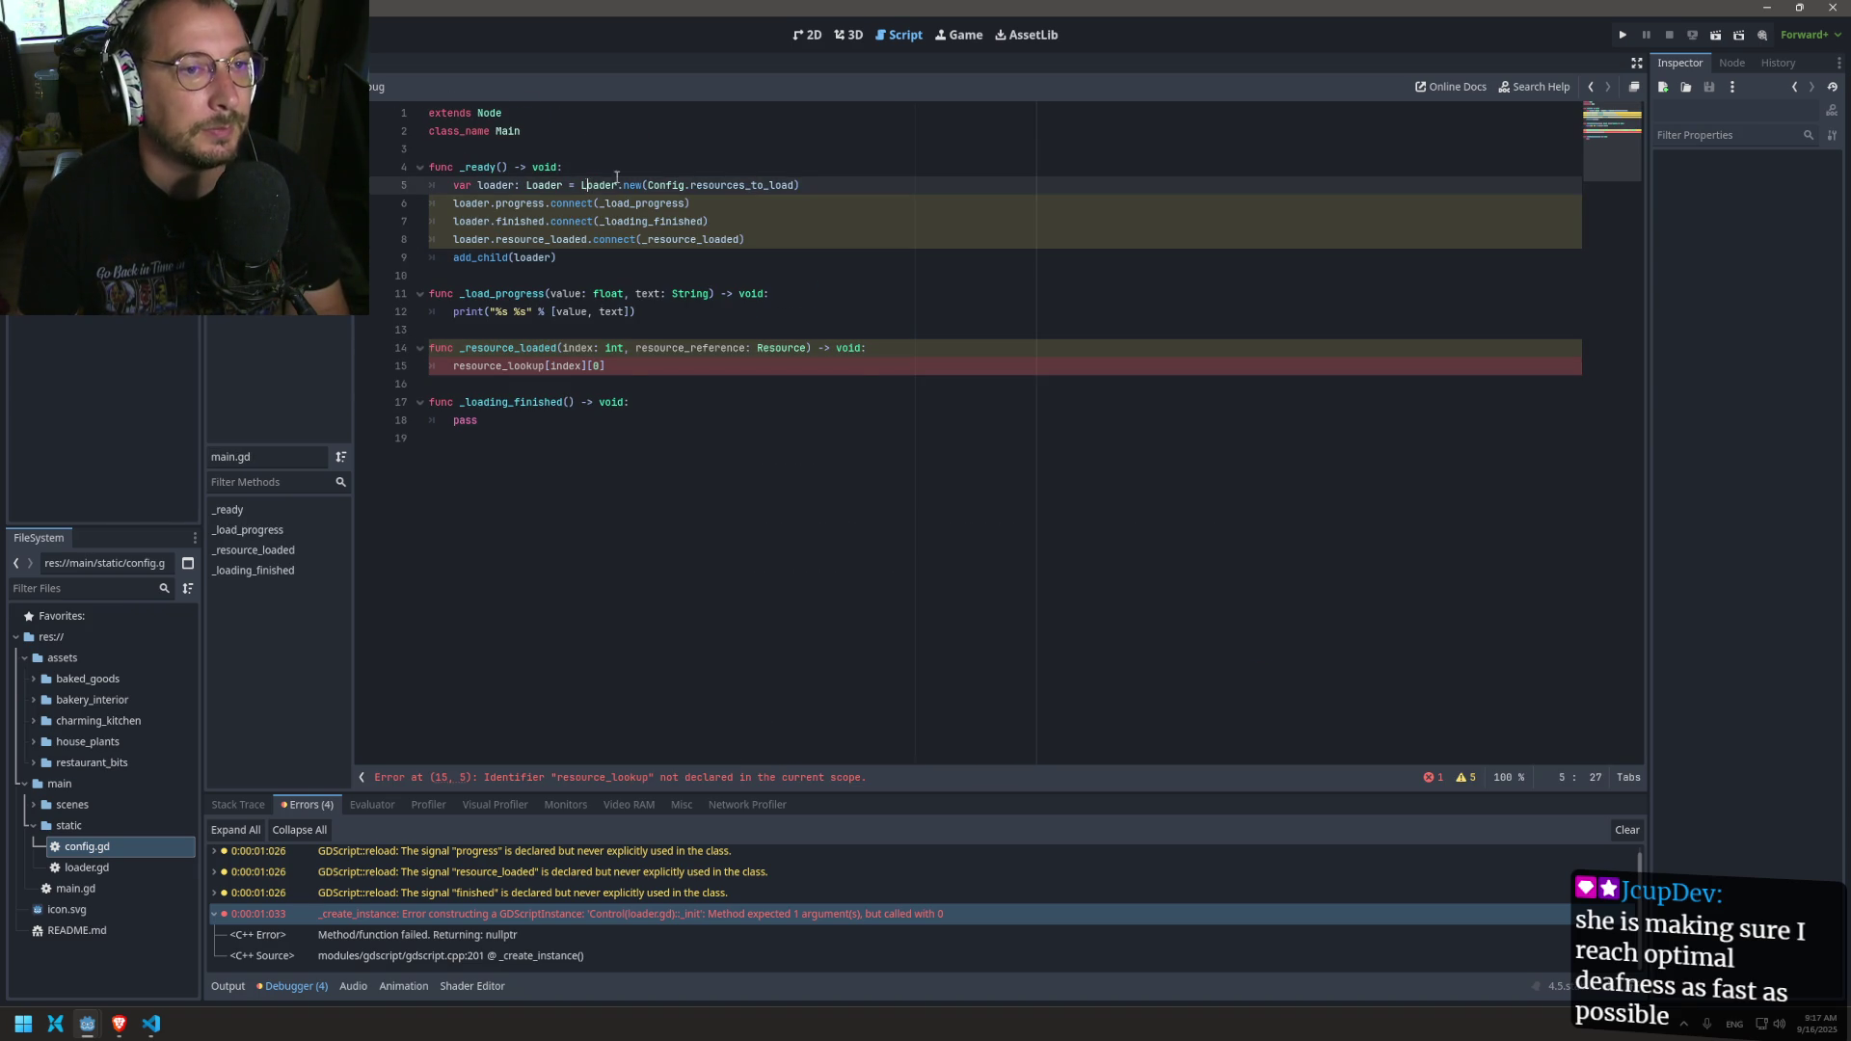
double_click(600, 185)
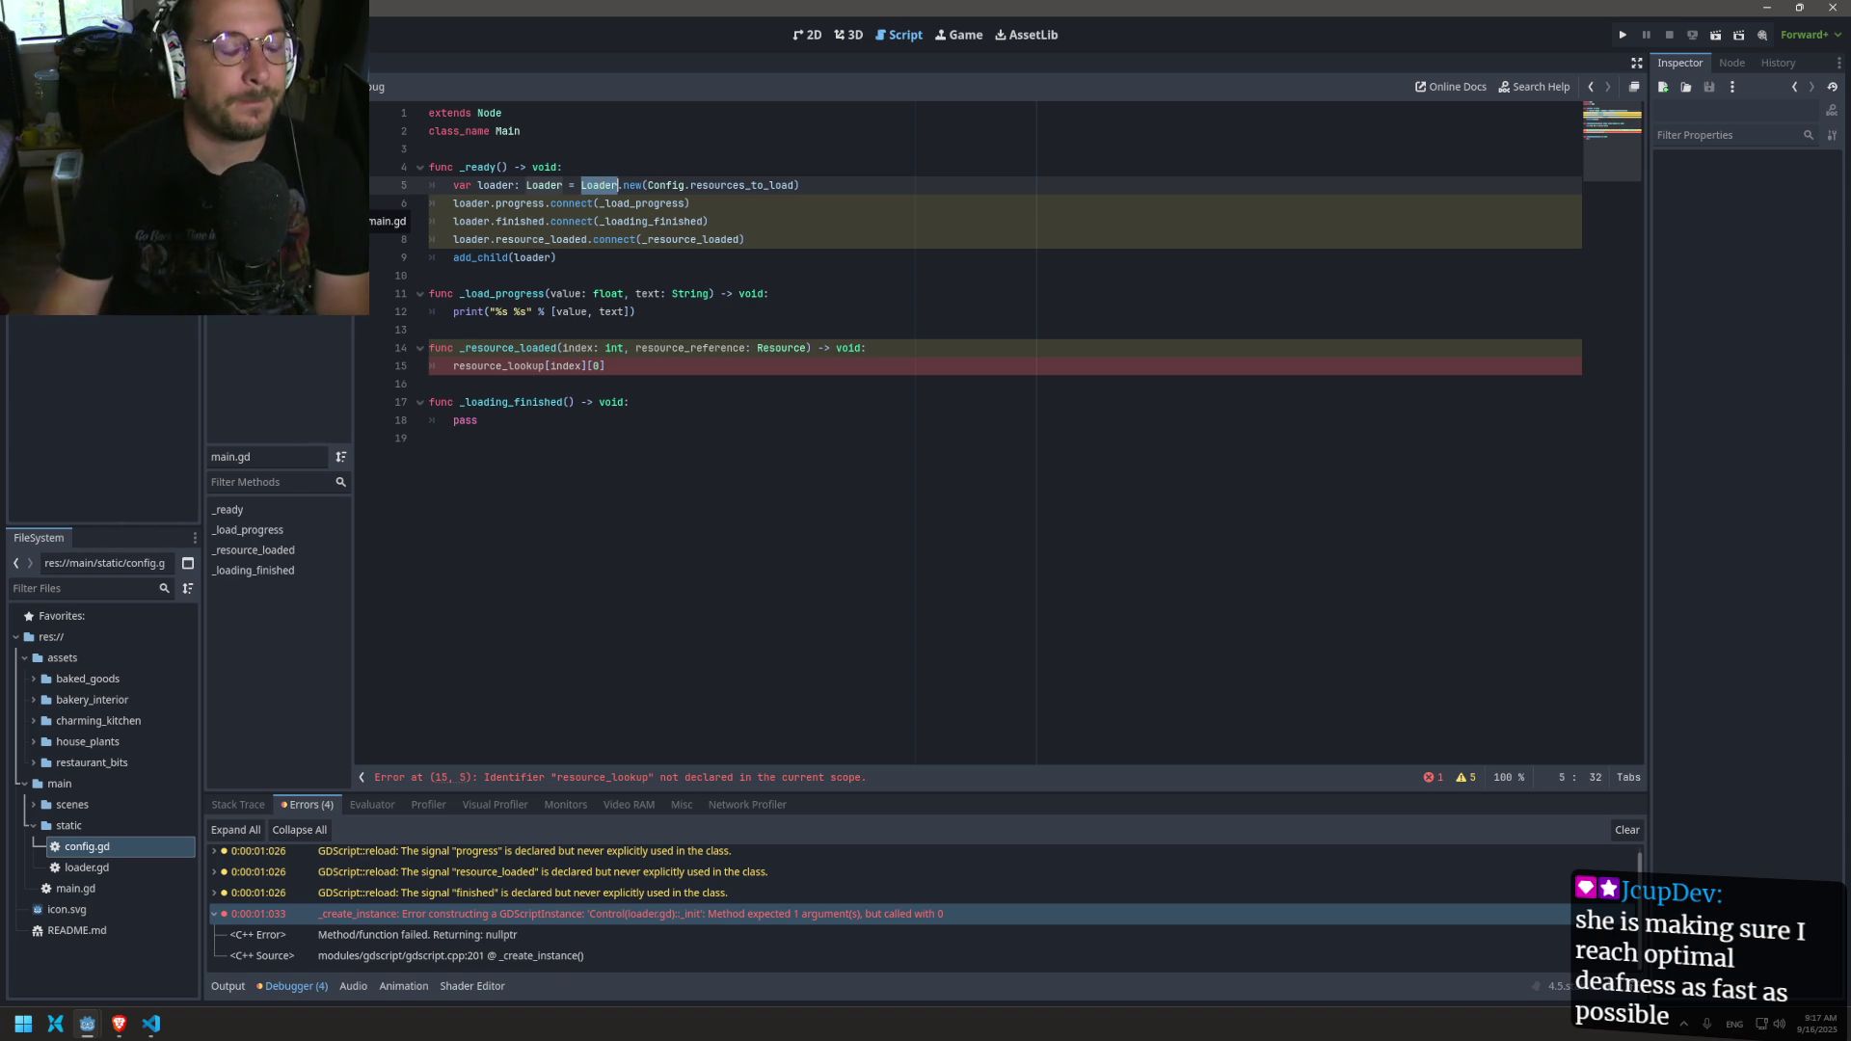
left_click(280, 201)
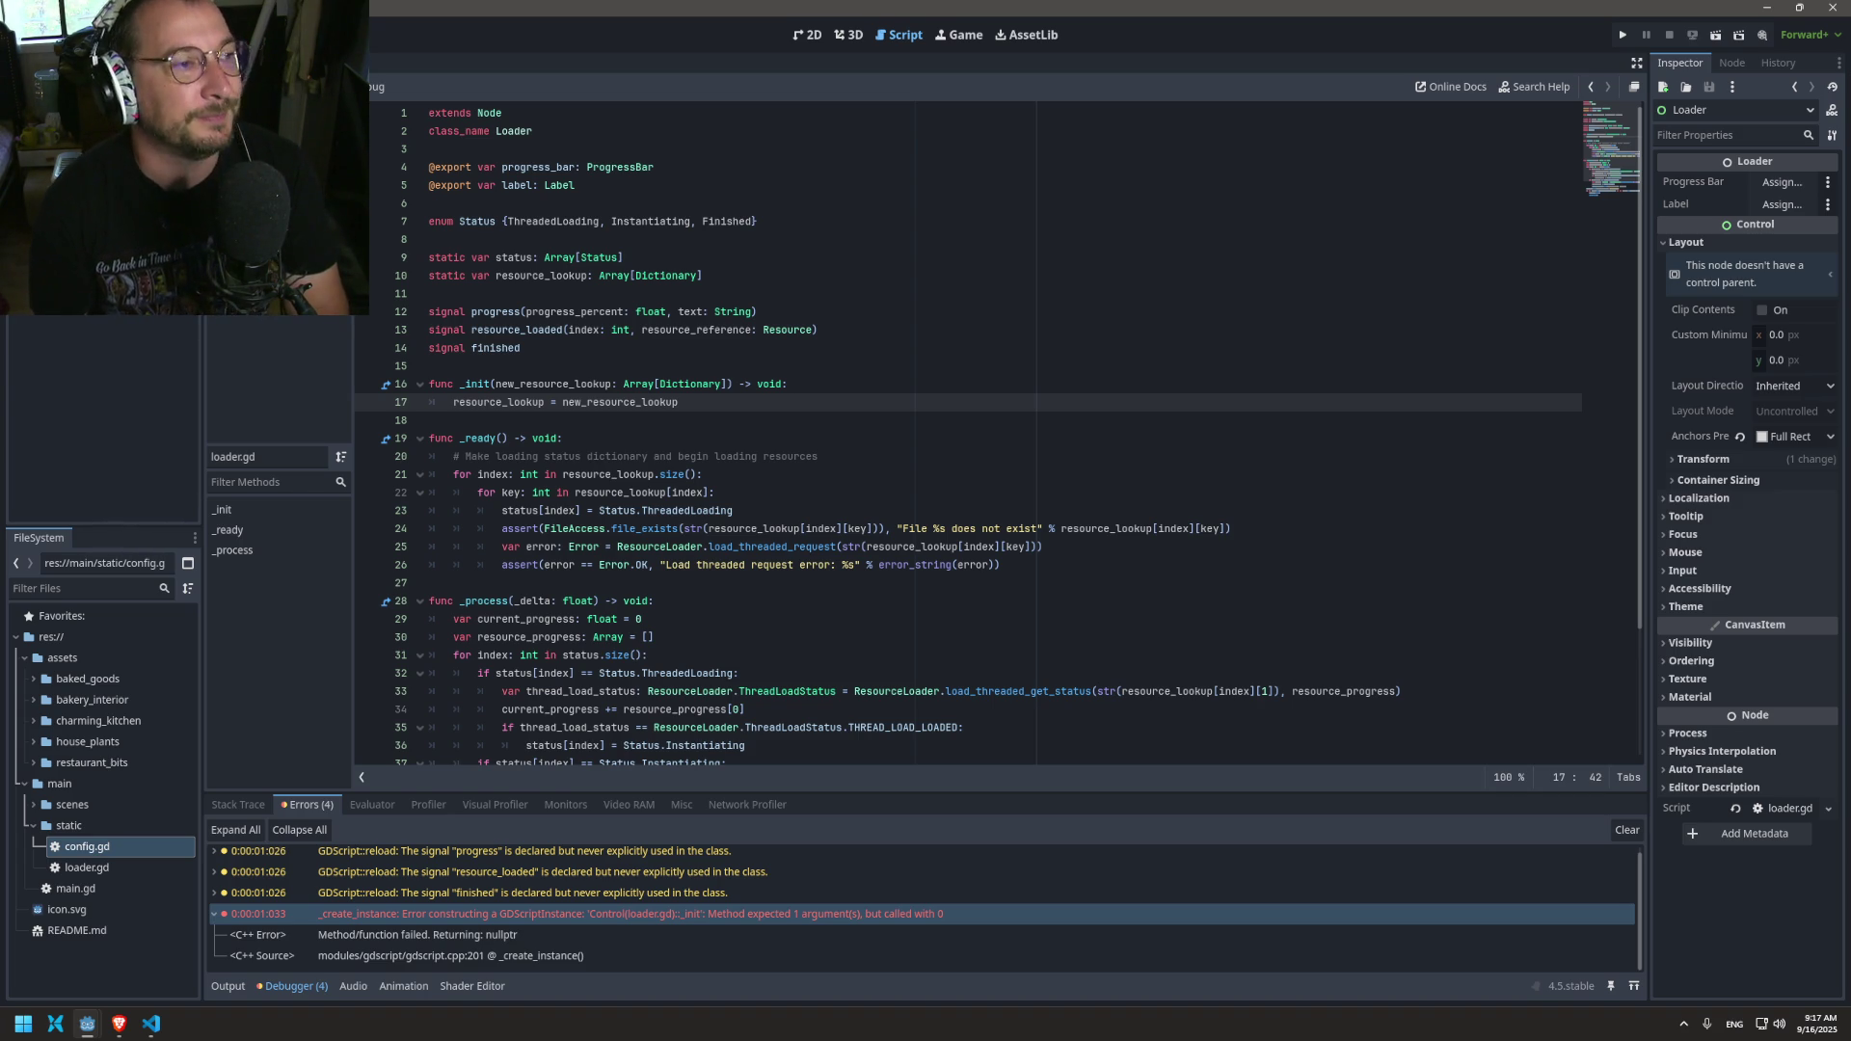
left_click(814, 384)
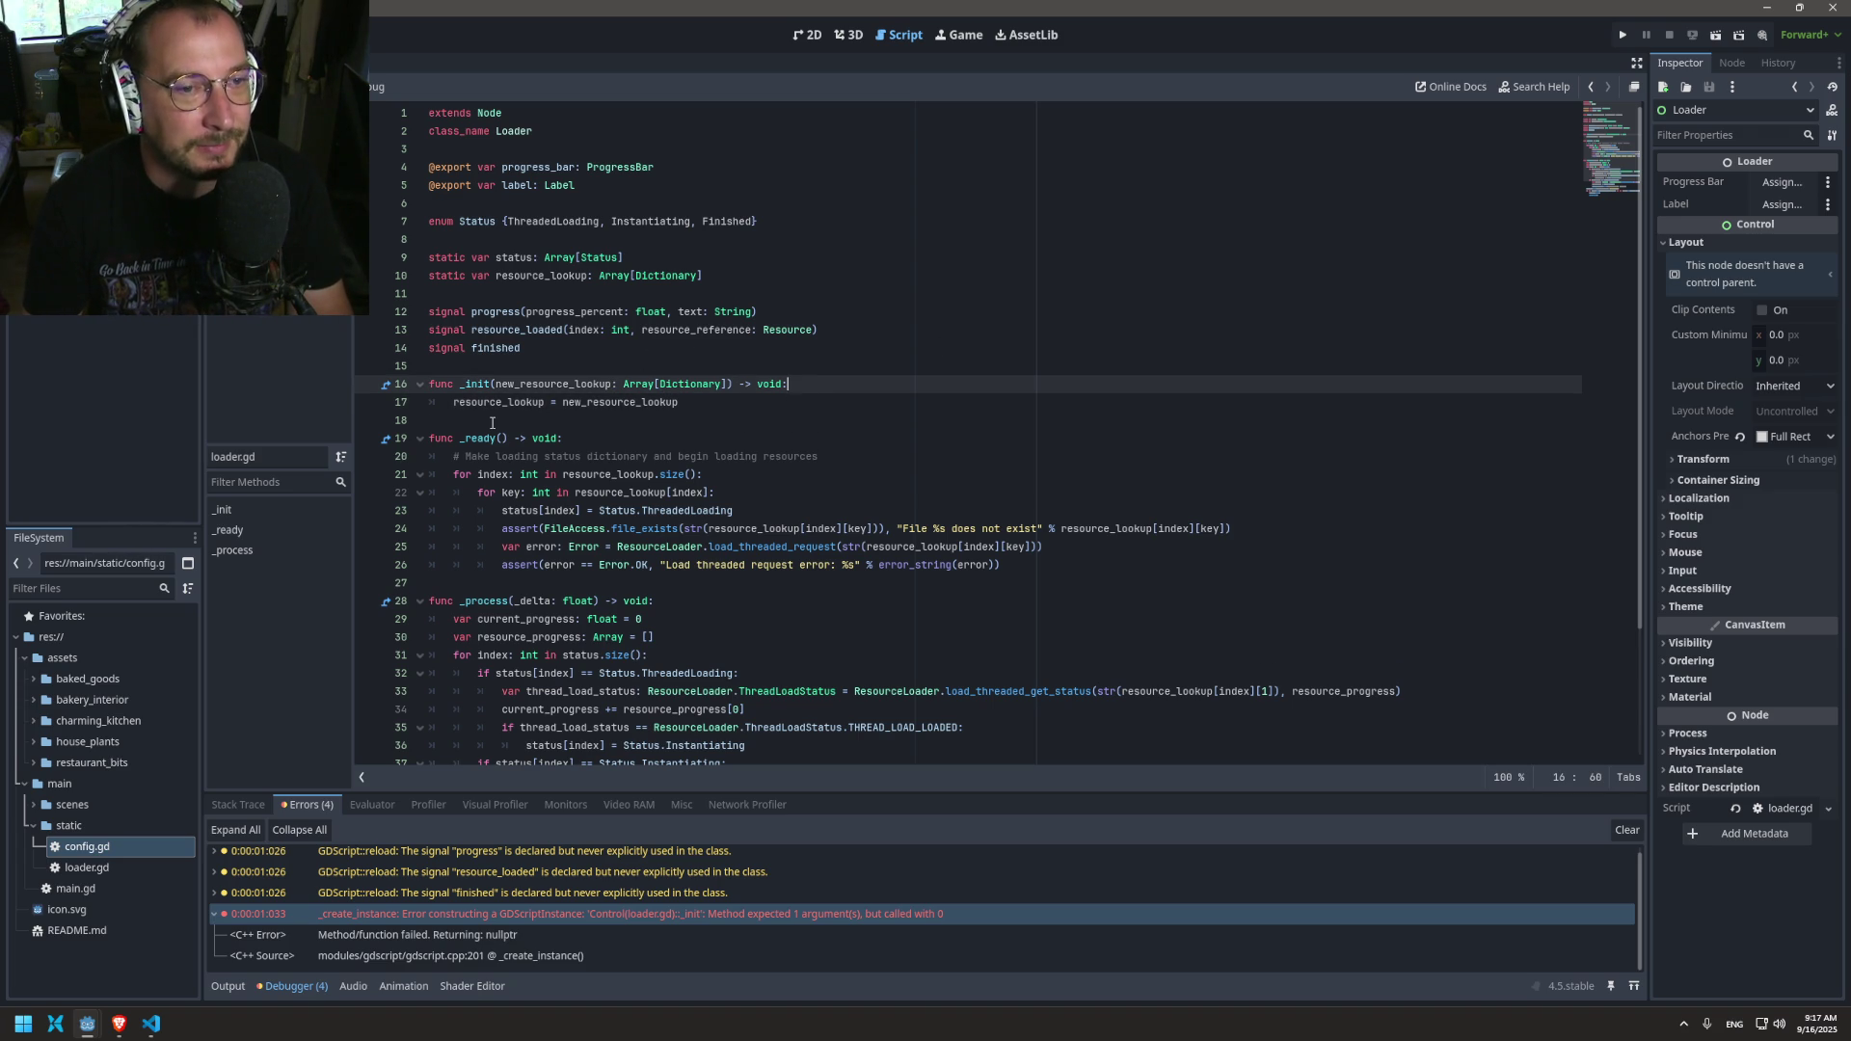
left_click(279, 386)
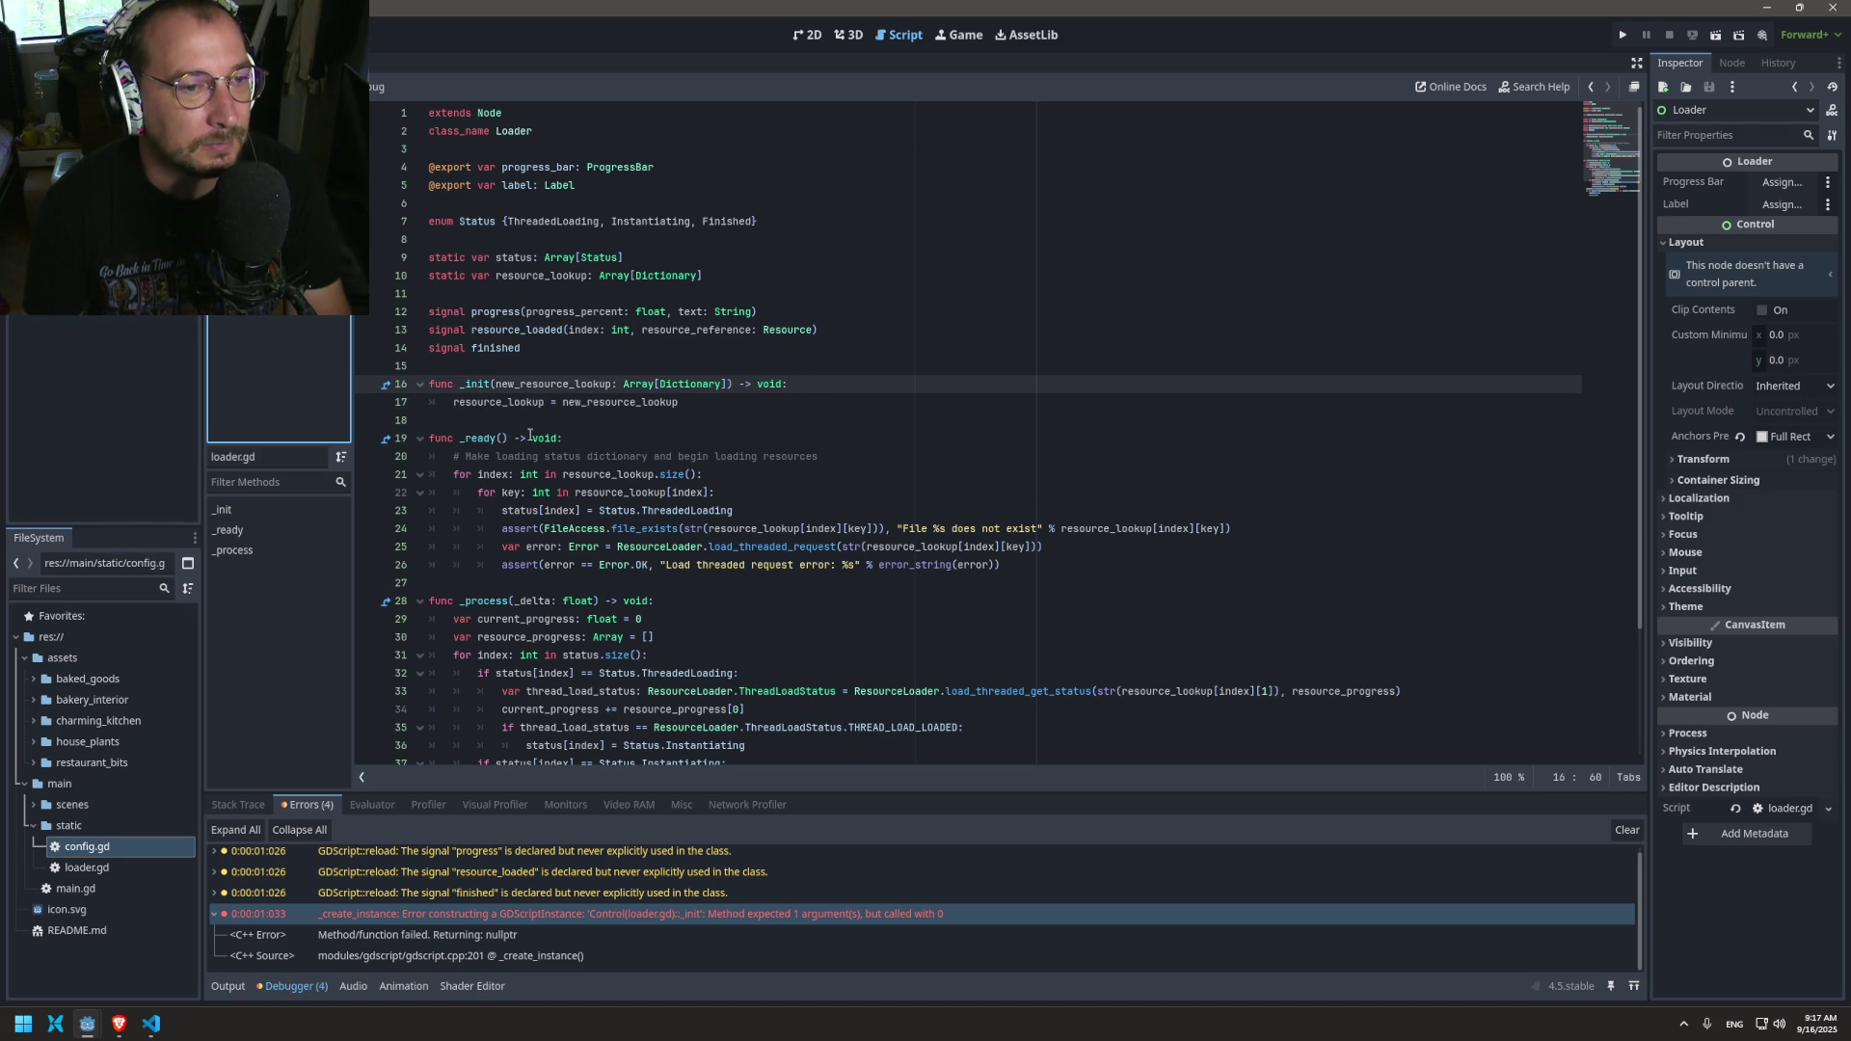
double_click(498, 402)
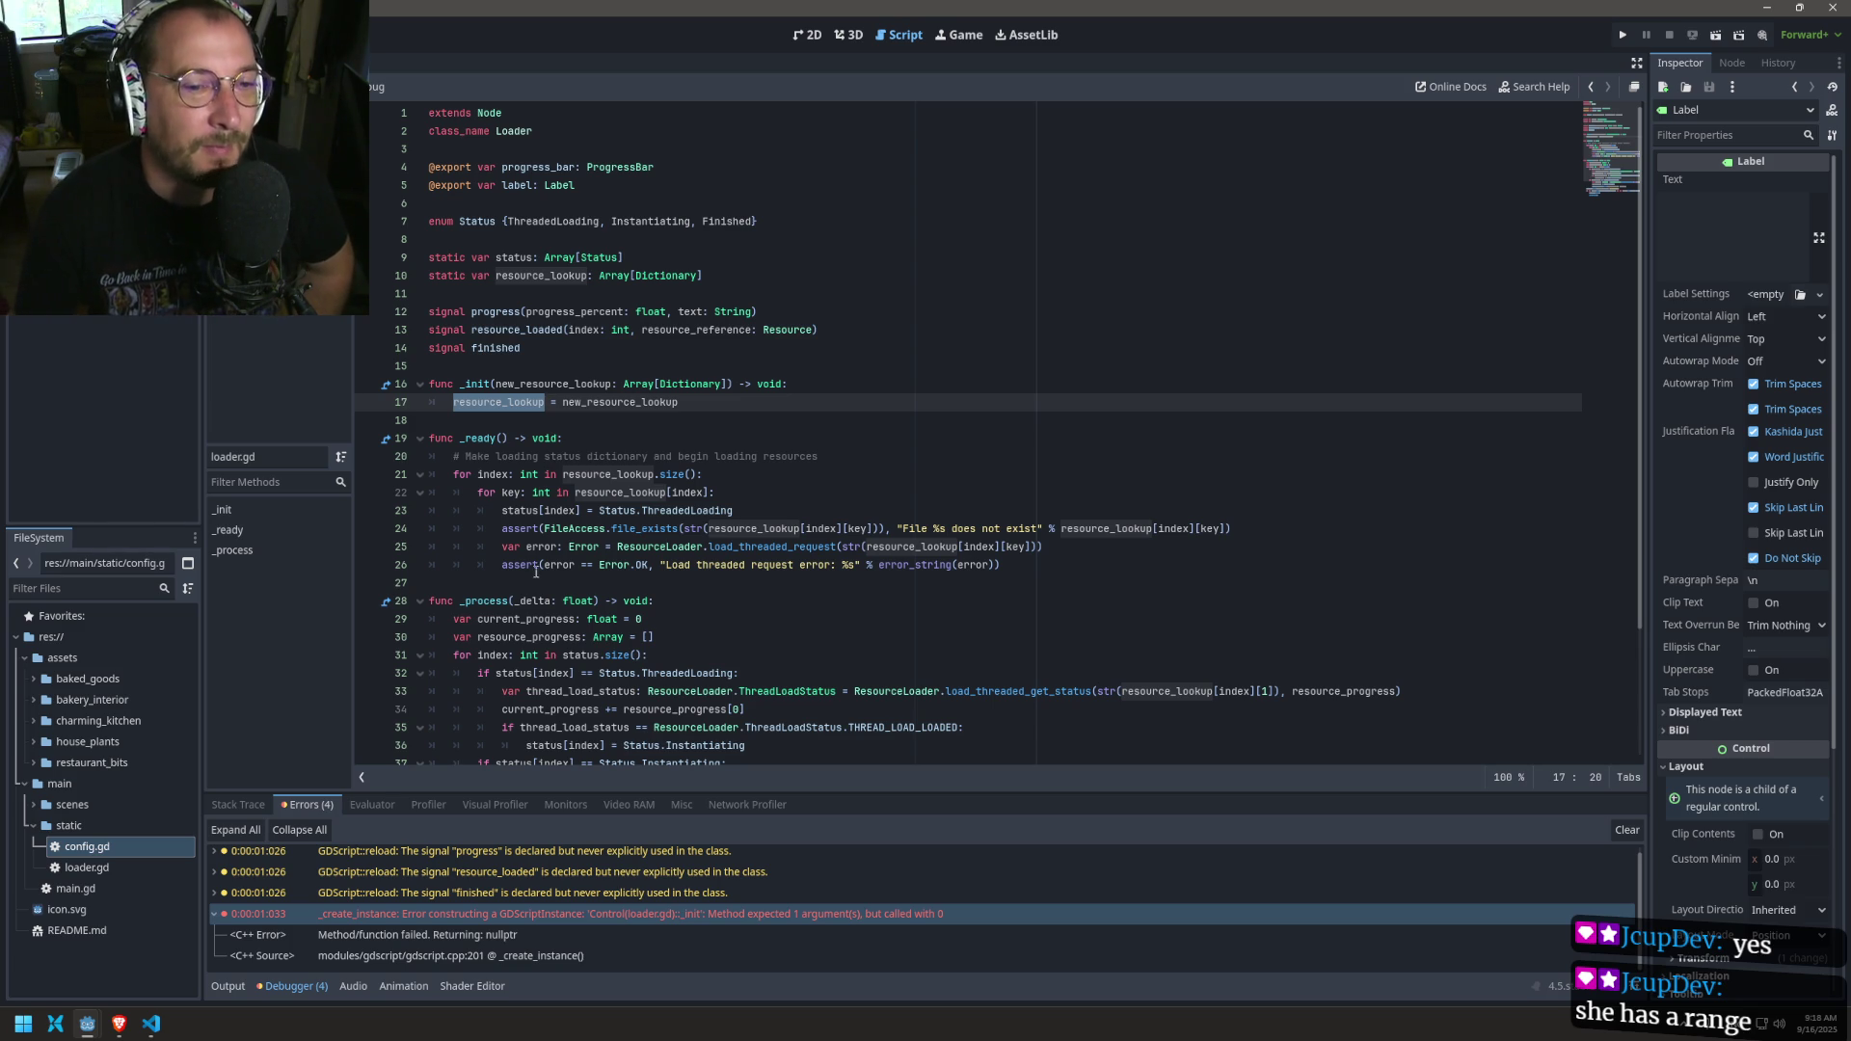
Step: Compare loader.gd with main.gd, then return to loader.gd with line 11 left empty
scroll(560, 324, "down", 3)
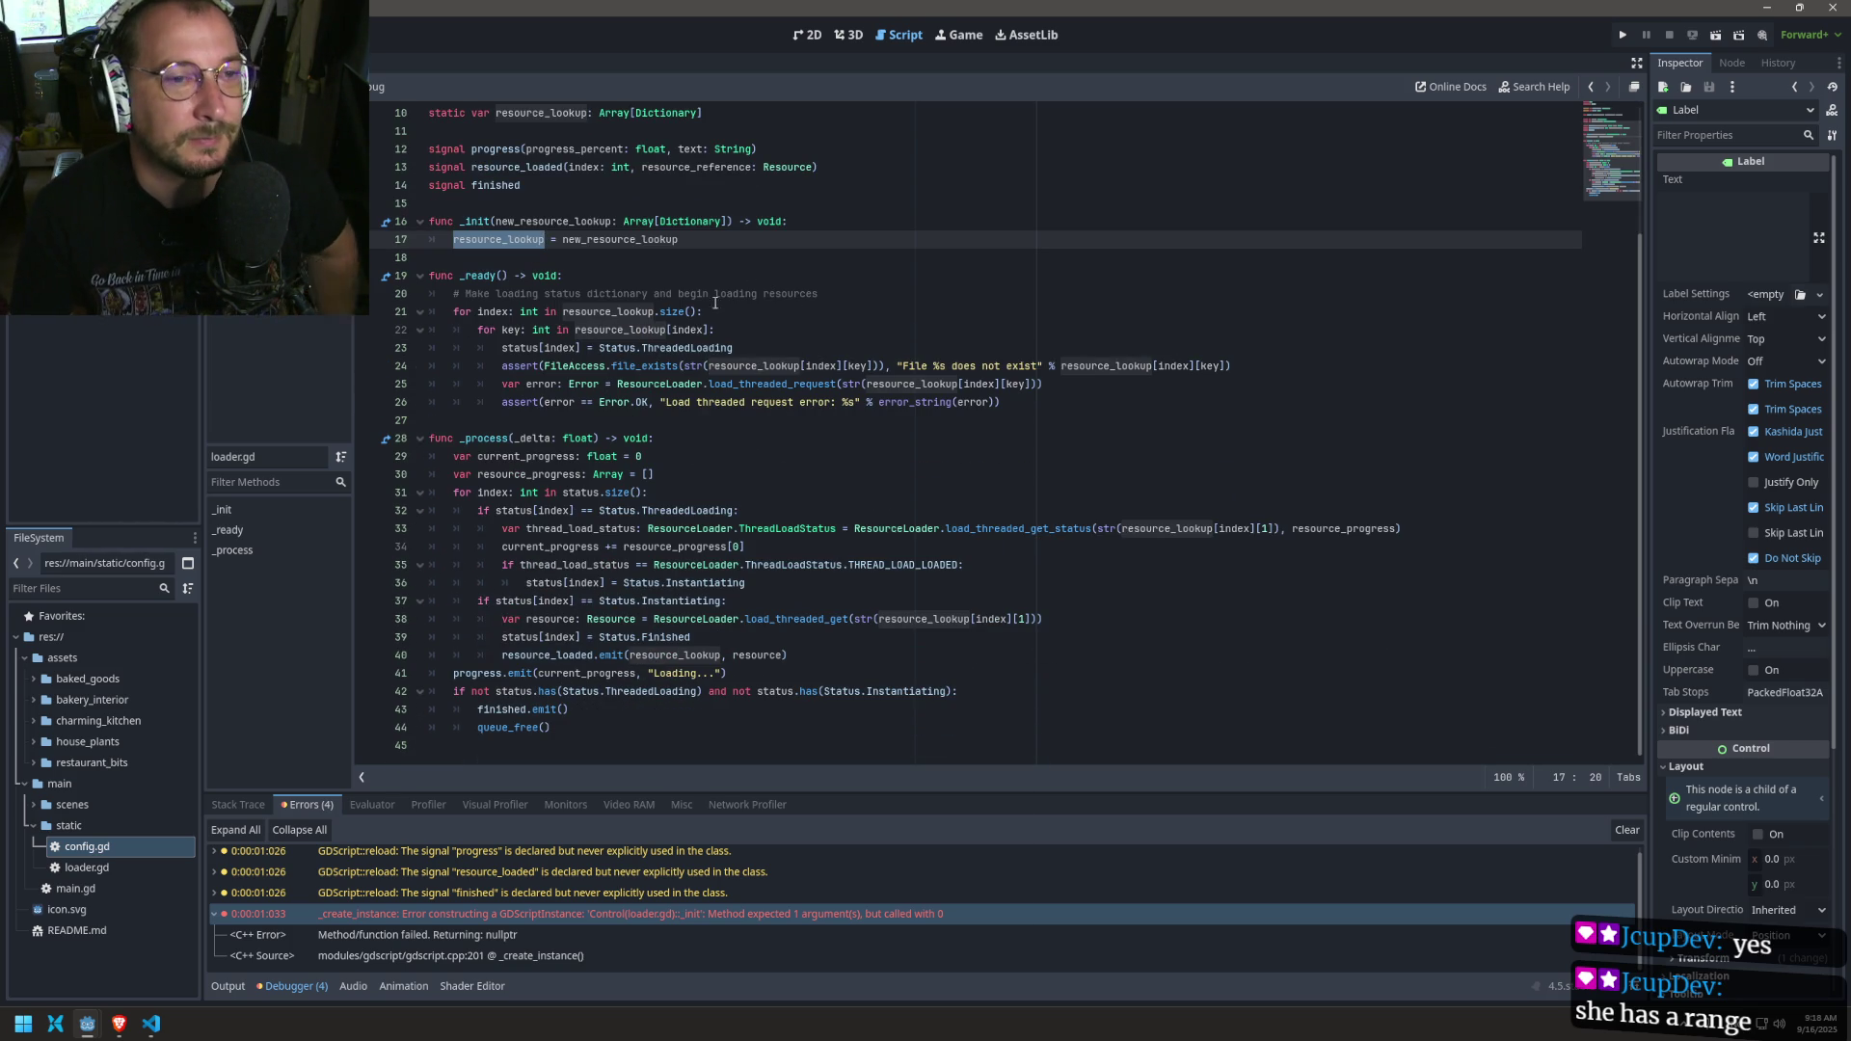
scroll(670, 280, "up", 3)
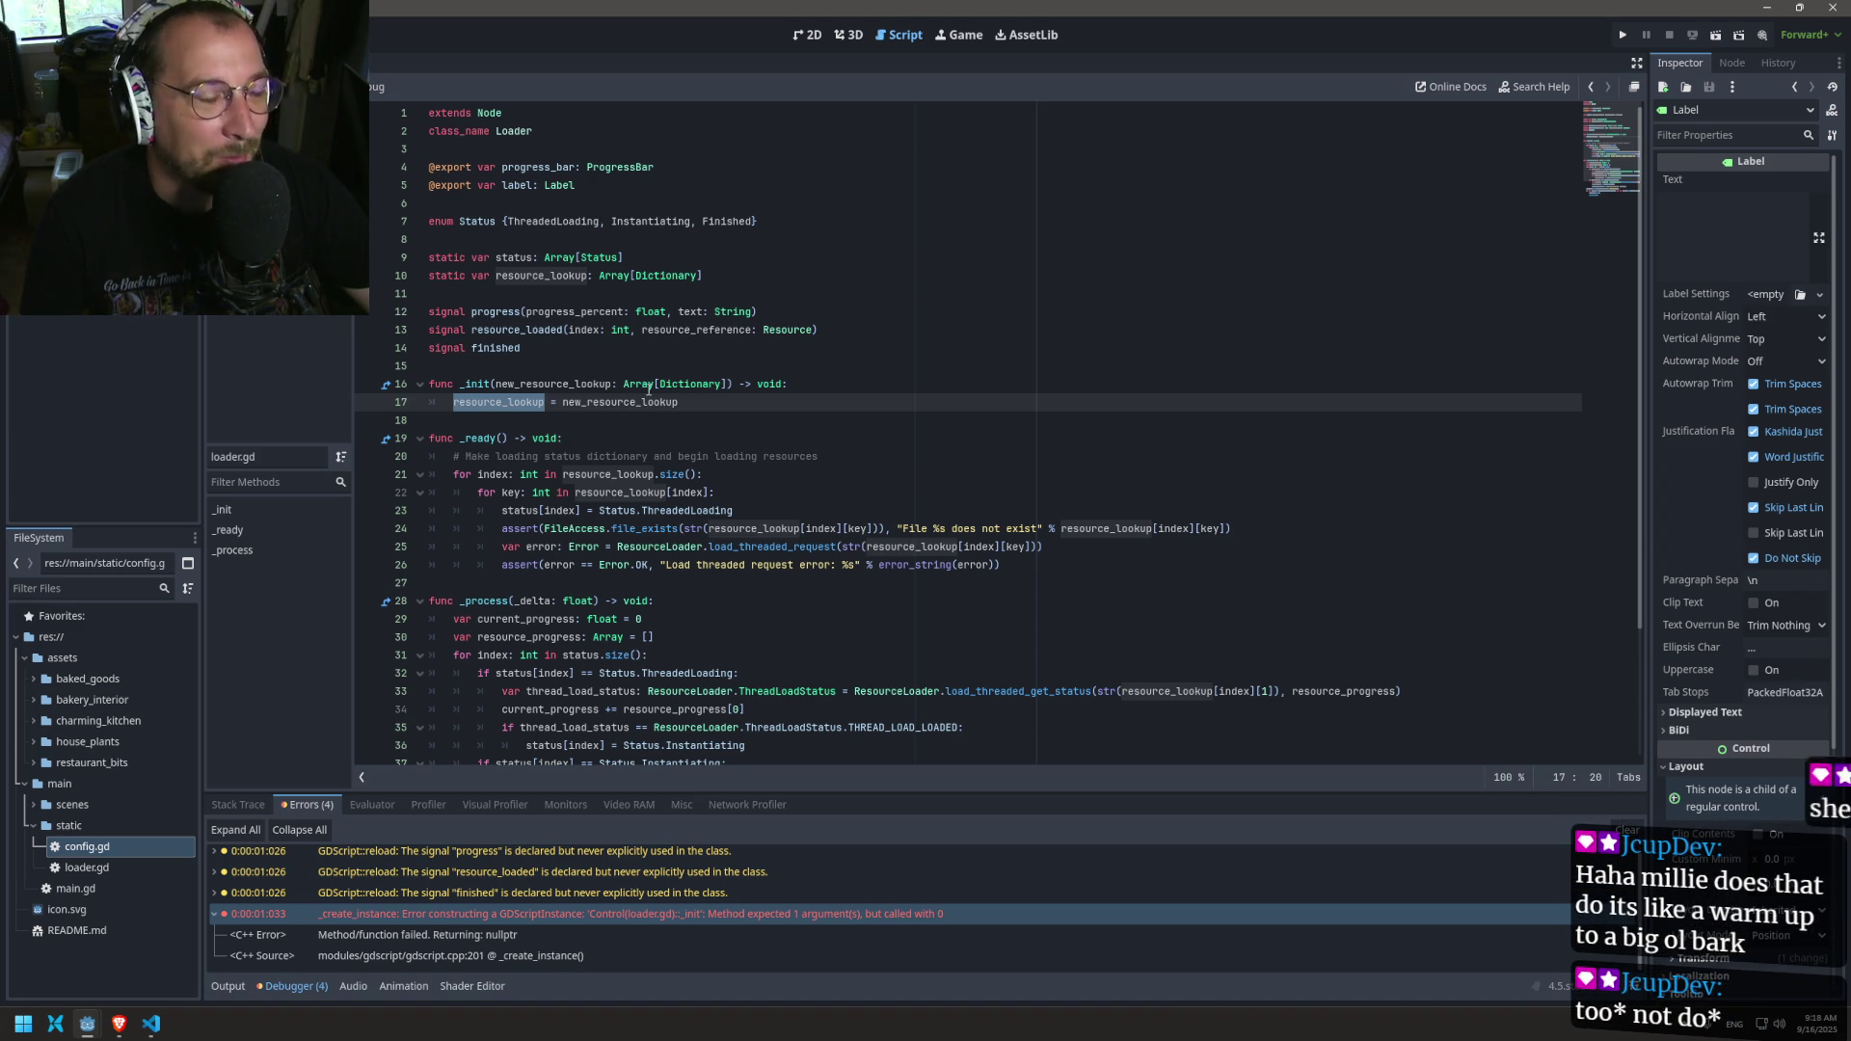
left_click(538, 347)
key("ctrl+shift+comma")
key("ctrl+shift+period")
key("ctrl+shift+period")
key("ctrl+shift+period")
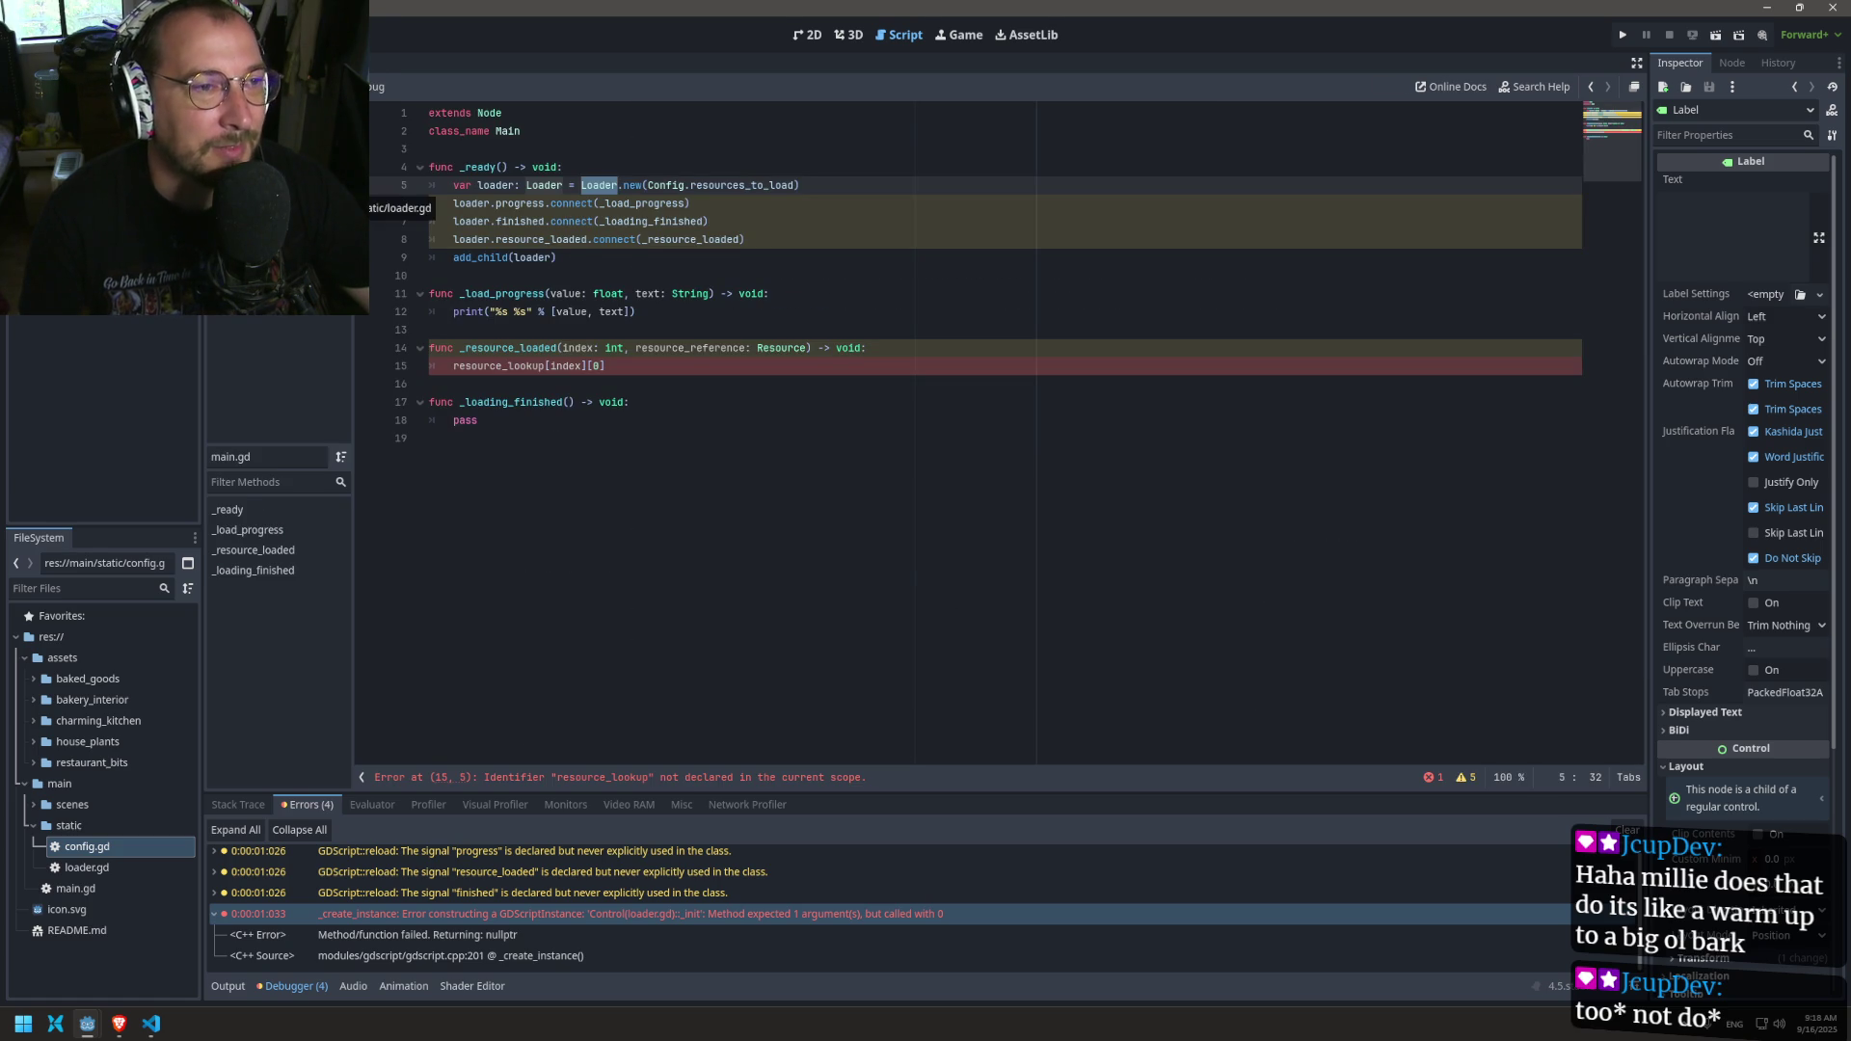
left_click(362, 198)
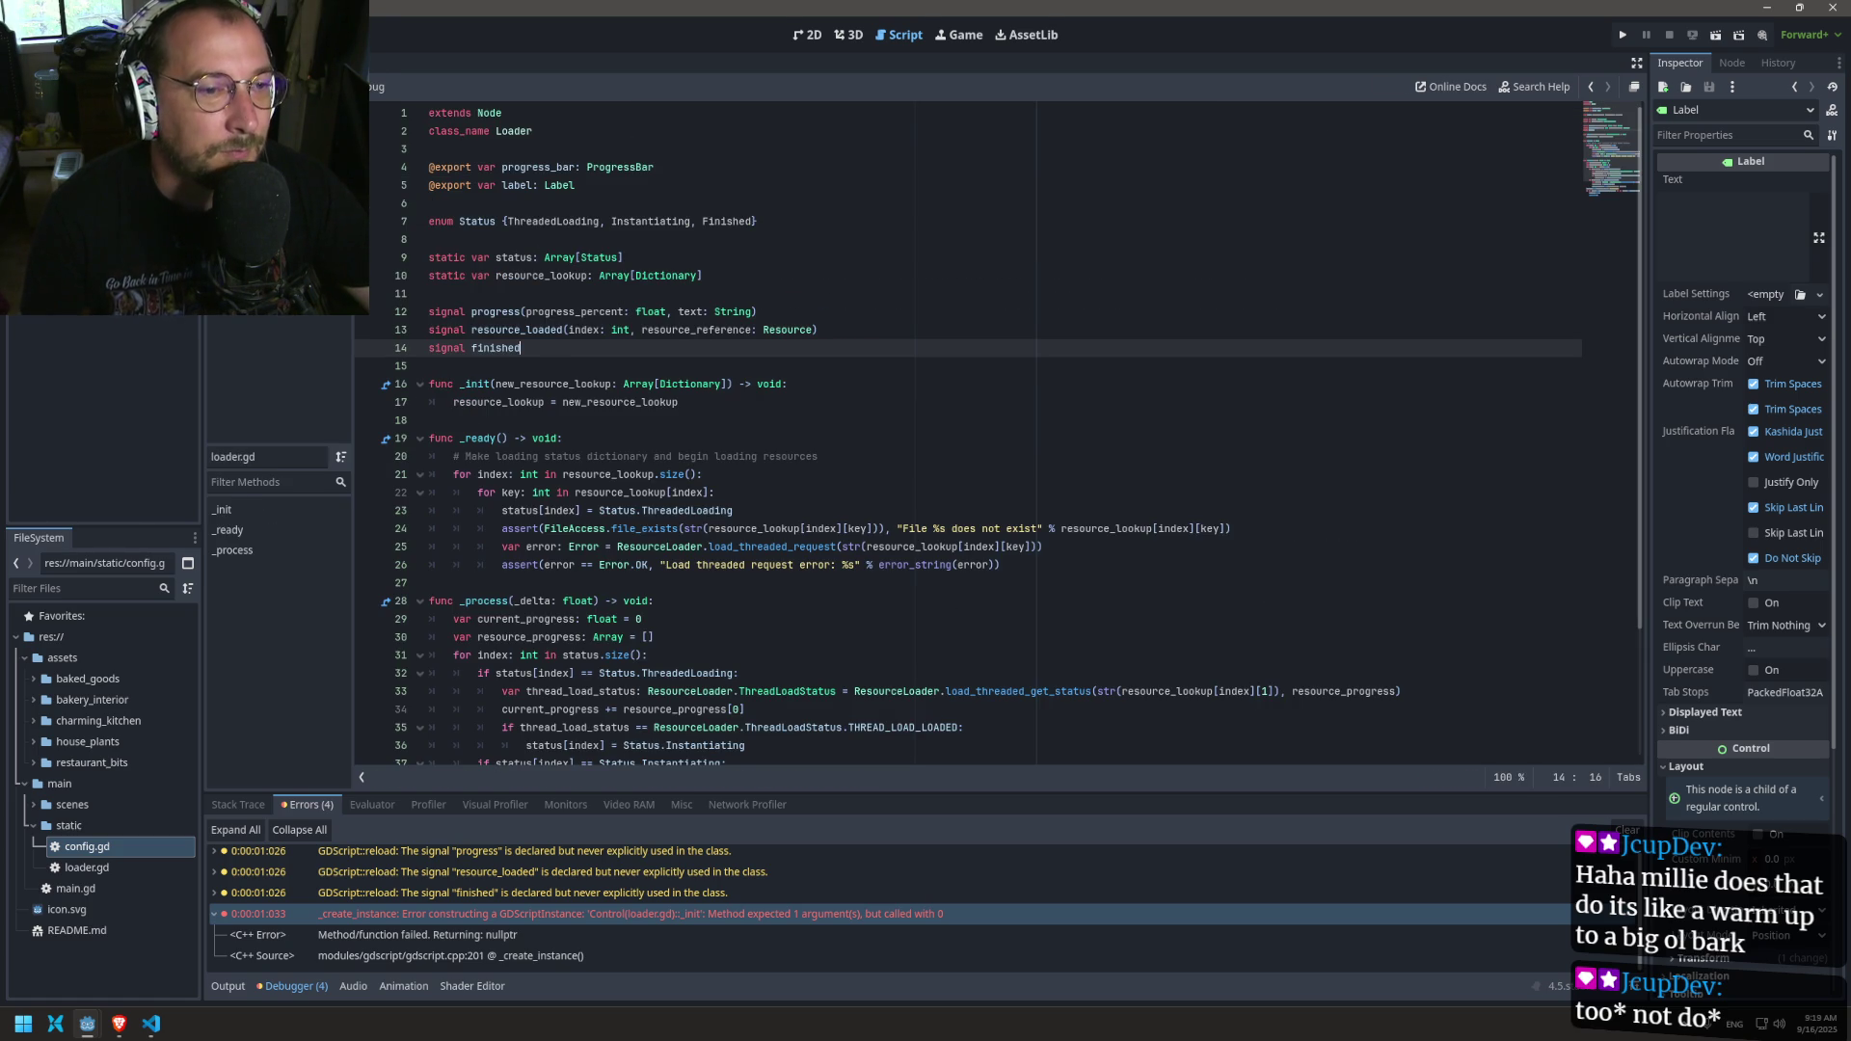
left_click(359, 224)
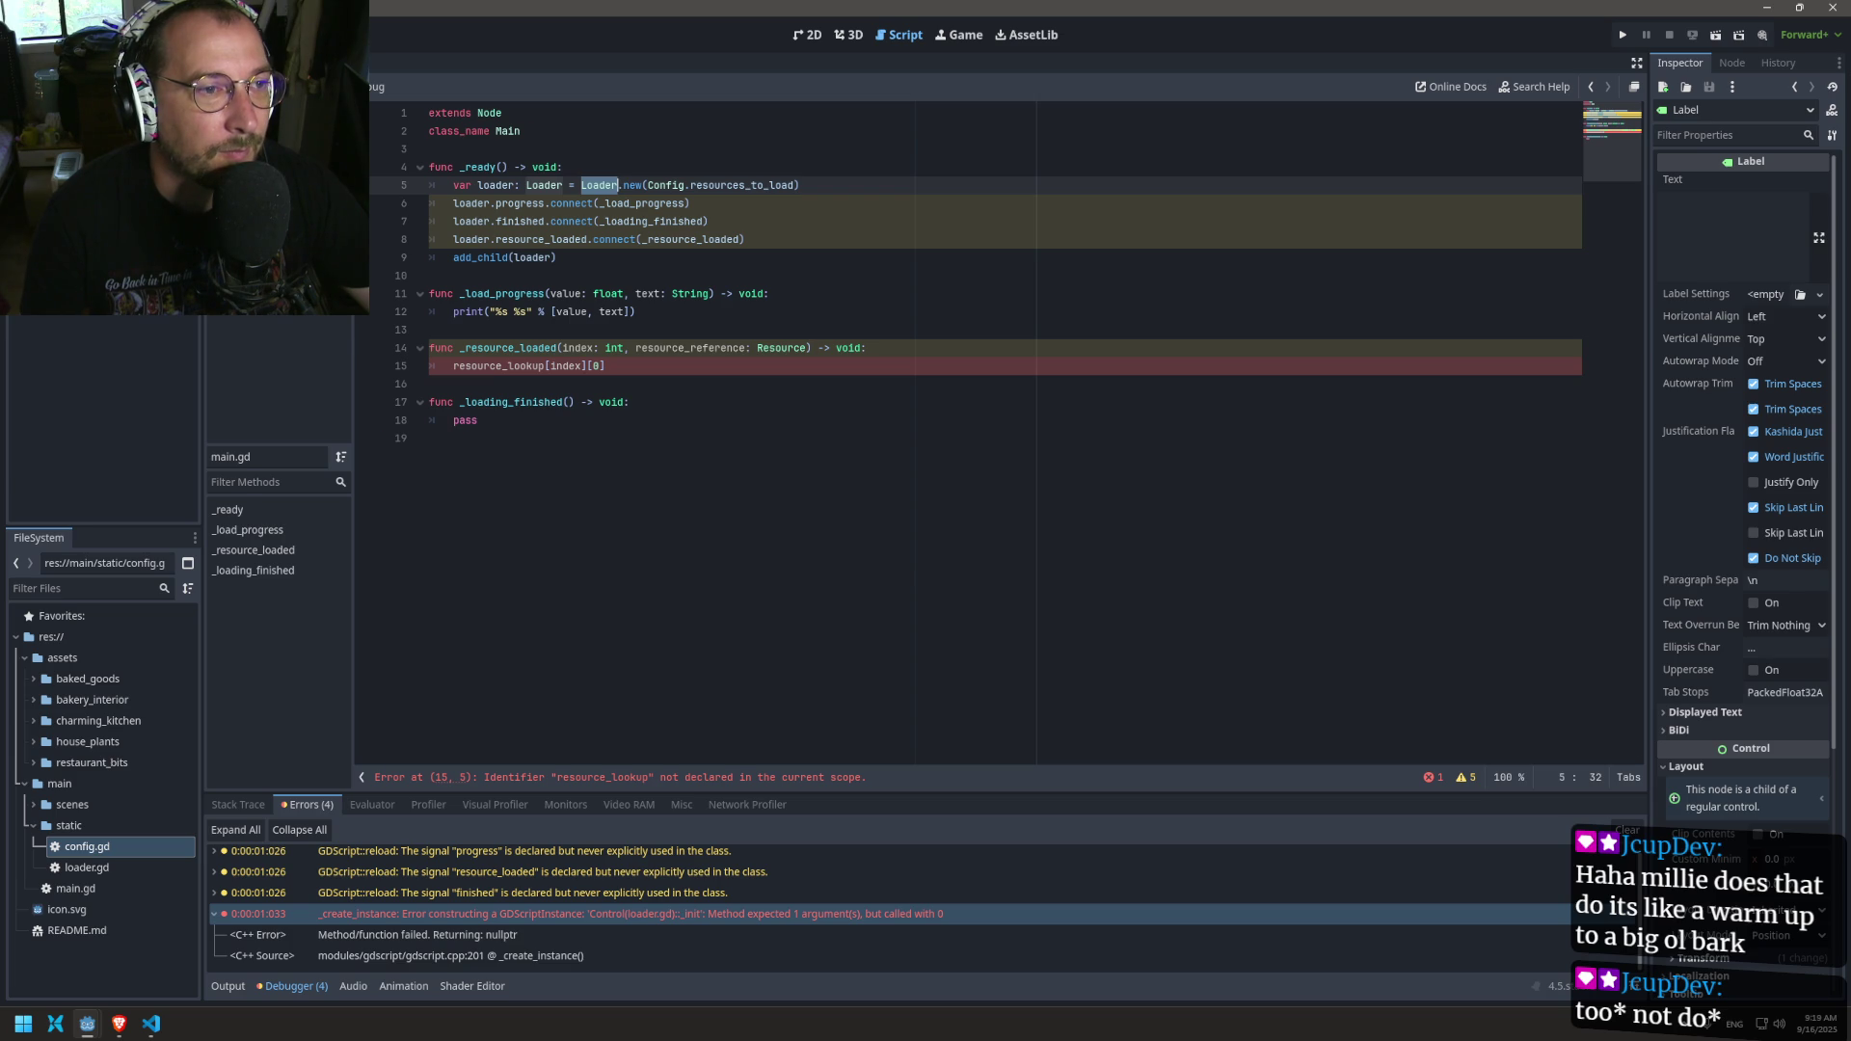
key("alt+Left")
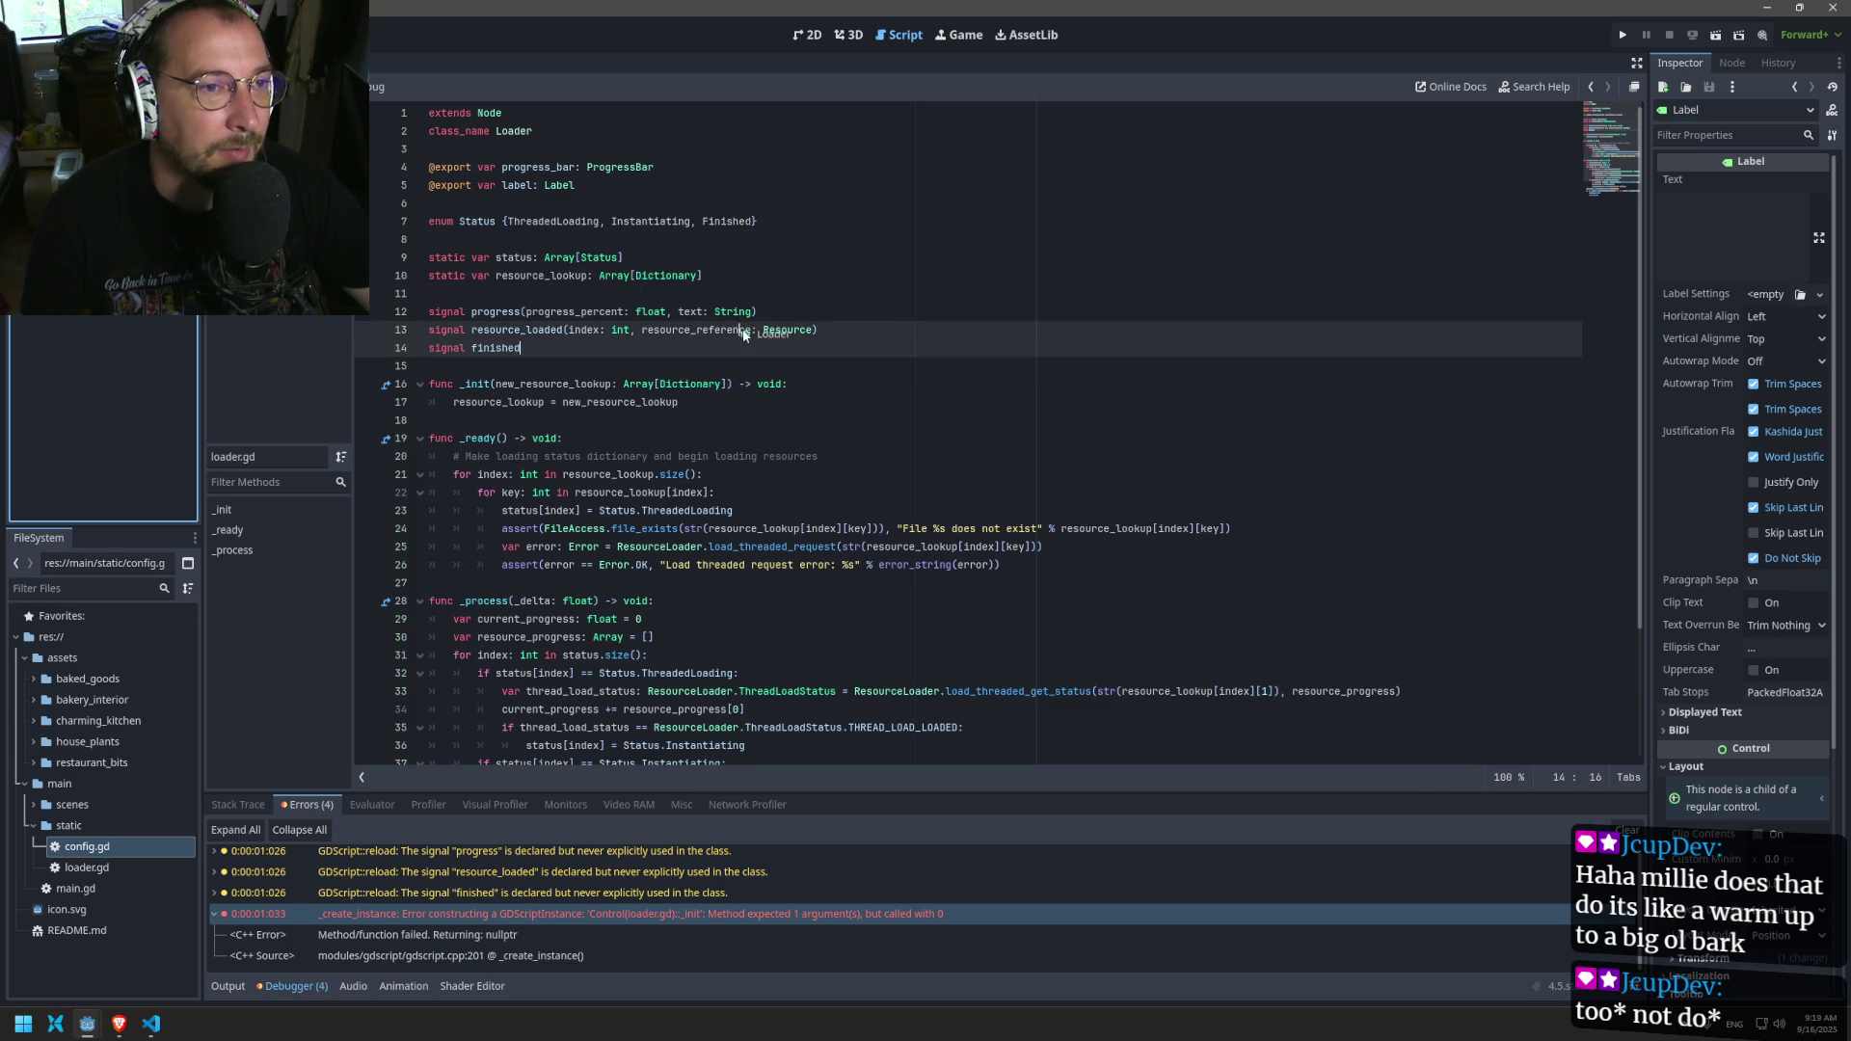
left_click(534, 293)
type("$\".\"")
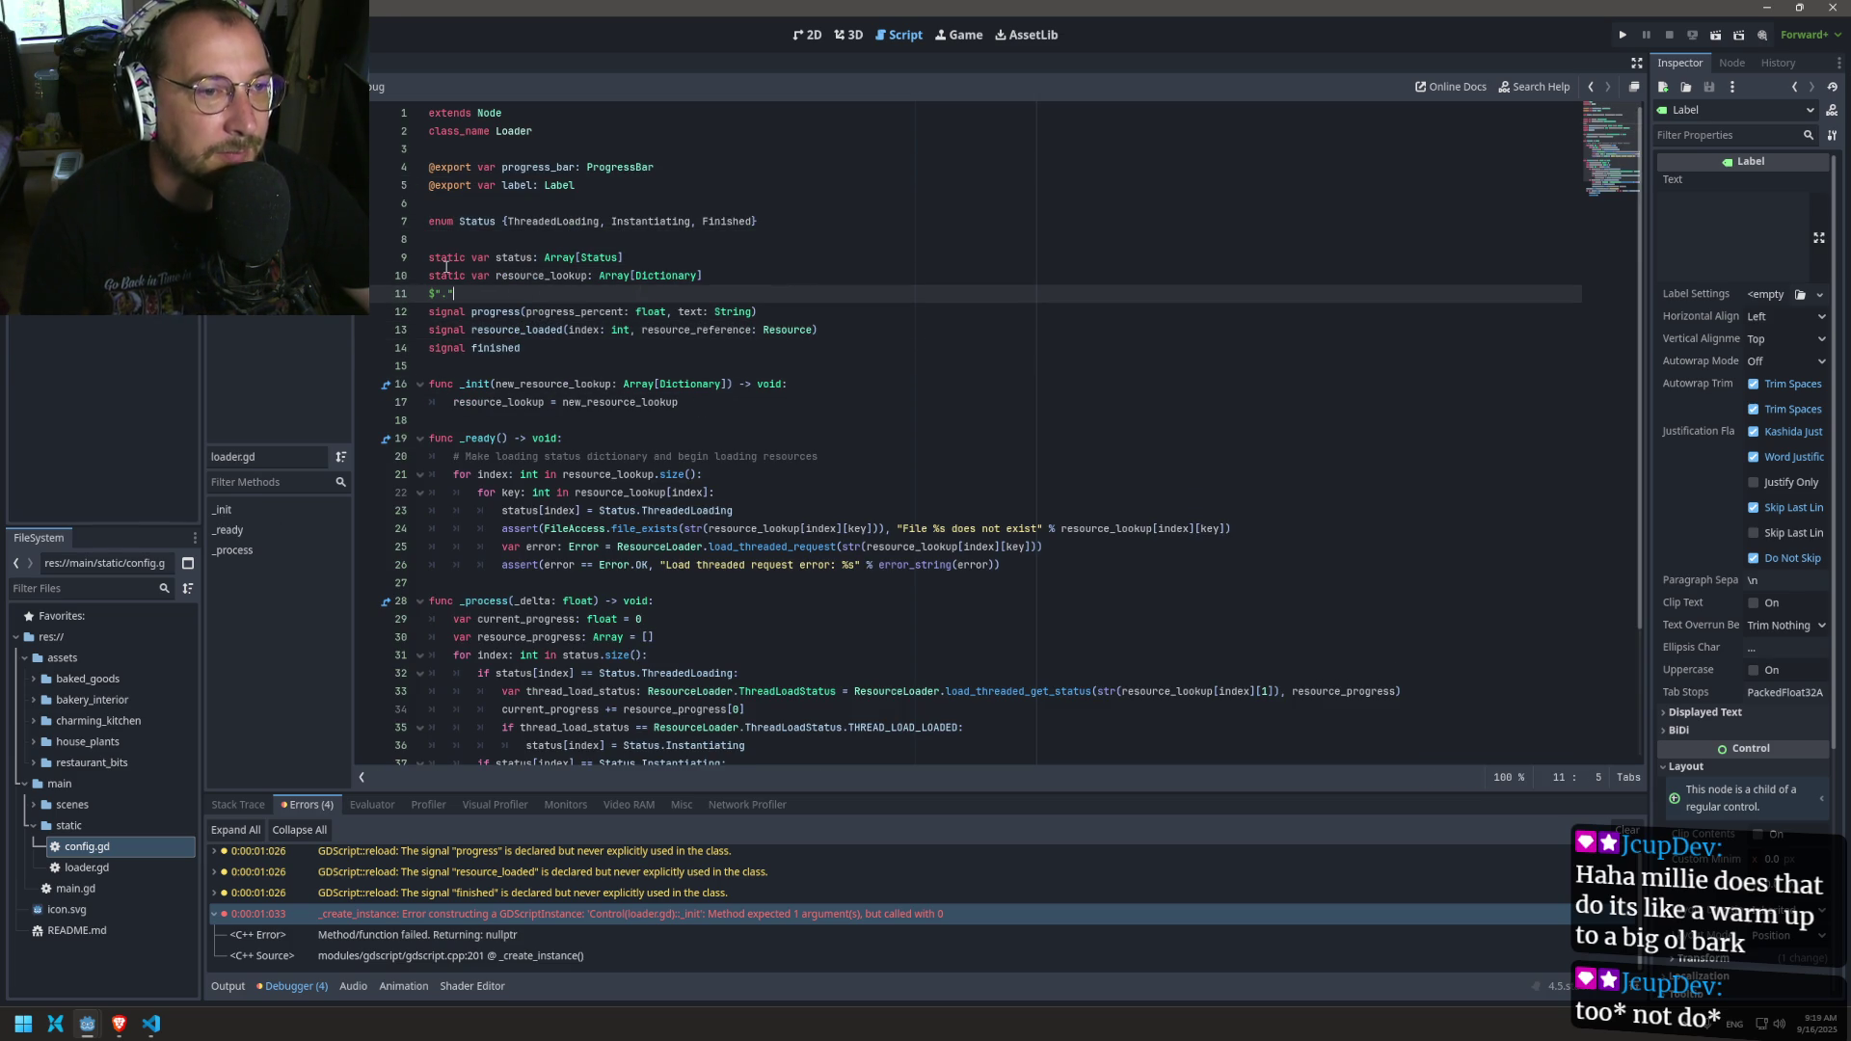
key("ctrl+z")
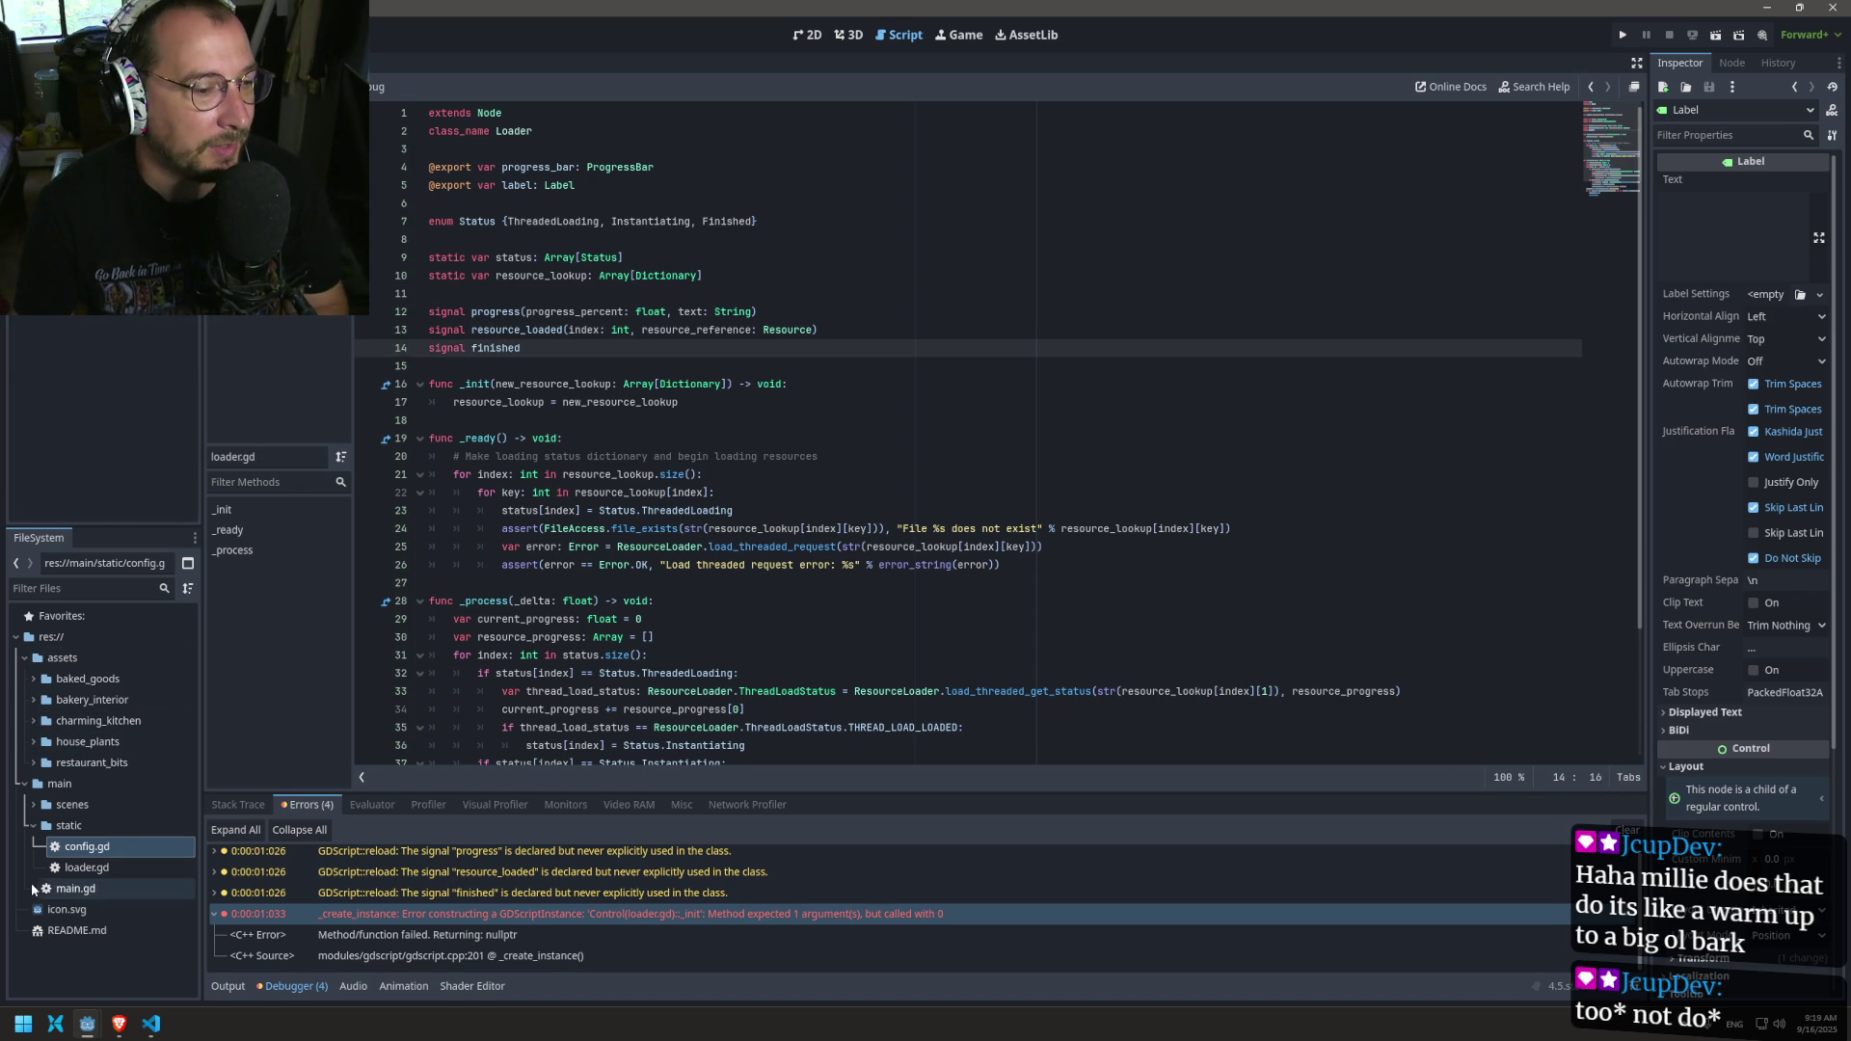
Step: Insert a LOADER preload constant for loader.tscn on the empty line below the Status enum
left_click(34, 825)
left_click(58, 783)
left_click(31, 805)
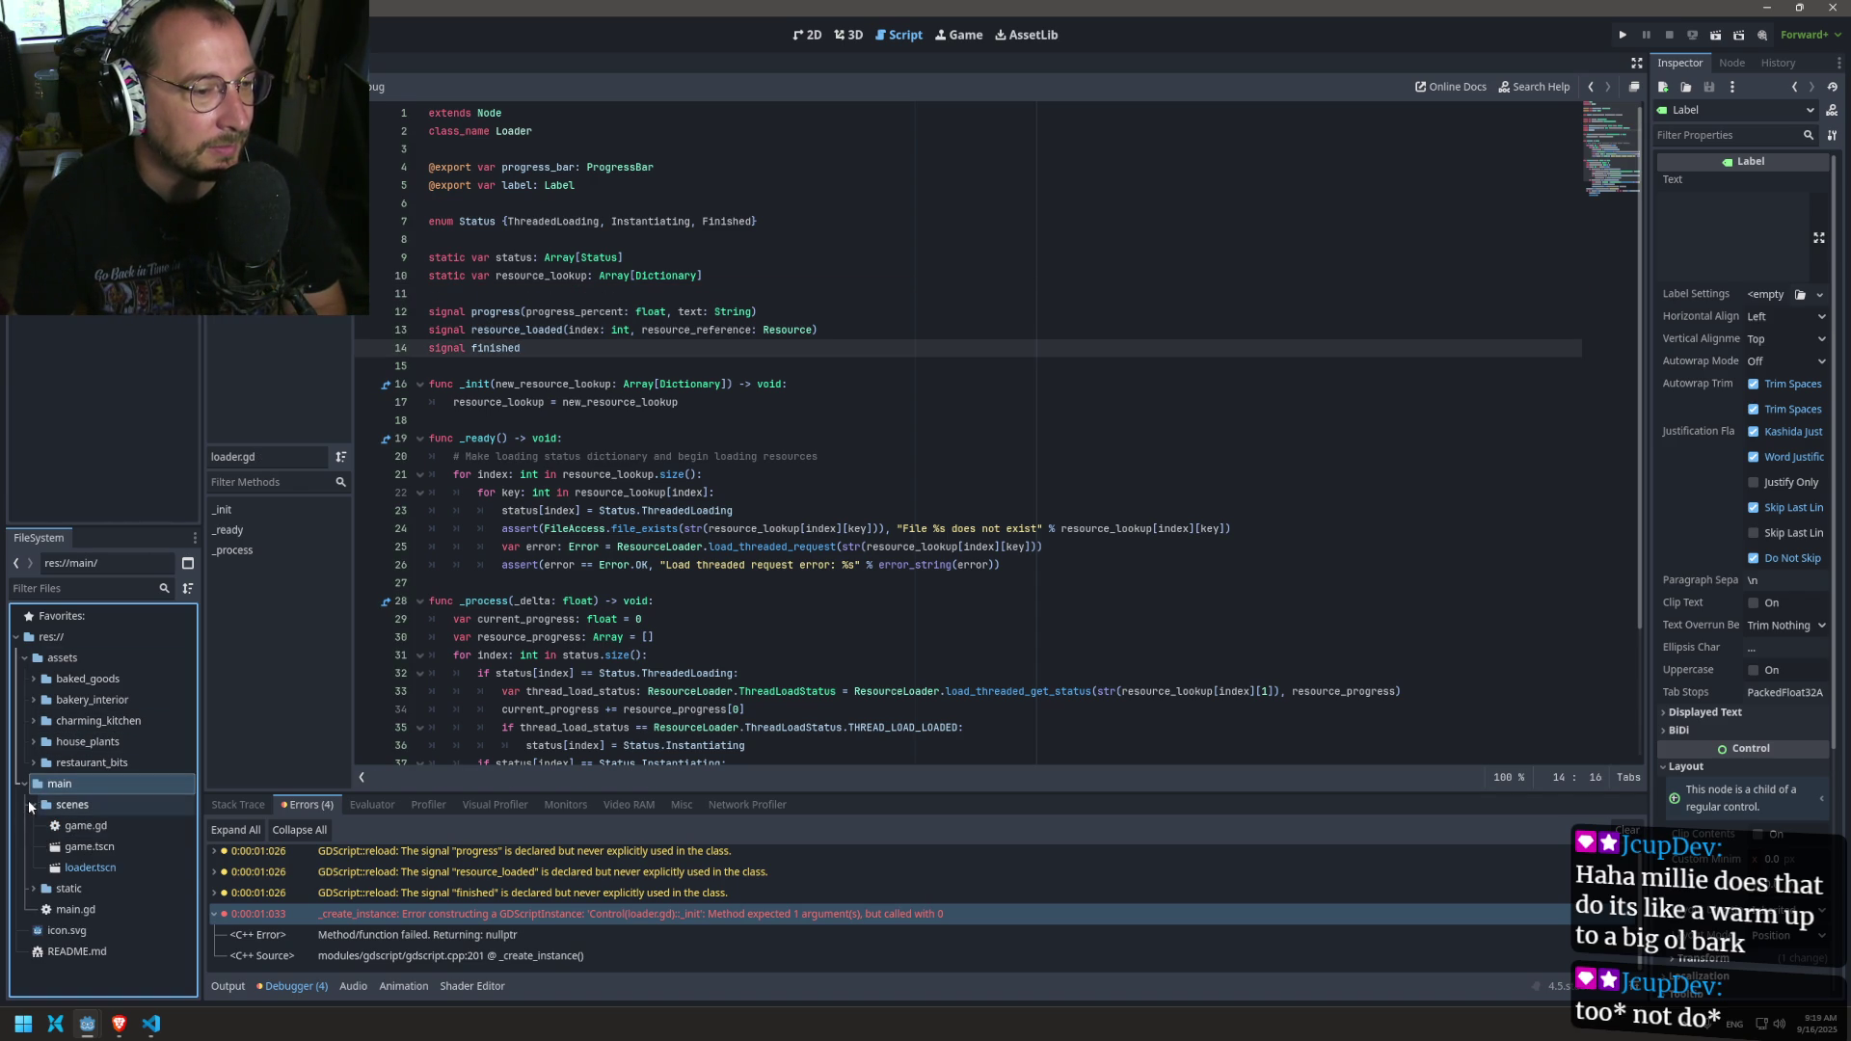
mouse_move(63, 866)
left_mouse_down()
mouse_move(78, 891)
mouse_move(542, 392)
mouse_move(549, 313)
left_mouse_up()
key("ctrl+z")
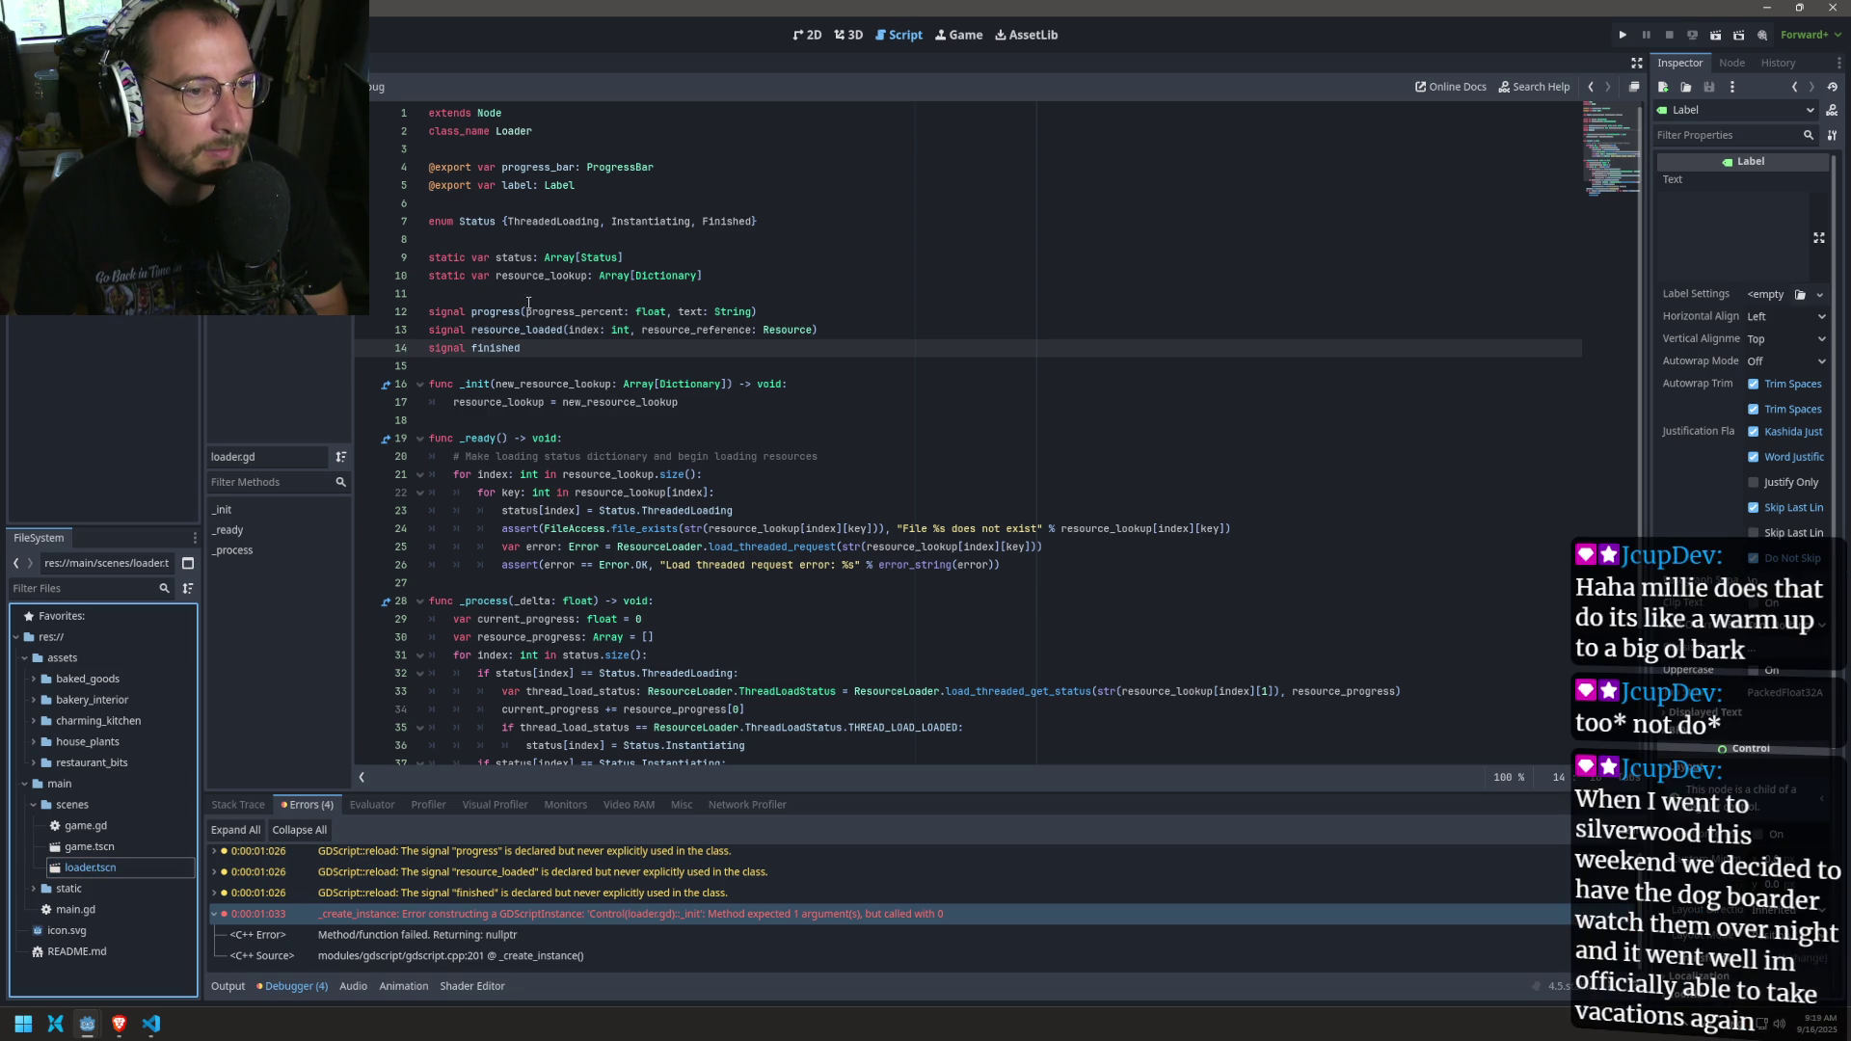
mouse_move(91, 865)
left_mouse_down()
mouse_move(494, 440)
mouse_move(528, 287)
mouse_move(439, 289)
left_mouse_up()
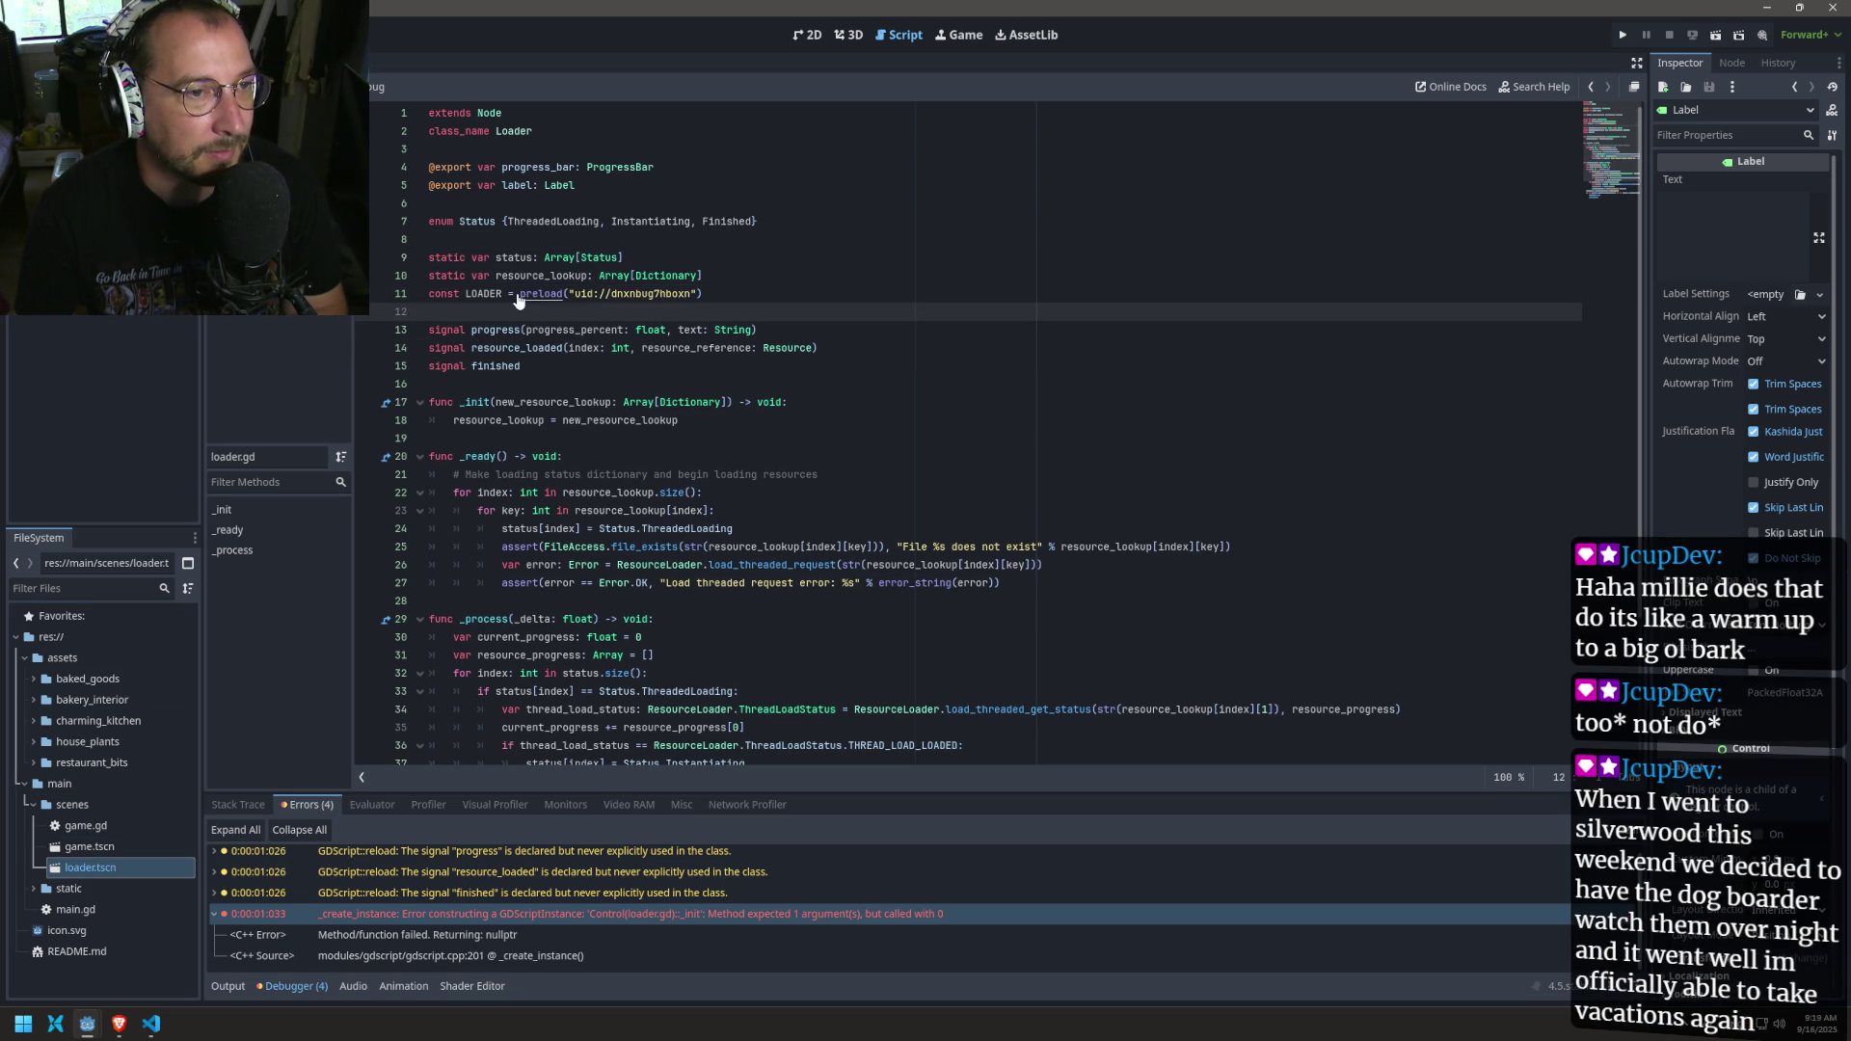
left_click(438, 293)
key("Return")
key("ctrl+z")
key("ctrl+z")
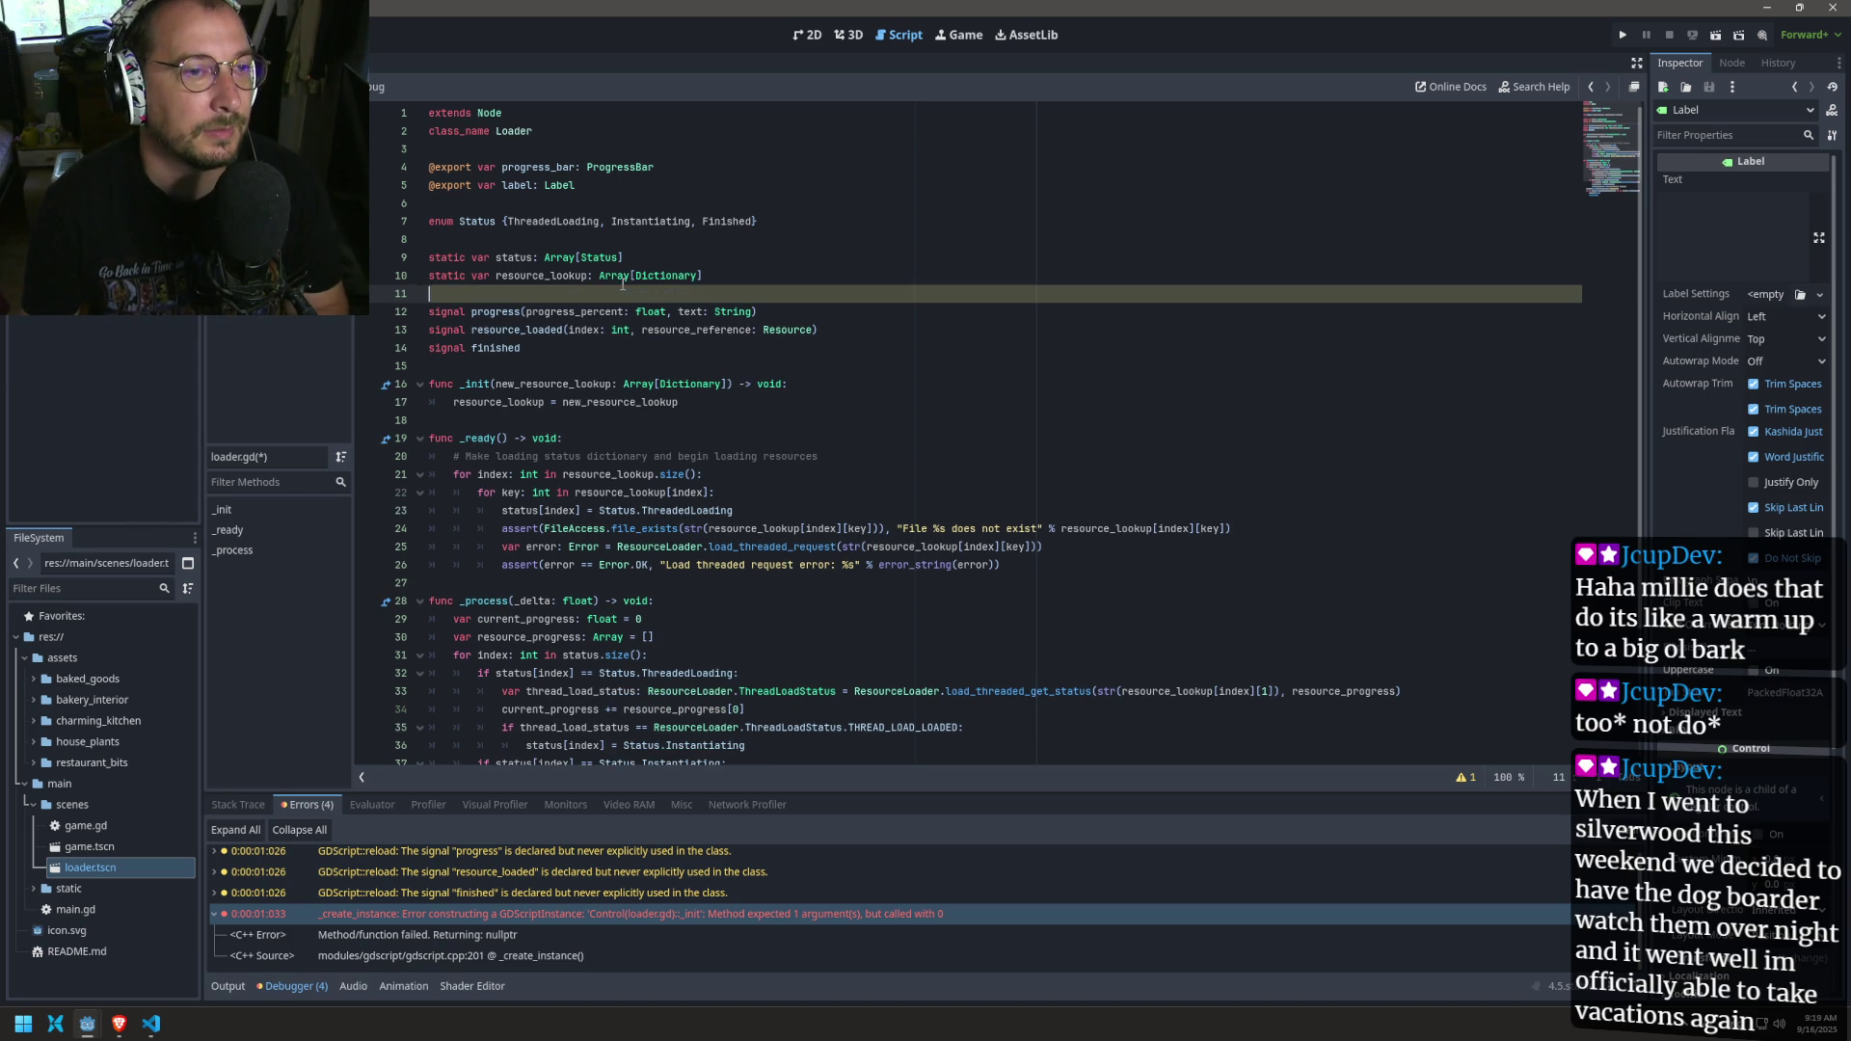
key("ctrl+s")
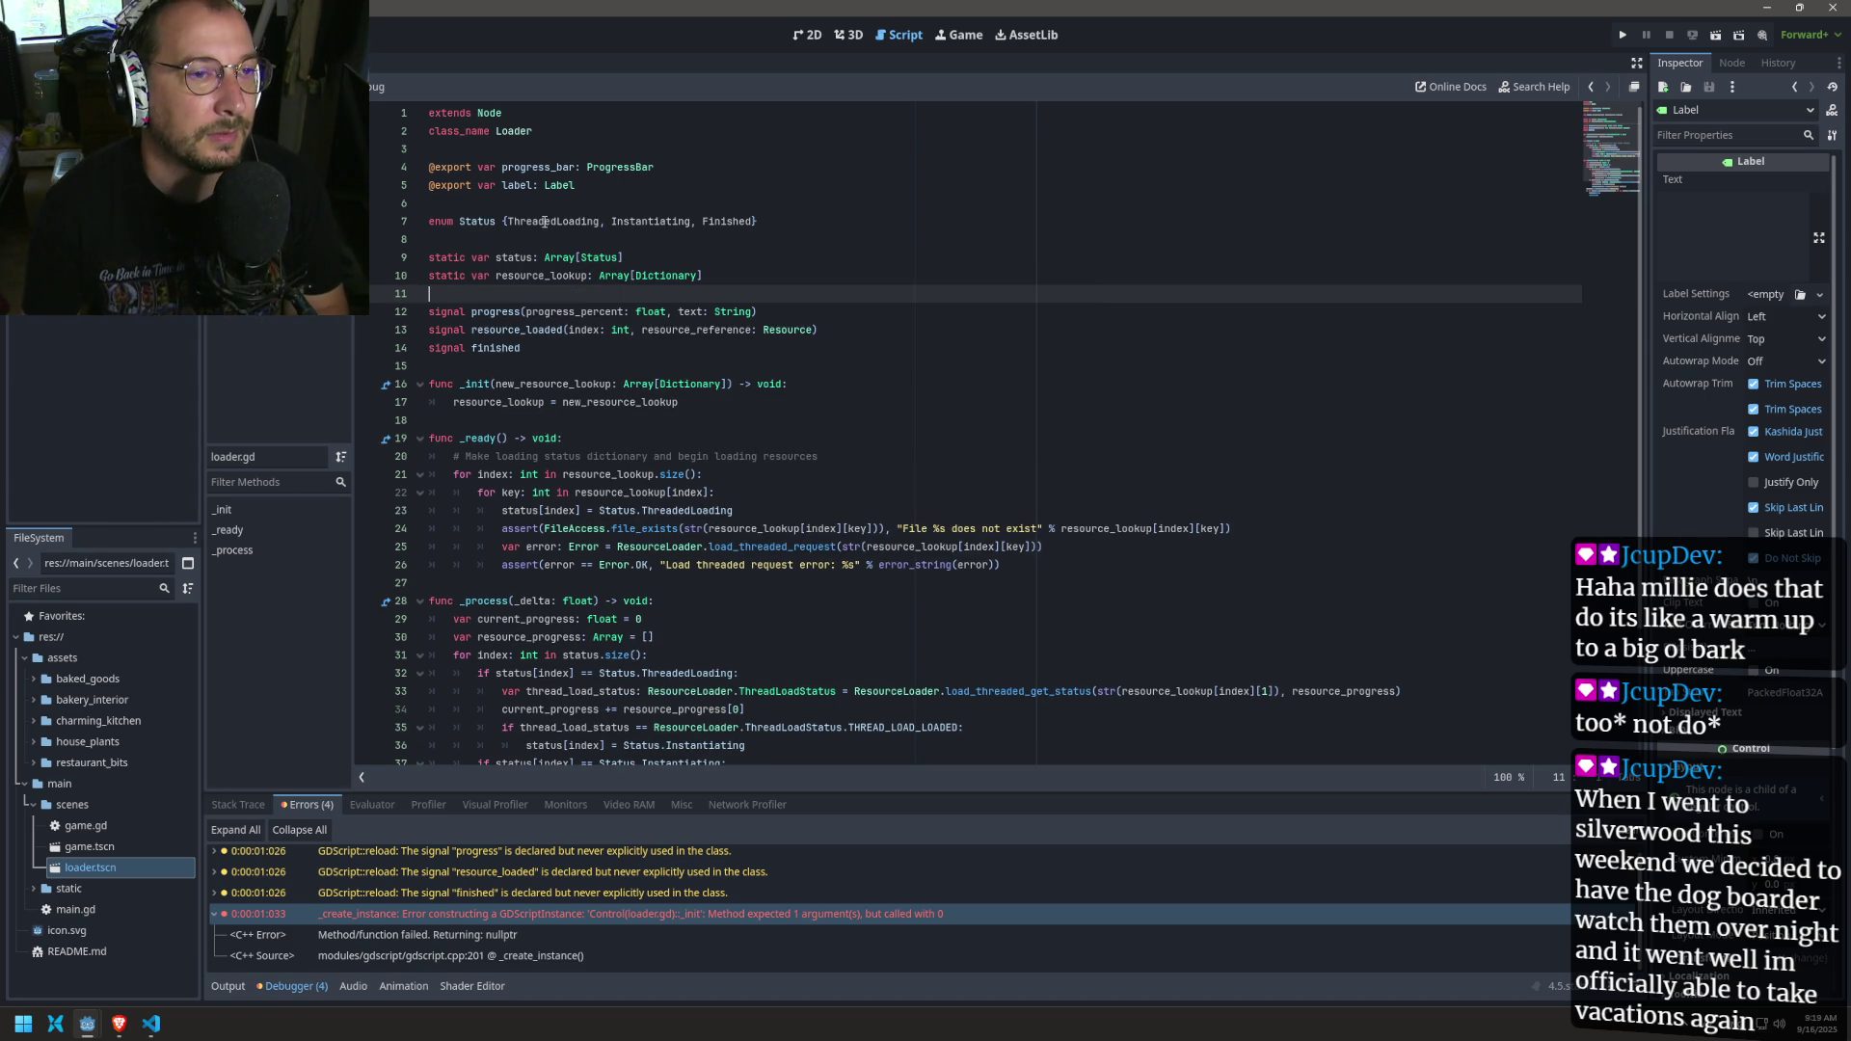
left_click(549, 239)
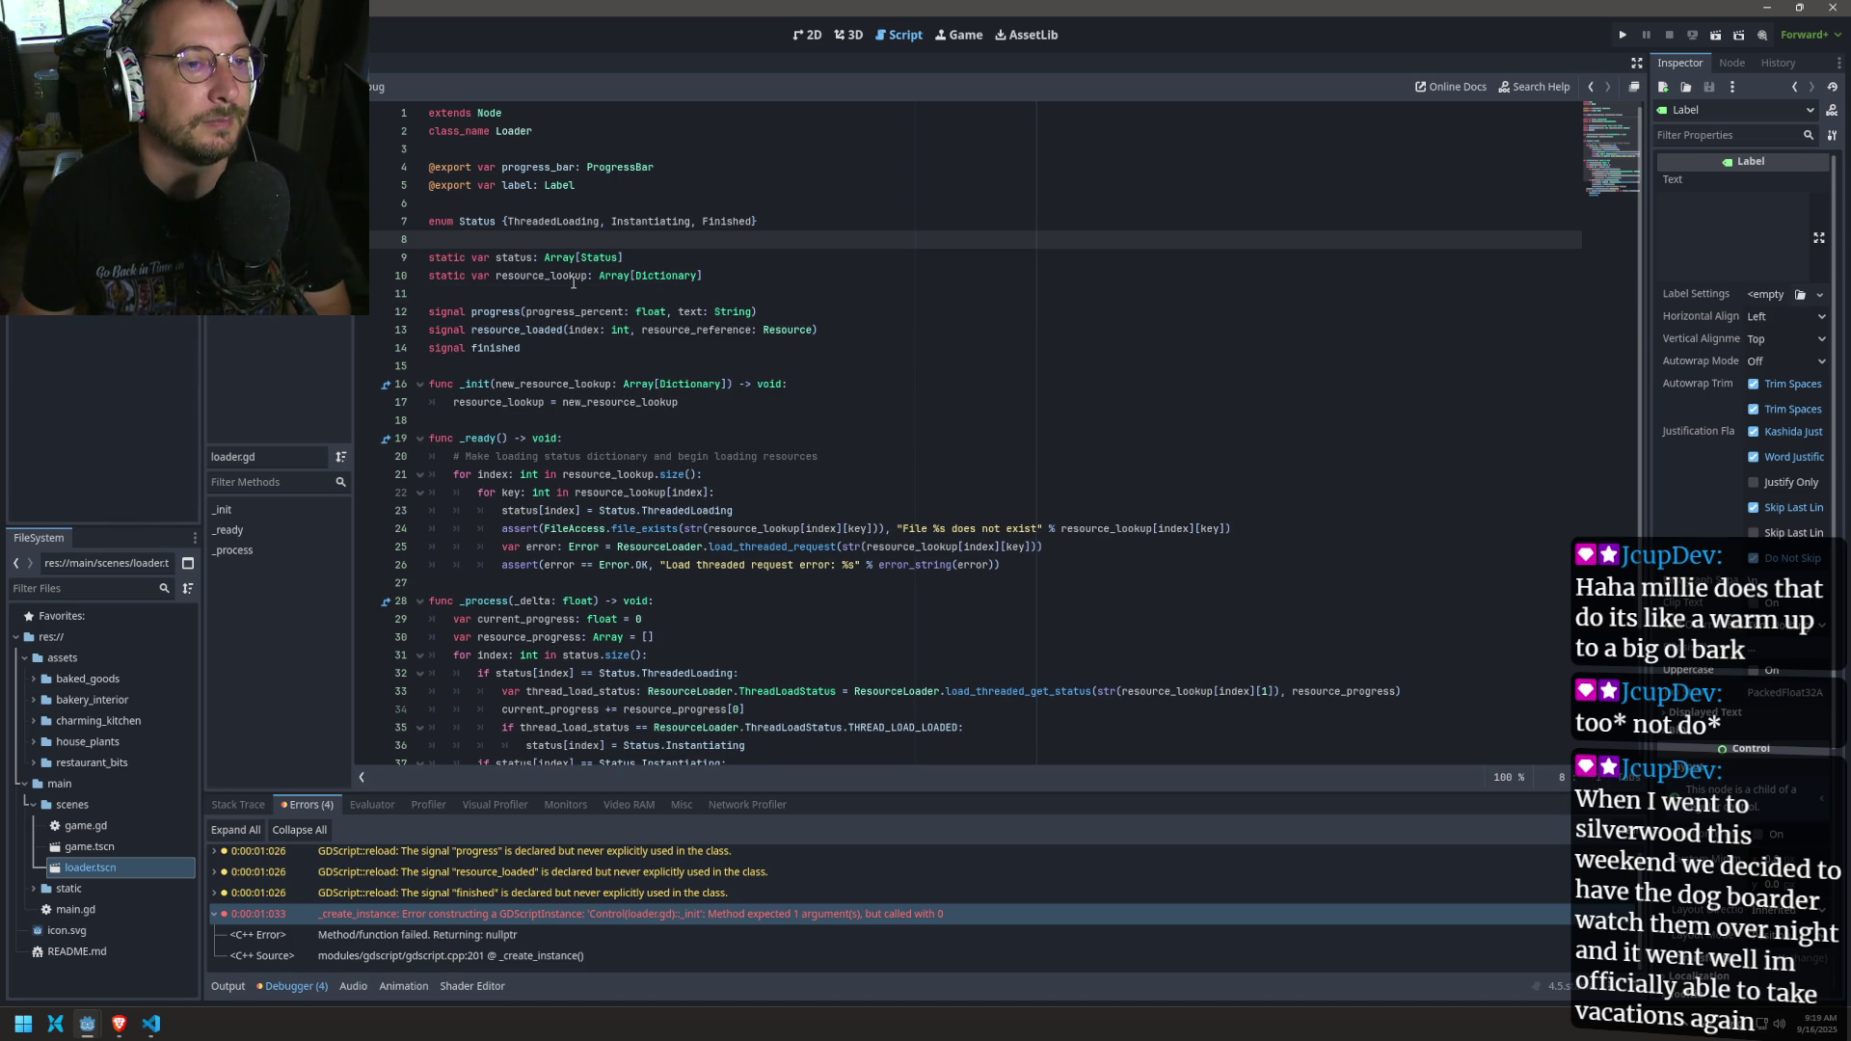
type("const LOADER = preload(\"uid://dnxnbug7hboxn\")")
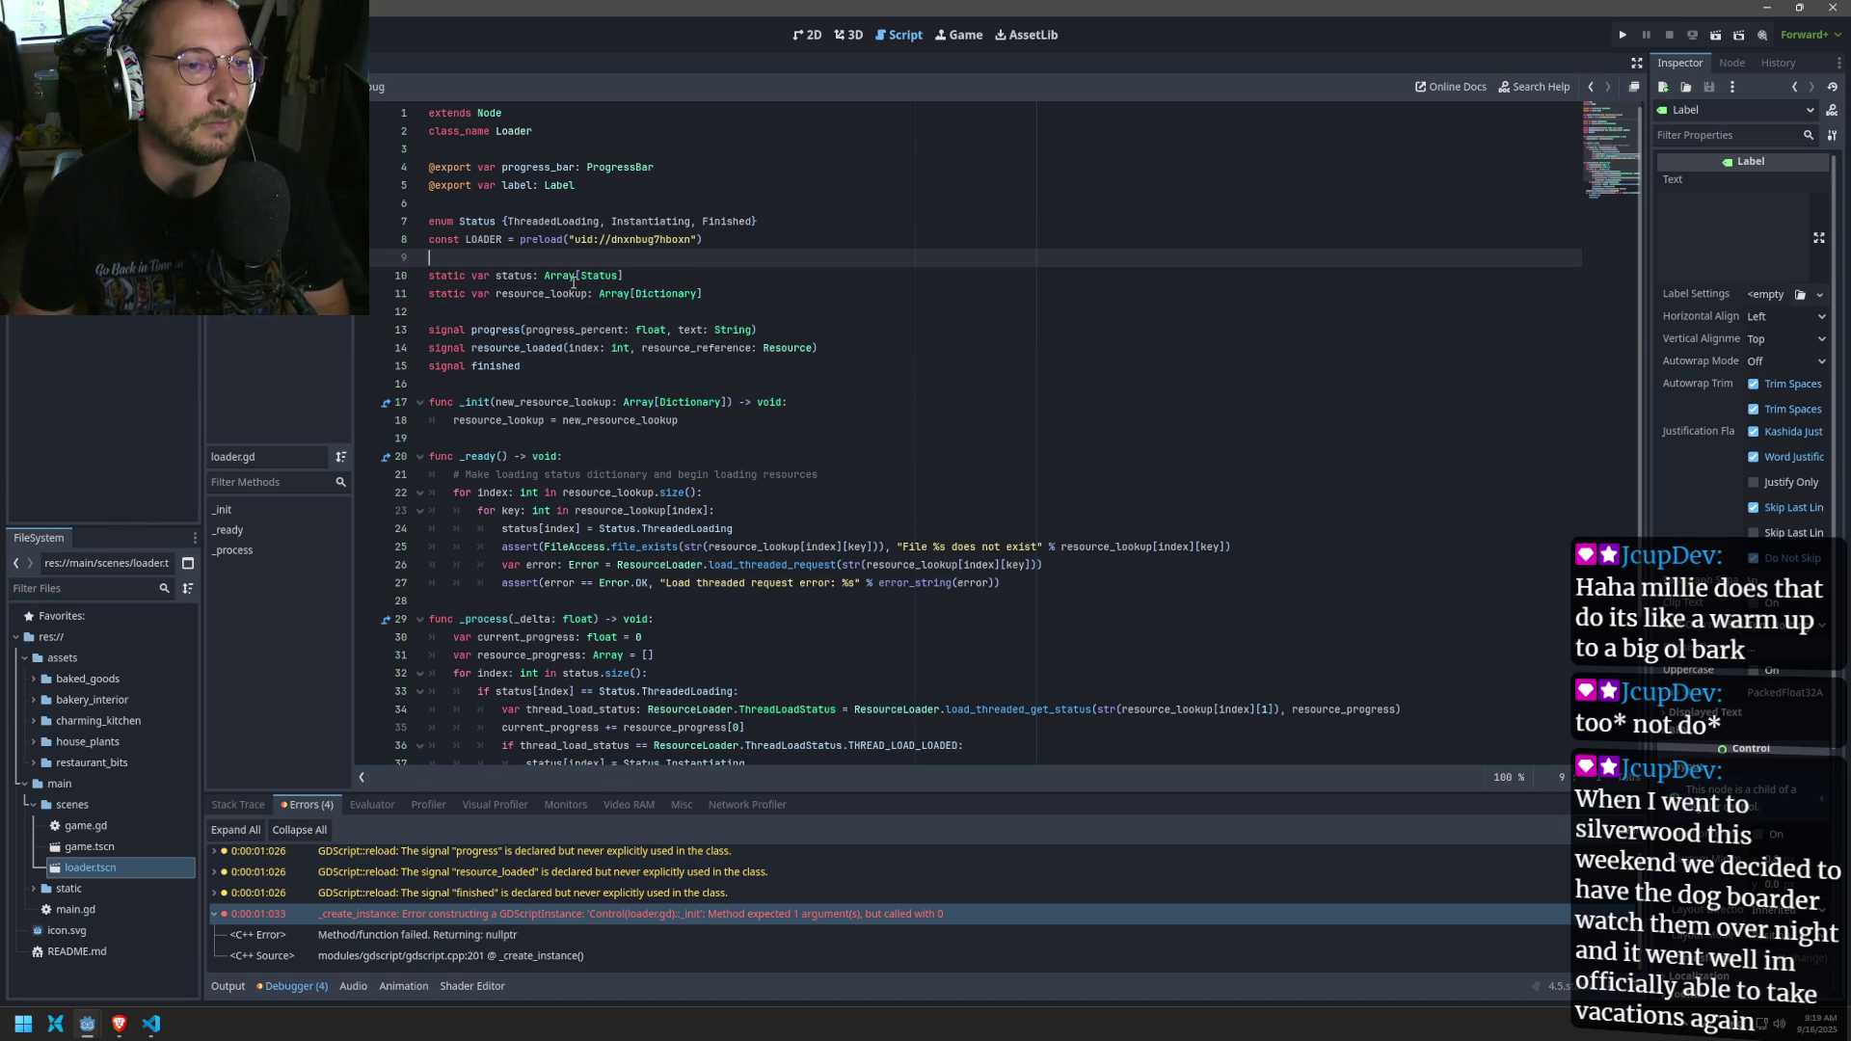
Step: Rename the LOADER constant to PACKED_SCENE and save loader.gd
double_click(496, 243)
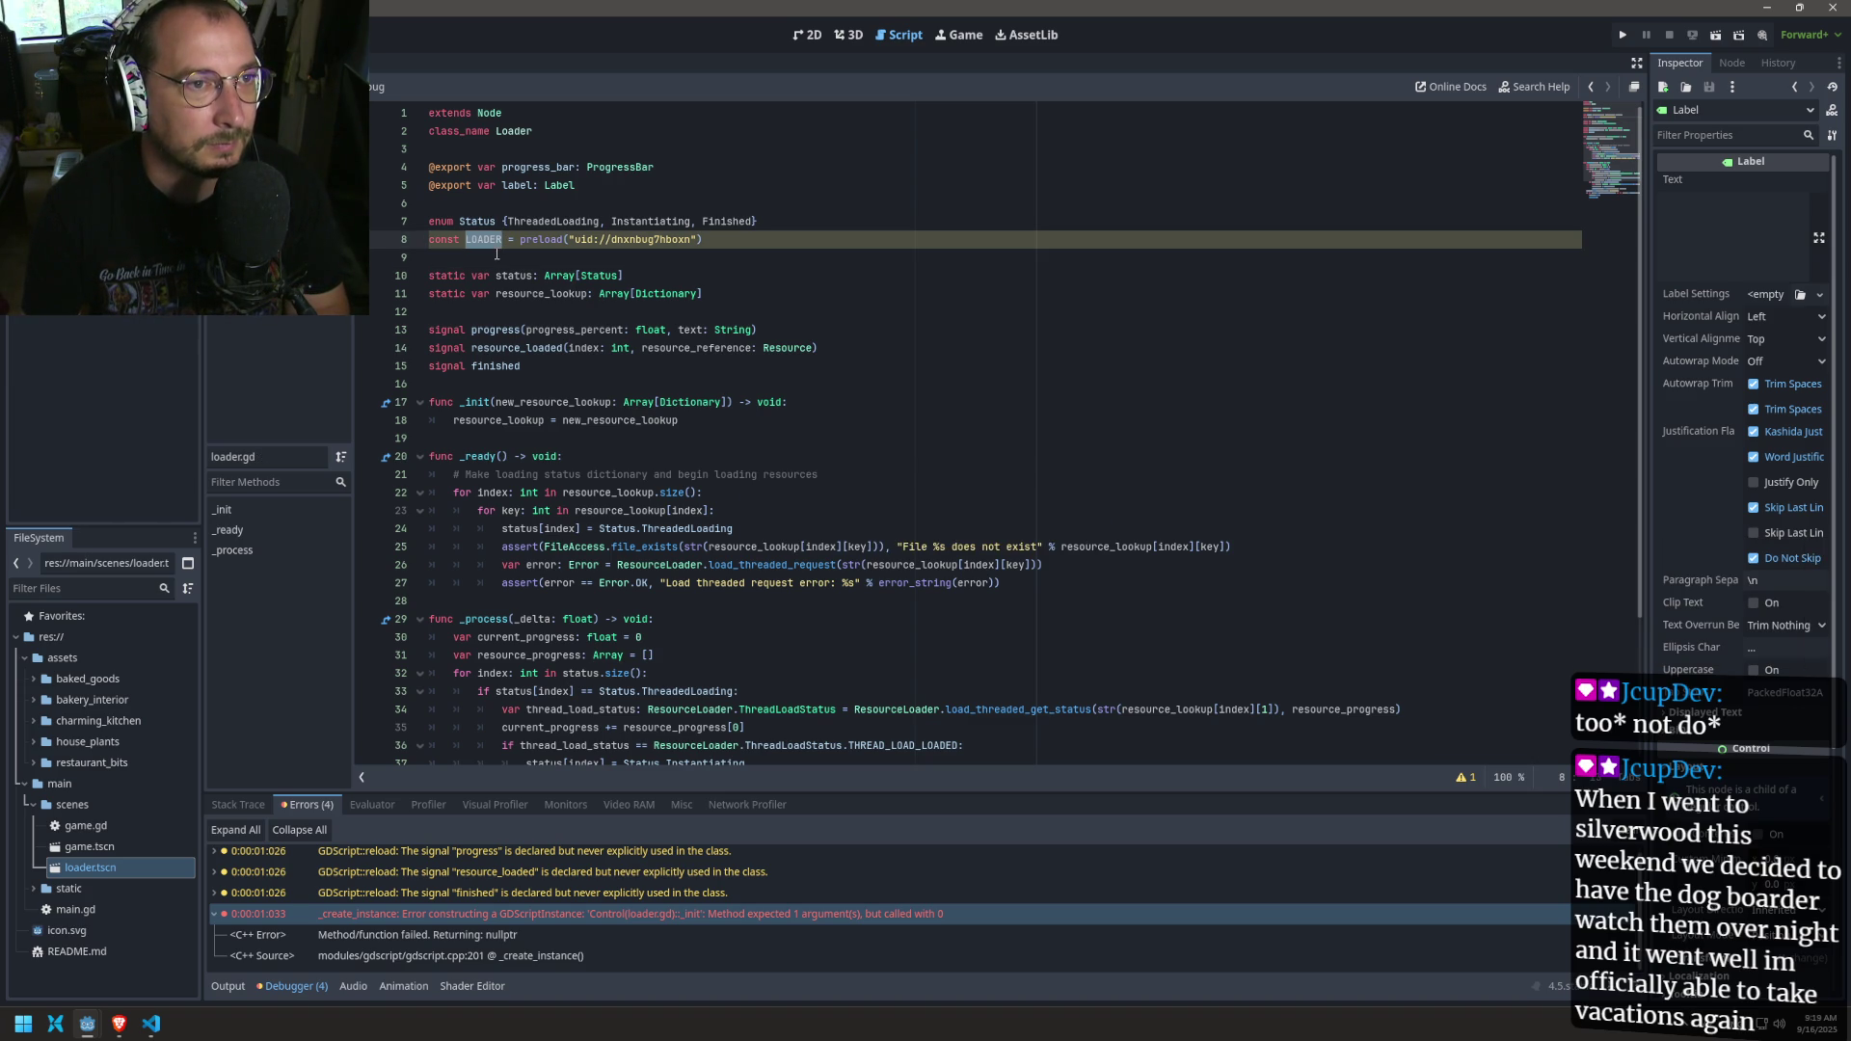
triple_click(501, 242)
key("BackSpace")
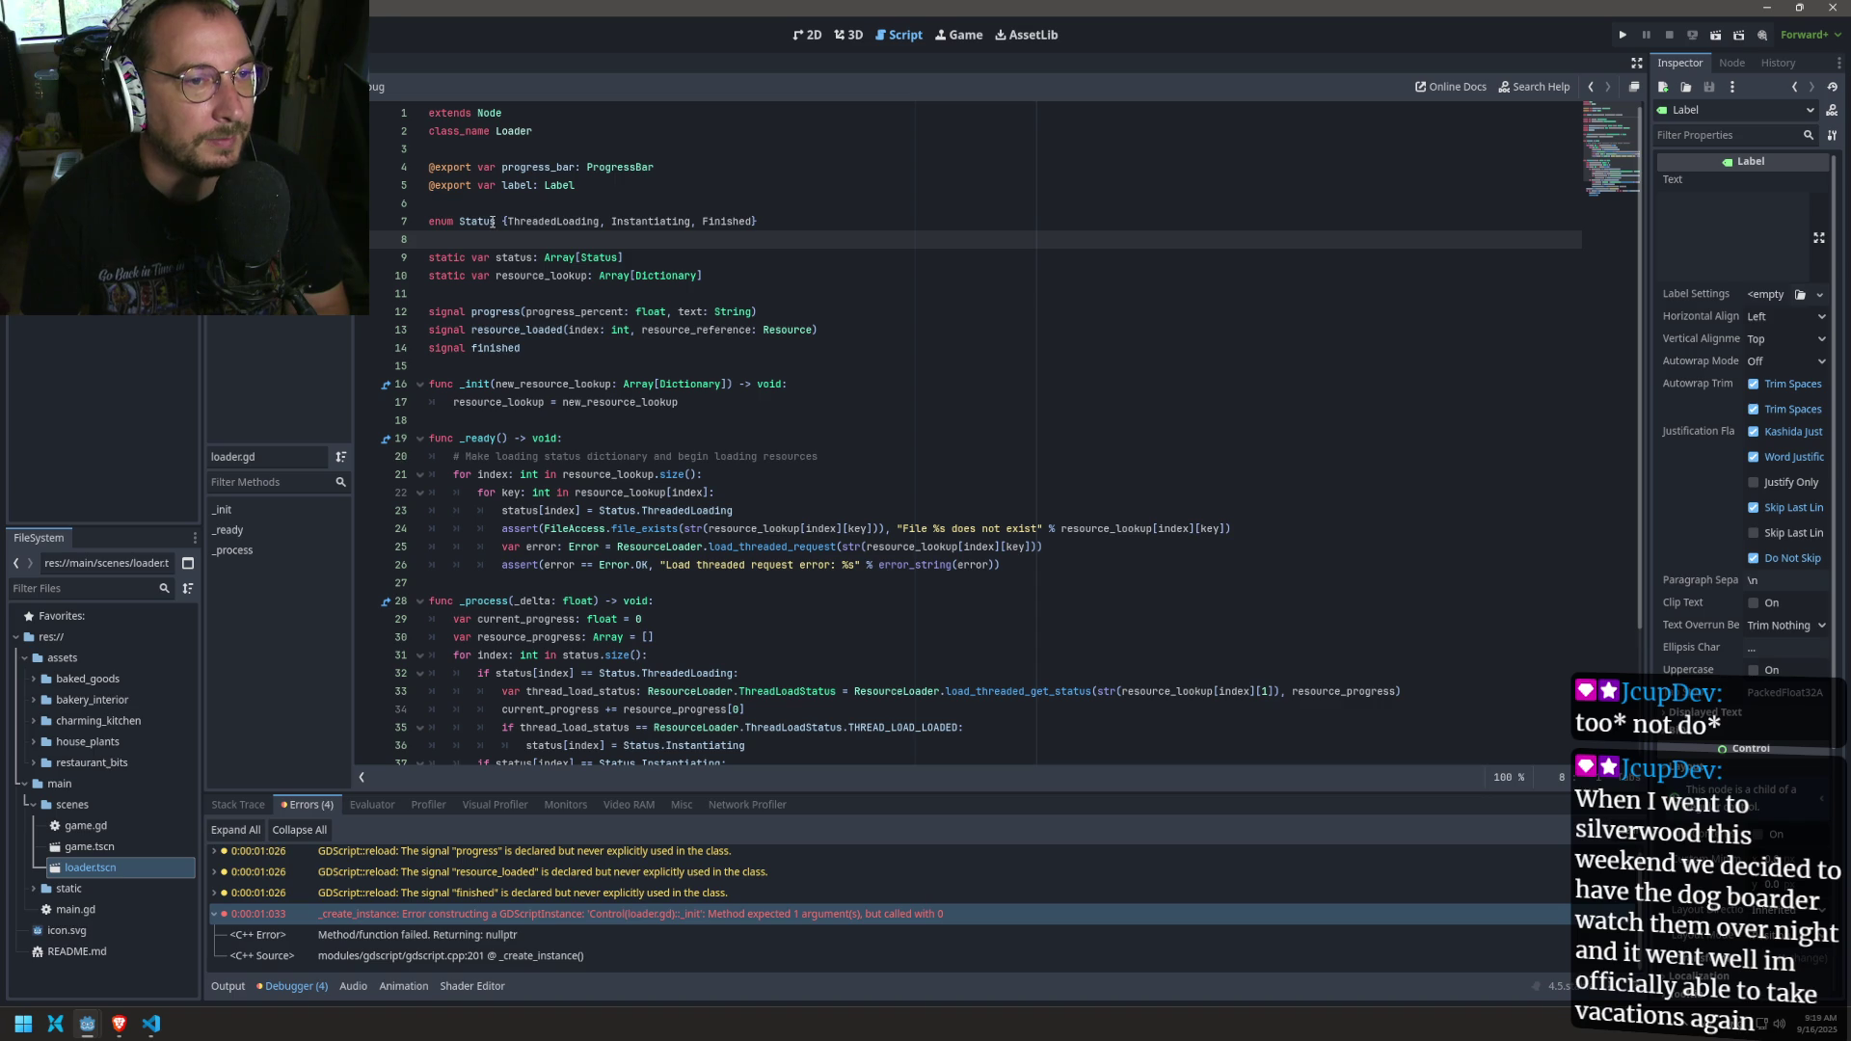
key("ctrl+z")
double_click(482, 239)
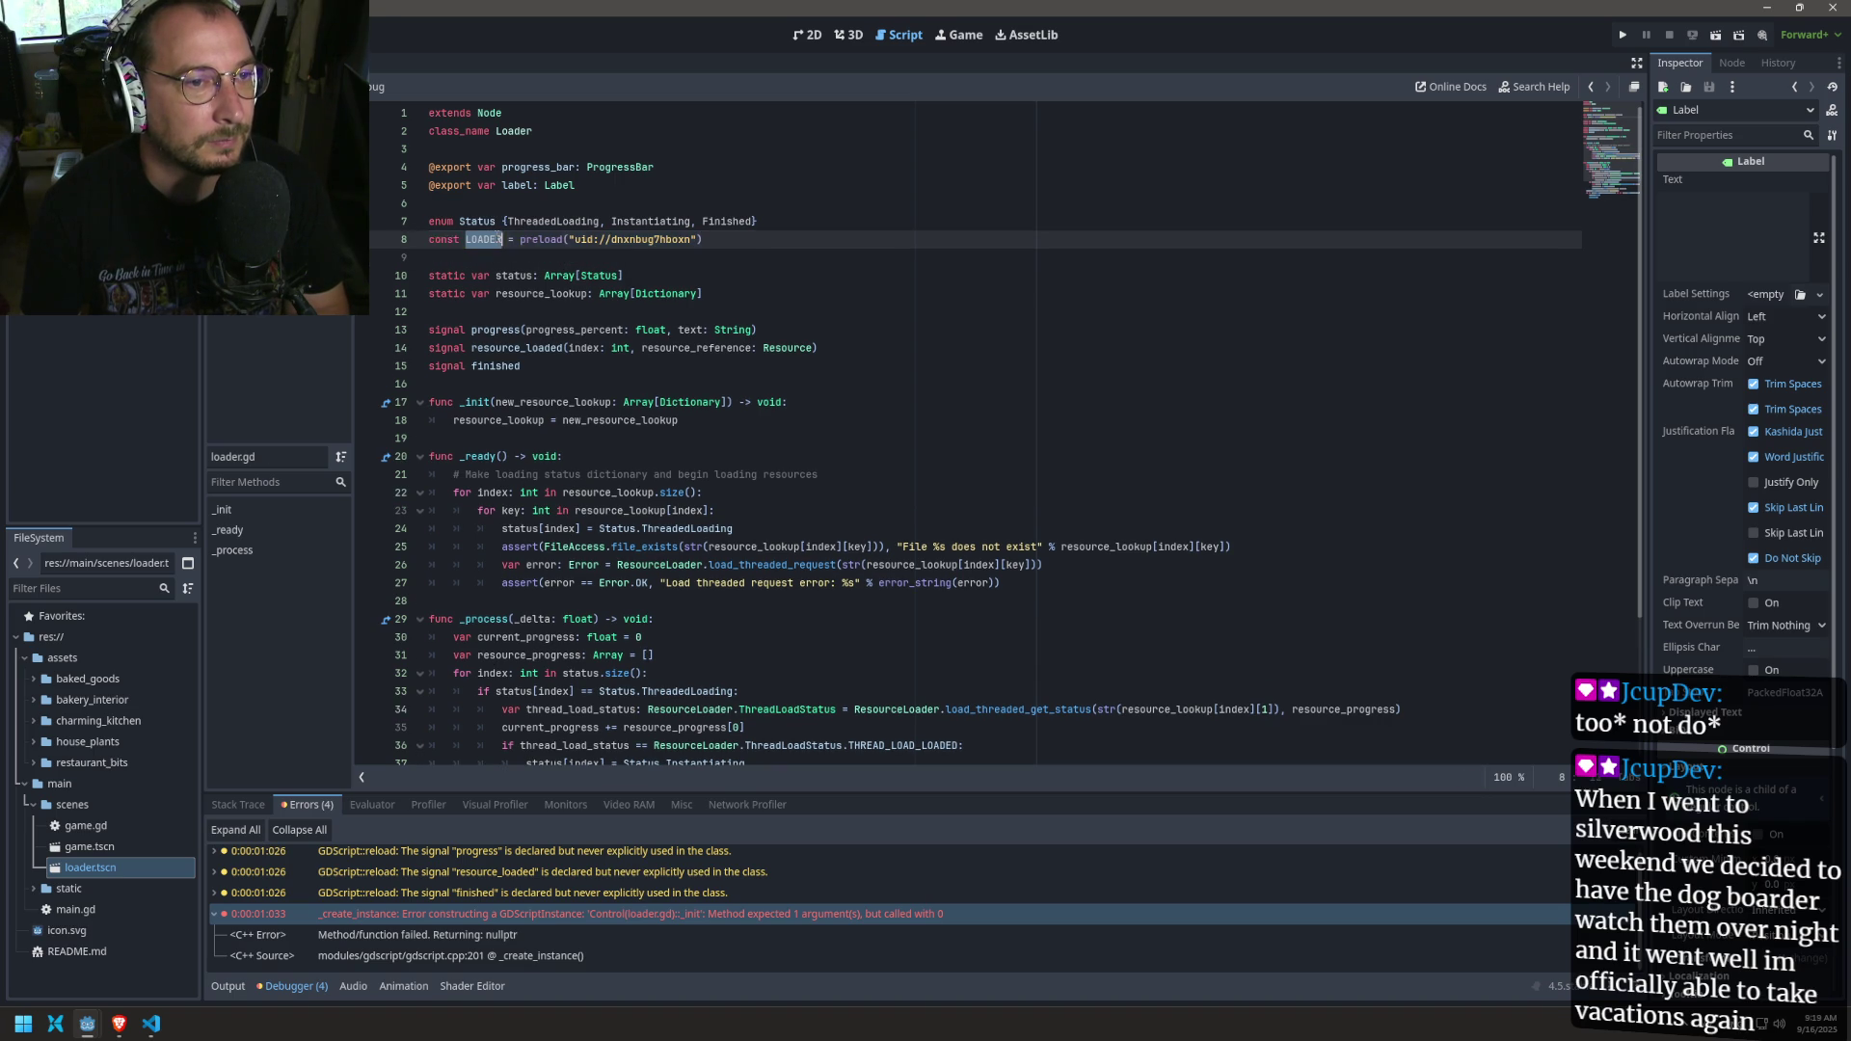
type("sS")
key("BackSpace")
key("BackSpace")
type("SCNE")
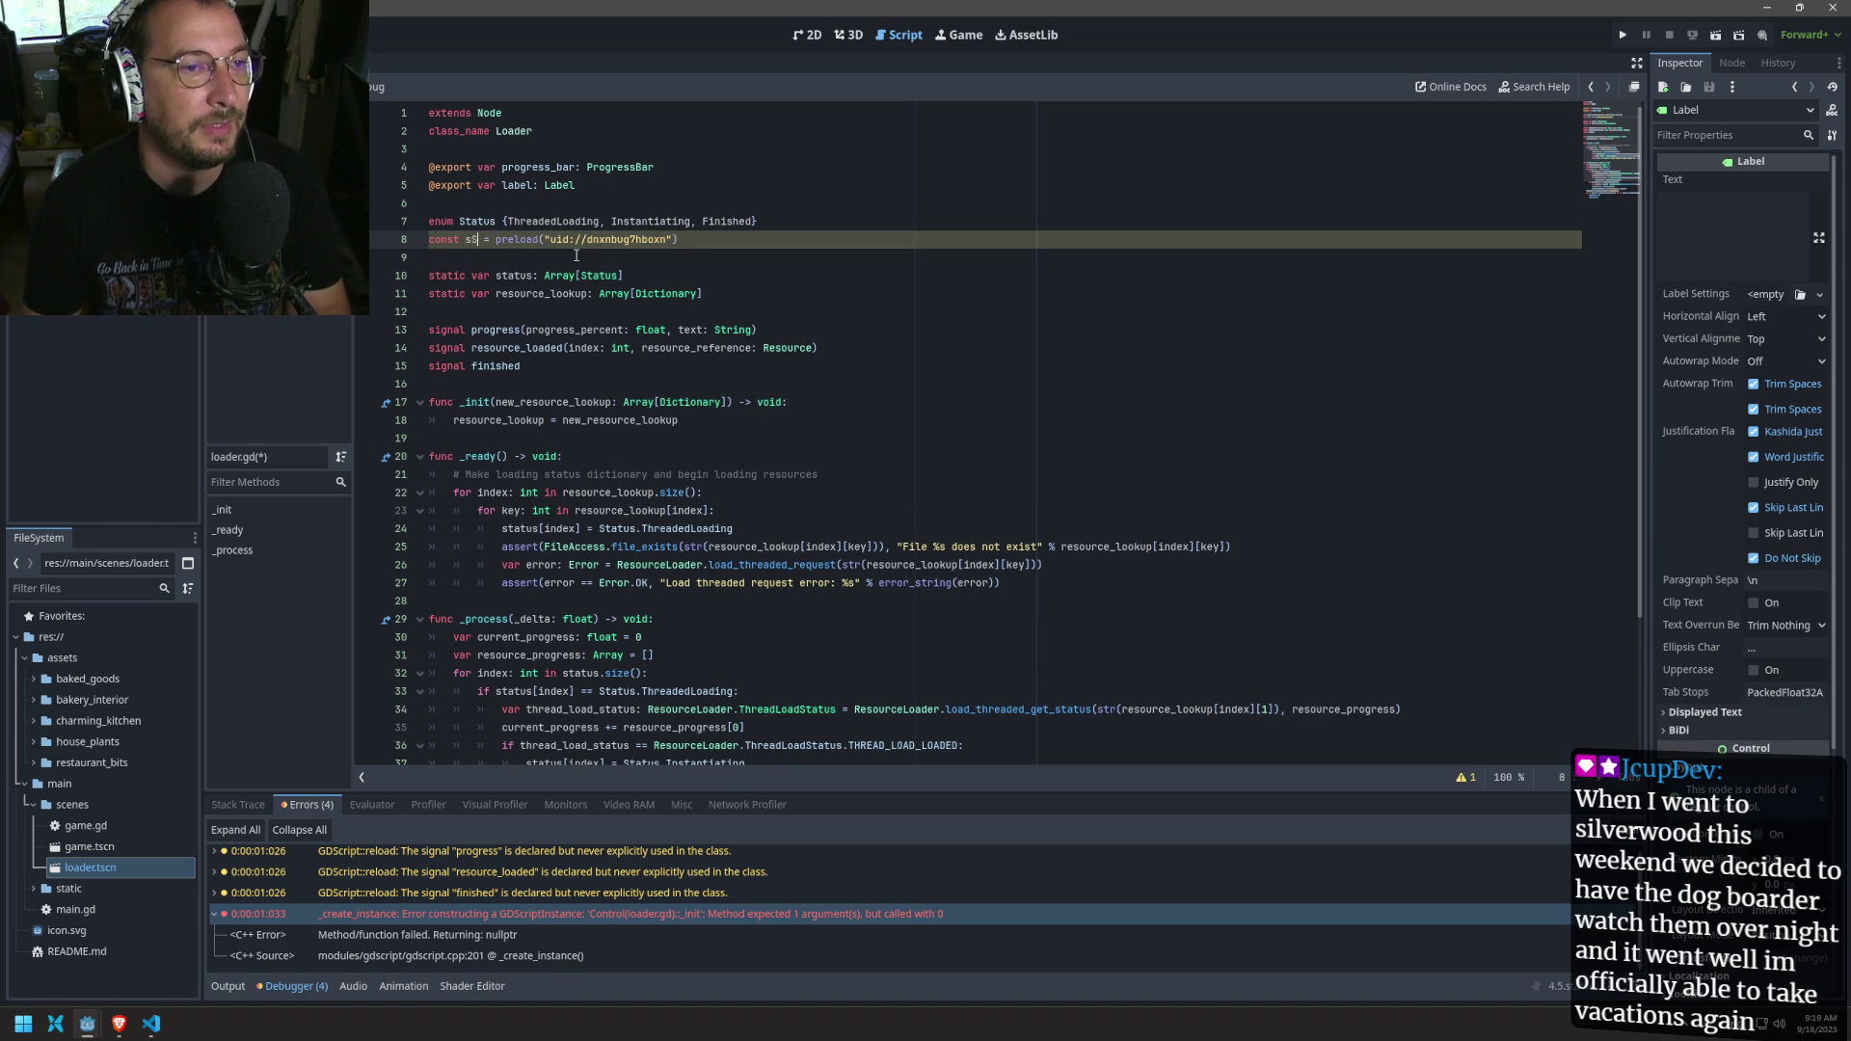
key("BackSpace")
key("BackSpace")
type("ENE")
key("BackSpace")
key("BackSpace")
key("BackSpace")
type("PAC")
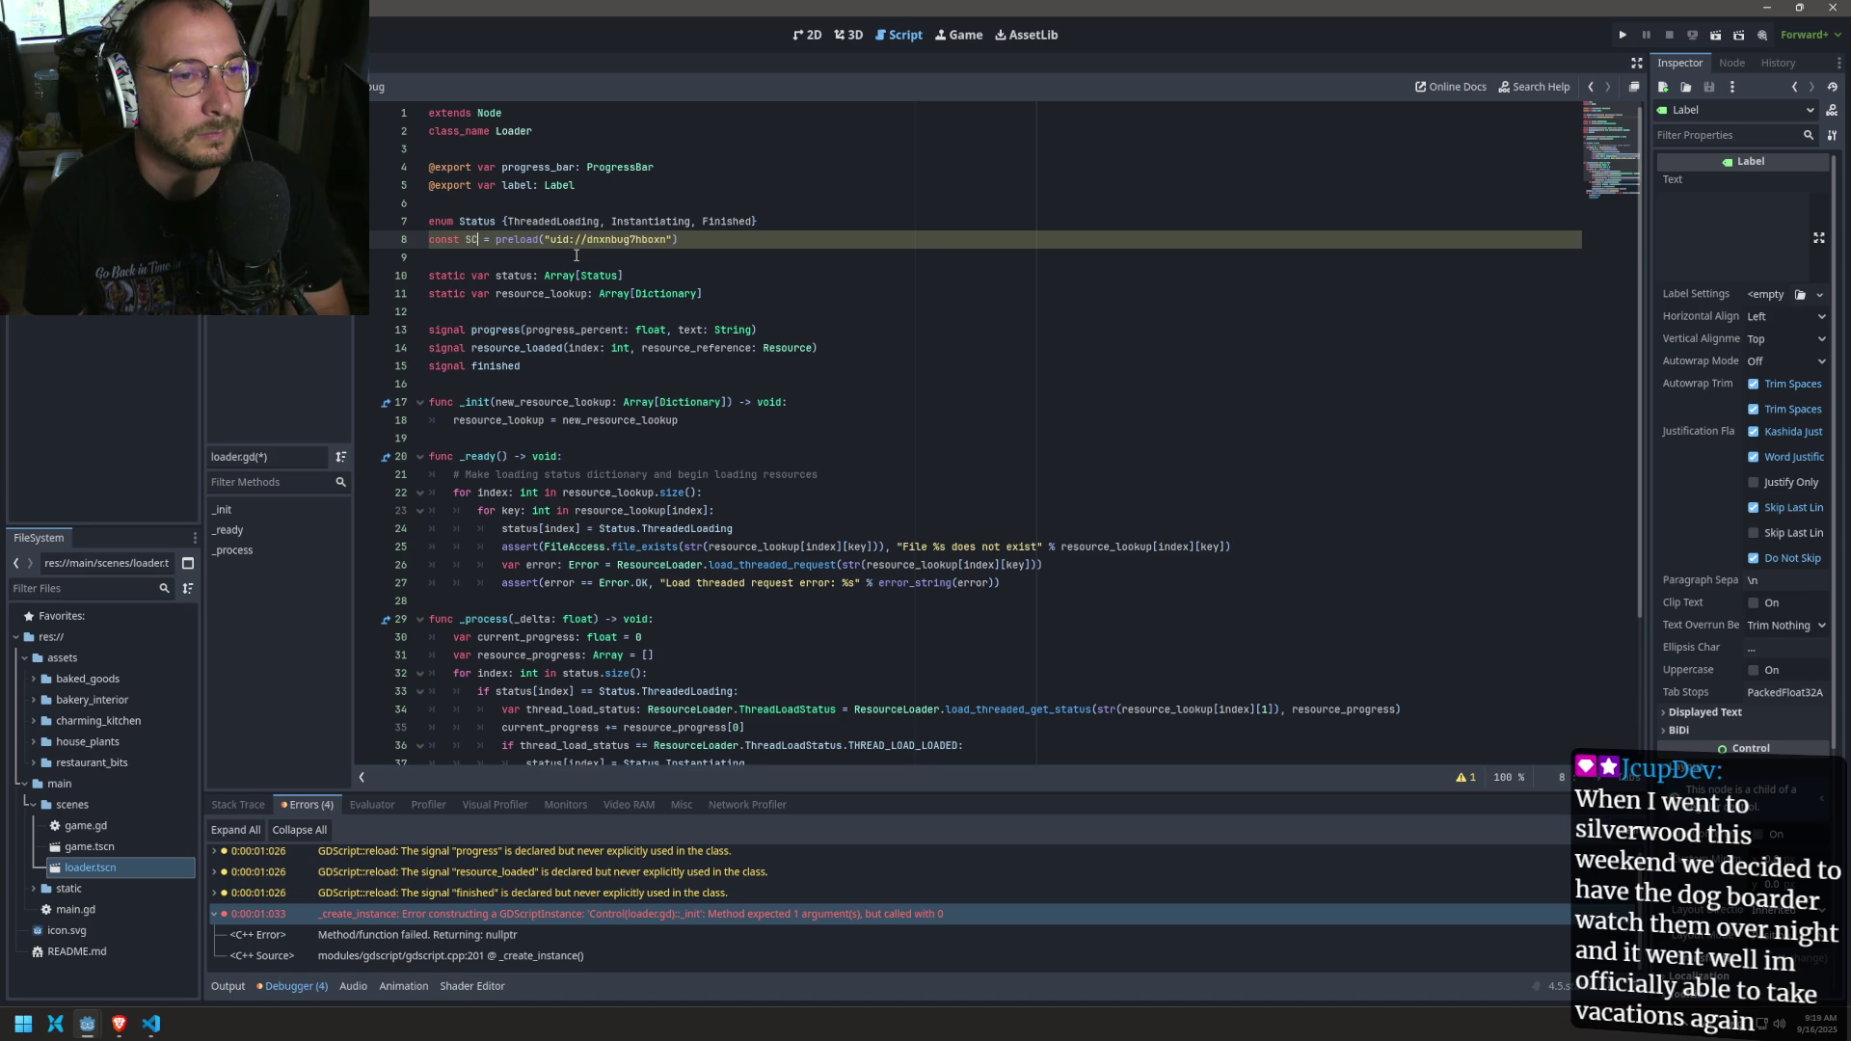
type("KED_SCENE")
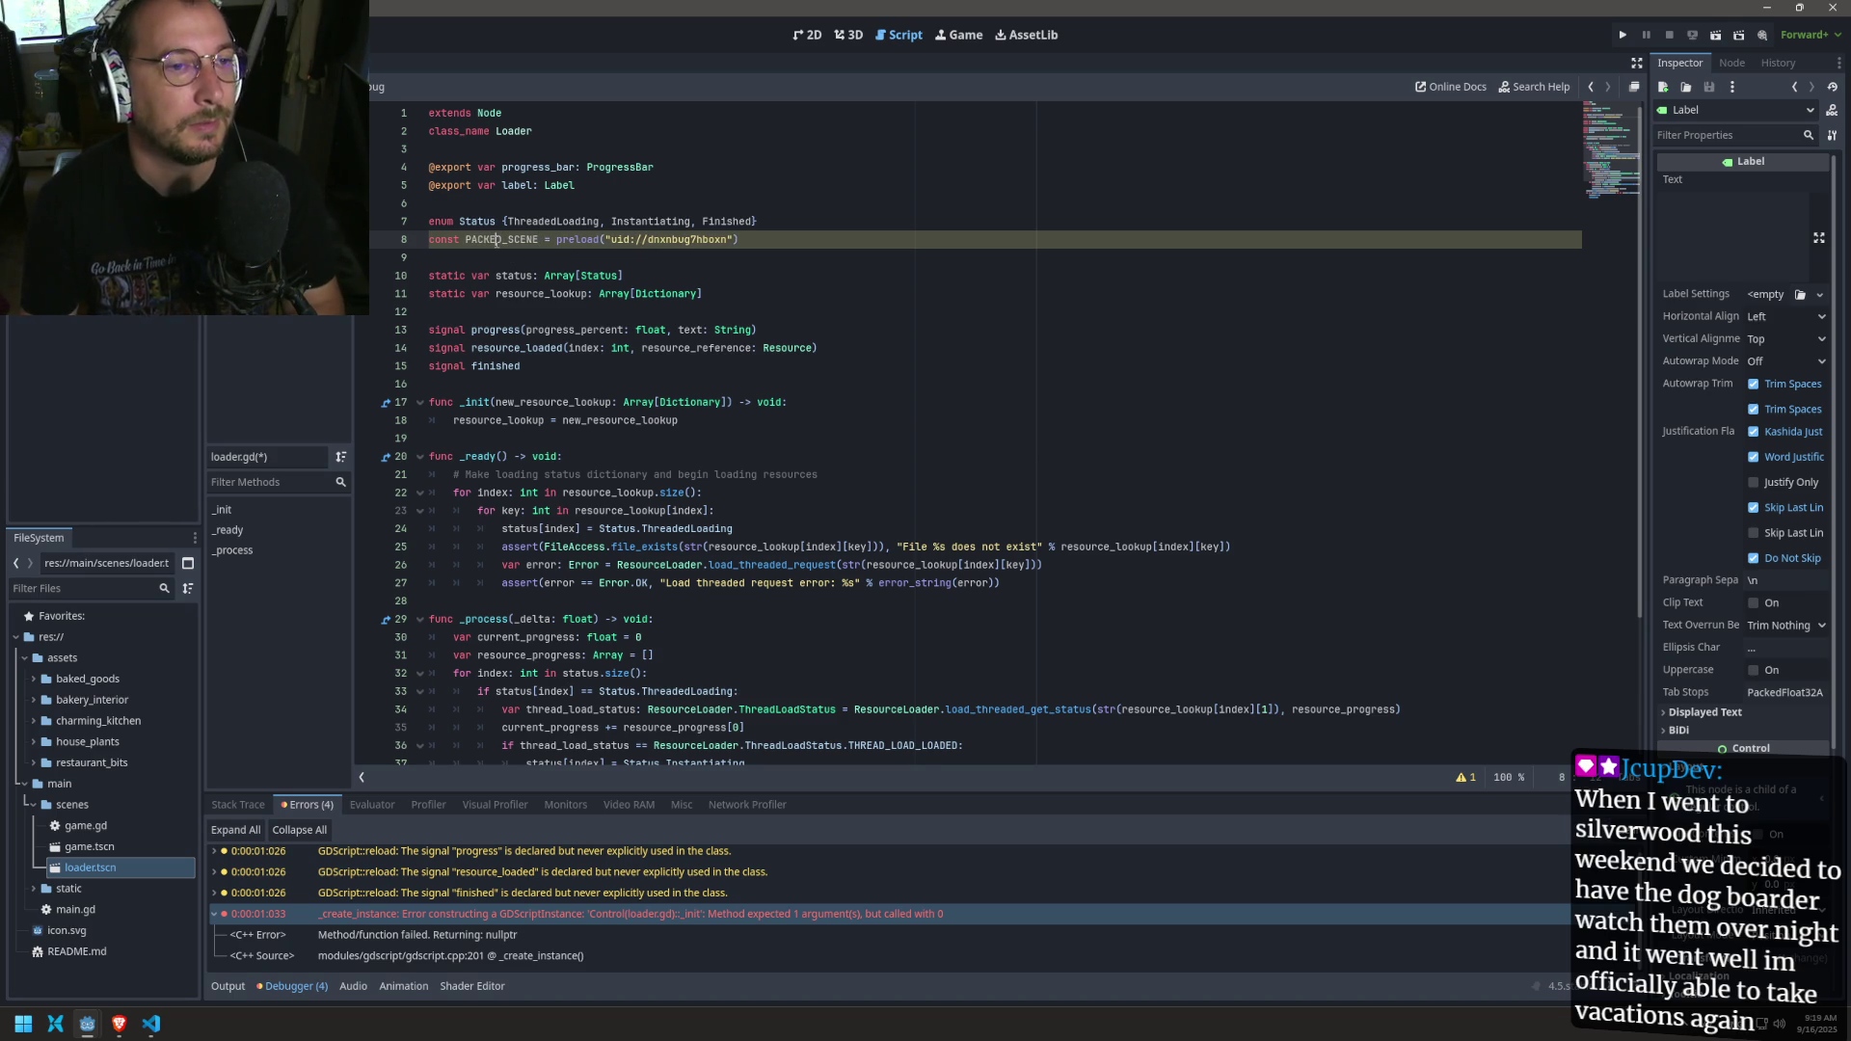
key("ctrl+s")
right_click(108, 316)
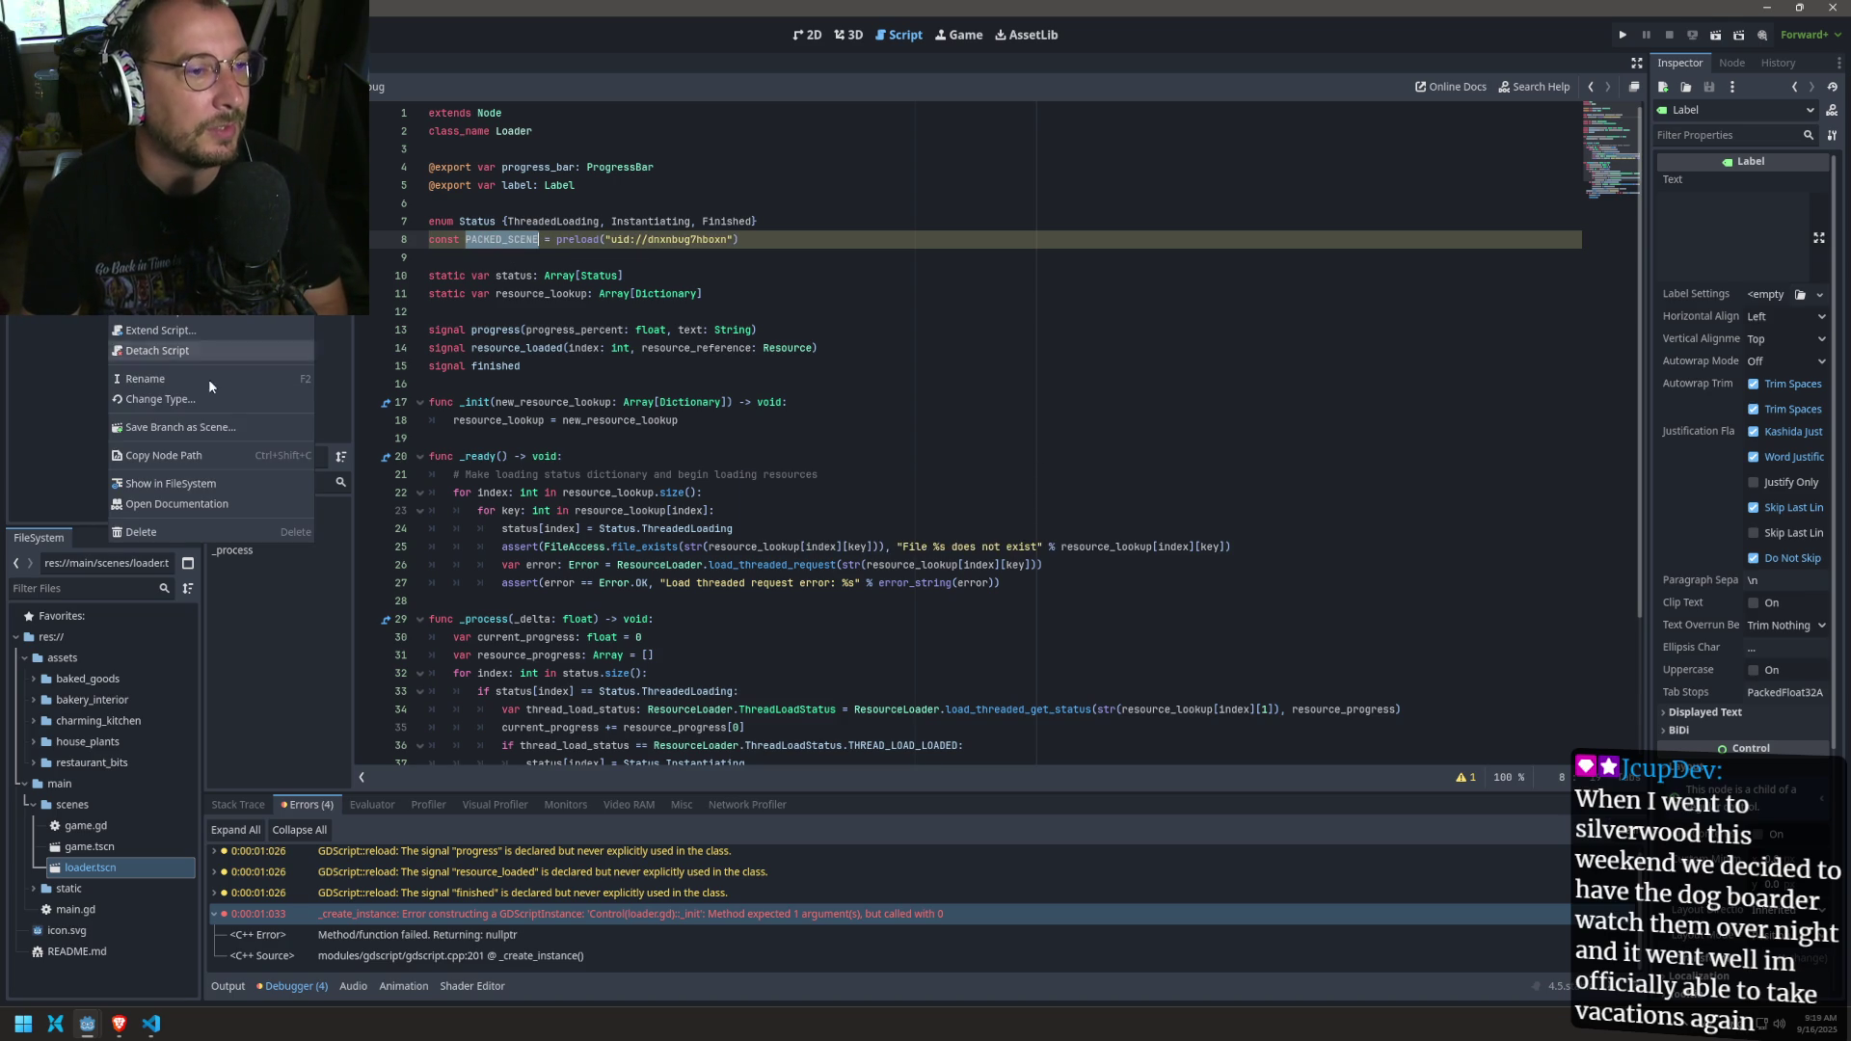
left_click(207, 345)
left_click(794, 256)
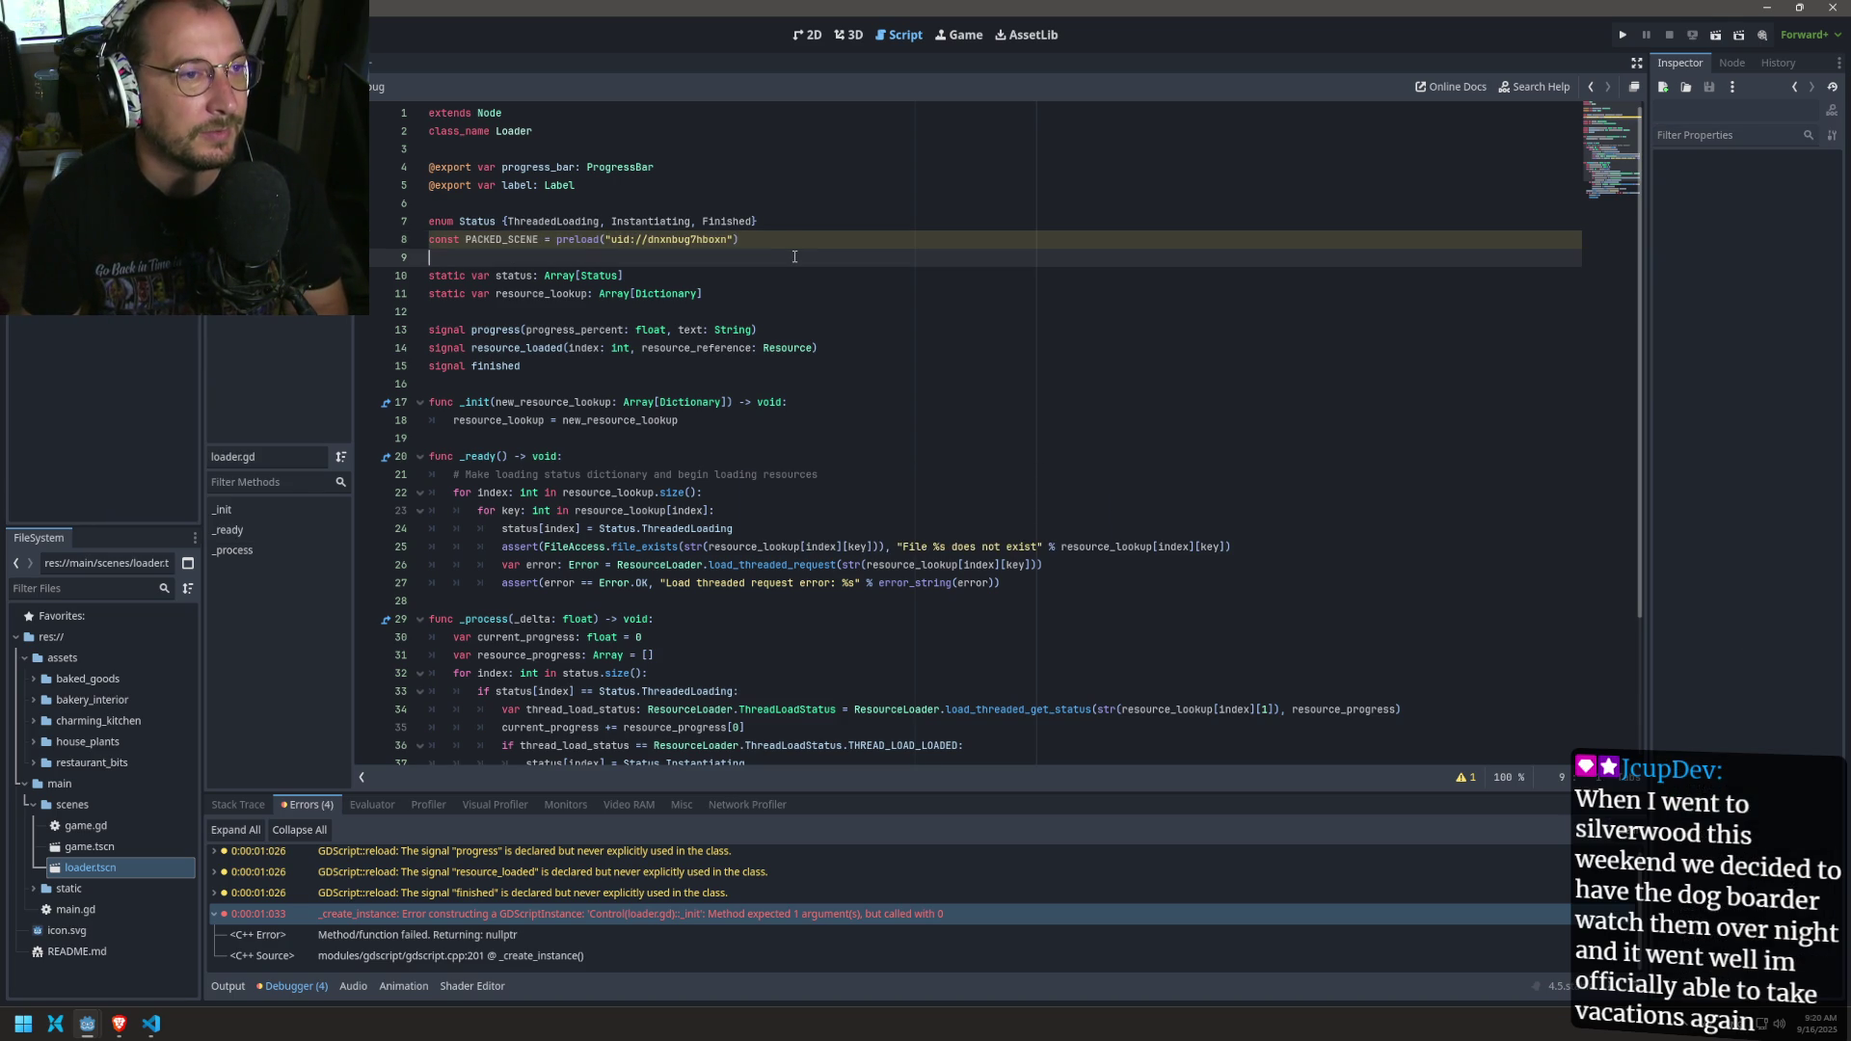
Step: Try the preload inside _ready and a Control base class, then revert to extends Node and save
left_click(594, 455)
key("Return")
type("const LOADER = preload(\"uid://dnxnbug7hboxn\")")
key("ctrl+z")
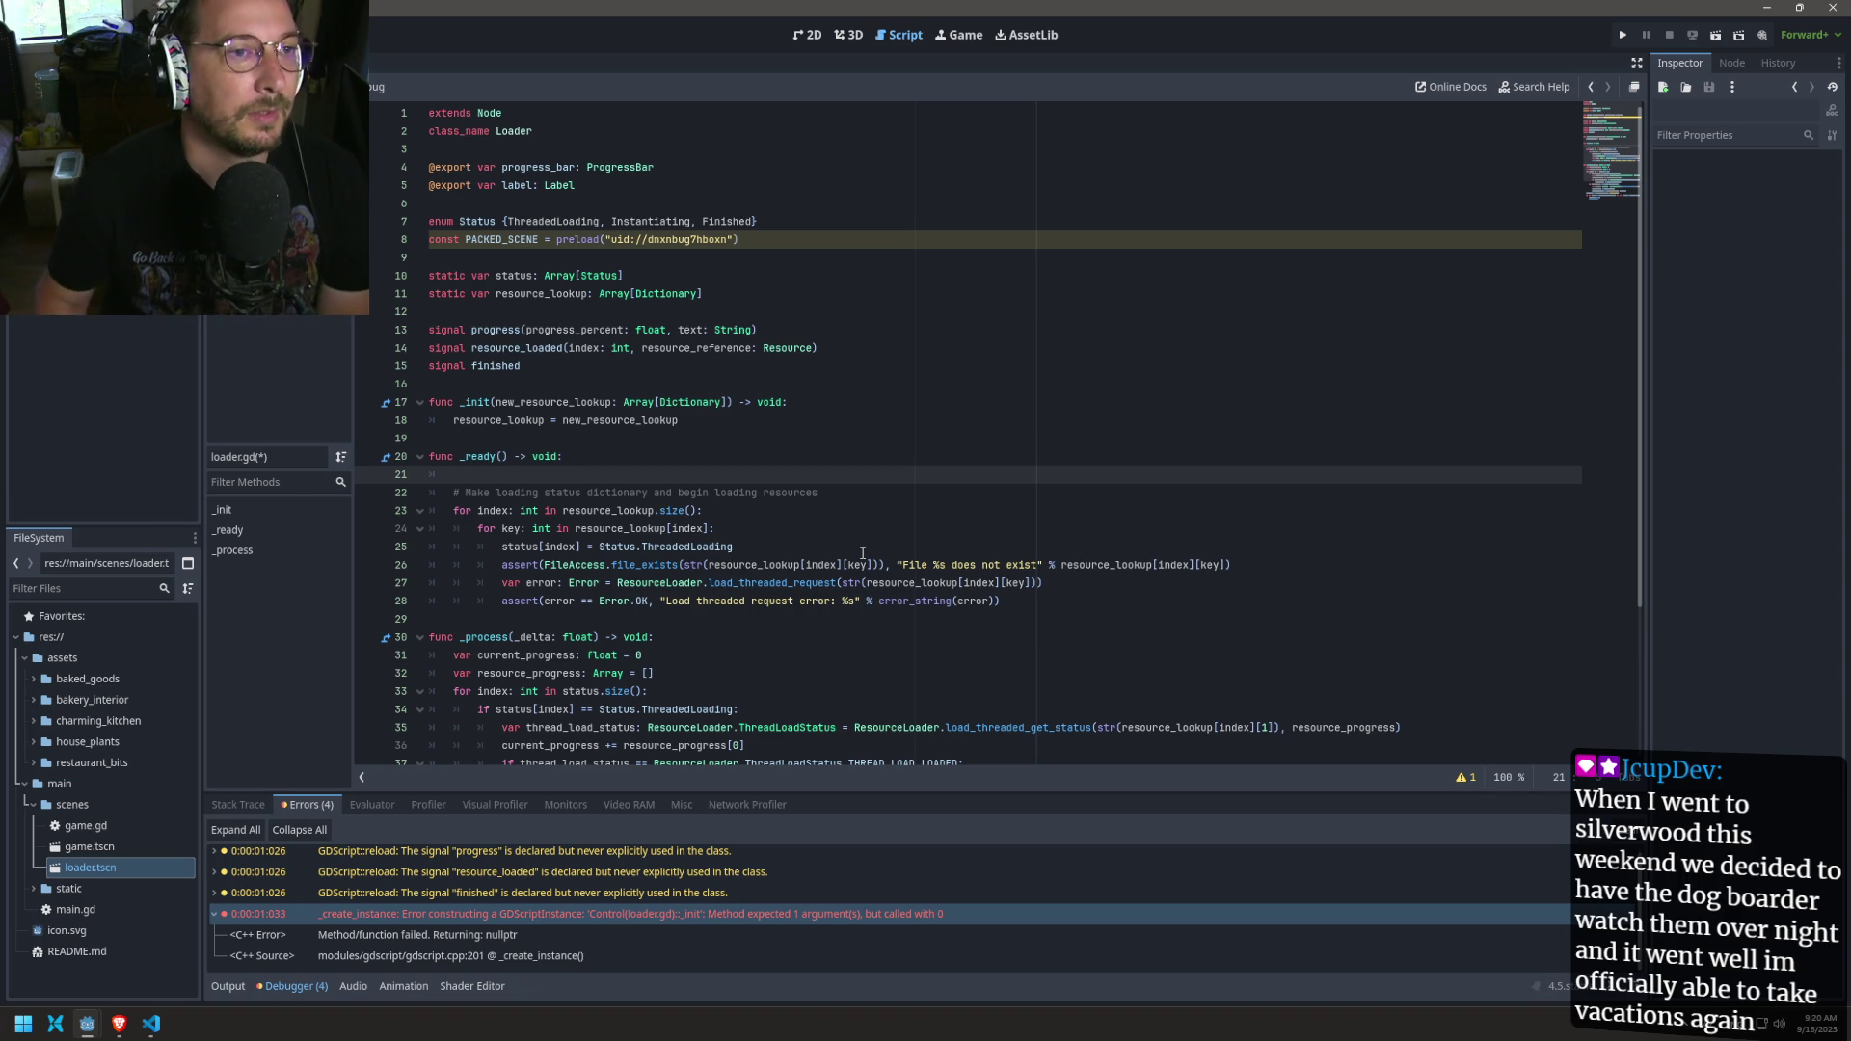
double_click(486, 113)
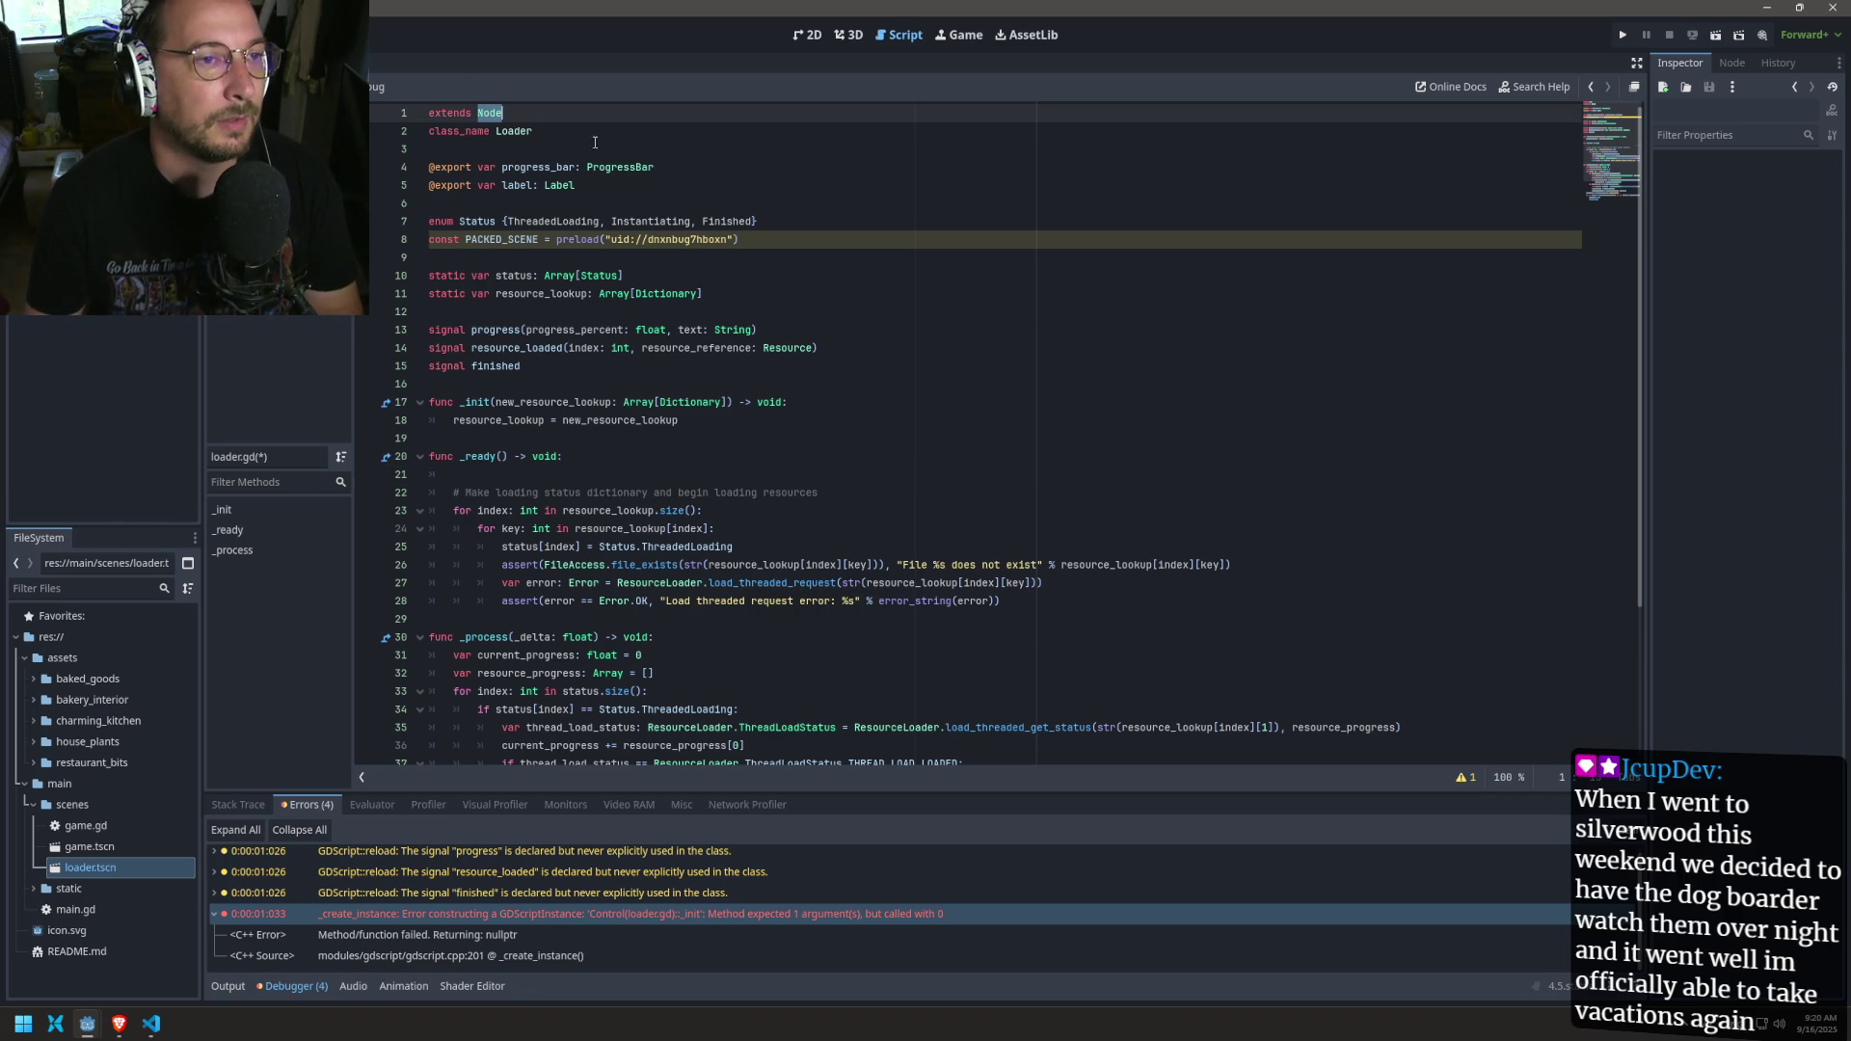
type("CC")
key("BackSpace")
type("ontrol")
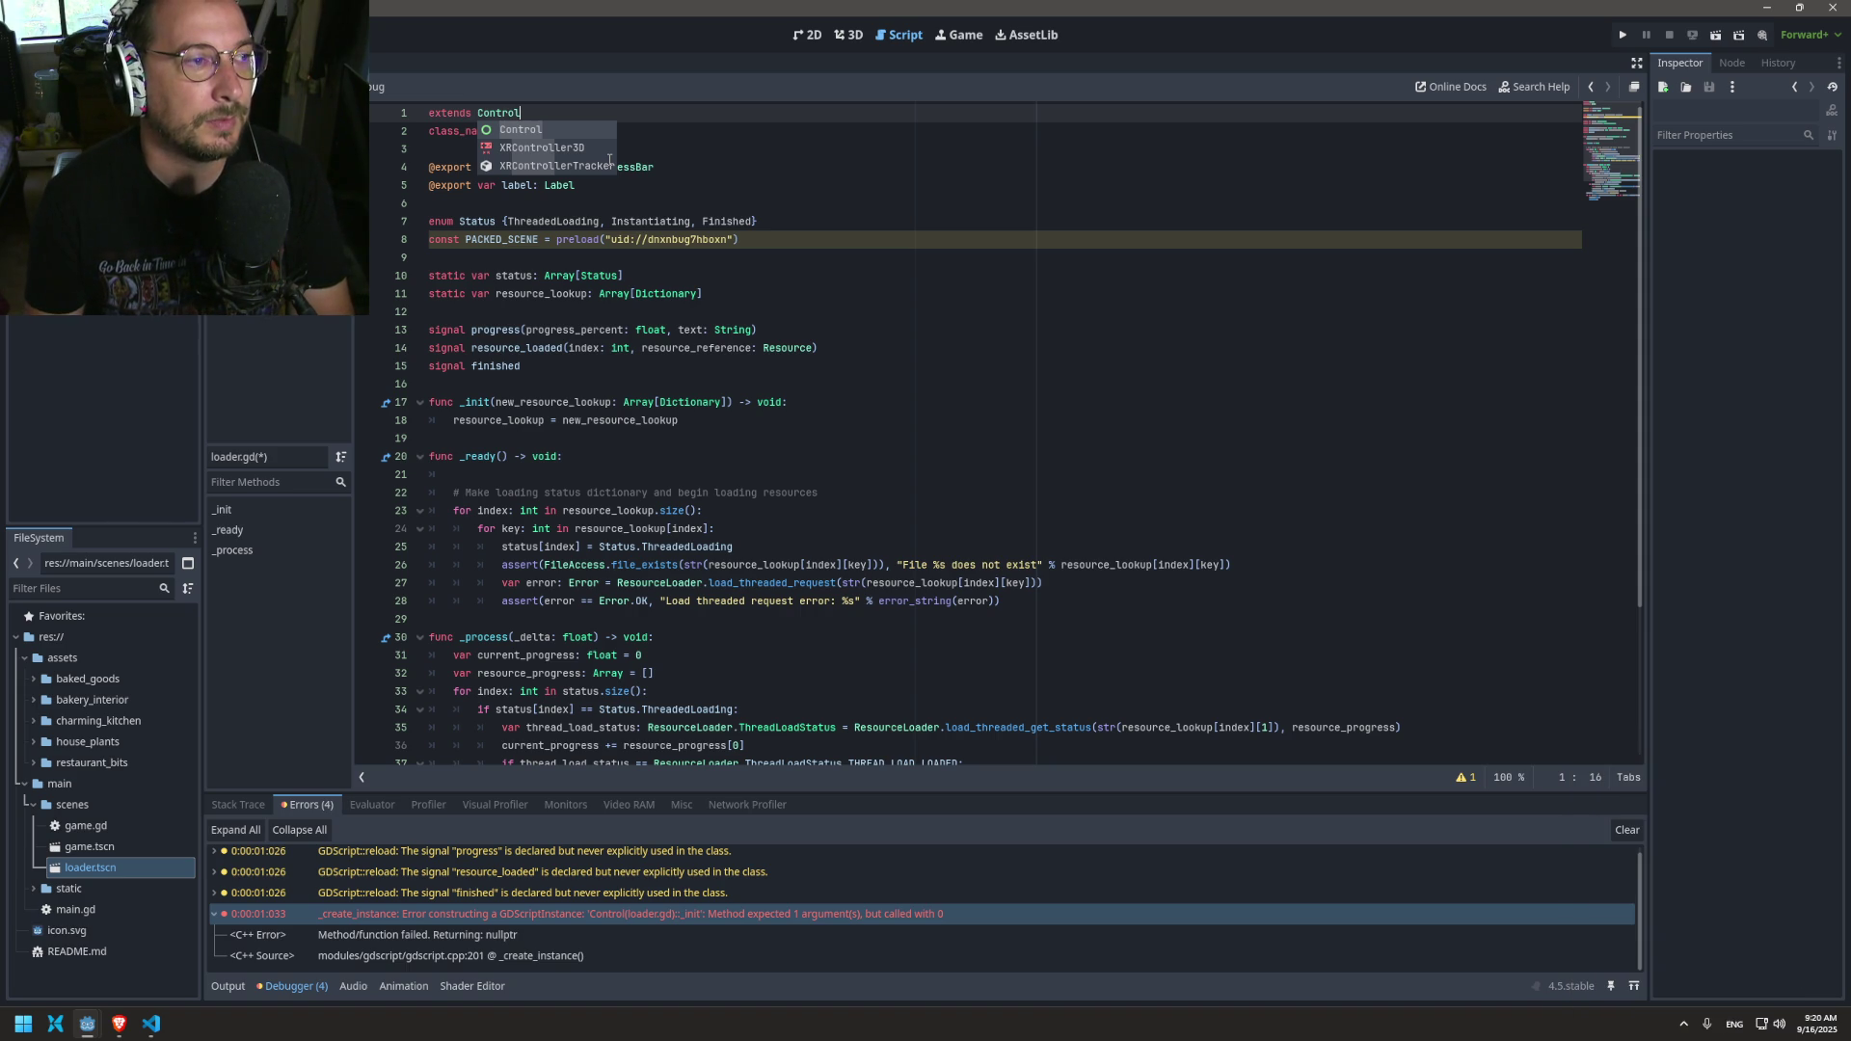
key("Escape")
key("BackSpace")
key("BackSpace")
key("BackSpace")
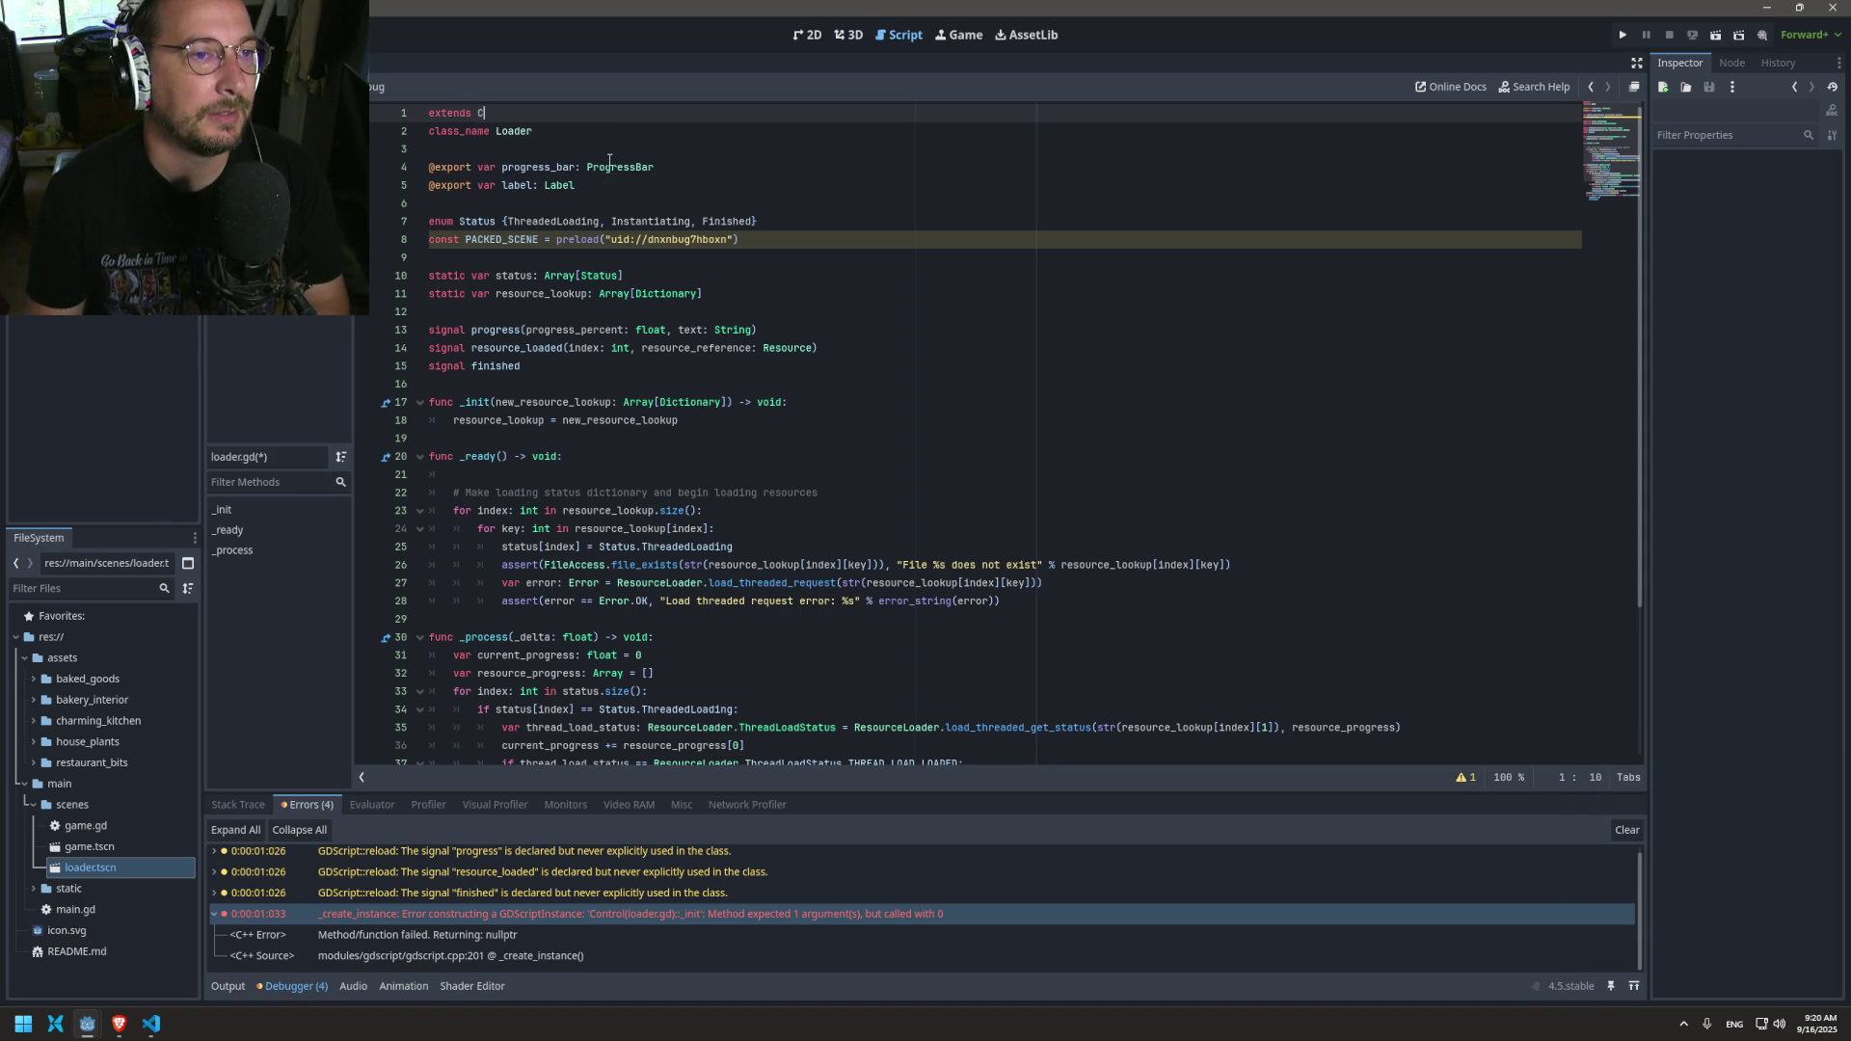
key("ctrl+z")
key("ctrl+s")
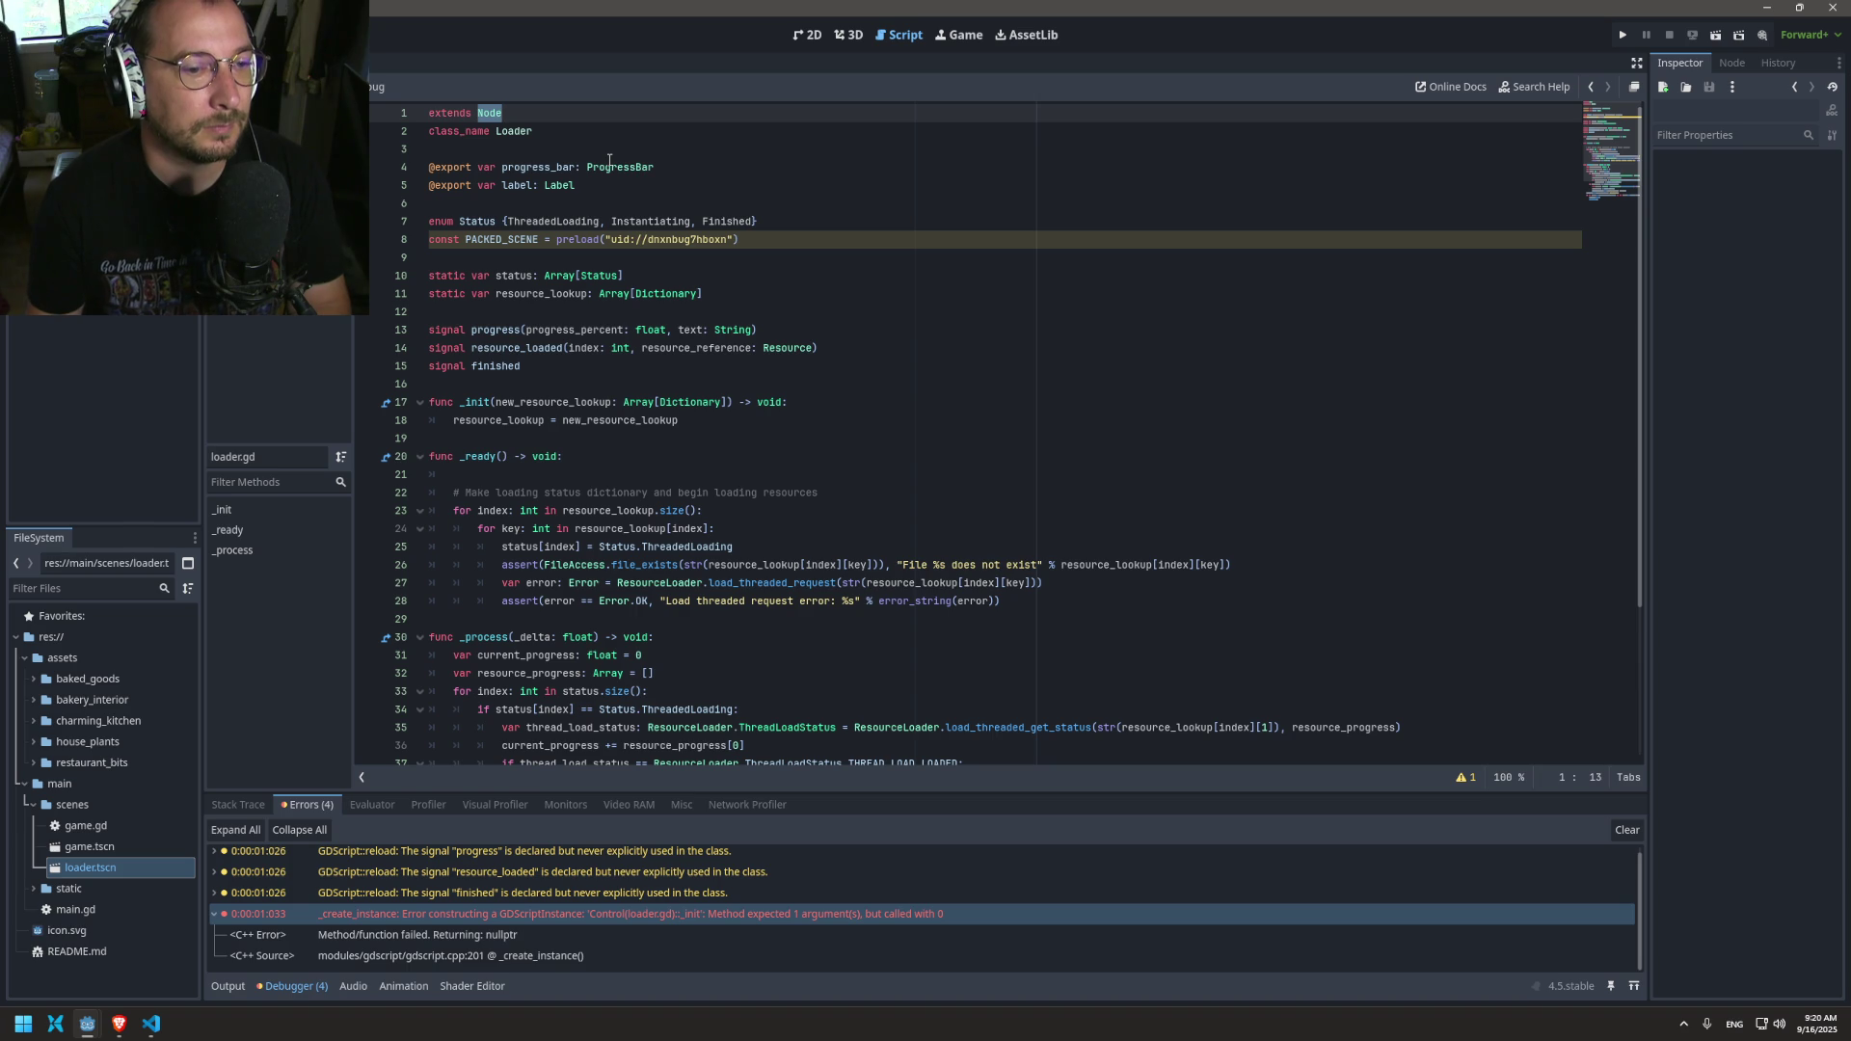
Step: Search loader.gd for uses of the progress_bar and label variables
scroll(750, 168, "down", 4)
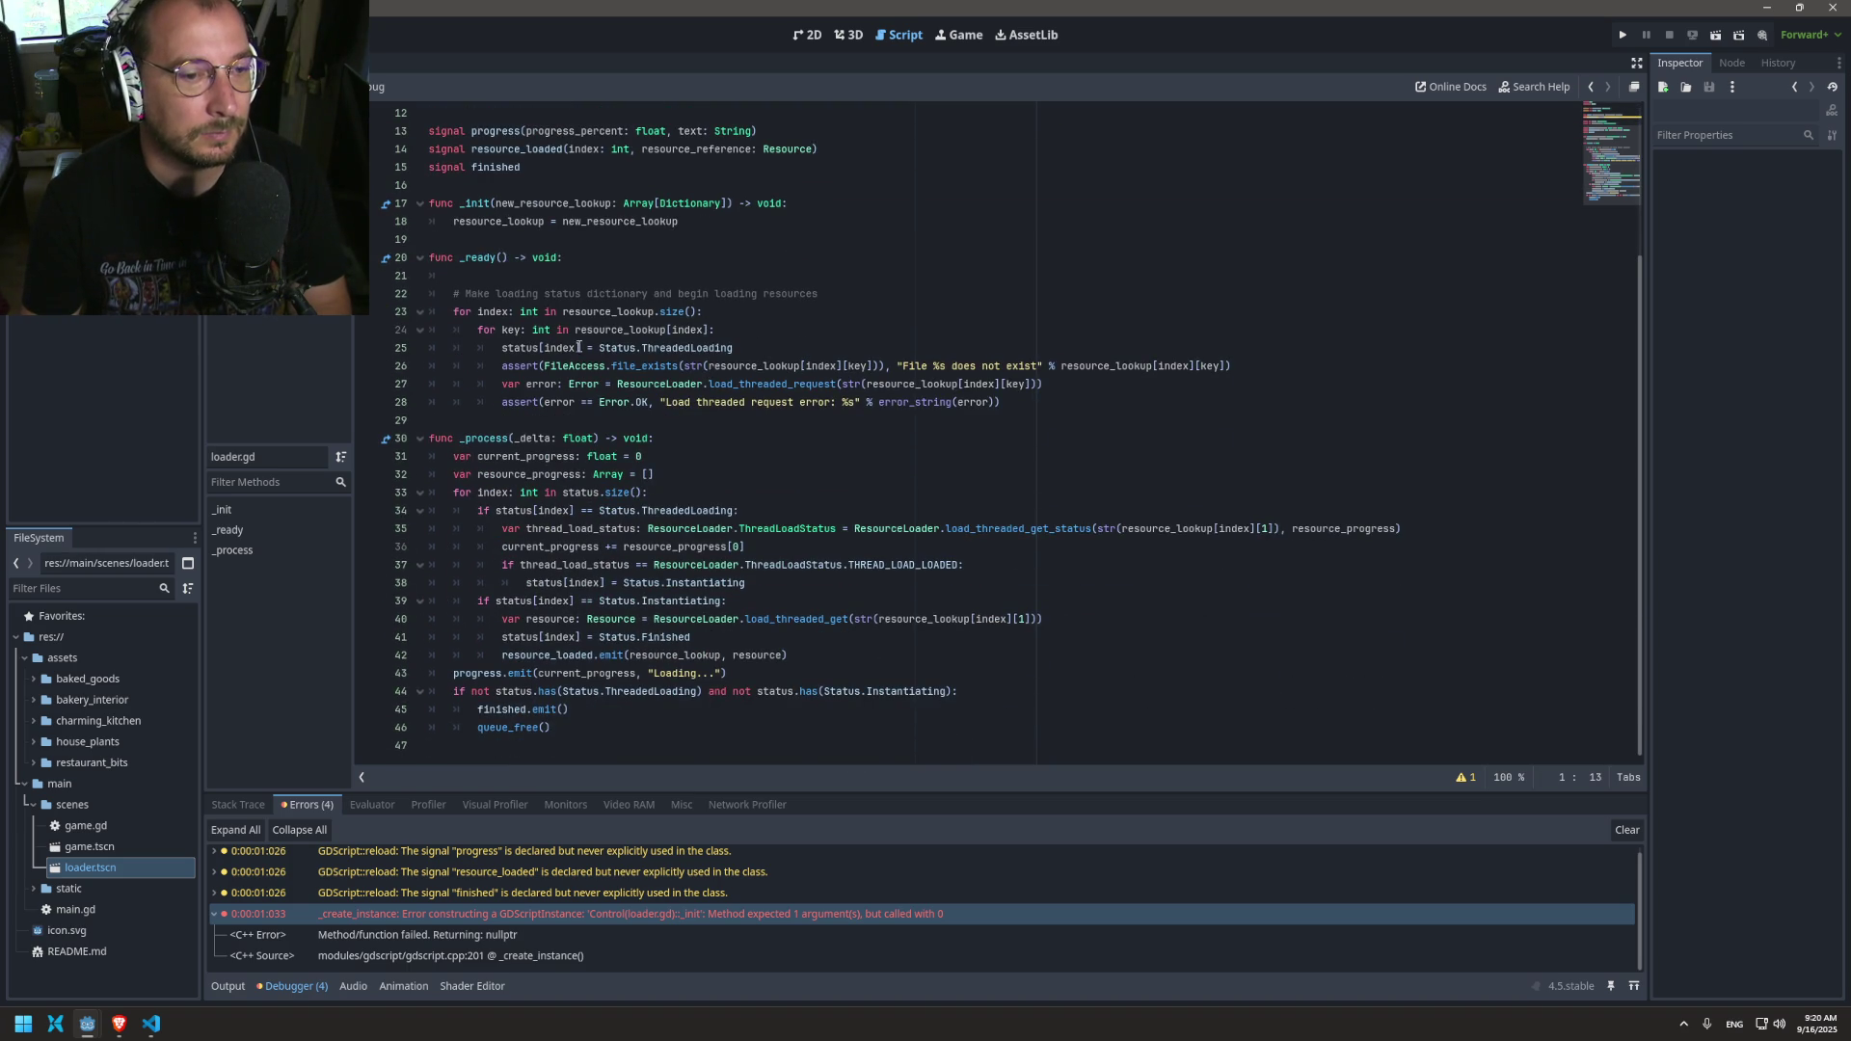
scroll(513, 396, "up", 4)
double_click(523, 178)
key("Return")
scroll(715, 405, "down", 4)
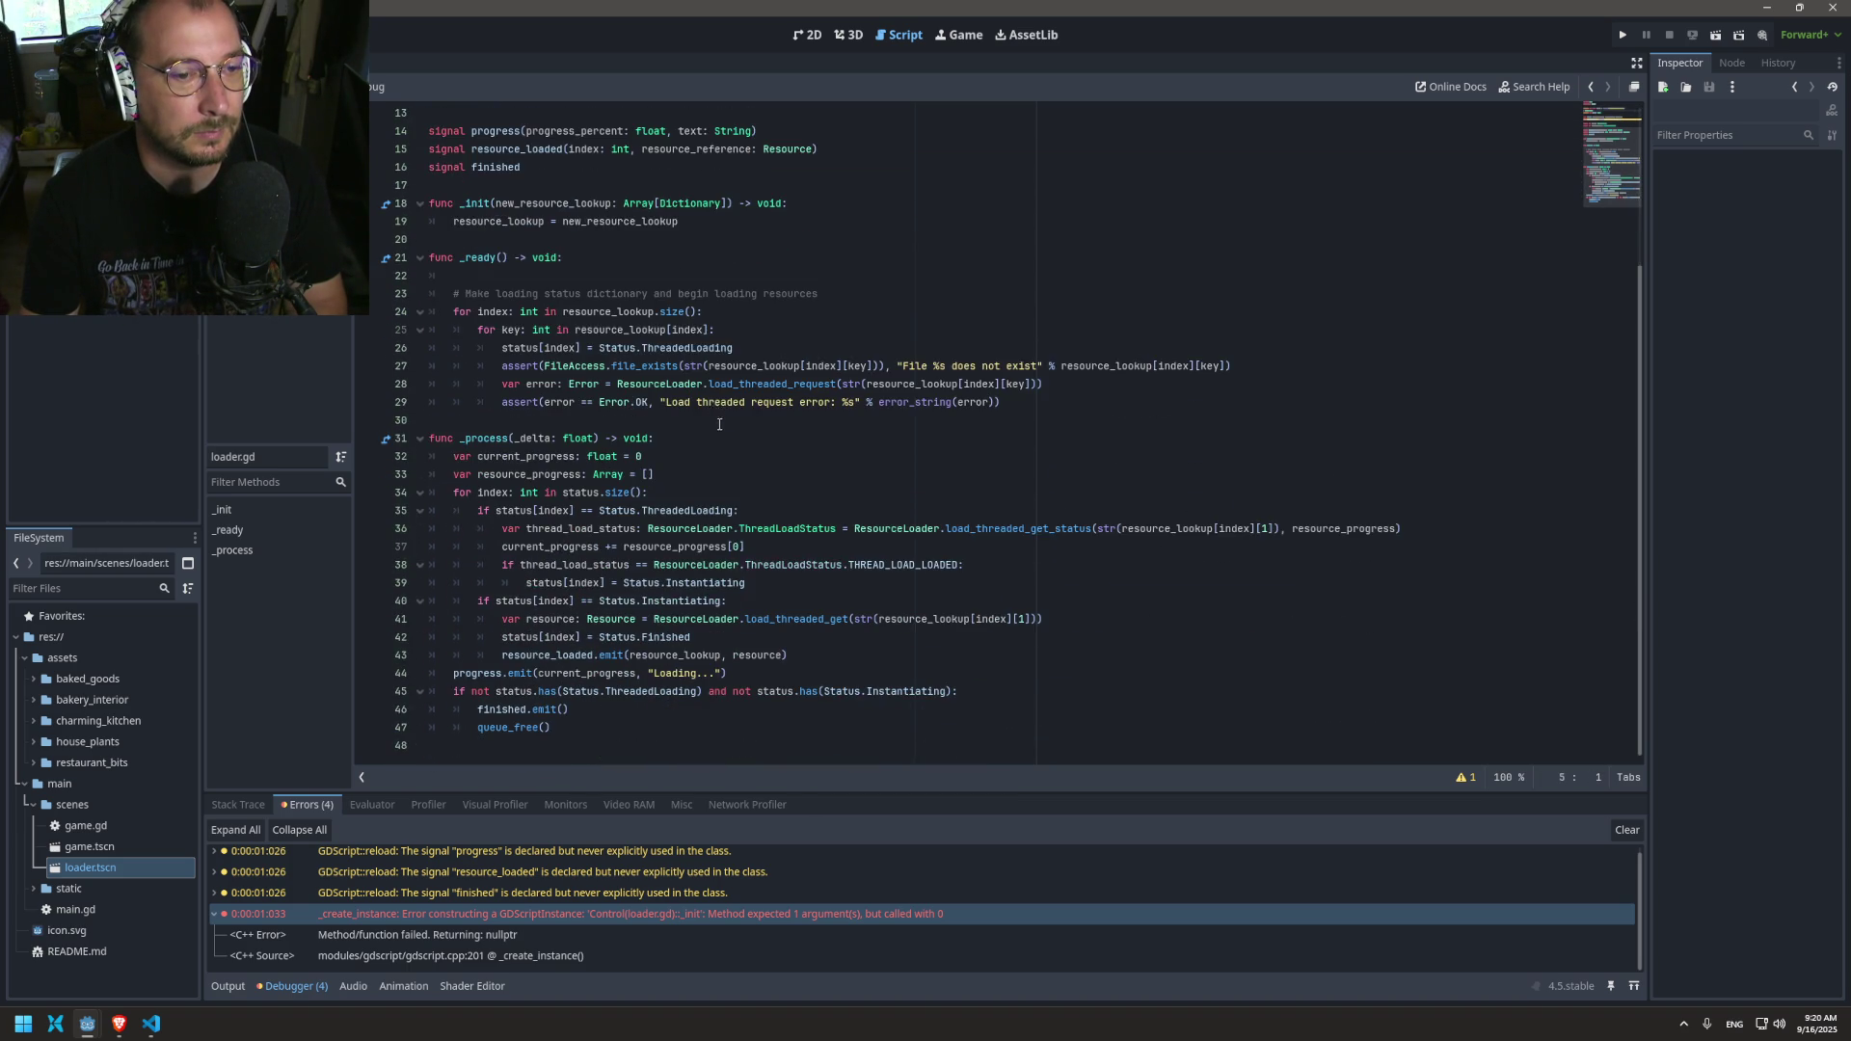
scroll(723, 433, "up", 4)
key("ctrl+z")
key("ctrl+z")
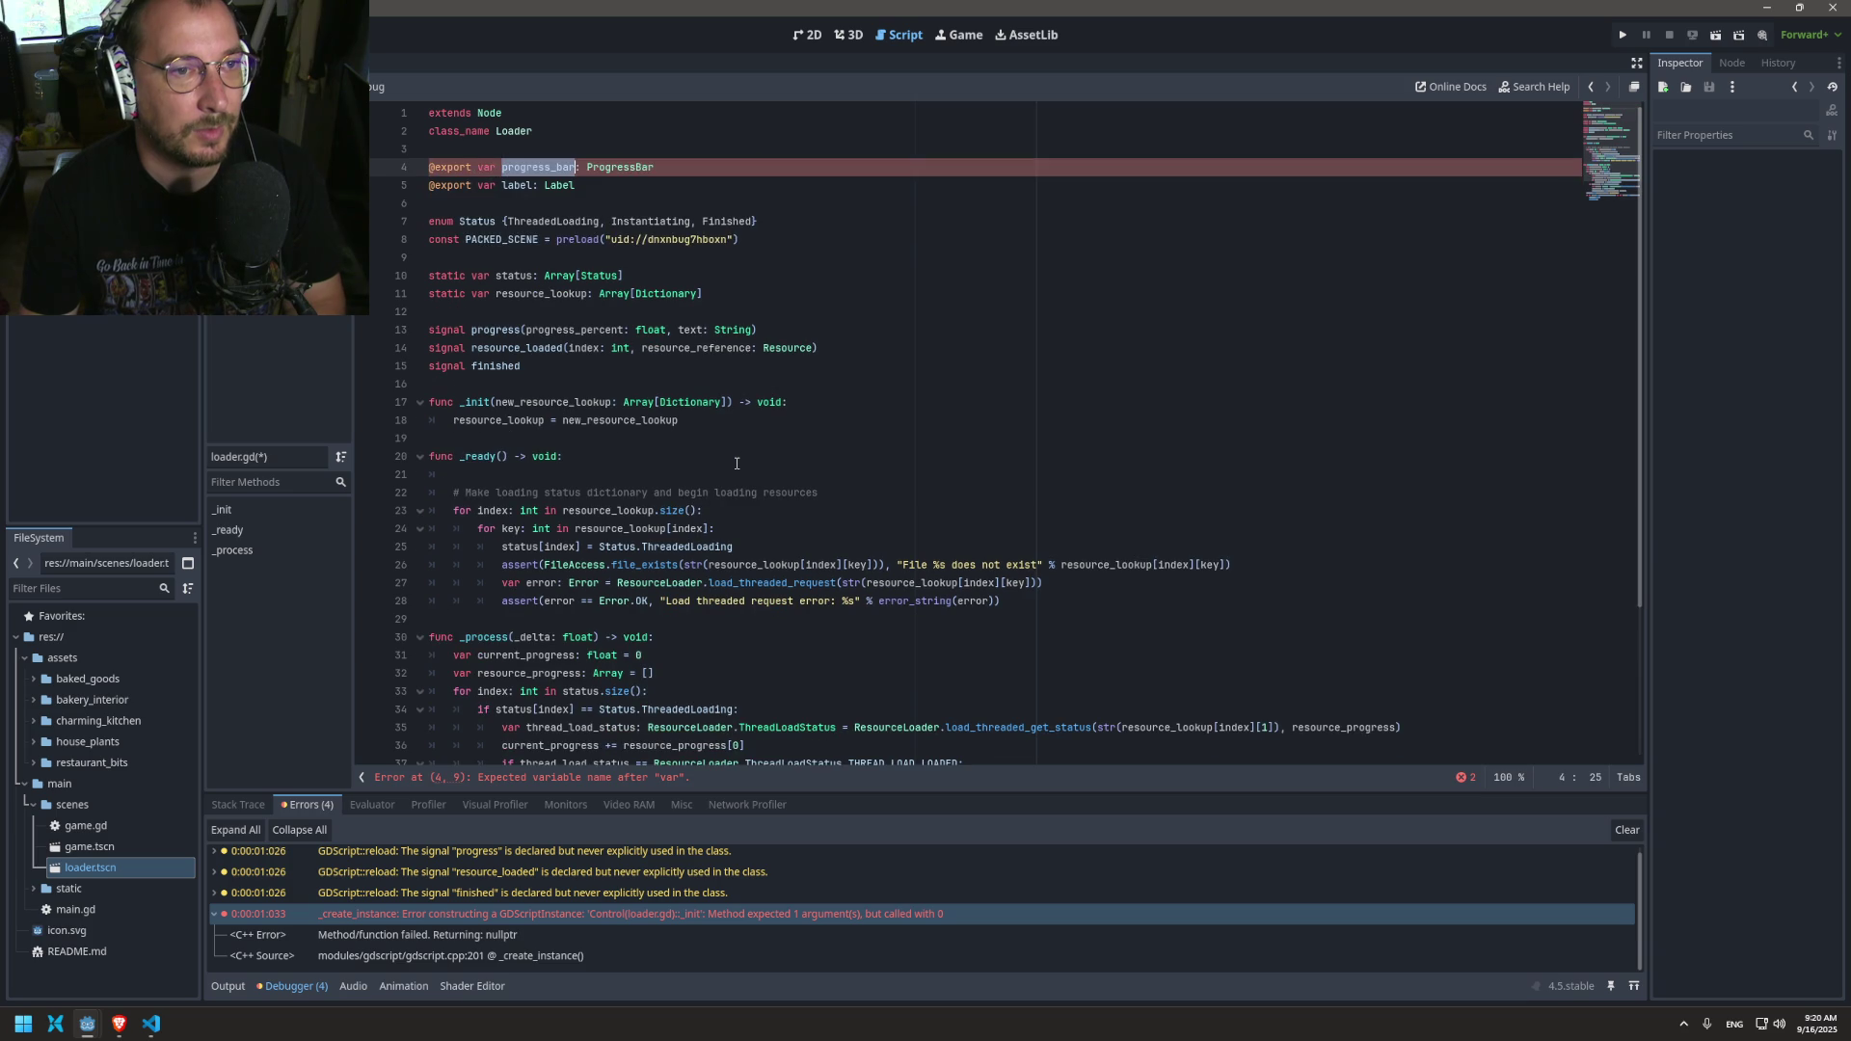
key("ctrl+f")
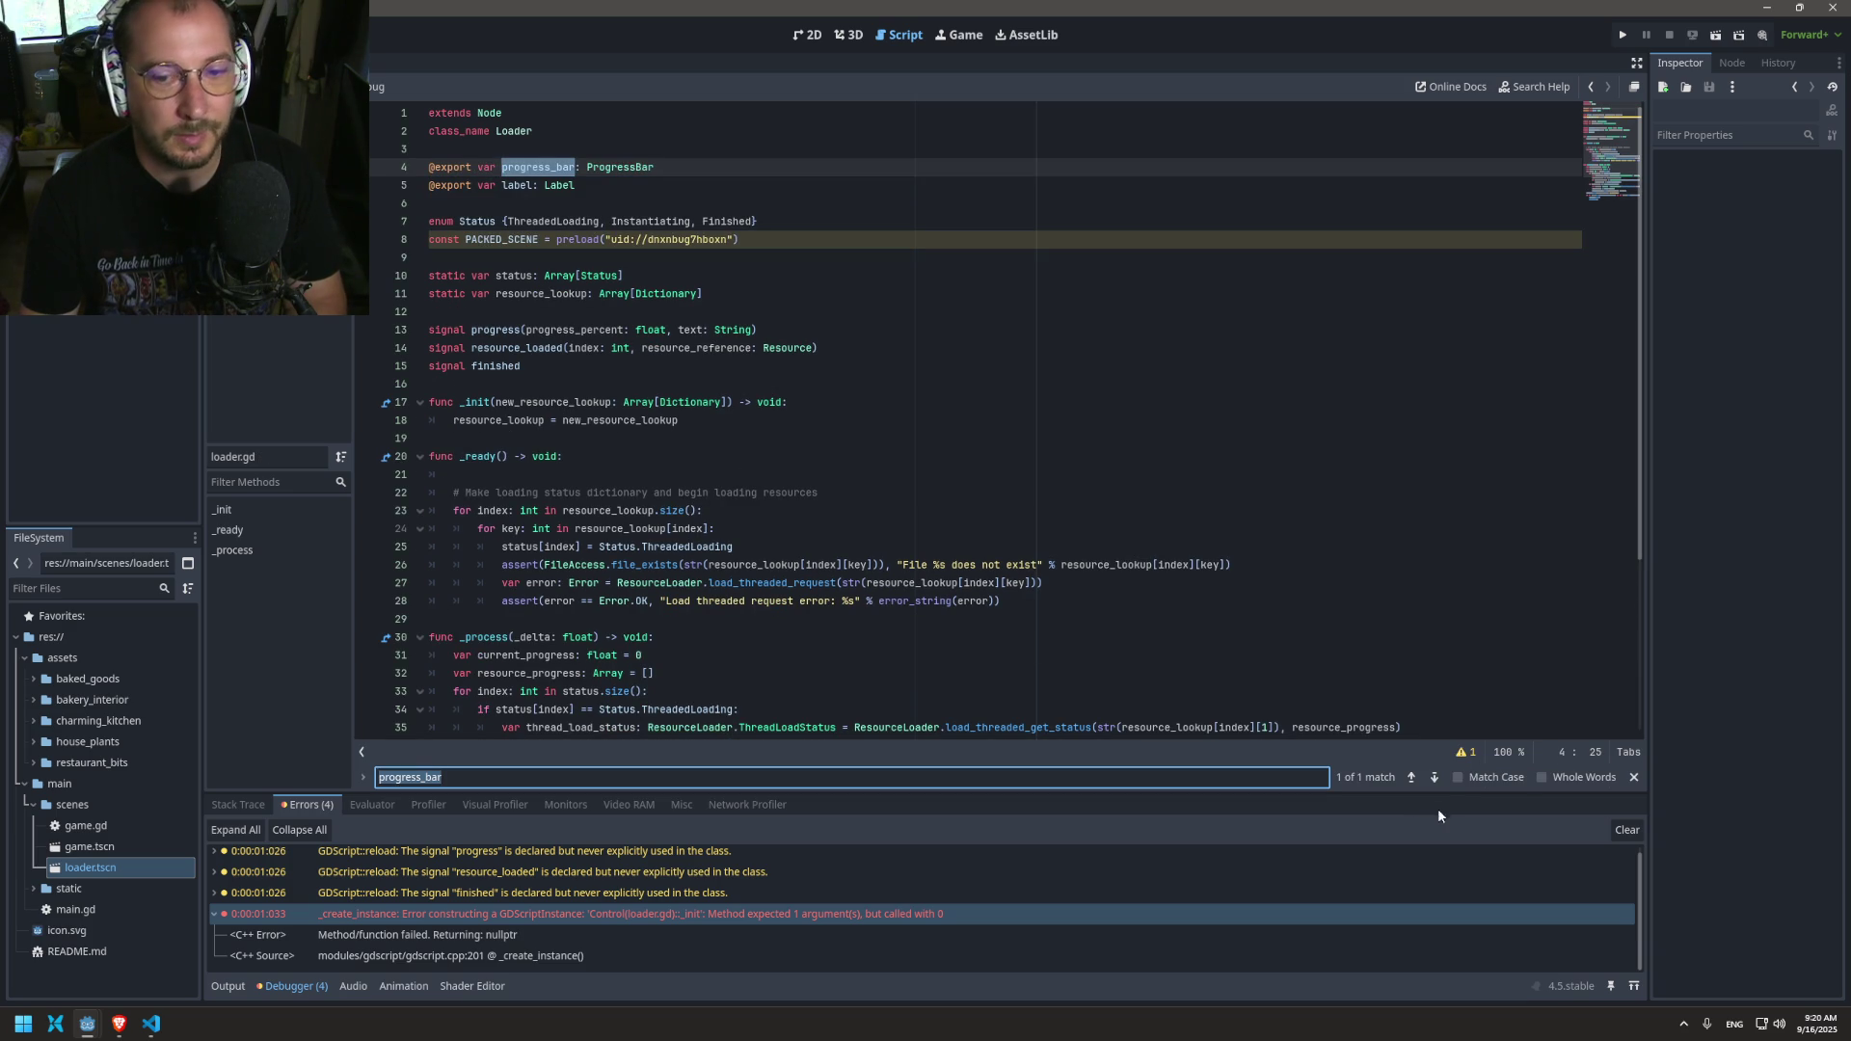
double_click(517, 185)
key("ctrl+f")
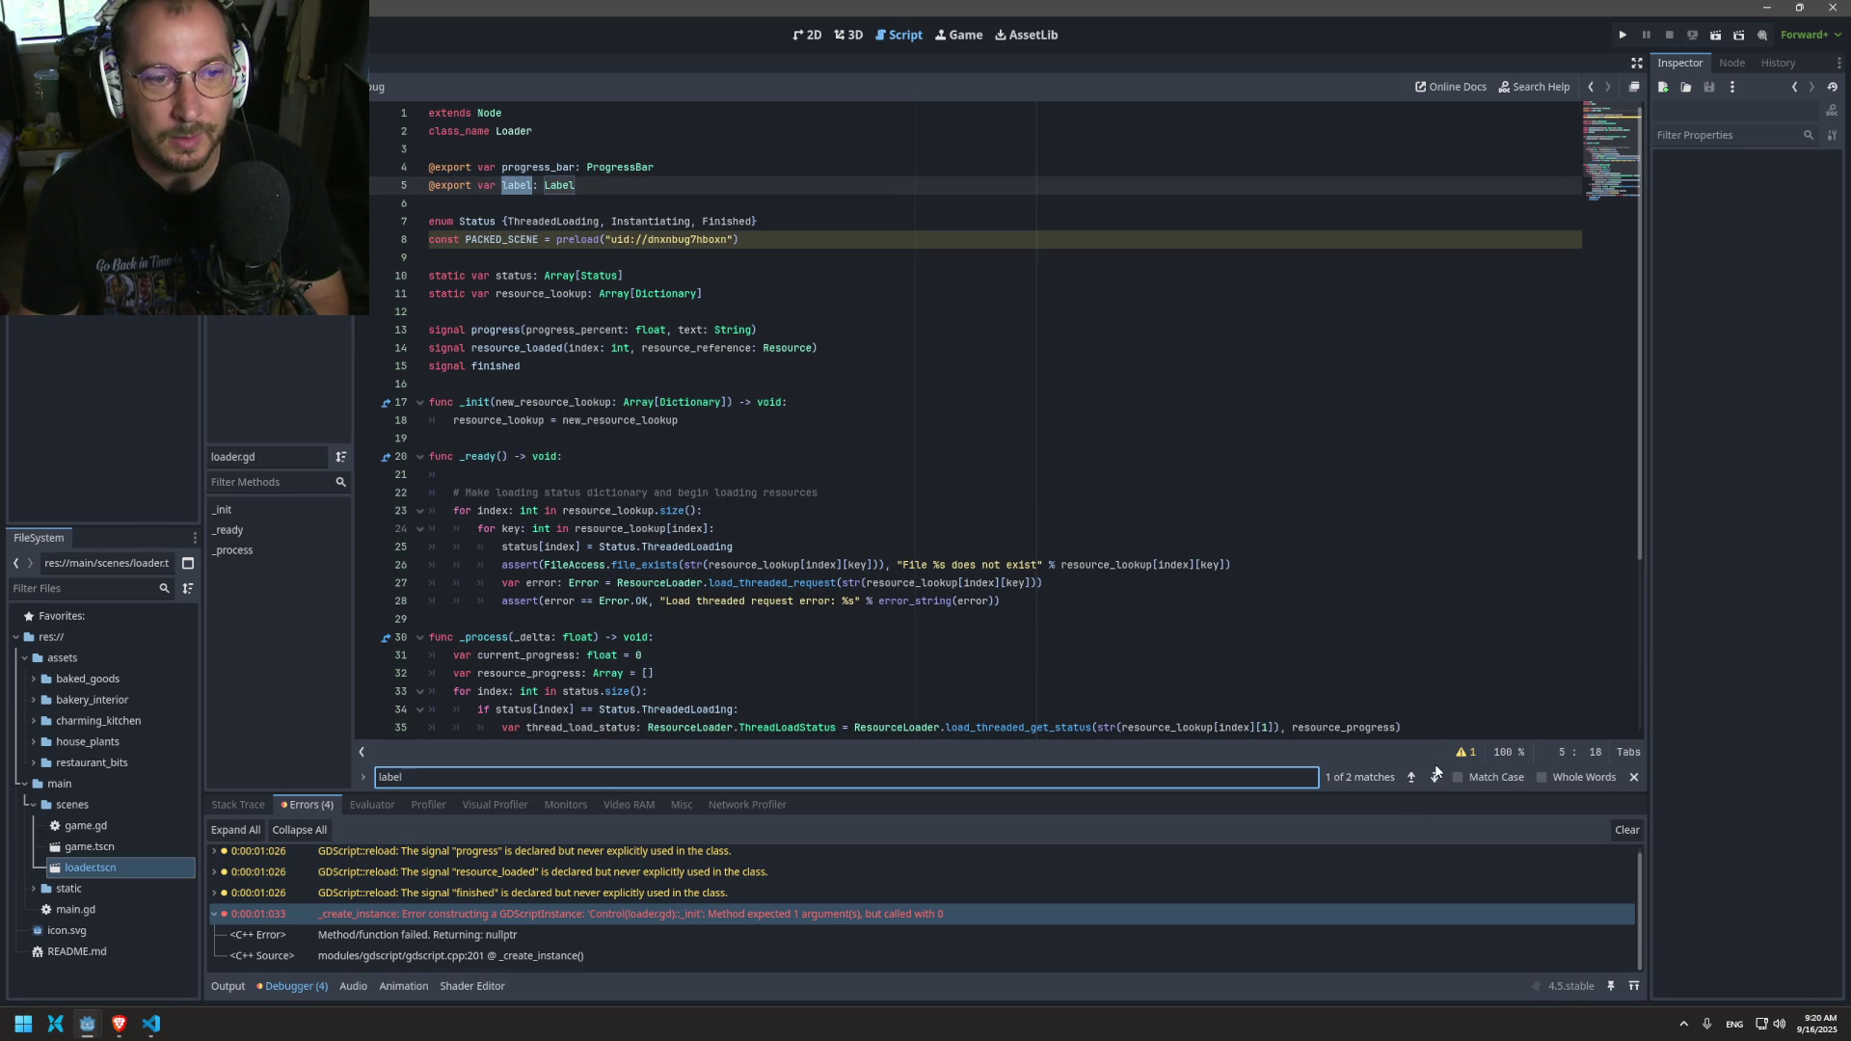
key("Escape")
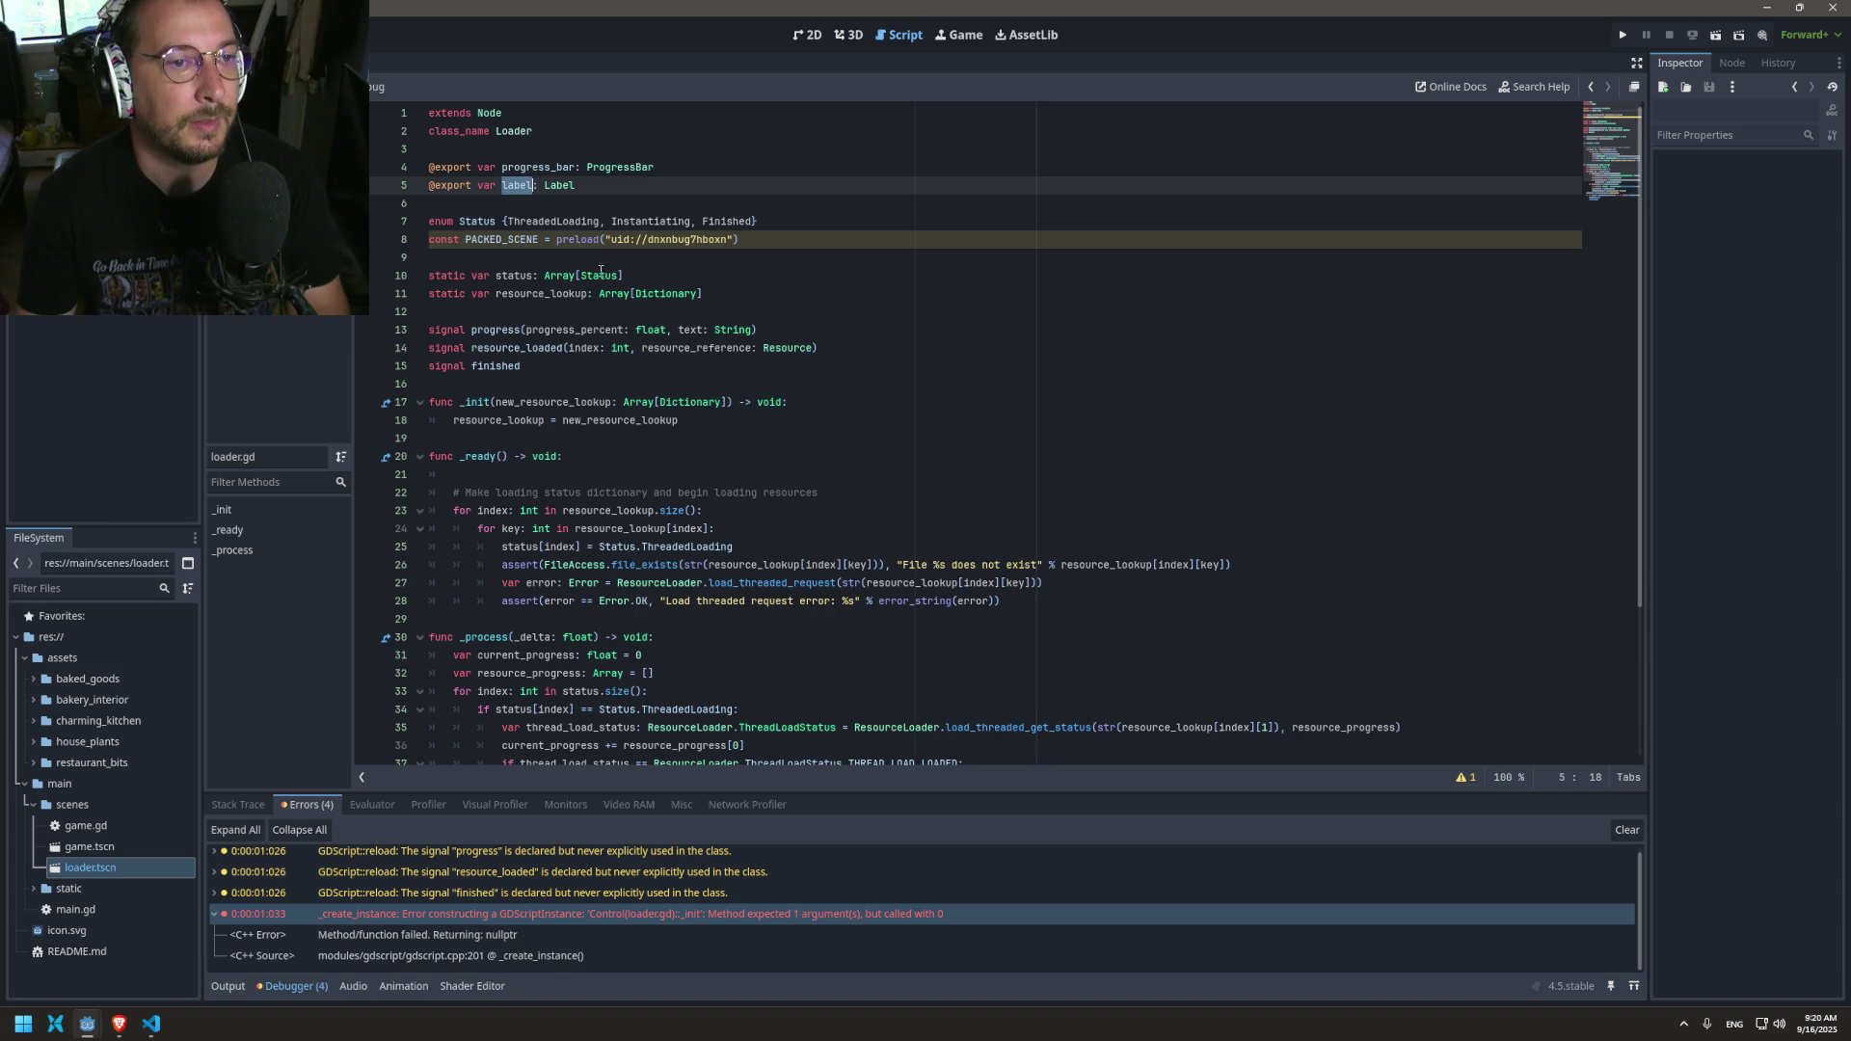
left_click_drag(578, 186, 384, 172)
key("Delete")
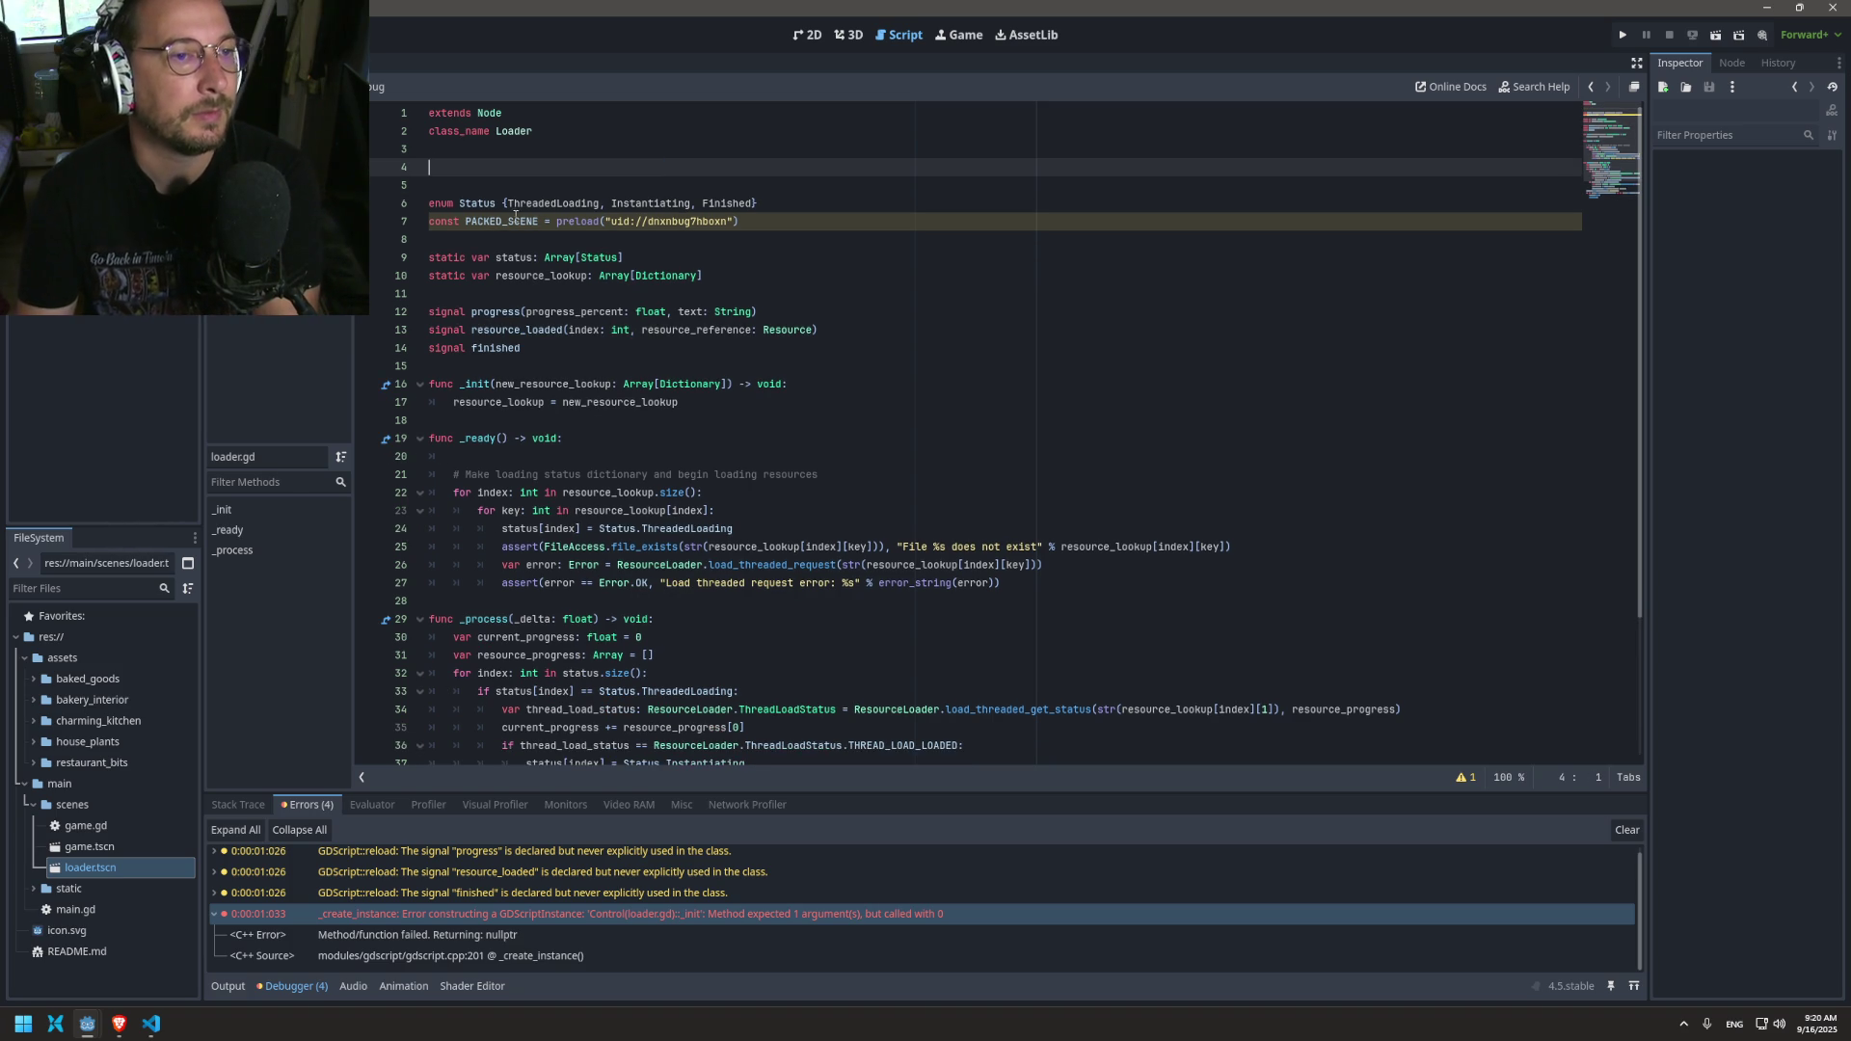
key("Delete")
triple_click(482, 186)
triple_click(482, 202)
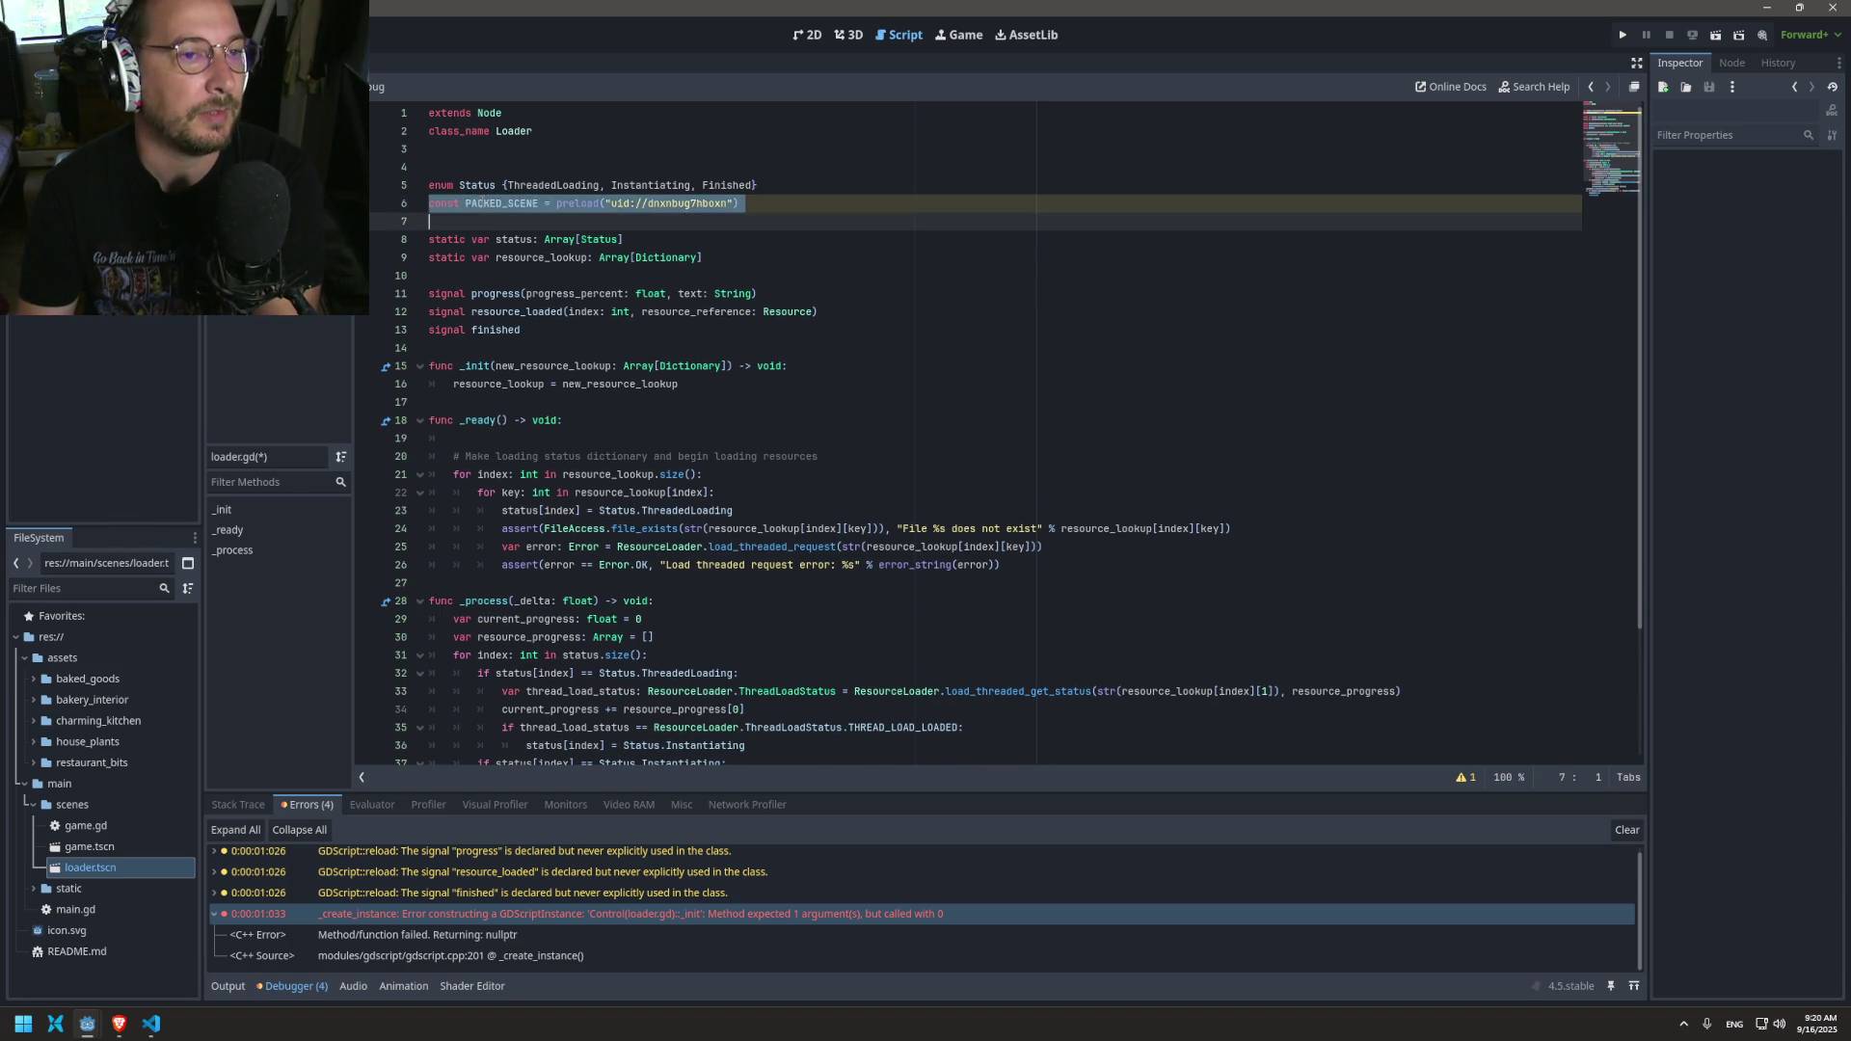
key("Delete")
key("Up")
key("Up")
key("Up")
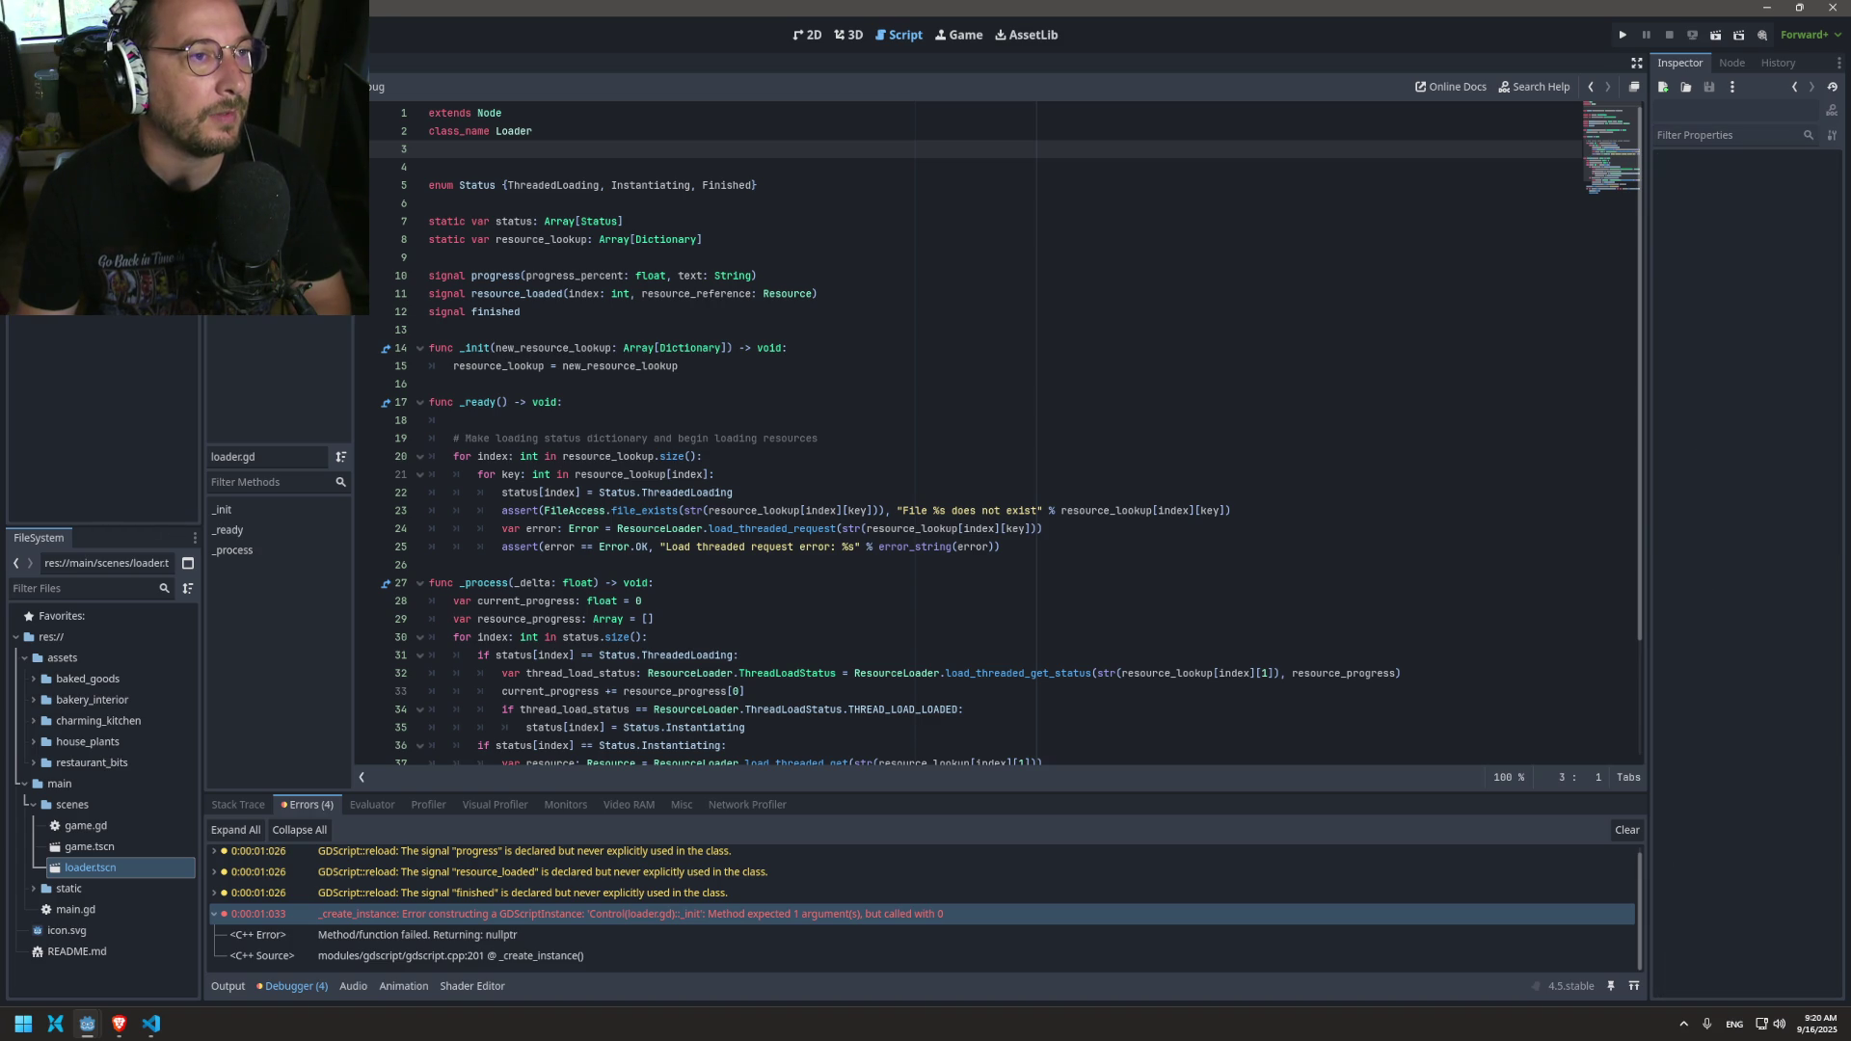
Step: Delete loader.tscn from the project in the FileSystem dock
scroll(762, 484, "down", 3)
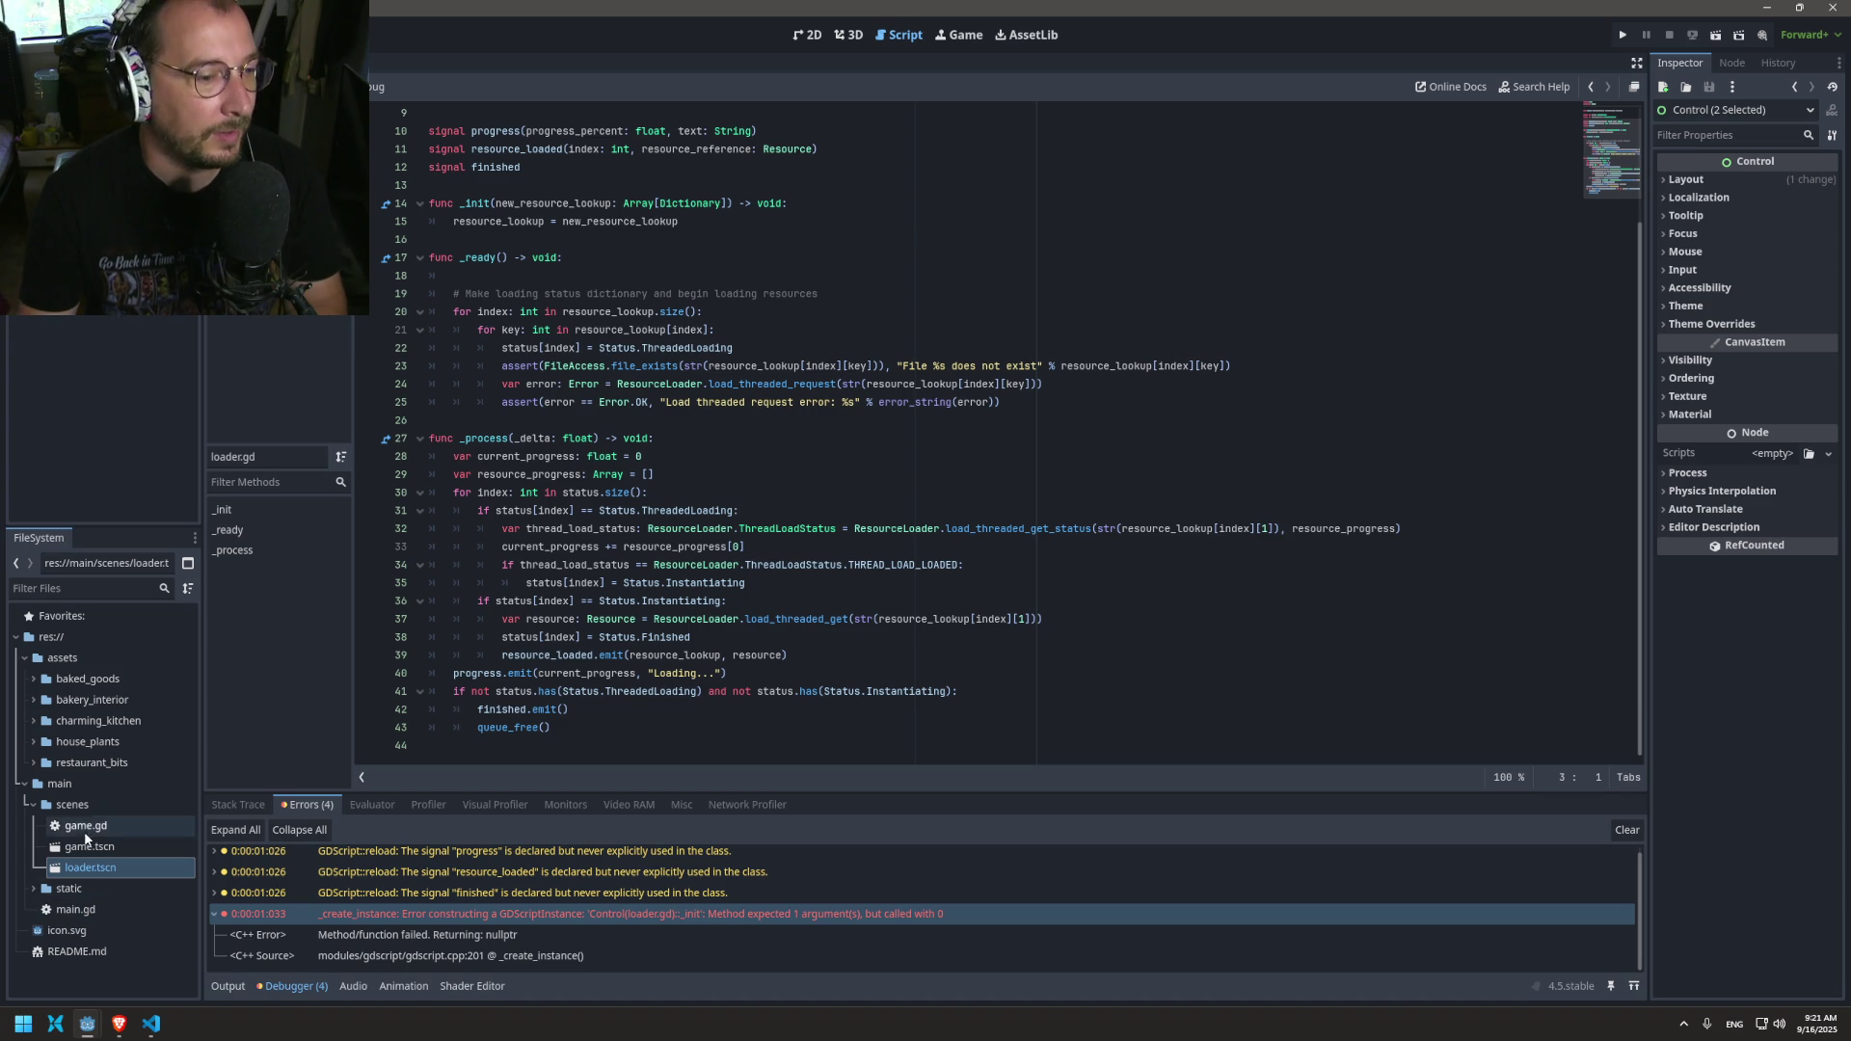
right_click(69, 868)
left_click(100, 898)
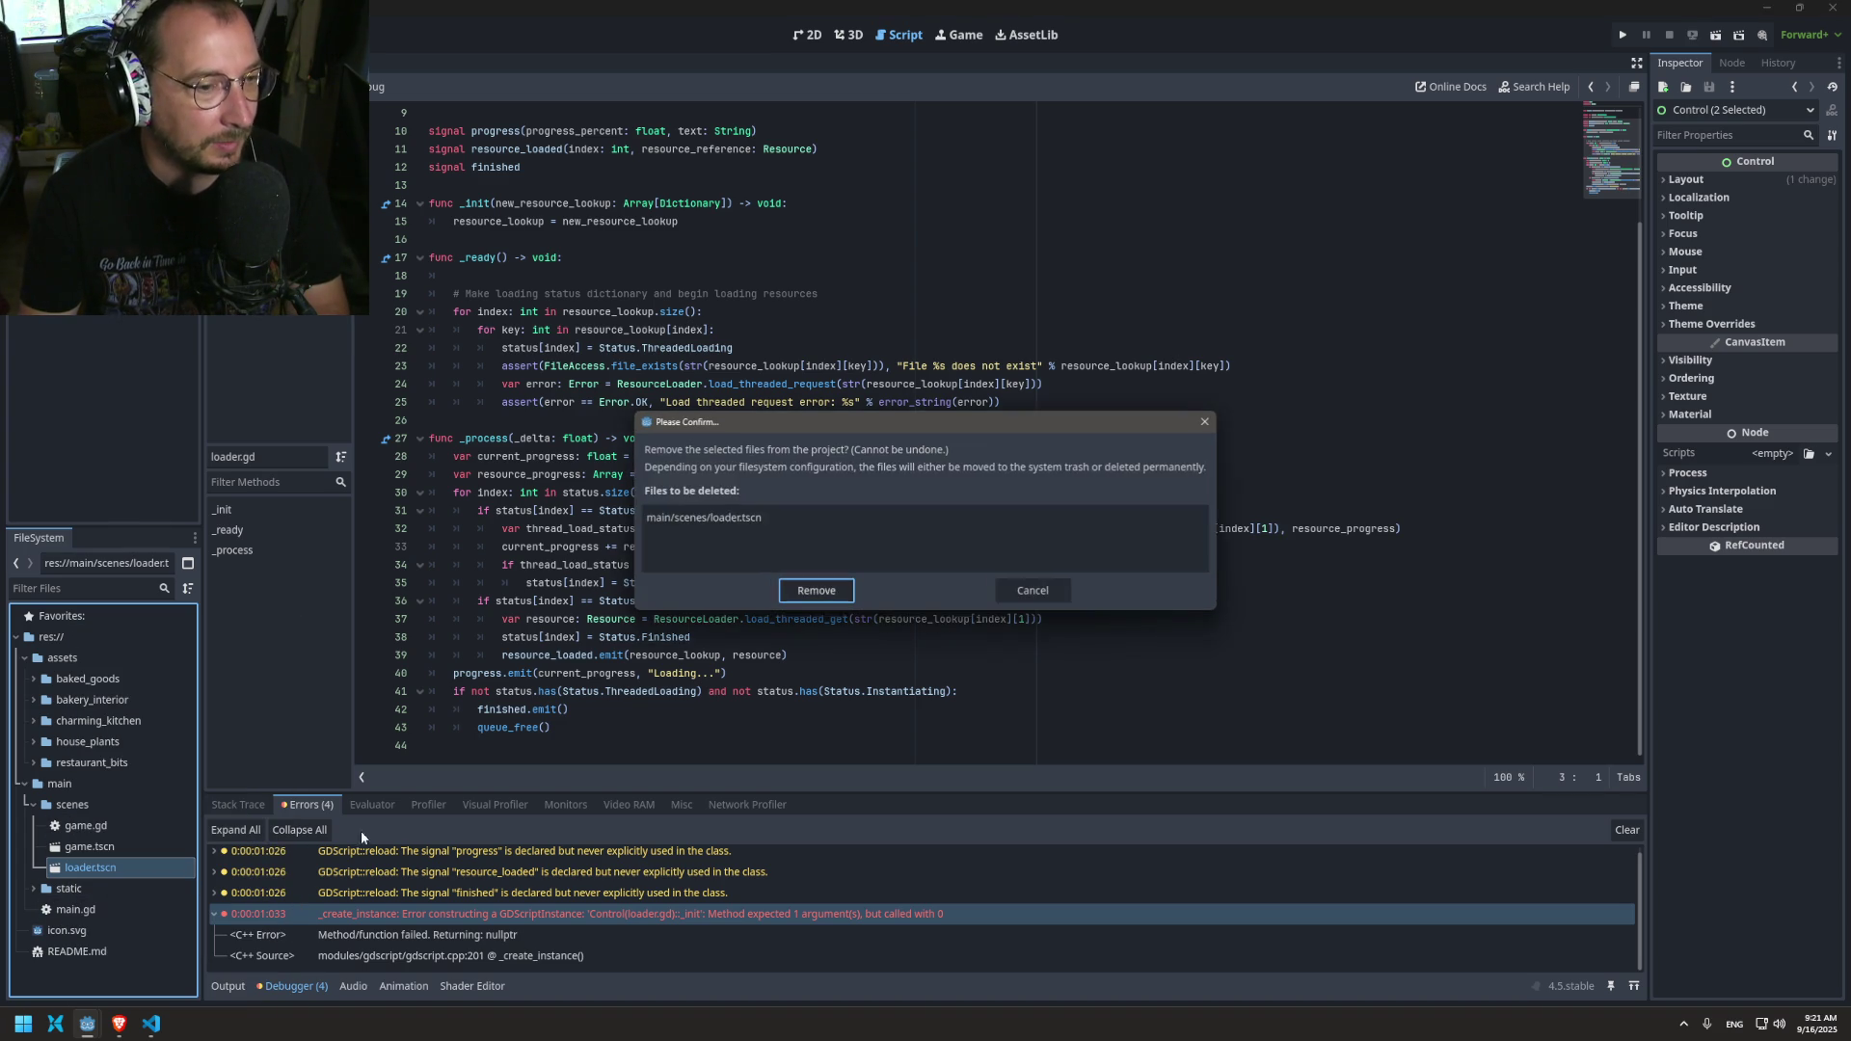
left_click(816, 590)
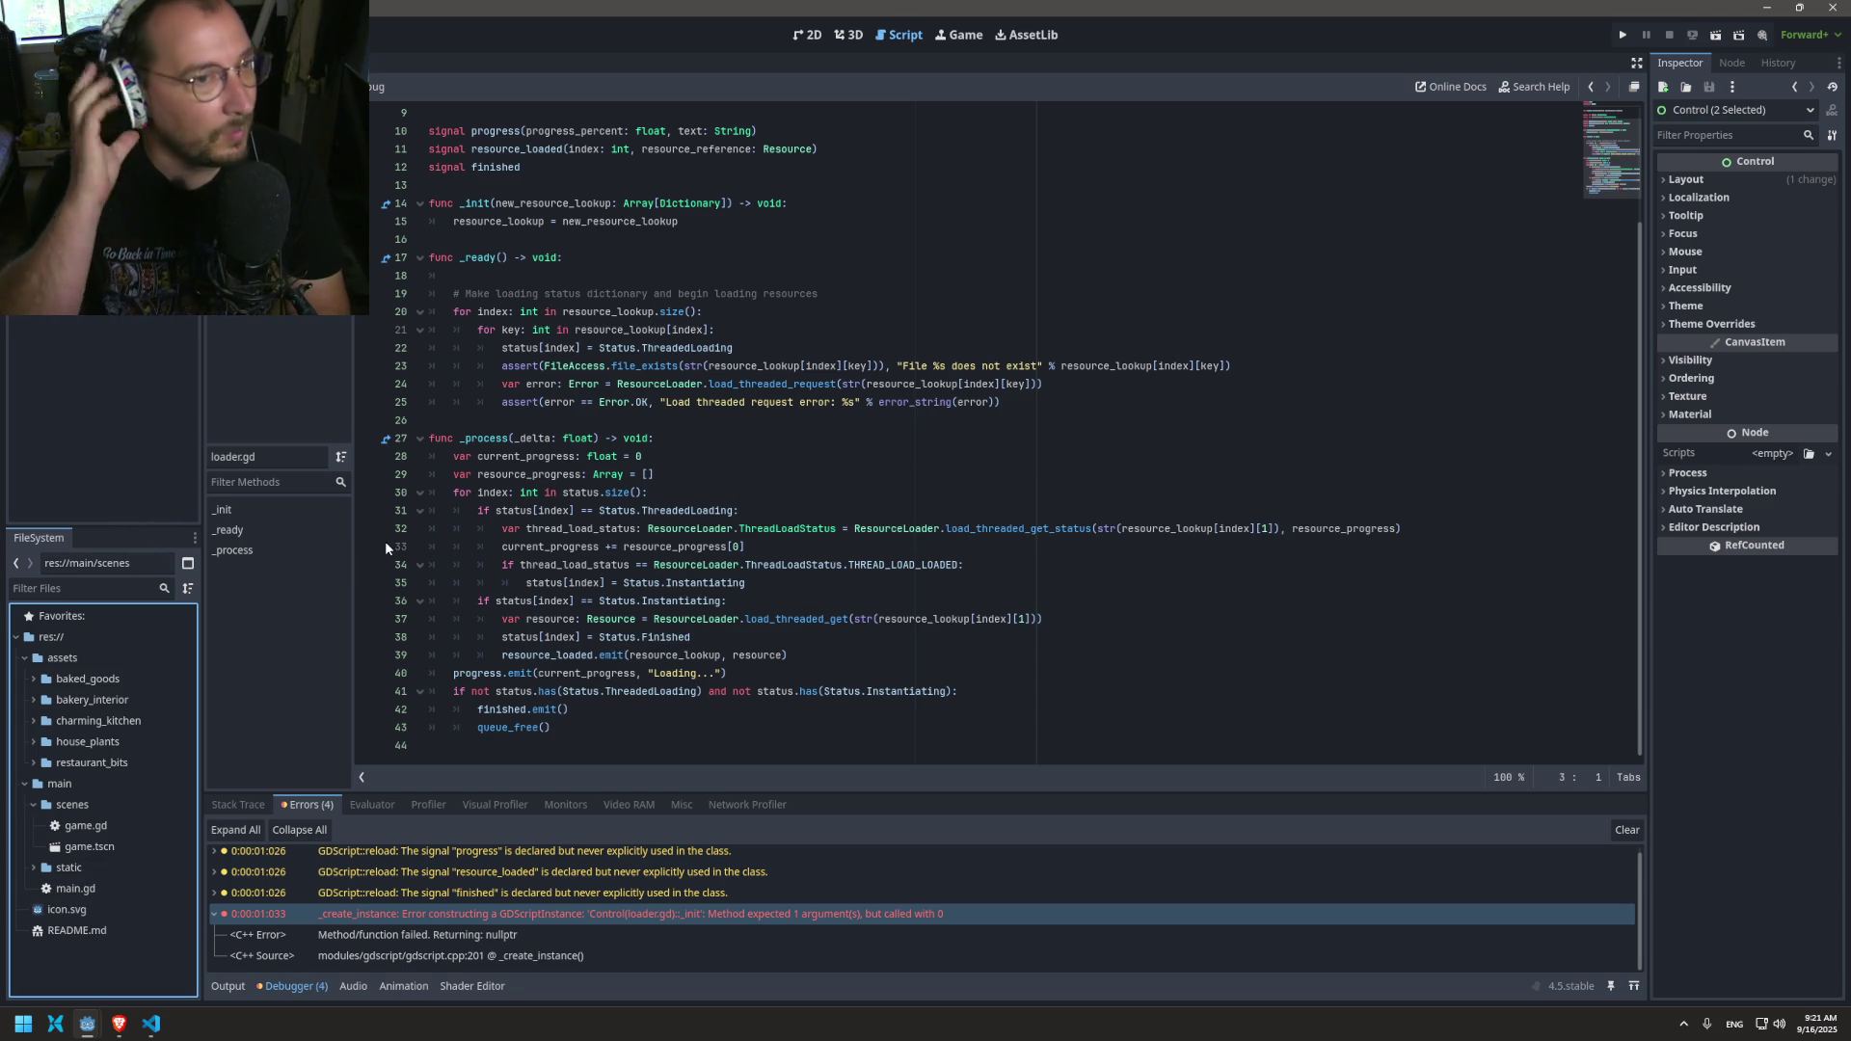
Step: Join the blank line into the func _ready line and try running the game
left_click(515, 258)
left_click(520, 280)
key("BackSpace")
key("BackSpace")
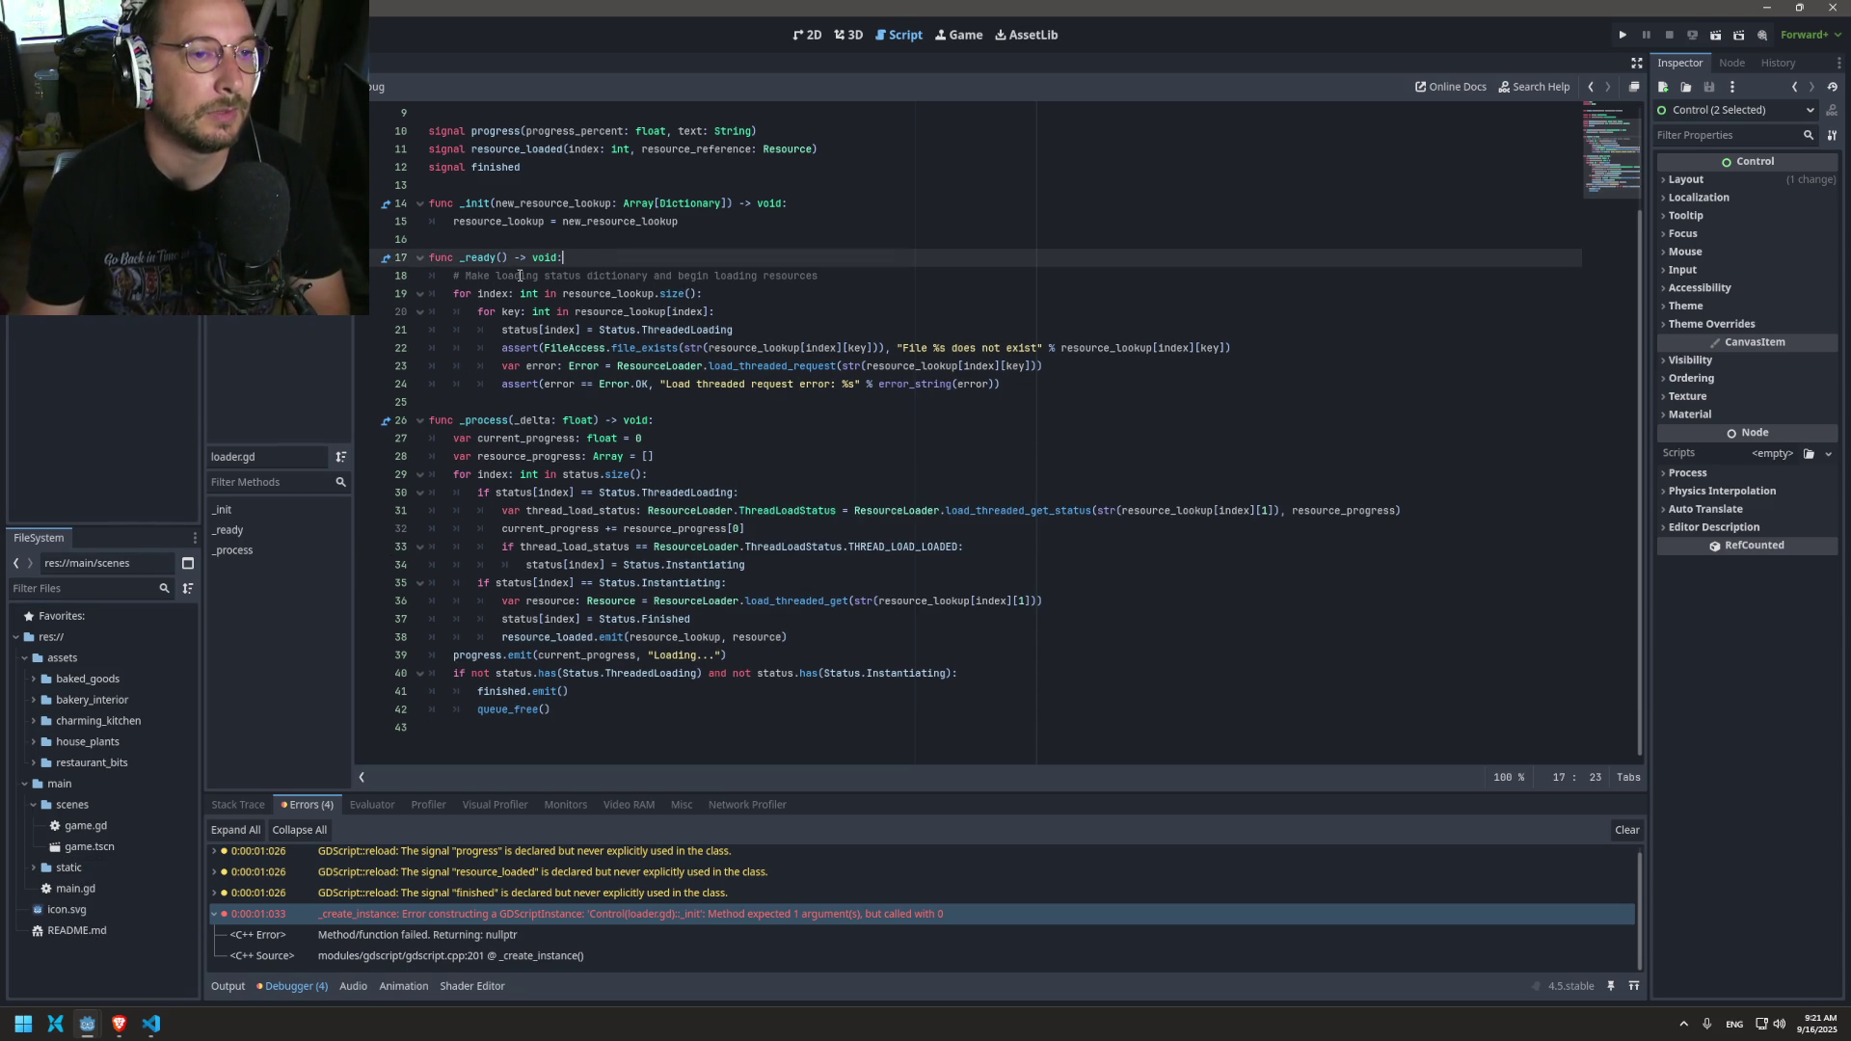
scroll(880, 248, "up", 3)
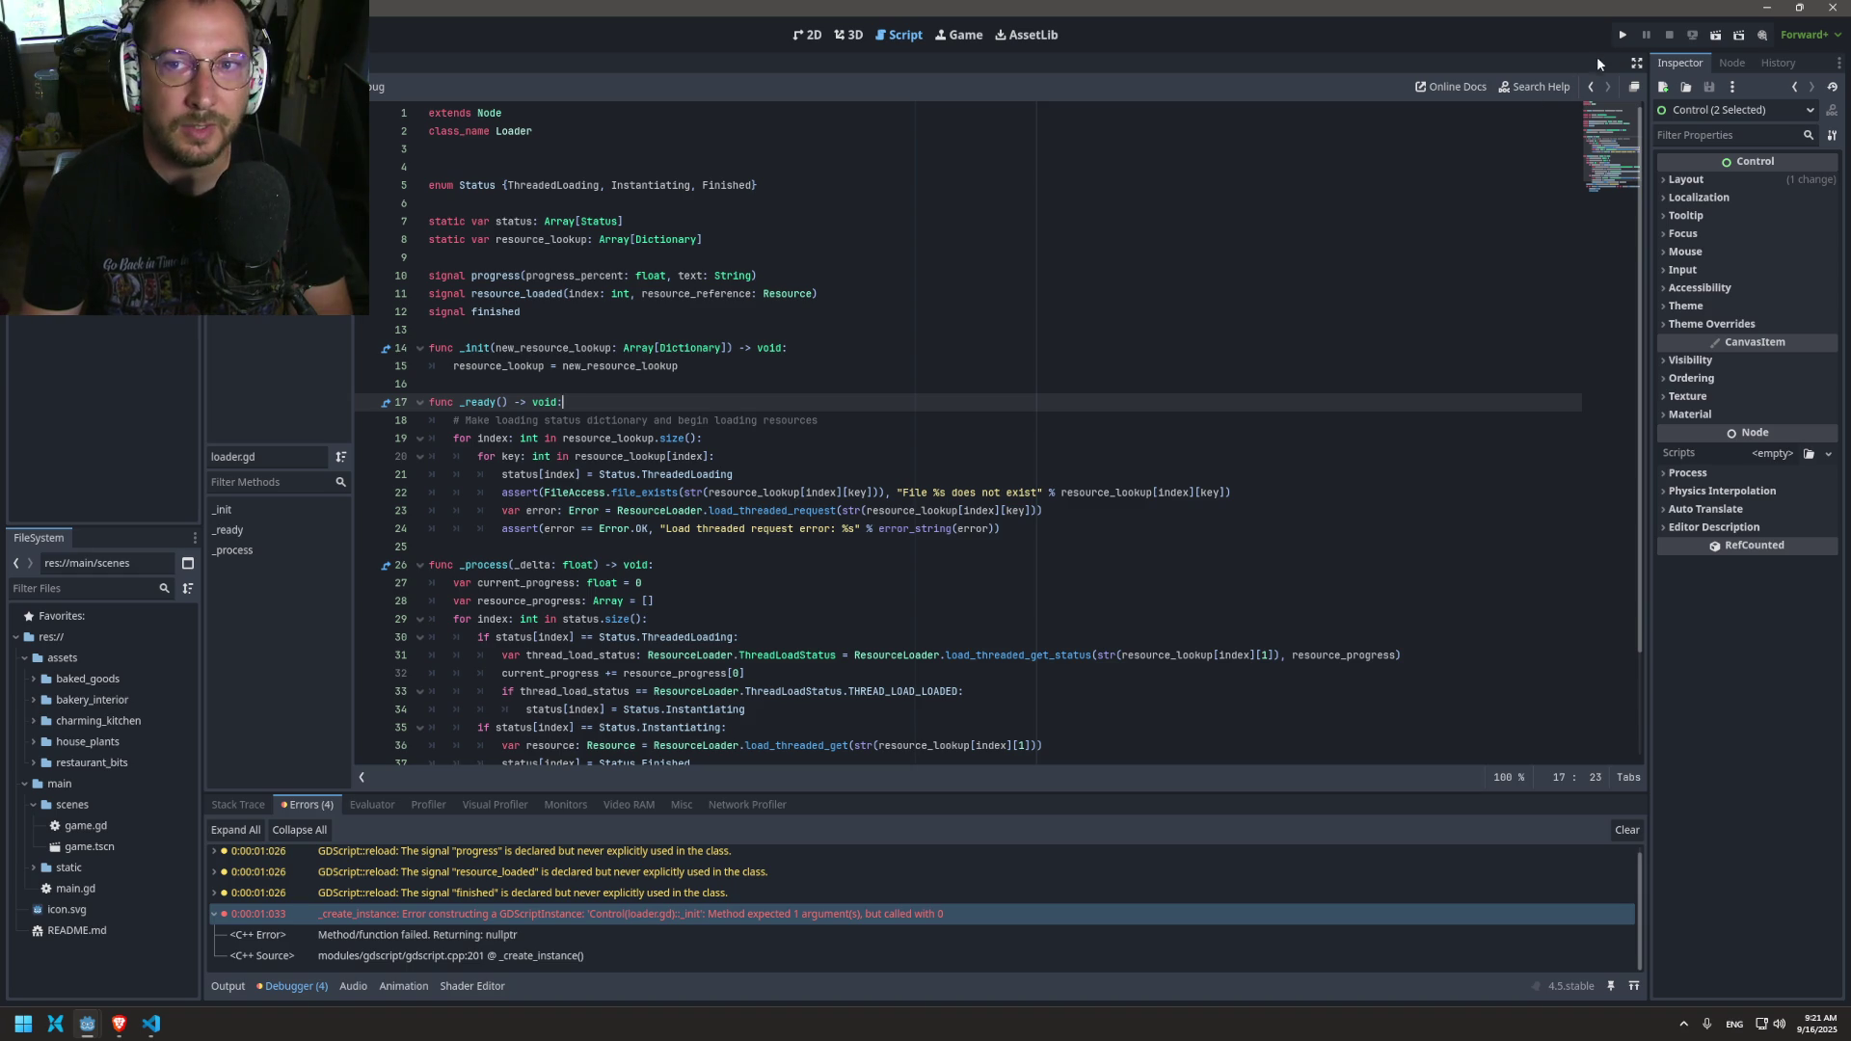
left_click(1623, 34)
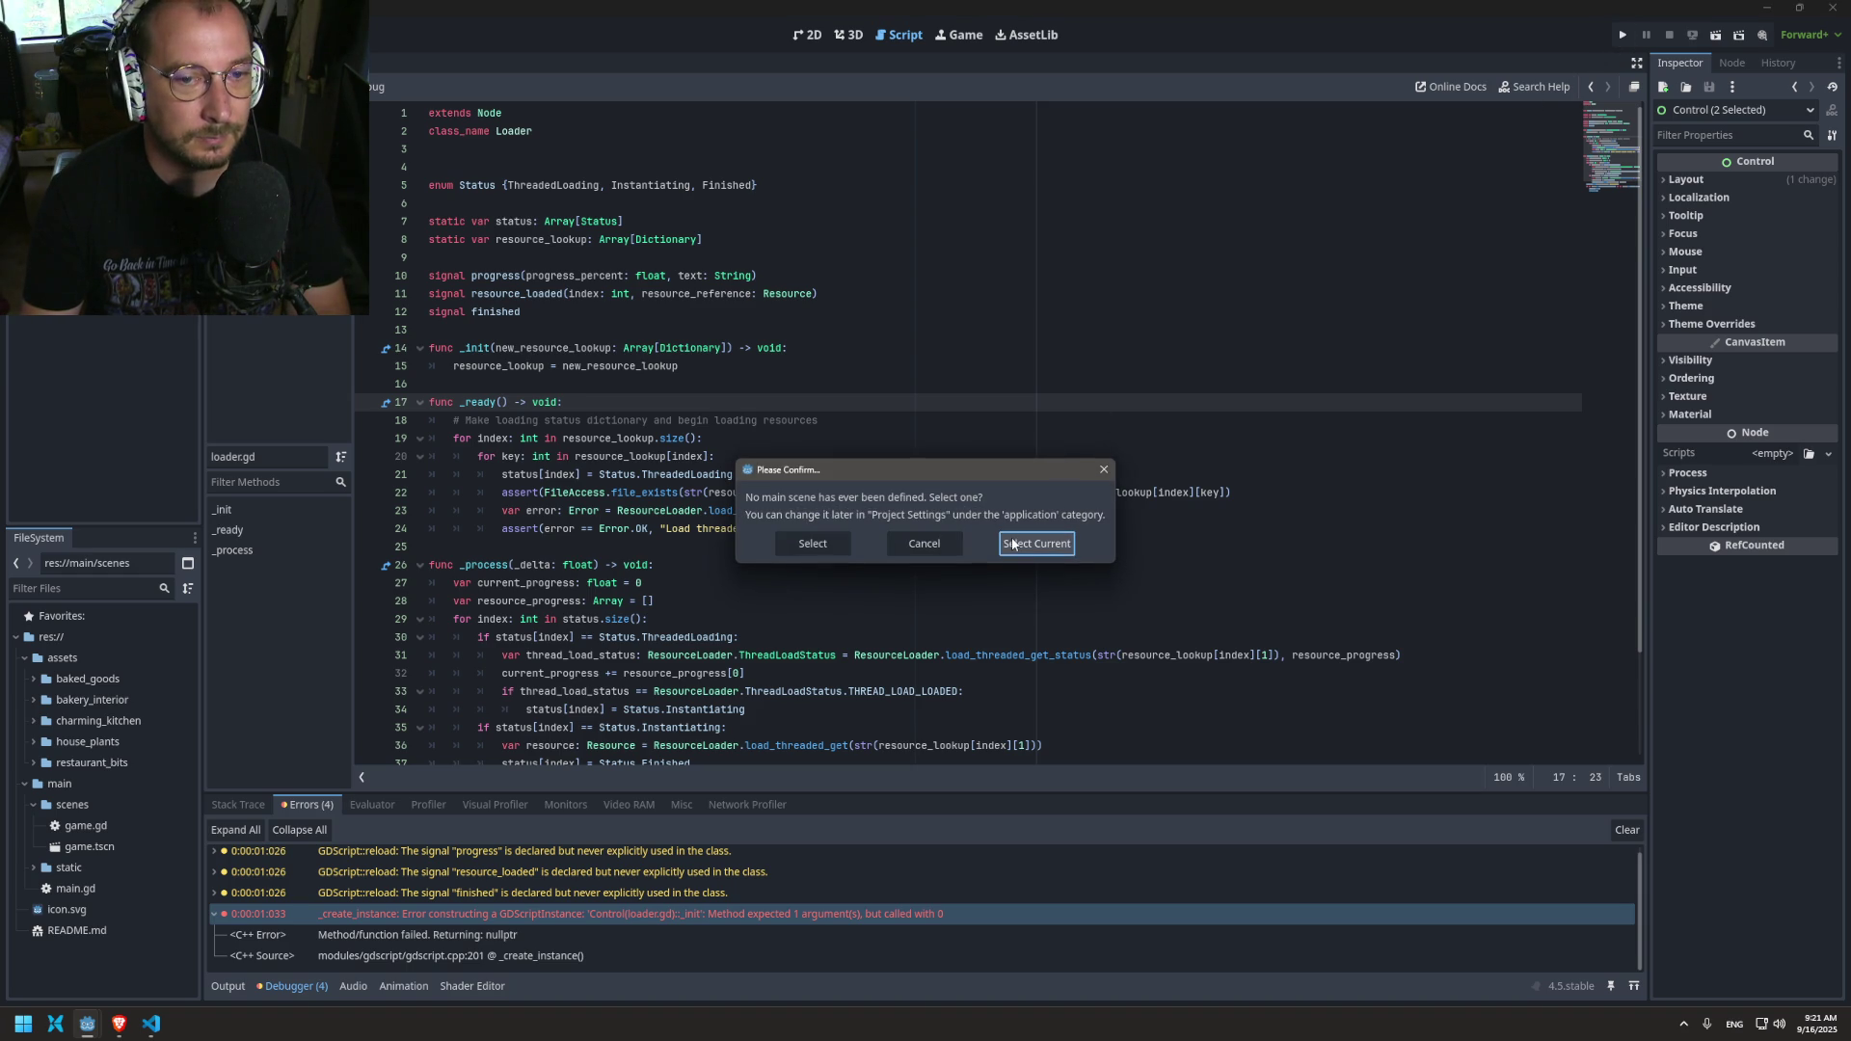
left_click(920, 544)
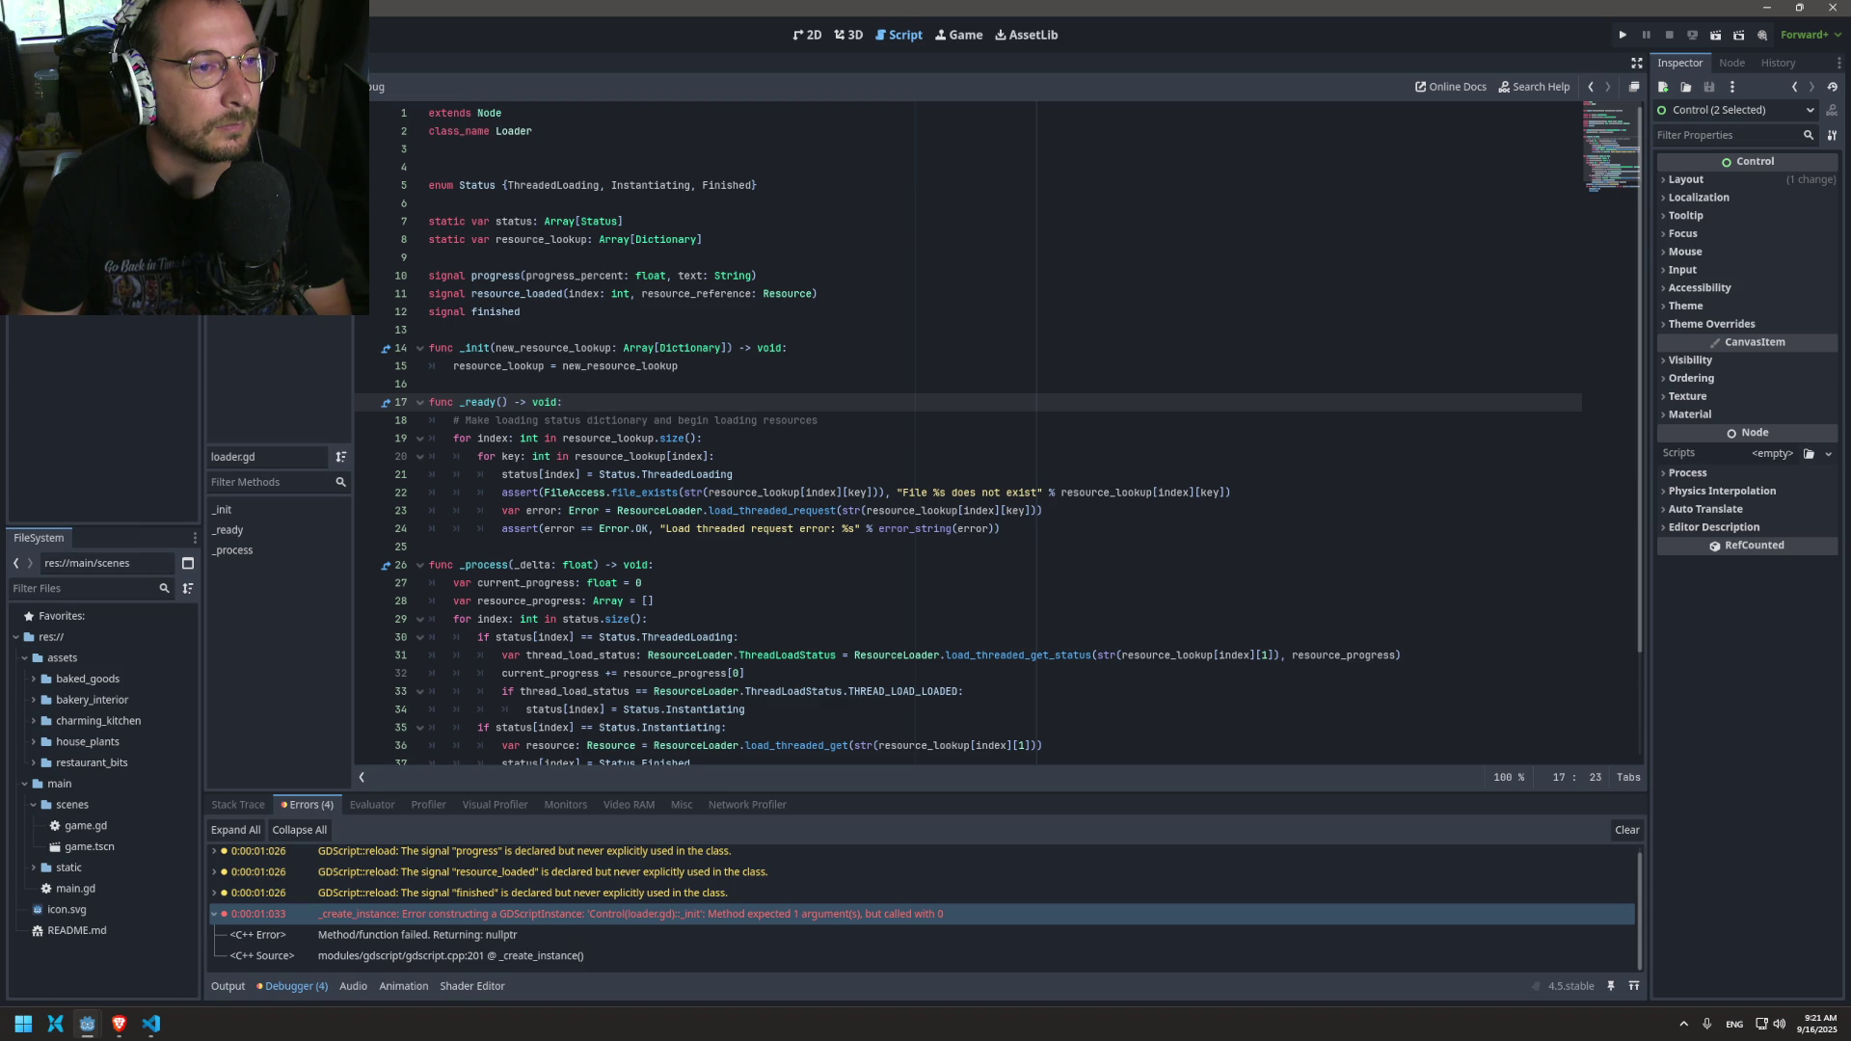
left_click(106, 60)
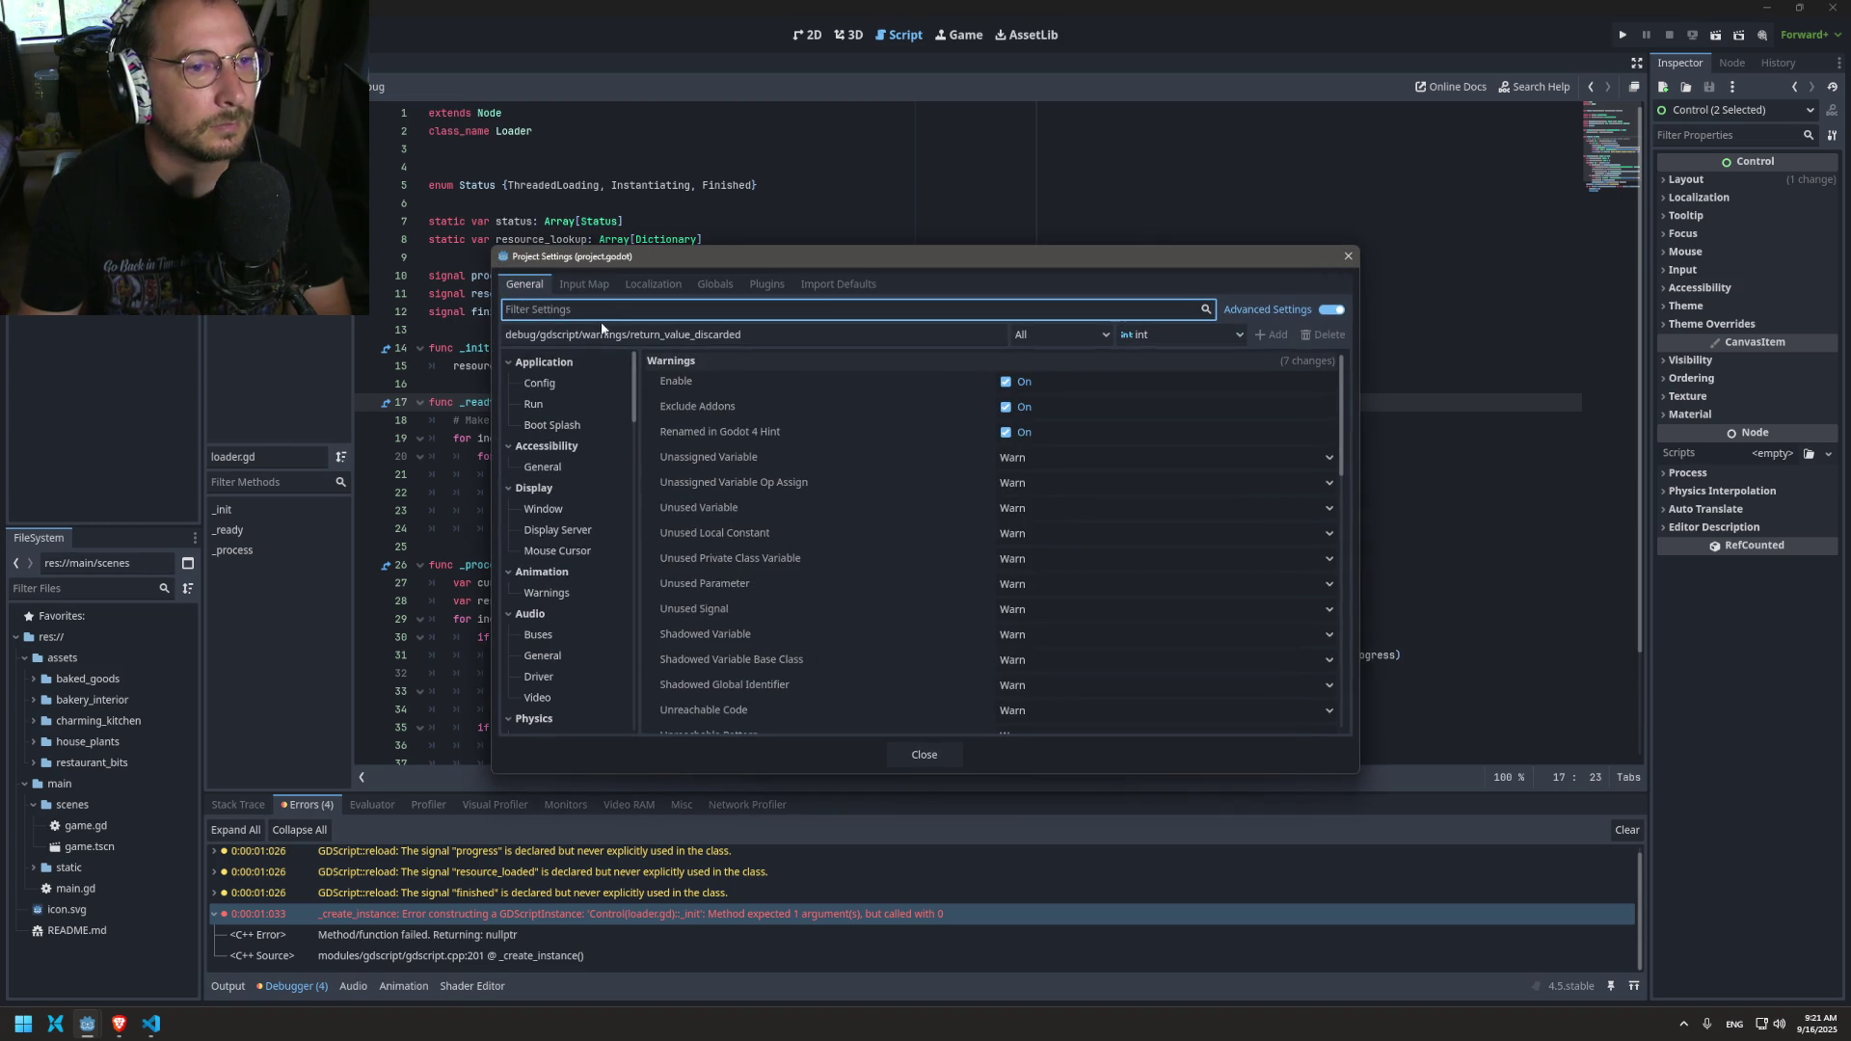
left_click(540, 403)
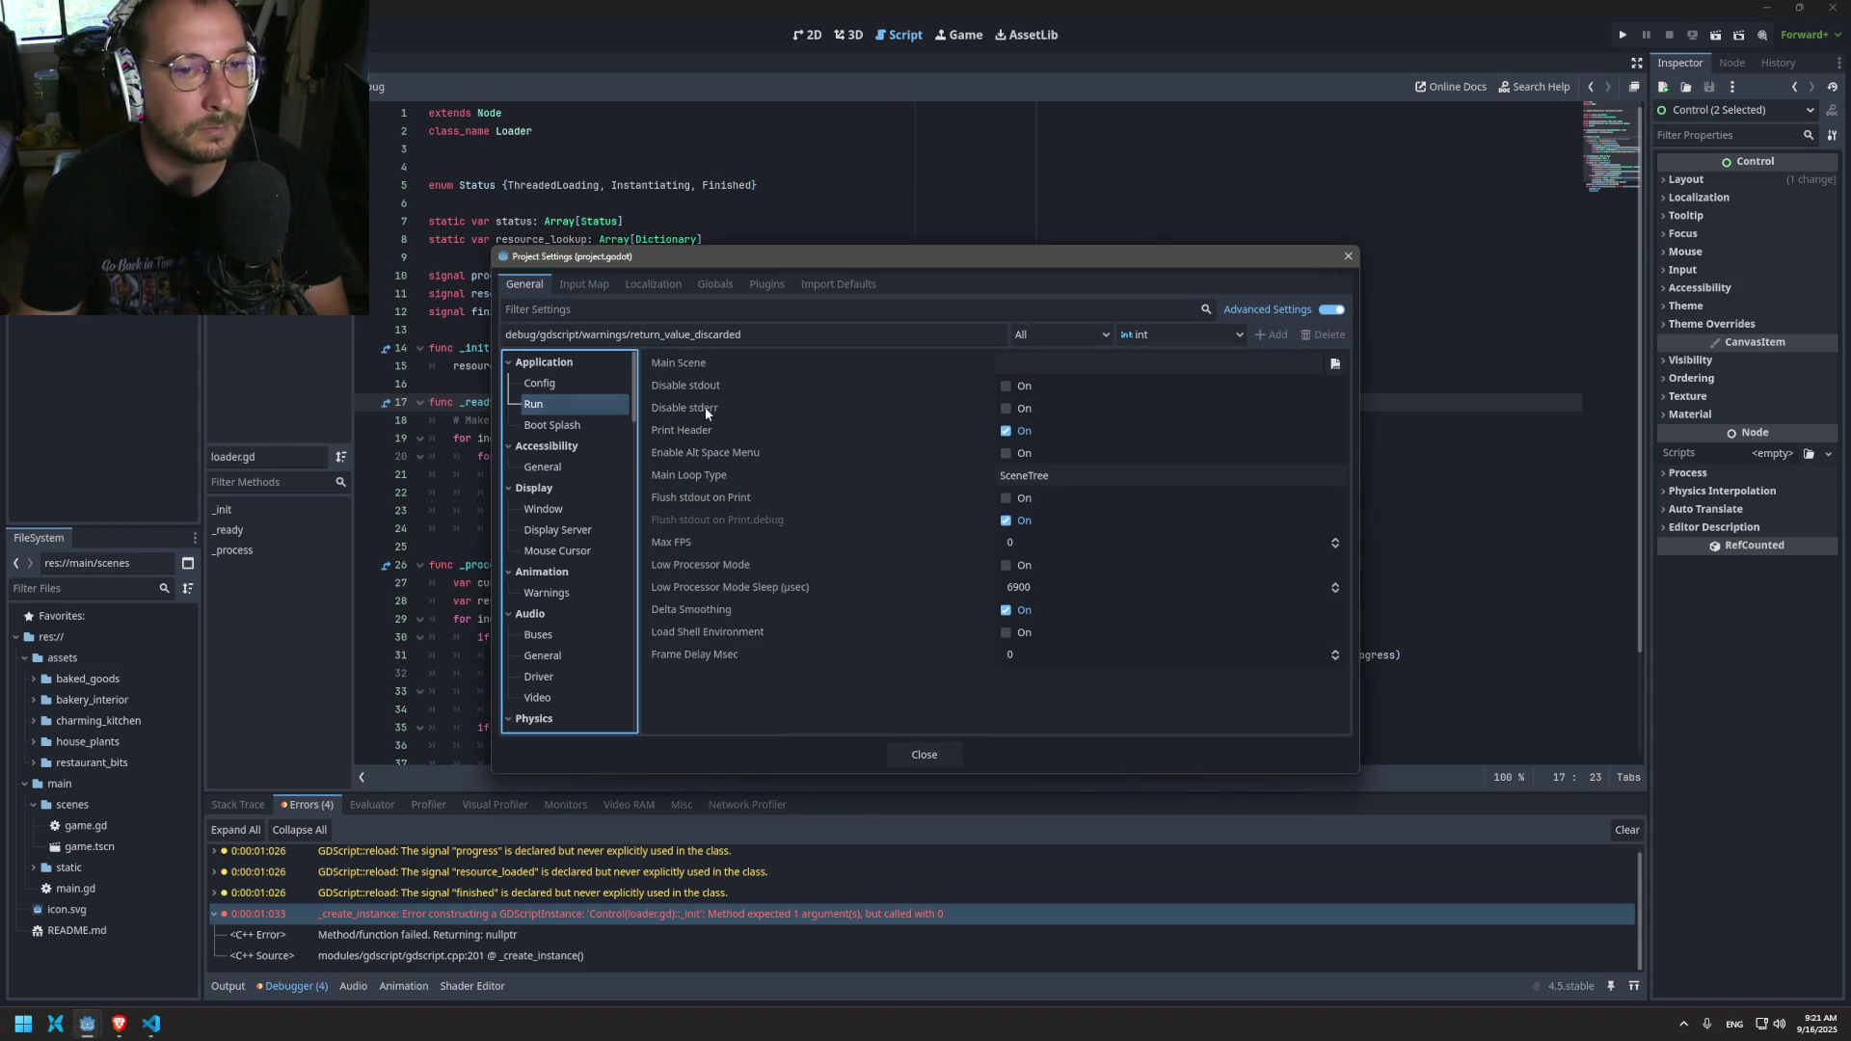
left_click(1335, 365)
double_click(777, 367)
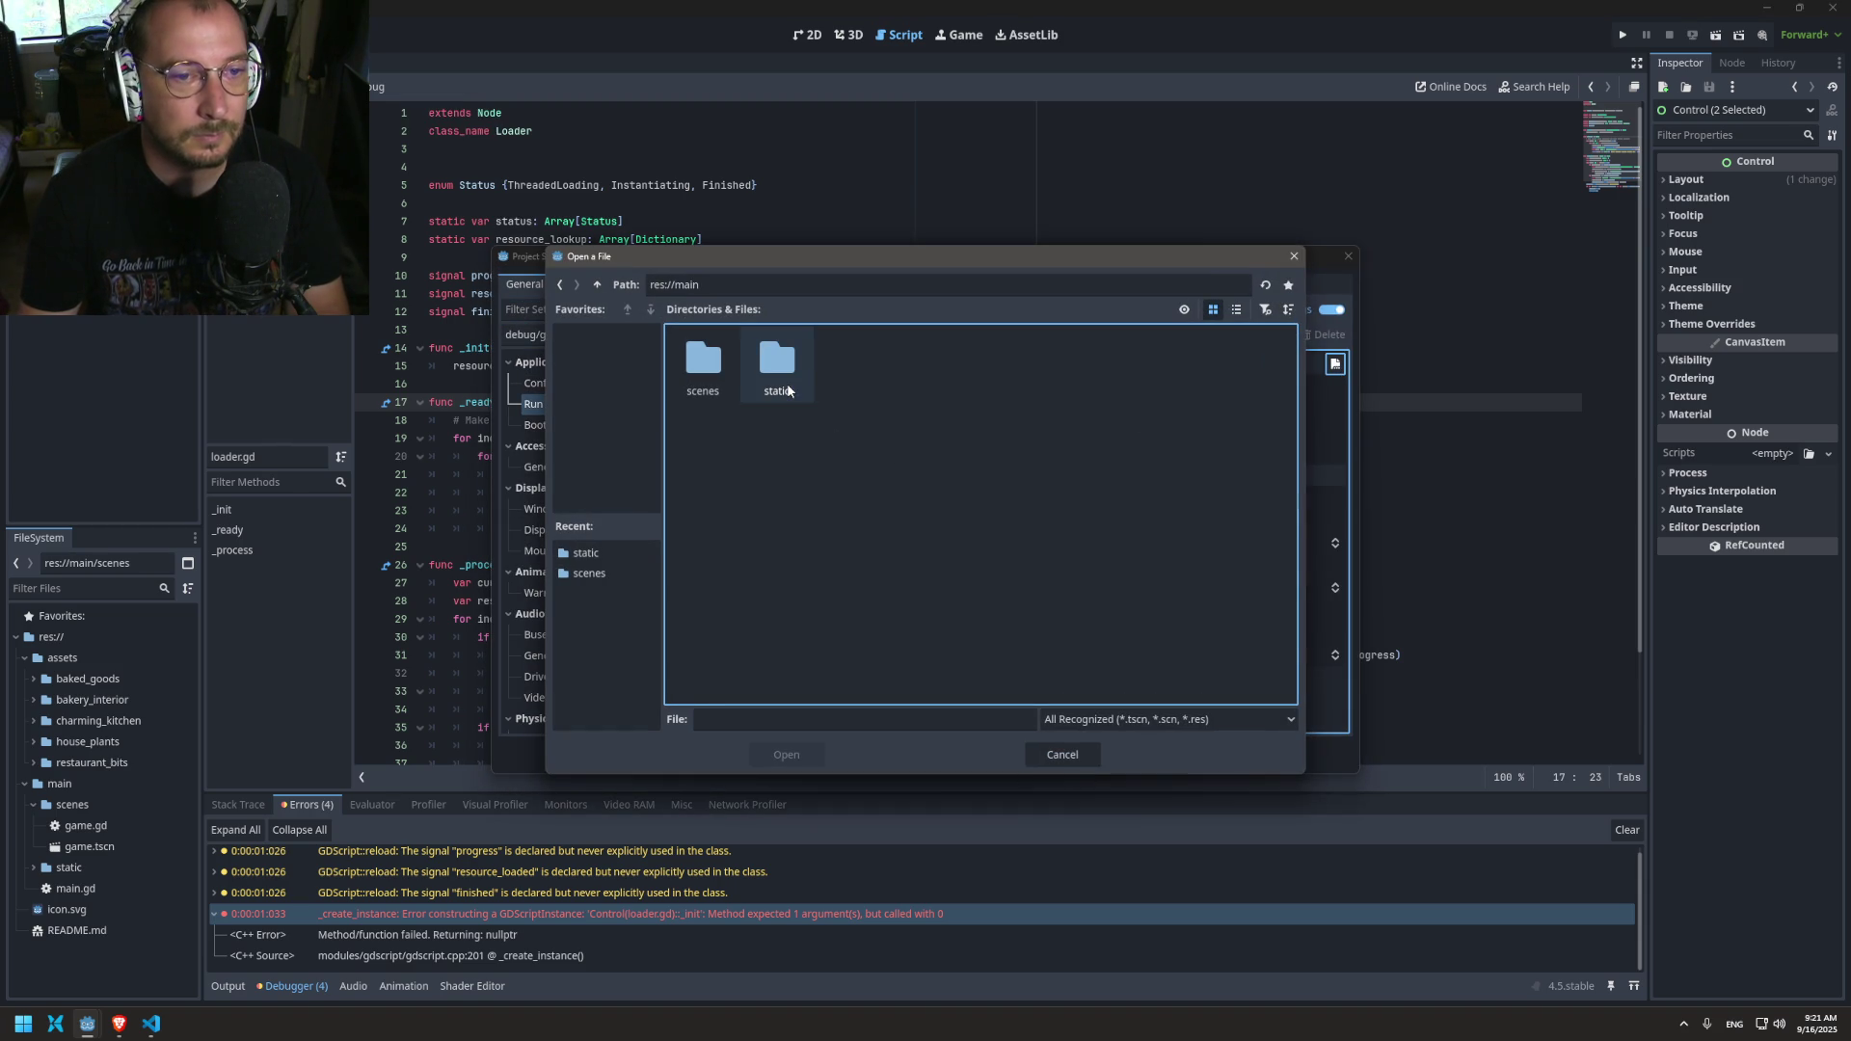
double_click(710, 368)
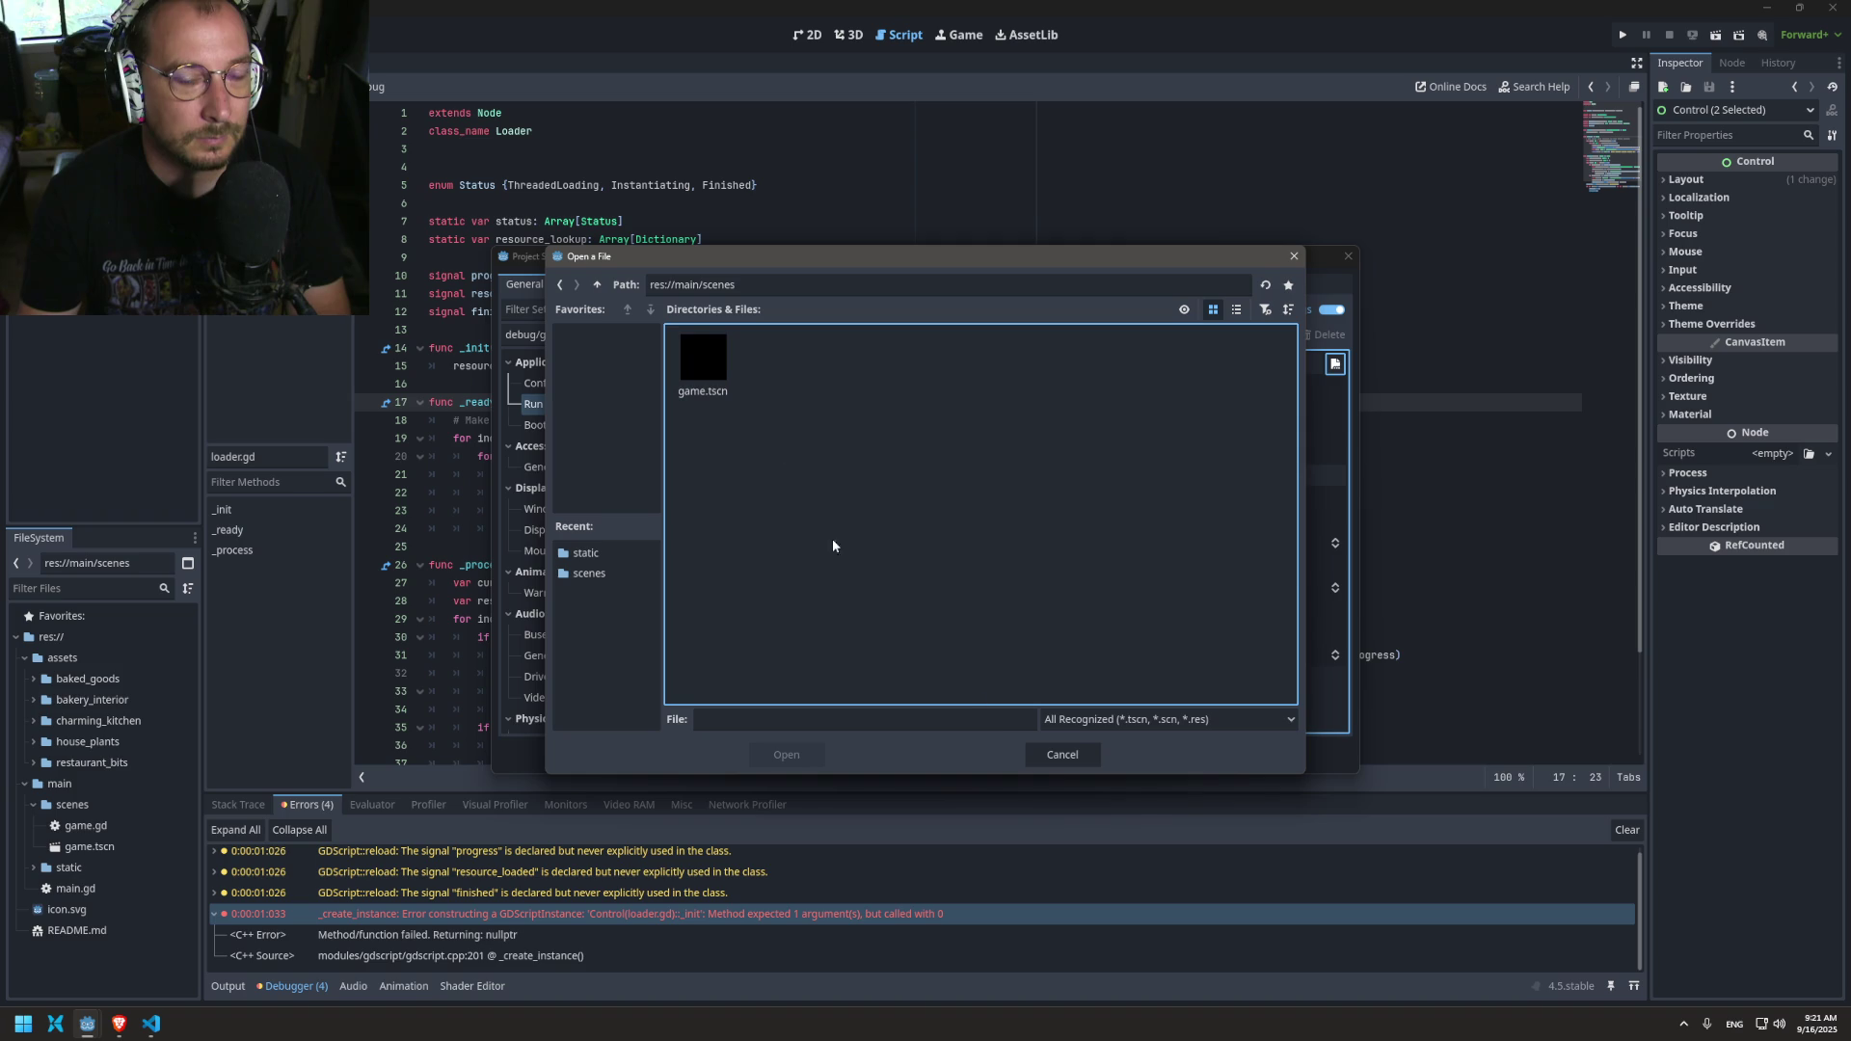
left_click(1058, 754)
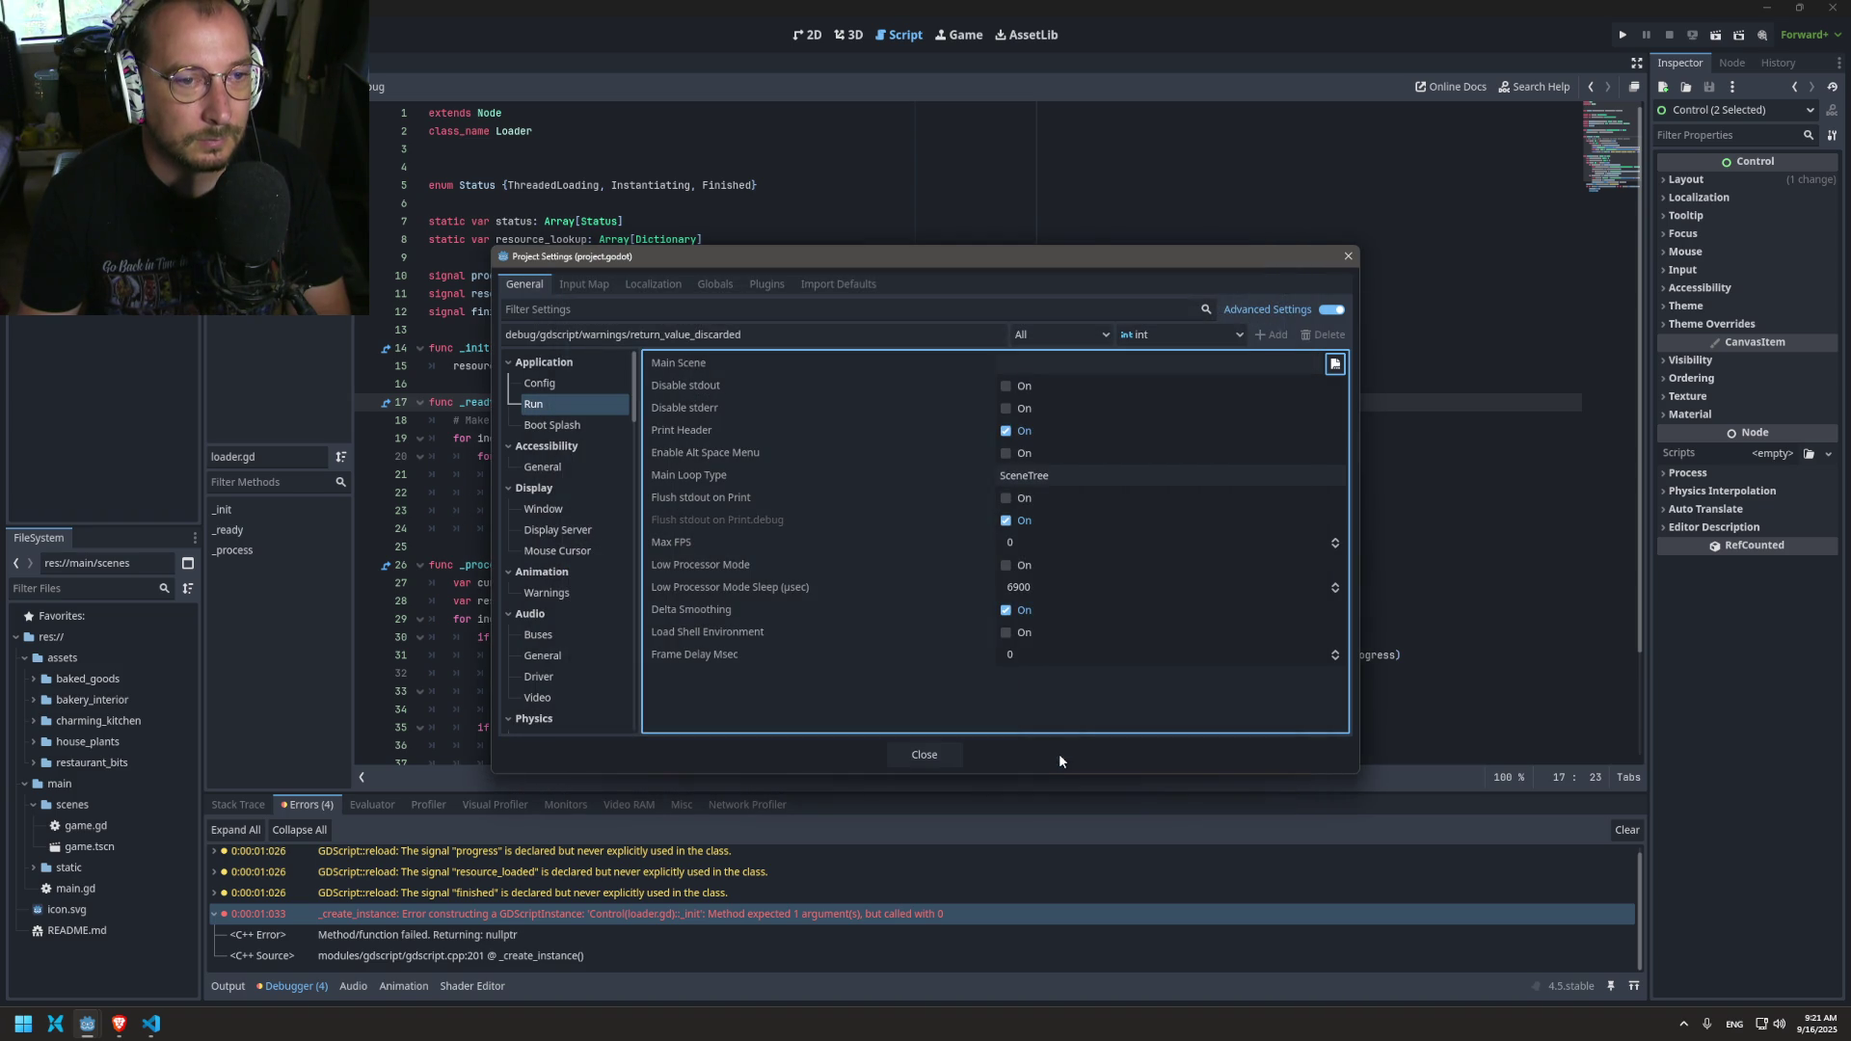
left_click(925, 755)
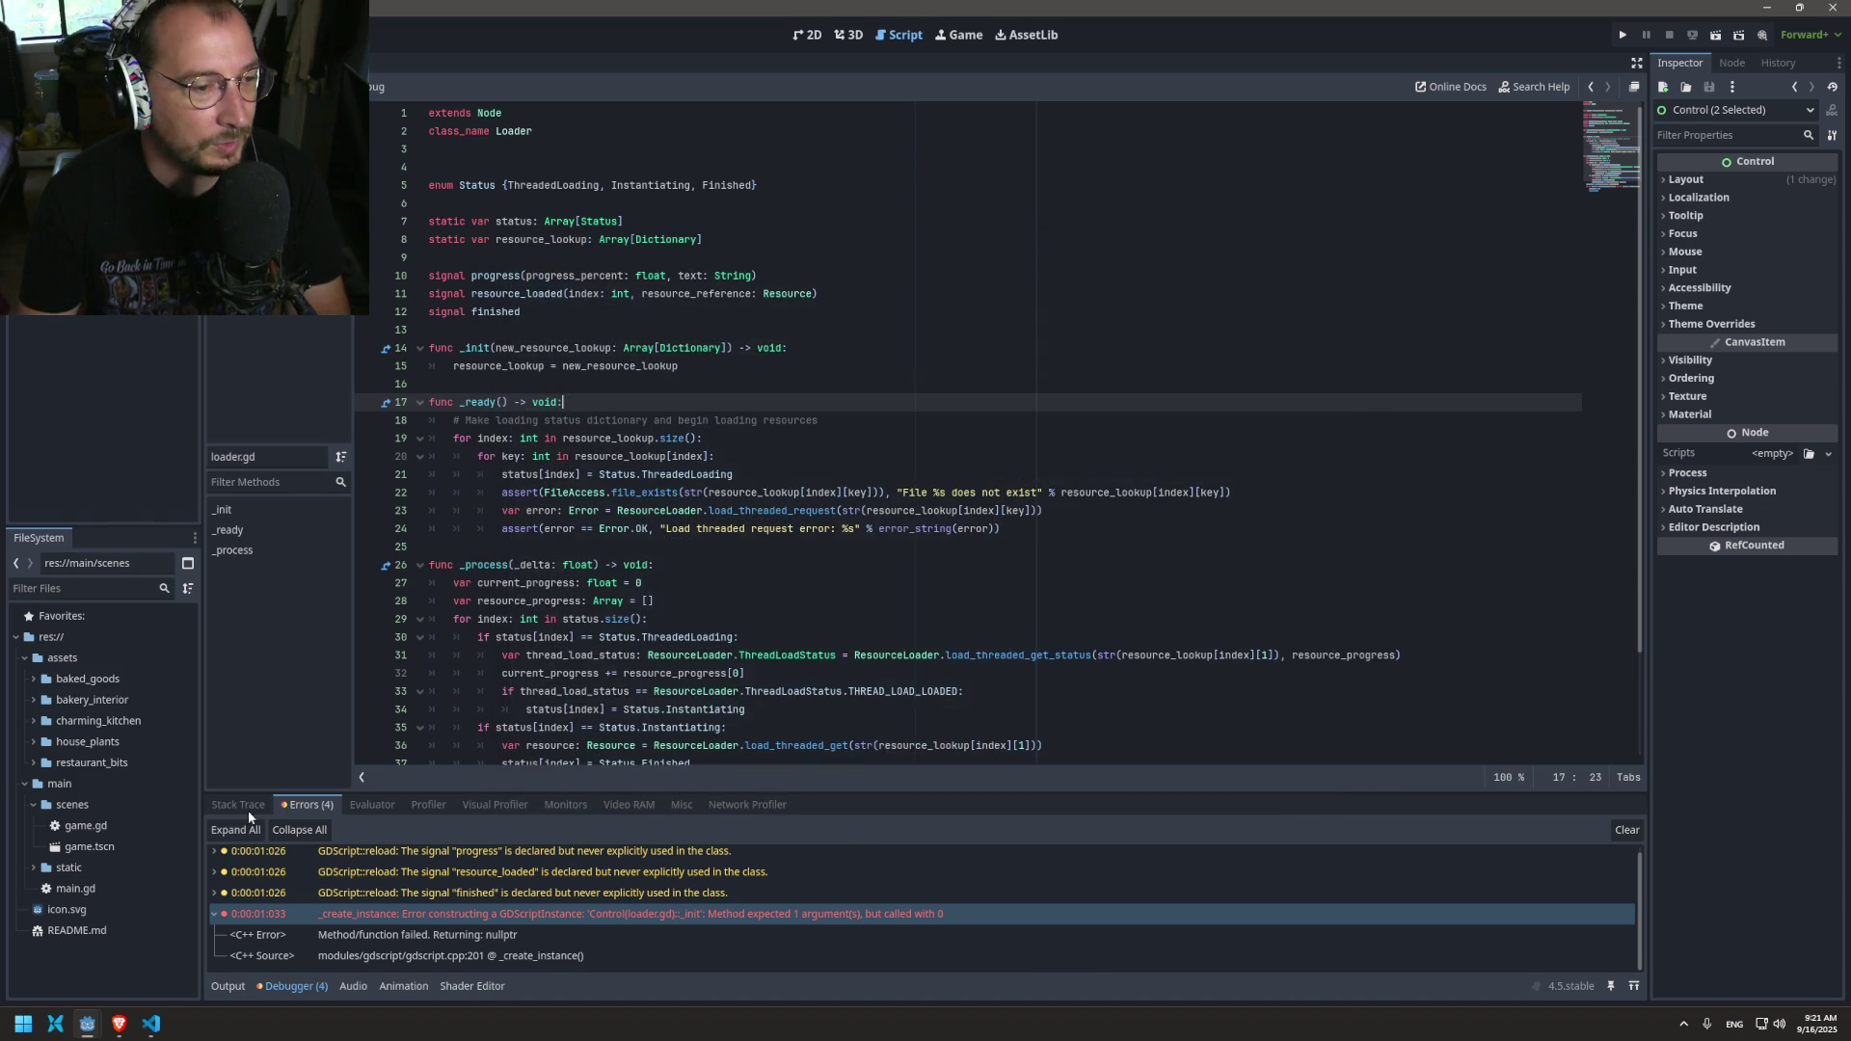
left_click(34, 804)
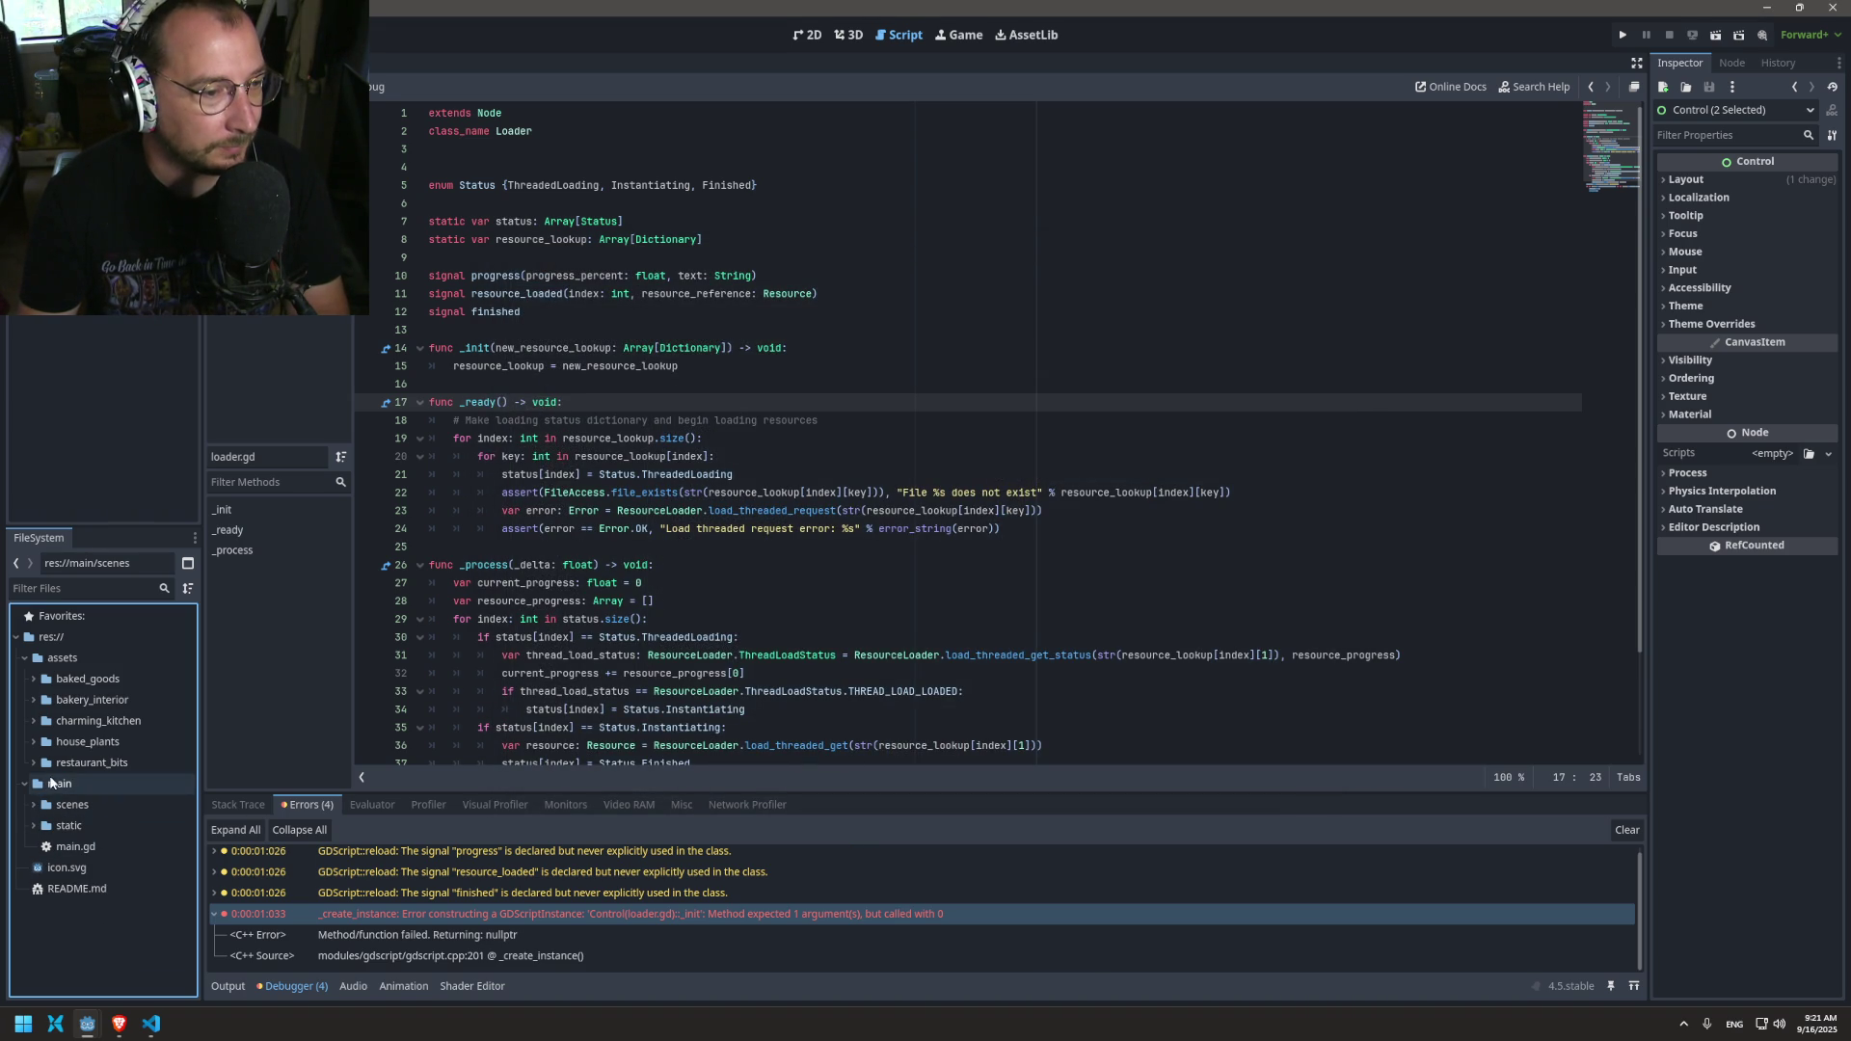
Step: Create a new scene named main with a Node root in the main folder
right_click(53, 783)
mouse_move(136, 700)
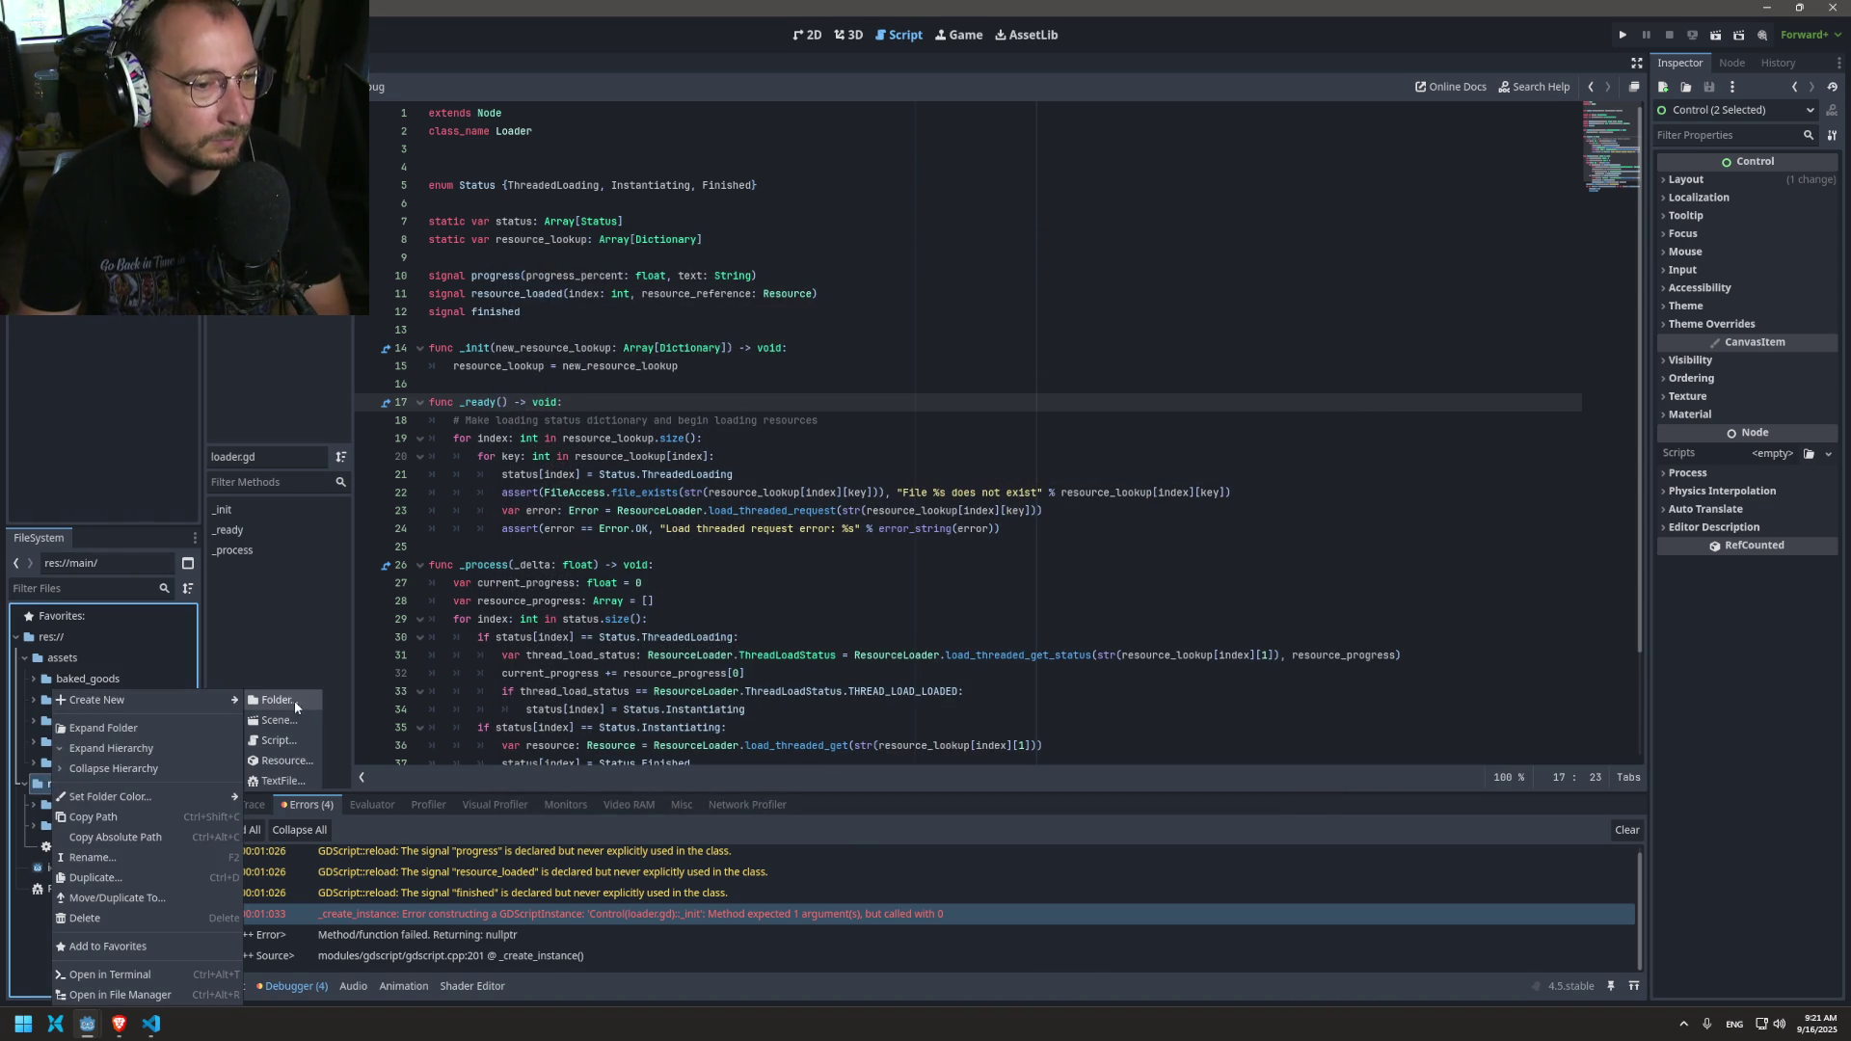
left_click(282, 720)
left_click(871, 489)
left_click(926, 512)
type("j")
key("BackSpace")
type("main")
key("Return")
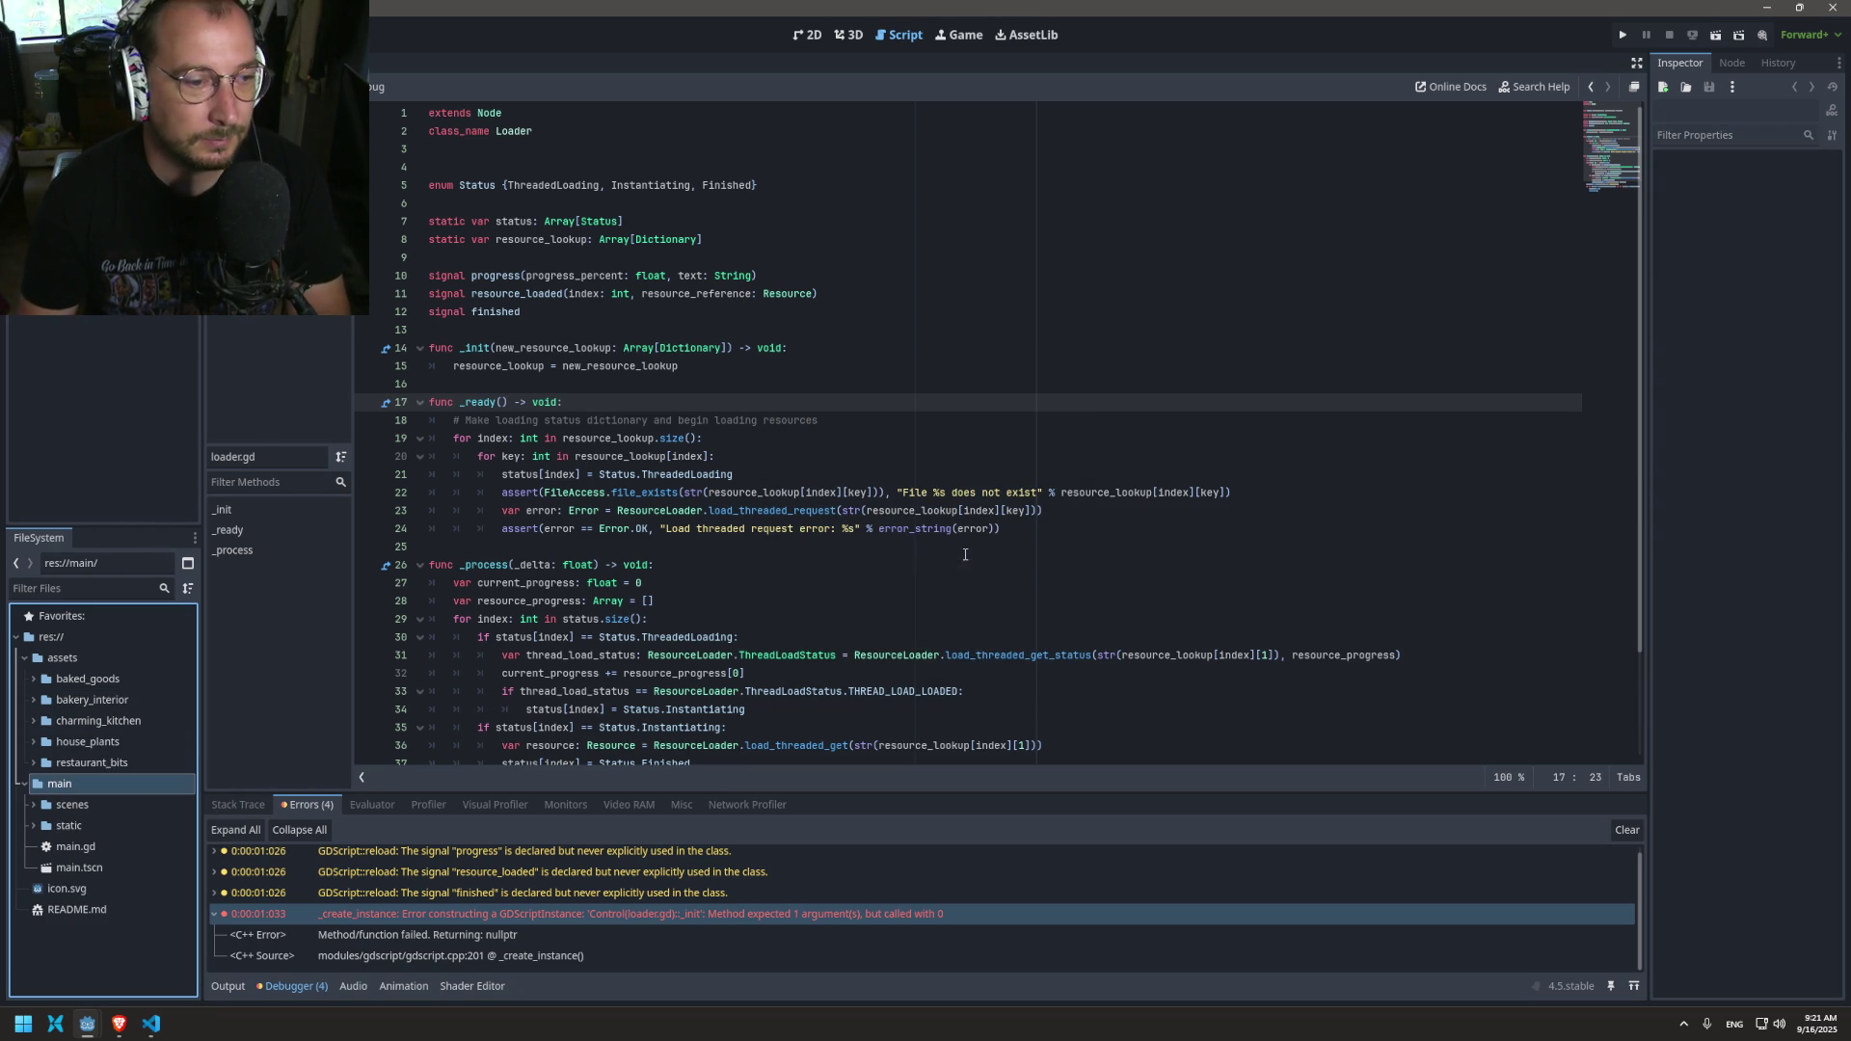
Step: Open main.tscn and attach the existing main.gd script to its Main node
left_click(91, 868)
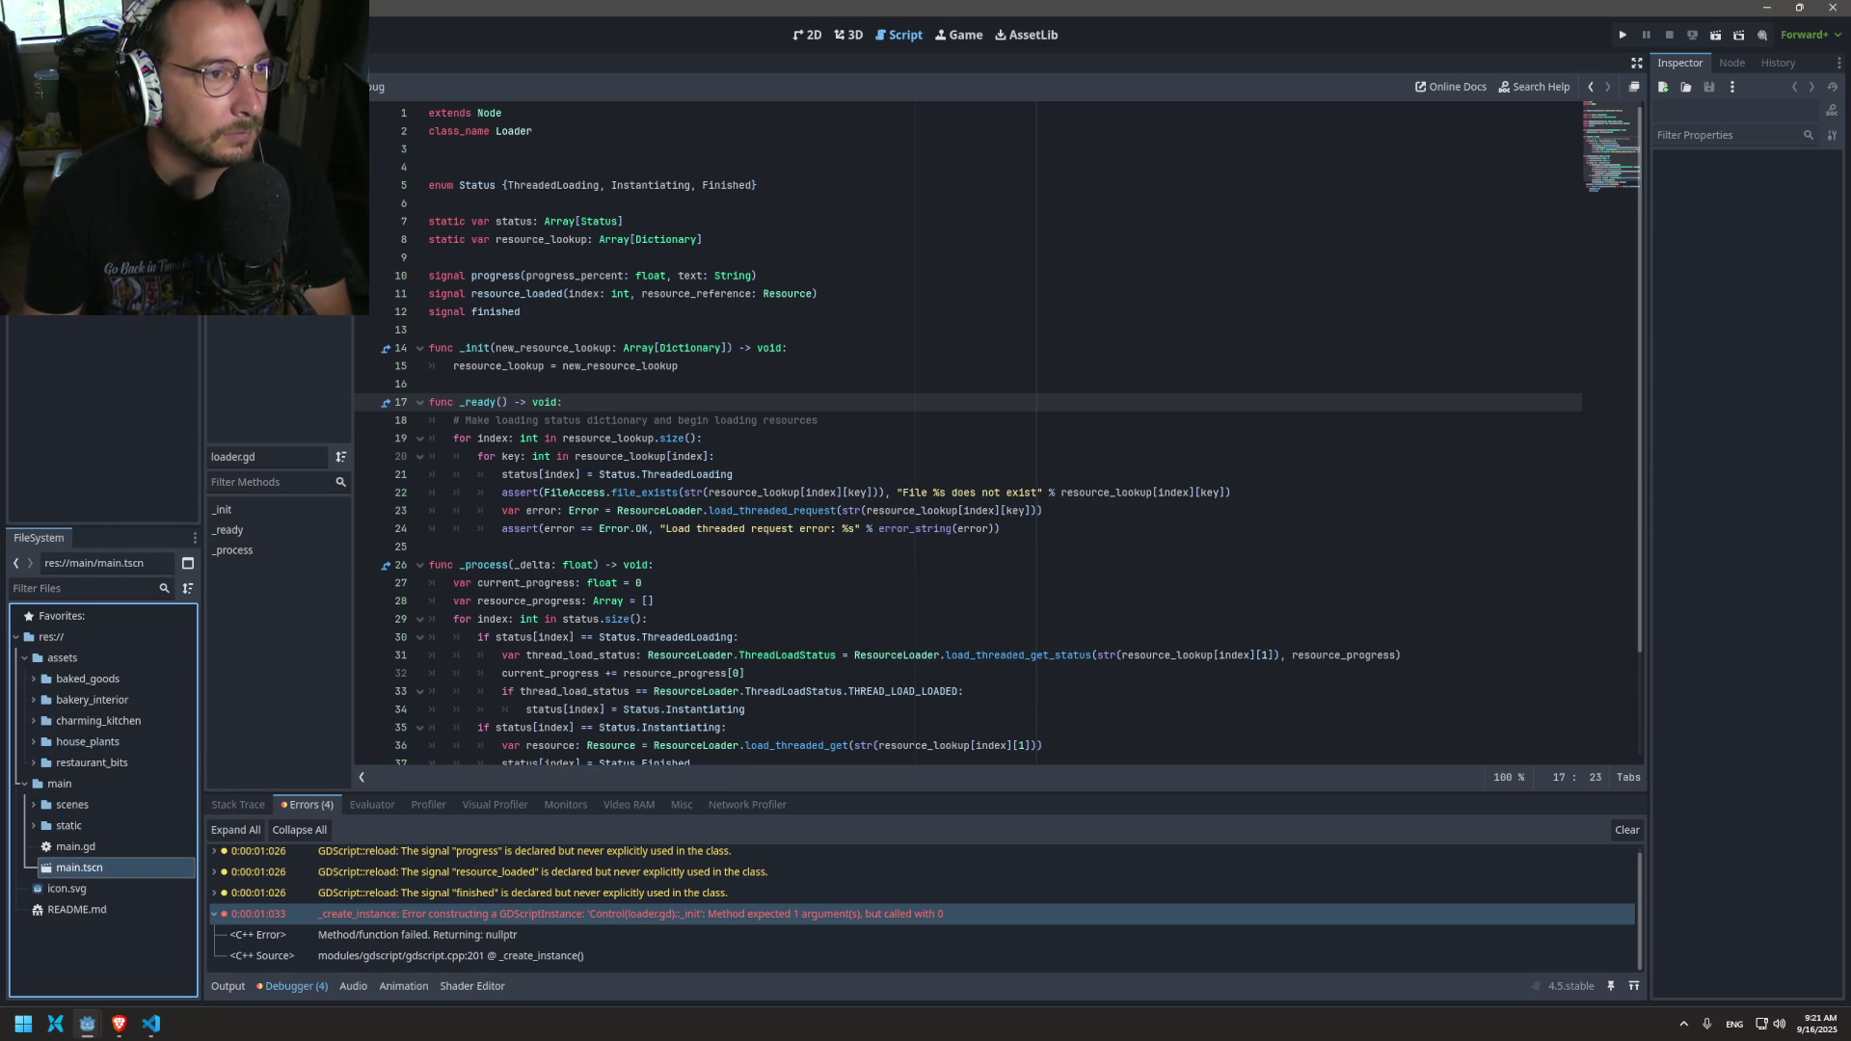
right_click(64, 114)
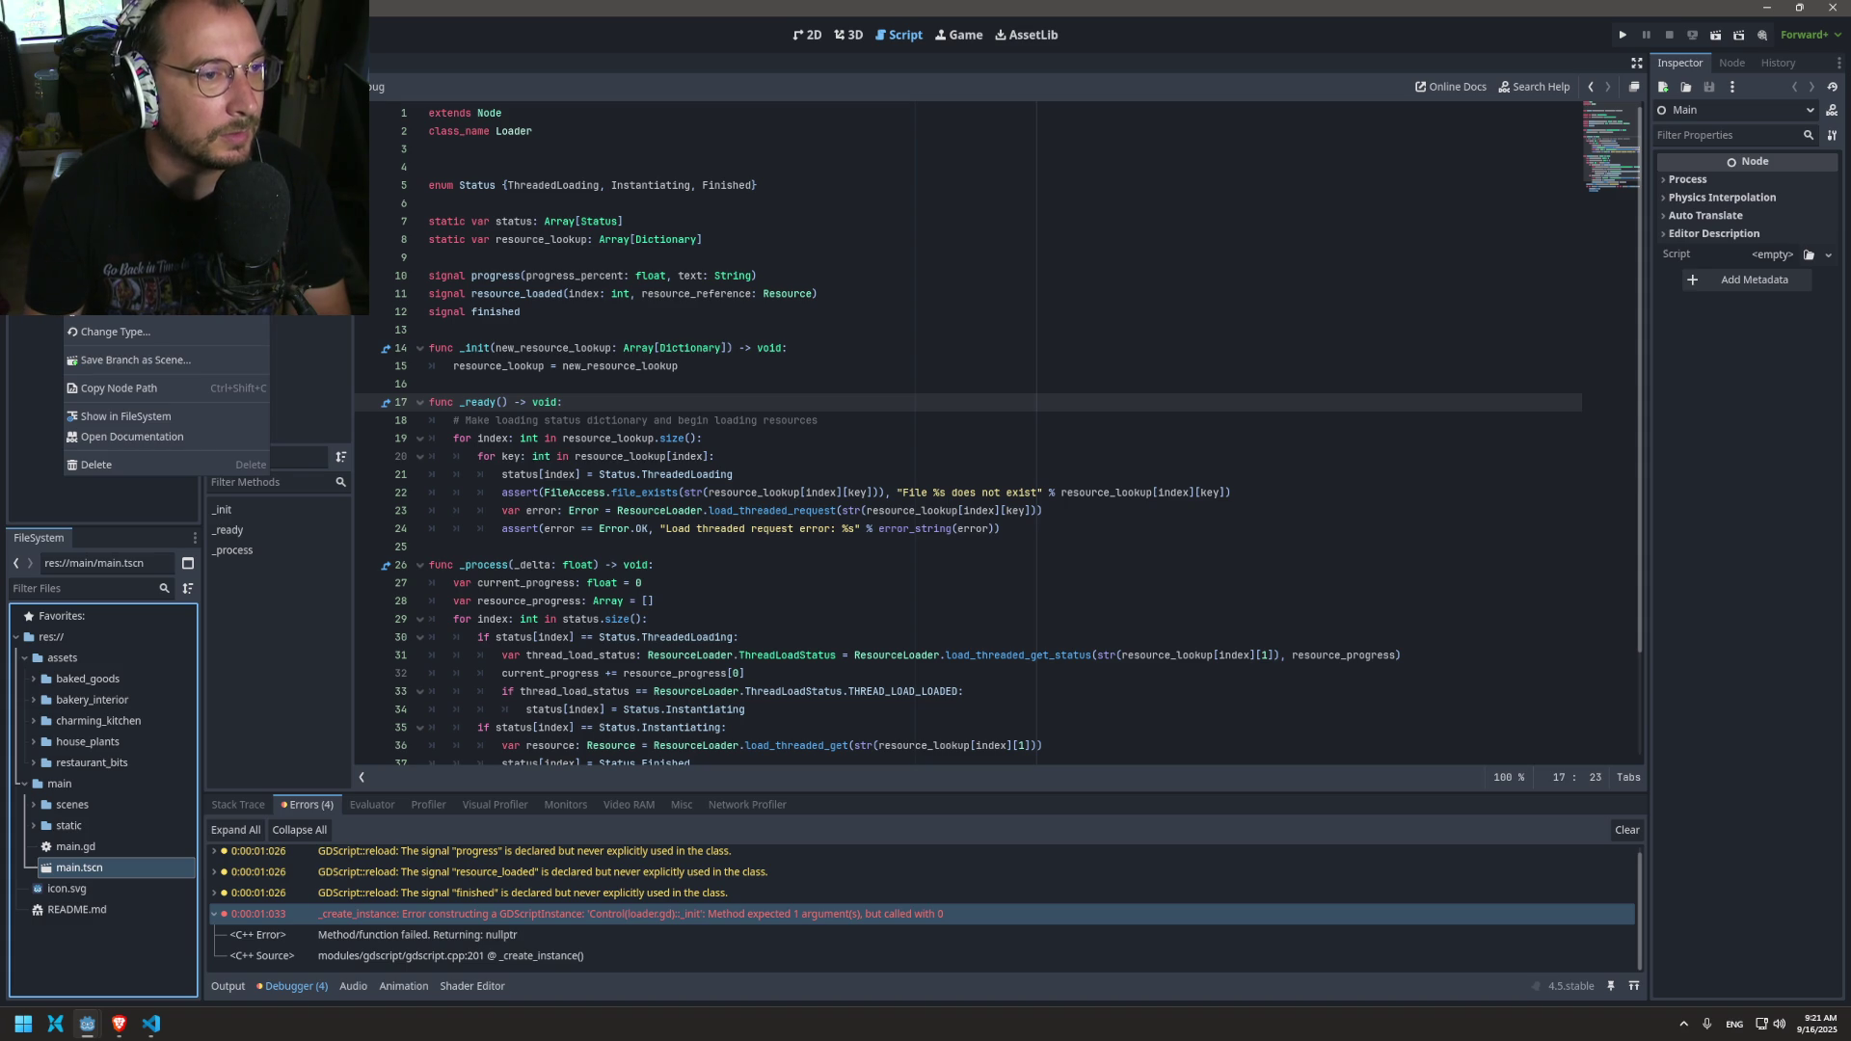
left_click(106, 304)
left_click(841, 631)
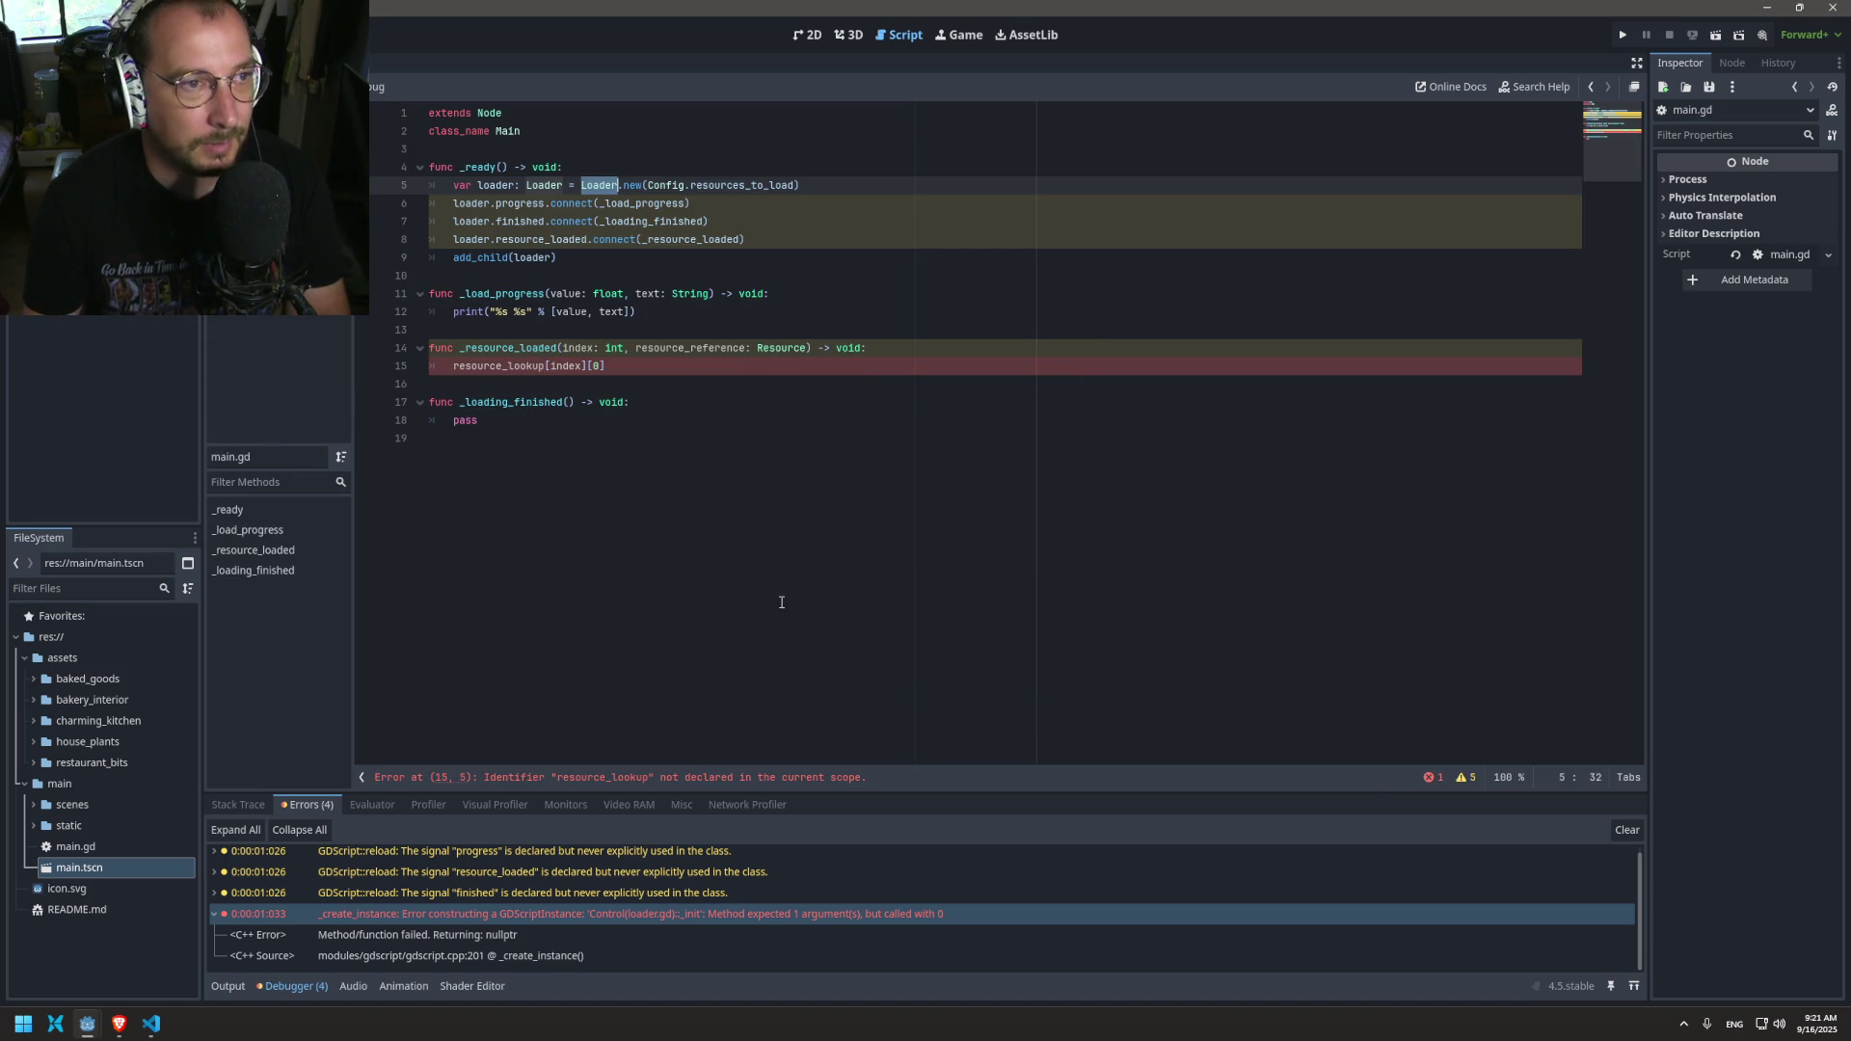
Step: Comment out the resource_lookup line in _resource_loaded and add pass as its body
left_click(452, 370)
key("ctrl+k")
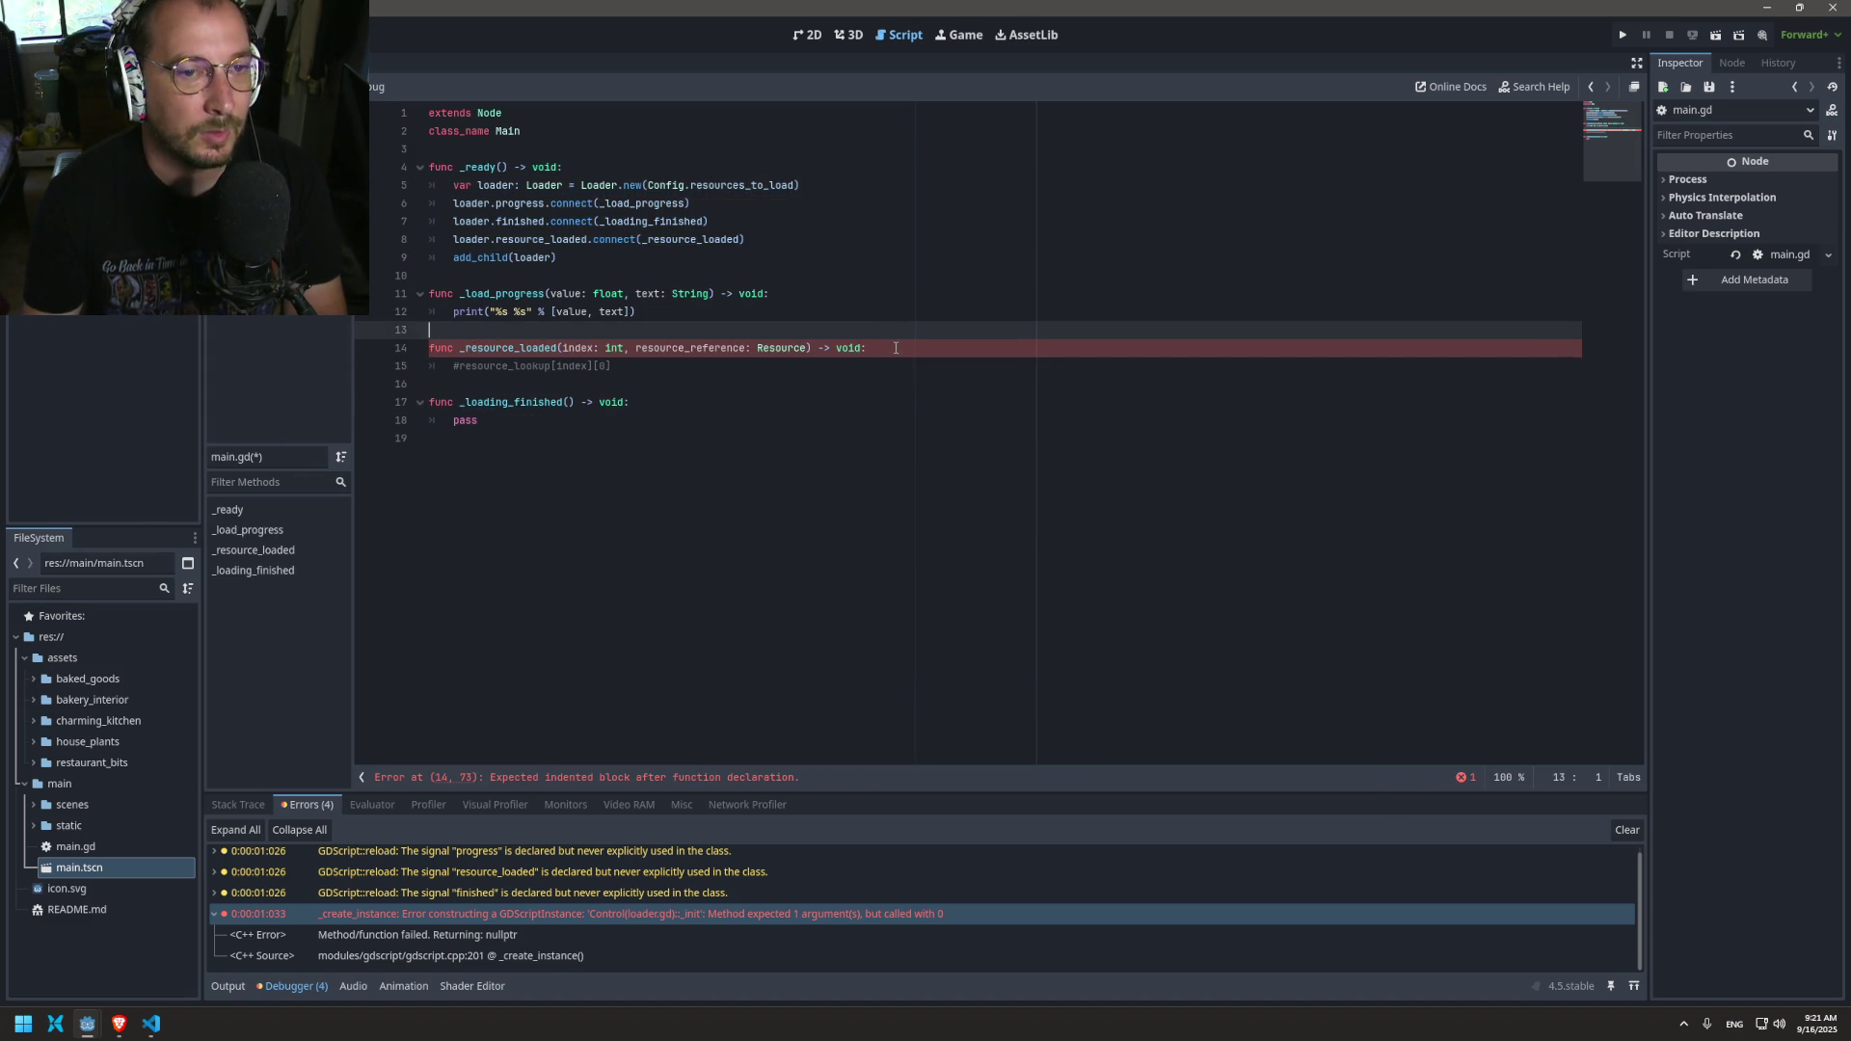
key("ctrl+shift+Return")
type("pass")
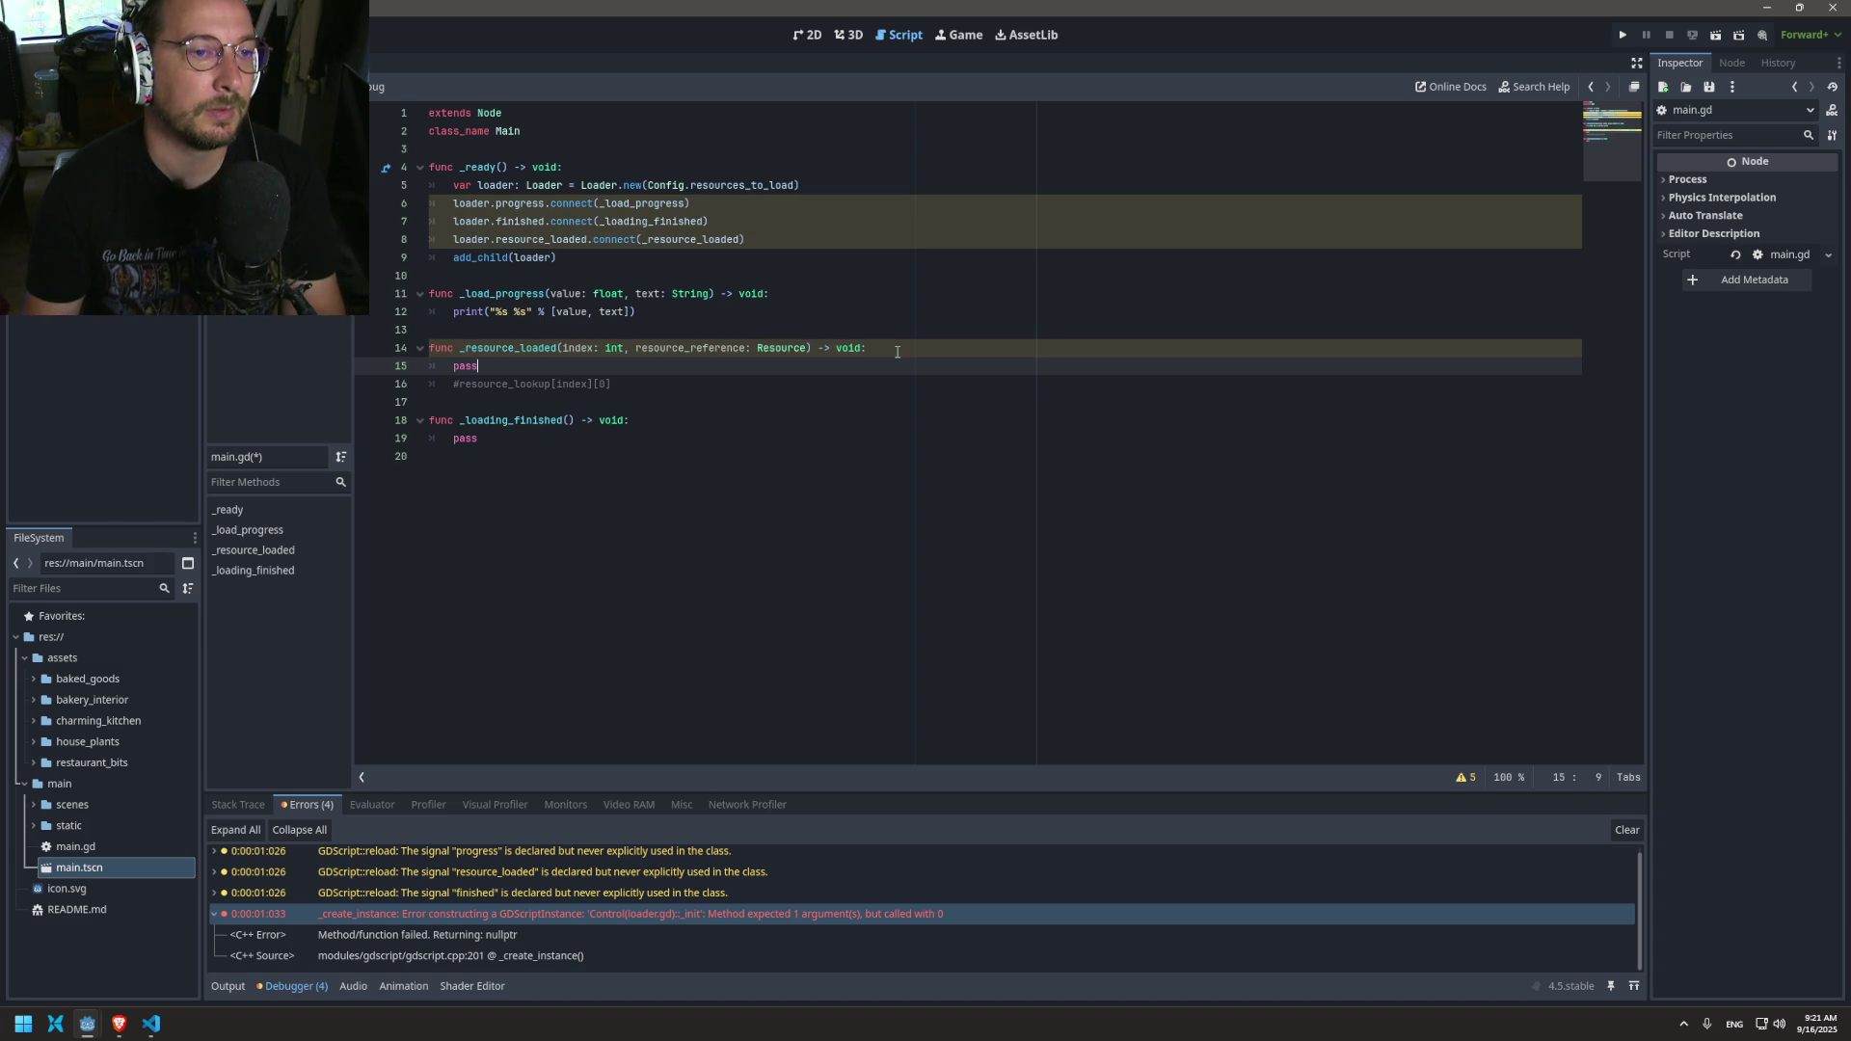
Step: Check where the loader variable is used in main.gd, then open Project Settings
double_click(473, 203)
double_click(484, 185)
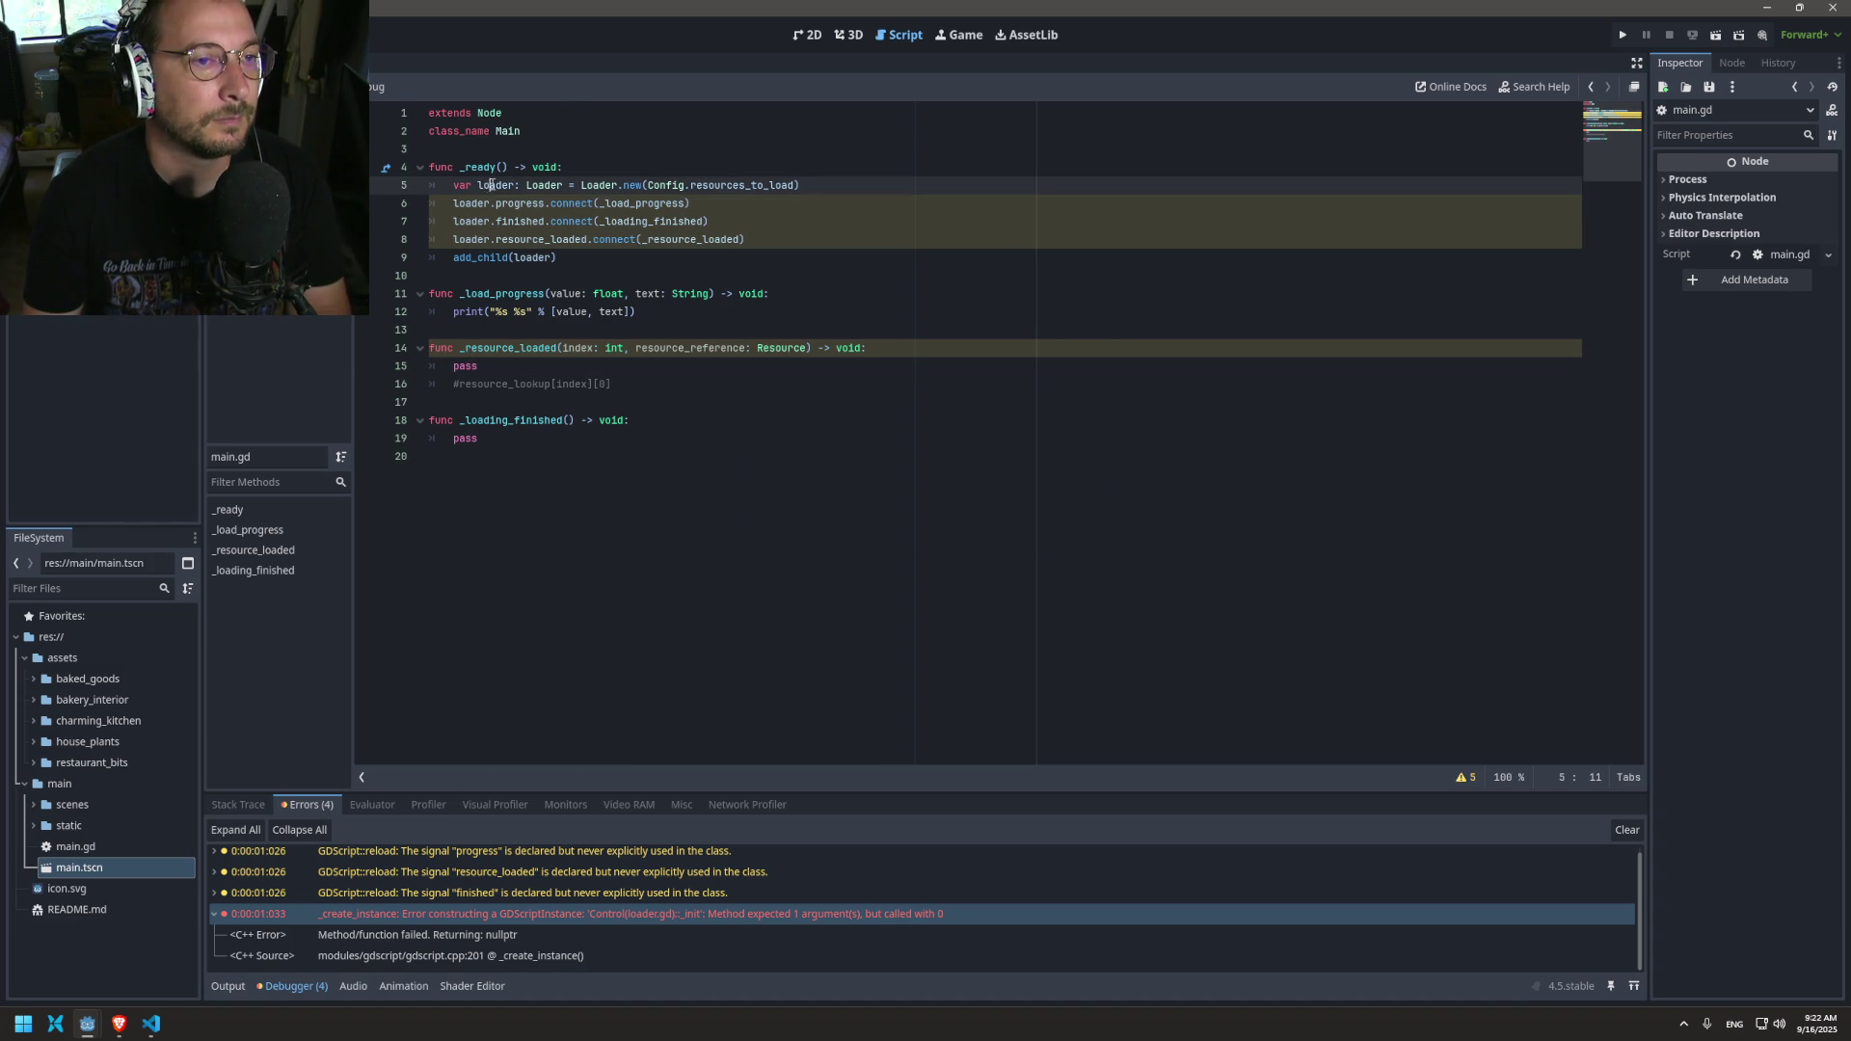
double_click(459, 203)
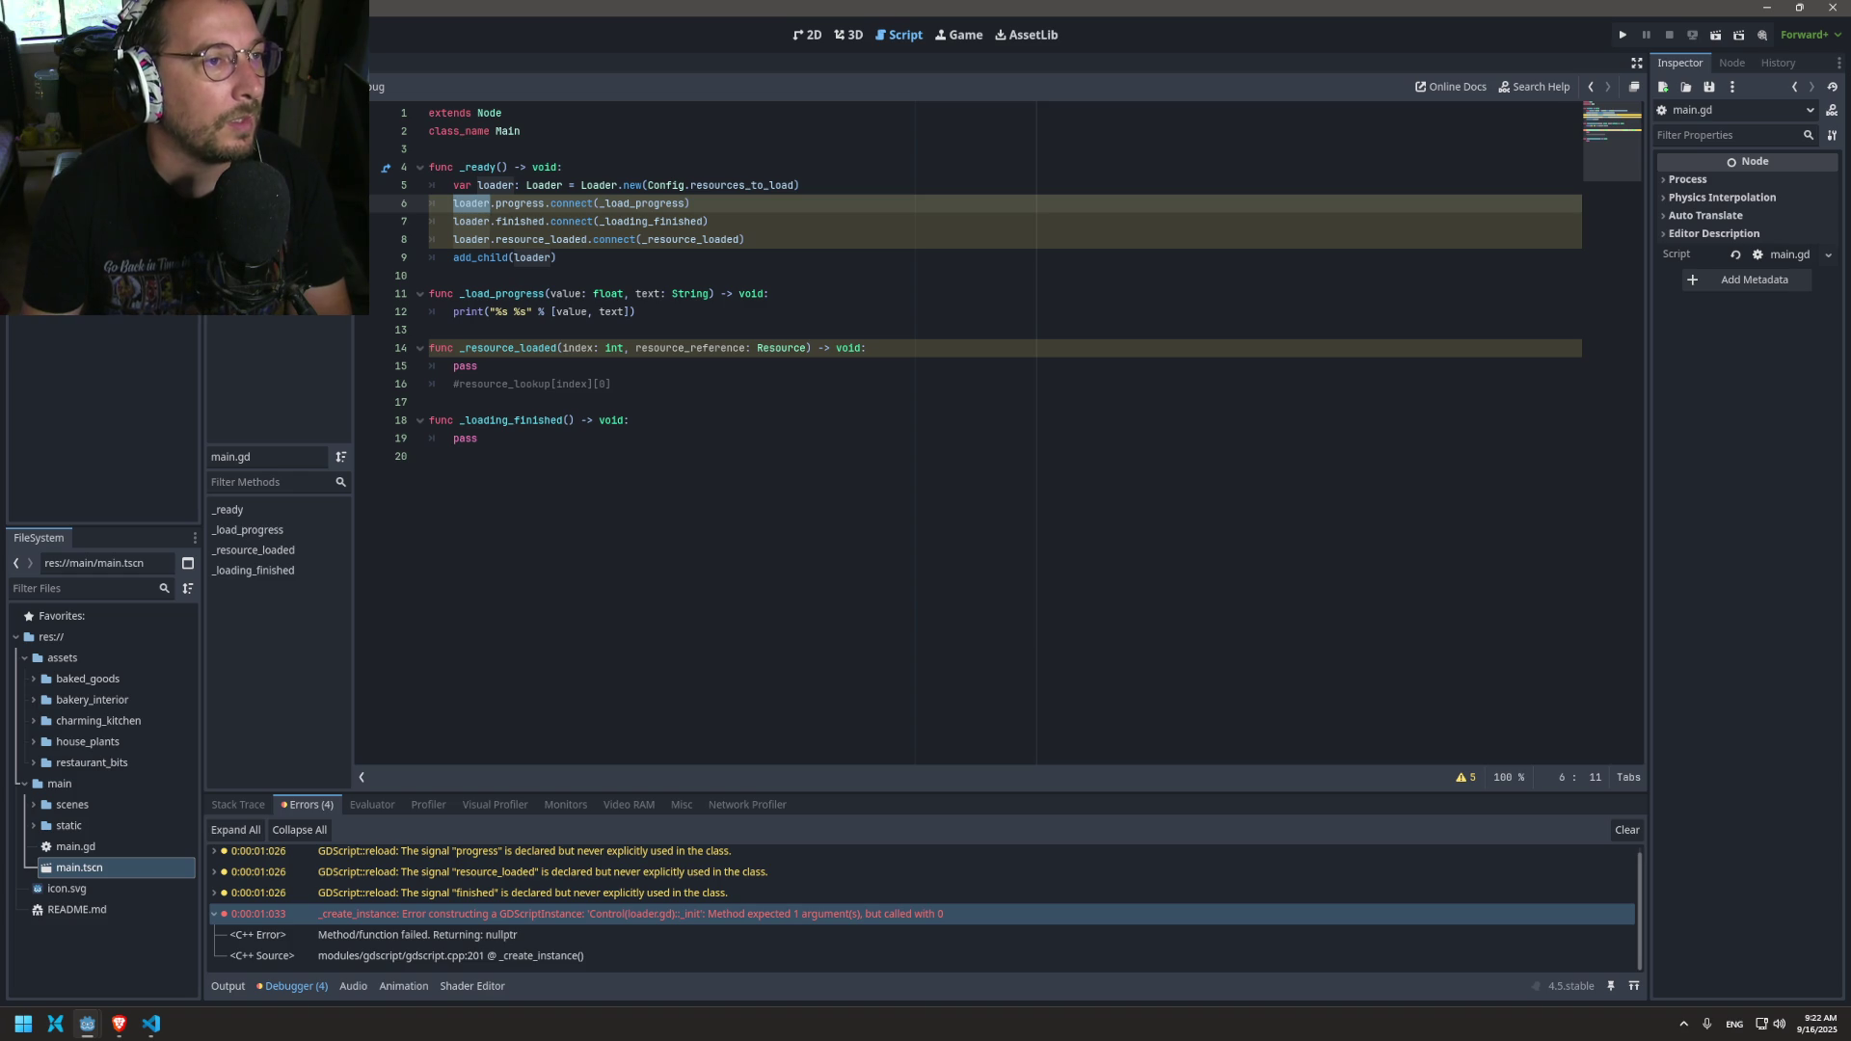
left_click(86, 13)
left_click(125, 43)
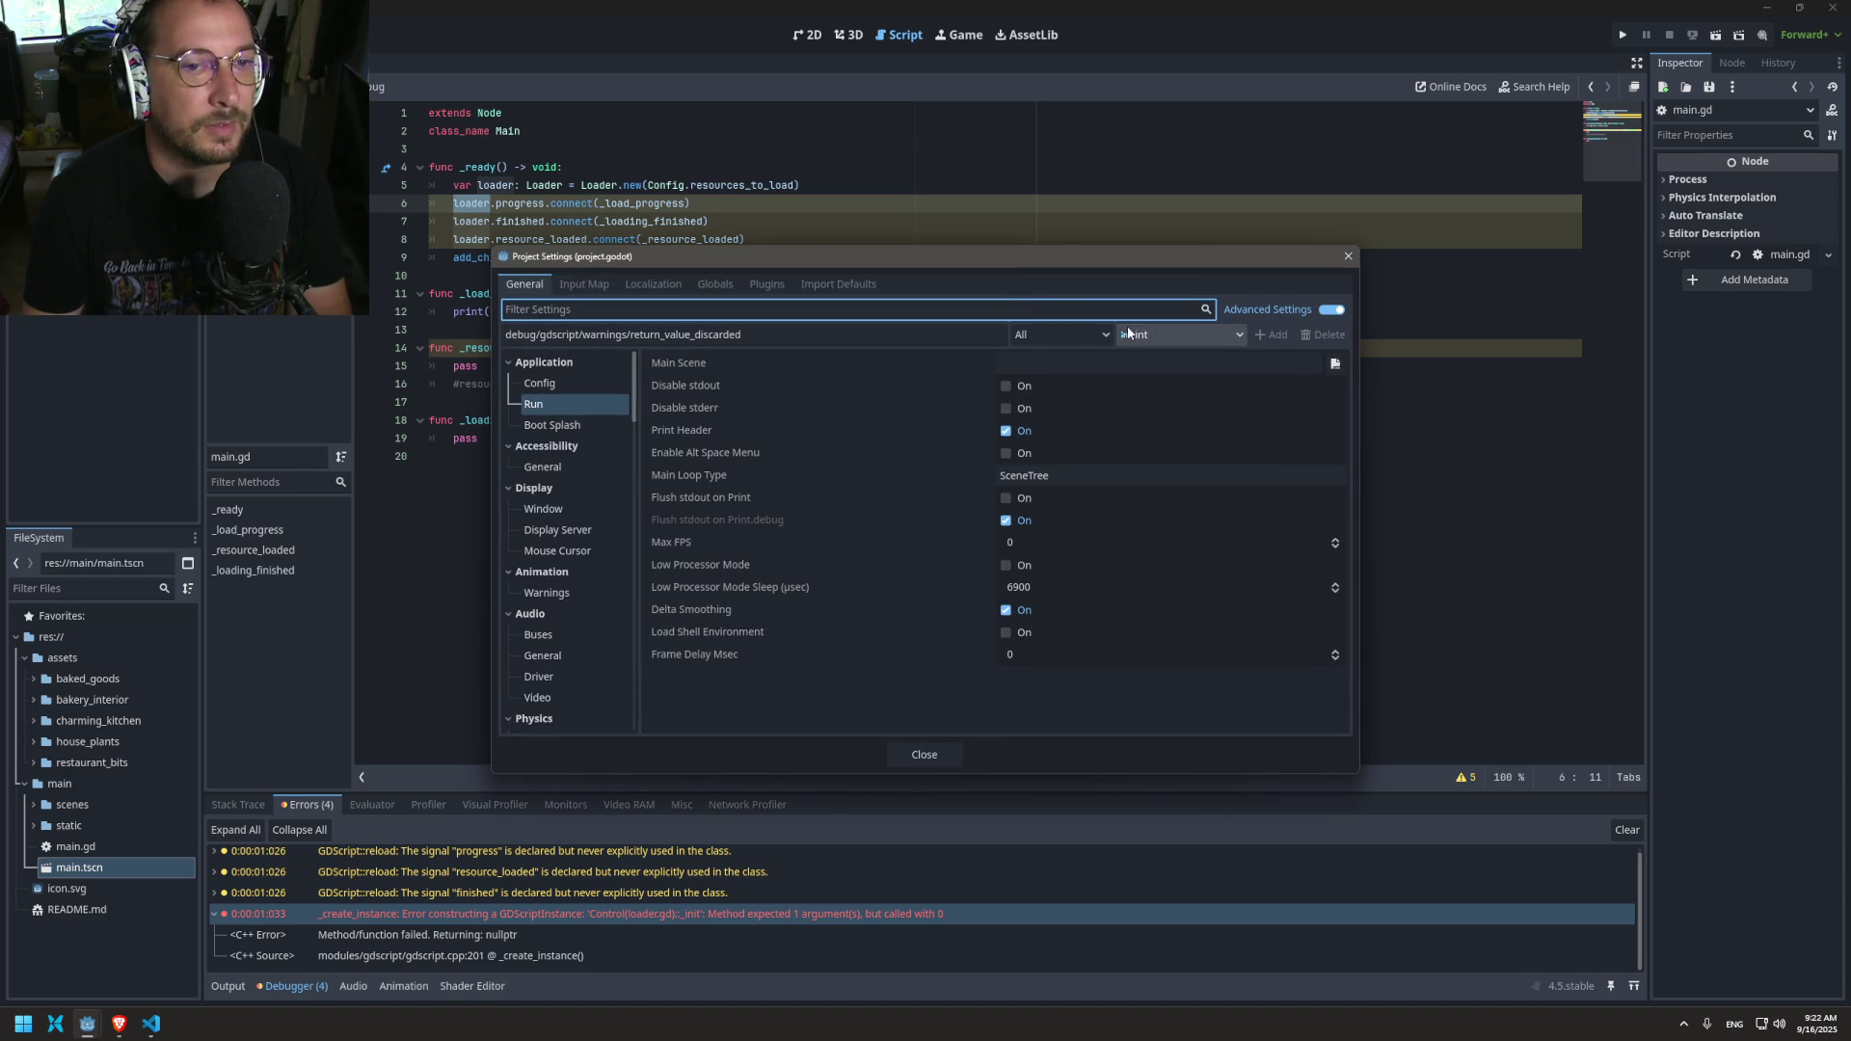
Step: Choose res://main/main.tscn as the Run > Main Scene and run the game
left_click(1335, 363)
left_click(868, 384)
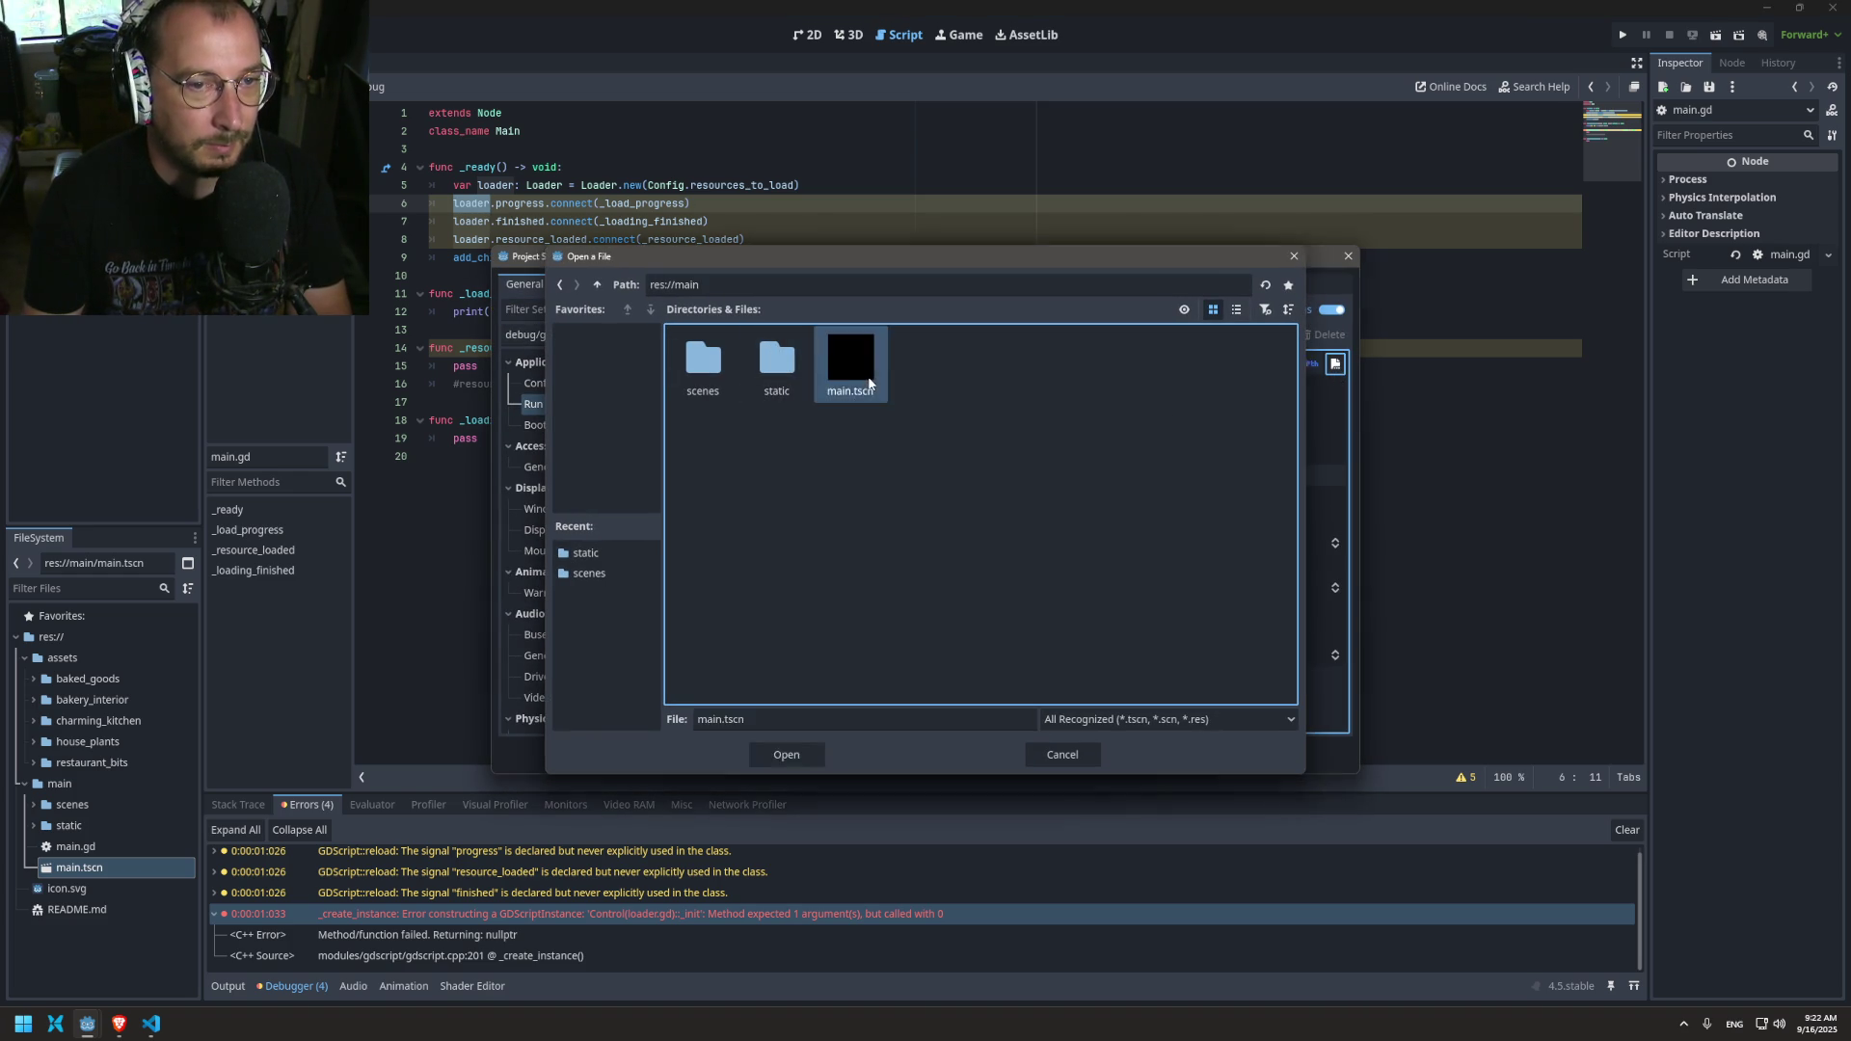
double_click(868, 384)
left_click(935, 753)
left_click(1613, 32)
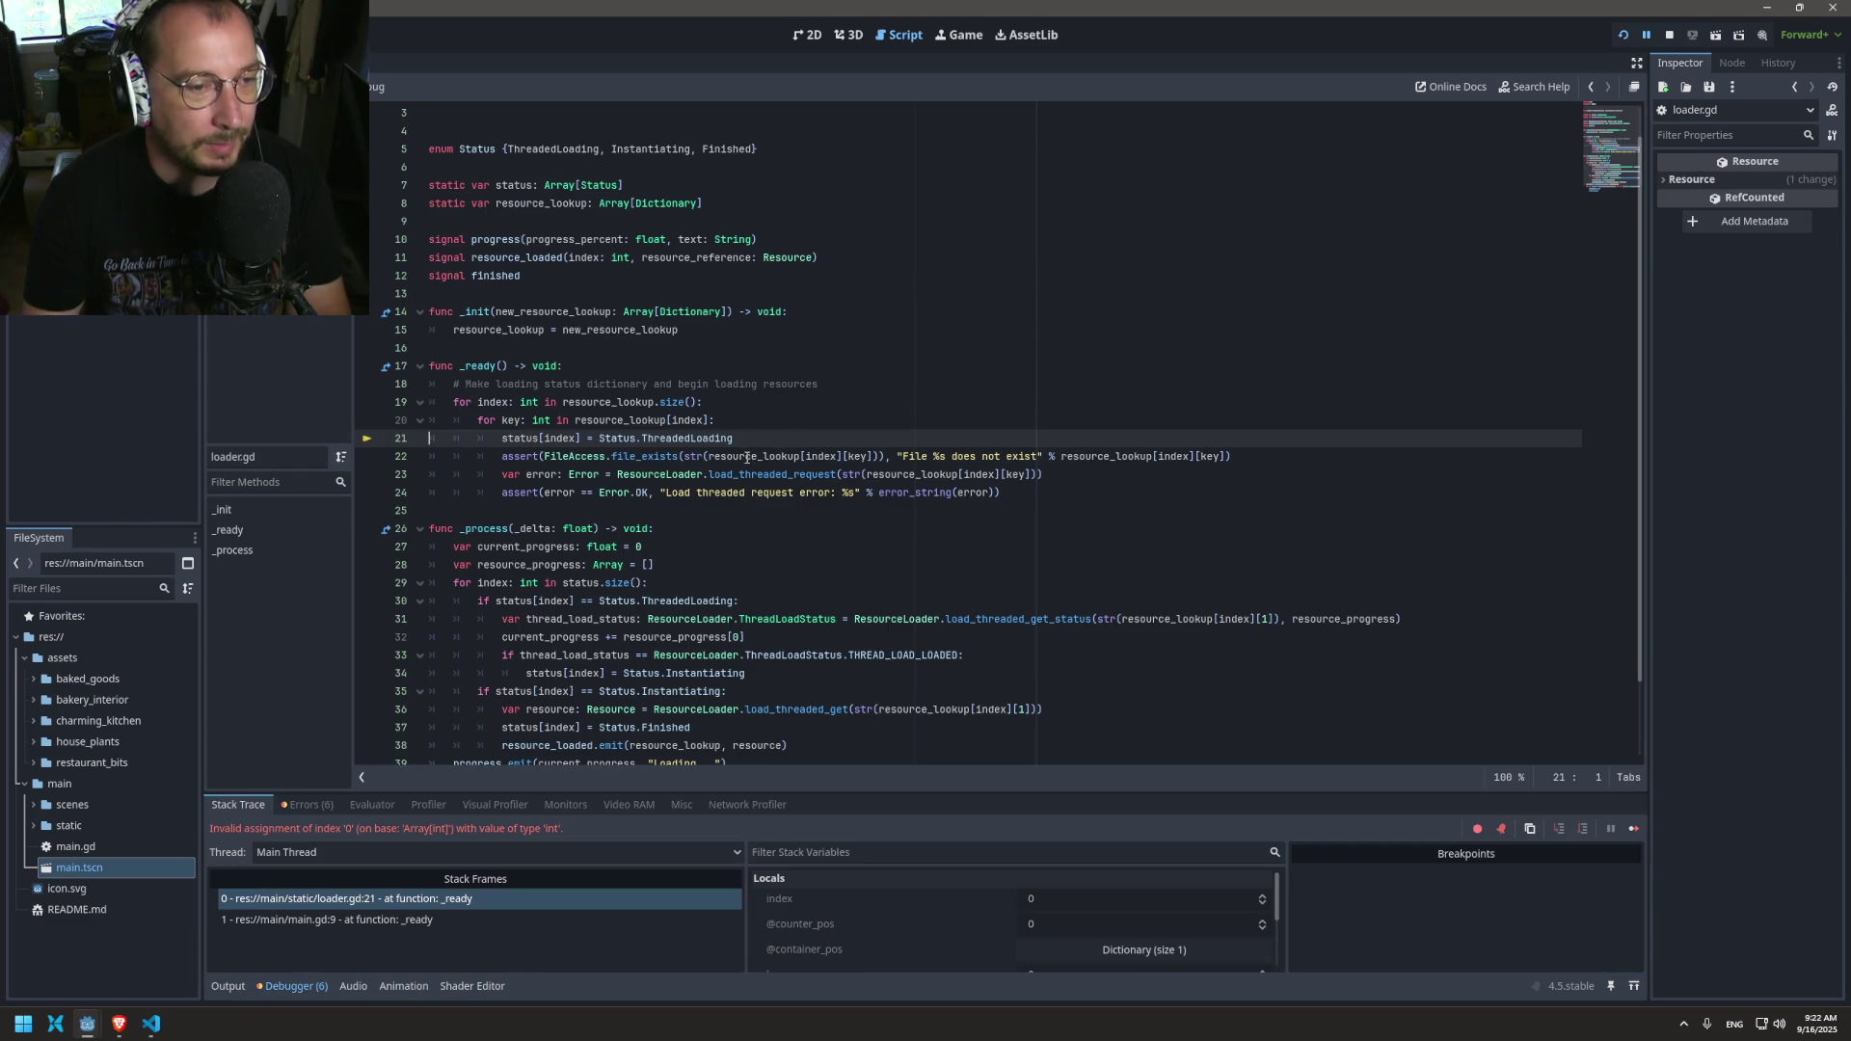
mouse_move(730, 458)
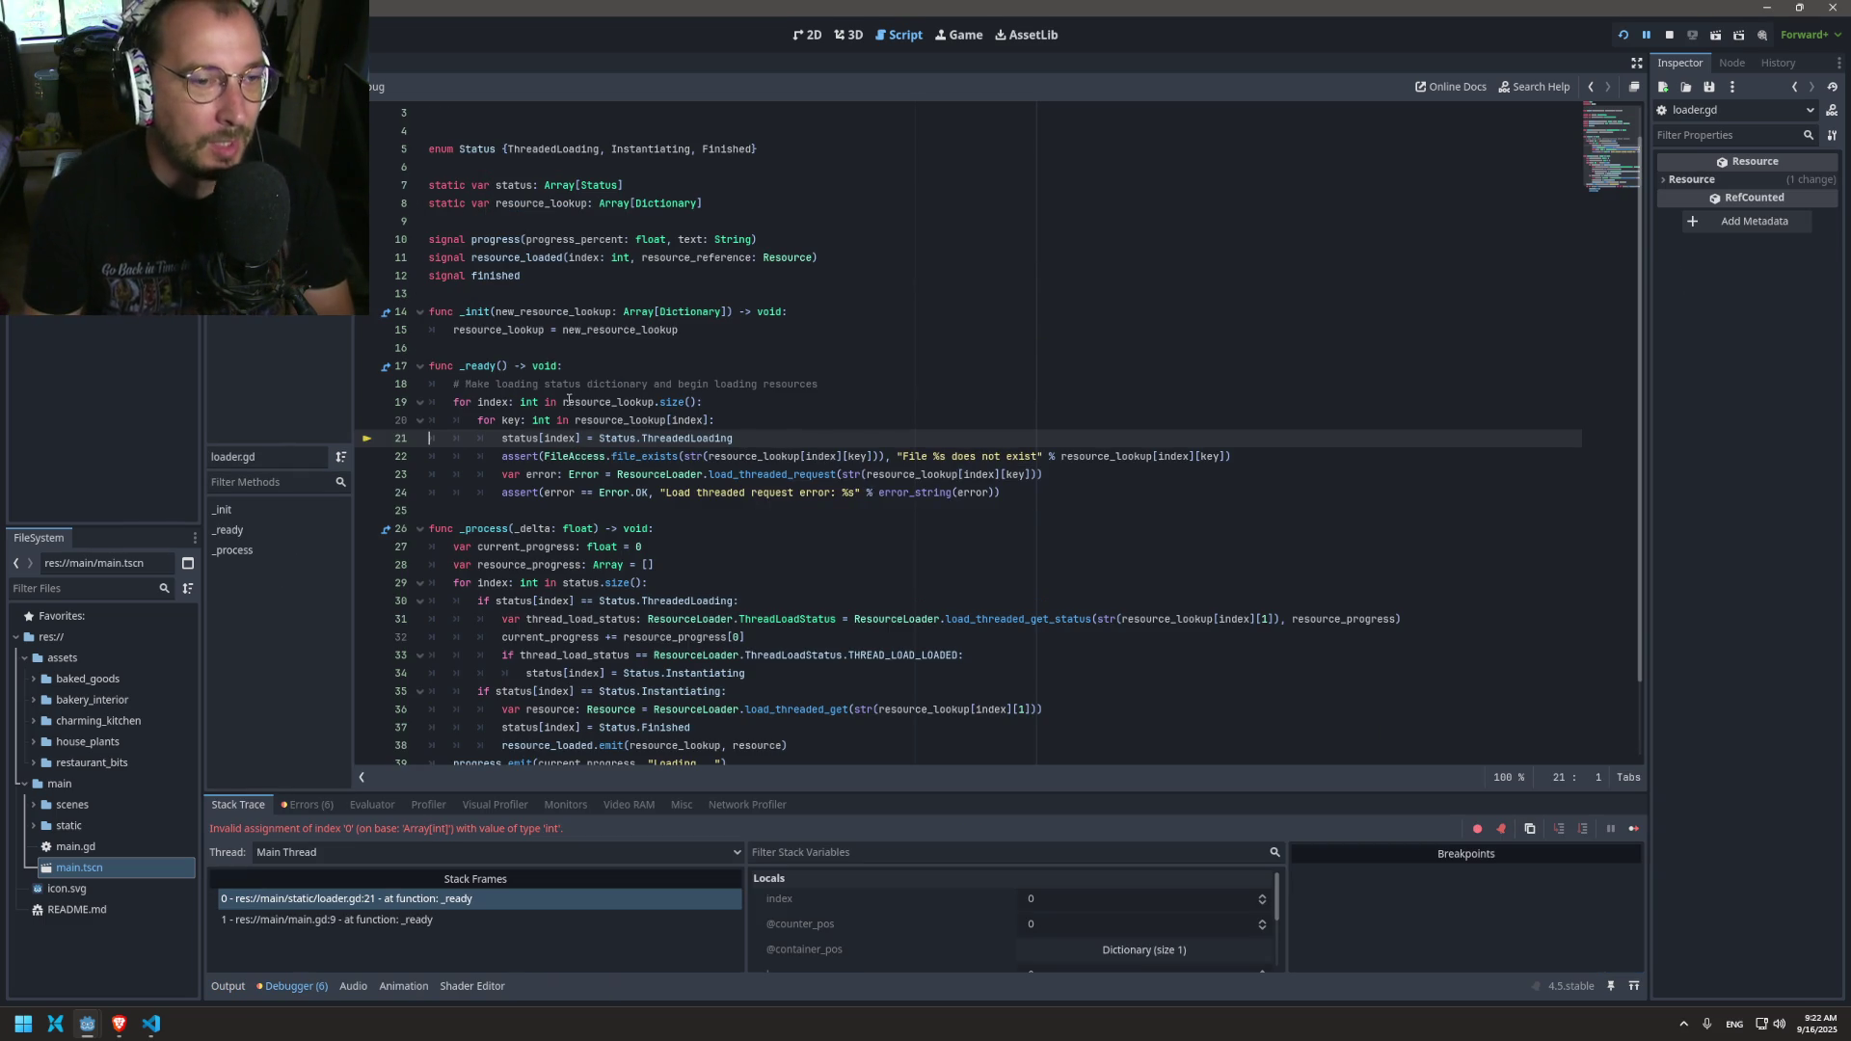
mouse_move(548, 439)
scroll(557, 446, "up", 1)
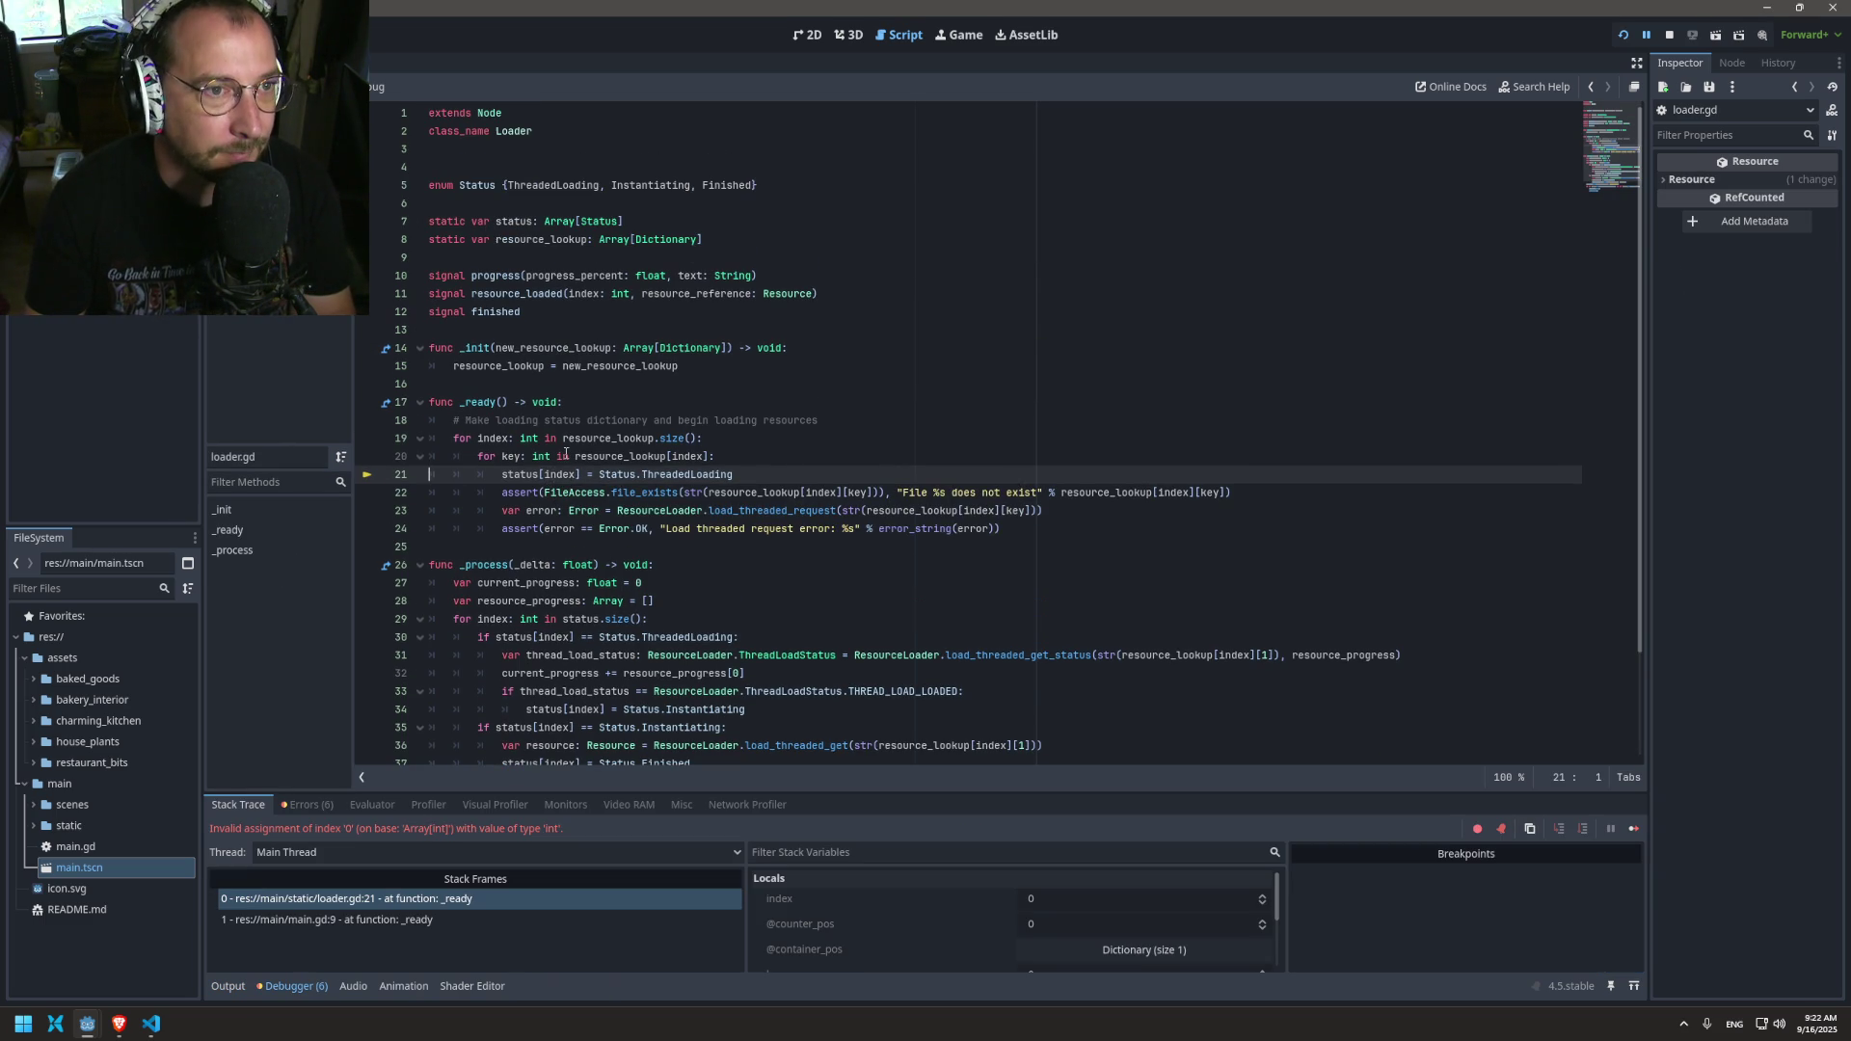
double_click(560, 222)
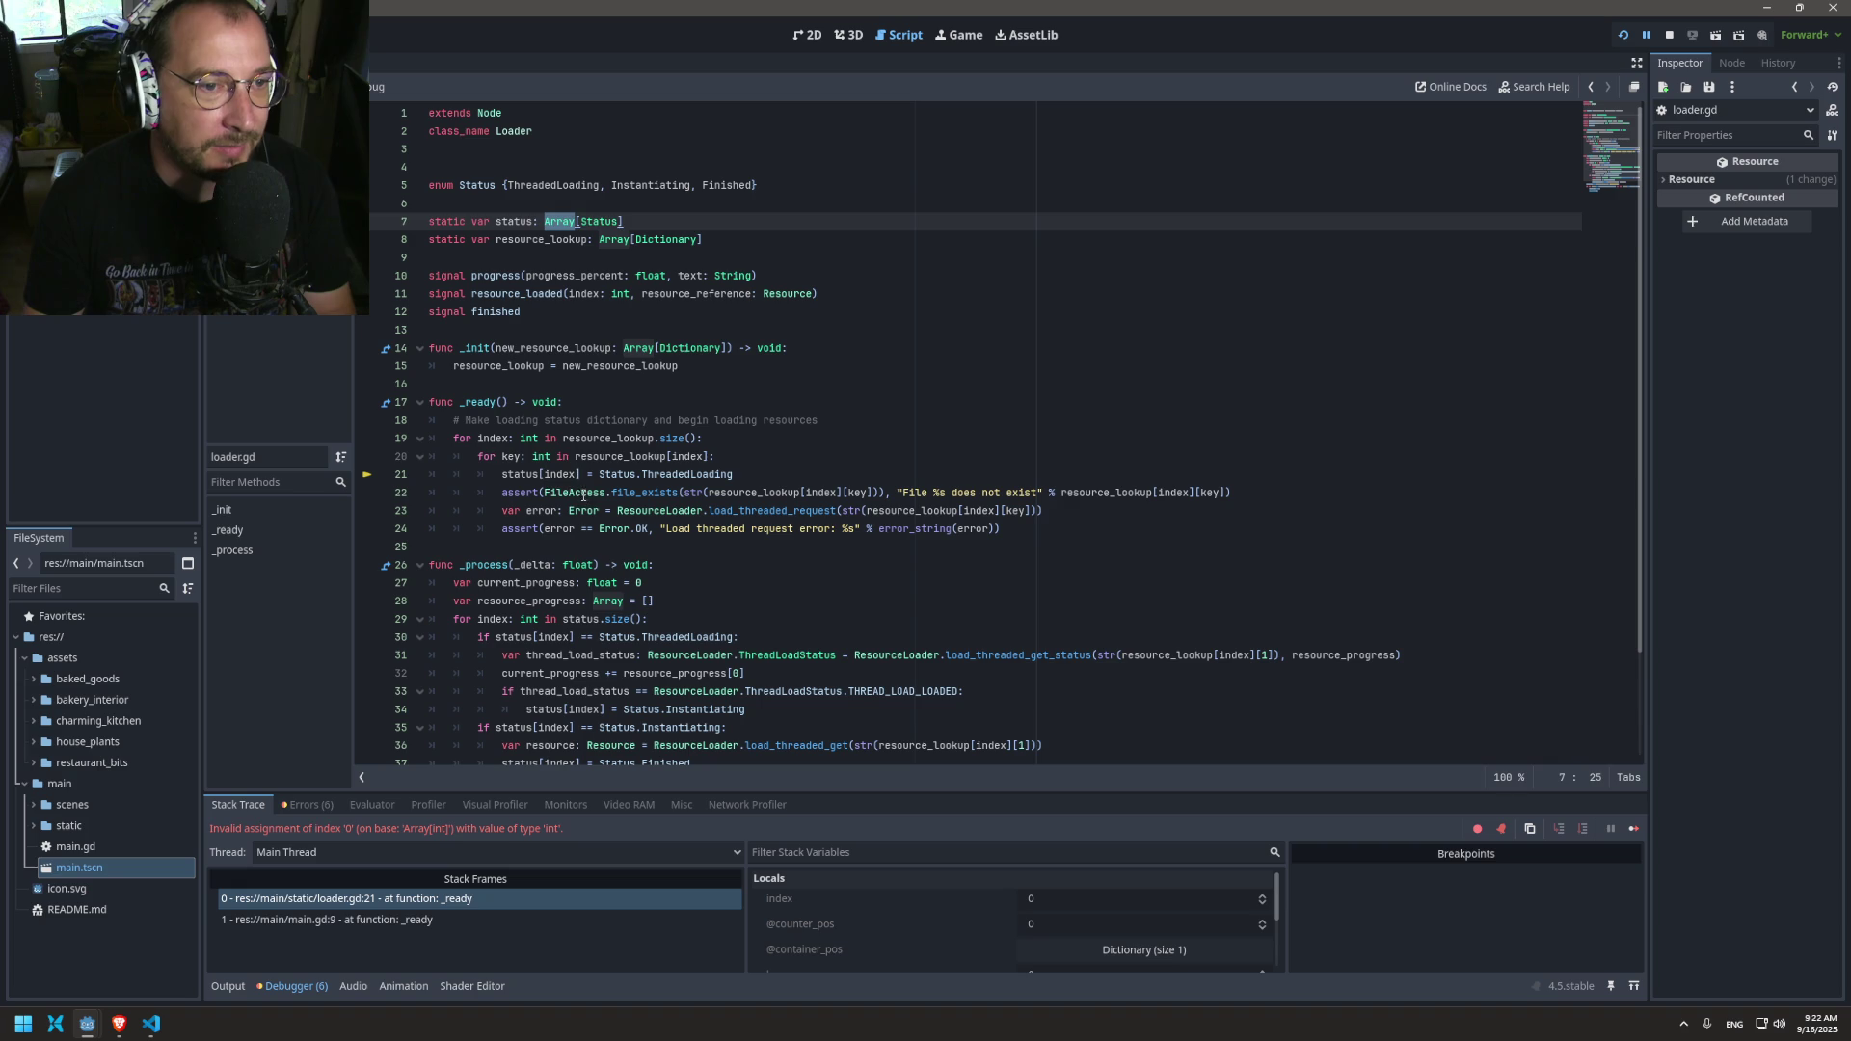
double_click(559, 475)
mouse_move(521, 482)
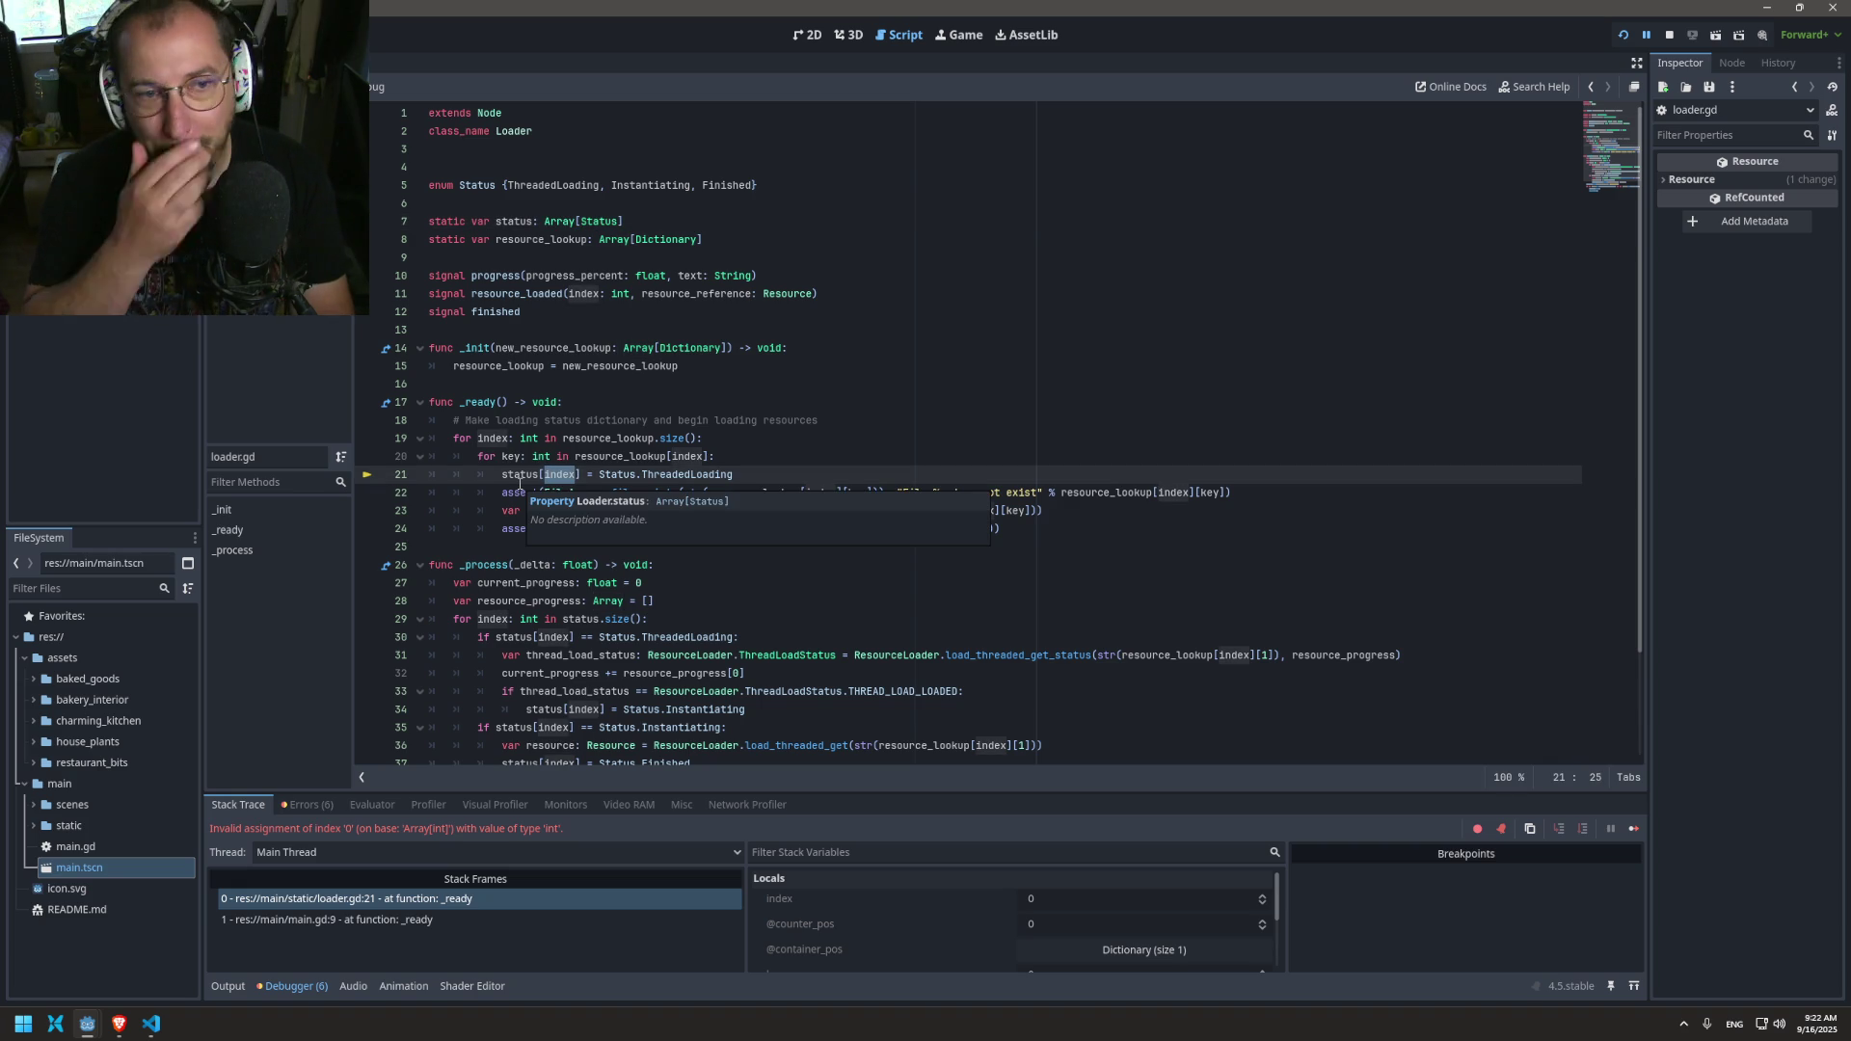
double_click(523, 476)
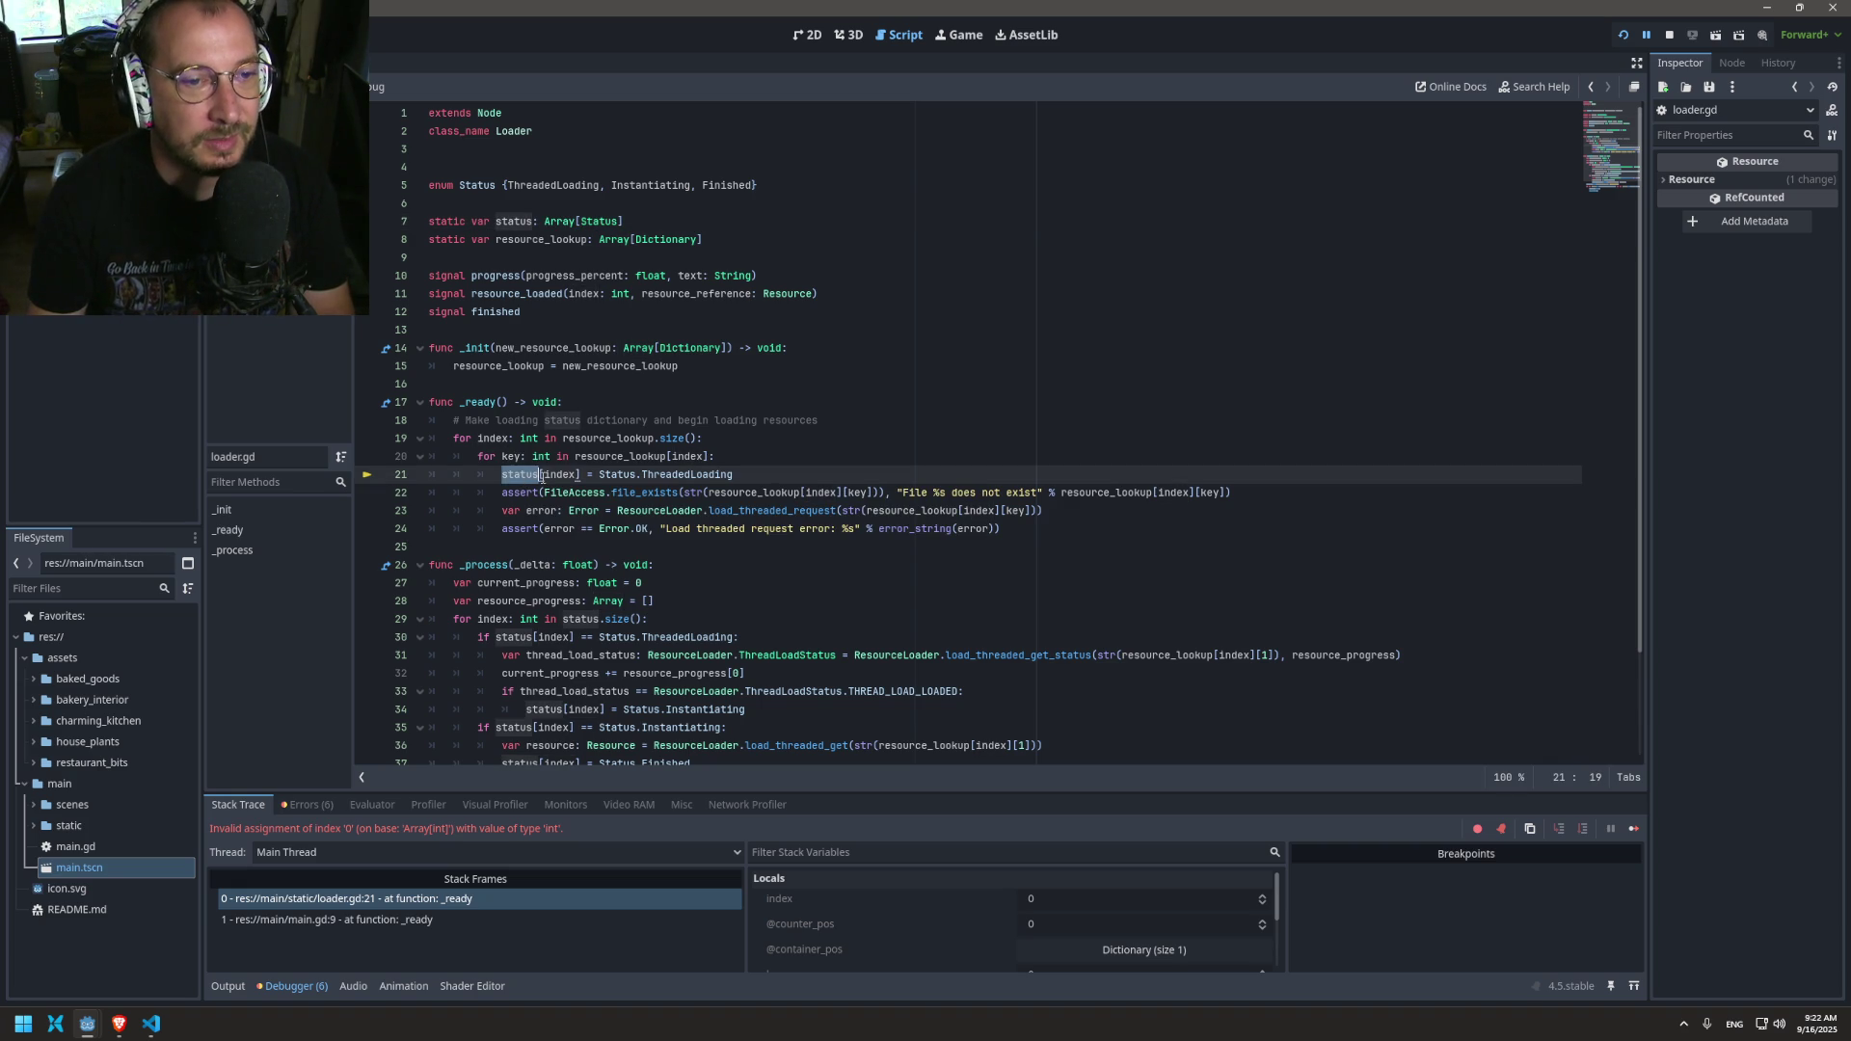
double_click(556, 490)
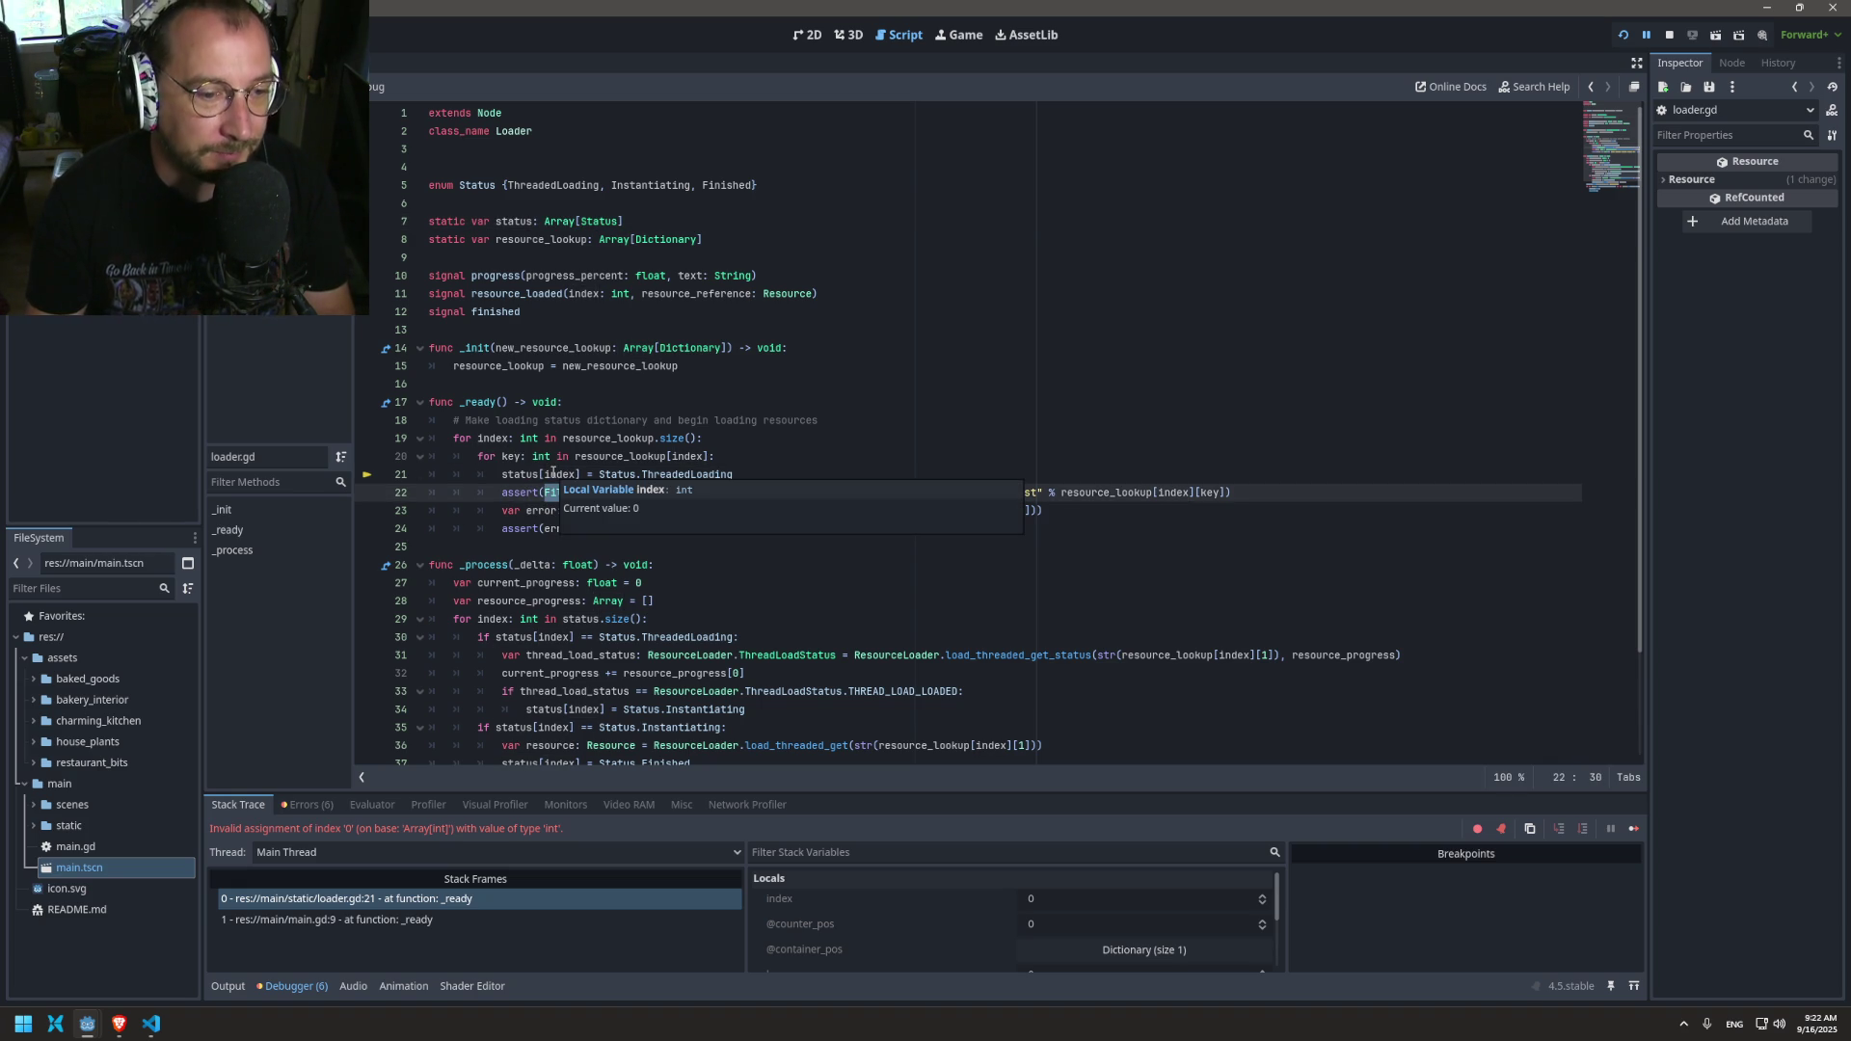
double_click(553, 473)
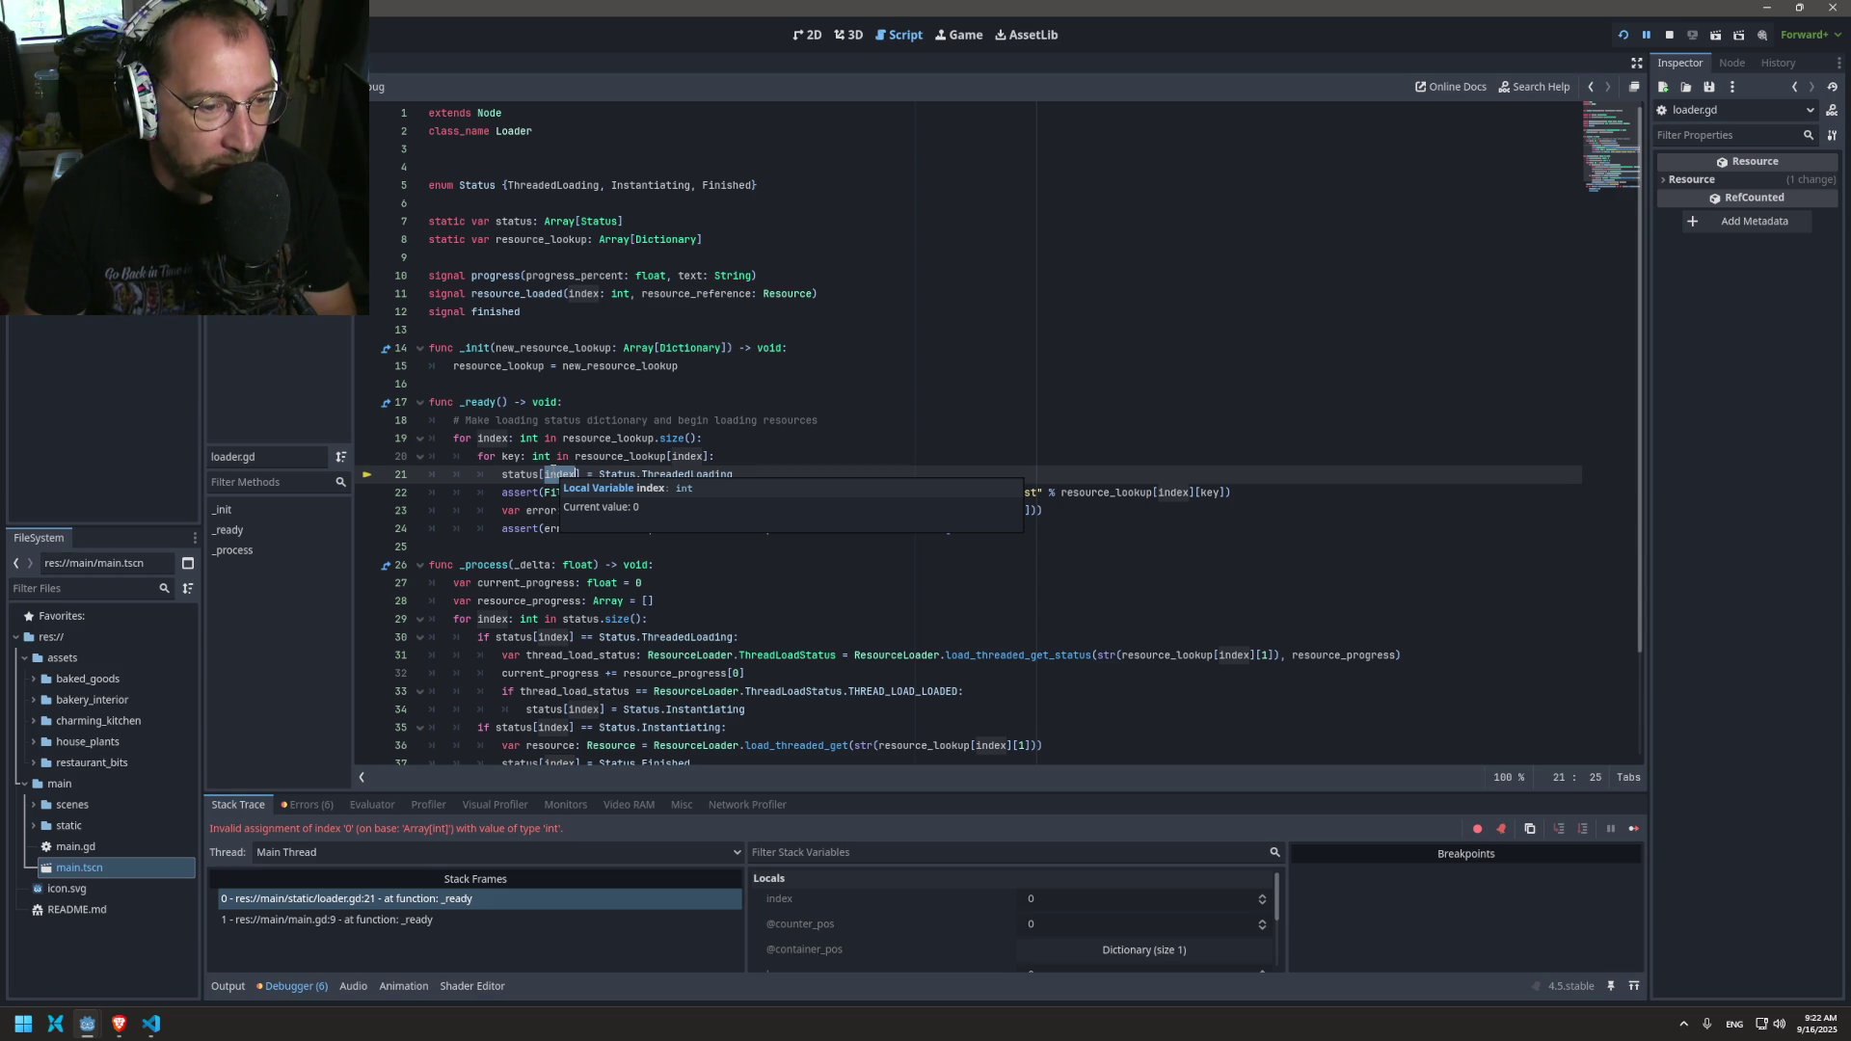
double_click(514, 221)
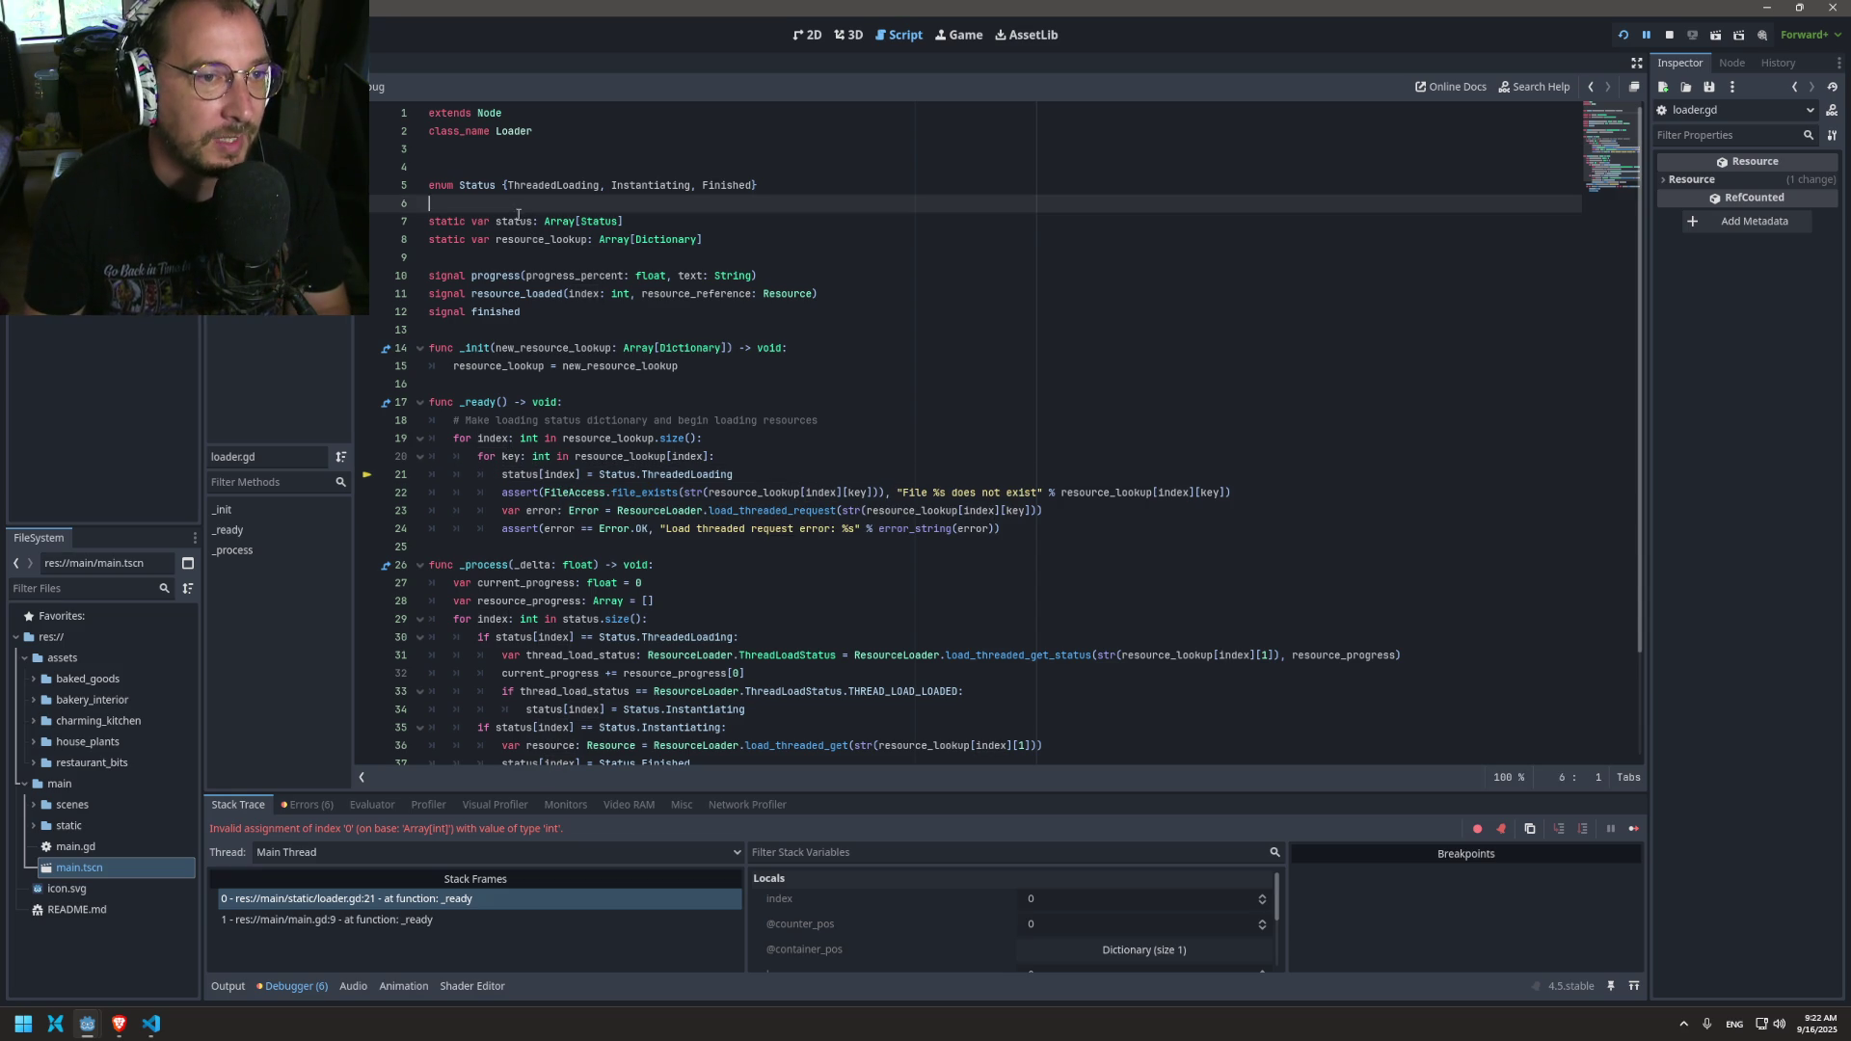
left_click(856, 405)
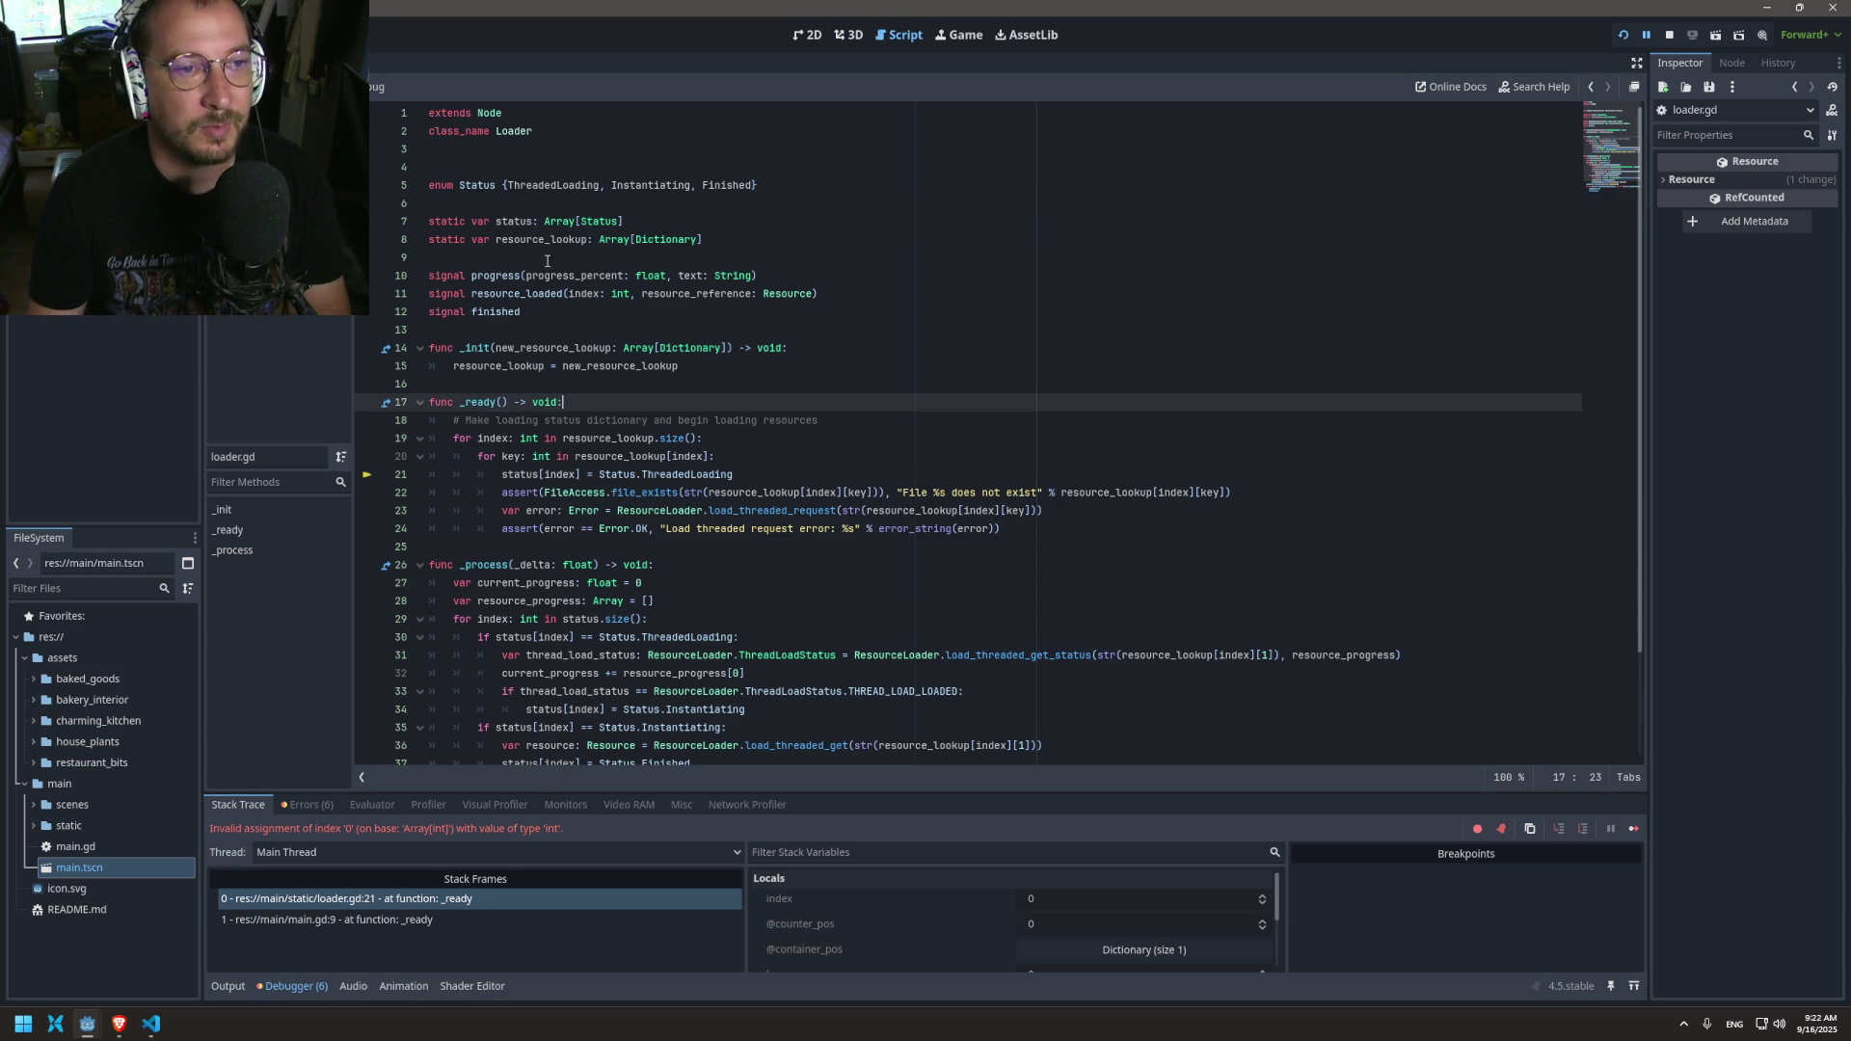
double_click(514, 221)
key("Escape")
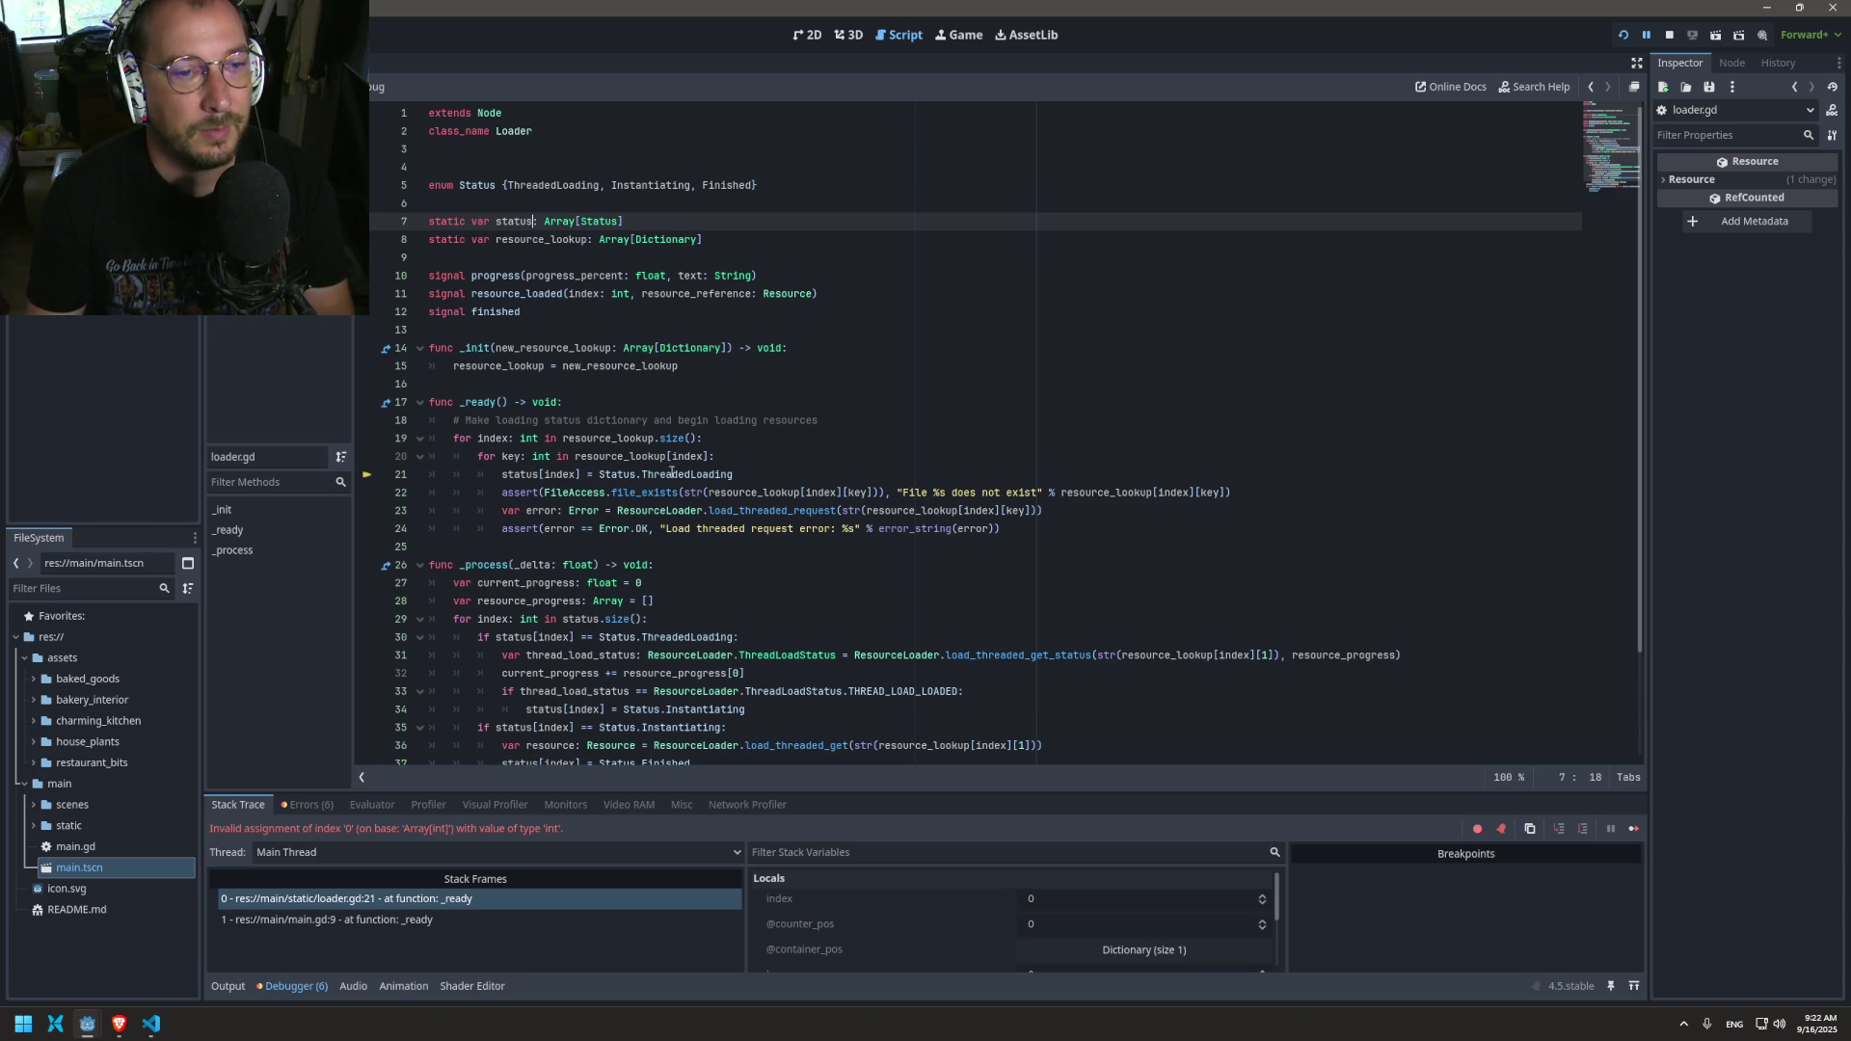
mouse_move(494, 491)
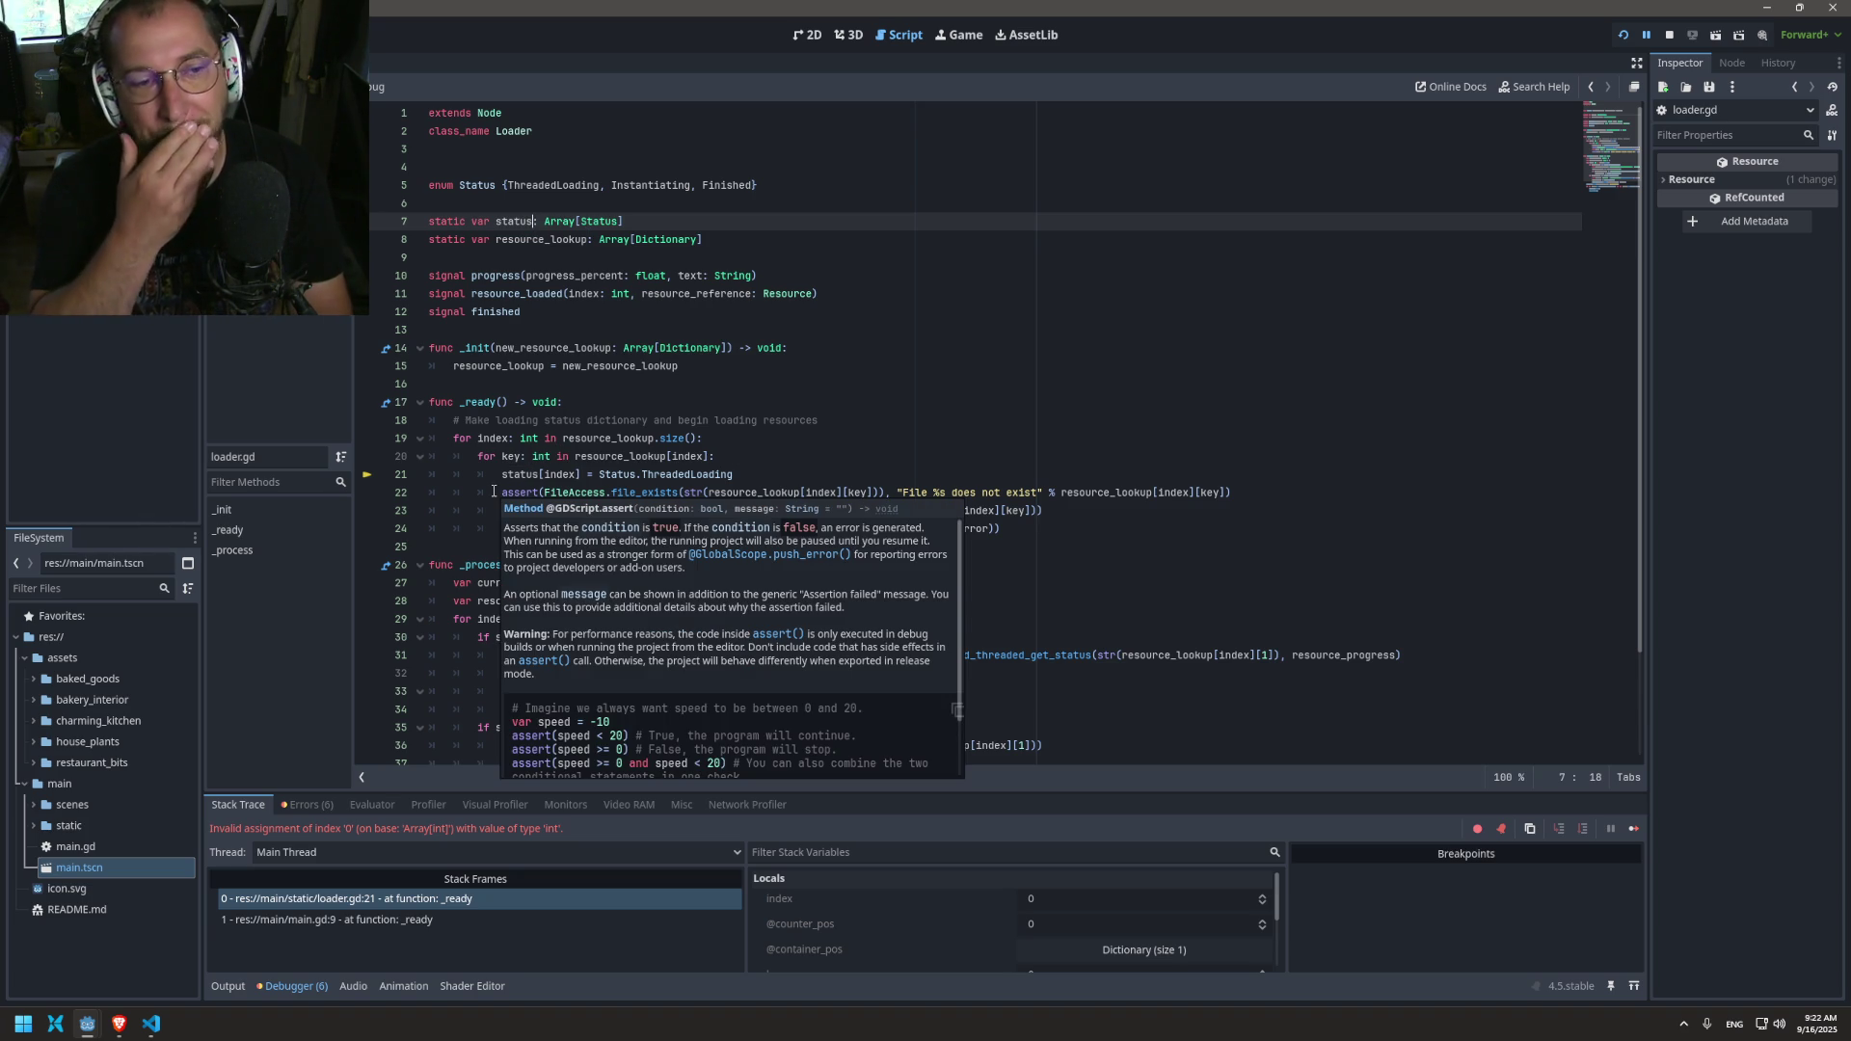
left_click(582, 475)
double_click(561, 474)
left_click(582, 474)
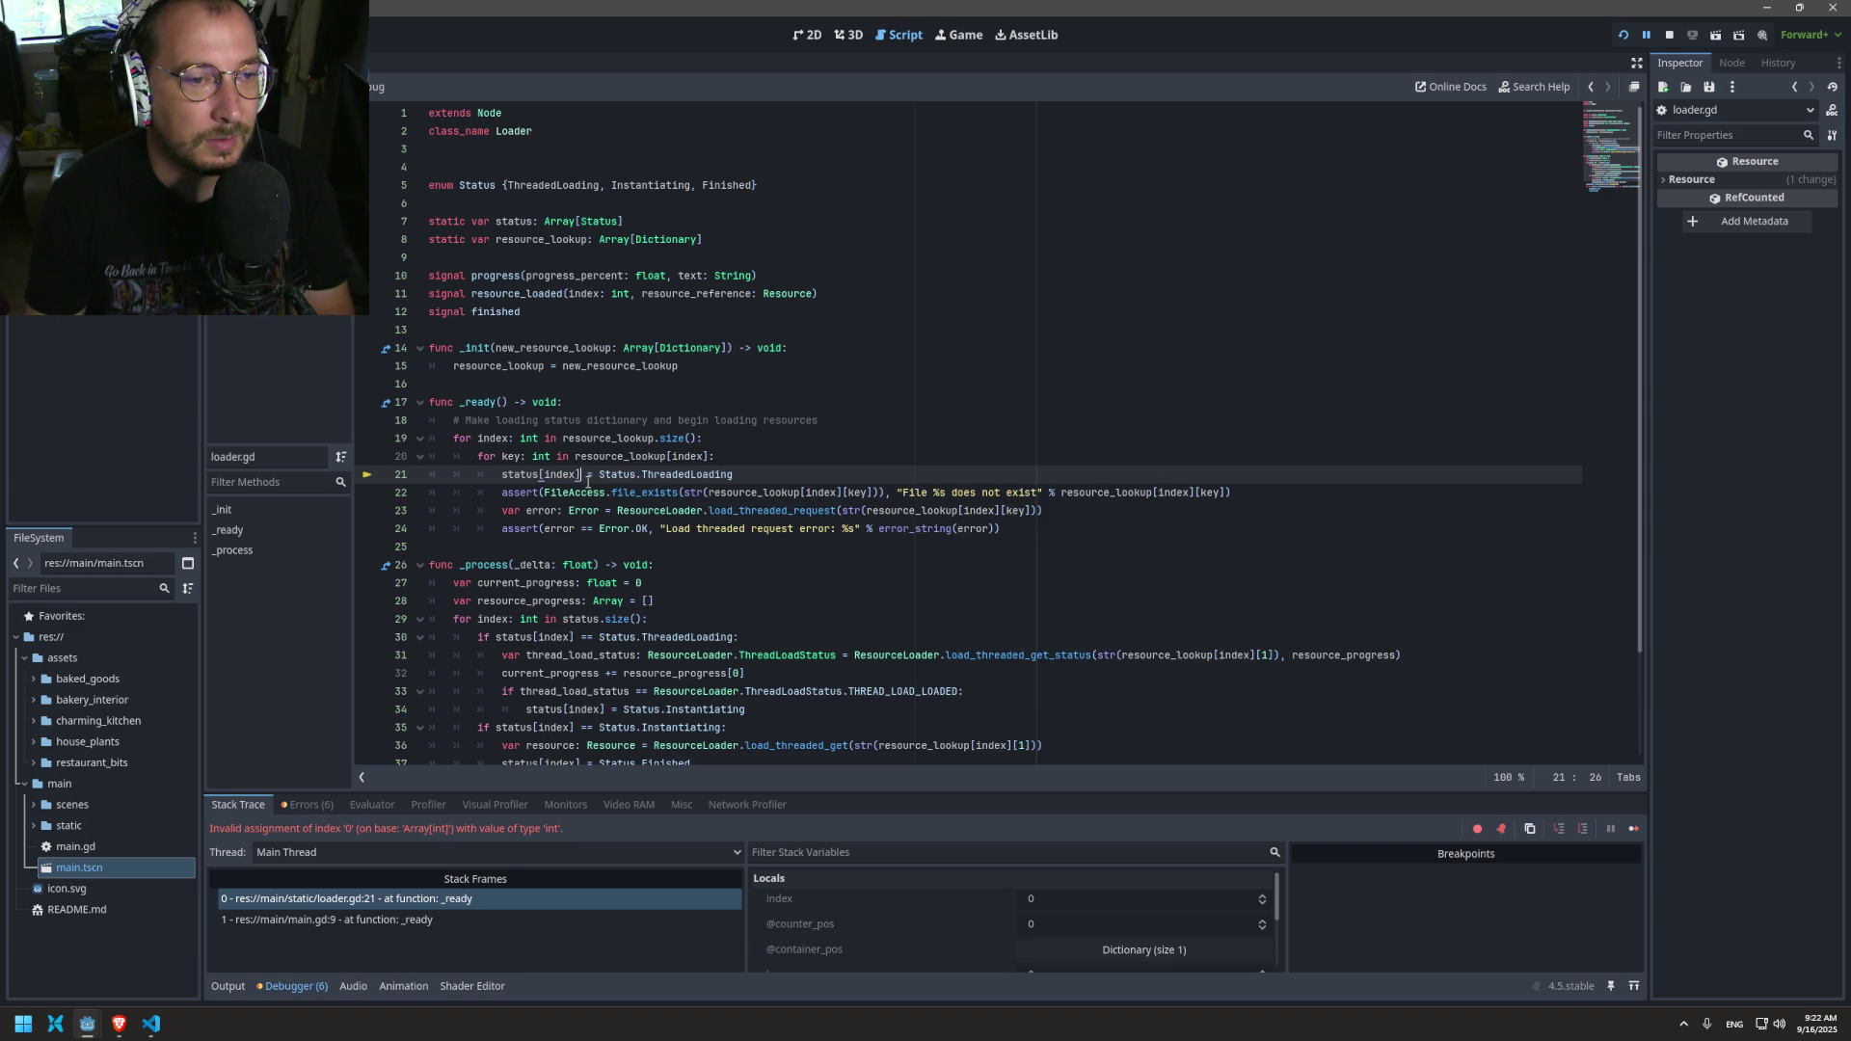
left_click_drag(565, 439, 696, 444)
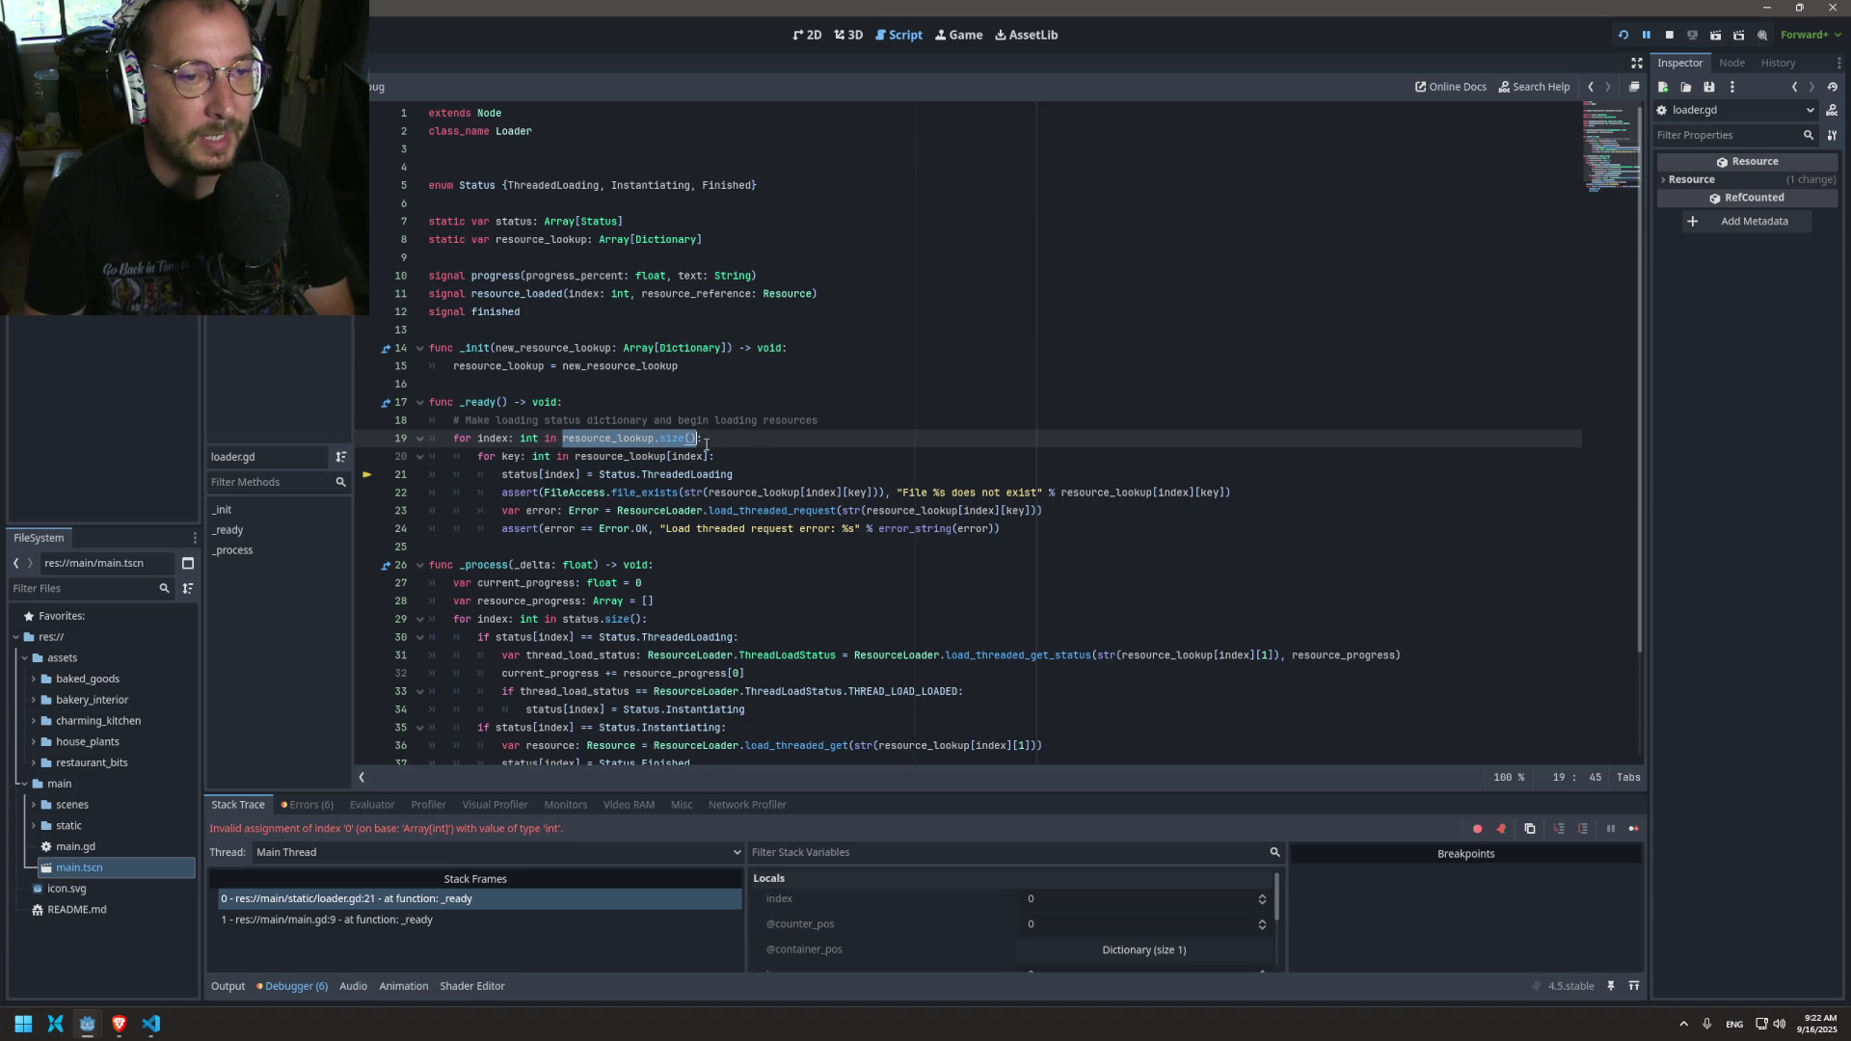
left_click(827, 423)
Step: Add status.resize(resource_lookup.size()) at the start of _ready, save, and read the Array.resize docs
key("Return")
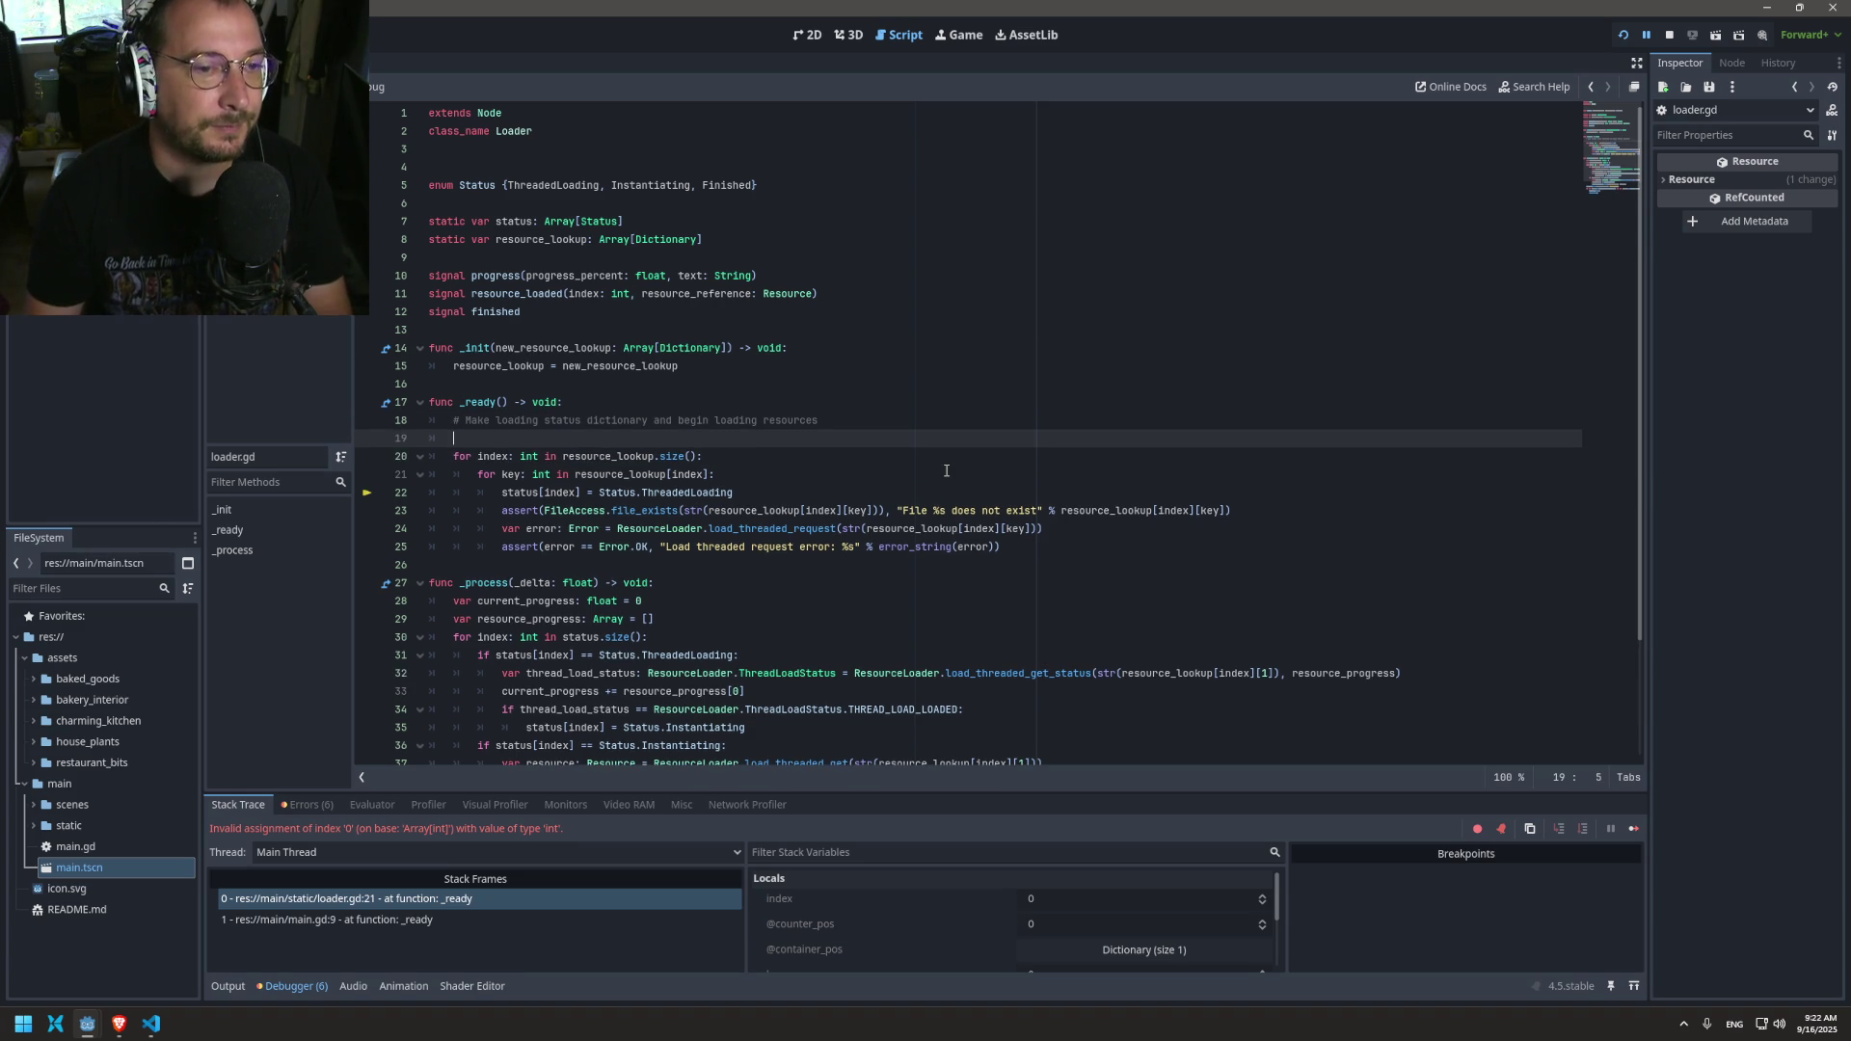
type("statu")
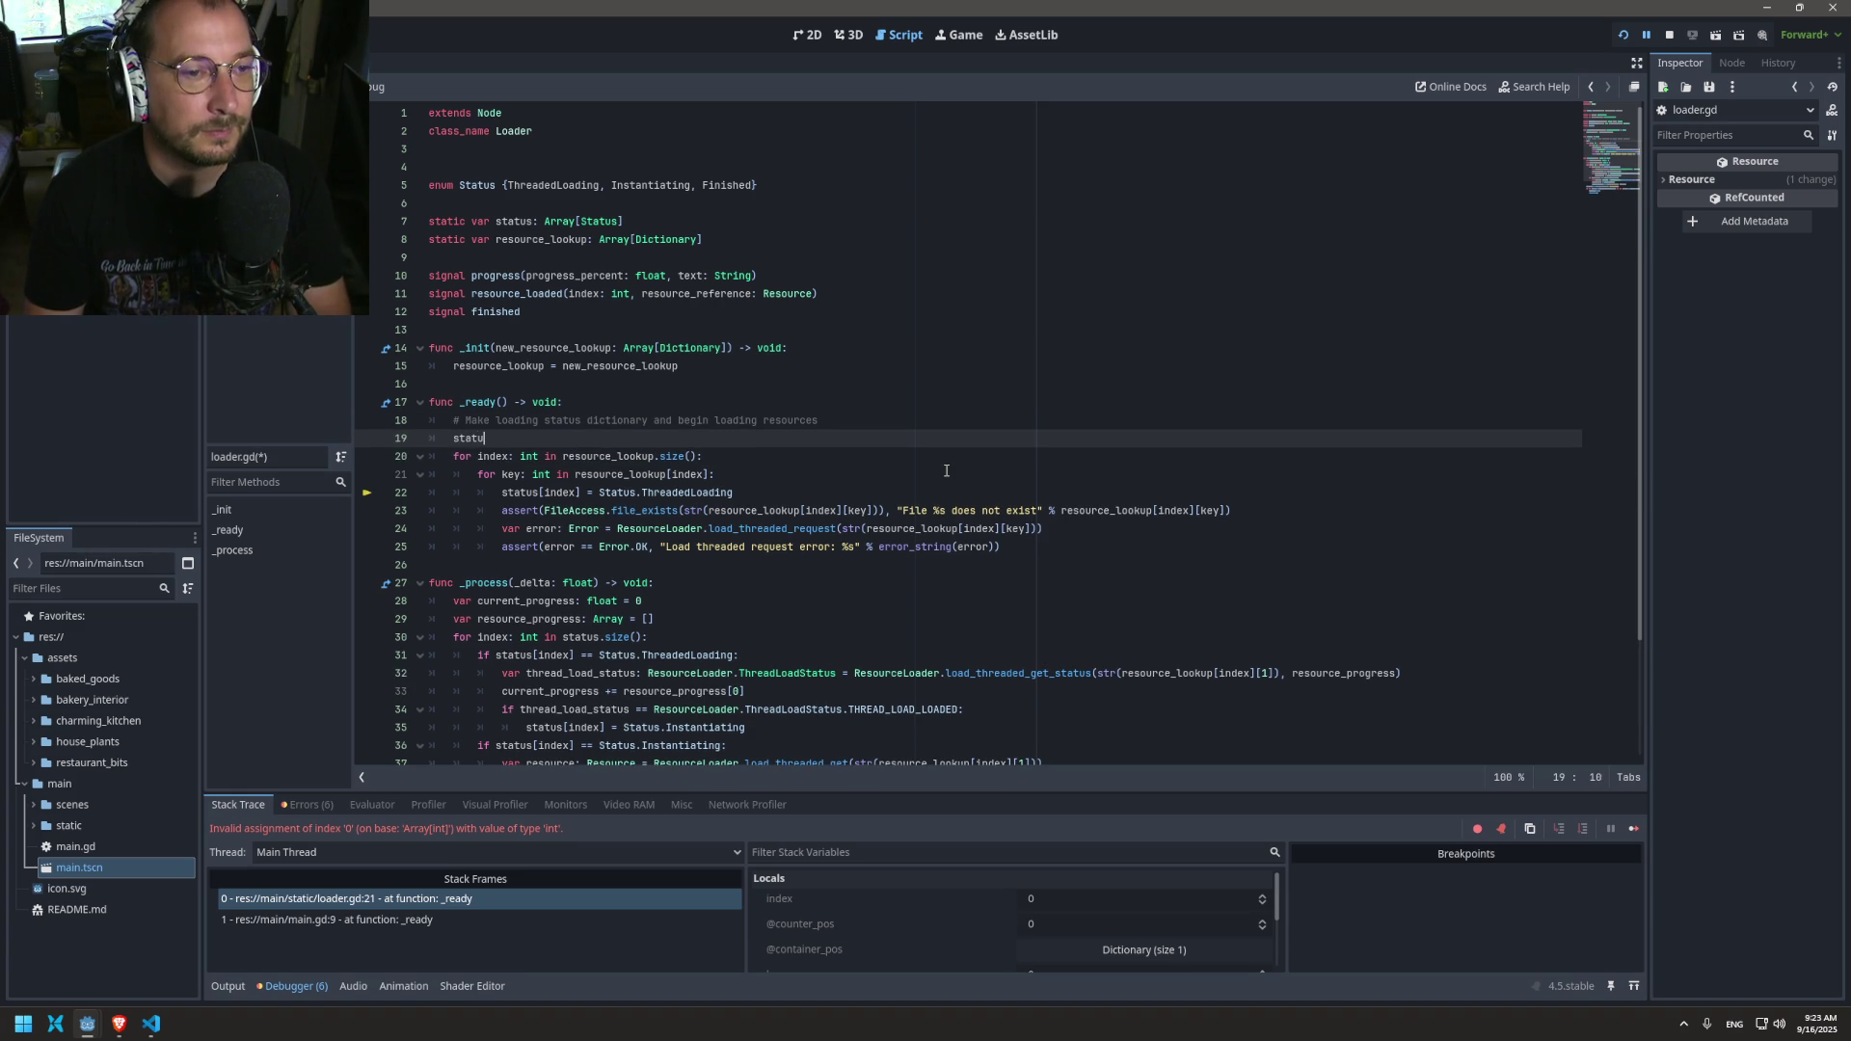
type("s.resi")
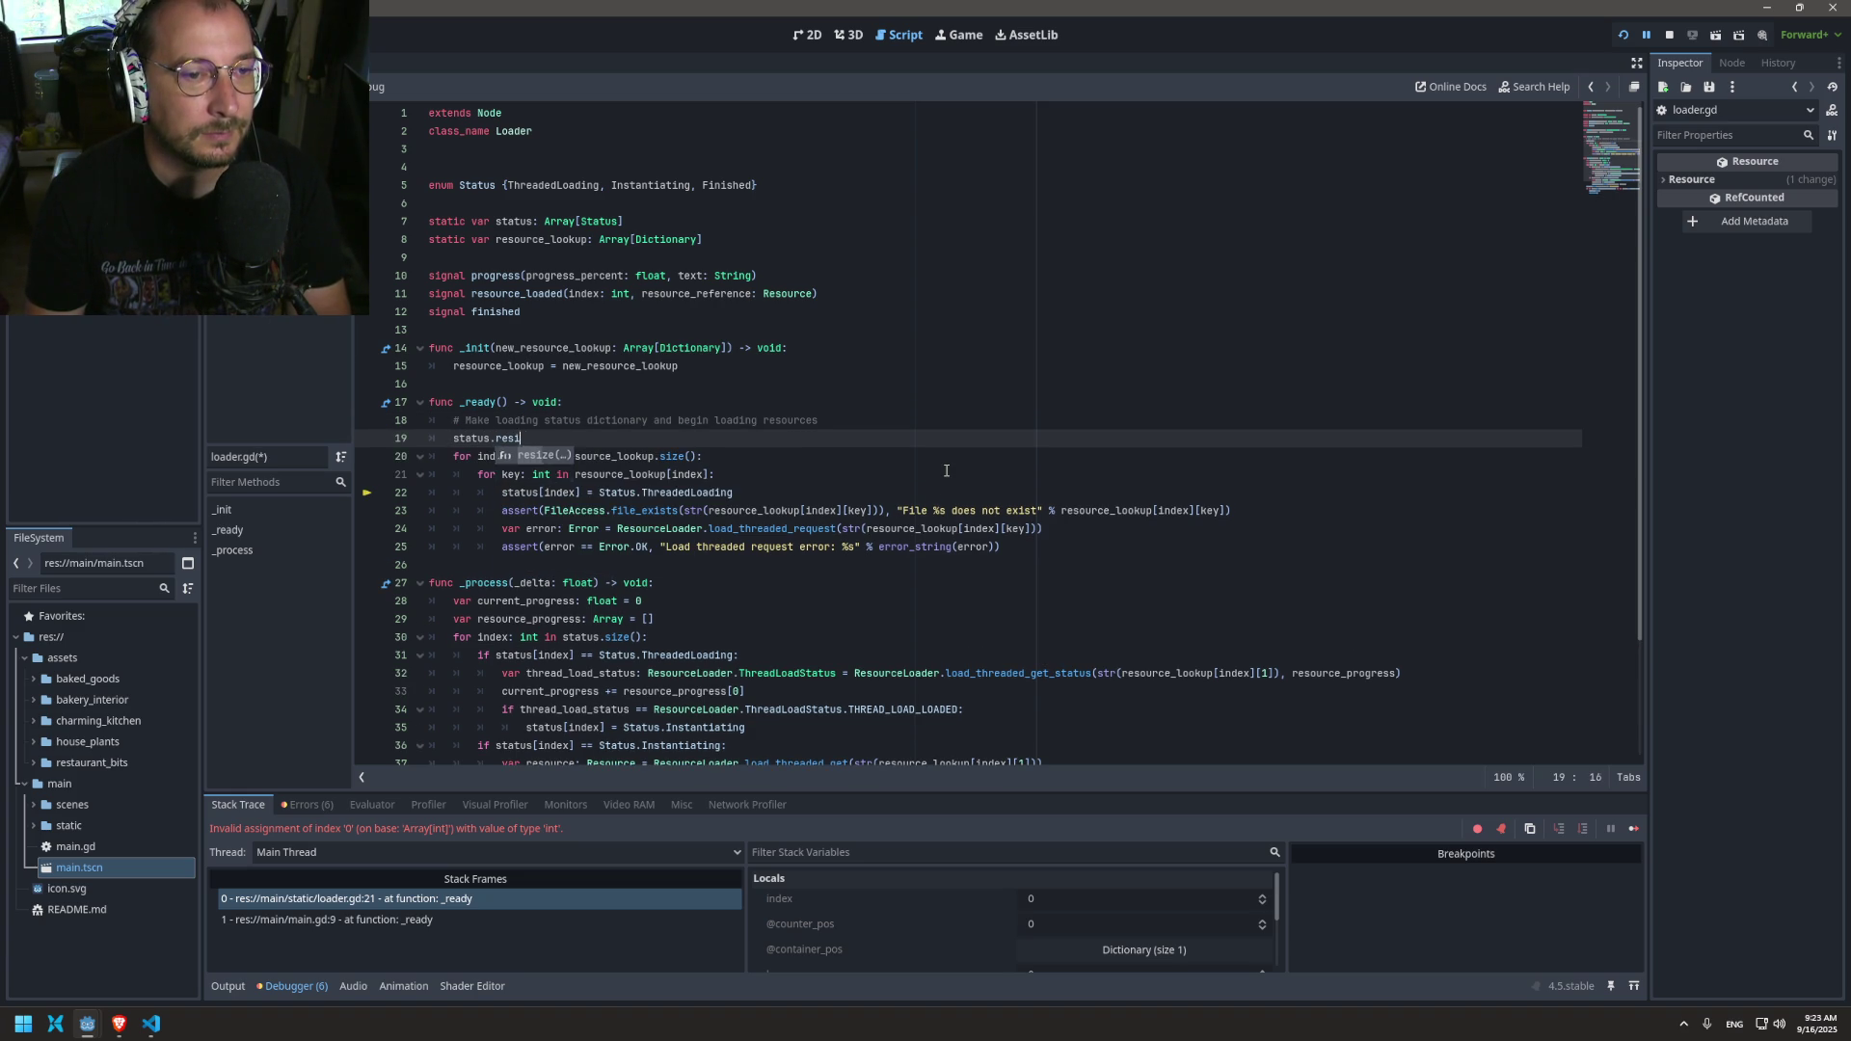
type("ze(resource_lookup.size()")
key("ctrl+s")
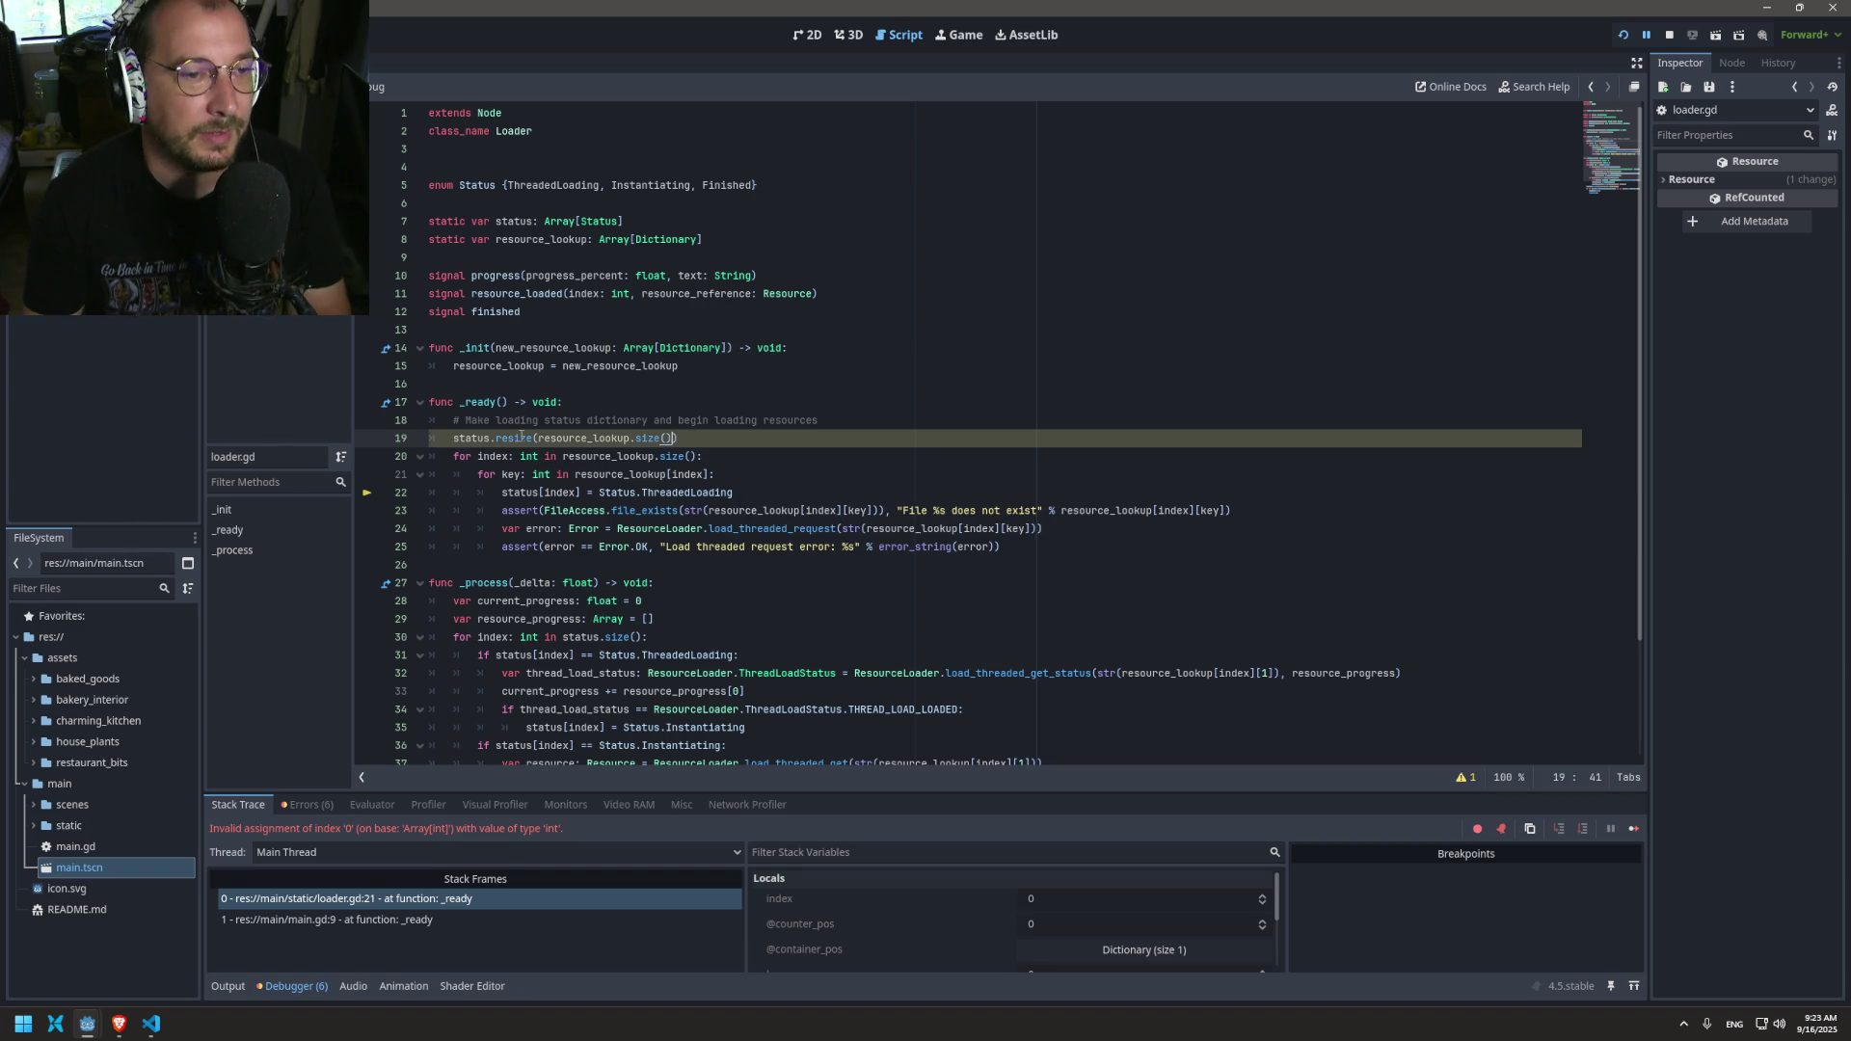
mouse_move(521, 436)
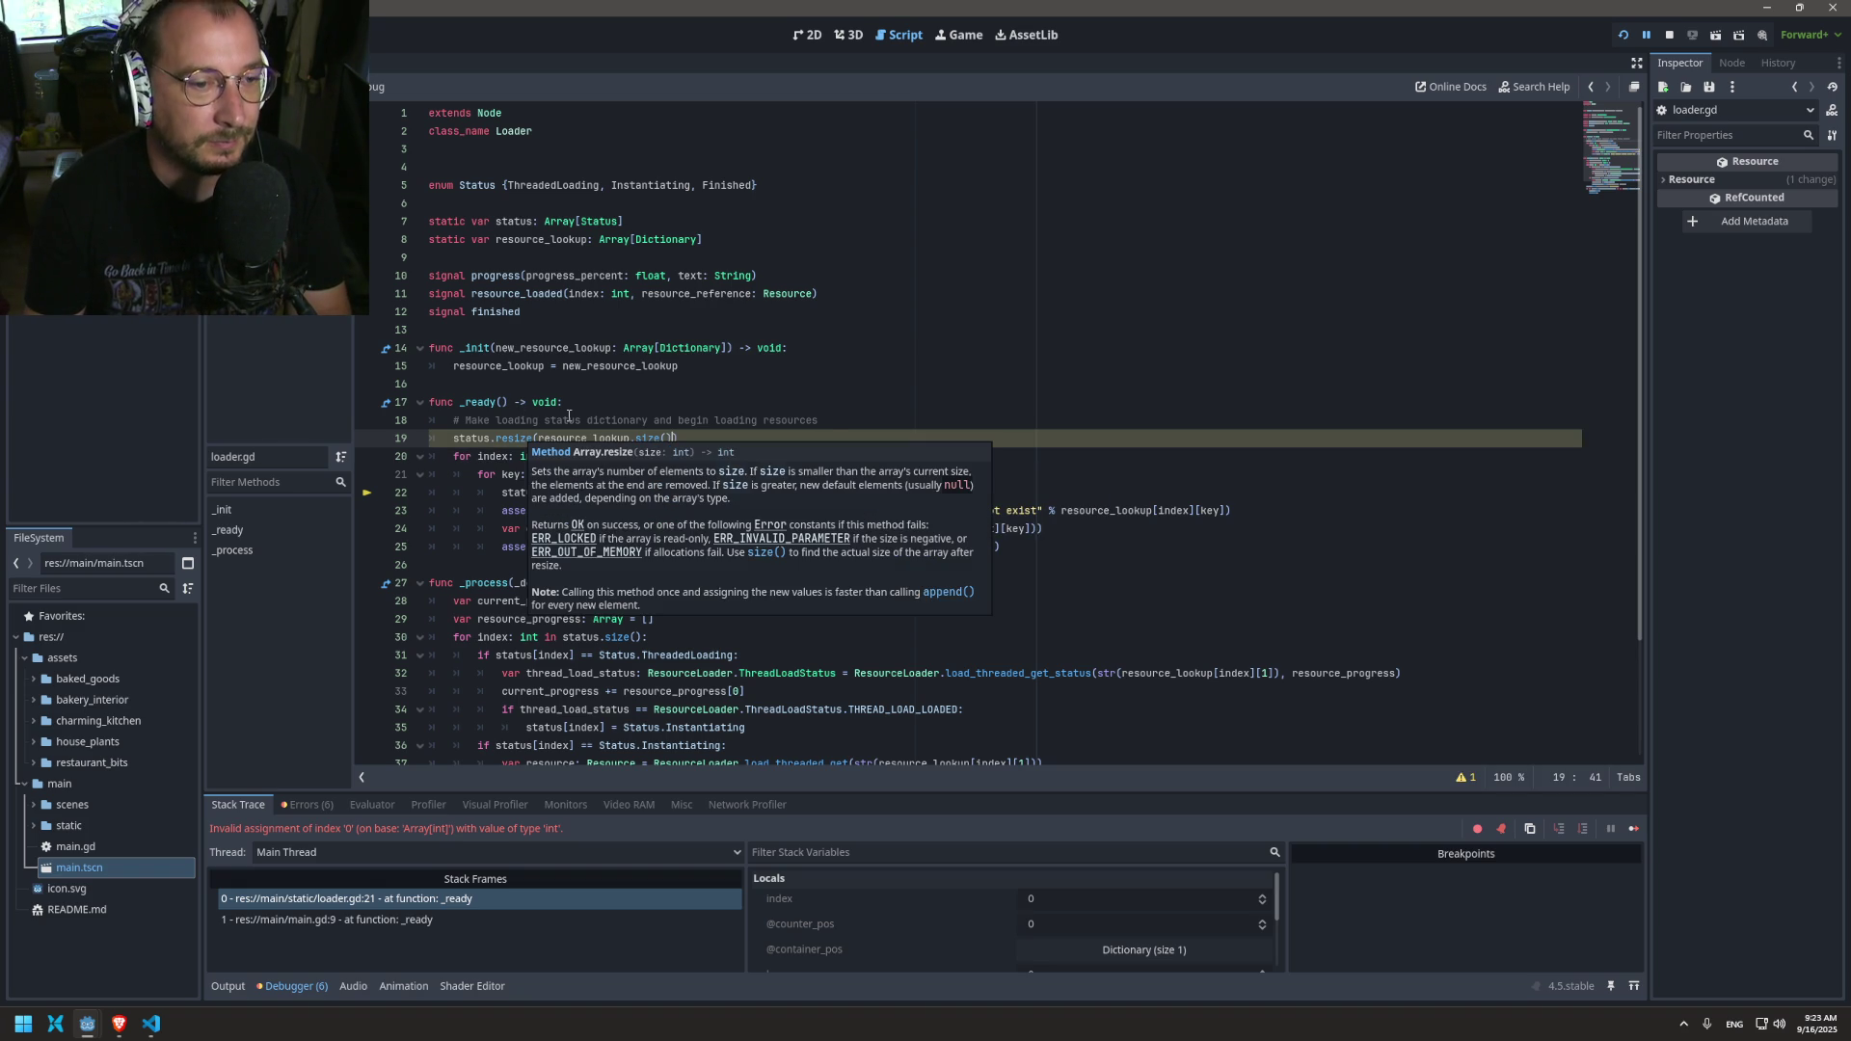
left_click(511, 438, "ctrl")
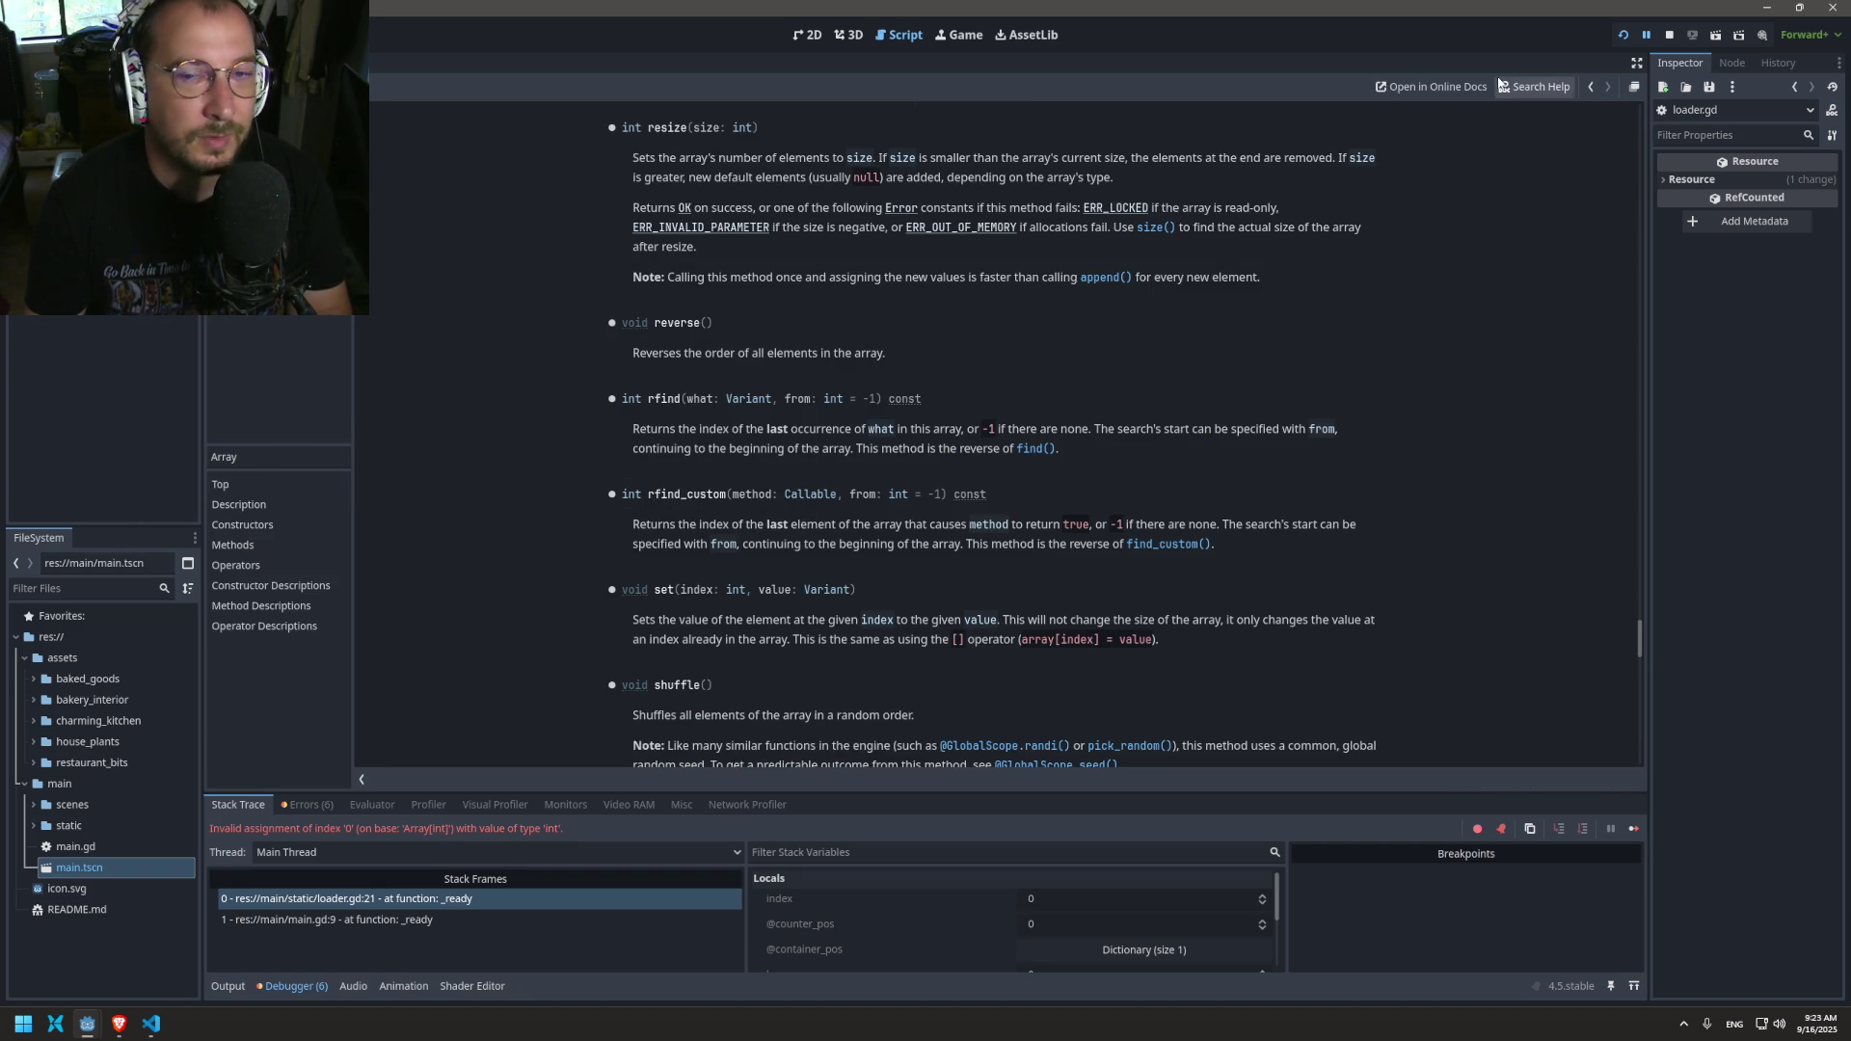
left_click(1589, 90)
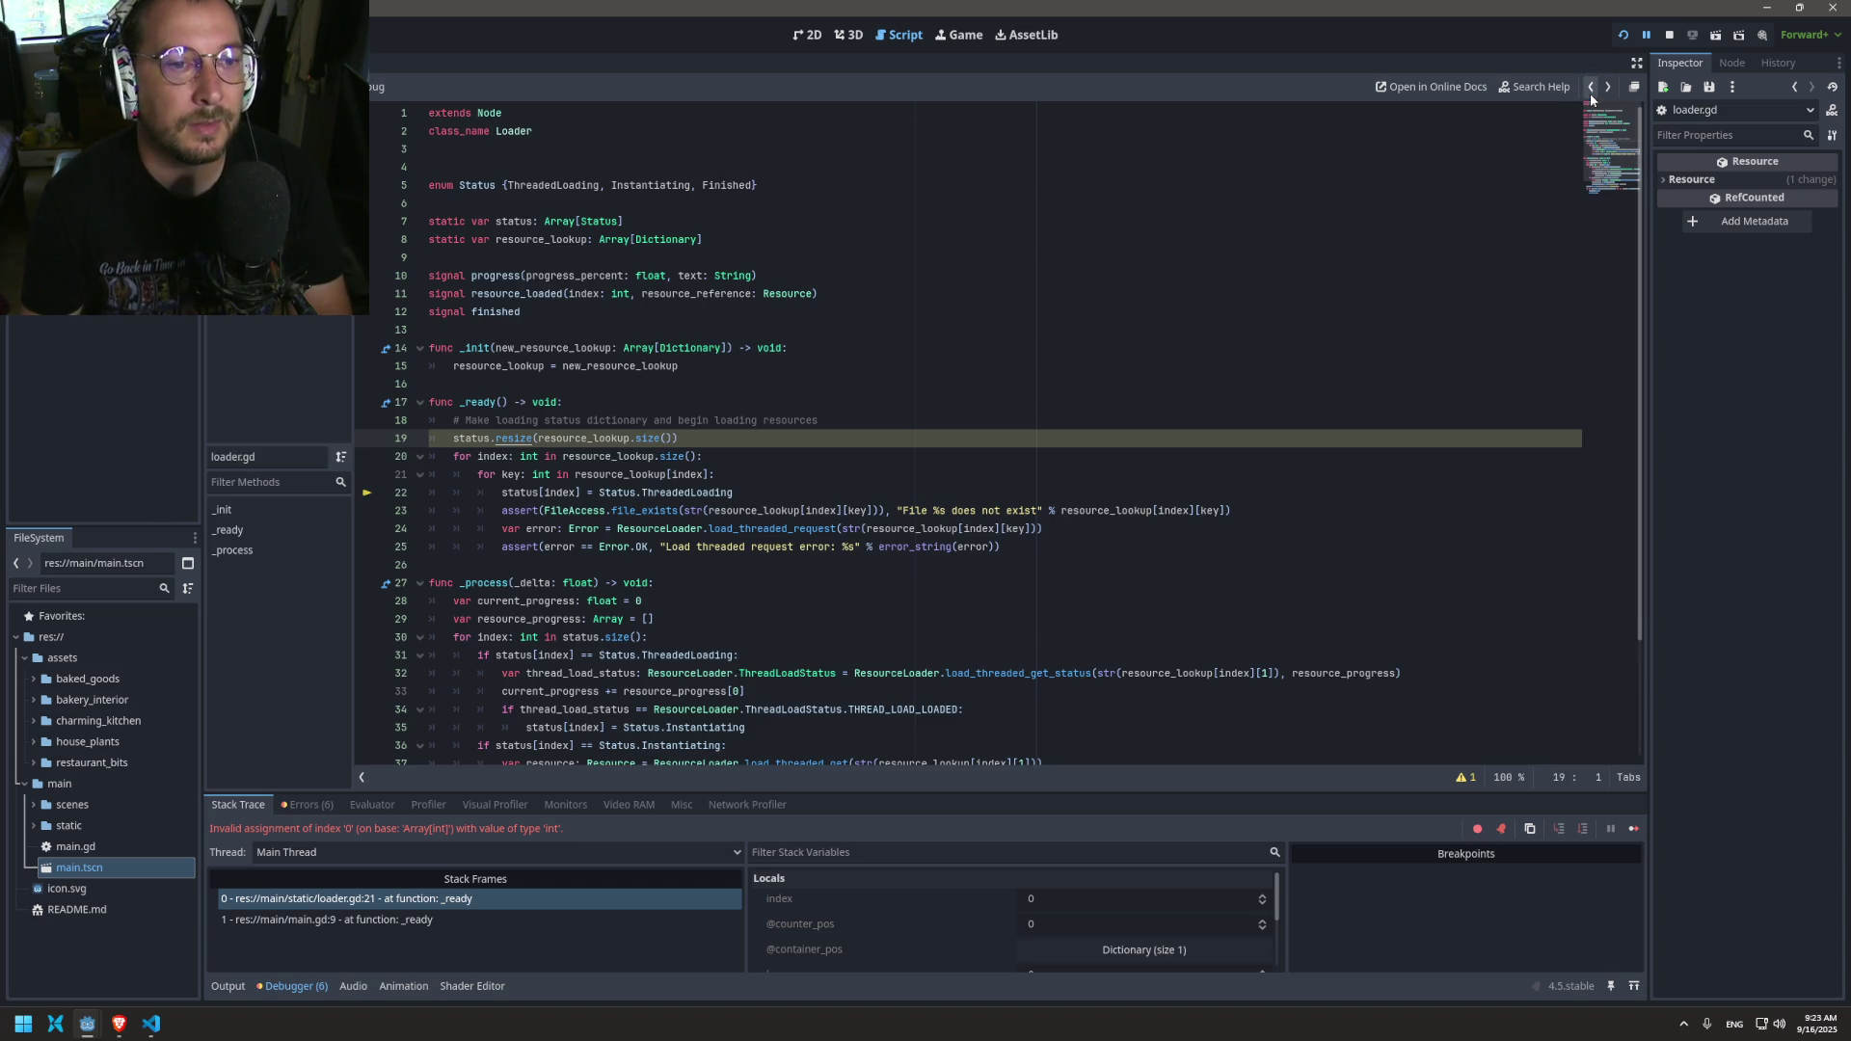
Step: Store the resize result in var _error: int, save, and review uses of status and index
left_click(453, 438)
type("var ")
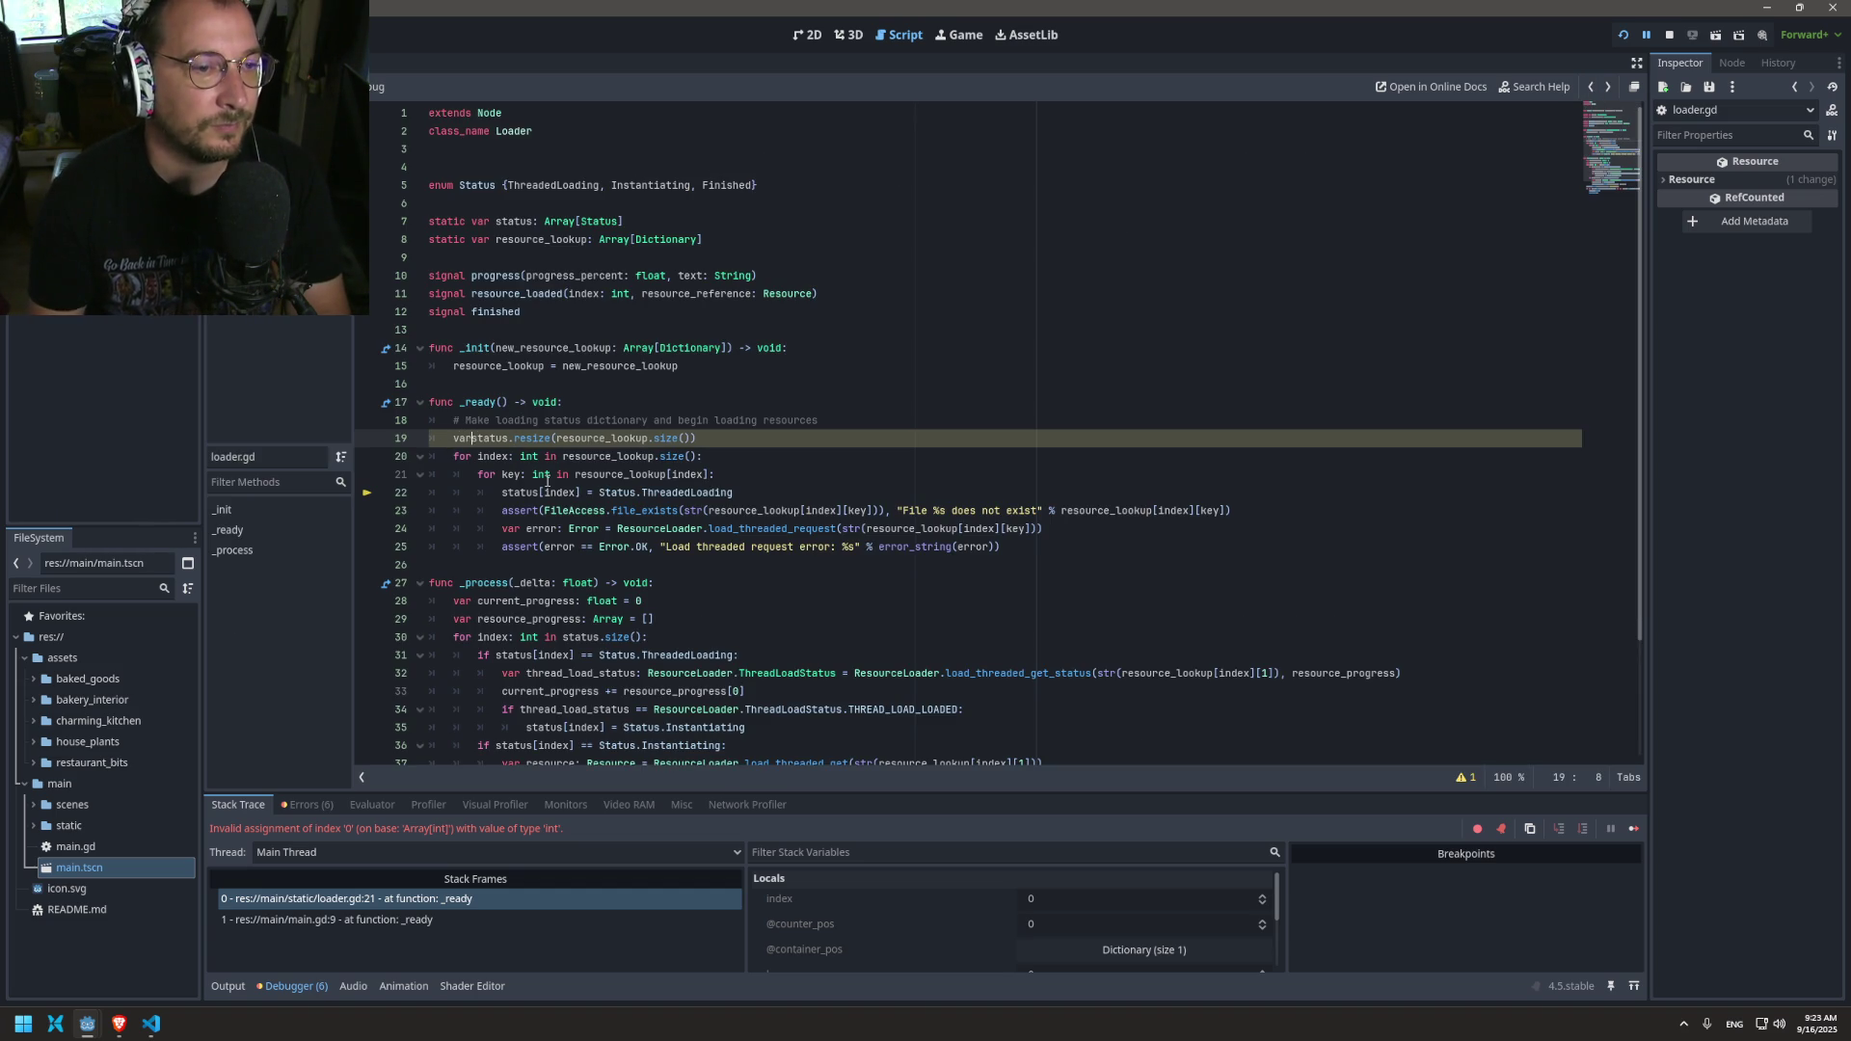
type("_error")
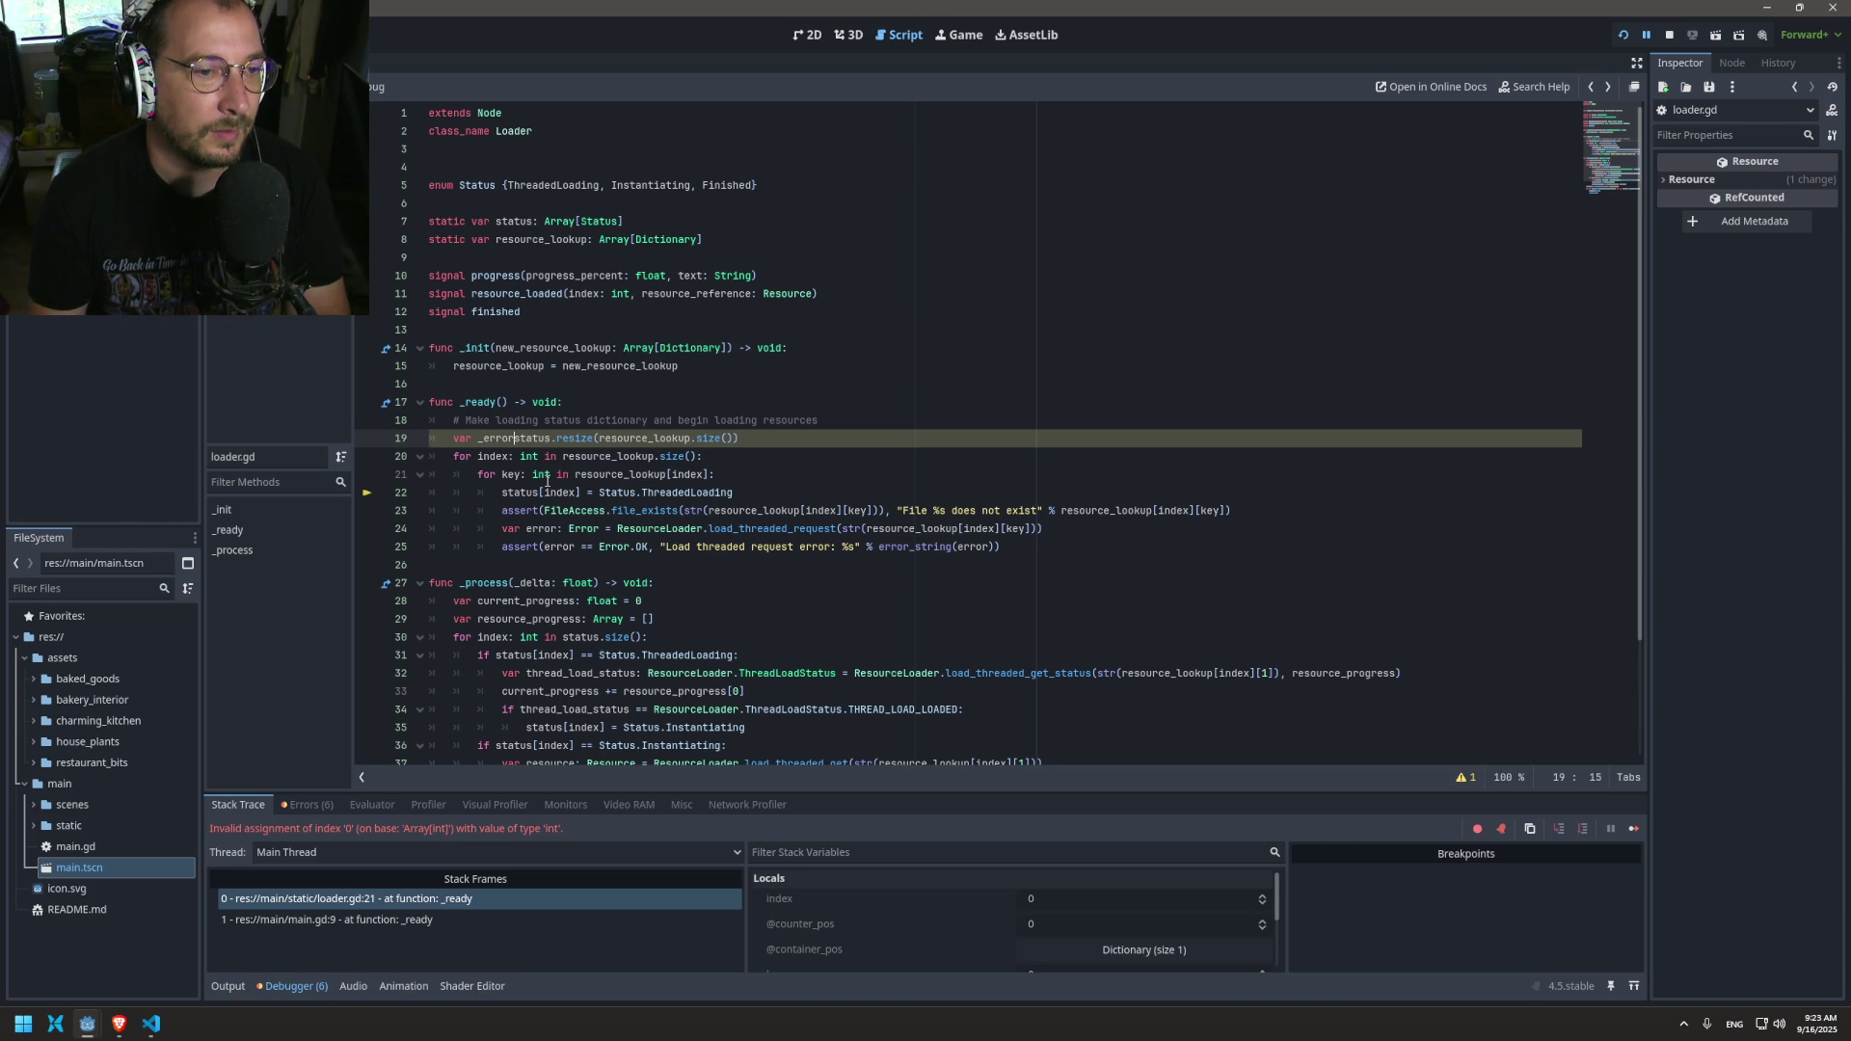
type(": int =")
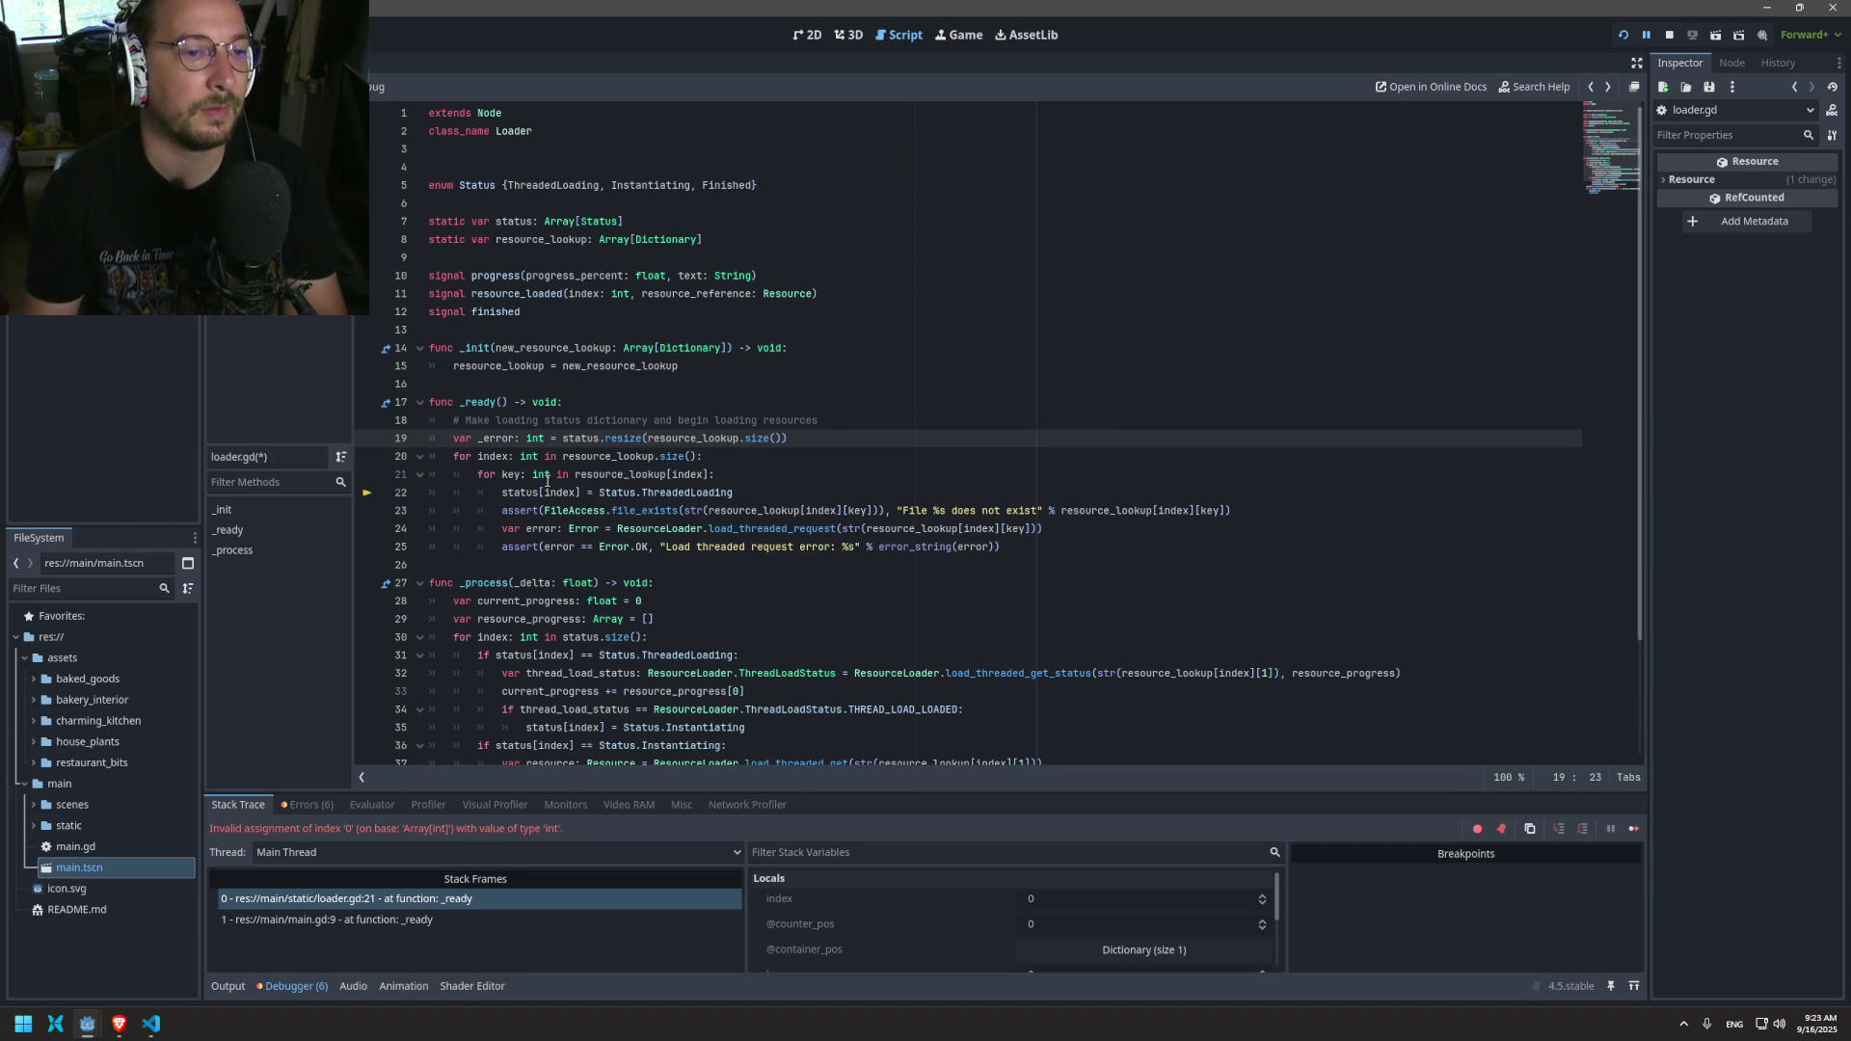
key("ctrl+s")
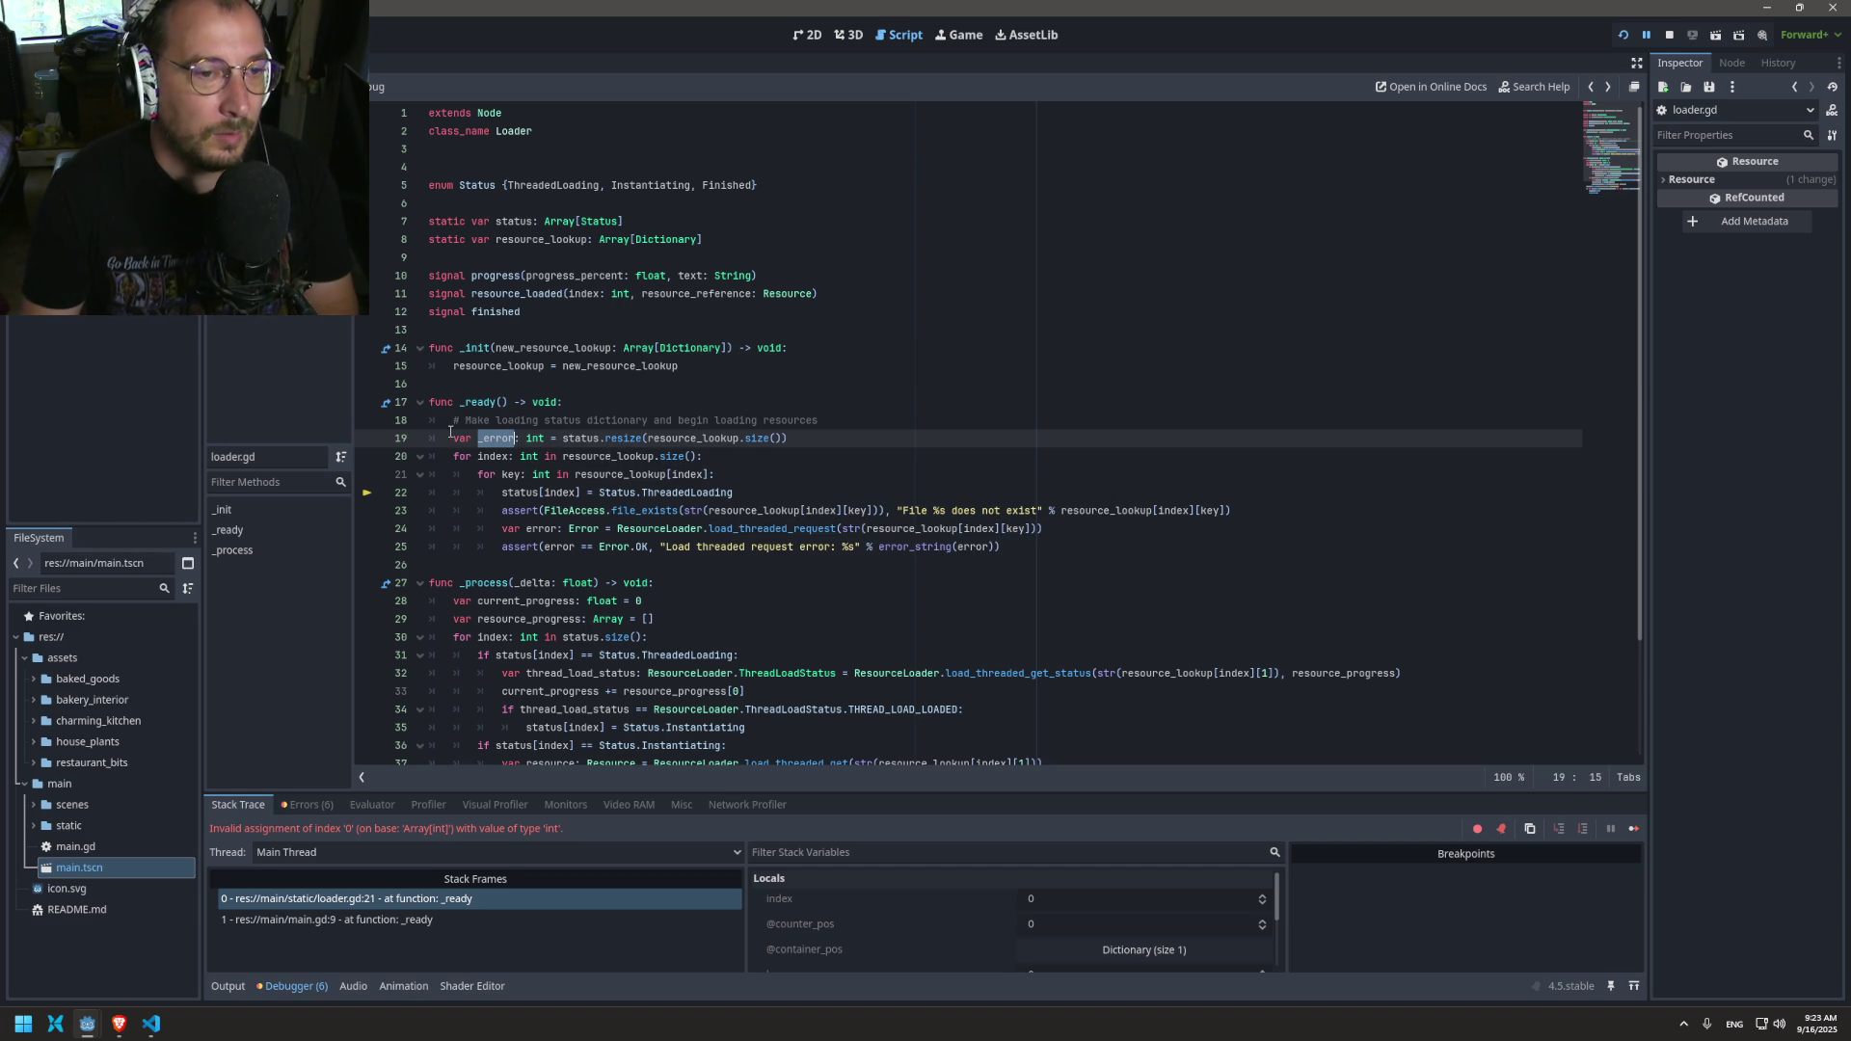
double_click(579, 439)
left_click(520, 496)
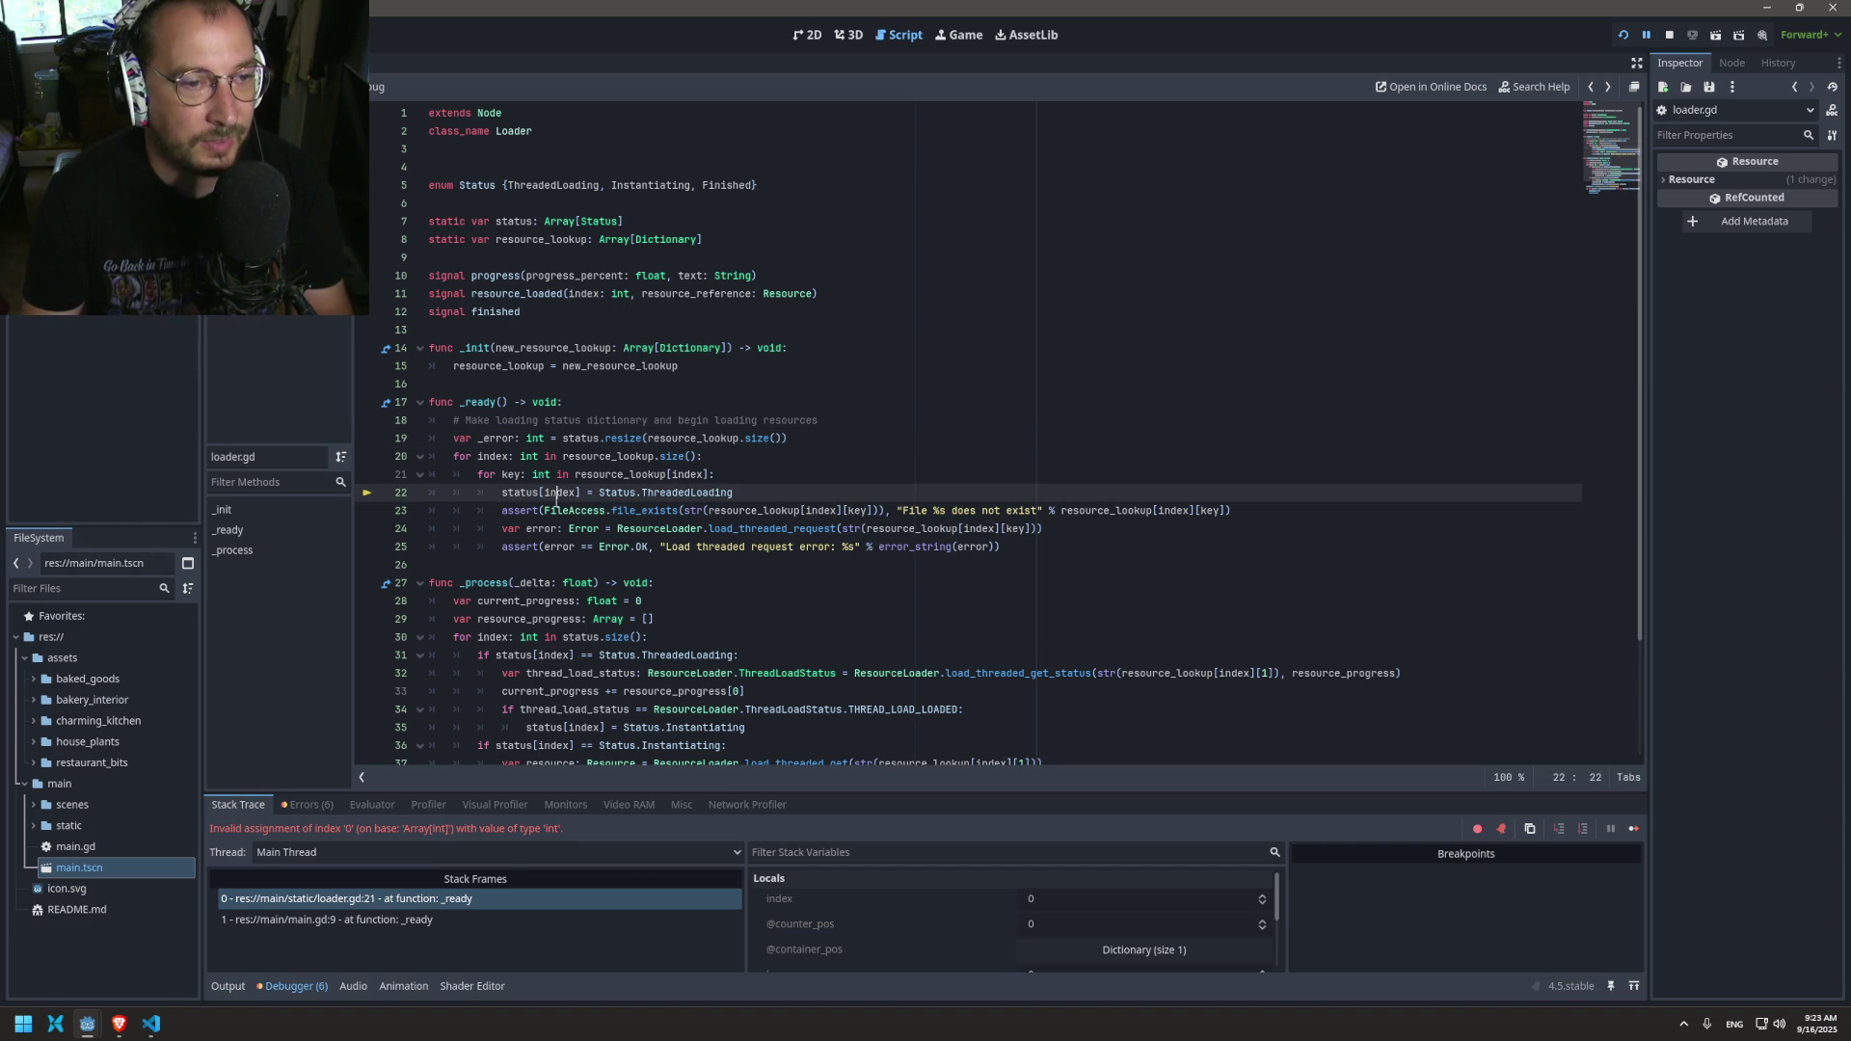
double_click(556, 493)
scroll(1049, 481, "down", 3)
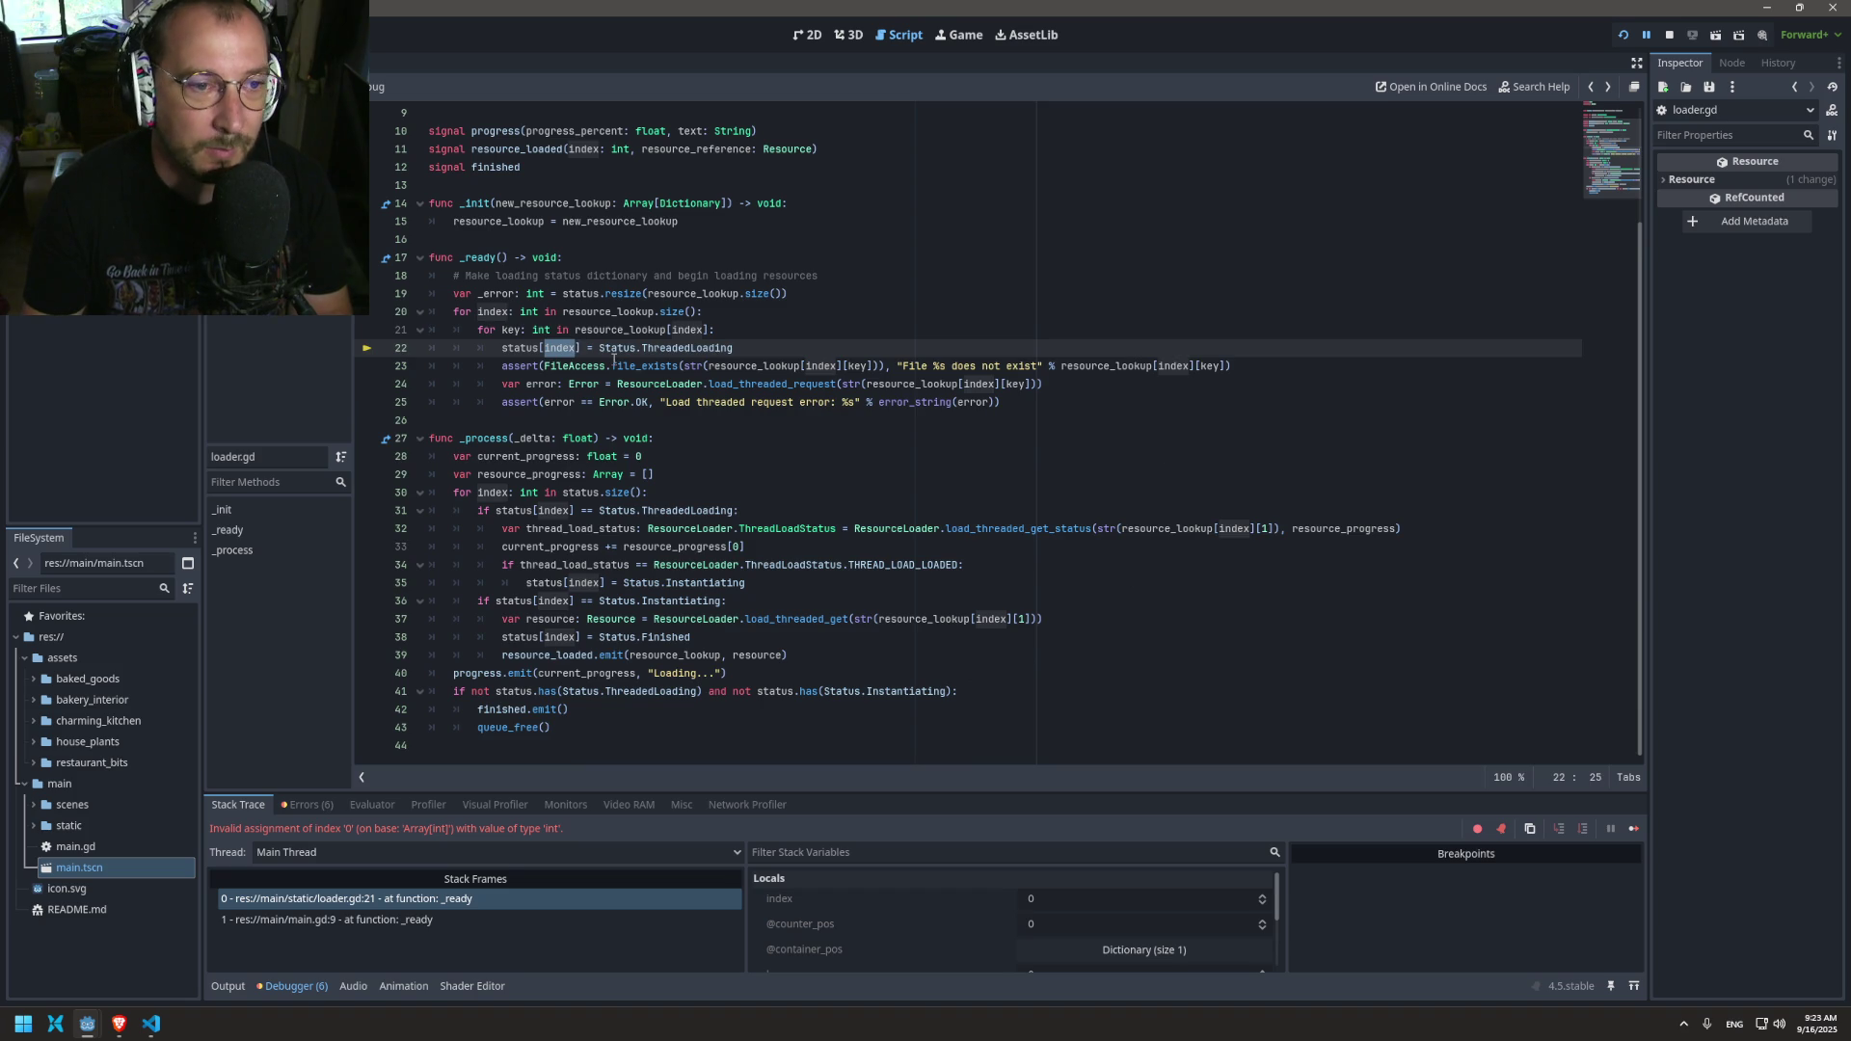
Step: Paste the per-key loop after the index loop in _process, indent the rest of the body under it, and save
left_click(1639, 35)
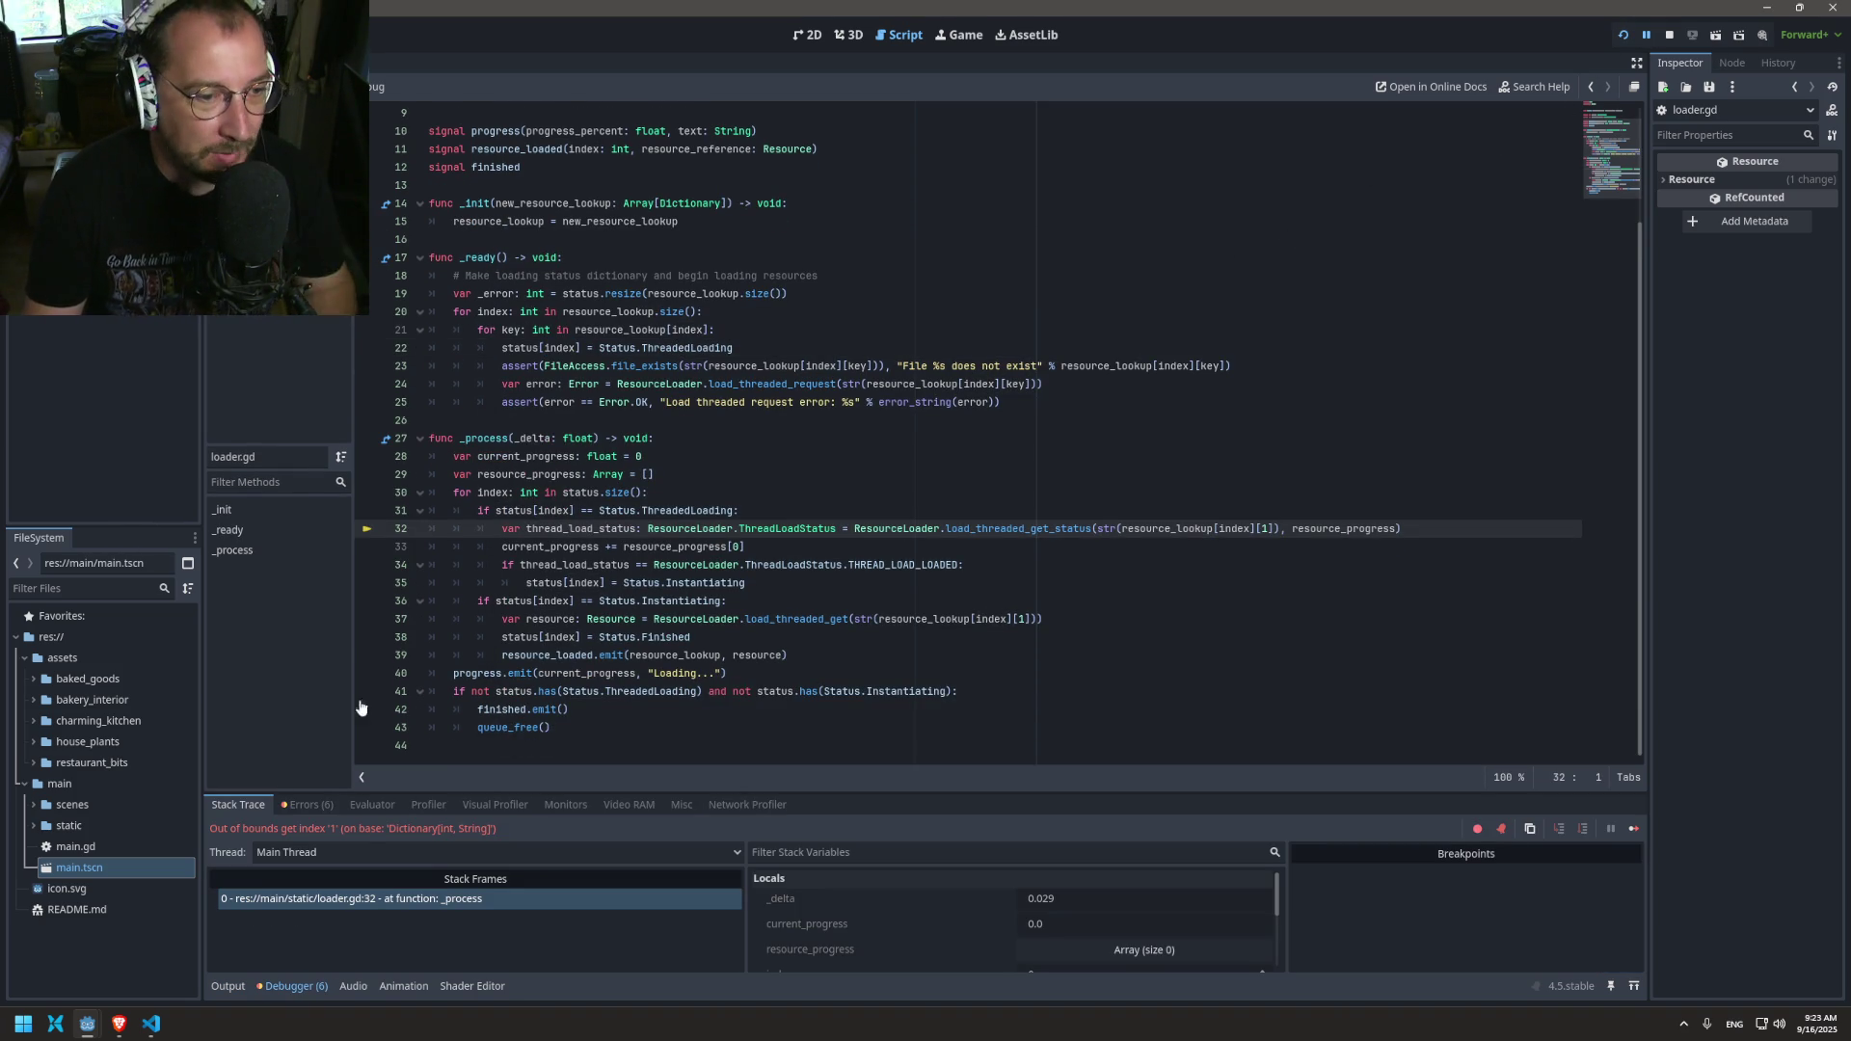
left_click(538, 510)
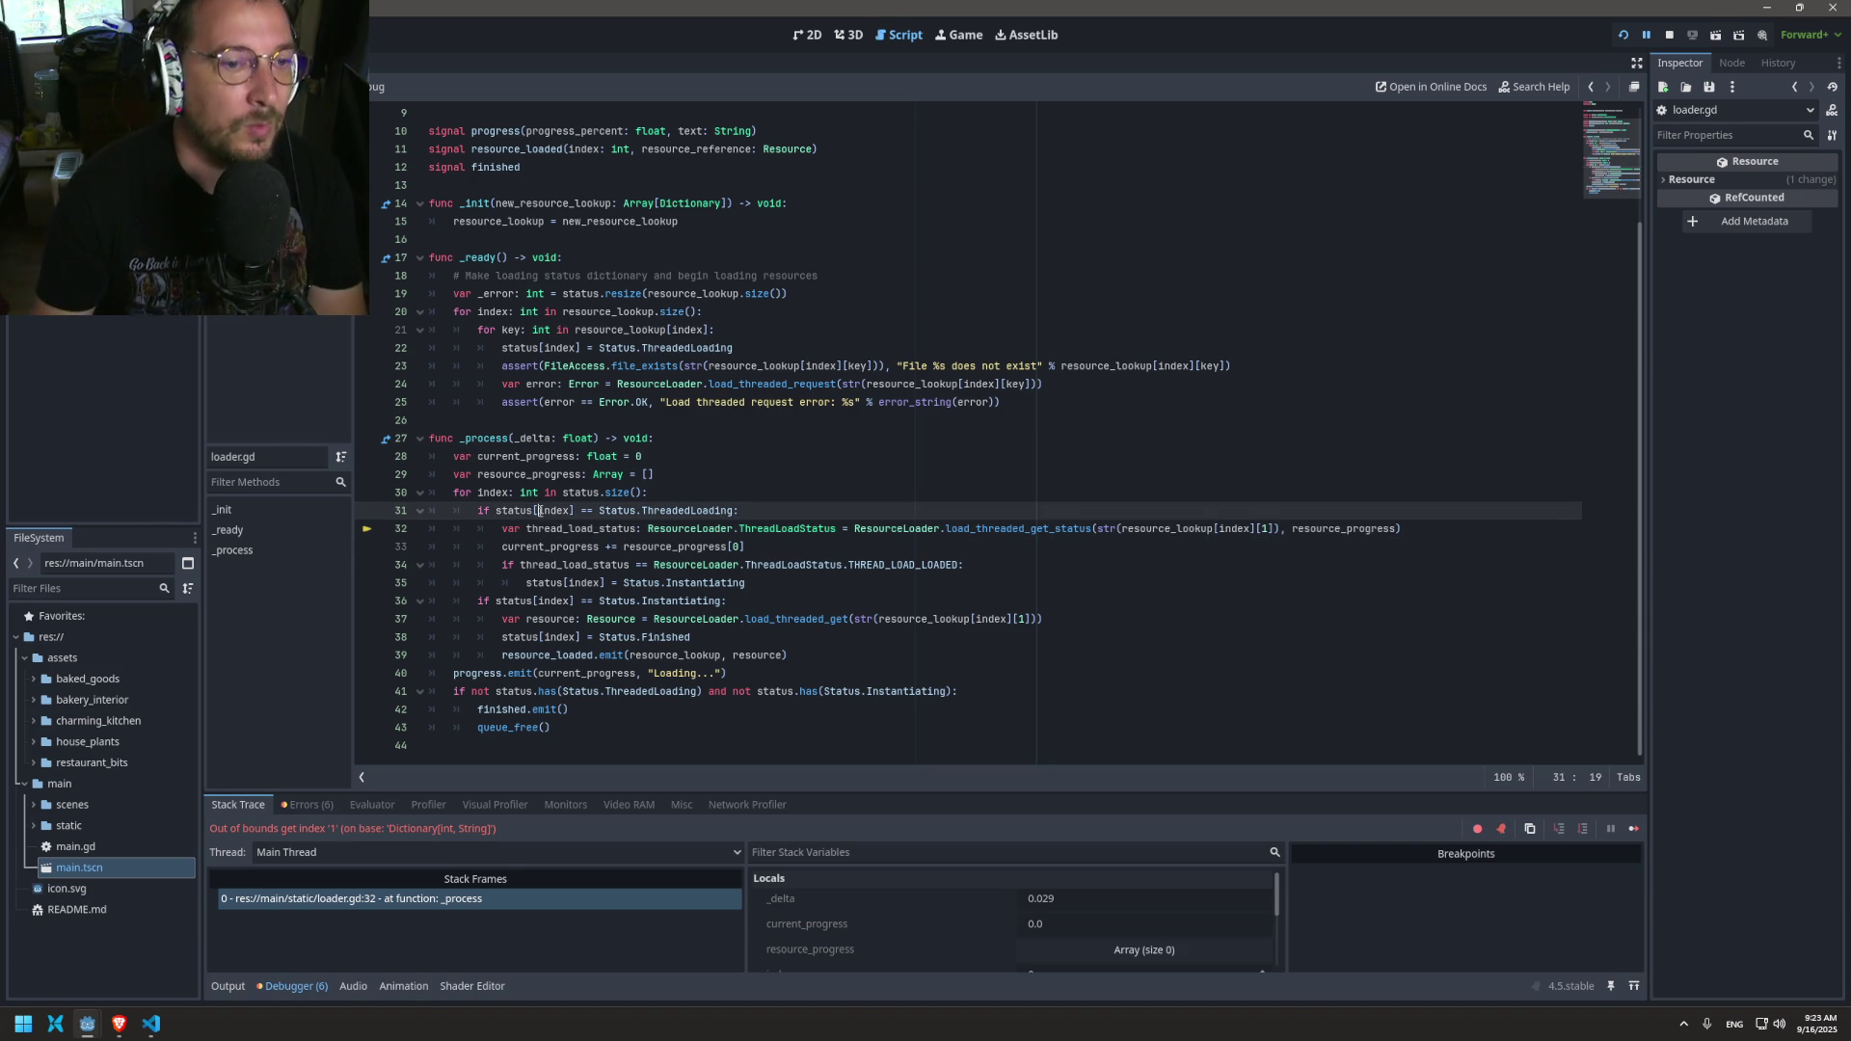
left_click_drag(480, 330, 760, 328)
key("ctrl+c")
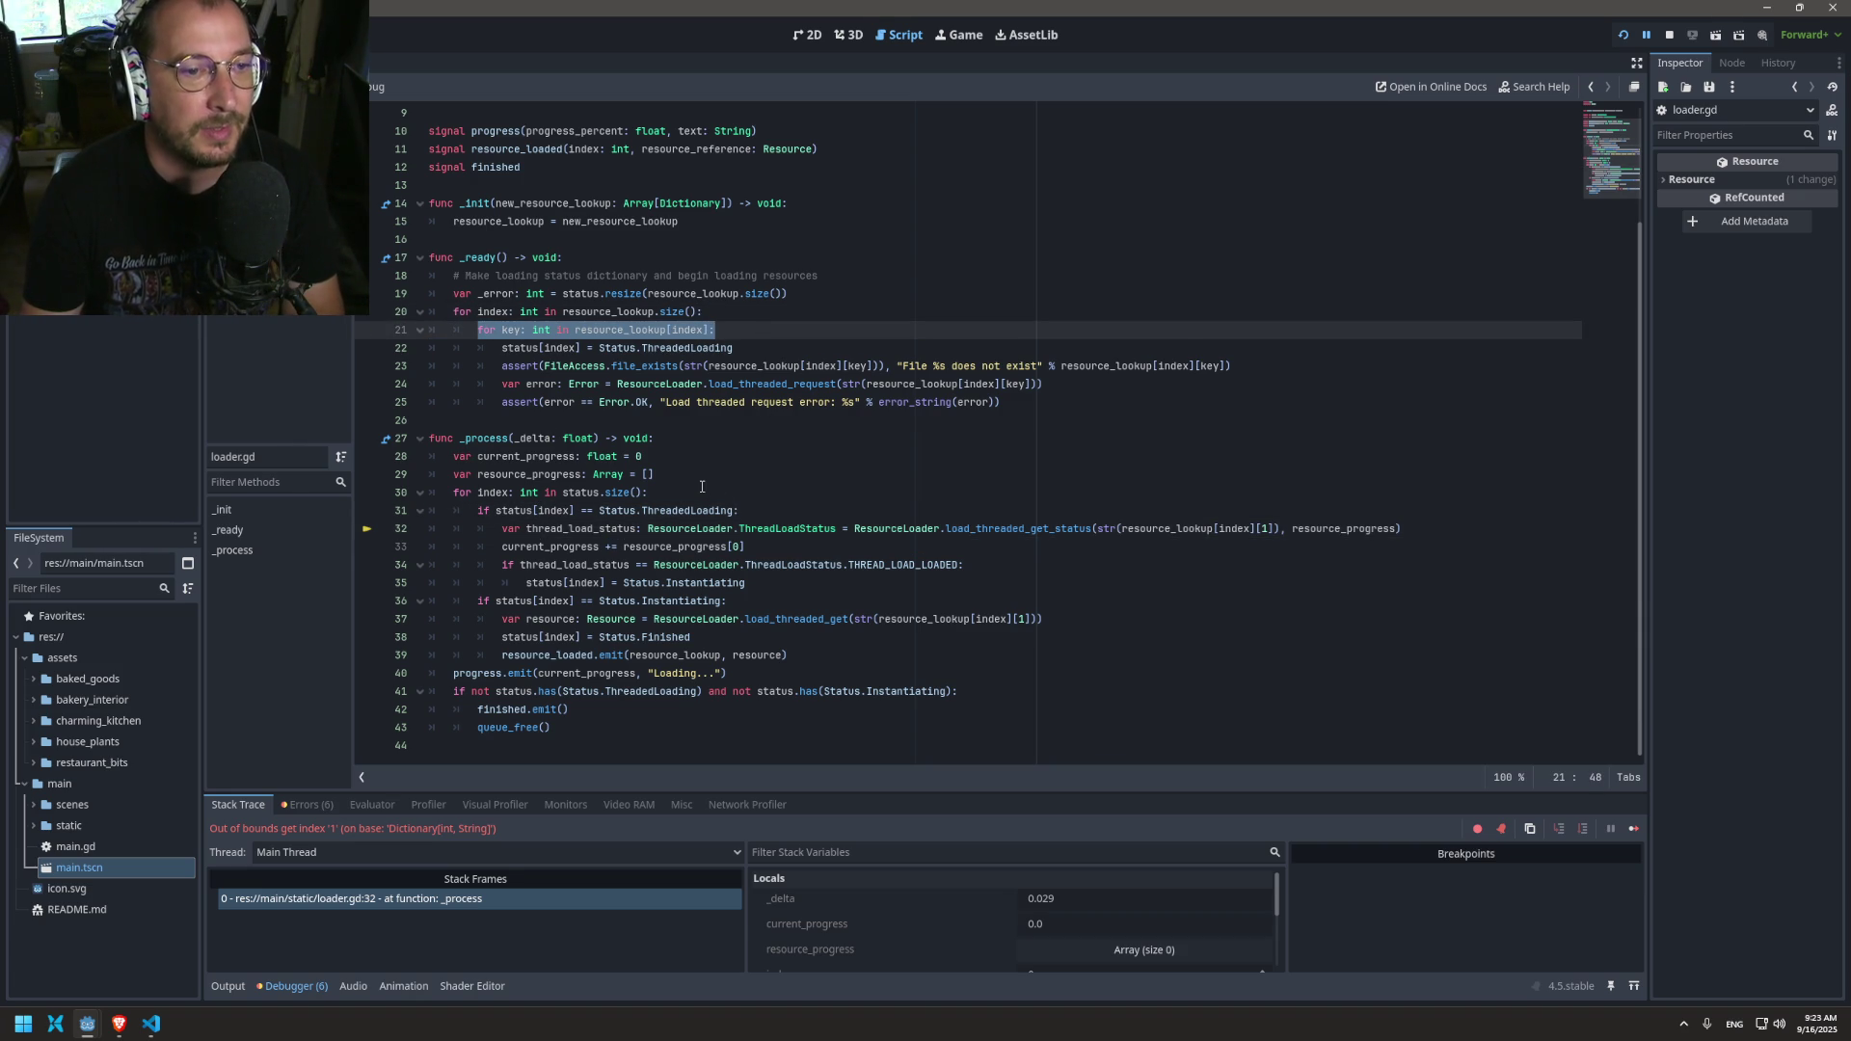
double_click(493, 495)
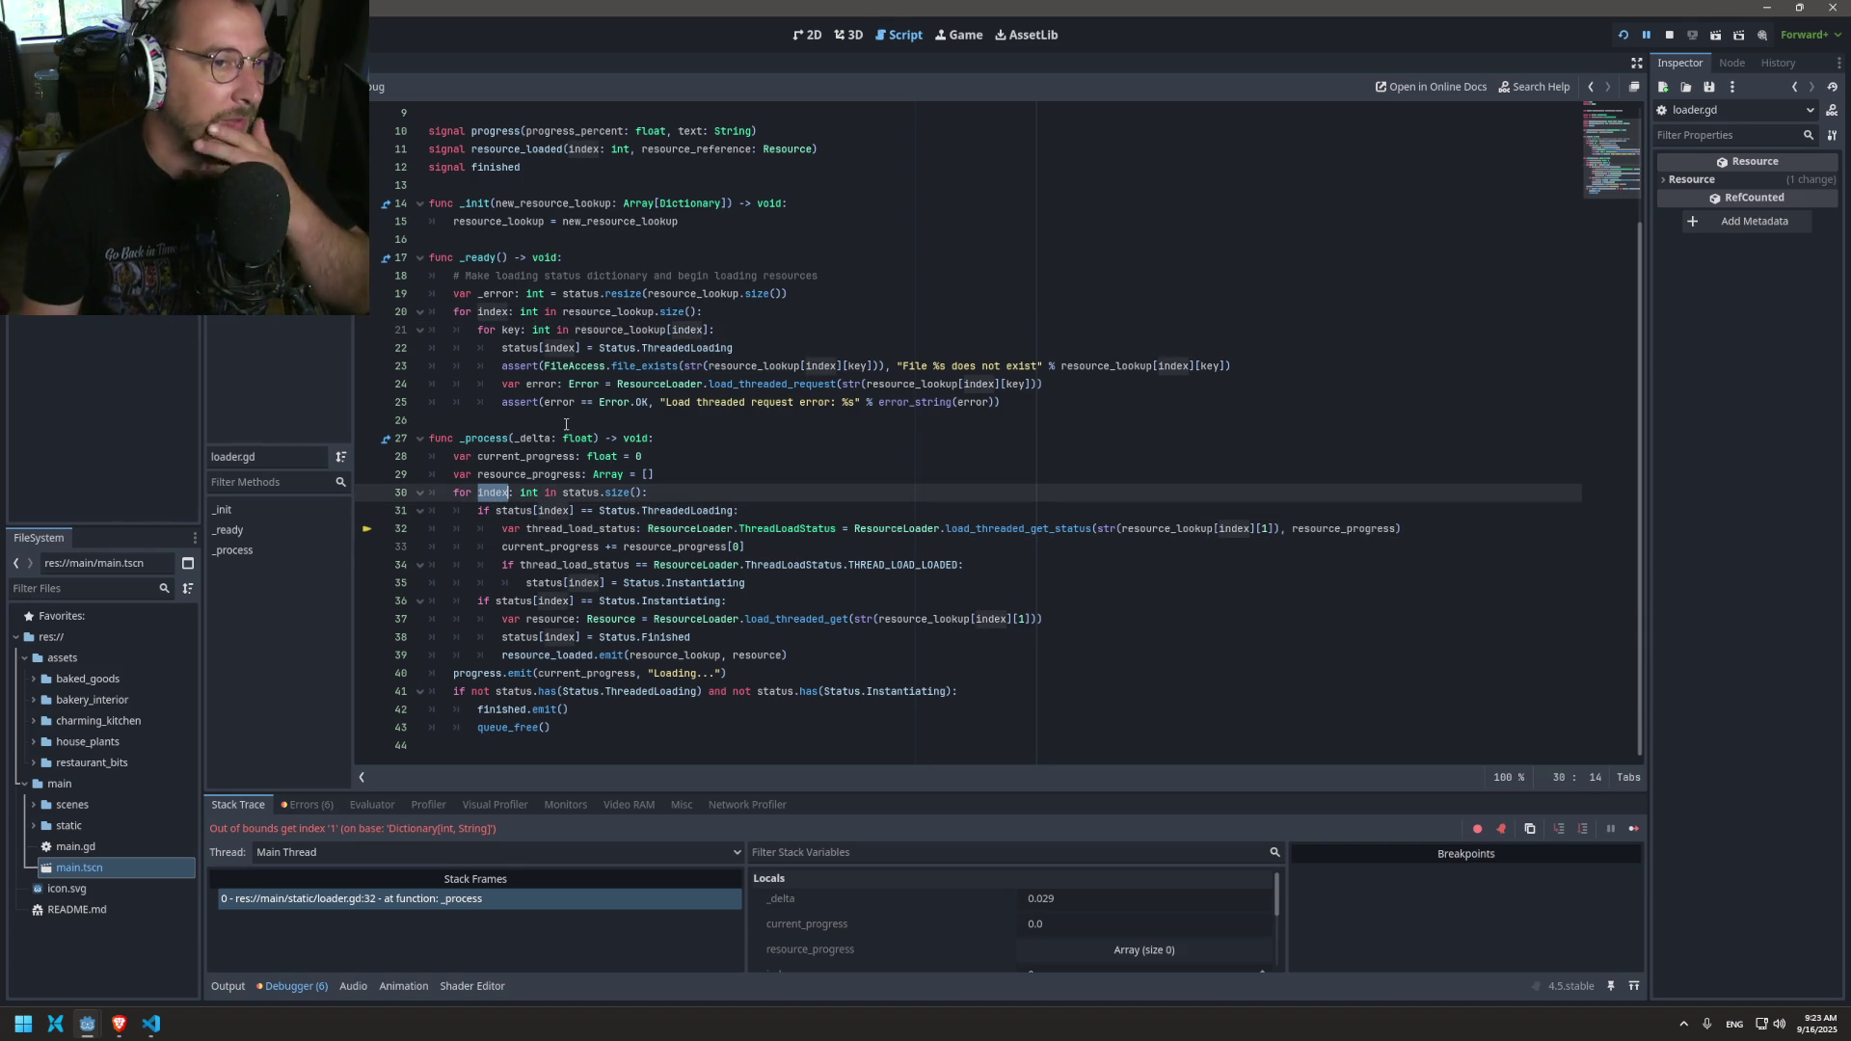
left_click(670, 498)
key("Return")
key("ctrl+v")
left_click(622, 745)
mouse_move(622, 746)
left_mouse_down()
mouse_move(415, 568)
mouse_move(205, 521)
left_mouse_up()
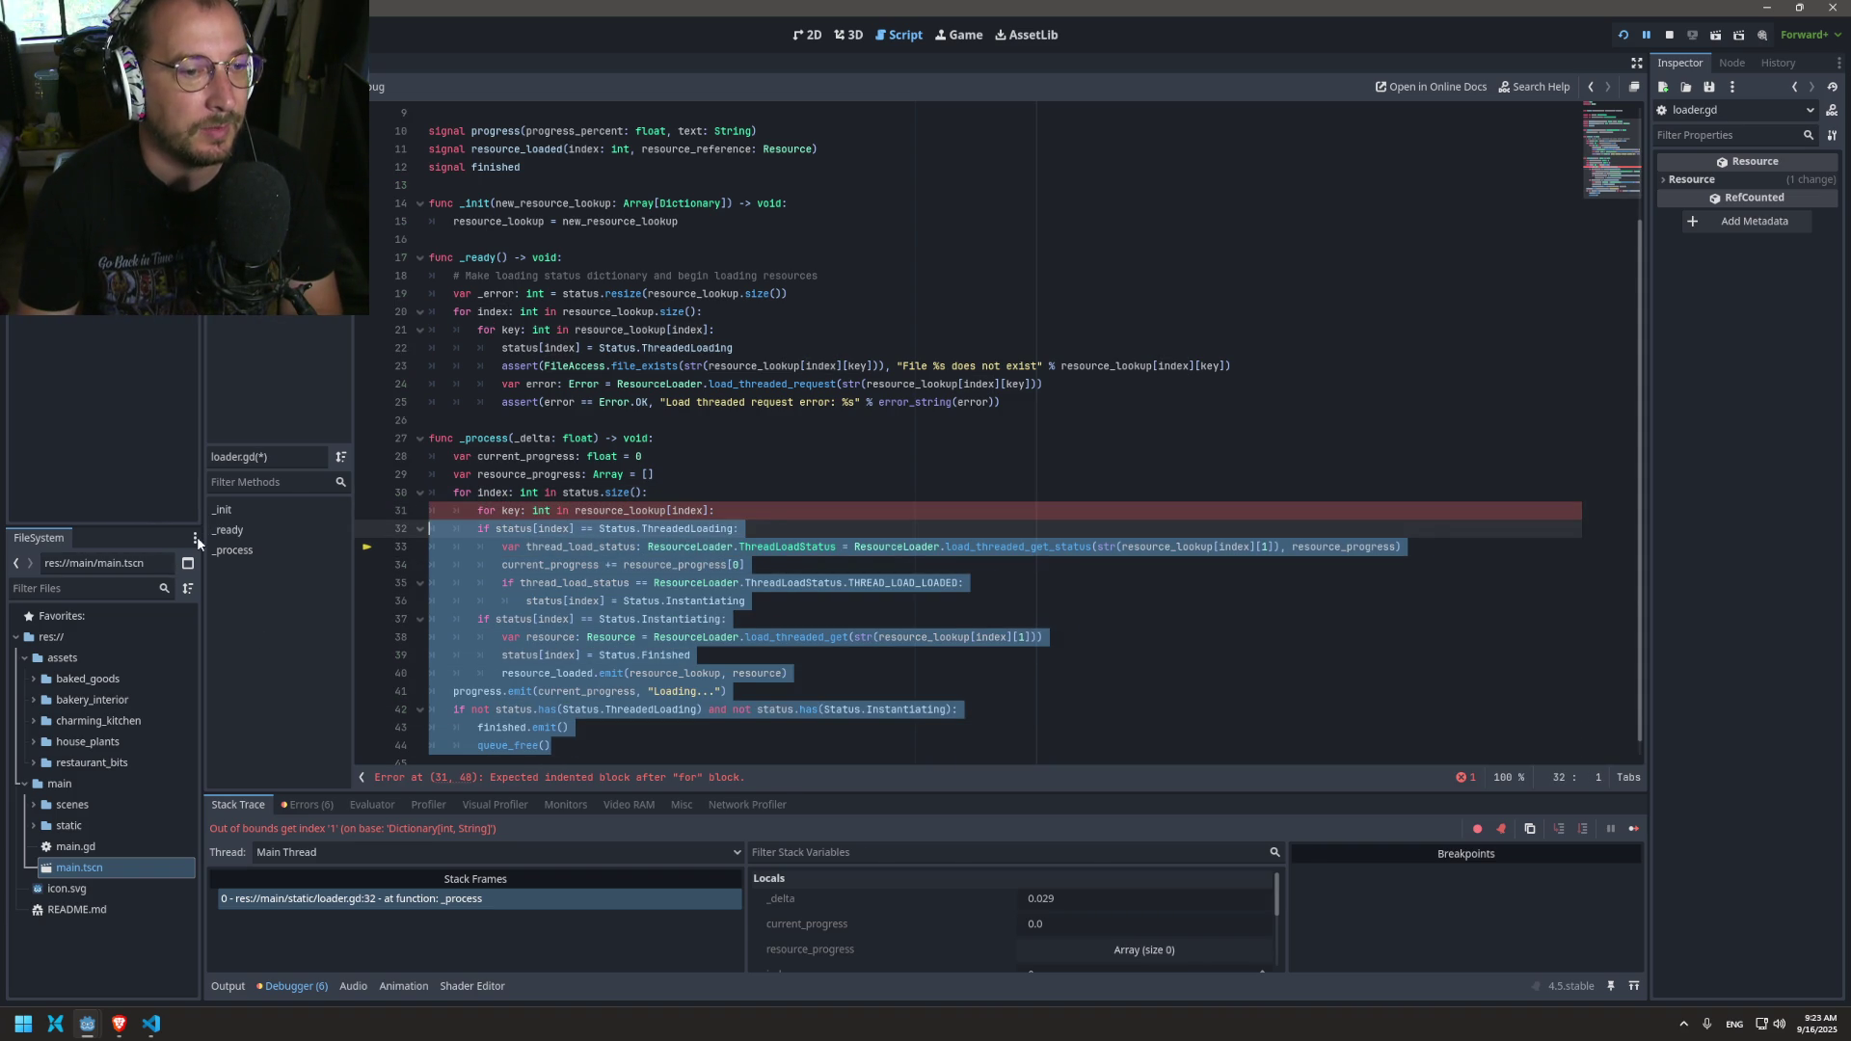
key("Tab")
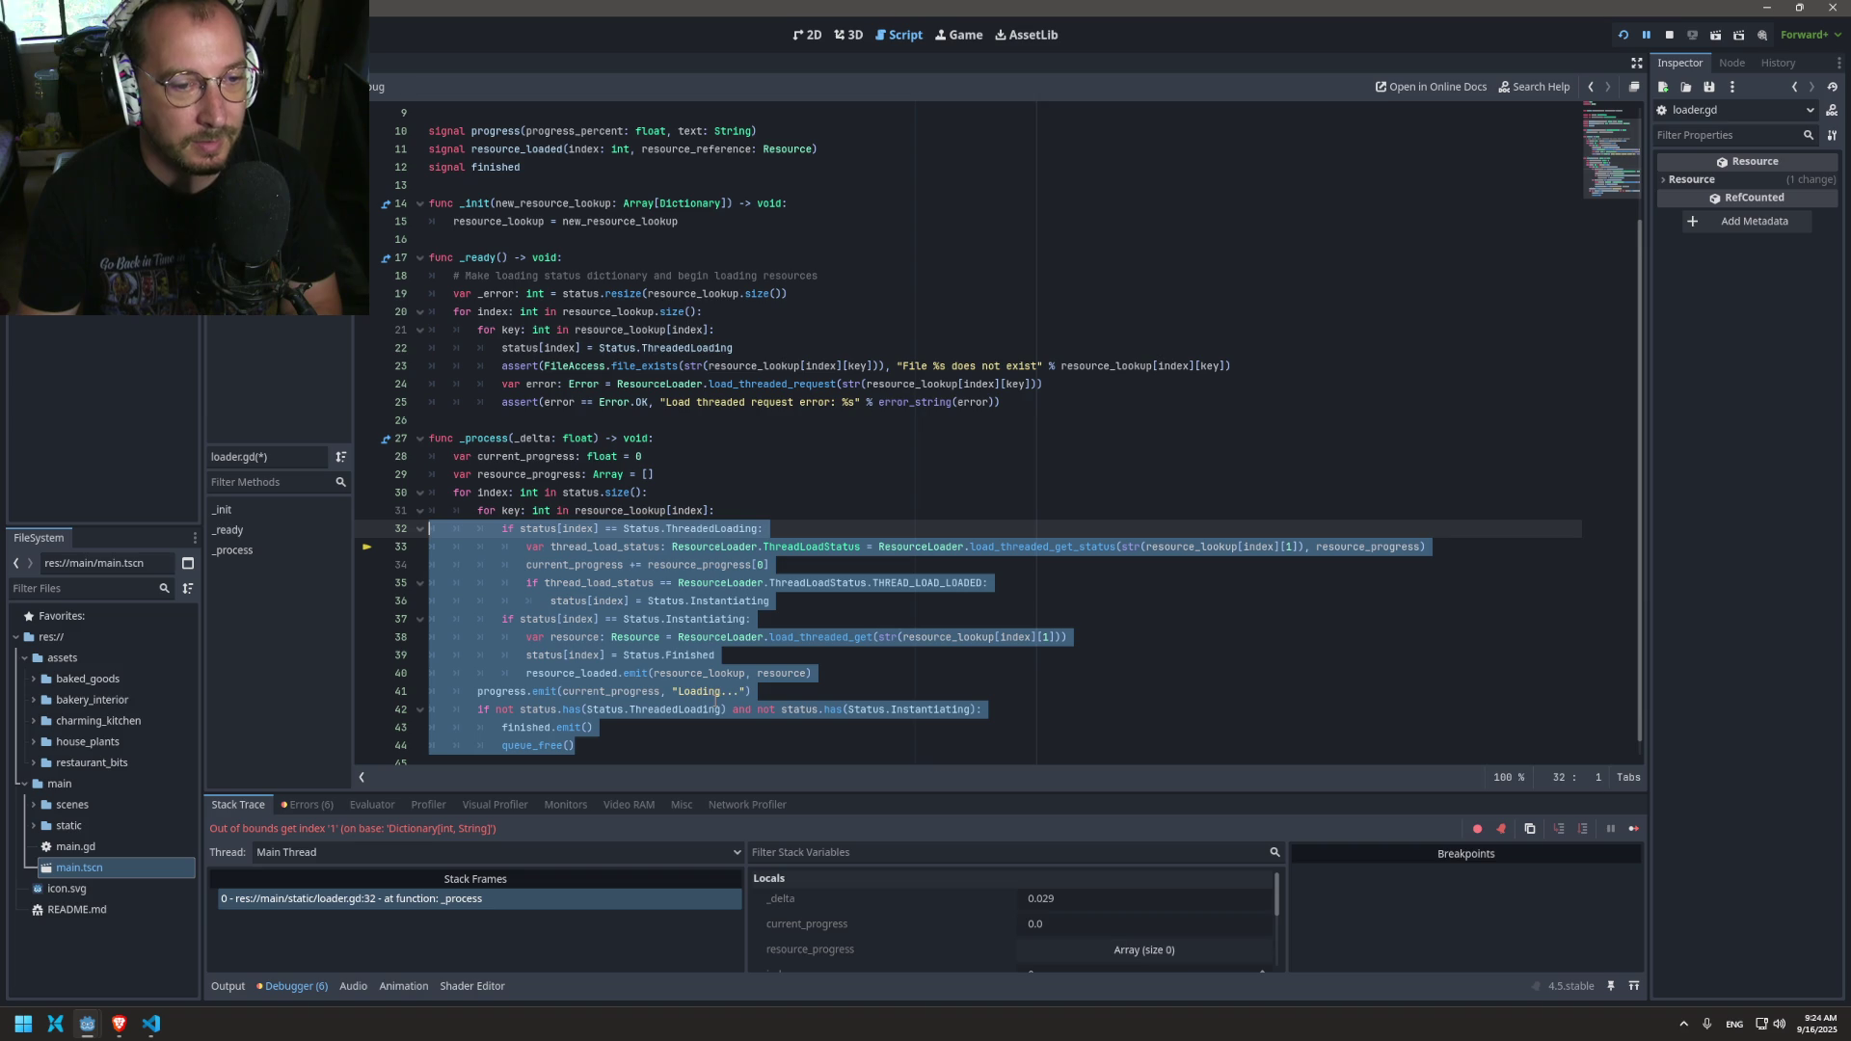
key("ctrl+s")
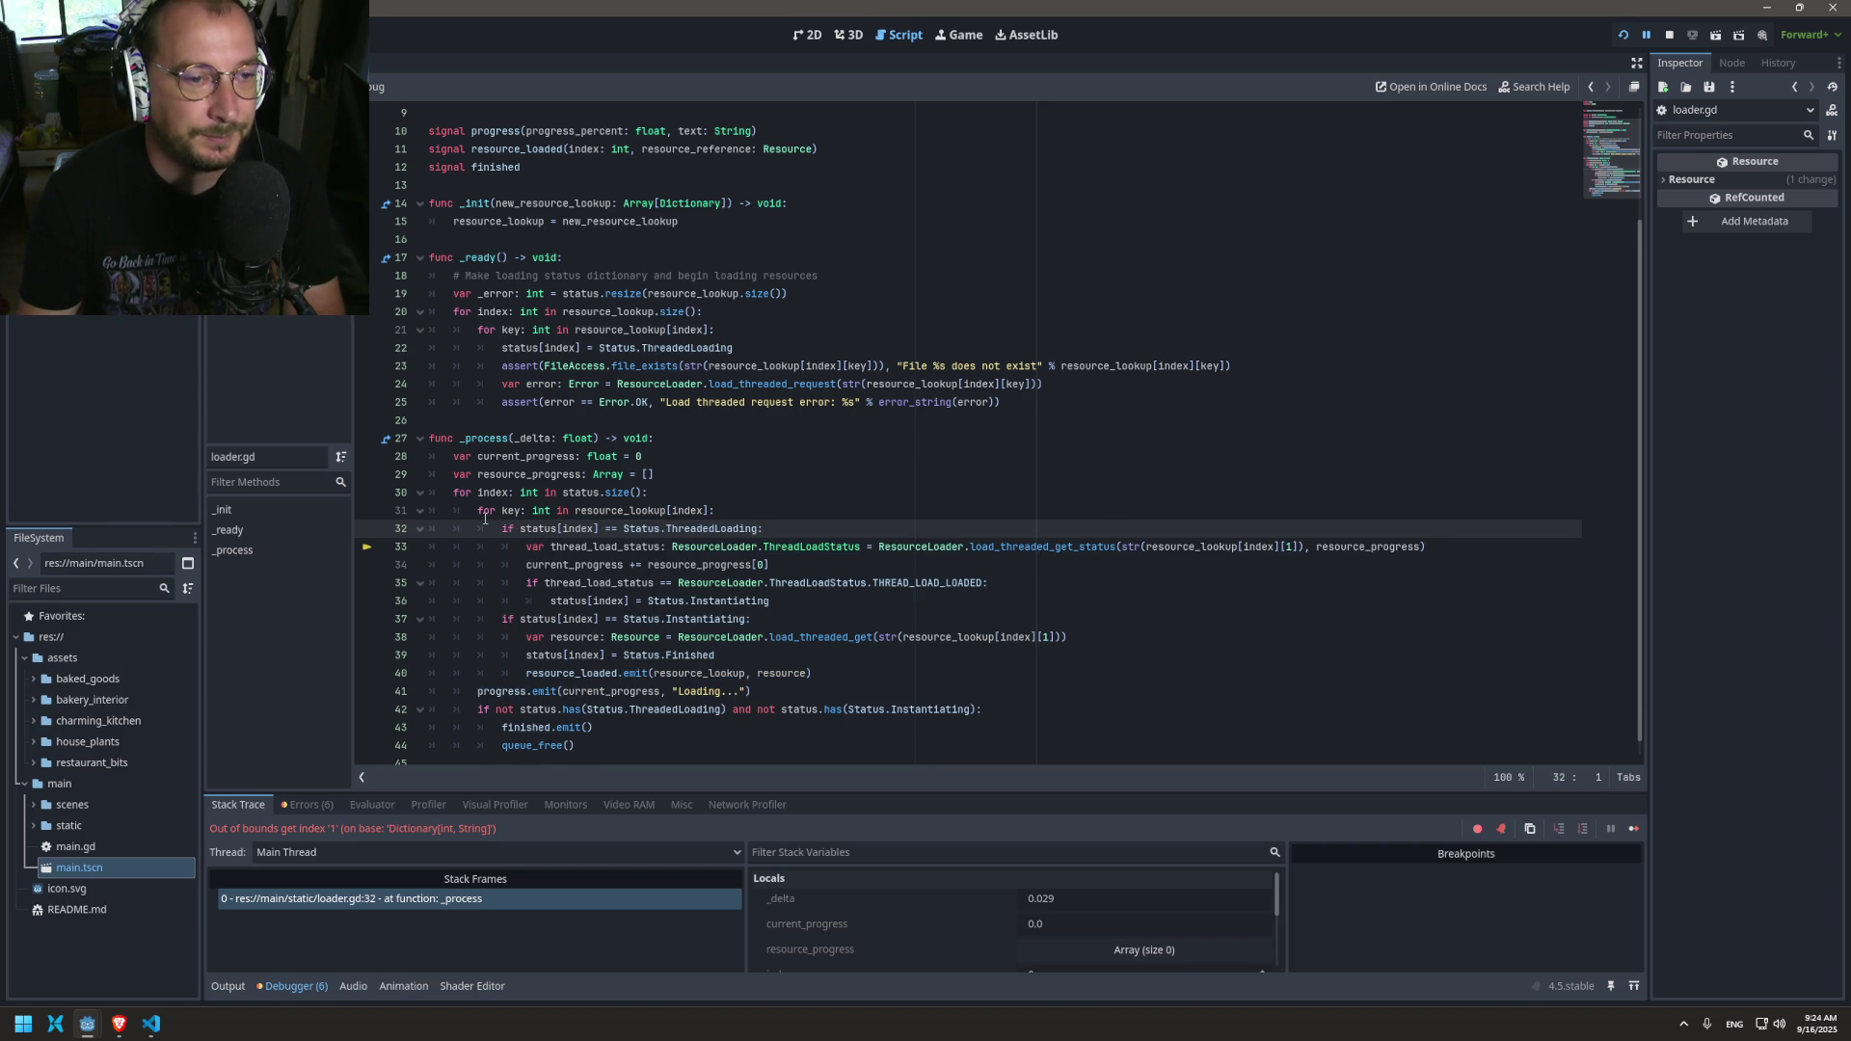
Step: Revert that indentation, remove the added key loop line, and save
double_click(620, 494)
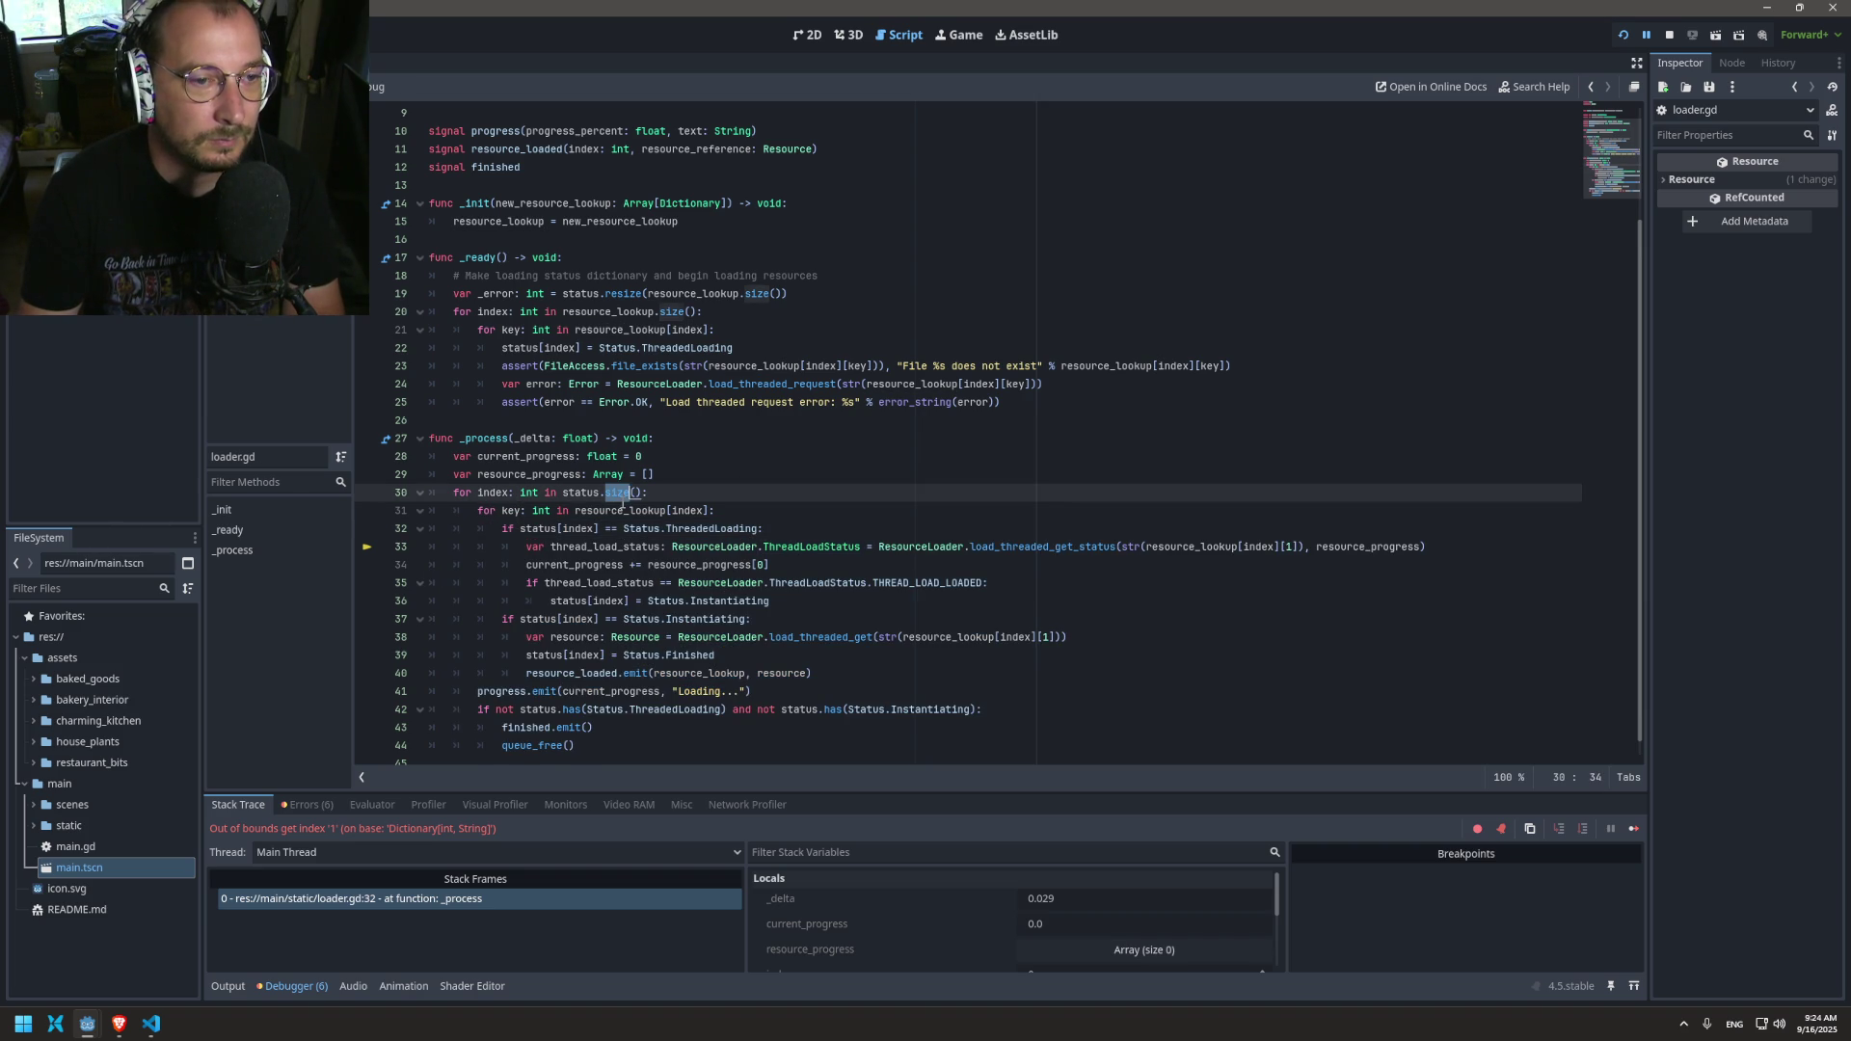
double_click(618, 510)
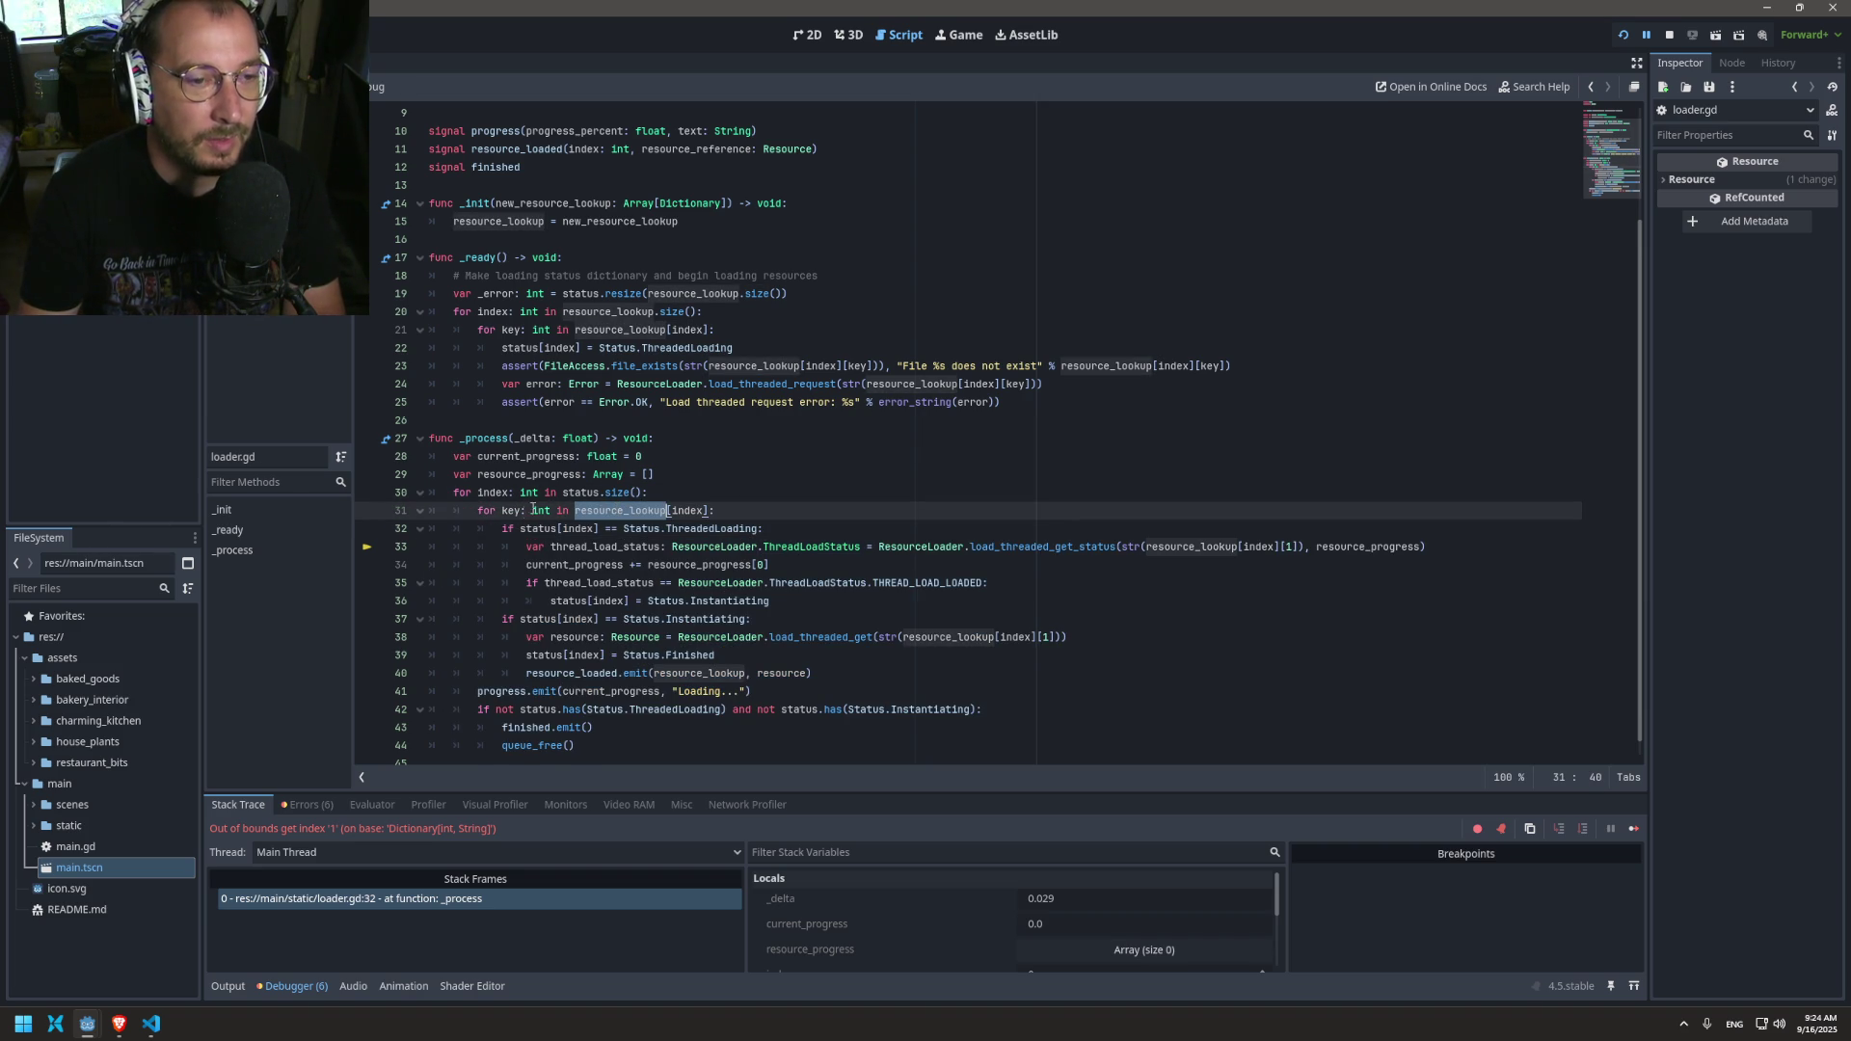
key("shift+Down")
key("shift+Down")
key("shift+Down")
key("shift+Tab")
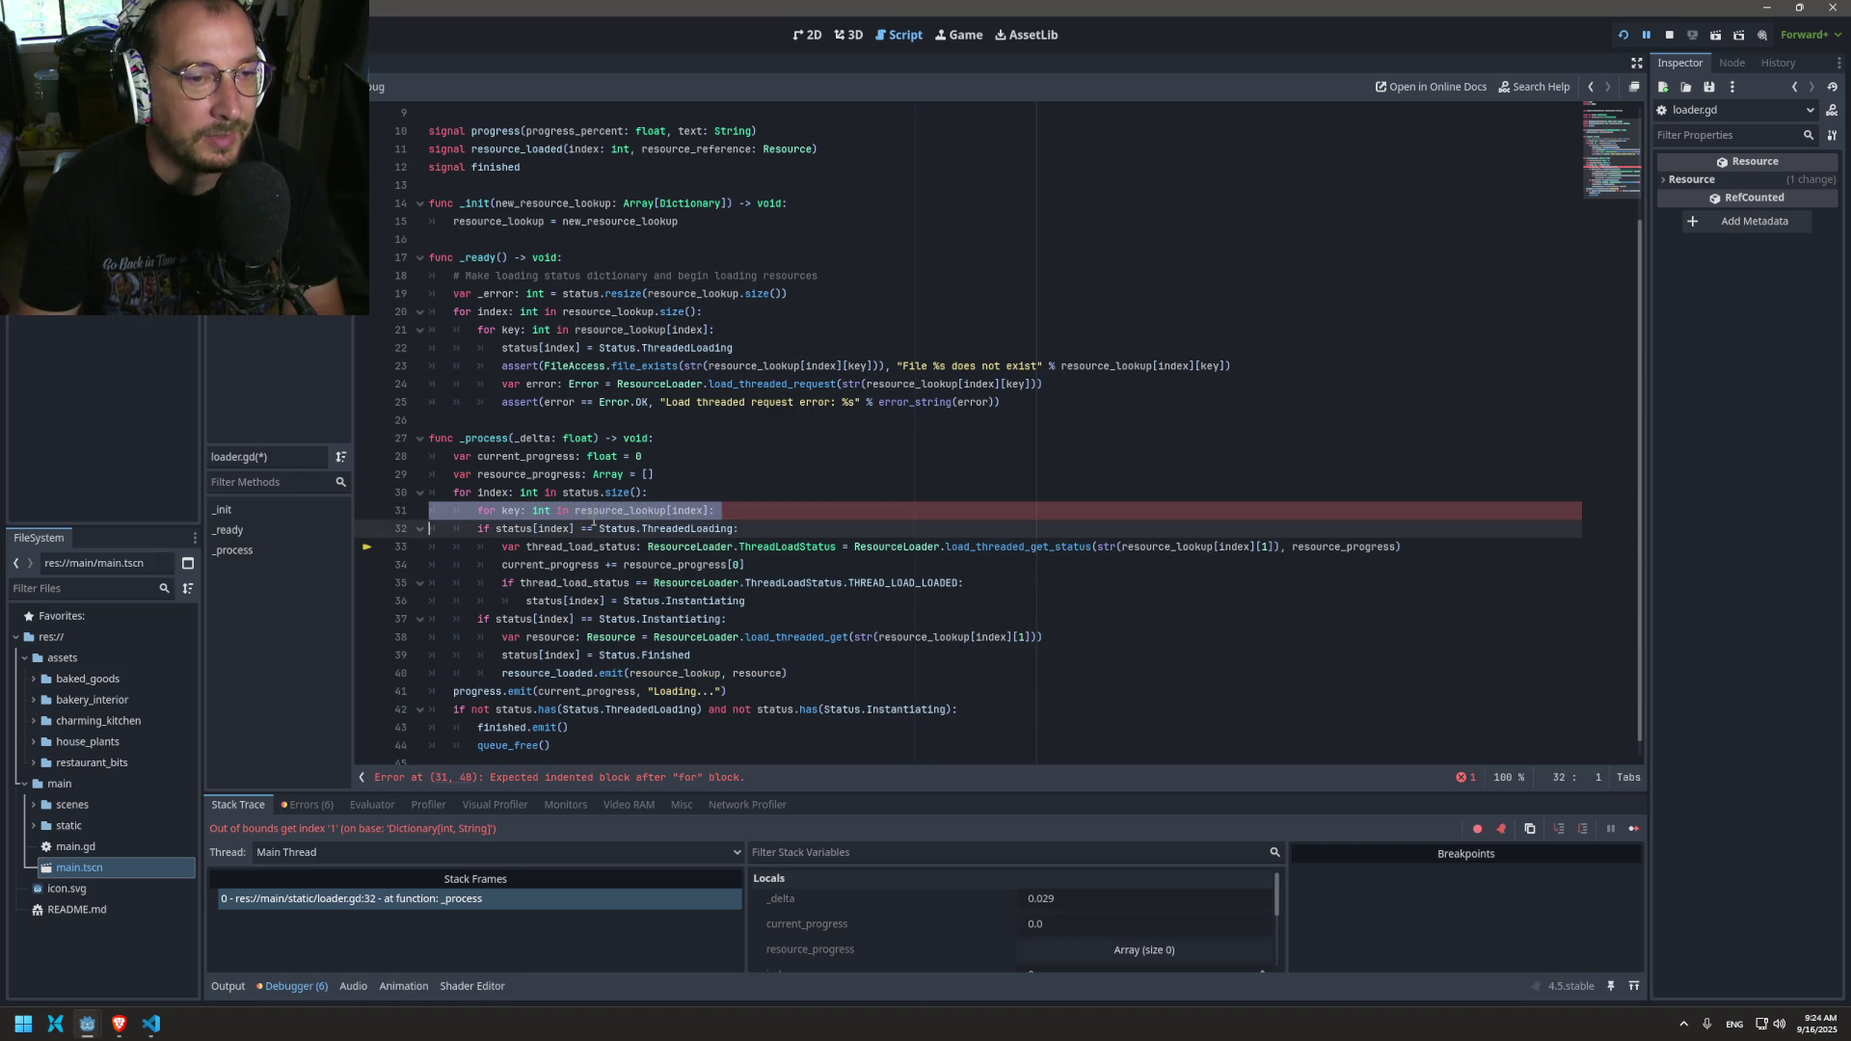
key("BackSpace")
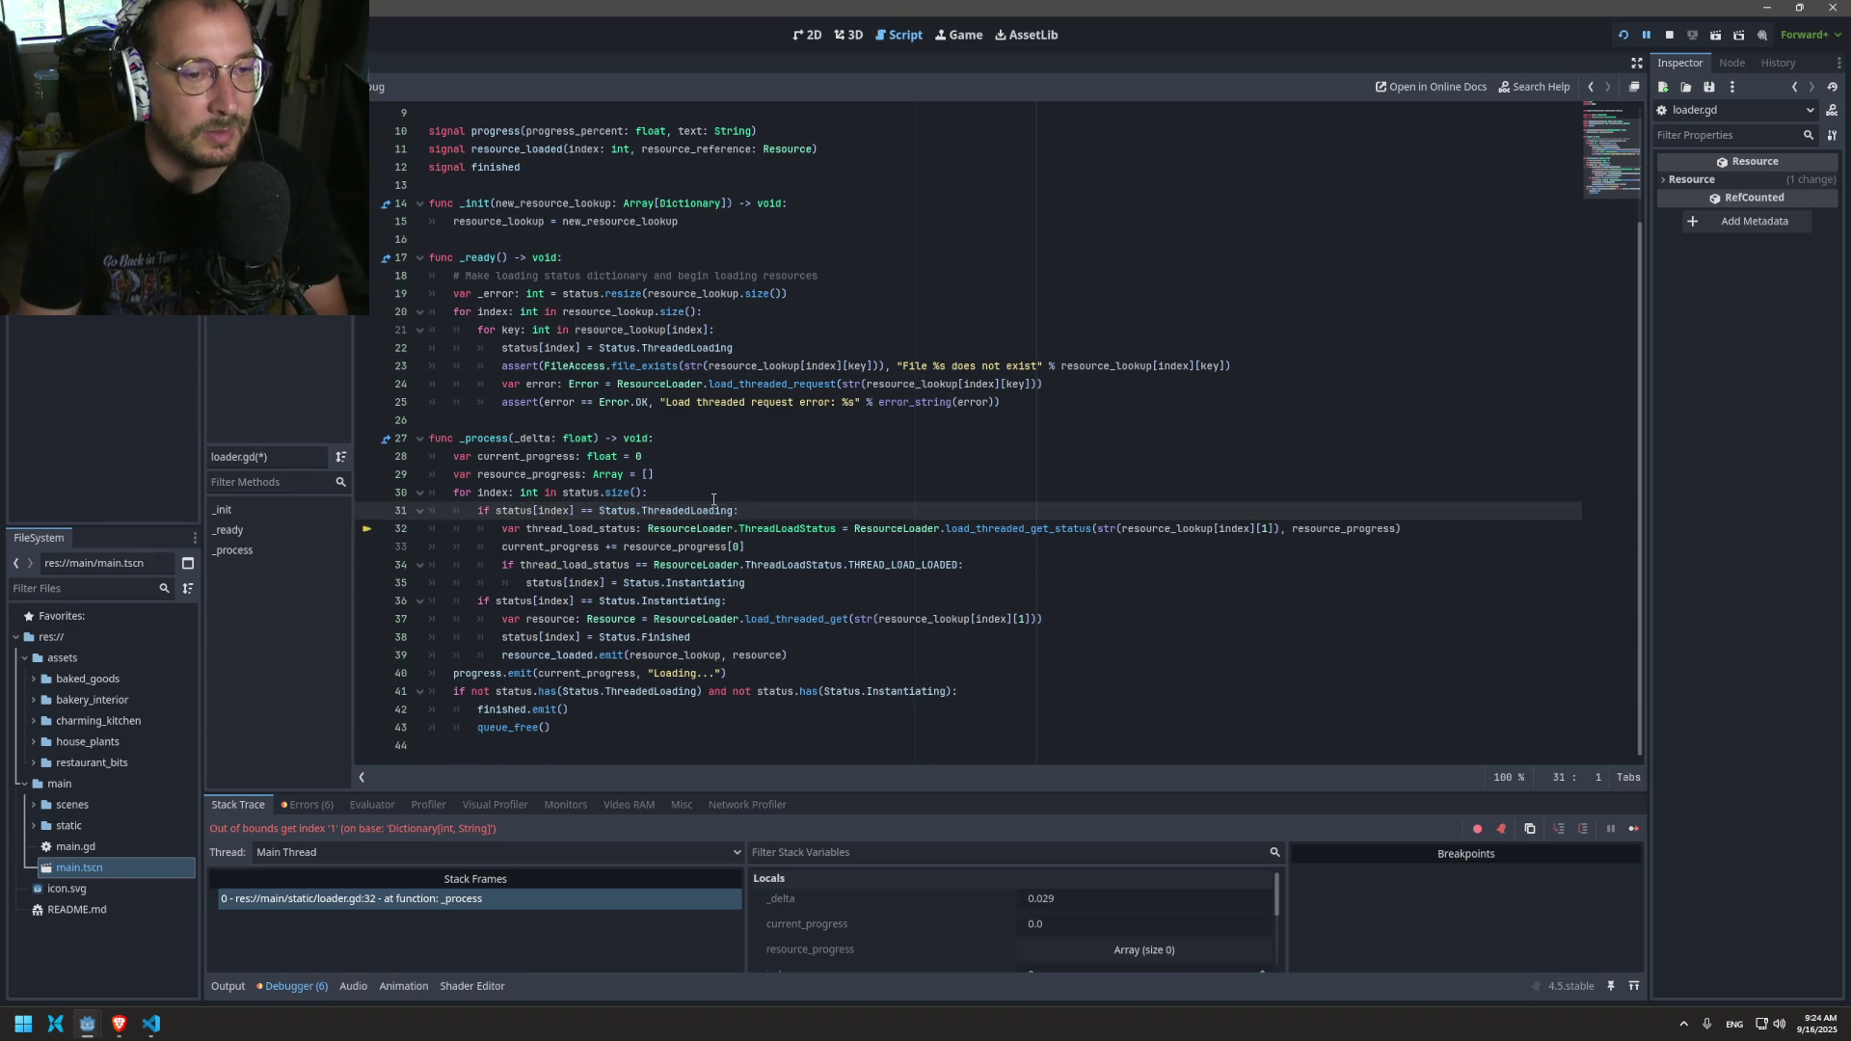
left_click(713, 499)
key("ctrl+s")
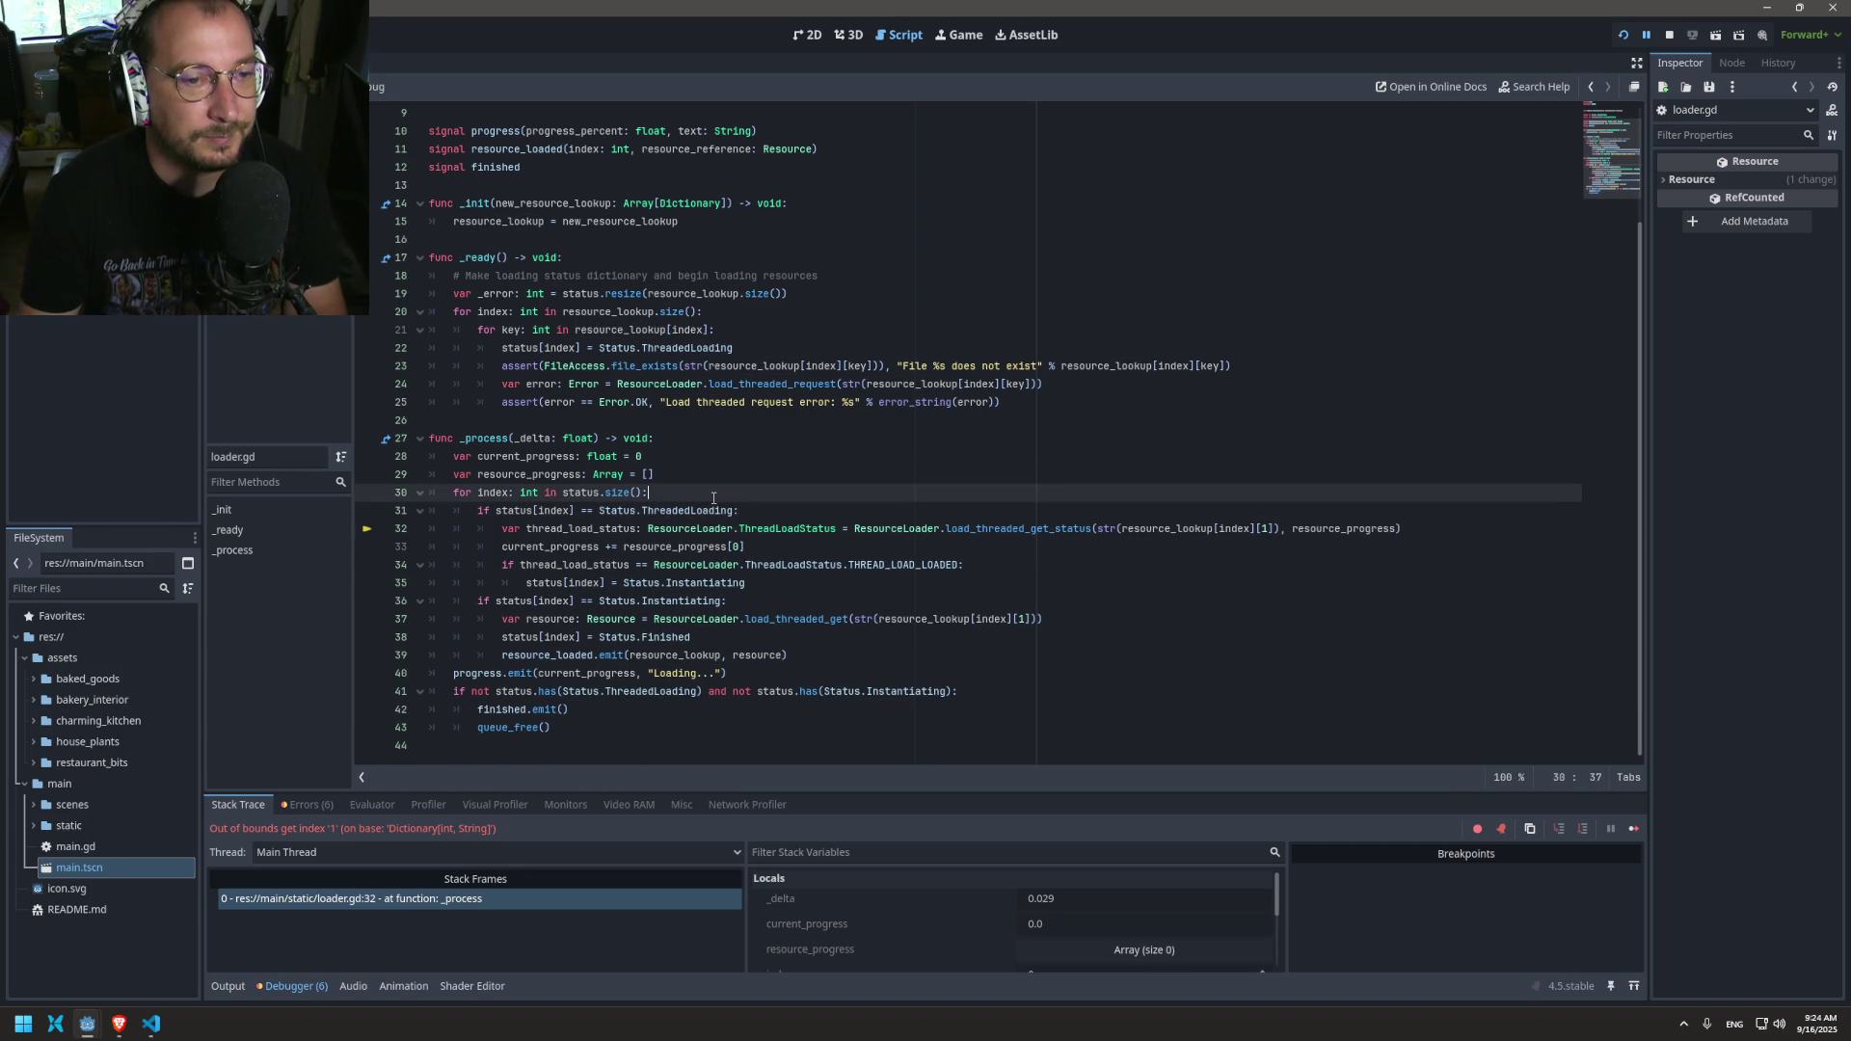
Step: Re-insert the per-key loop line after the index loop in _process at the correct indent
key("Return")
key("ctrl+v")
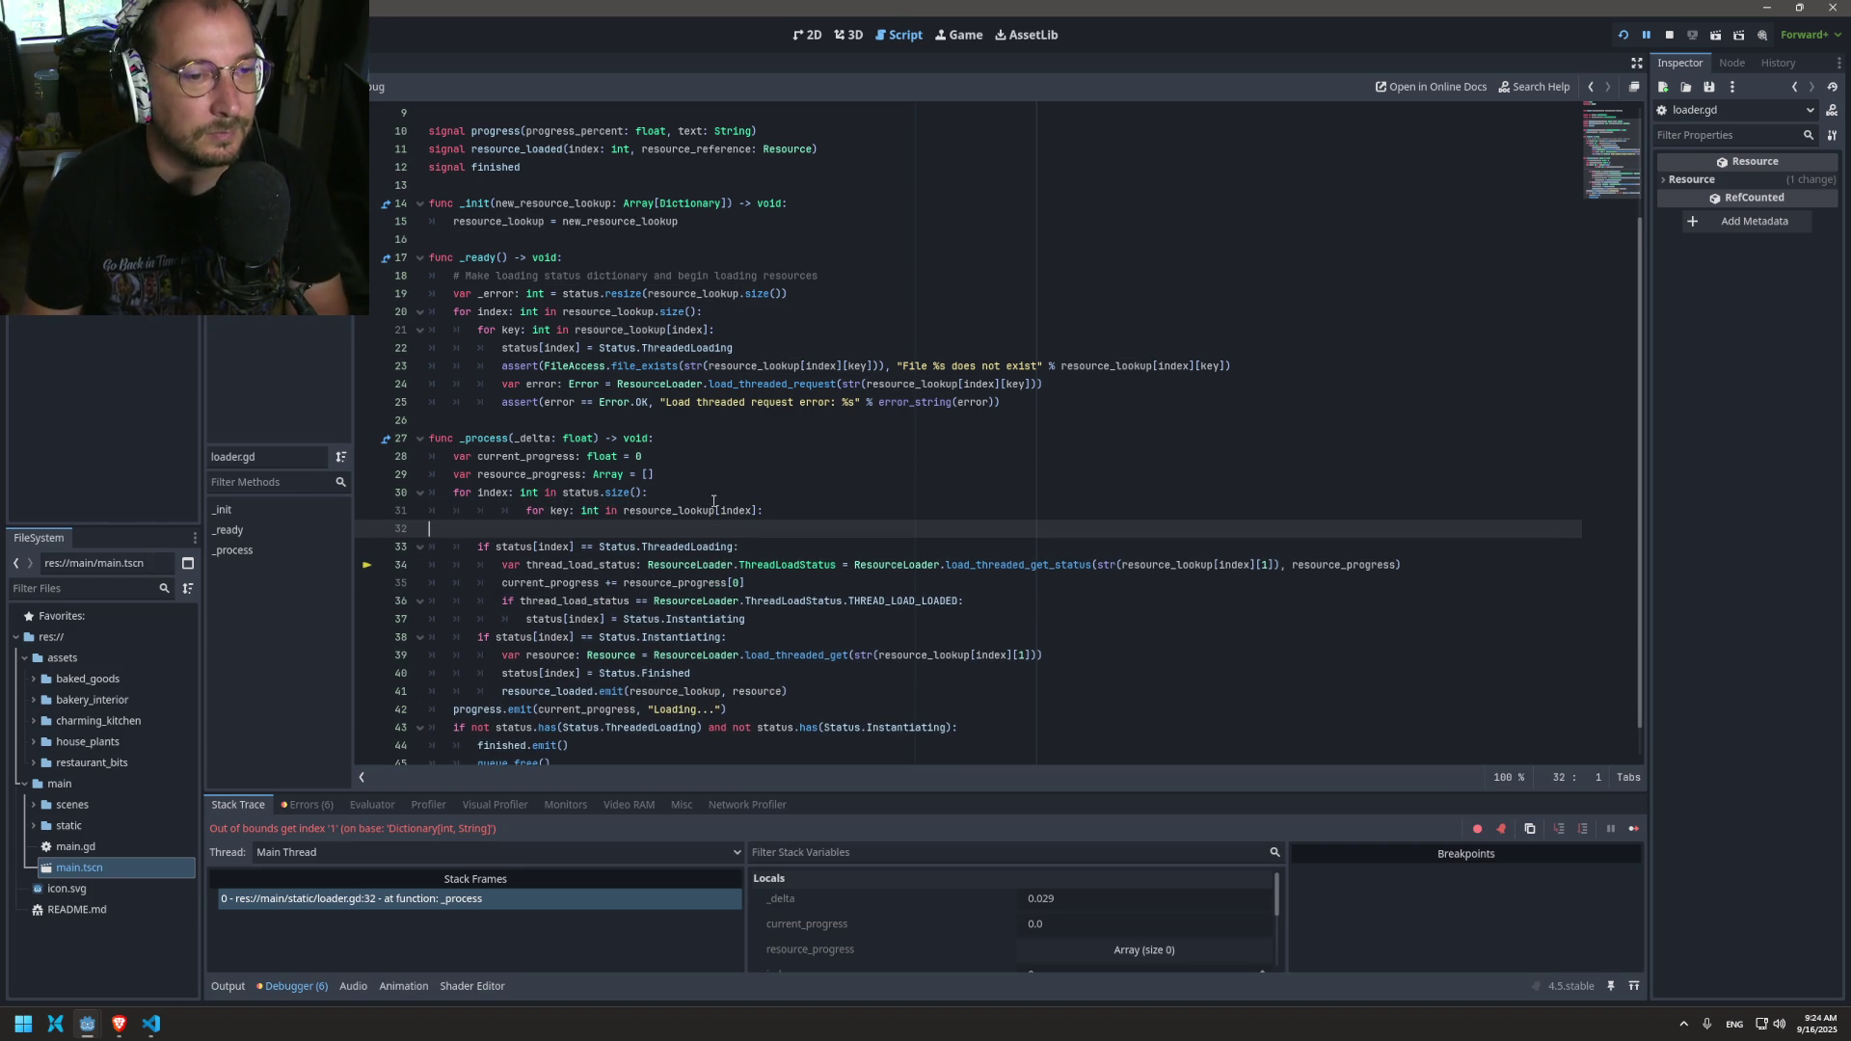
key("ctrl+z")
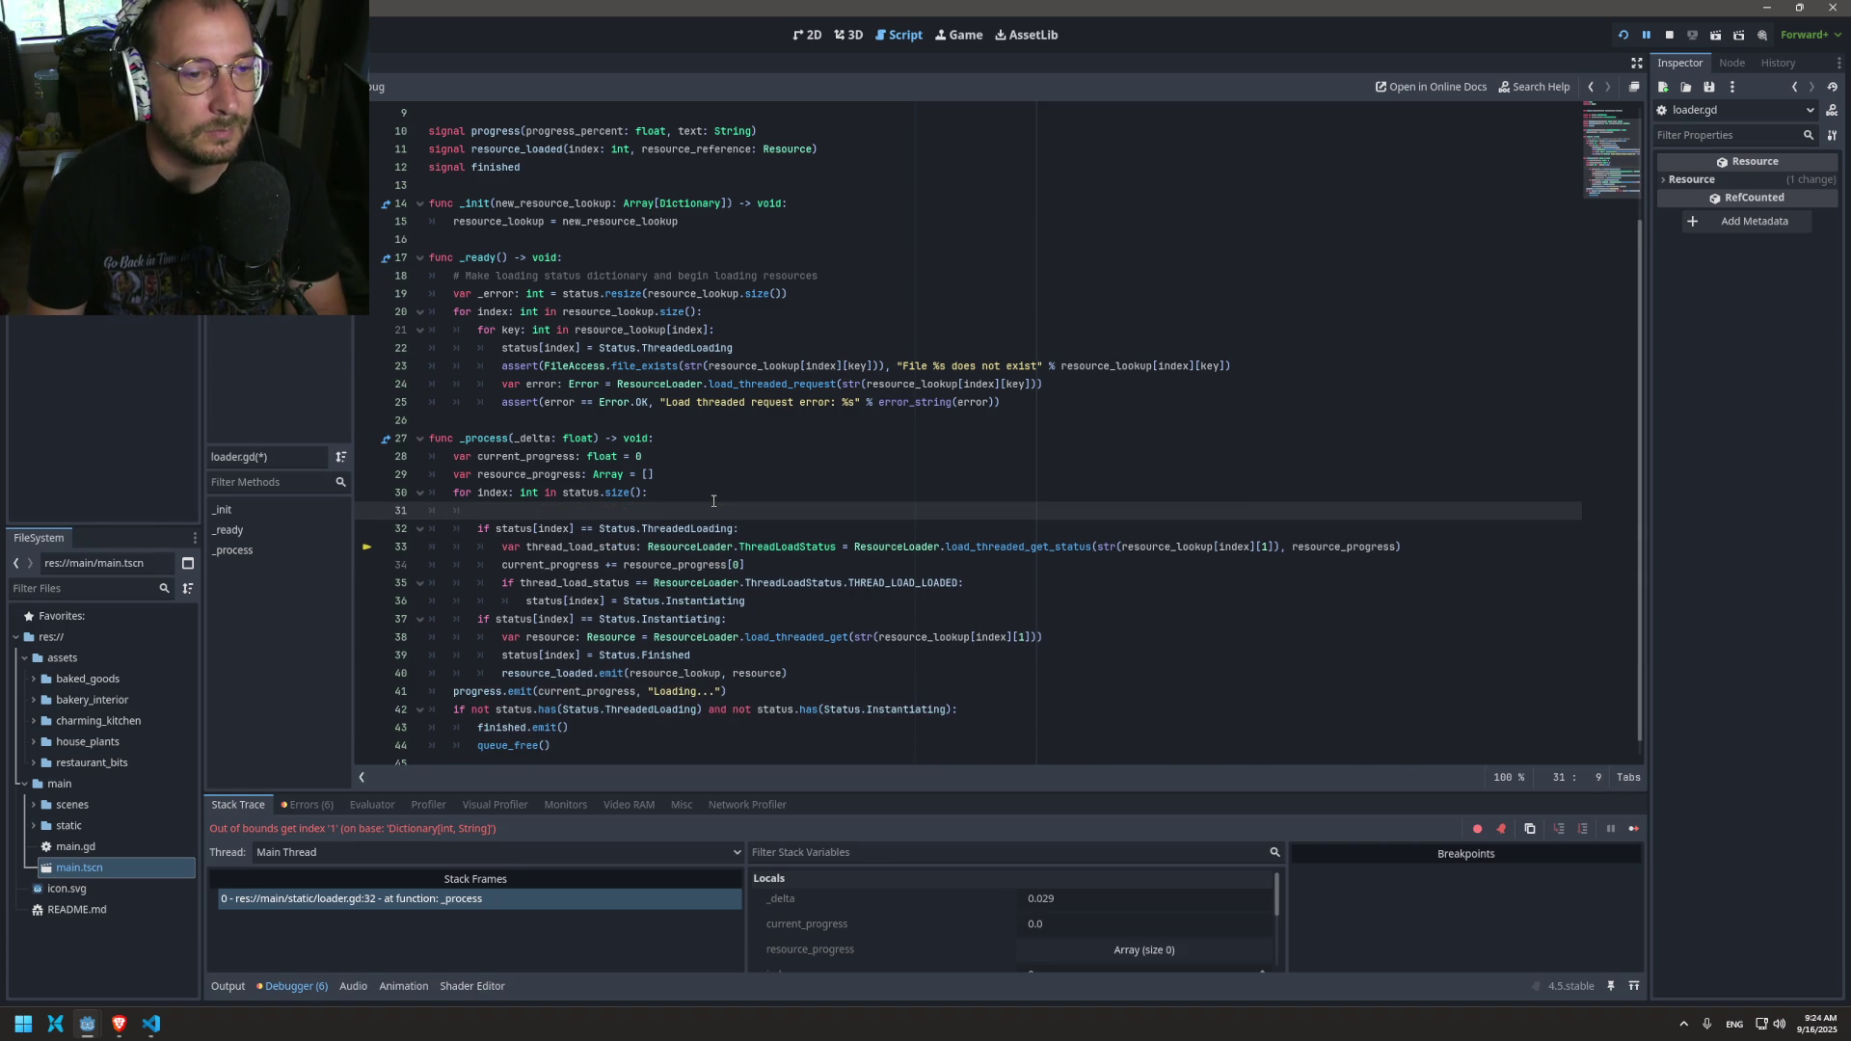
key("Tab")
key("Tab")
key("ctrl+v")
key("Home")
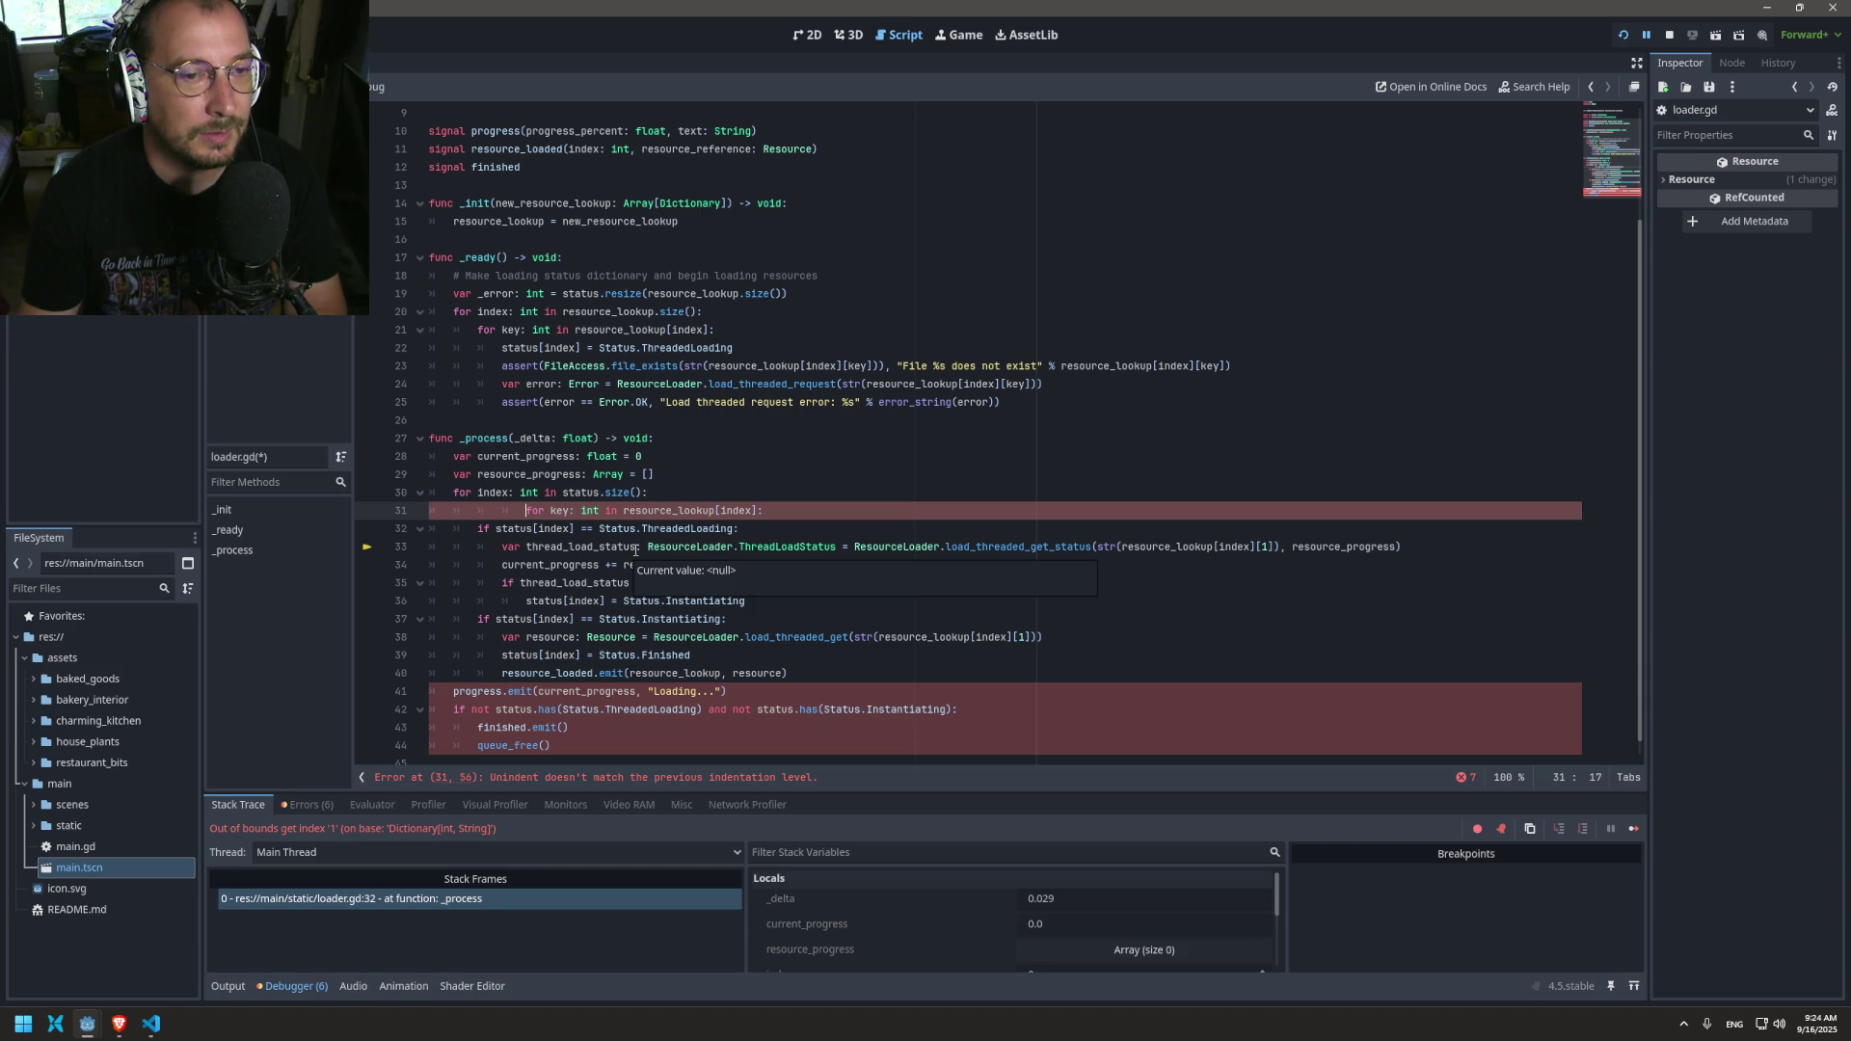
key("BackSpace")
key("BackSpace")
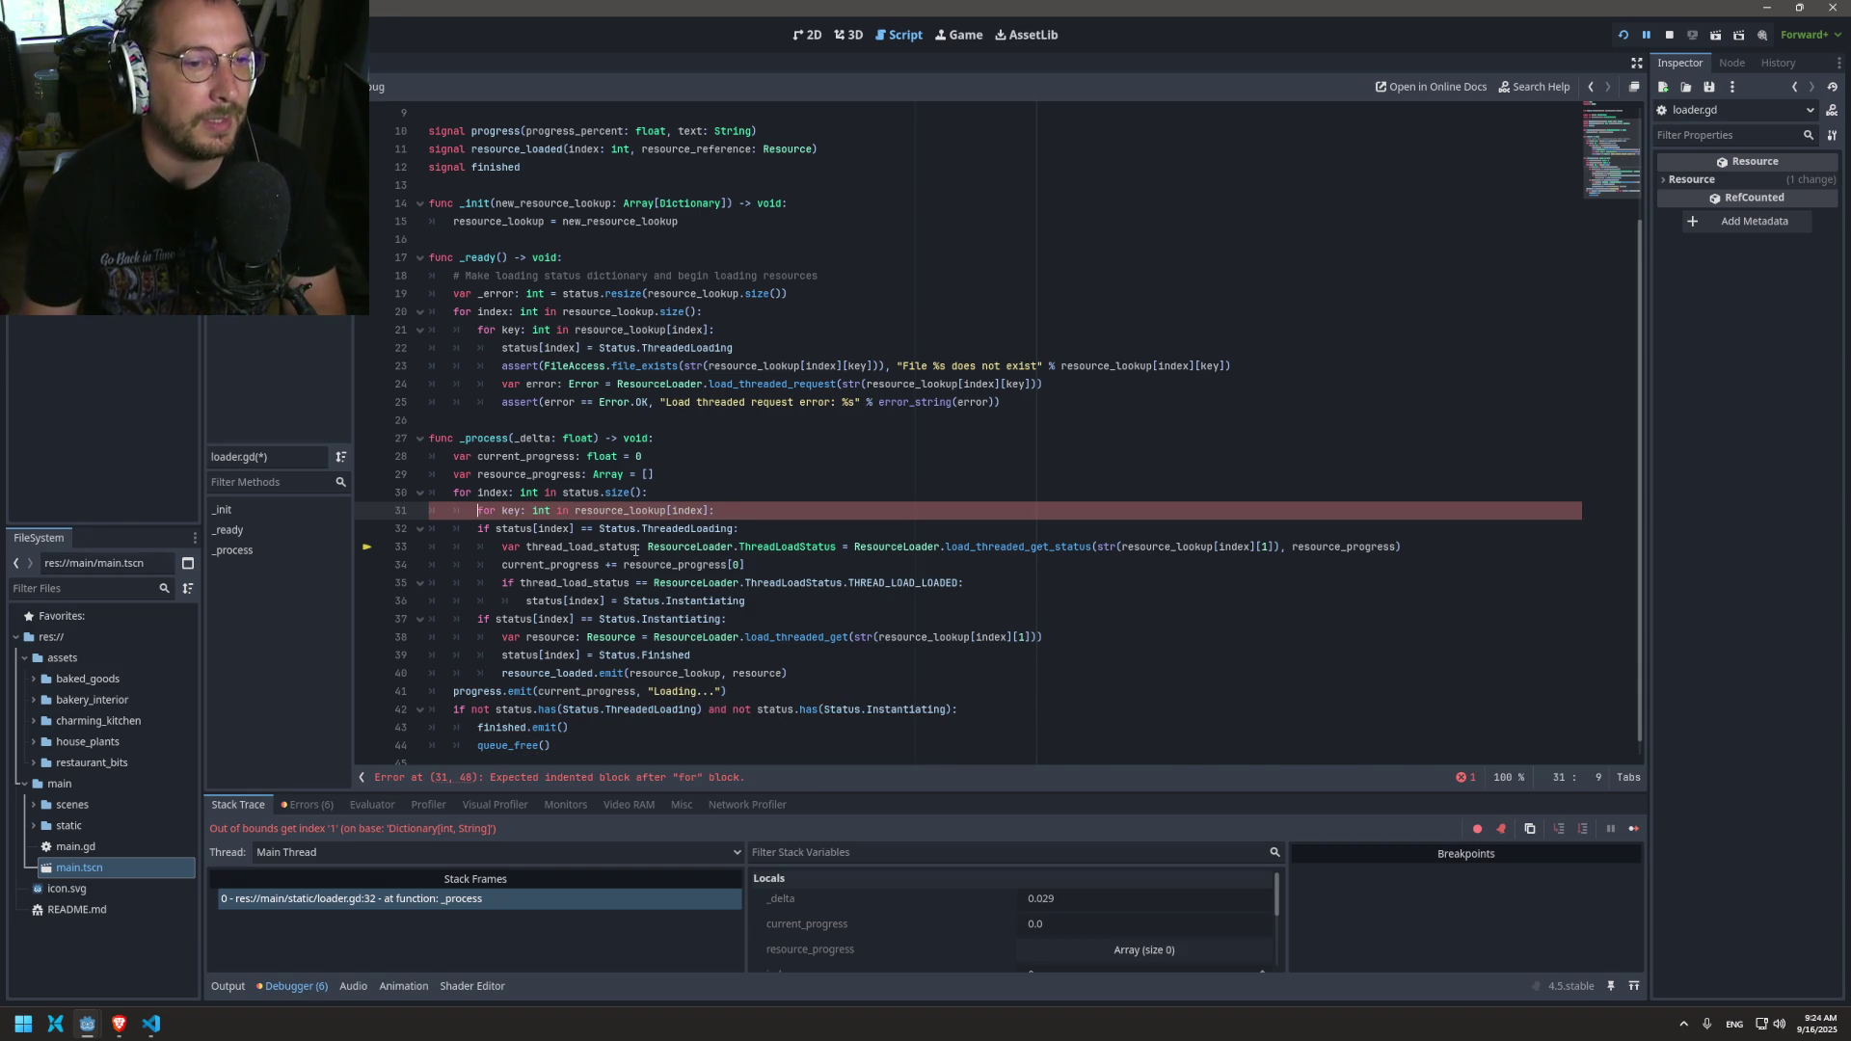
left_click(574, 510)
left_click_drag(574, 510, 477, 510)
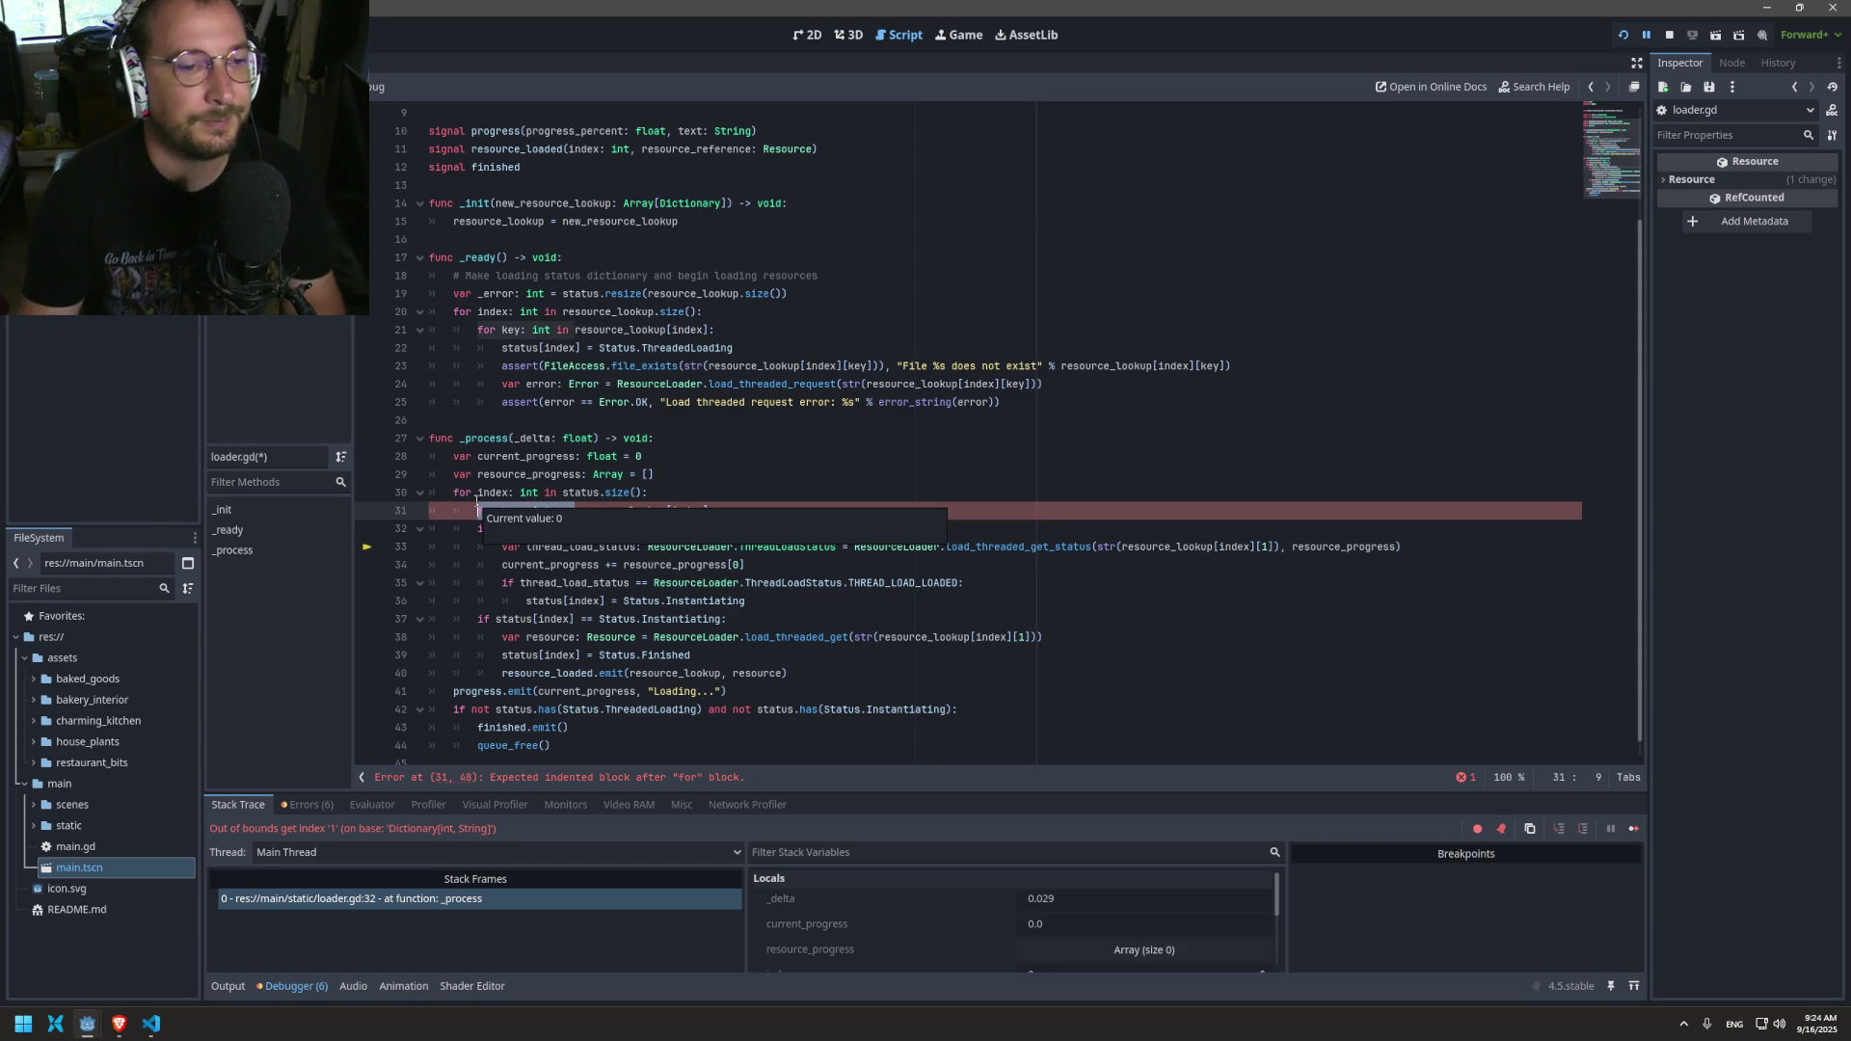
Step: Try making line 30 loop over resource_lookup.size(), then undo that change
mouse_move(776, 364)
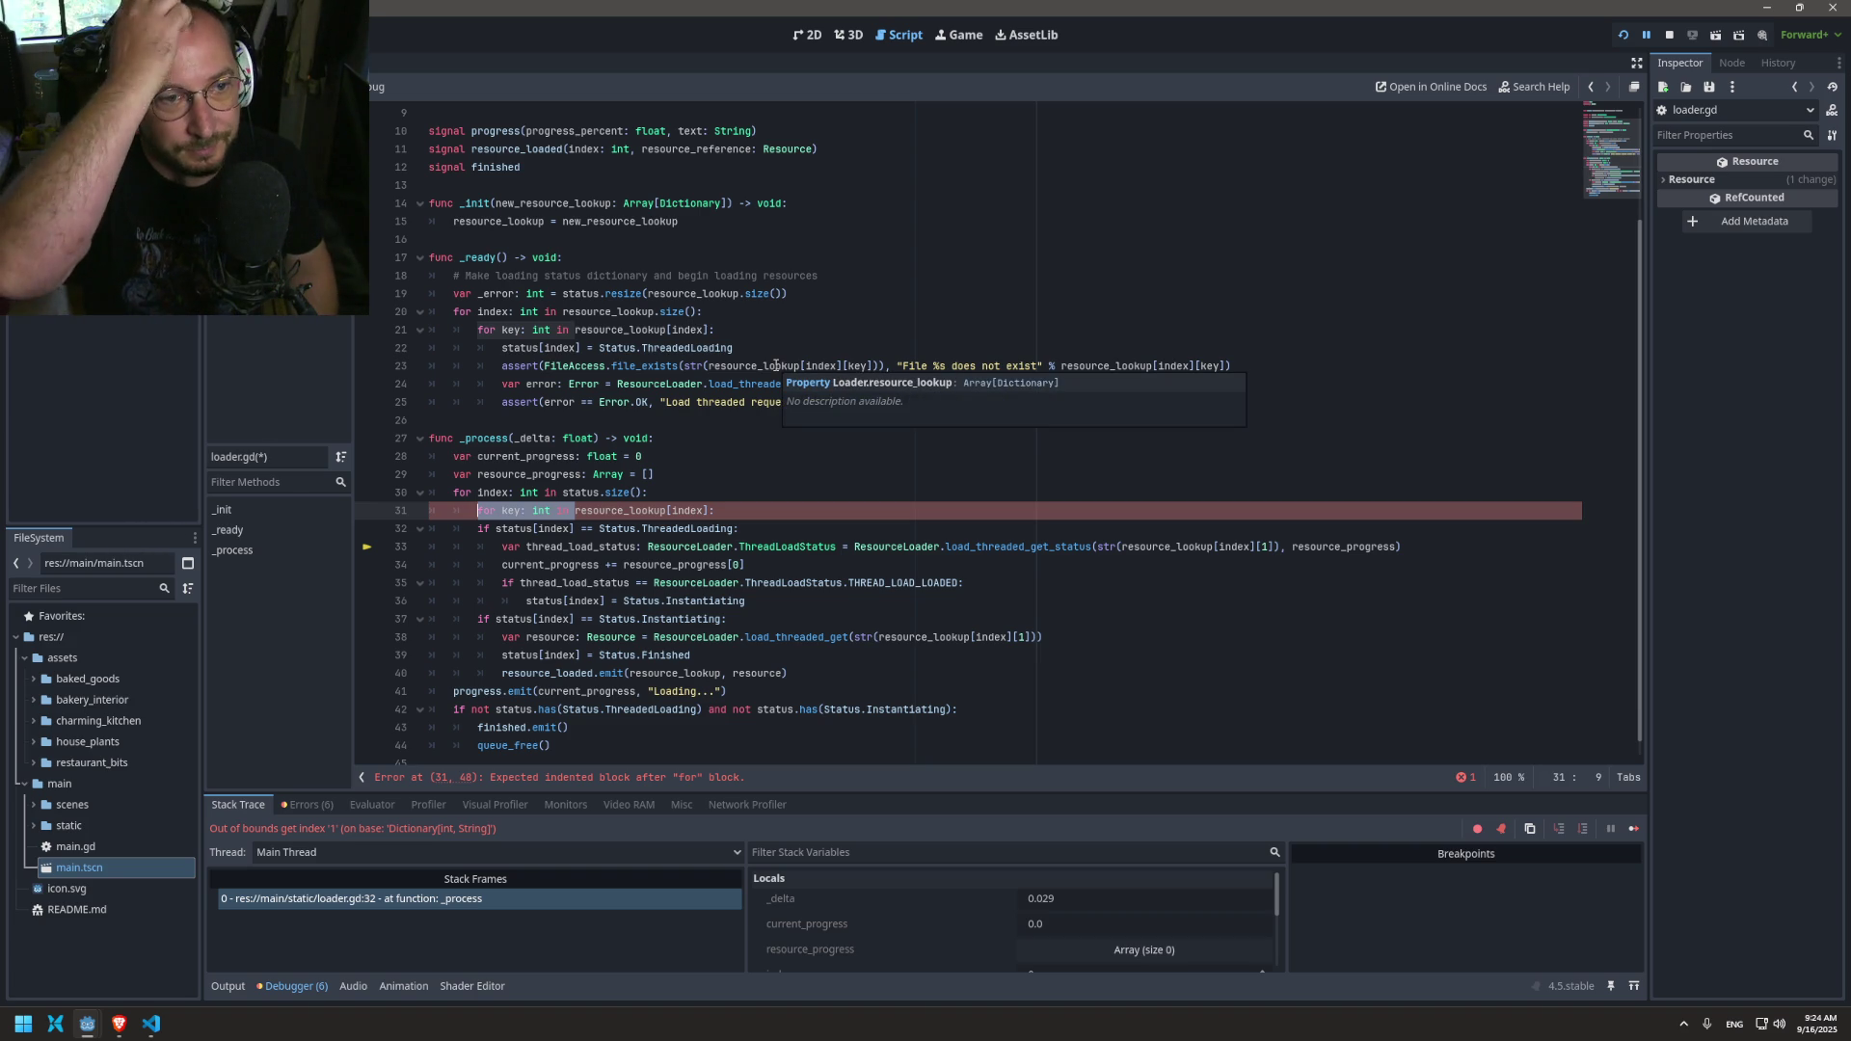
left_click_drag(703, 311, 454, 311)
key("ctrl+c")
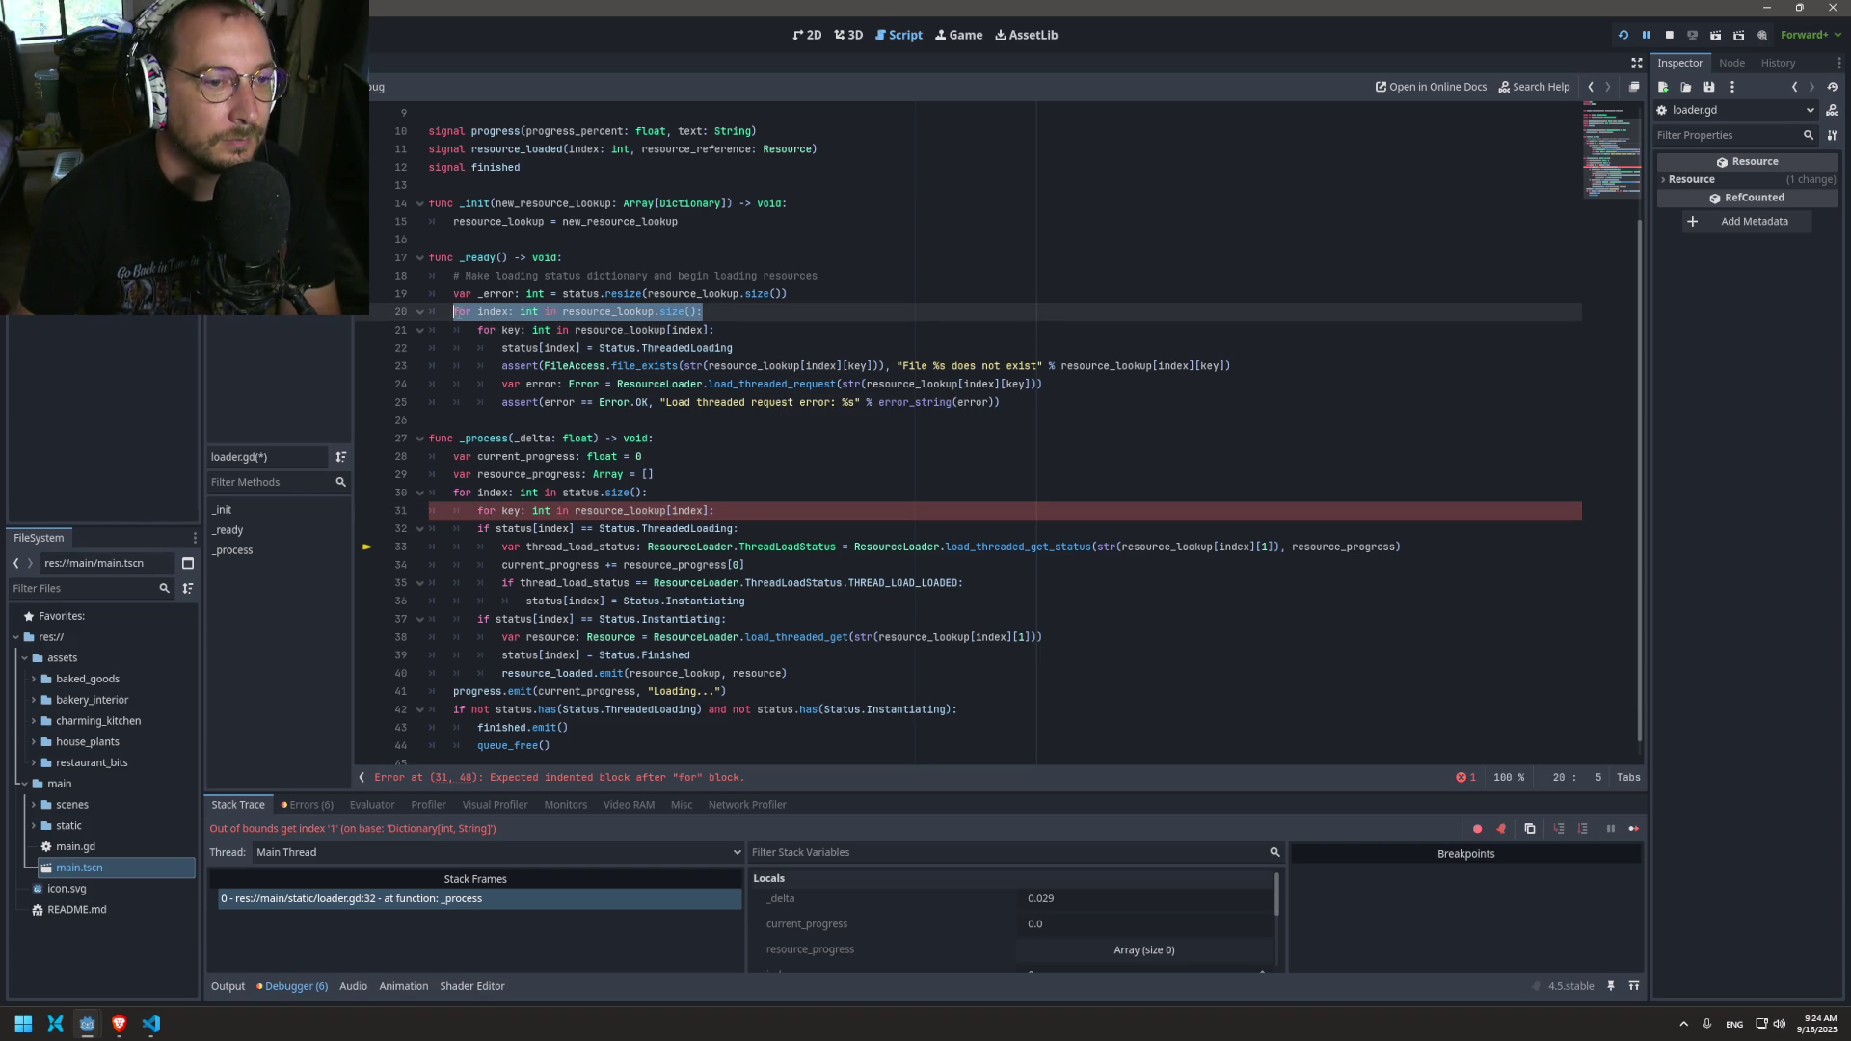
left_click(662, 497)
left_click_drag(662, 497, 450, 489)
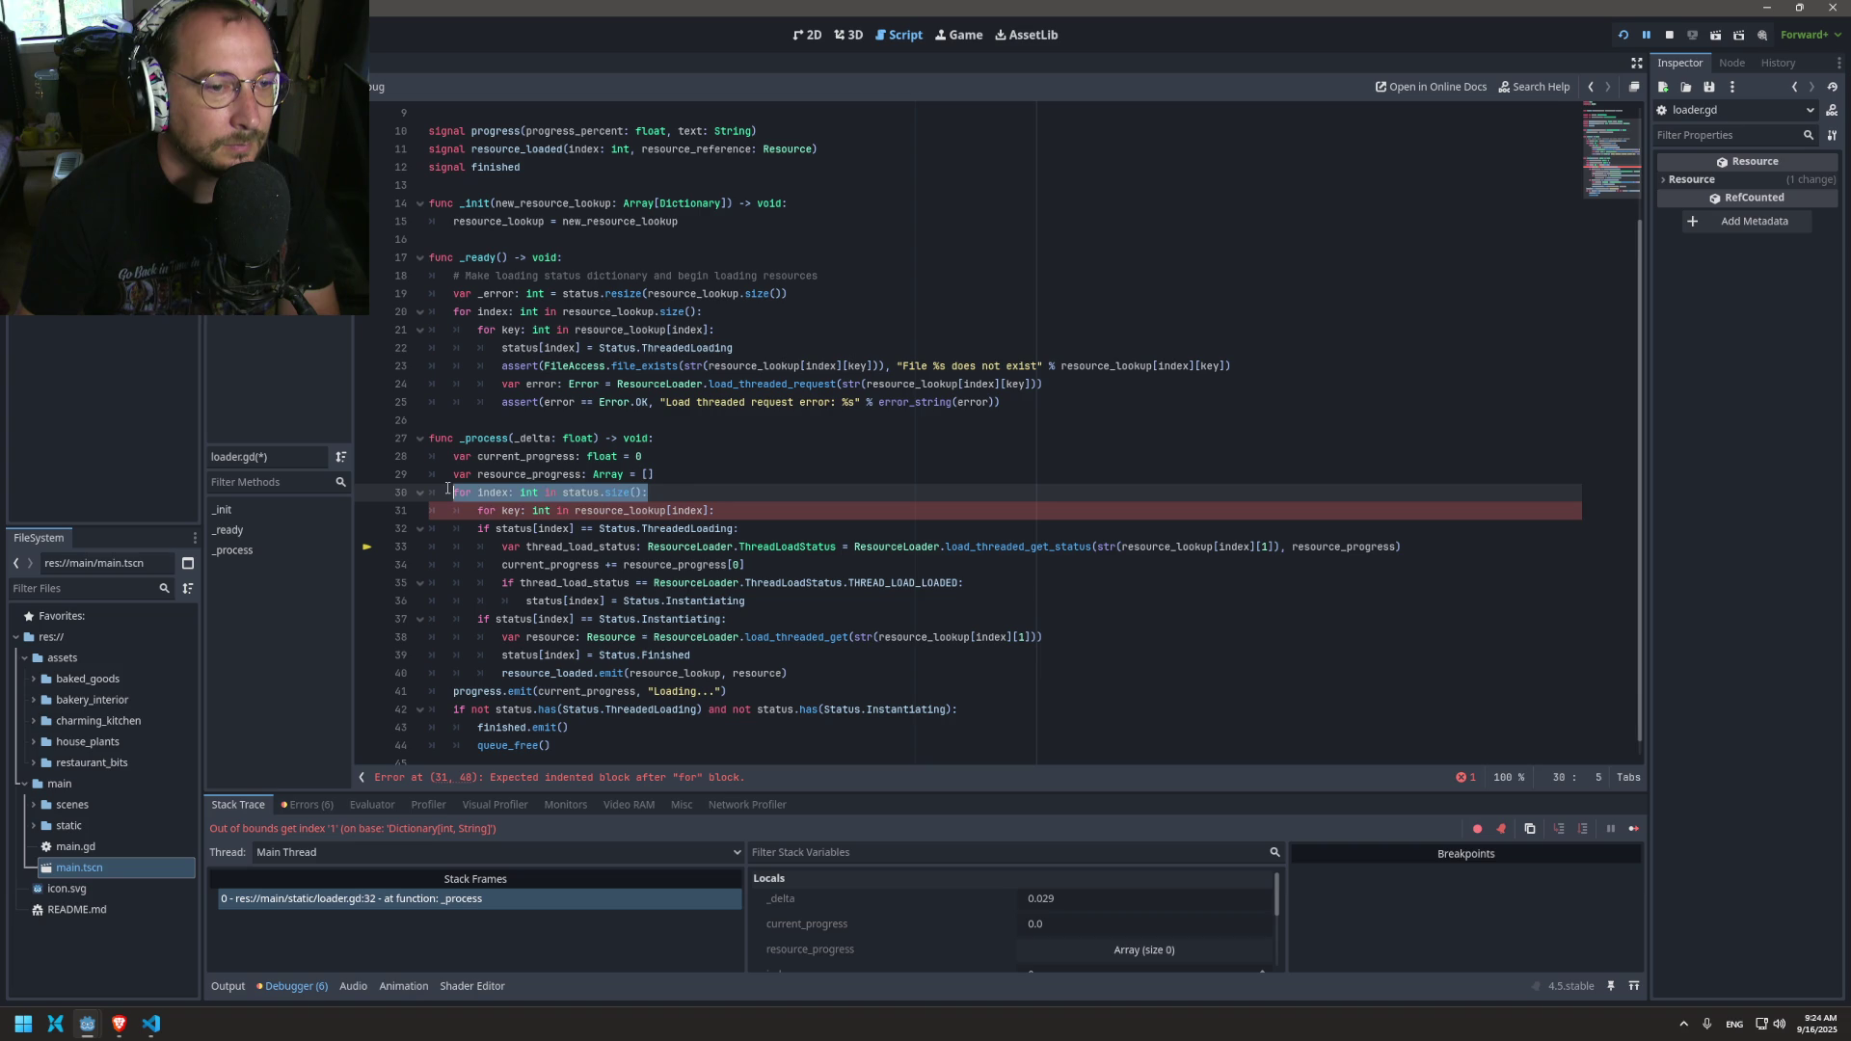
key("ctrl+v")
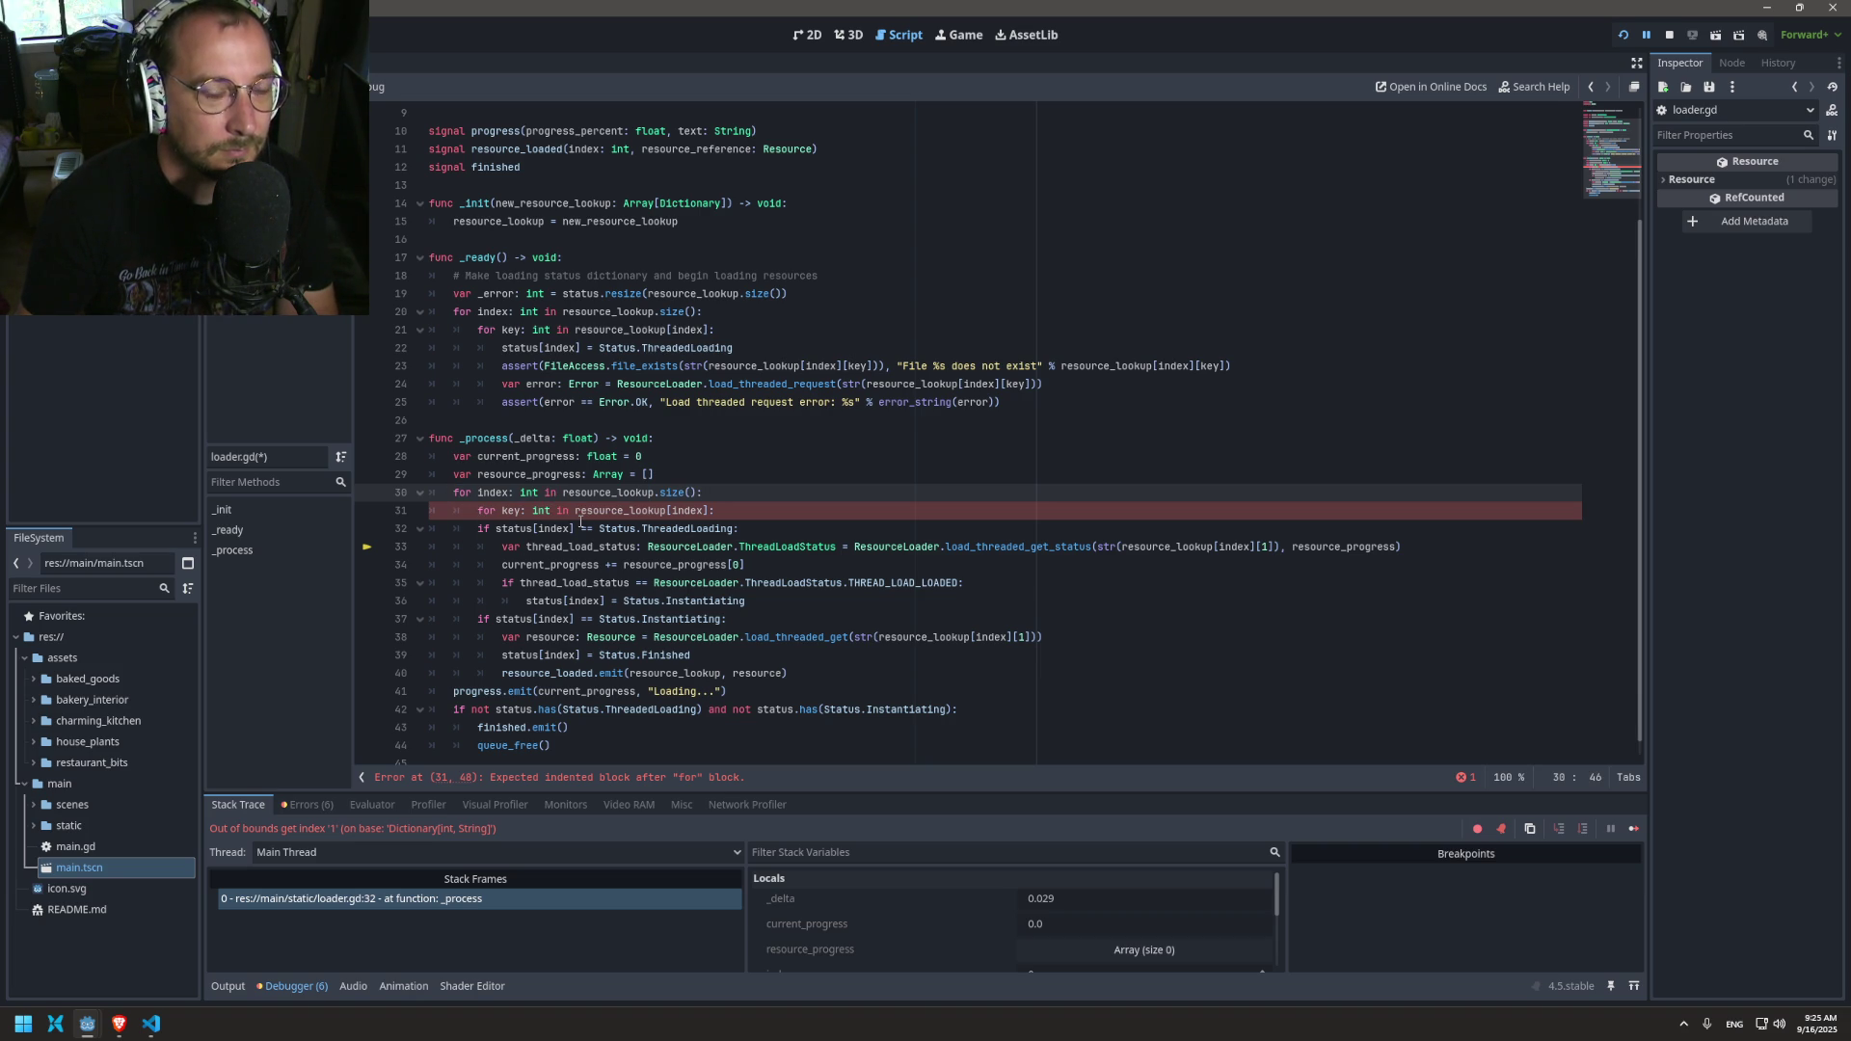
key("ctrl+z")
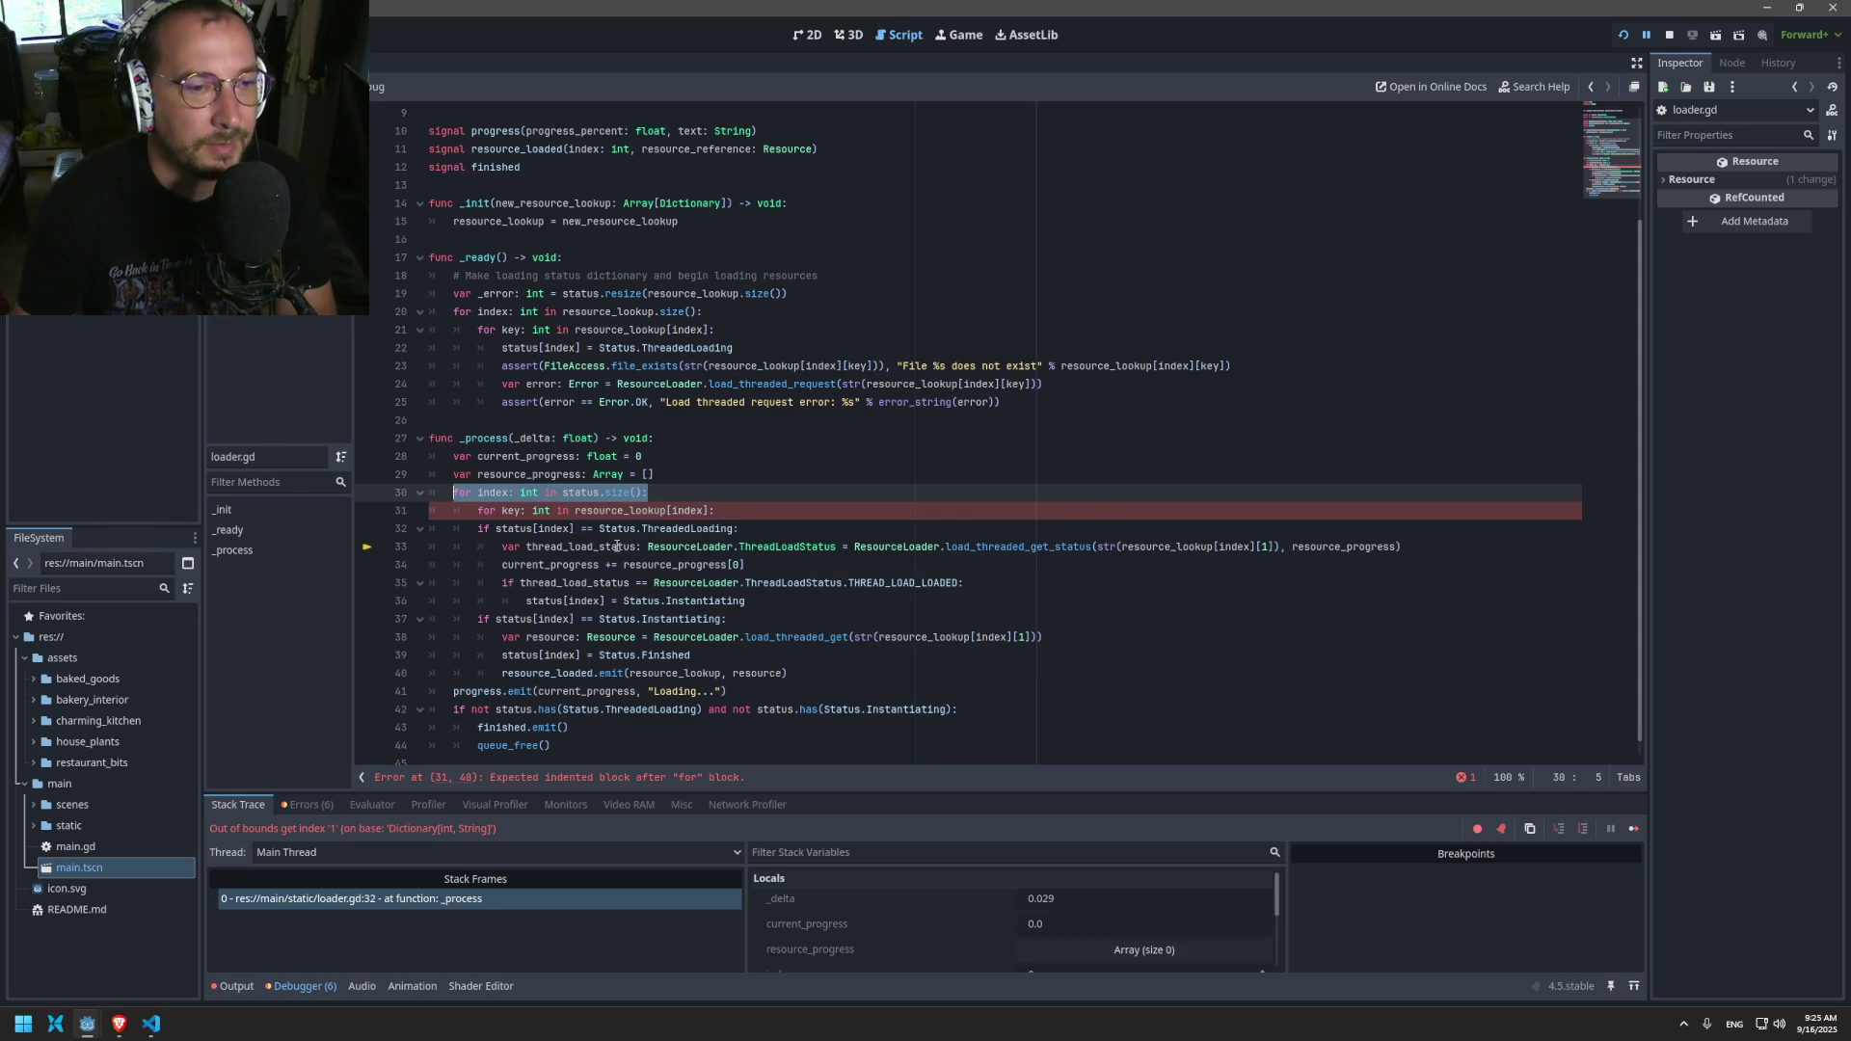
Step: Review the index variable on line 22 and the key variable on line 21
mouse_move(610, 526)
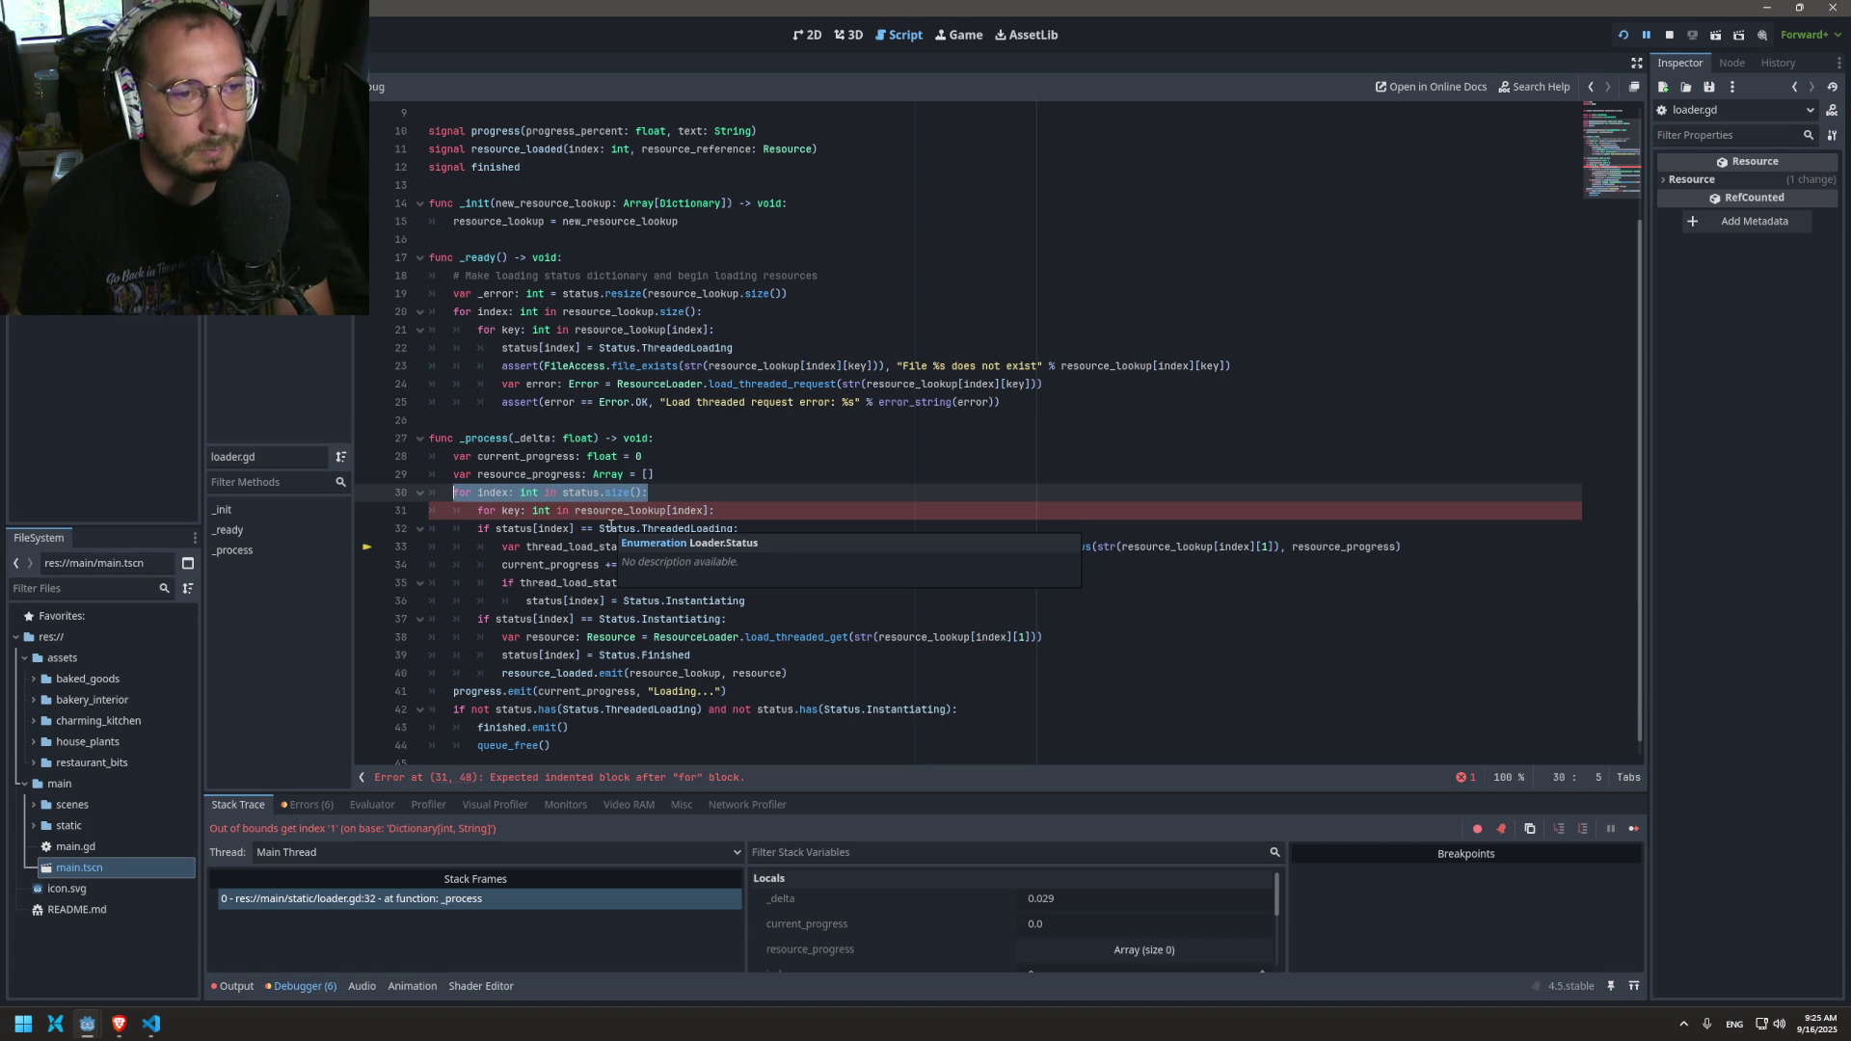
left_click(575, 348)
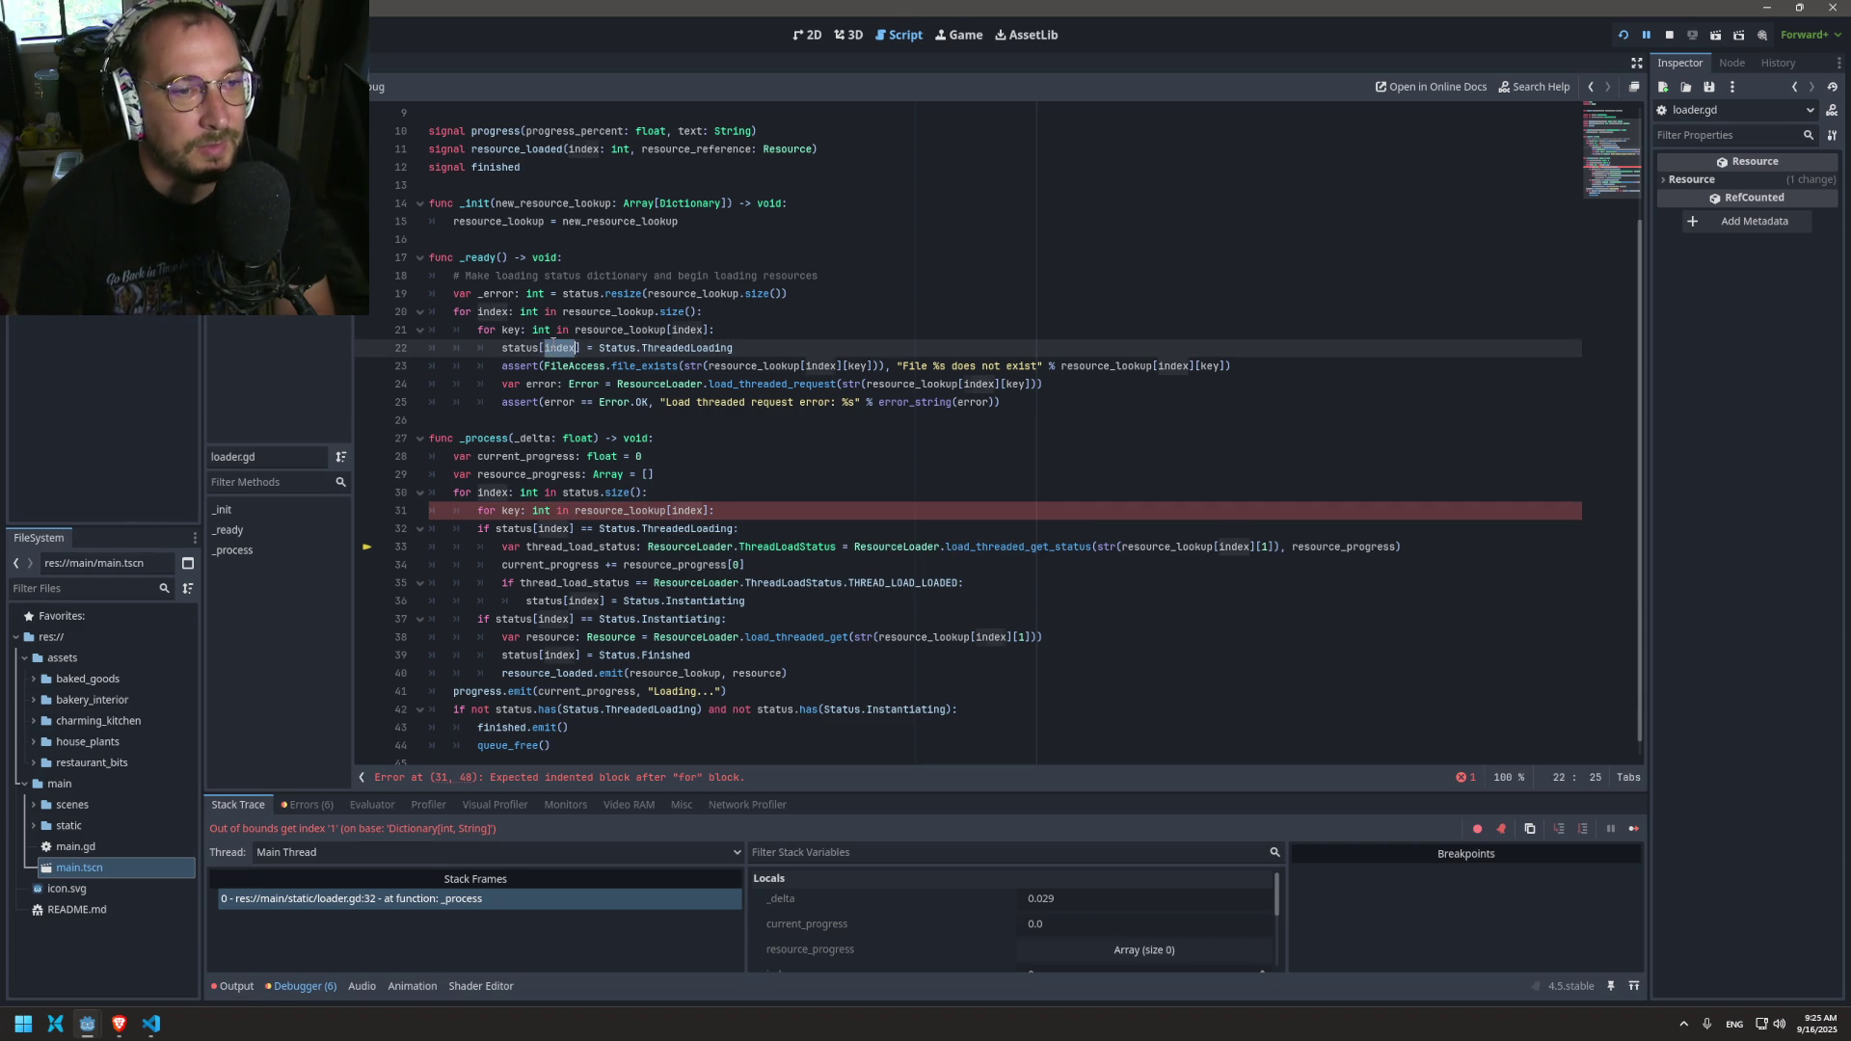
mouse_move(569, 348)
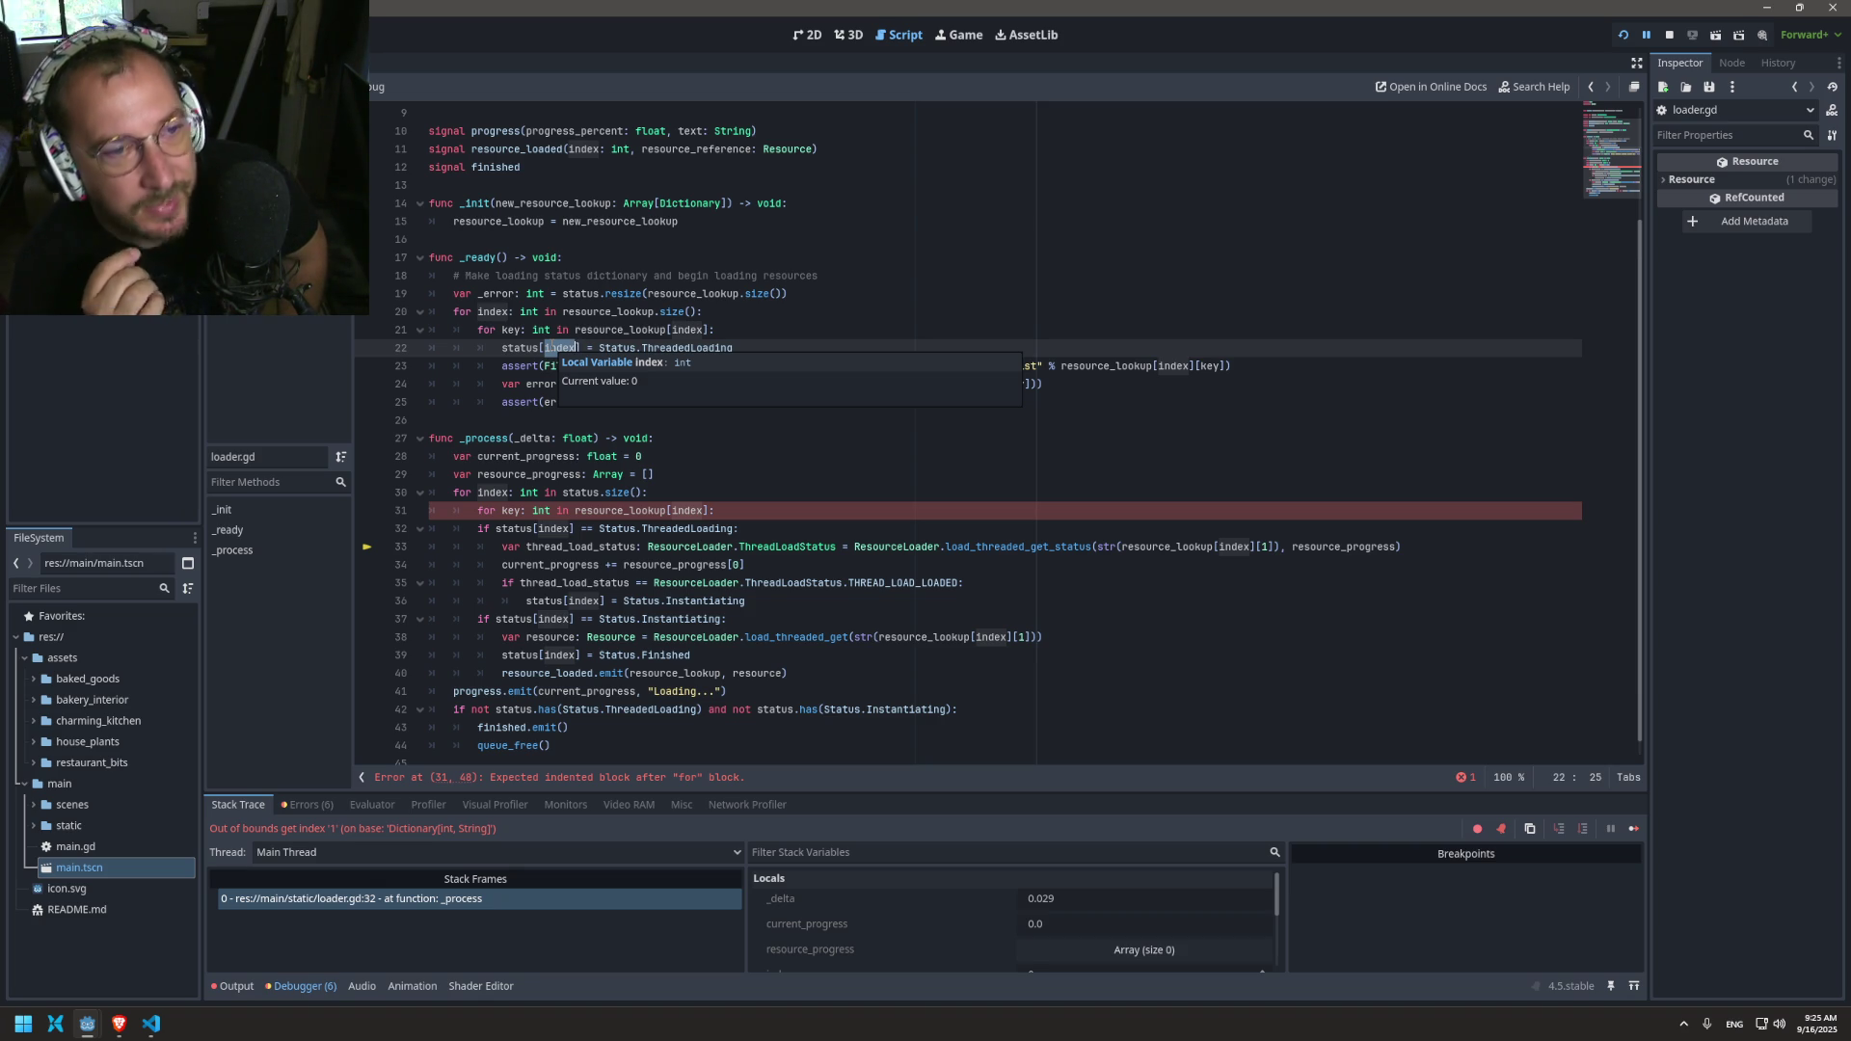
double_click(541, 330)
double_click(509, 330)
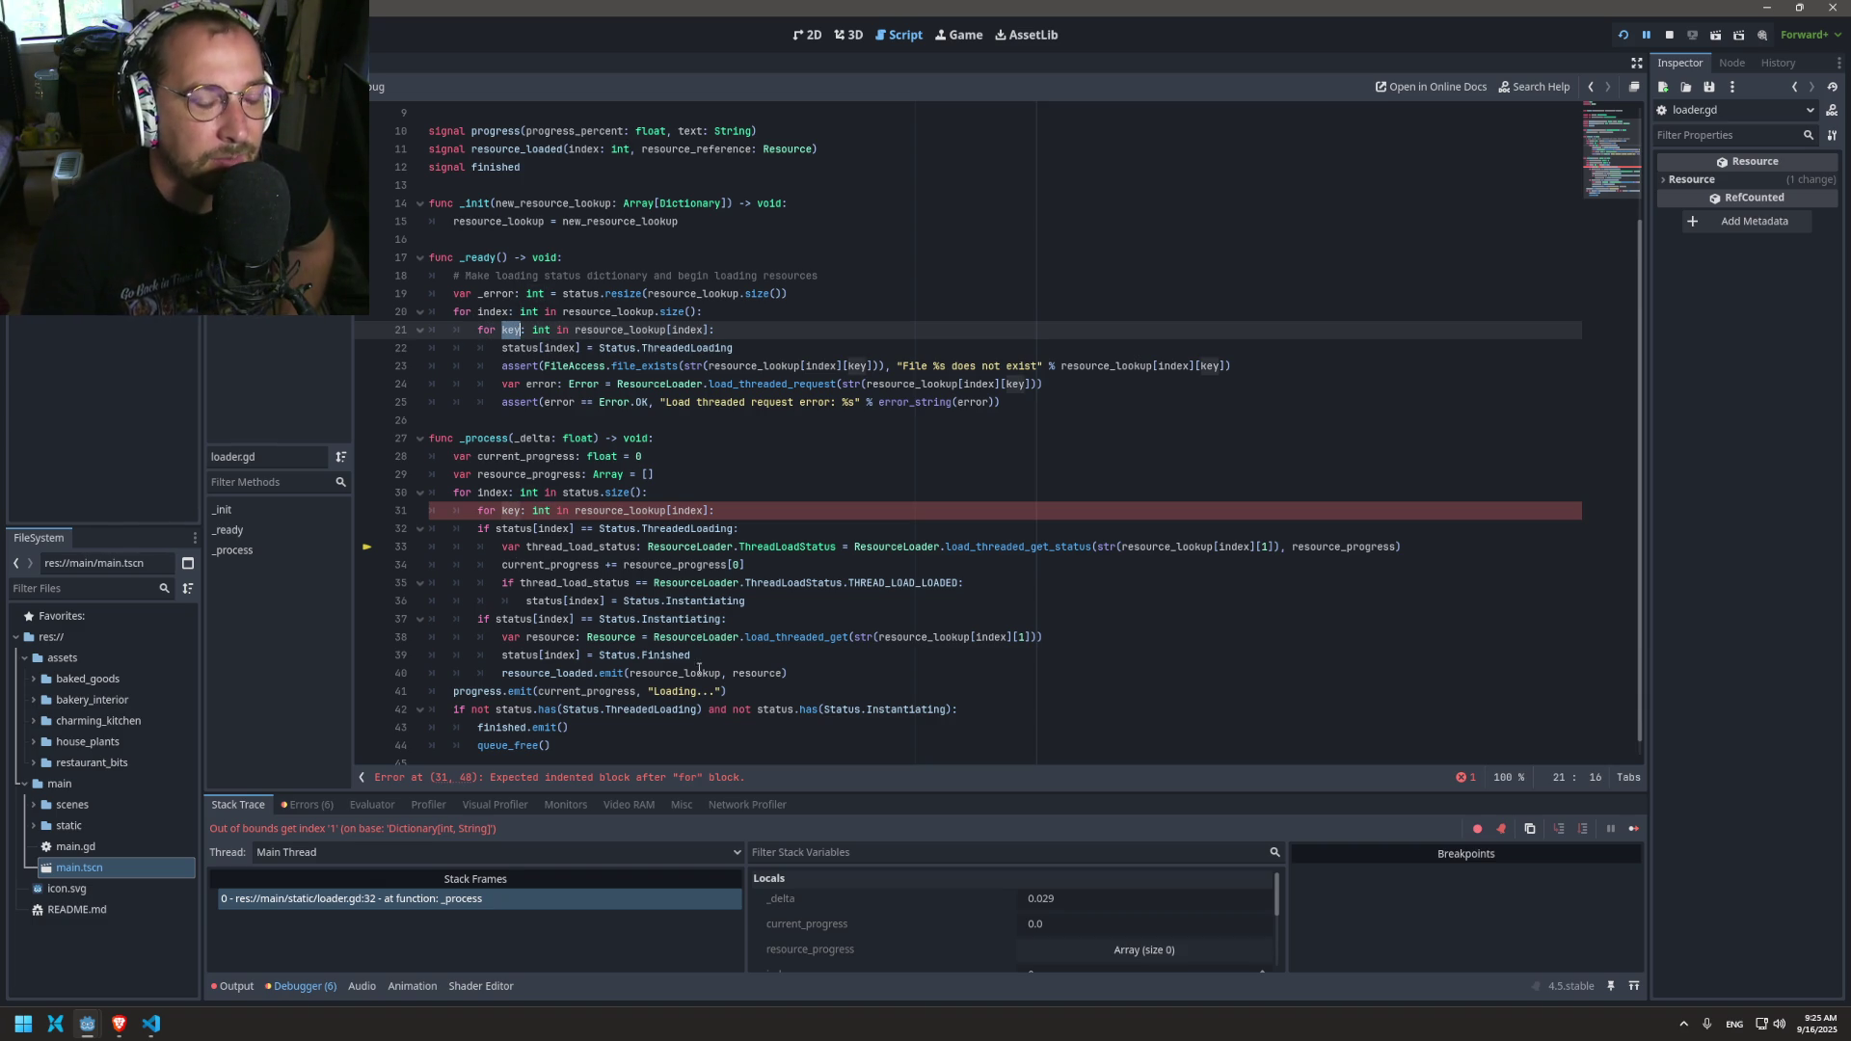
Step: Indent the status checks in _process (lines 32–40) under the per-key loop
mouse_move(789, 673)
left_mouse_down()
mouse_move(561, 672)
mouse_move(368, 527)
left_mouse_up()
key("Tab")
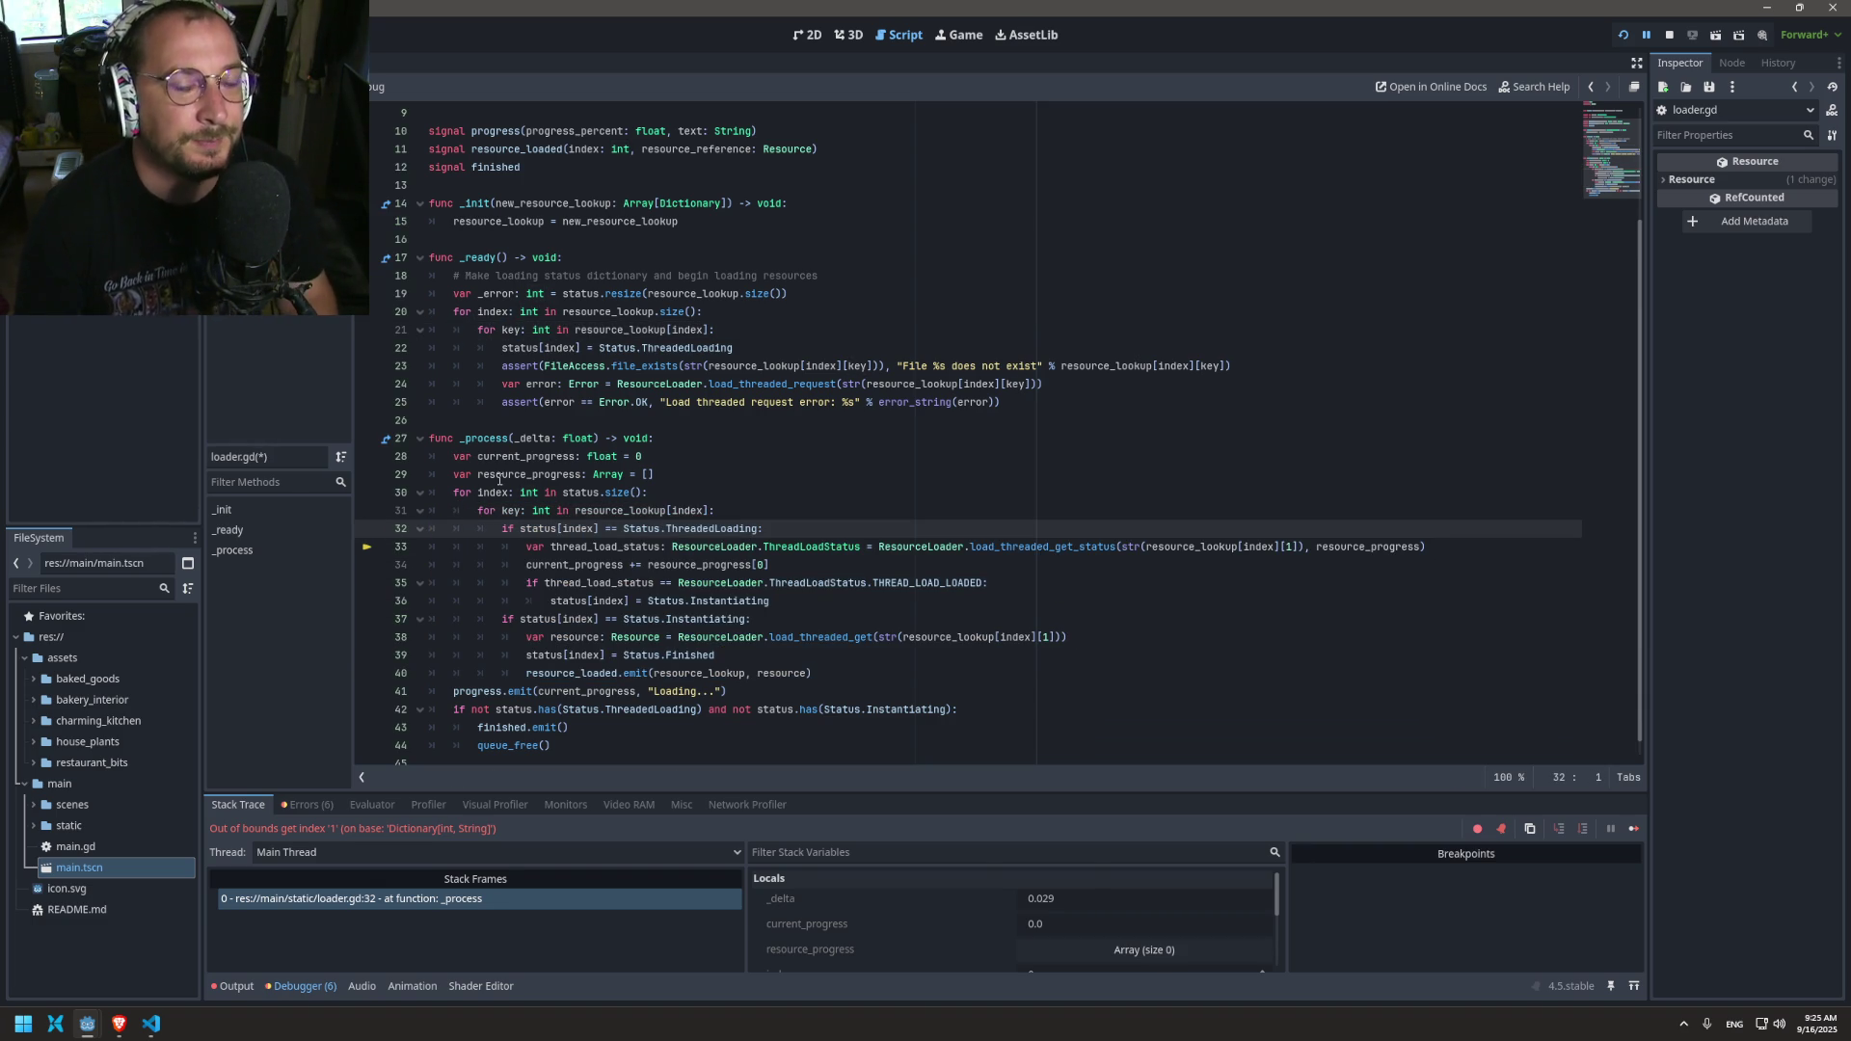
mouse_move(498, 479)
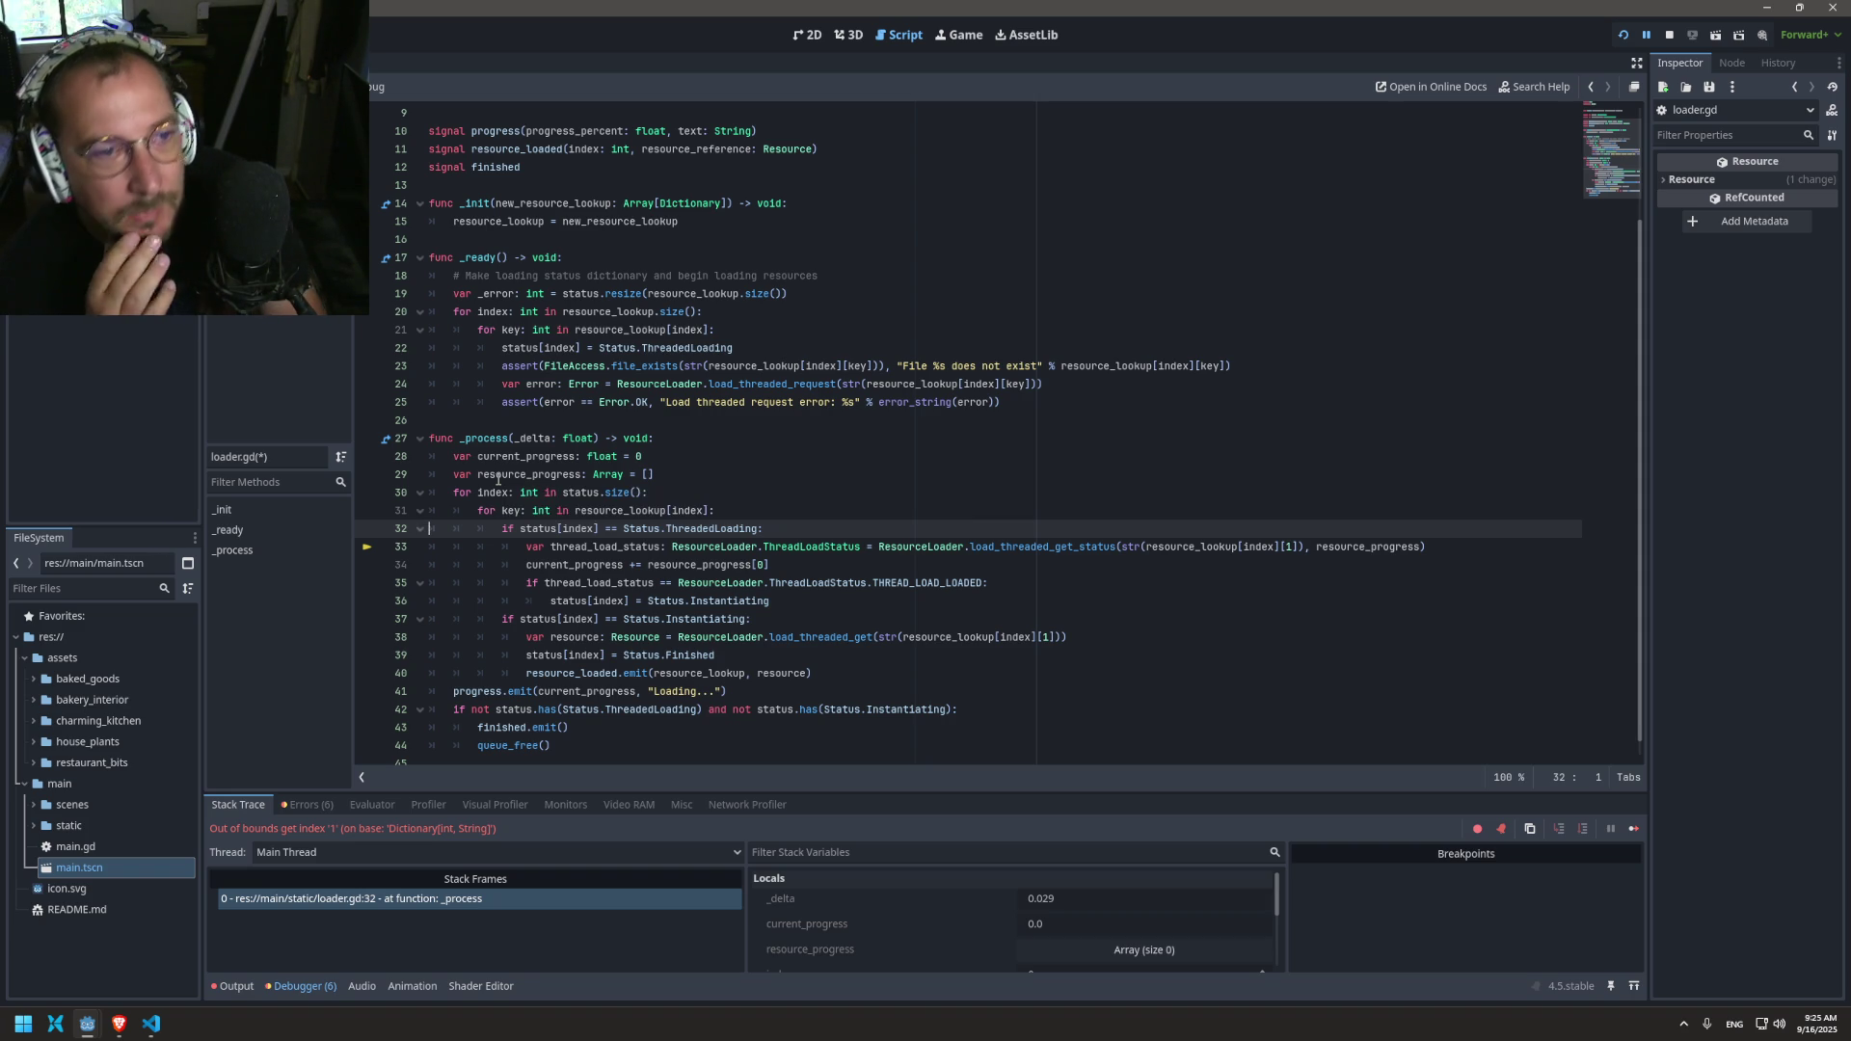
left_click(727, 311)
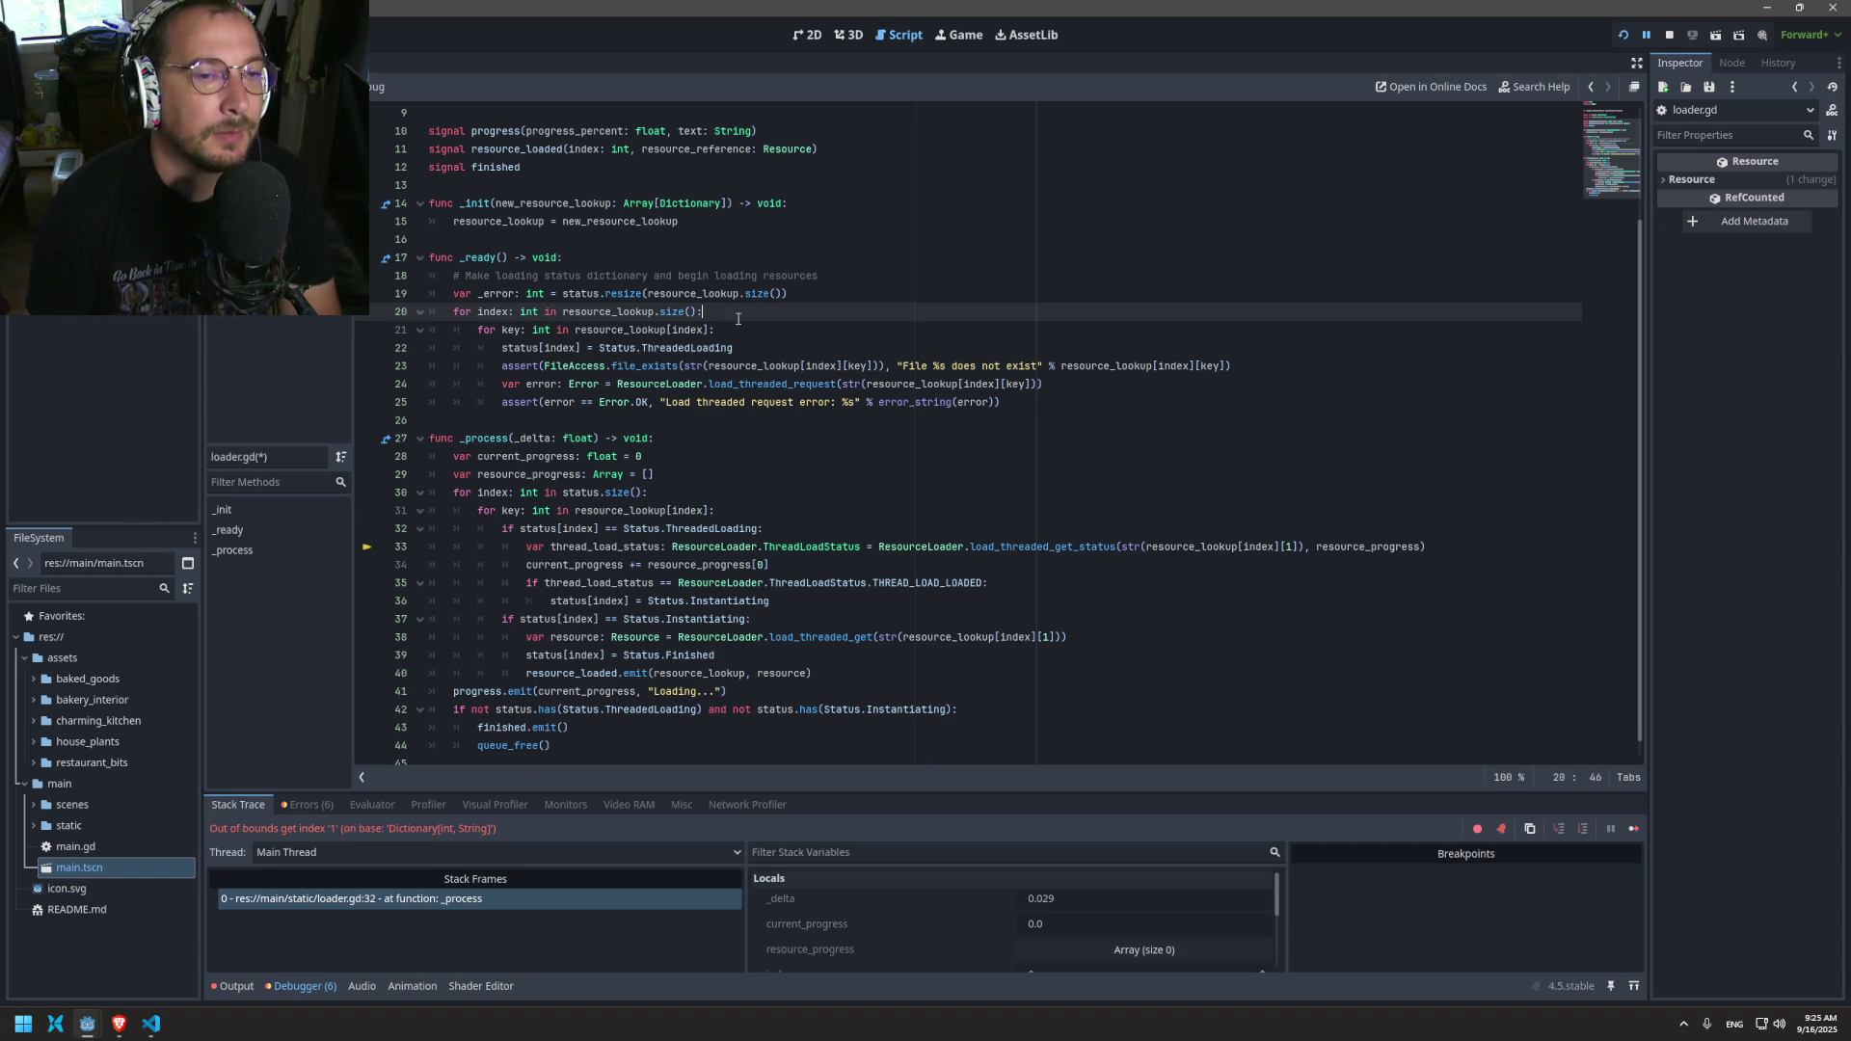
left_click(822, 292)
Step: Add 'var count: int = 0' before the loop in _ready
key("Return")
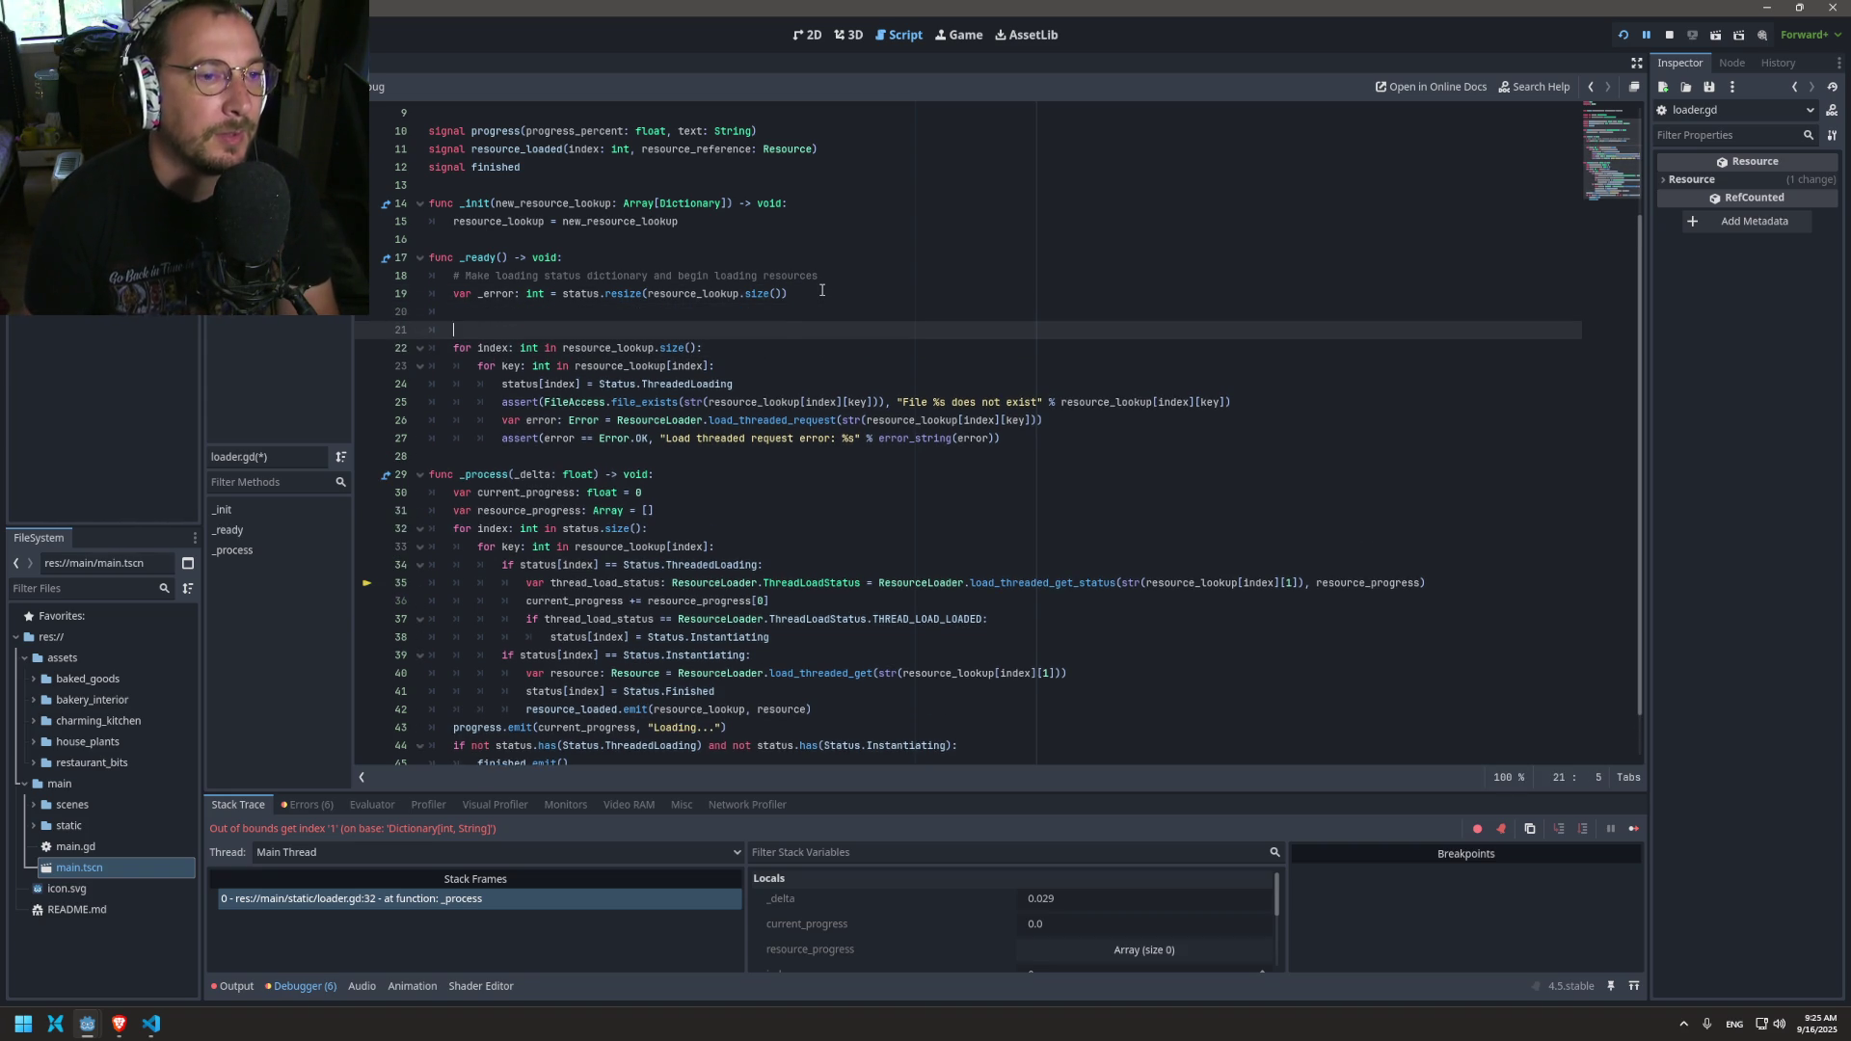
type("var")
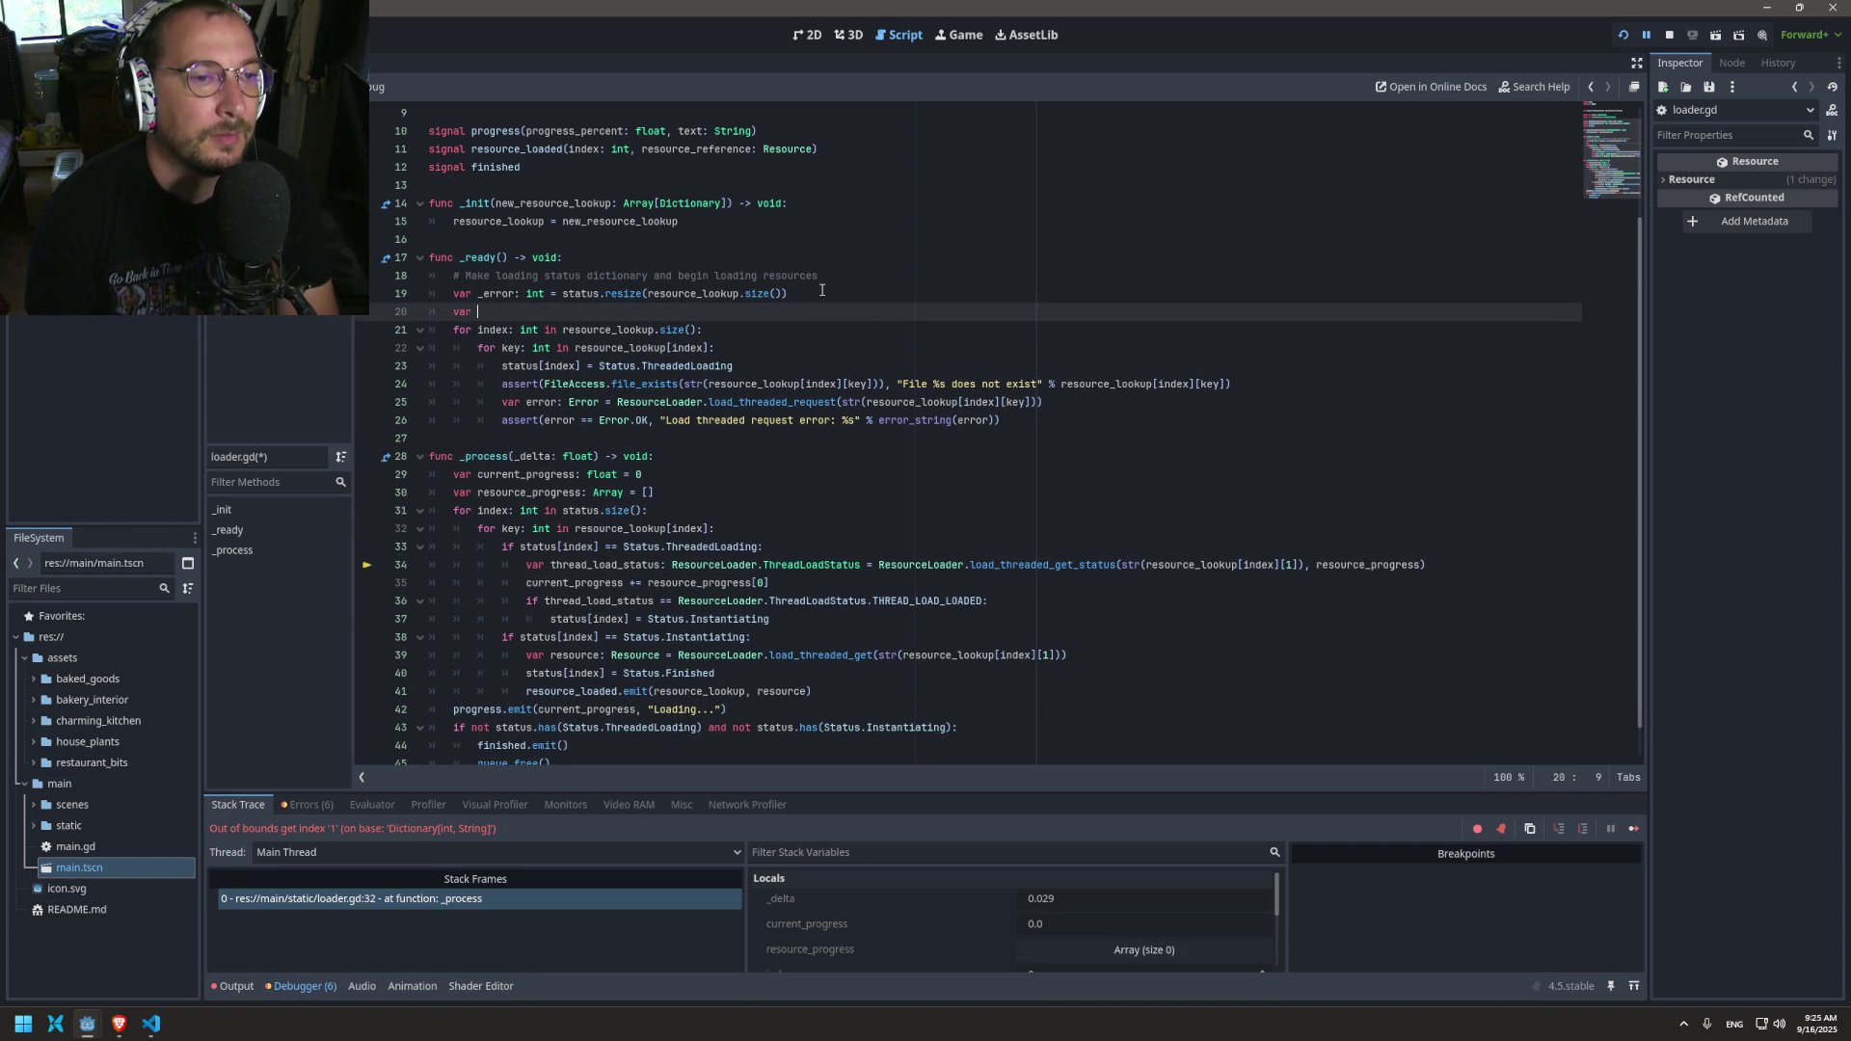
key("BackSpace")
key("BackSpace")
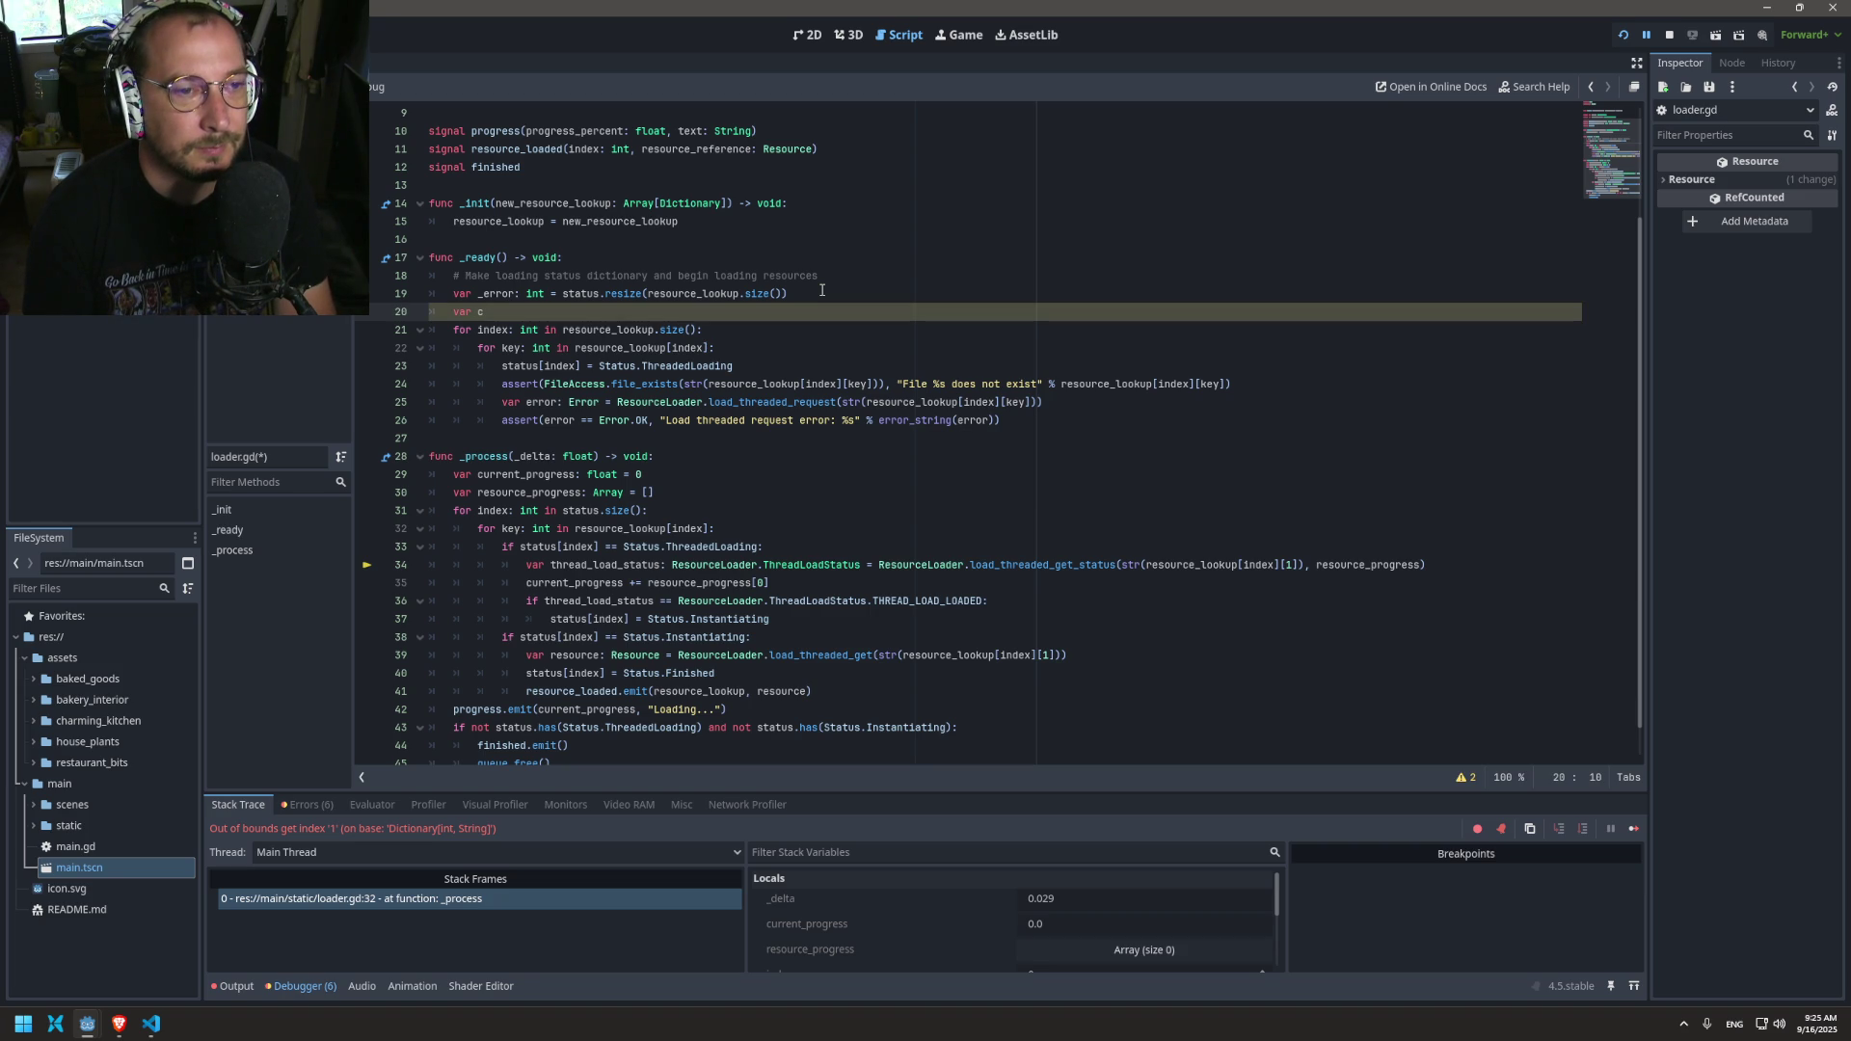
type("ount")
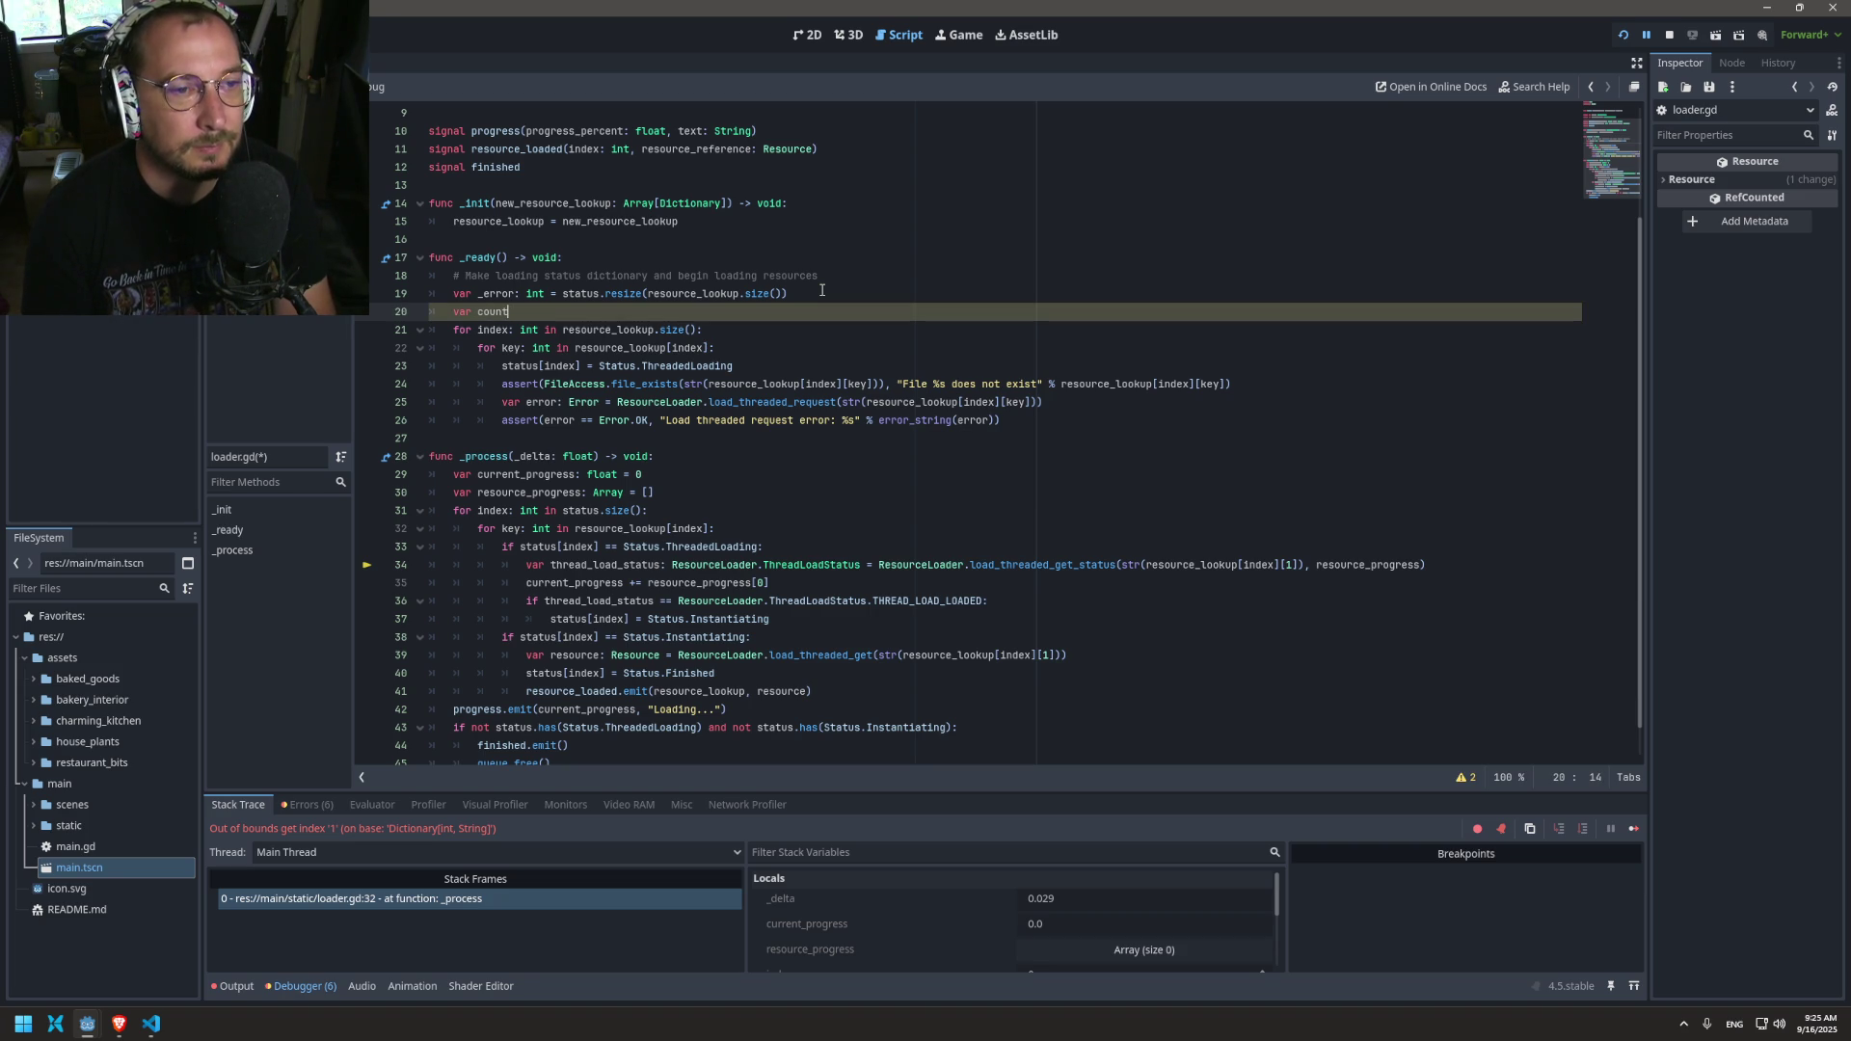
type(": int = 0")
Step: Change the status assignment on line 23 to status[count] and save
double_click(493, 312)
key("ctrl+c")
double_click(559, 367)
key("ctrl+v")
left_click(743, 349)
key("ctrl+s")
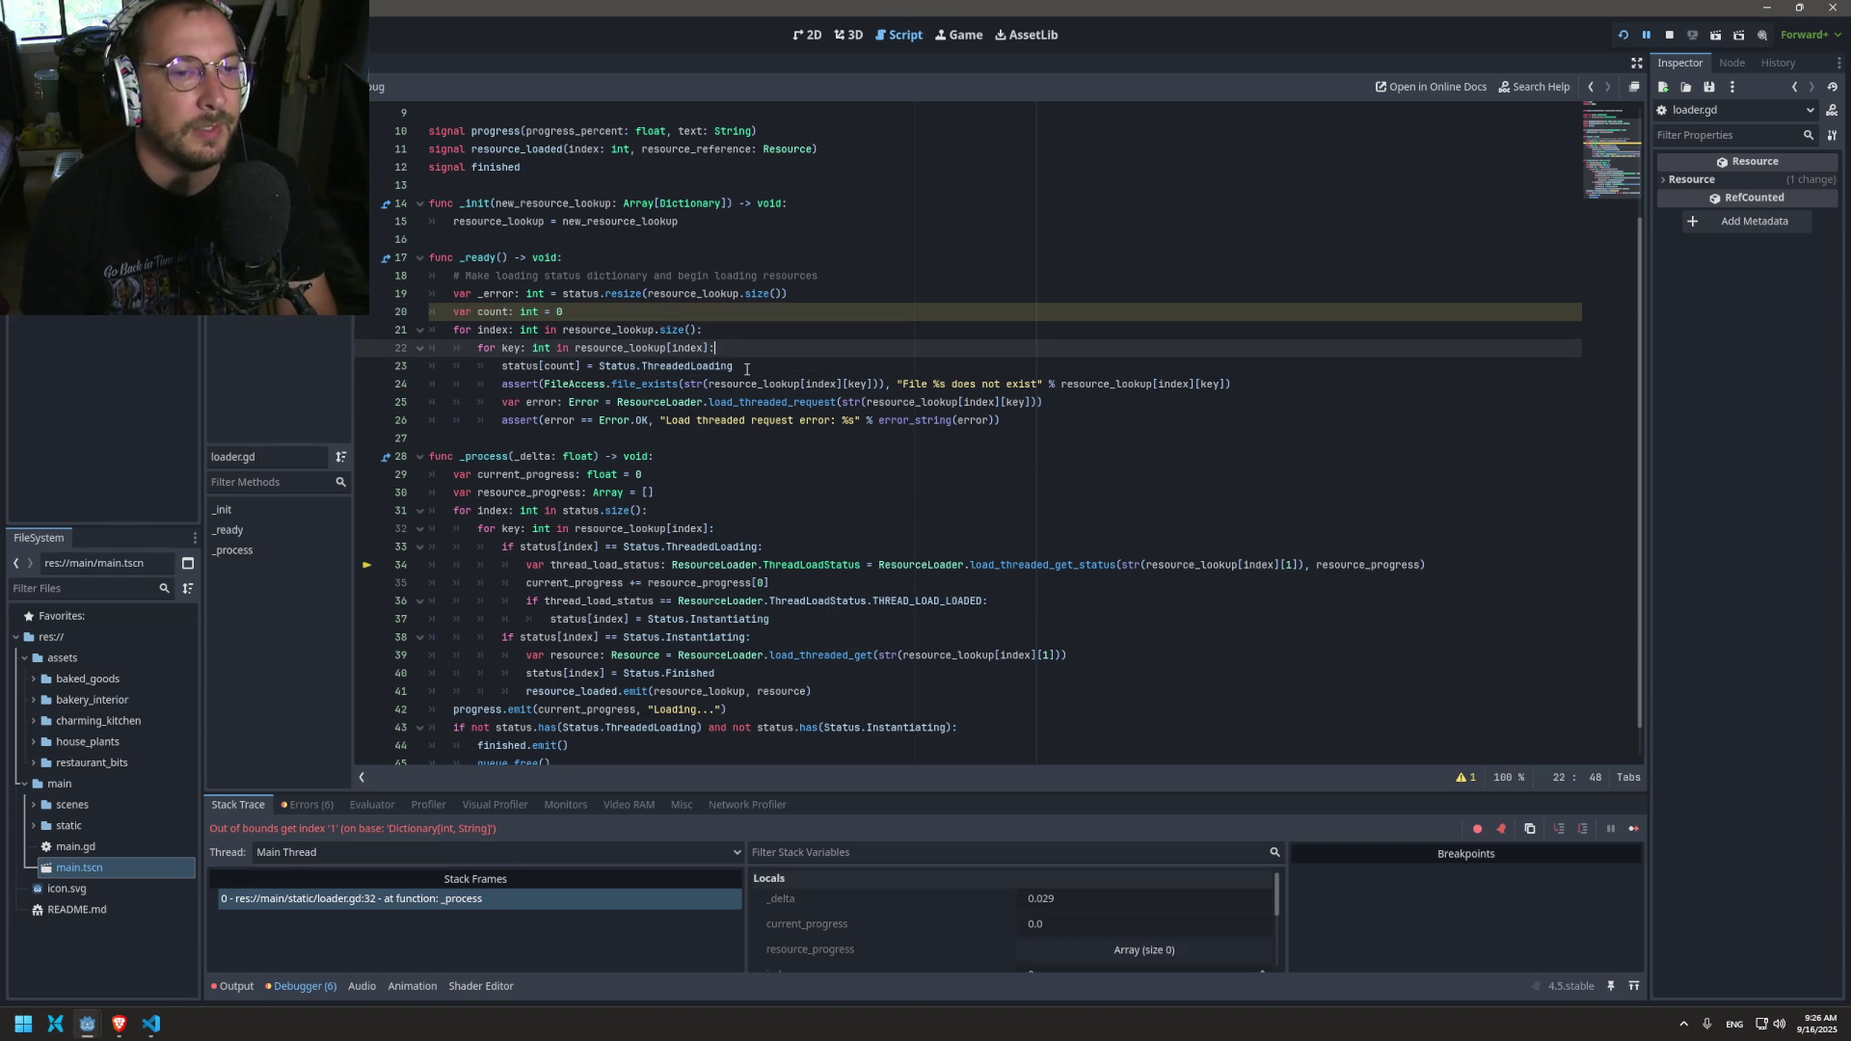
Step: Add 'count += 1' at the end of the inner loop in _ready and save
key("Return")
key("BackSpace")
key("alt+Down")
key("alt+Down")
key("alt+Down")
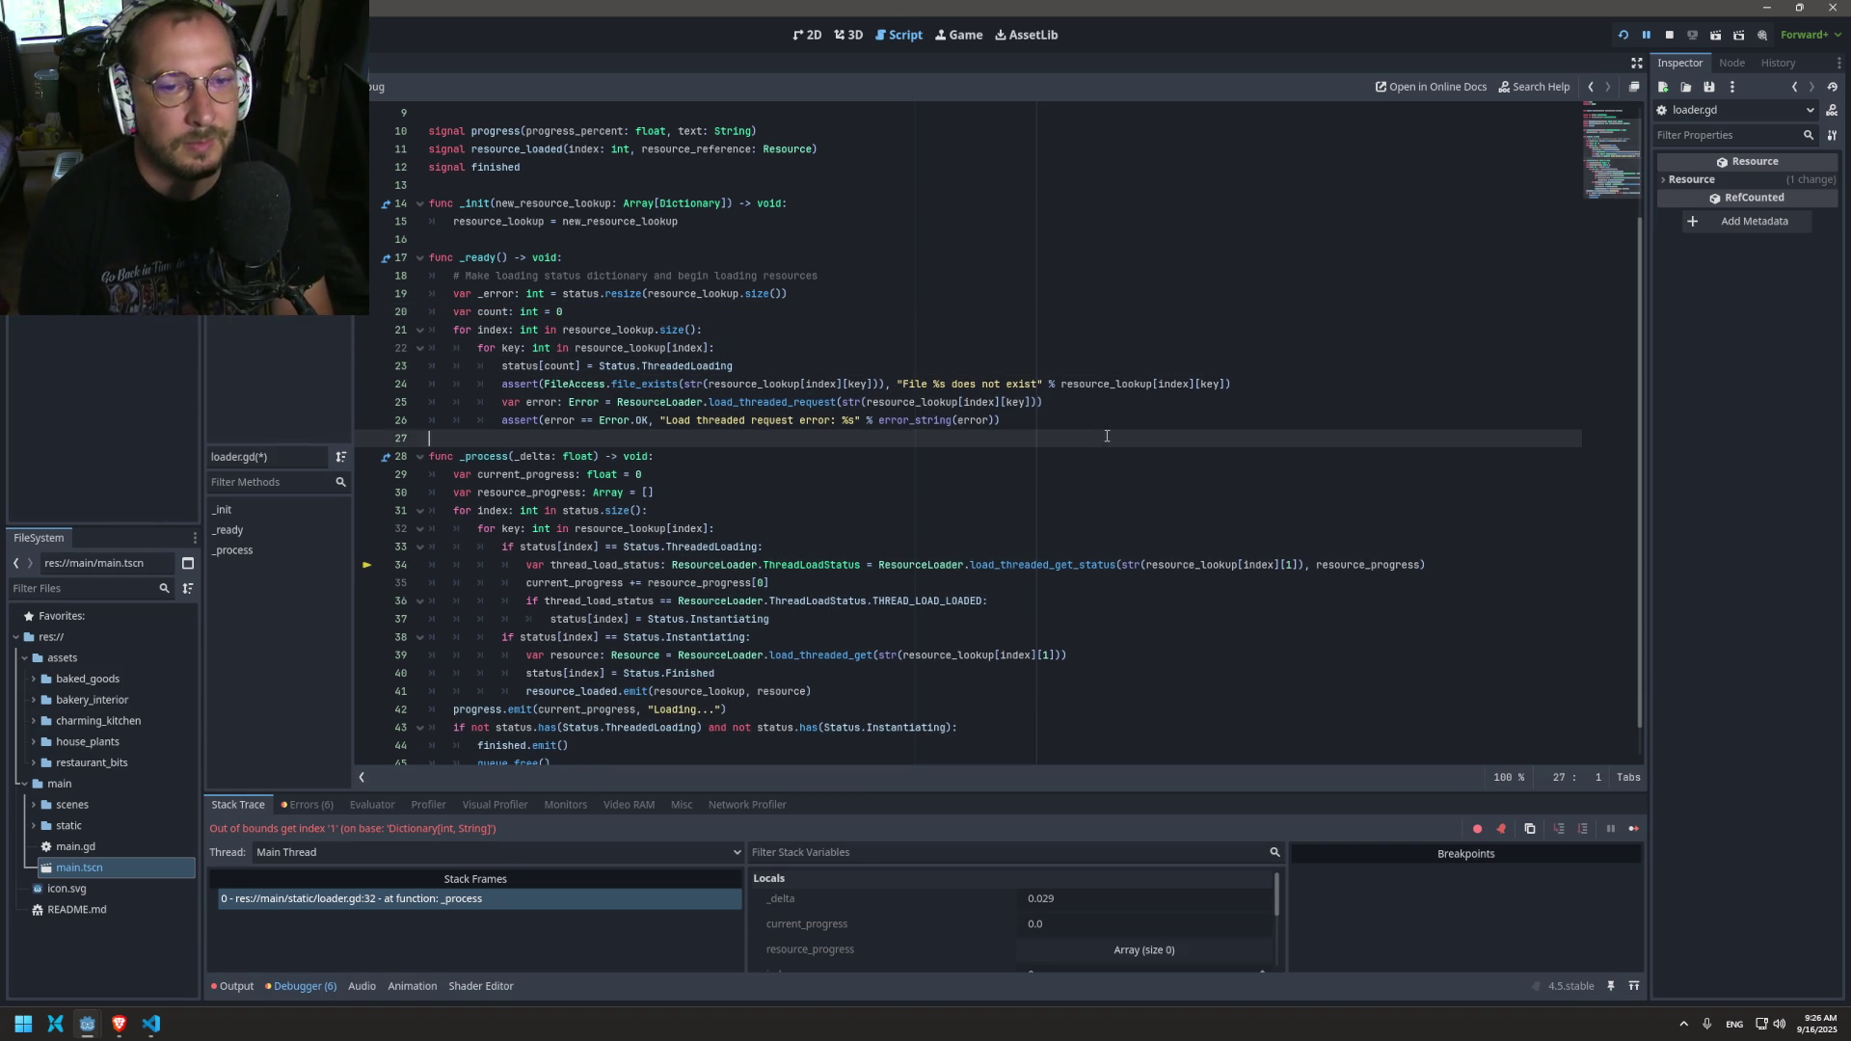
key("ctrl+s")
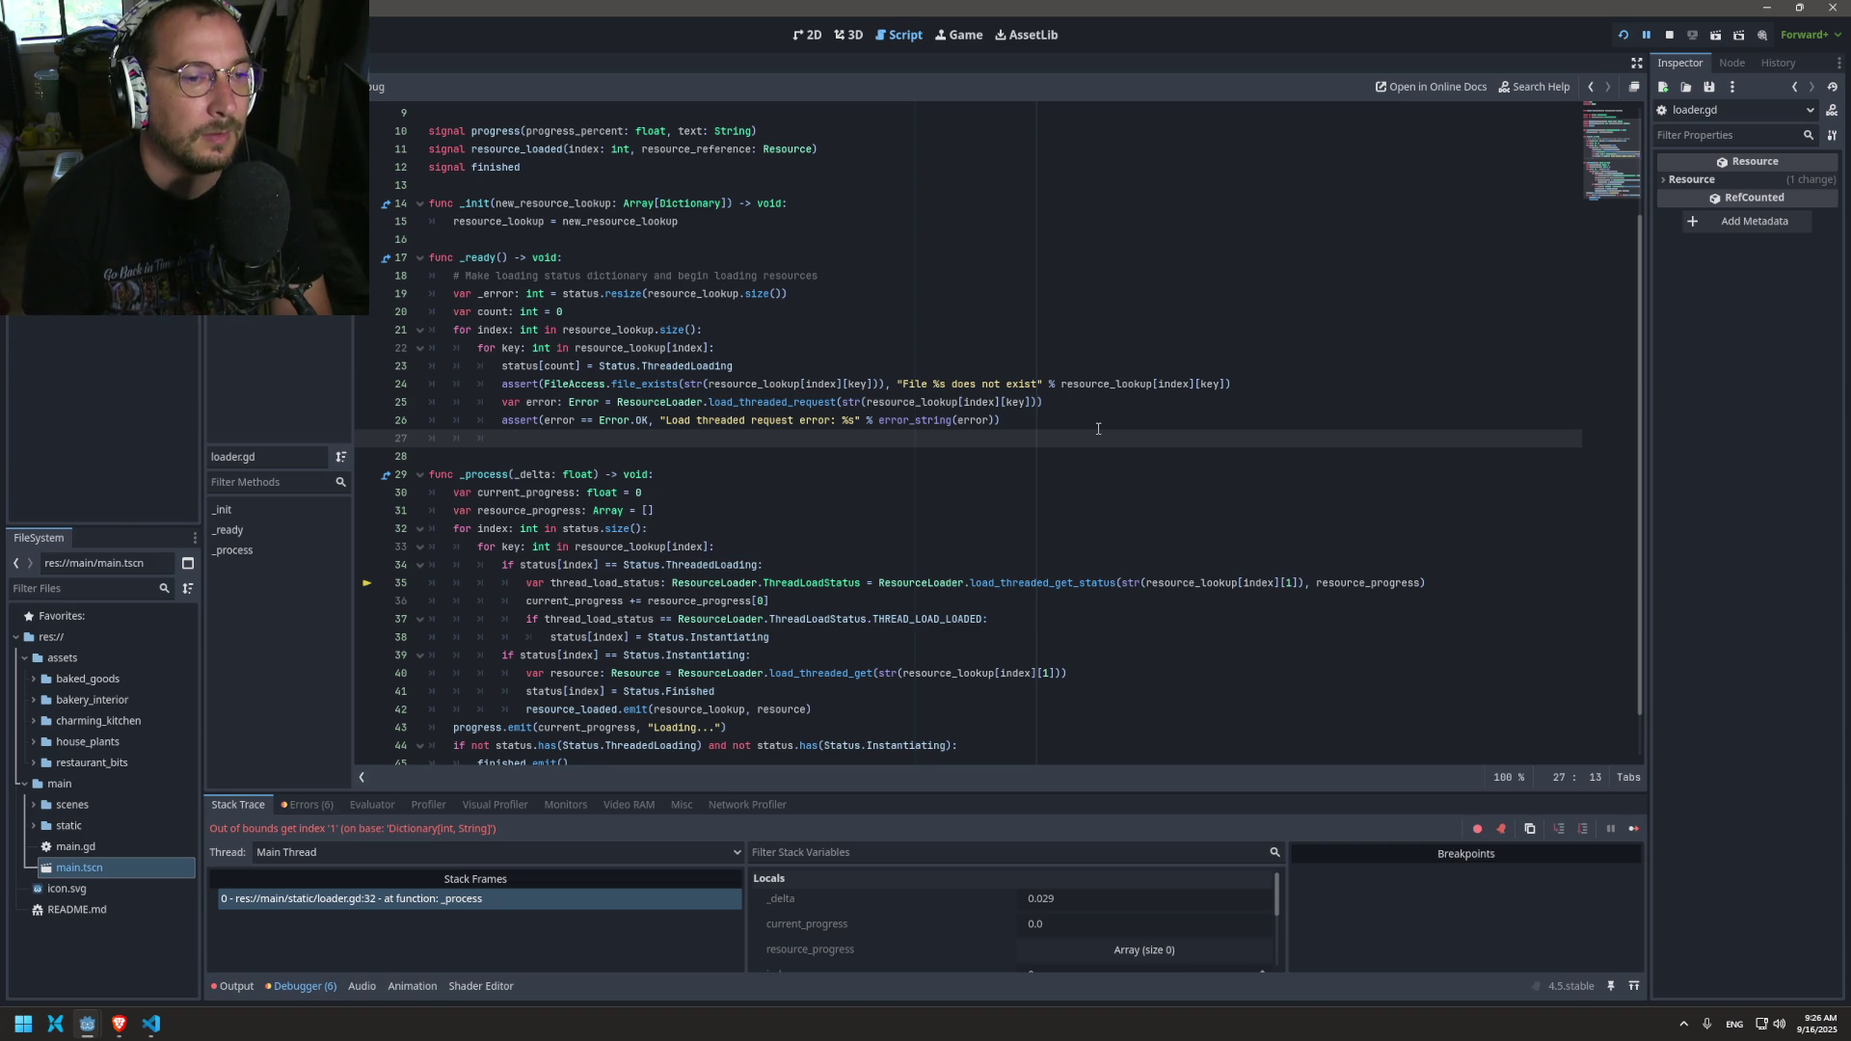
type("count += ")
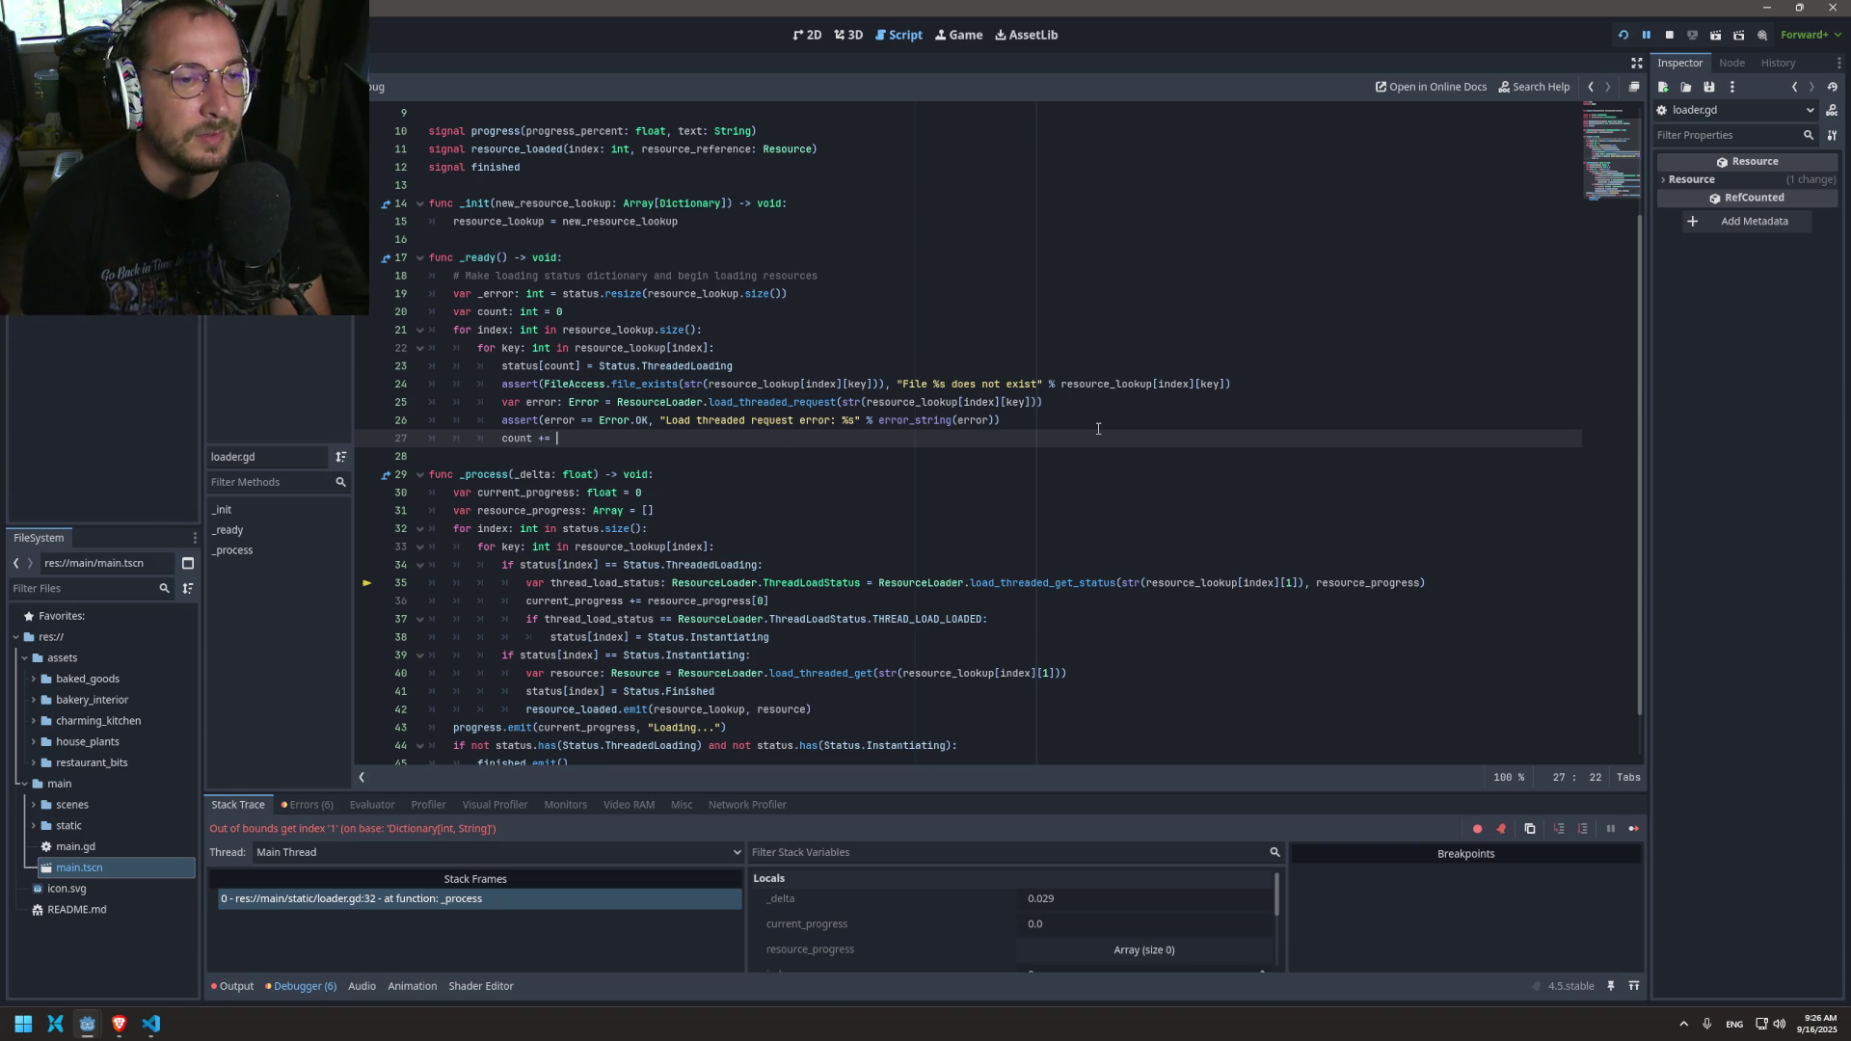
type("1")
key("ctrl+s")
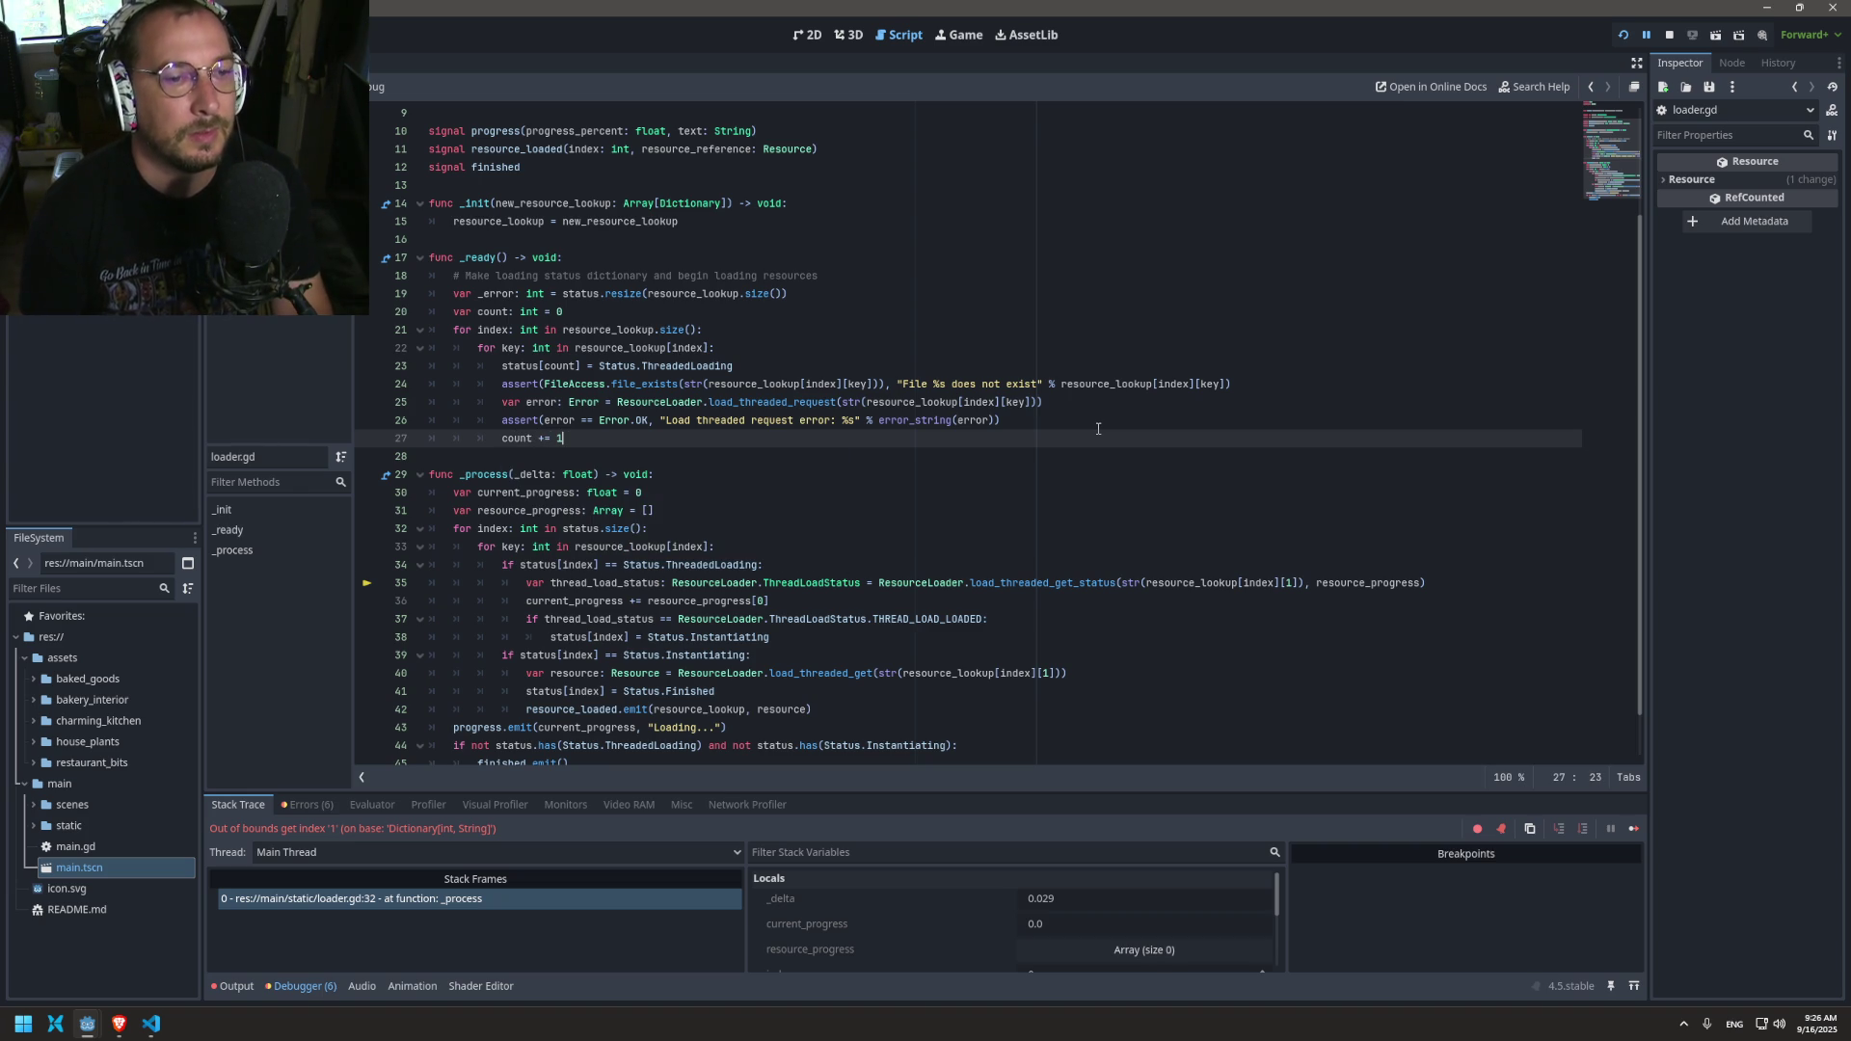
key("BackSpace")
key("ctrl+s")
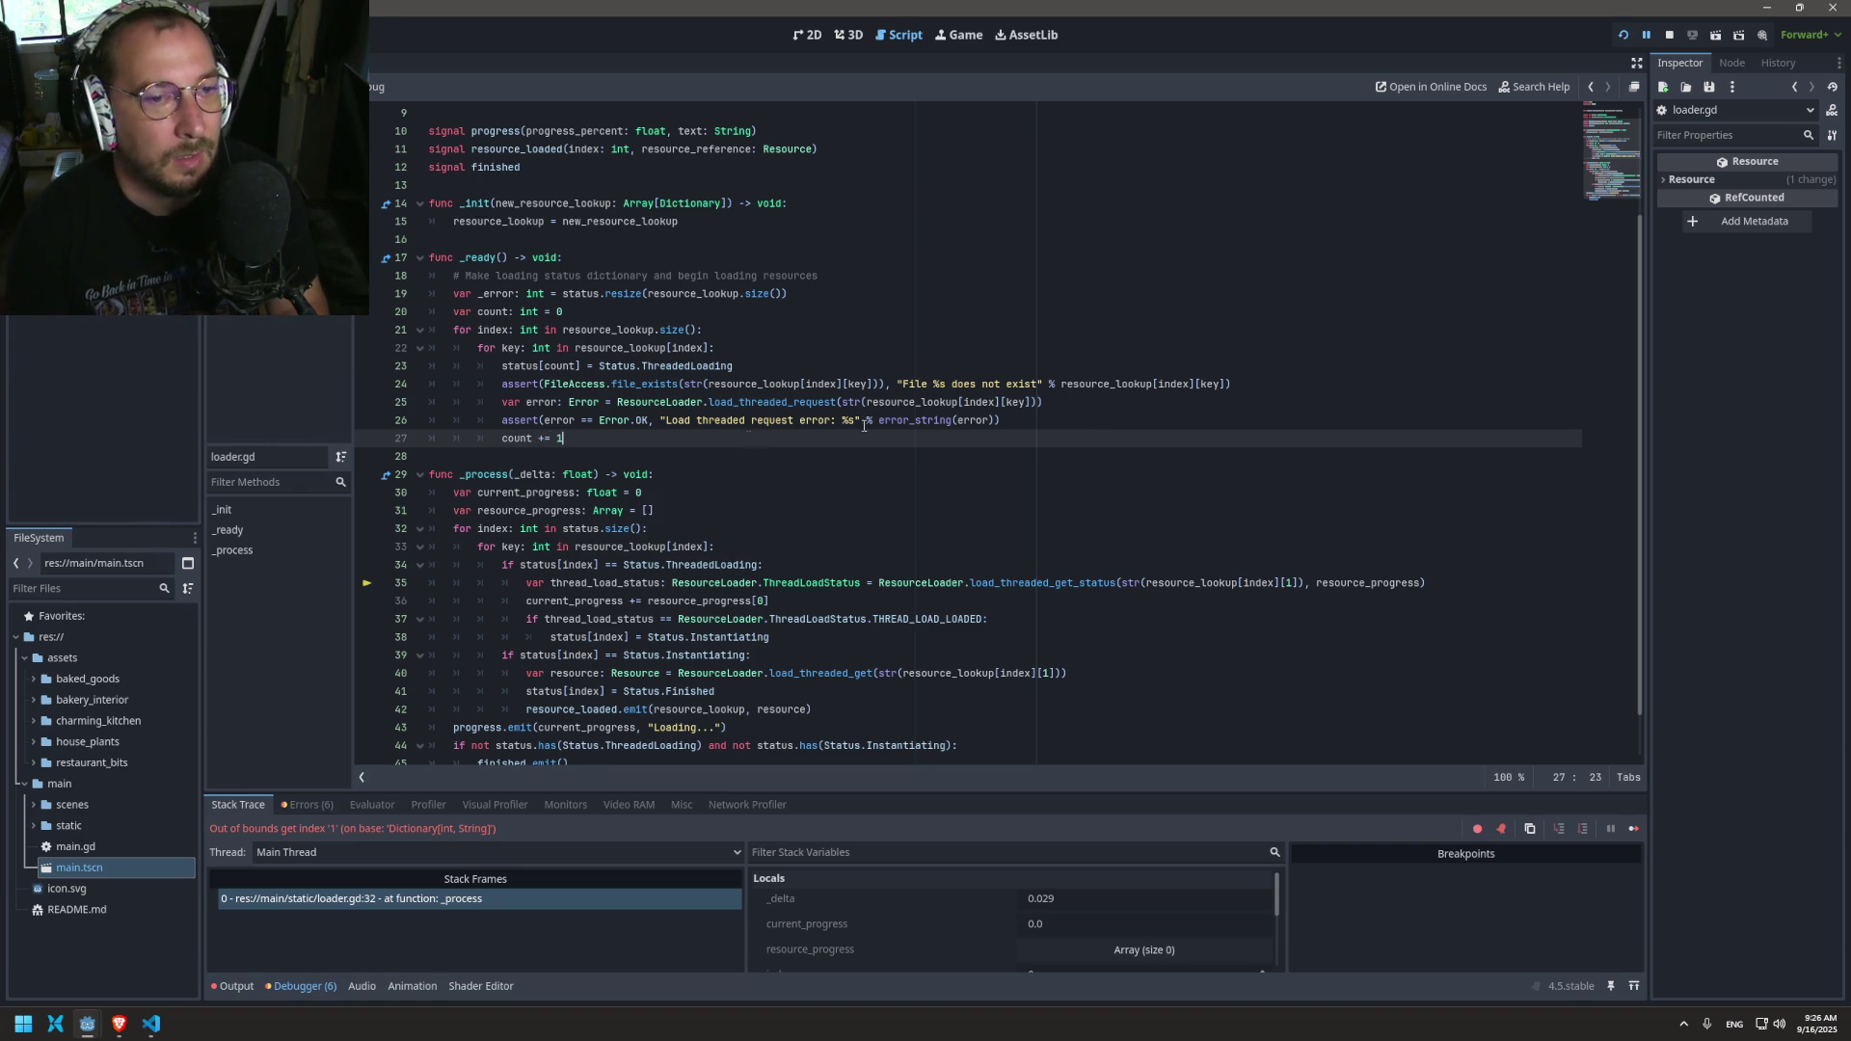
double_click(535, 367)
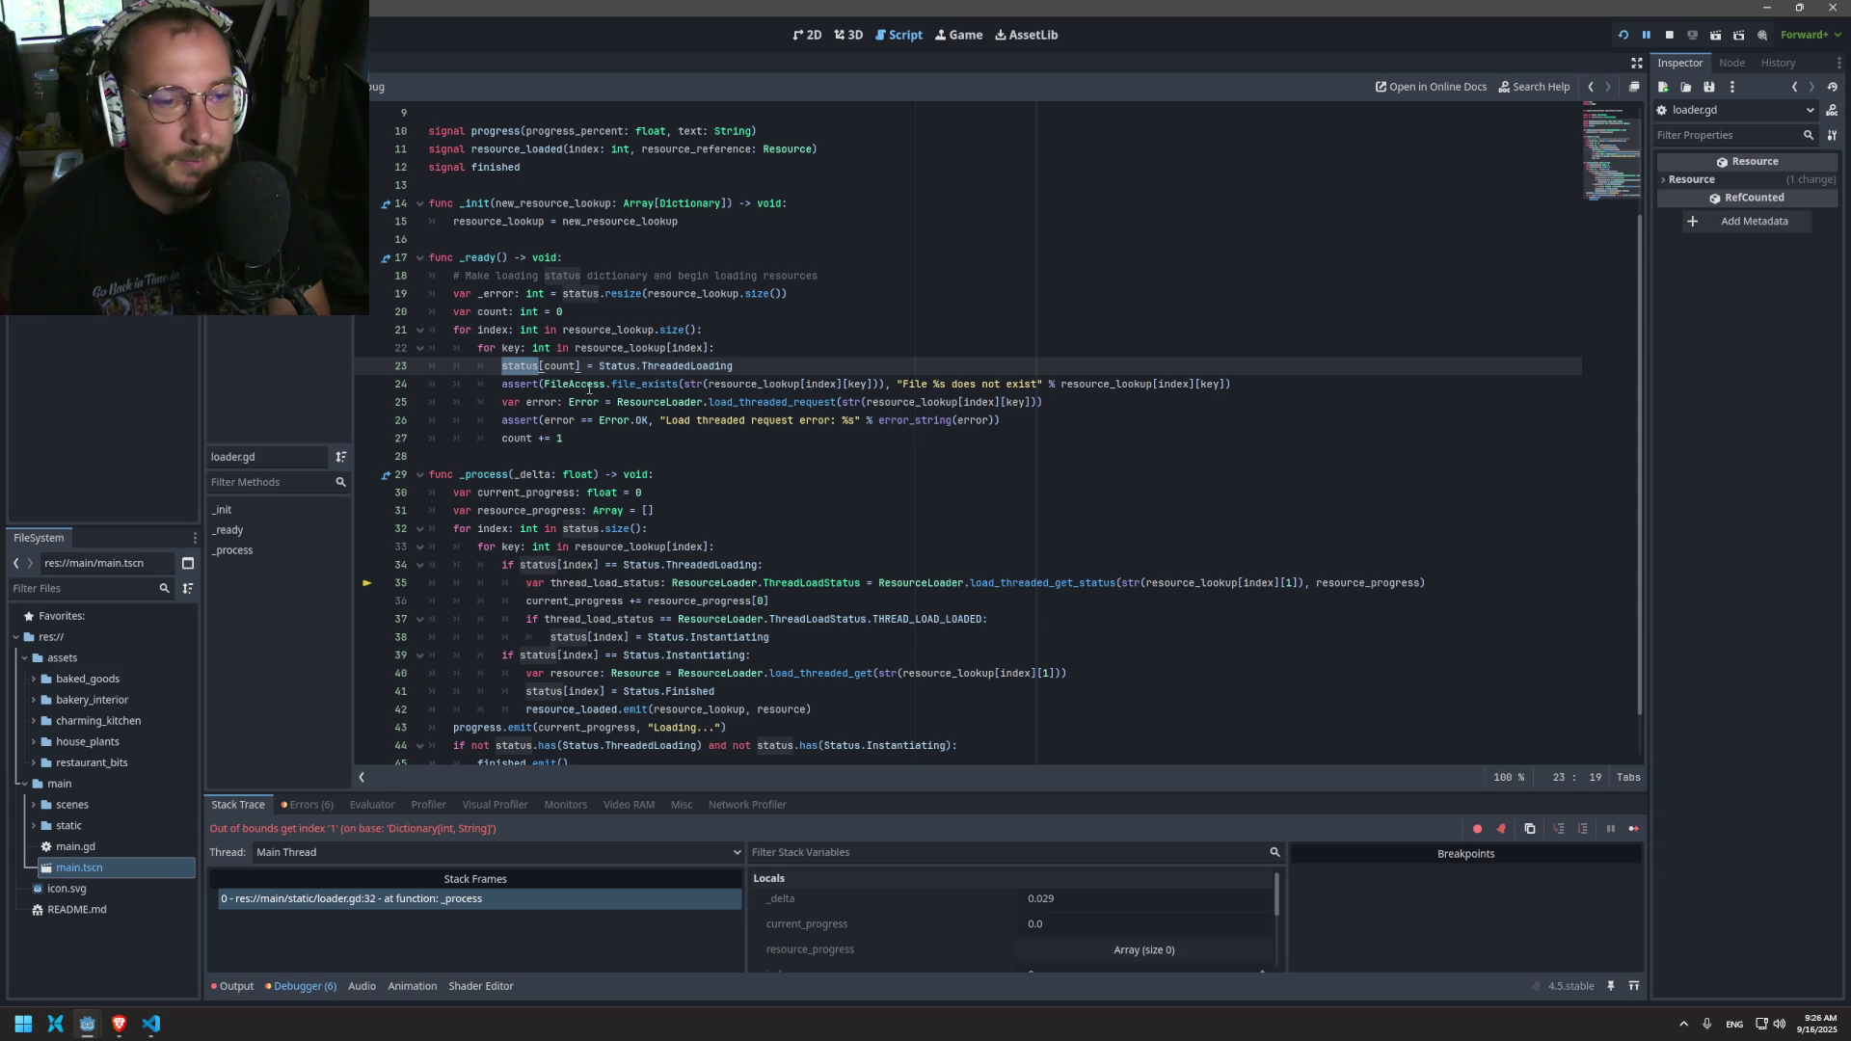
scroll(603, 524, "down", 1)
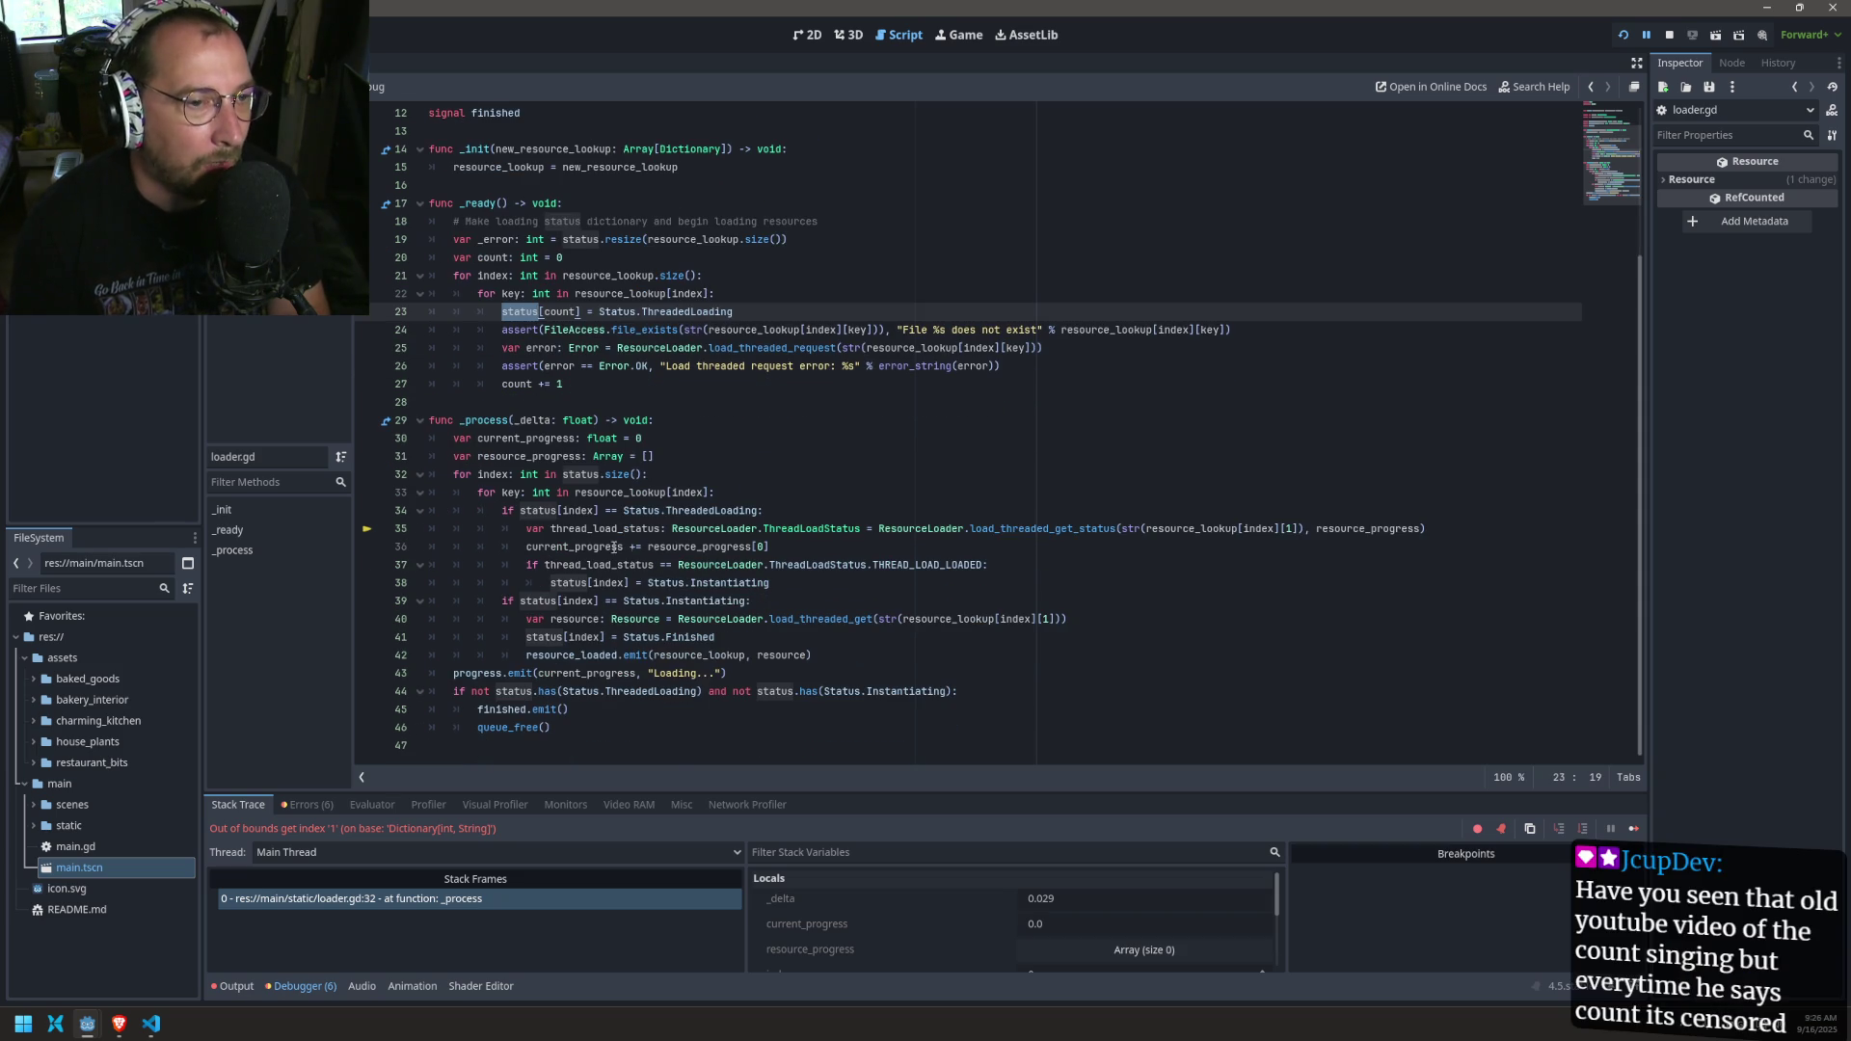
Step: Declare 'var count: int = 0' in _process by pasting the declaration from _ready
left_click(496, 256)
left_click(714, 458)
key("Return")
type("var count: int = 0")
key("BackSpace")
double_click(488, 472)
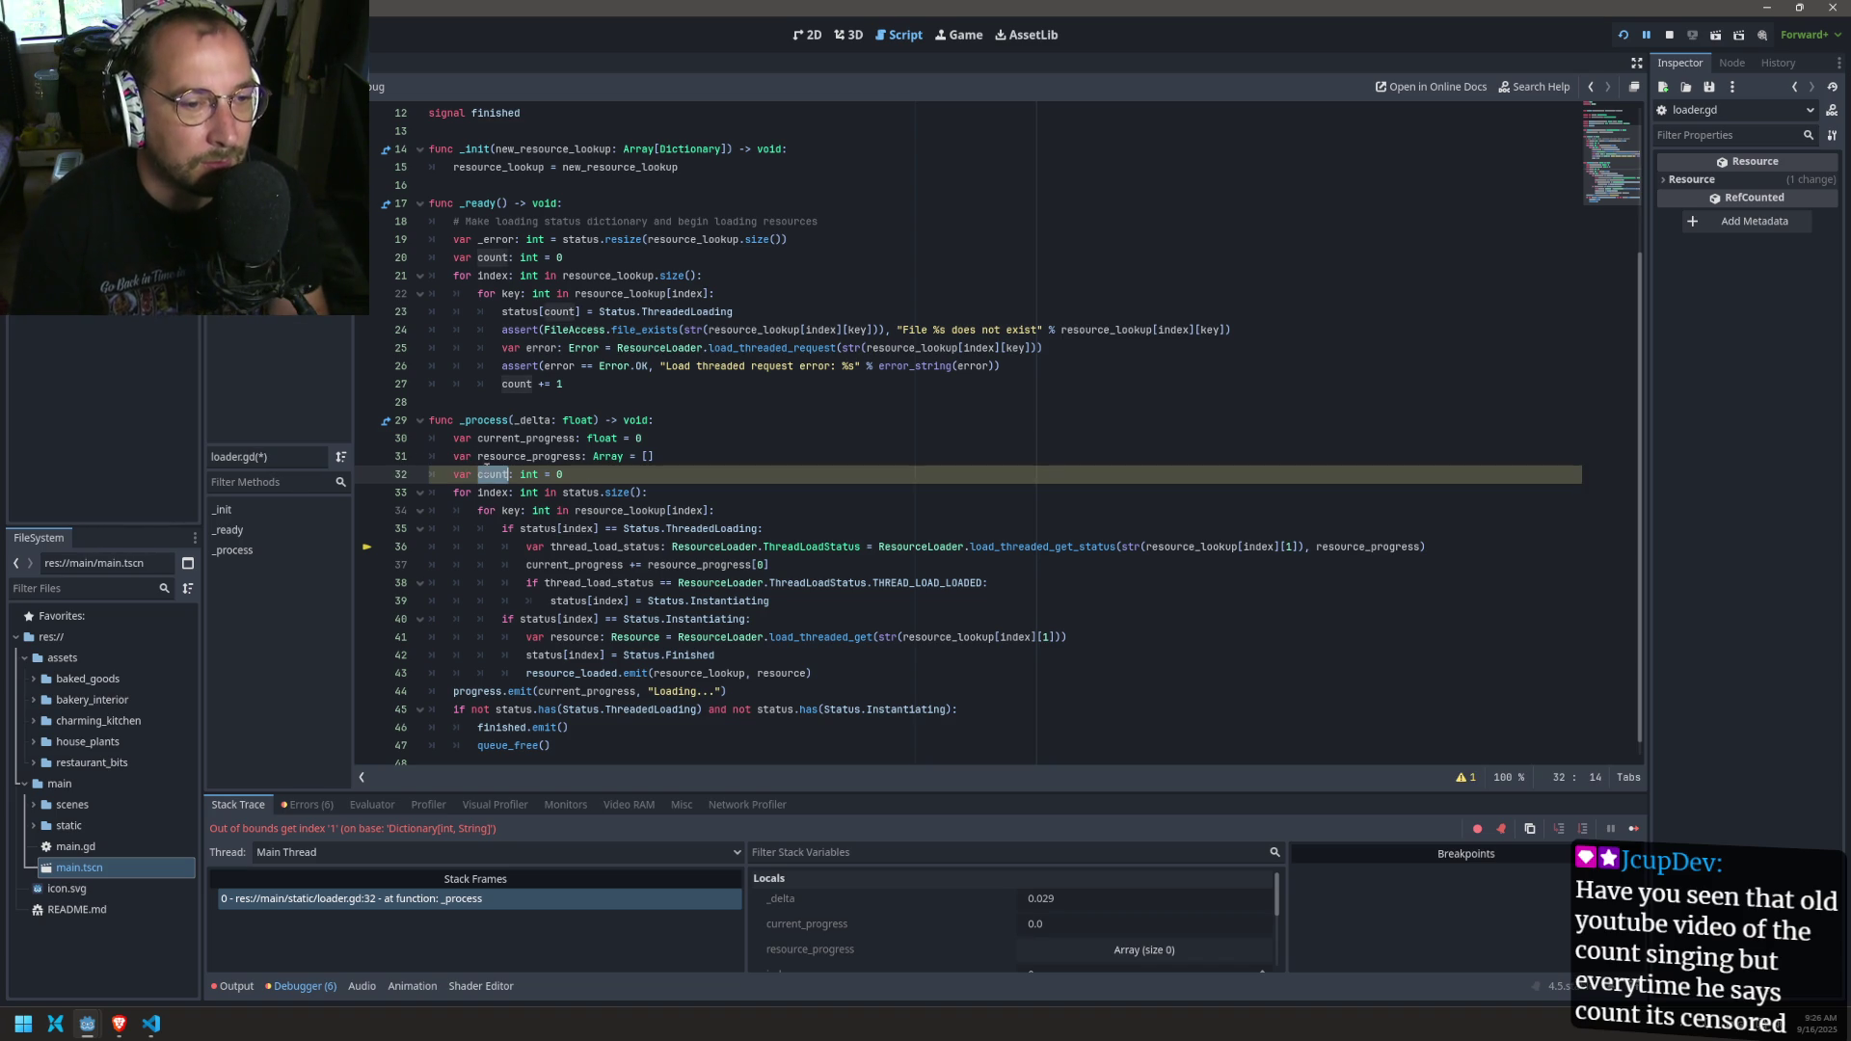
Step: Indent the progress and finish block and add a count increment after queue_free(), then save
left_click_drag(568, 726, 346, 709)
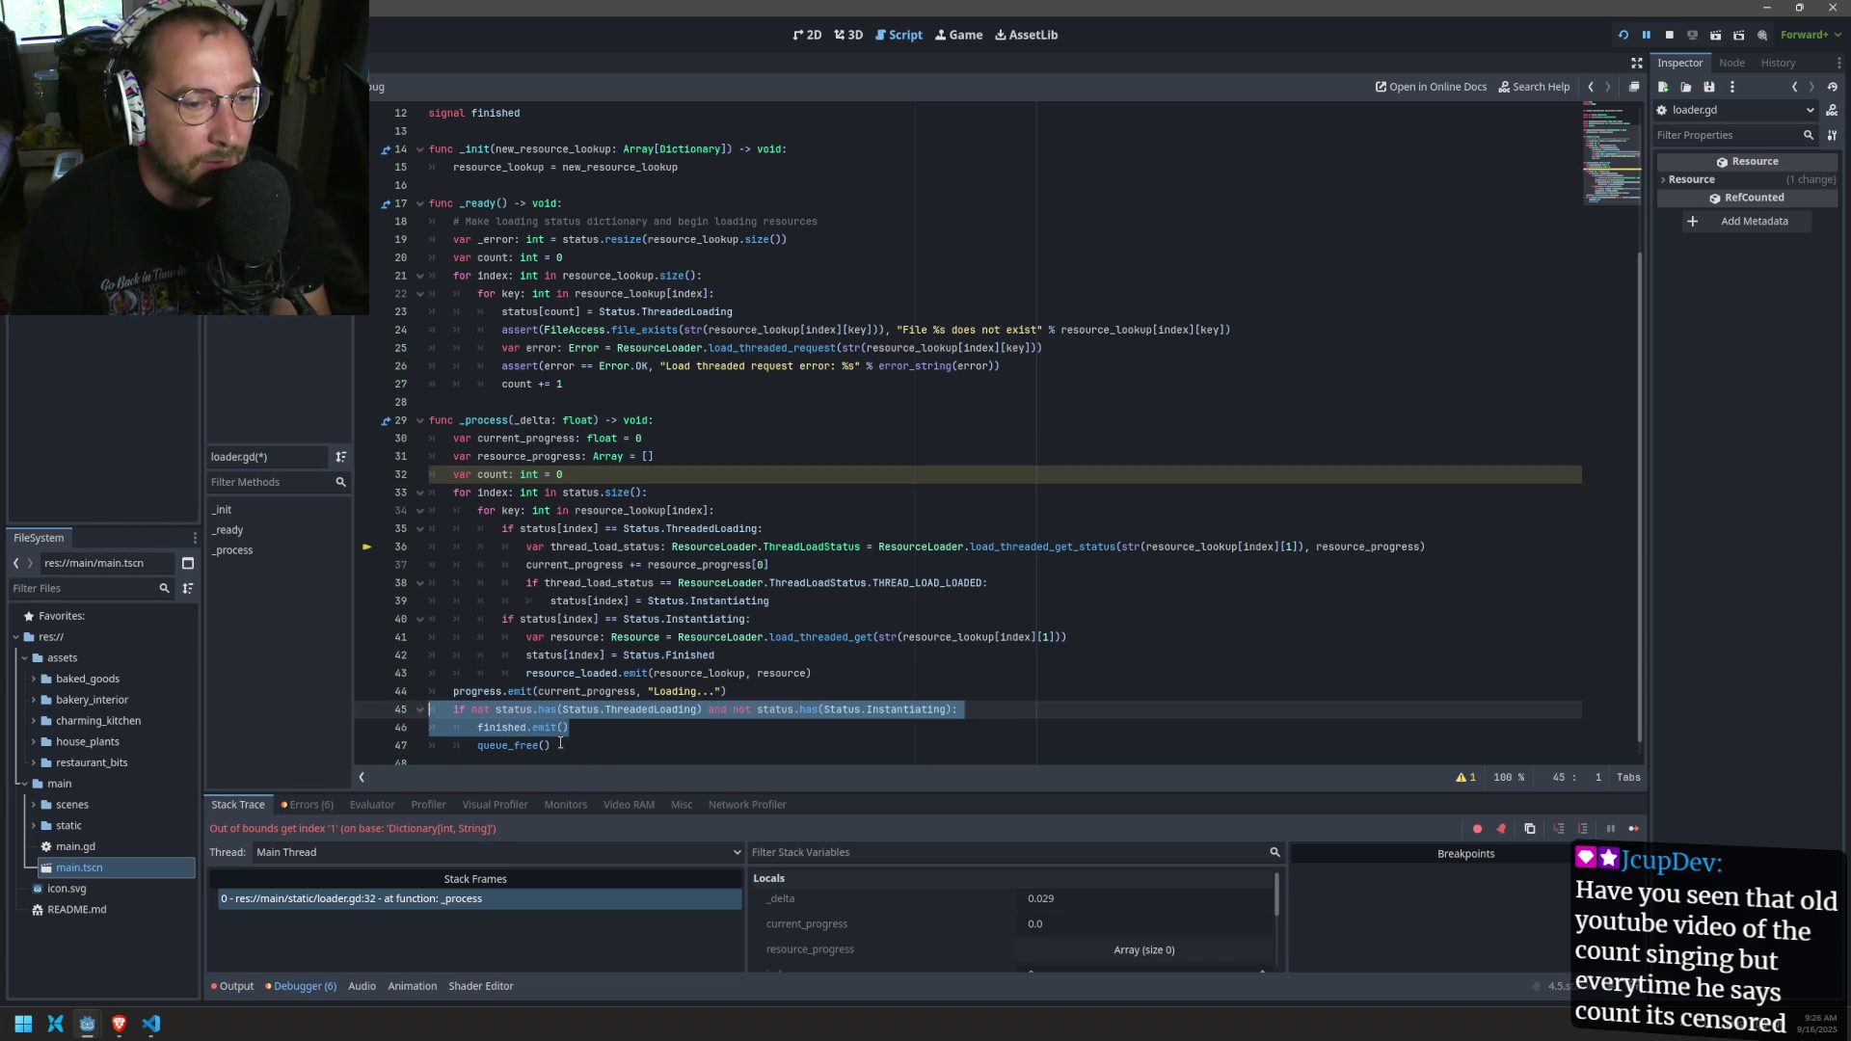
left_click_drag(560, 744, 424, 692)
key("Tab")
scroll(525, 497, "down", 1)
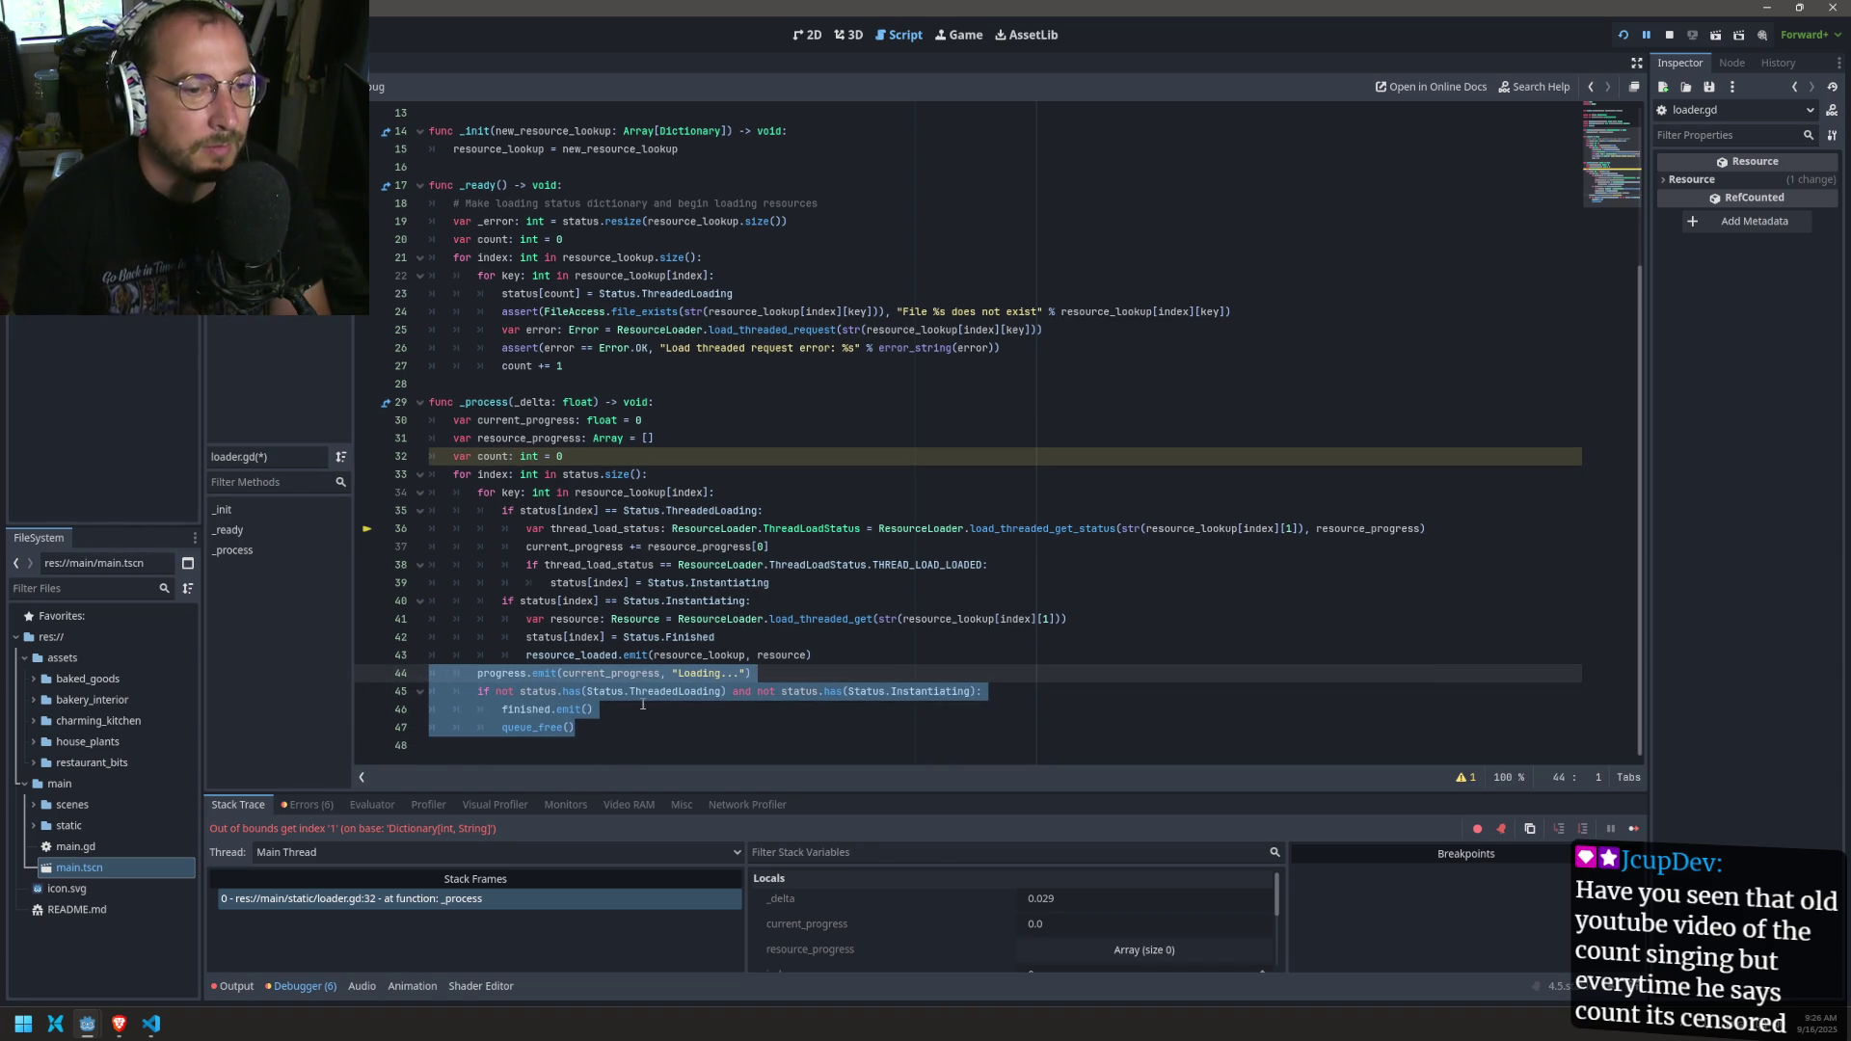
left_click(638, 745)
left_click(629, 725)
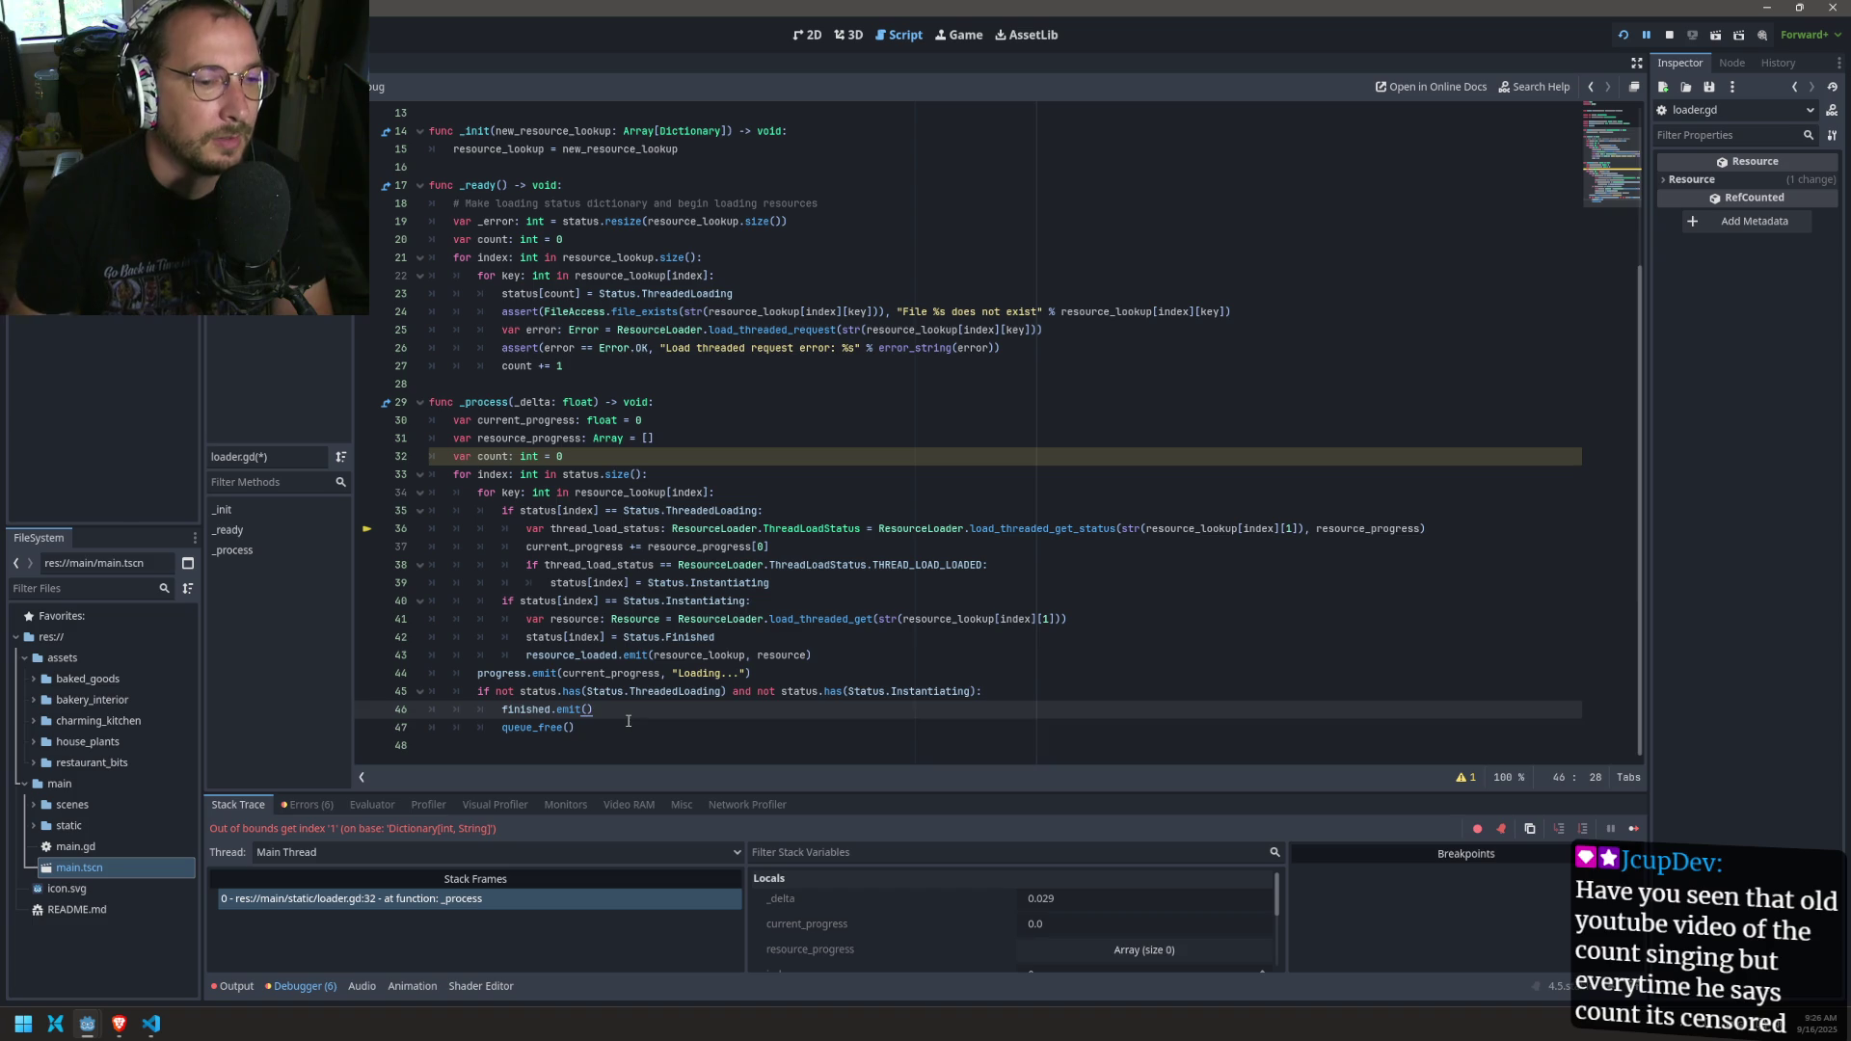
key("Return")
type("count +")
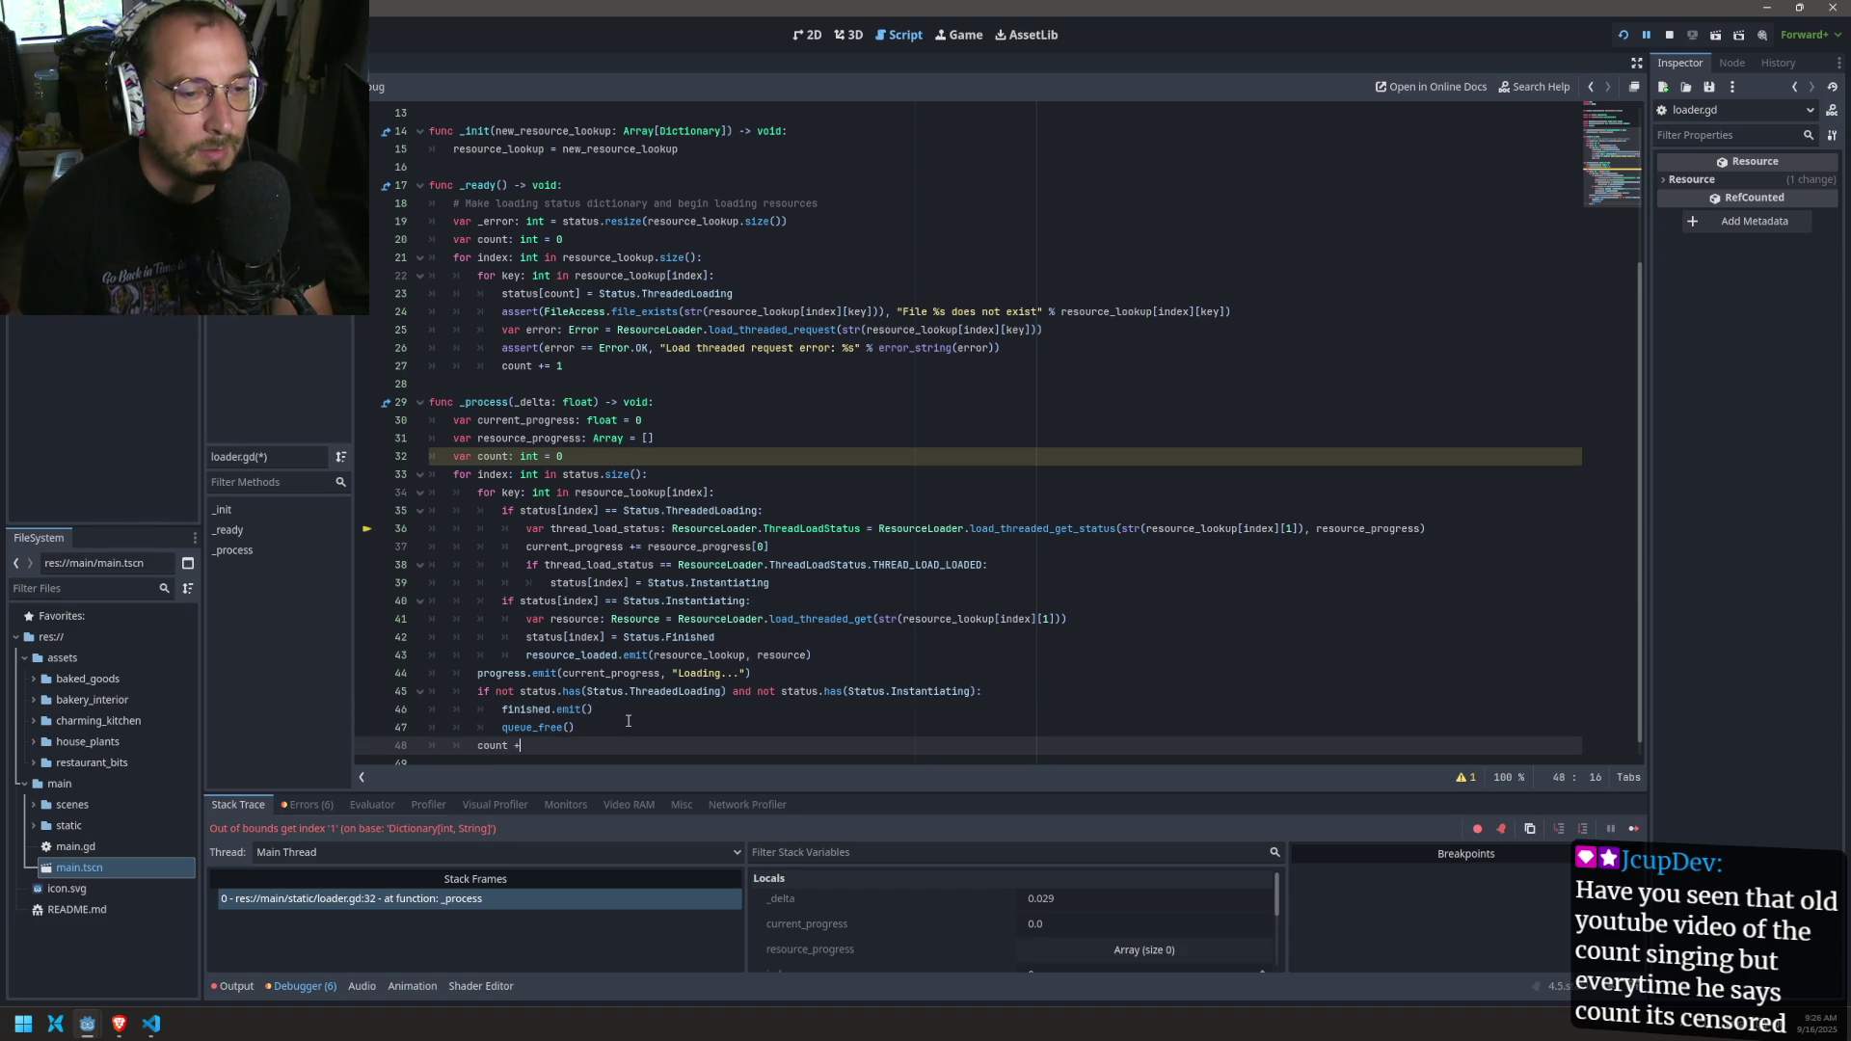
type("= -")
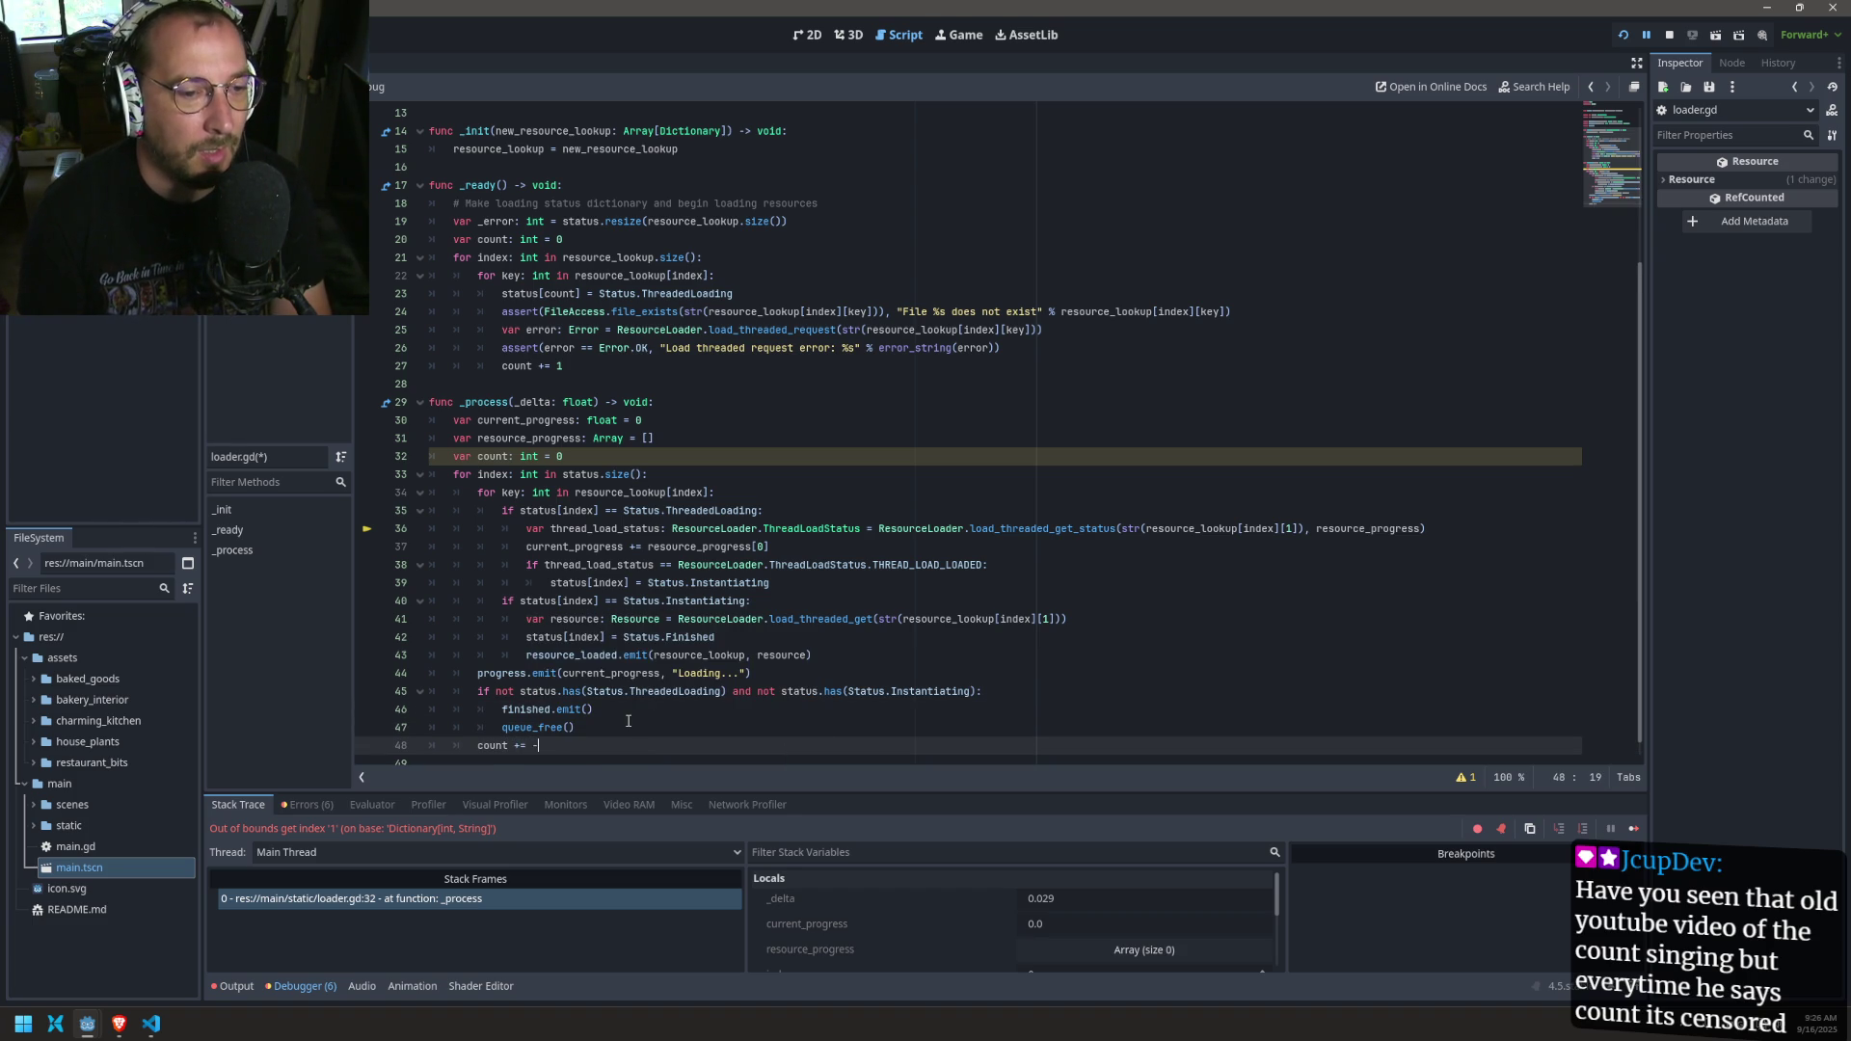
key("ctrl+s")
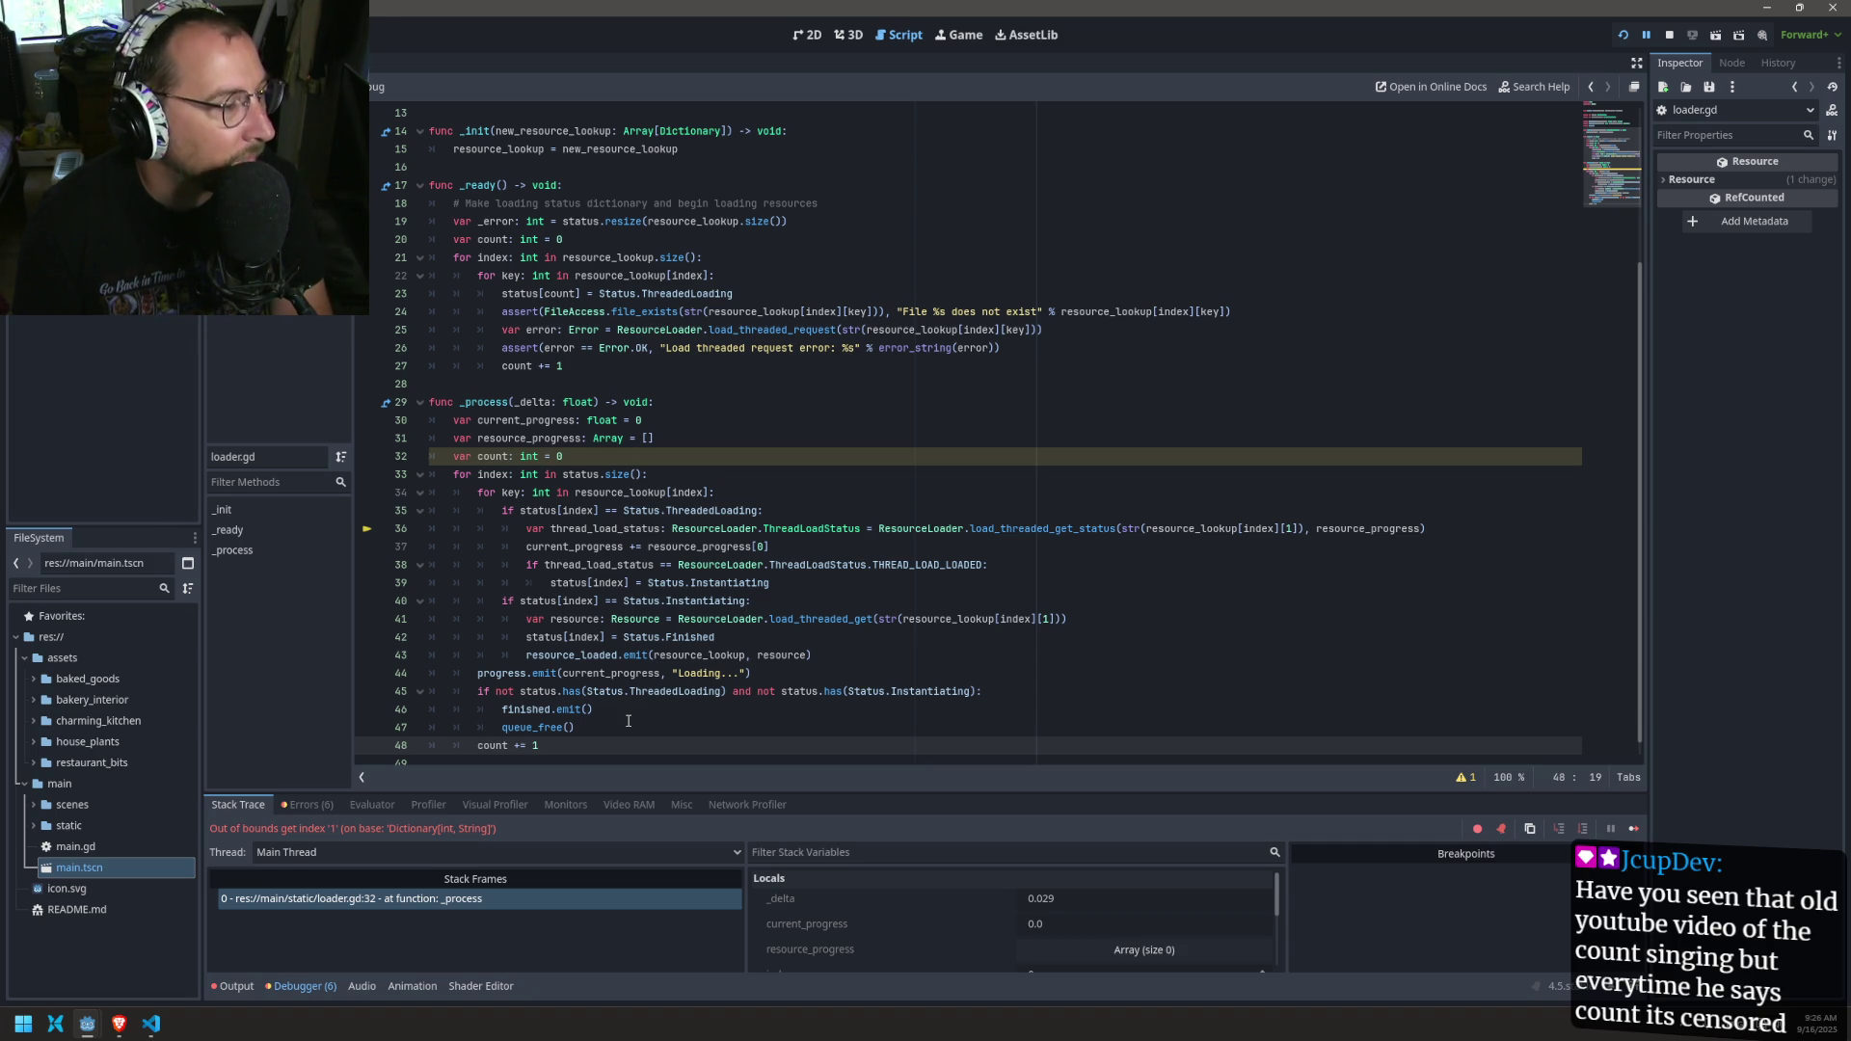
Step: Check where count is used and read the unused variable warning
double_click(497, 456)
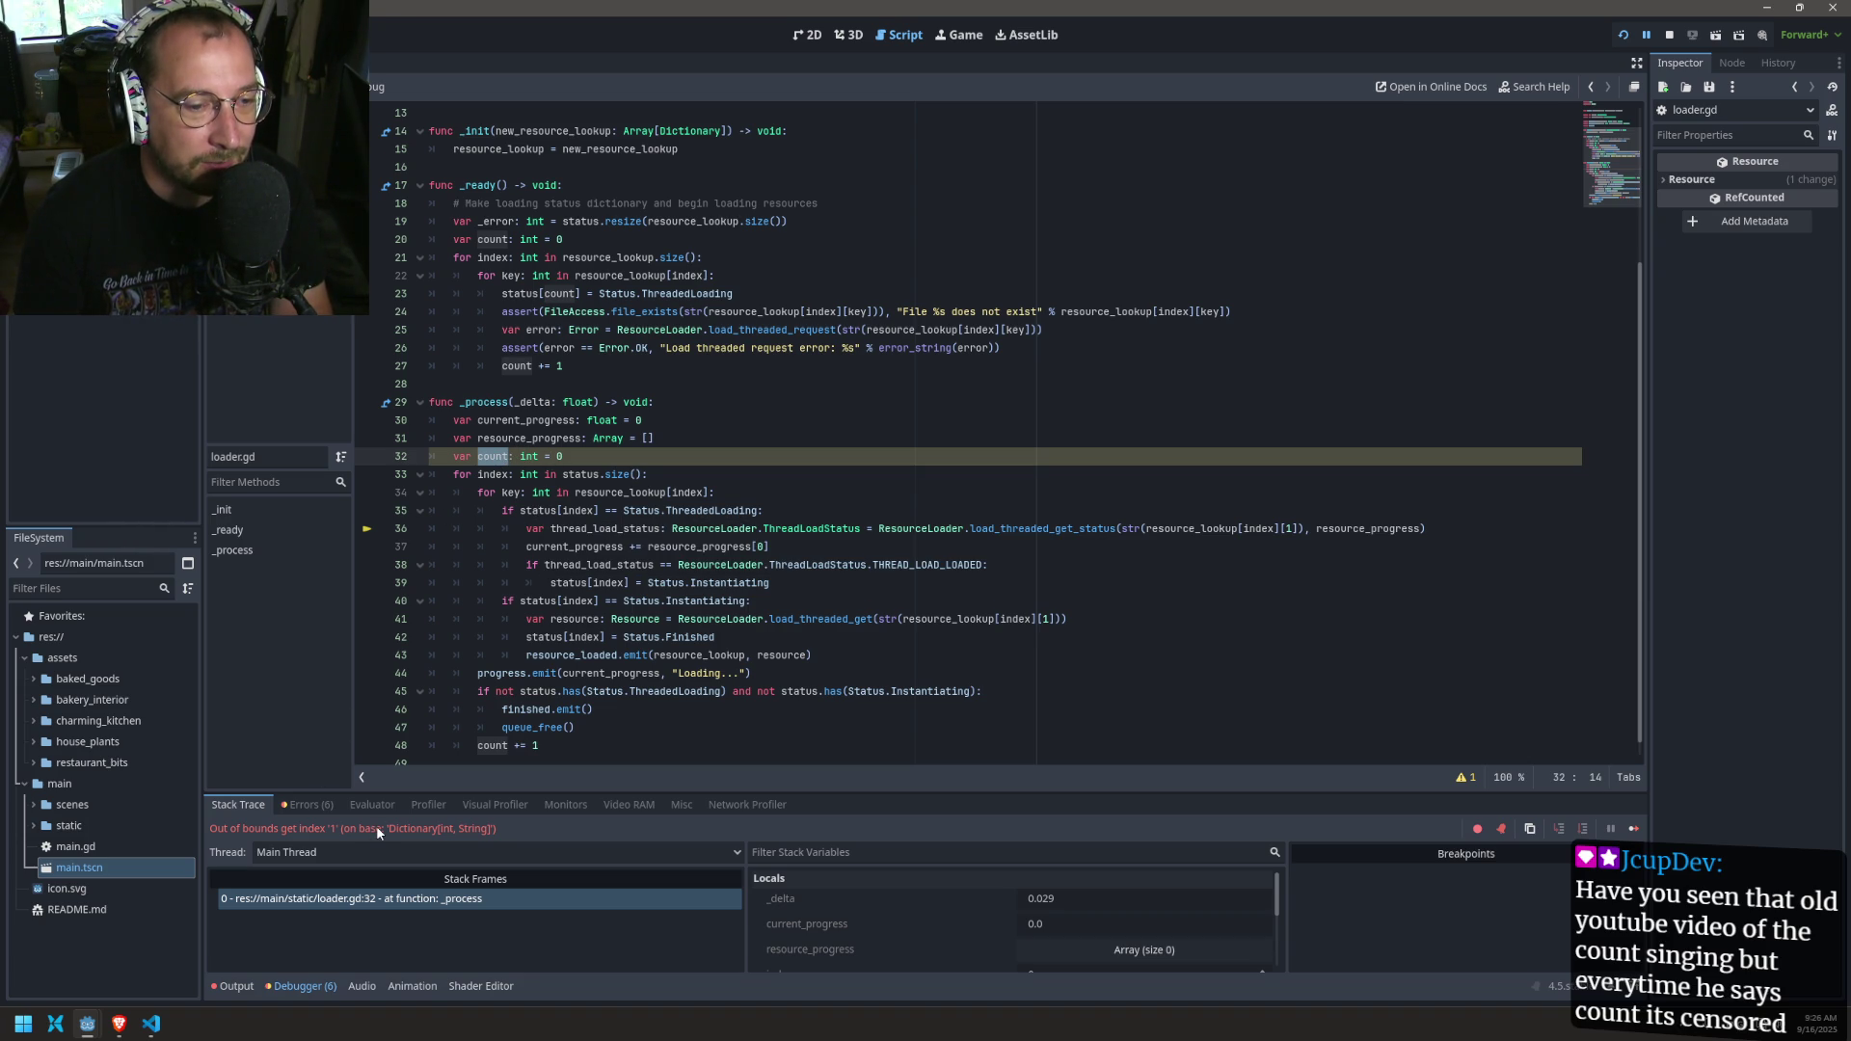
left_click(1463, 779)
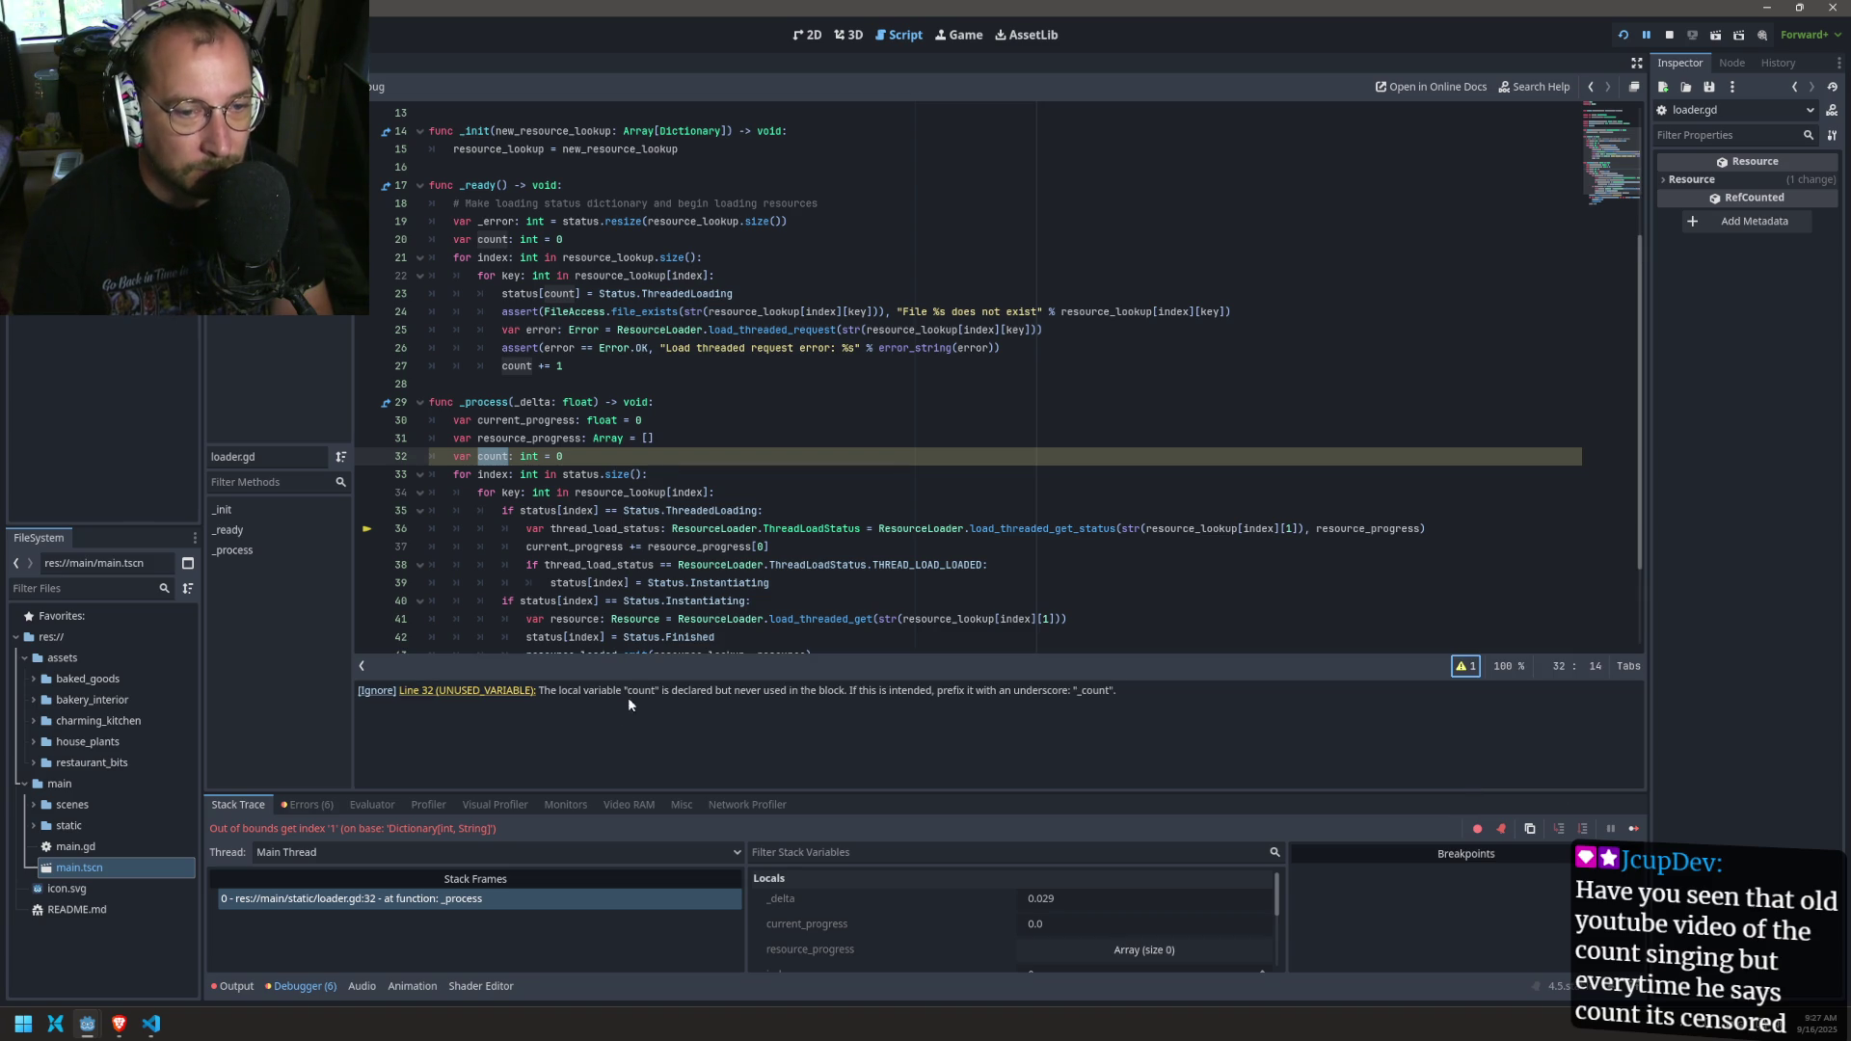
left_click(485, 474)
double_click(492, 456)
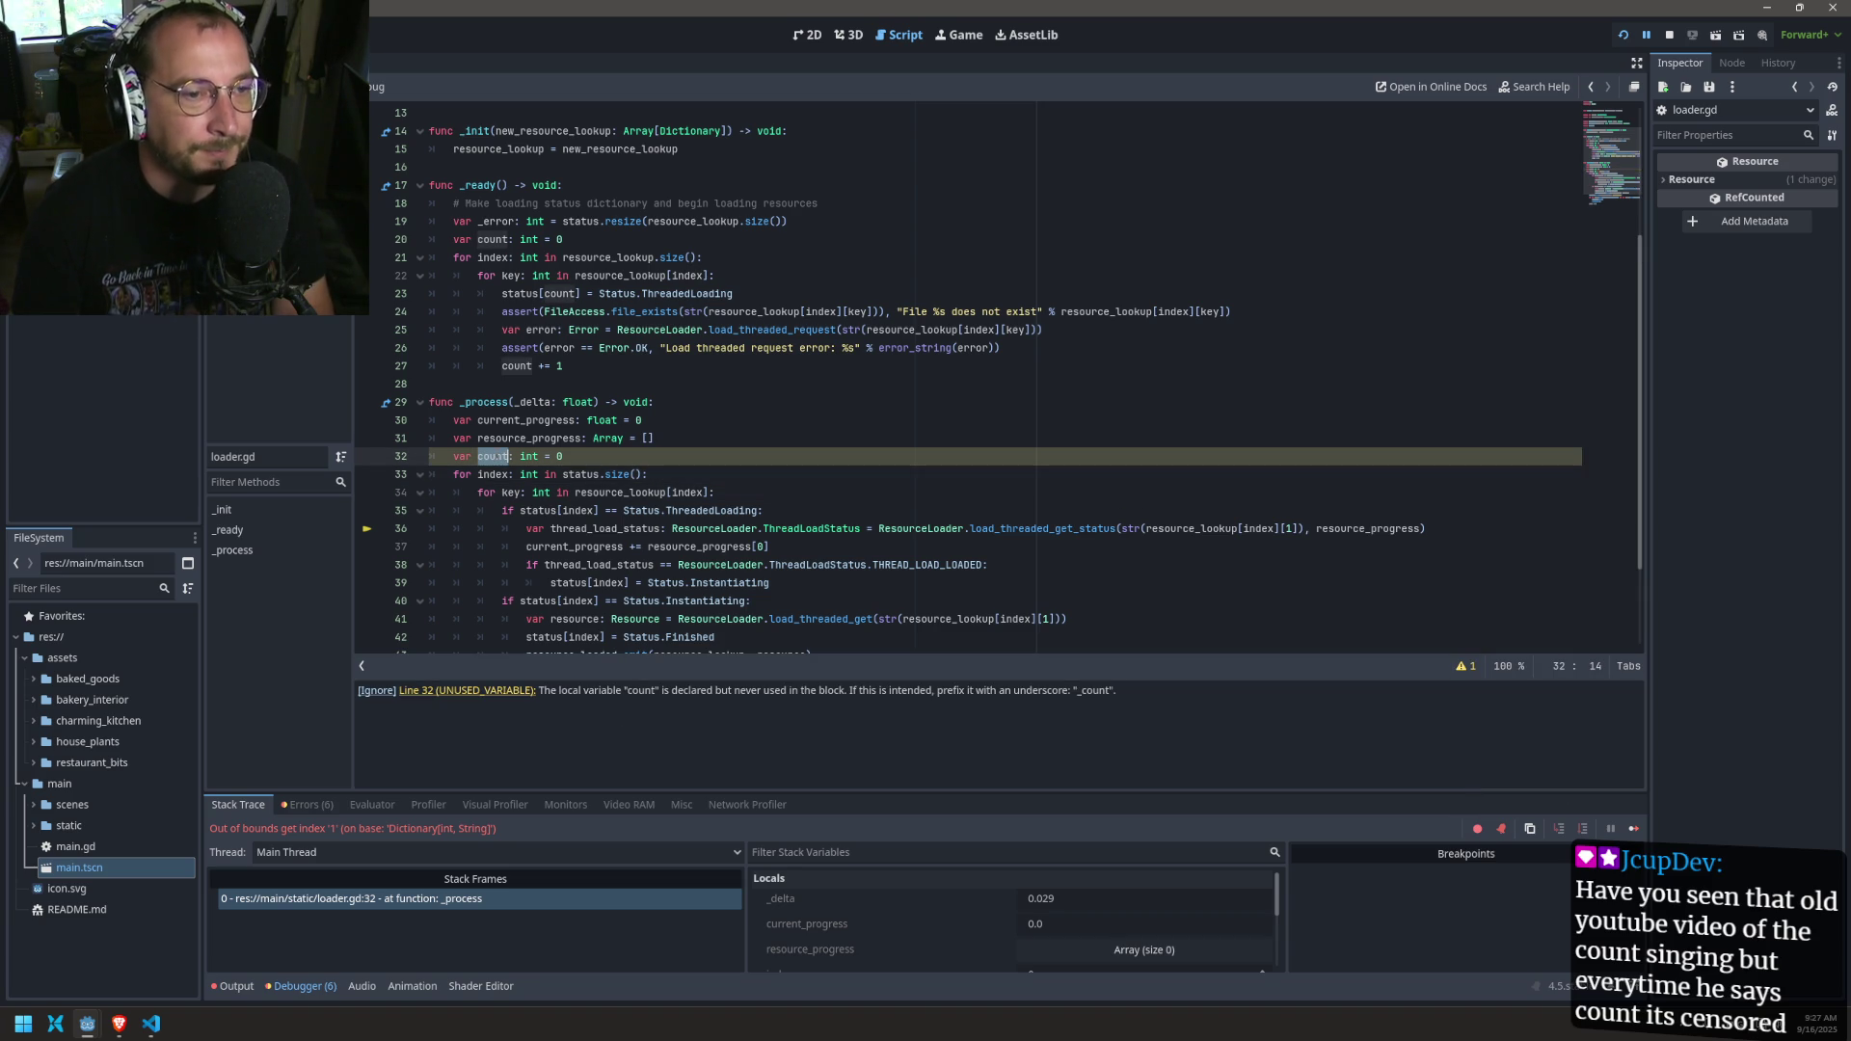
scroll(654, 309, "down", 3)
left_click(655, 330)
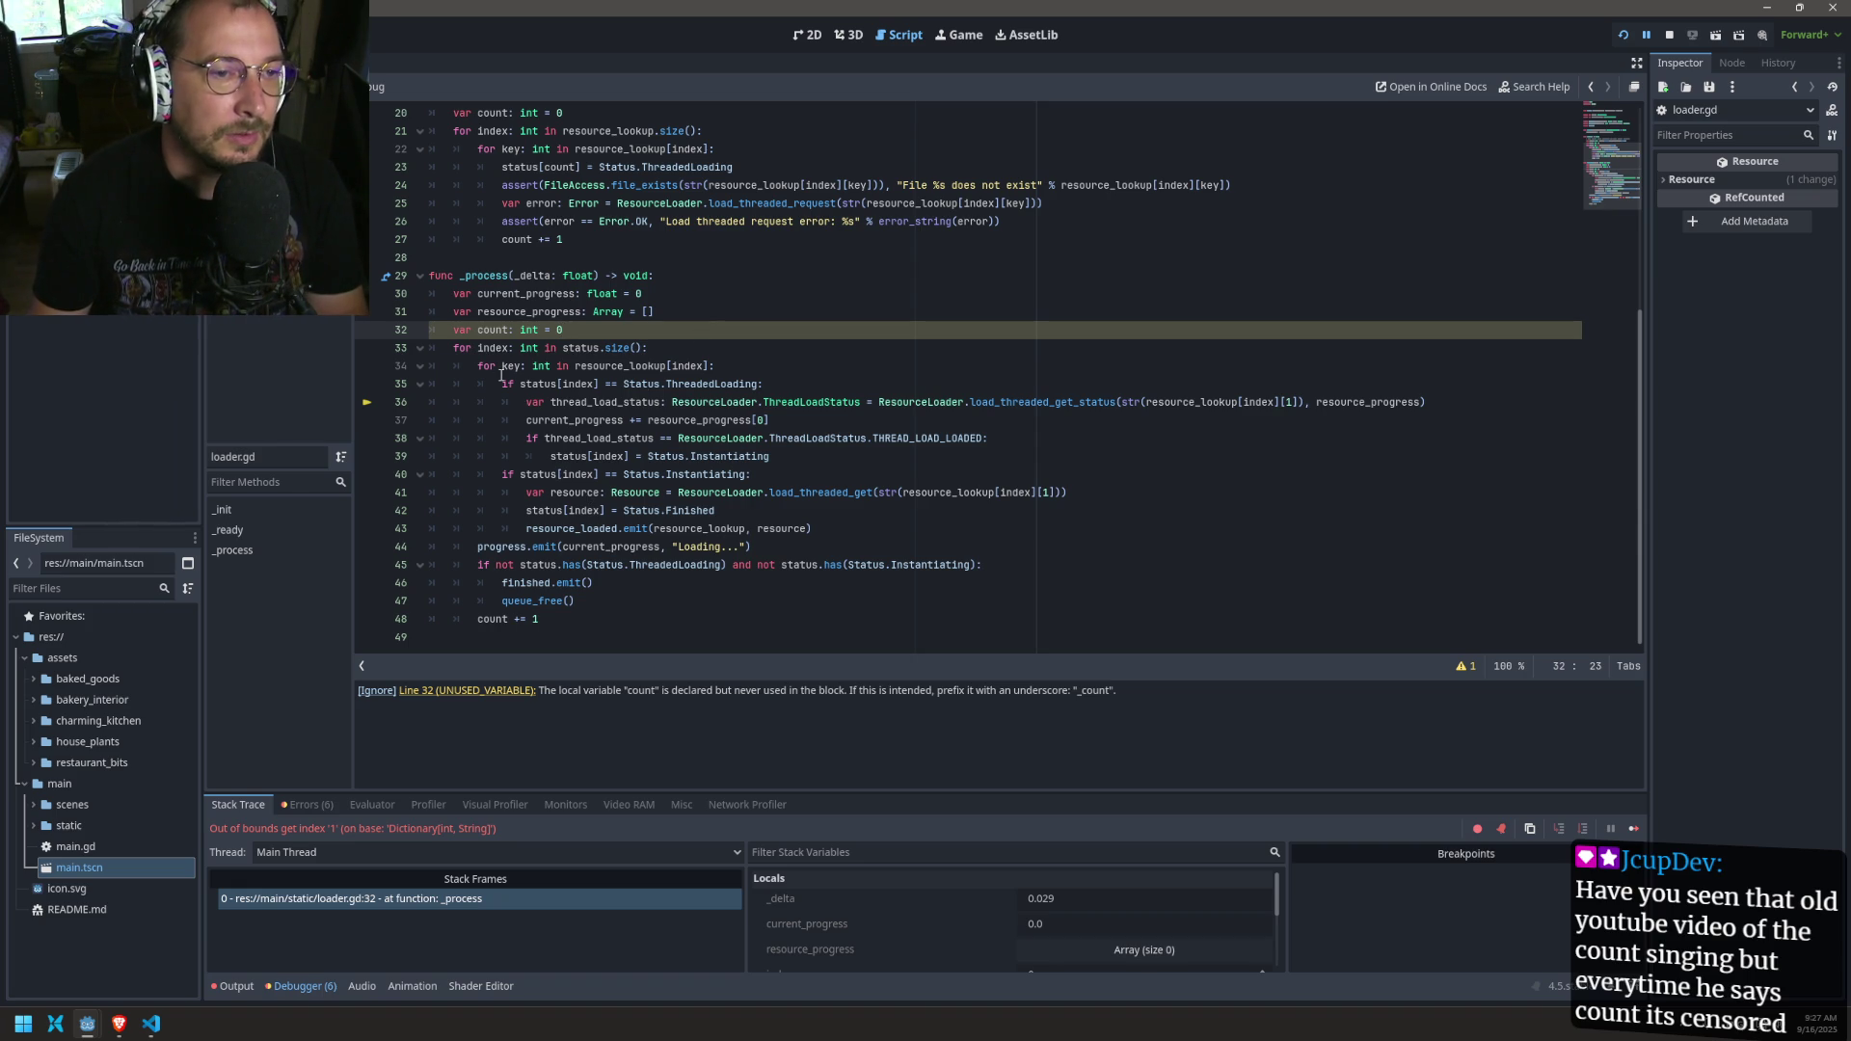
Step: Replace index with count in the status references on lines 35, 39, 40 and 42
double_click(588, 384)
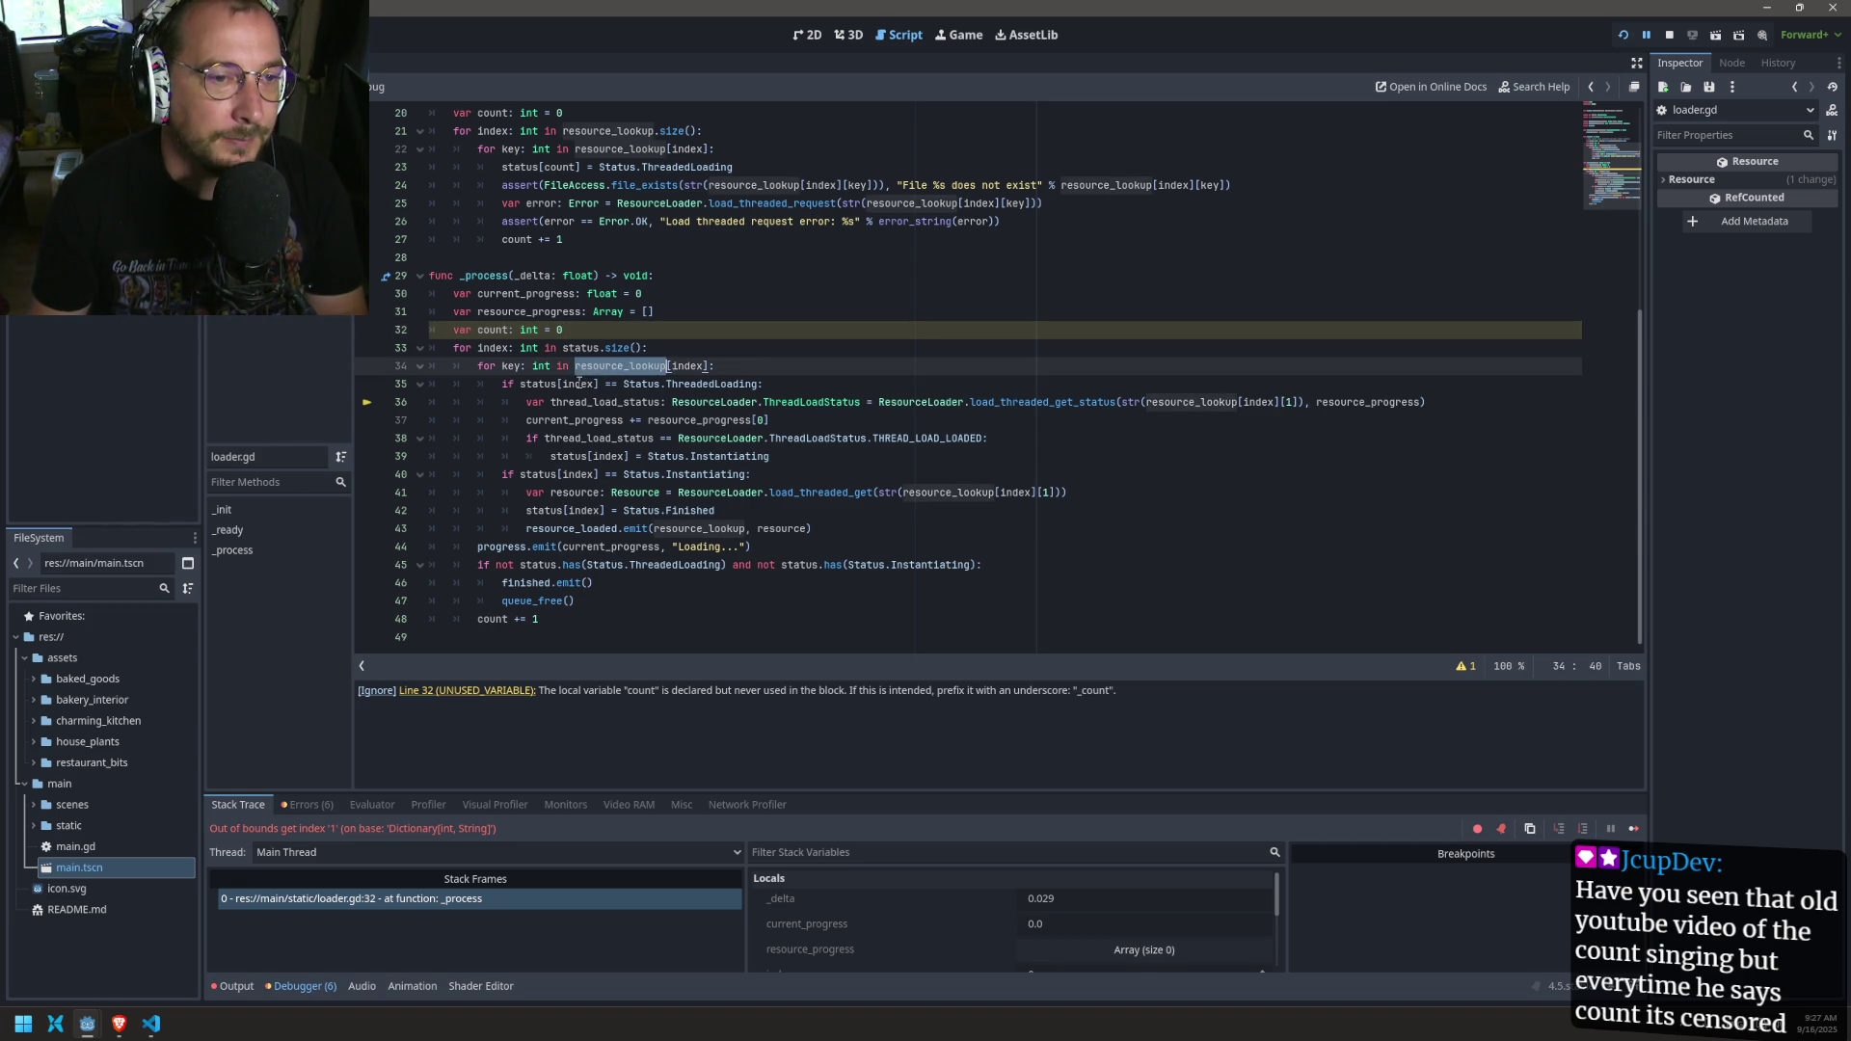
type("count")
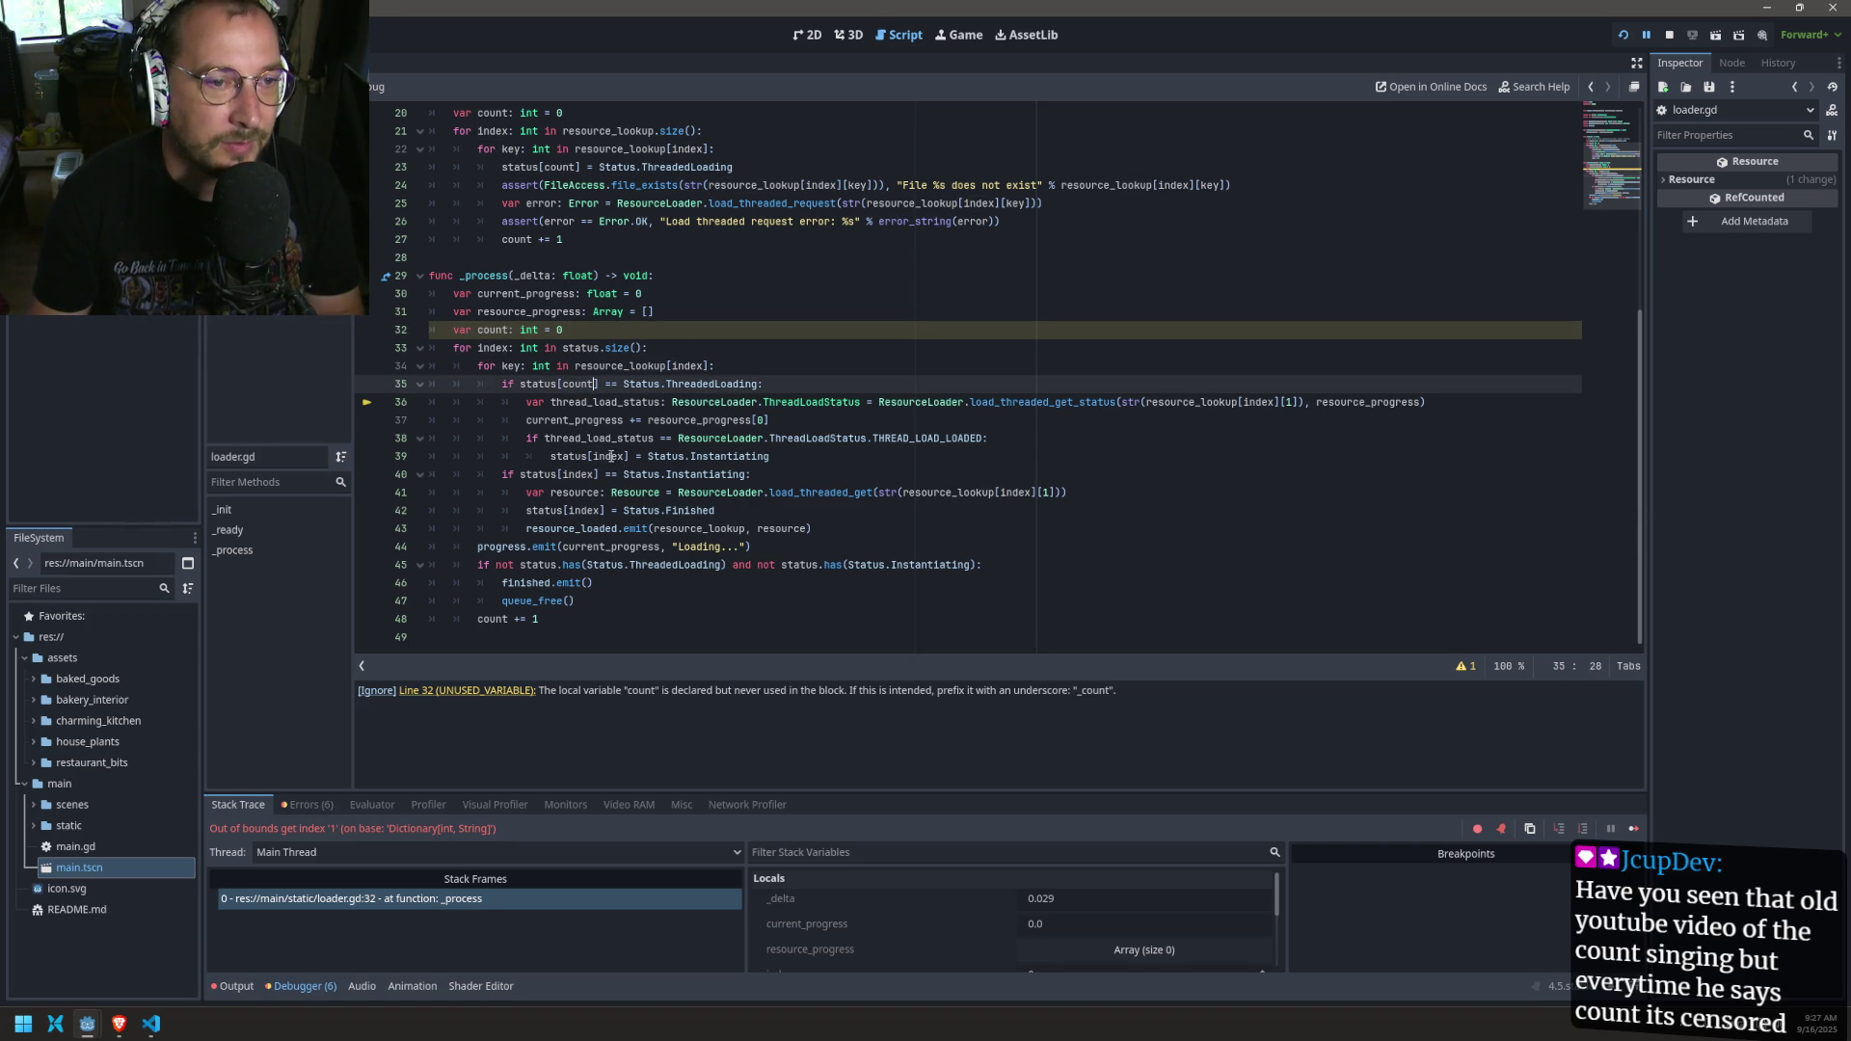
double_click(598, 457)
type("count")
double_click(581, 474)
type("count")
double_click(583, 511)
type("count")
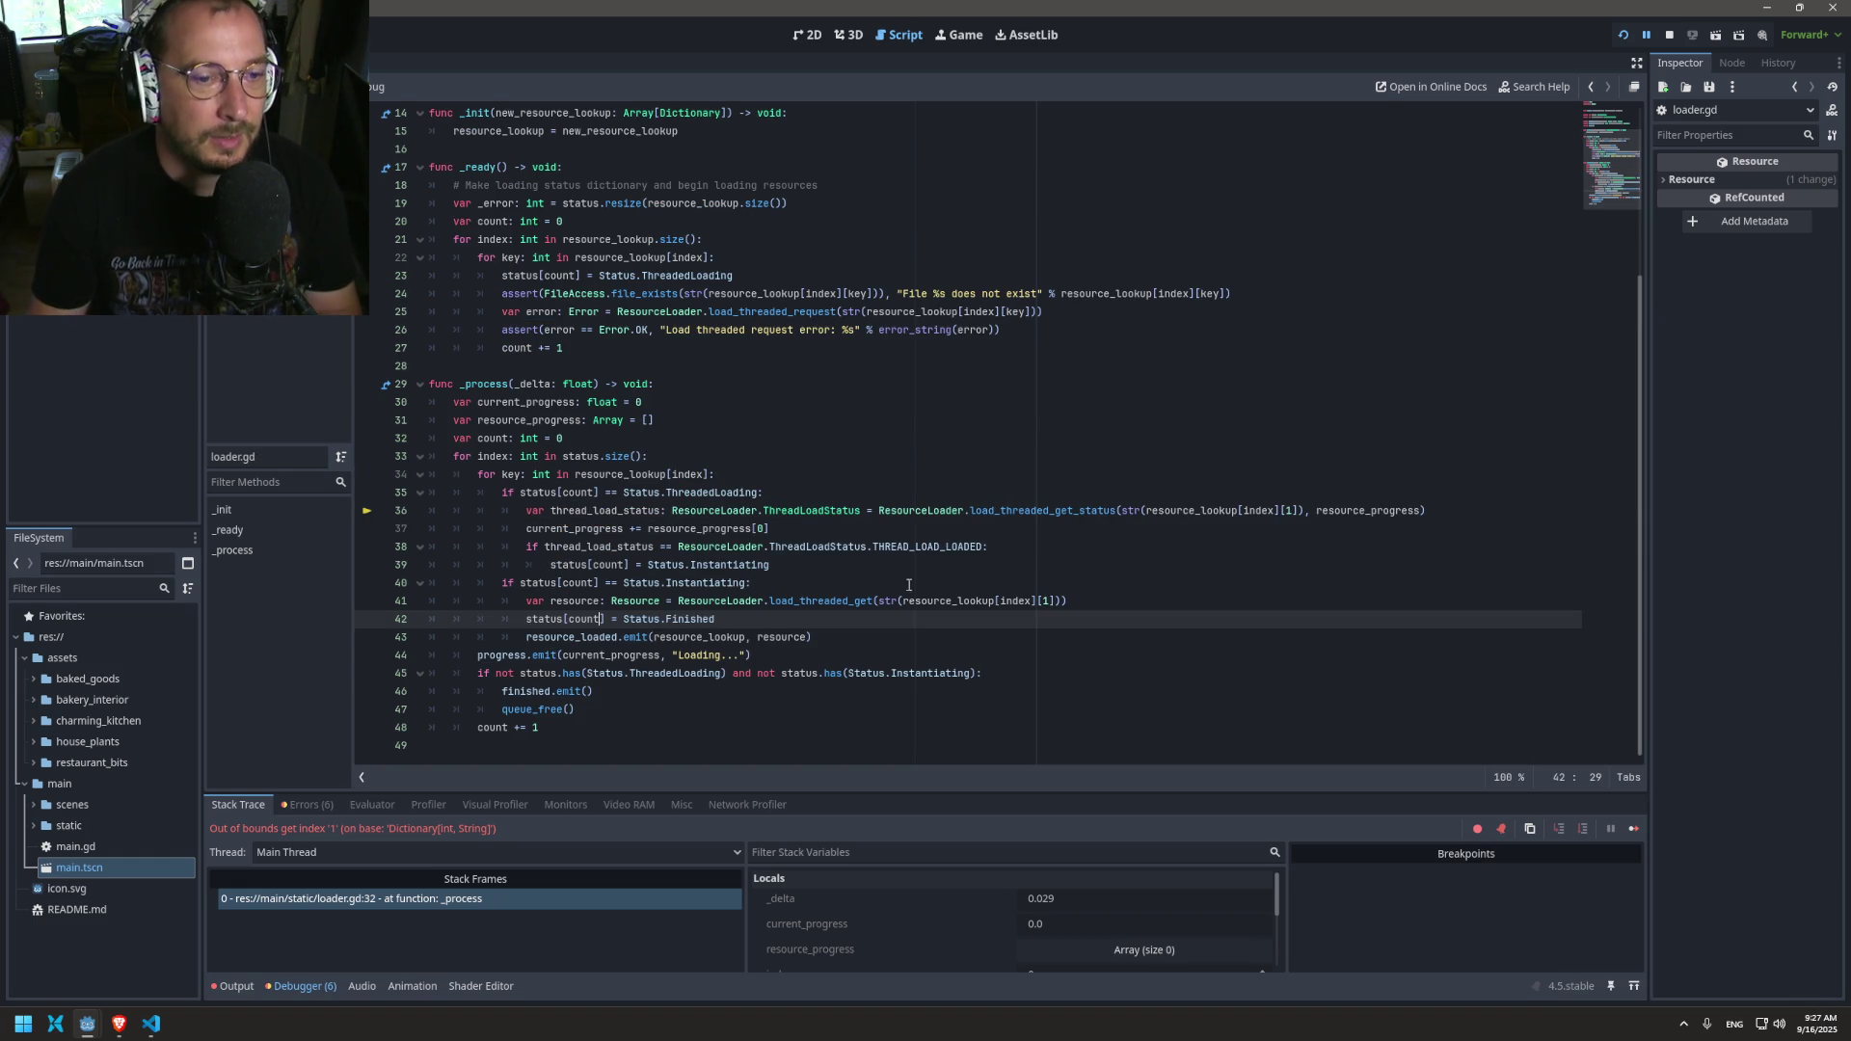
Step: Replace the [index][1] lookups on lines 36 and 41 with resource_lookup[index][key]
left_click(1052, 296)
left_click(1221, 292)
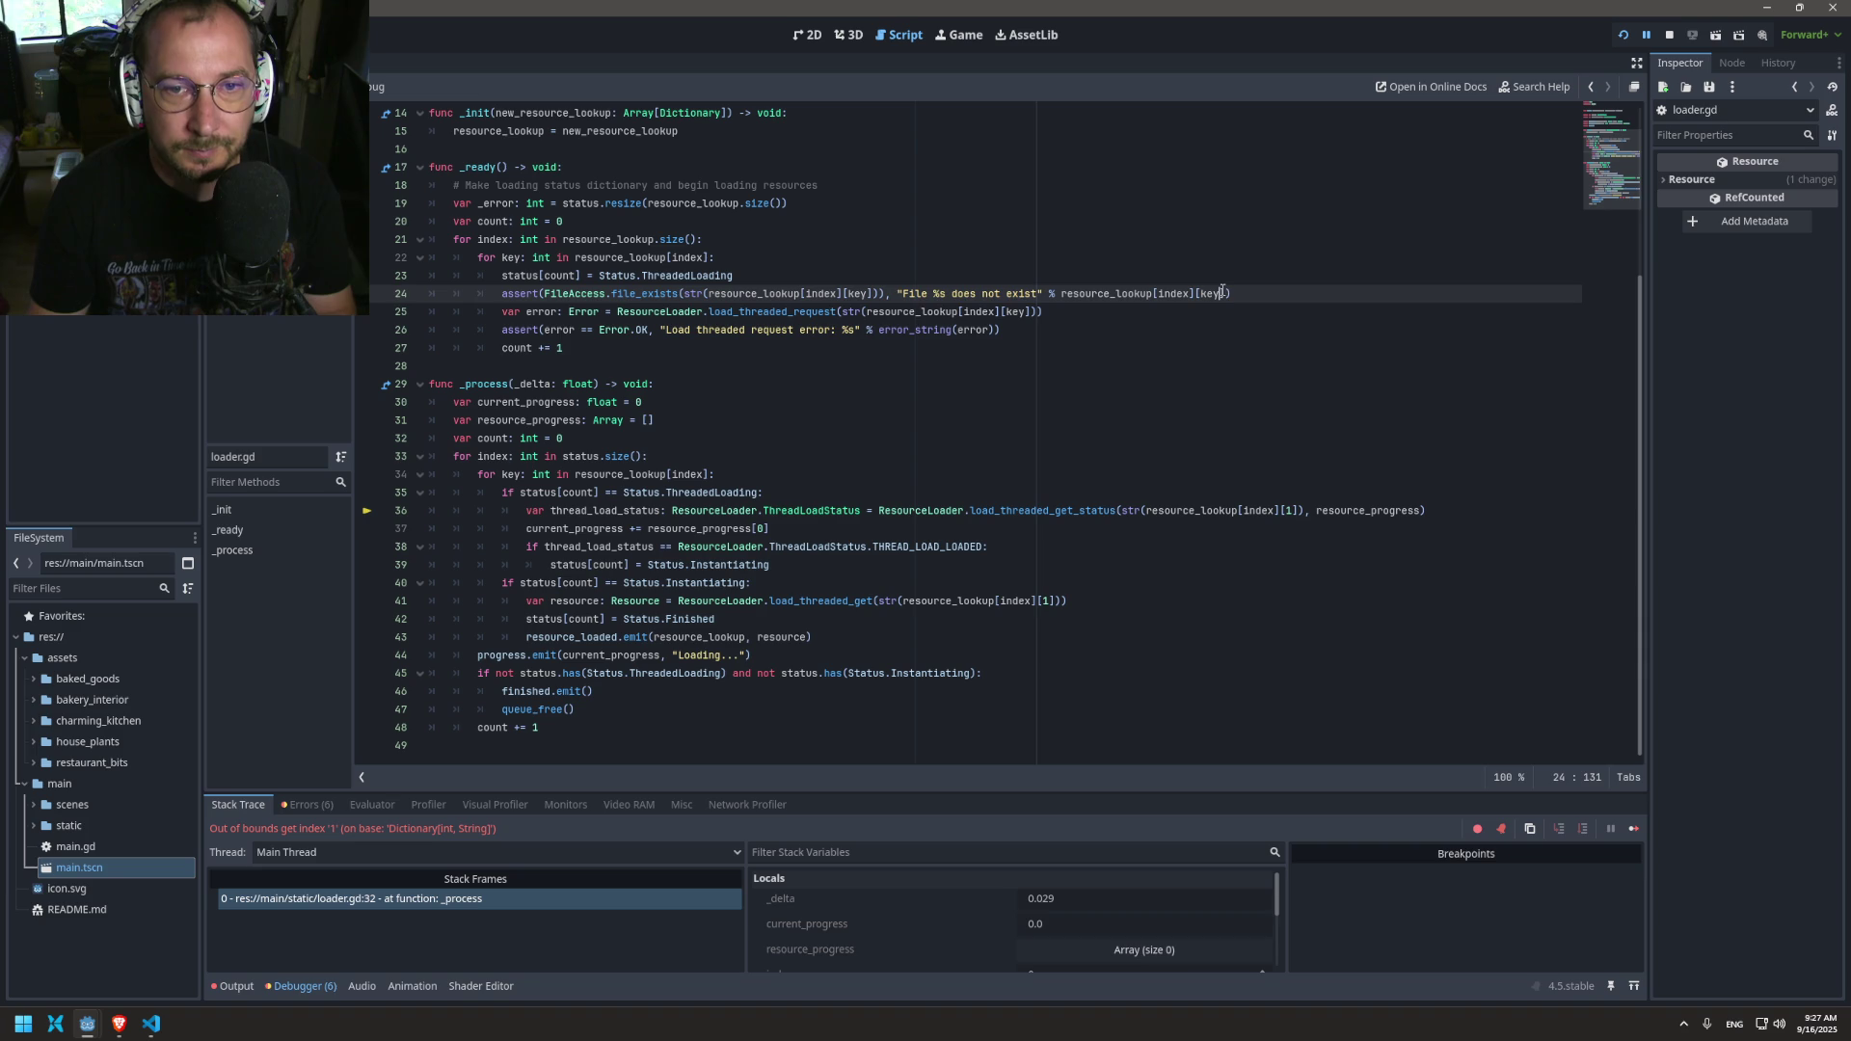
left_click_drag(1223, 292, 1062, 297)
key("ctrl+c")
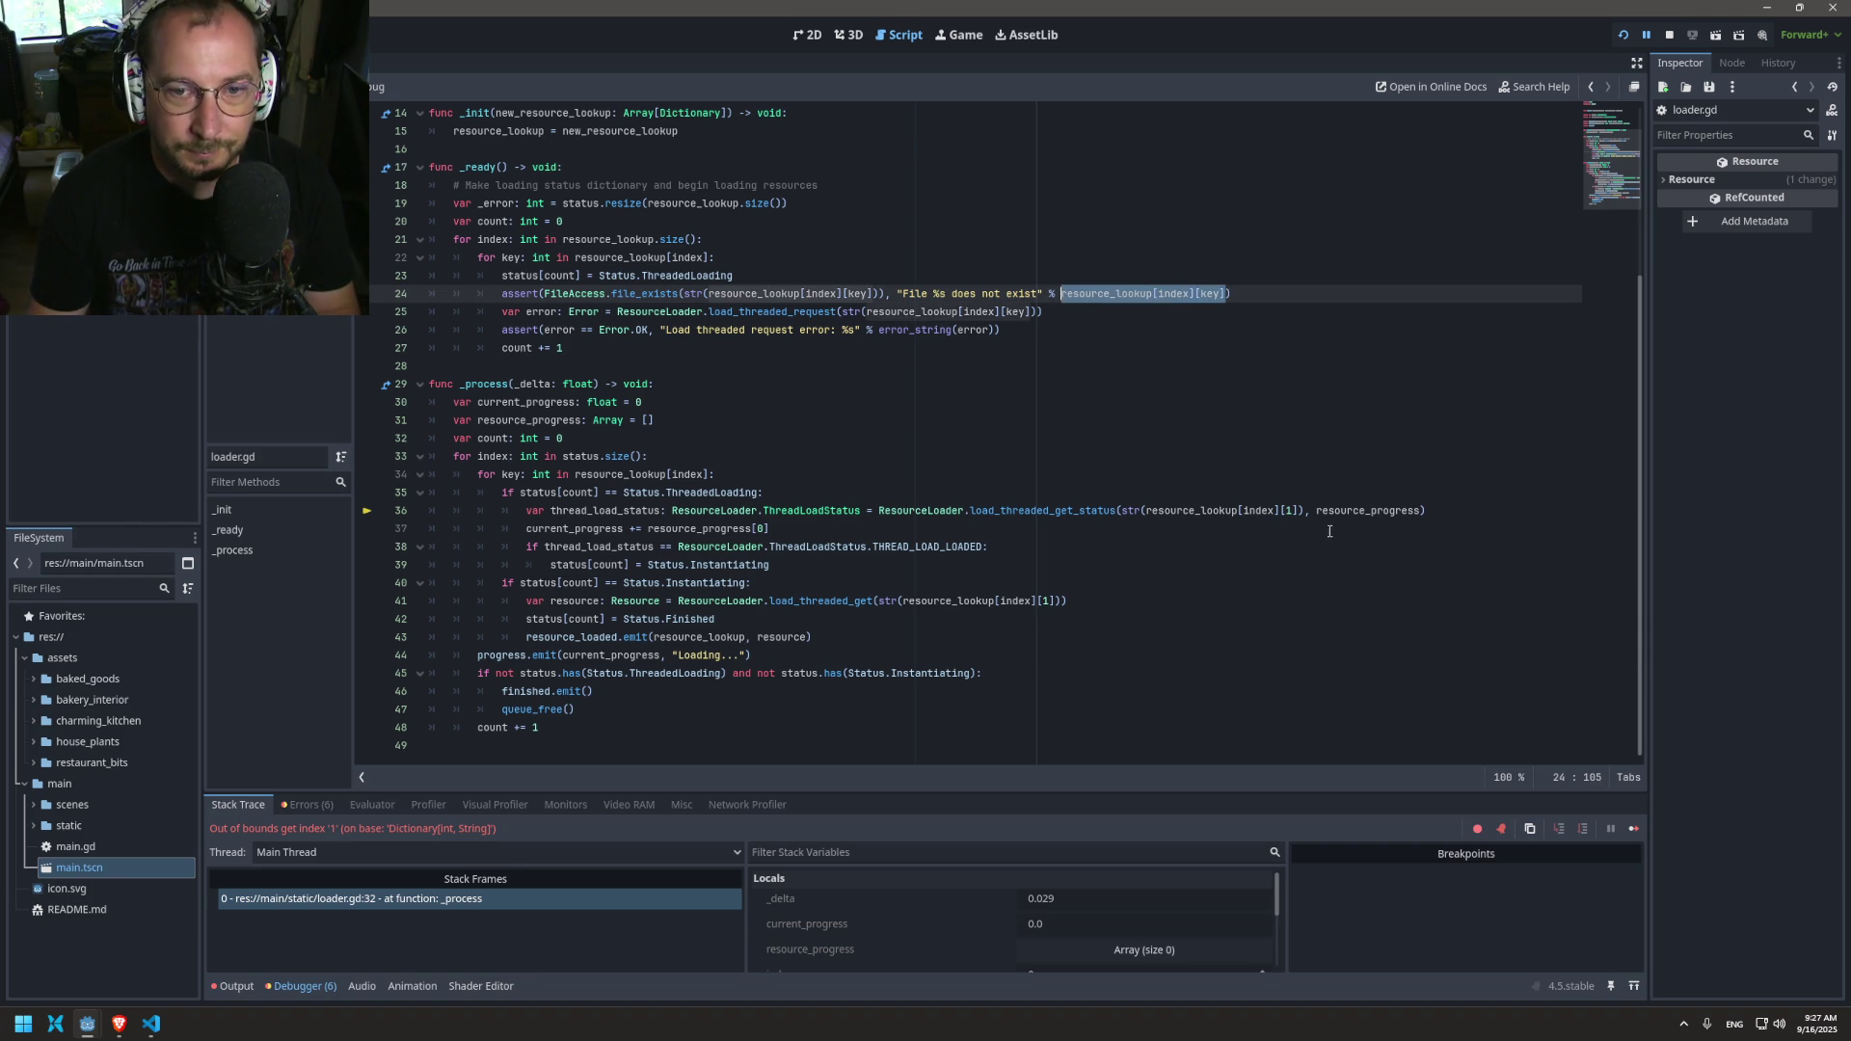
mouse_move(1301, 510)
left_mouse_down()
mouse_move(1191, 510)
mouse_move(1302, 510)
left_mouse_up()
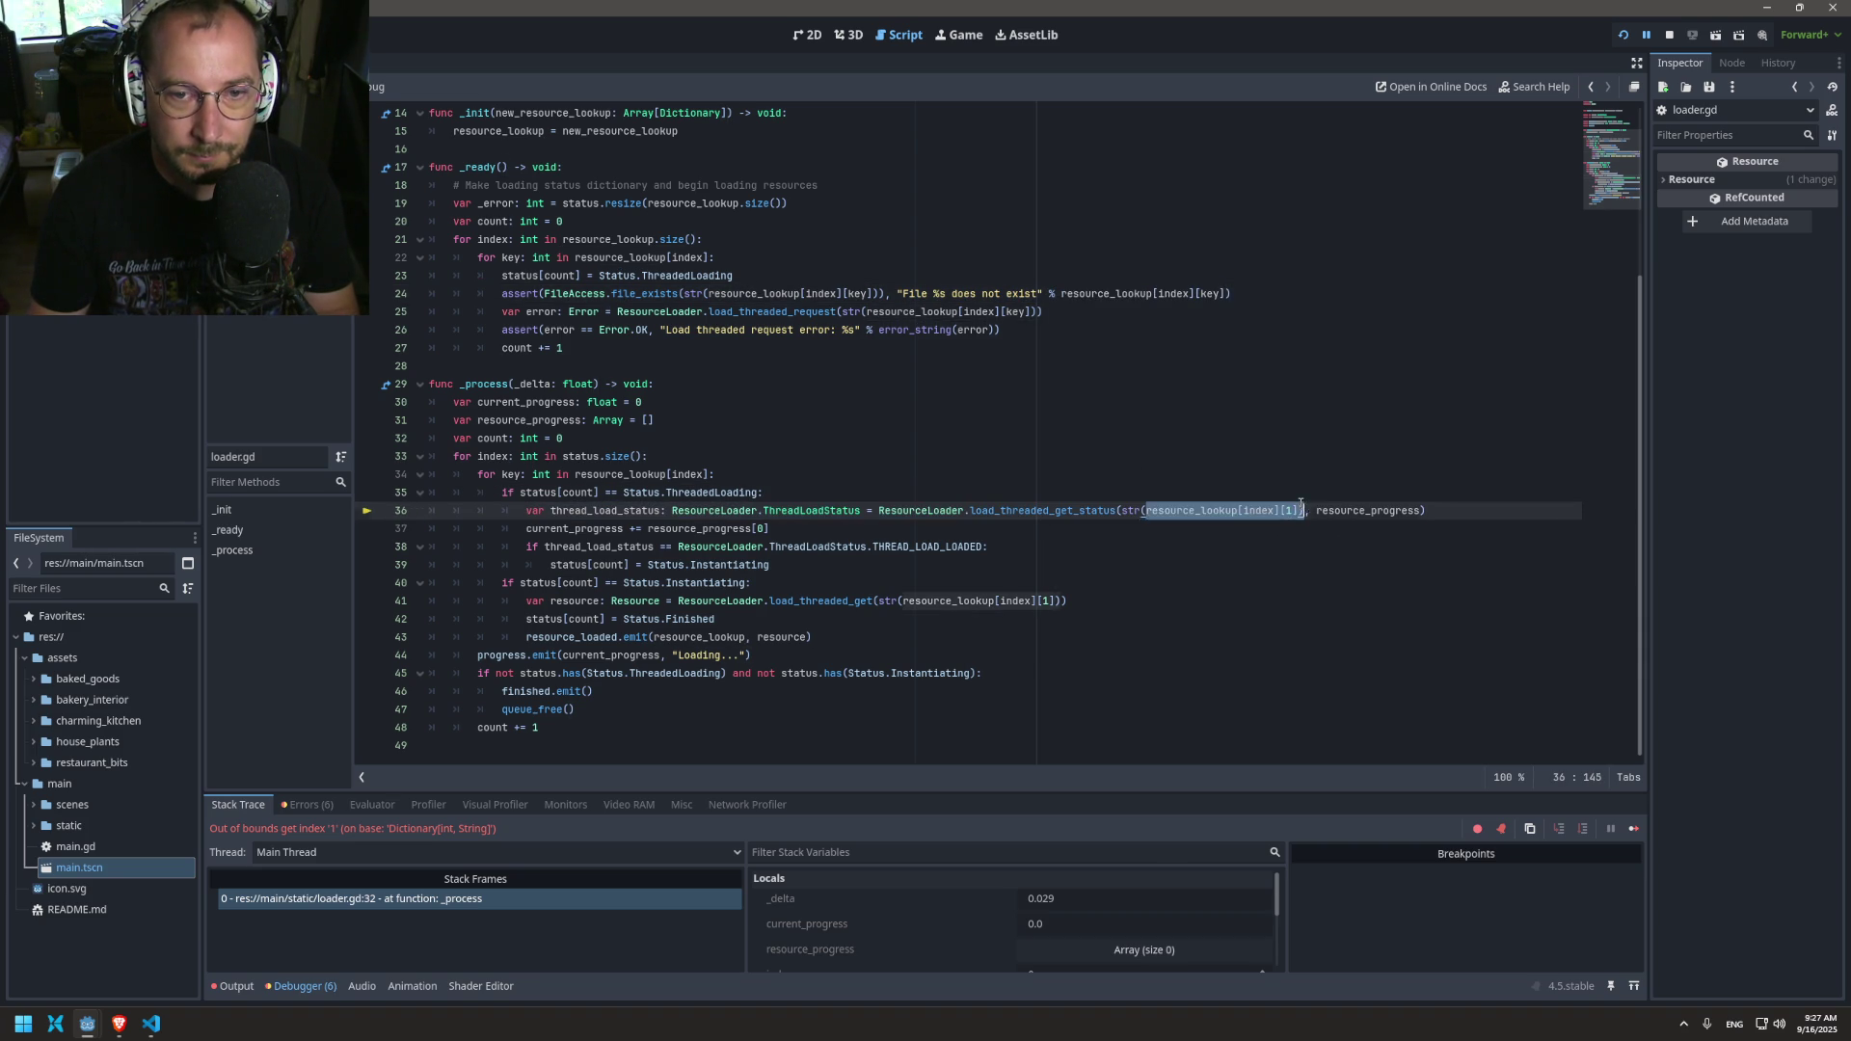
key("ctrl+v")
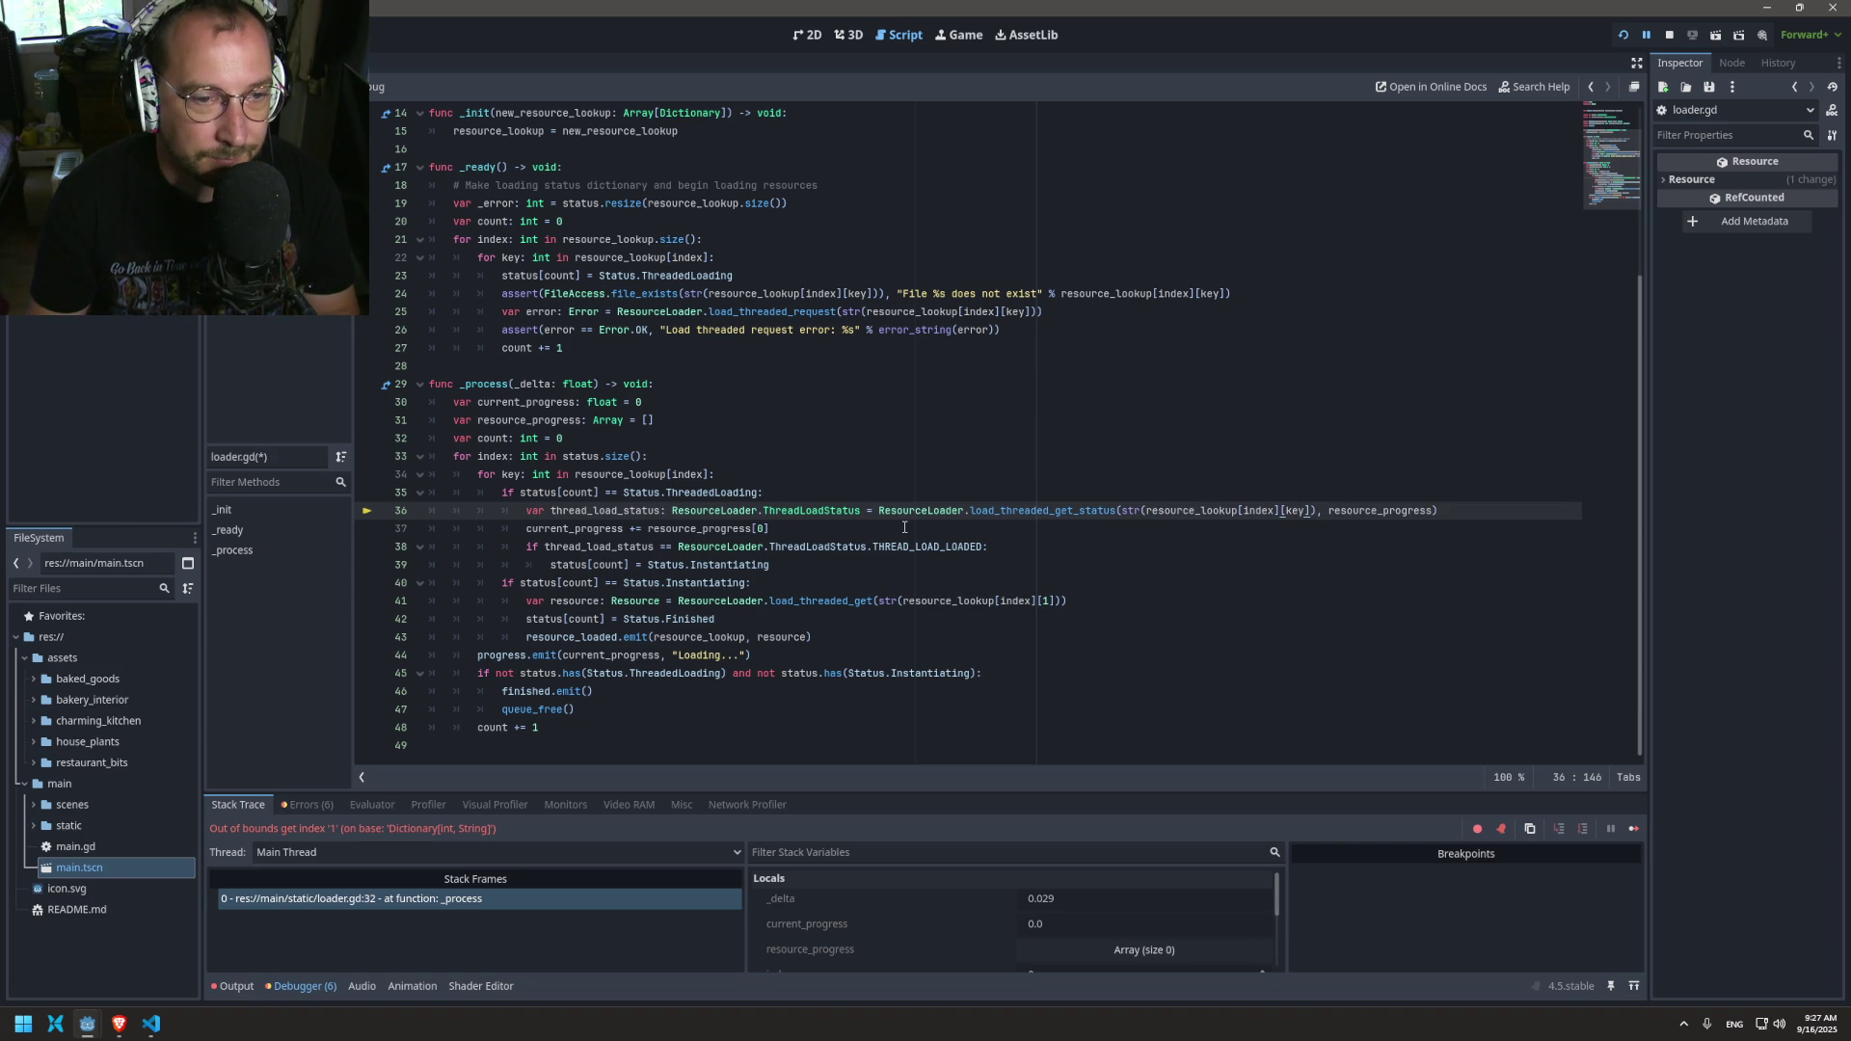
mouse_move(902, 601)
left_mouse_down()
mouse_move(1072, 587)
mouse_move(1052, 595)
left_mouse_up()
type("resource_lookup[index][key")
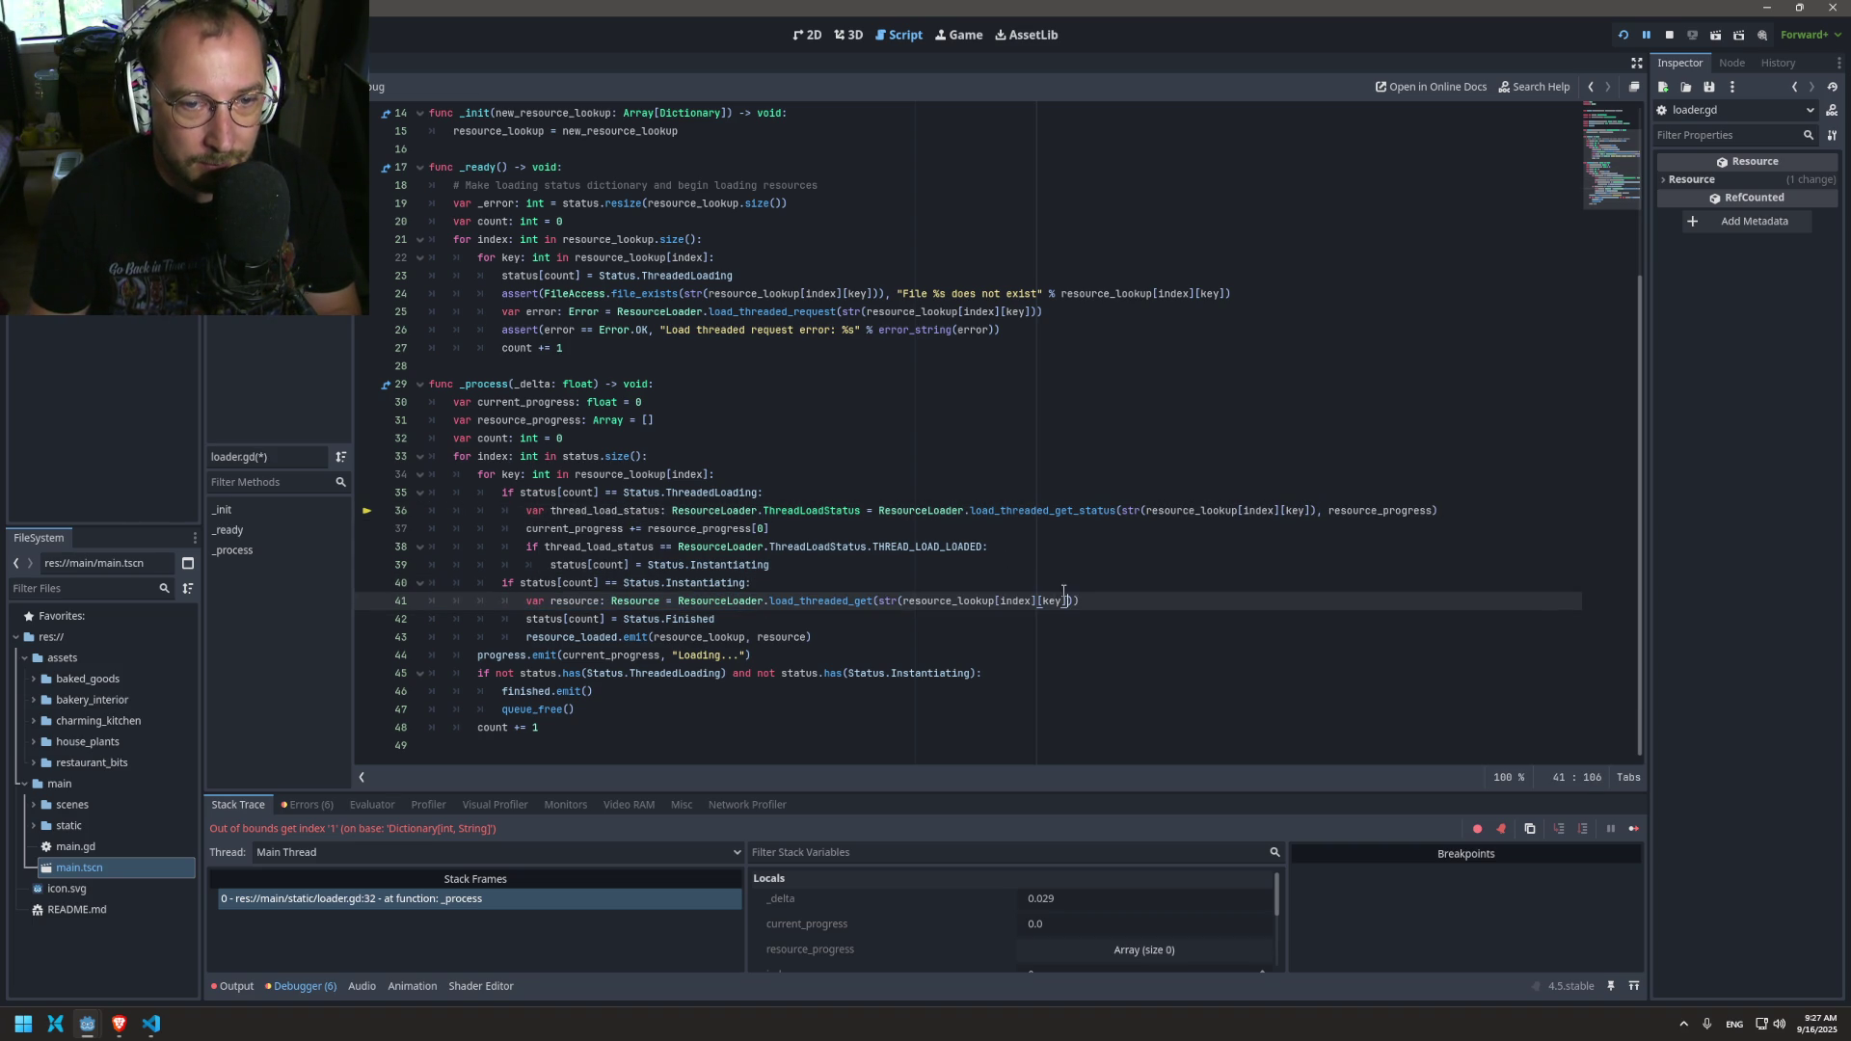
Step: Add a breakpoint on line 47 and rerun the game
left_click(369, 711)
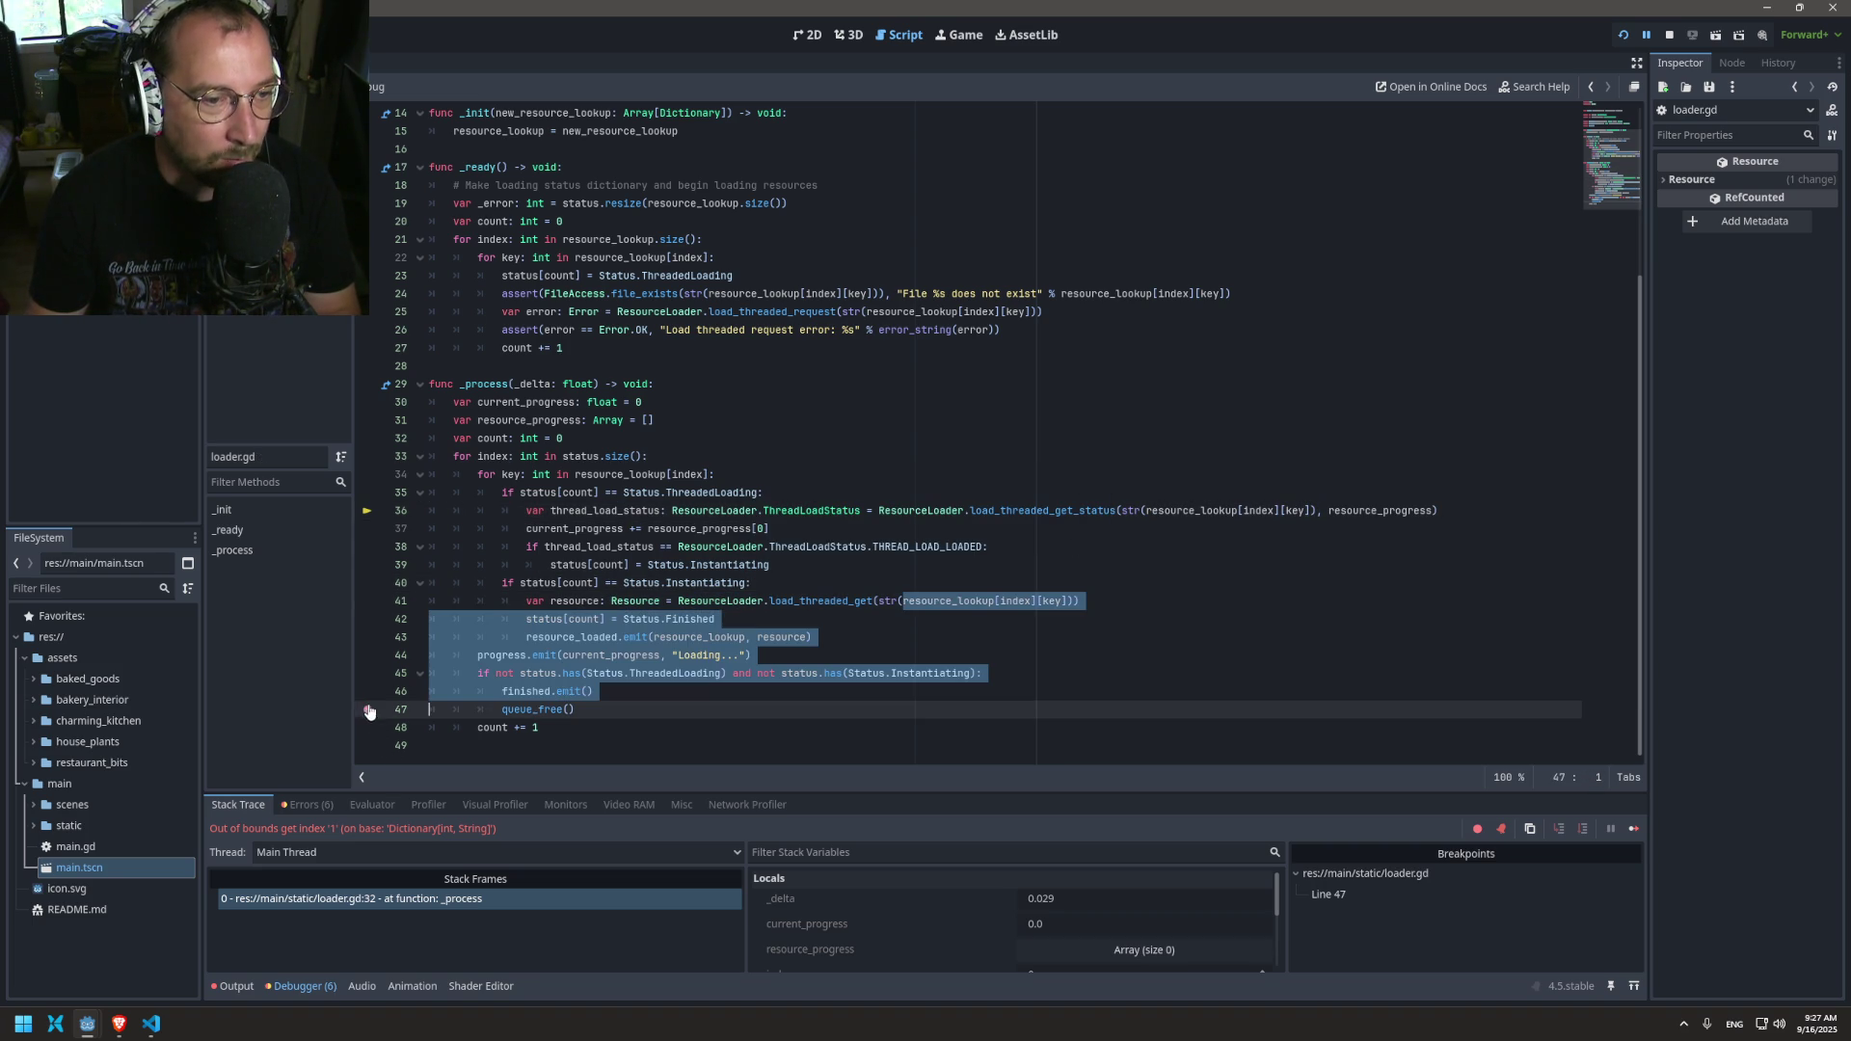
left_click(805, 655)
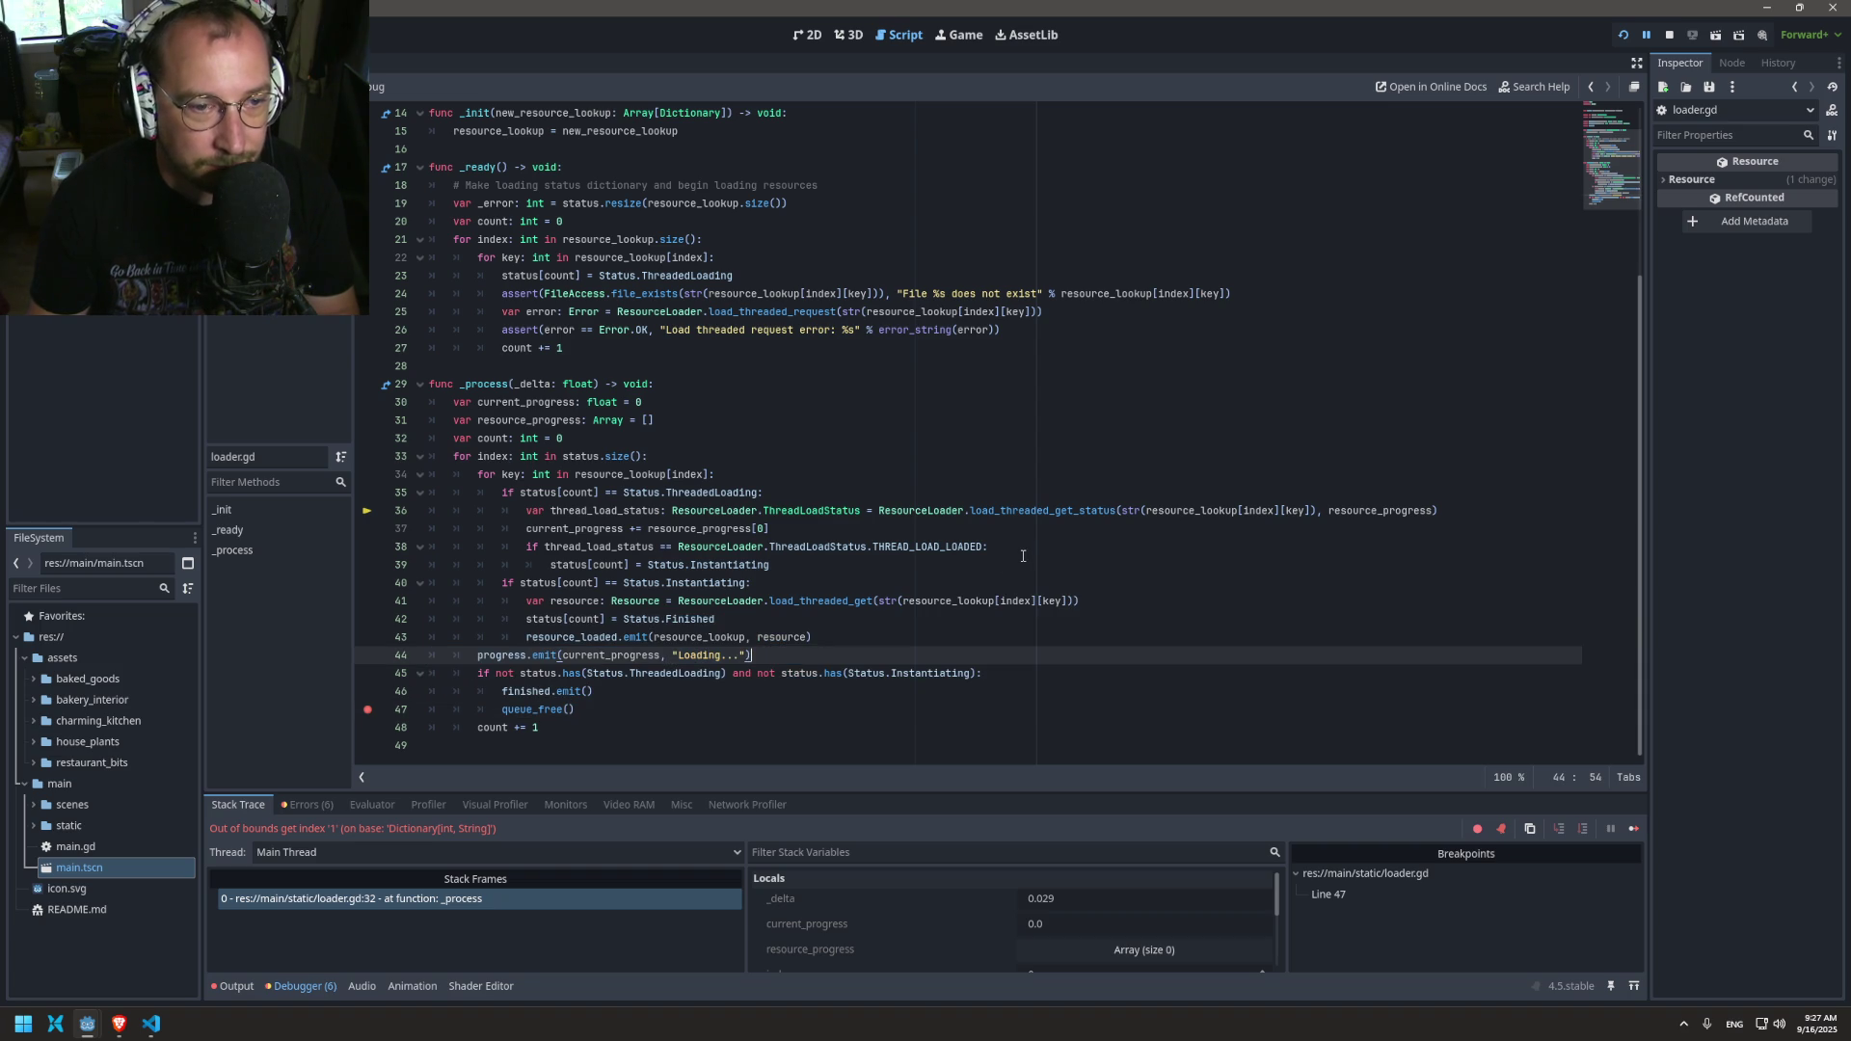
left_click(1616, 37)
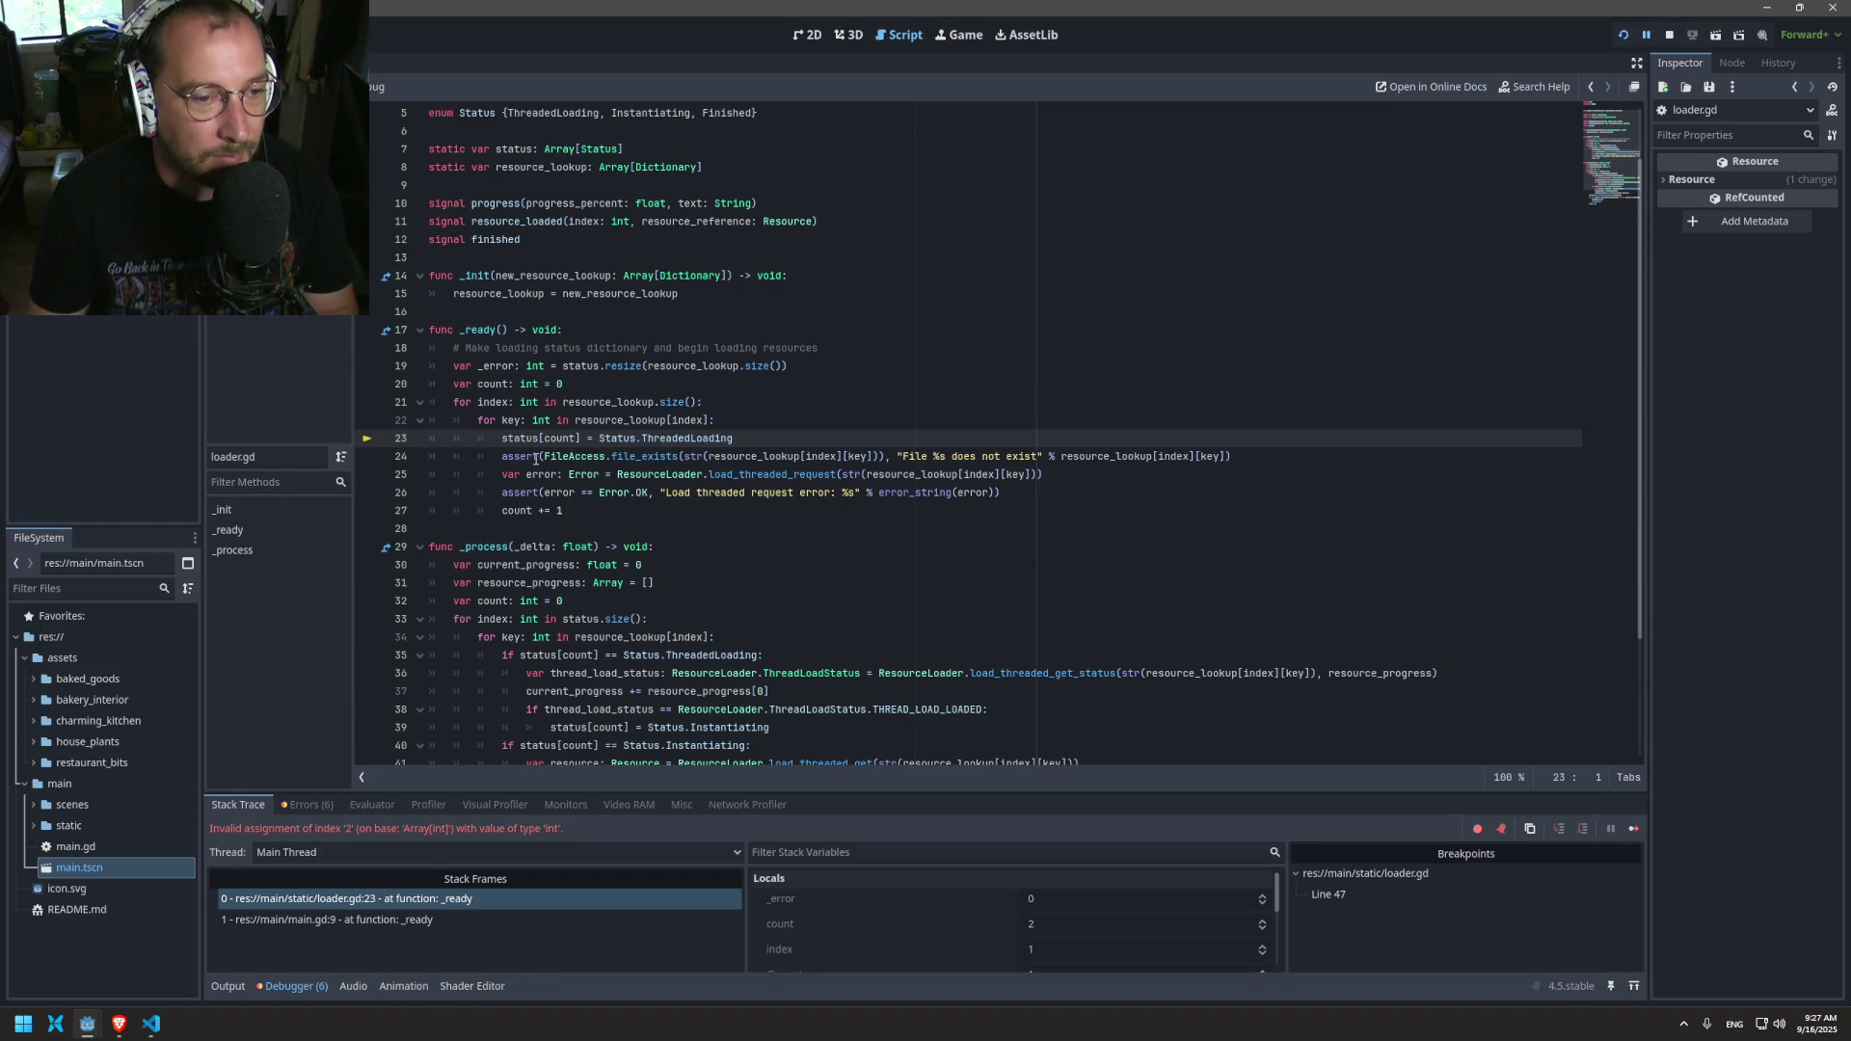
Step: Delete the status.resize line in _ready
mouse_move(536, 459)
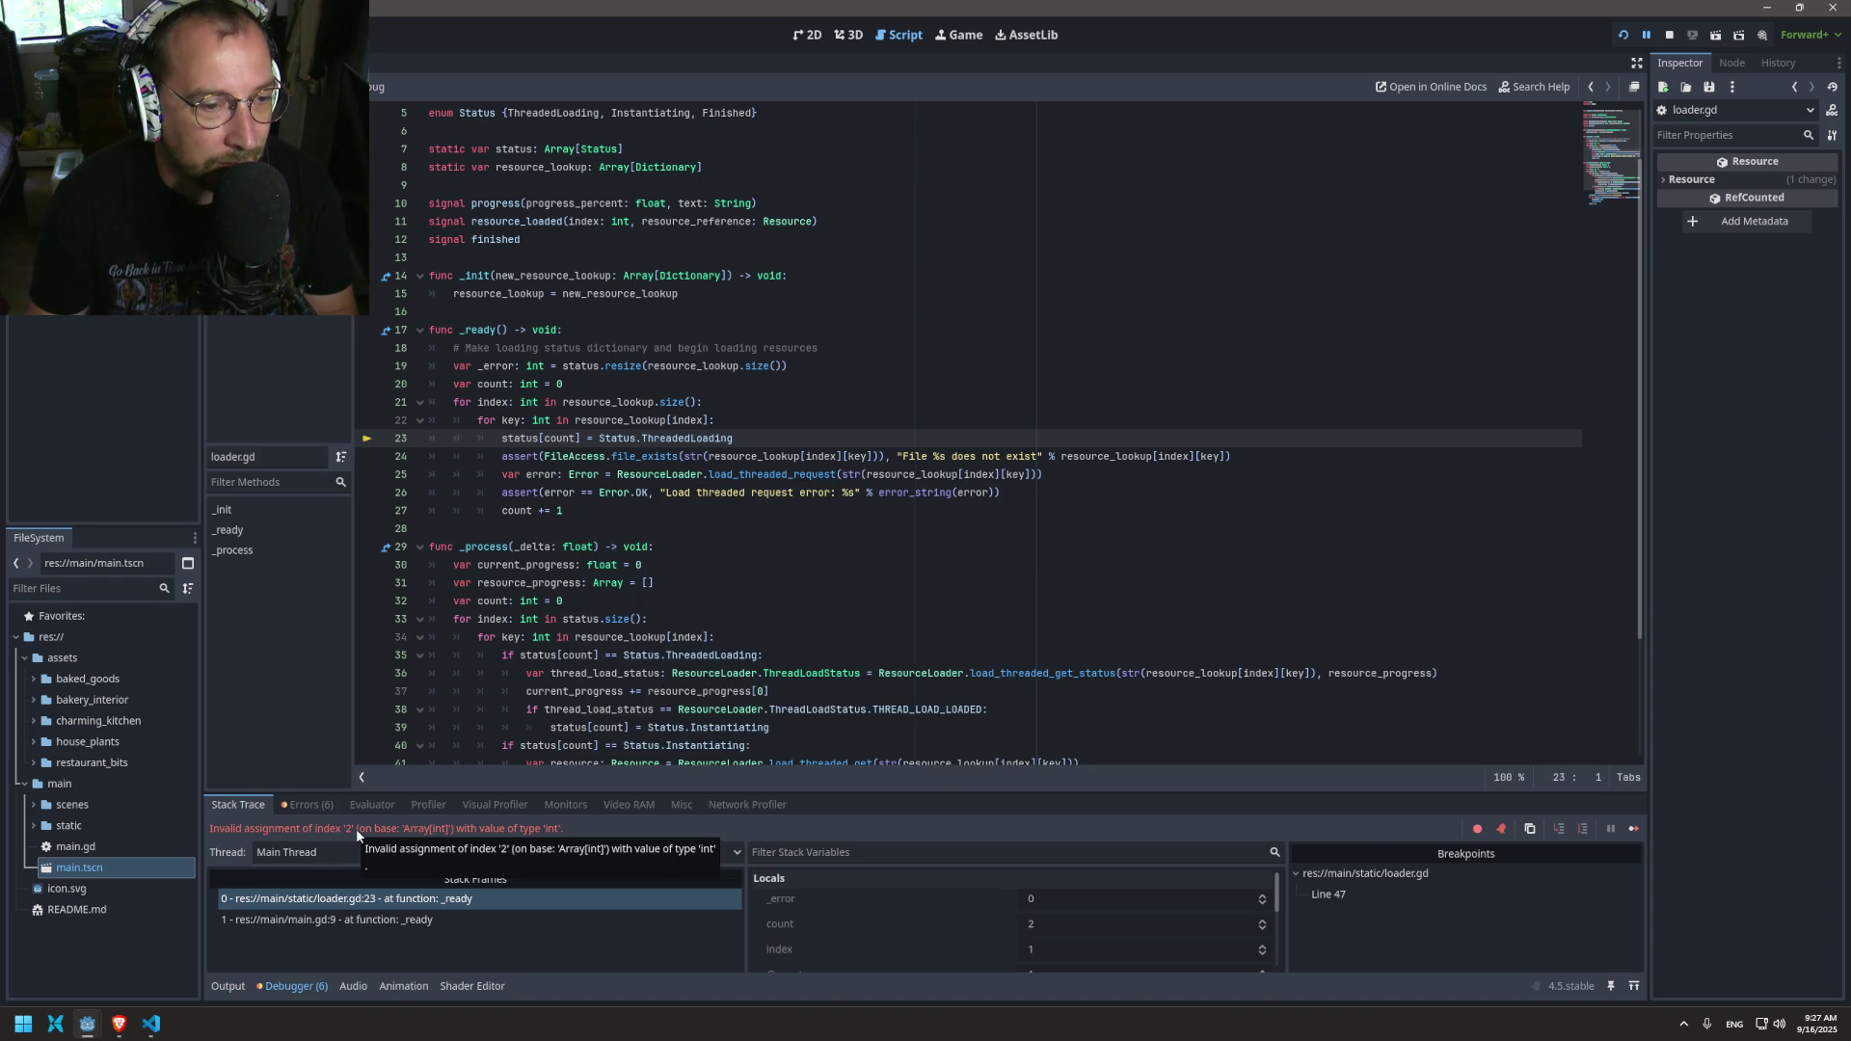
mouse_move(717, 464)
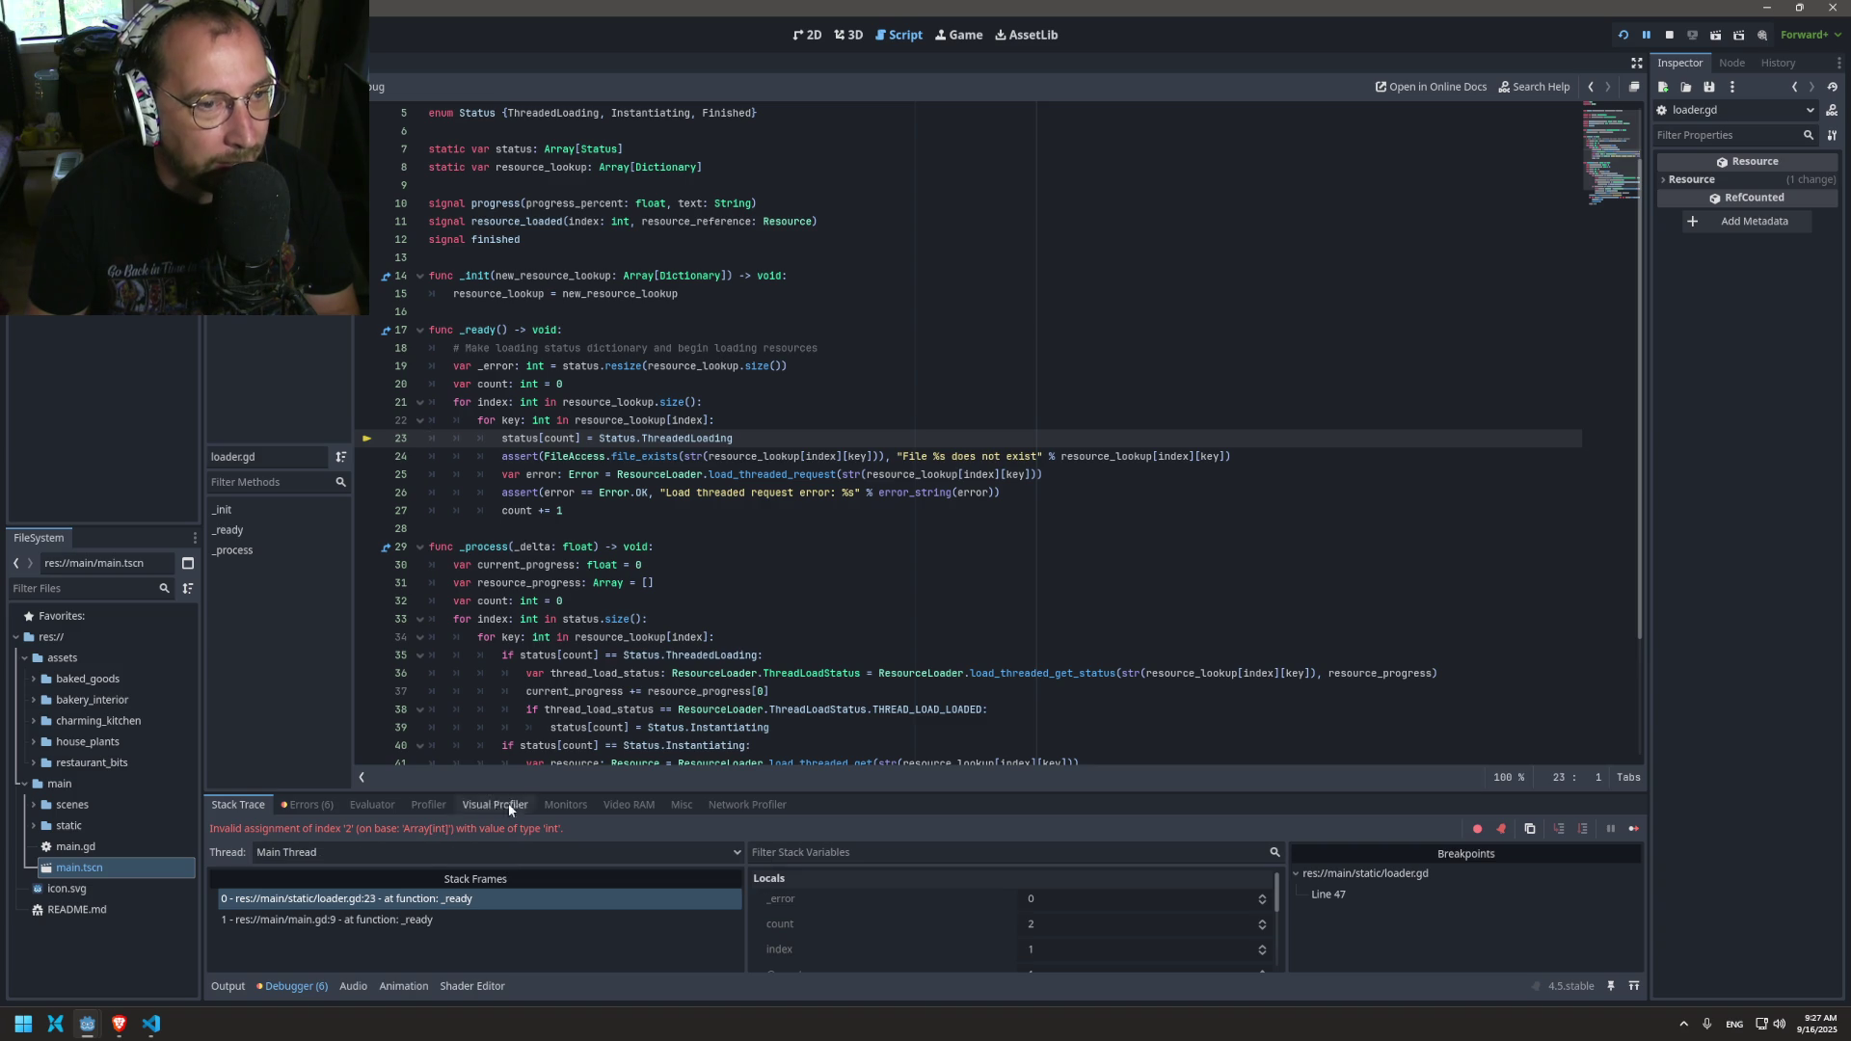
double_click(479, 385)
double_click(580, 367)
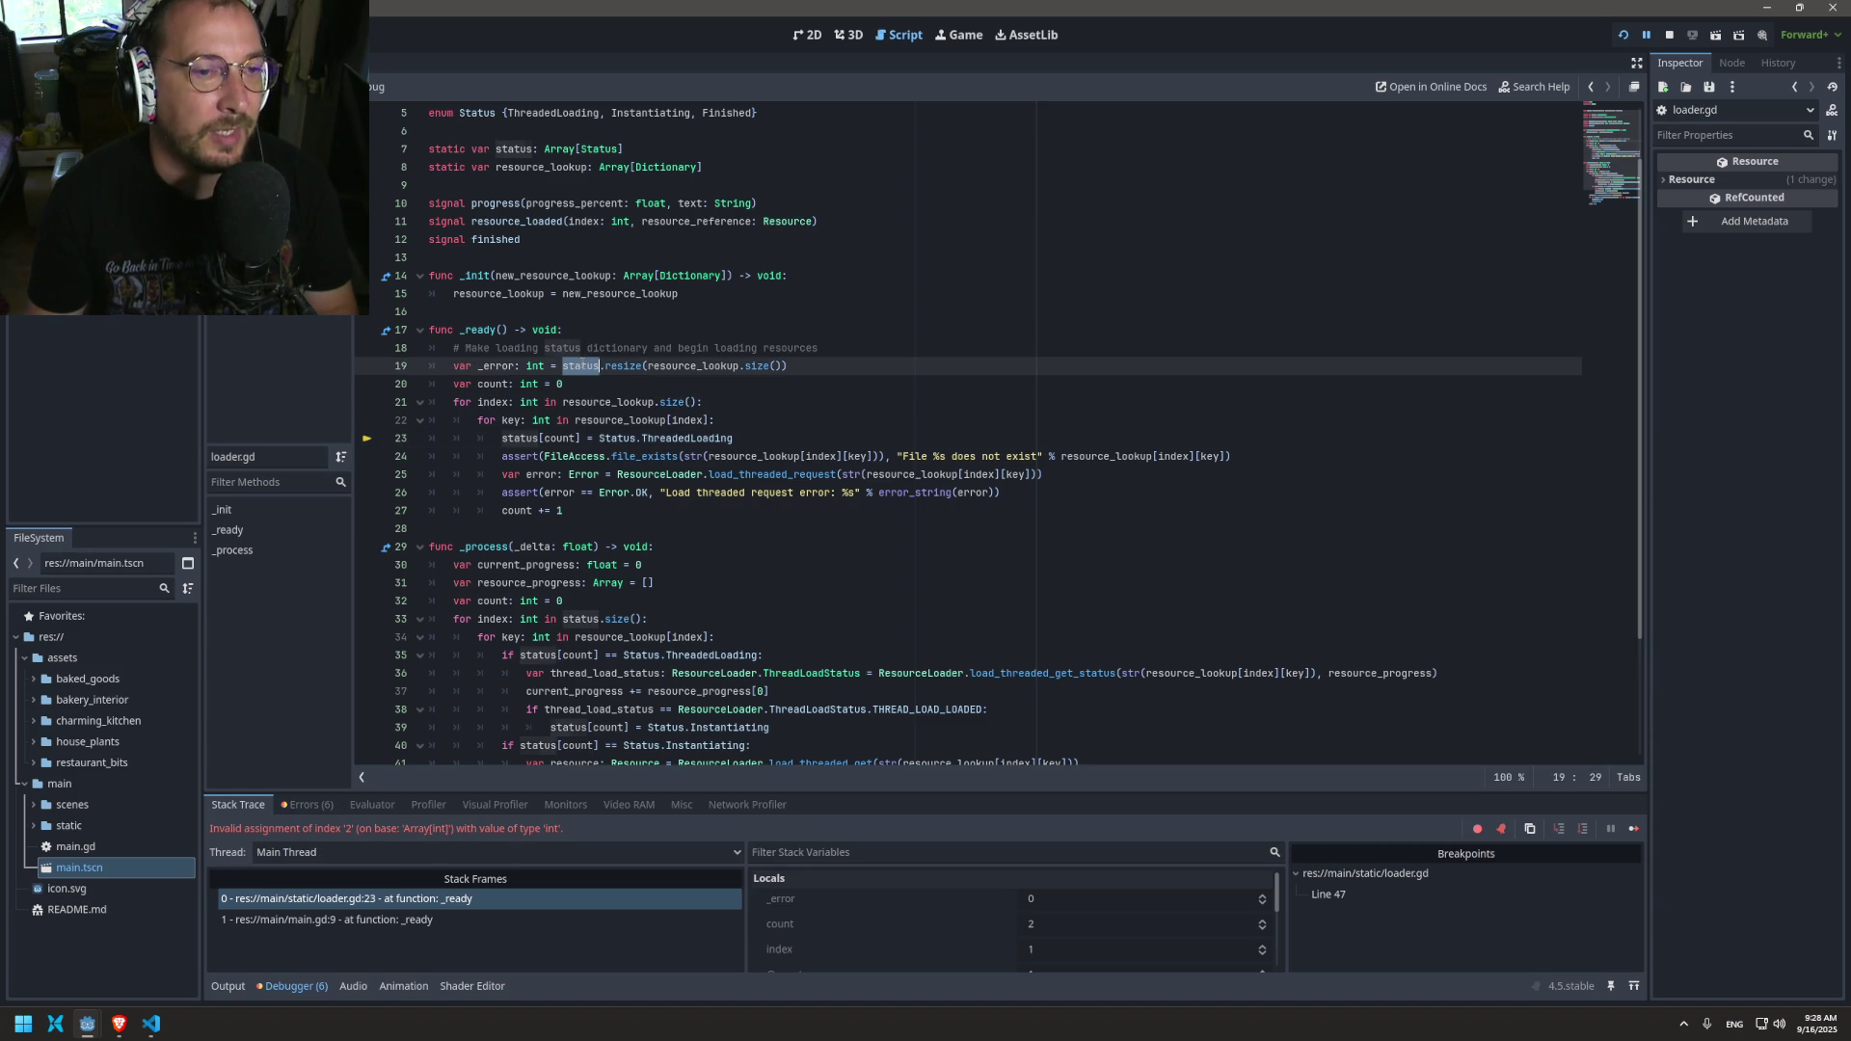
triple_click(601, 369)
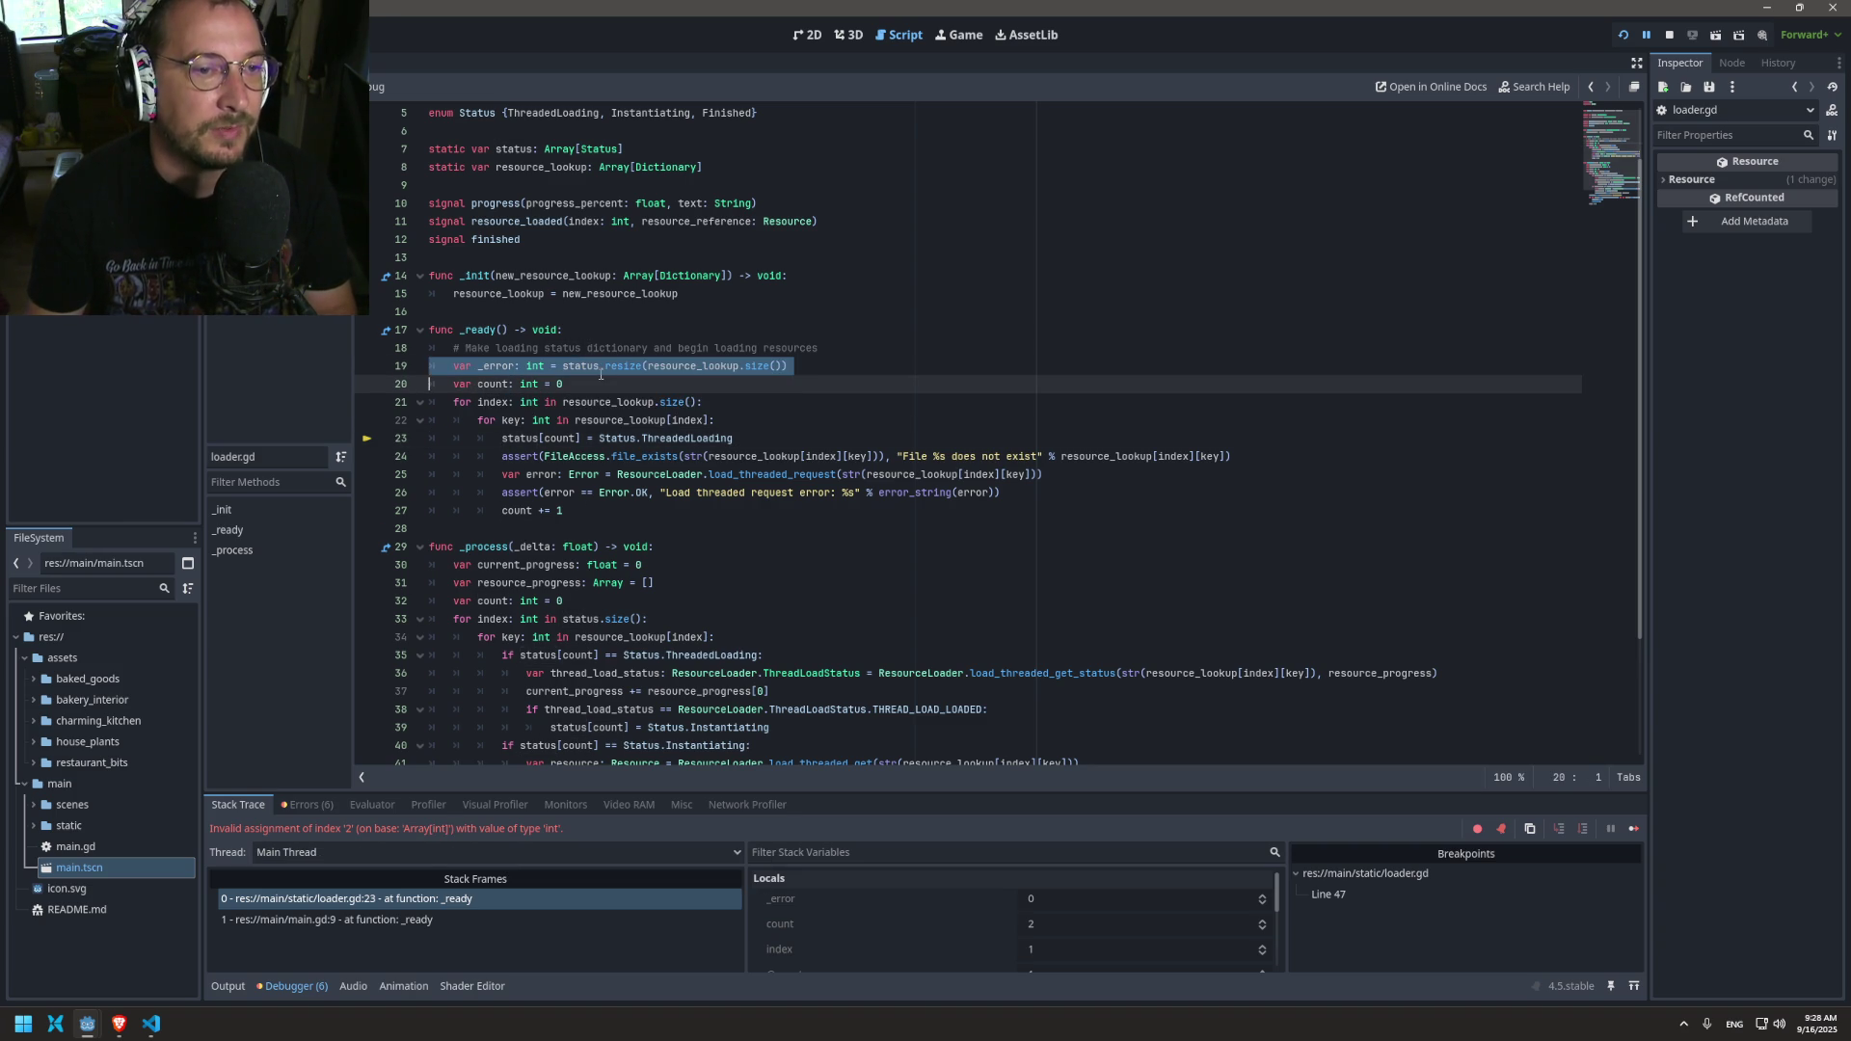
key("Delete")
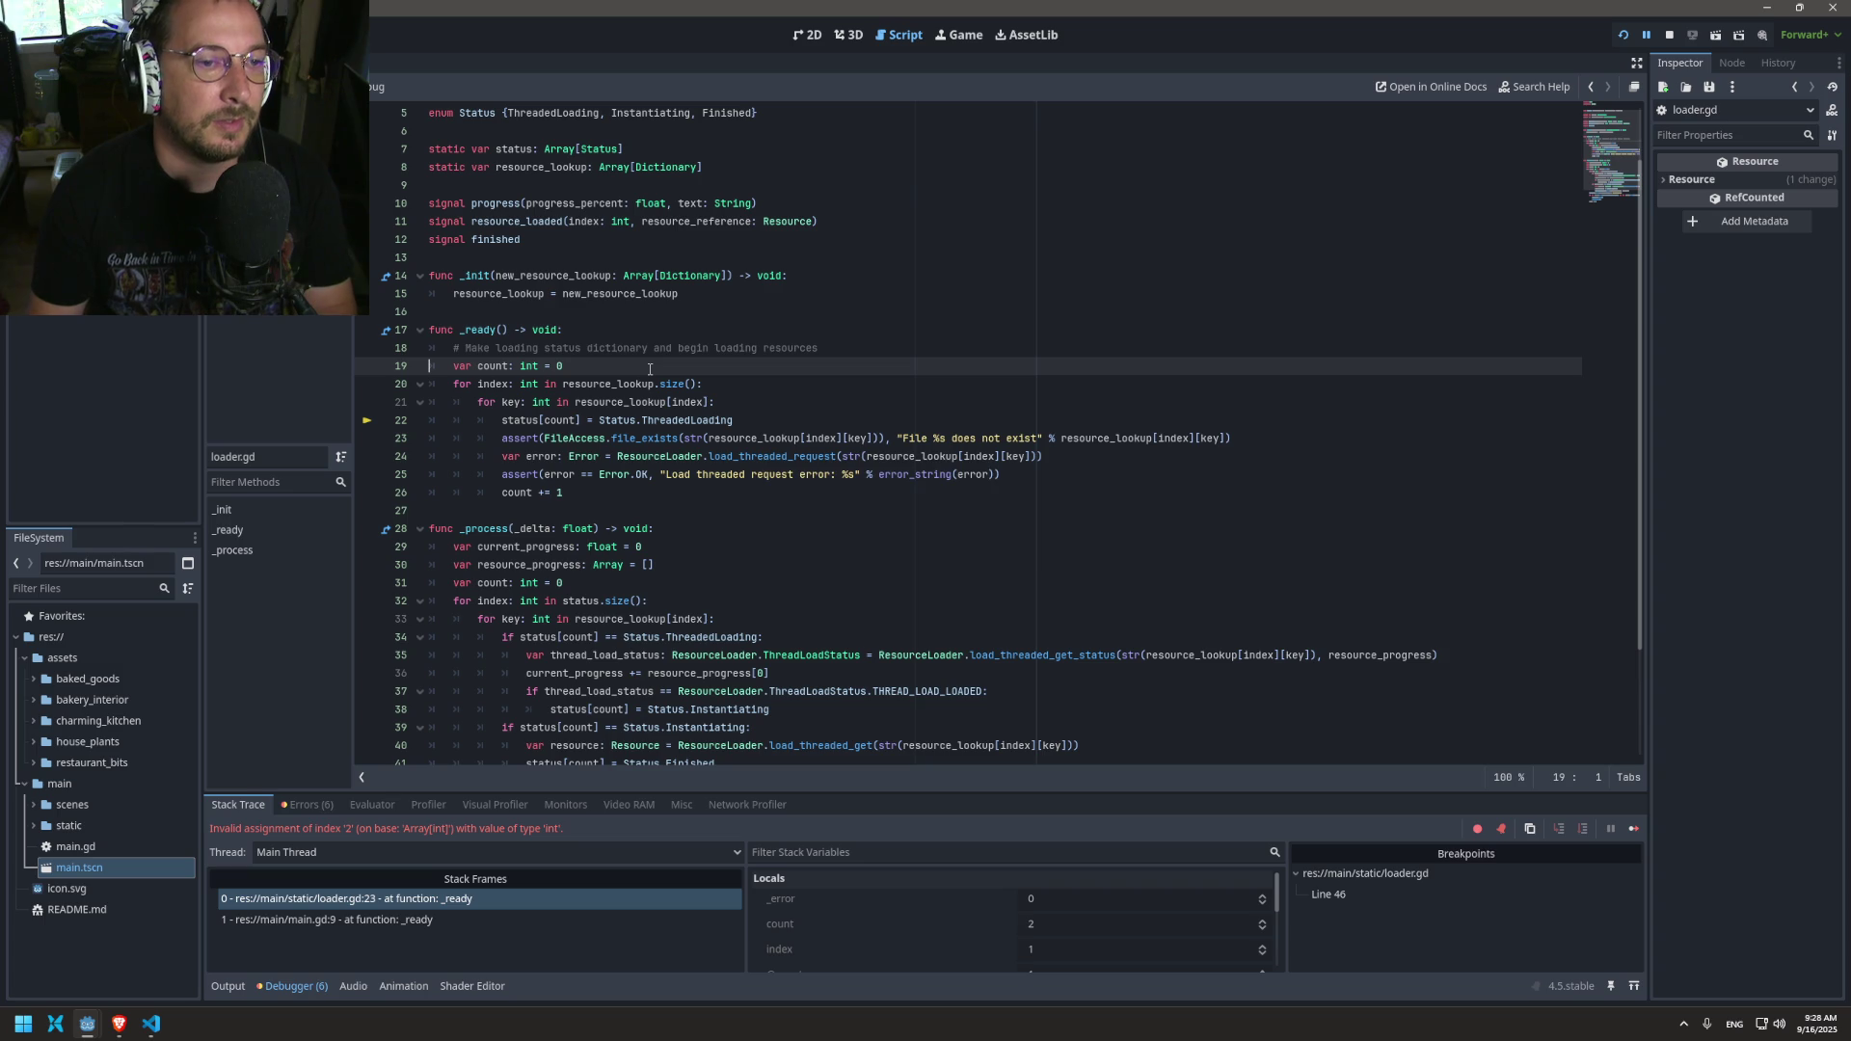
Step: Turn the status[count] assignment on line 22 into a status.append(...) call
left_click(582, 421)
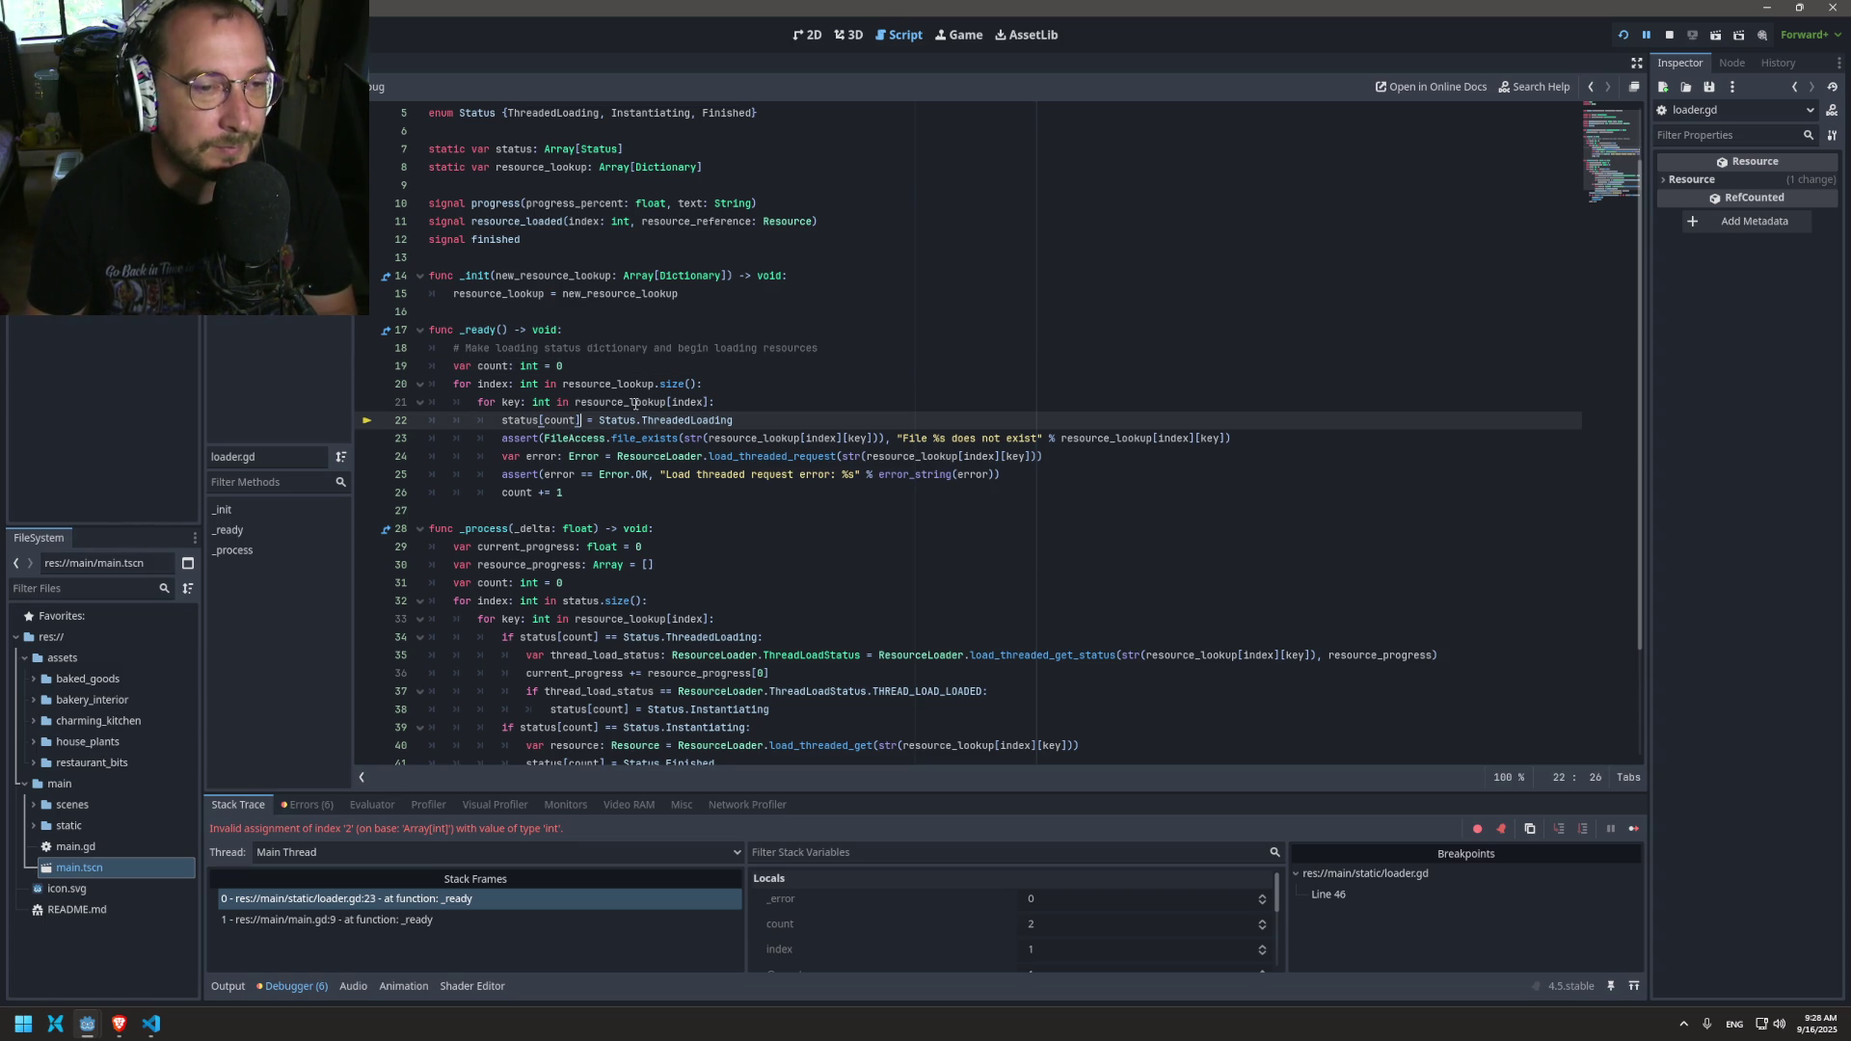
double_click(536, 421)
double_click(559, 421)
key("BackSpace")
key("BackSpace")
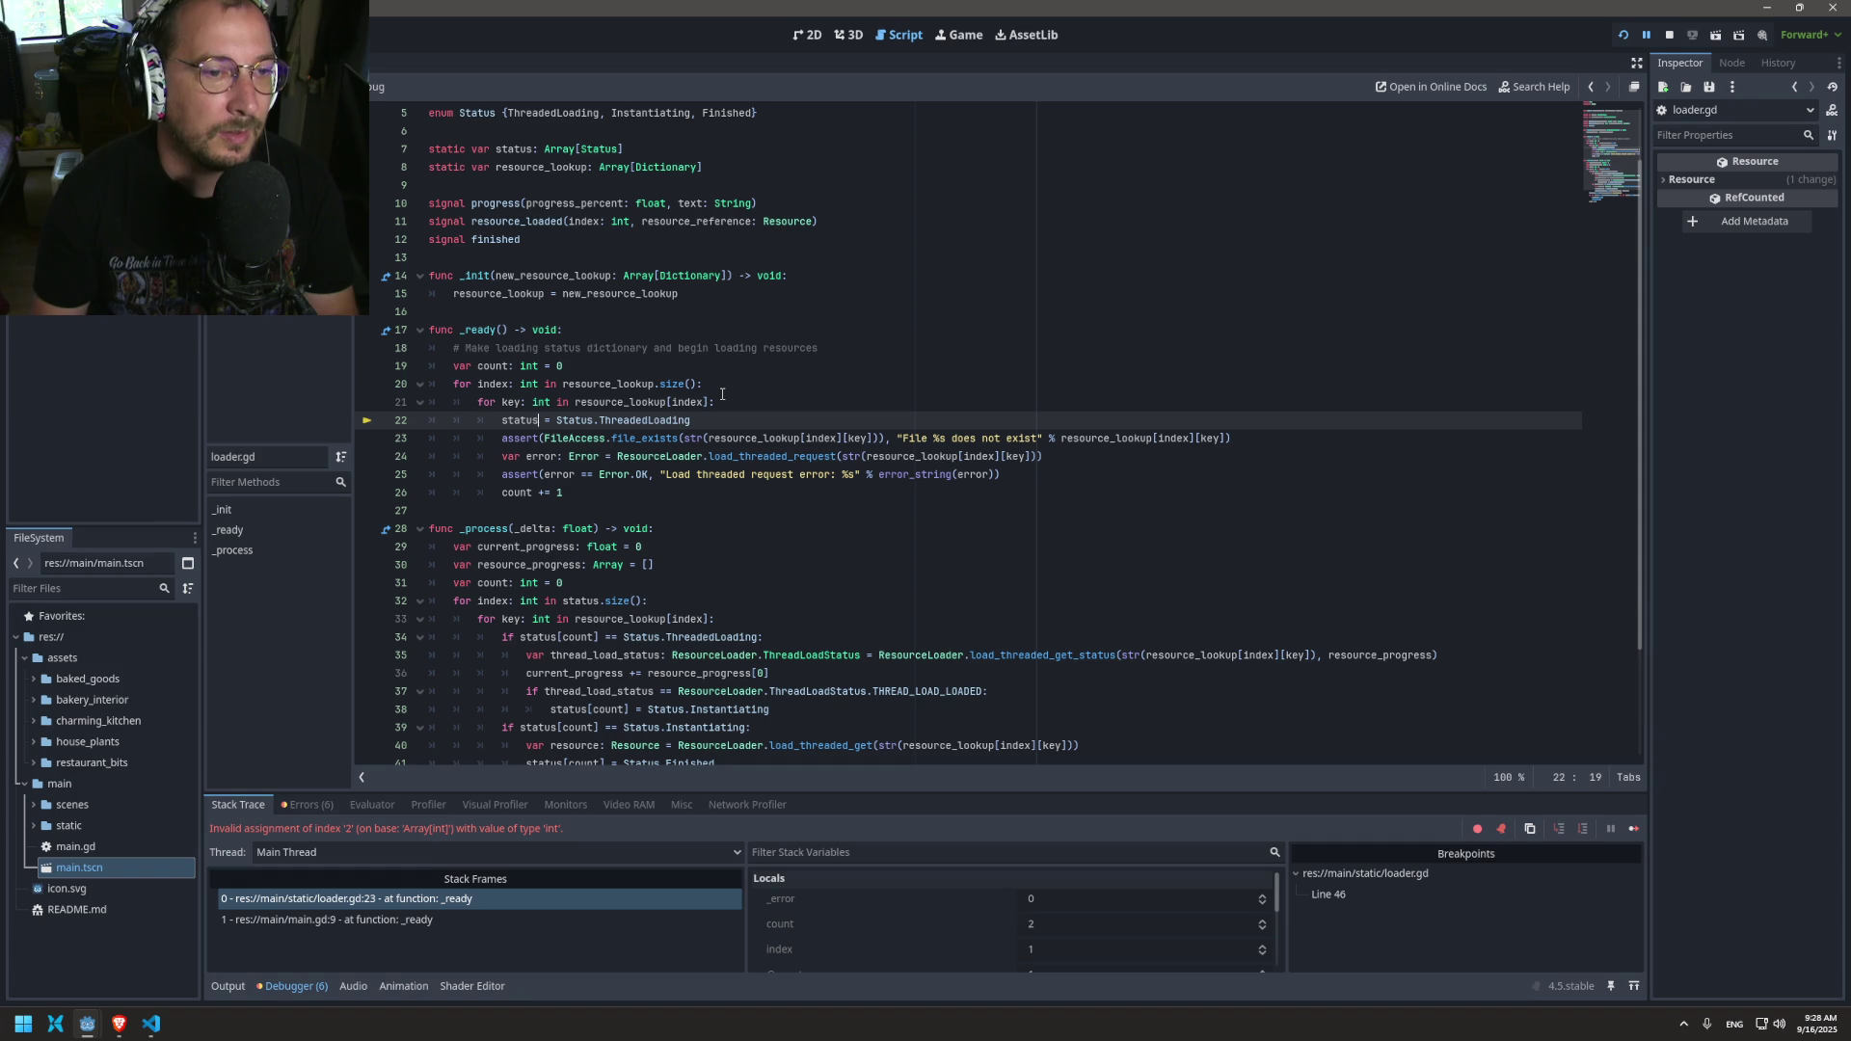
type(".appe")
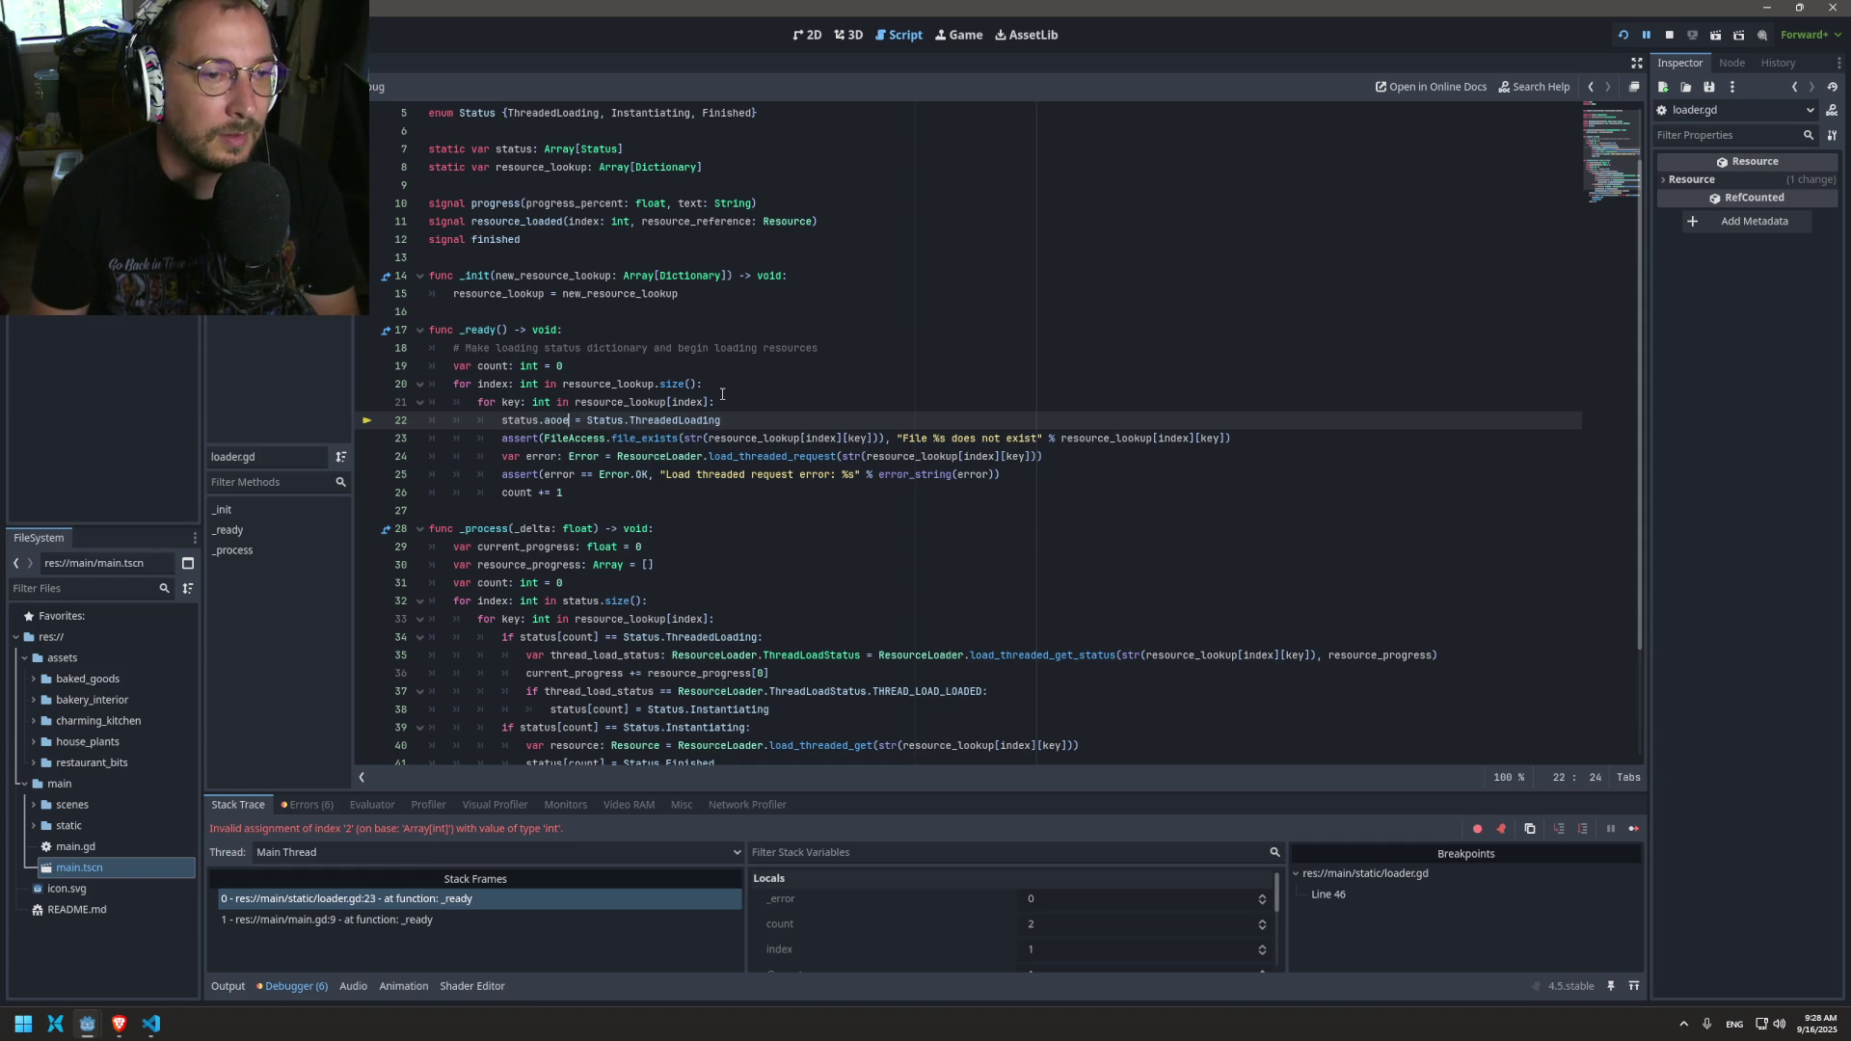
type("nd(")
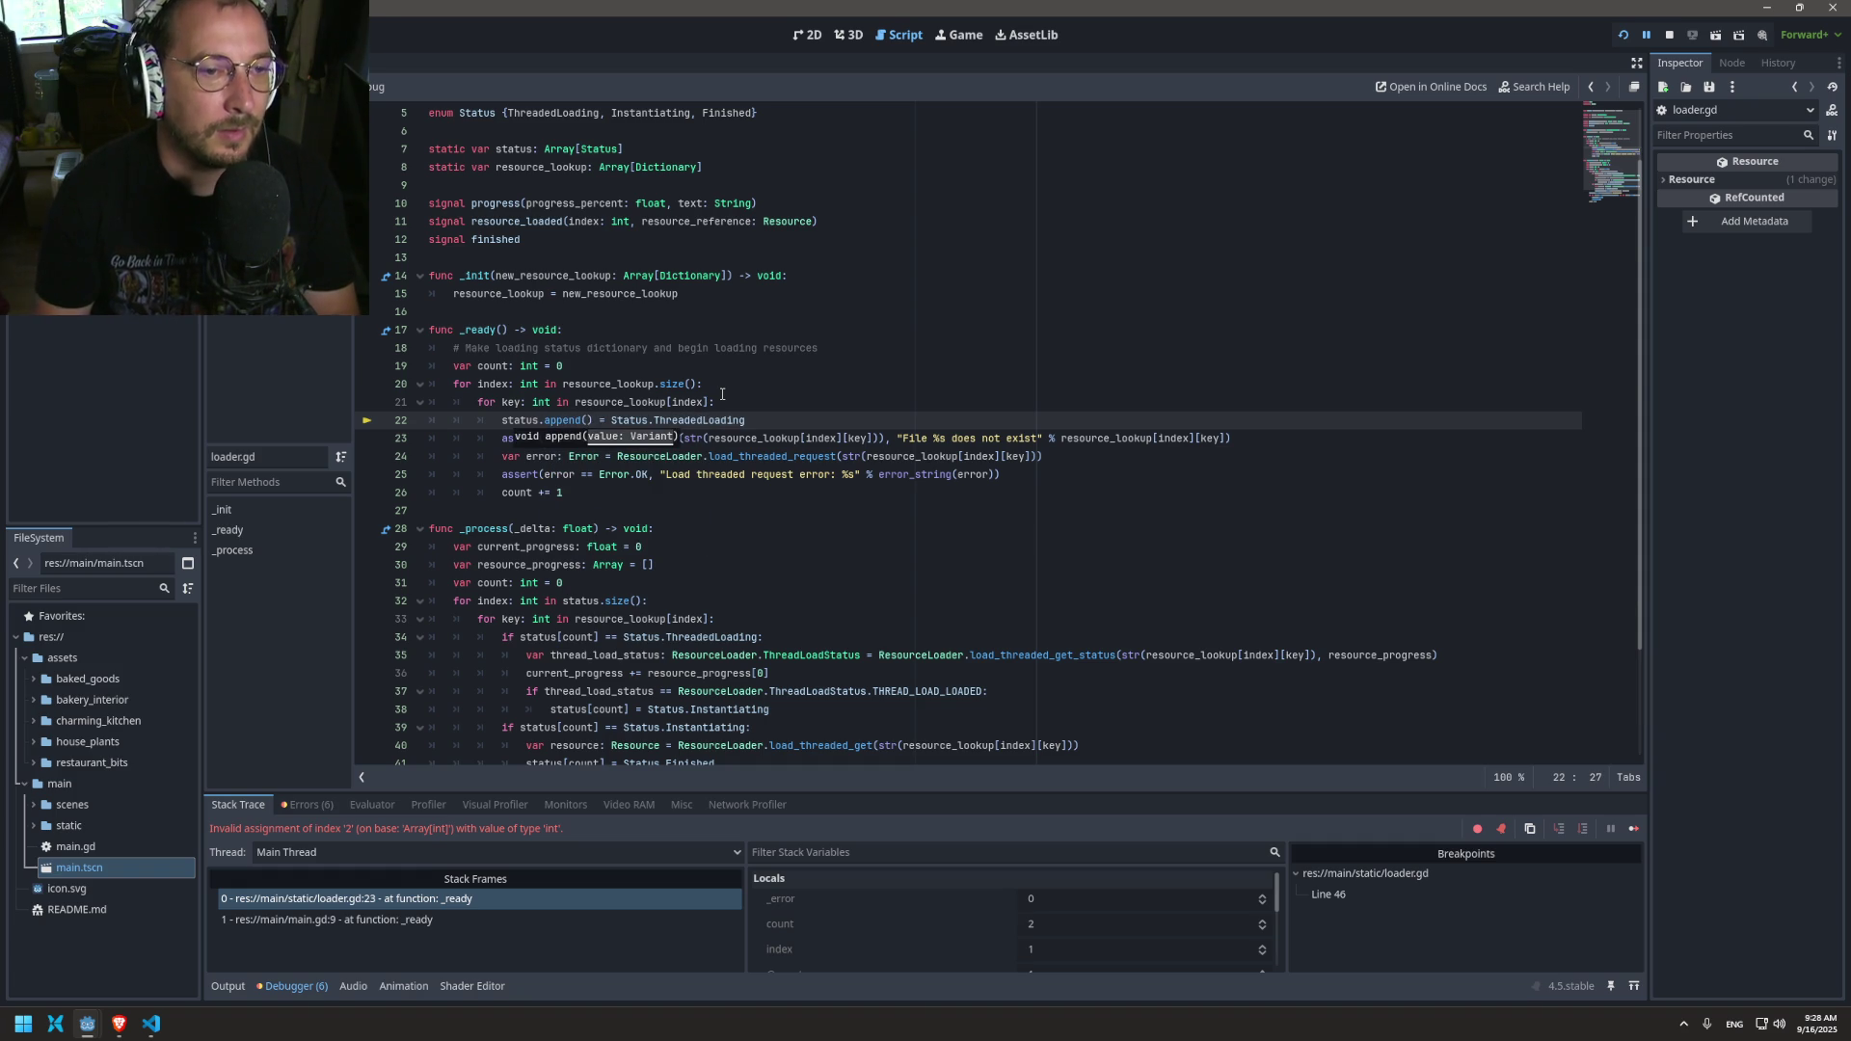
key("Delete")
key("Delete")
key("Right")
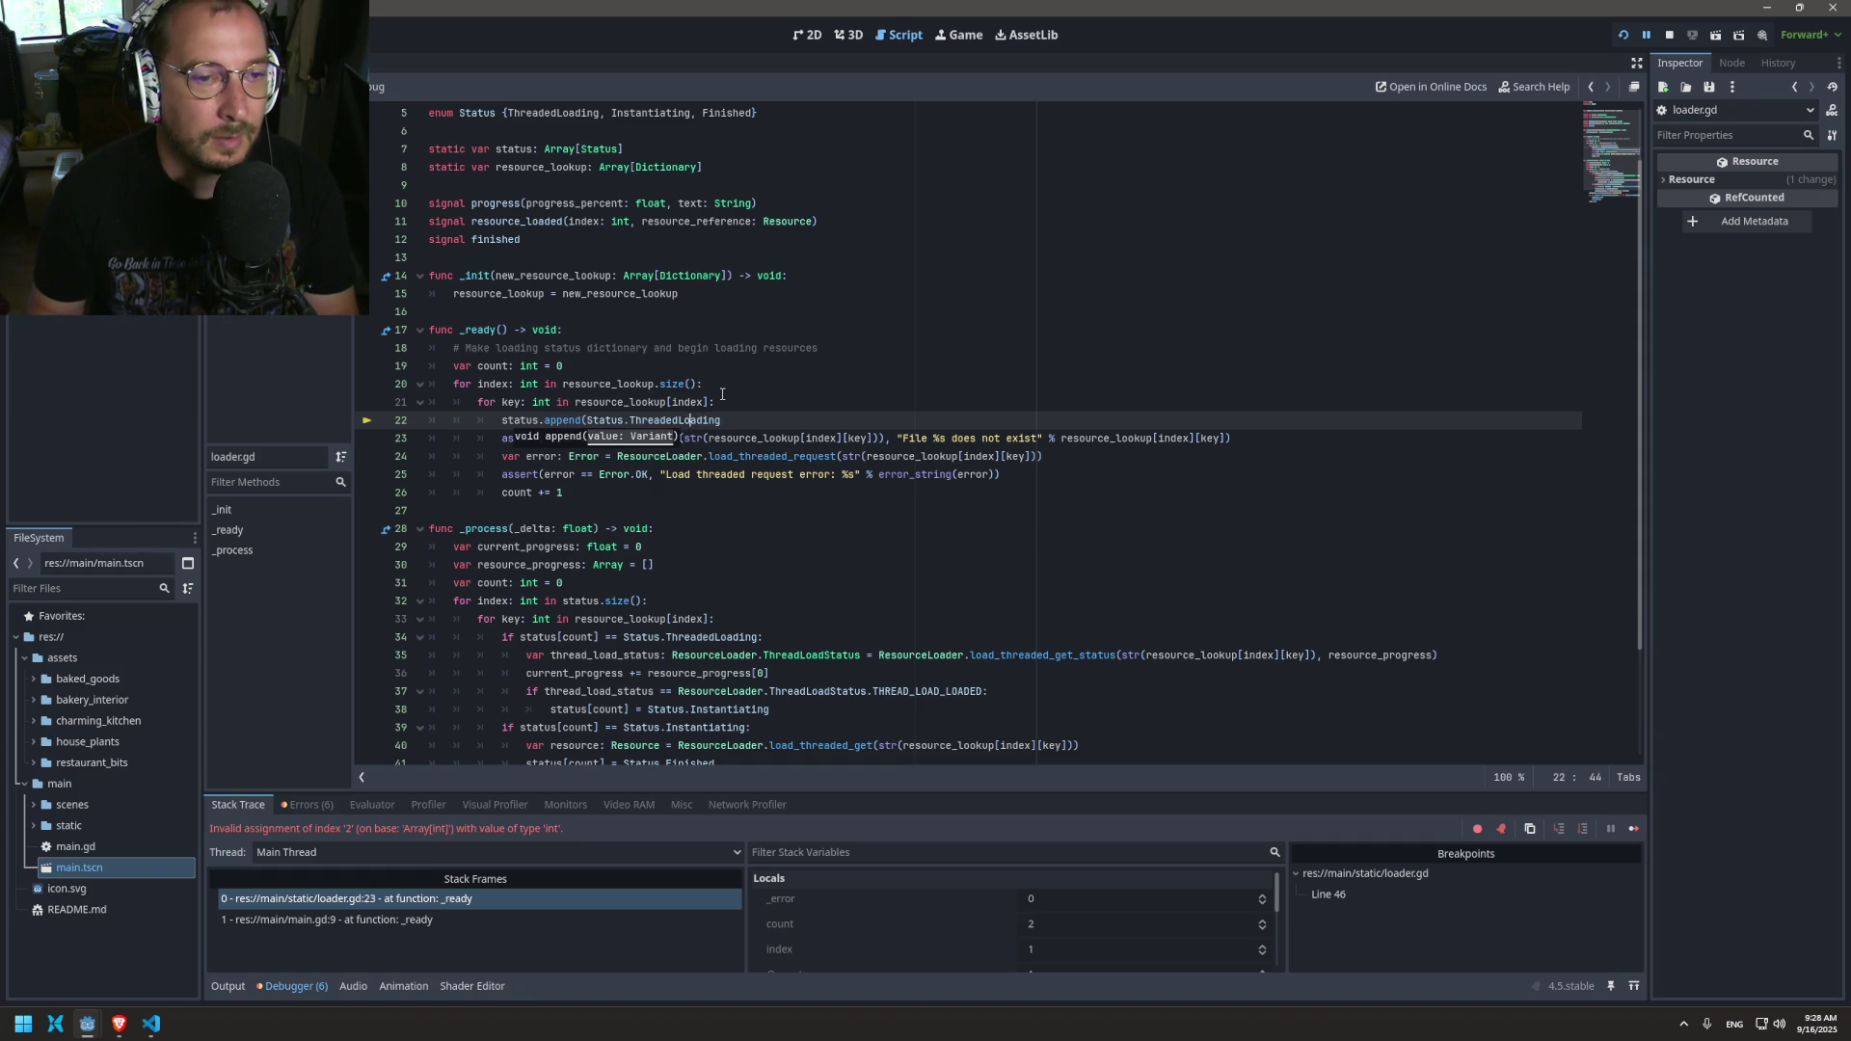
key("End")
type(")")
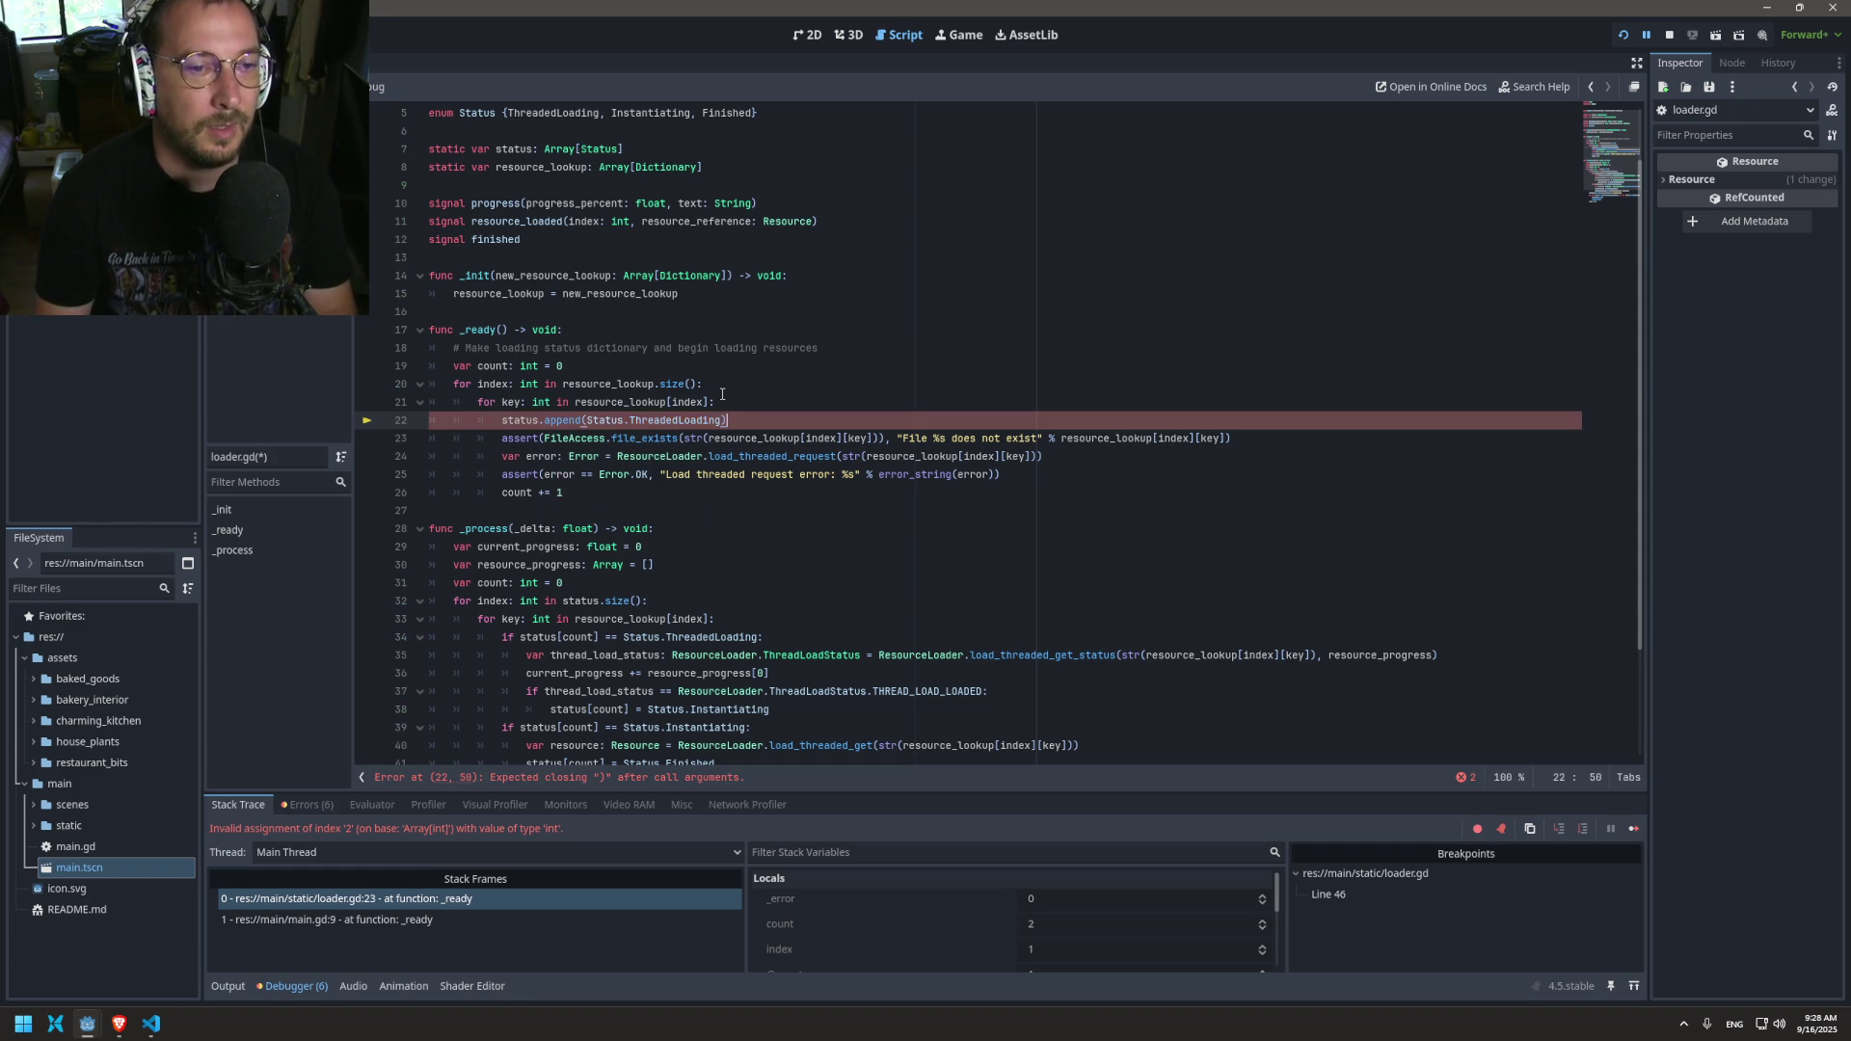
Step: Delete the count declaration and the count += 1 line, then save
left_click(740, 369)
key("ctrl+shift+k")
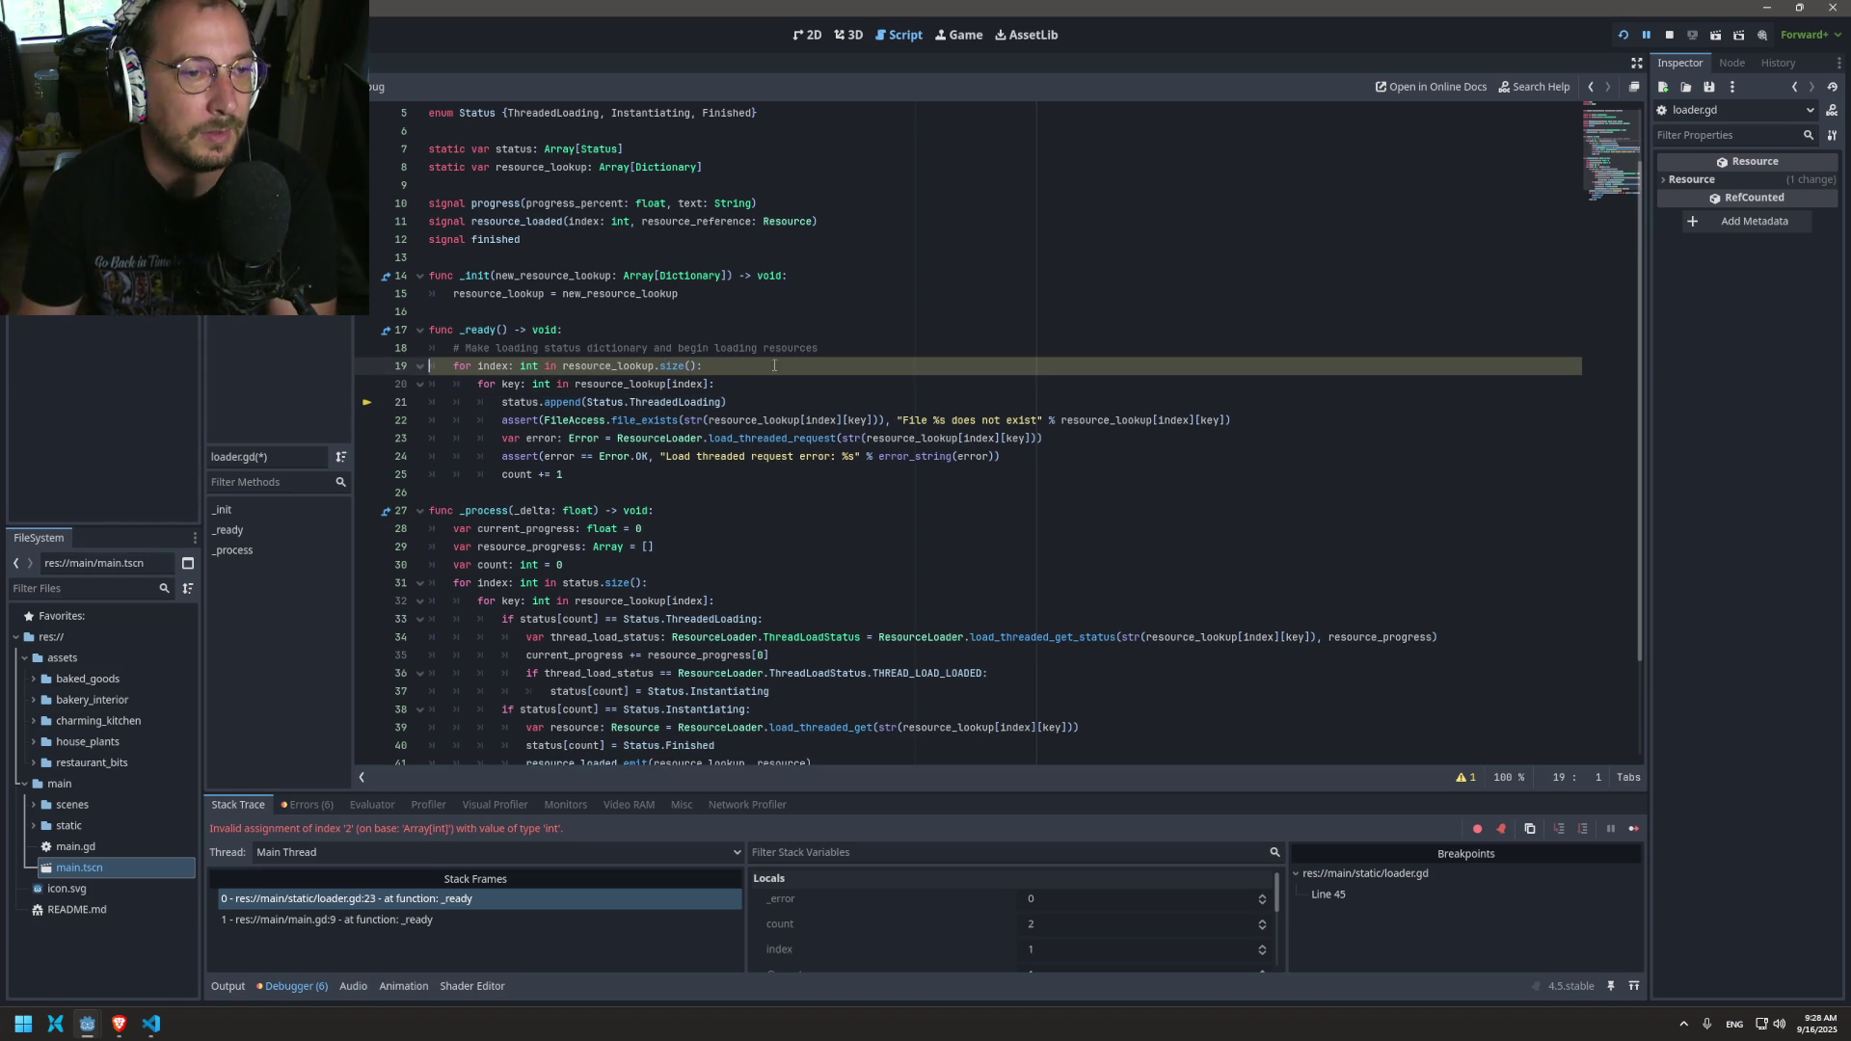
key("ctrl+s")
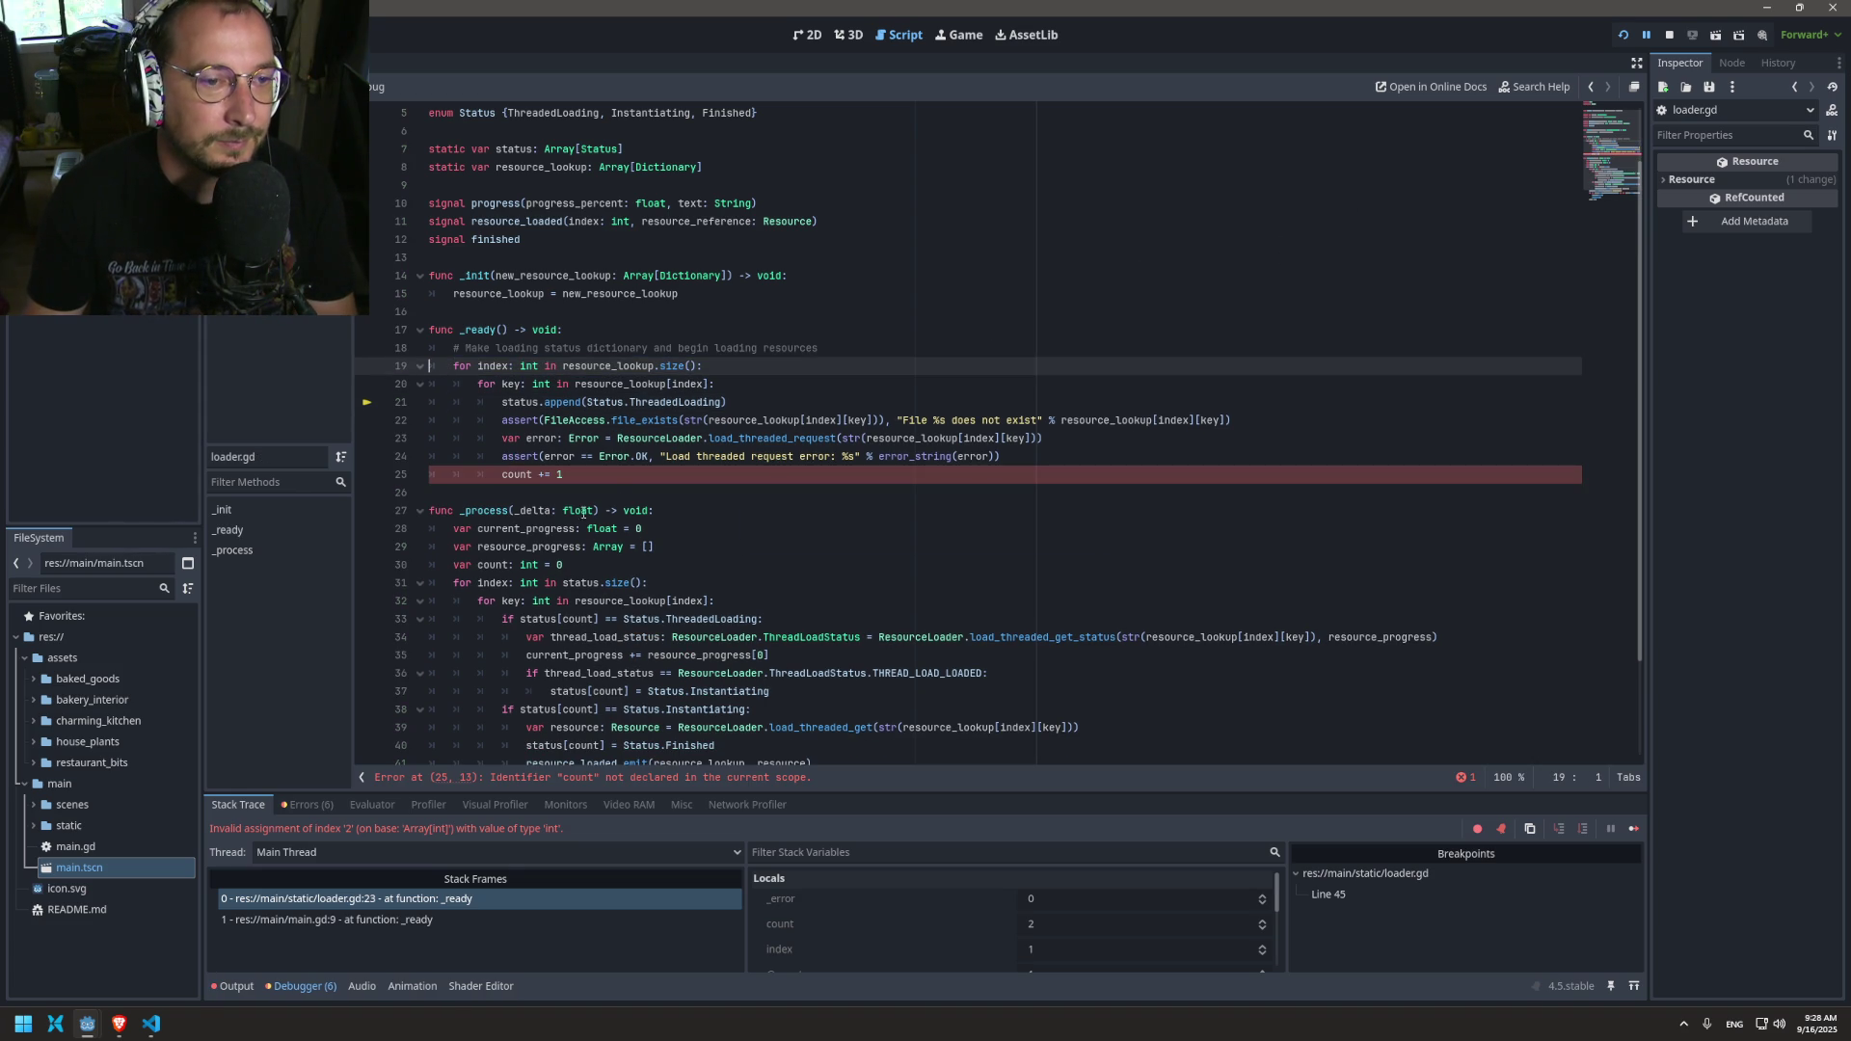
left_click(568, 474)
key("ctrl+shift+k")
type("\\")
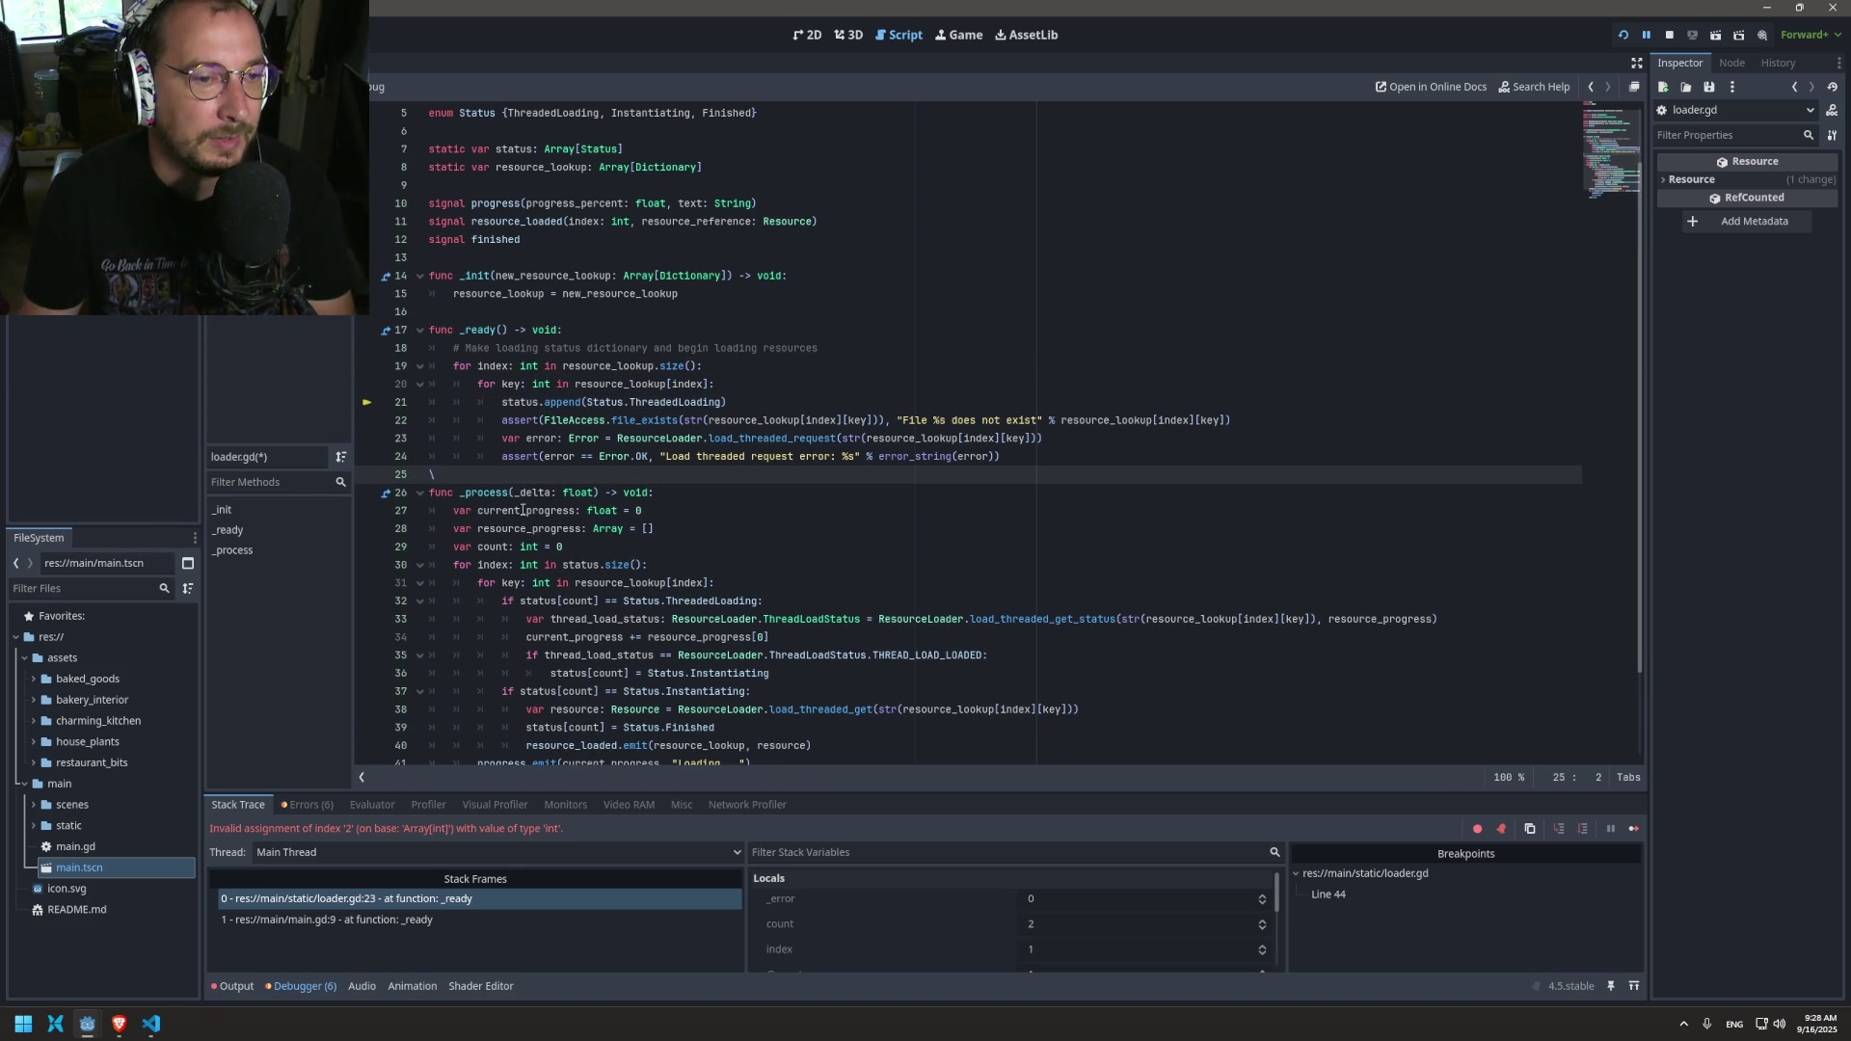
key("BackSpace")
key("ctrl+s")
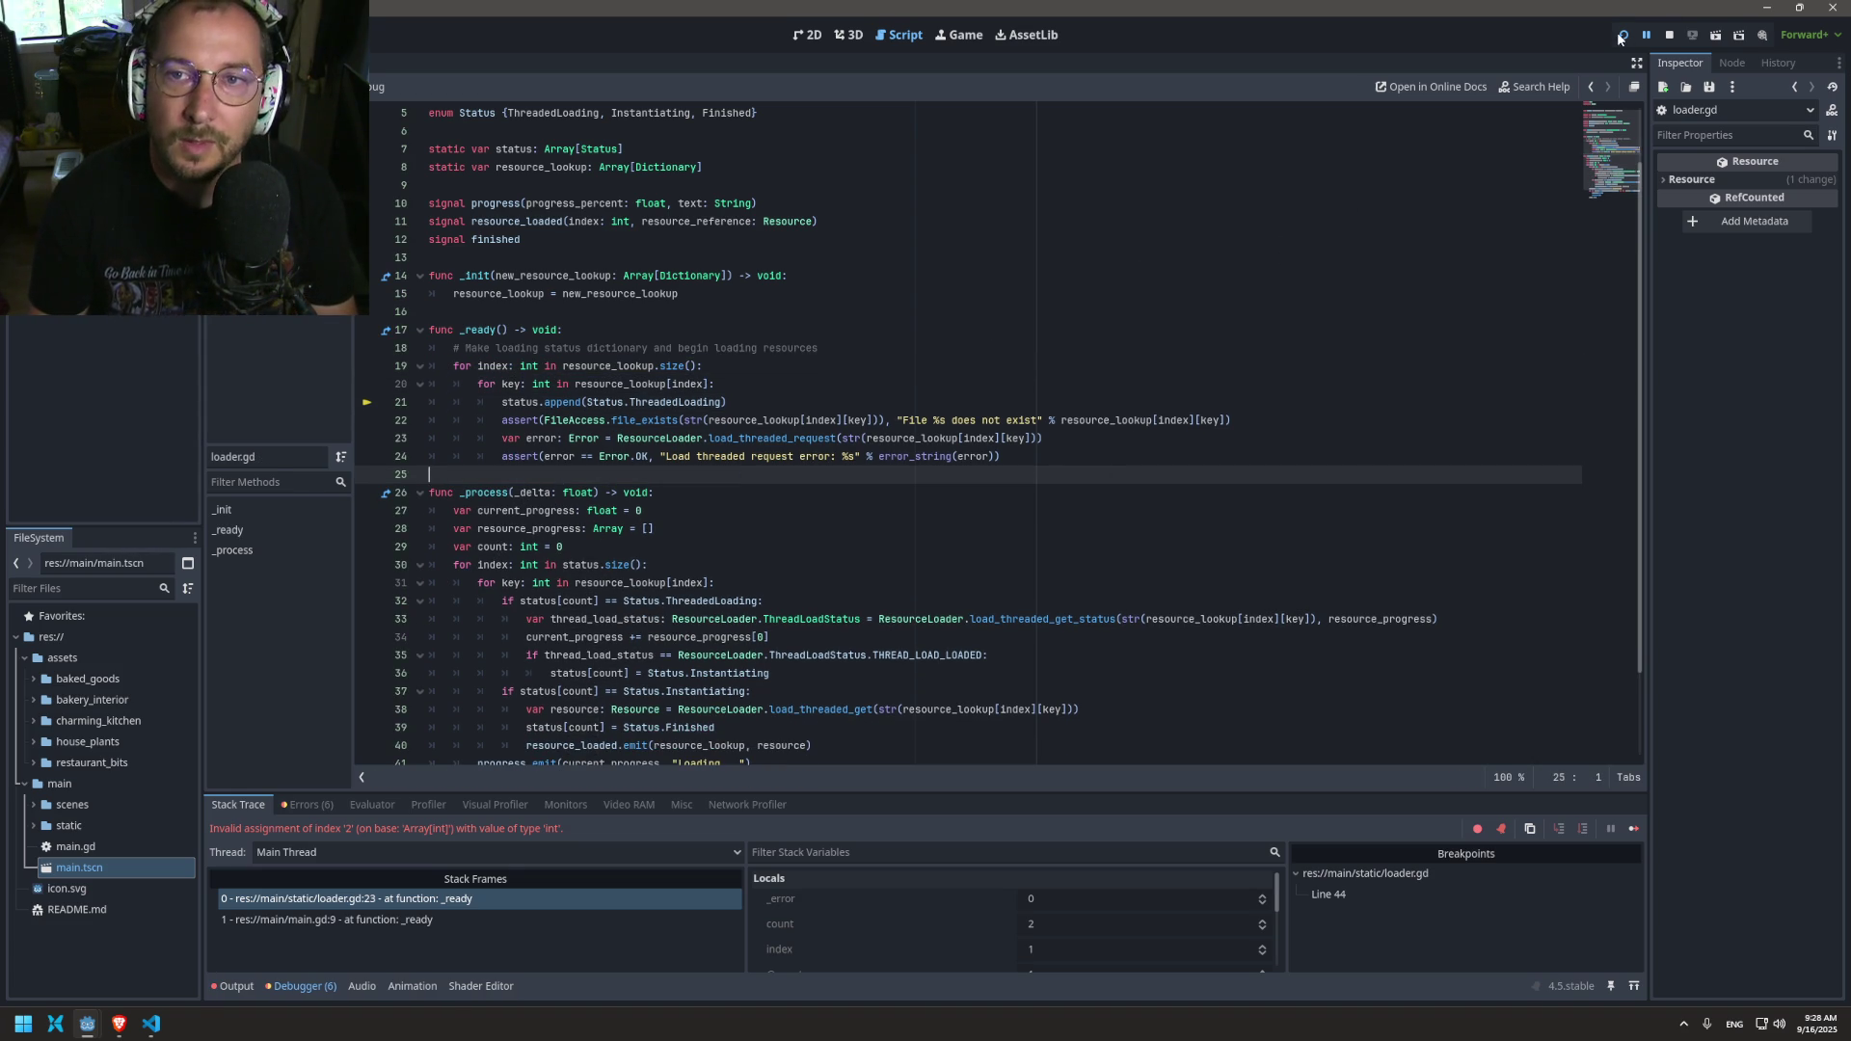
Step: Stop the paused debug session and run the game again
left_click(1624, 36)
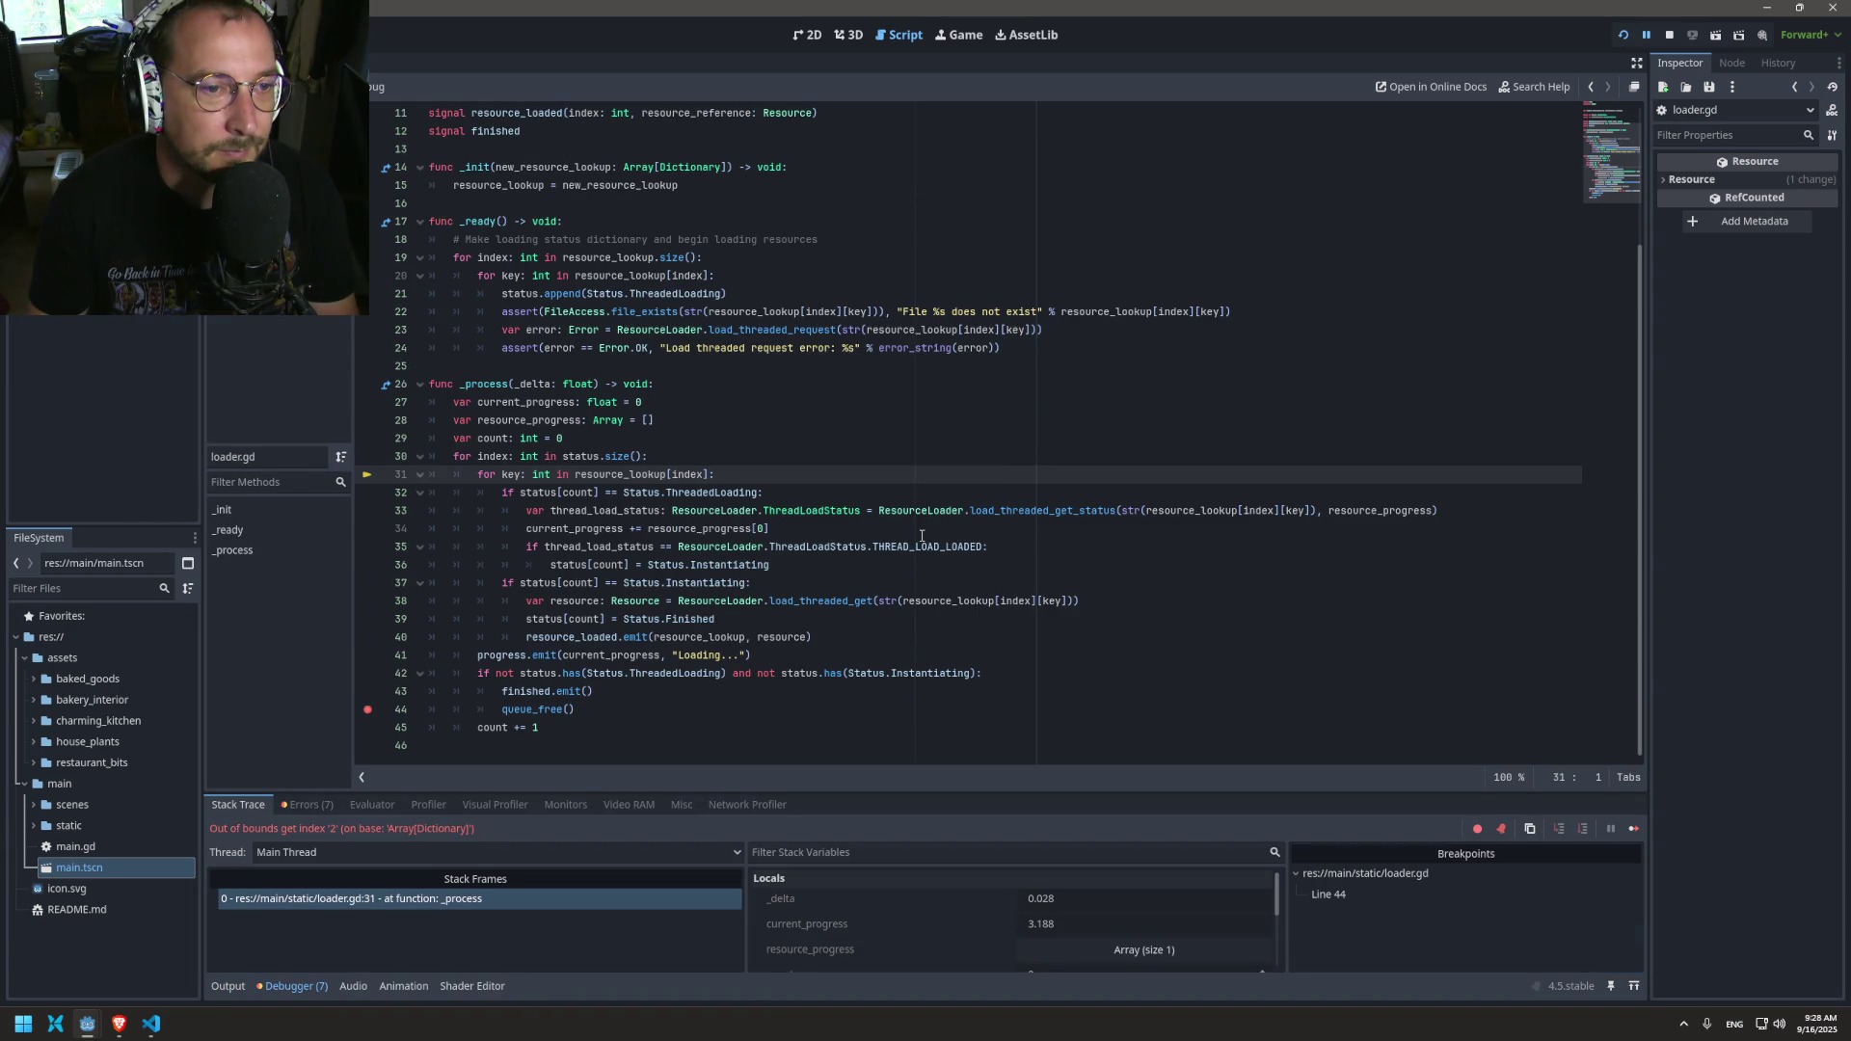
key("F8")
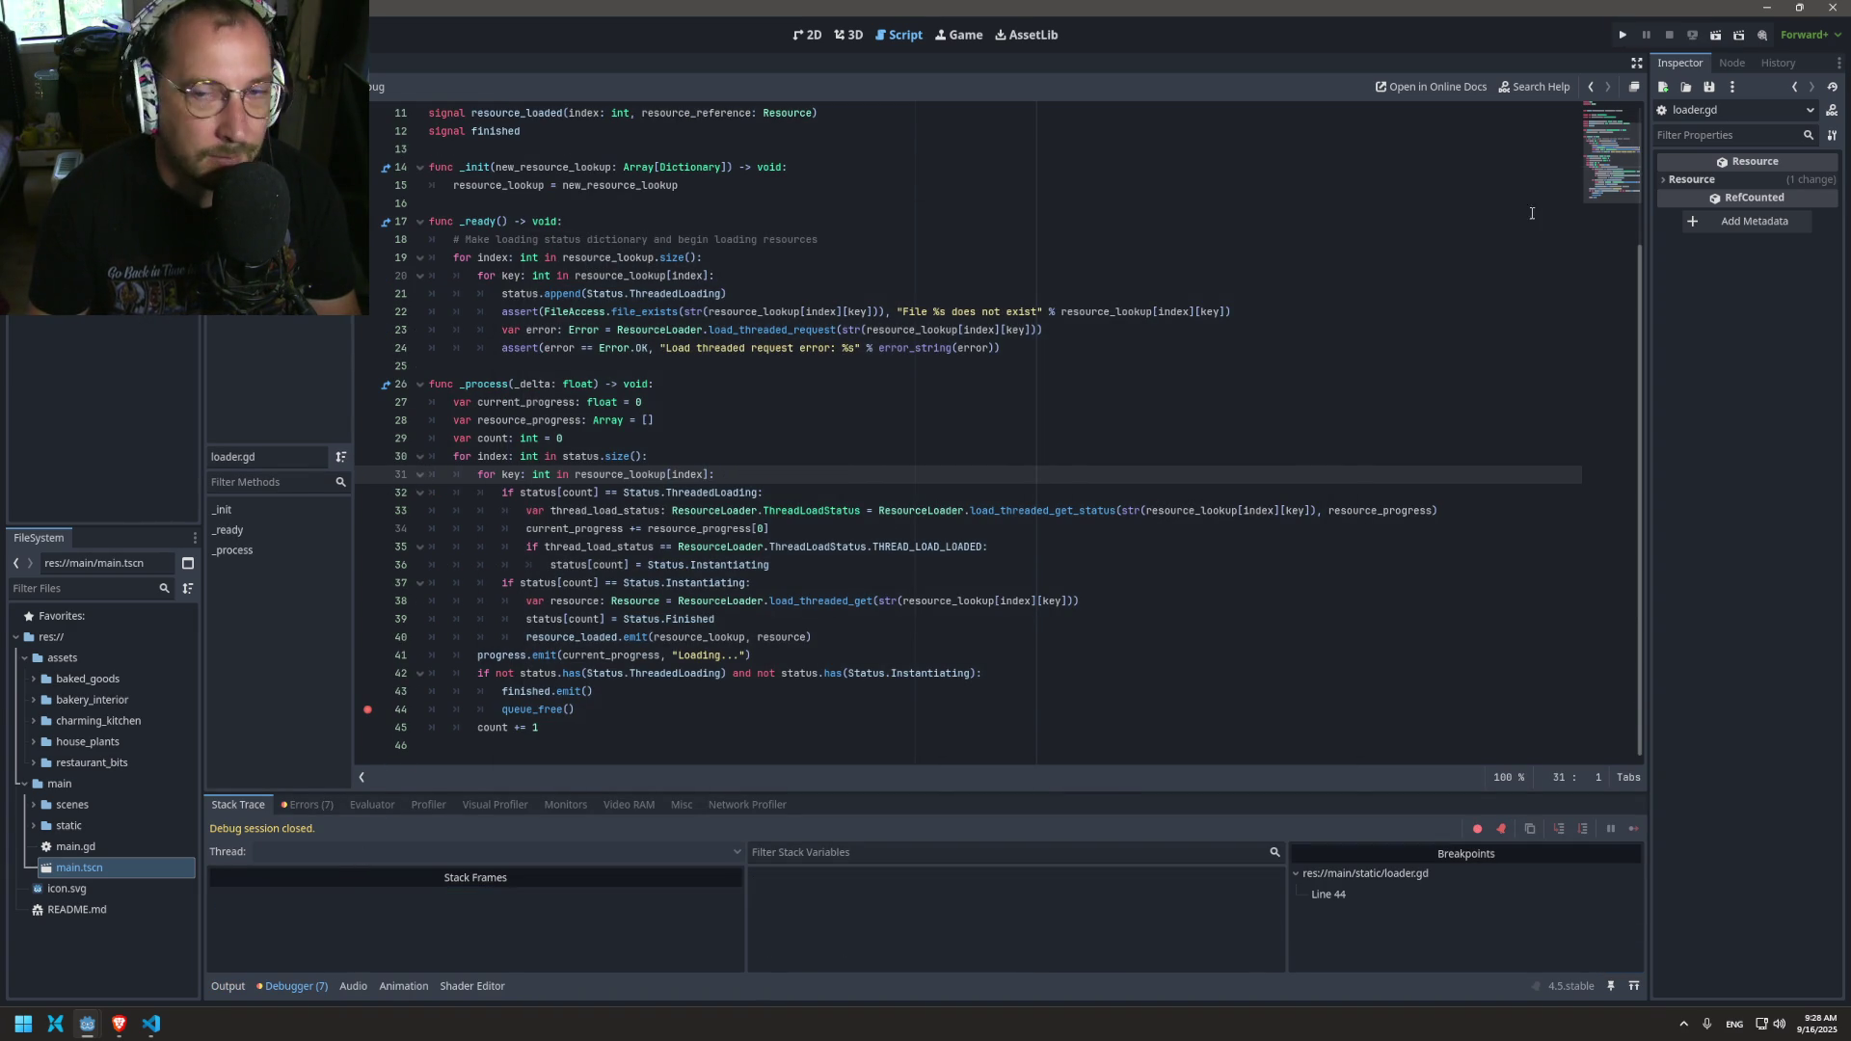
left_click(1622, 36)
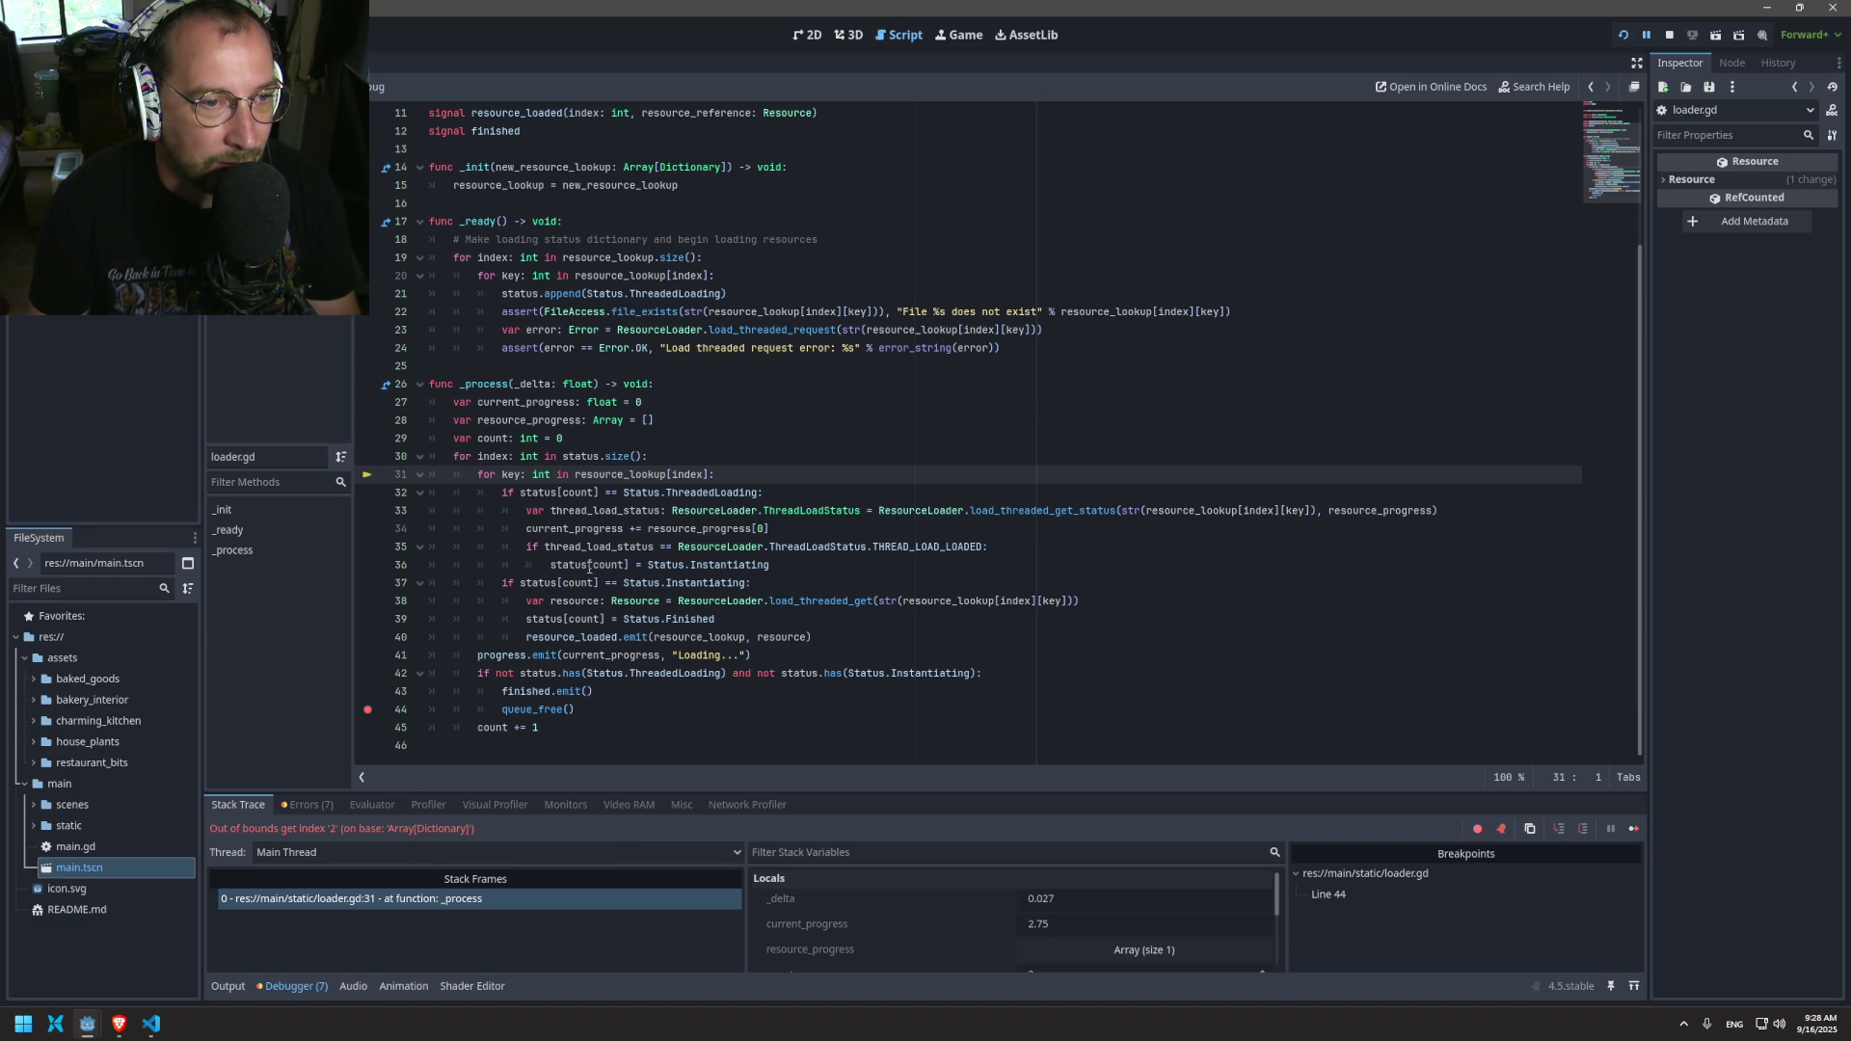
mouse_move(589, 568)
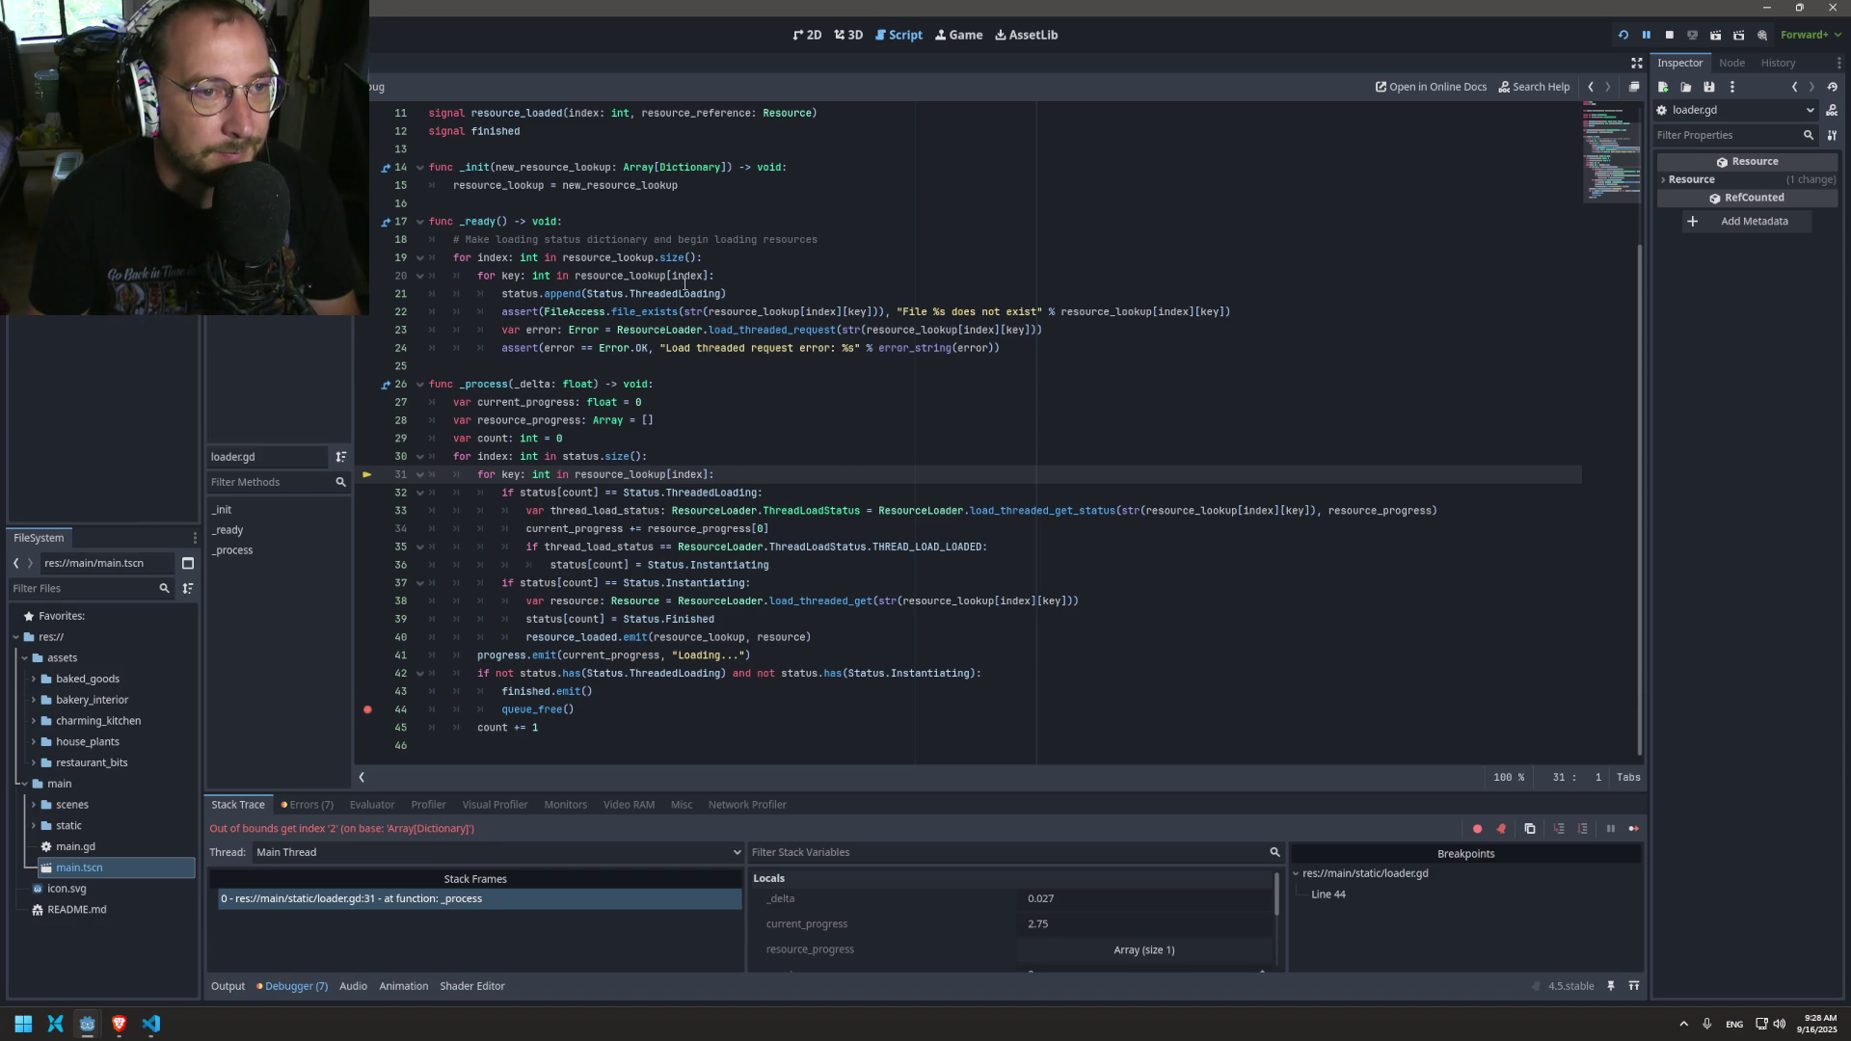
Step: Add print_debug("load") inside the key loop on line 21 and run the game
left_click(762, 268)
key("Return")
type("prin")
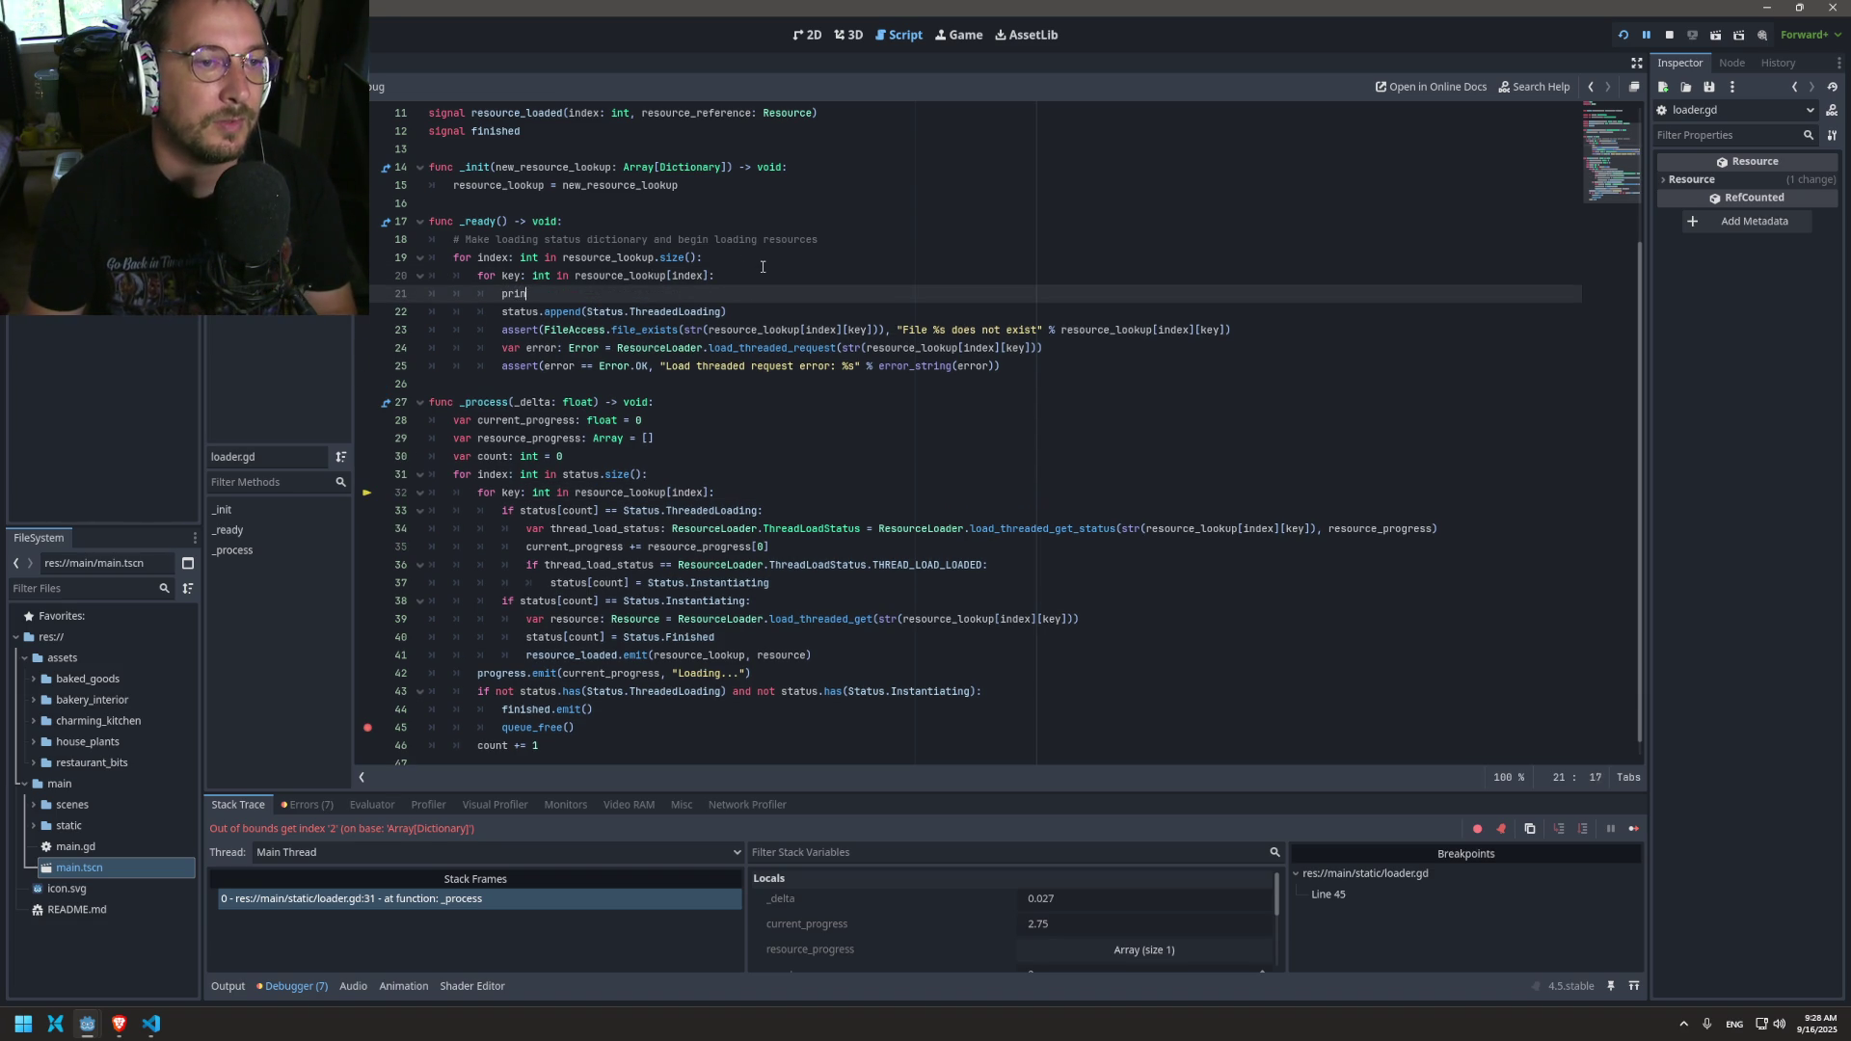
type("t_debug(\"lo")
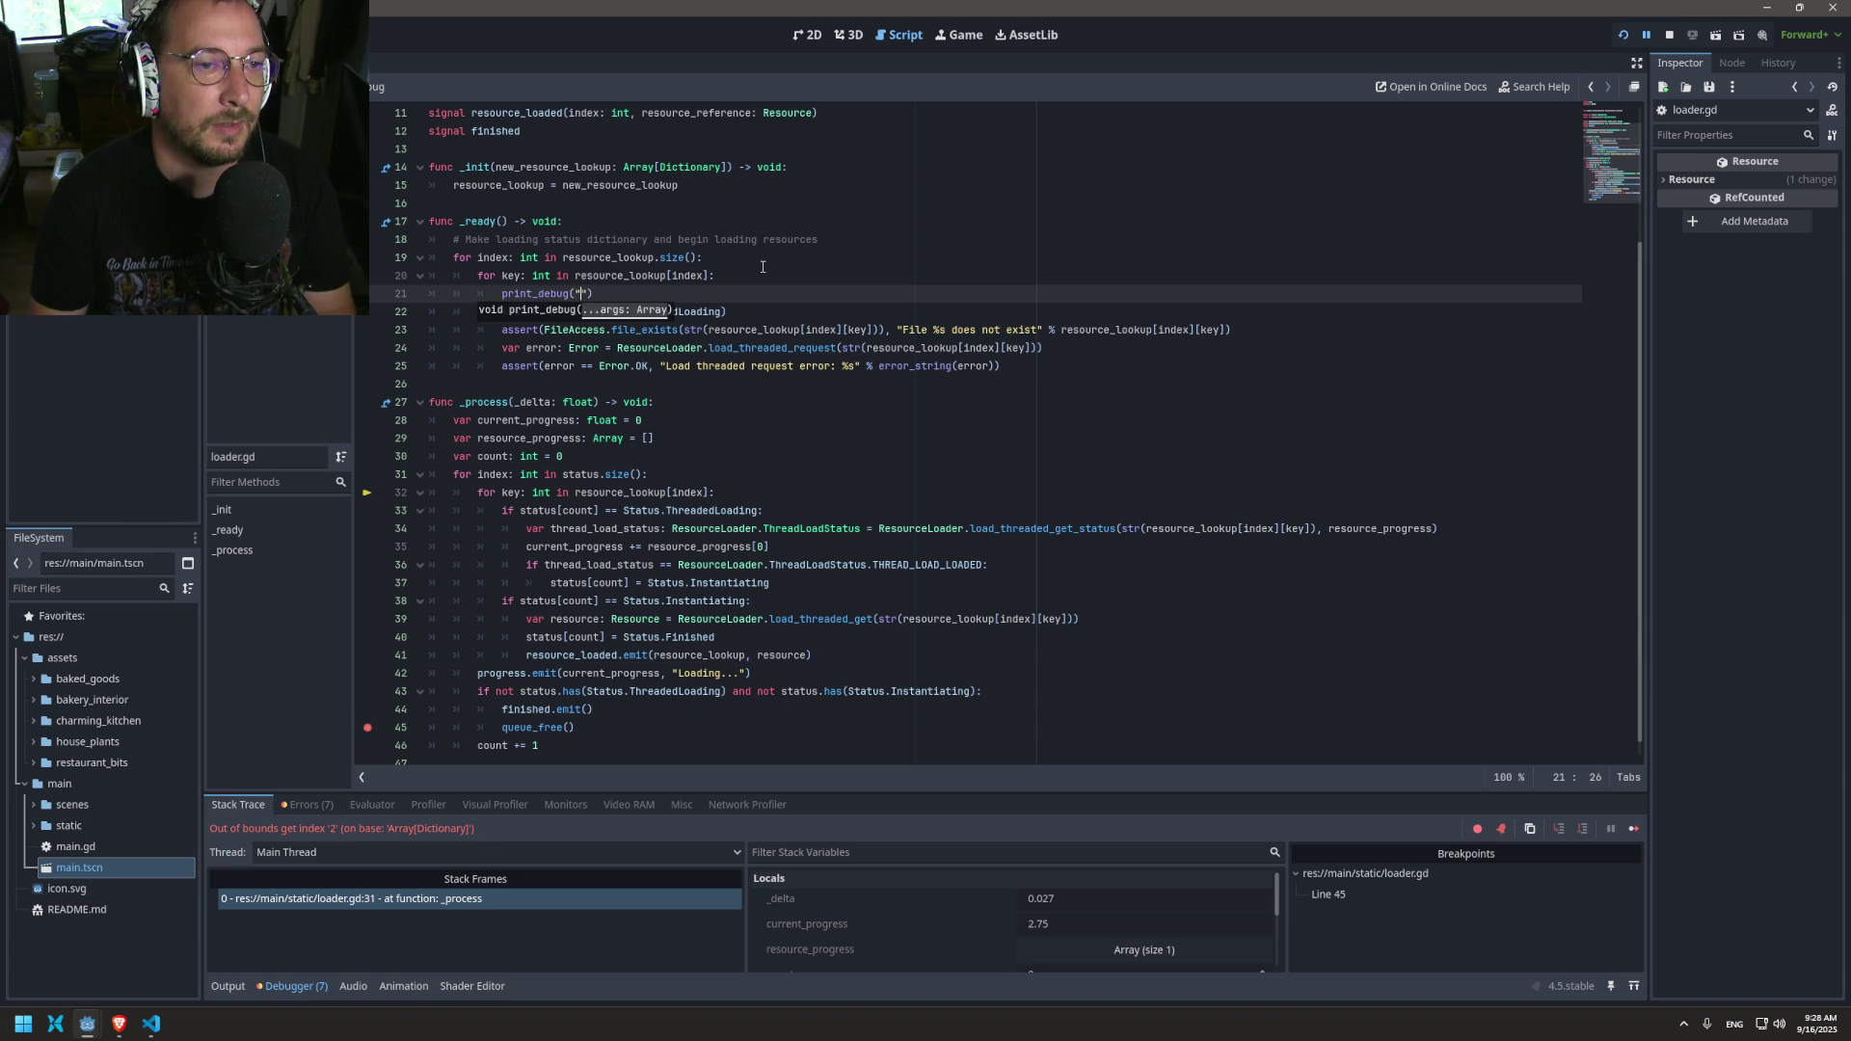
type("ad")
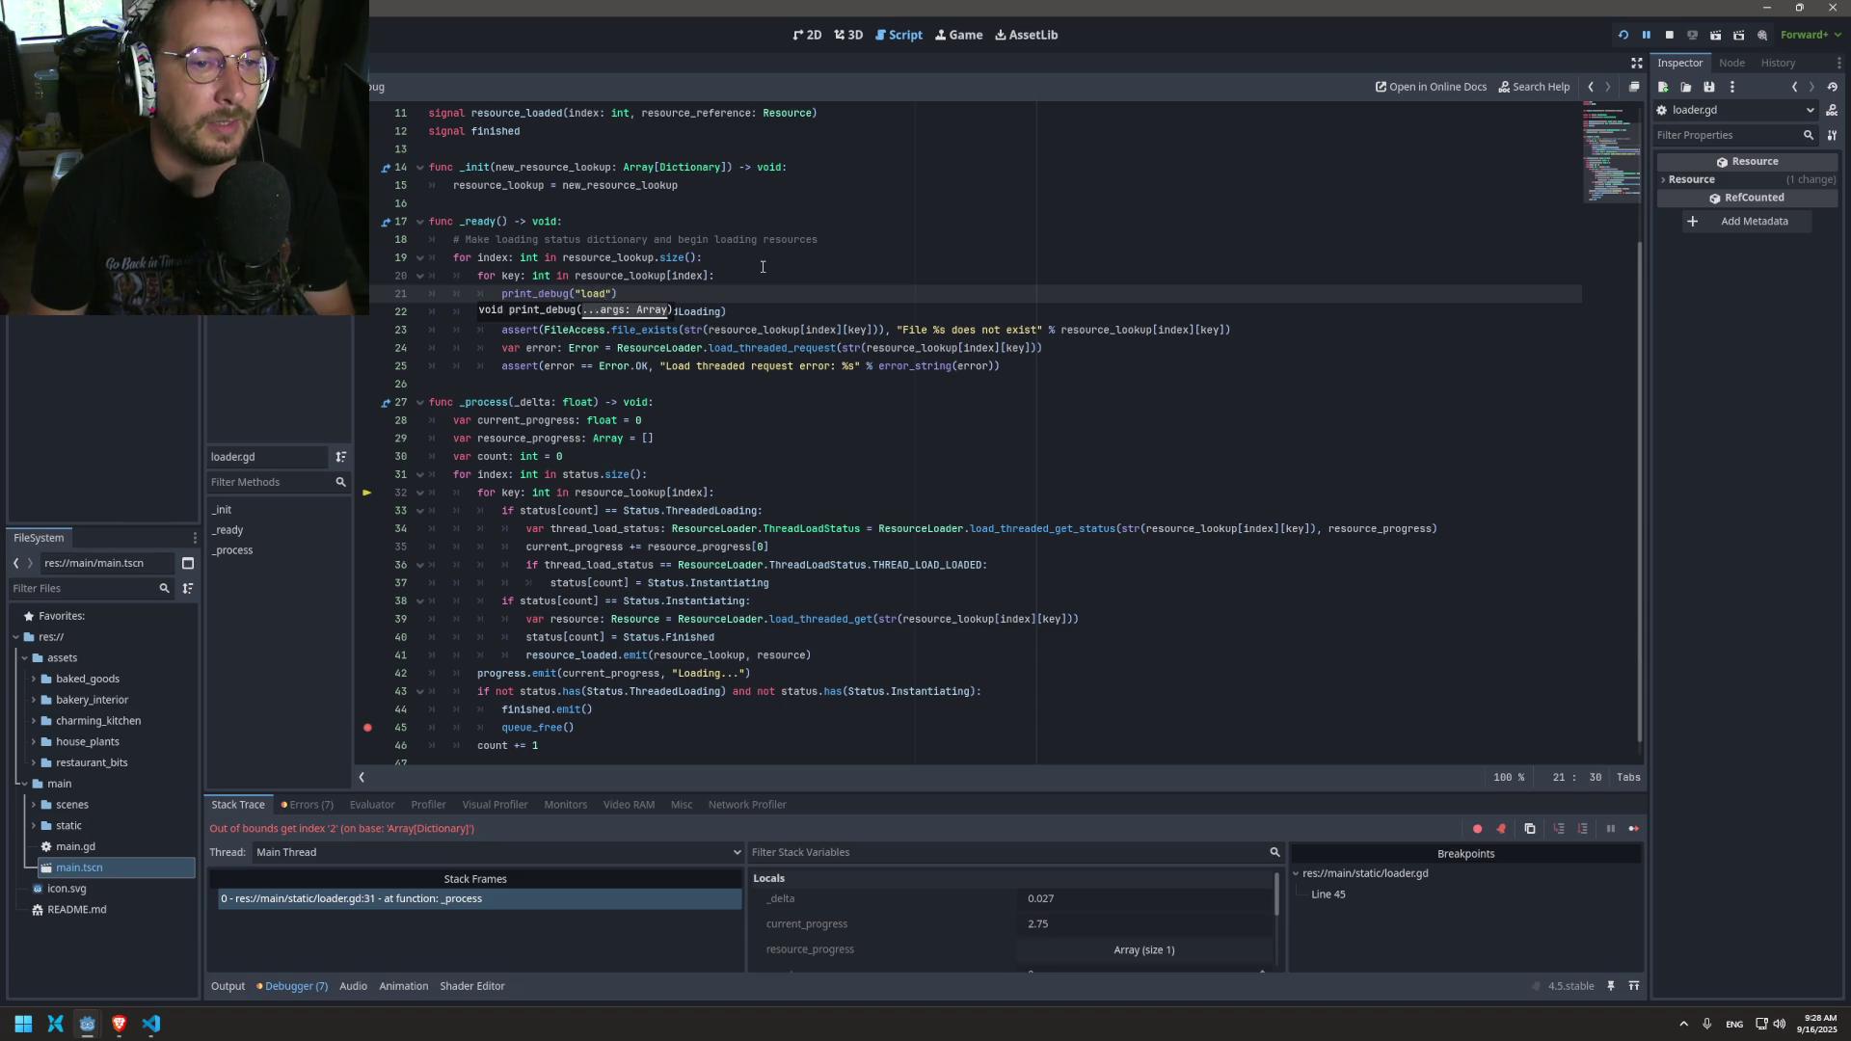
left_click(1623, 34)
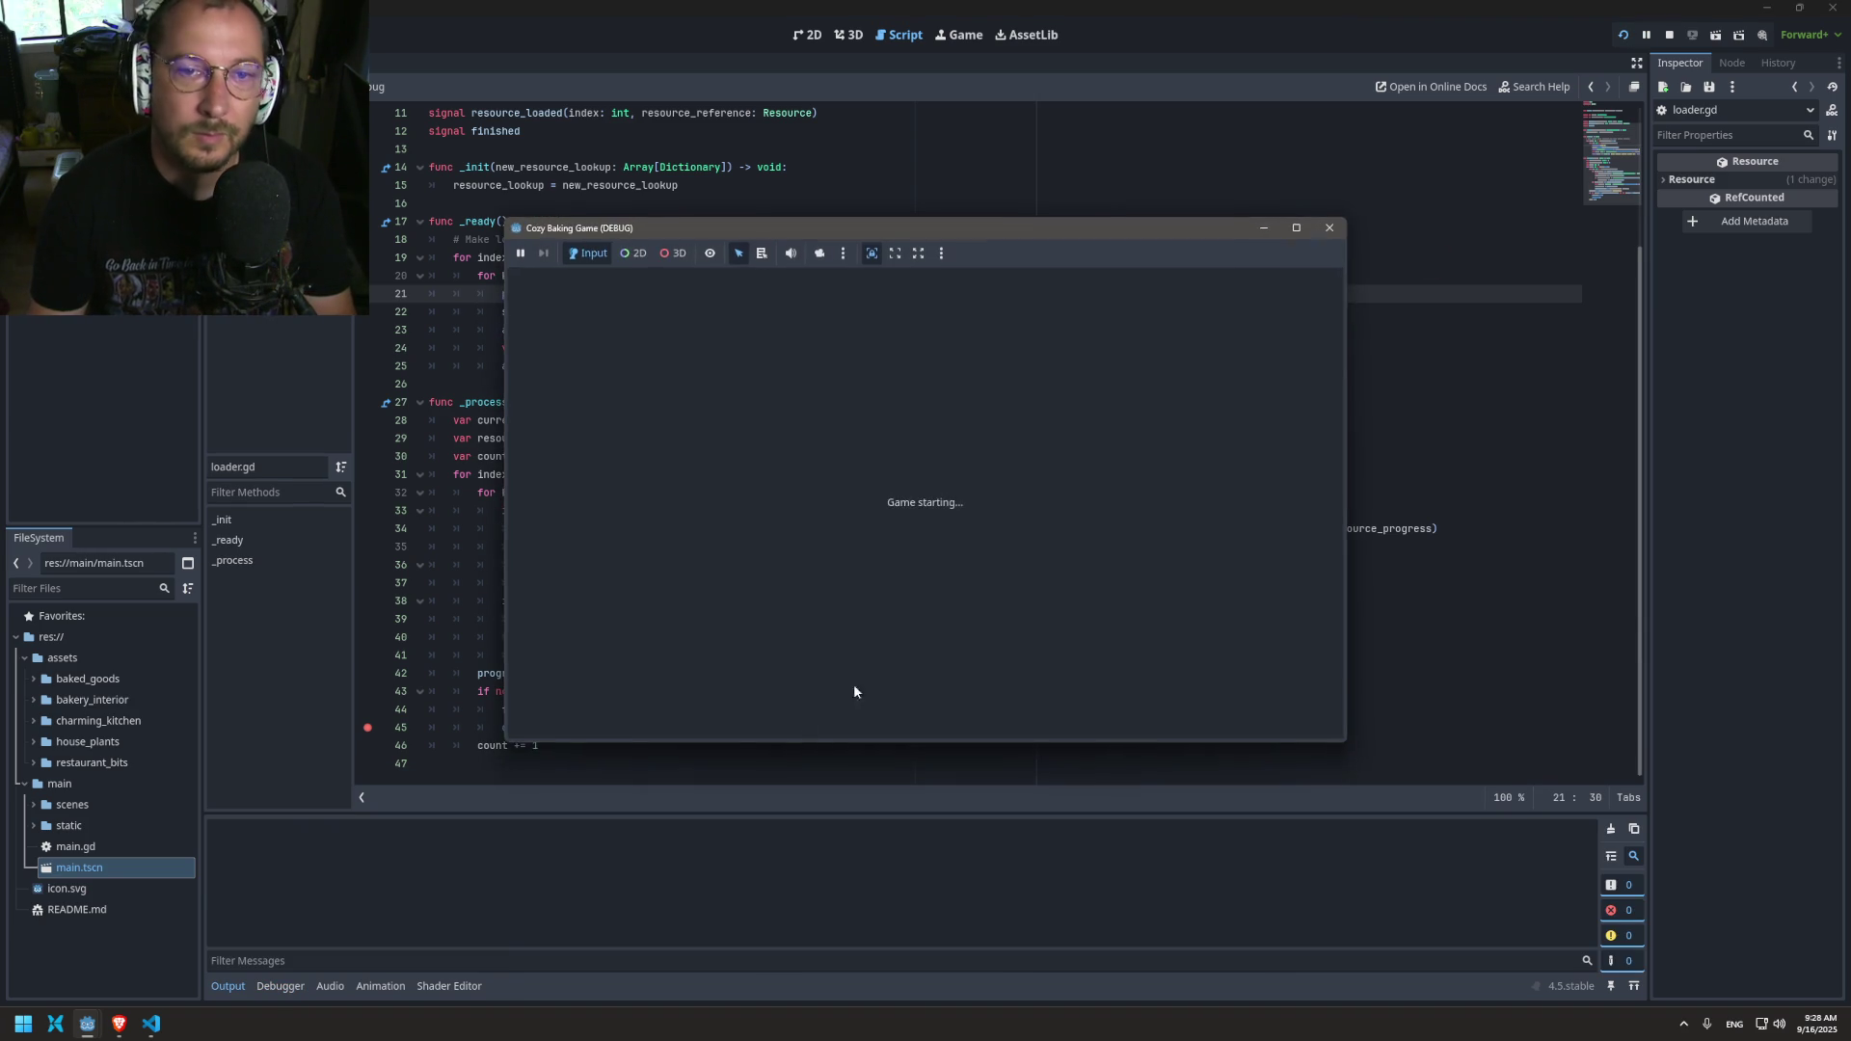
Step: Check the Output log for the "load" prints, then delete the print_debug line
left_click(232, 987)
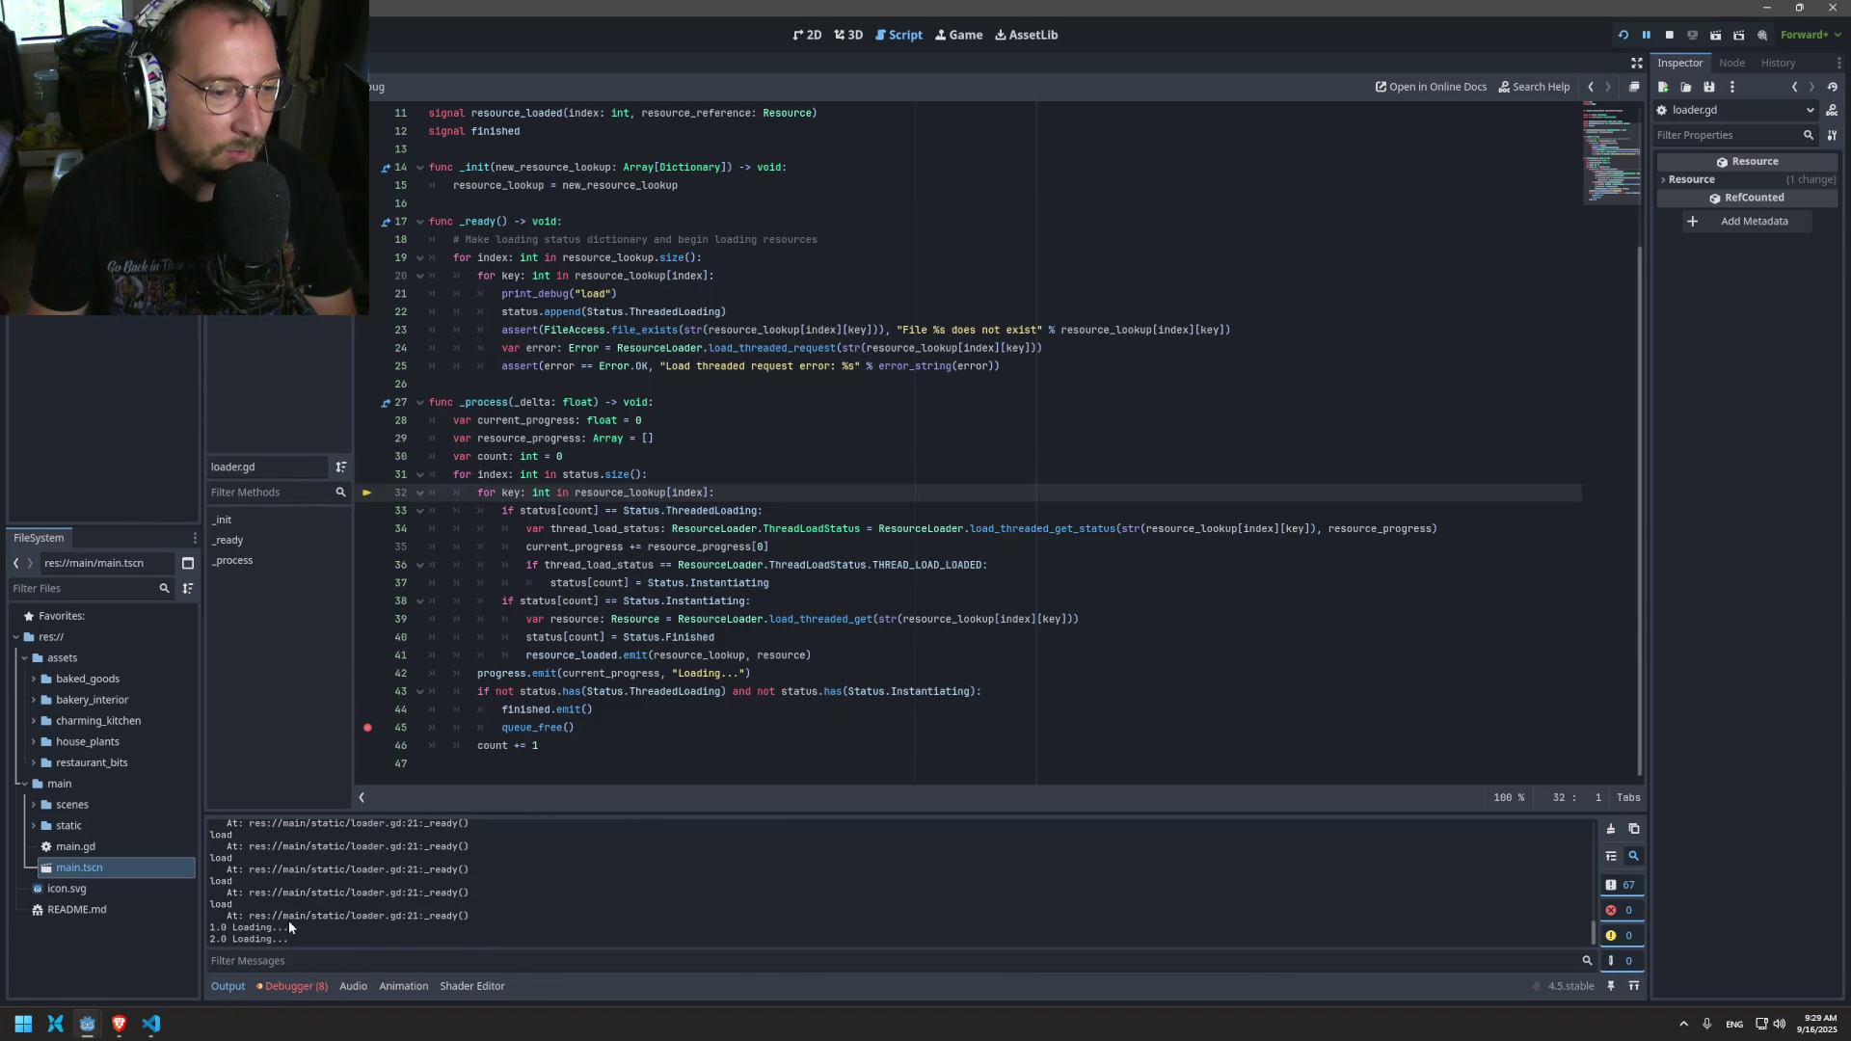
scroll(304, 904, "up", 15)
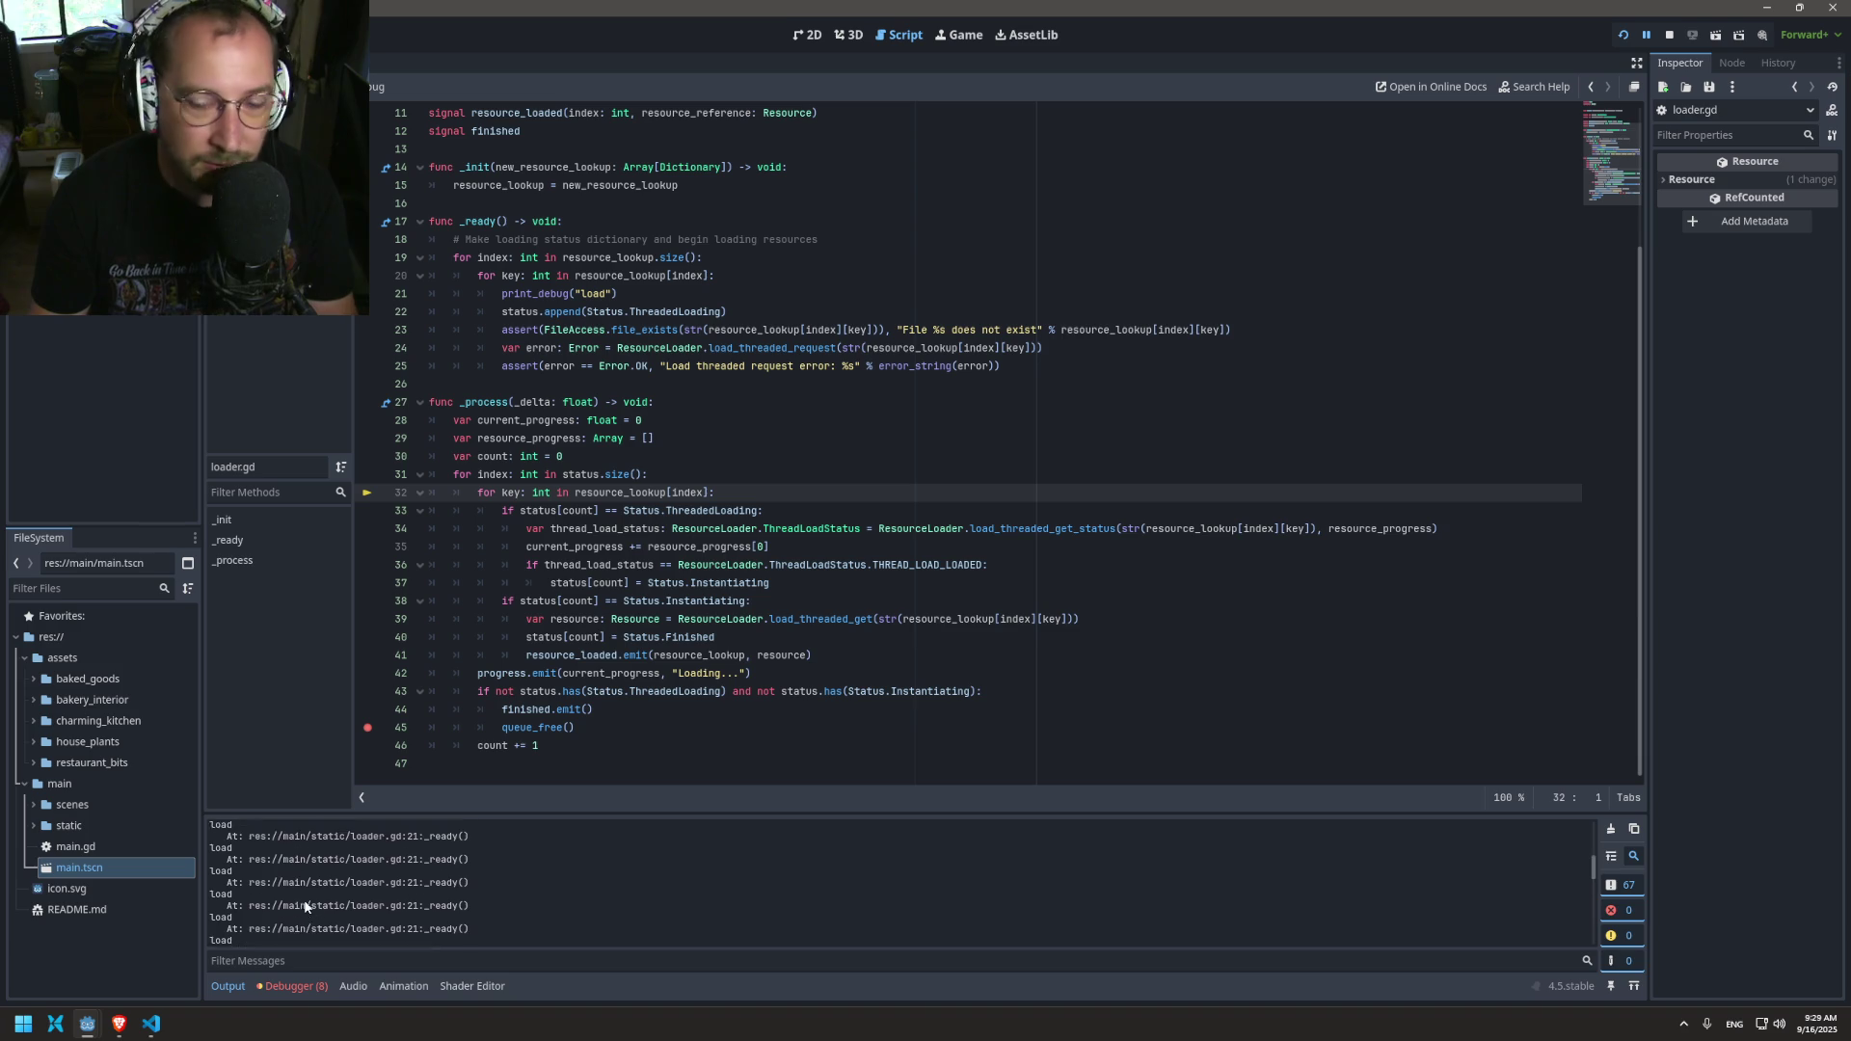
triple_click(517, 293)
key("BackSpace")
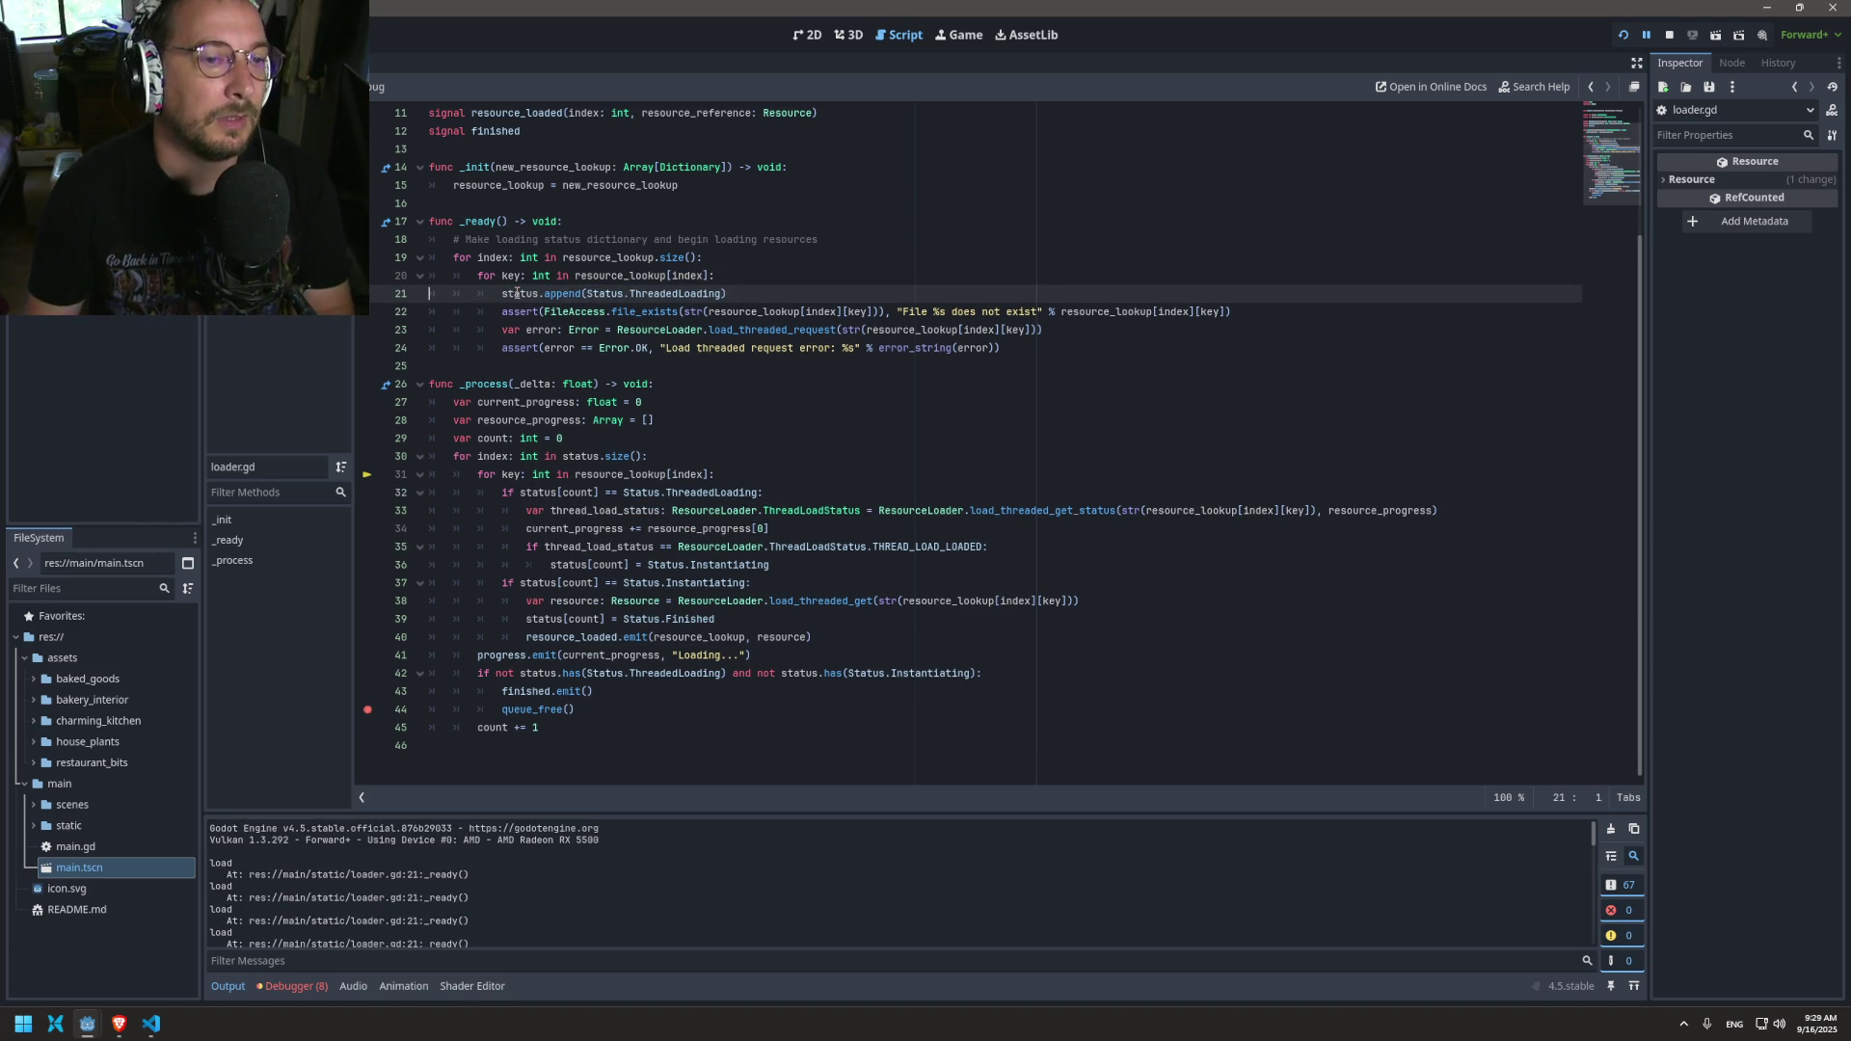
Step: Replace line 30's loop header with 'for index: int in resource_lookup.size():'
left_click(604, 456)
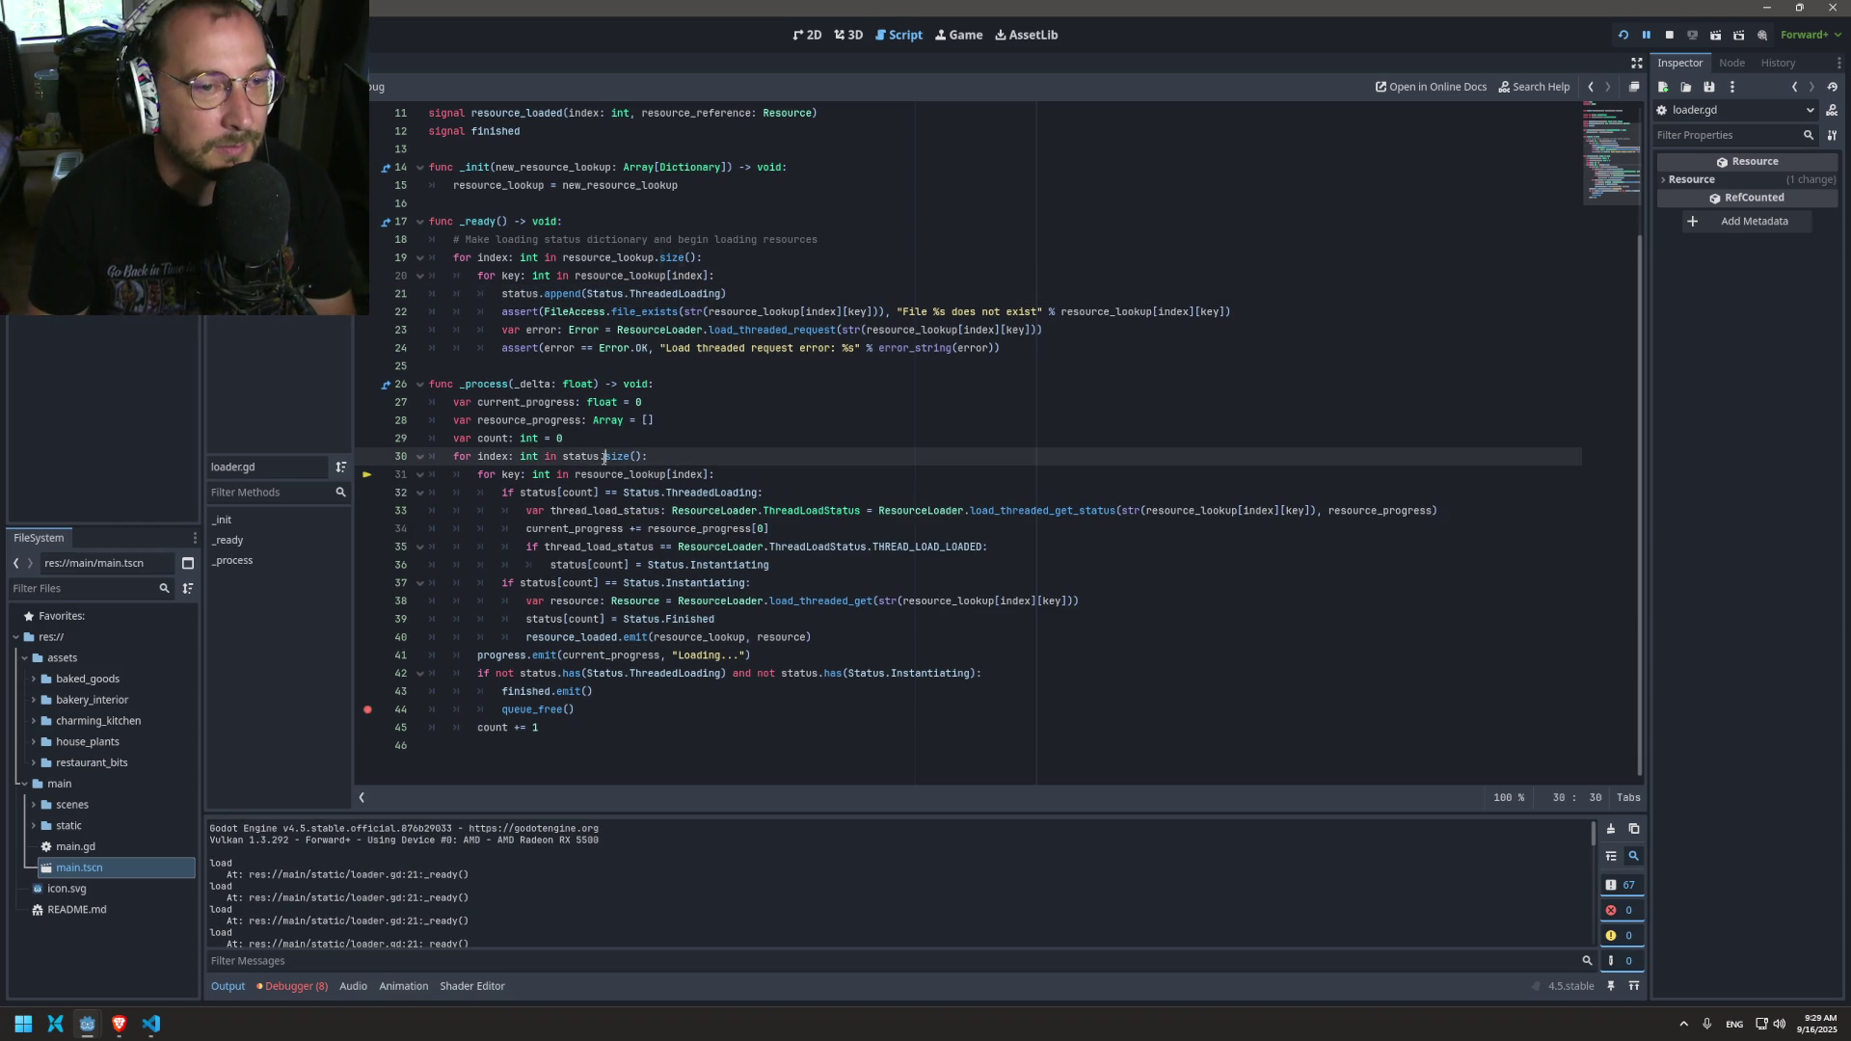
double_click(590, 456)
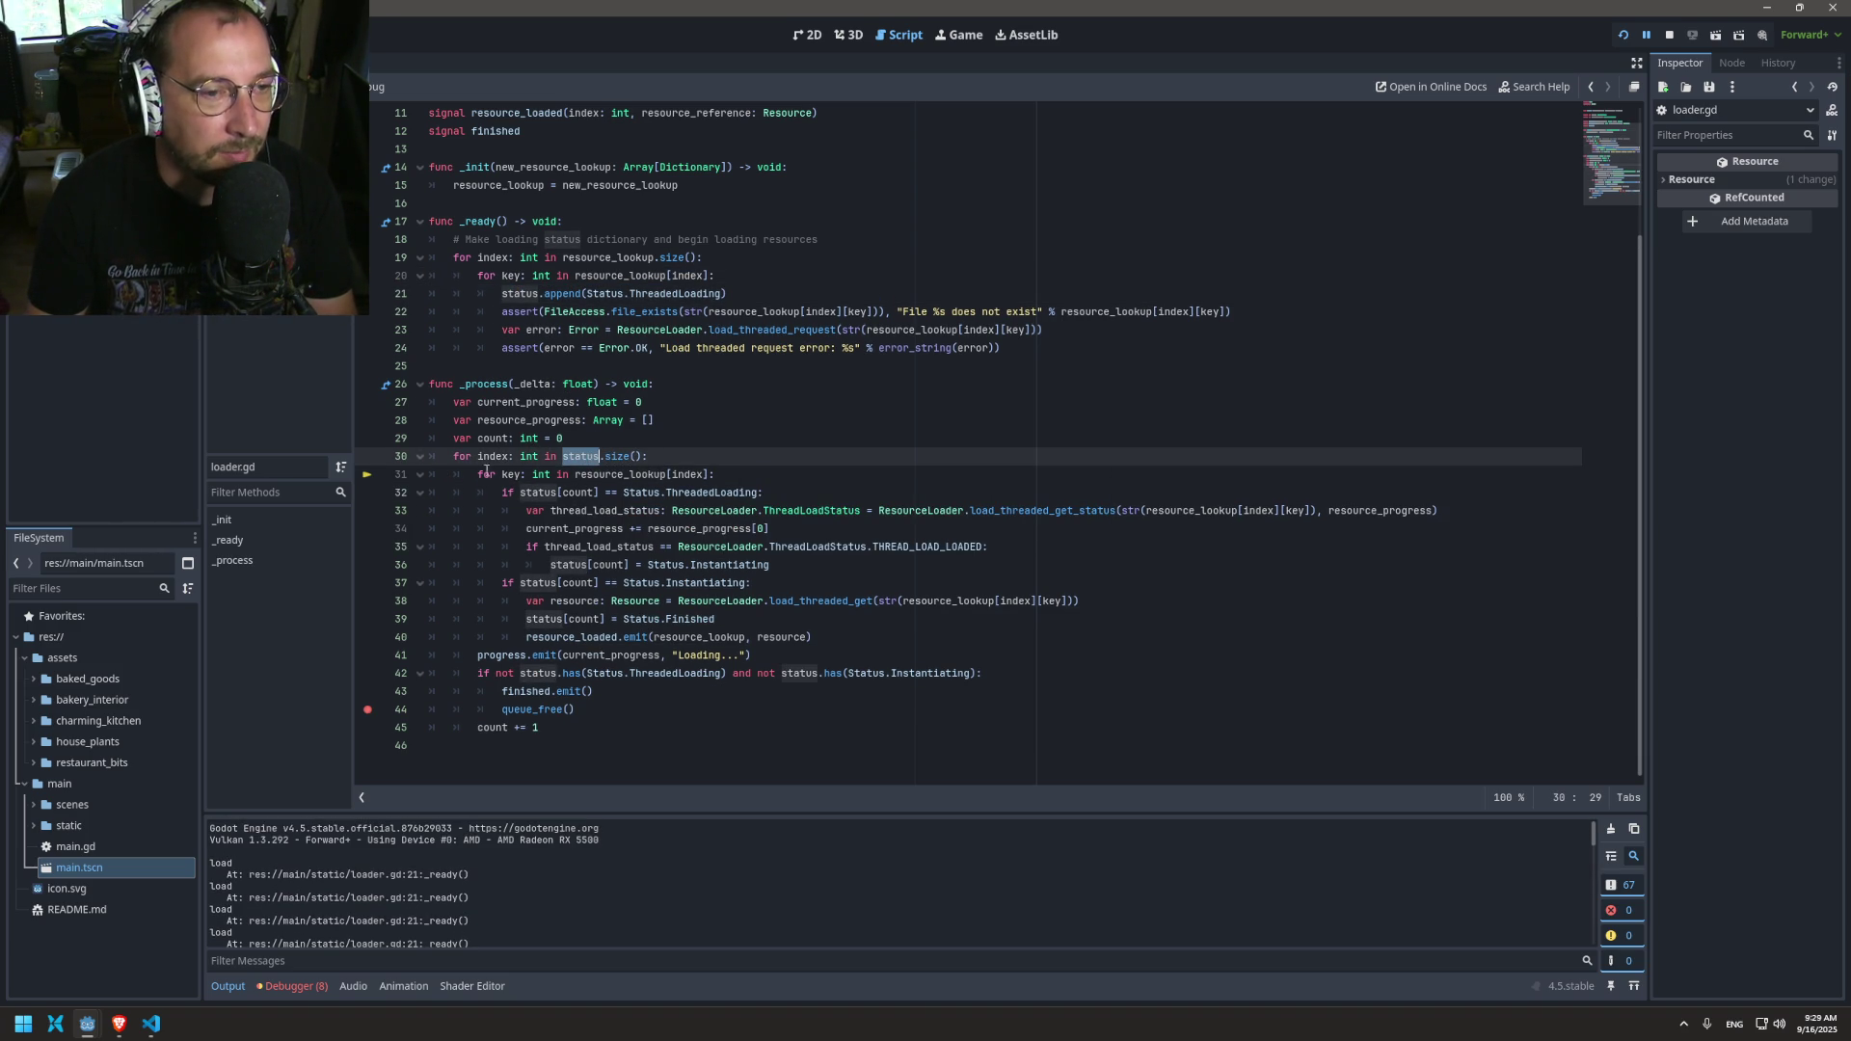
double_click(492, 456)
scroll(599, 347, "up", 2)
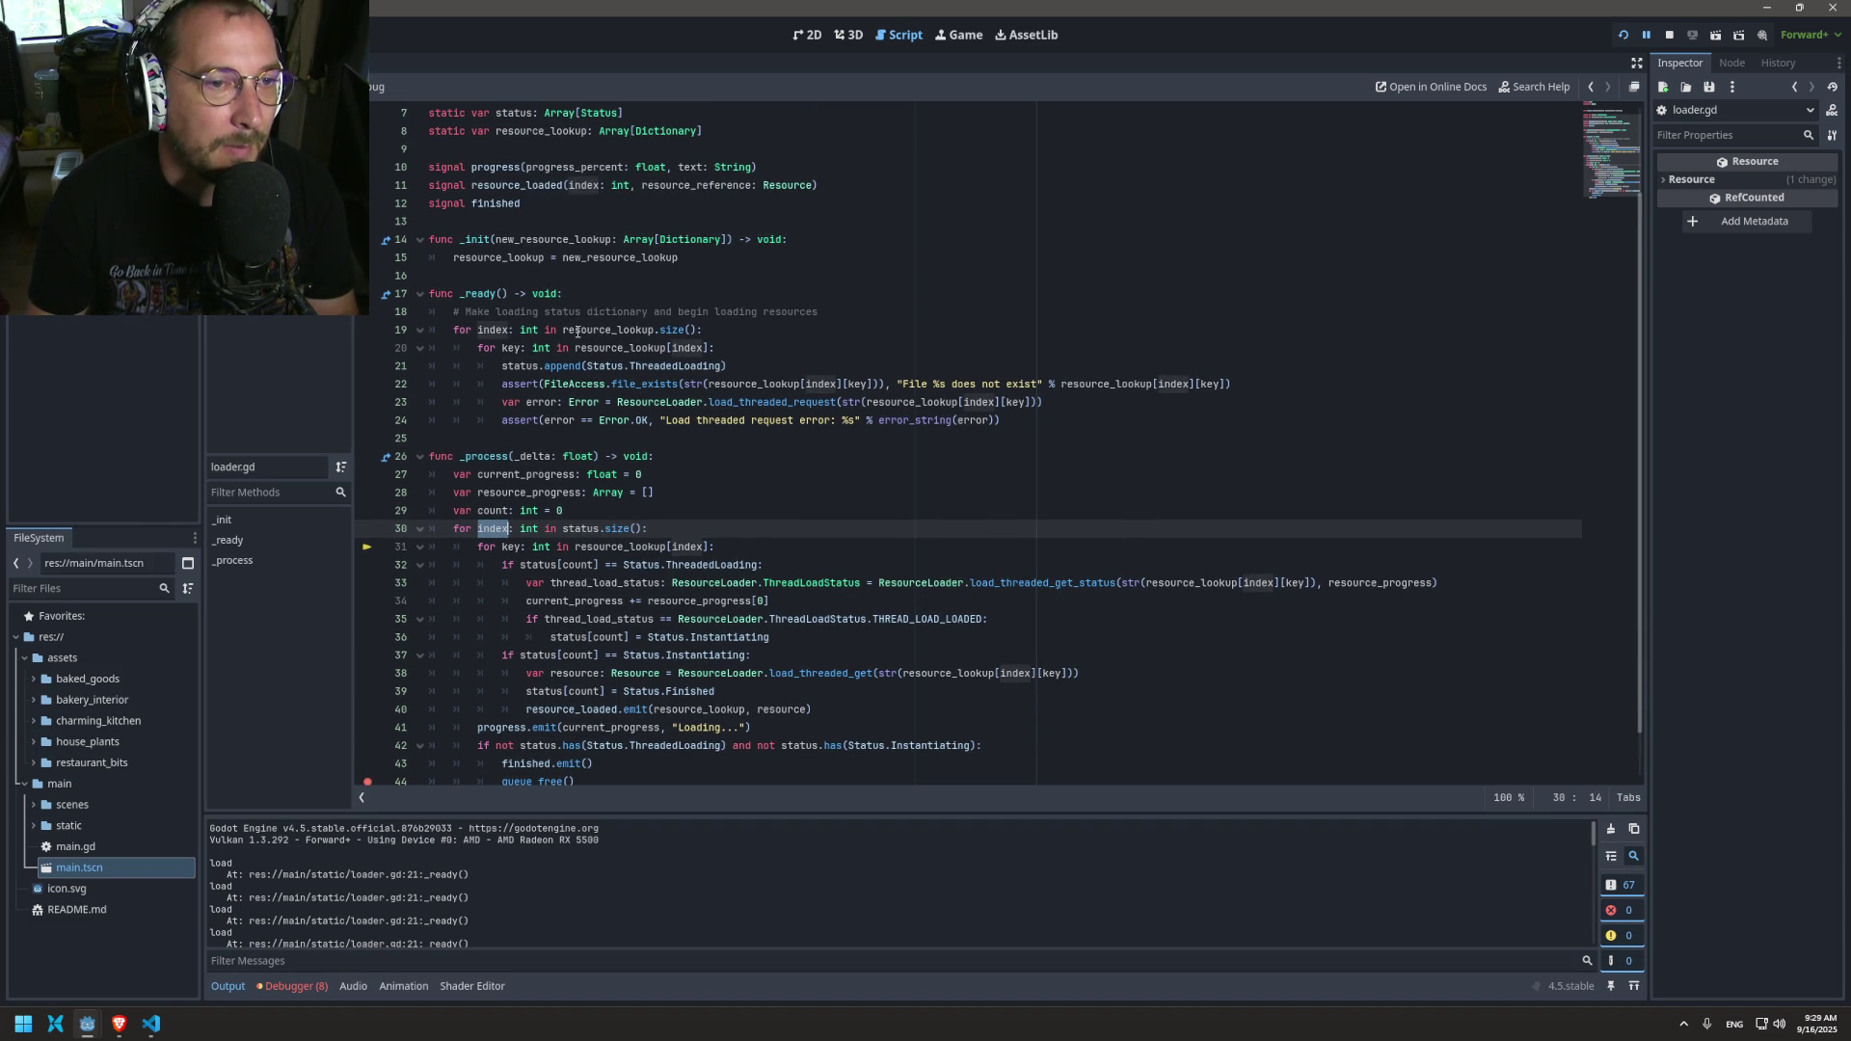
left_click(448, 331)
left_click(747, 542)
key("Up")
key("shift+Home")
key("shift+Home")
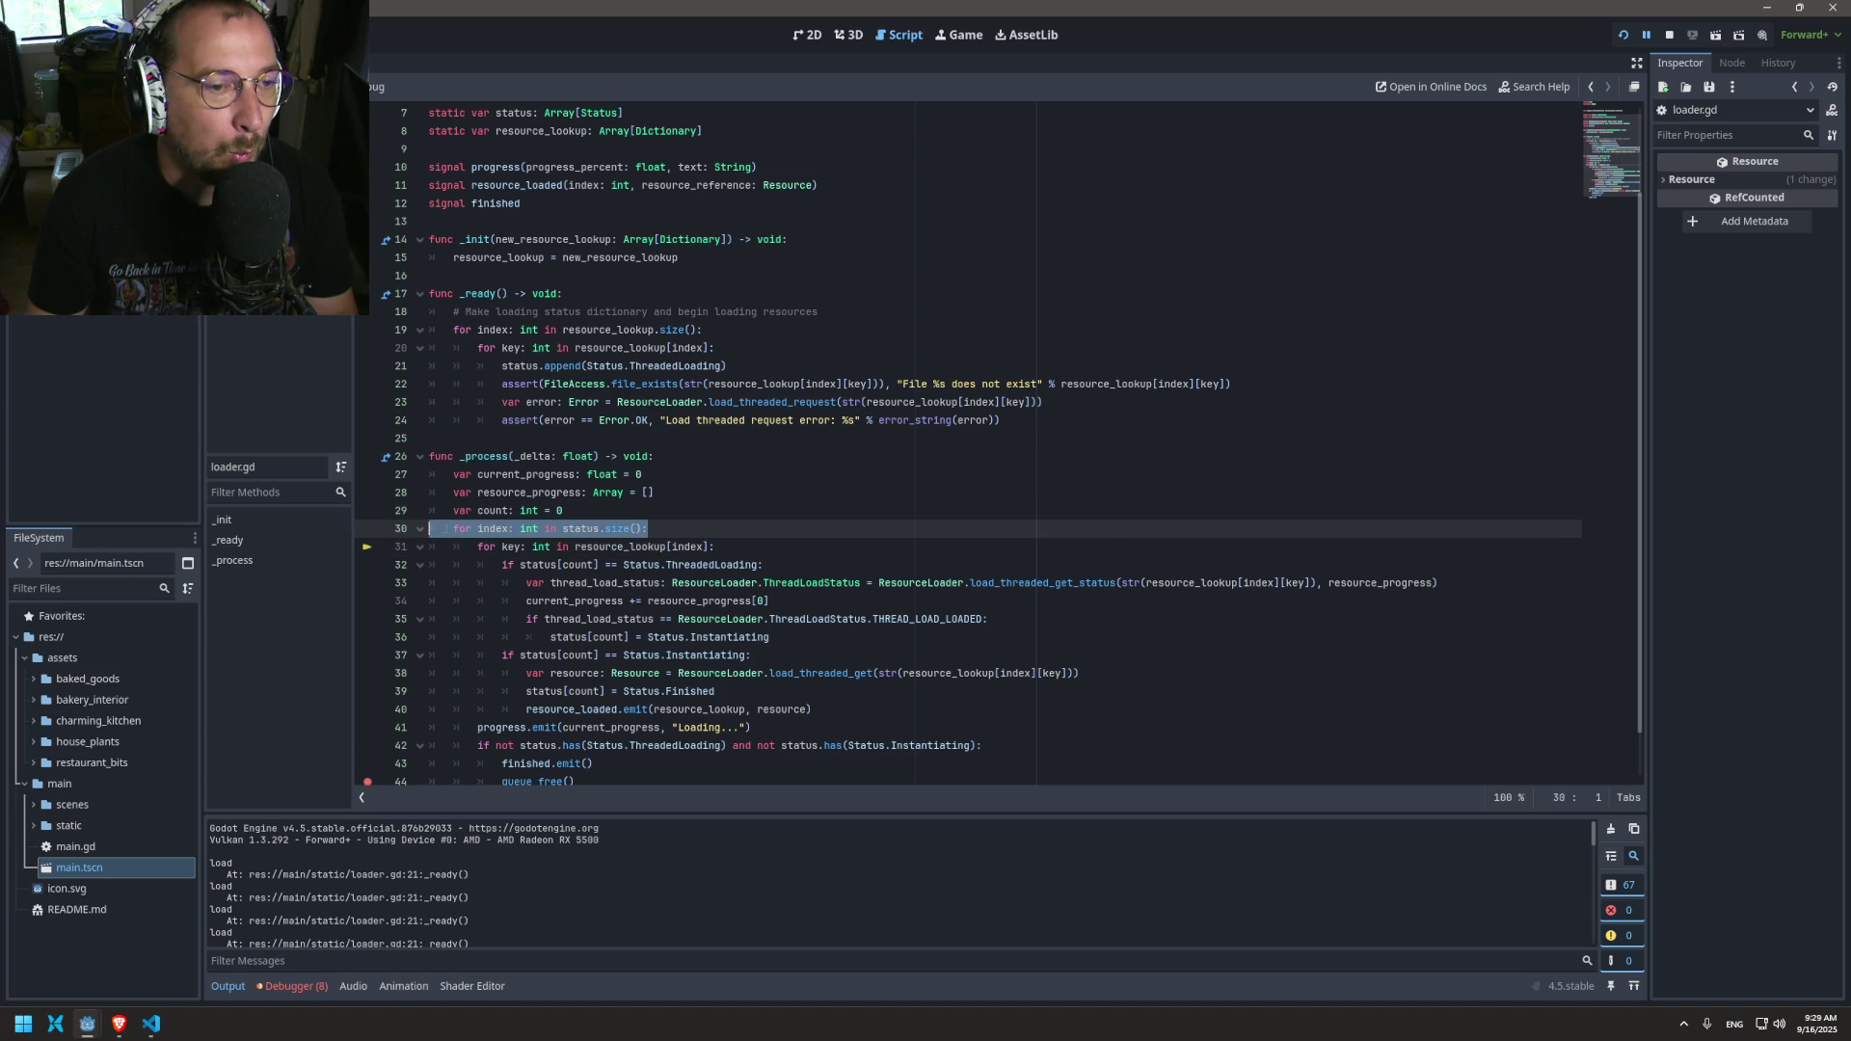
type("for index: int in resource_lookup.size():")
Step: Run the game and follow the Array-to-int error to loader.gd line 40
left_click(1624, 34)
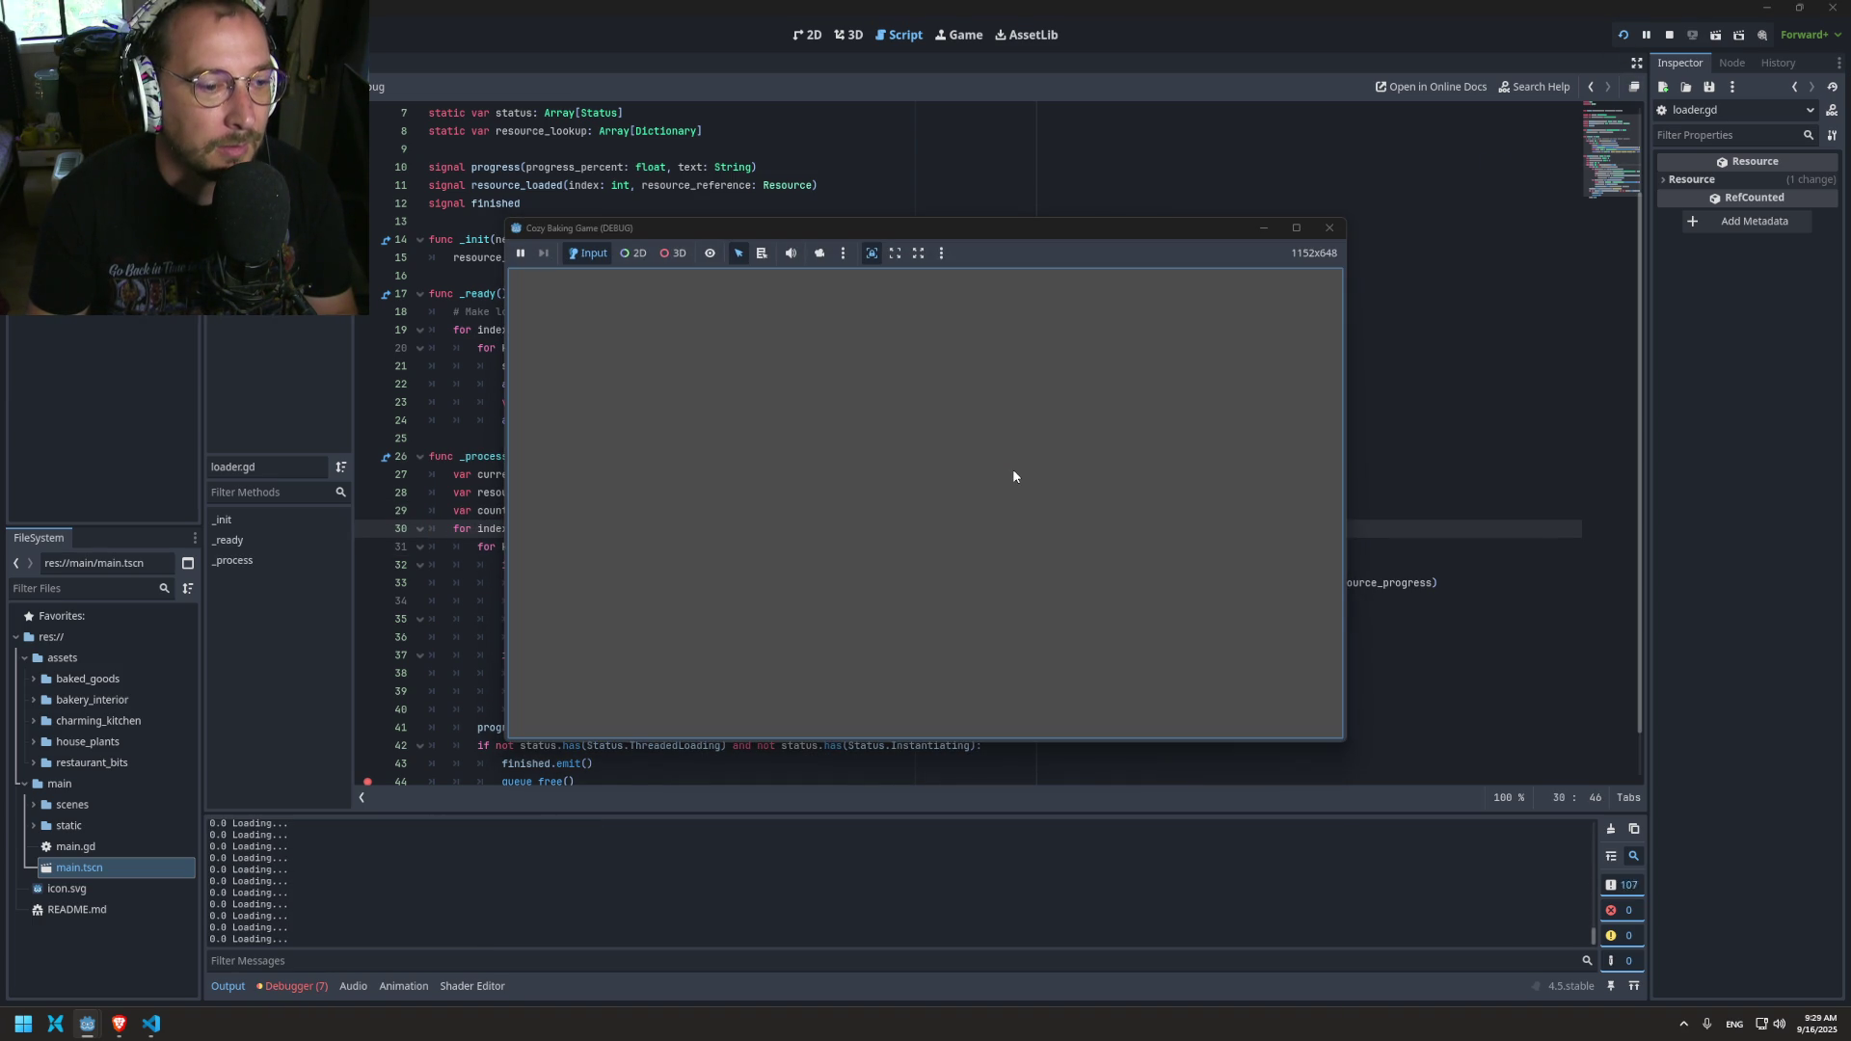
left_click(293, 981)
left_click(306, 804)
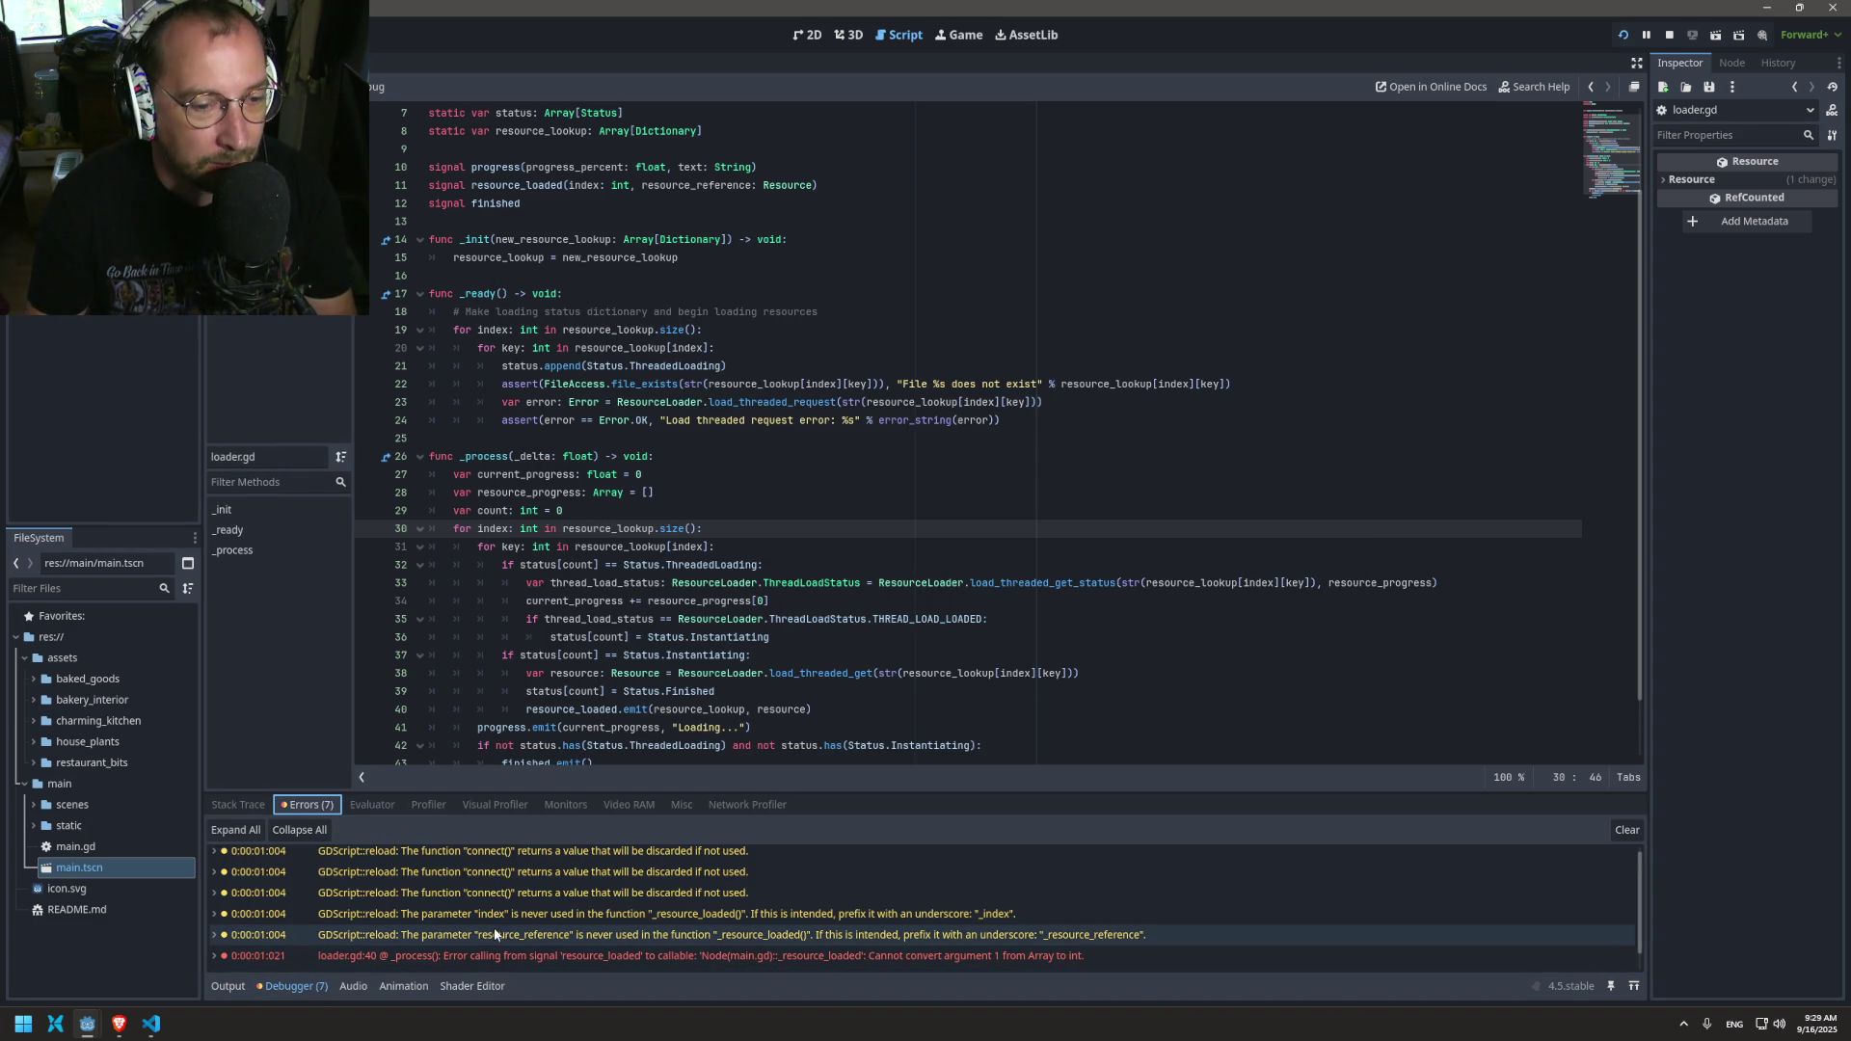
left_click(483, 950)
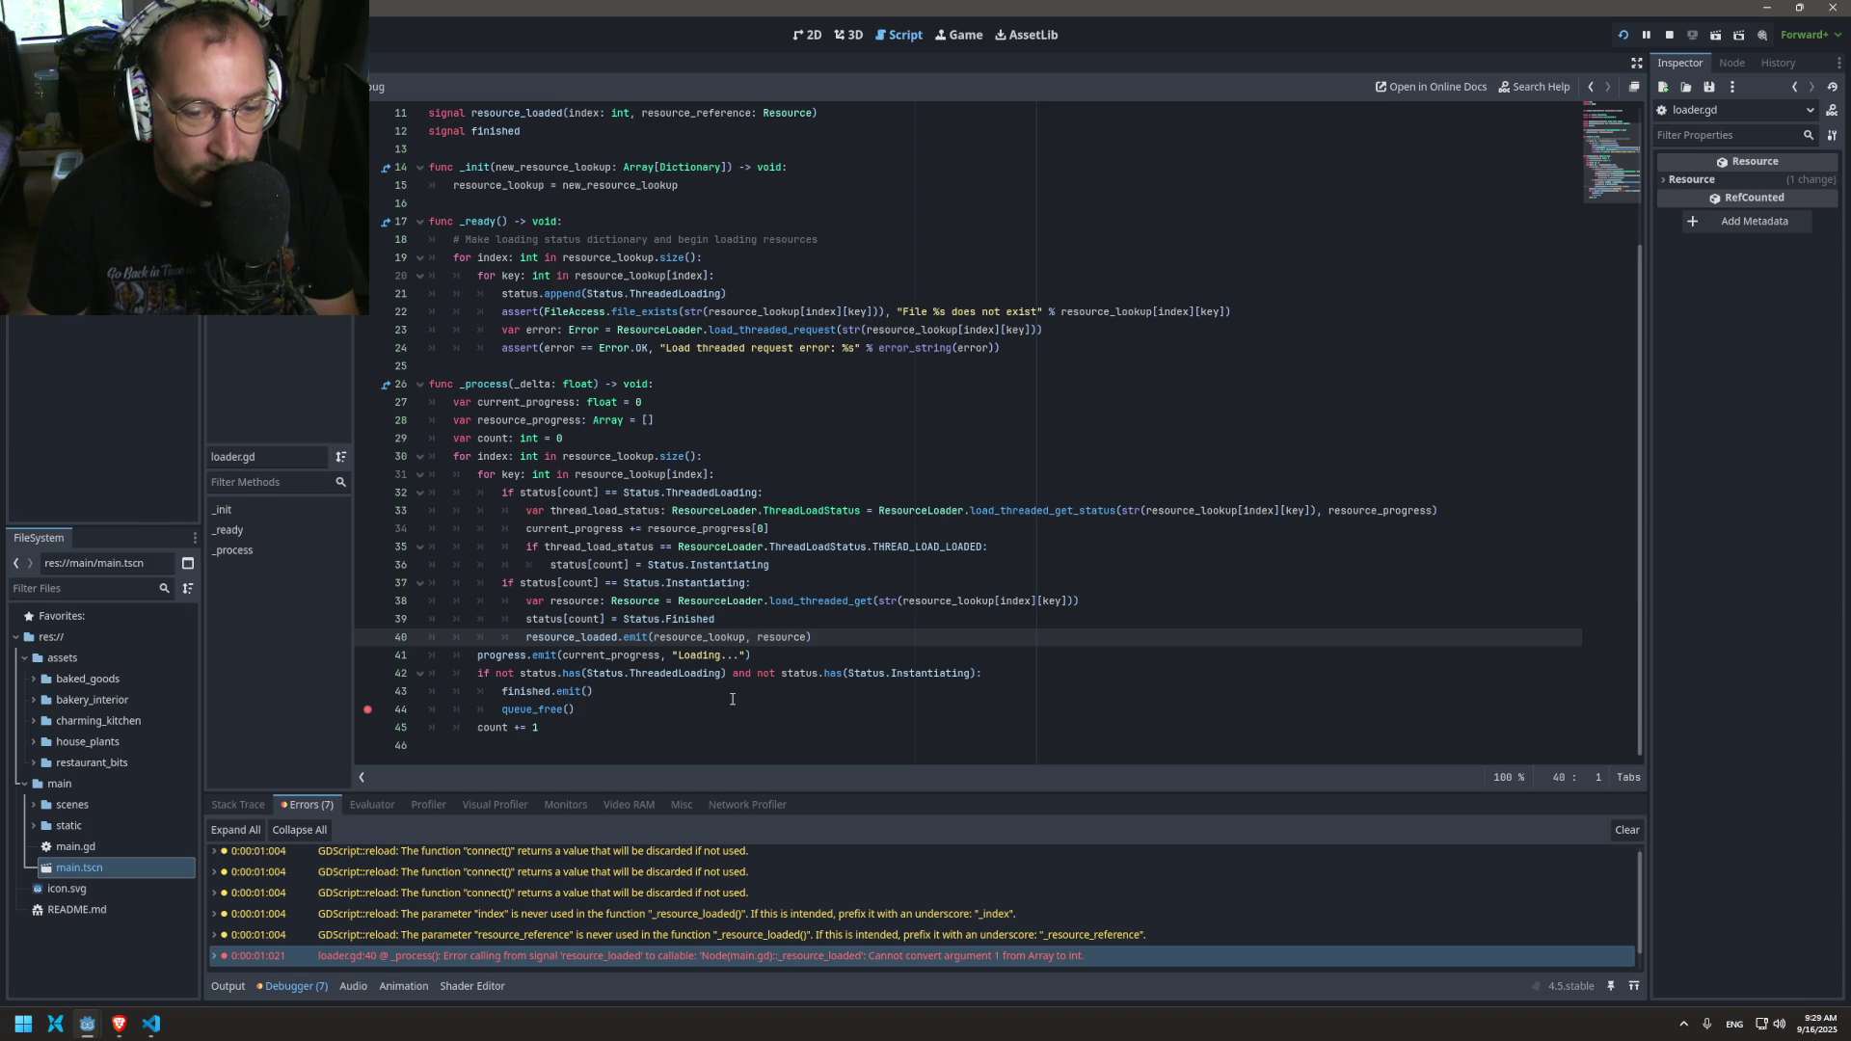
Step: Inspect line 40's resource_loaded emit call against the signal's index parameter
double_click(714, 634)
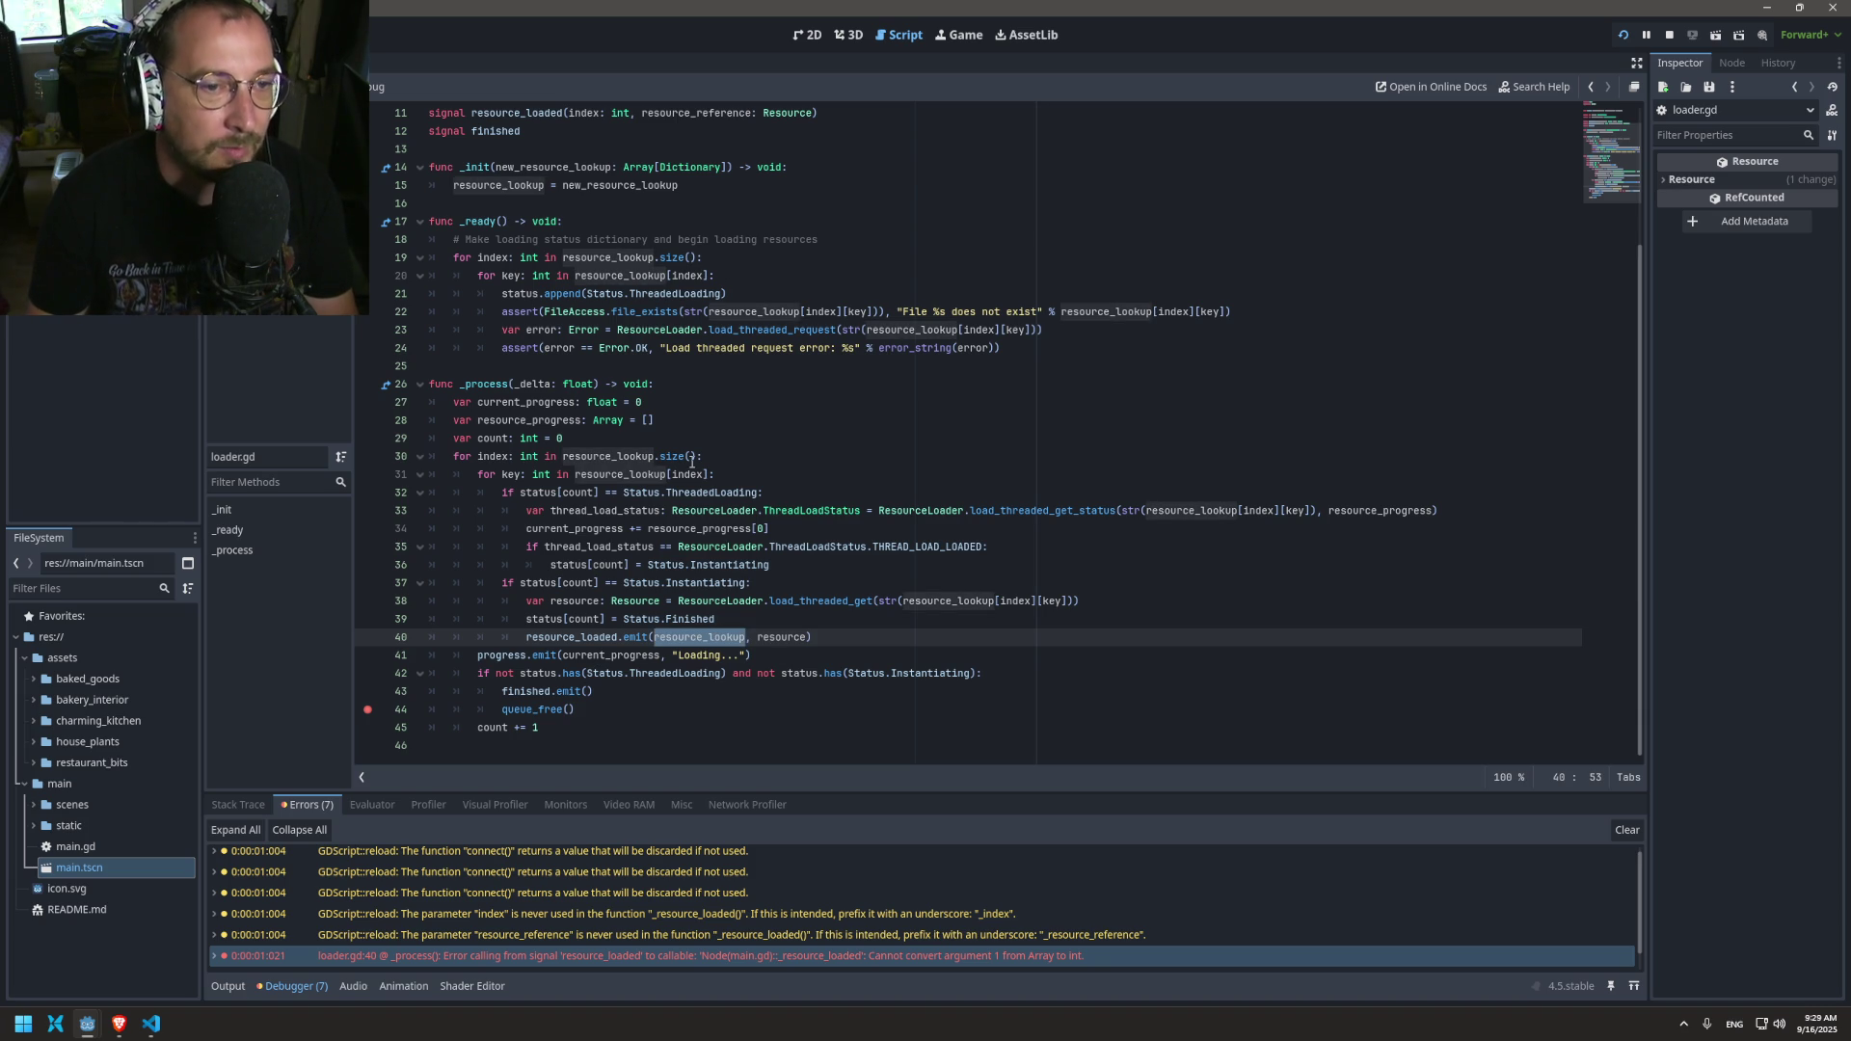
scroll(636, 459, "up", 3)
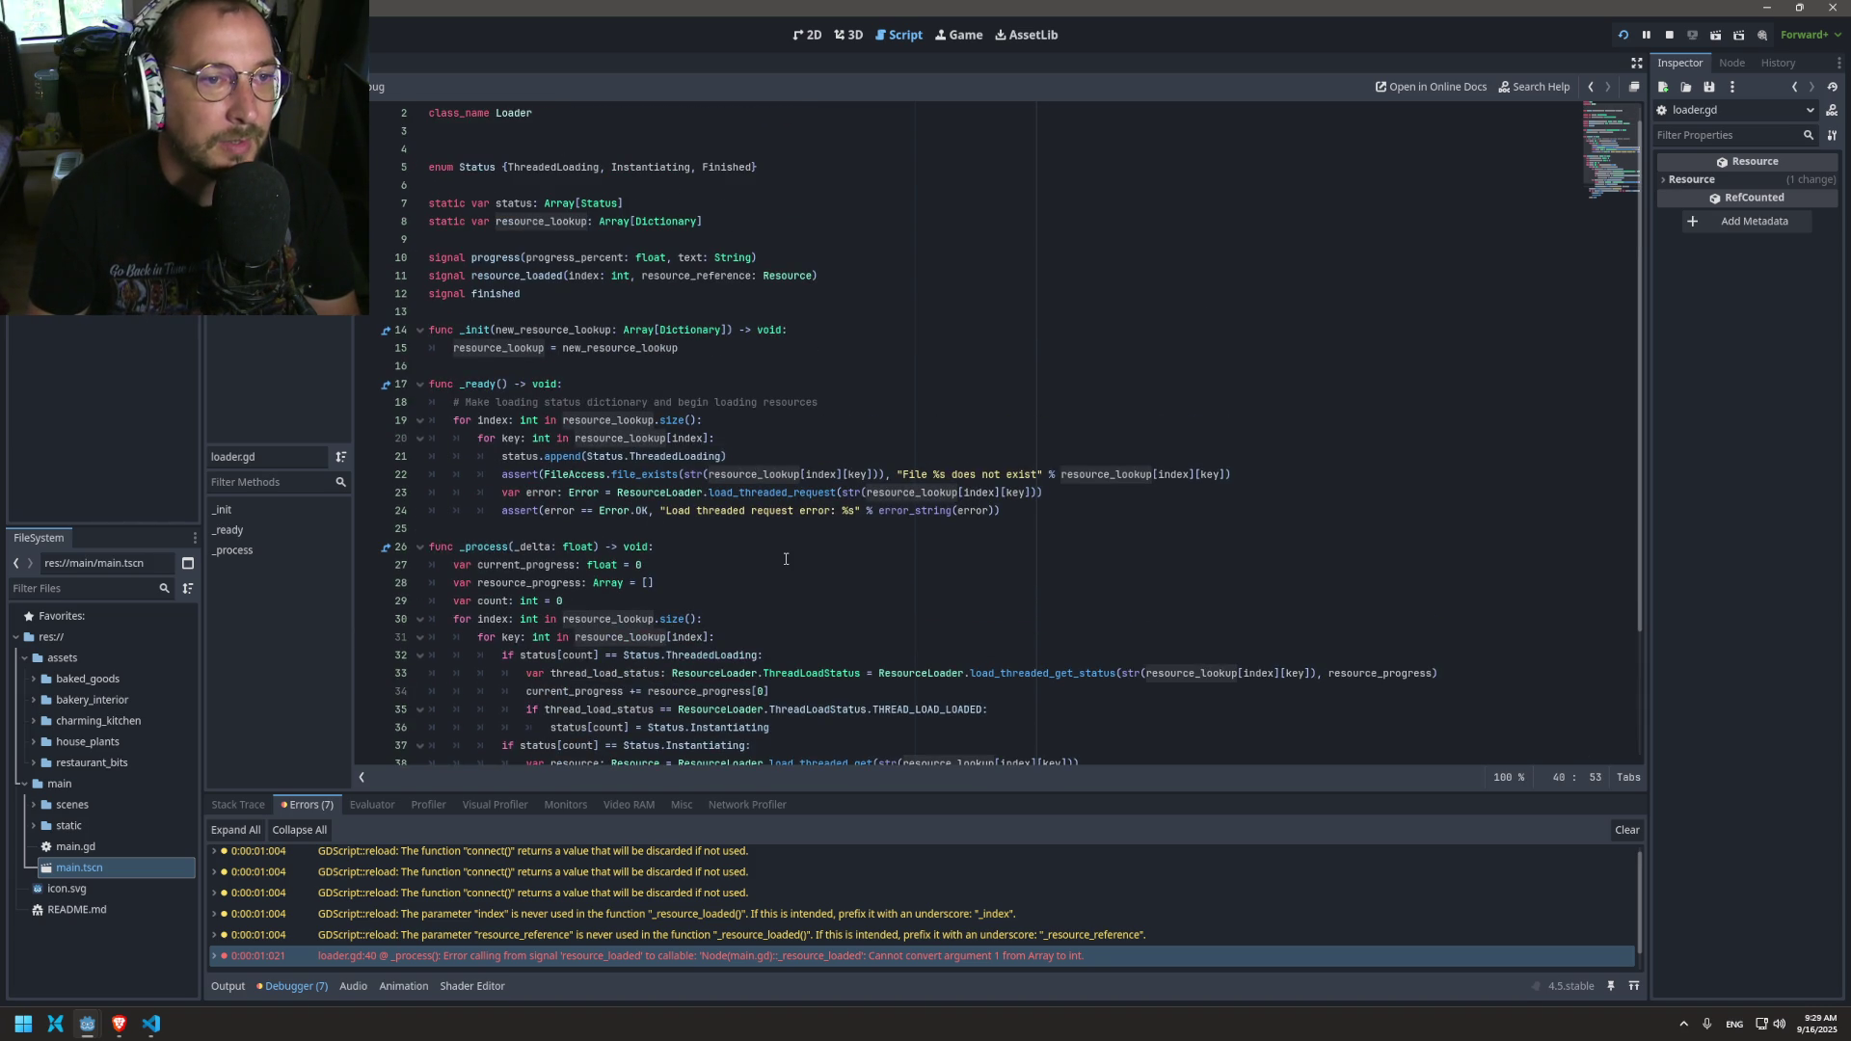
scroll(786, 560, "down", 3)
left_click(580, 636)
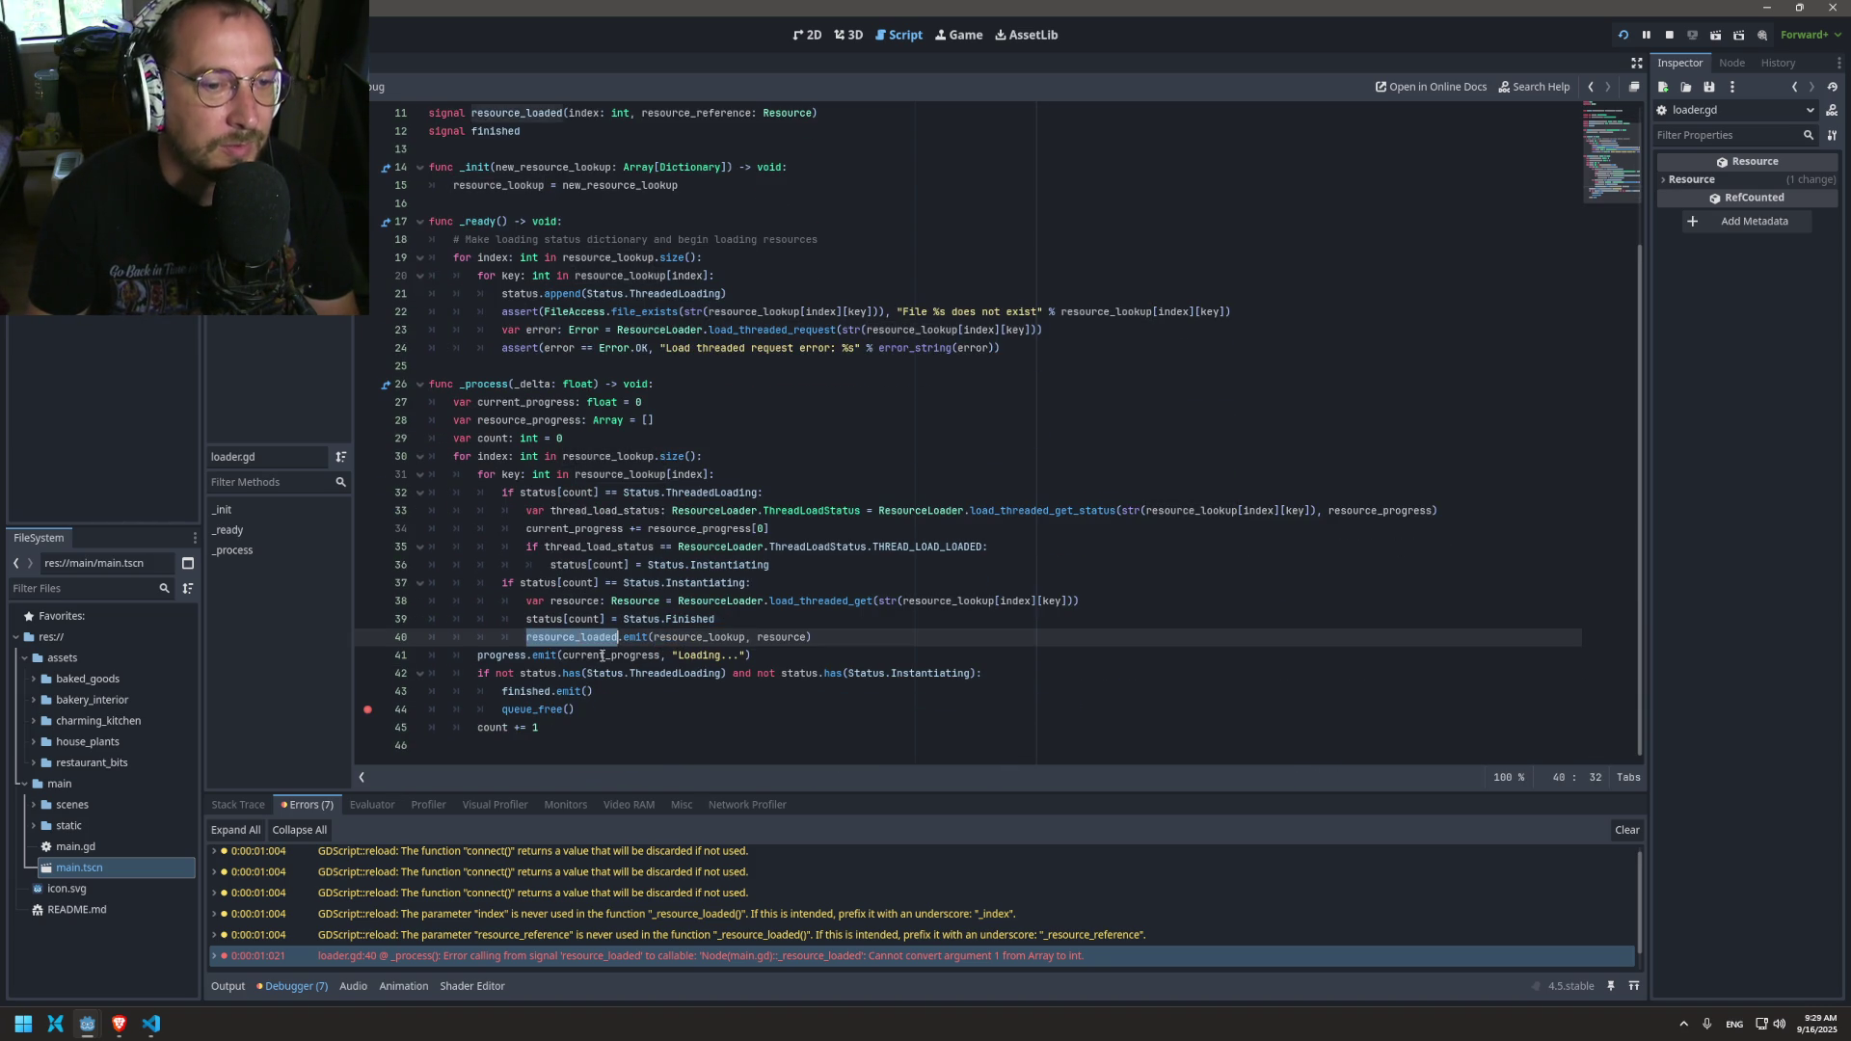
scroll(602, 654, "up", 4)
scroll(540, 297, "down", 3)
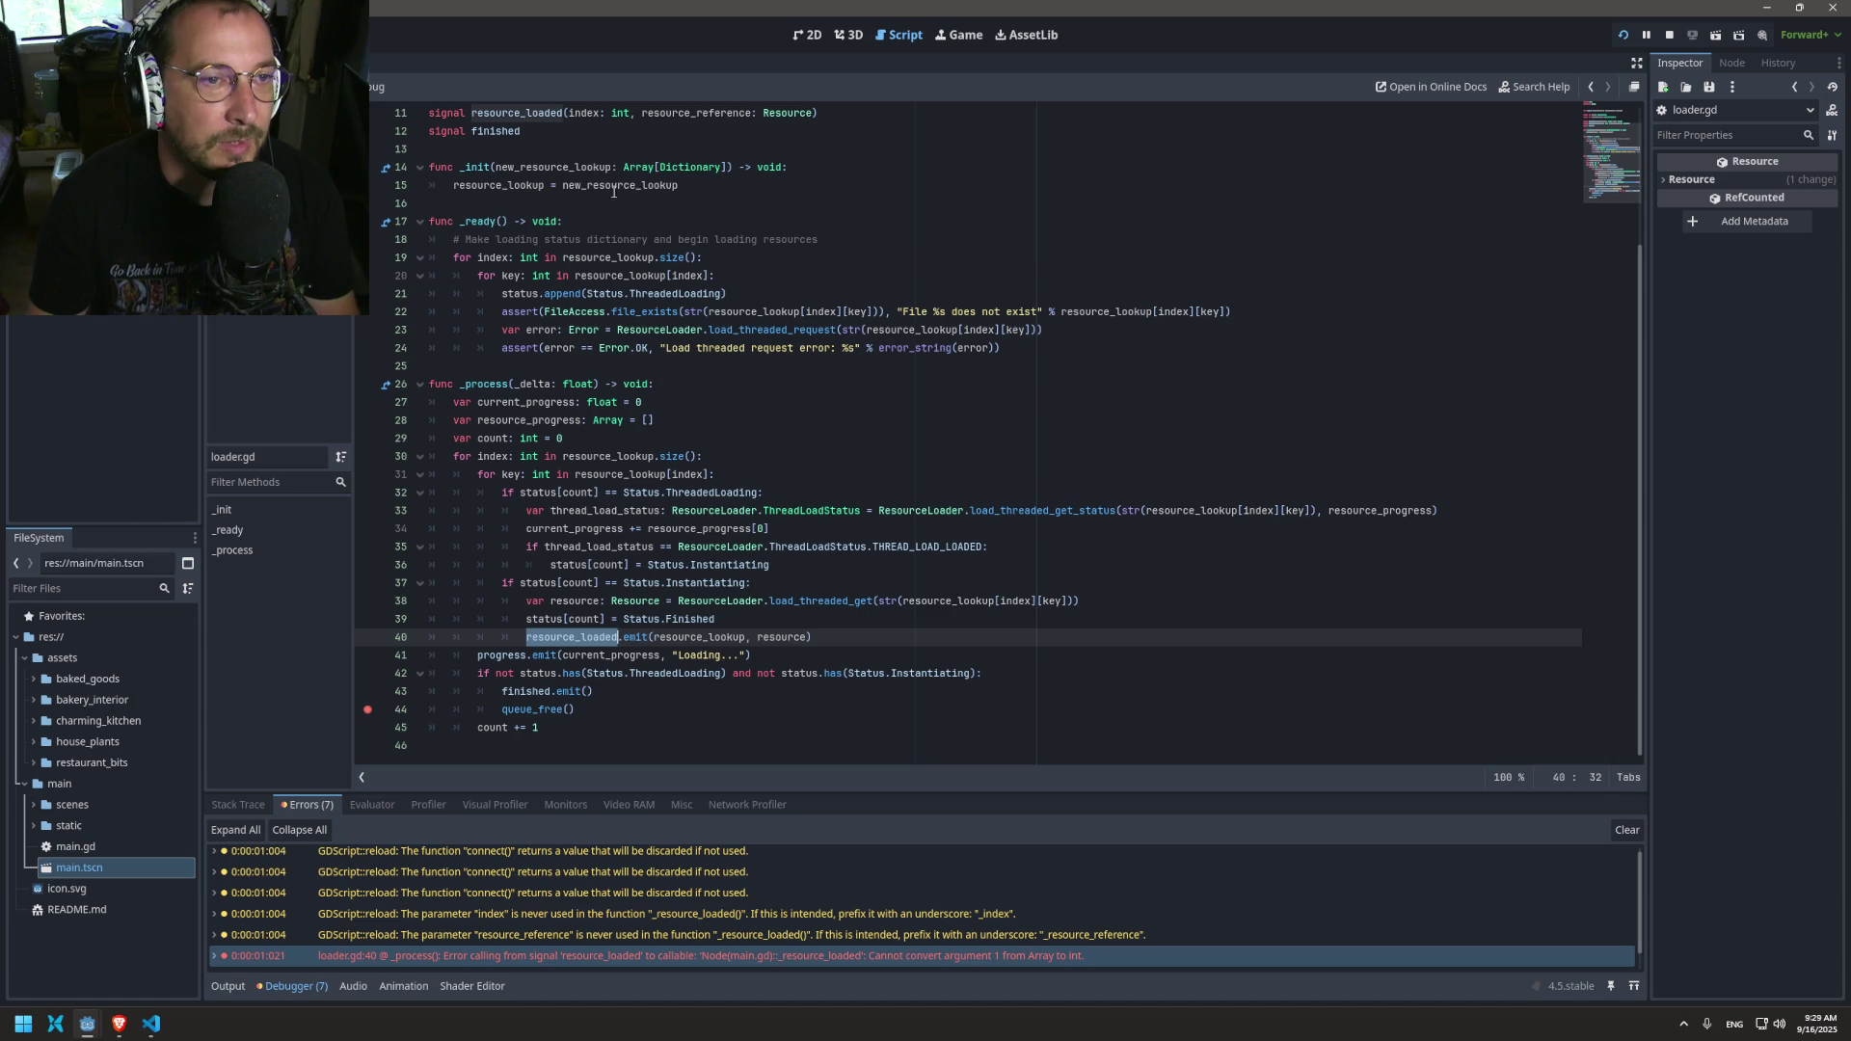
double_click(584, 112)
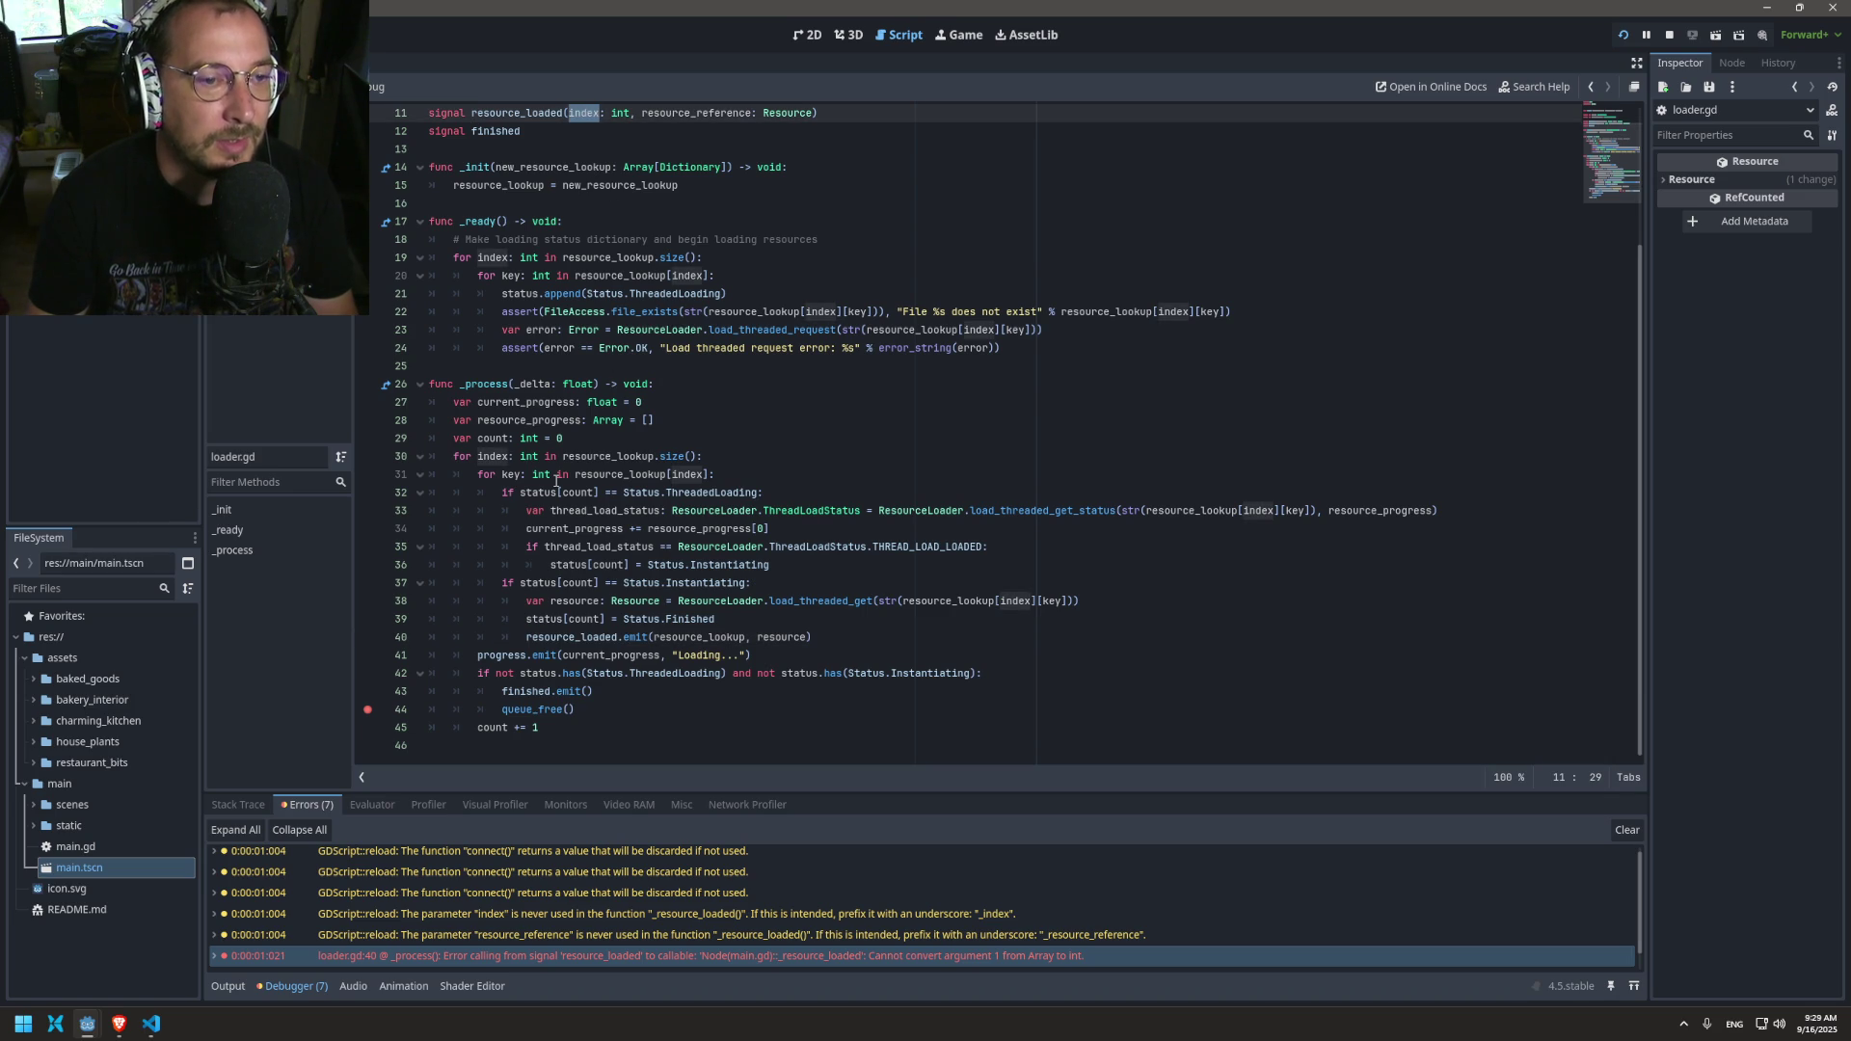
scroll(516, 465, "up", 3)
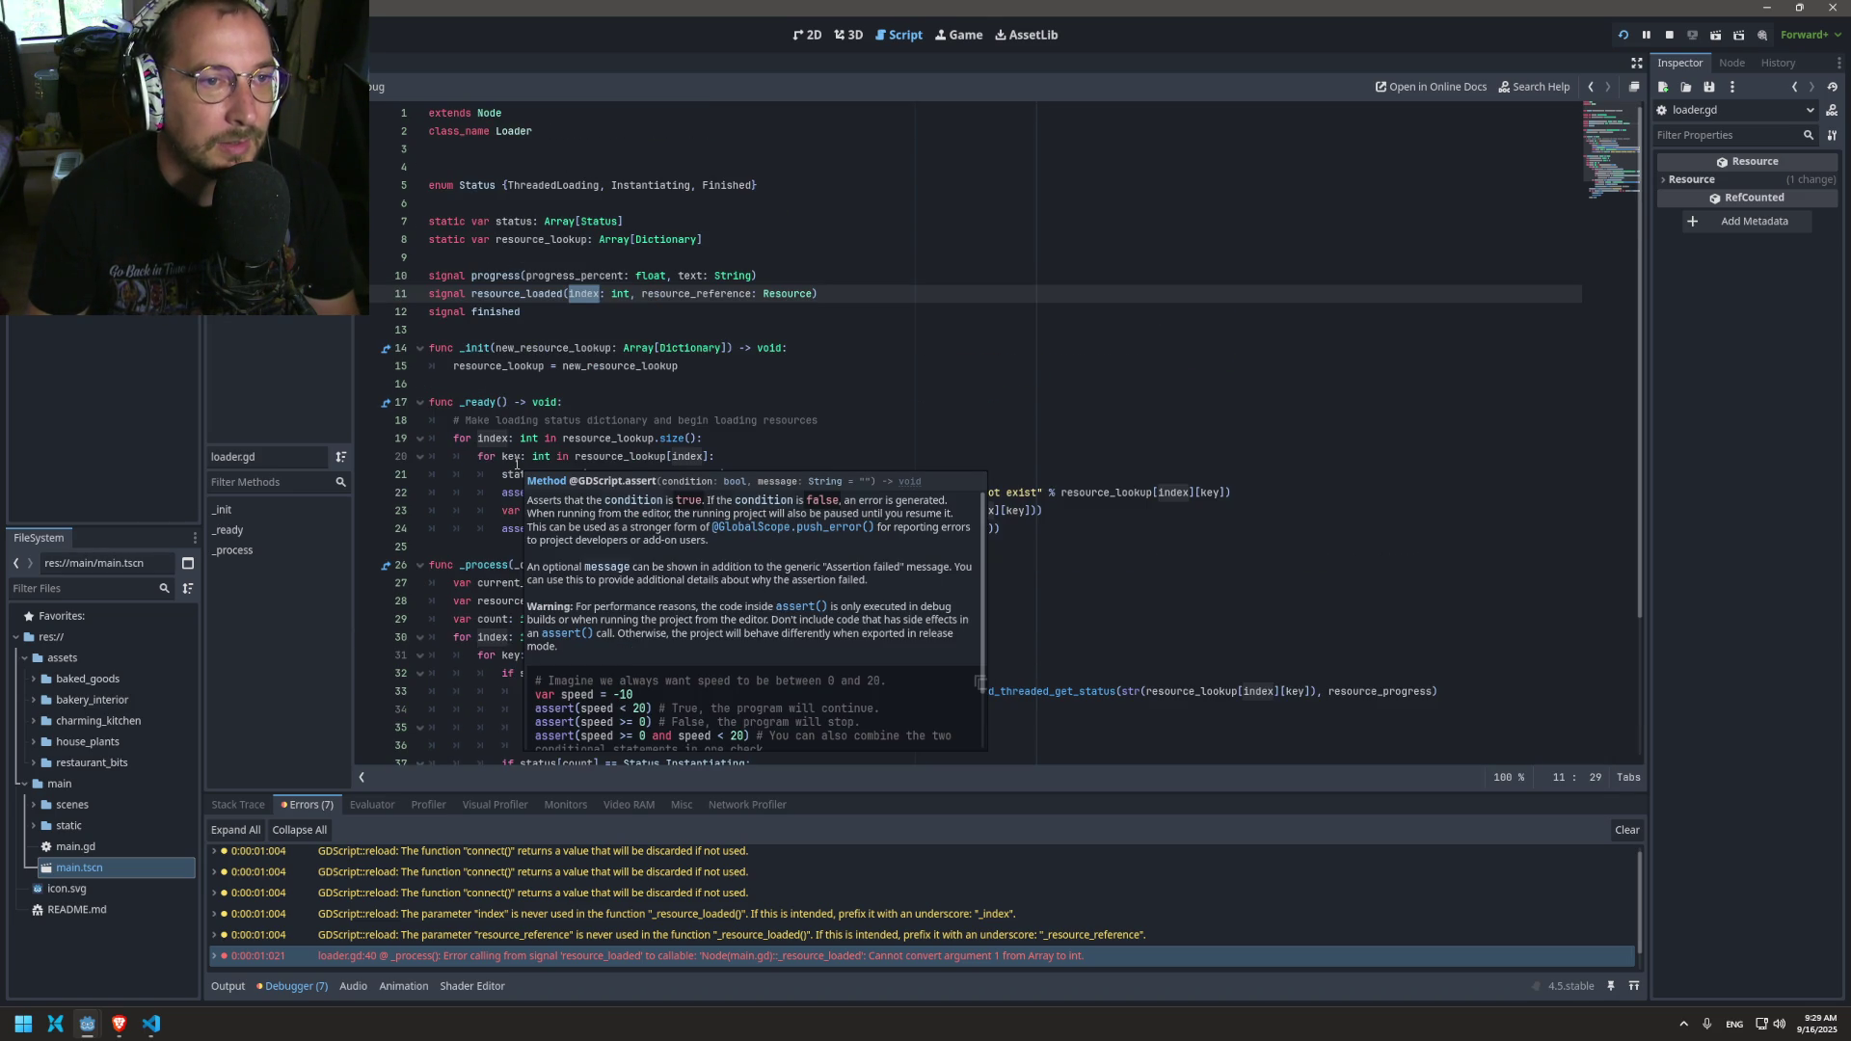
scroll(644, 298, "down", 3)
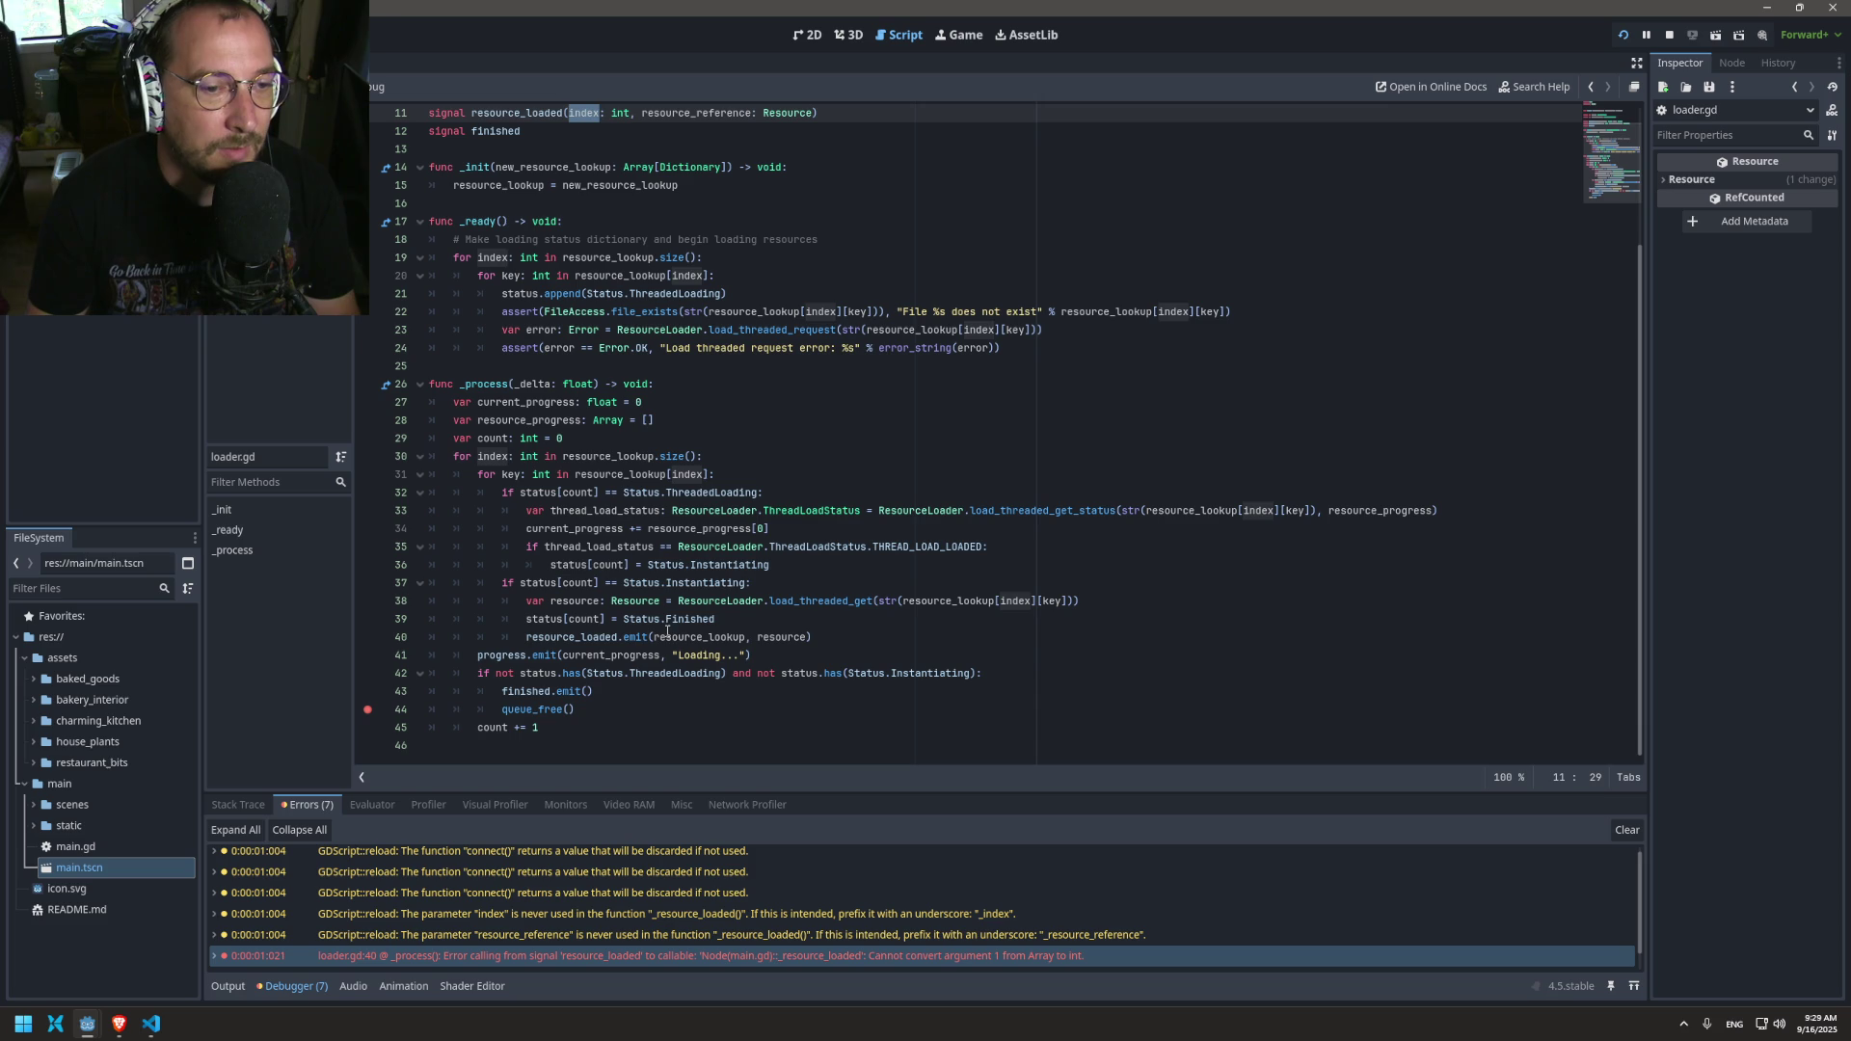
Step: Change the emit argument from resource_lookup to index and save loader.gd
left_click(667, 636)
left_click(485, 456)
double_click(486, 456)
double_click(690, 638)
type("index")
key("ctrl+s")
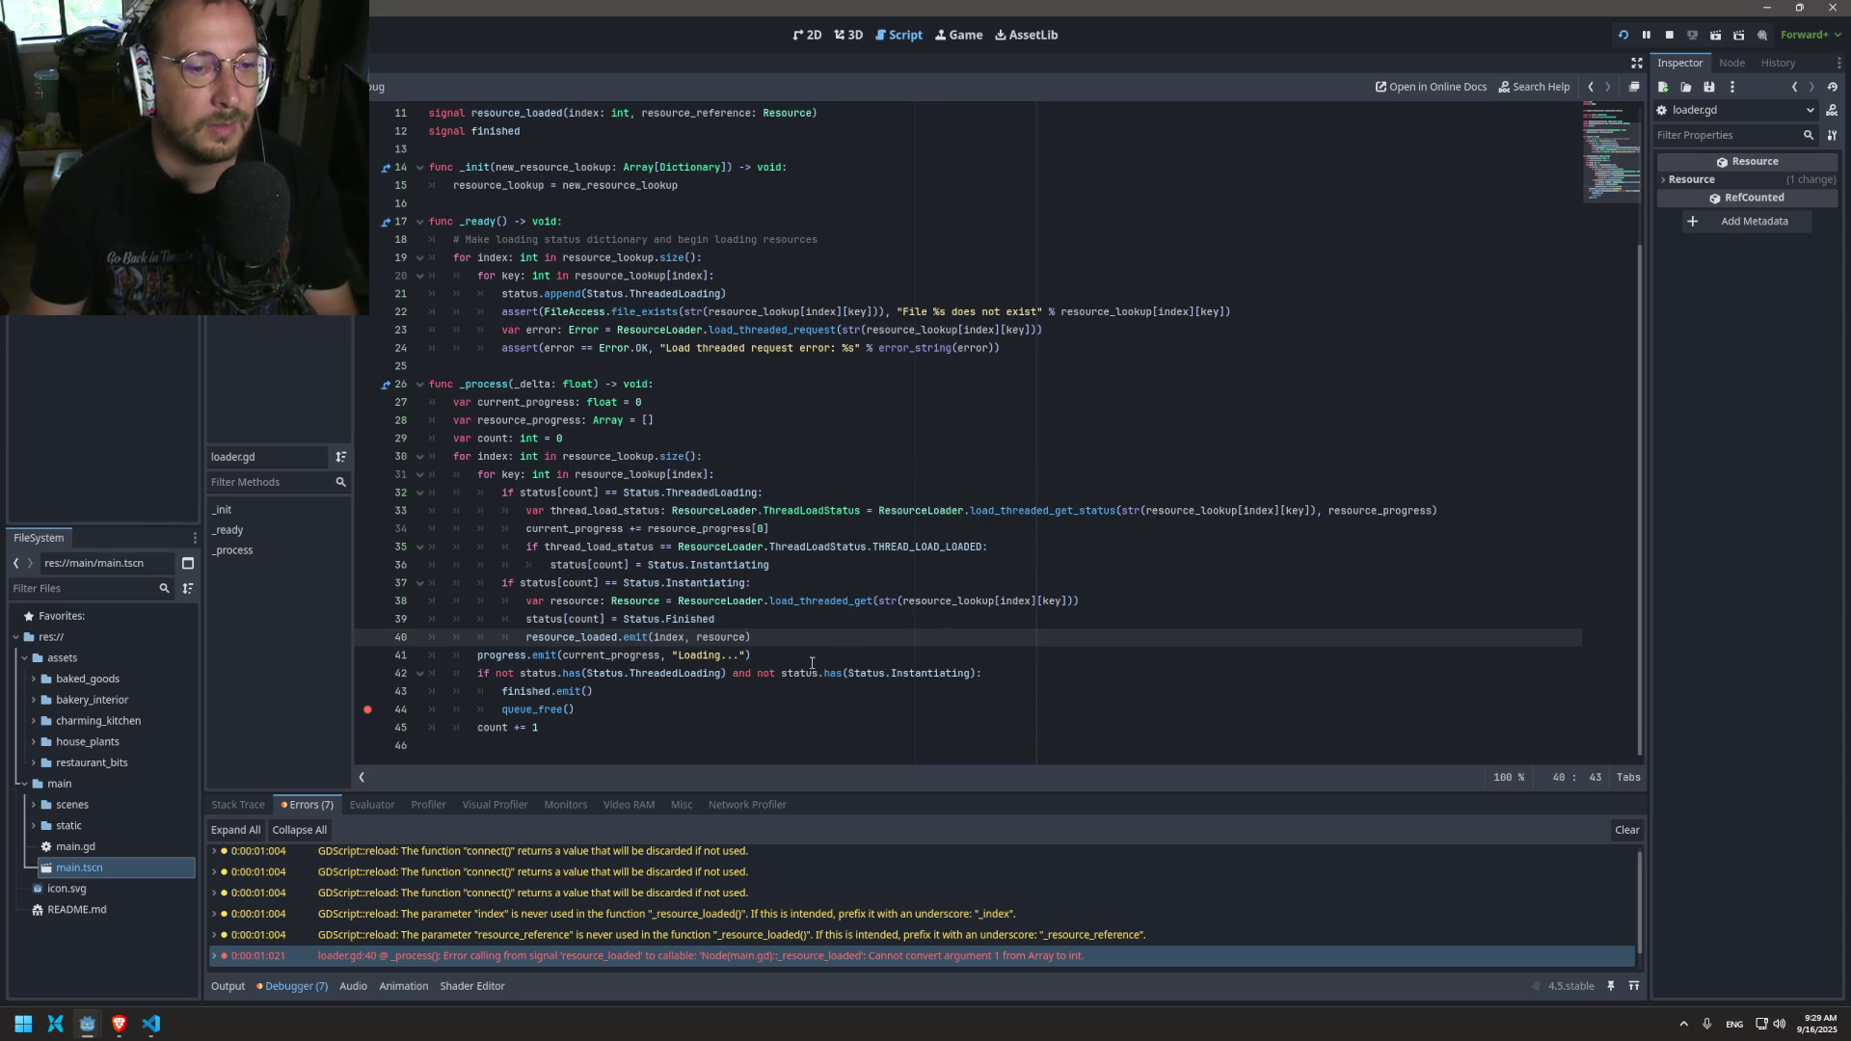
Step: Rerun the game, confirming only warnings remain and 'Loading...' keeps logging
mouse_move(682, 635)
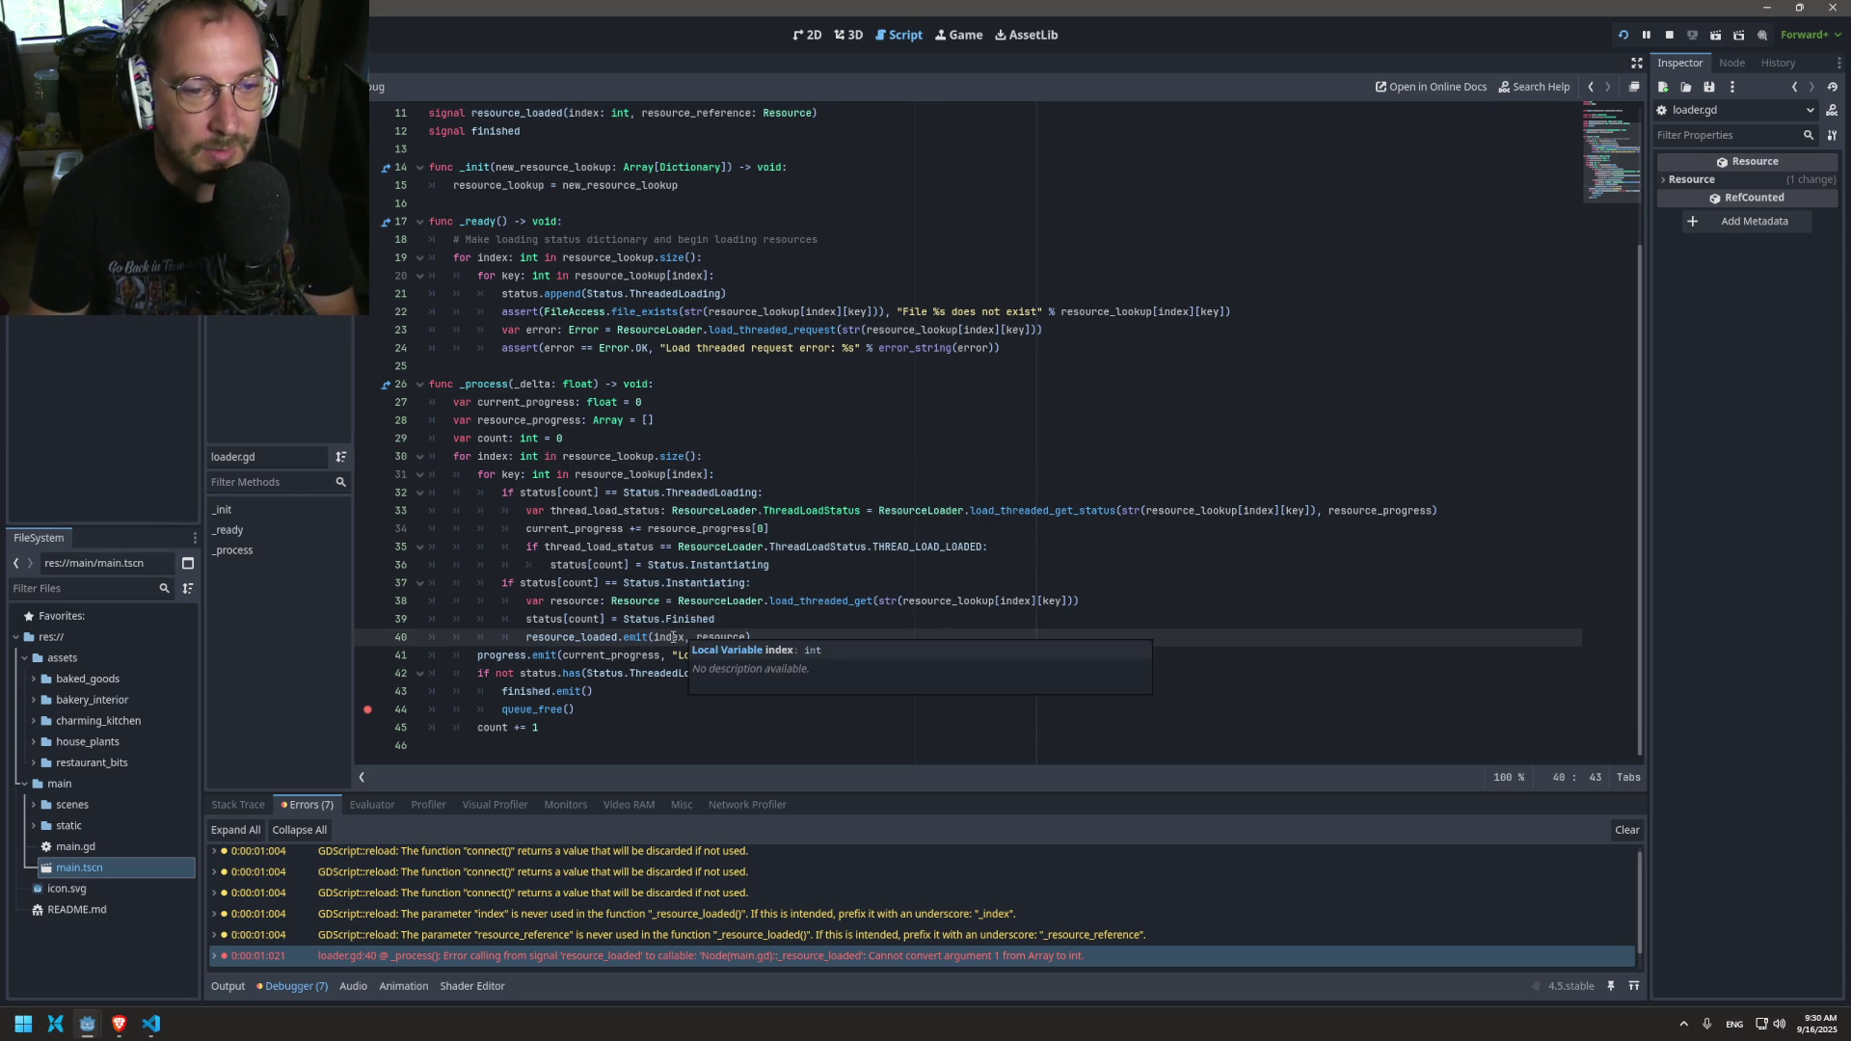
key("F5")
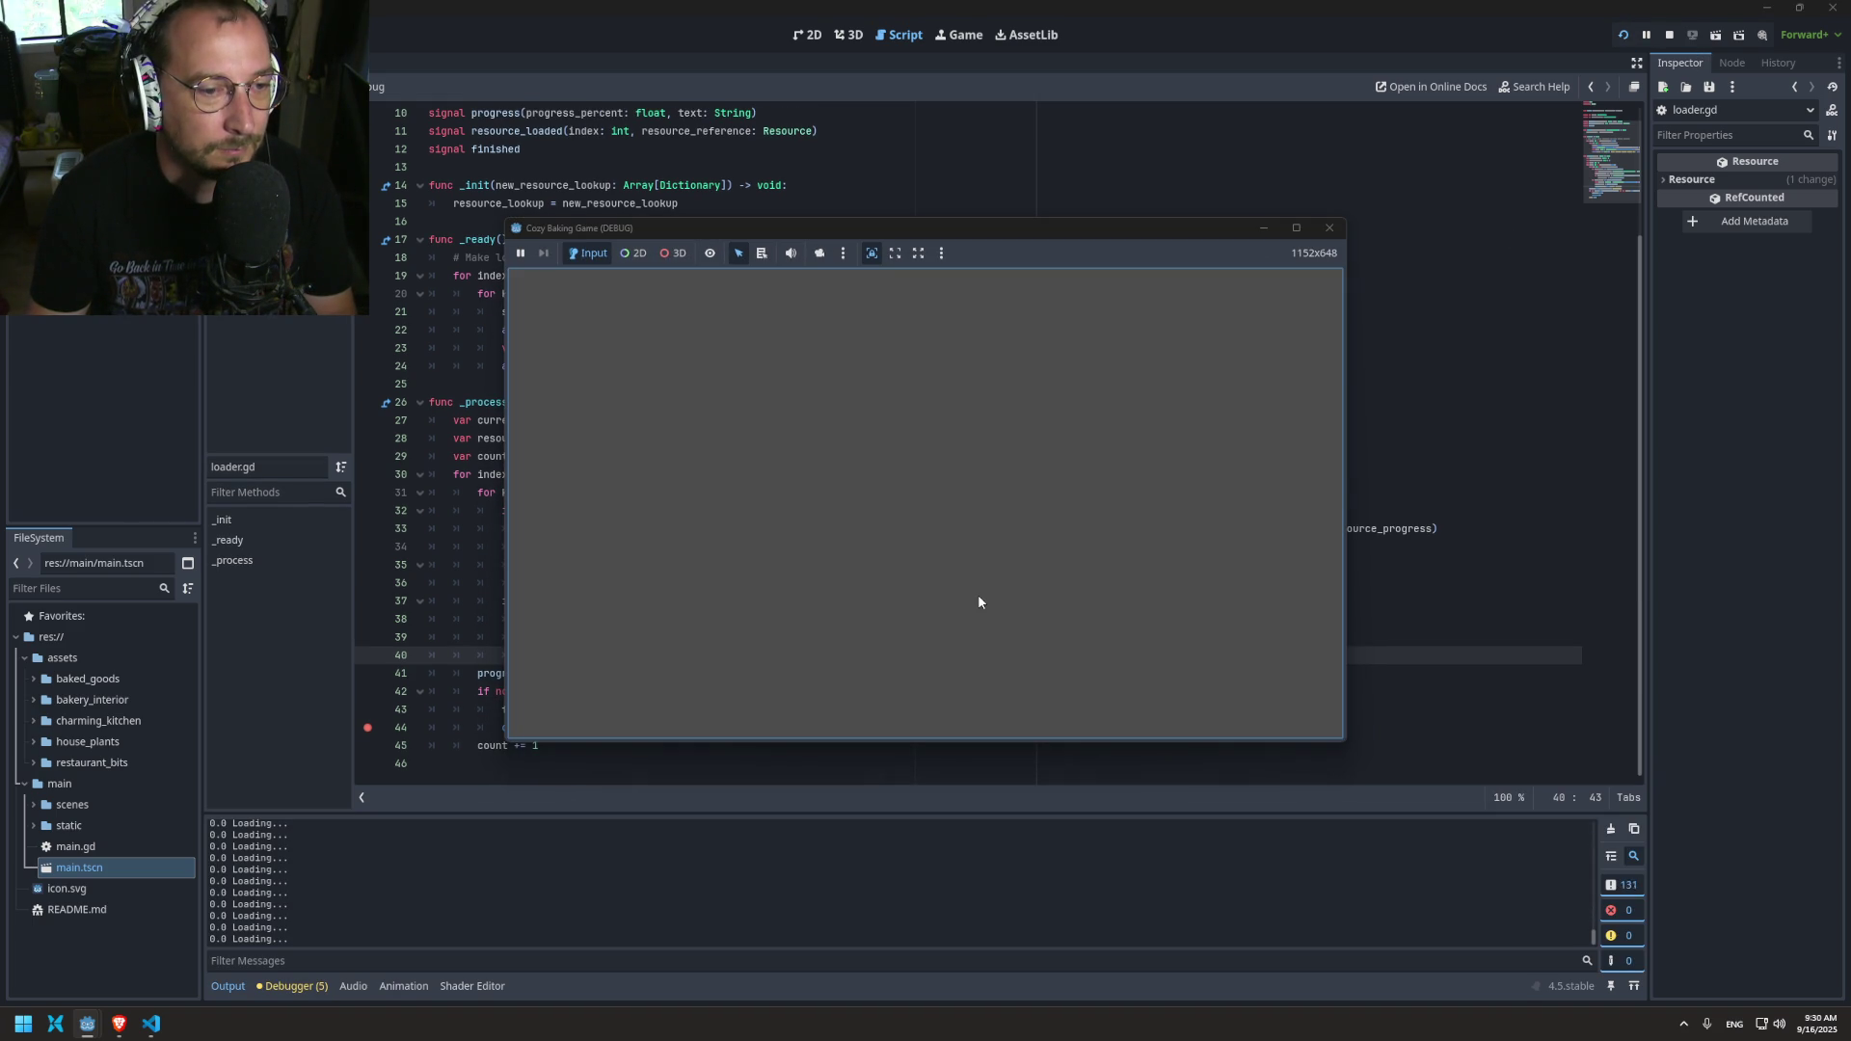
left_click(318, 989)
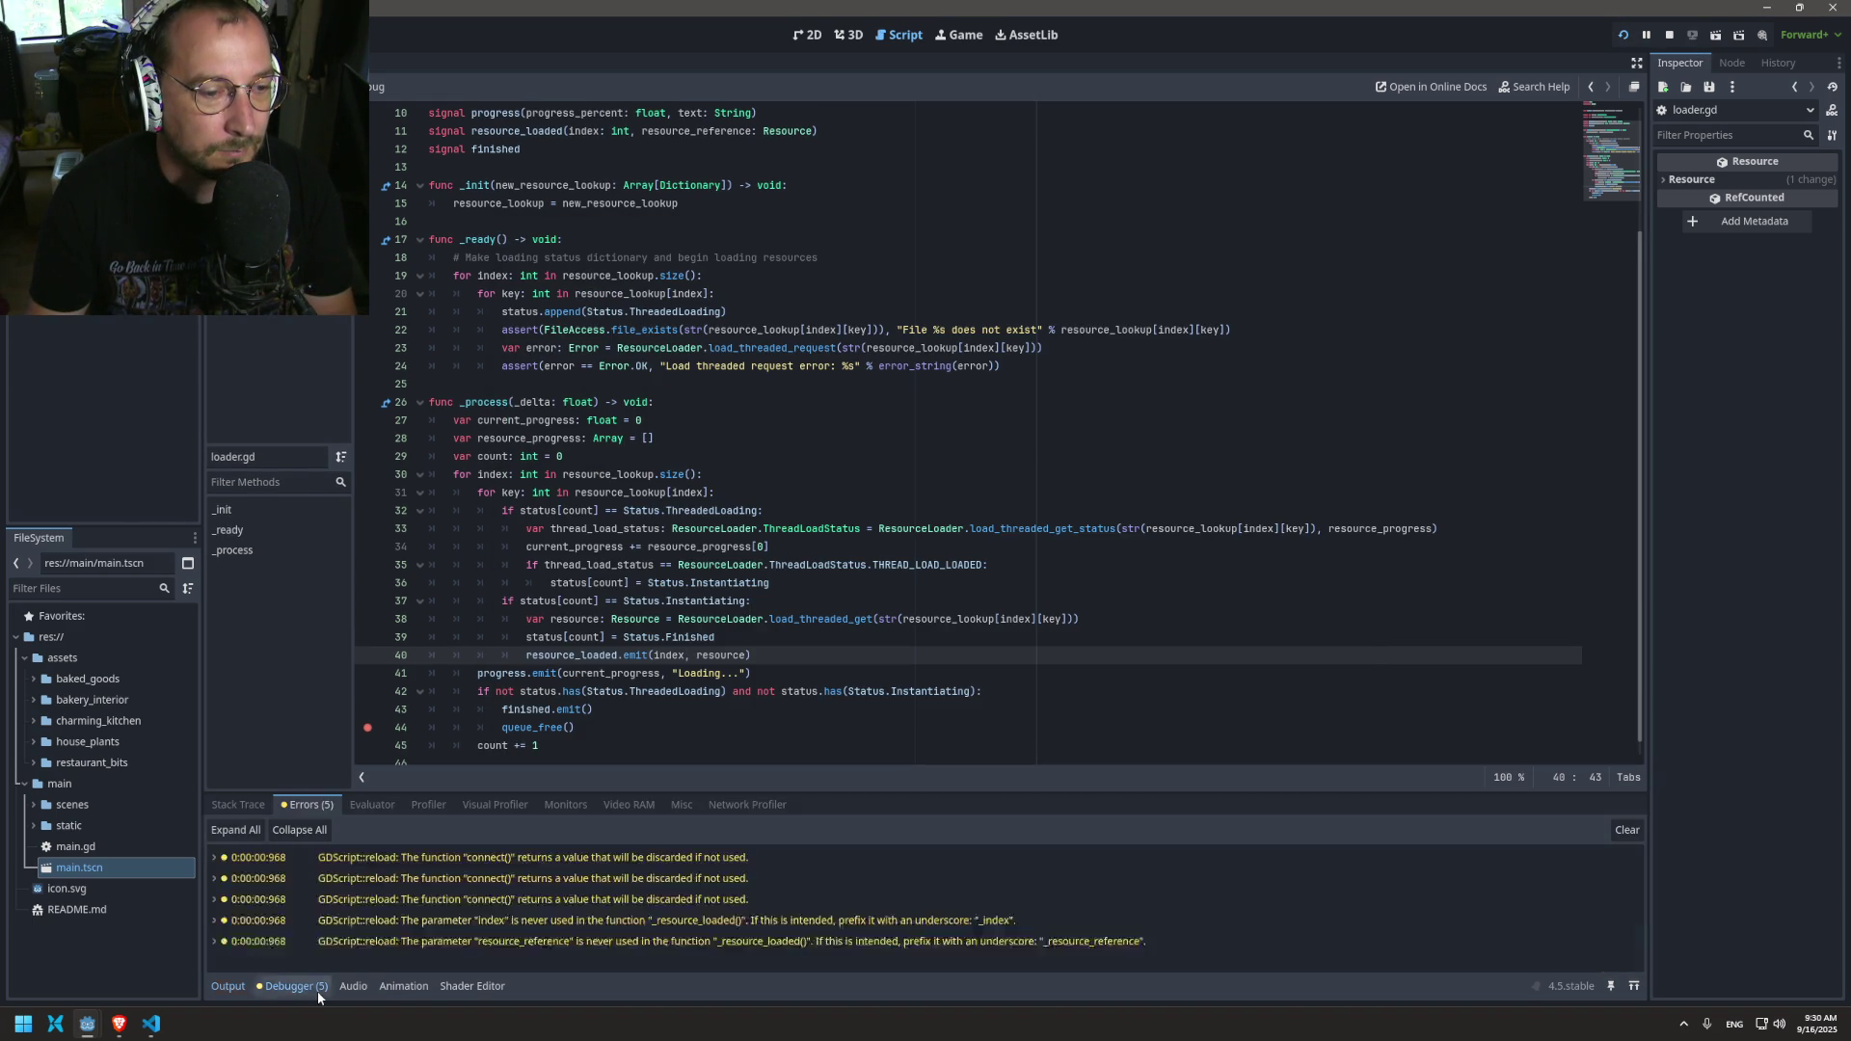
left_click(222, 987)
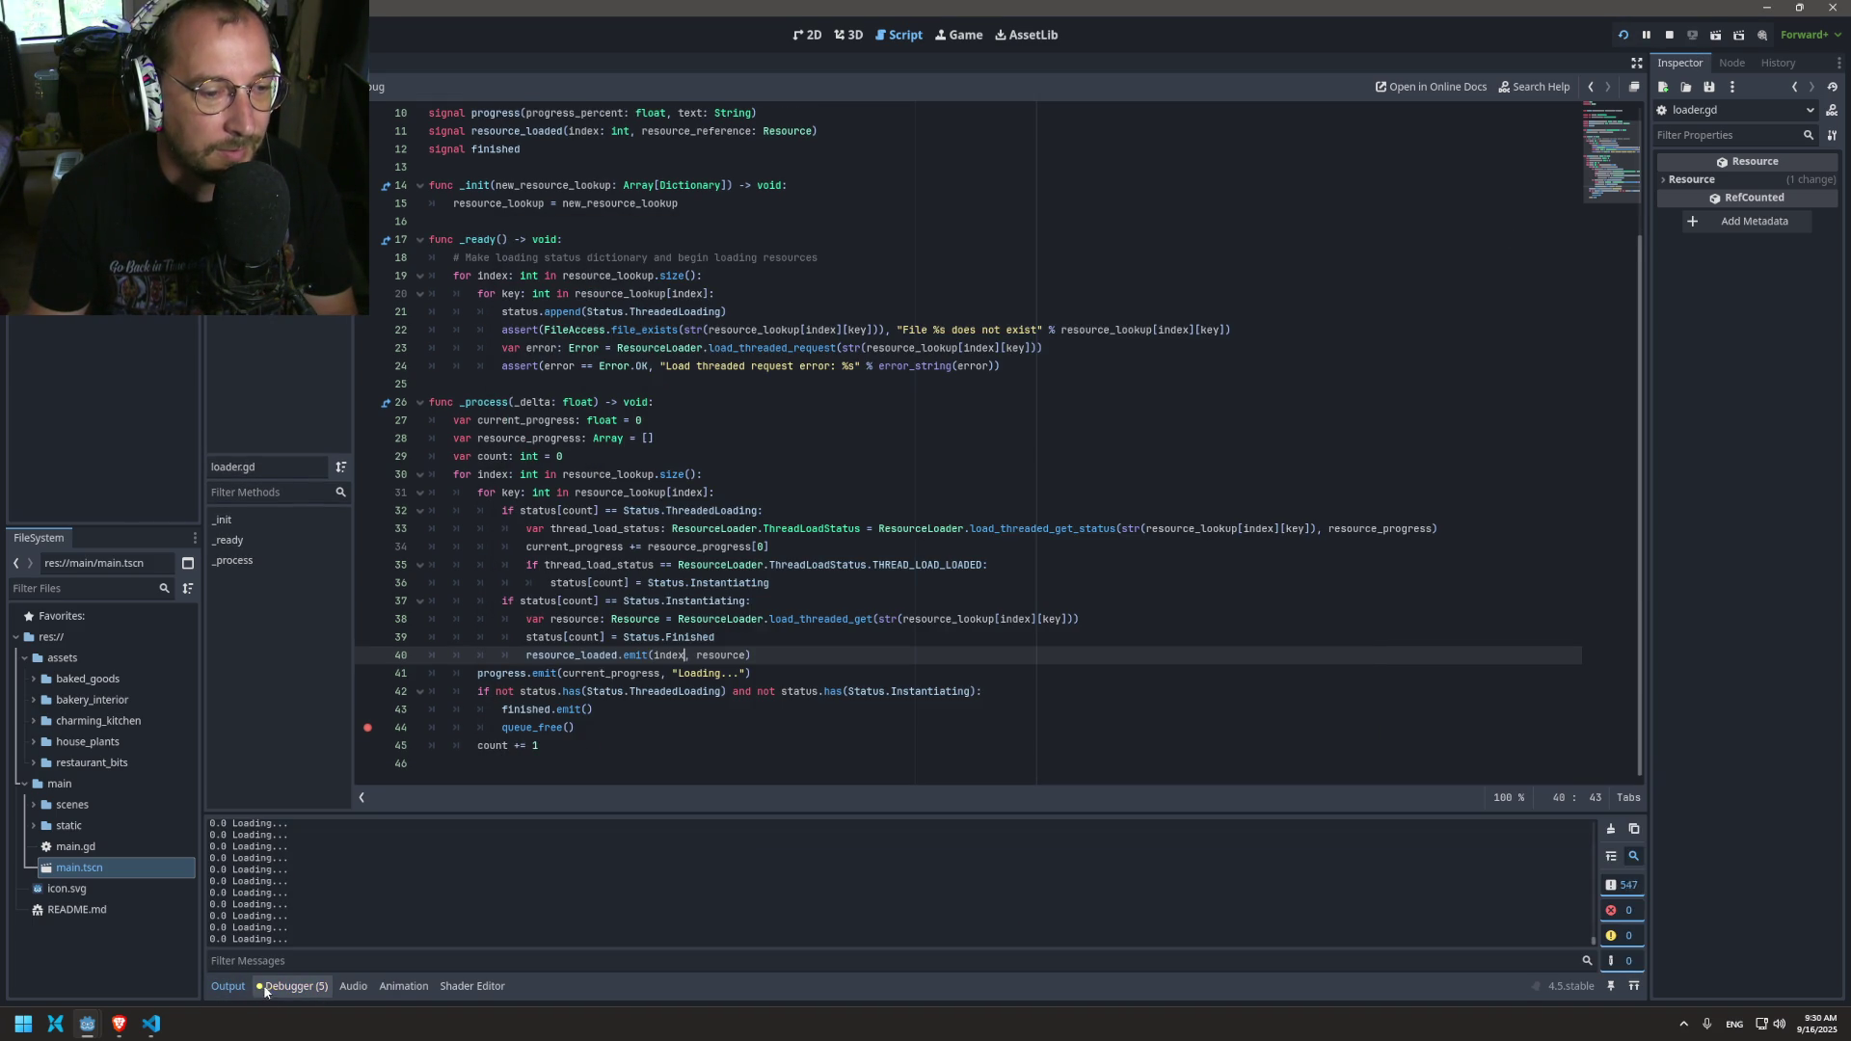
double_click(506, 691)
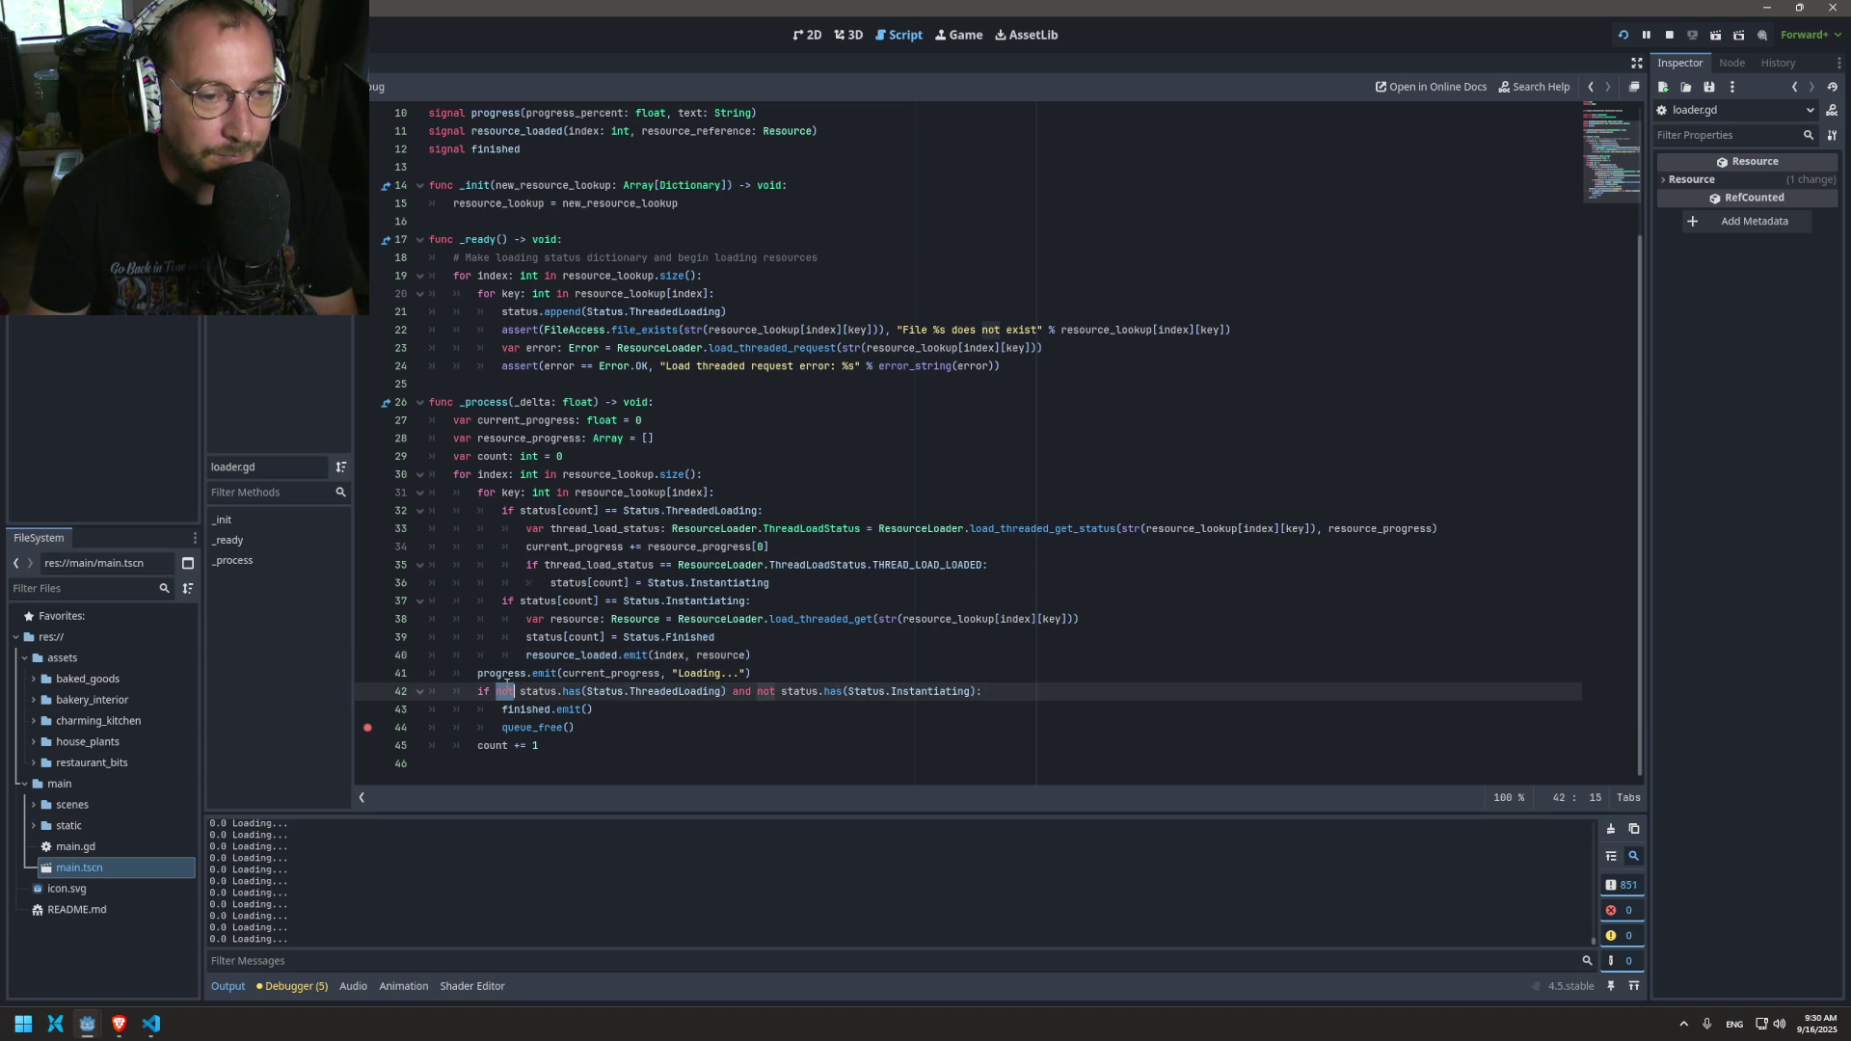
mouse_move(529, 672)
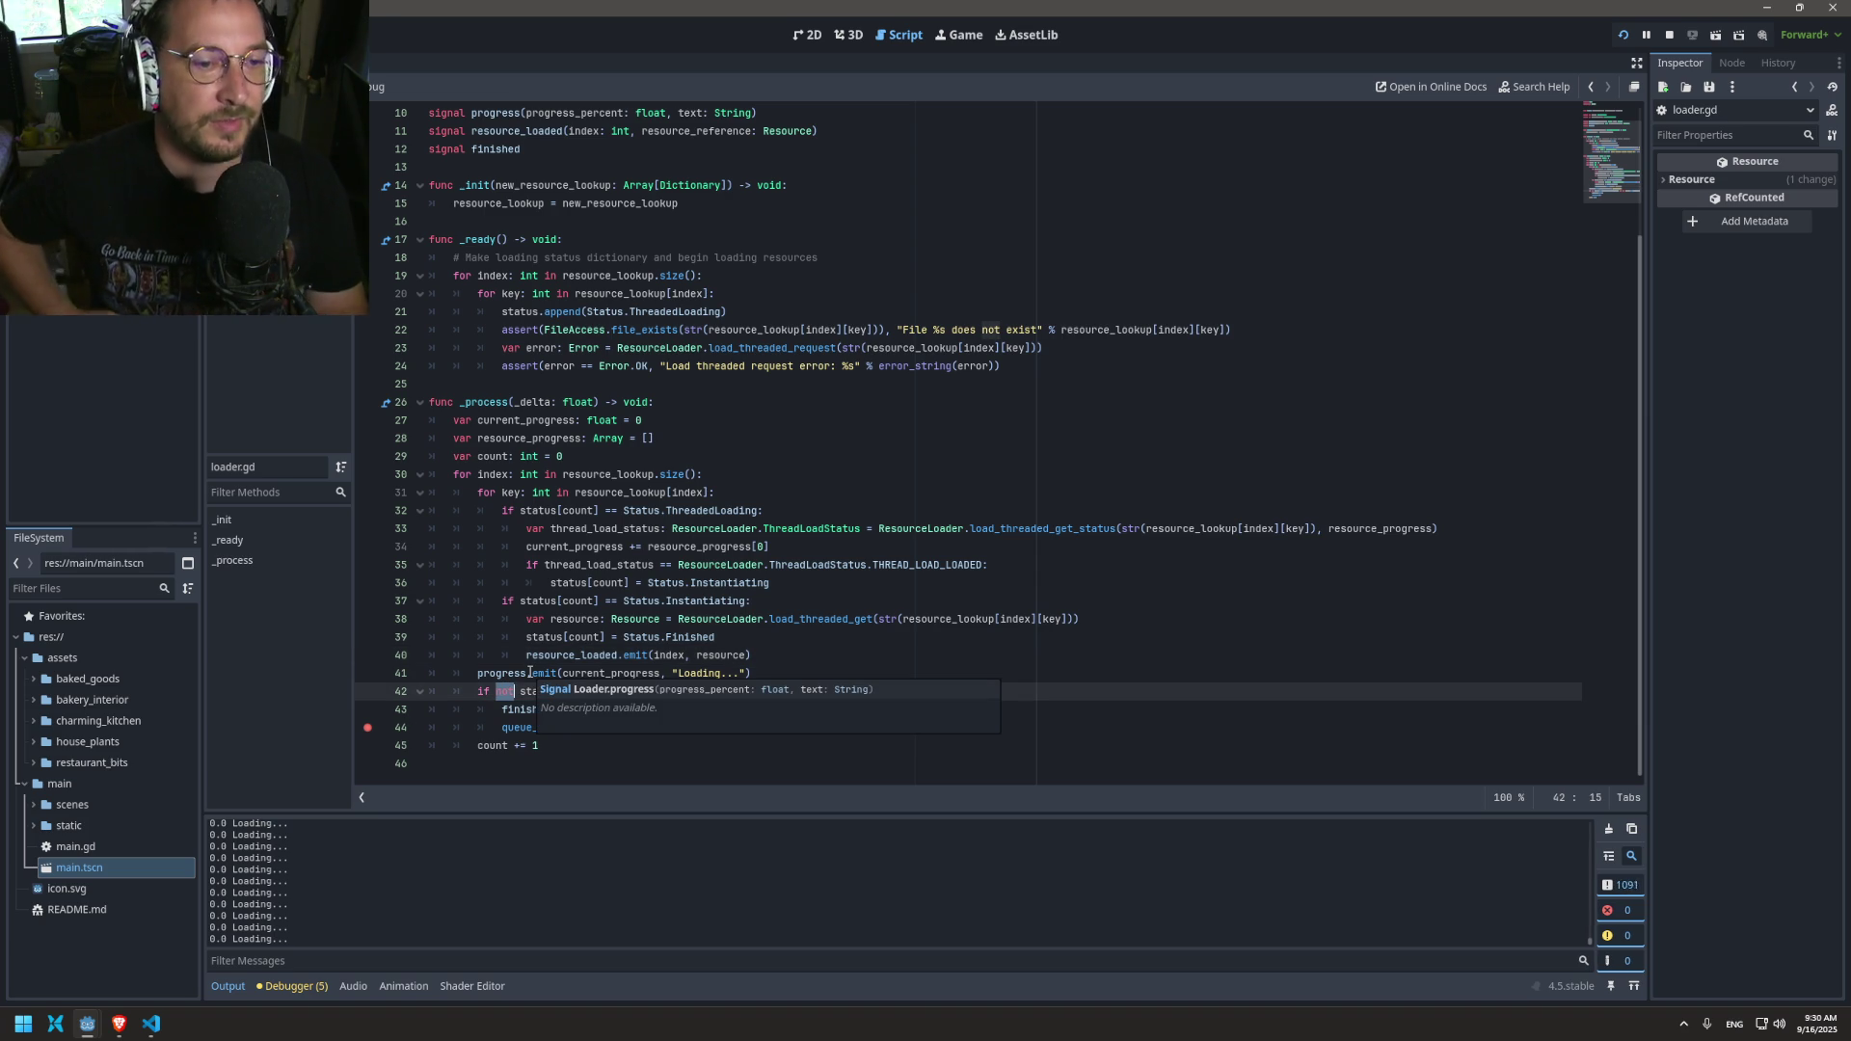
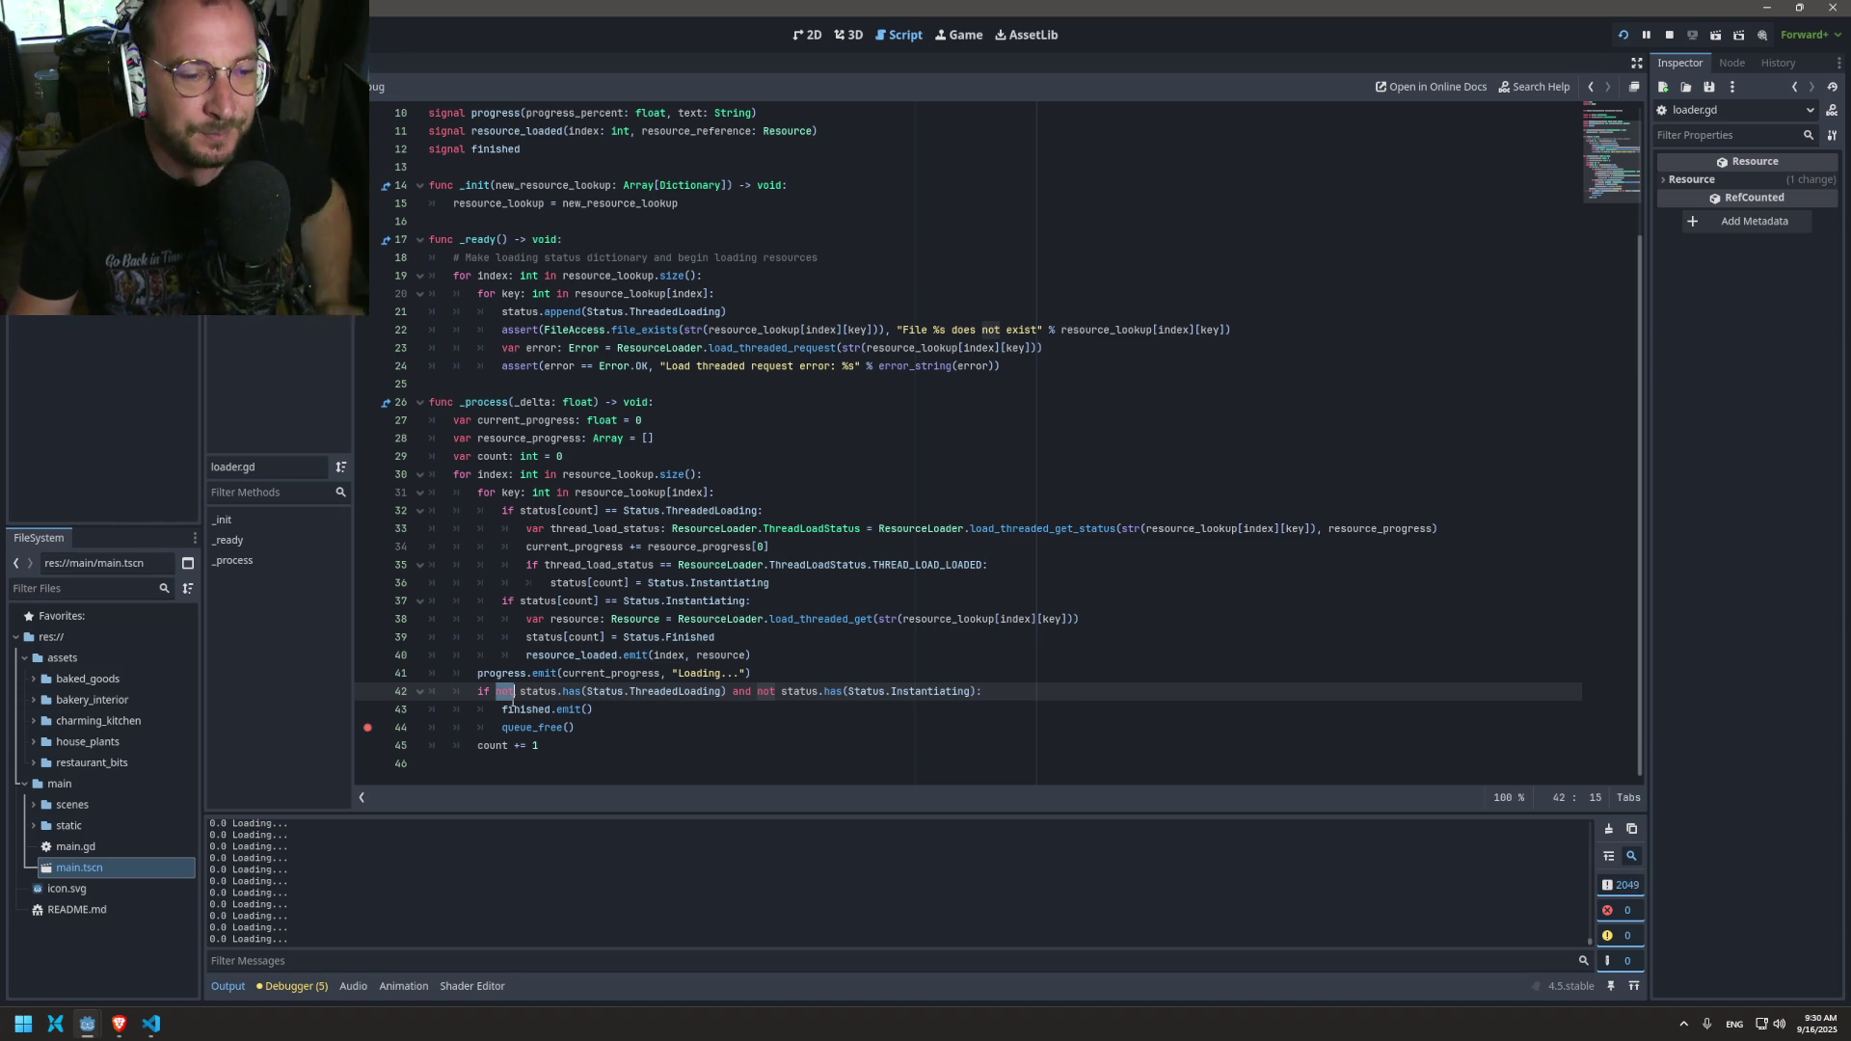
Step: Highlight resource_loaded uses and read the Array has() documentation, then return to loader.gd
double_click(542, 657)
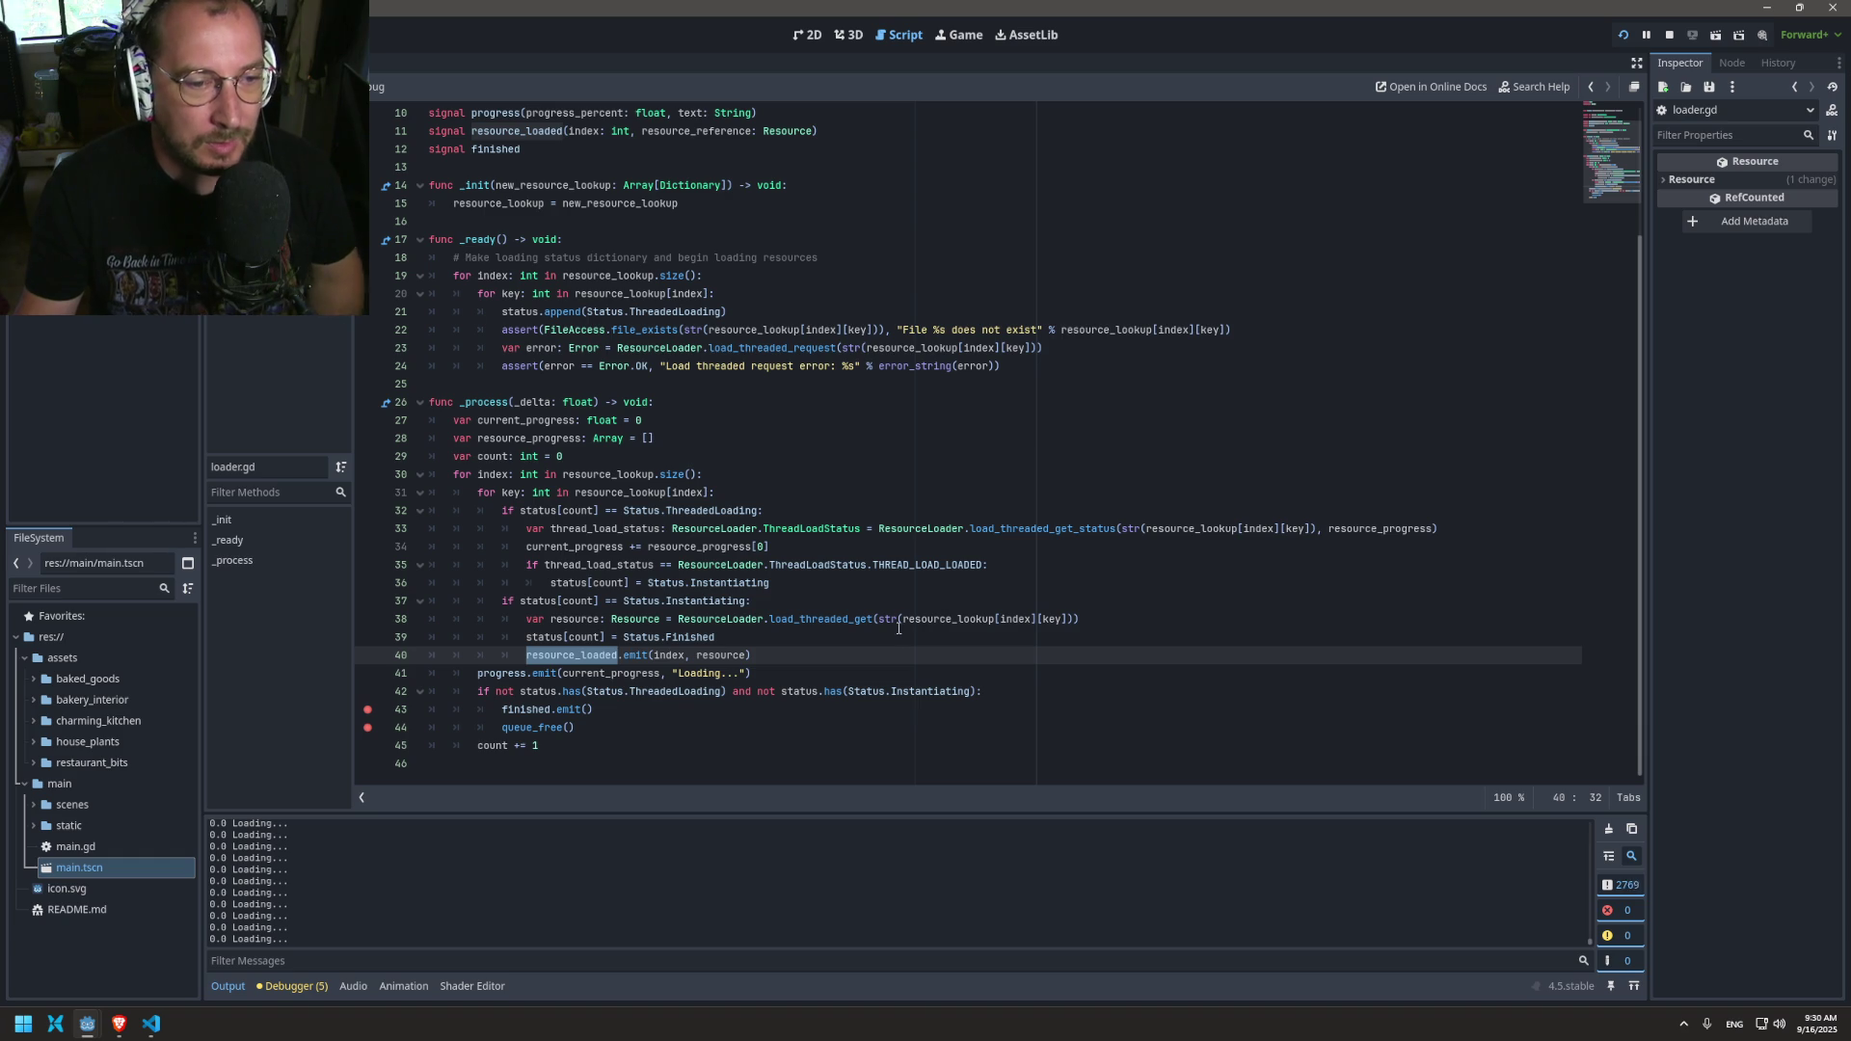
left_click(571, 692)
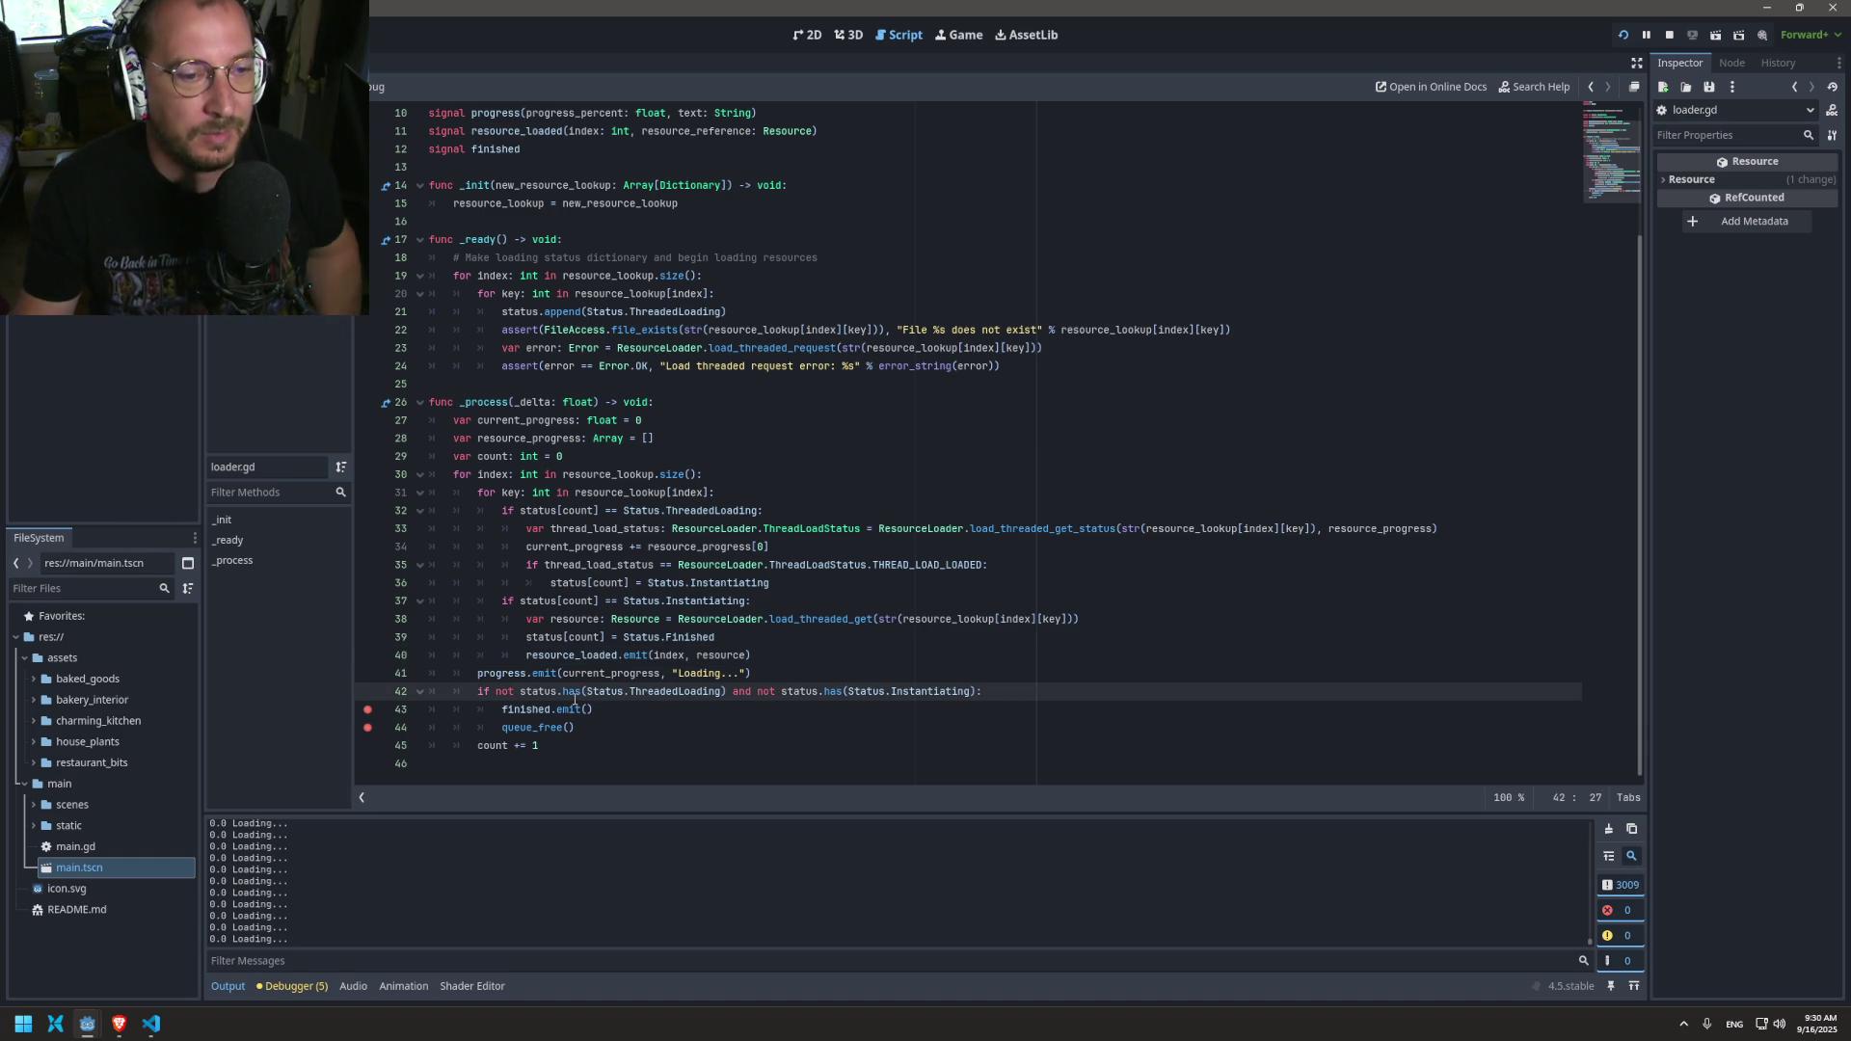
left_click(572, 691, "ctrl")
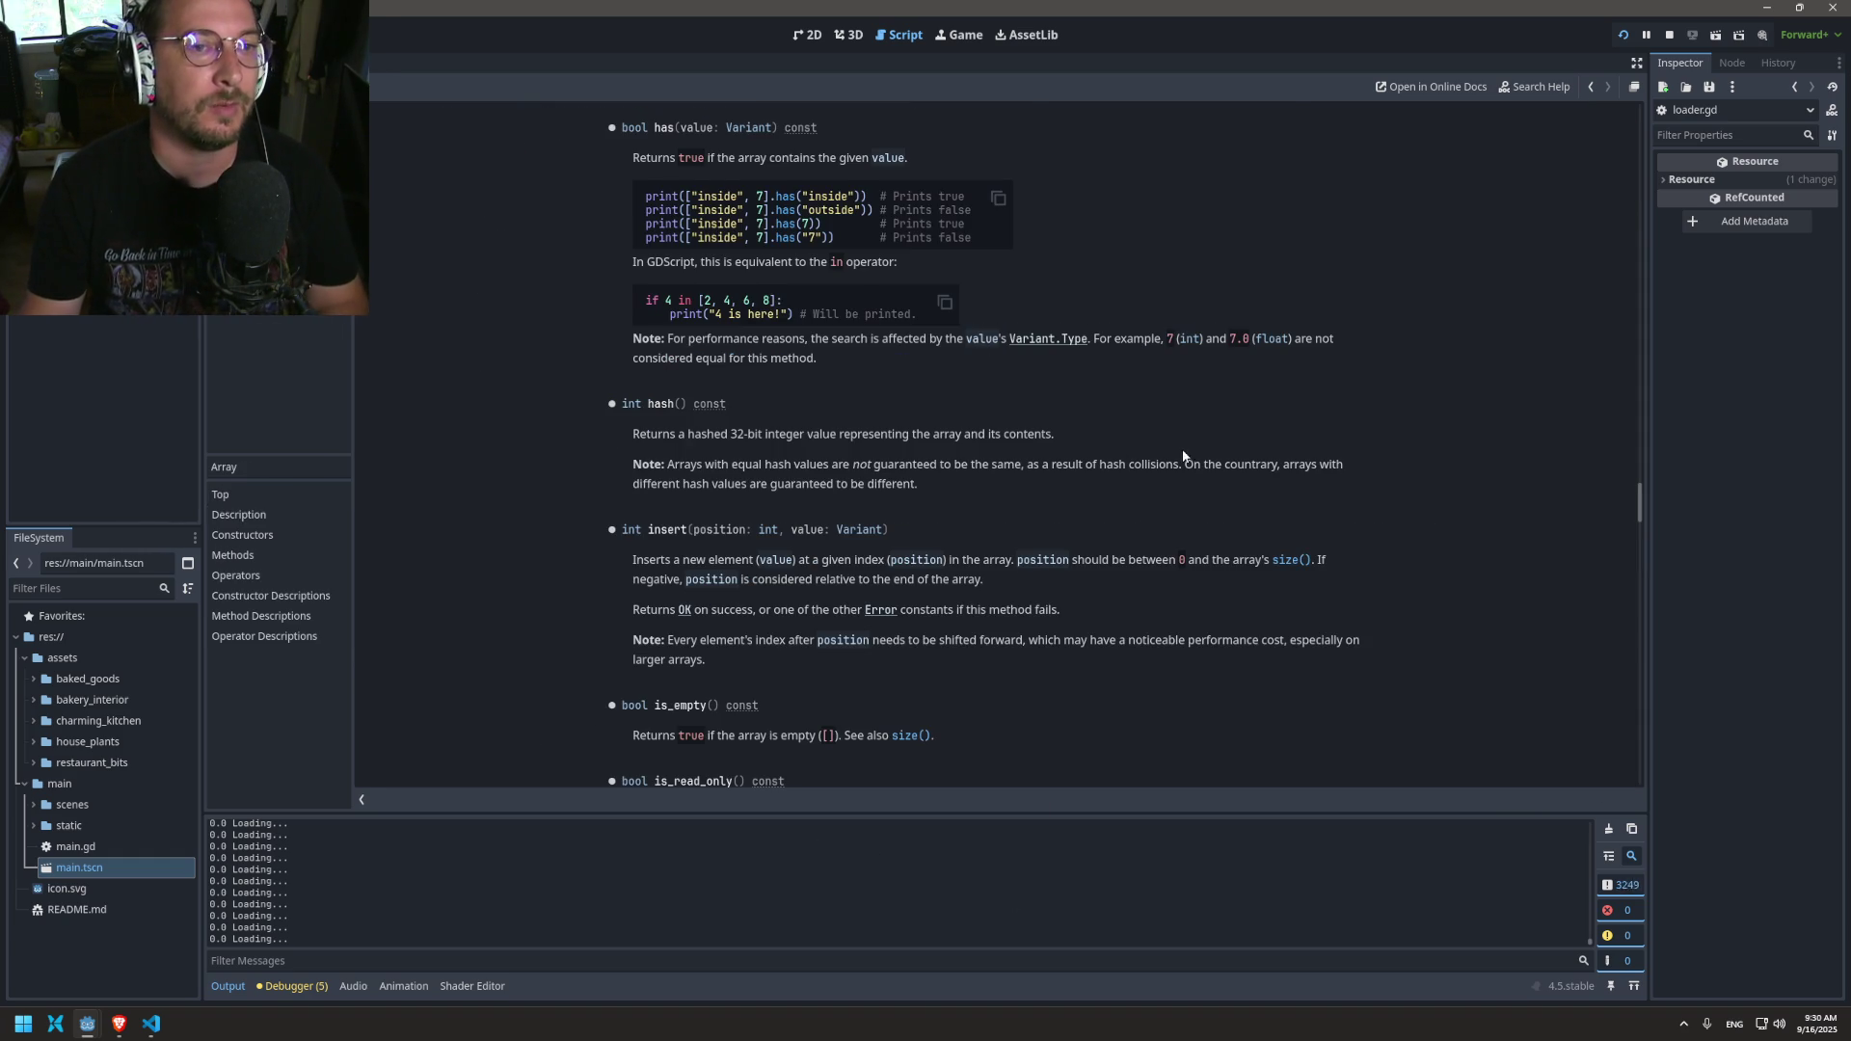
scroll(1167, 442, "up", 15)
mouse_move(1649, 425)
left_mouse_down()
mouse_move(1636, 102)
mouse_move(1629, 159)
left_mouse_up()
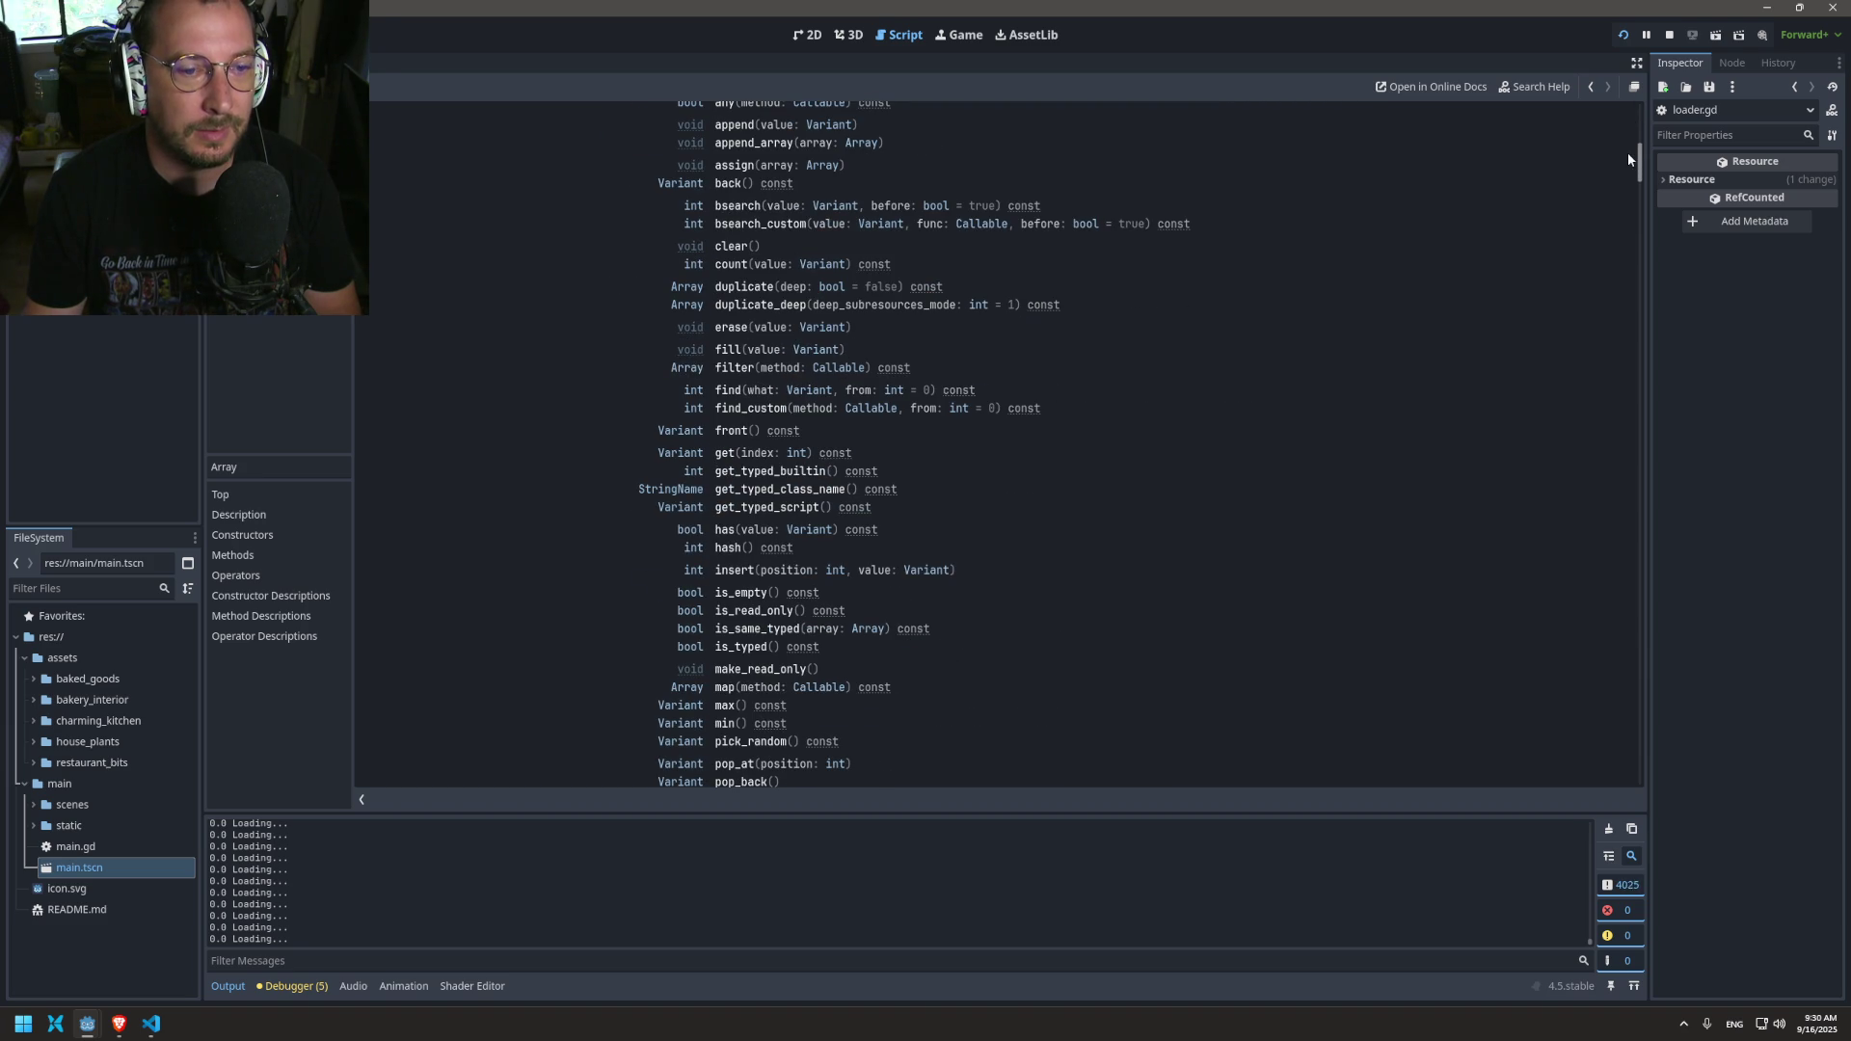
left_click(724, 531)
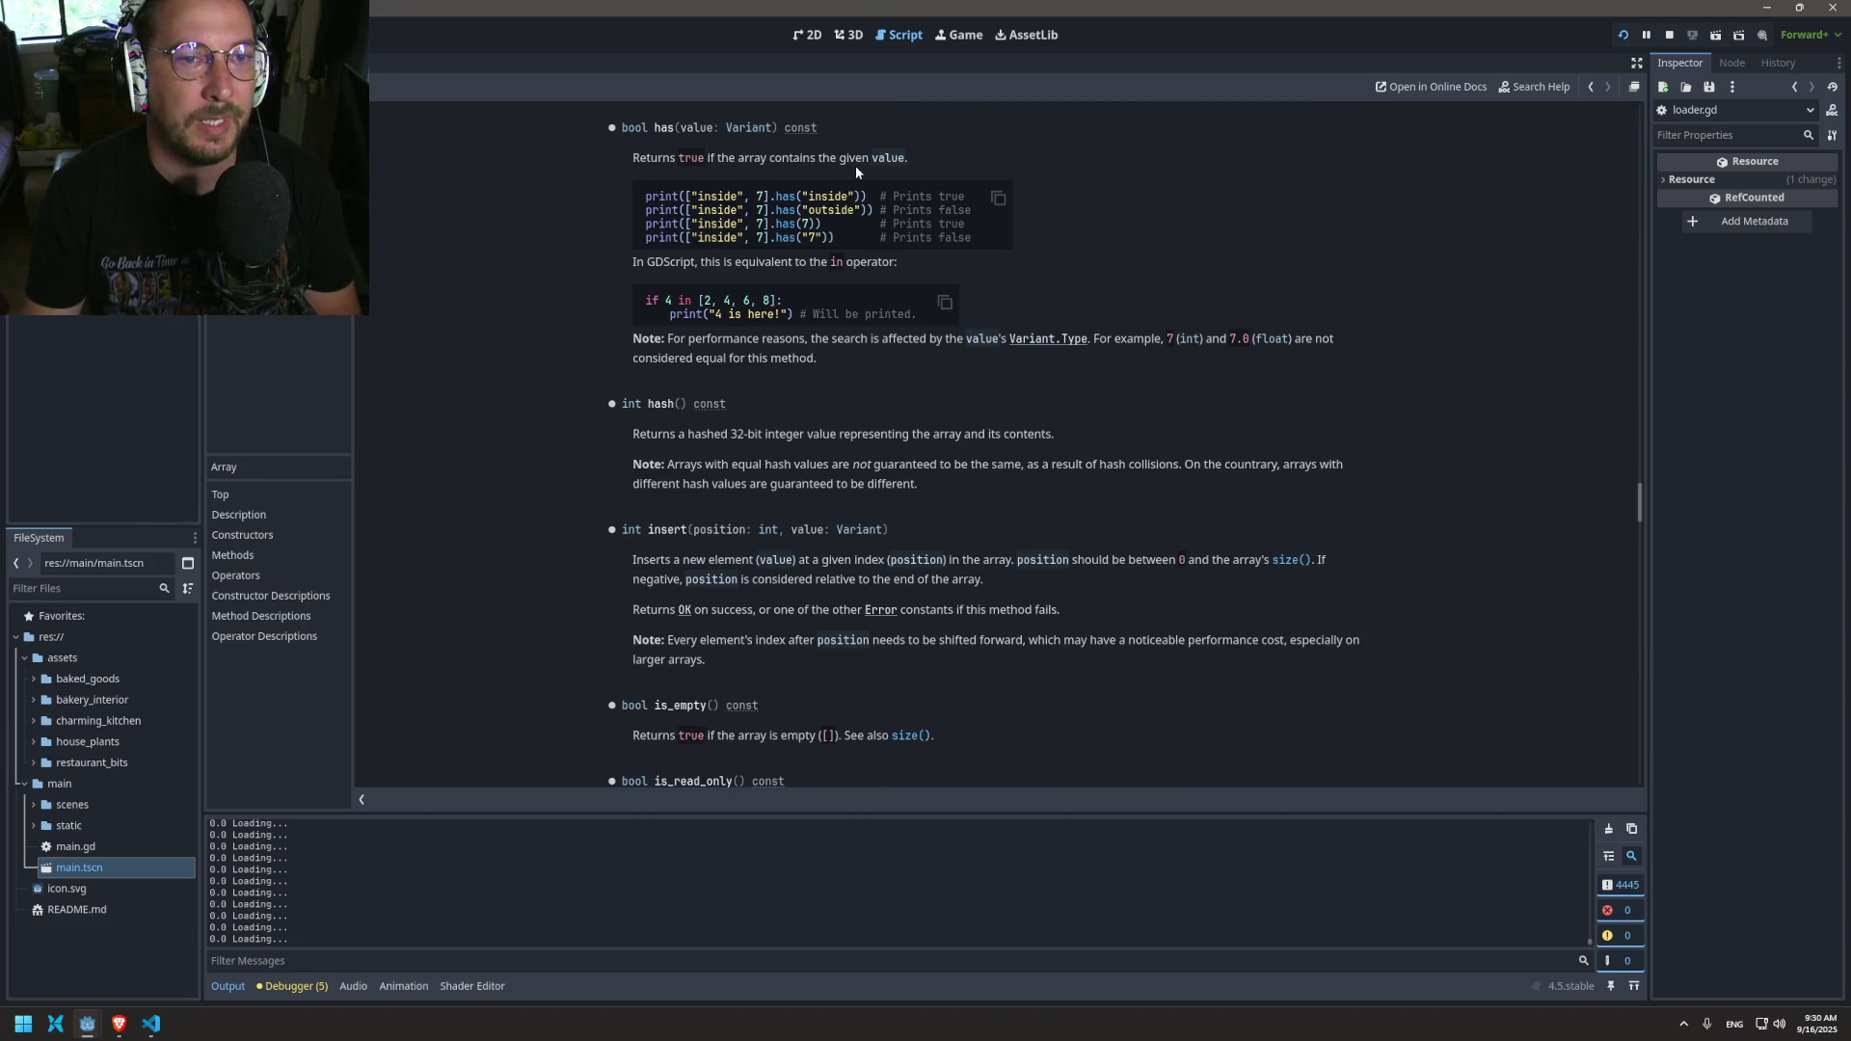
left_click(1590, 87)
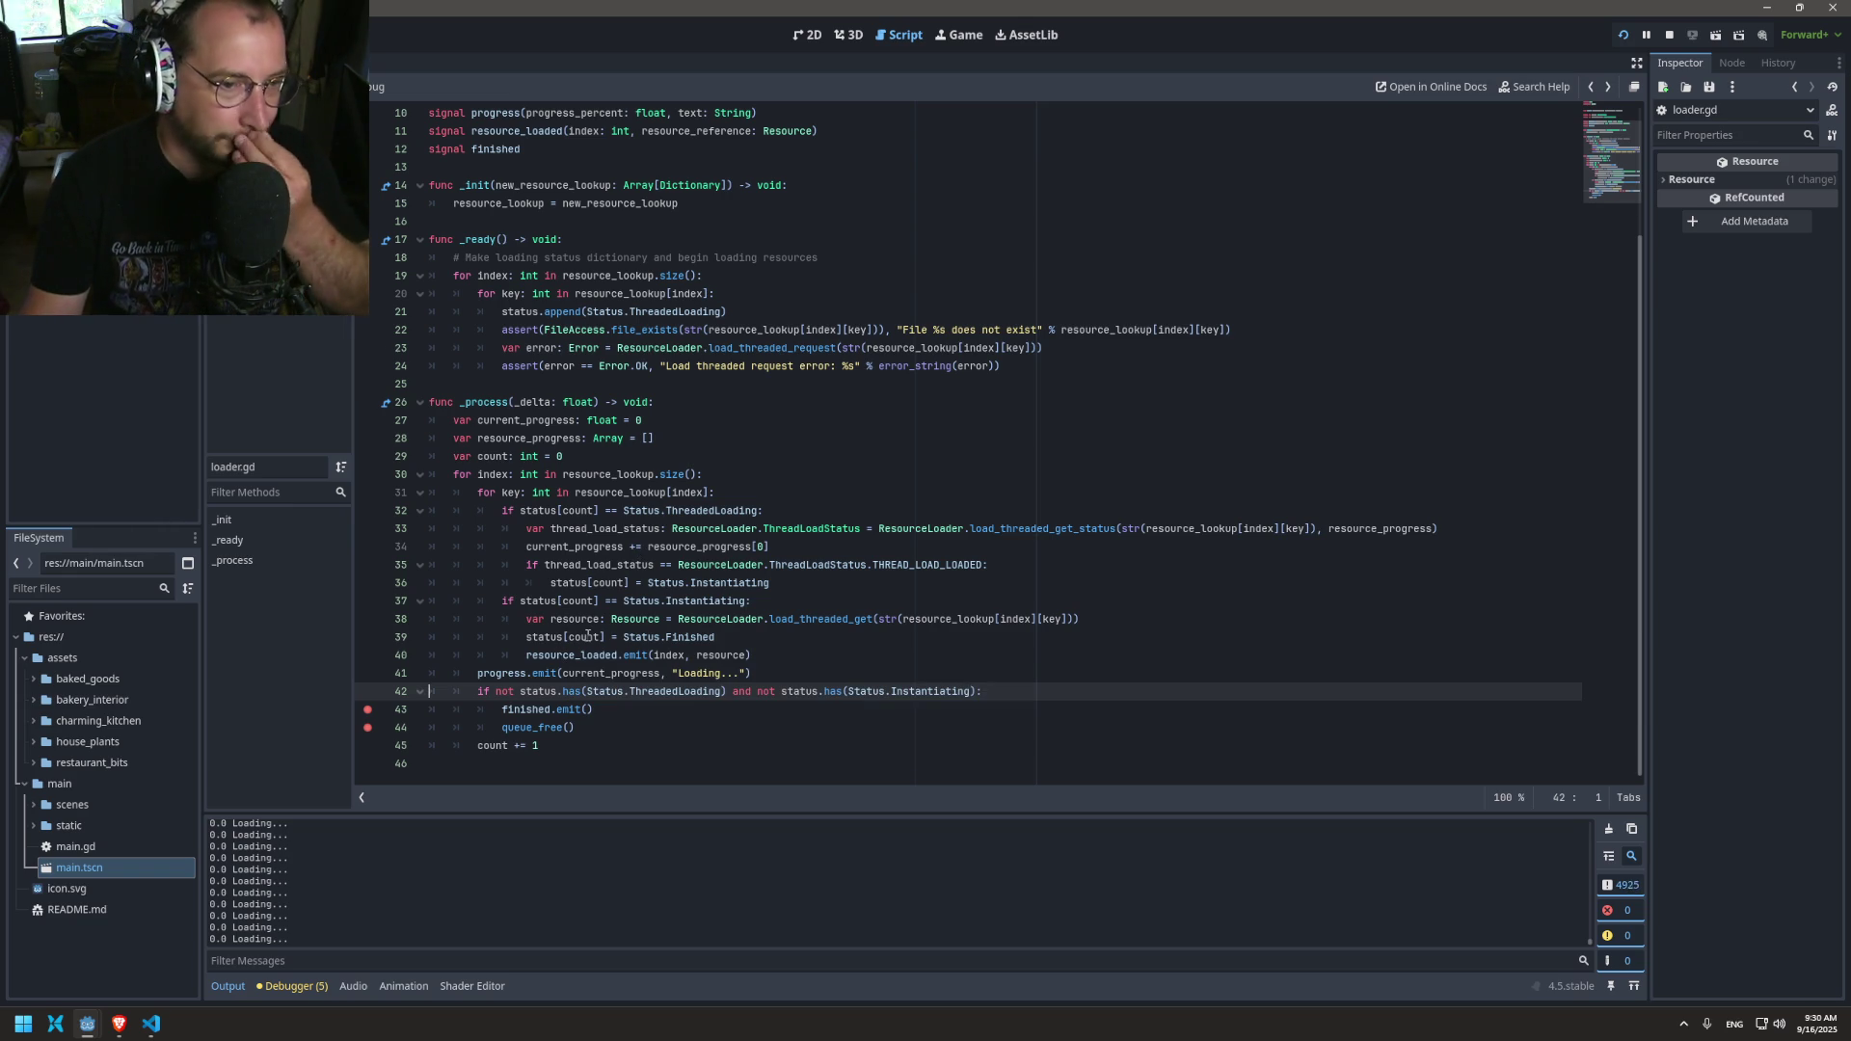
Step: Inspect the Status, ThreadedLoading, count and progress usages in loader.gd's loading code
double_click(641, 636)
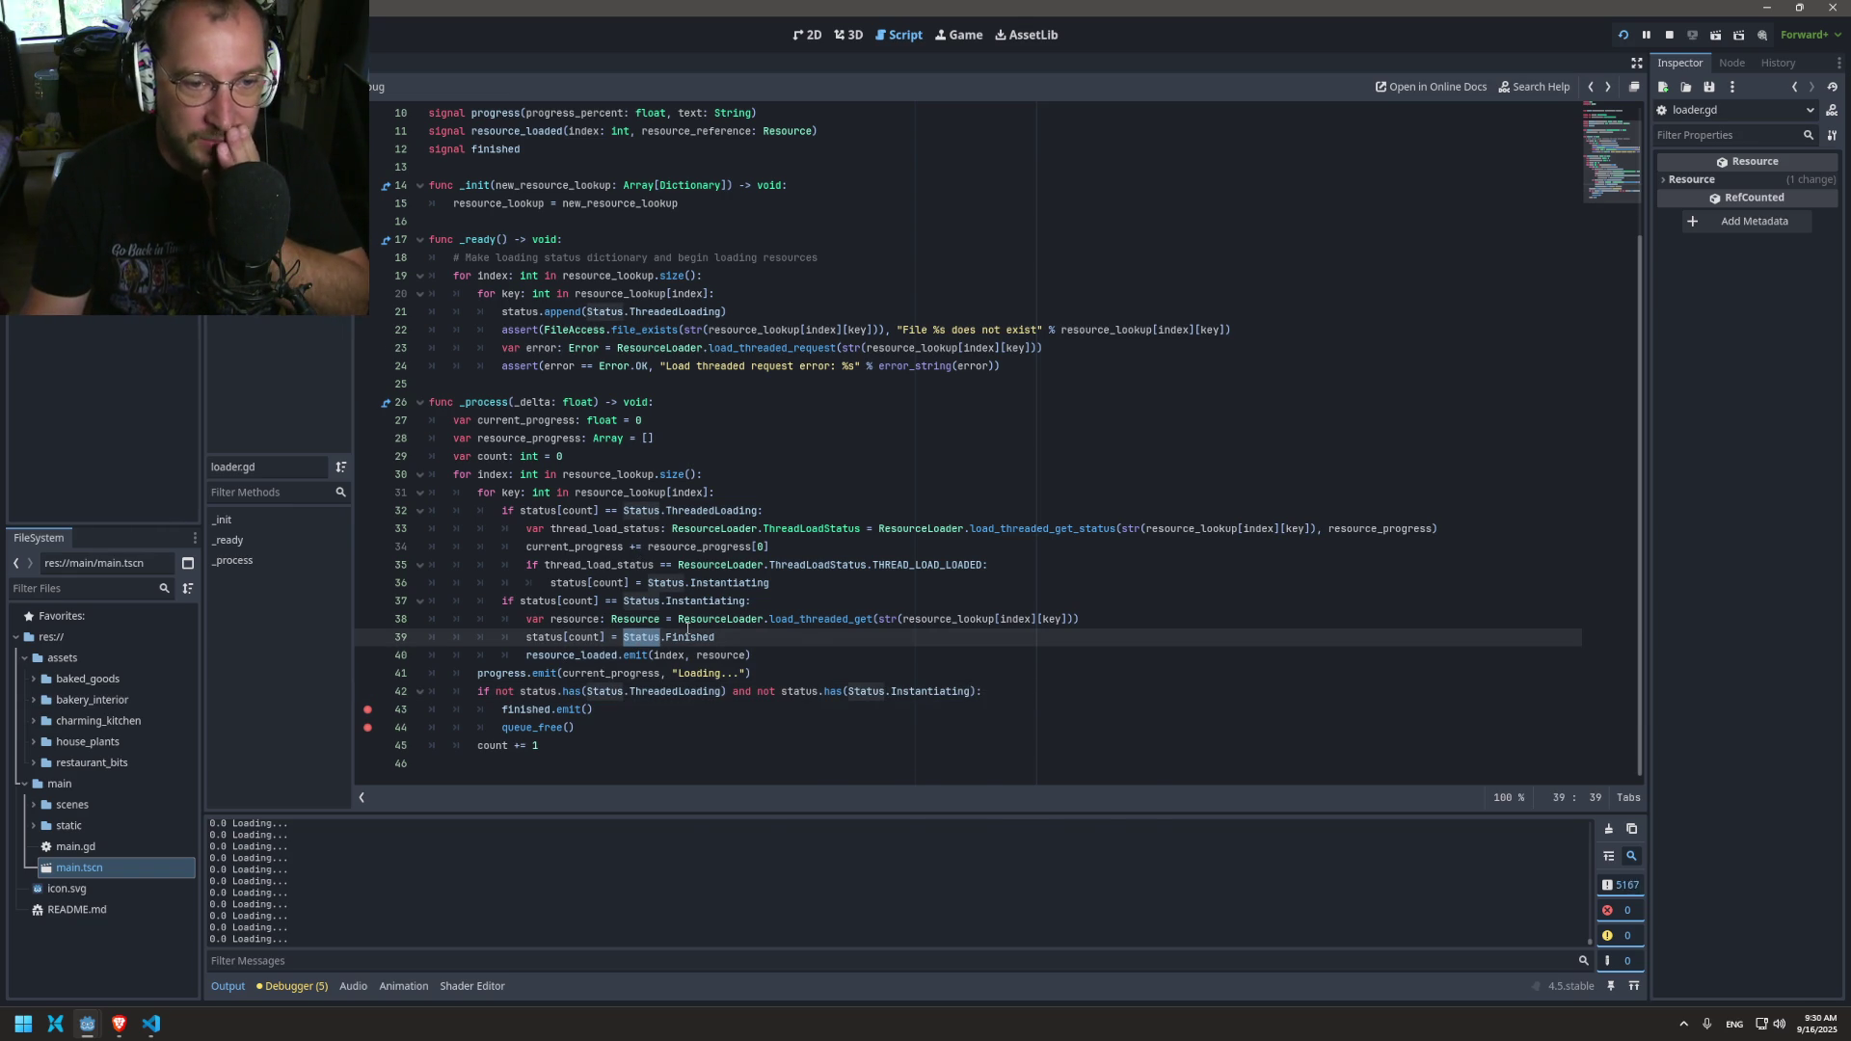
double_click(672, 691)
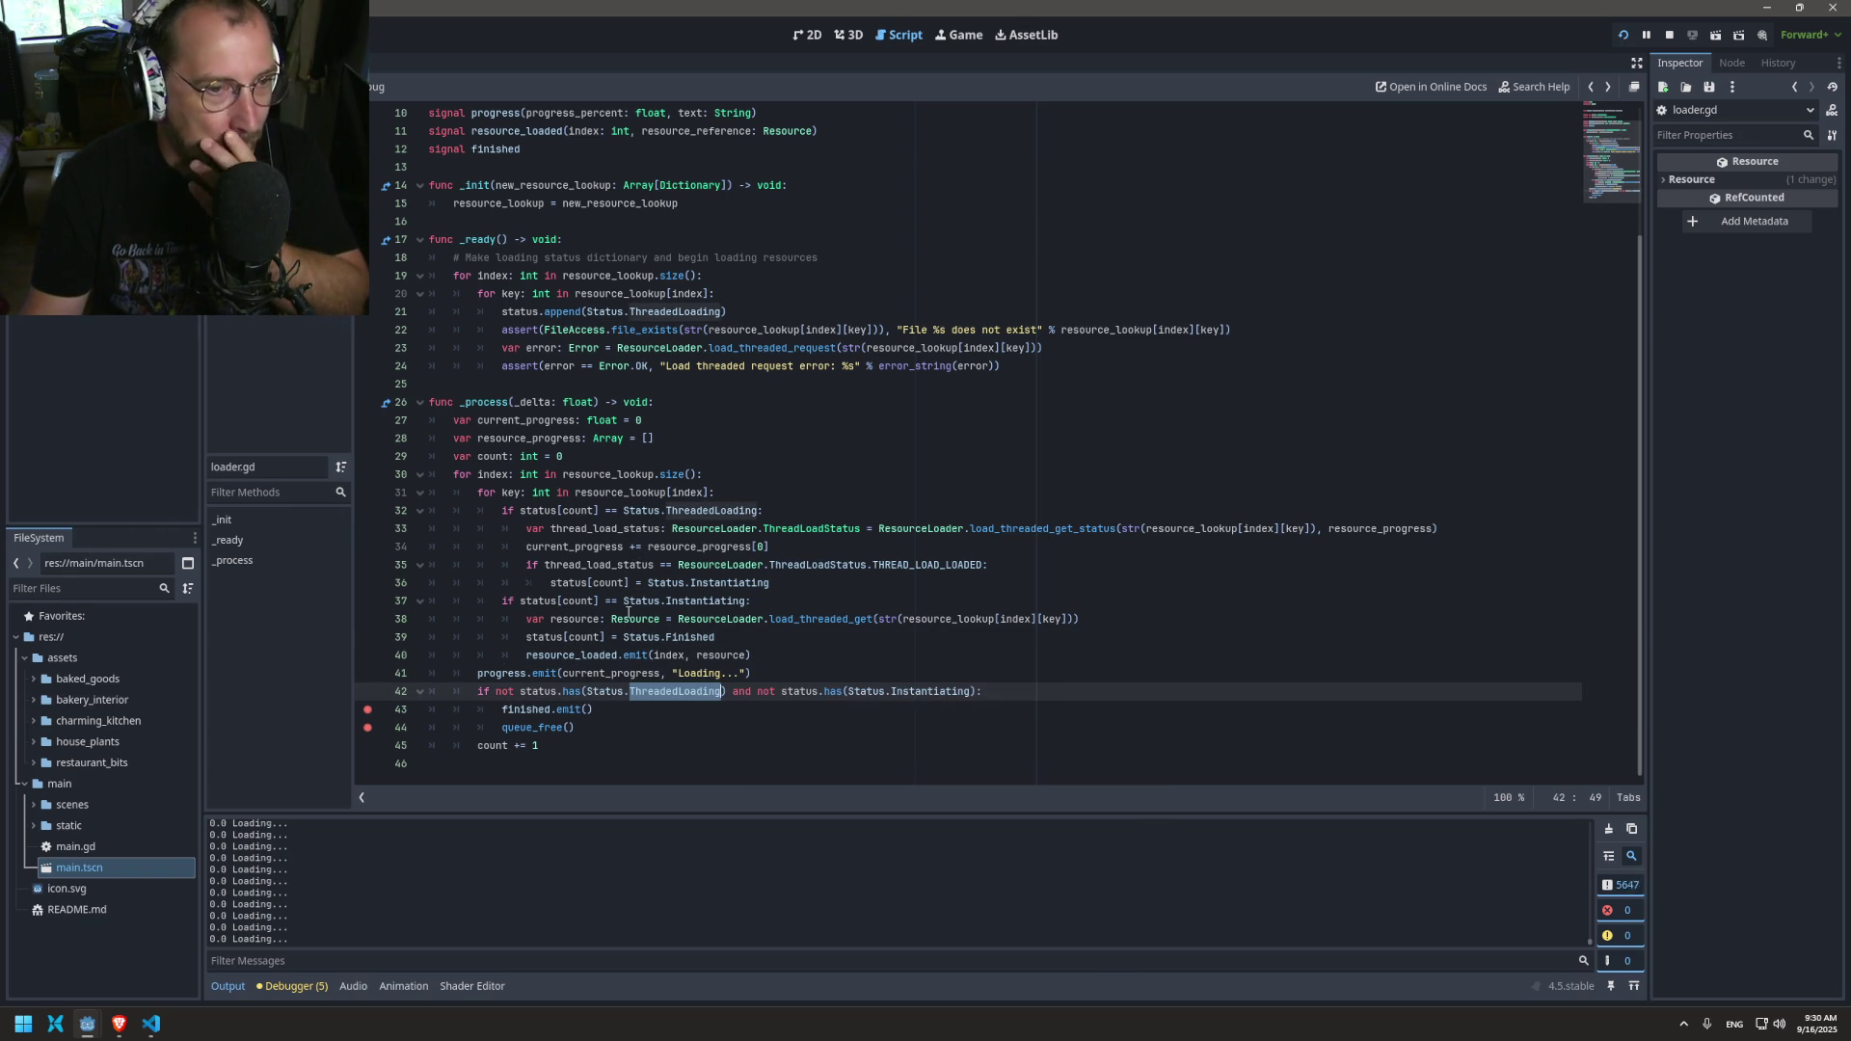
double_click(607, 584)
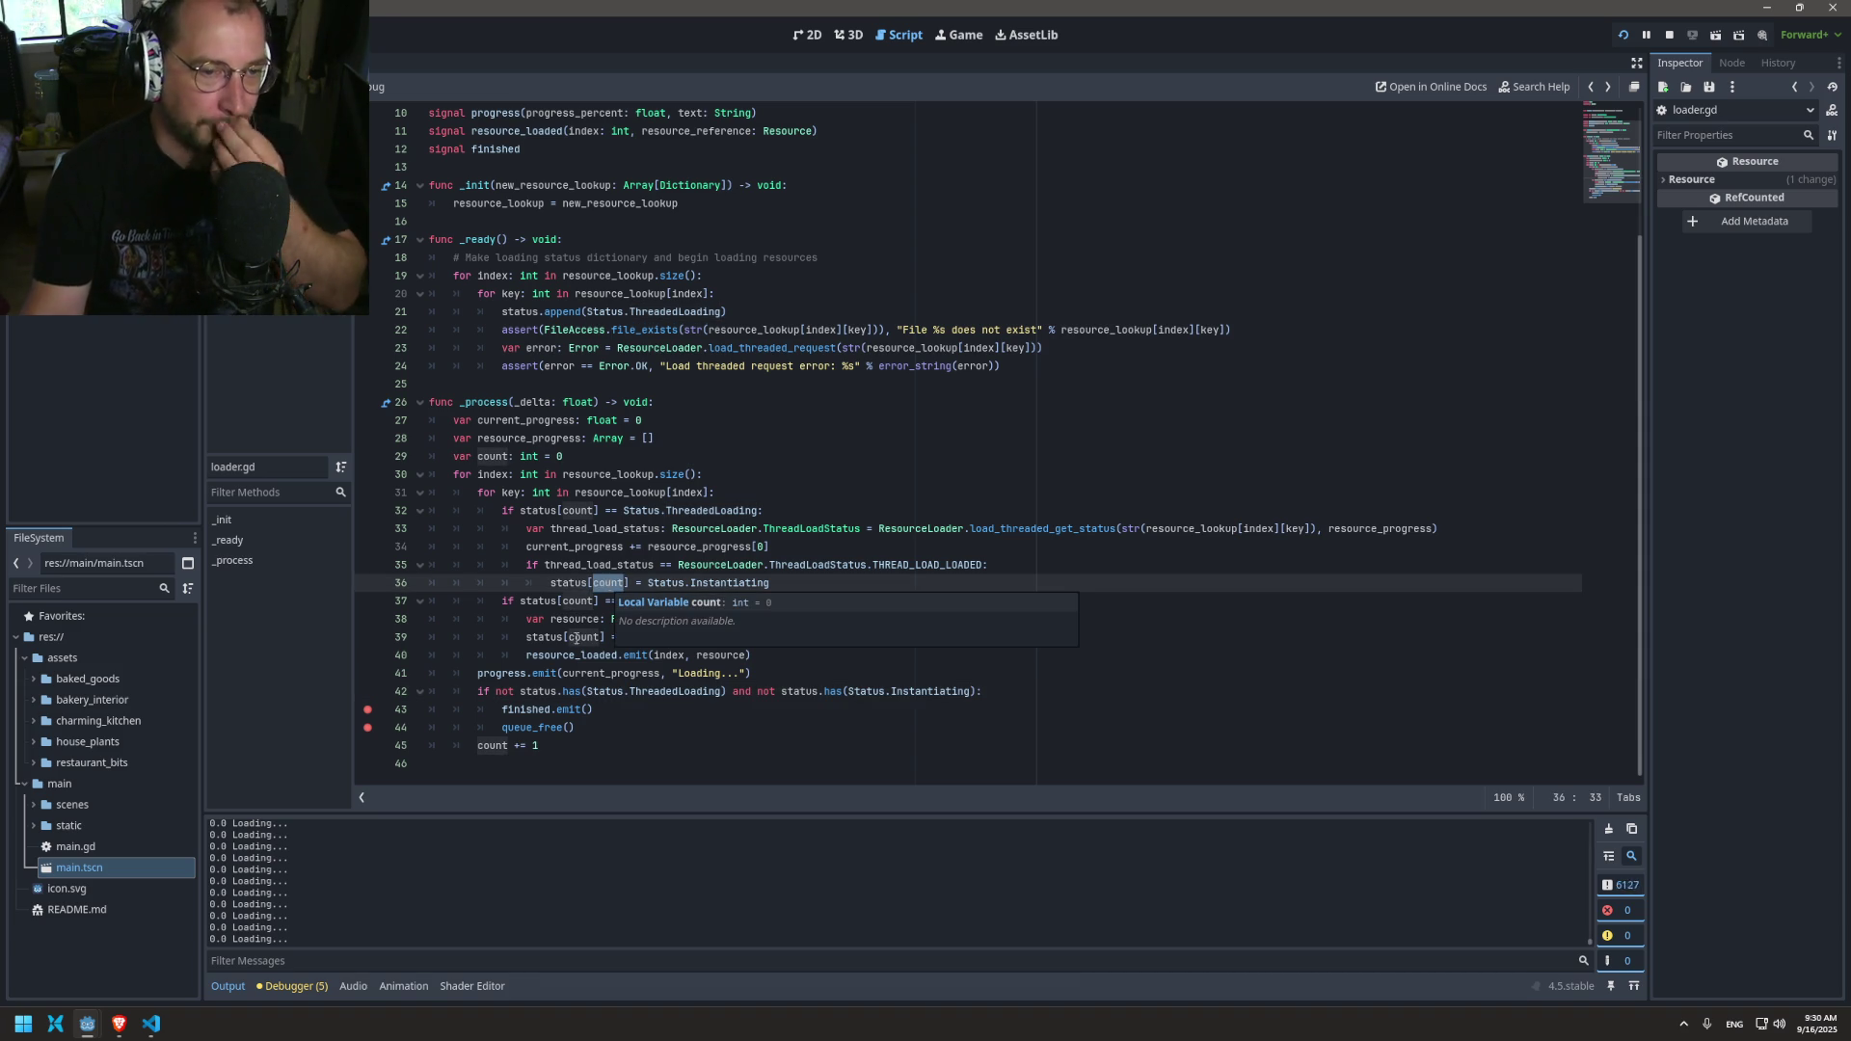
double_click(585, 637)
key("Right")
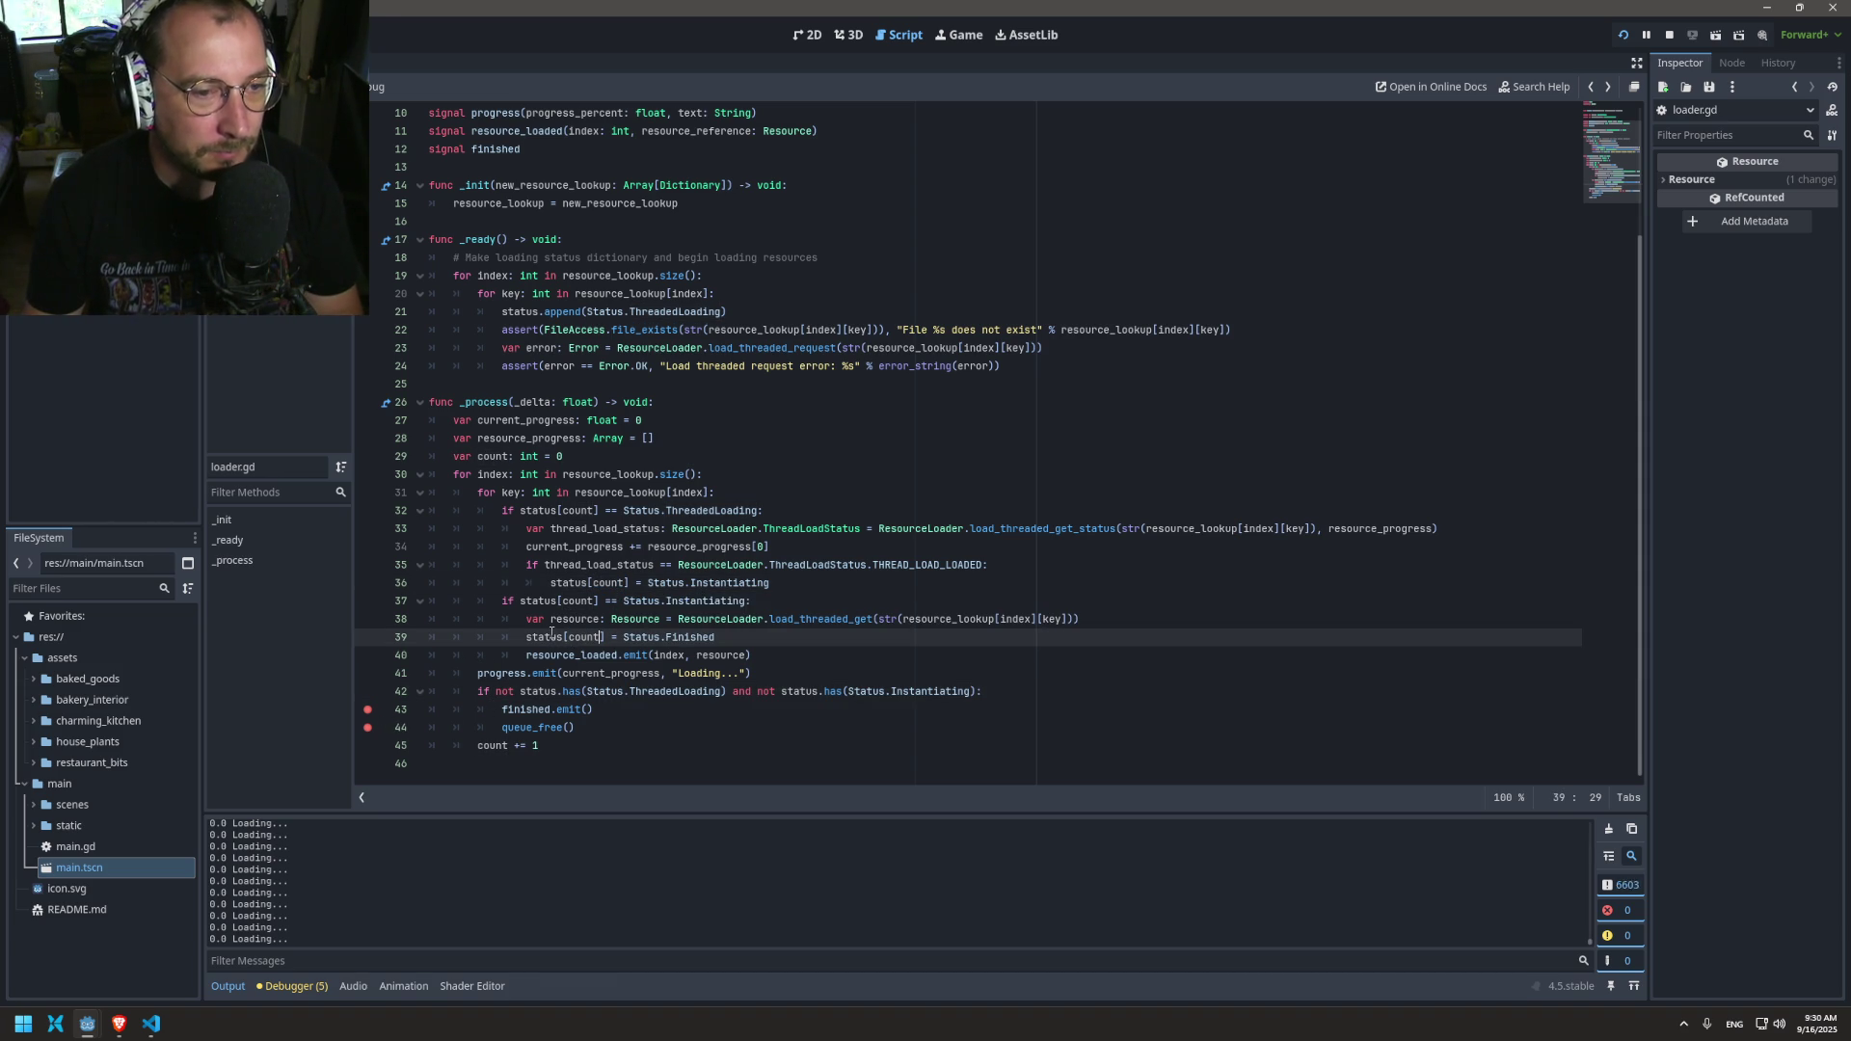
left_click(779, 658)
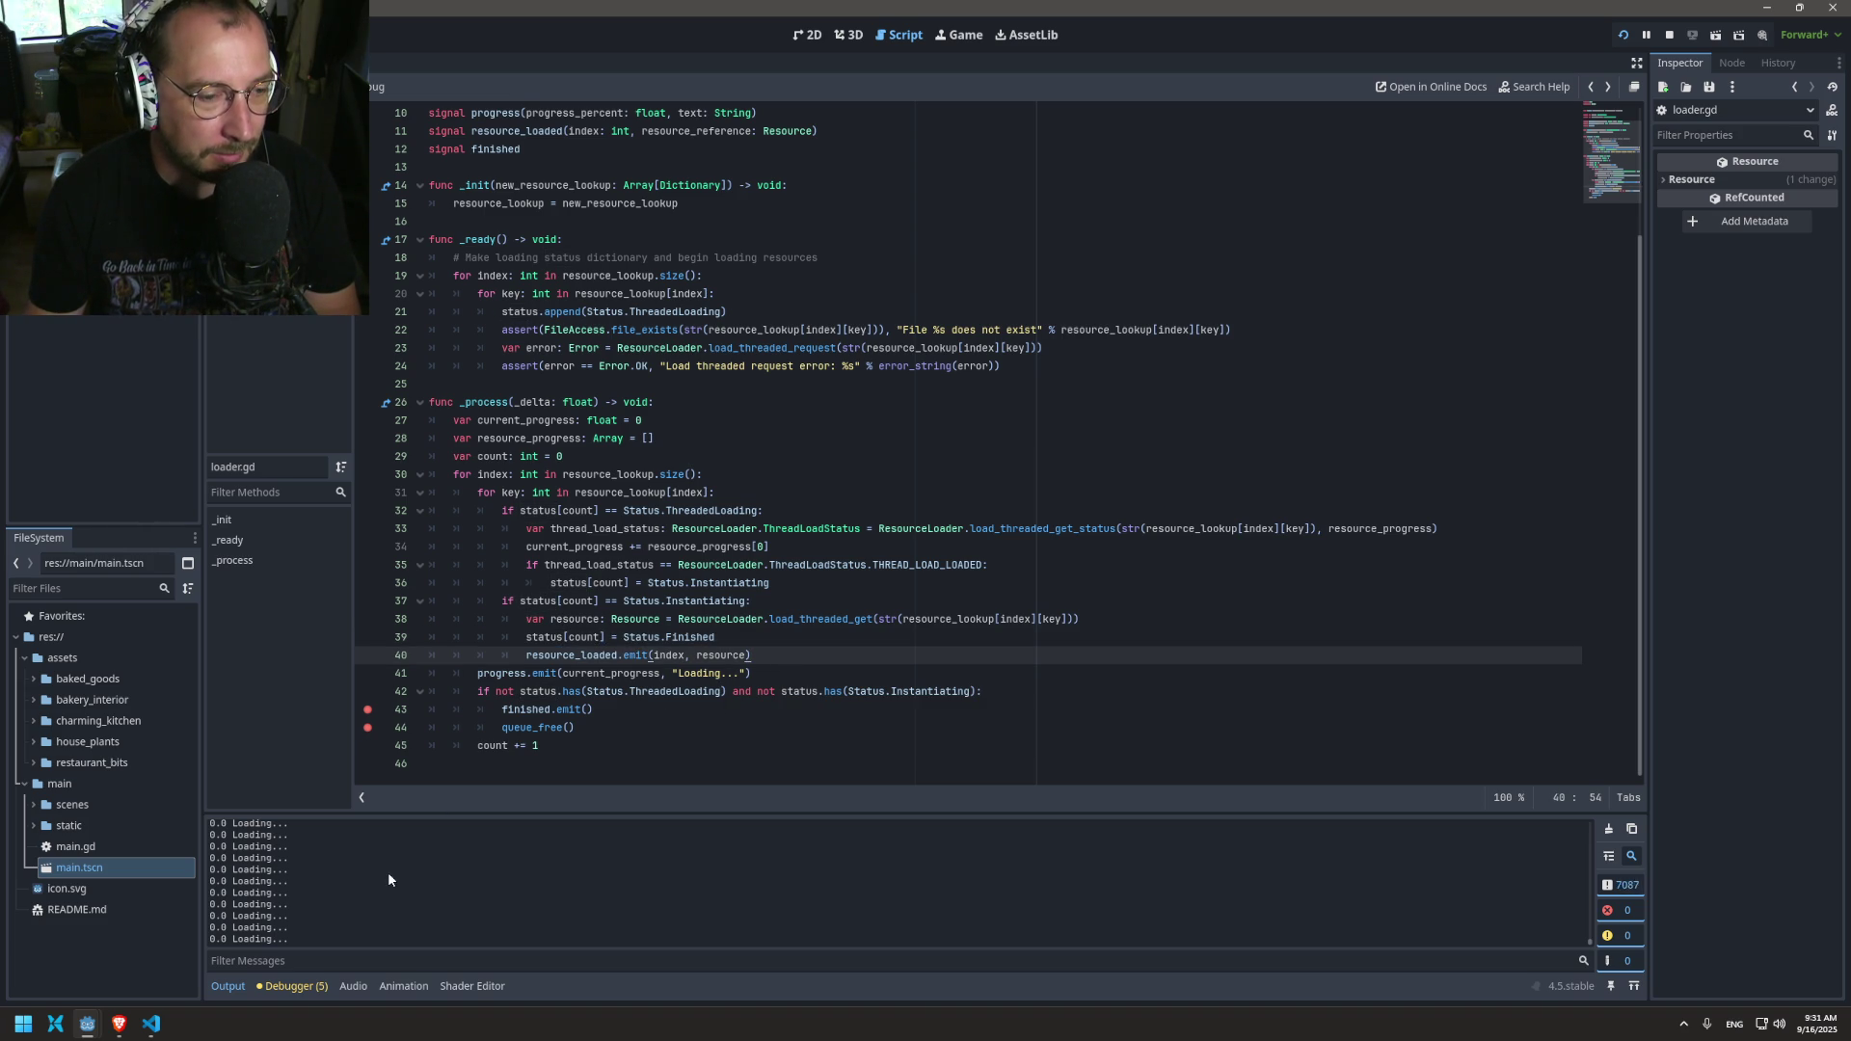
triple_click(562, 679)
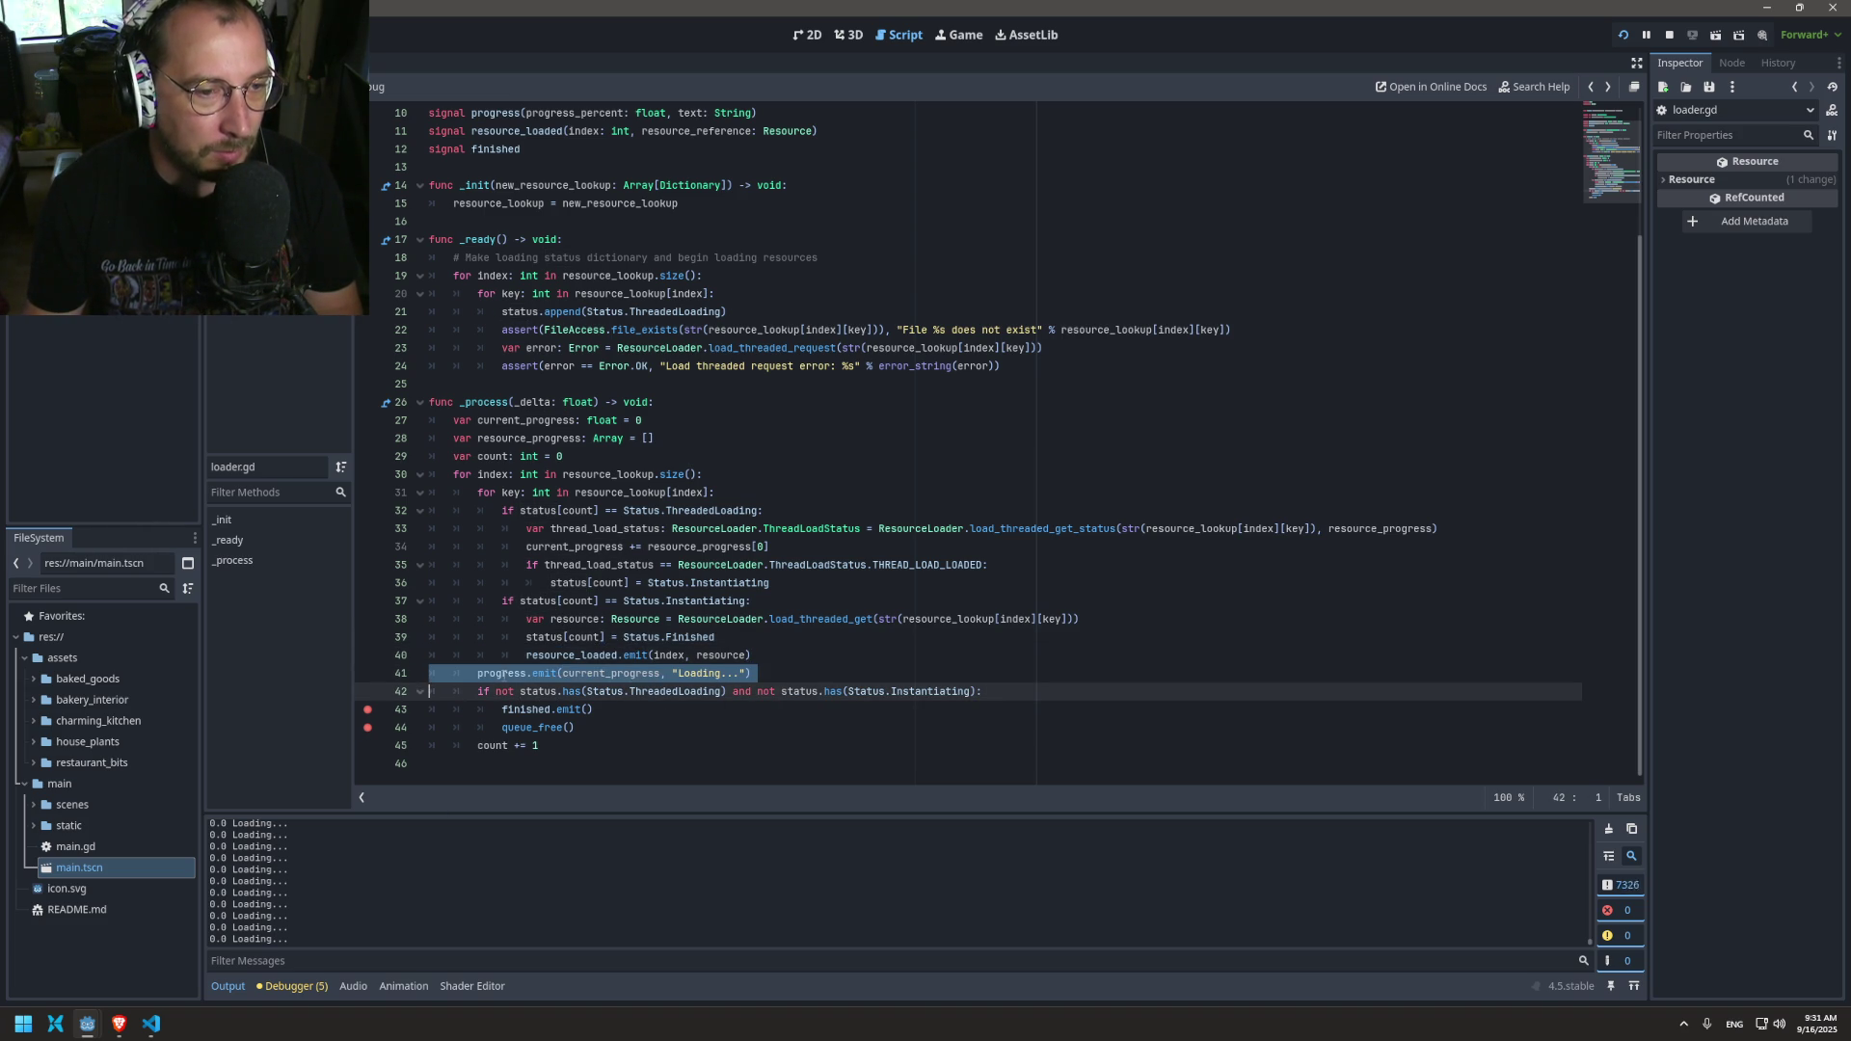
double_click(494, 672)
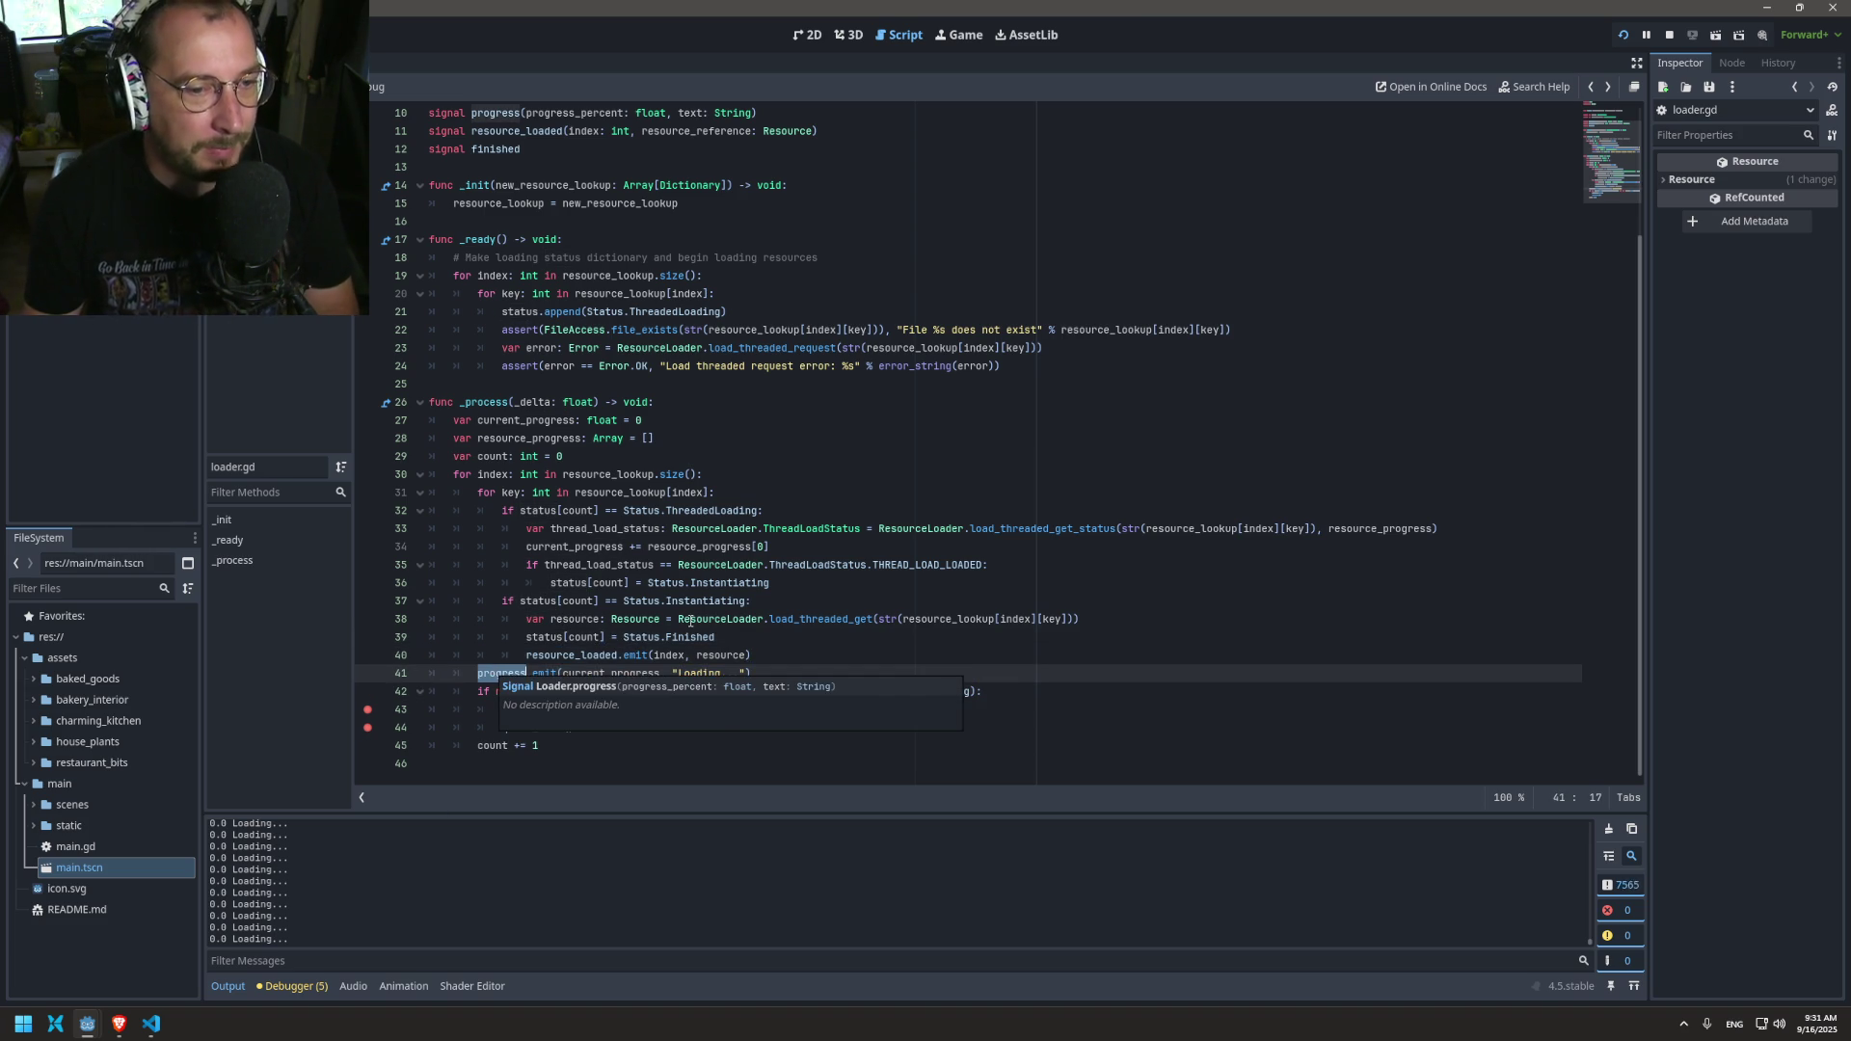
left_click(771, 674)
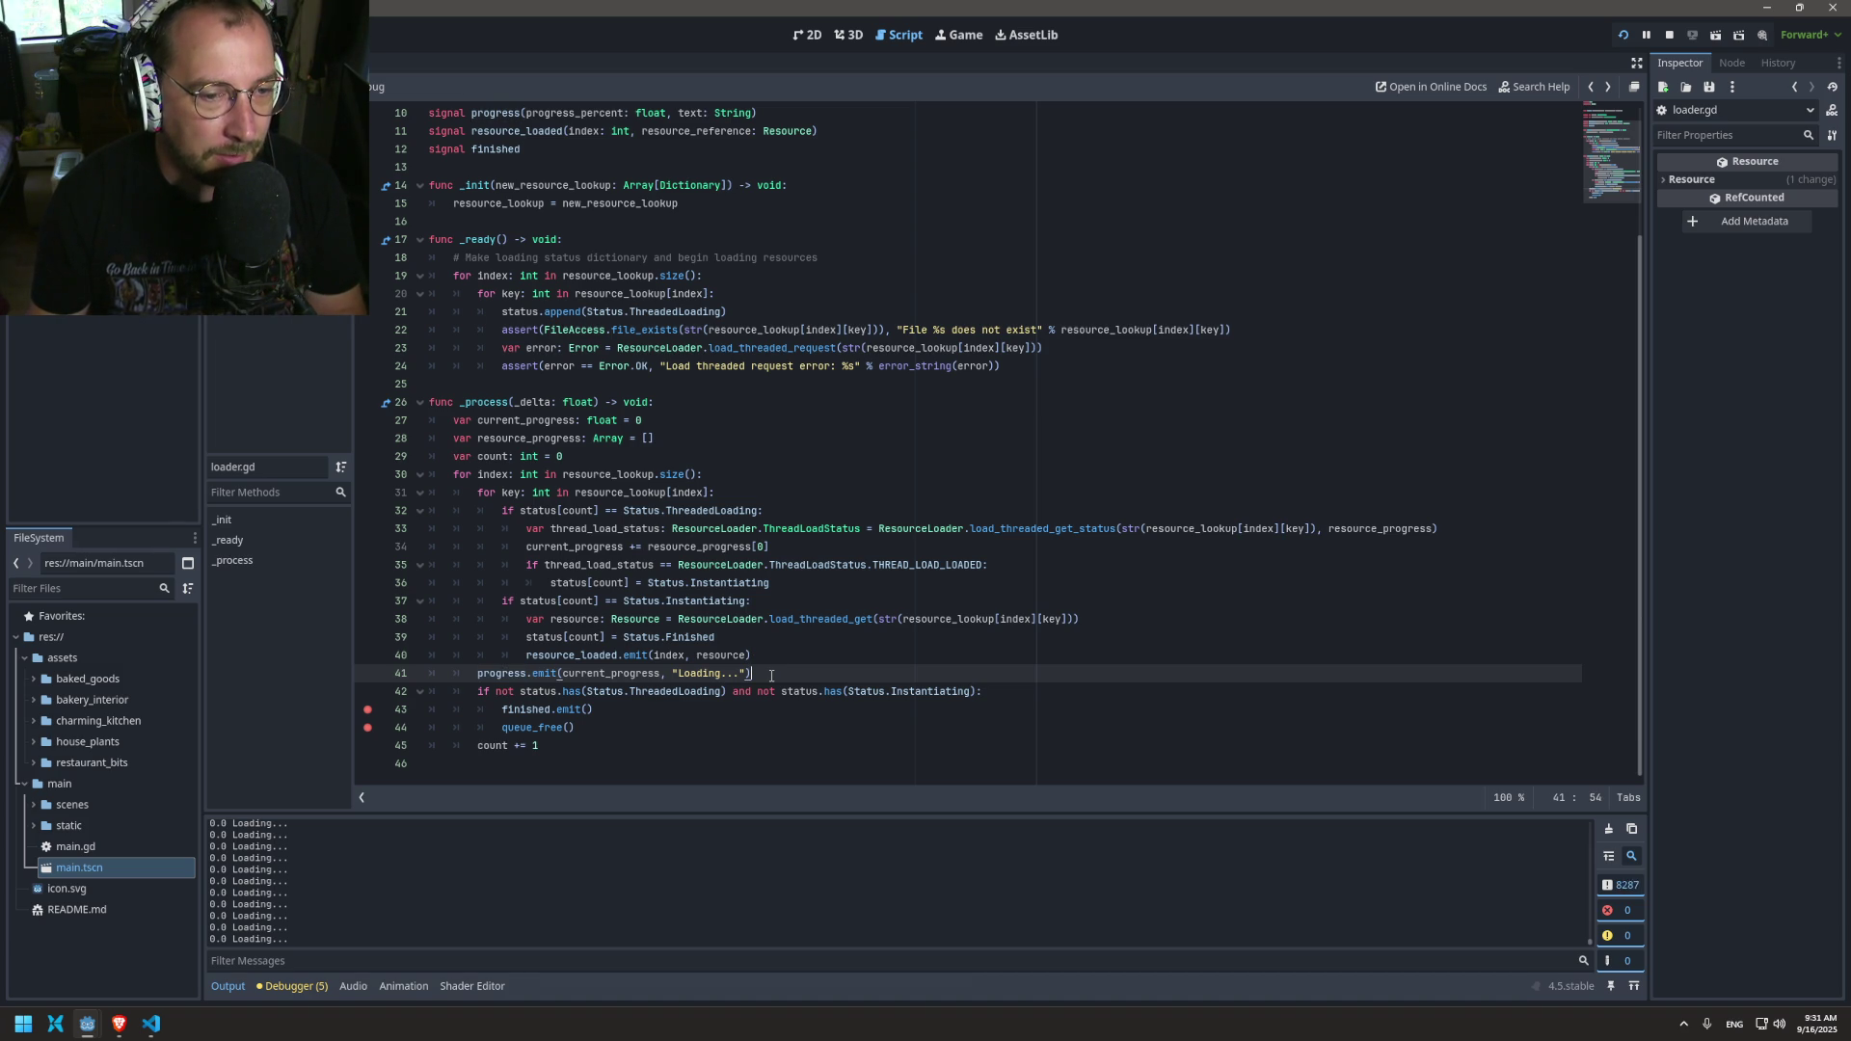
Step: Add print_debug(status[count]) on a new line after the resource_loaded emit
left_click(797, 662)
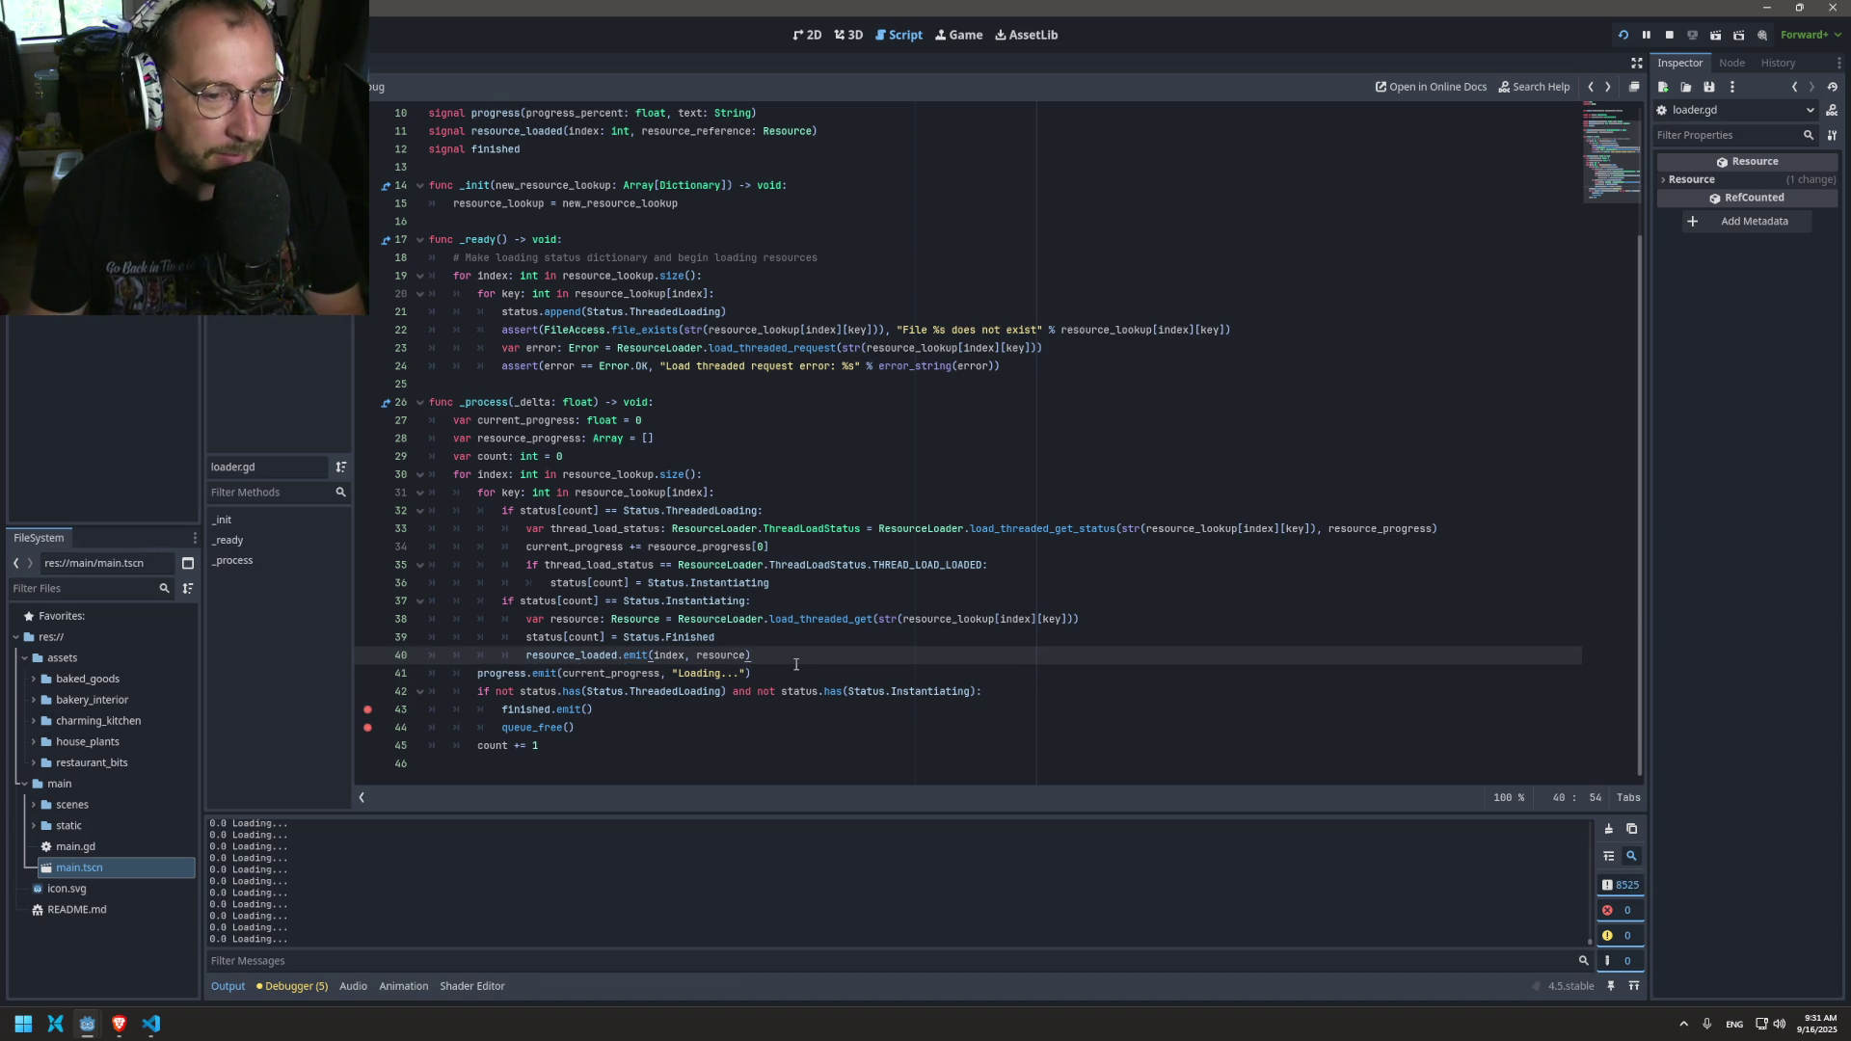
key("Return")
type("status")
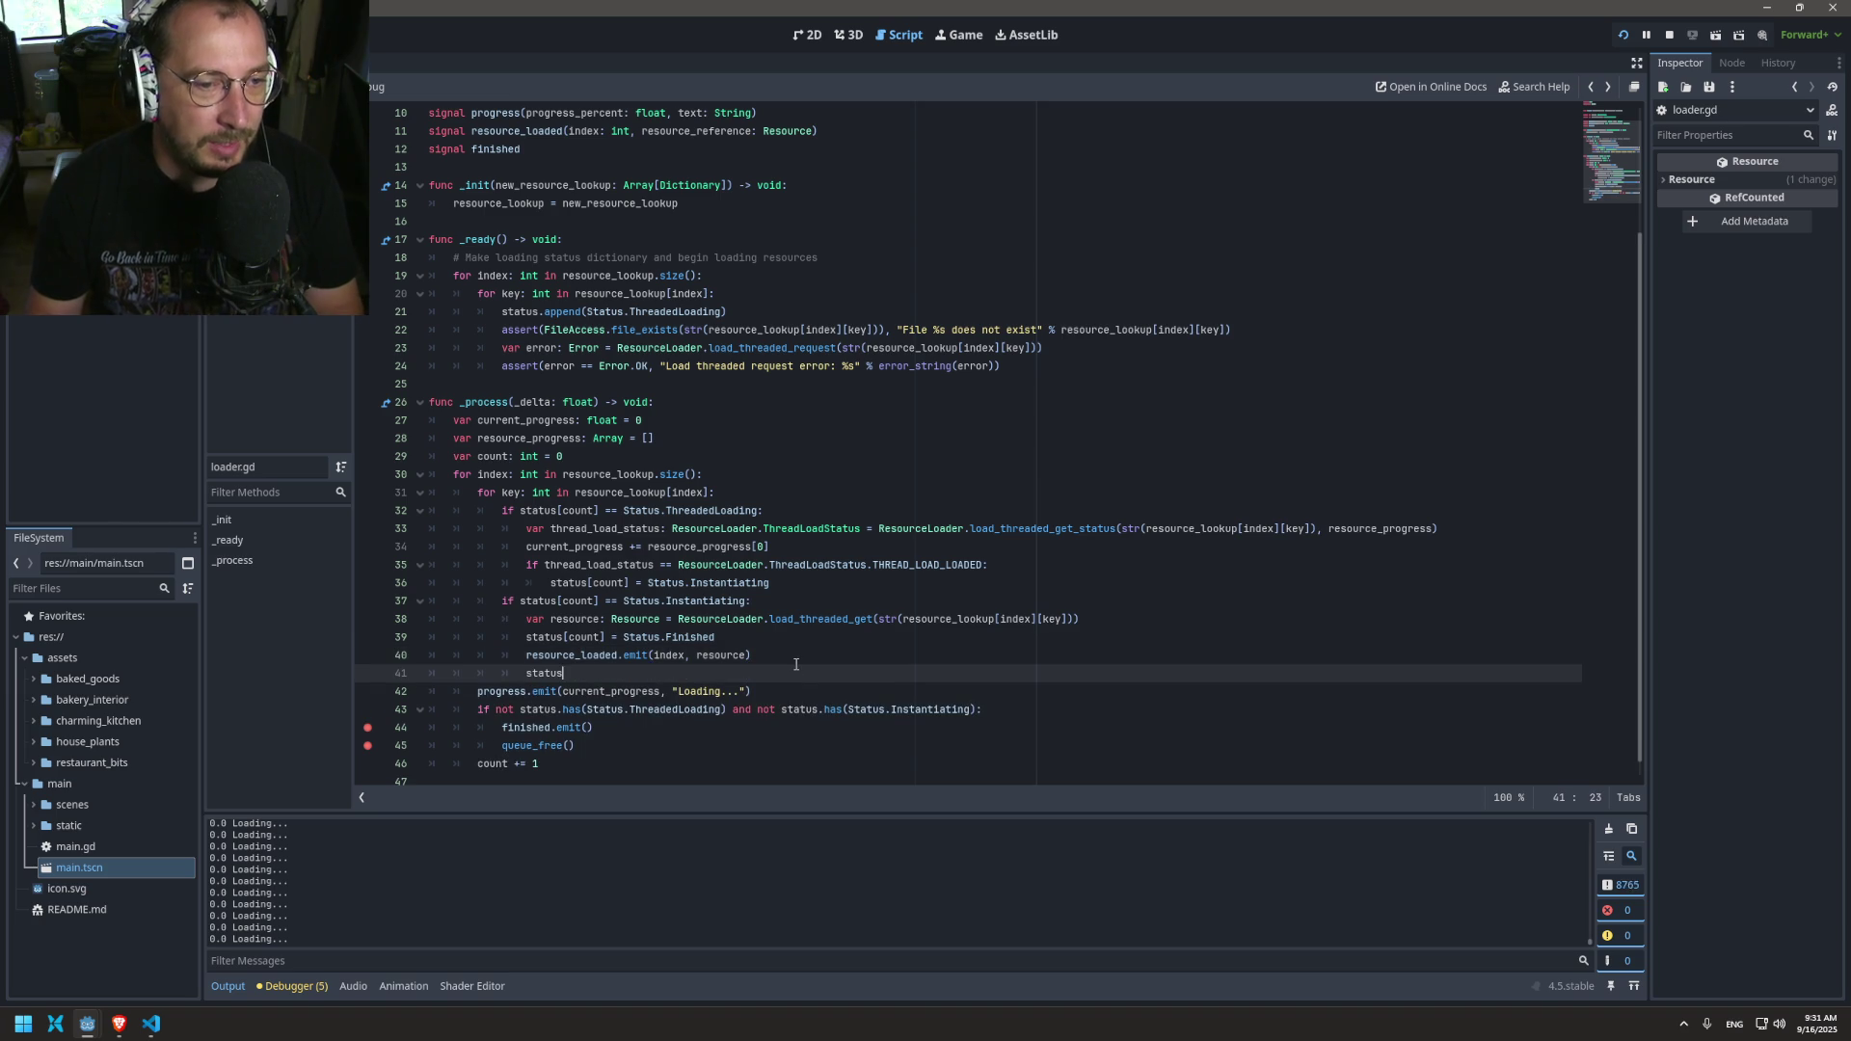
left_click(601, 636)
left_click_drag(605, 637, 525, 637)
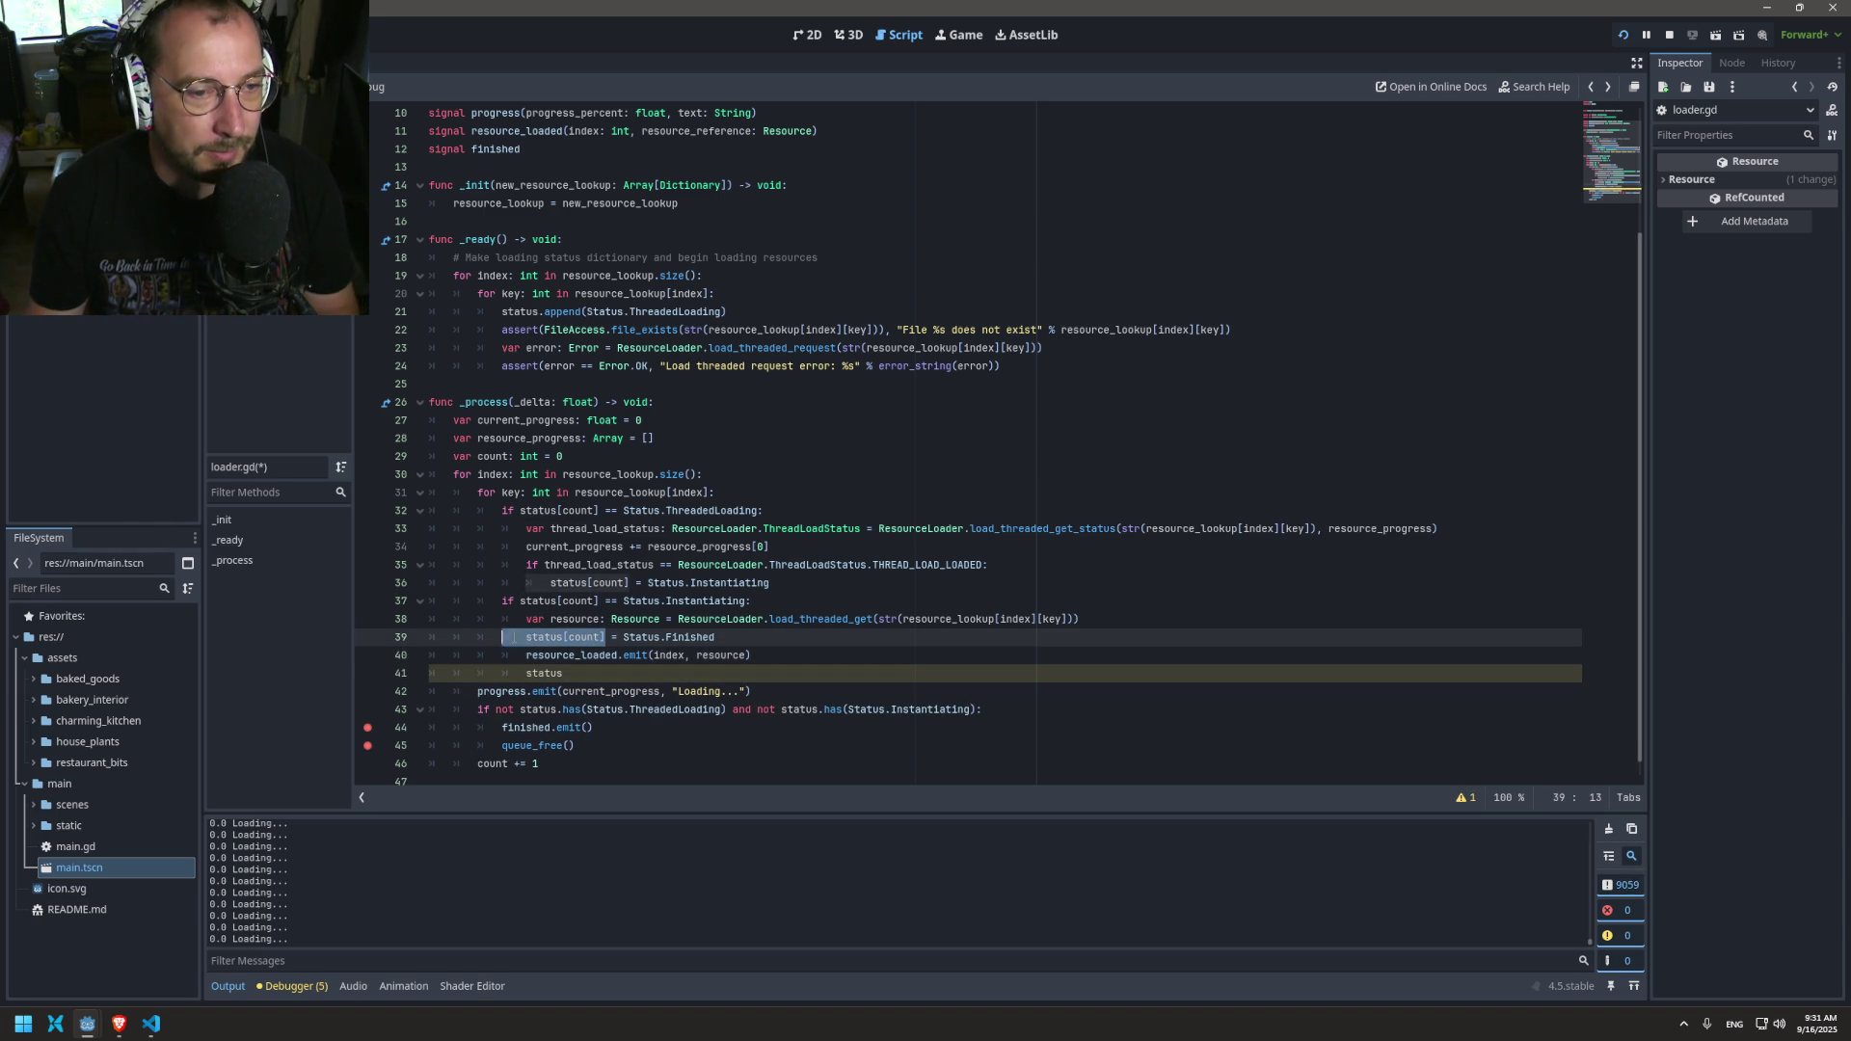
double_click(545, 673)
type("print_debug")
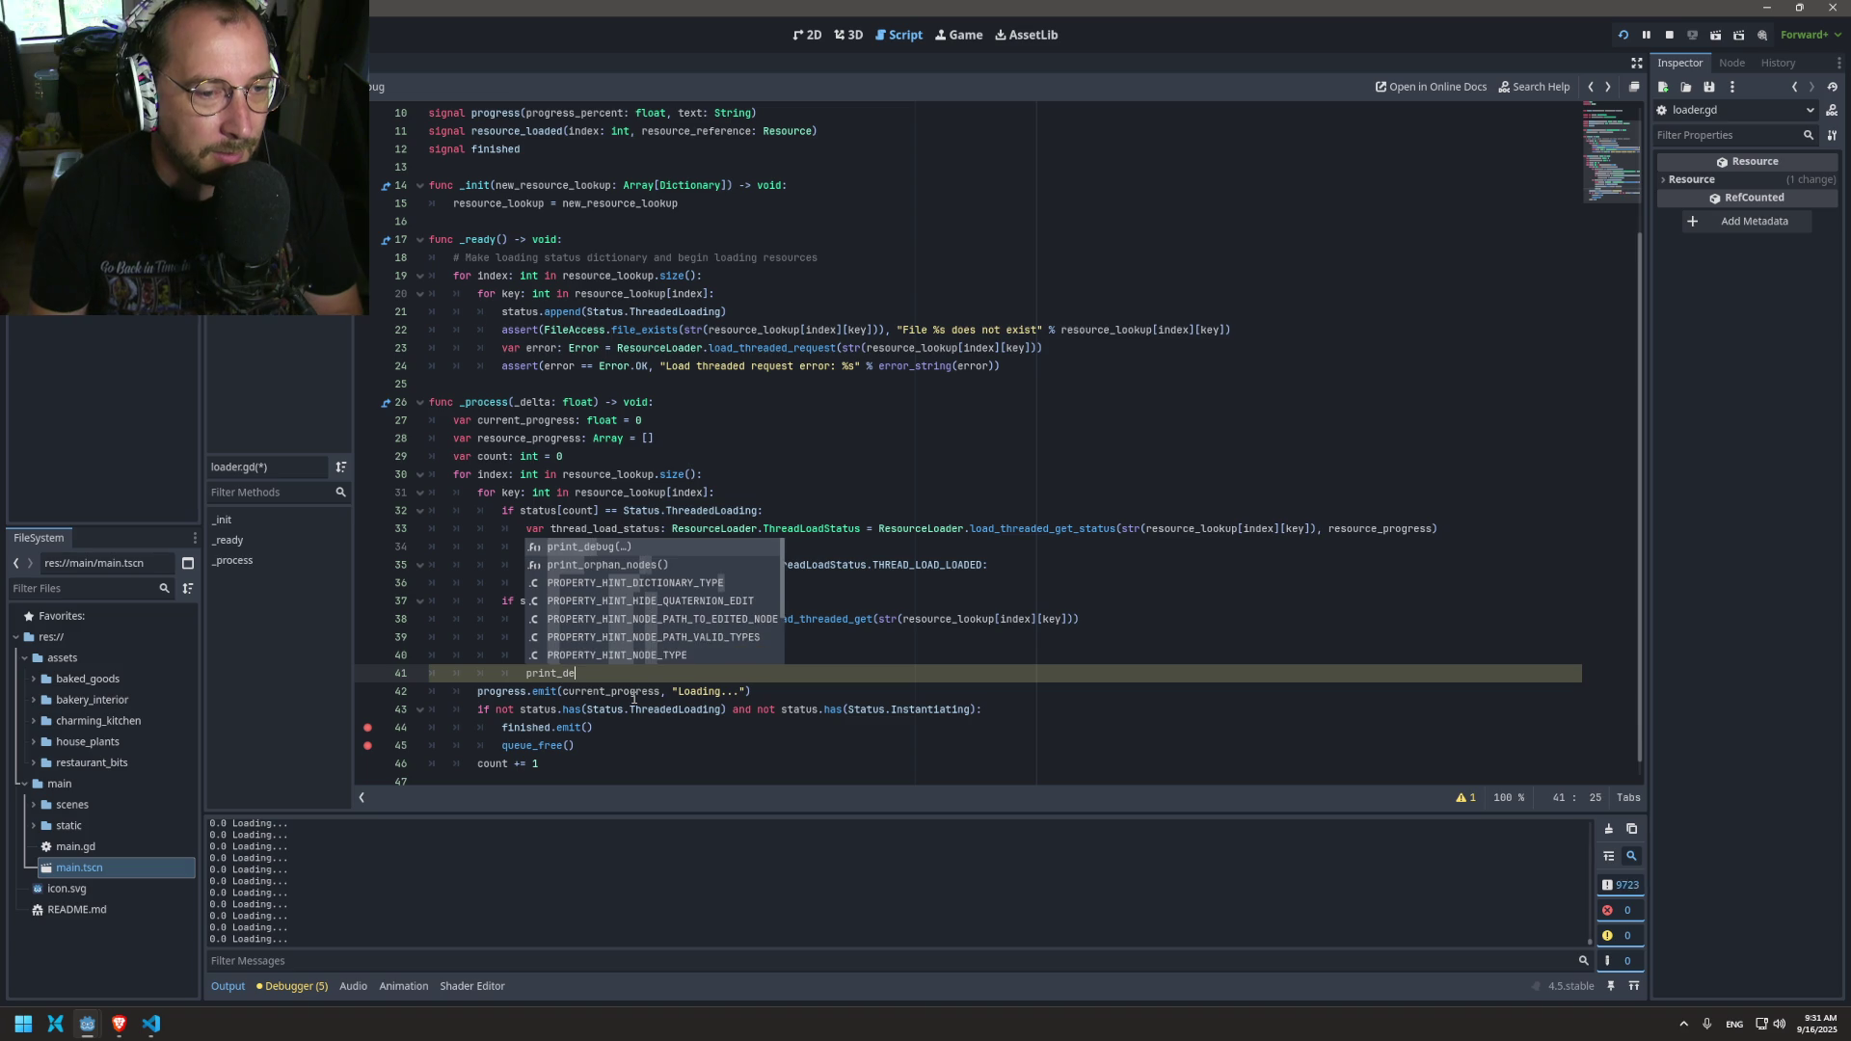
key("Return")
type("status[count]")
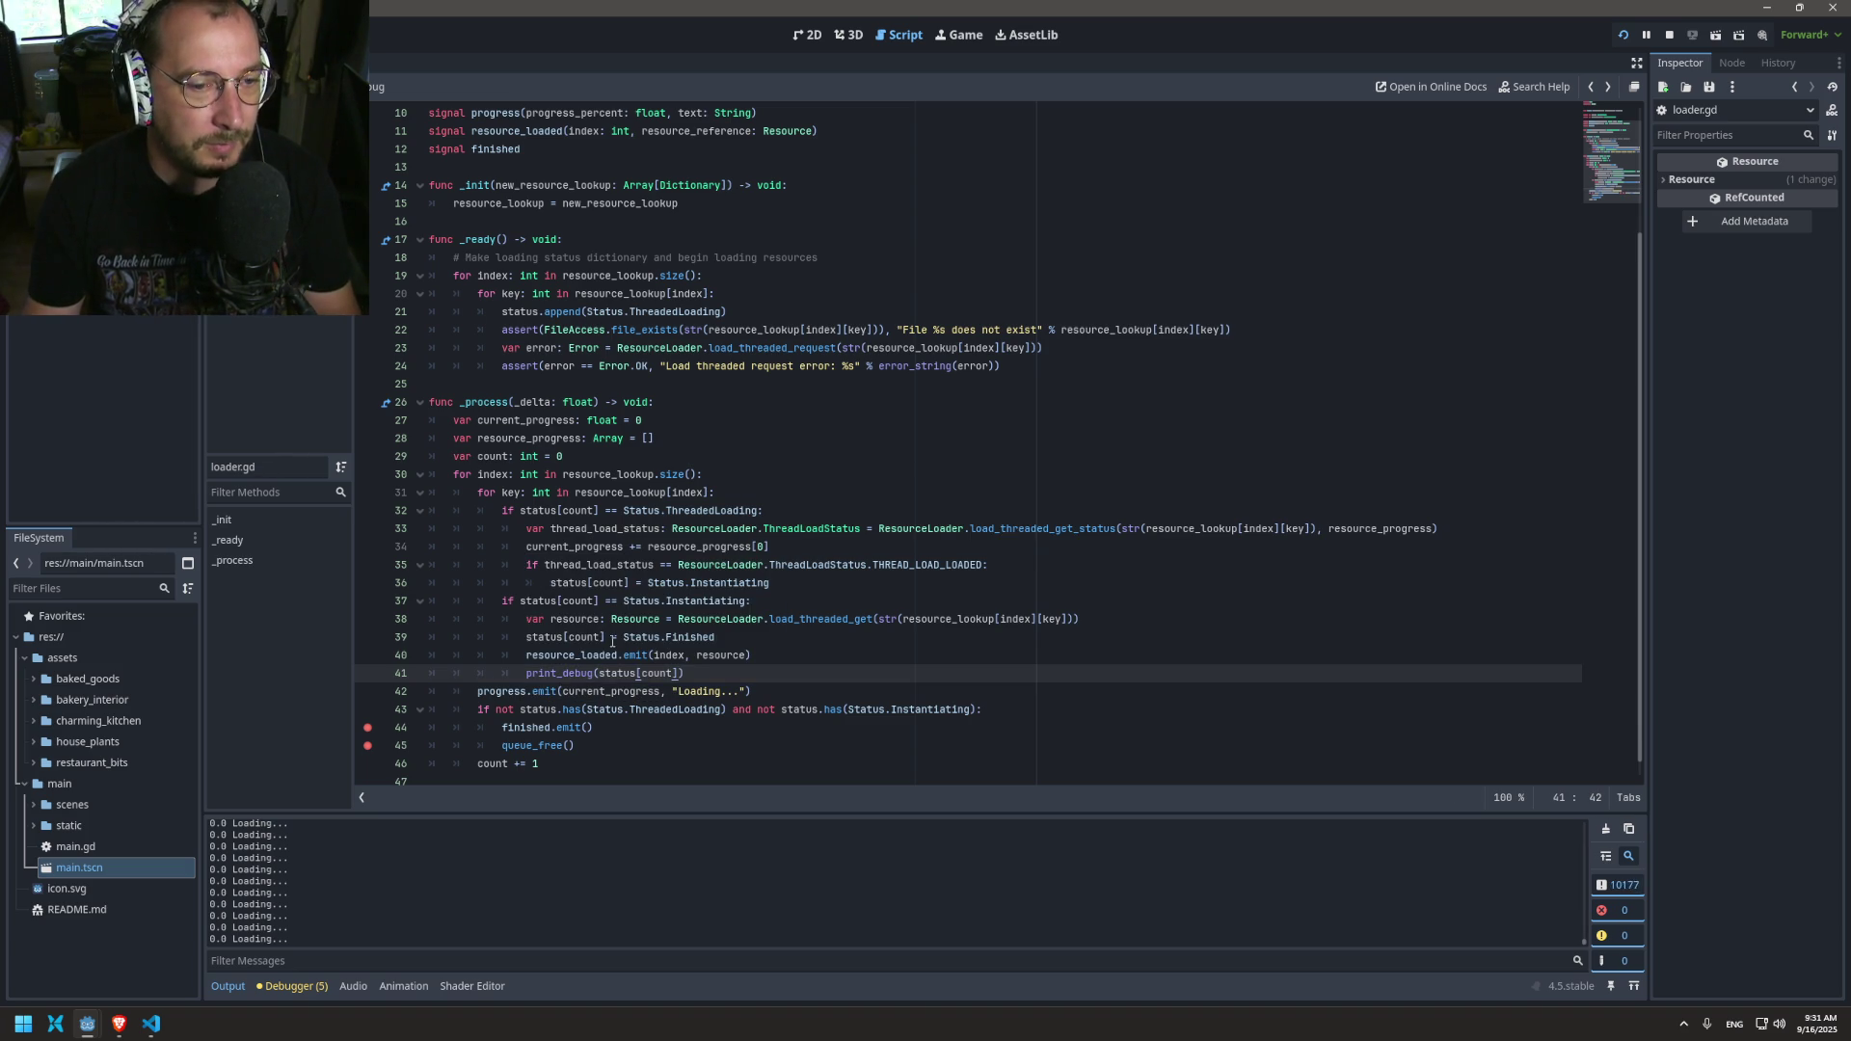
Step: Run the game, check the printed status in the Output log, then stop it
left_click(1624, 35)
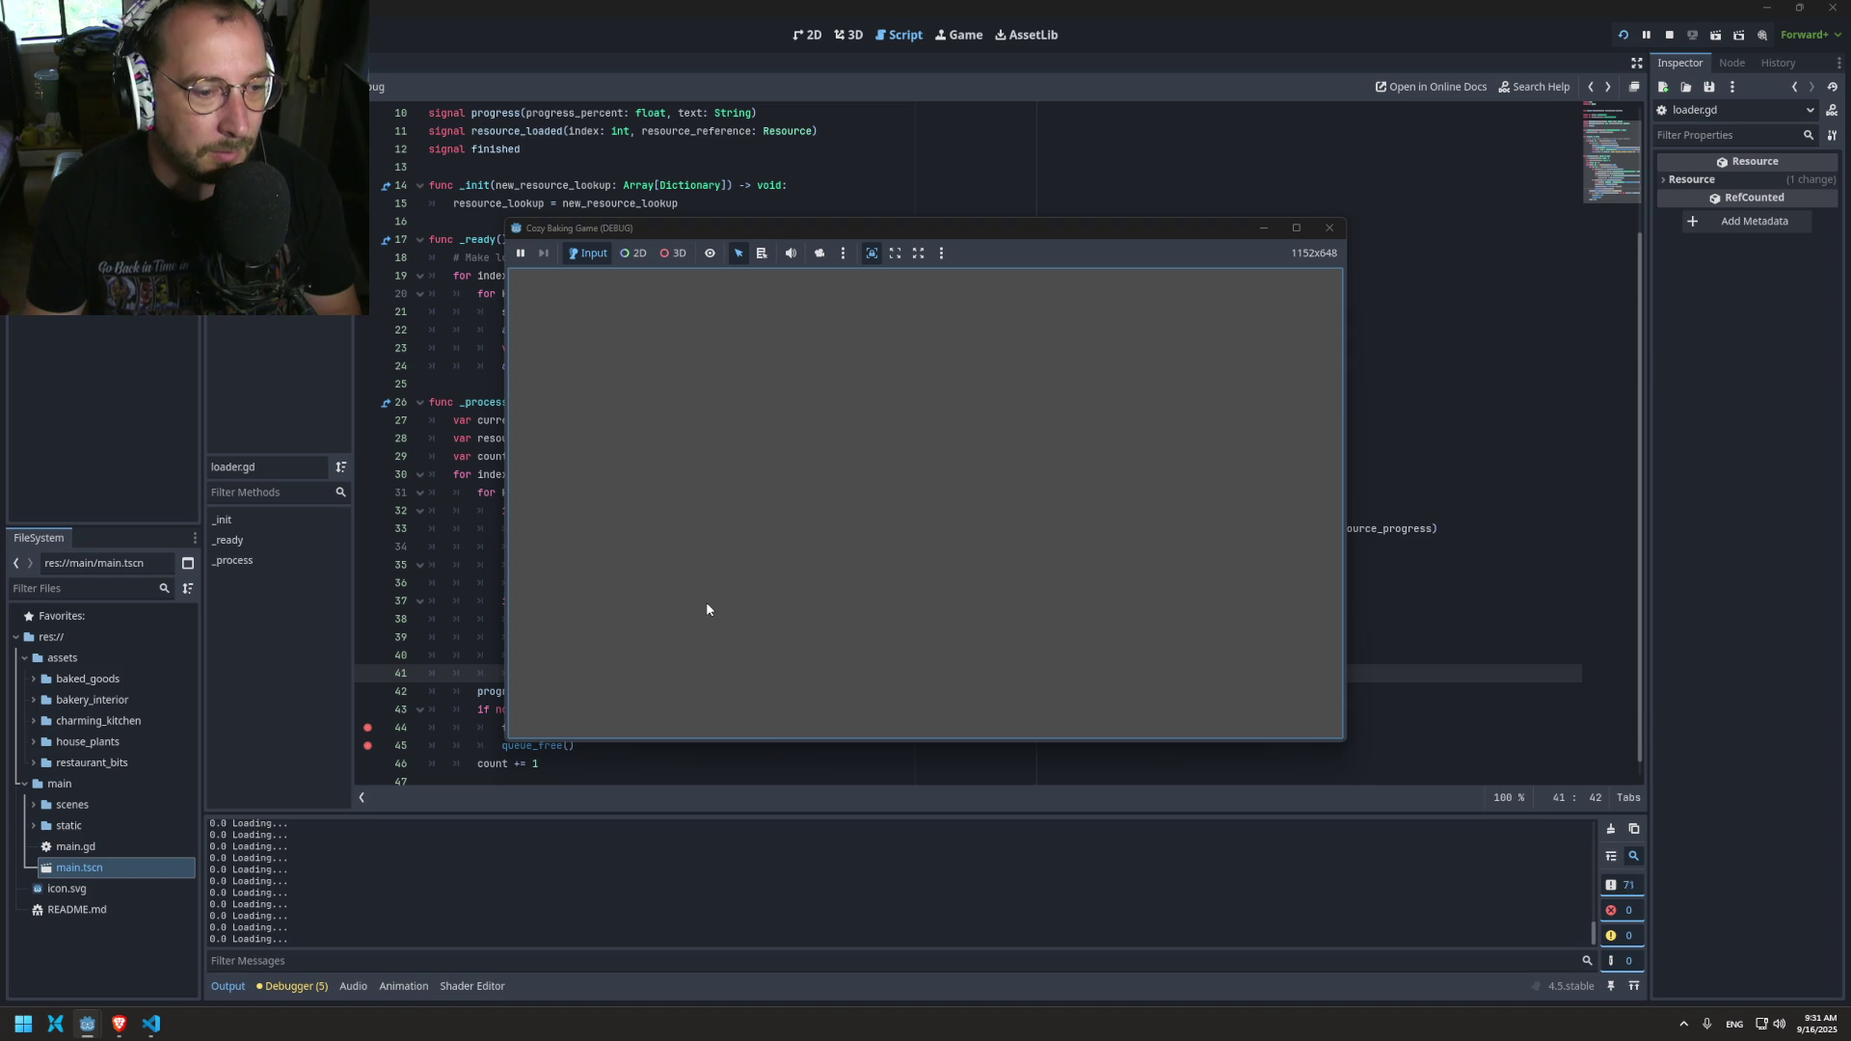
left_click(393, 939)
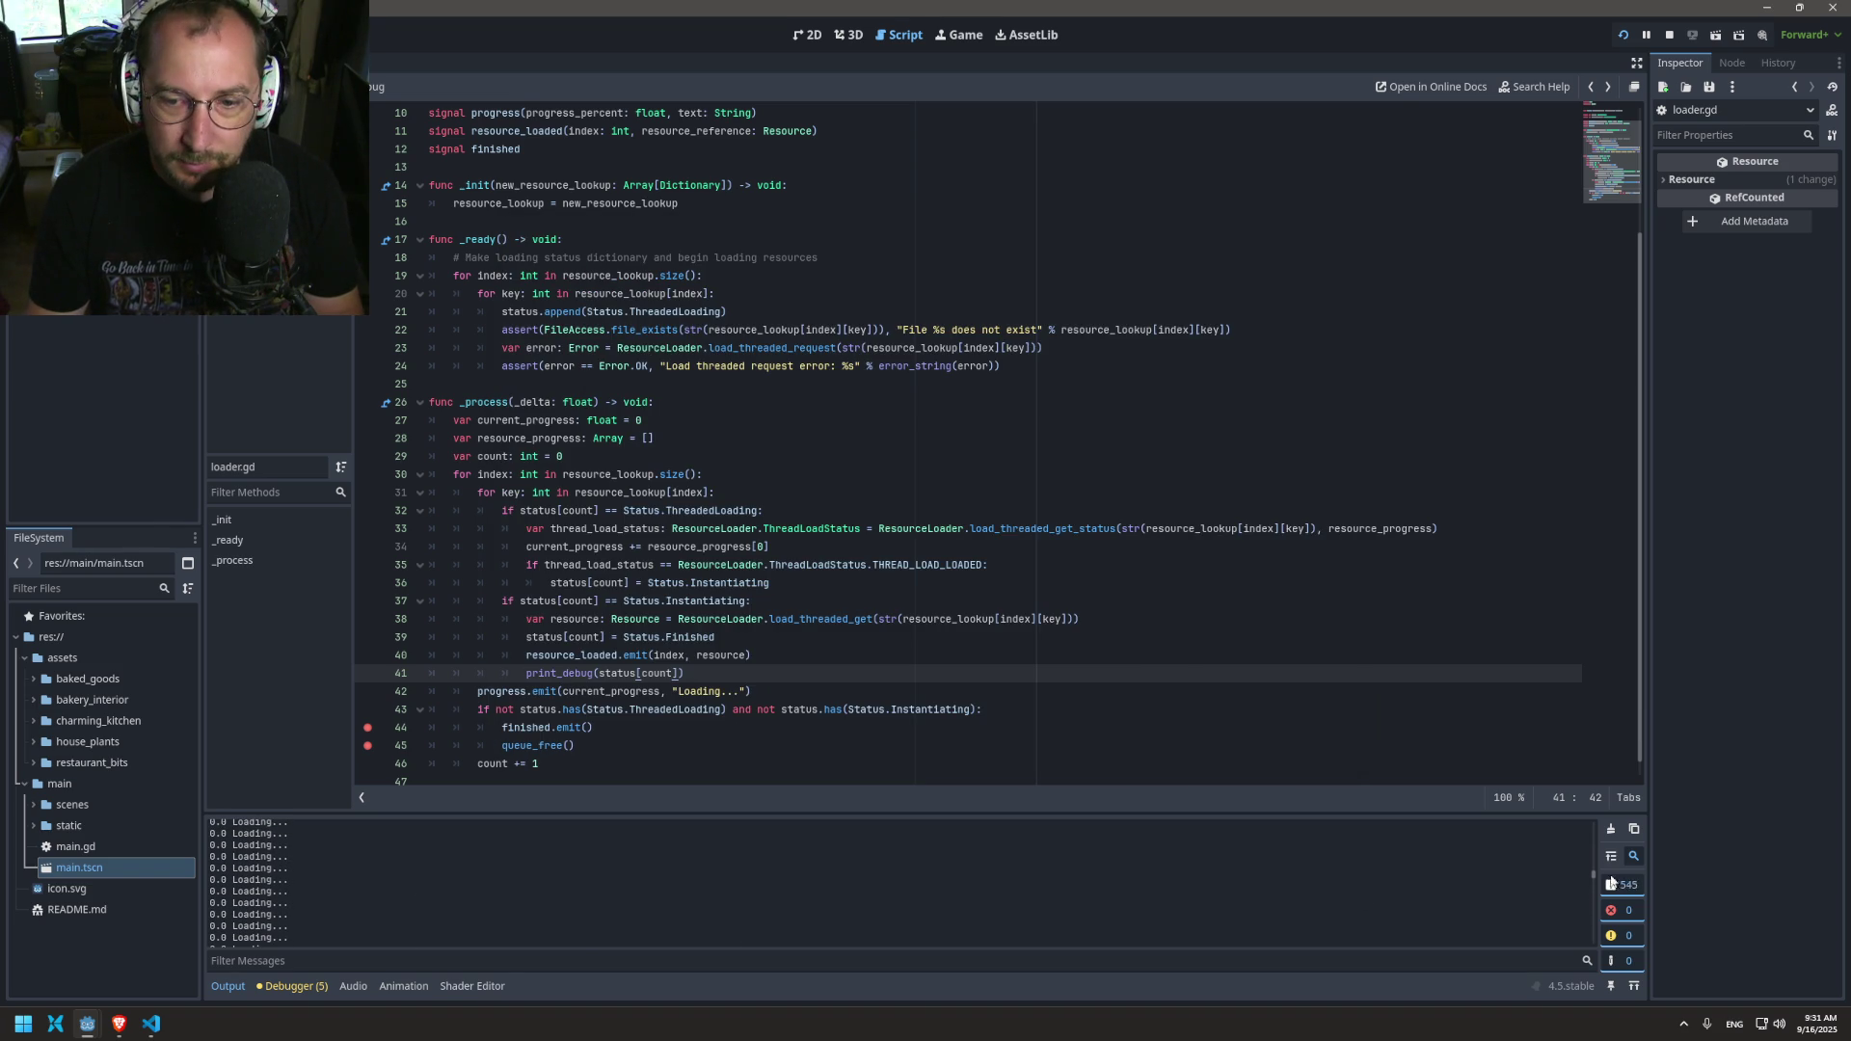
left_click_drag(1593, 873, 1590, 809)
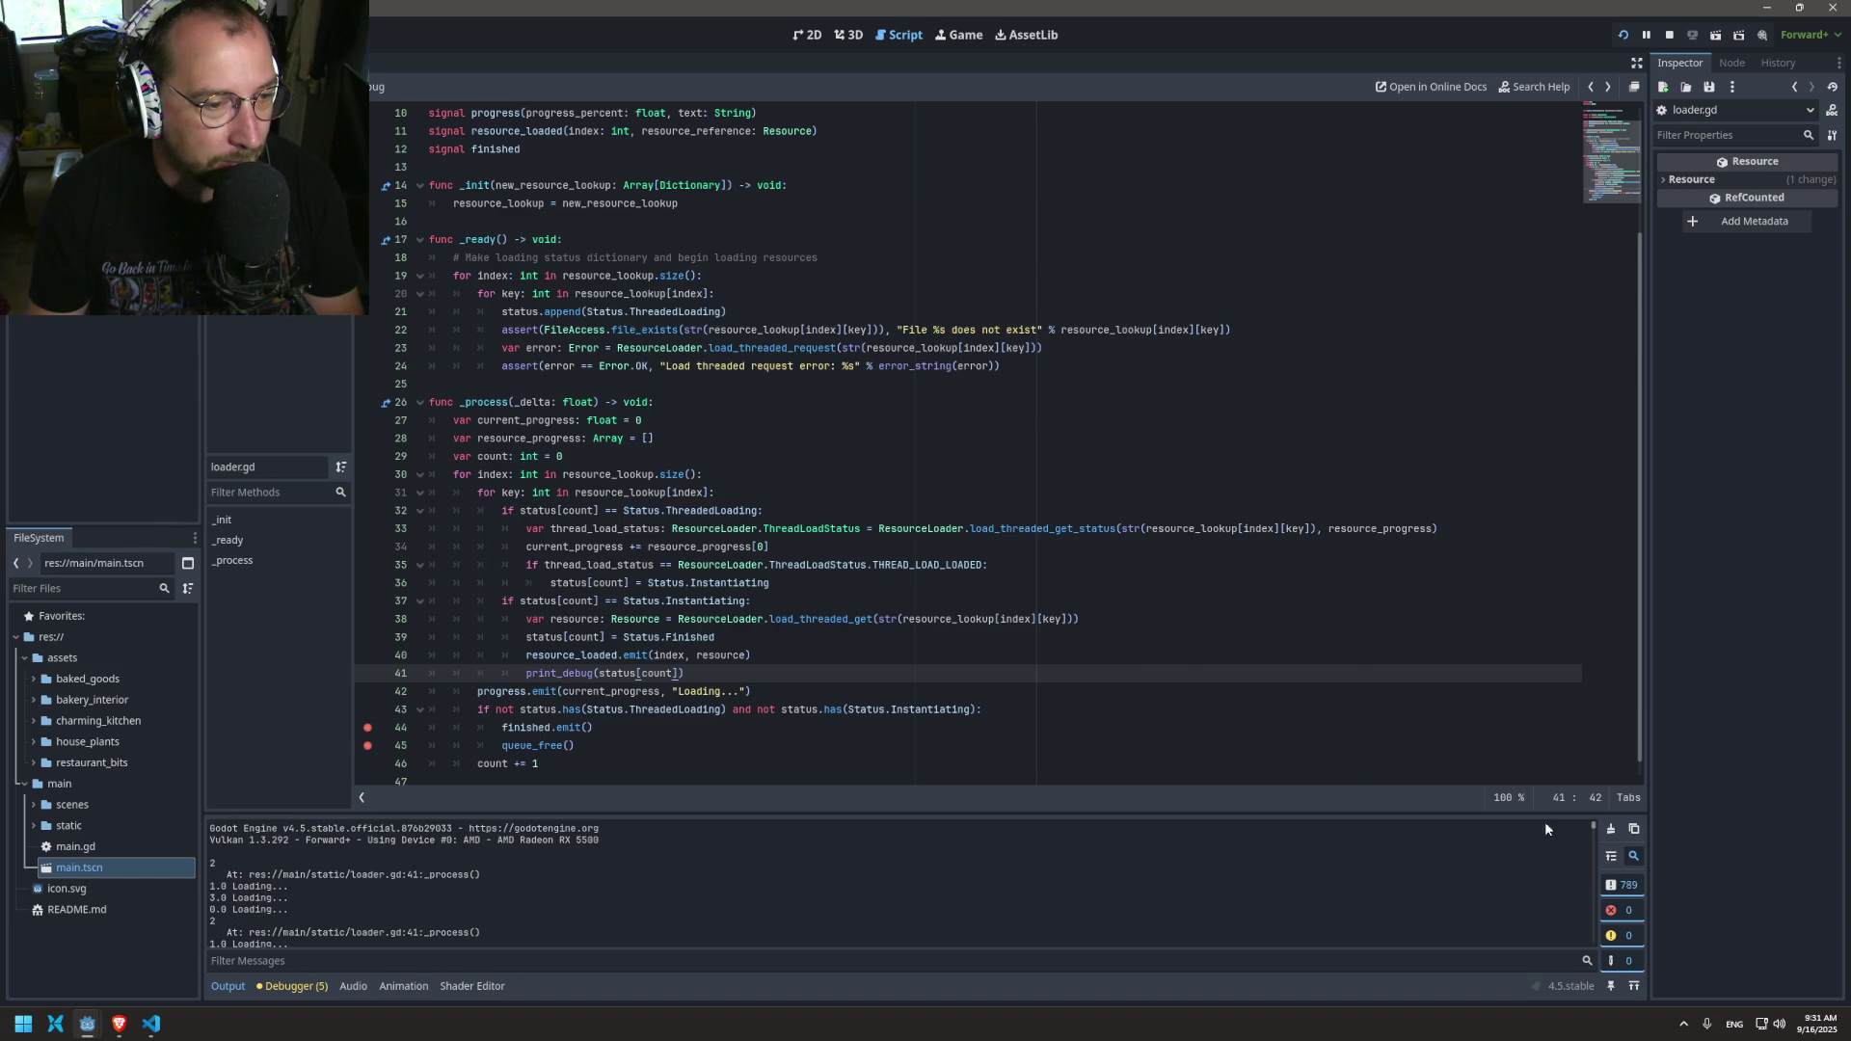
scroll(922, 874, "down", 1)
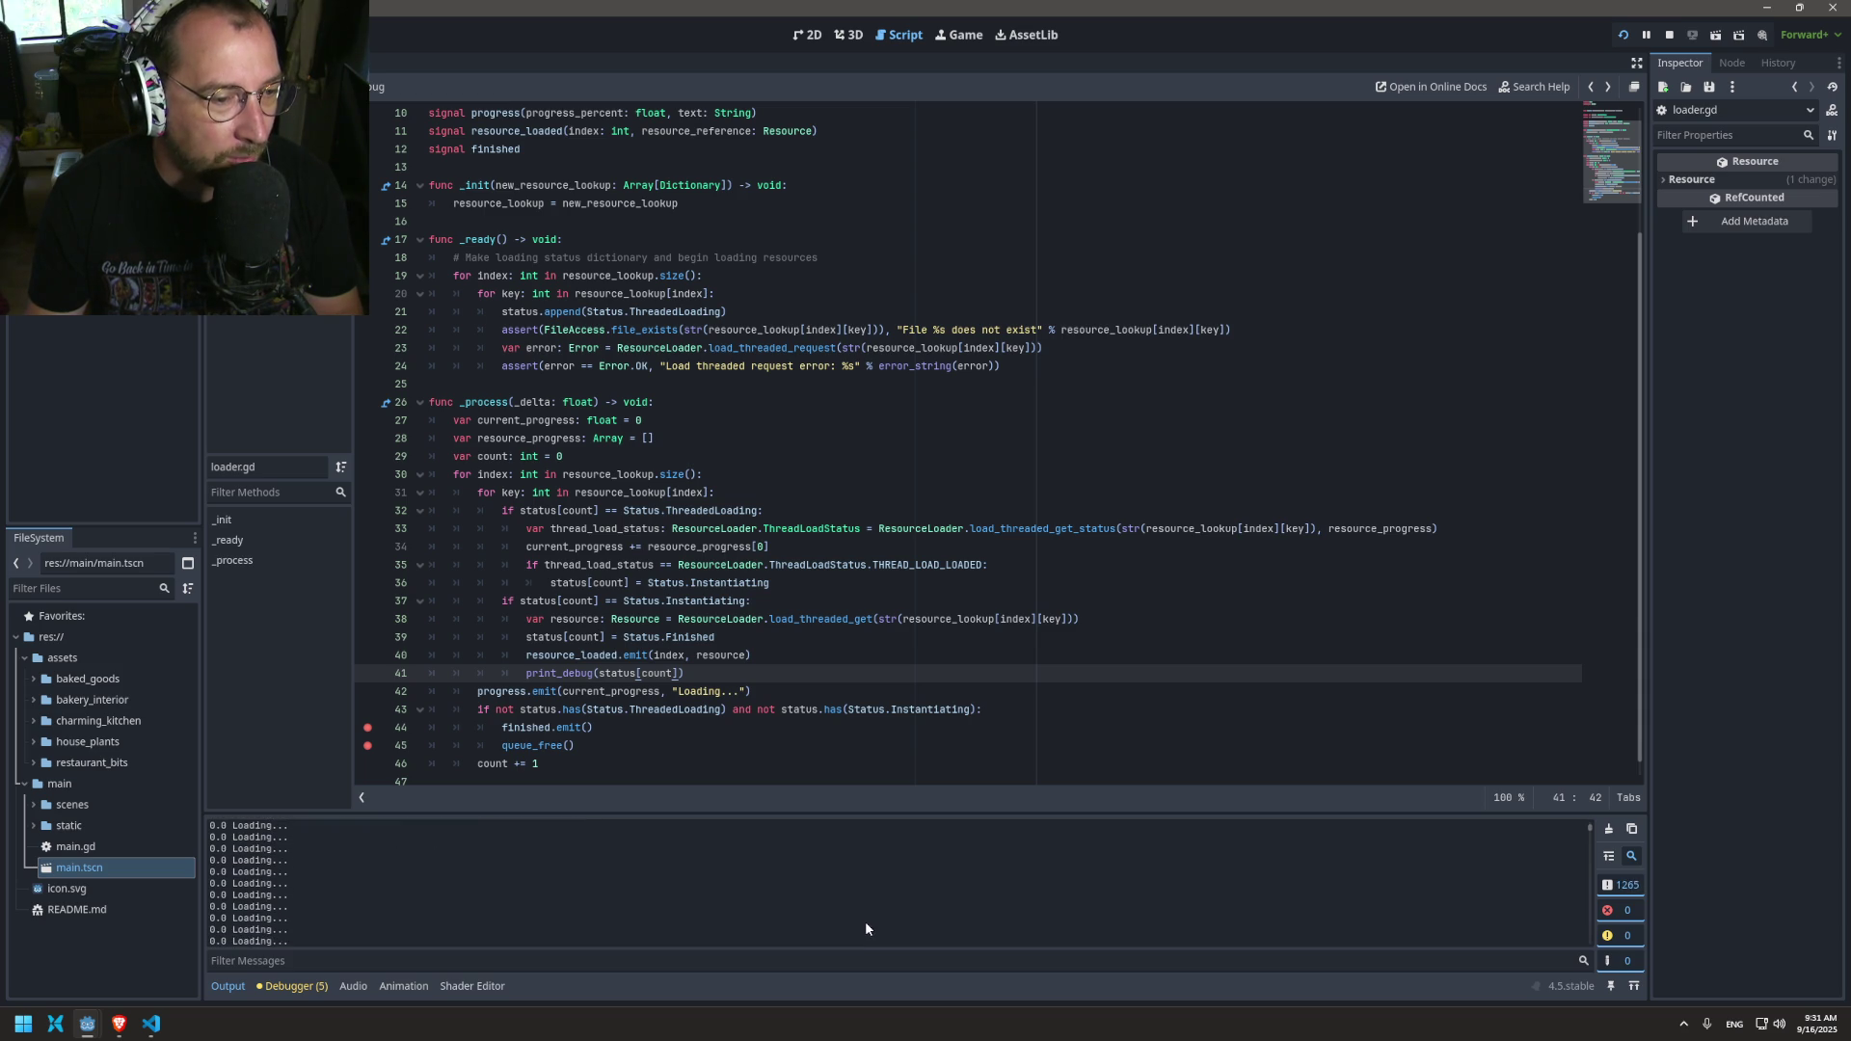
key("F8")
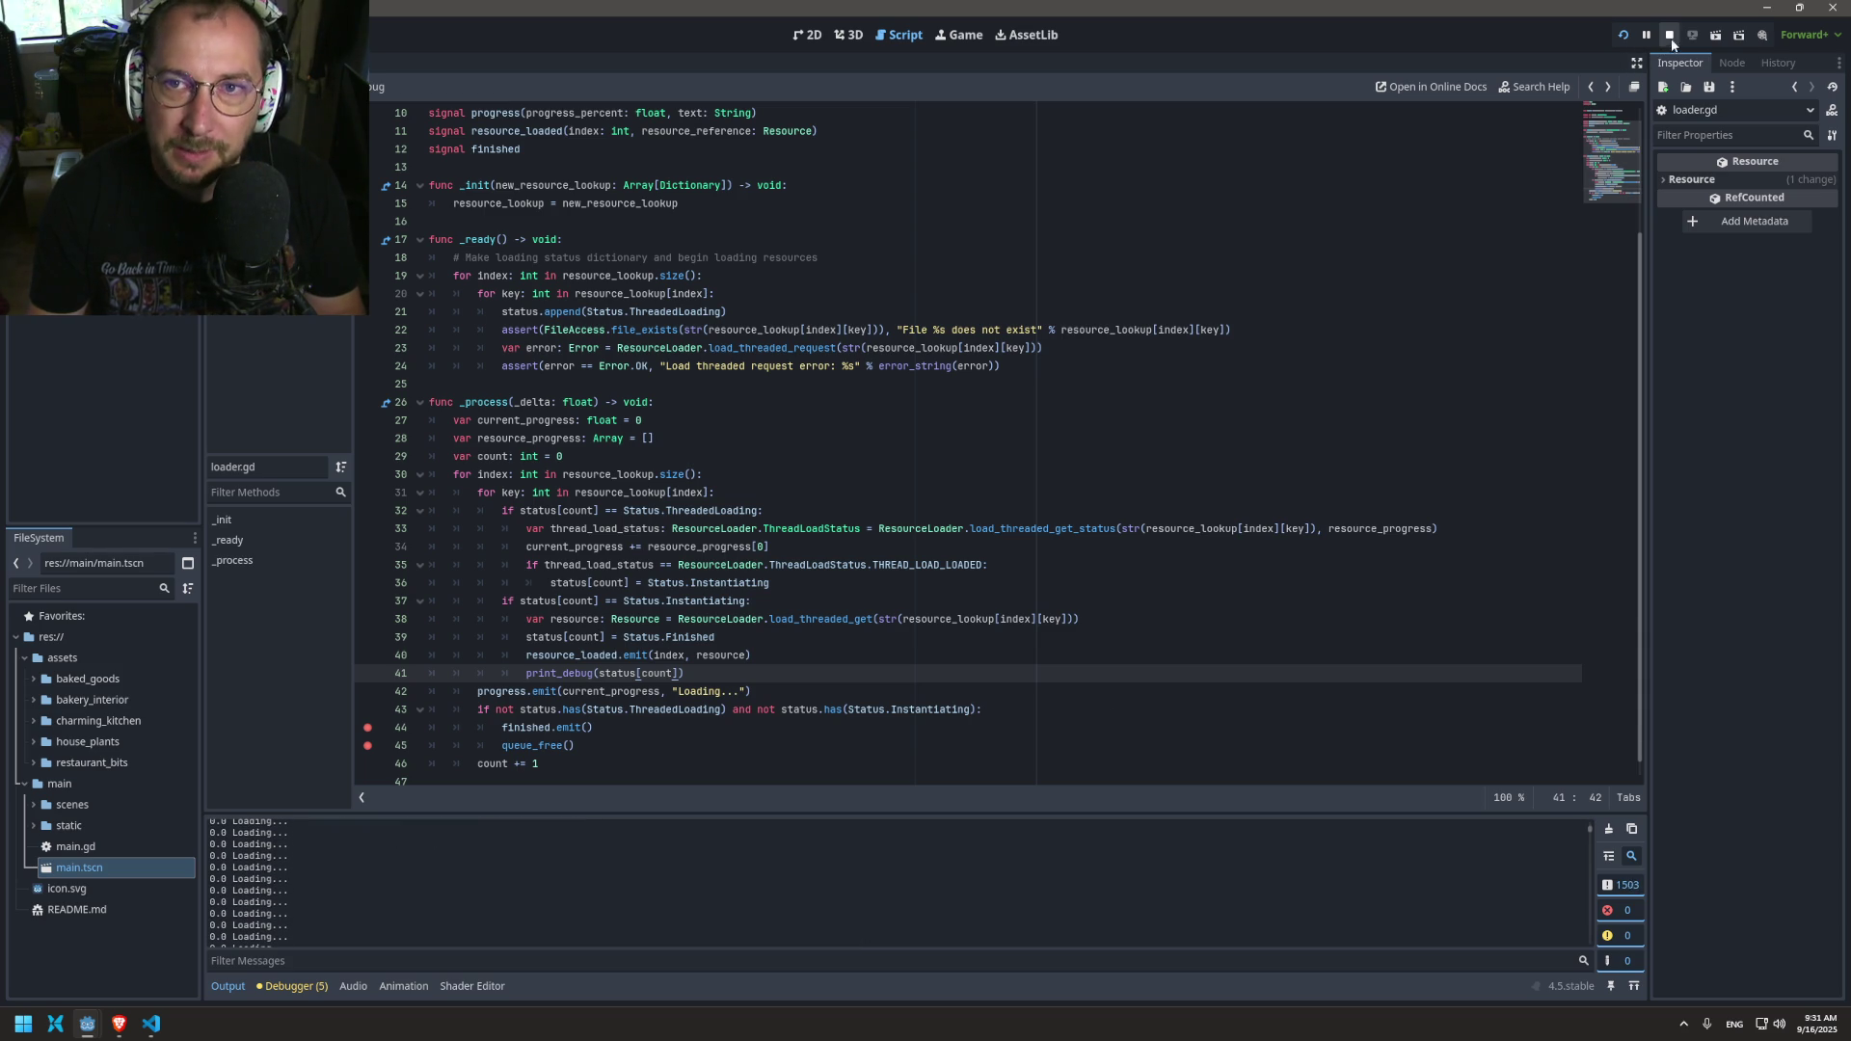
Step: Highlight the count and index variables to trace how they're used
double_click(493, 457)
double_click(493, 474)
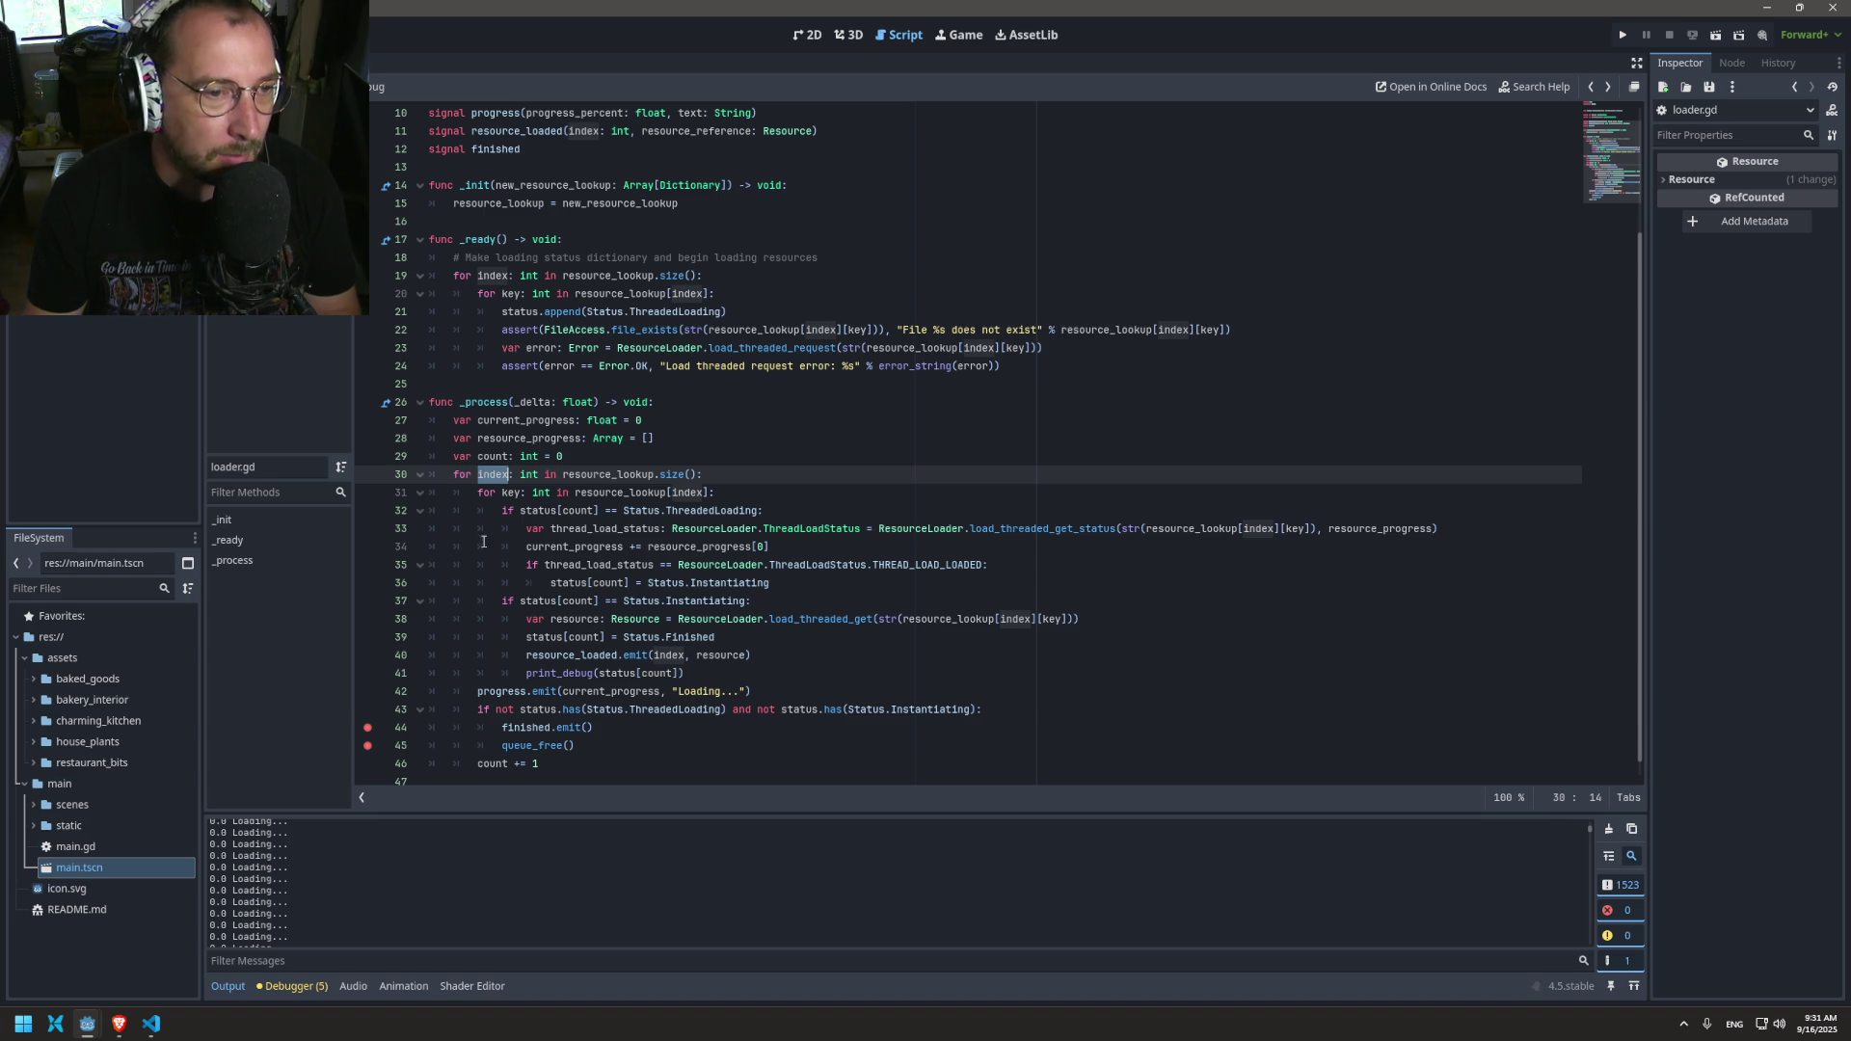
left_click(493, 491)
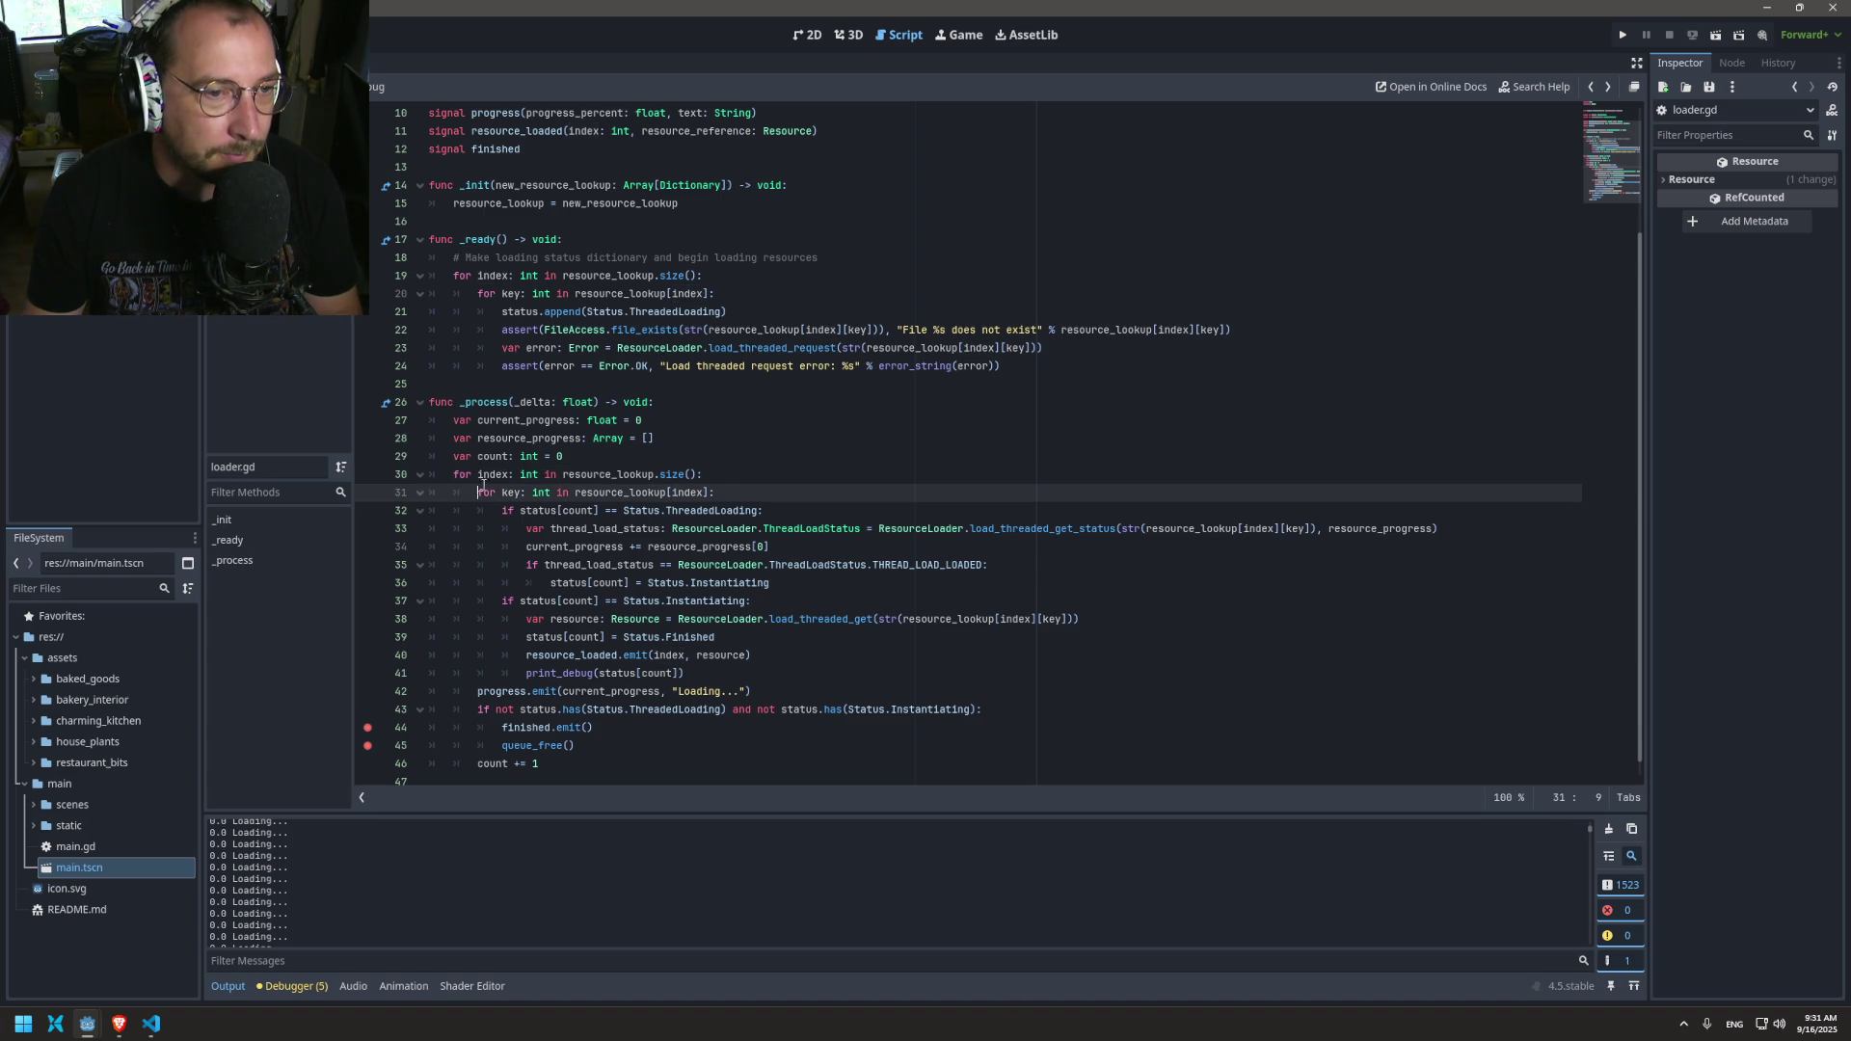
double_click(487, 474)
left_click_drag(539, 764, 473, 756)
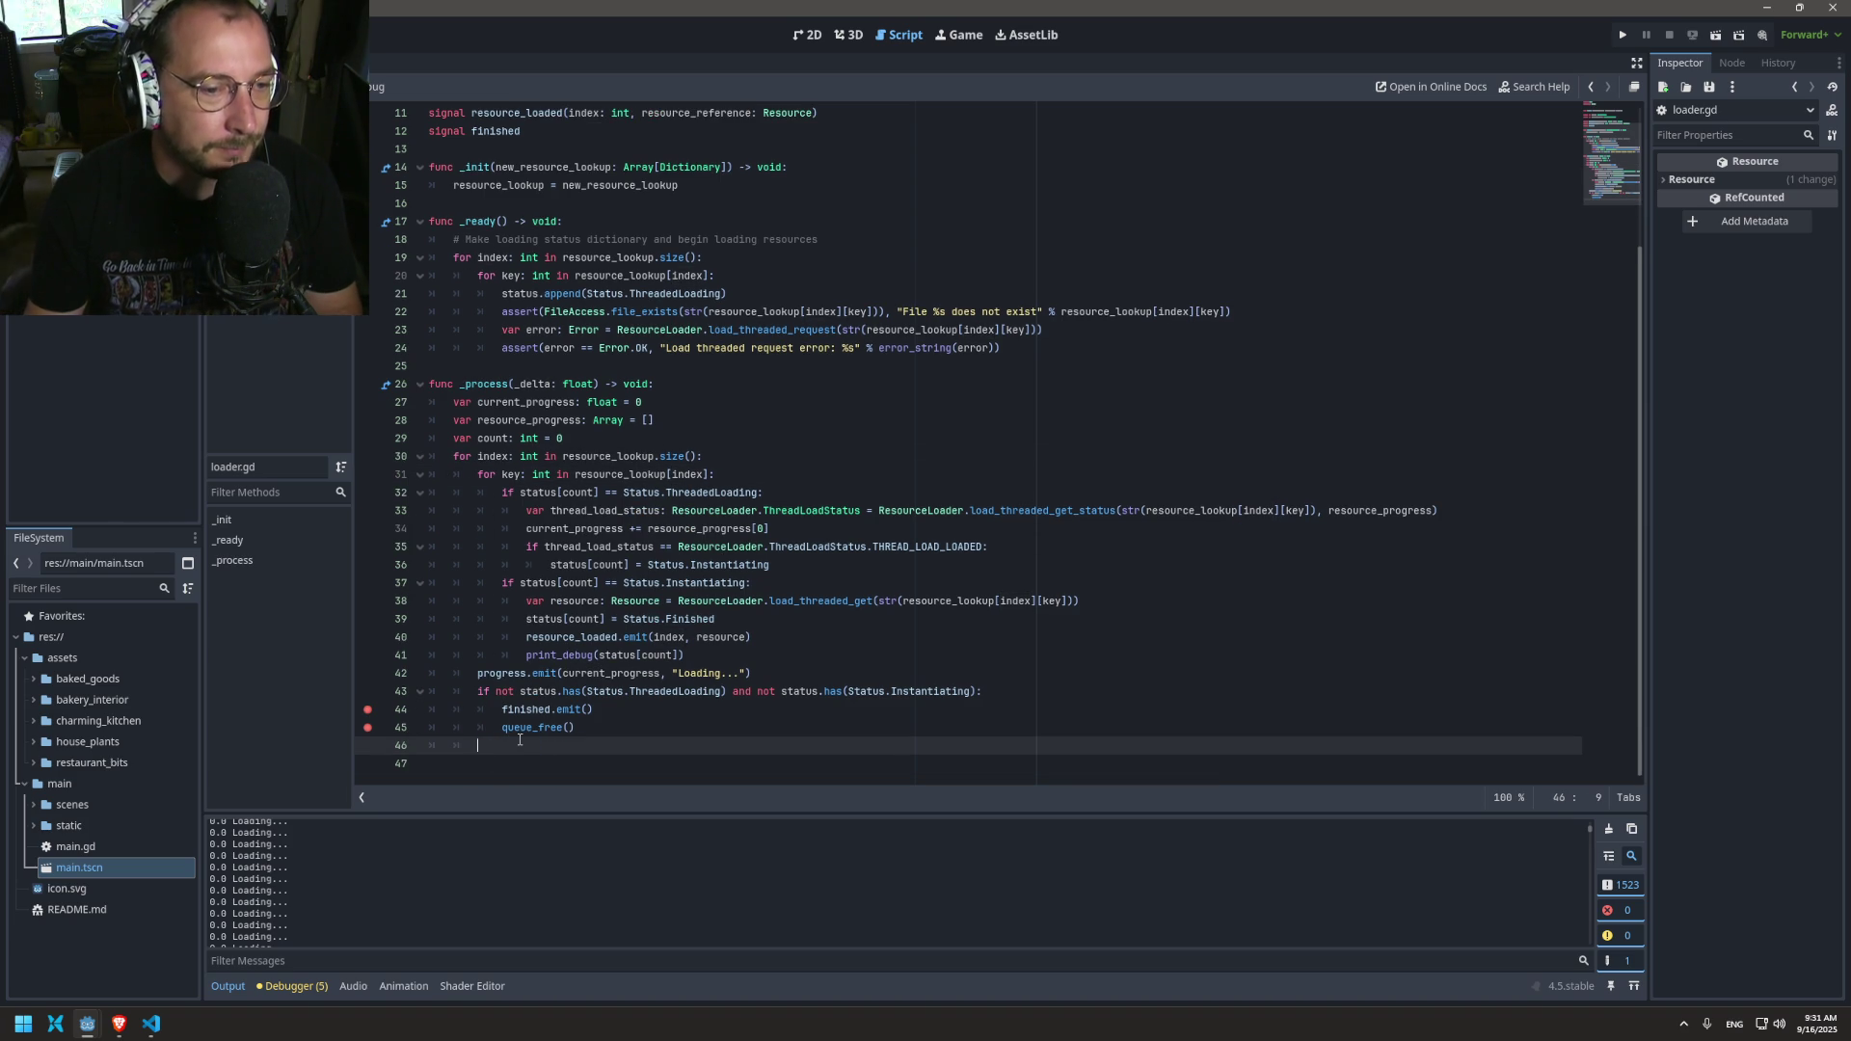
Step: Delete the old count += 1 line, save, and re-add count += 1 below print_debug
key("BackSpace")
key("BackSpace")
key("BackSpace")
key("ctrl+s")
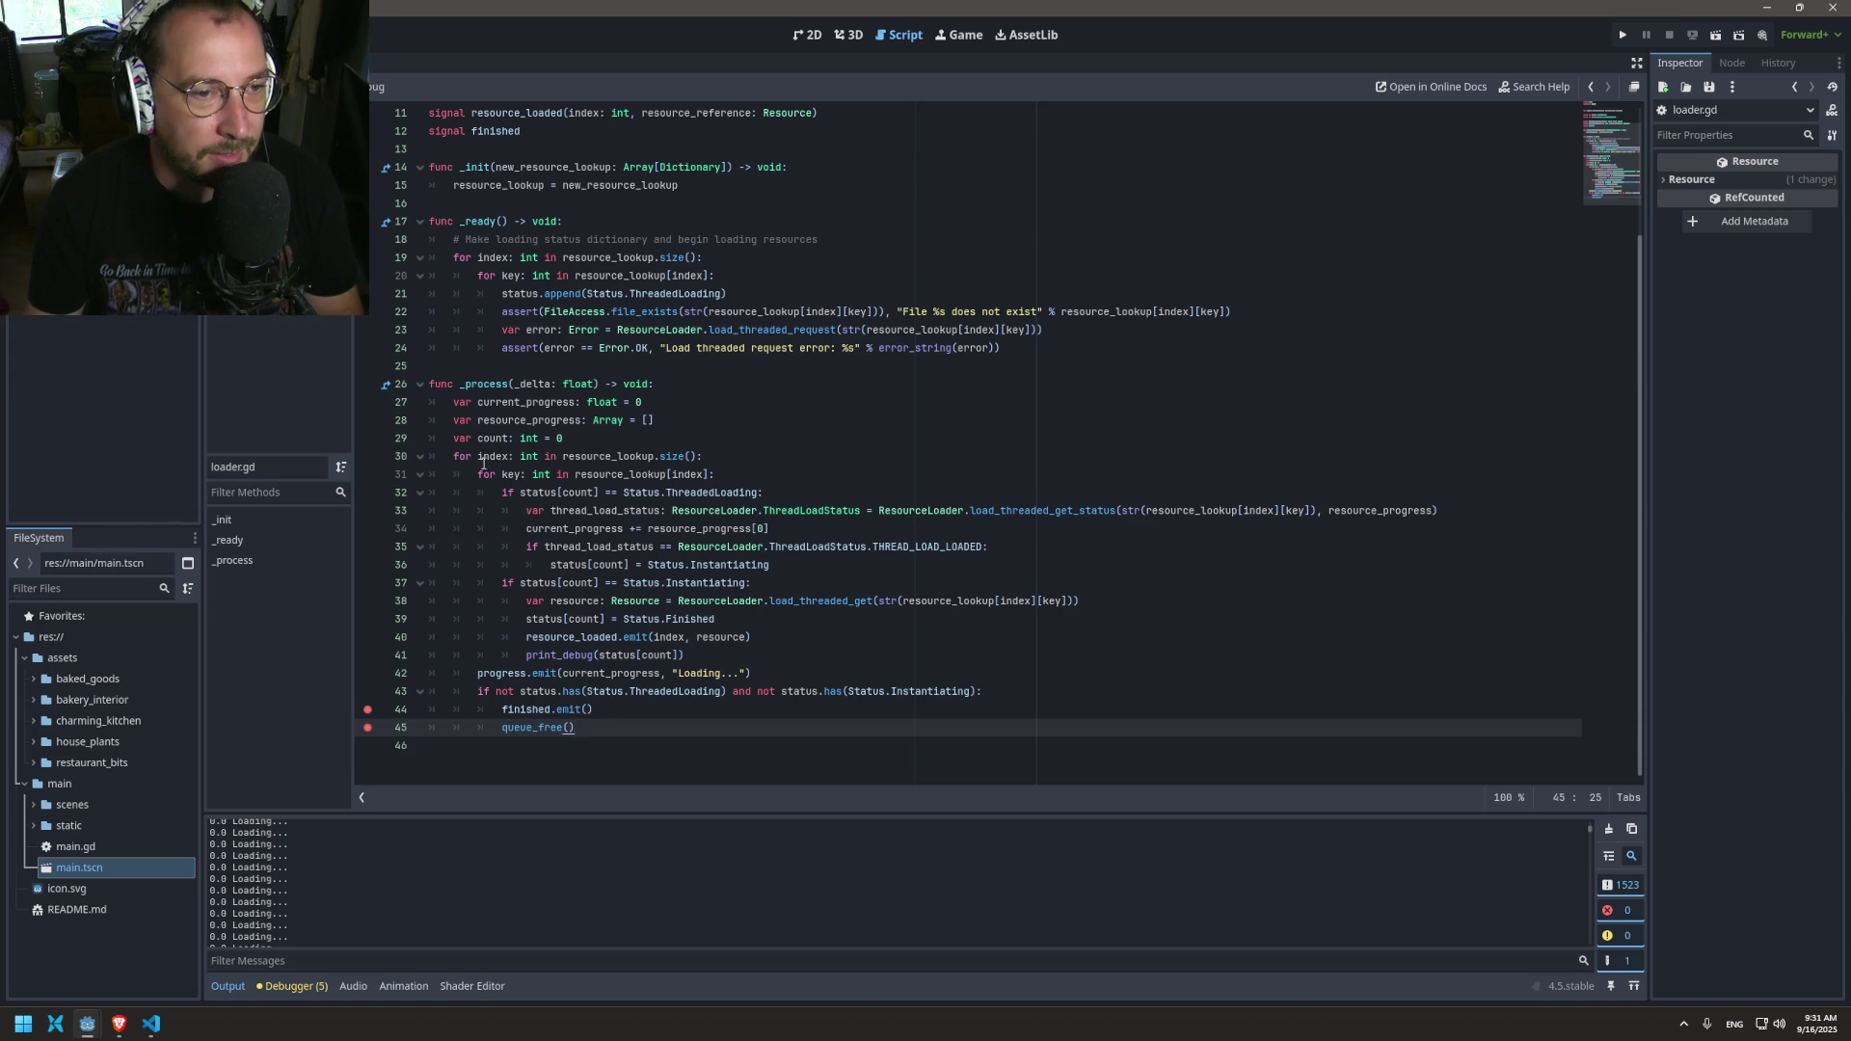
left_click(701, 655)
key("Return")
key("BackSpace")
type("count += 1")
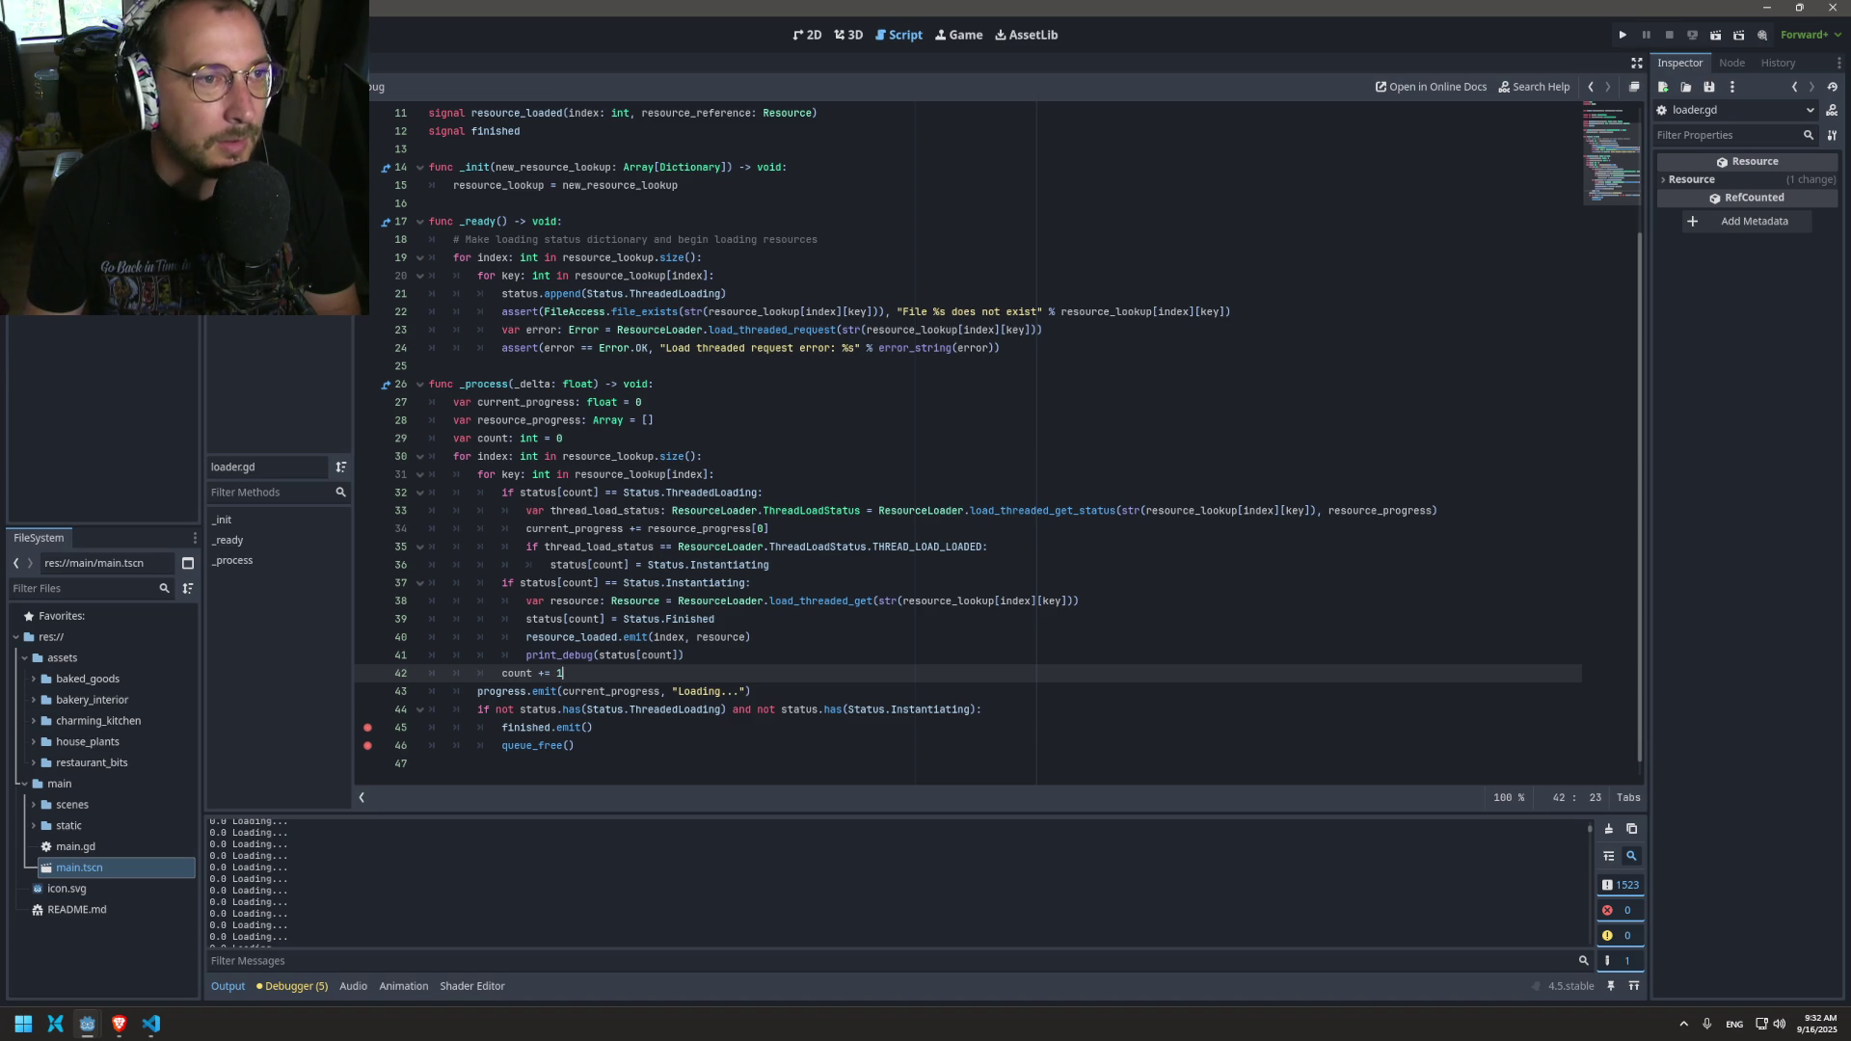
Step: In main.gd, comment out the print in _load_progress and add pass above it
left_click(563, 709, "ctrl")
key("alt+Left")
left_click(453, 307)
key("ctrl+k")
key("Up")
key("End")
key("Return")
type("pass")
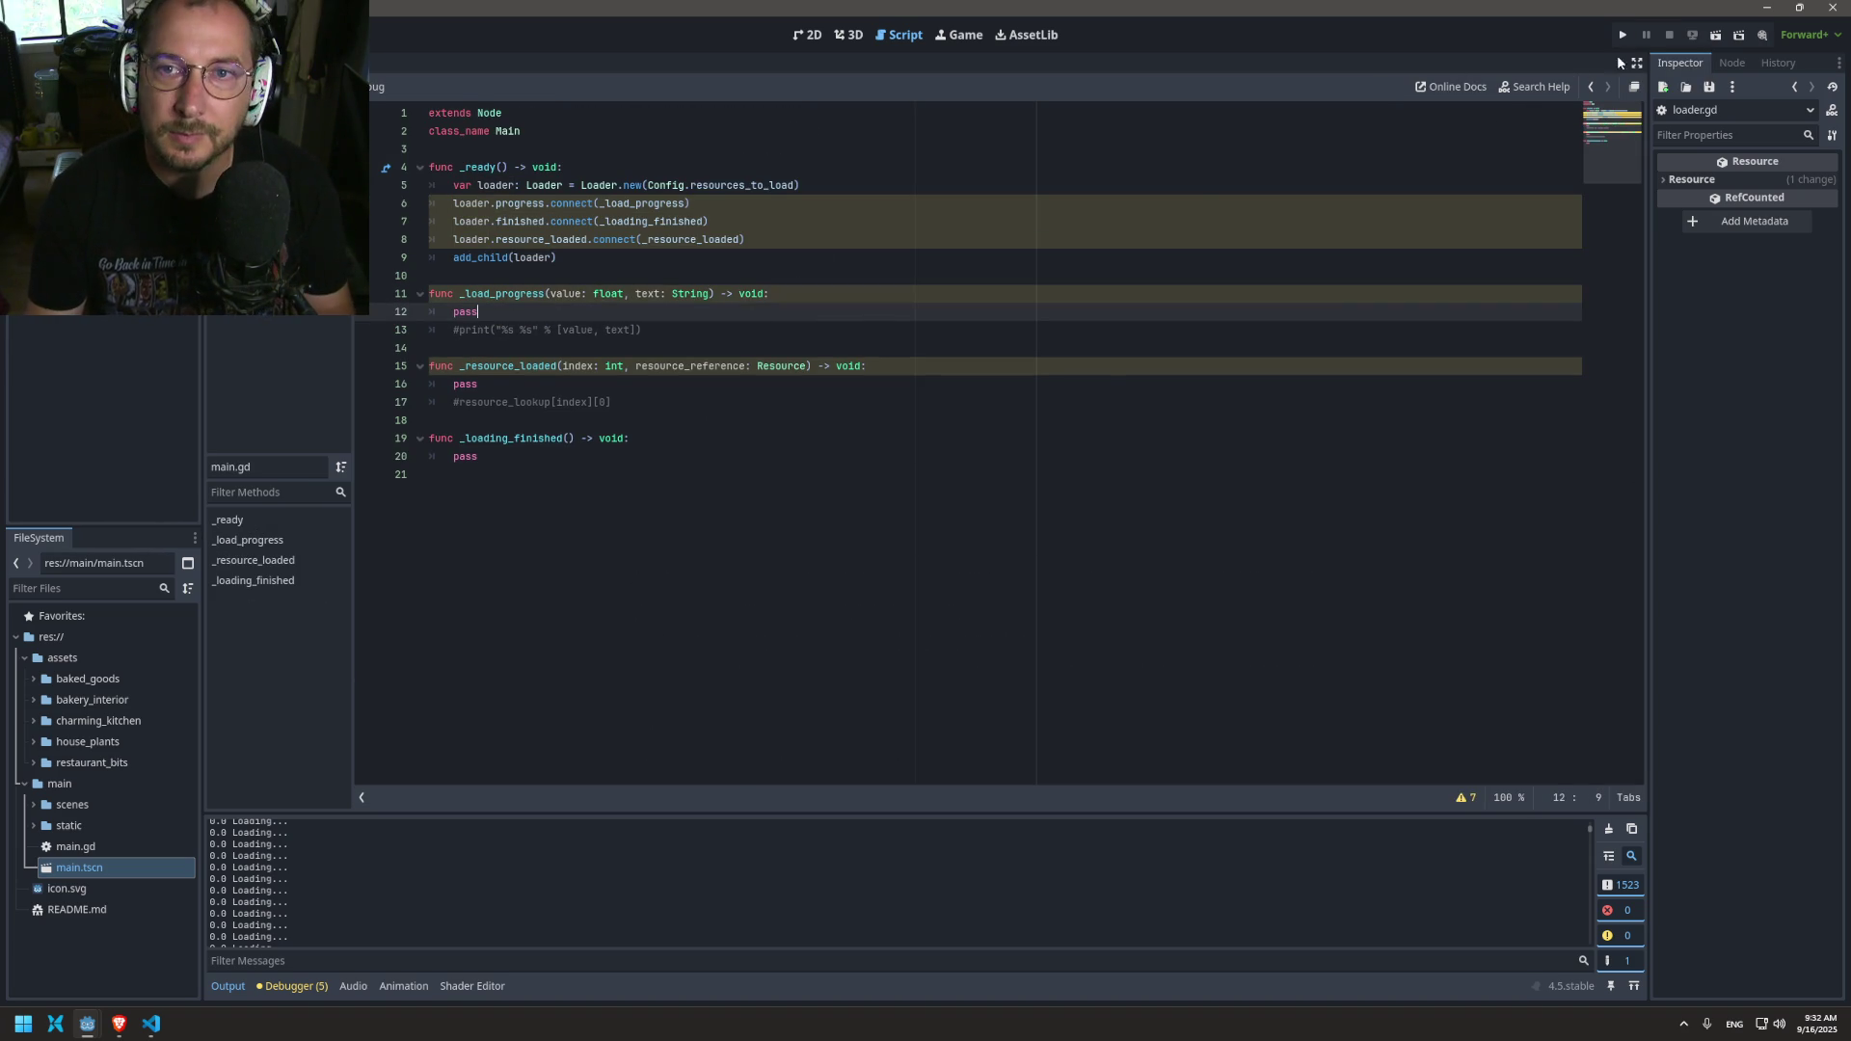
Step: Rerun the game, remove the line 45 breakpoint, resume, and close the game window
left_click(1622, 35)
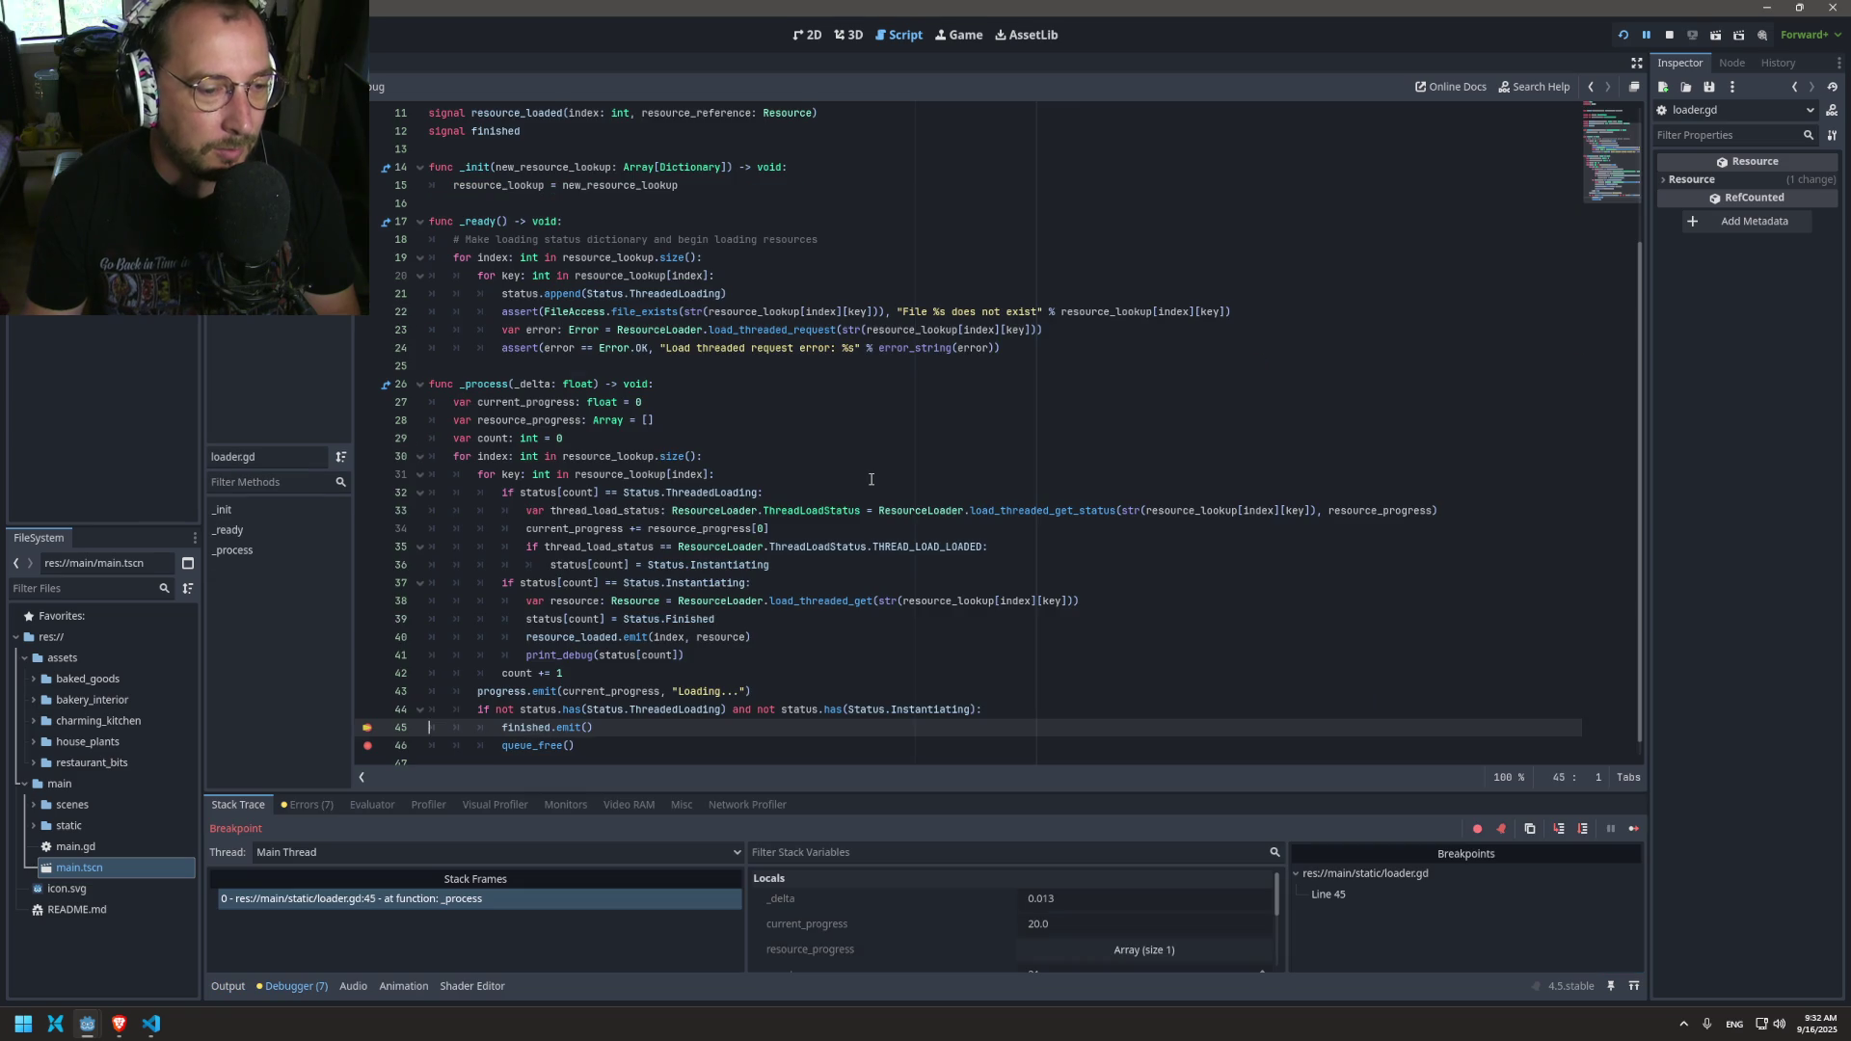
left_click(368, 727)
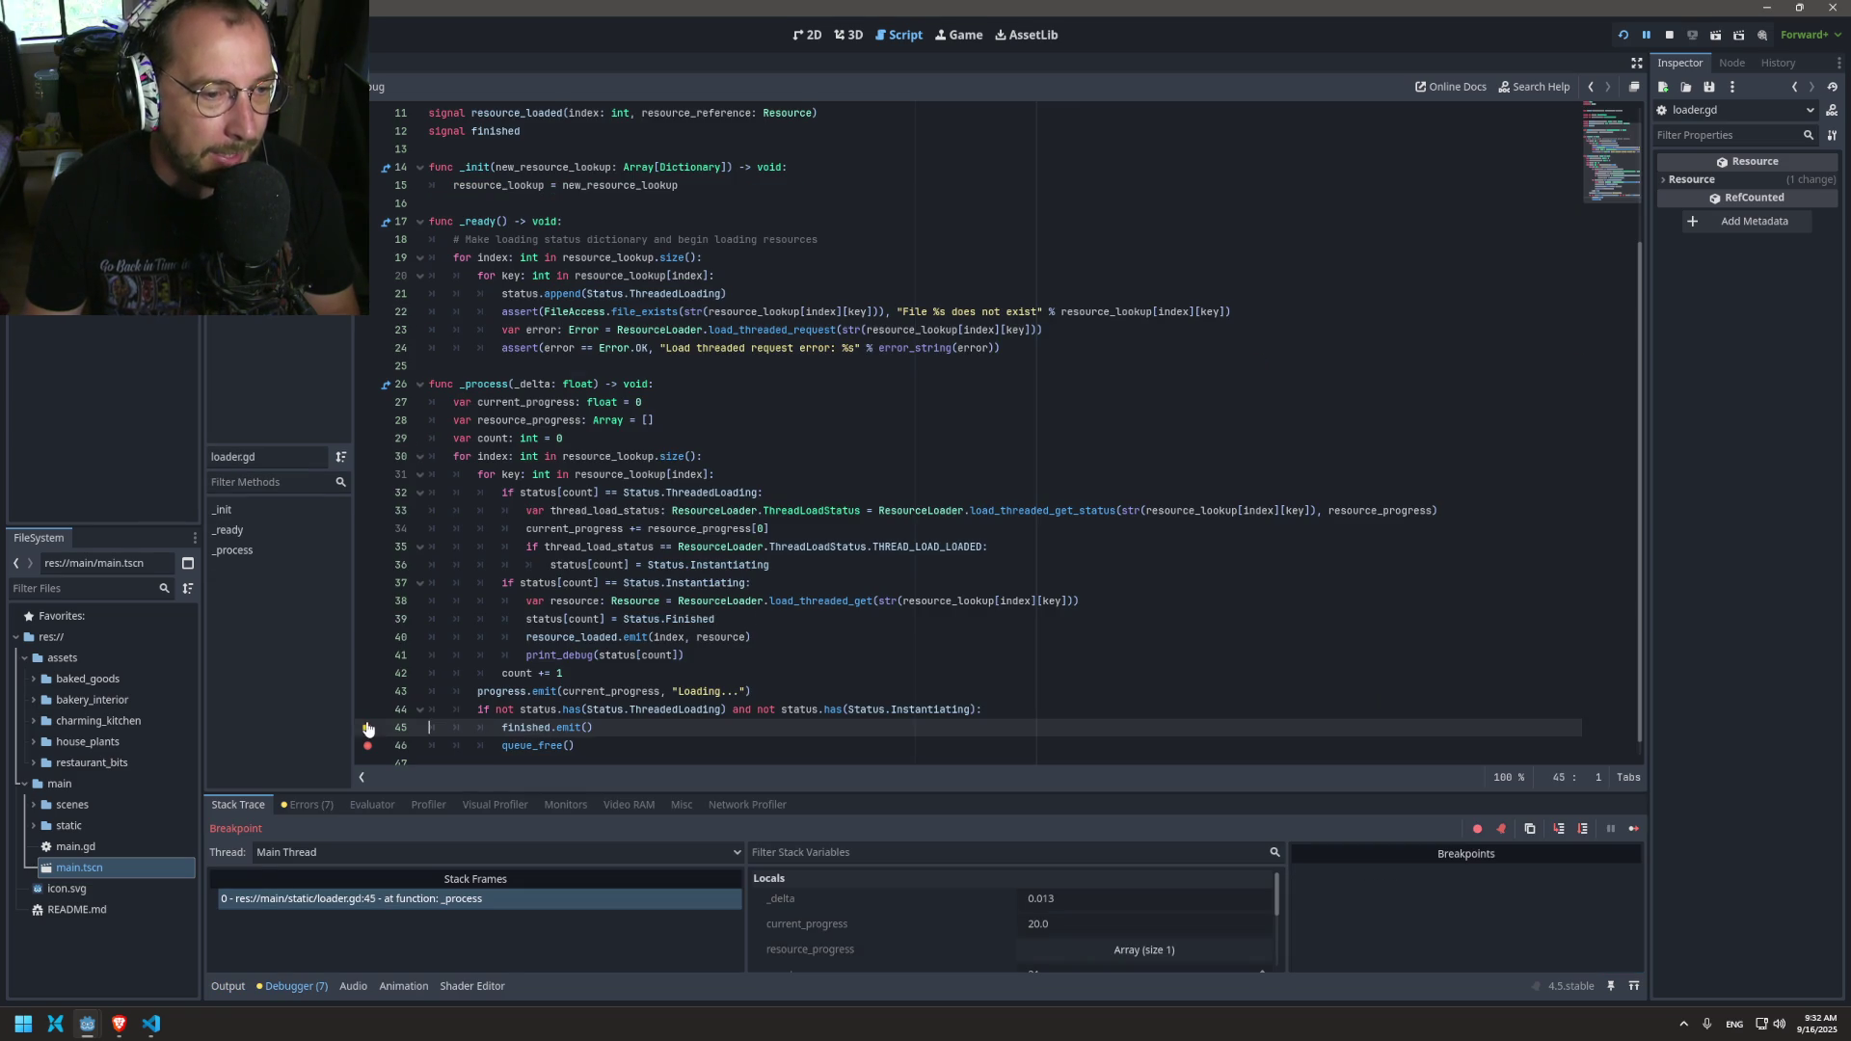
left_click(1625, 36)
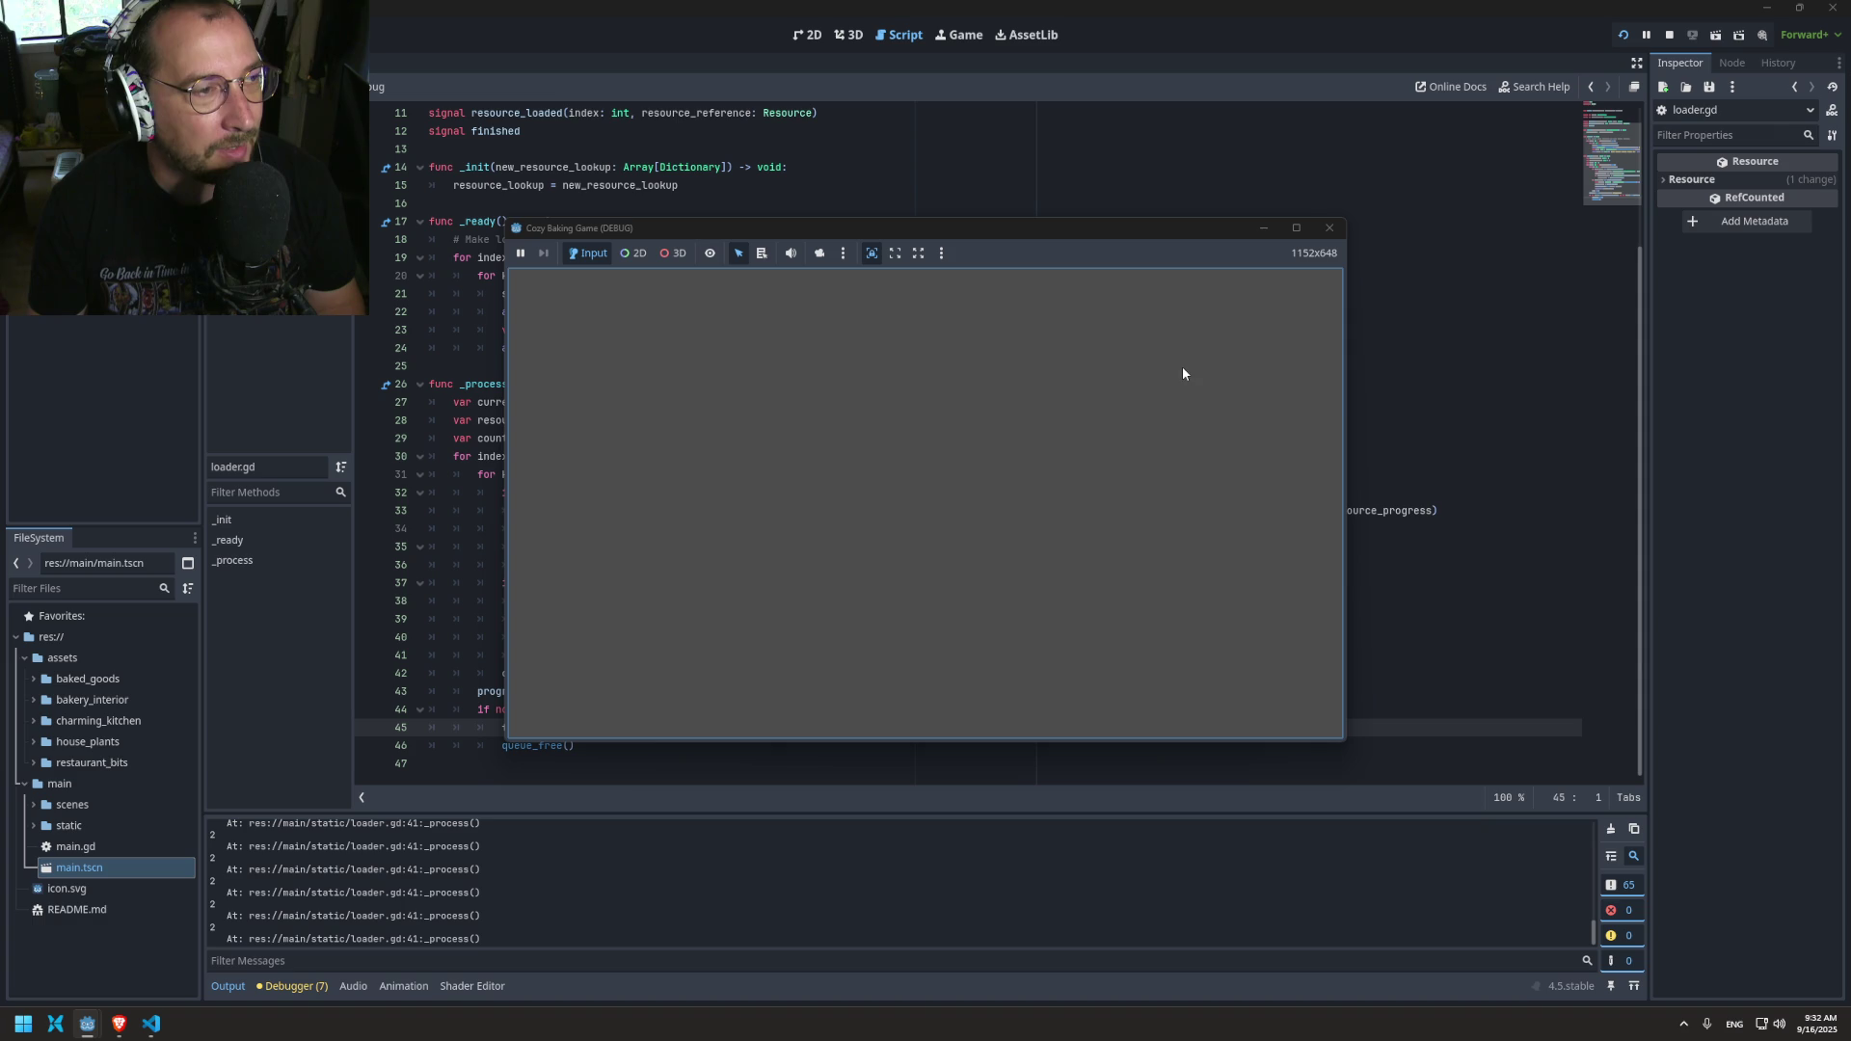
left_click(1319, 229)
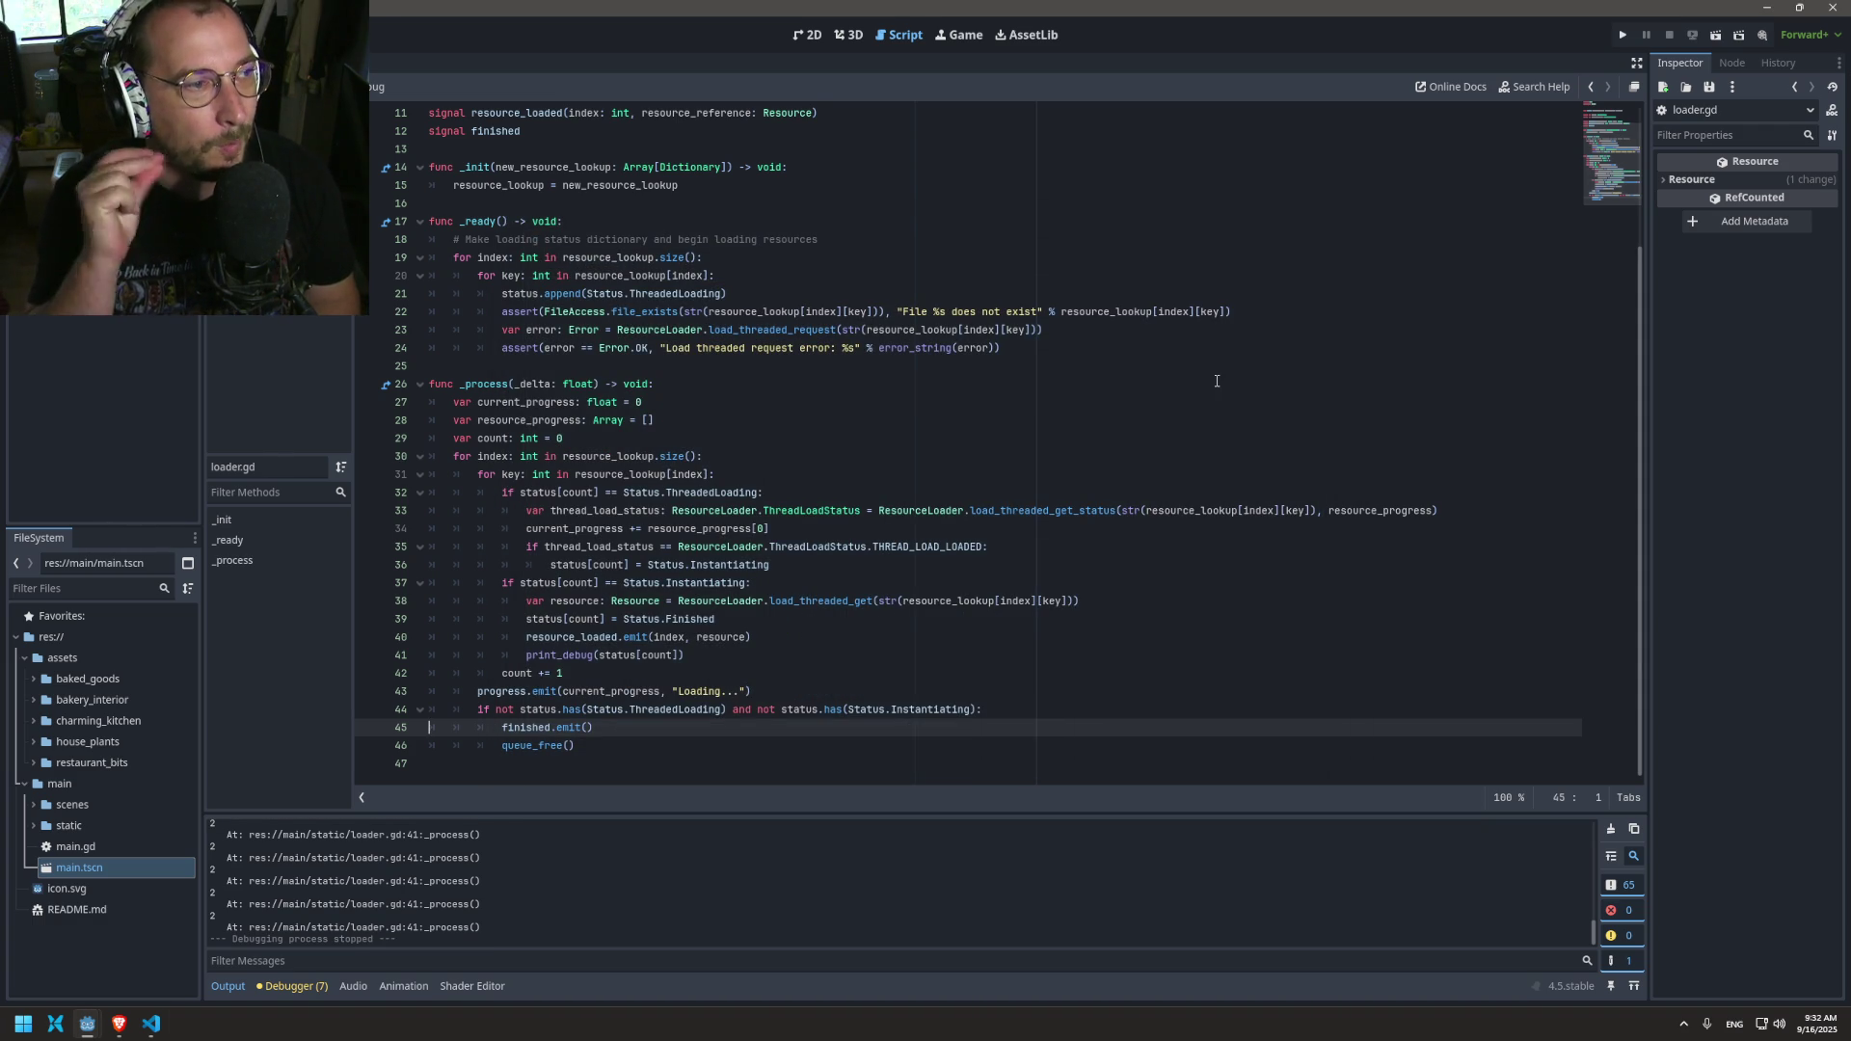
Step: Review the count += 1 and emit lines and the Output log showing status 2
left_click_drag(478, 691, 476, 678)
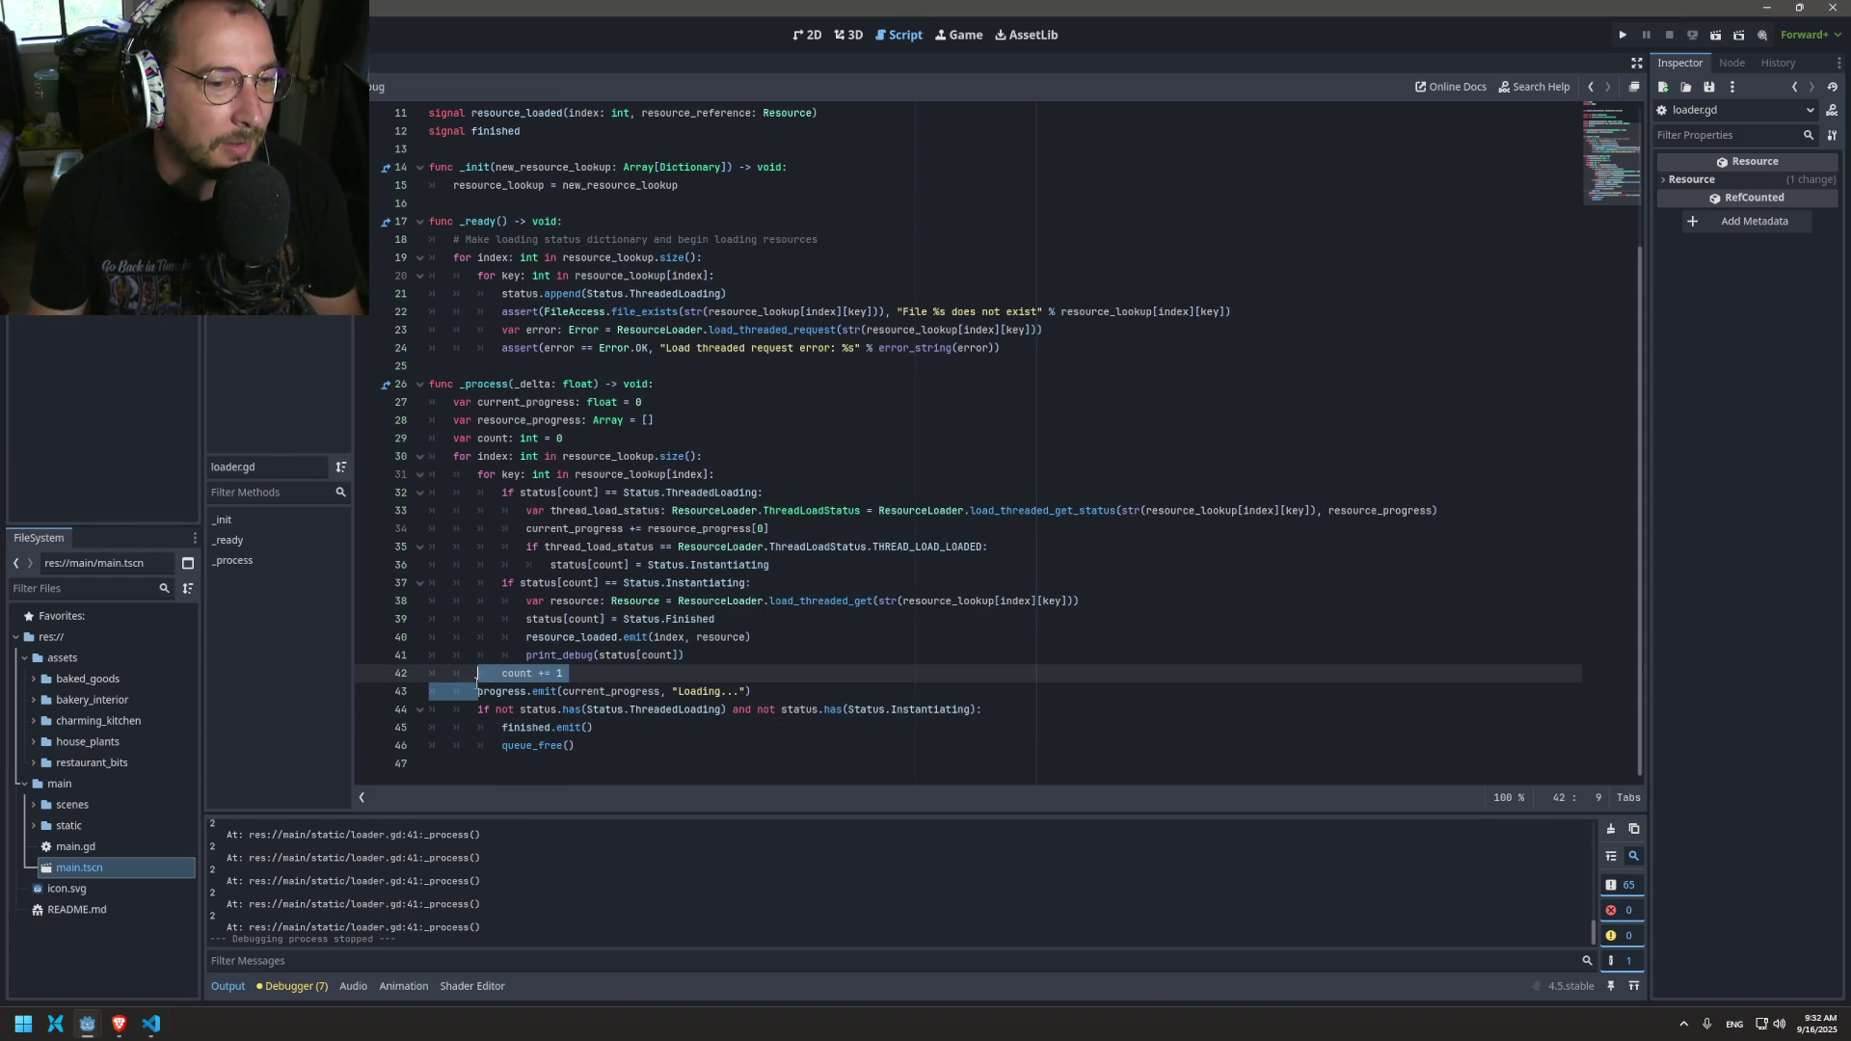
left_click(538, 673)
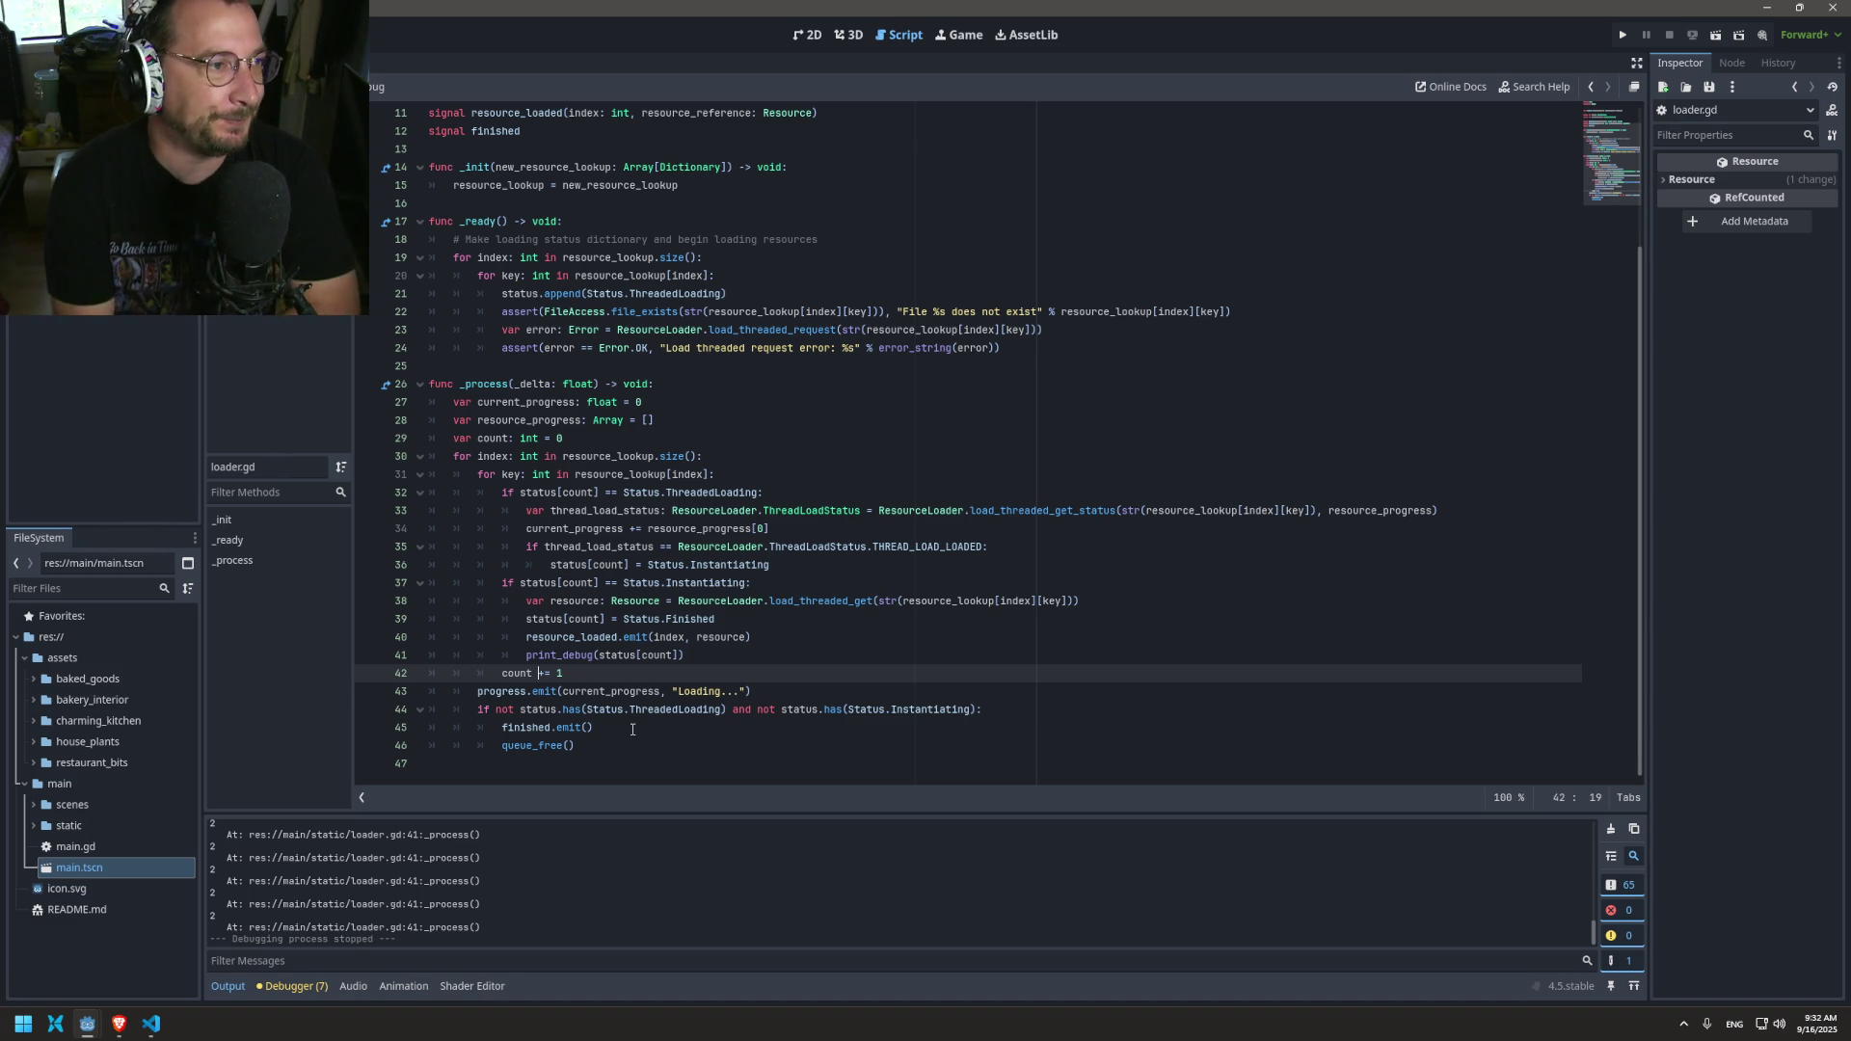
double_click(546, 692)
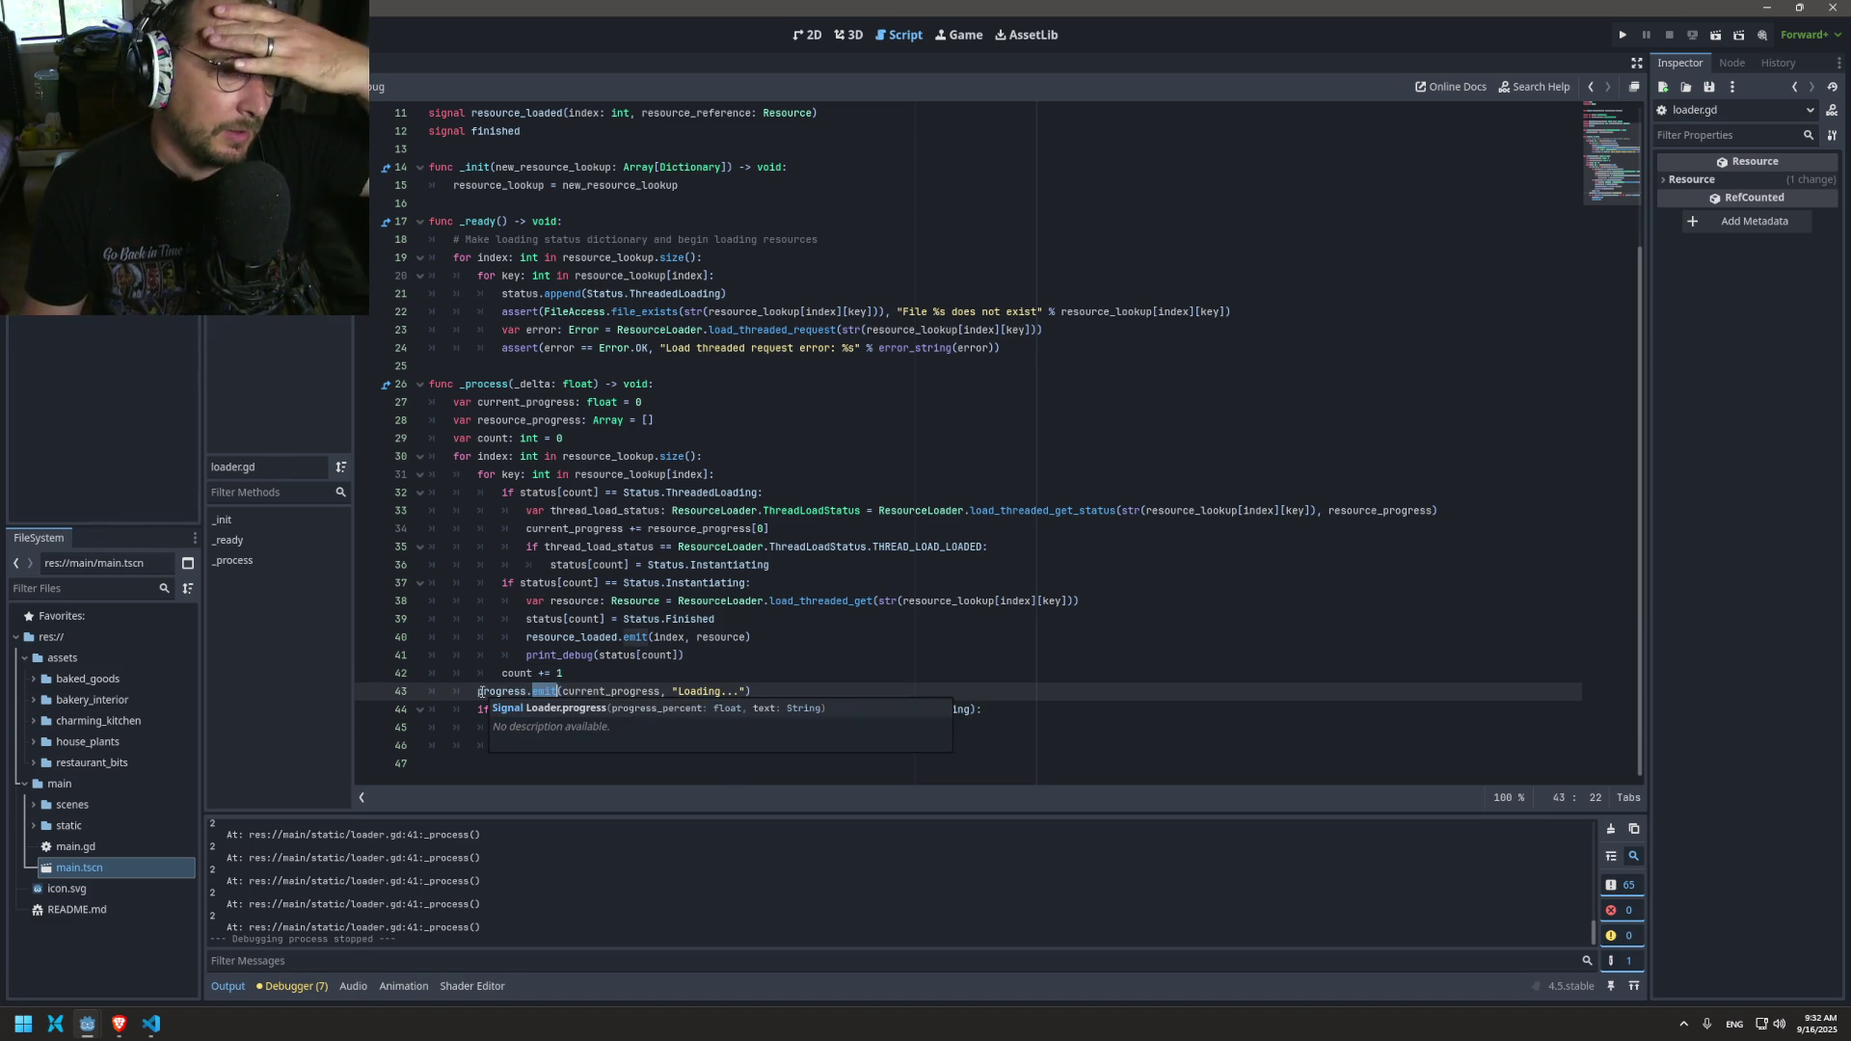
scroll(733, 896, "up", 1)
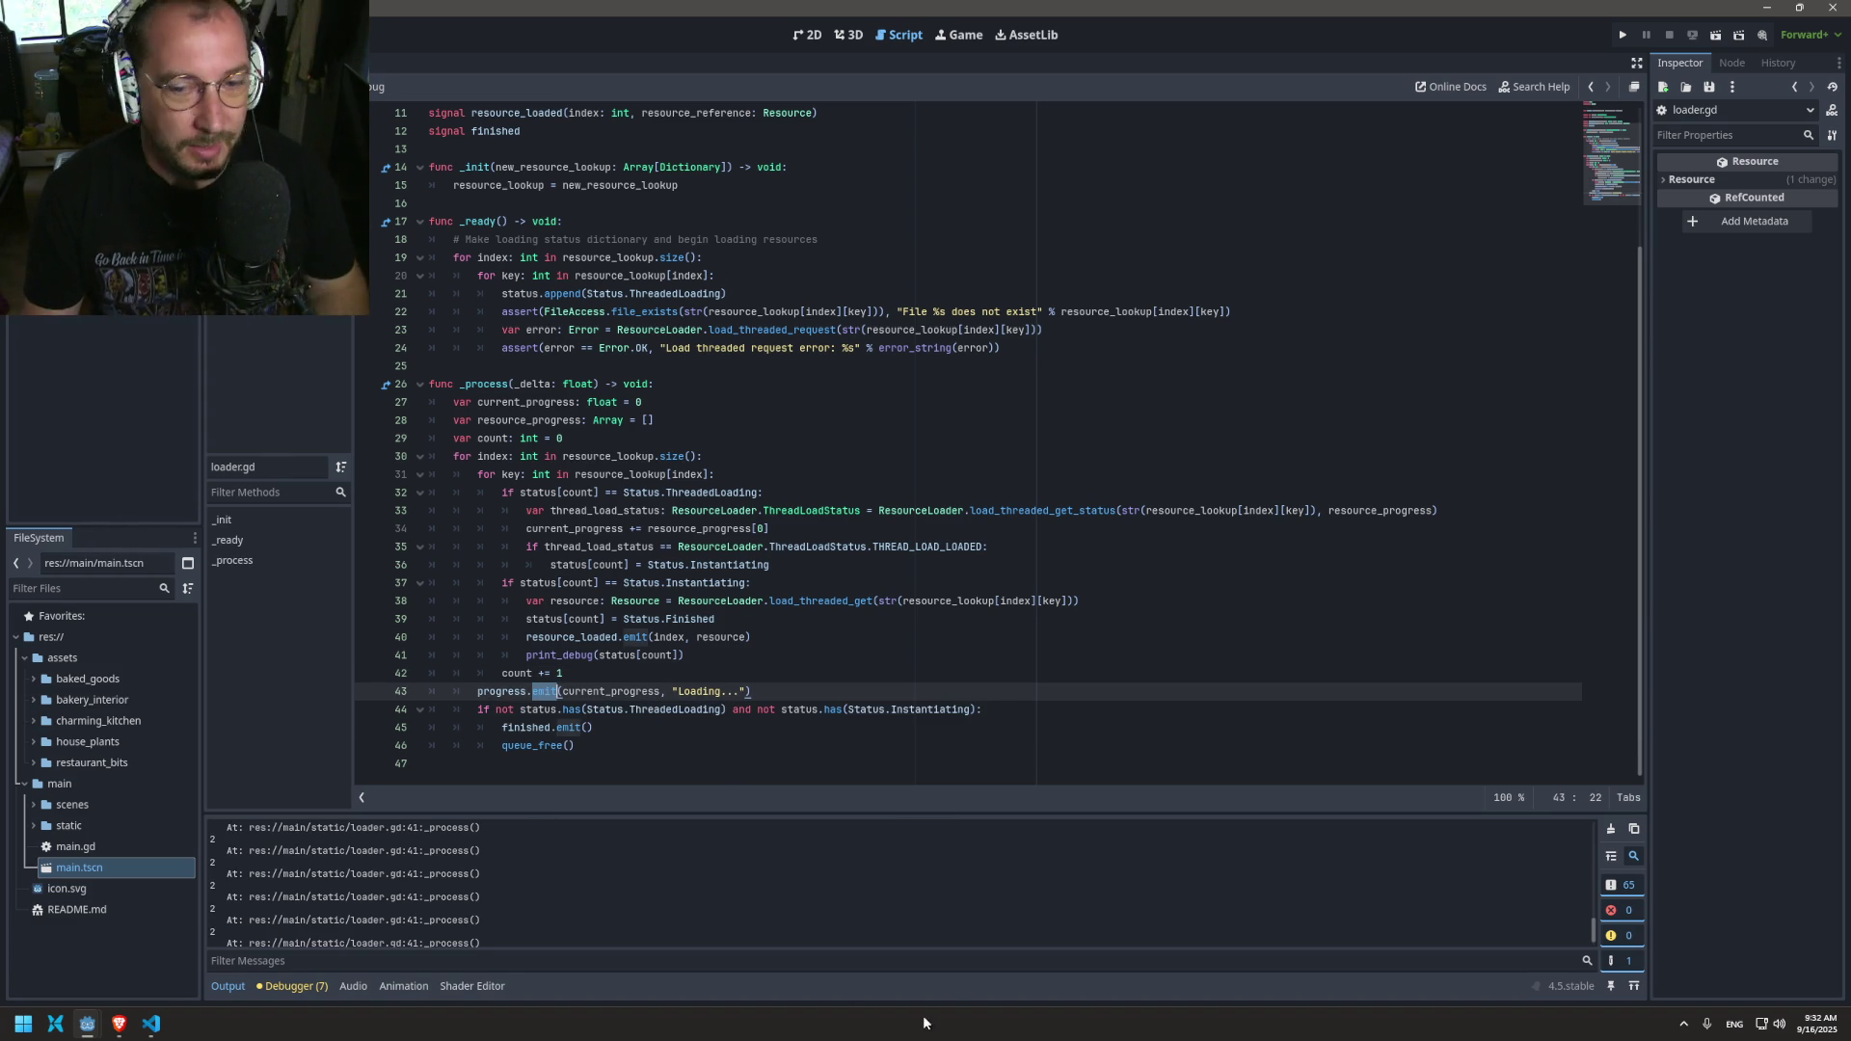
scroll(1365, 910, "up", 1)
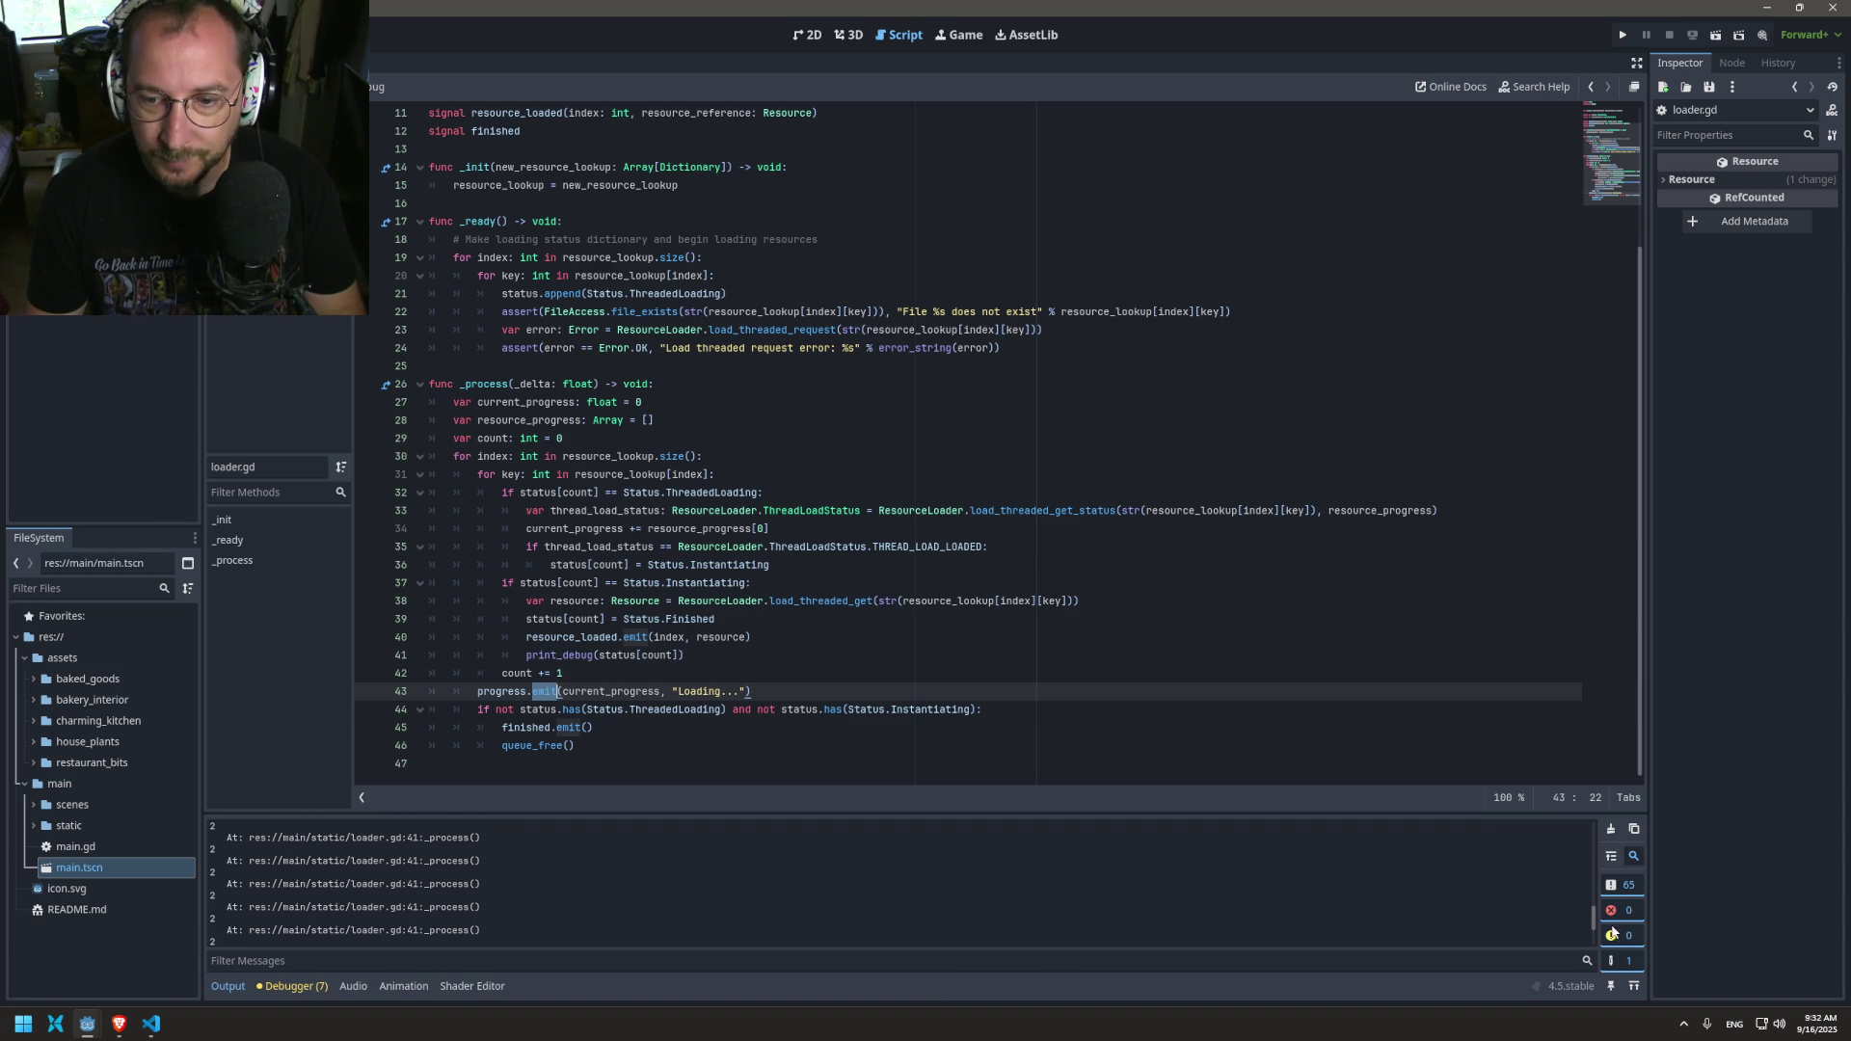
left_click_drag(1585, 921, 1605, 809)
mouse_move(1587, 912)
left_mouse_down()
mouse_move(1589, 887)
mouse_move(1269, 804)
left_mouse_up()
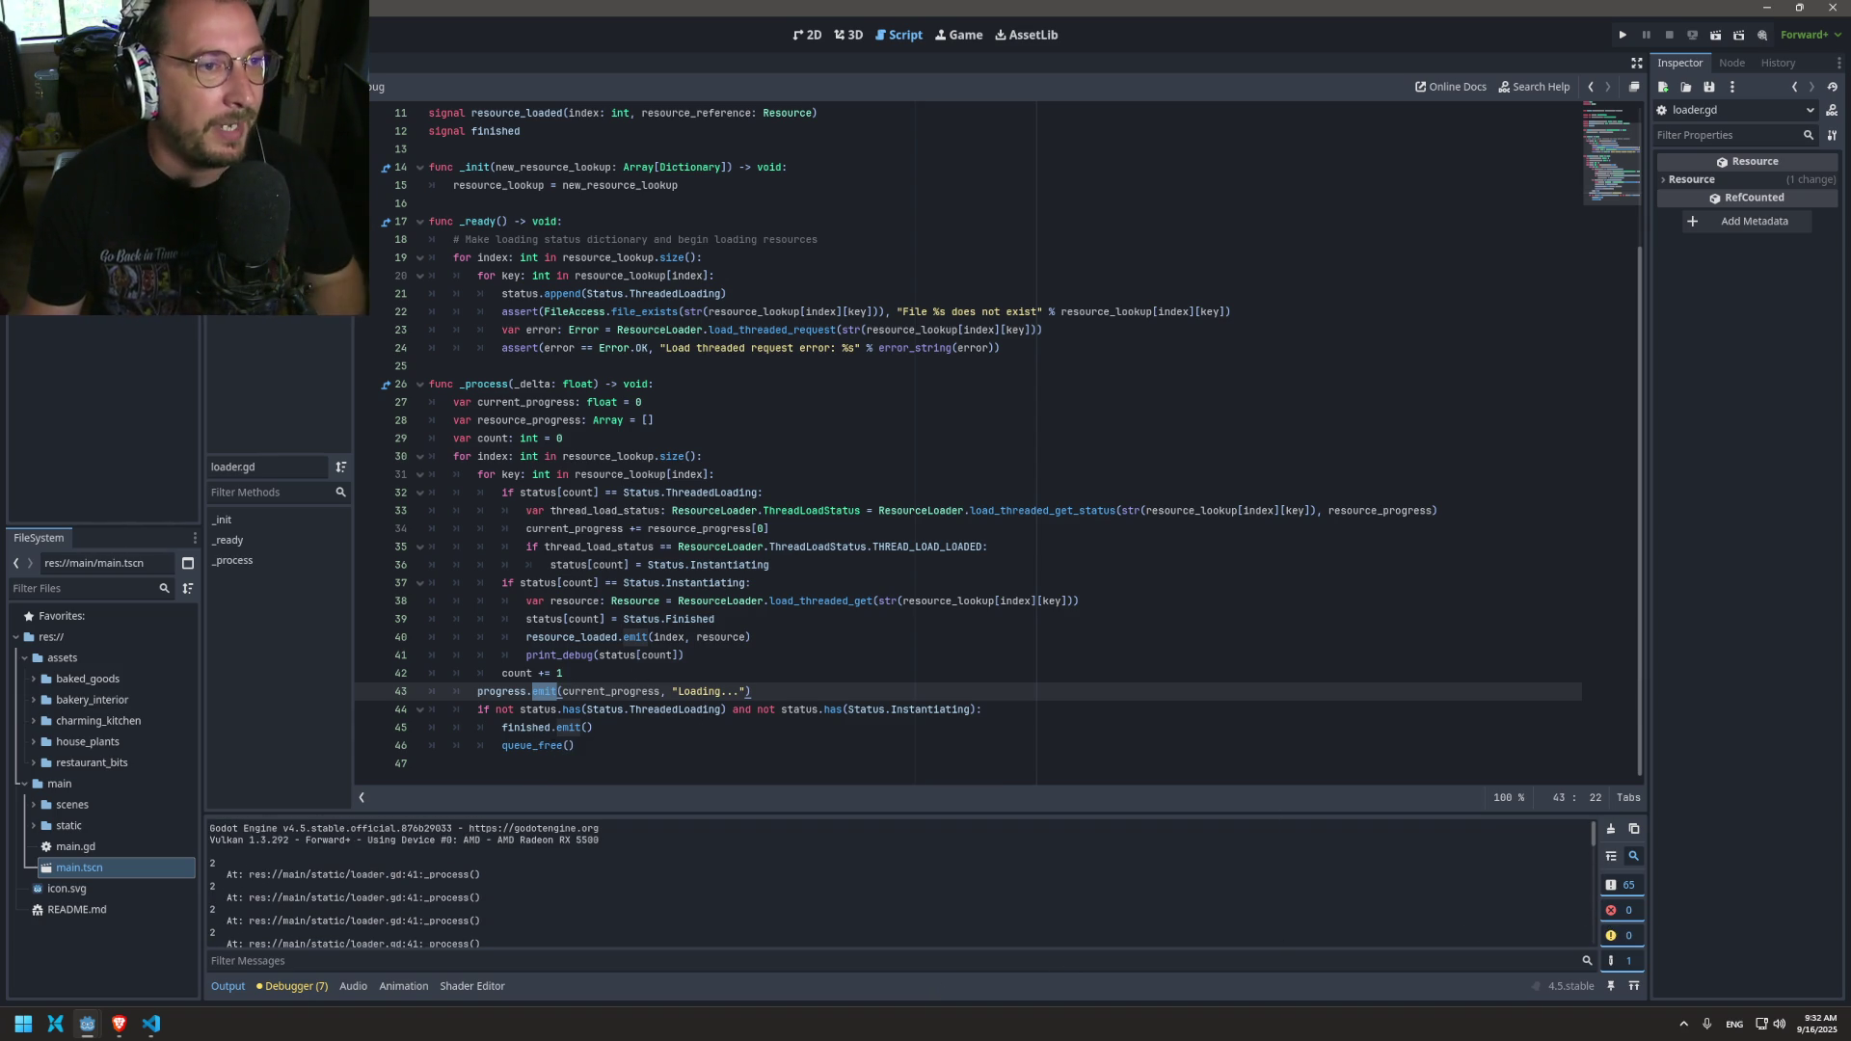
key("alt+Left")
Step: Replace pass in _resource_loaded with print_debug("index %s, %s" % [index, resource_reference]) and run the game
left_click(511, 383)
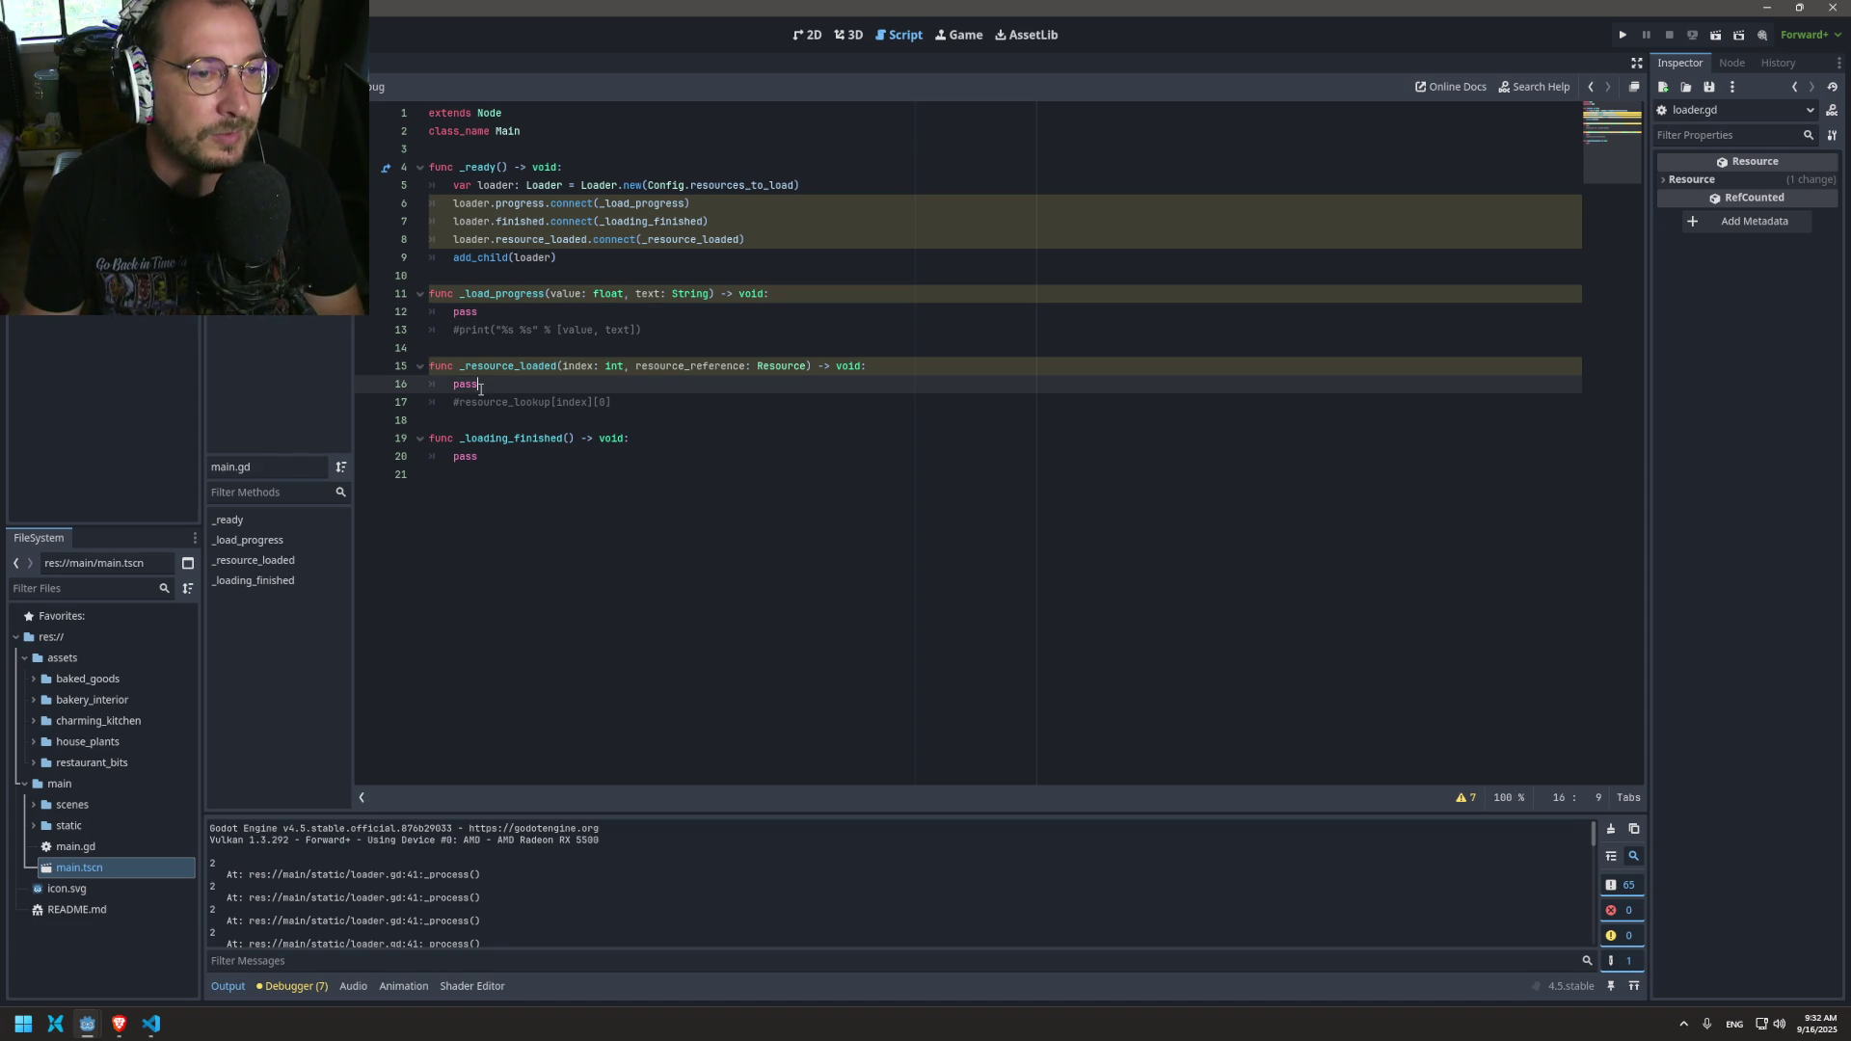
double_click(570, 366)
key("ctrl+z")
type("rint_debug(\"\" % [index, resource_reference")
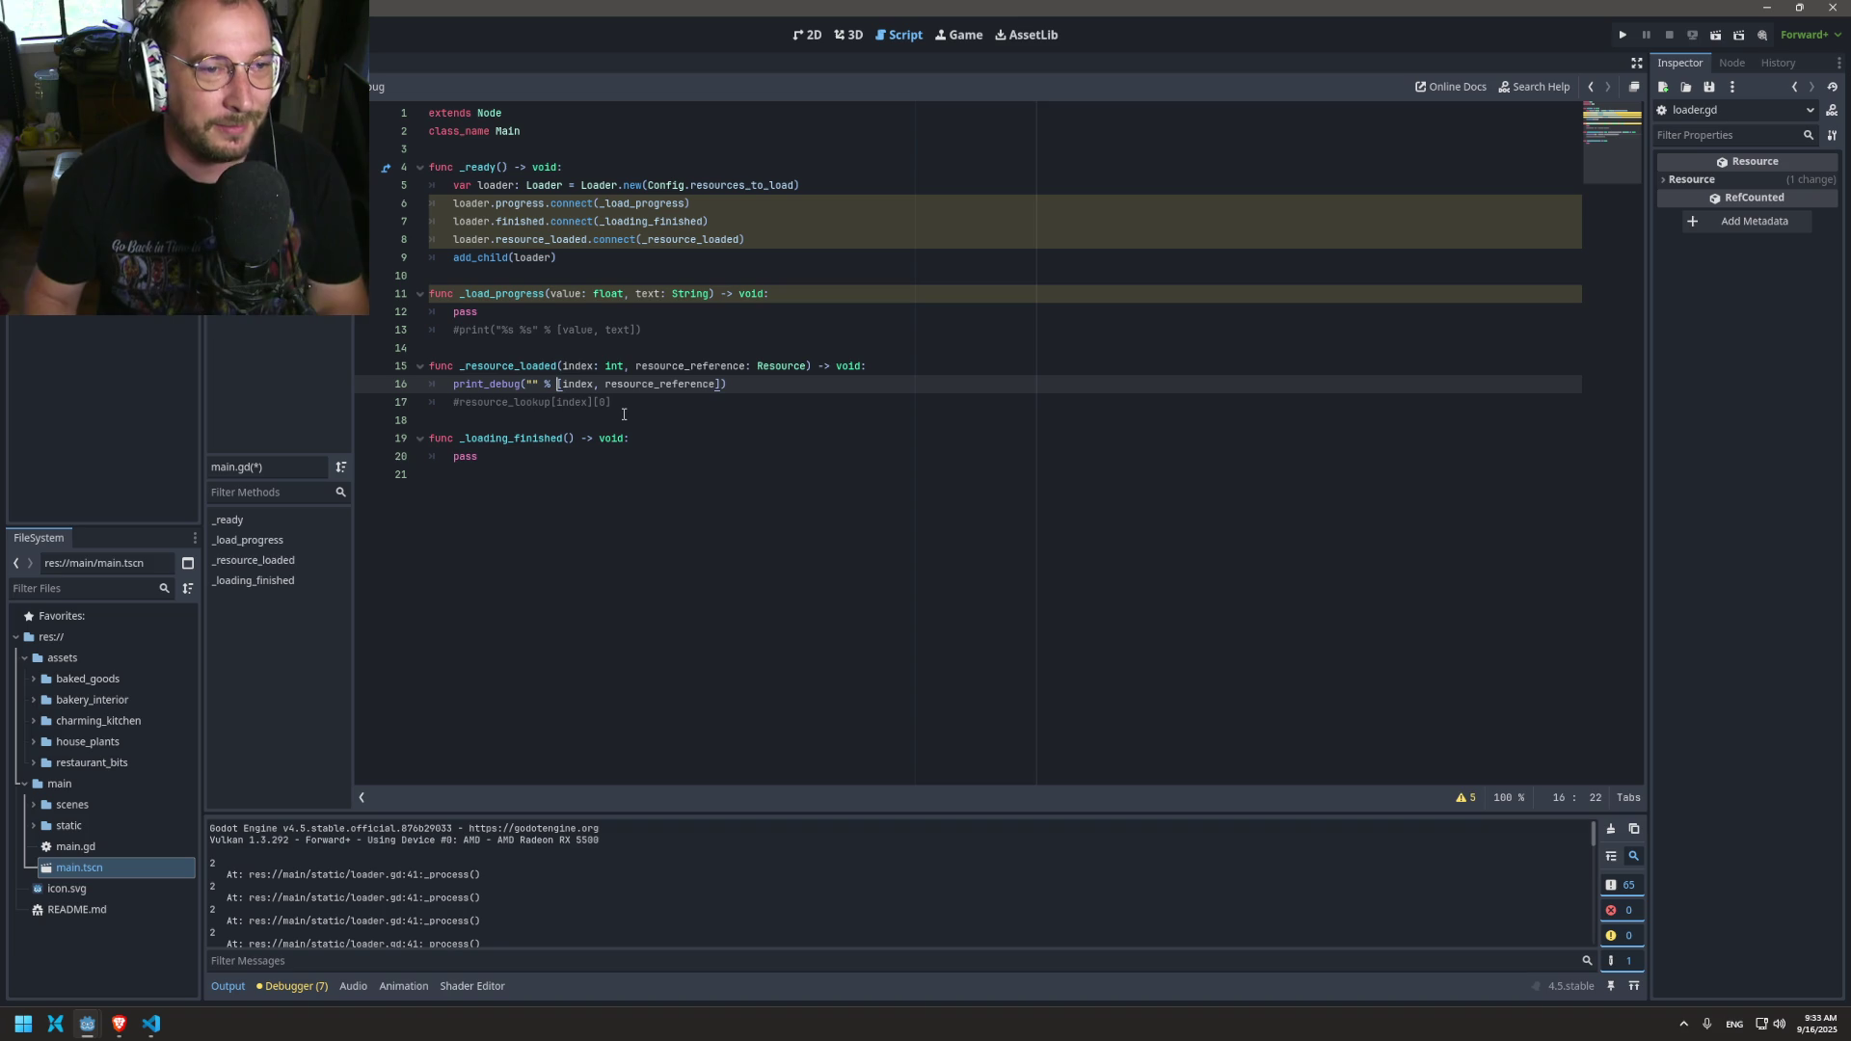
type("\"$")
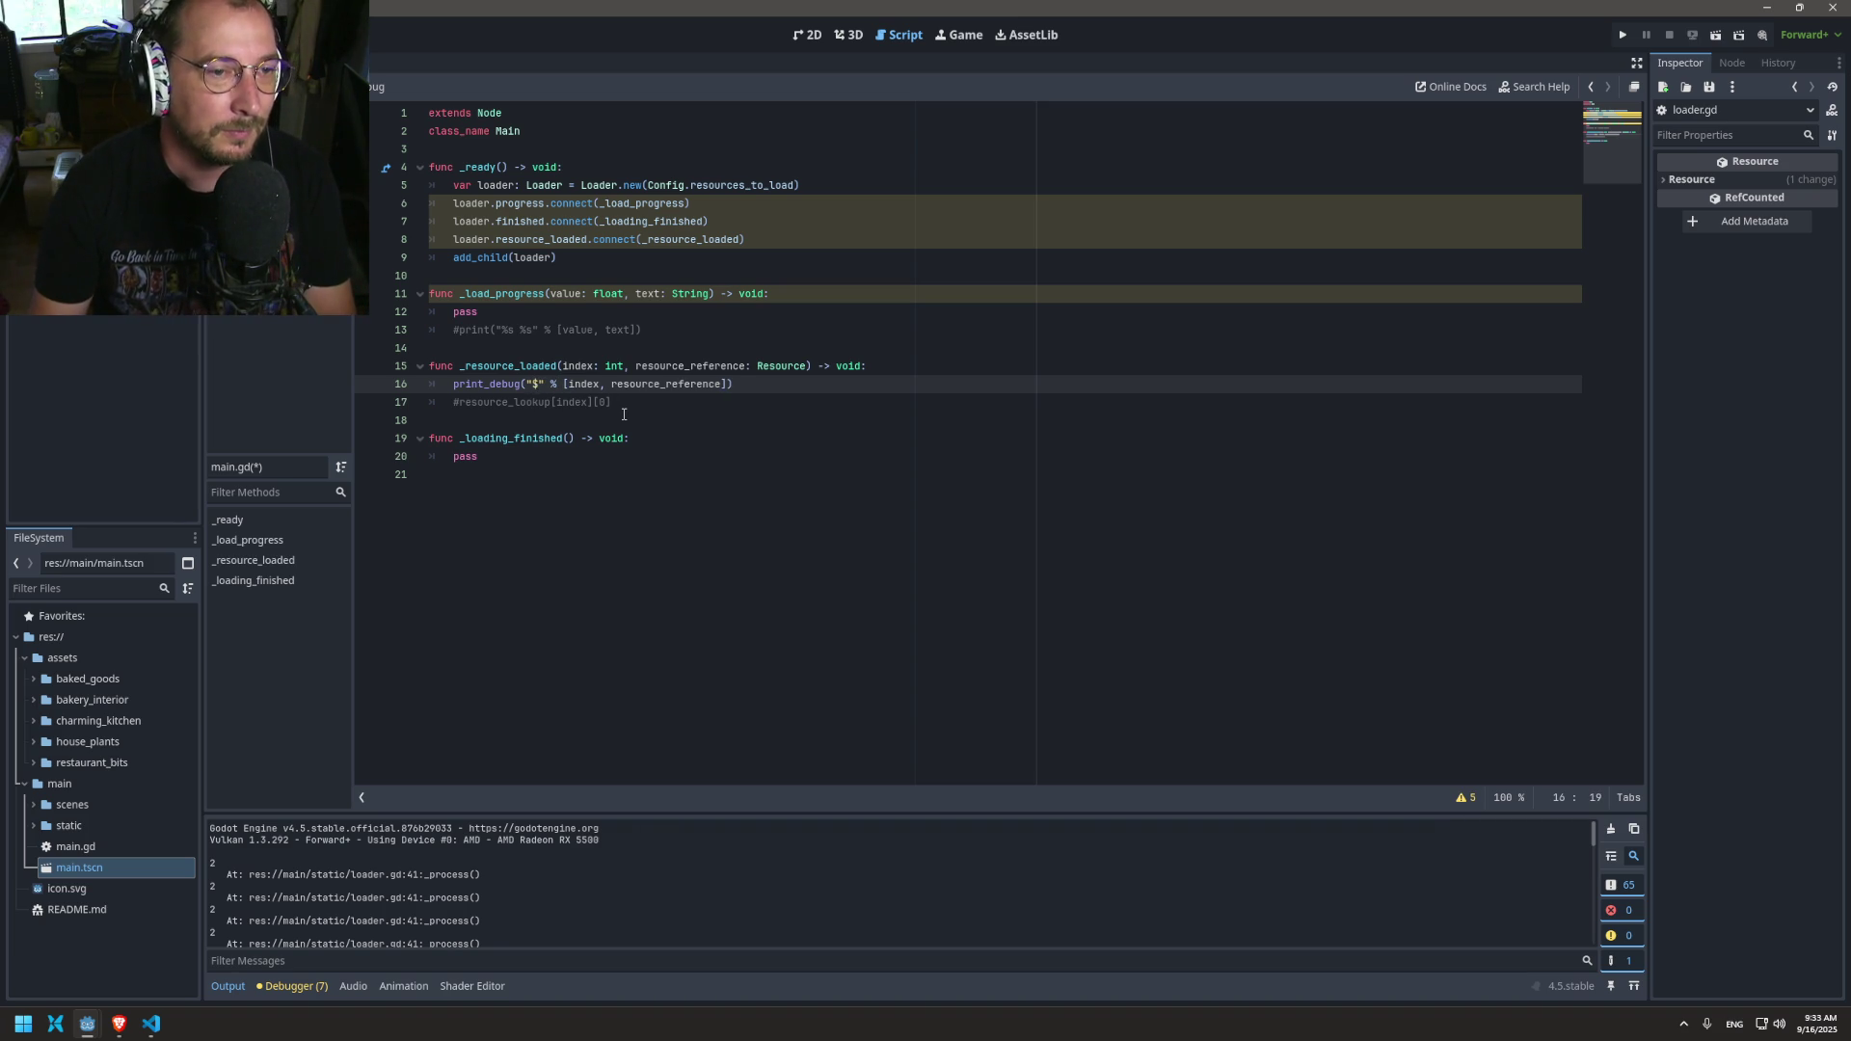
type("index ")
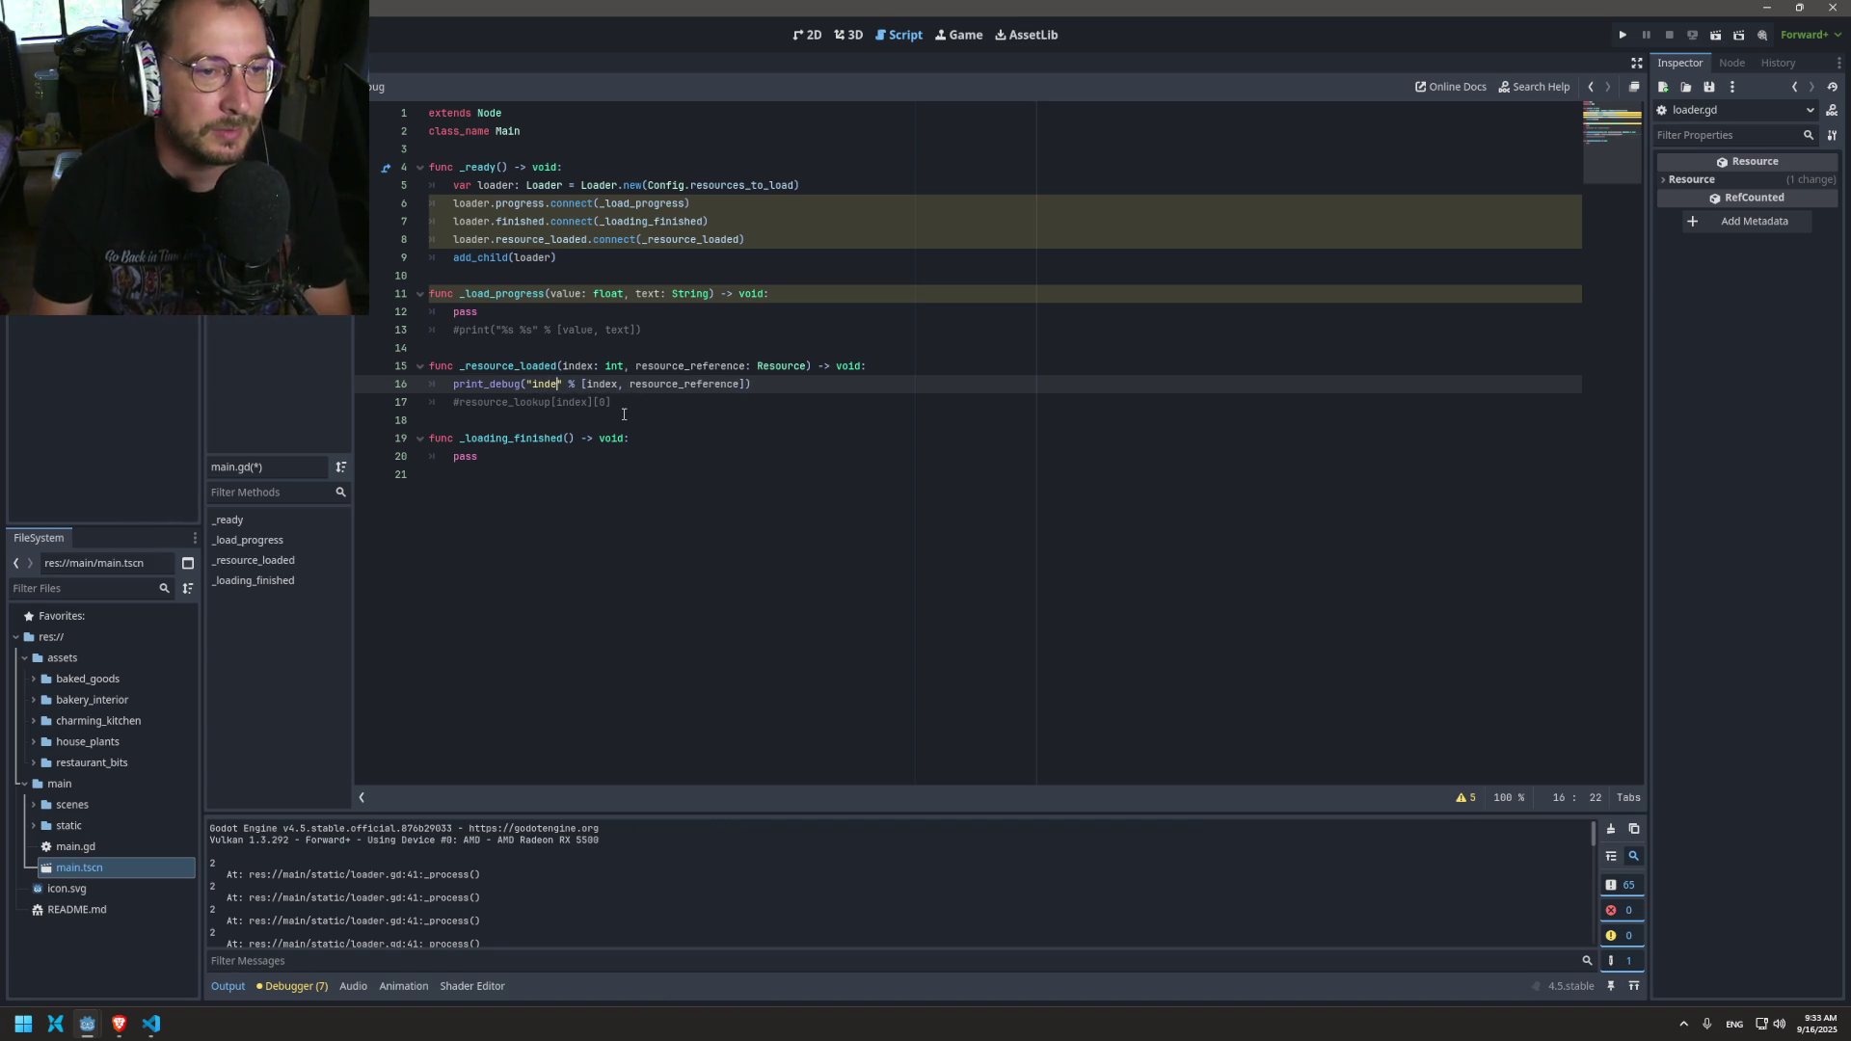
type("d")
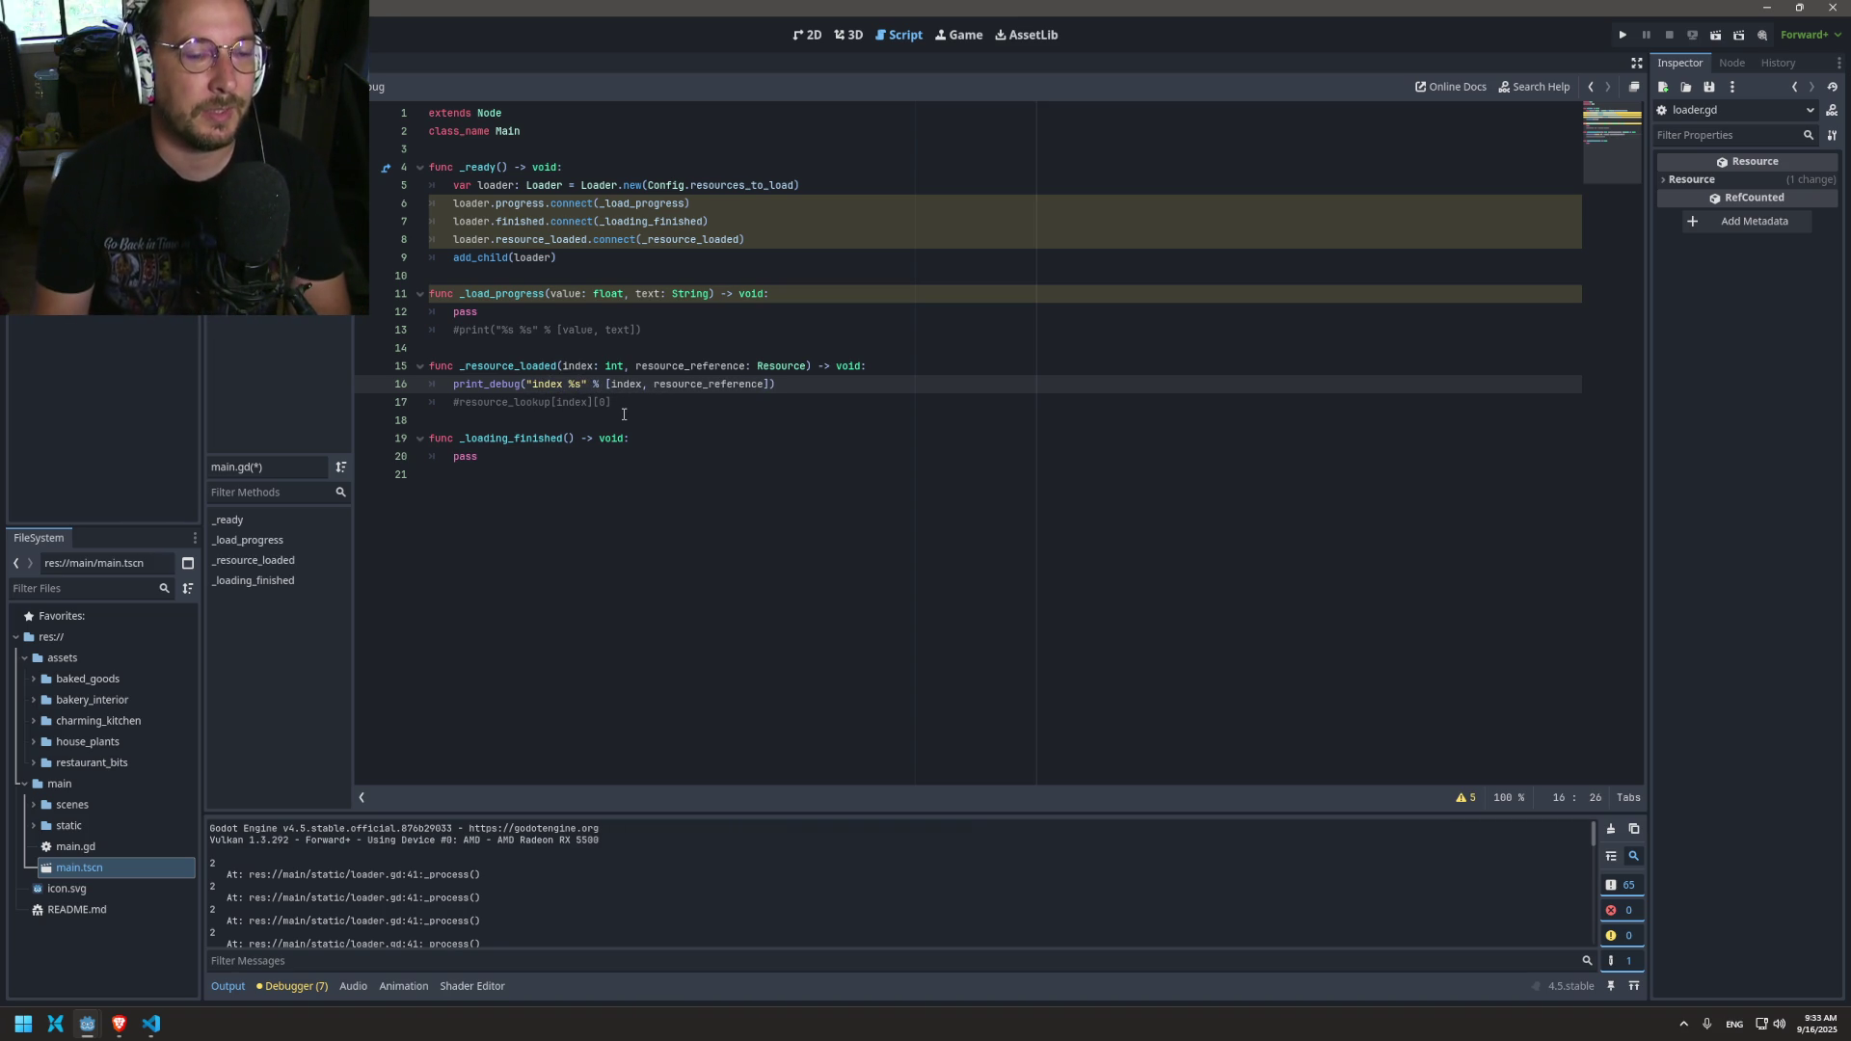
type(", %")
type("resour")
key("BackSpace")
key("BackSpace")
key("BackSpace")
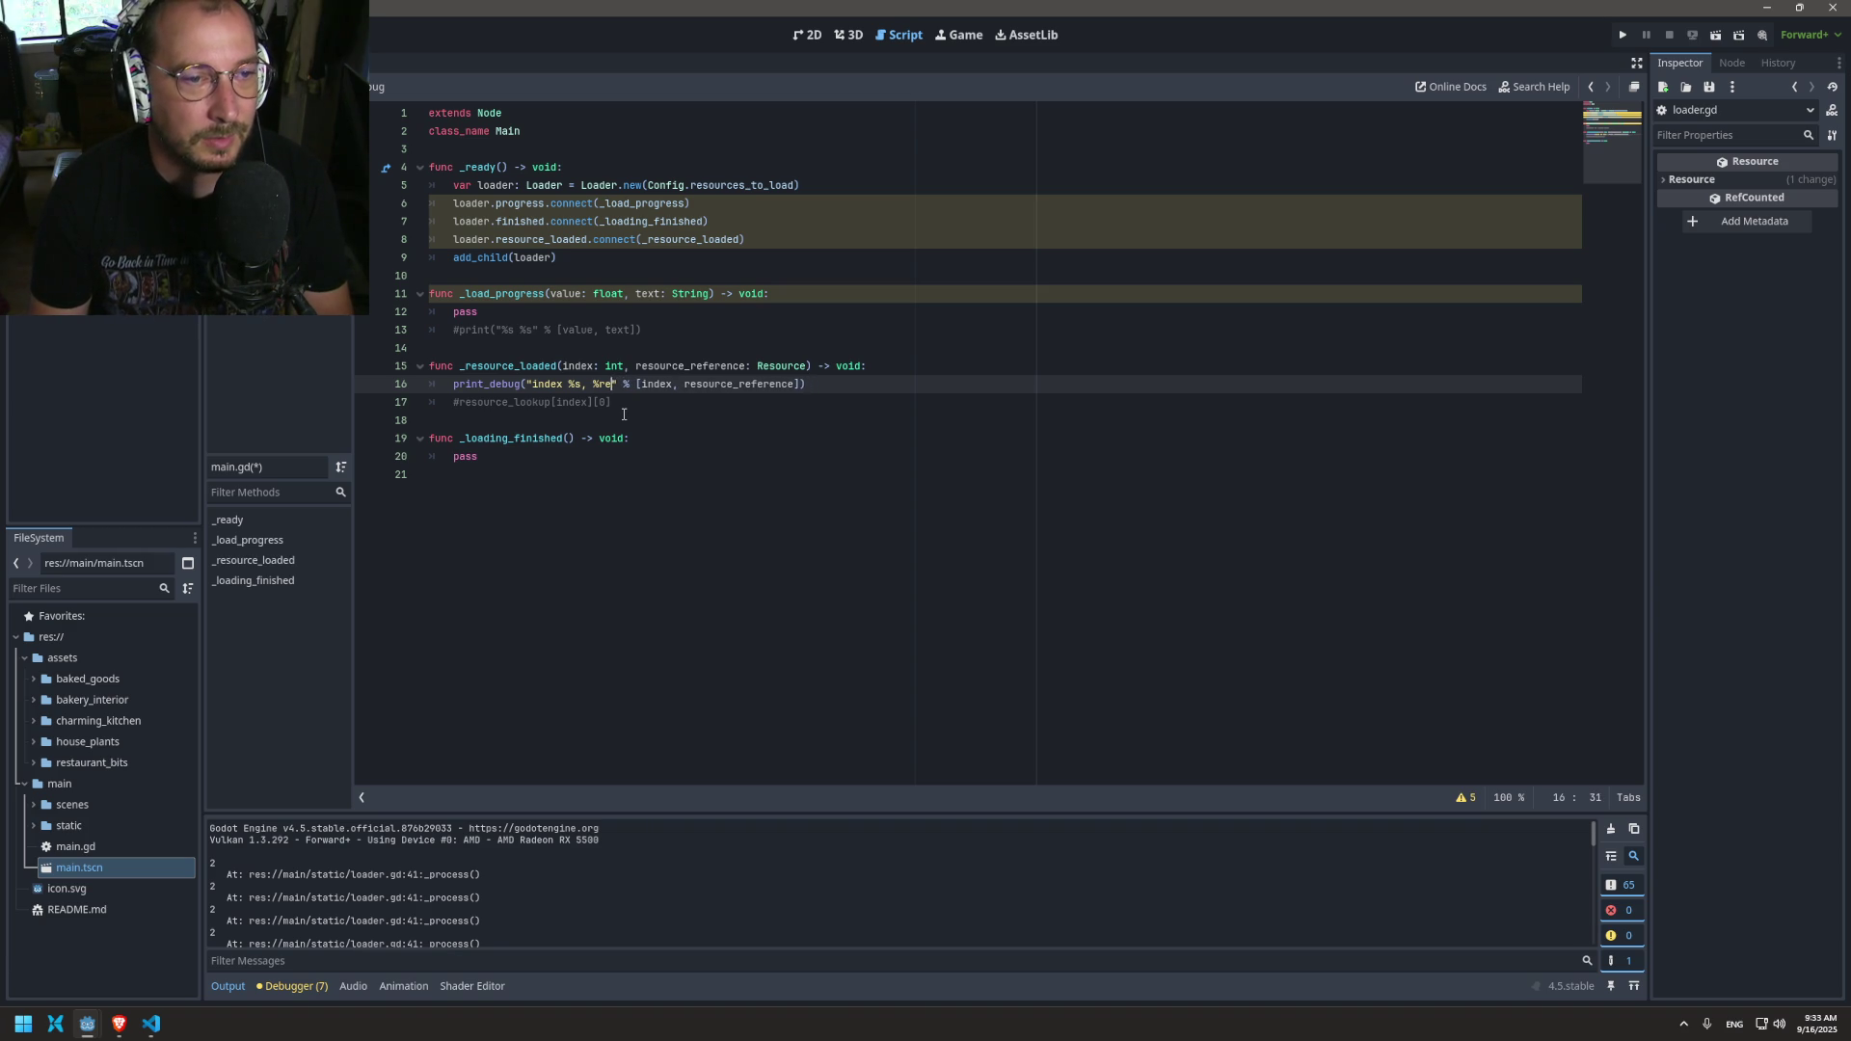
type("s")
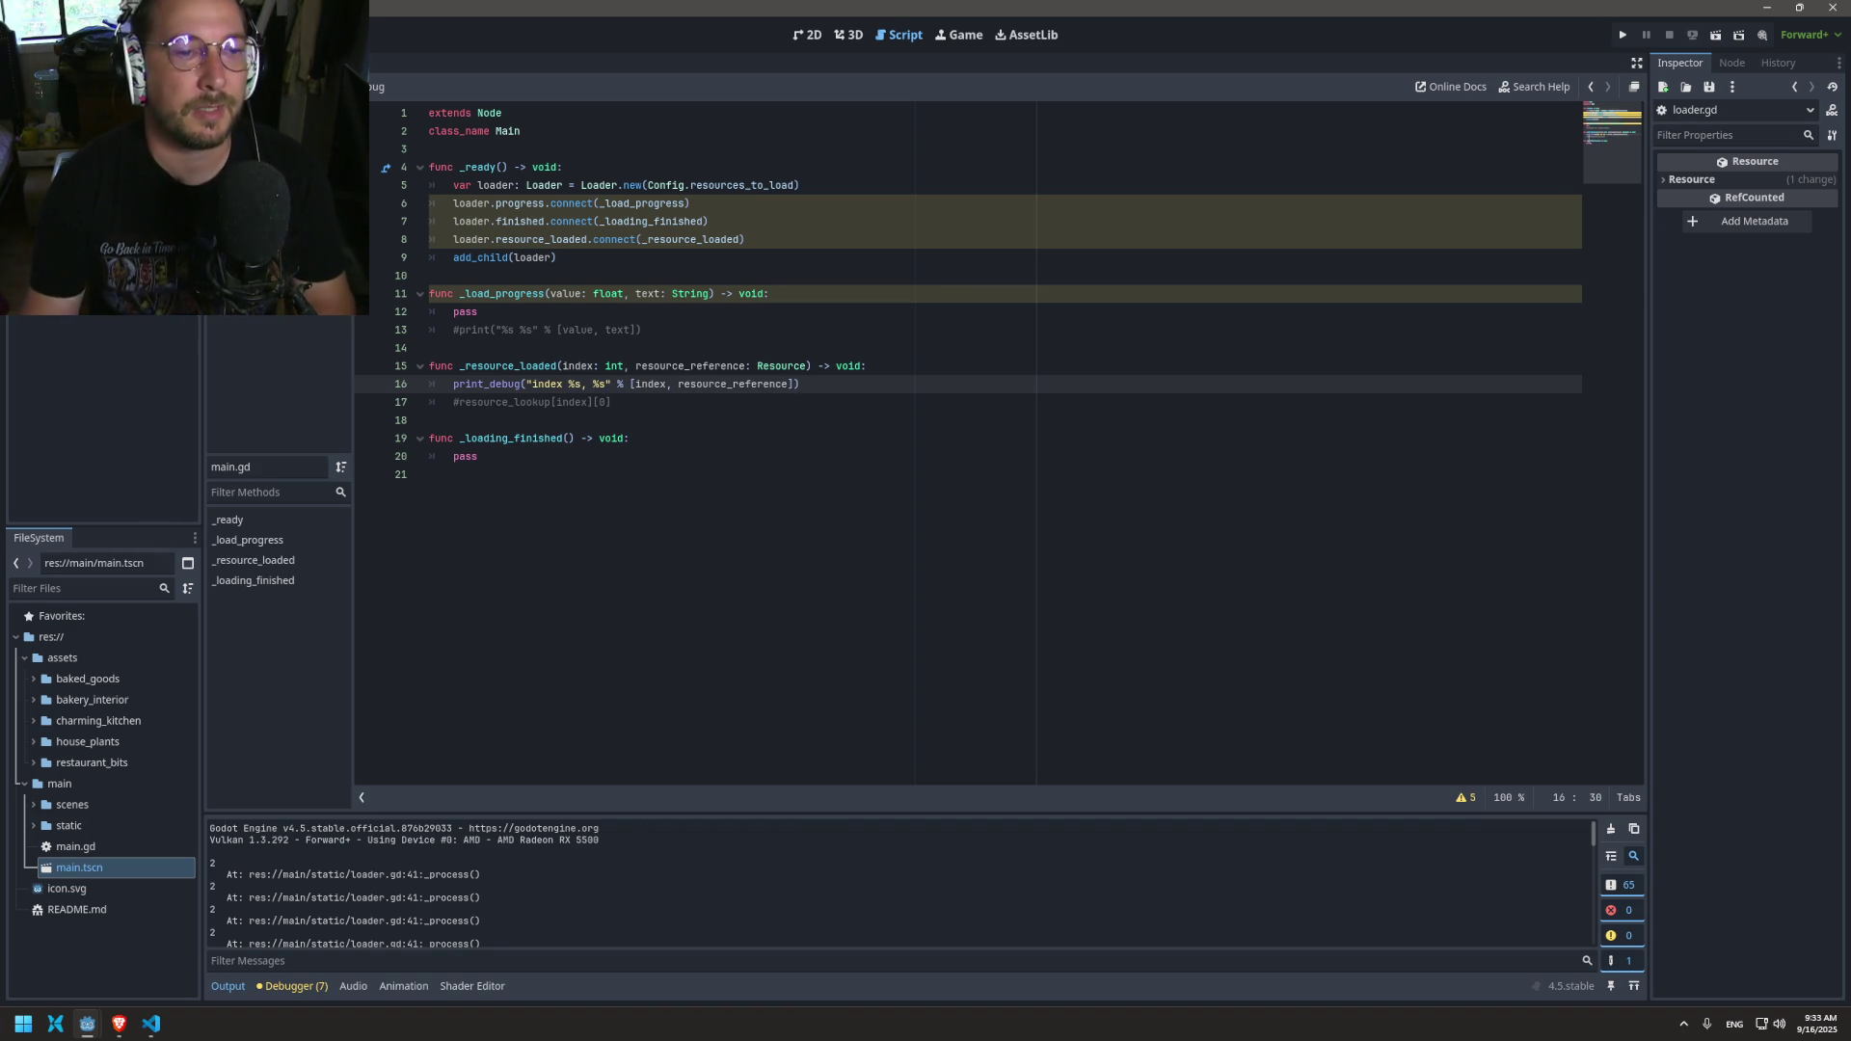
key("F5")
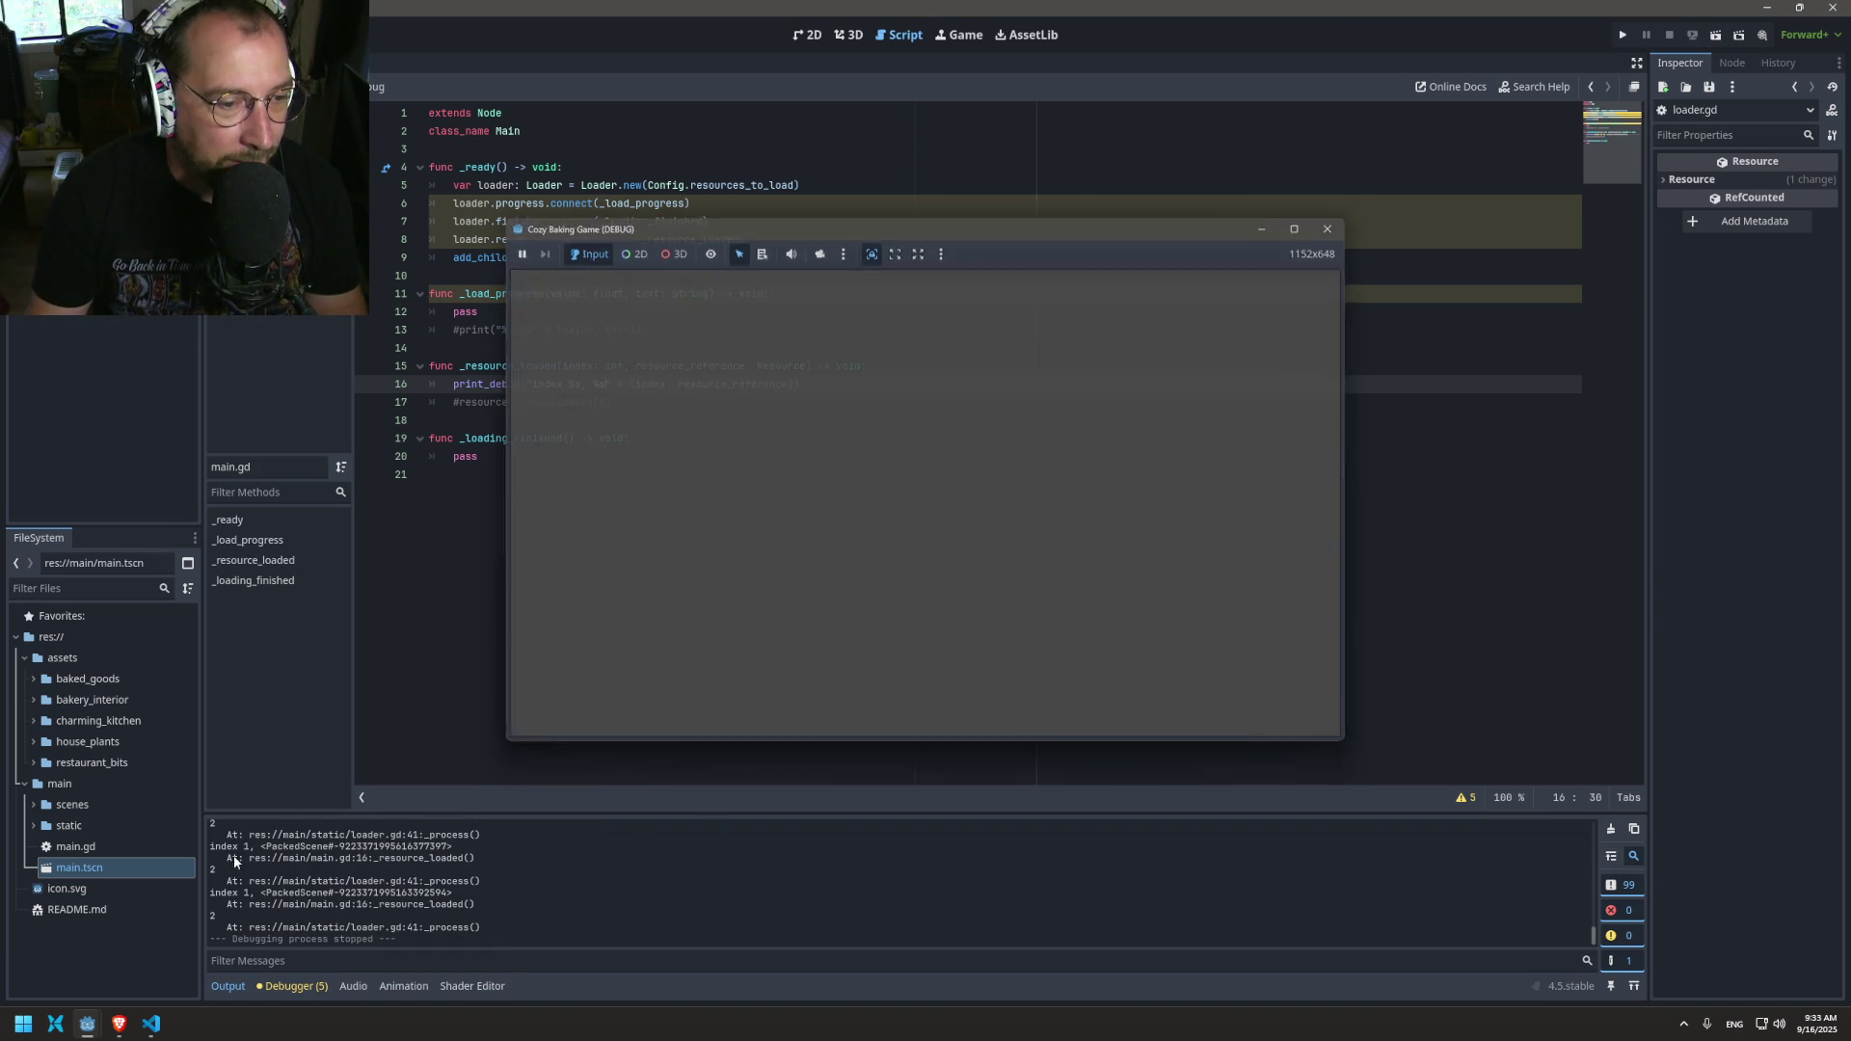
Step: Stop the game and scroll through the logged index 1 PackedScene entries
key("F8")
scroll(492, 897, "up", 1)
scroll(492, 889, "up", 5)
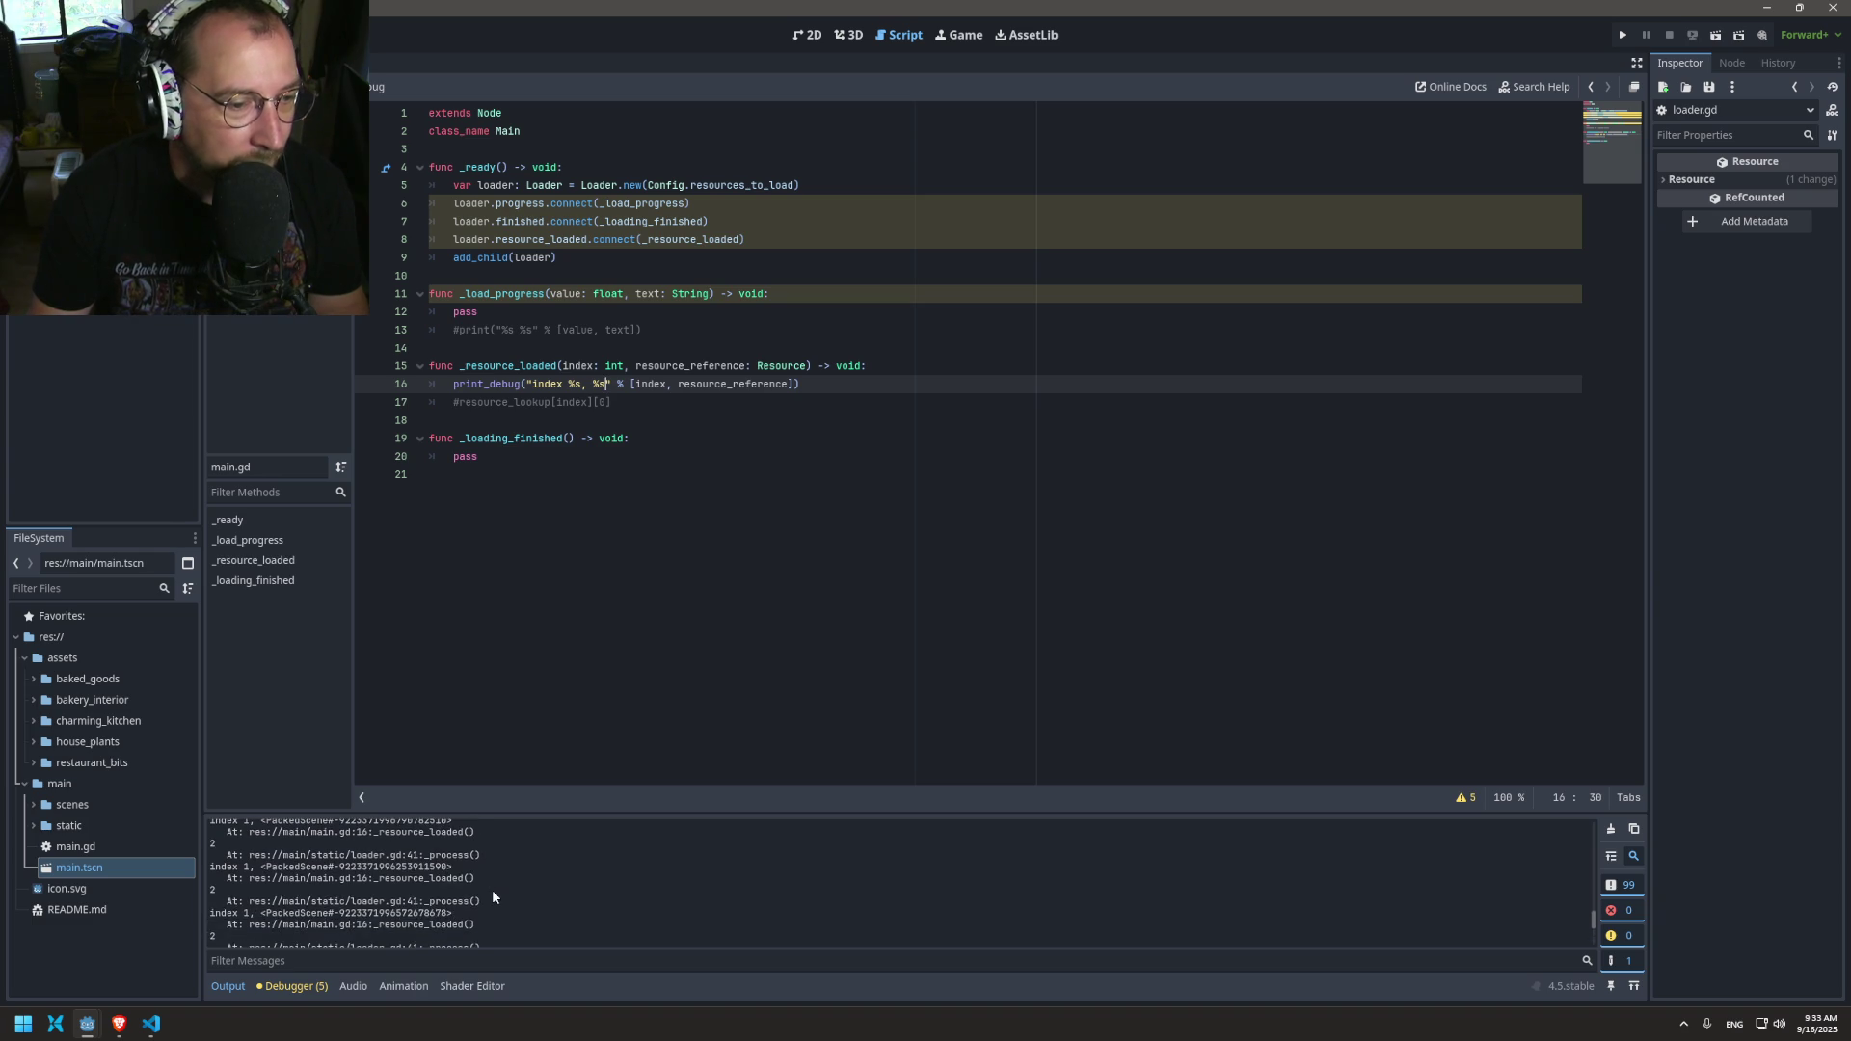
scroll(492, 889, "up", 5)
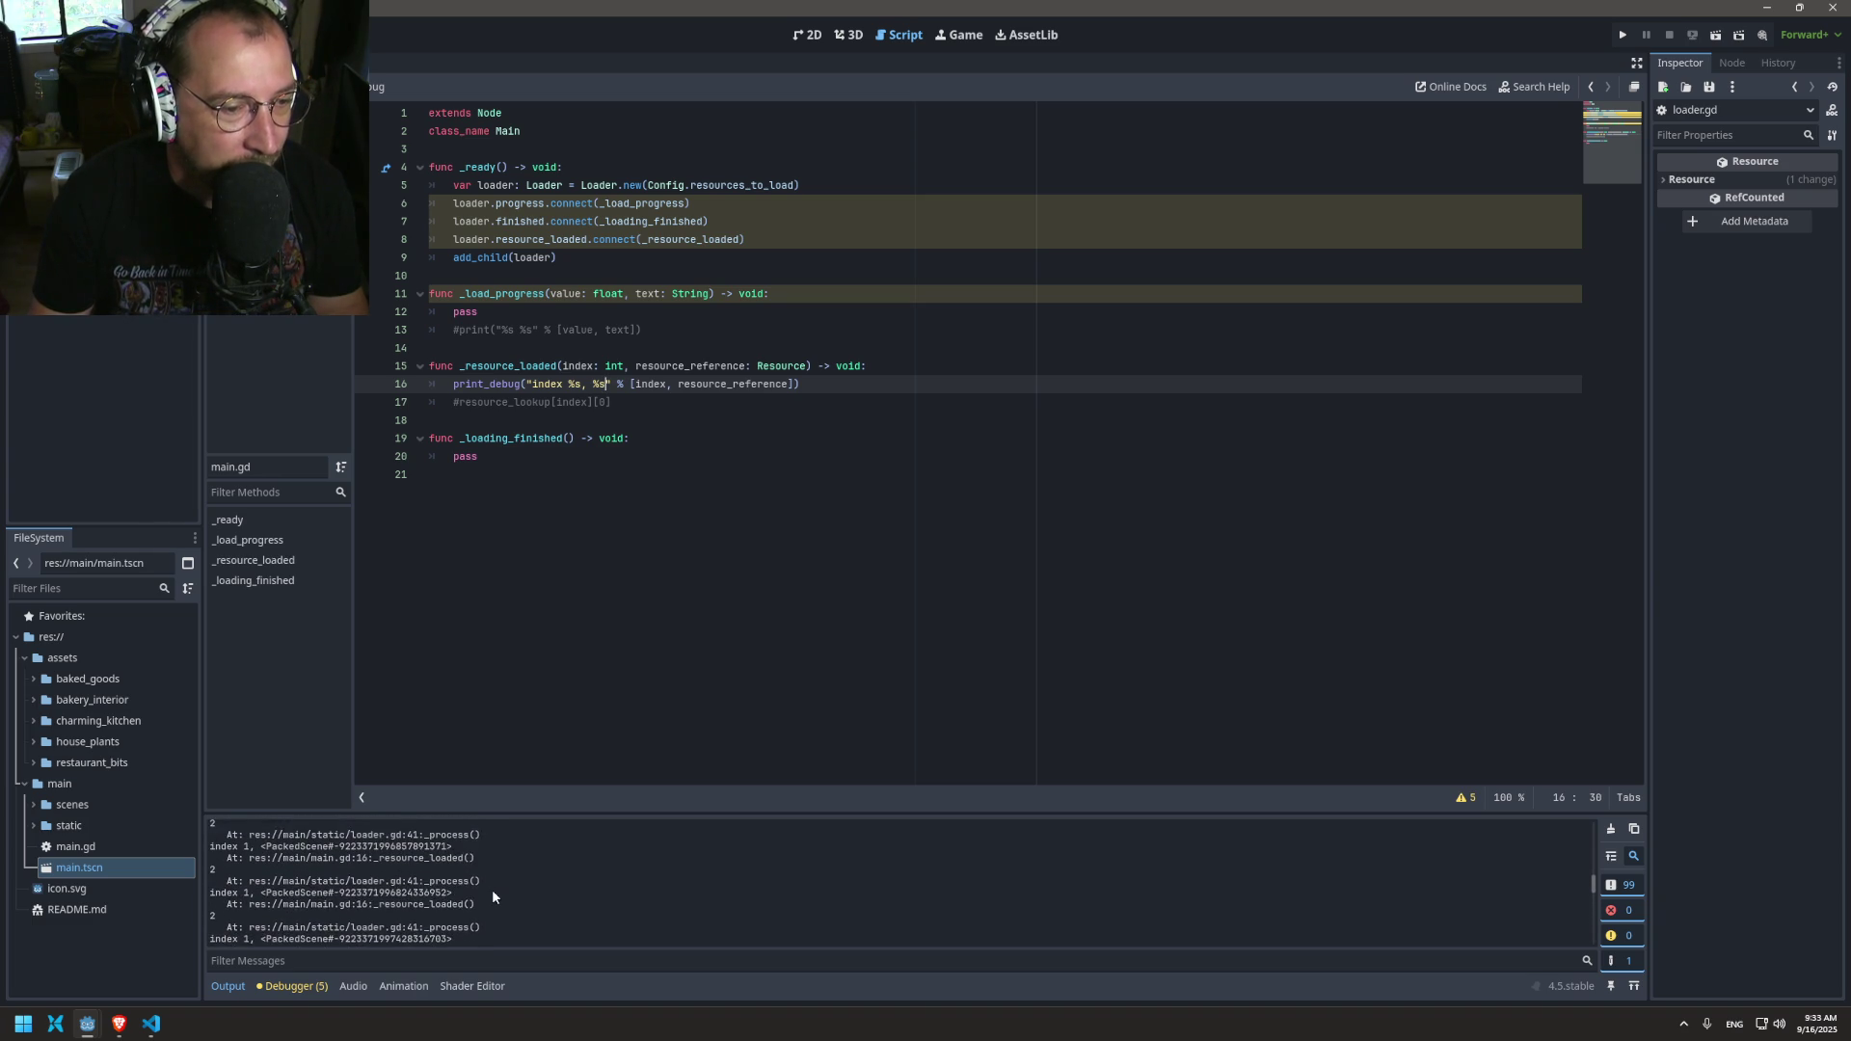
scroll(491, 888, "up", 5)
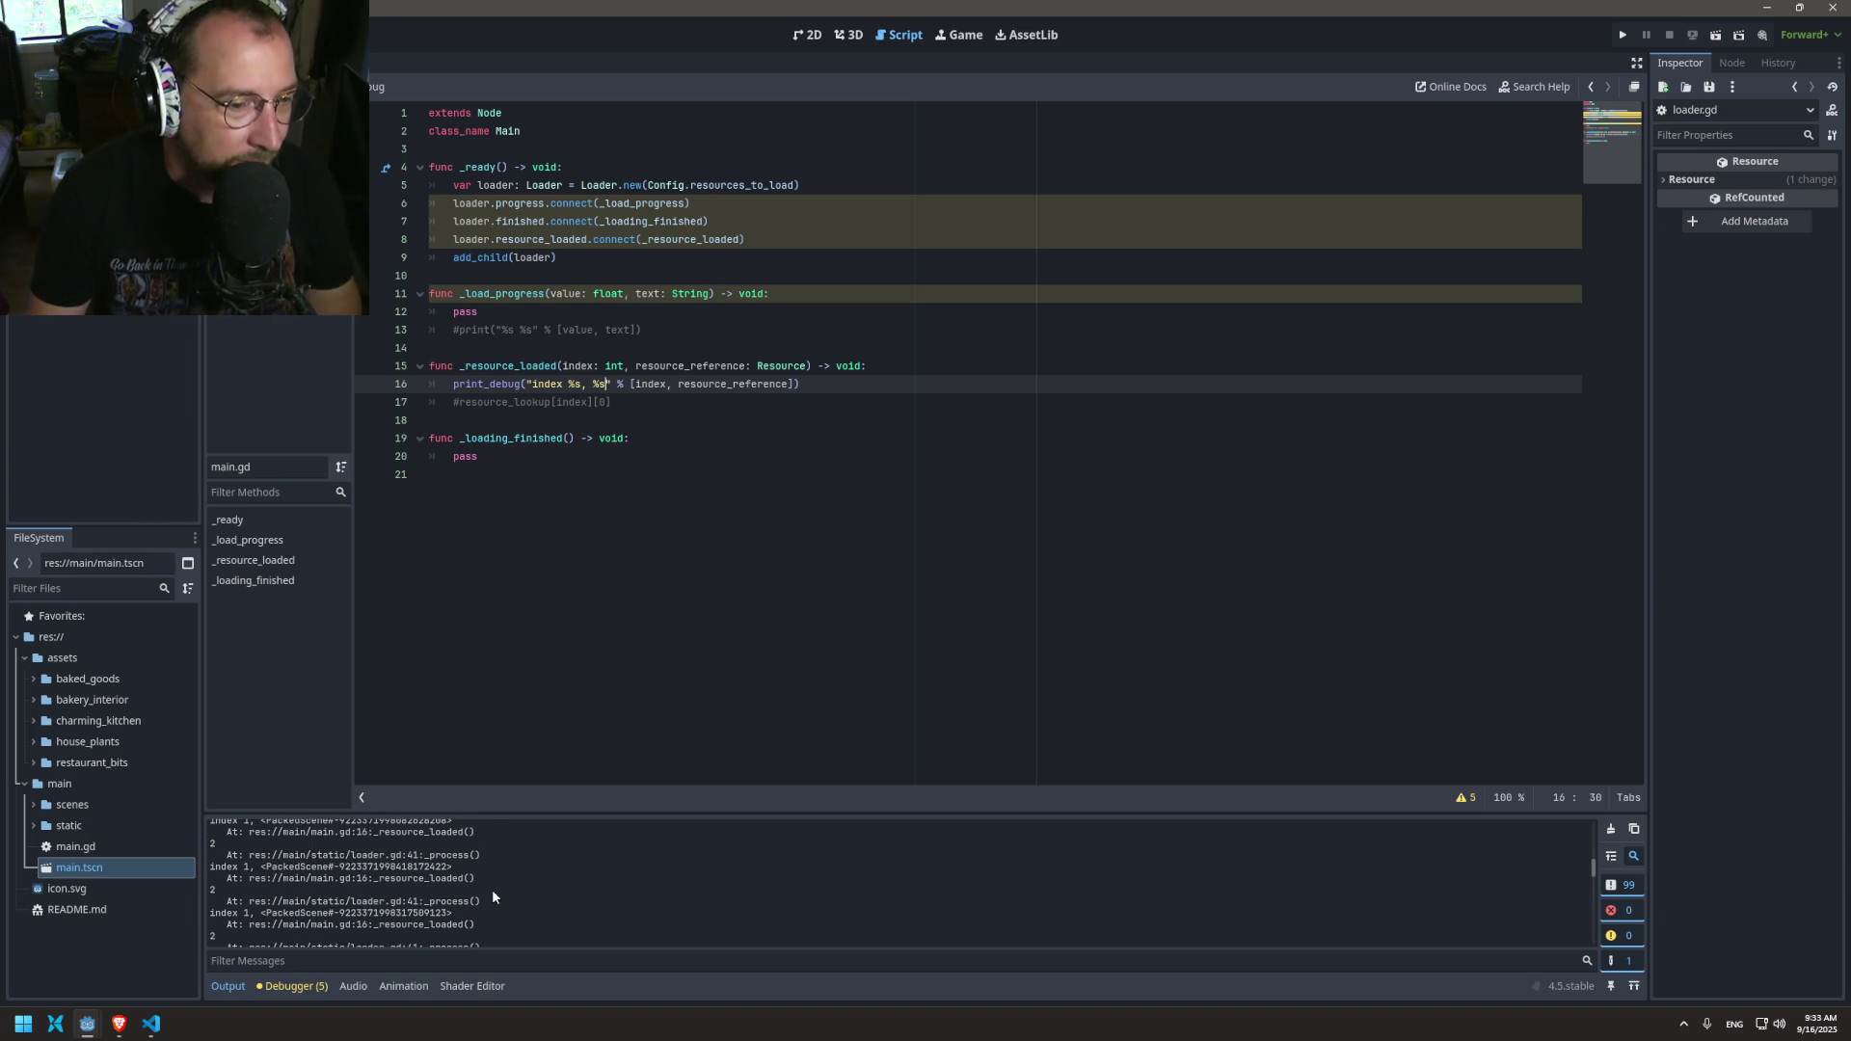
scroll(489, 888, "down", 3)
scroll(478, 867, "down", 5)
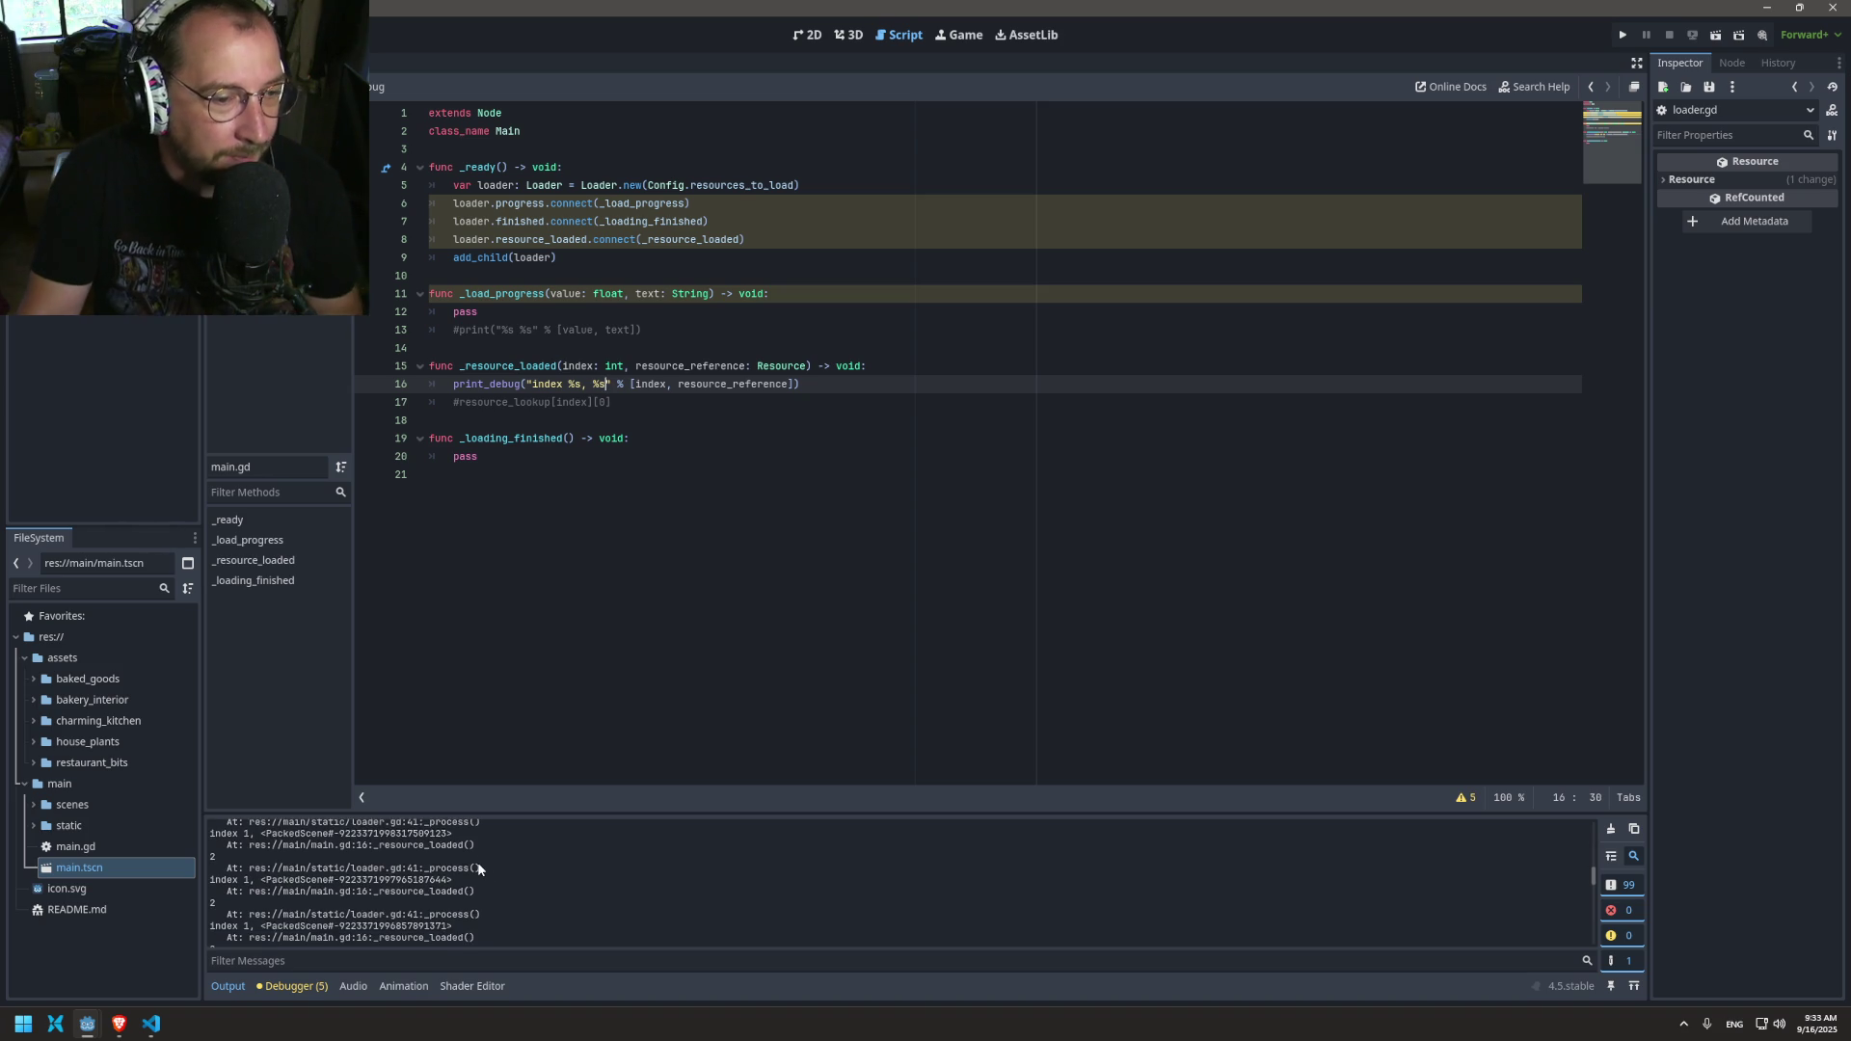
scroll(465, 875, "down", 5)
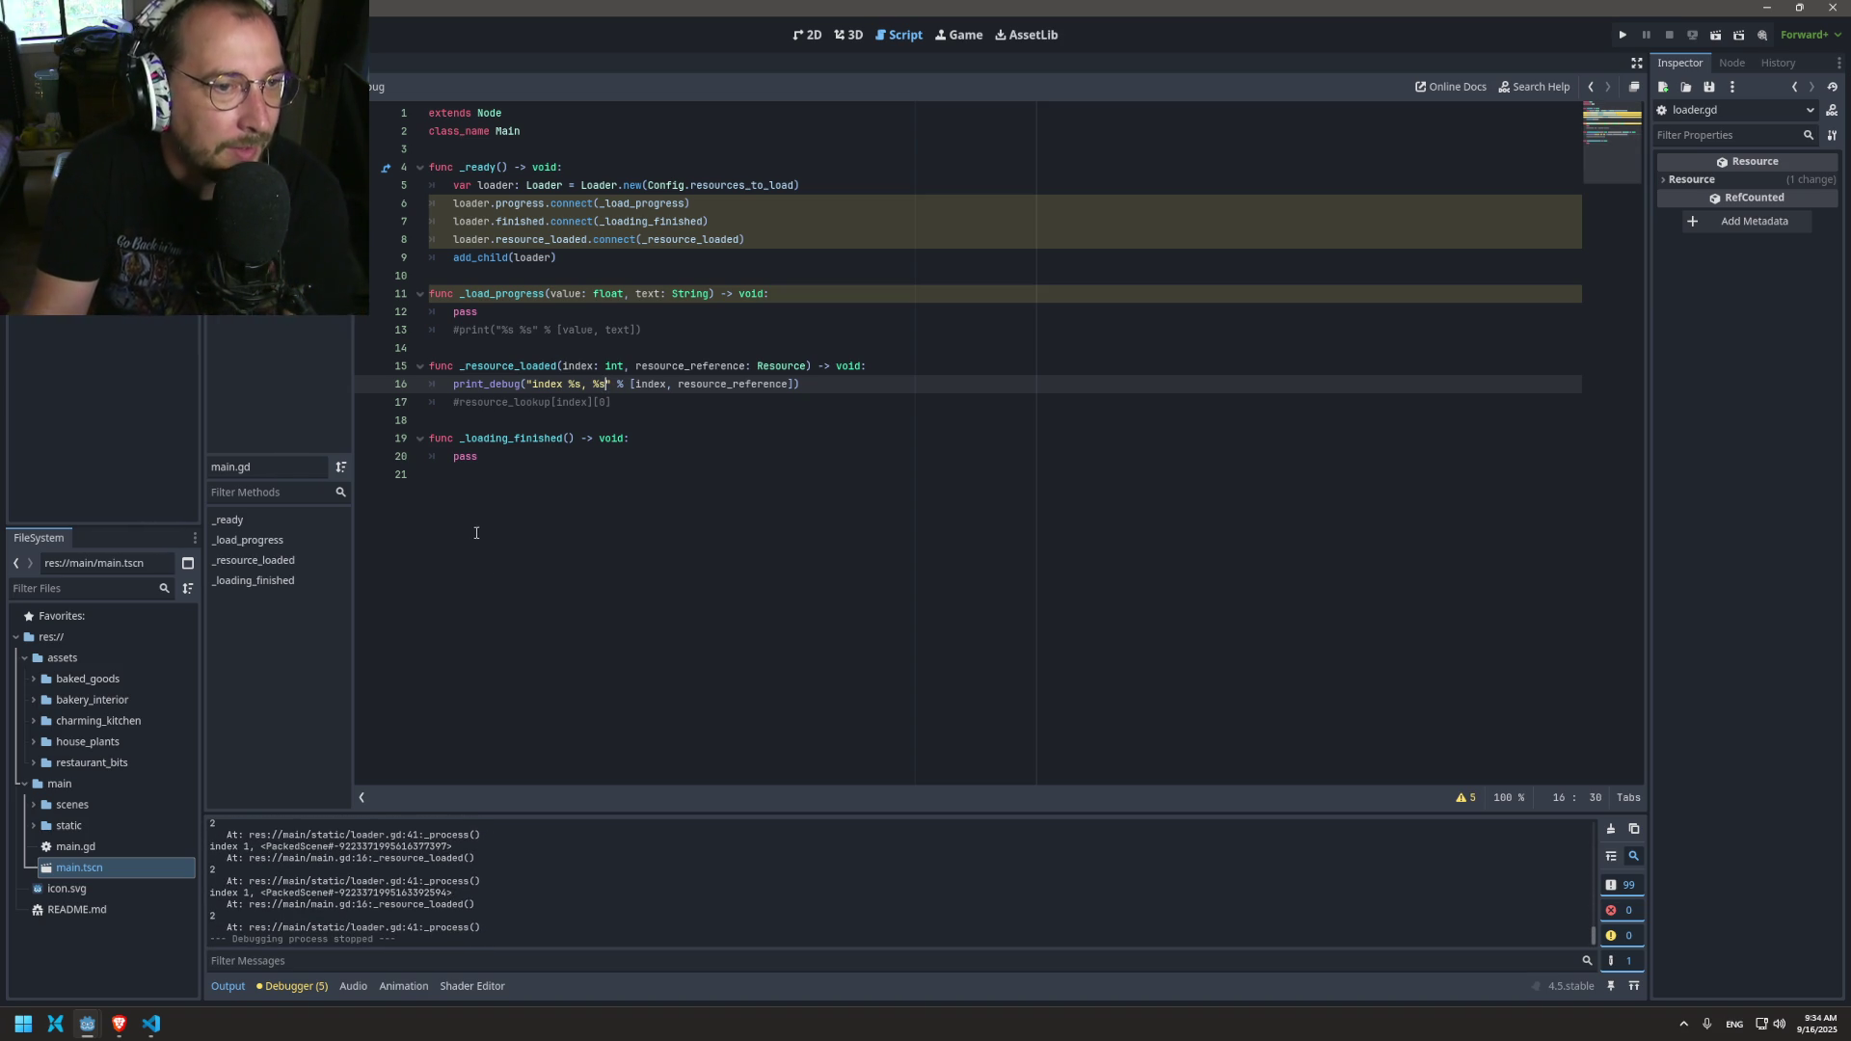
Step: Delete the print_debug(status[count]) line from loader.gd, then rerun and close the game
key("alt+Left")
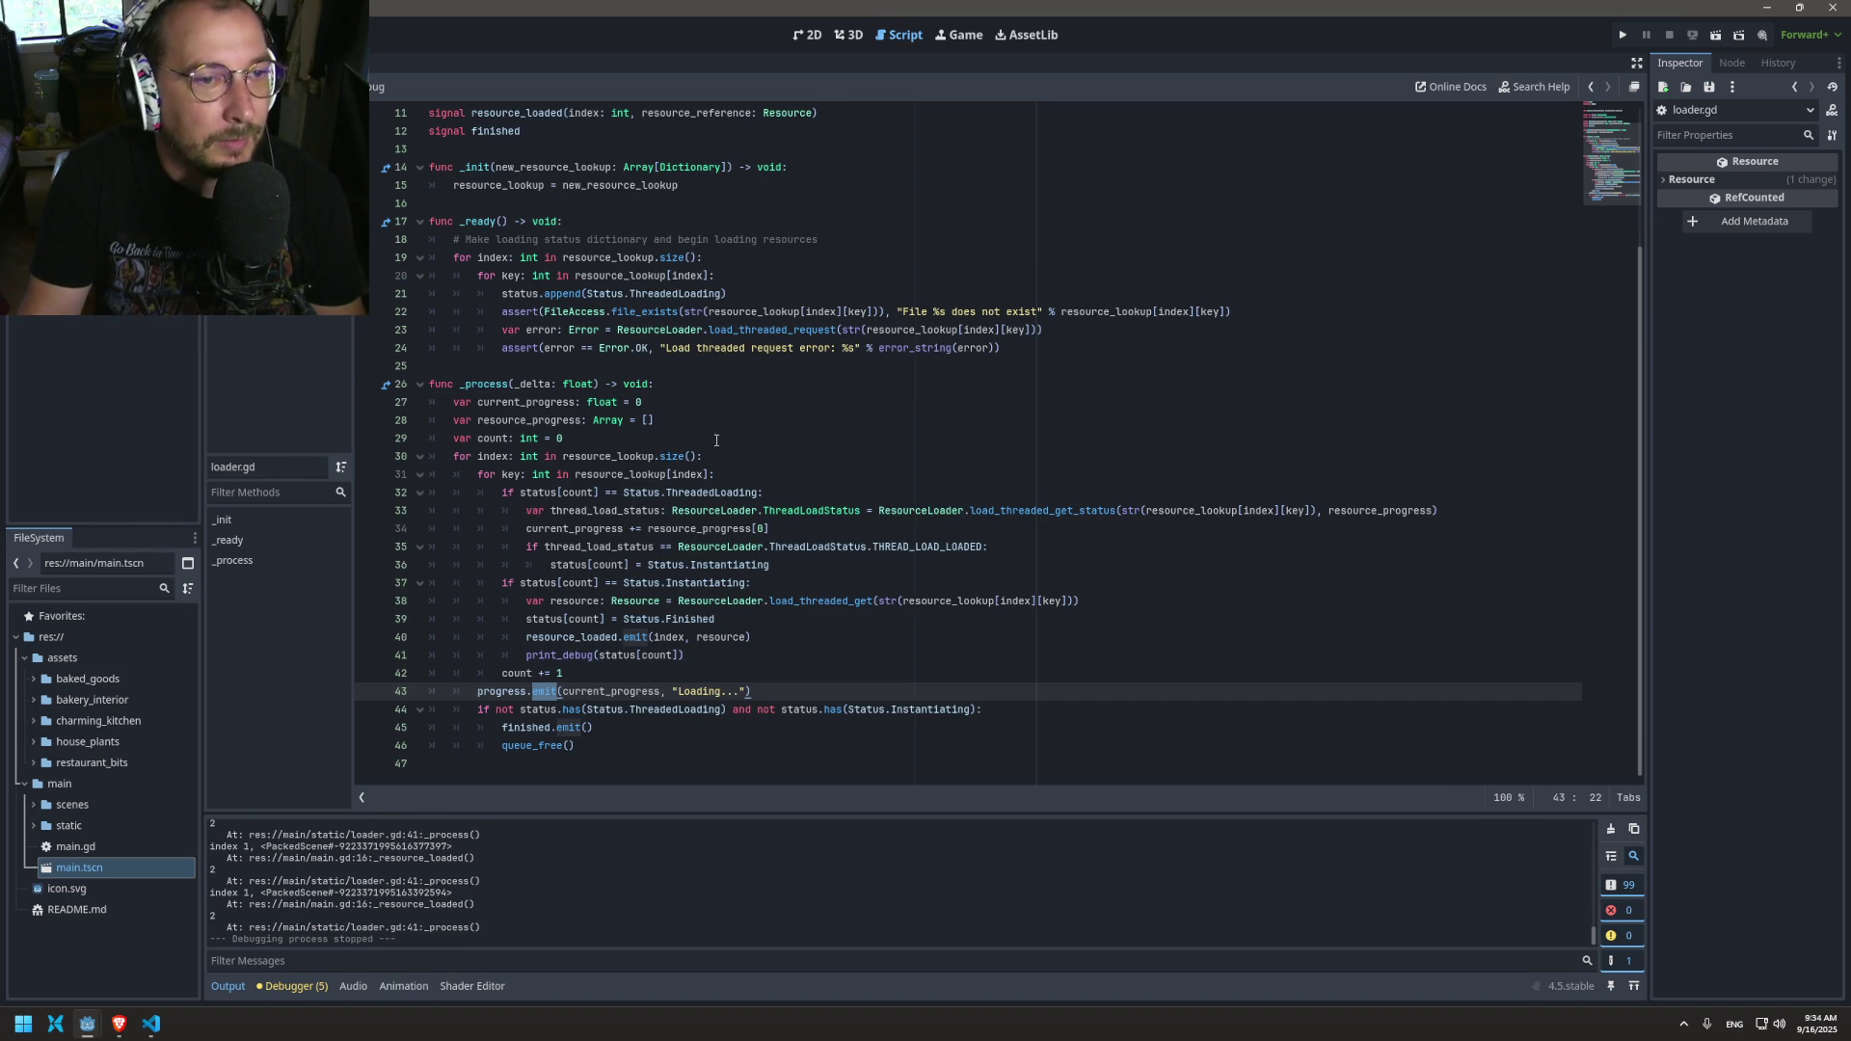
left_click(582, 643)
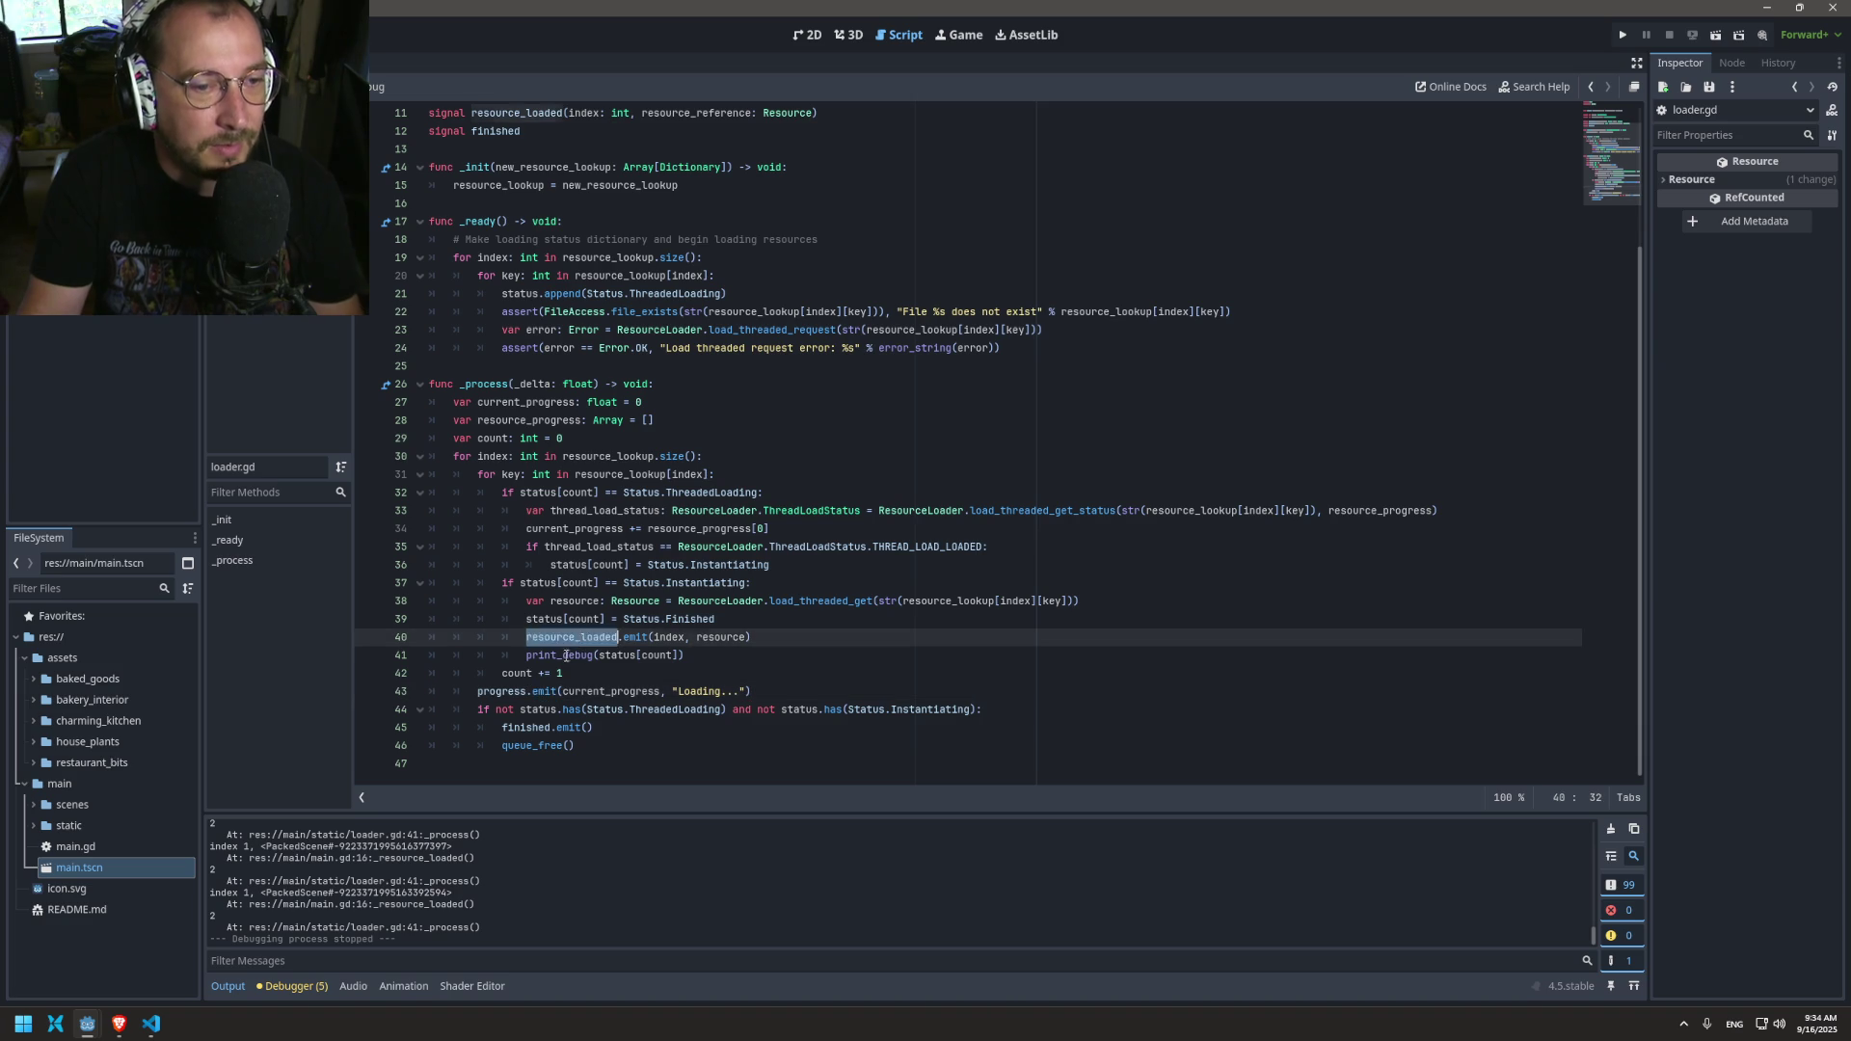
triple_click(566, 654)
key("BackSpace")
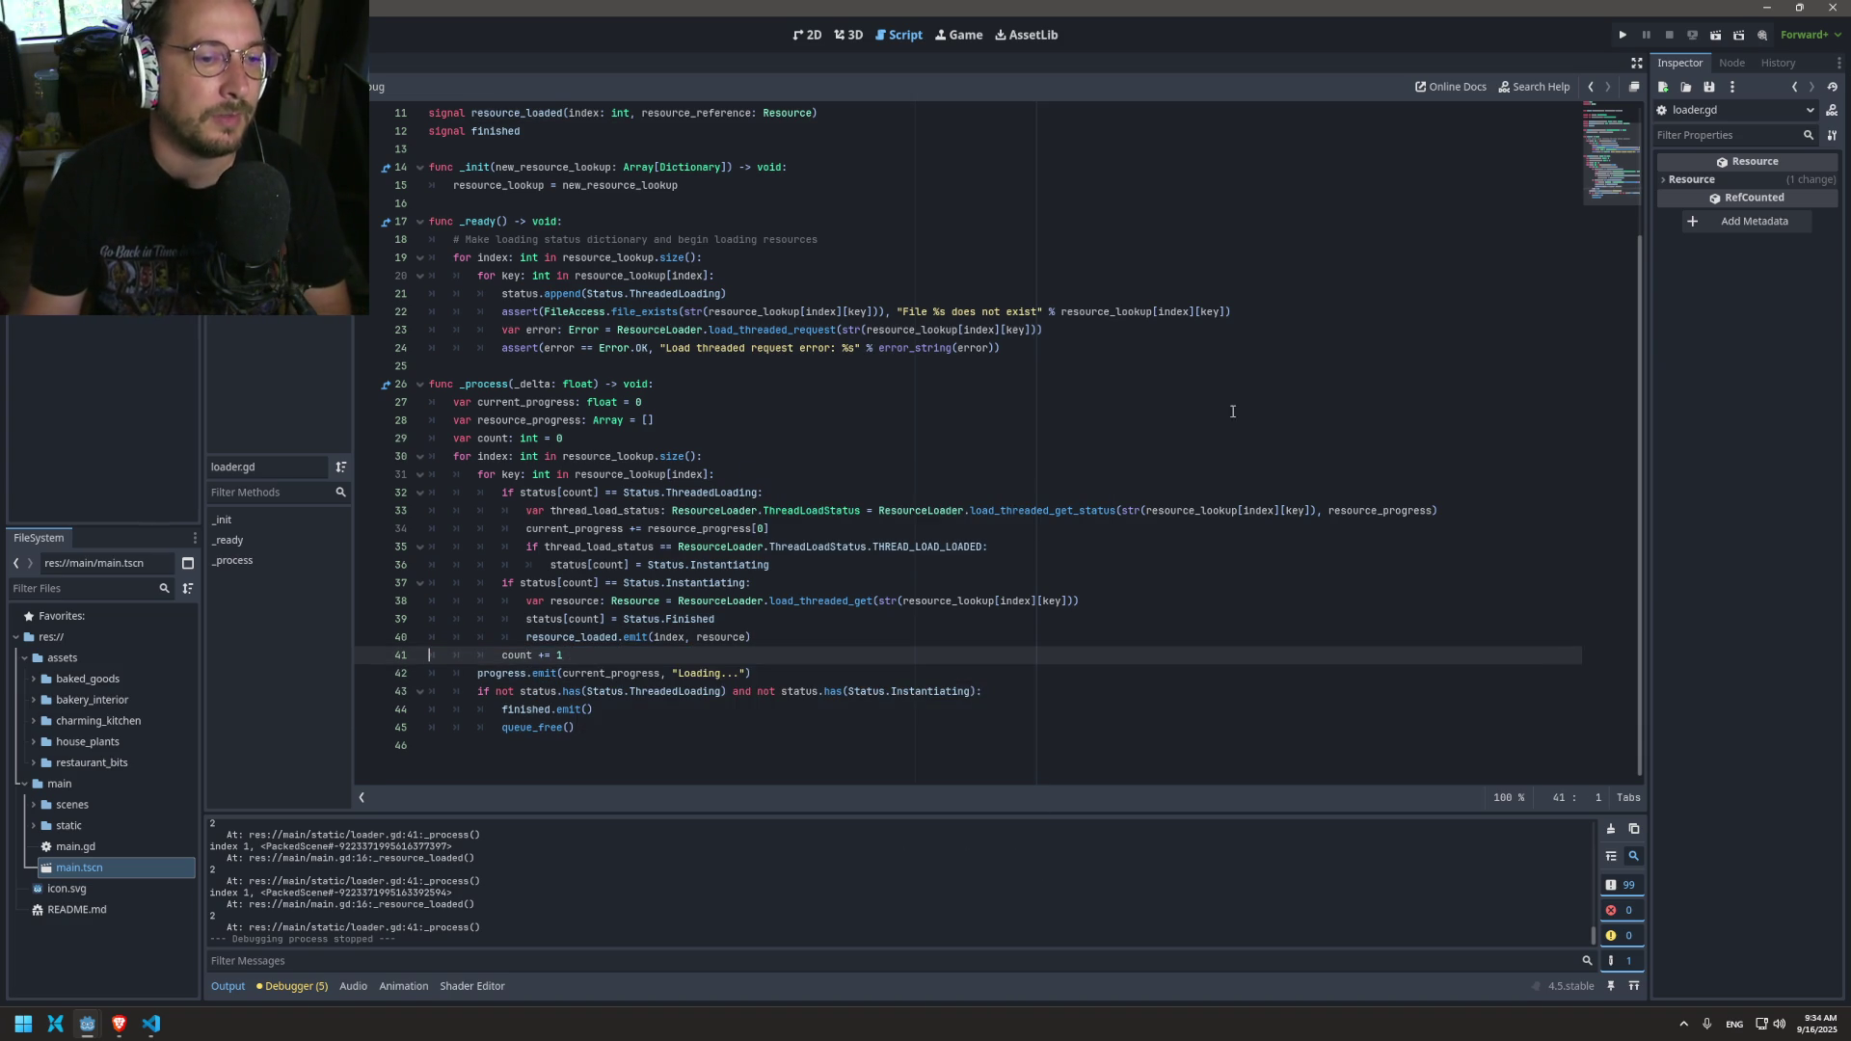
left_click(1621, 37)
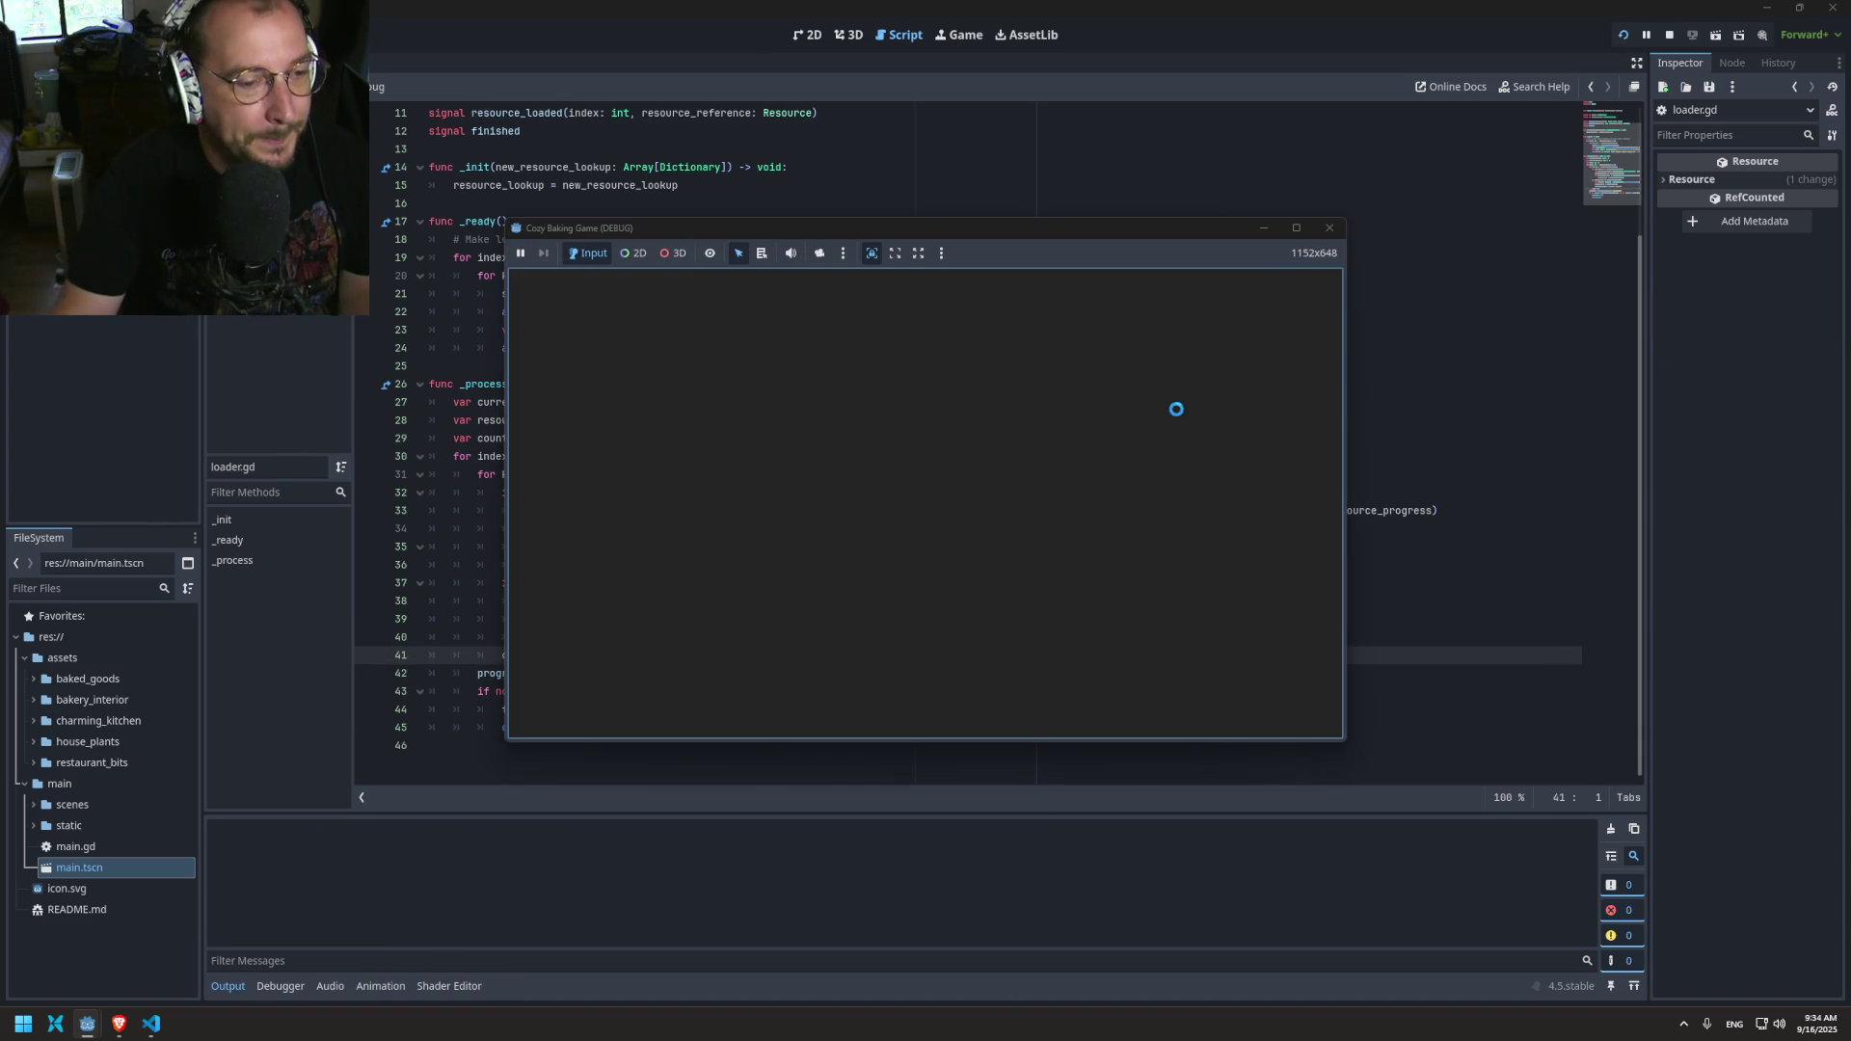
left_click(1331, 228)
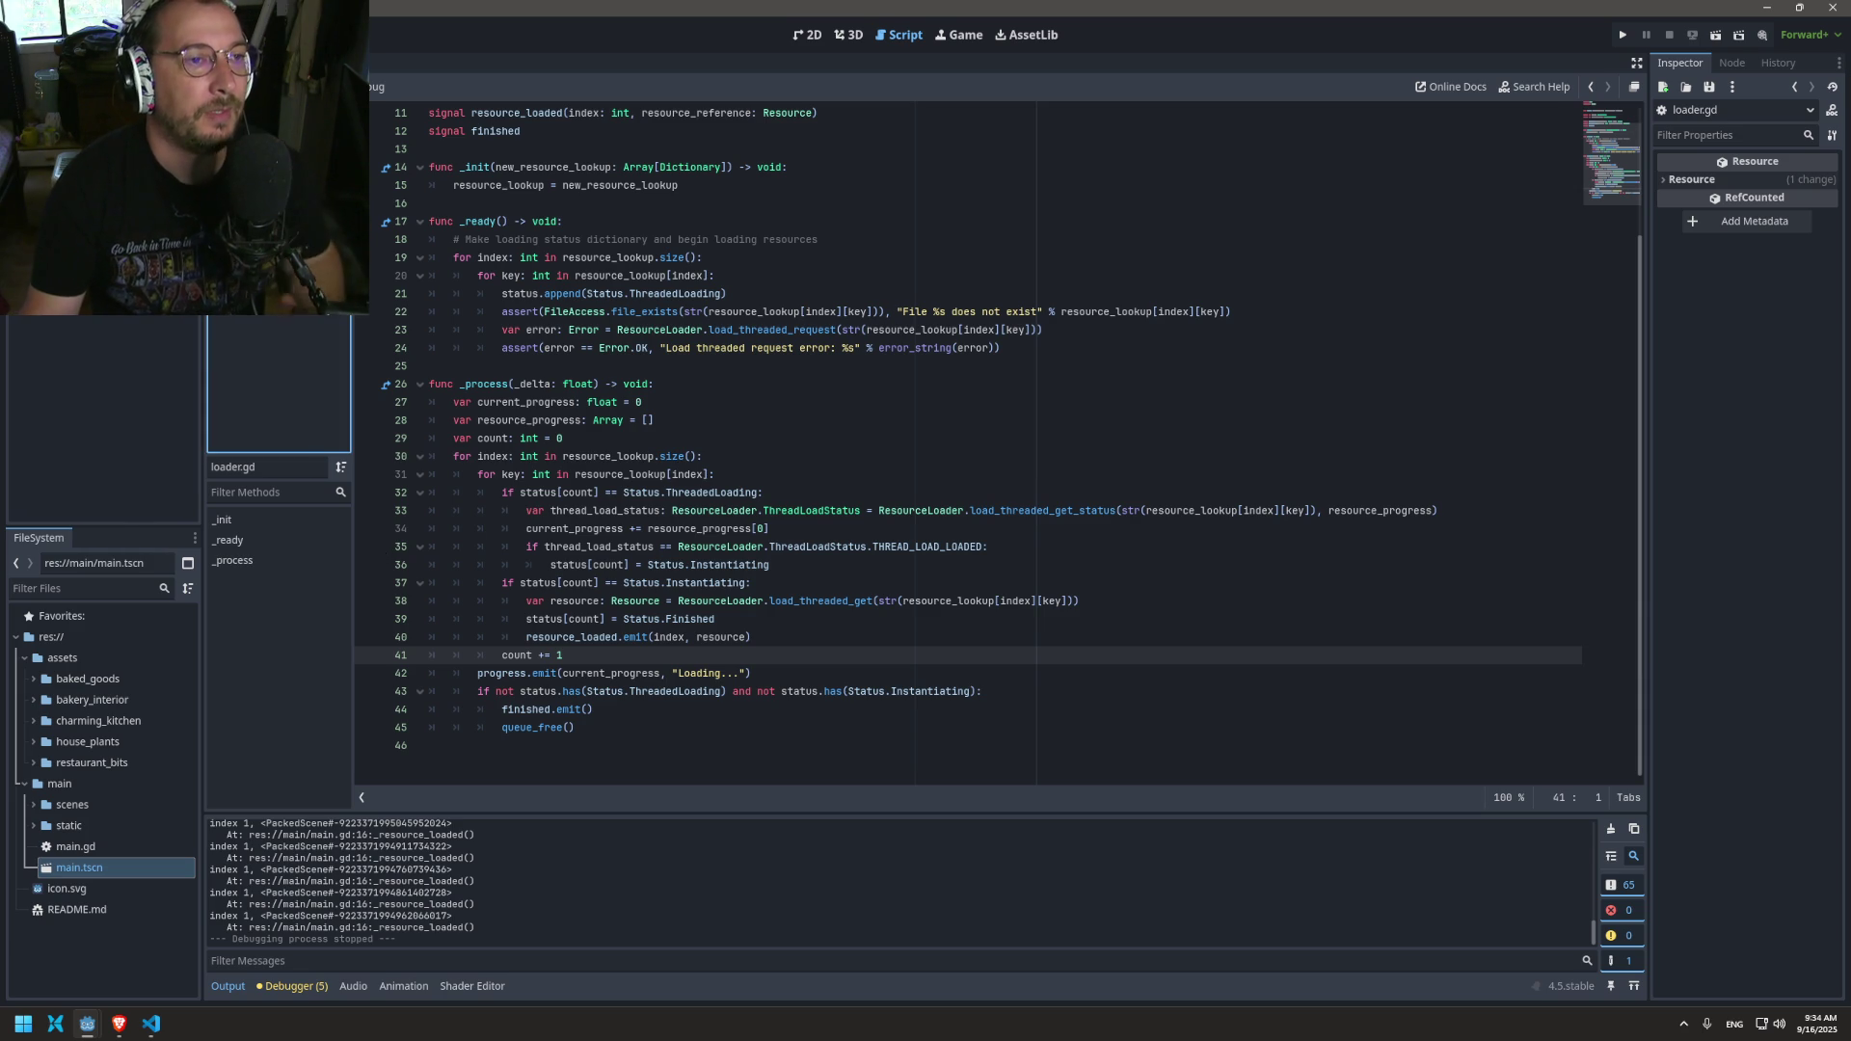
Step: Check the index parameter in main.gd, then open config.gd's baked_goods_resources dictionary
key("alt+Left")
double_click(582, 366)
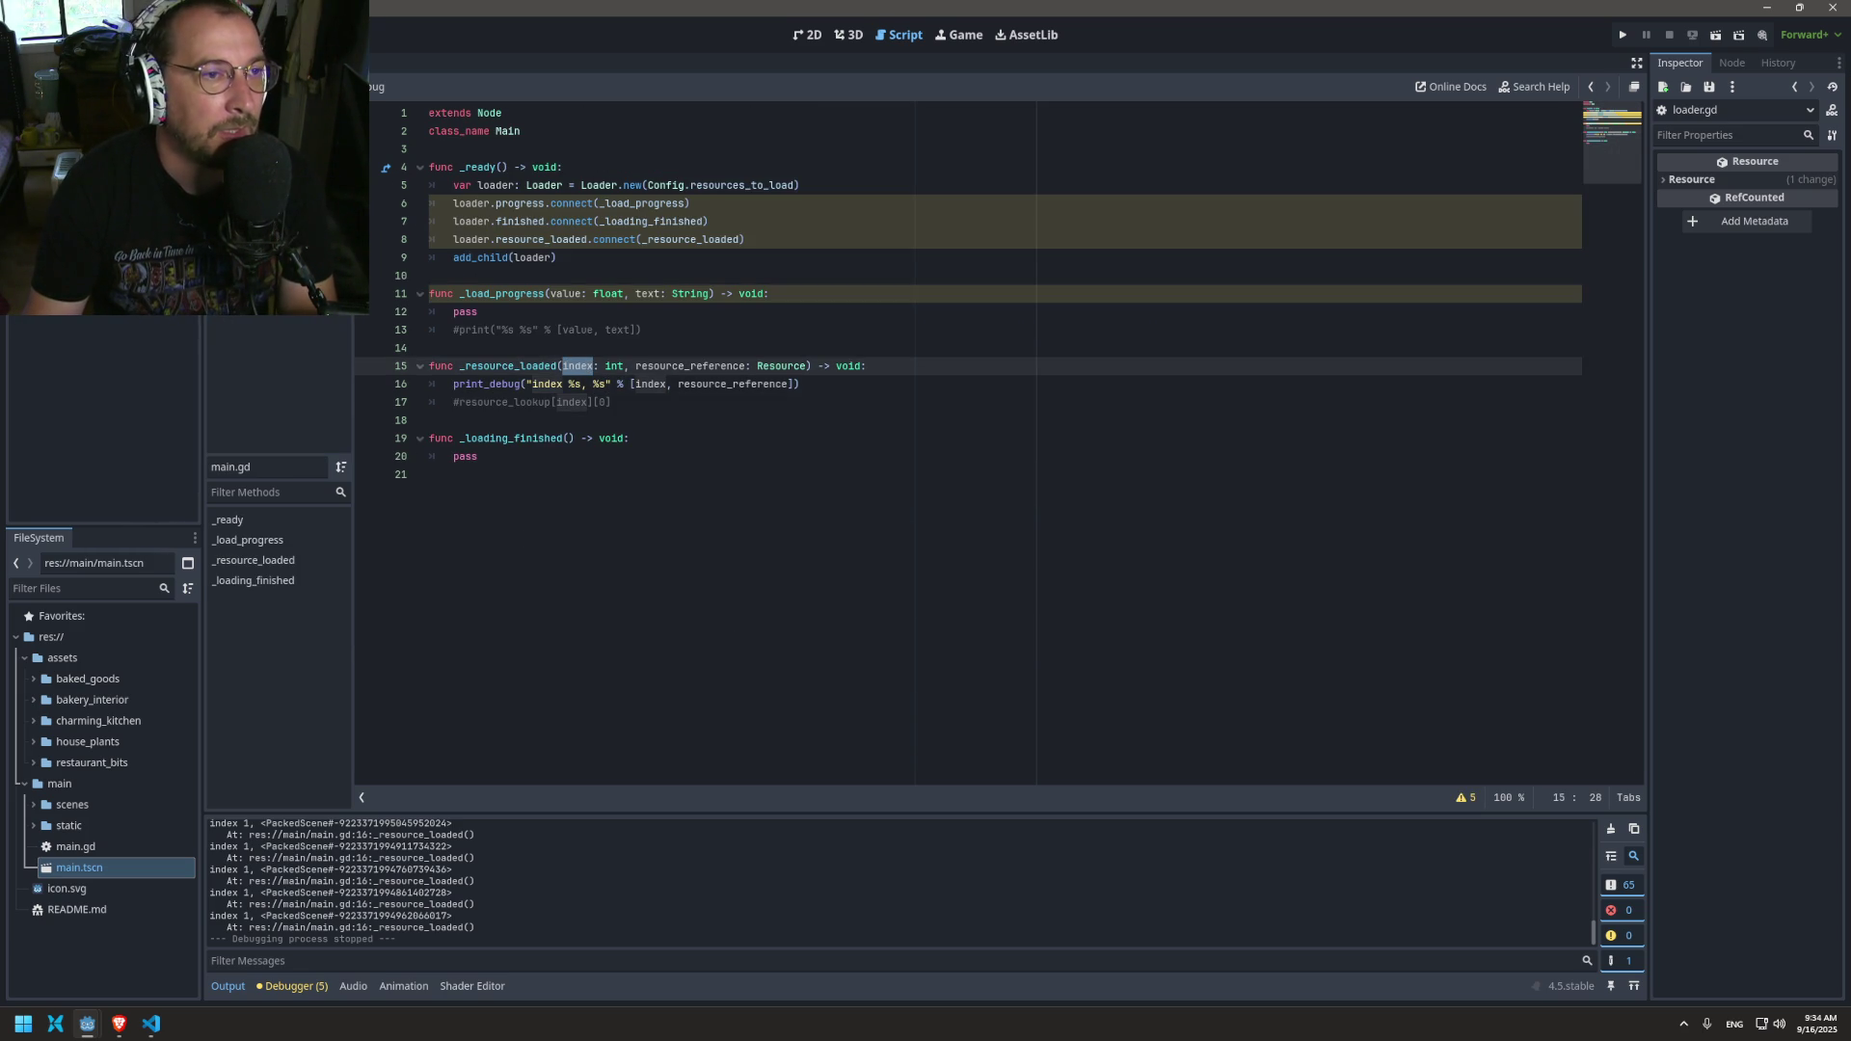
key("alt+Left")
scroll(805, 440, "down", 7)
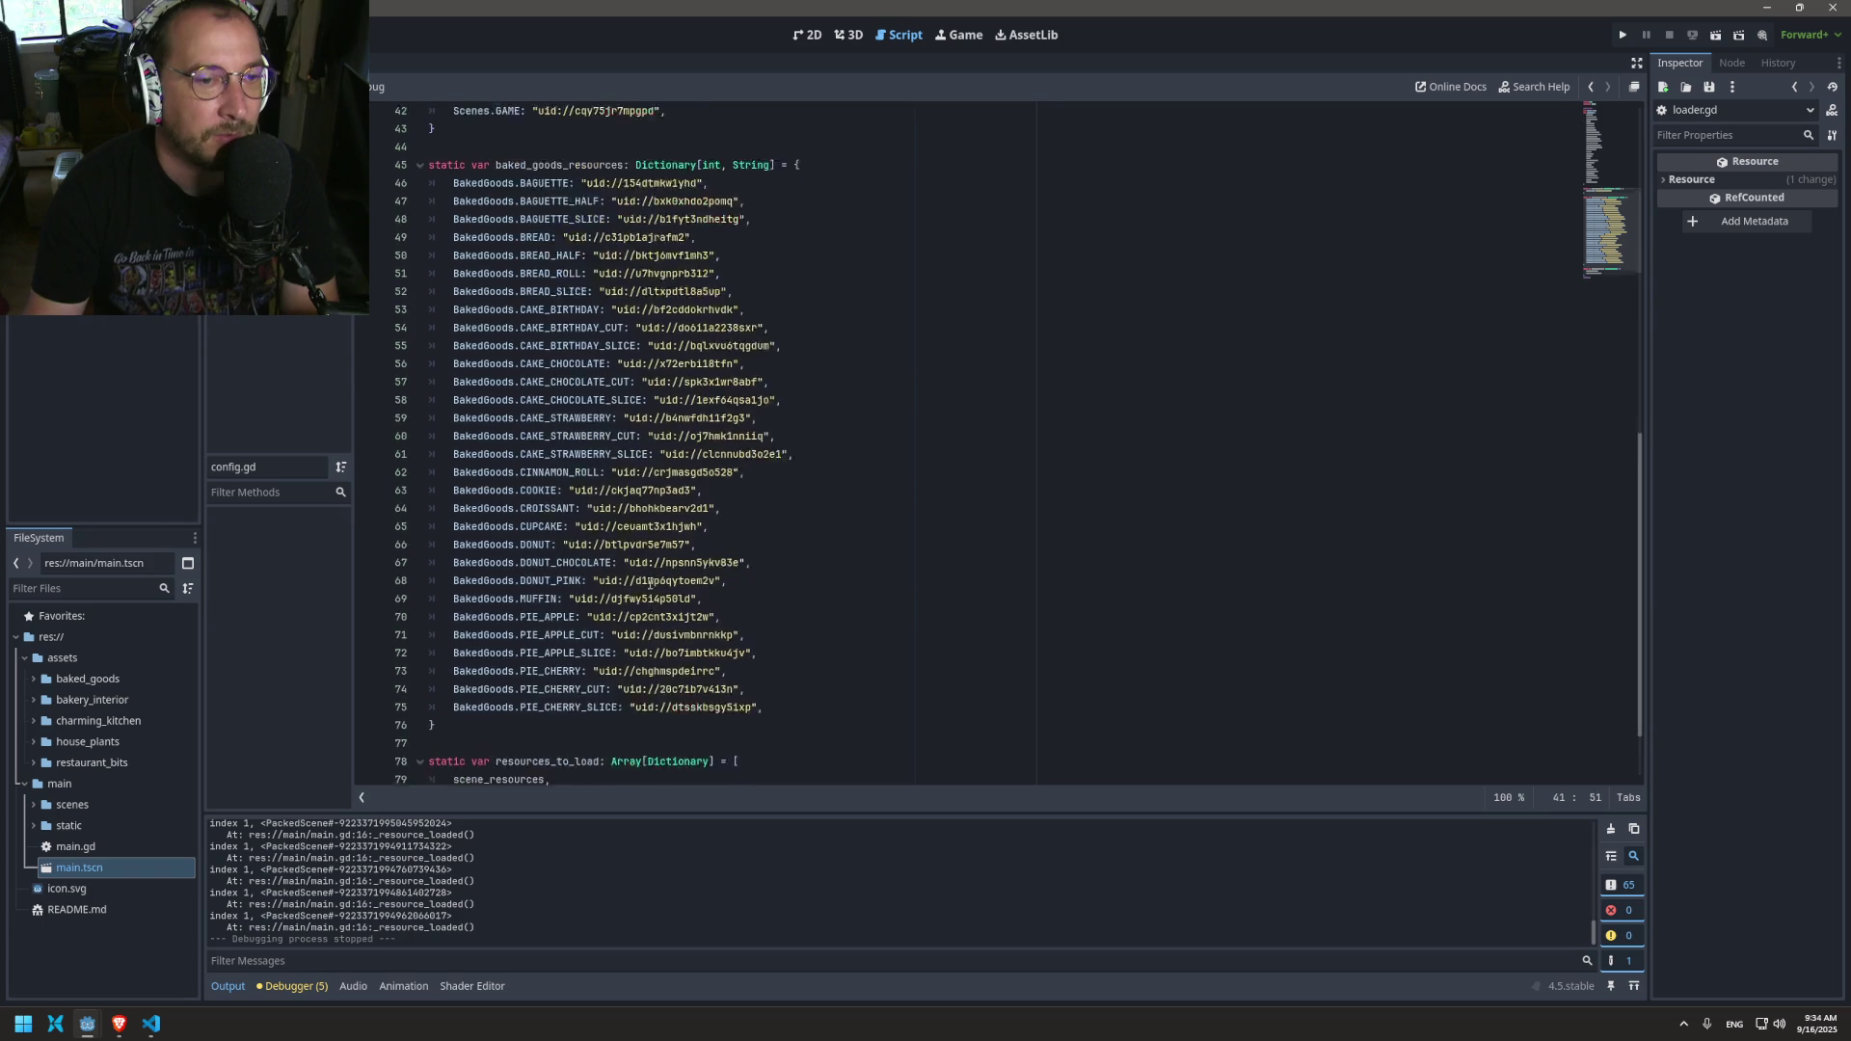
scroll(509, 669, "up", 8)
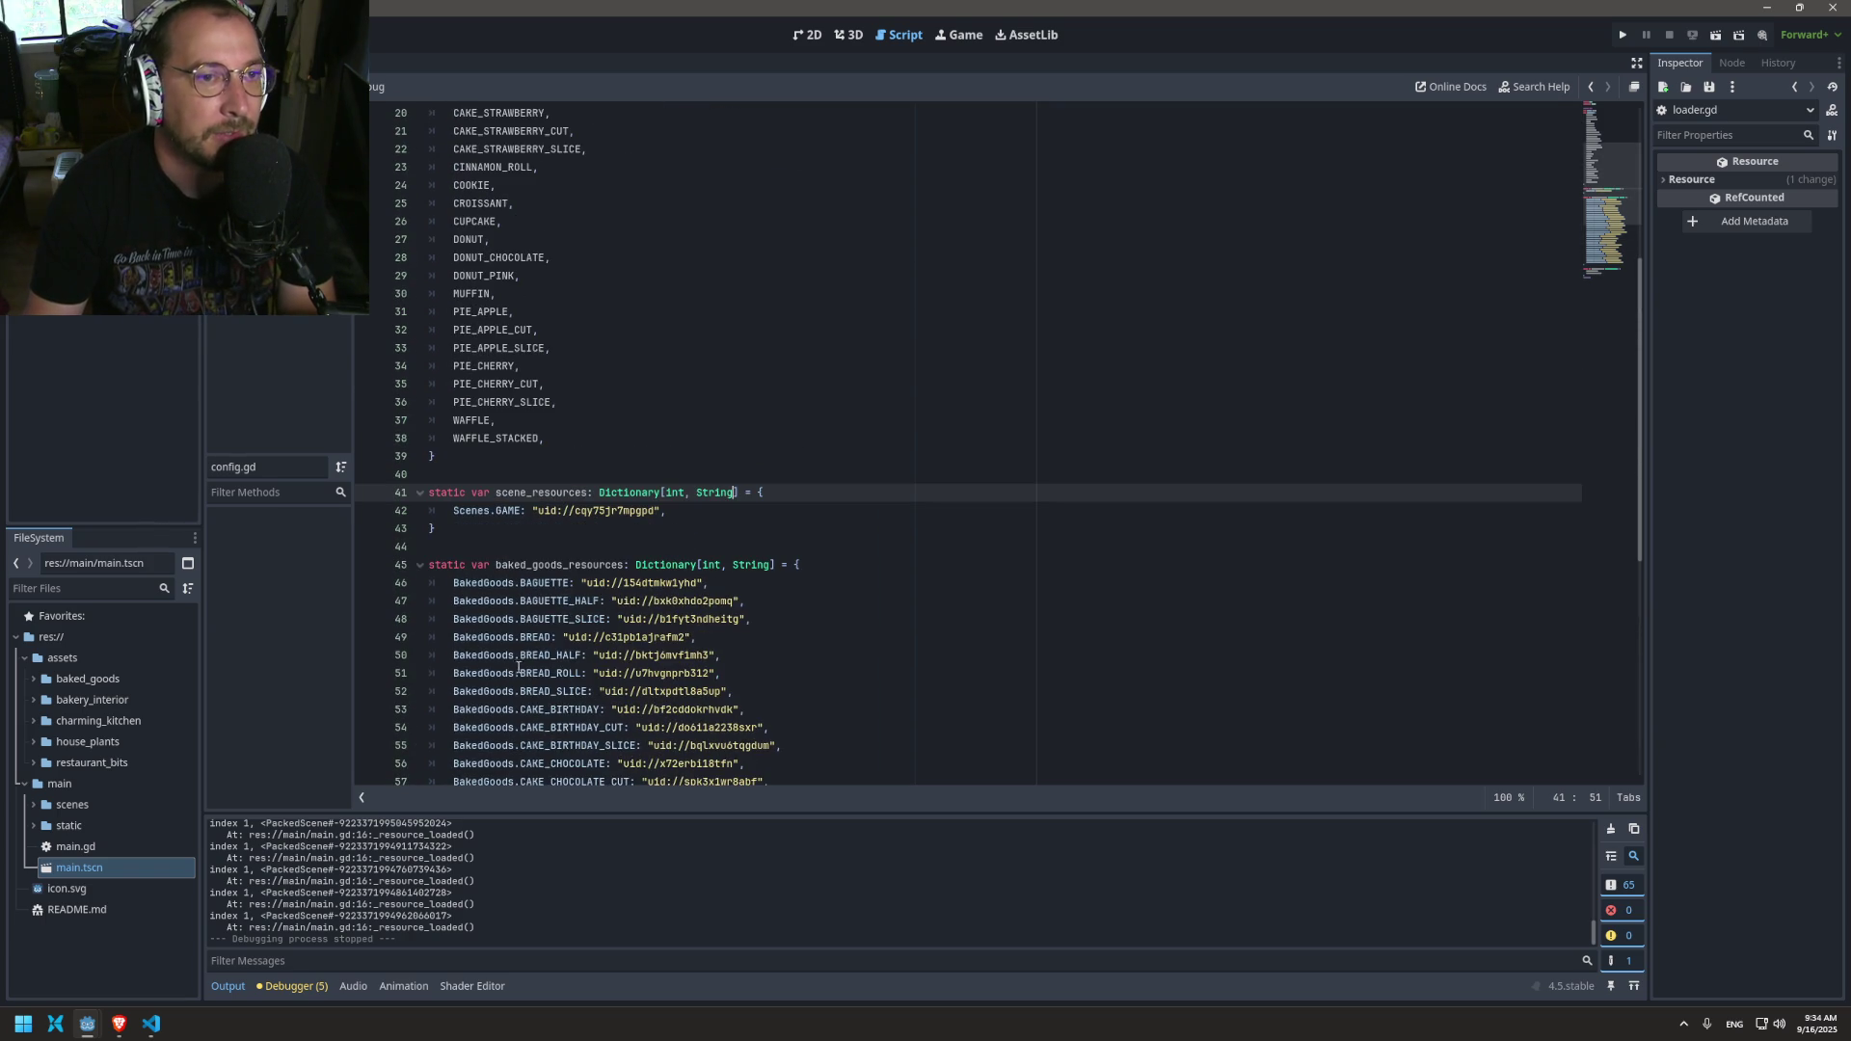
double_click(528, 494)
scroll(654, 526, "up", 2)
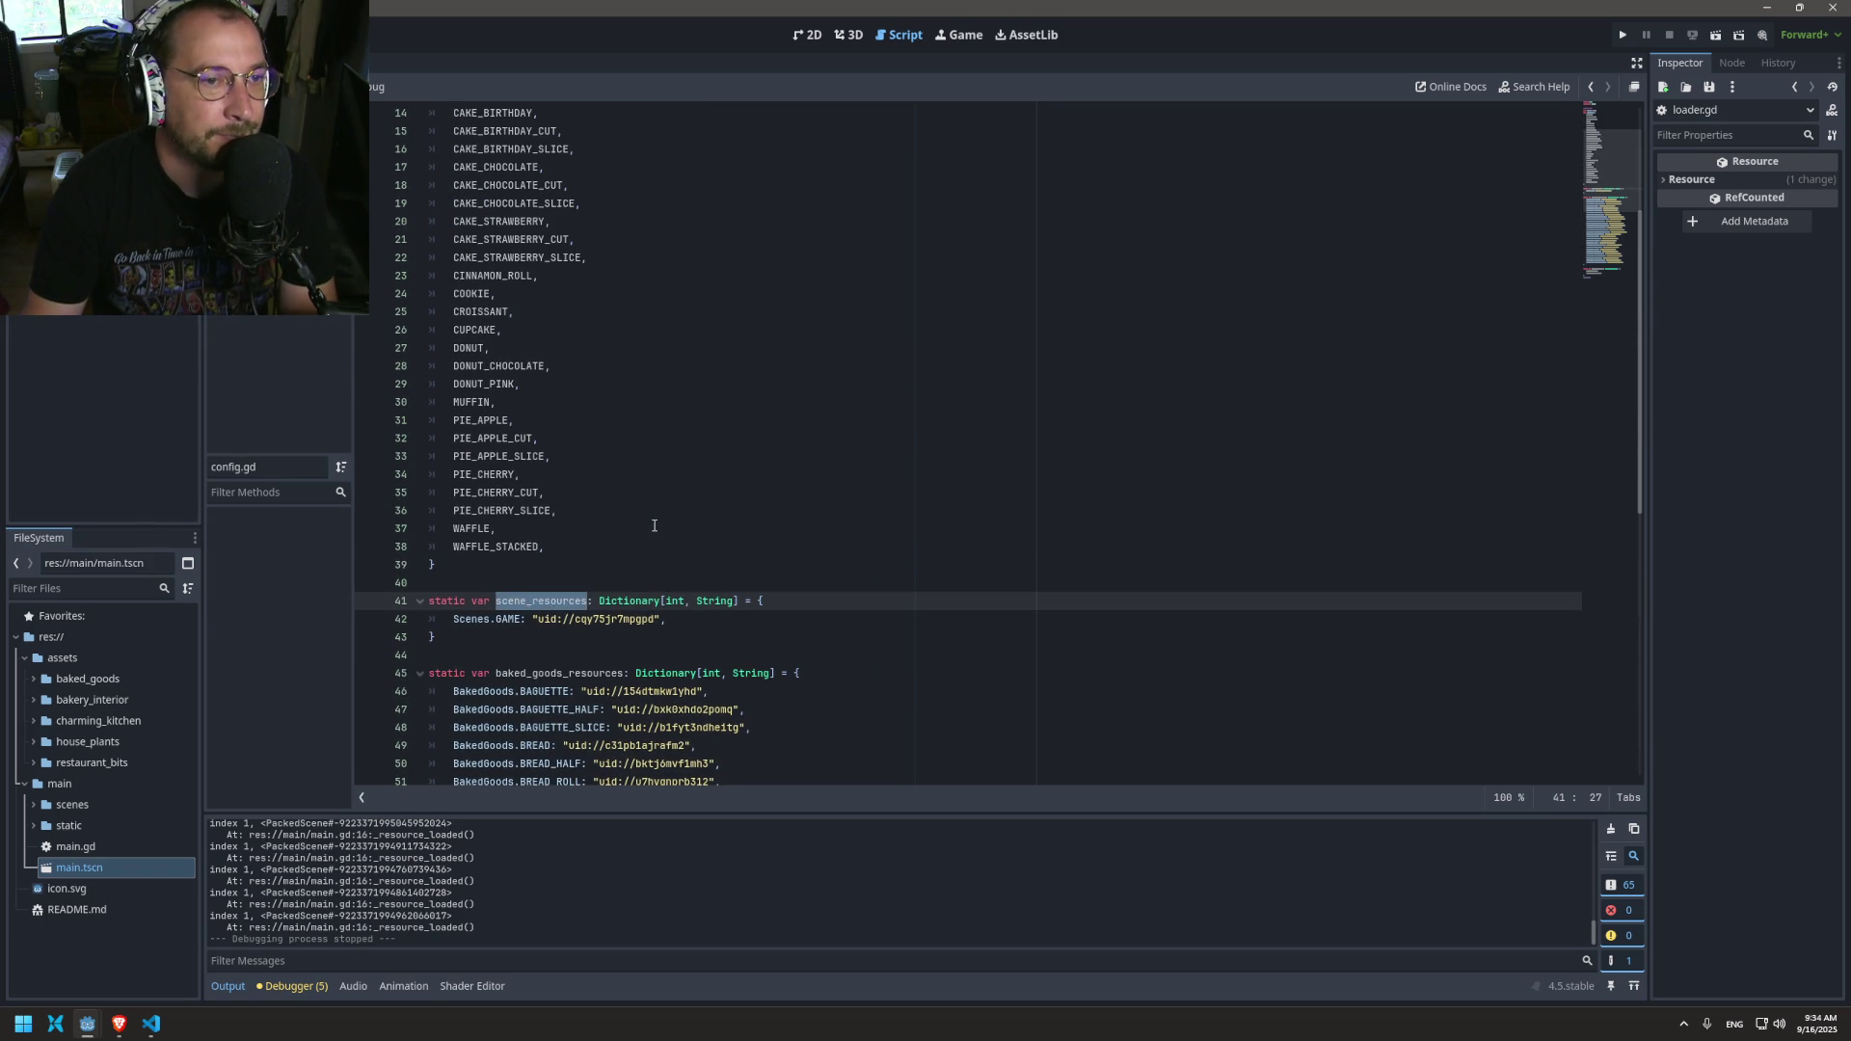
scroll(653, 526, "down", 11)
mouse_move(627, 582)
scroll(529, 627, "up", 5)
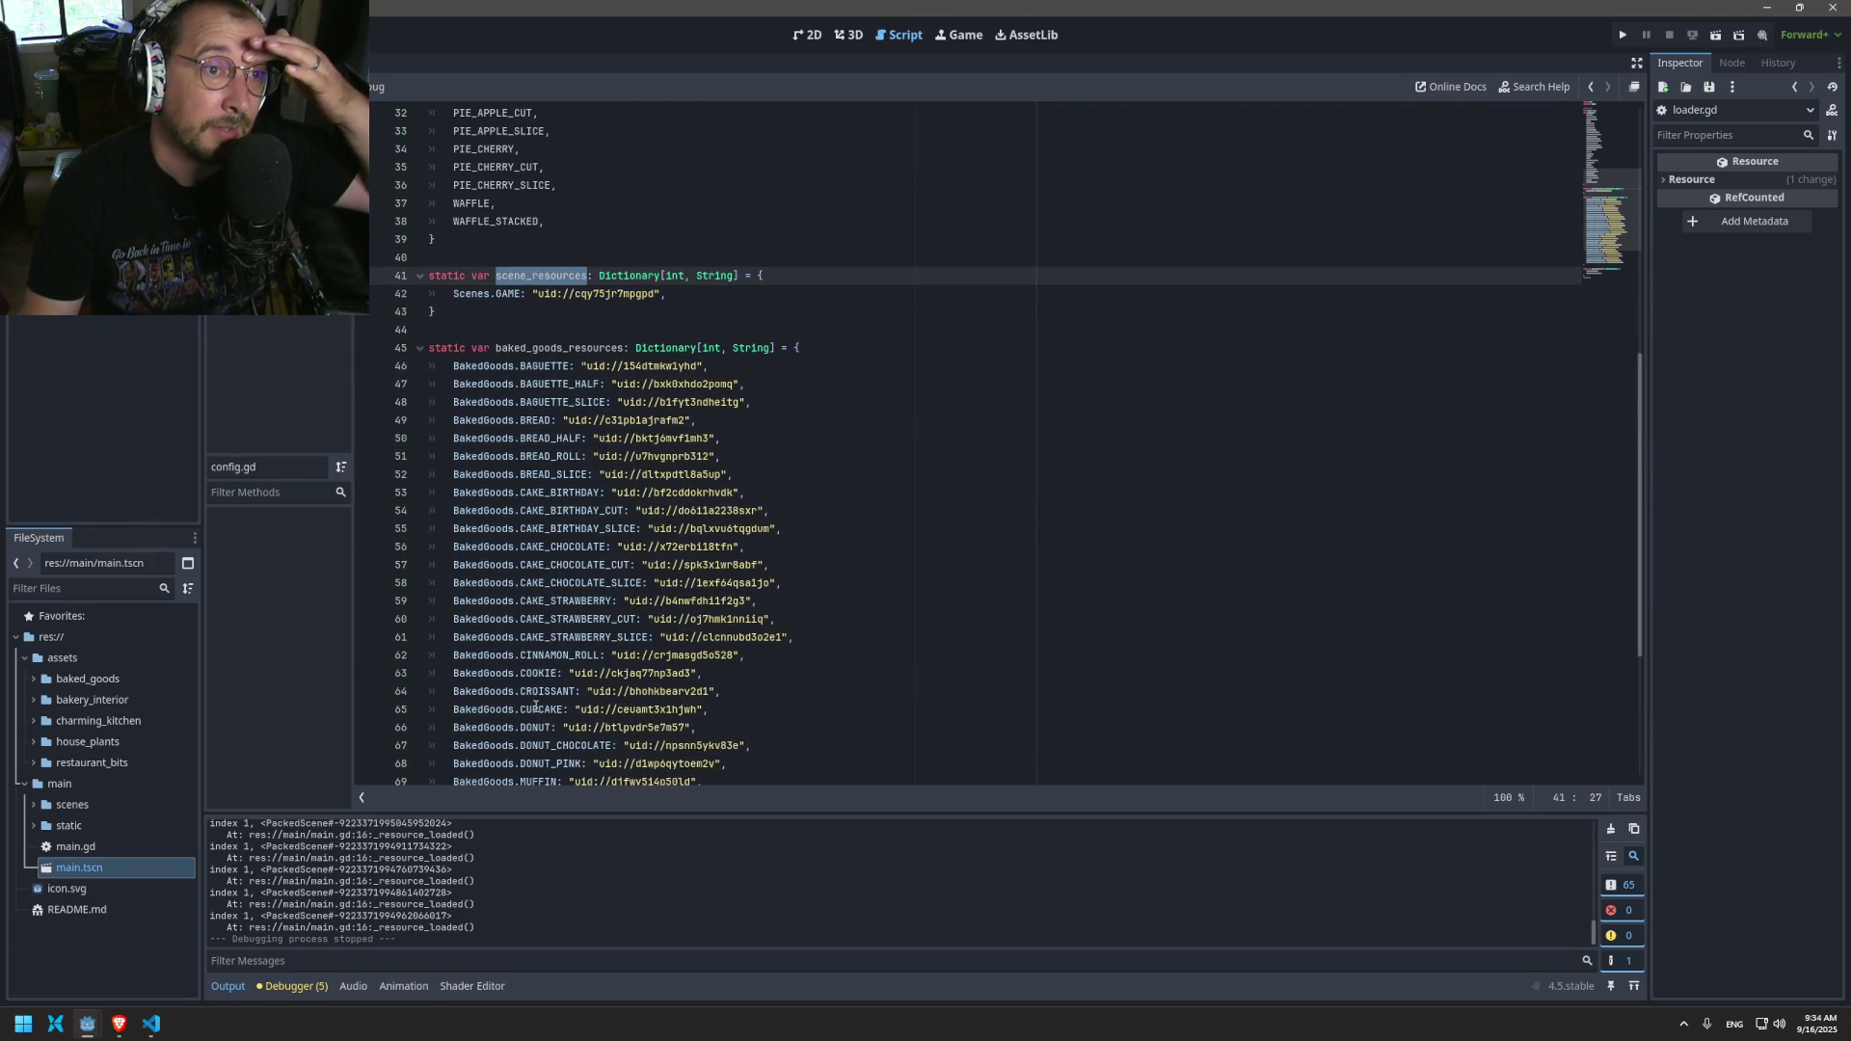
scroll(529, 628, "up", 10)
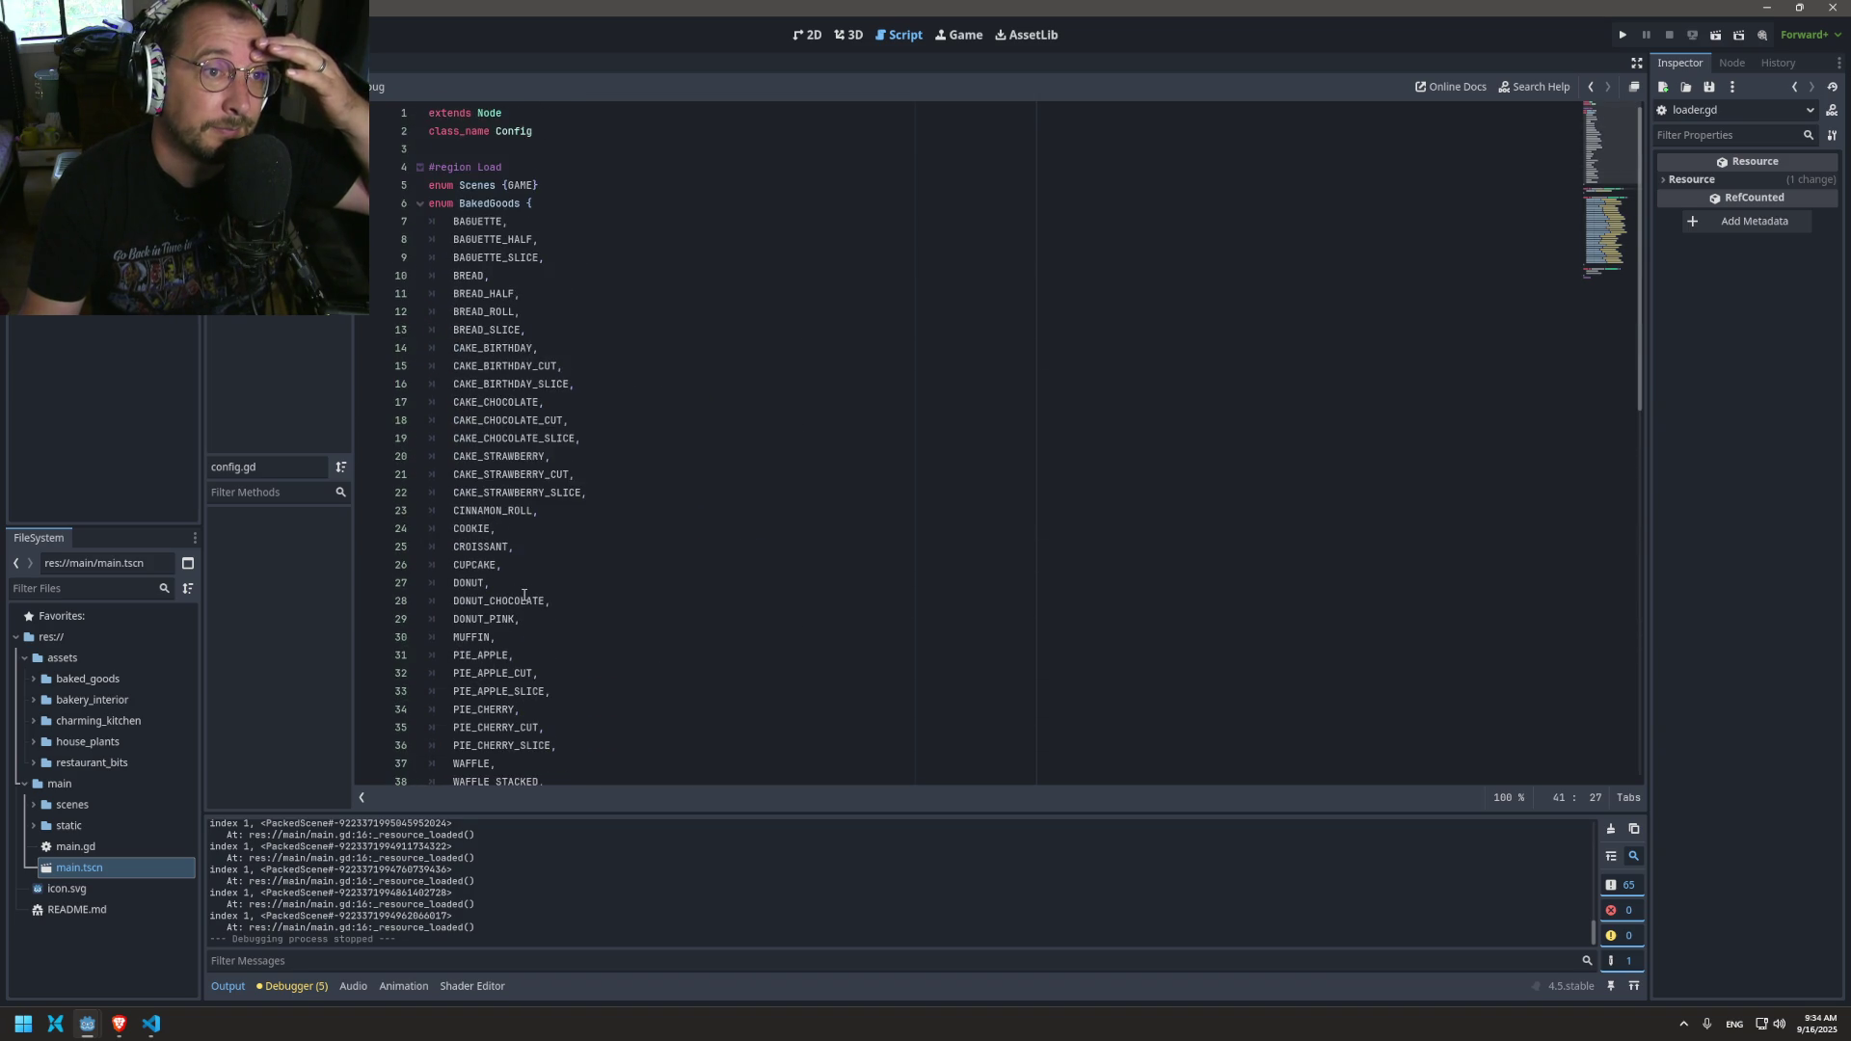
scroll(529, 586, "down", 8)
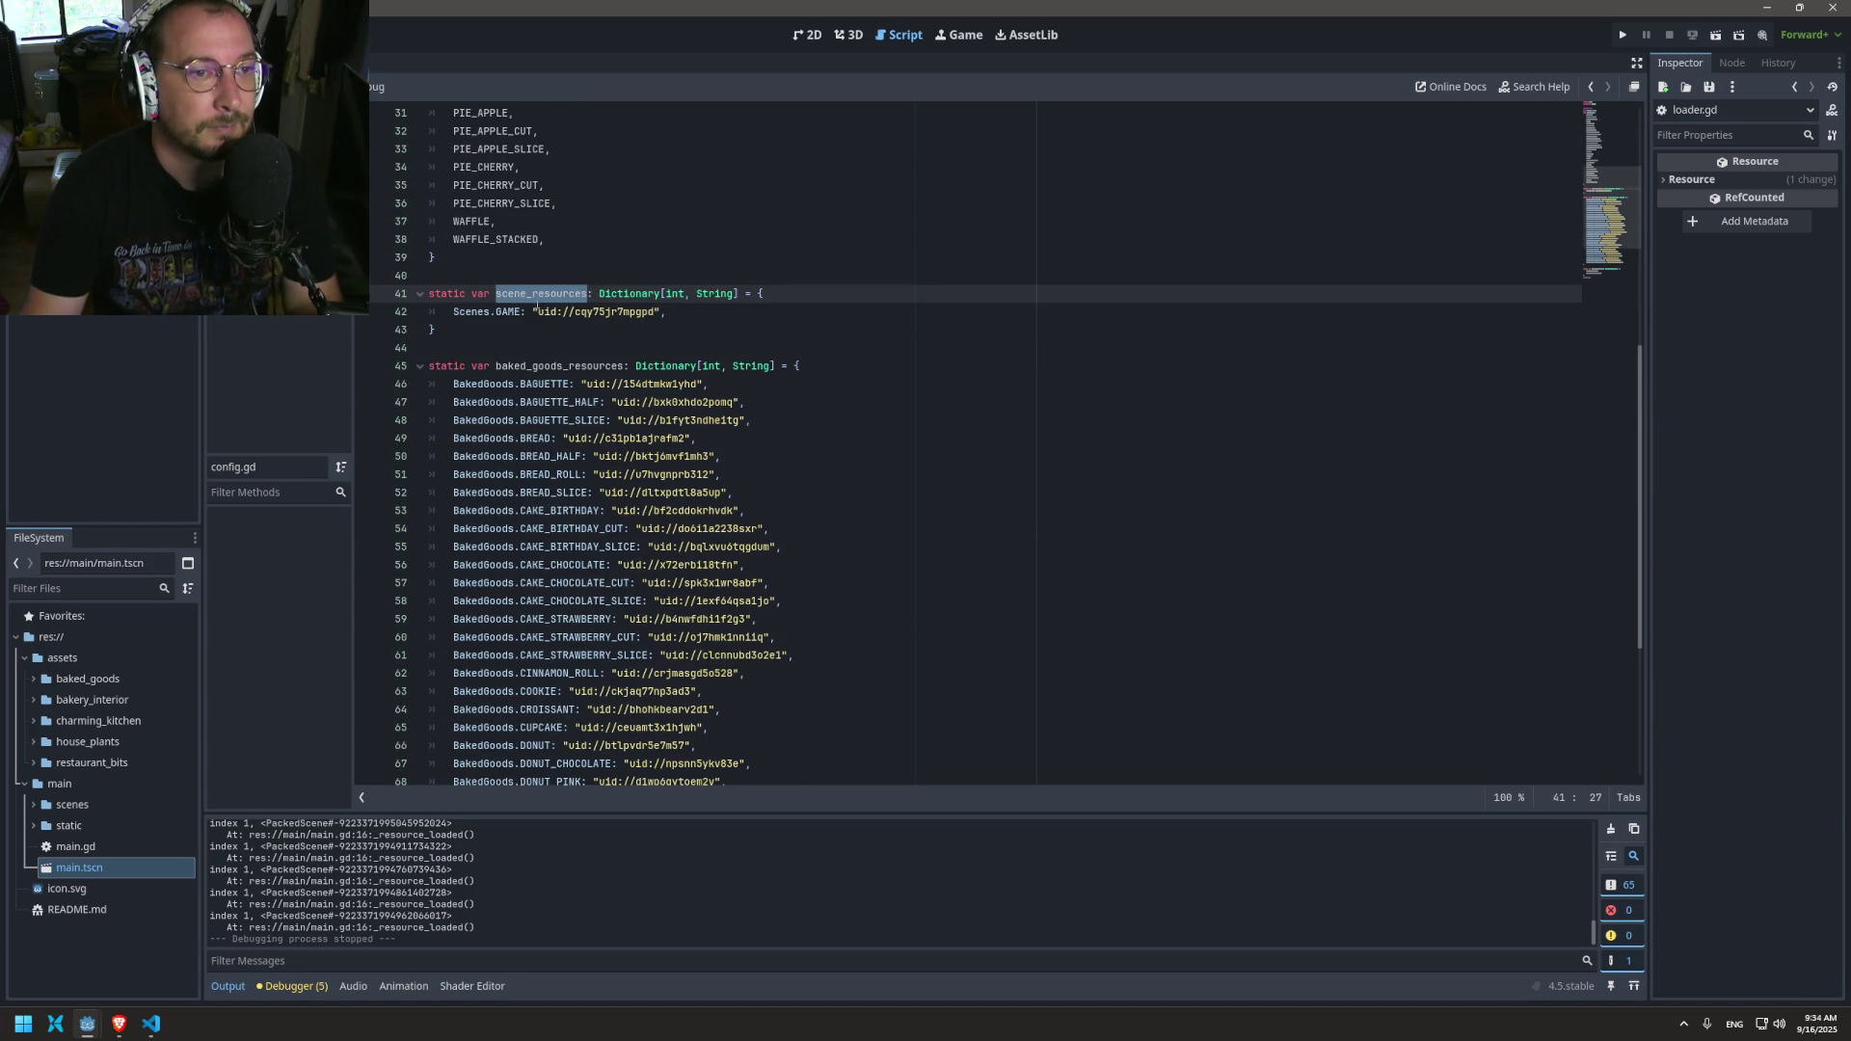
scroll(537, 320, "down", 4)
scroll(537, 320, "down", 2)
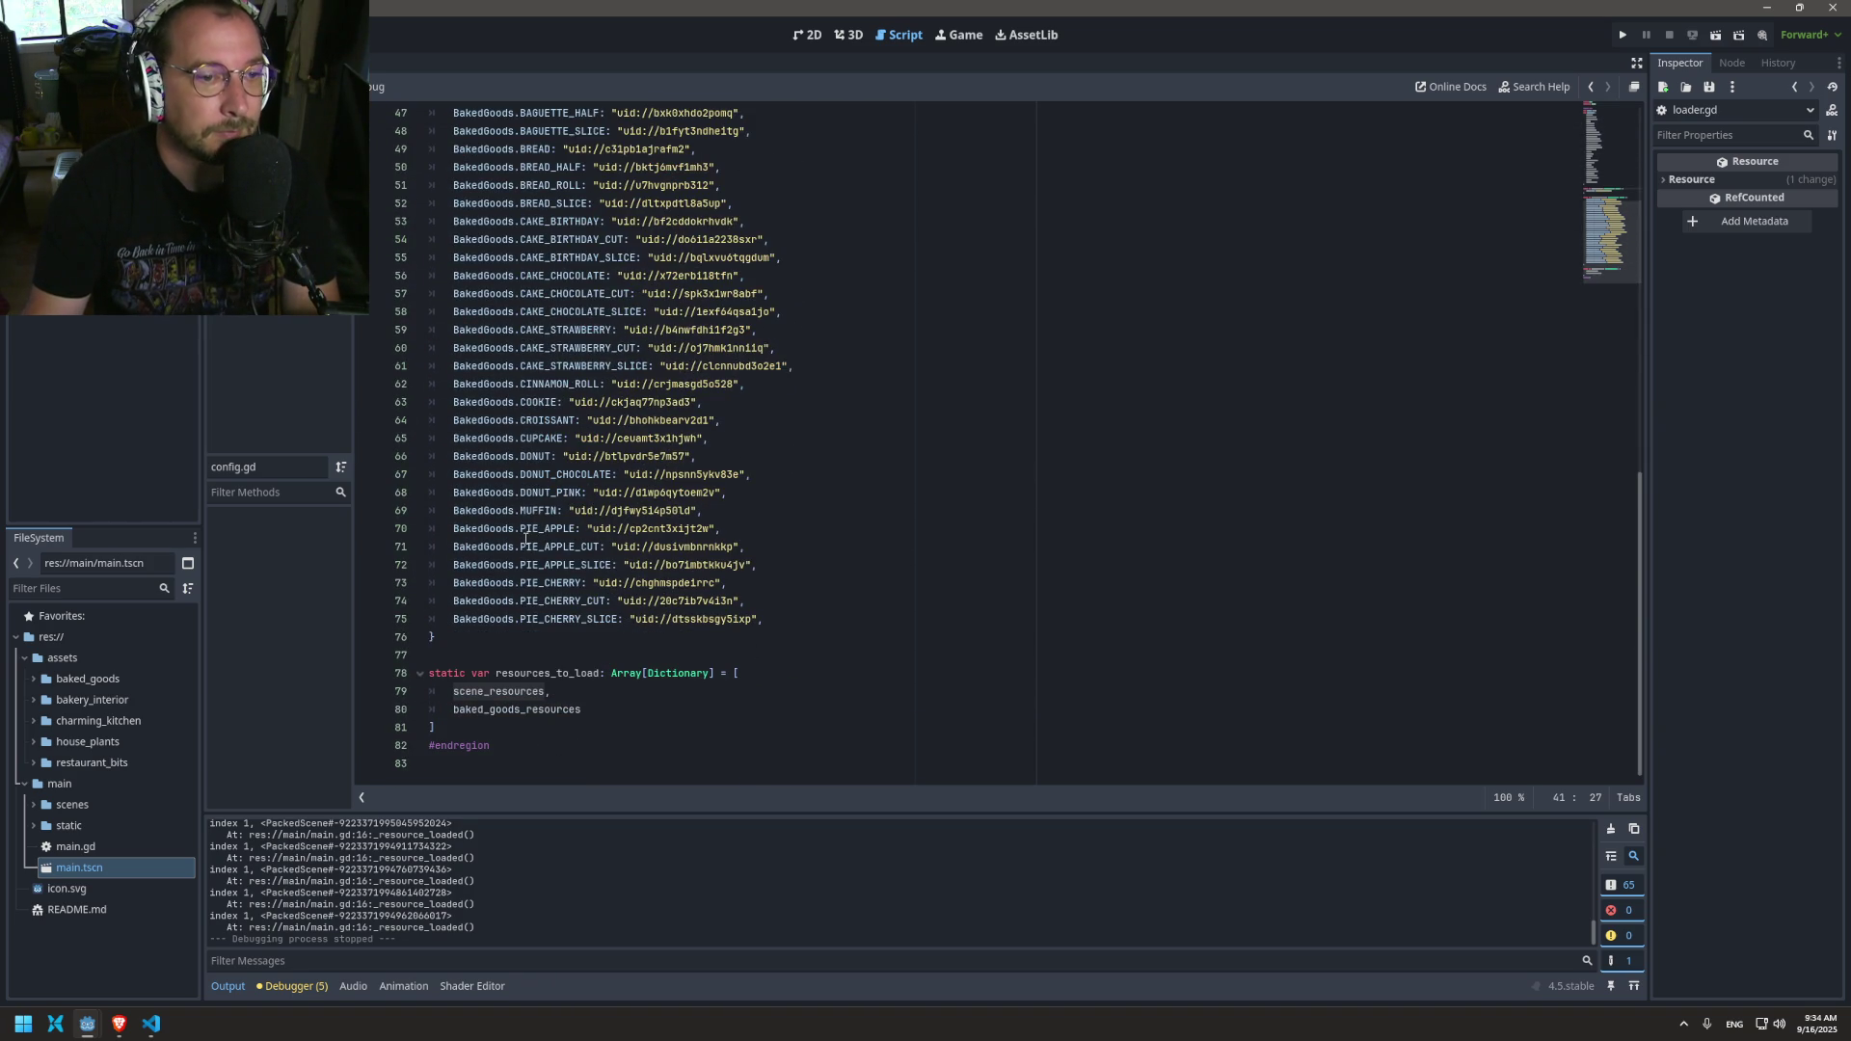
double_click(500, 693)
scroll(540, 482, "up", 6)
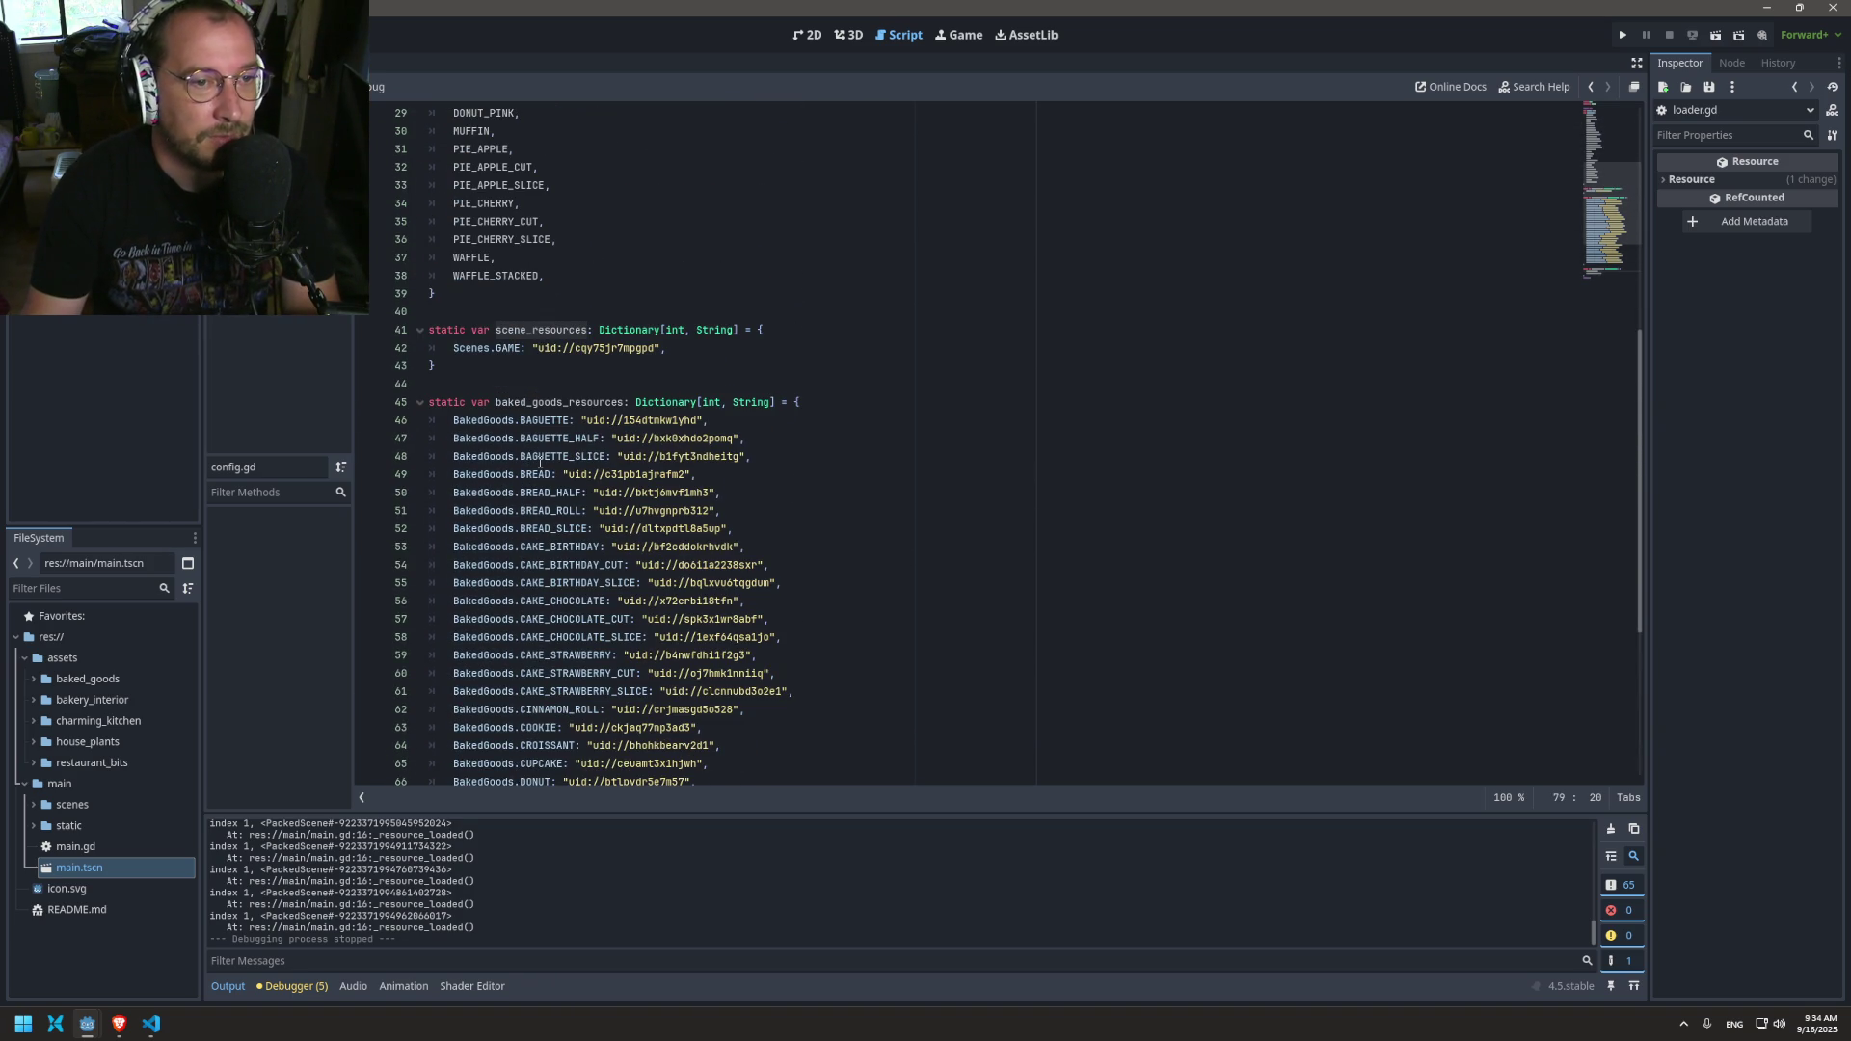
double_click(493, 424)
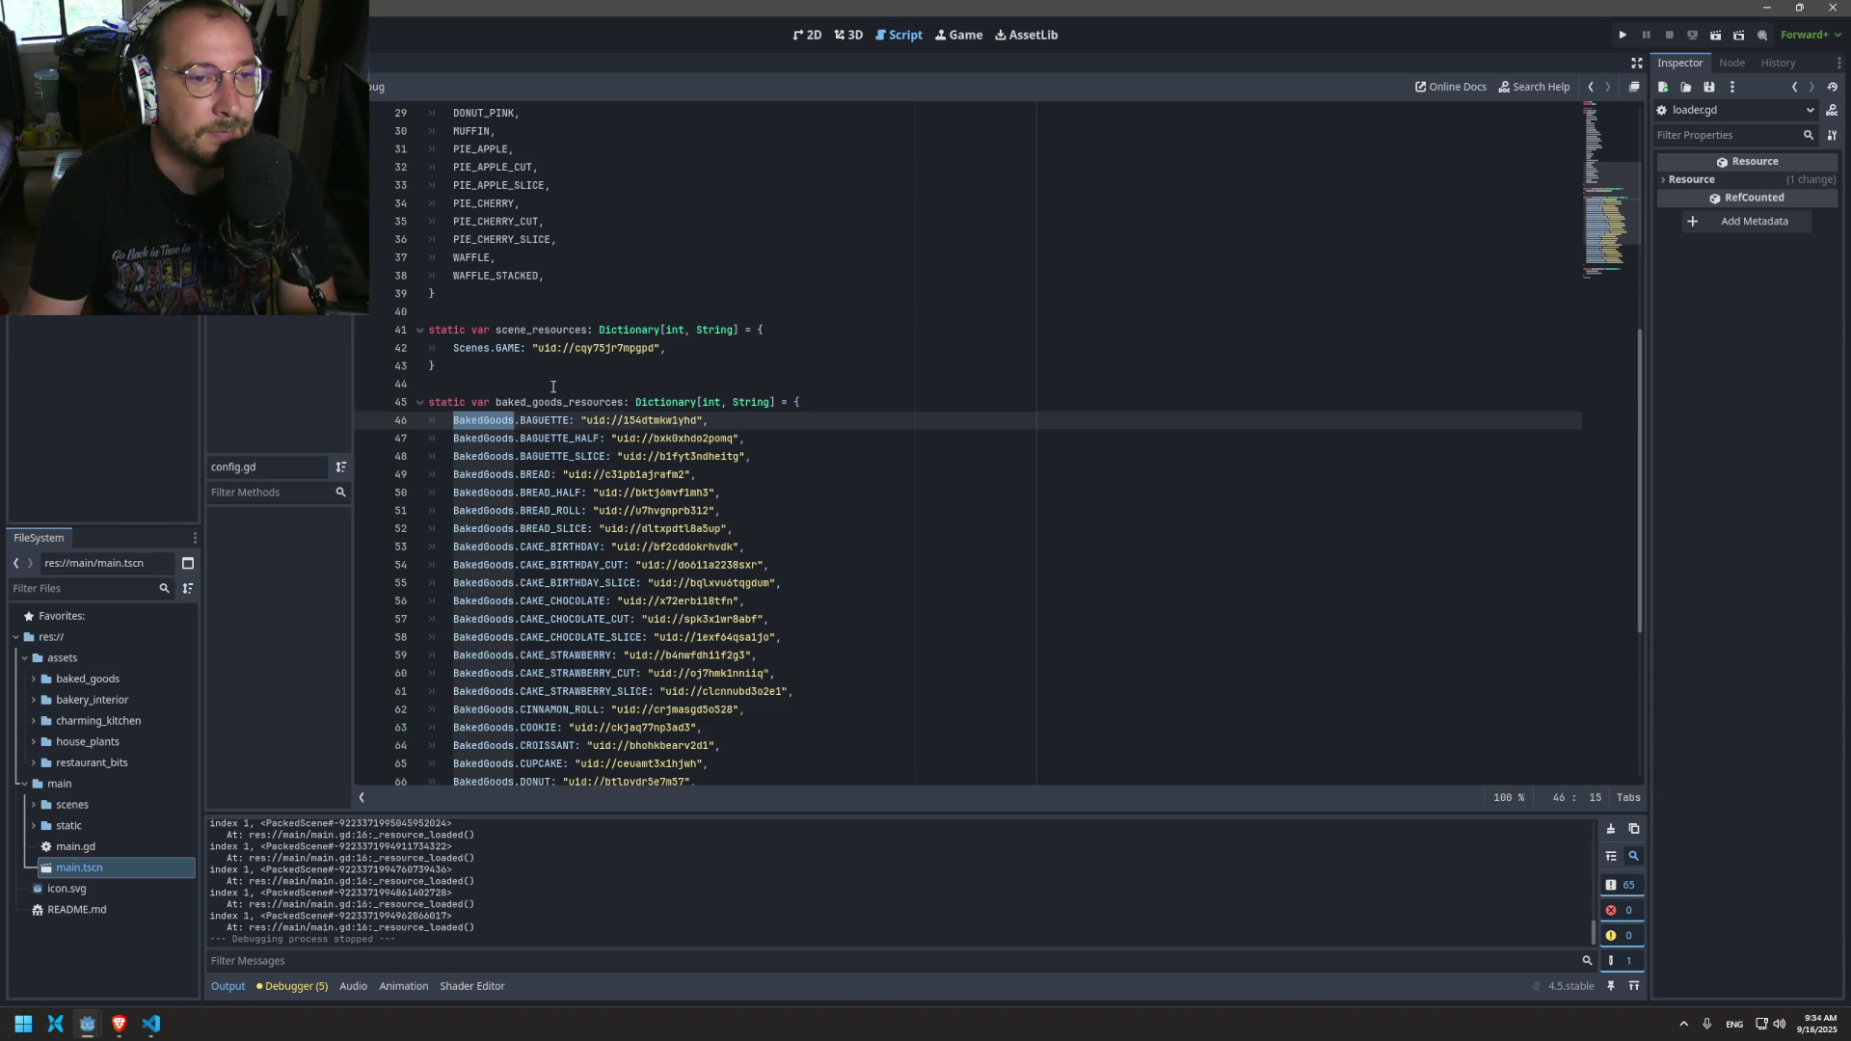
left_click(584, 330)
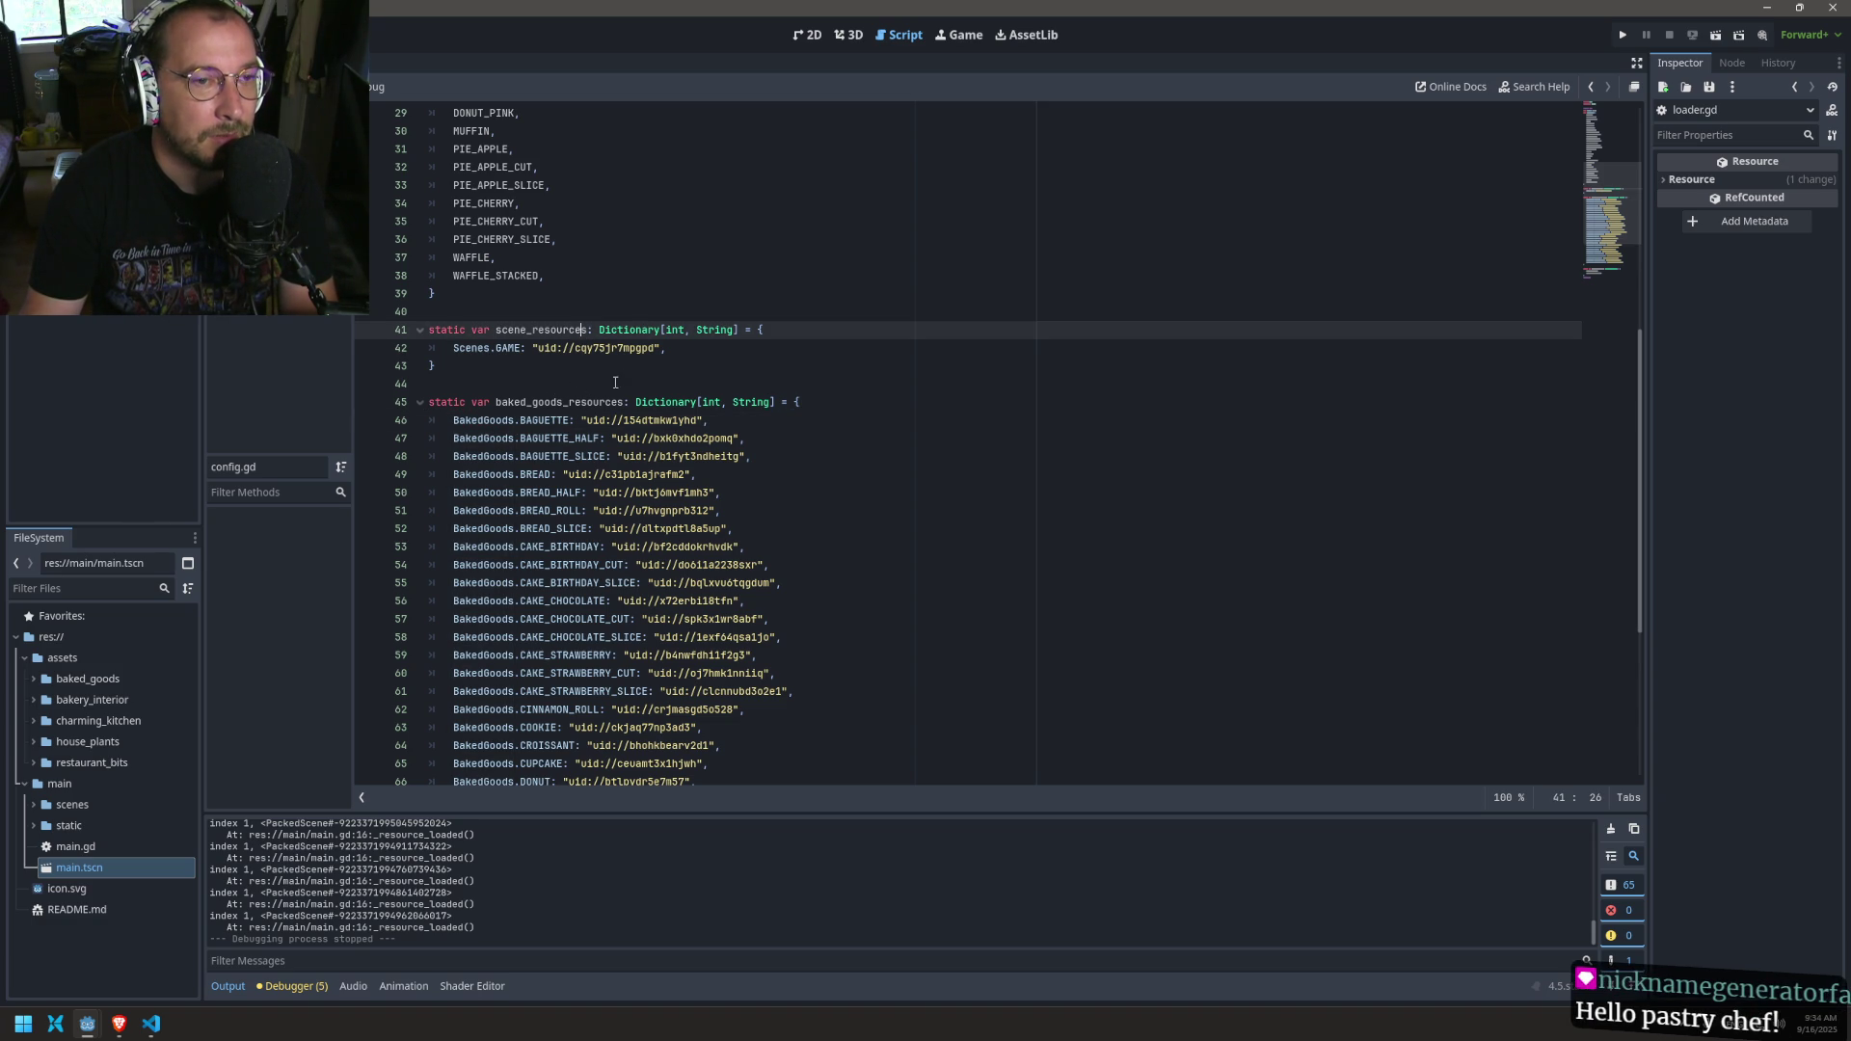
scroll(621, 362, "down", 6)
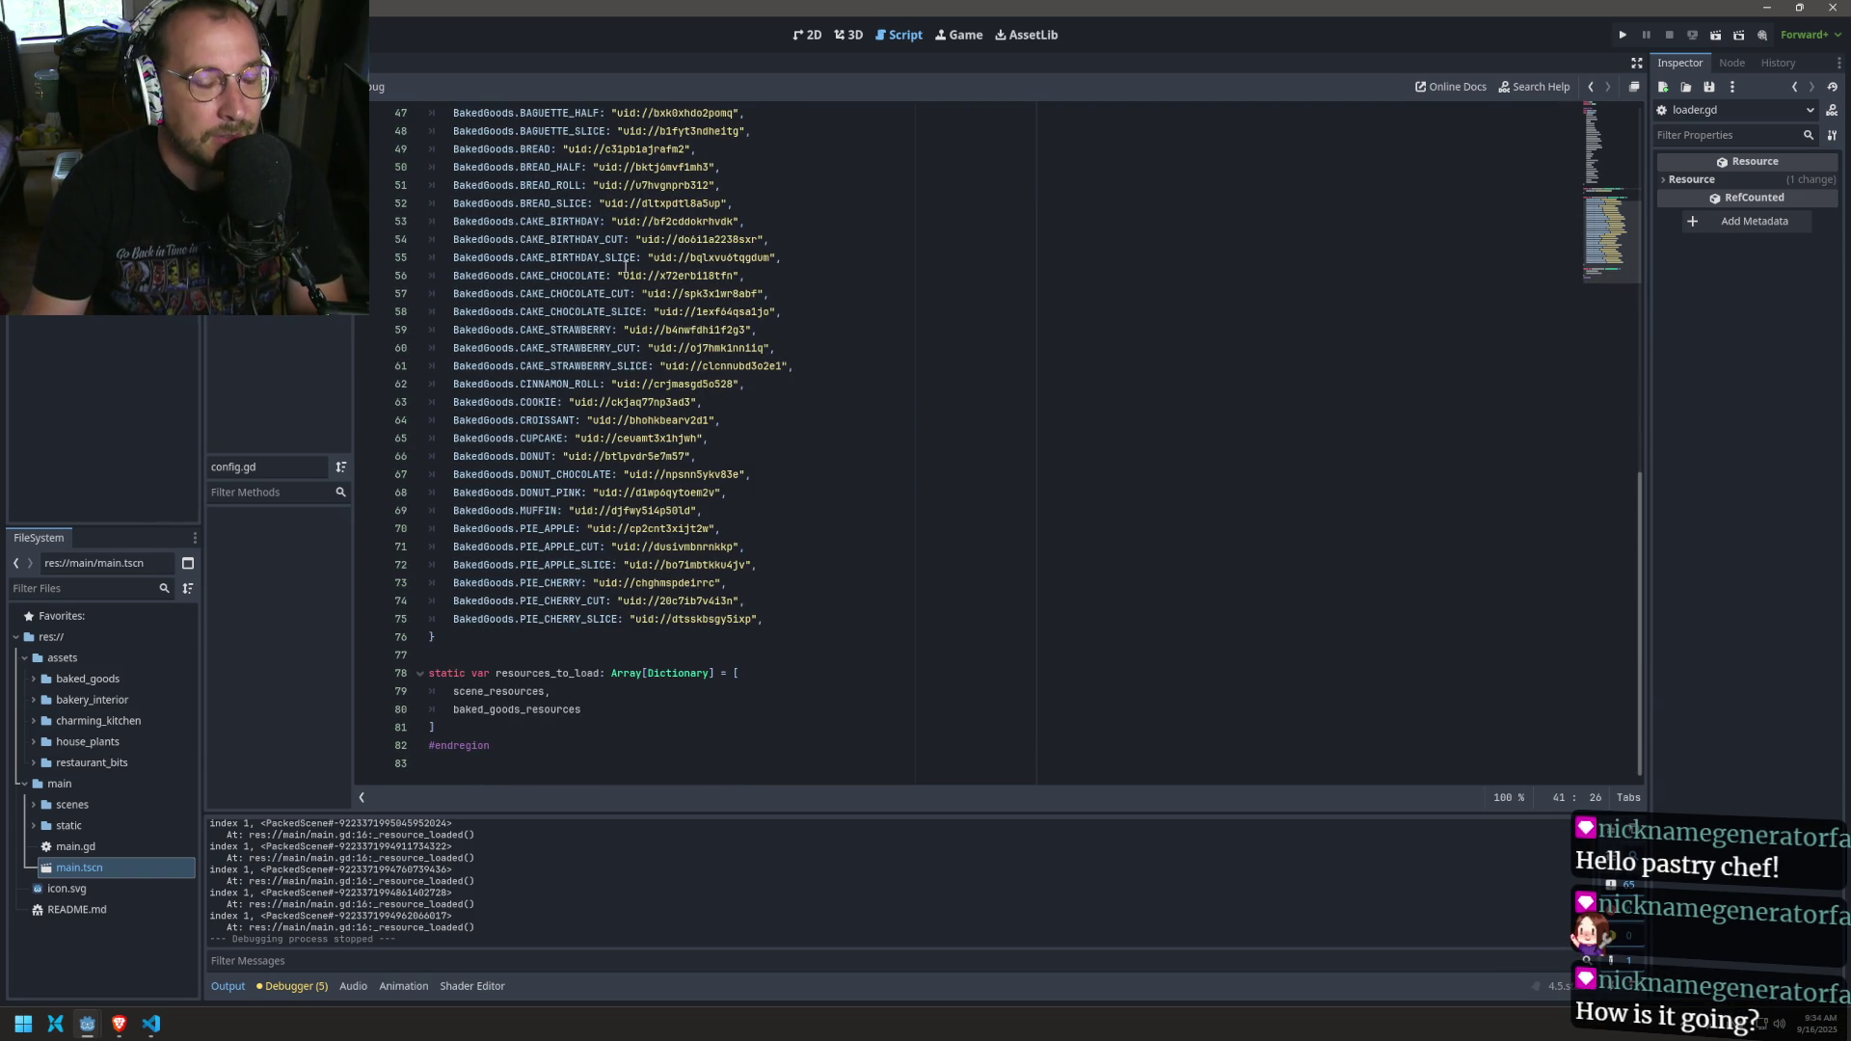
scroll(525, 578, "up", 4)
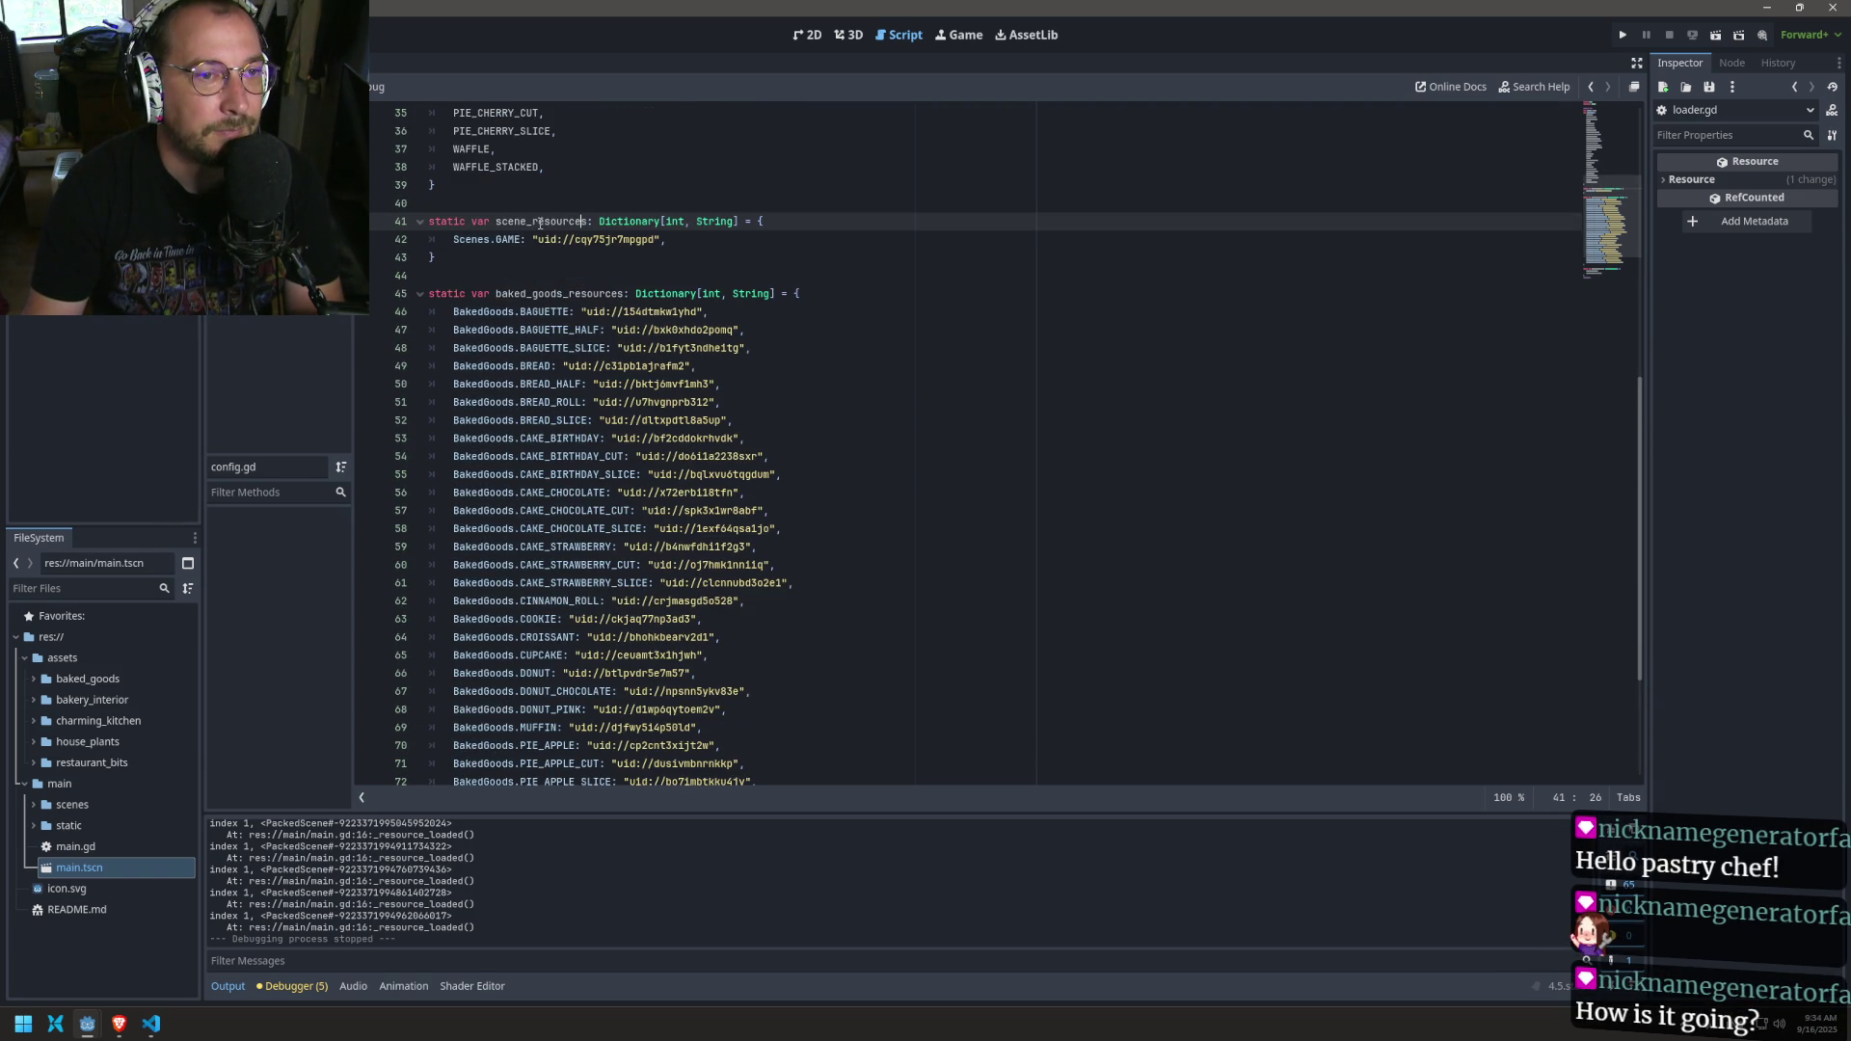
scroll(536, 286, "down", 4)
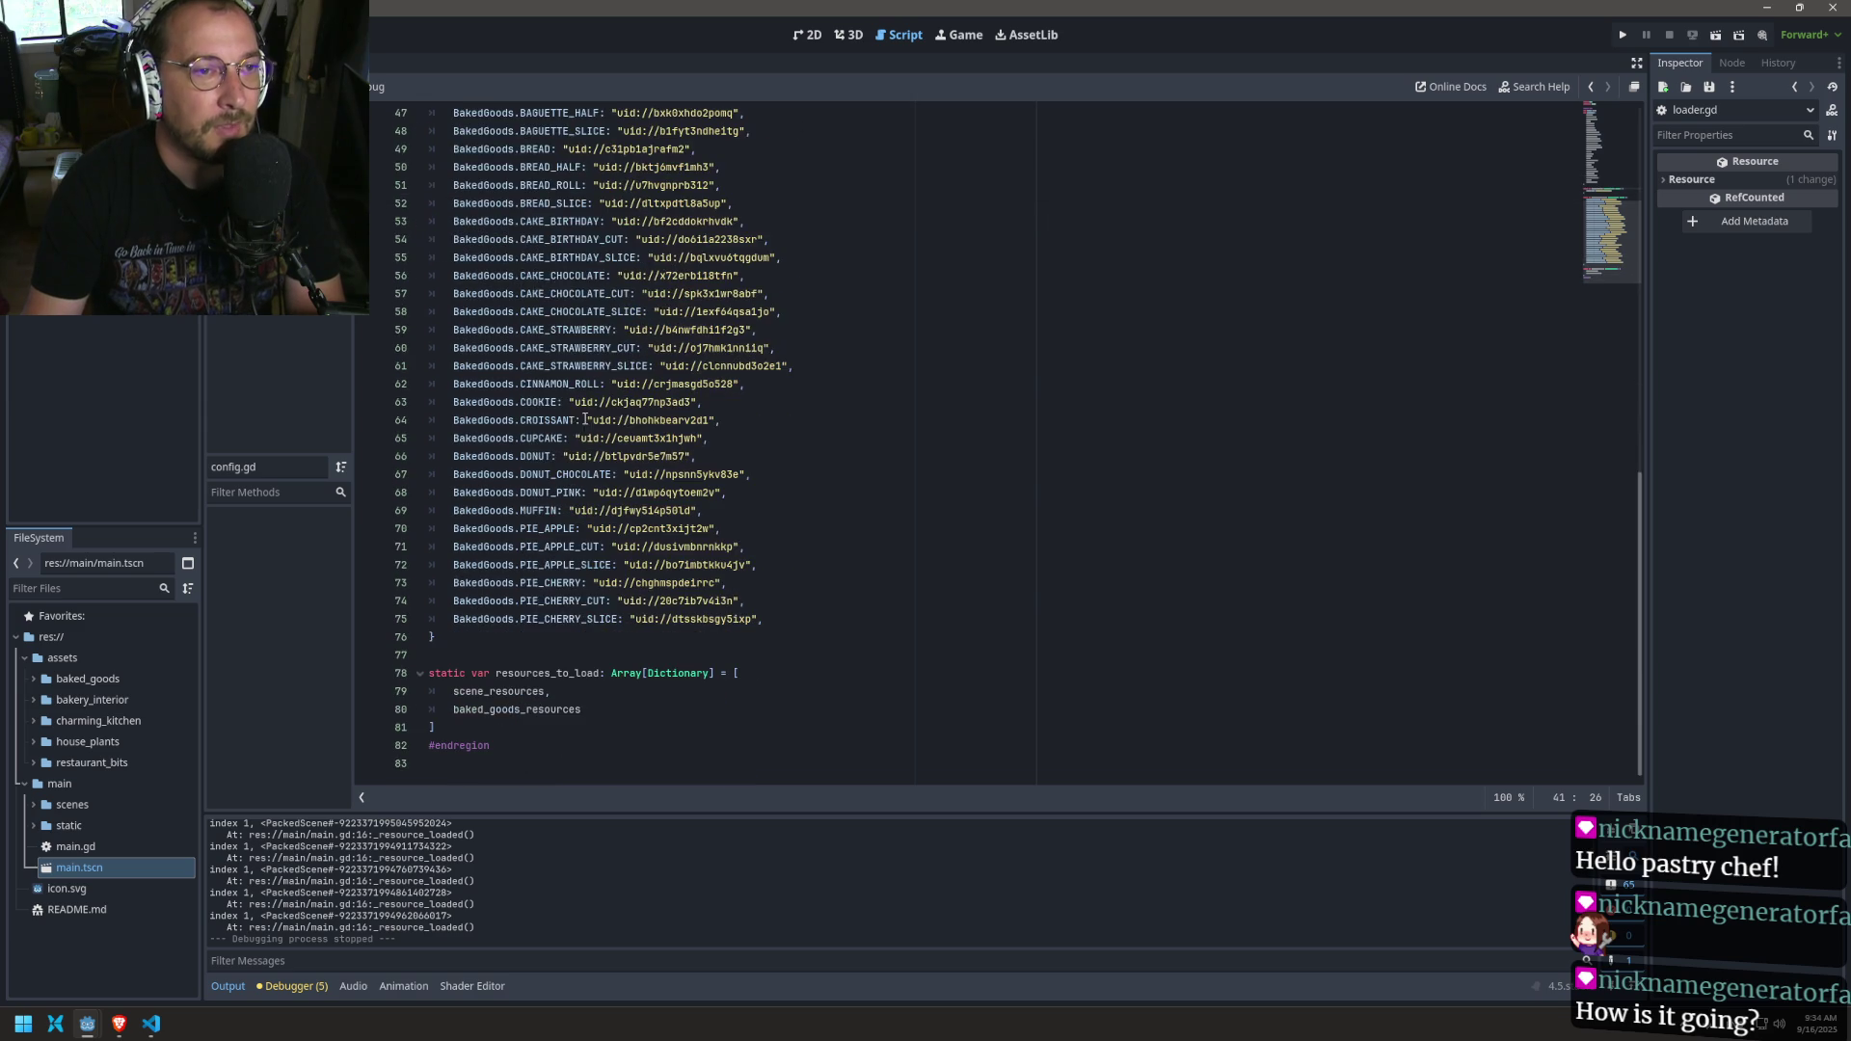
Step: Start a scene_lookup declaration after the resources_to_load array, then delete it as misplaced
left_click(549, 725)
key("Return")
key("Return")
type("sc")
key("BackSpace")
key("BackSpace")
key("BackSpace")
type("var scene_loo")
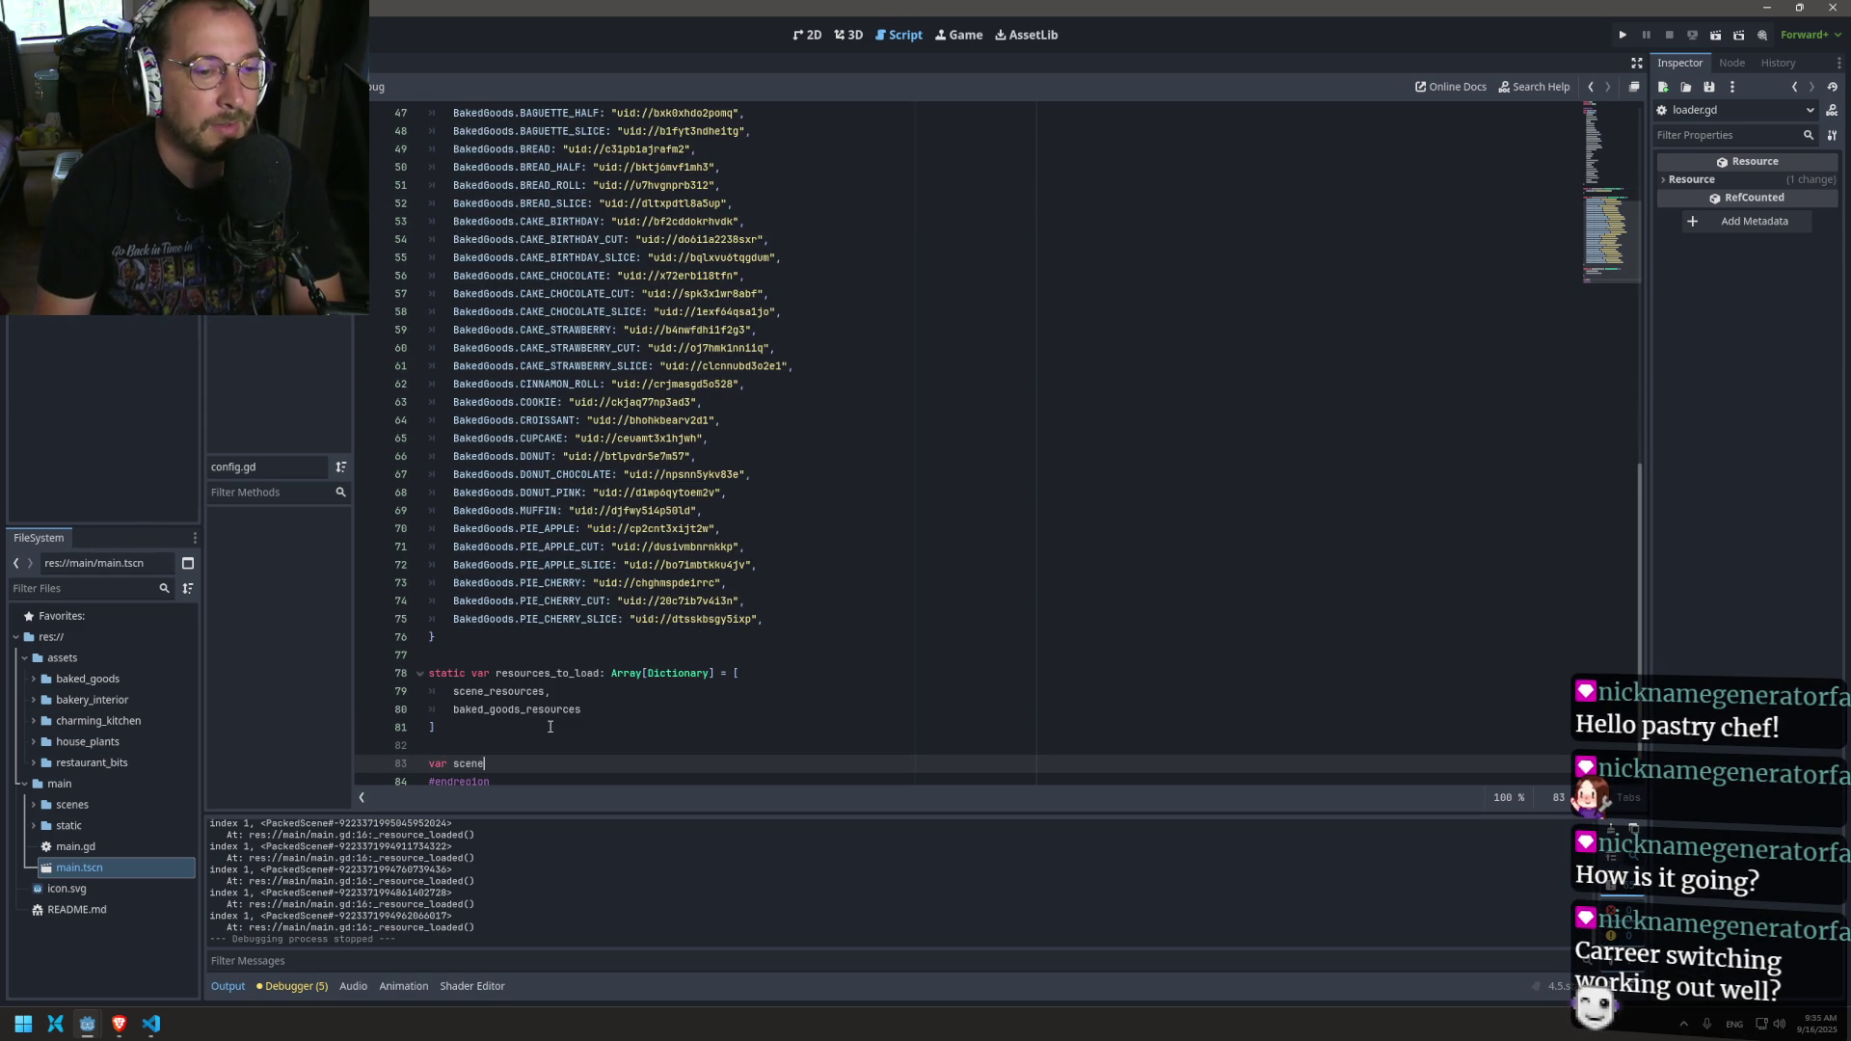
type("kup")
scroll(550, 726, "up", 10)
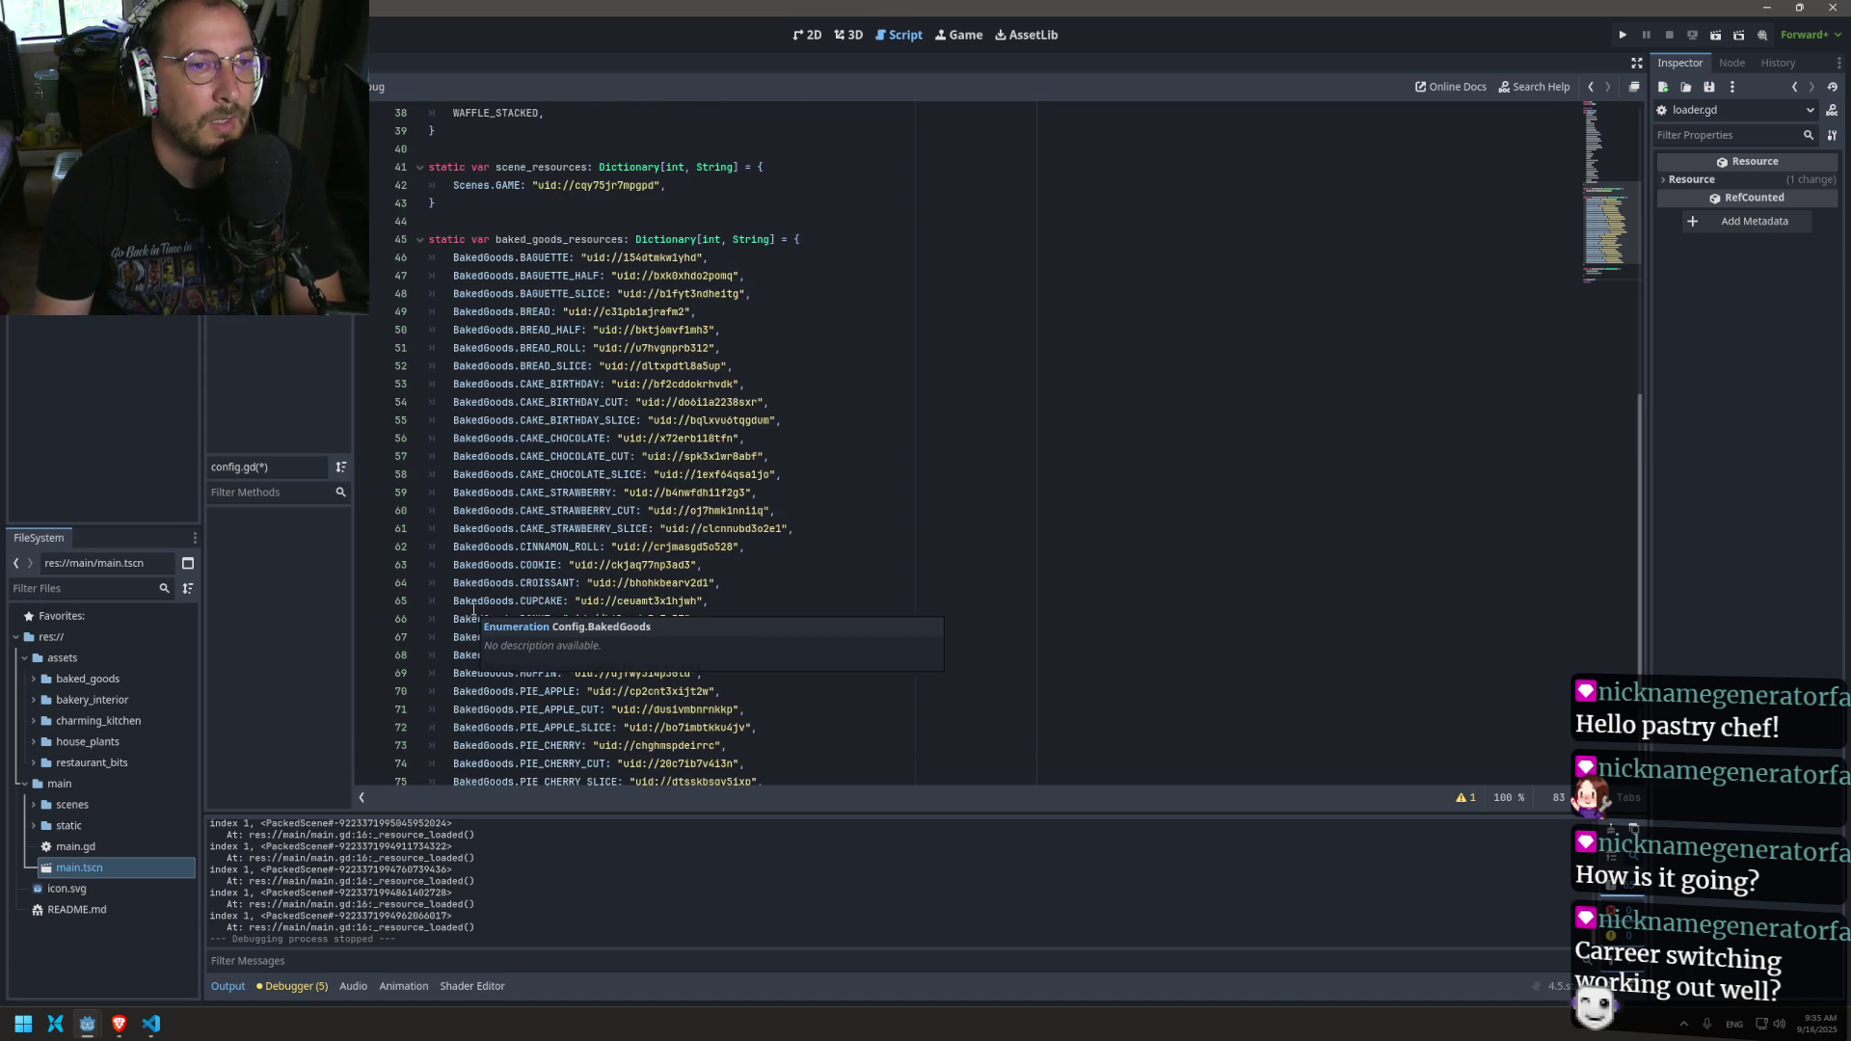
scroll(545, 723, "down", 12)
left_click_drag(528, 727, 429, 727)
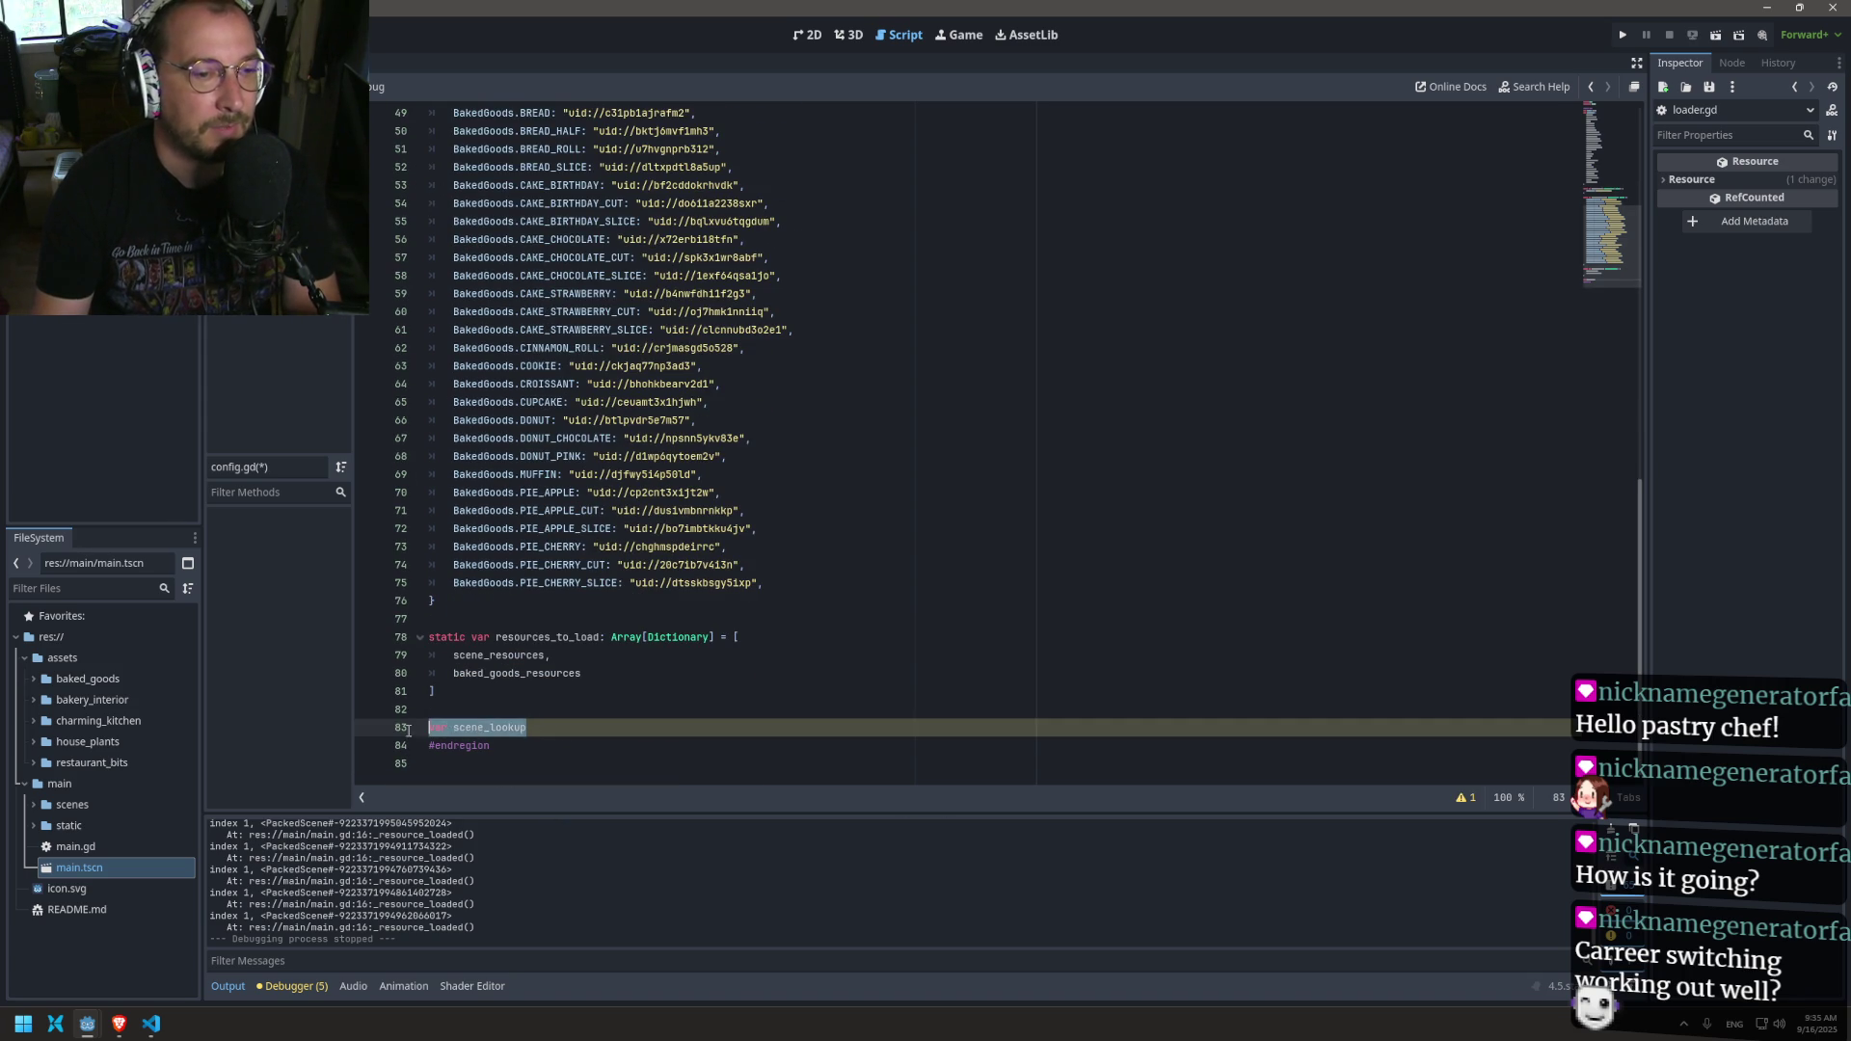
key("BackSpace")
key("BackSpace")
key("BackSpace")
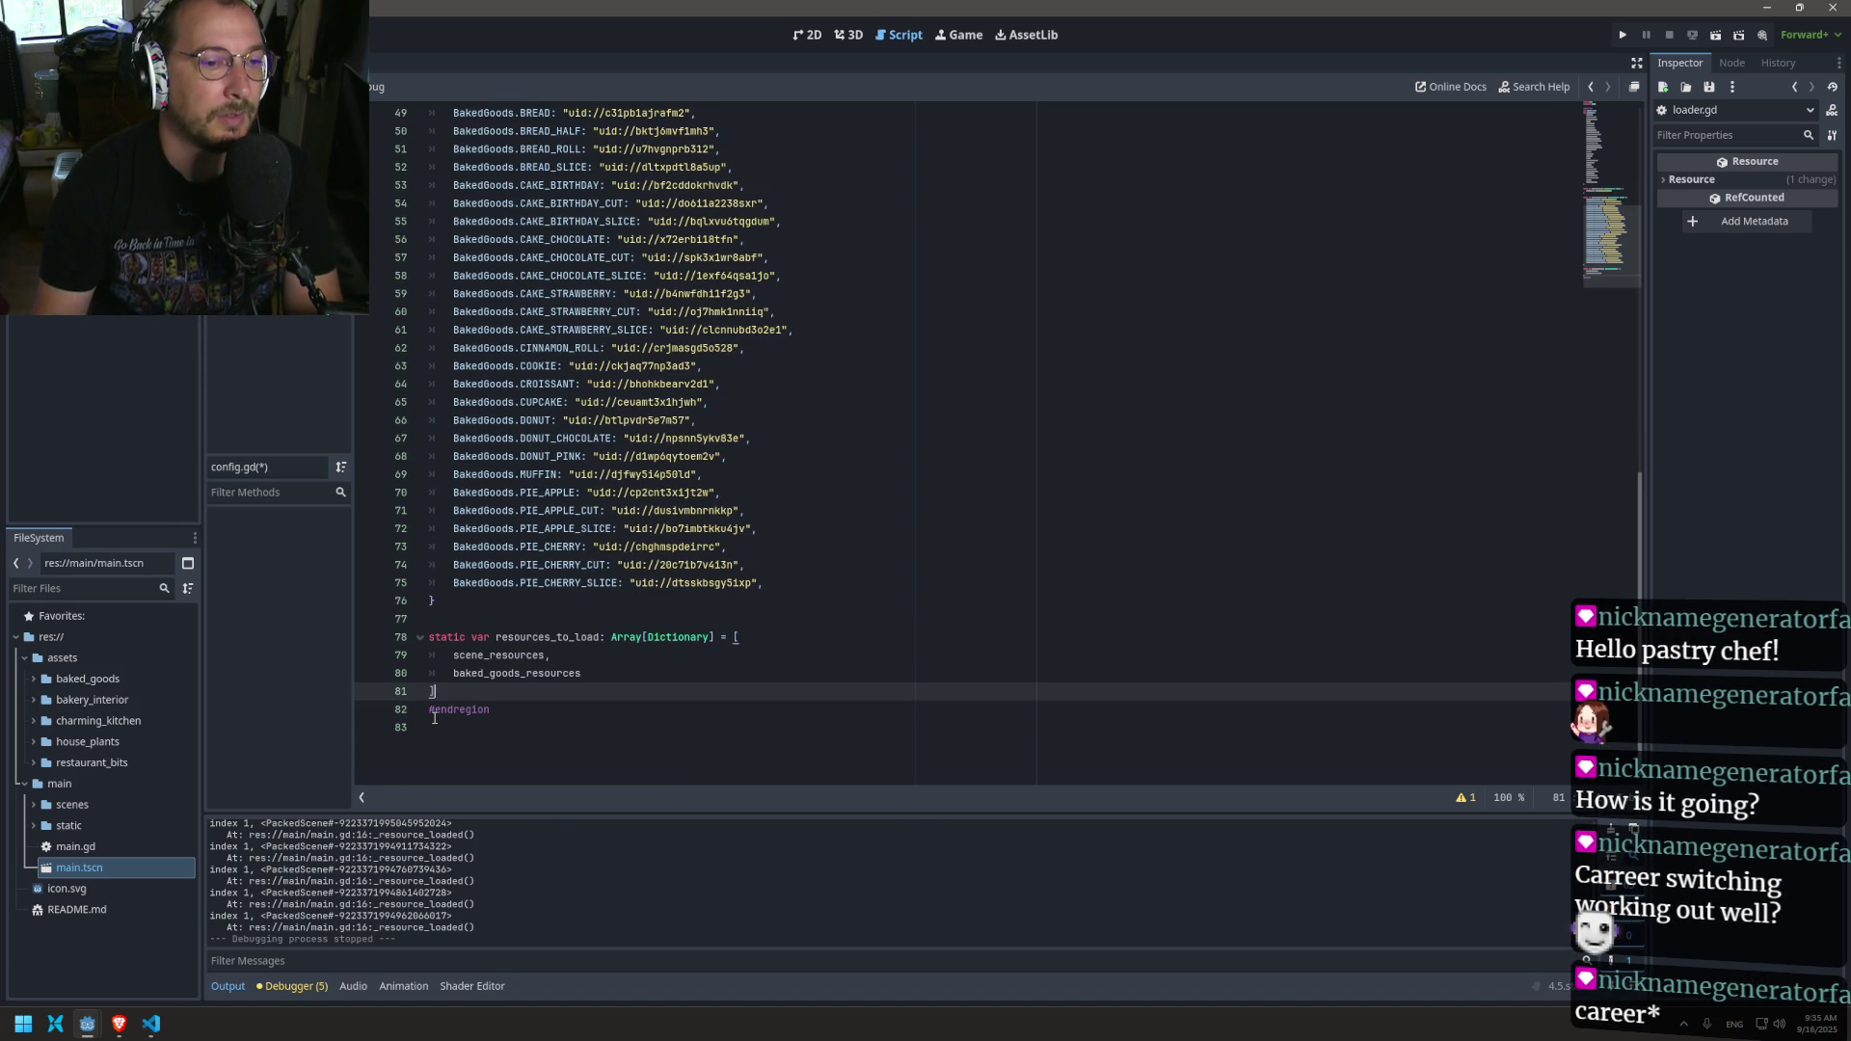
Step: Declare var scene_lookup on the blank line below the scene_resources dictionary
scroll(528, 492, "up", 6)
scroll(528, 493, "up", 1)
left_click(499, 384)
type("var scene_lookup")
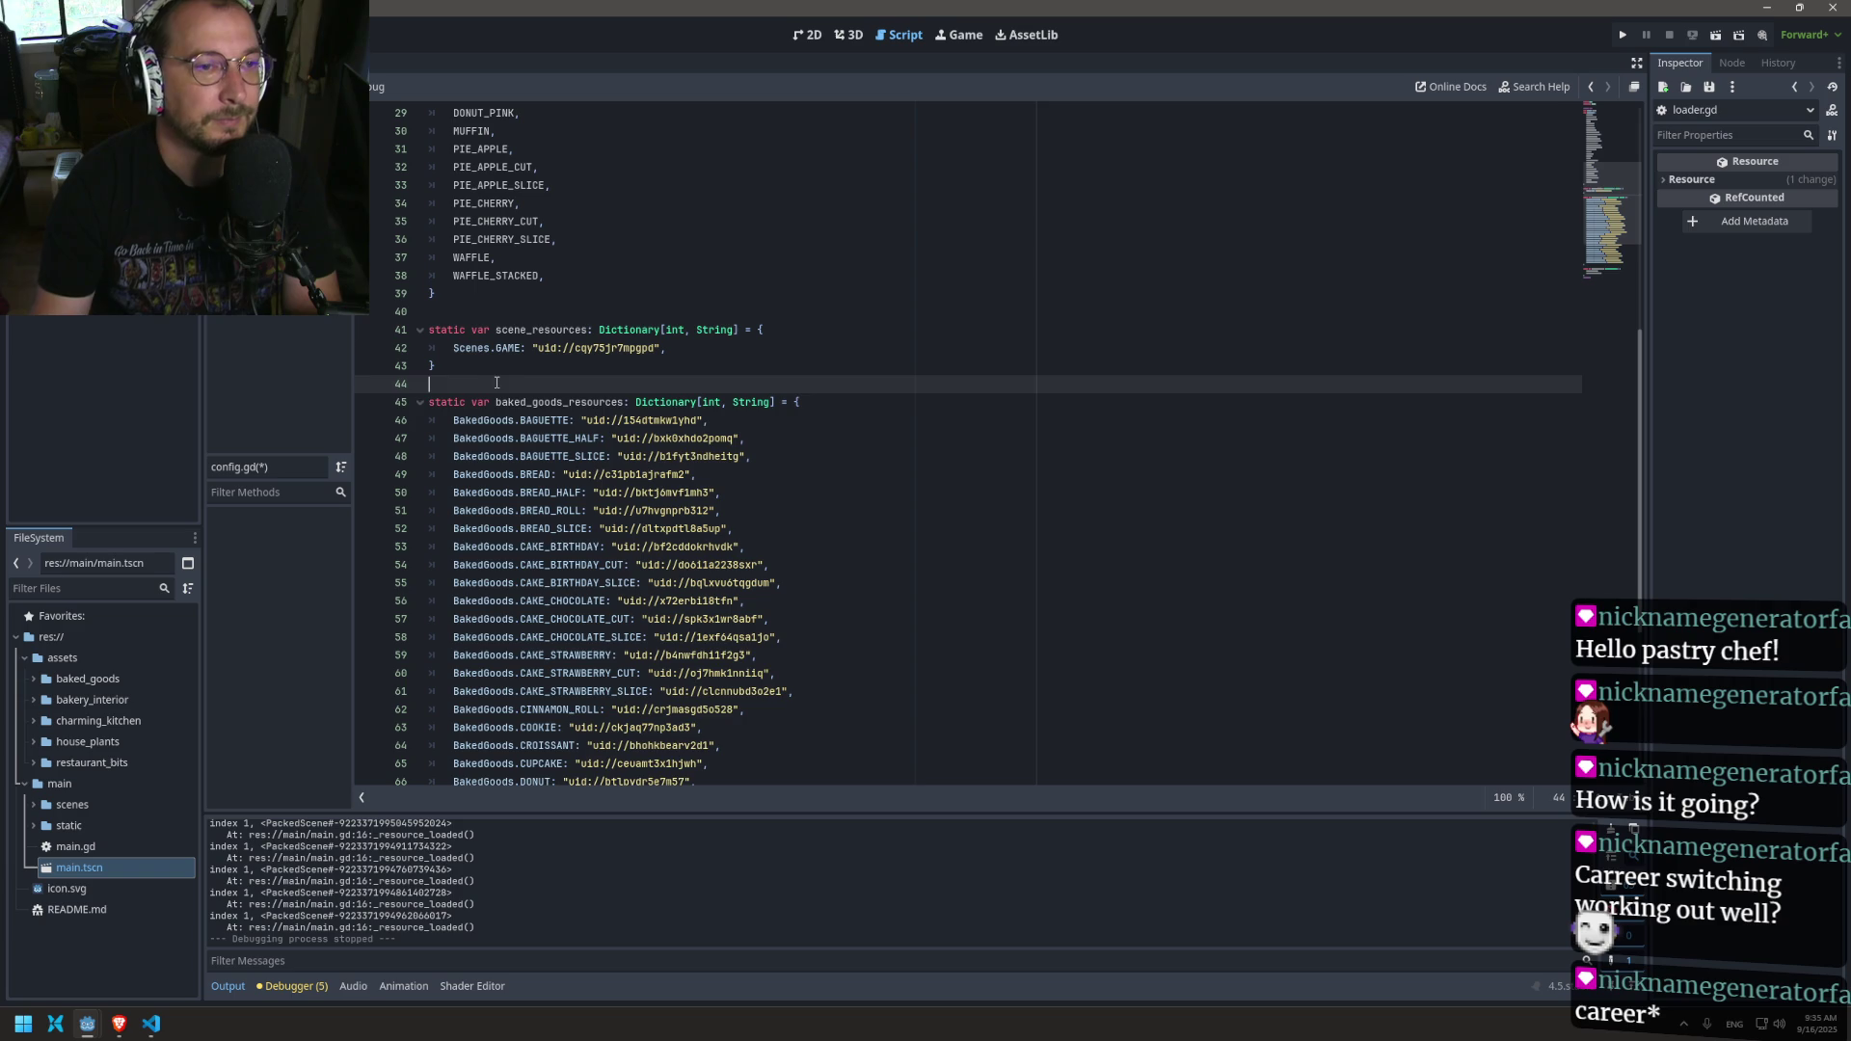
key("Return")
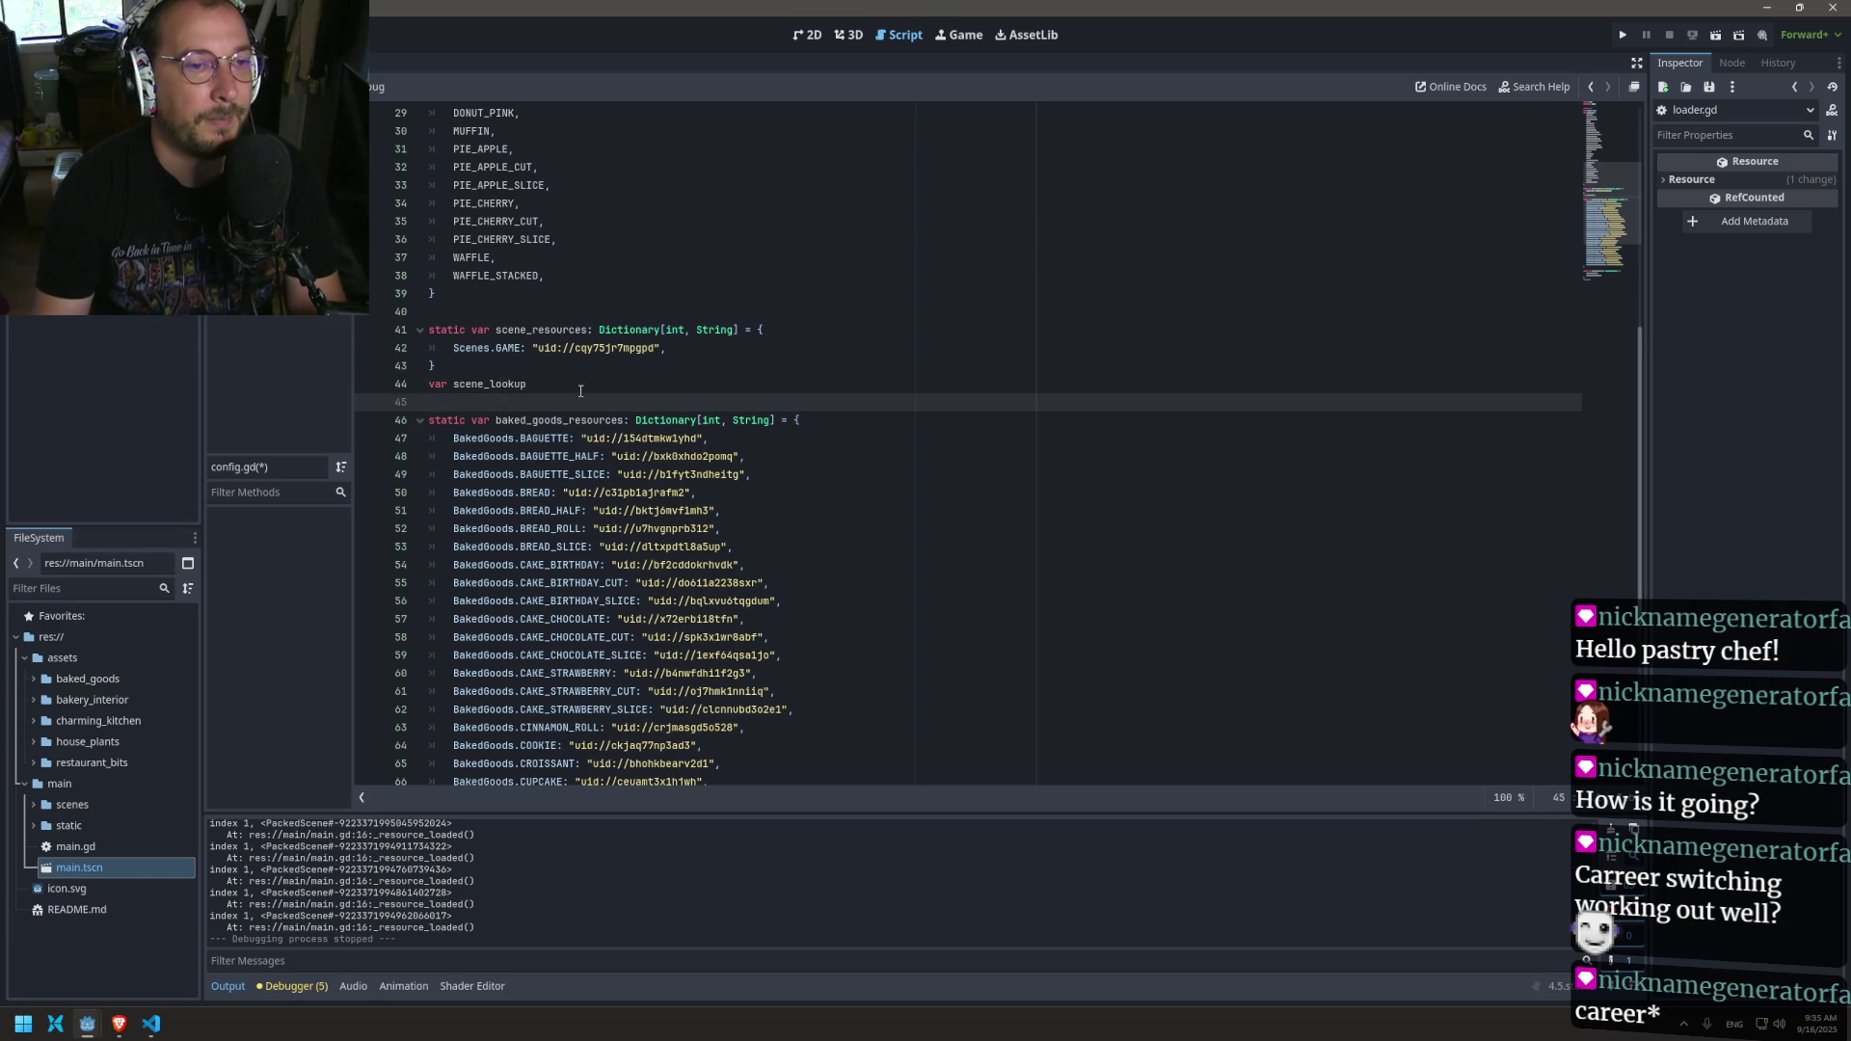
left_click(578, 391)
Step: Begin scene_lookup's type as Dictionary[ after checking scene_resources' declaration
left_click(663, 330)
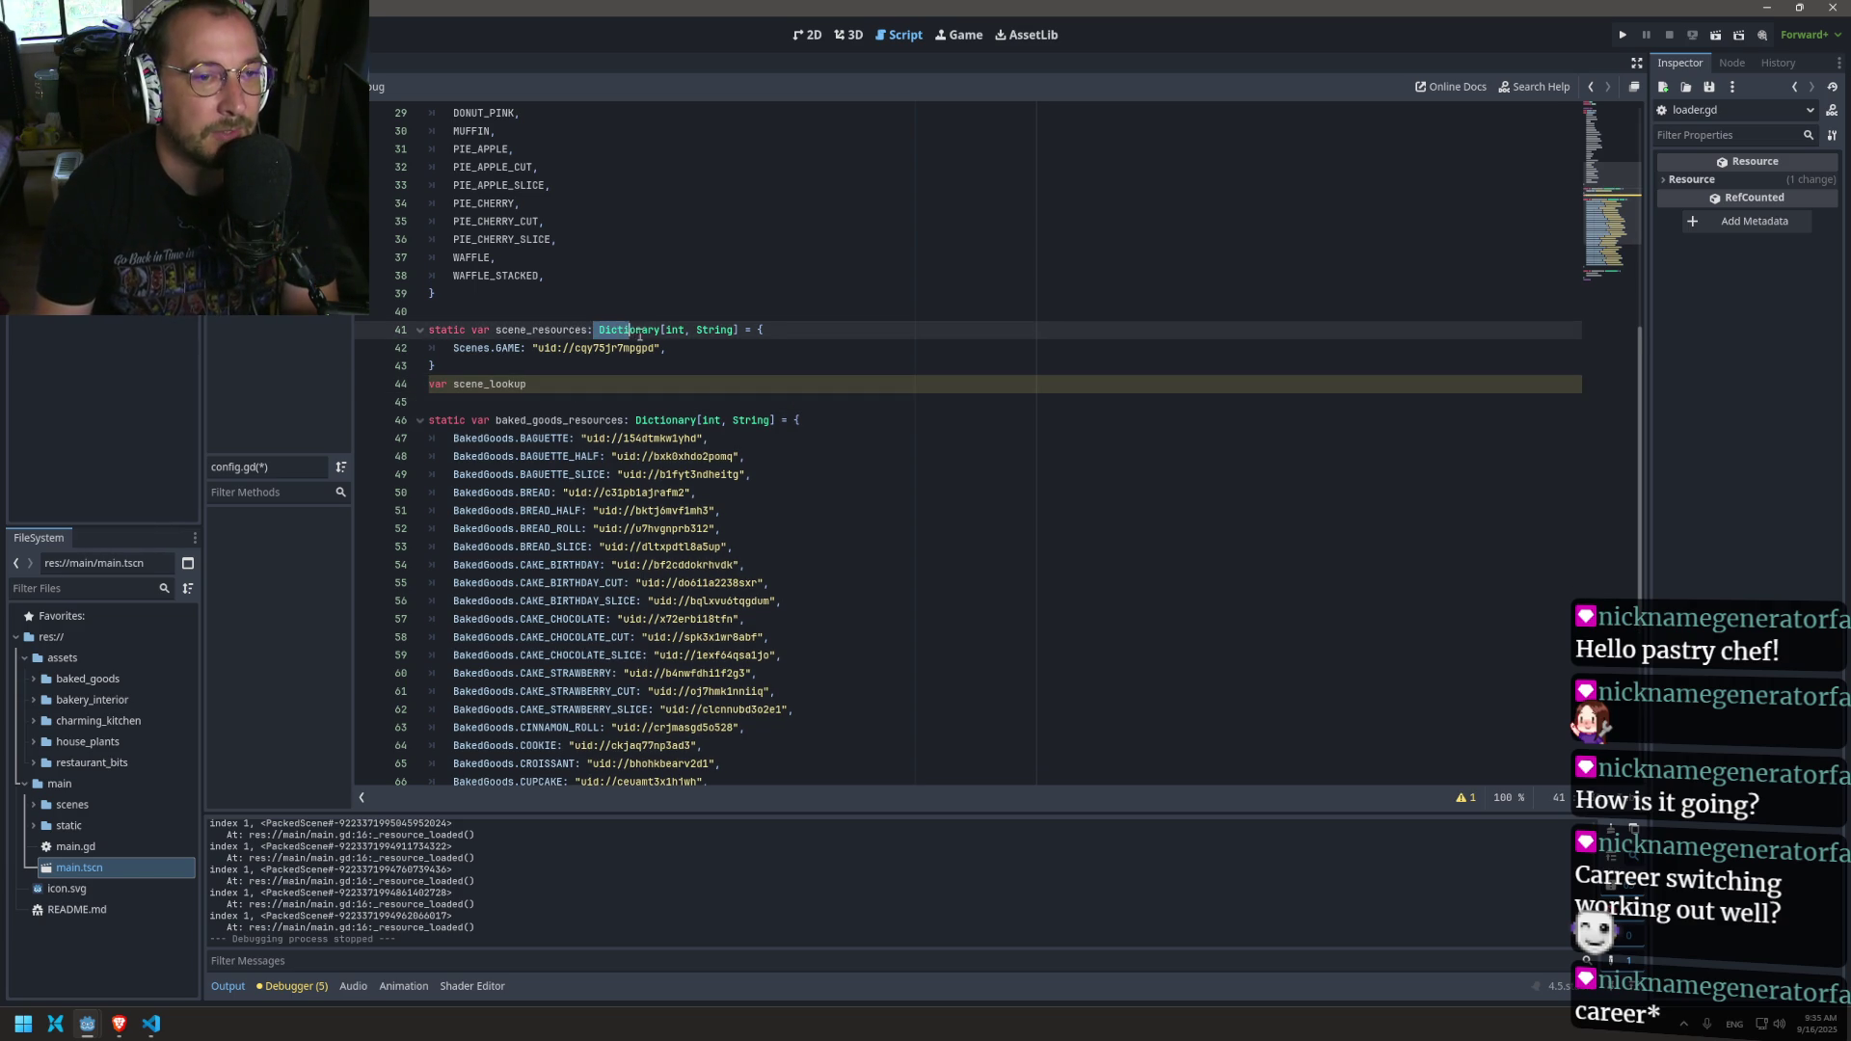
double_click(608, 330)
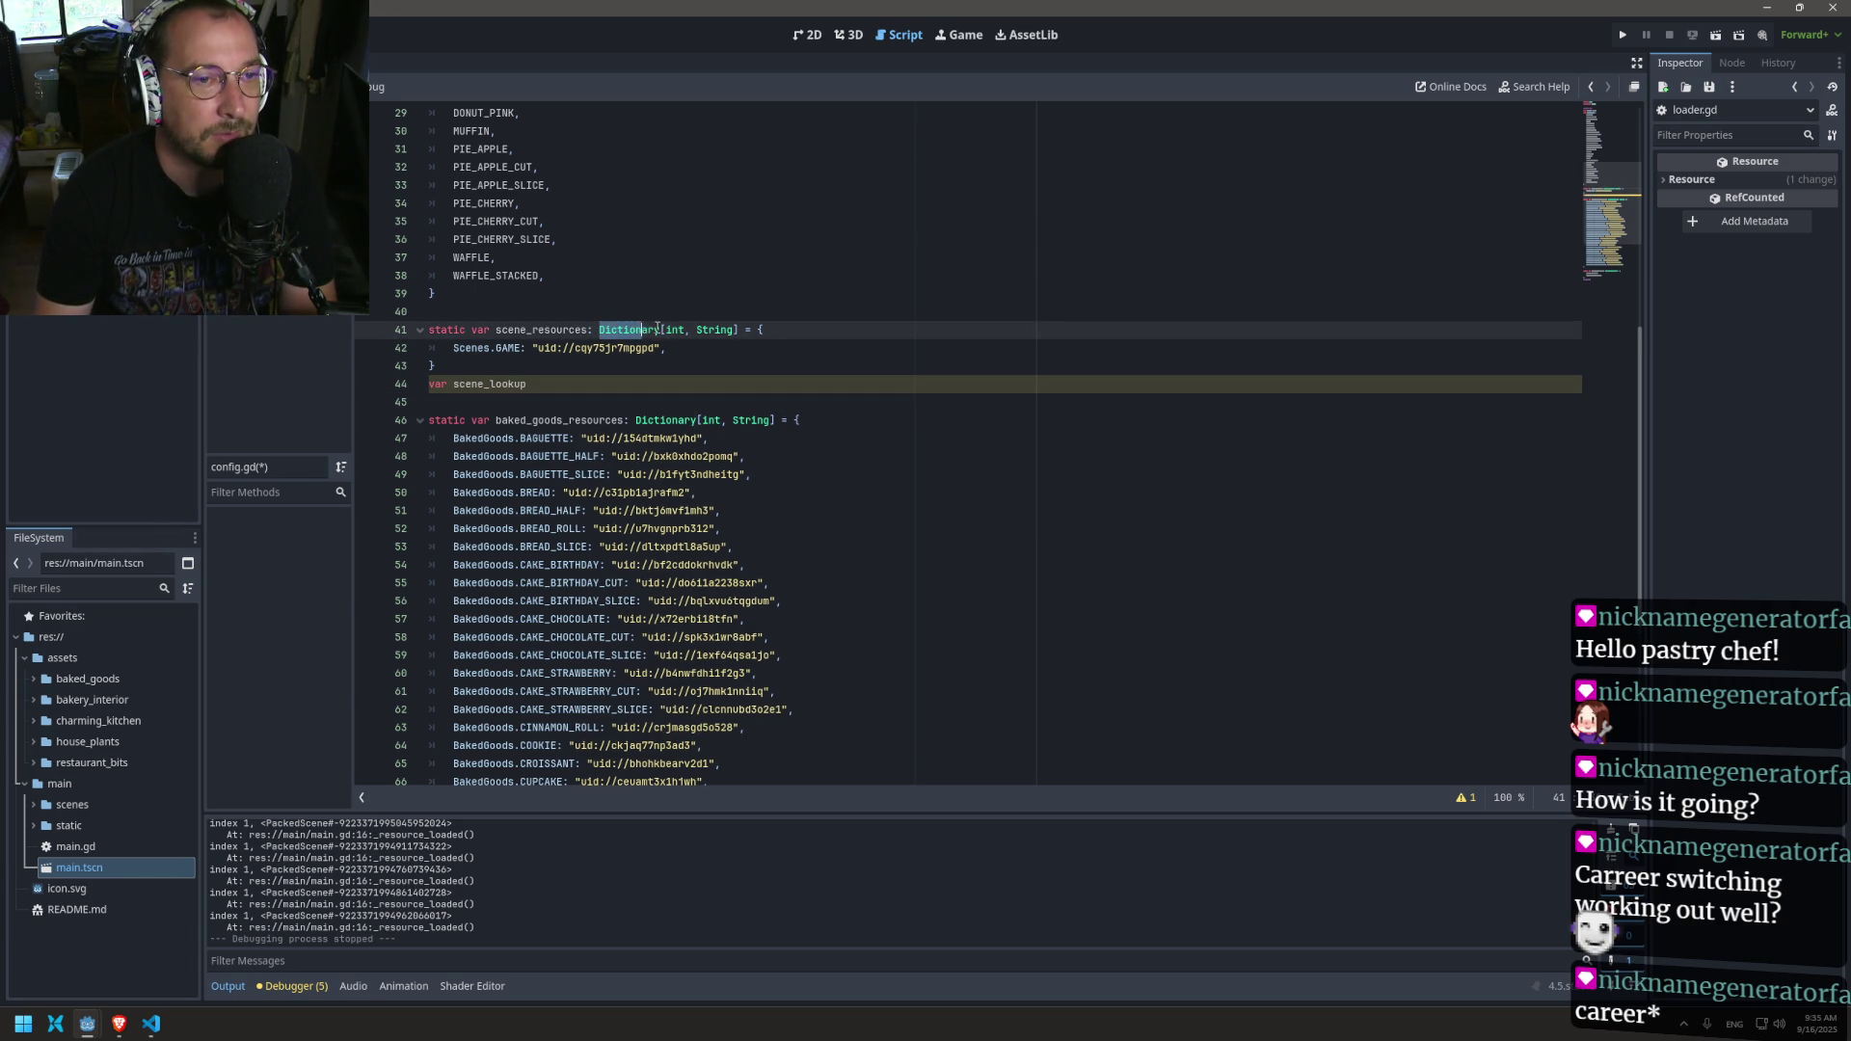
left_click(615, 366)
left_click(597, 384)
type("Dictionary[")
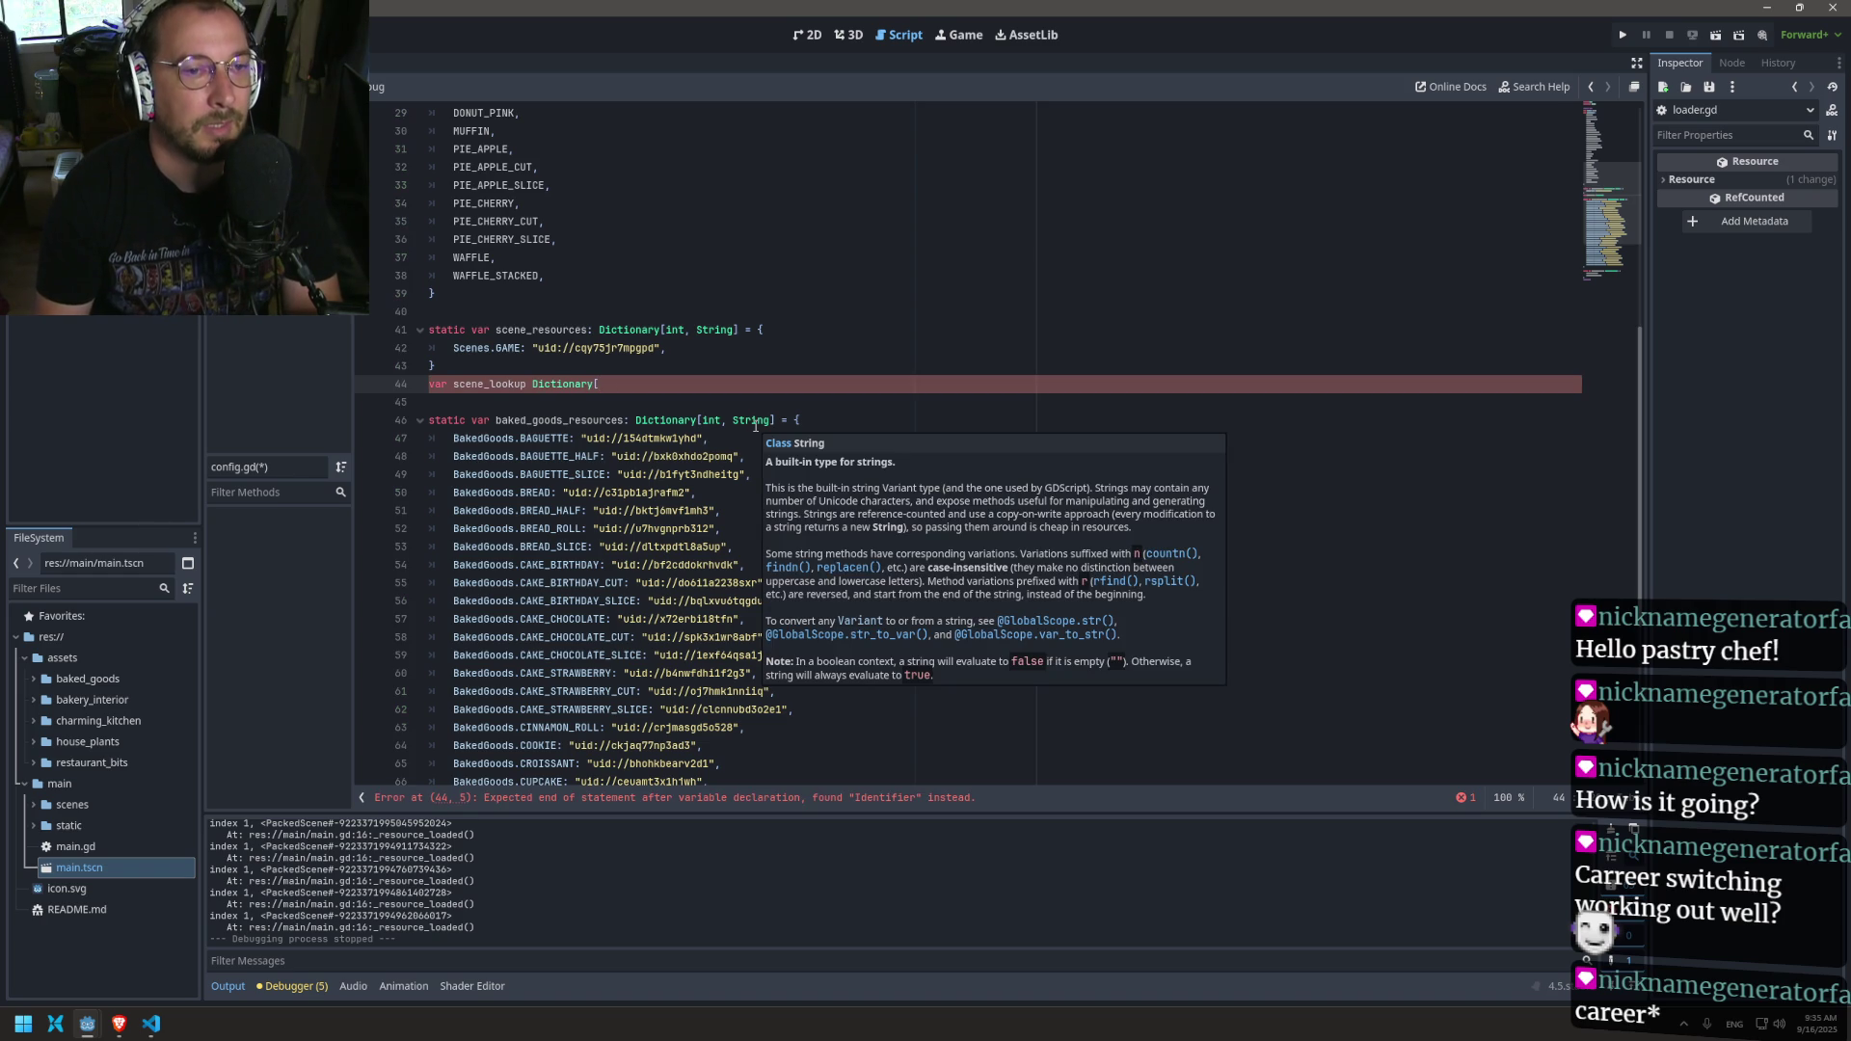
Step: Replace int with Scenes as the key type of scene_resources
left_click(477, 330)
double_click(471, 348)
key("ctrl+c")
double_click(674, 329)
key("ctrl+v")
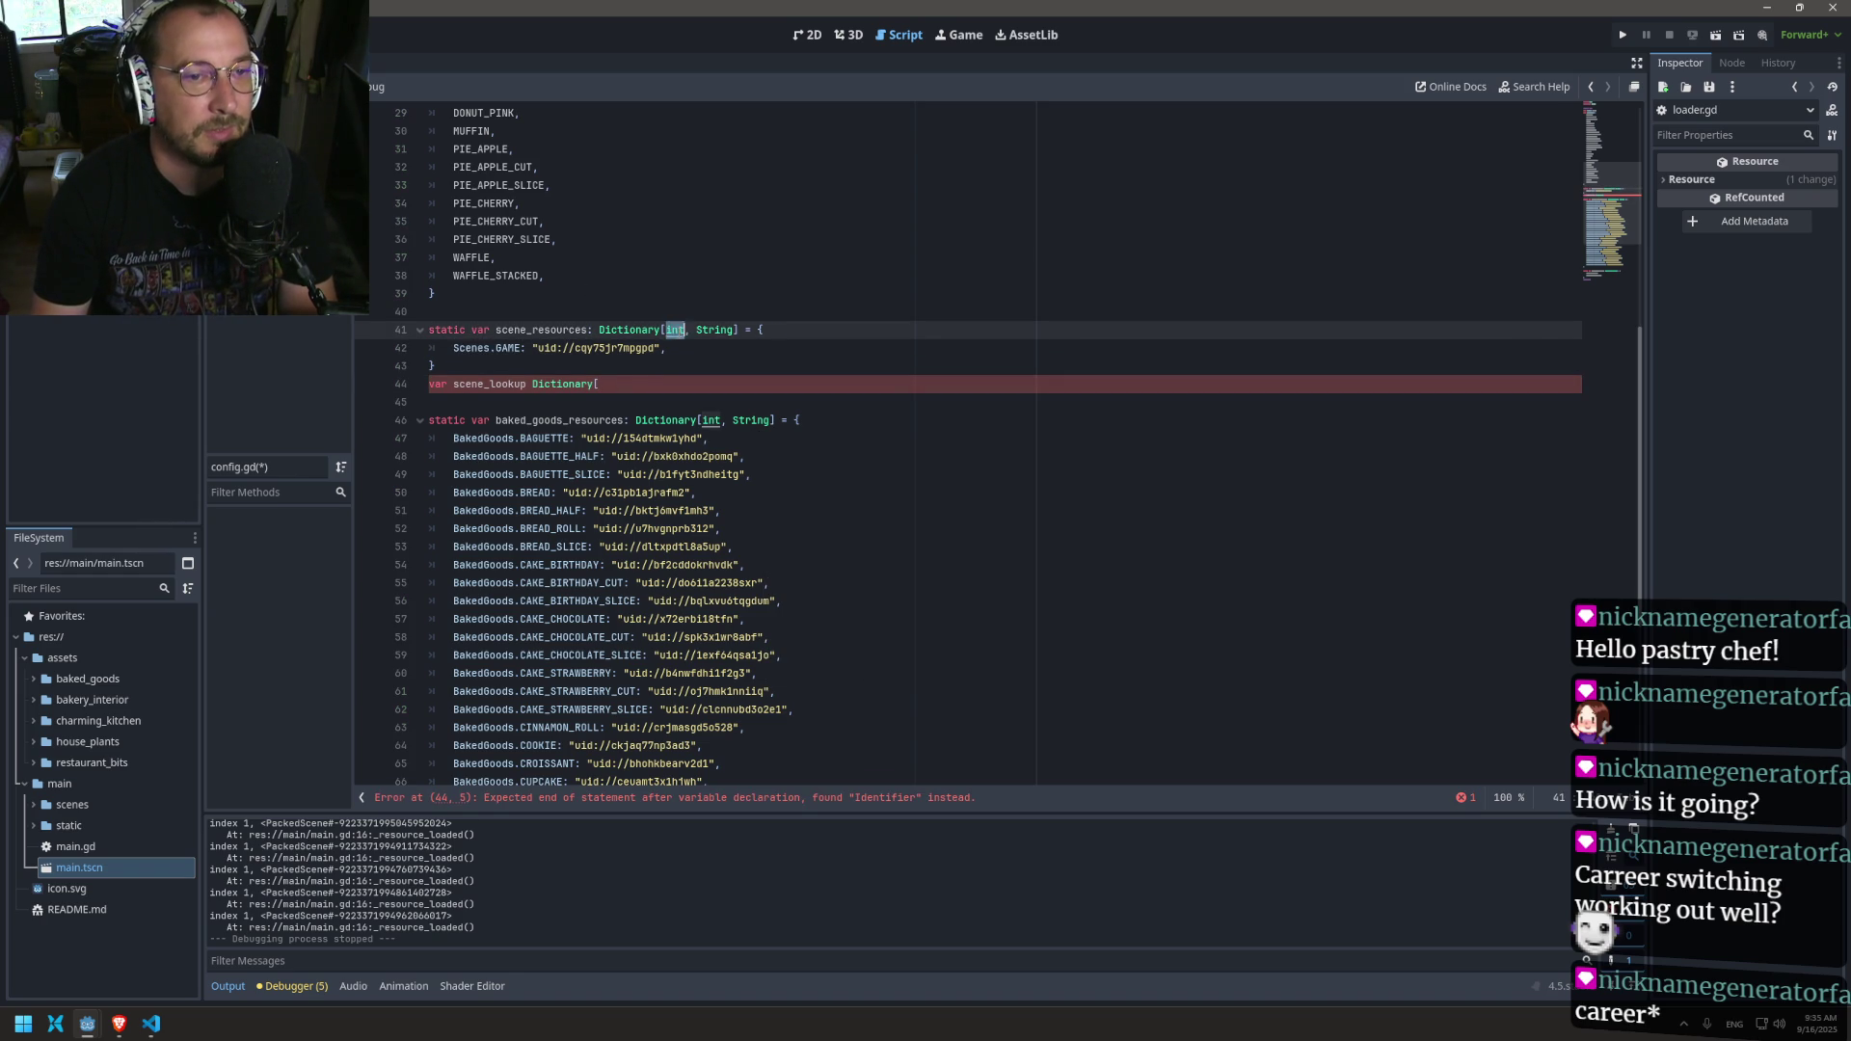
Step: Replace int with BakedGoods as the key type of baked_goods_resources
double_click(481, 436)
key("ctrl+c")
double_click(674, 421)
key("ctrl+v")
Step: Add Scenes followed by a comma as scene_lookup's key type
left_click(608, 385)
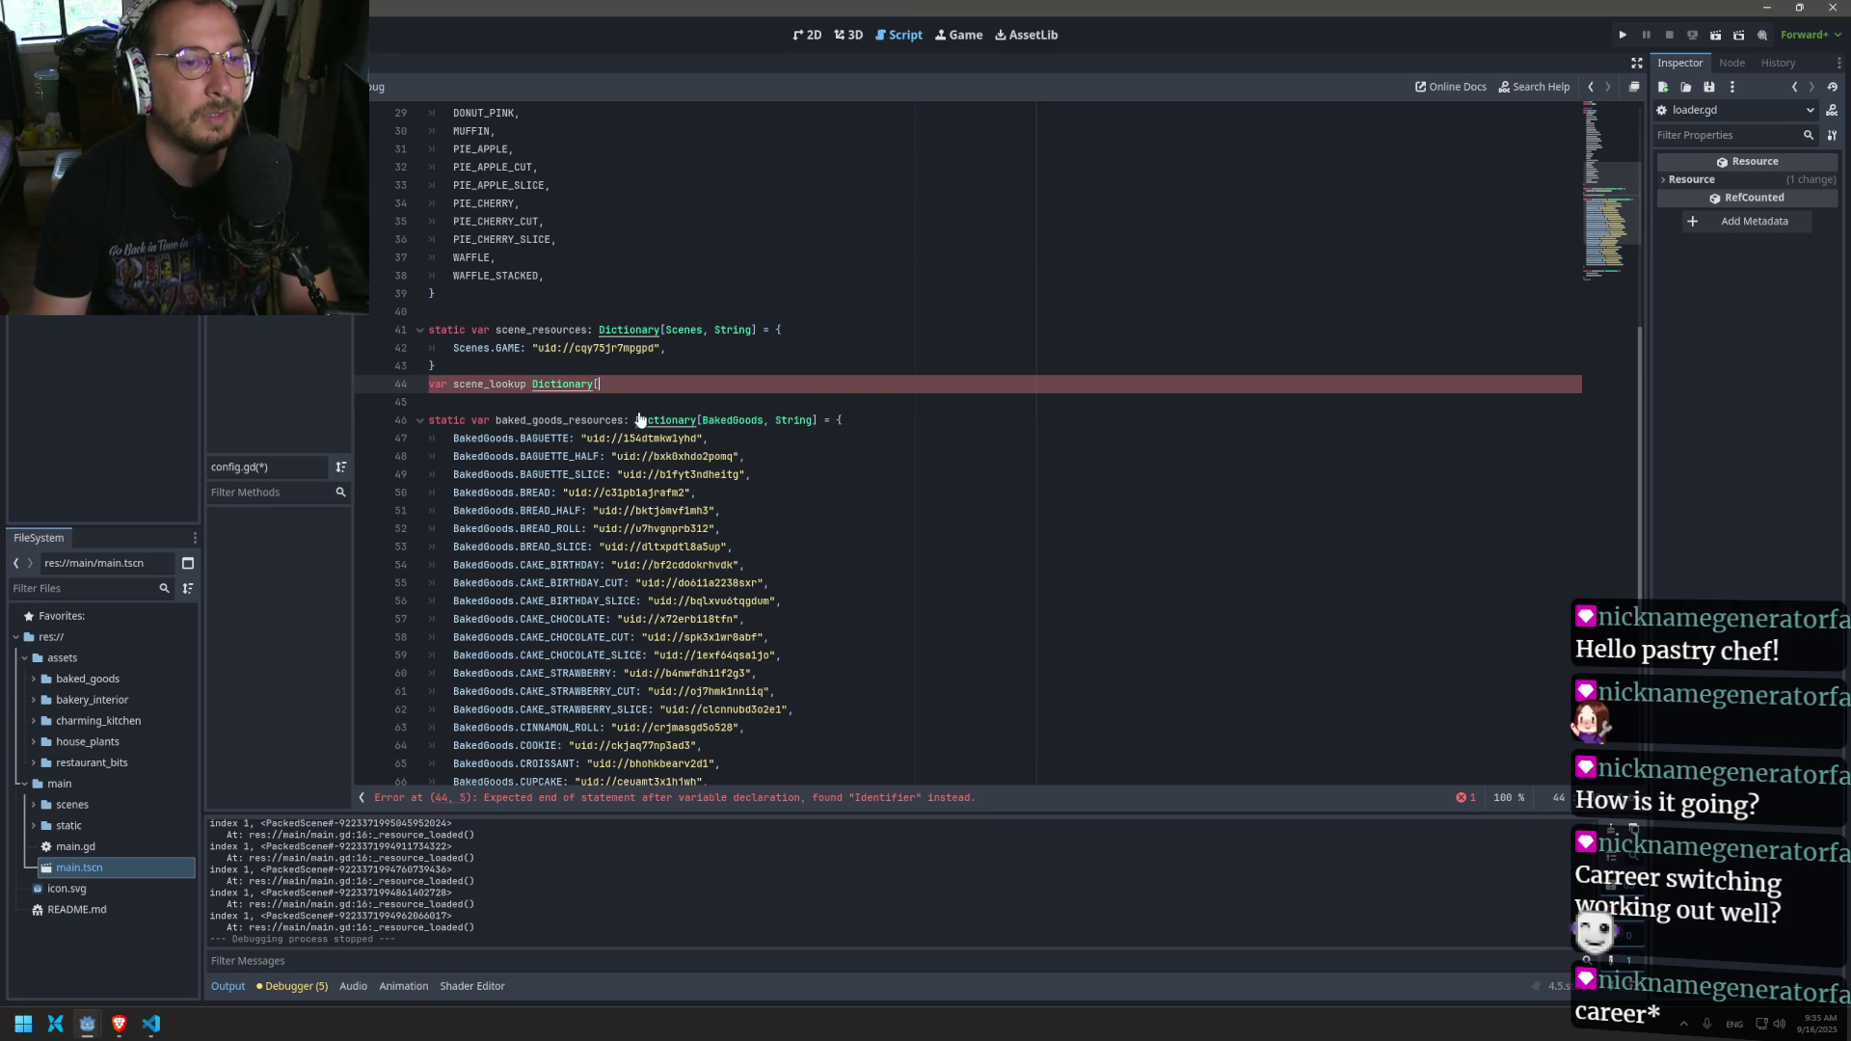
double_click(472, 348)
key("ctrl+c")
left_click(636, 385)
key("ctrl+v")
type(",")
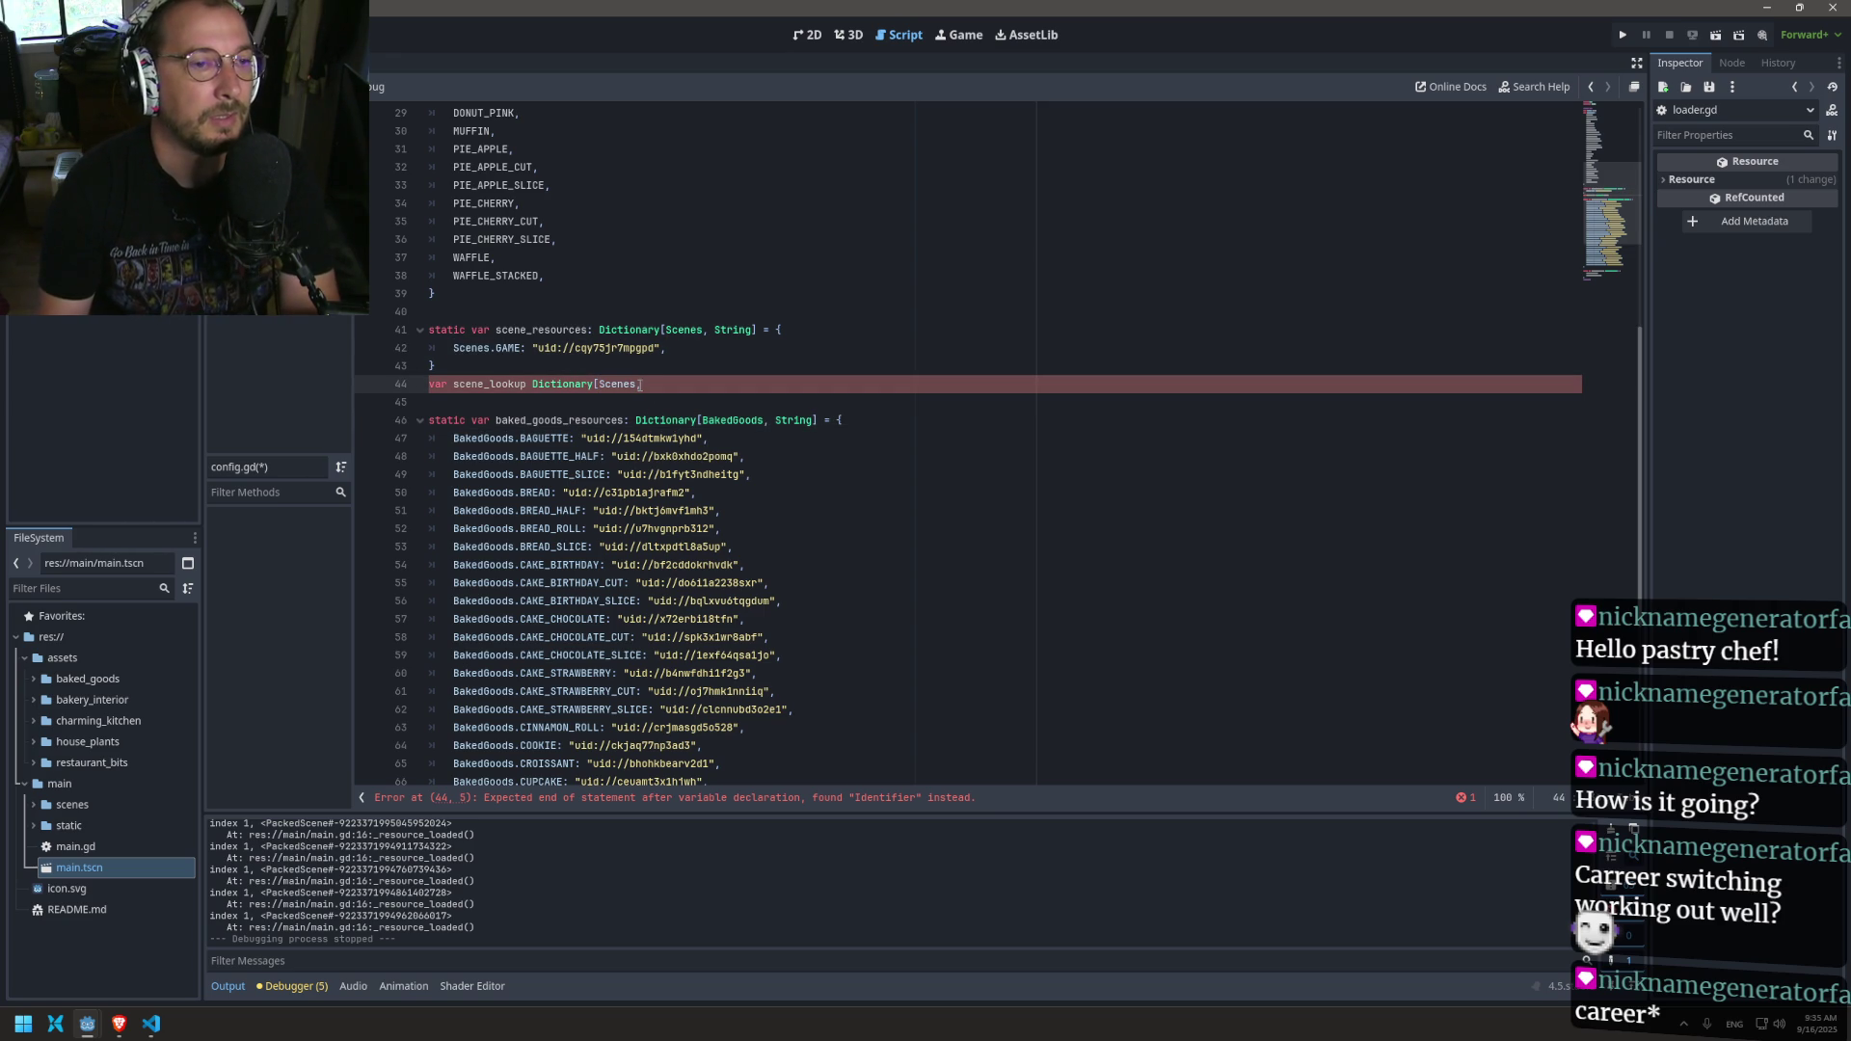
Step: Rename the Scenes enum and the Scenes.GAME entry to Scene, then save config.gd
left_click(489, 348)
key("BackSpace")
scroll(583, 363, "up", 1)
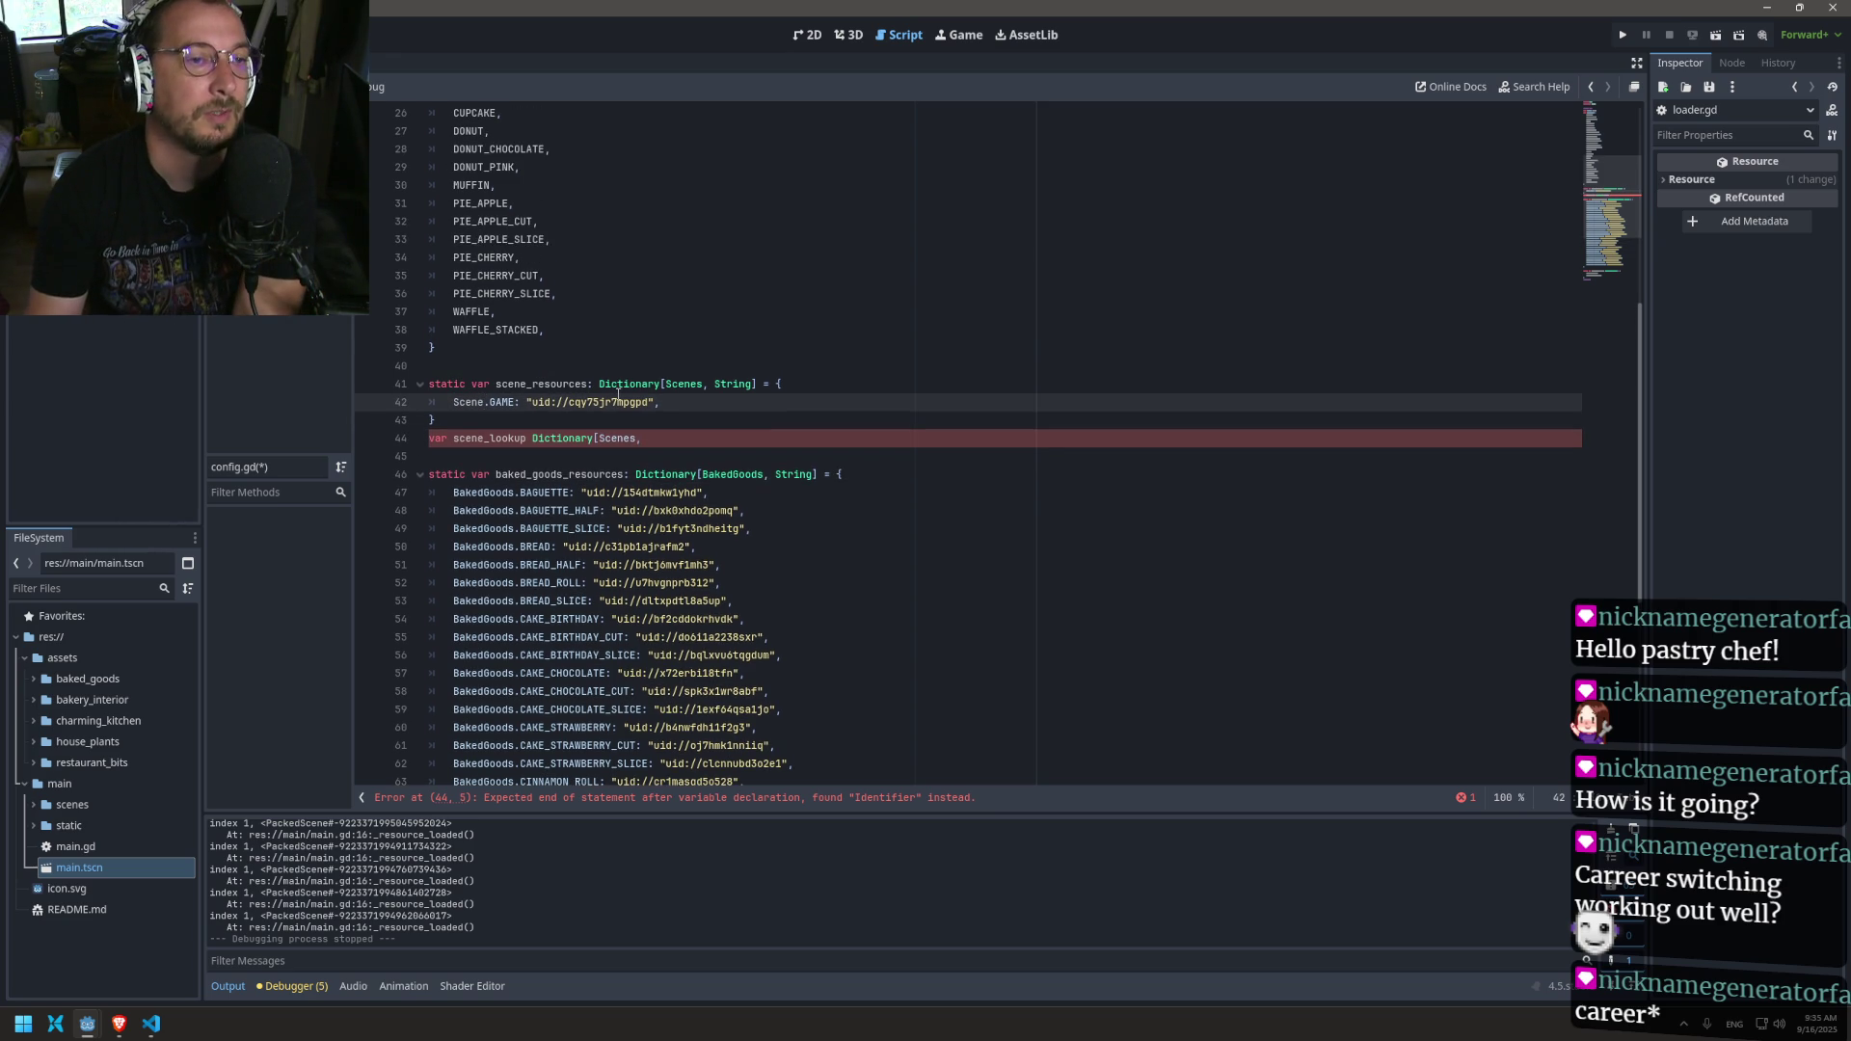
left_click(646, 440)
scroll(636, 438, "up", 8)
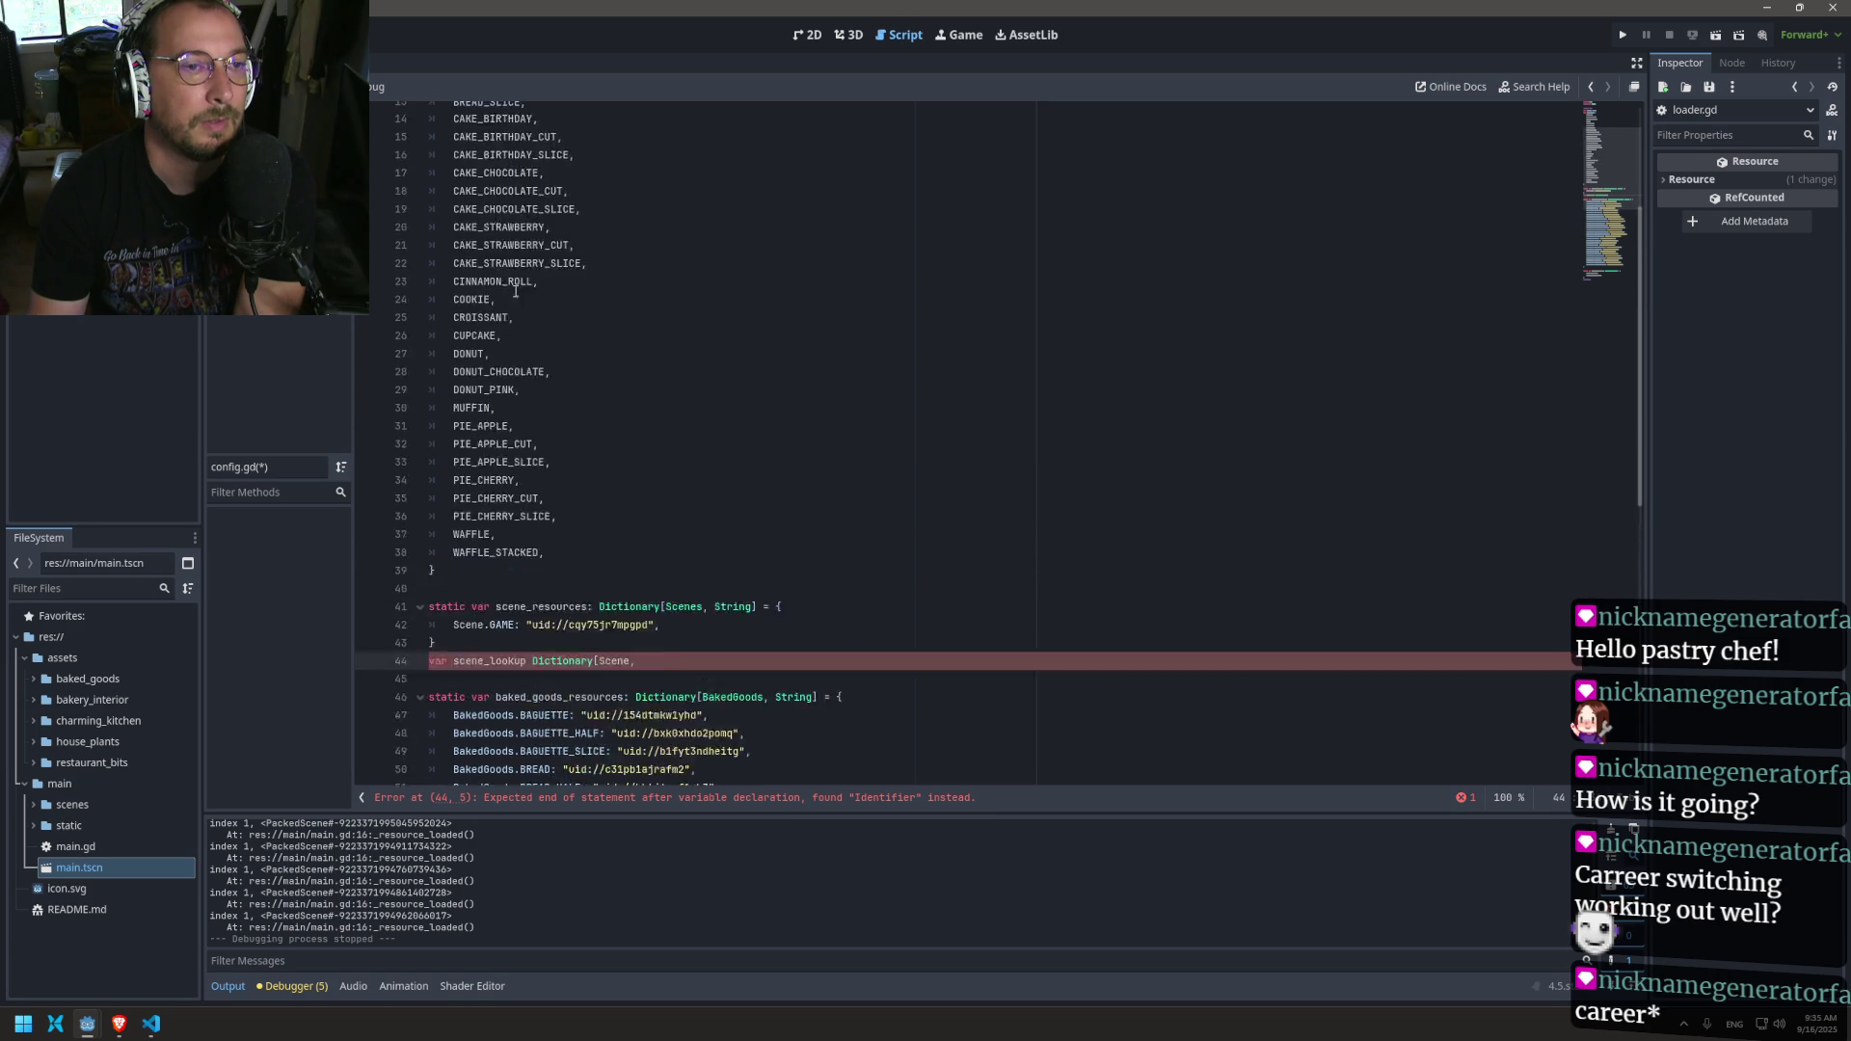
left_click(497, 185)
key("BackSpace")
scroll(565, 356, "down", 8)
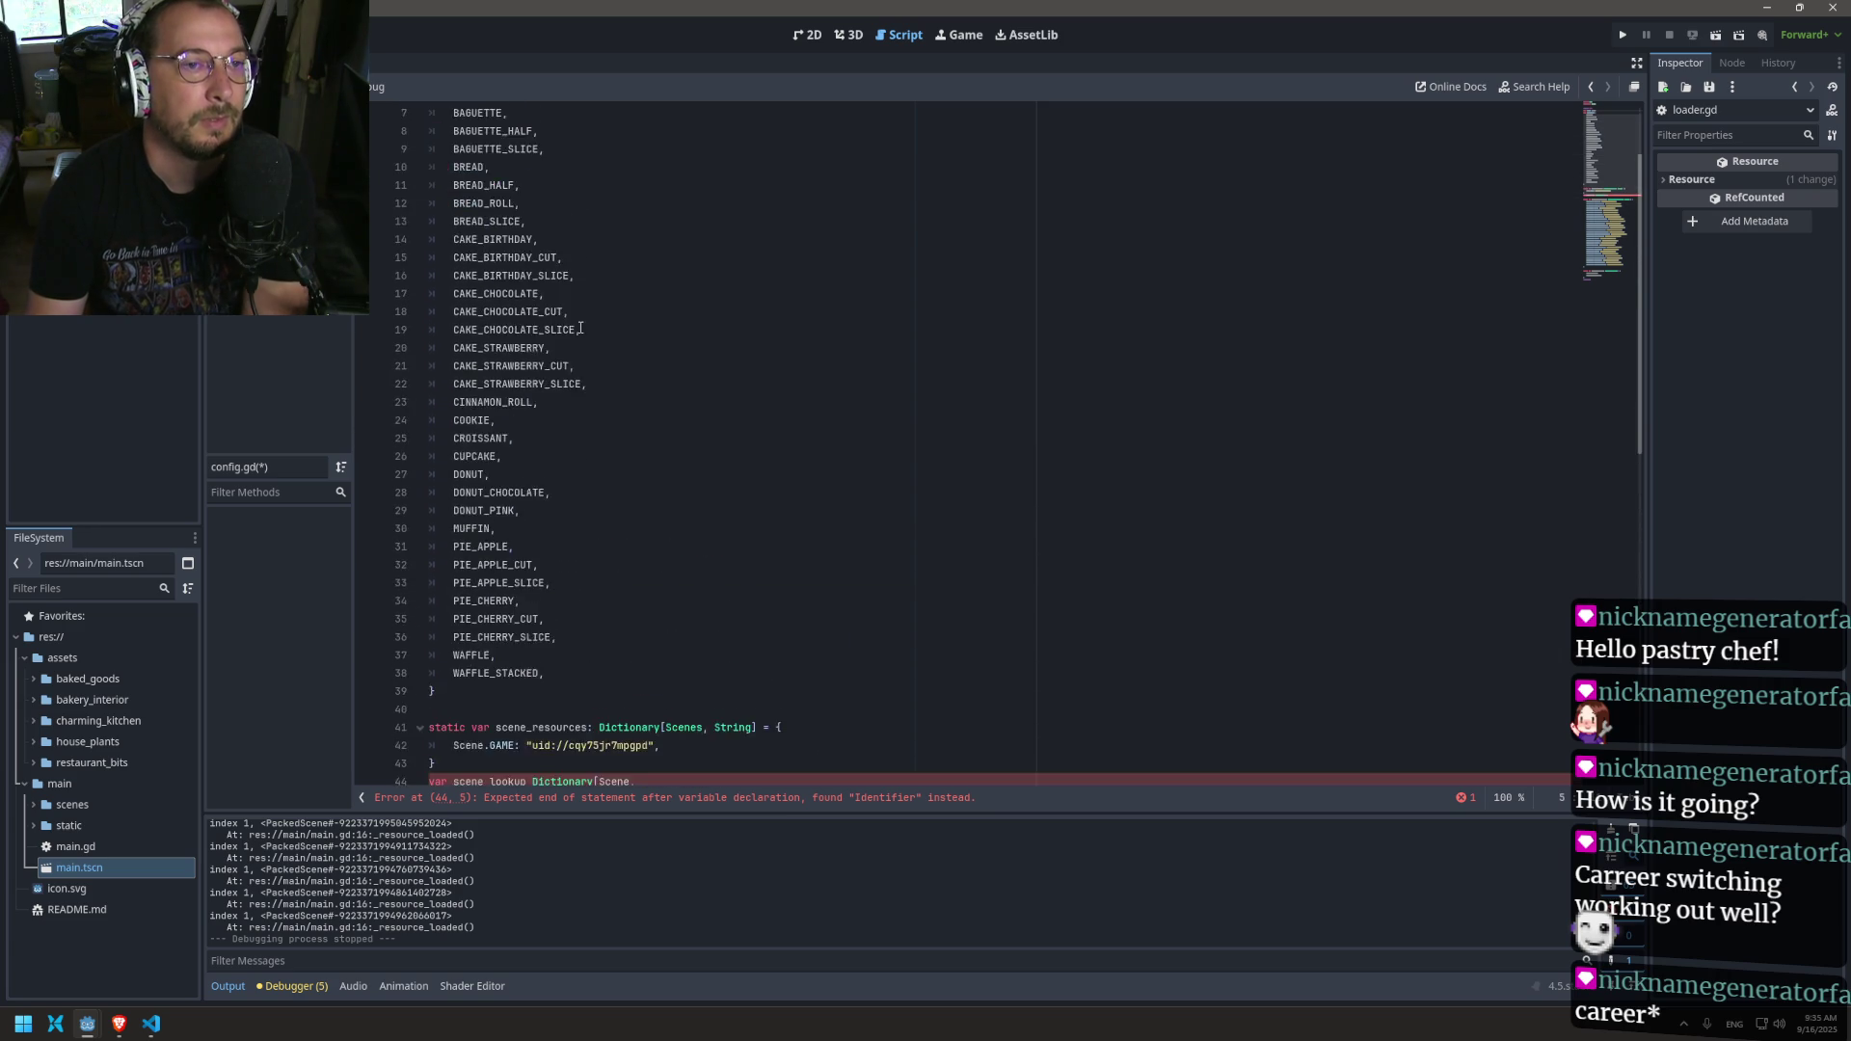
scroll(565, 357, "up", 8)
scroll(565, 357, "up", 2)
key("ctrl+s")
Step: Finish scene_lookup's type as Dictionary[Scenes, Resource] and save
scroll(565, 356, "down", 3)
scroll(568, 353, "up", 3)
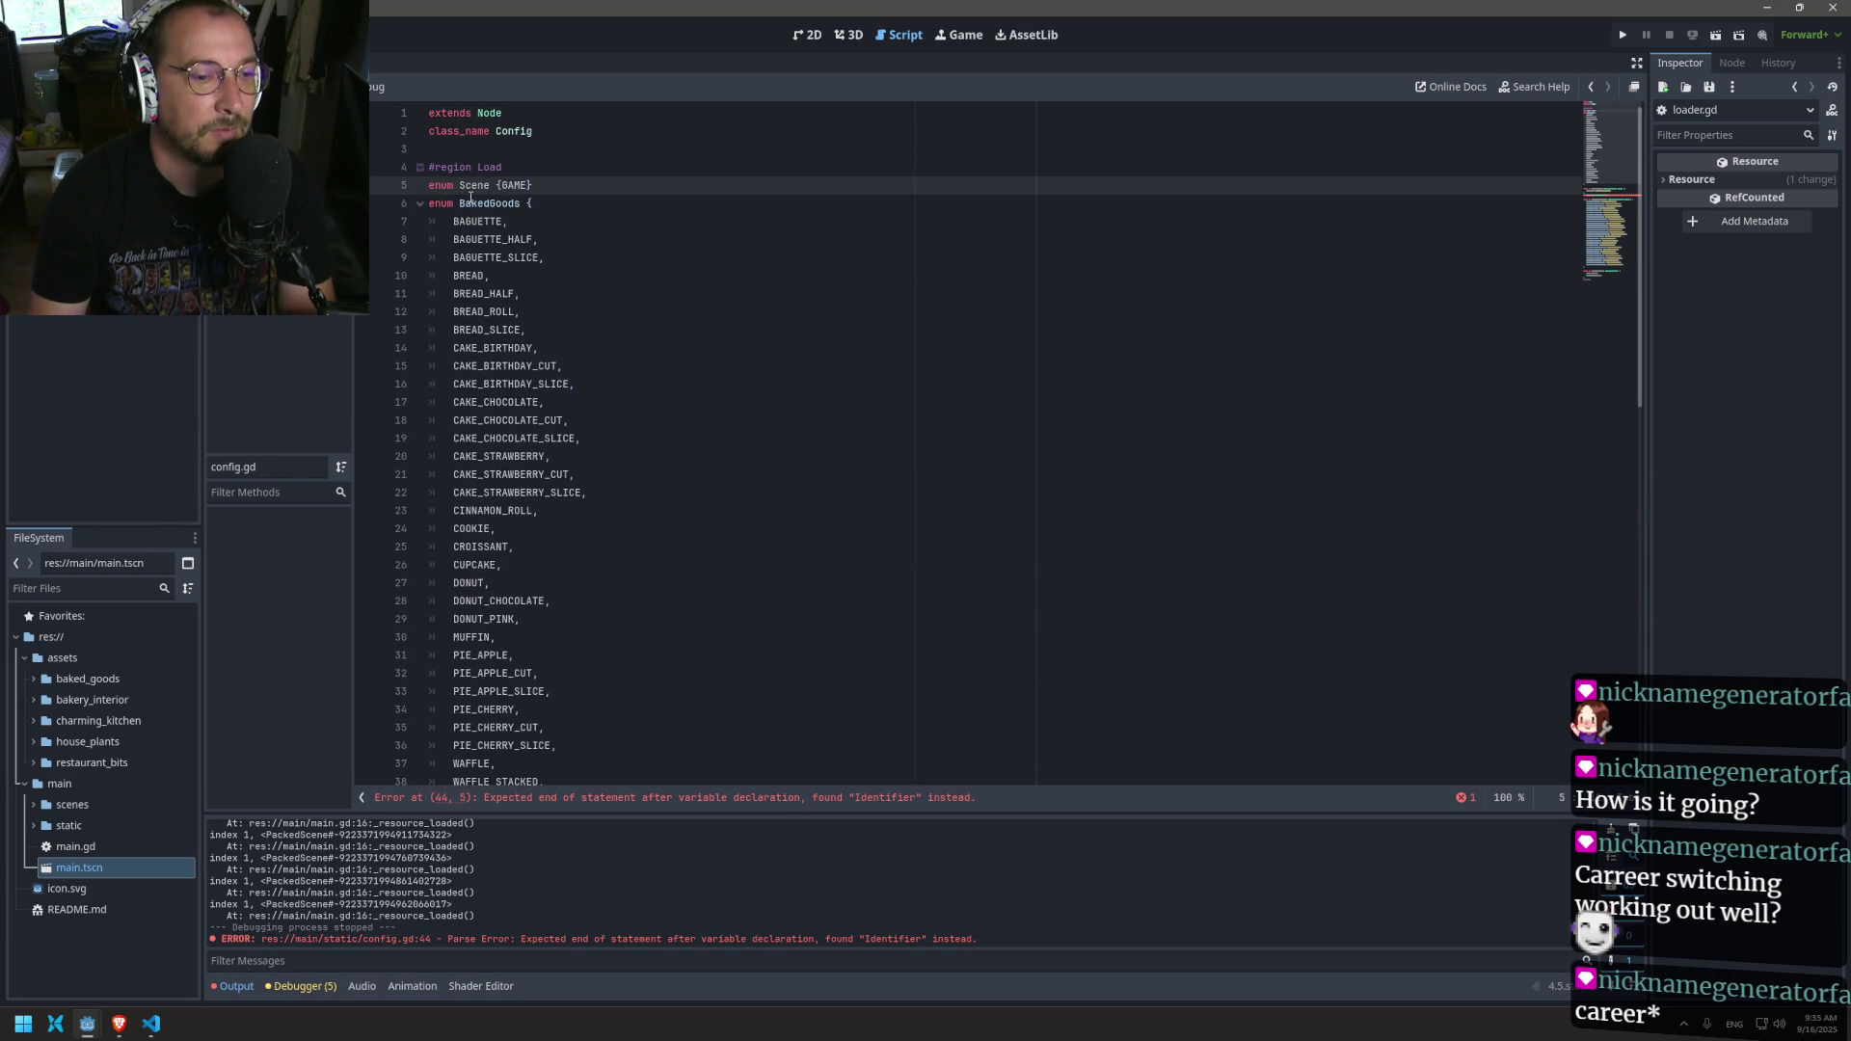
type("s")
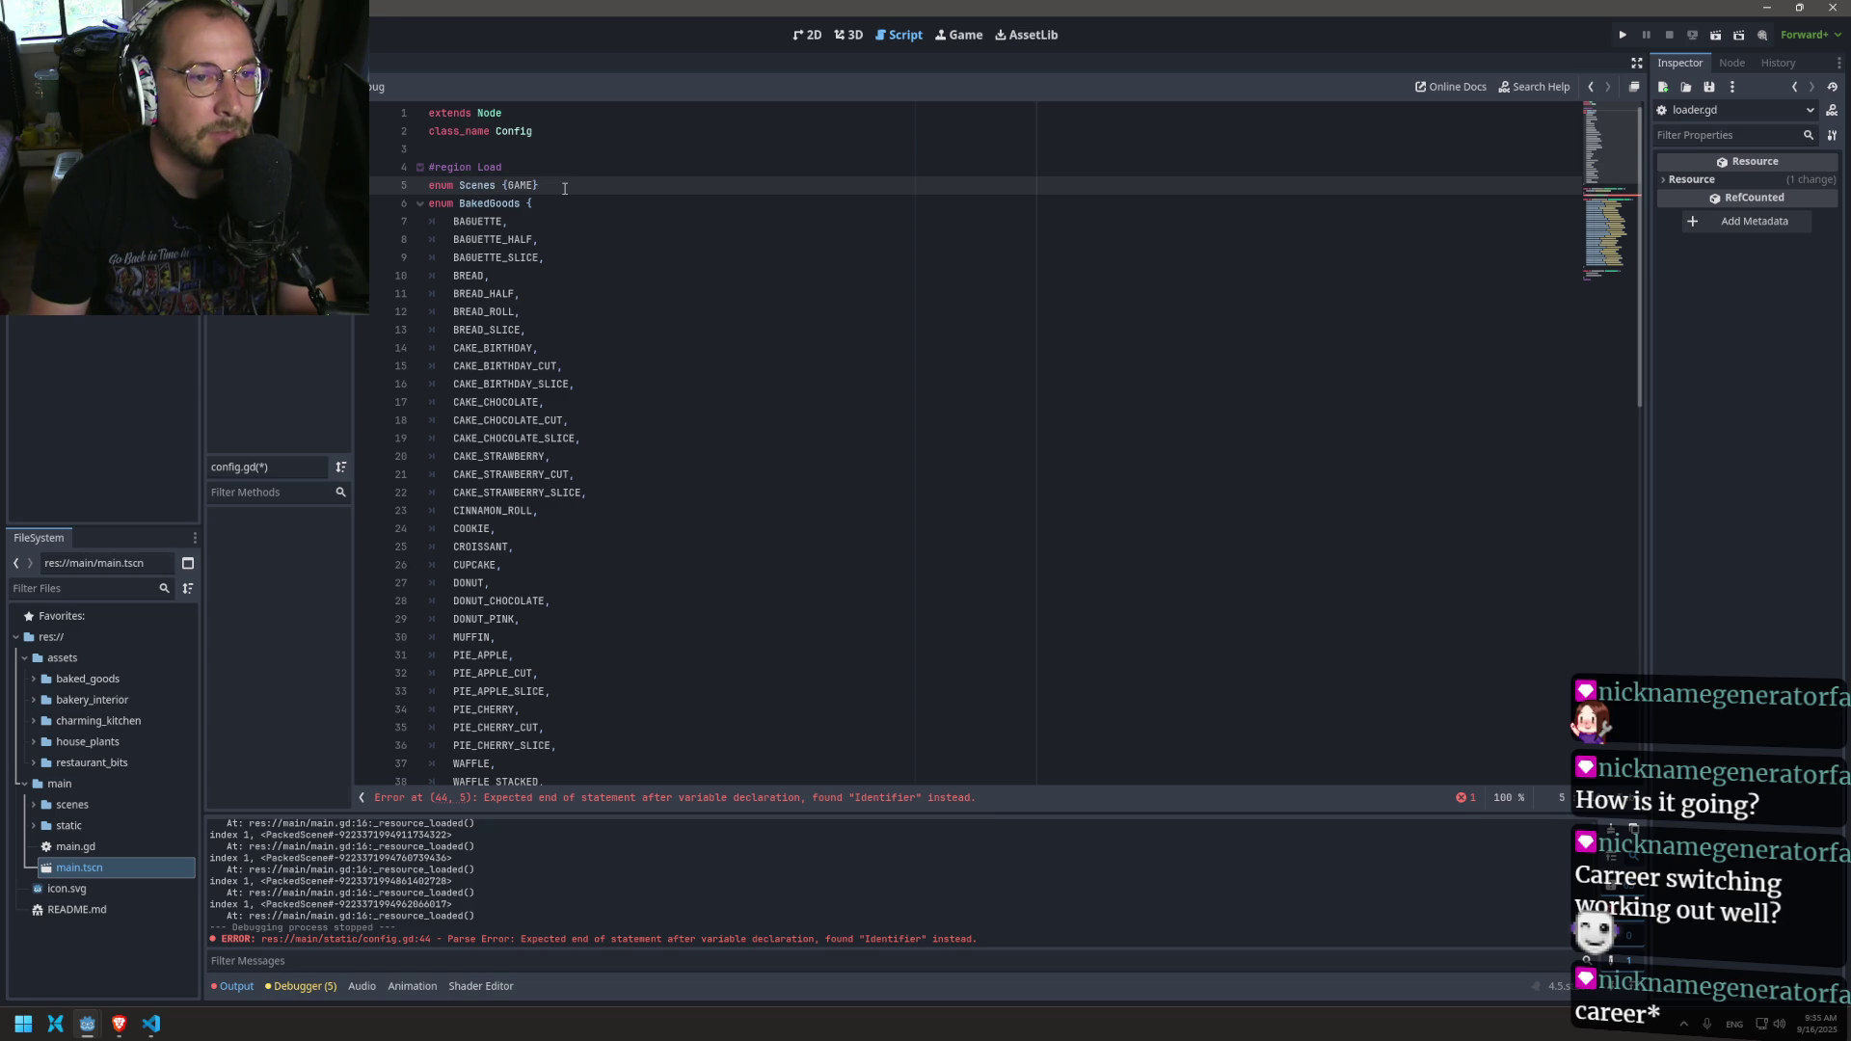
key("ctrl+s")
scroll(743, 378, "down", 6)
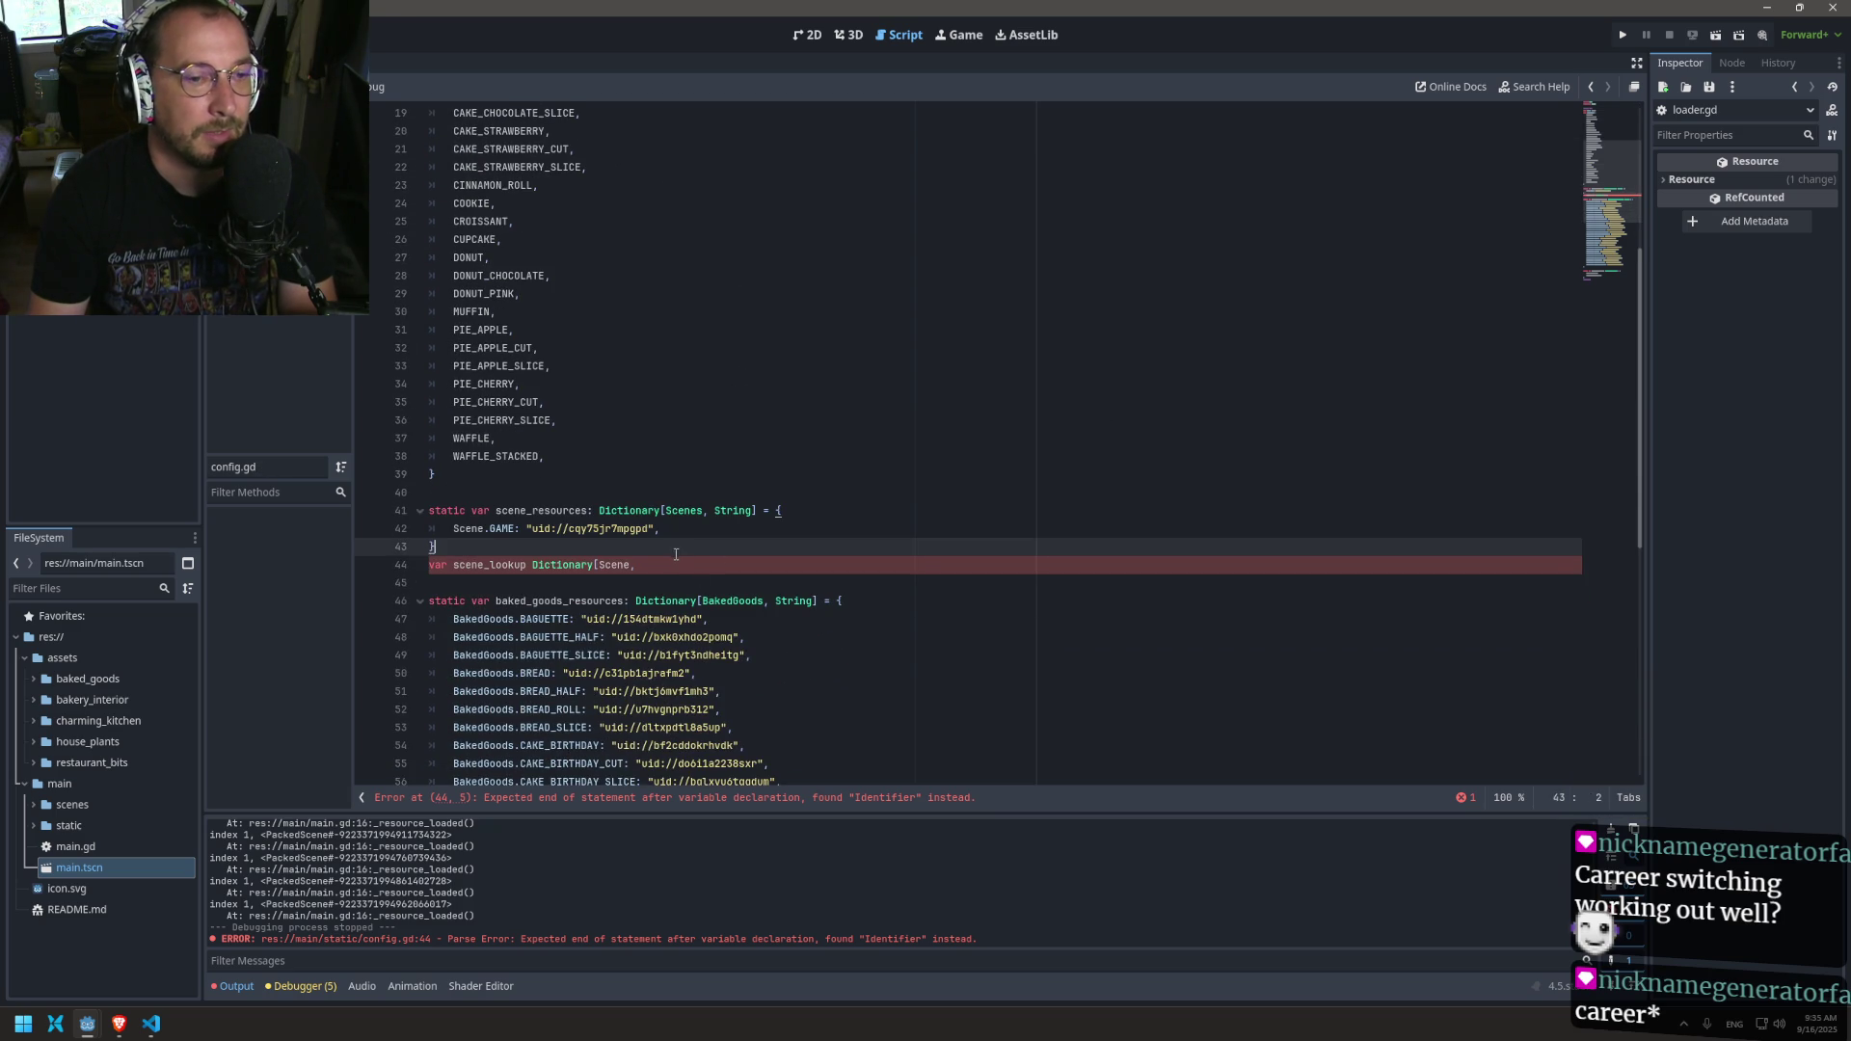
left_click(710, 559)
type("] ")
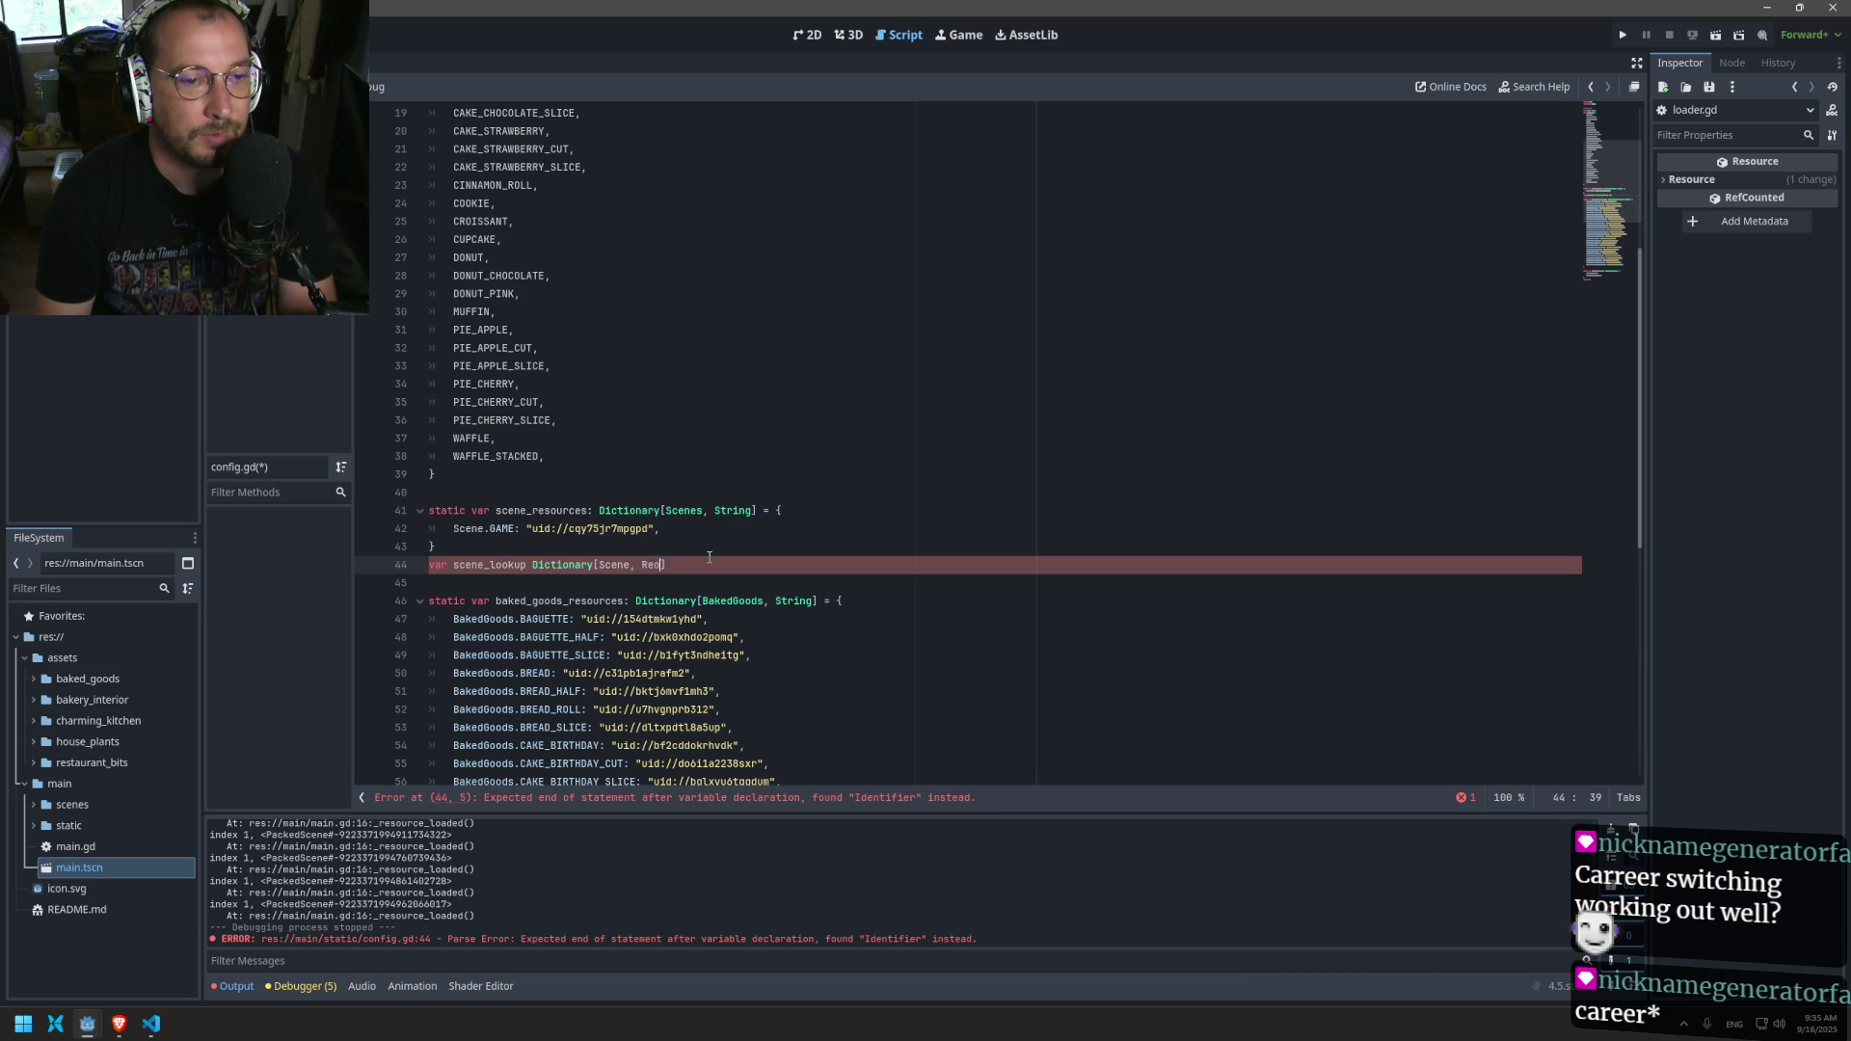
type("ource")
key("ctrl+s")
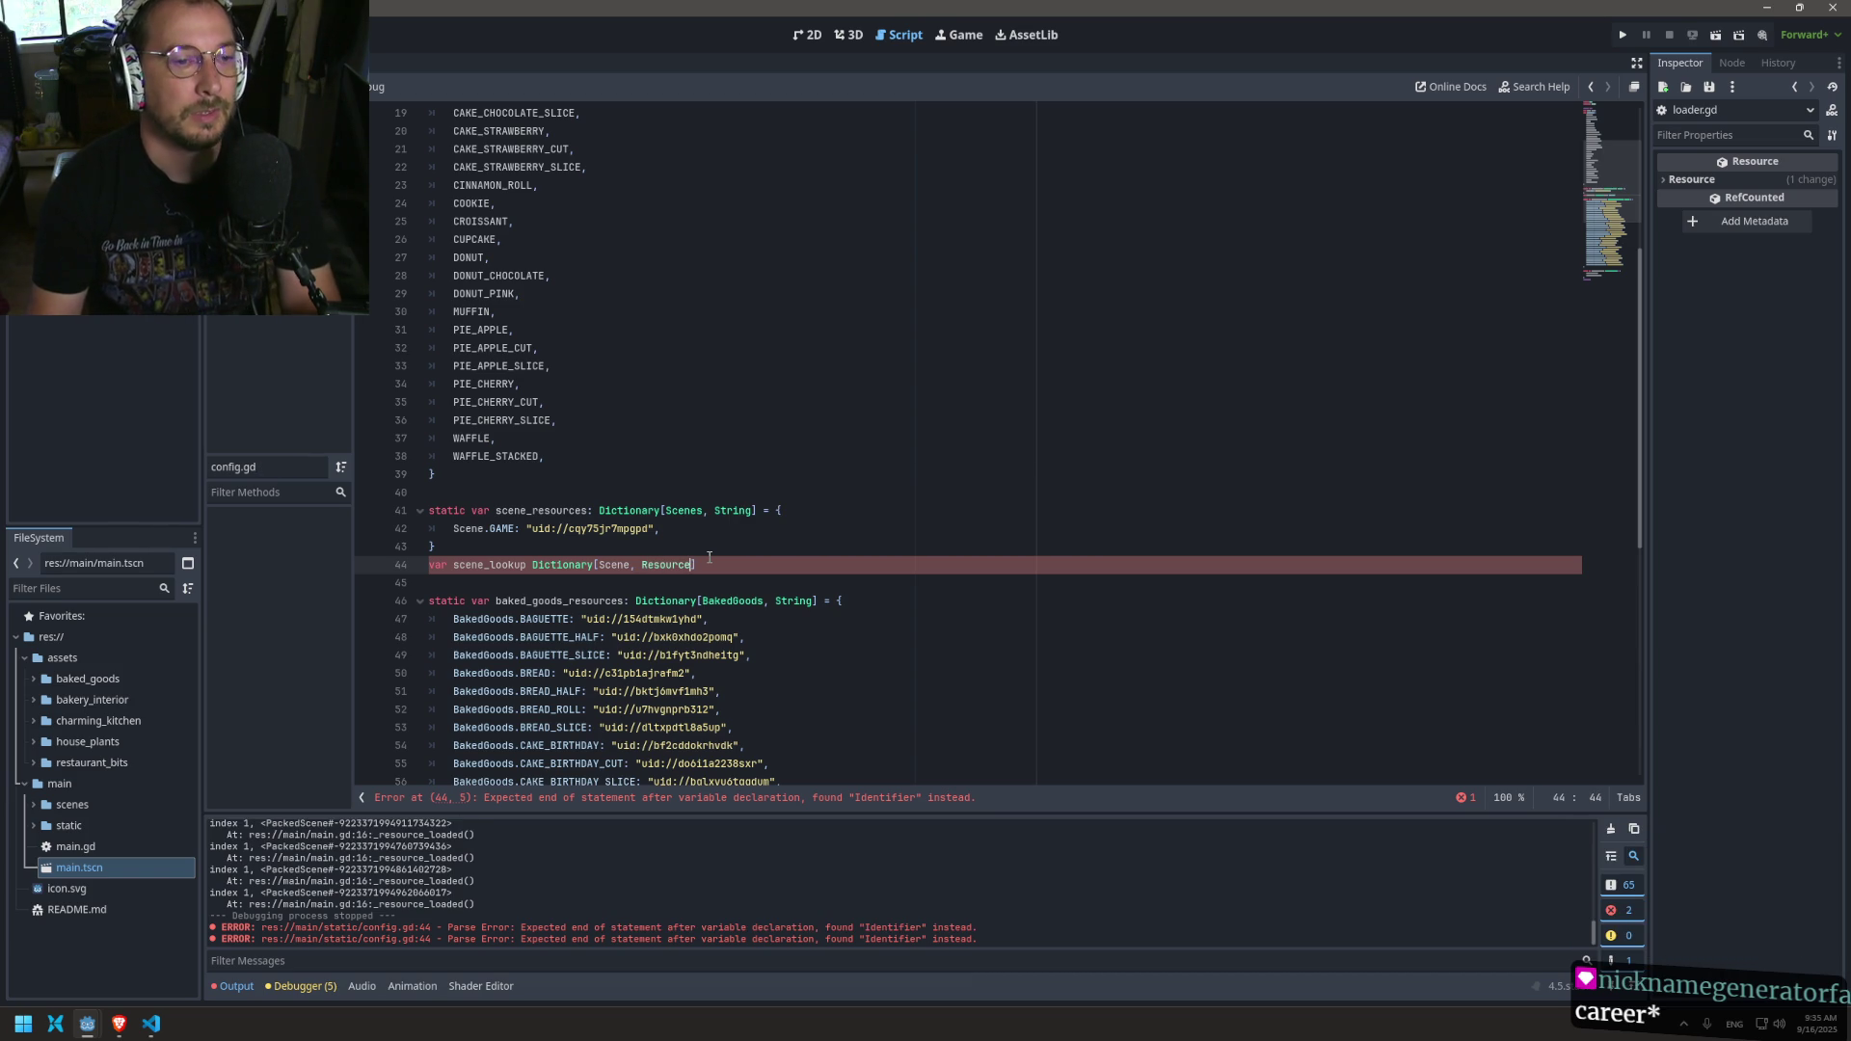
key("End")
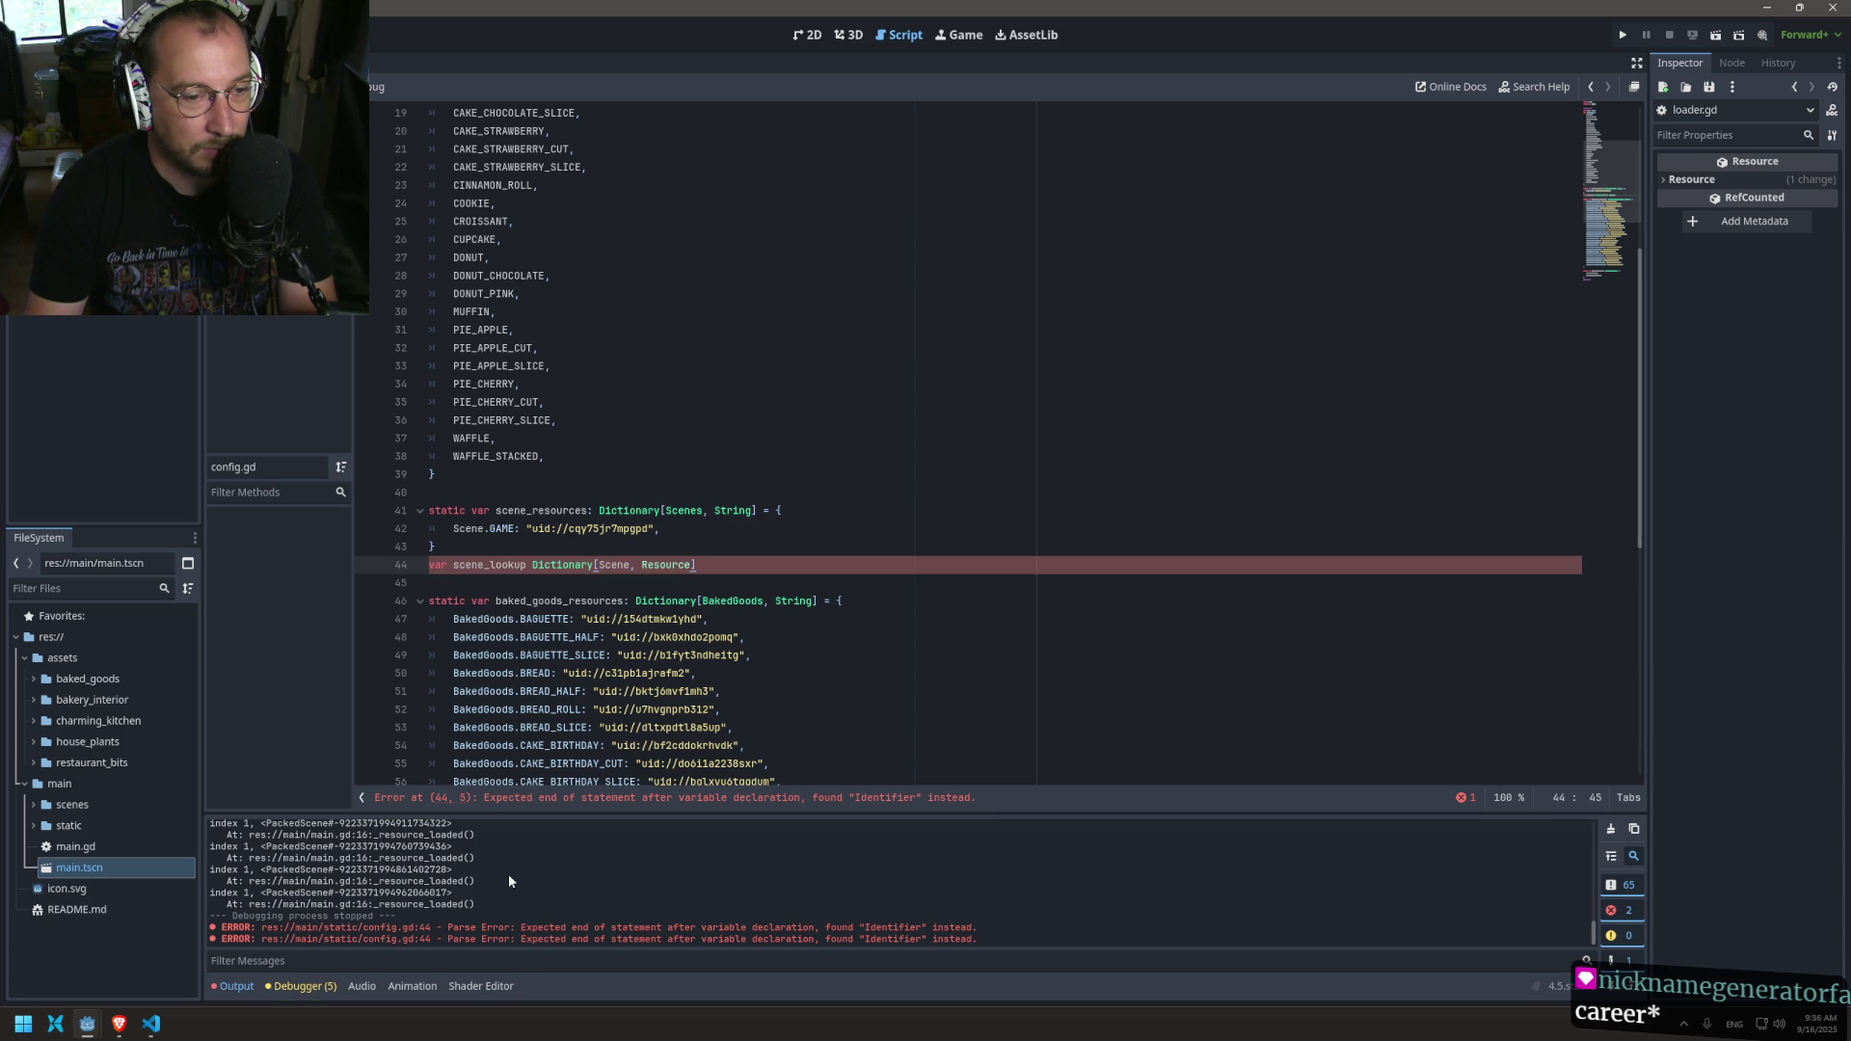
Step: Add the type colon after scene_lookup, insert a blank line above it, and save
left_click(523, 561)
key("Right")
type(":")
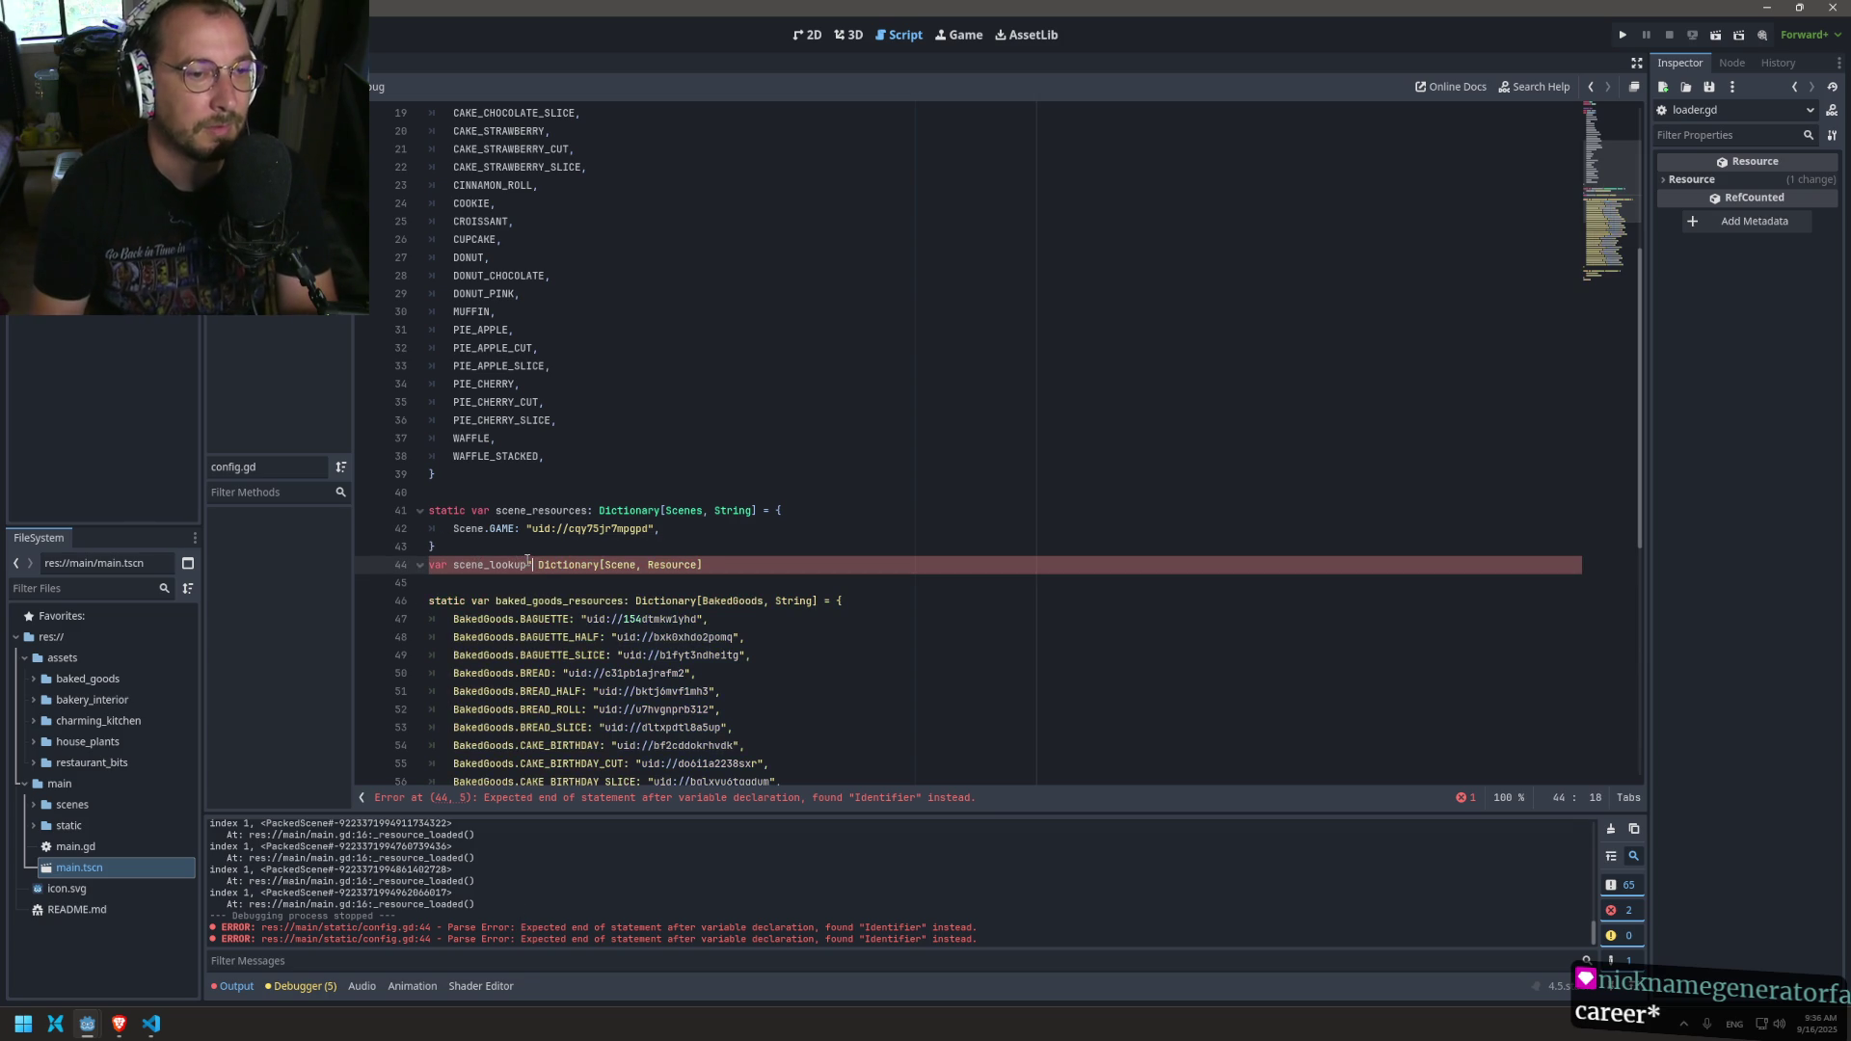
key("Up")
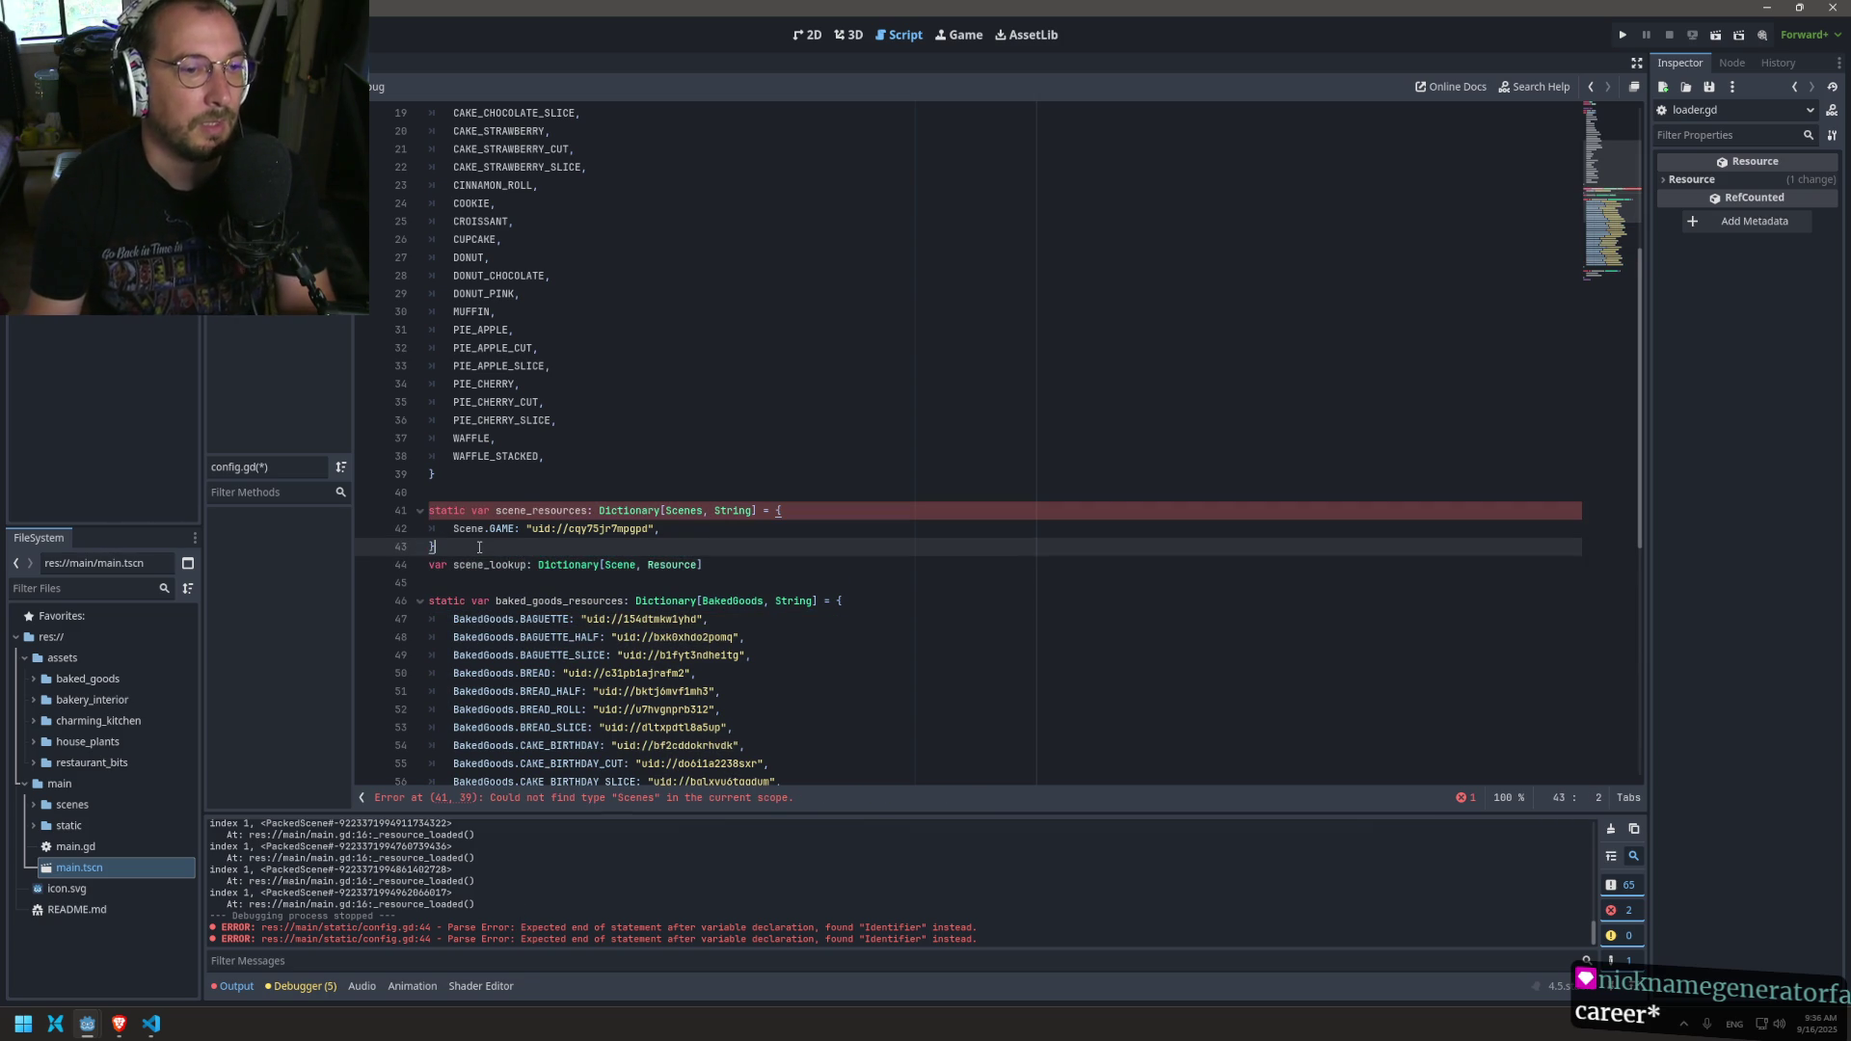
key("Return")
key("ctrl+s")
Step: Change Scene to Scenes on lines 41, 42 and 45 and save config.gd
left_click(704, 516)
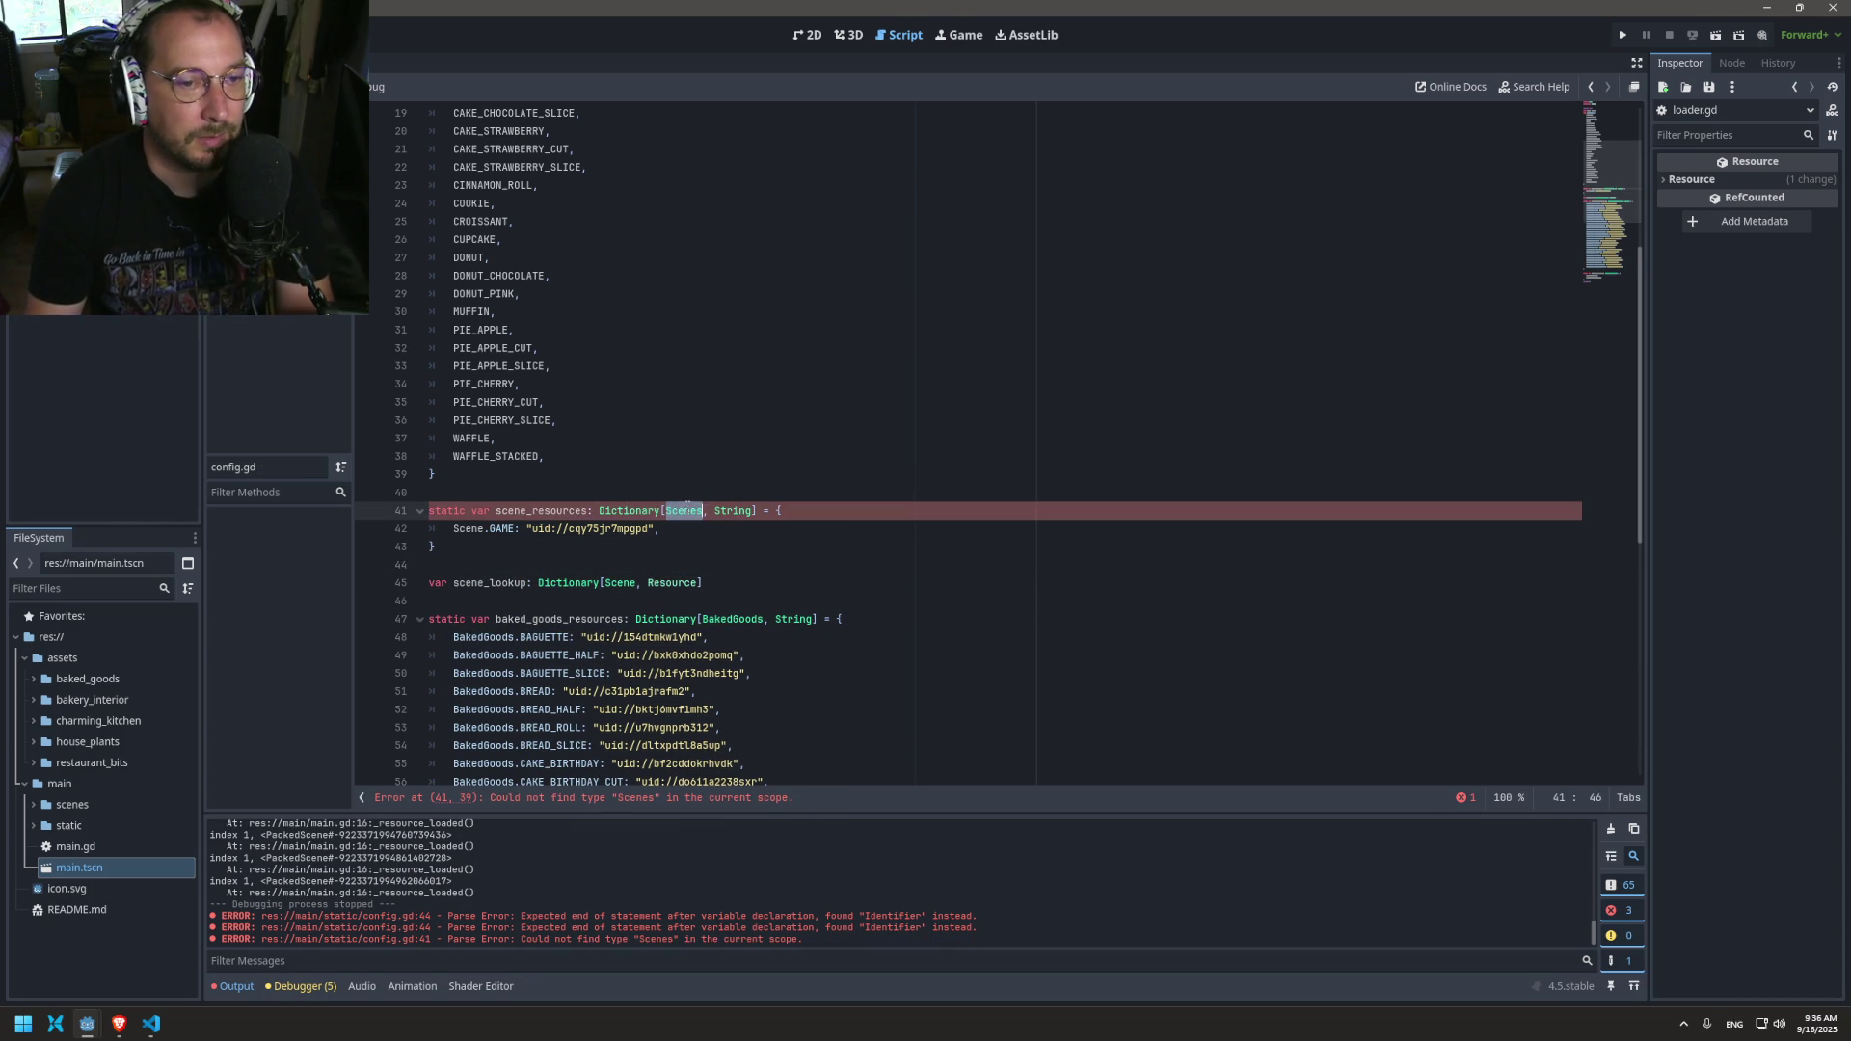
key("BackSpace")
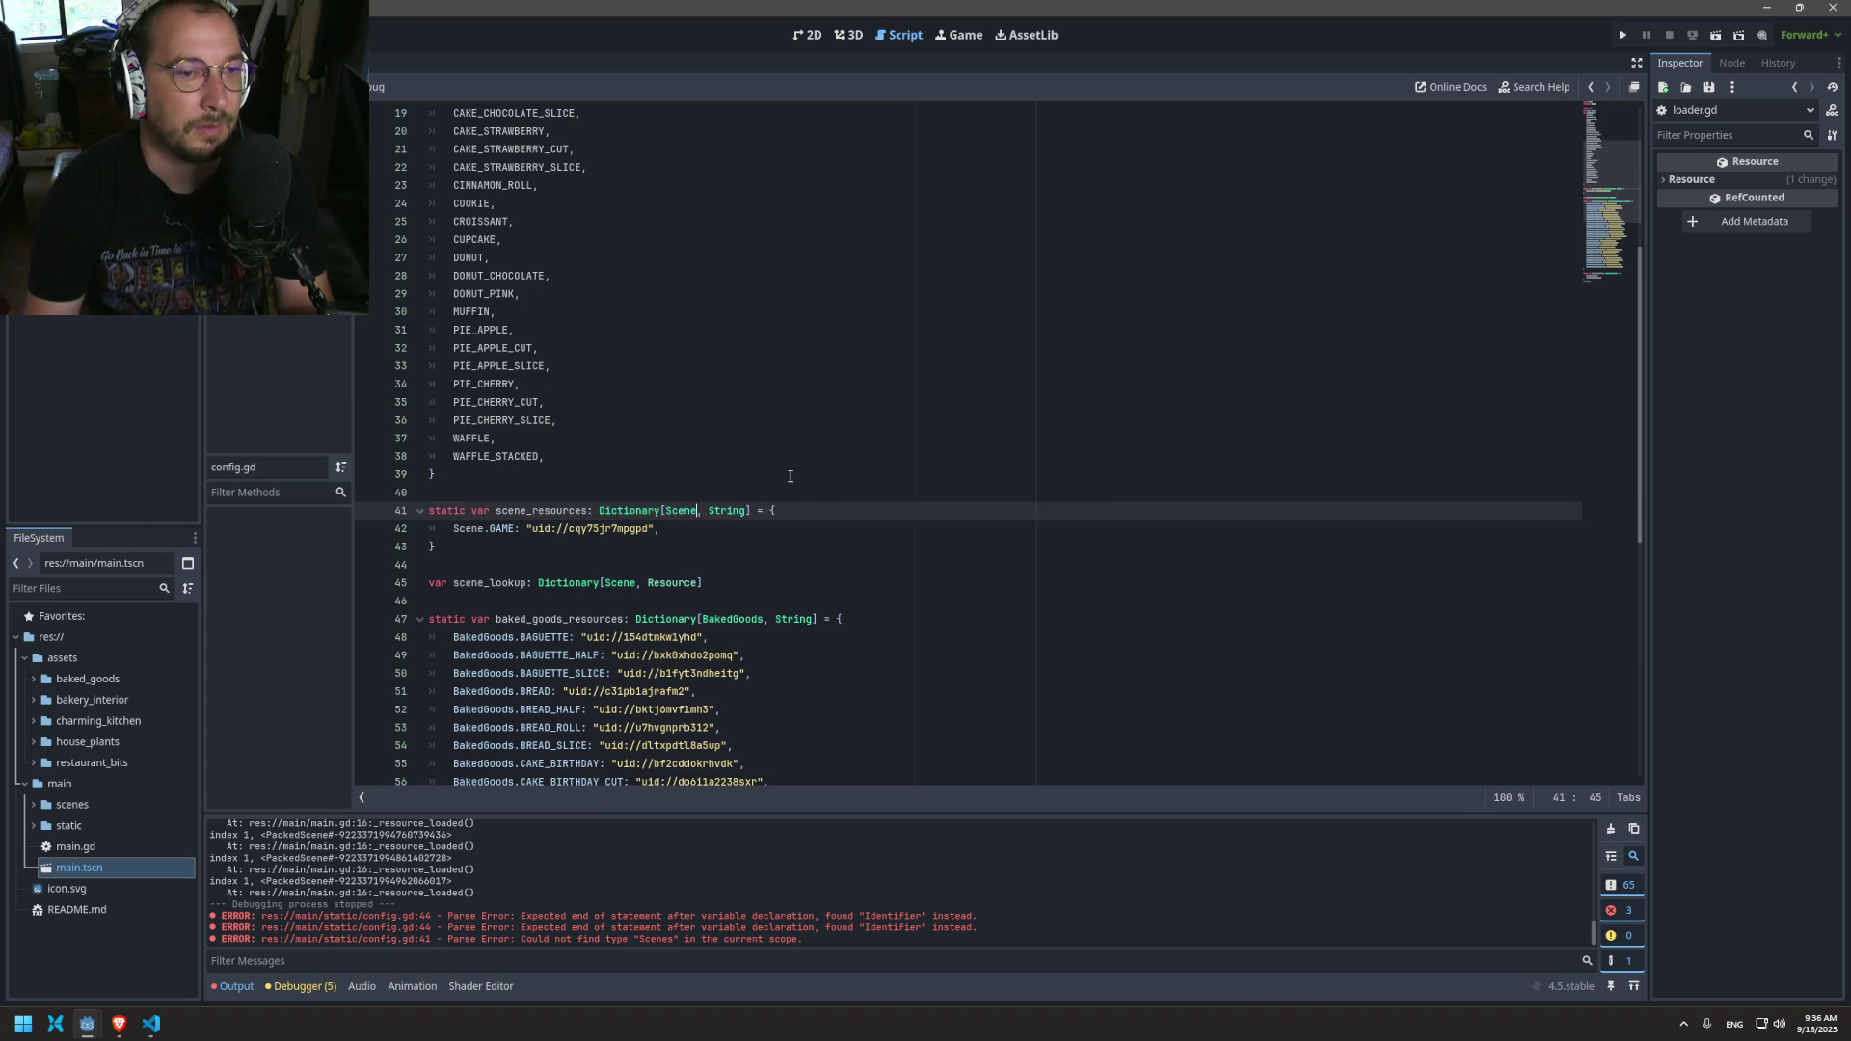
scroll(743, 497, "up", 6)
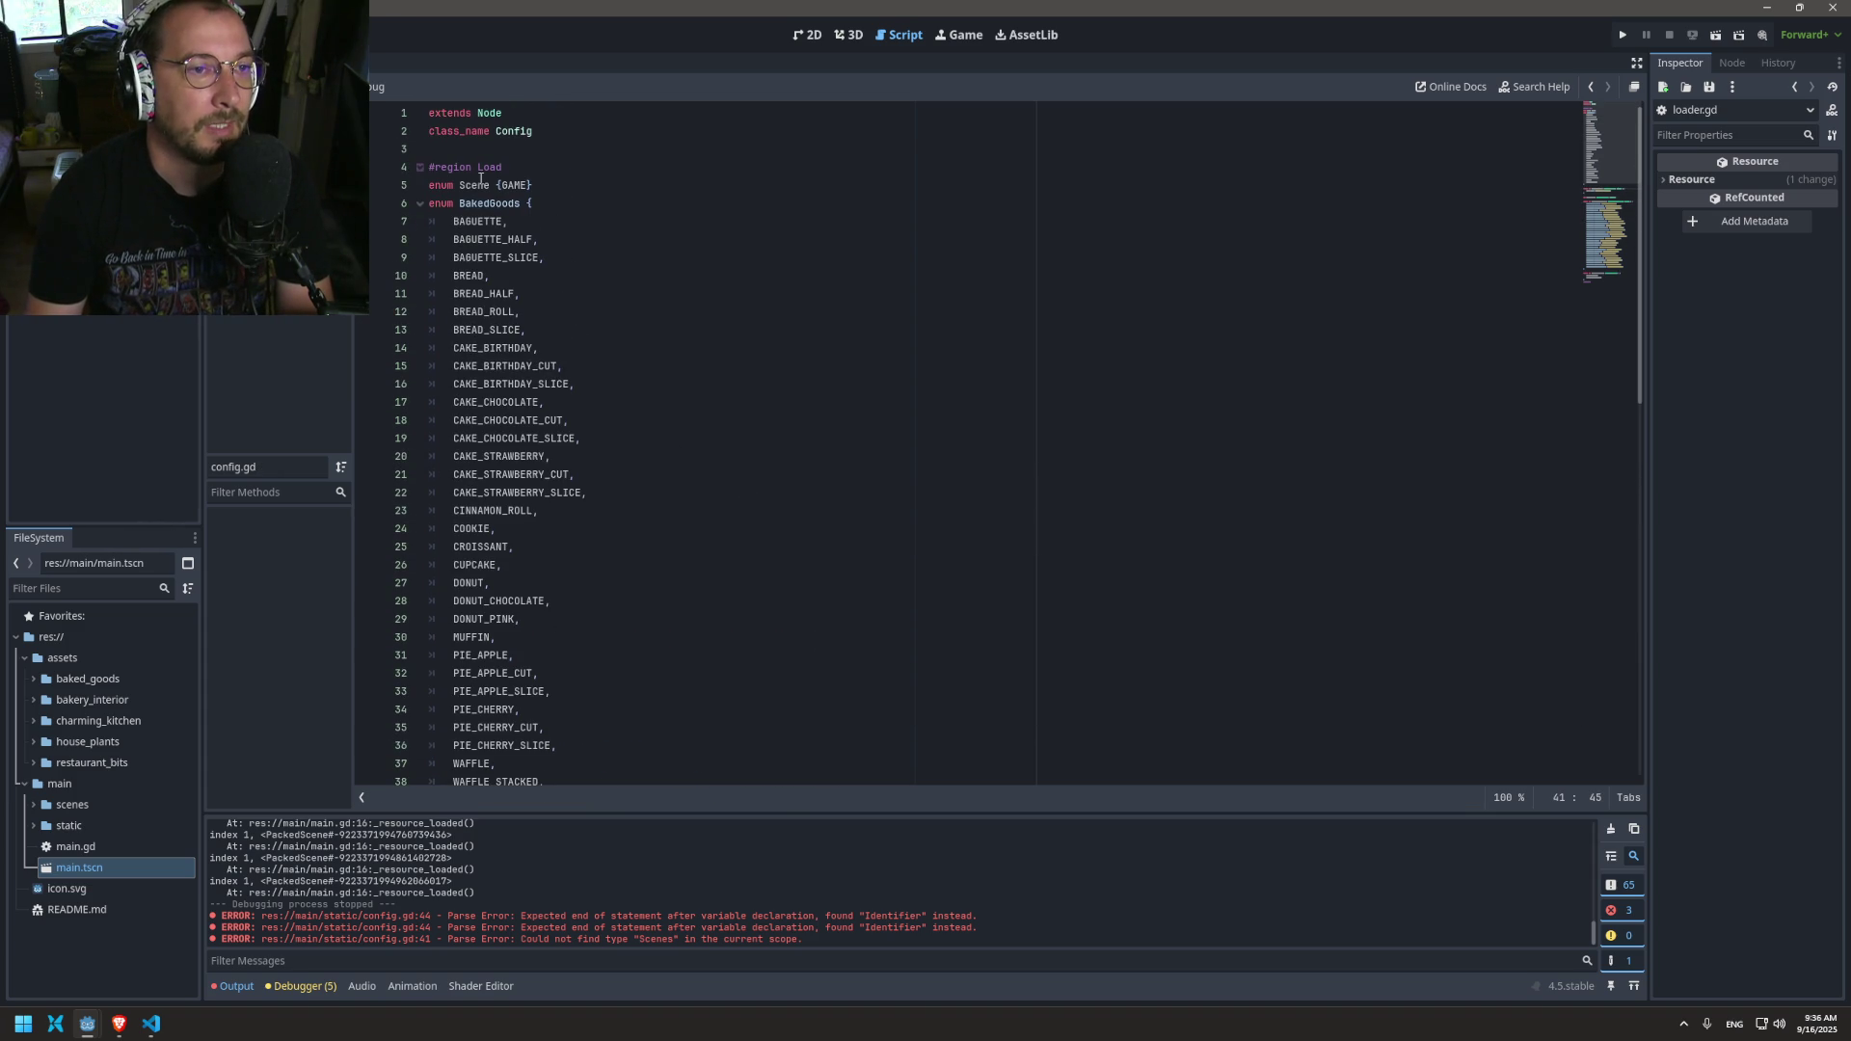
left_click(486, 185)
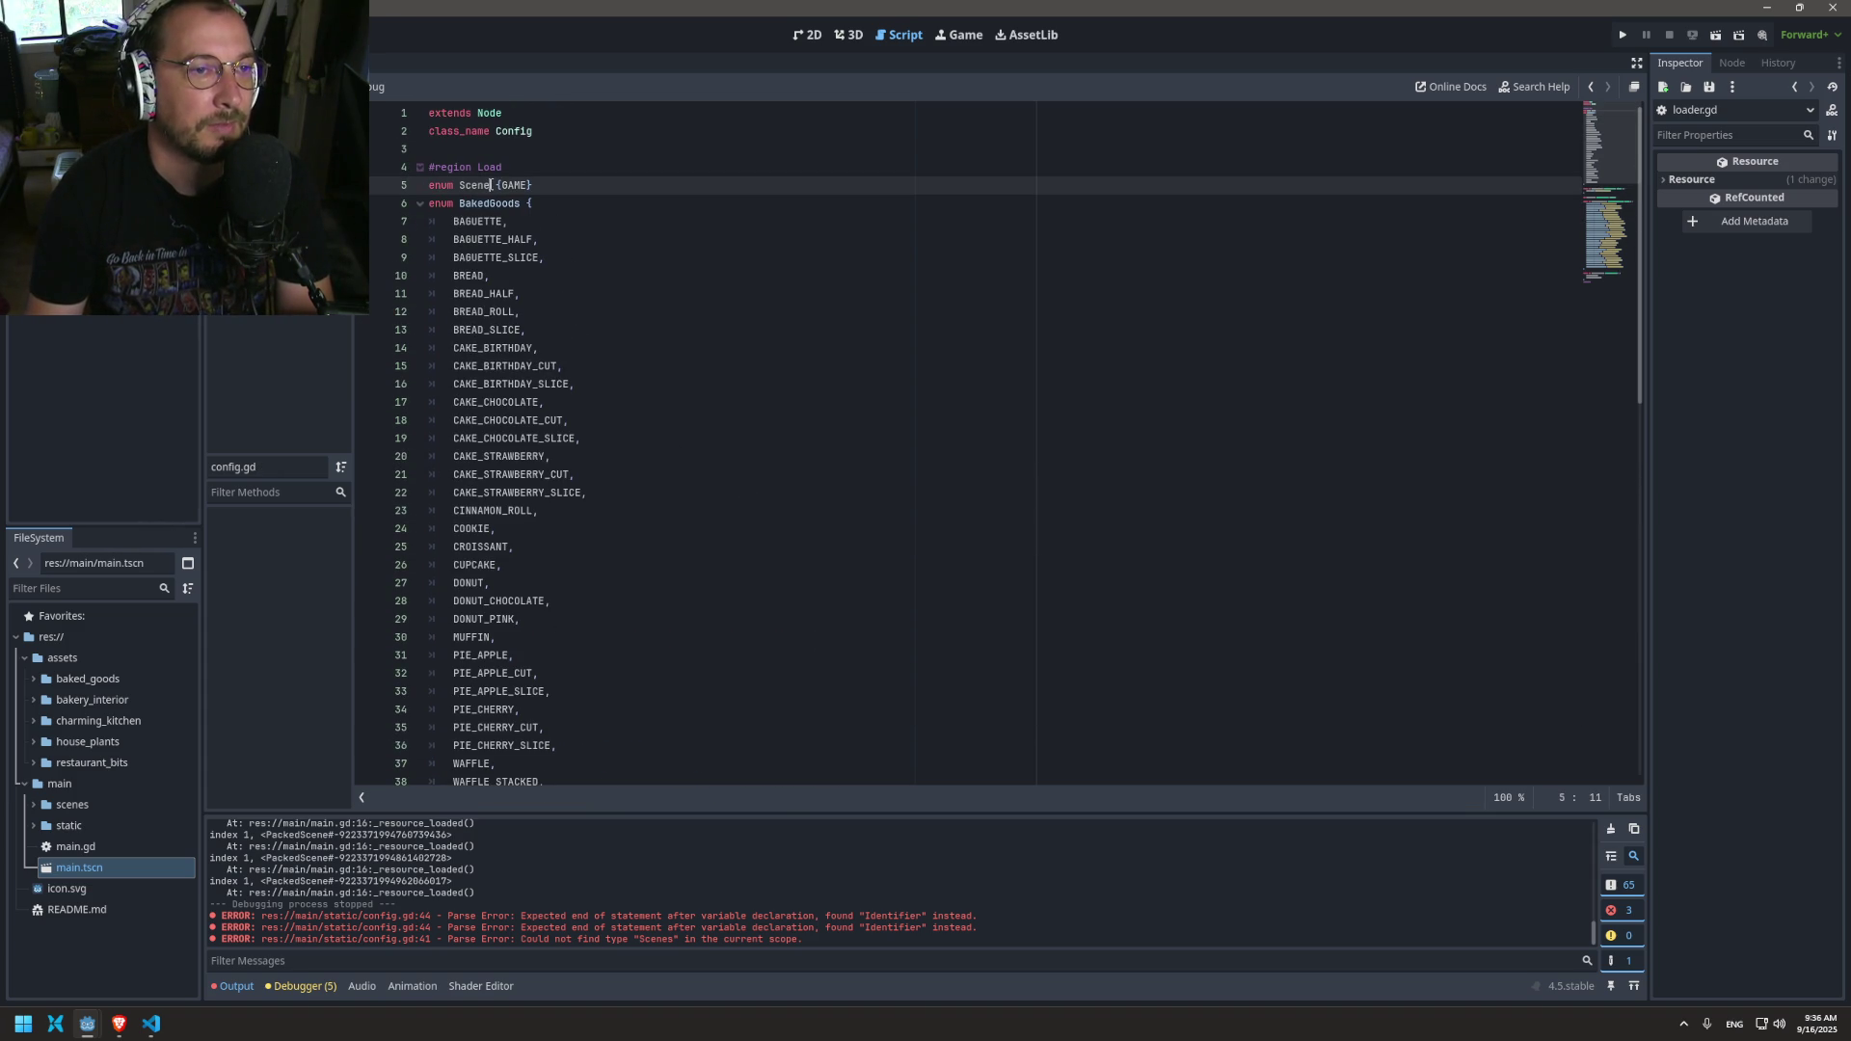
type("s")
scroll(662, 386, "down", 3)
left_click(695, 564)
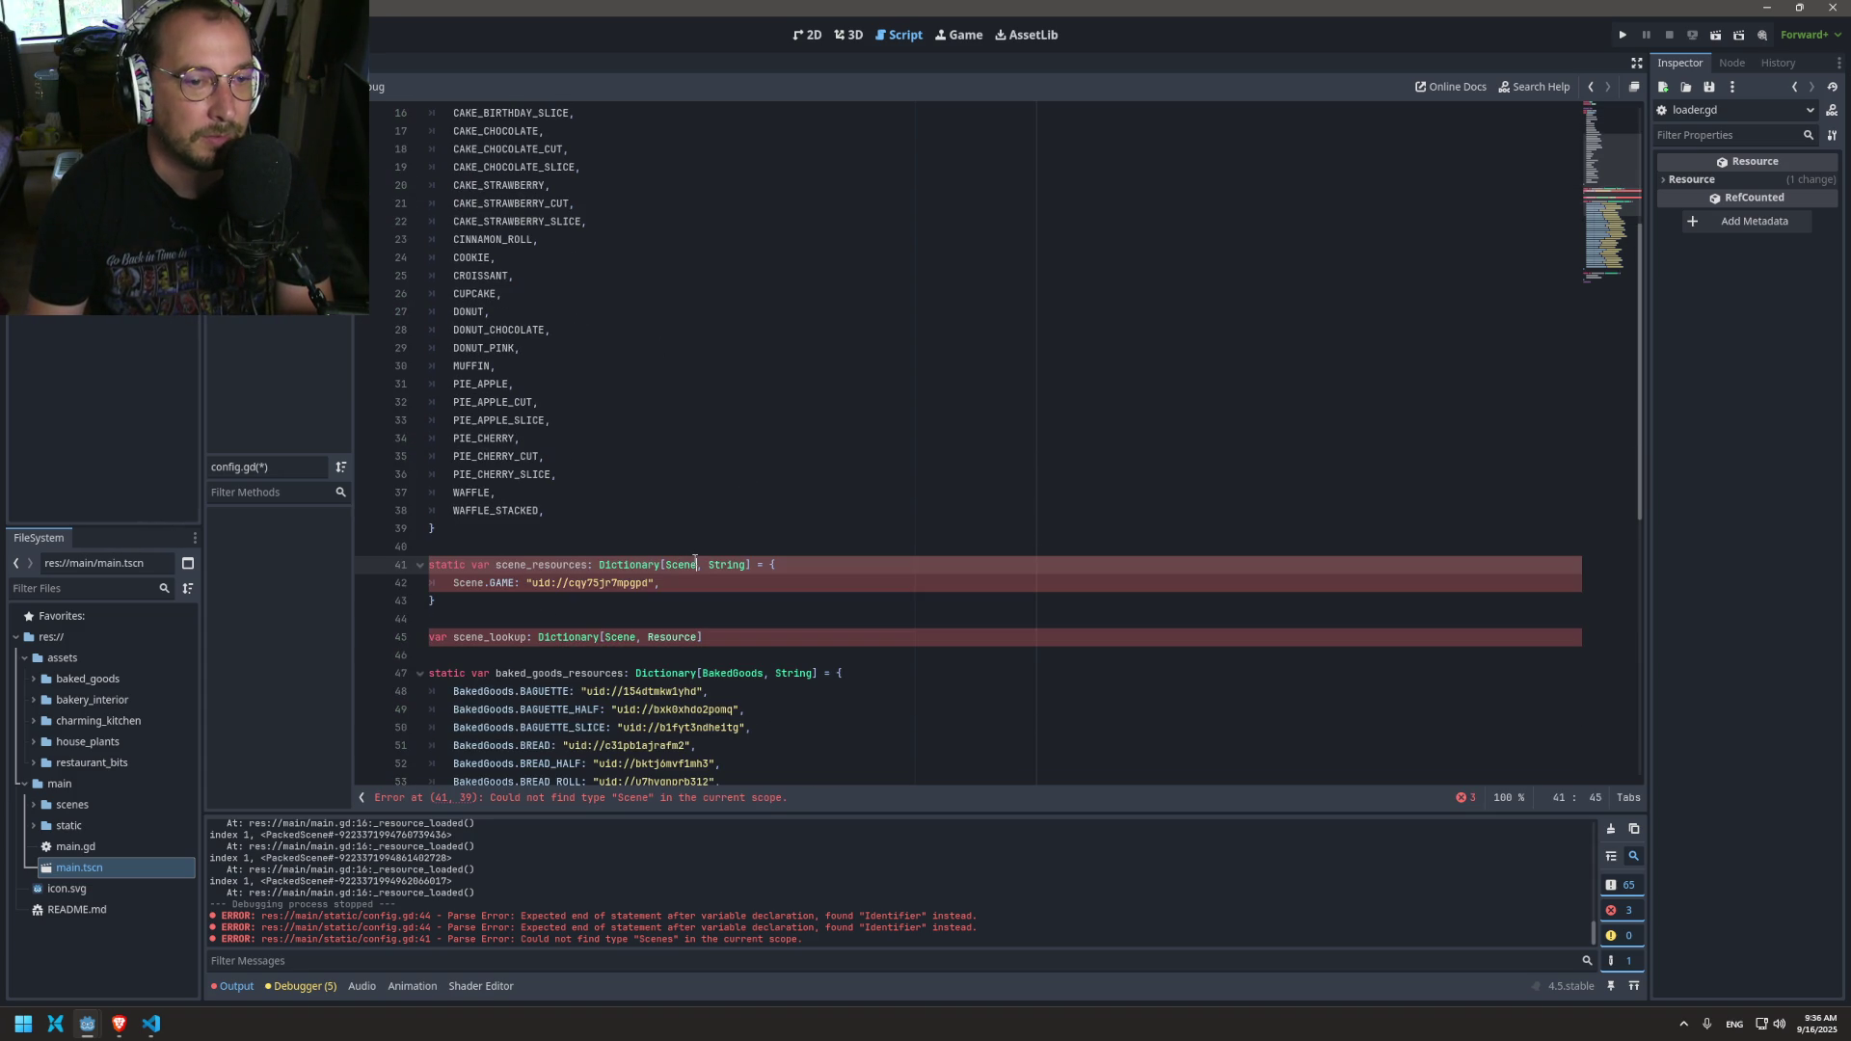
type("s")
left_click(476, 583)
type("s")
left_click(634, 638)
type("s")
key("ctrl+s")
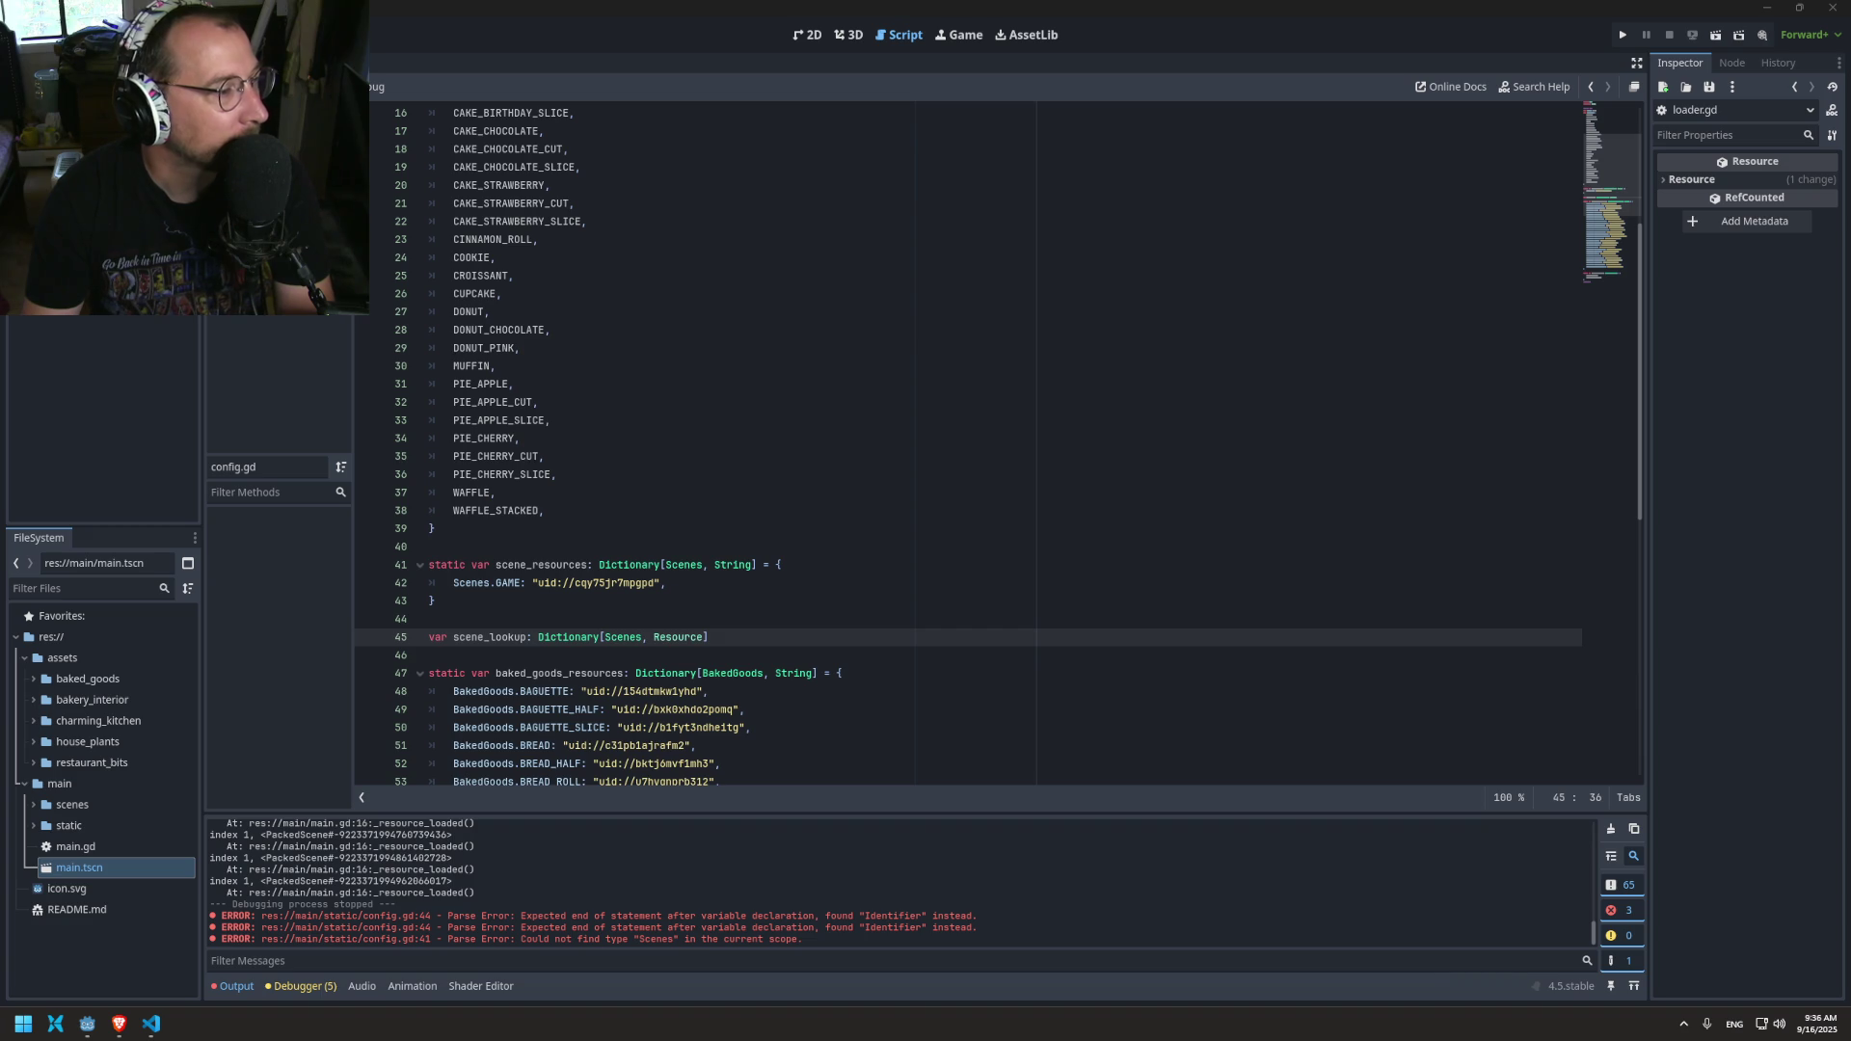
scroll(637, 534, "down", 3)
Step: Paste a copy of the scene_lookup line below the baked goods dictionary
left_click_drag(751, 468, 385, 476)
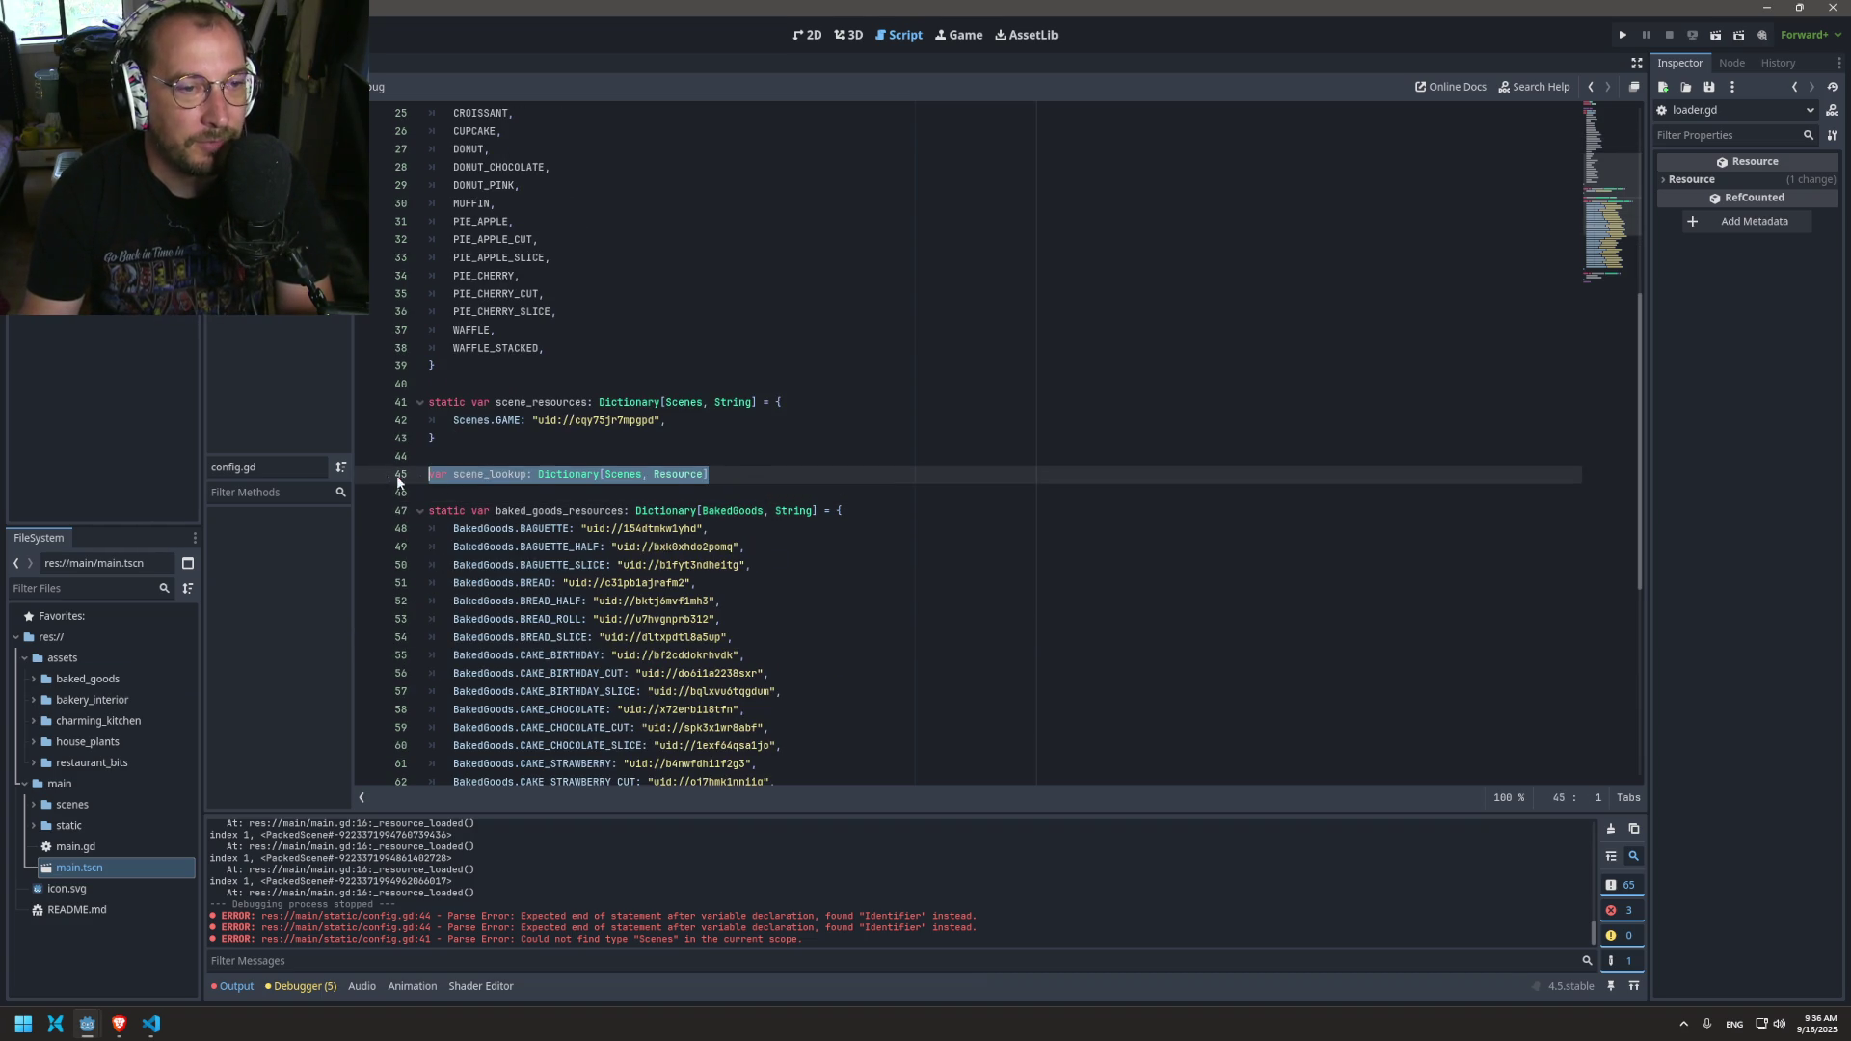
scroll(563, 588, "down", 8)
left_click(555, 656)
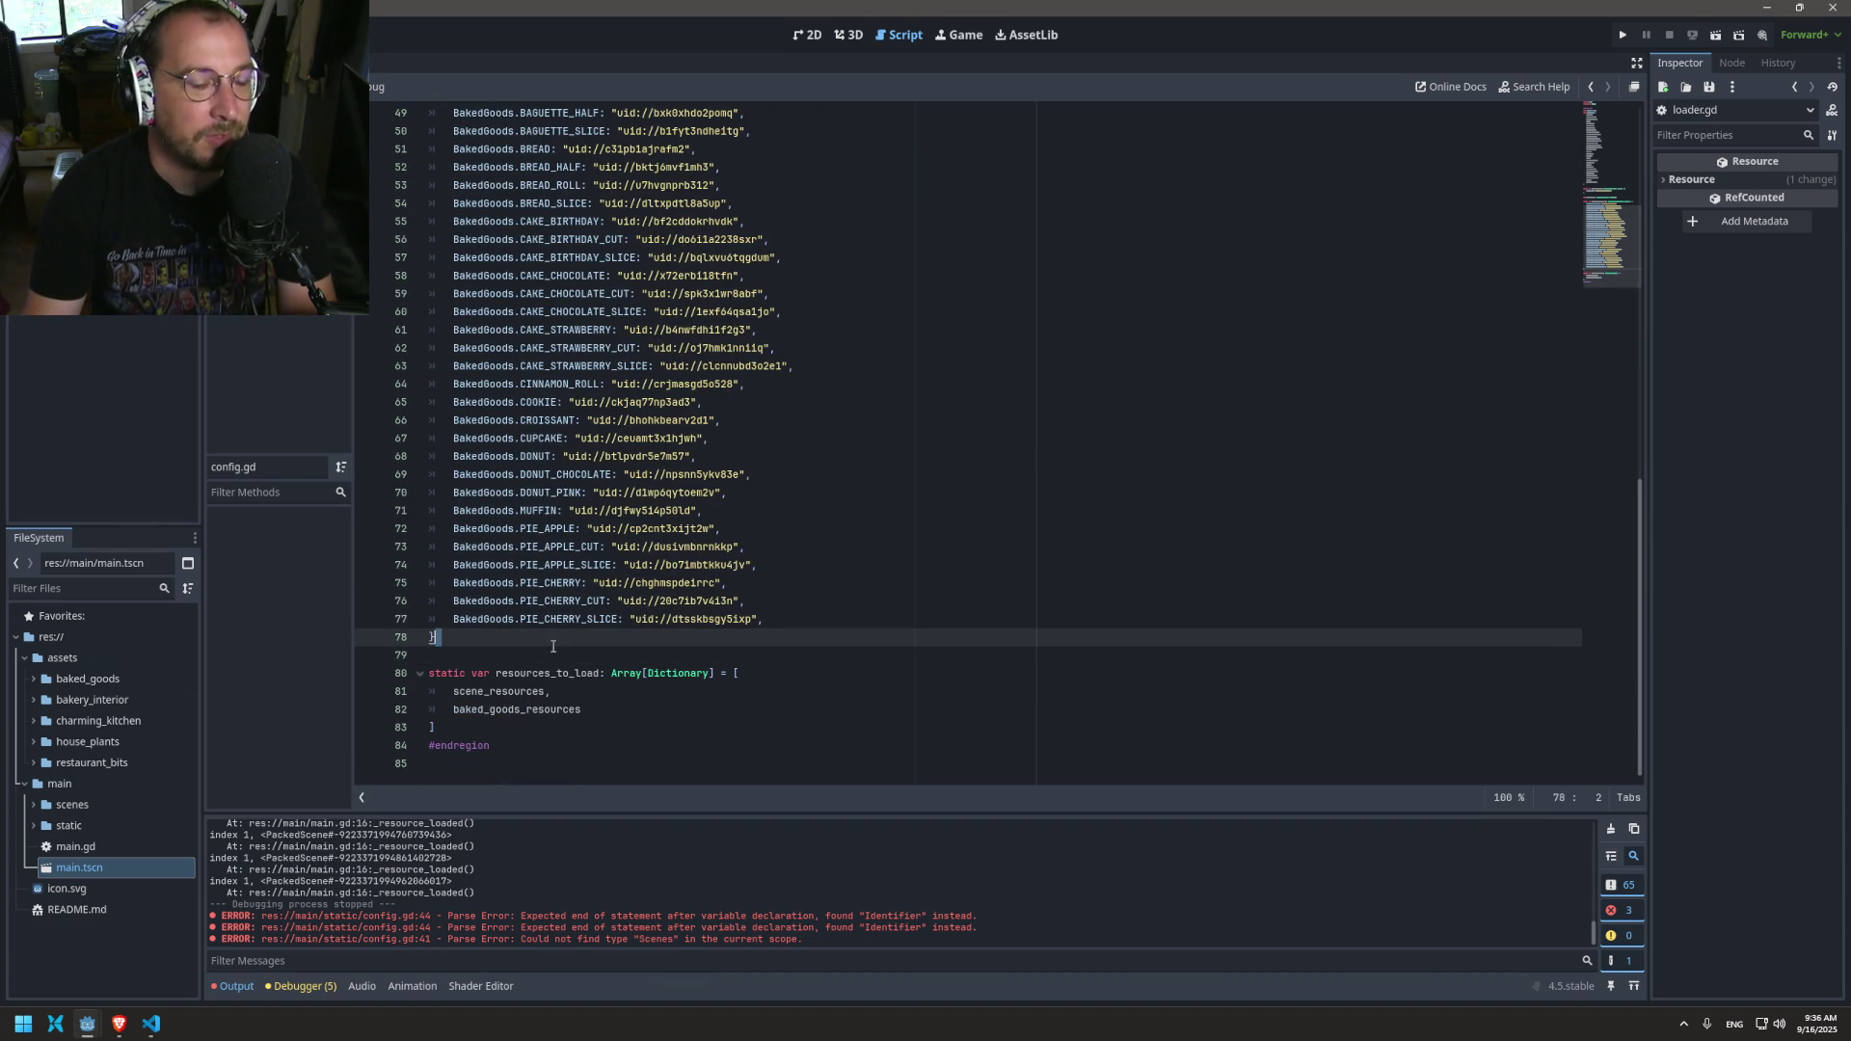
type("var scene_lookup: Dictionary[Scenes, Resource]")
key("Return")
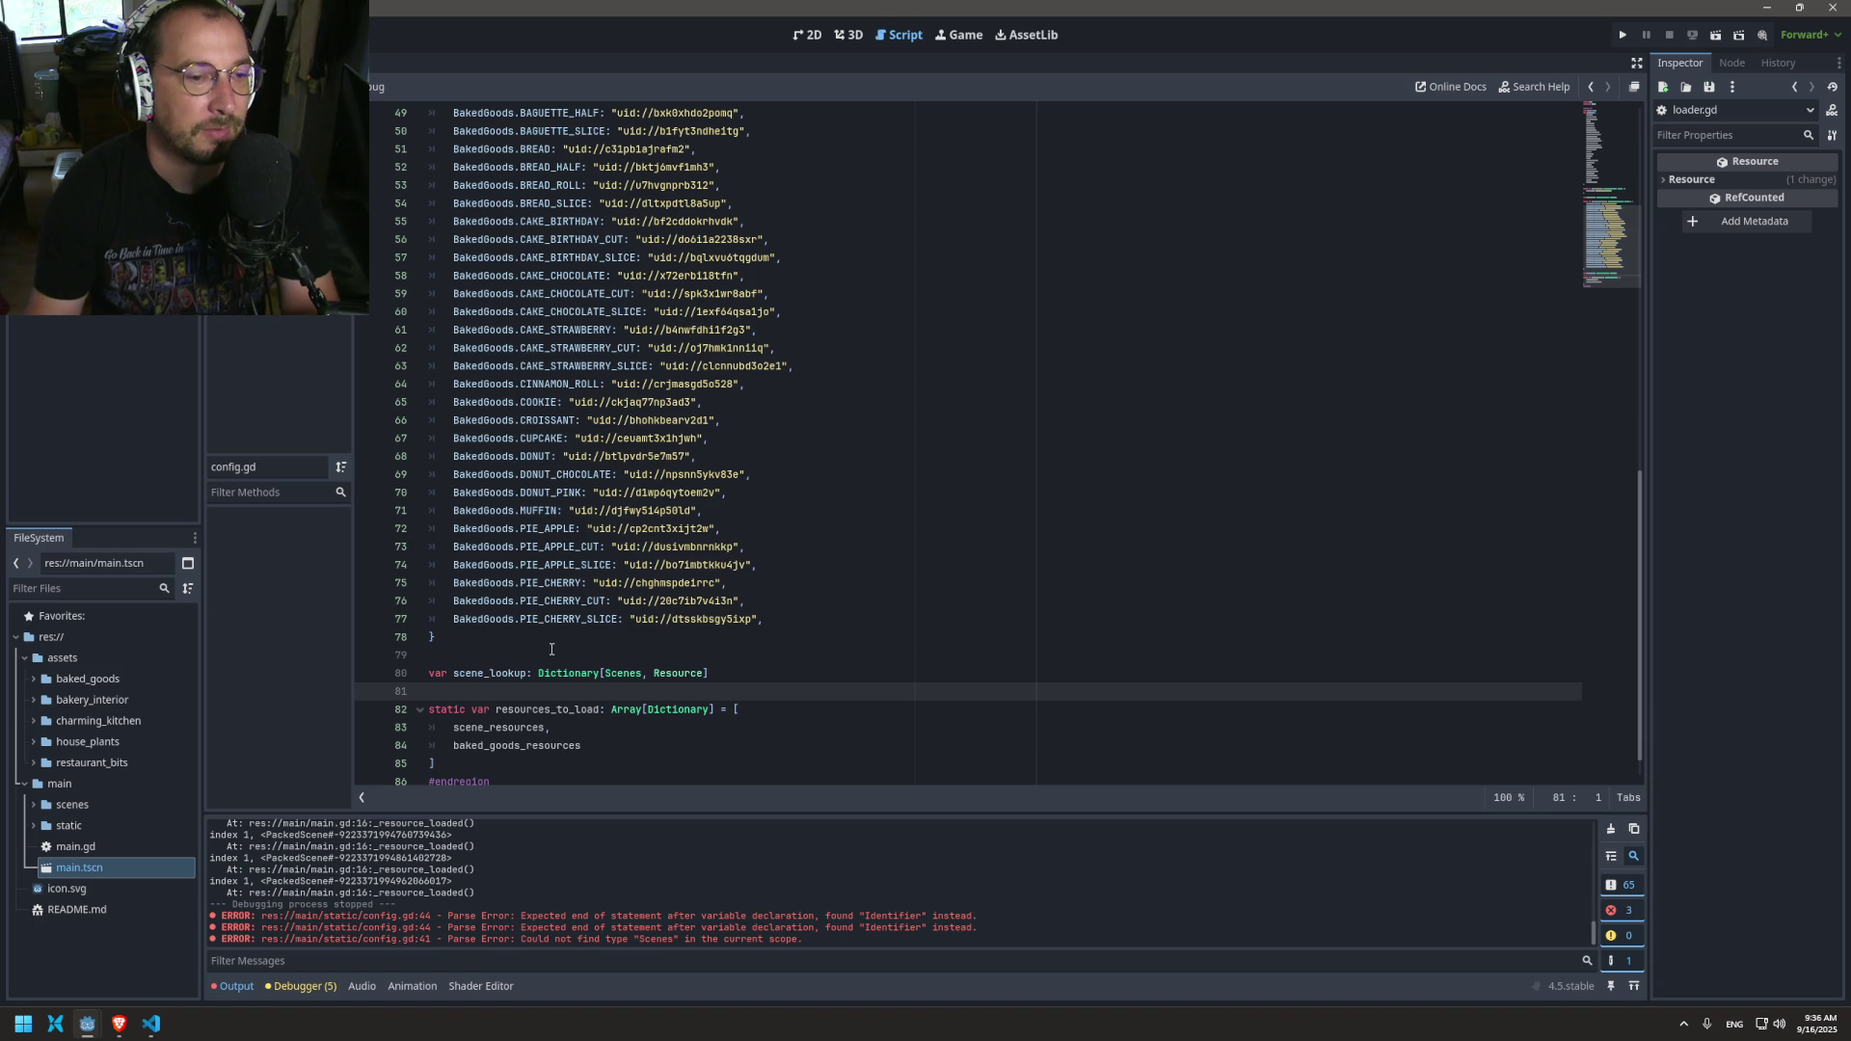
Step: Rename the pasted variable on line 80 to baked_goods_lookup
left_click(487, 674)
key("Right")
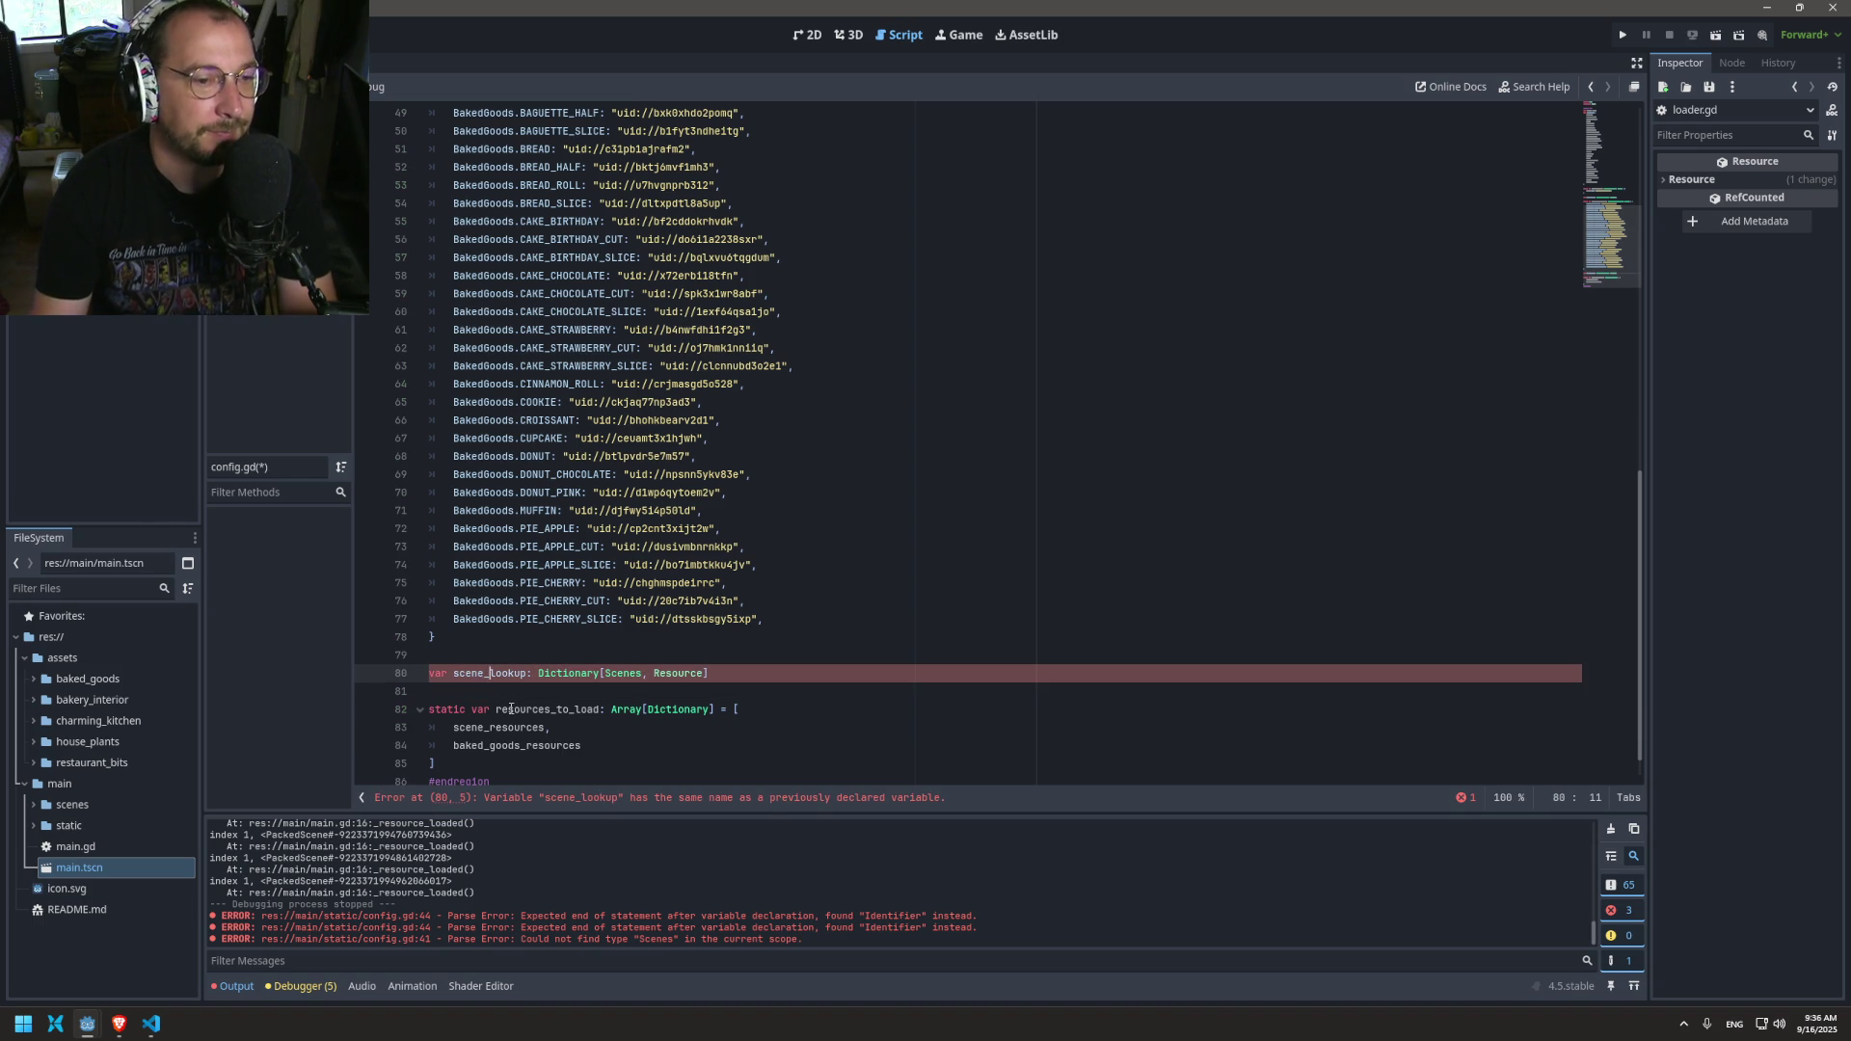
key("BackSpace")
key("BackSpace")
key("BackSpace")
type("resourc")
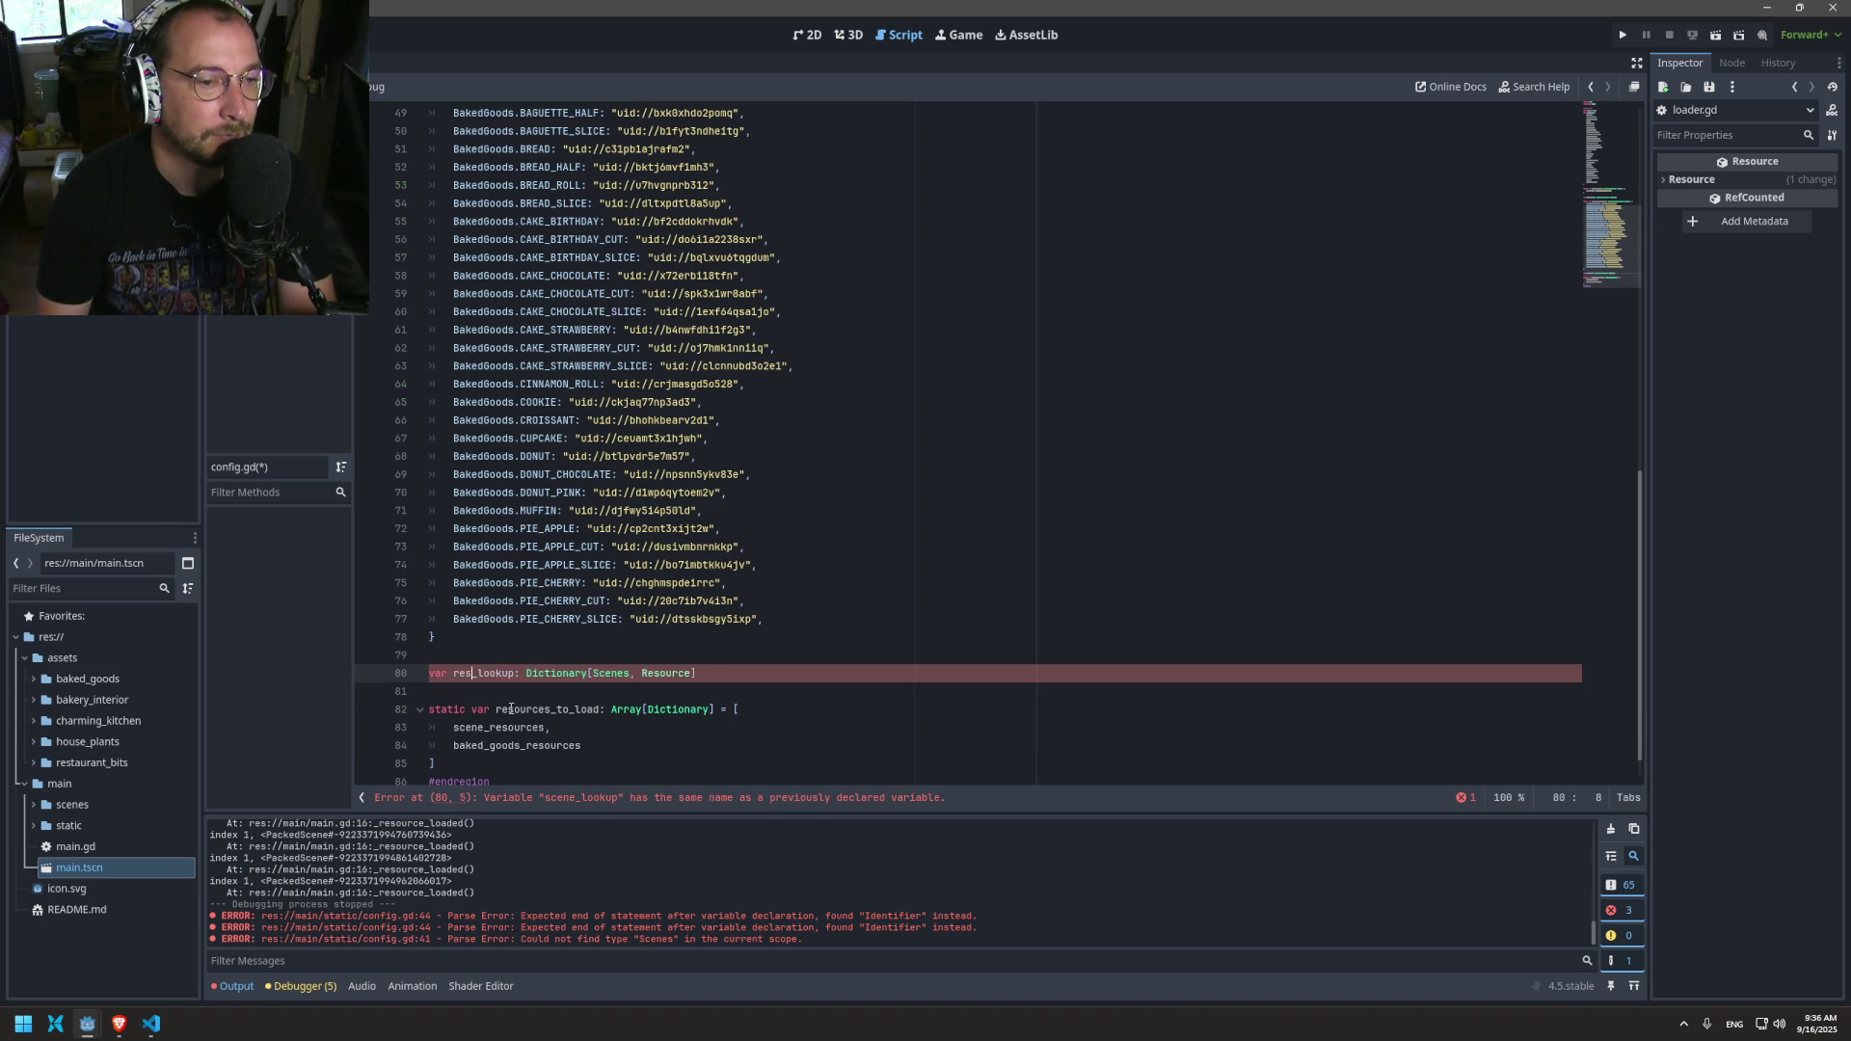
type("e")
double_click(641, 673)
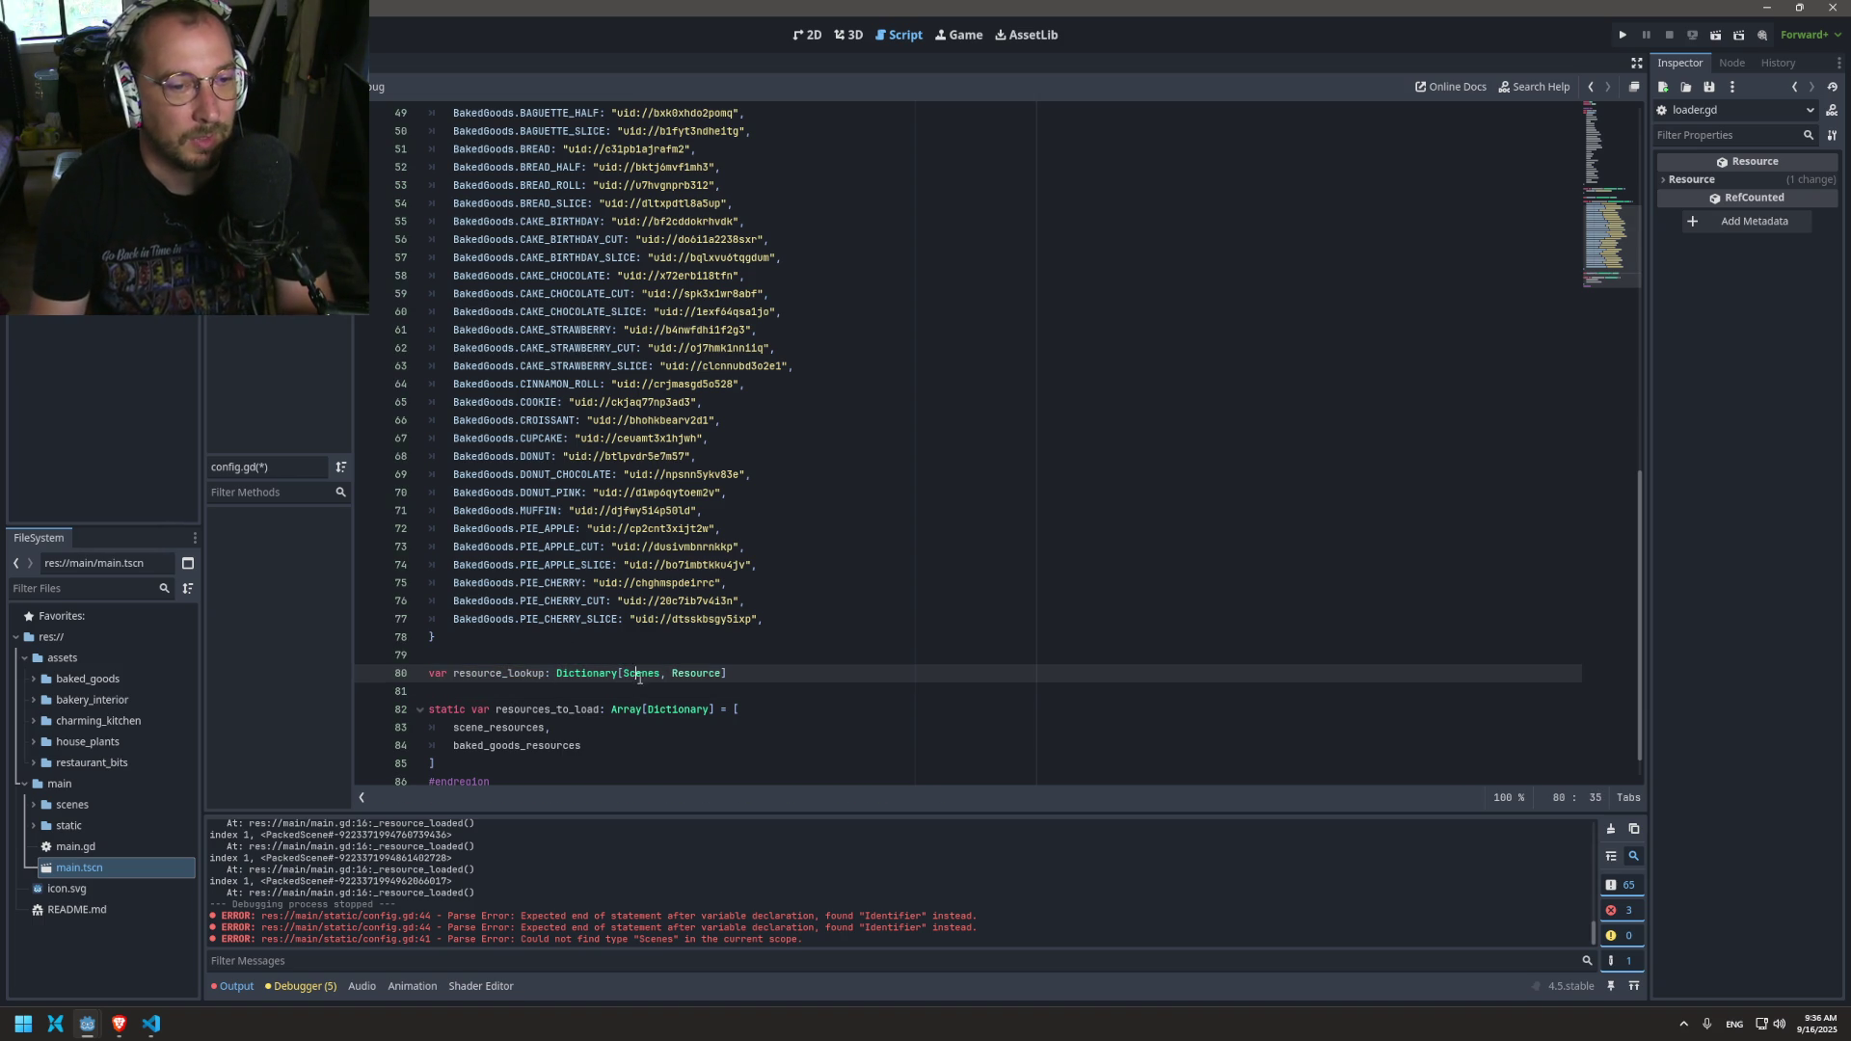
left_click(508, 672)
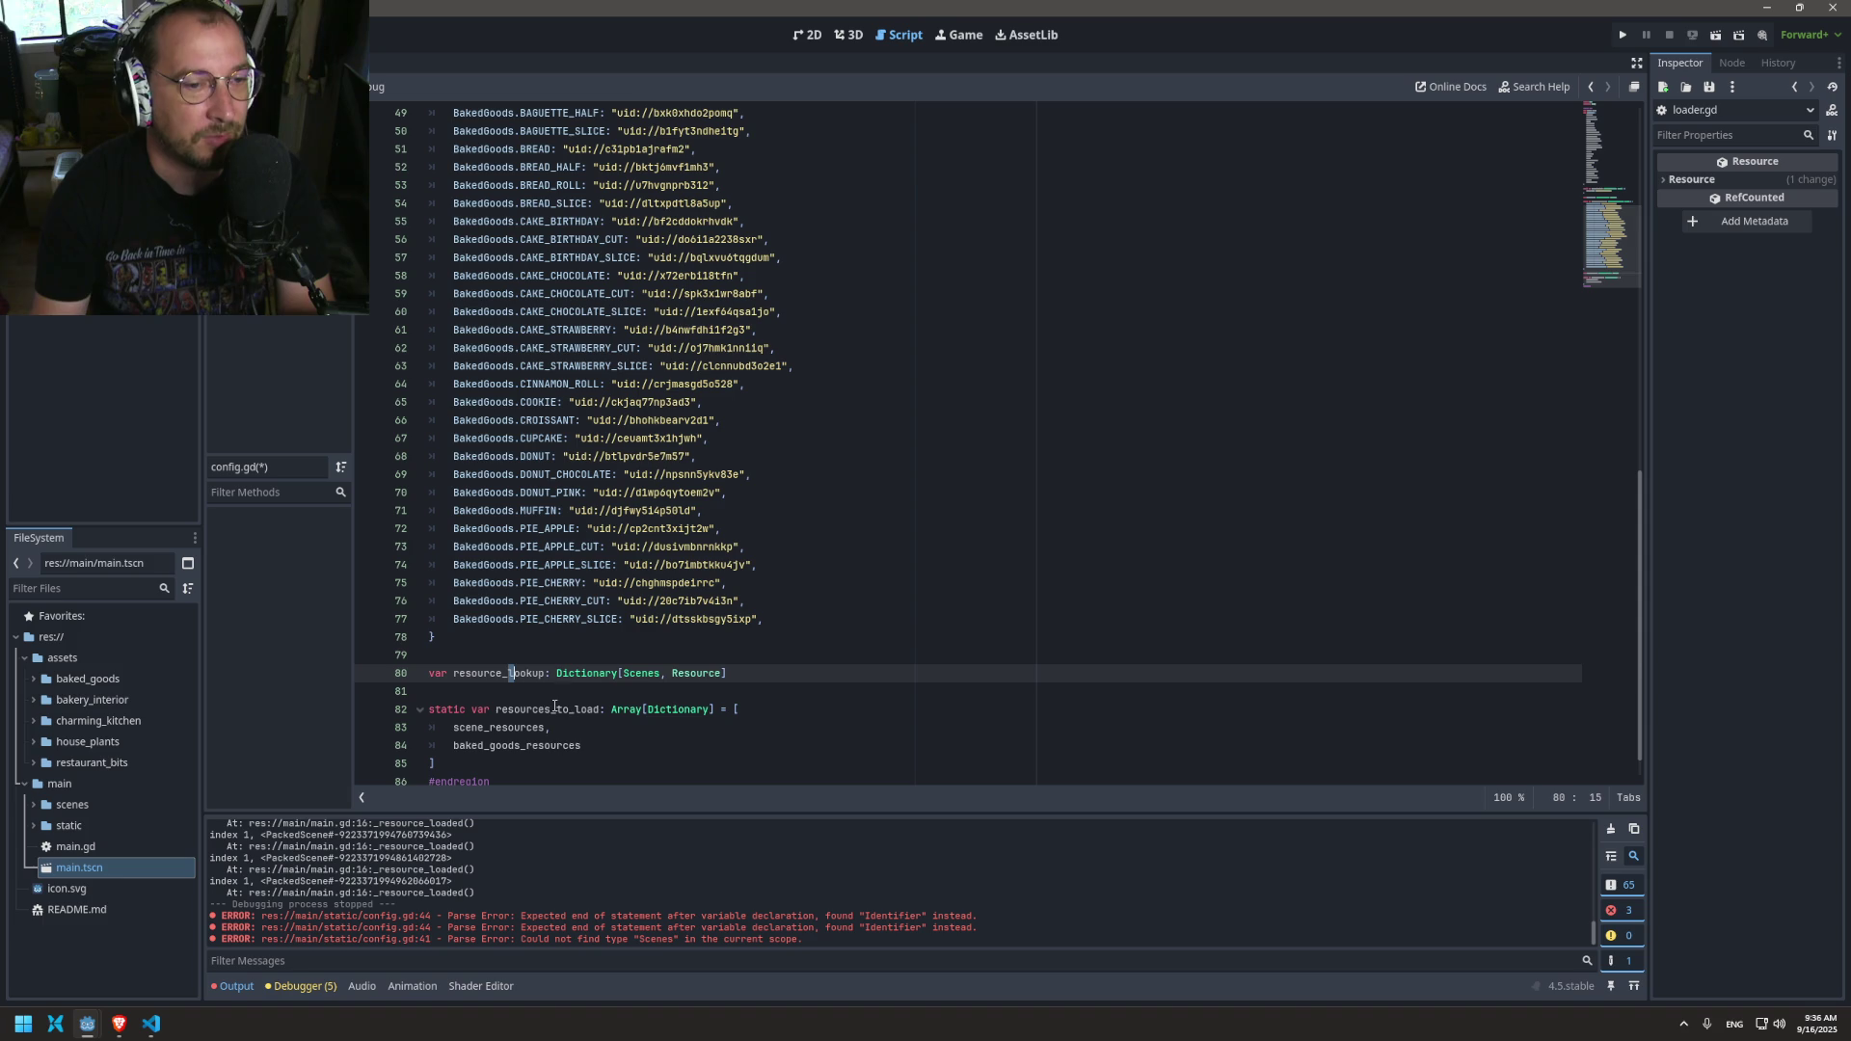
key("BackSpace")
key("BackSpace")
key("BackSpace")
type("rba")
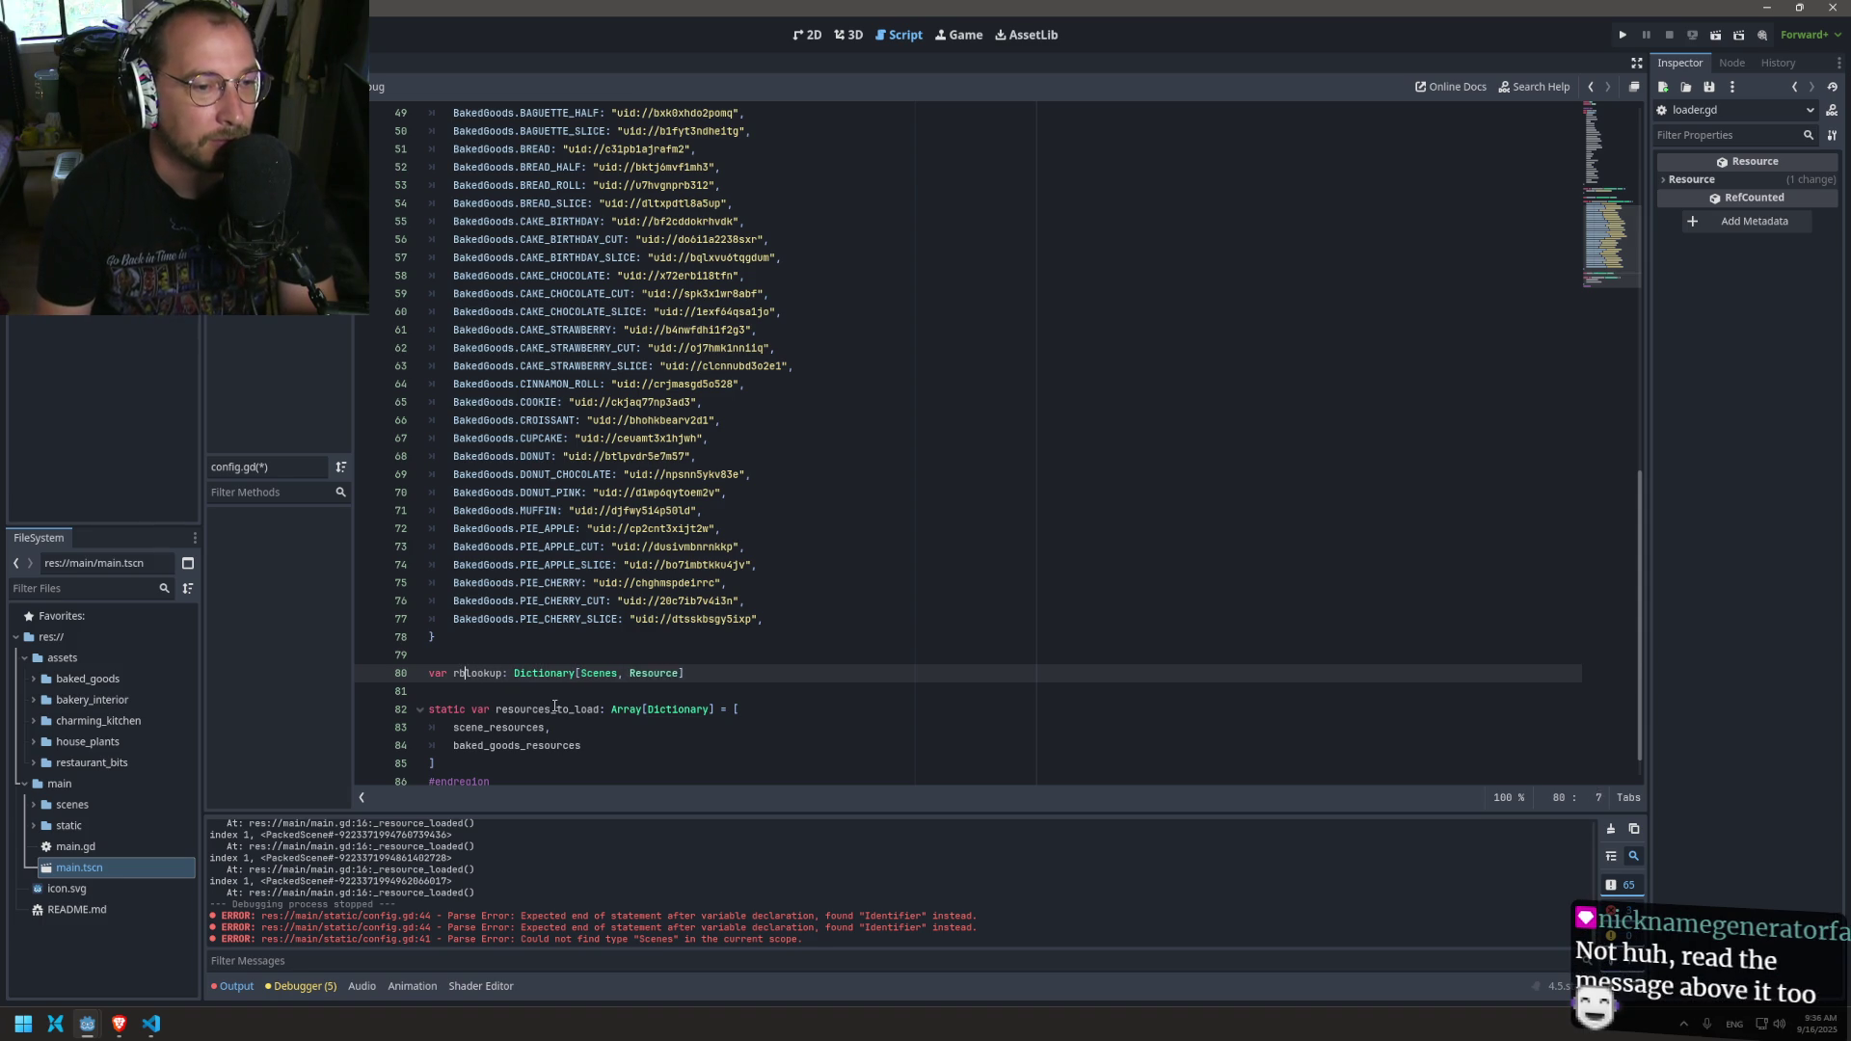
key("BackSpace")
key("BackSpace")
key("BackSpace")
type("baked_")
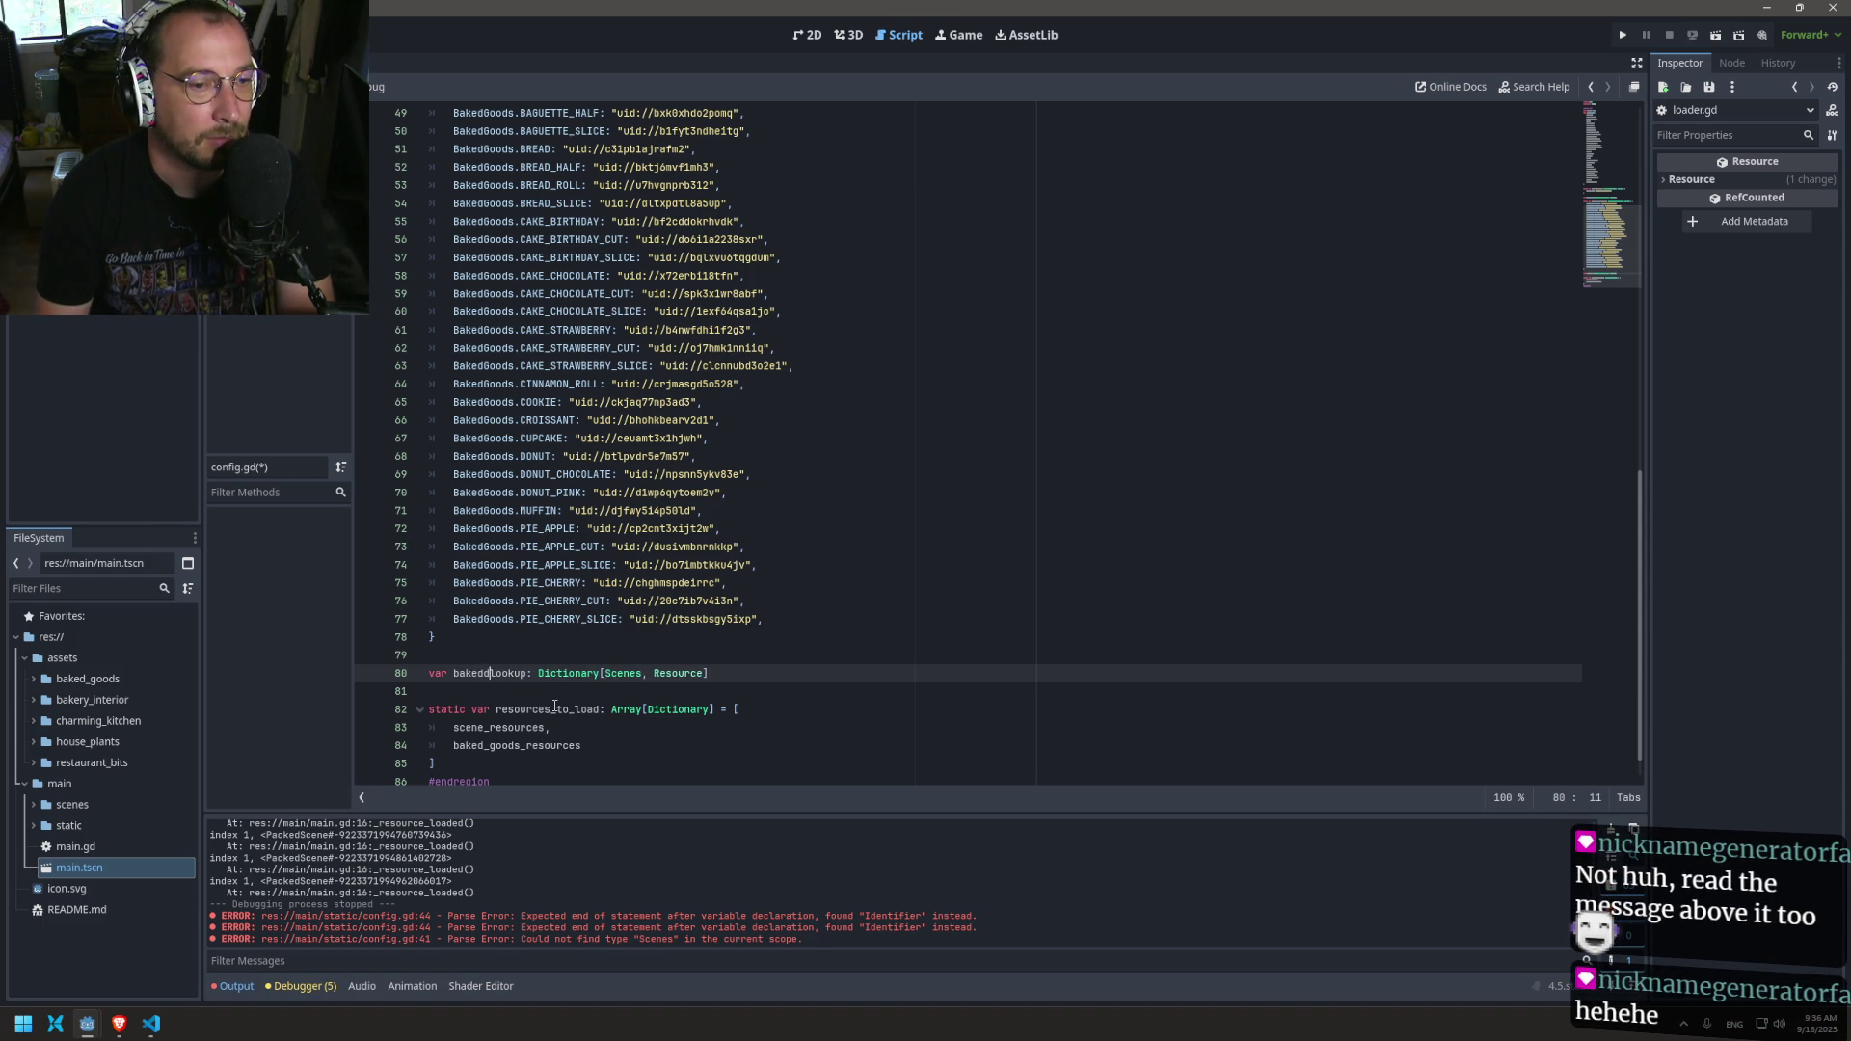
type("goods_l")
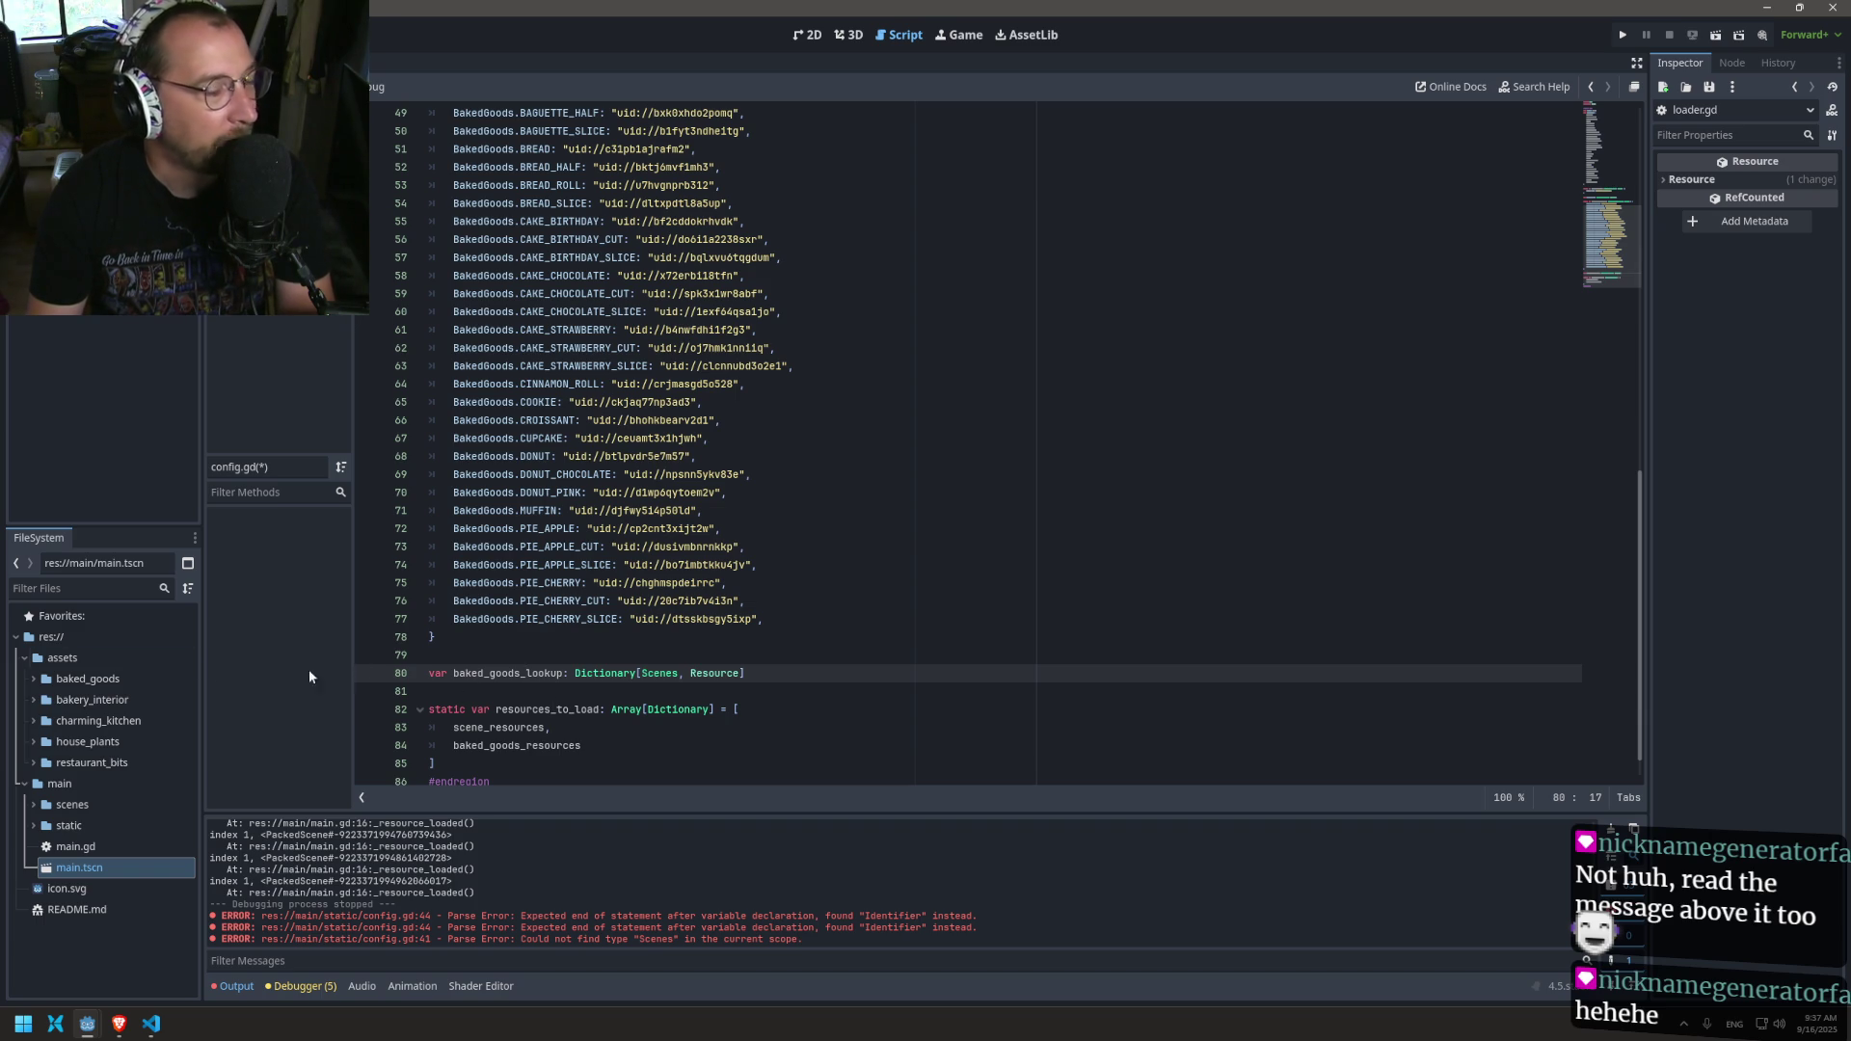
Step: Replace Scenes with BakedGoods as its key type and save config.gd
double_click(659, 673)
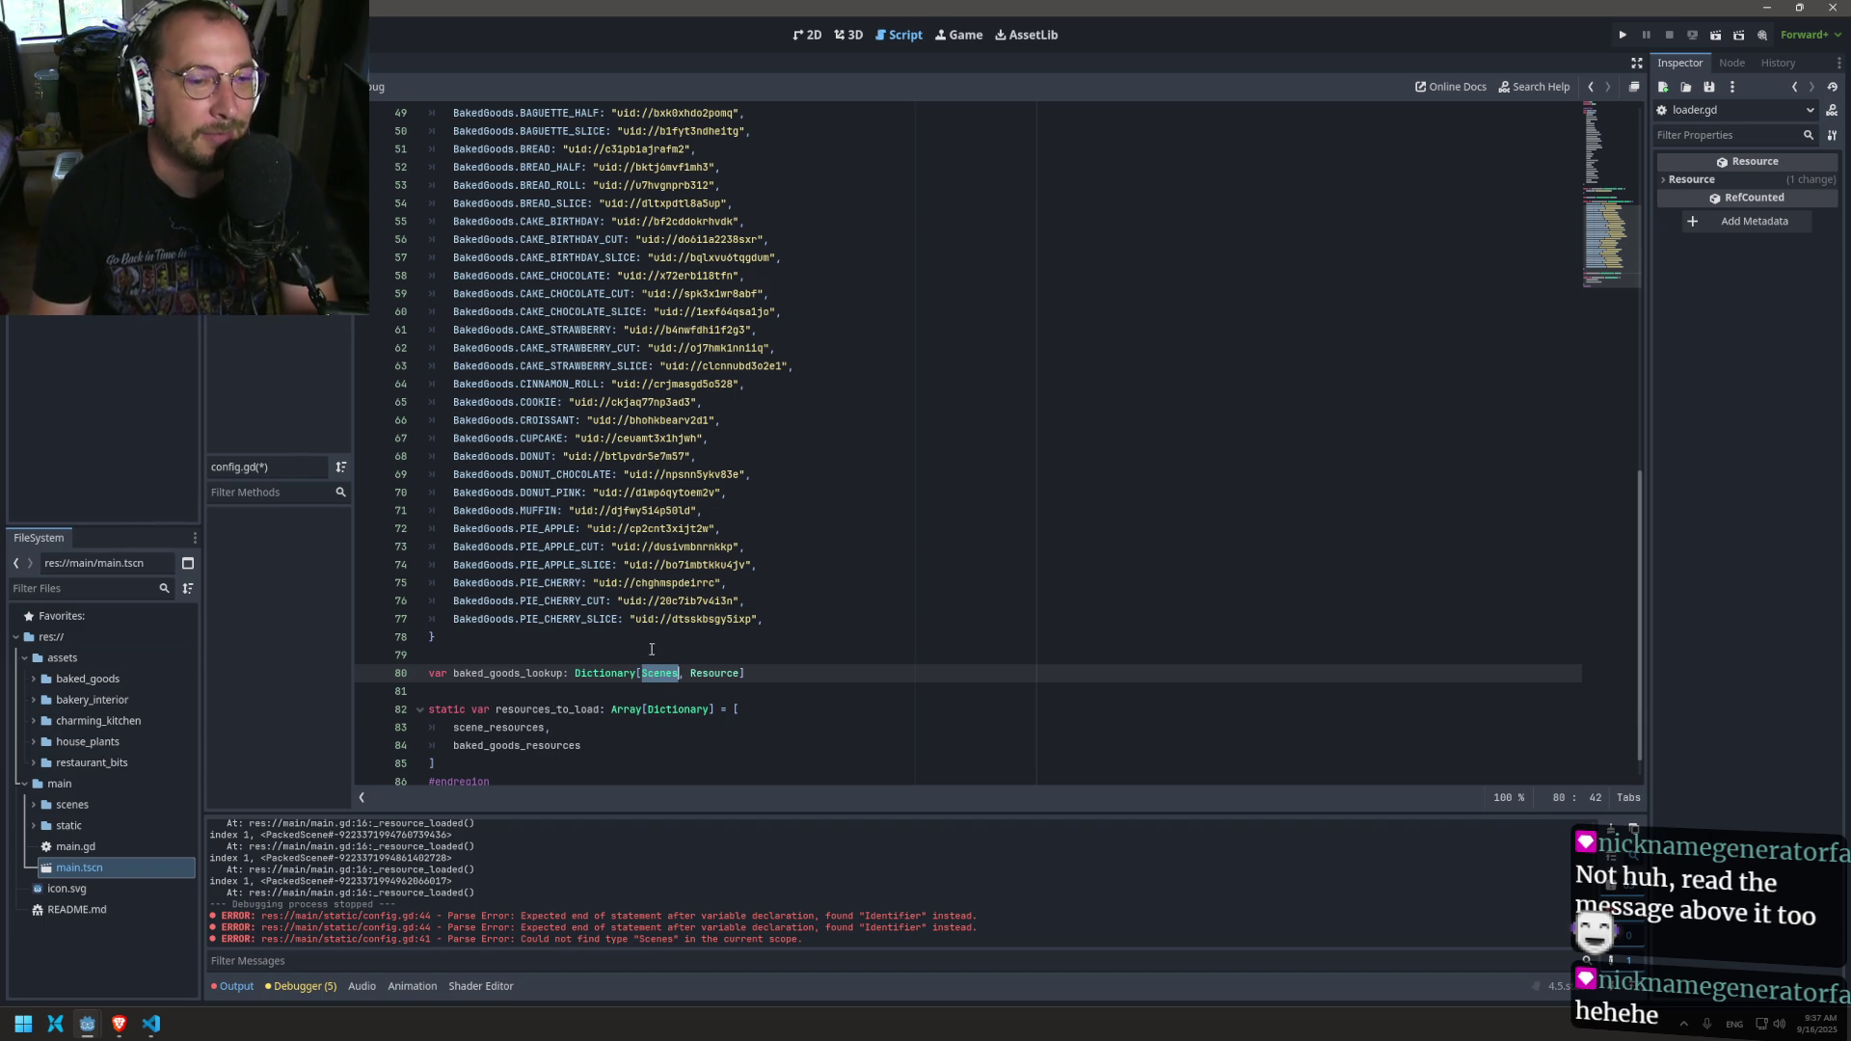
double_click(484, 619)
key("ctrl+c")
double_click(659, 673)
key("ctrl+v")
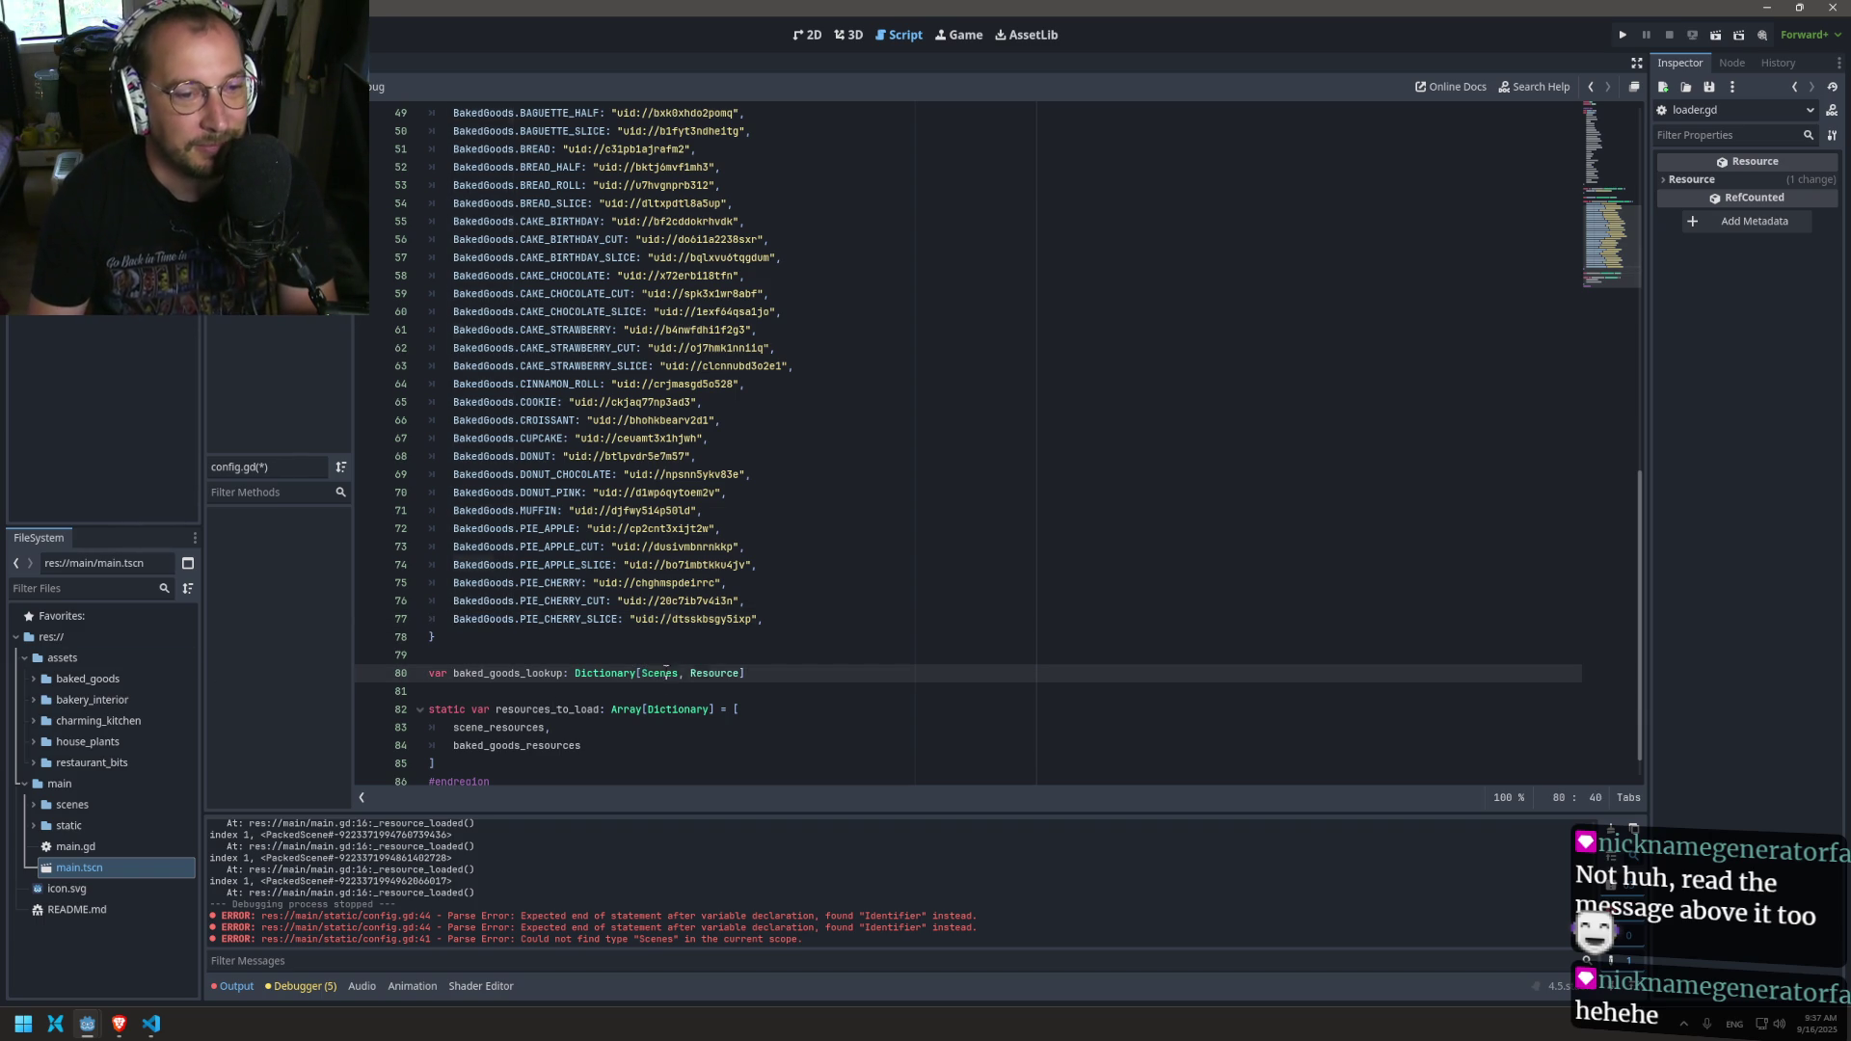
key("ctrl+s")
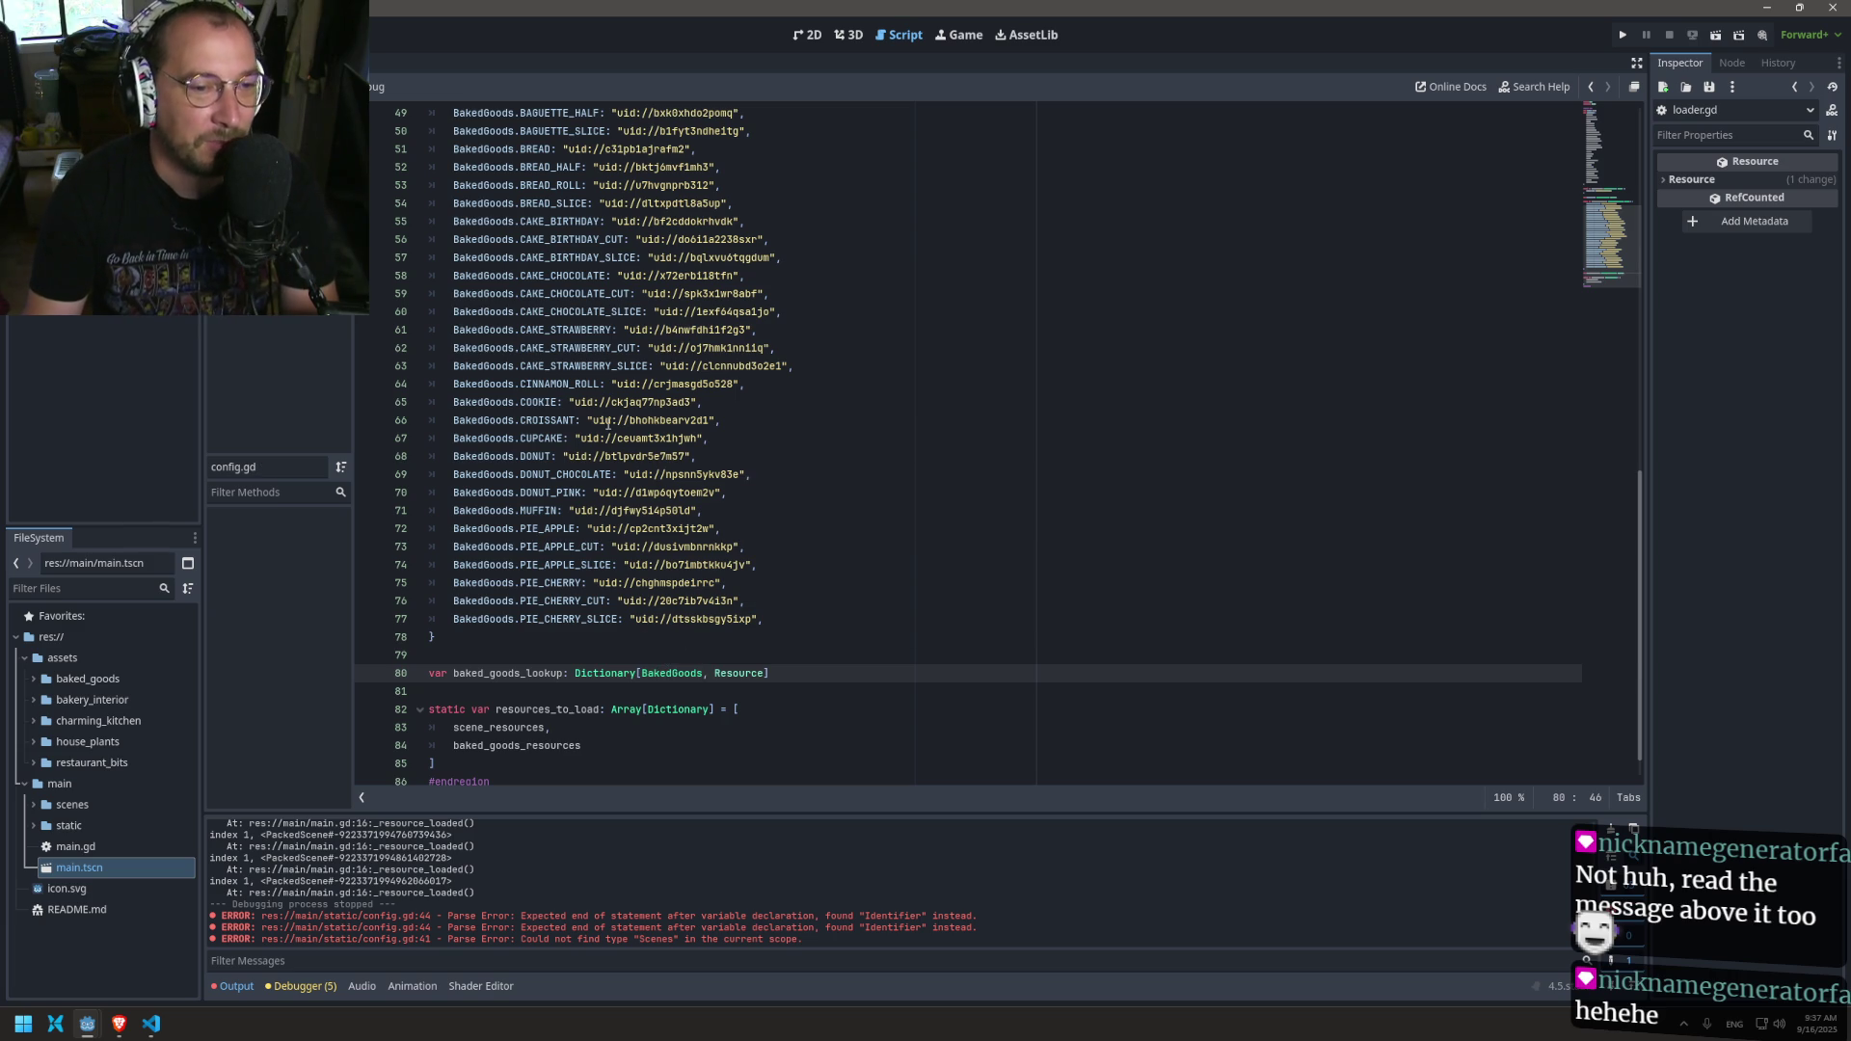
key("alt+Left")
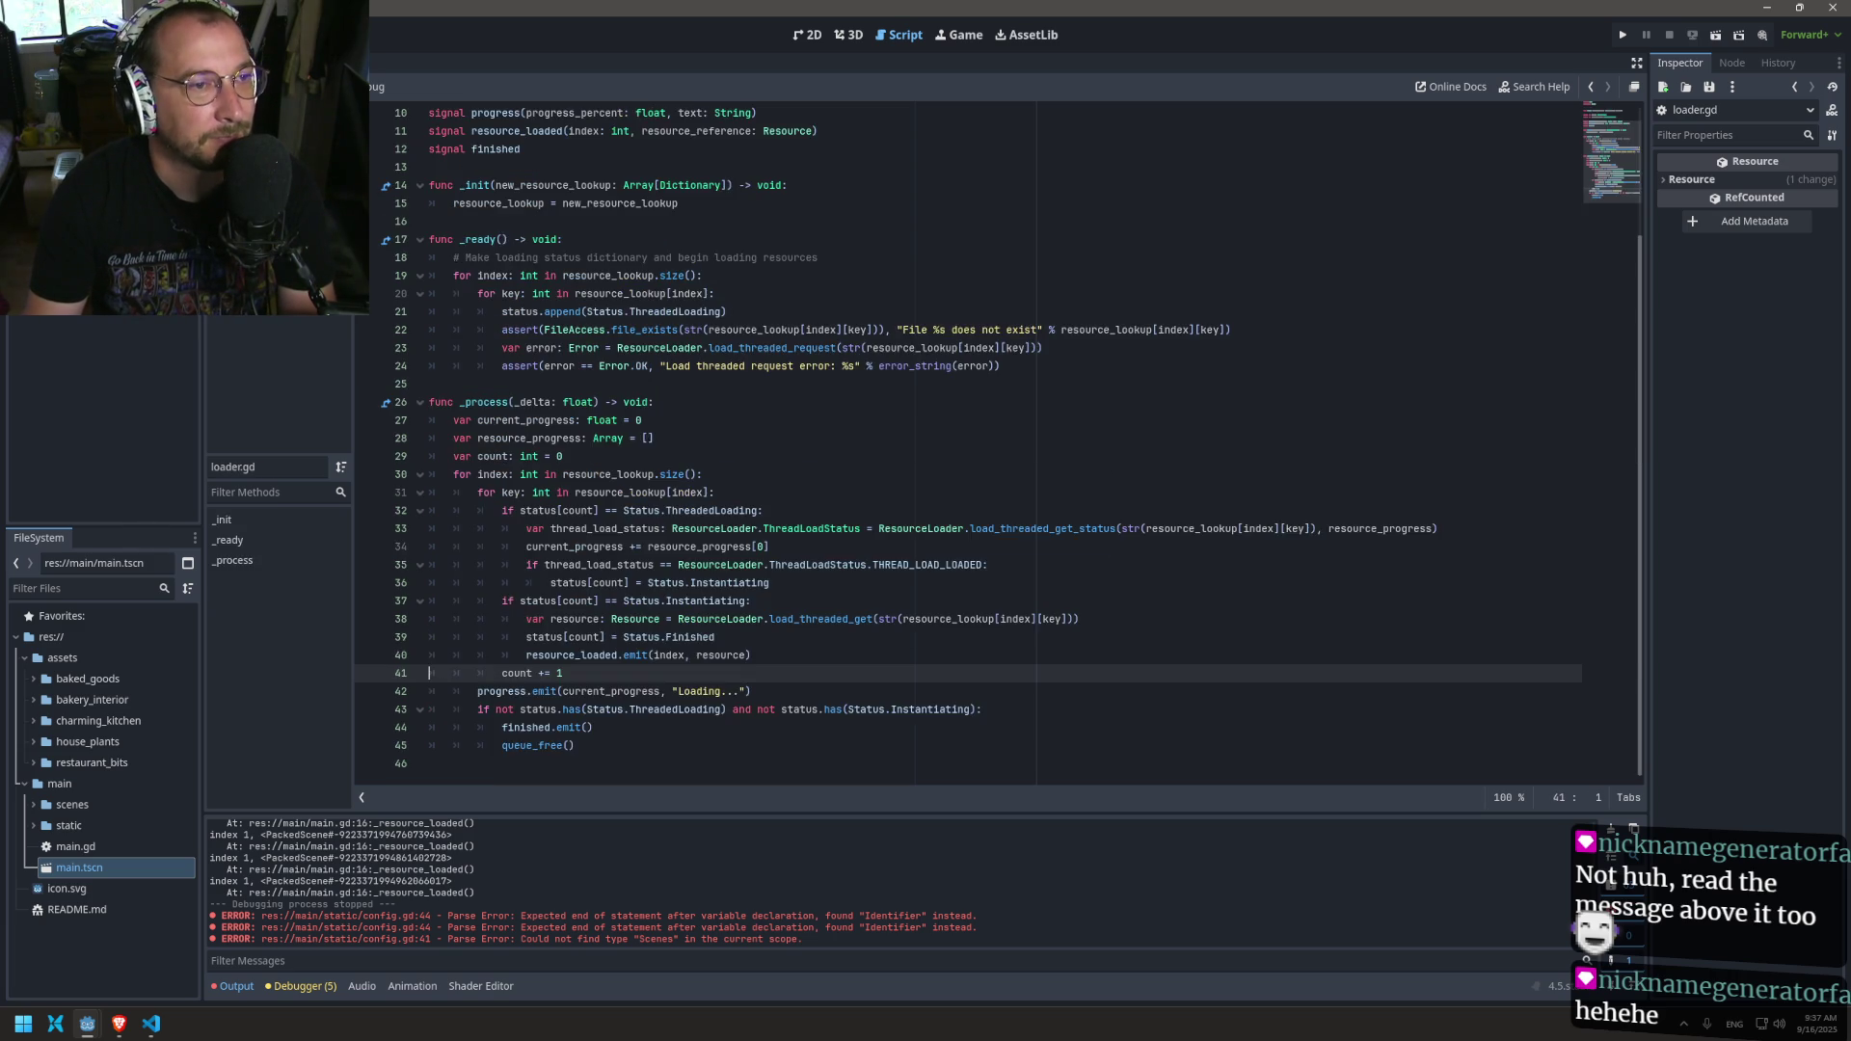
Step: Step back and forth between main.gd, loader.gd and config.gd with Alt+arrow keys
key("alt+Left")
key("Right")
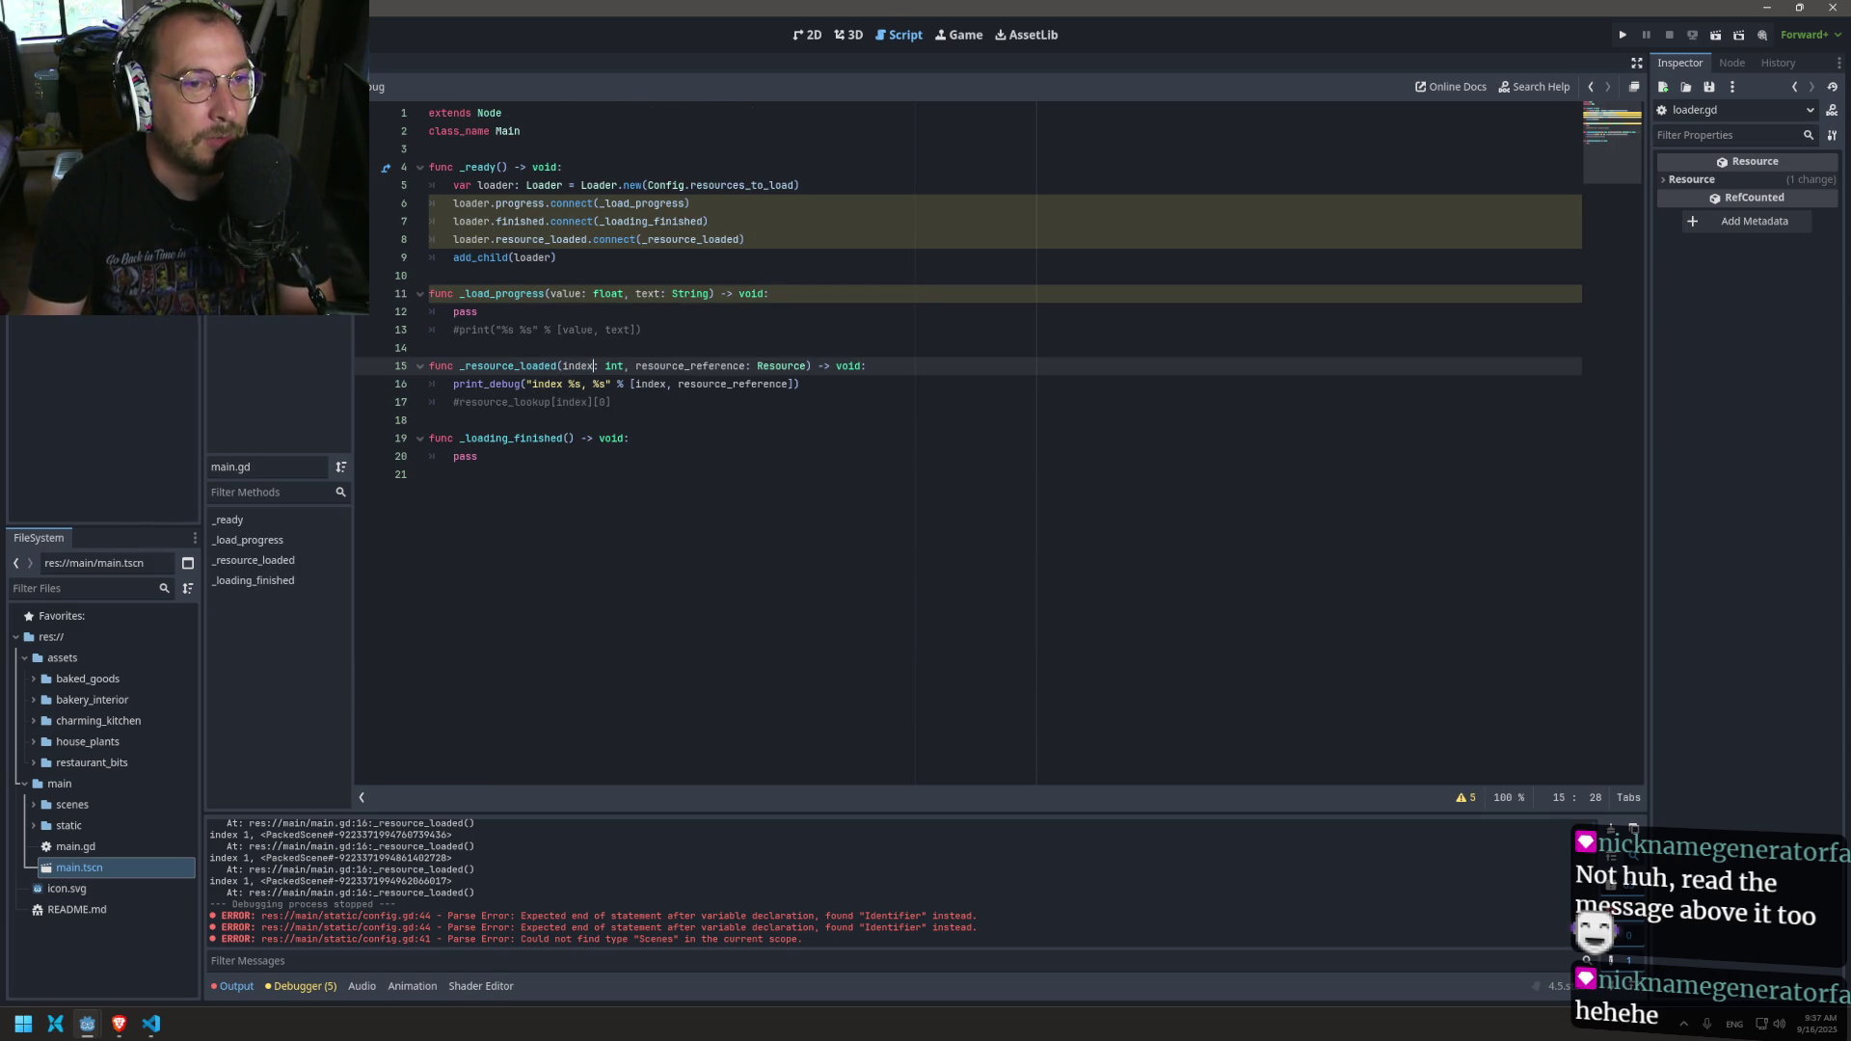
key("alt+Left")
key("alt+Right")
key("alt+Right")
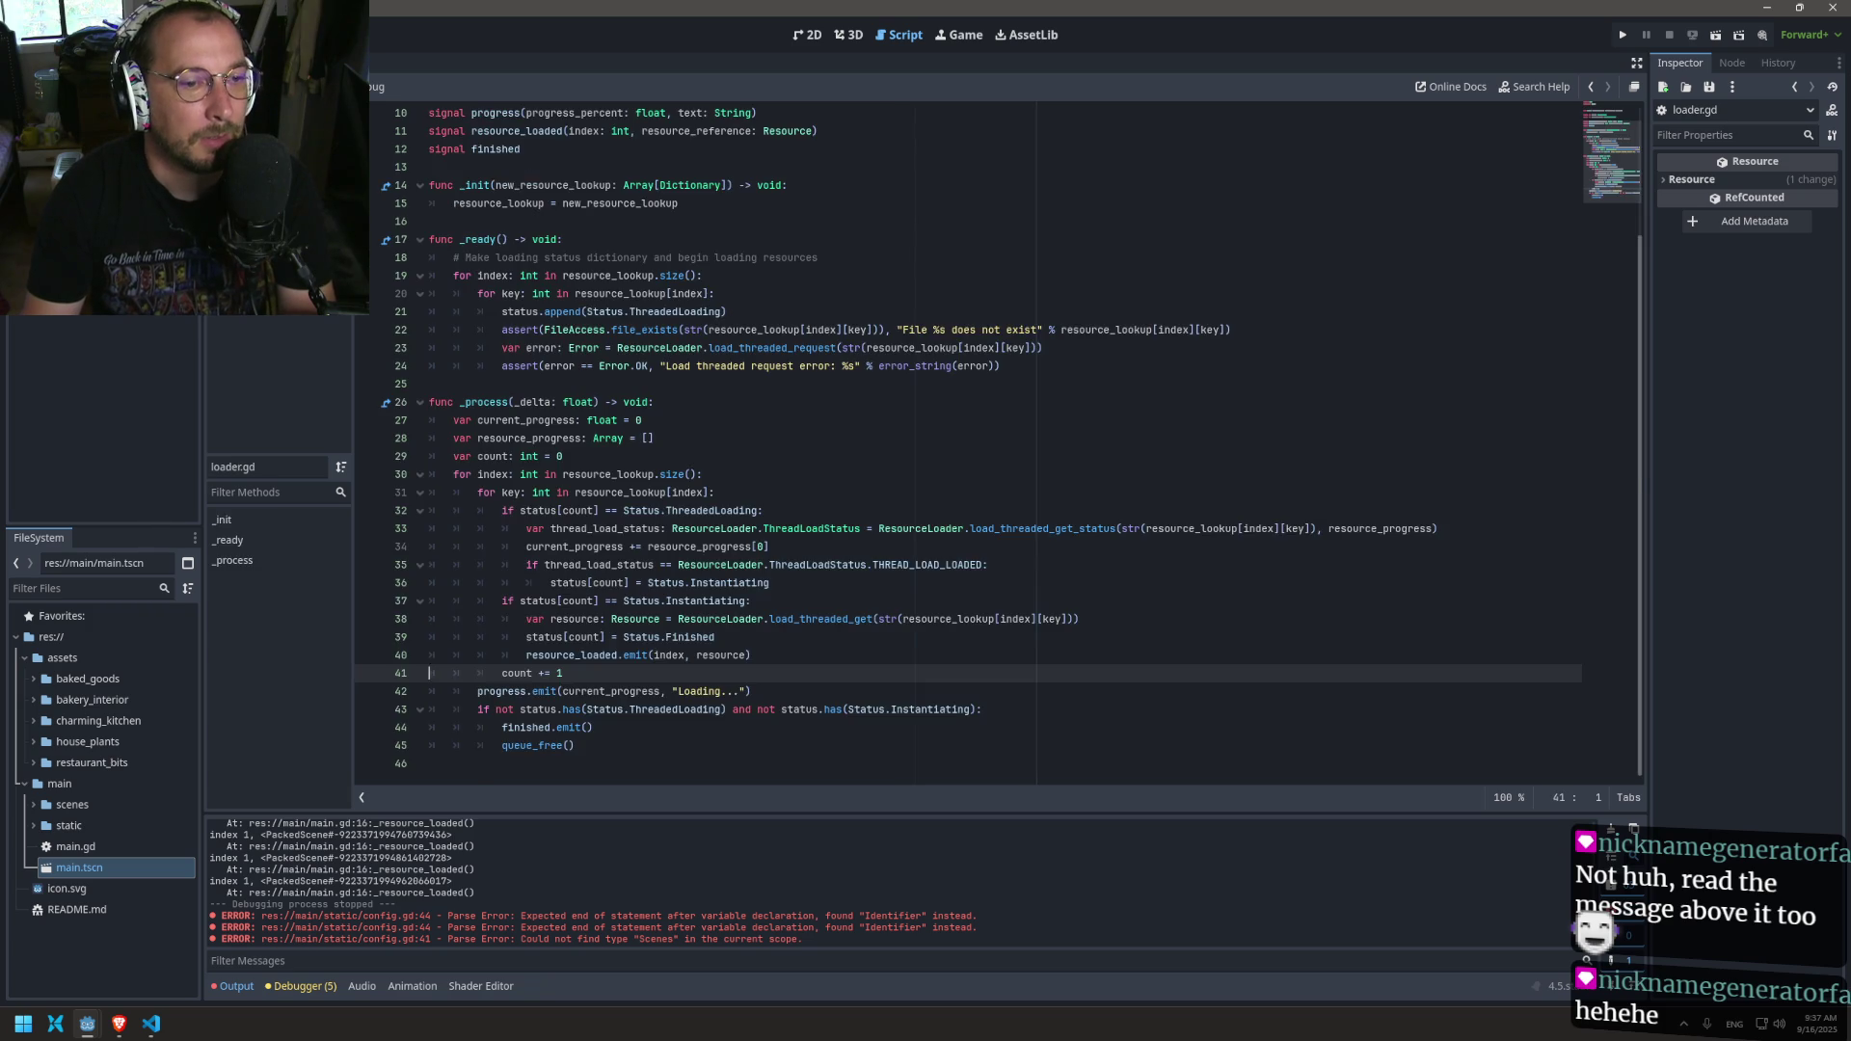
key("alt+Right")
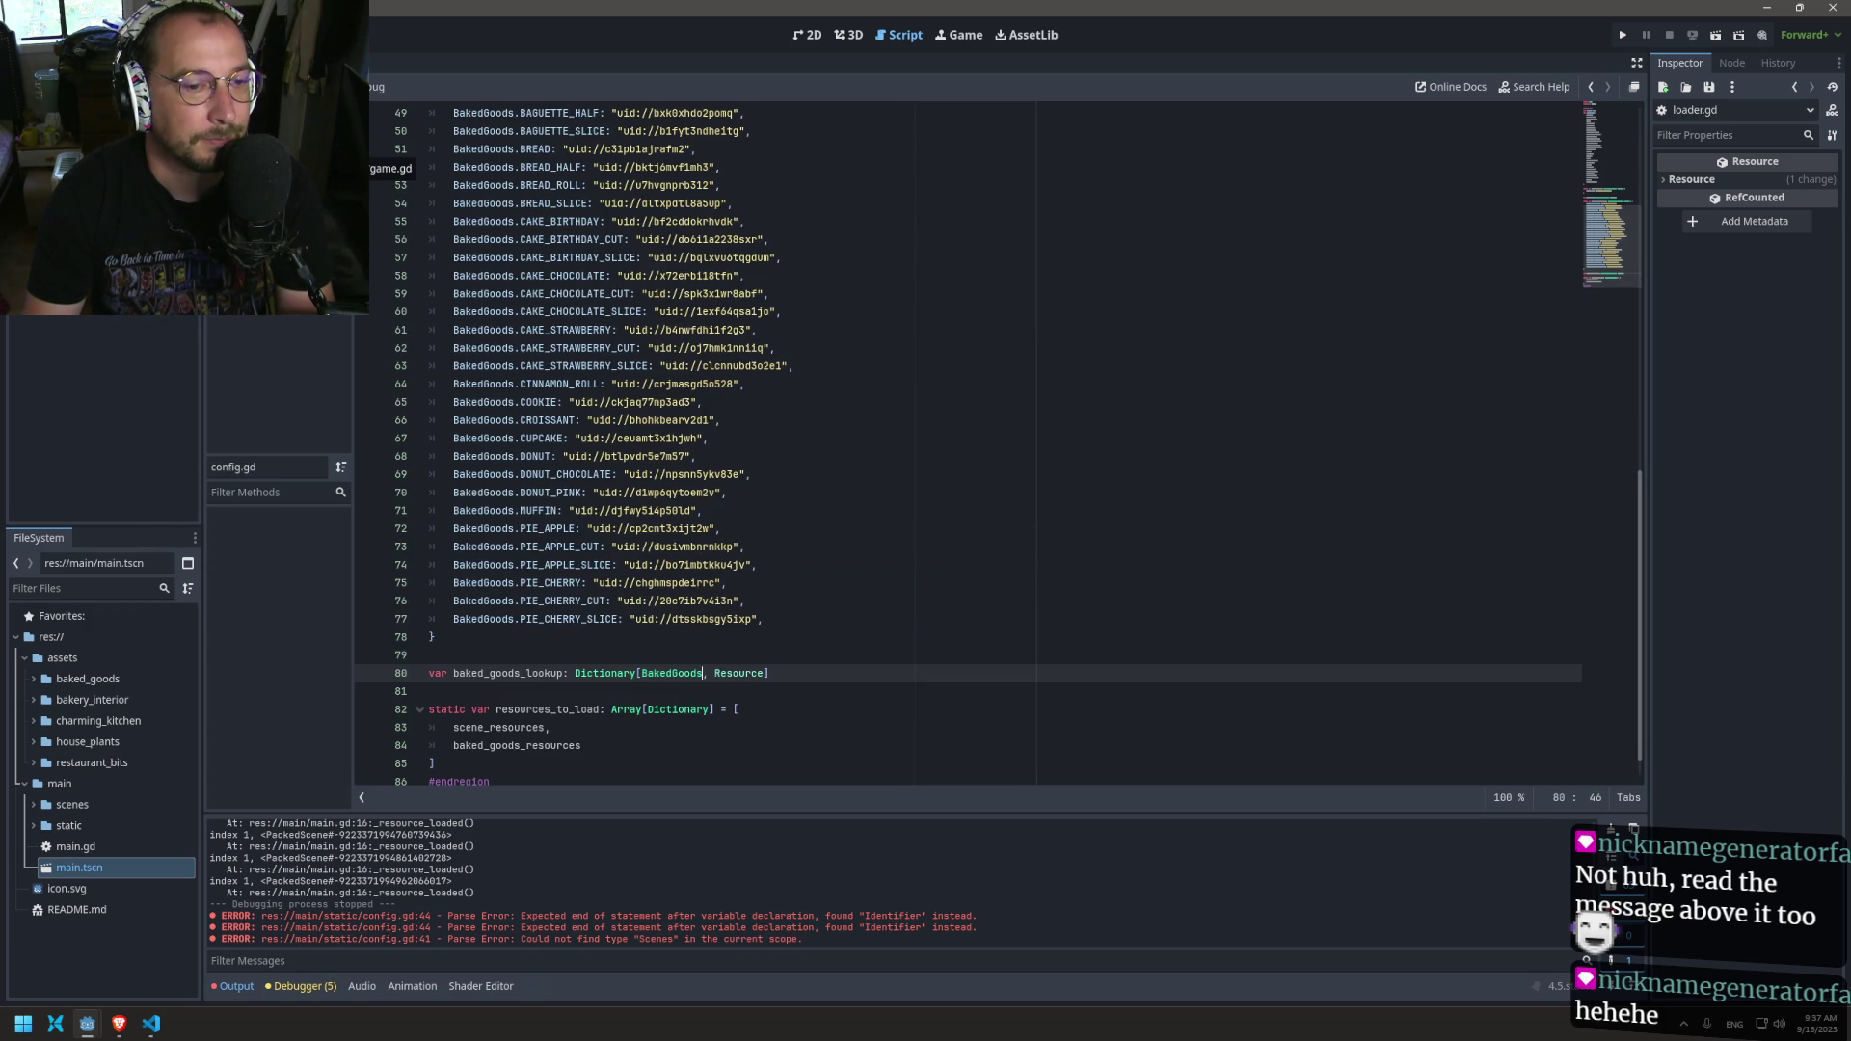
scroll(601, 414, "up", 3)
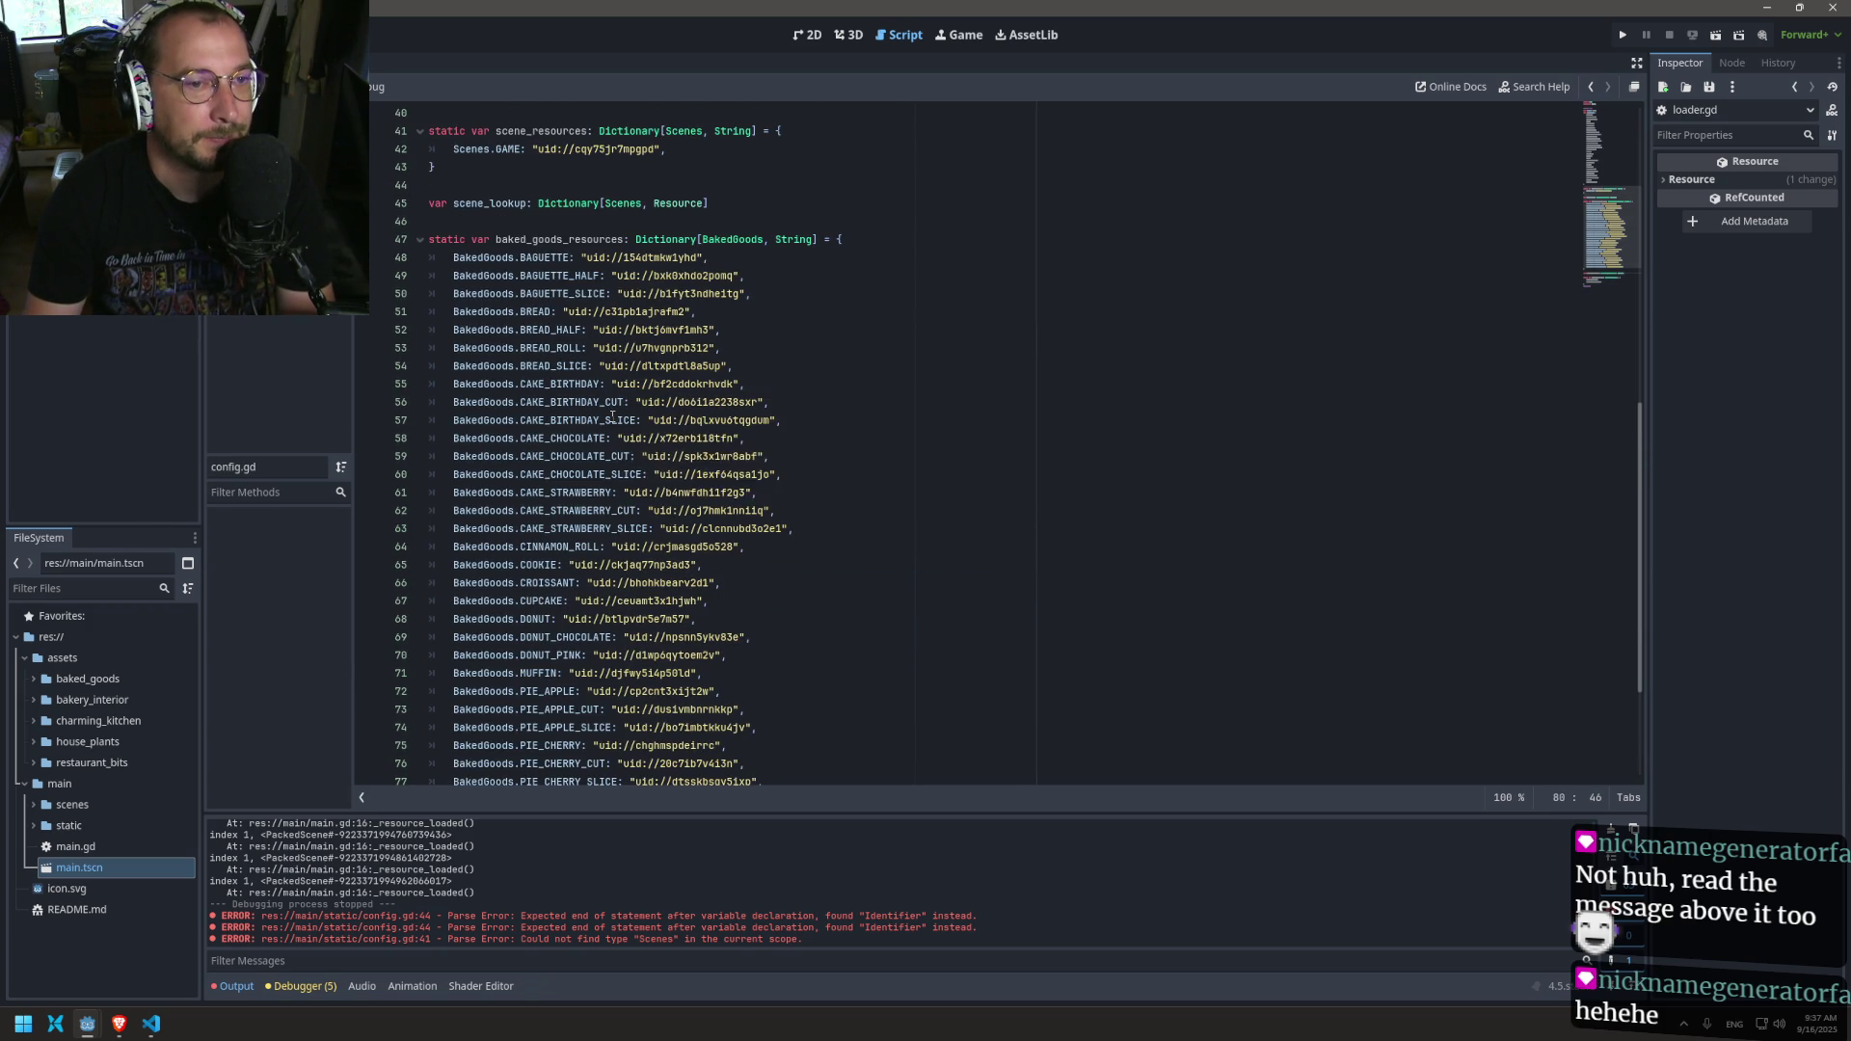
Step: Go through main.gd, game.gd and config.gd in the script list, ending on loader.gd's loop
left_click(338, 201)
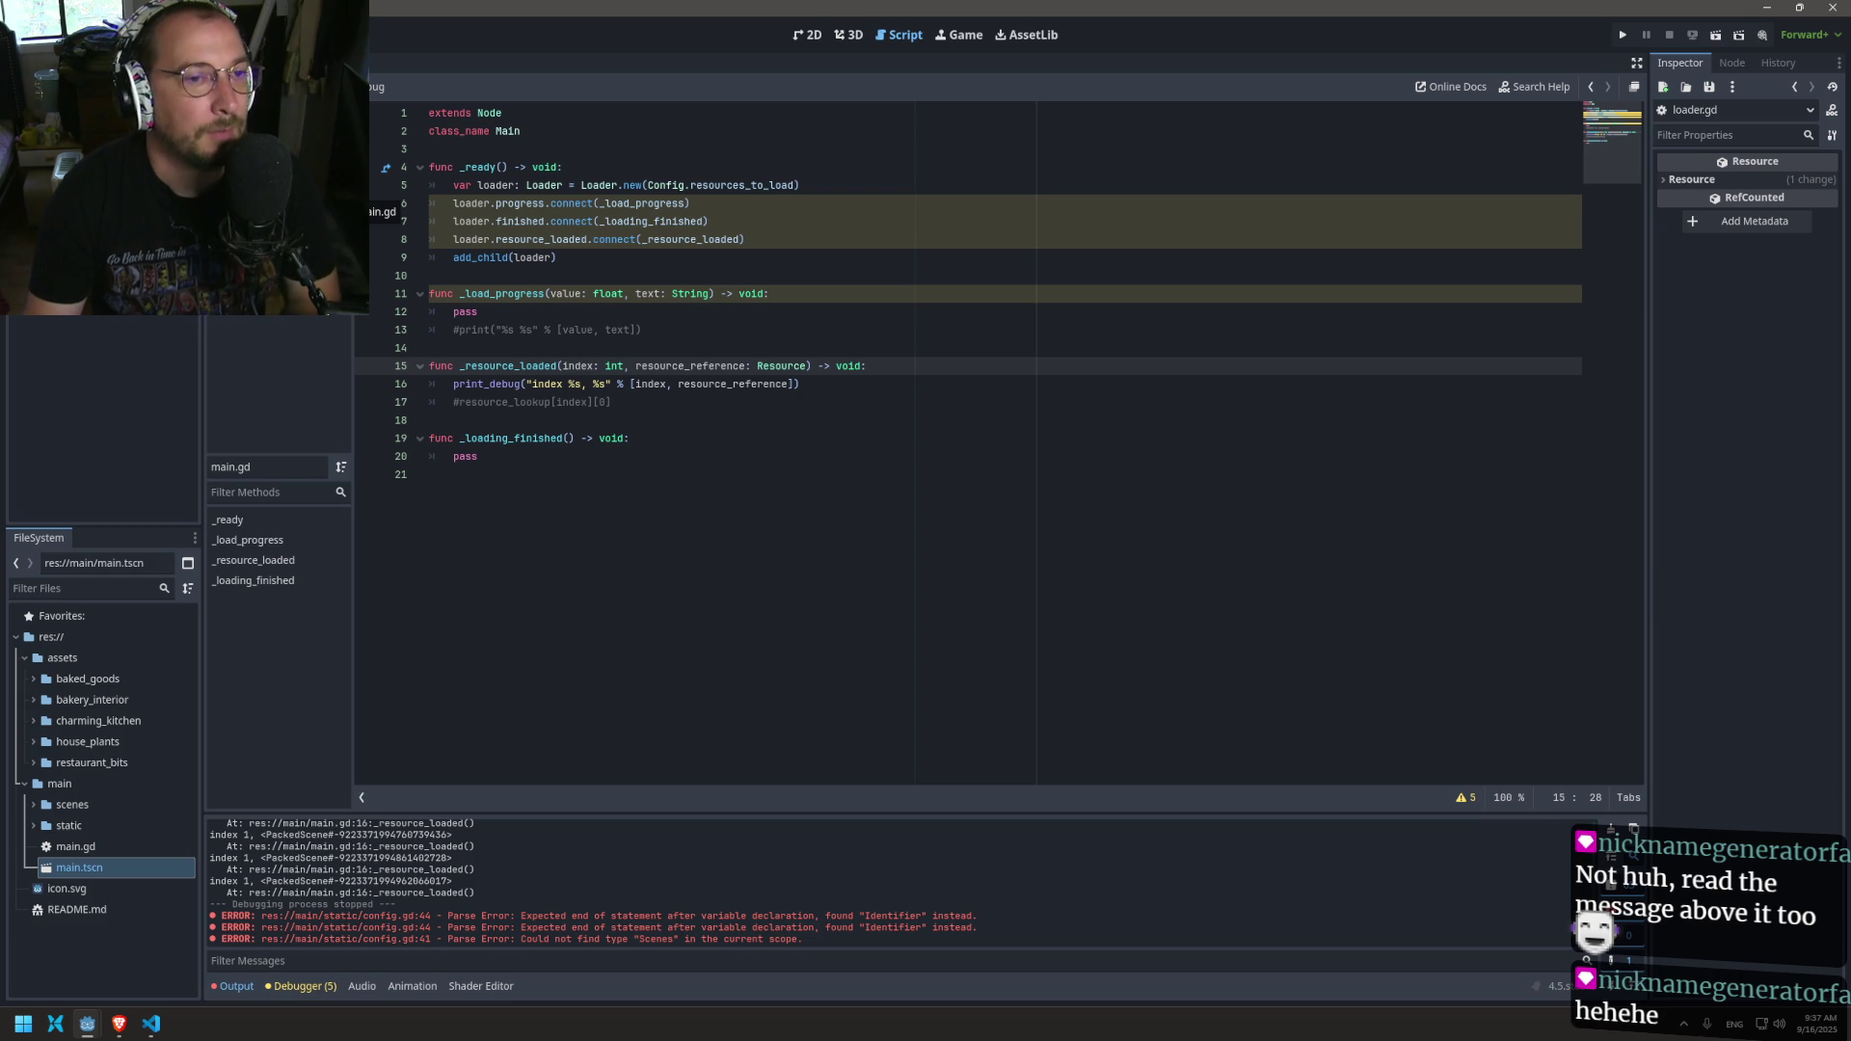
left_click(338, 198)
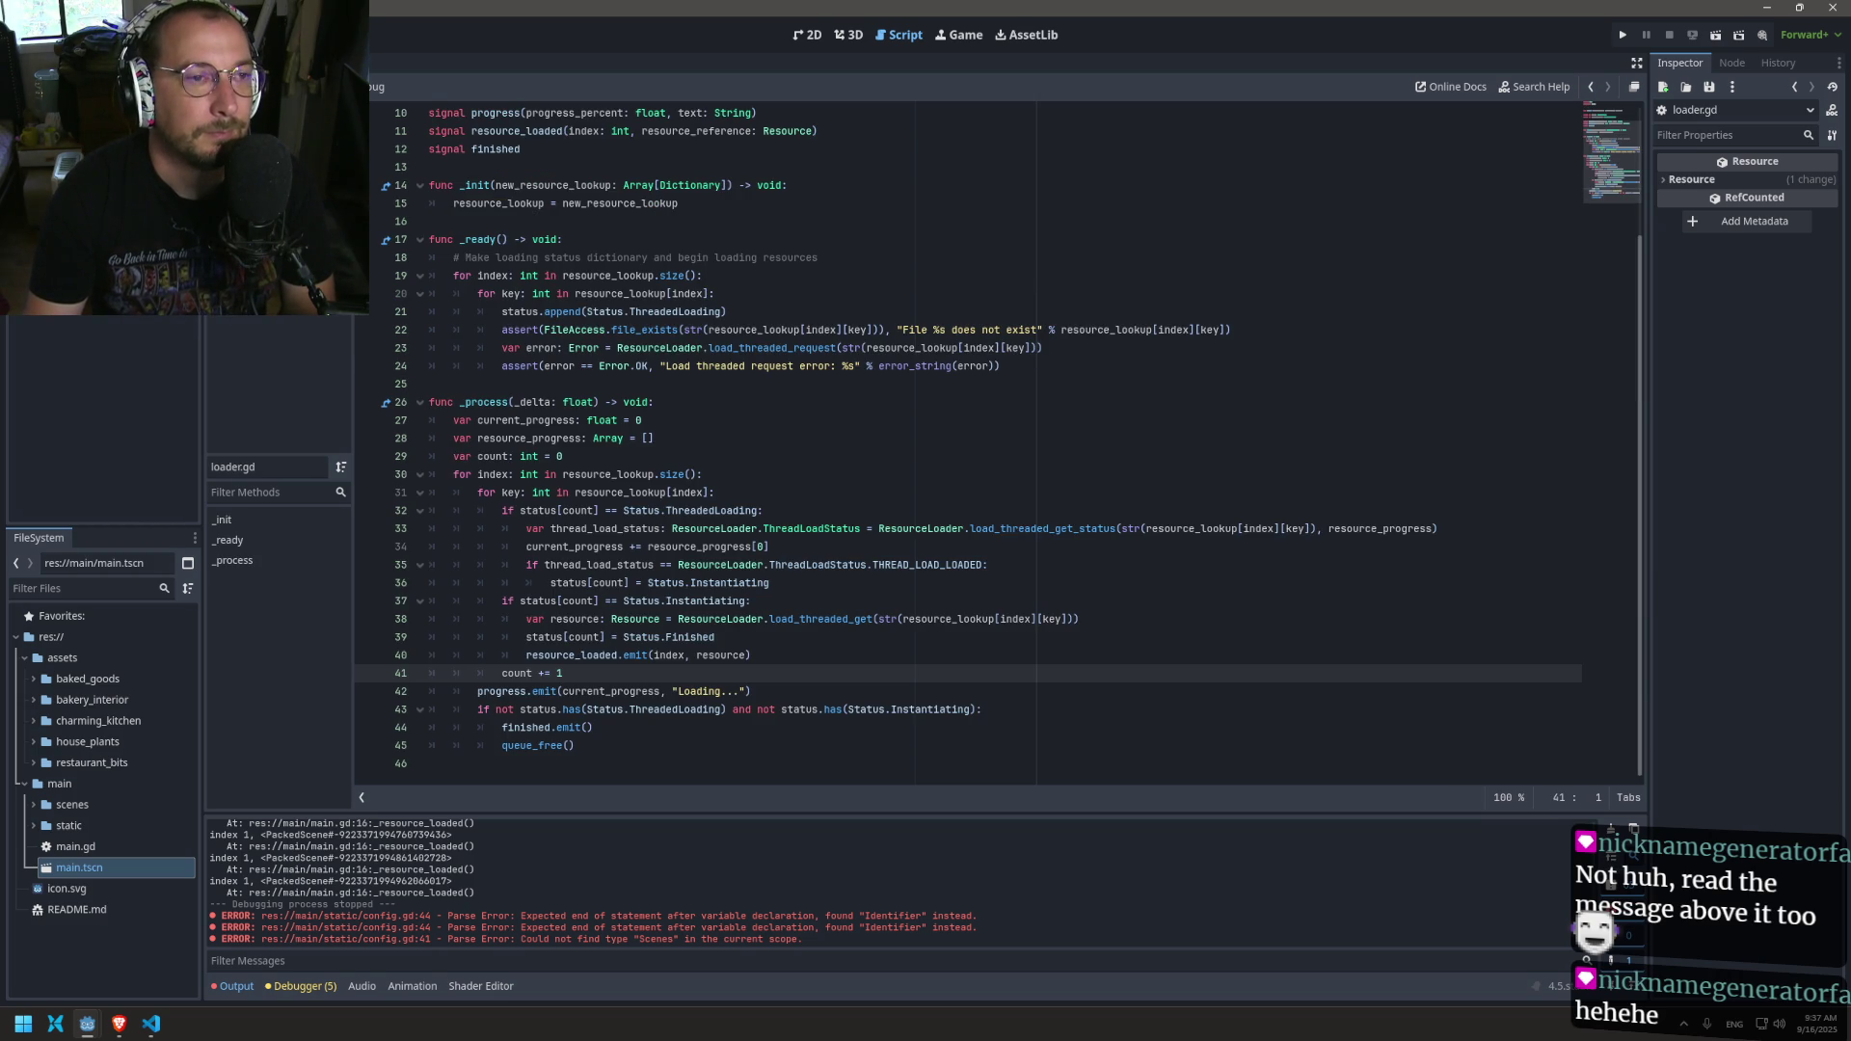
left_click(337, 178)
left_click(338, 156)
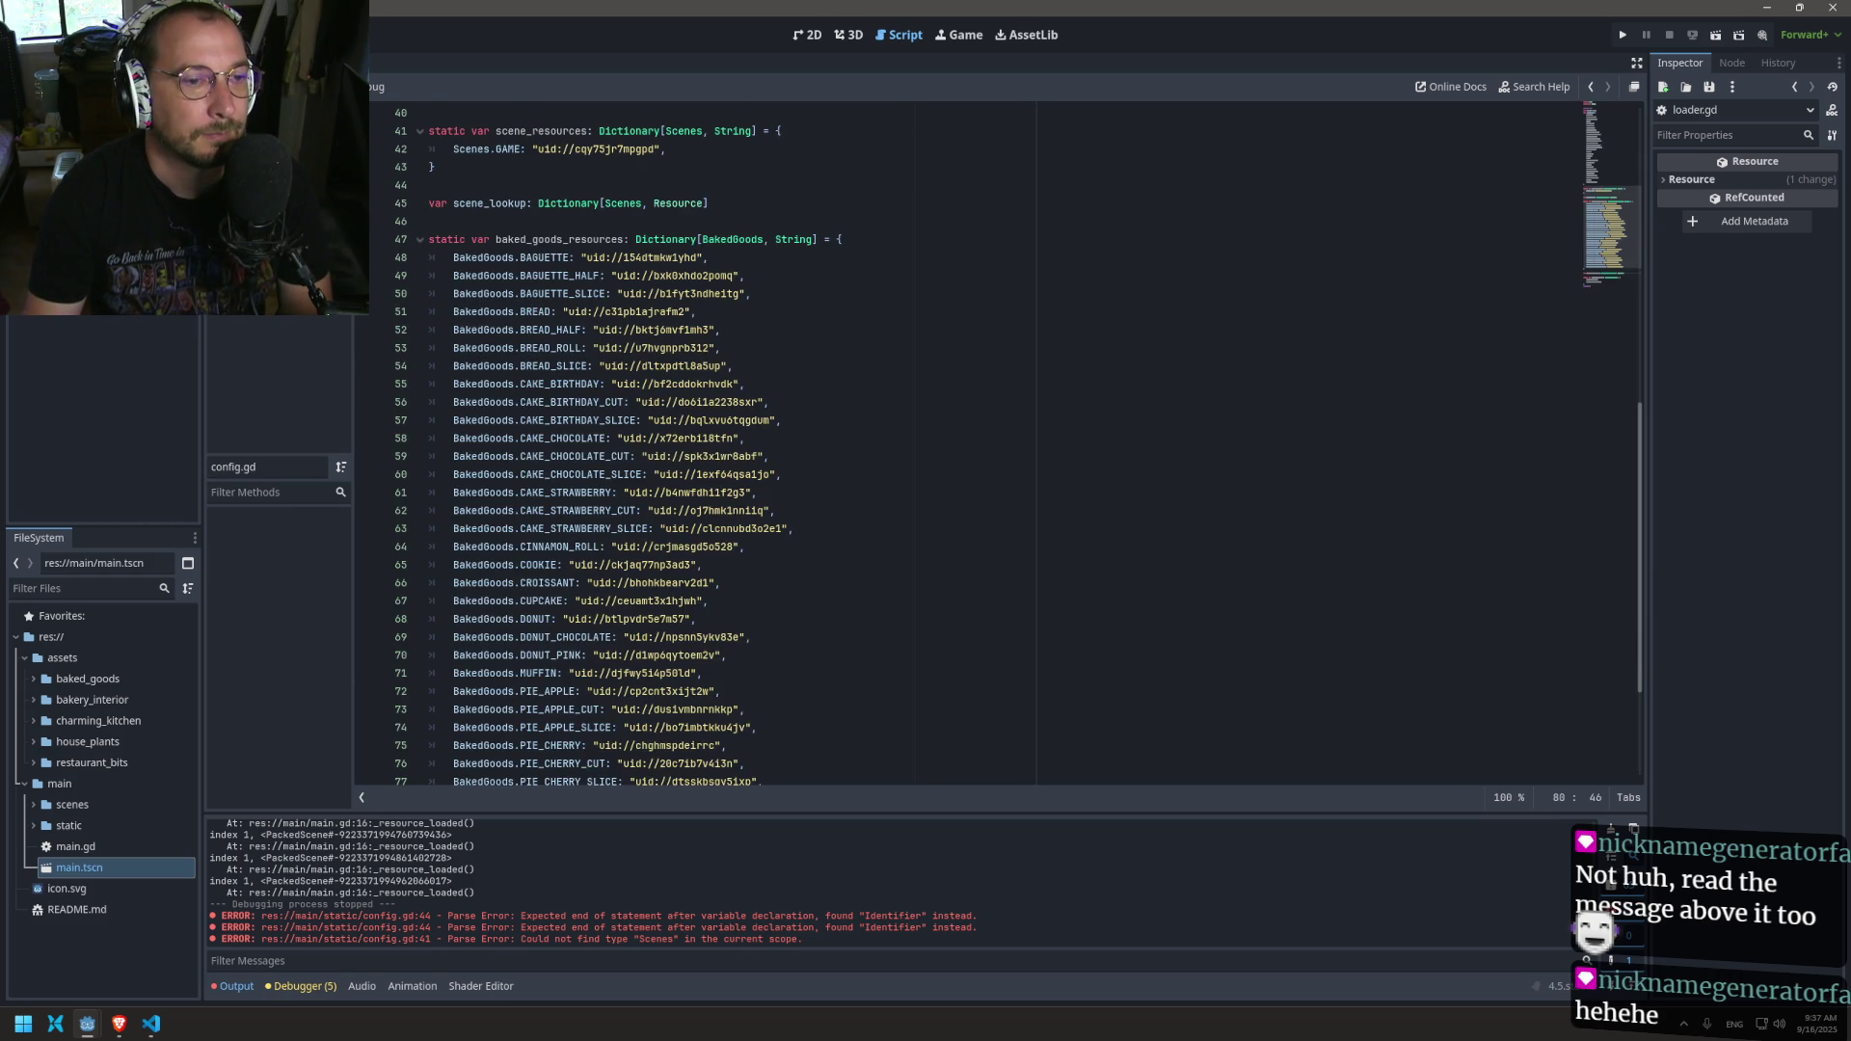
left_click(337, 220)
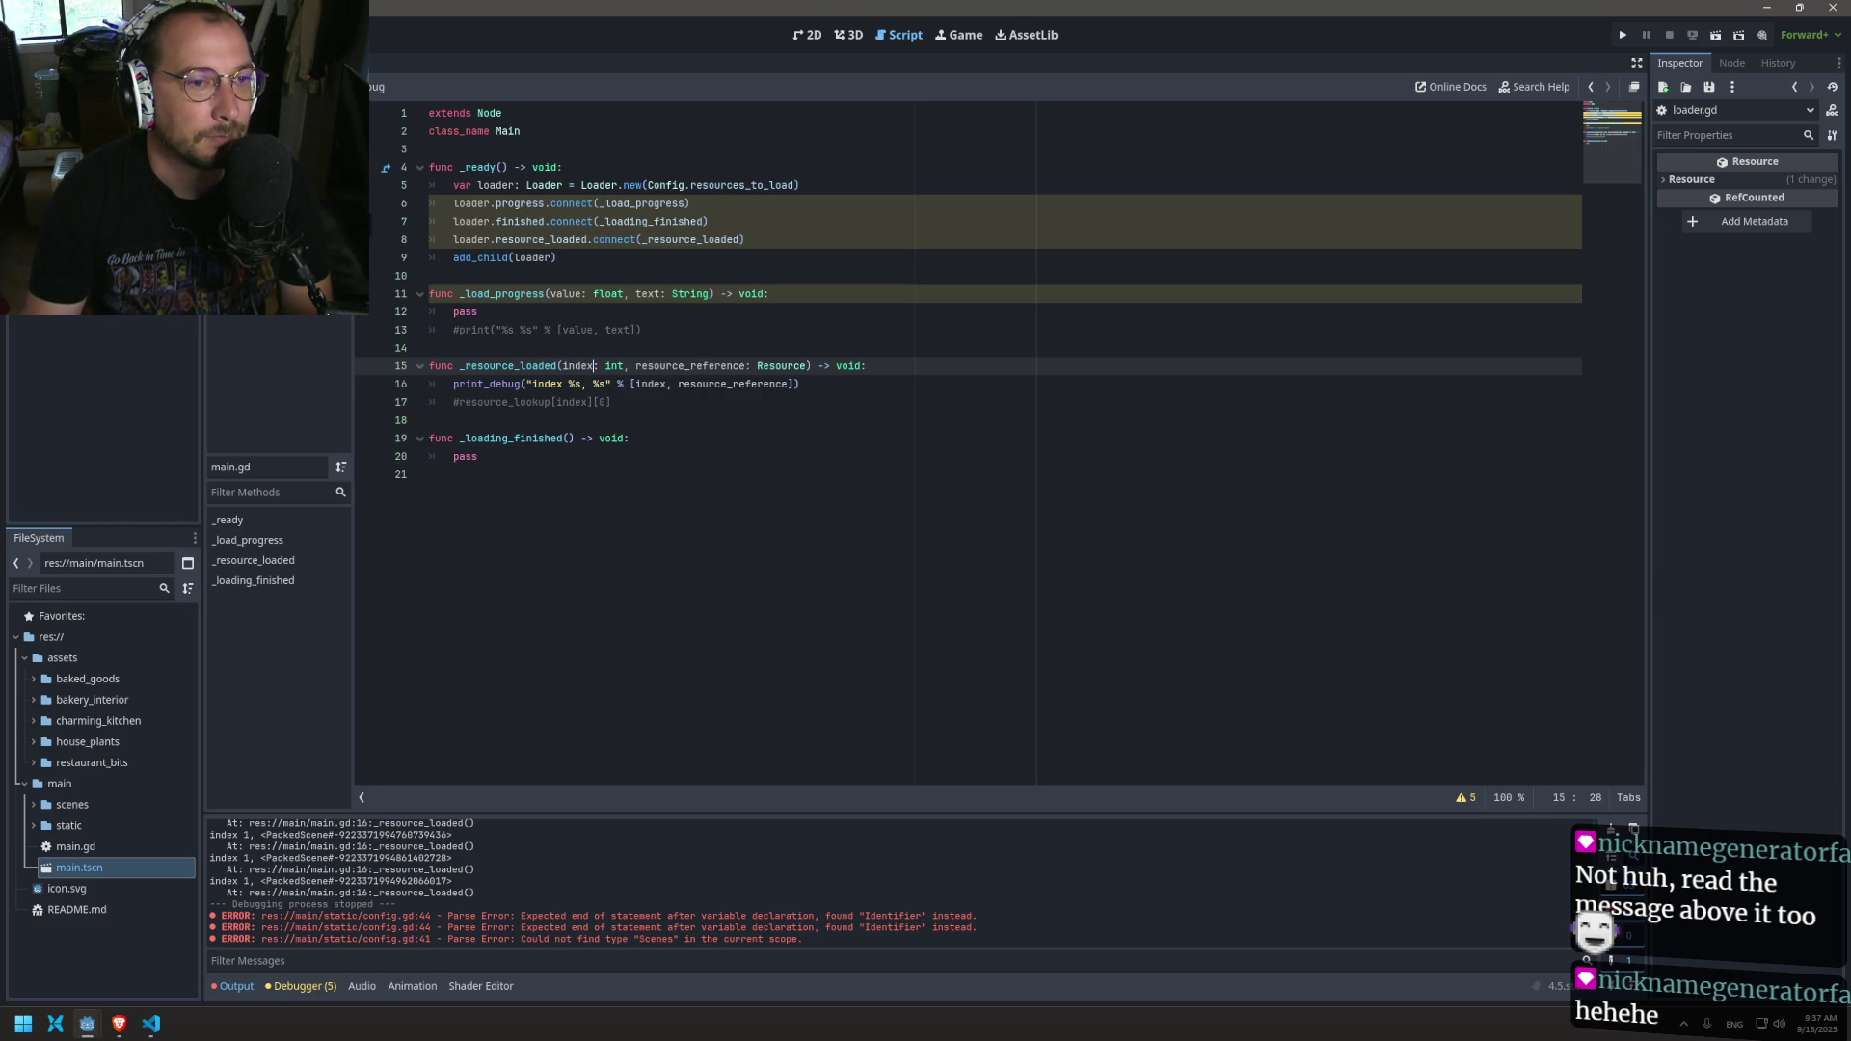
left_click(337, 199)
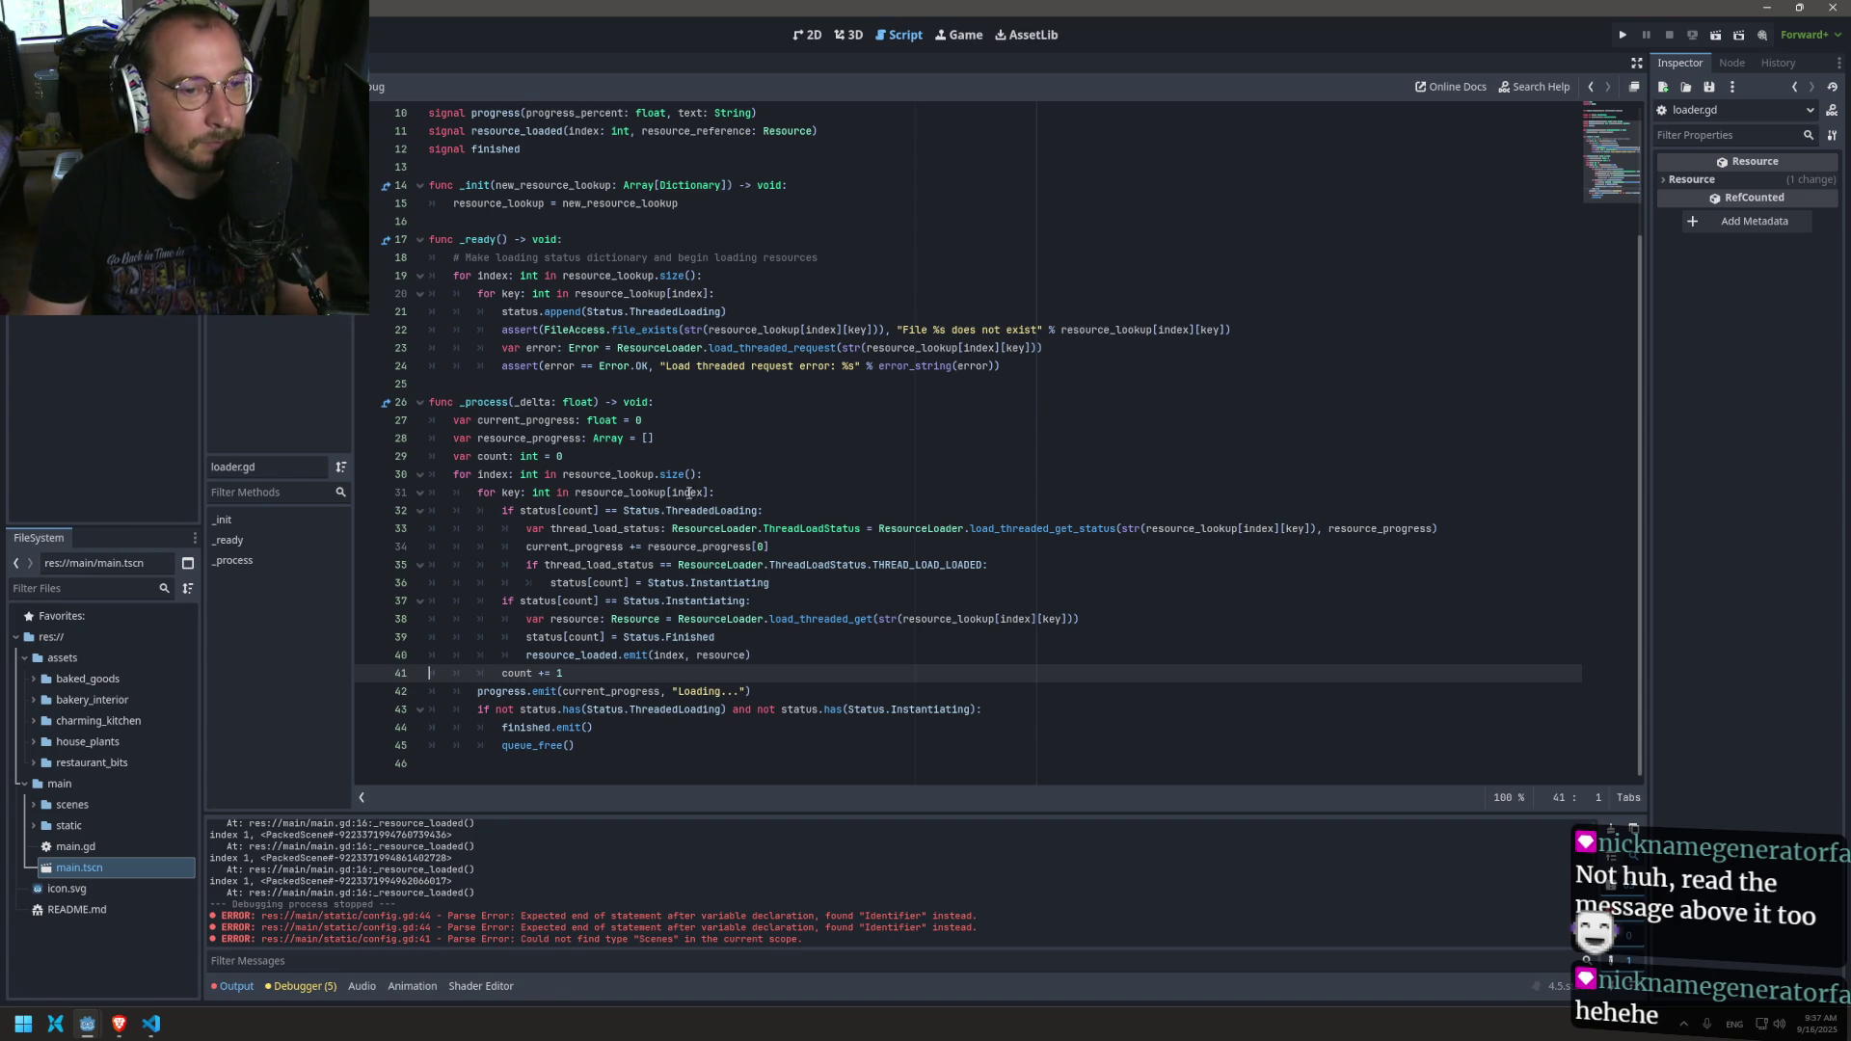
left_click(508, 474)
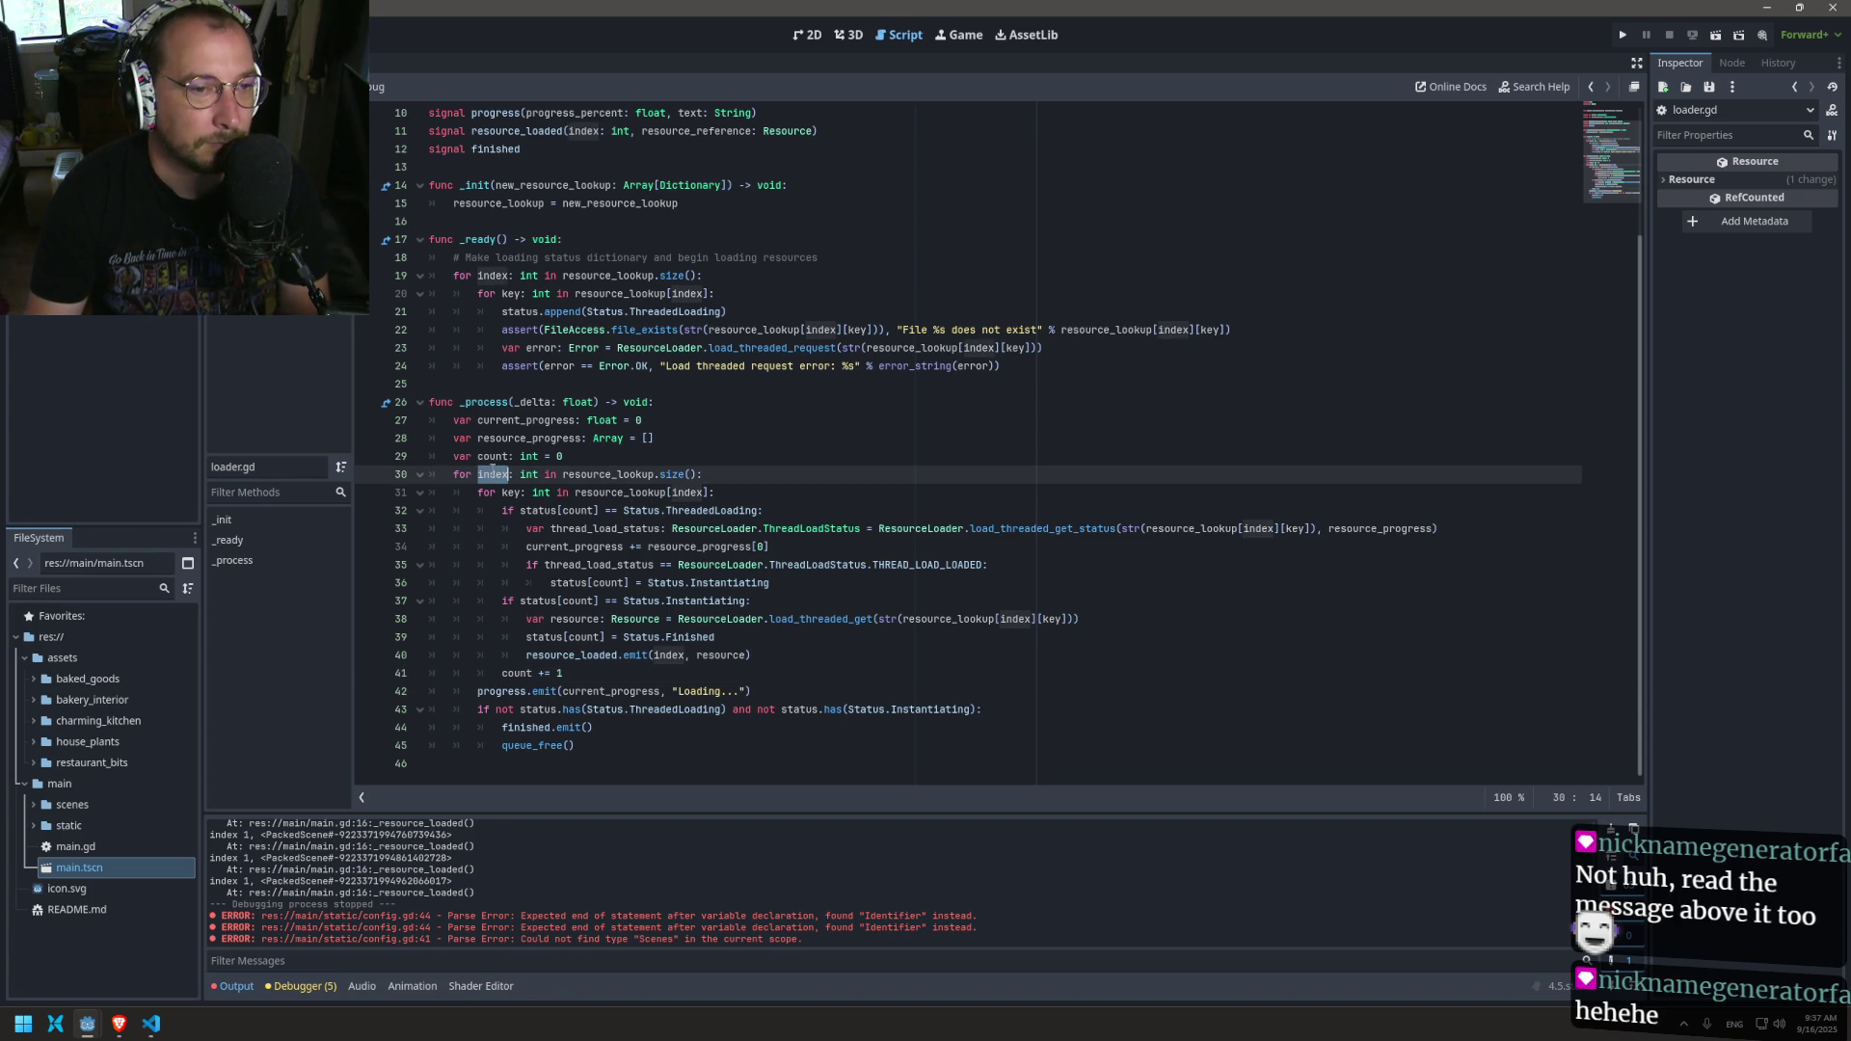
Step: Rename the count variable on line 29 to index_status and save
key("Up")
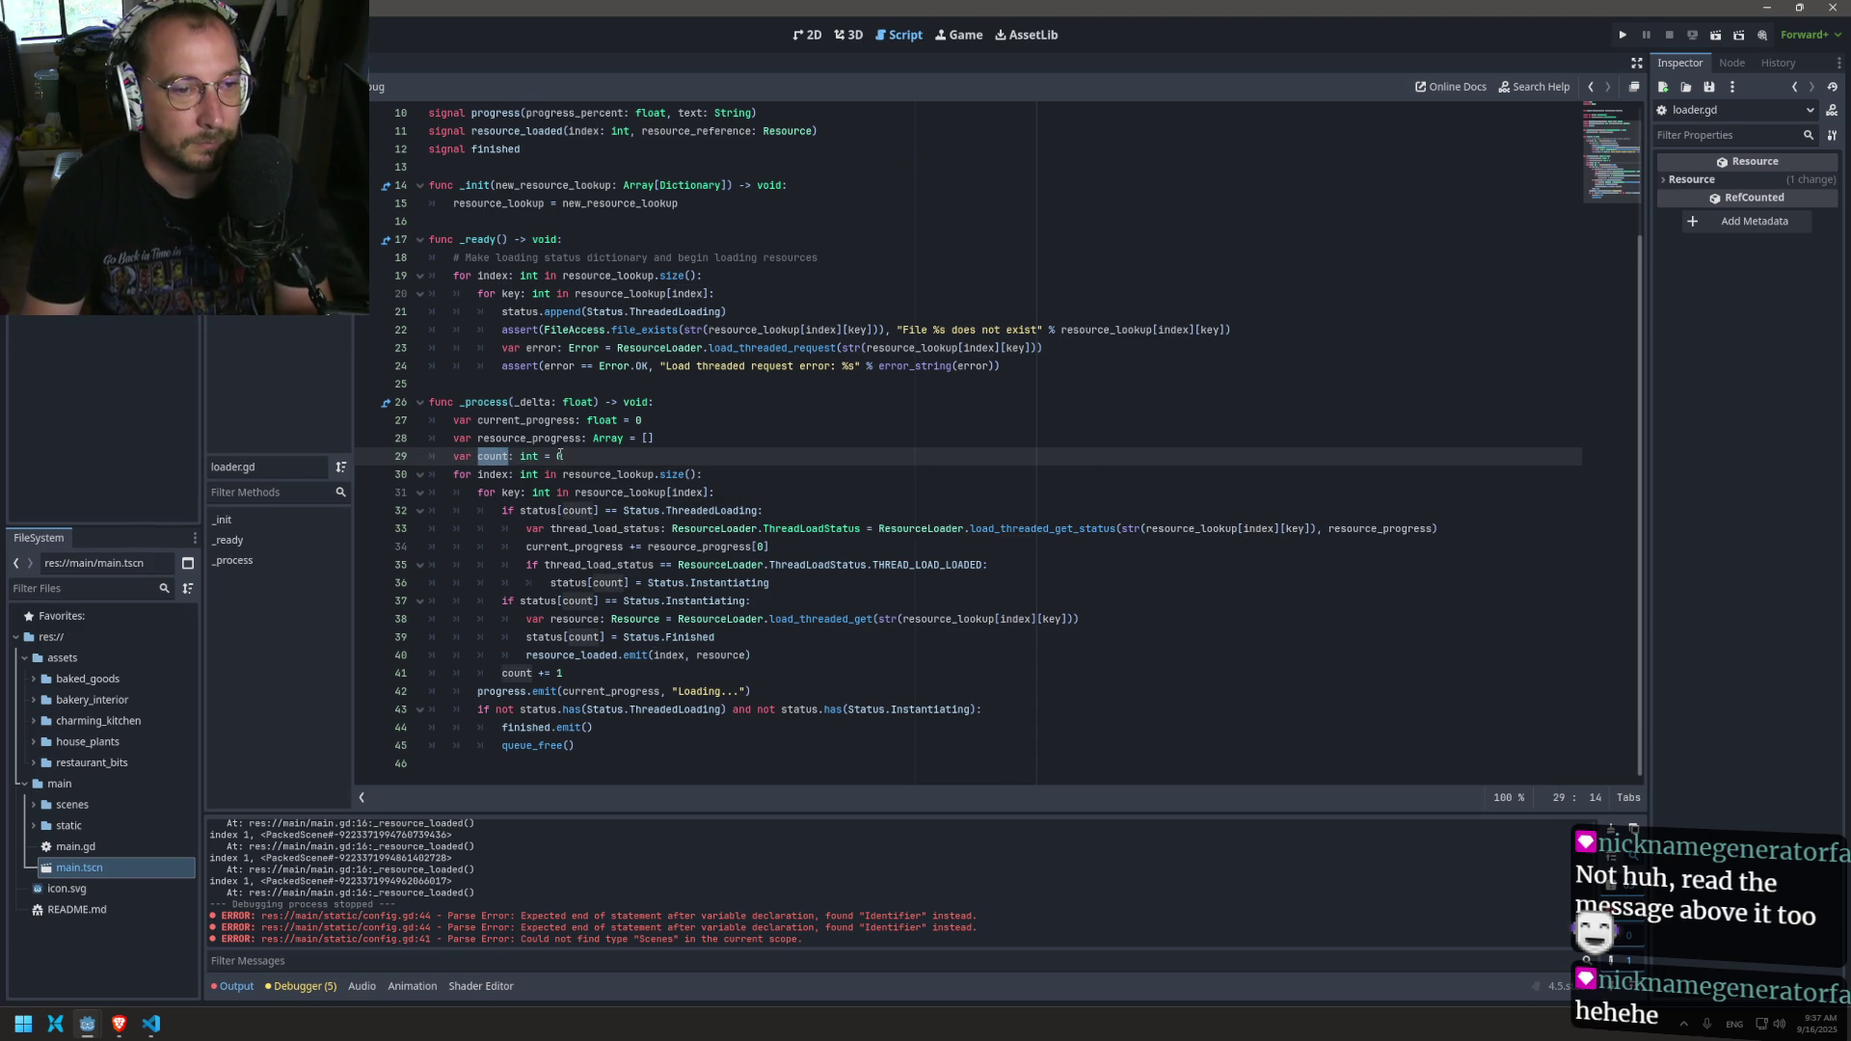
left_click(489, 457)
key("BackSpace")
type("o")
double_click(482, 457)
type("s")
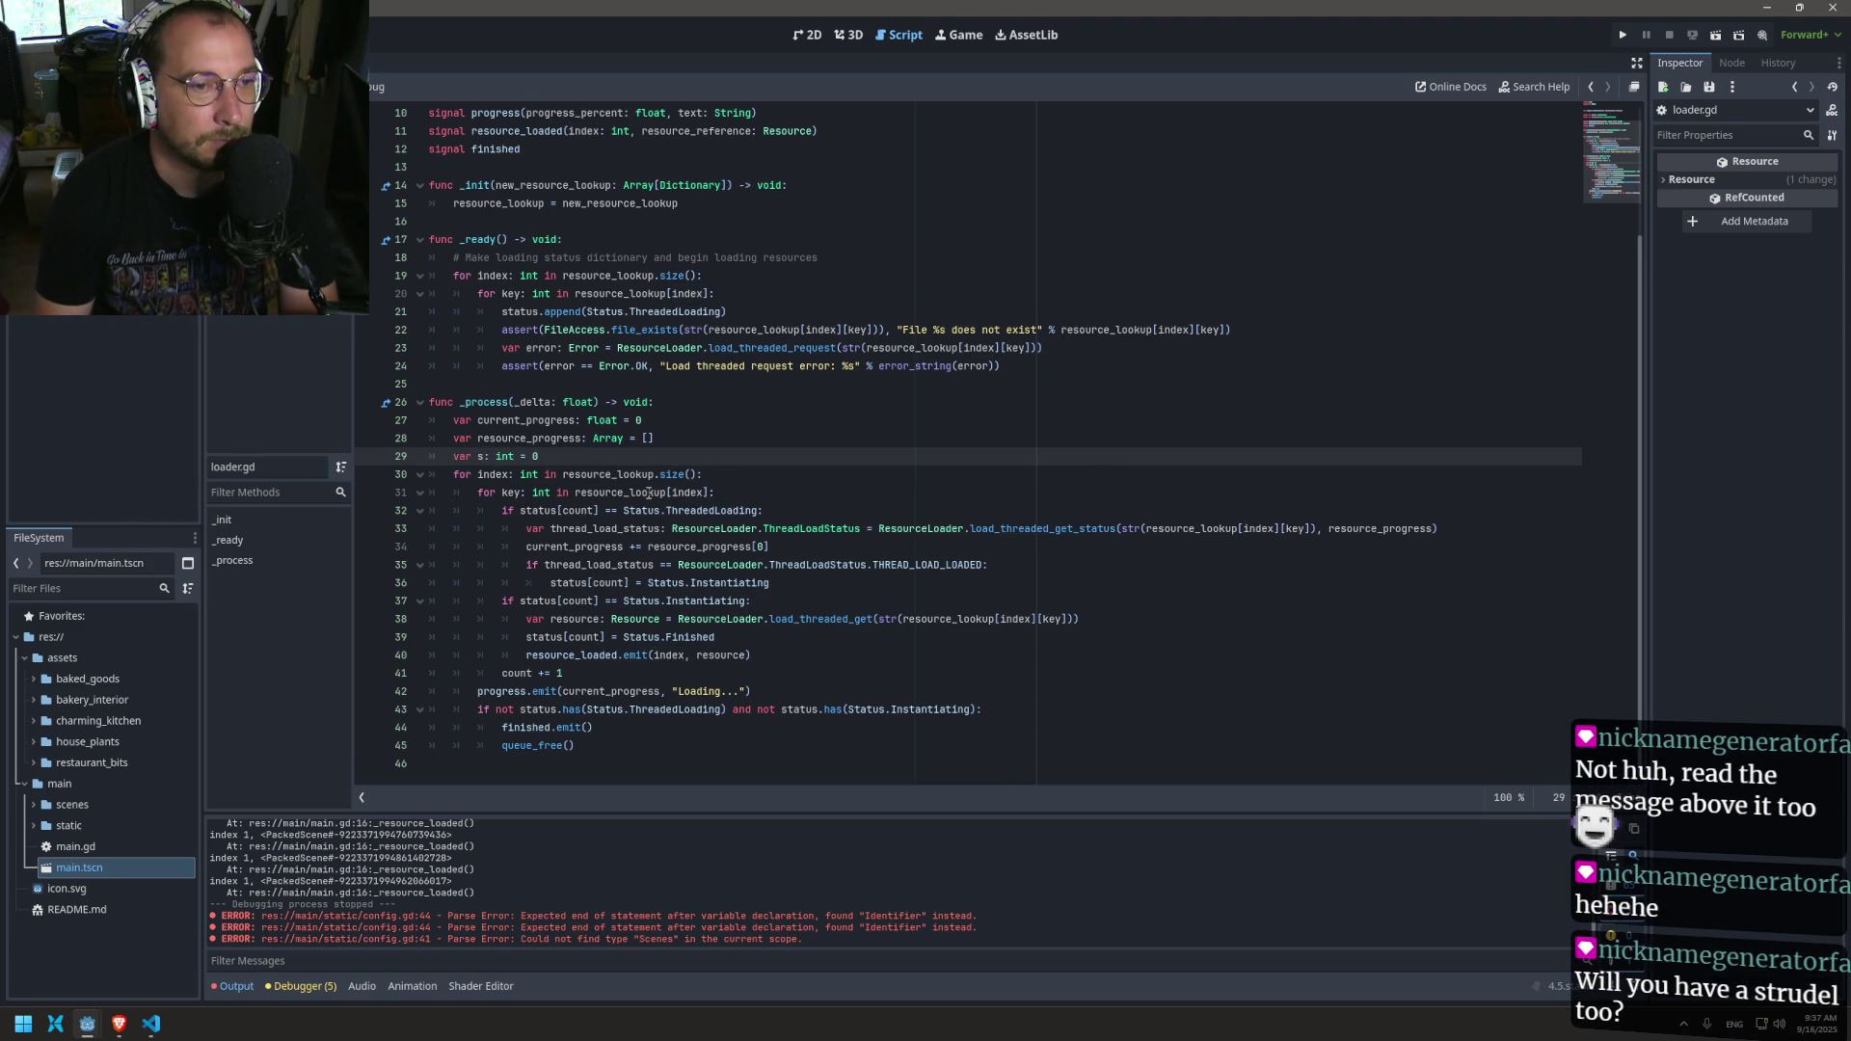
key("BackSpace")
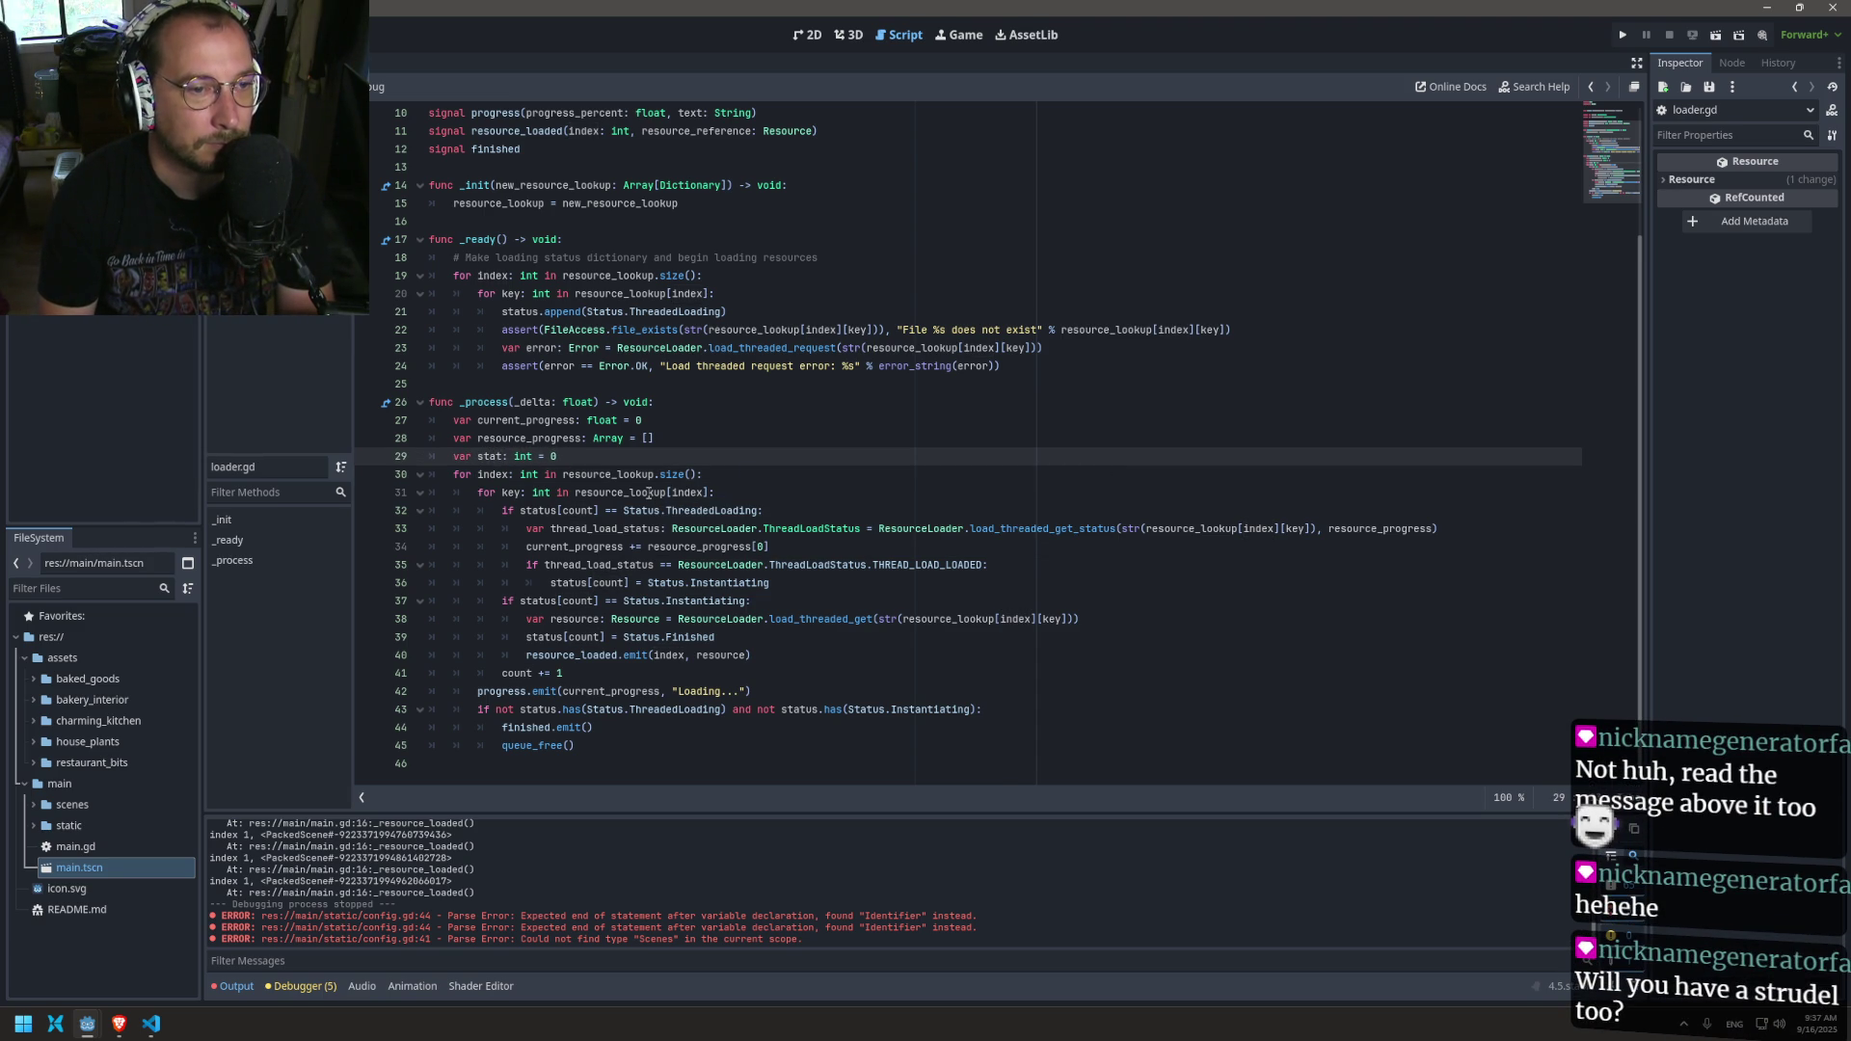
type("us_")
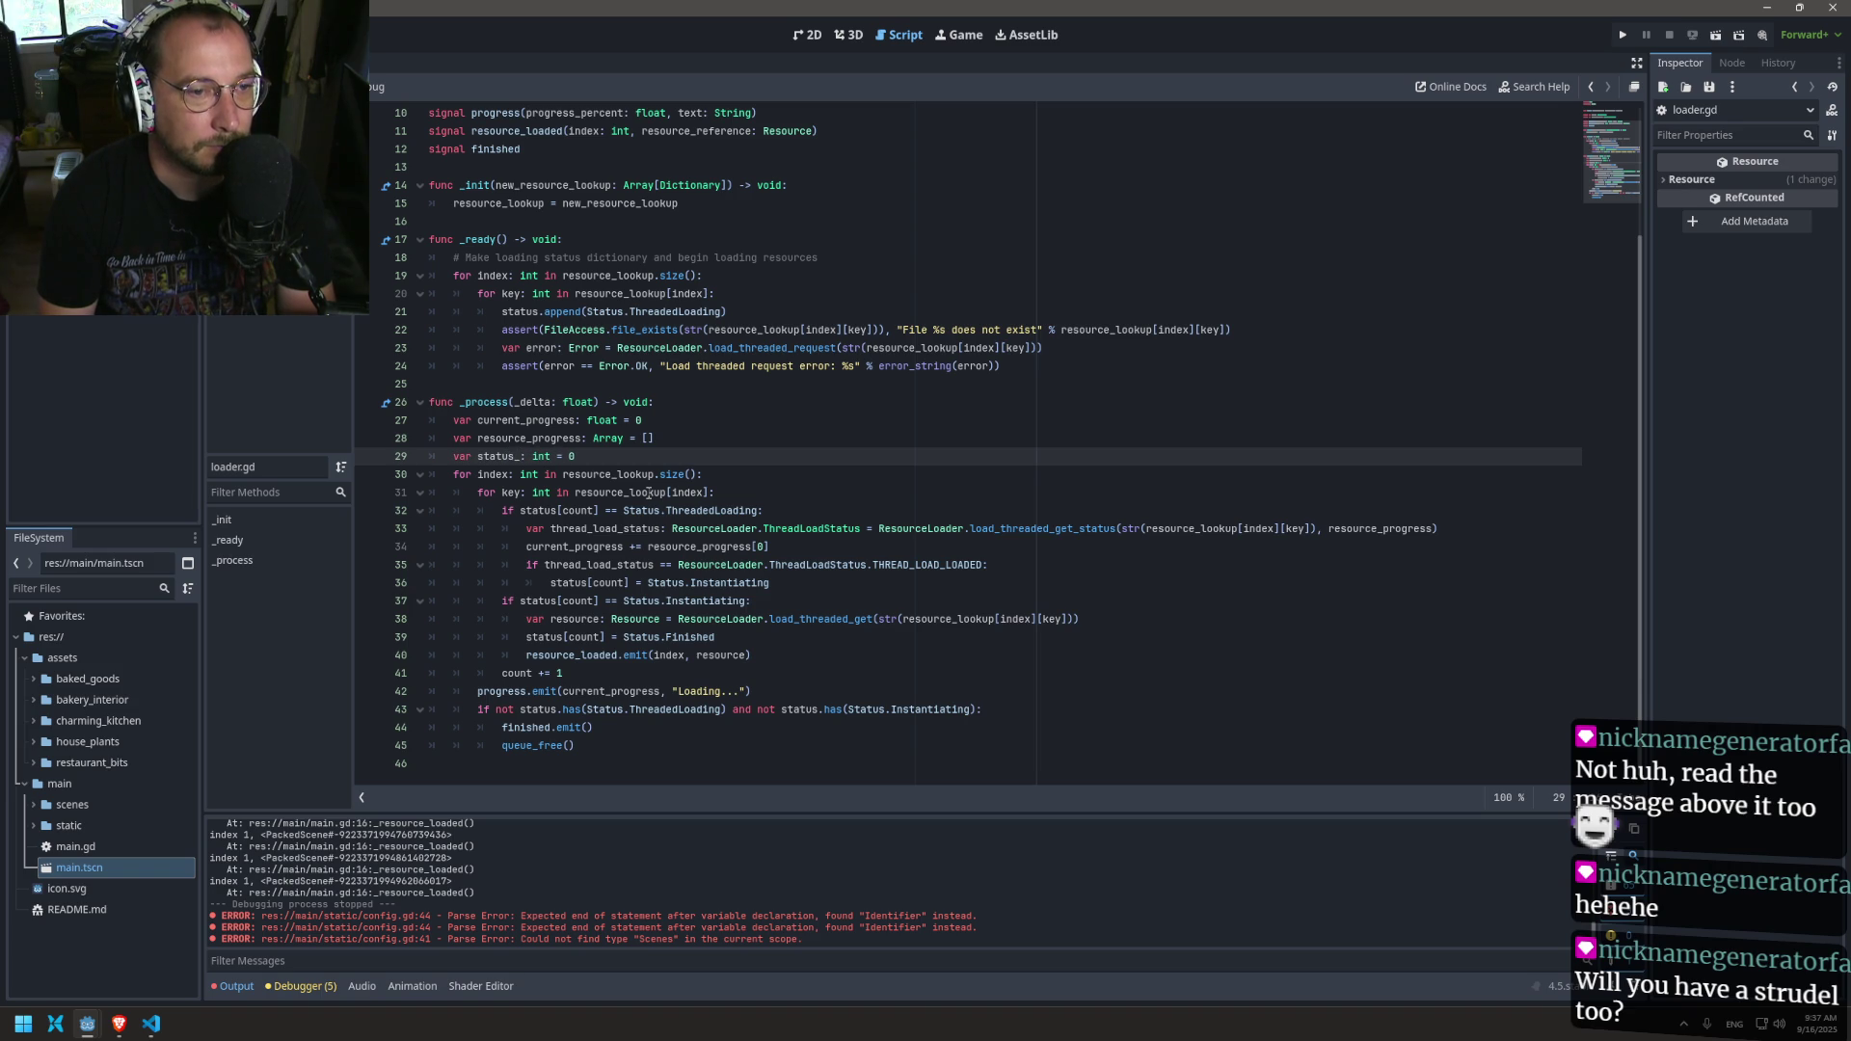
key("BackSpace")
key("BackSpace")
key("BackSpace")
type("inde")
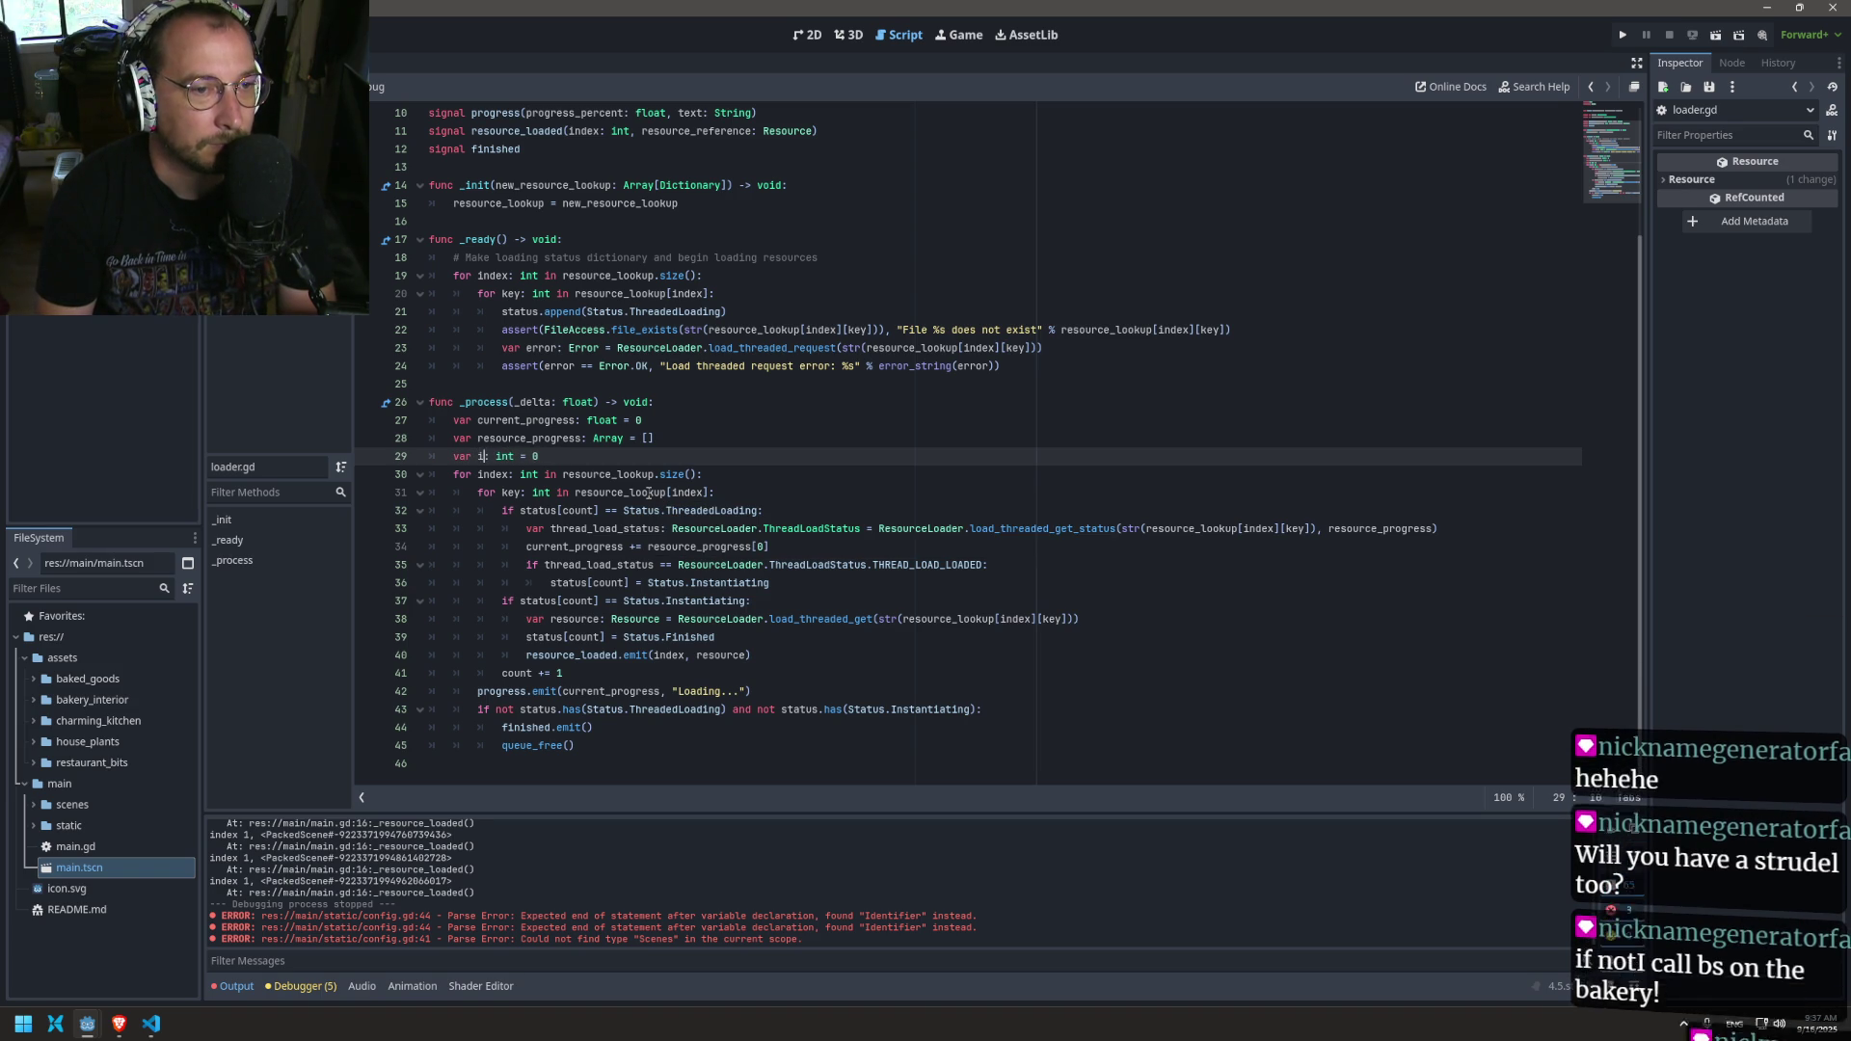
type("x_status")
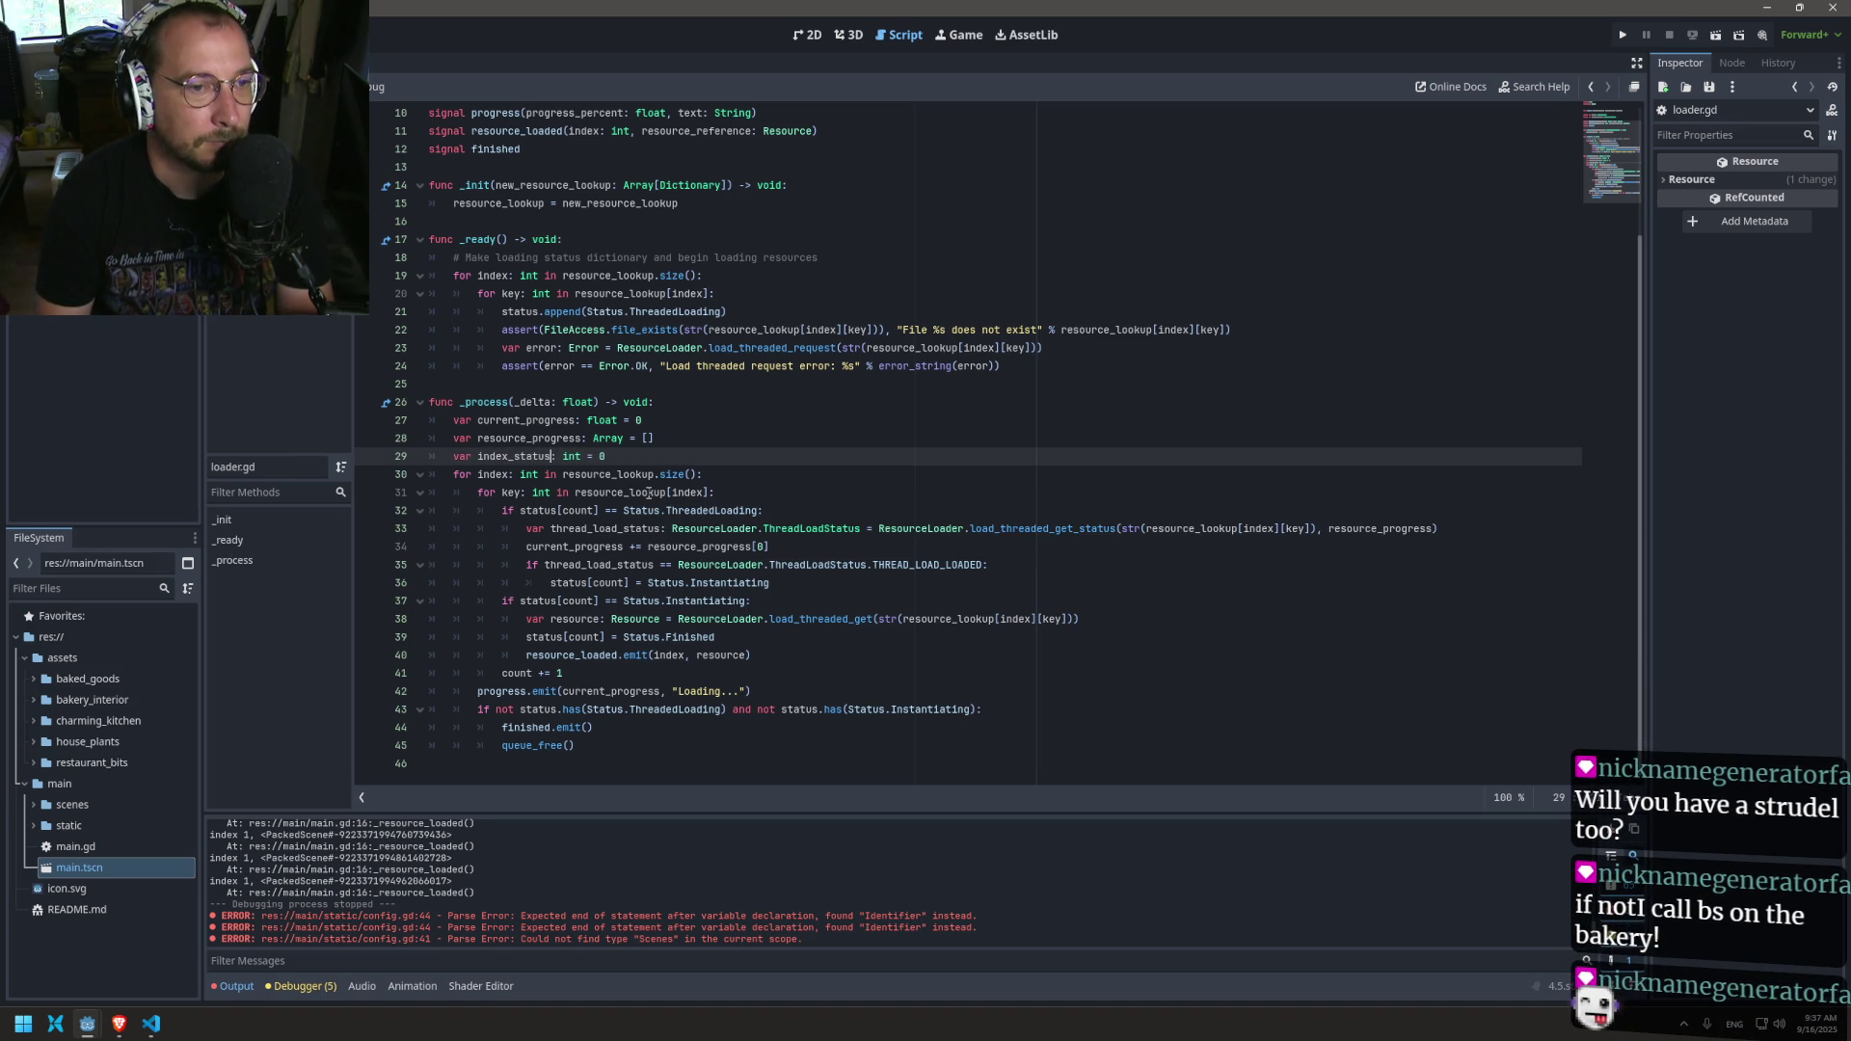
key("ctrl+s")
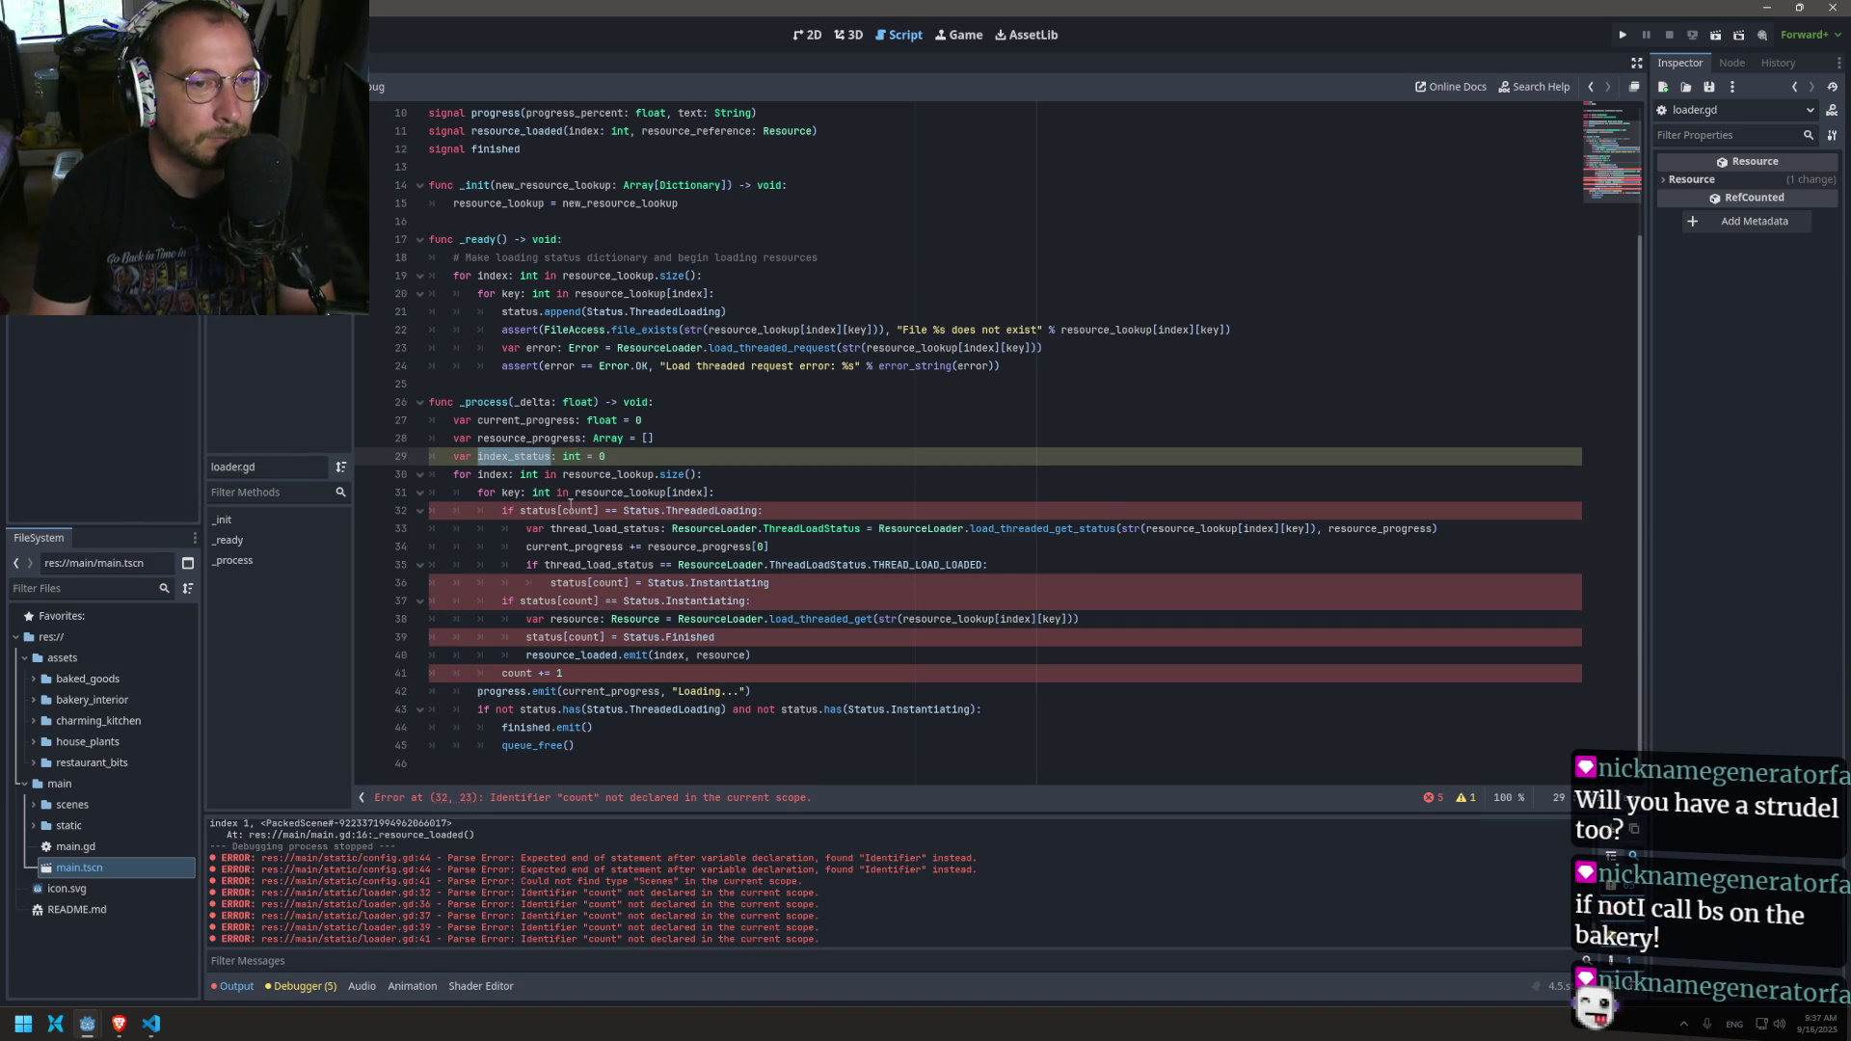
Step: Replace count with index_status on lines 32, 36, 37, 39 and 41
double_click(576, 510)
type("index_status")
left_click(606, 582)
double_click(606, 583)
type("index_status")
double_click(578, 601)
type("index_status")
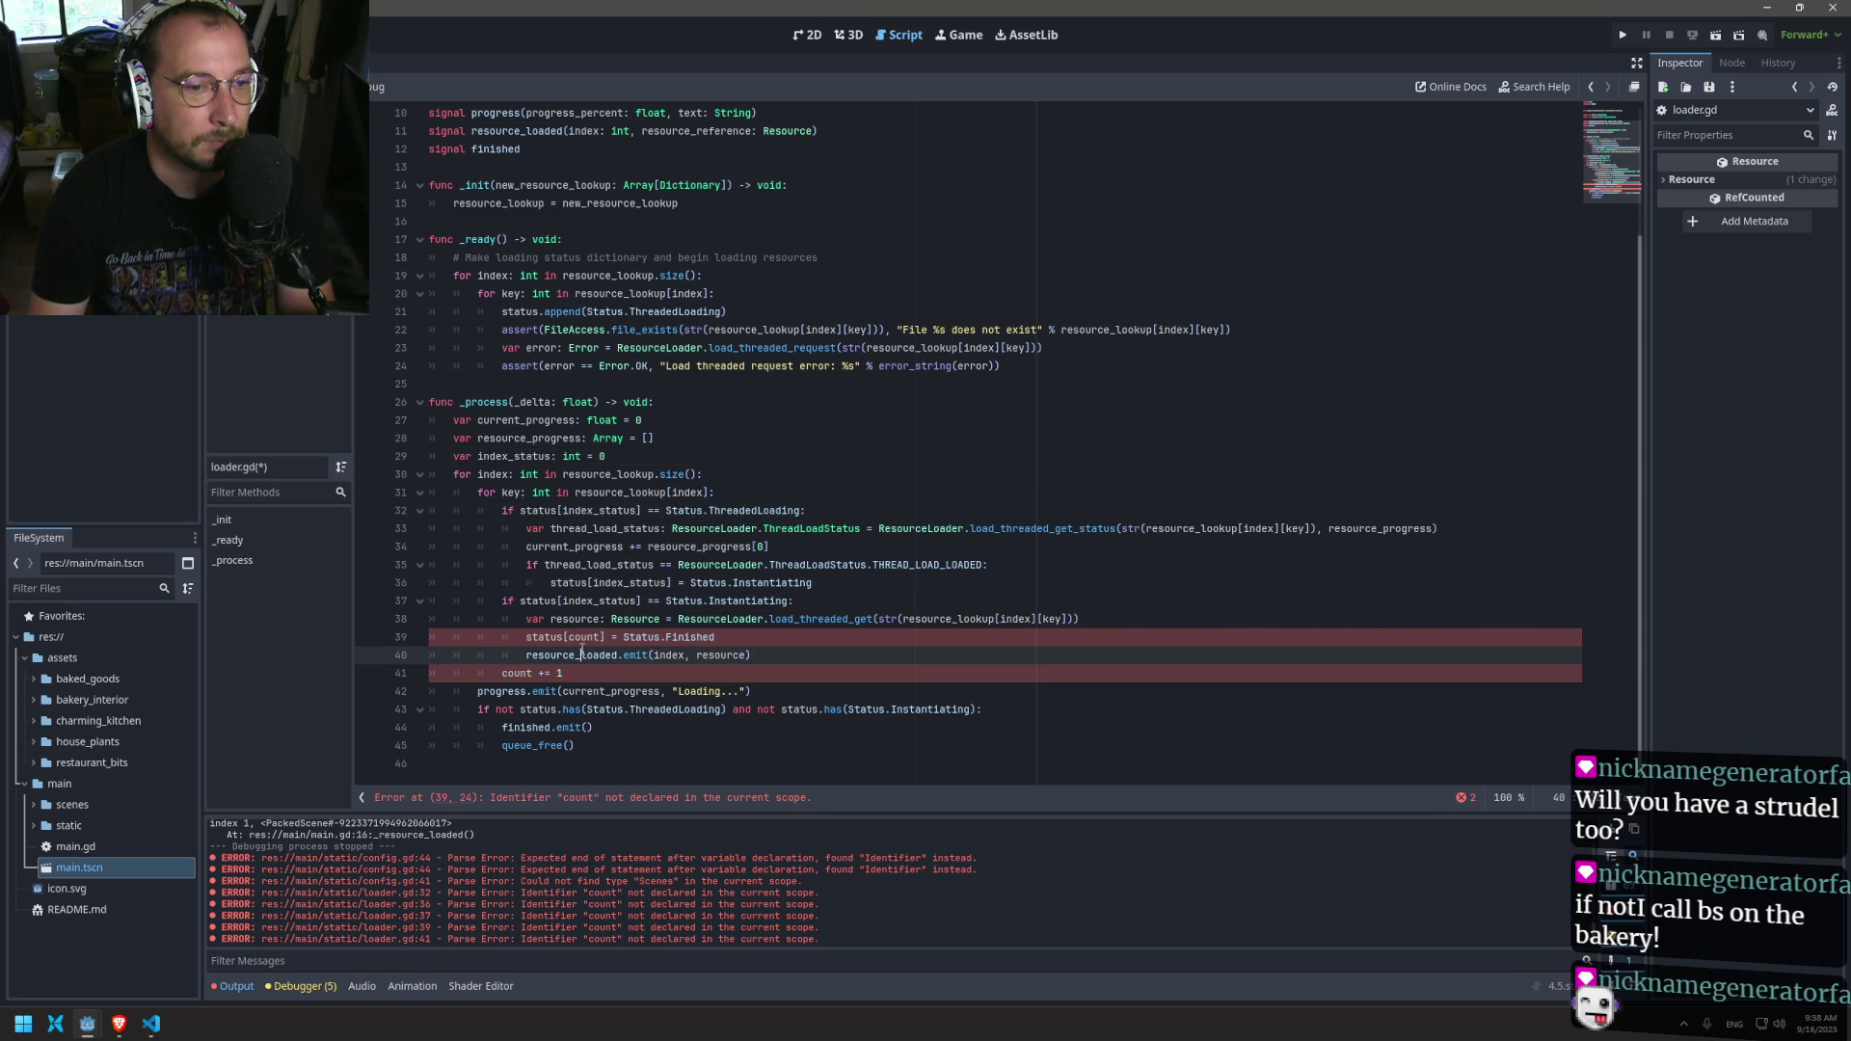
double_click(585, 637)
type("index_status")
double_click(517, 672)
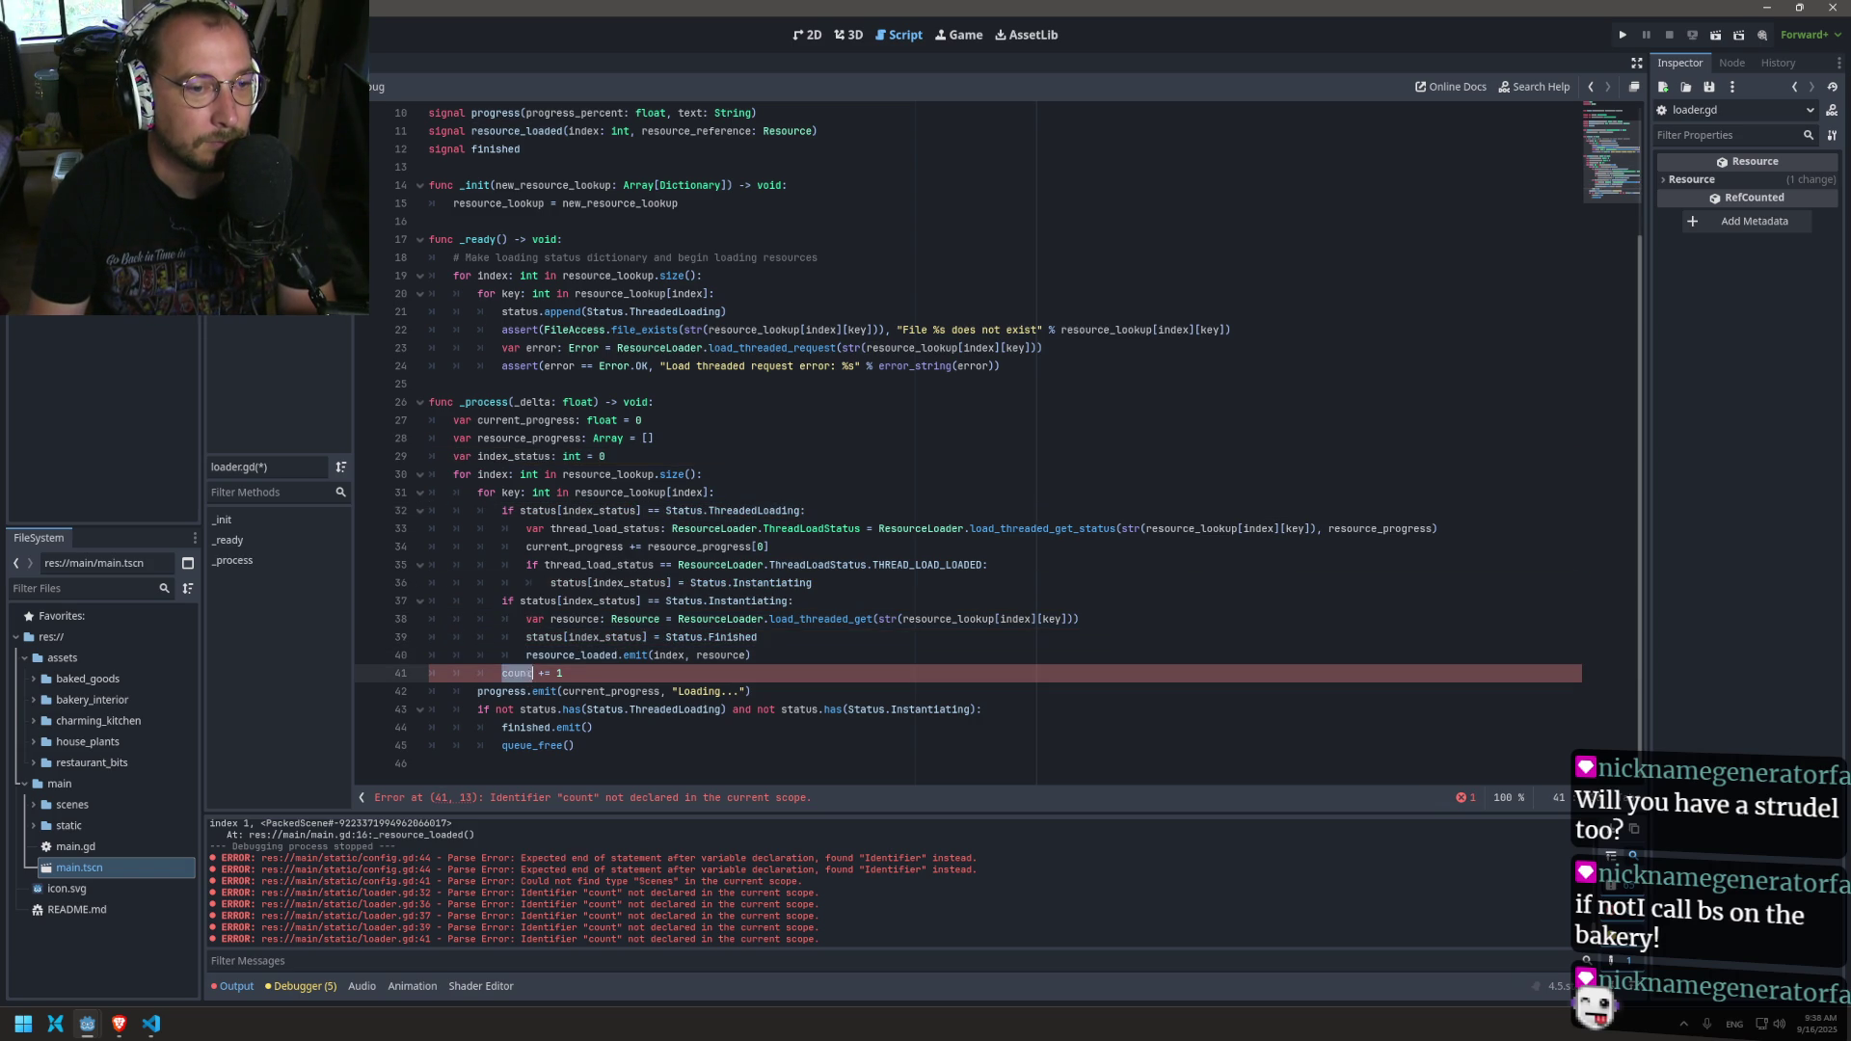
key("ctrl+shift+k")
scroll(555, 626, "up", 5)
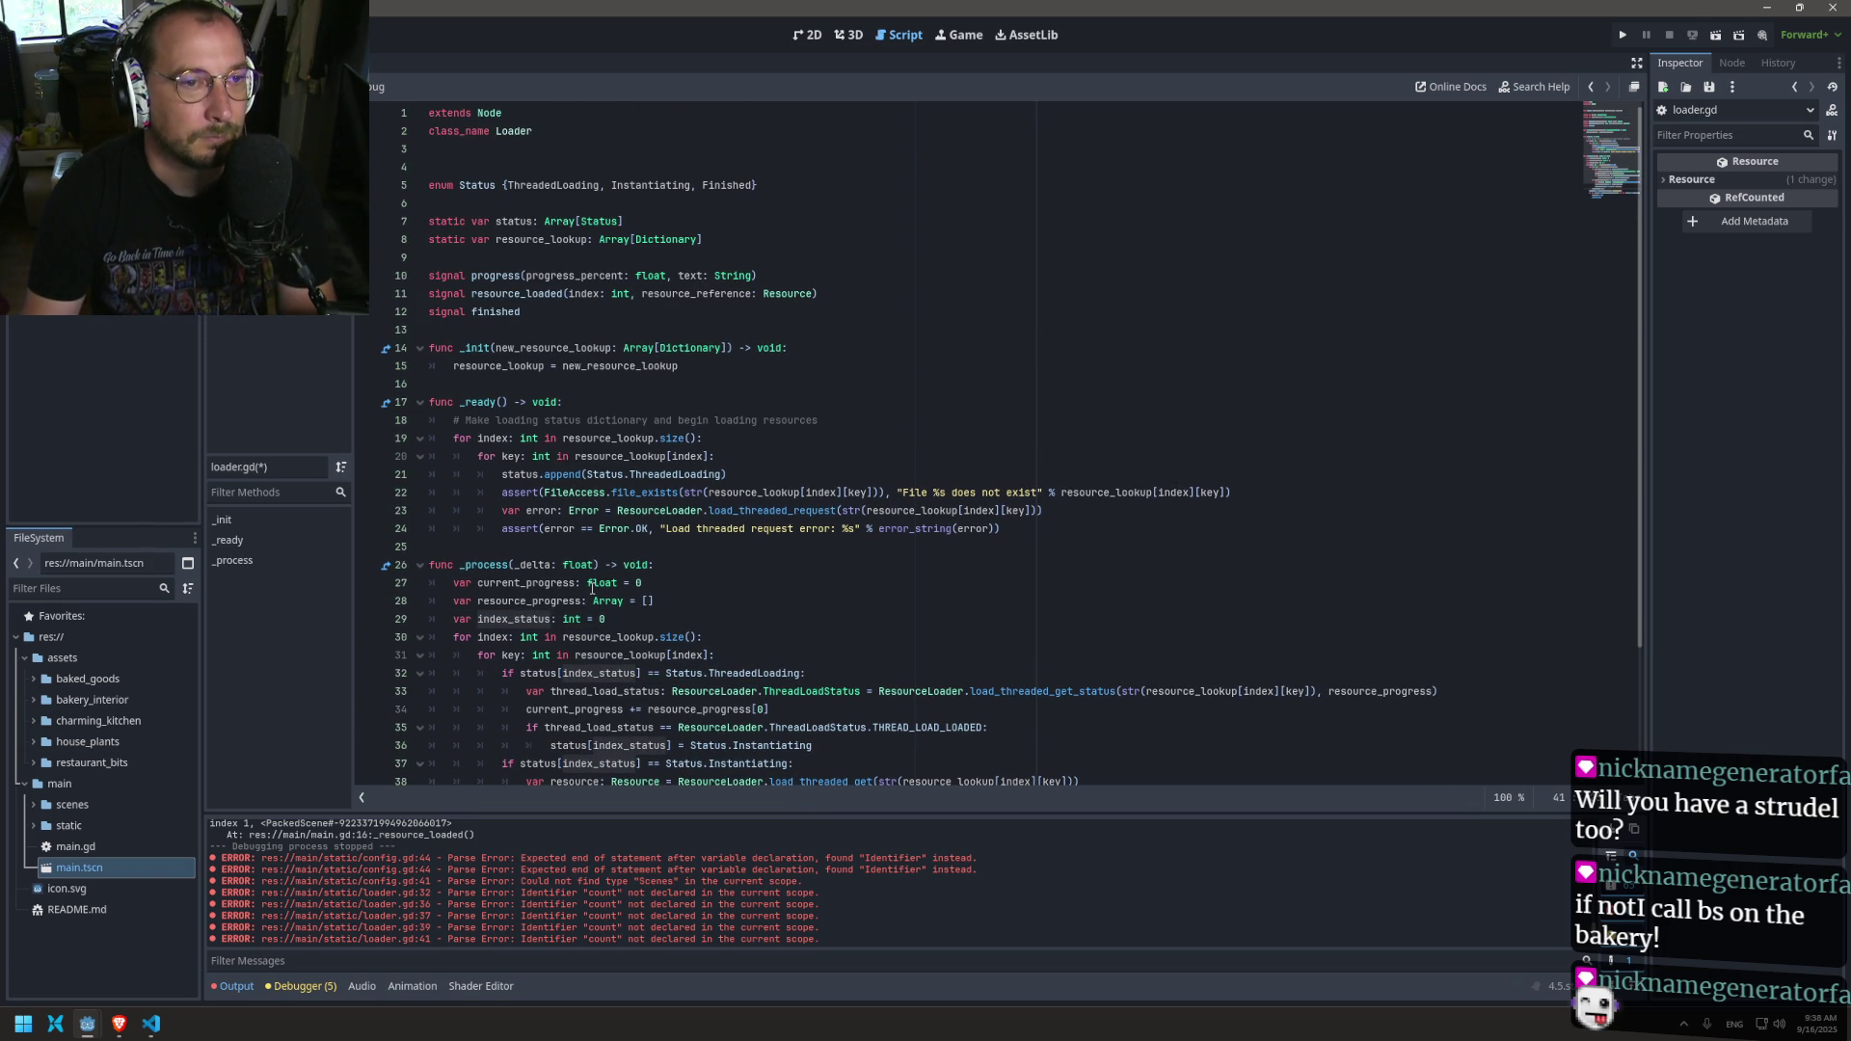
Step: Insert 'key: int,' before resource_reference in loader.gd's resource_loaded signal and save
scroll(521, 310, "down", 3)
scroll(521, 310, "up", 3)
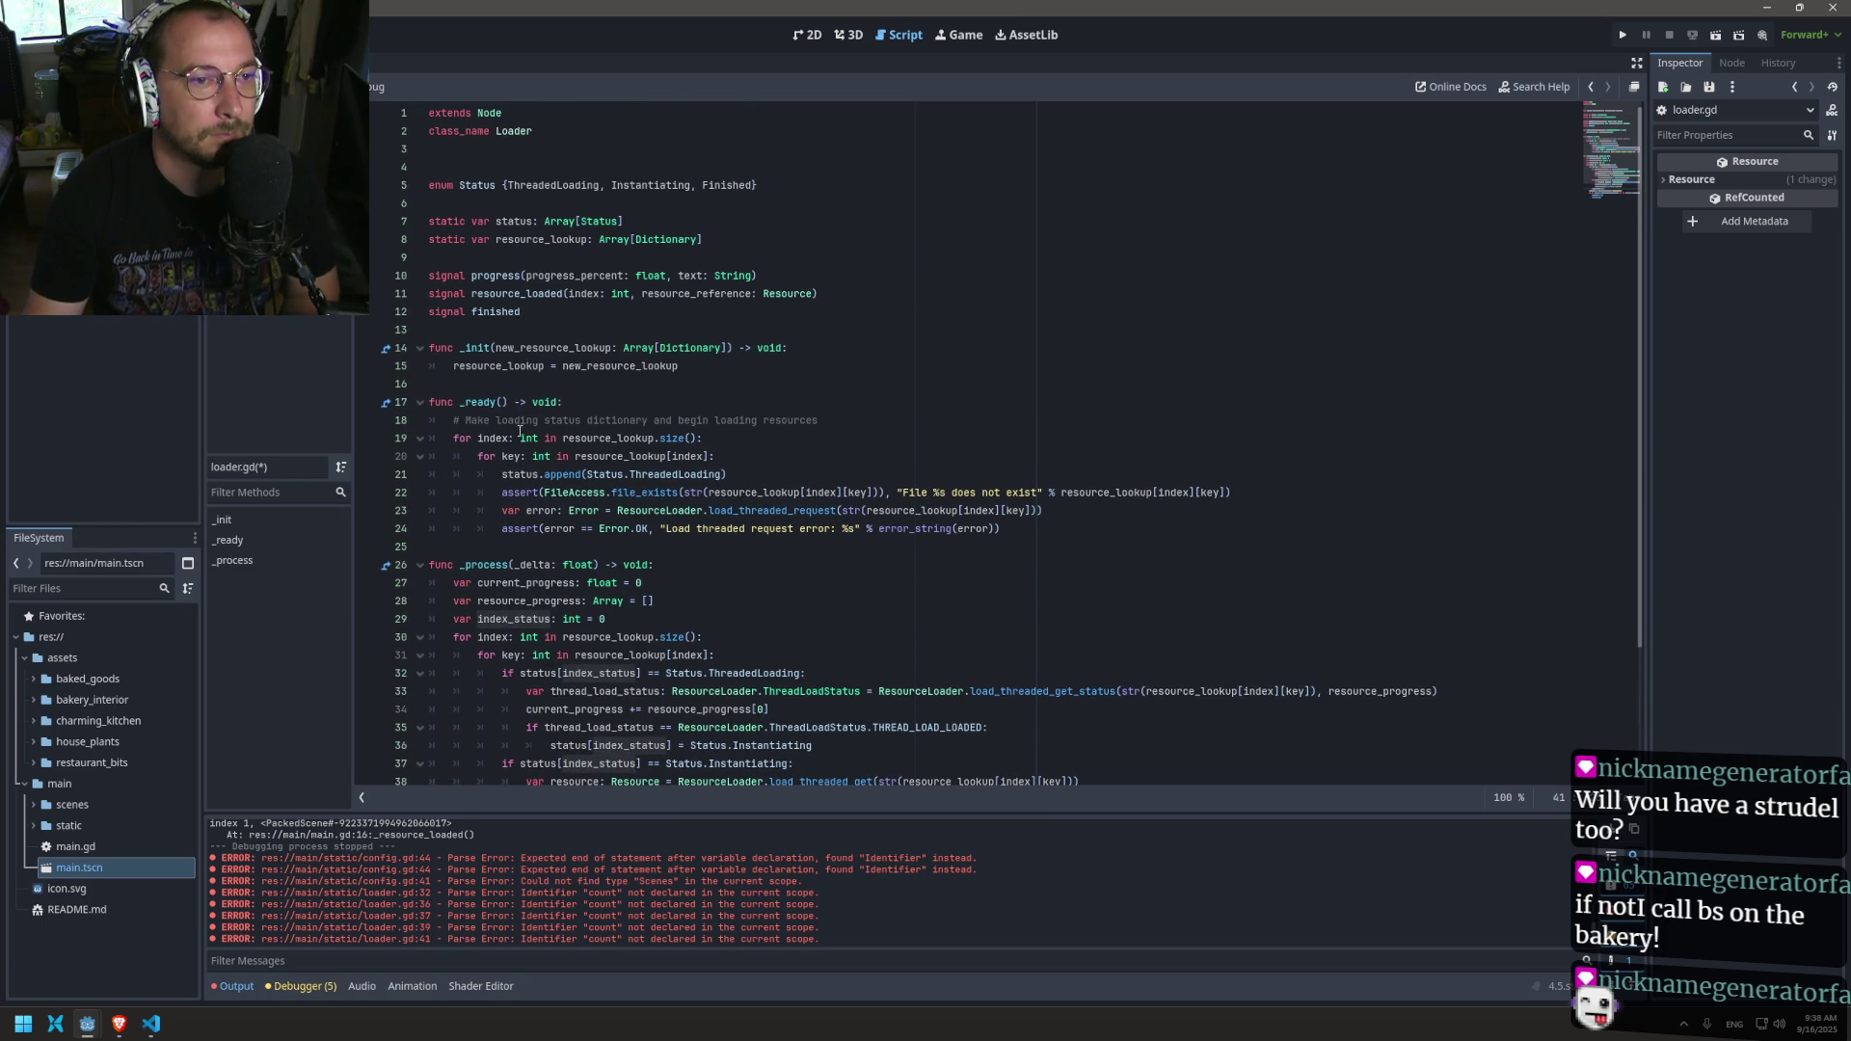
double_click(580, 295)
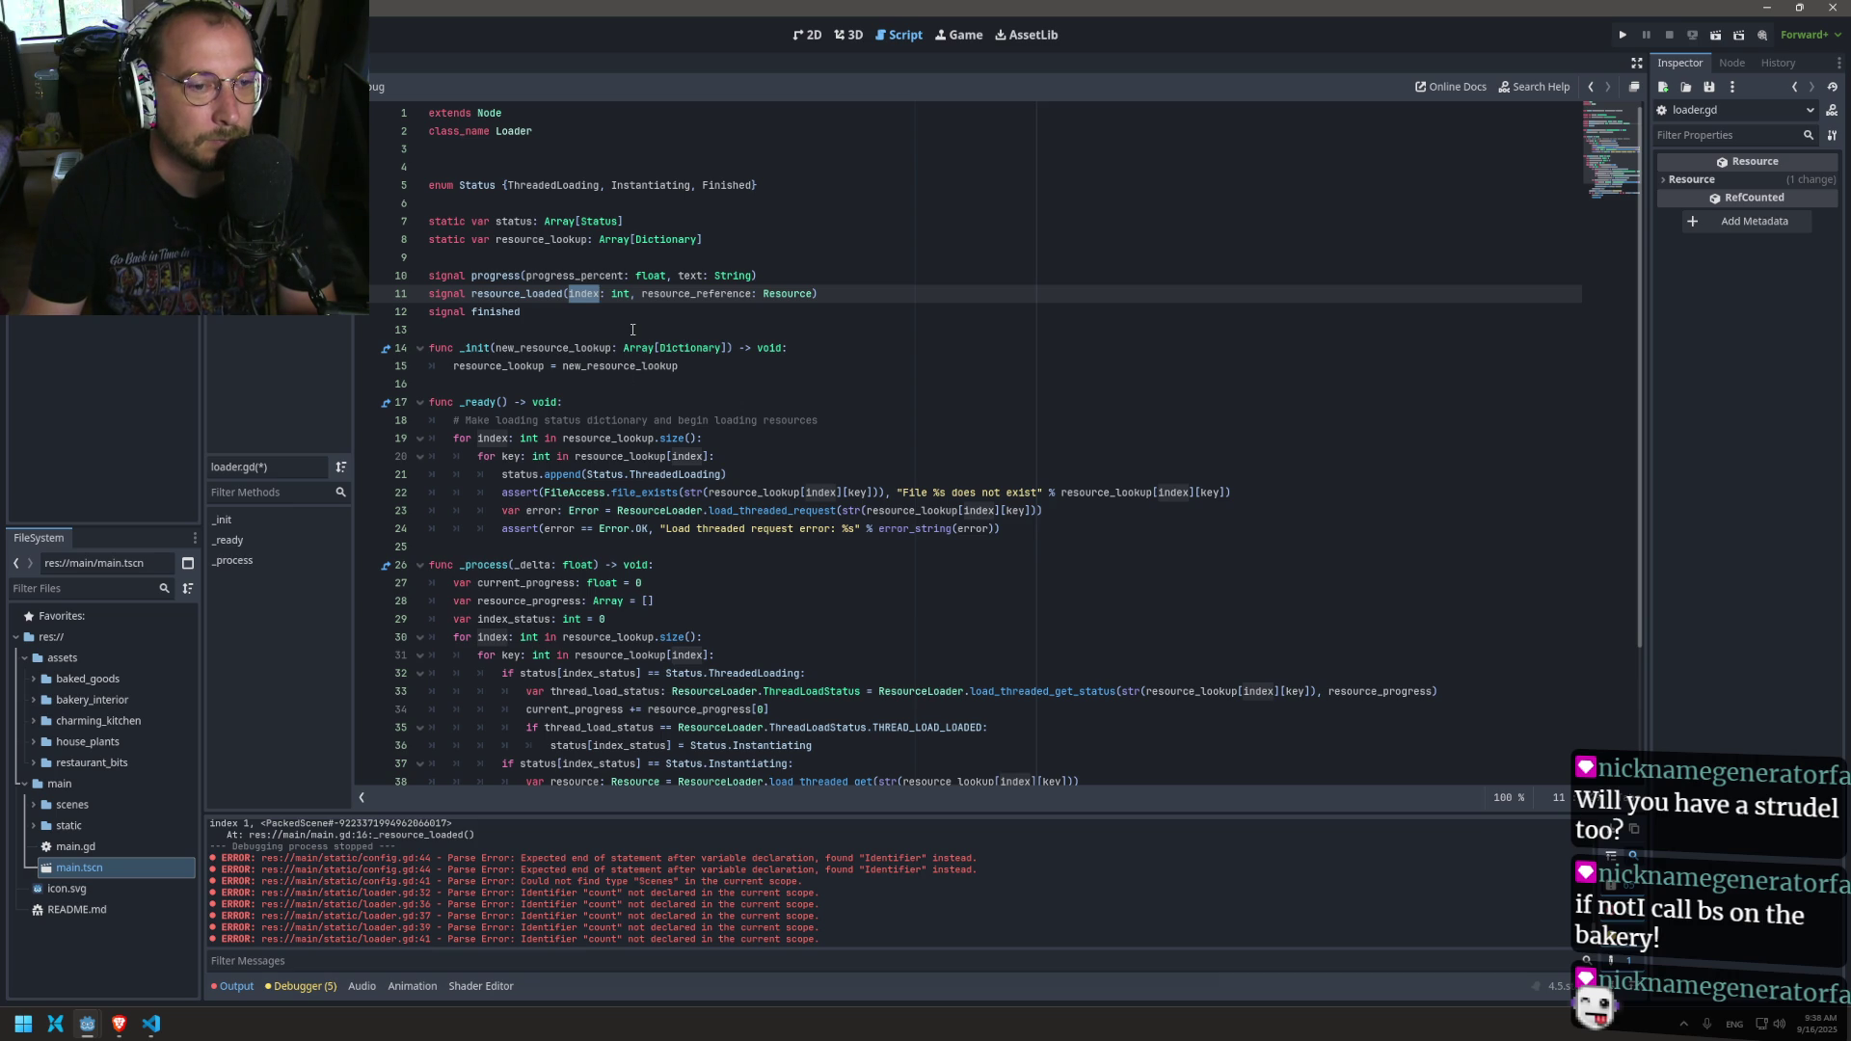
scroll(632, 330, "down", 3)
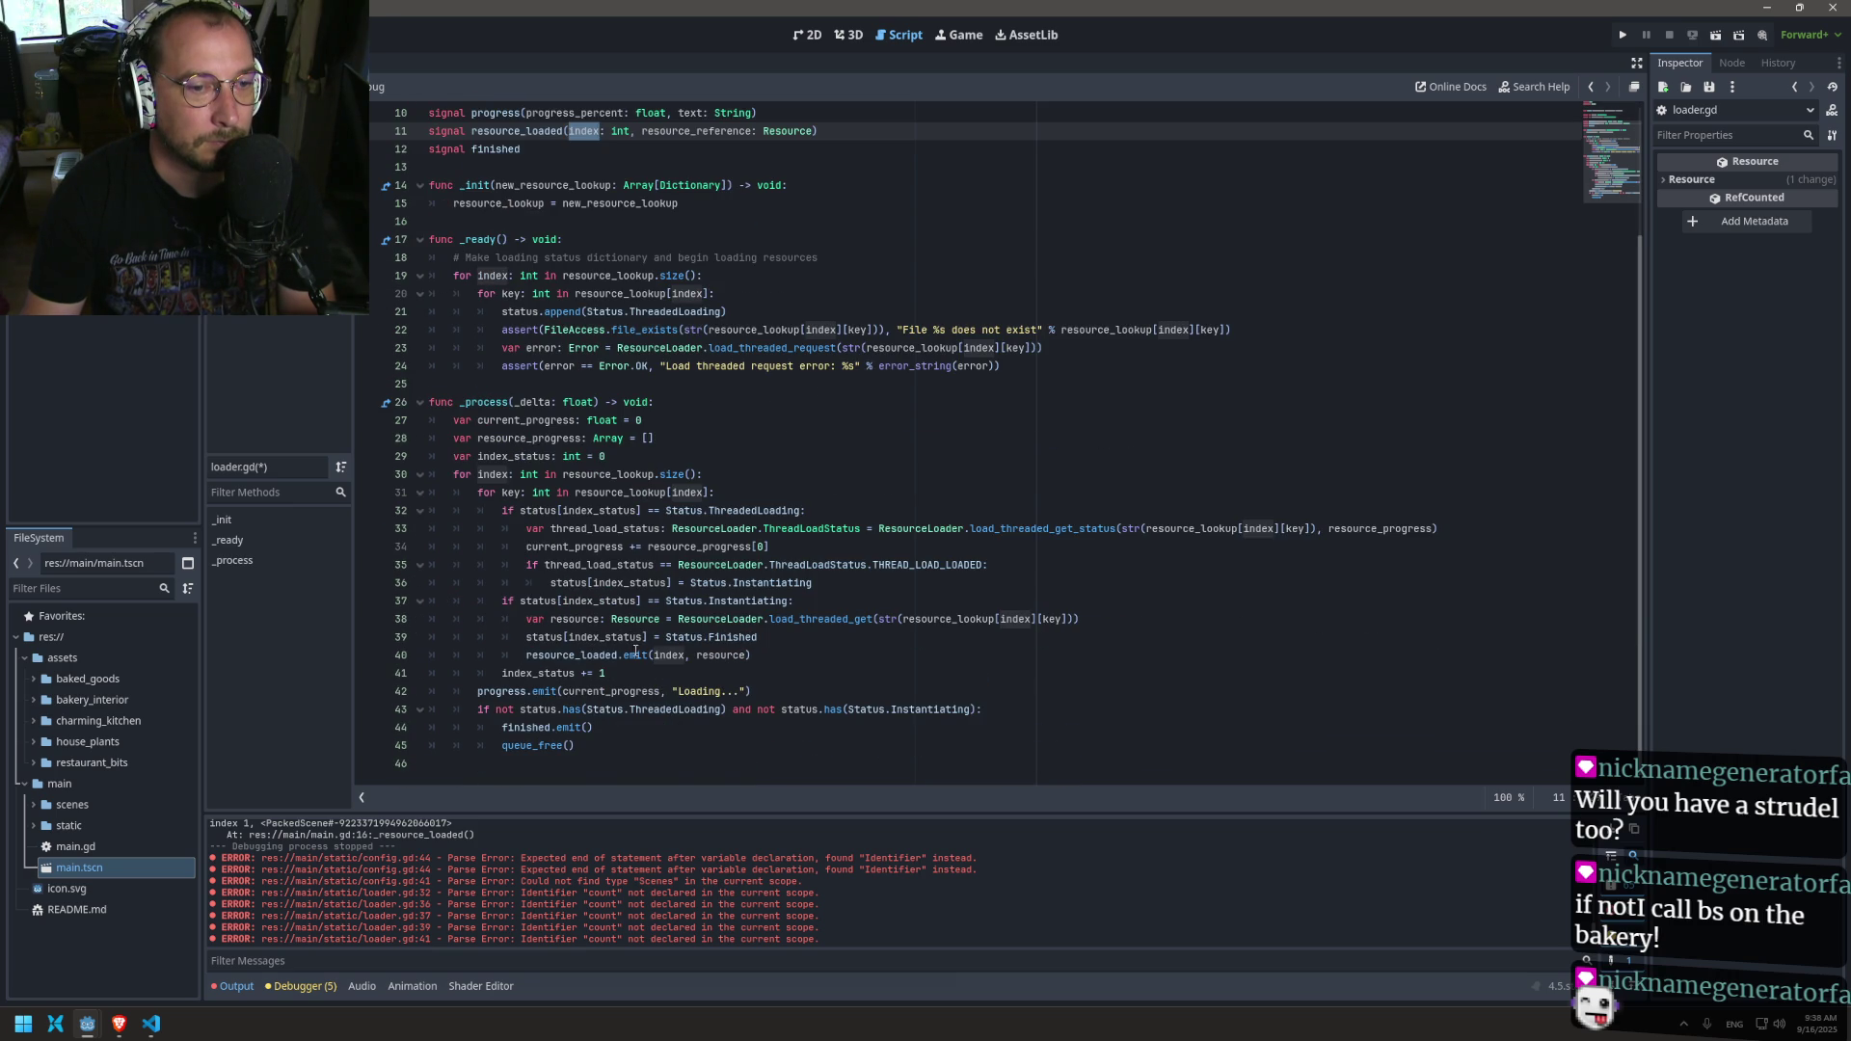
scroll(667, 656, "up", 3)
left_click_drag(575, 275, 576, 293)
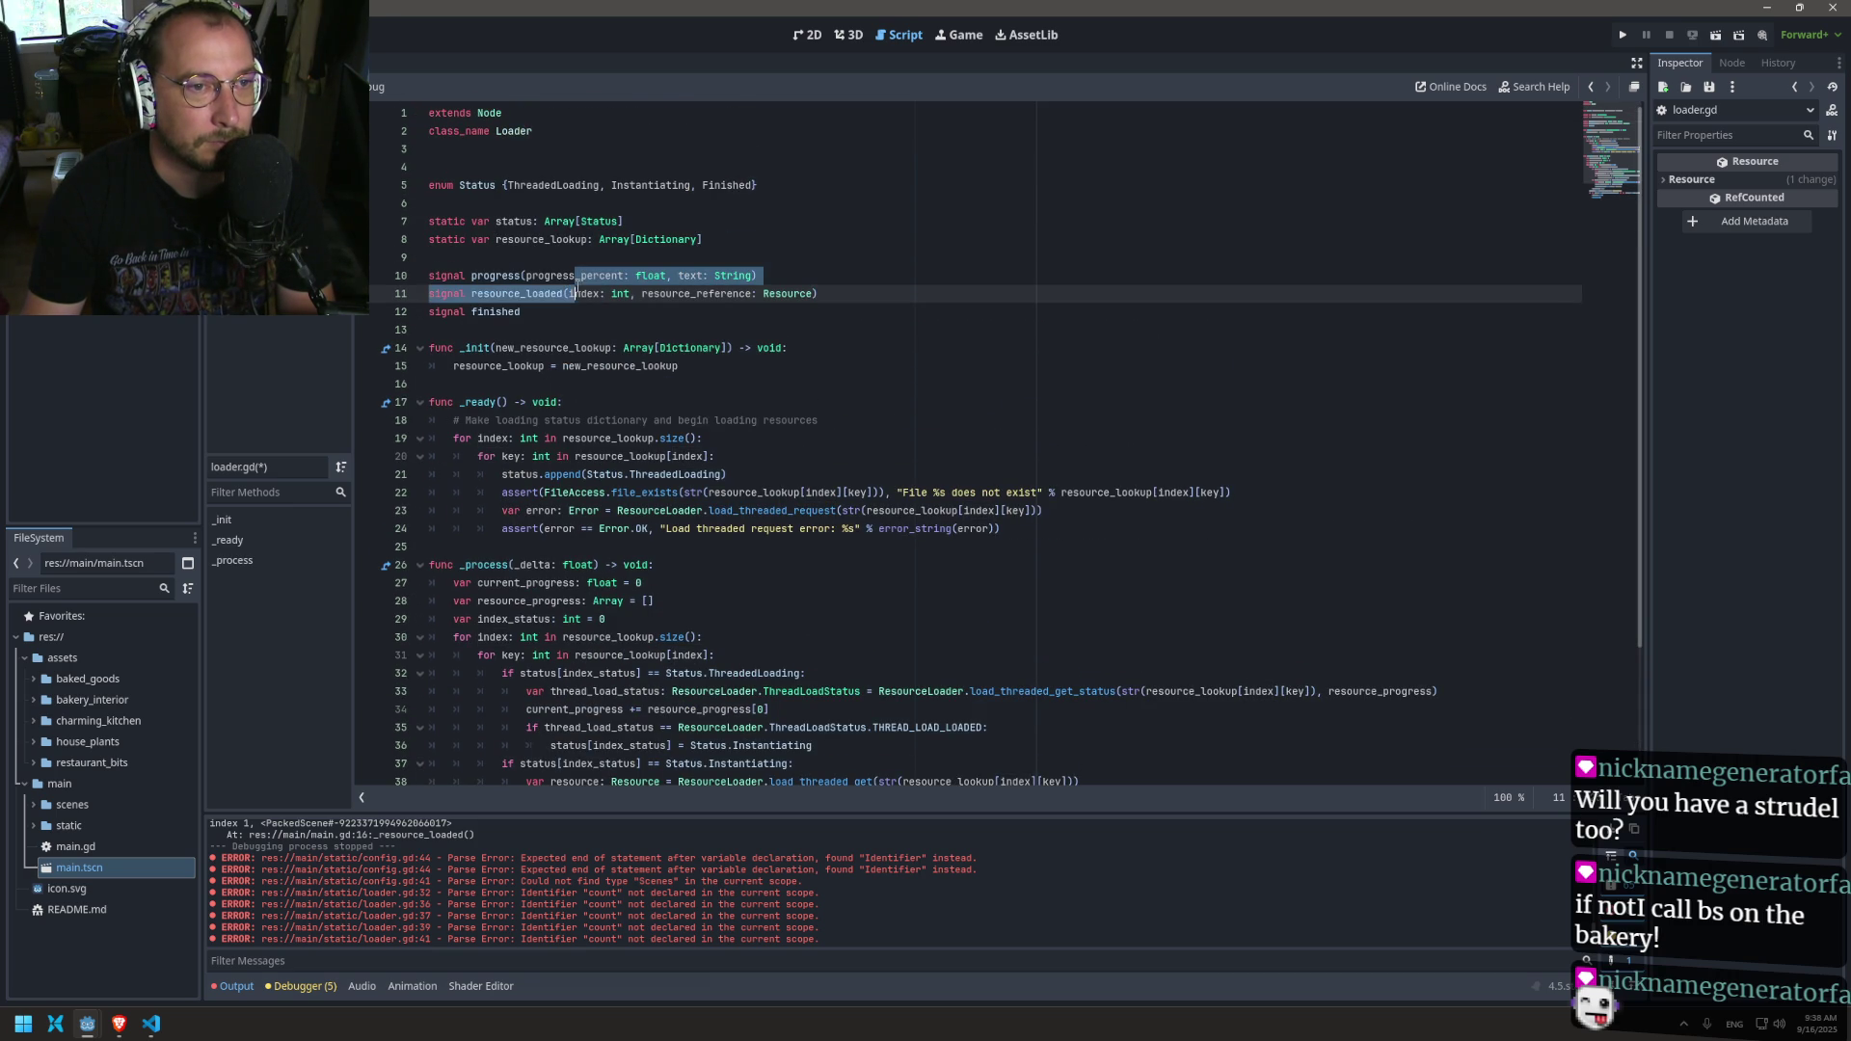
left_click(569, 295)
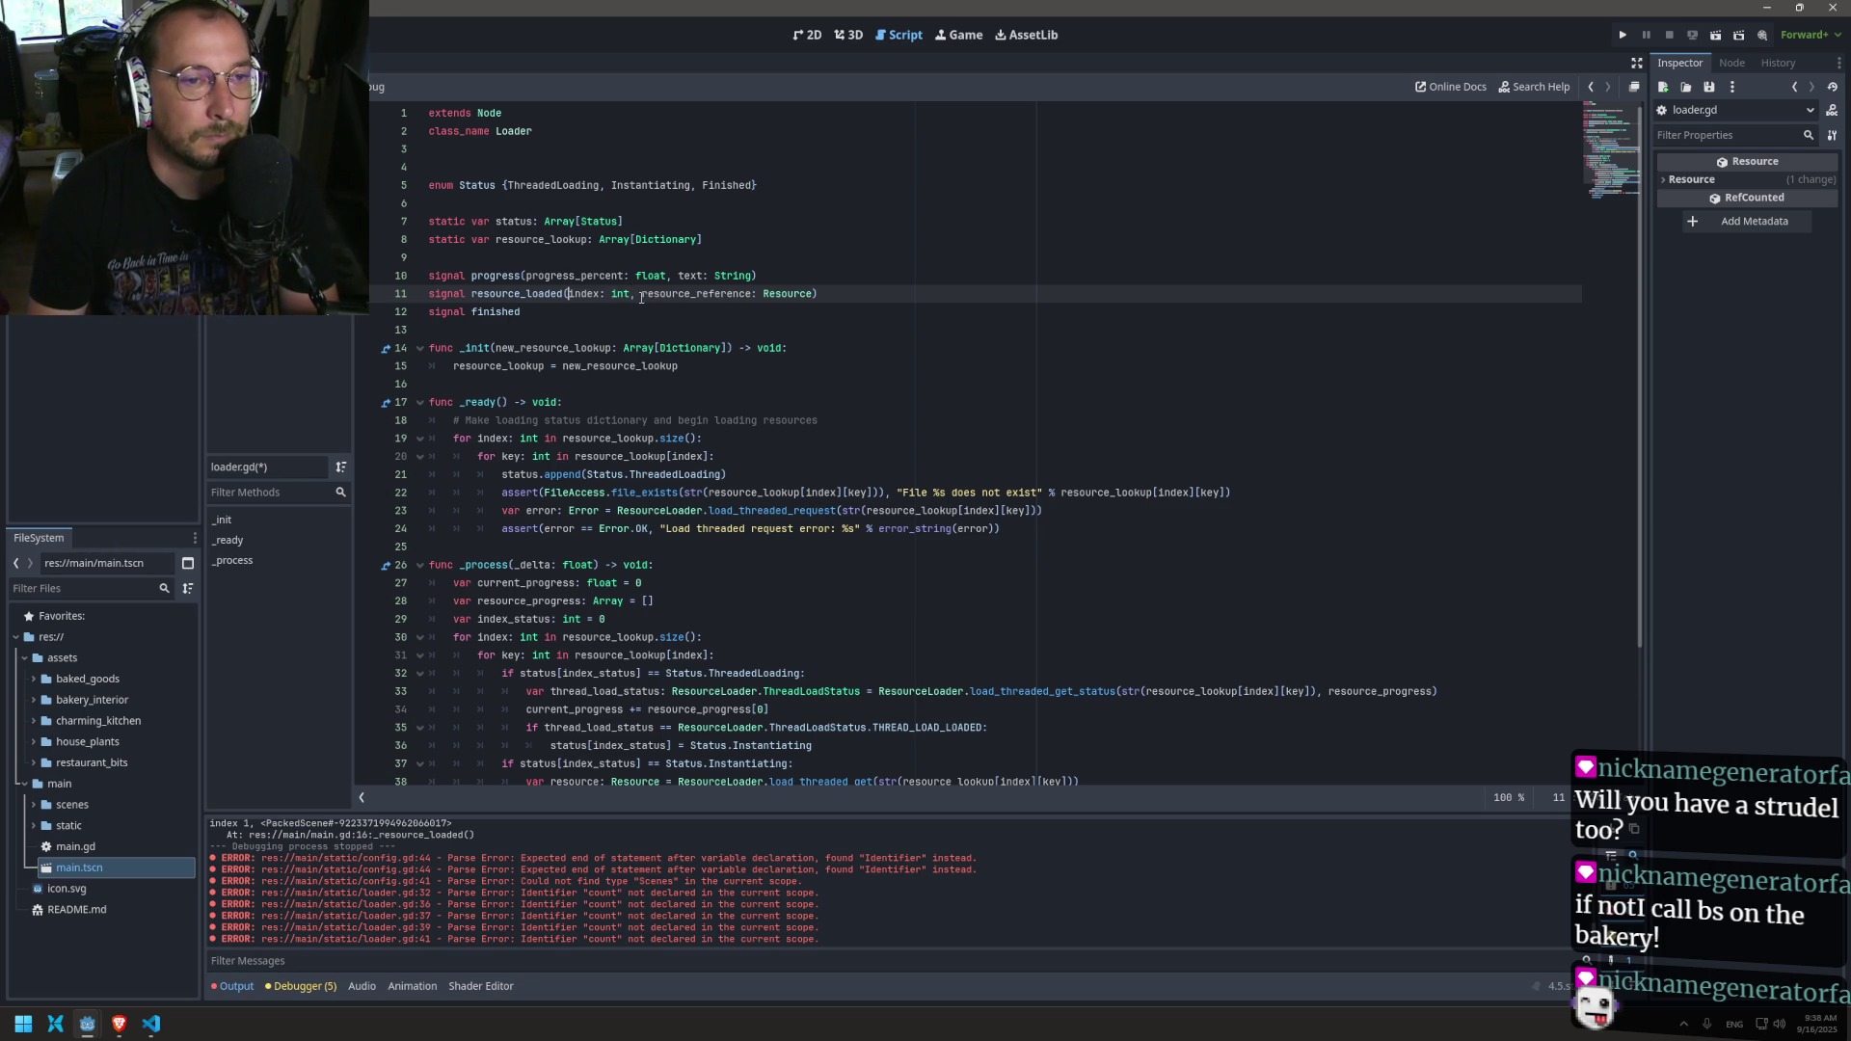
mouse_move(701, 342)
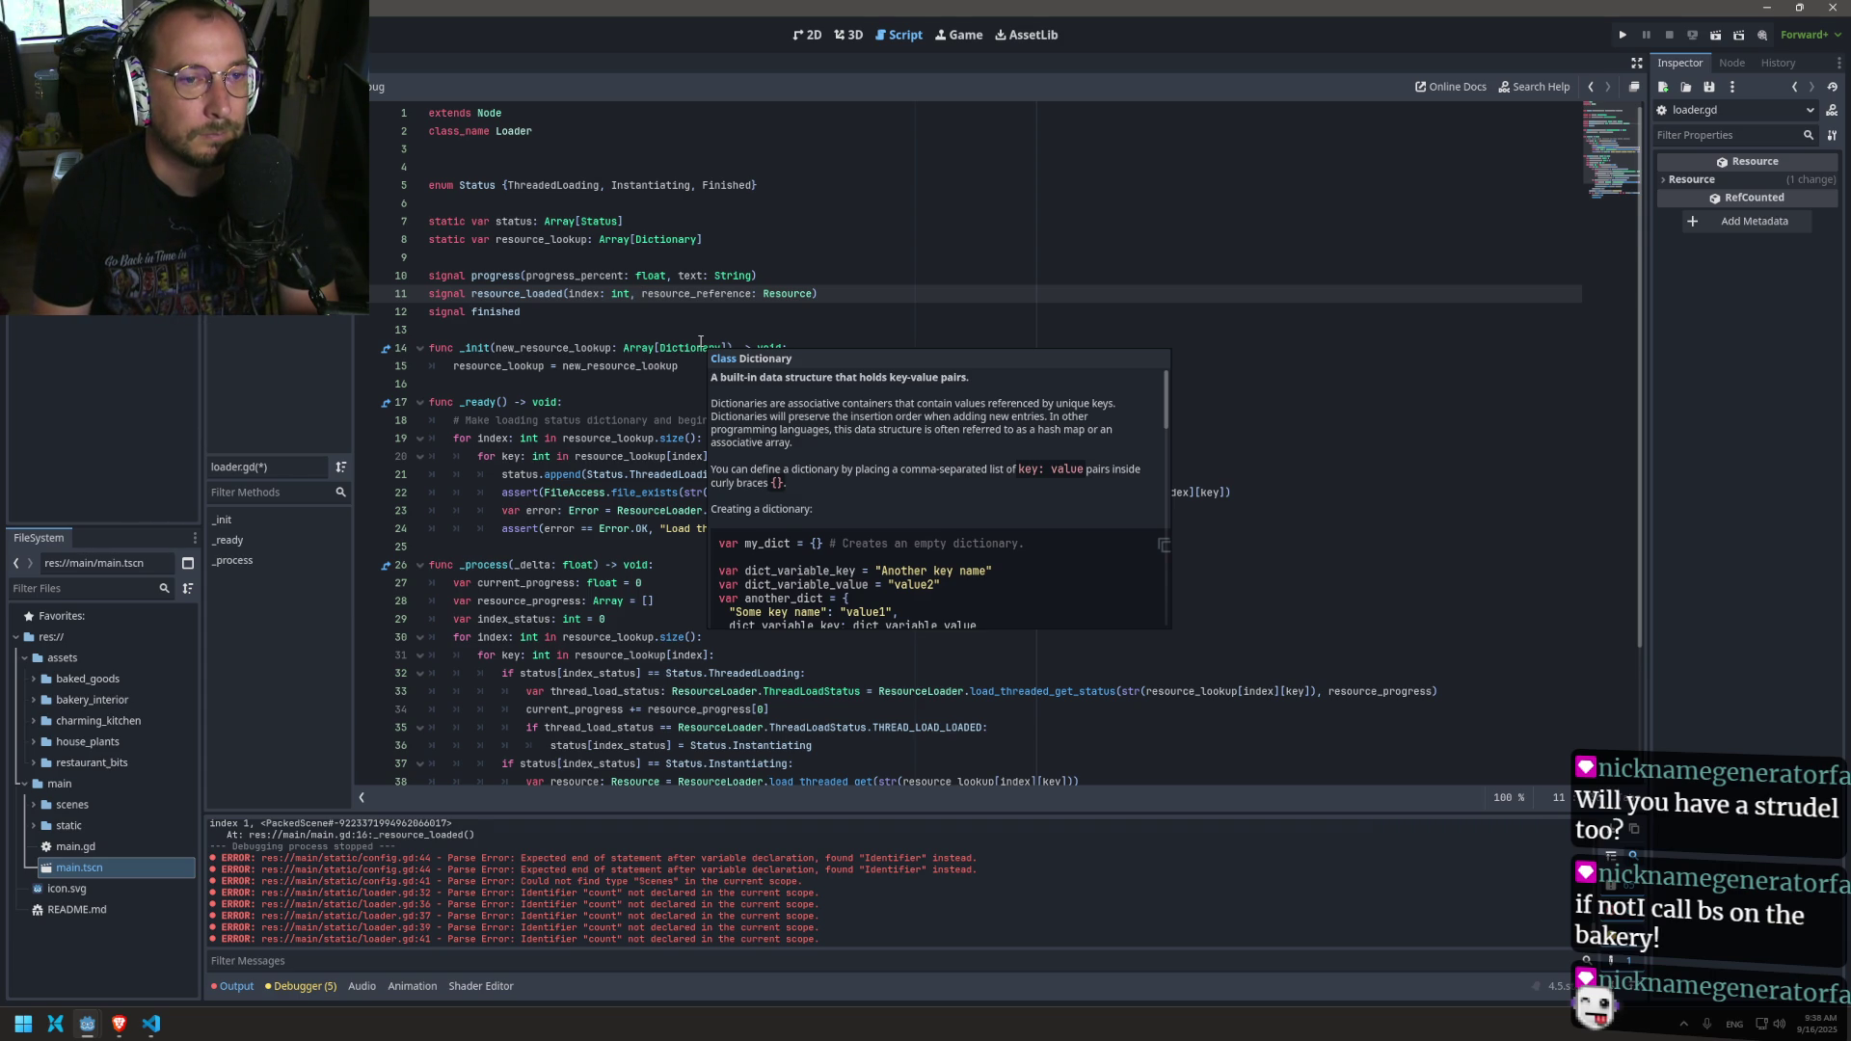
type("key")
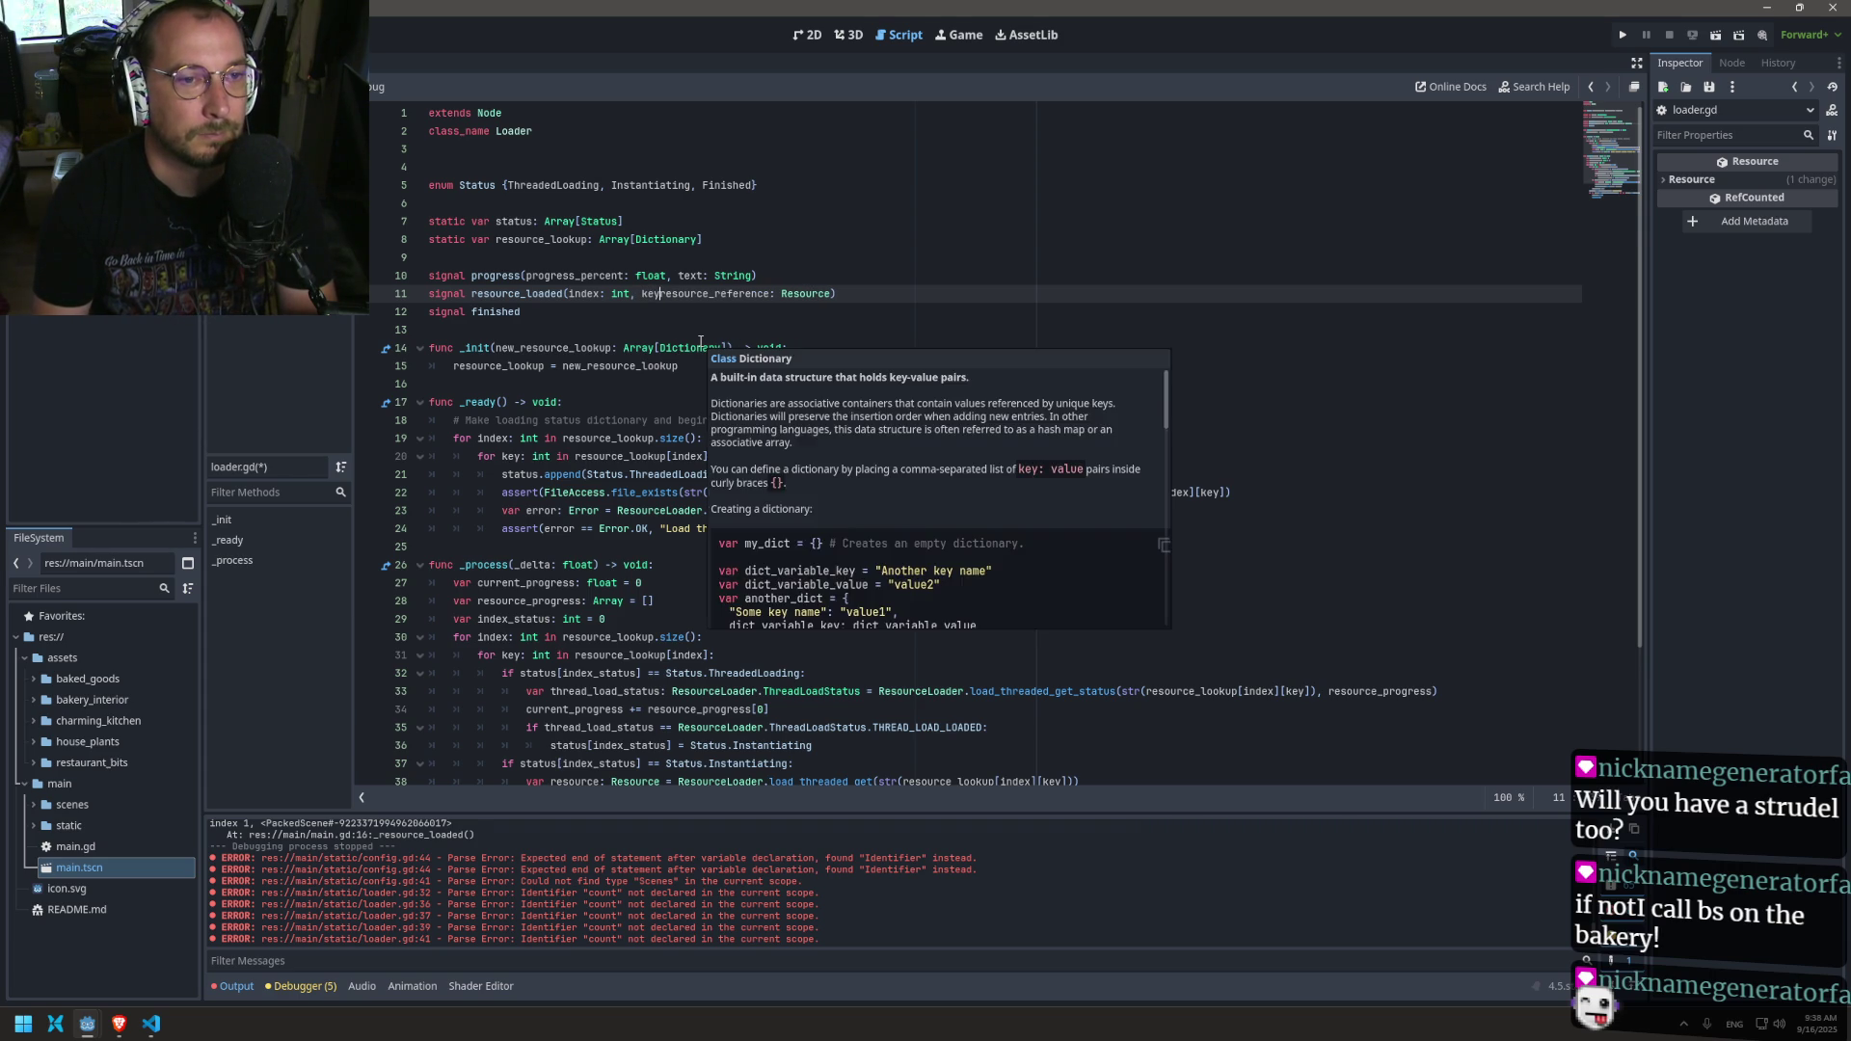
type(": int,")
key("ctrl+s")
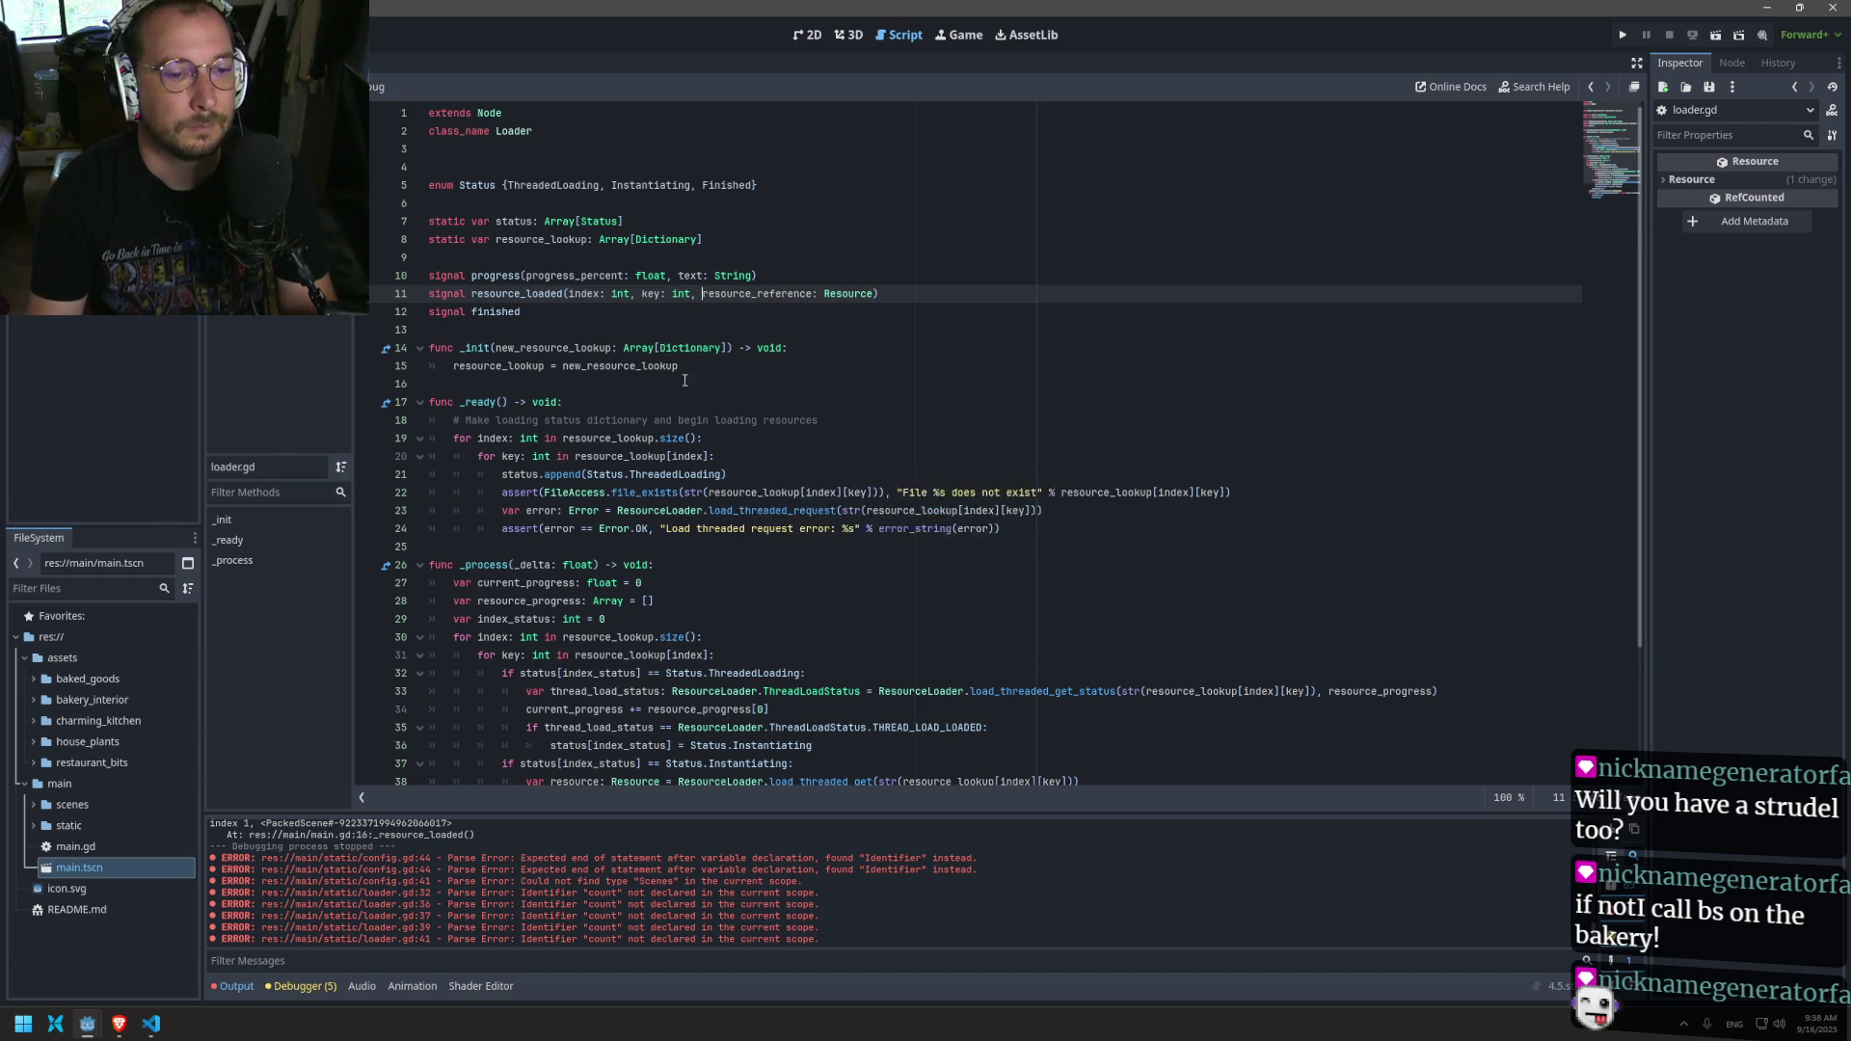
Step: Pass key after index in the resource_loaded.emit call on line 40
scroll(577, 545, "down", 3)
left_click(722, 481)
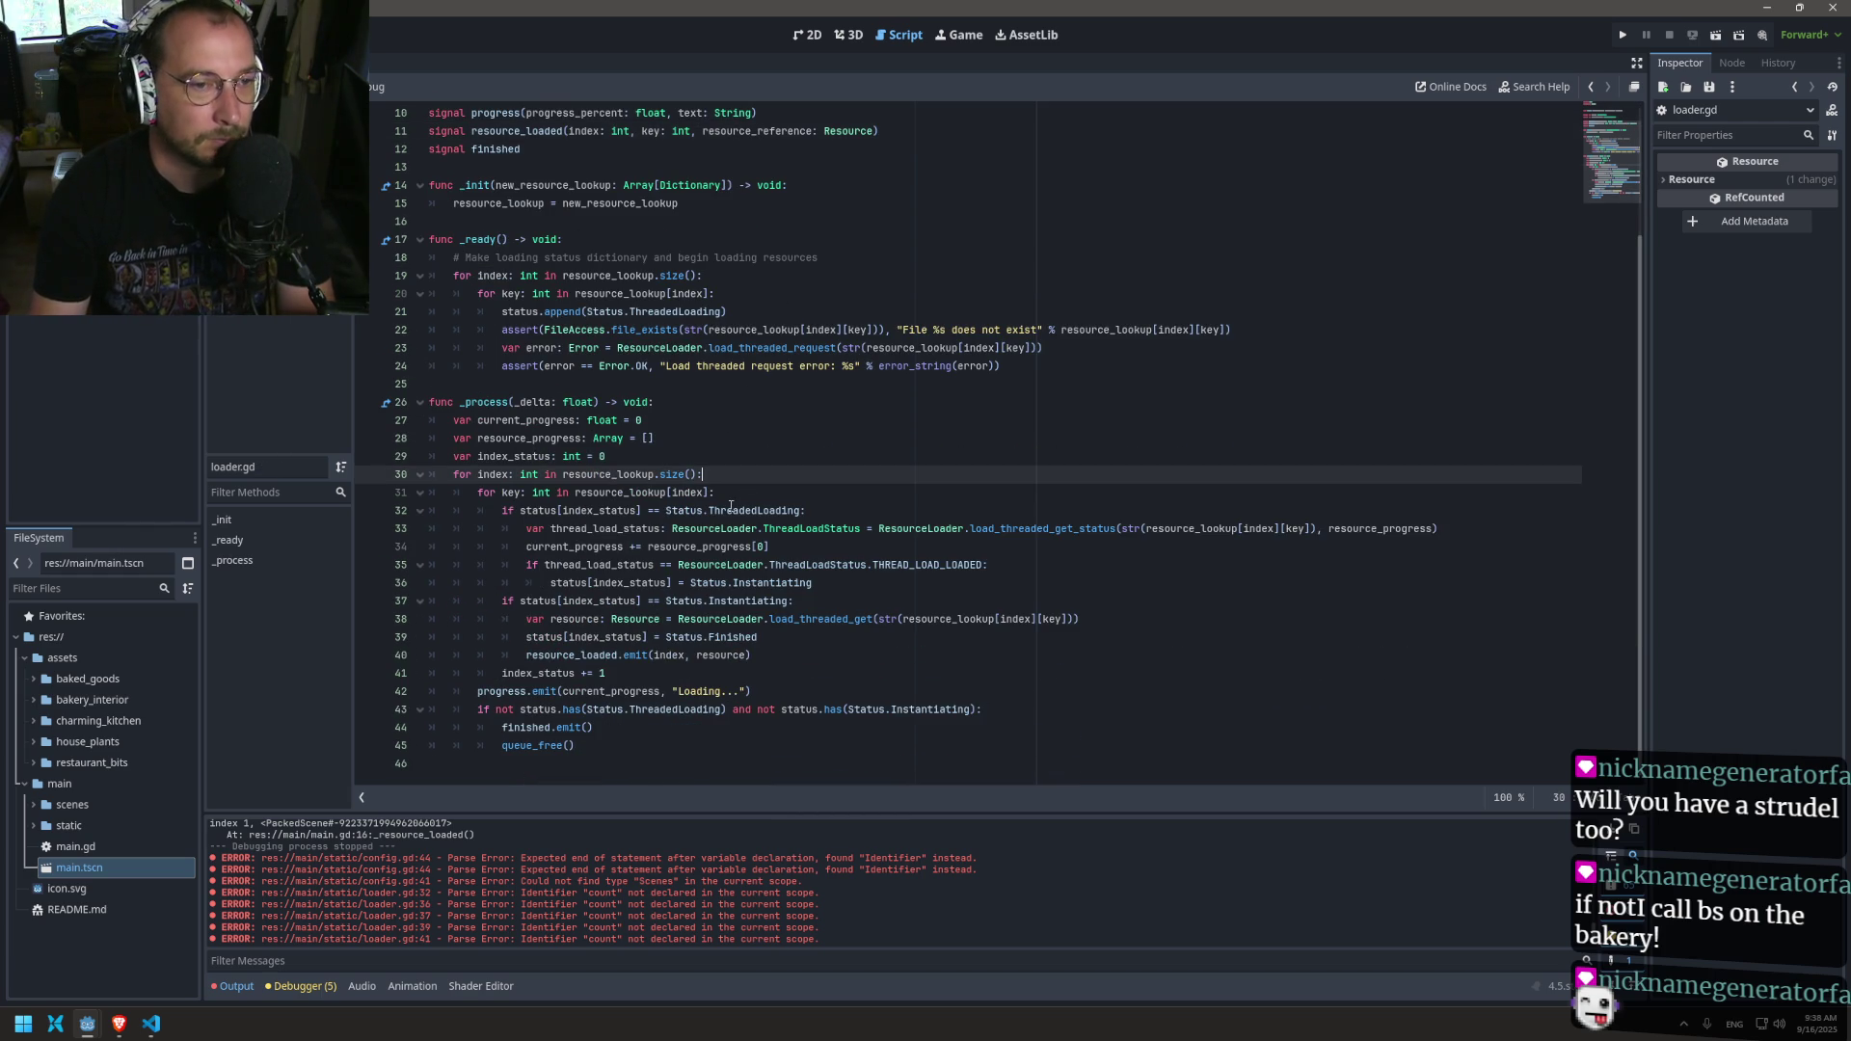
key("Return")
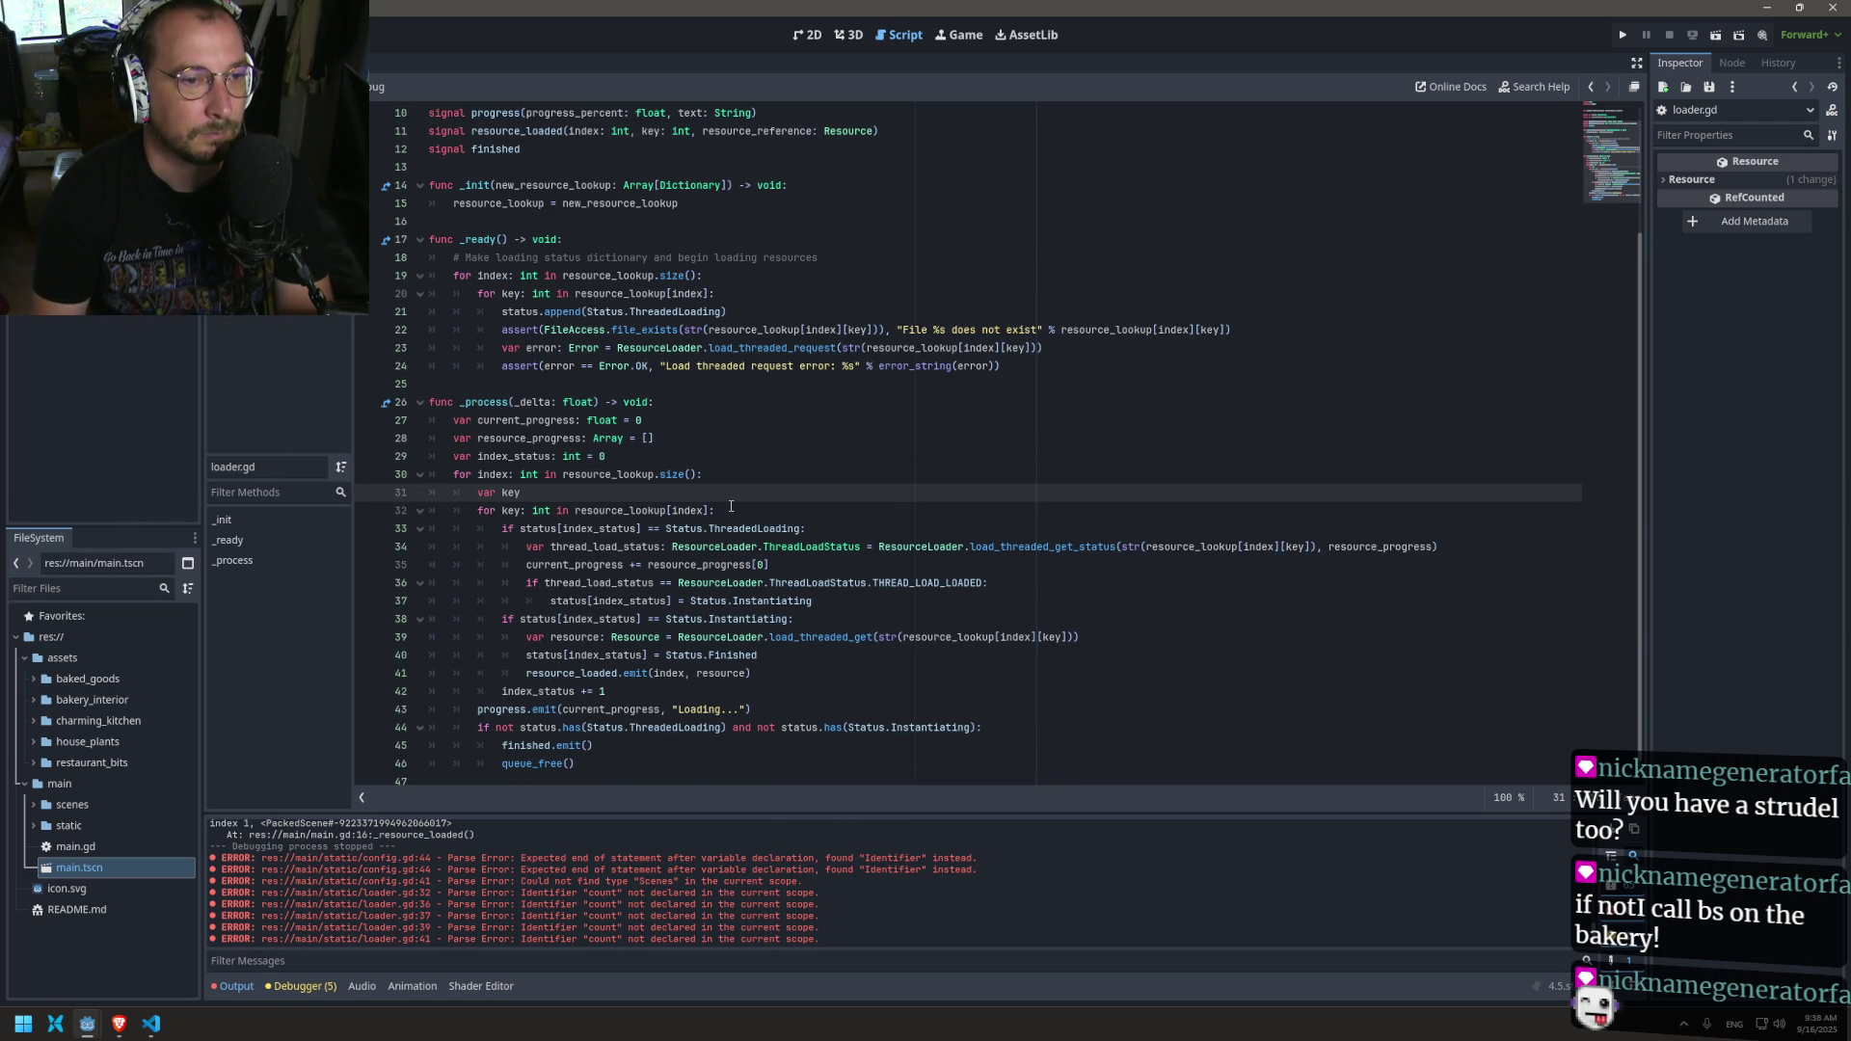
key("BackSpace")
key("BackSpace")
key("BackSpace")
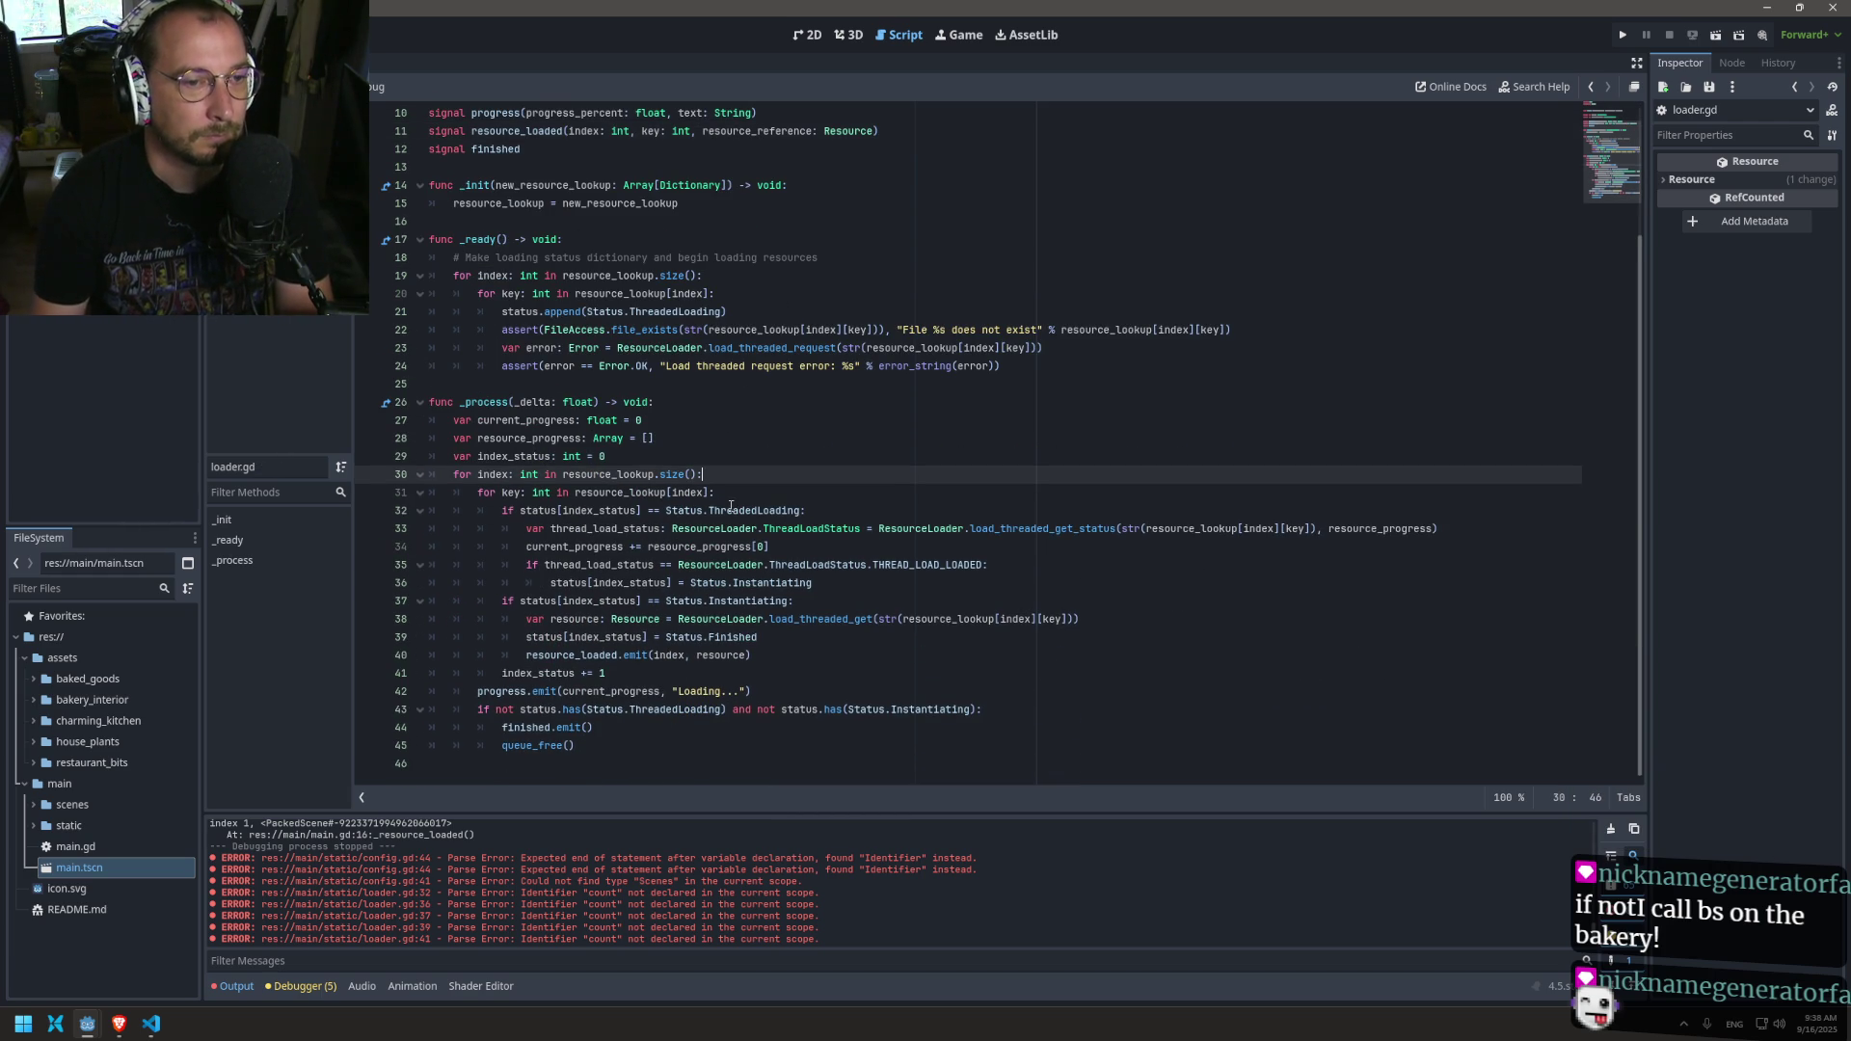
double_click(503, 492)
left_click(690, 654)
type("keym")
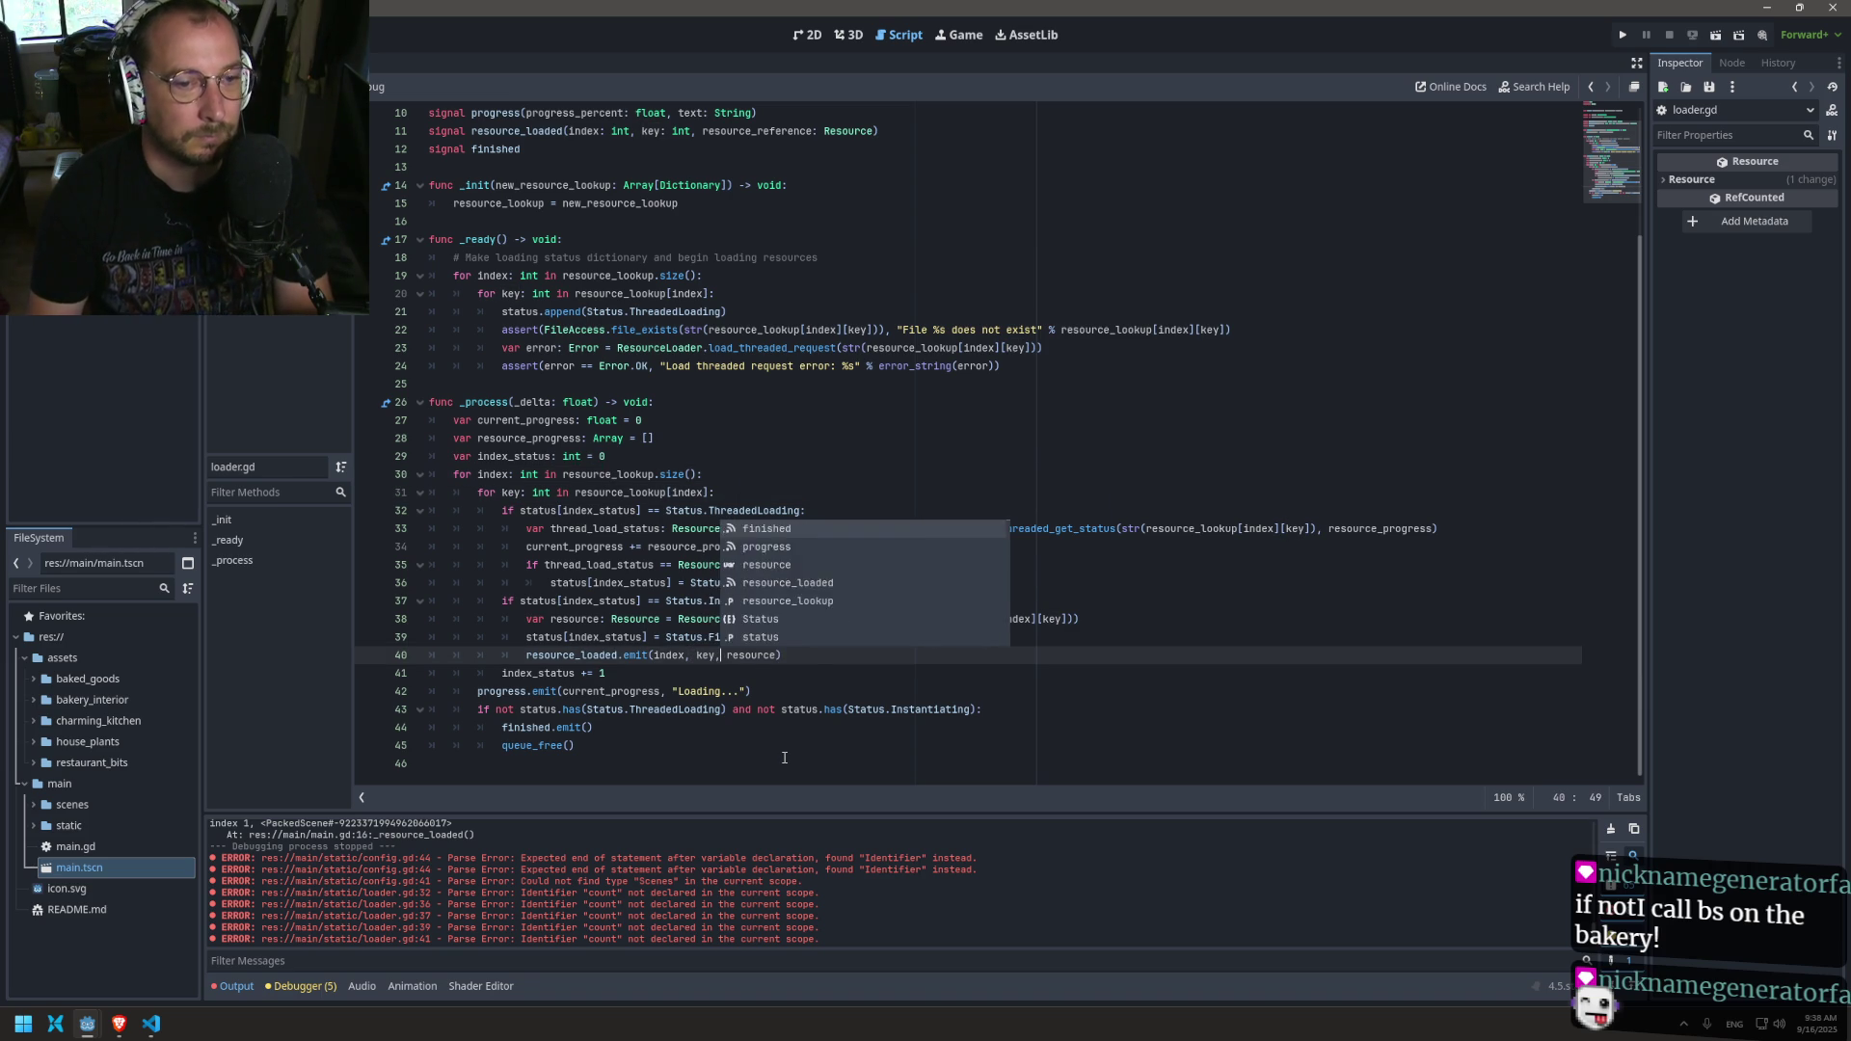
key("Escape")
scroll(581, 301, "up", 3)
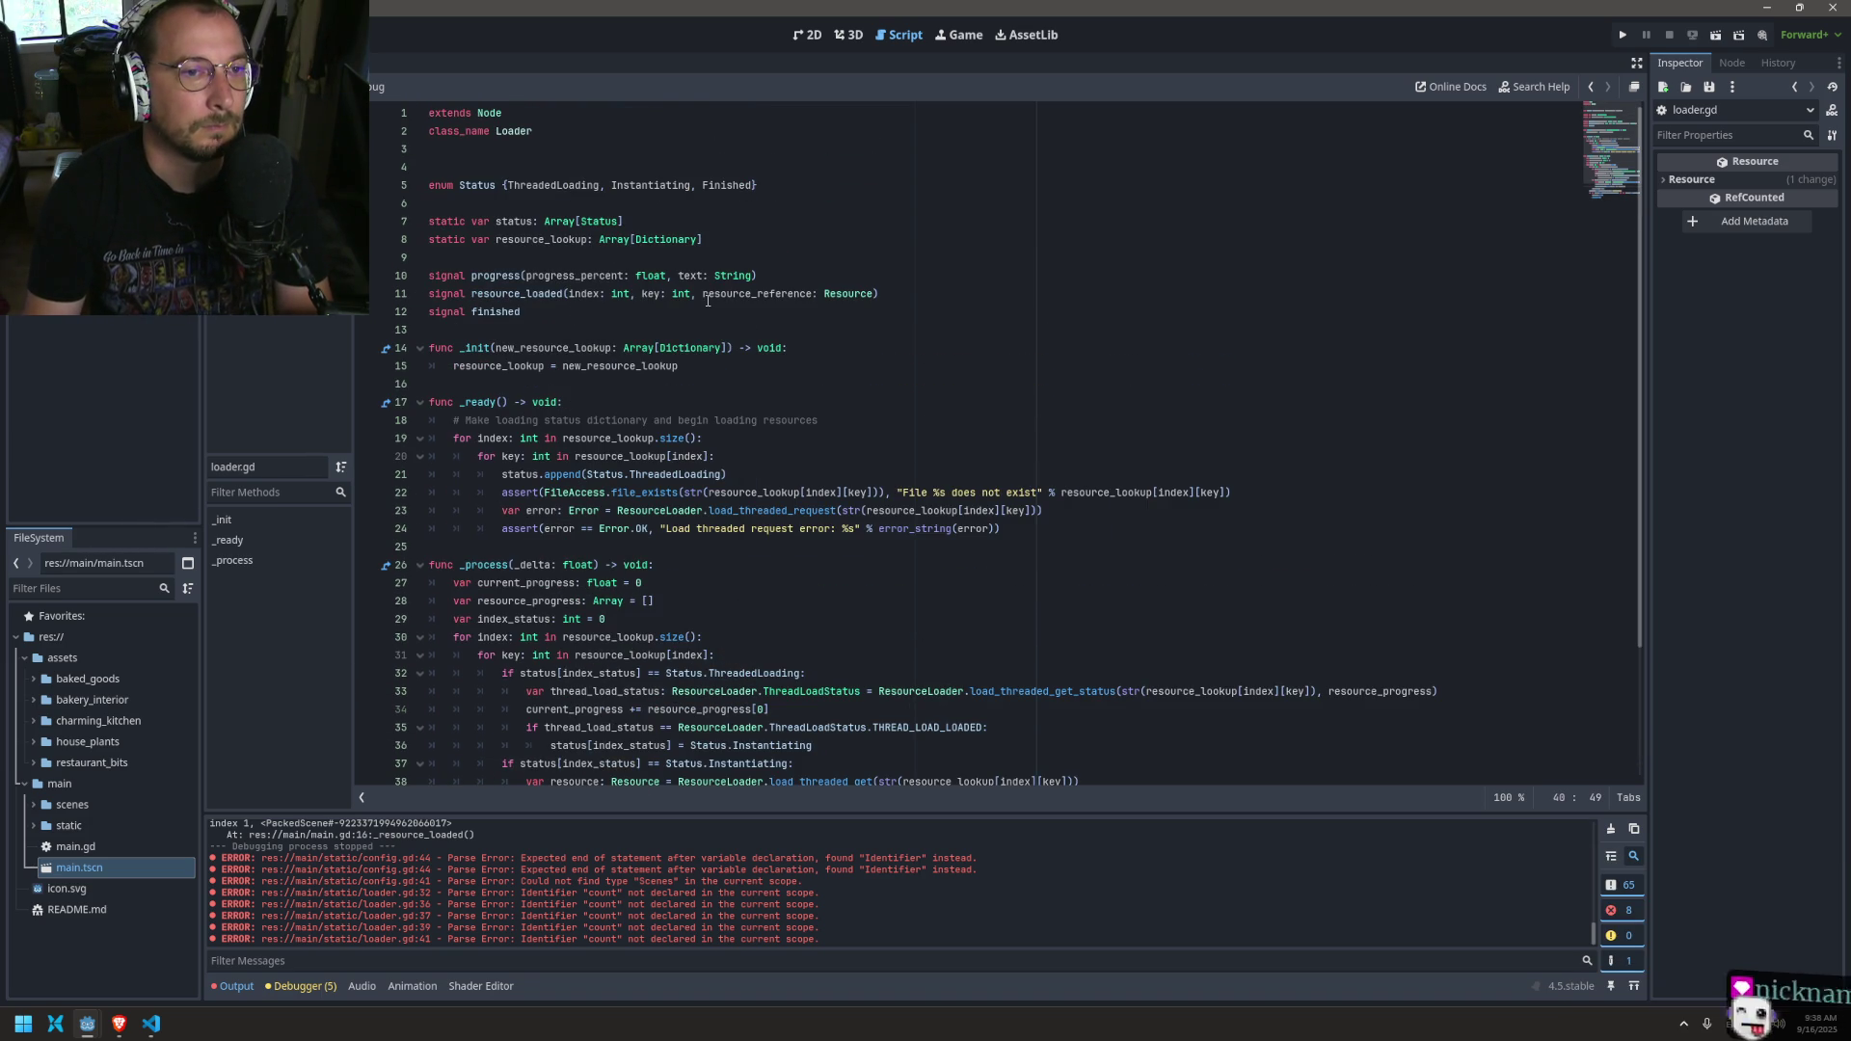
Step: In main.gd, add a 'key: int' parameter to the _resource_loaded handler and save
key("alt+Left")
key("alt+Left")
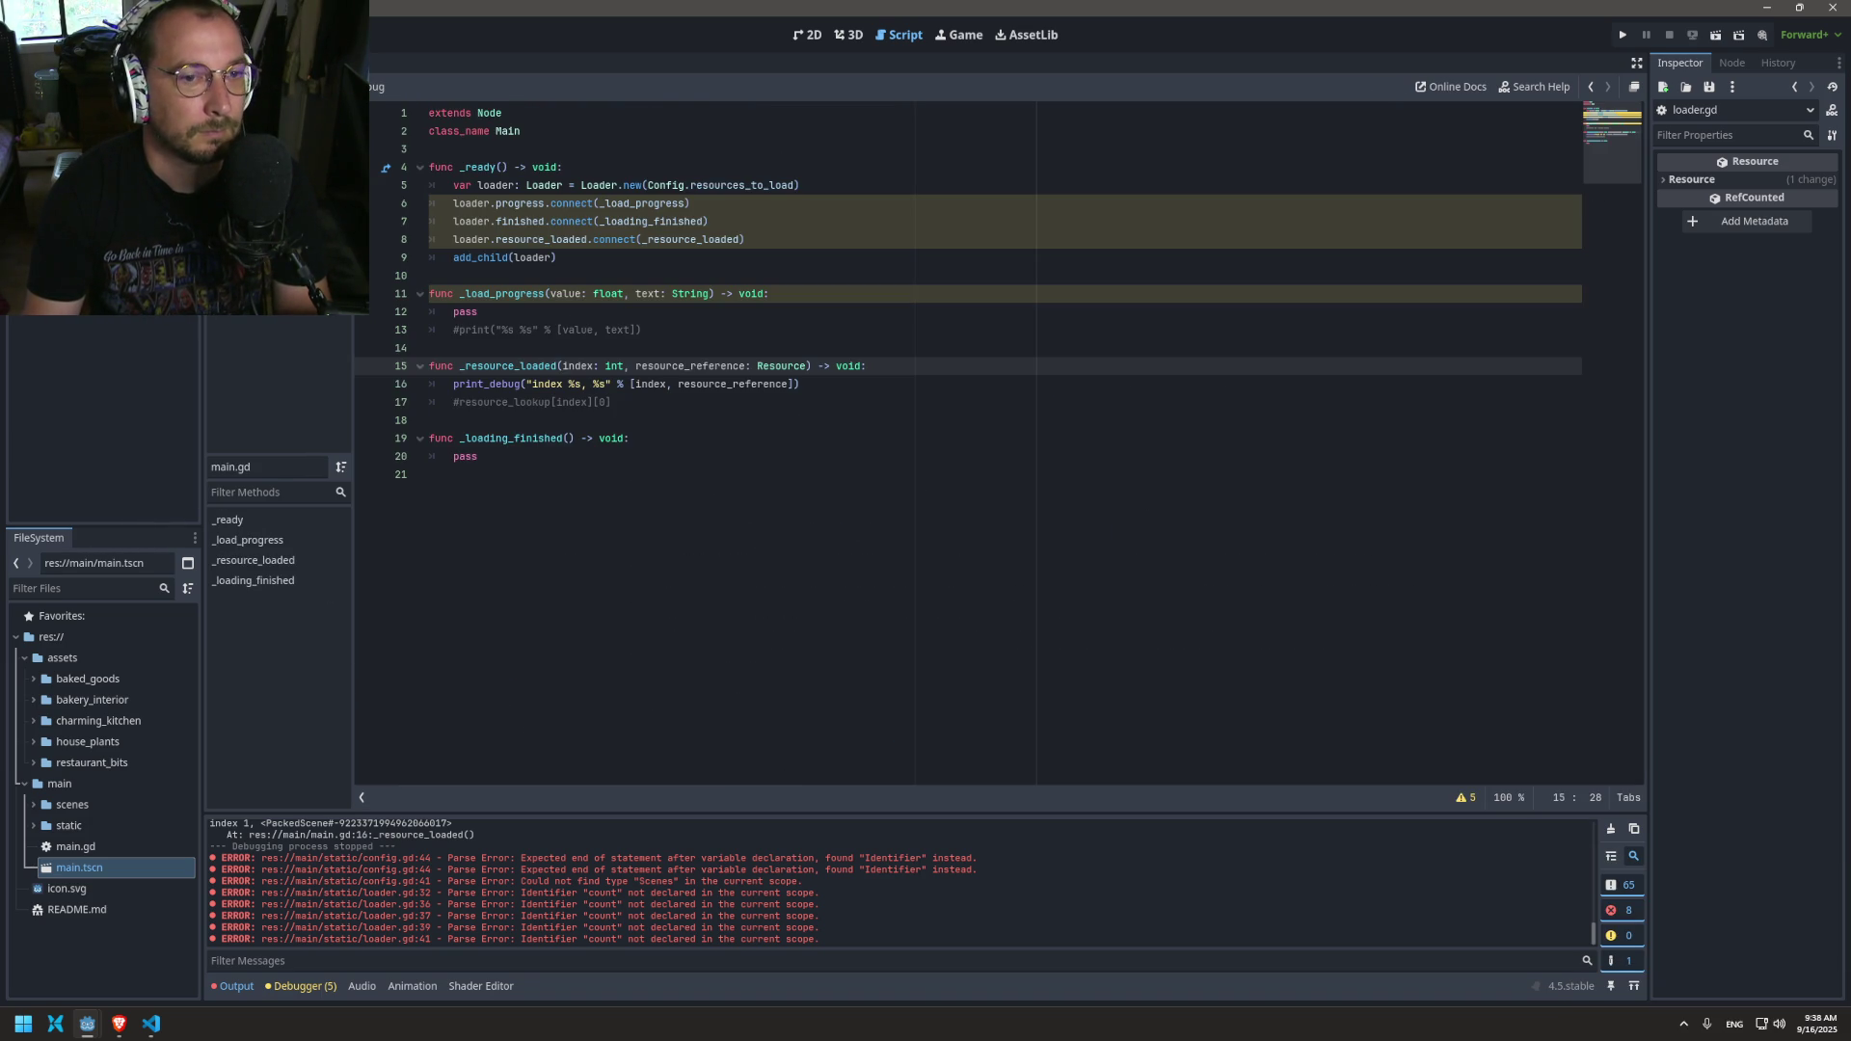
type("key,")
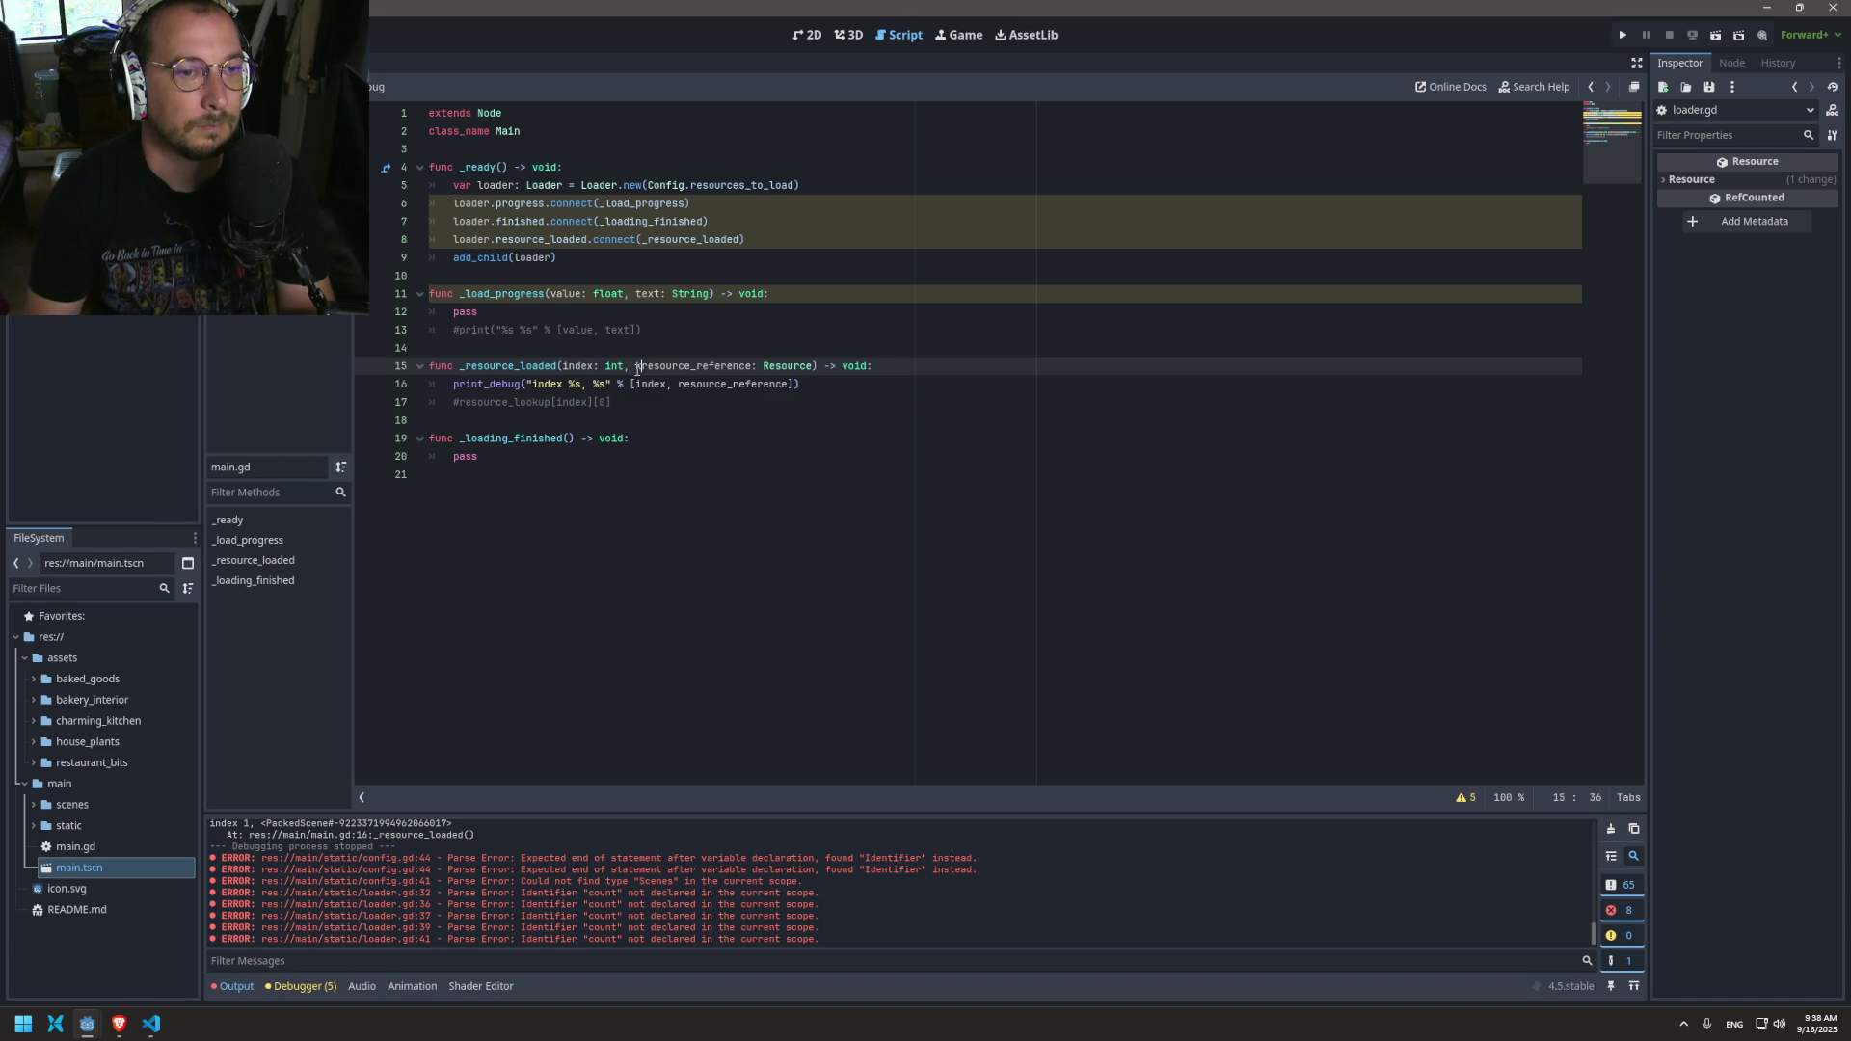
key("BackSpace")
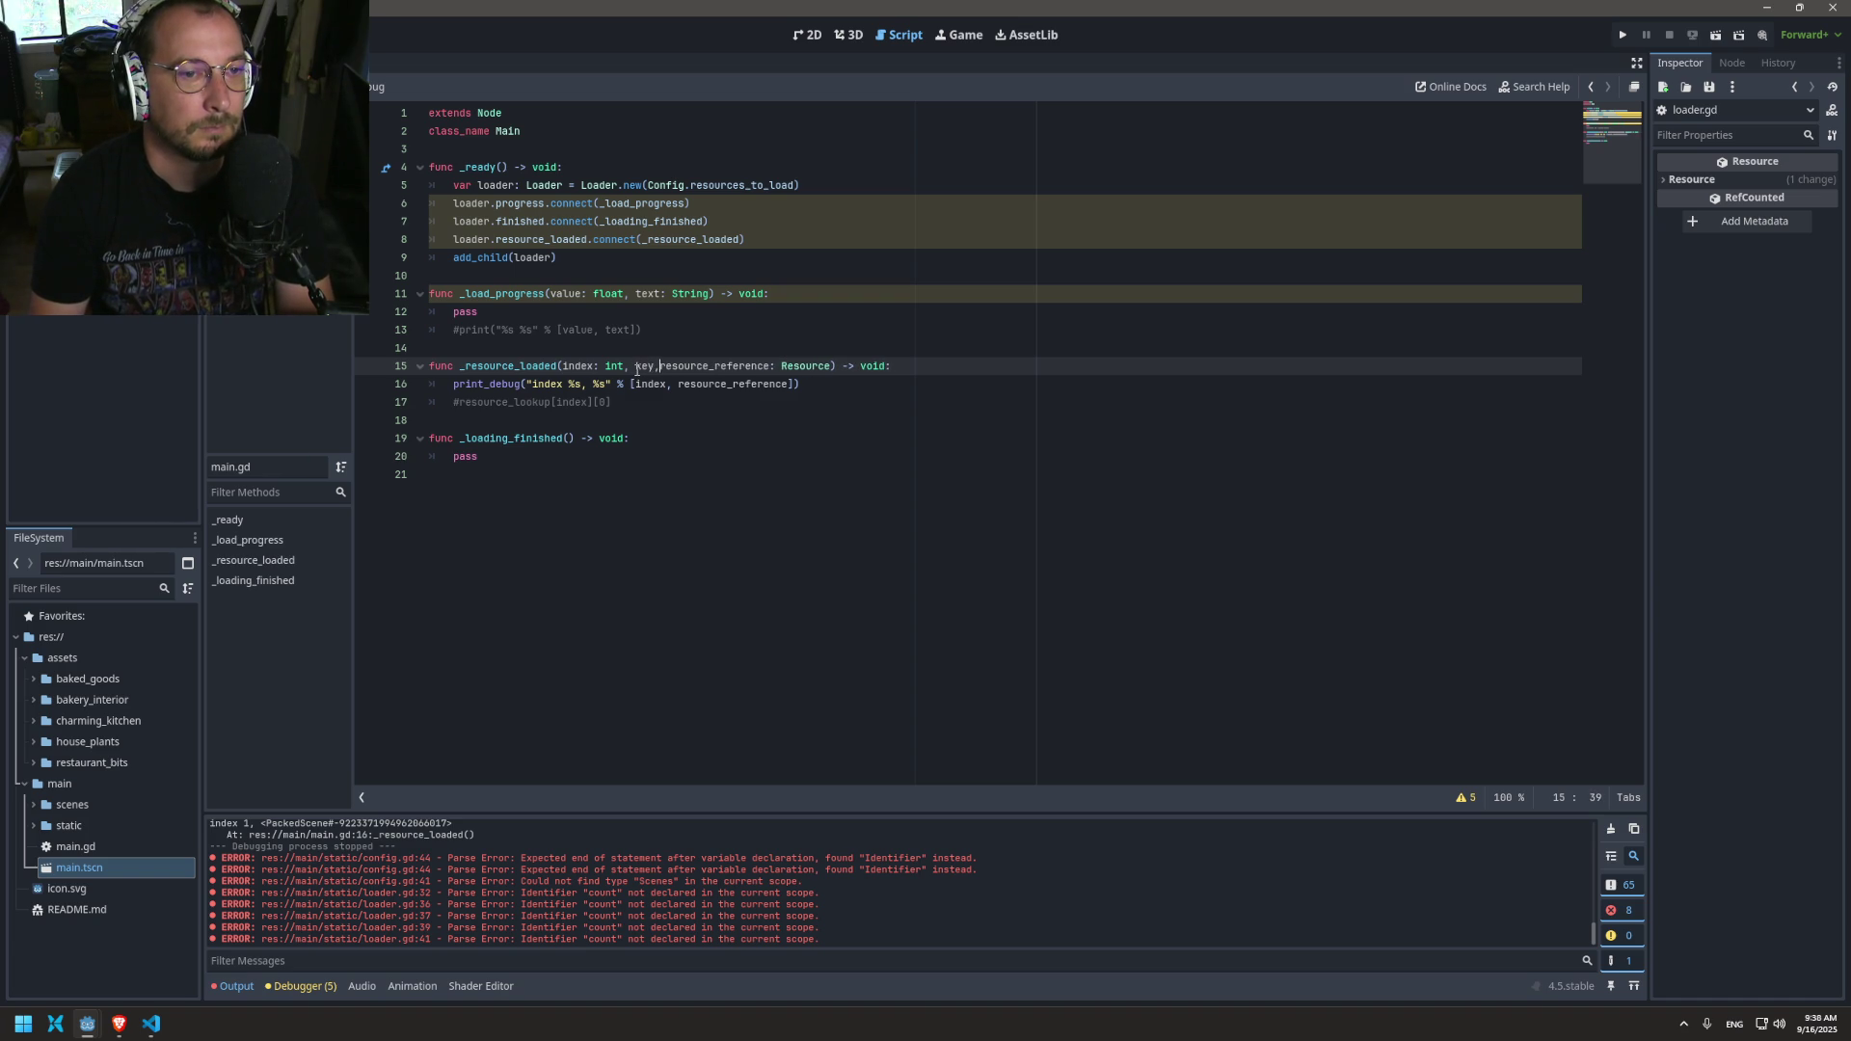
key("BackSpace")
type(": int,")
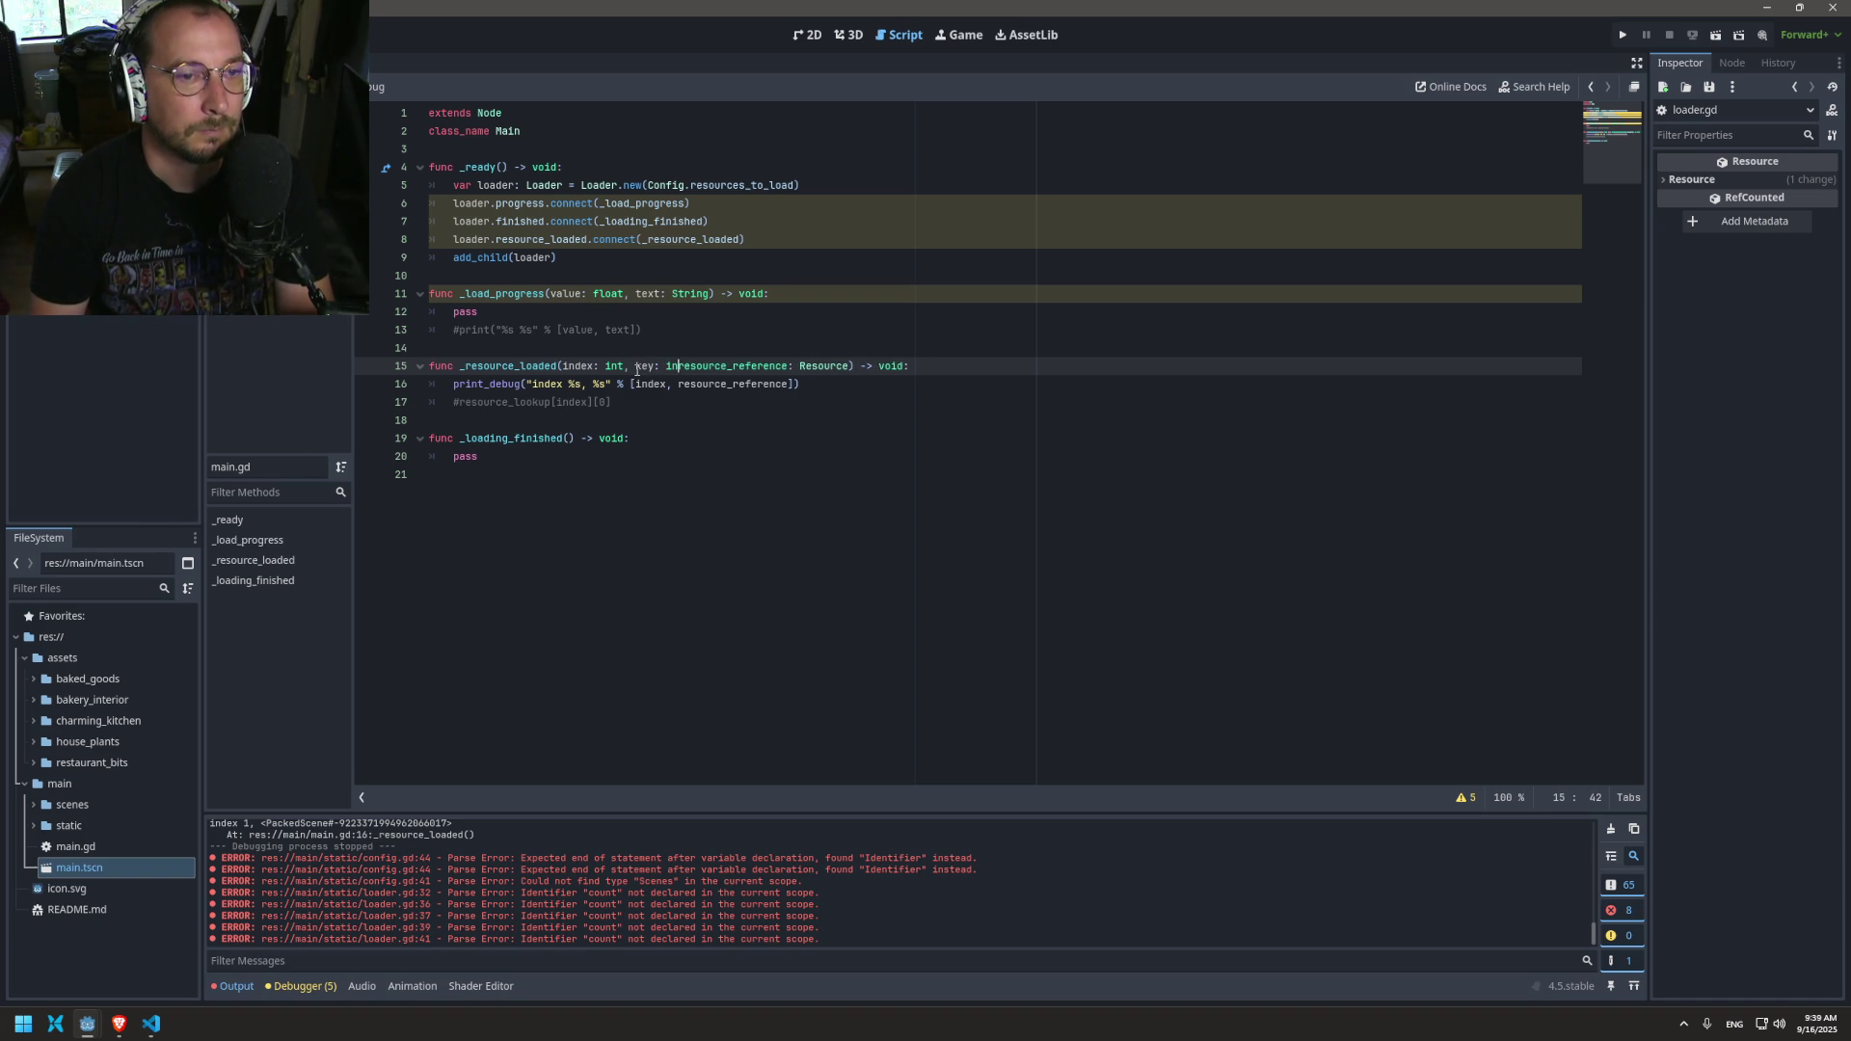
key("ctrl+s")
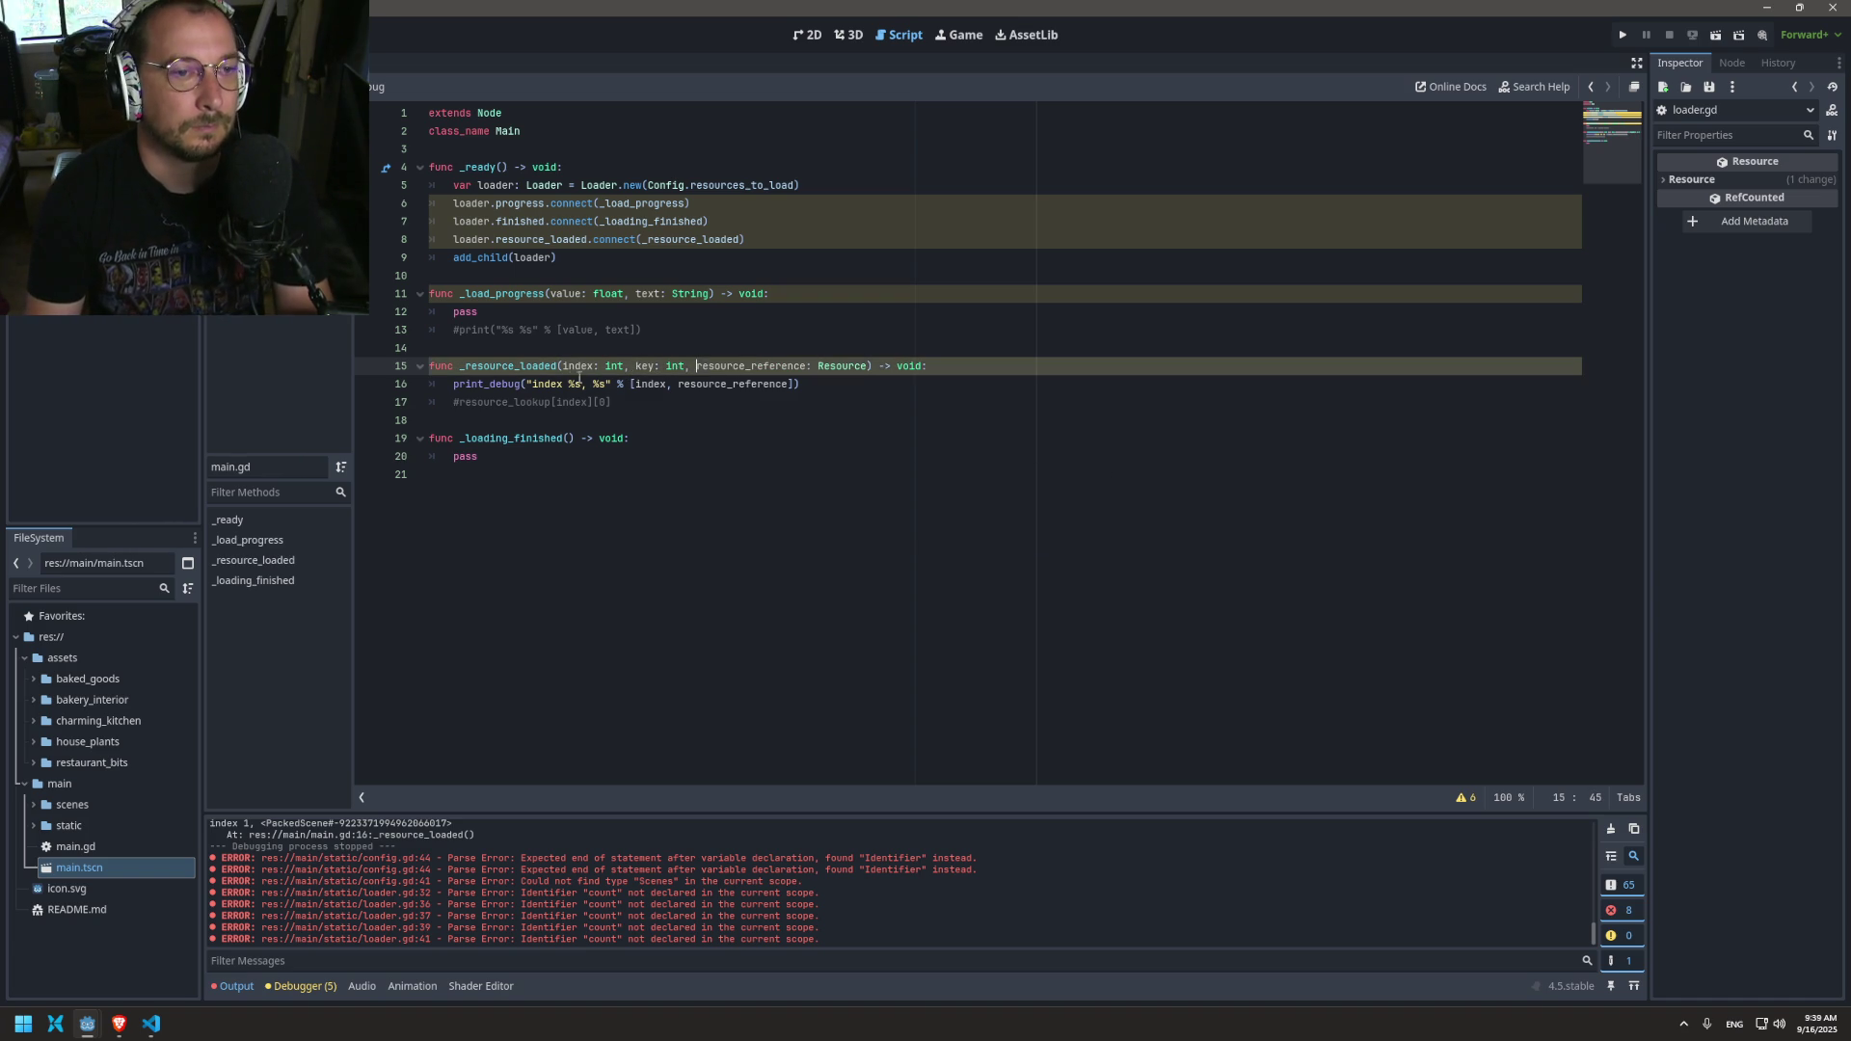
double_click(578, 367)
key("ctrl+s")
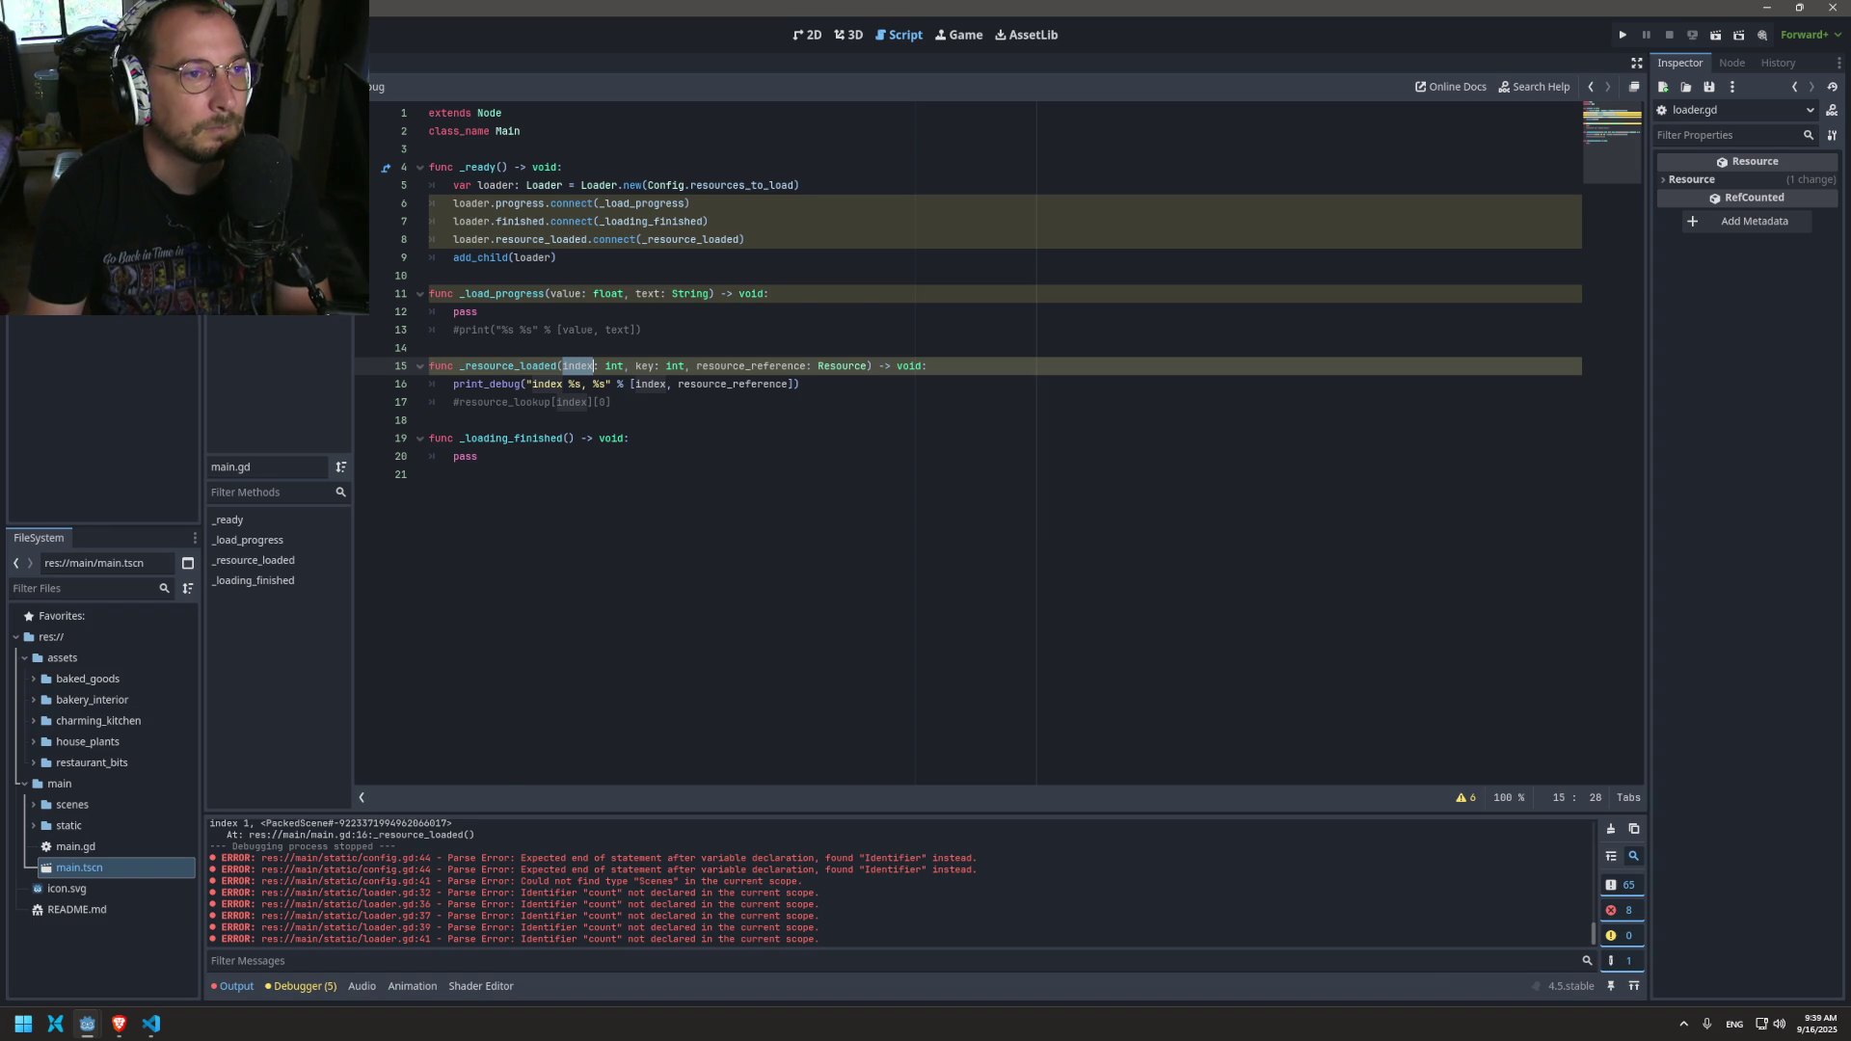
Step: Glance back at loader.gd, then switch to the config.gd script
key("alt+Left")
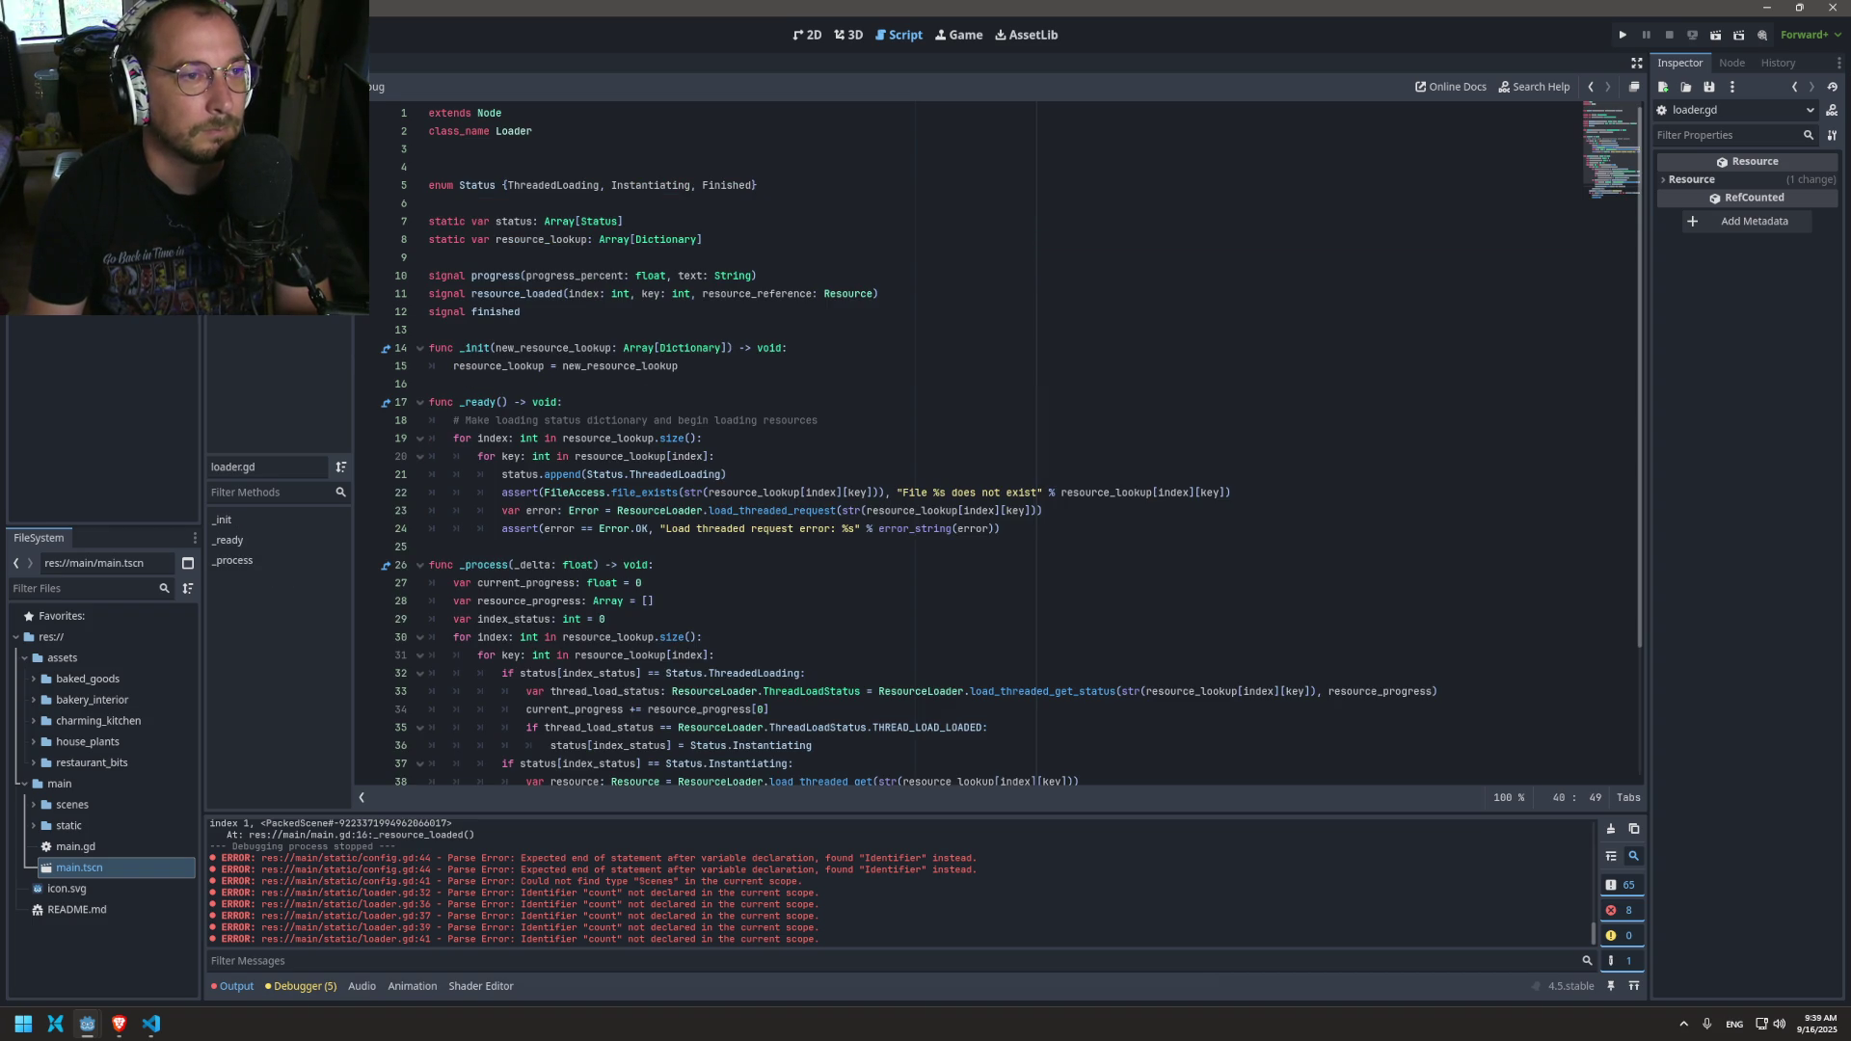
scroll(615, 397, "down", 3)
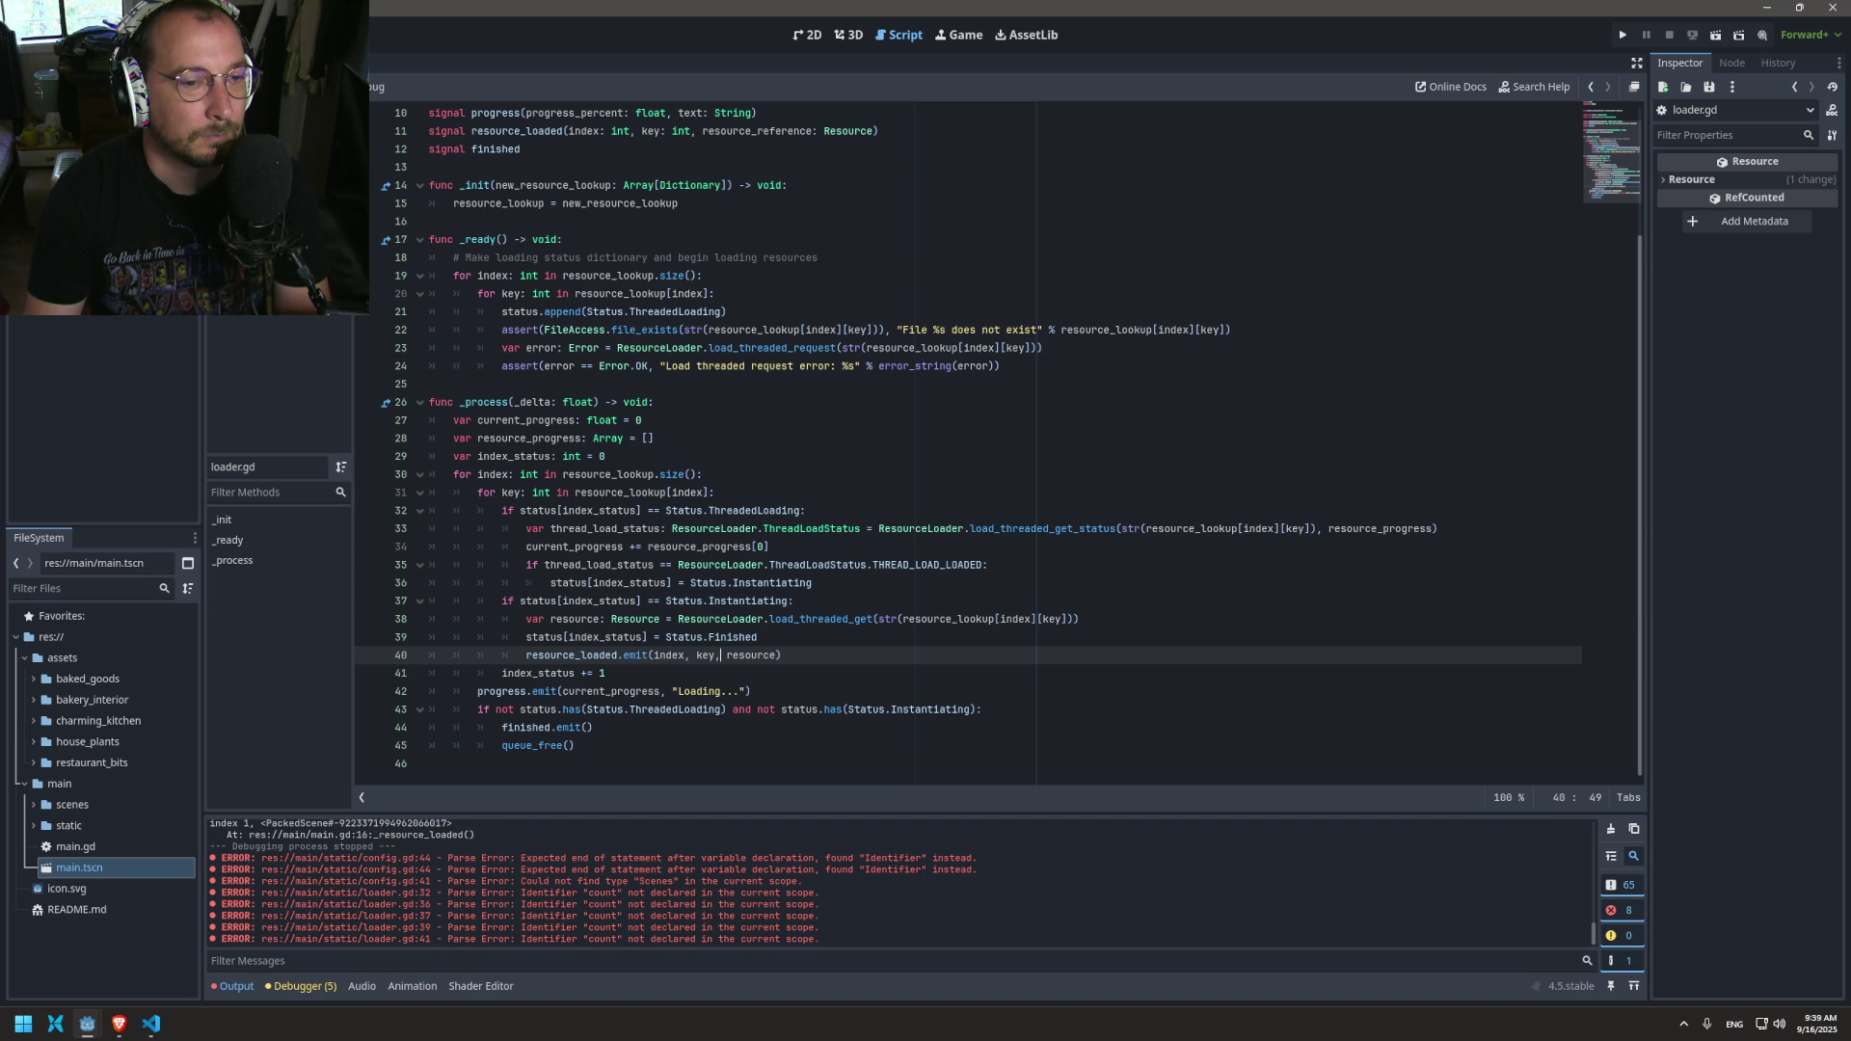
key("alt+Right")
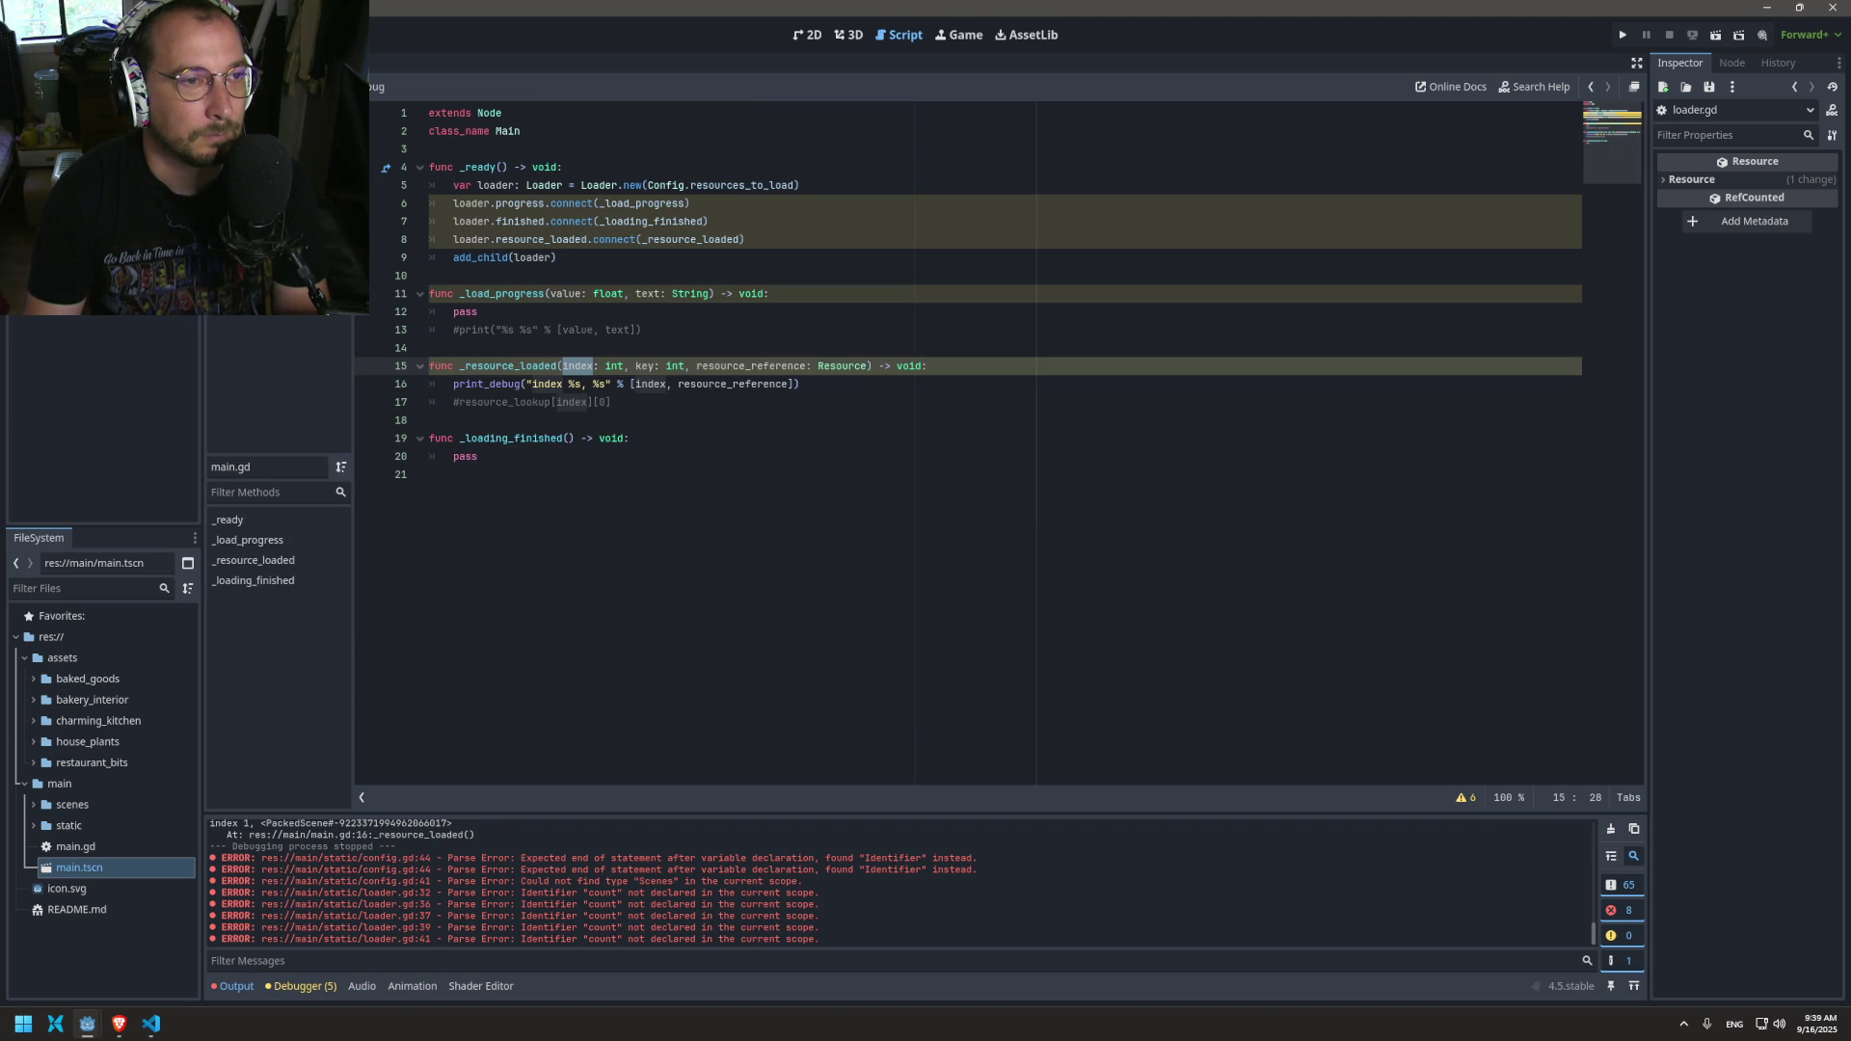
key("alt+Left")
key("alt+Left")
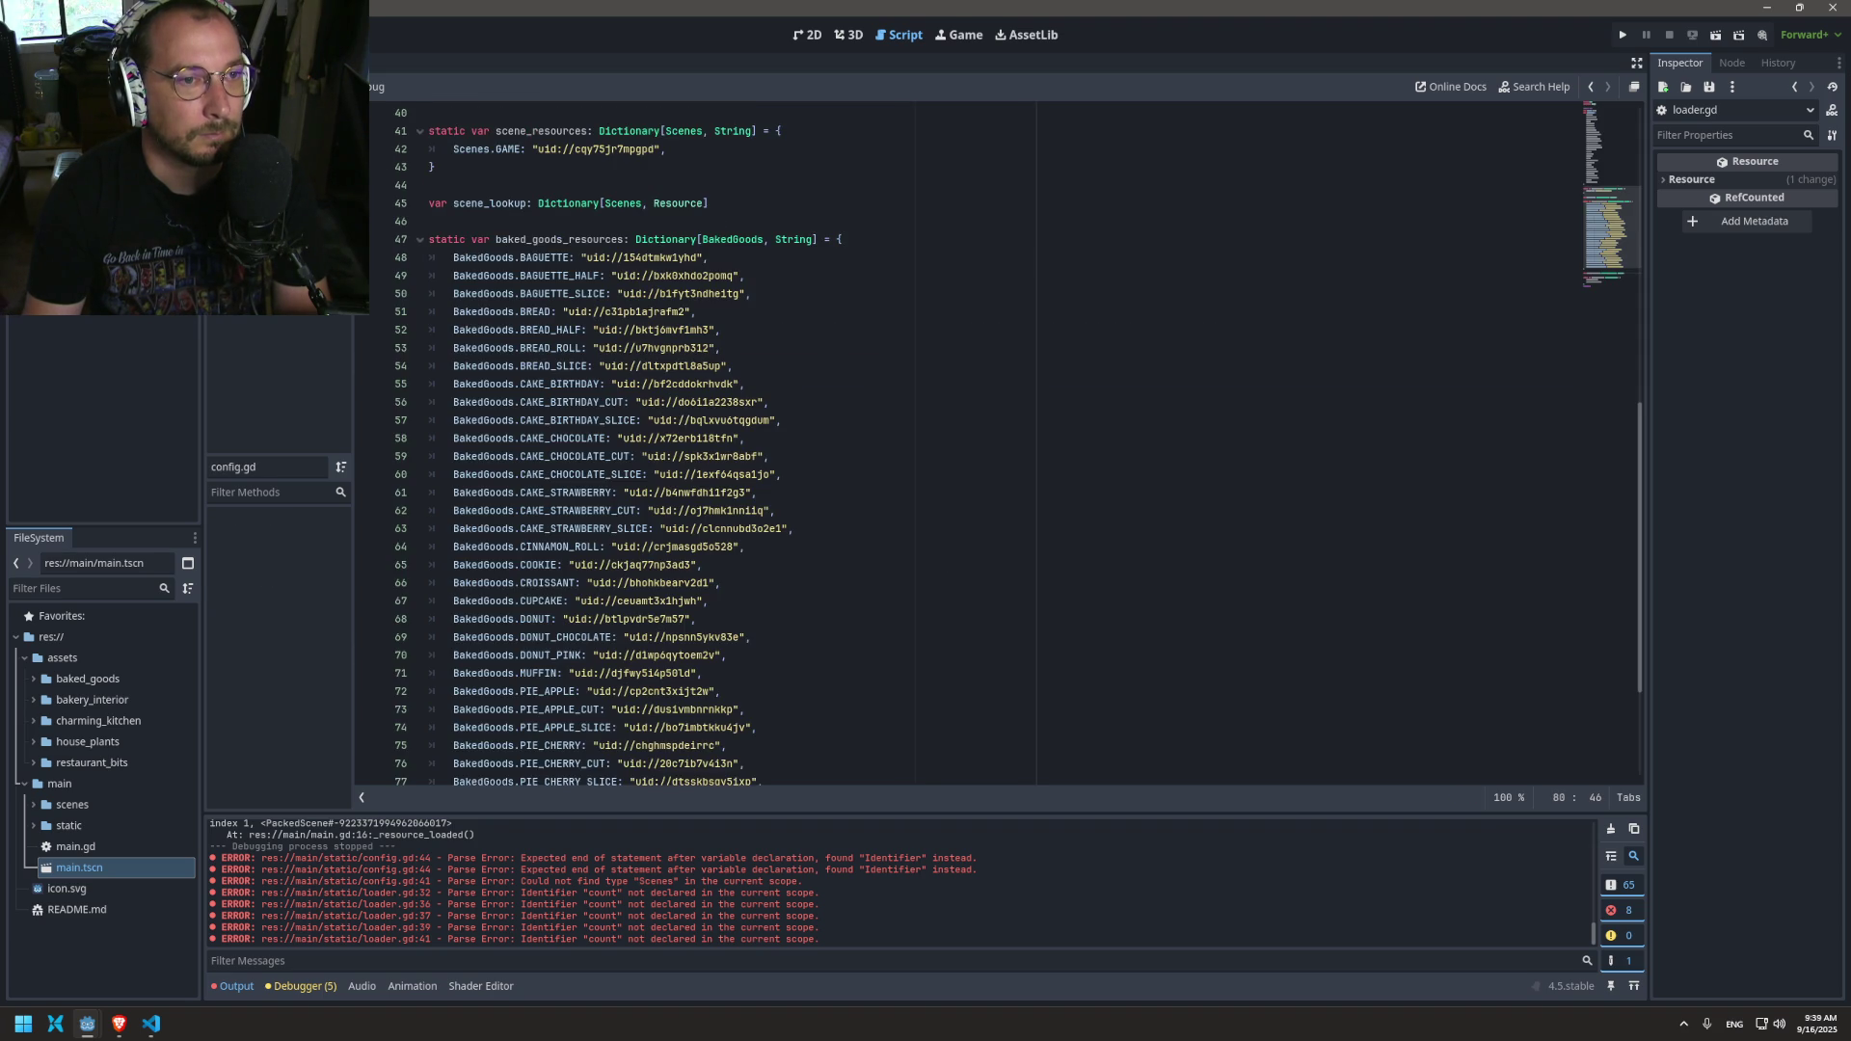
Step: Start a new static resource_lookup declaration below the resources_to_load list
scroll(728, 540, "down", 4)
scroll(649, 565, "up", 6)
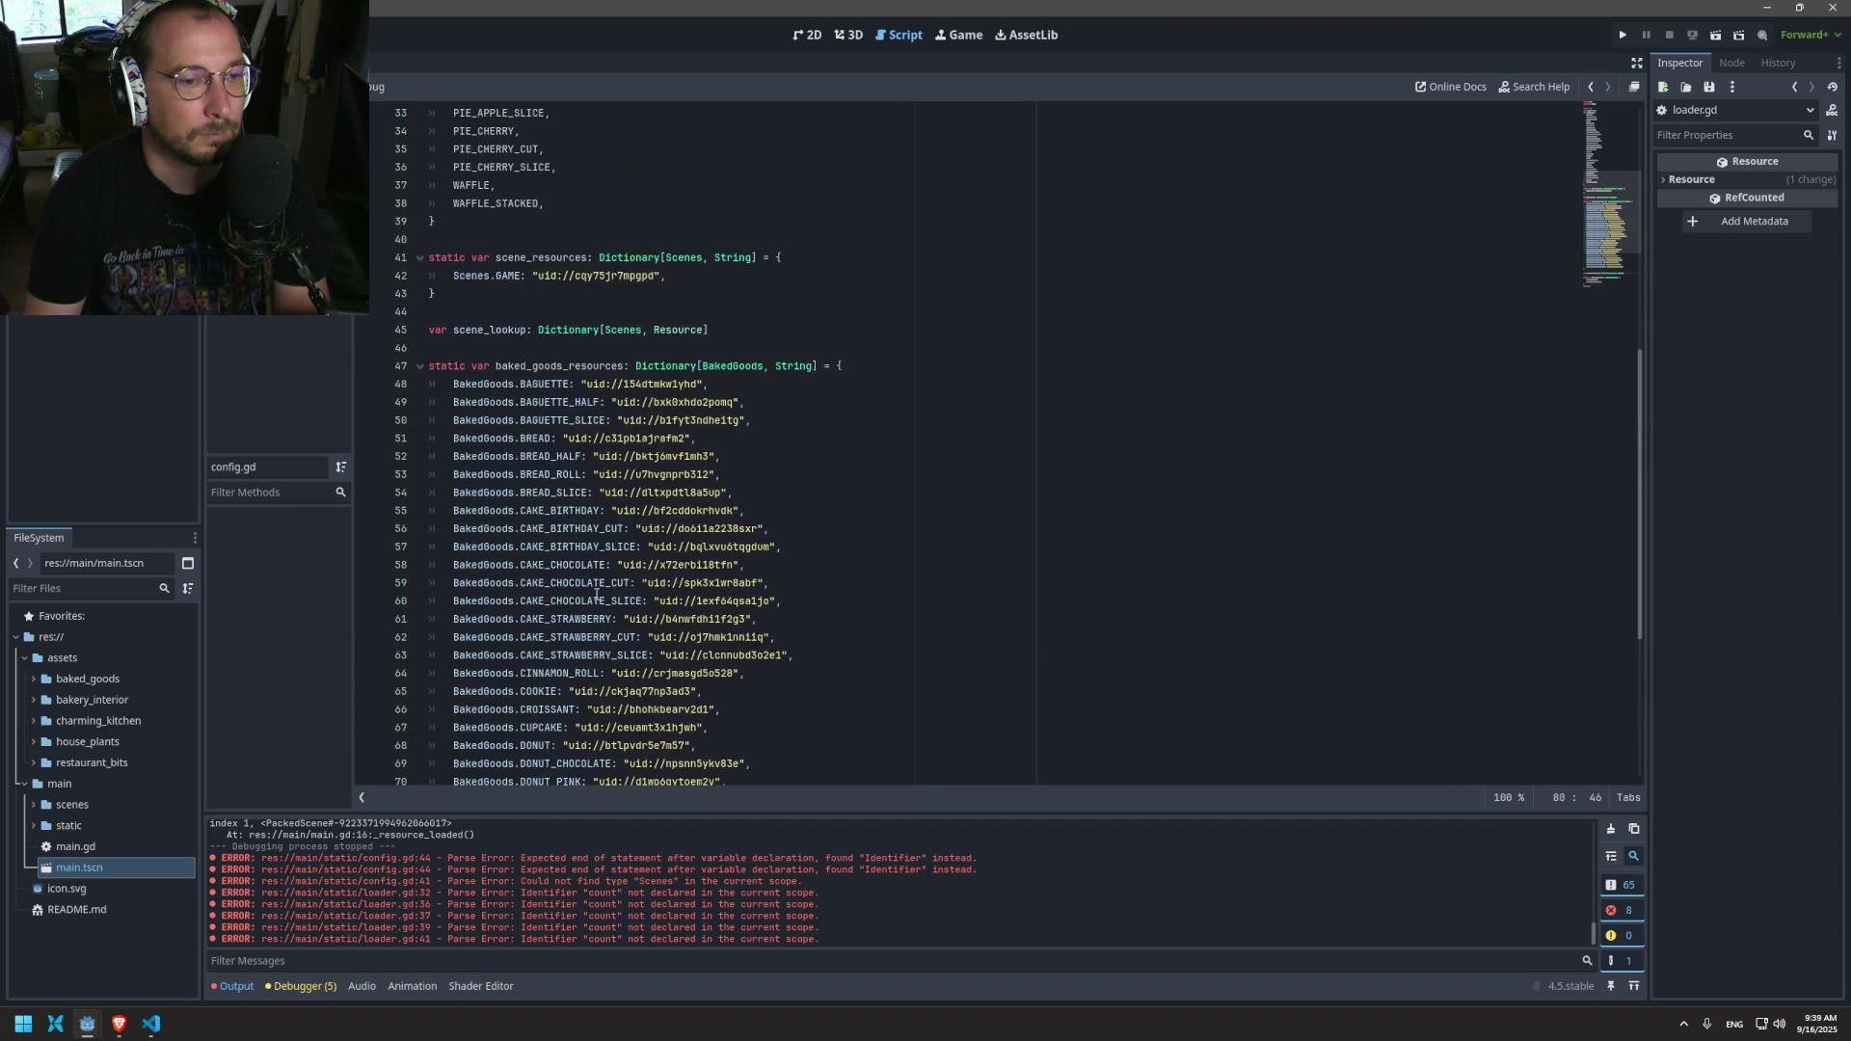
scroll(596, 593, "down", 6)
scroll(596, 593, "up", 9)
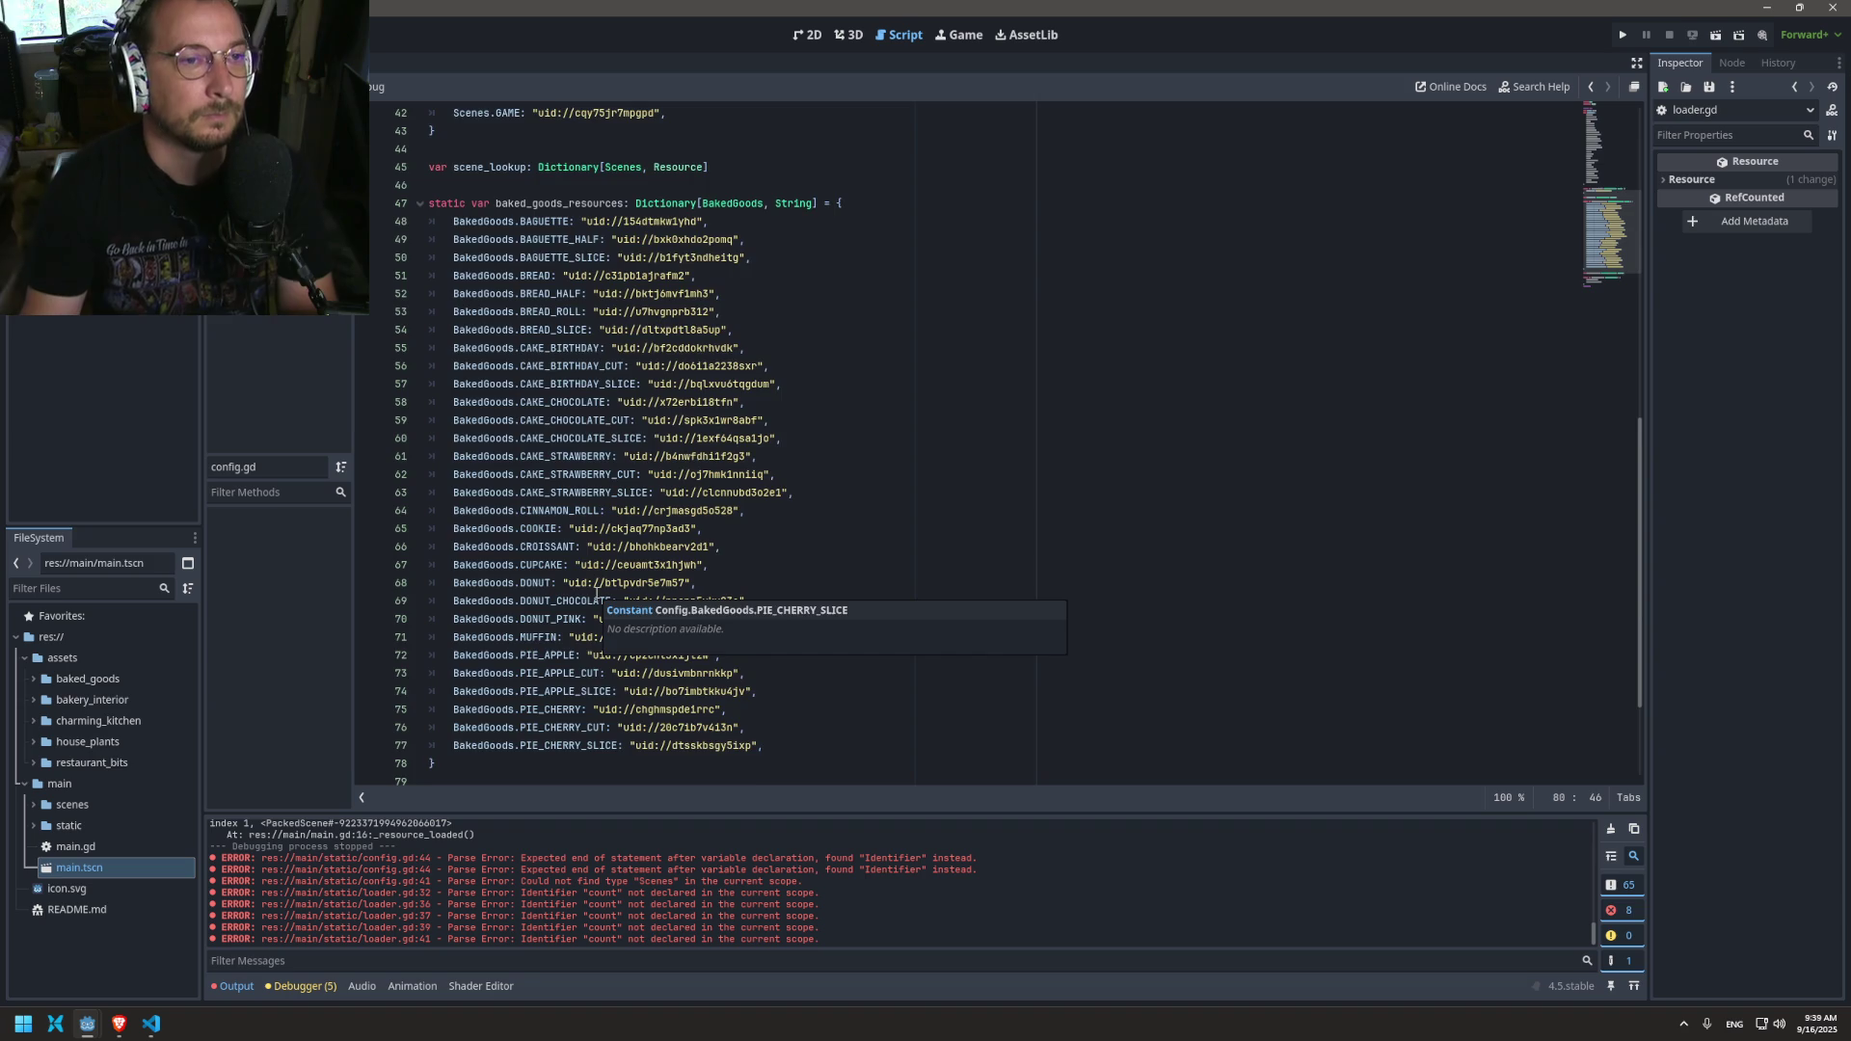
scroll(506, 528, "down", 8)
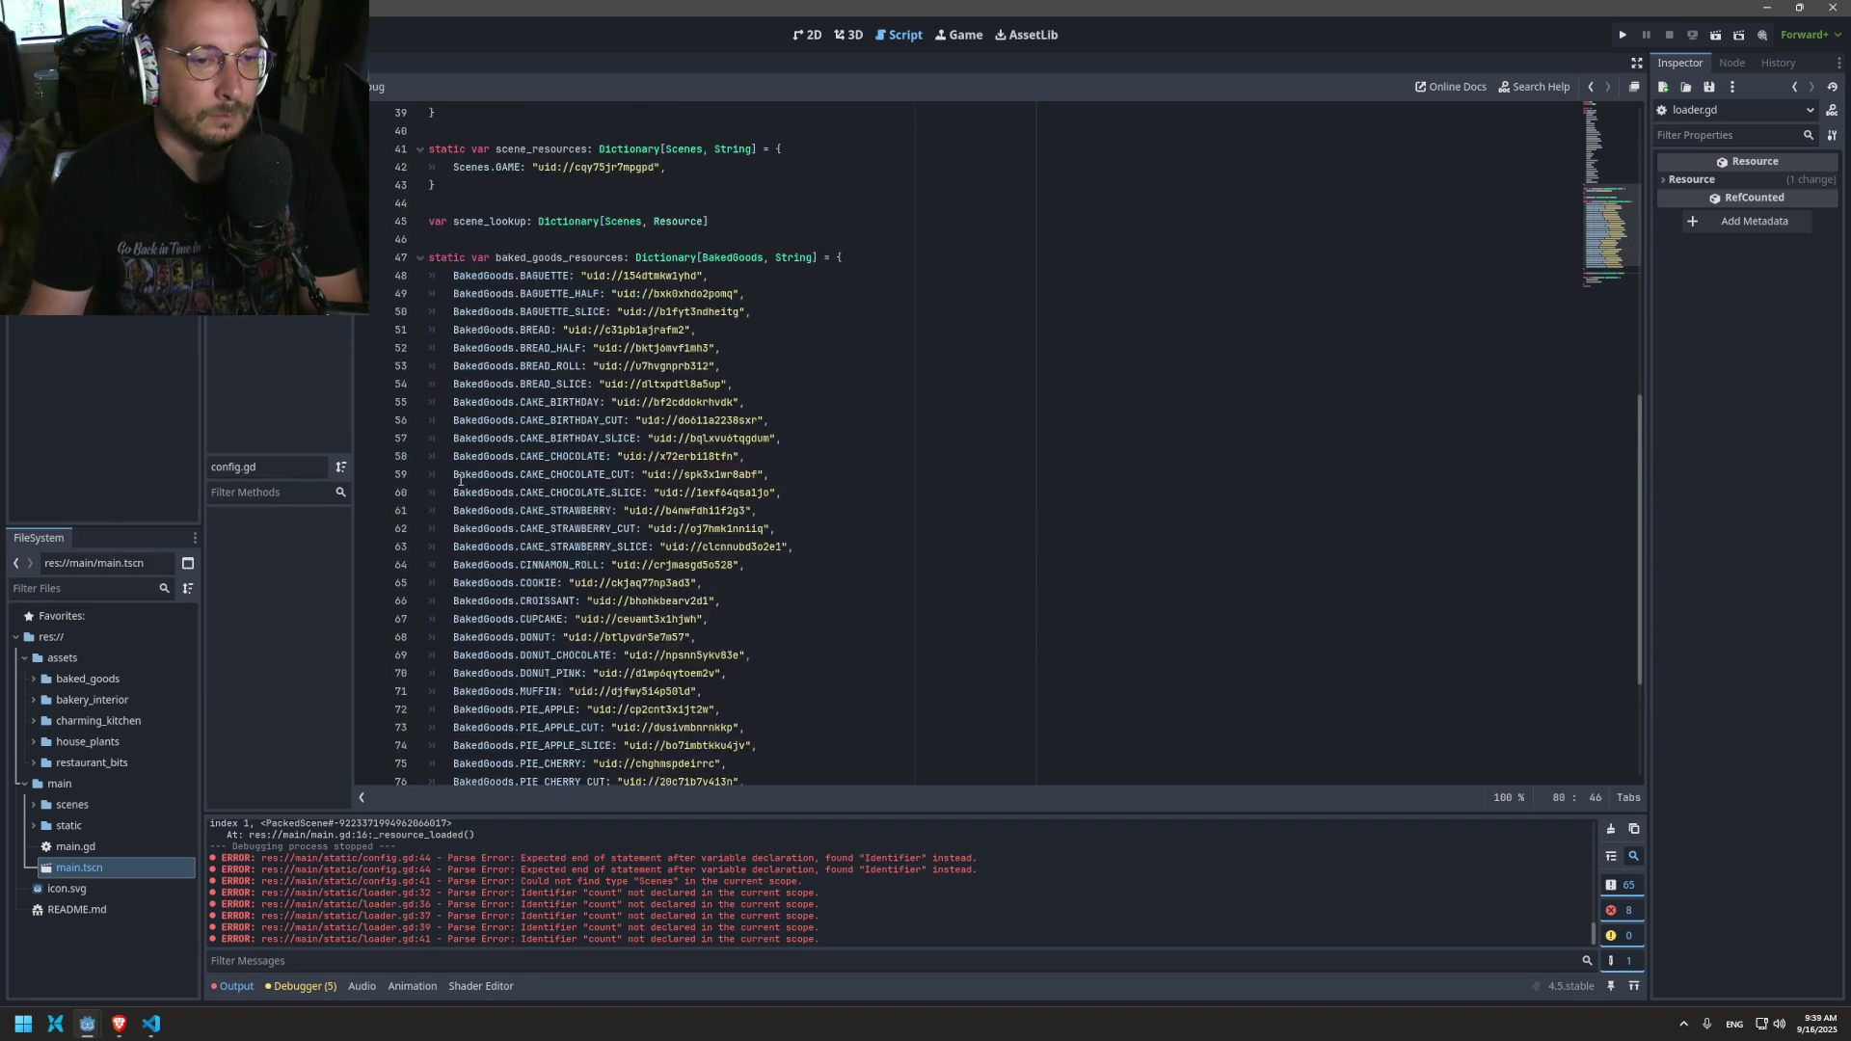
scroll(453, 503, "up", 6)
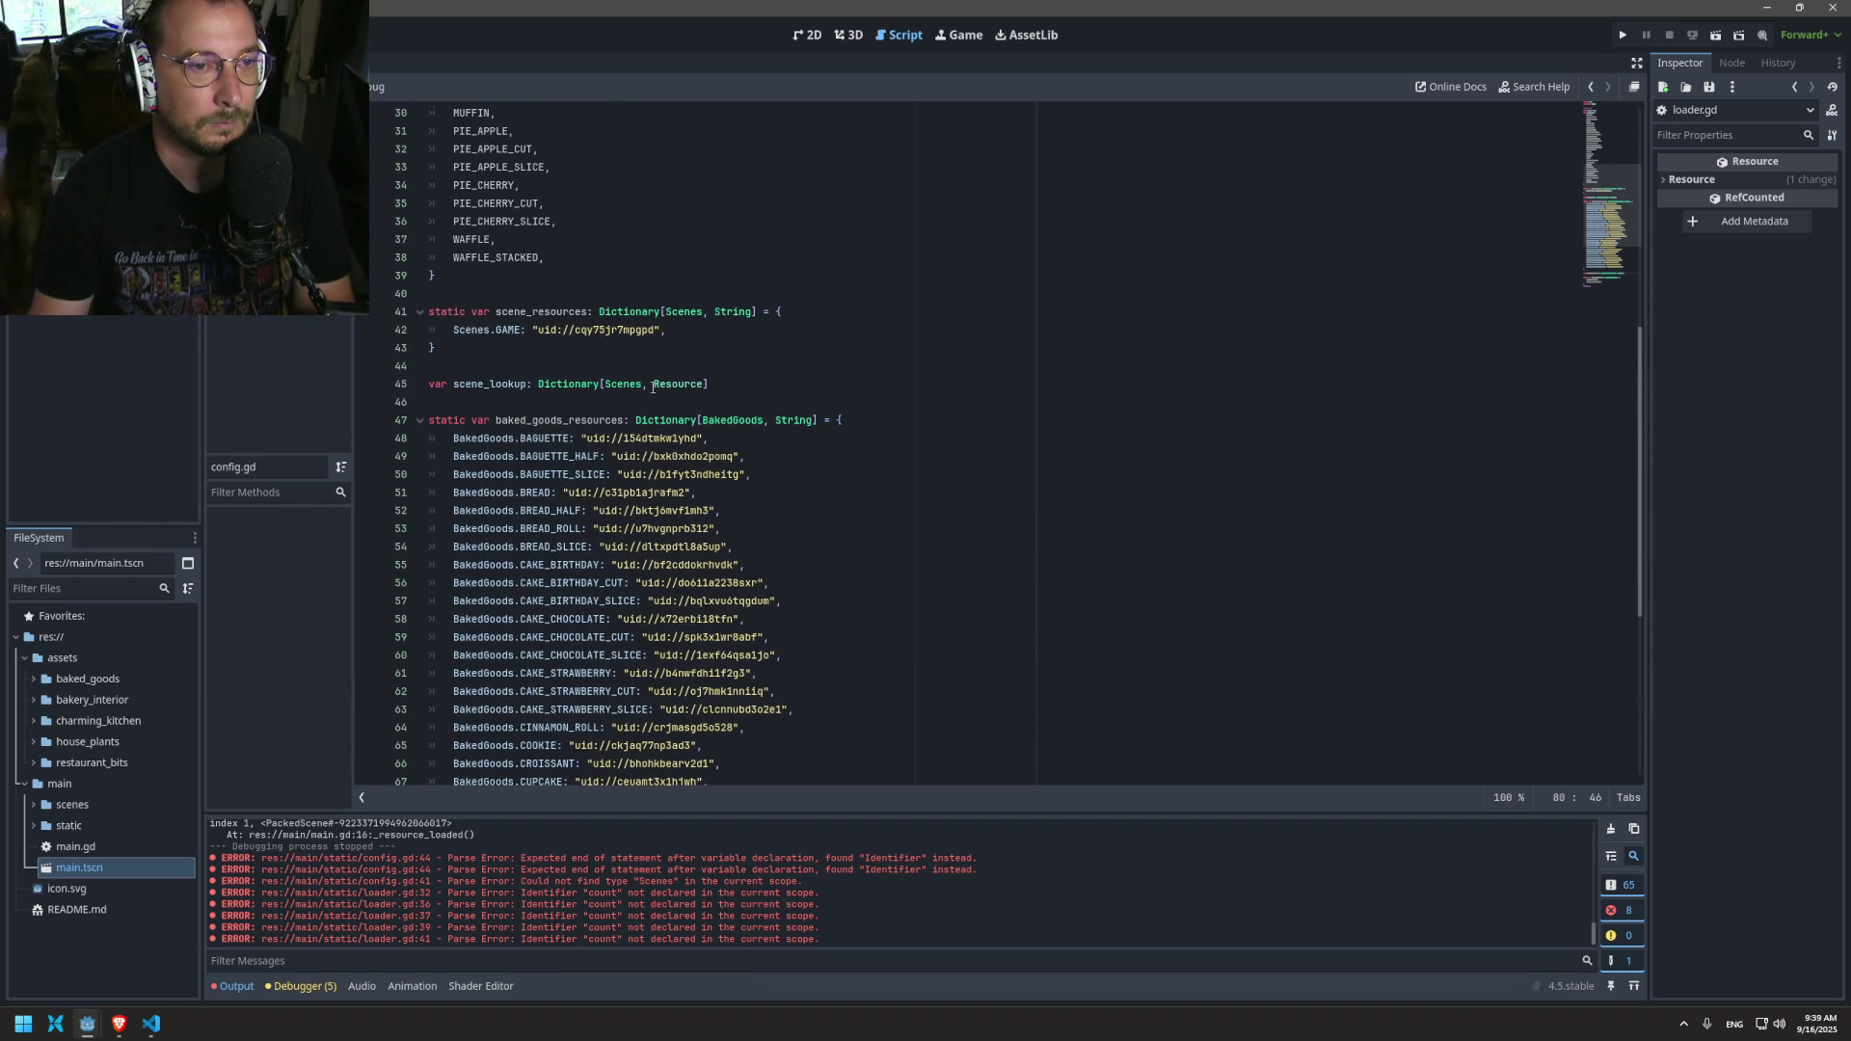
triple_click(482, 383)
scroll(508, 366, "down", 7)
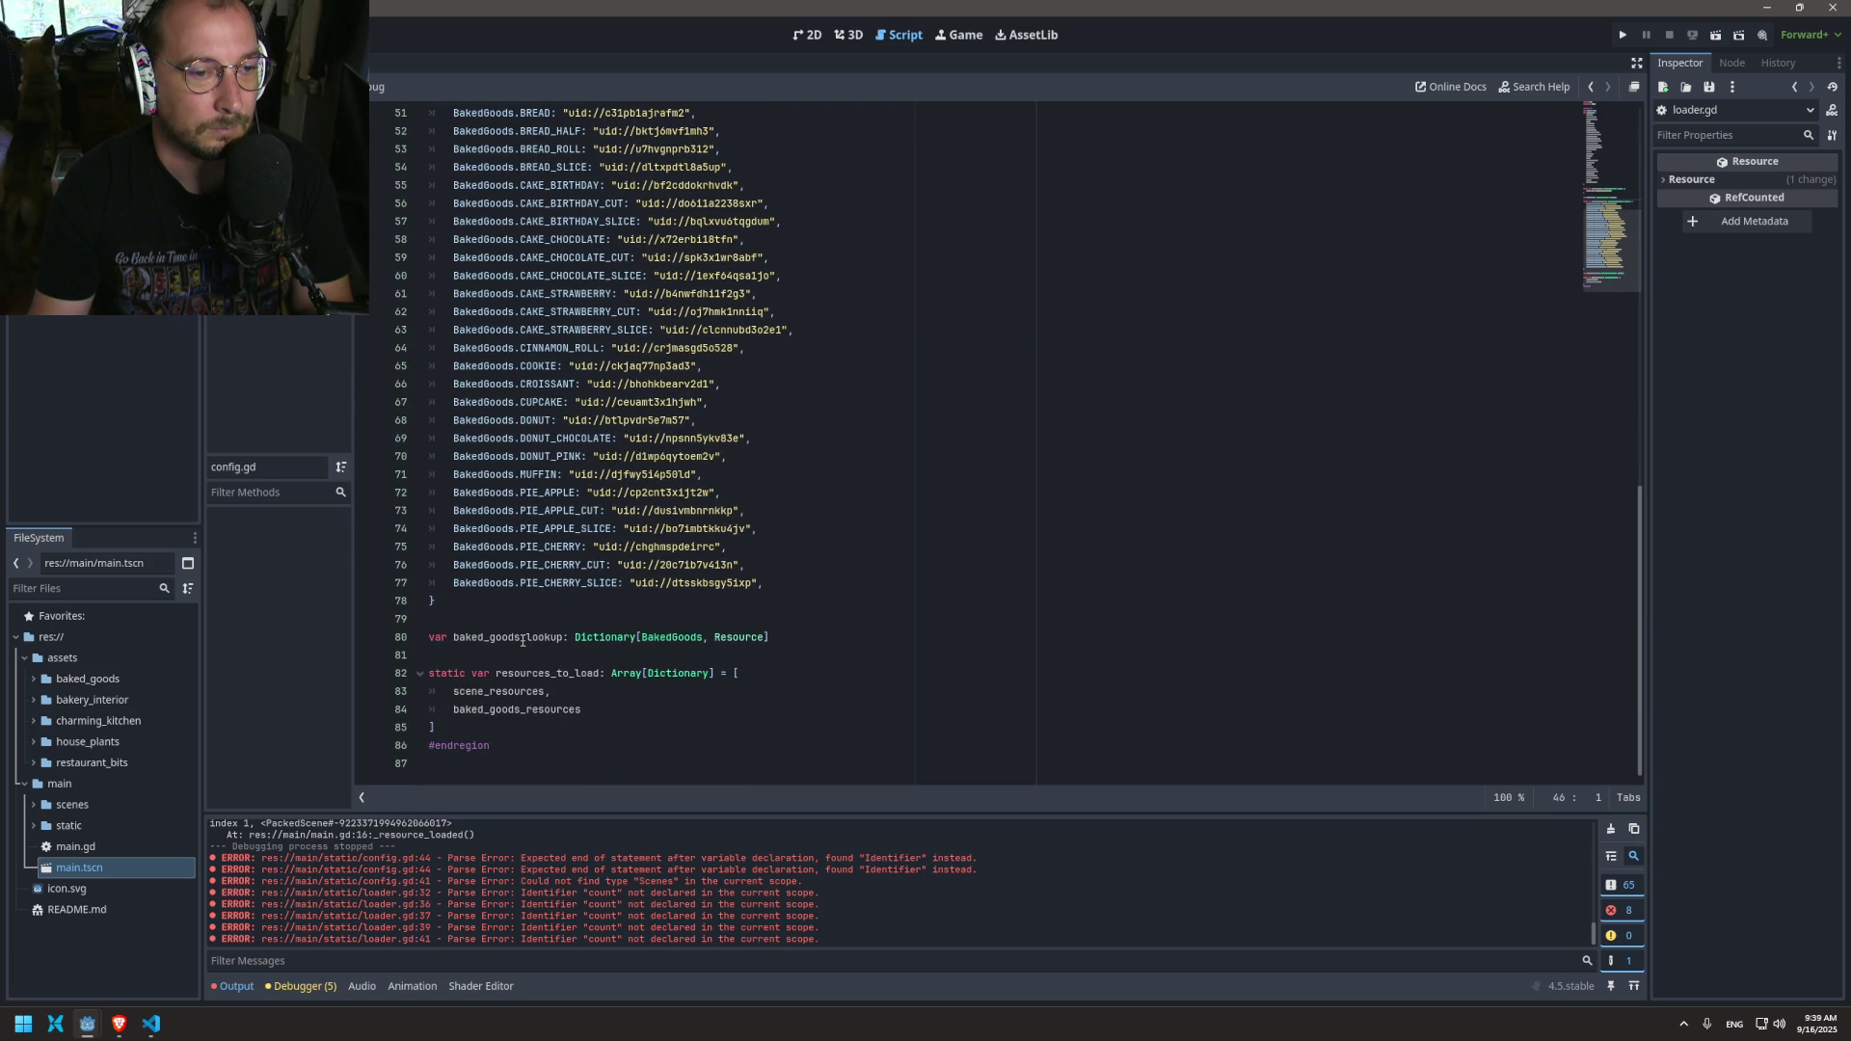
left_click_drag(491, 714, 486, 655)
left_click(499, 723)
left_click_drag(450, 720, 486, 665)
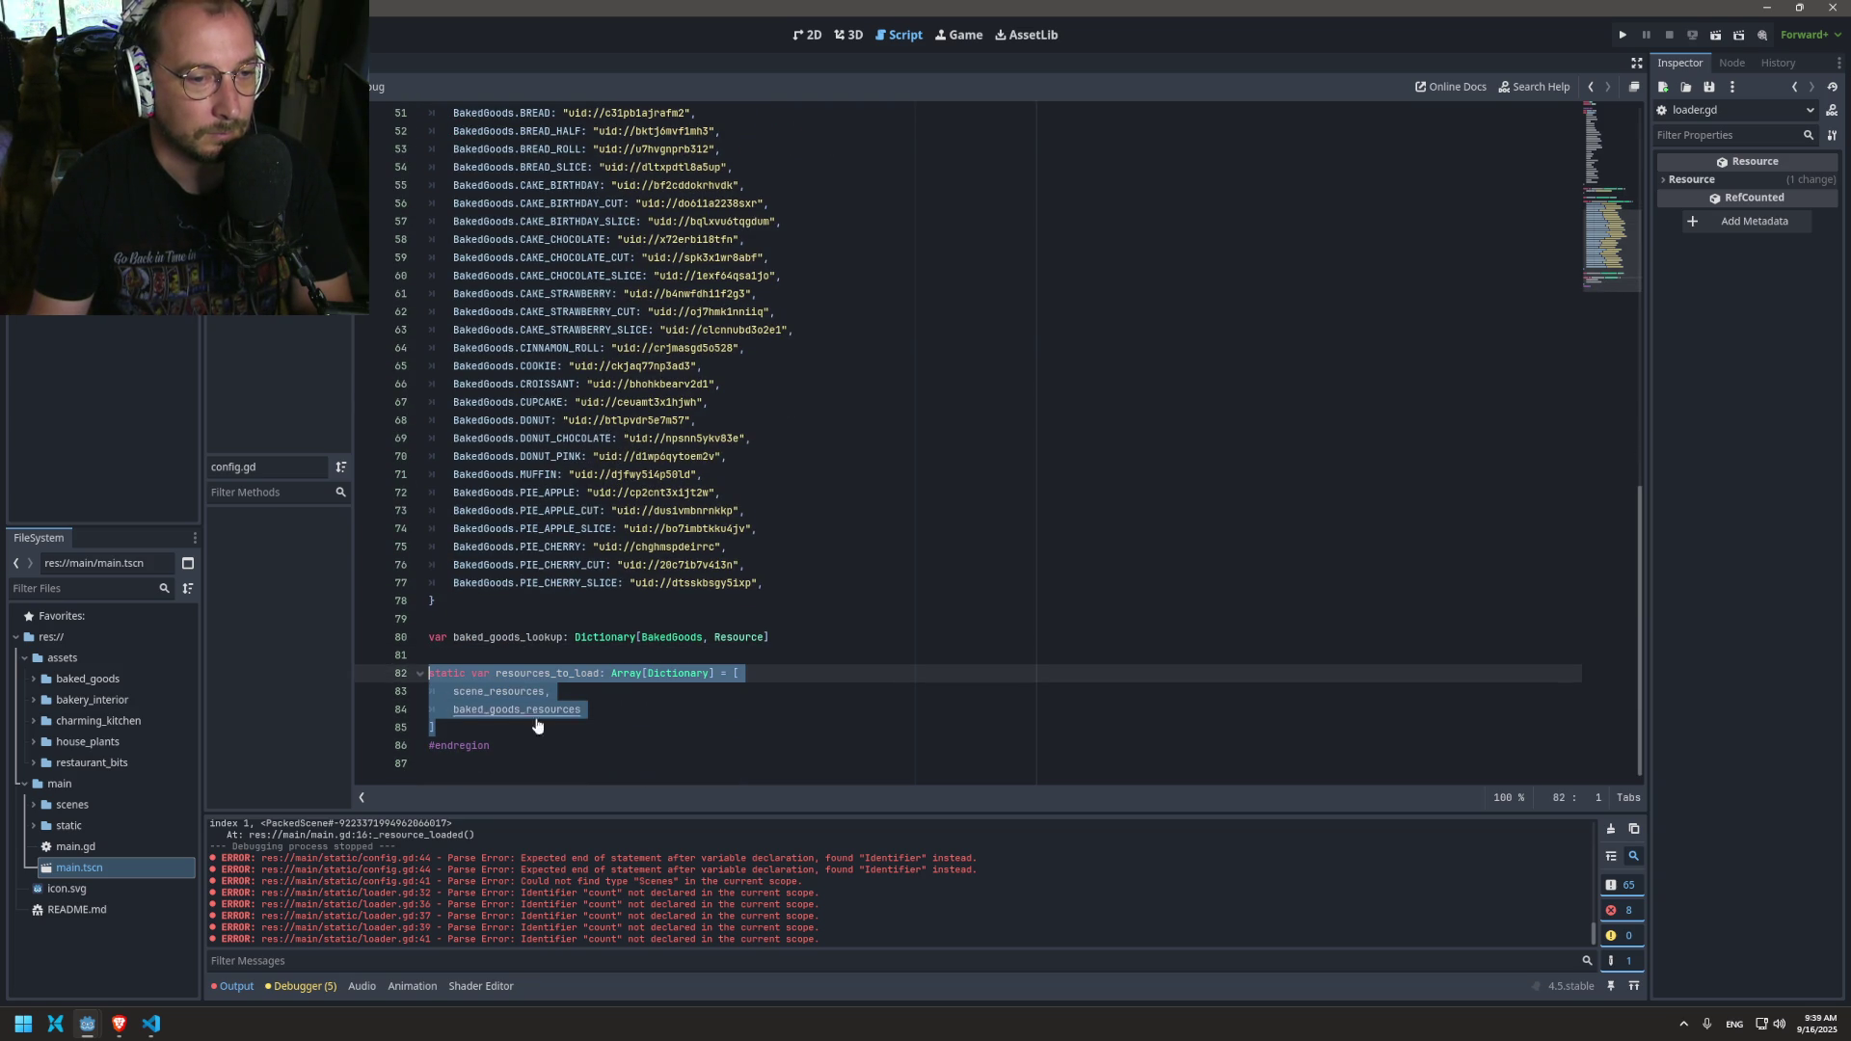
left_click(495, 732)
key("Return")
key("Return")
type("static var resourc")
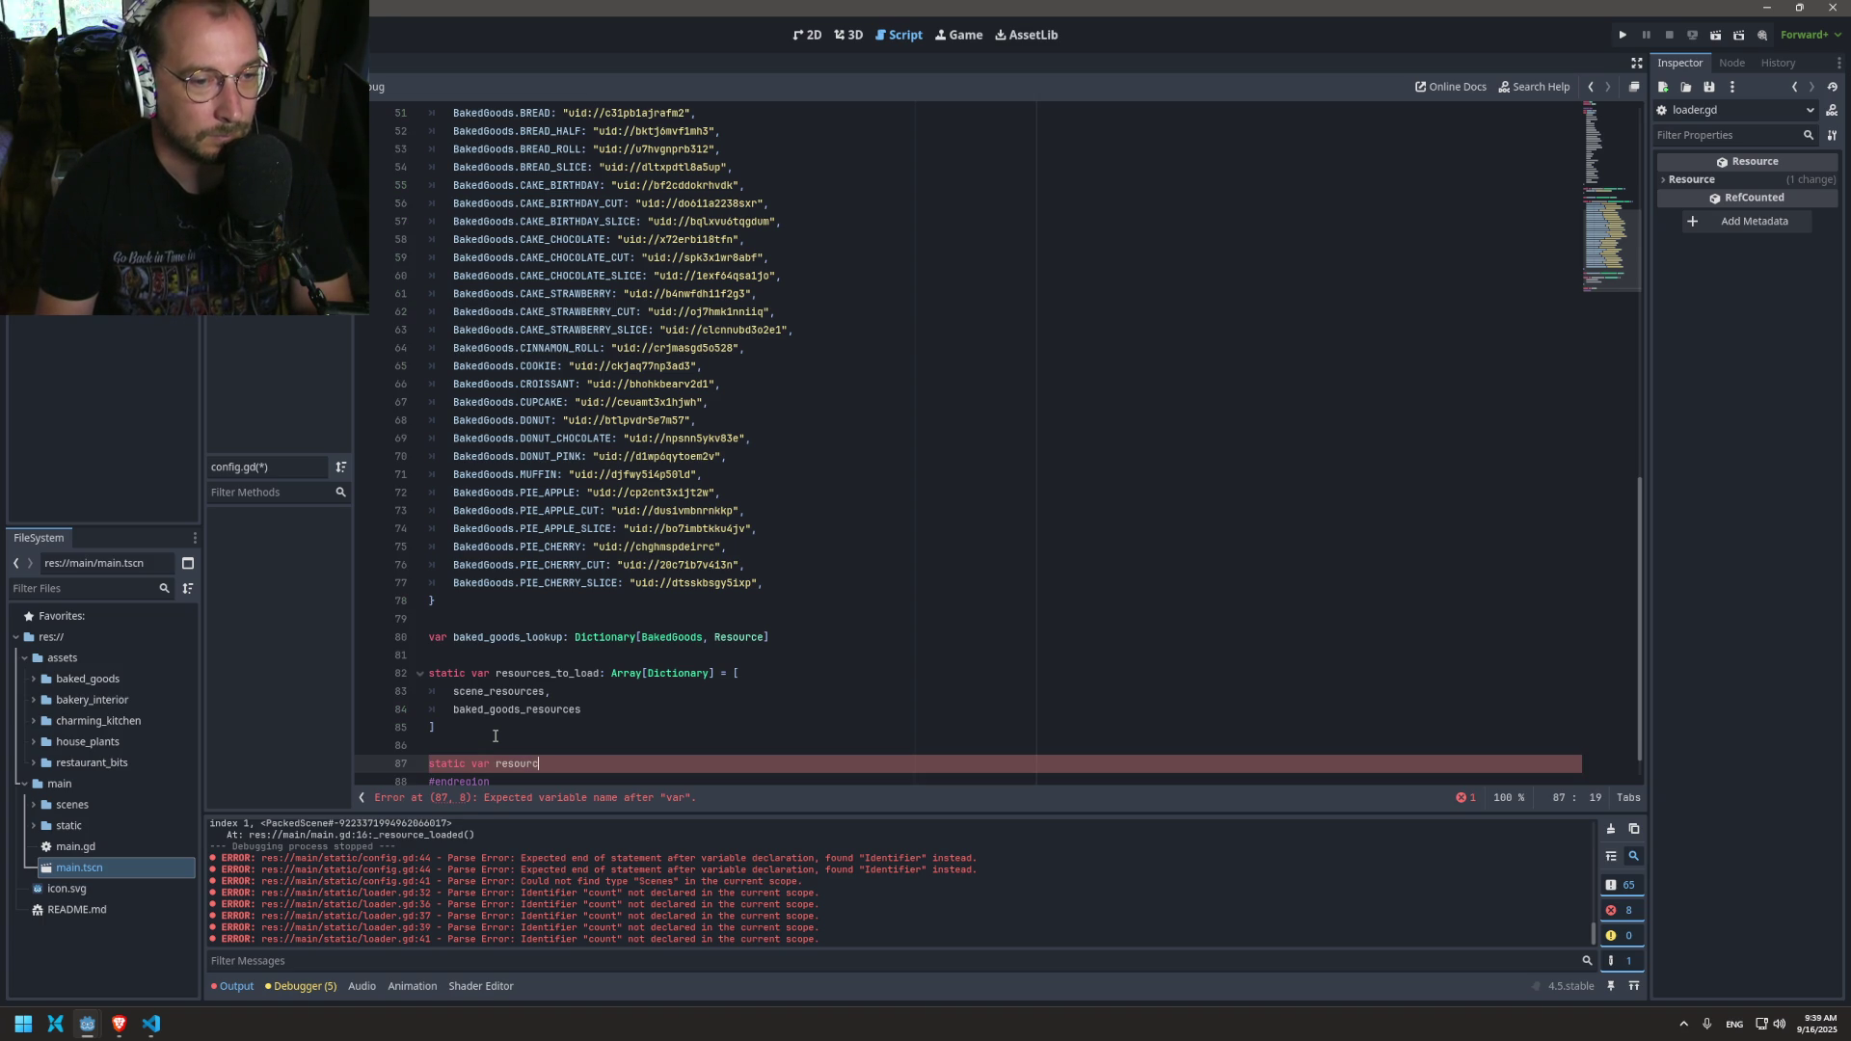
type("e_lookus:")
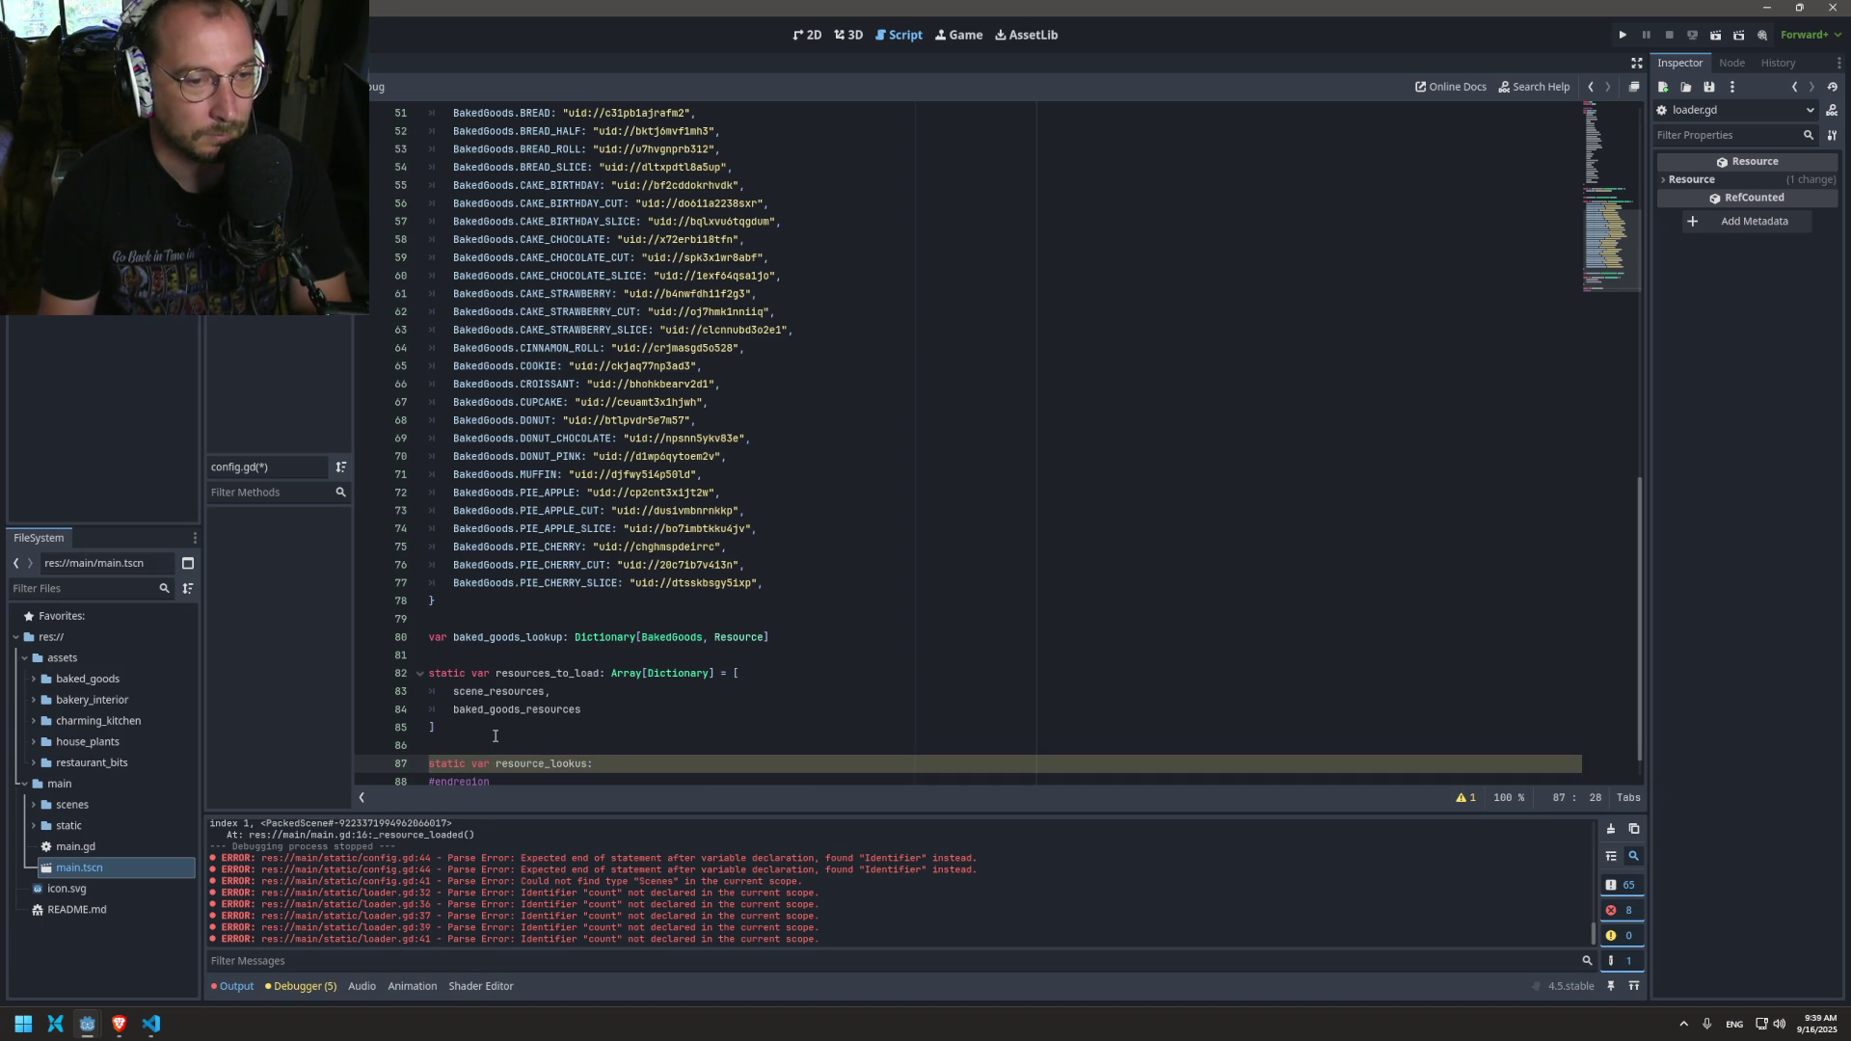
Step: Give resource_lookup the array type and list copied from resources_to_load
mouse_move(494, 735)
left_mouse_down()
mouse_move(617, 673)
mouse_move(602, 673)
left_mouse_up()
key("ctrl+c")
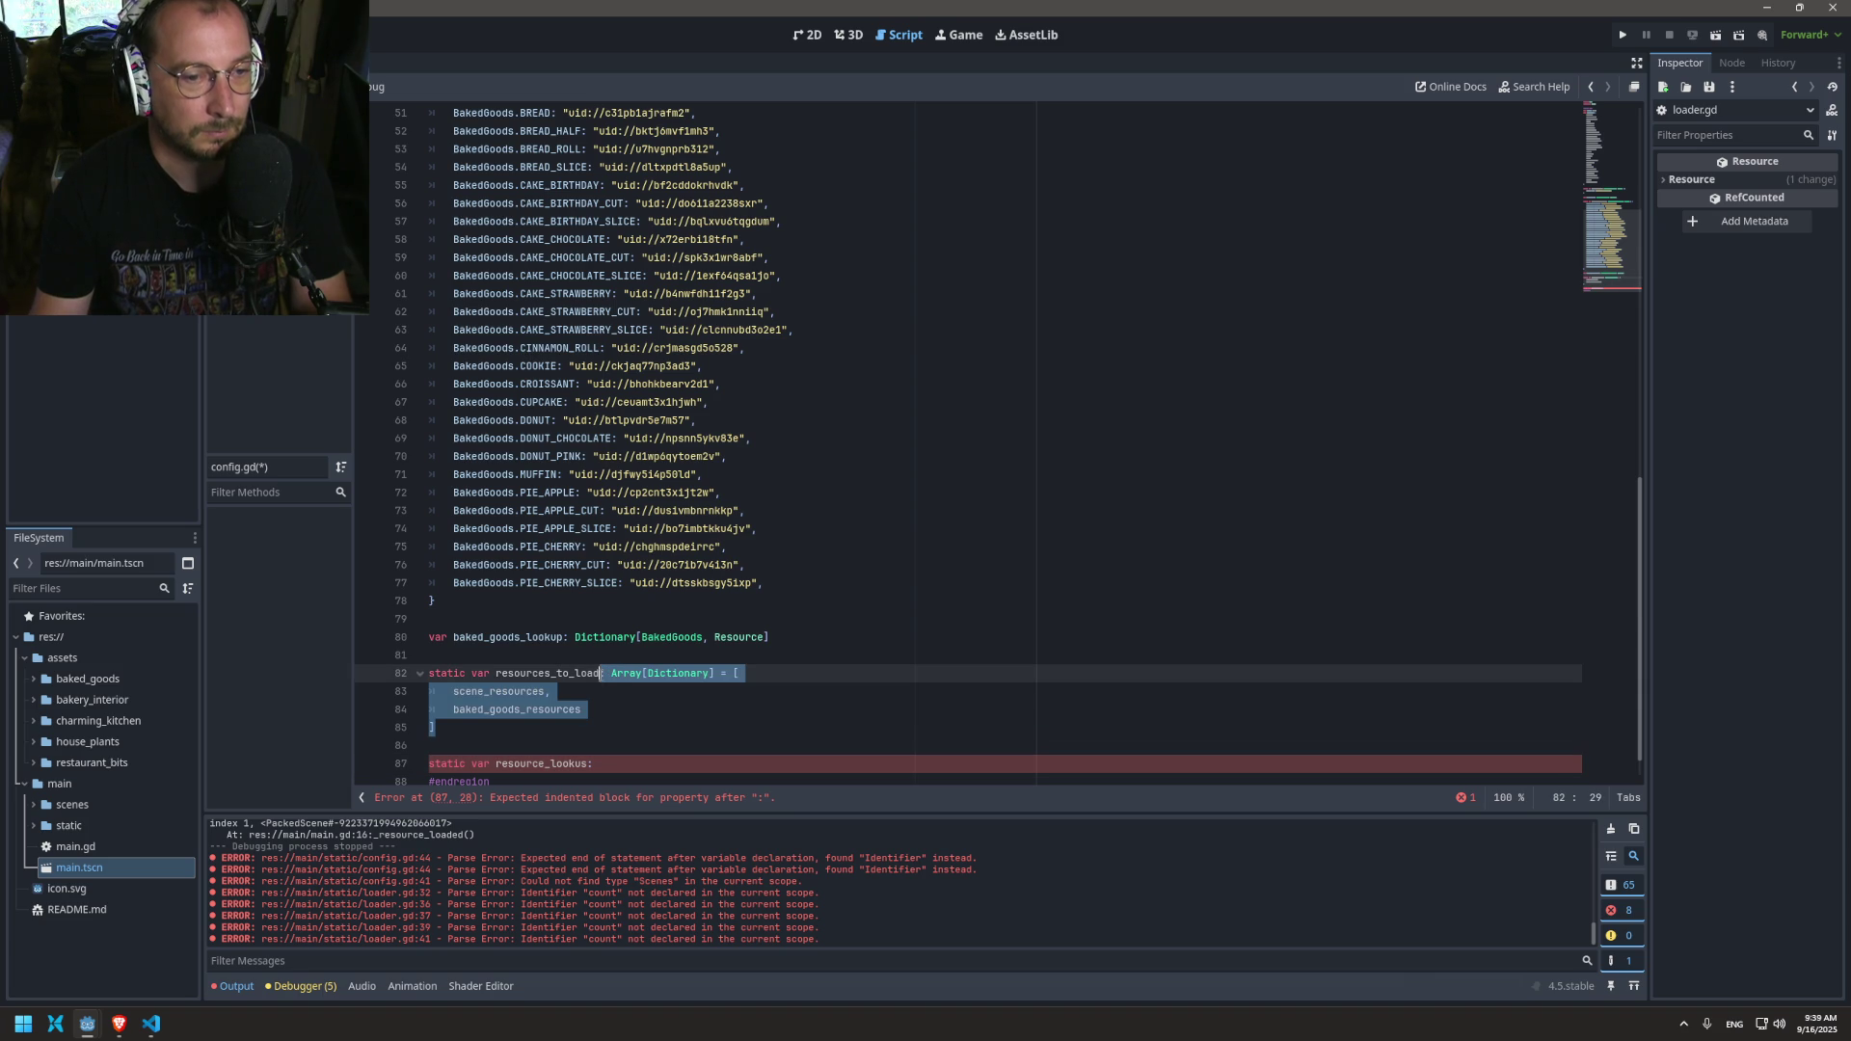
left_click(598, 763)
key("BackSpace")
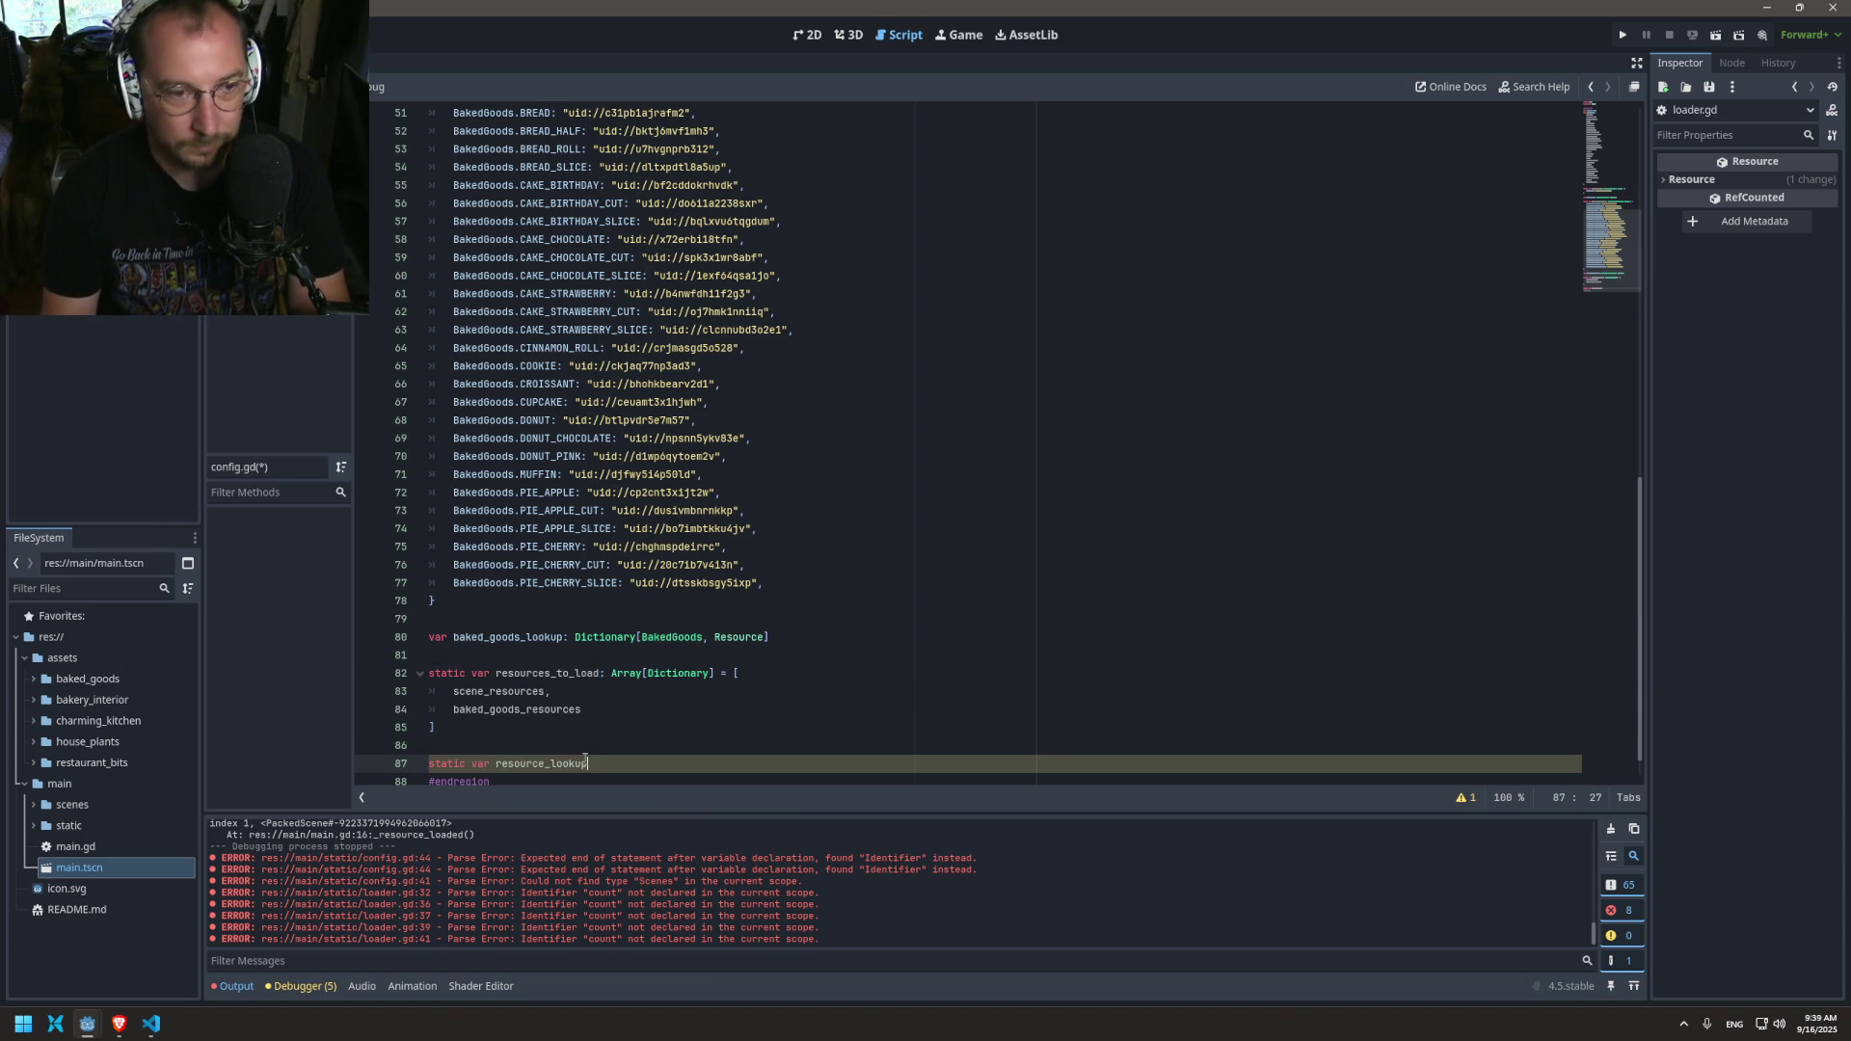
type("p:")
key("Return")
key("ctrl+v")
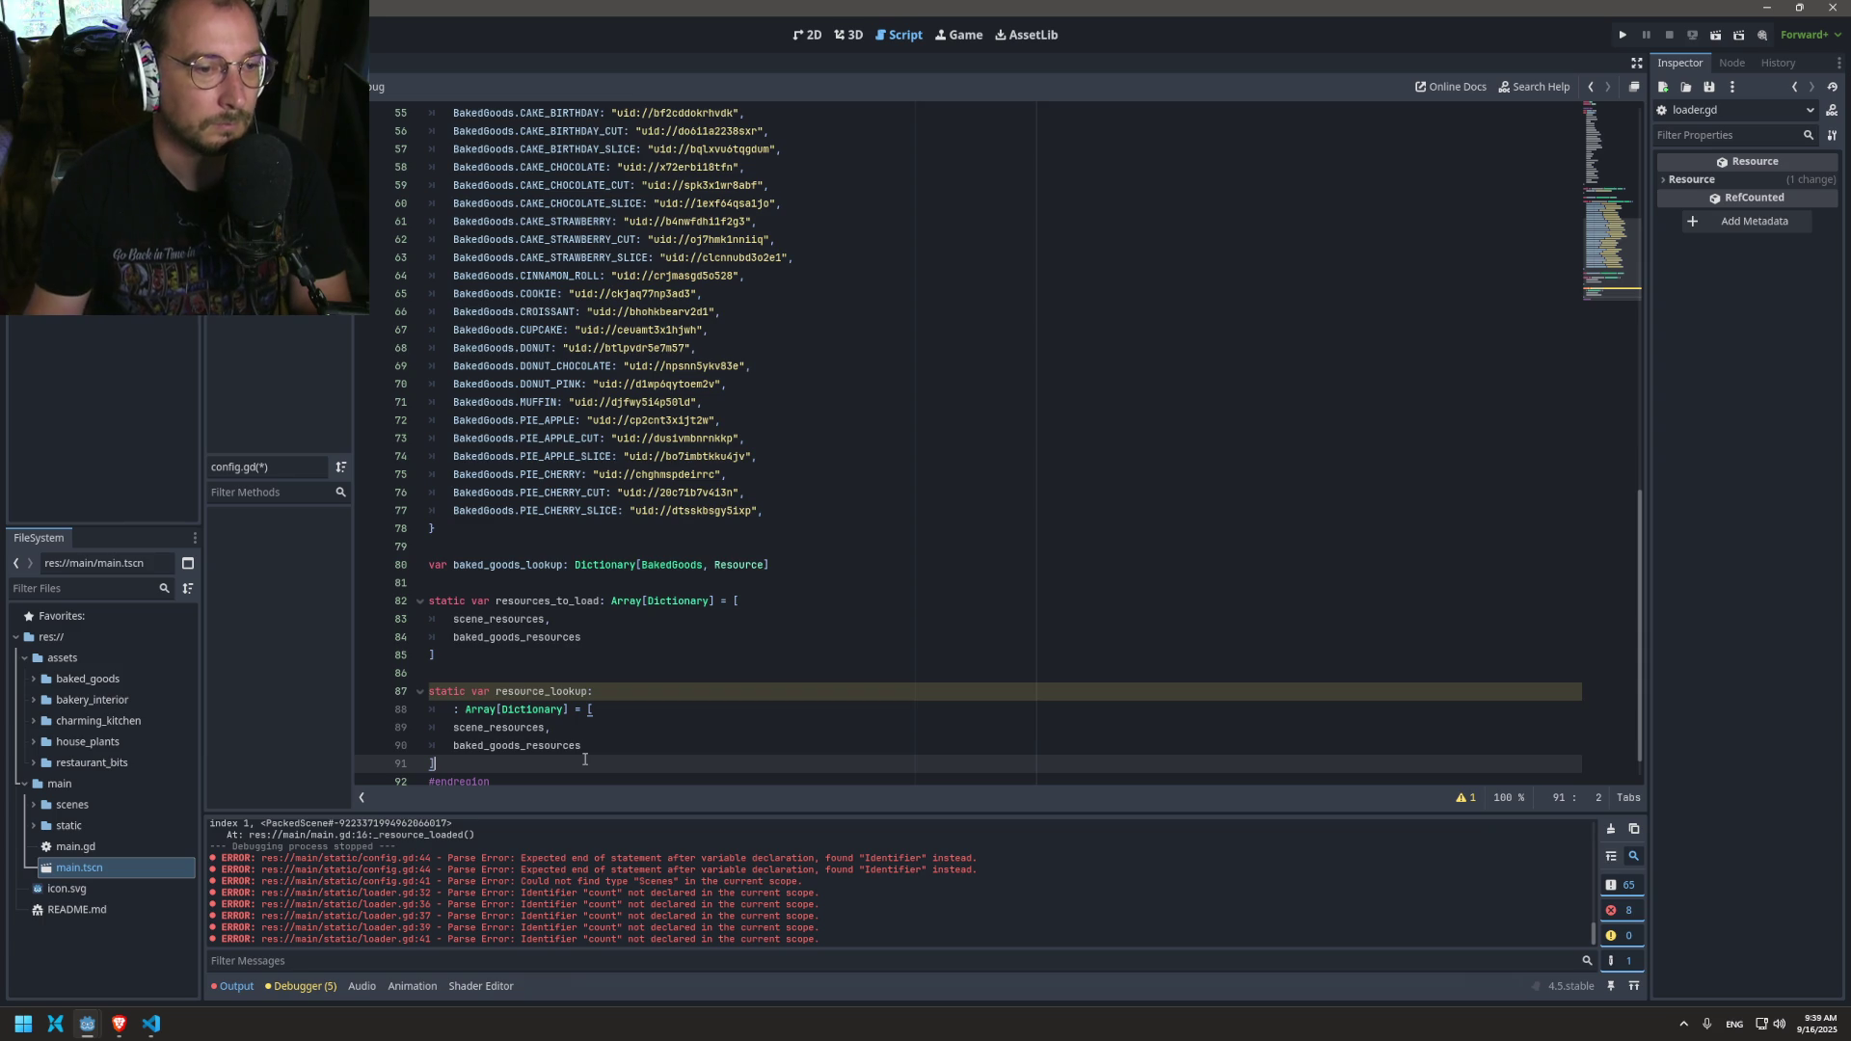
left_click(453, 695)
key("End")
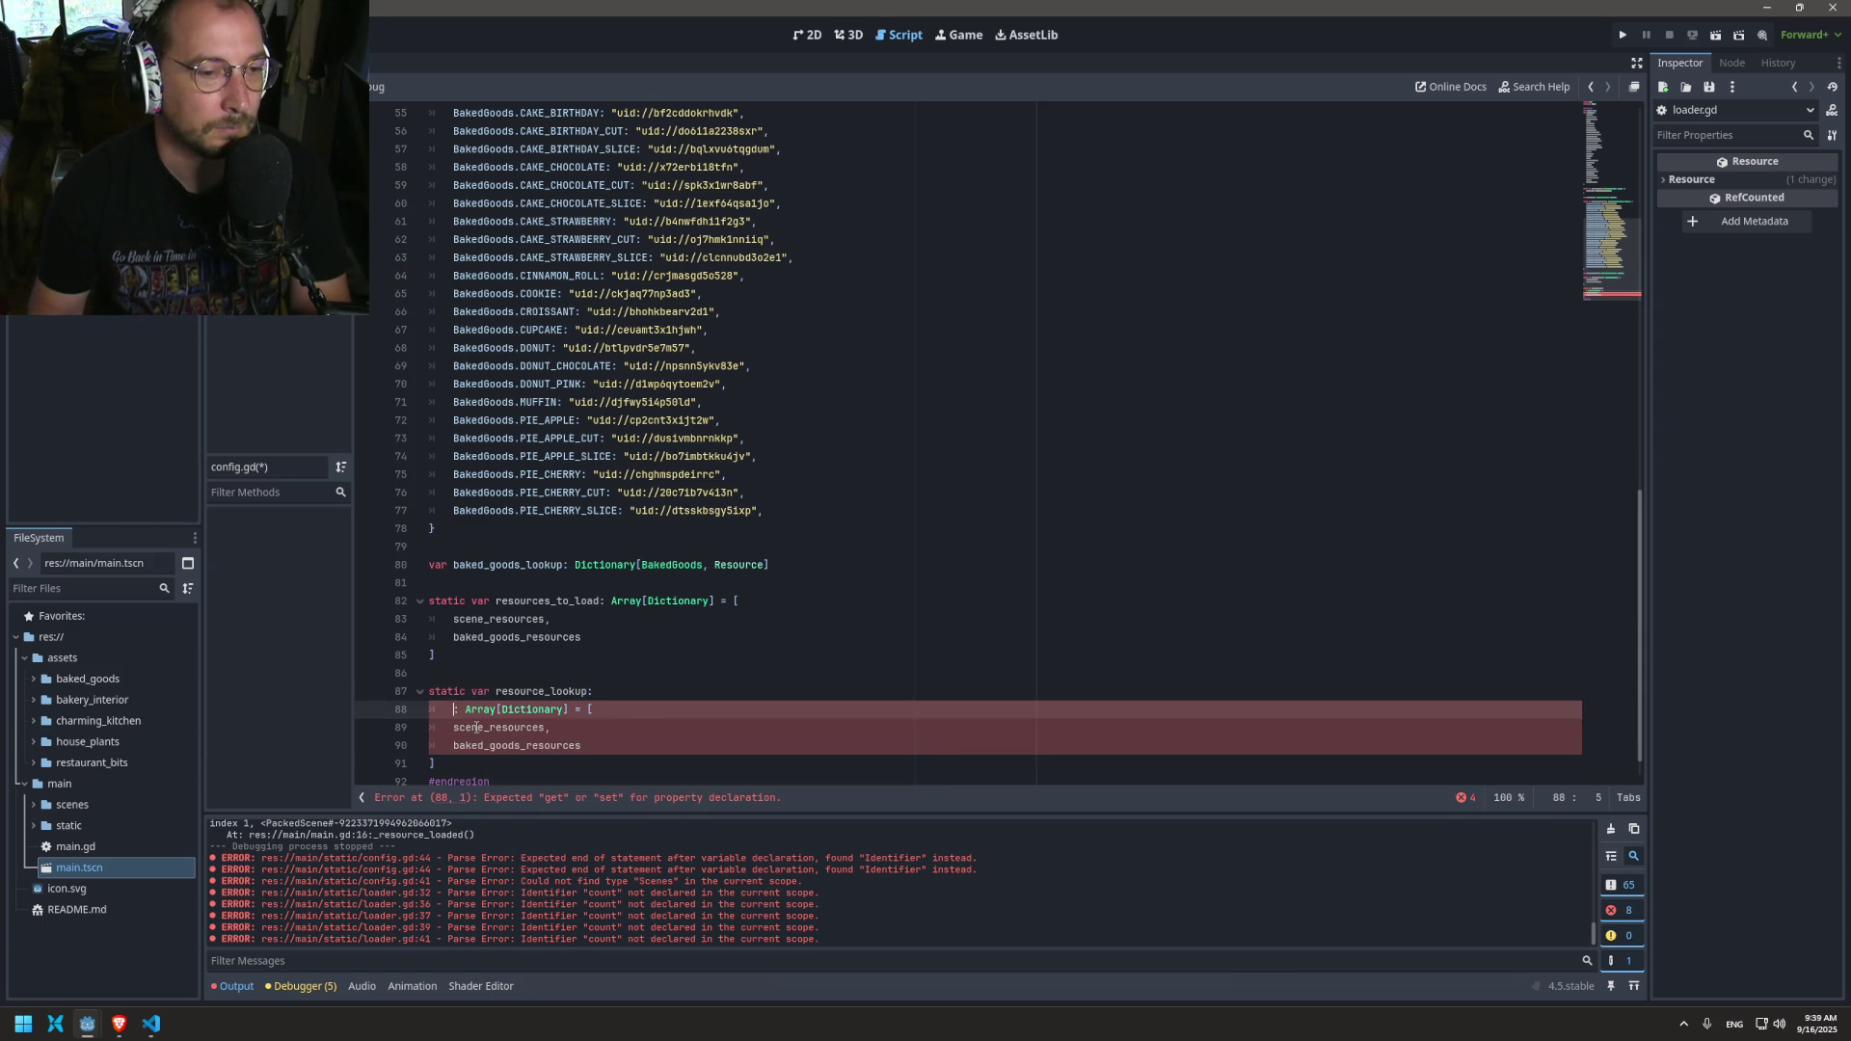
key("Delete")
key("Delete")
key("Delete")
Step: Change resource_lookup's entries to scene_lookup and baked_goods_lookup
scroll(736, 640, "up", 1)
scroll(736, 640, "up", 3)
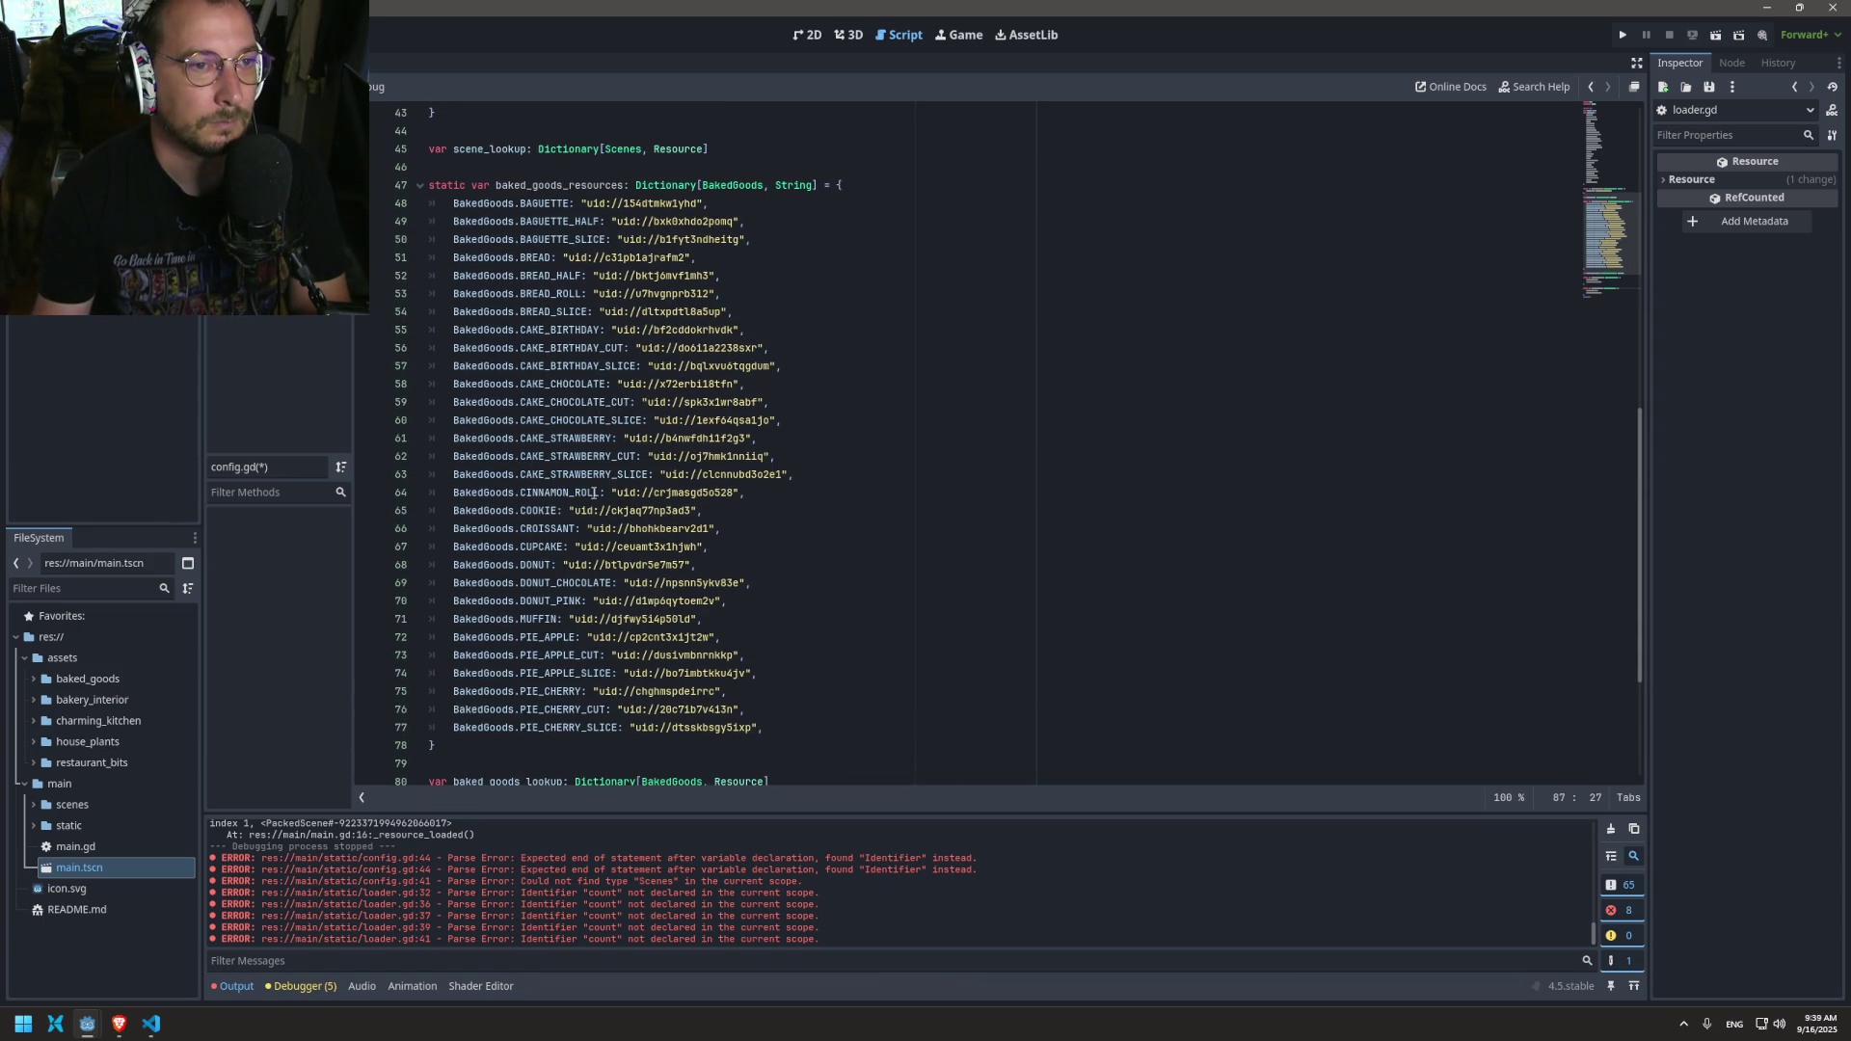
double_click(490, 148)
key("ctrl+c")
scroll(500, 562, "down", 4)
left_click(501, 710)
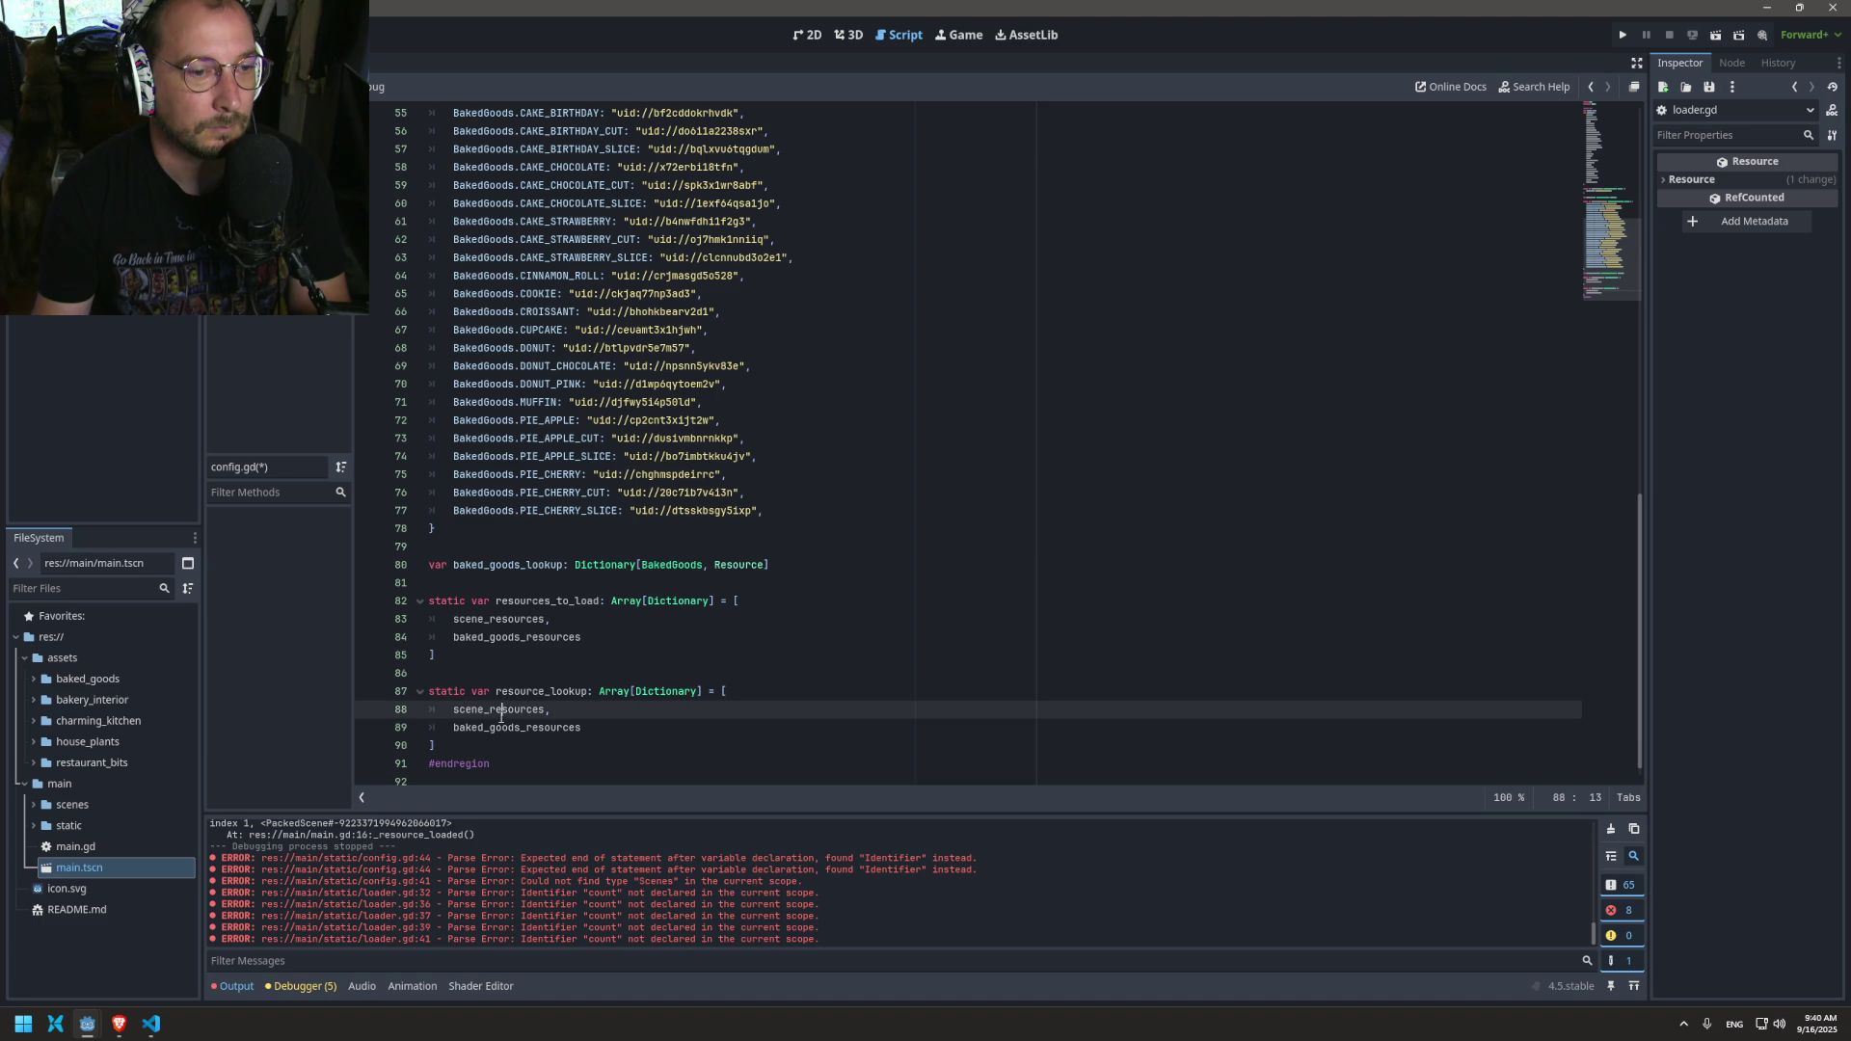
double_click(501, 709)
key("ctrl+v")
scroll(527, 568, "up", 5)
scroll(528, 568, "down", 4)
left_click(511, 601)
triple_click(502, 618)
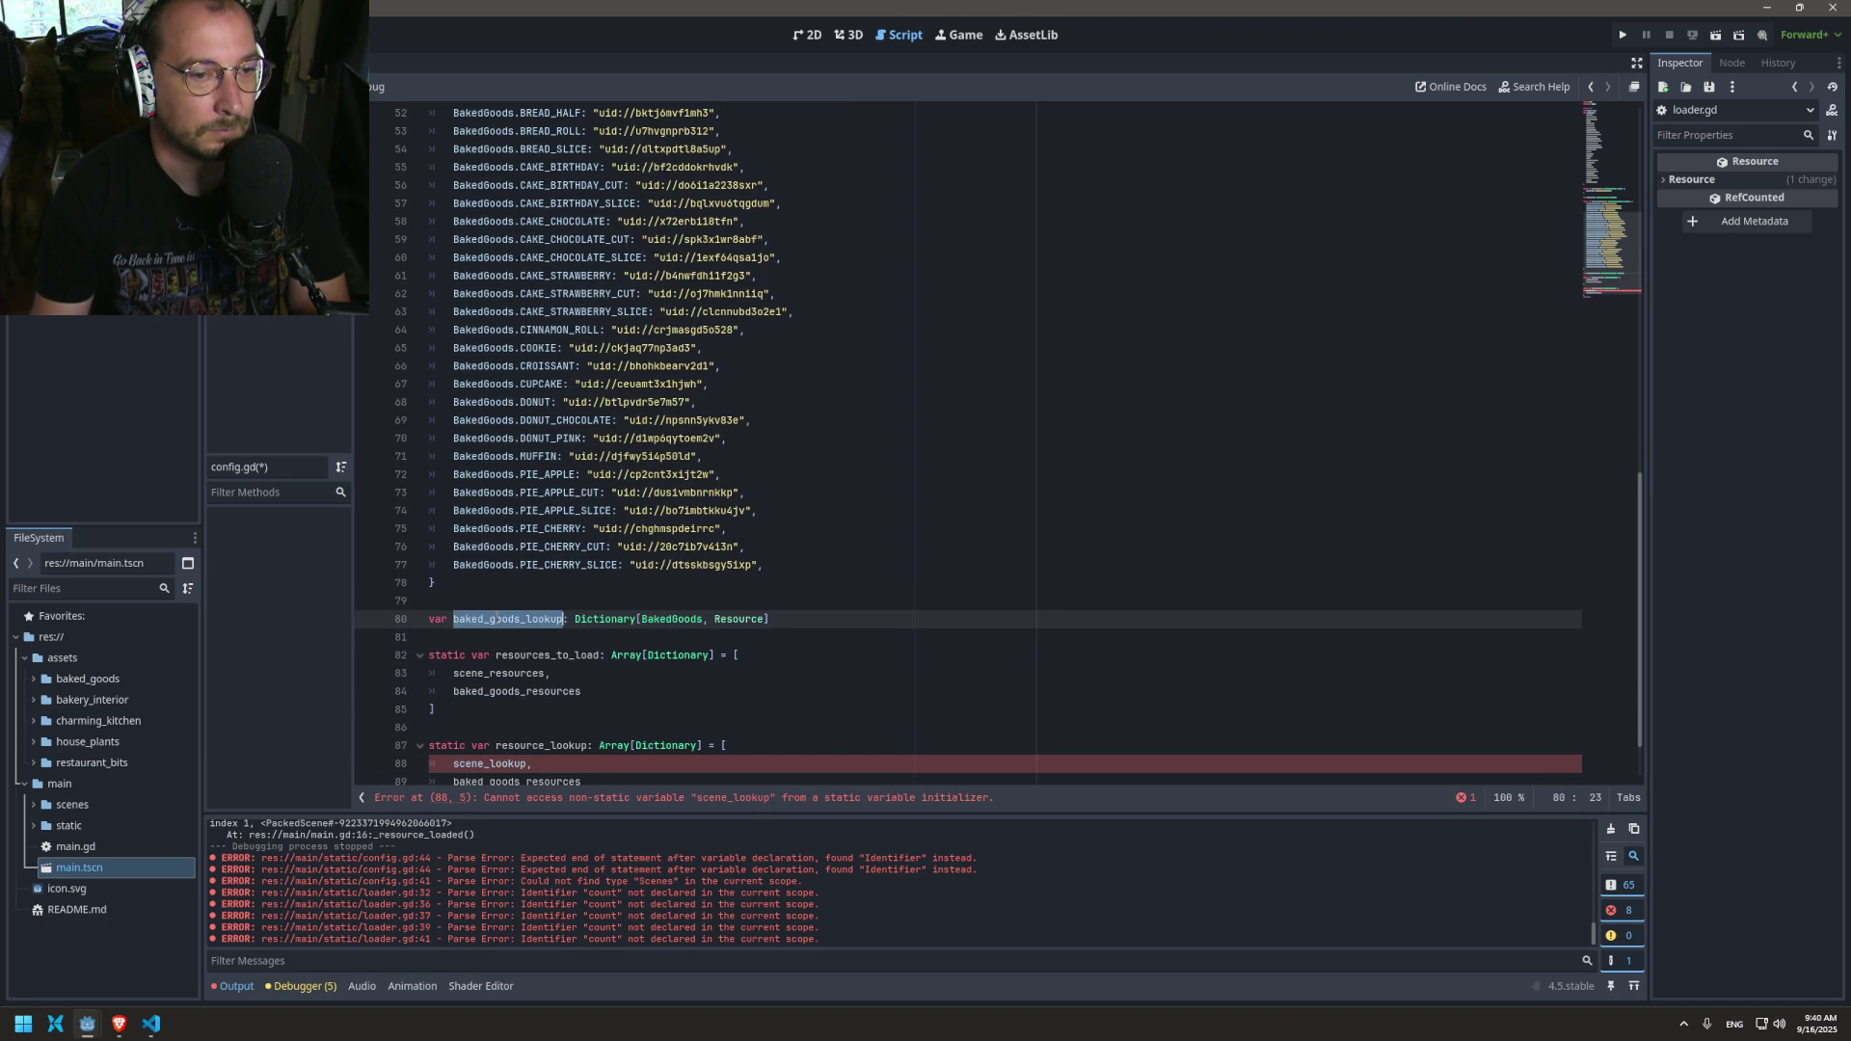
scroll(497, 619, "down", 2)
double_click(491, 694)
left_click(582, 710)
key("BackSpace")
key("BackSpace")
key("BackSpace")
type("lookup")
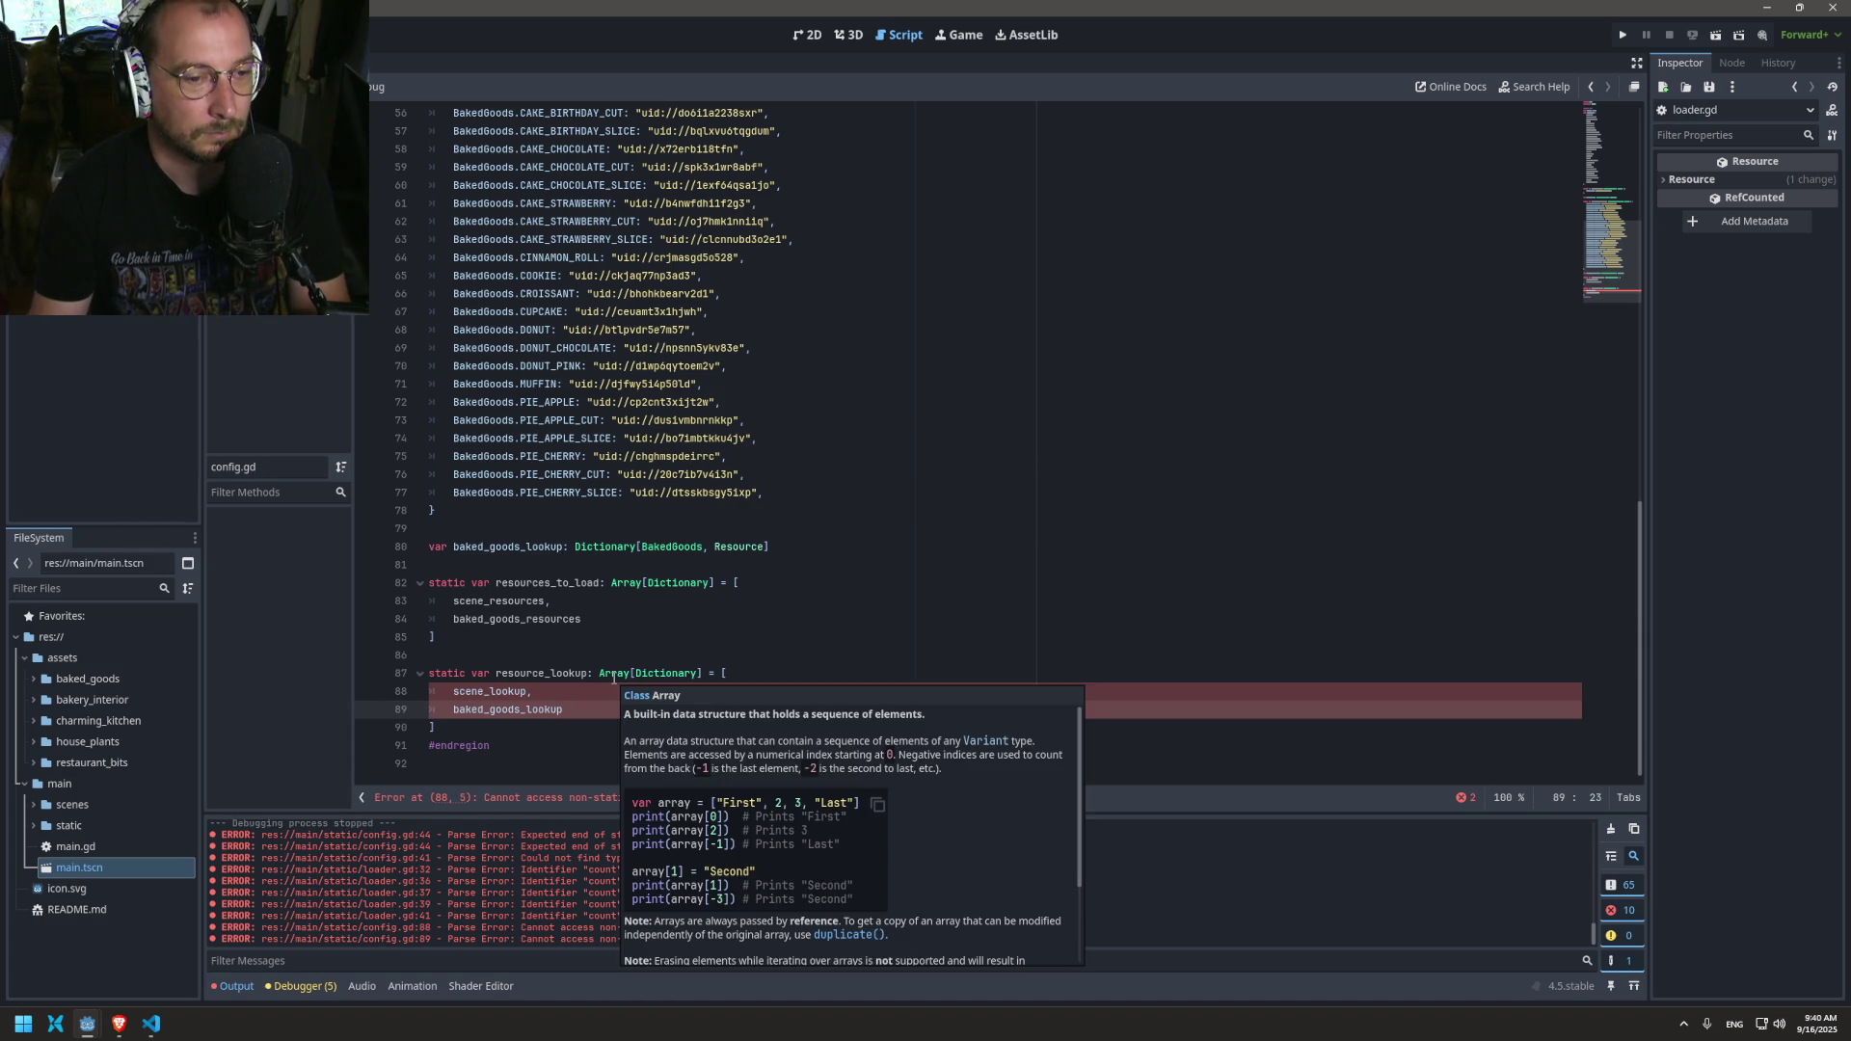
Step: Declare baked_goods_lookup as static and save config.gd
left_click(436, 547)
type("static")
key("ctrl+s")
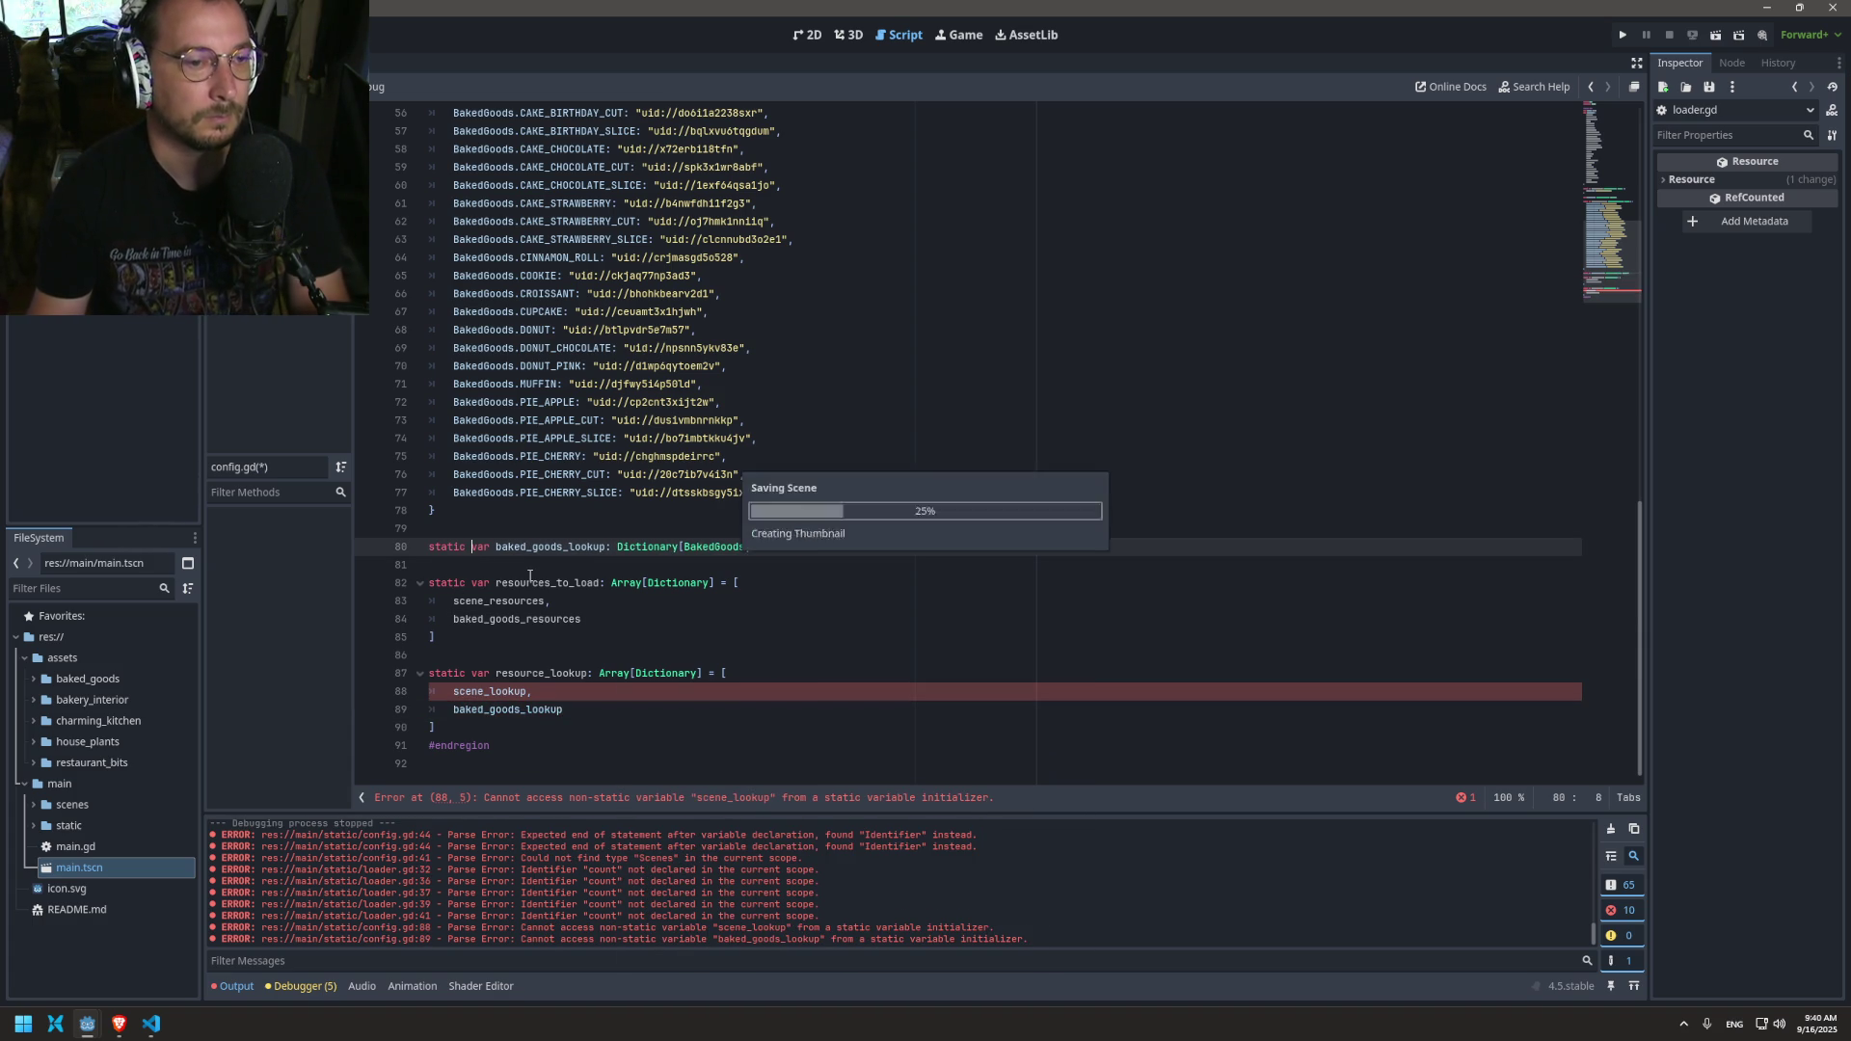
scroll(518, 286, "up", 4)
left_click(434, 137)
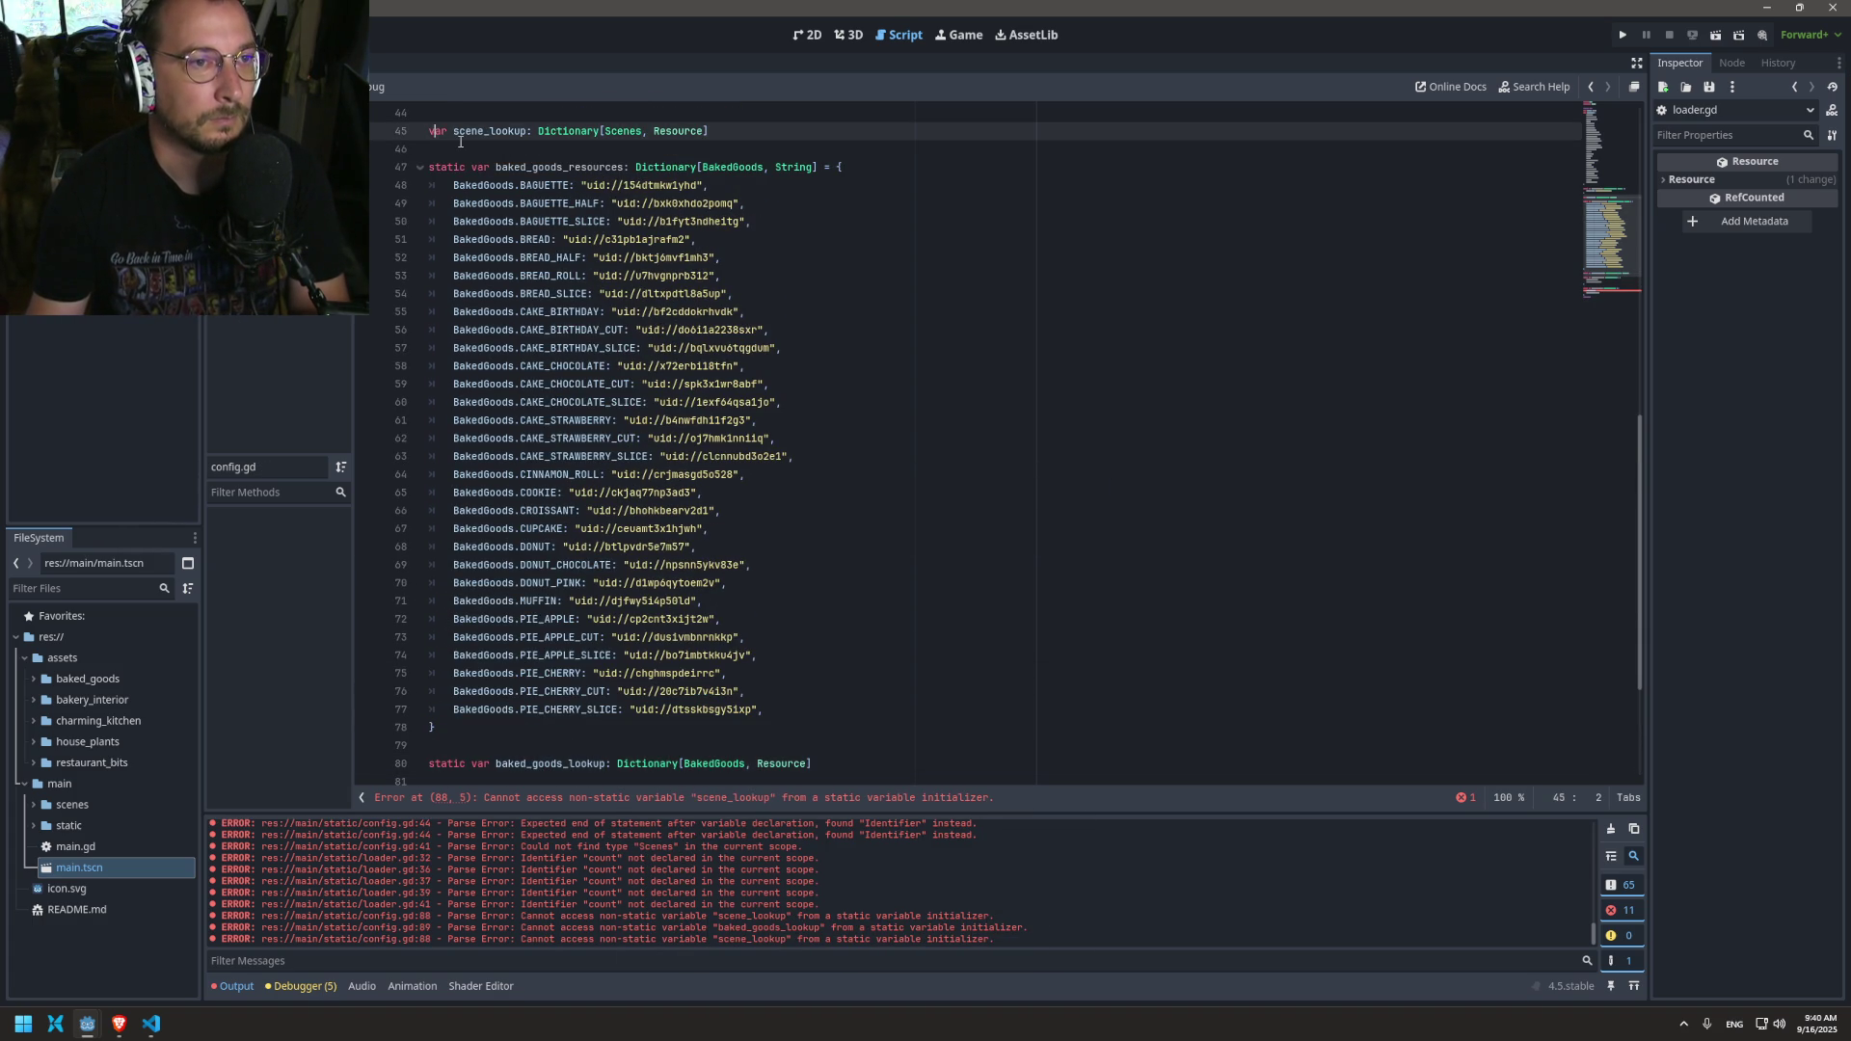
Step: Declare scene_lookup as static in config.gd and save
type("static")
key("ctrl+s")
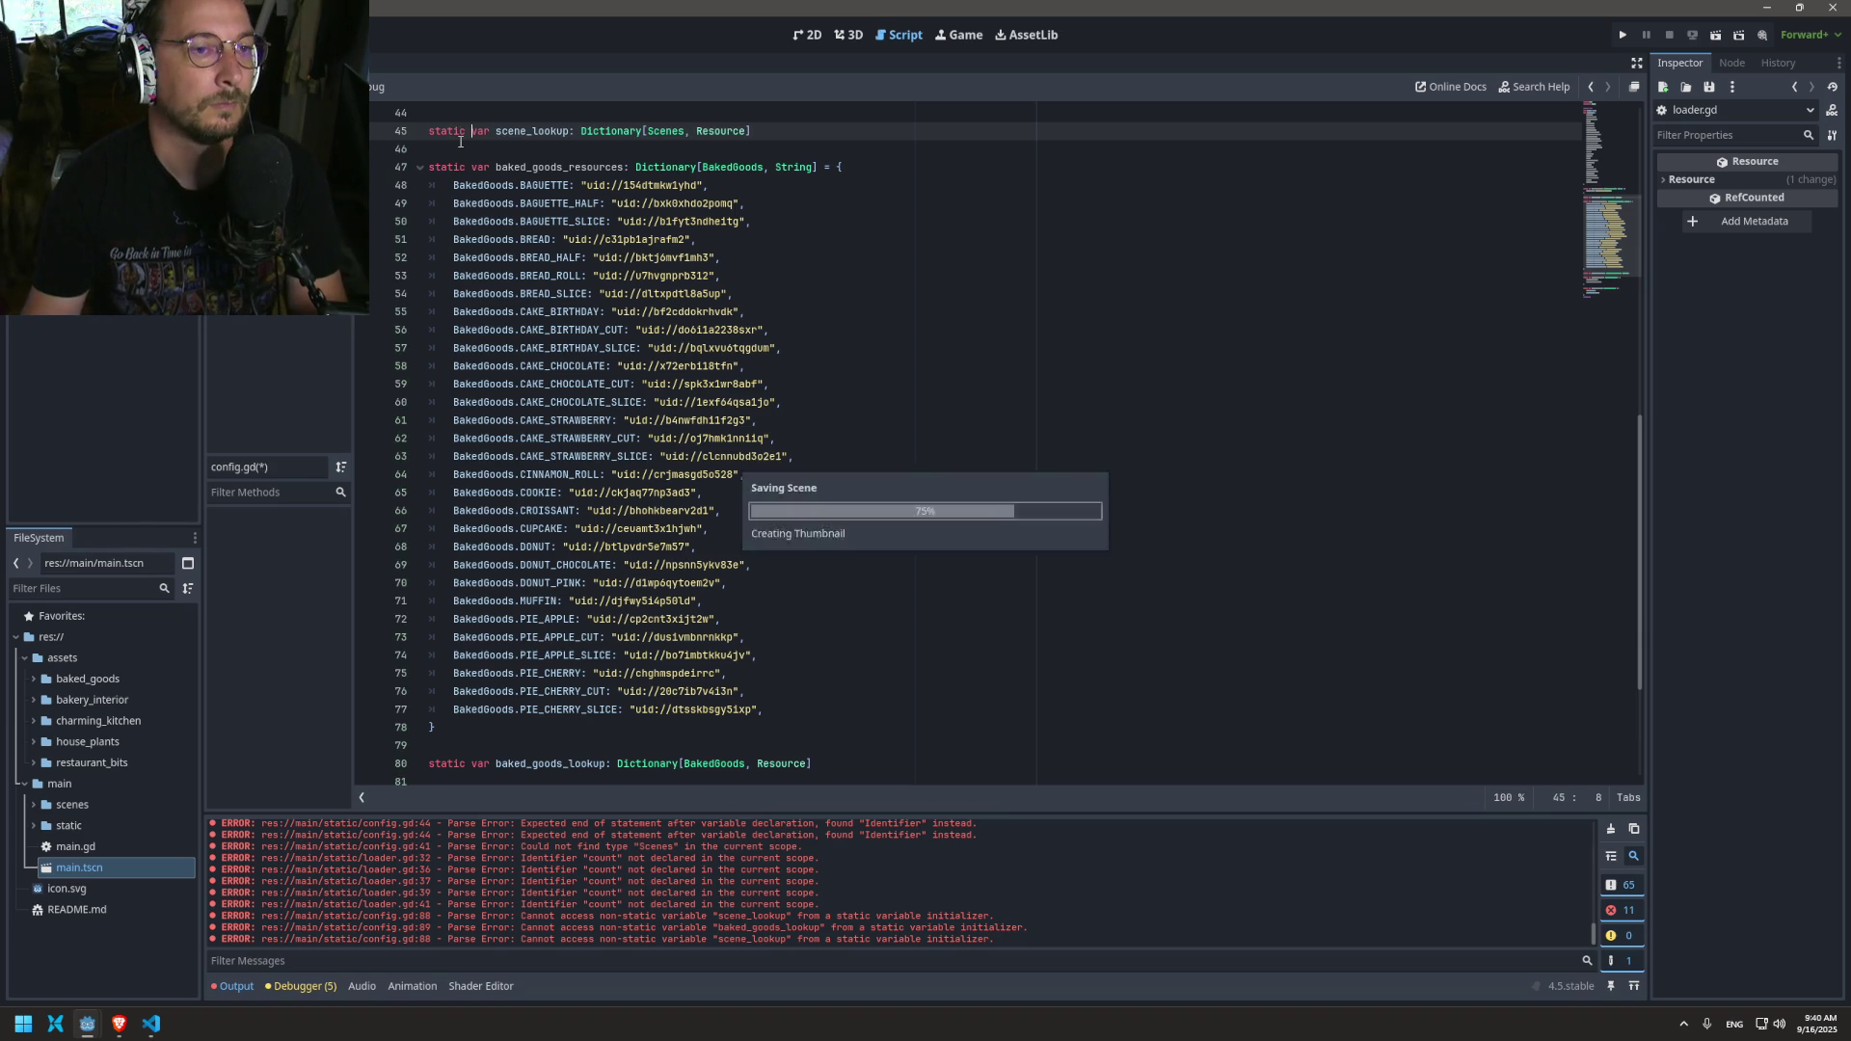
scroll(454, 578, "down", 4)
Step: Copy the resource_lookup name and switch over to main.gd
left_click(470, 696)
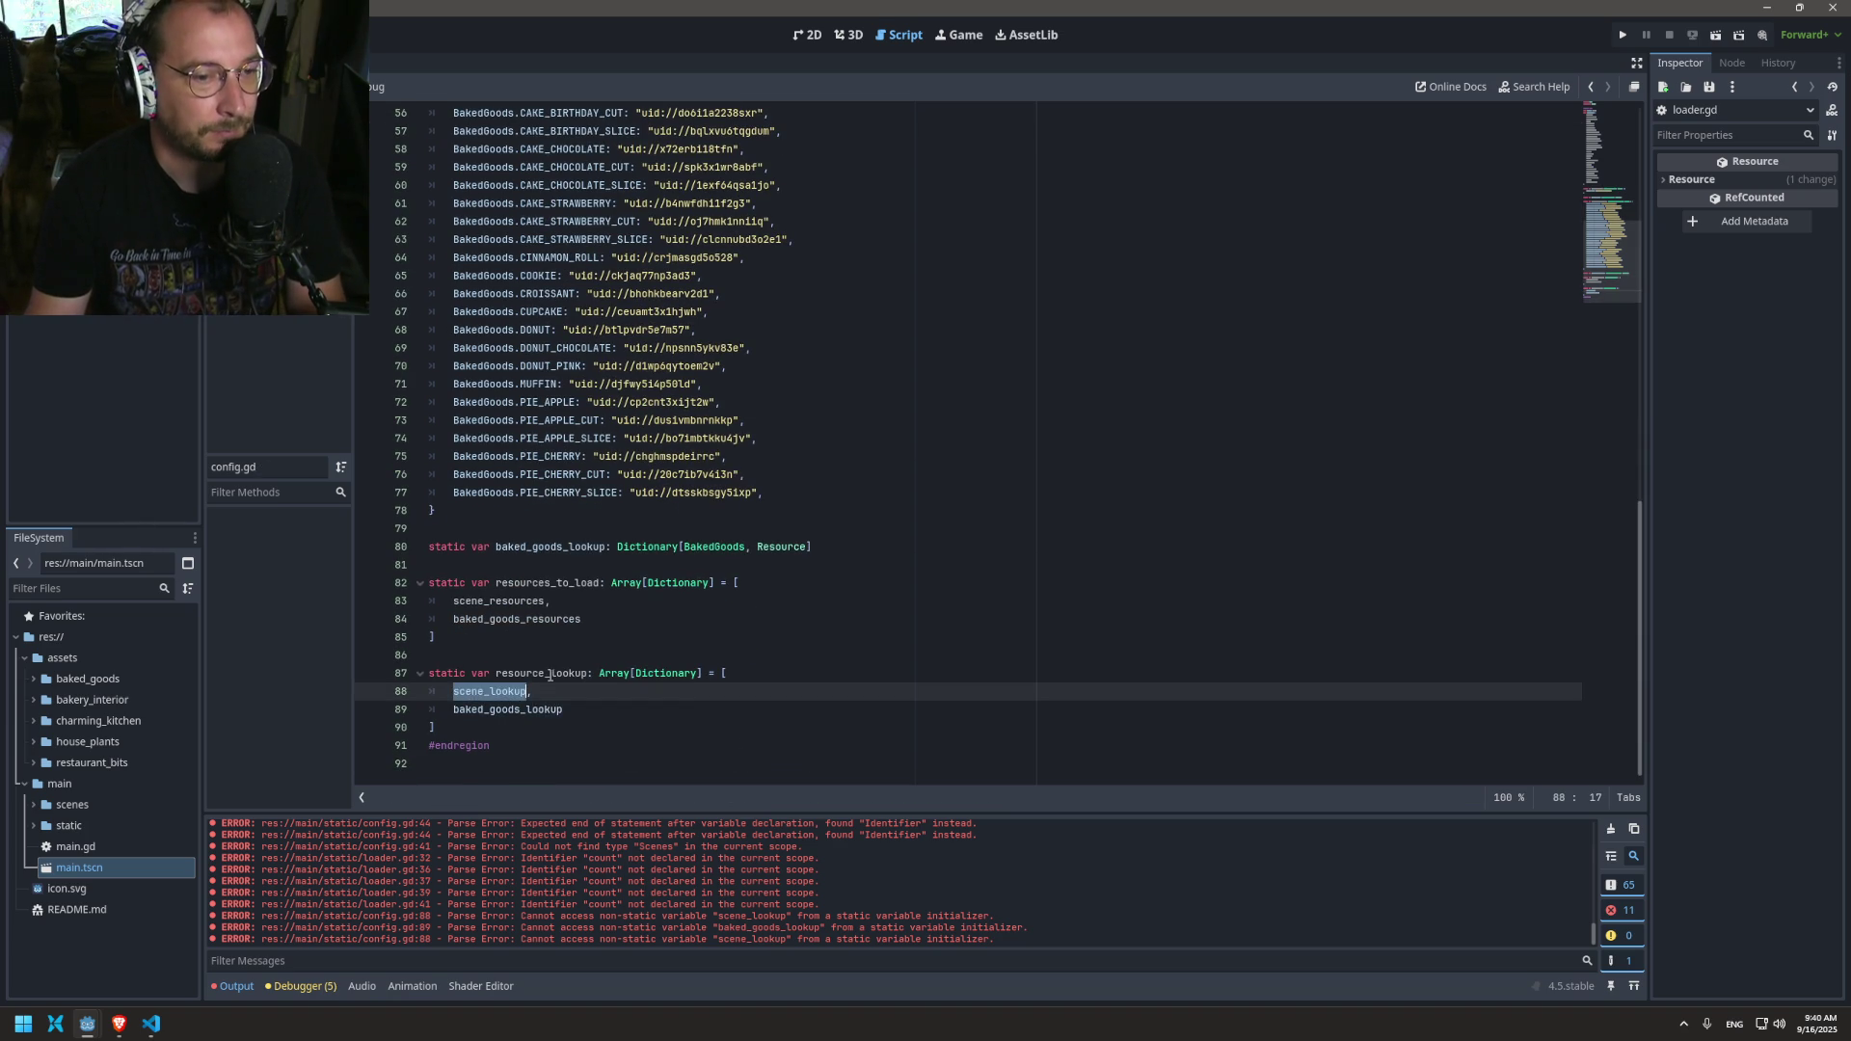
double_click(547, 675)
key("ctrl+c")
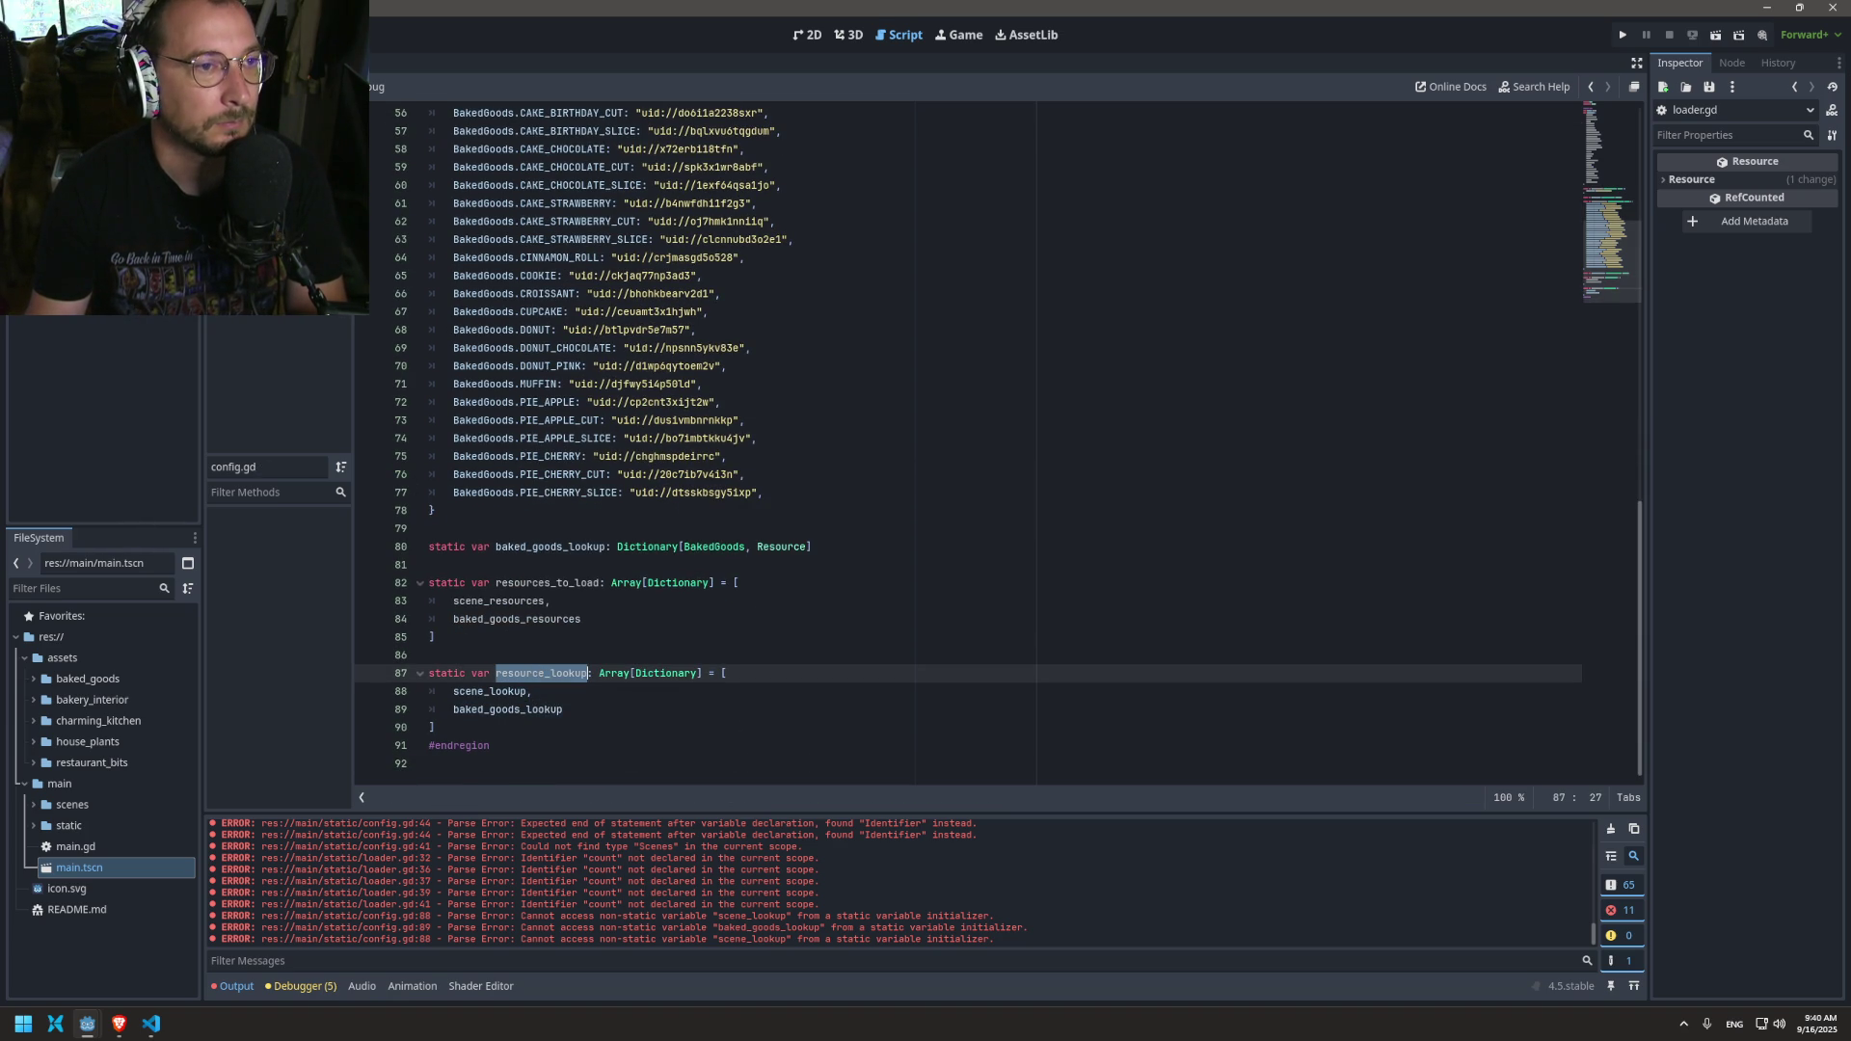
key("alt+Left")
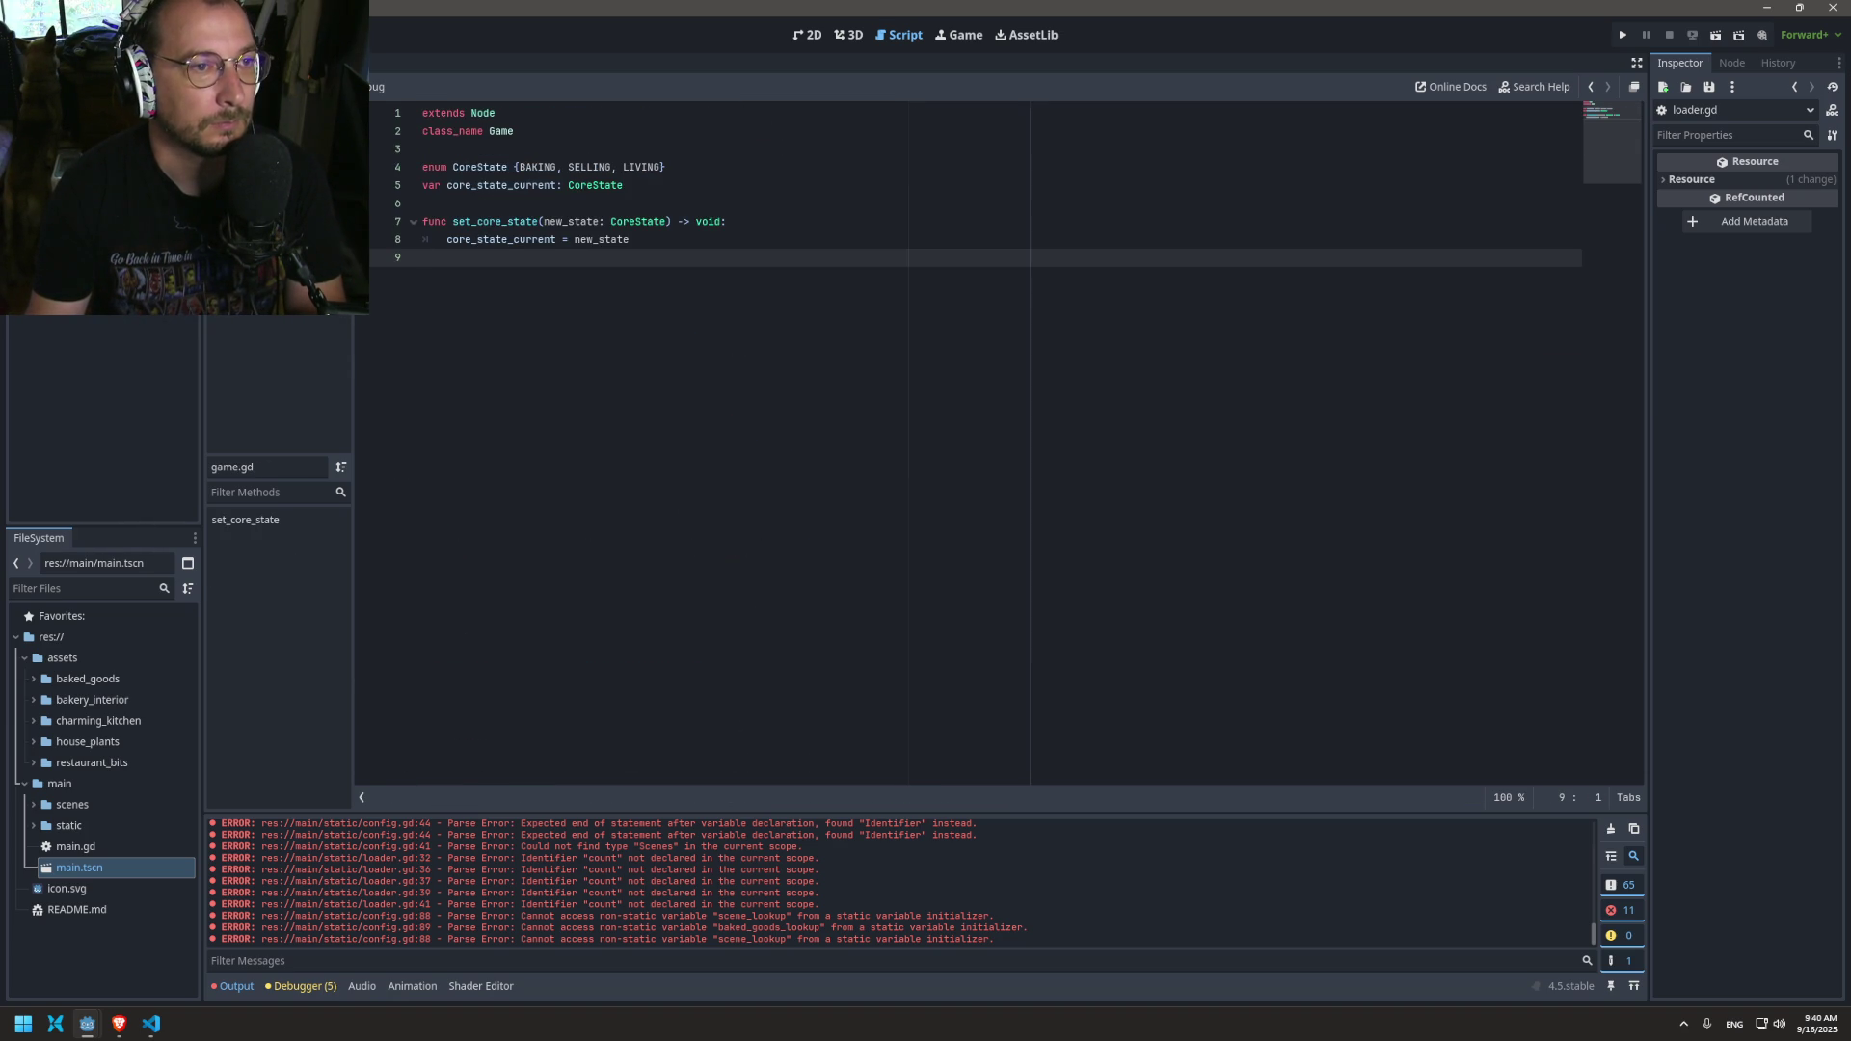
key("alt+Left")
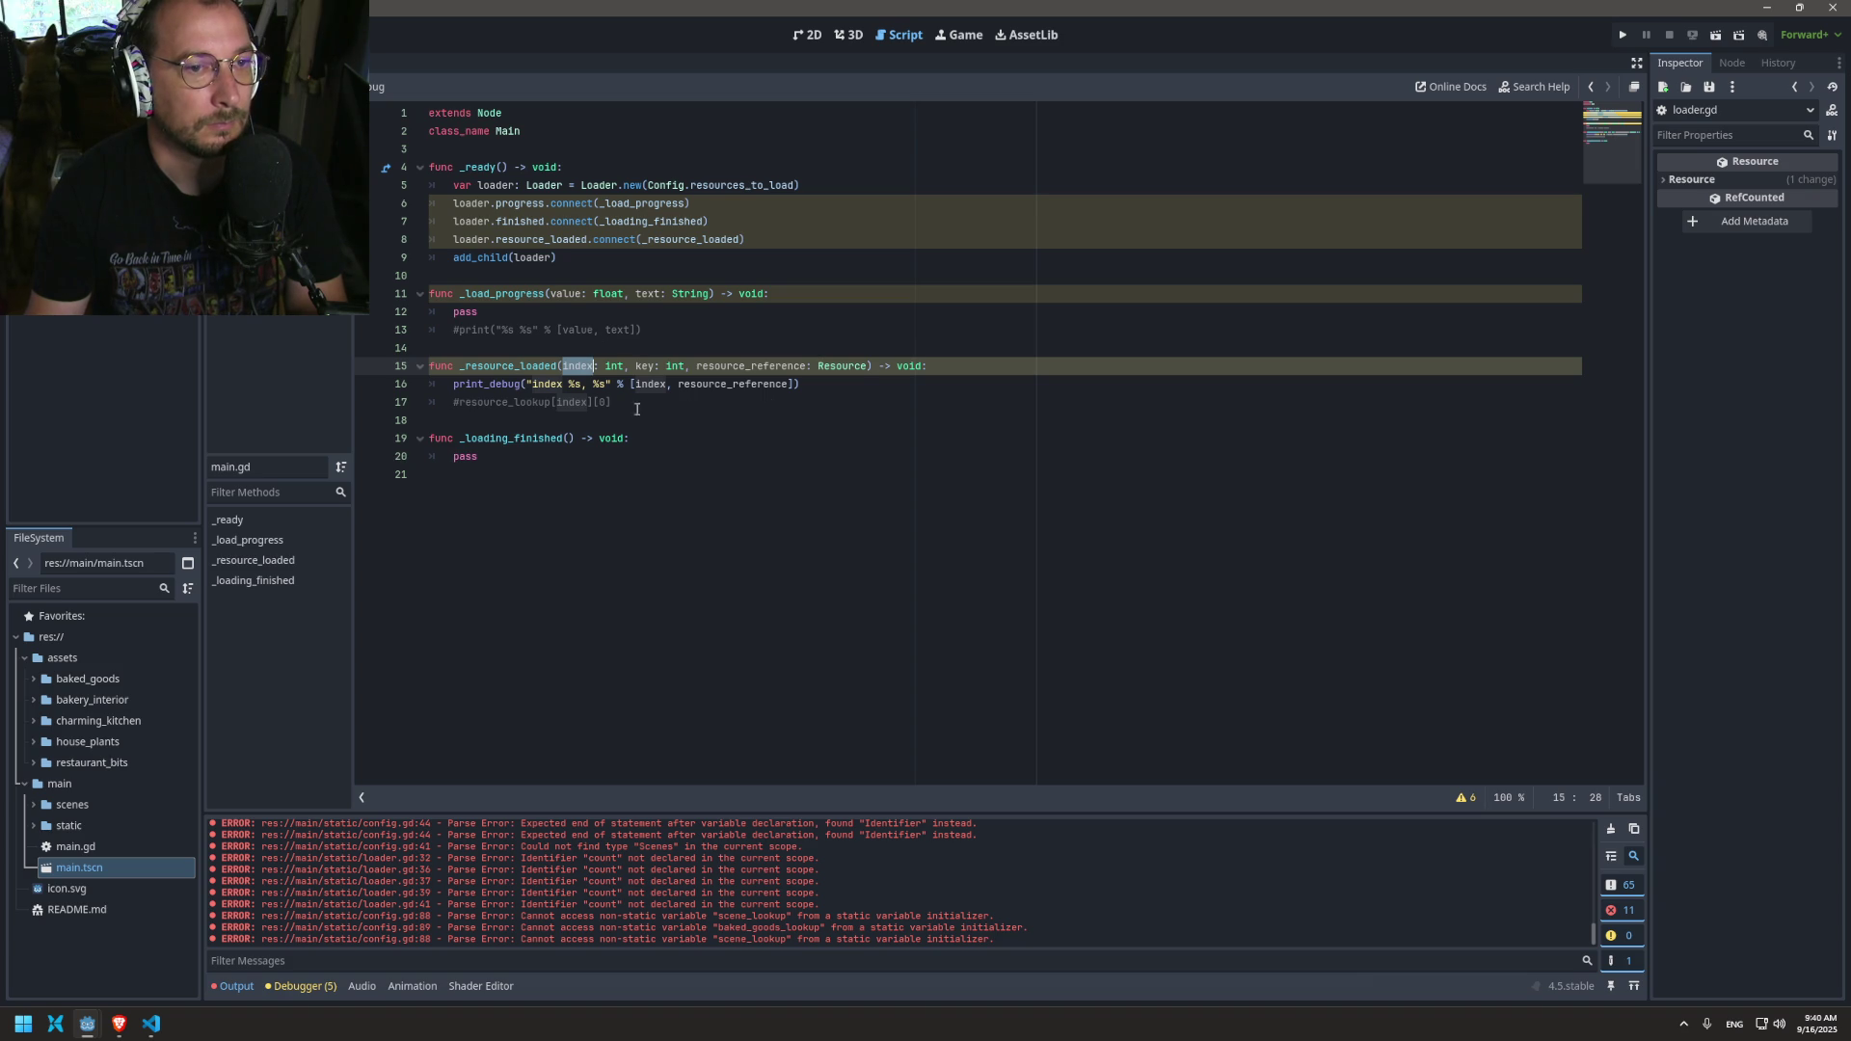
Step: In _resource_loaded, store resource_reference into Config.resource_lookup[index][key] and save
left_click(941, 365)
key("Return")
key("ctrl+v")
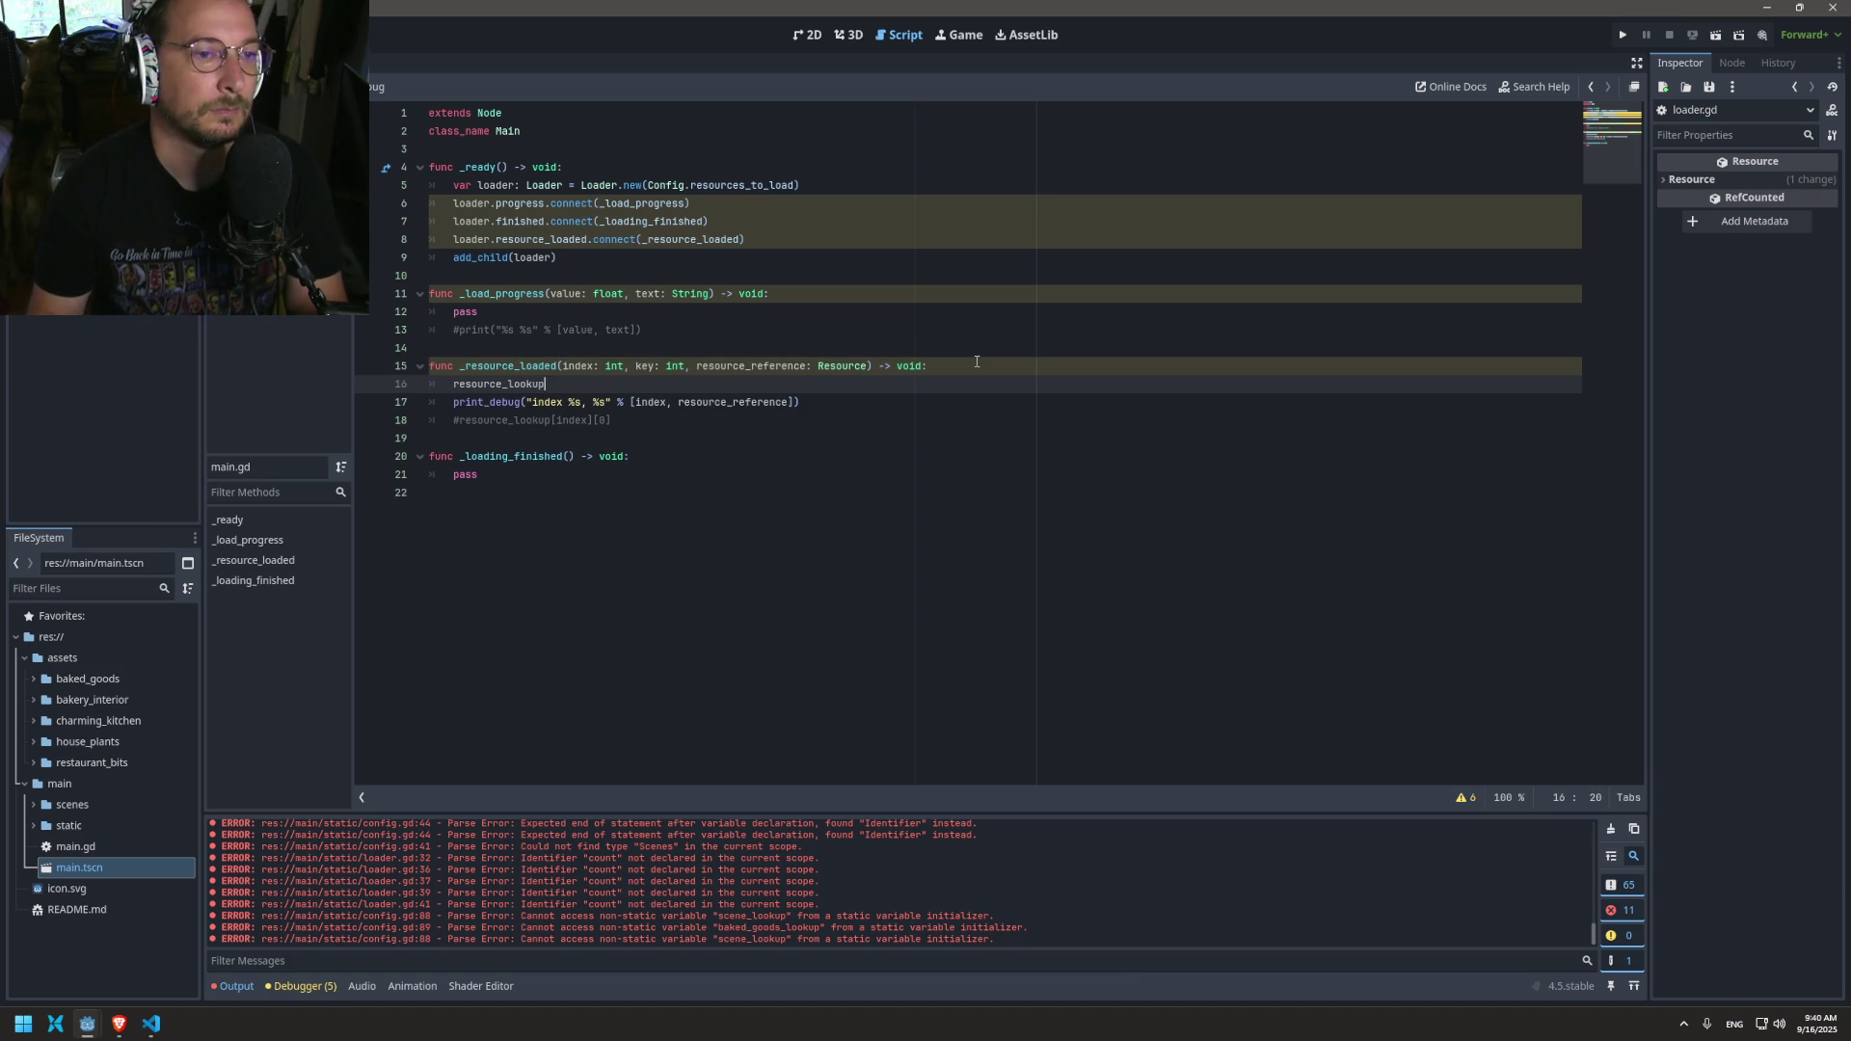
type("[index")
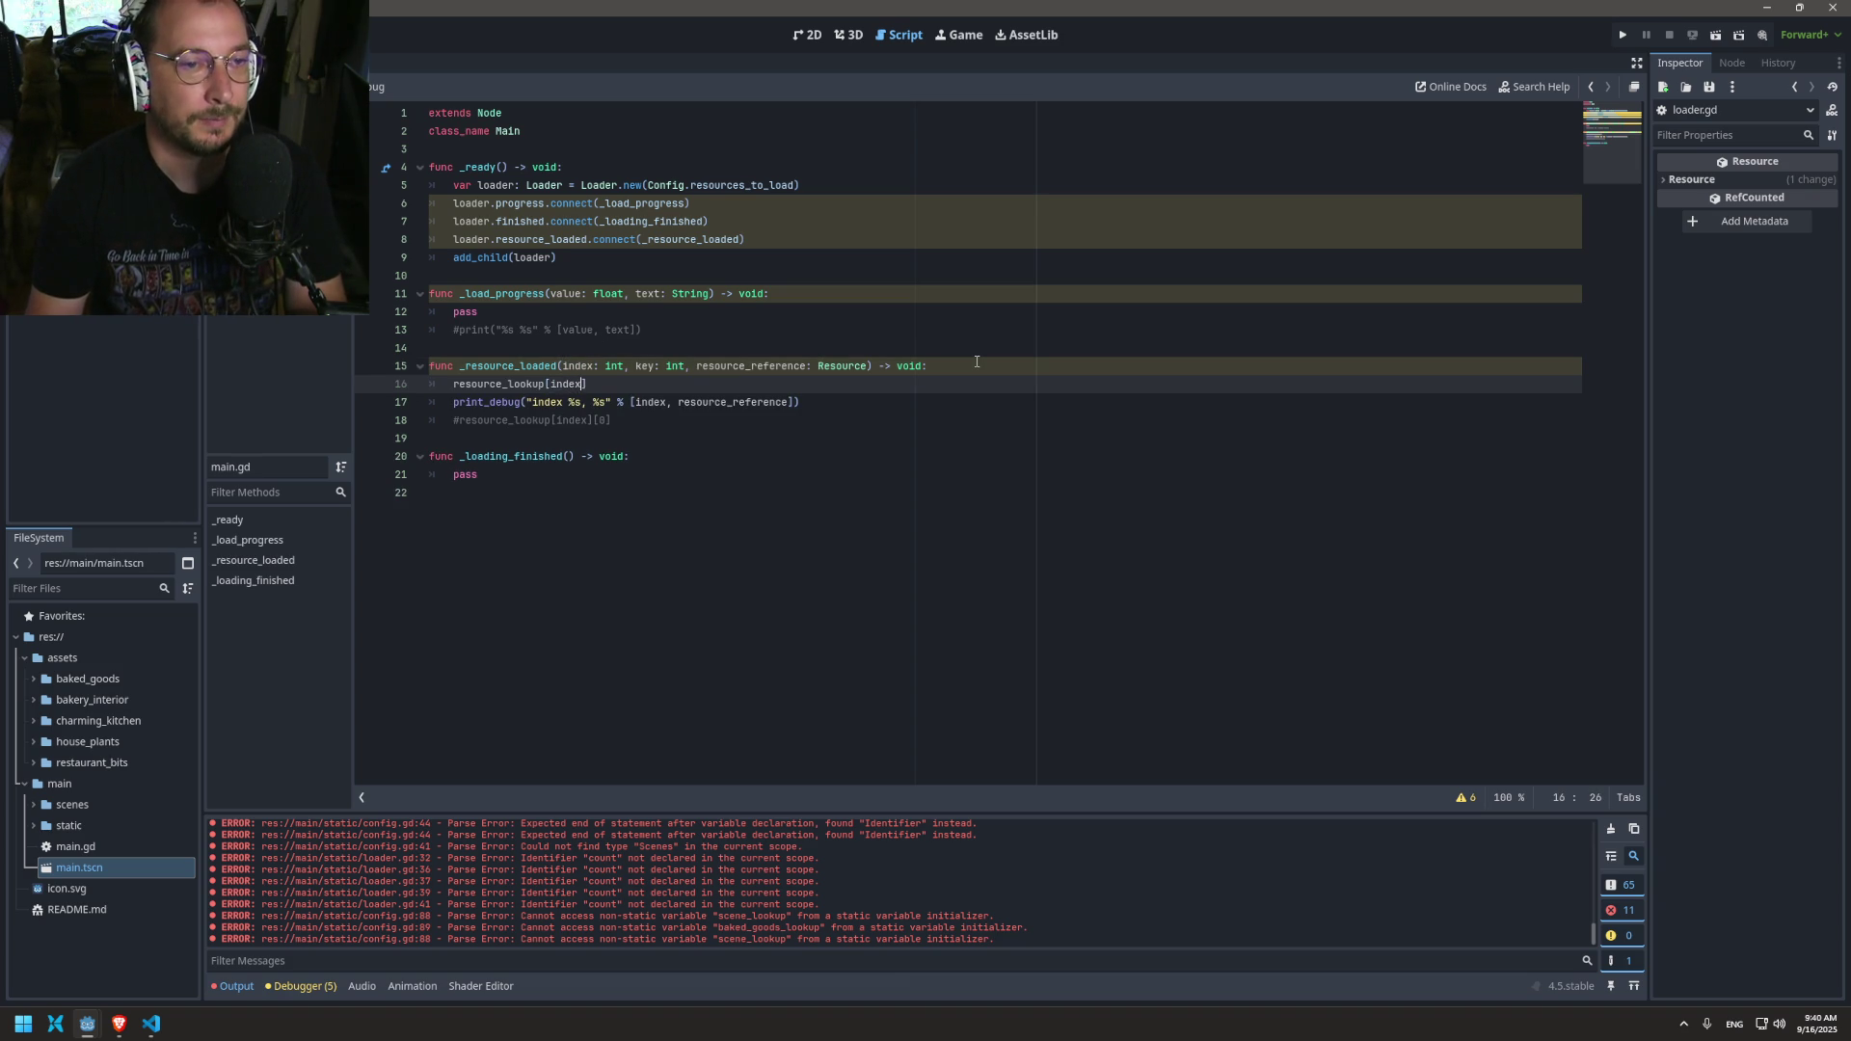
key("Escape")
key("Down")
key("Left")
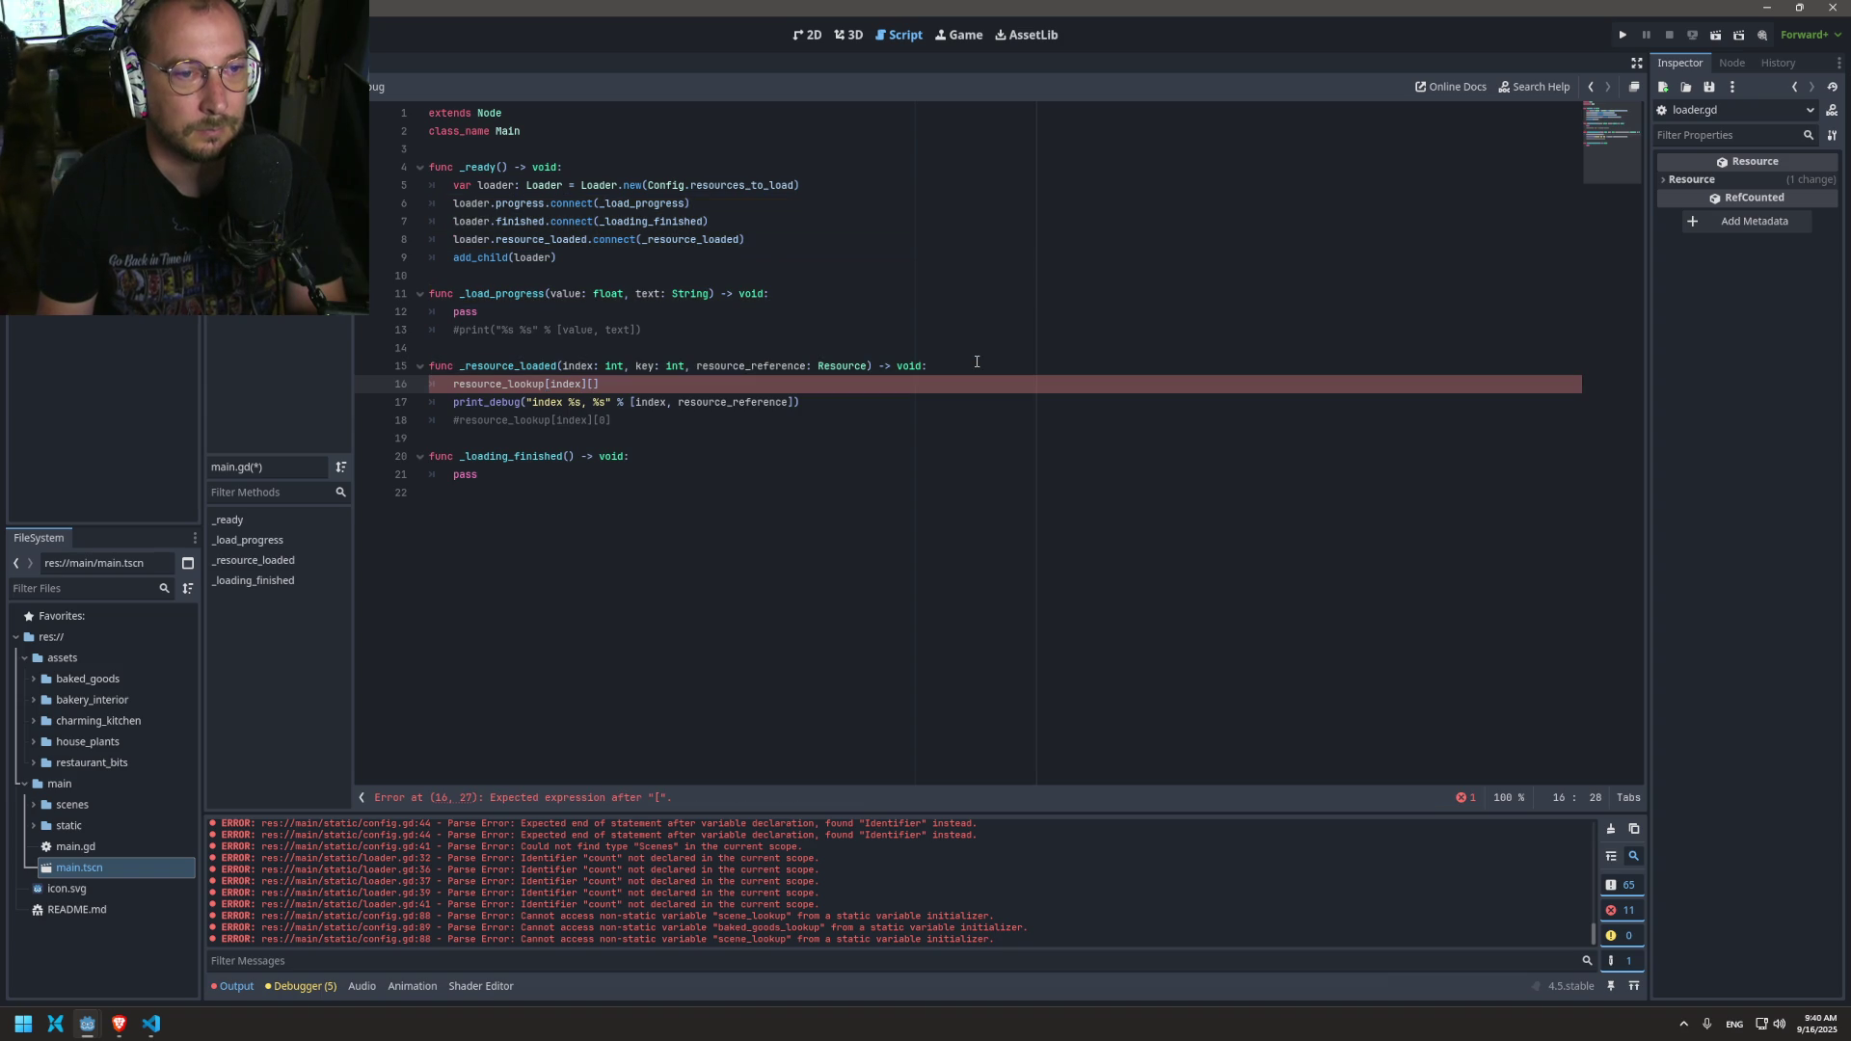
type("key")
key("Escape")
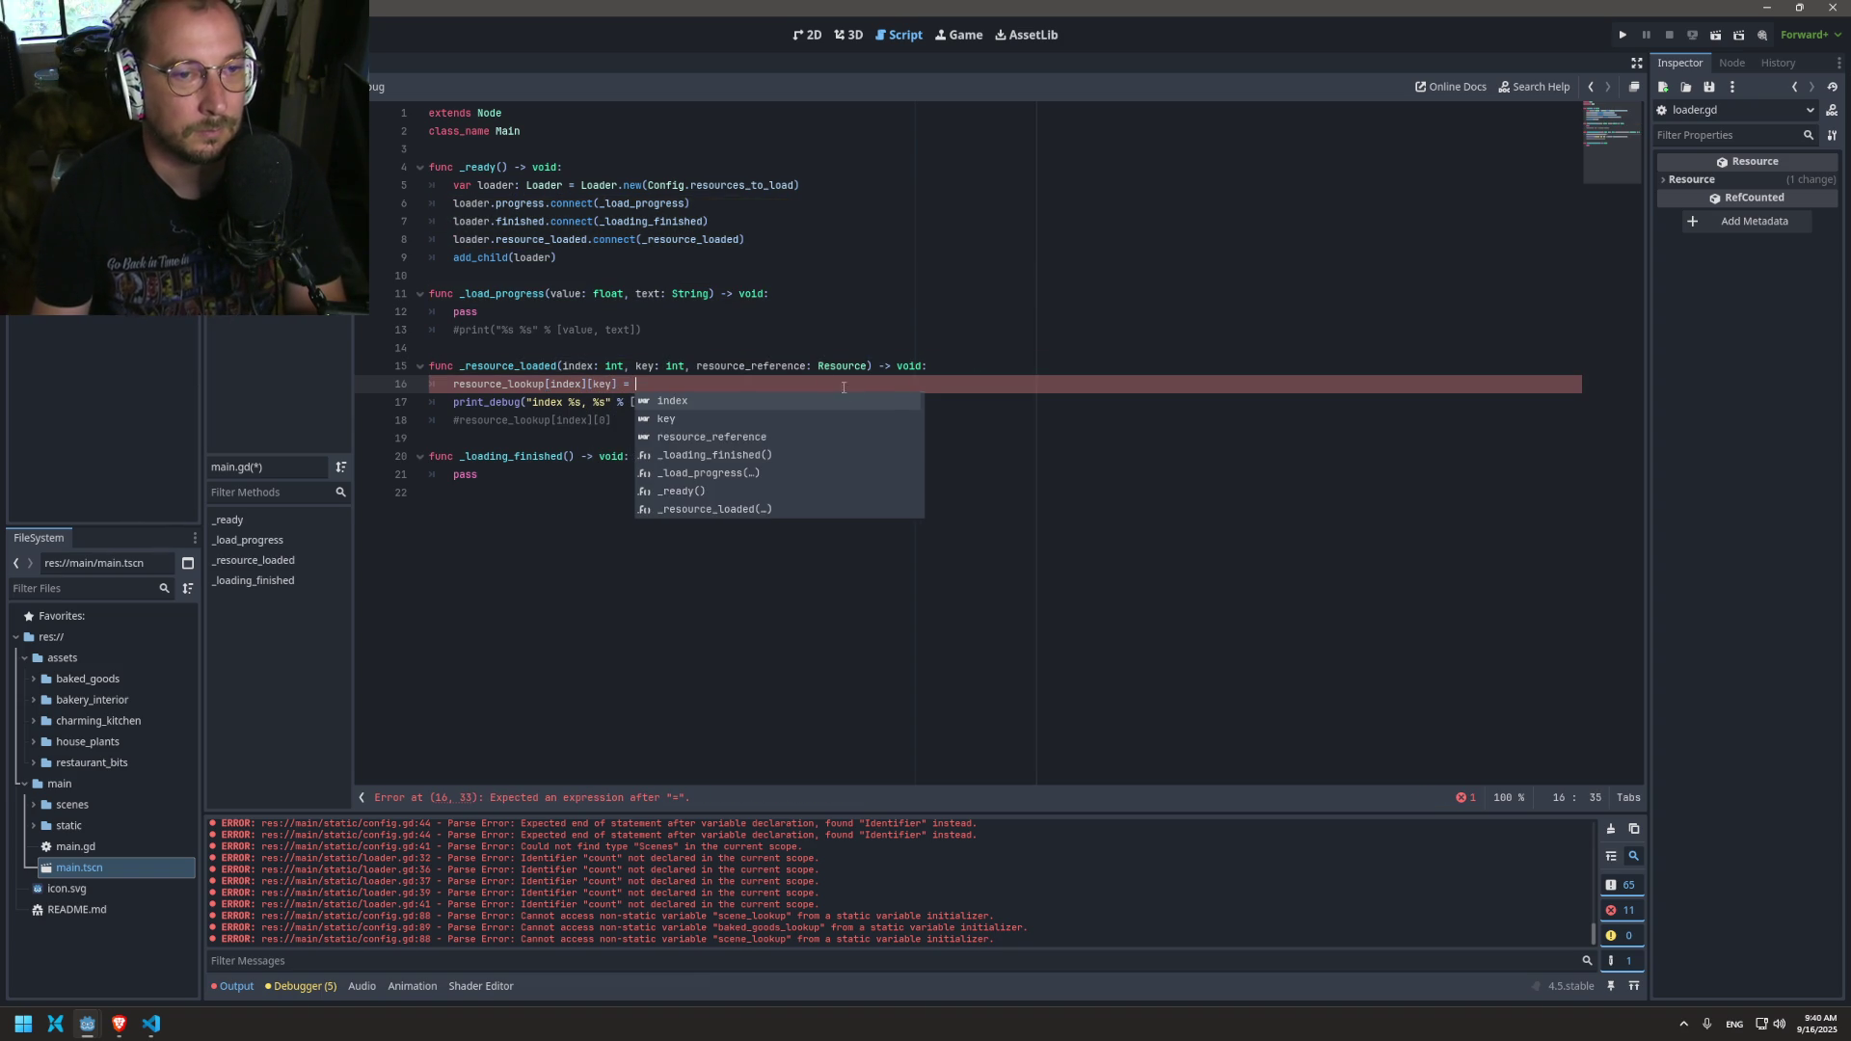
key("Escape")
type("resource_reference")
key("ctrl+s")
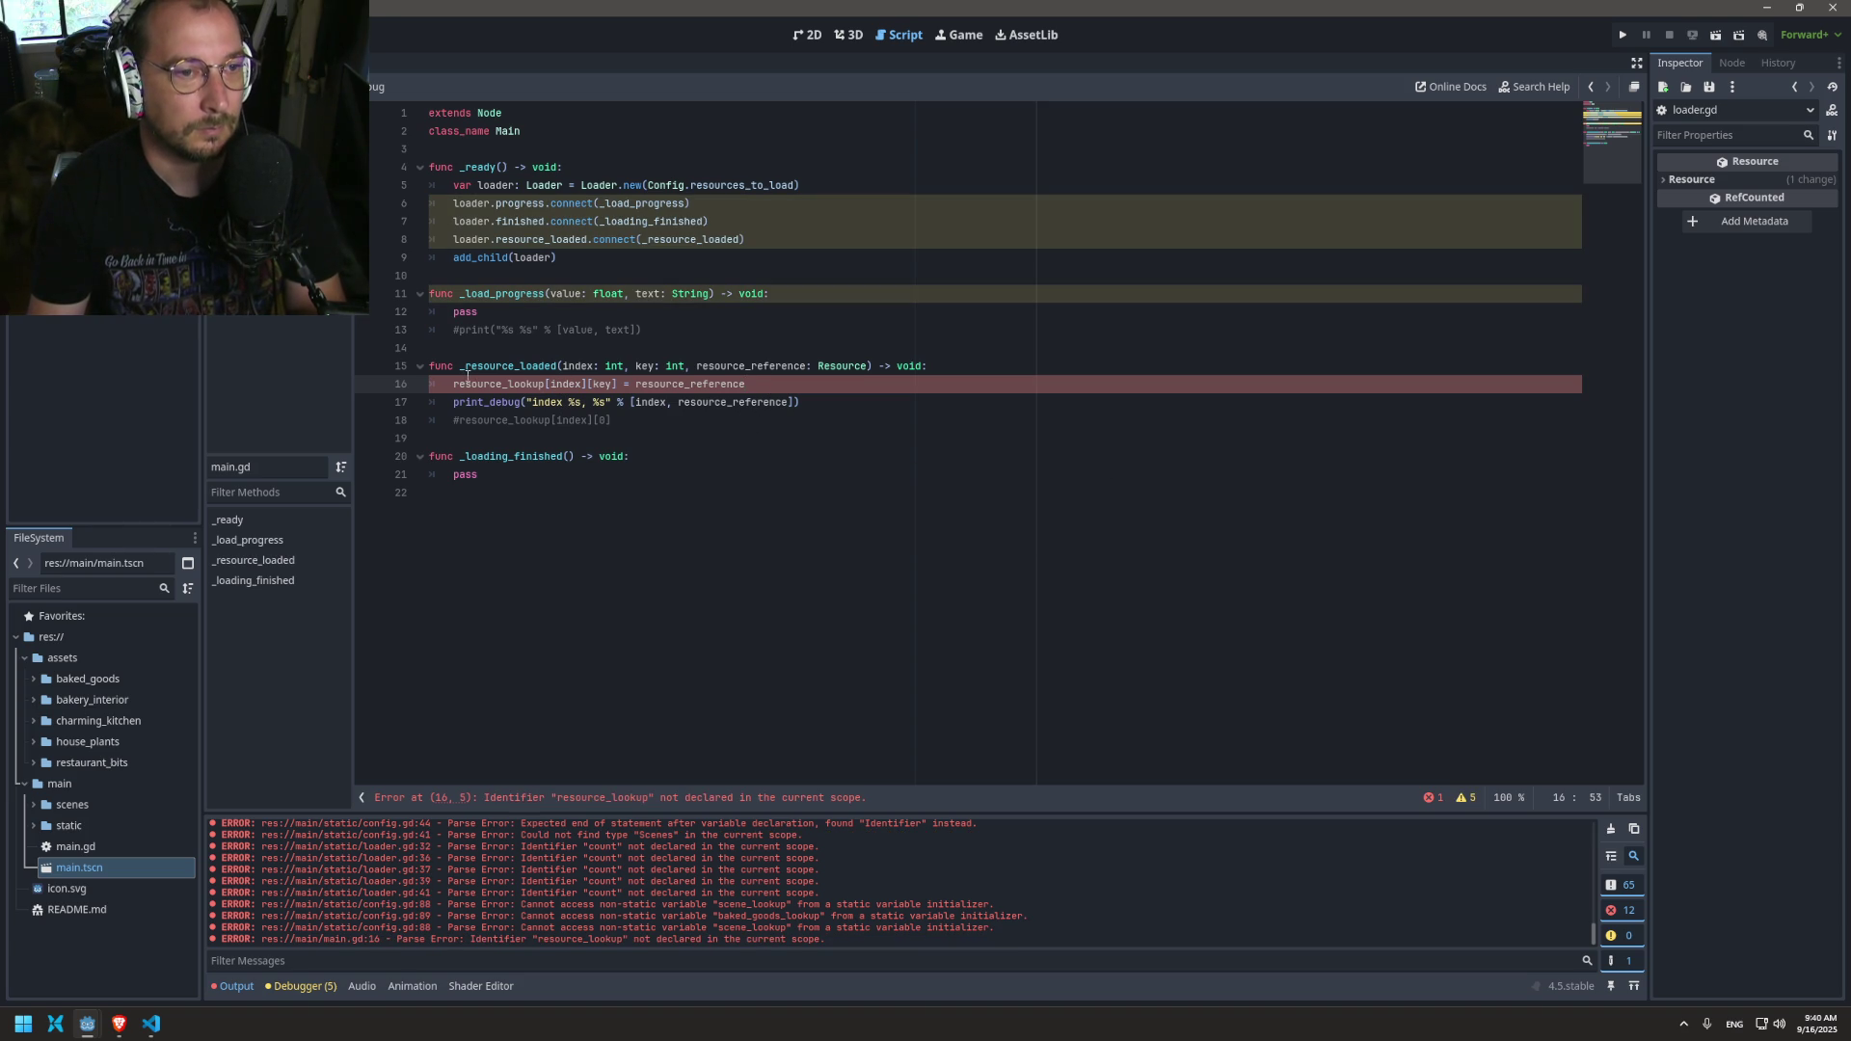
type("Config")
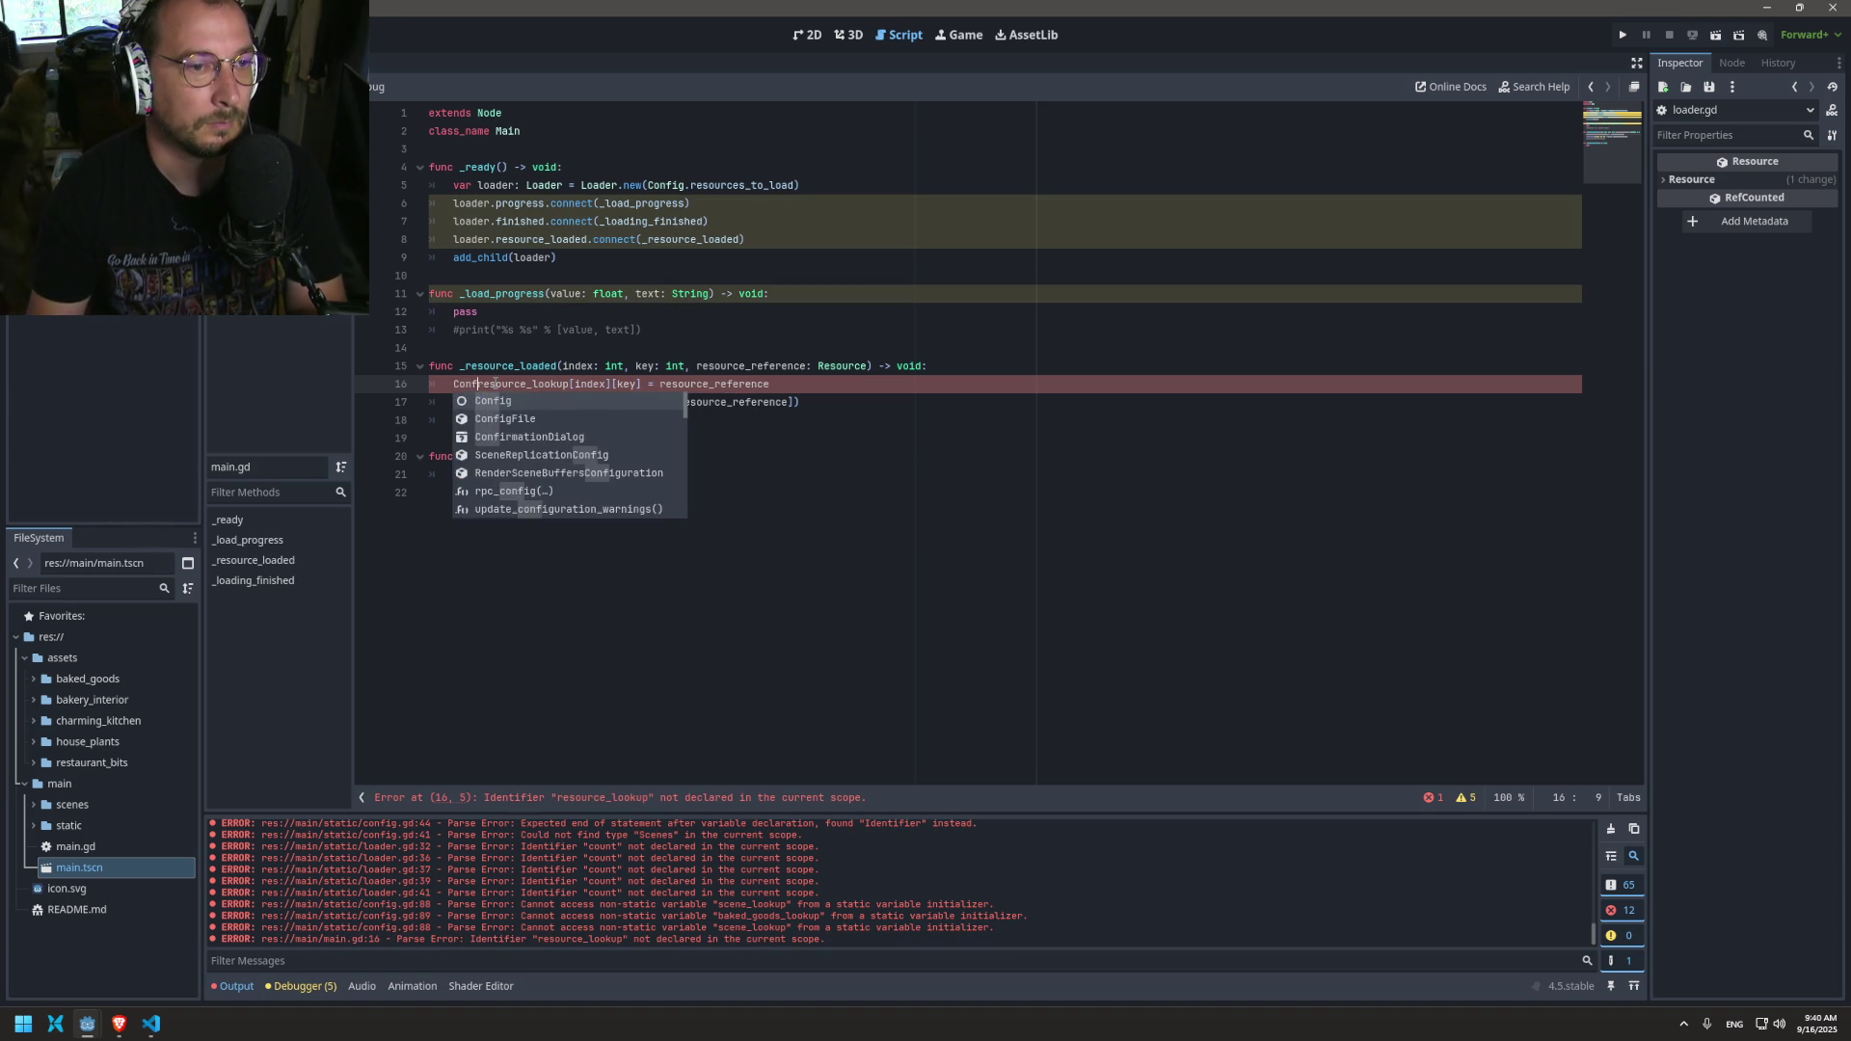
type(".")
key("ctrl+s")
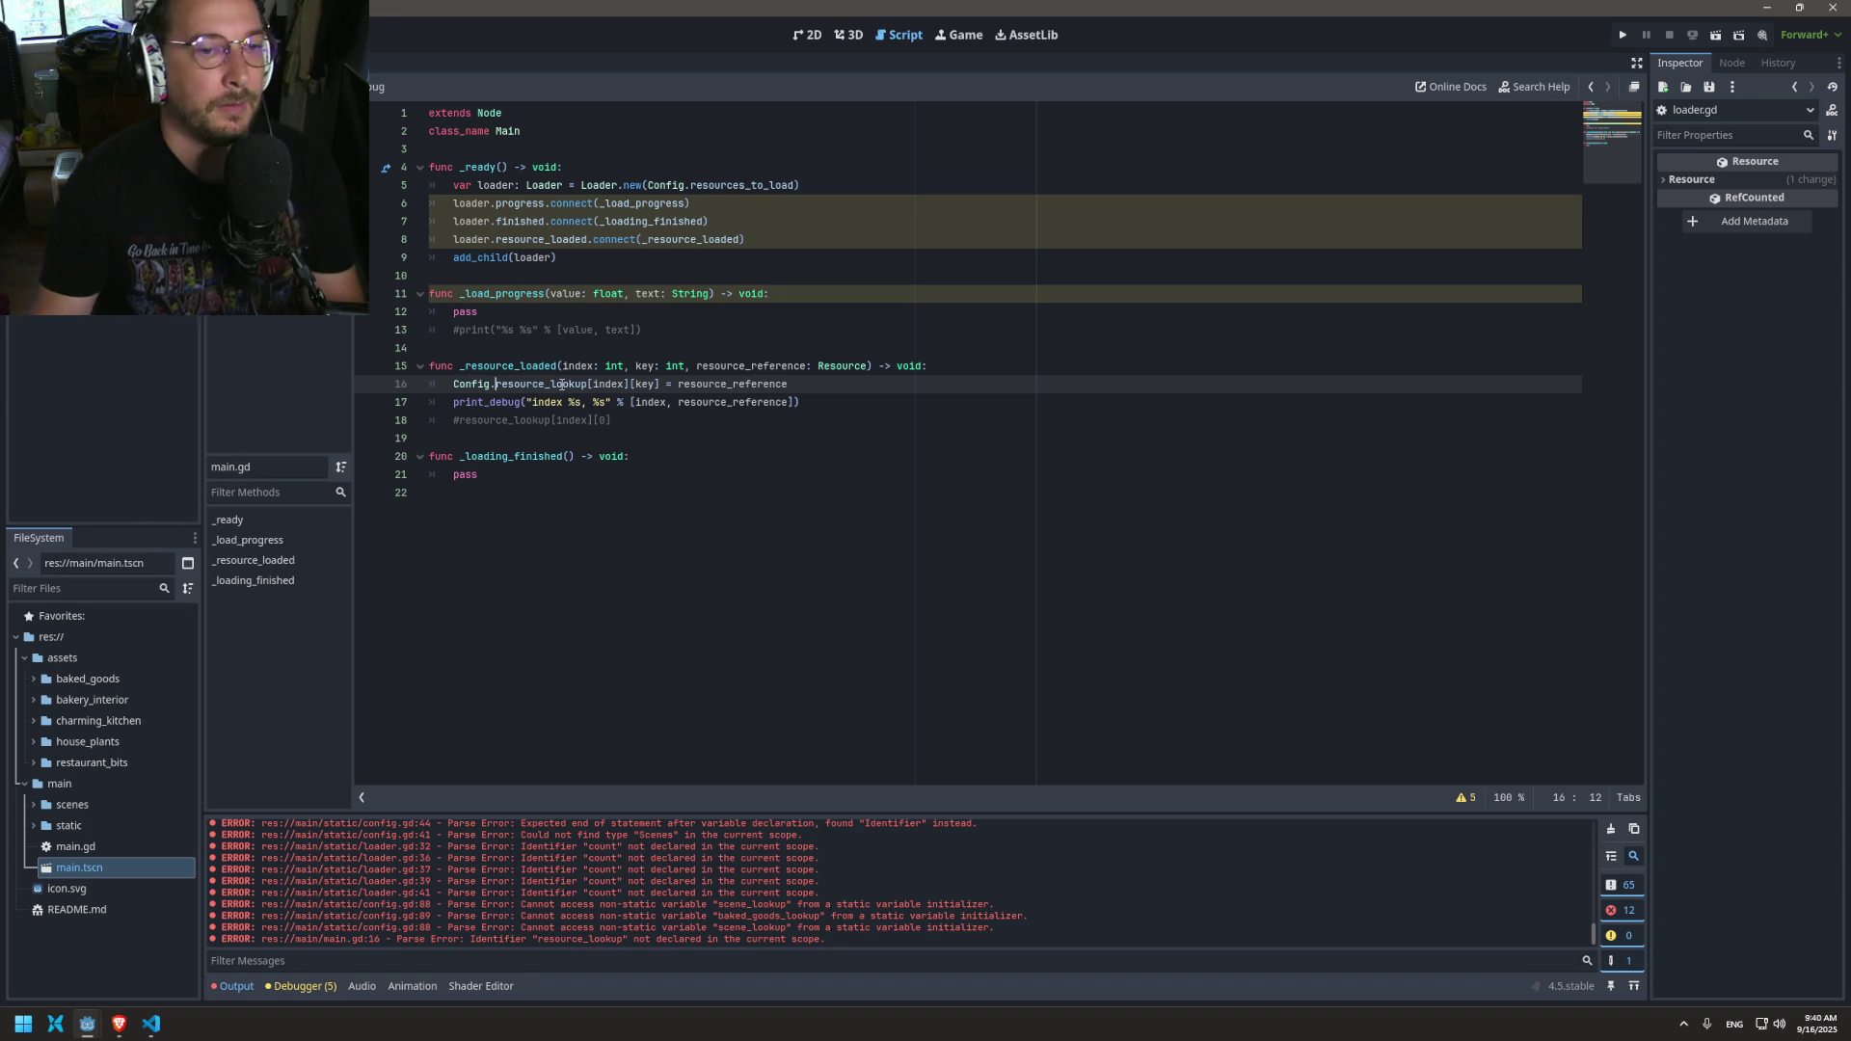
Step: Make the print_debug line output index, key and resource, then save main.gd
left_click(671, 402)
type("%")
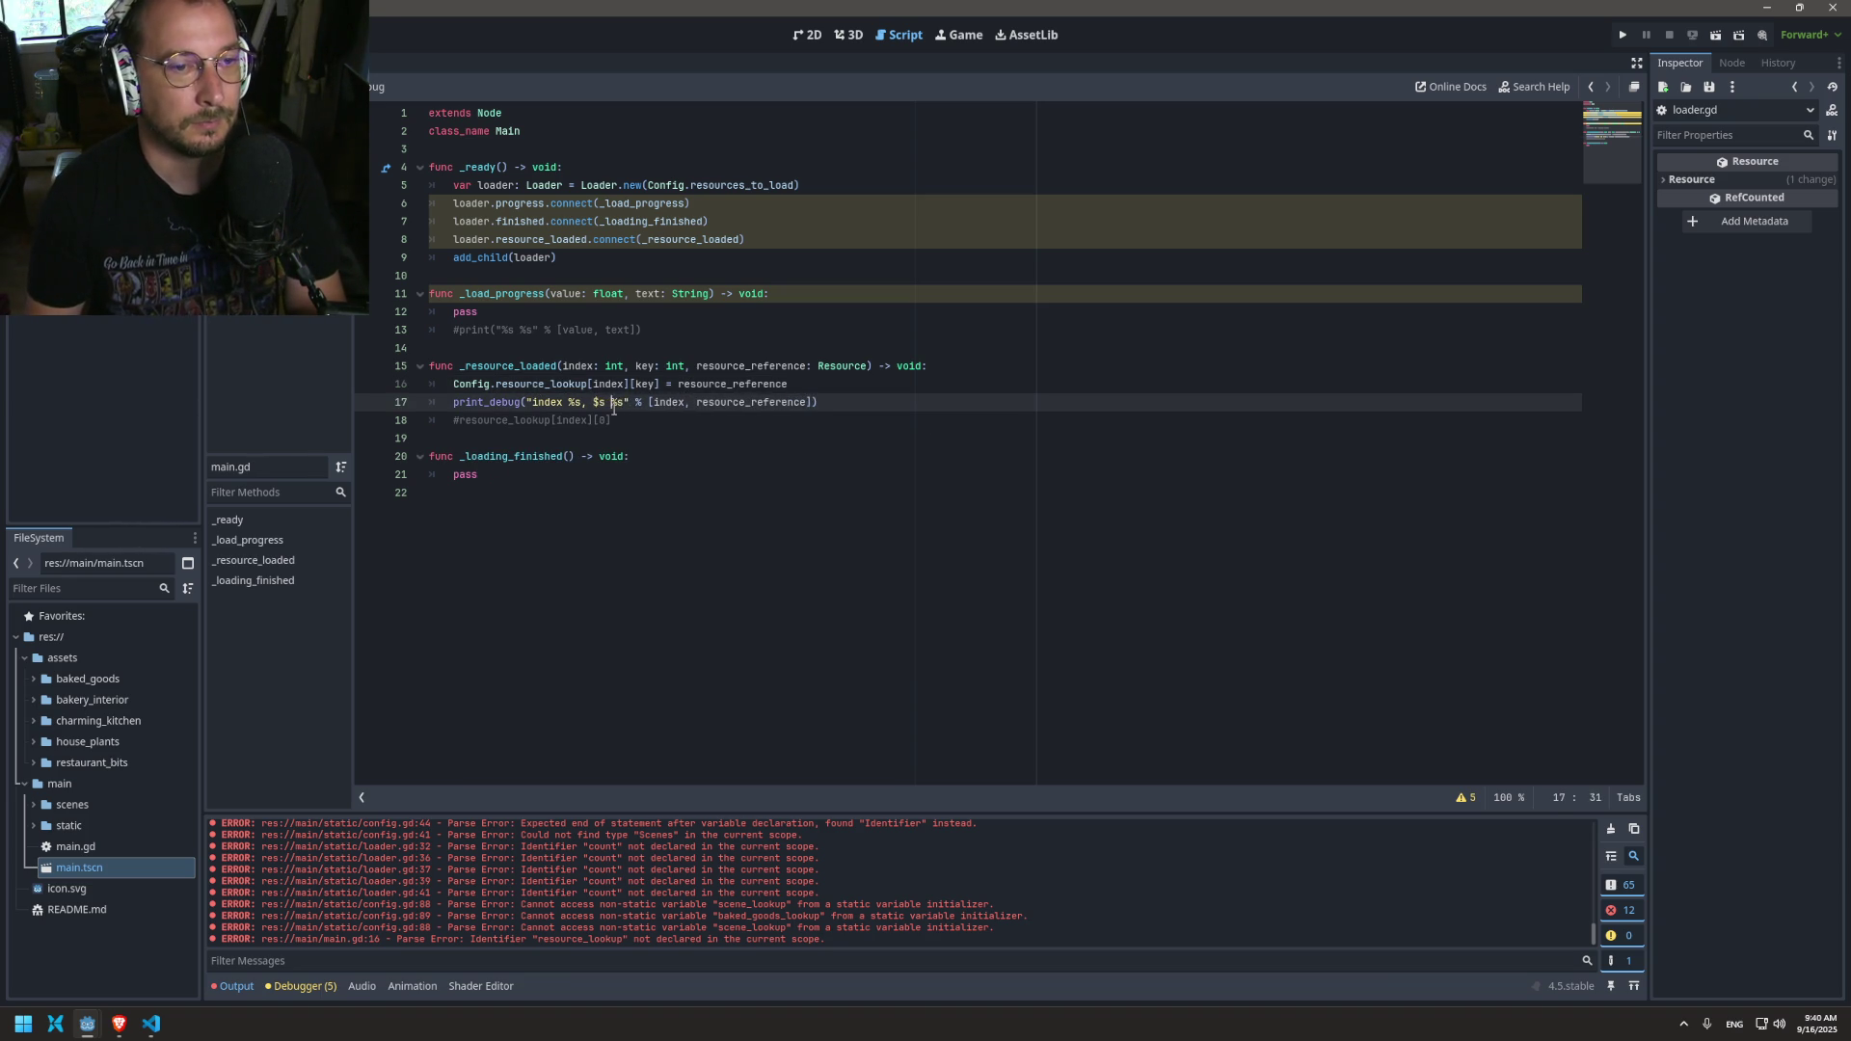
type("s, ")
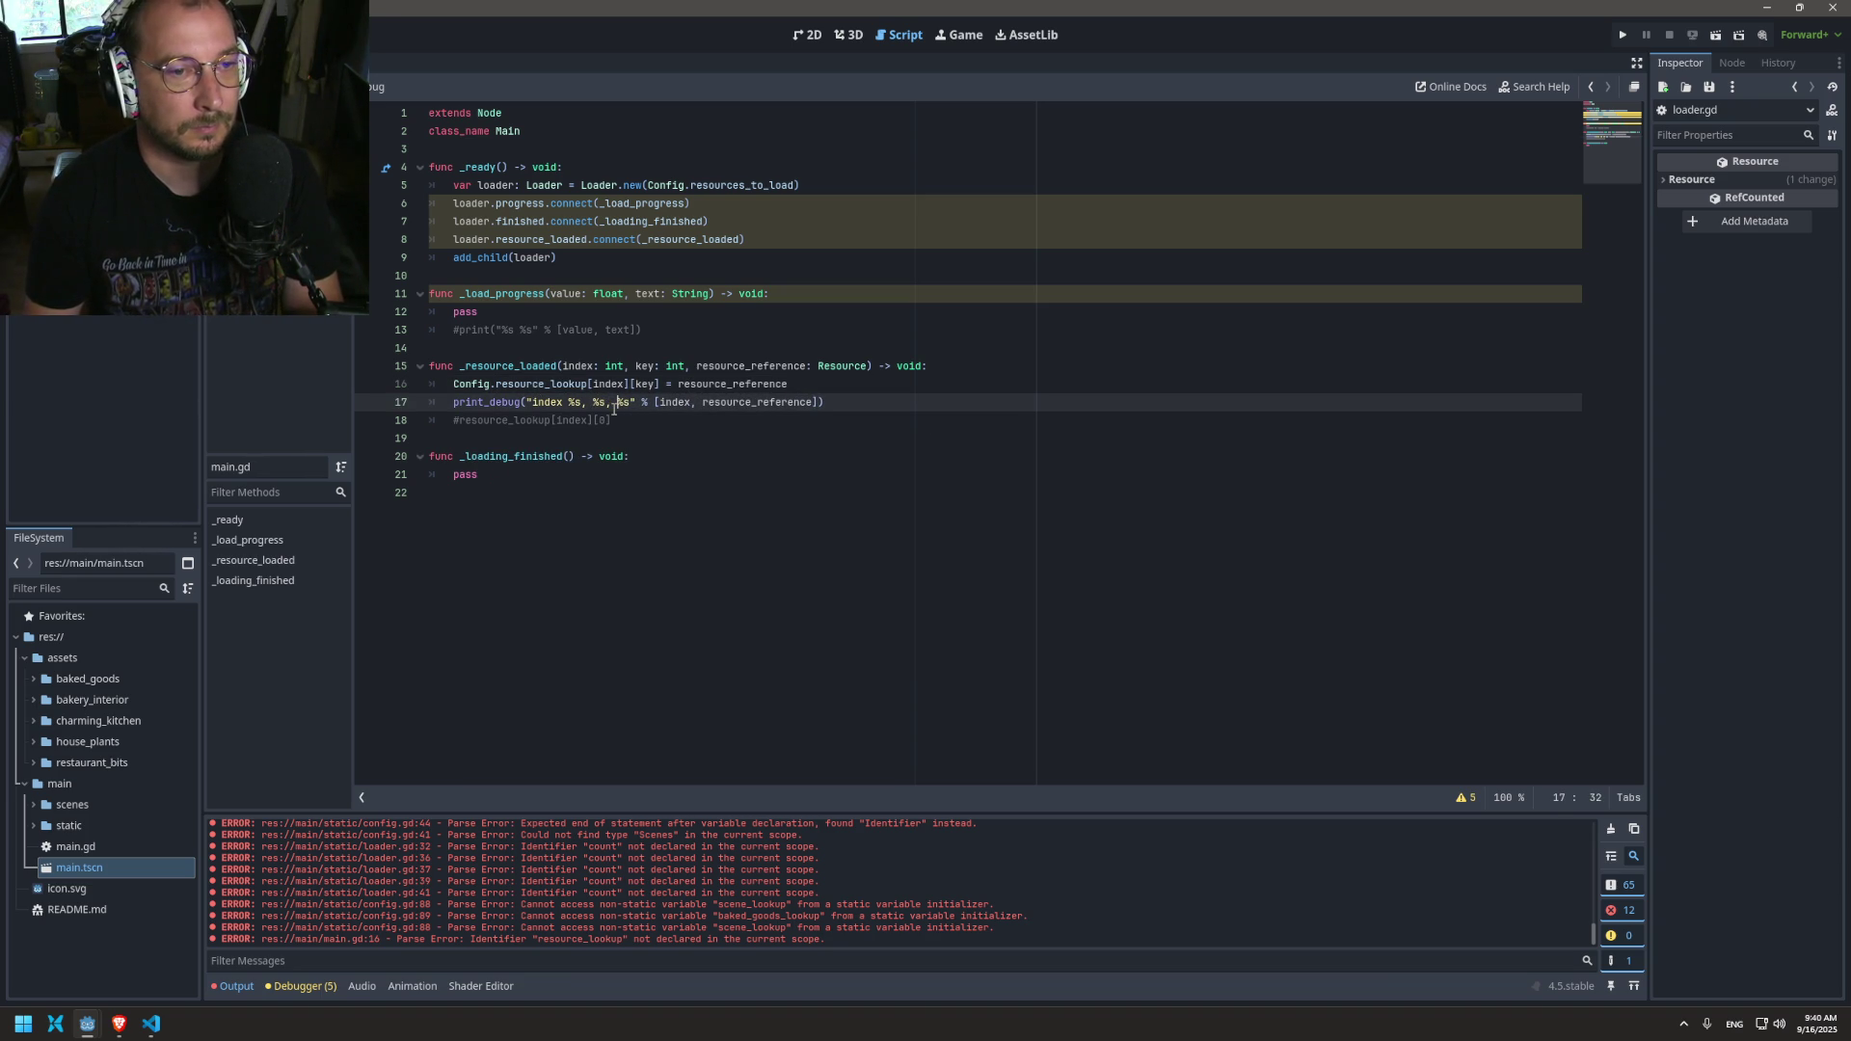
type("key")
key("Right")
key("Right")
type("resource")
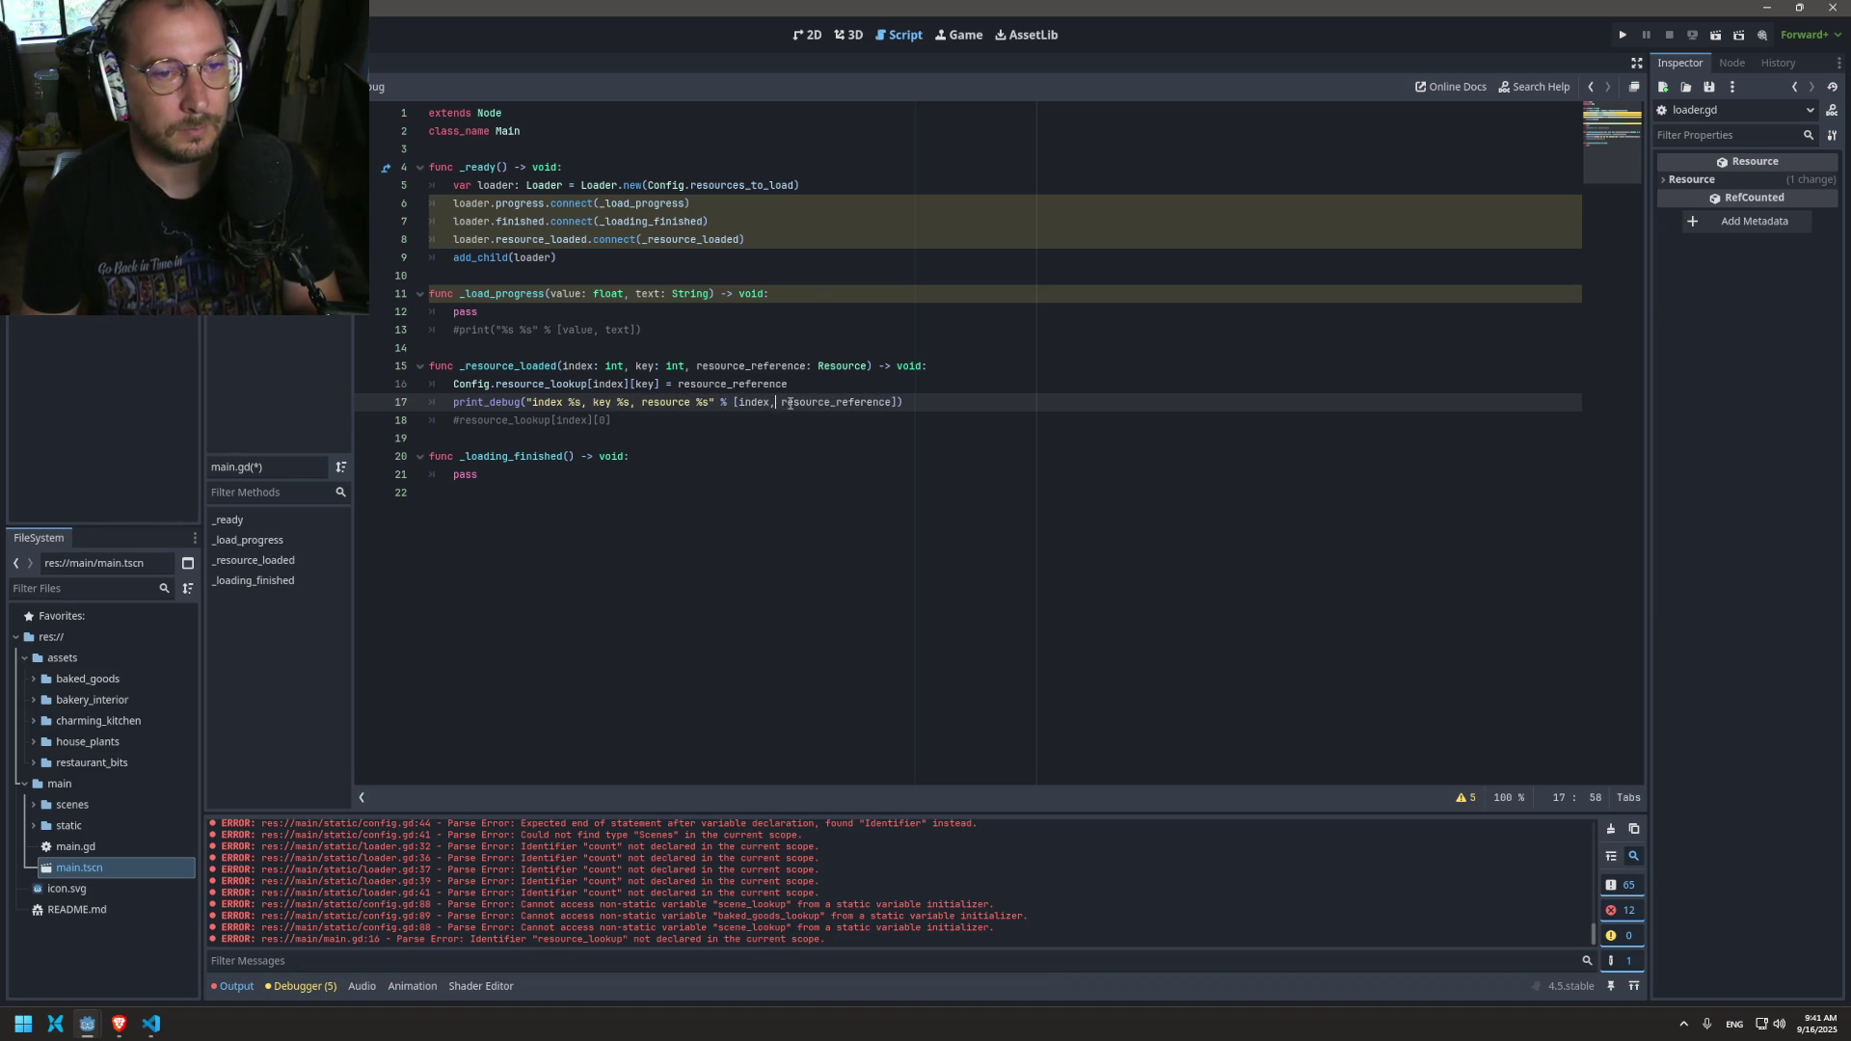
type(" %s\" % [index, key,")
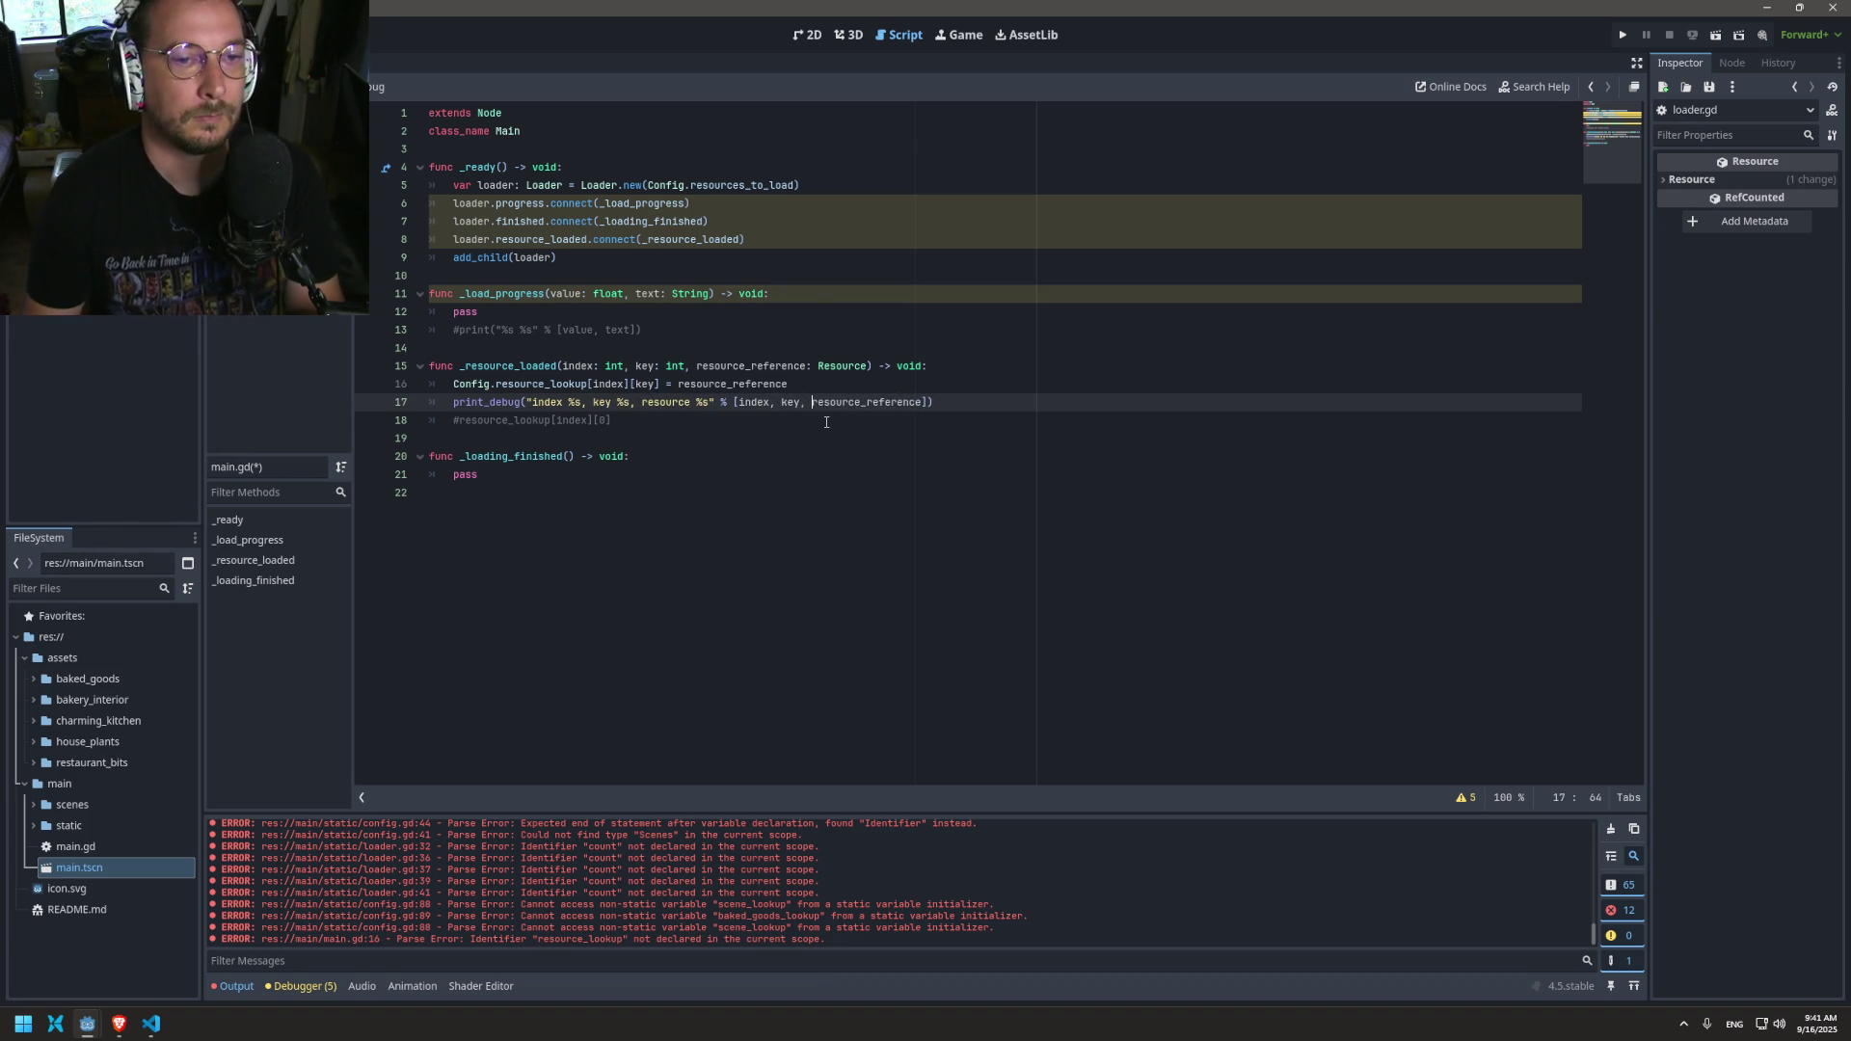
key("ctrl+space")
key("ctrl+s")
left_click(1625, 35)
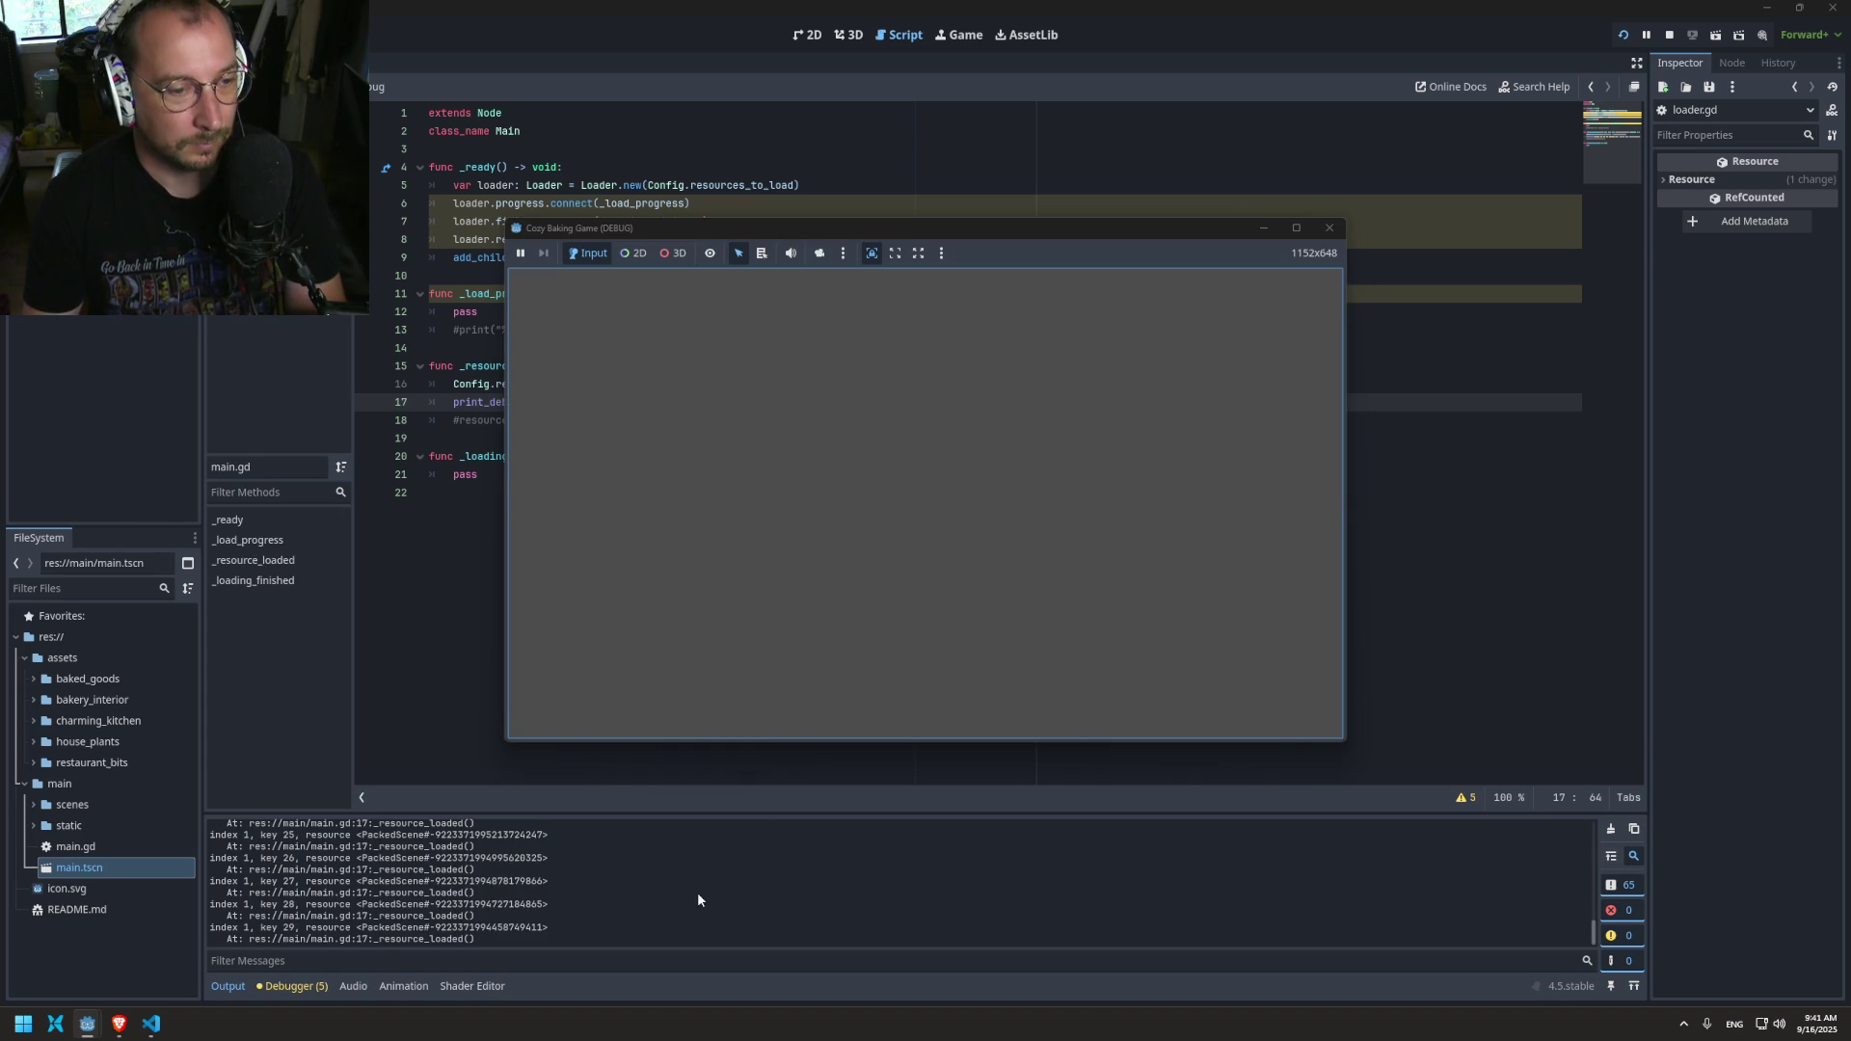
Step: Read the Output log of PackedScenes by index and key, up to index 1 key 29, then close the game
scroll(687, 891, "up", 4)
scroll(686, 888, "up", 10)
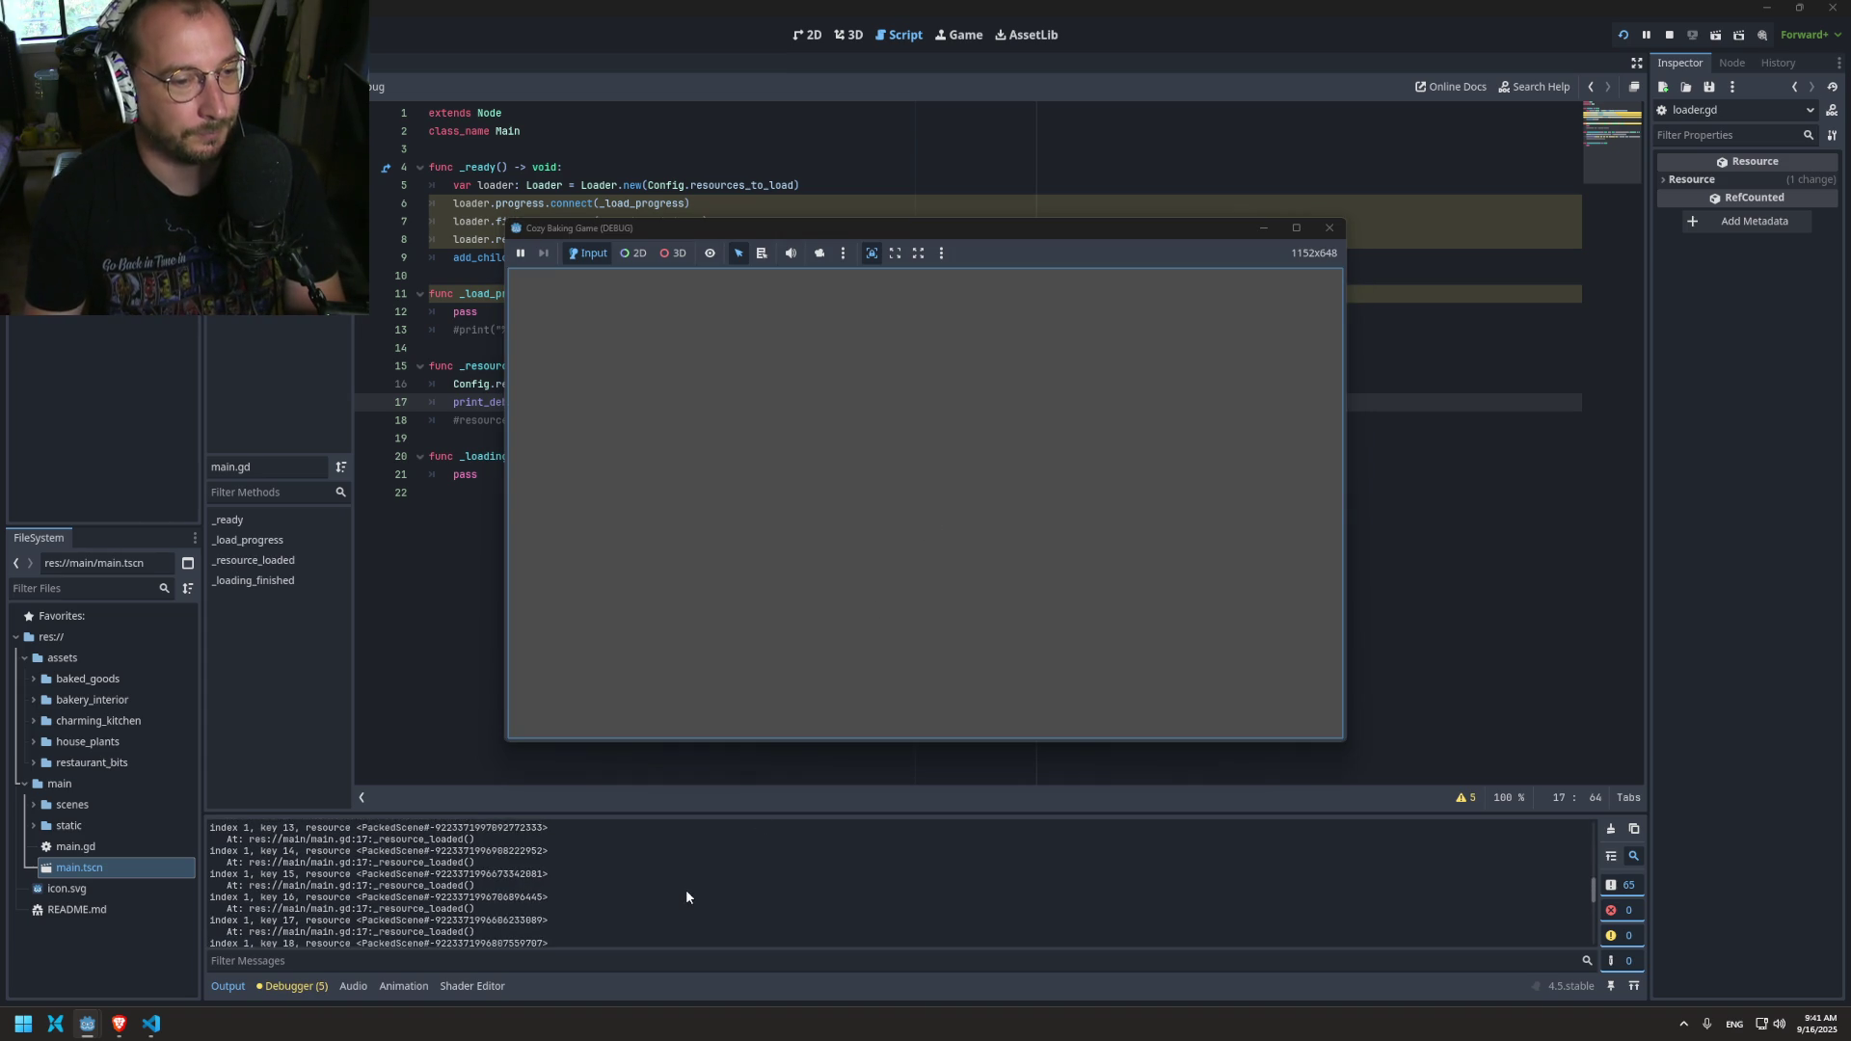
scroll(686, 888, "up", 3)
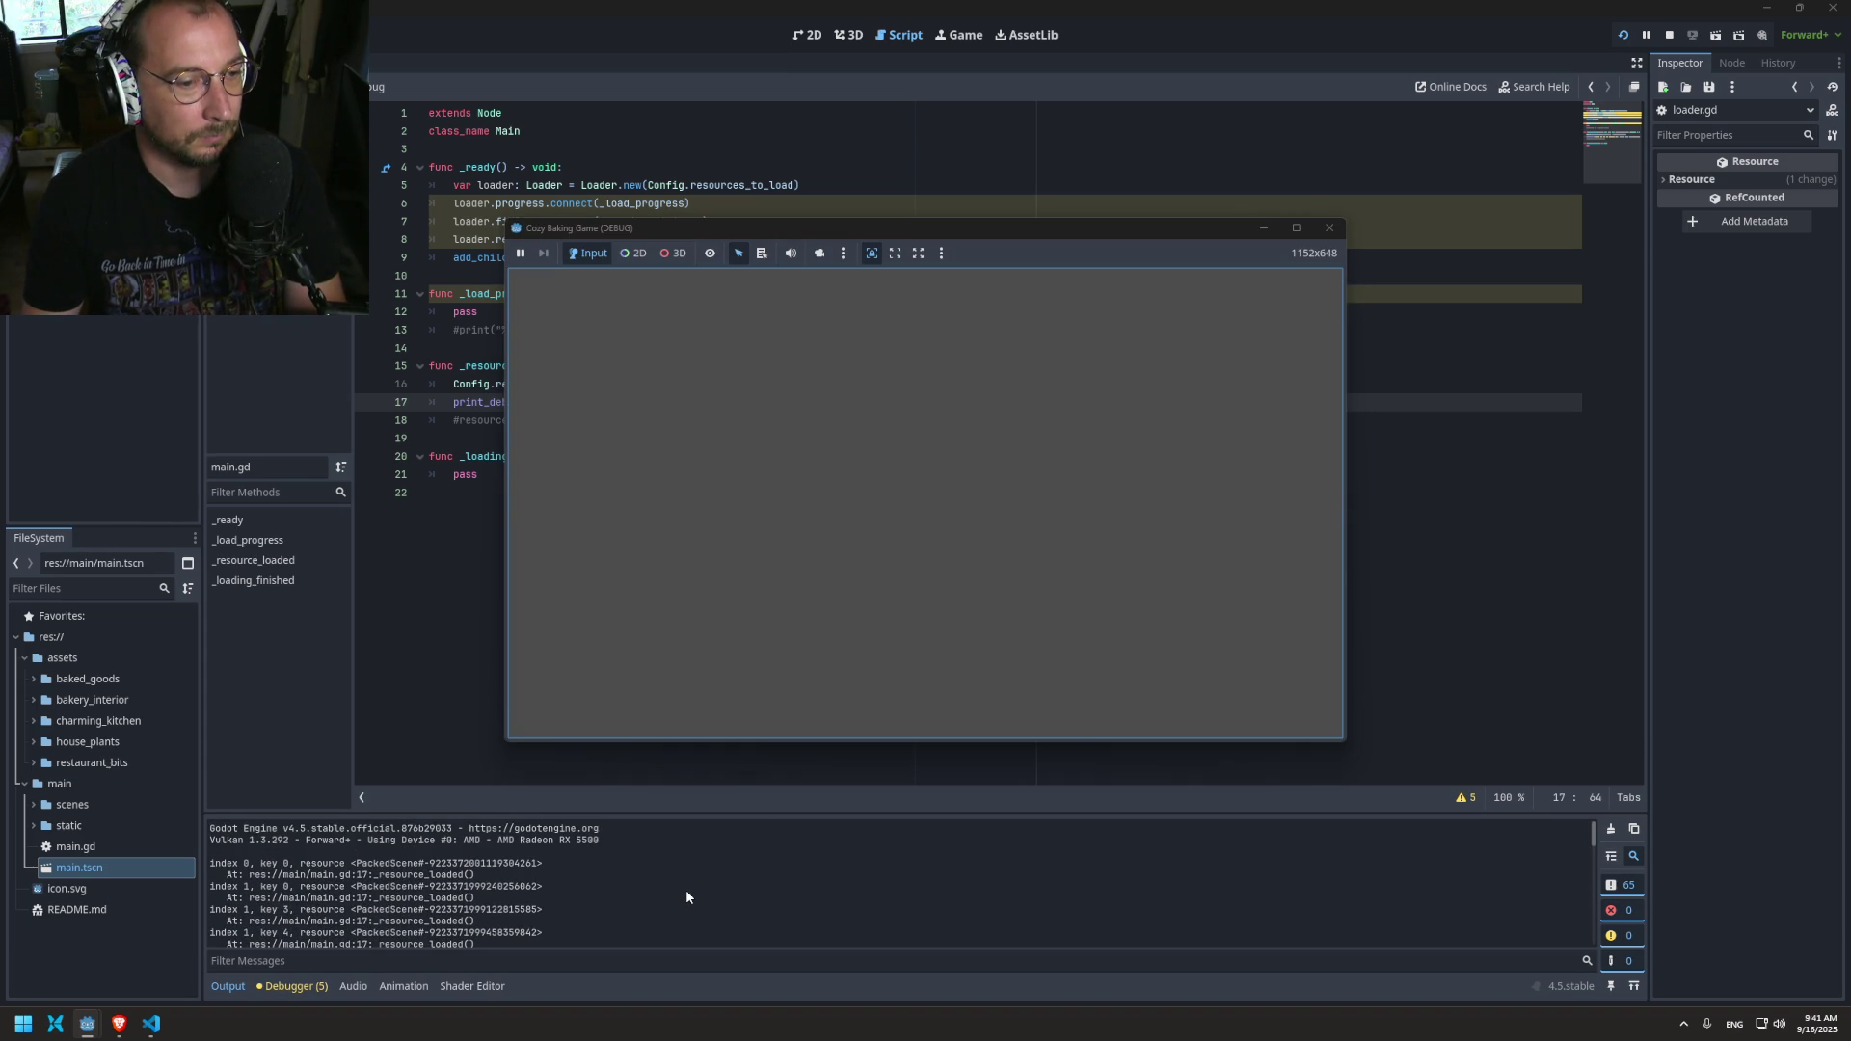
scroll(685, 889, "down", 6)
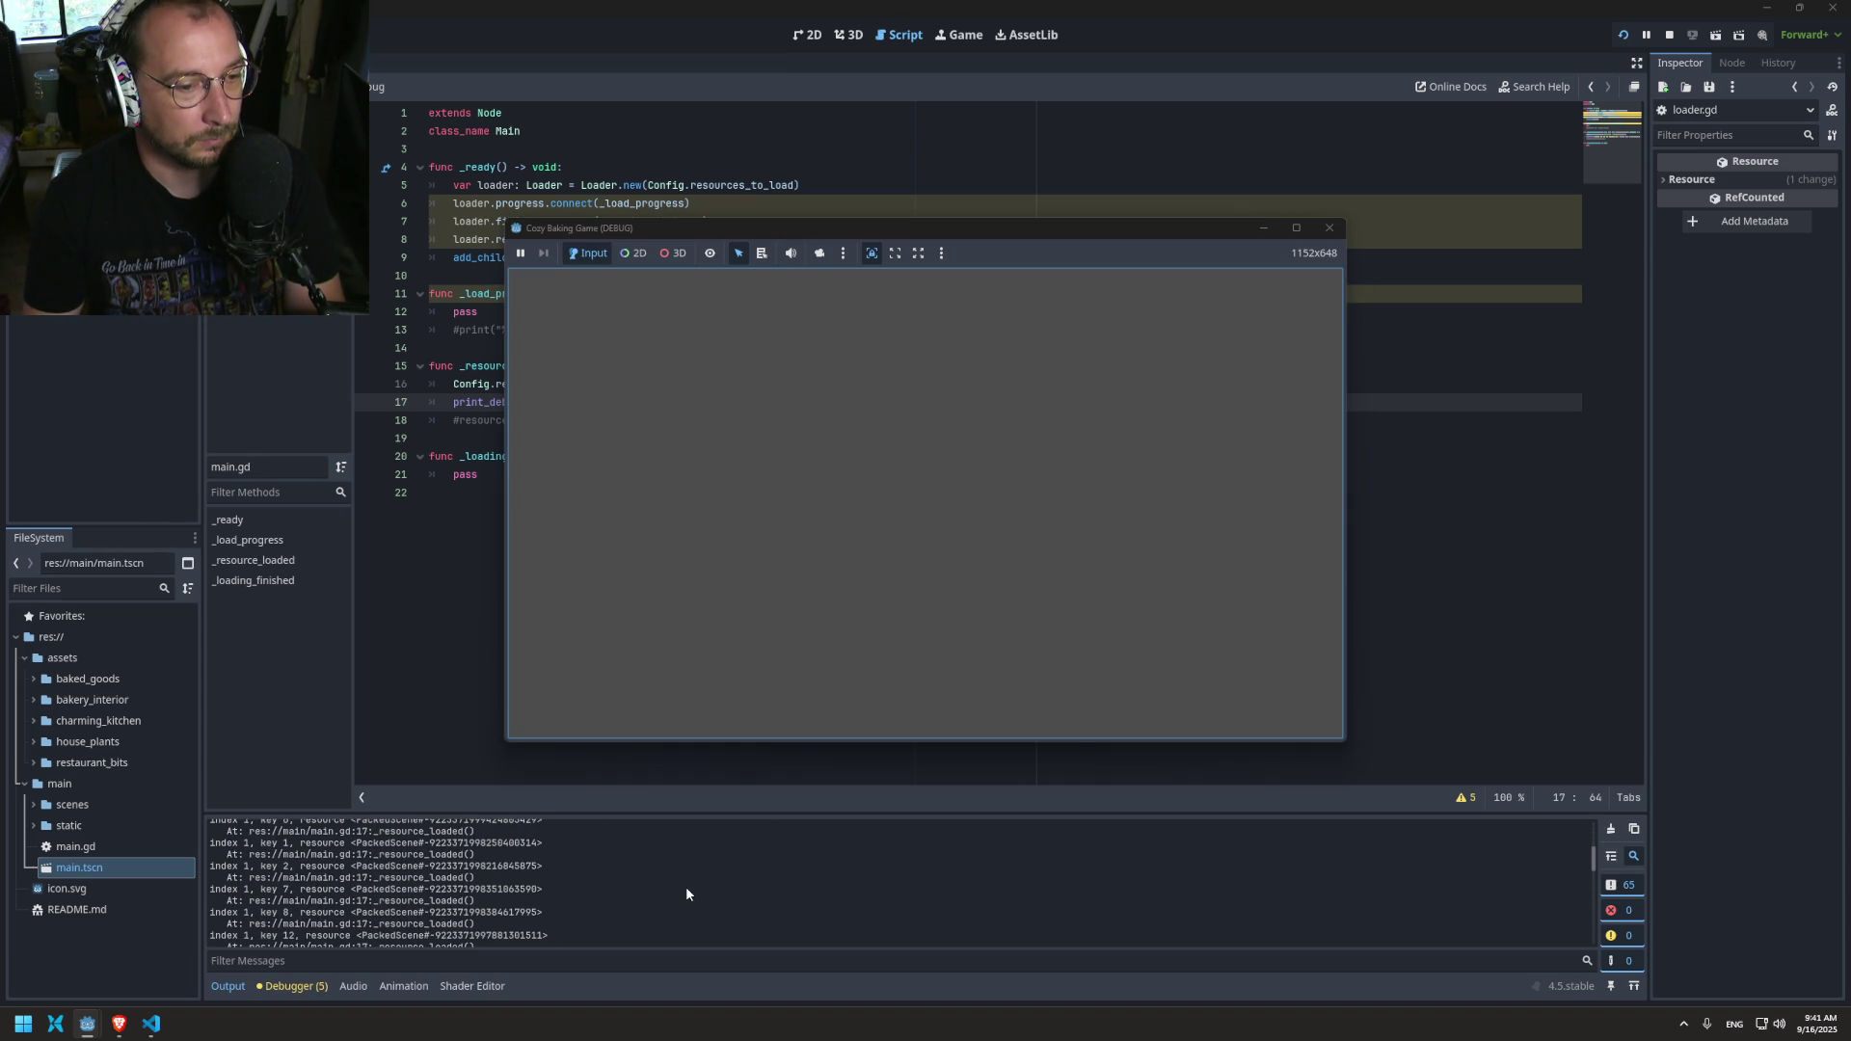
scroll(686, 889, "up", 5)
scroll(686, 891, "down", 2)
scroll(685, 890, "down", 1)
scroll(685, 890, "down", 1)
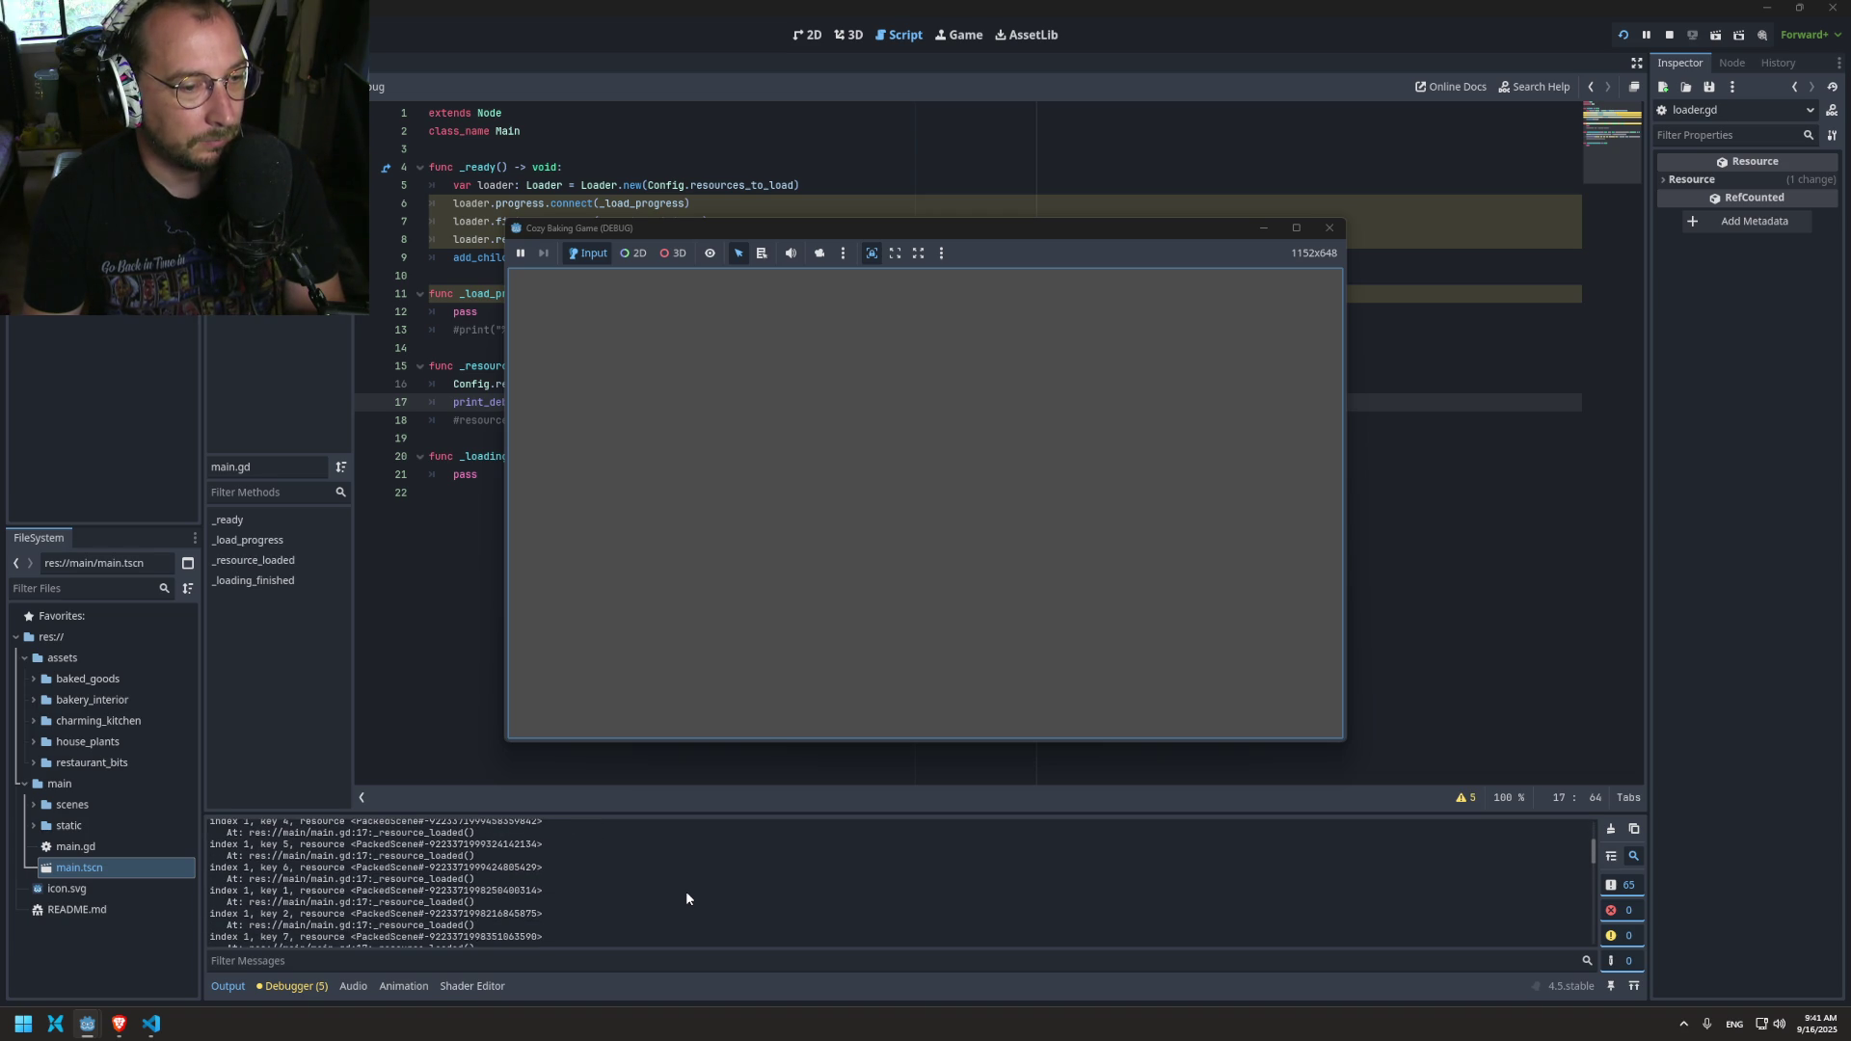
scroll(686, 893, "down", 3)
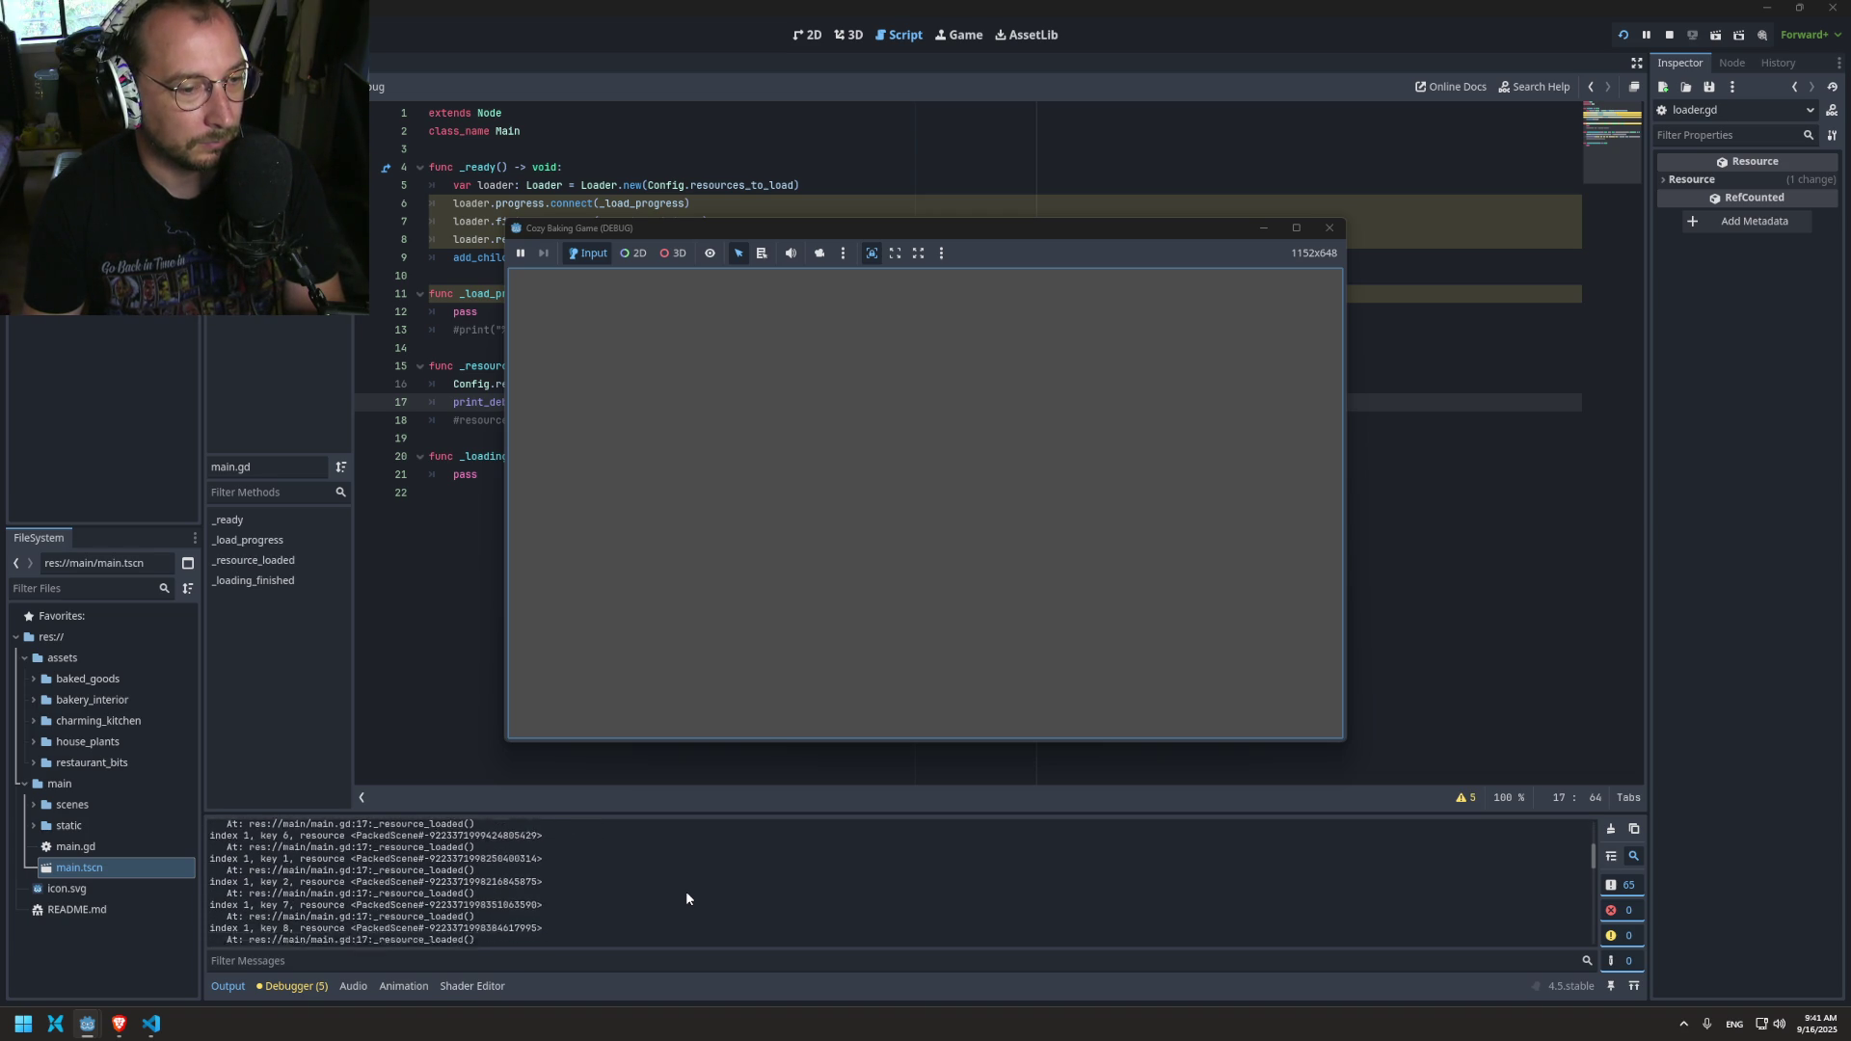
scroll(685, 890, "down", 2)
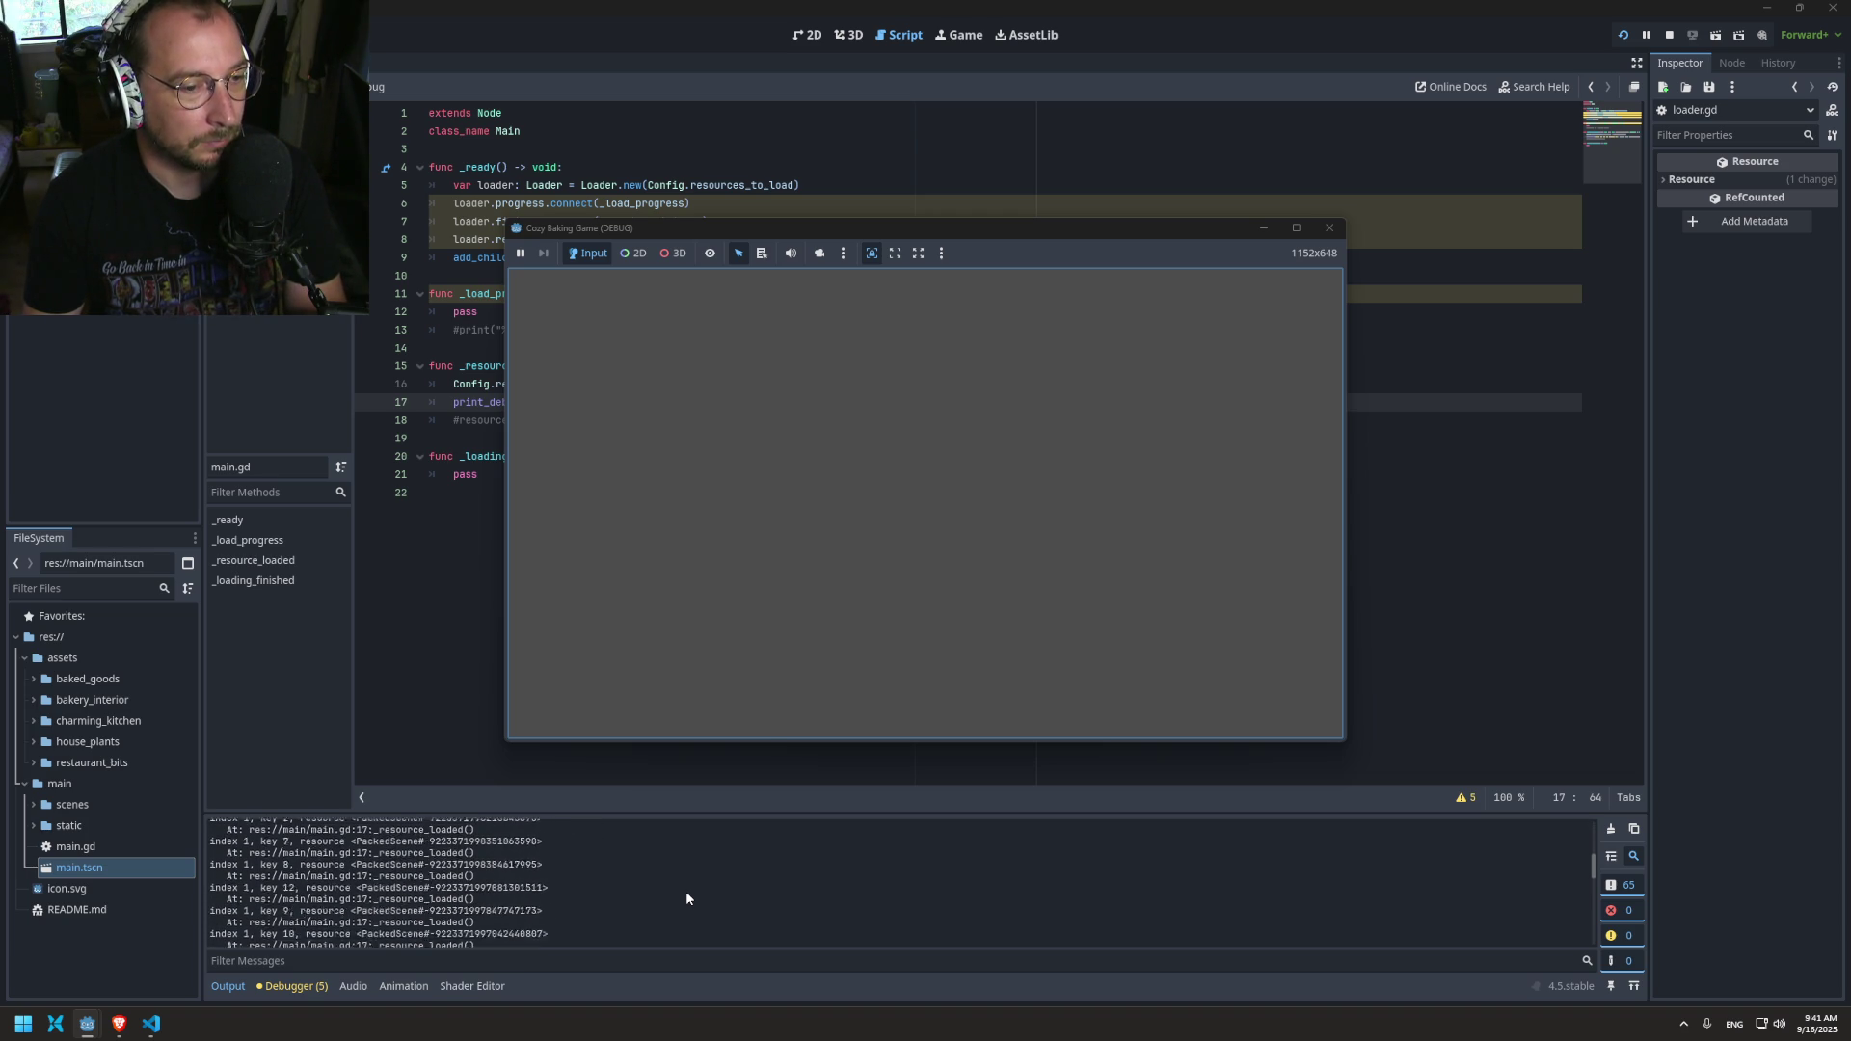
scroll(686, 890, "down", 5)
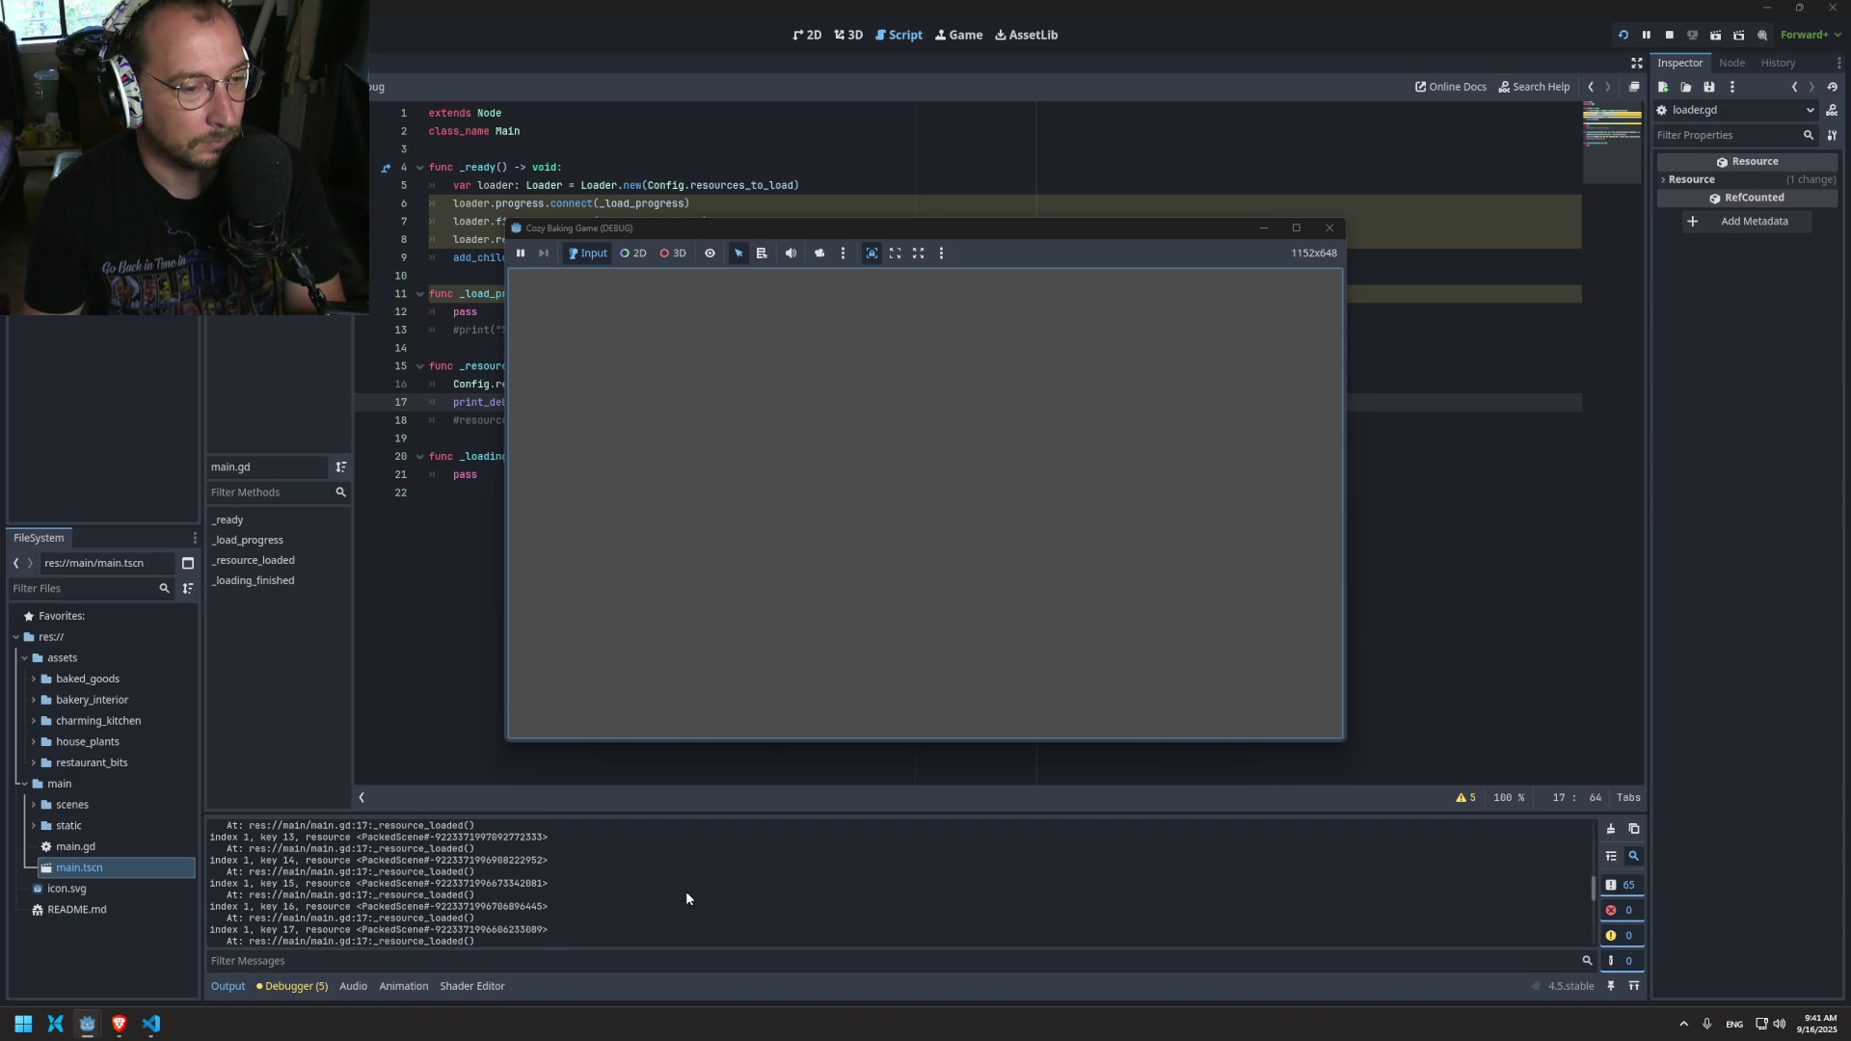
scroll(685, 891, "down", 6)
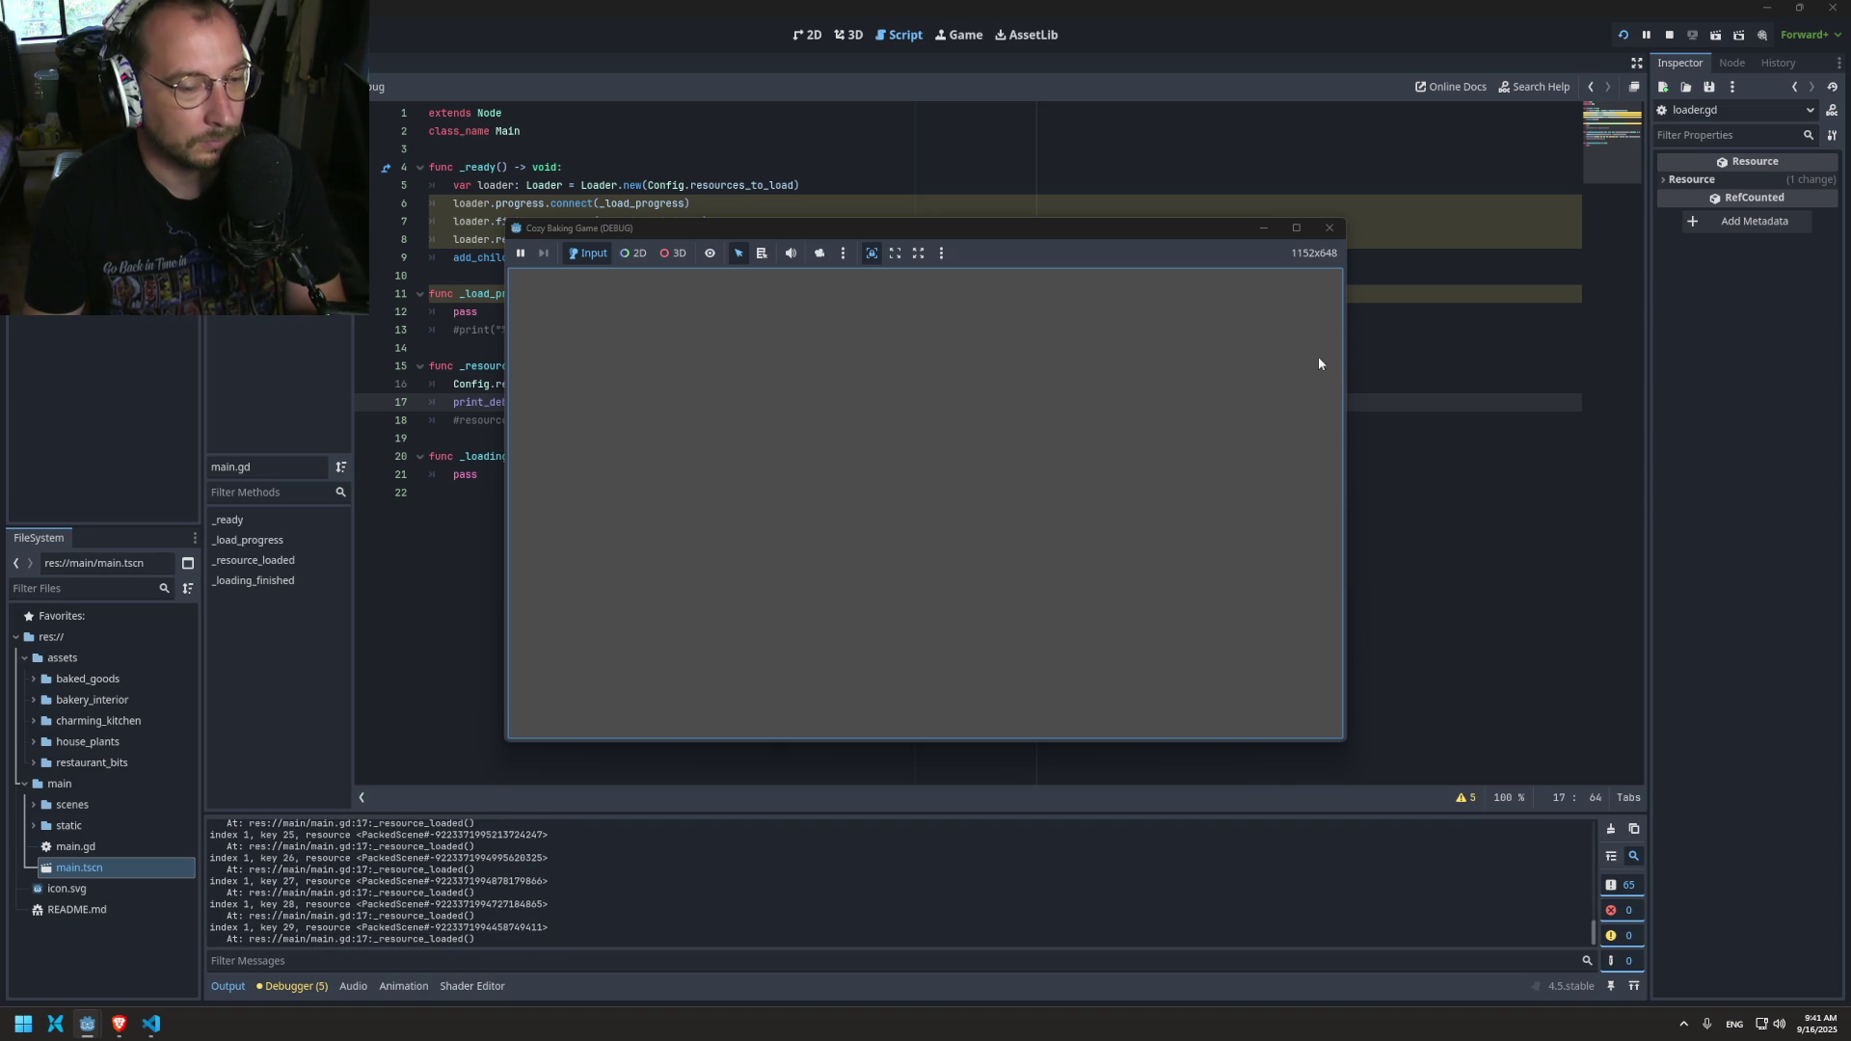
left_click(1328, 228)
Step: Add a Config.baked_goods_lookup line inside _loading_finished
left_click(598, 456)
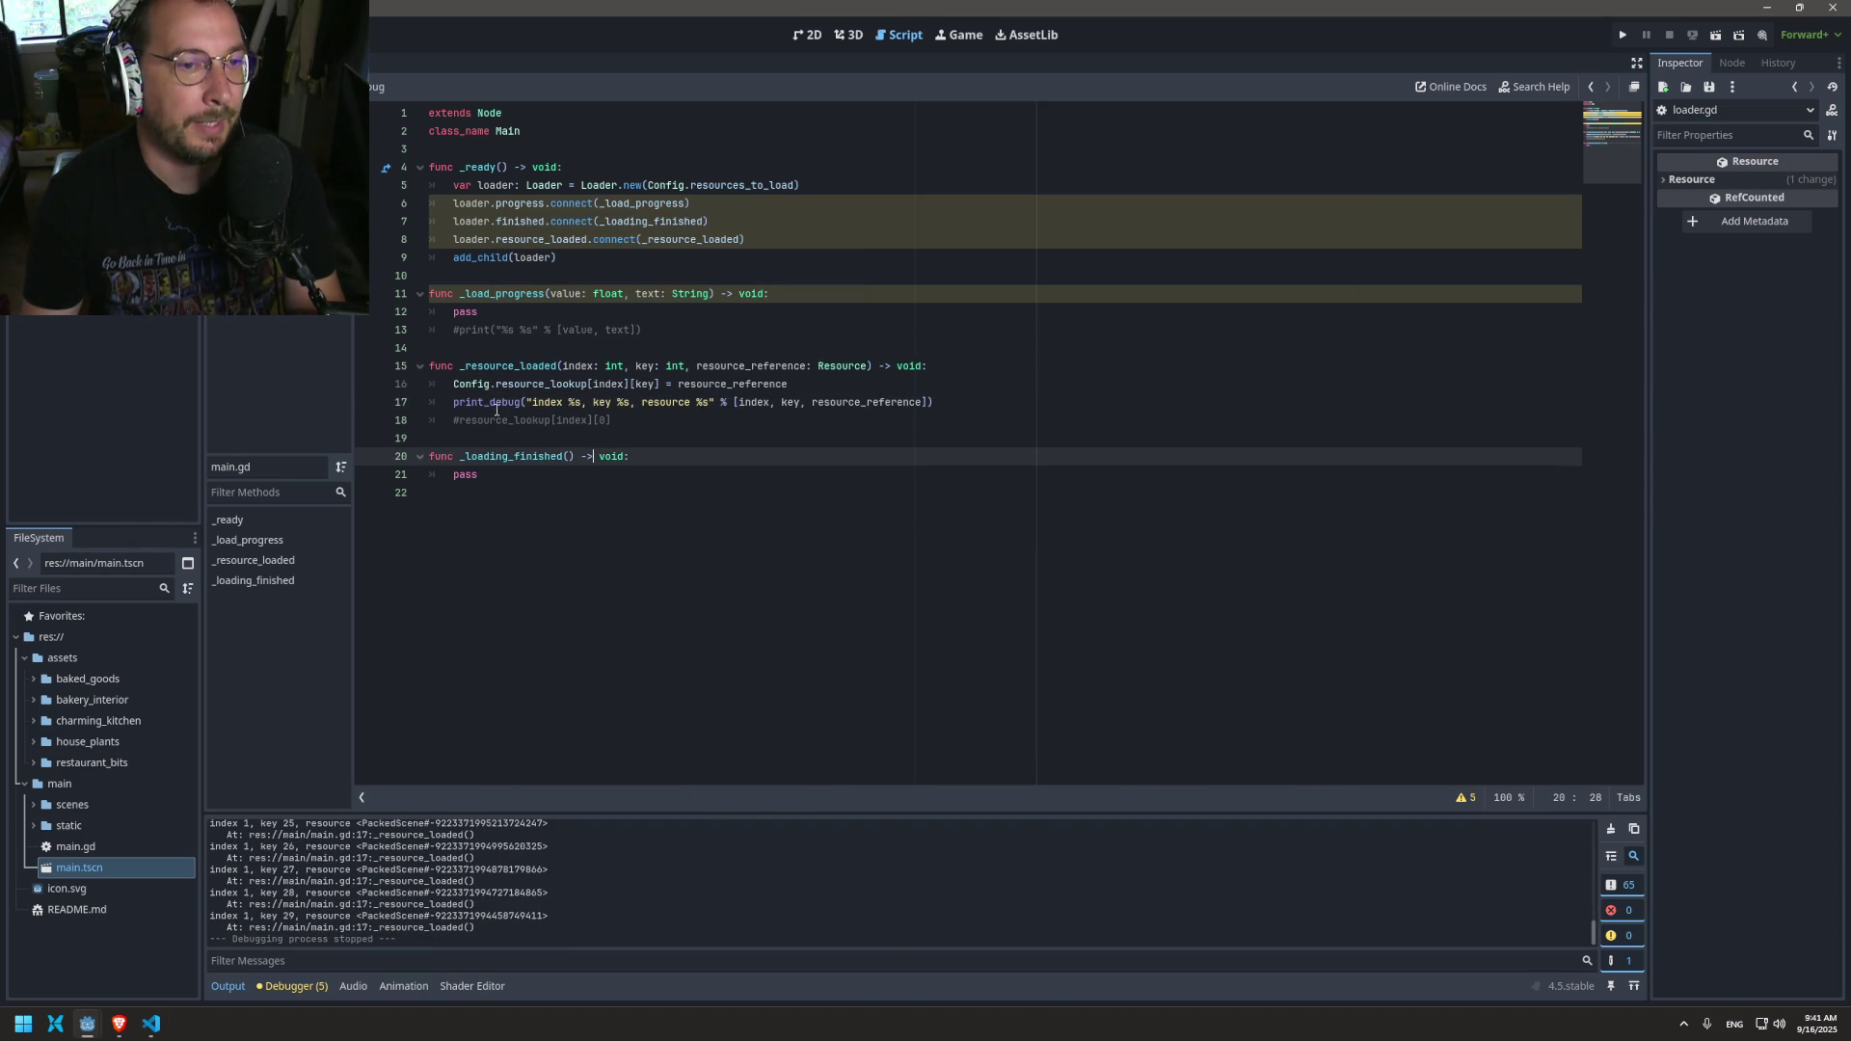
double_click(453, 384)
key("ctrl+c")
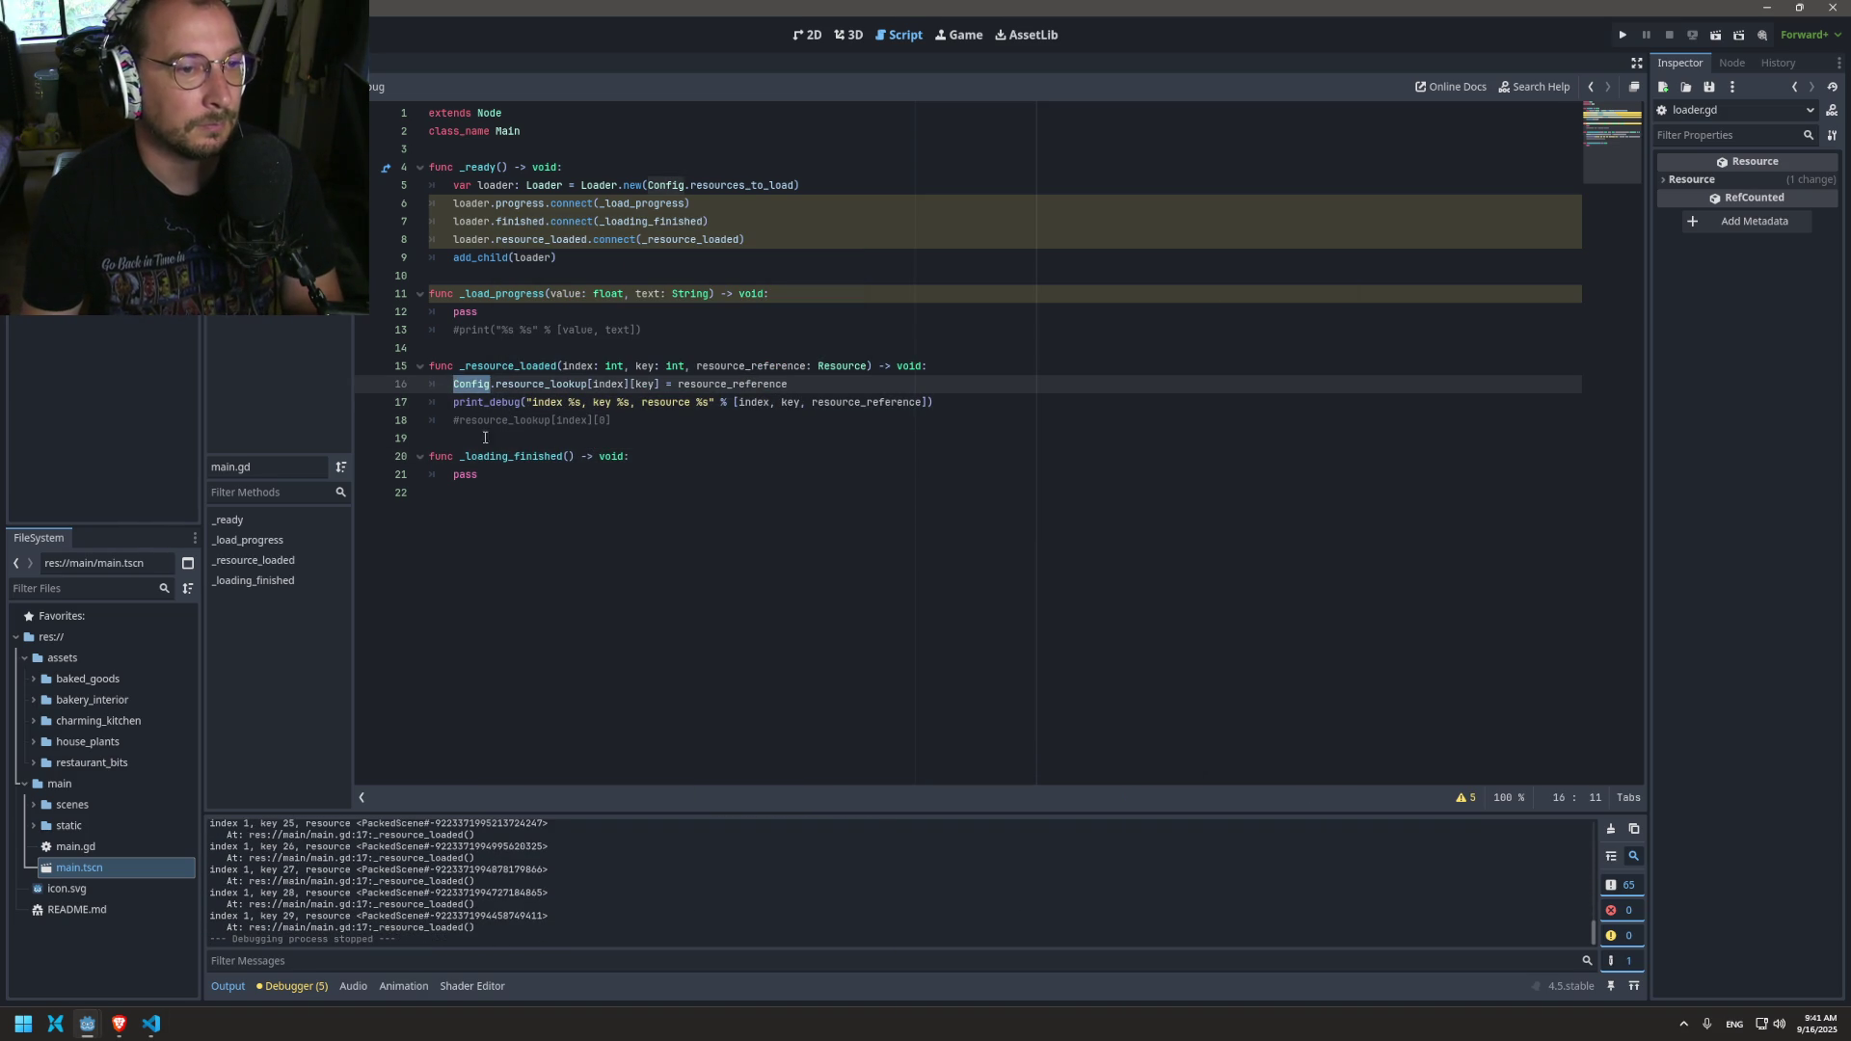
left_click(640, 459)
key("Return")
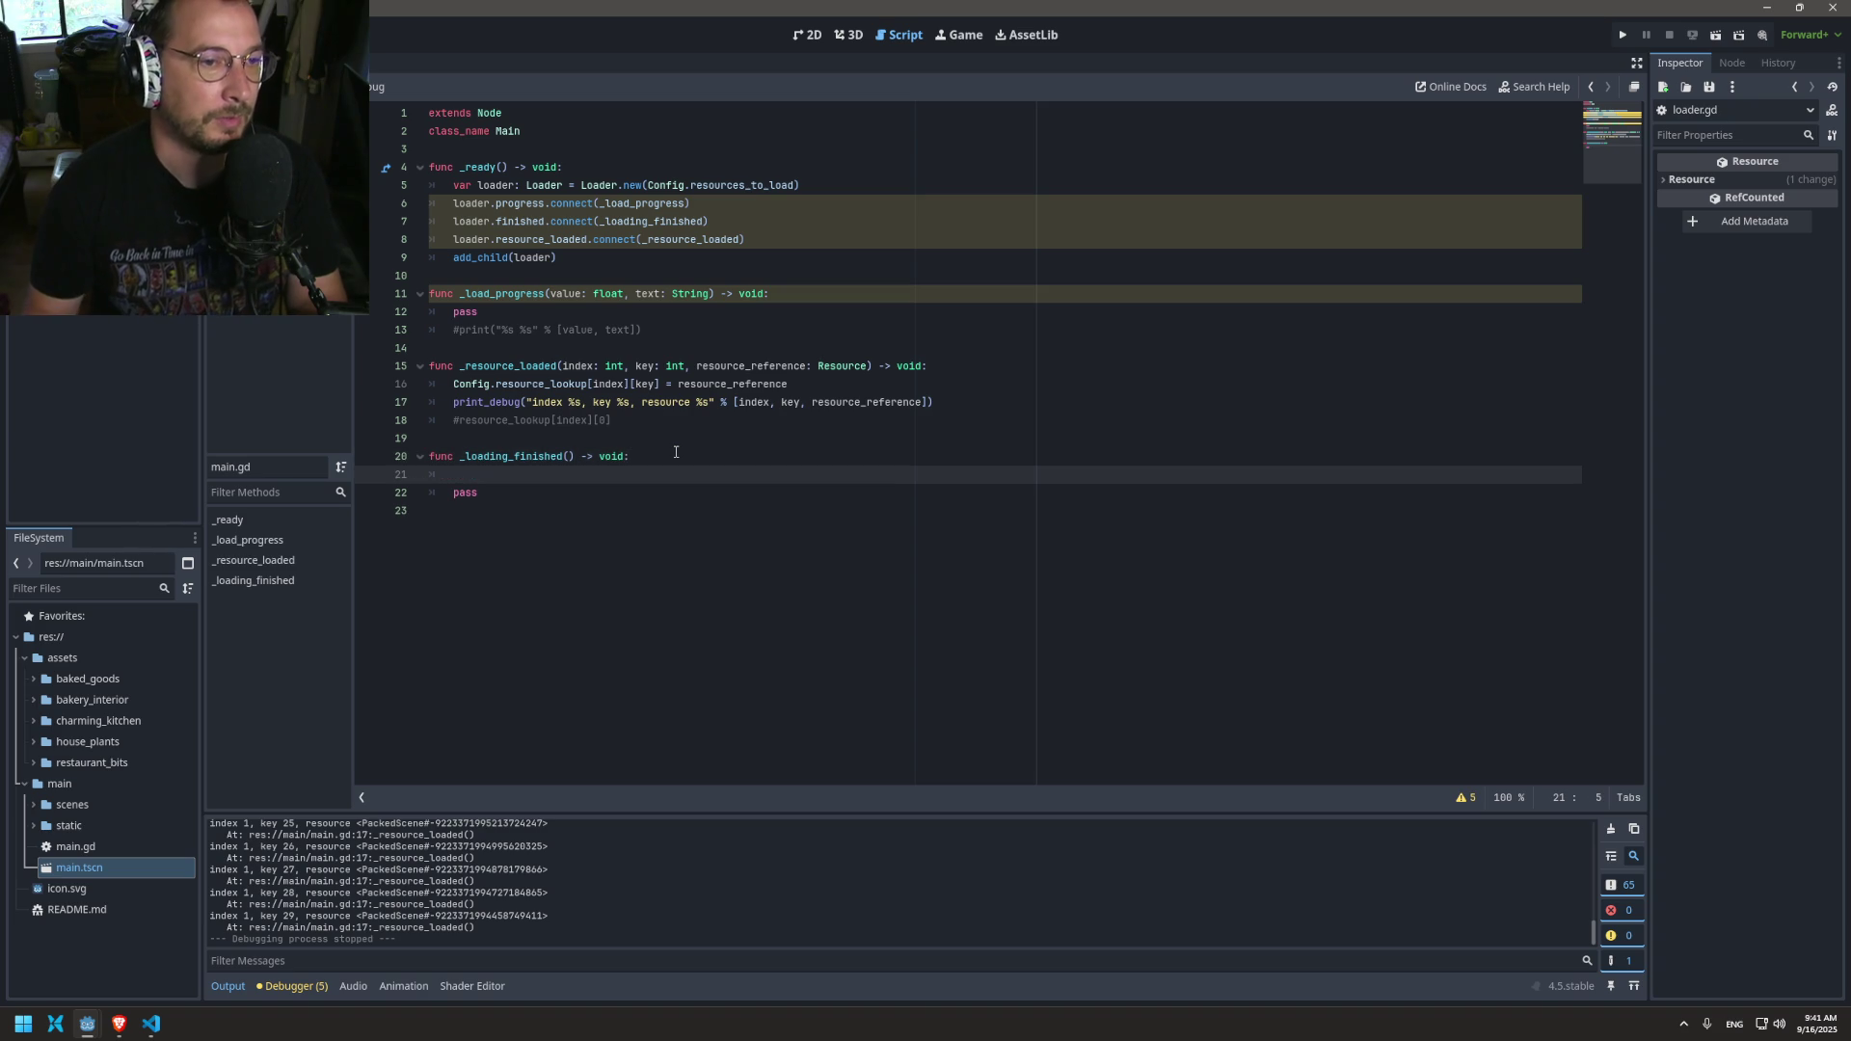
key("ctrl+v")
type(".")
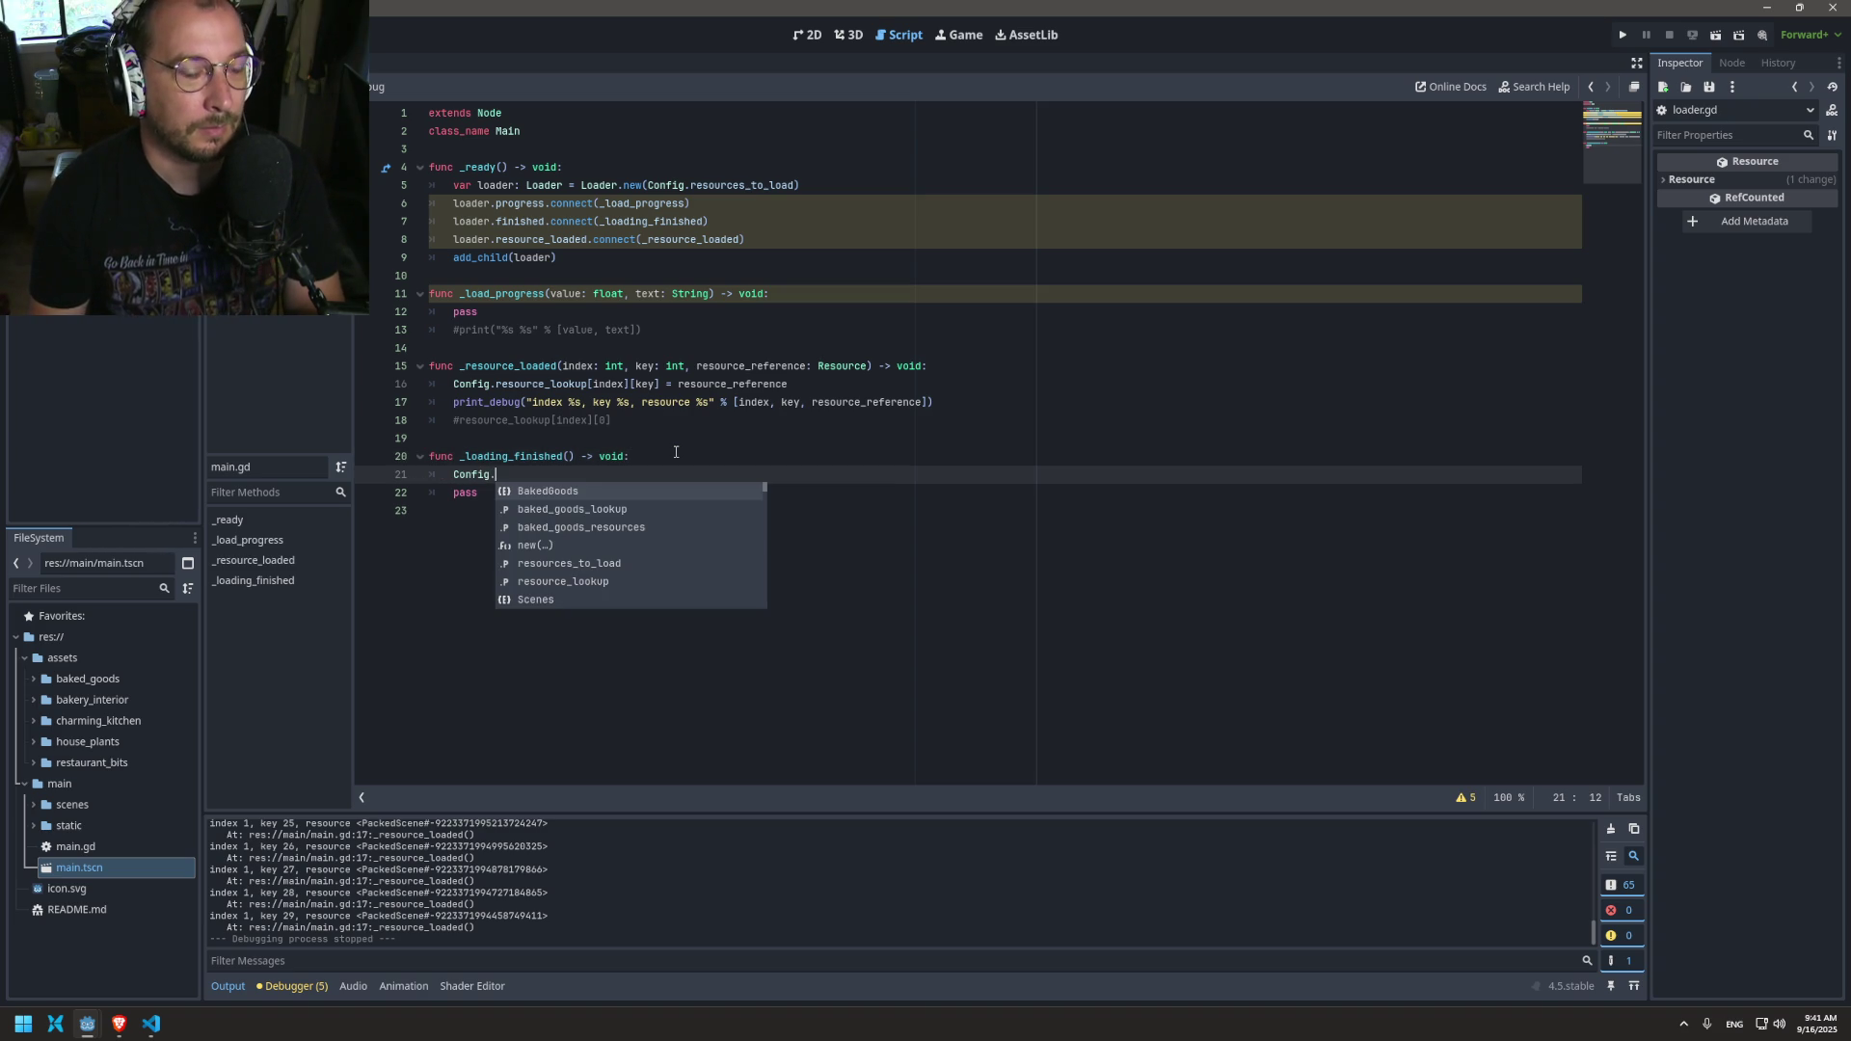
key("Down")
key("Down")
key("Up")
key("Return")
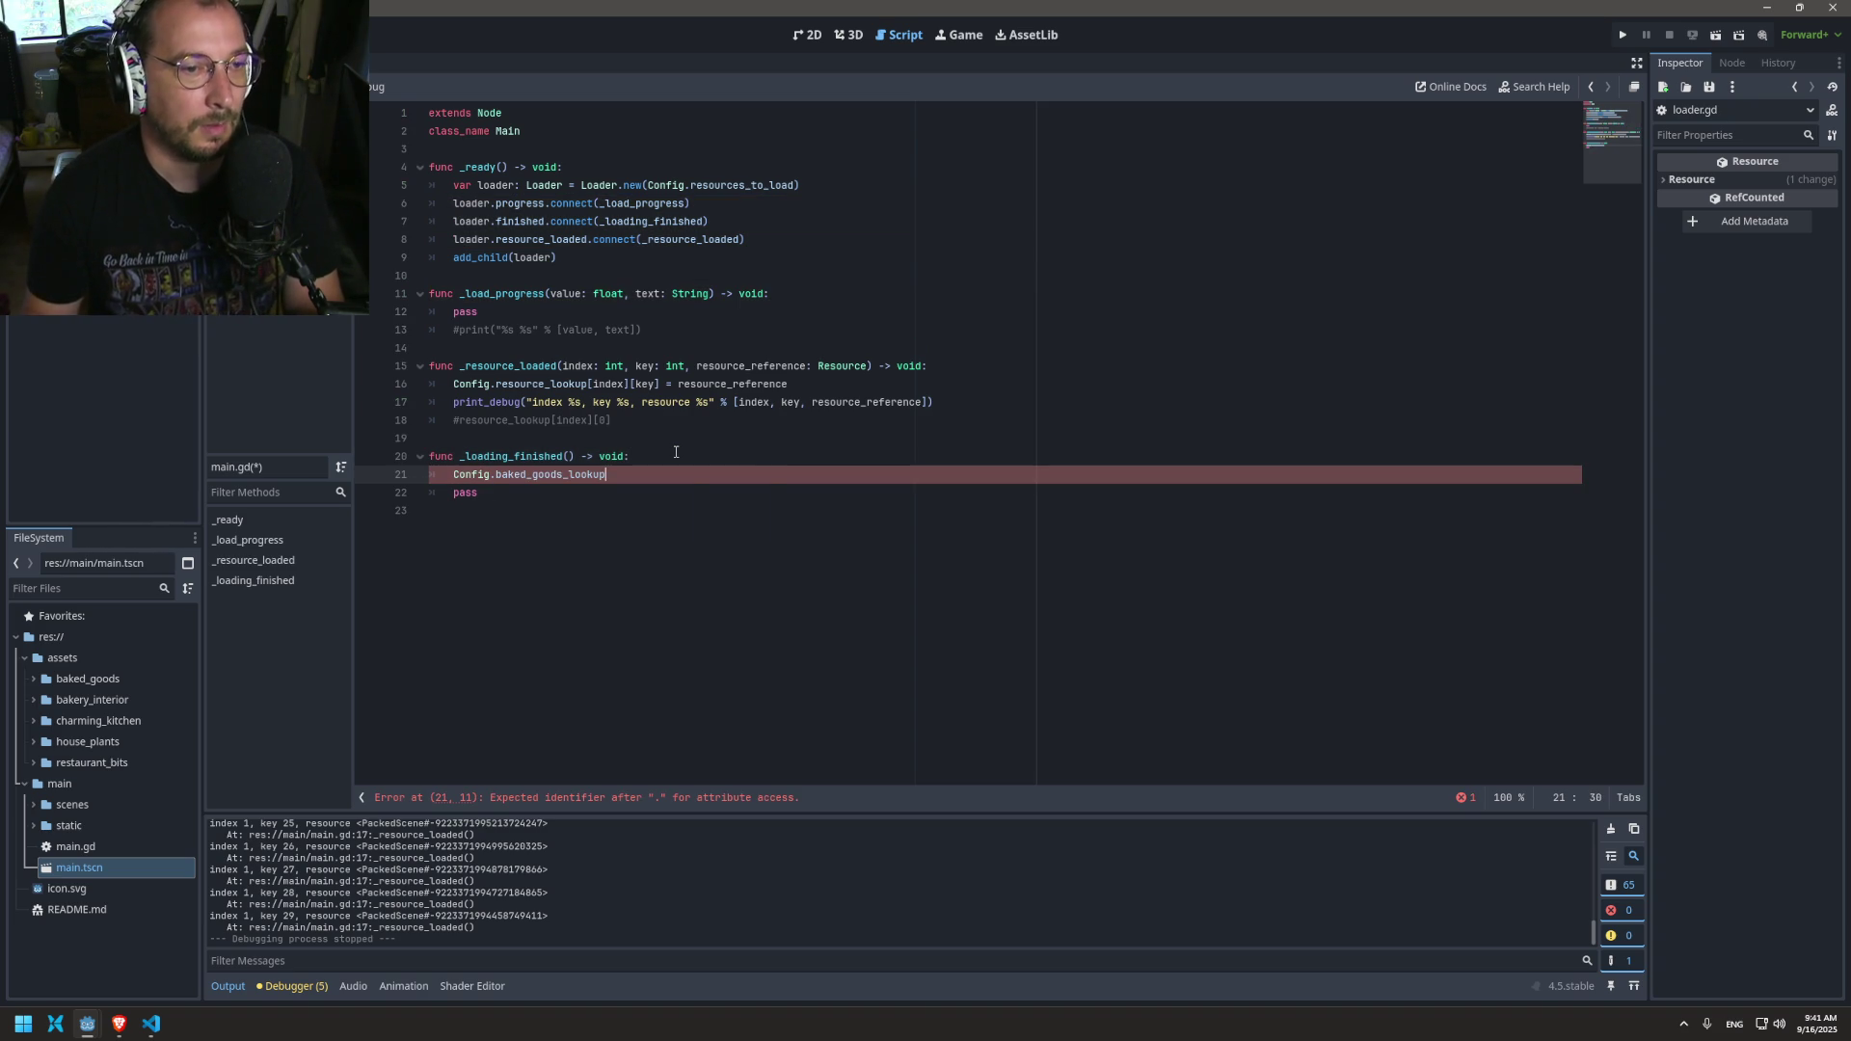
Step: Wrap Config.baked_goods_lookup in print() and save main.gd
key("Home")
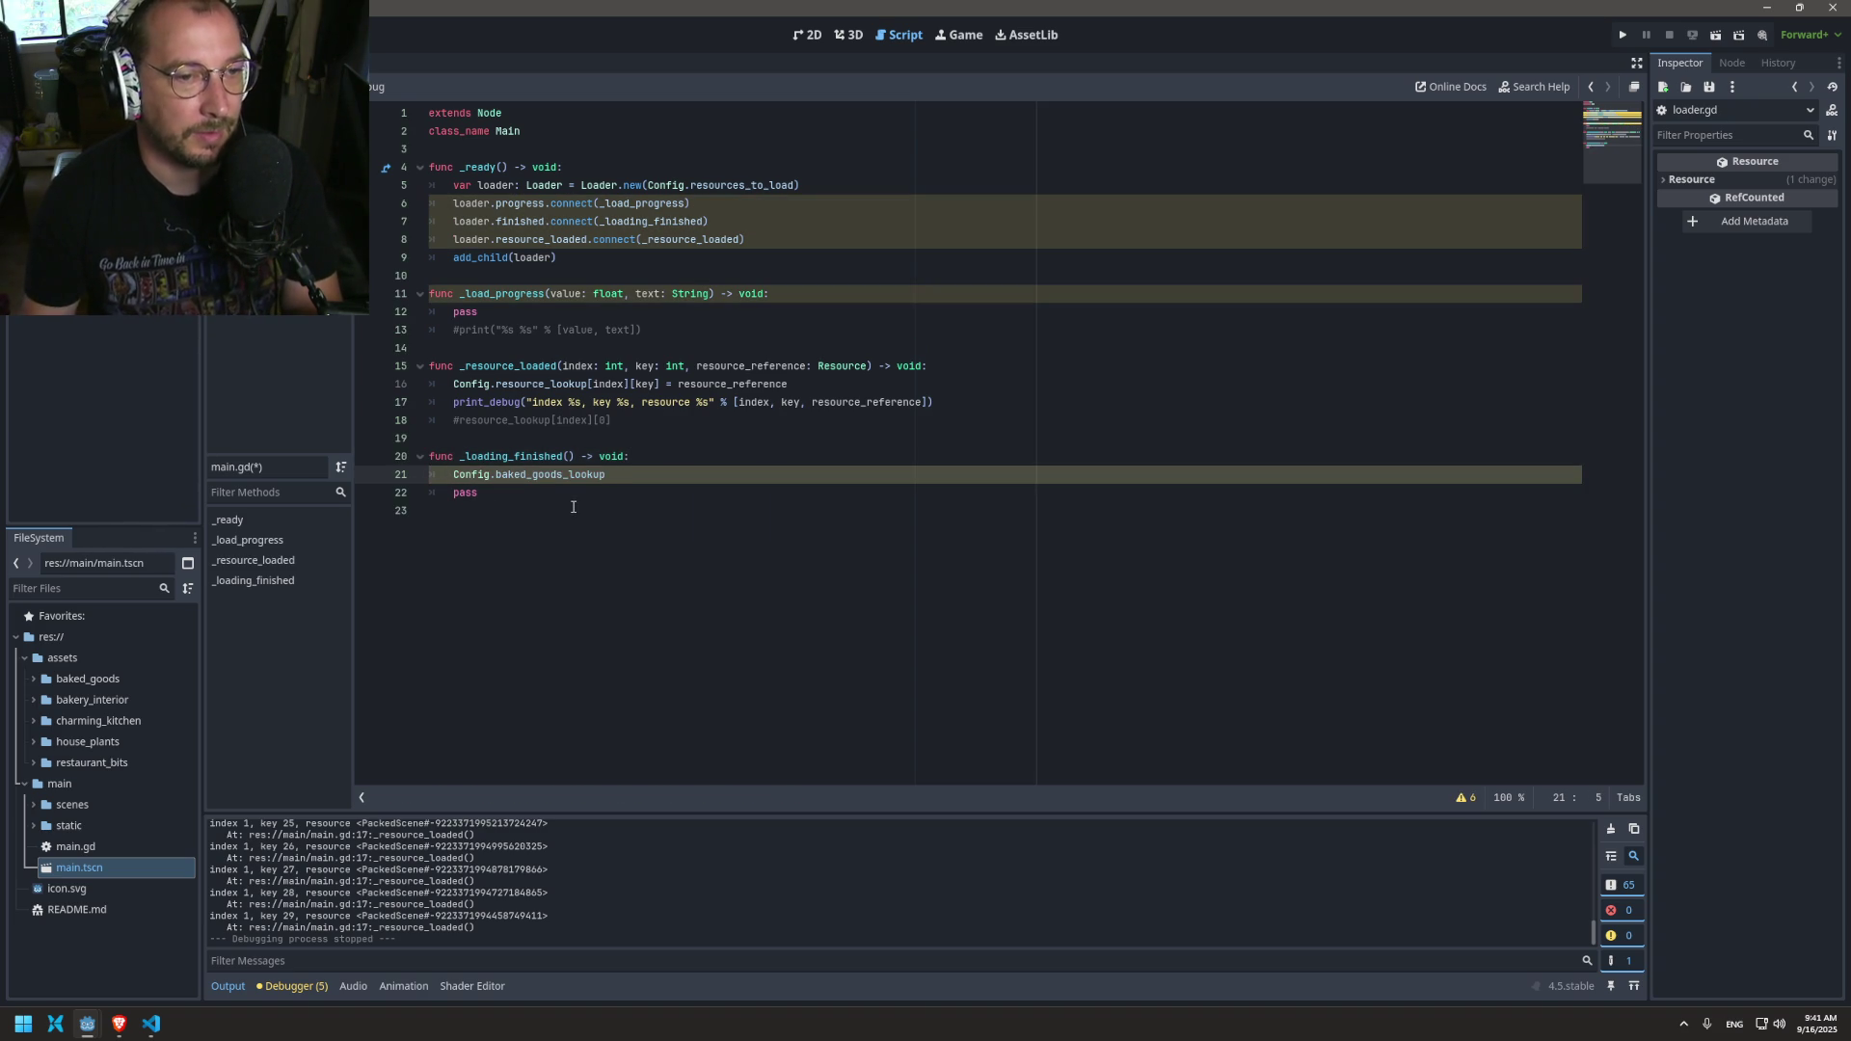
type("por")
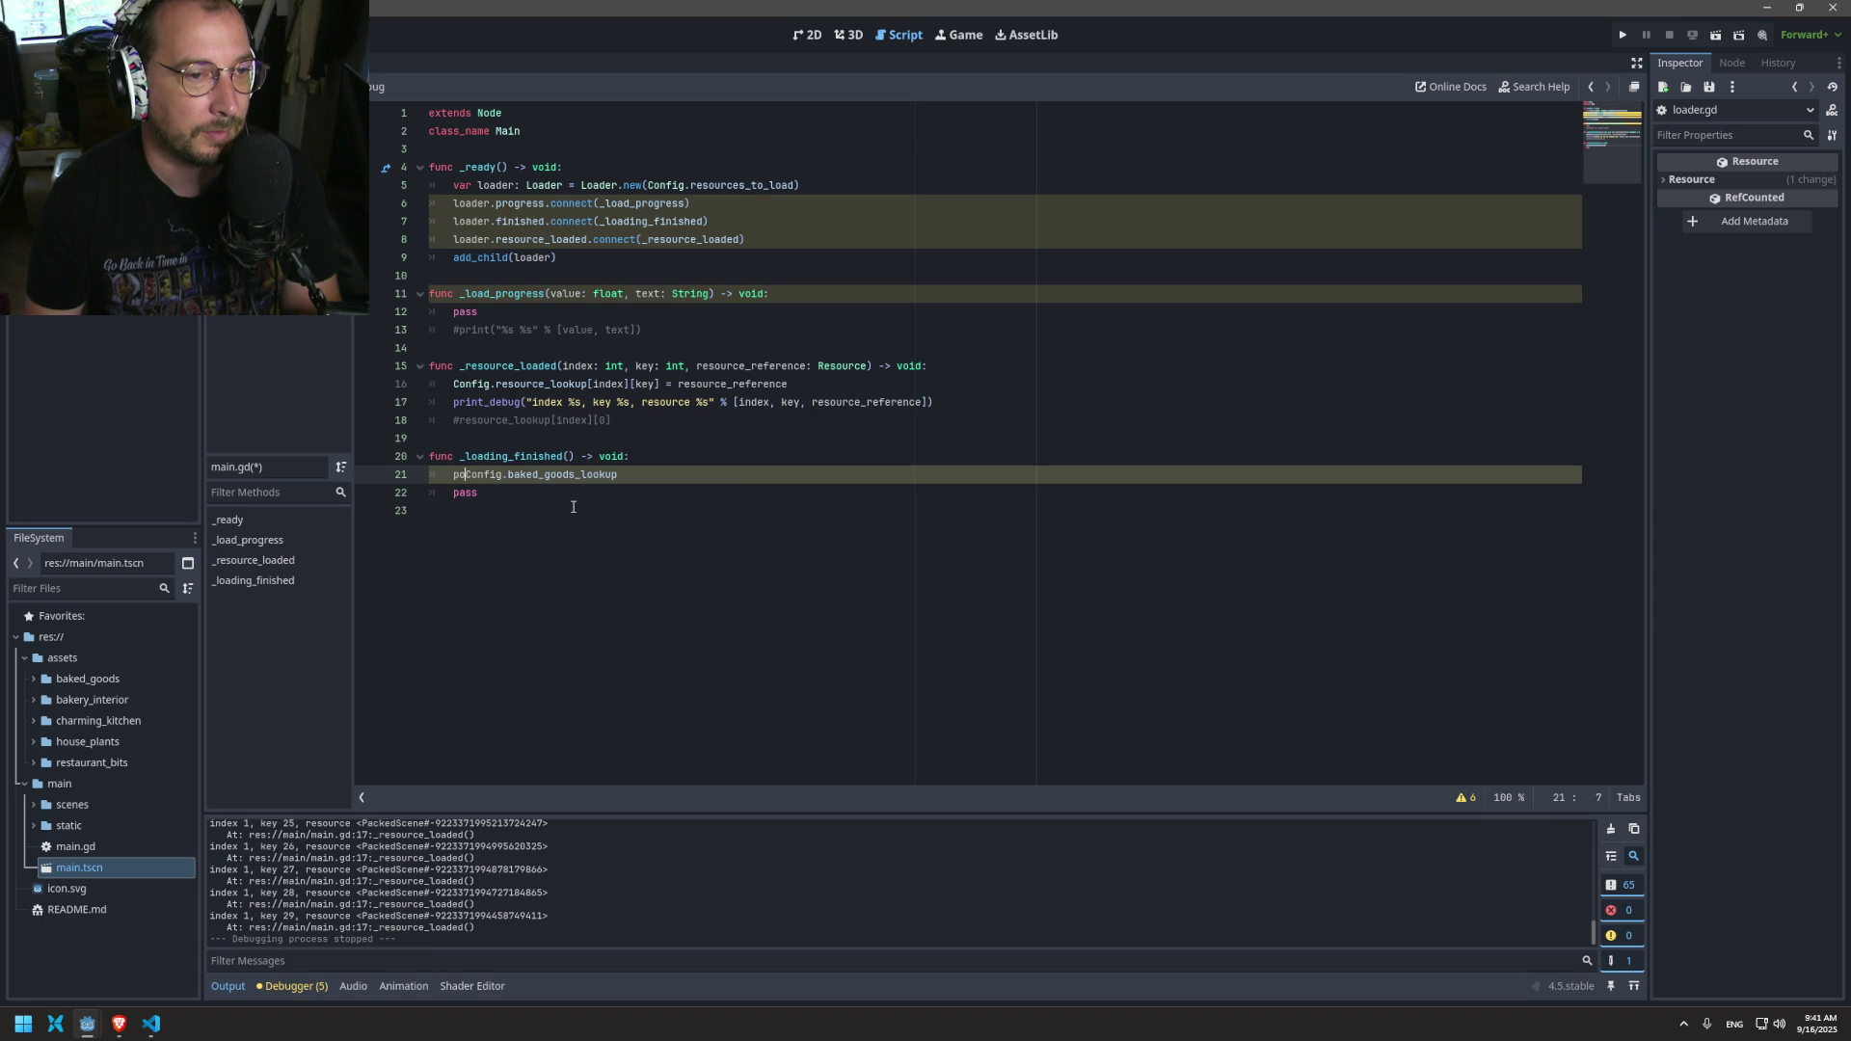
key("BackSpace")
key("BackSpace")
type("rint(")
mouse_move(632, 457)
left_mouse_down()
mouse_move(665, 491)
mouse_move(672, 468)
left_mouse_up()
left_click(672, 468)
type(")")
key("ctrl+s")
left_click(1623, 37)
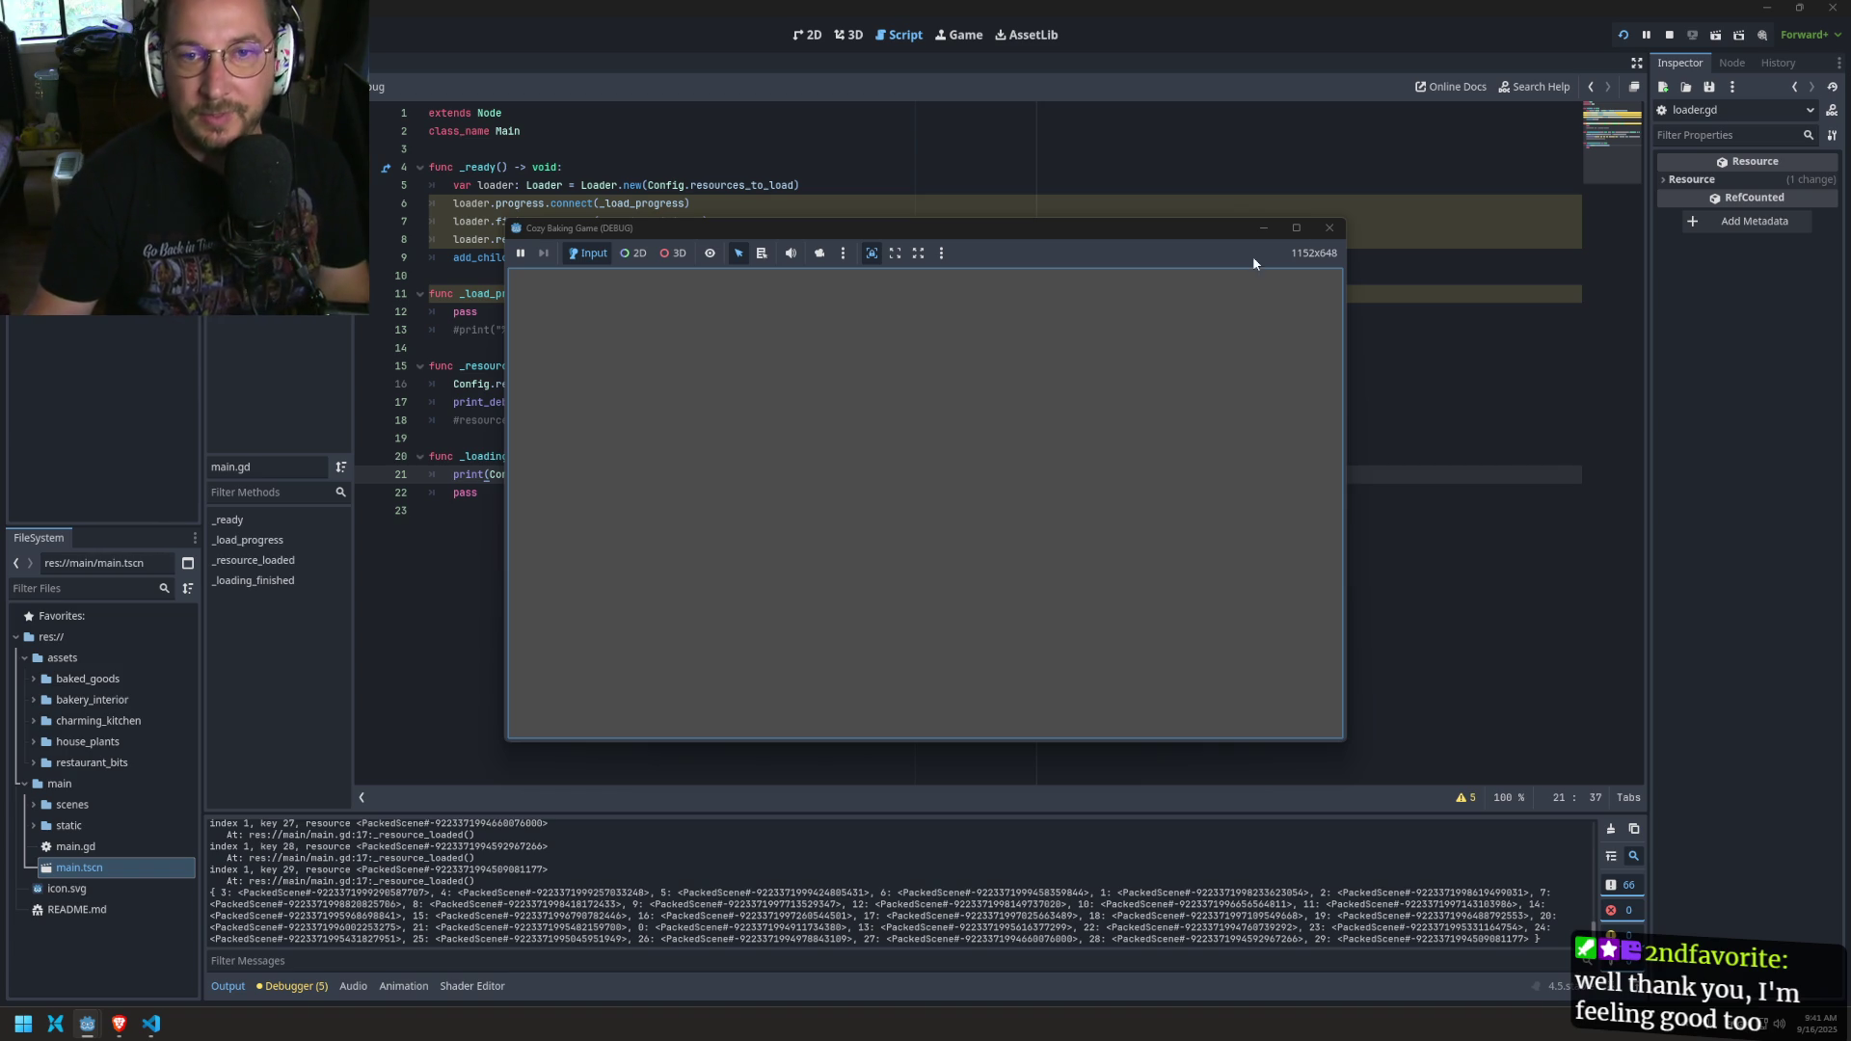
Step: Close the game, then delete print(Config.baked_goods_lookup), the #resource_lookup comment and the #print comment
left_click(1329, 228)
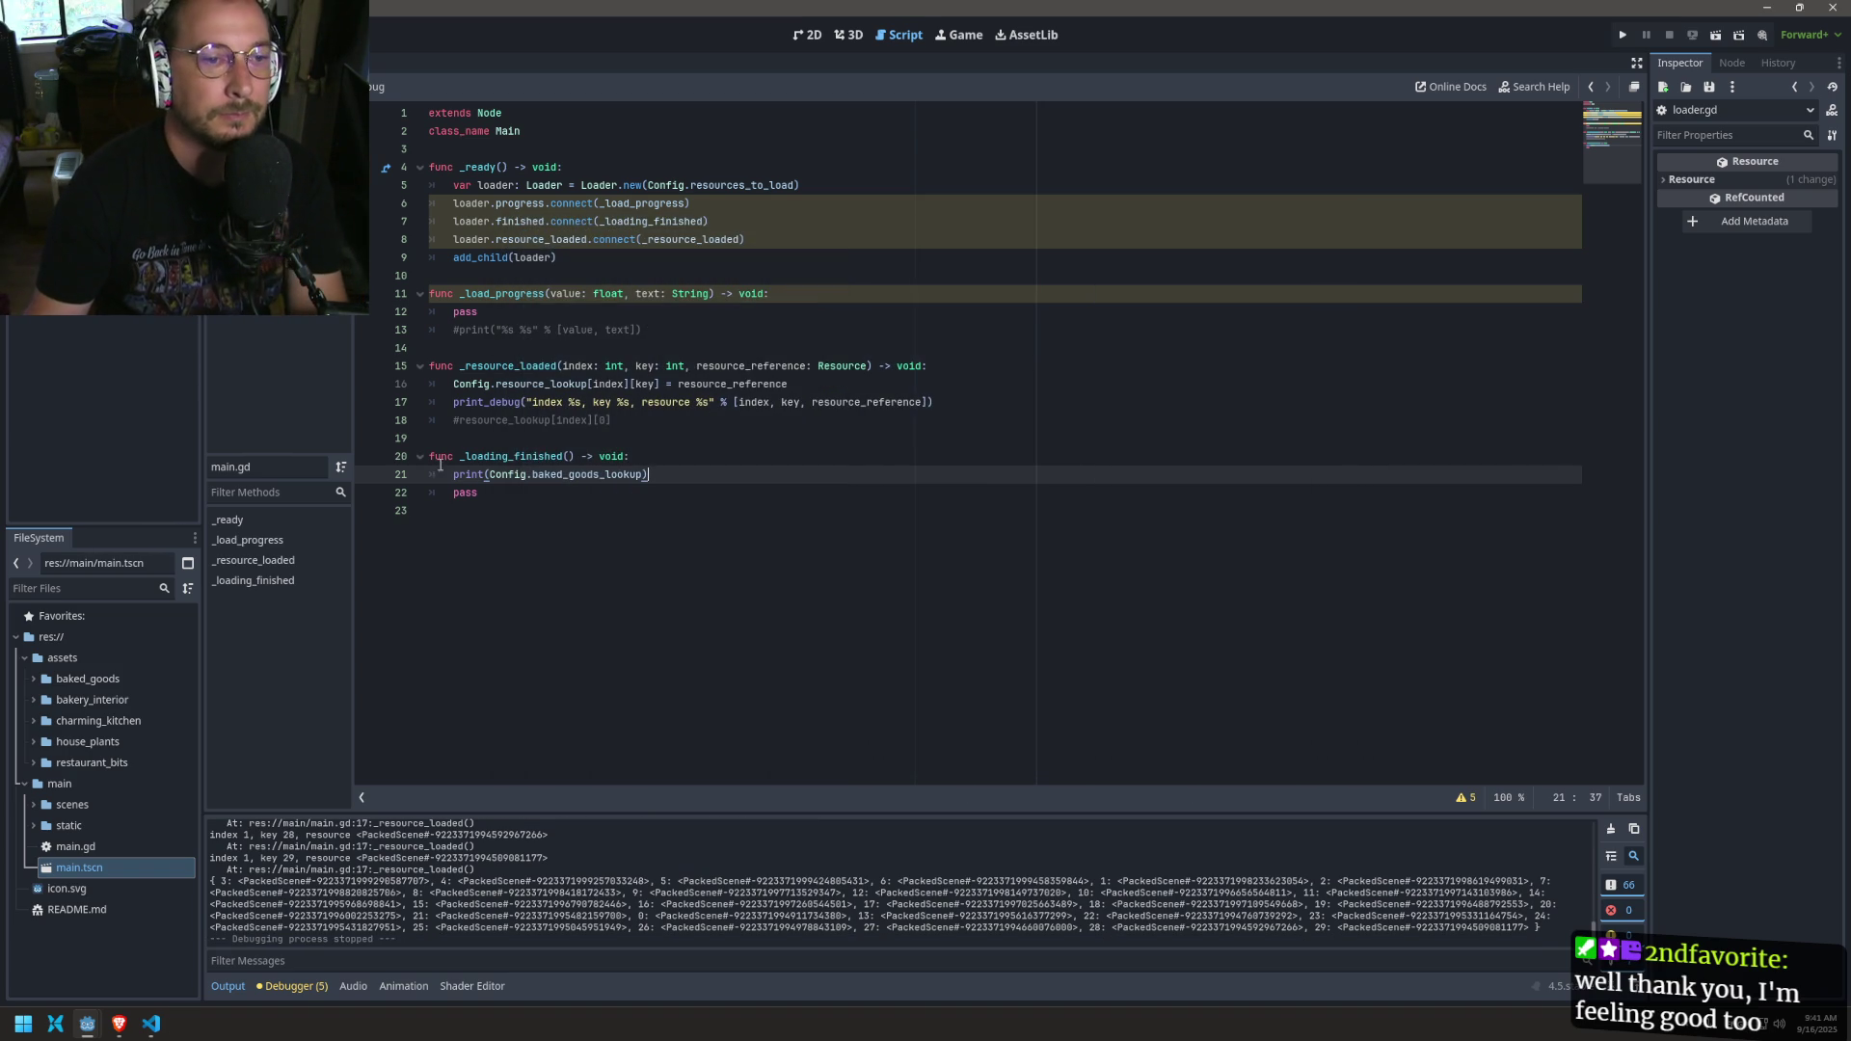
triple_click(523, 473)
key("BackSpace")
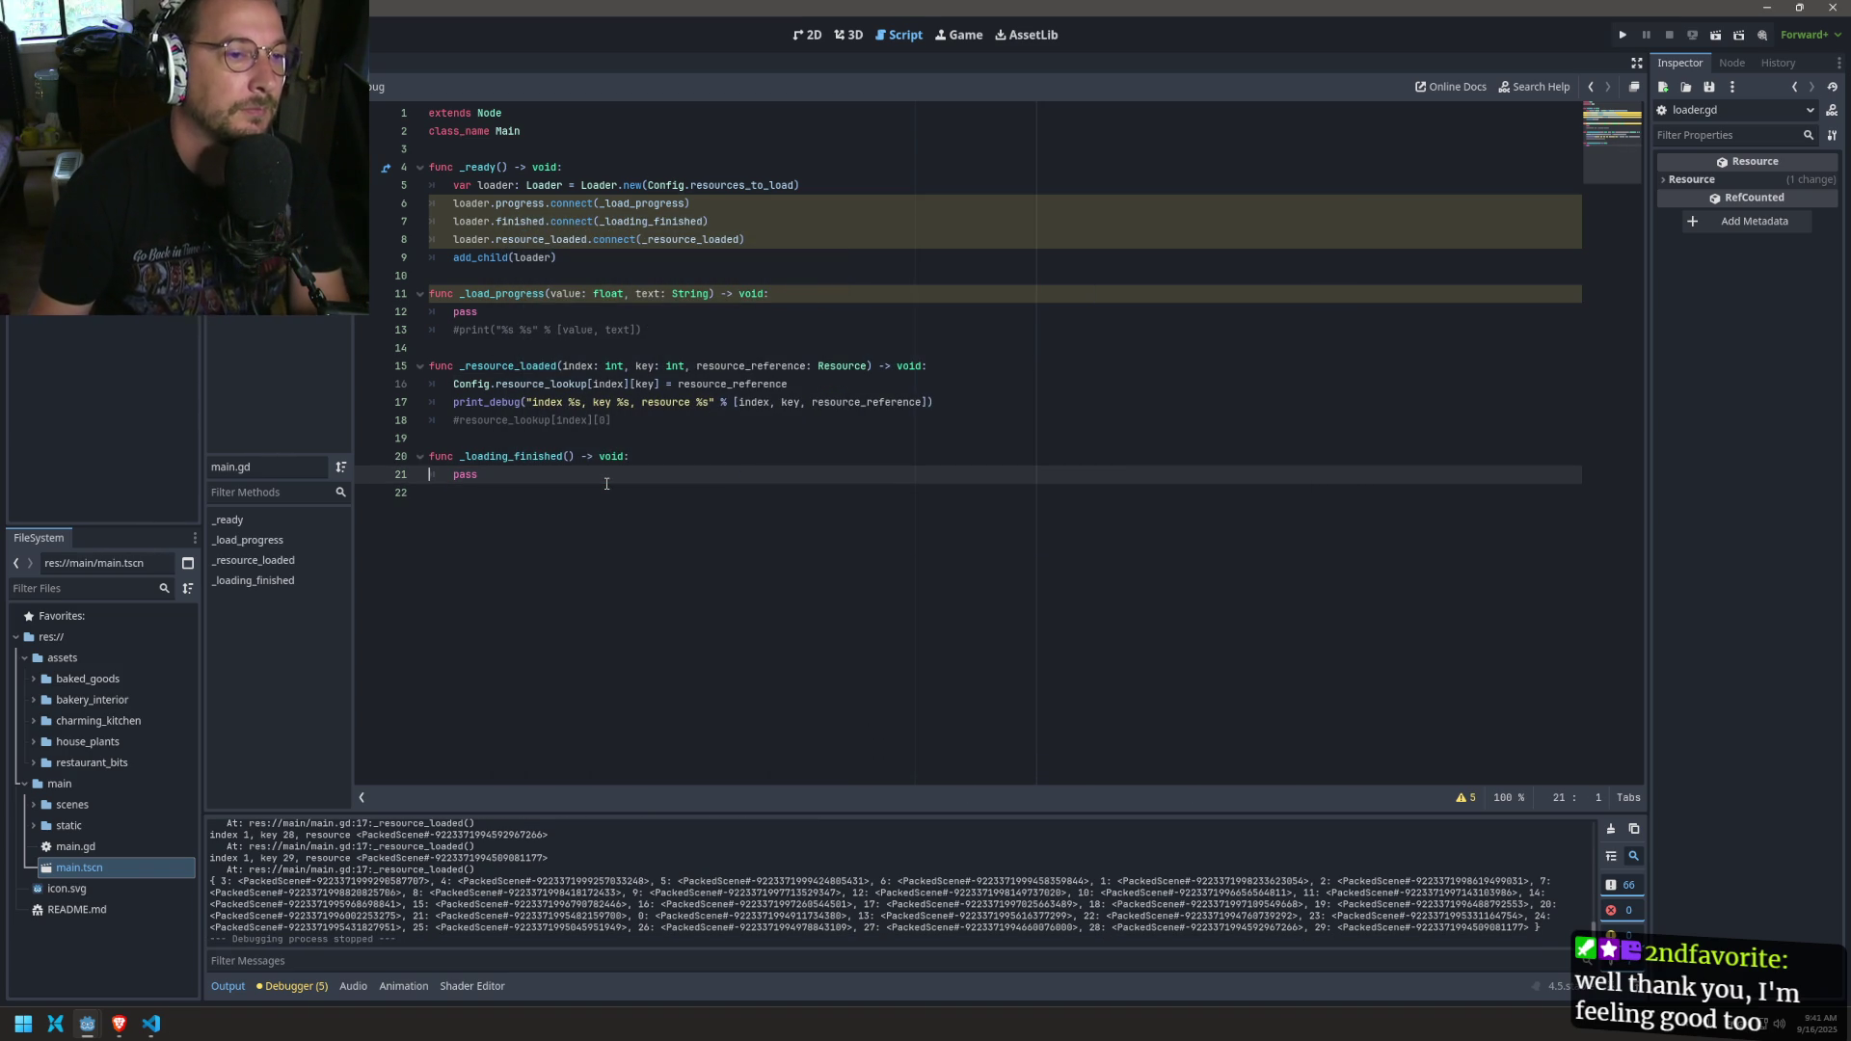
triple_click(530, 420)
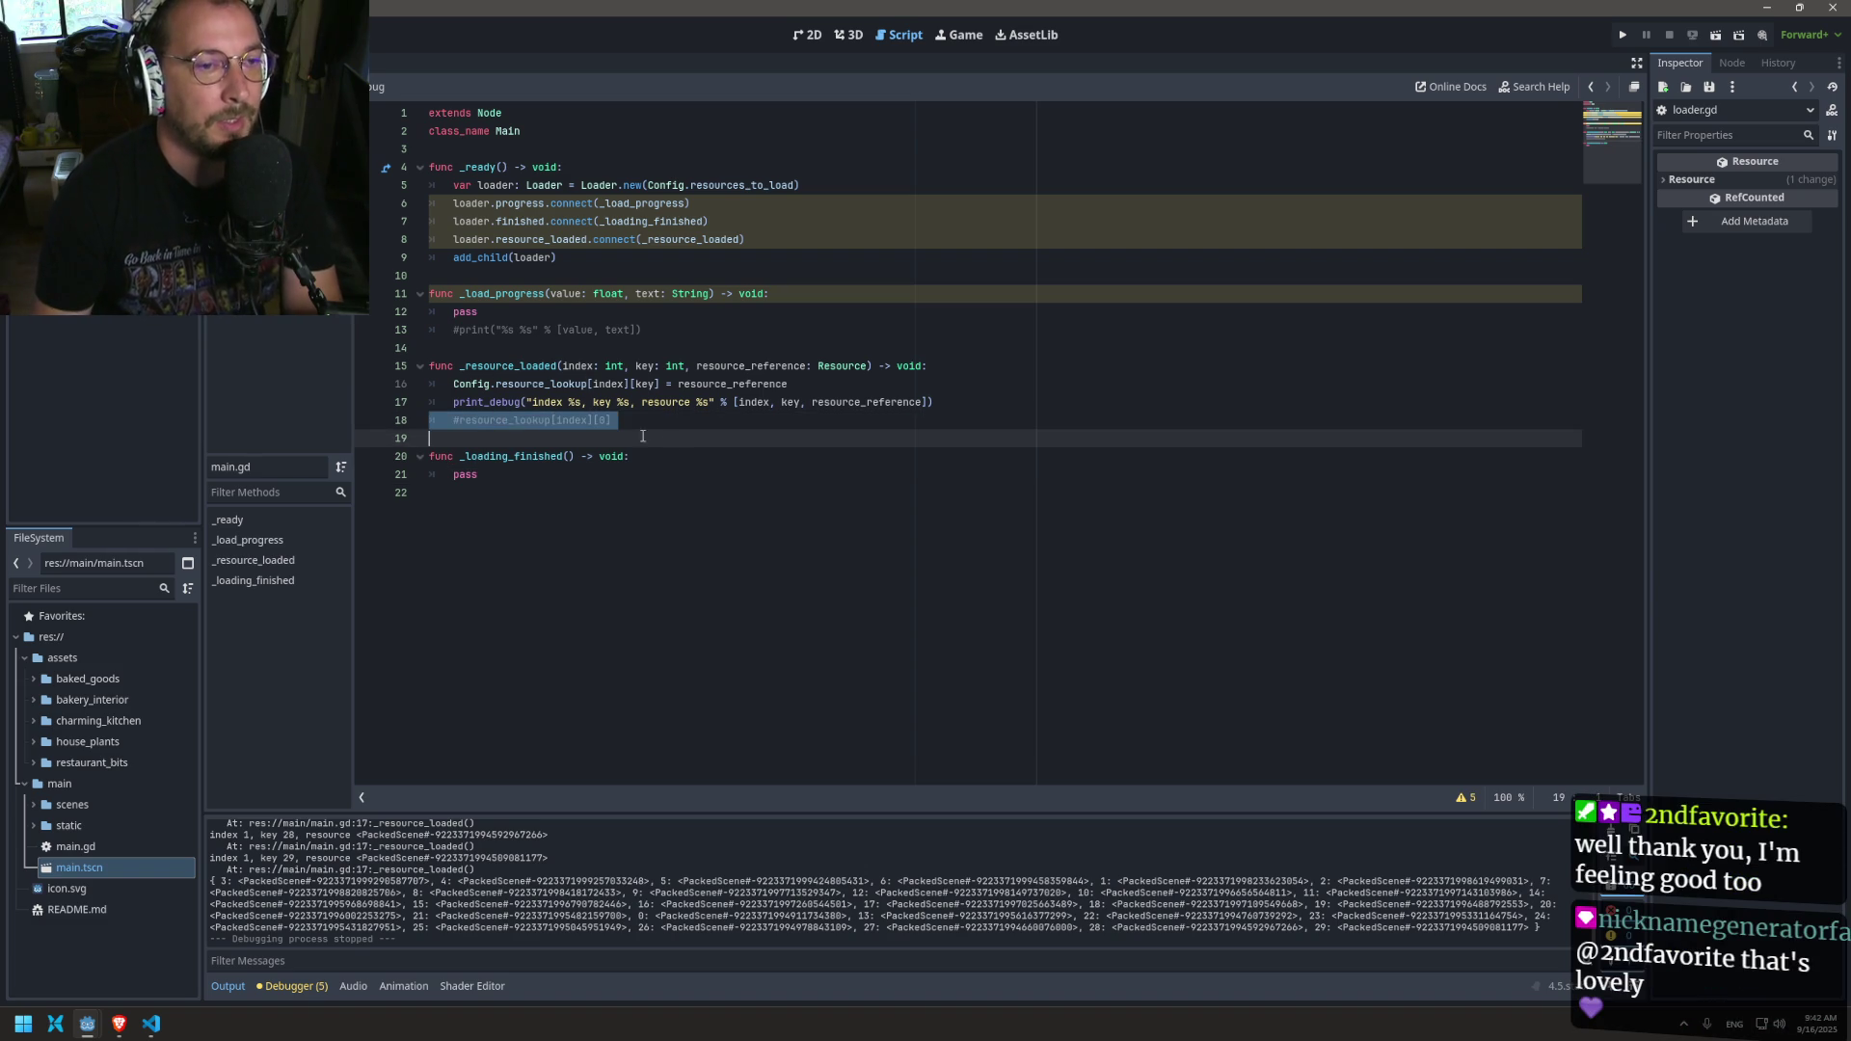
key("BackSpace")
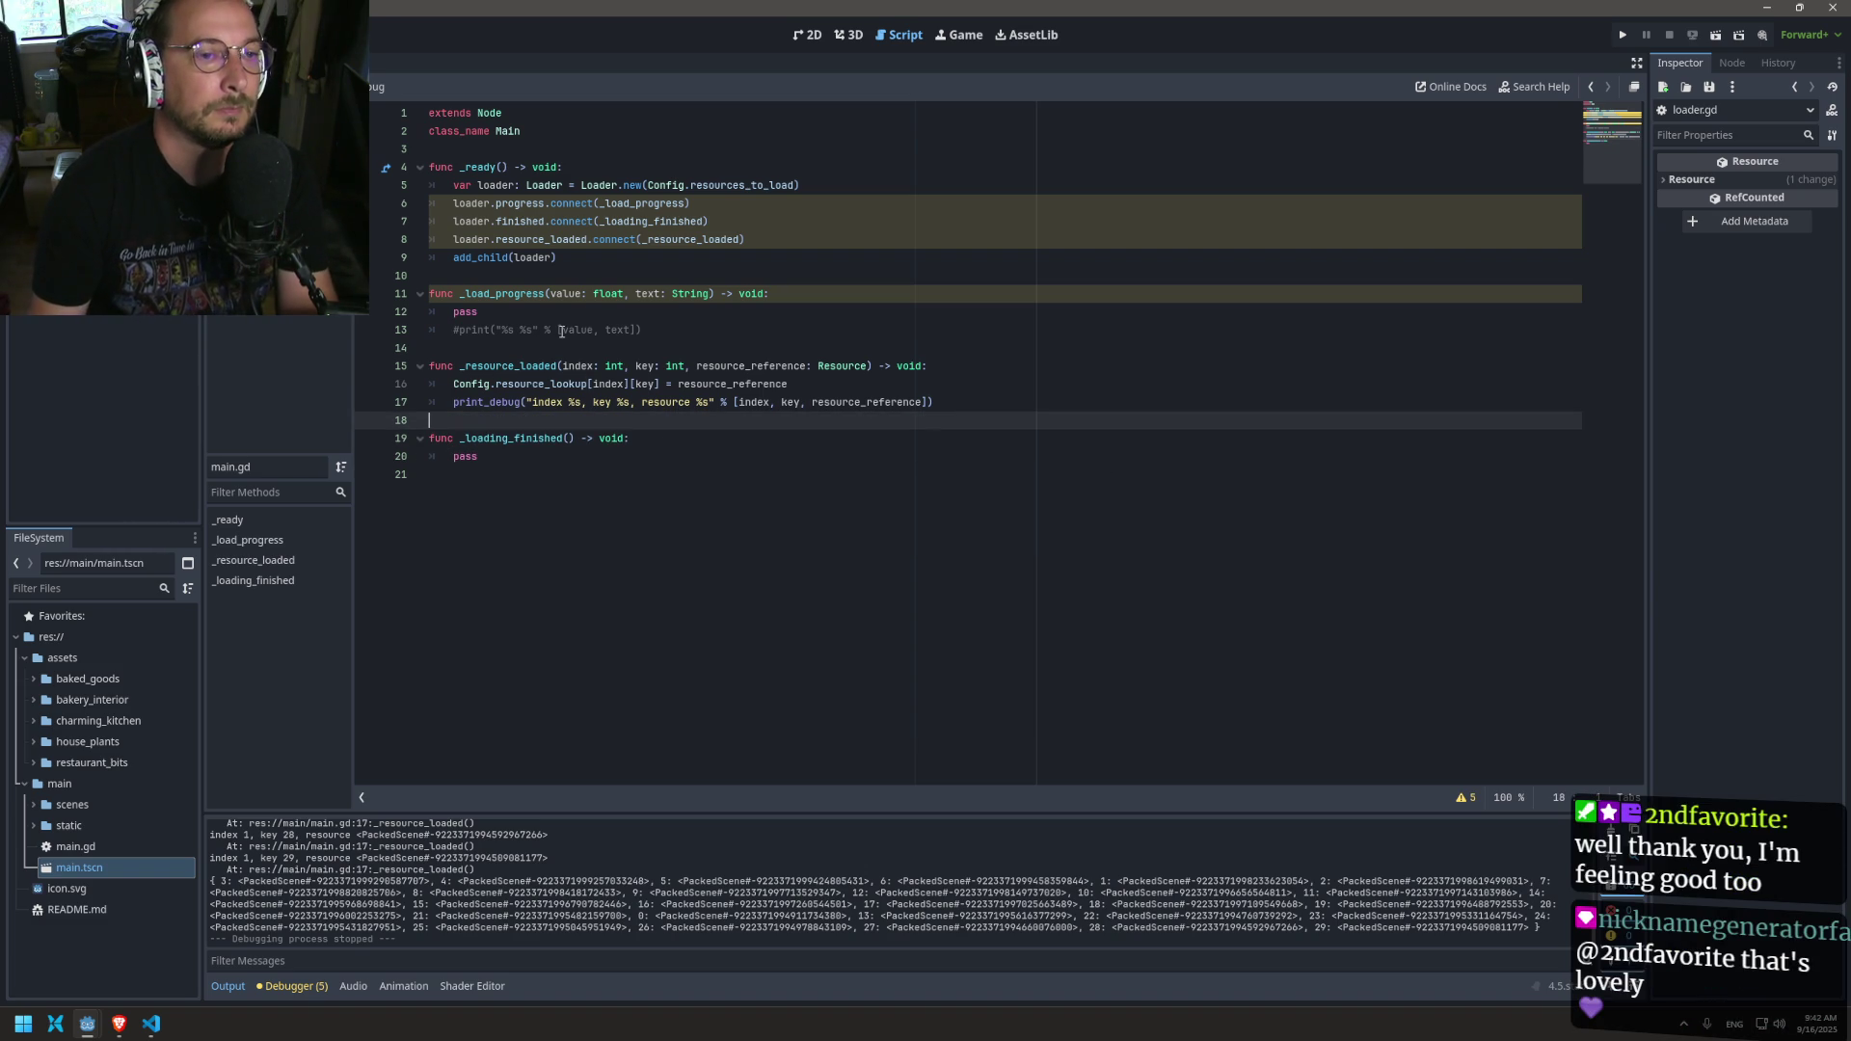
triple_click(567, 329)
key("BackSpace")
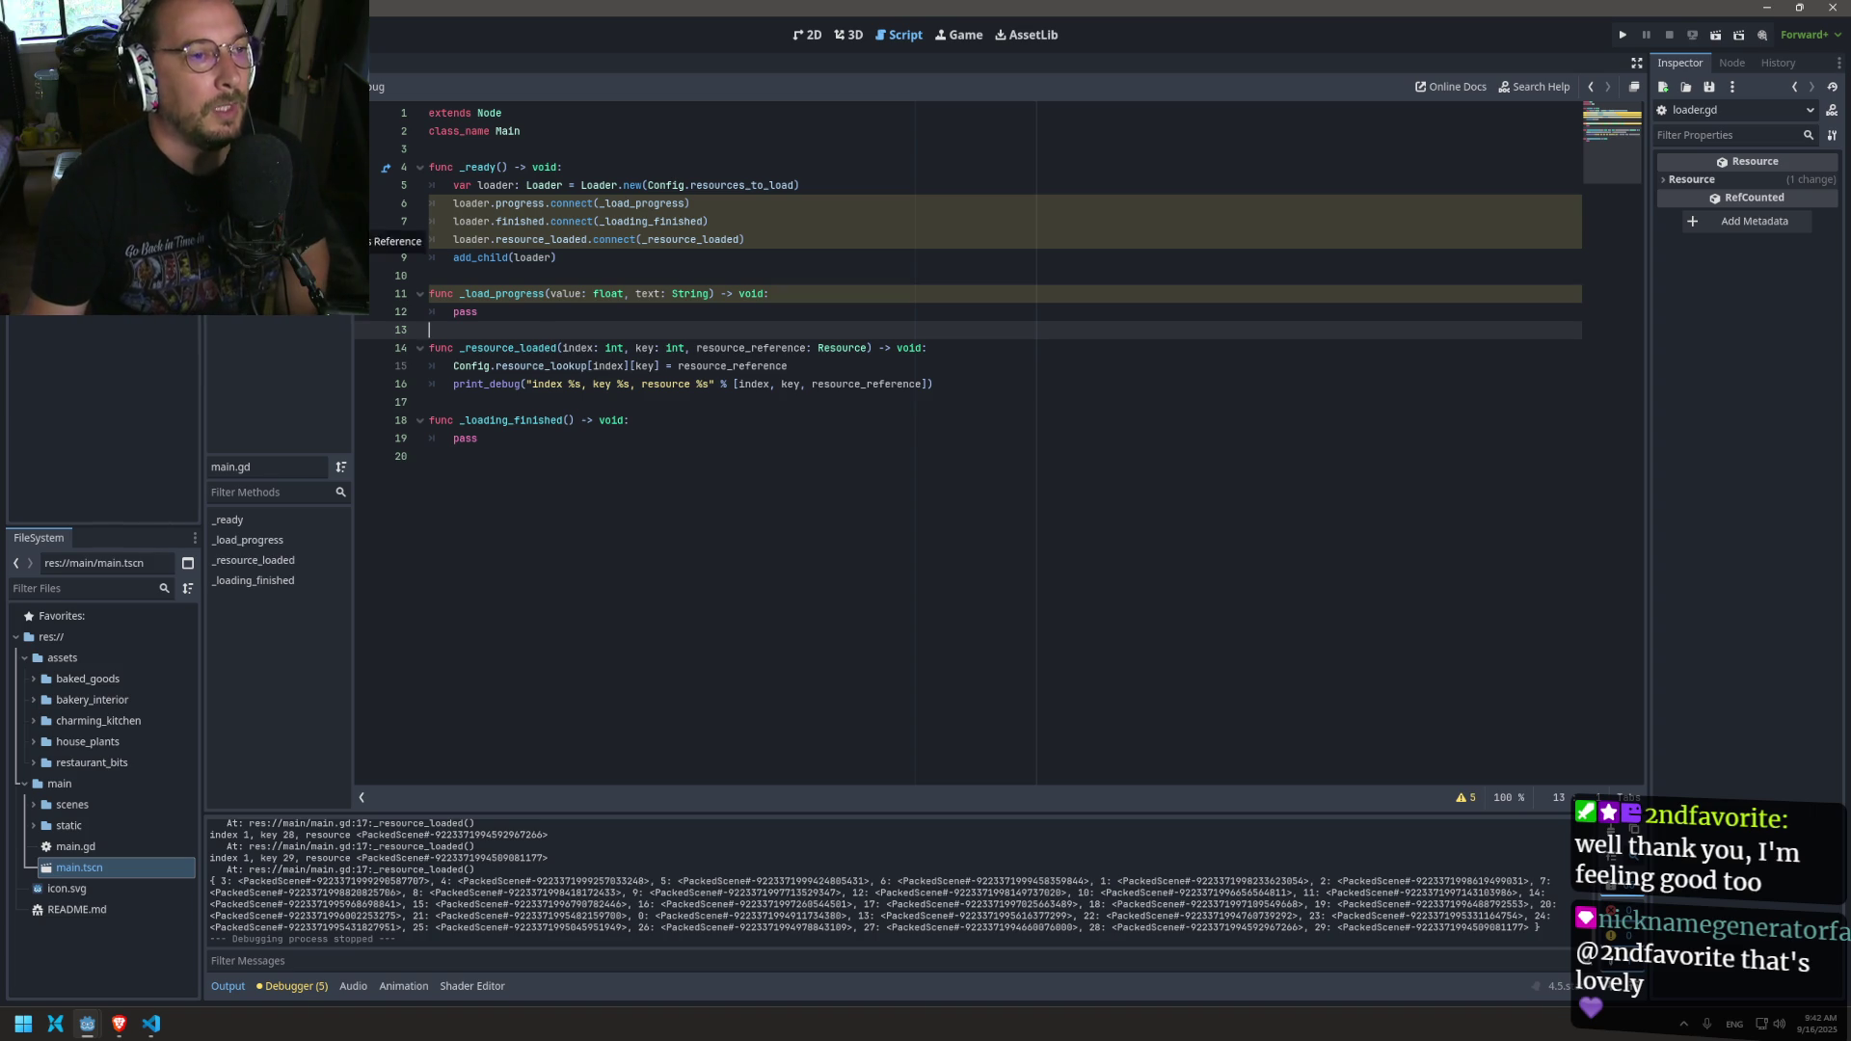
Step: Run the game again, then delete the print_debug line from _resource_loaded
left_click(1624, 36)
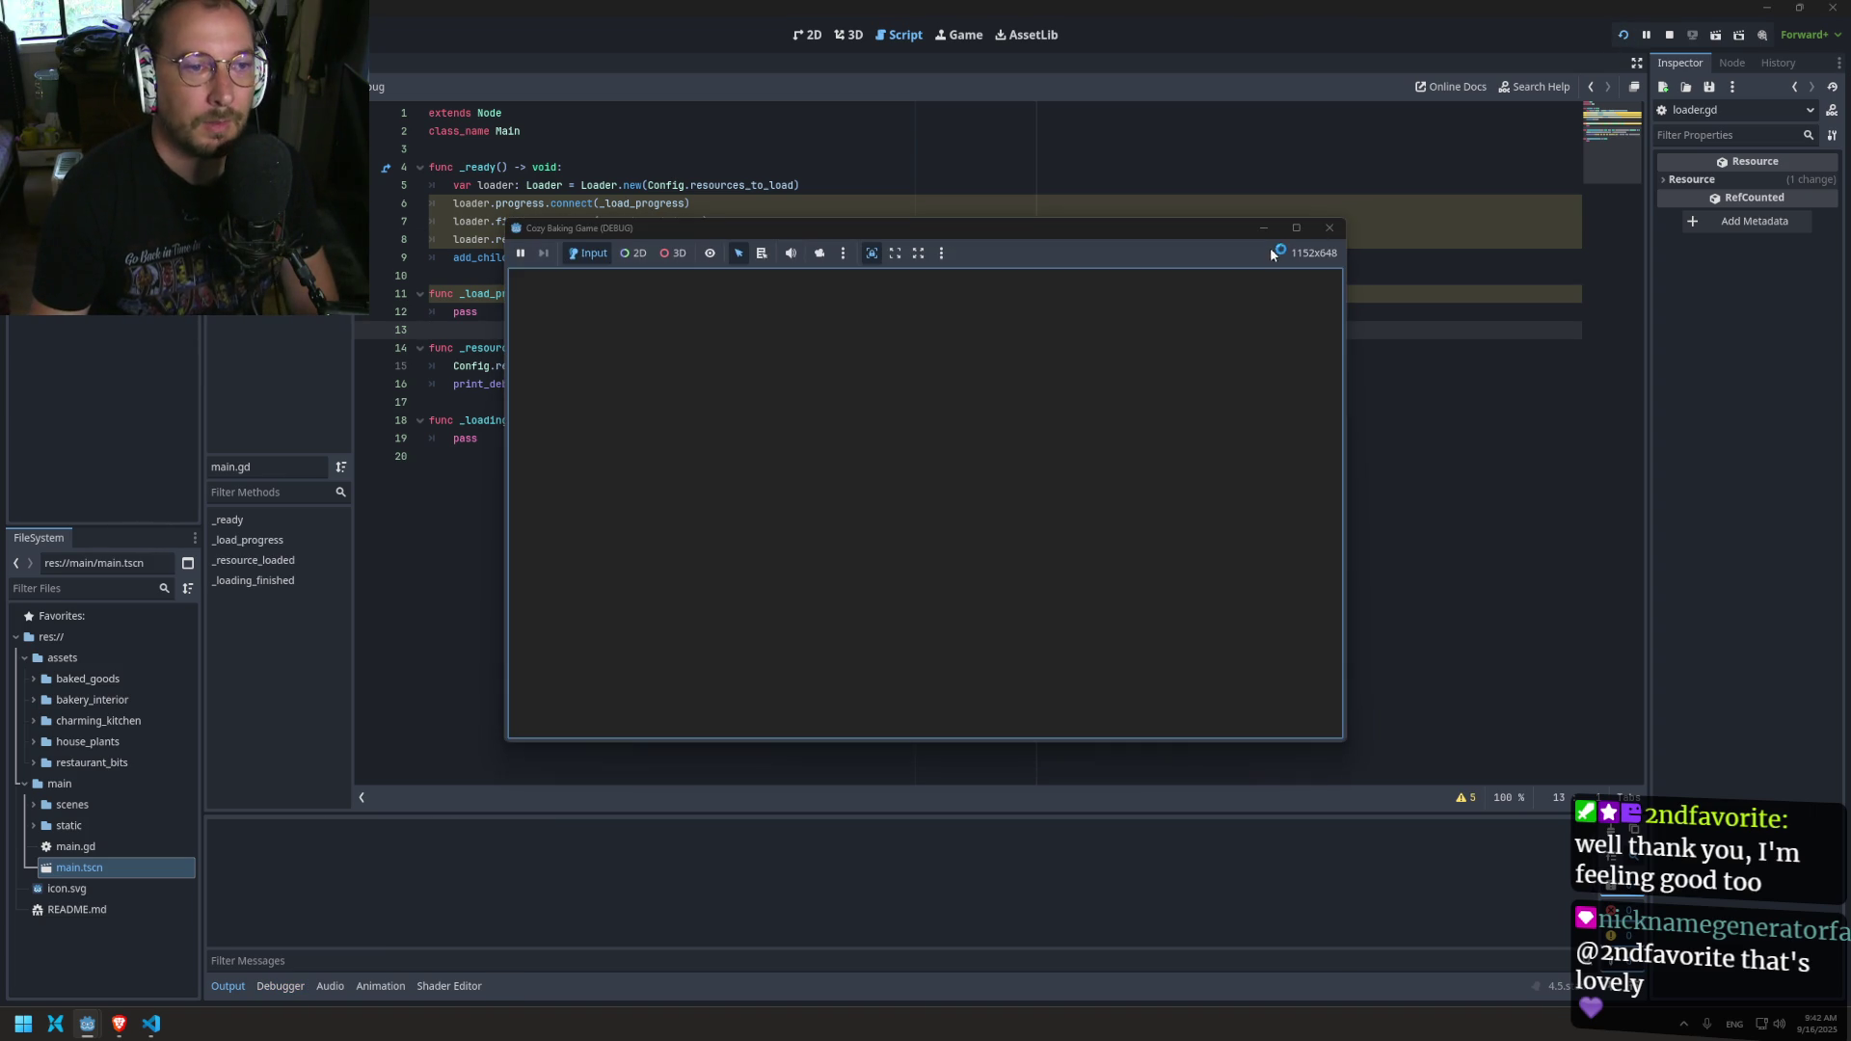
left_click(1327, 227)
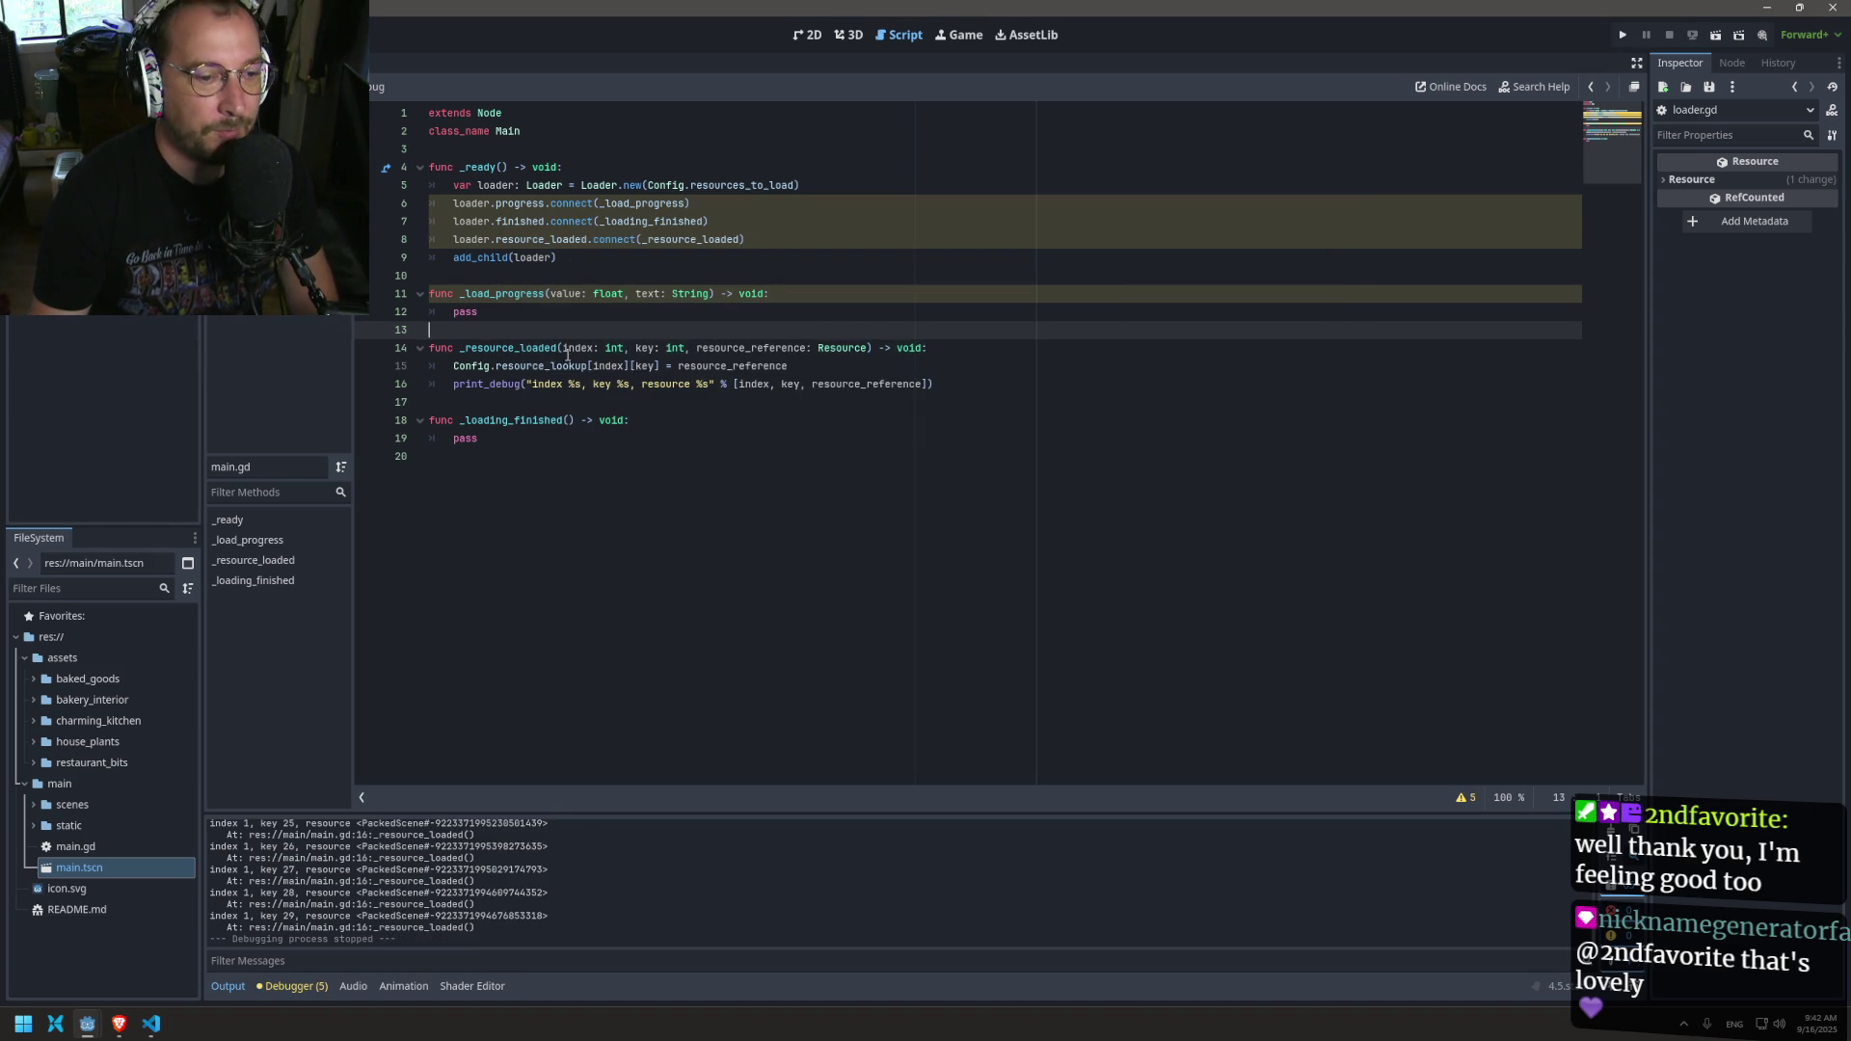
triple_click(521, 381)
key("BackSpace")
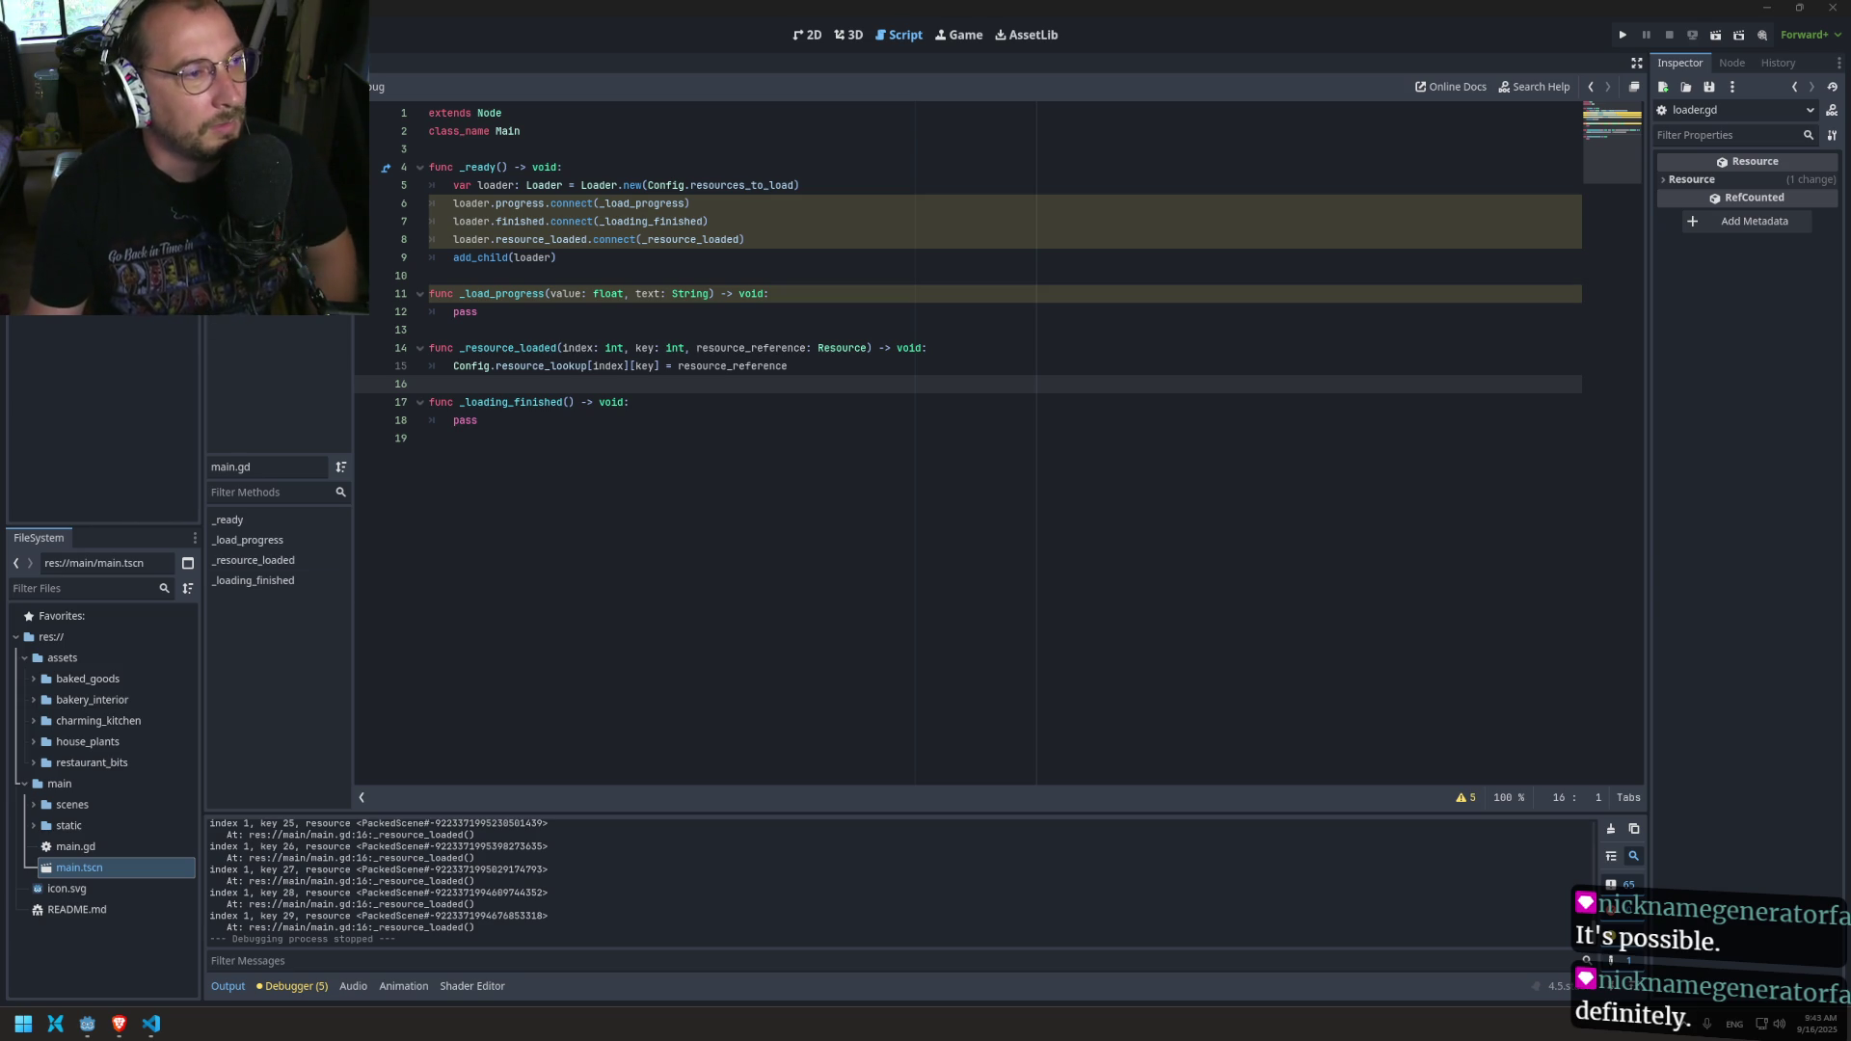
Step: Select the pass statement in _loading_finished
left_click(629, 449)
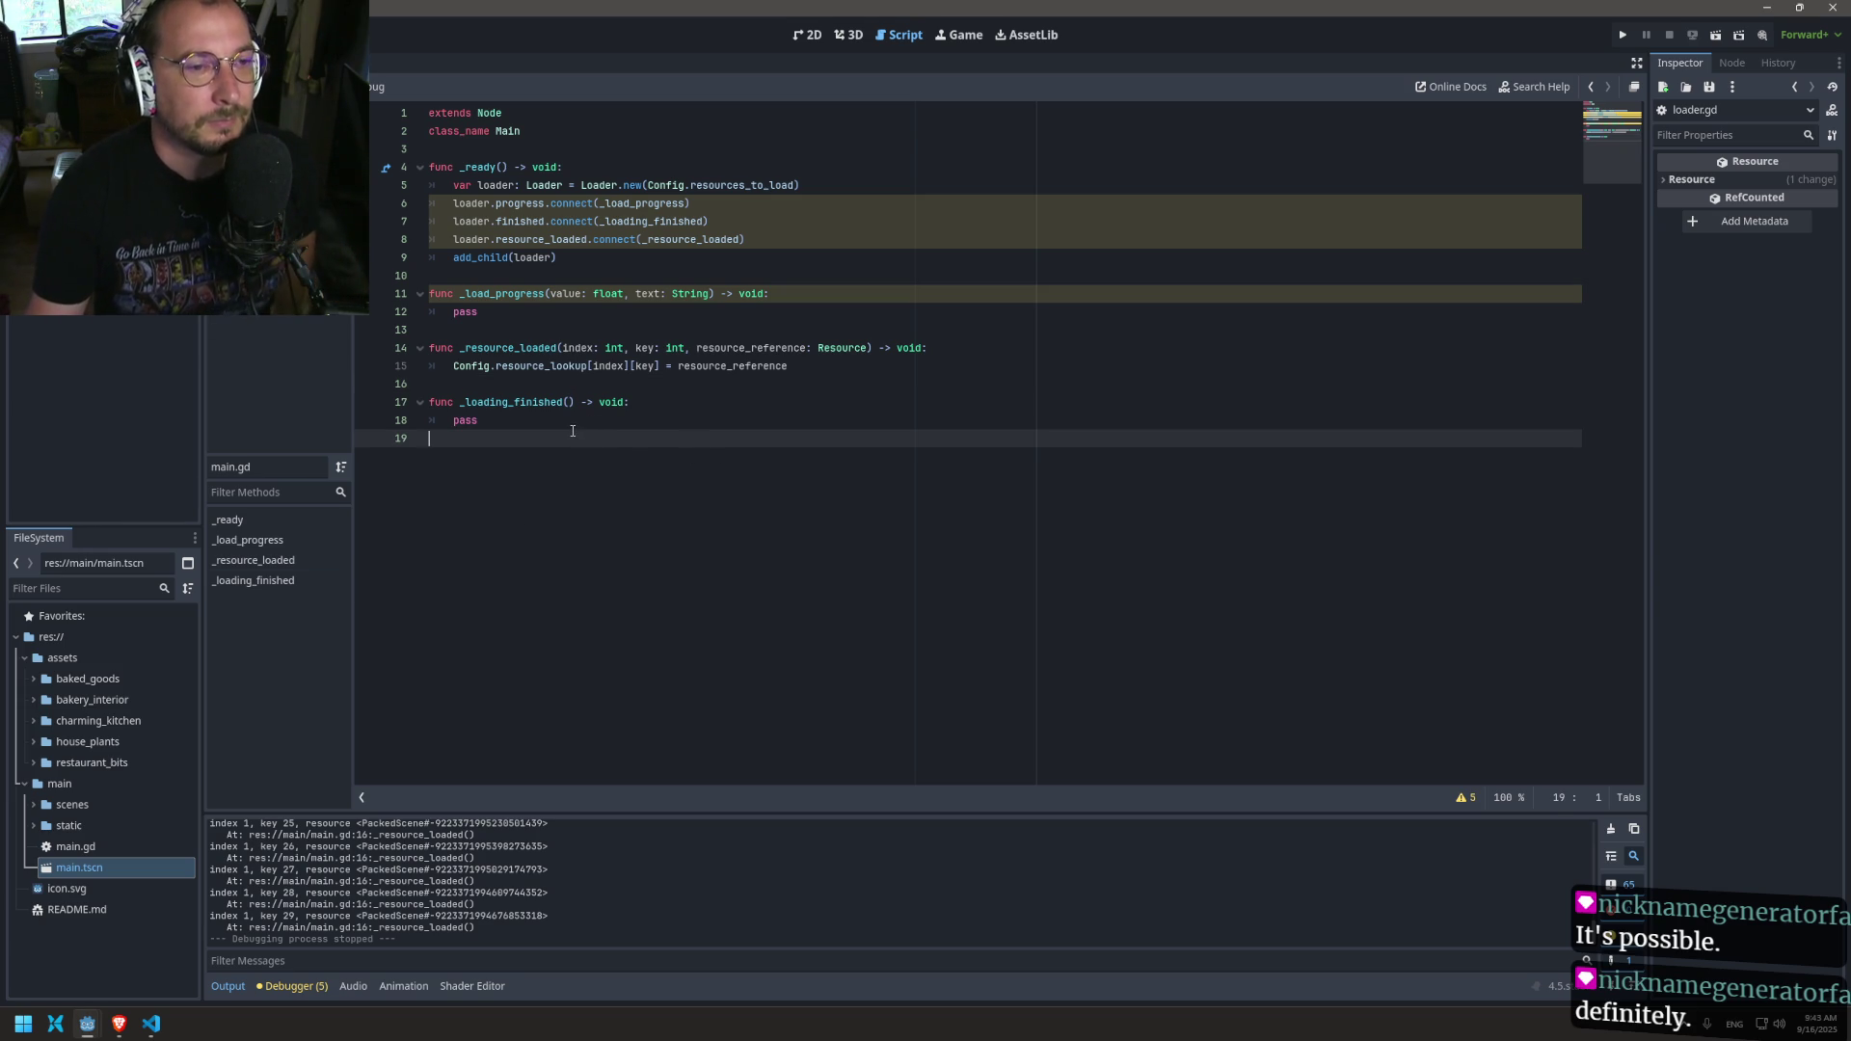
left_click(525, 428)
double_click(522, 429)
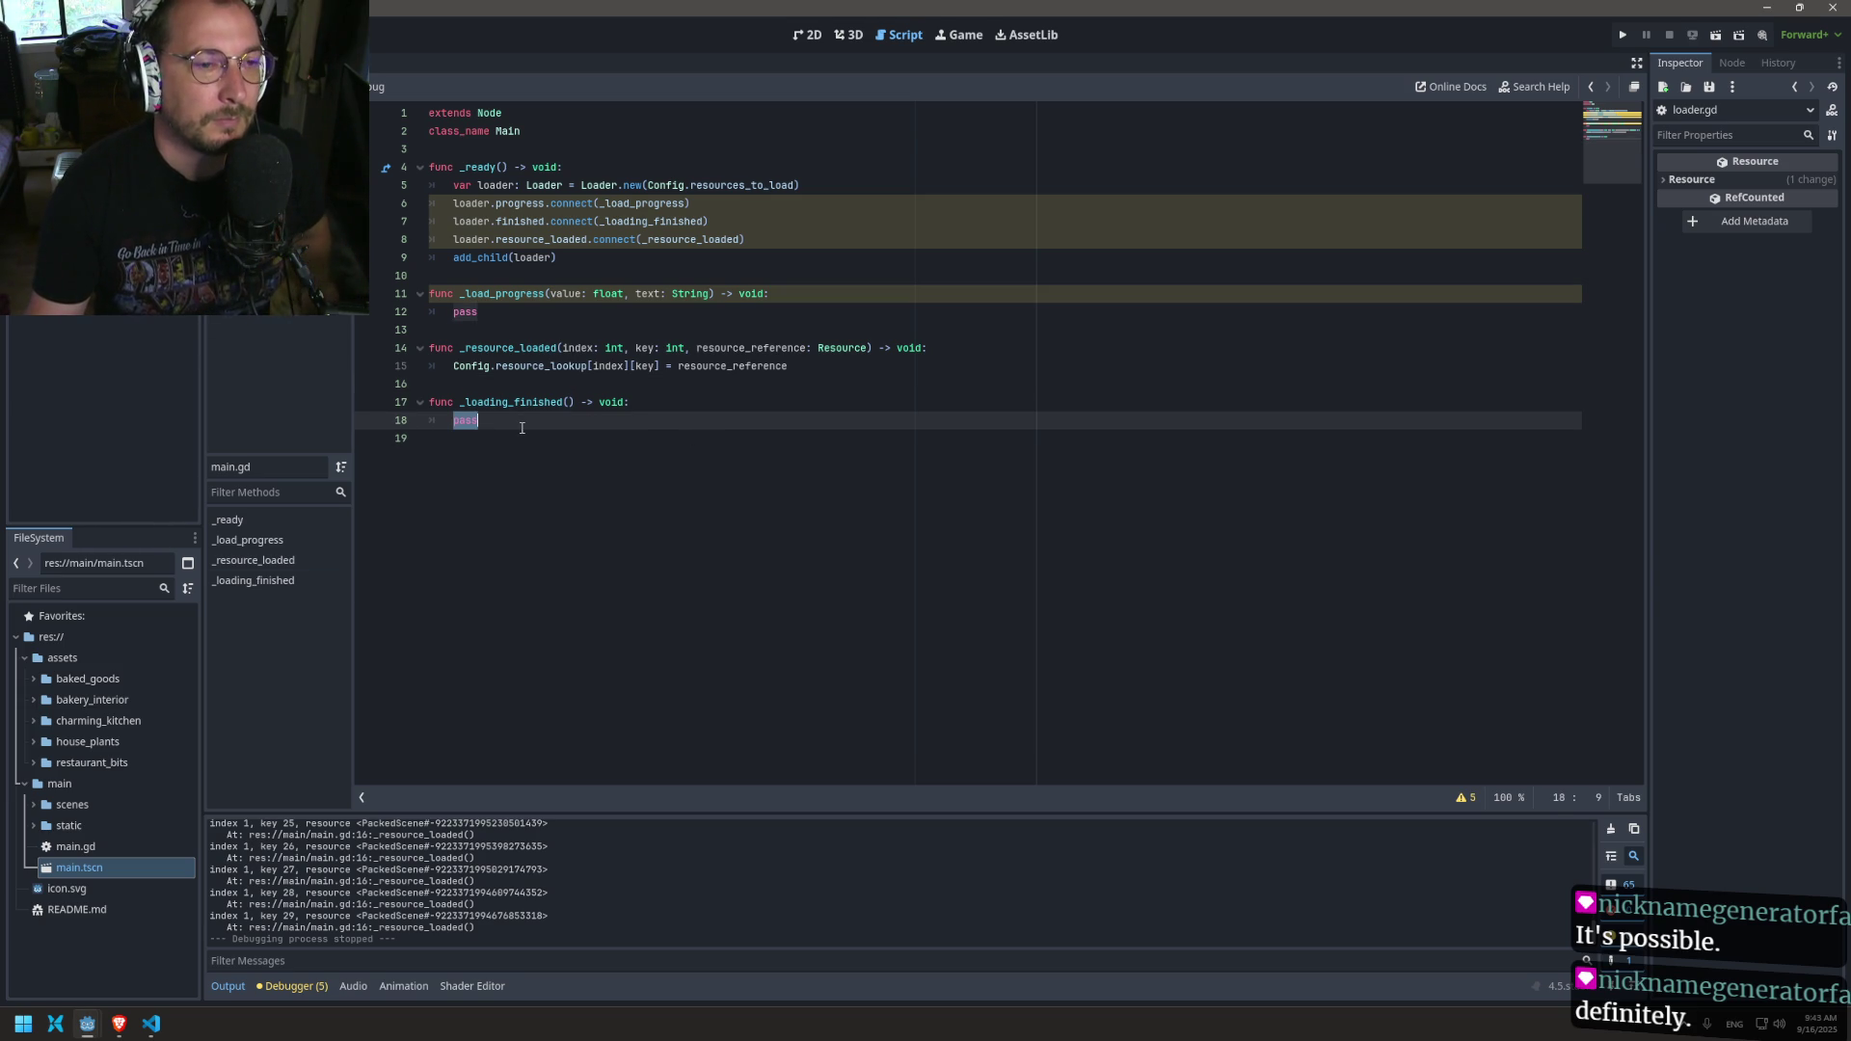